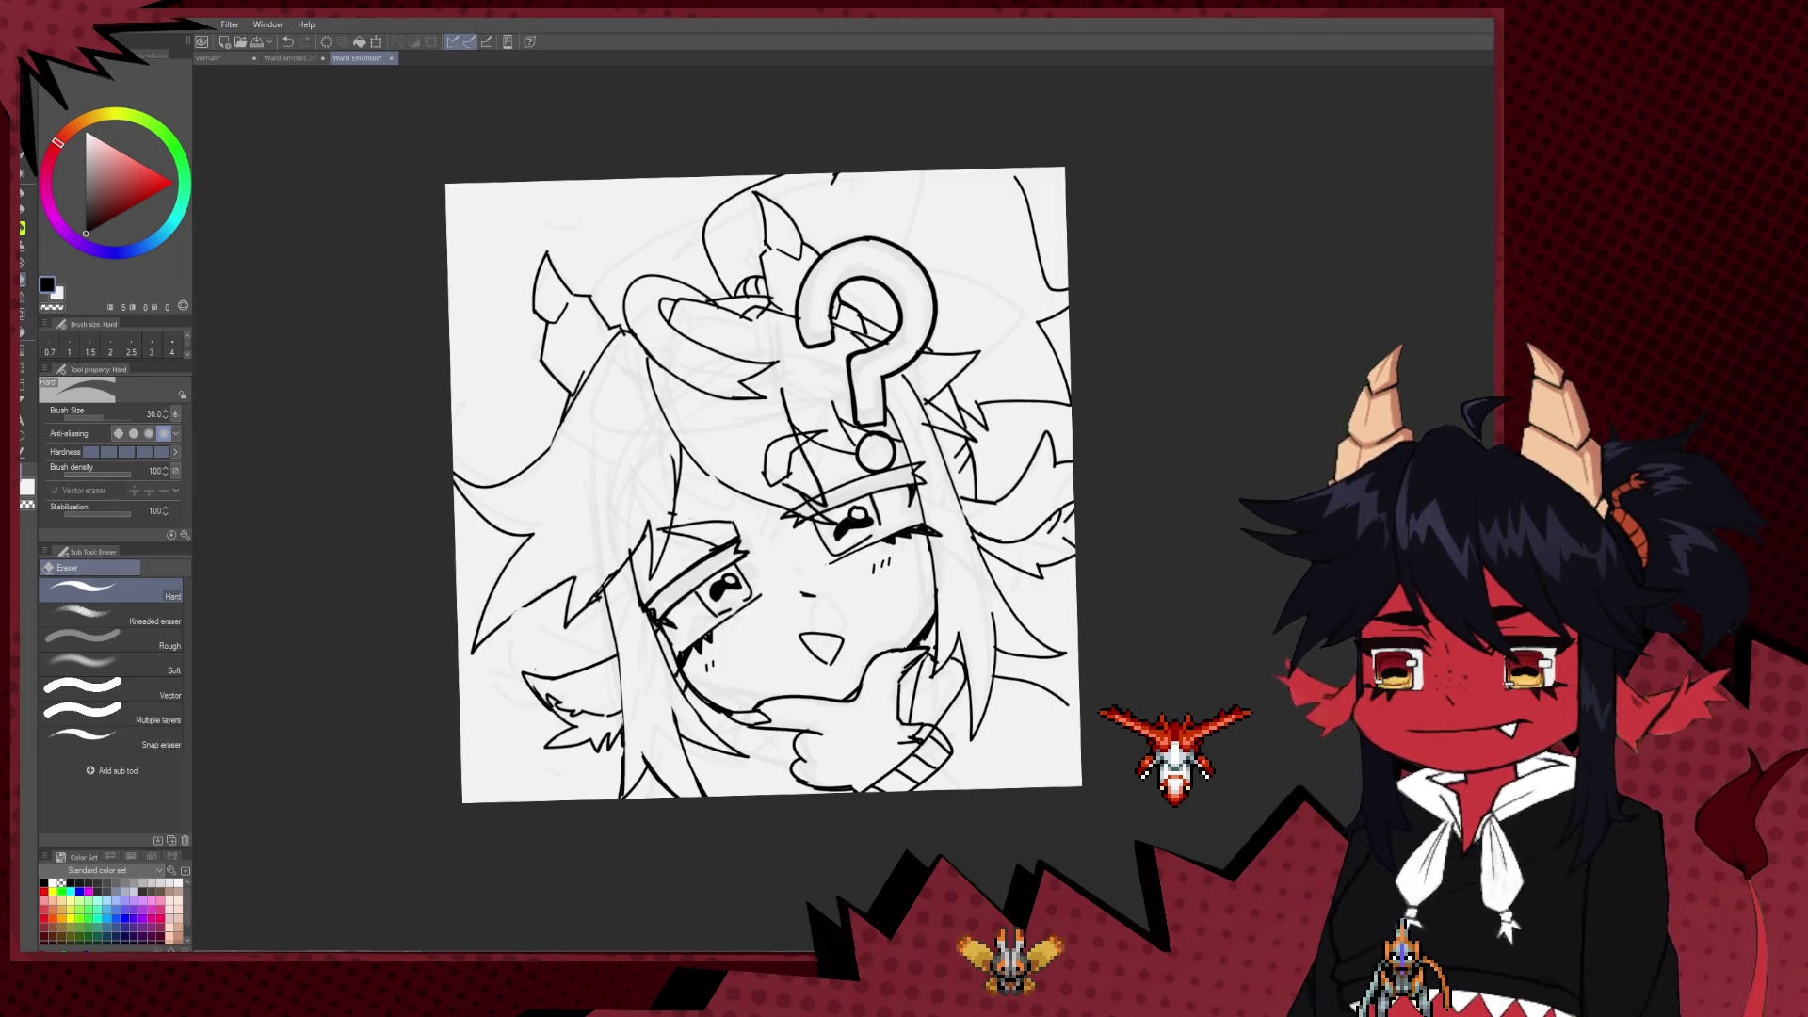
Step: Zoom in, shrink the eraser to size 17 and erase the stray sketch line near the face
scroll(1124, 255, up, 2)
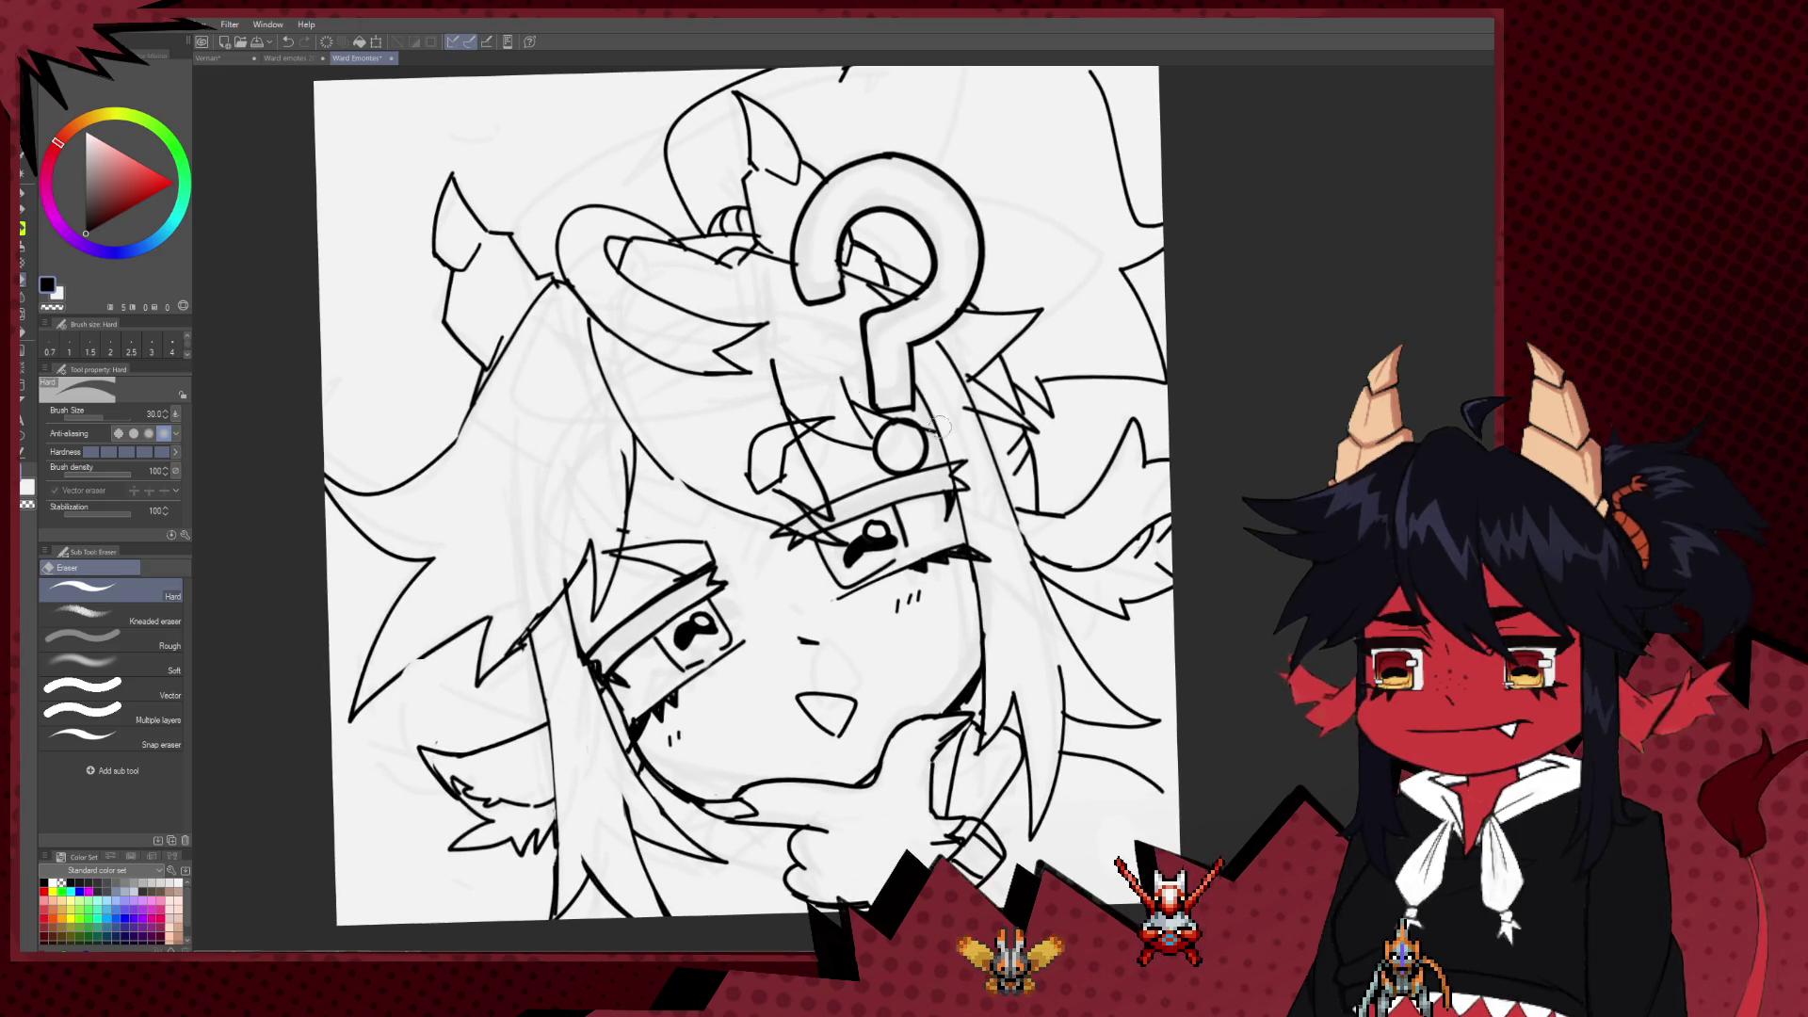
scroll(899, 426, up, 1)
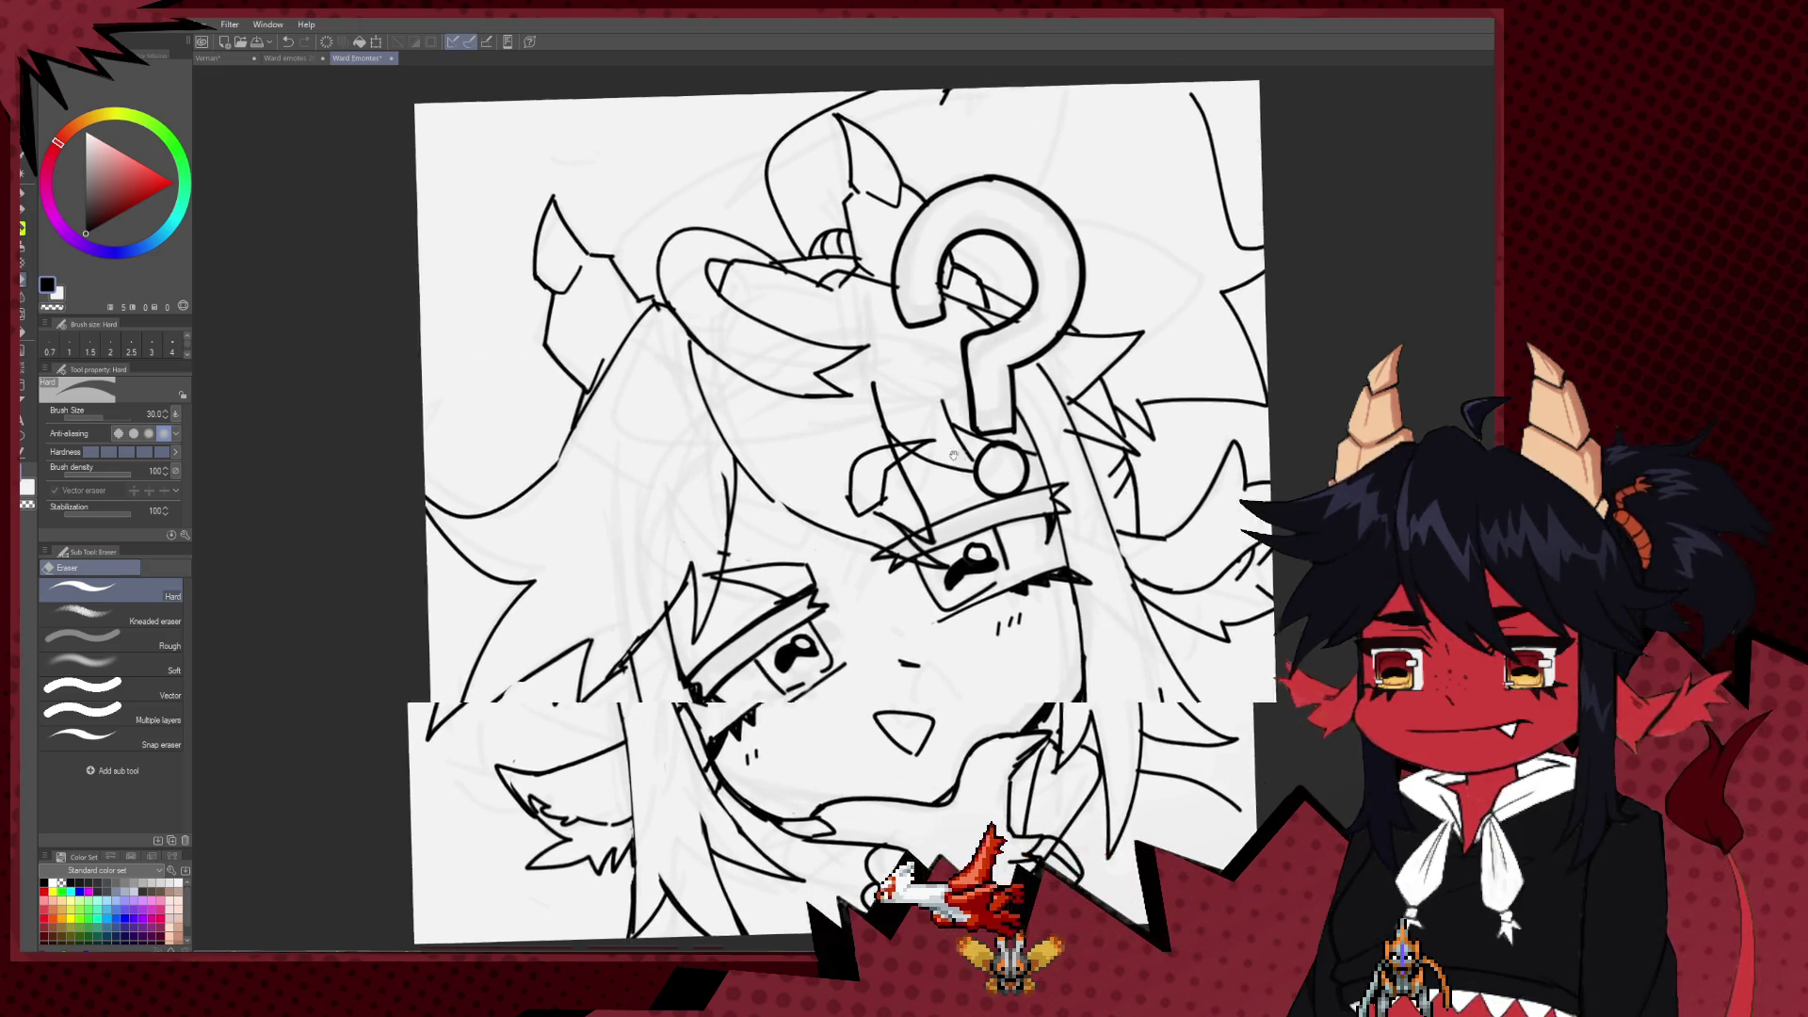
scroll(899, 425, up, 1)
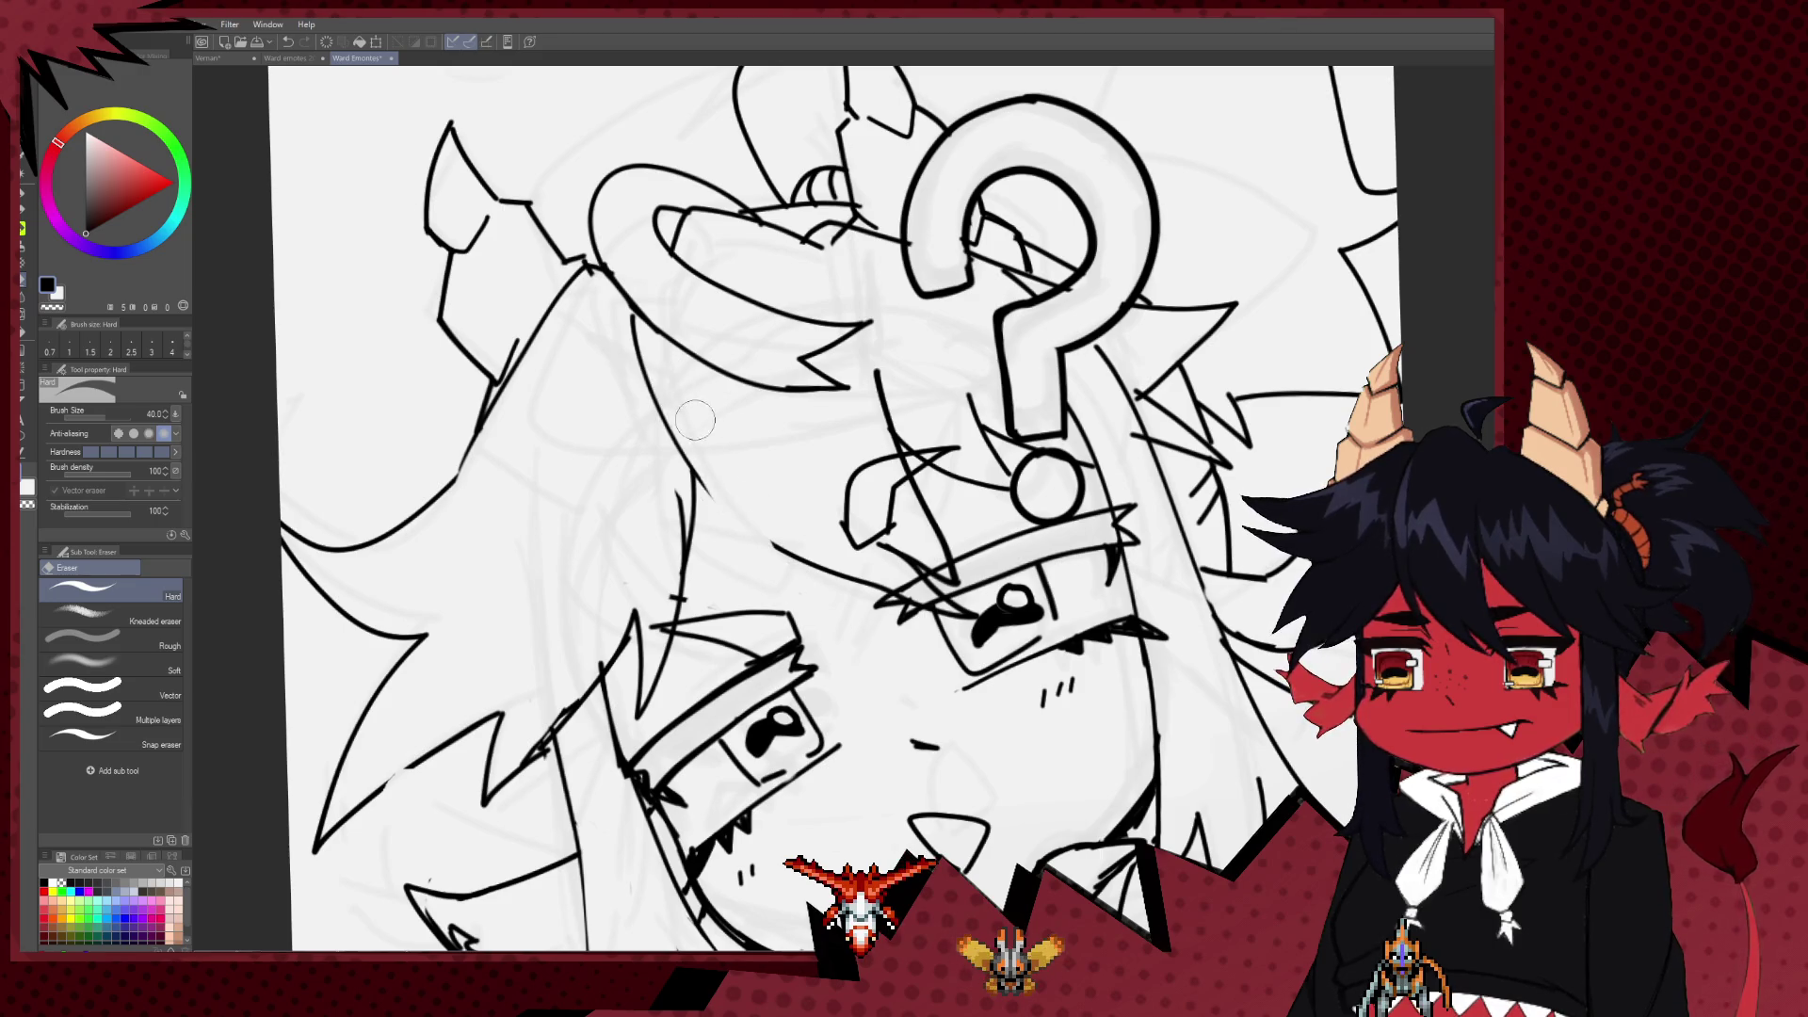
key(bracketleft)
key(bracketleft)
key(bracketleft)
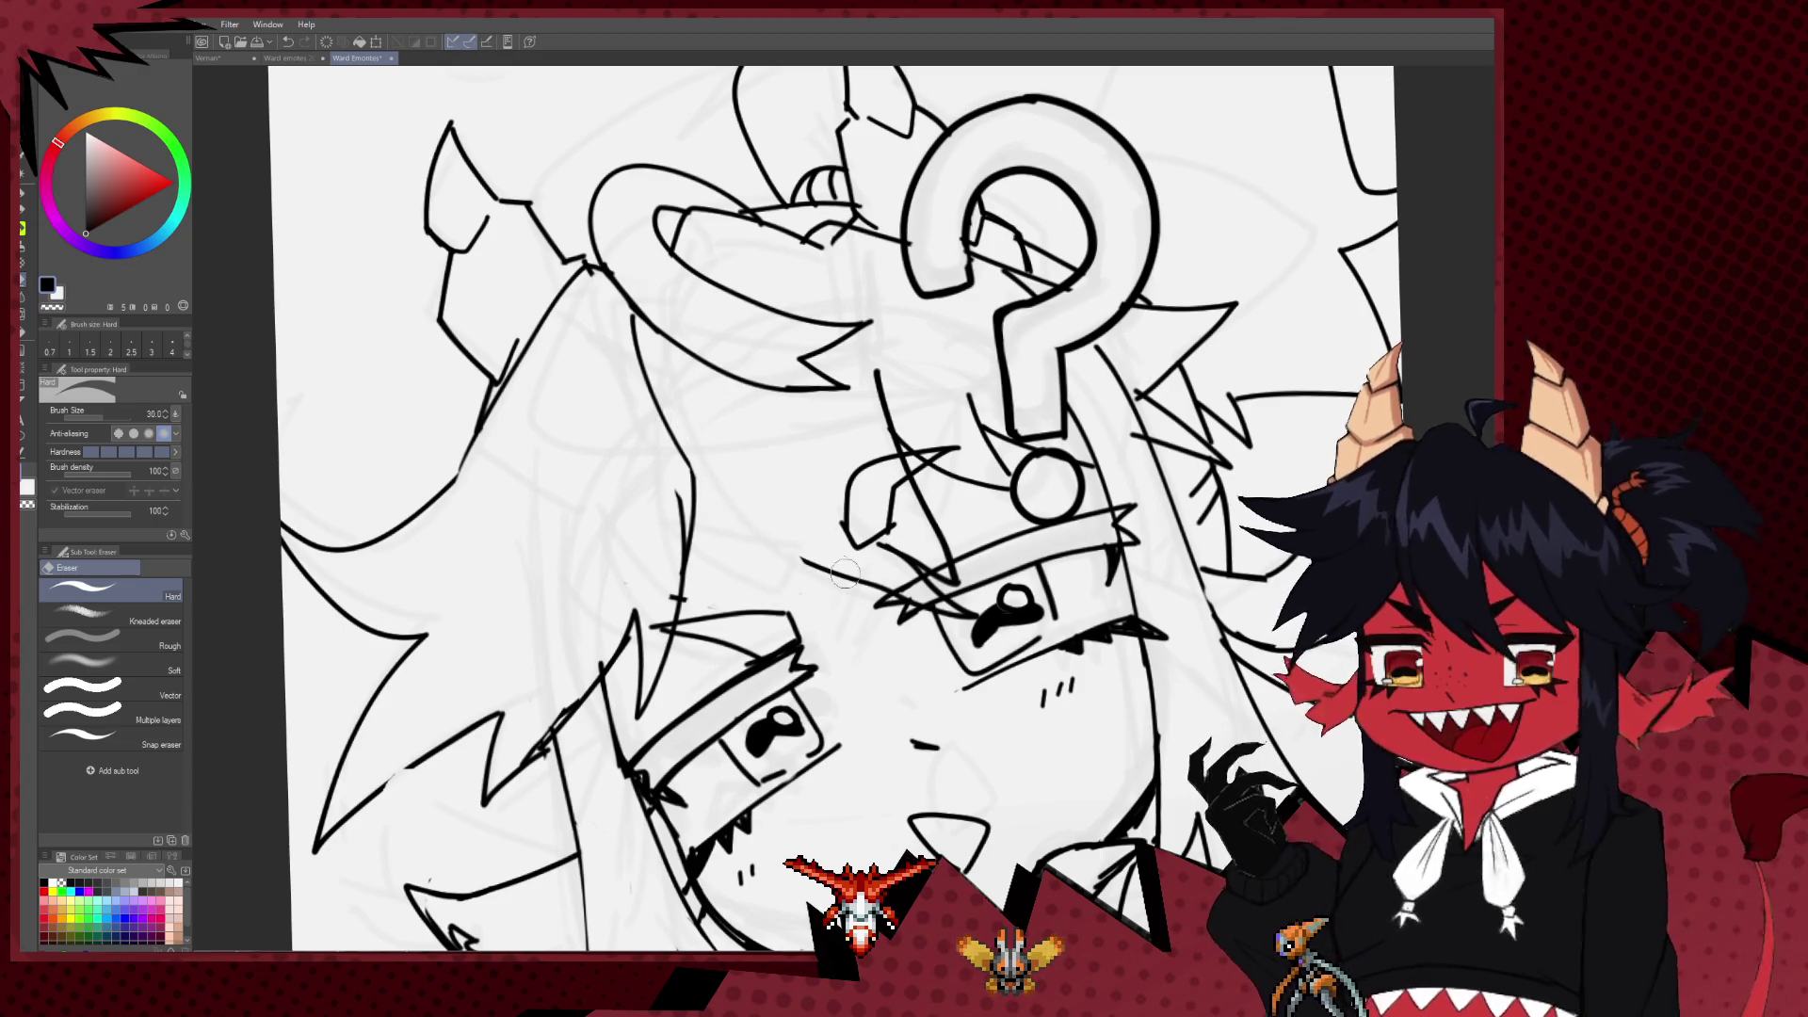
drag(890, 591, 815, 563)
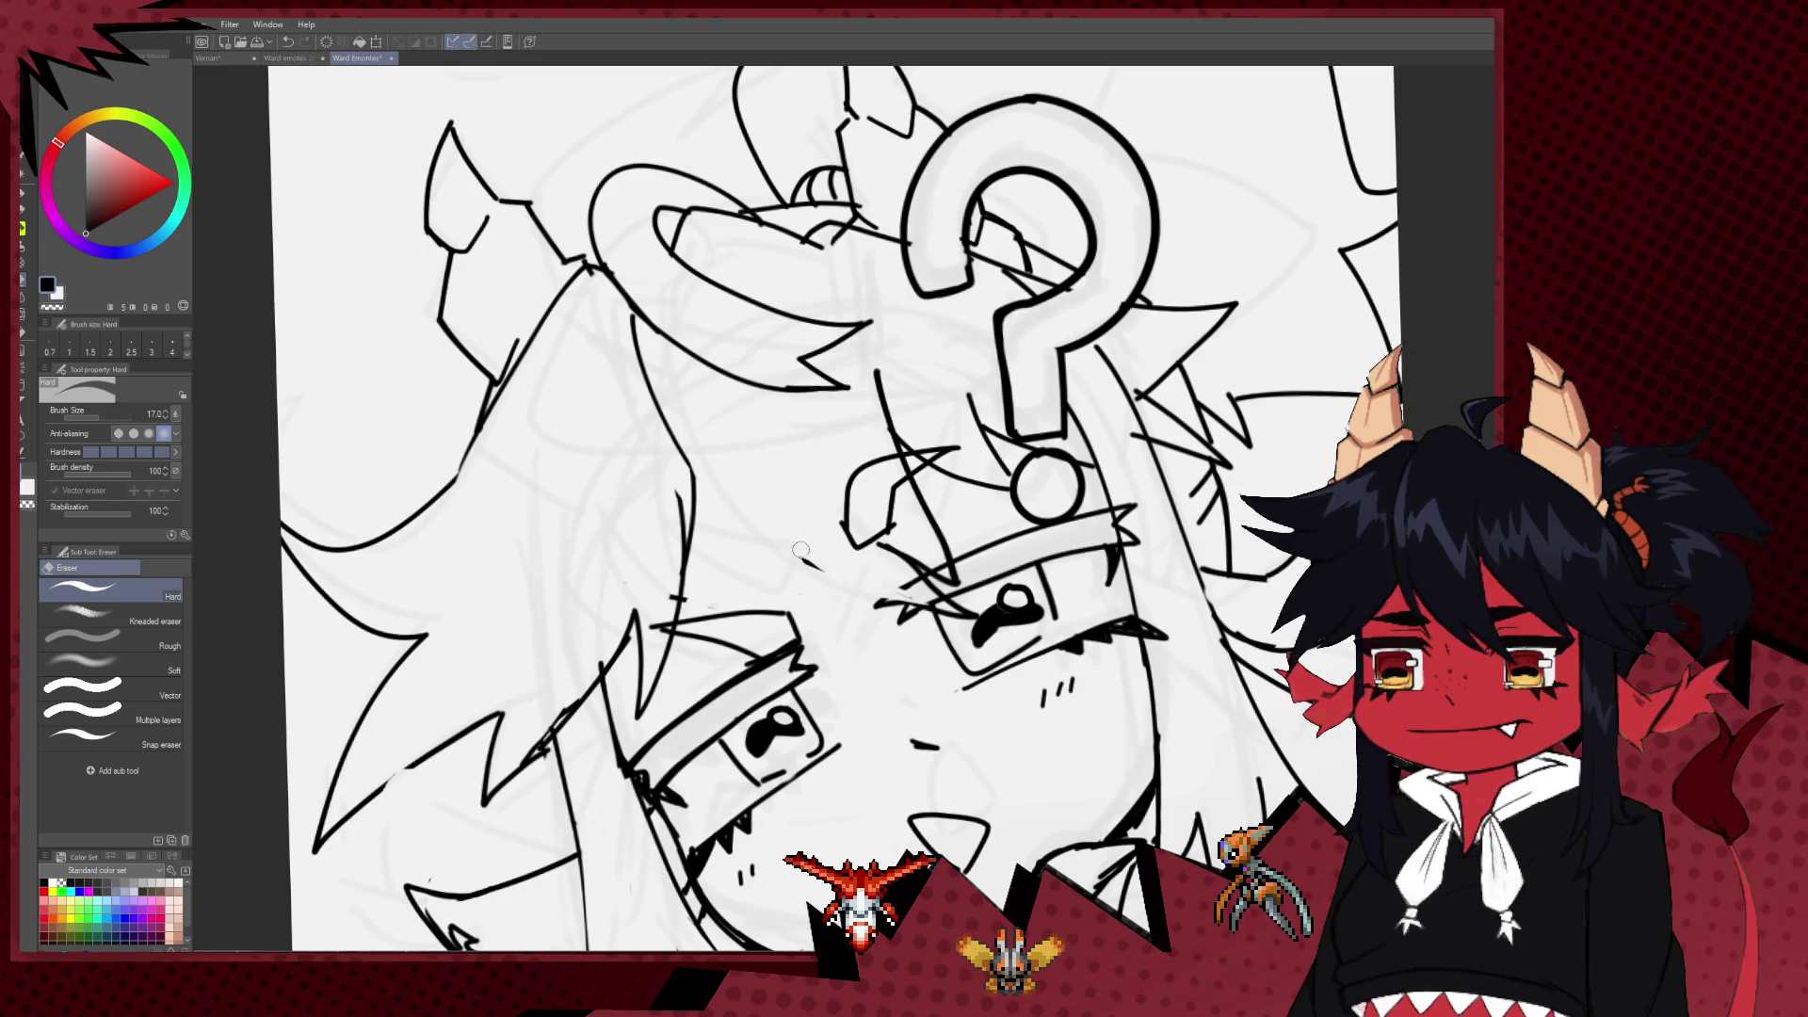
Step: Ink a new hair line down toward the face, switching between pen and eraser to refine it
key(p)
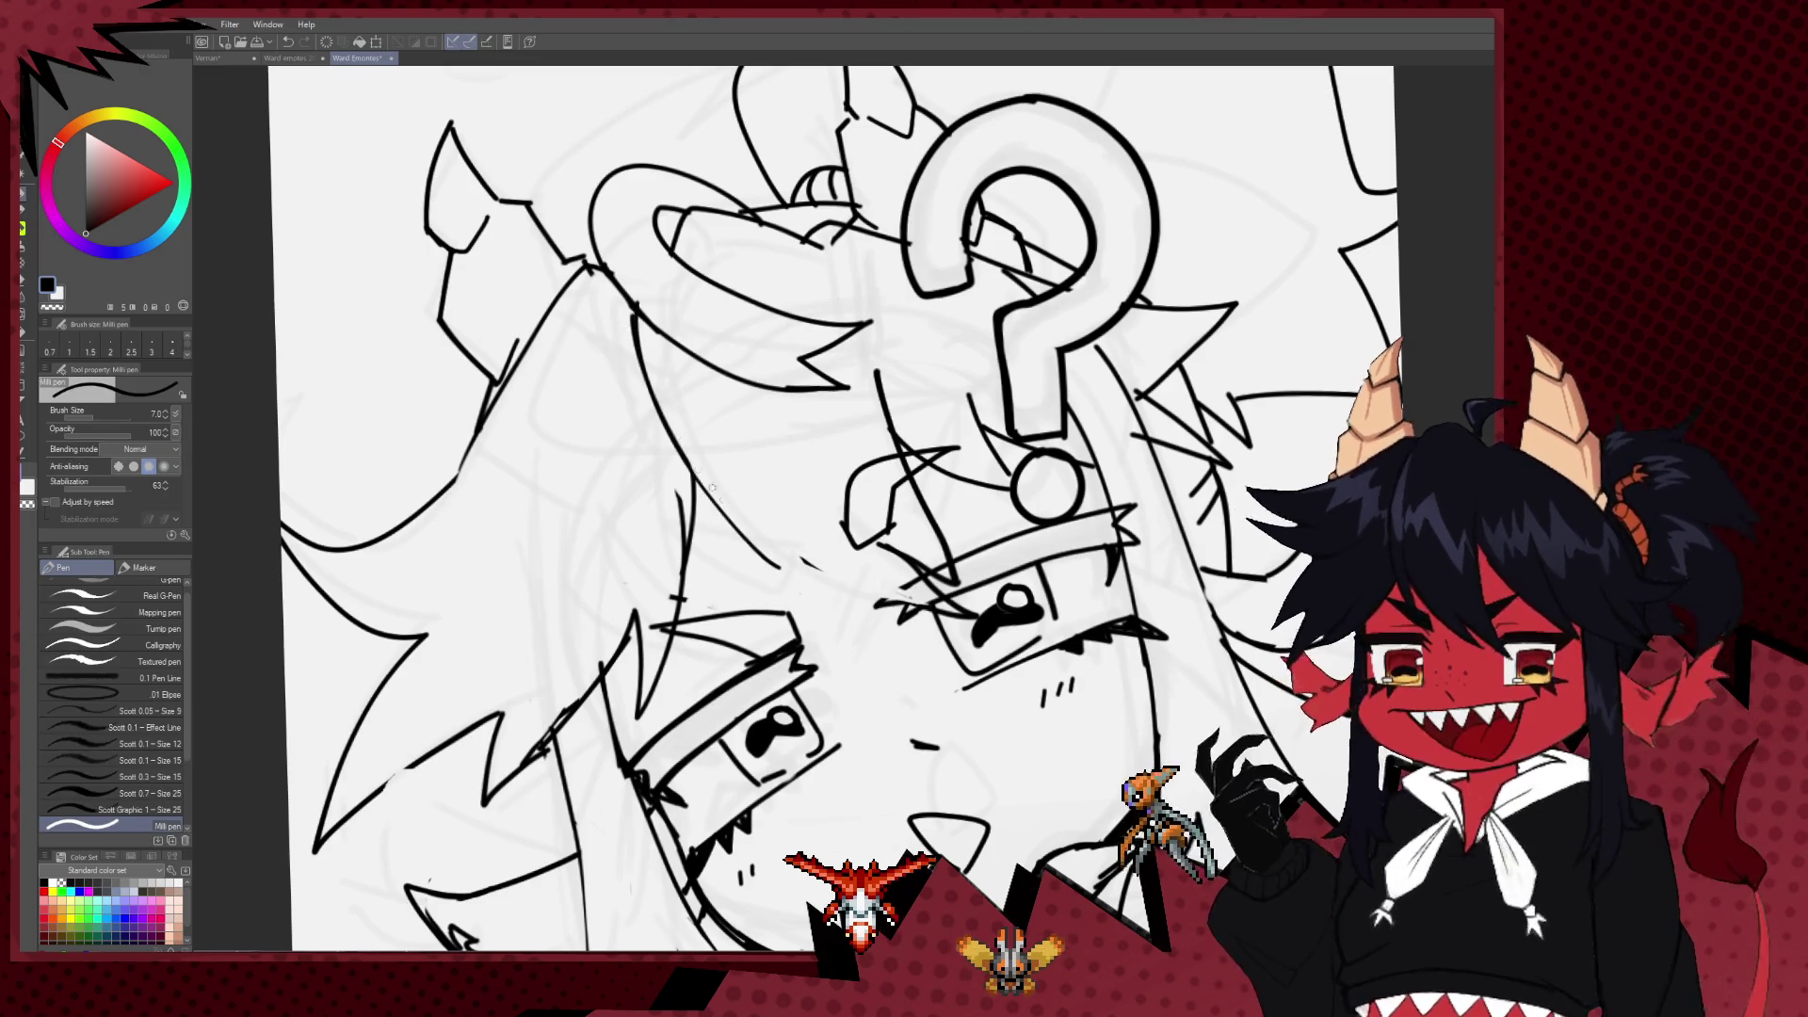
drag(699, 485, 826, 572)
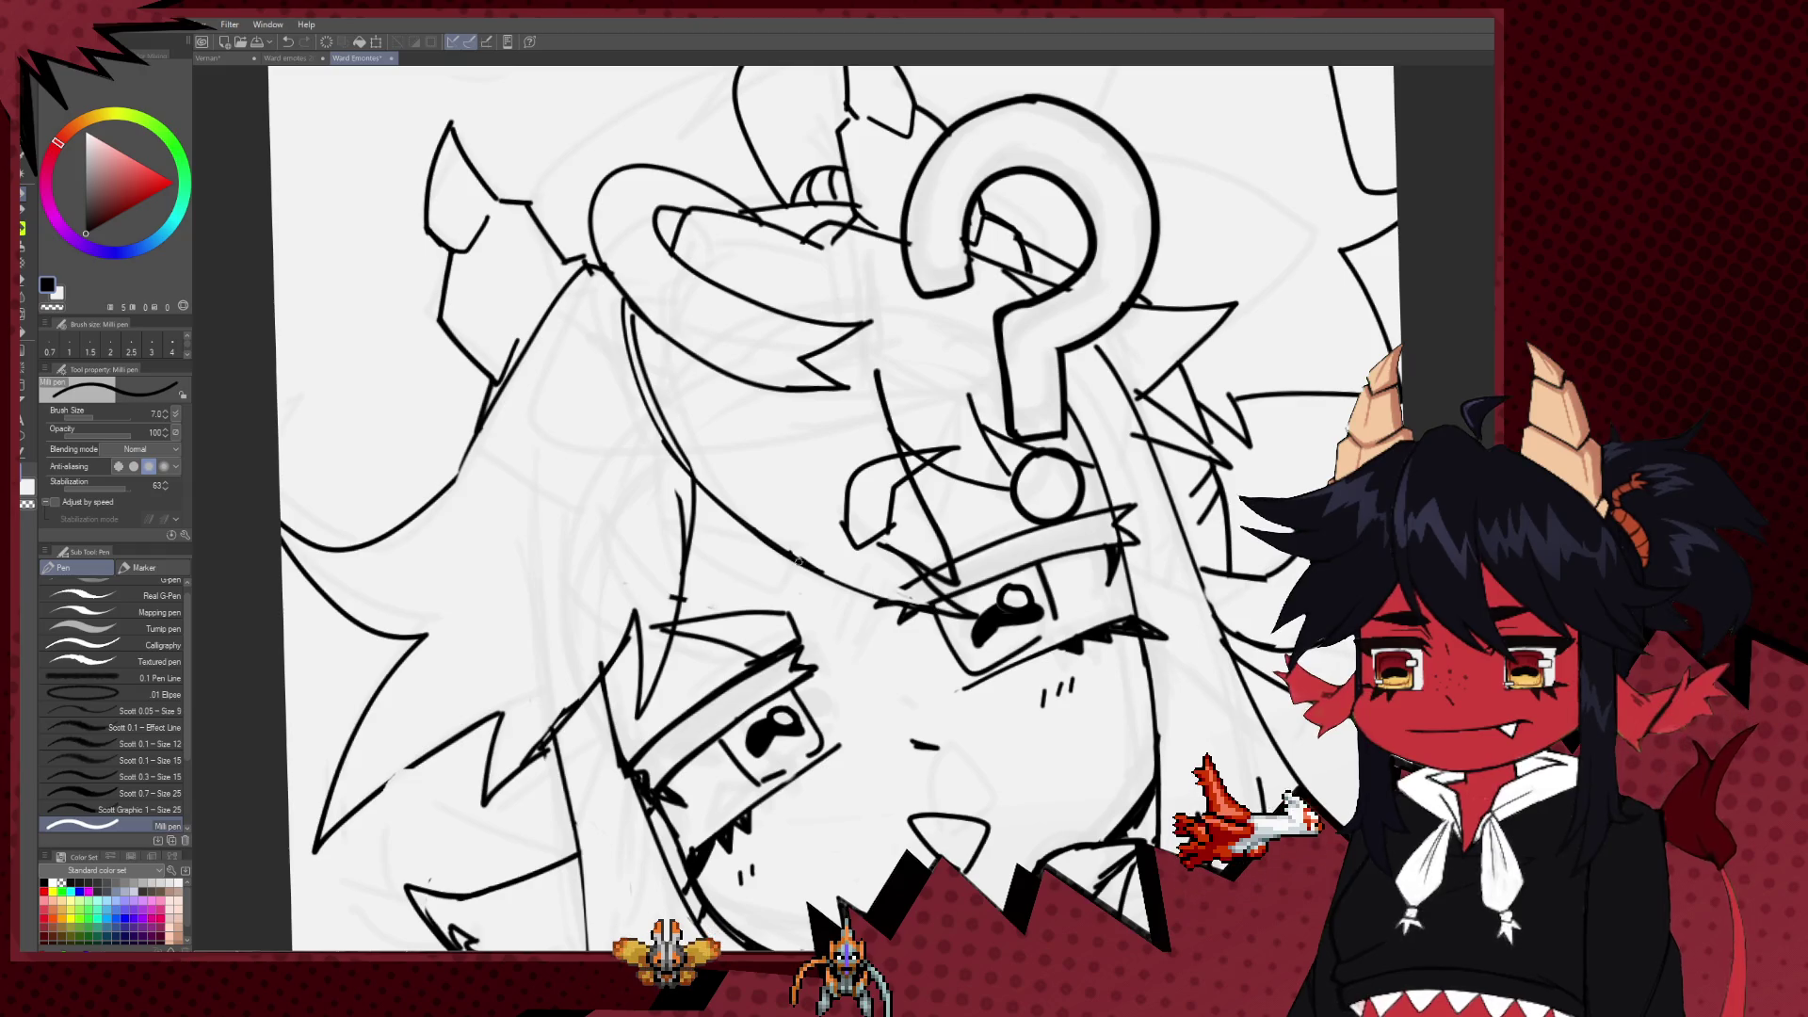
key(e)
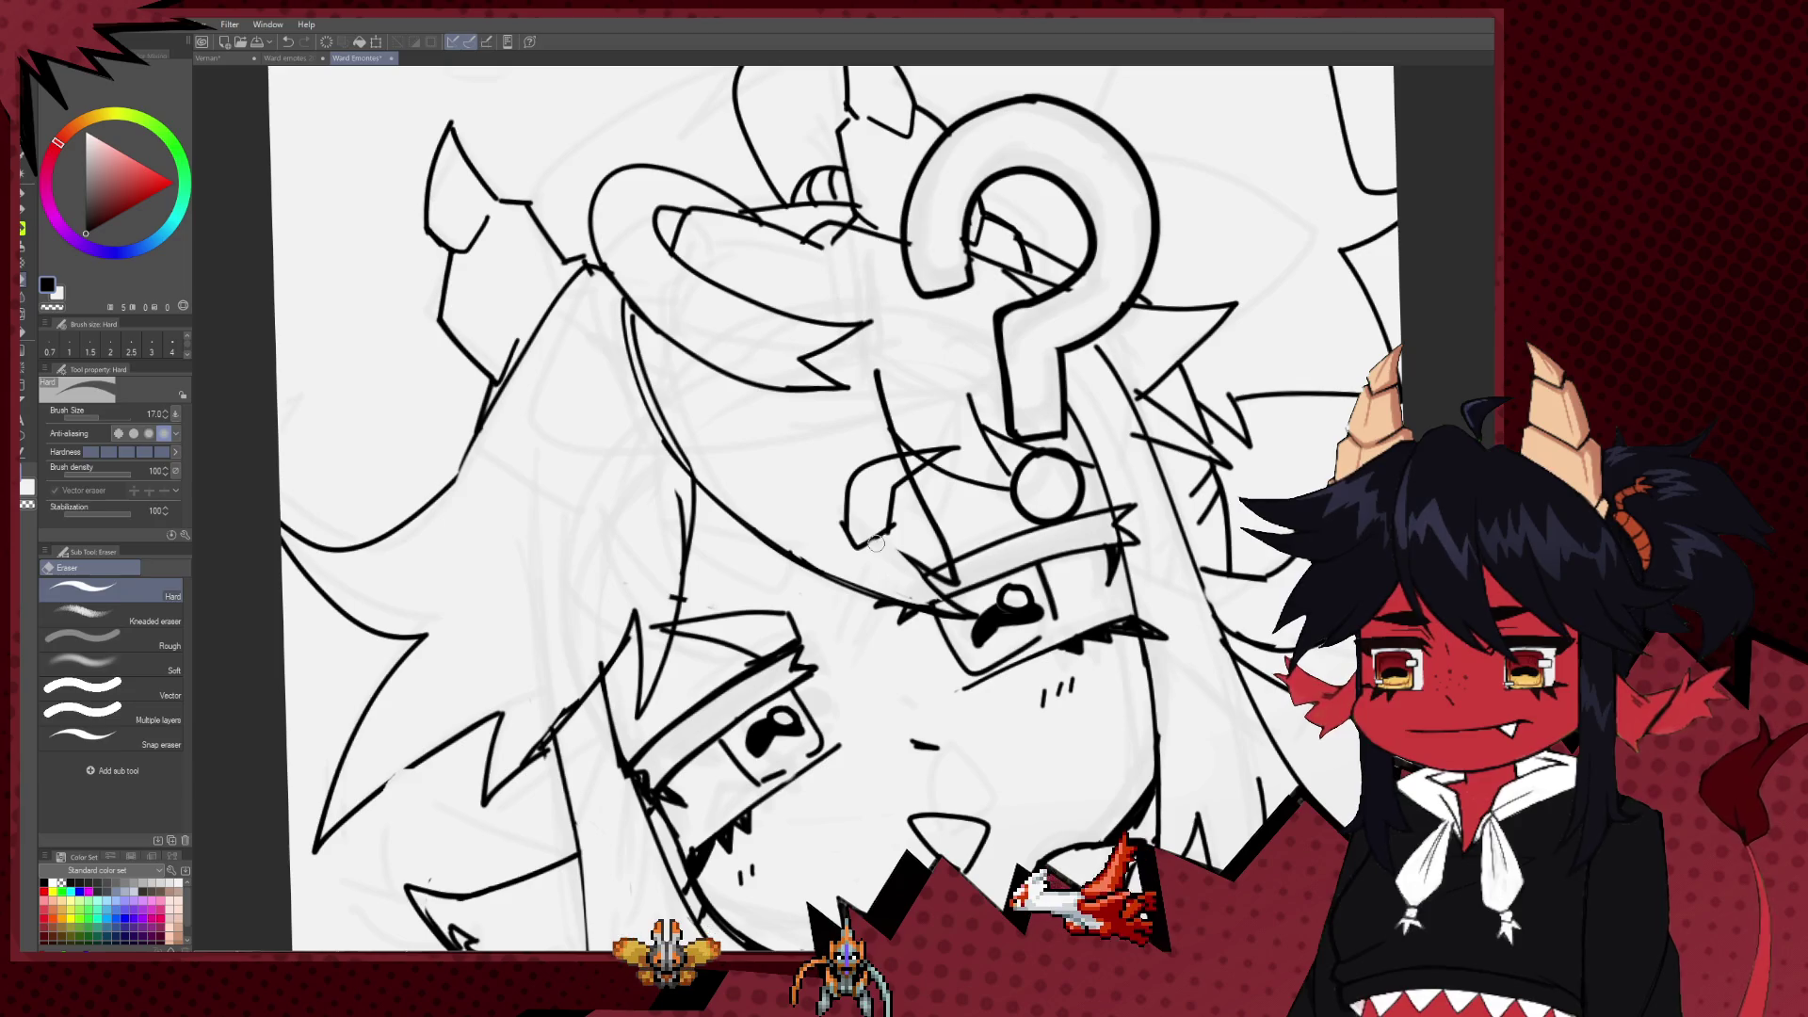
key(p)
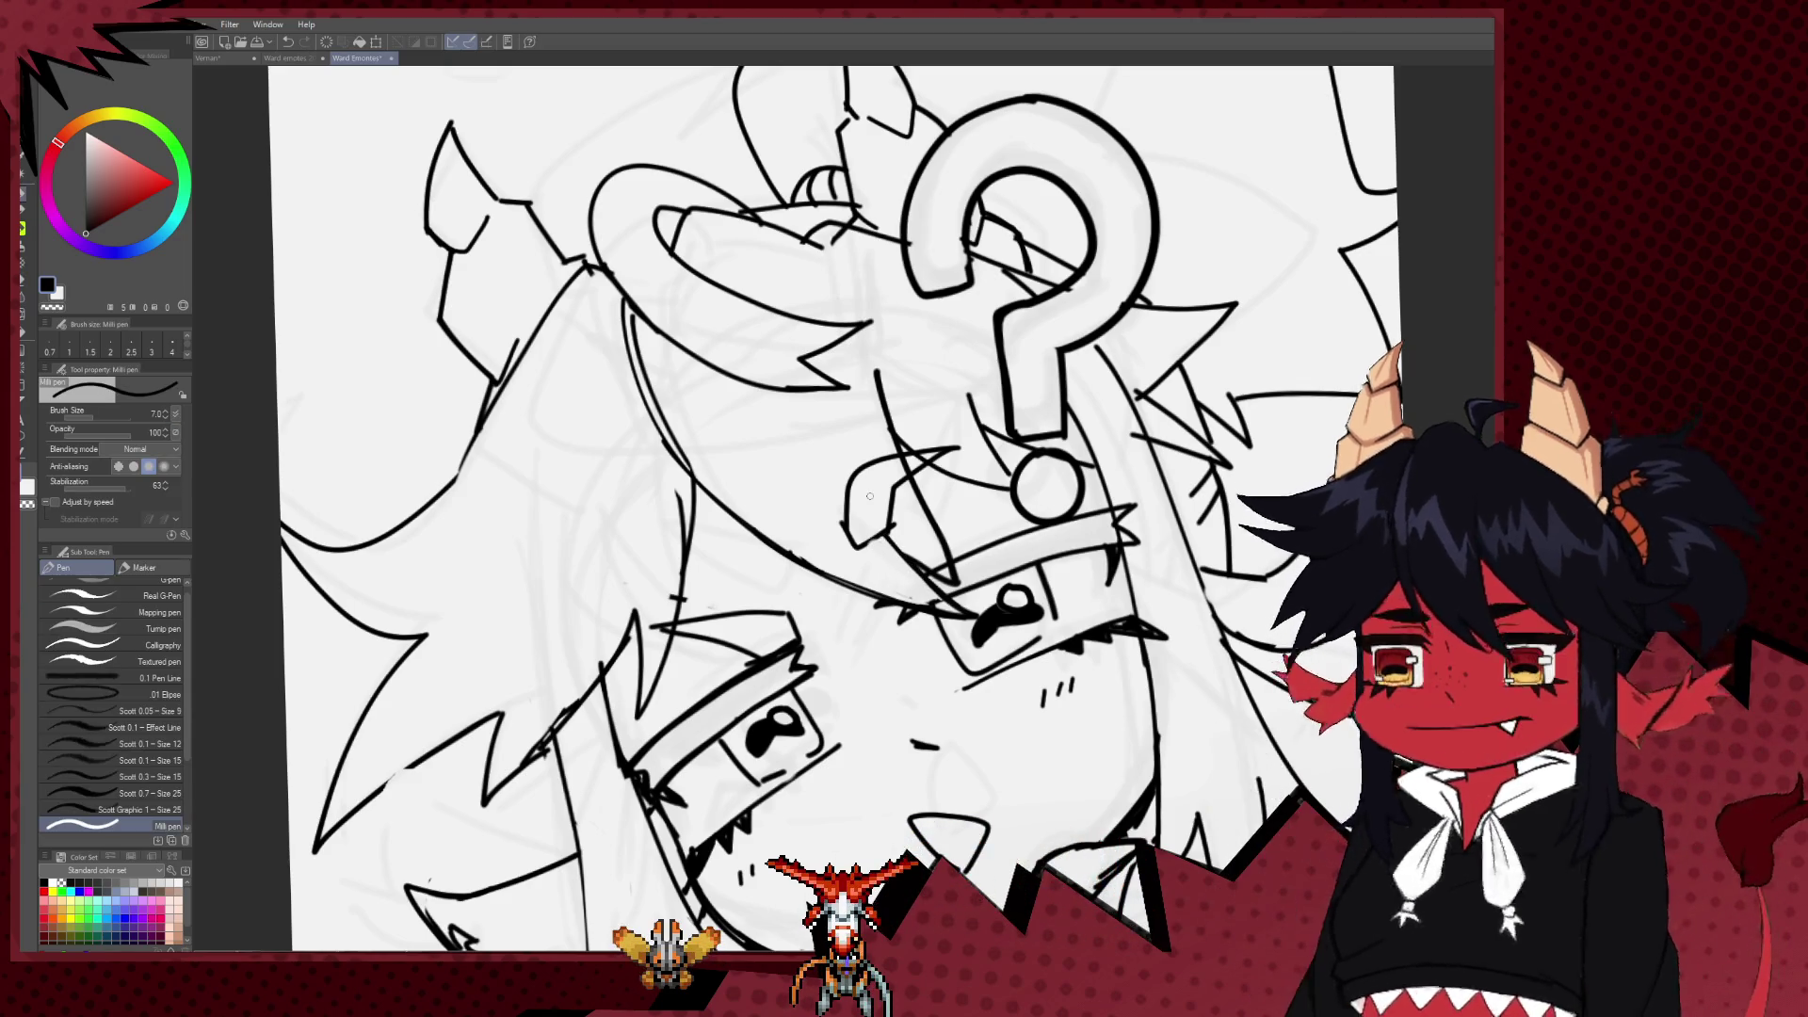
drag(816, 424, 836, 438)
key(e)
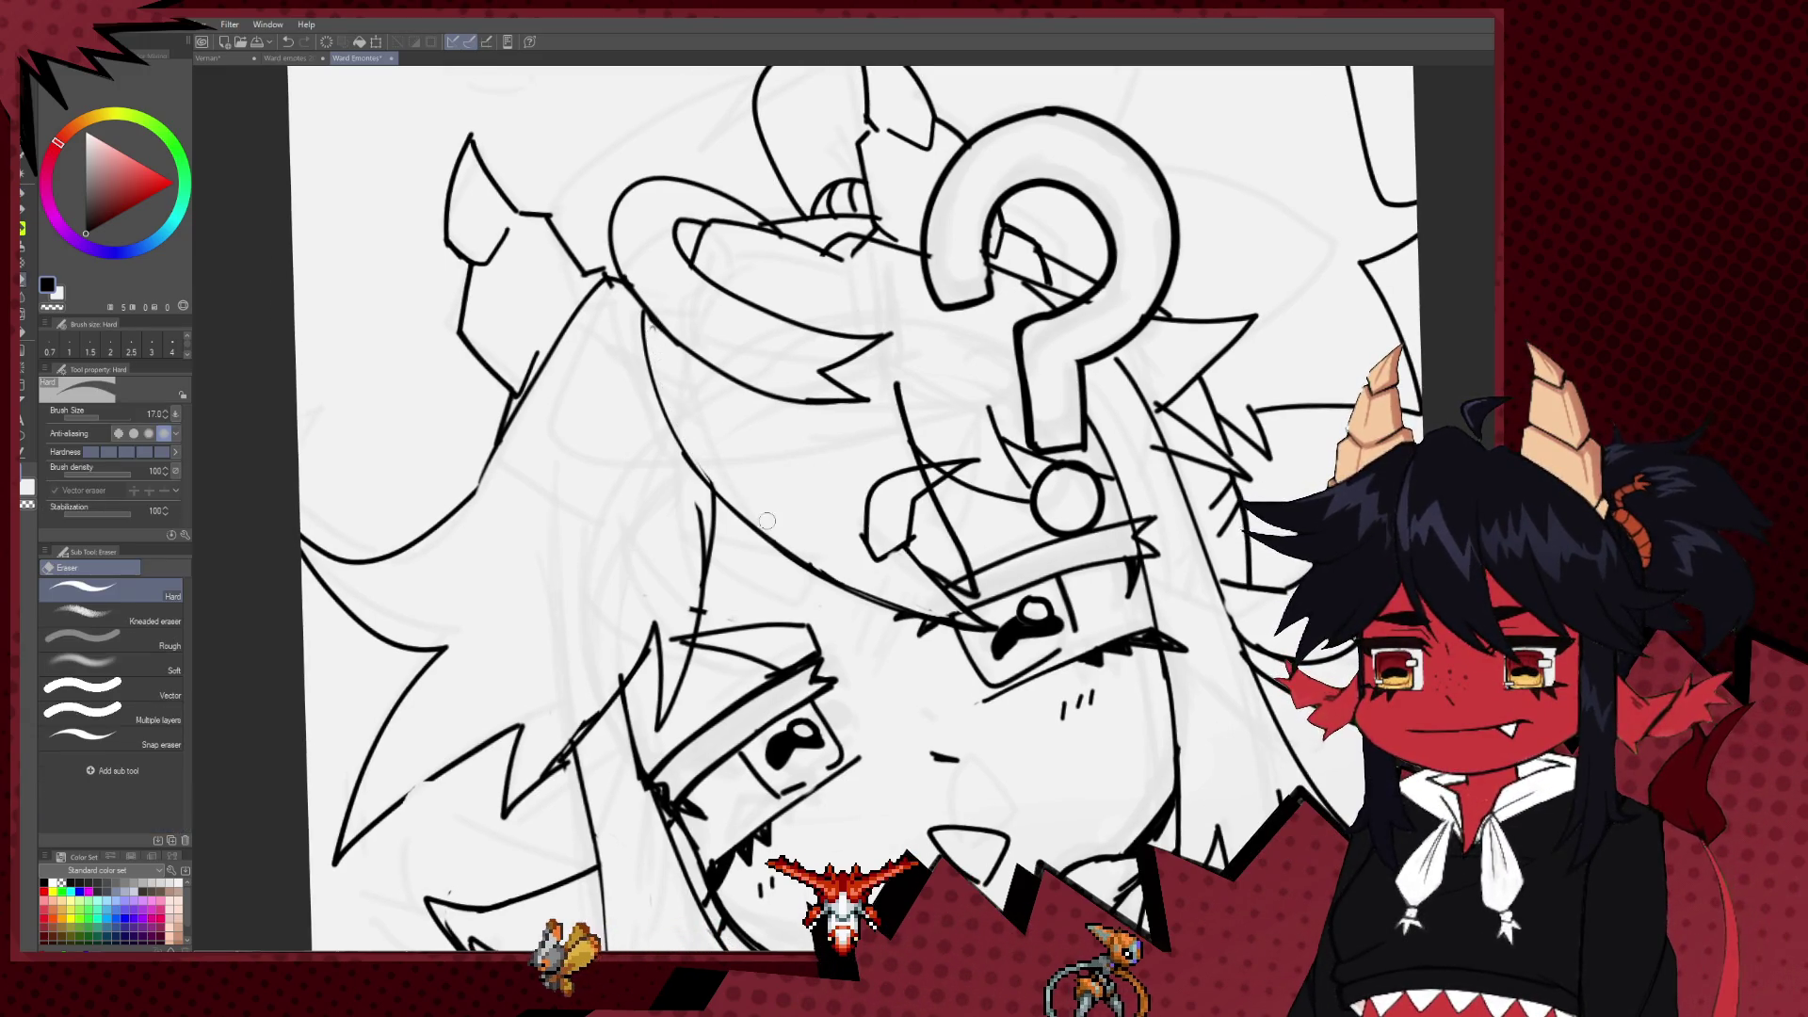
key(p)
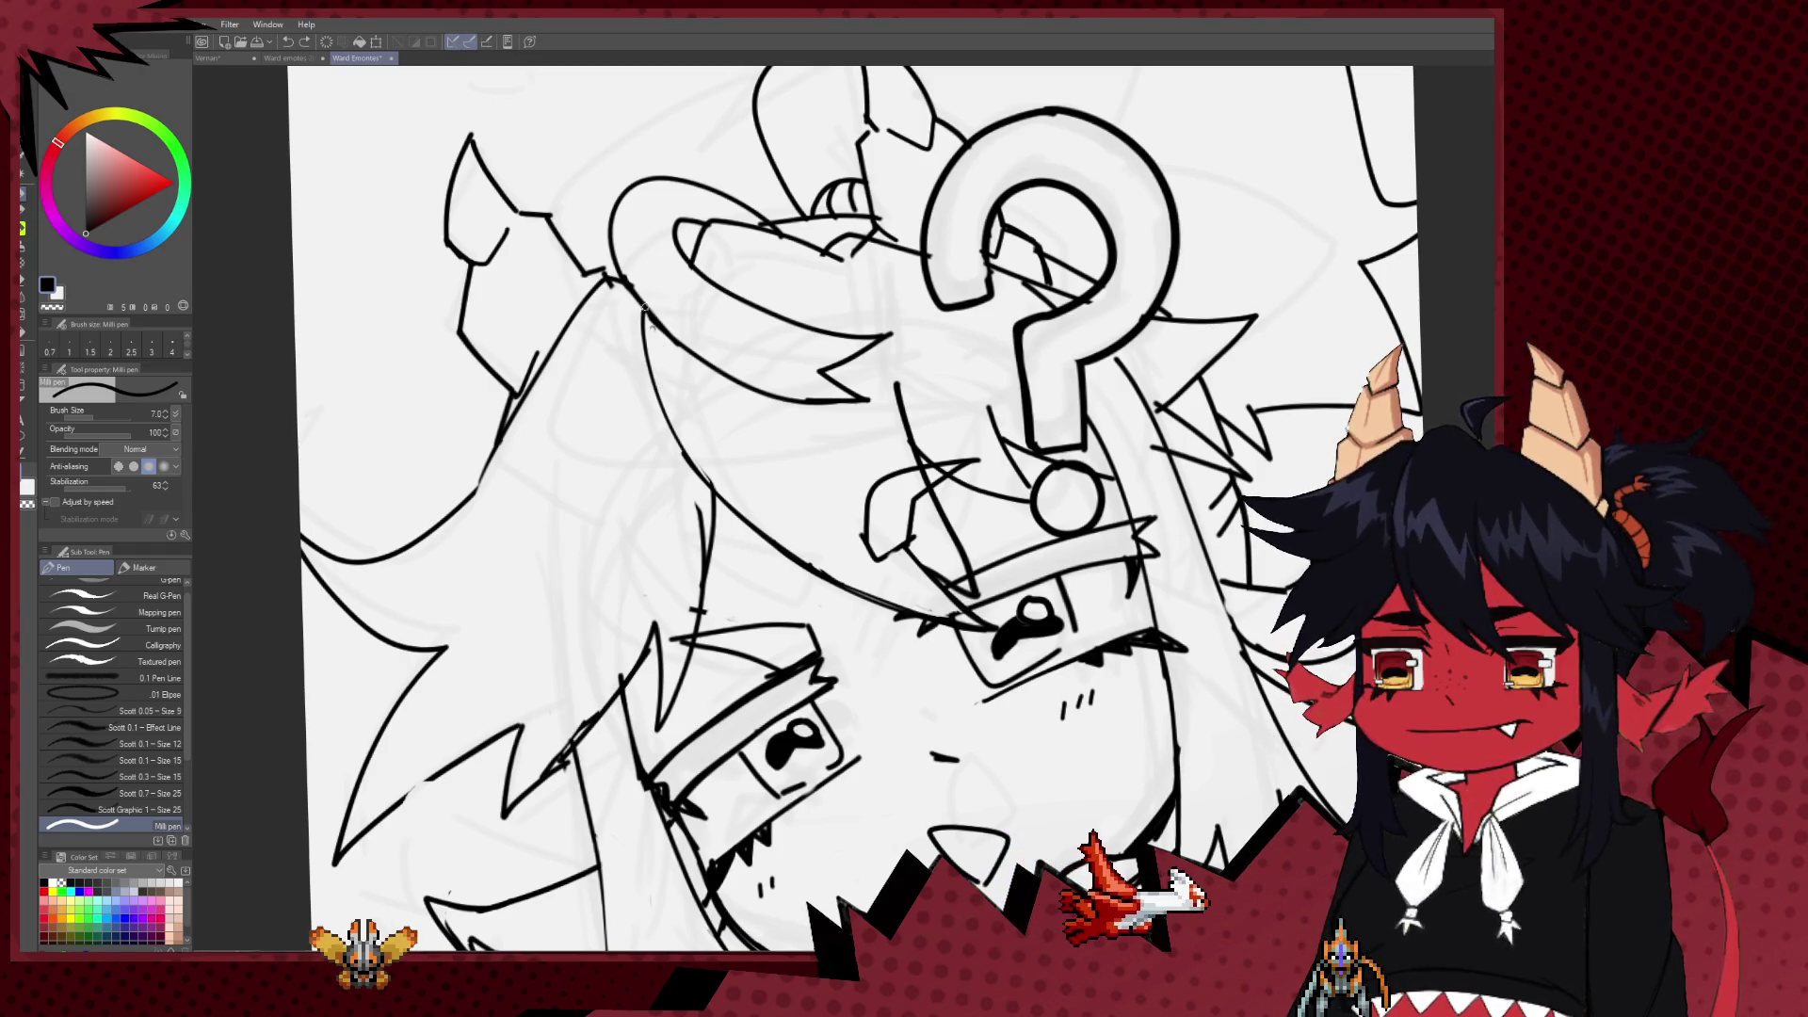
key(e)
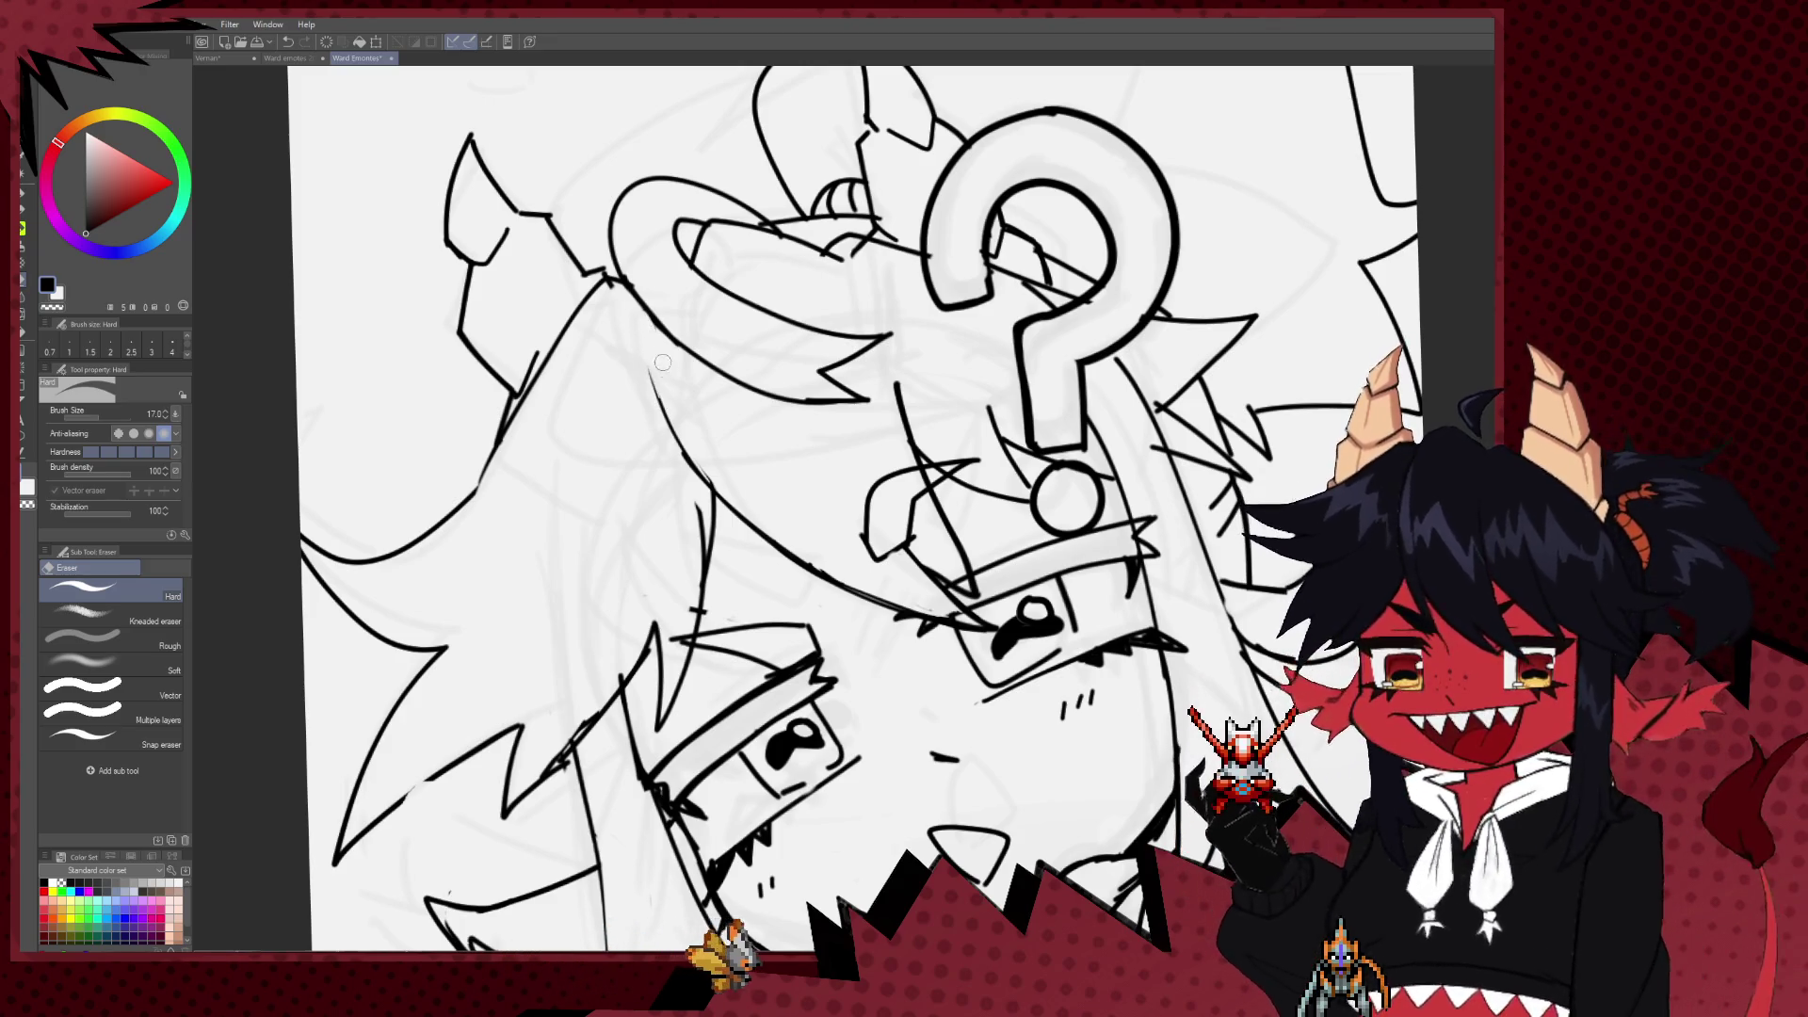
key(p)
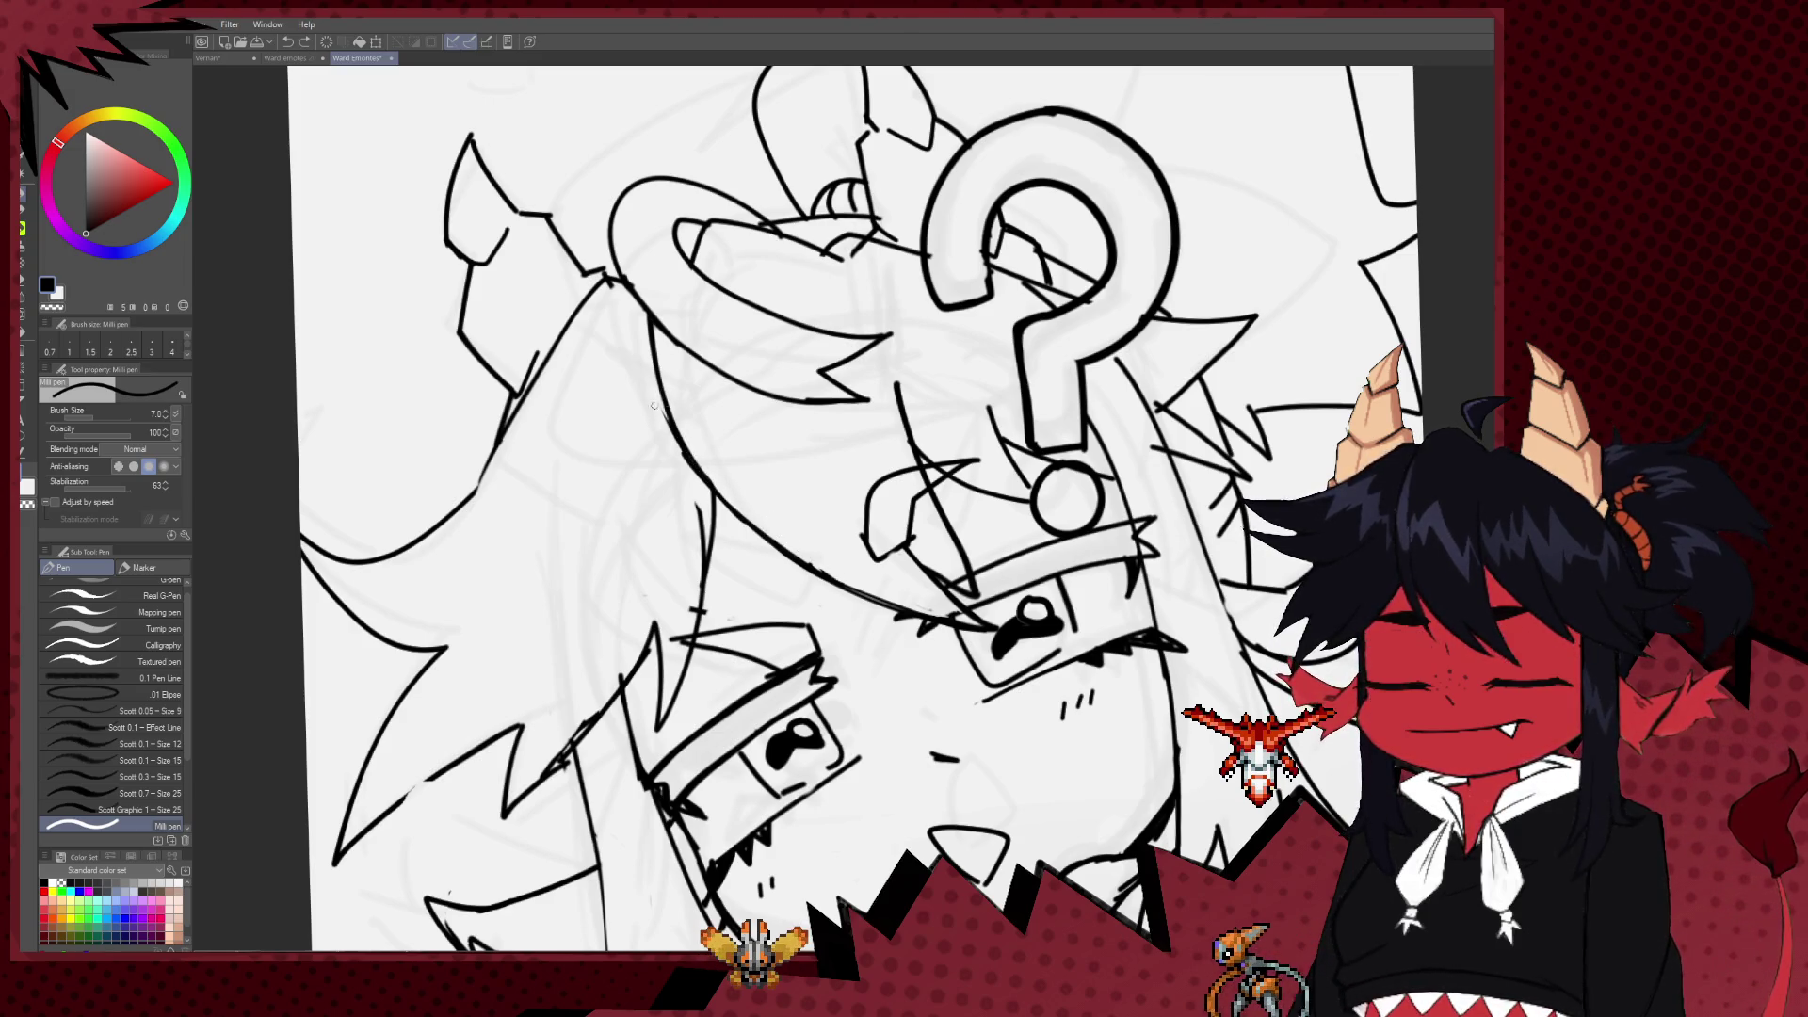
drag(858, 395, 874, 432)
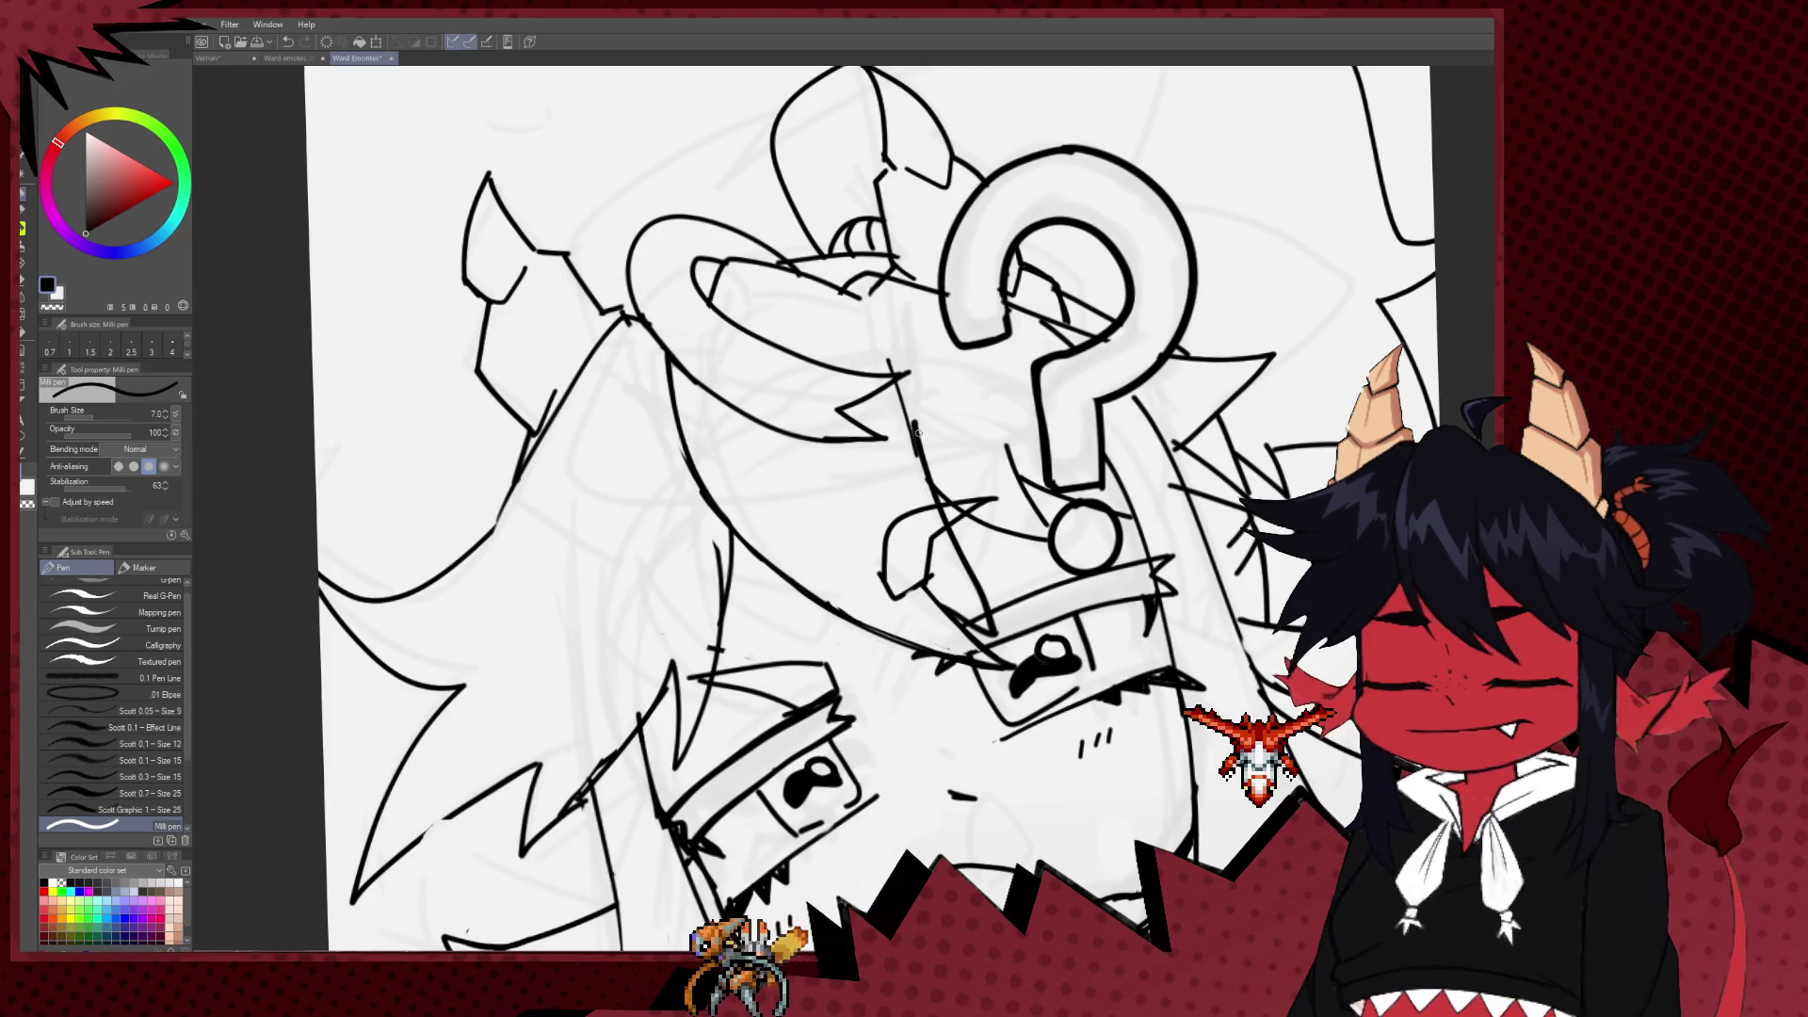
Step: Check the whole drawing, ink another hair stroke beside the face, and raise the pen size to 10
scroll(890, 362, down, 5)
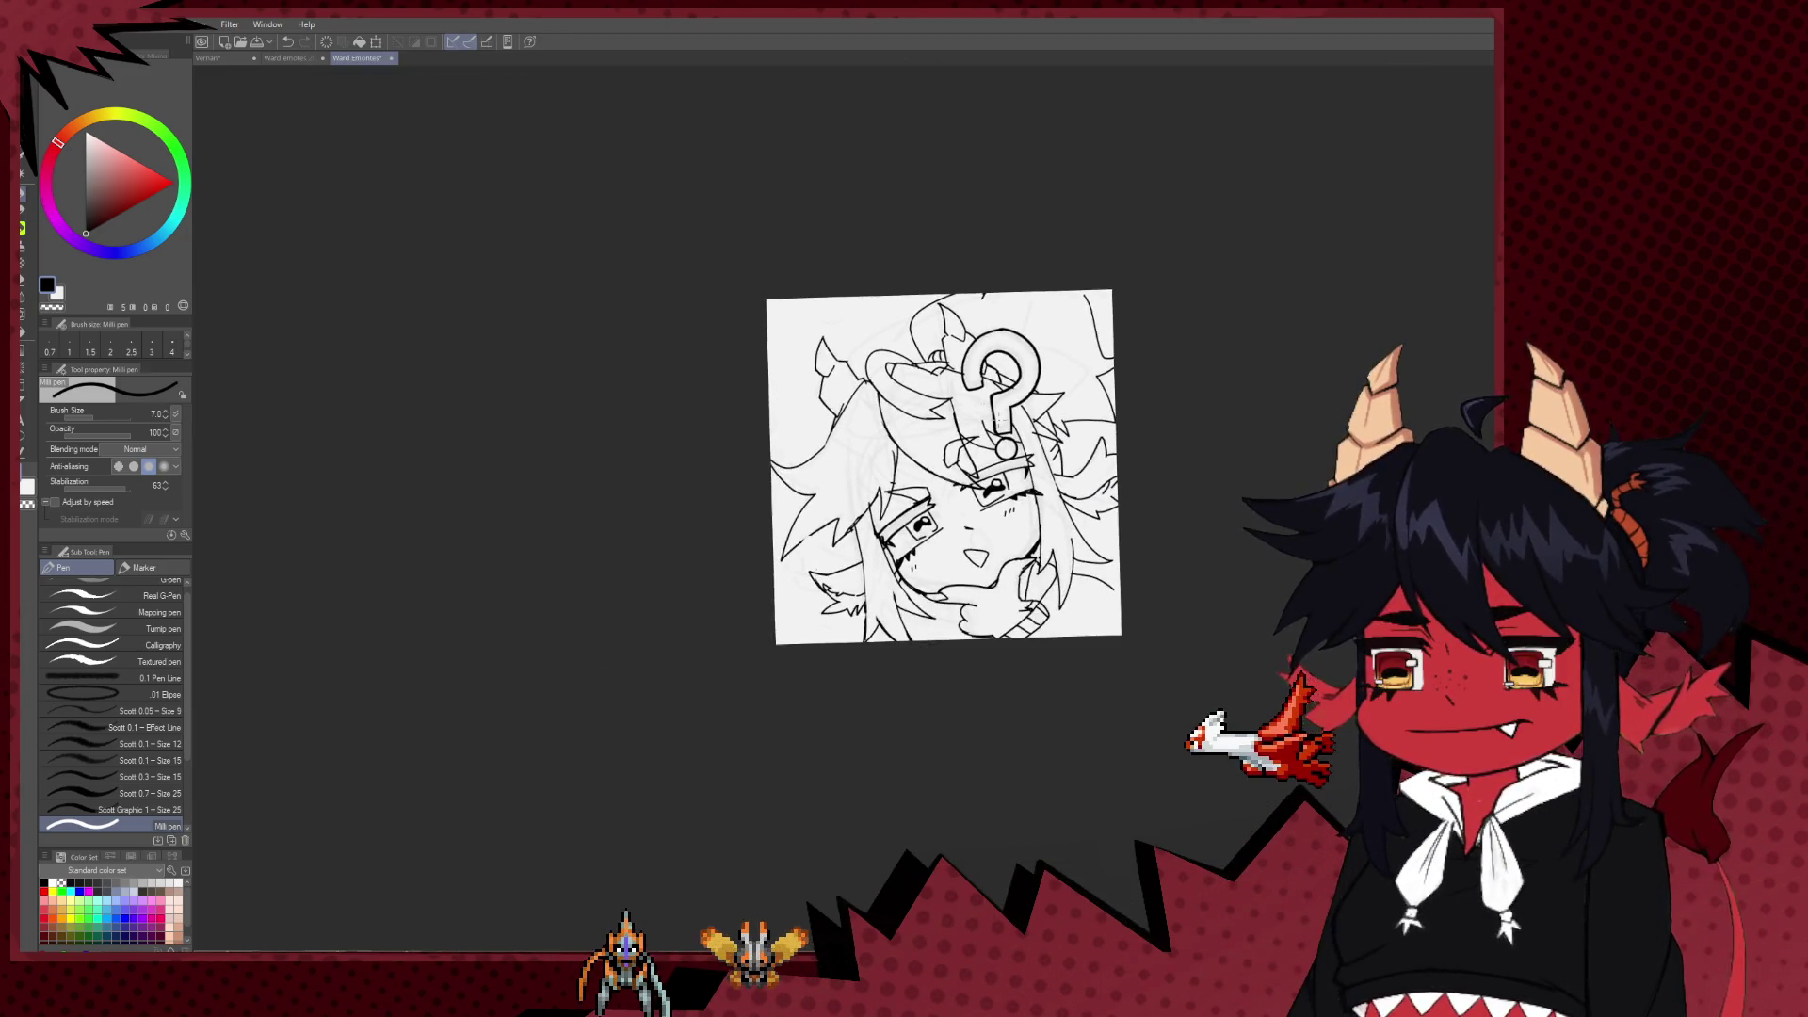
scroll(1004, 328, up, 2)
scroll(1004, 327, up, 2)
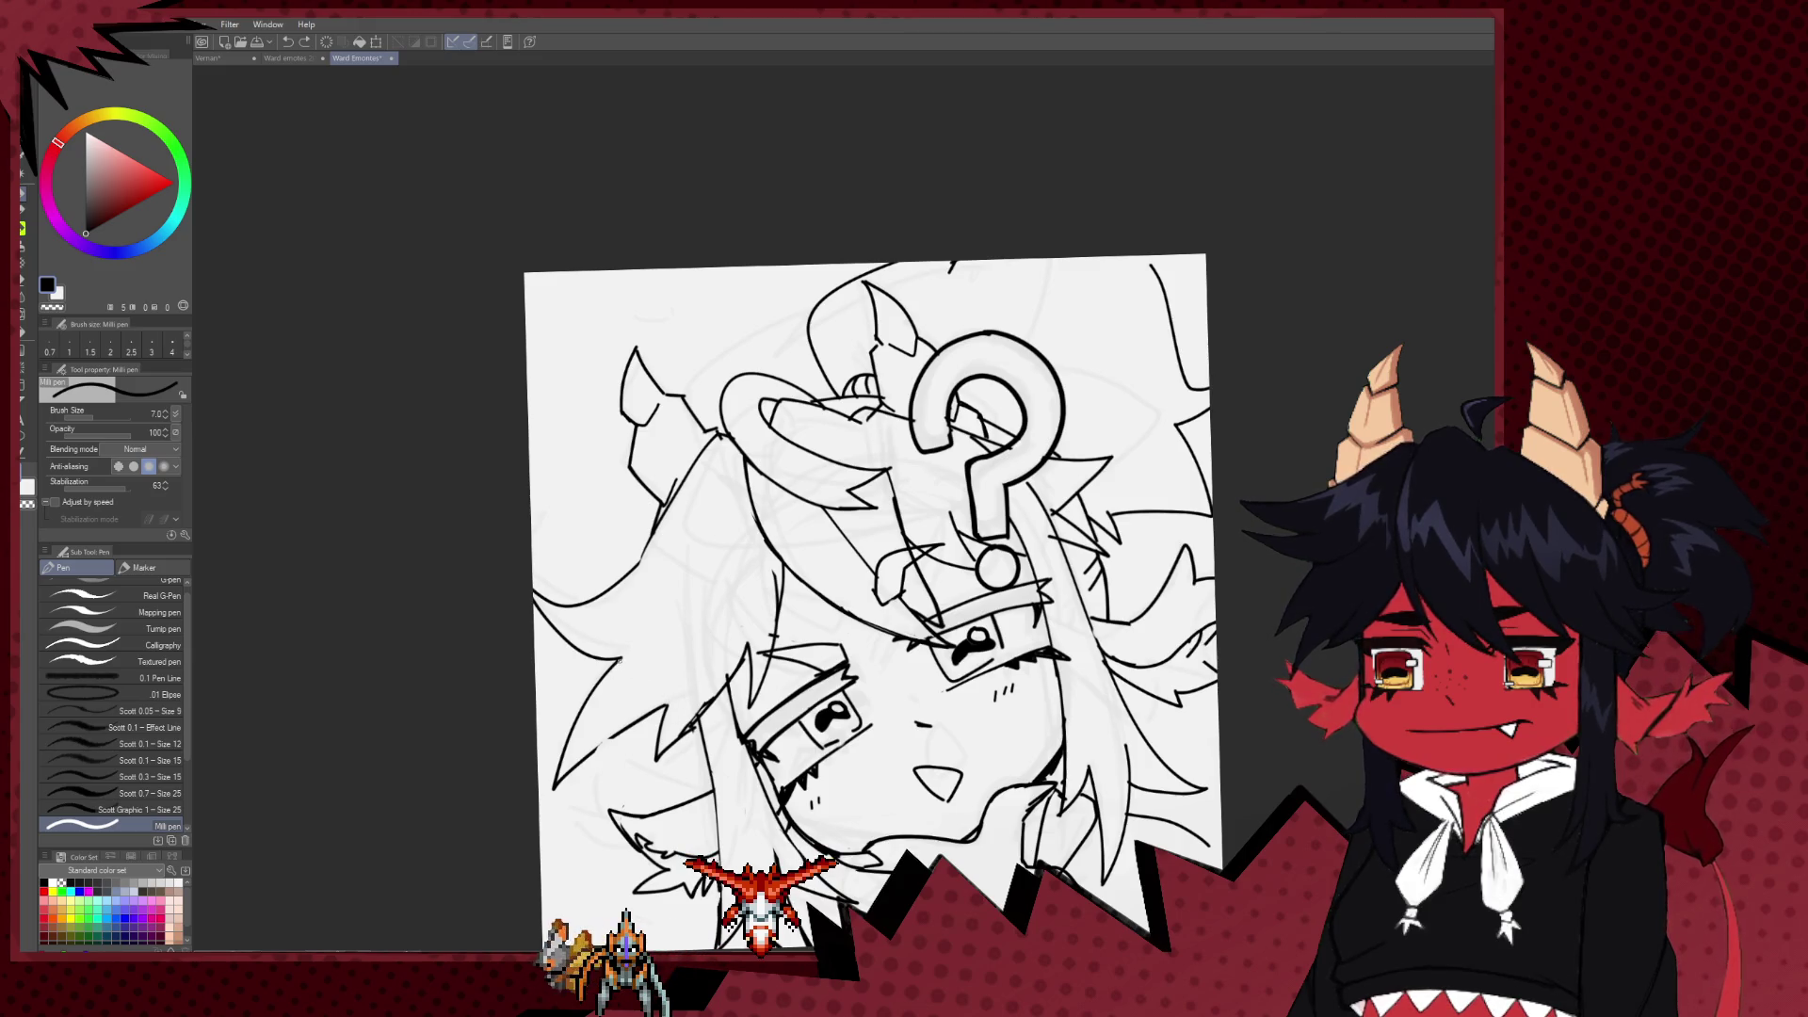
drag(708, 441, 676, 574)
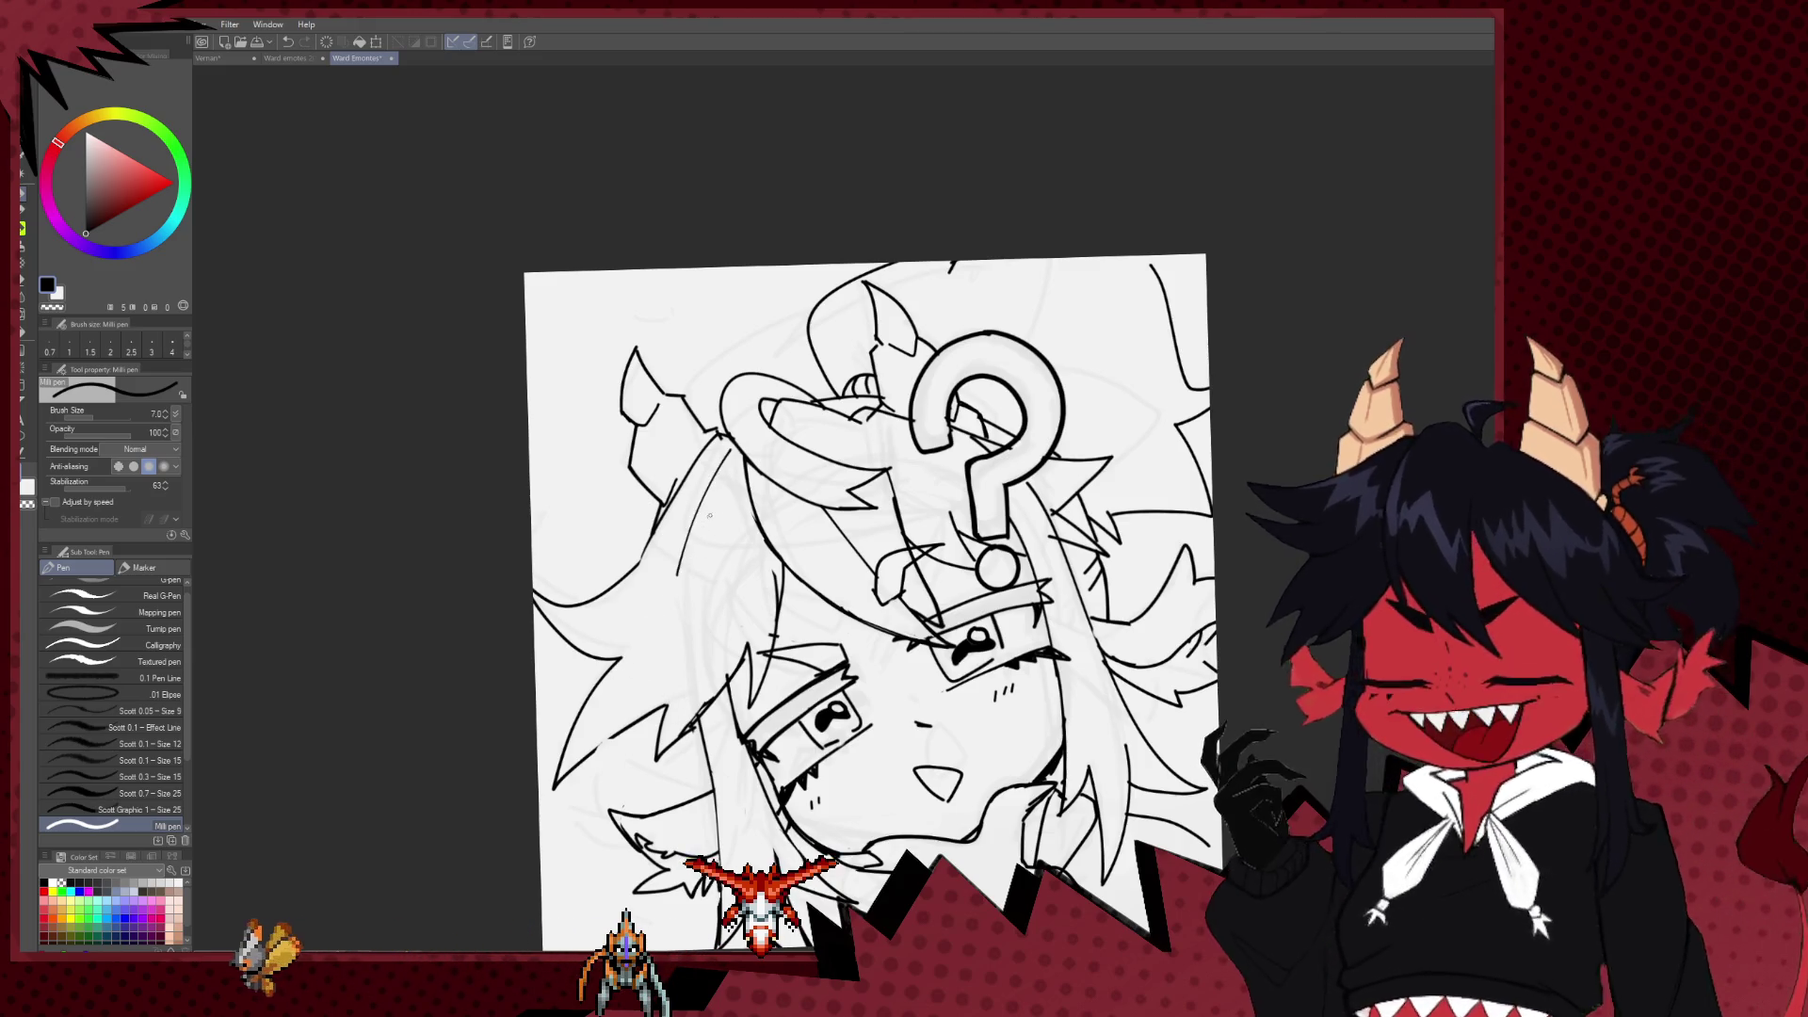
key(e)
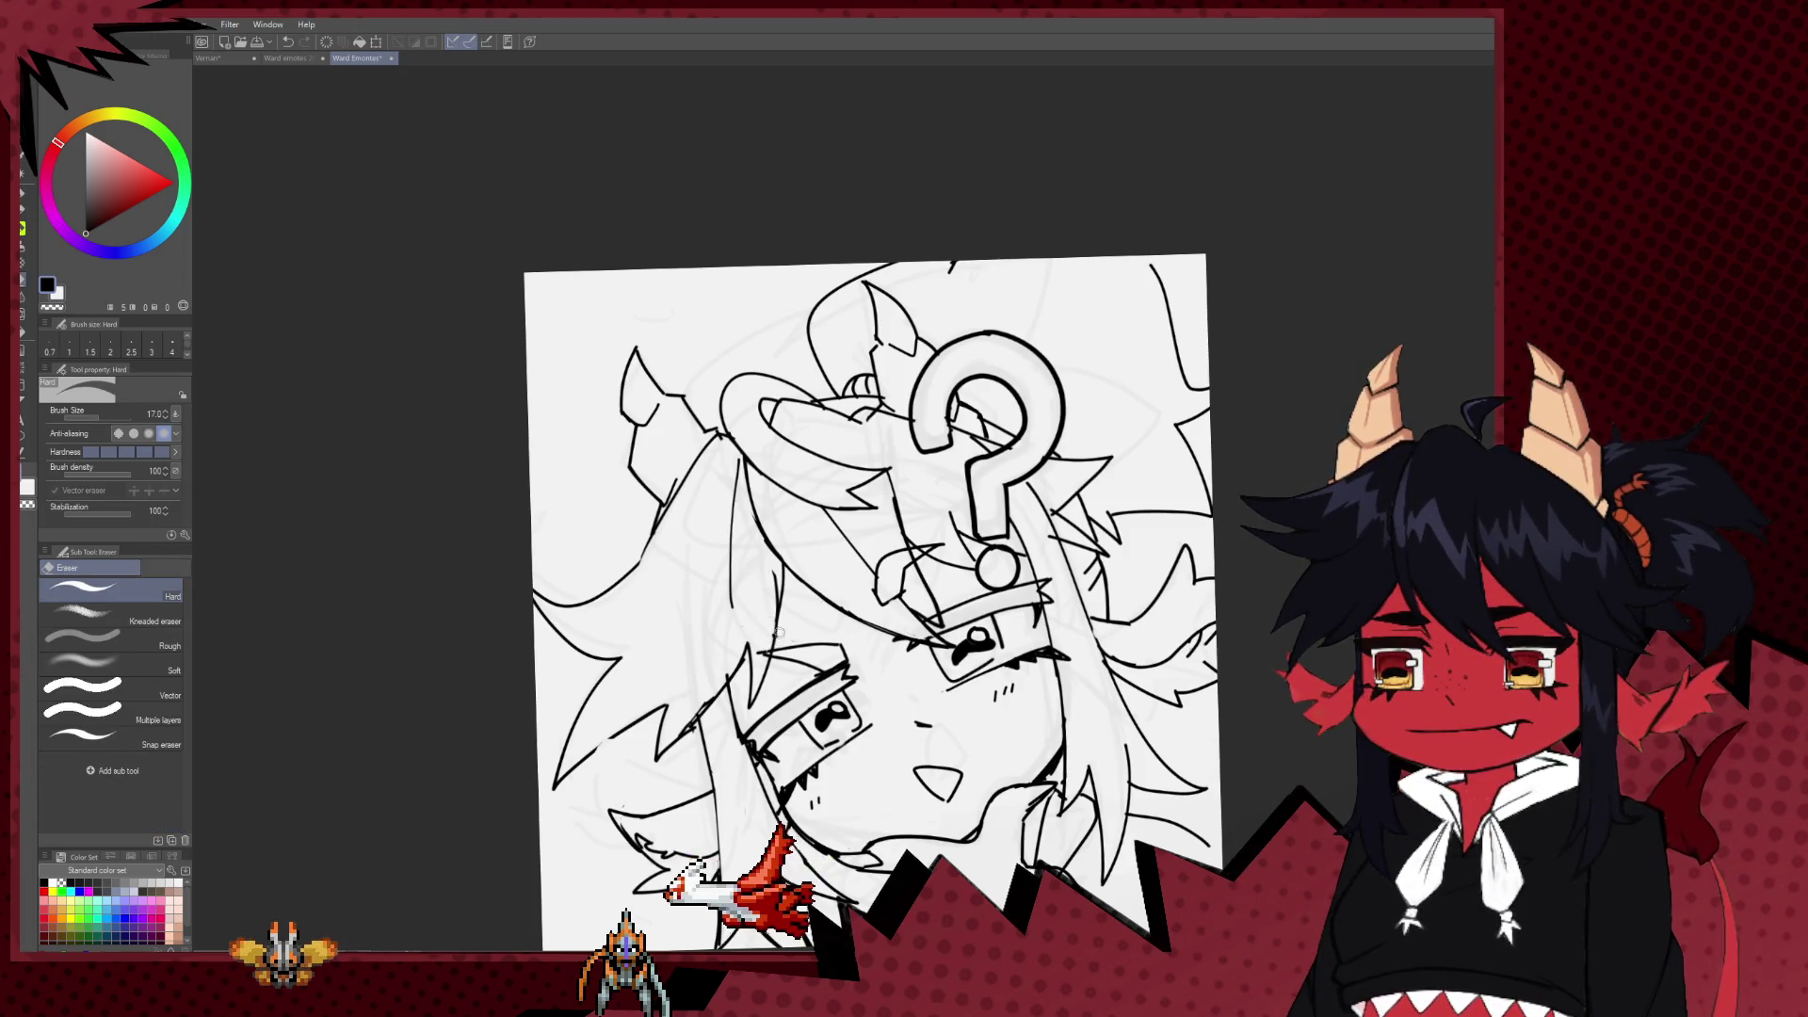
scroll(782, 593, down, 1)
scroll(798, 548, down, 2)
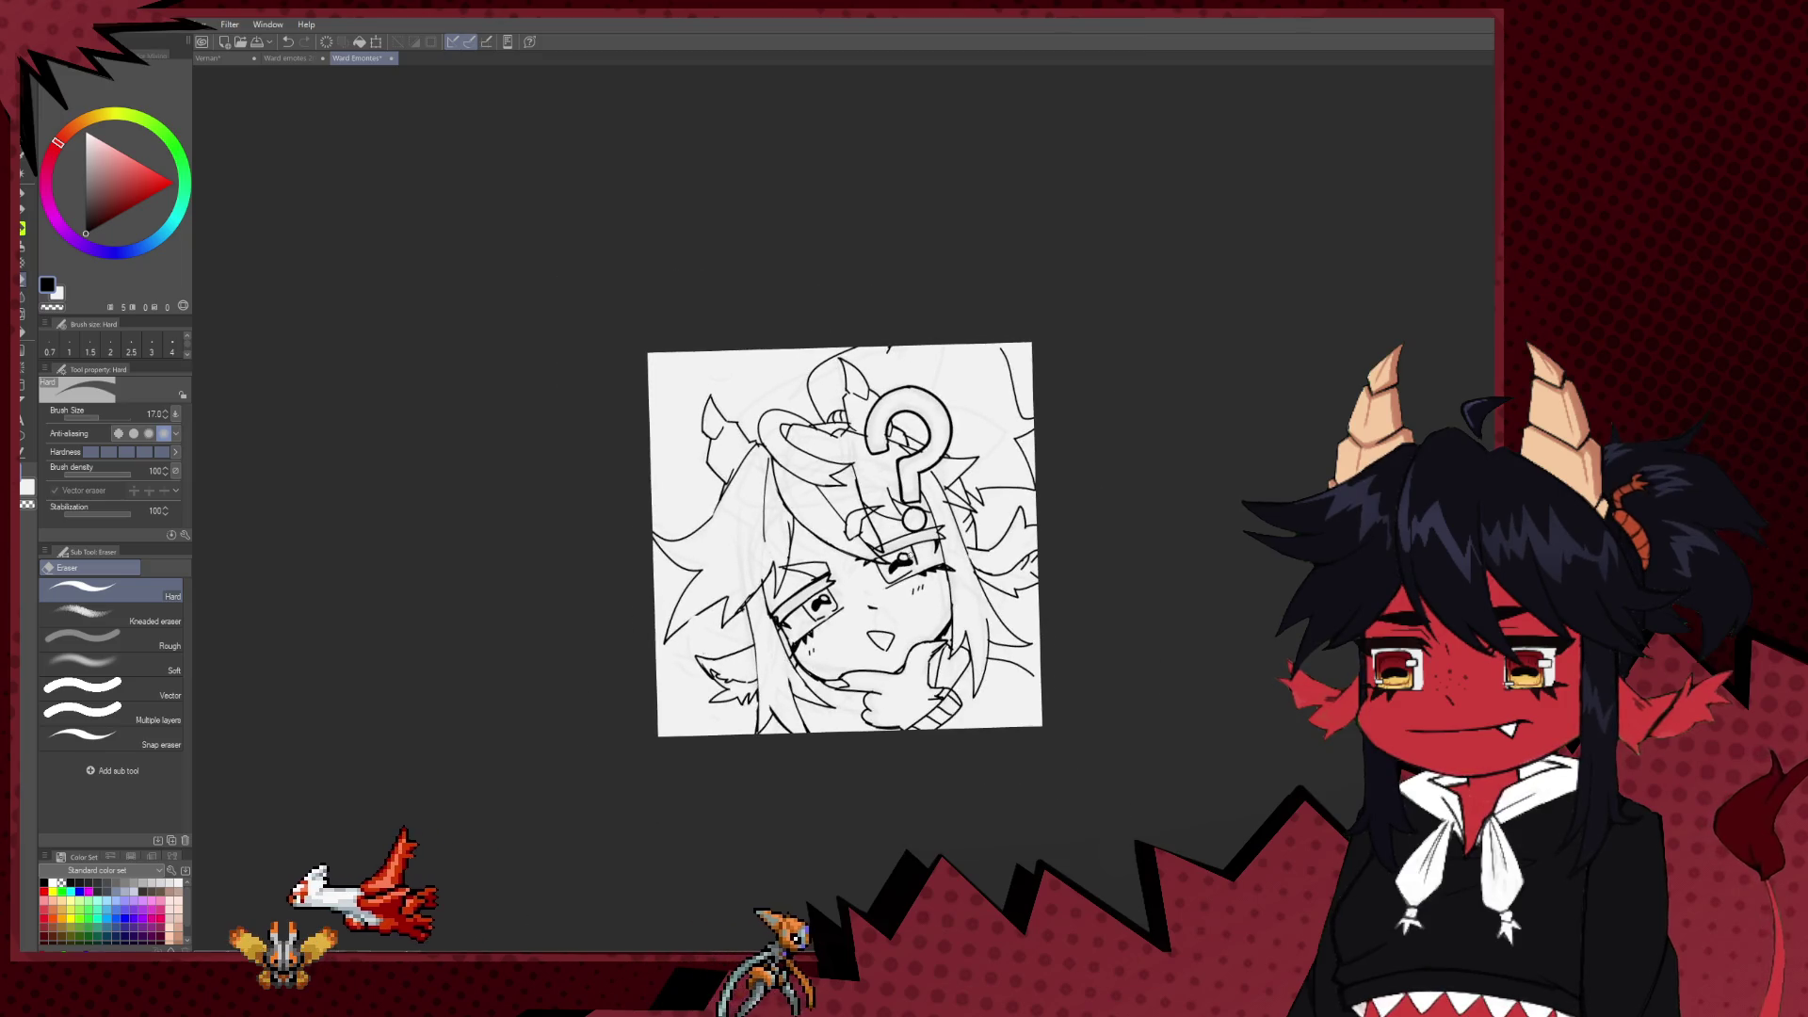
scroll(898, 549, up, 4)
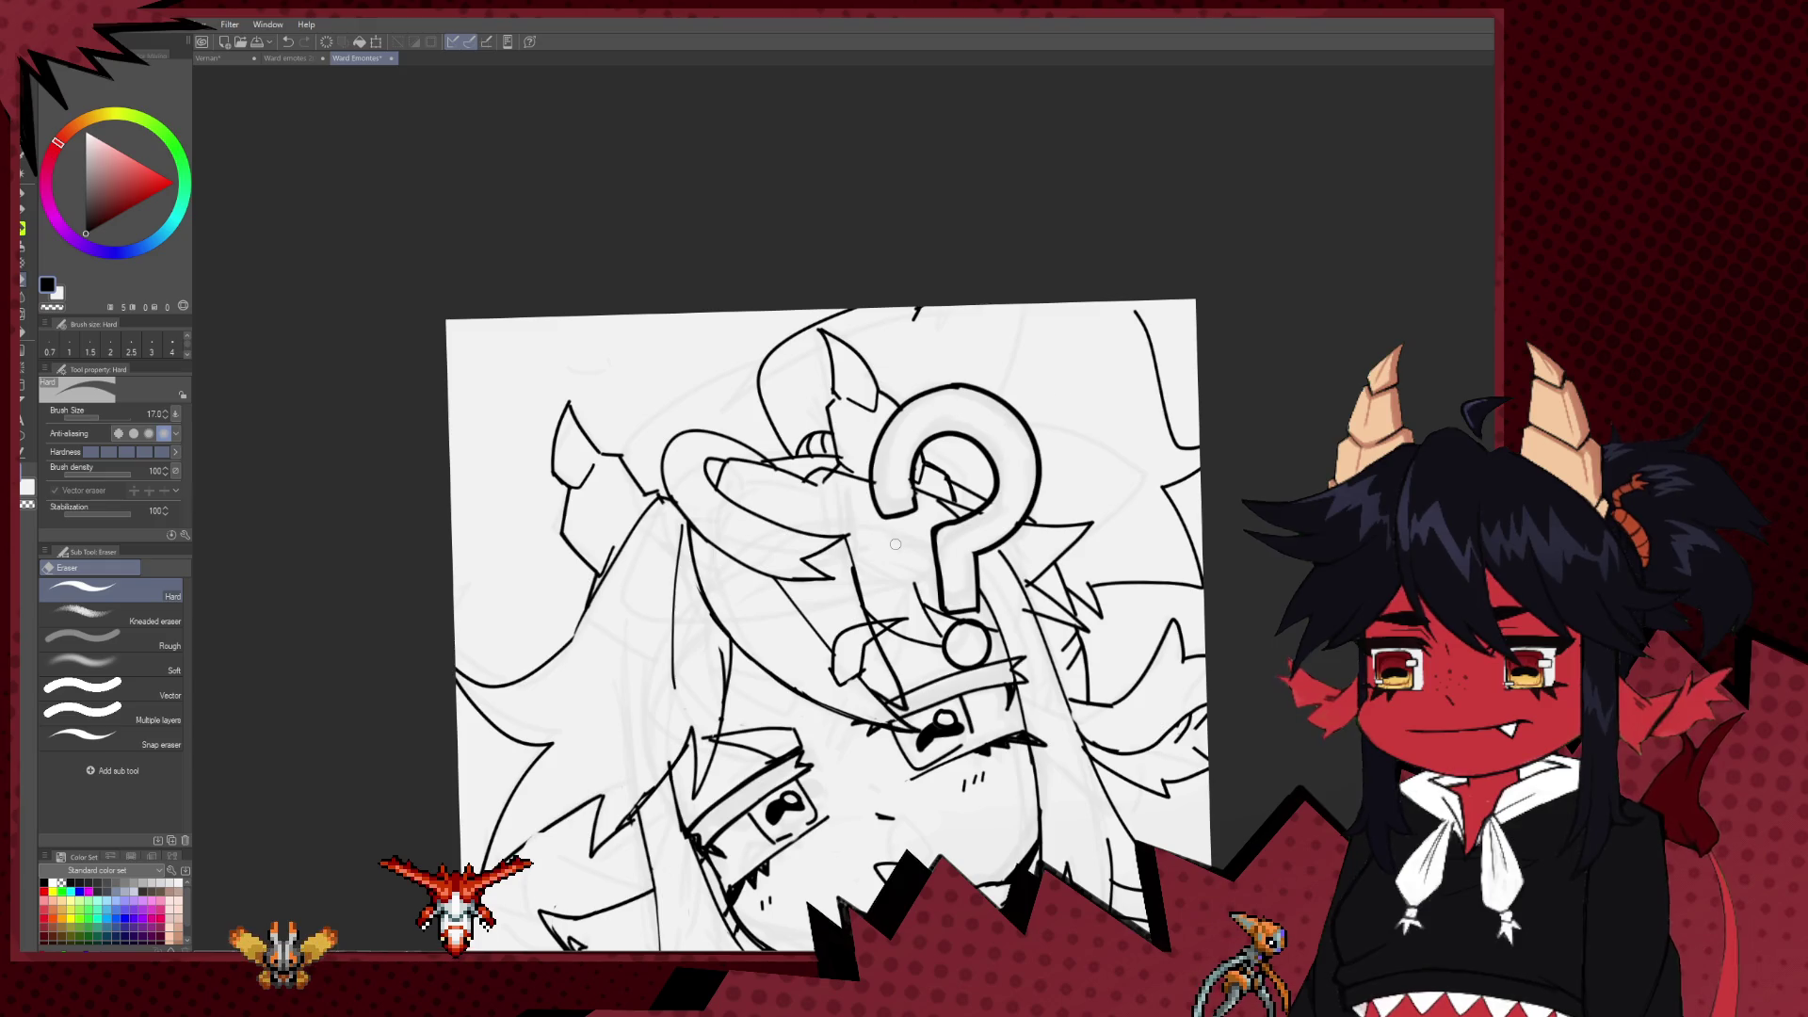
key(p)
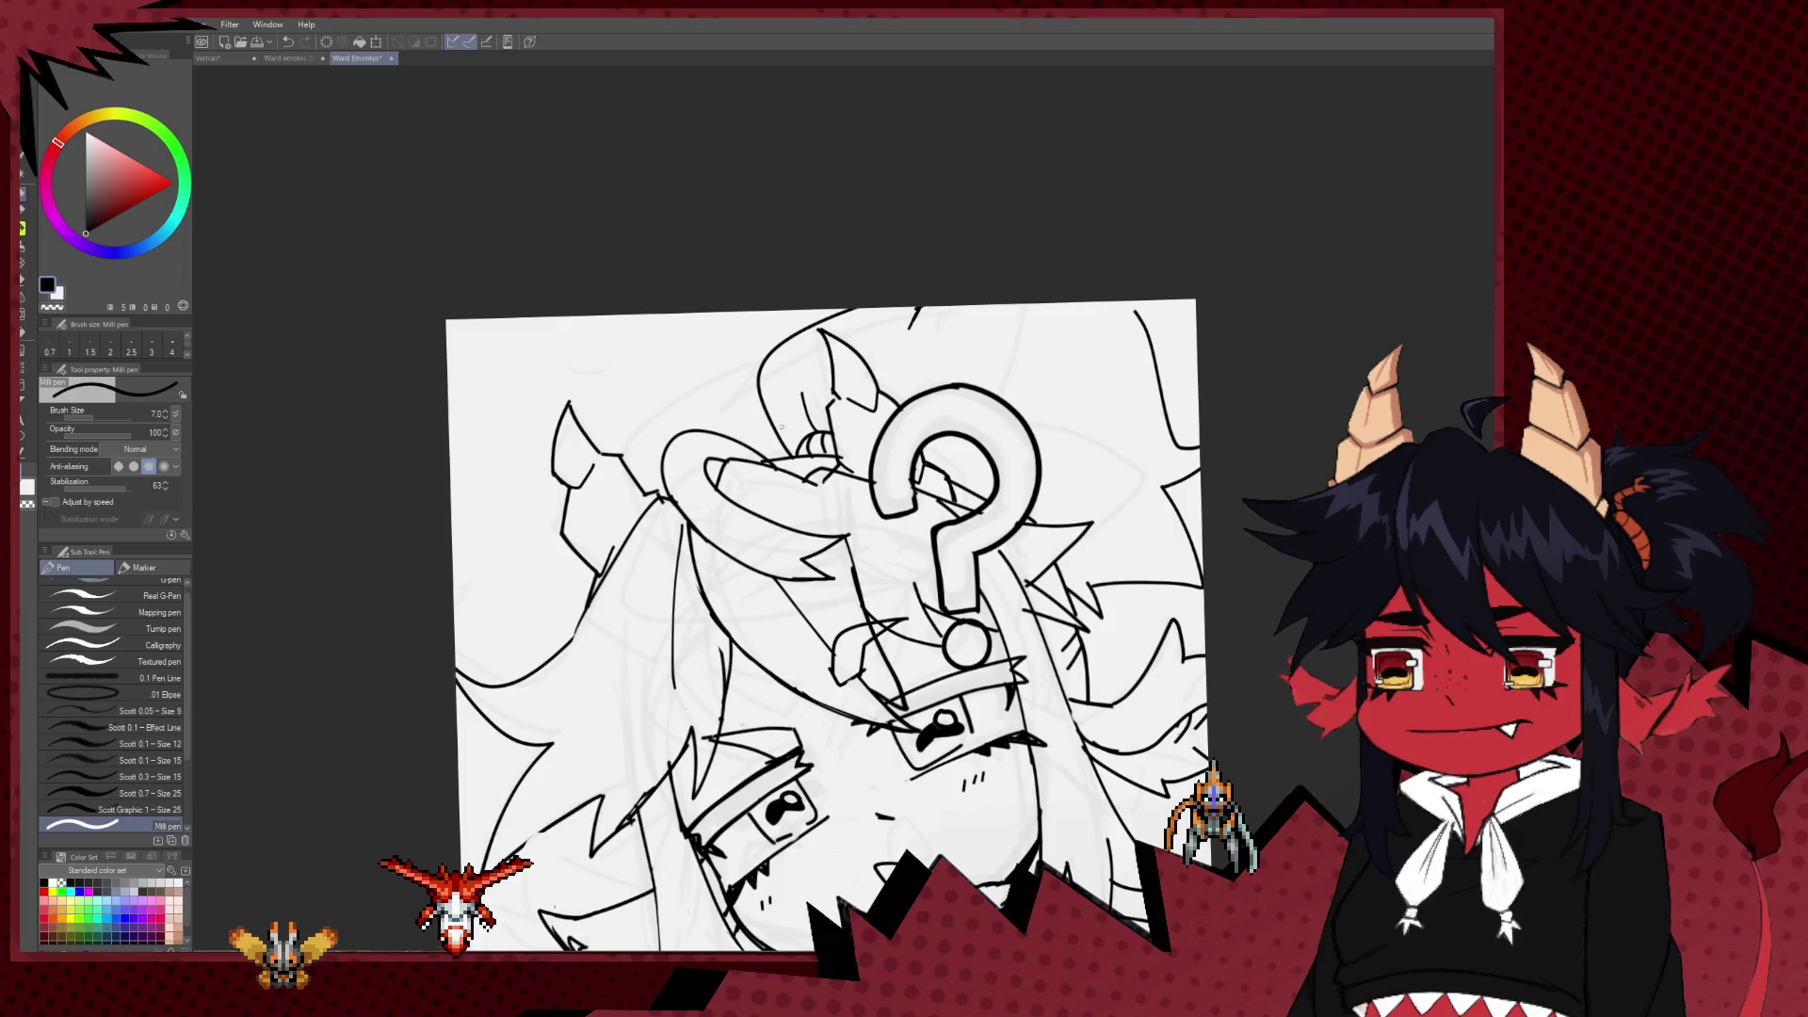
key(bracketright)
key(bracketright)
scroll(910, 524, up, 3)
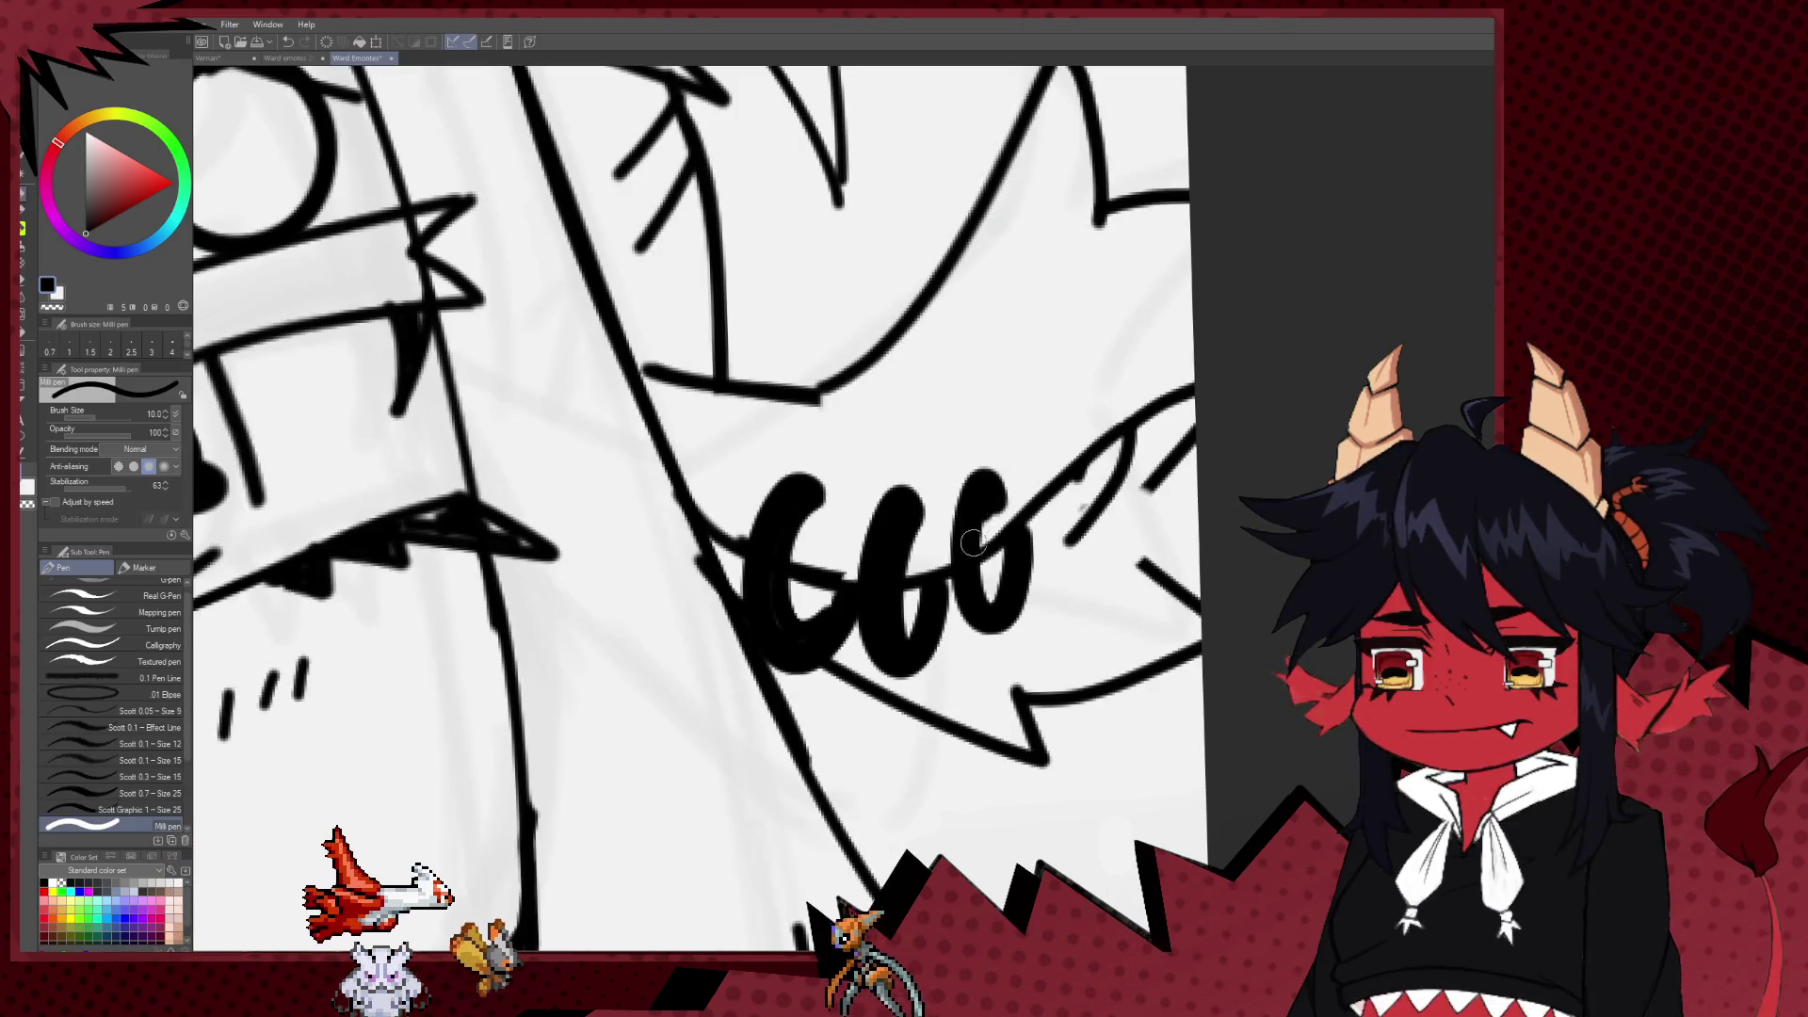
Step: Erase the insides of both ear piercing rings so they become clean outlines
key(e)
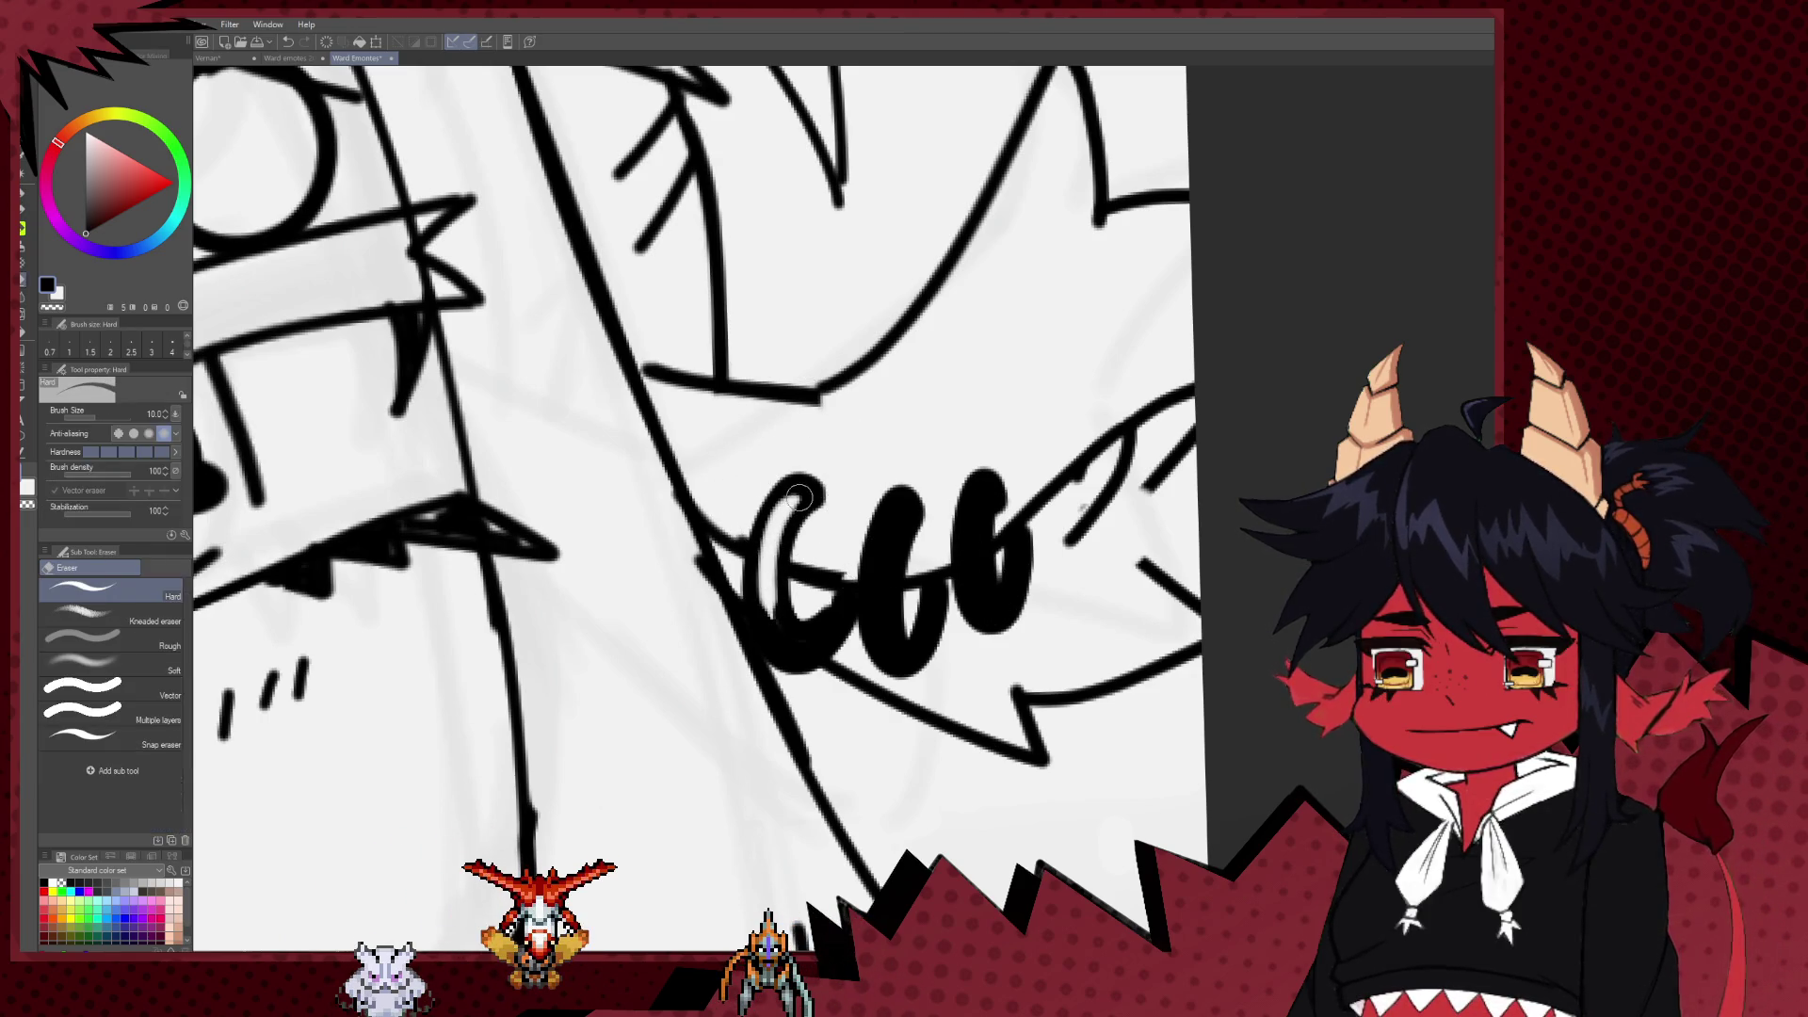
drag(799, 496, 786, 523)
drag(770, 589, 800, 650)
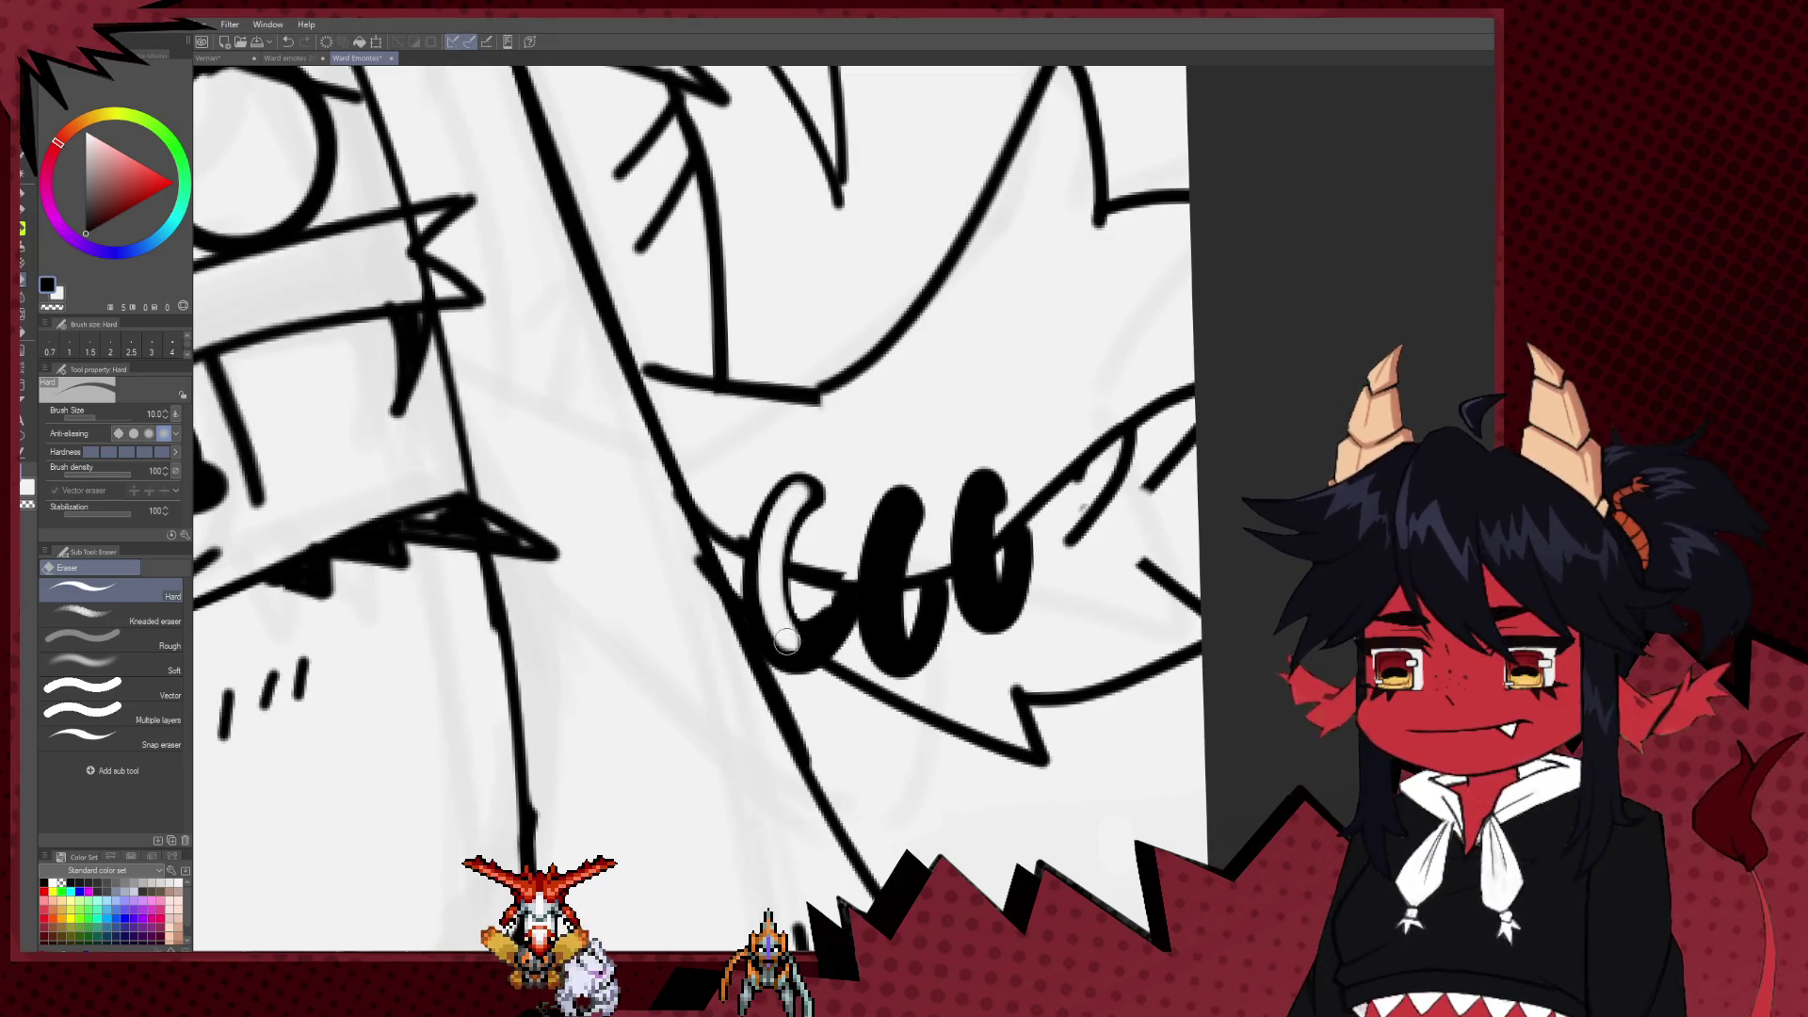
key(ctrl+z)
key(ctrl+z)
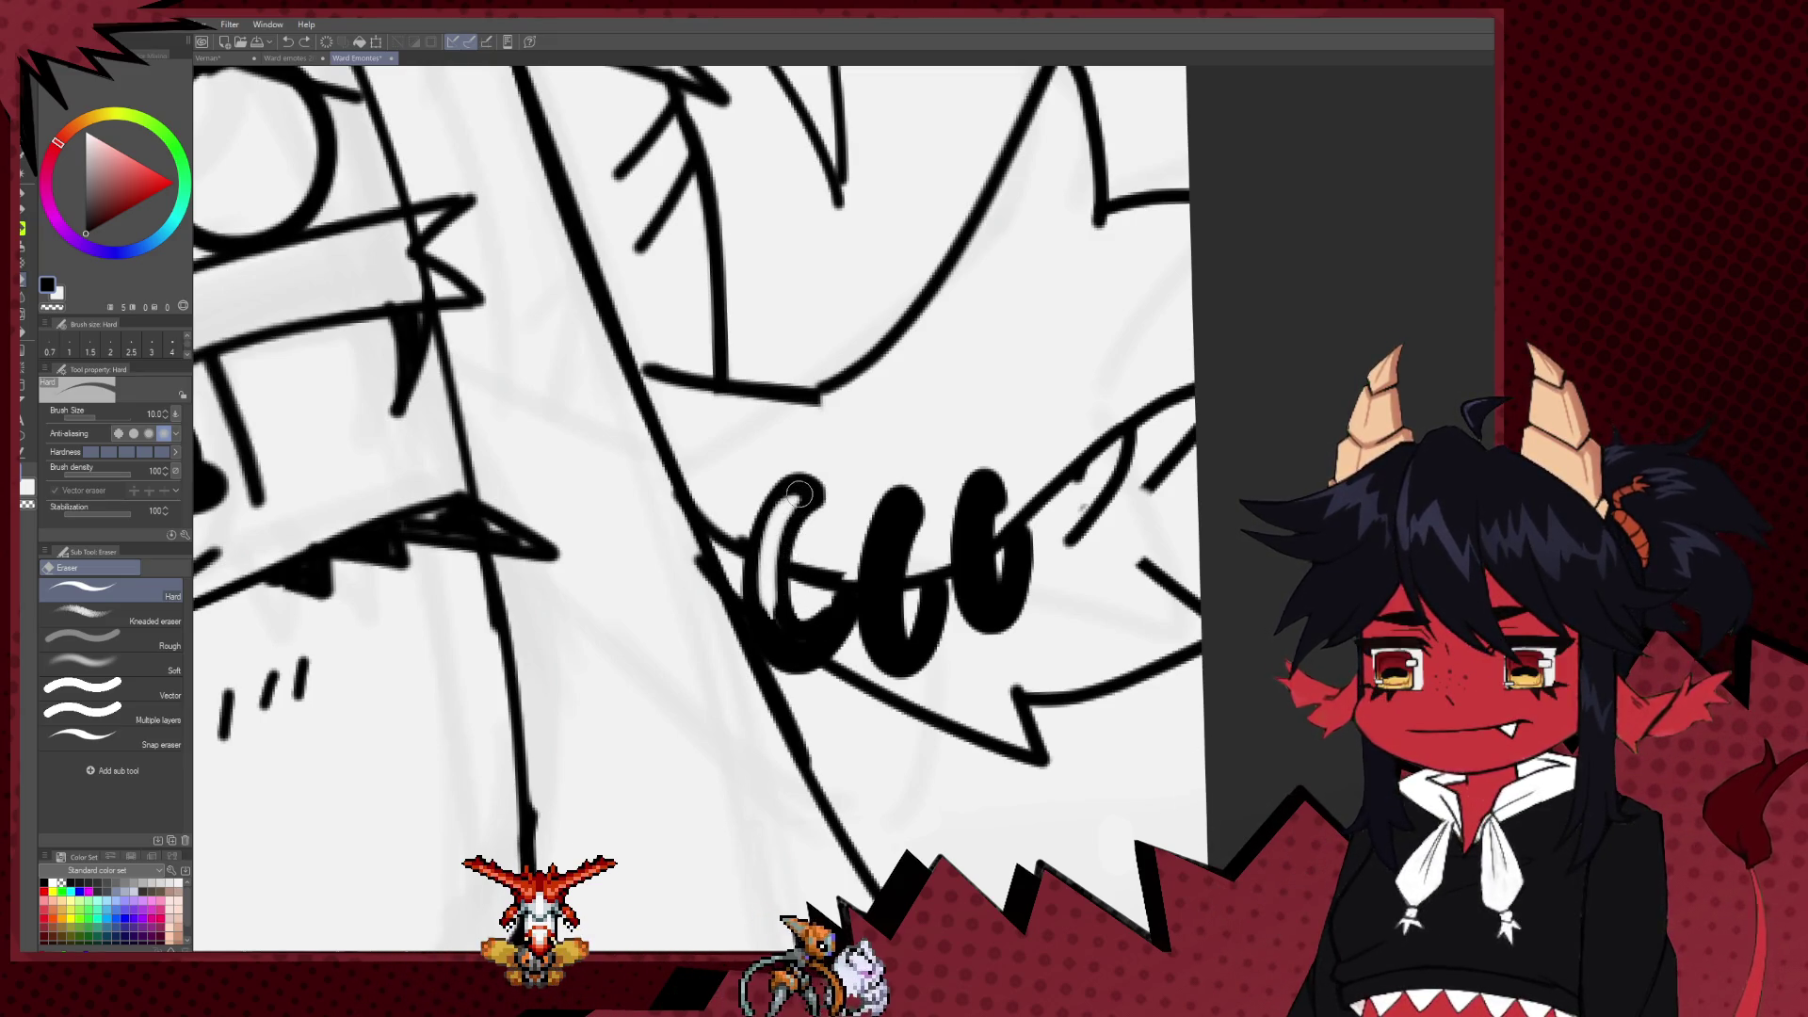
key(ctrl+y)
key(ctrl+y)
key(ctrl+z)
key(ctrl+z)
key(ctrl+y)
key(ctrl+y)
drag(766, 625, 786, 658)
mouse_move(763, 591)
mouse_down()
mouse_move(780, 617)
mouse_move(843, 631)
mouse_up()
drag(900, 509, 902, 662)
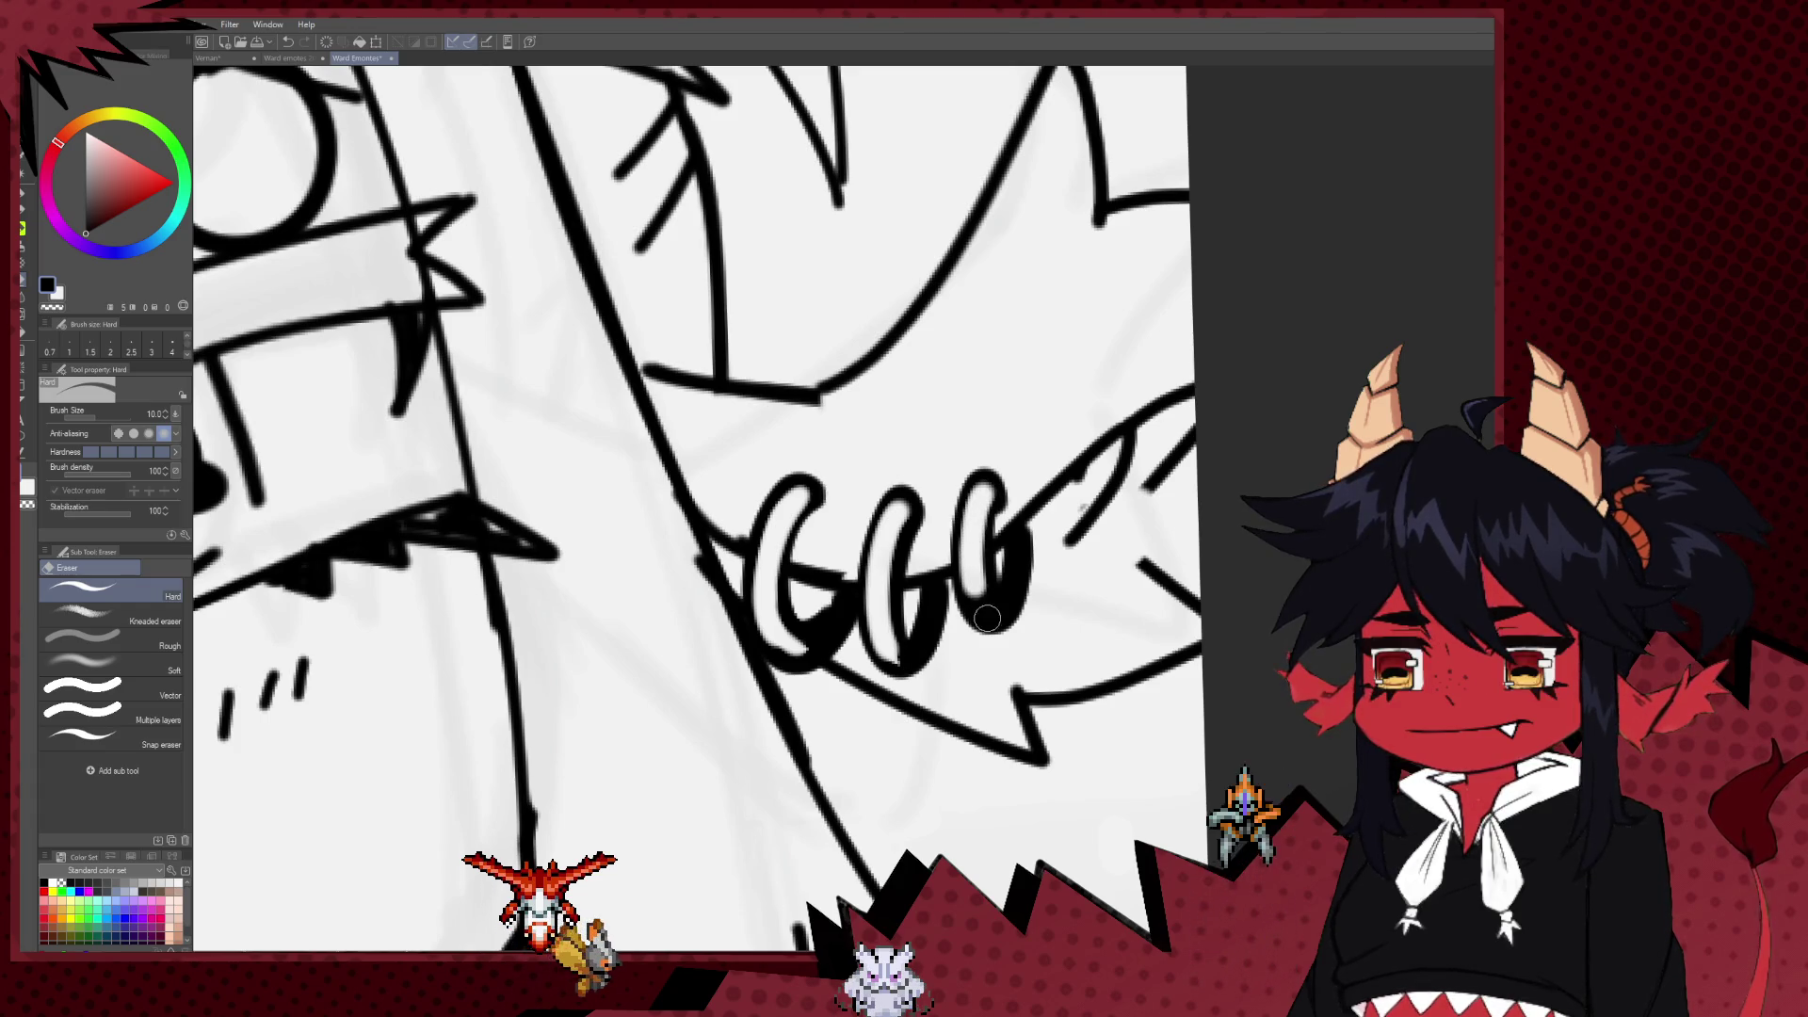
Step: Thicken the left side of the lower earring with the pen and trim its top
scroll(995, 539, down, 3)
scroll(848, 584, down, 3)
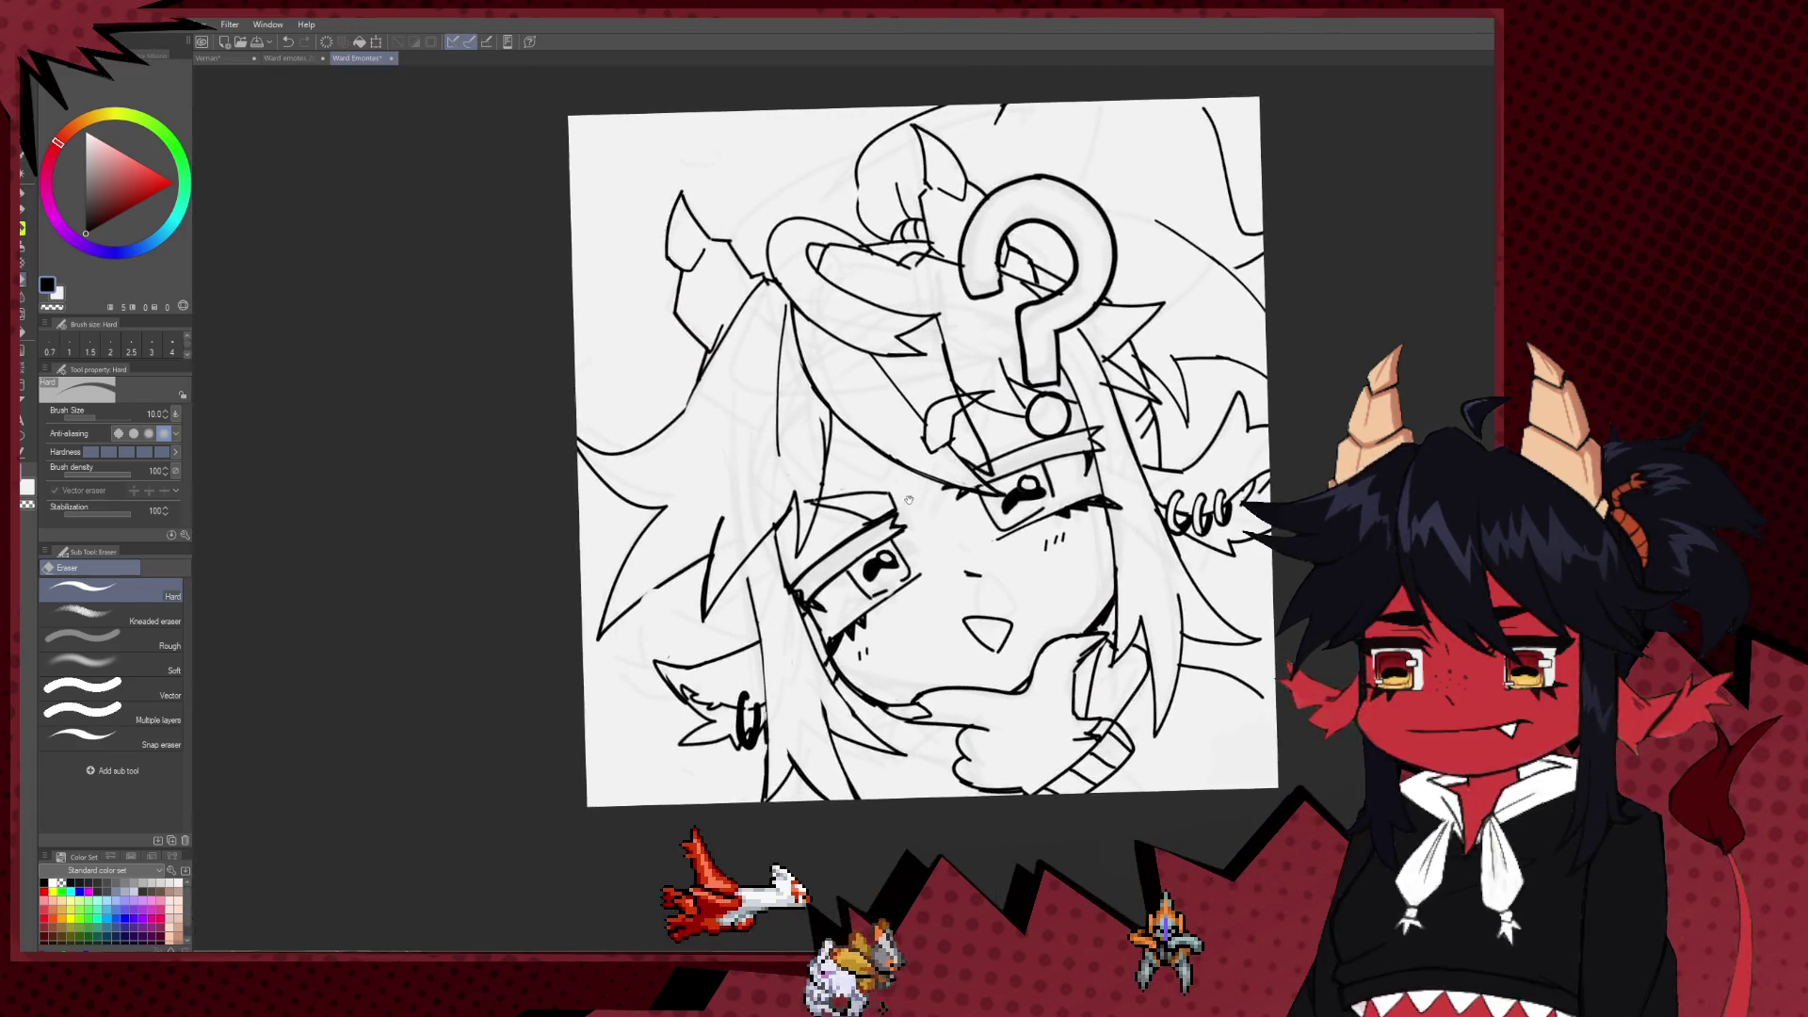
scroll(772, 630, up, 2)
scroll(772, 630, up, 2)
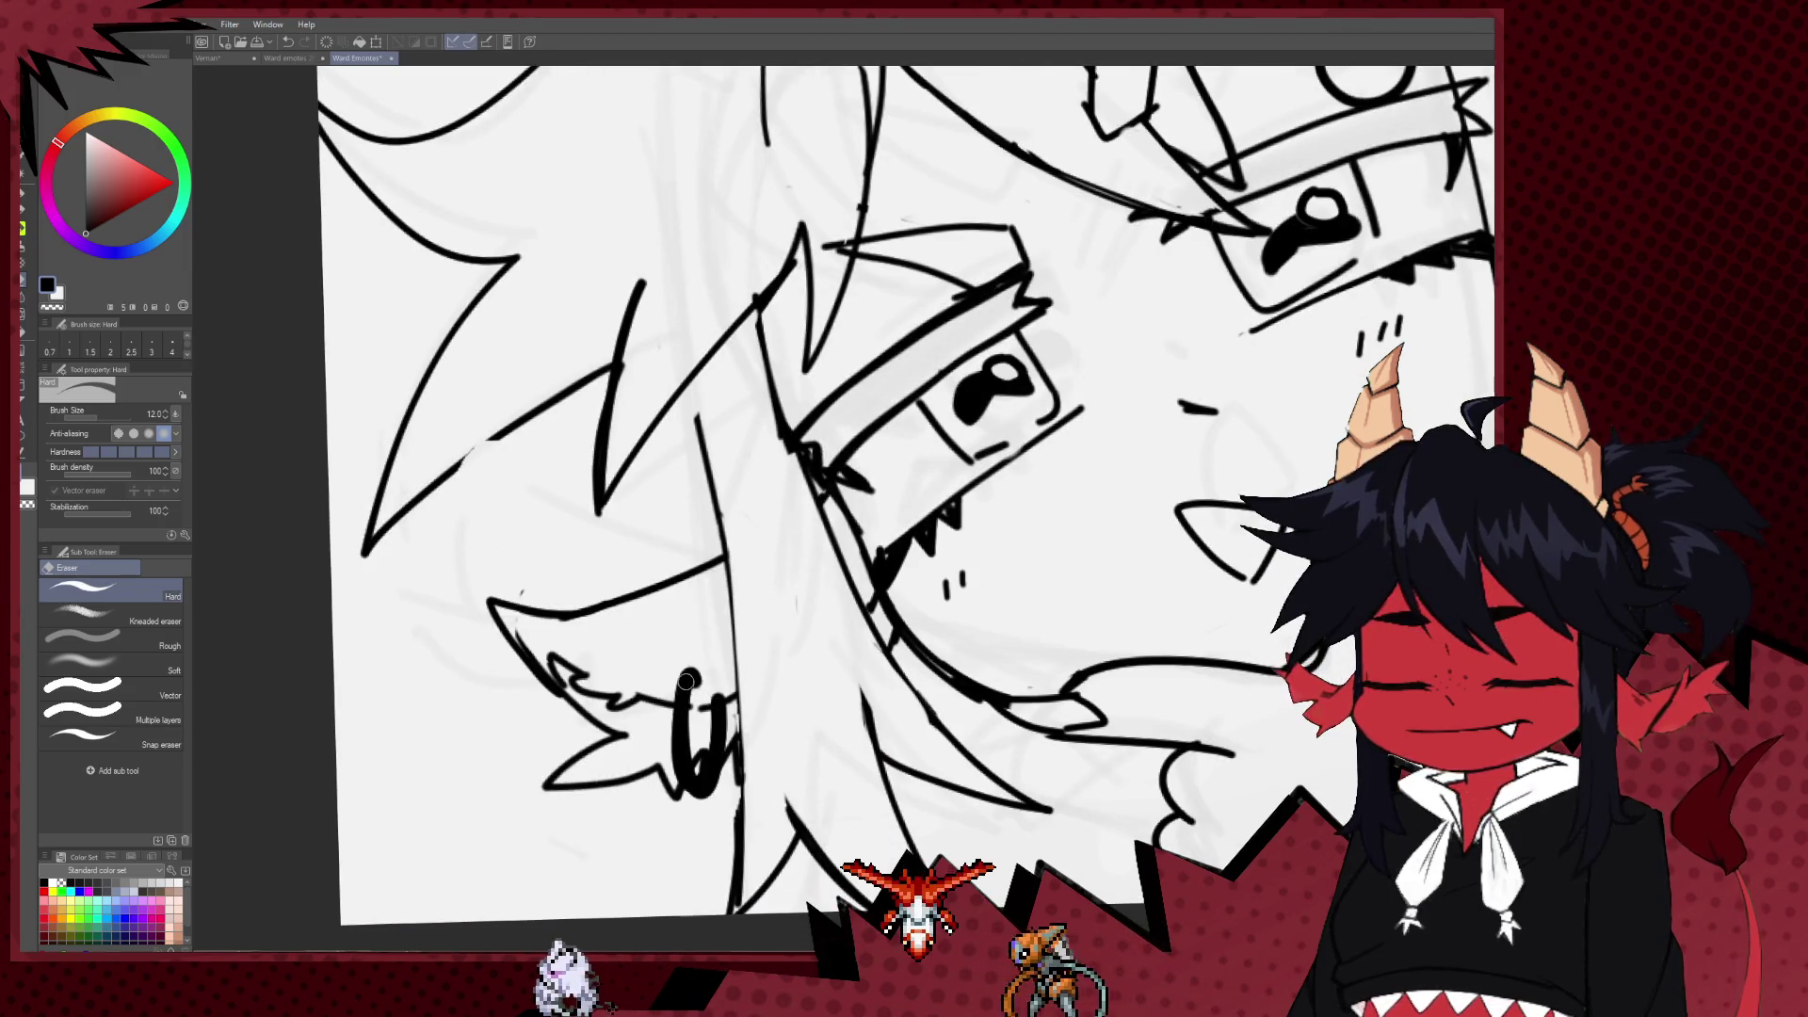
key(p)
drag(693, 675, 711, 759)
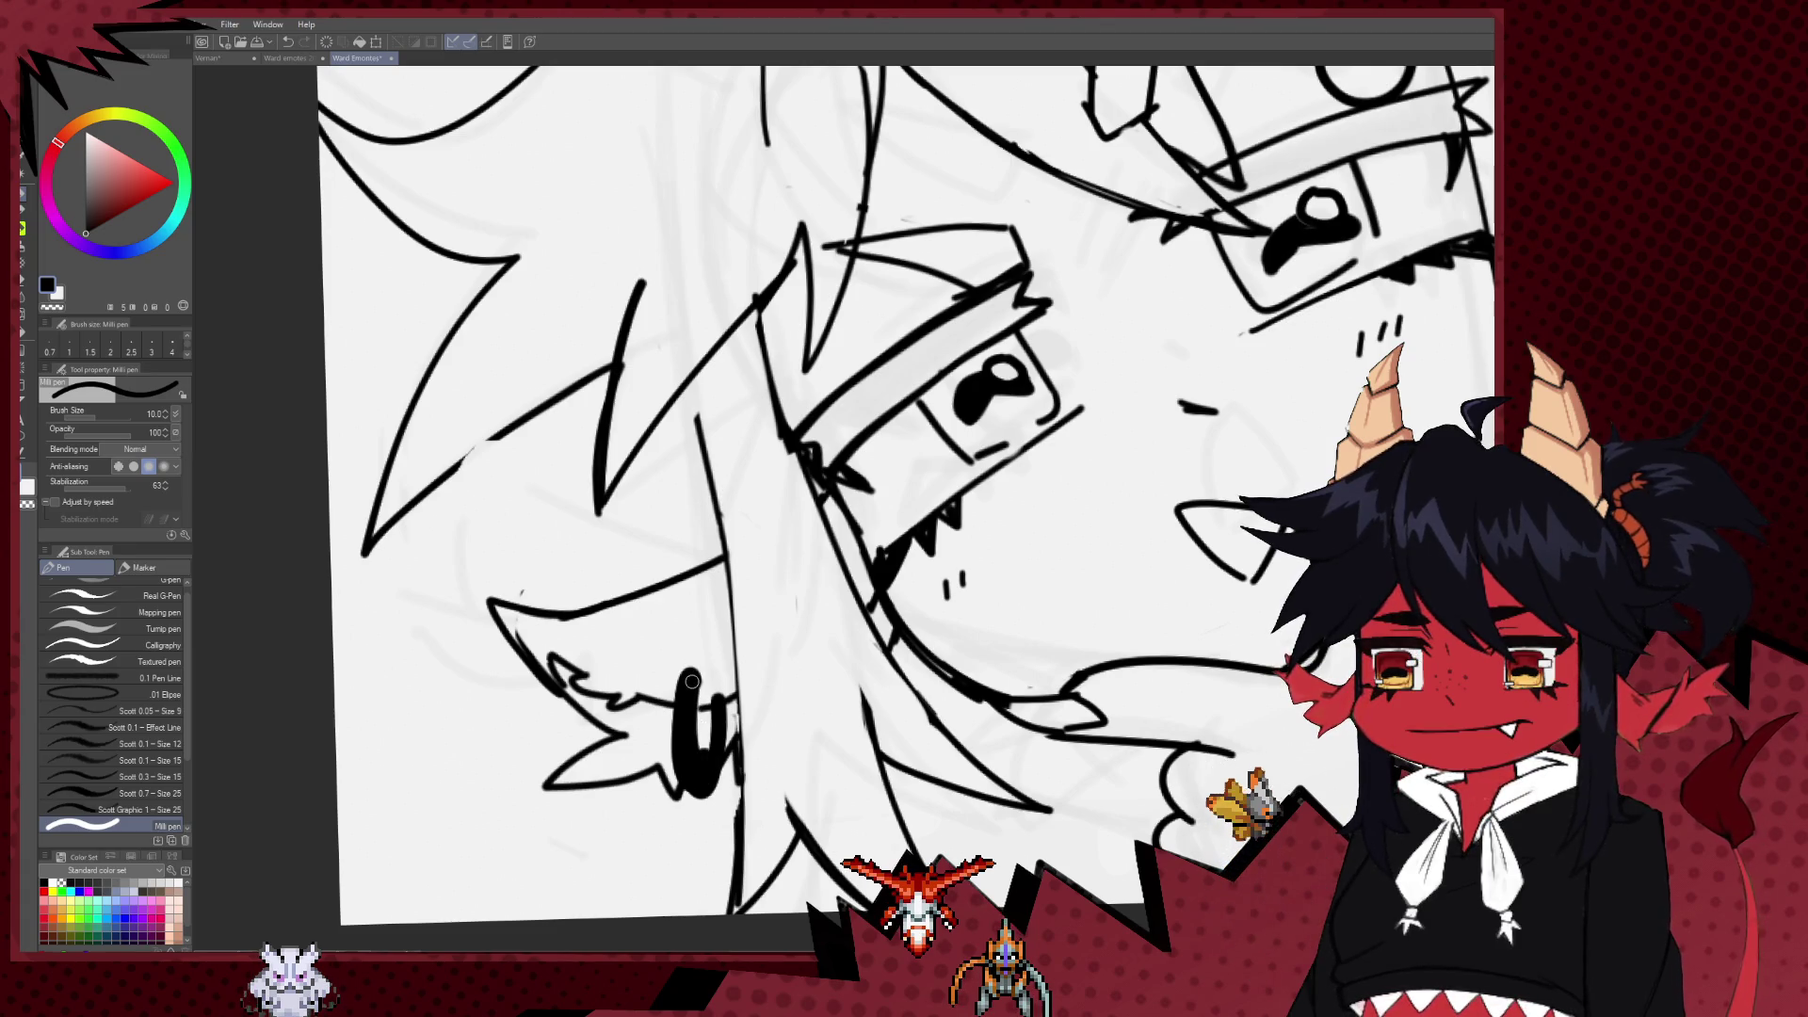
key(e)
drag(687, 680, 684, 708)
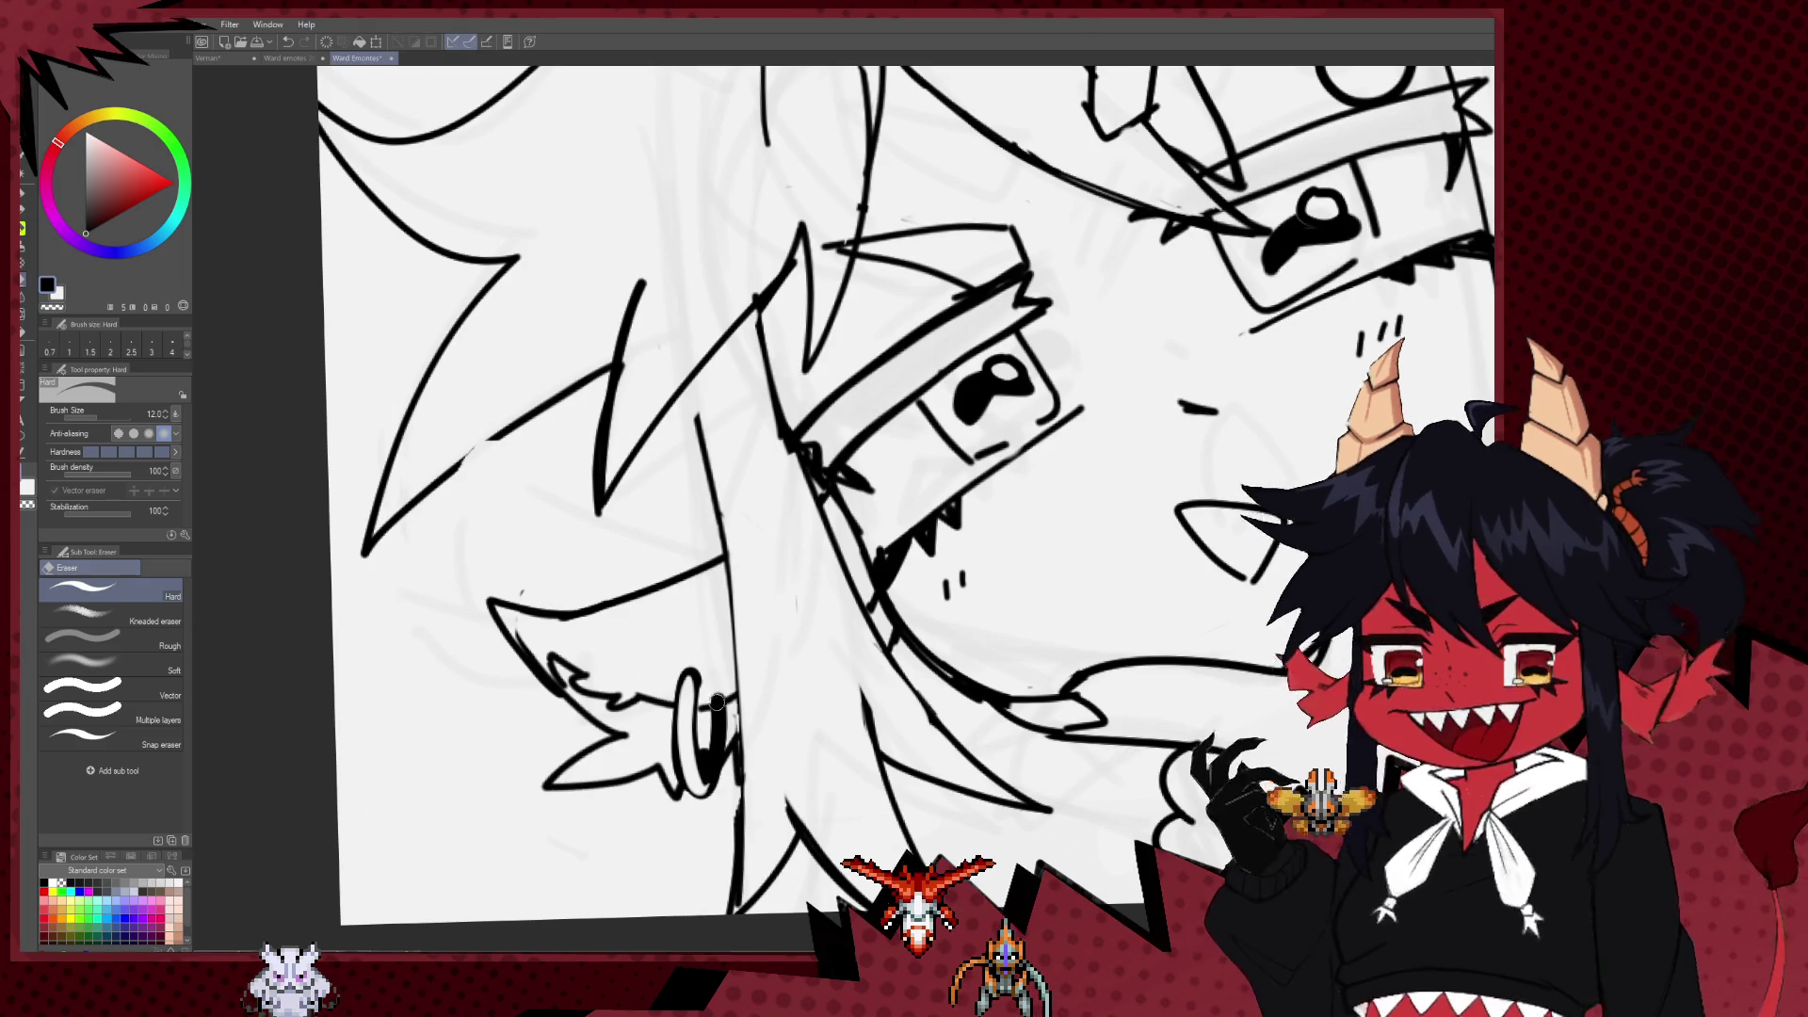
Step: Enlarge the eraser to size 50 to clear the rough hand lines under the chin
scroll(1007, 705, down, 3)
scroll(1007, 705, down, 2)
scroll(848, 678, up, 3)
mouse_move(802, 670)
mouse_down()
mouse_move(774, 649)
mouse_move(783, 695)
mouse_up()
key(bracketright)
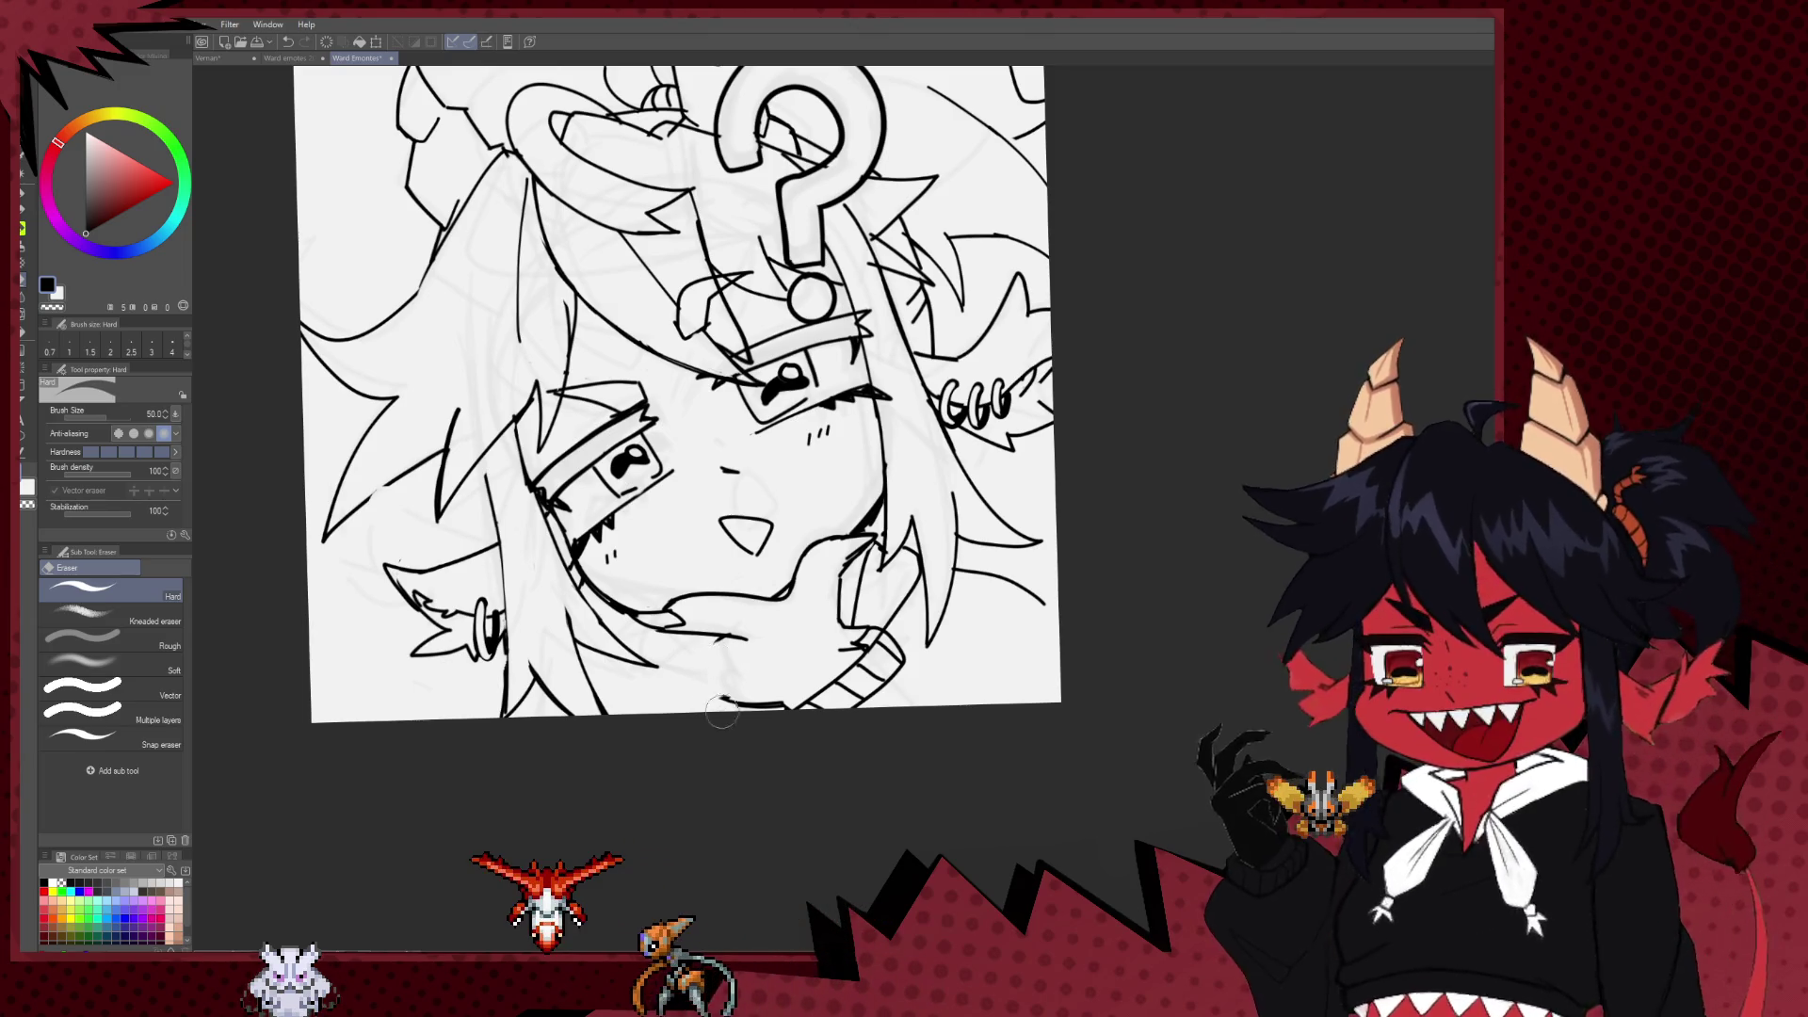
Step: Ink the first short stroke of the hand under the chin
key(p)
drag(725, 636, 712, 650)
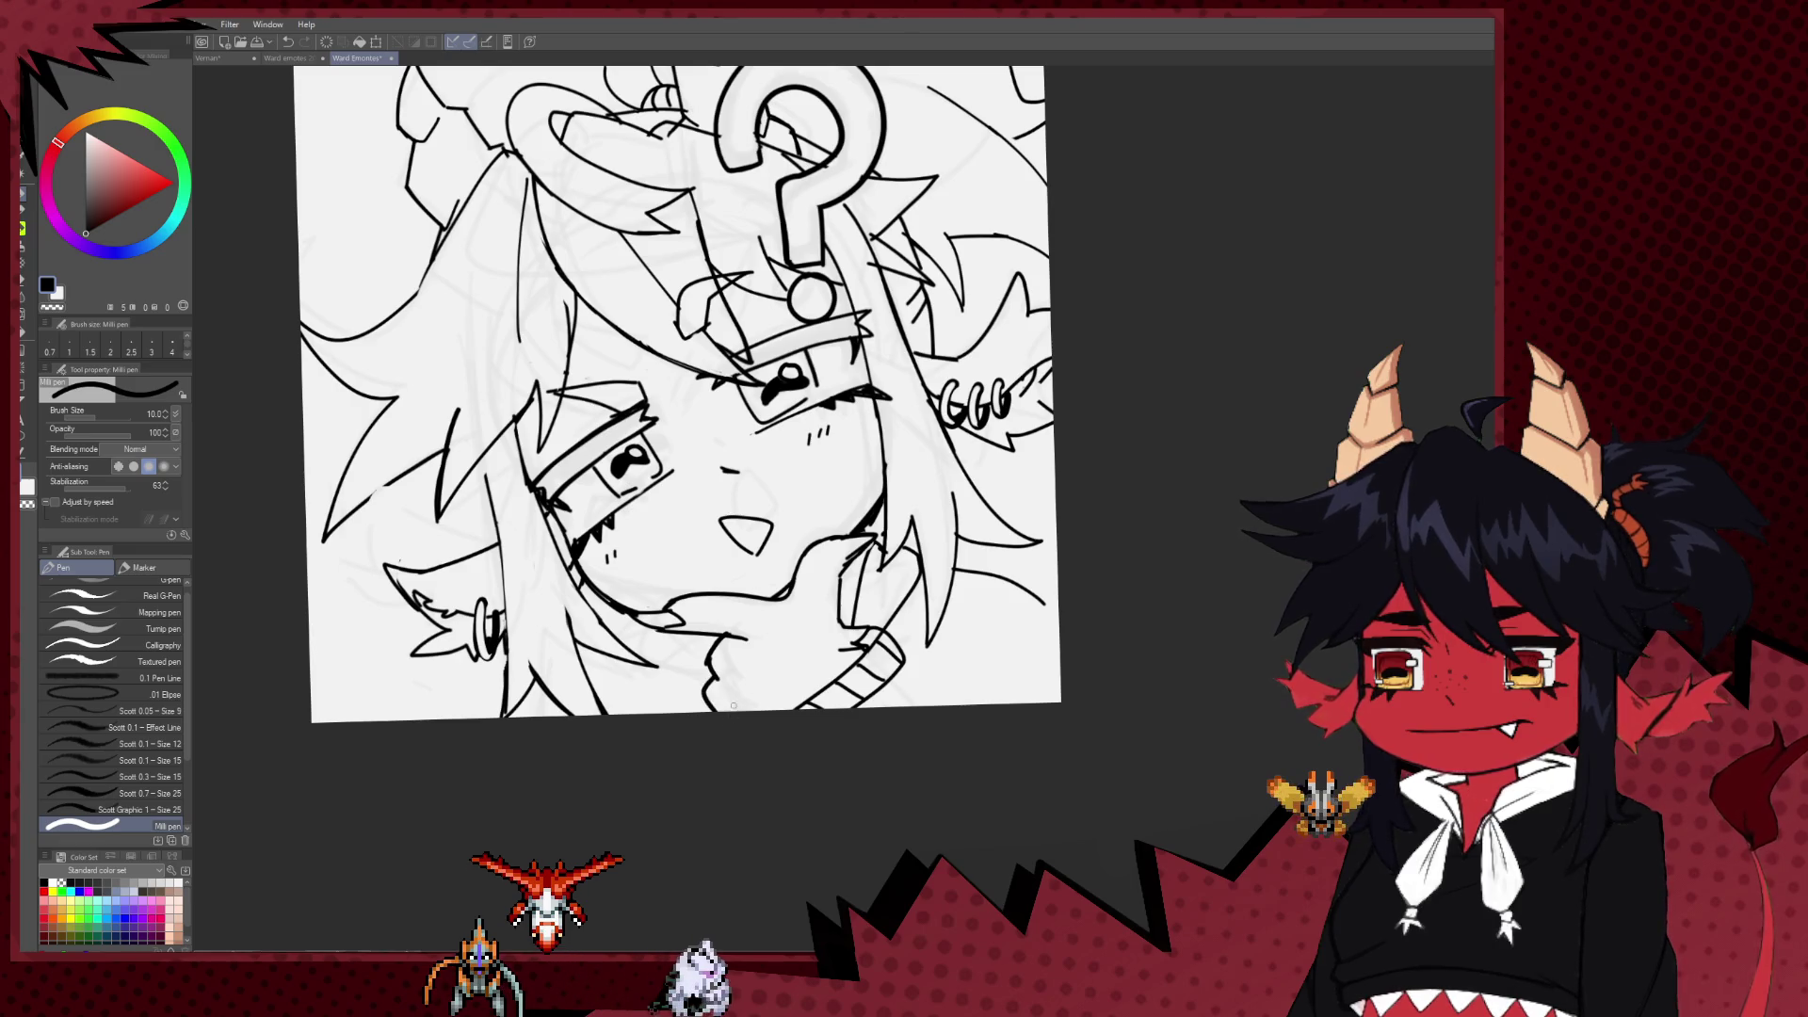
key(e)
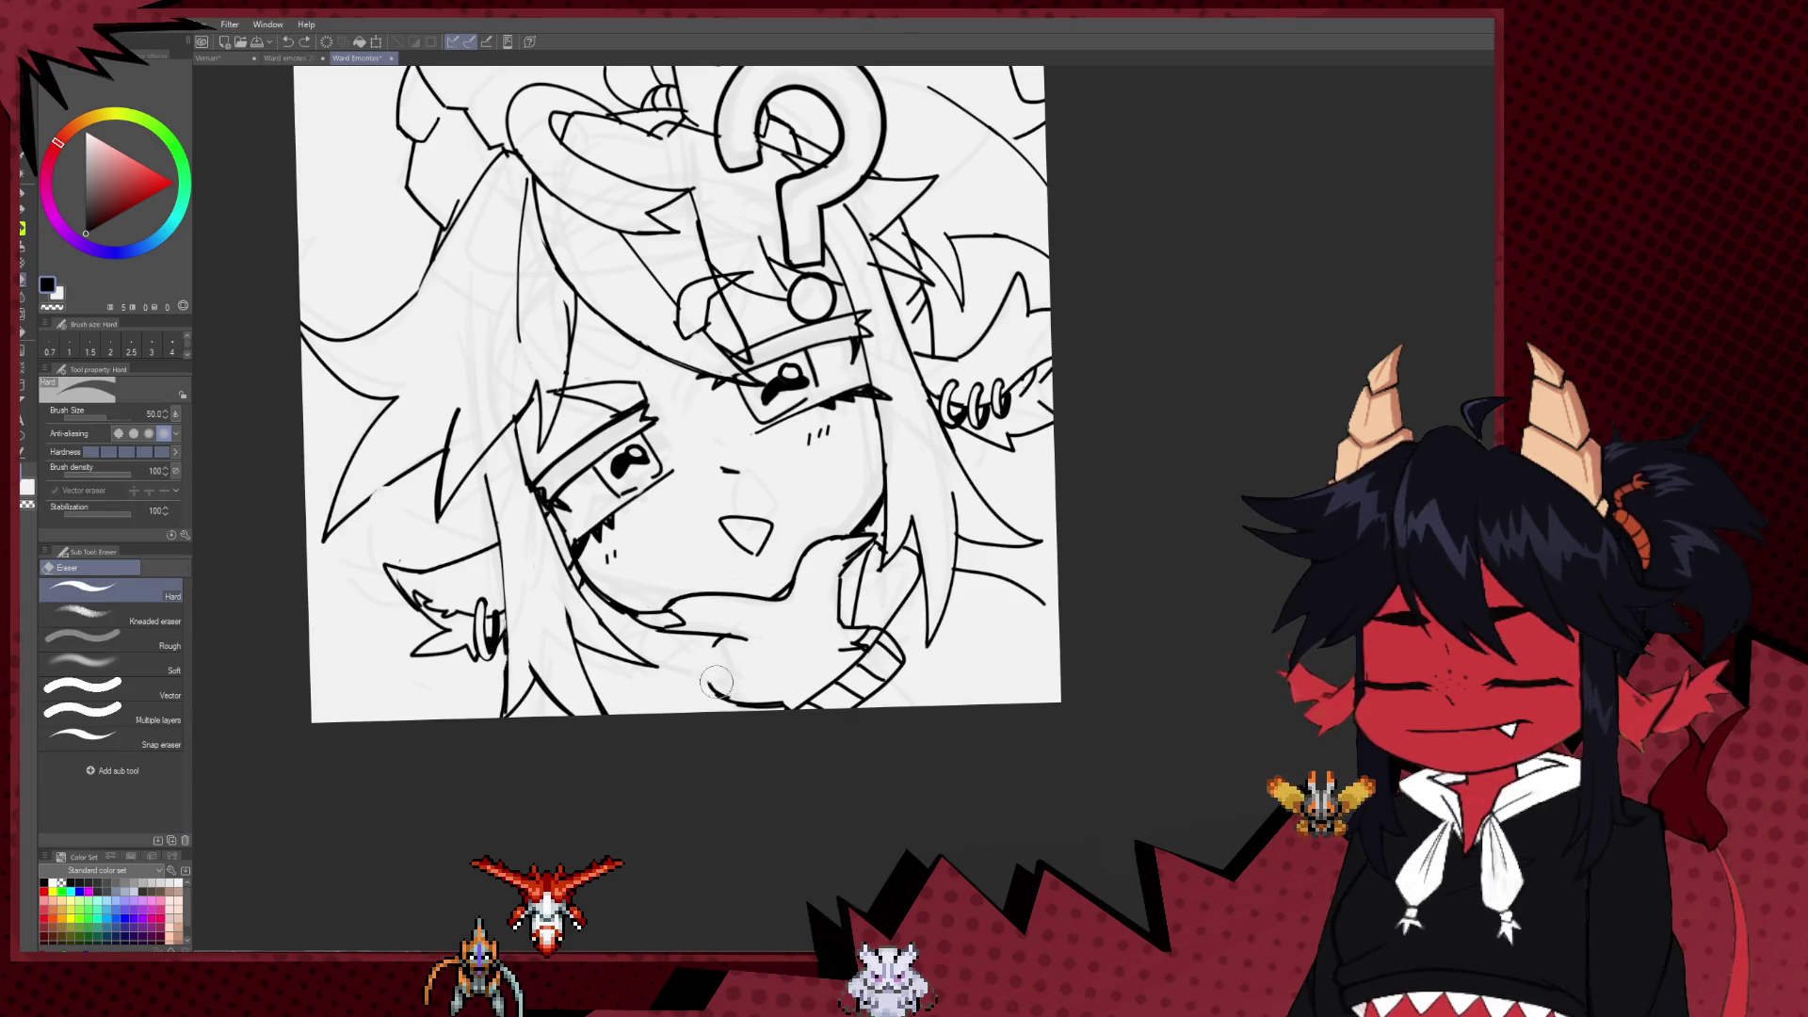
key(p)
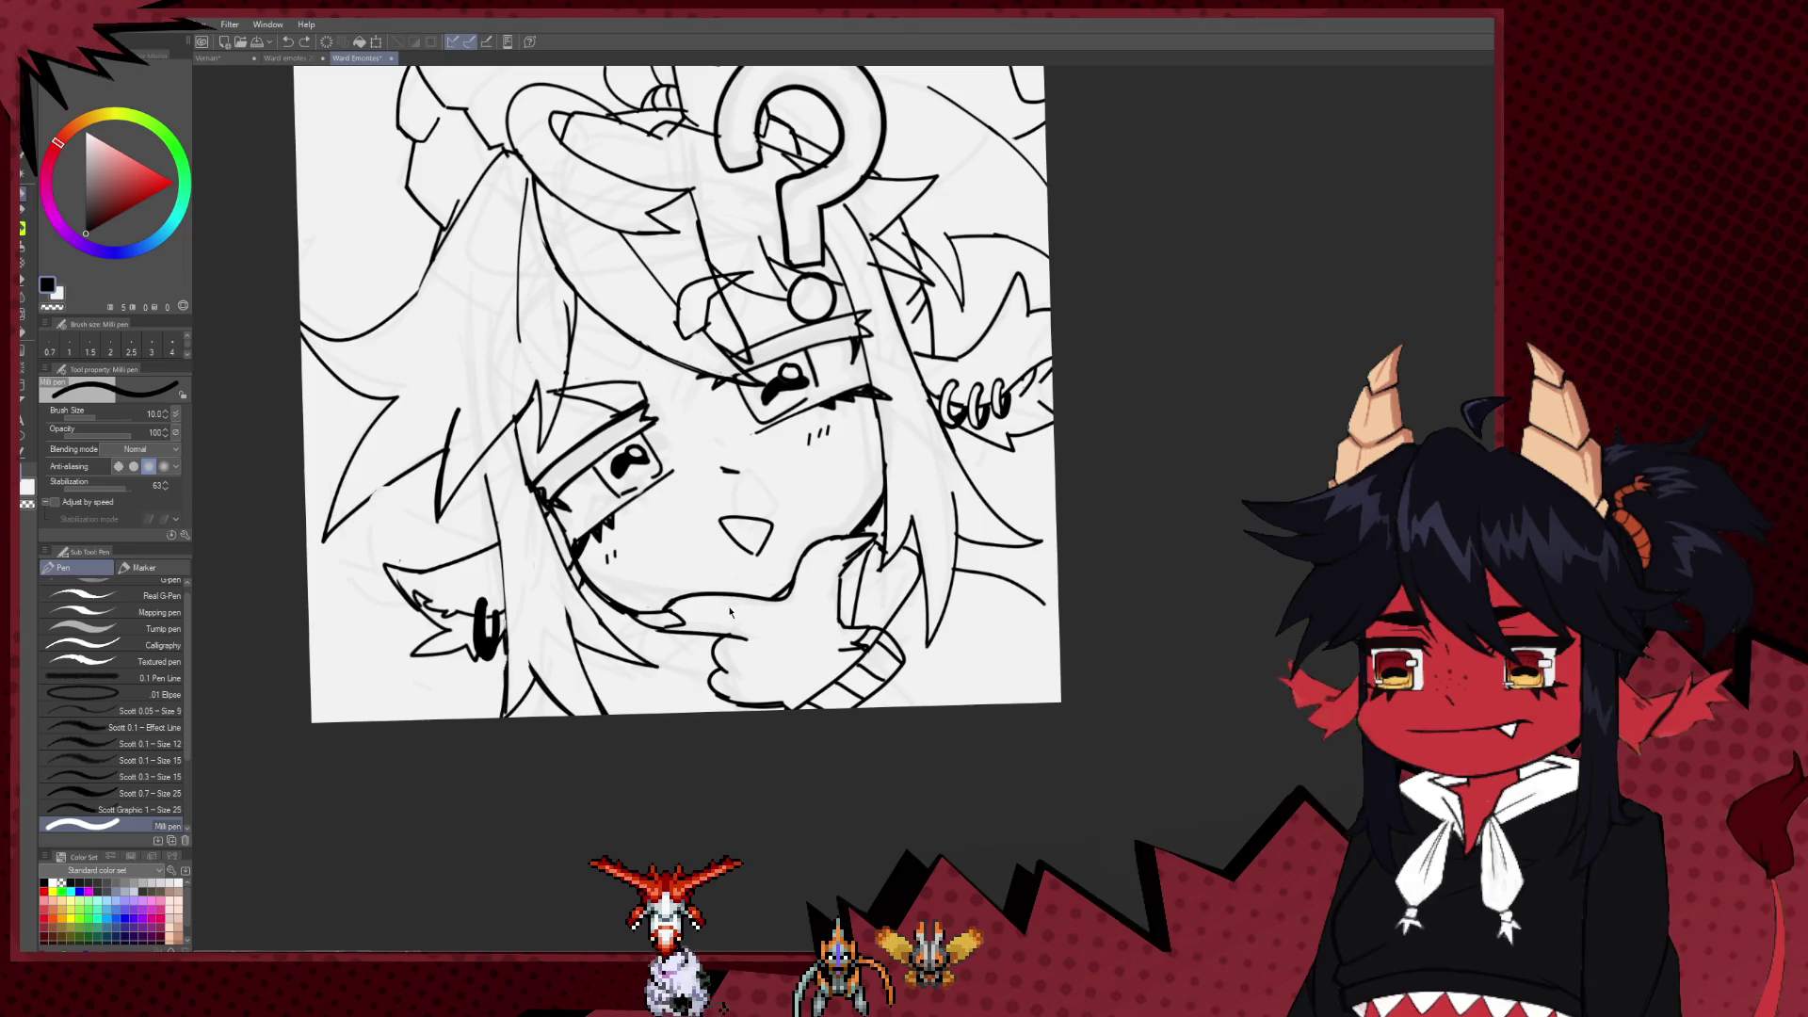
scroll(765, 691, down, 1)
scroll(829, 716, down, 3)
scroll(949, 779, down, 2)
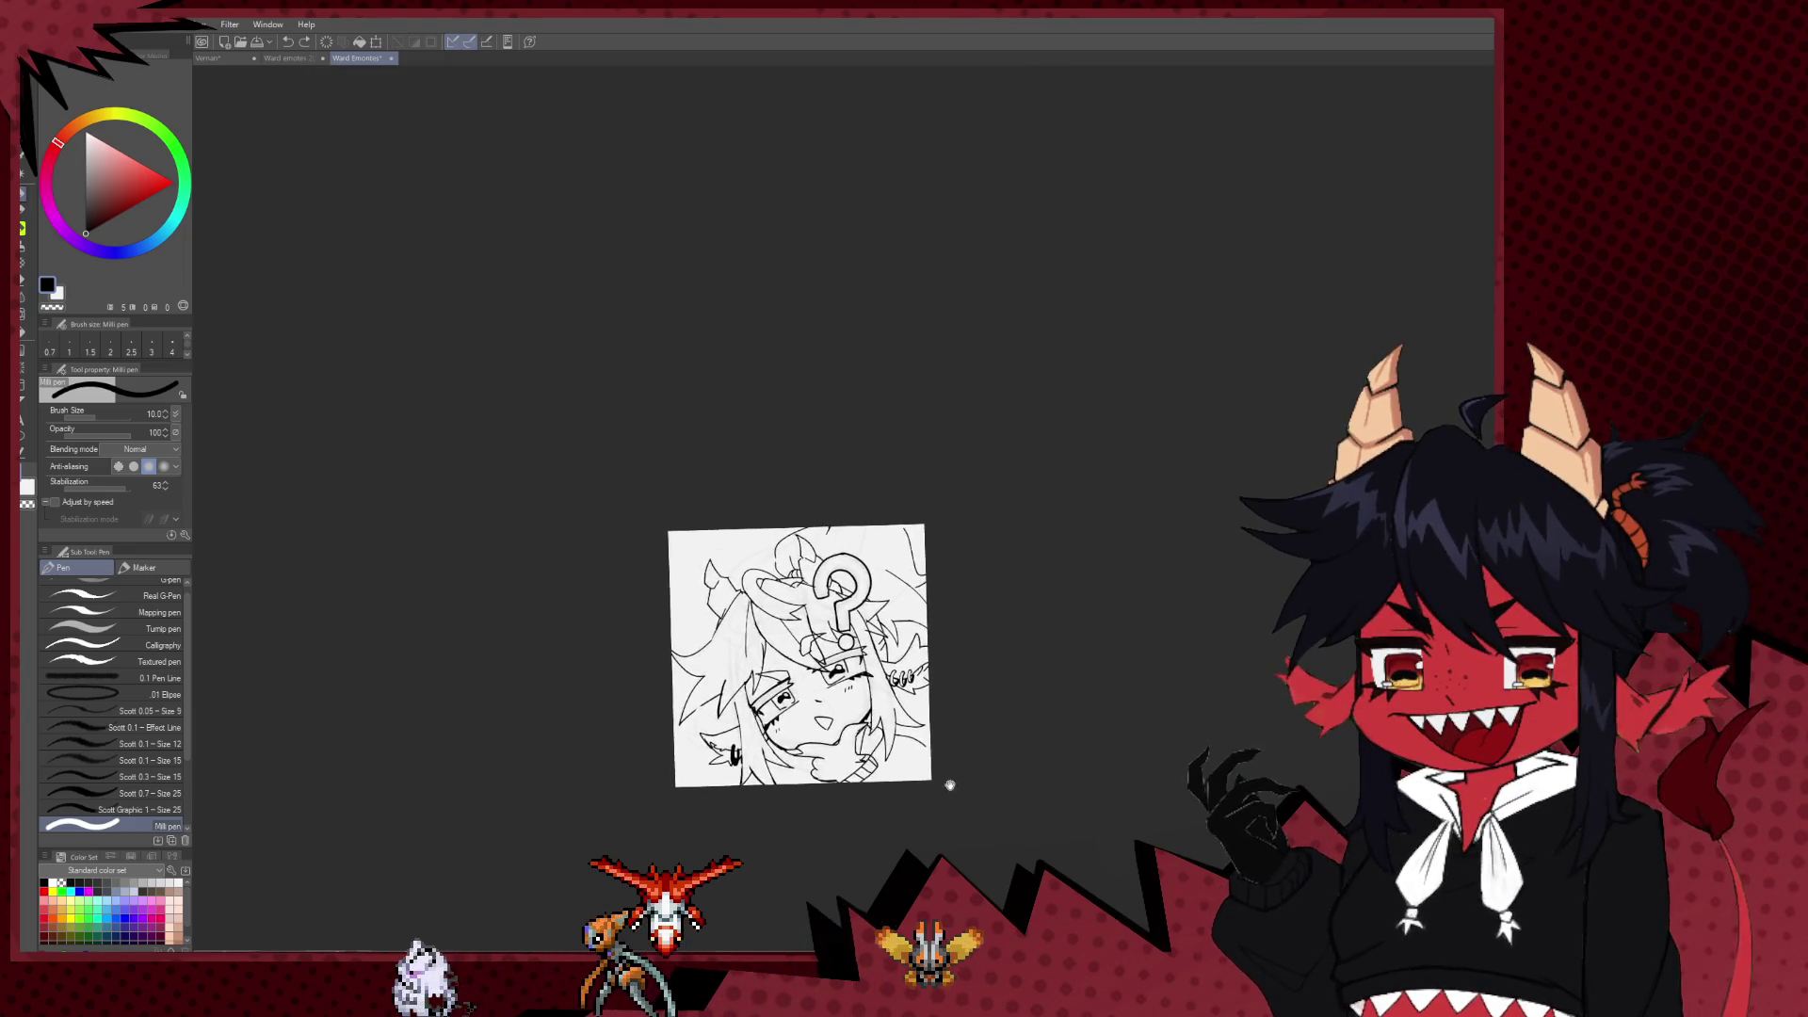
scroll(948, 779, down, 1)
scroll(856, 735, up, 2)
scroll(856, 734, up, 1)
scroll(856, 734, up, 3)
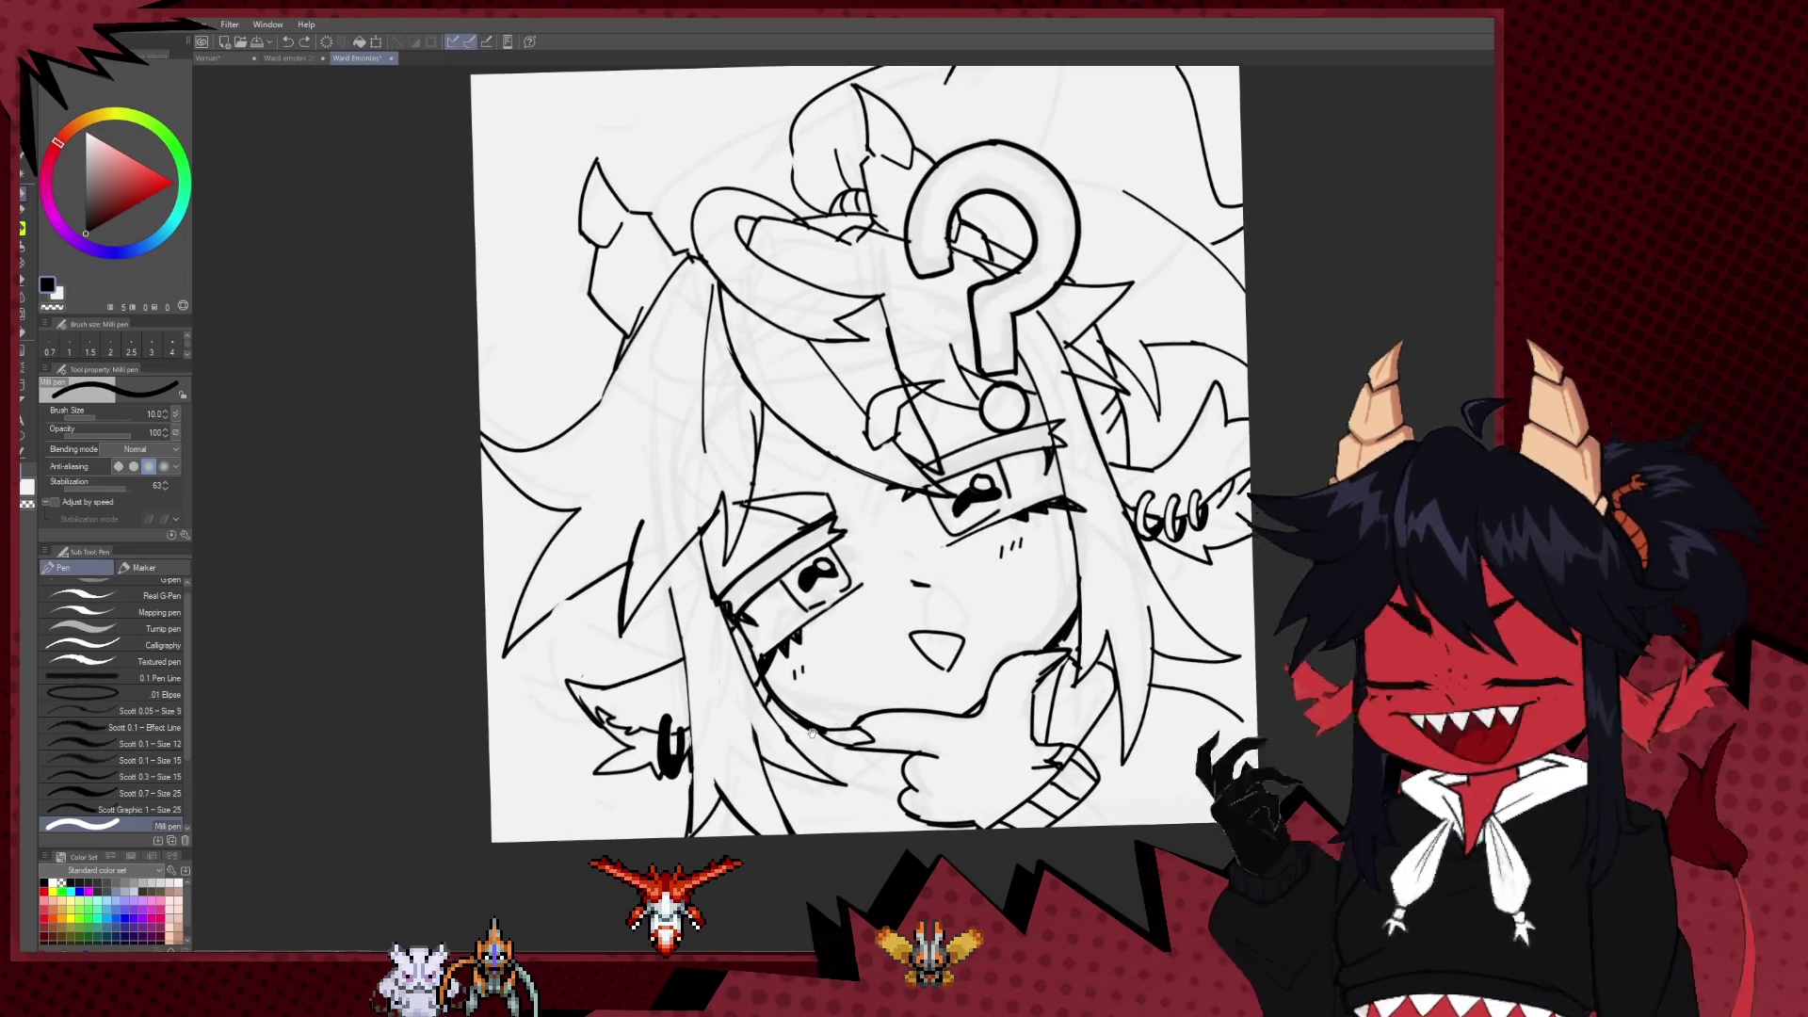
Step: Shrink the eraser and ink fur spikes on the left ear
key(e)
key(bracketleft)
key(bracketleft)
key(bracketleft)
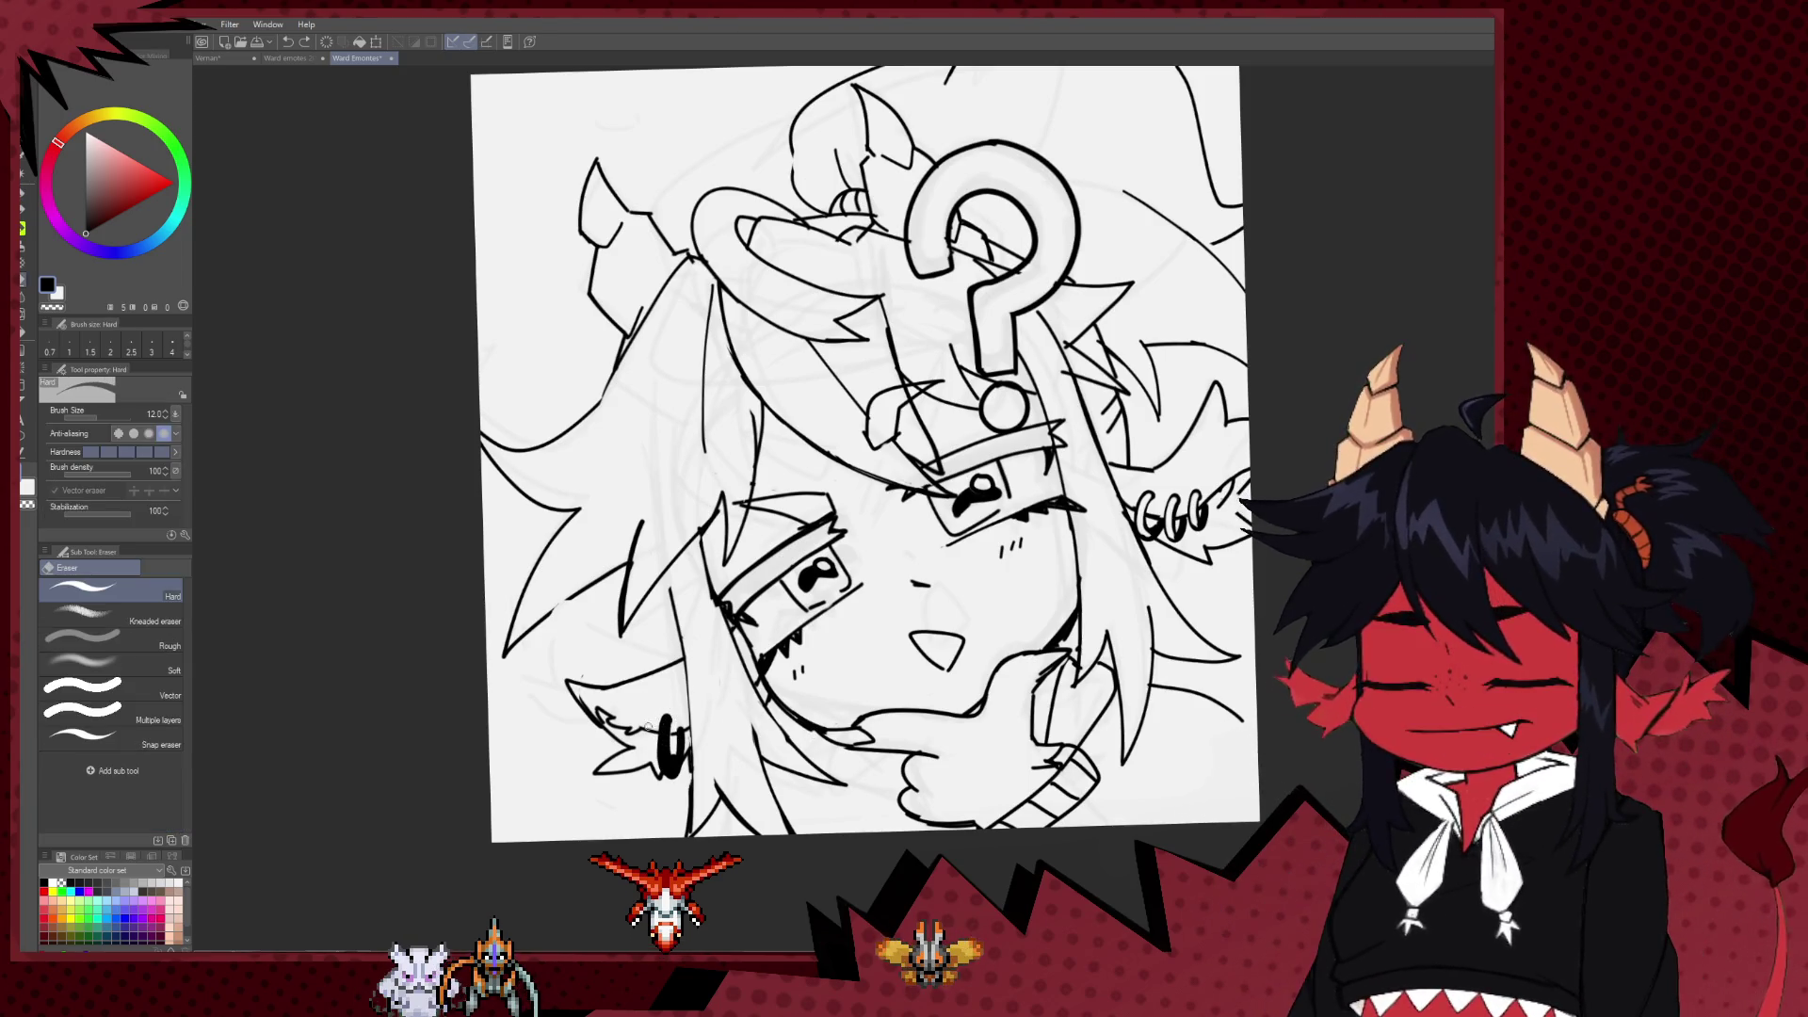
key(p)
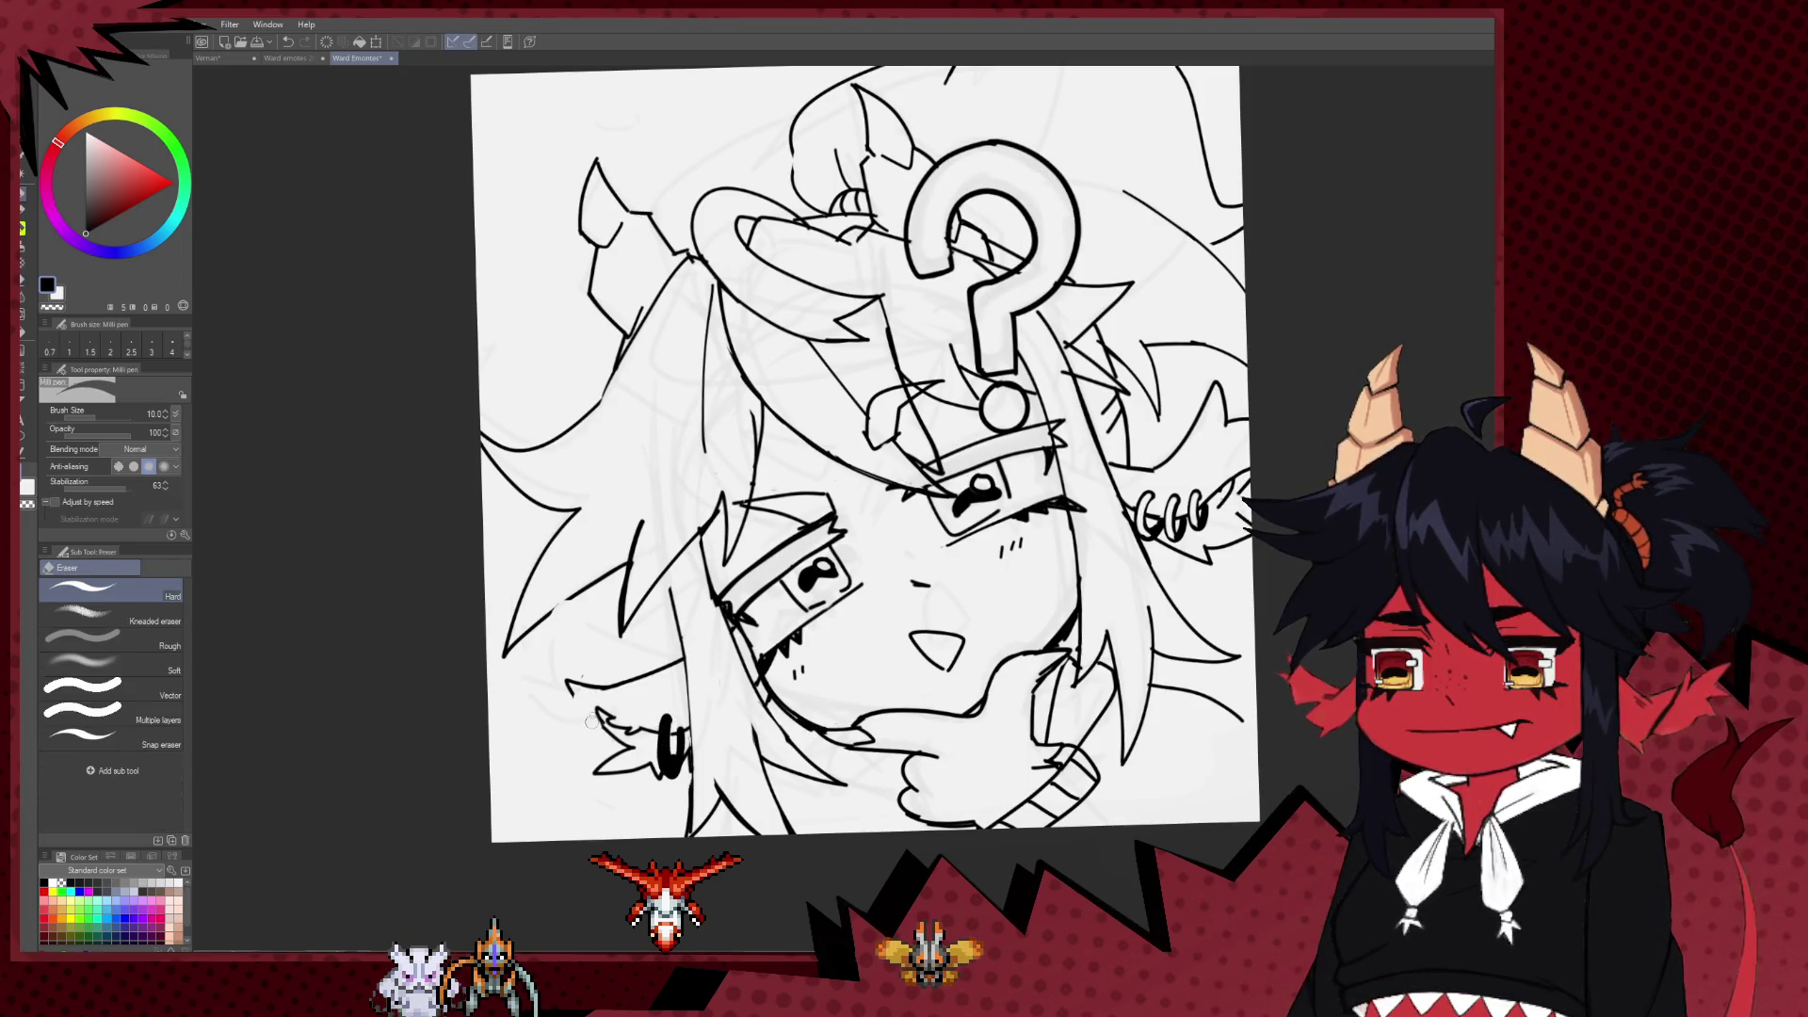
drag(570, 680, 608, 744)
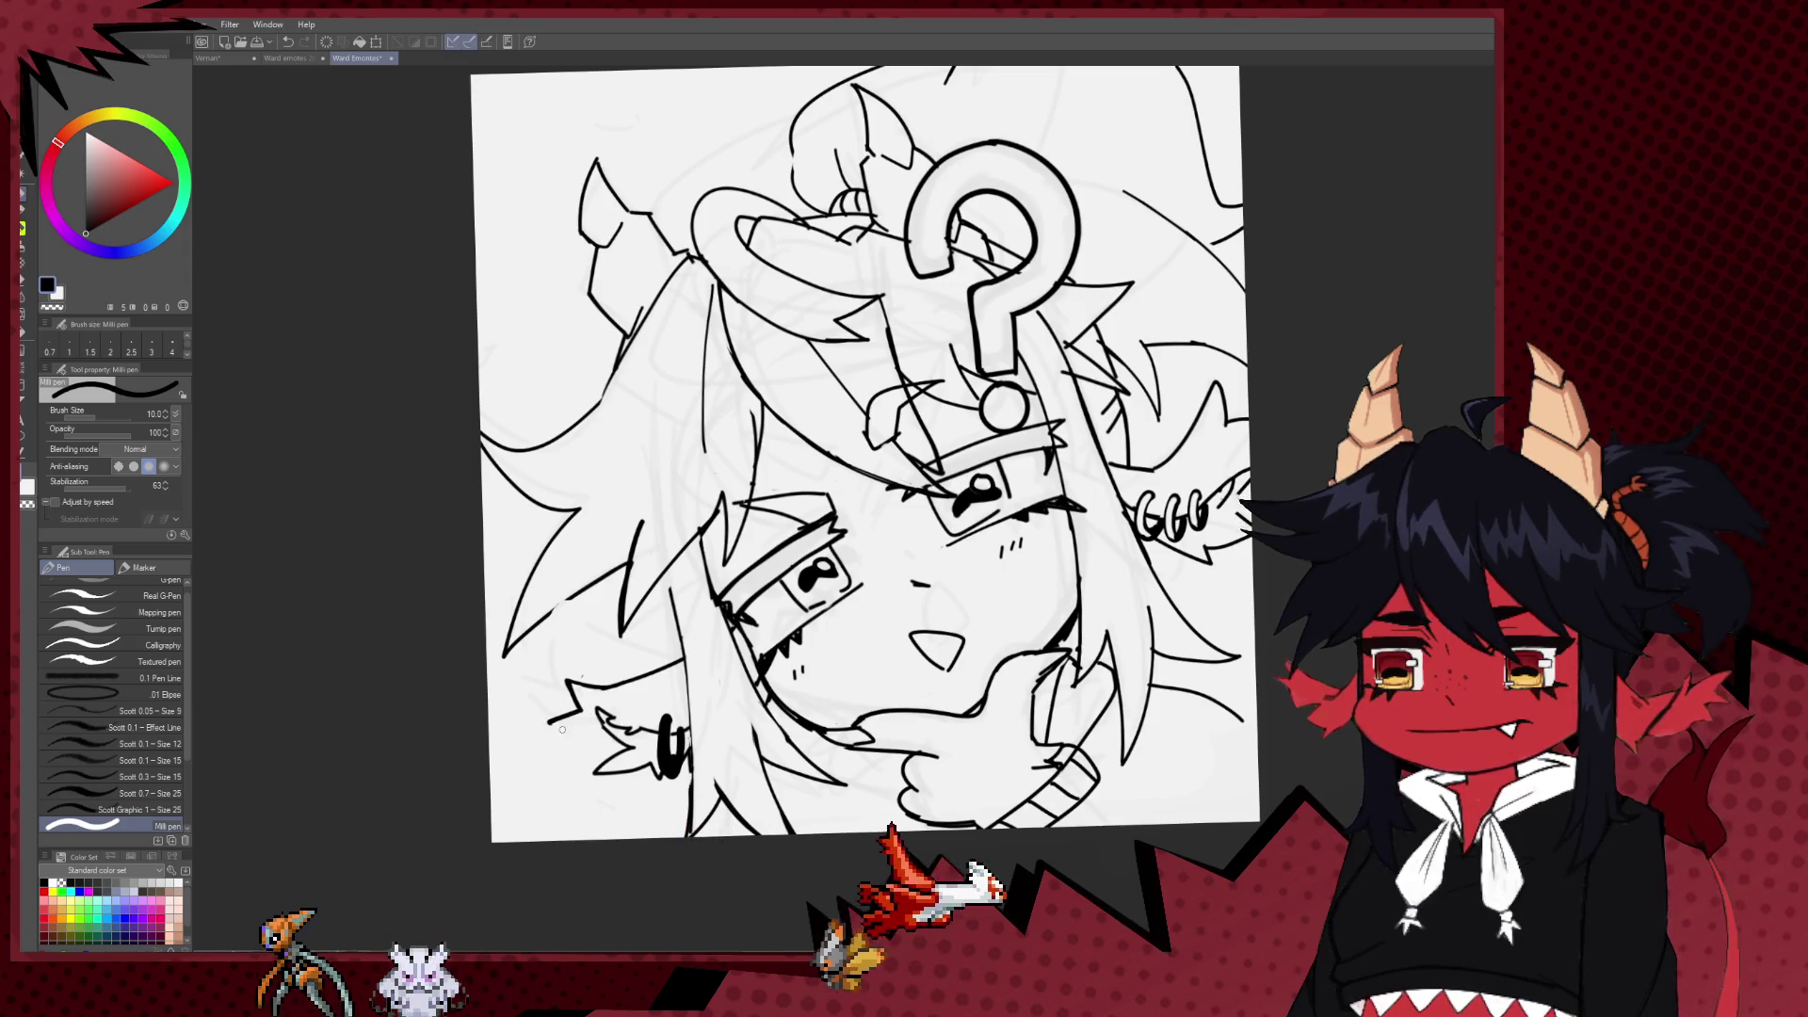
drag(852, 735, 702, 734)
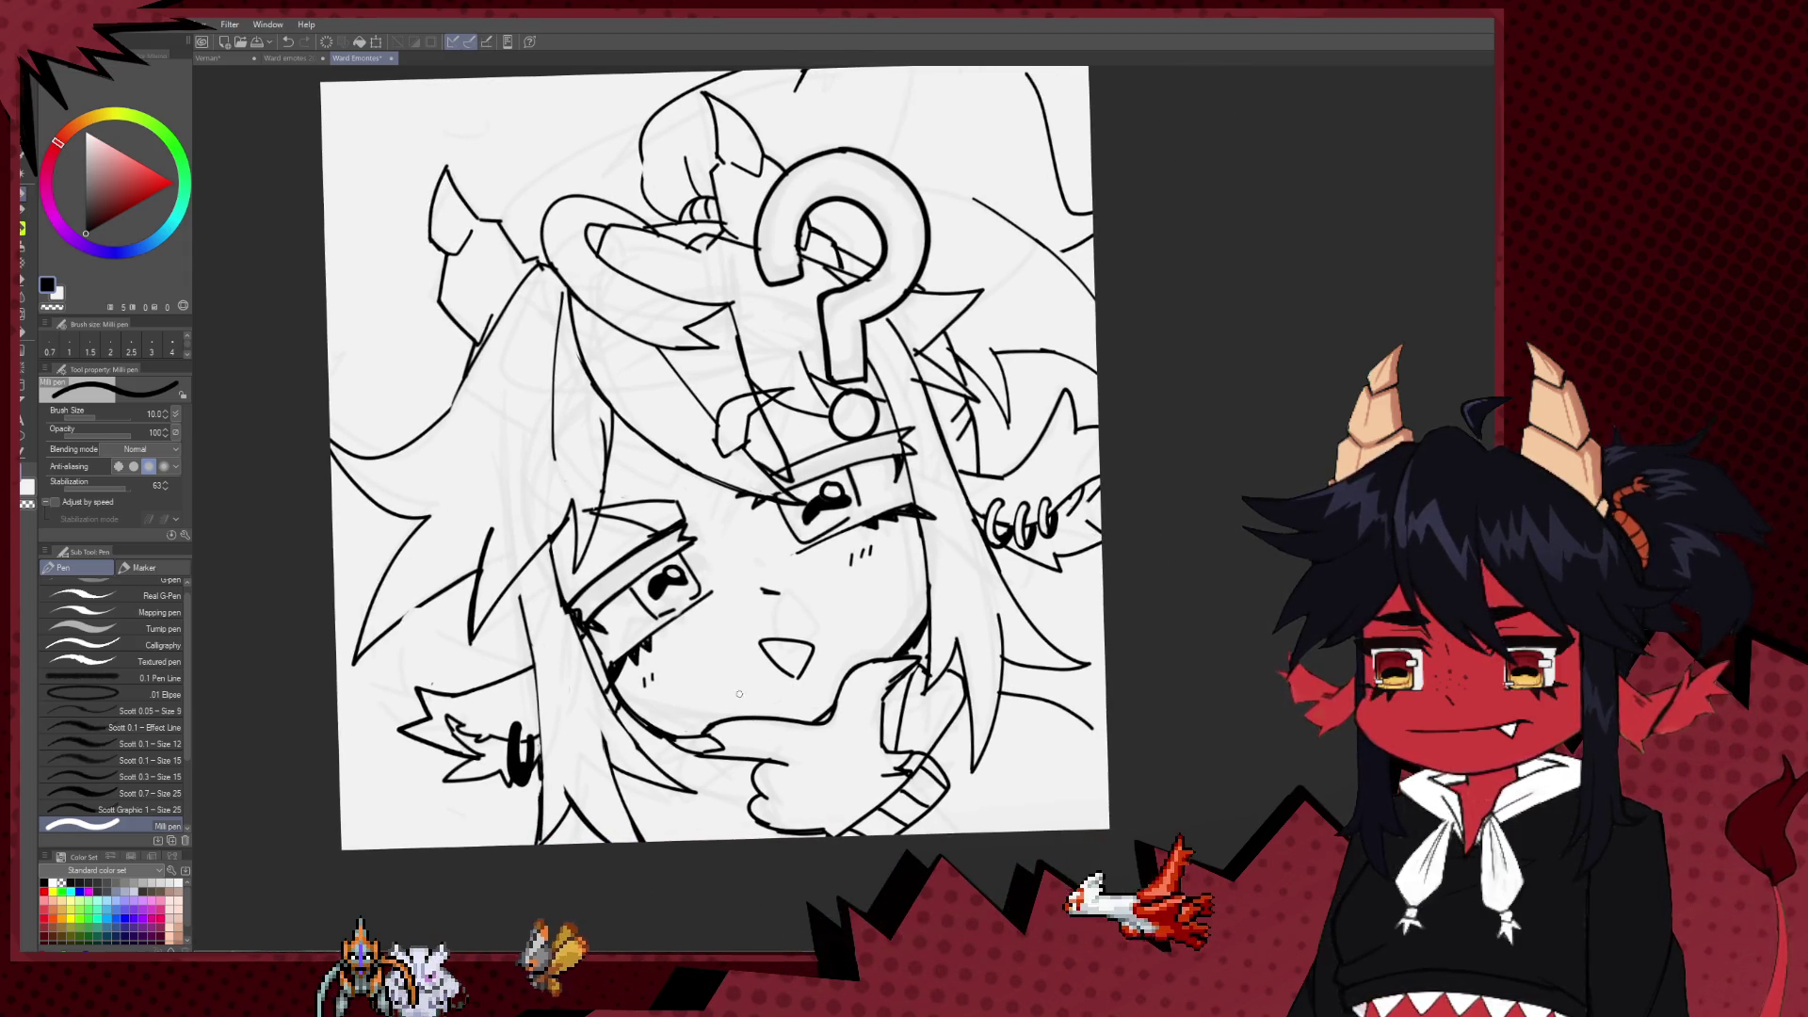
Step: Refine the hand's curled fingers and cuff, alternating pen and eraser, undoing the last finger strokes
key(e)
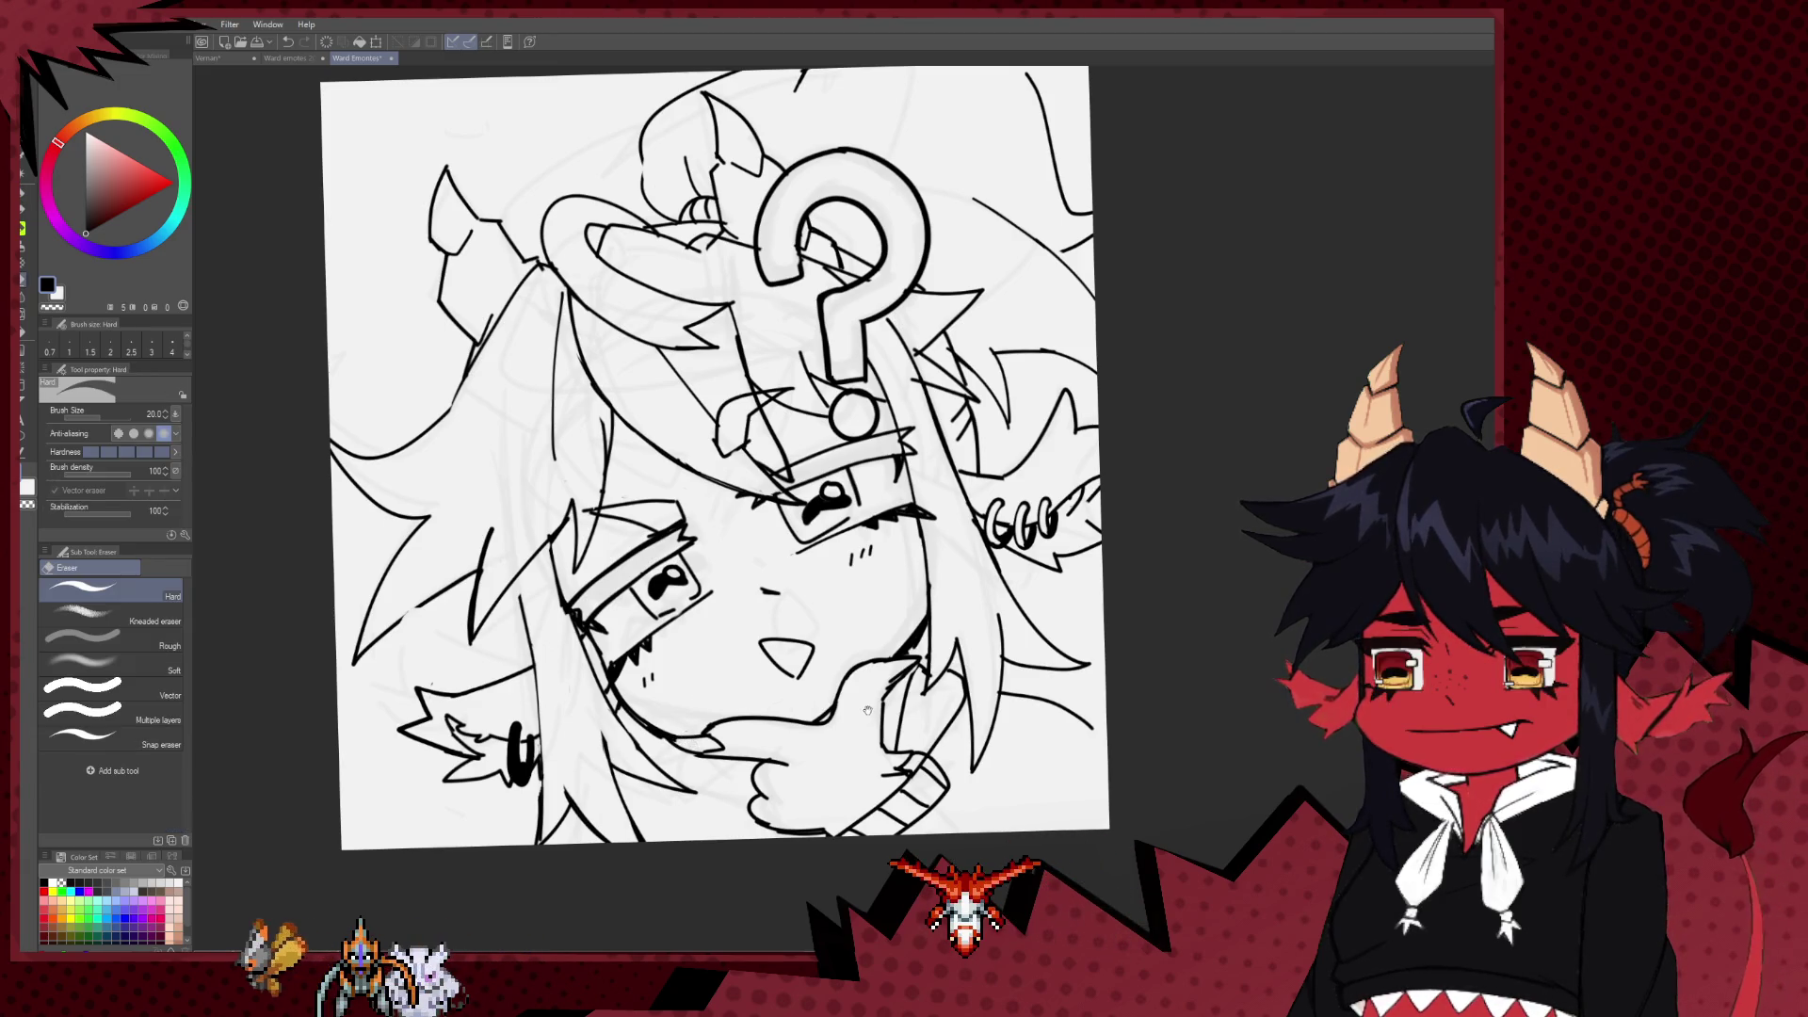
drag(834, 709, 730, 737)
key(bracketleft)
key(bracketleft)
key(bracketleft)
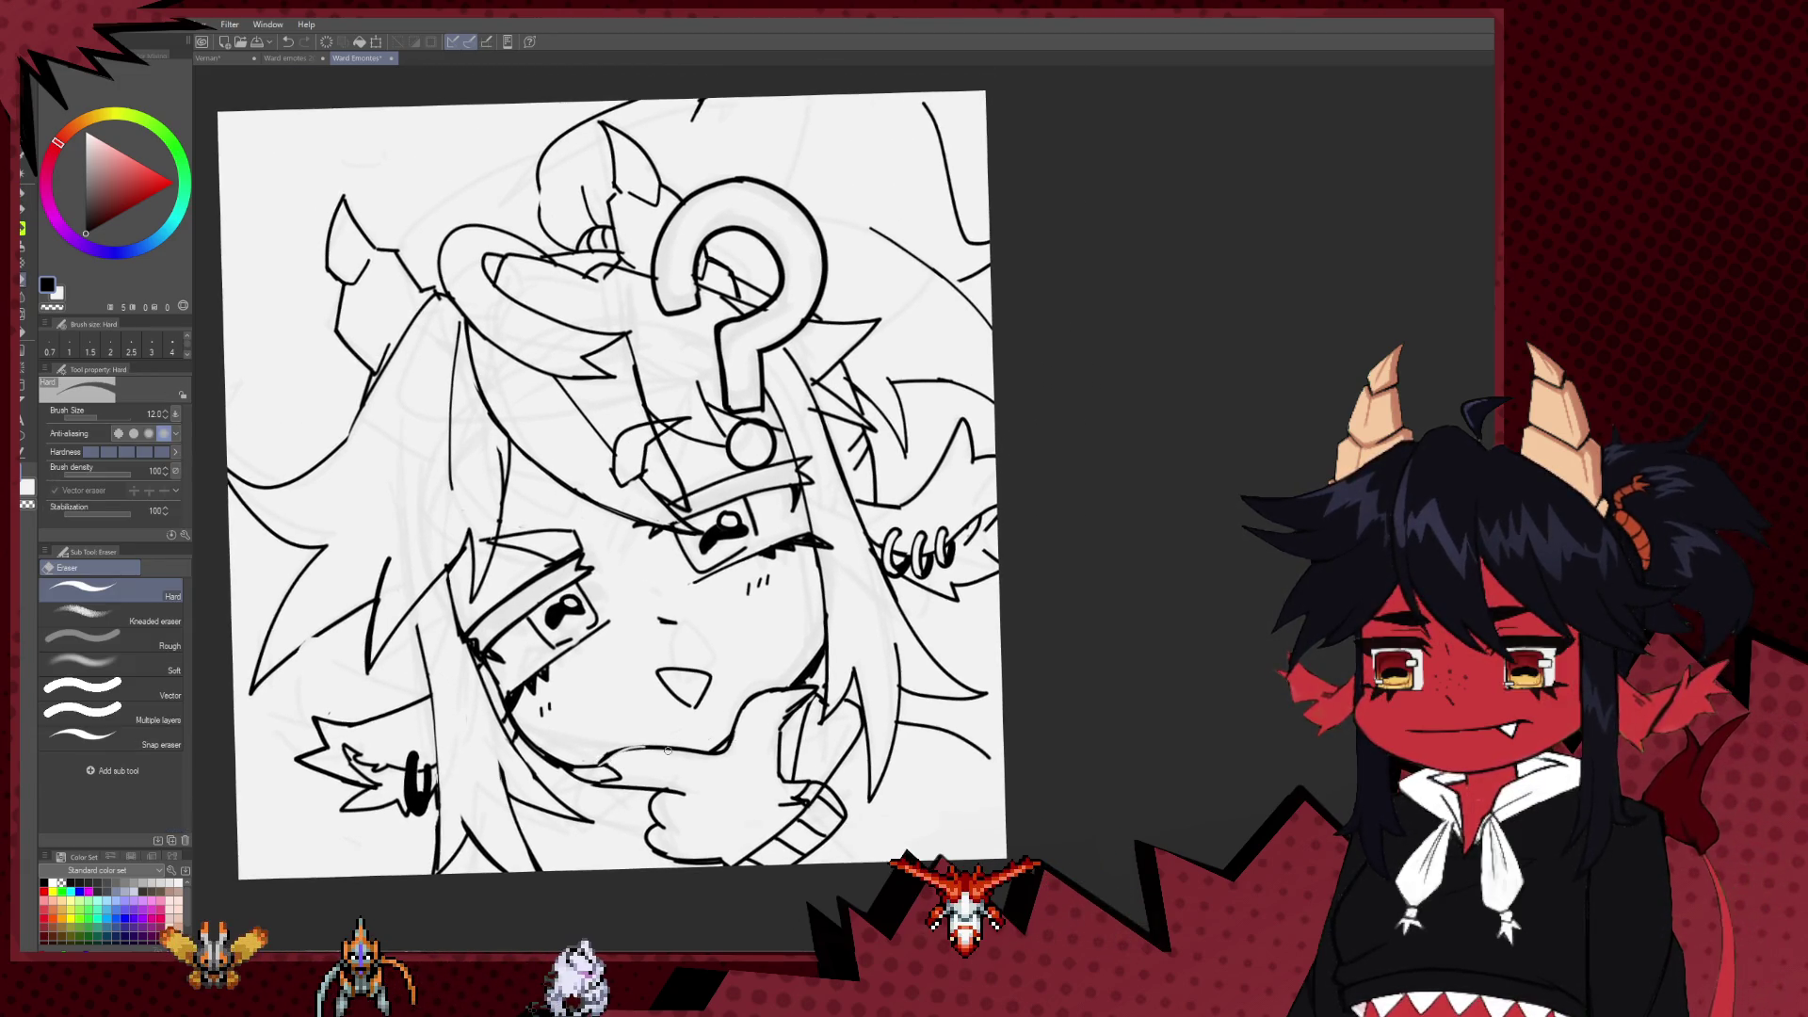
key(p)
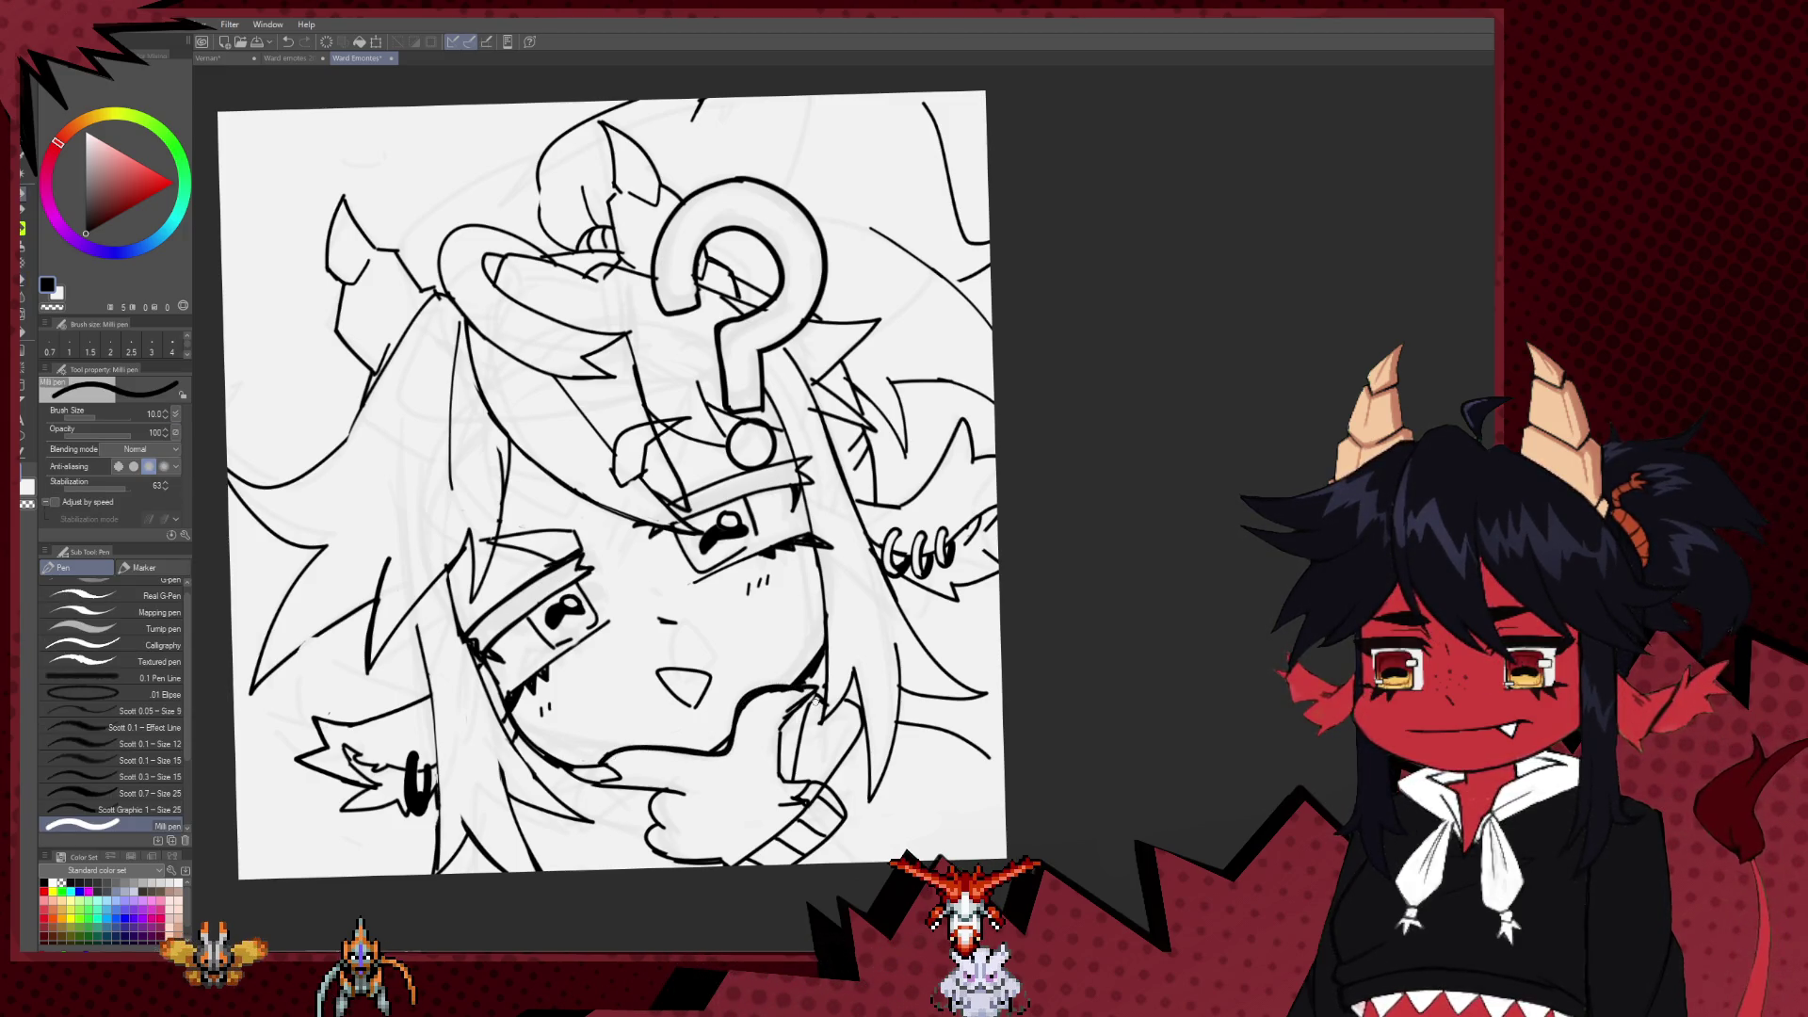
key(e)
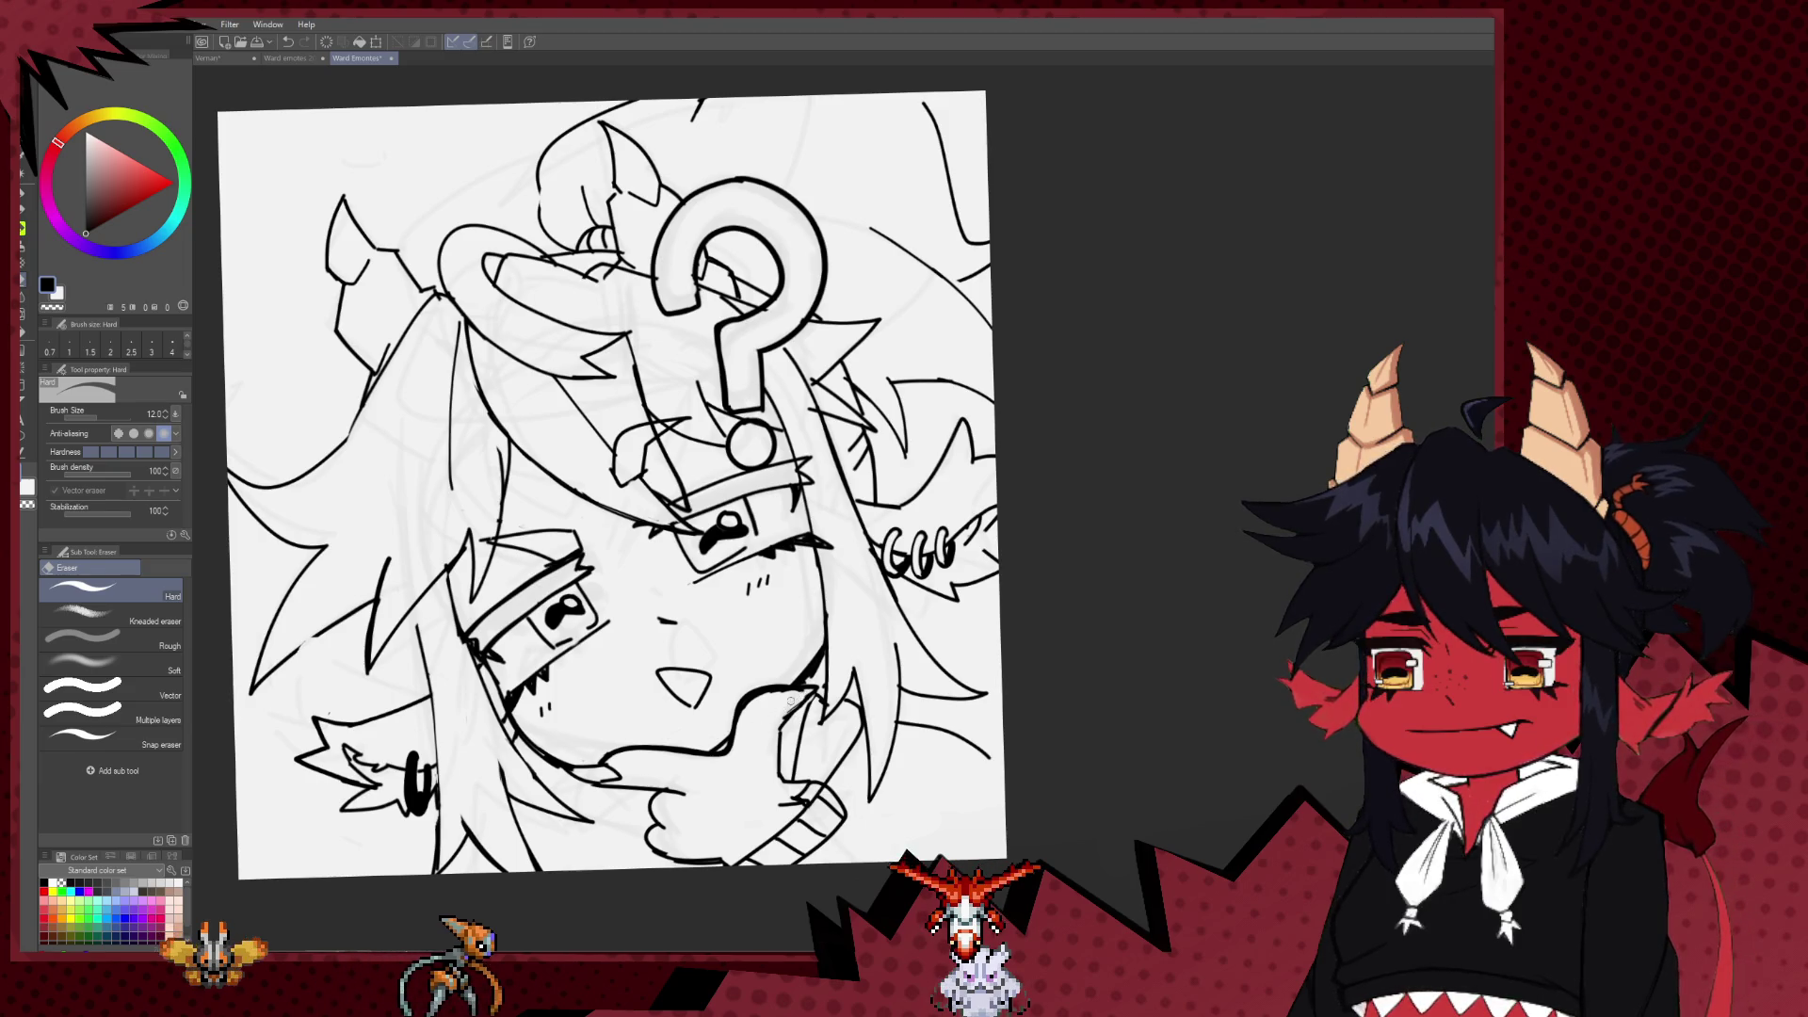
key(p)
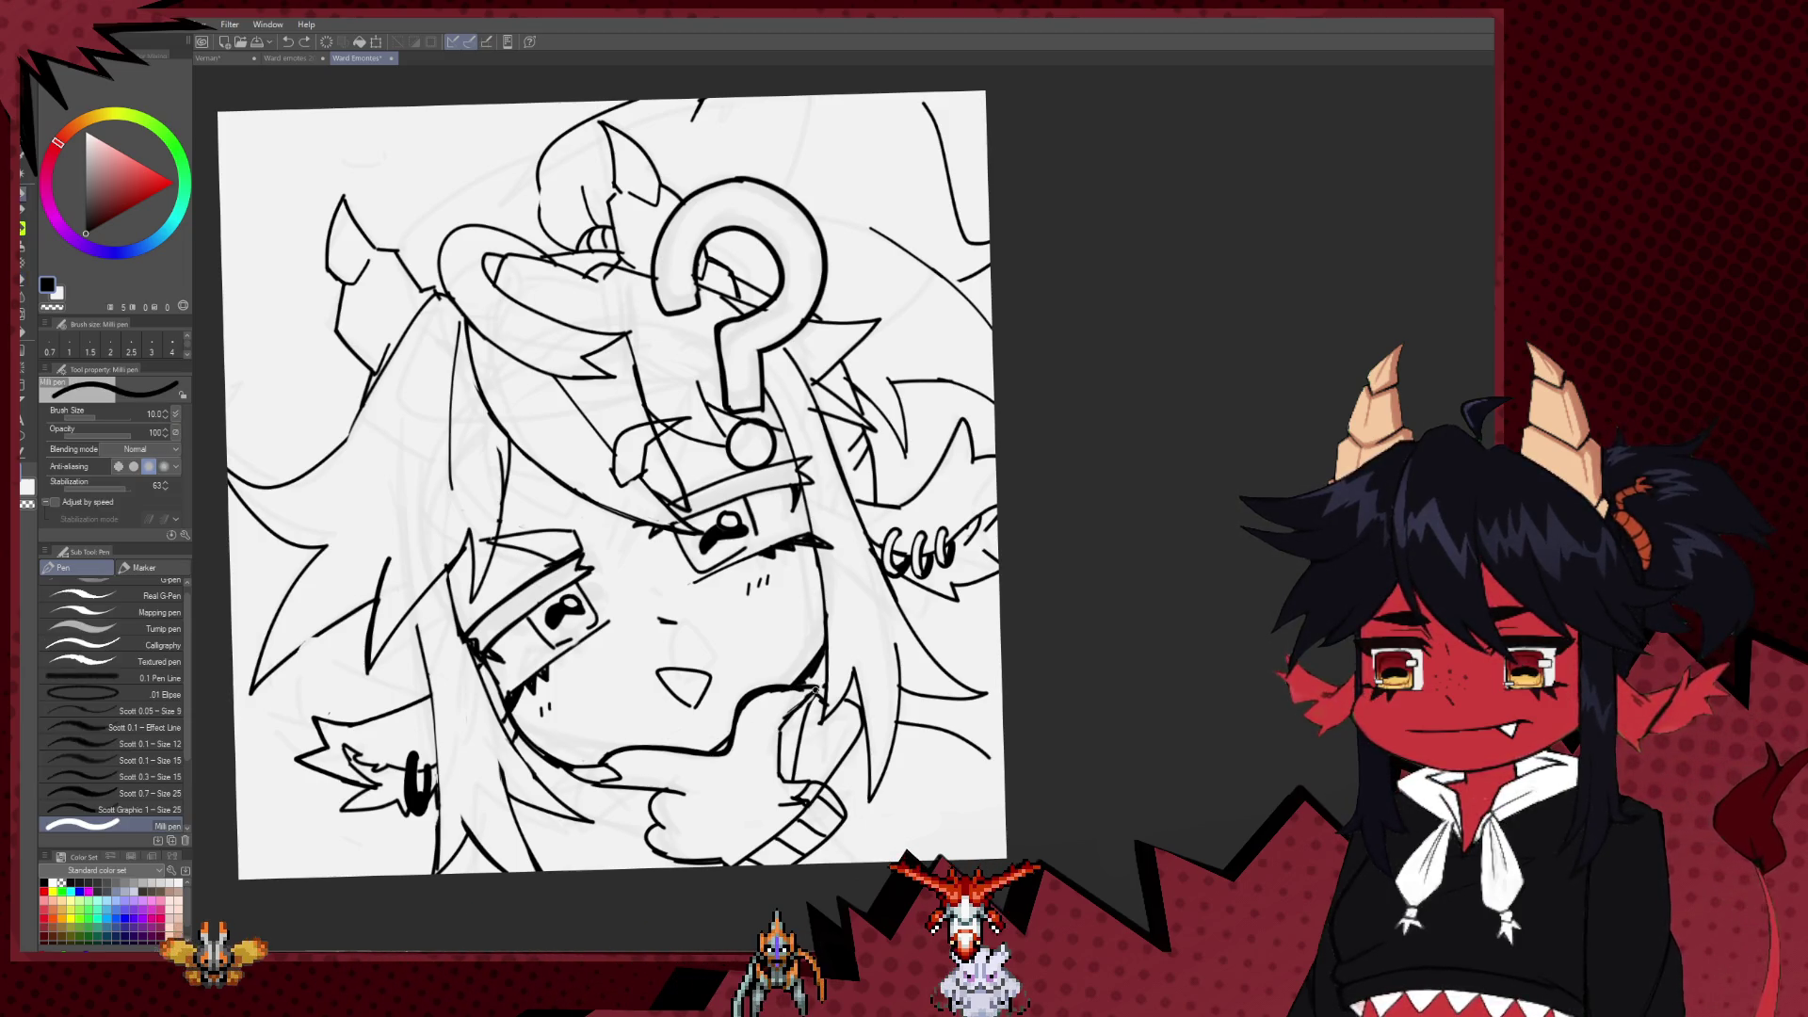
key(e)
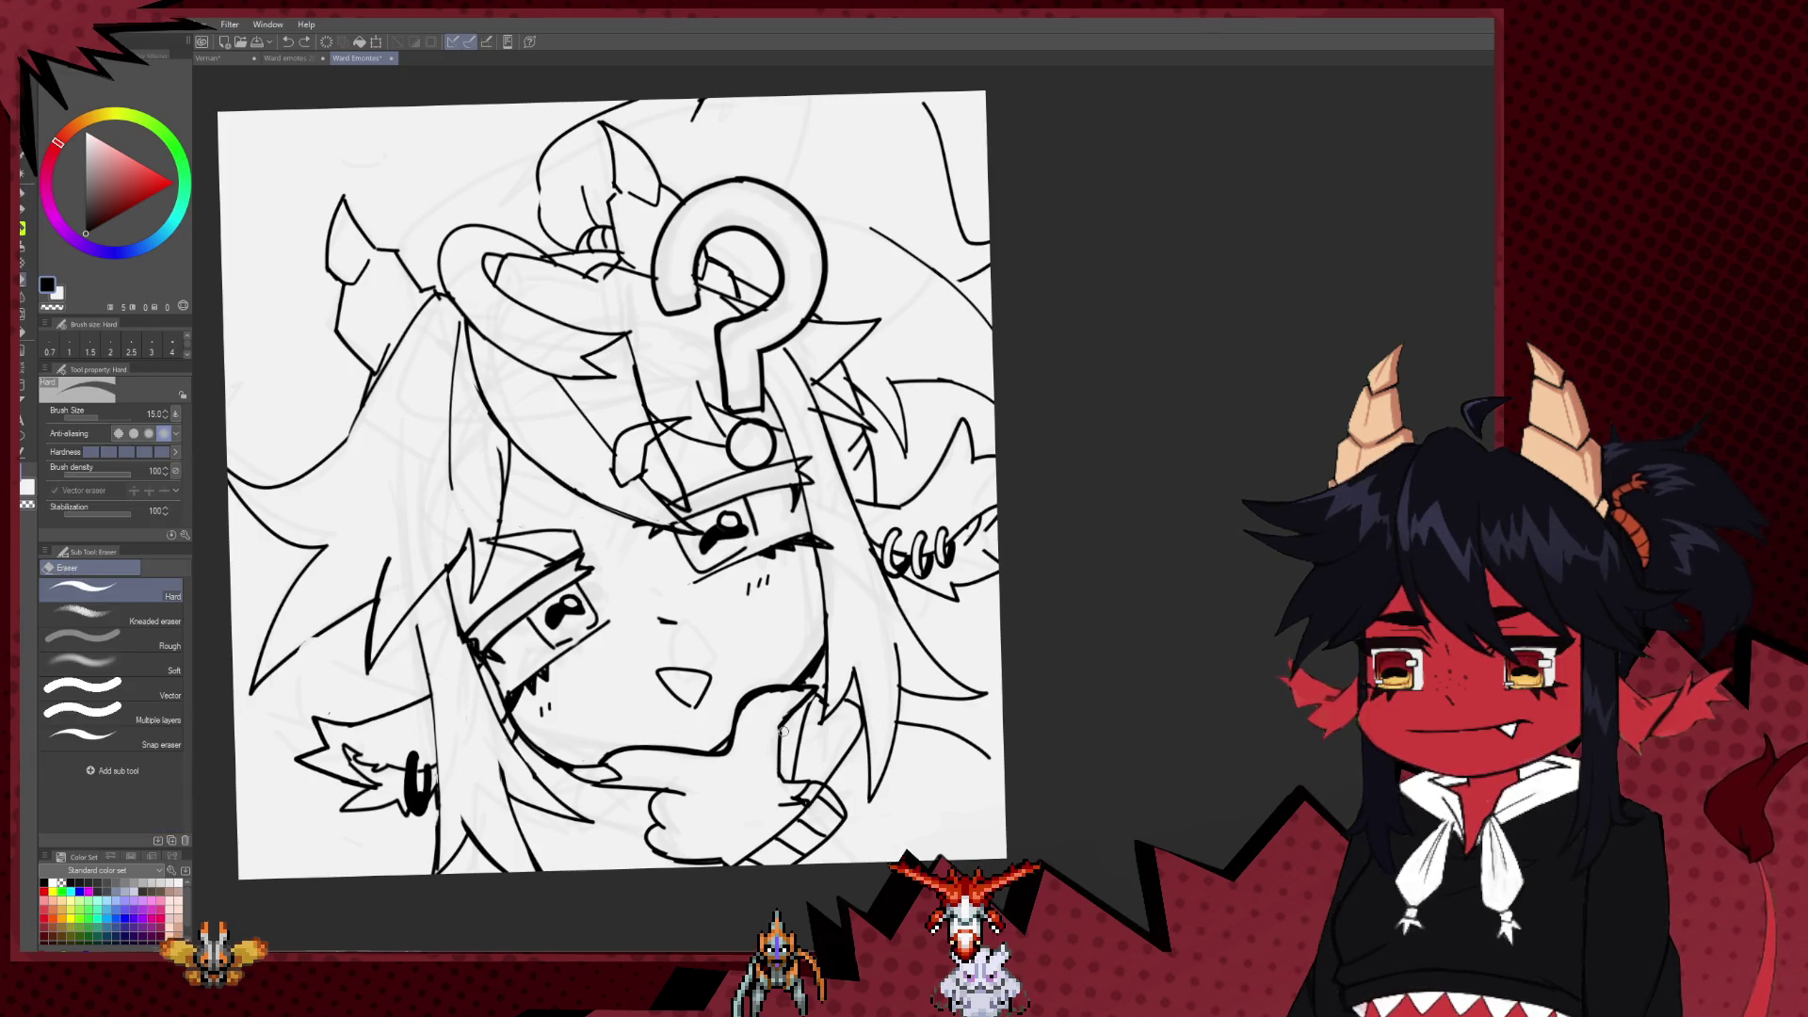
key(p)
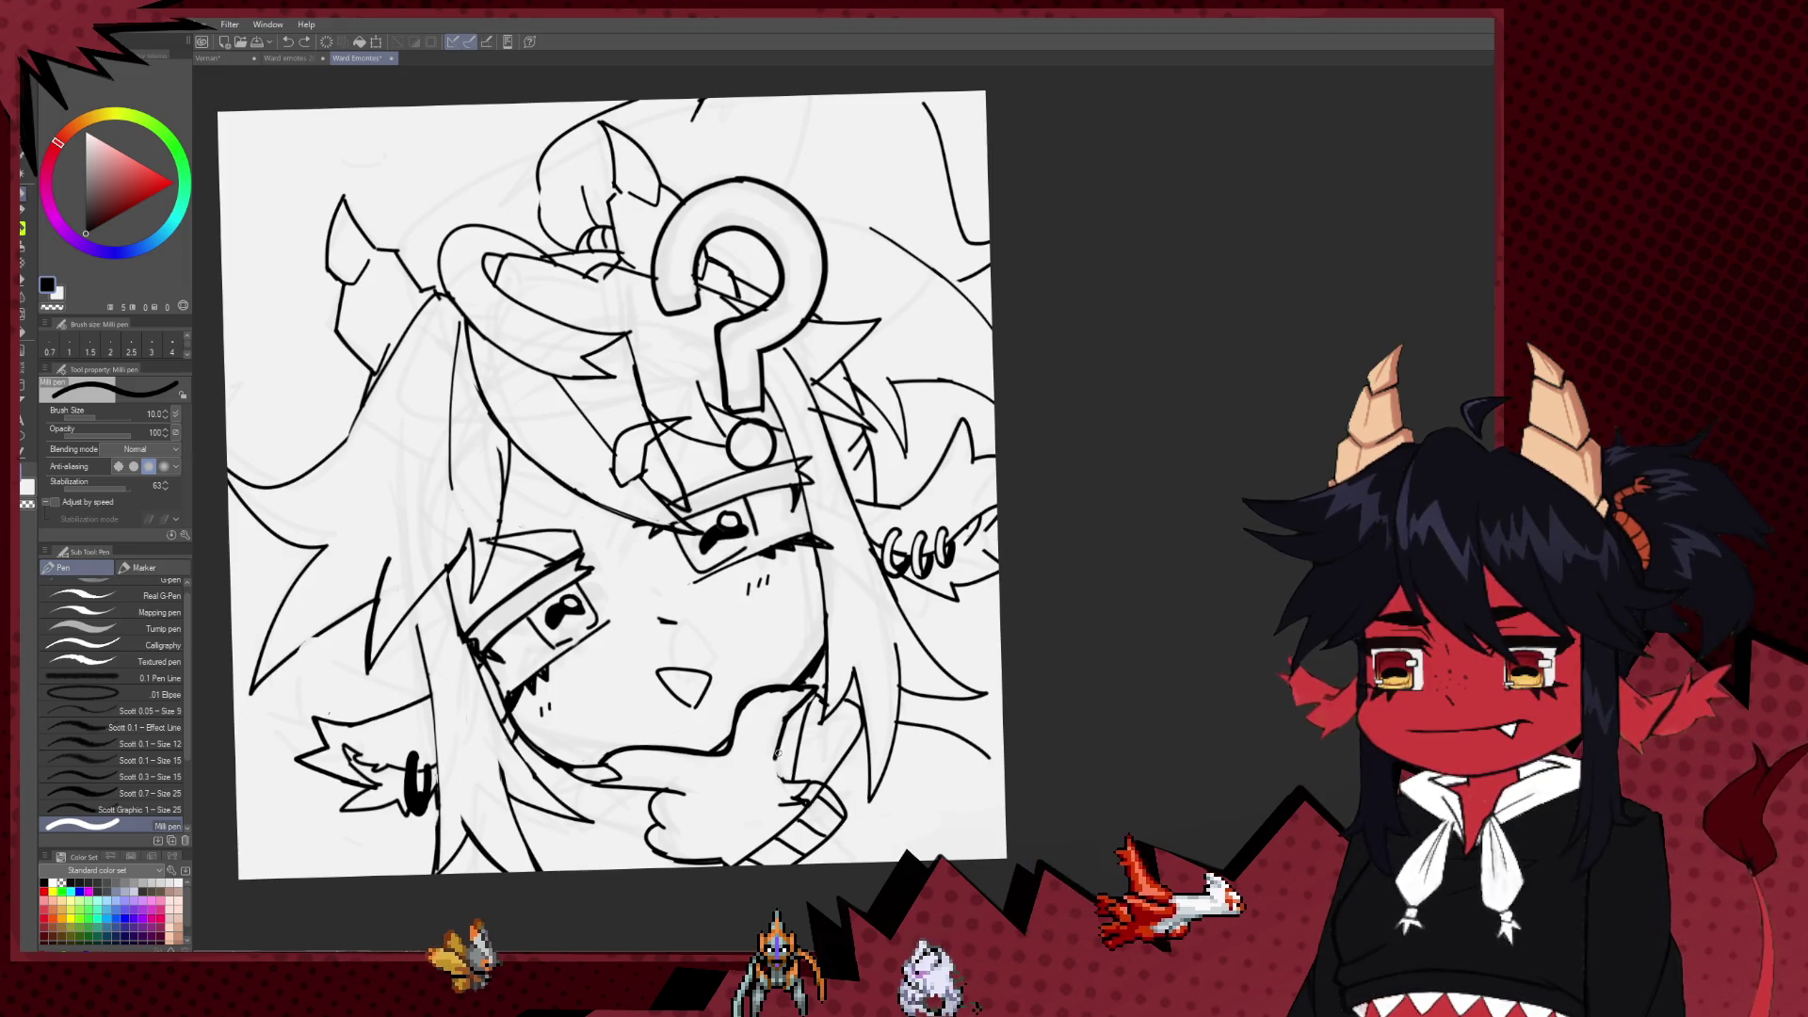
key(e)
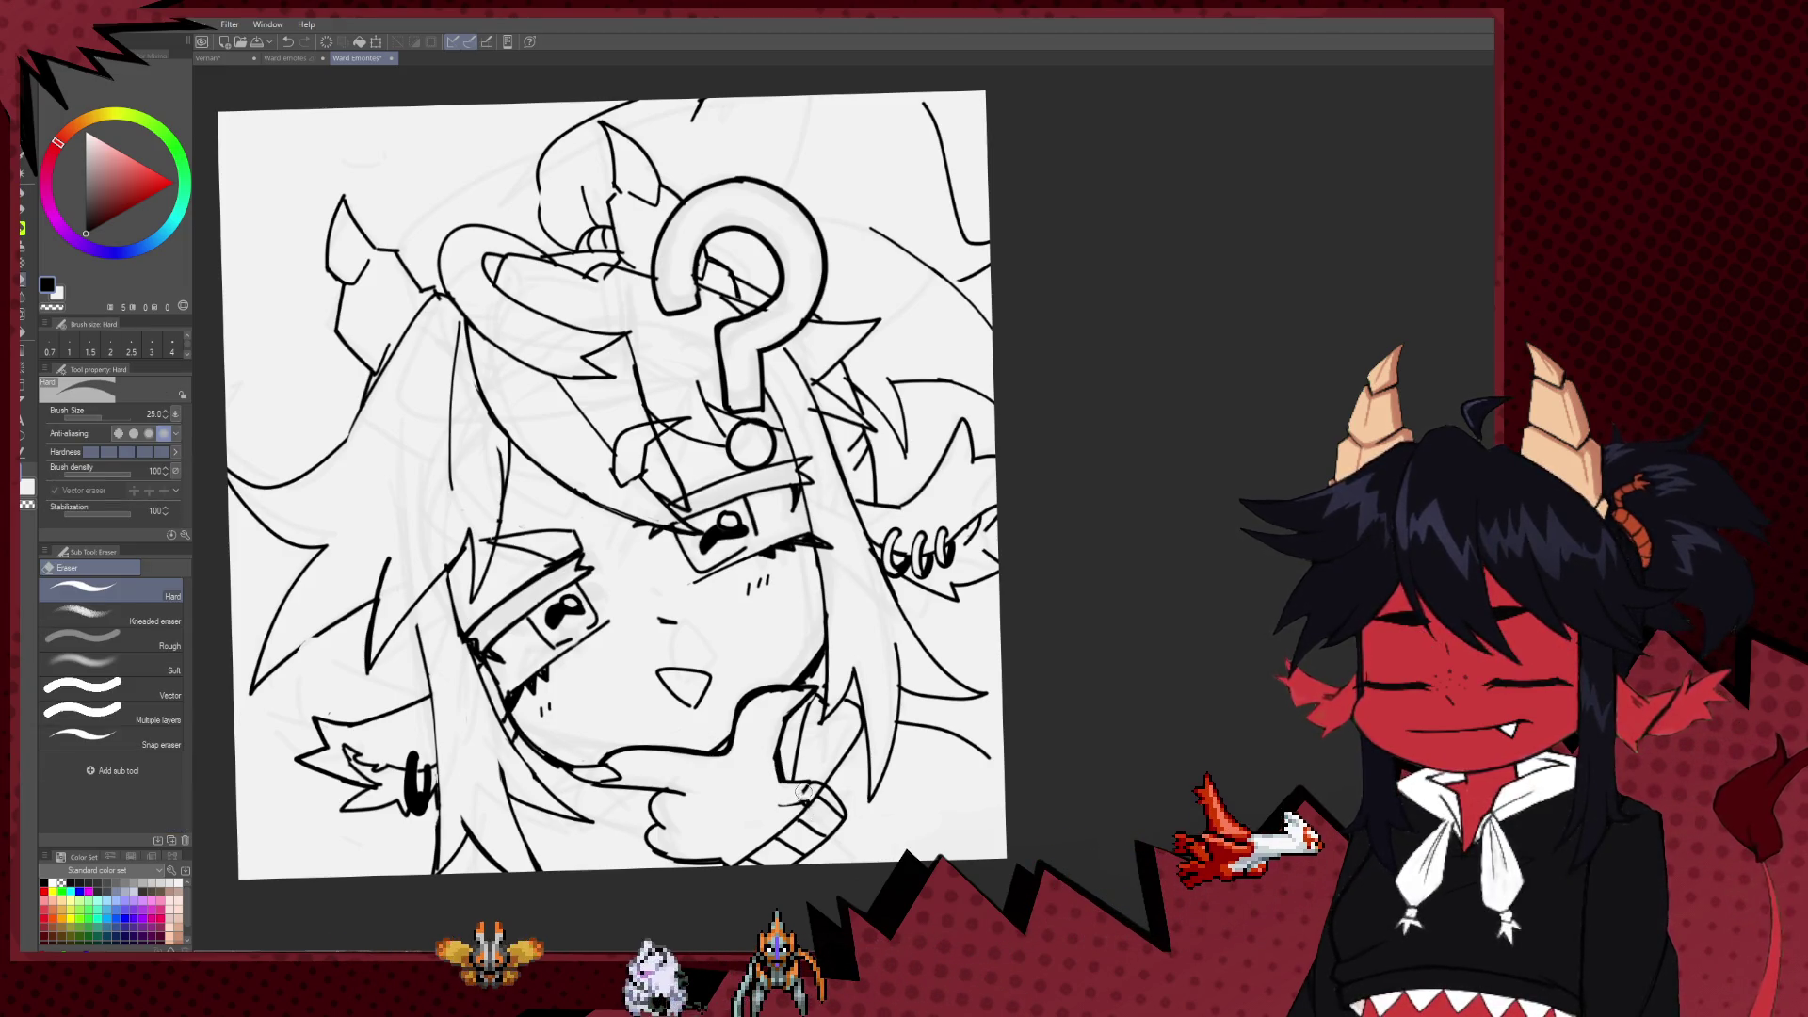
scroll(787, 768, down, 1)
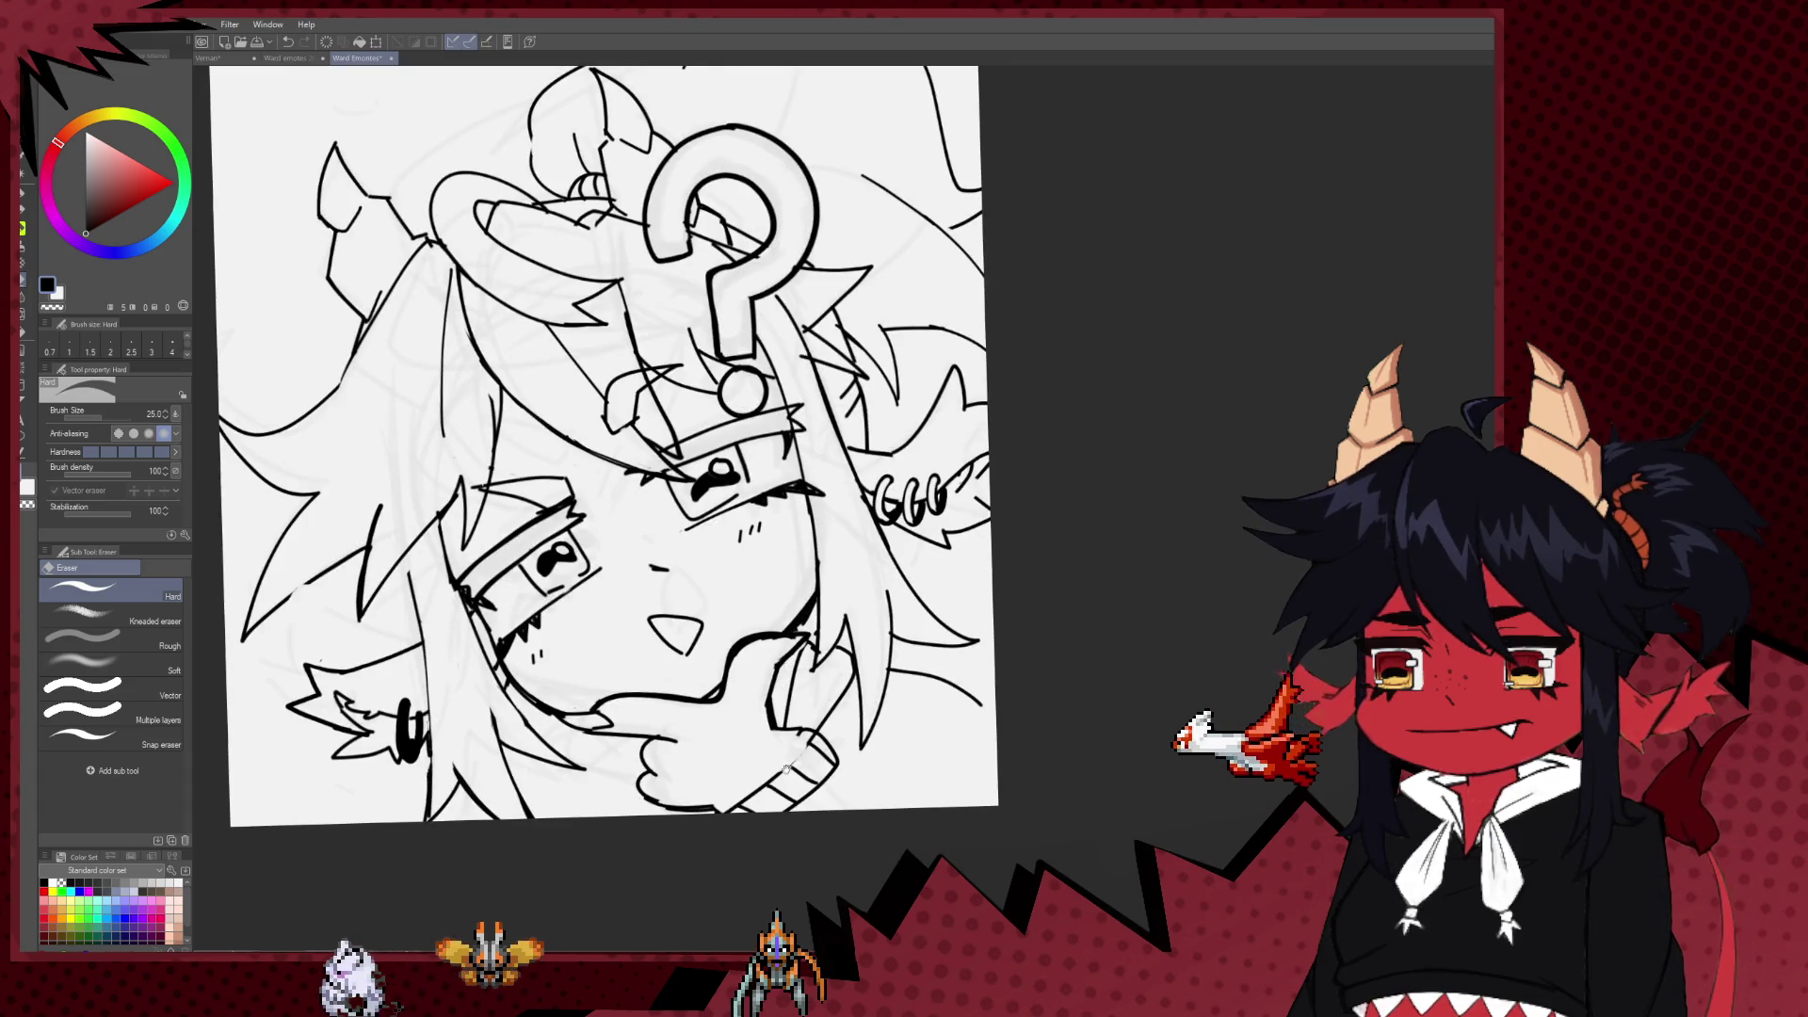
key(bracketright)
key(bracketright)
key(bracketright)
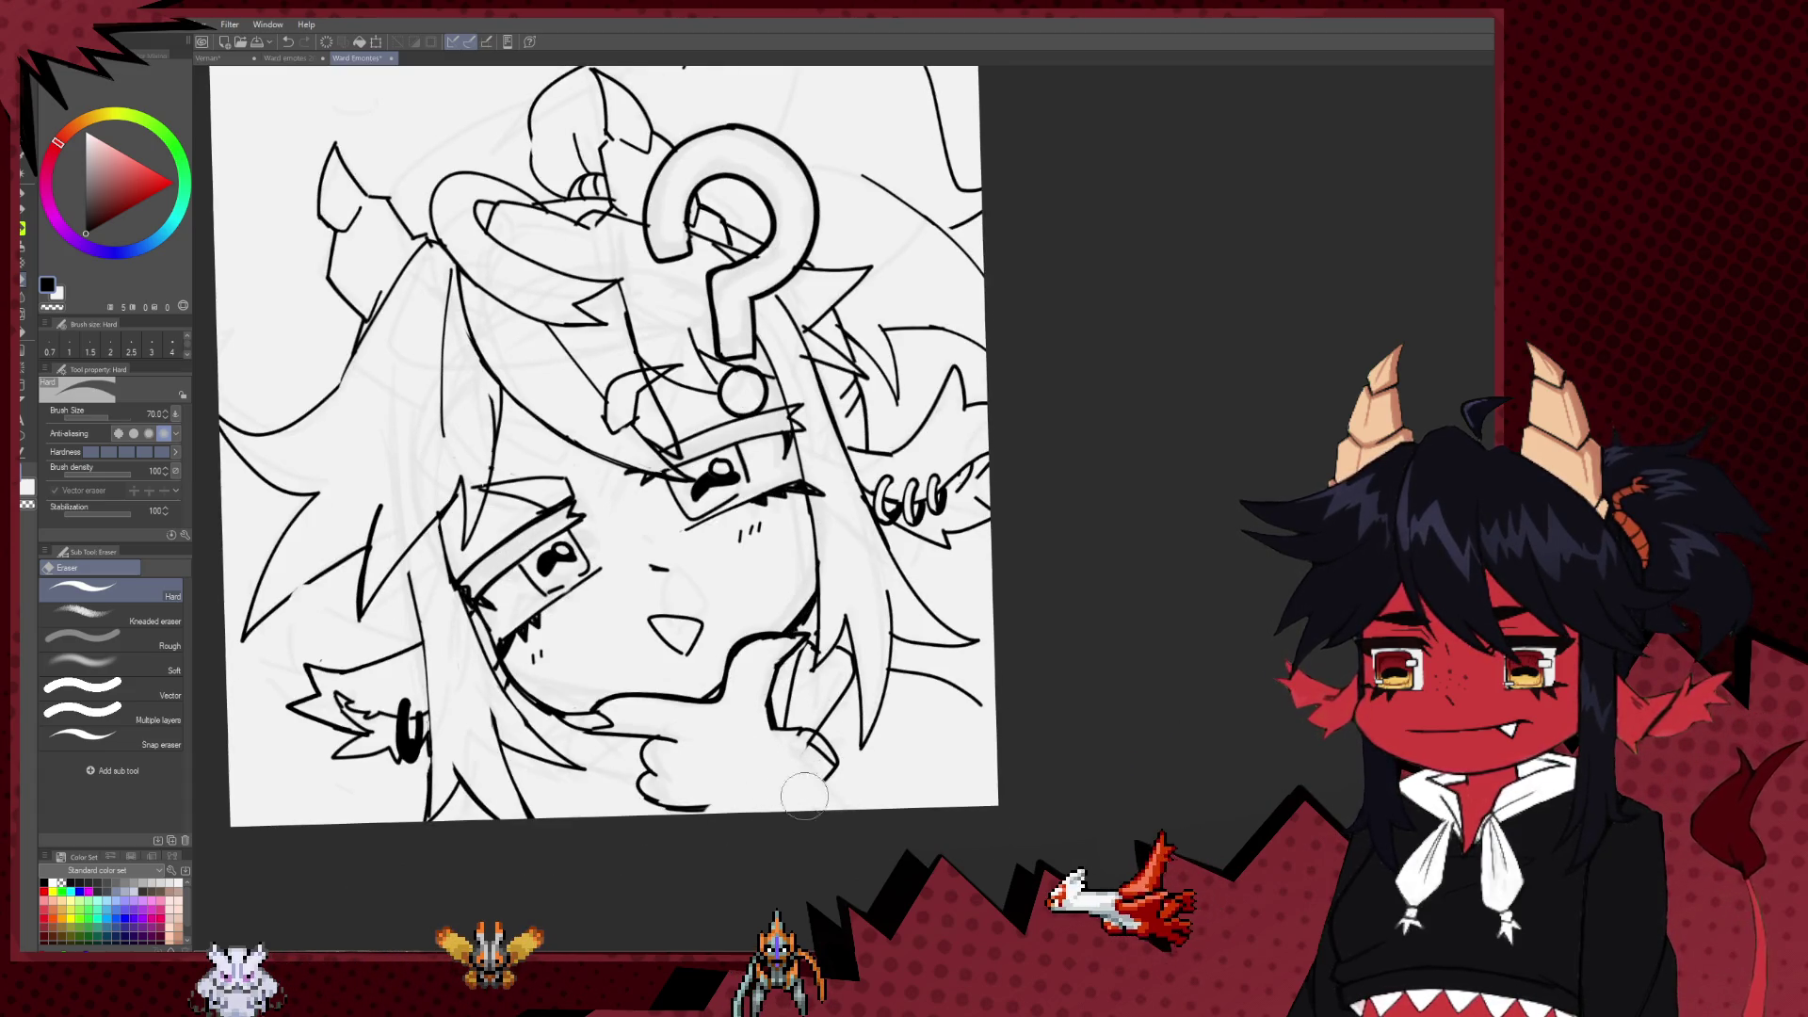
key(p)
key(ctrl+z)
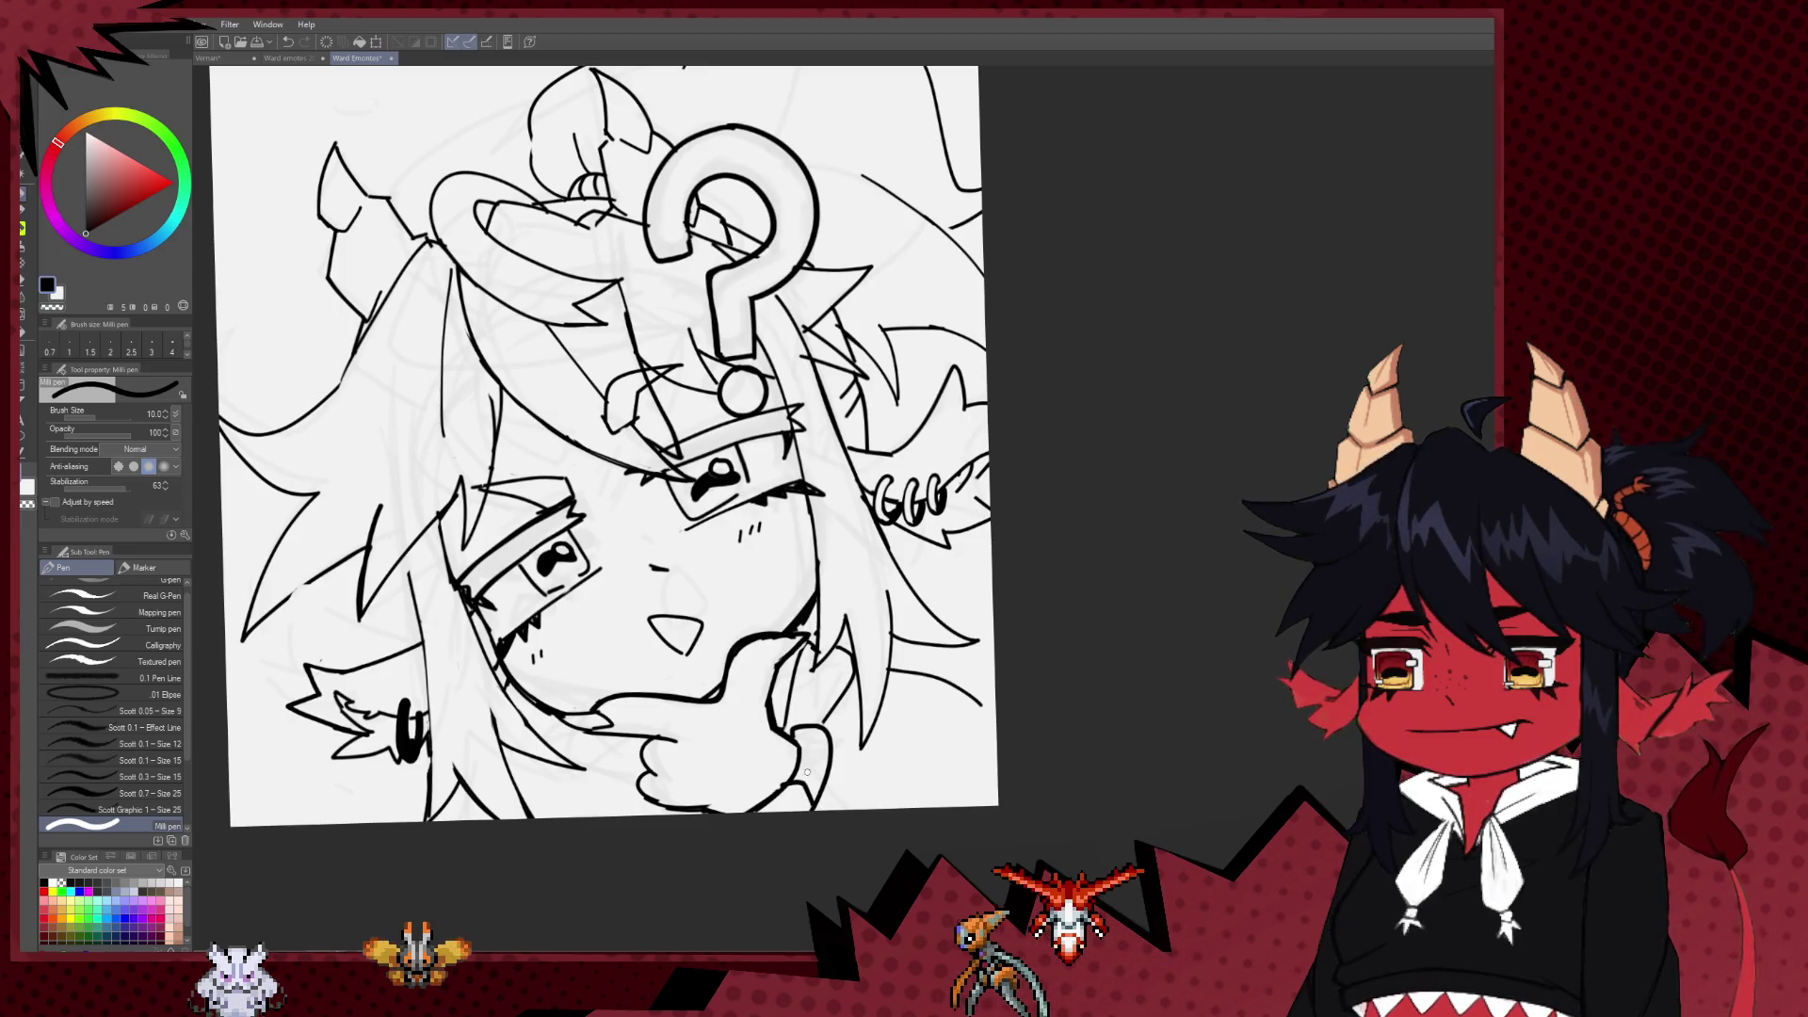
drag(797, 744, 789, 778)
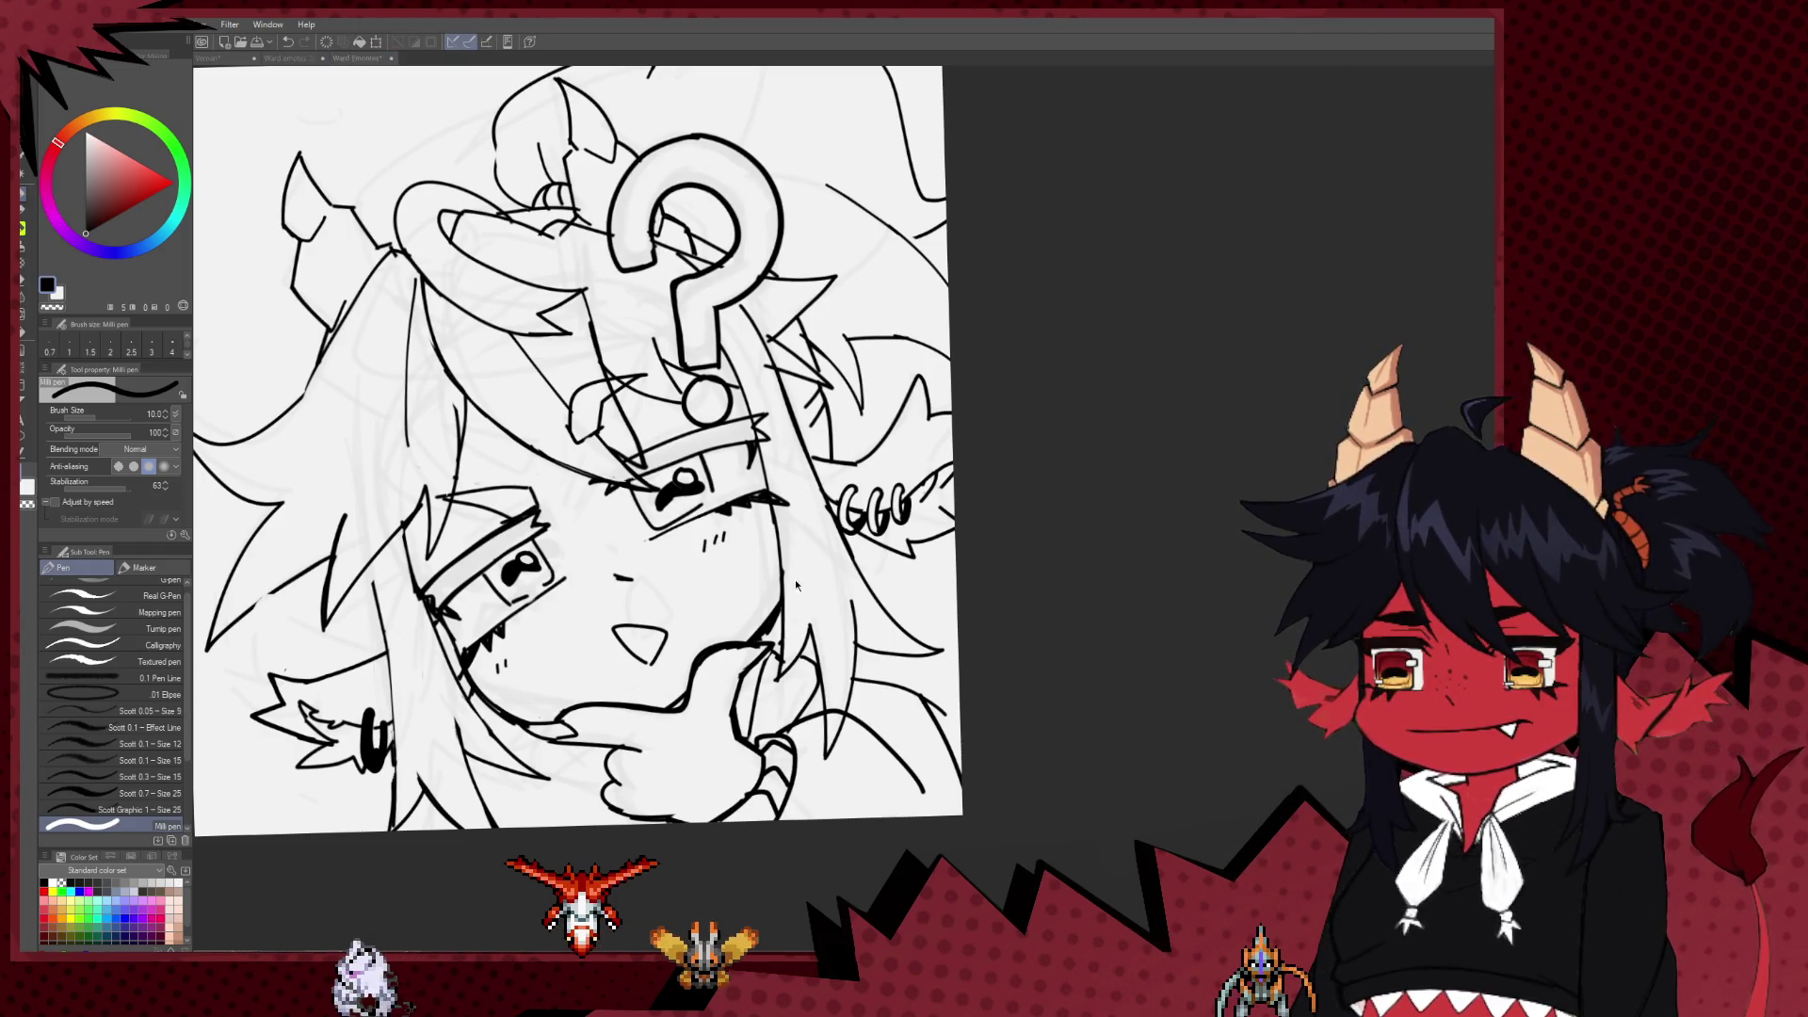
Step: Ink and clean the jagged collar lines beside the hand using the pen and size-30 eraser
scroll(775, 642, up, 2)
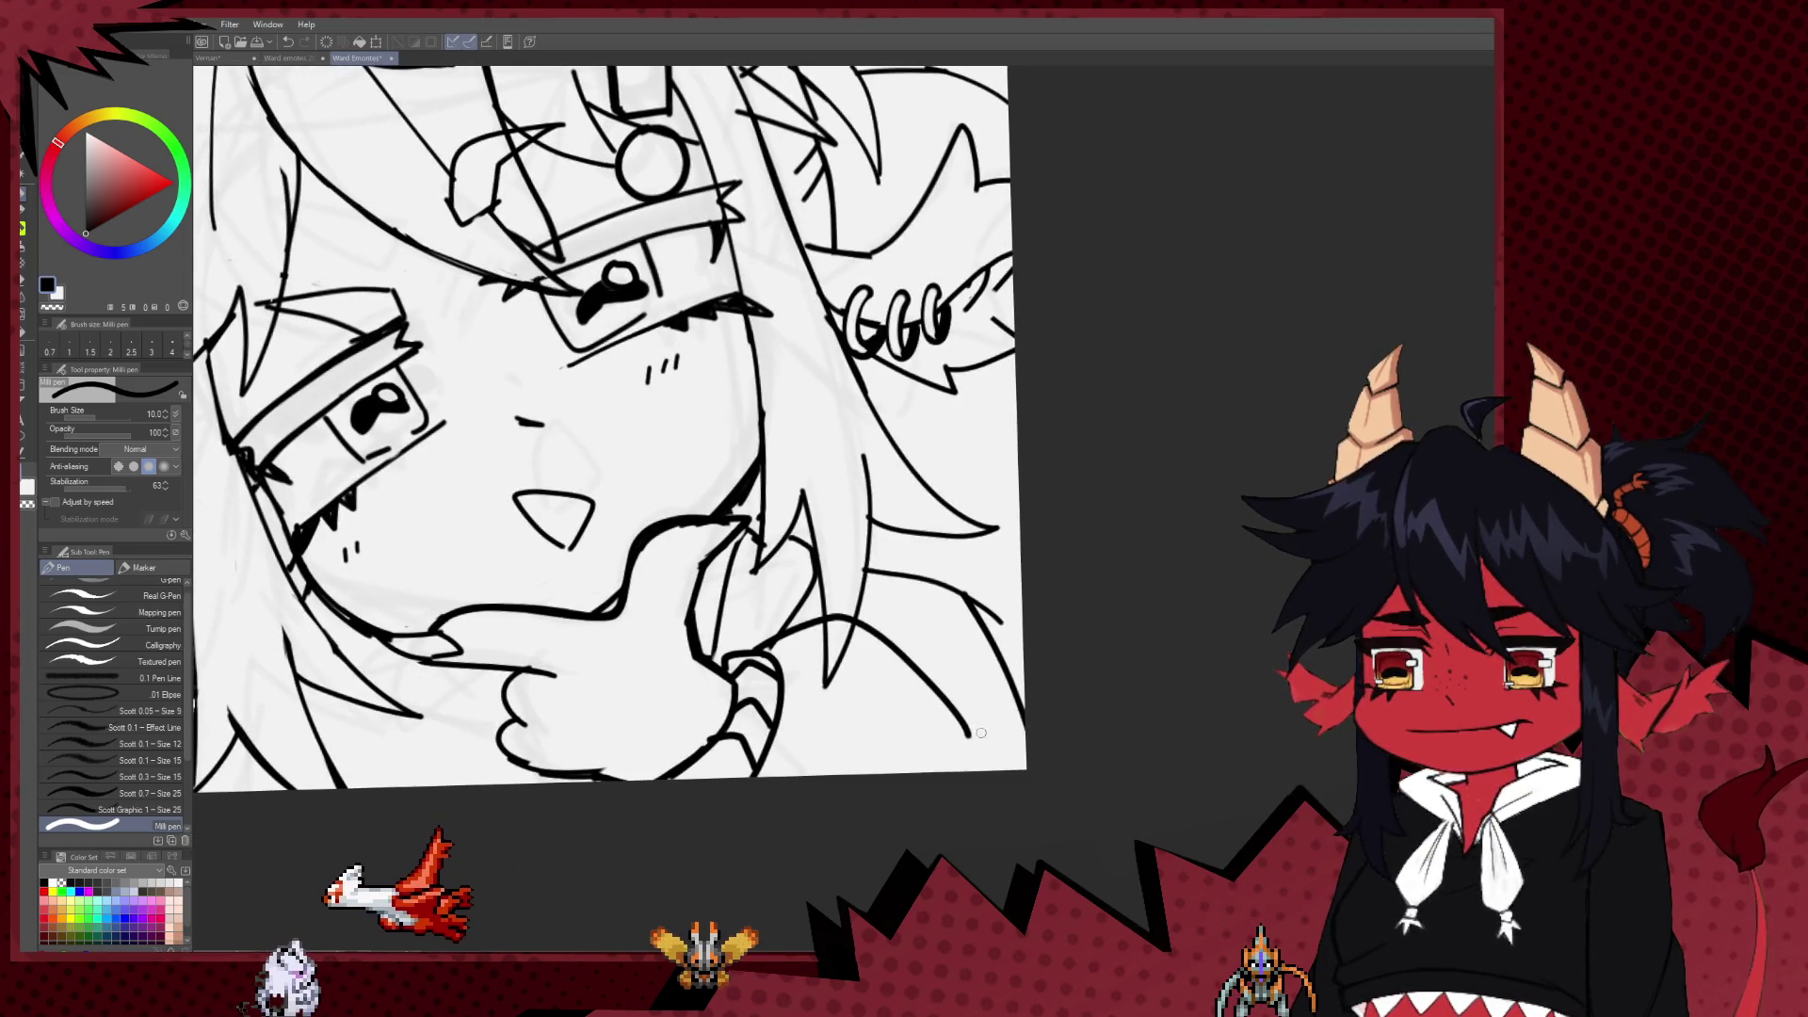
scroll(910, 792, up, 1)
drag(911, 792, 1058, 811)
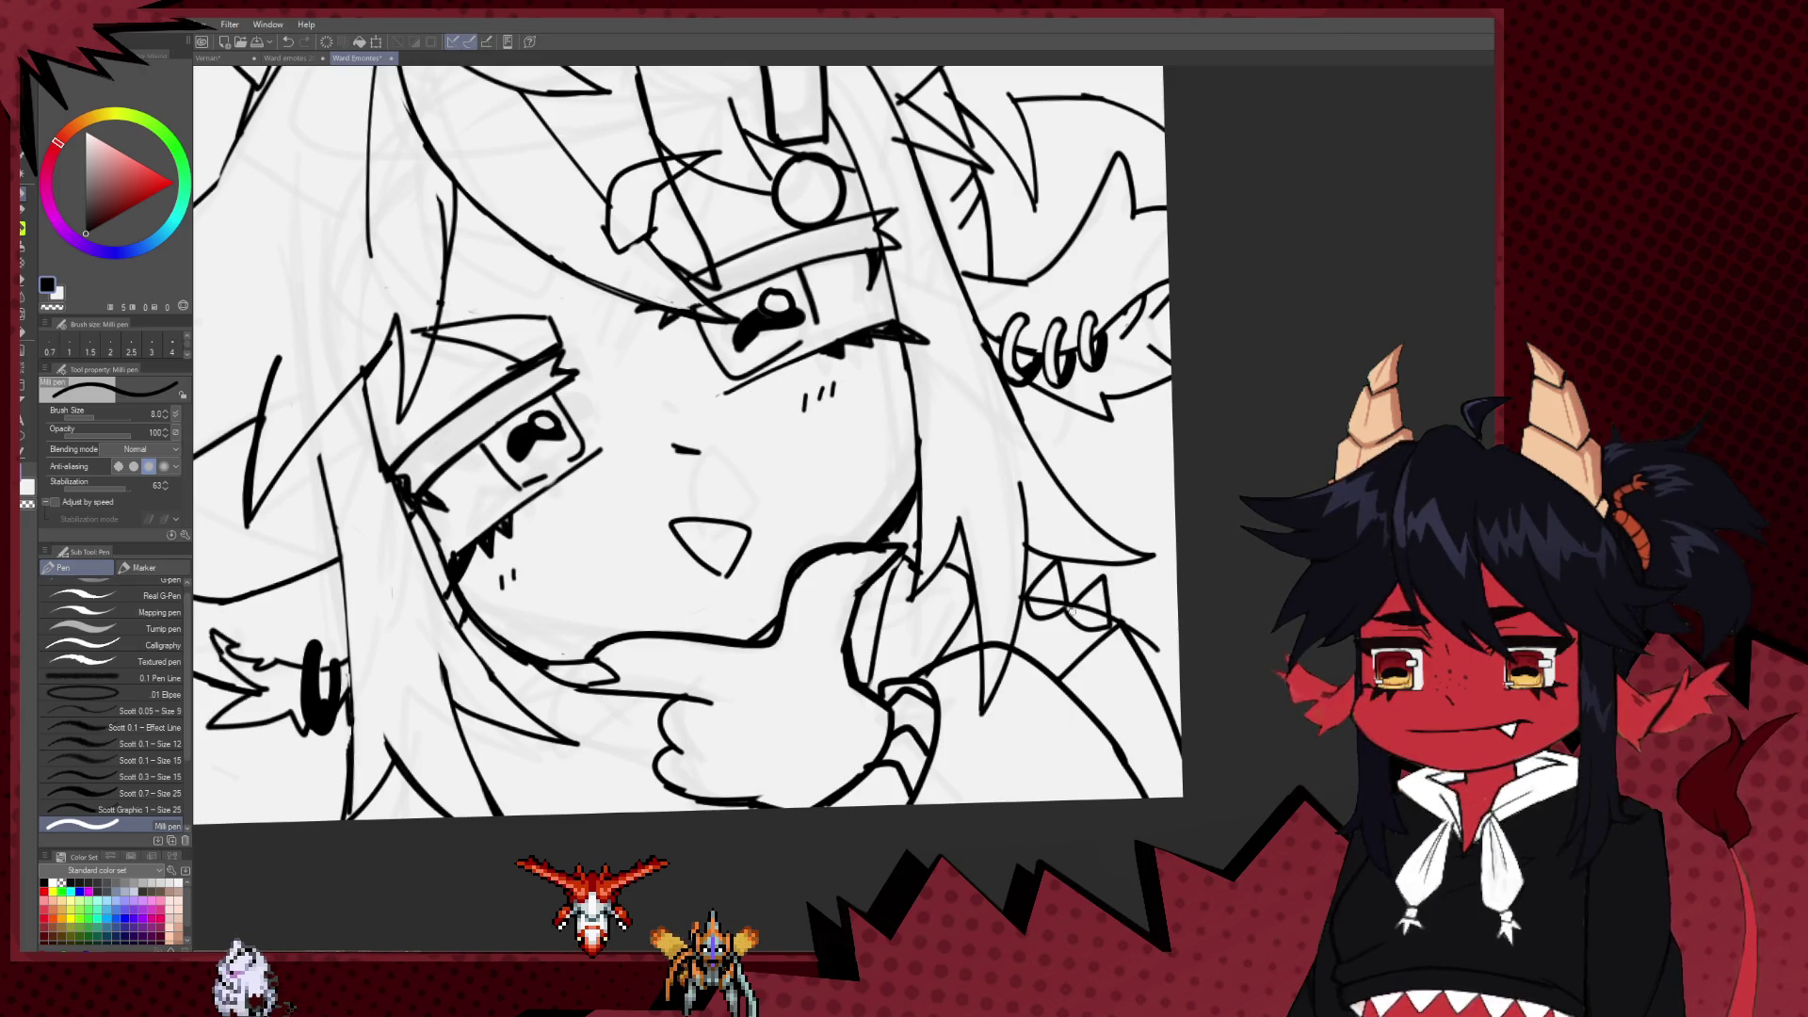
key(e)
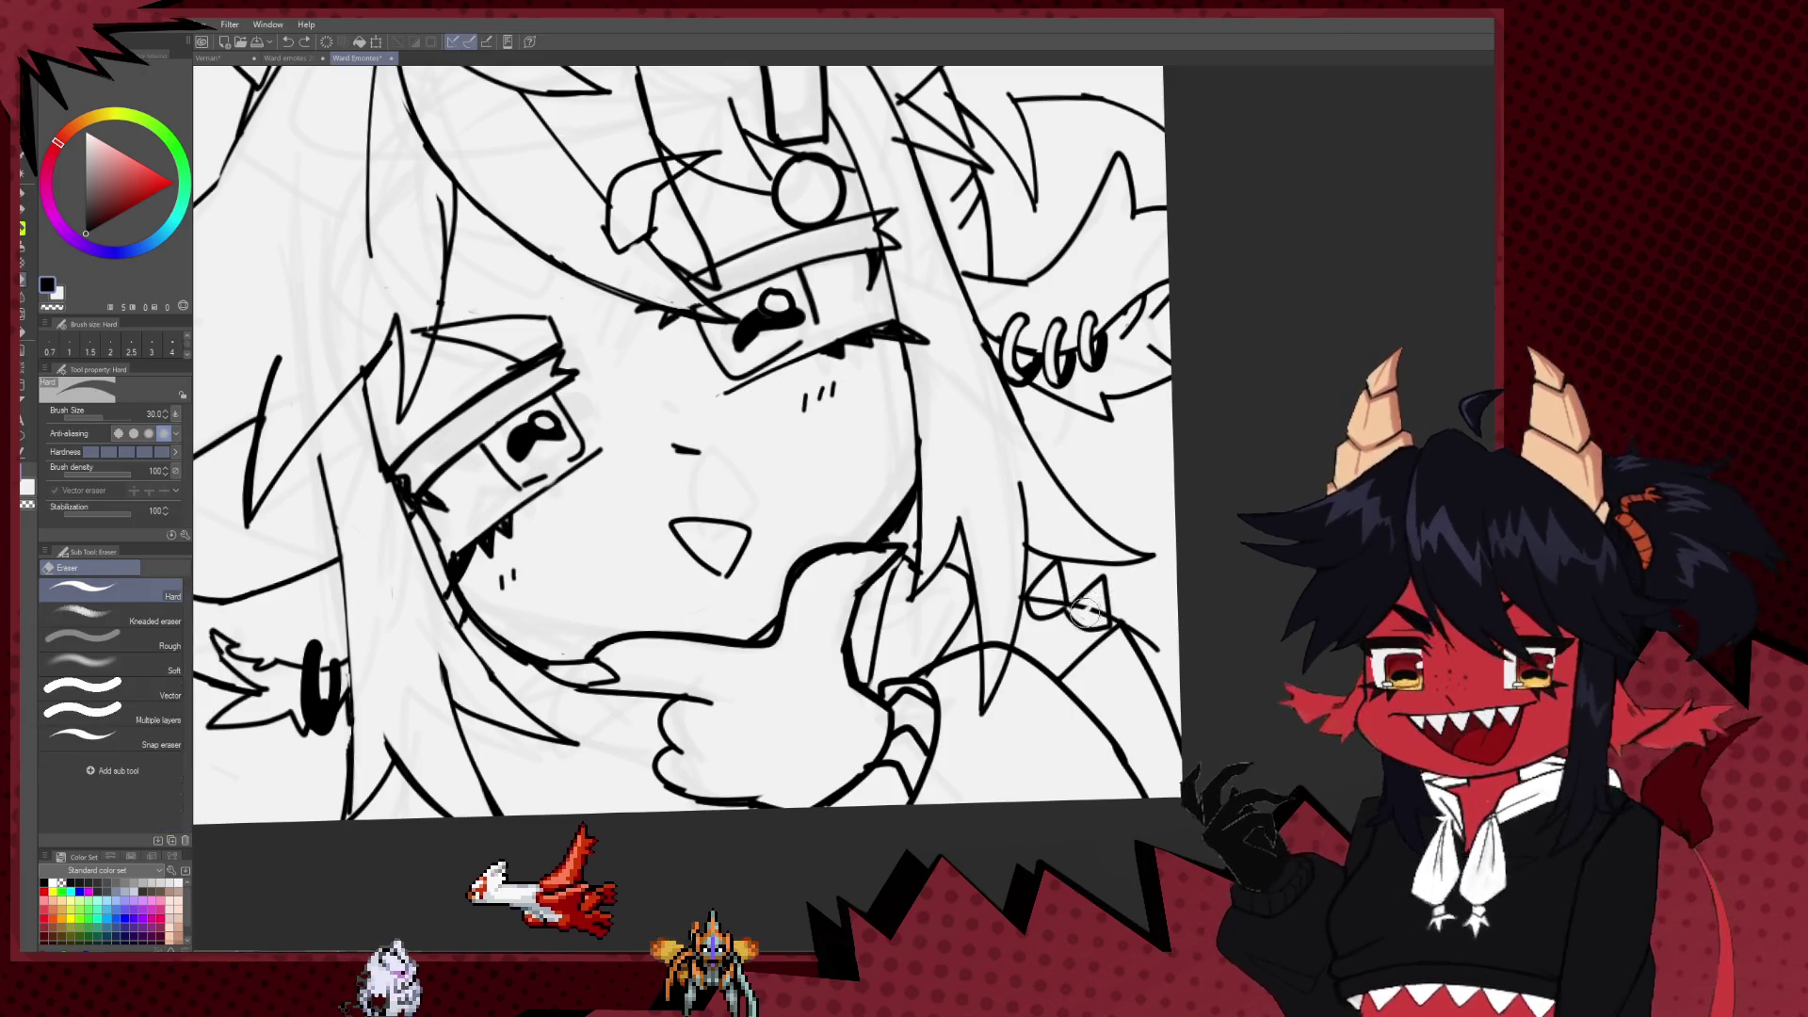
key(bracketleft)
key(bracketleft)
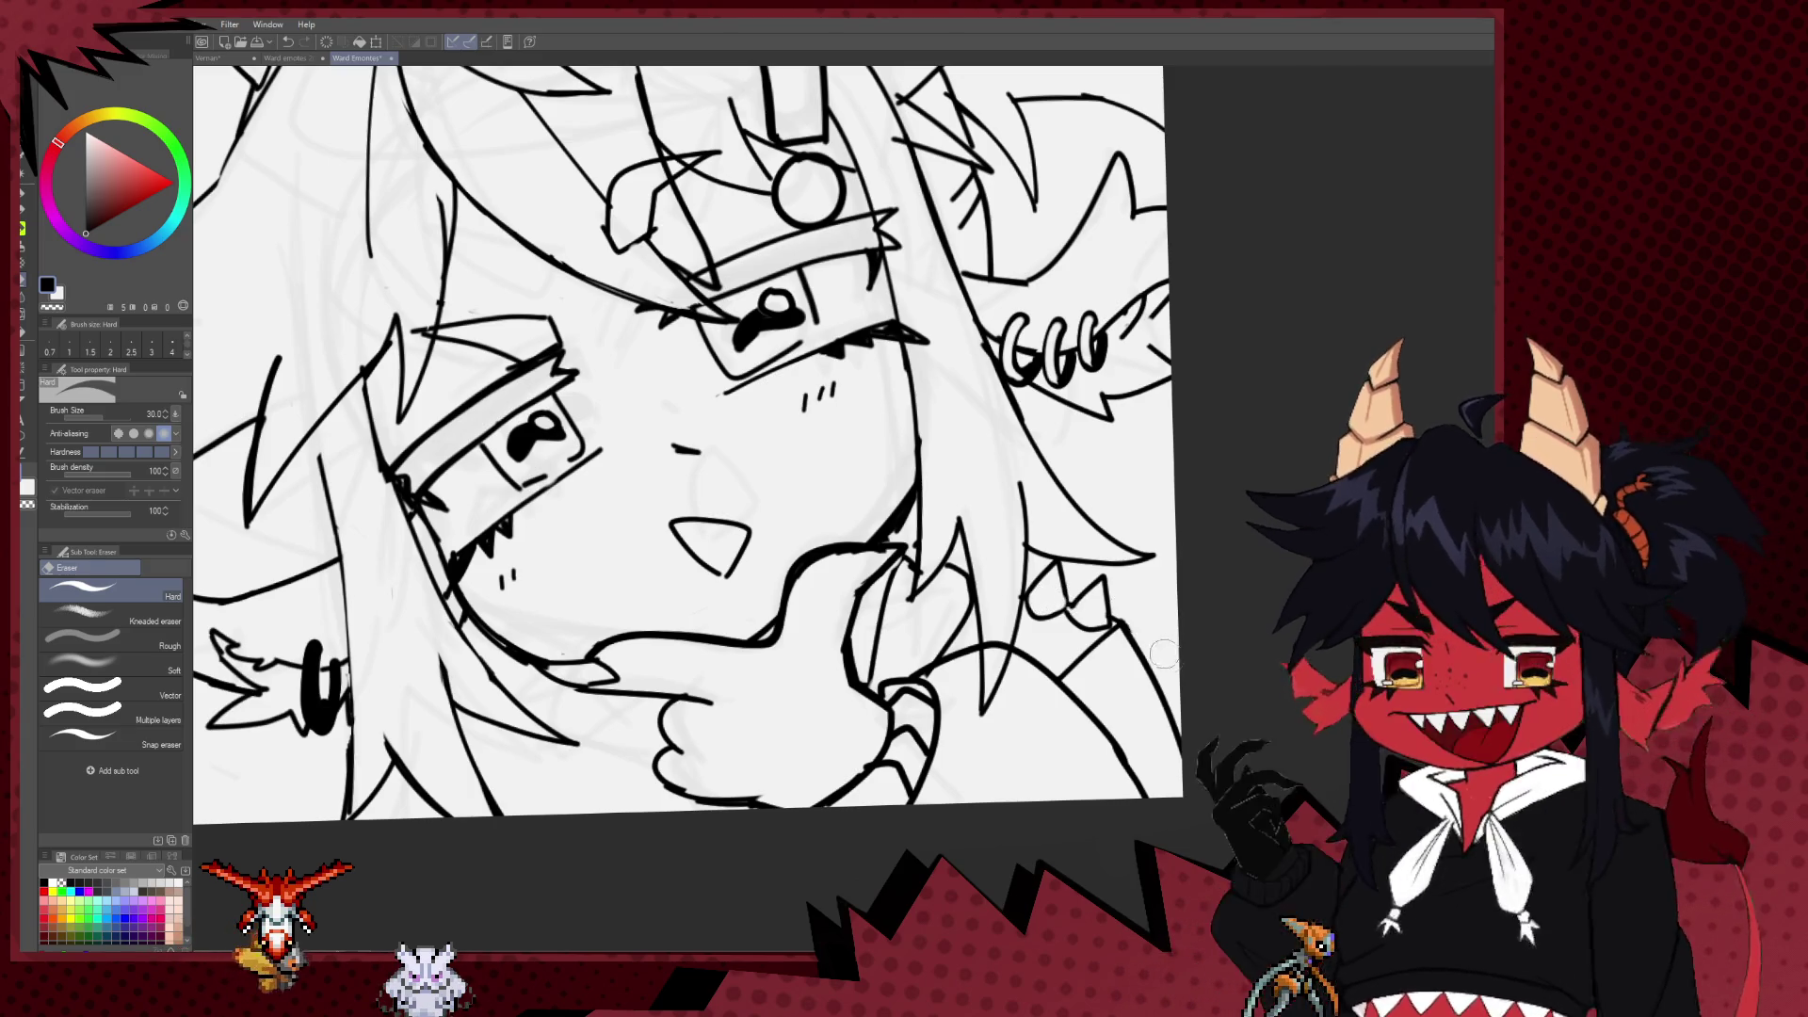
drag(1134, 628, 1078, 606)
key(p)
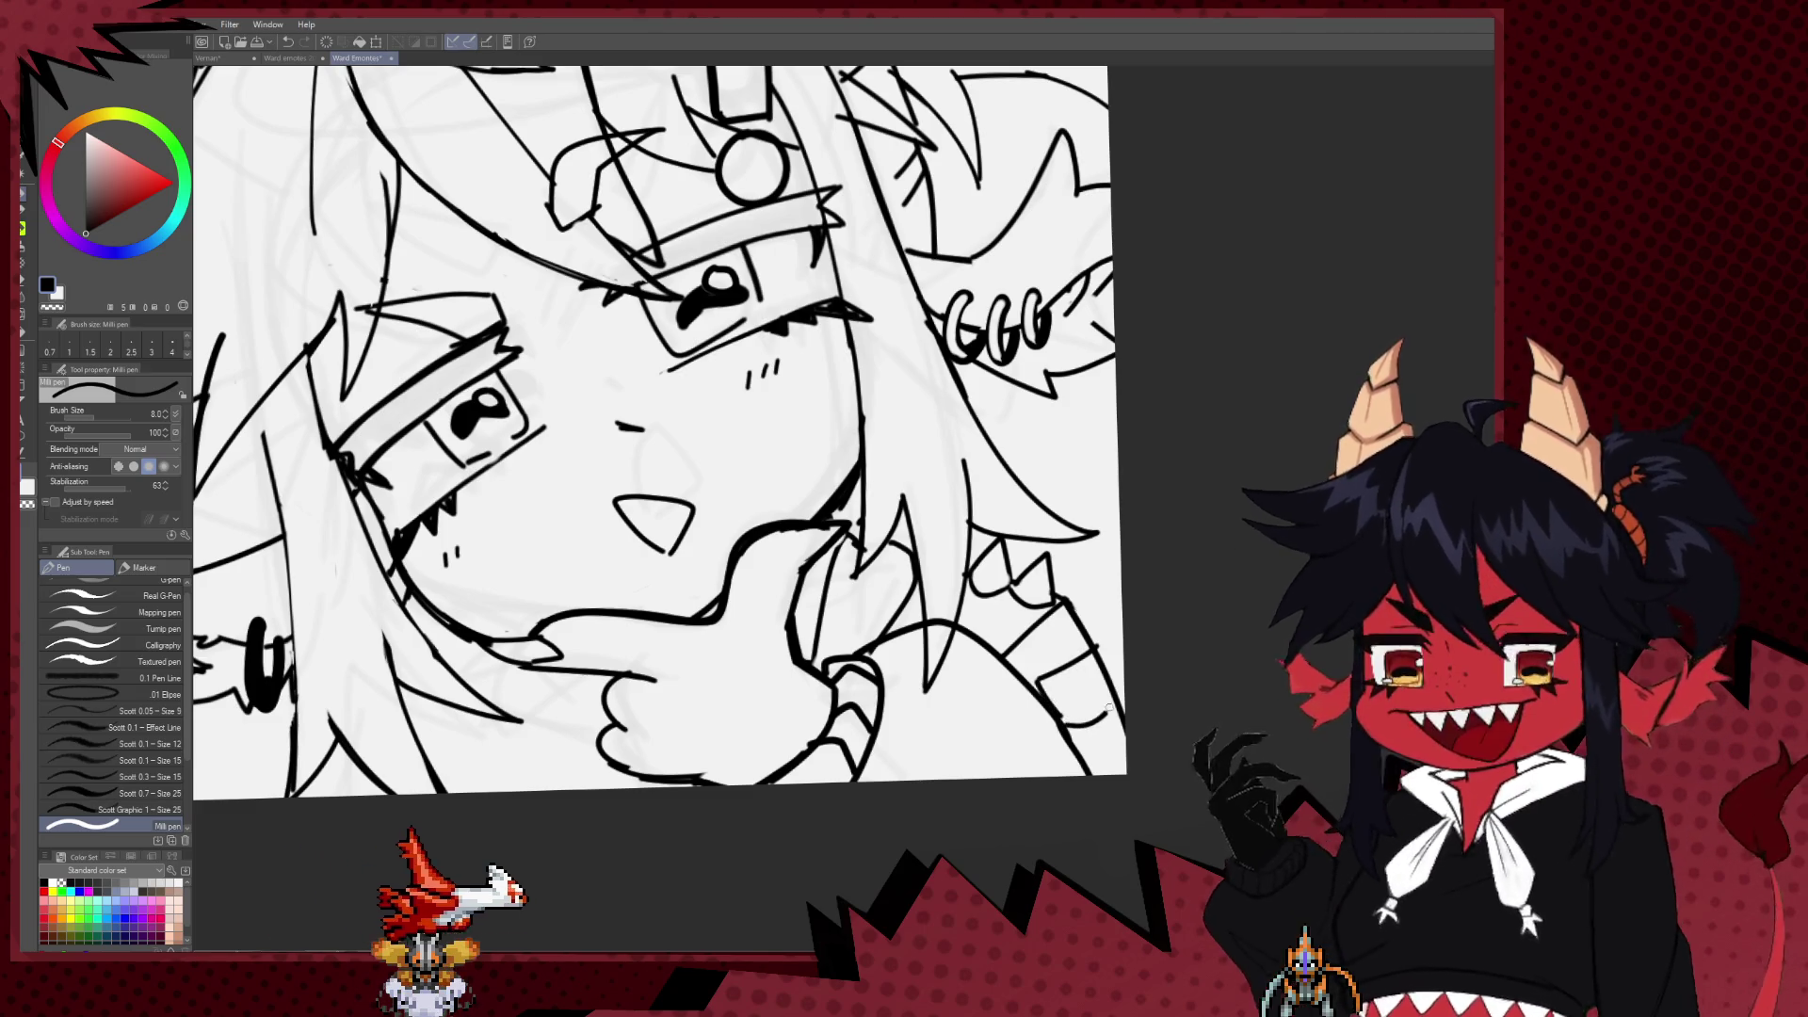
drag(1039, 676, 1204, 543)
scroll(1204, 542, down, 2)
scroll(942, 612, down, 2)
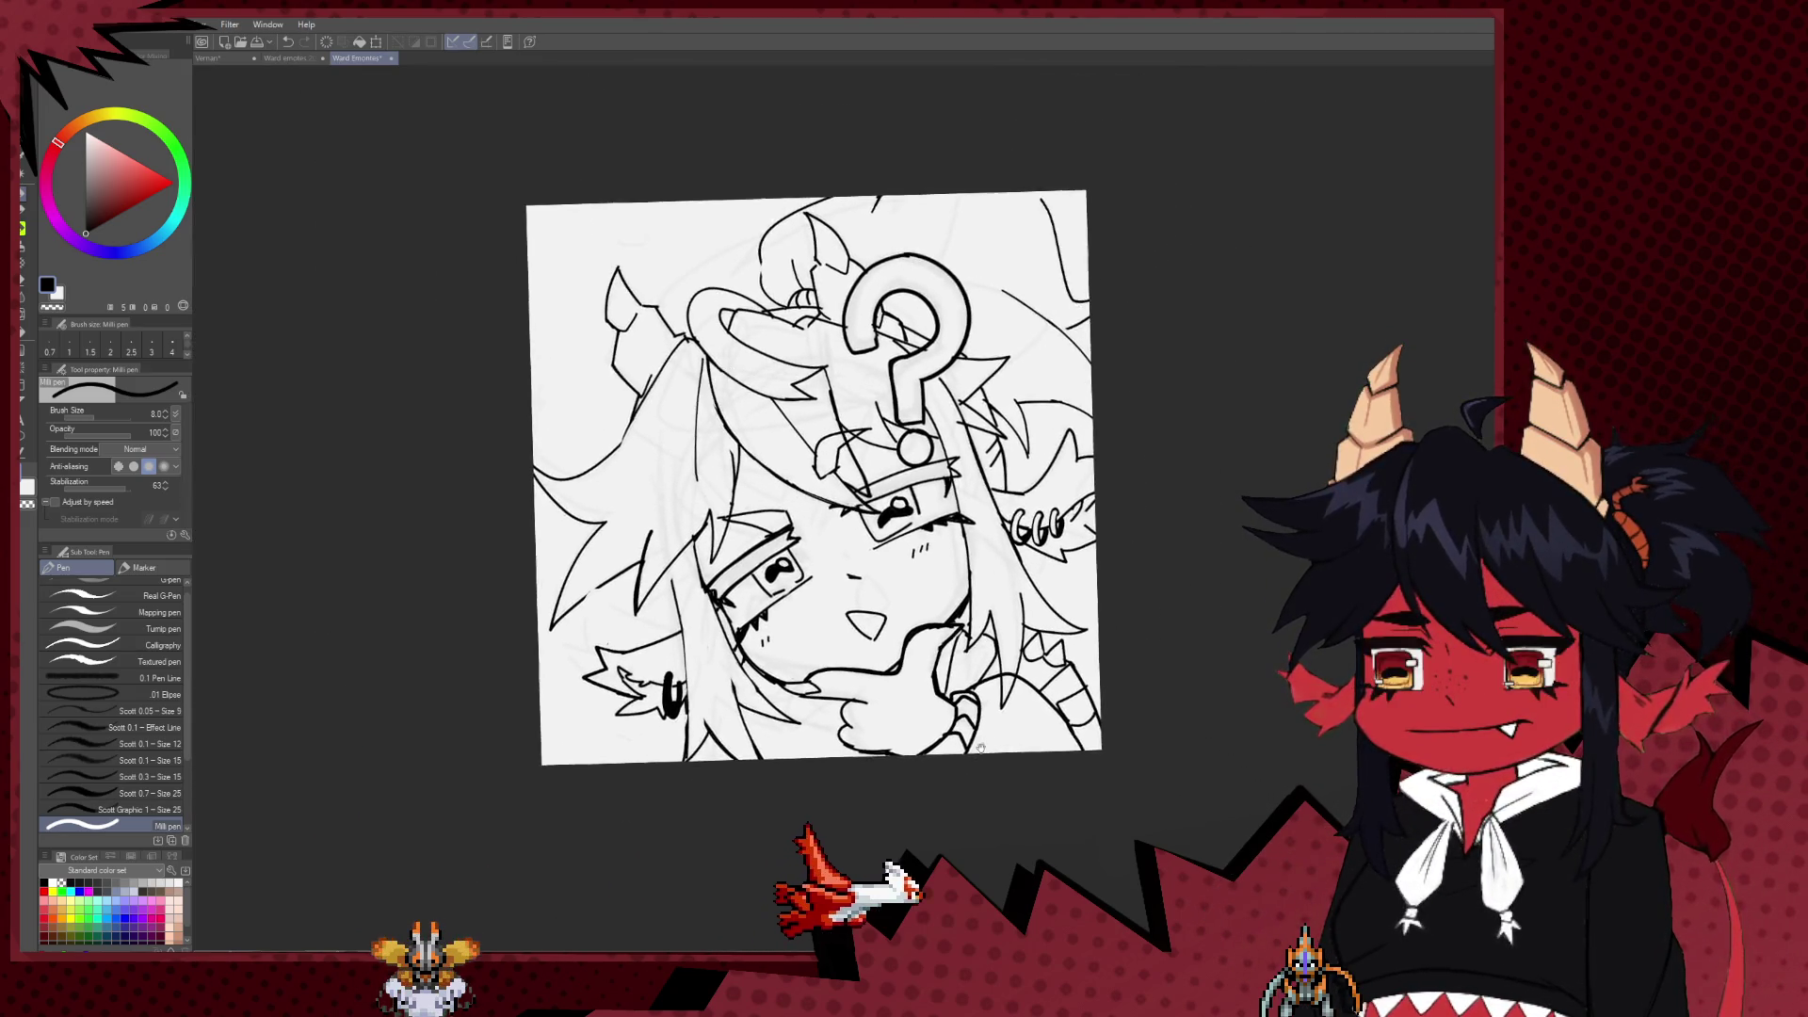
Step: Add two short inked strokes beside the chin hand, then zoom out to view the whole canvas
scroll(753, 686, up, 4)
drag(684, 665, 721, 716)
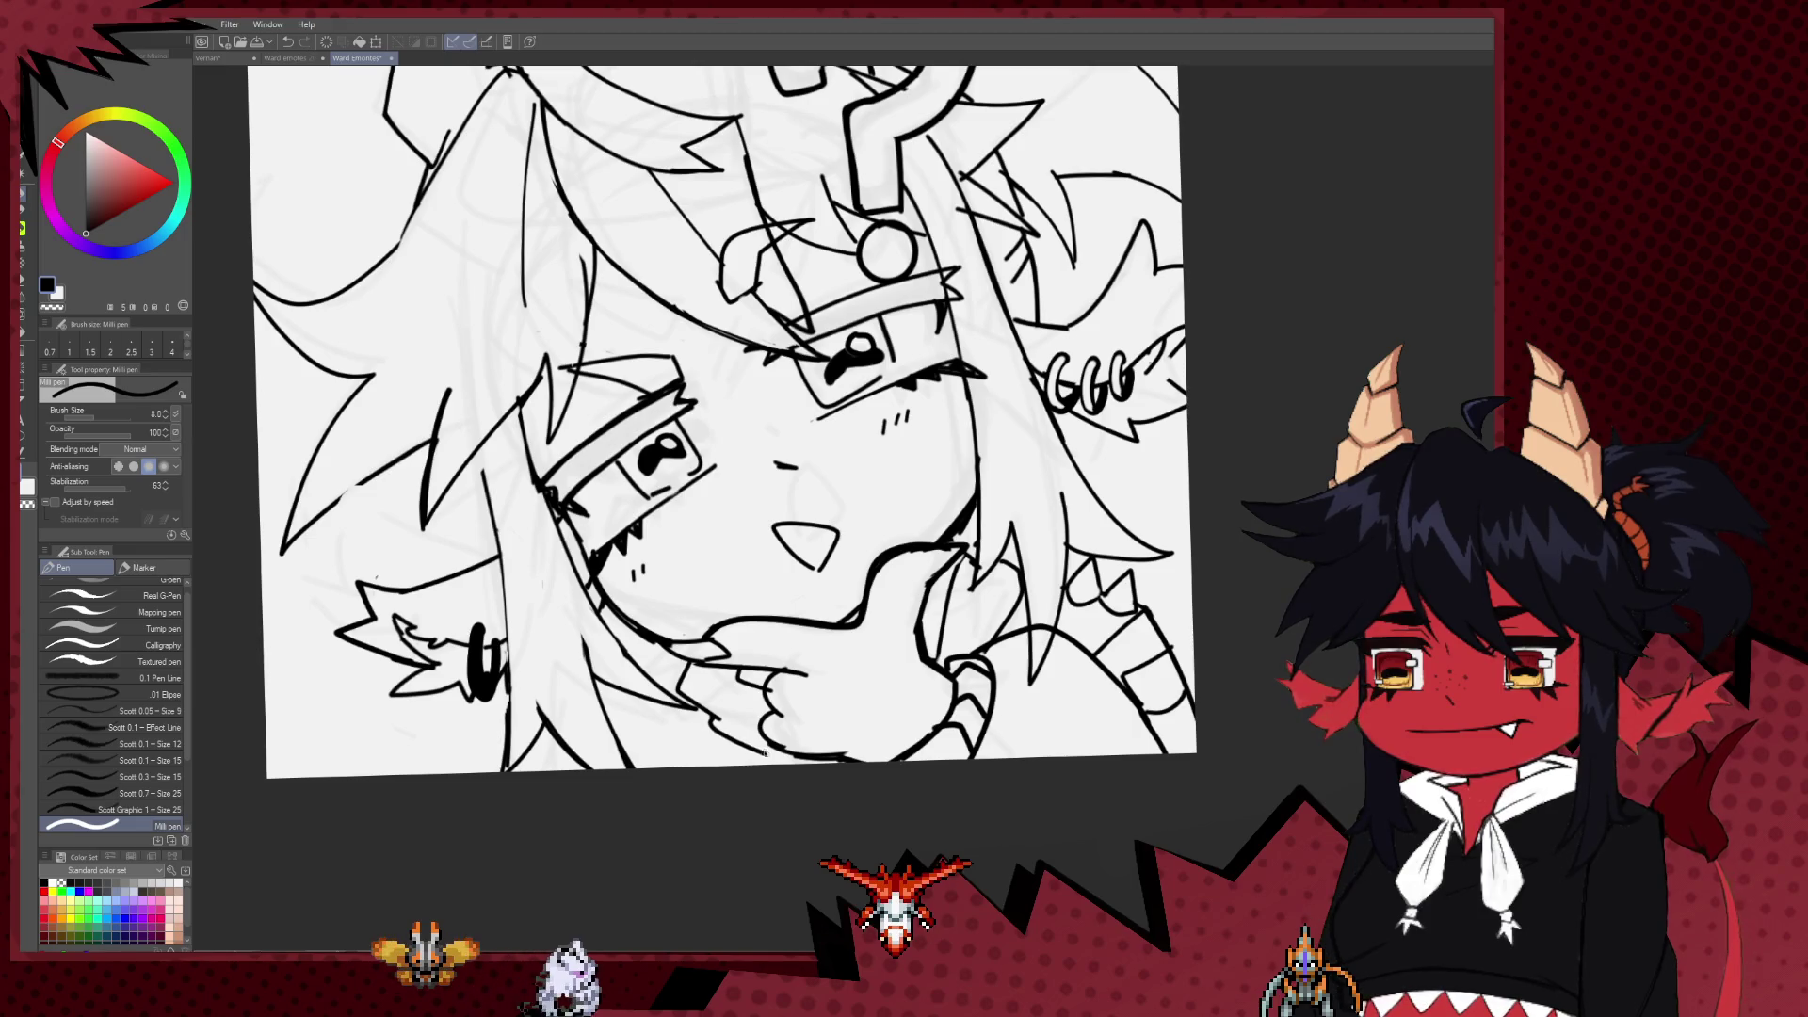
drag(695, 714, 721, 723)
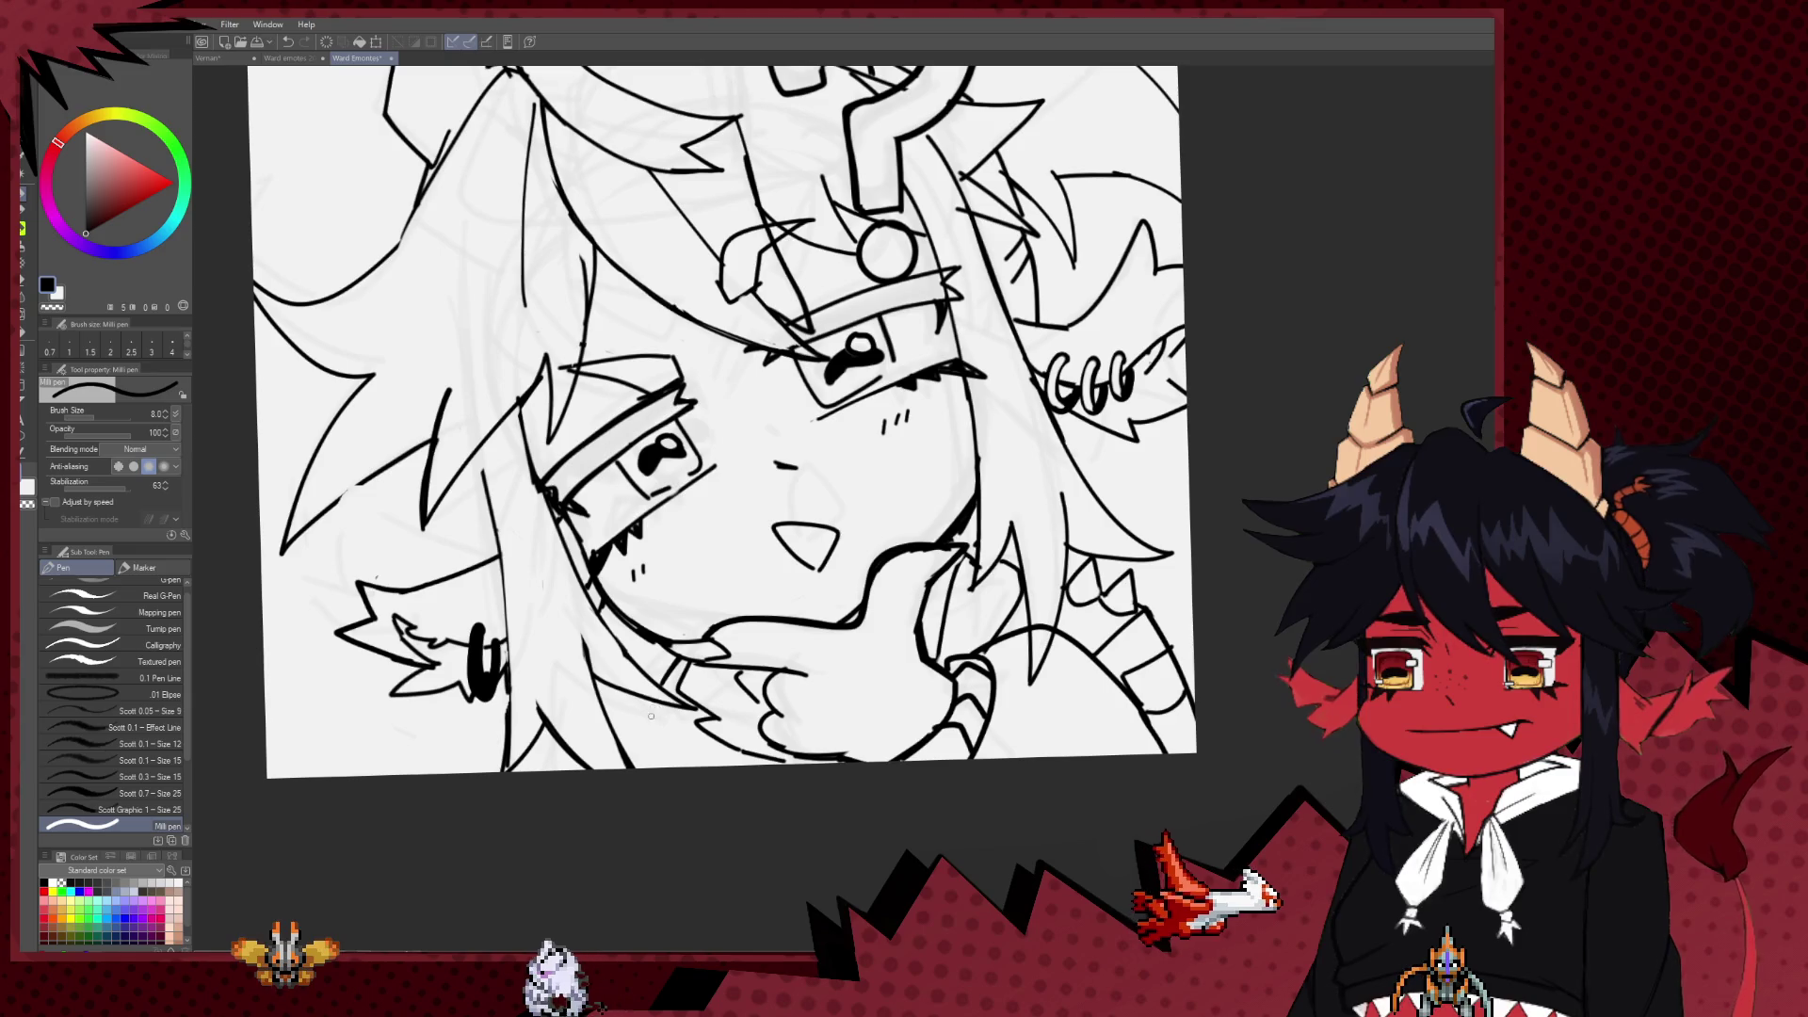
scroll(649, 717, down, 2)
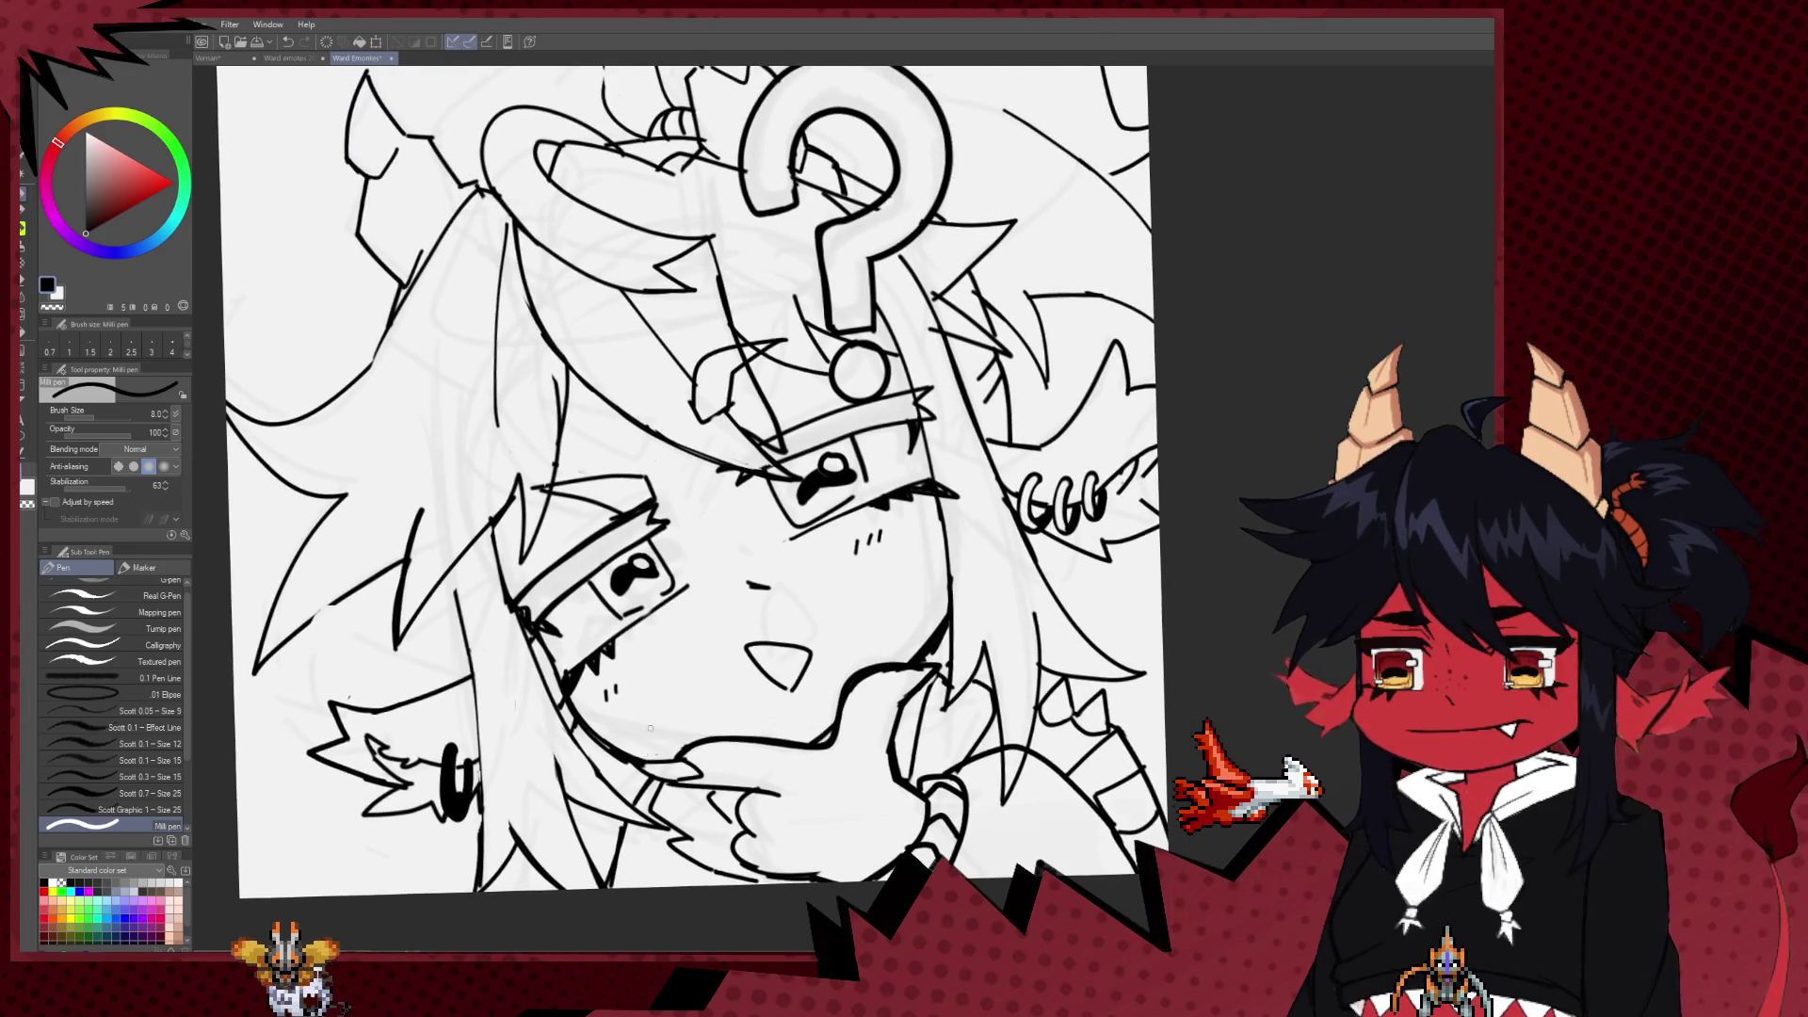
scroll(741, 701, down, 3)
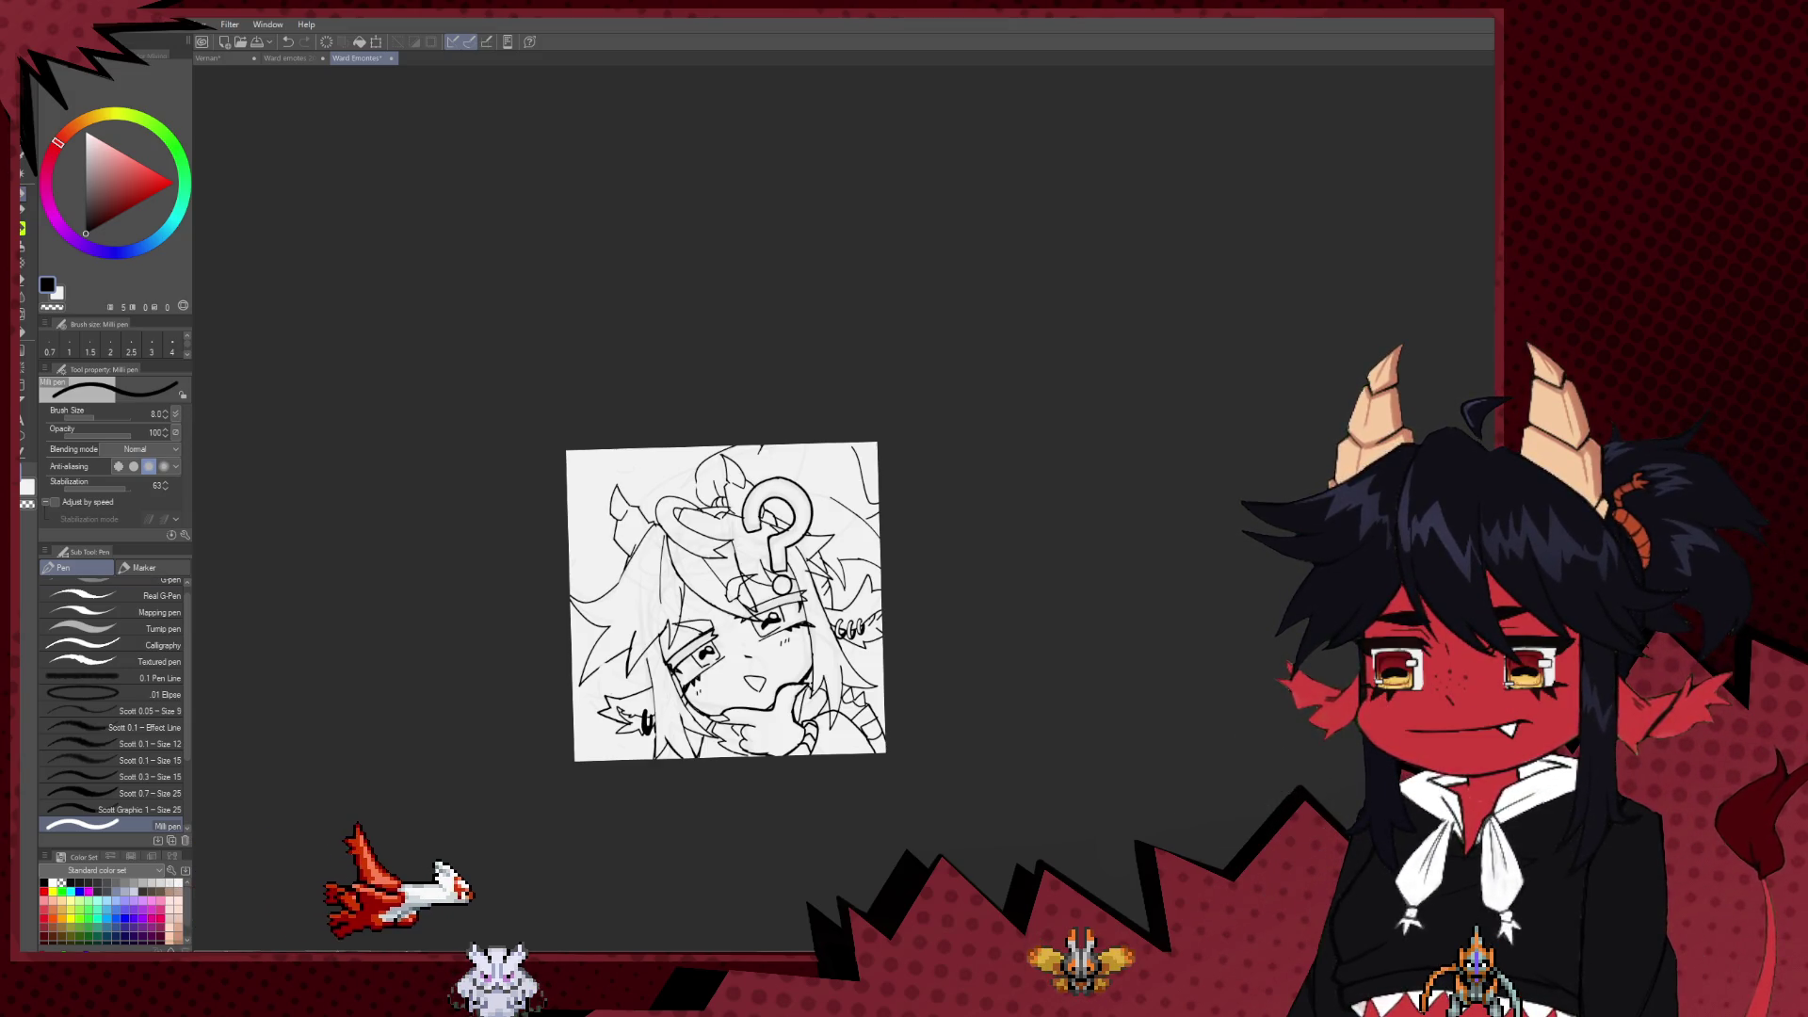
Step: Zoom in and pan the canvas to bring the left horn and upper-left hair into view
scroll(473, 509, up, 2)
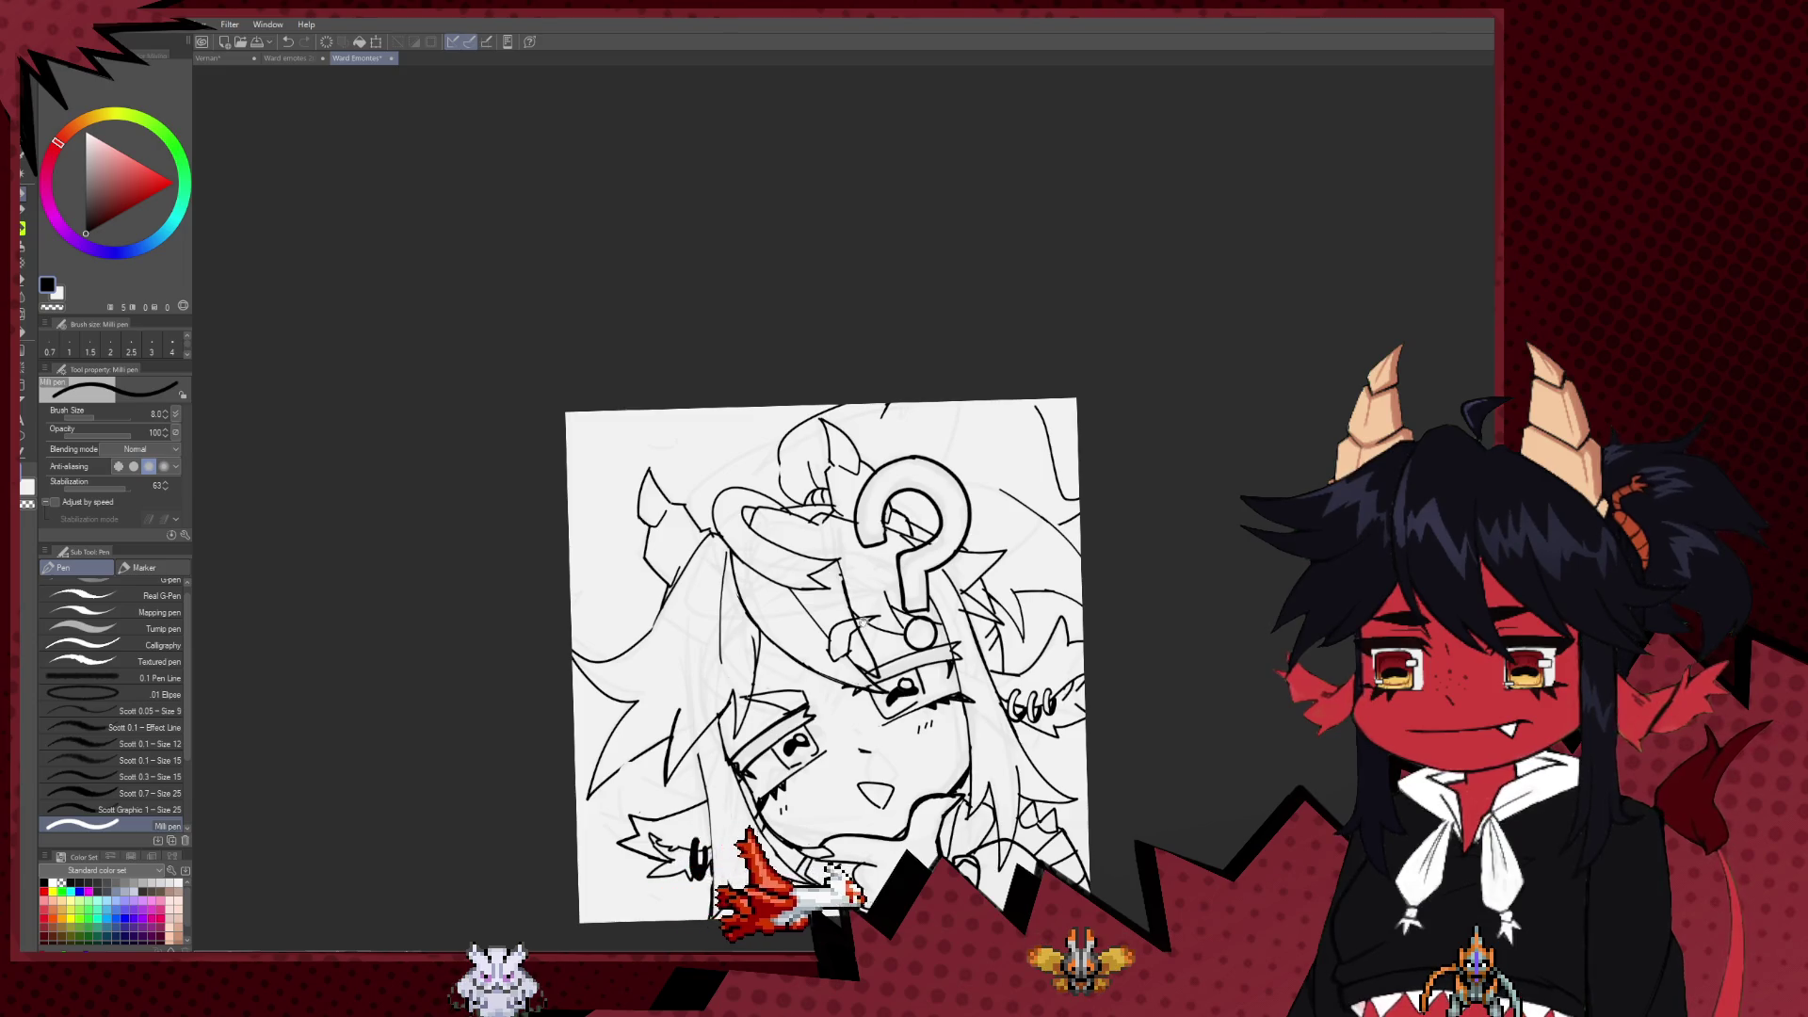
drag(862, 619, 767, 679)
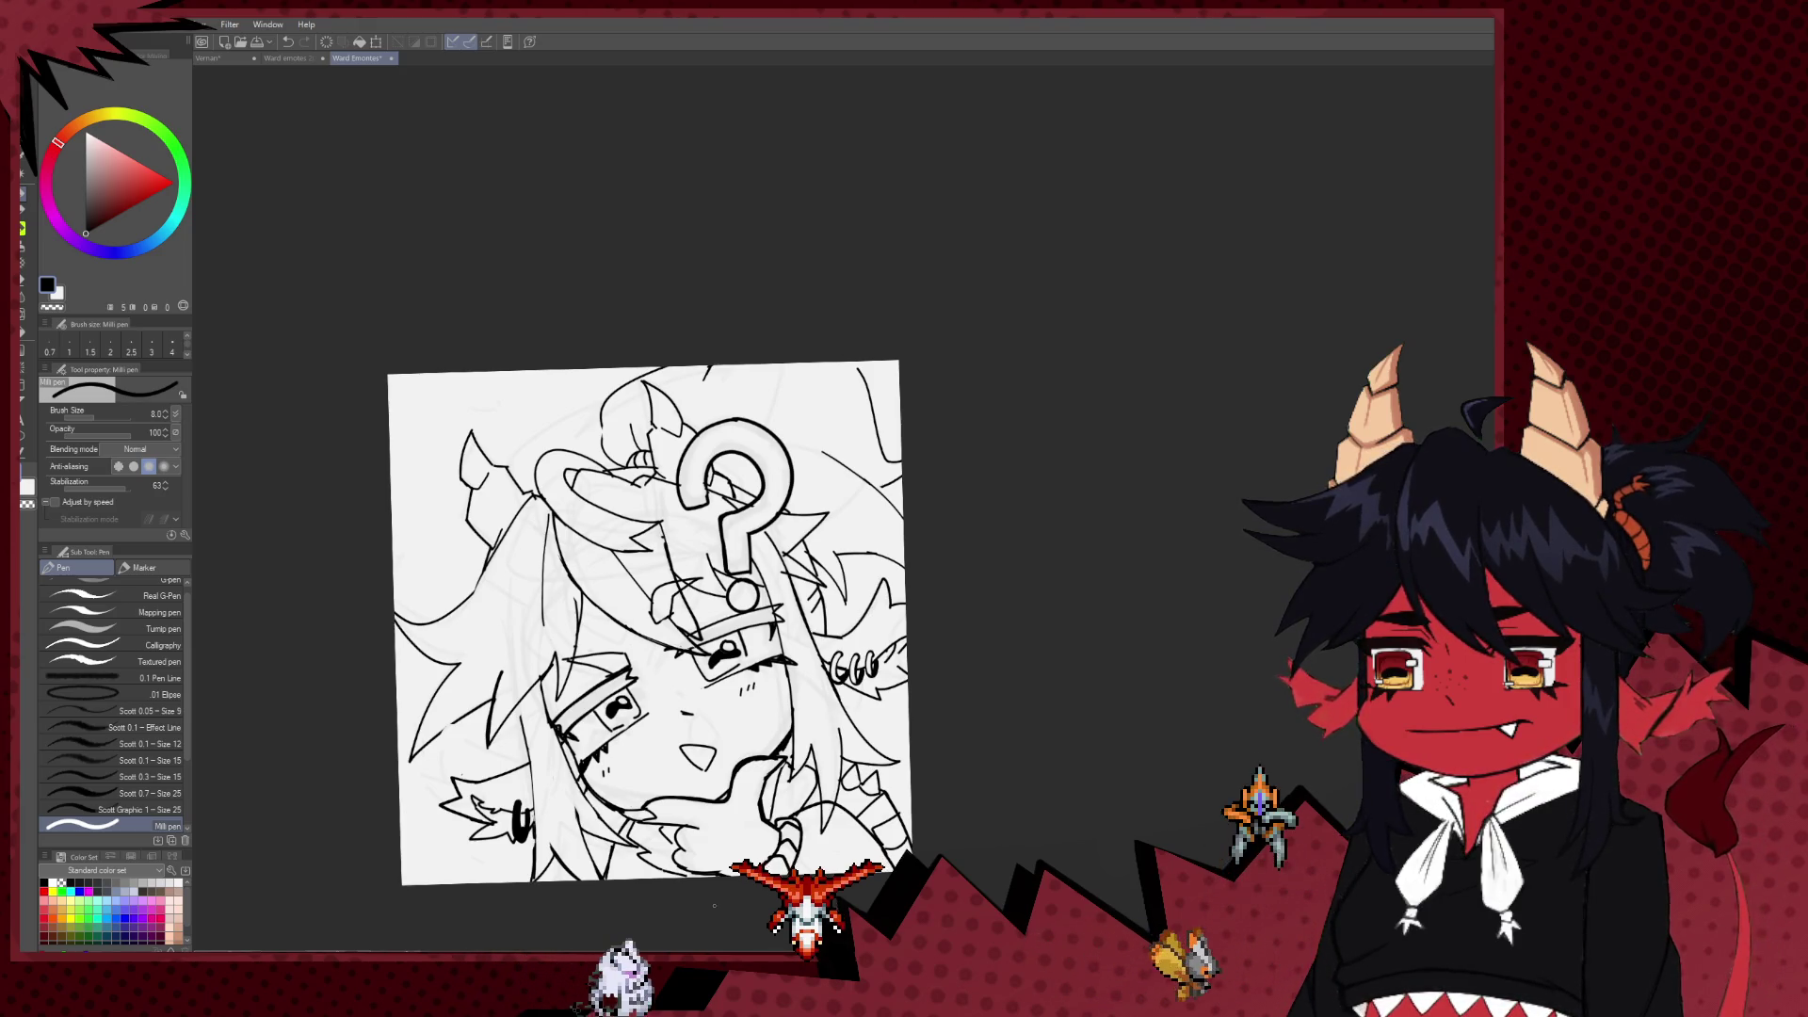
scroll(739, 734, up, 2)
drag(723, 790, 489, 719)
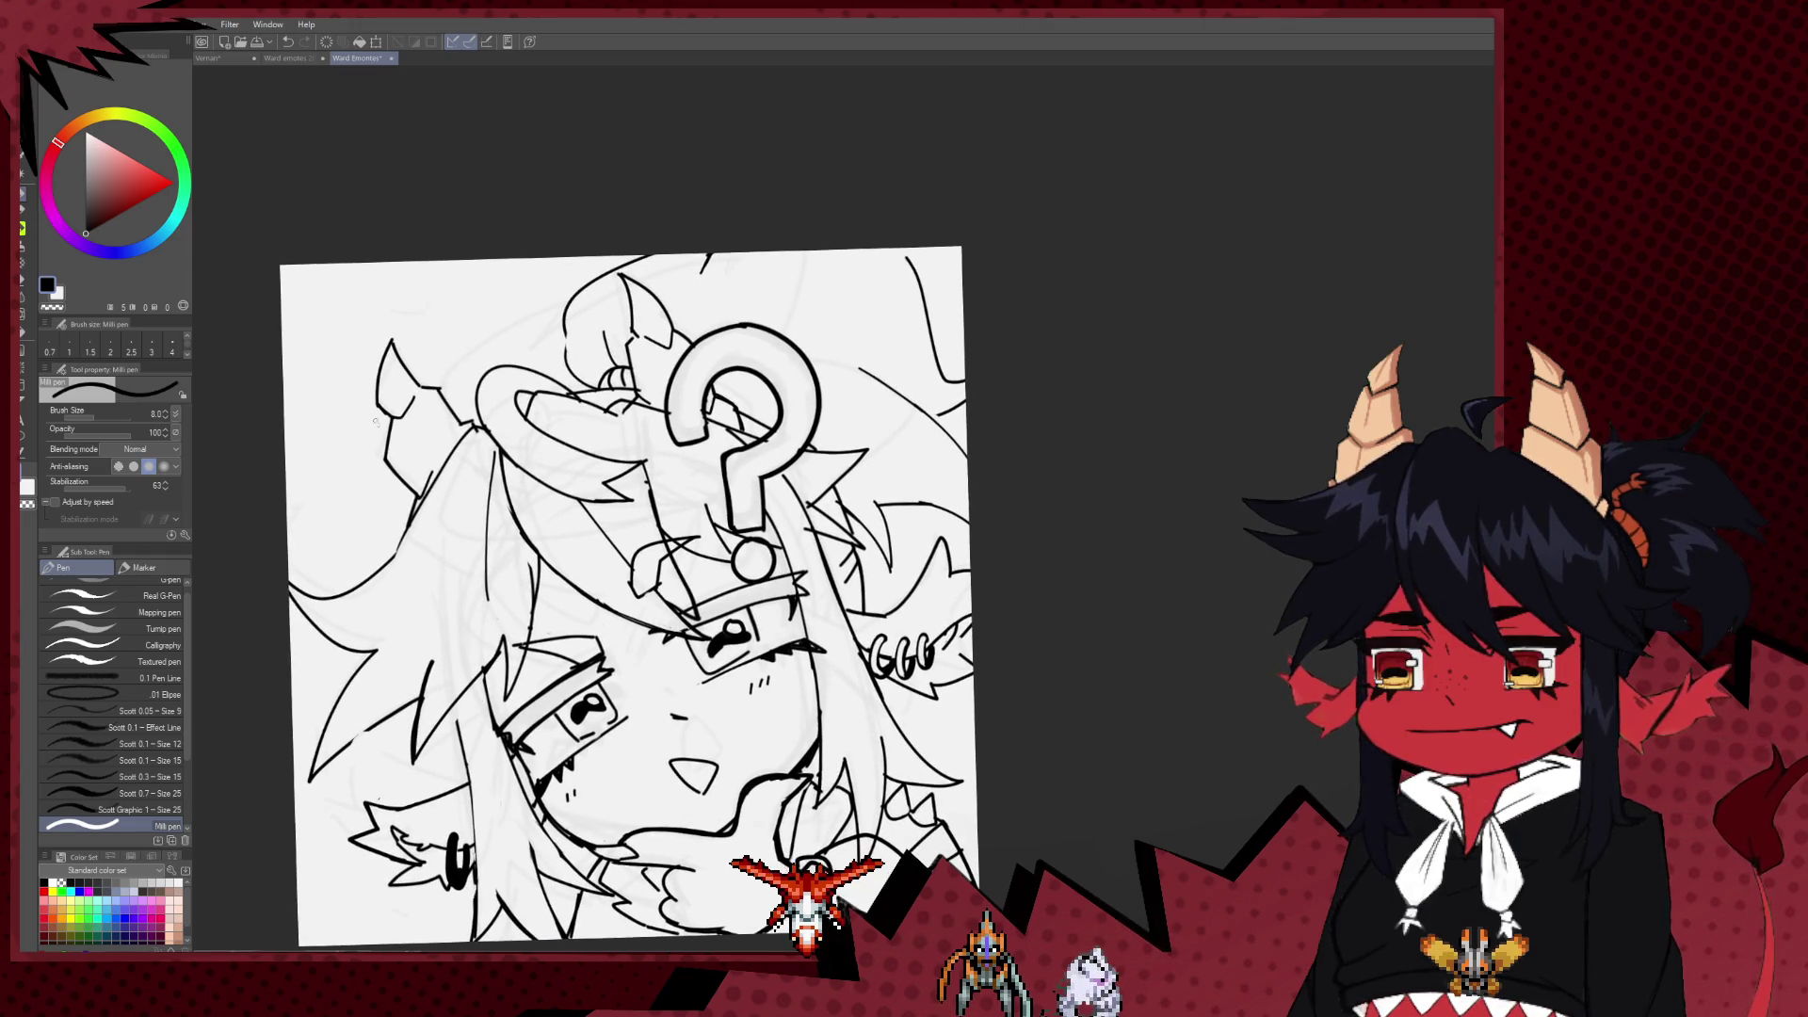
drag(375, 423, 449, 600)
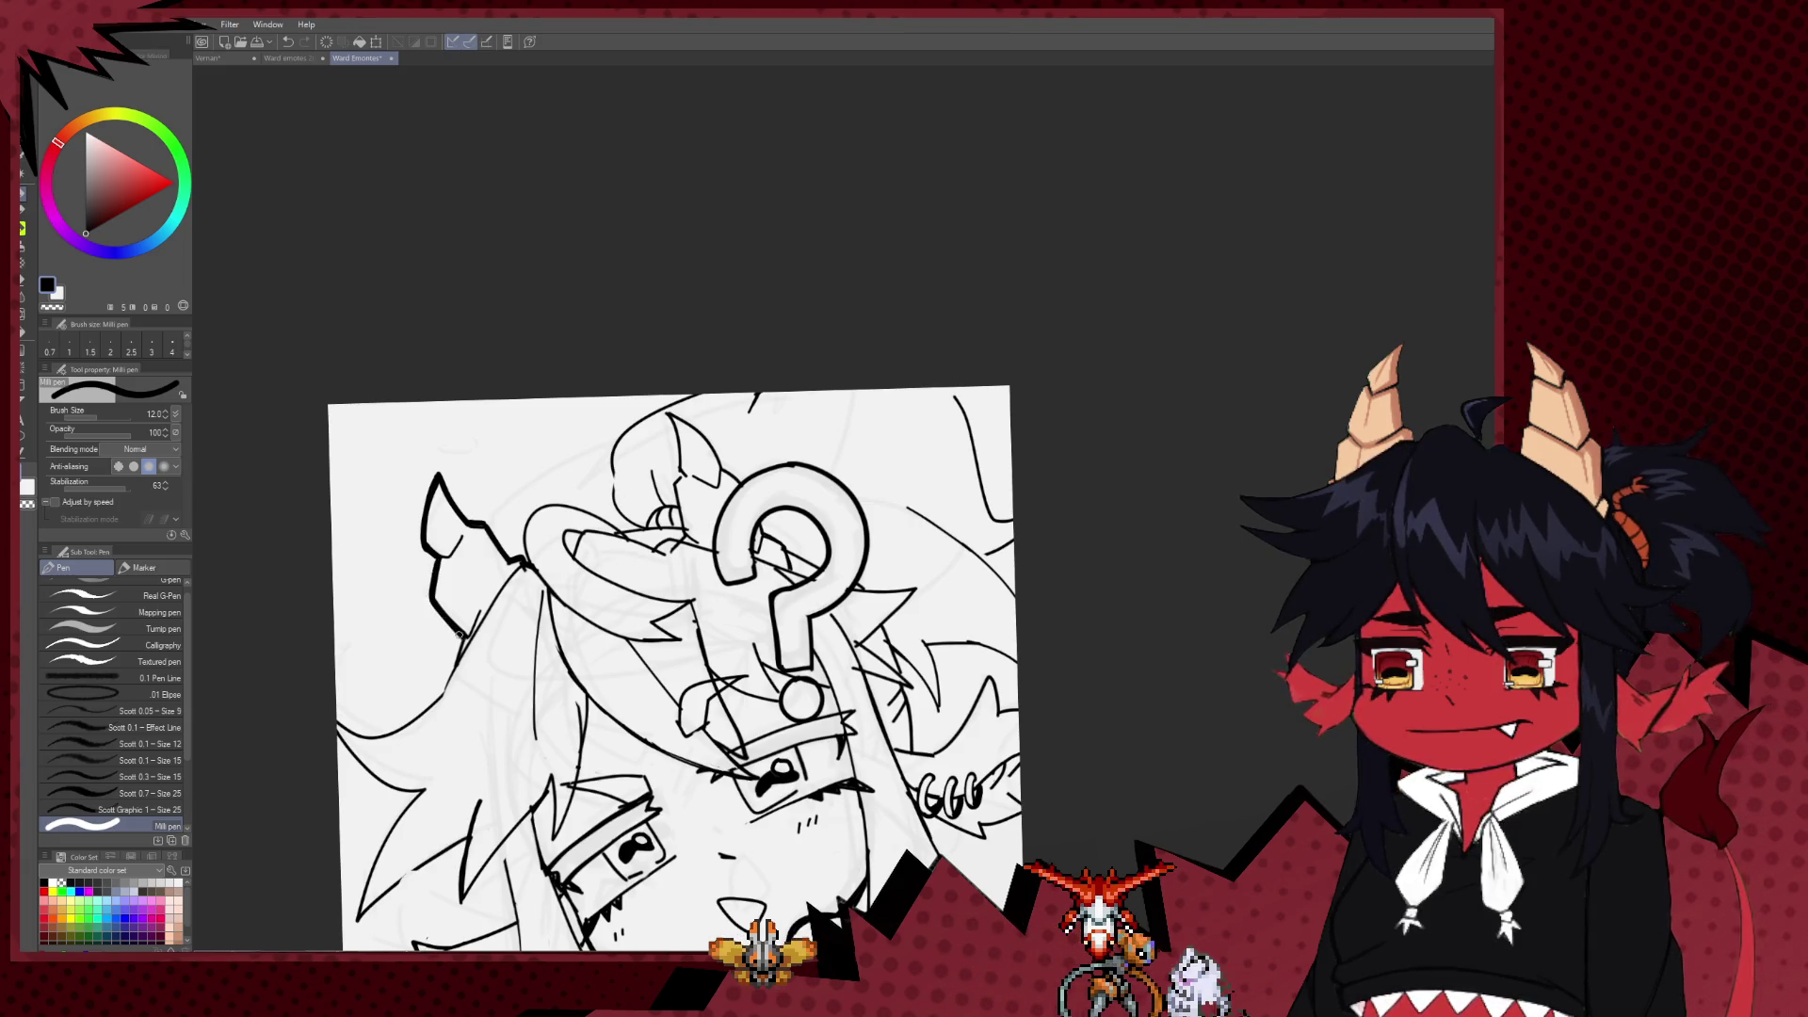
Step: Trace a thick outer contour down the left hair edge, undo one stroke and drop pen size to 10
drag(458, 657, 628, 491)
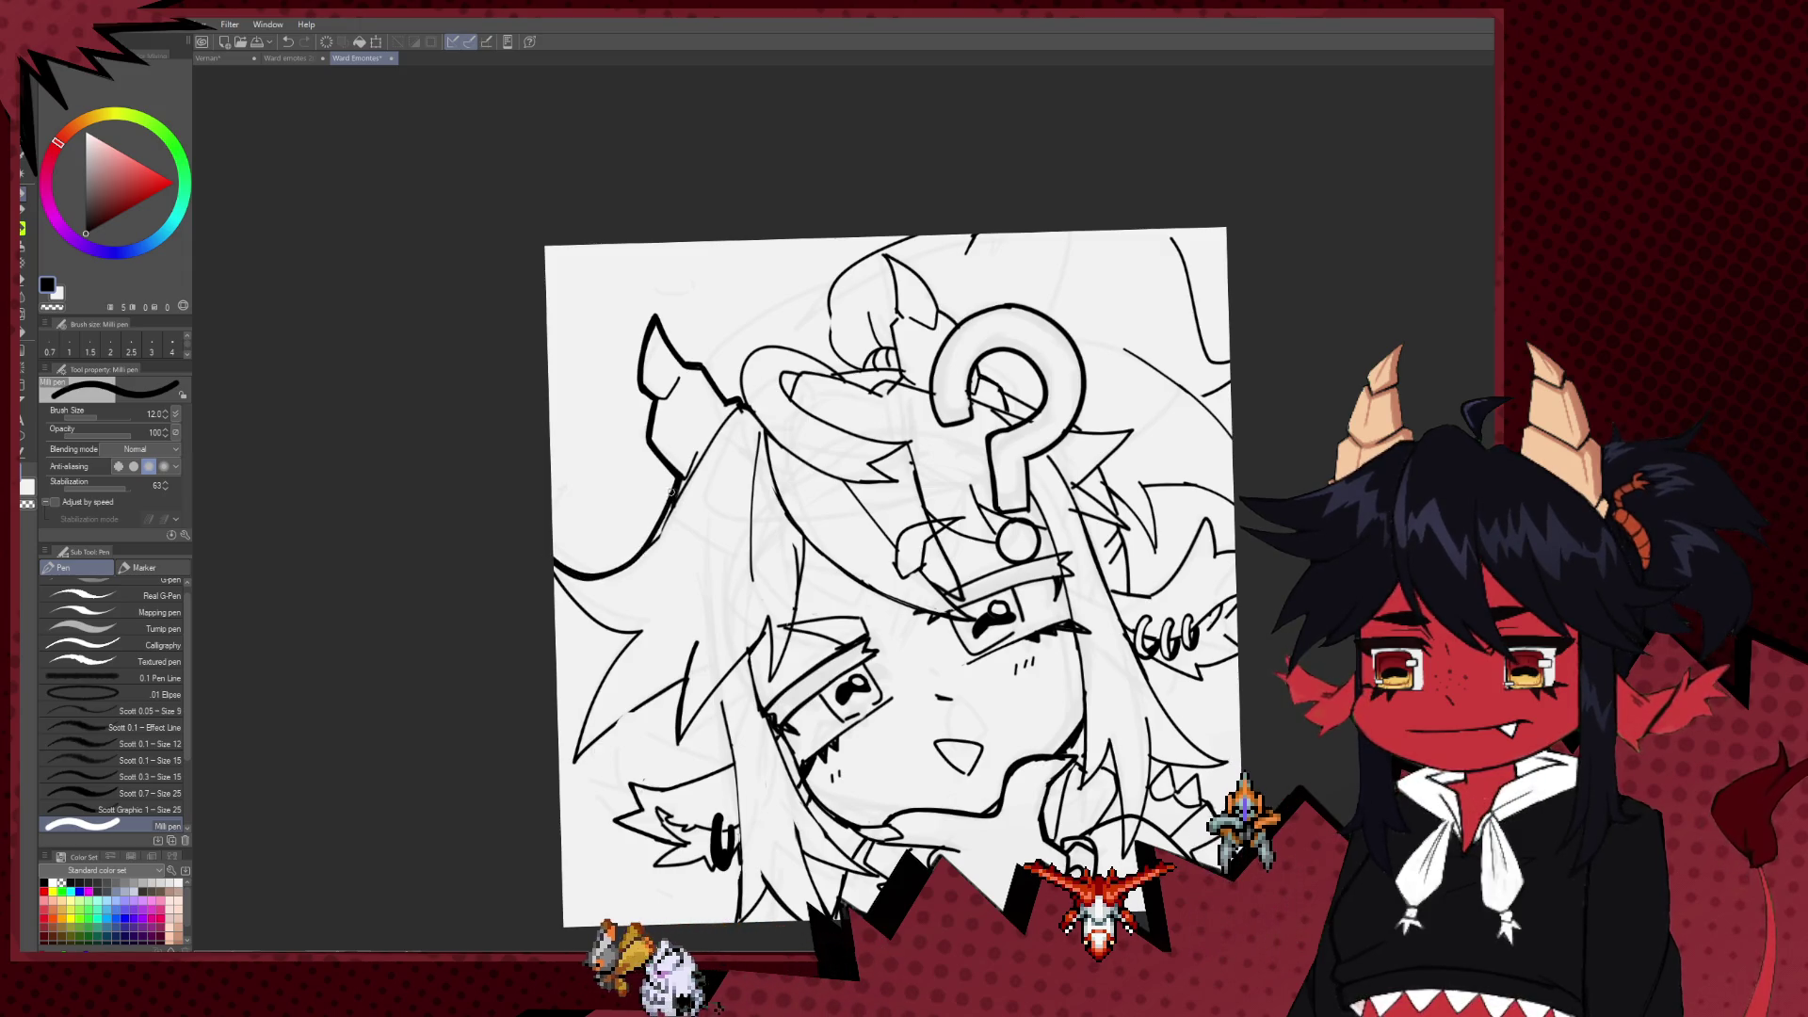
drag(678, 482, 642, 544)
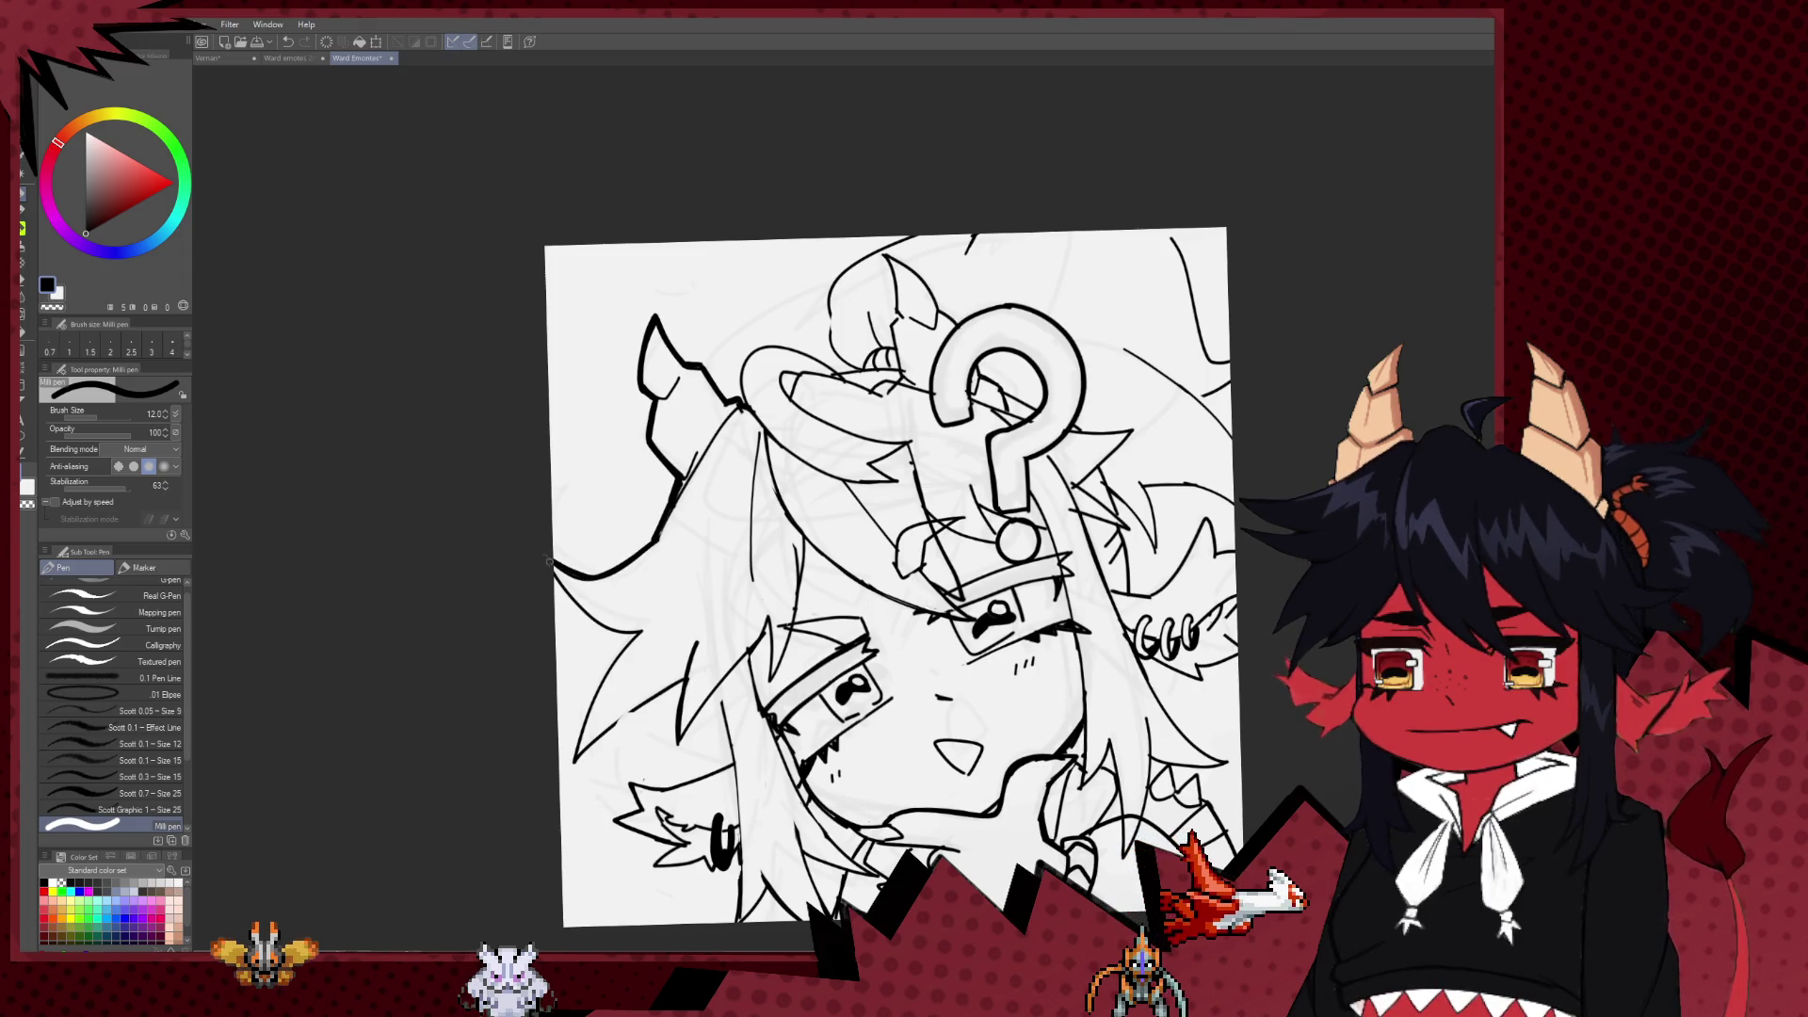
drag(581, 619, 558, 576)
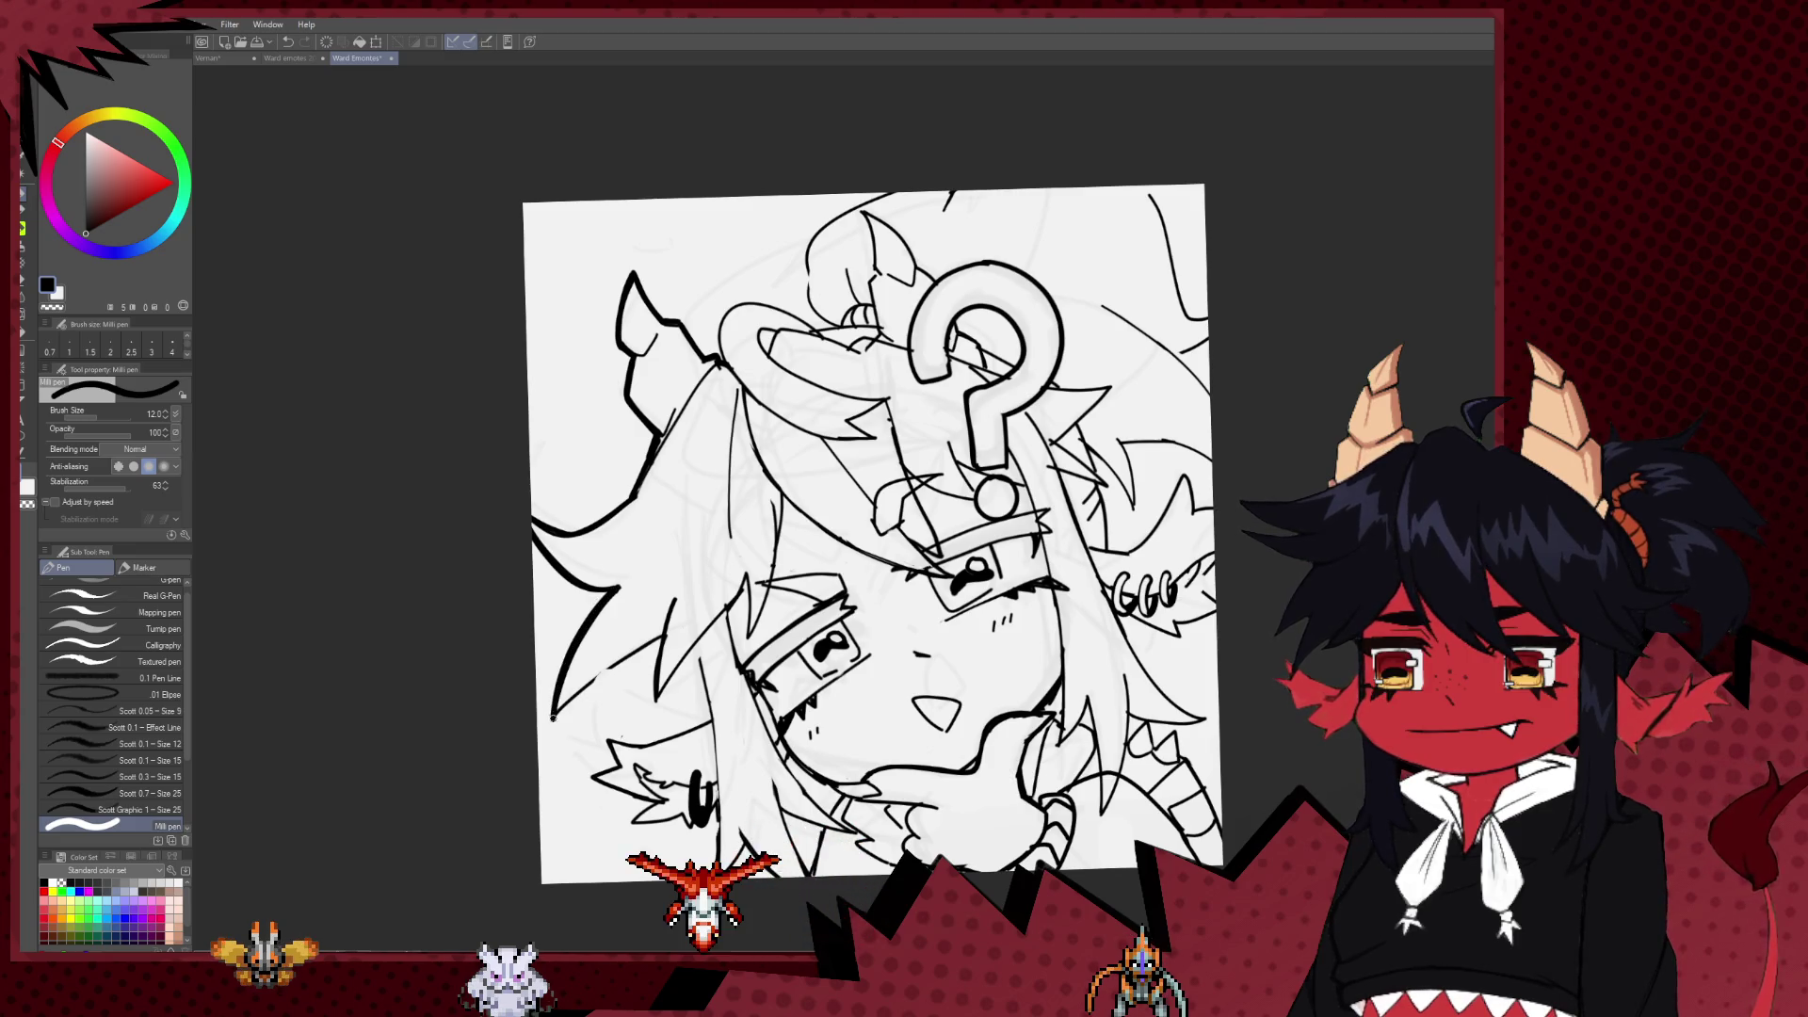
drag(553, 717, 619, 661)
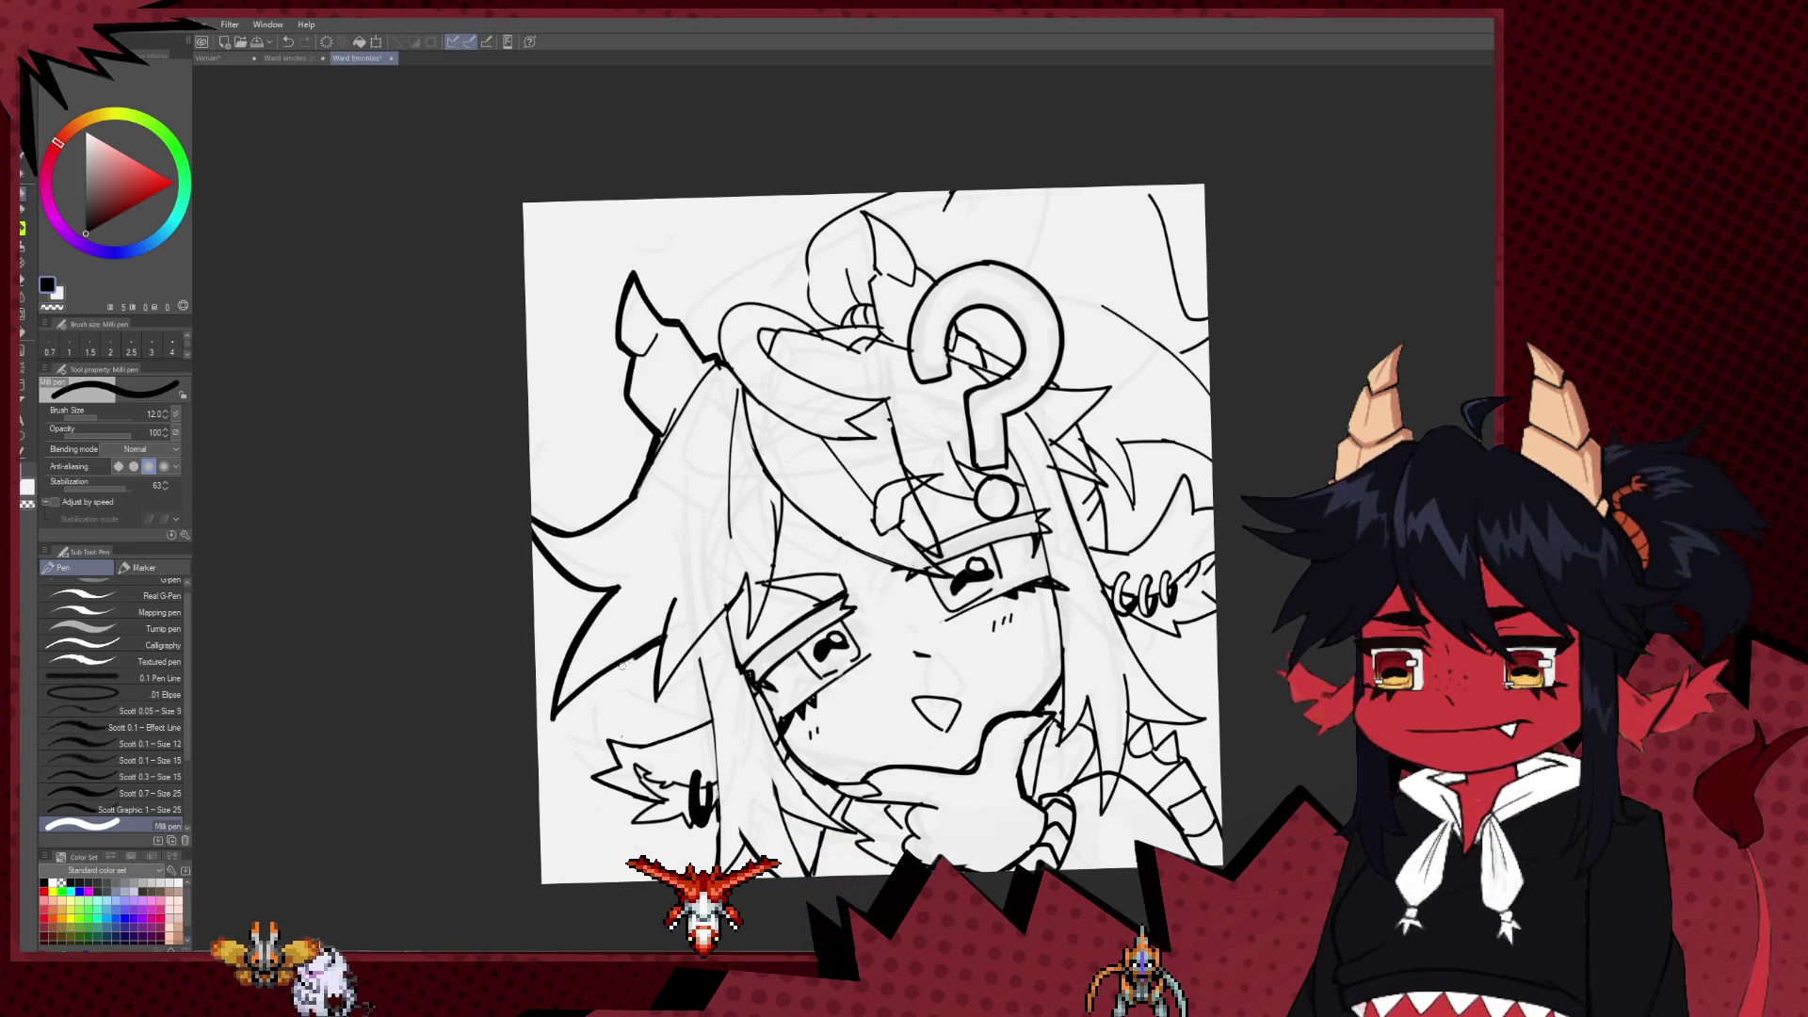
mouse_move(657, 641)
mouse_down()
mouse_move(650, 612)
mouse_move(741, 551)
mouse_up()
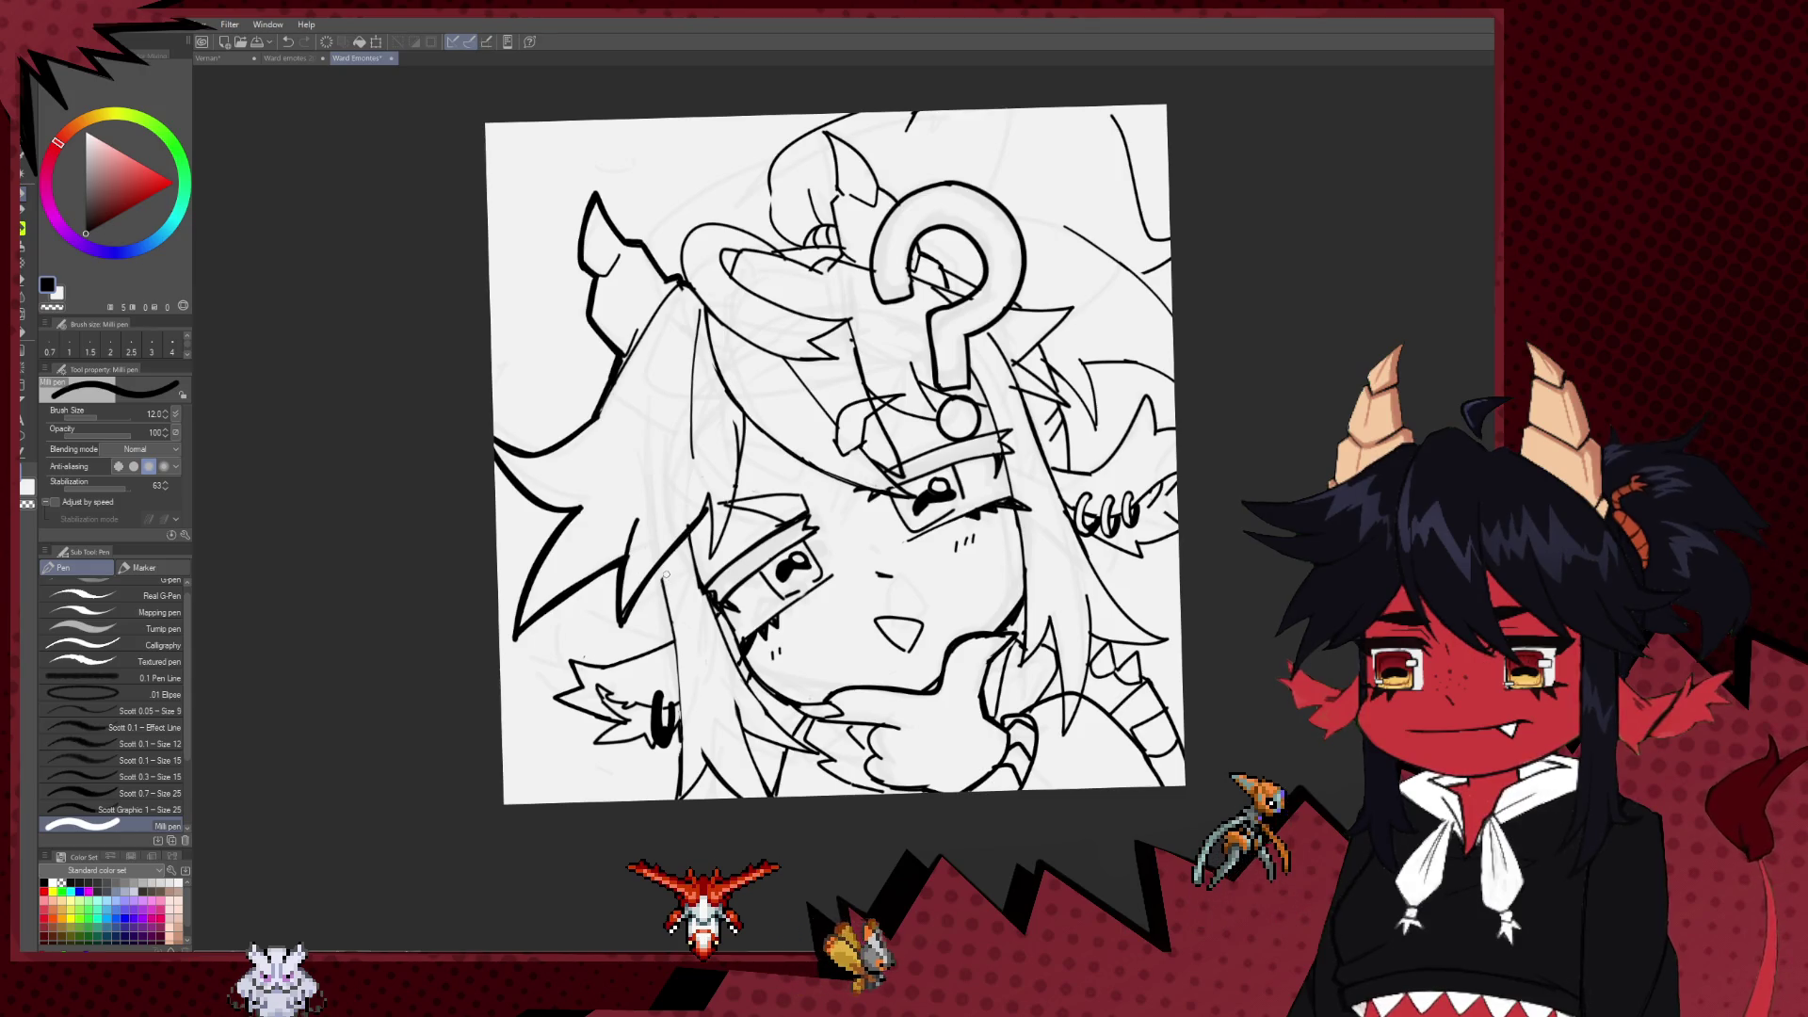
key(ctrl+z)
key(bracketleft)
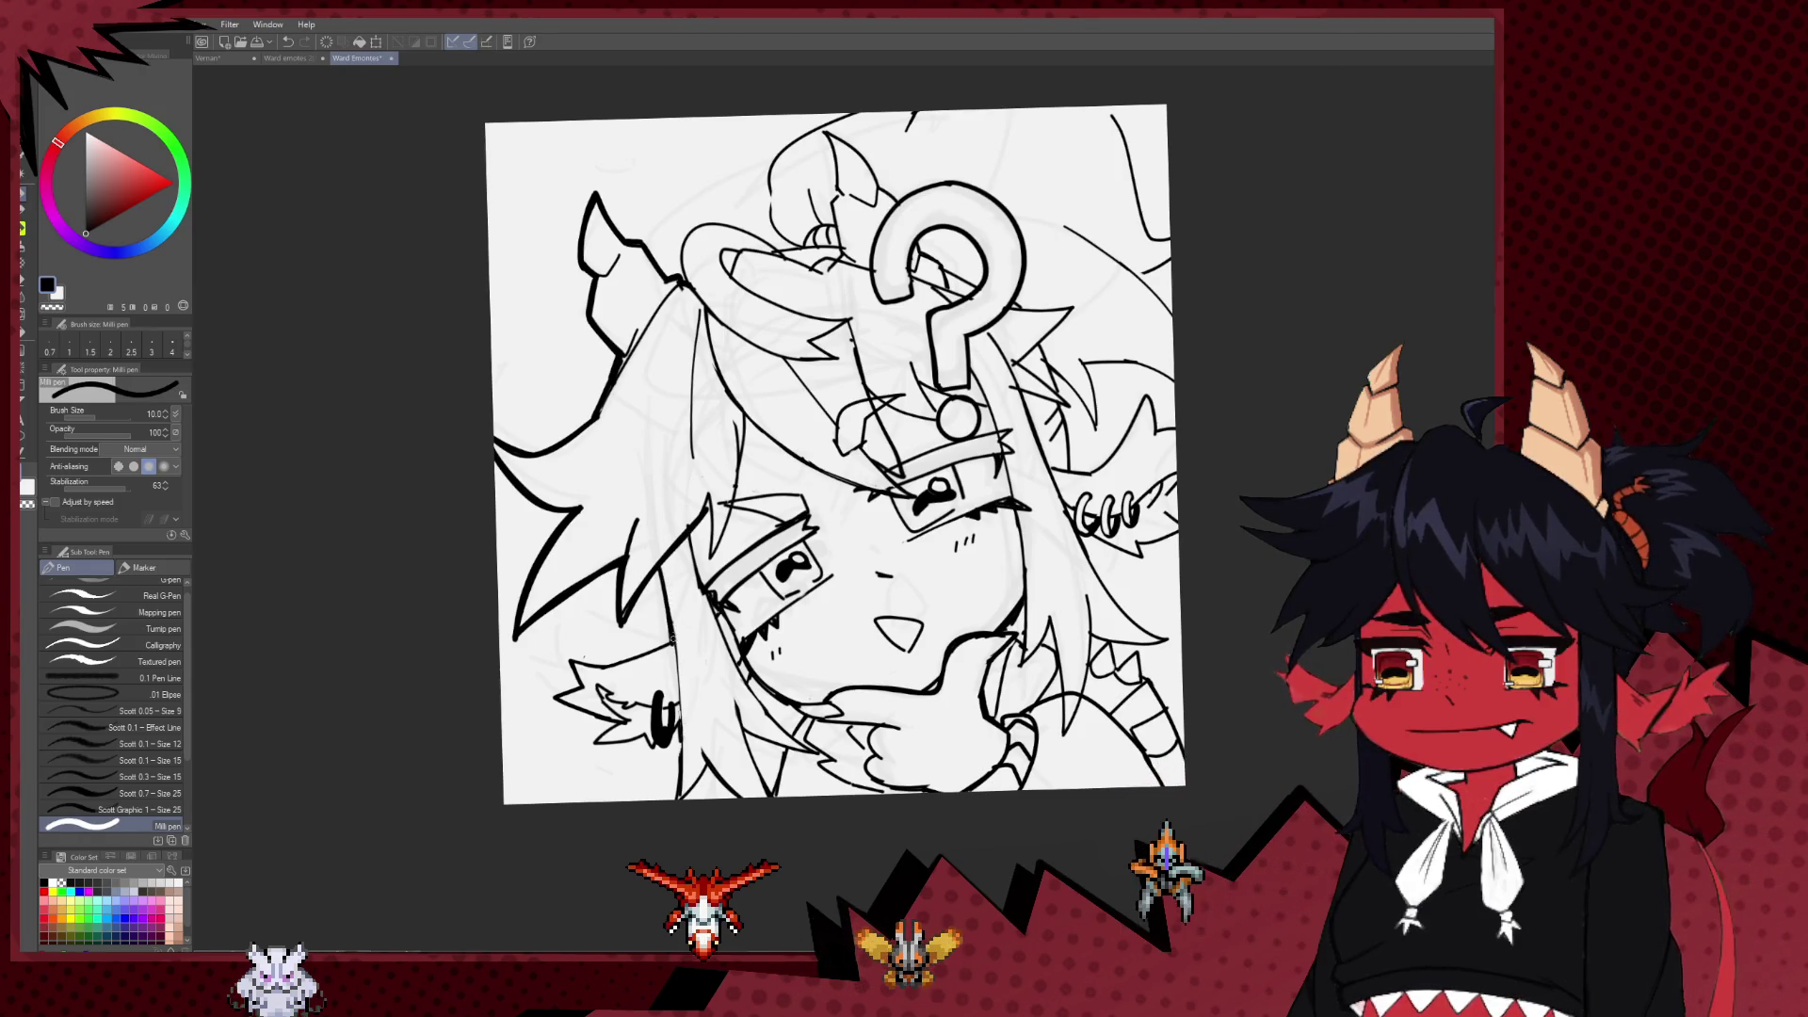
scroll(664, 559, down, 2)
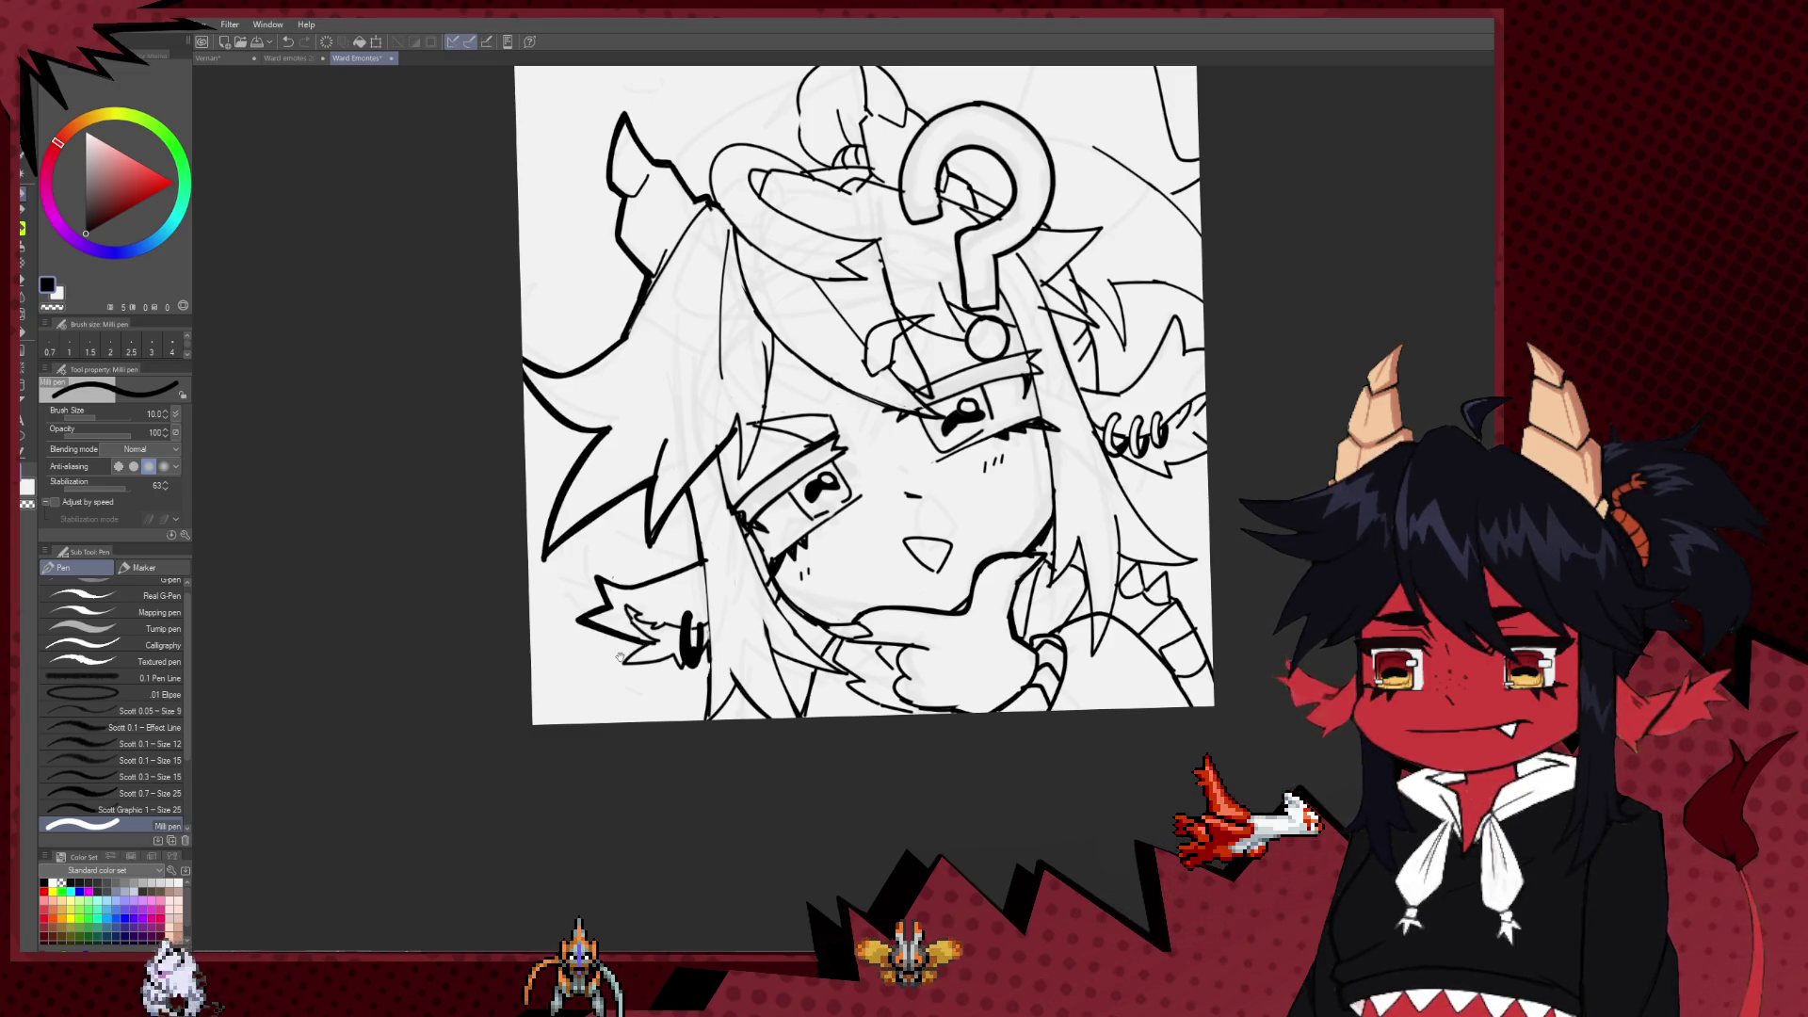
scroll(581, 618, down, 1)
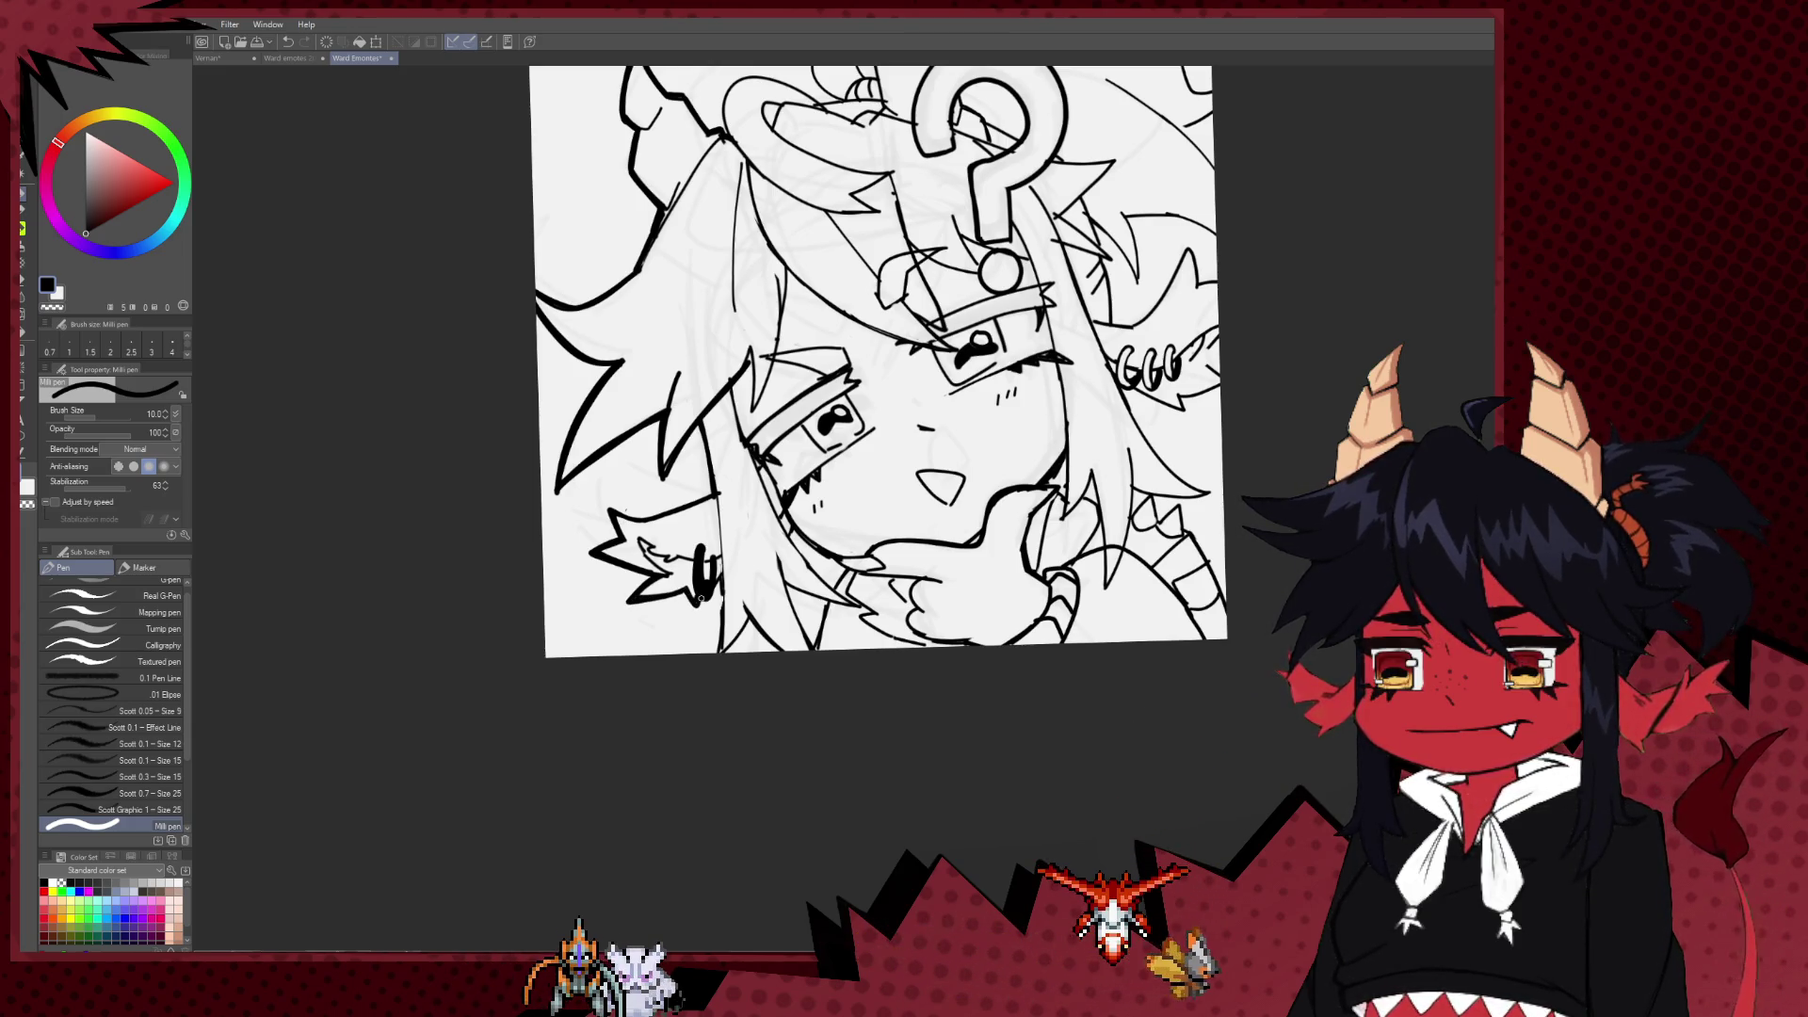
Step: Erase a small stray spot beside the lower-left earring, undoing one mis-erase on the earring
key(e)
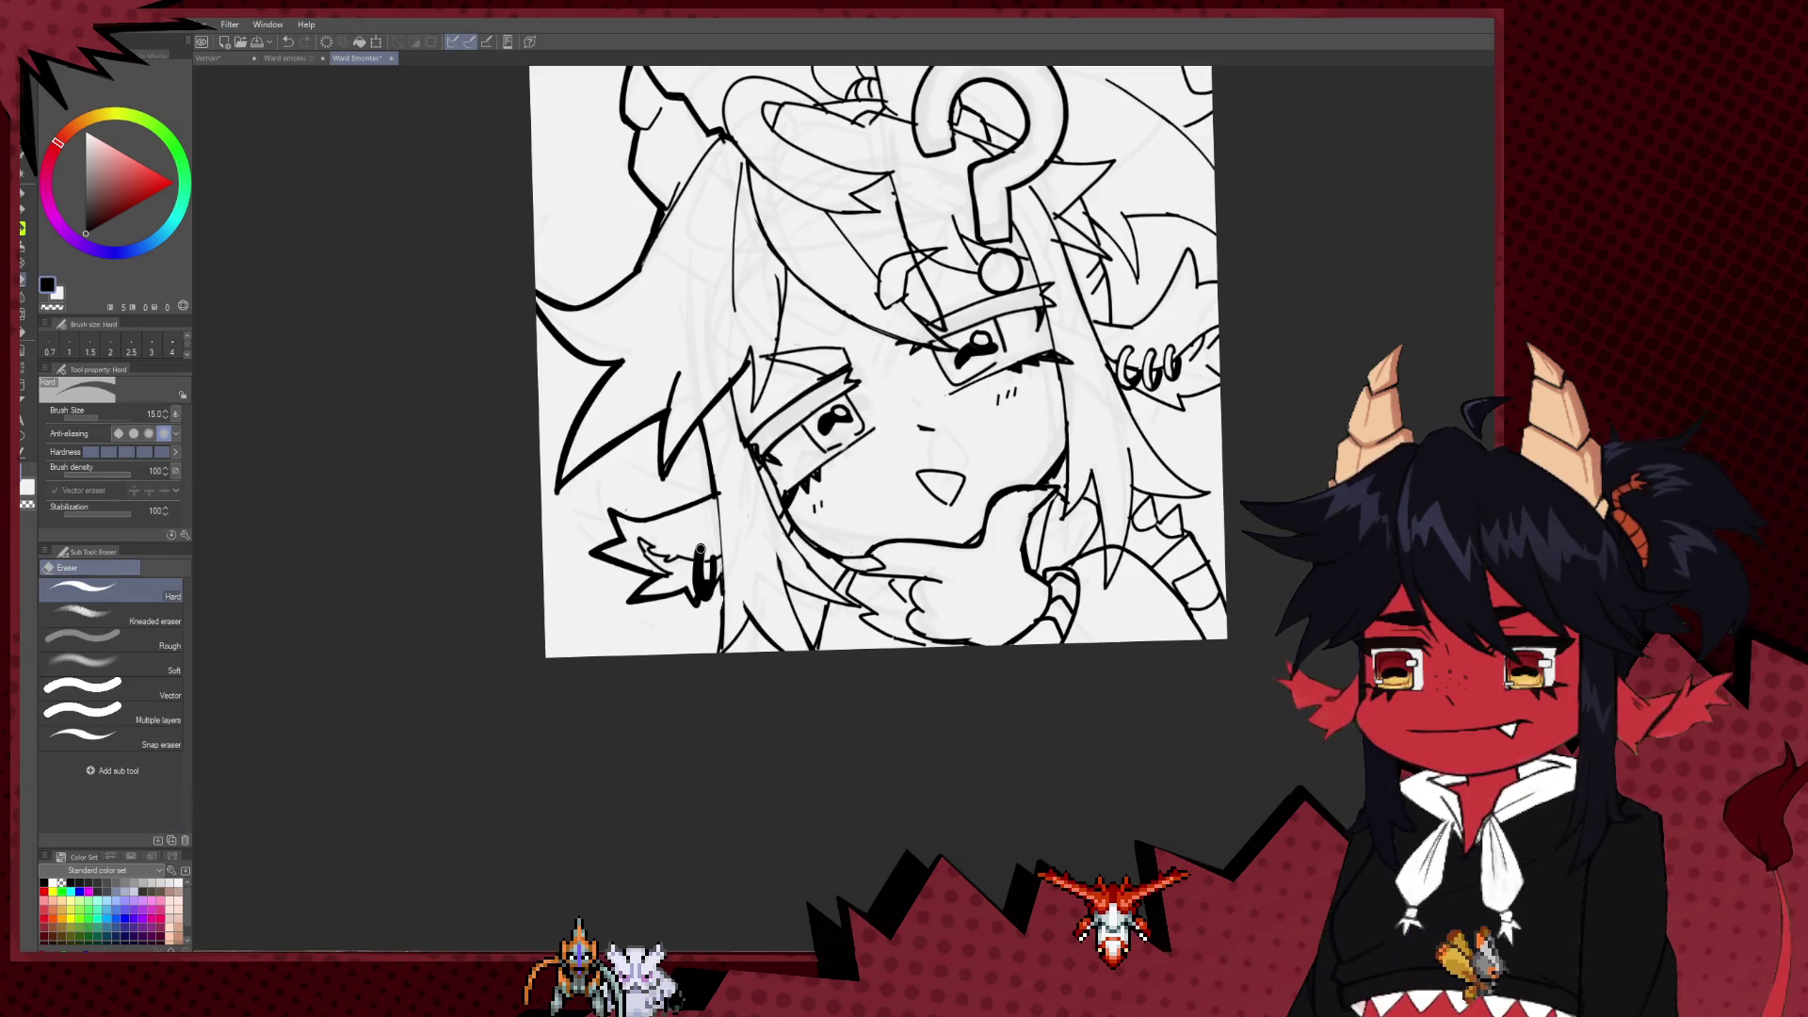
drag(698, 565, 701, 579)
key(ctrl+z)
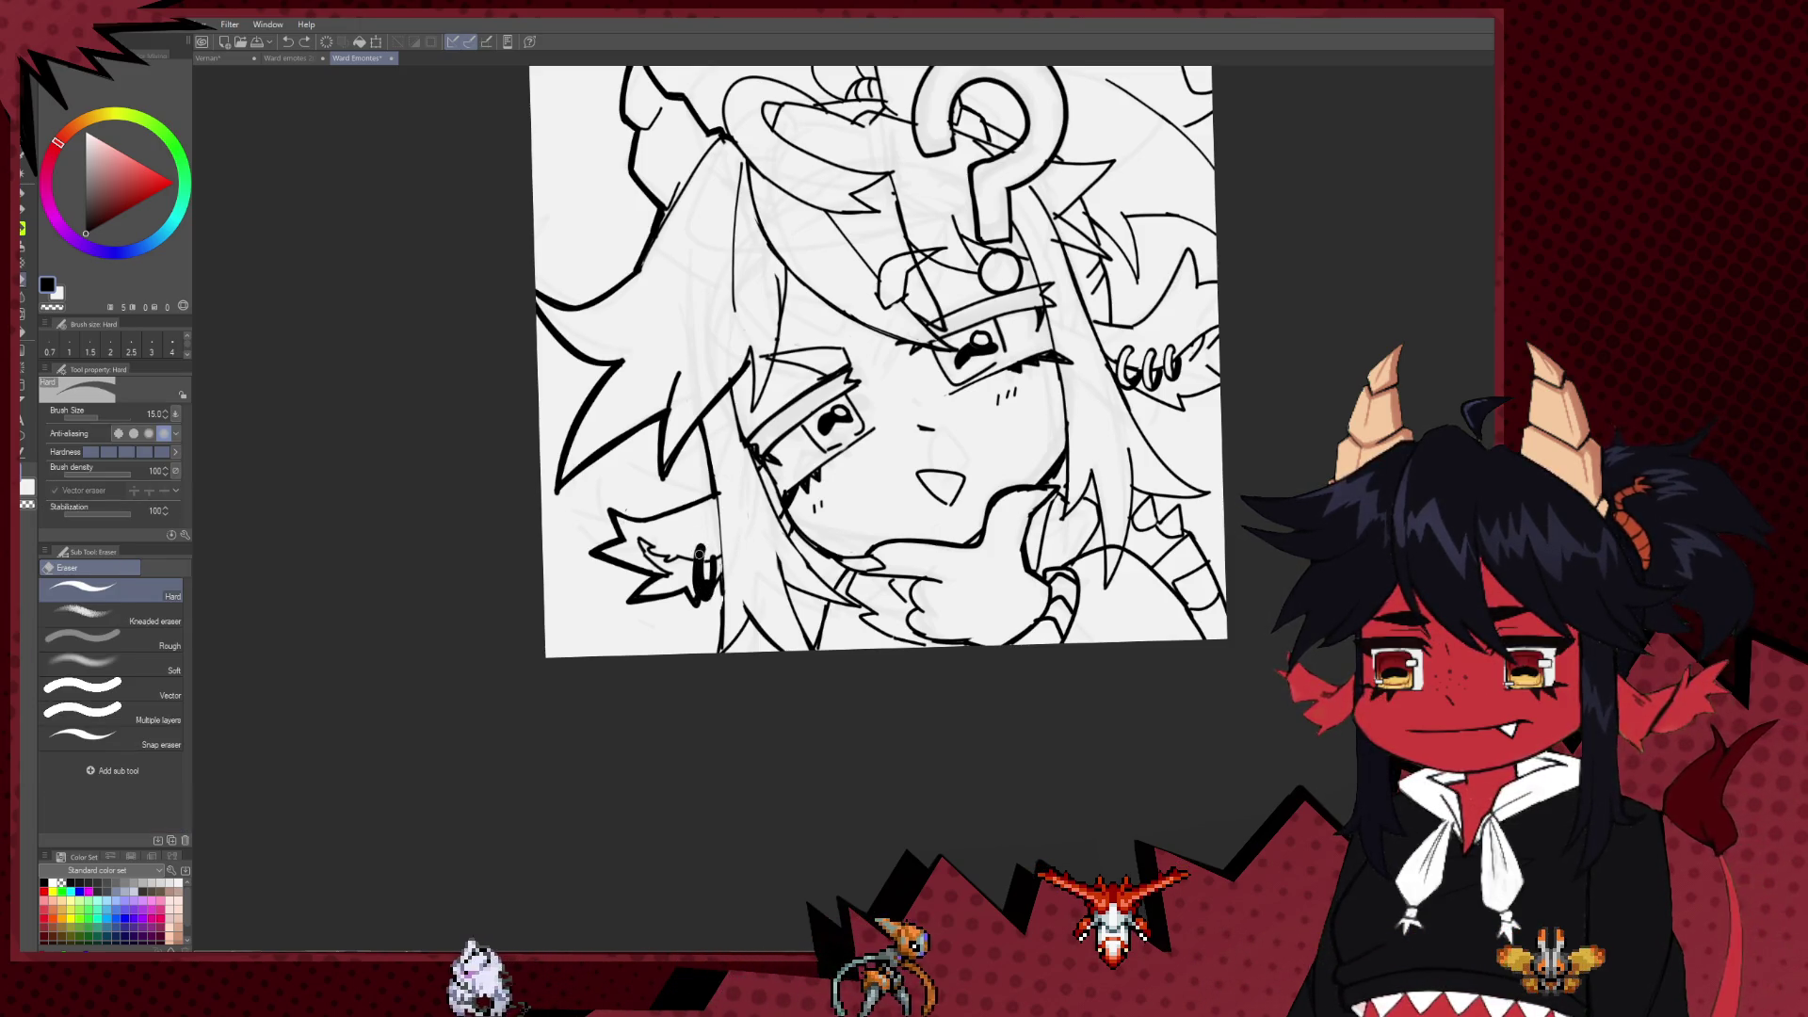
click(701, 592)
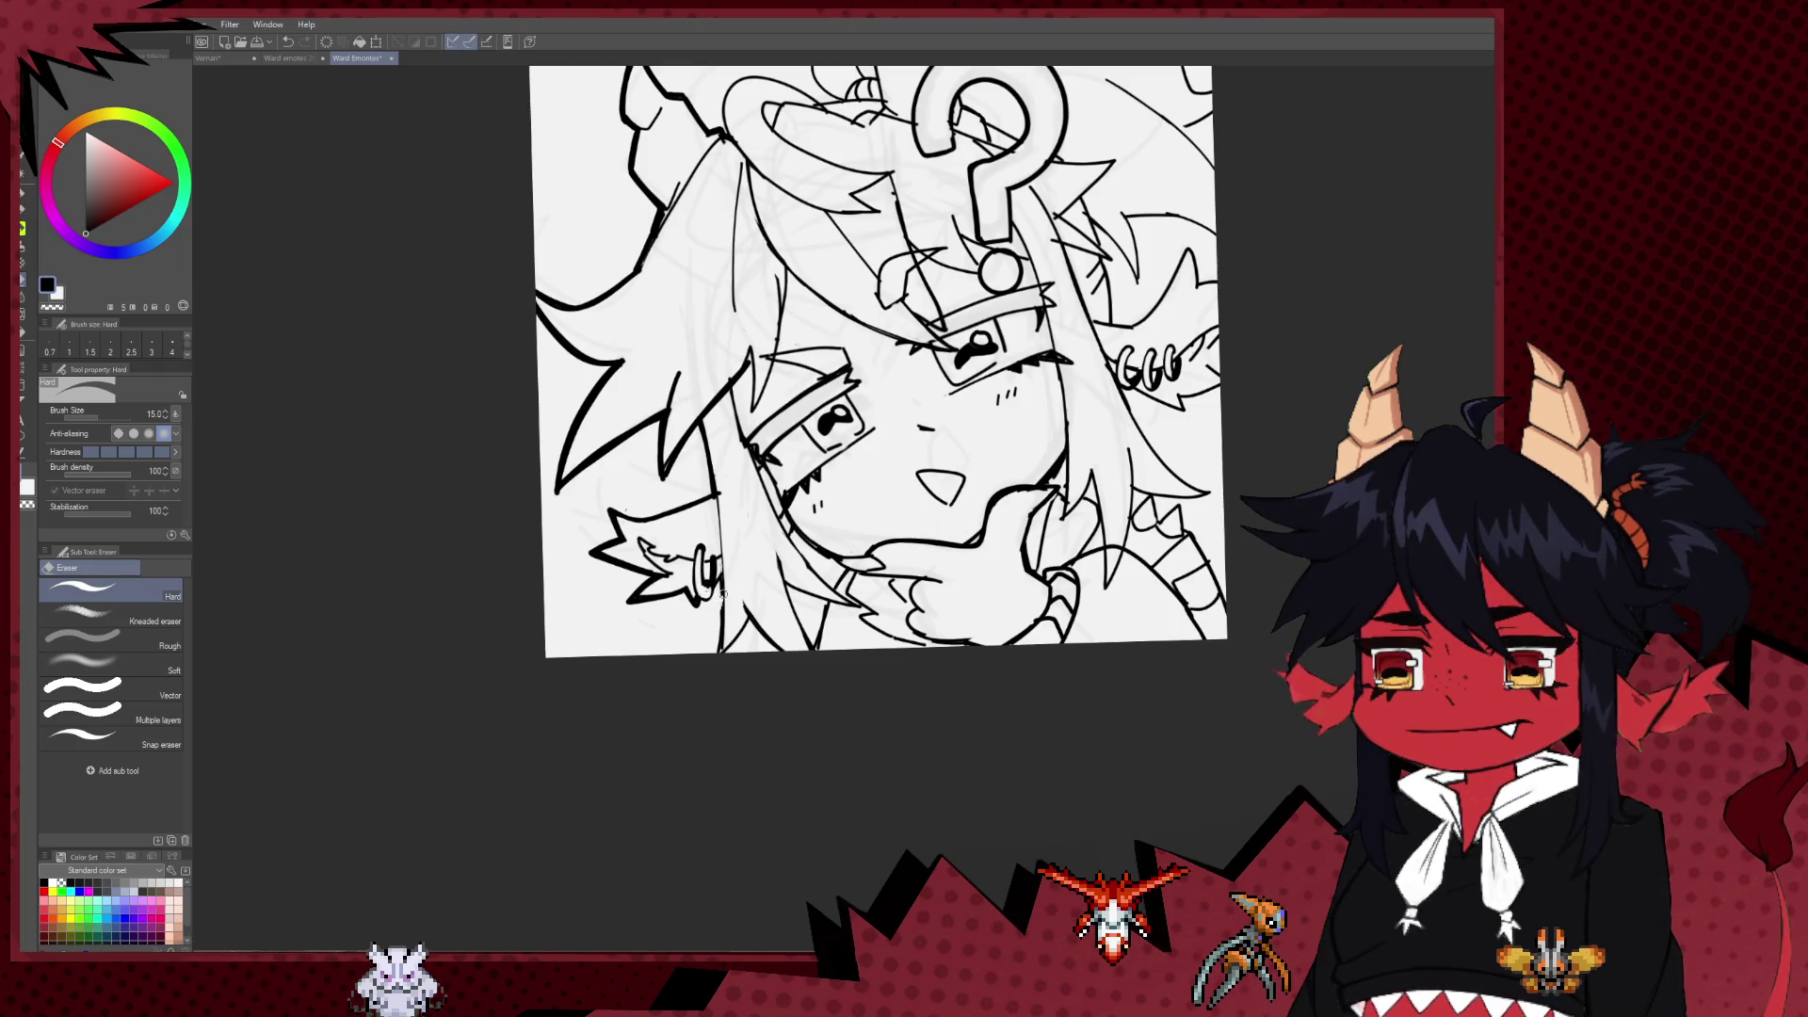
key(p)
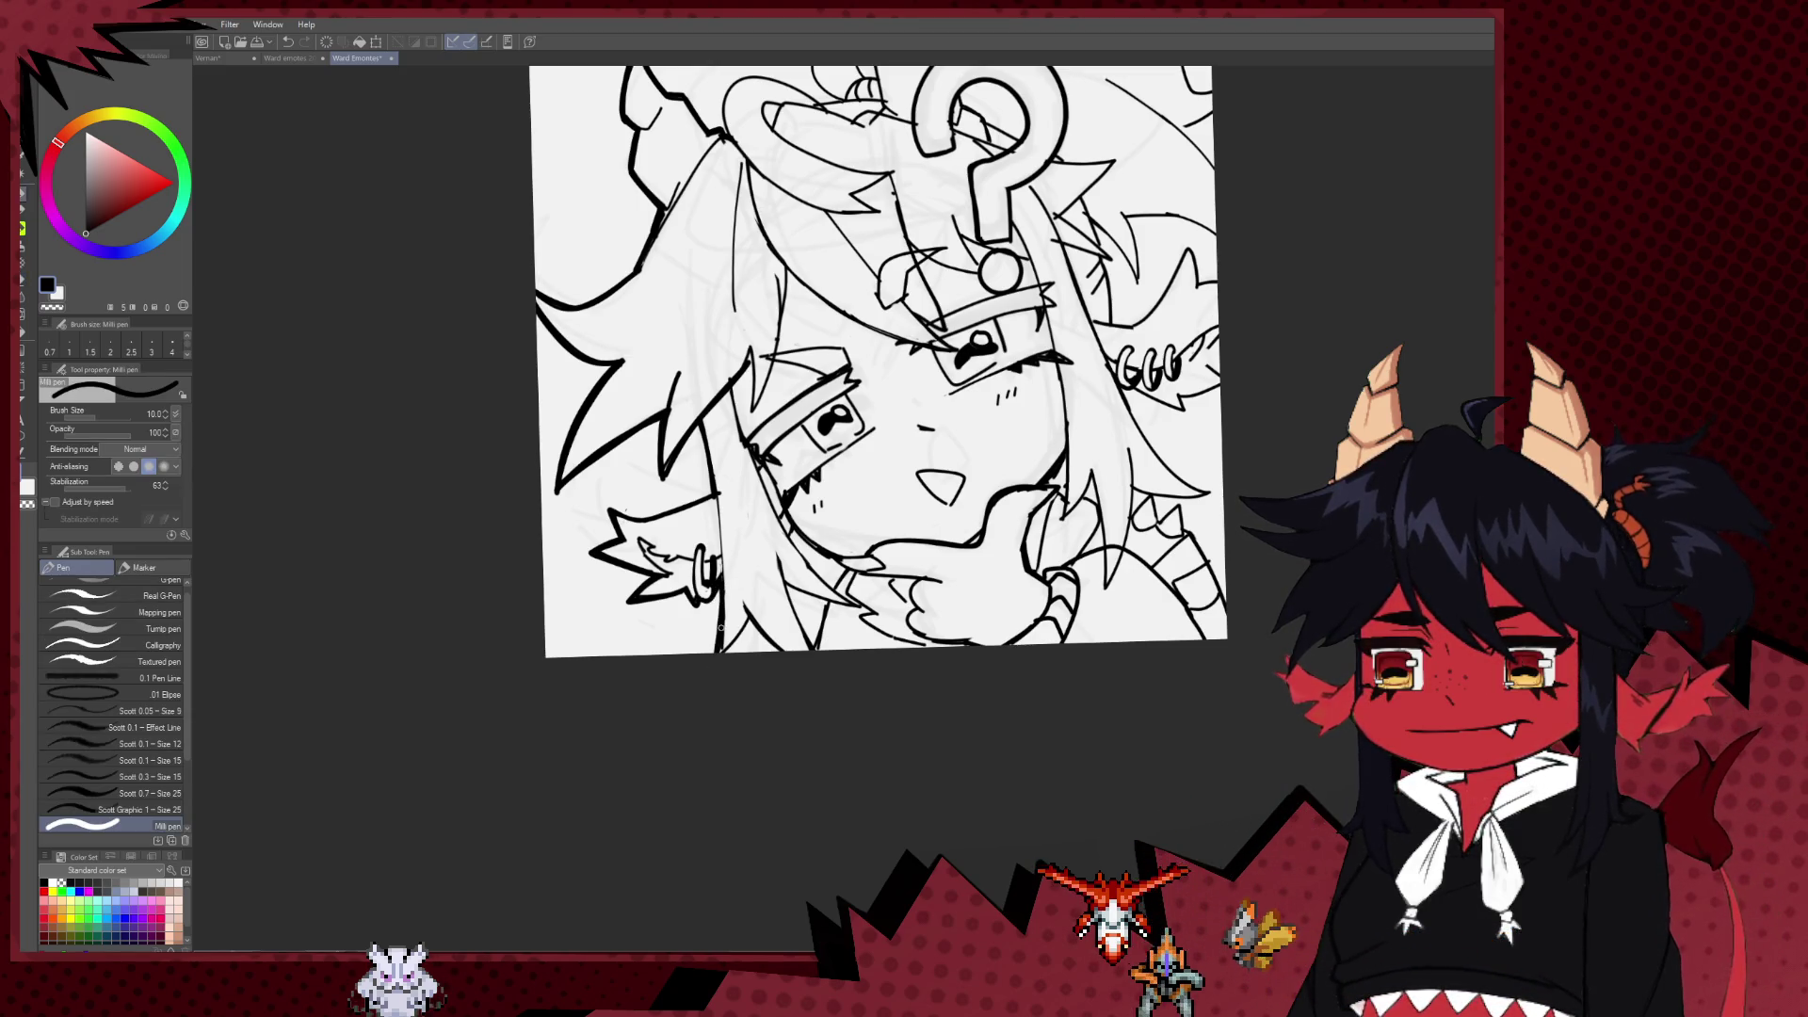
drag(720, 130, 634, 452)
key(bracketright)
key(bracketright)
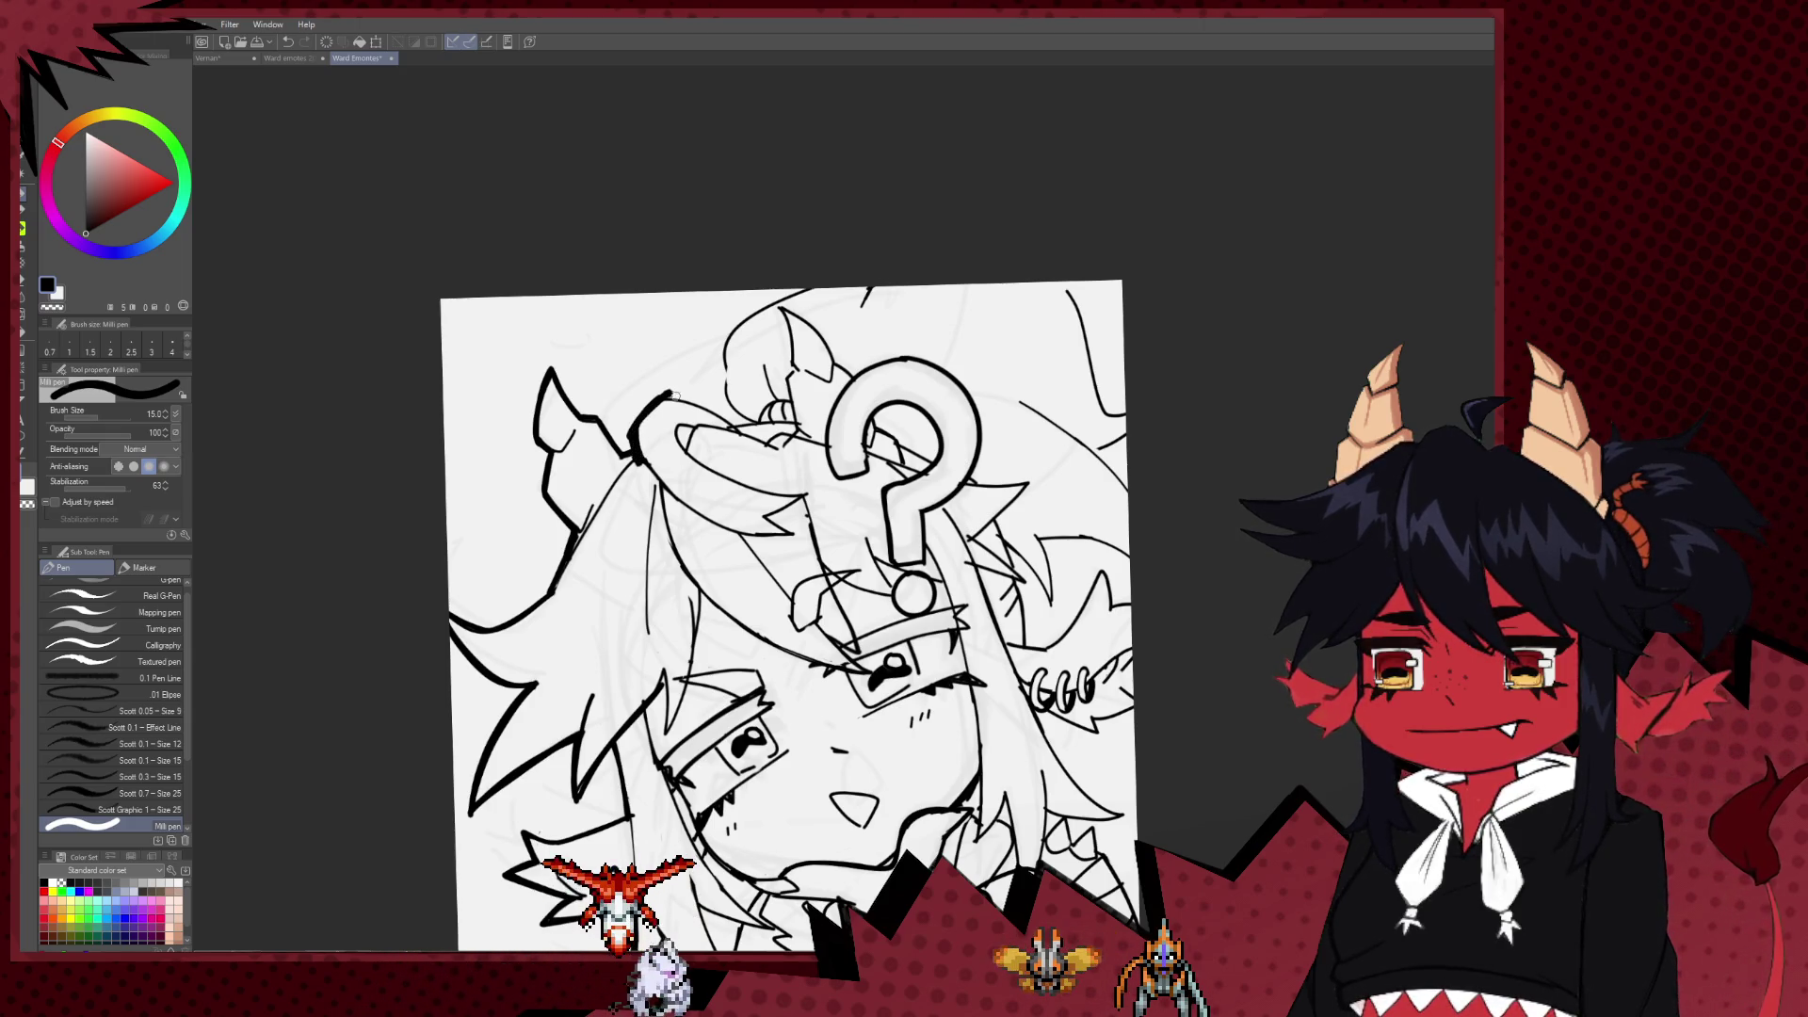
Step: Ink bold thick contours along the top and top-right edges of the hair
drag(664, 392, 723, 422)
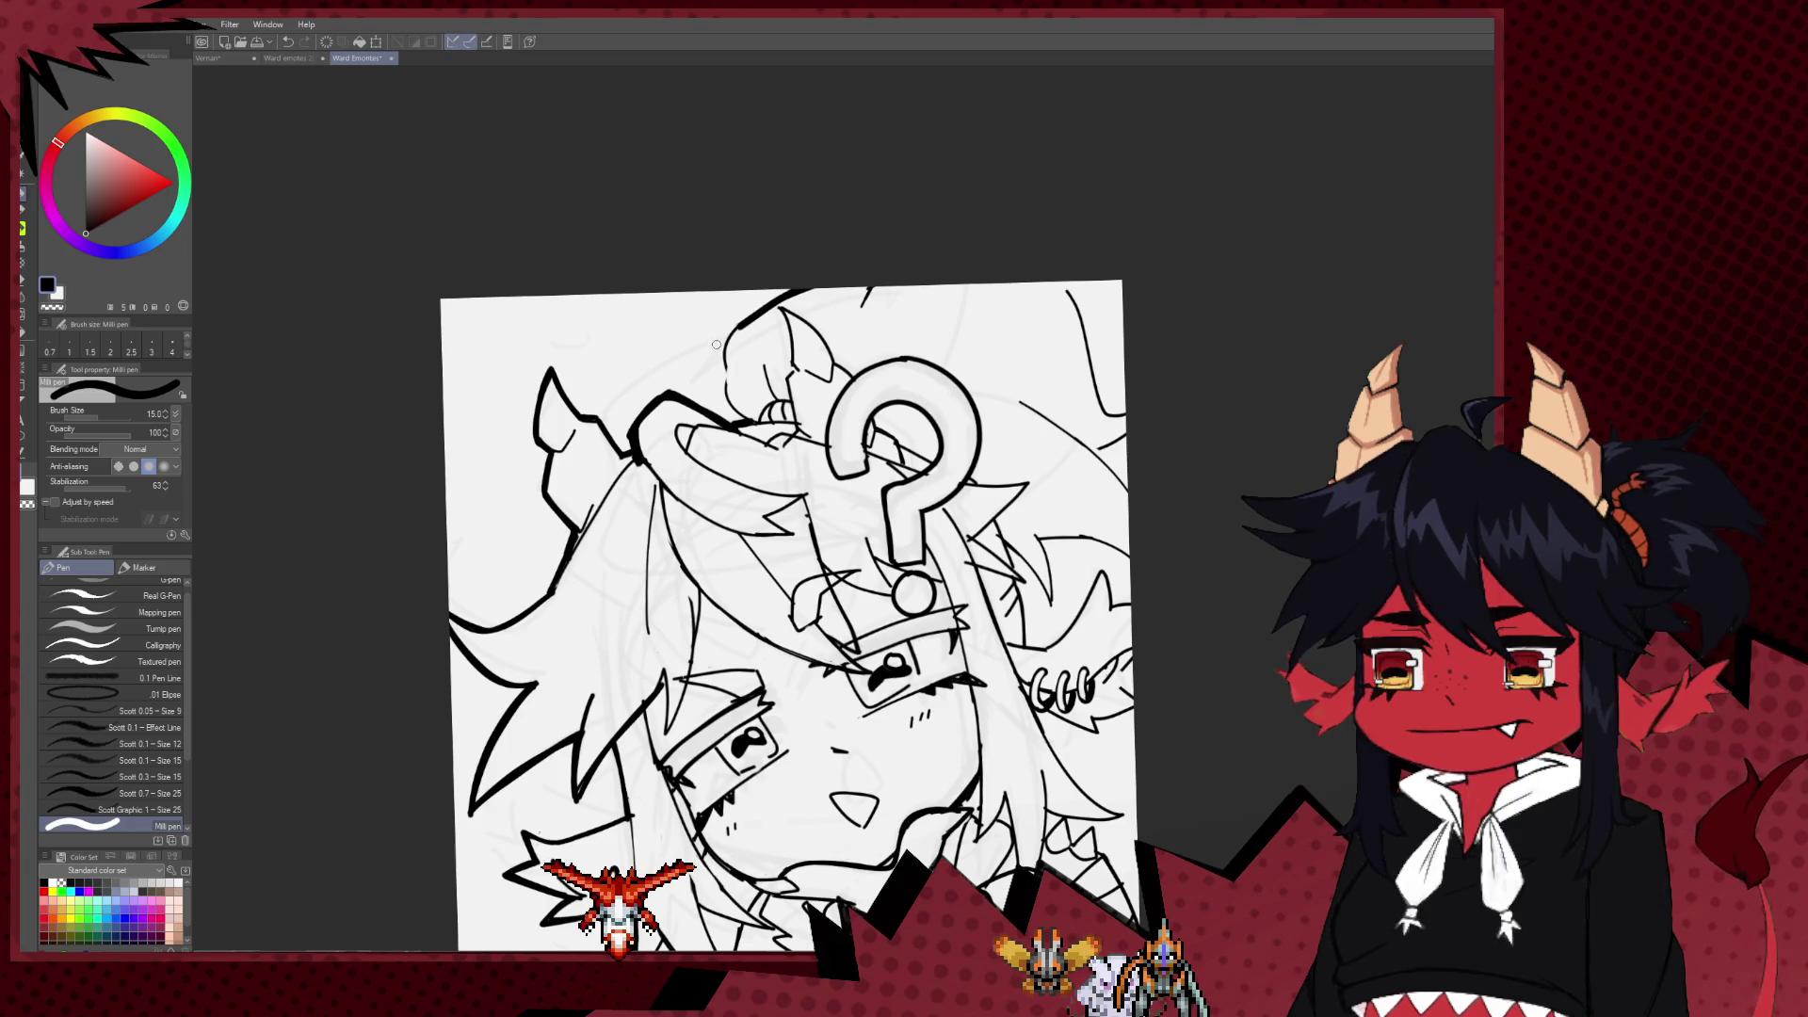
drag(785, 300, 726, 342)
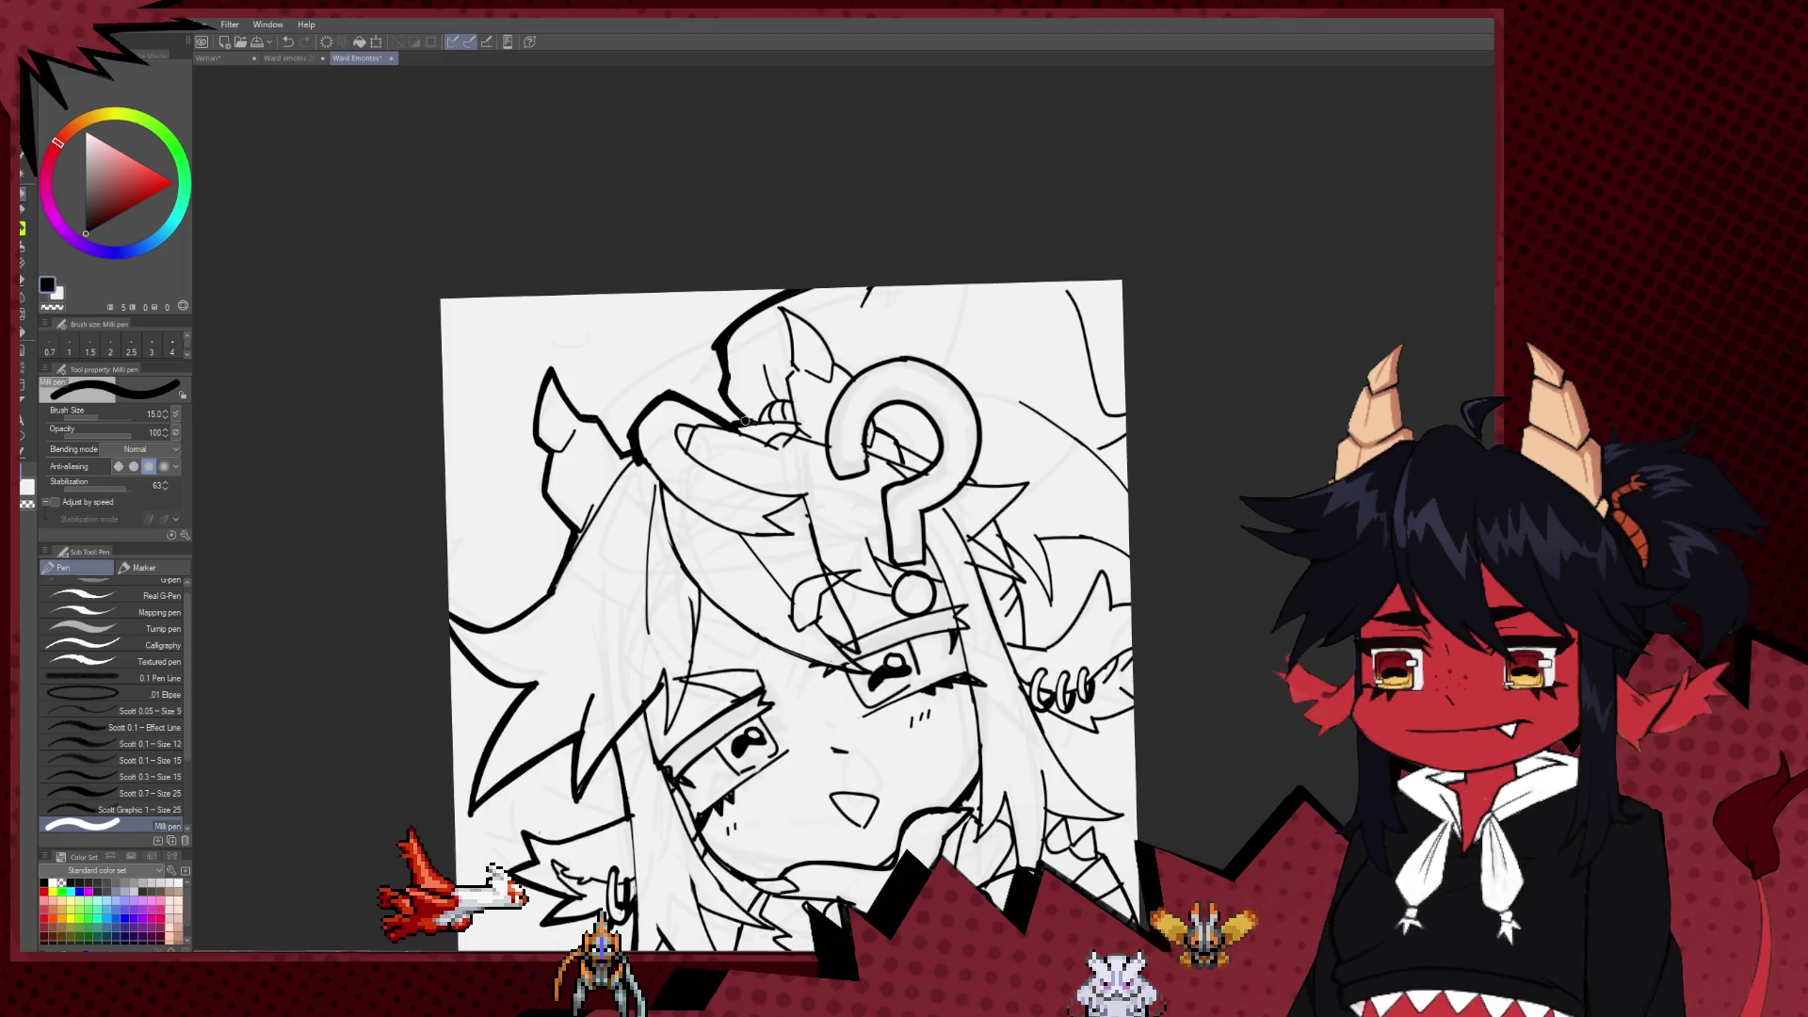
scroll(823, 258, right, 1)
drag(1033, 286, 1092, 414)
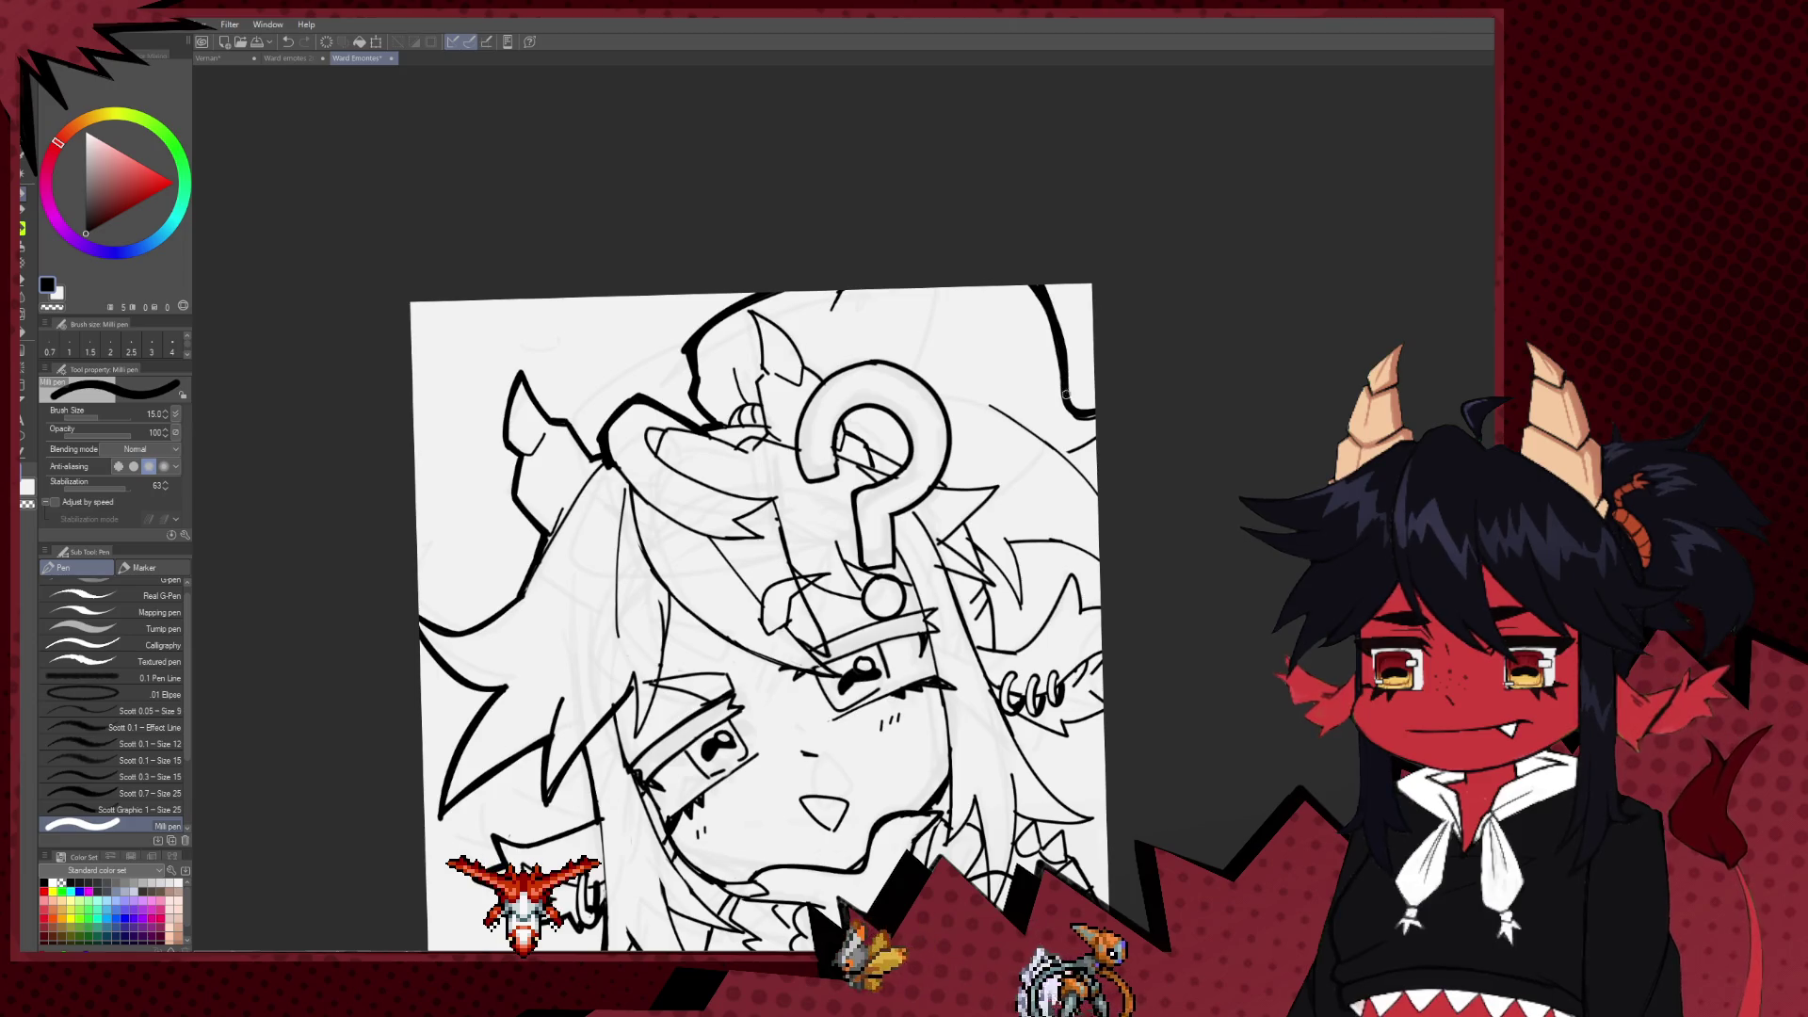
scroll(1102, 332, down, 2)
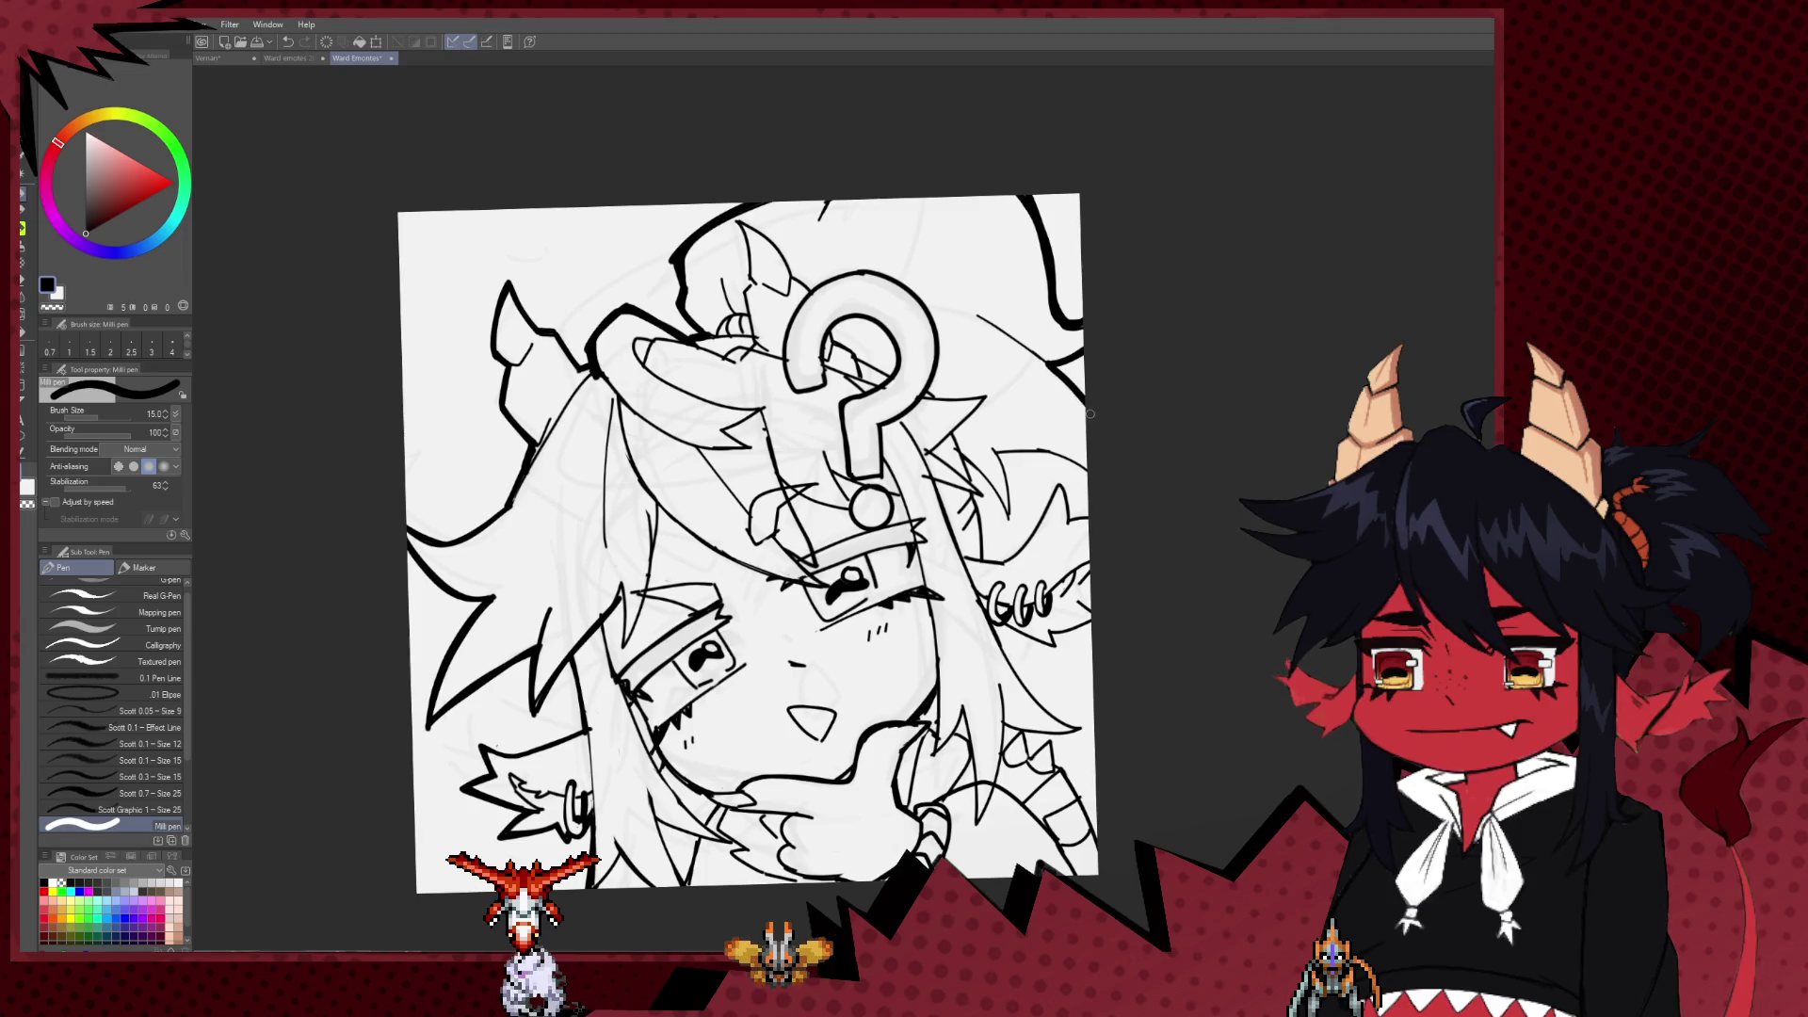
drag(1090, 413, 1071, 334)
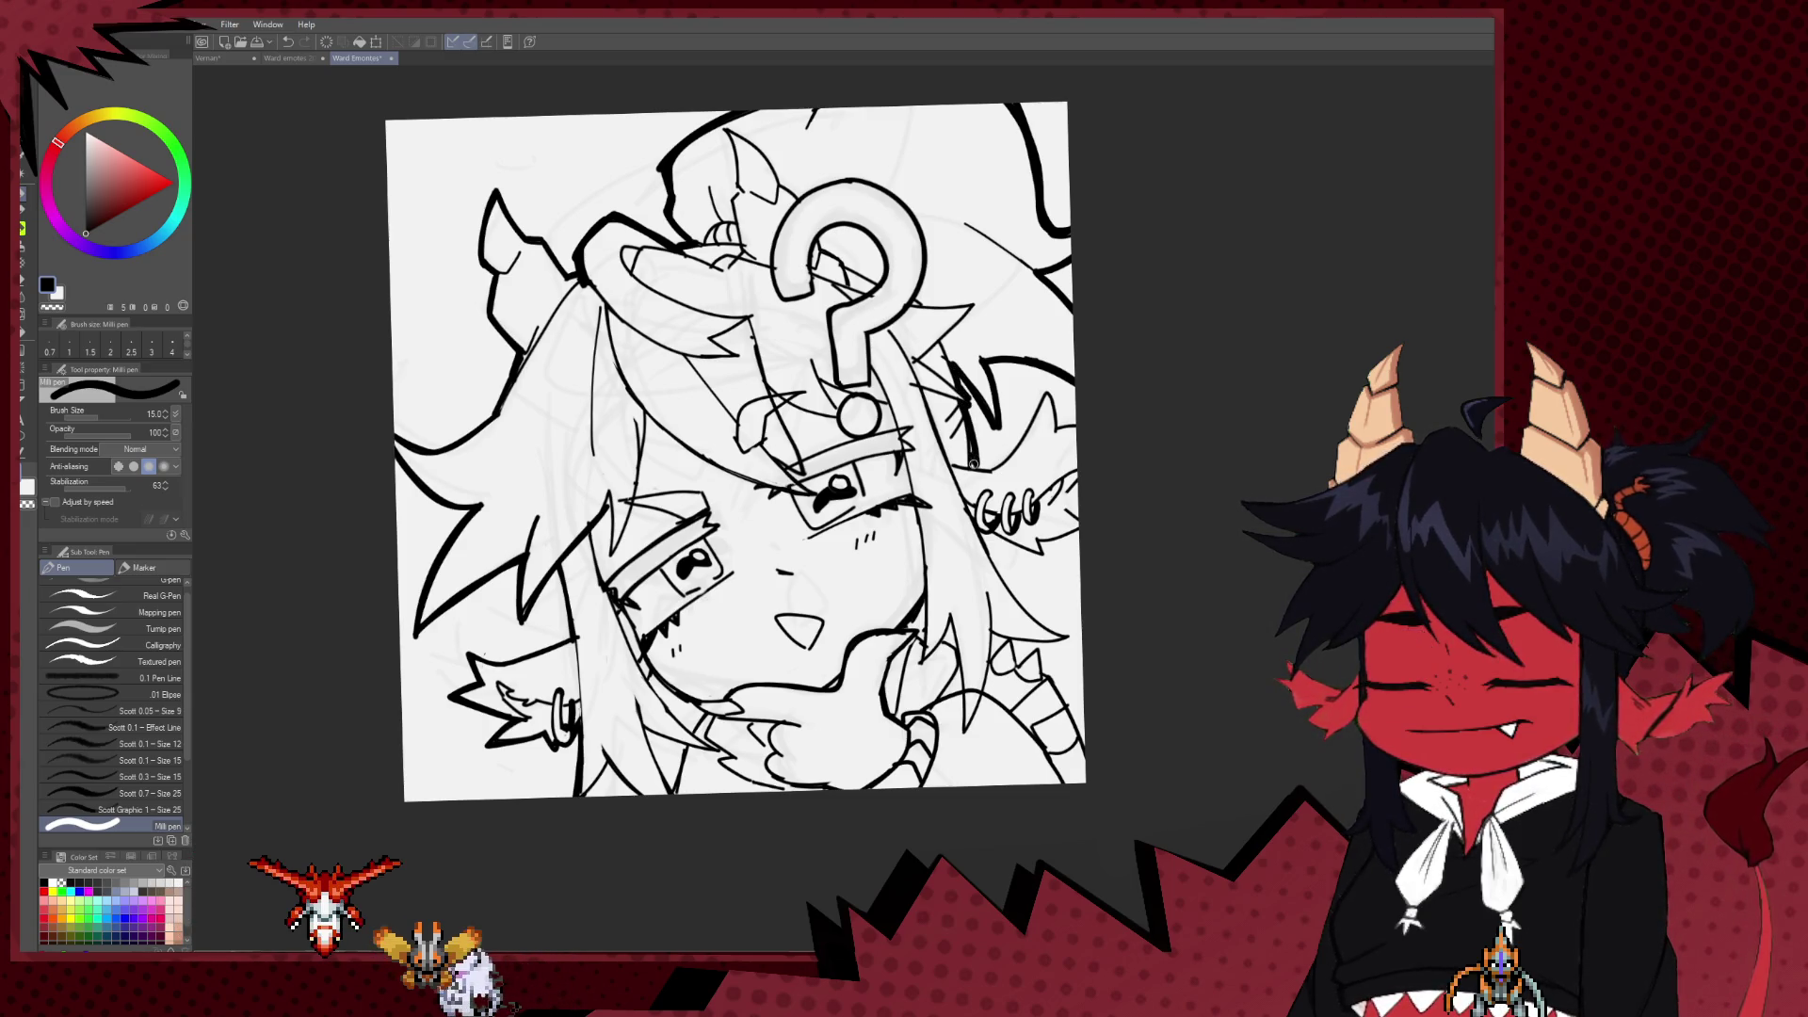
scroll(972, 436, down, 5)
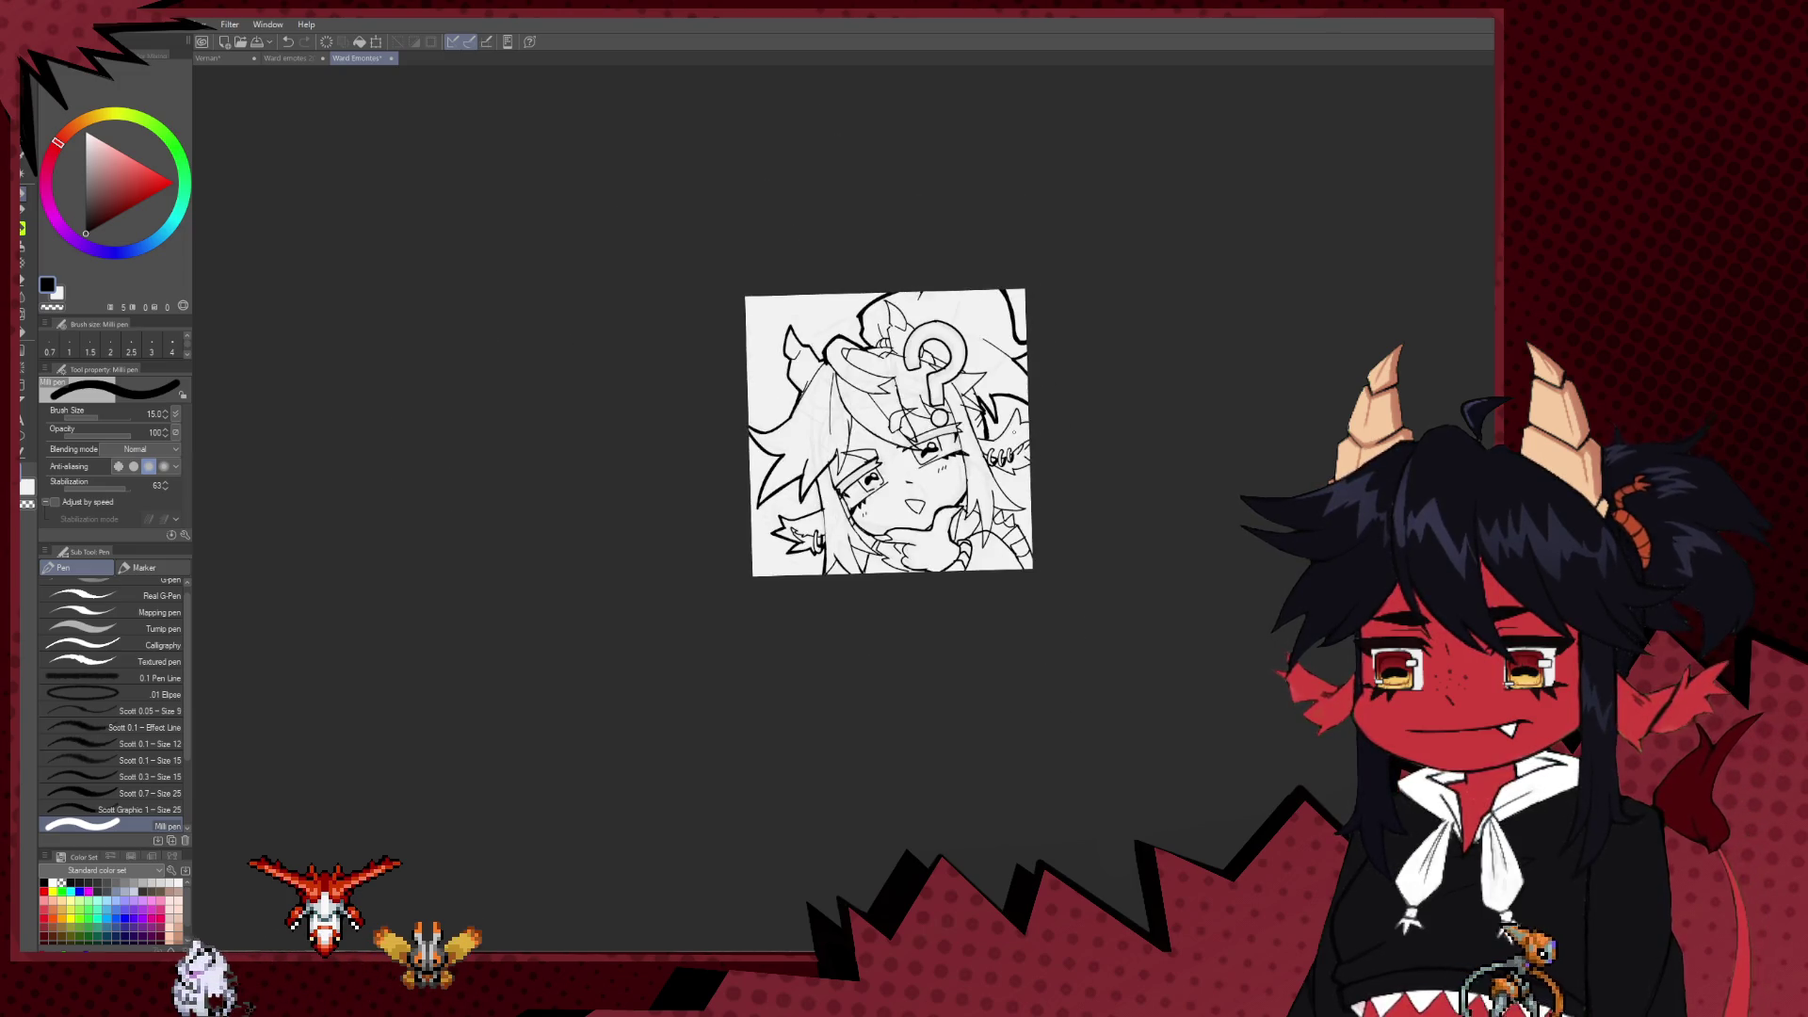
Step: Undo the last stroke and raise the Milli pen size to 12
scroll(959, 413, up, 3)
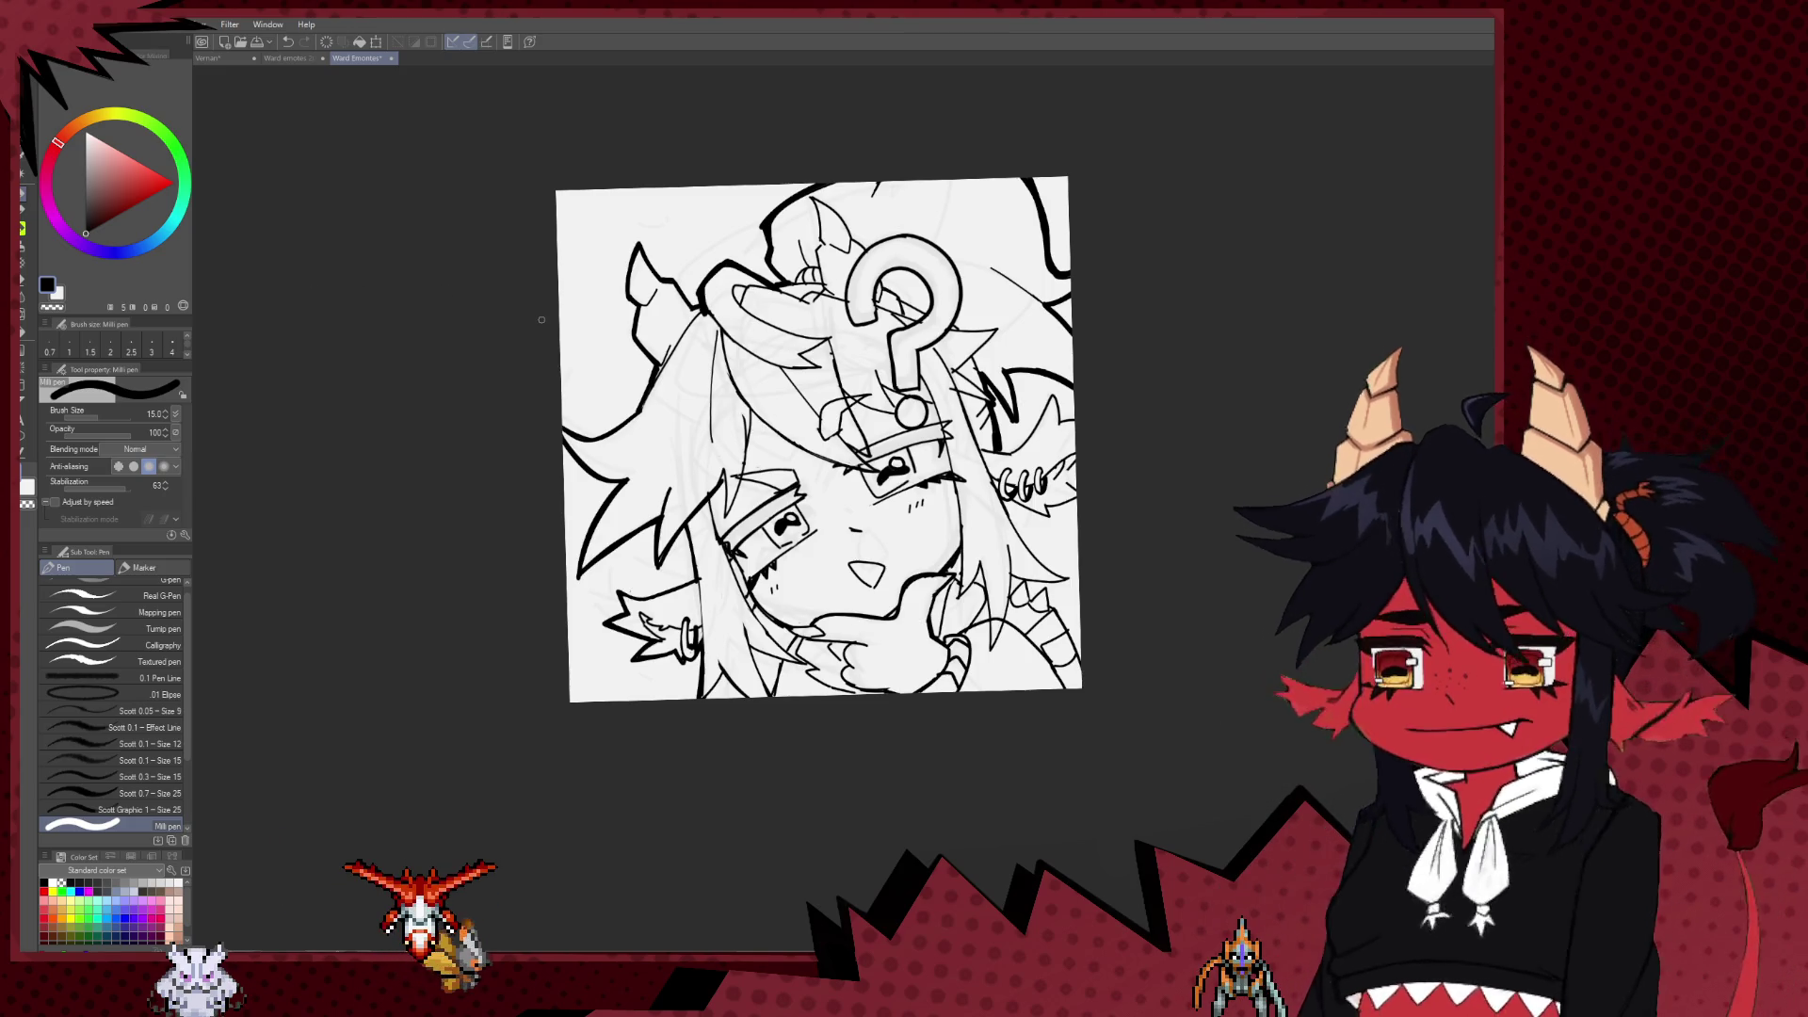
scroll(940, 581, up, 2)
scroll(940, 581, down, 3)
scroll(940, 581, up, 3)
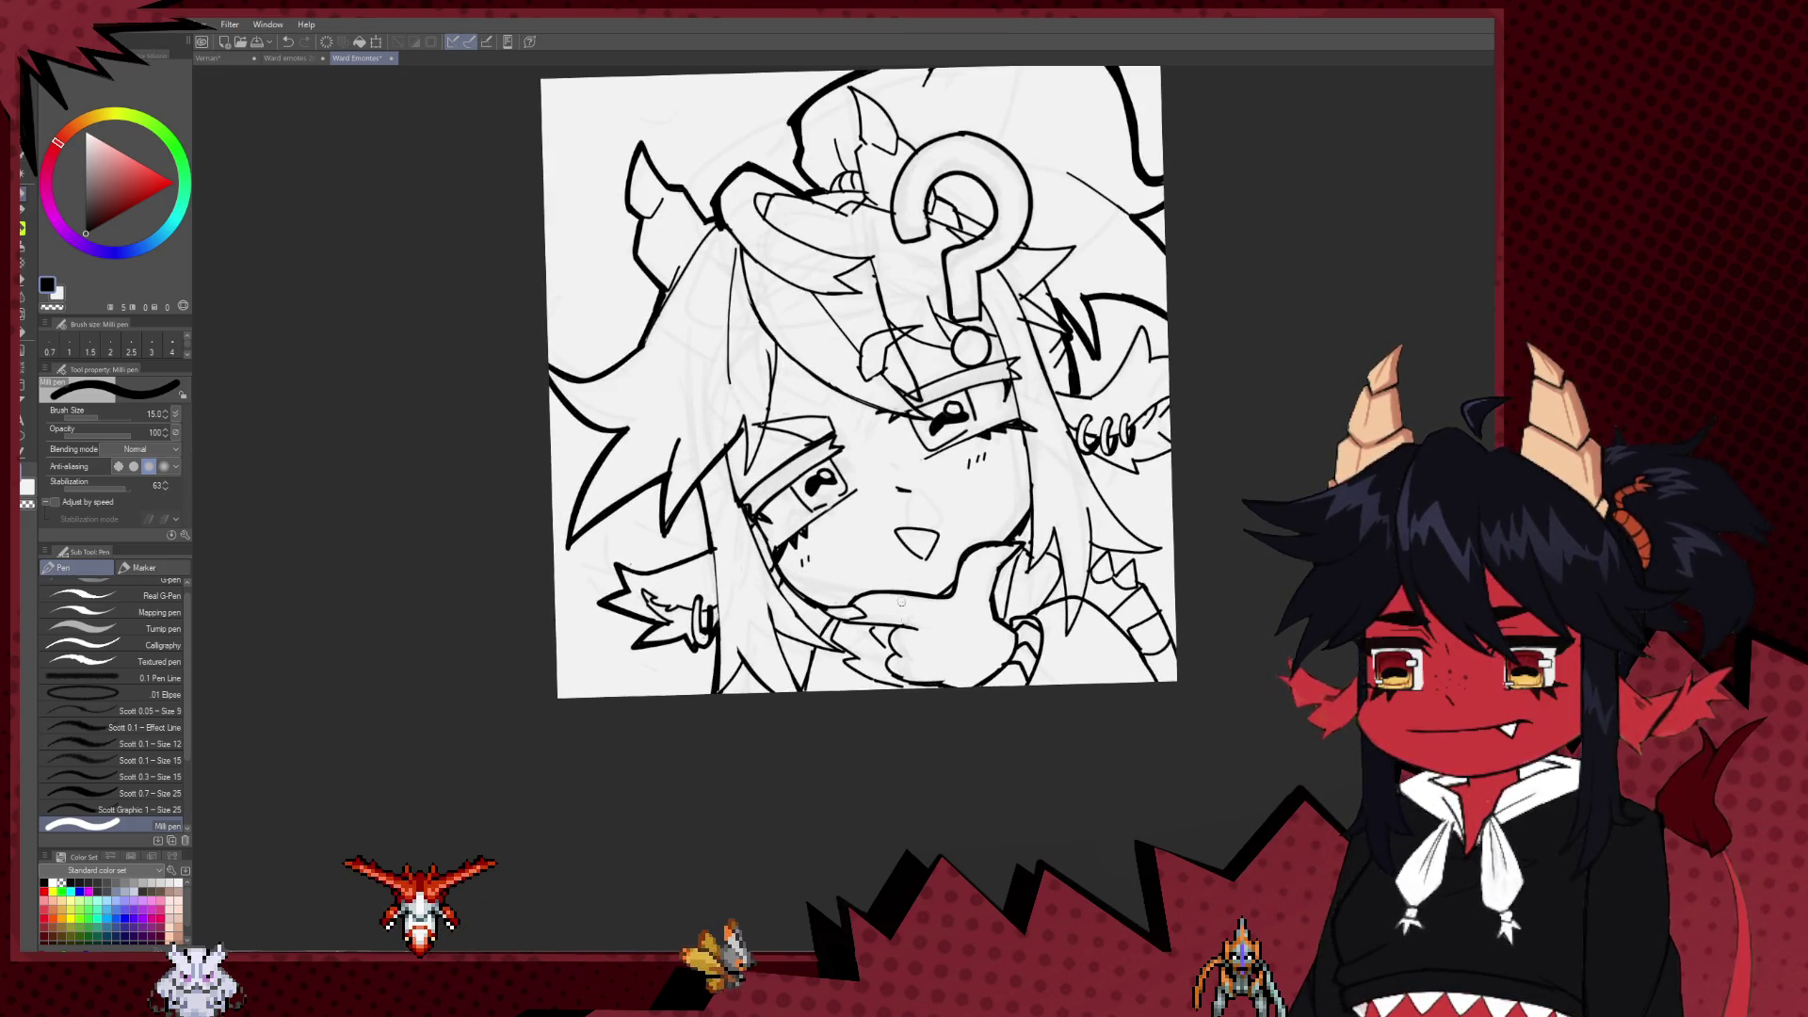
scroll(941, 580, down, 2)
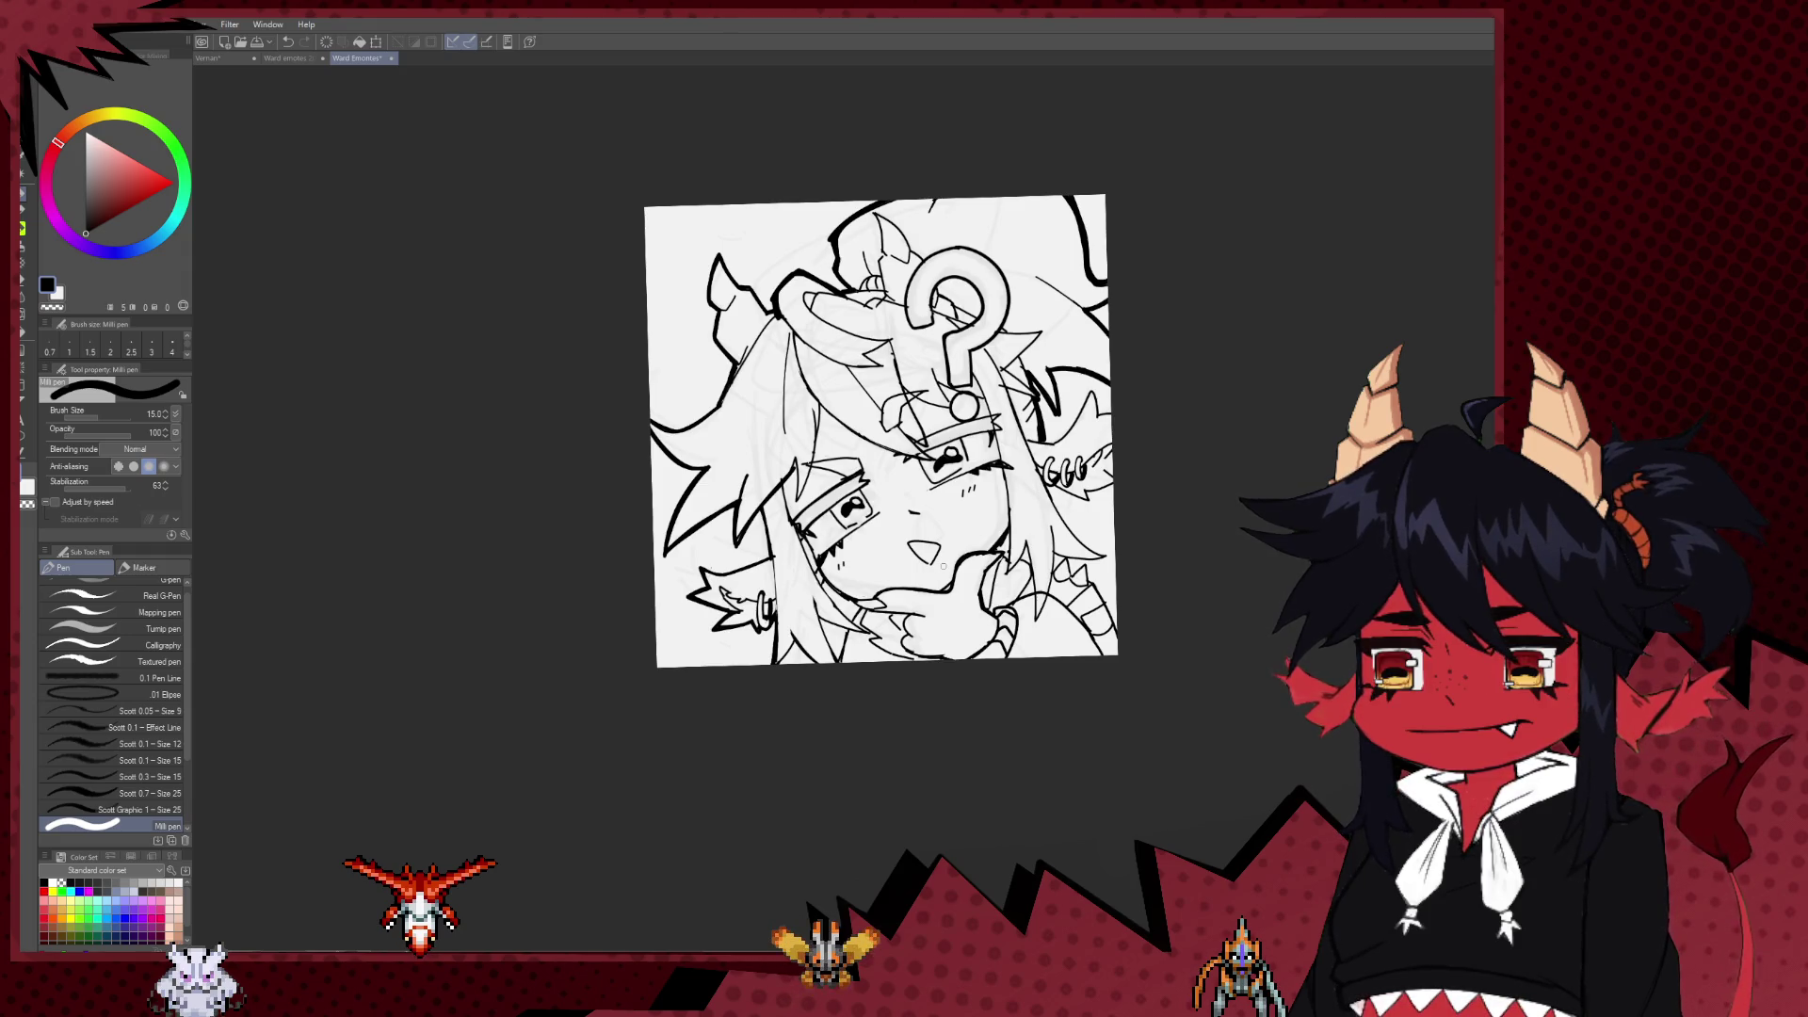
scroll(1130, 348, up, 2)
scroll(1181, 345, up, 3)
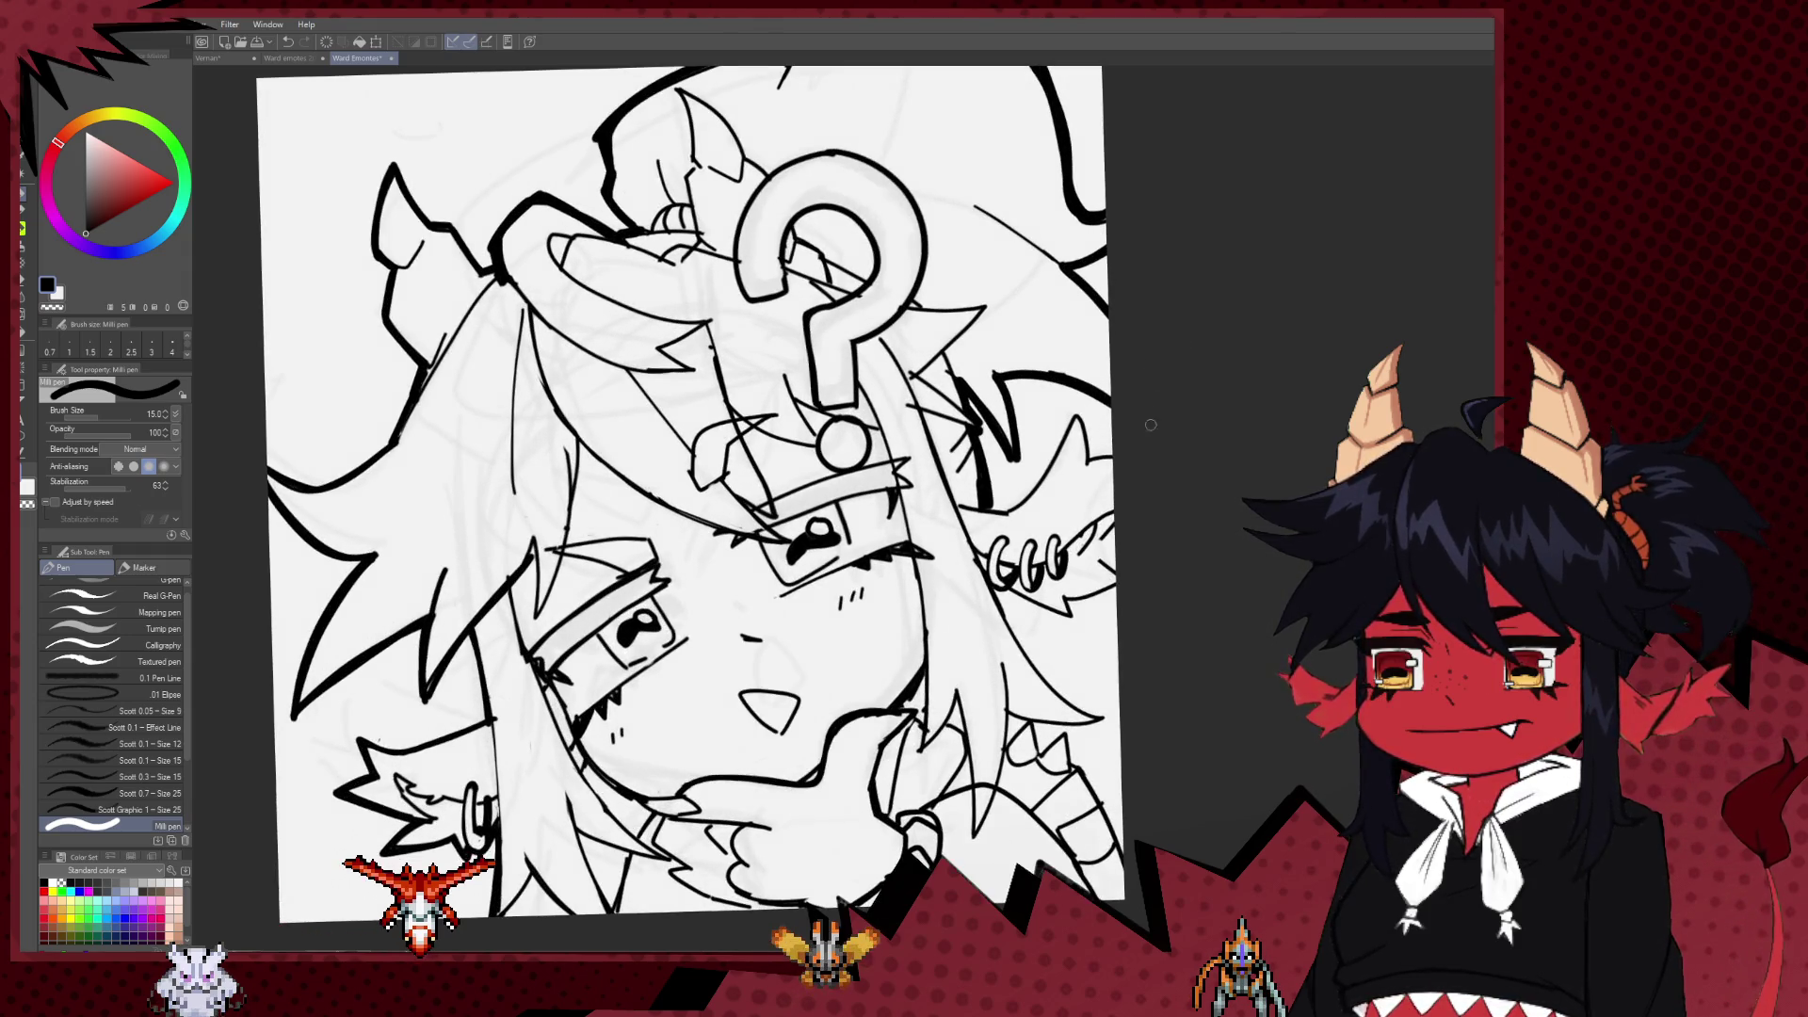
scroll(1151, 425, up, 3)
key(bracketleft)
key(bracketleft)
key(bracketleft)
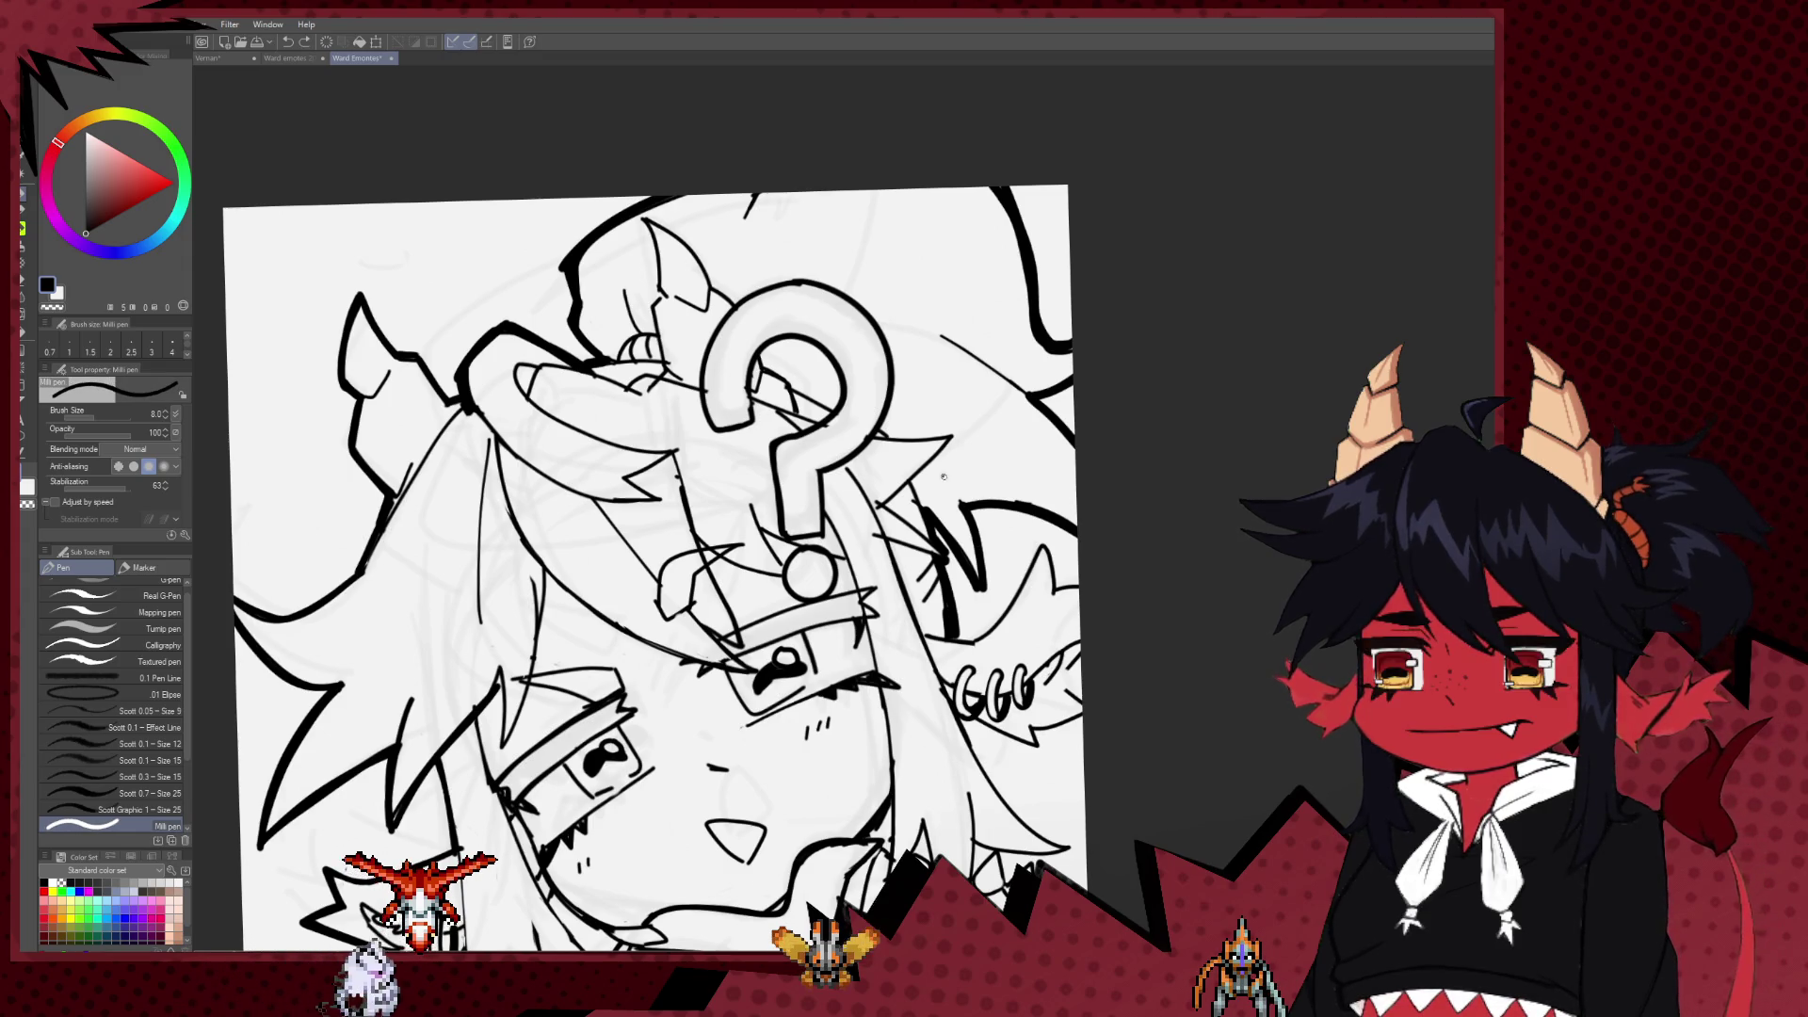
key(ctrl+z)
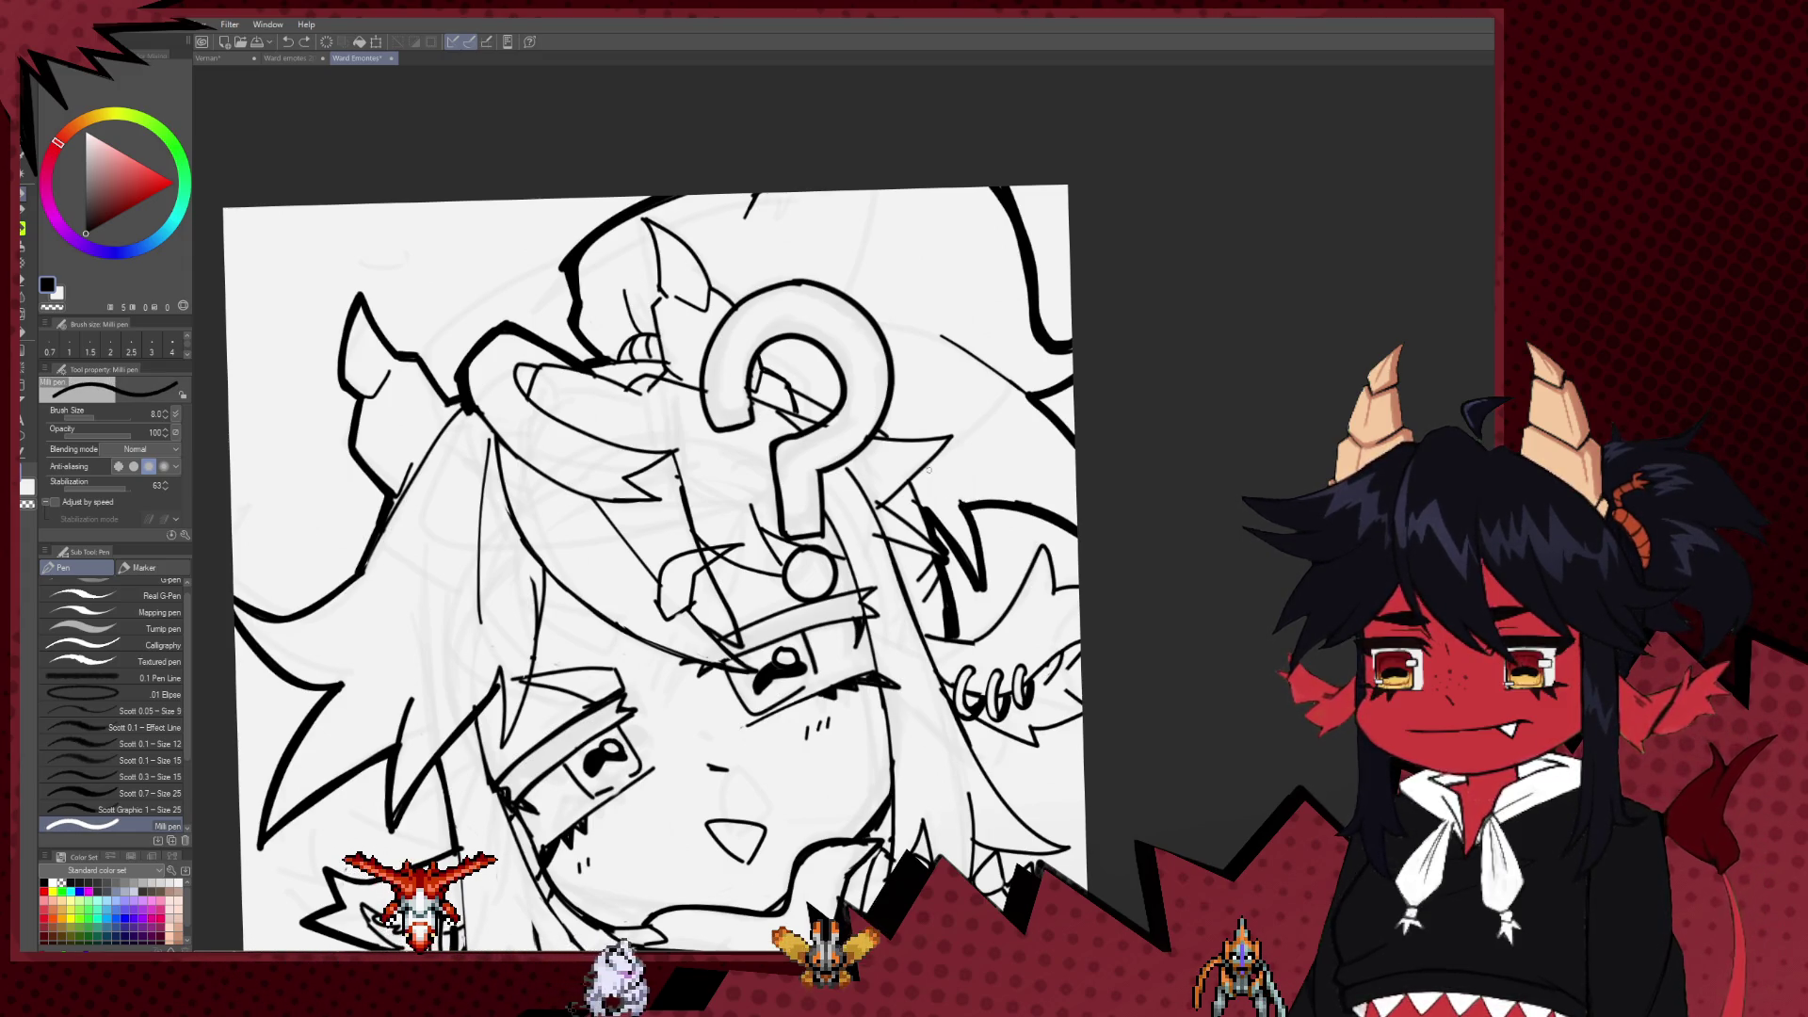
scroll(987, 536, down, 1)
key(bracketright)
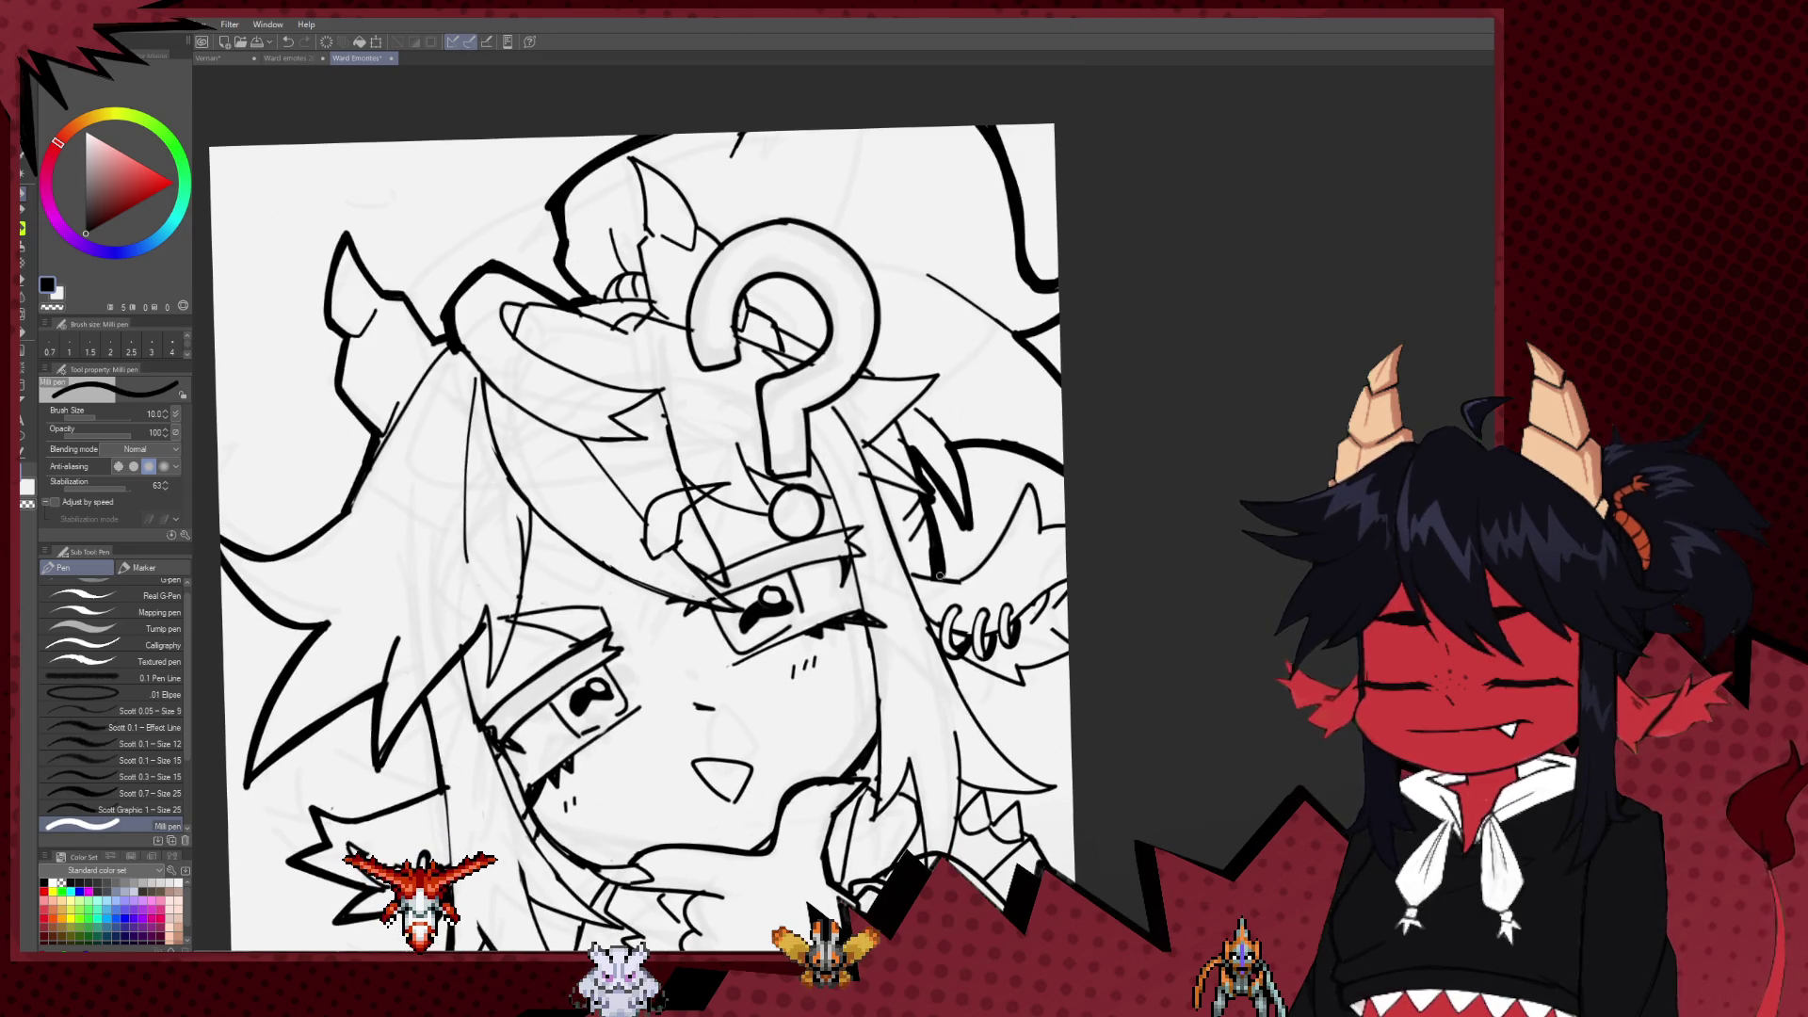
key(bracketright)
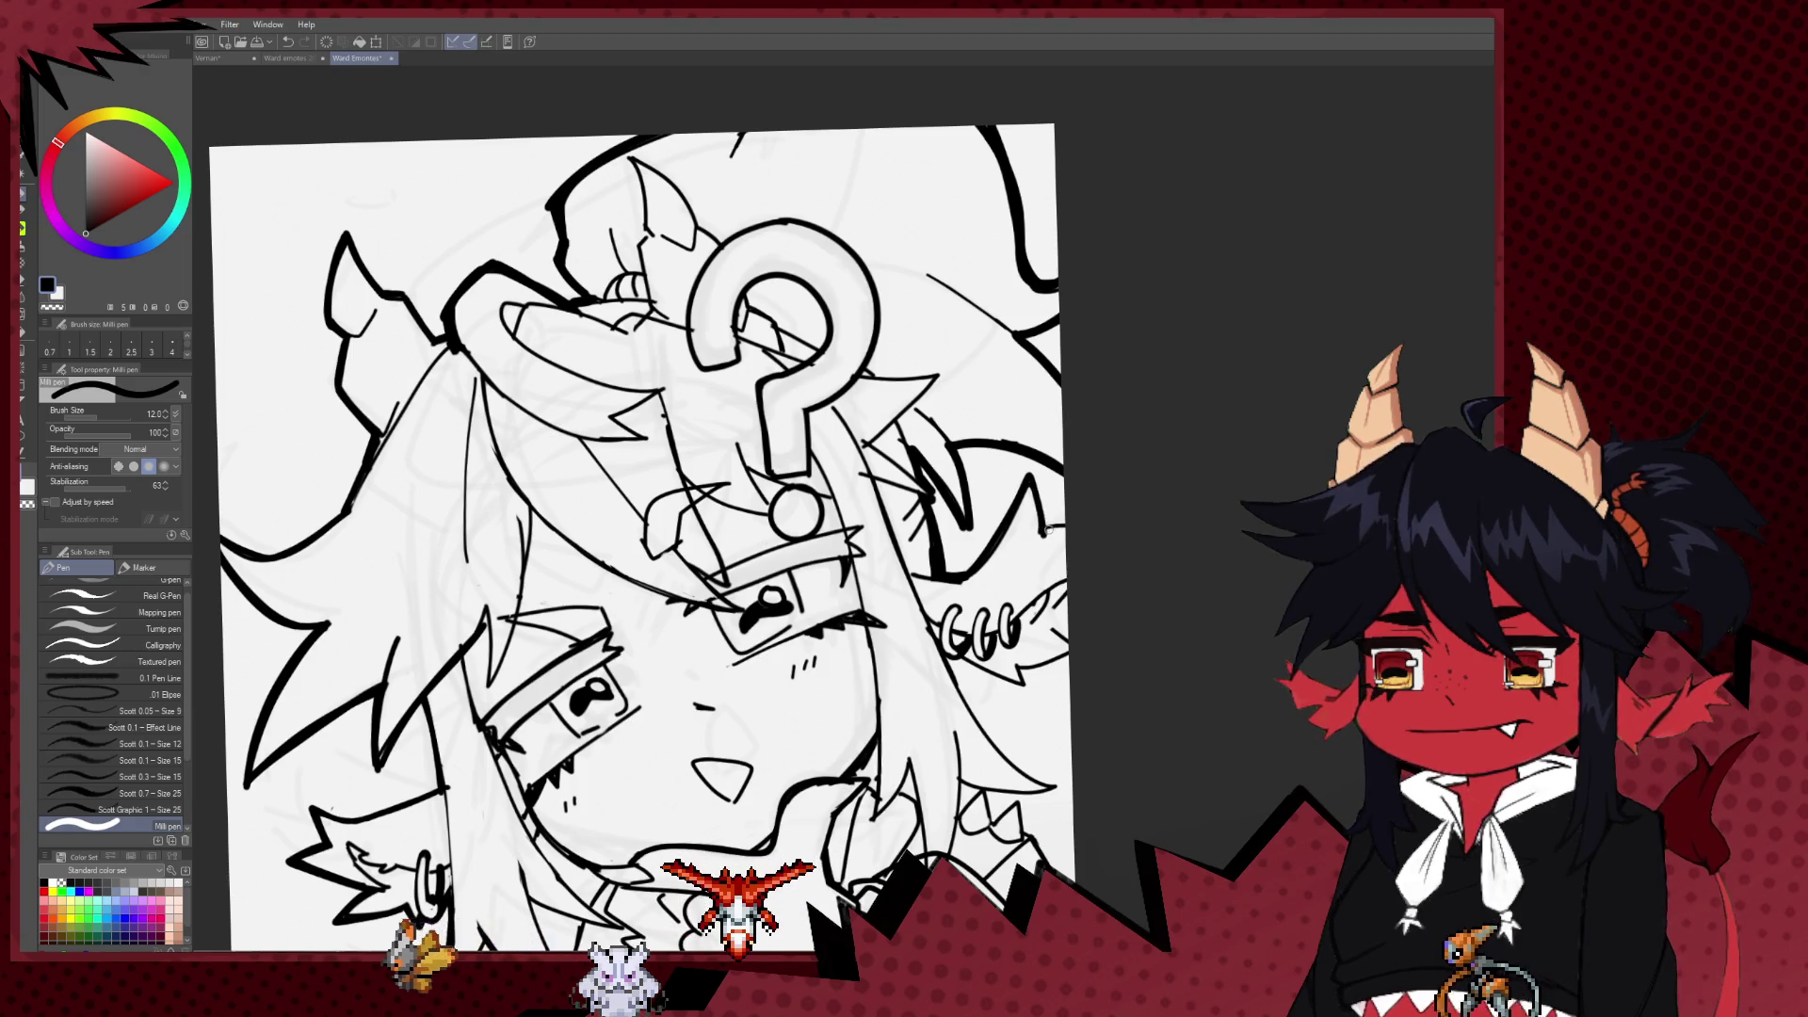
Step: Ink a short jaw line and a longer neck line beside the hand on the chin
scroll(1045, 534, down, 2)
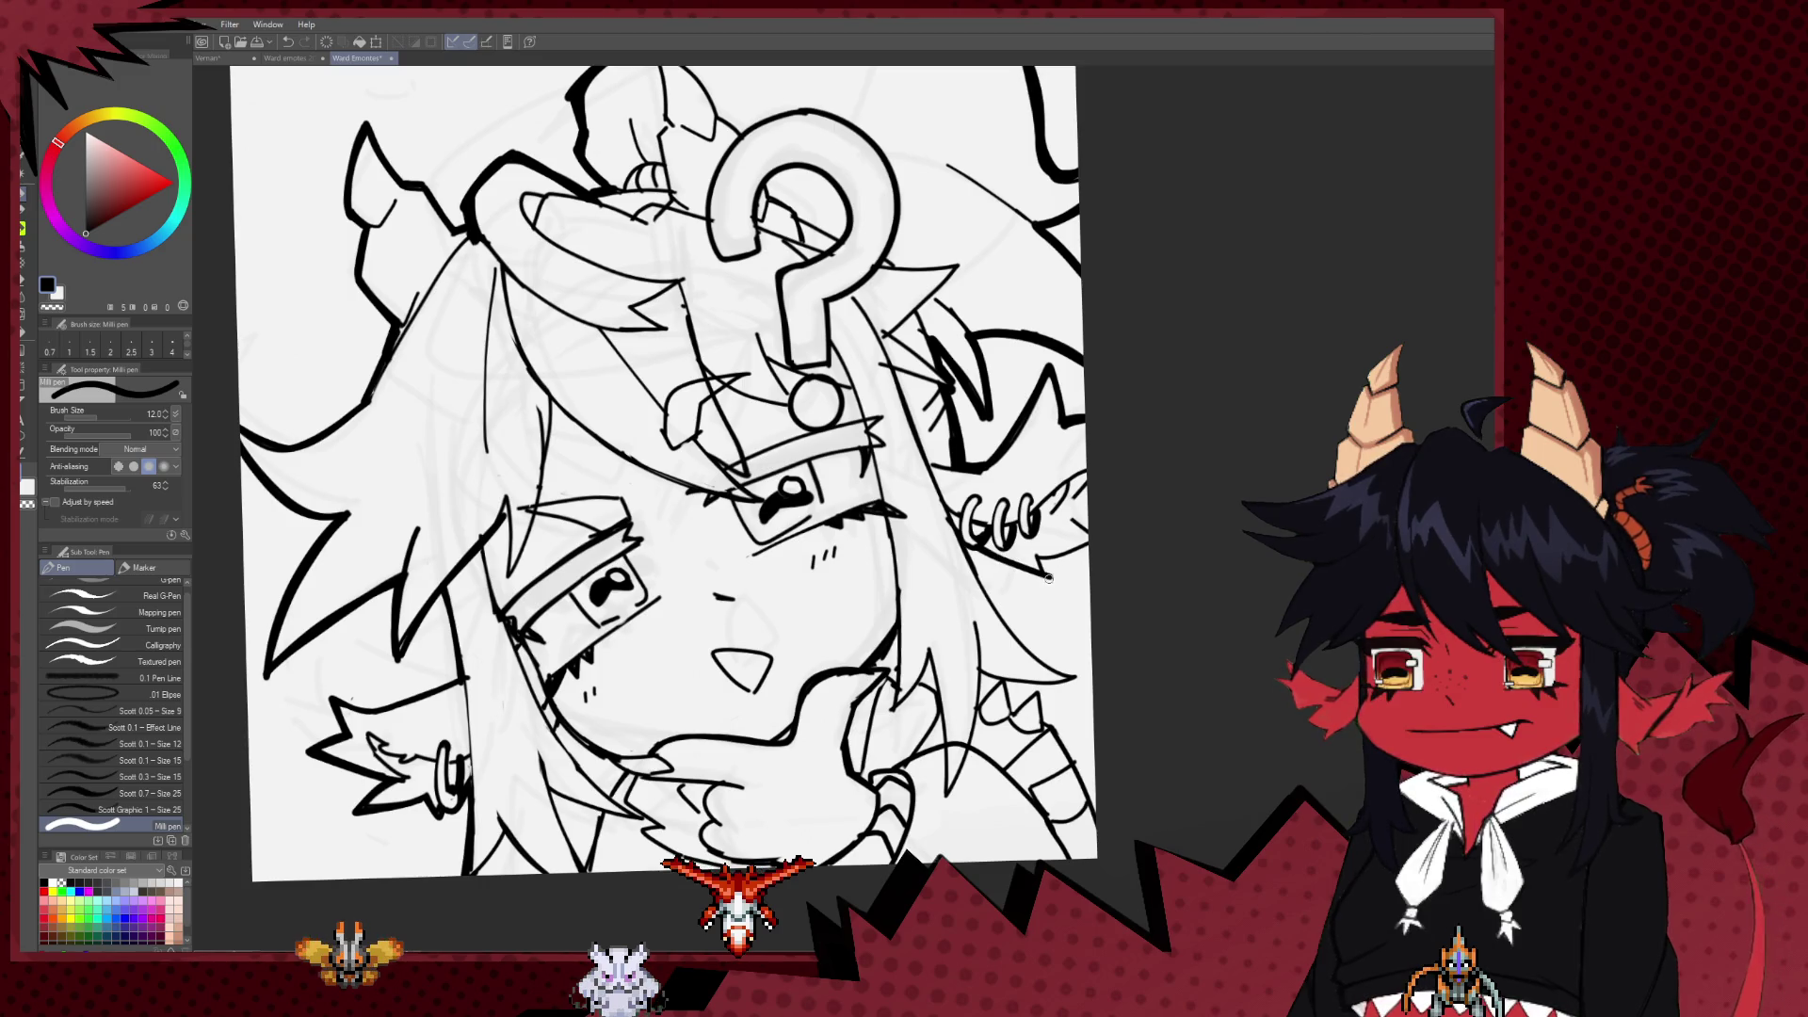
scroll(1090, 547, down, 1)
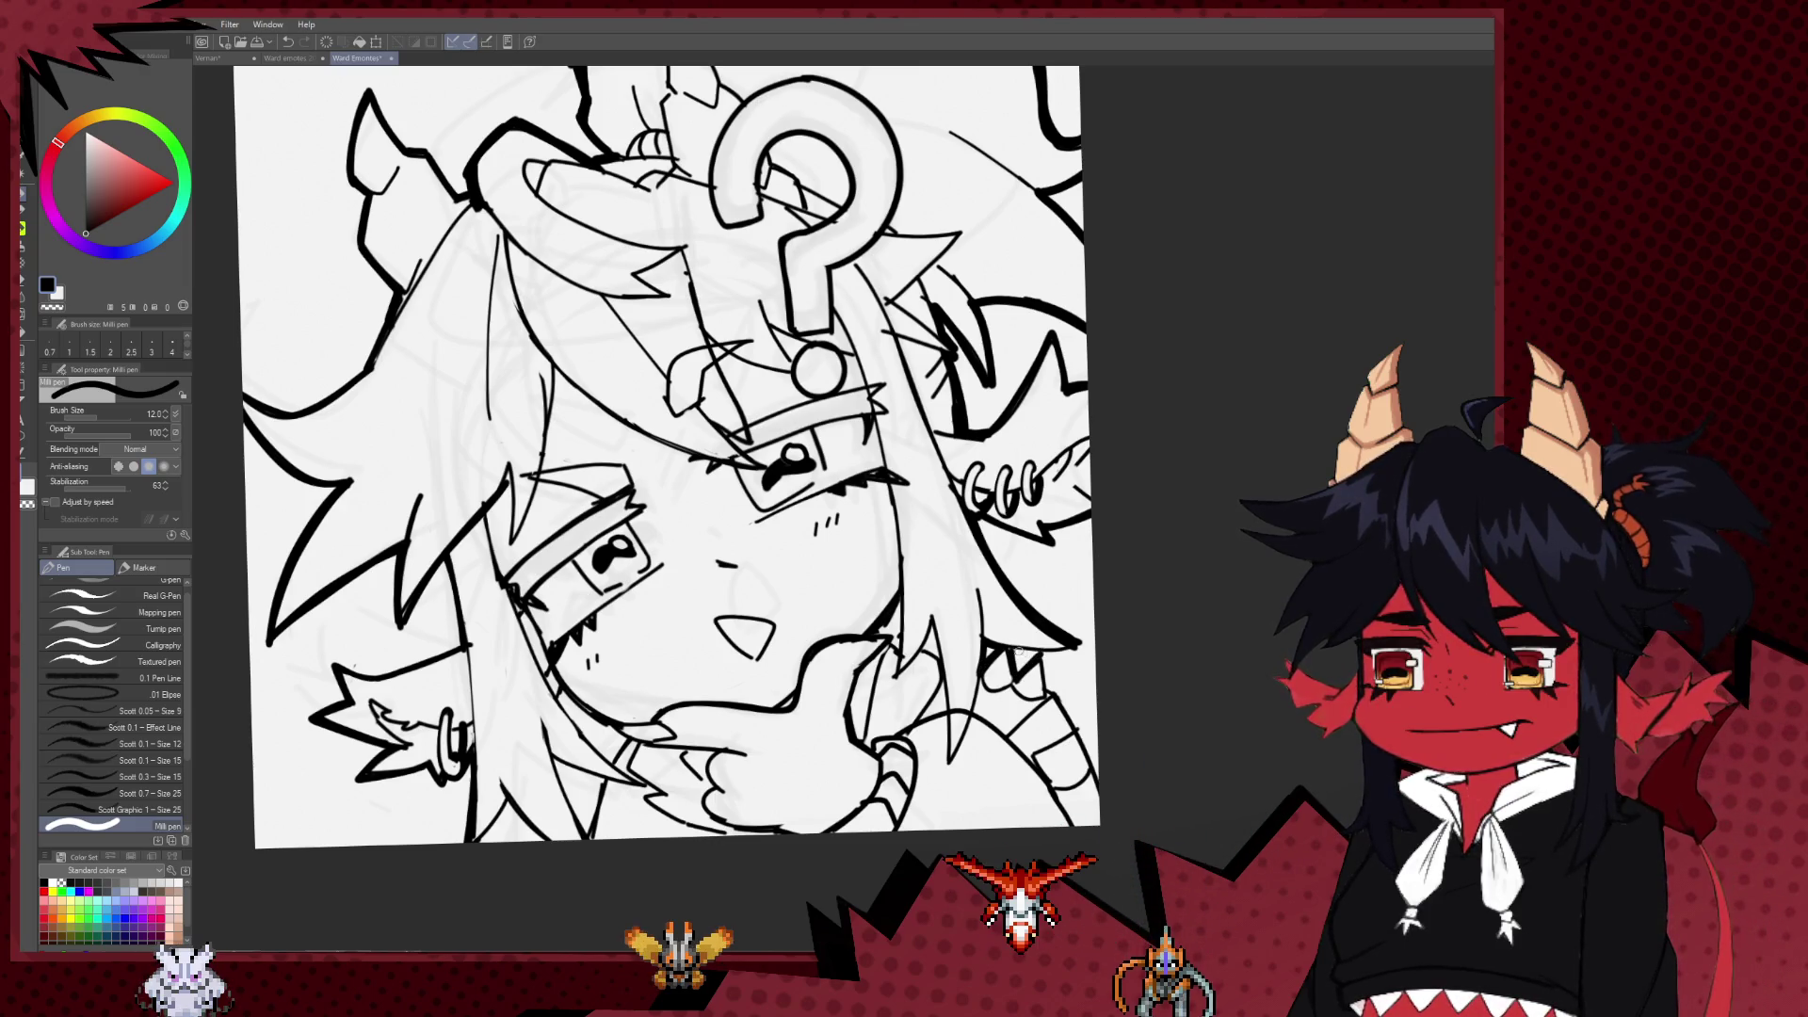
scroll(1075, 651, down, 2)
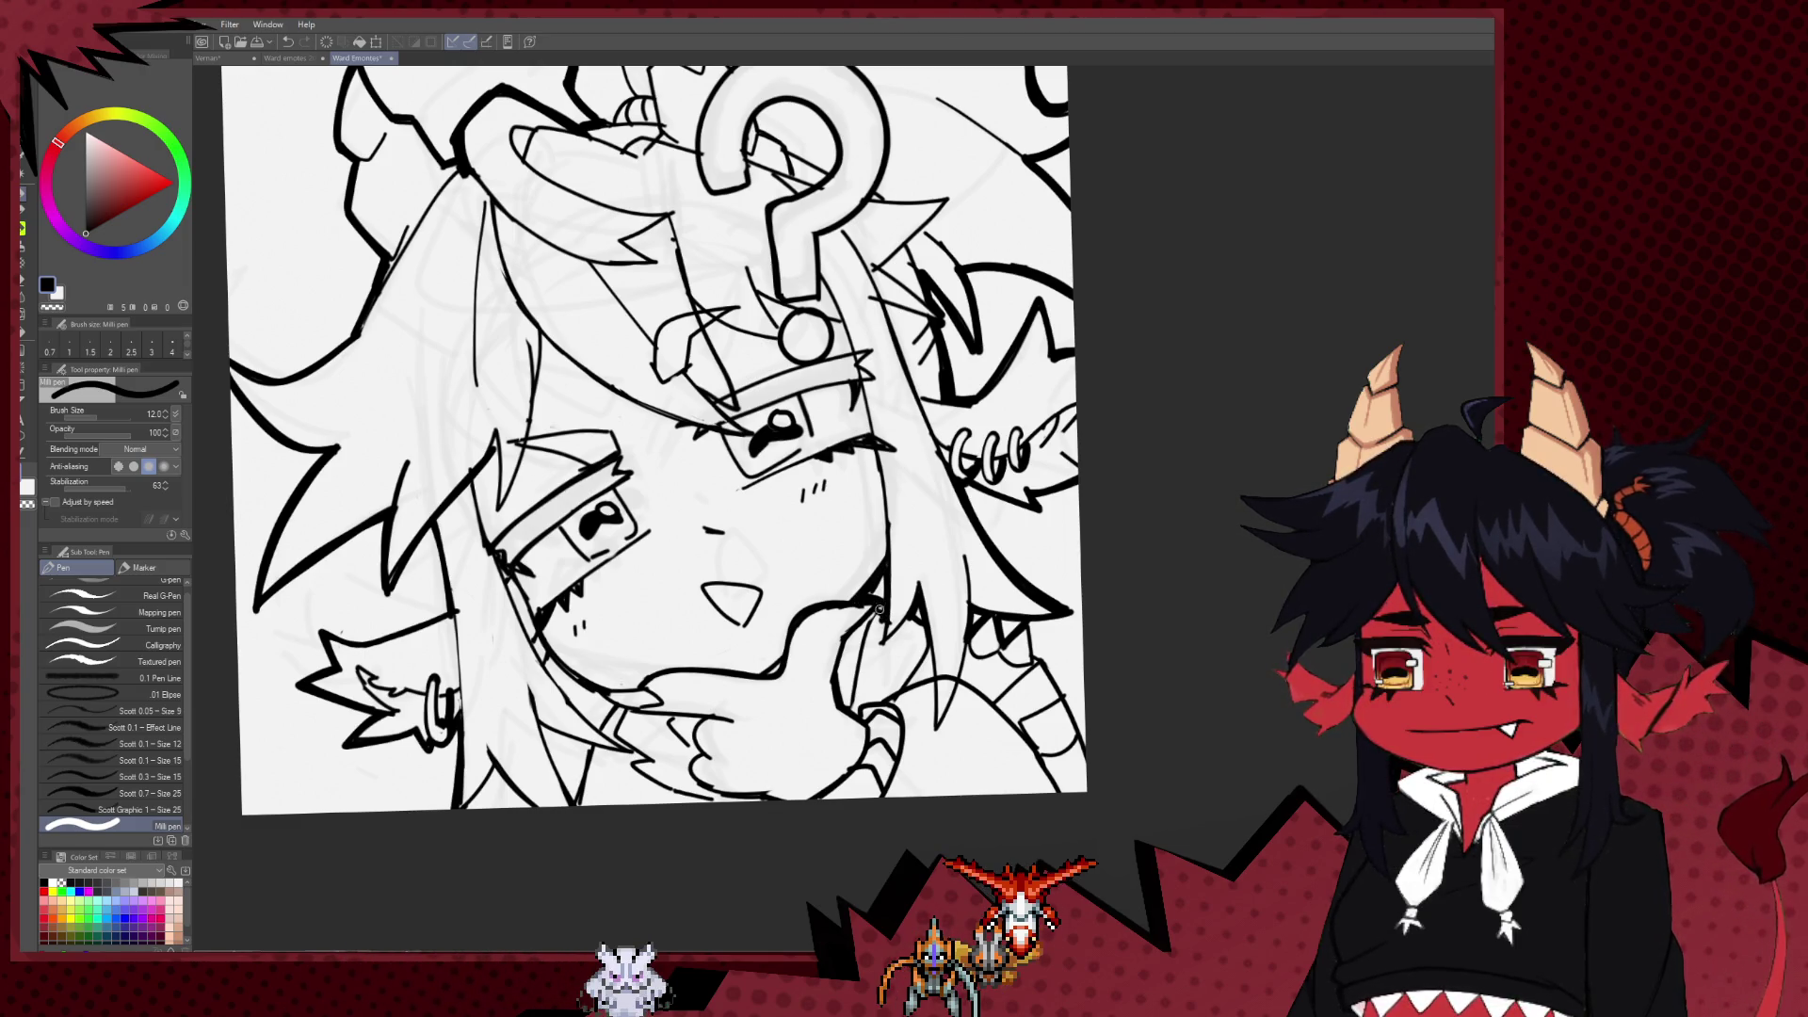
scroll(974, 576, down, 2)
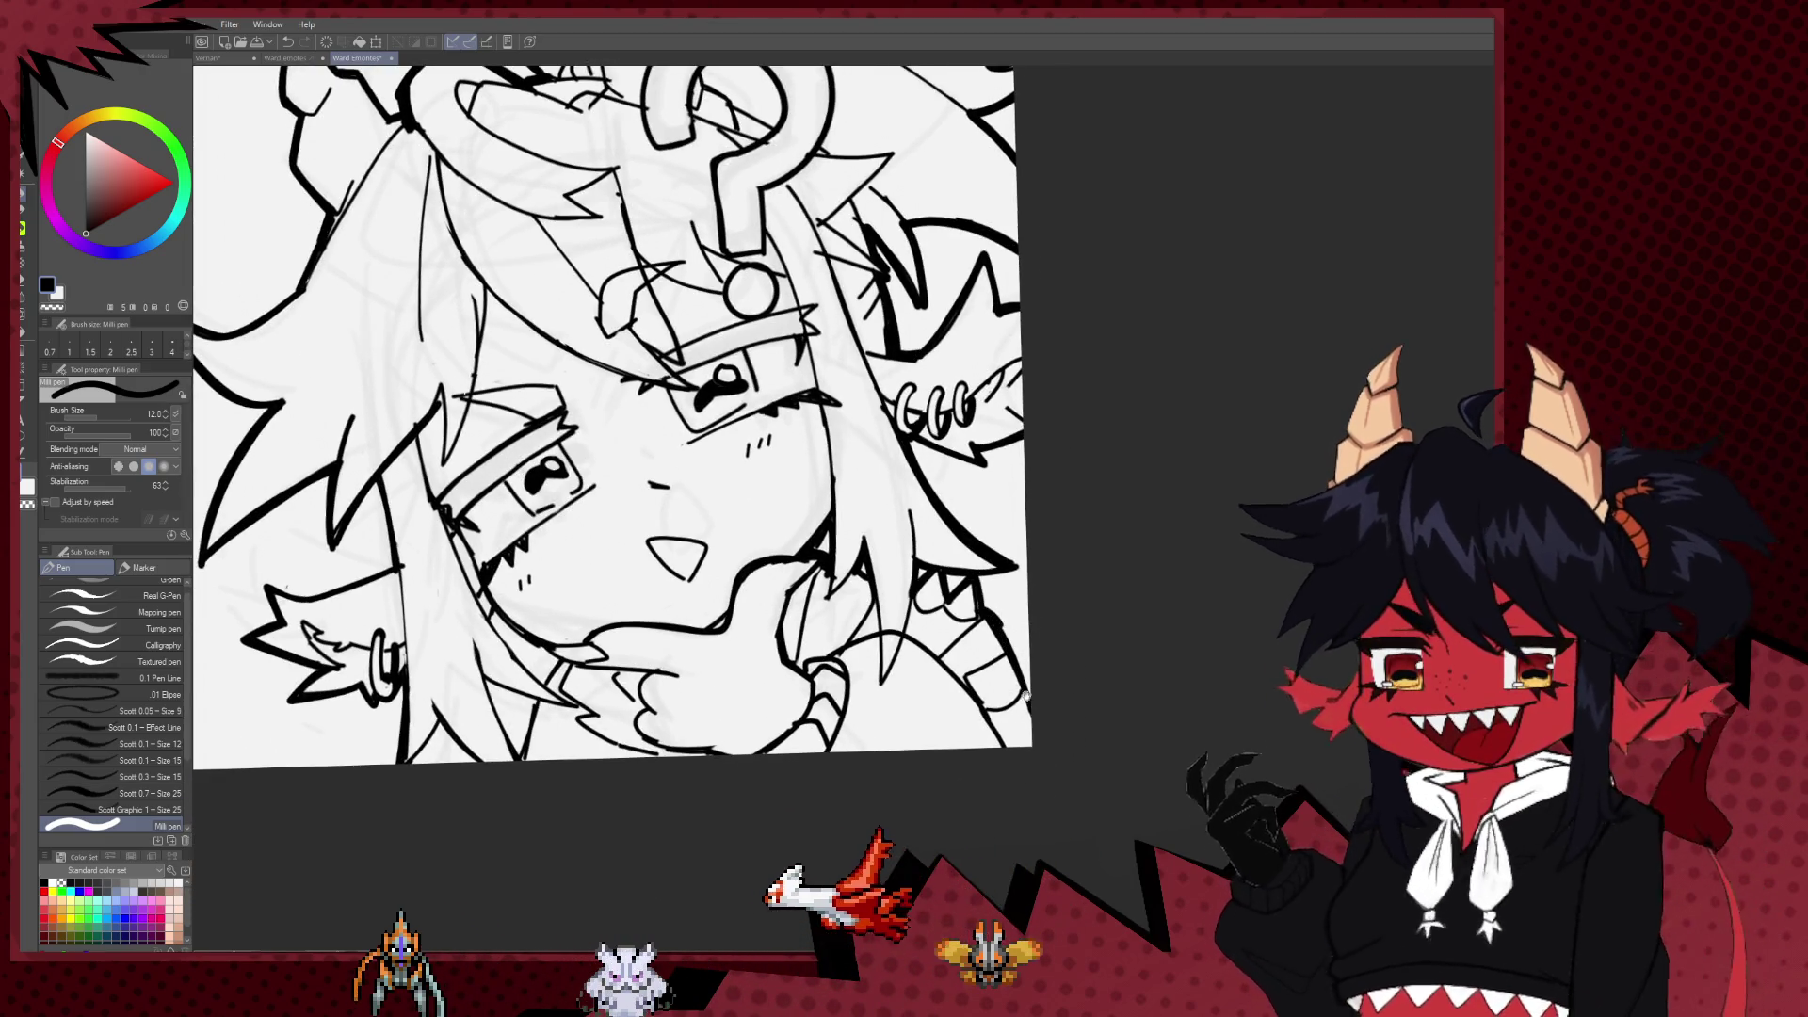
scroll(1024, 695, up, 2)
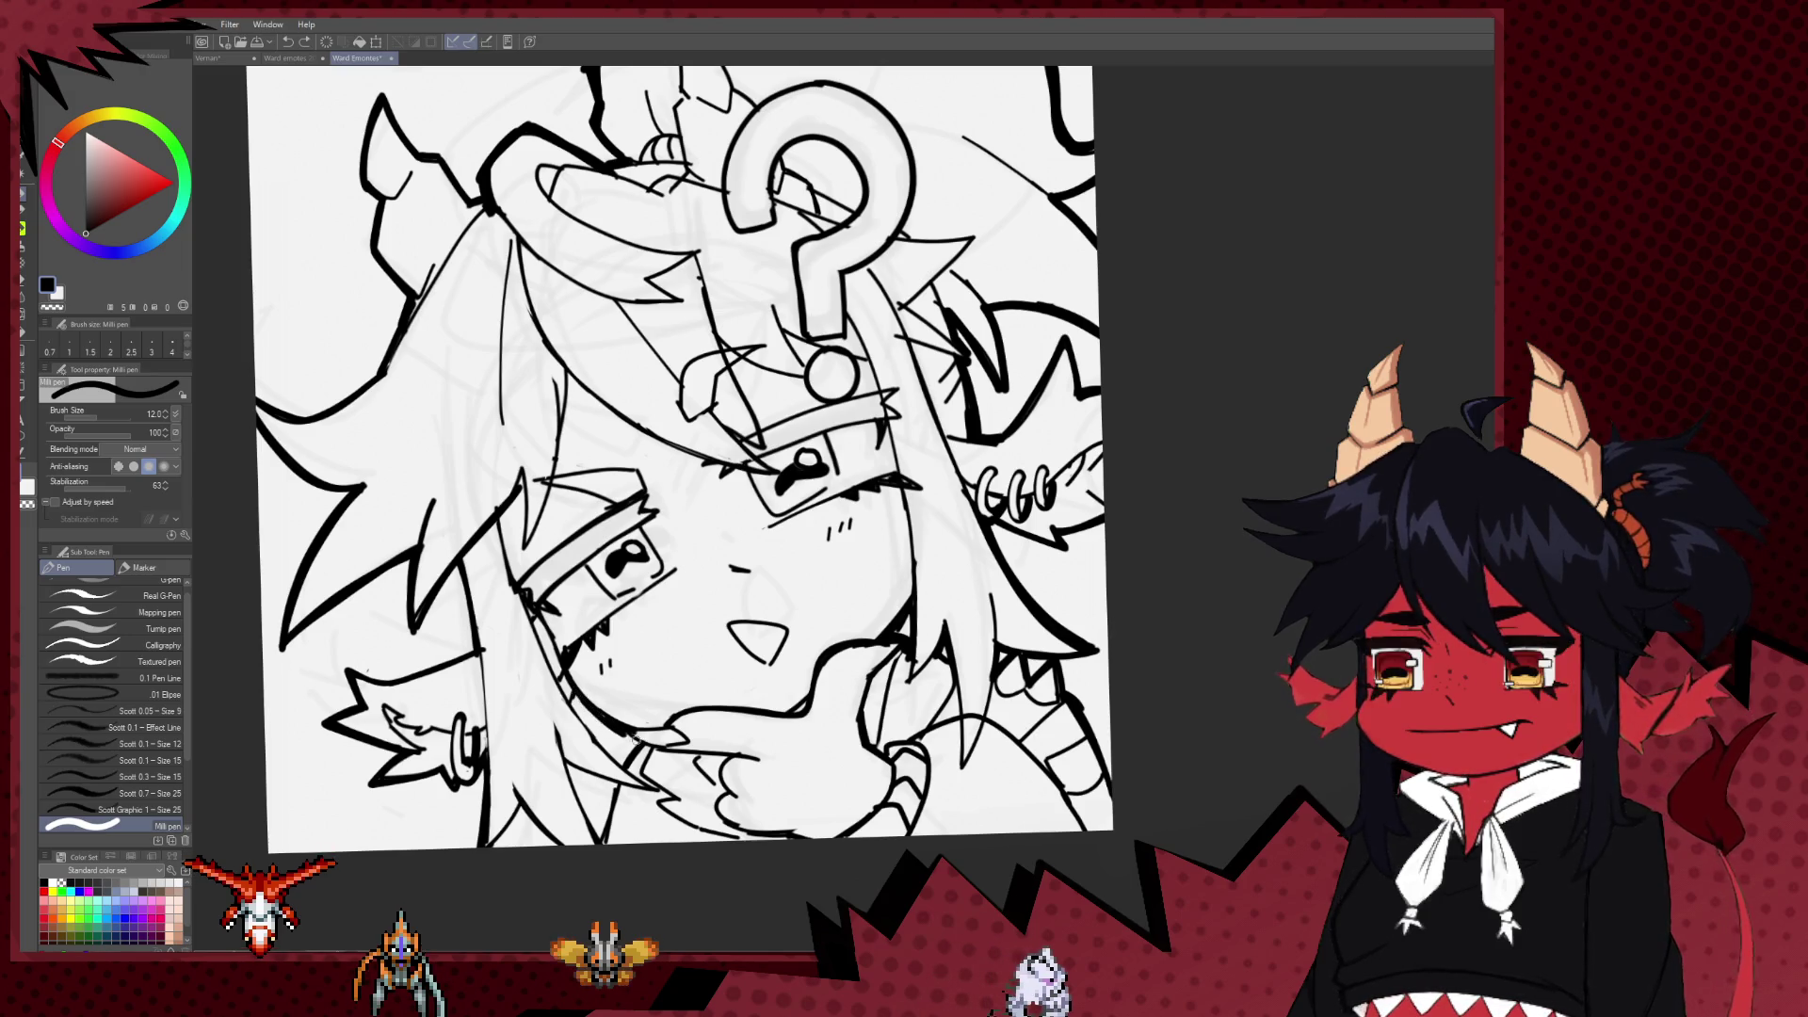
drag(570, 702, 610, 744)
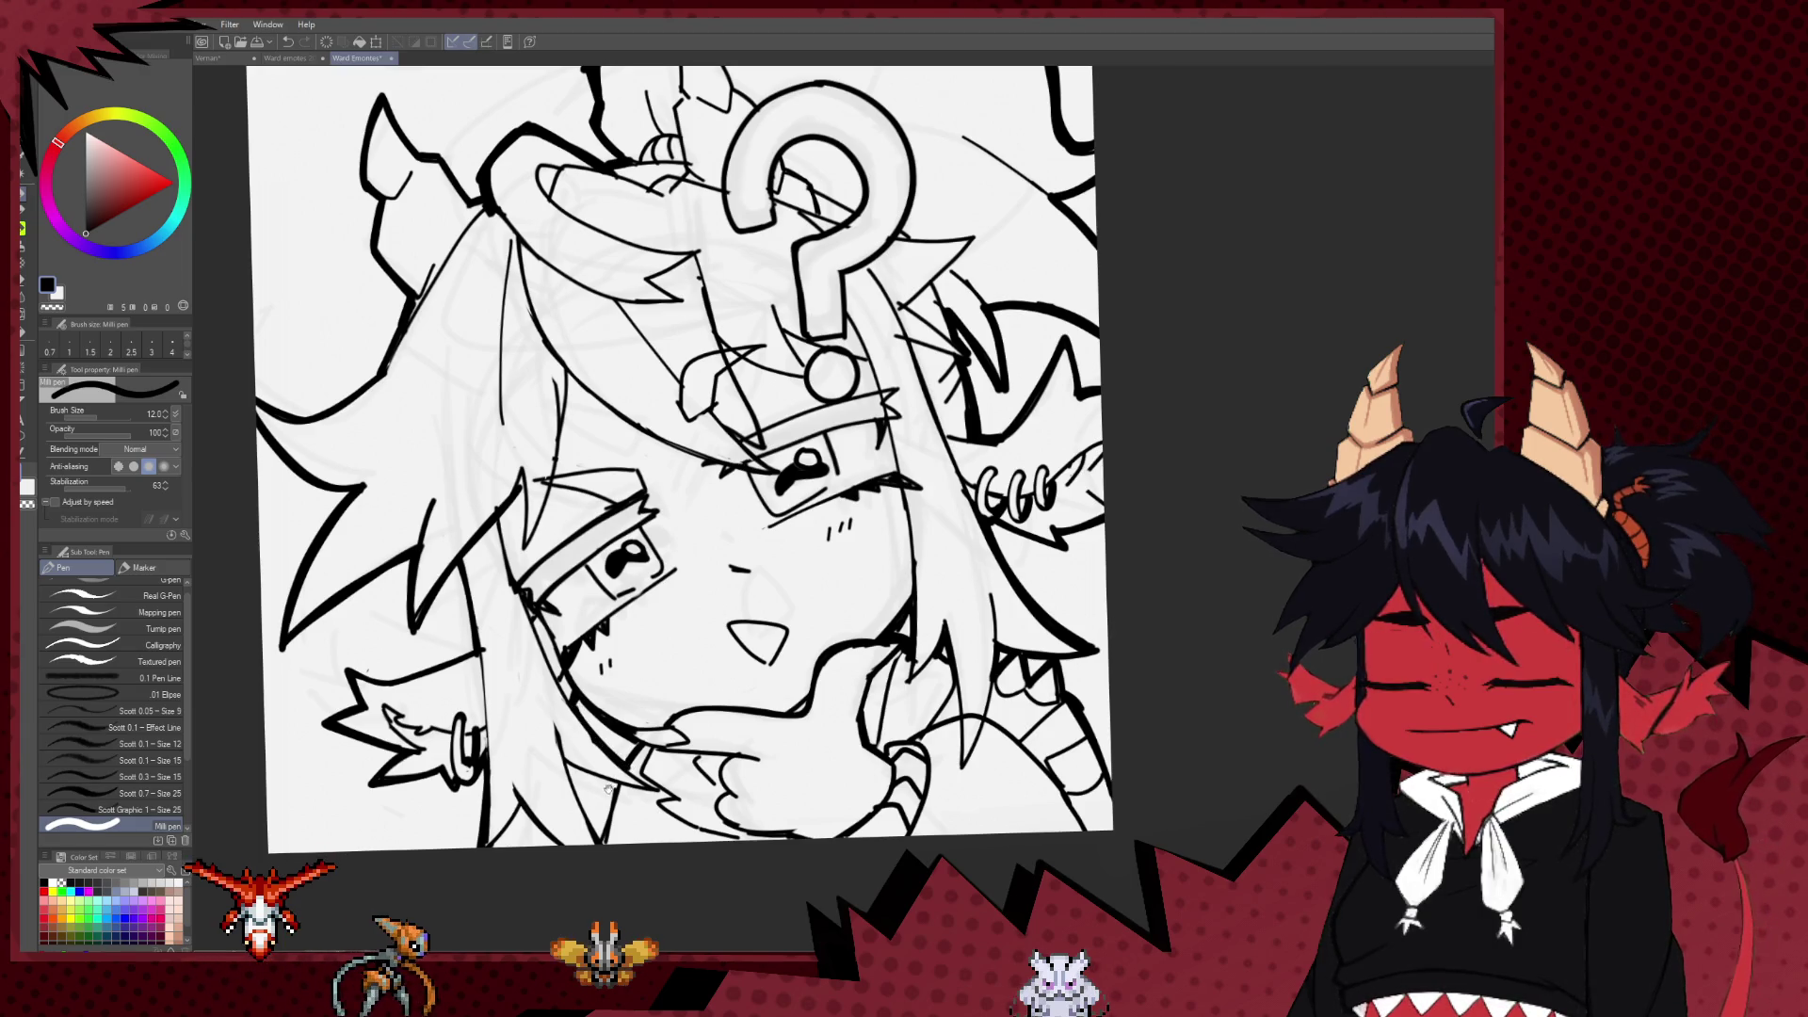
scroll(607, 789, down, 1)
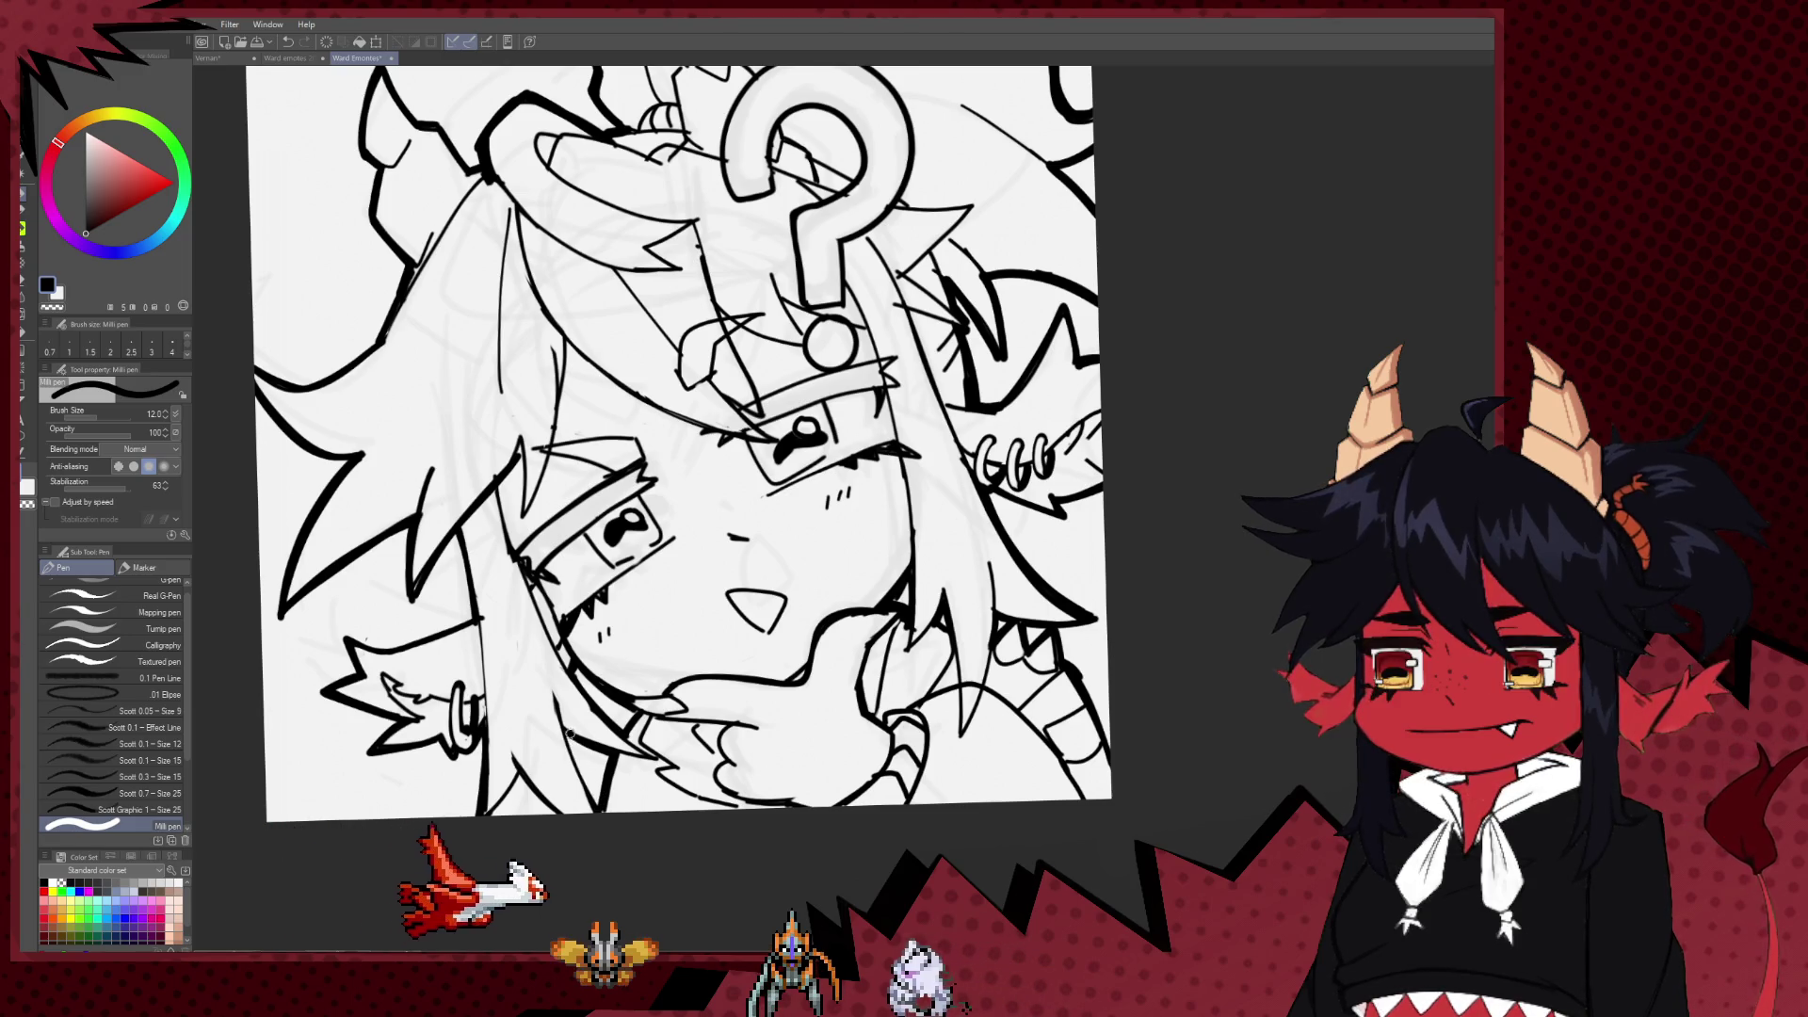
mouse_move(561, 727)
mouse_down()
mouse_move(598, 806)
mouse_move(646, 759)
mouse_up()
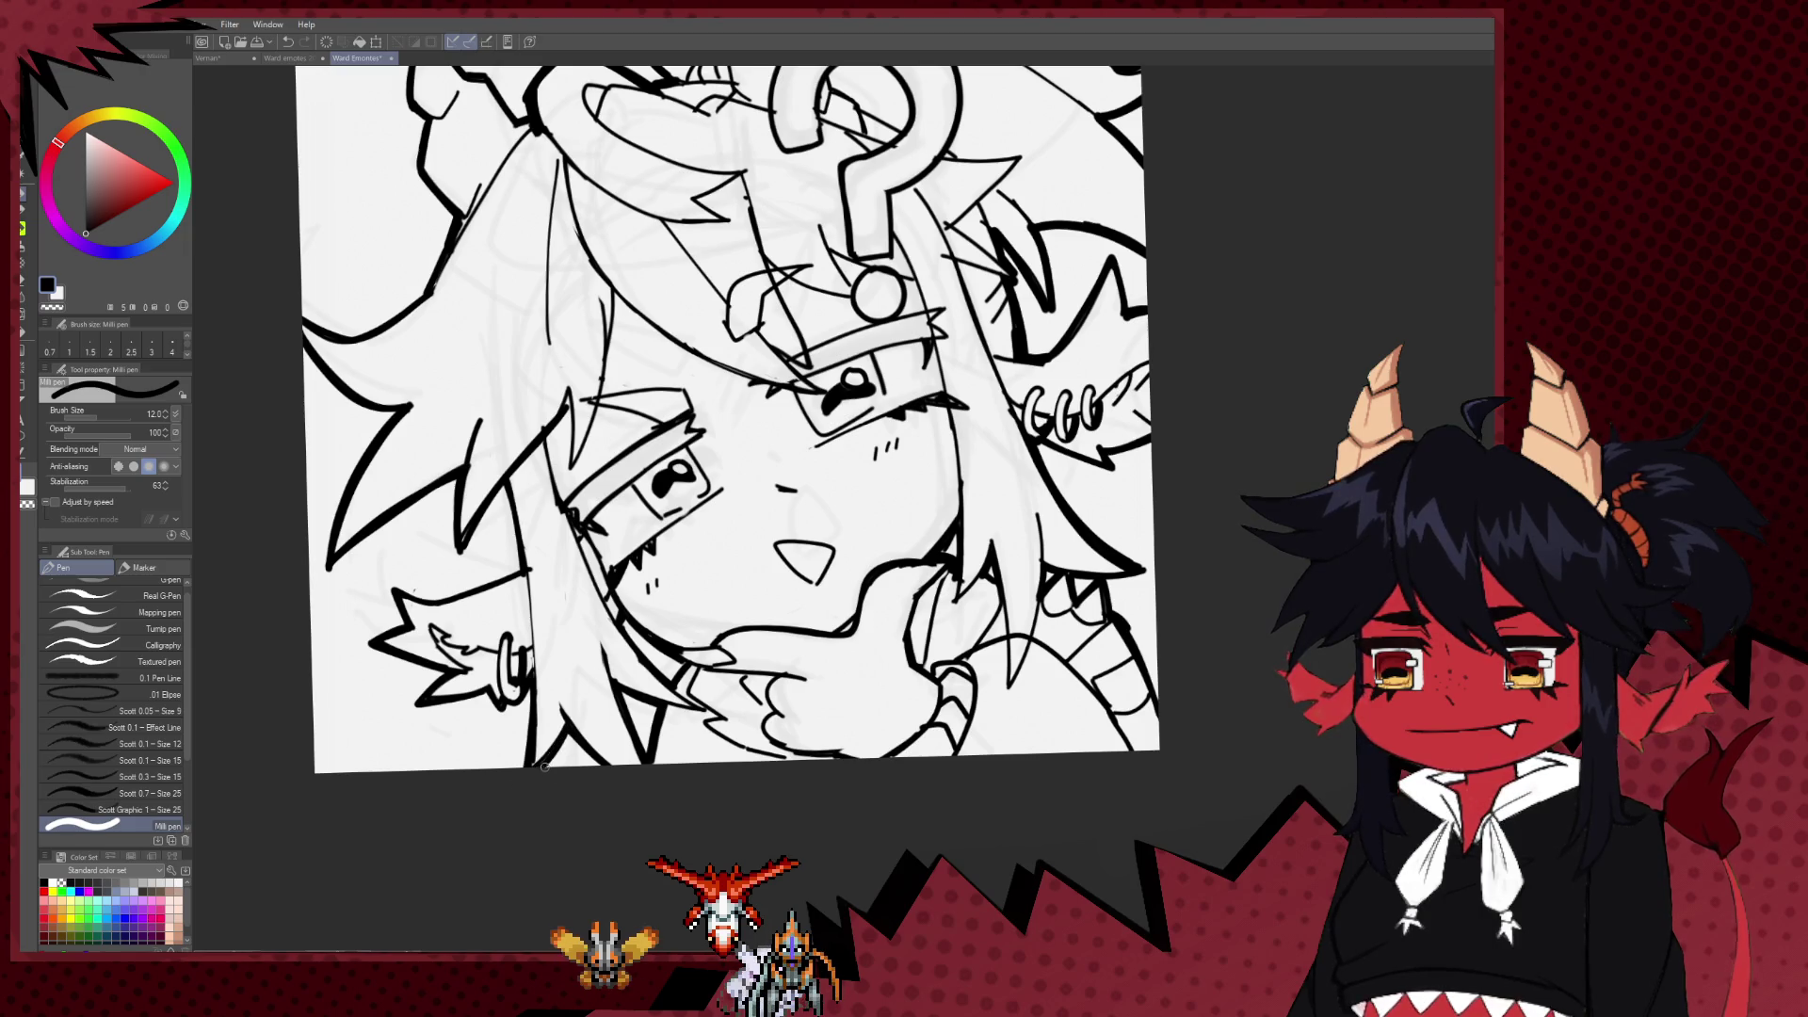
mouse_move(872, 604)
mouse_down()
mouse_move(672, 728)
mouse_move(780, 555)
mouse_move(785, 637)
mouse_up()
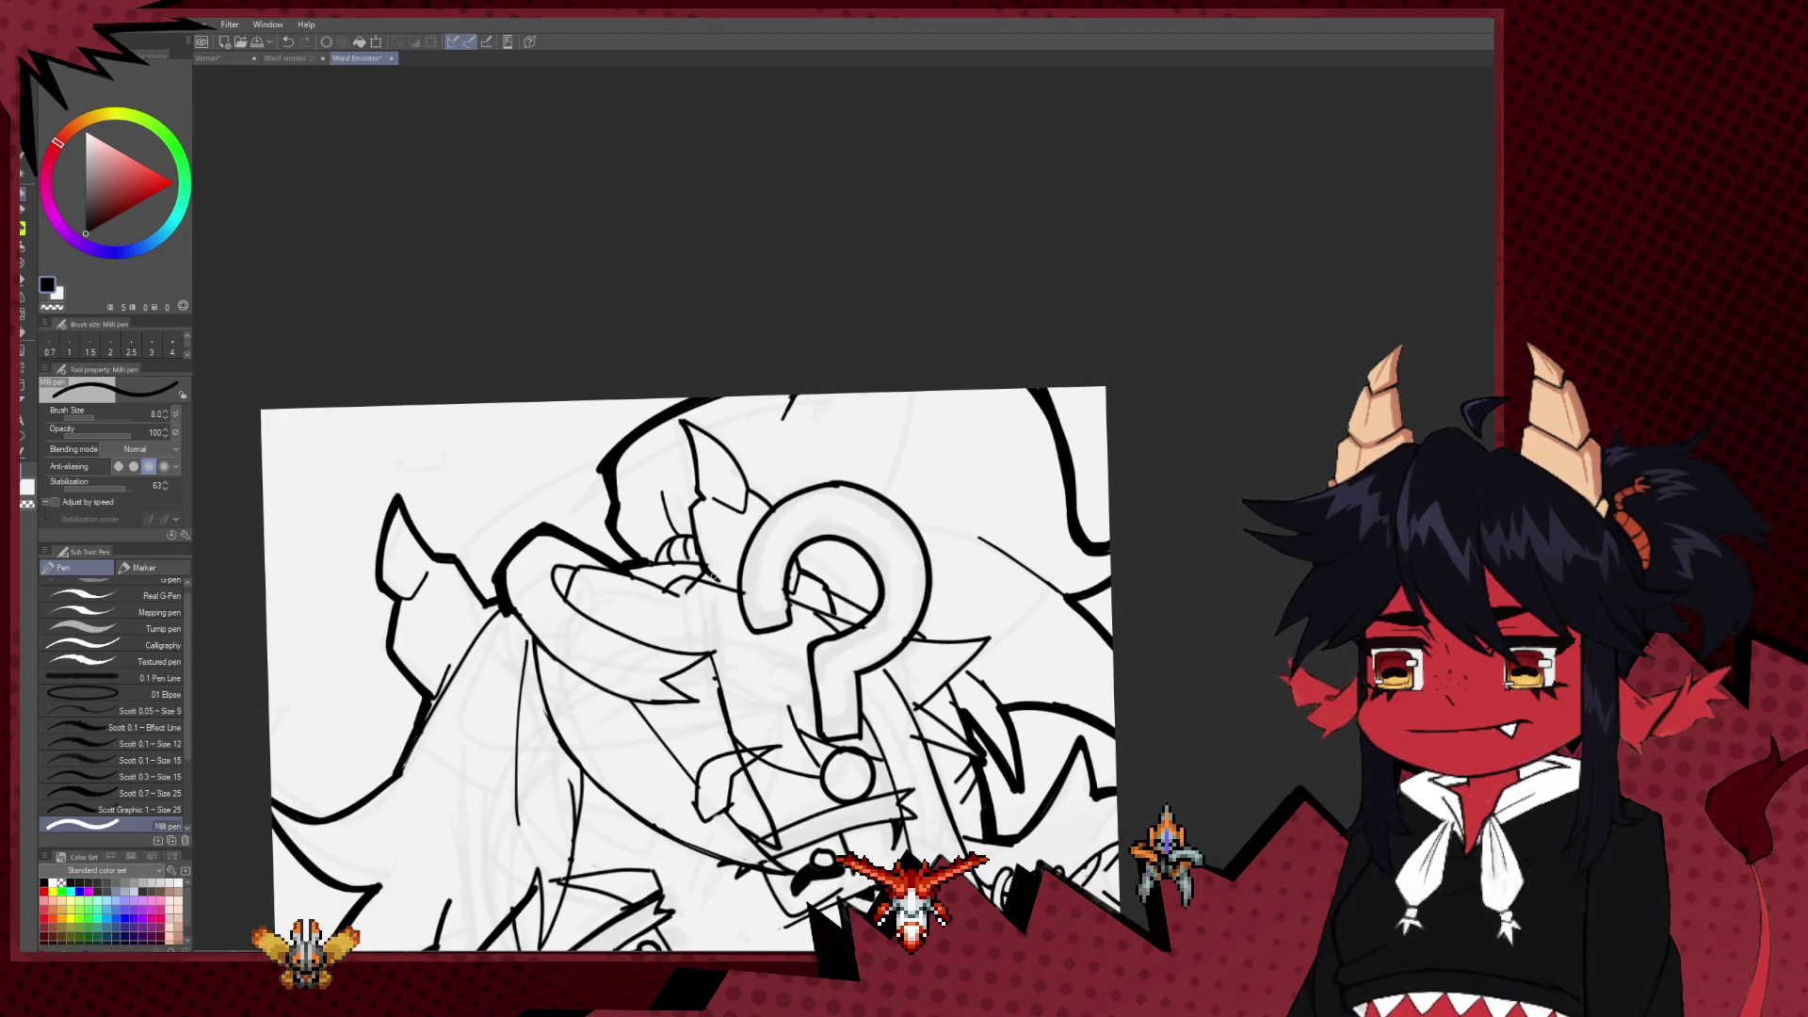
Step: Undo and then restore the last stroke, and frame the whole face in view
key(ctrl+z)
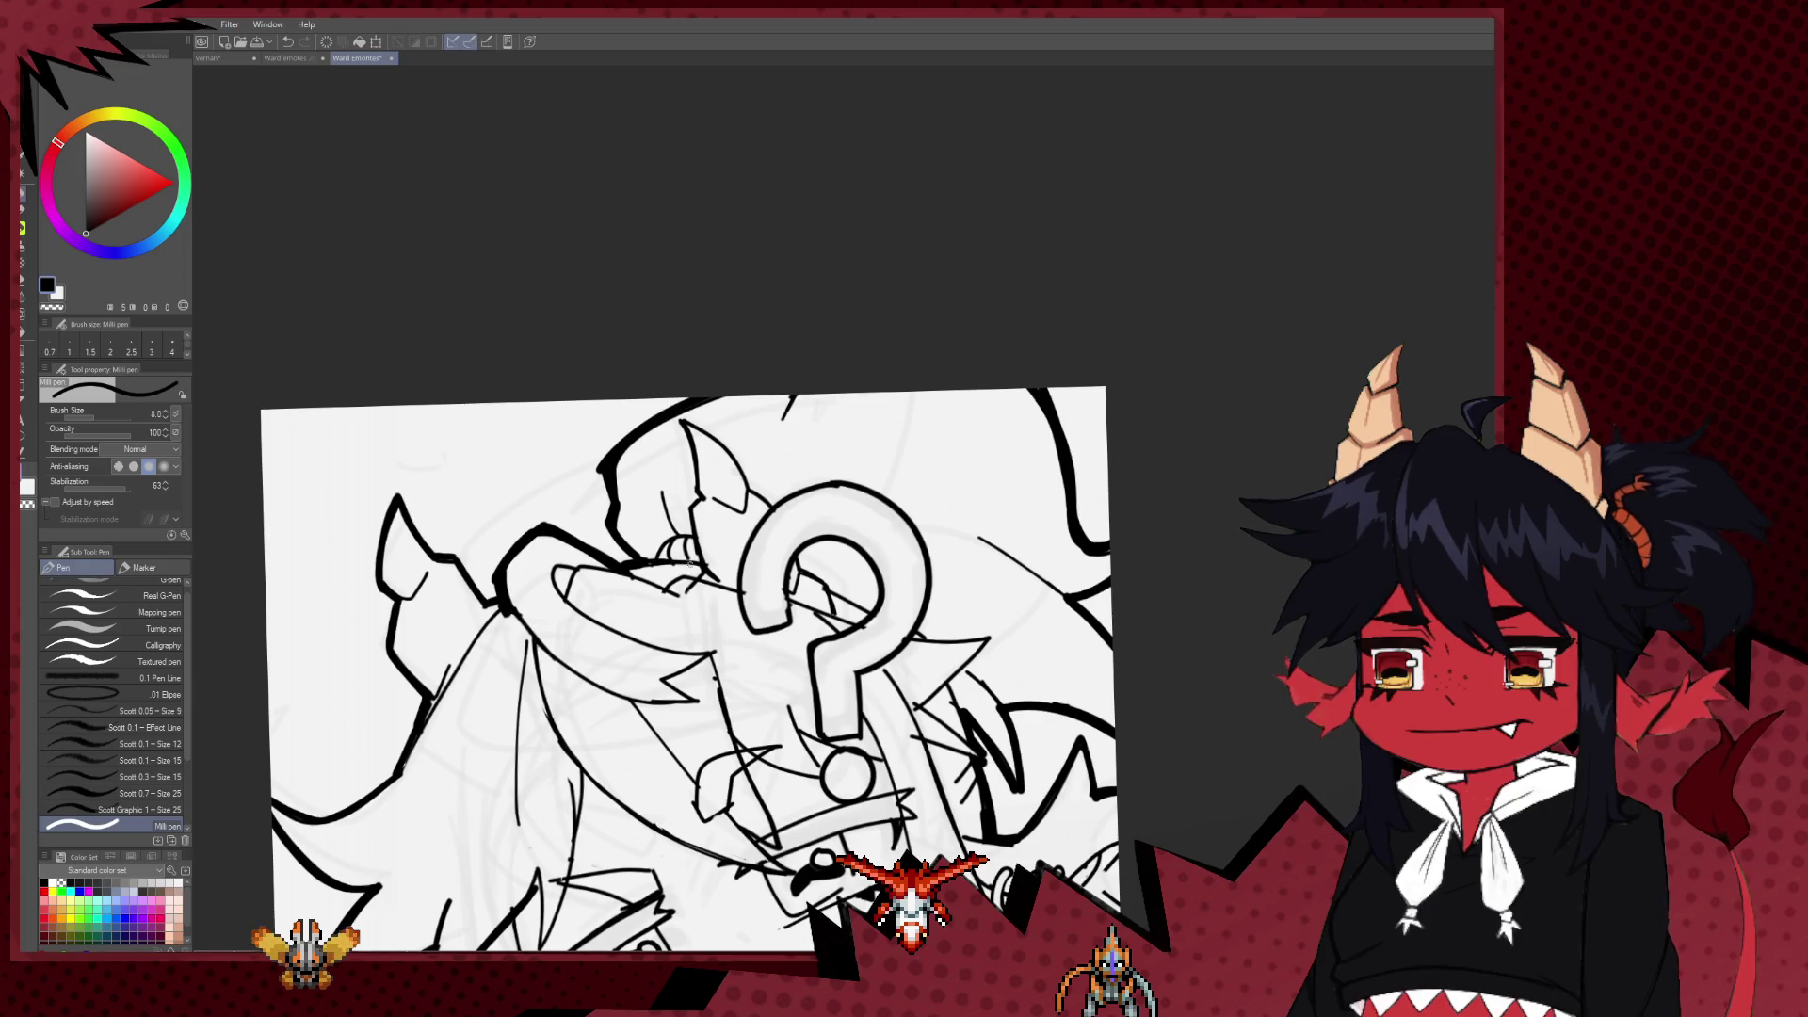
key(ctrl+y)
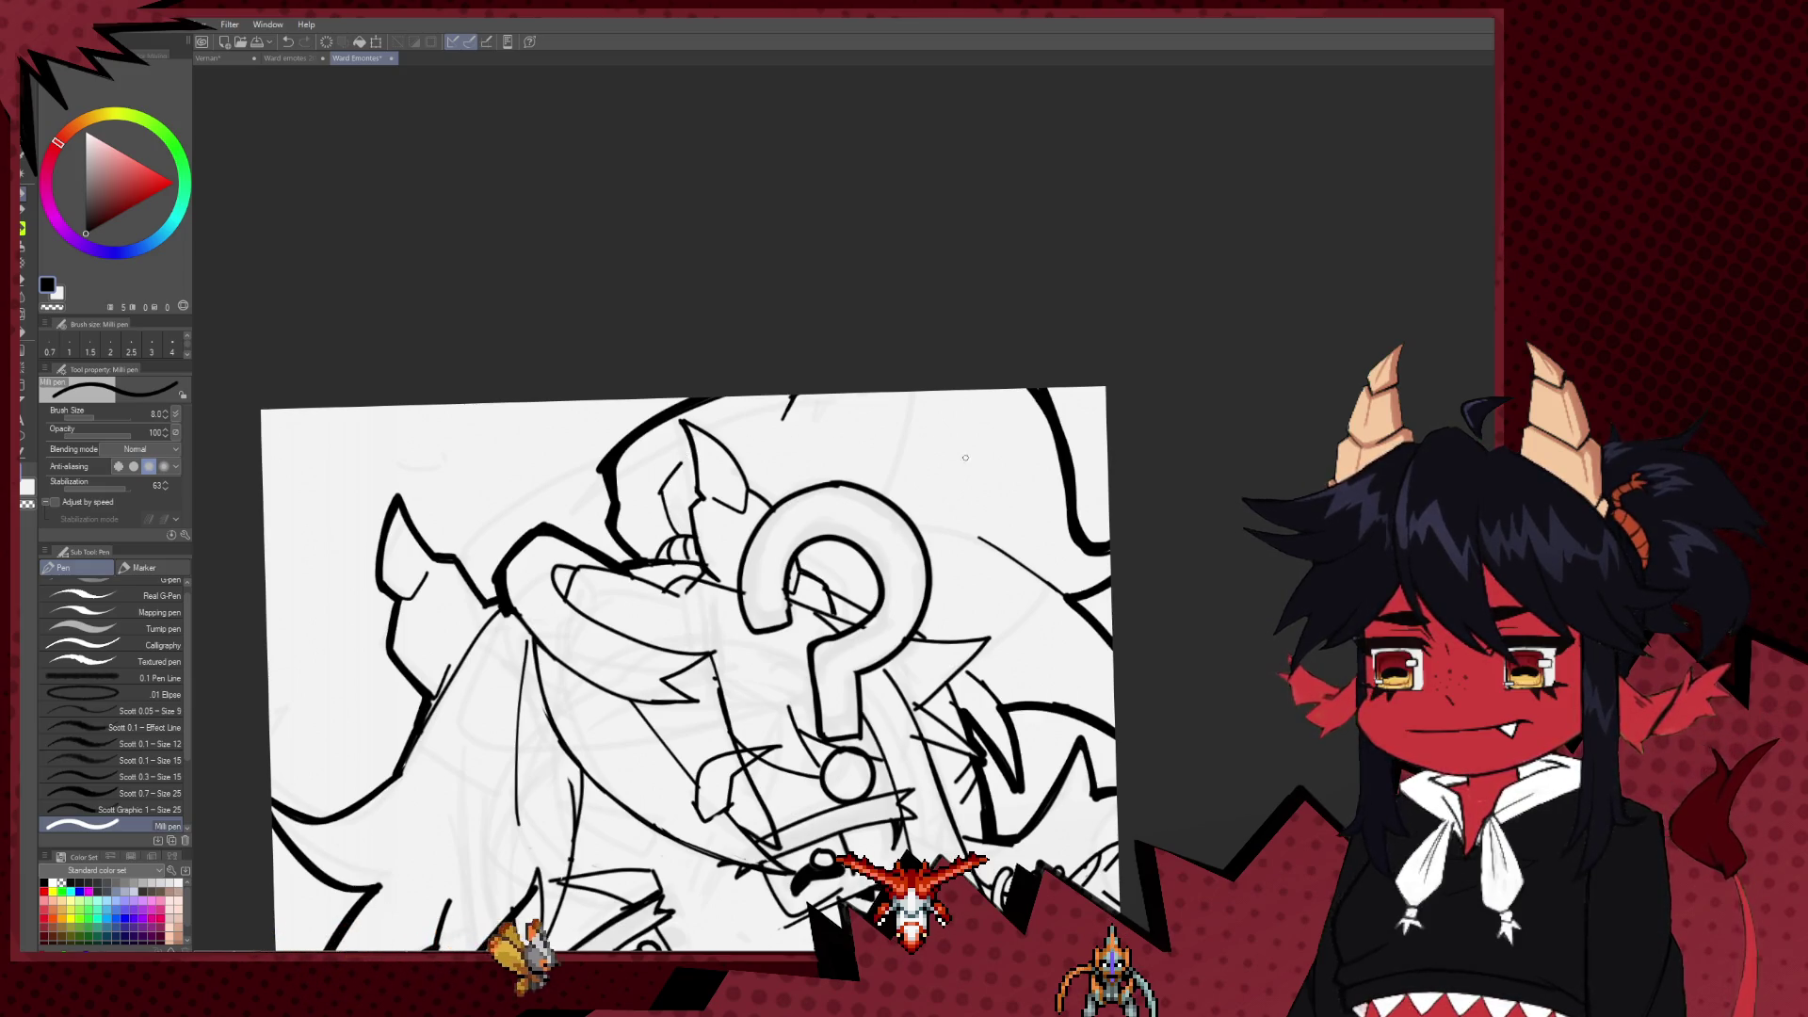
drag(966, 458, 871, 438)
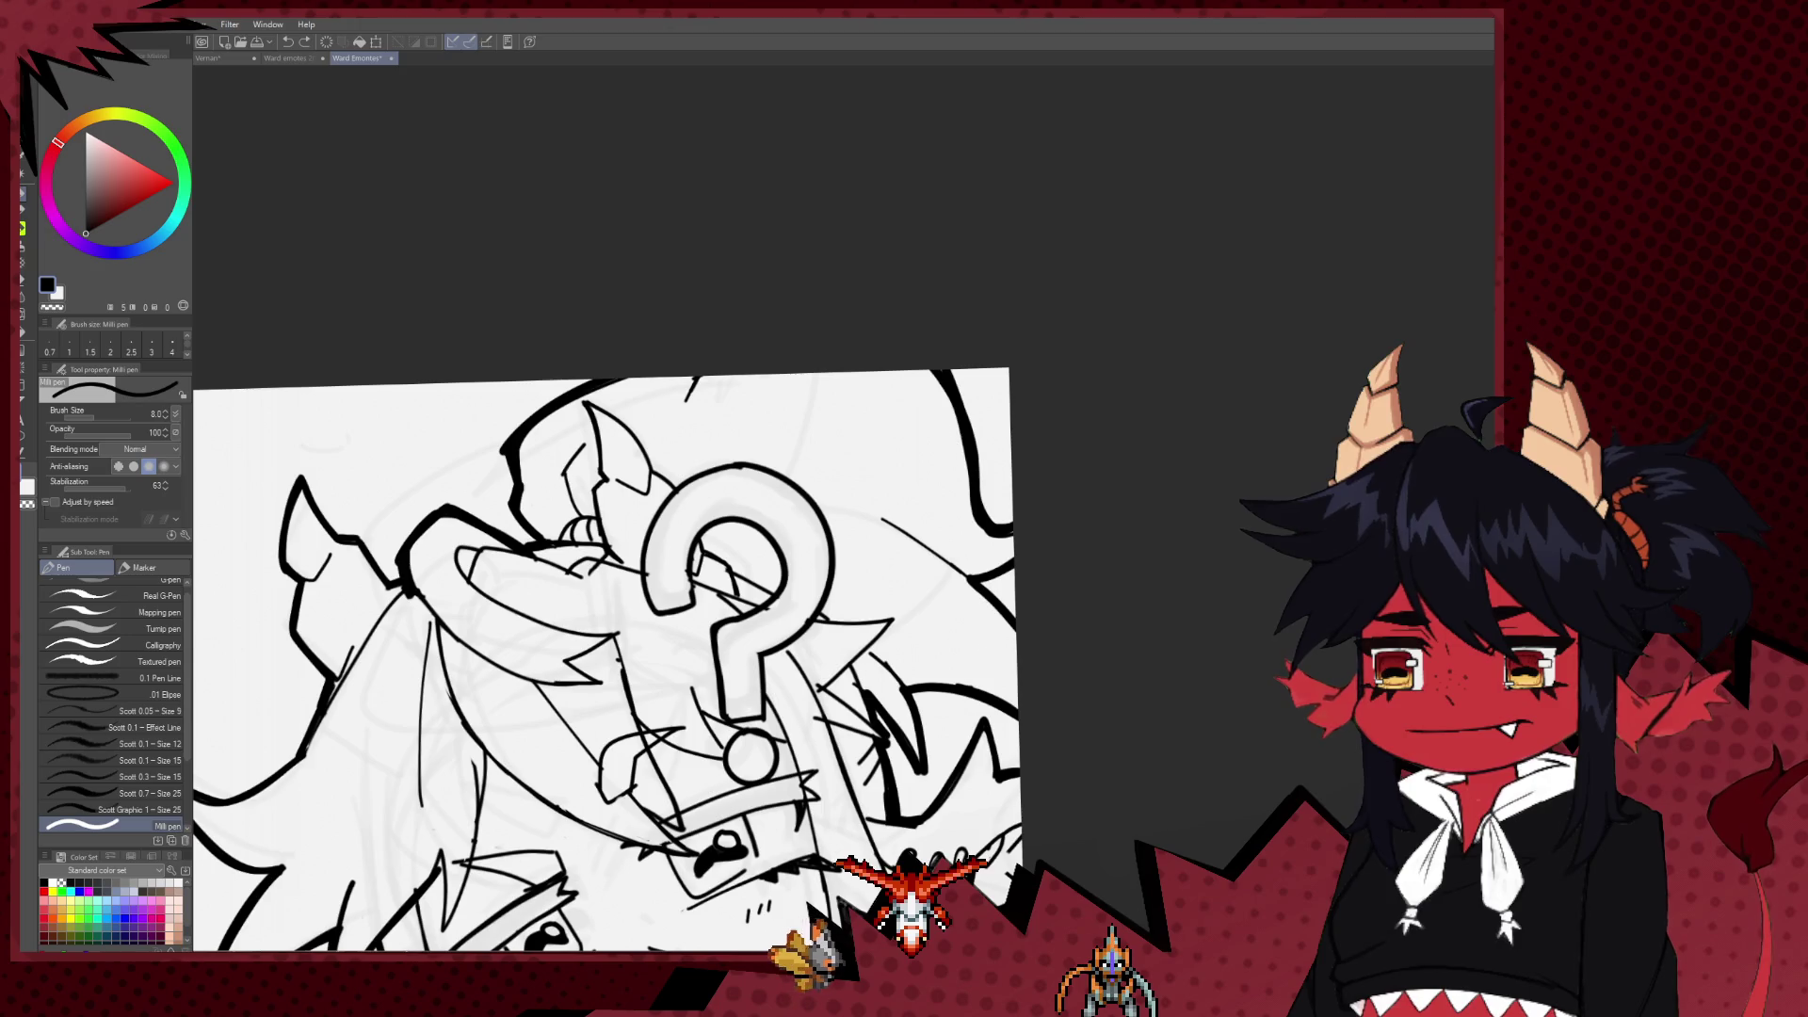
scroll(802, 467, down, 3)
scroll(802, 467, up, 1)
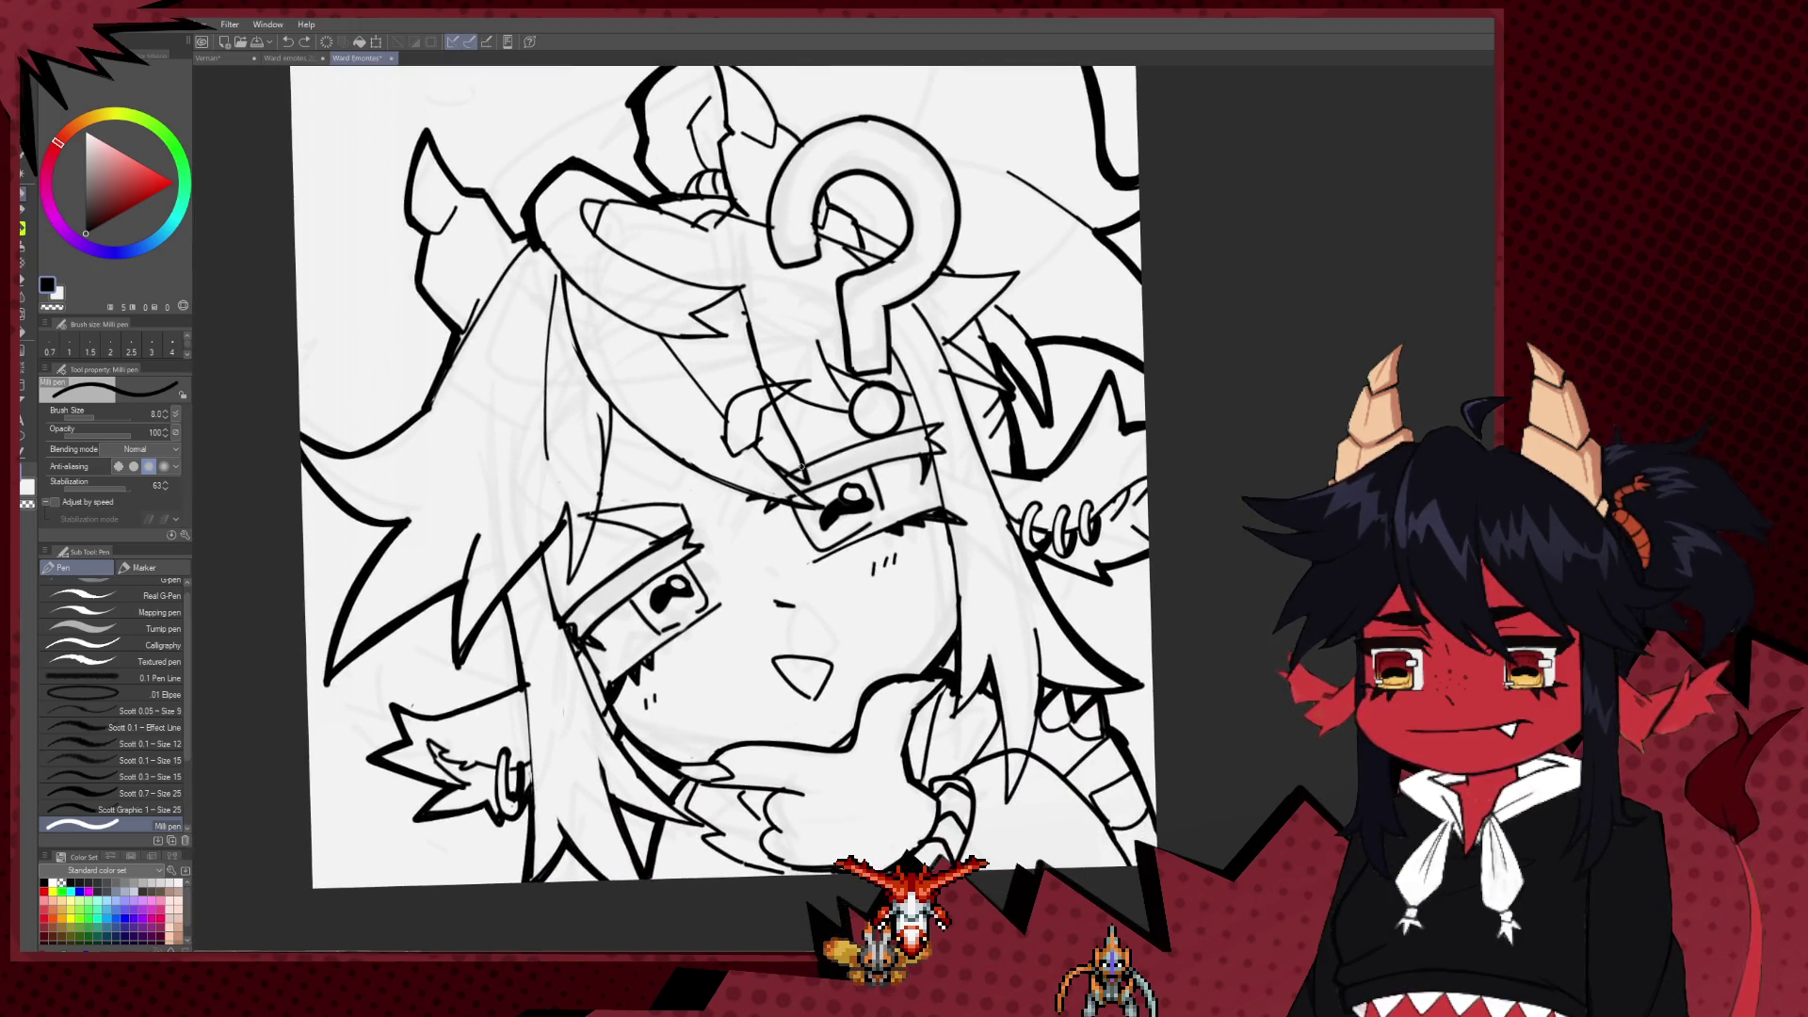
drag(801, 467, 829, 540)
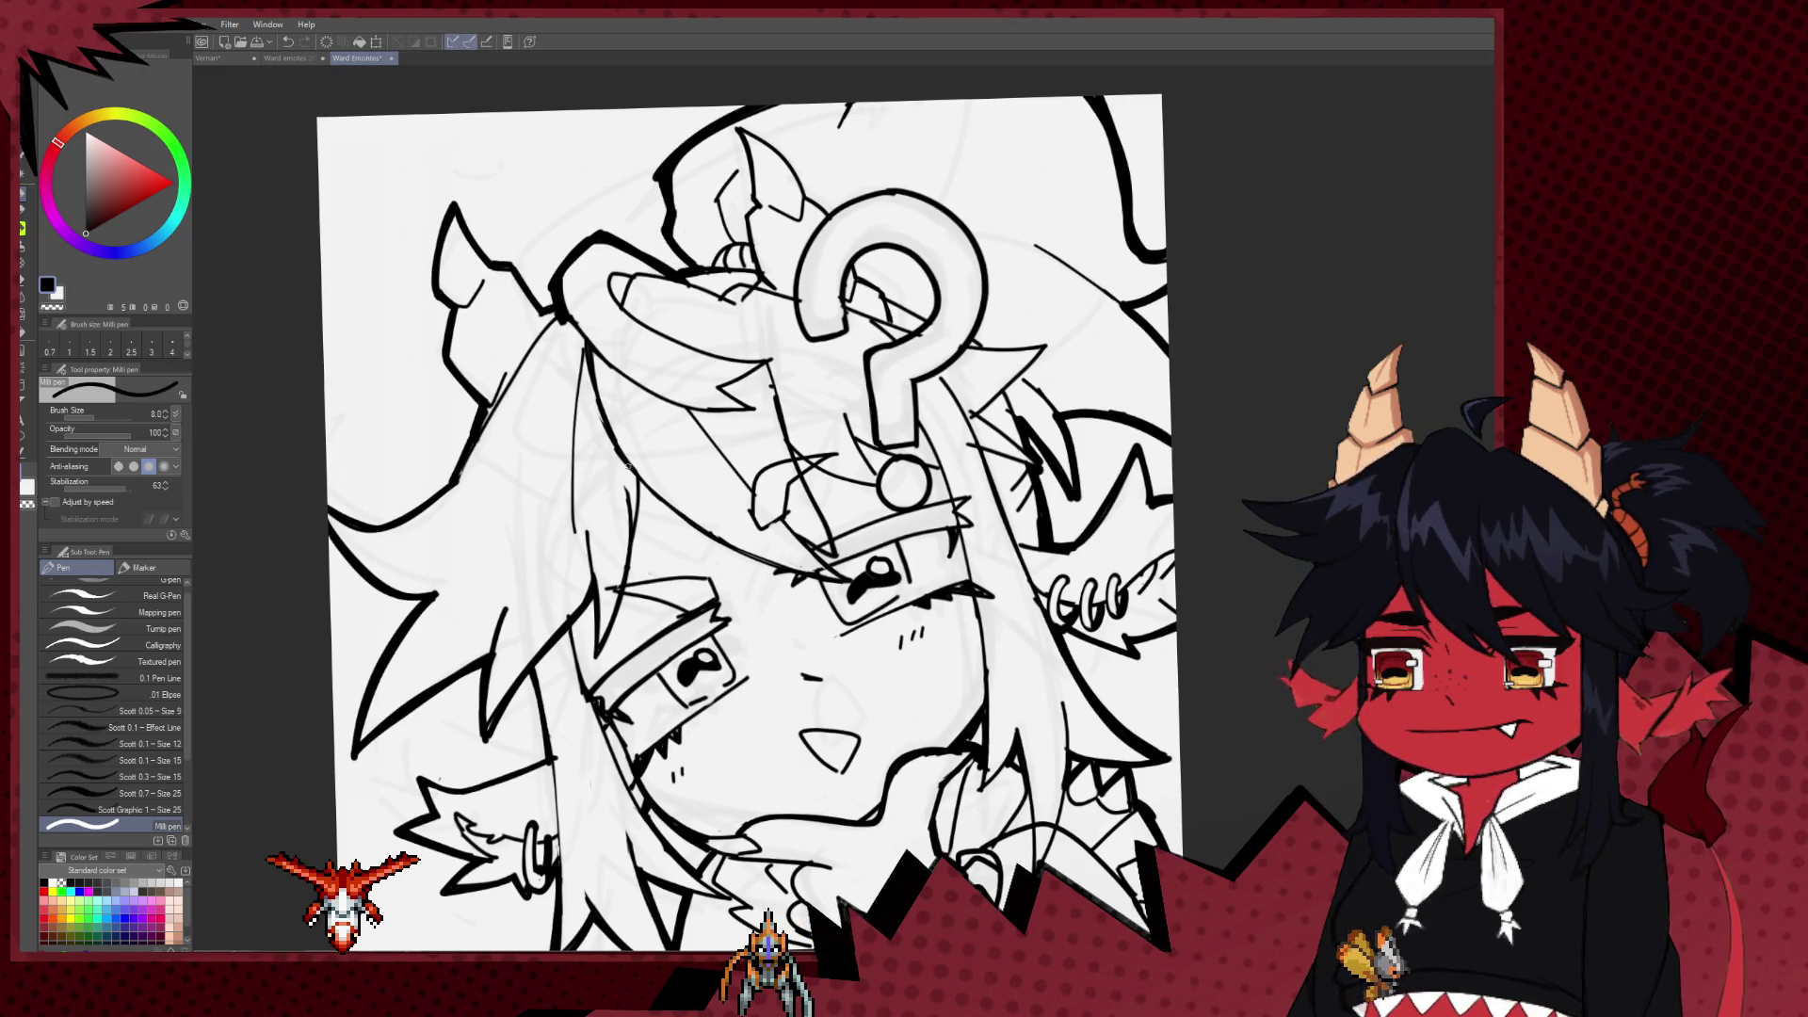
Step: Add a thin new line on the face and a short stroke to the line art
mouse_move(650, 485)
mouse_down()
mouse_move(741, 549)
mouse_move(721, 488)
mouse_up()
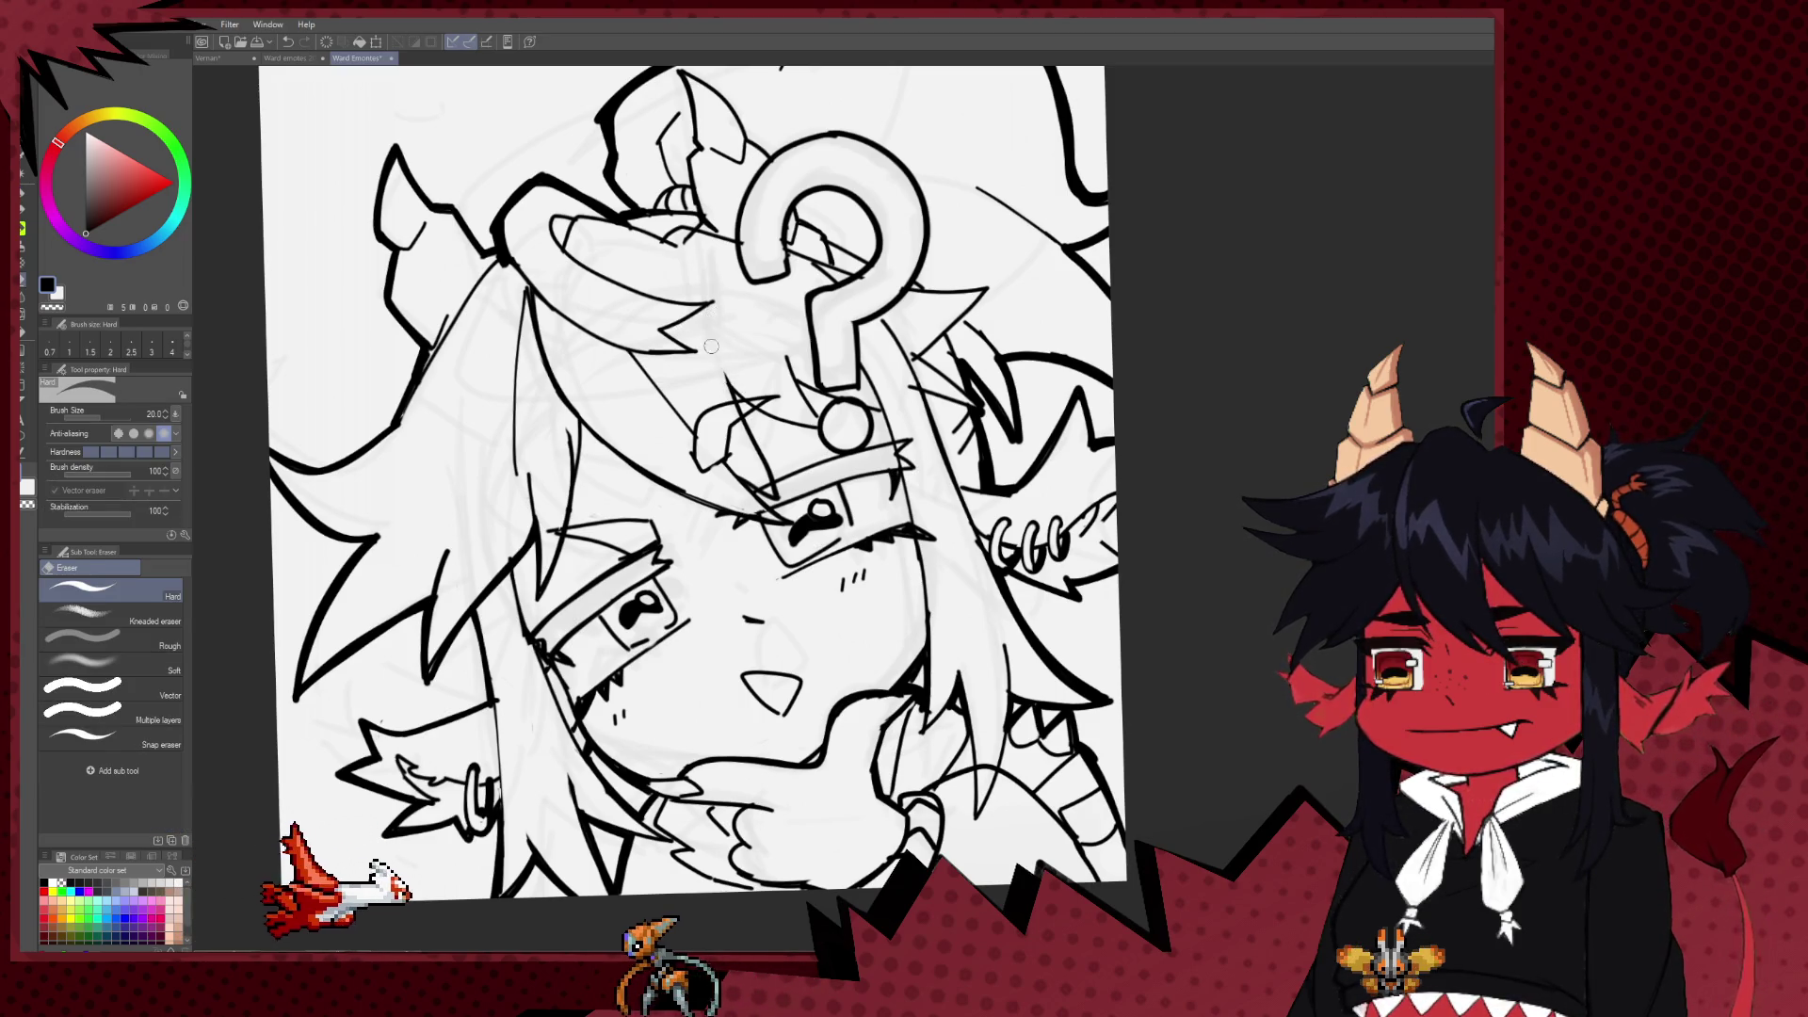
drag(719, 362, 733, 385)
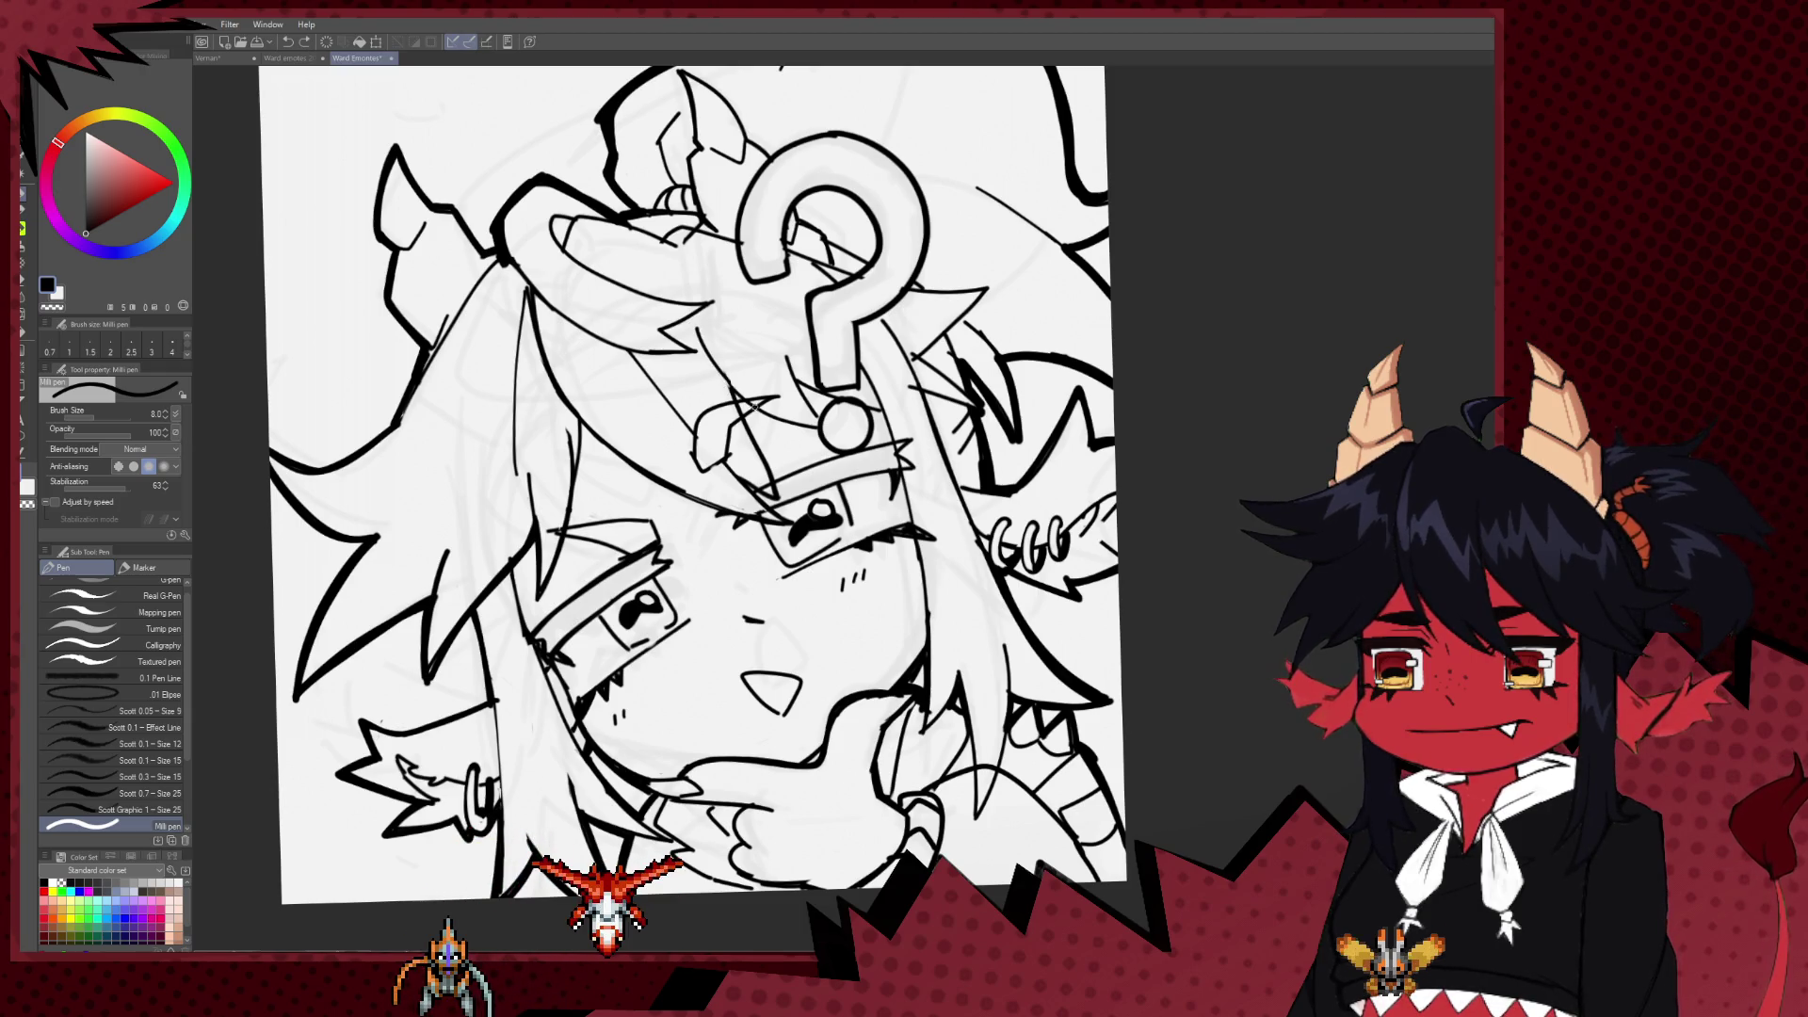
scroll(780, 419, down, 1)
scroll(780, 418, down, 1)
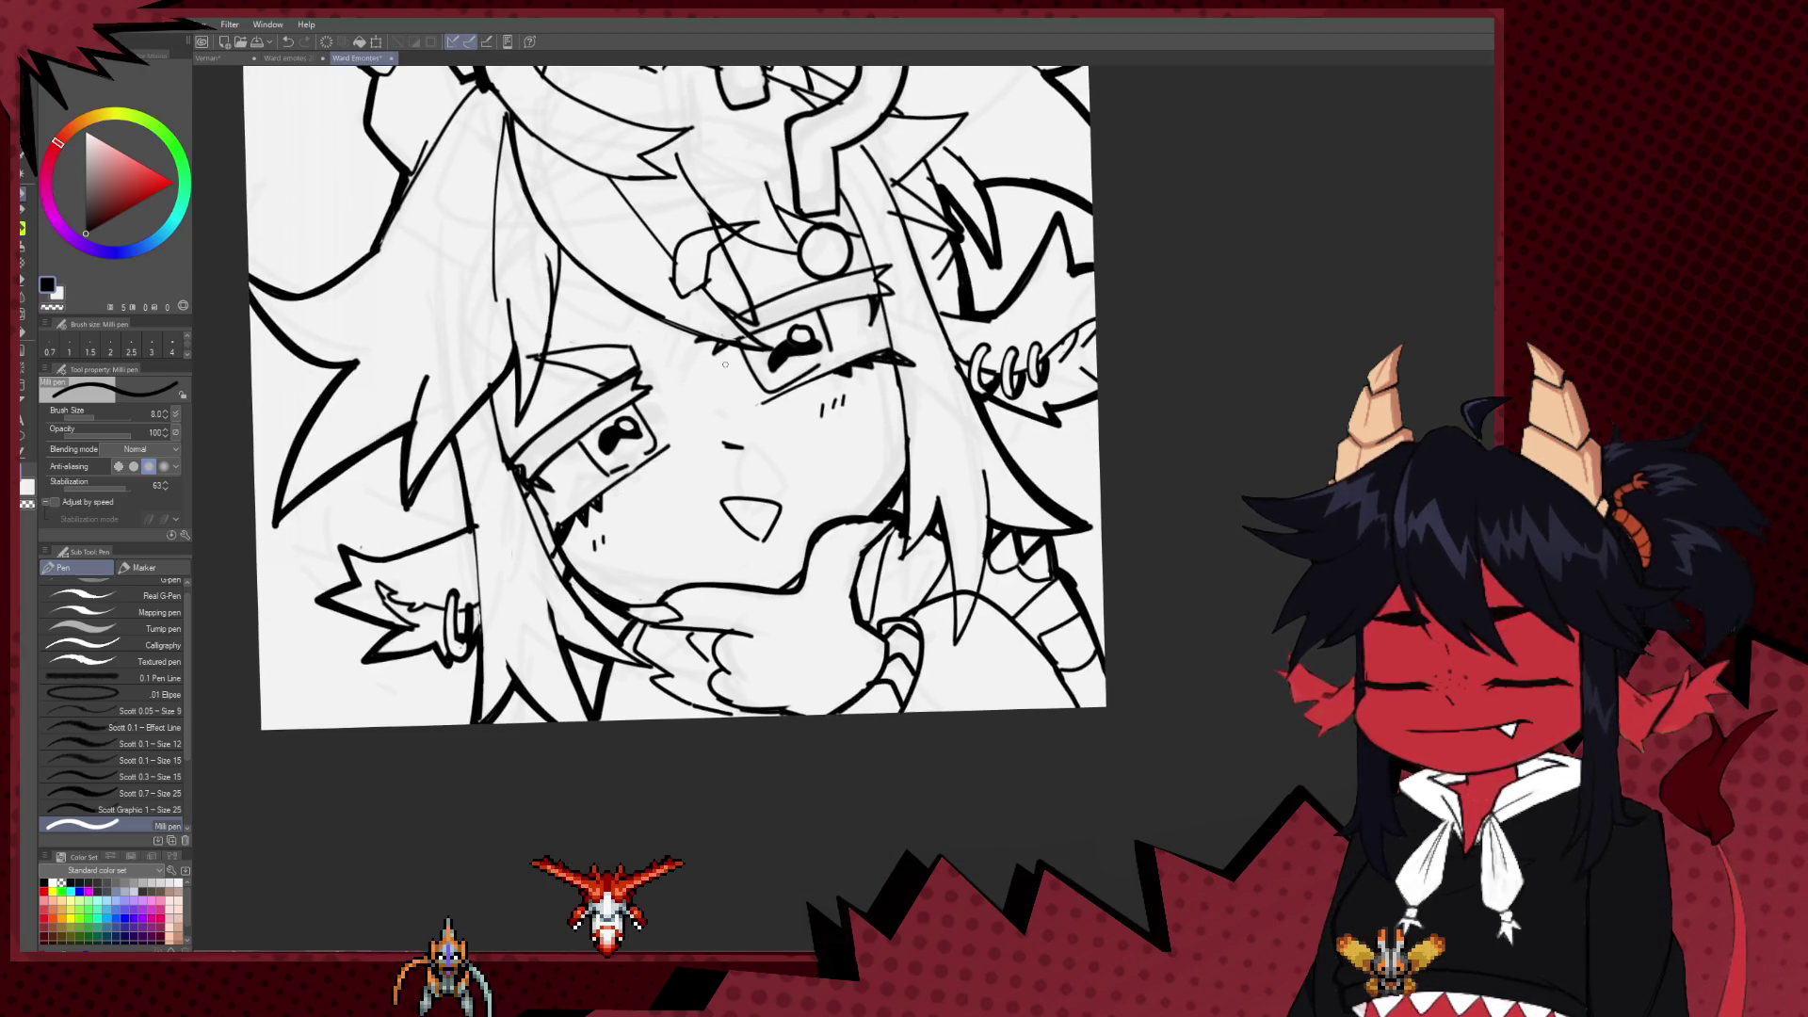
Step: Ink a small curve near the mouth and two small fangs inside it
scroll(781, 418, down, 2)
scroll(850, 483, down, 1)
scroll(850, 484, up, 1)
scroll(850, 483, up, 2)
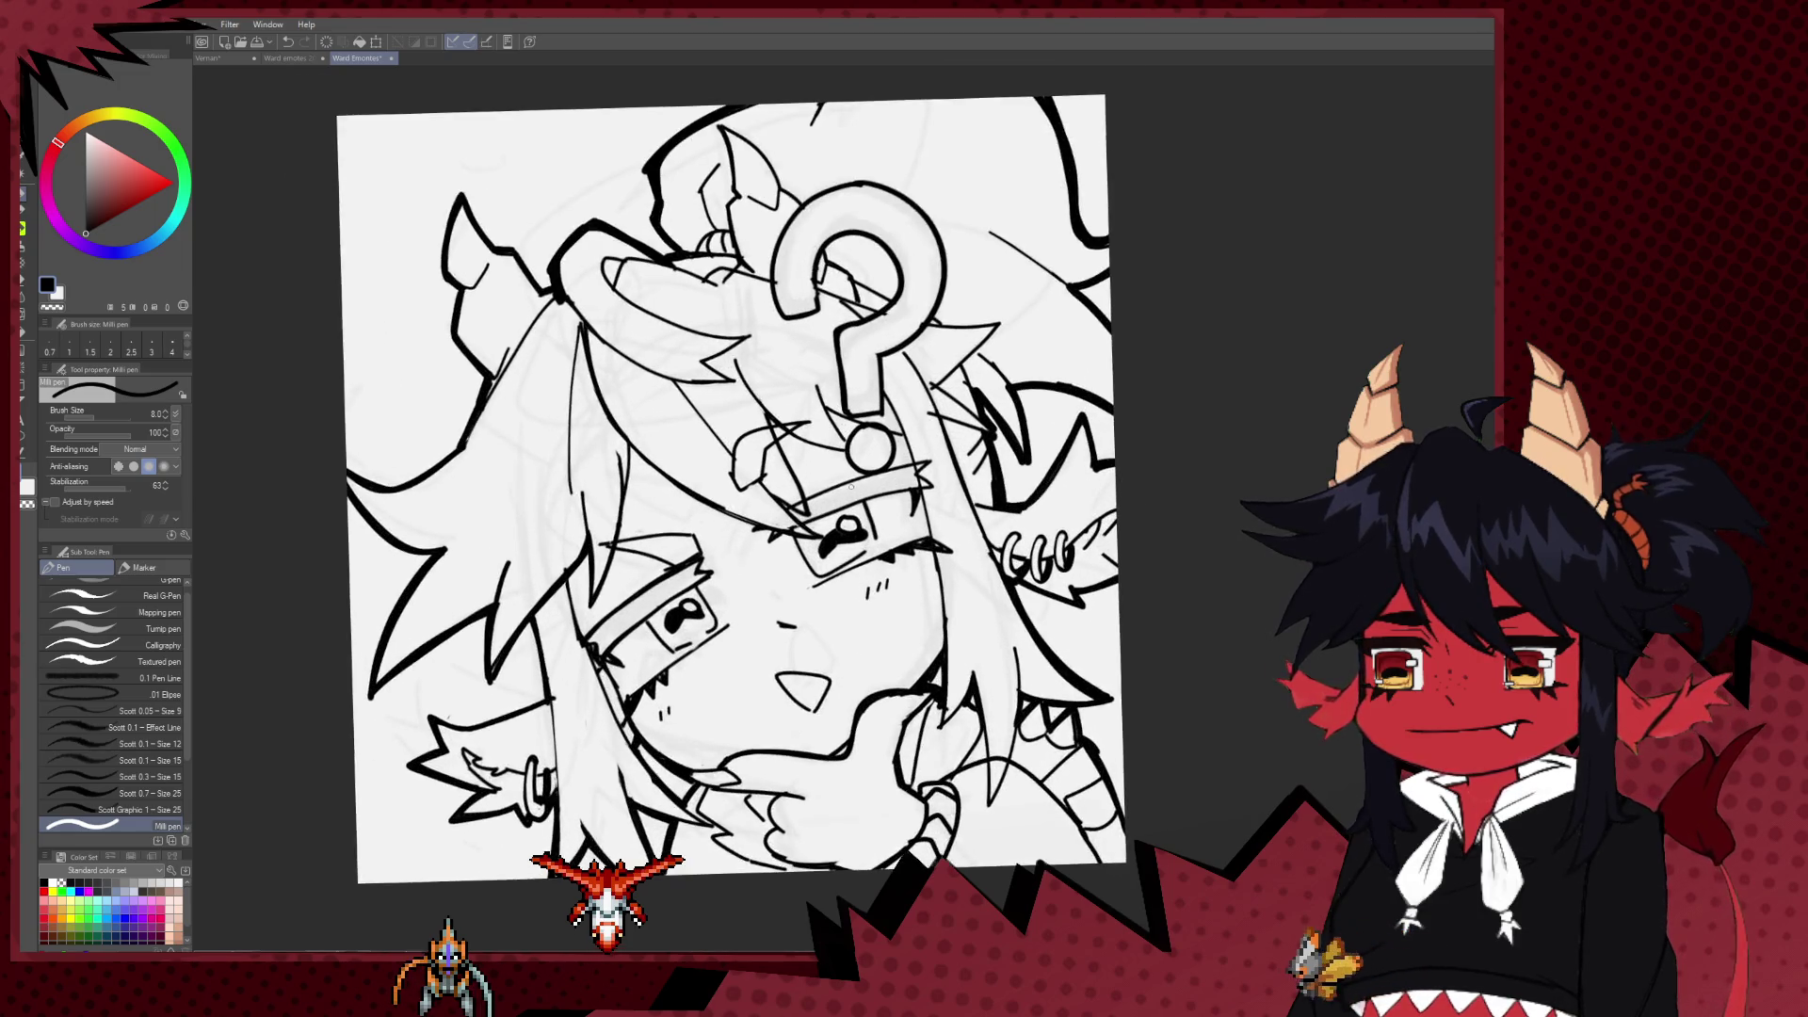
scroll(851, 483, up, 2)
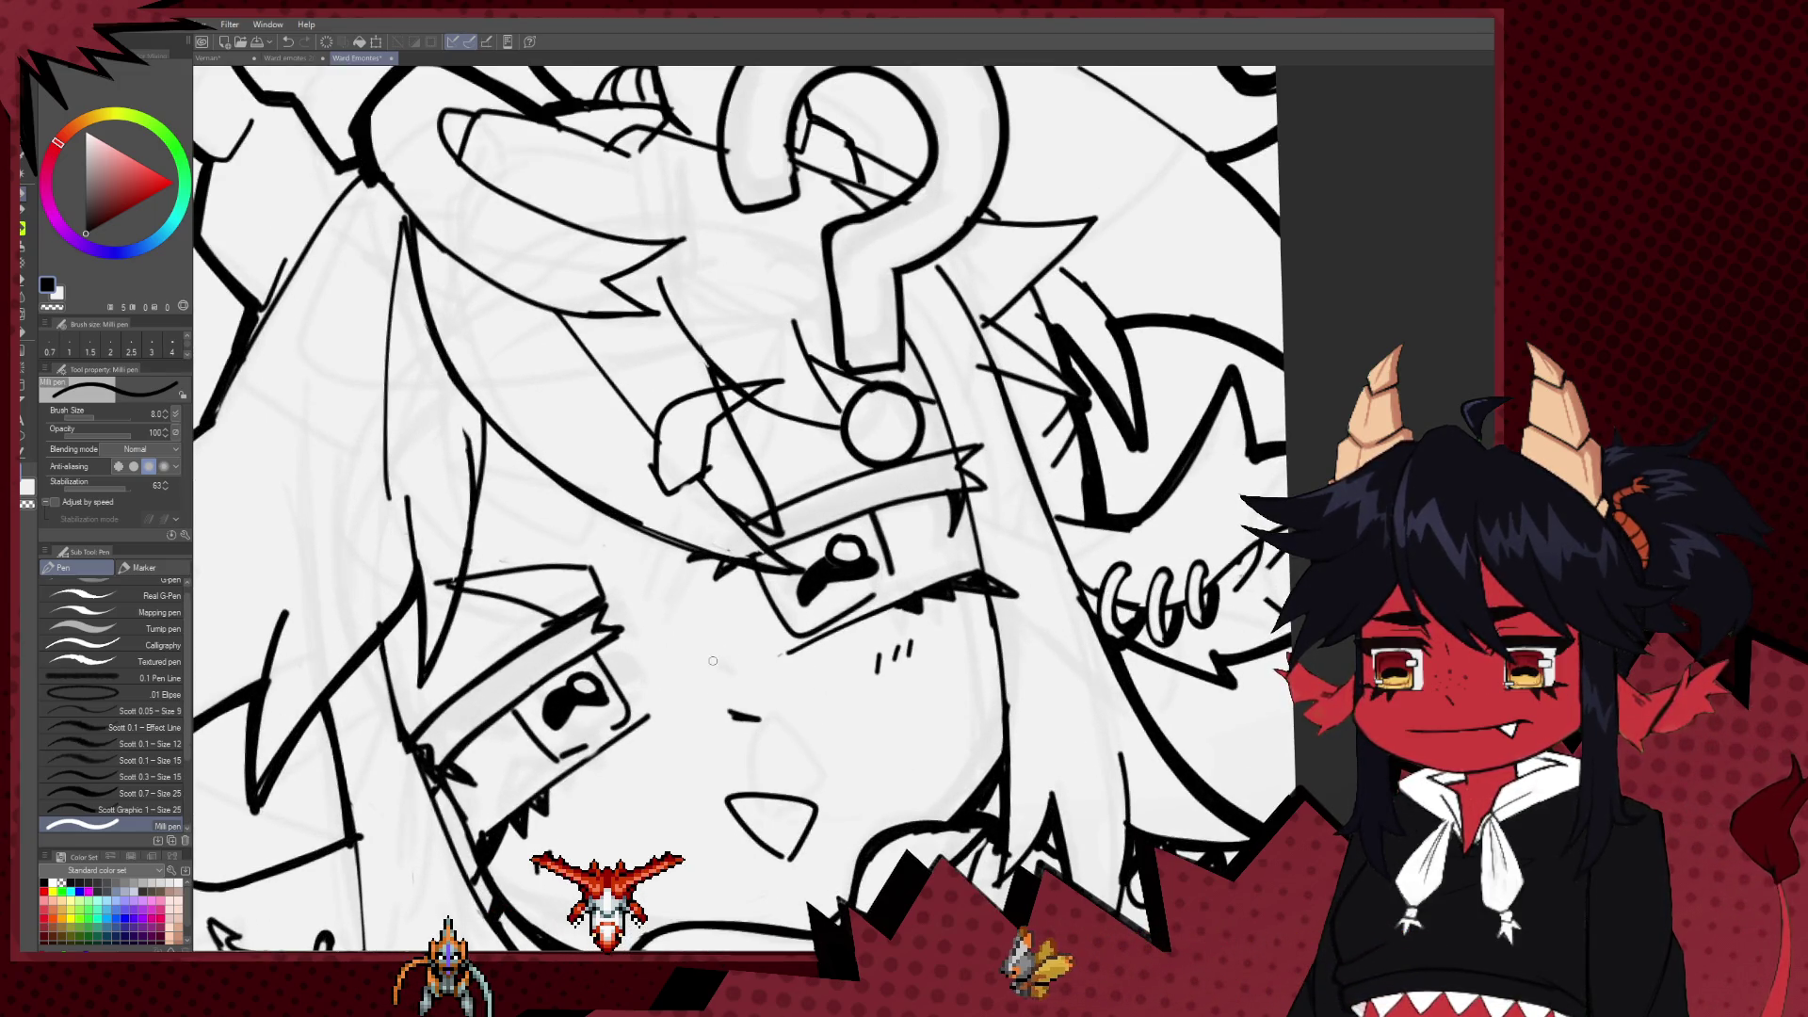
drag(716, 675, 742, 678)
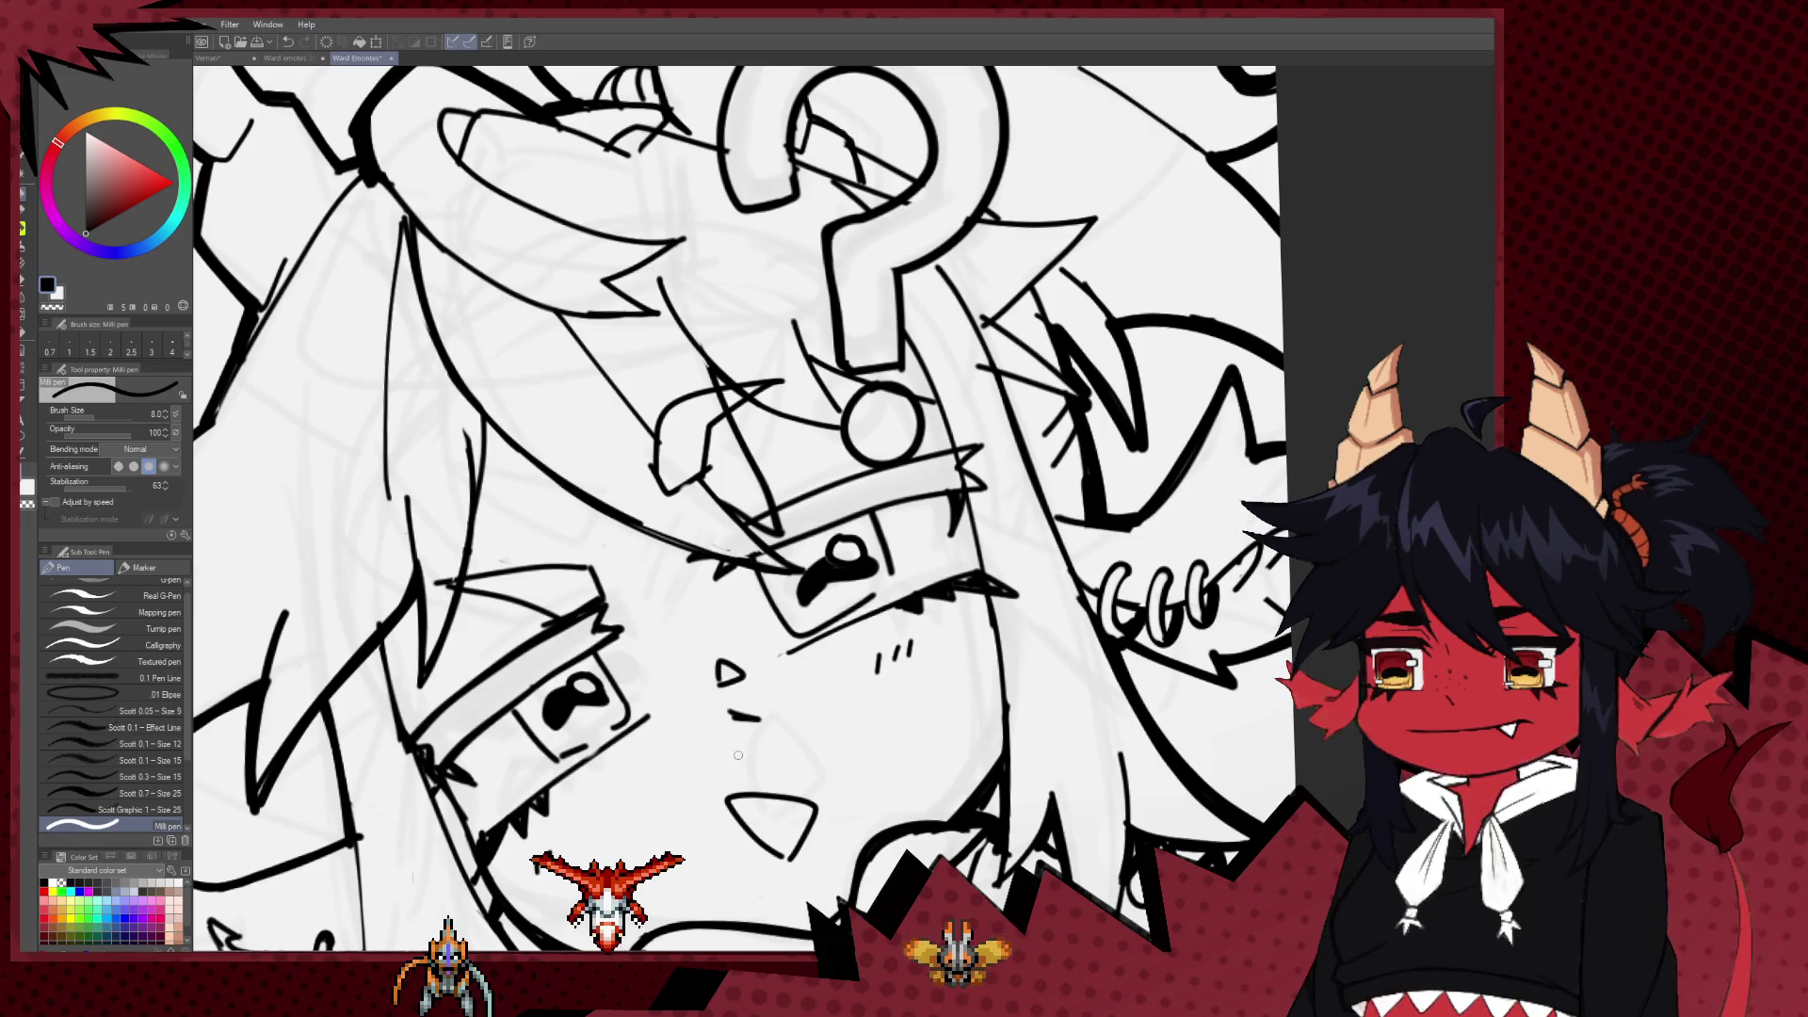
drag(739, 755, 730, 590)
drag(773, 687, 778, 646)
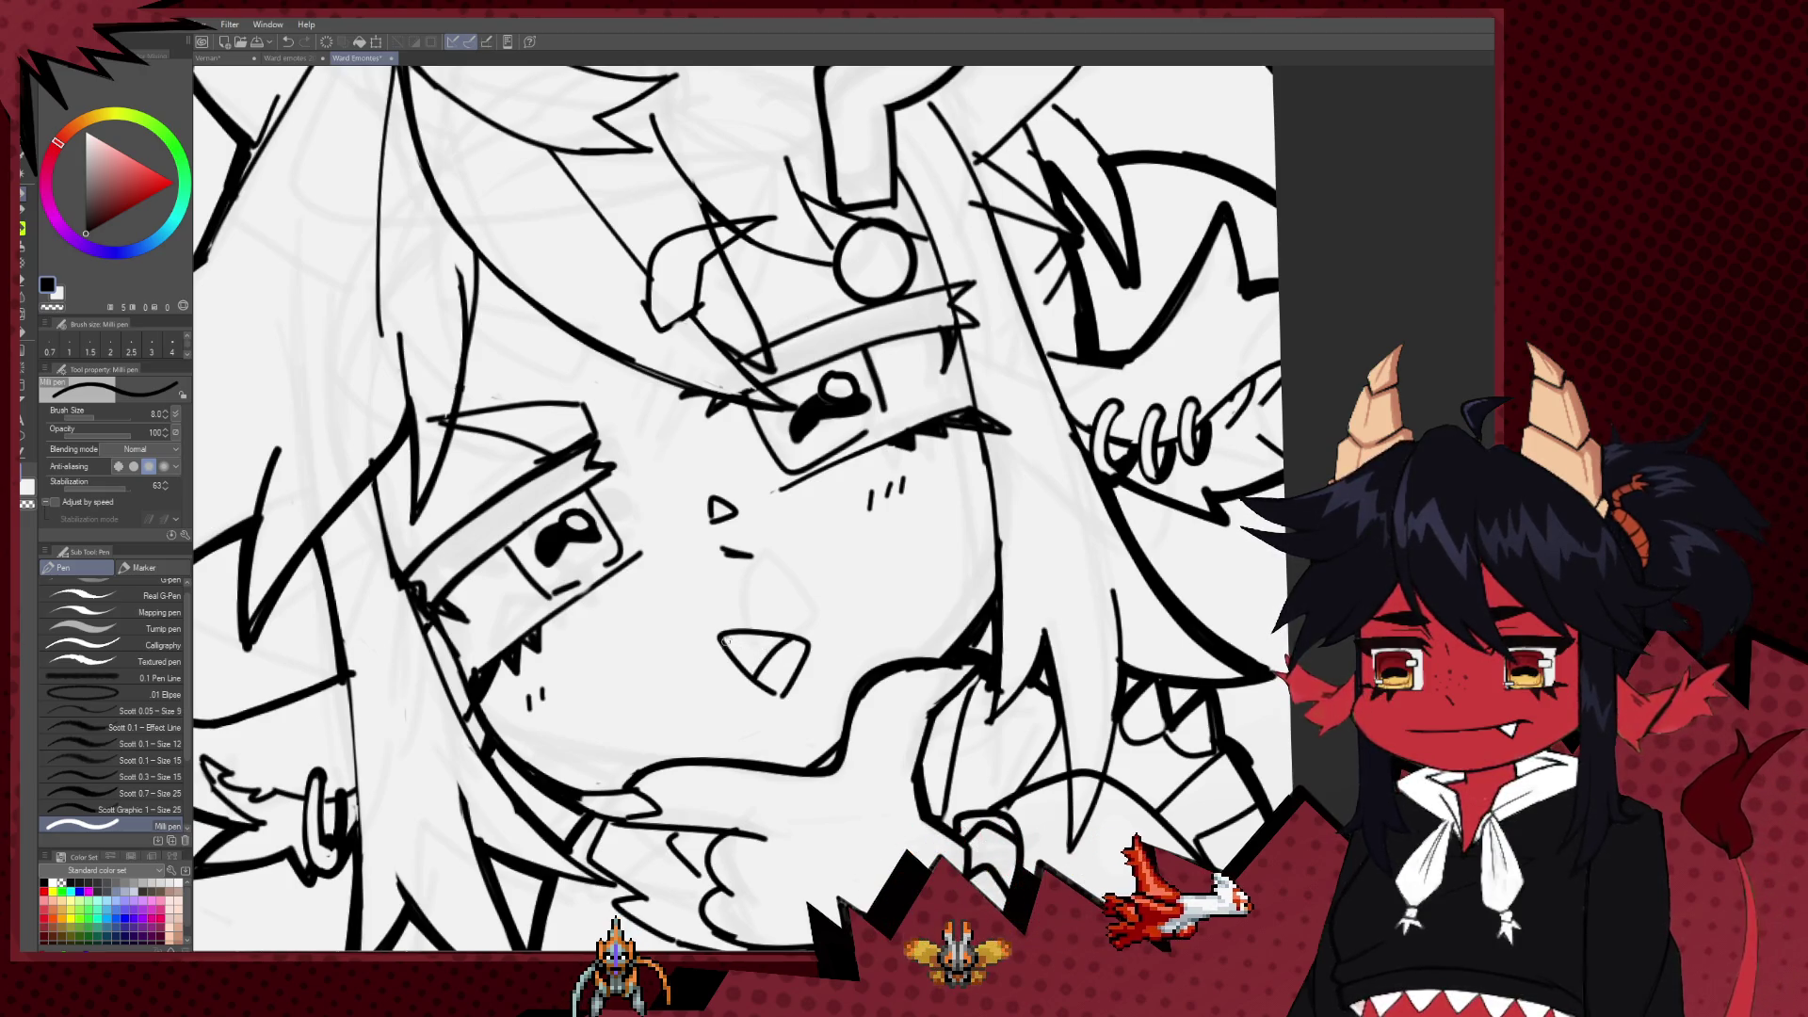
Step: Recentre the drawing and toggle between the Hard eraser and the Milli pen
scroll(770, 683, down, 3)
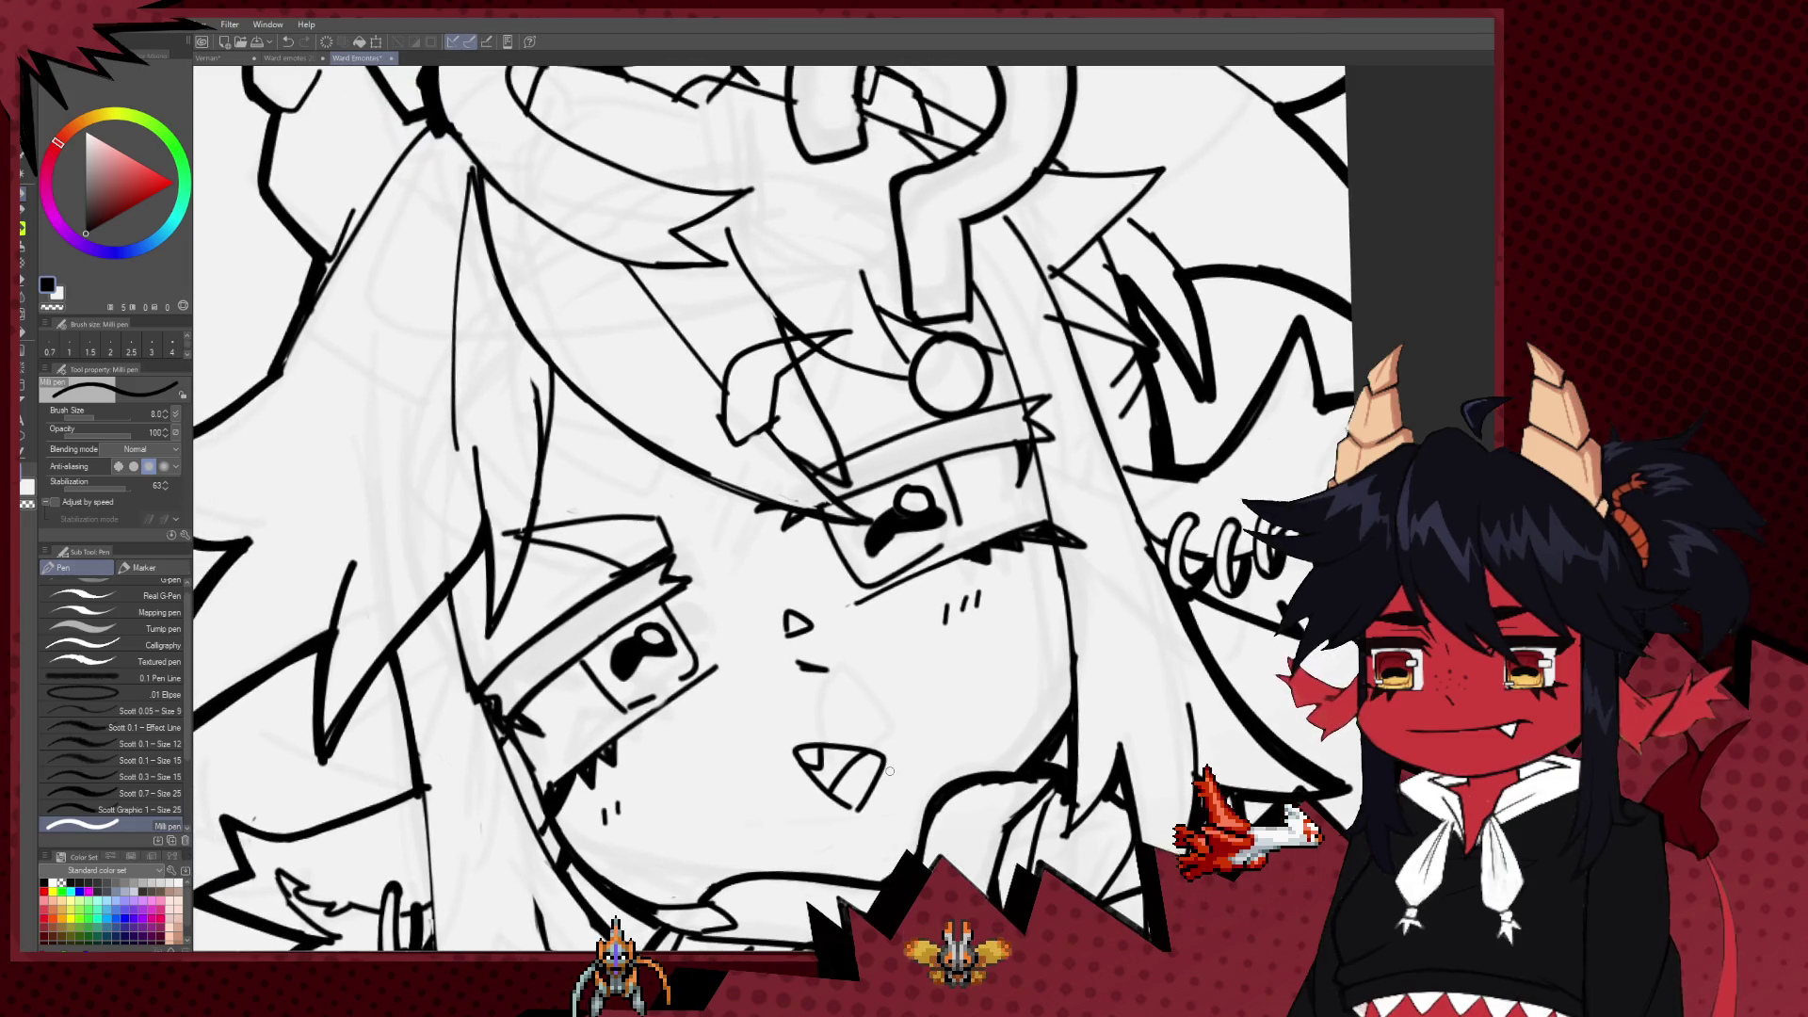
scroll(941, 612, down, 3)
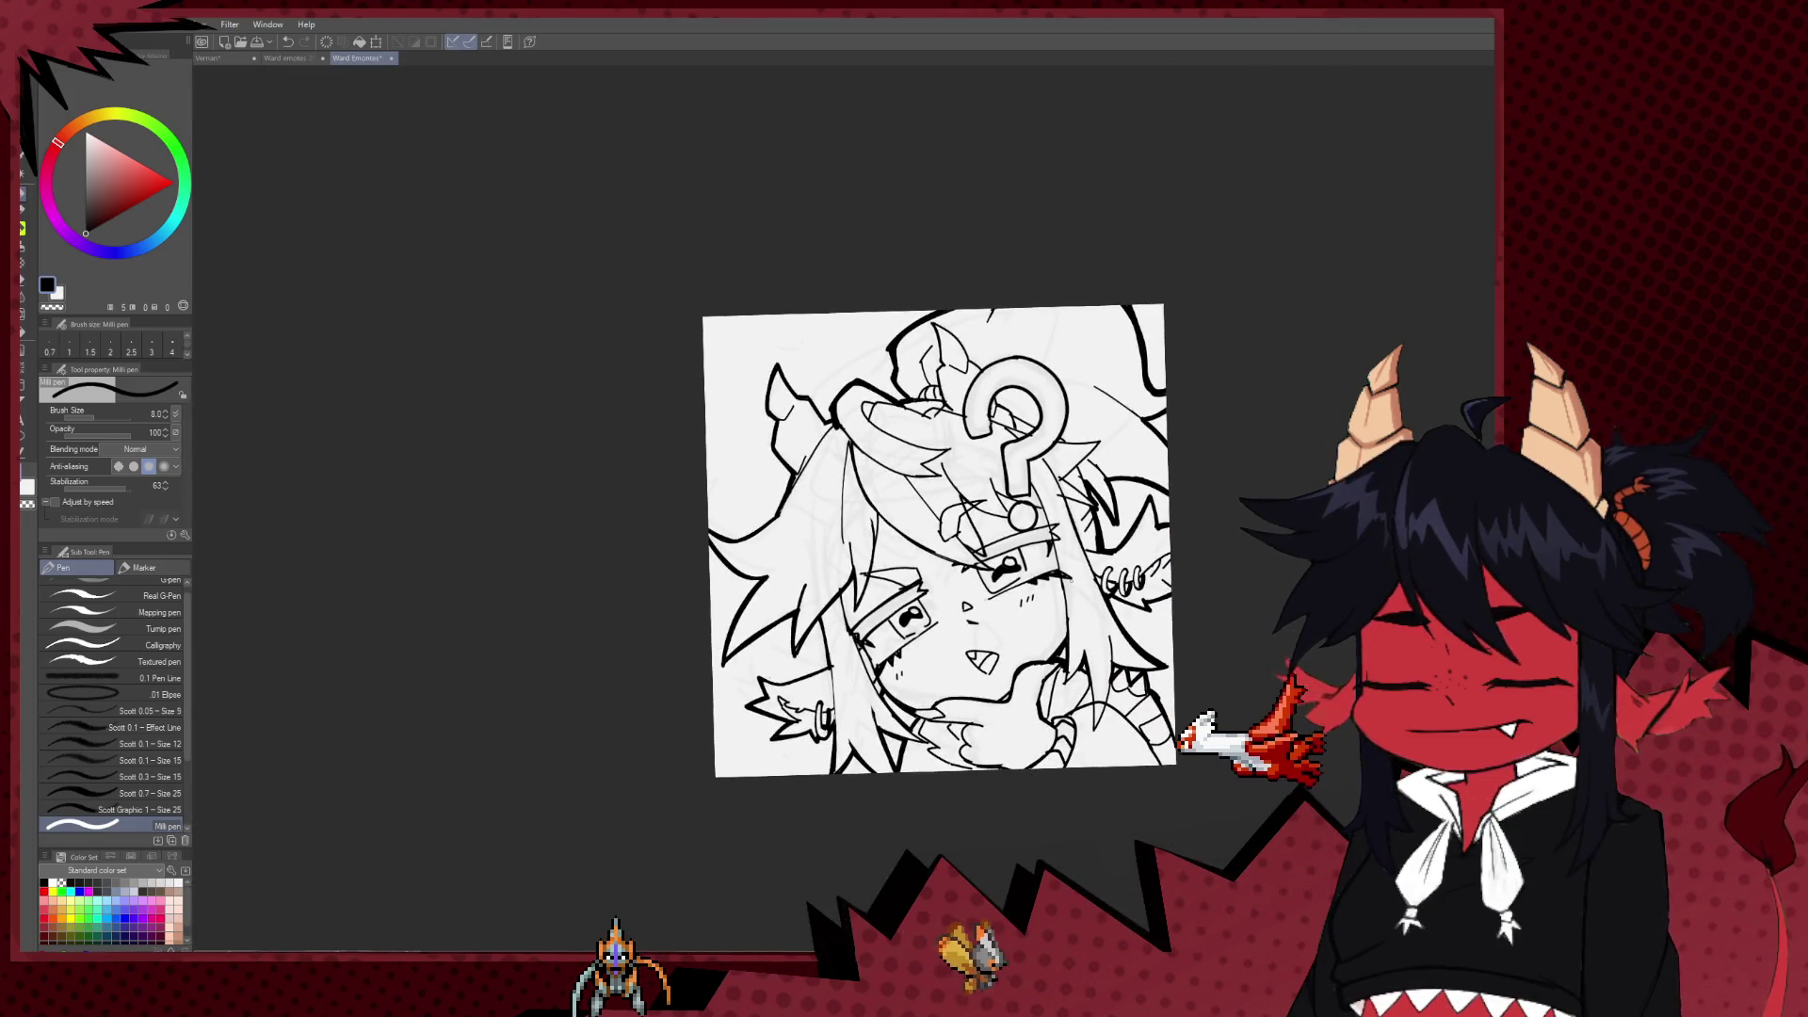
scroll(1083, 565, up, 3)
drag(904, 565, 848, 330)
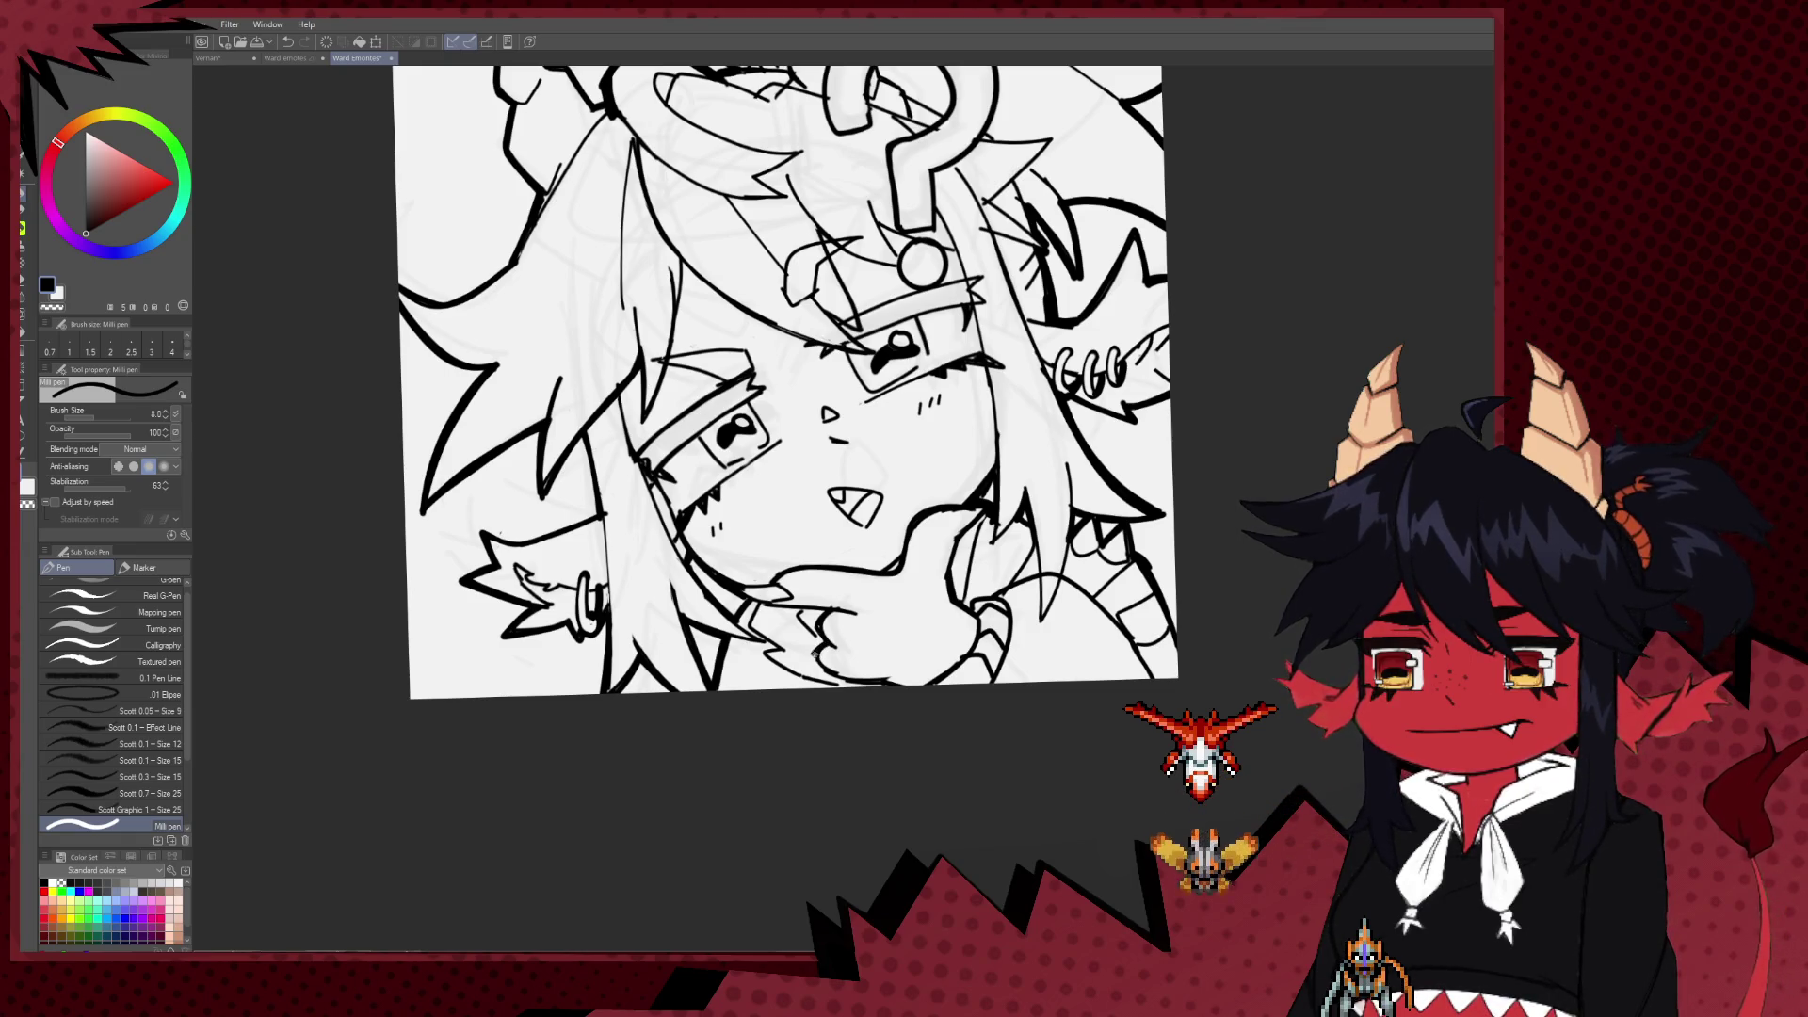
mouse_move(890, 687)
mouse_down()
mouse_move(737, 736)
mouse_move(901, 596)
mouse_move(799, 766)
mouse_up()
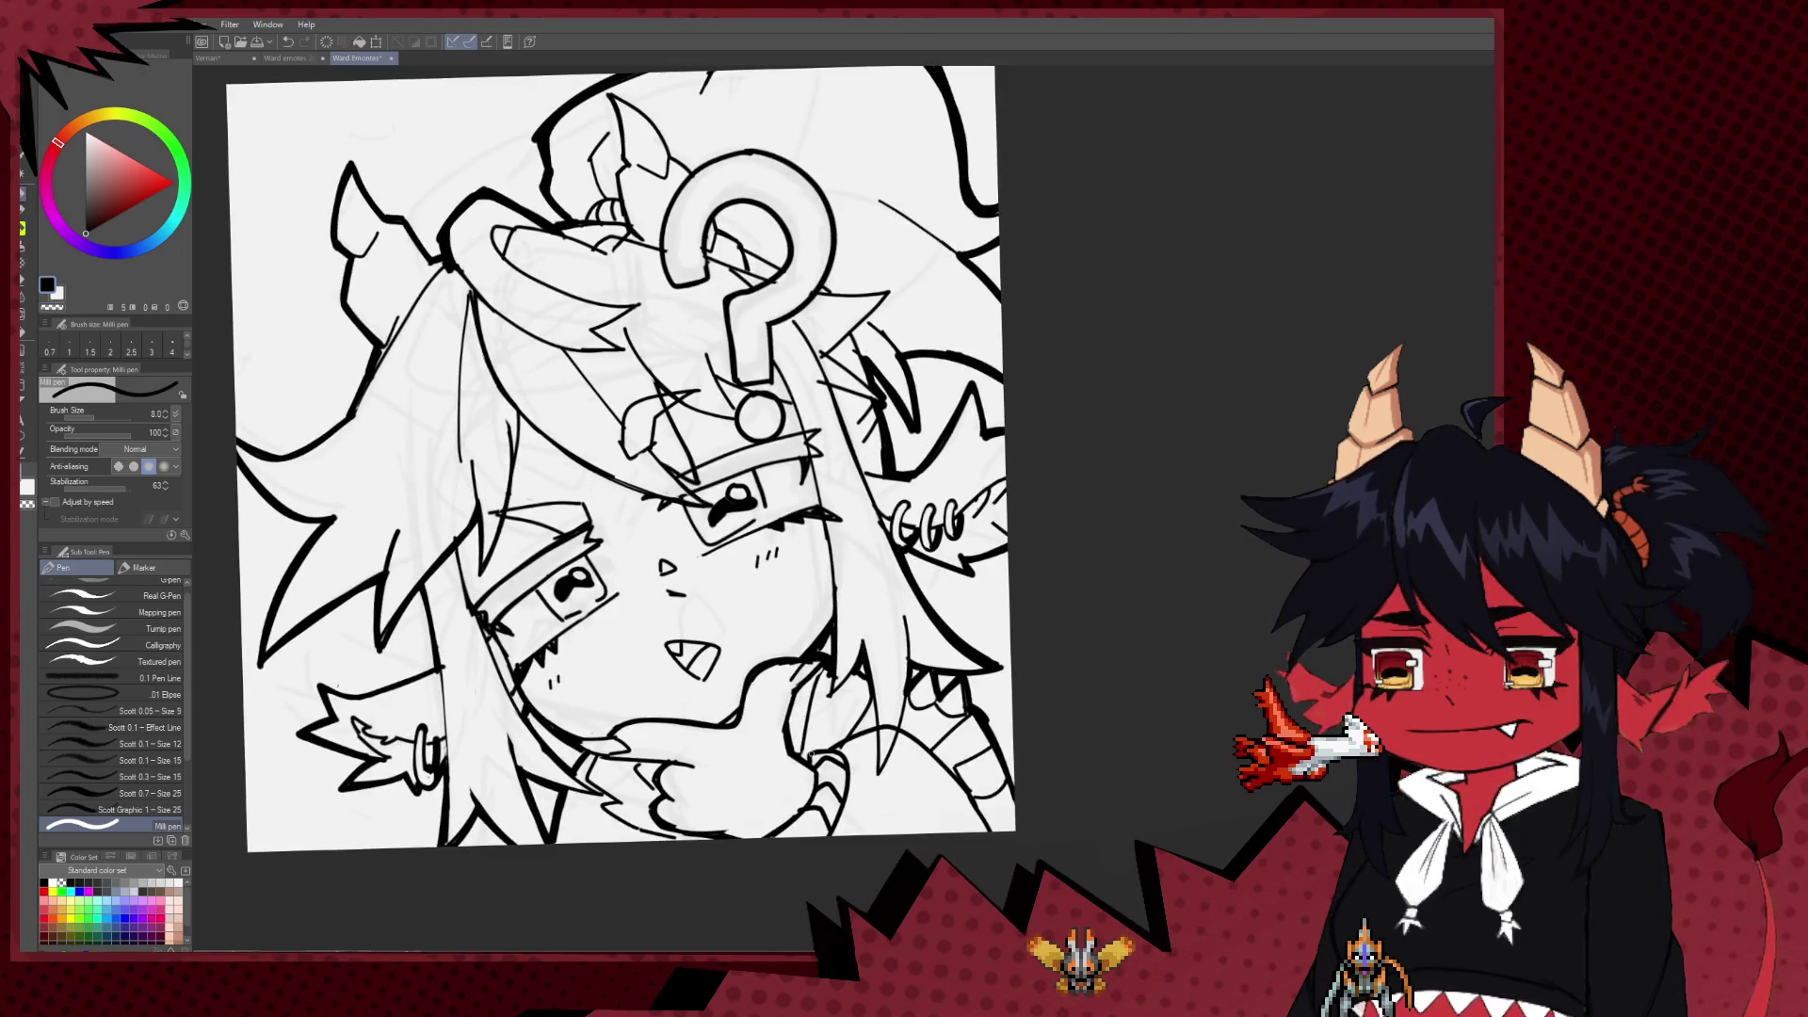
key(e)
key(p)
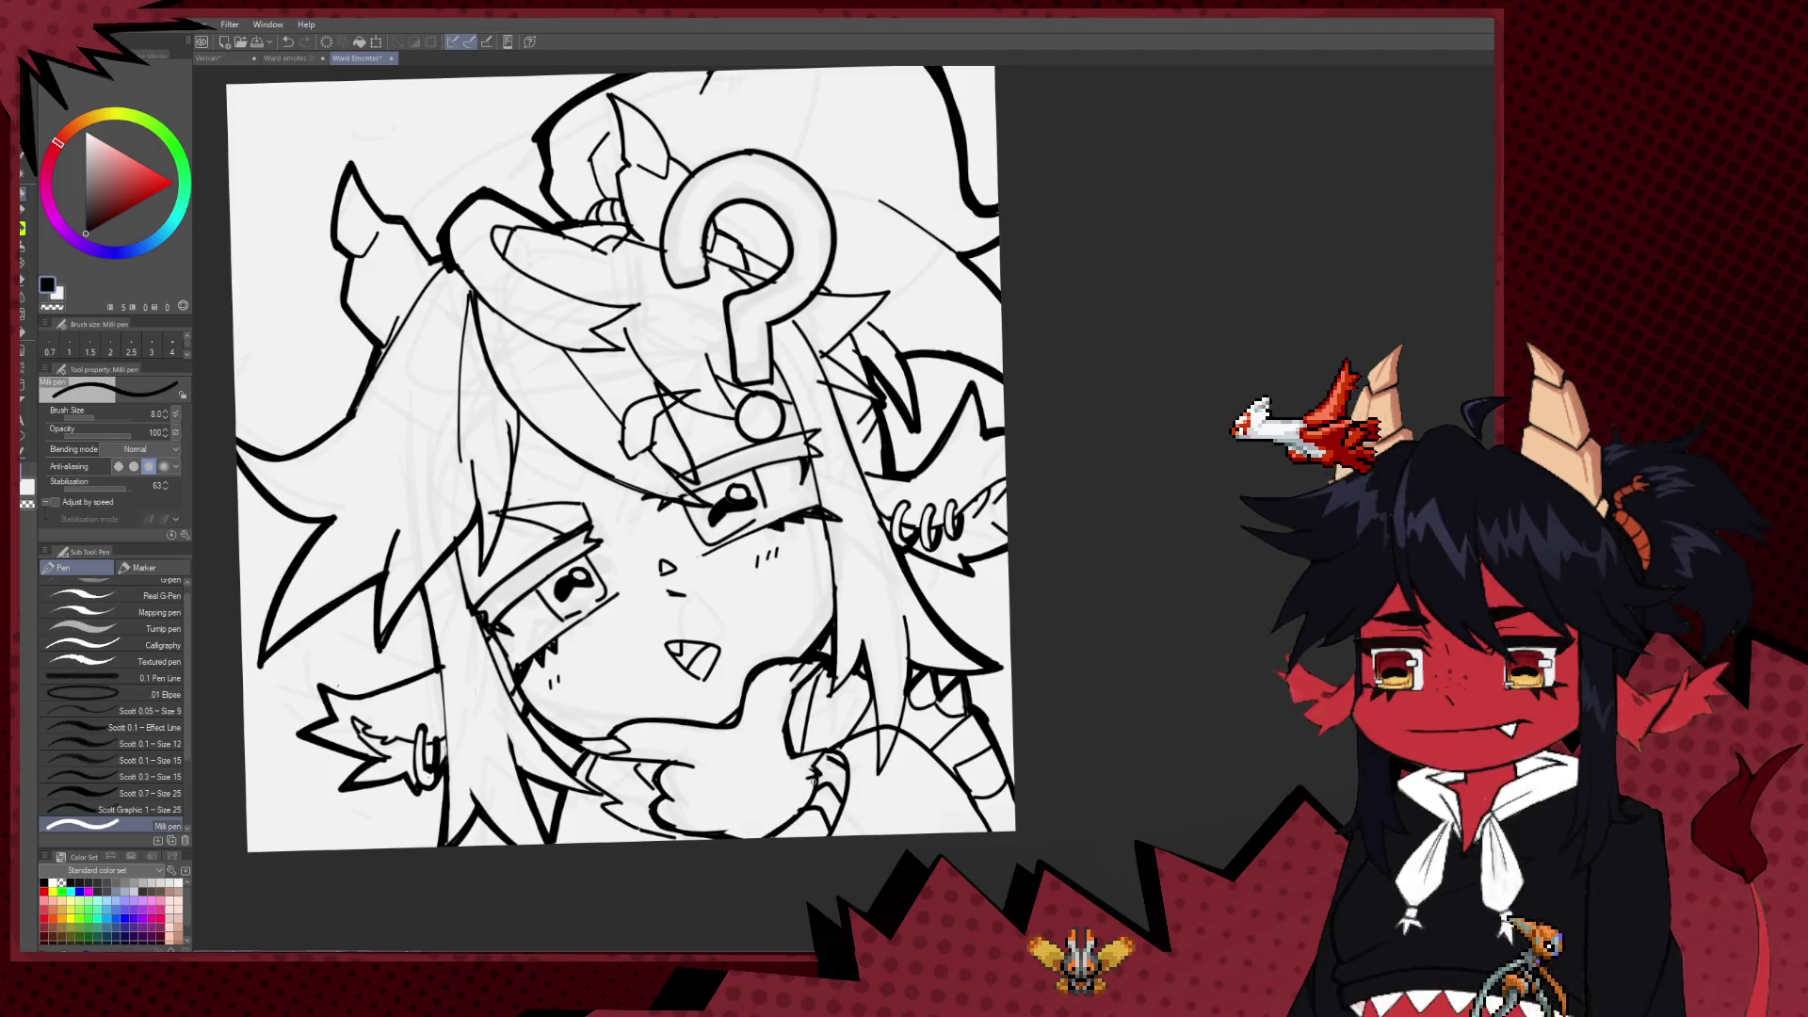
key(e)
drag(807, 770, 839, 672)
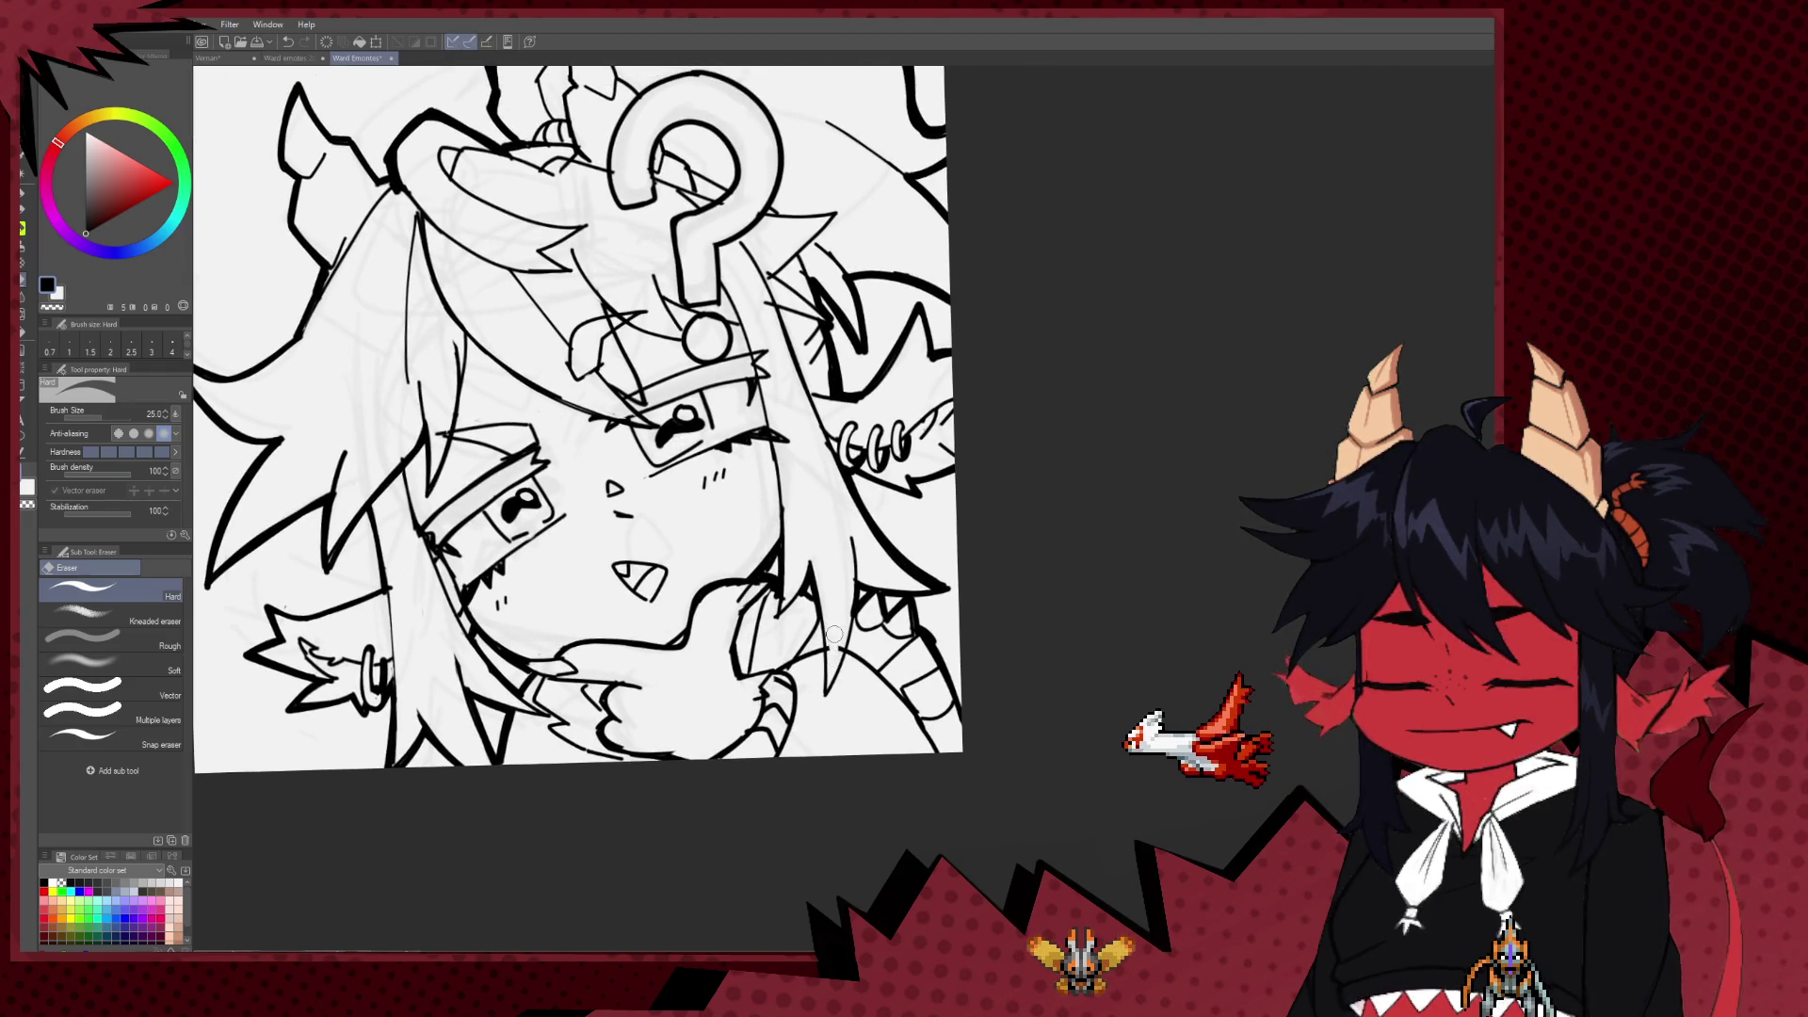
Step: Add a short ink line to the line art with the Milli pen
key(p)
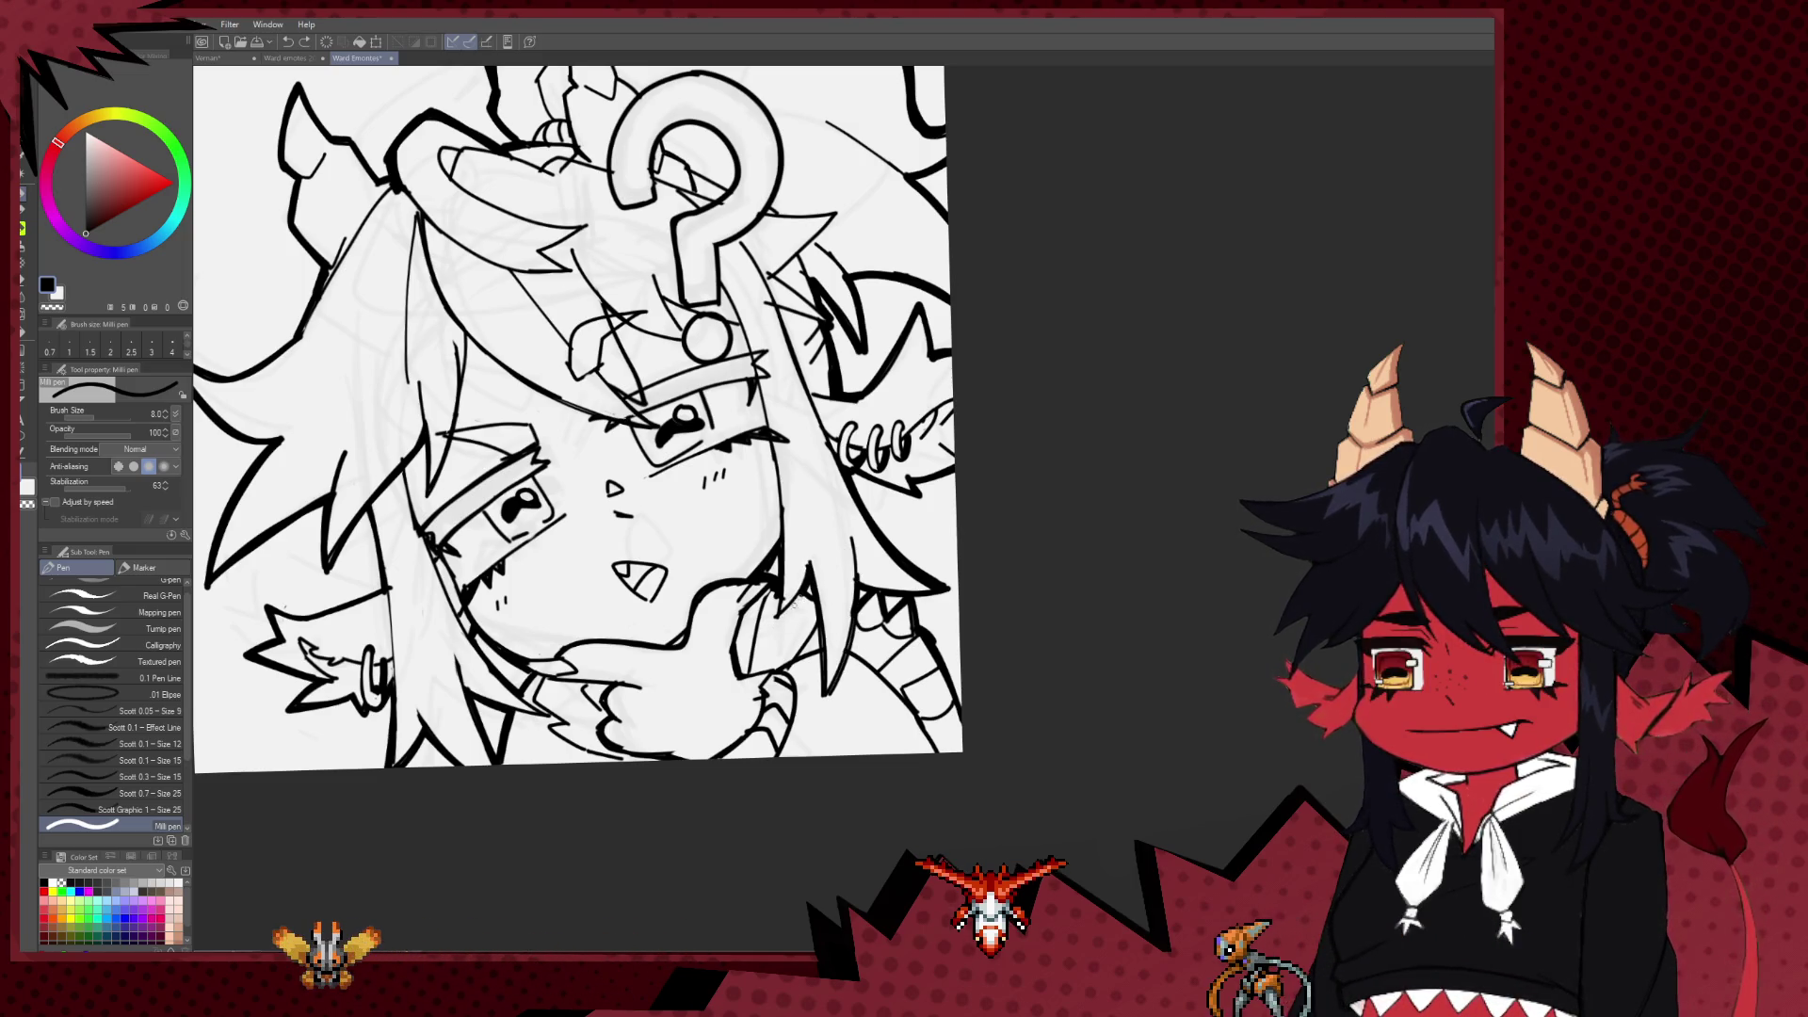
drag(794, 604, 778, 610)
key(e)
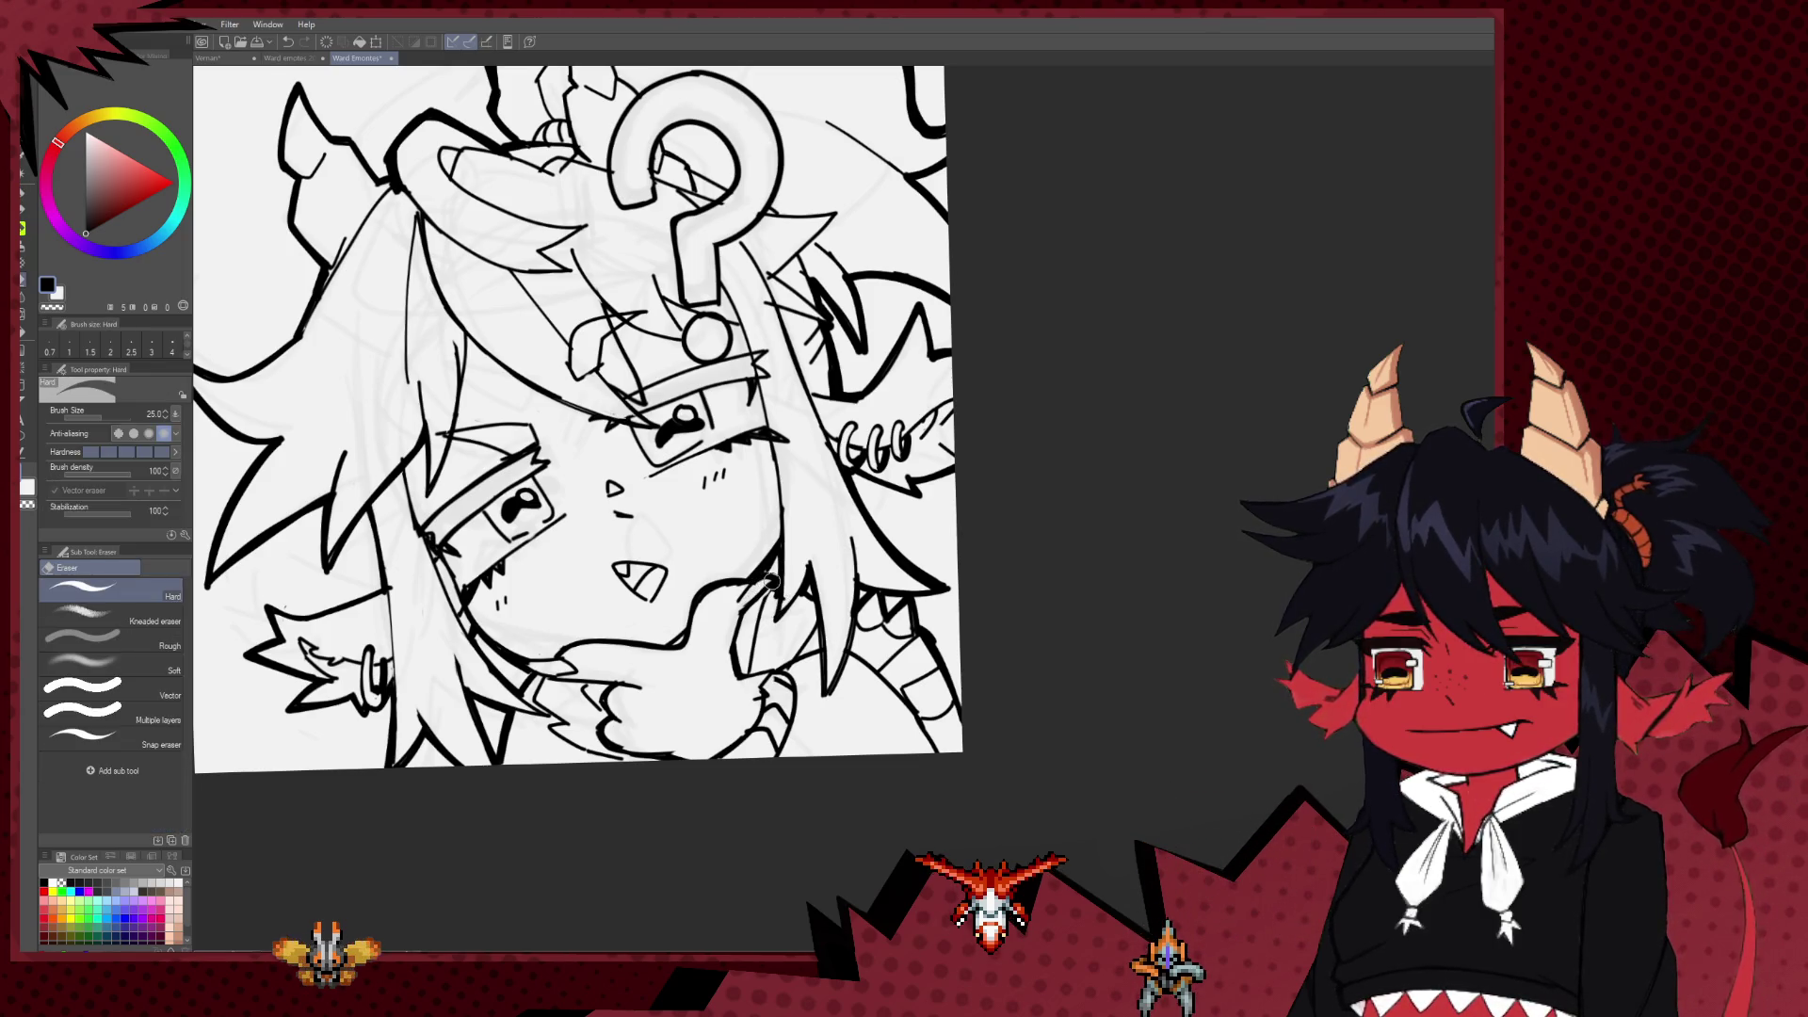
key(p)
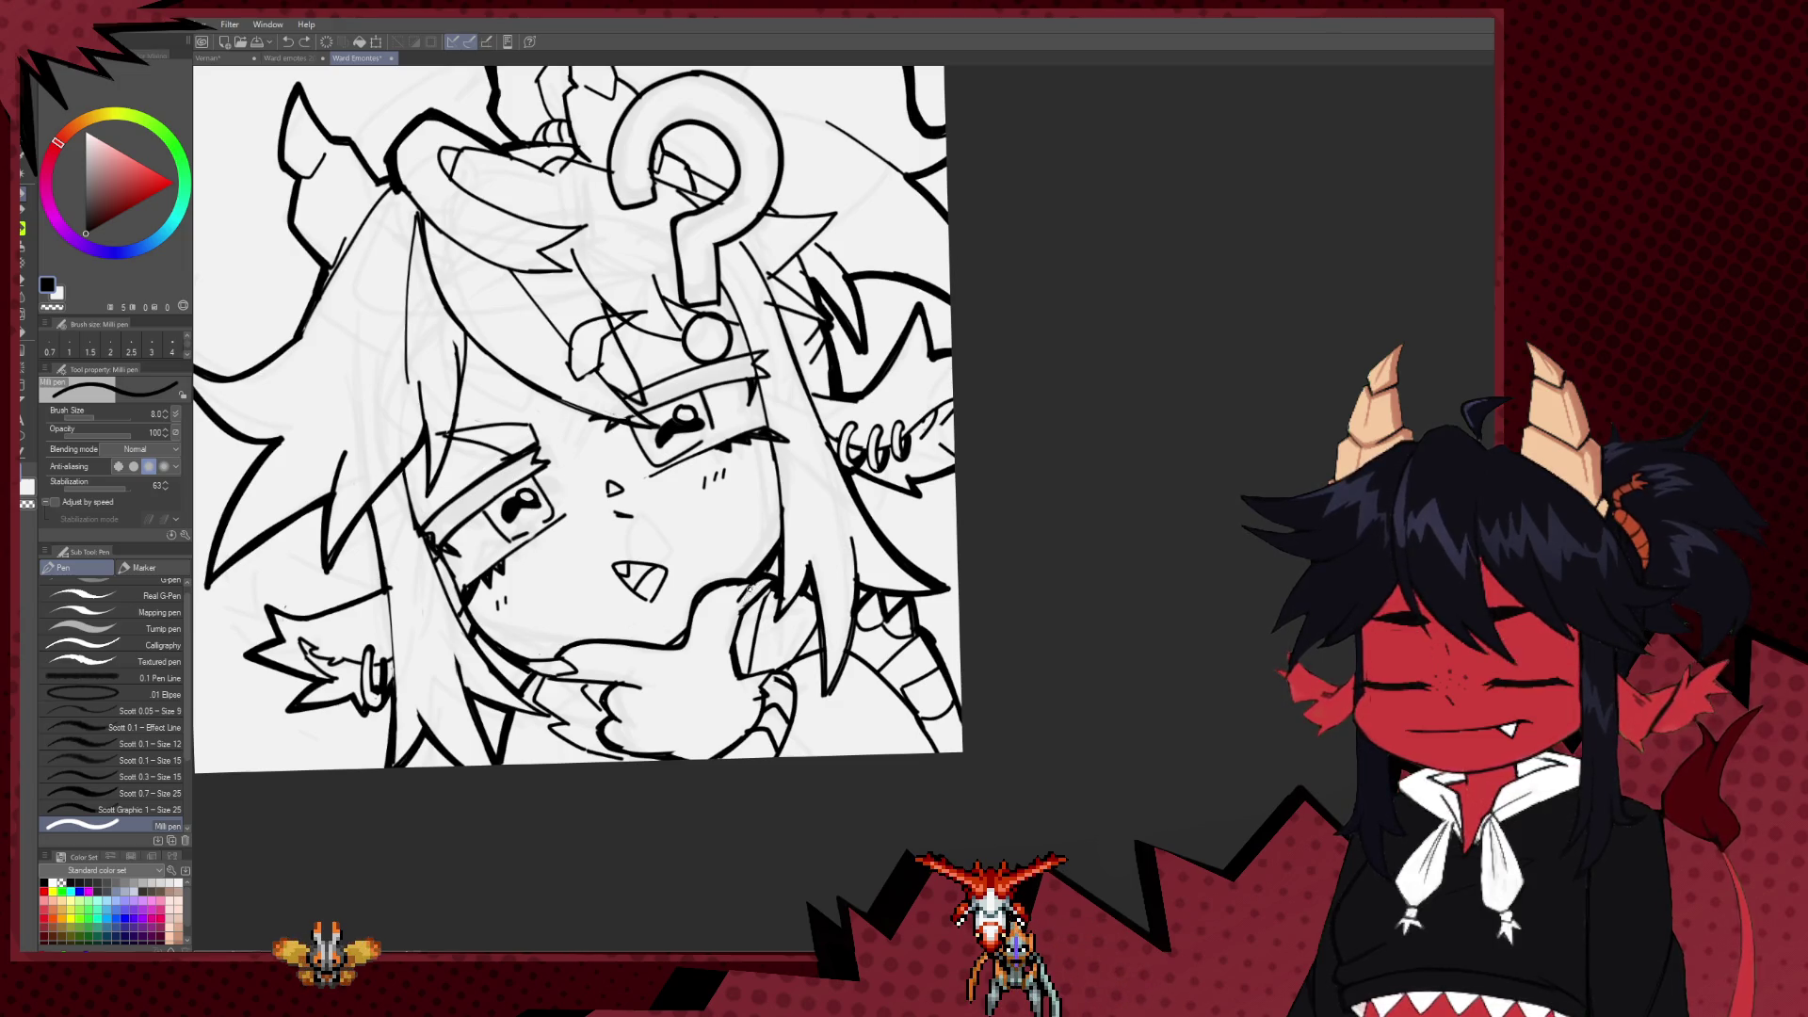
drag(750, 714, 793, 711)
scroll(749, 562, down, 5)
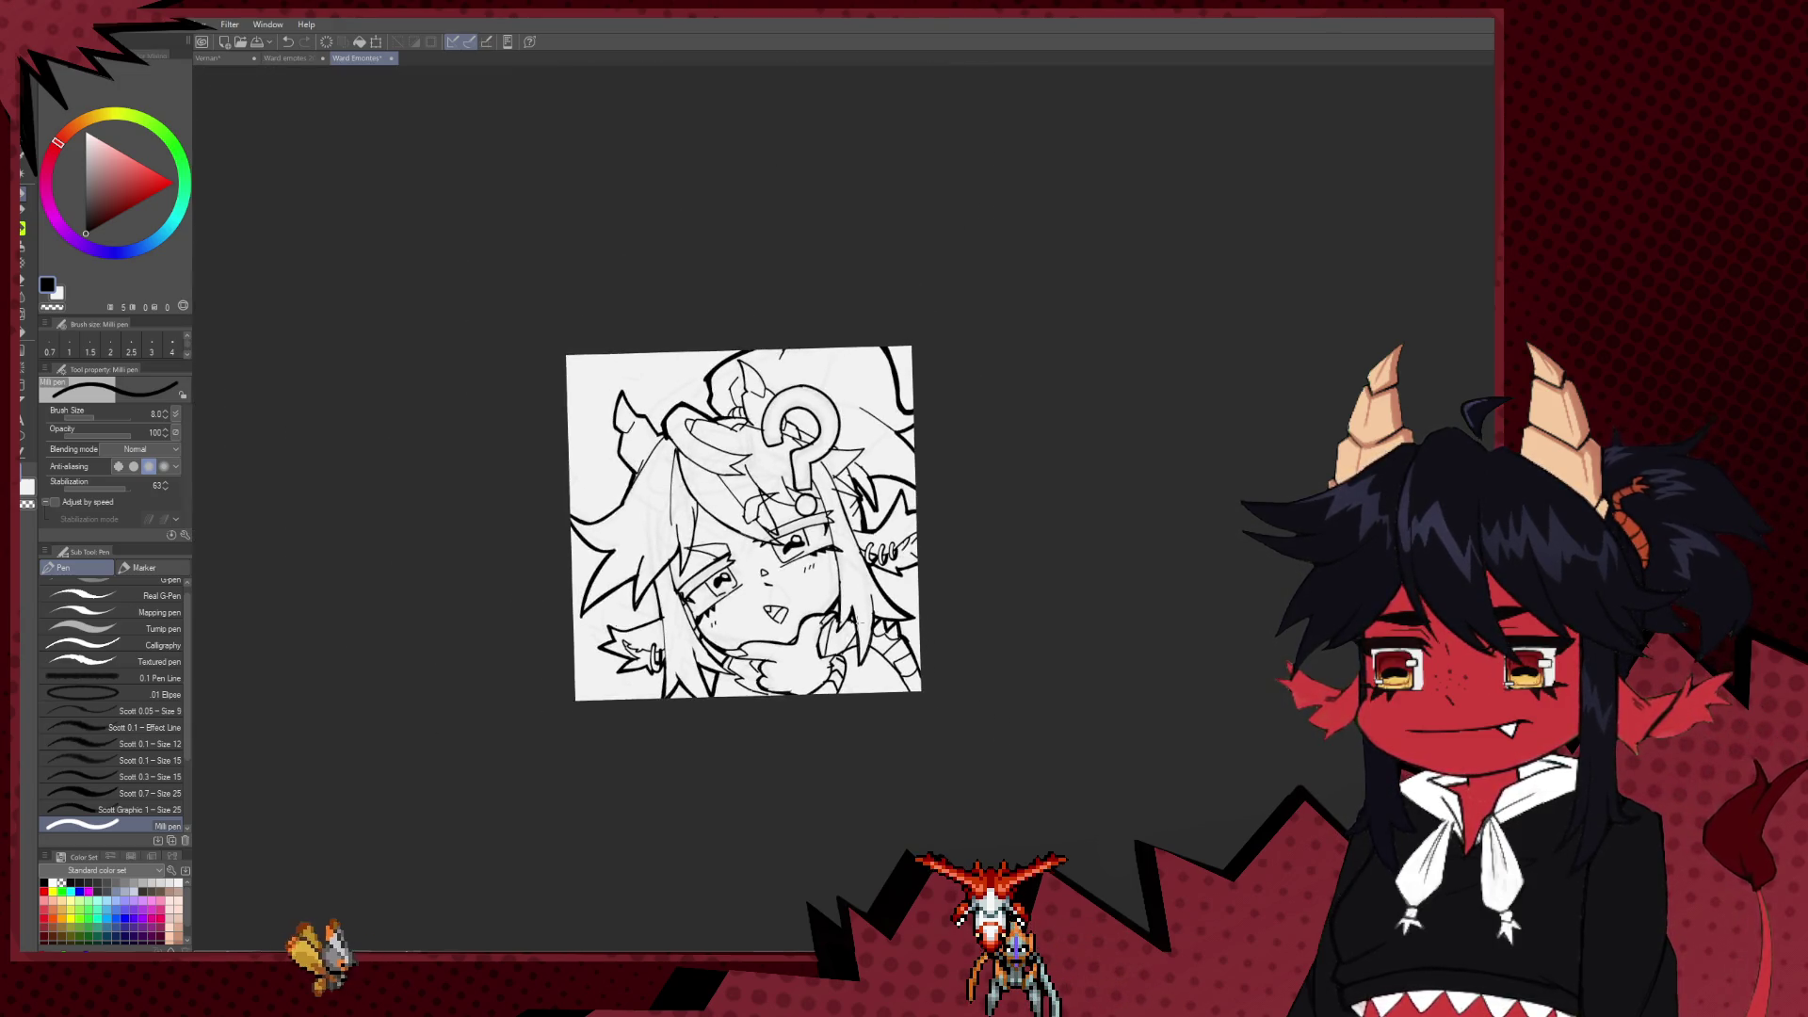
Step: Flip the canvas horizontally and frame the face for checking
key(h)
scroll(1107, 630, up, 2)
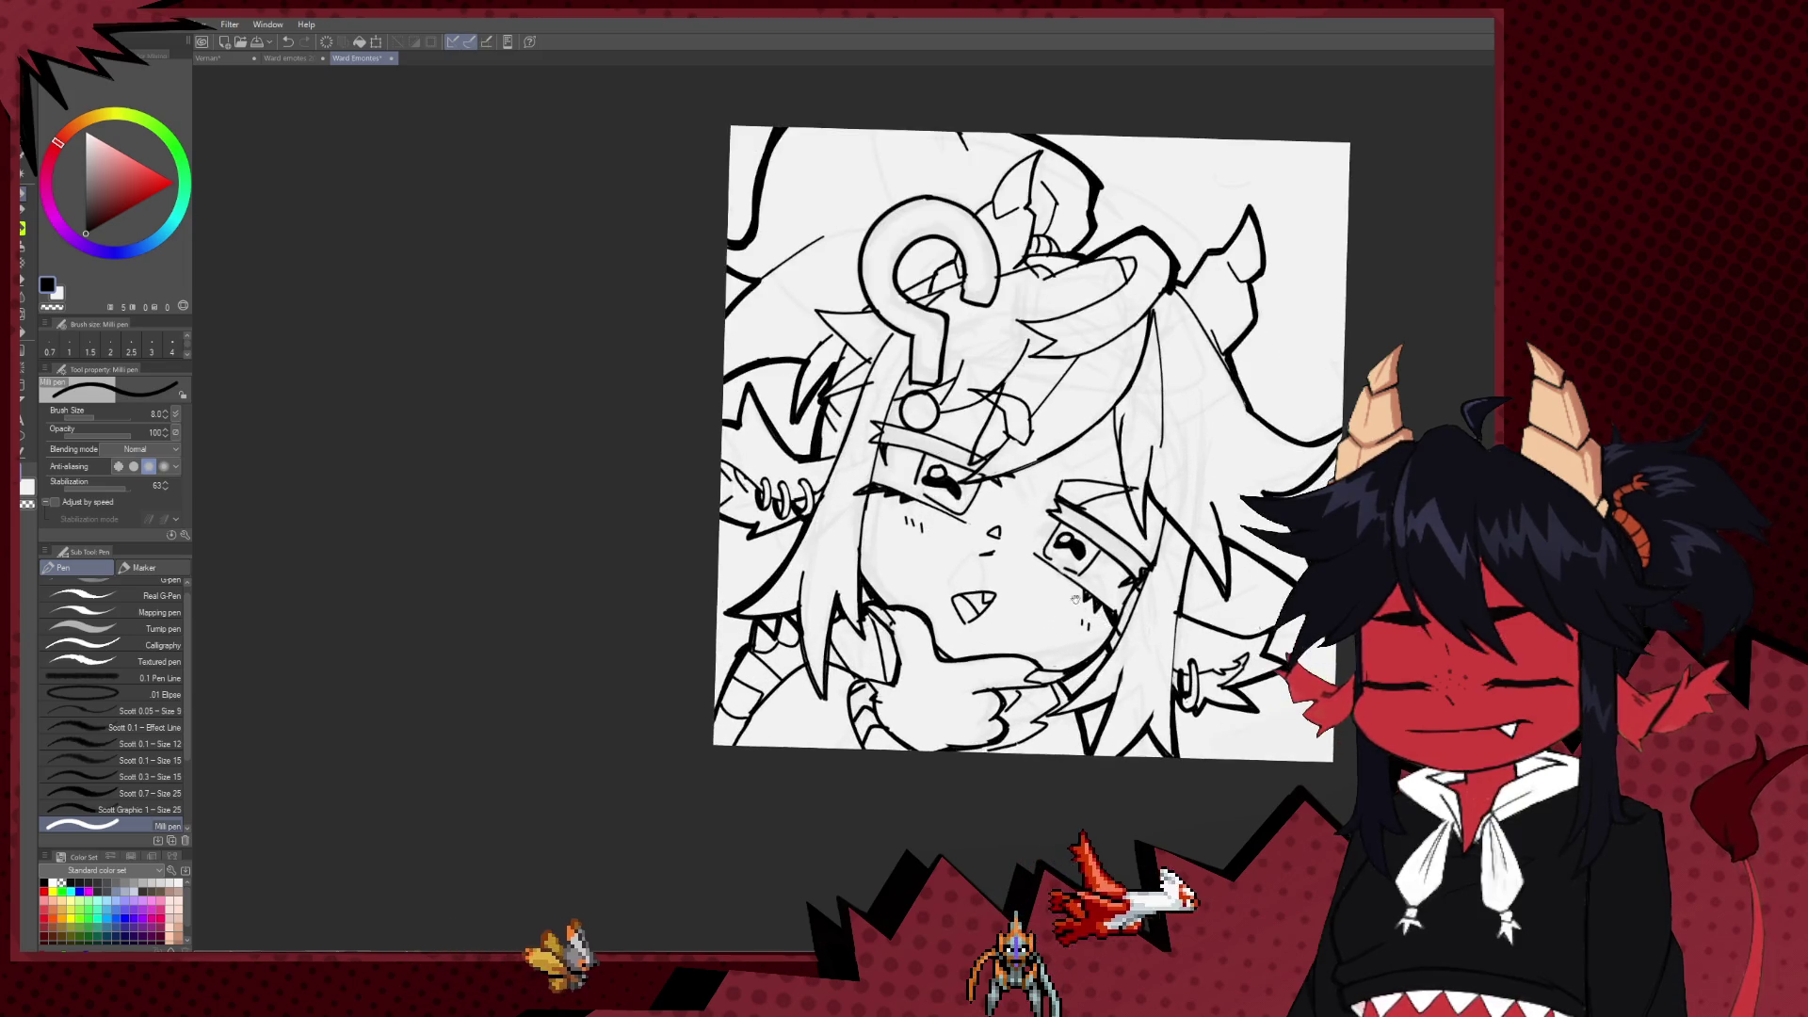
scroll(1036, 640, up, 3)
scroll(978, 646, up, 1)
drag(979, 646, 921, 484)
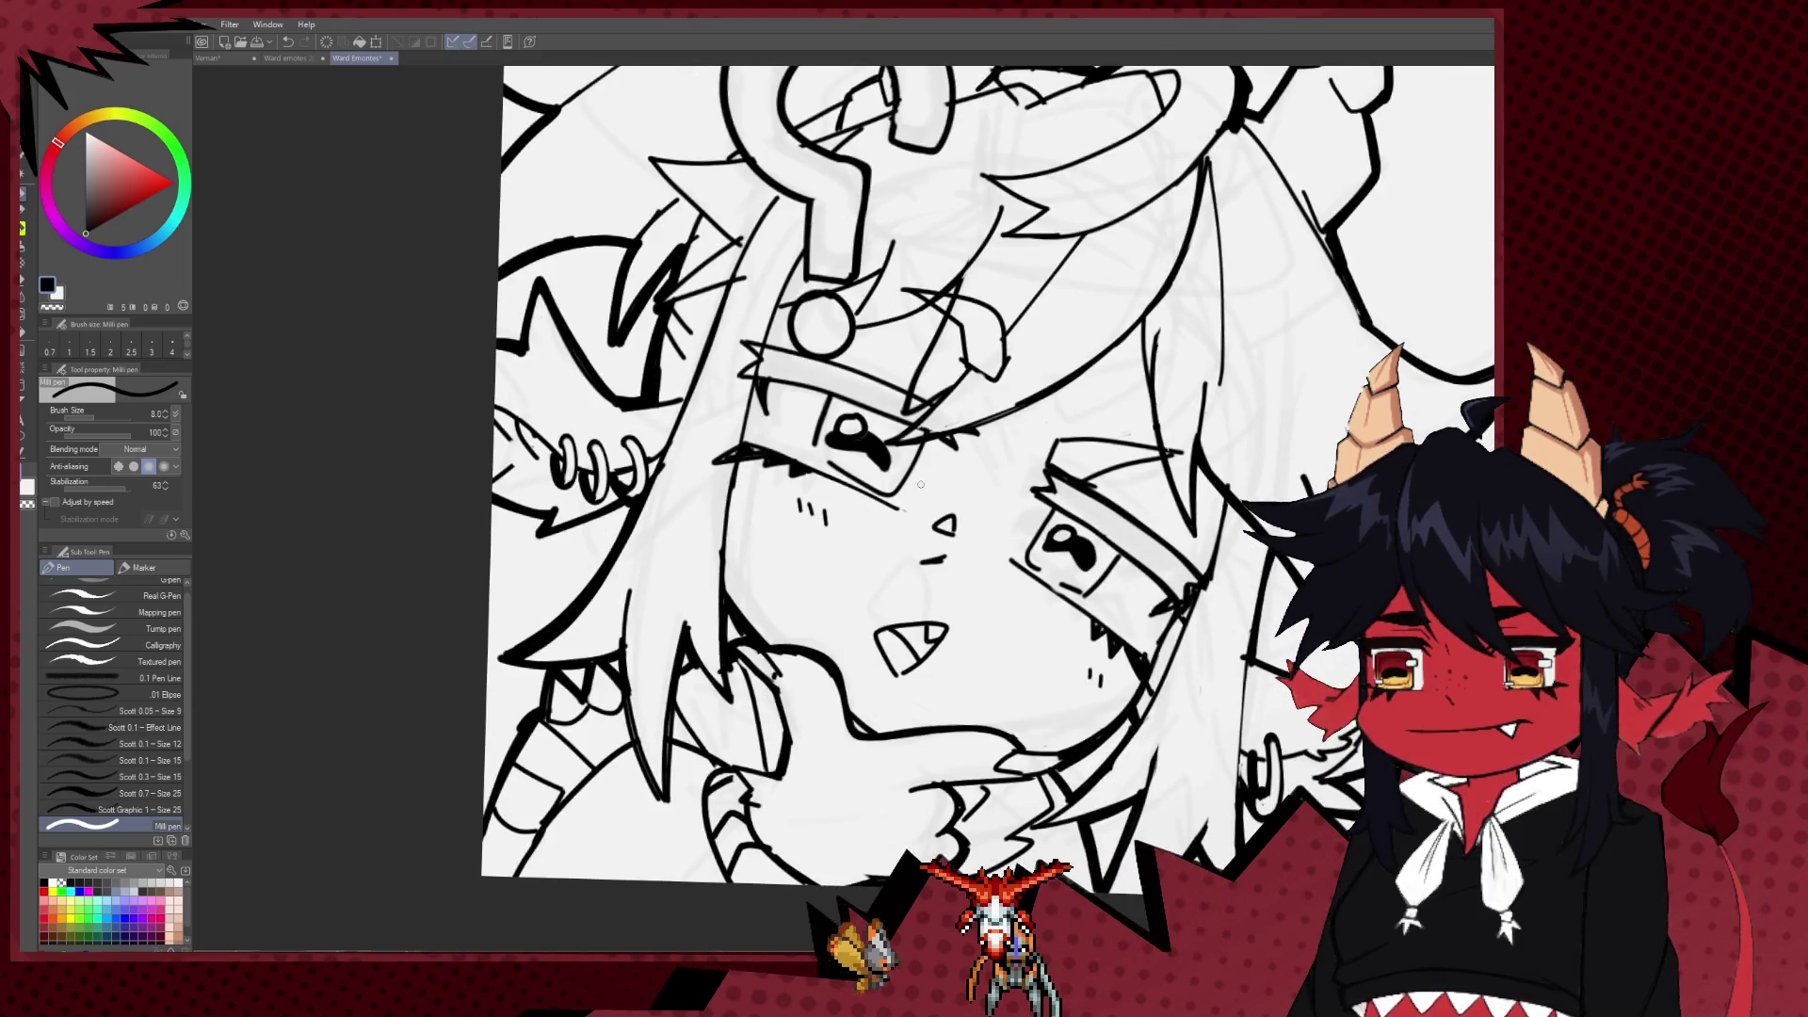
drag(991, 547, 942, 552)
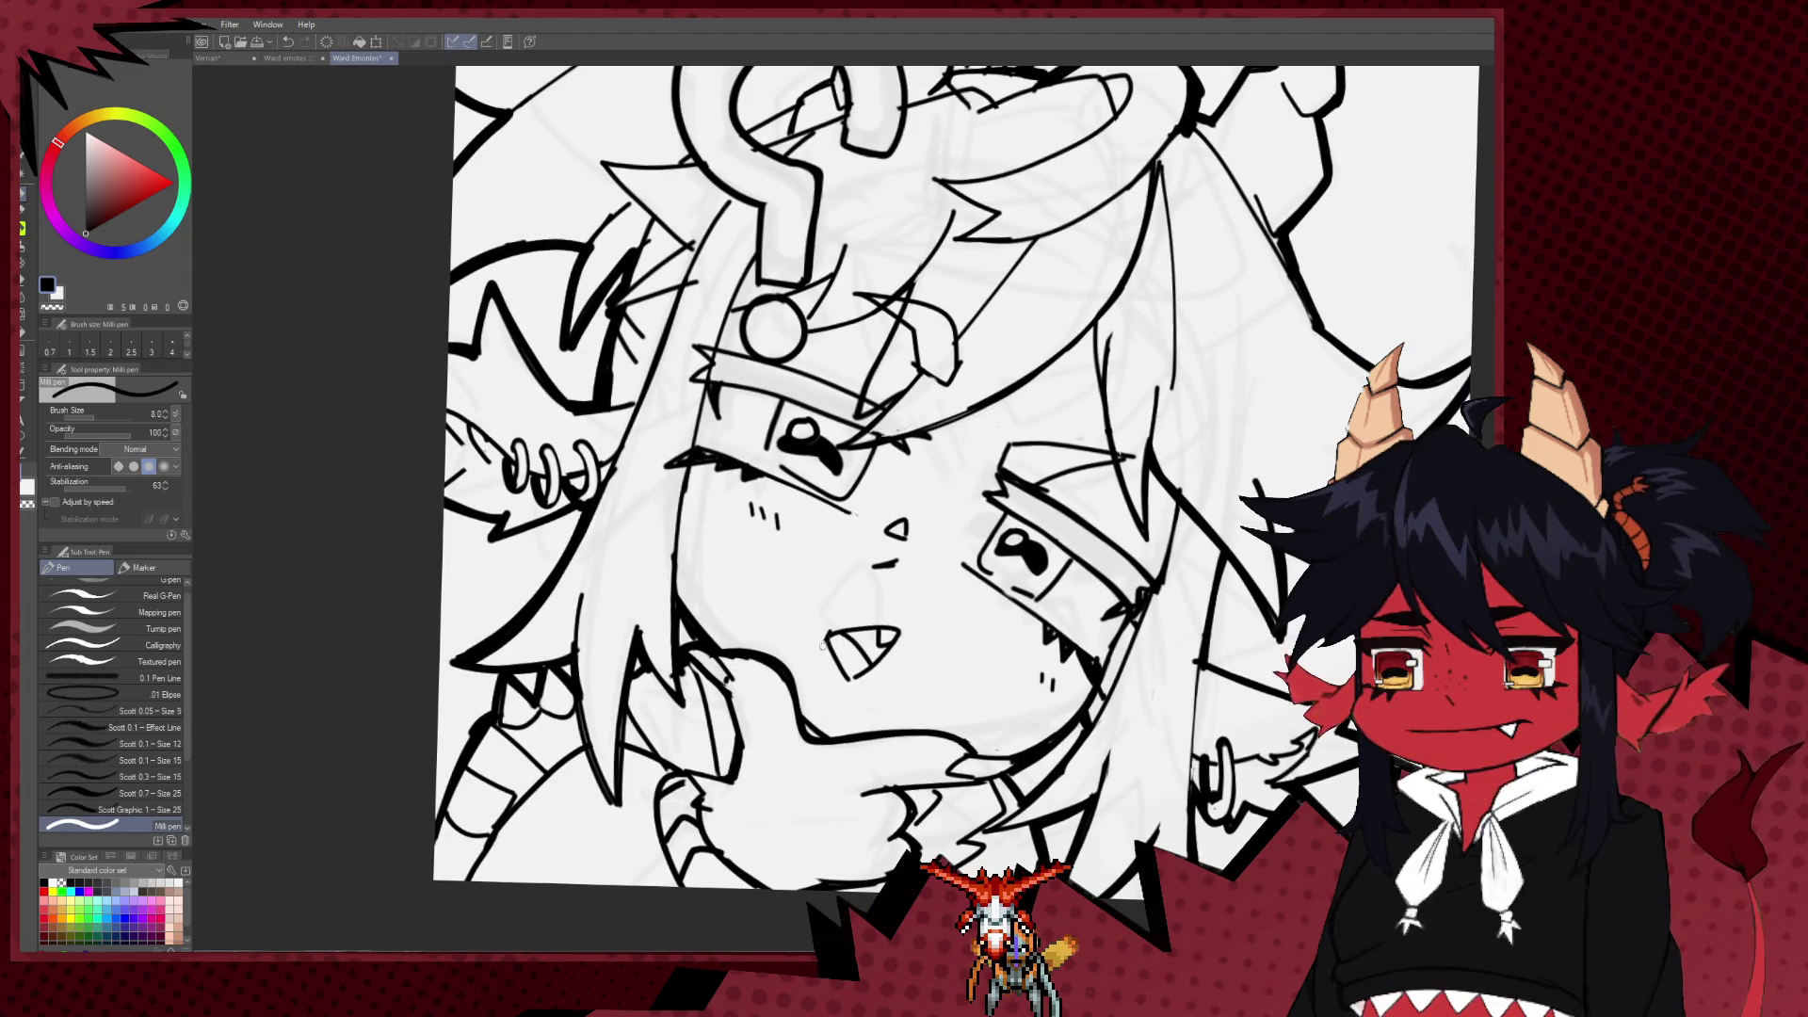
drag(814, 649, 838, 704)
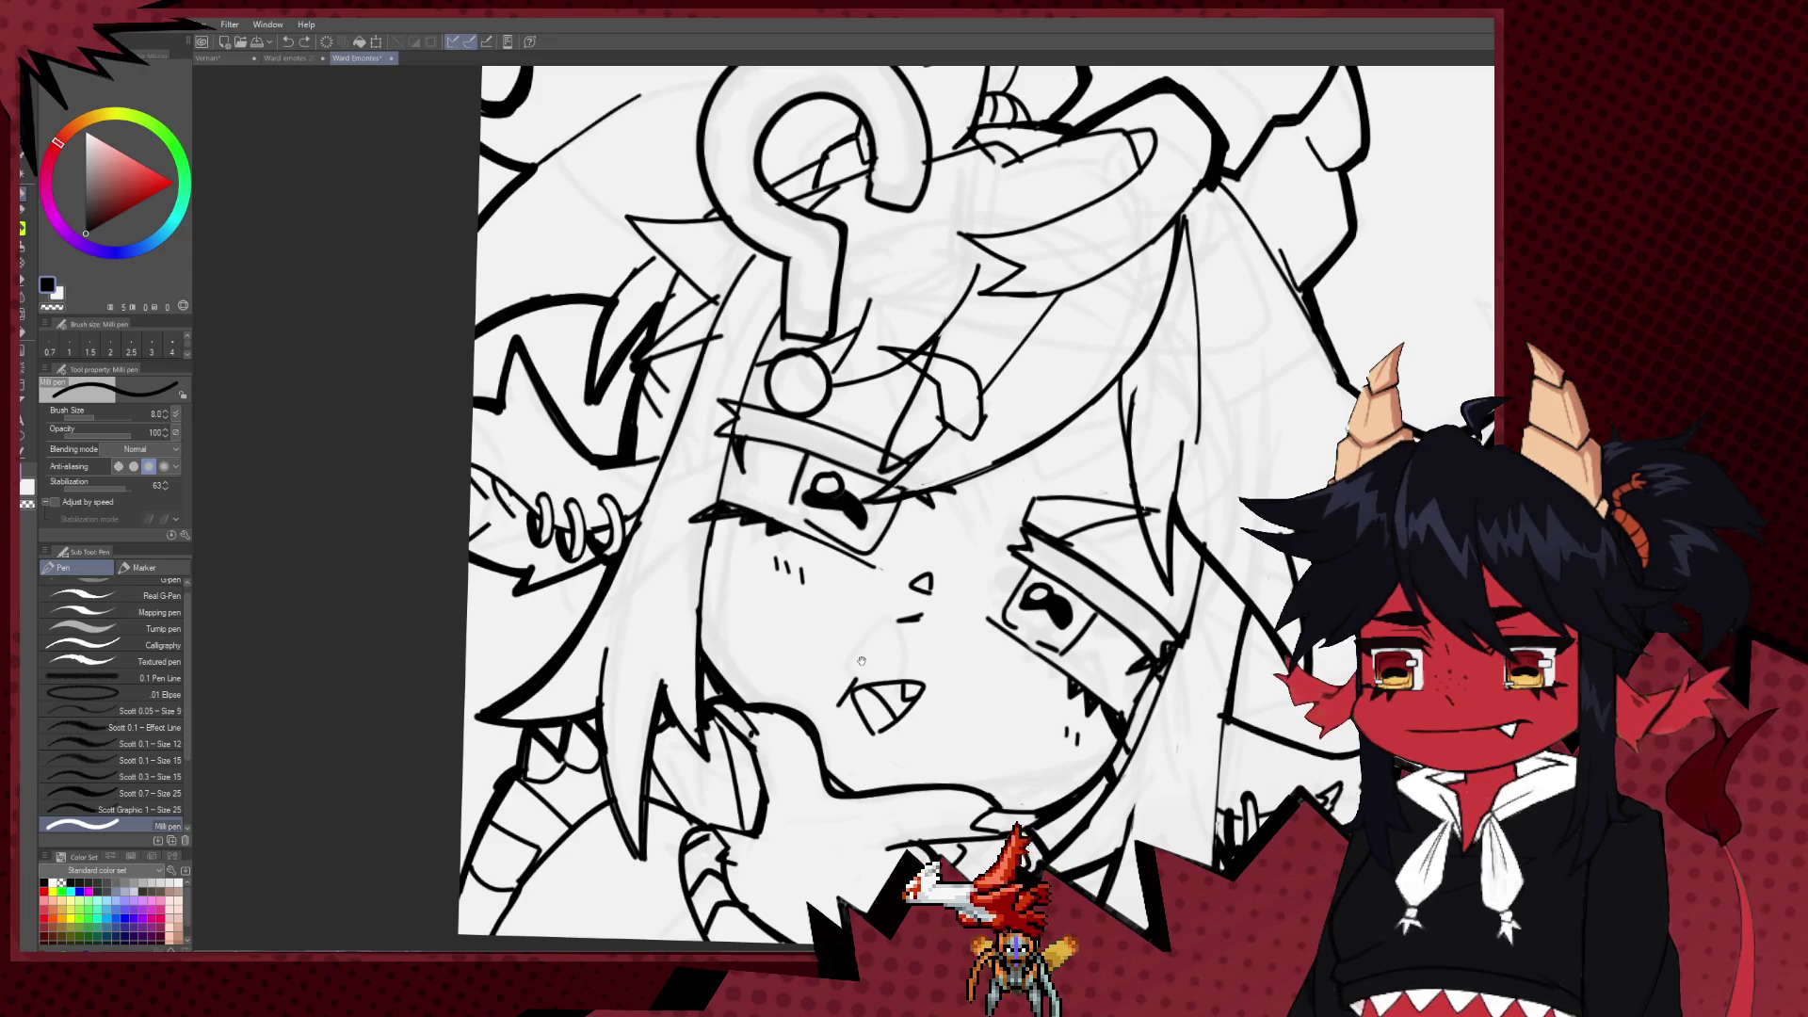
scroll(861, 661, down, 2)
scroll(861, 661, down, 3)
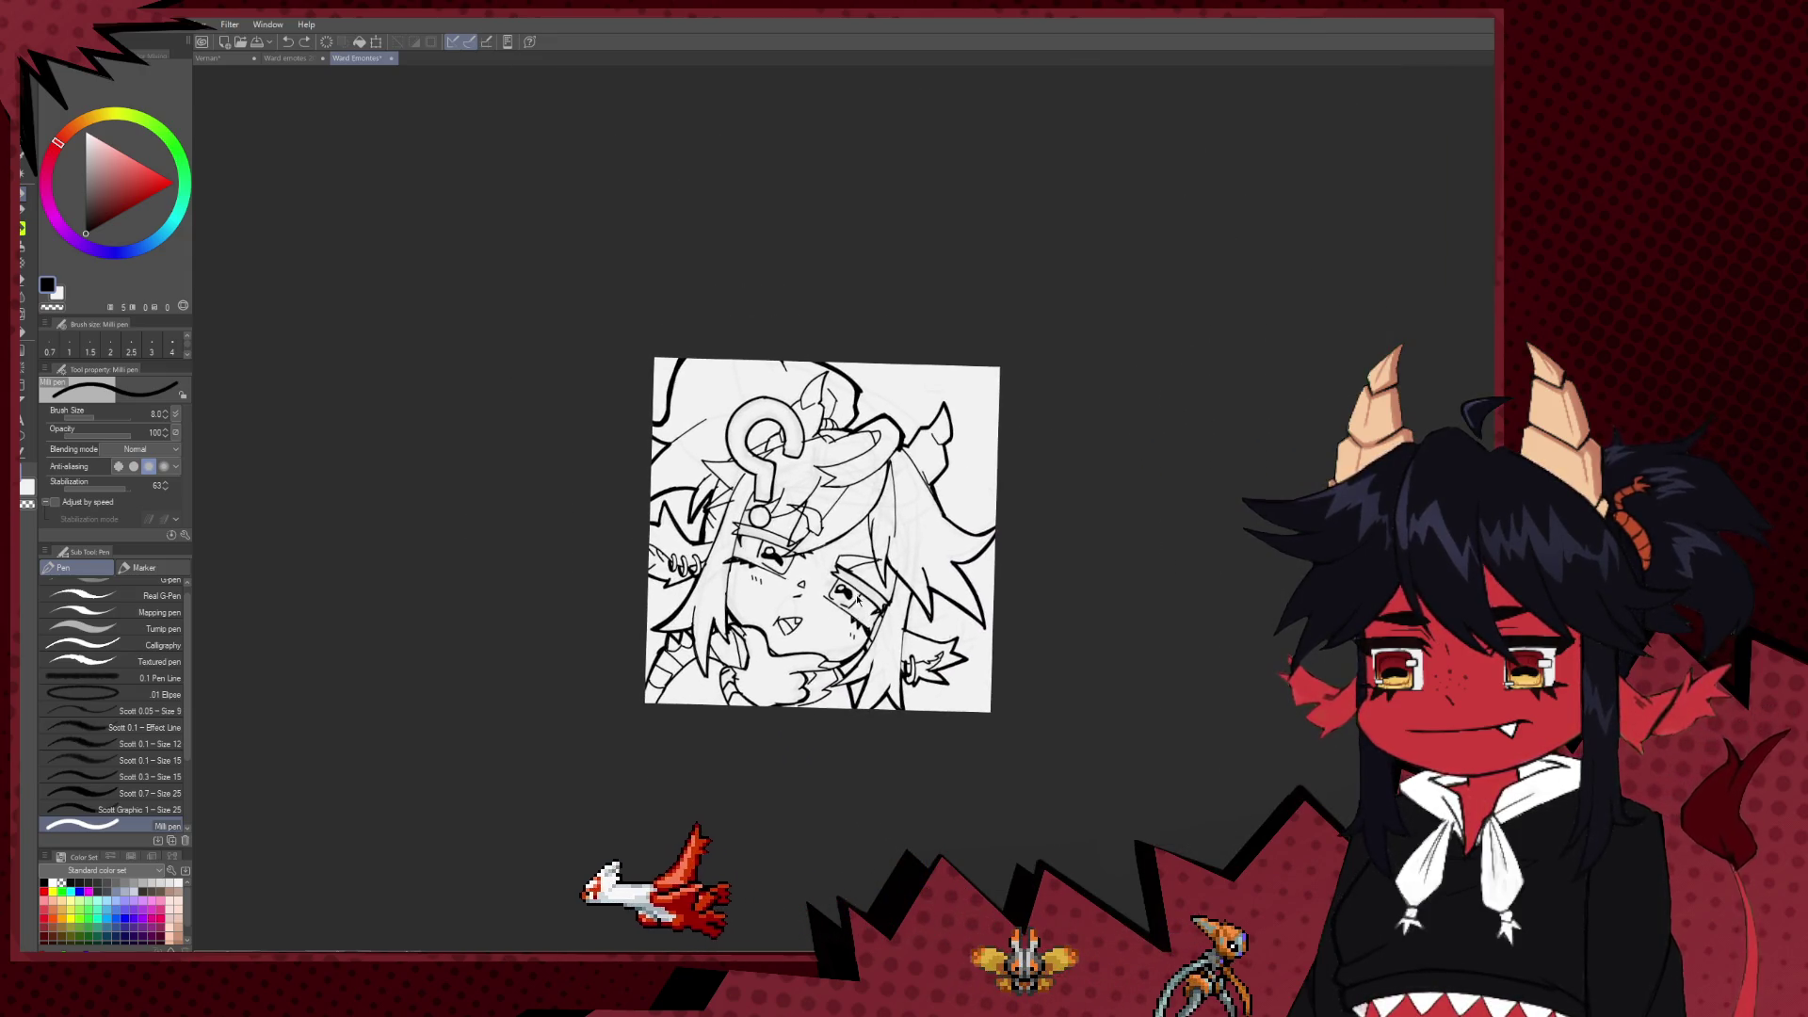
scroll(858, 601, up, 3)
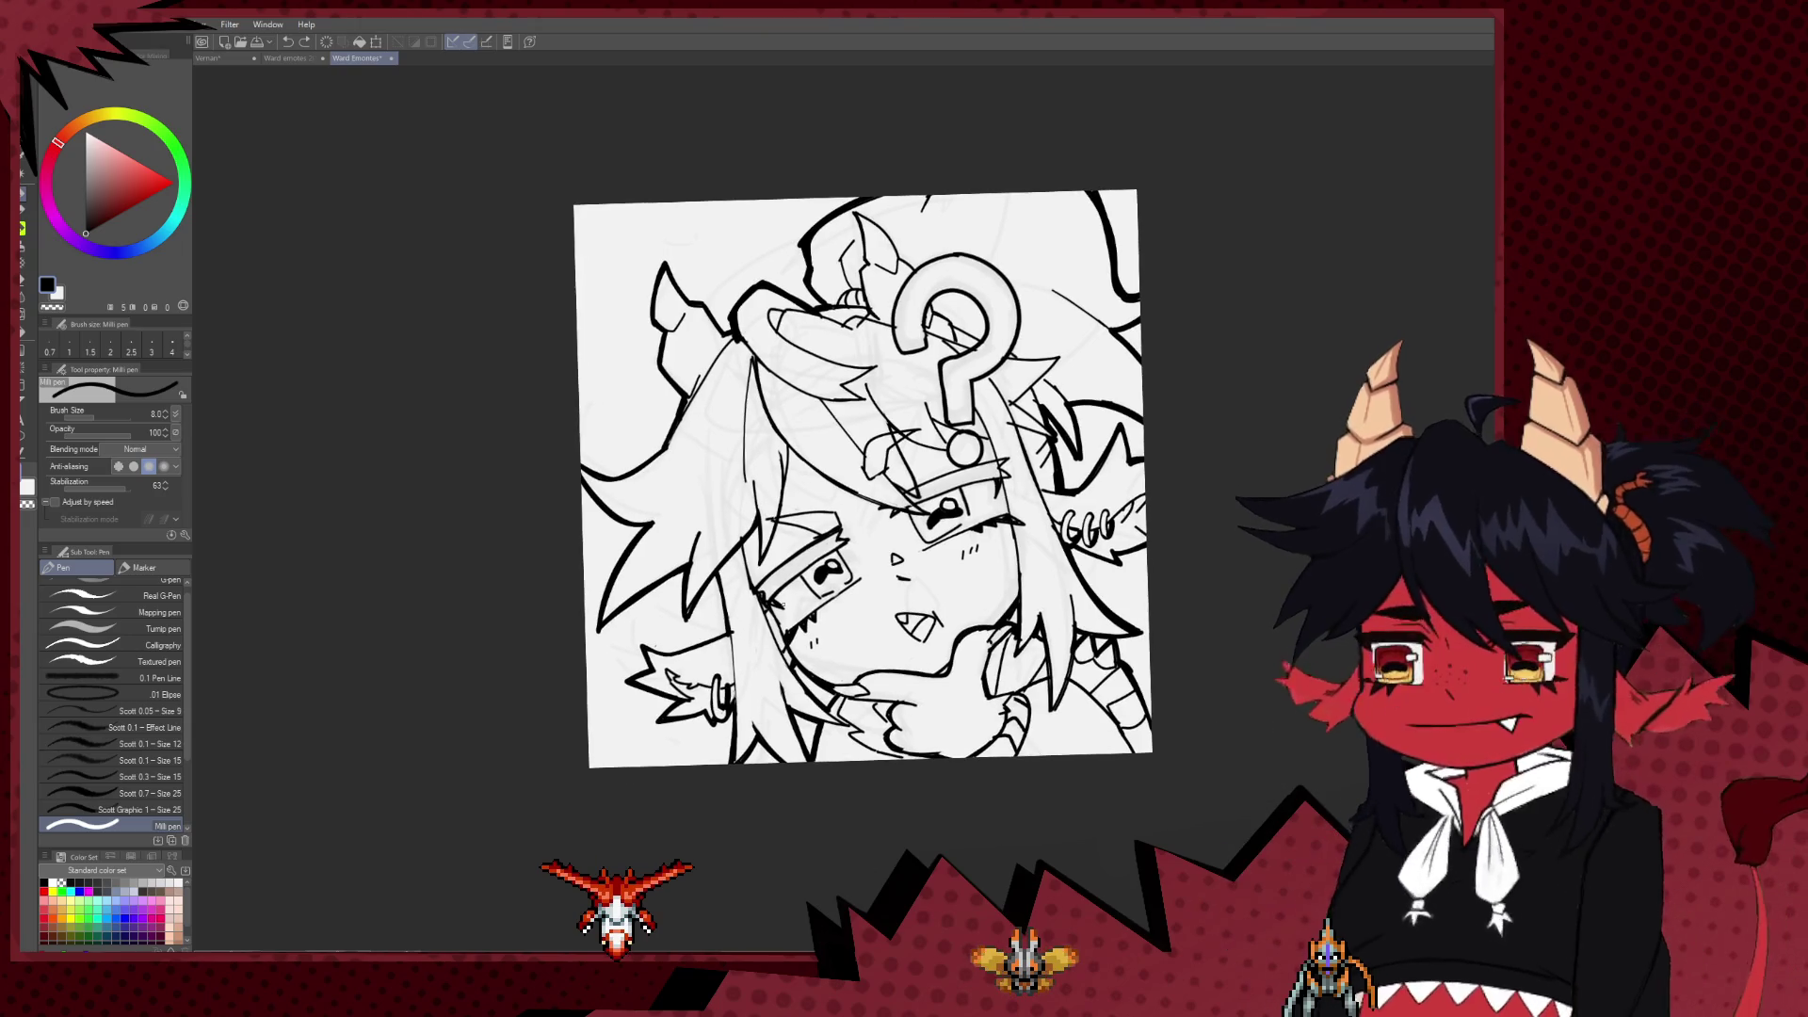
Step: Ink a trial short line on the drawing, then undo it
drag(756, 596, 789, 665)
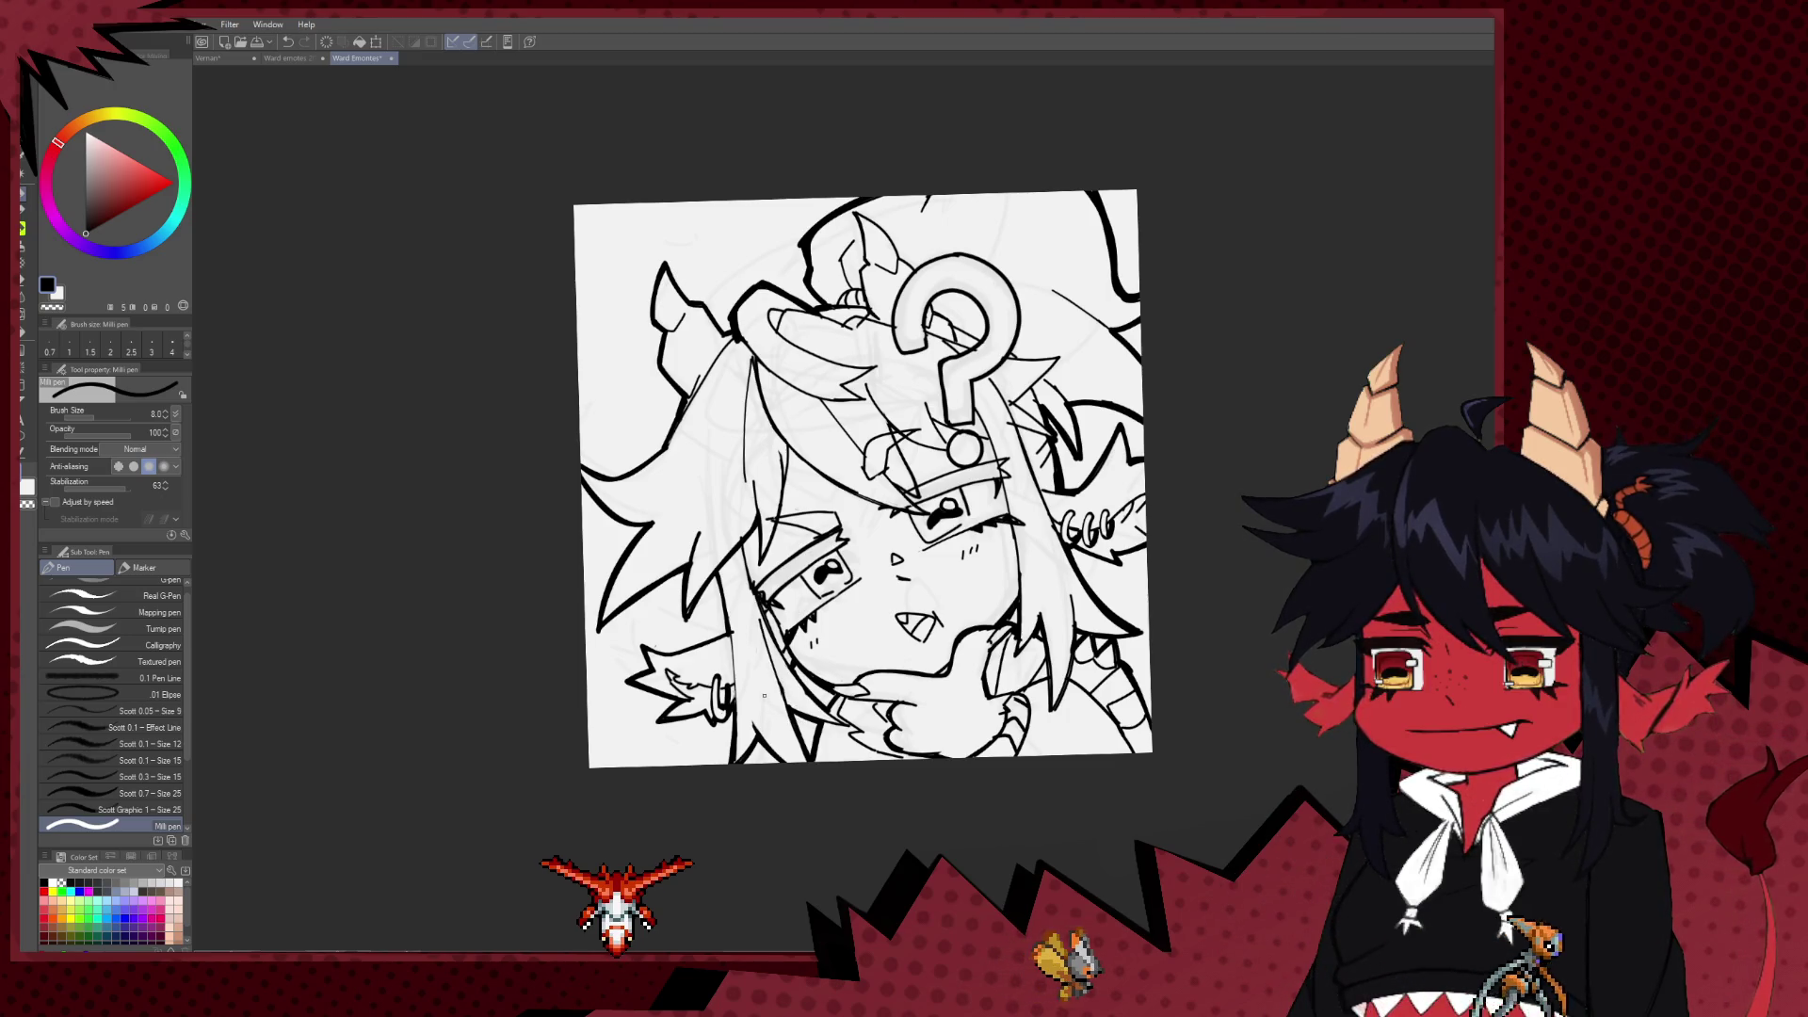
drag(1032, 519, 911, 557)
key(ctrl+z)
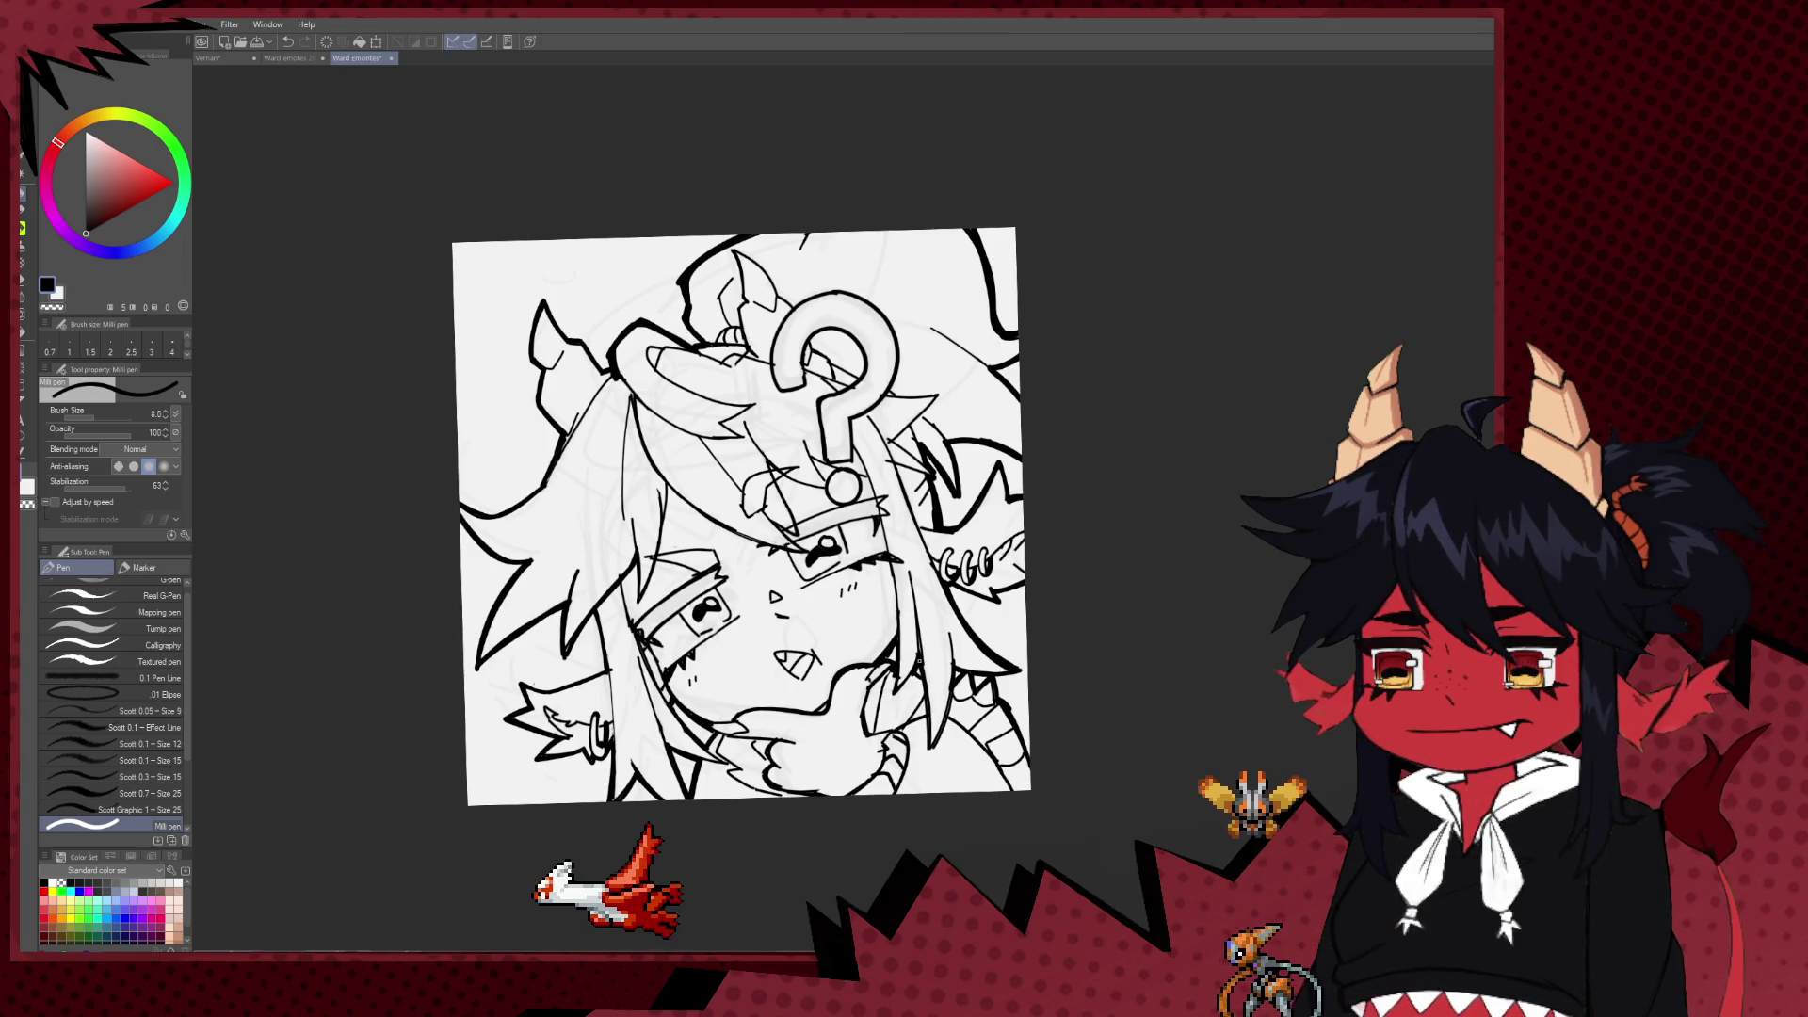
drag(932, 674, 950, 751)
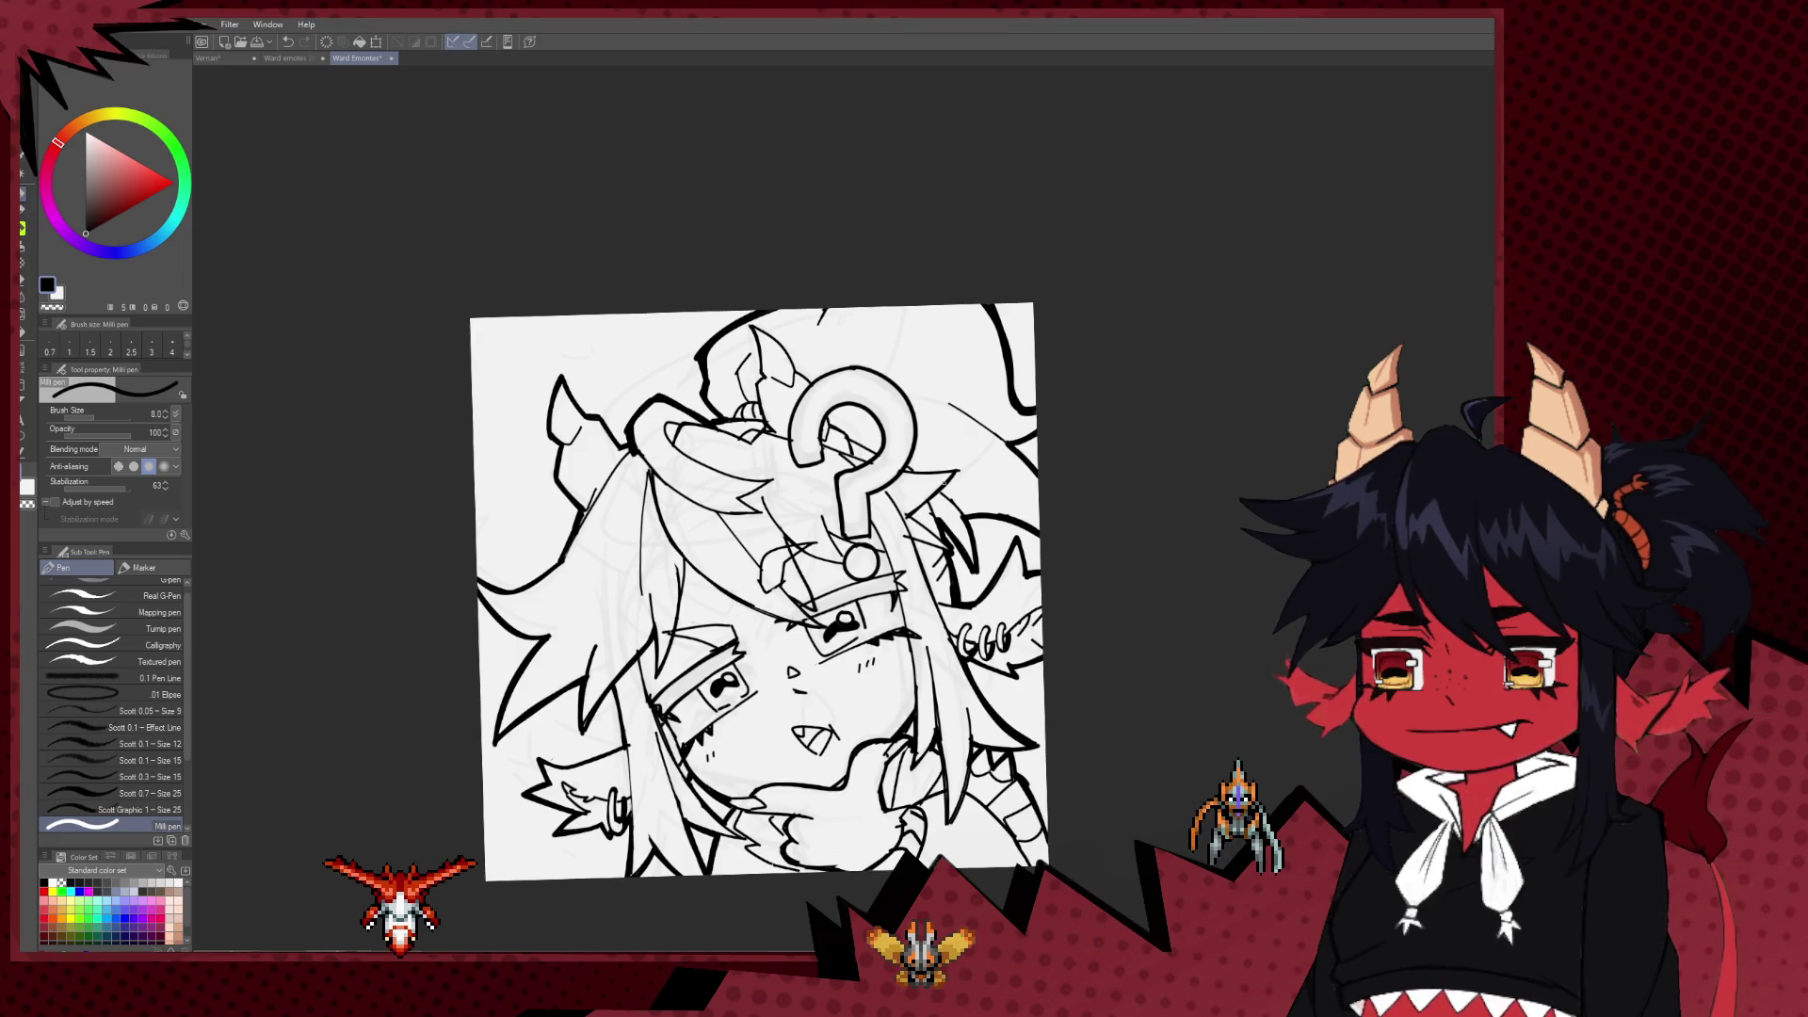
drag(977, 562, 957, 514)
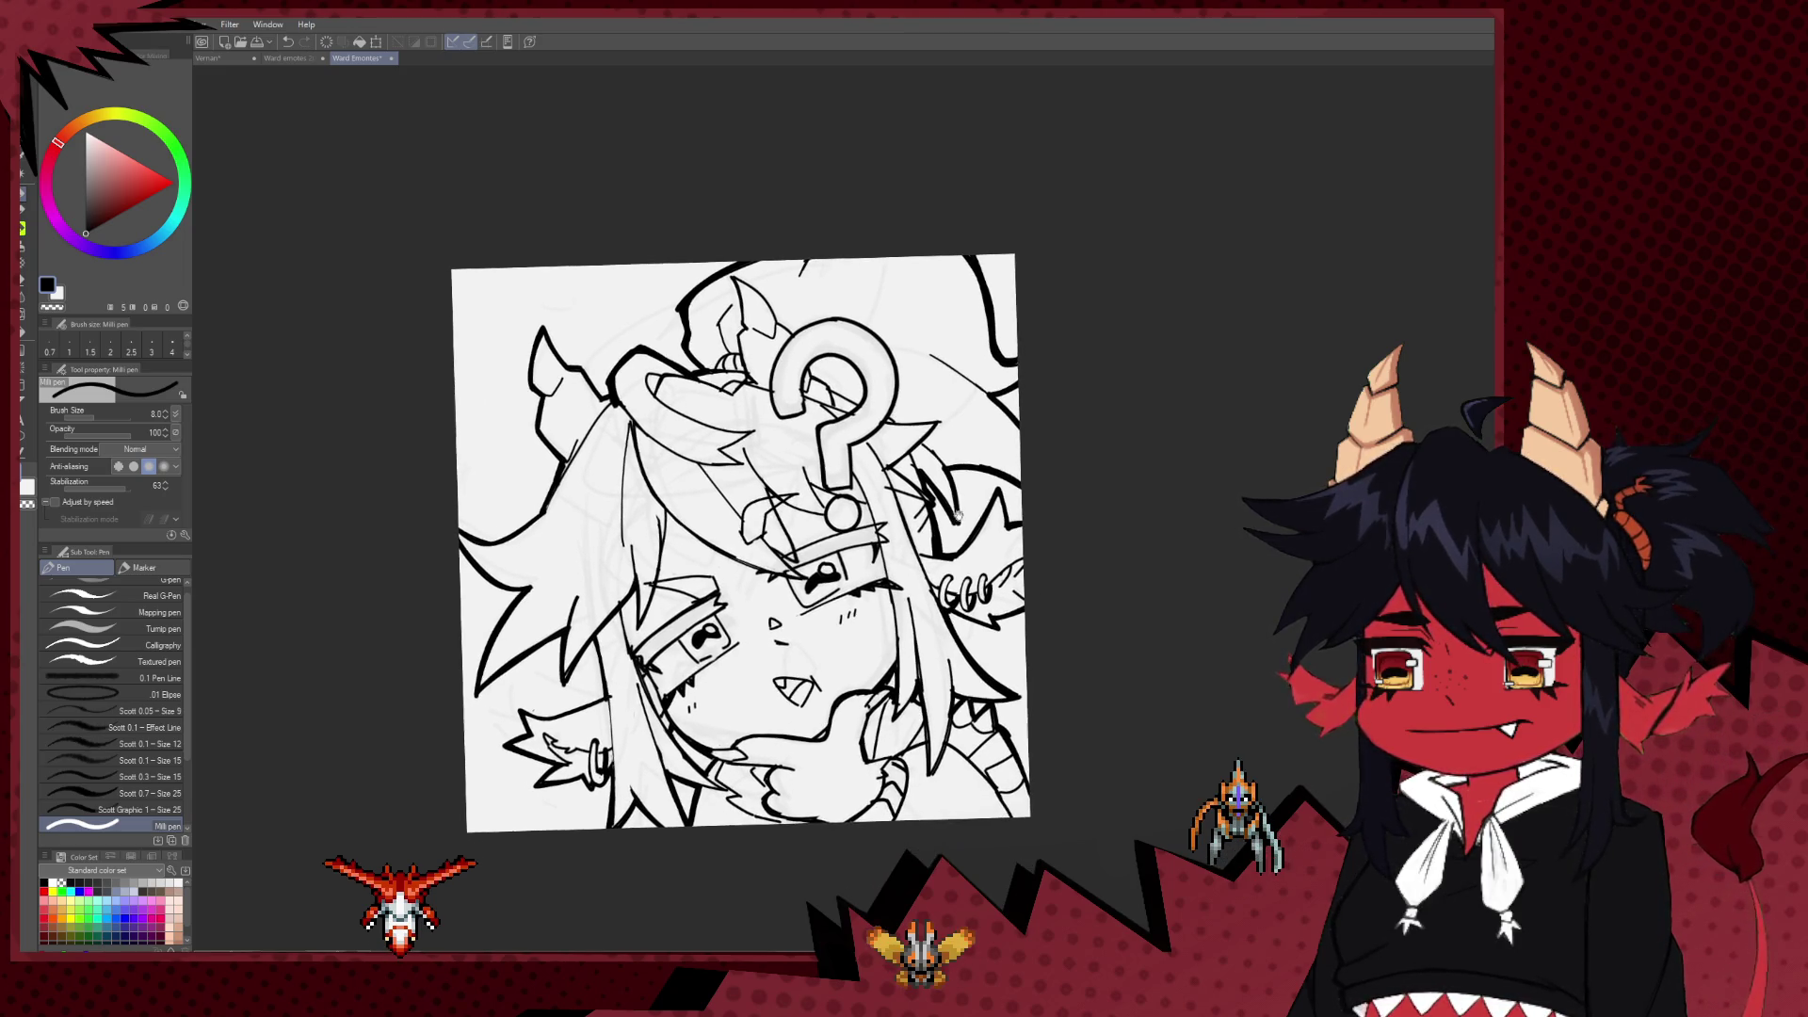
Step: On the mirrored canvas add a small ink stroke, then flip the view back to normal
key(h)
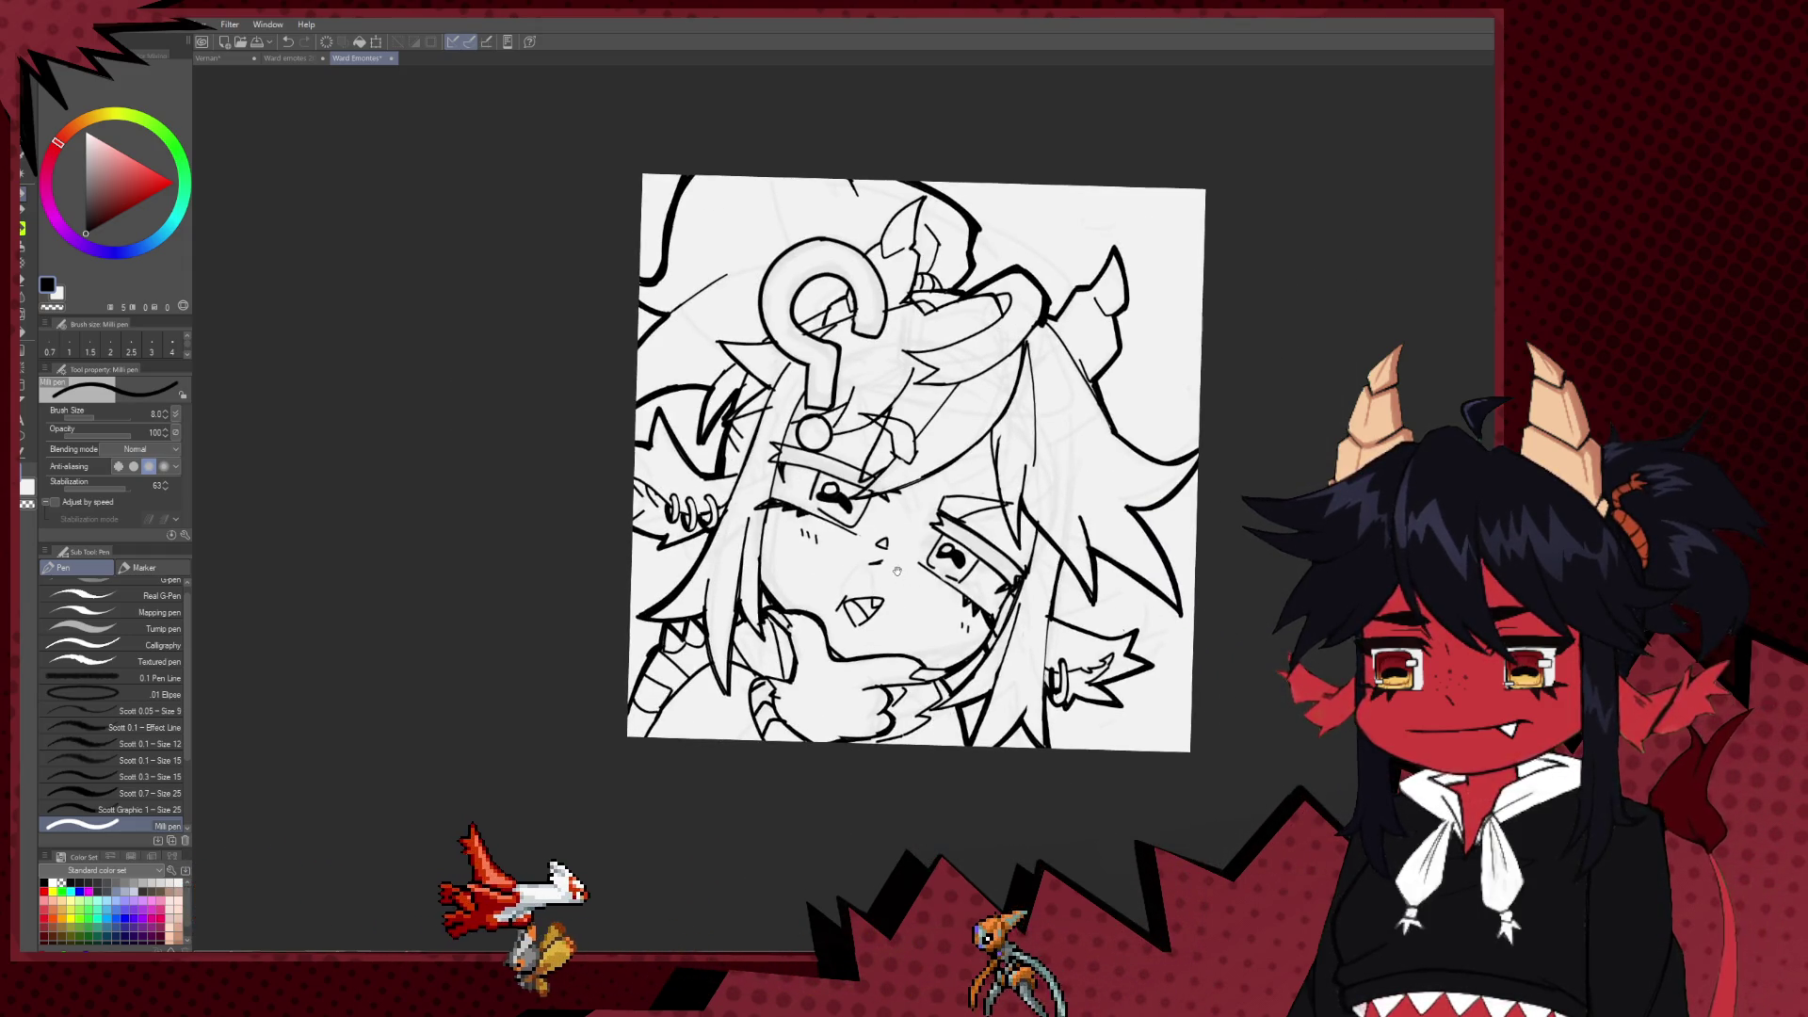
drag(805, 566, 762, 540)
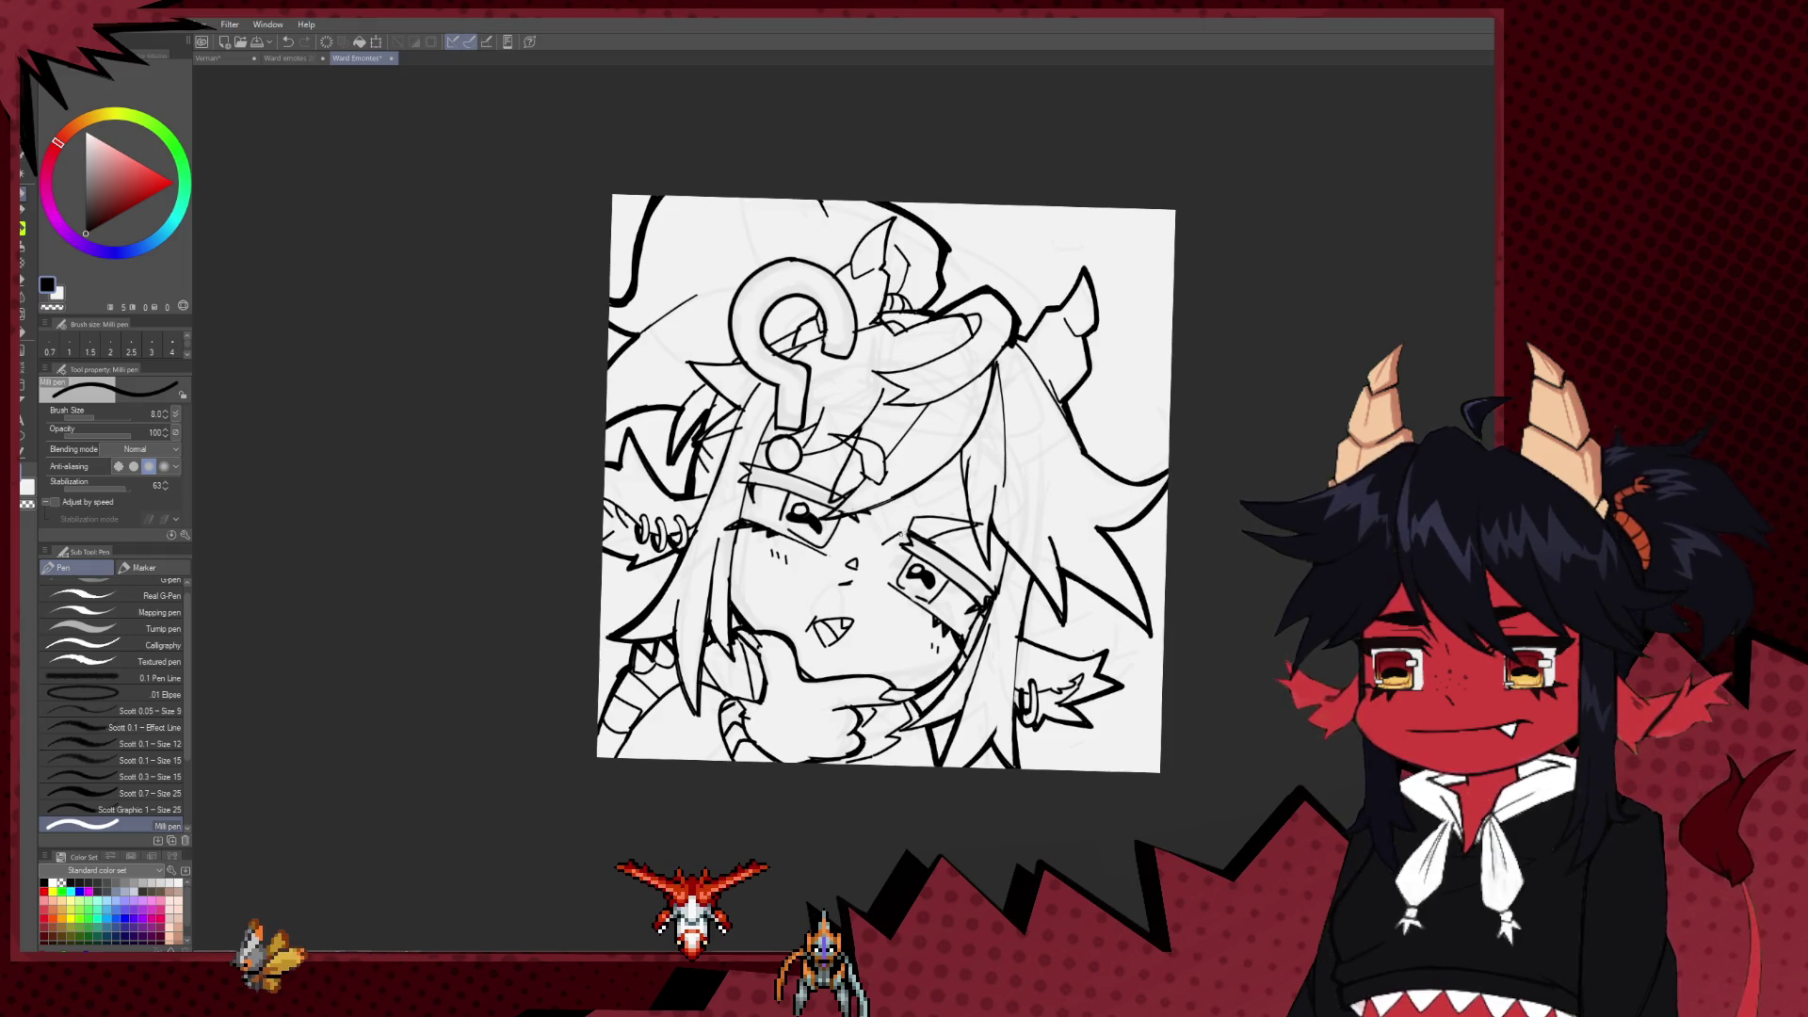
drag(822, 479, 867, 521)
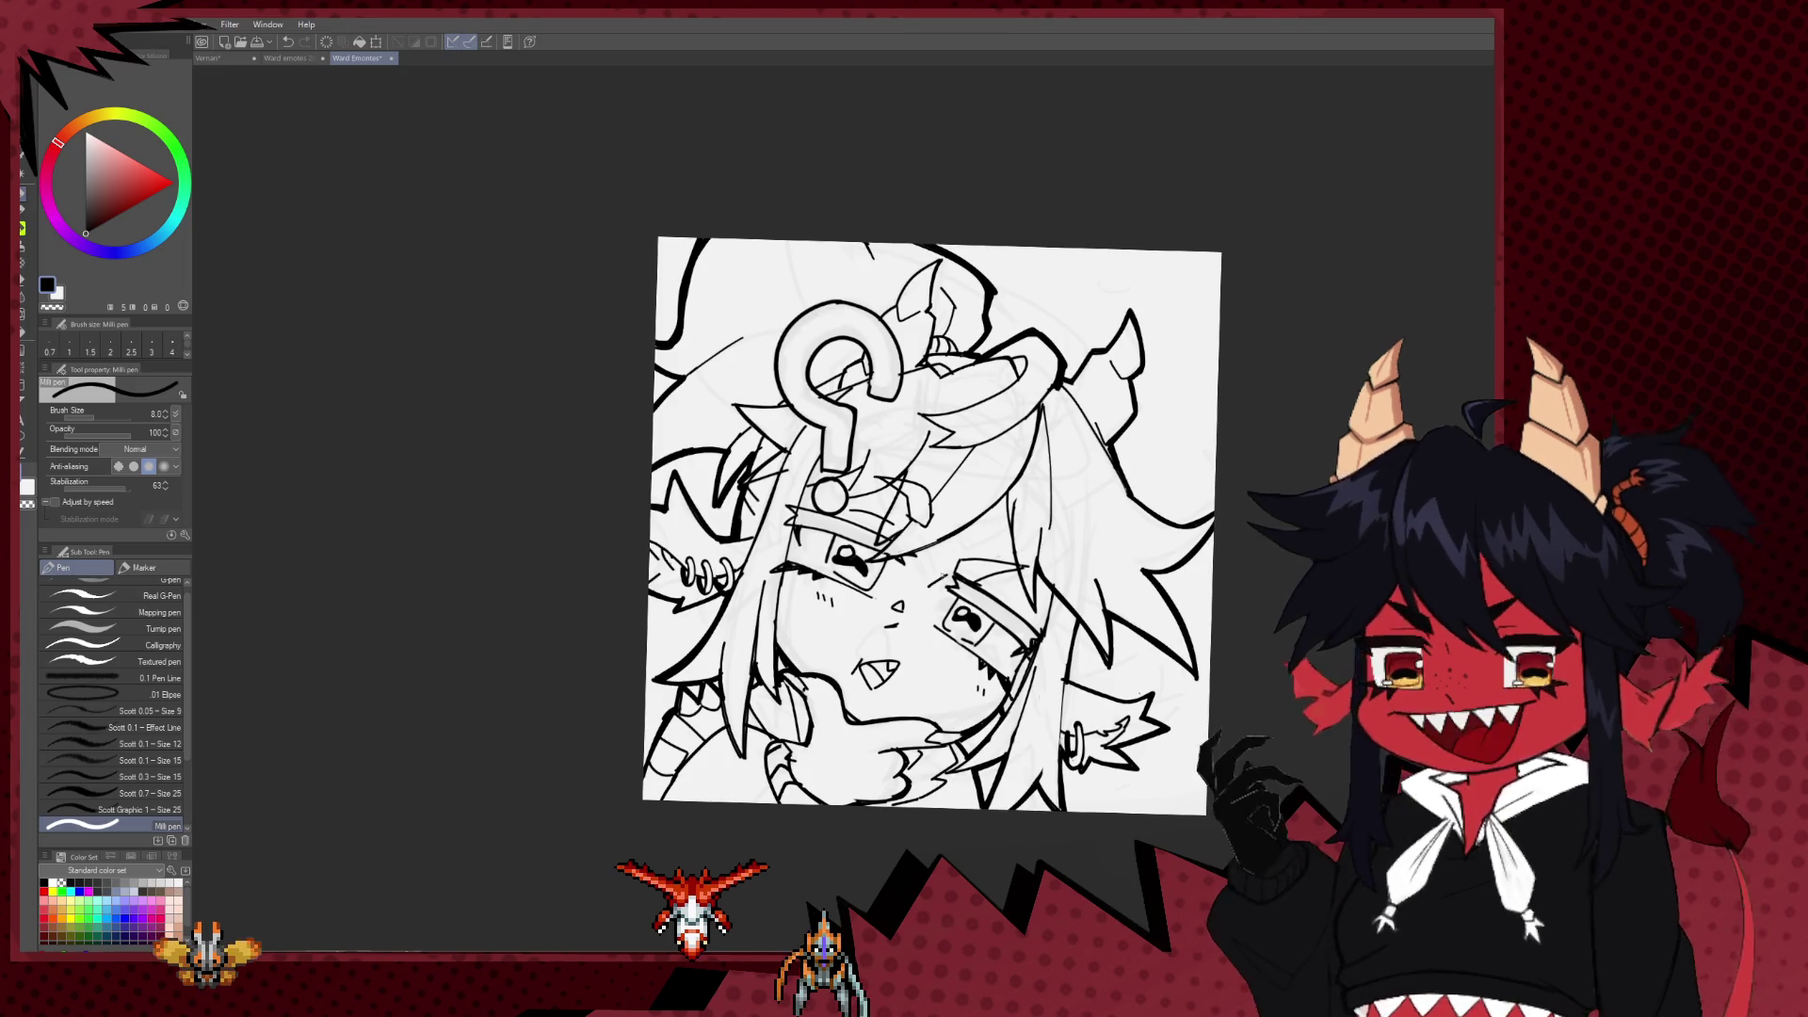
drag(867, 521, 910, 527)
key(e)
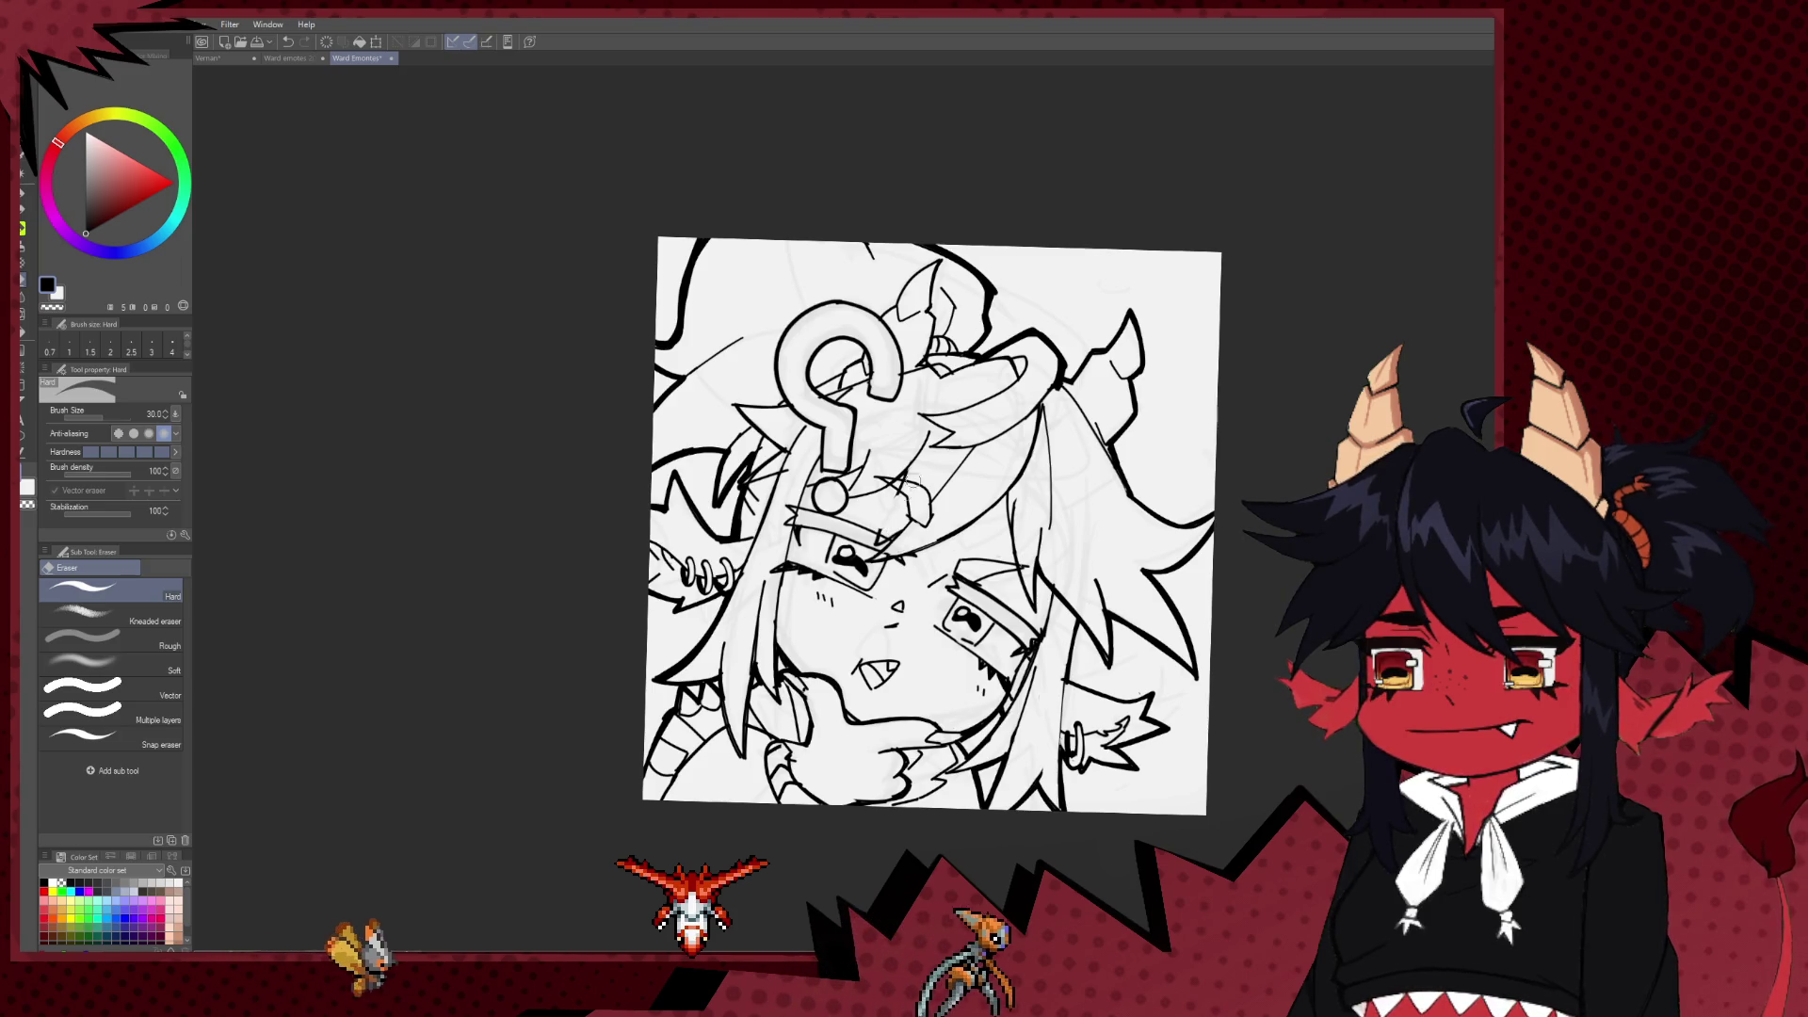
key(p)
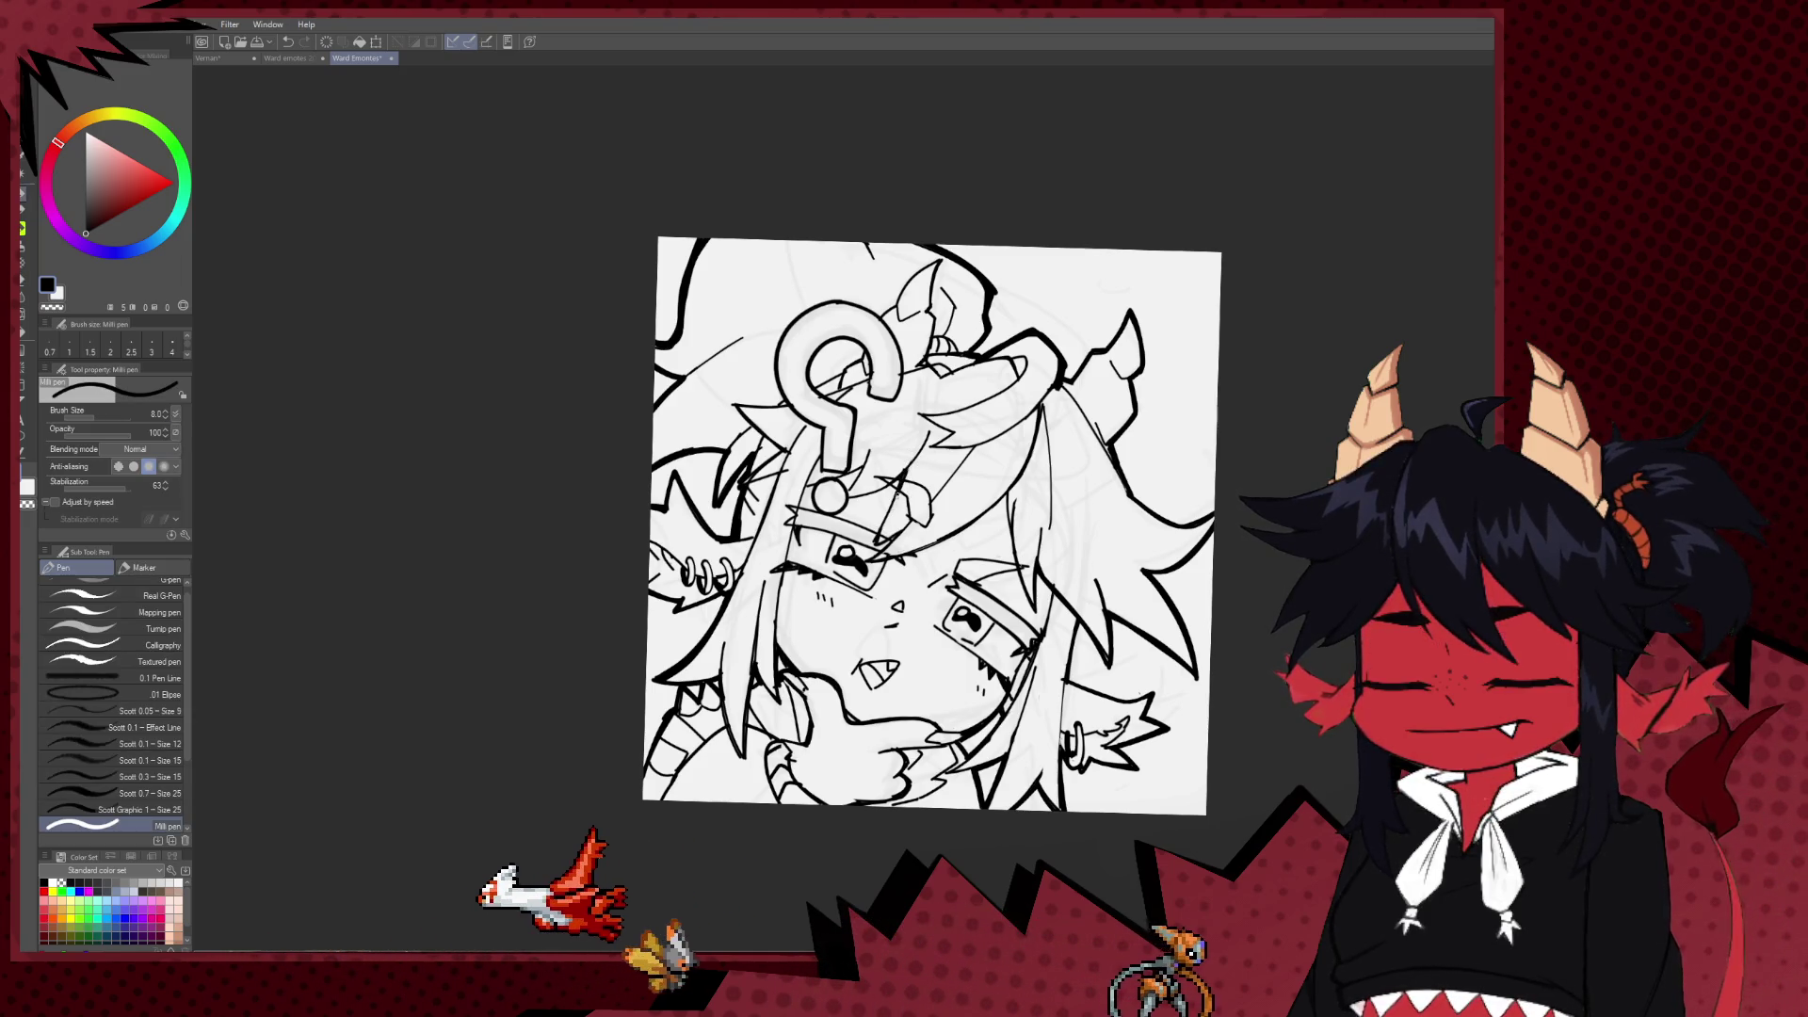
key(h)
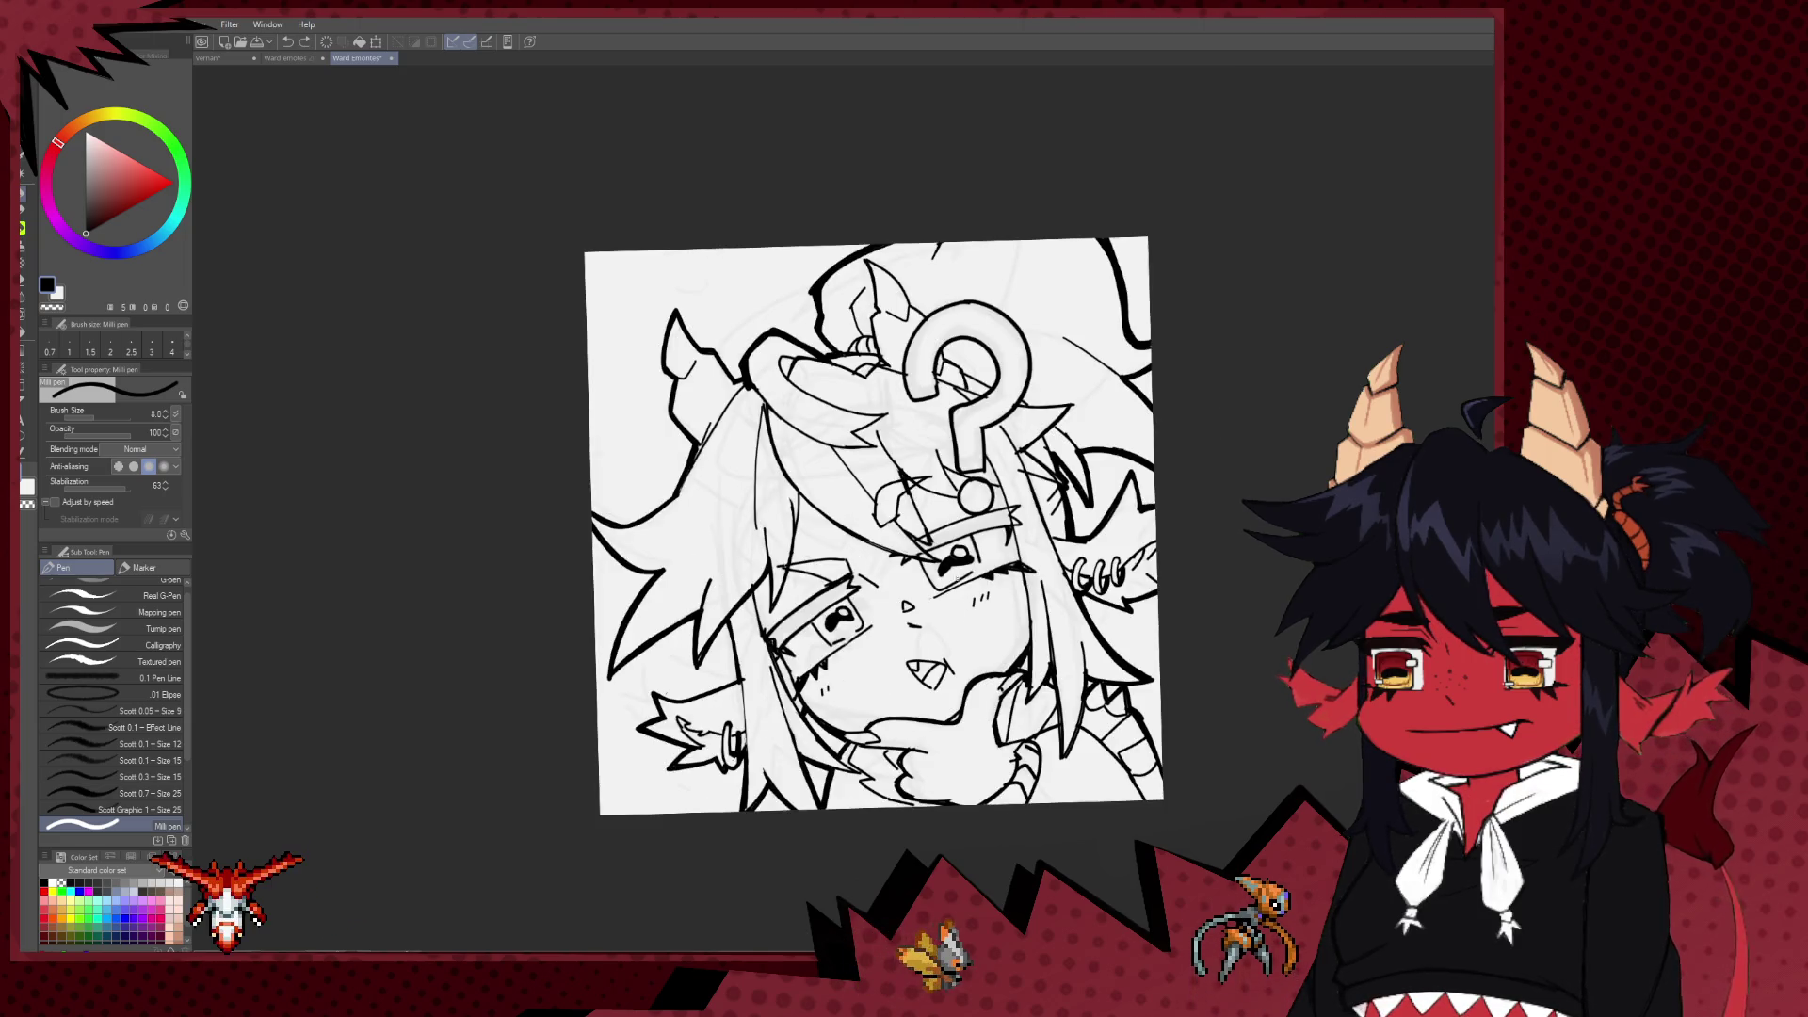
mouse_move(970, 712)
mouse_down()
mouse_move(863, 431)
mouse_move(839, 466)
mouse_up()
Step: Add a short ink line at the top of the head
scroll(921, 382, down, 3)
scroll(751, 638, up, 2)
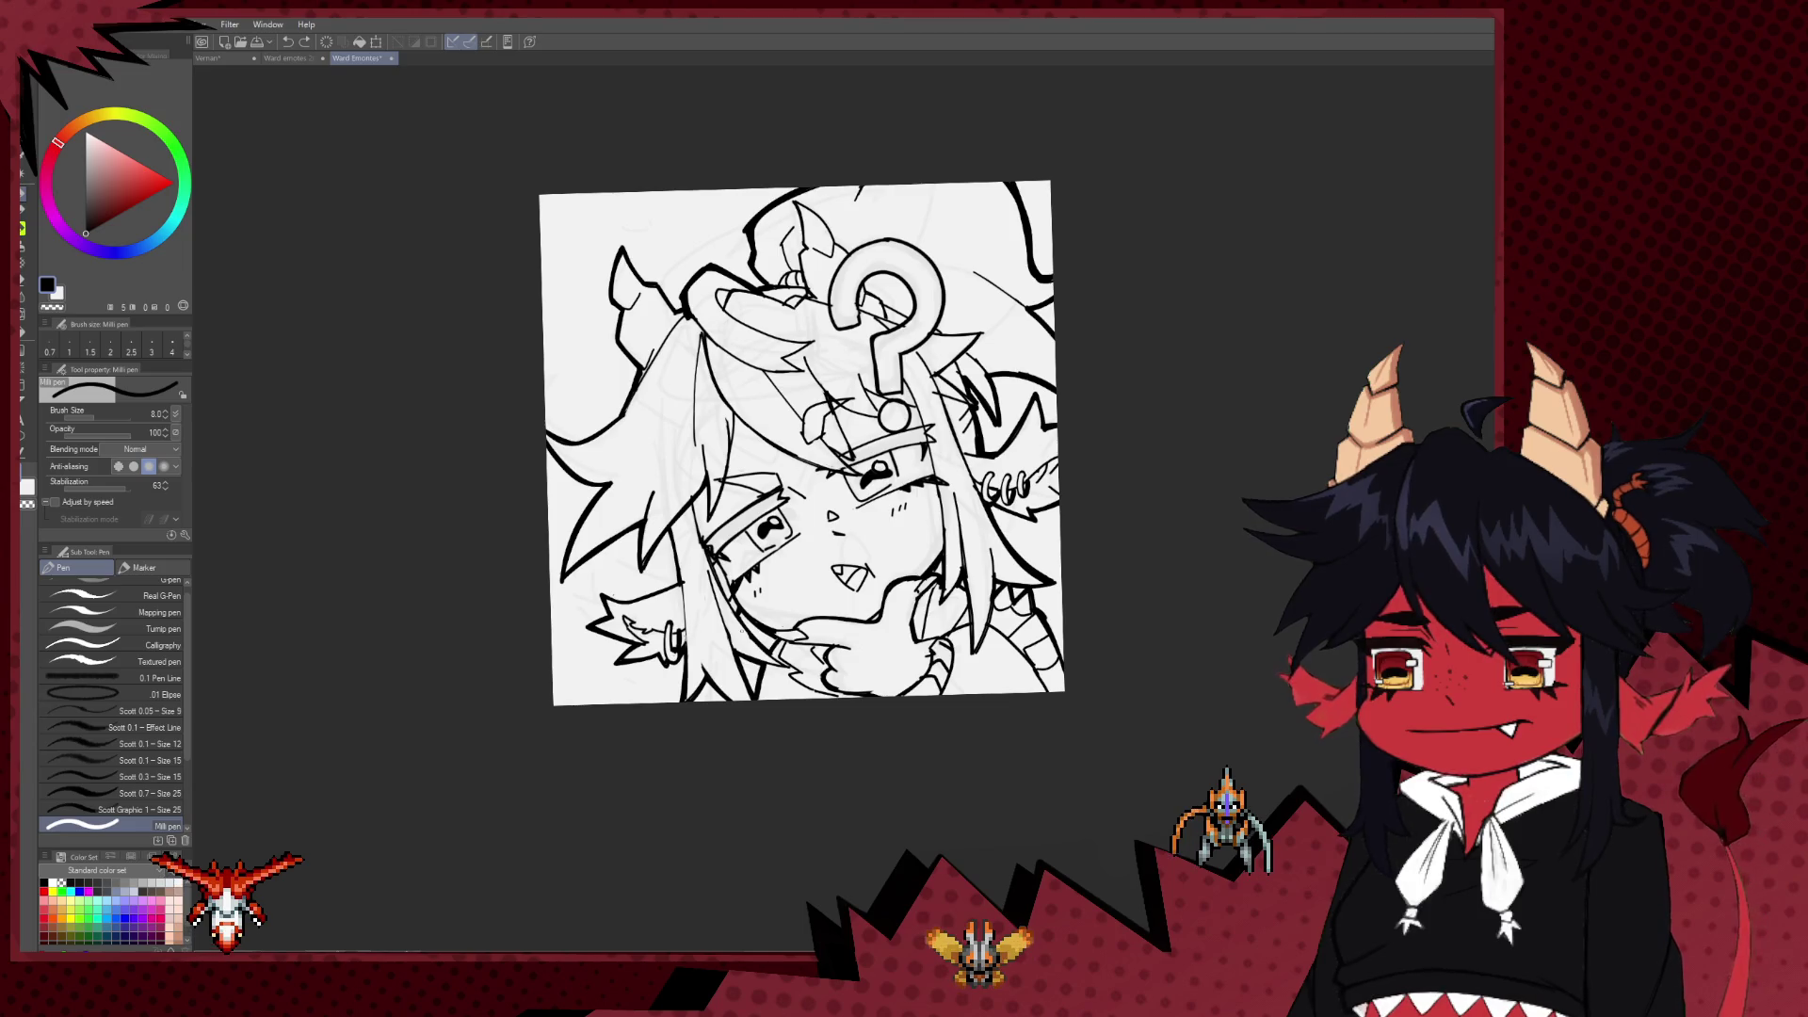
scroll(744, 469, up, 2)
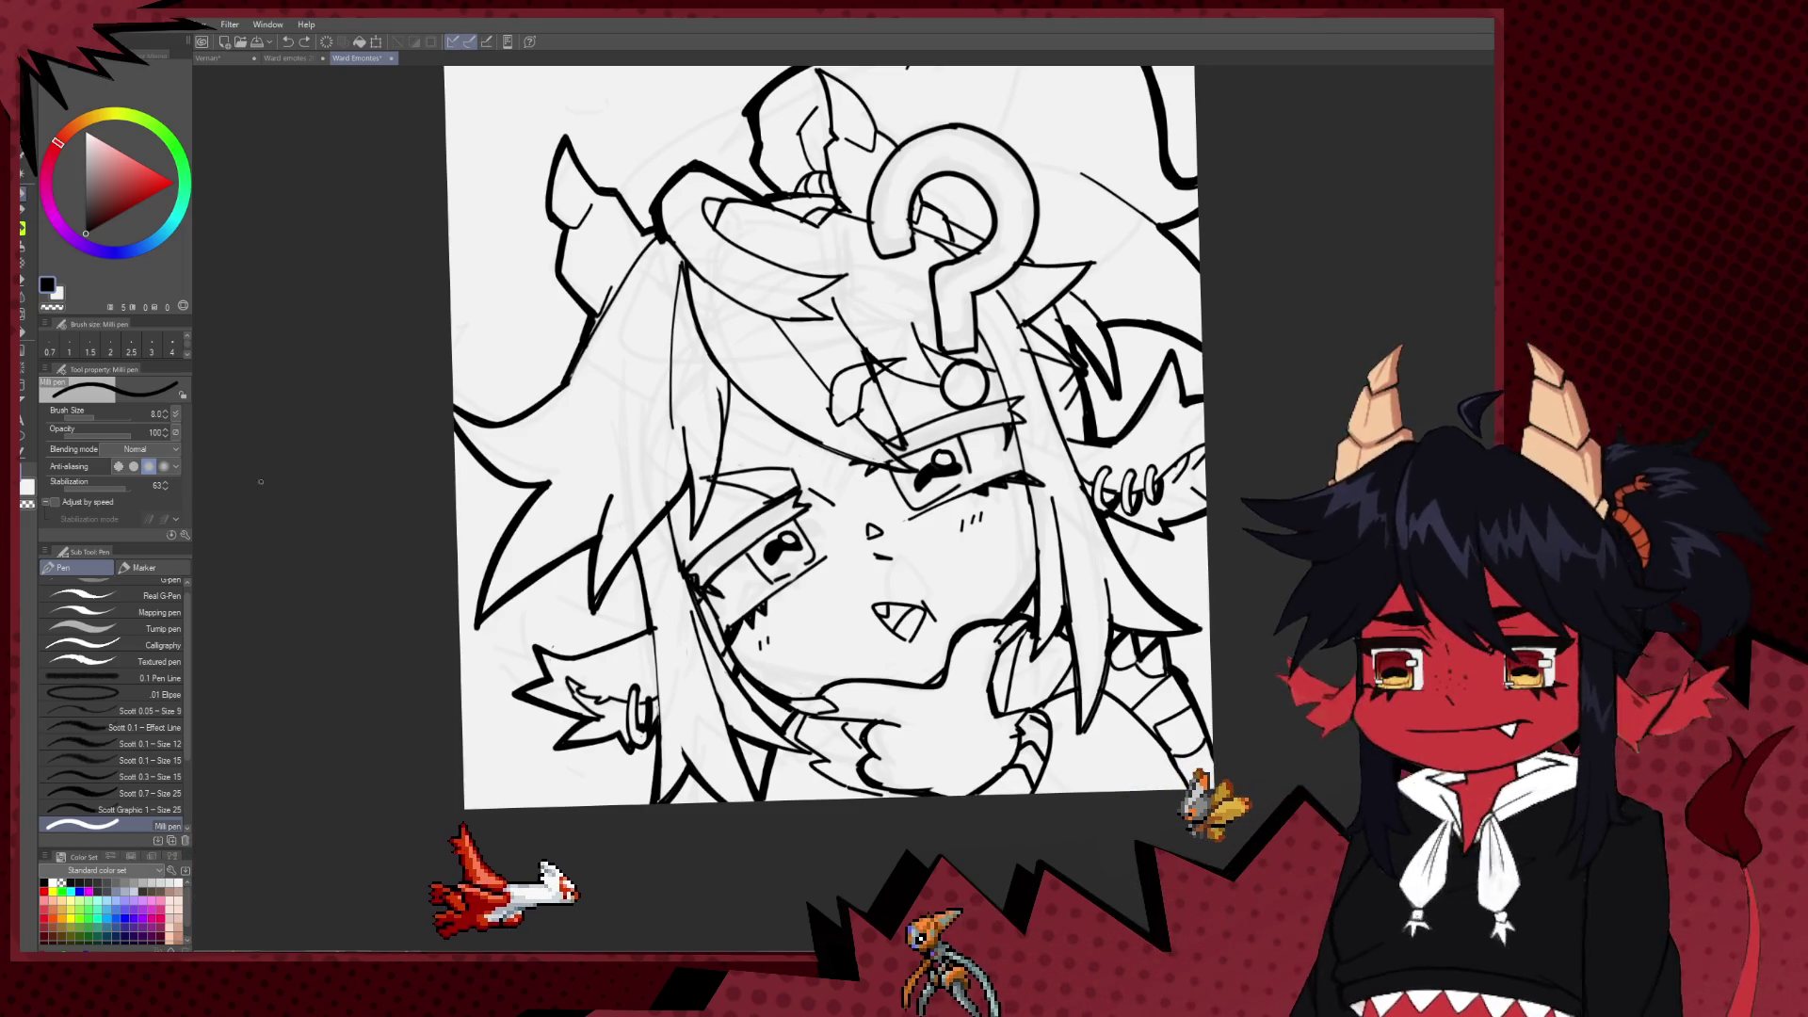
scroll(803, 358, down, 3)
scroll(802, 358, up, 2)
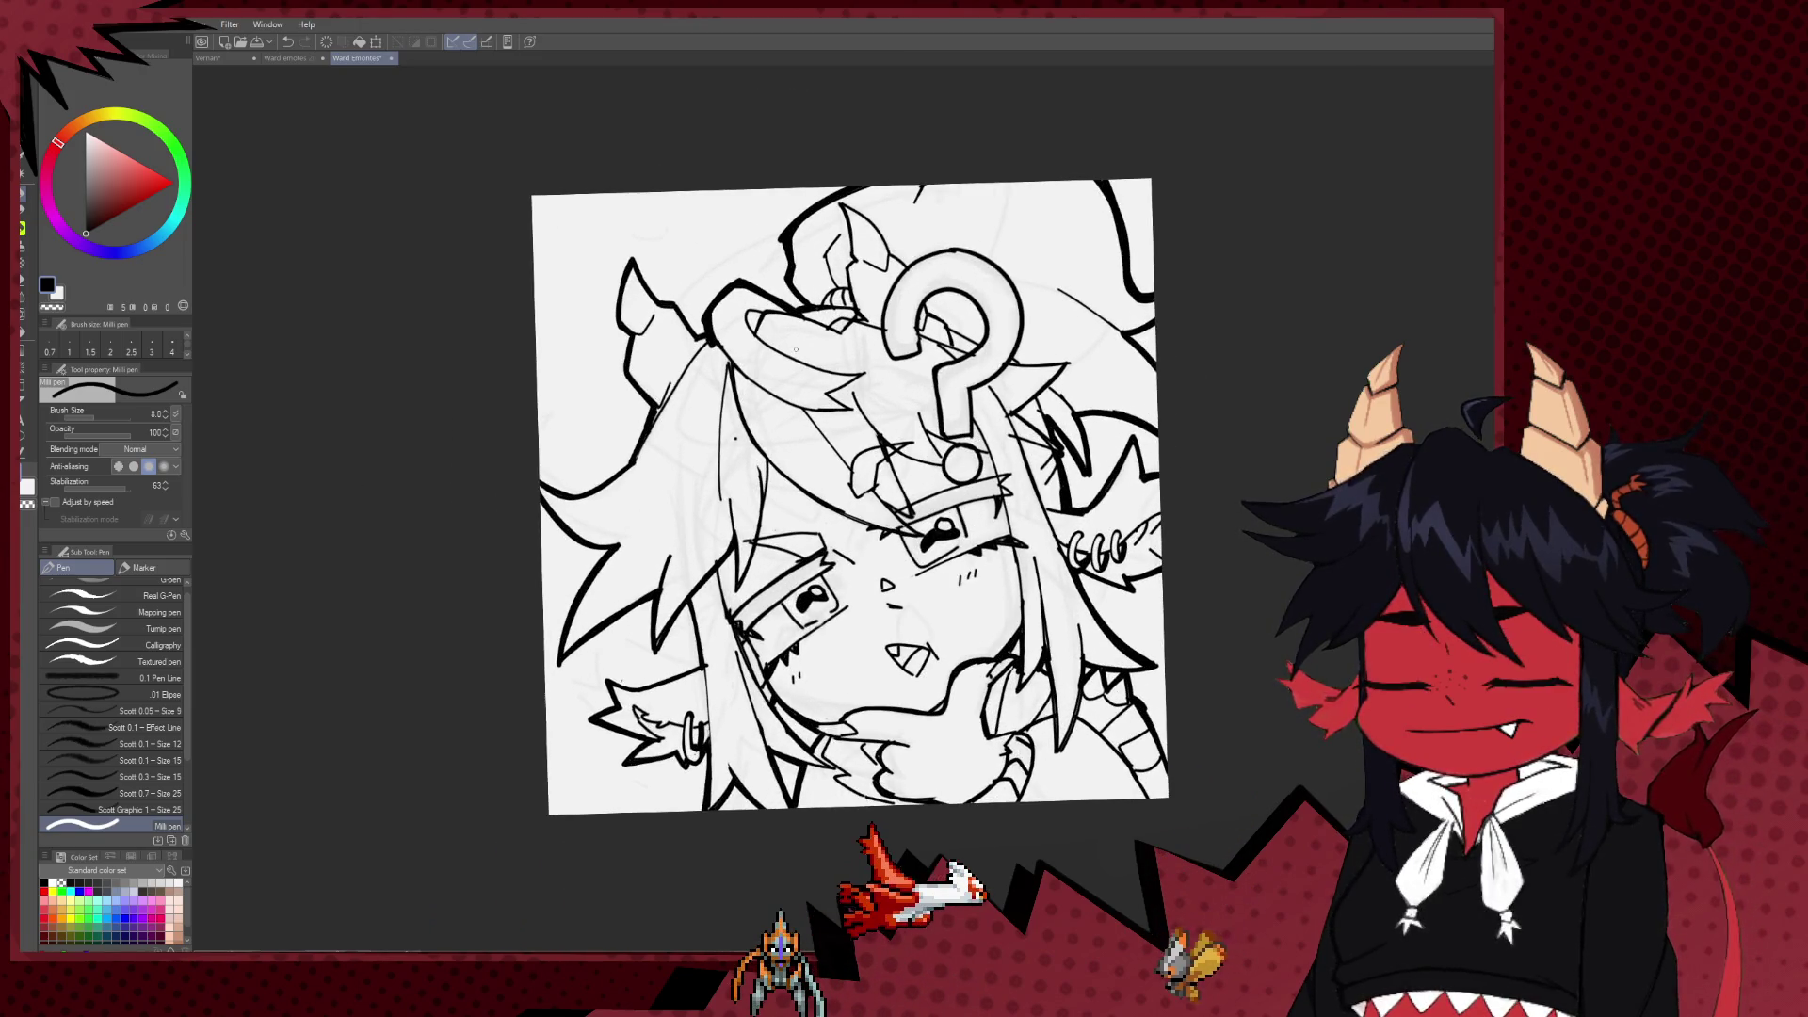
key(e)
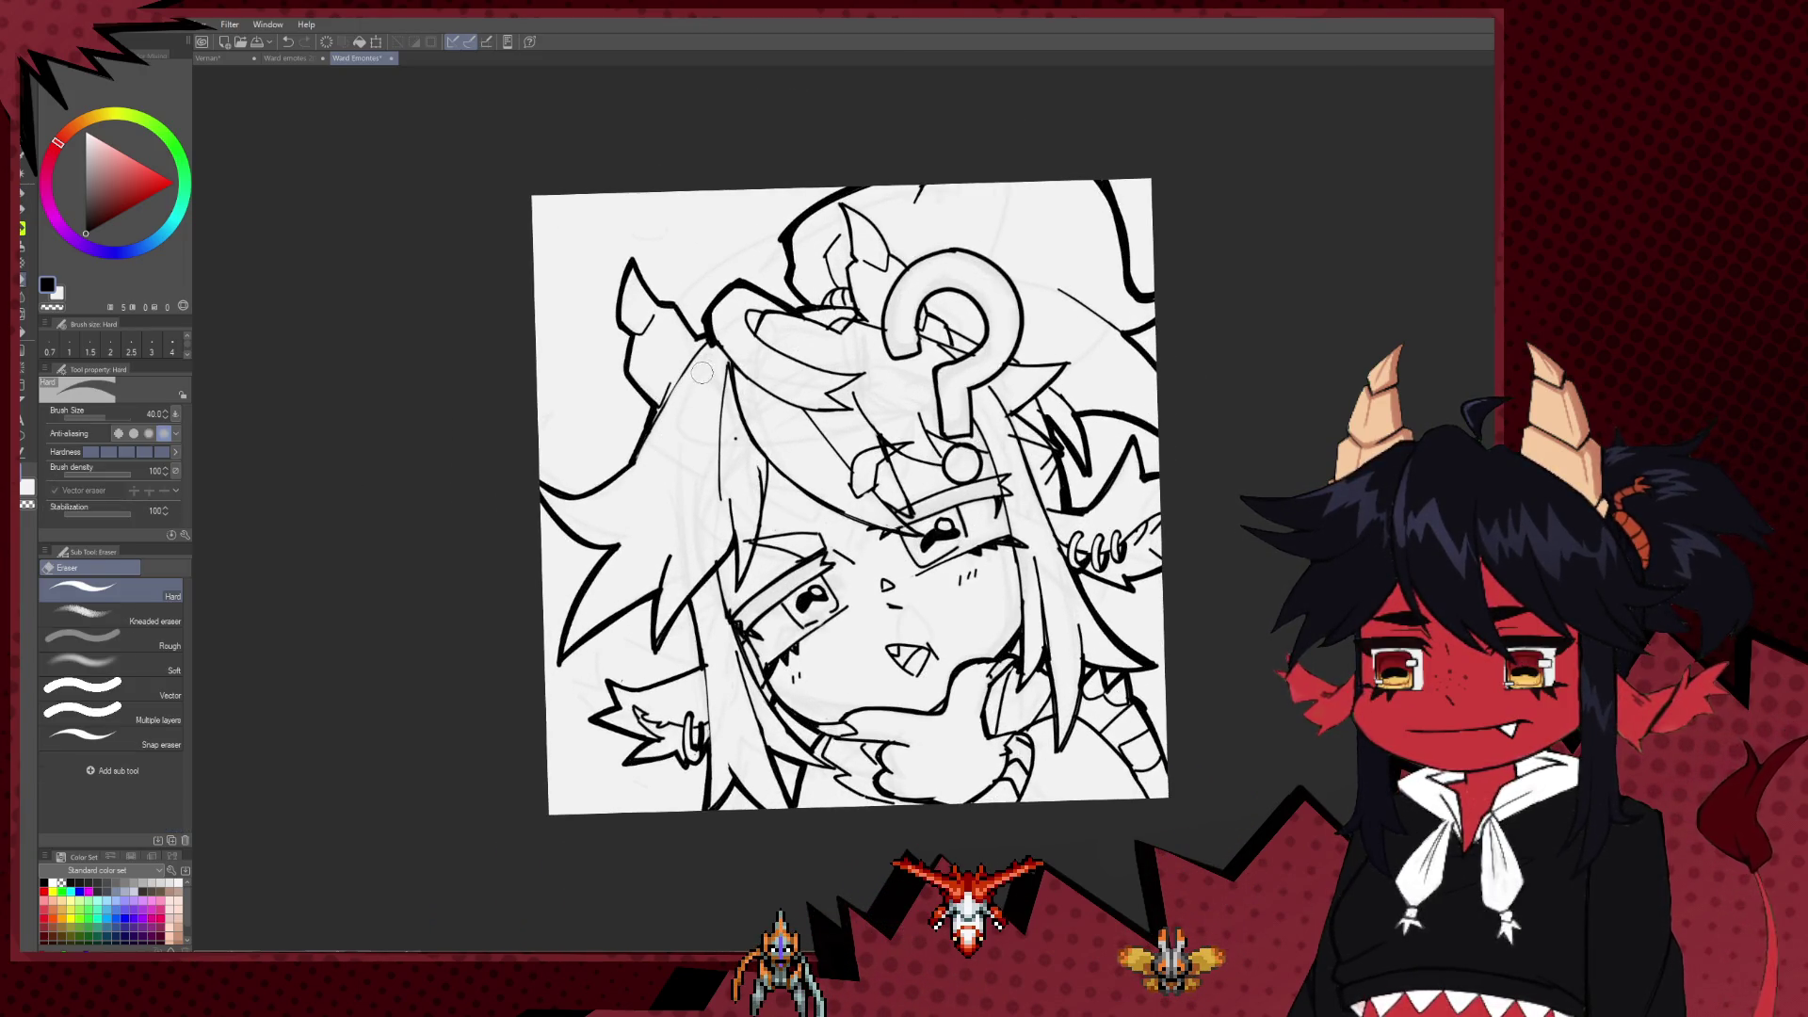
key(p)
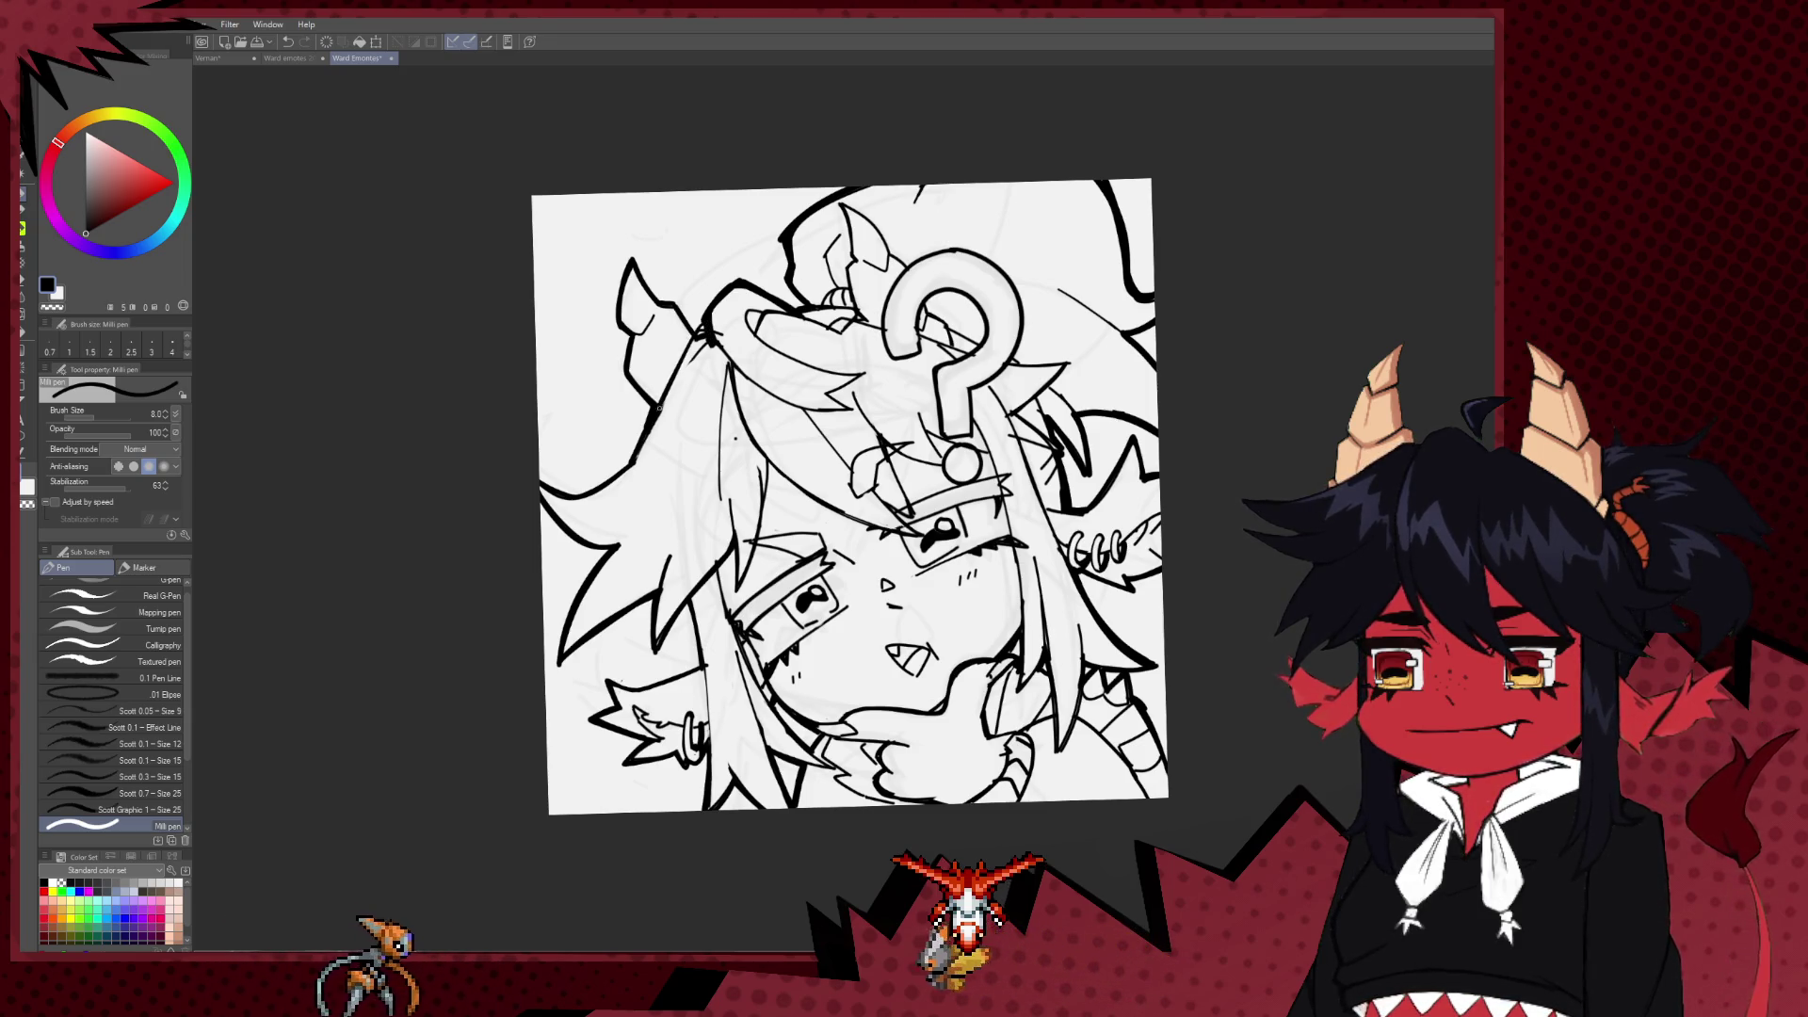
key(e)
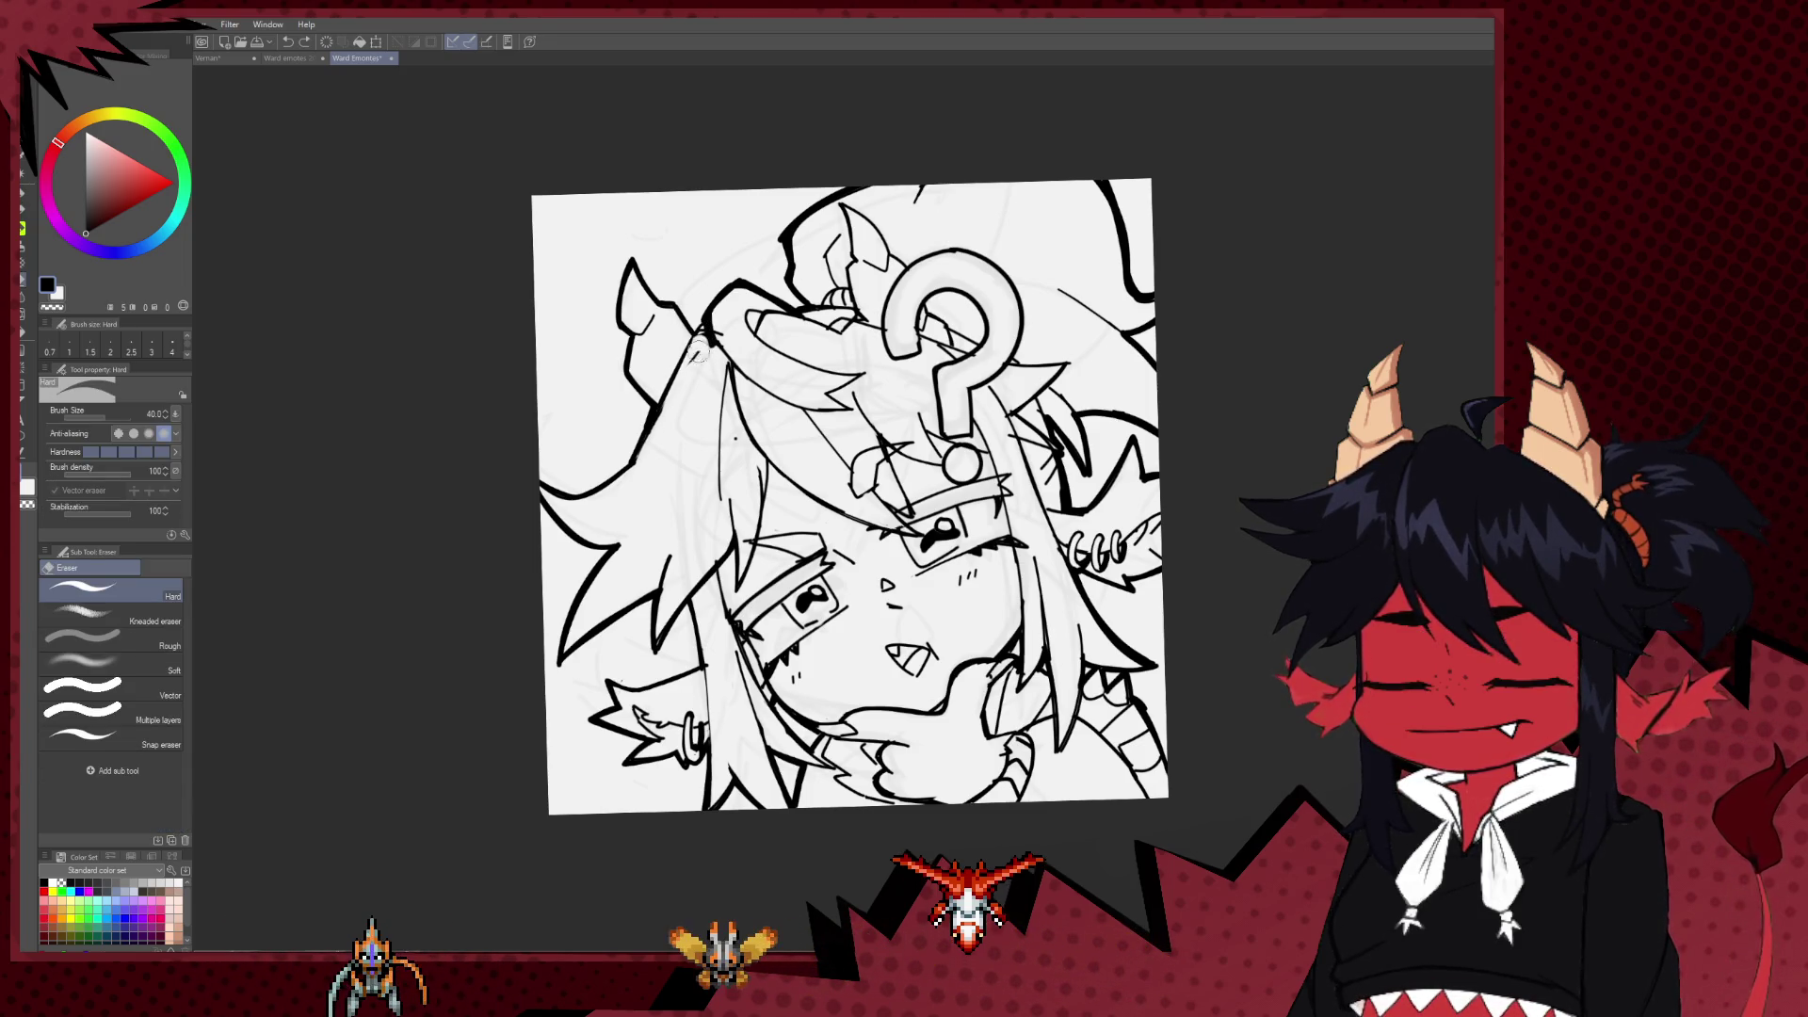
key(p)
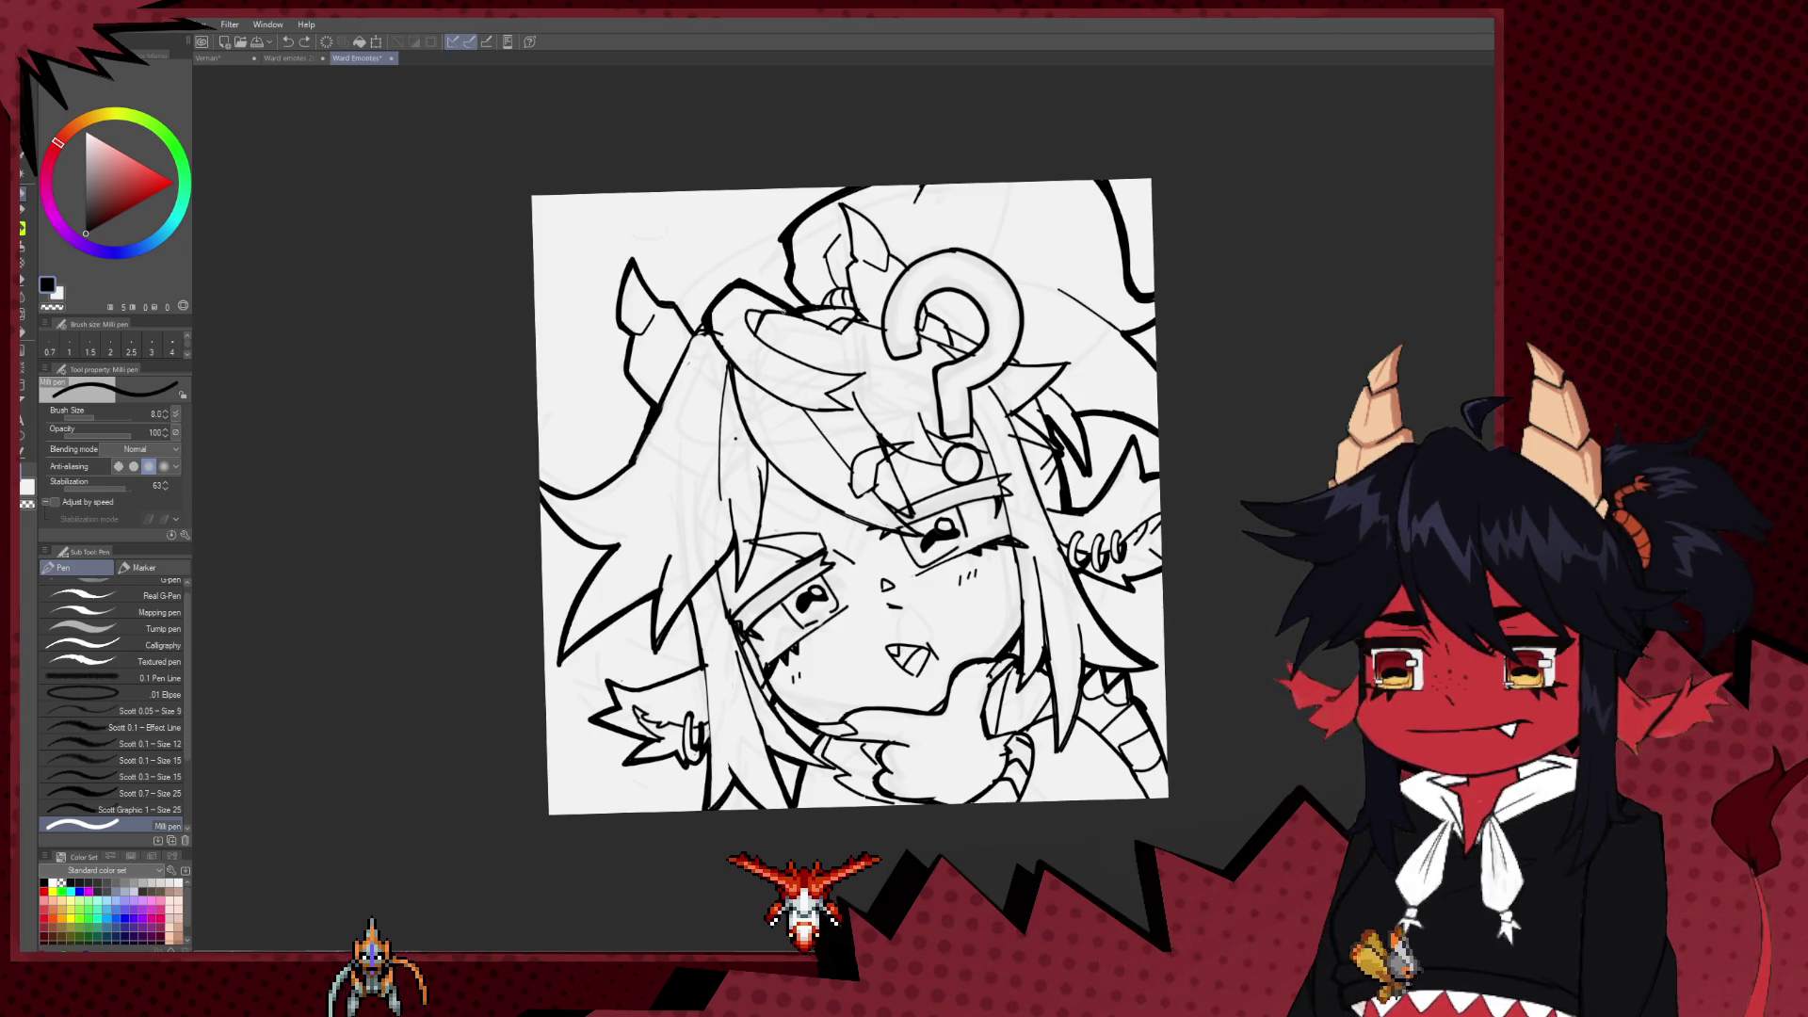
drag(743, 298, 788, 306)
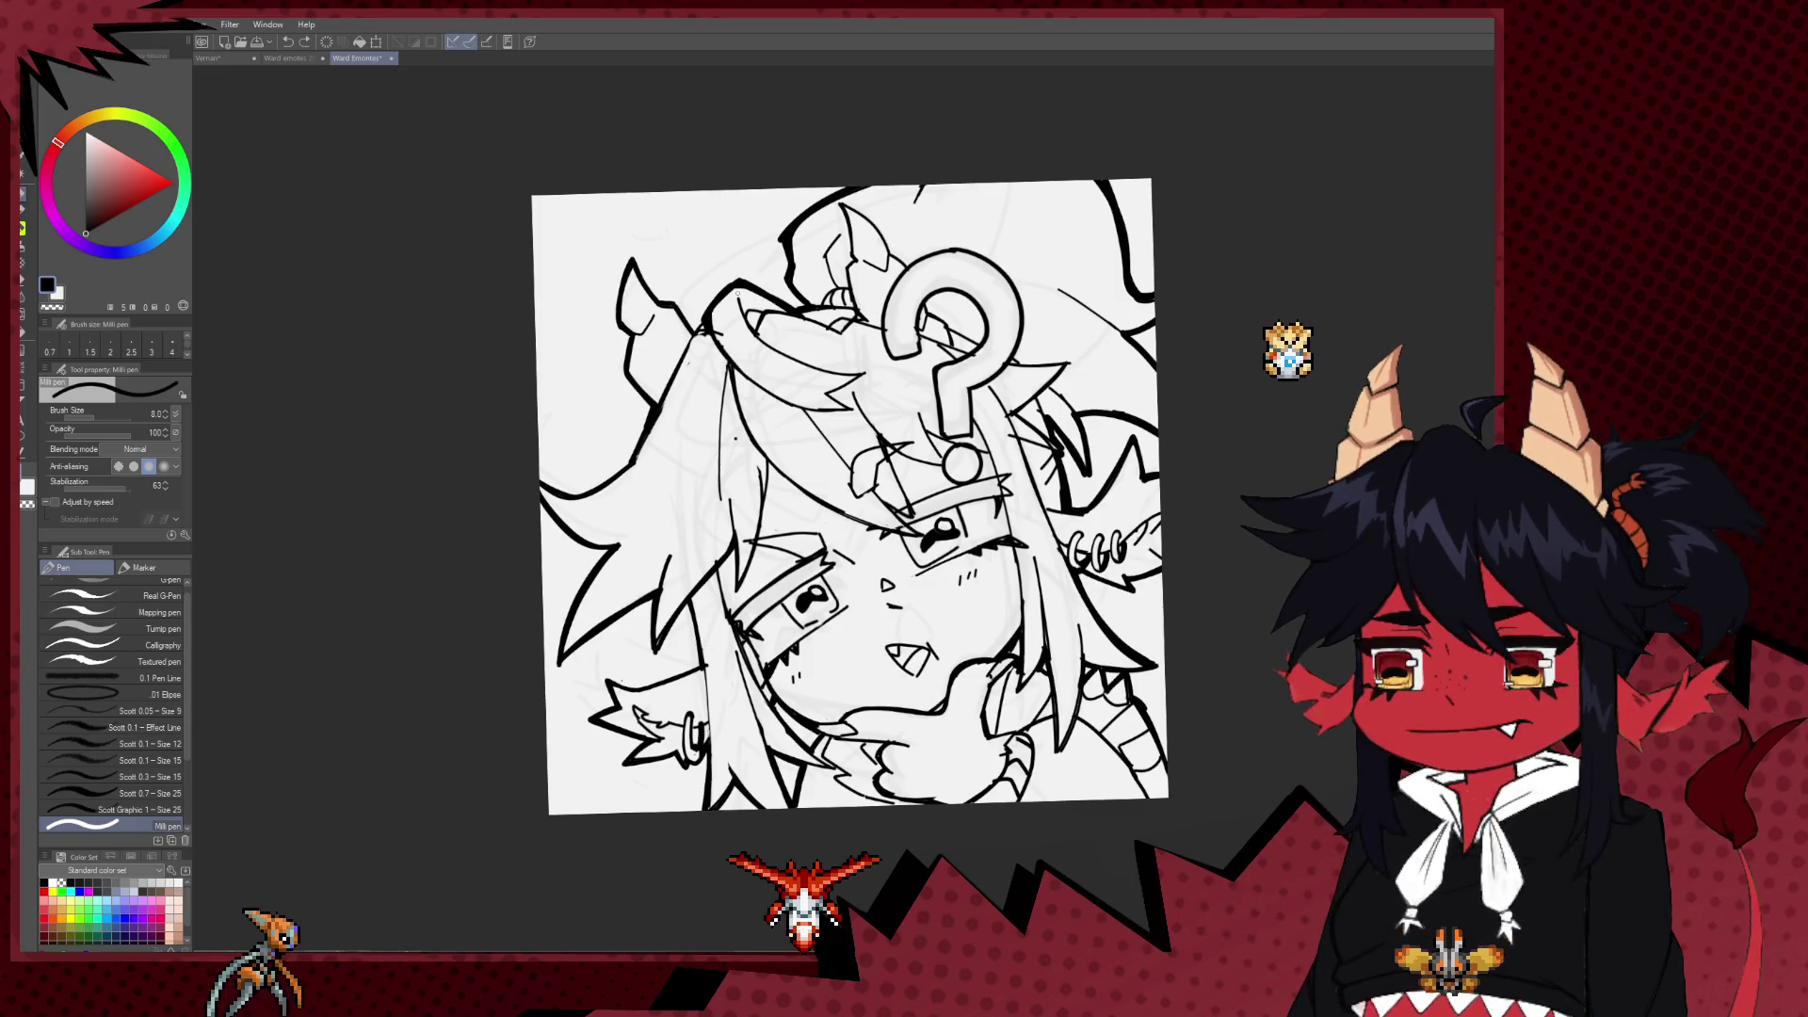
mouse_move(788, 306)
mouse_down()
mouse_move(753, 268)
mouse_move(802, 343)
mouse_up()
Step: Set the Milli pen size to 7 and zoom out to see the whole drawing
key(e)
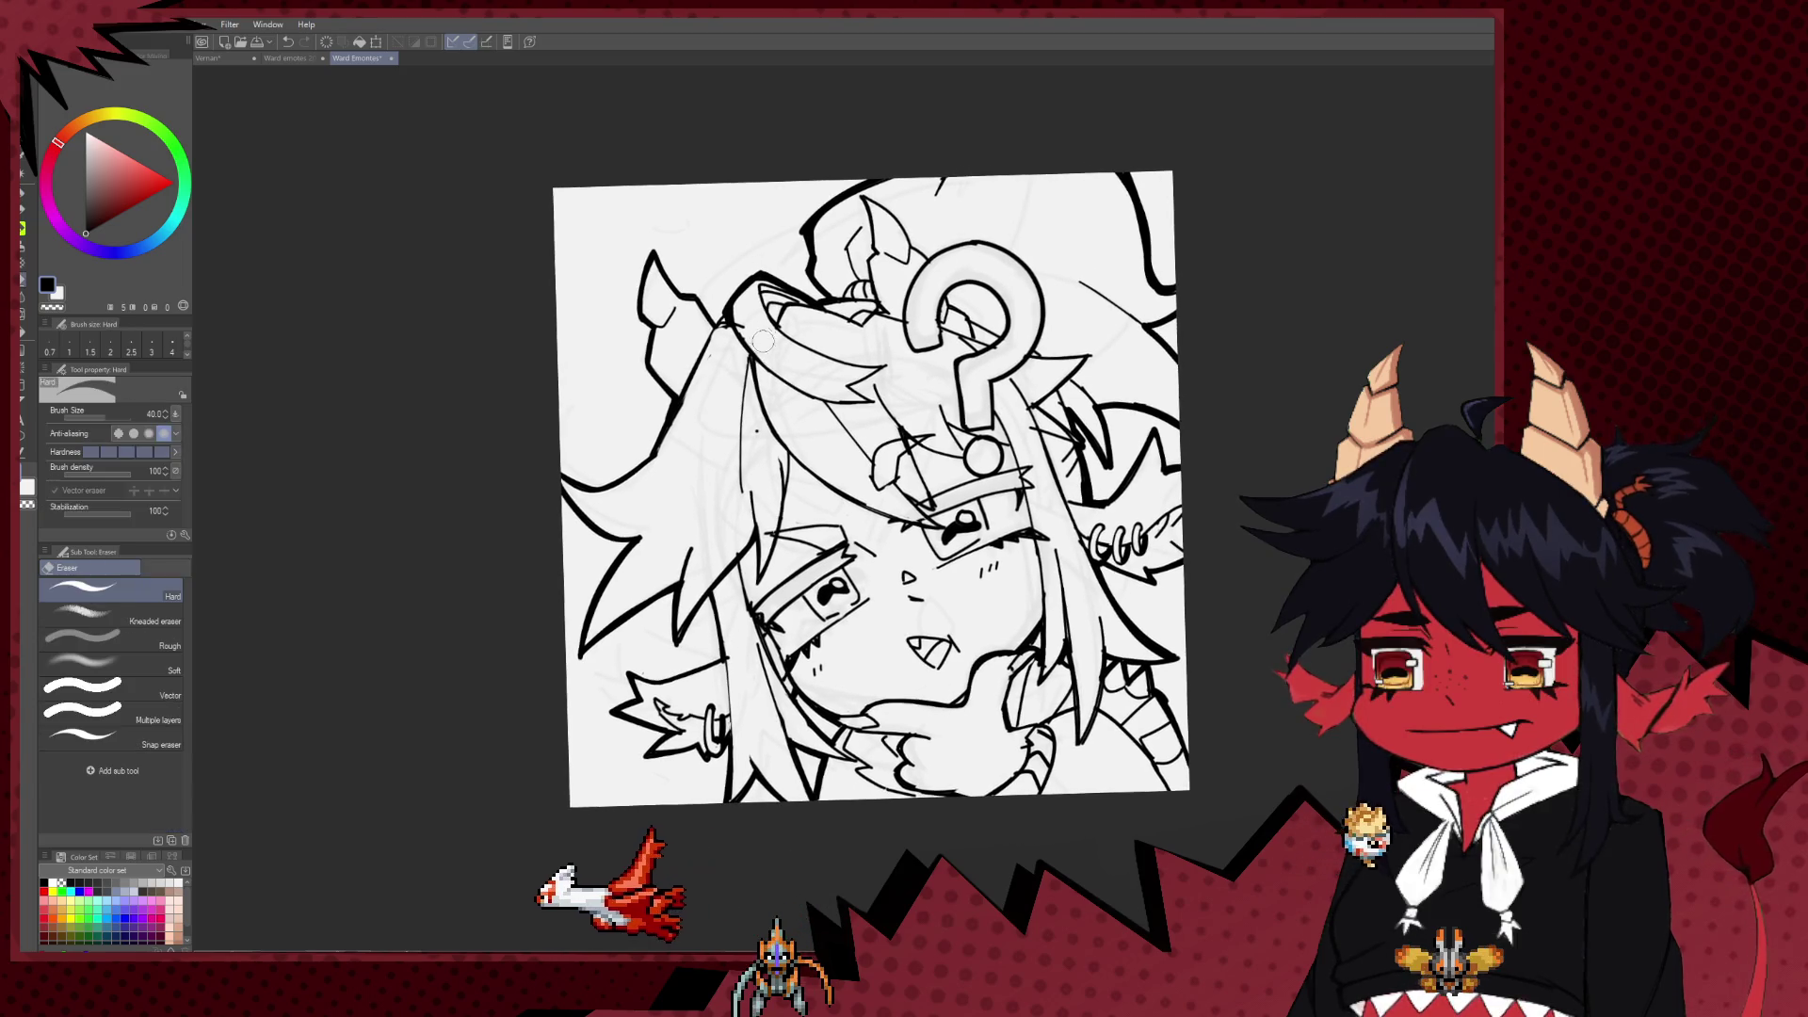
mouse_move(783, 315)
mouse_down()
mouse_move(794, 365)
mouse_move(762, 424)
mouse_up()
key(p)
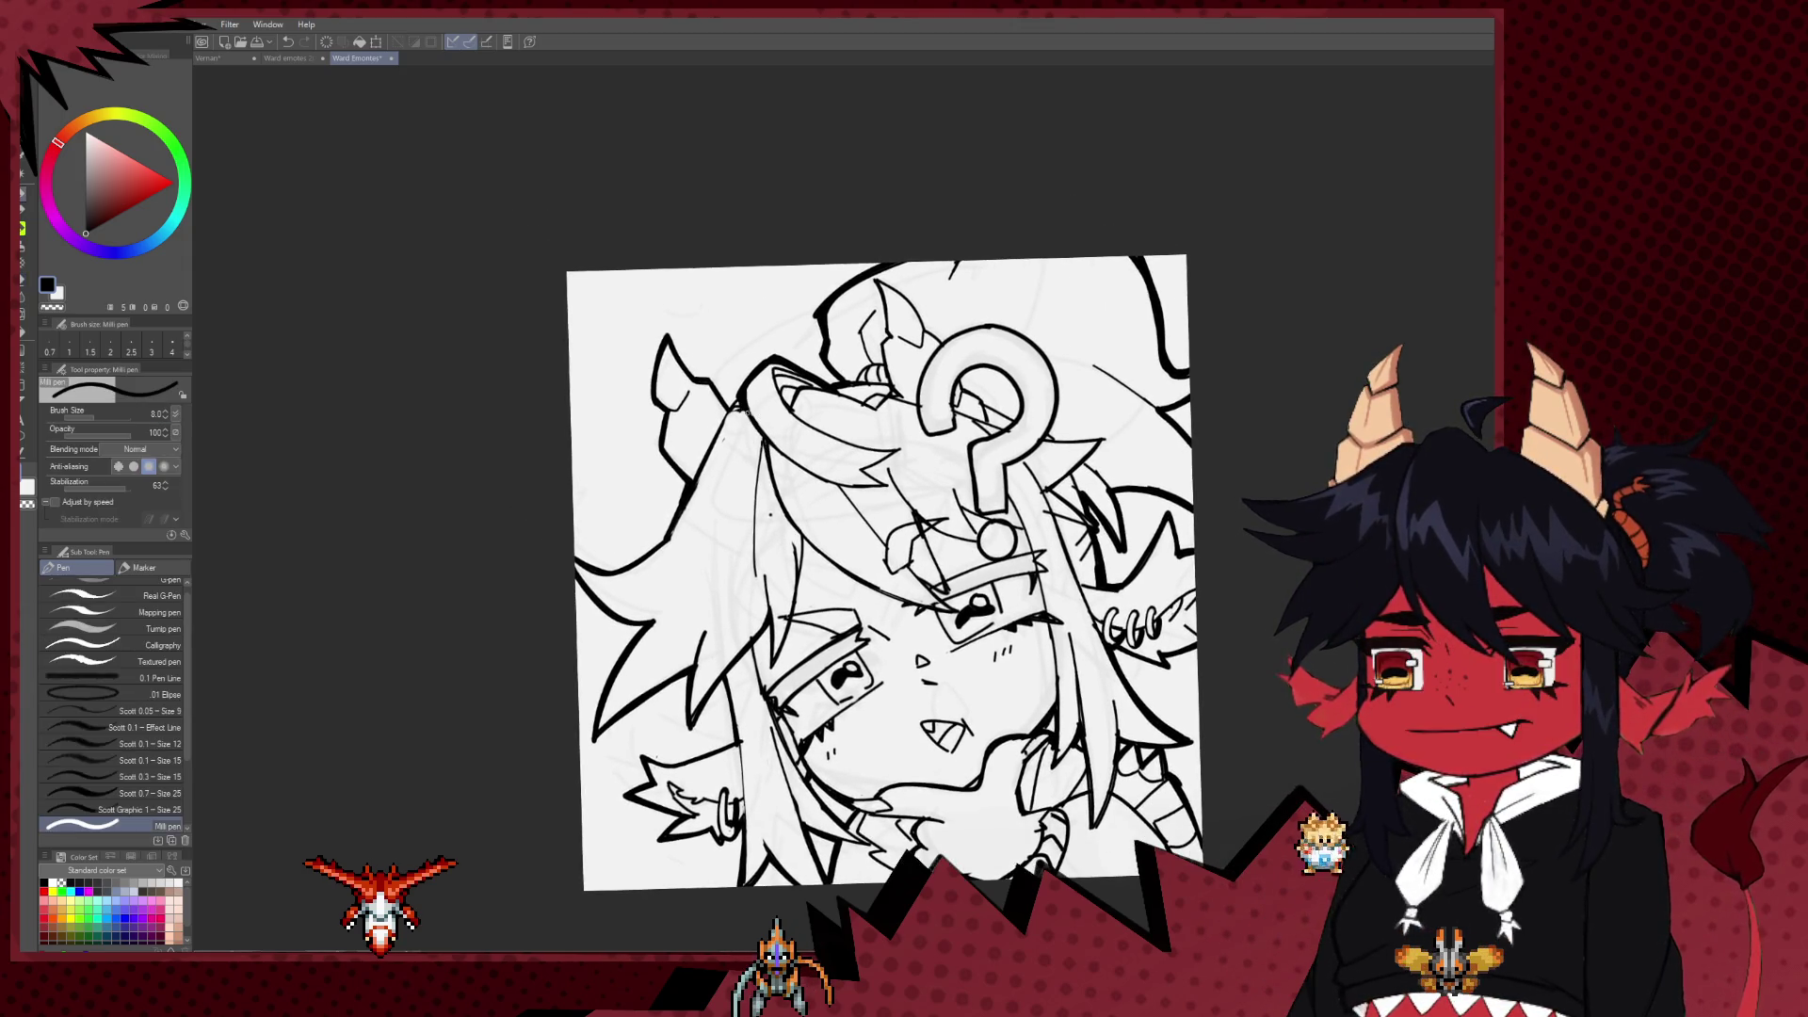
key(bracketright)
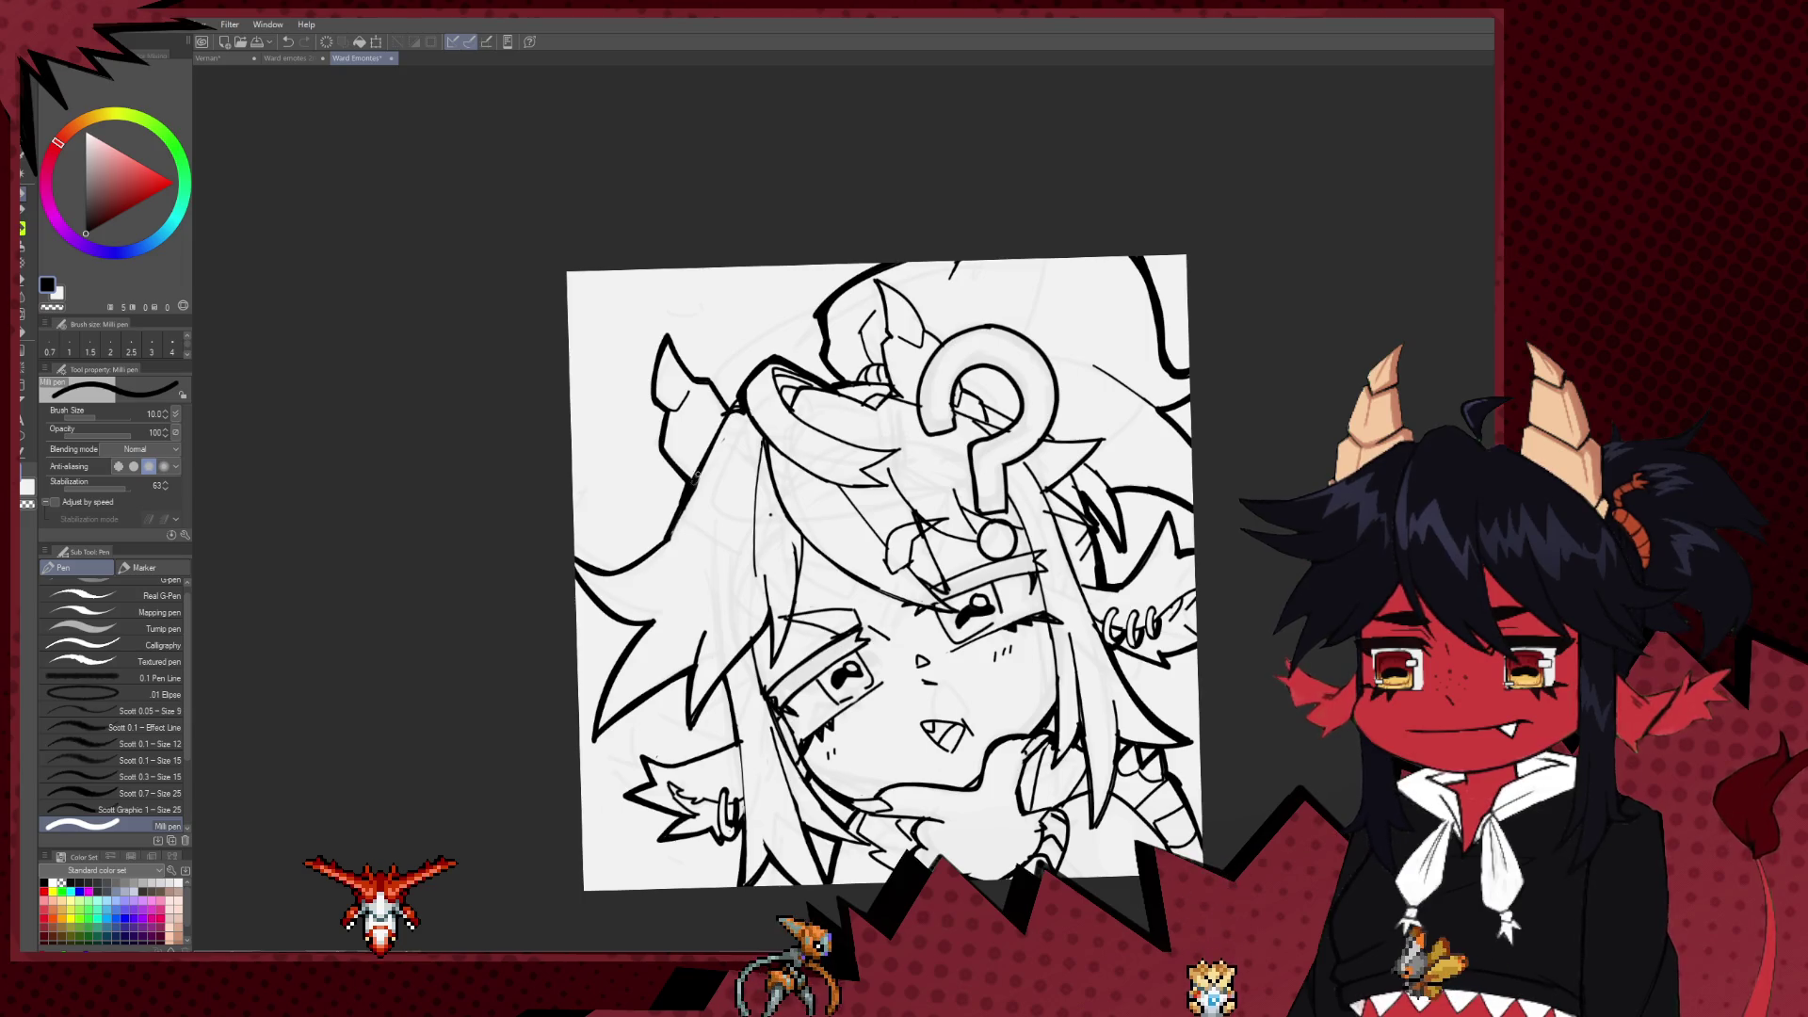
key(bracketleft)
key(bracketleft)
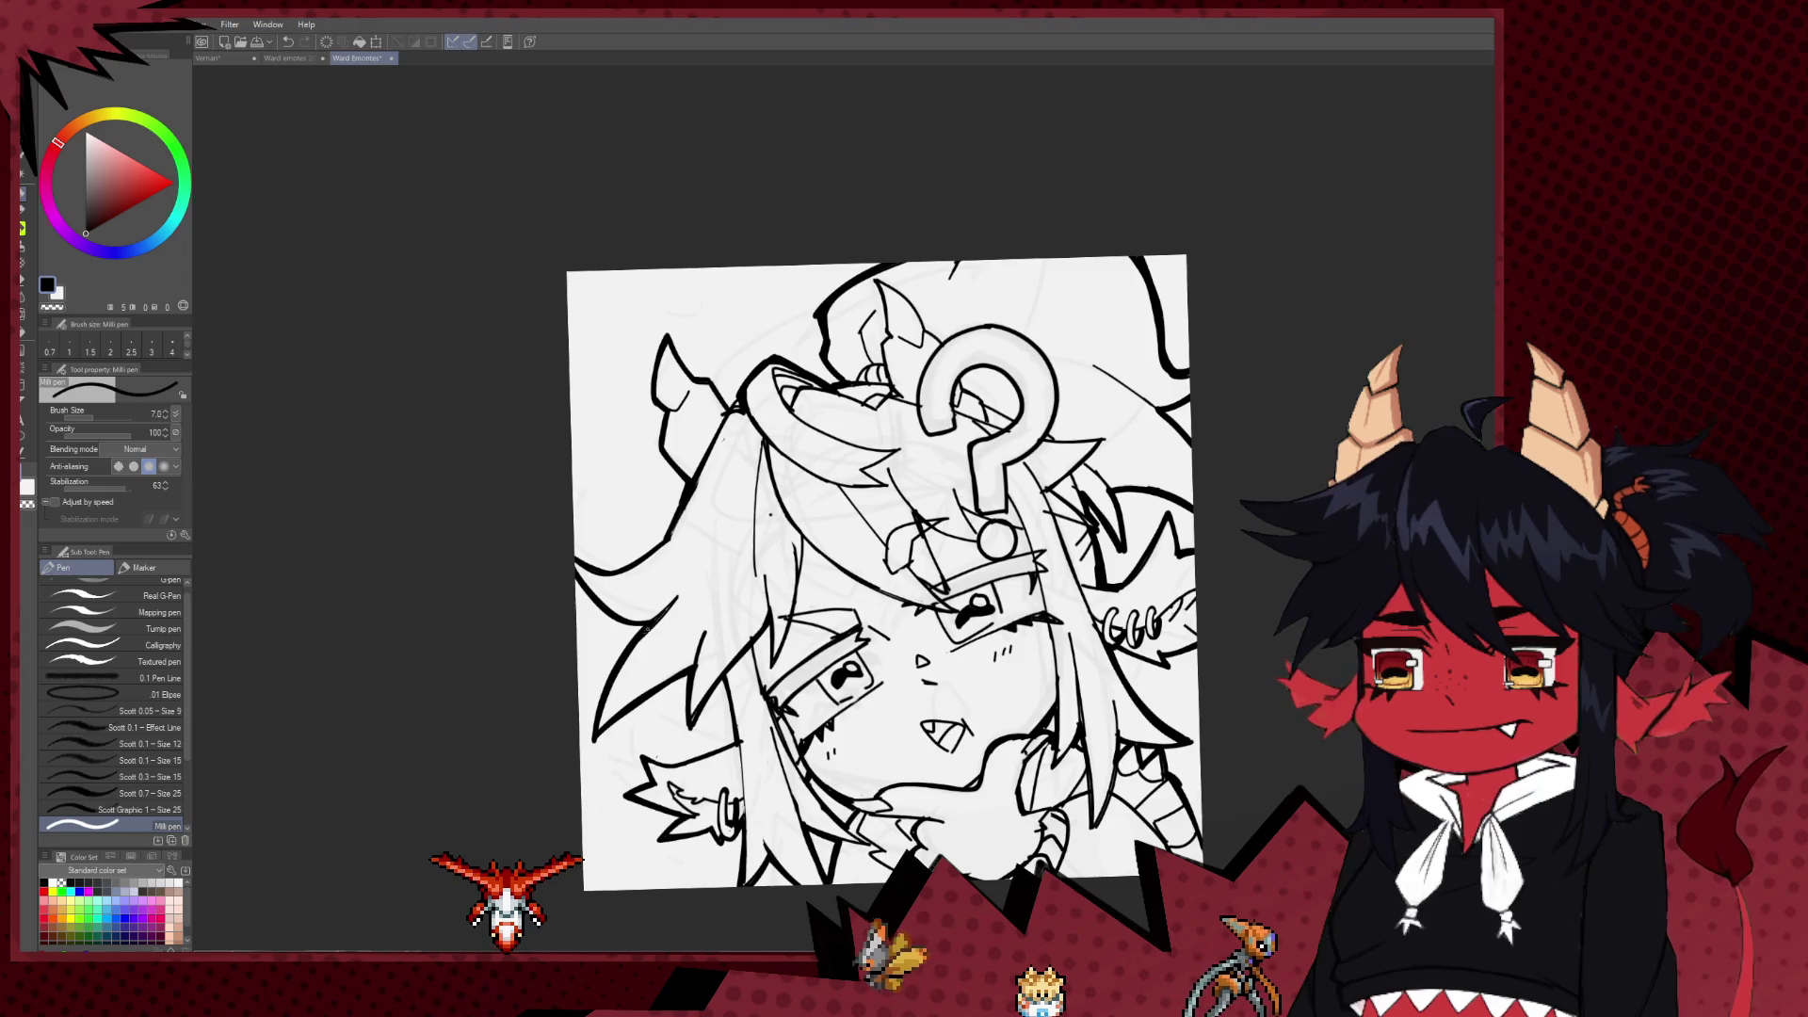
key(ctrl+minus)
Step: Mirror the canvas to check the drawing, then return it to normal orientation
key(h)
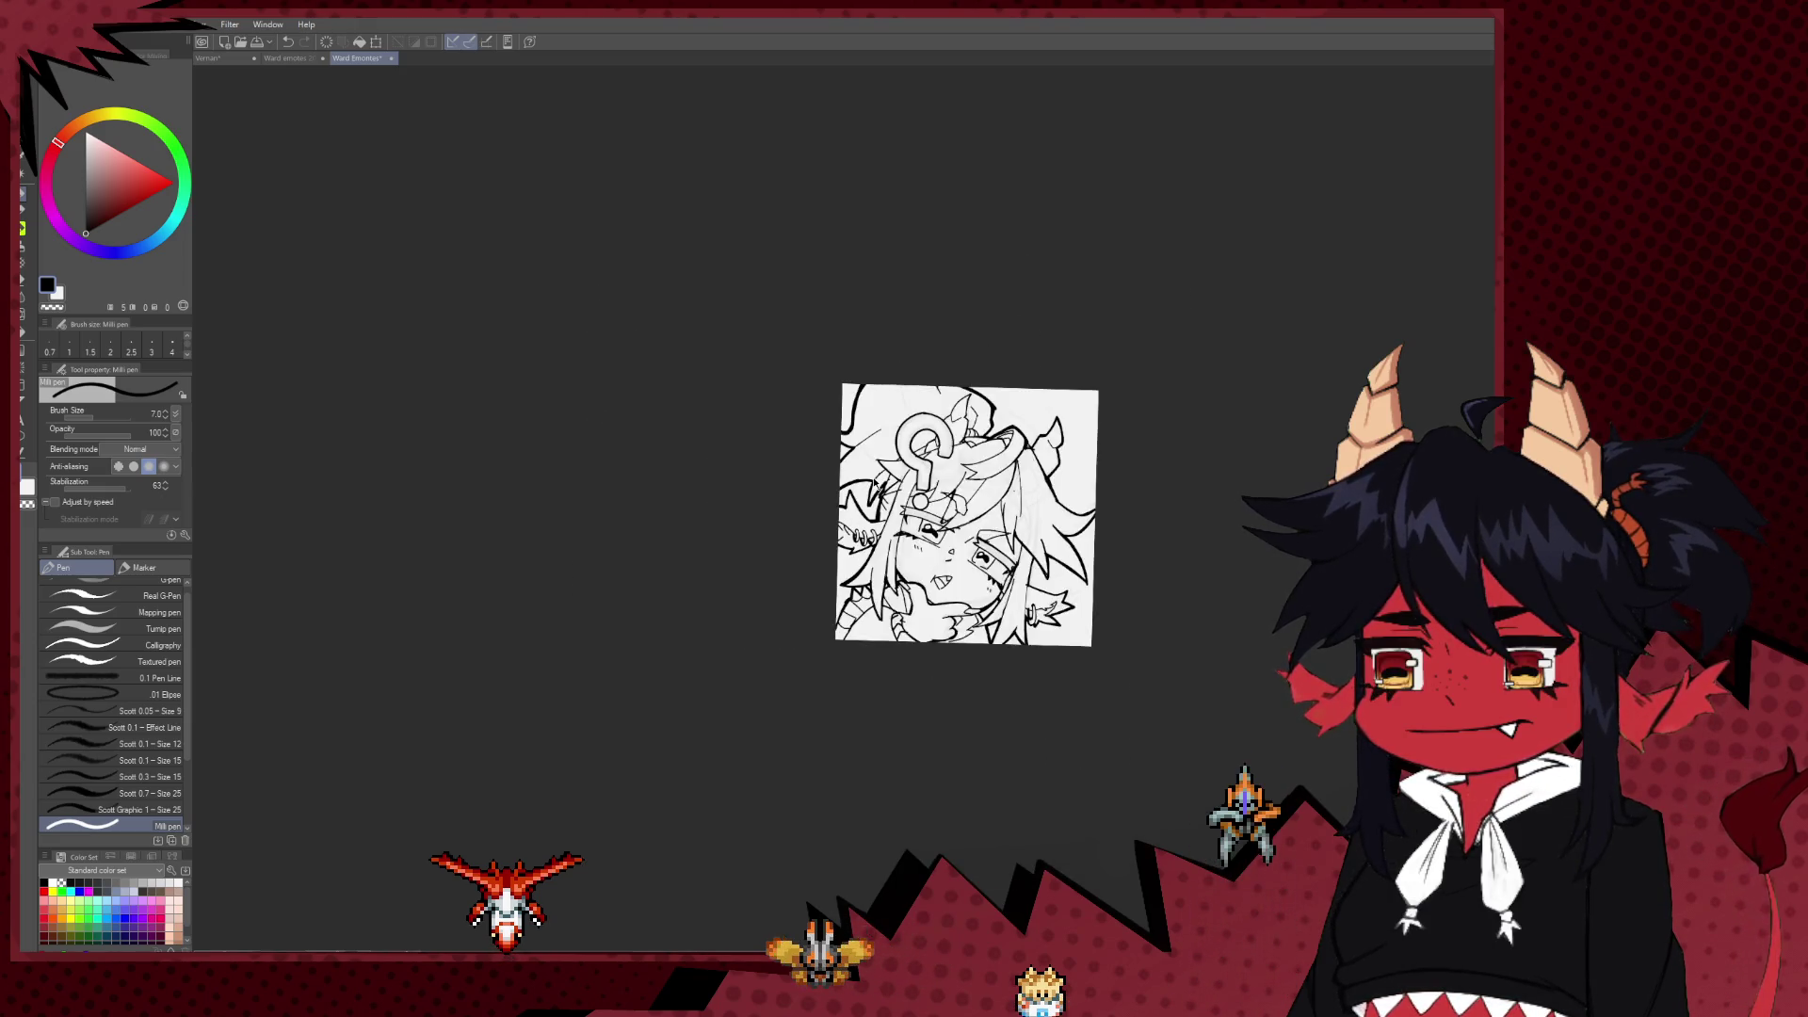
scroll(876, 483, up, 3)
scroll(1035, 565, down, 2)
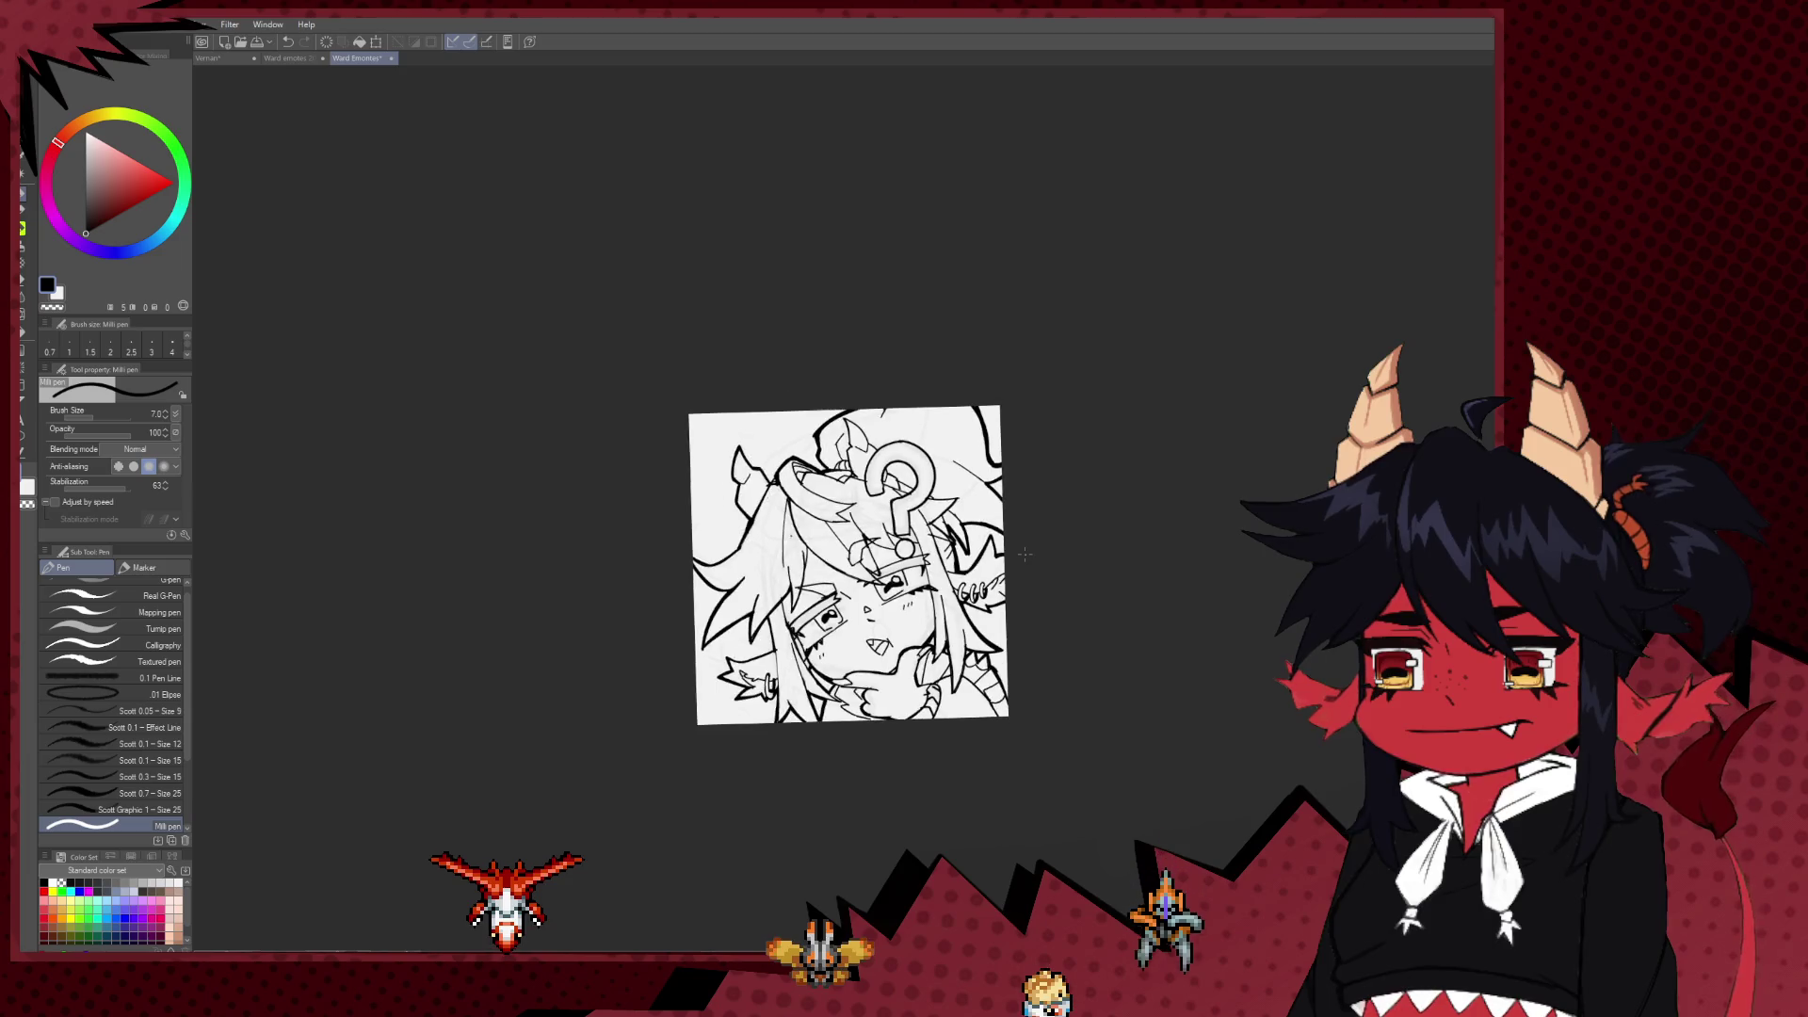
scroll(1076, 581, up, 1)
key(e)
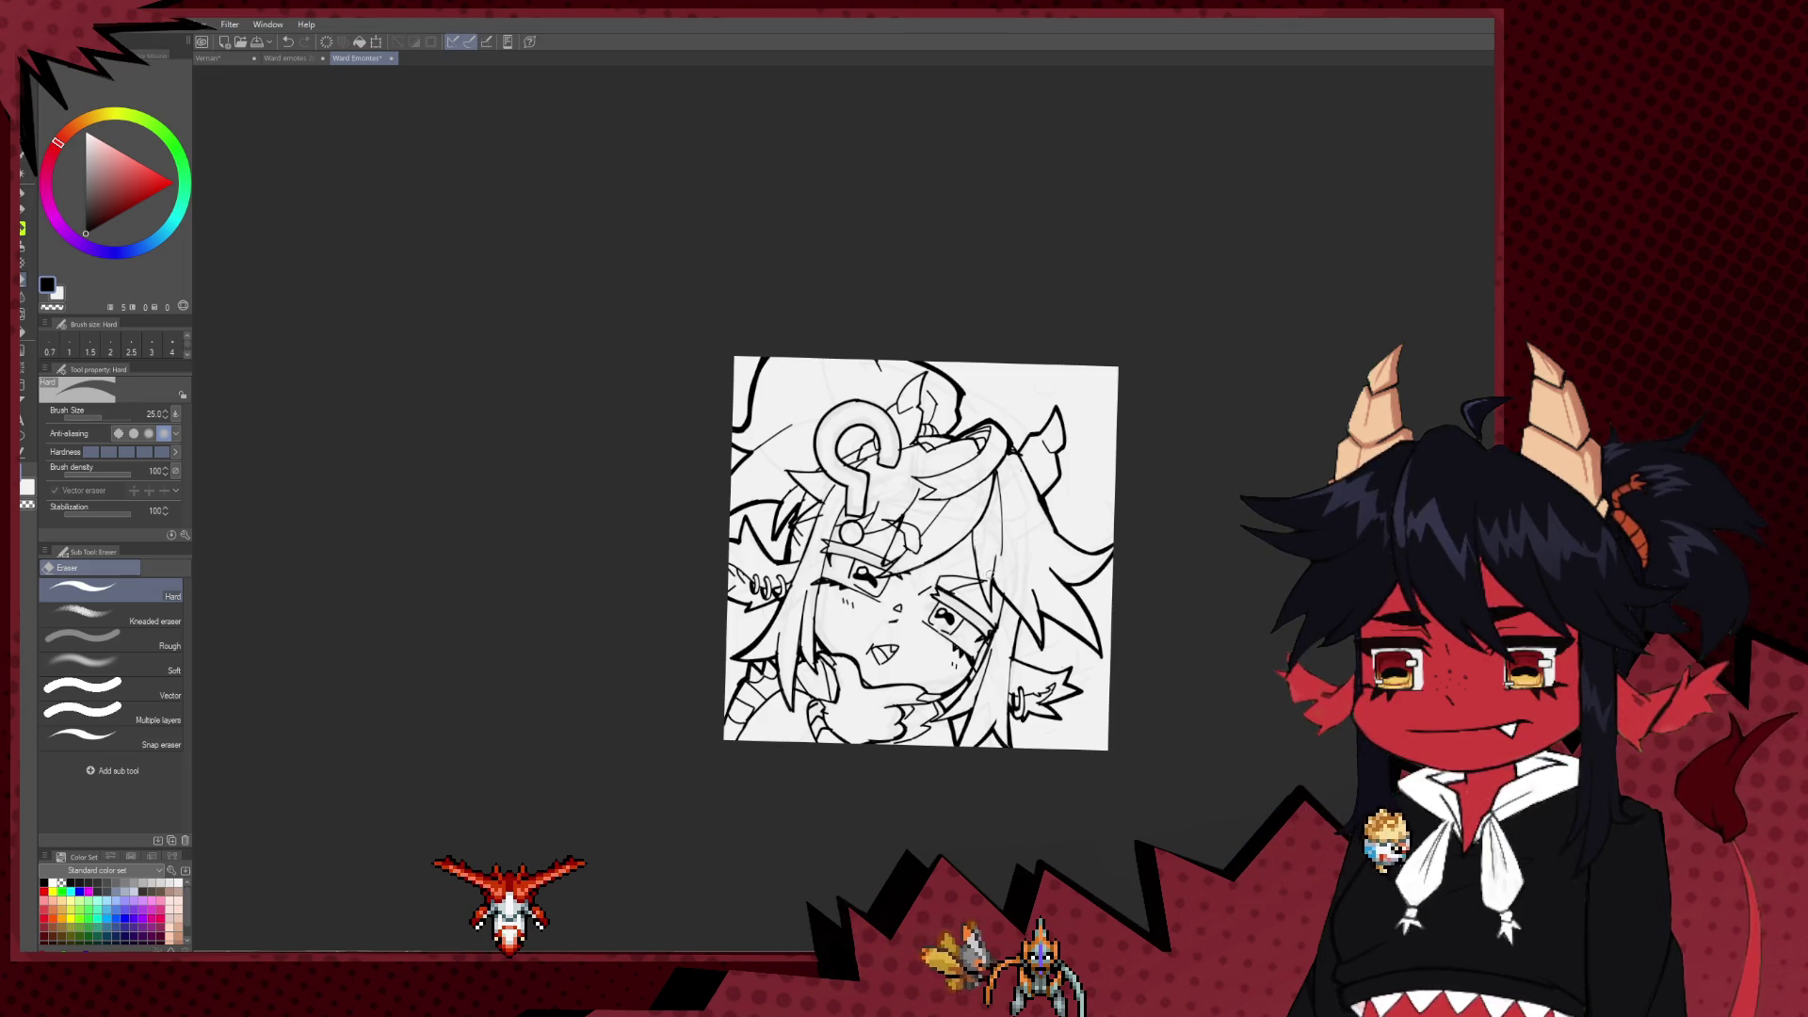
key(p)
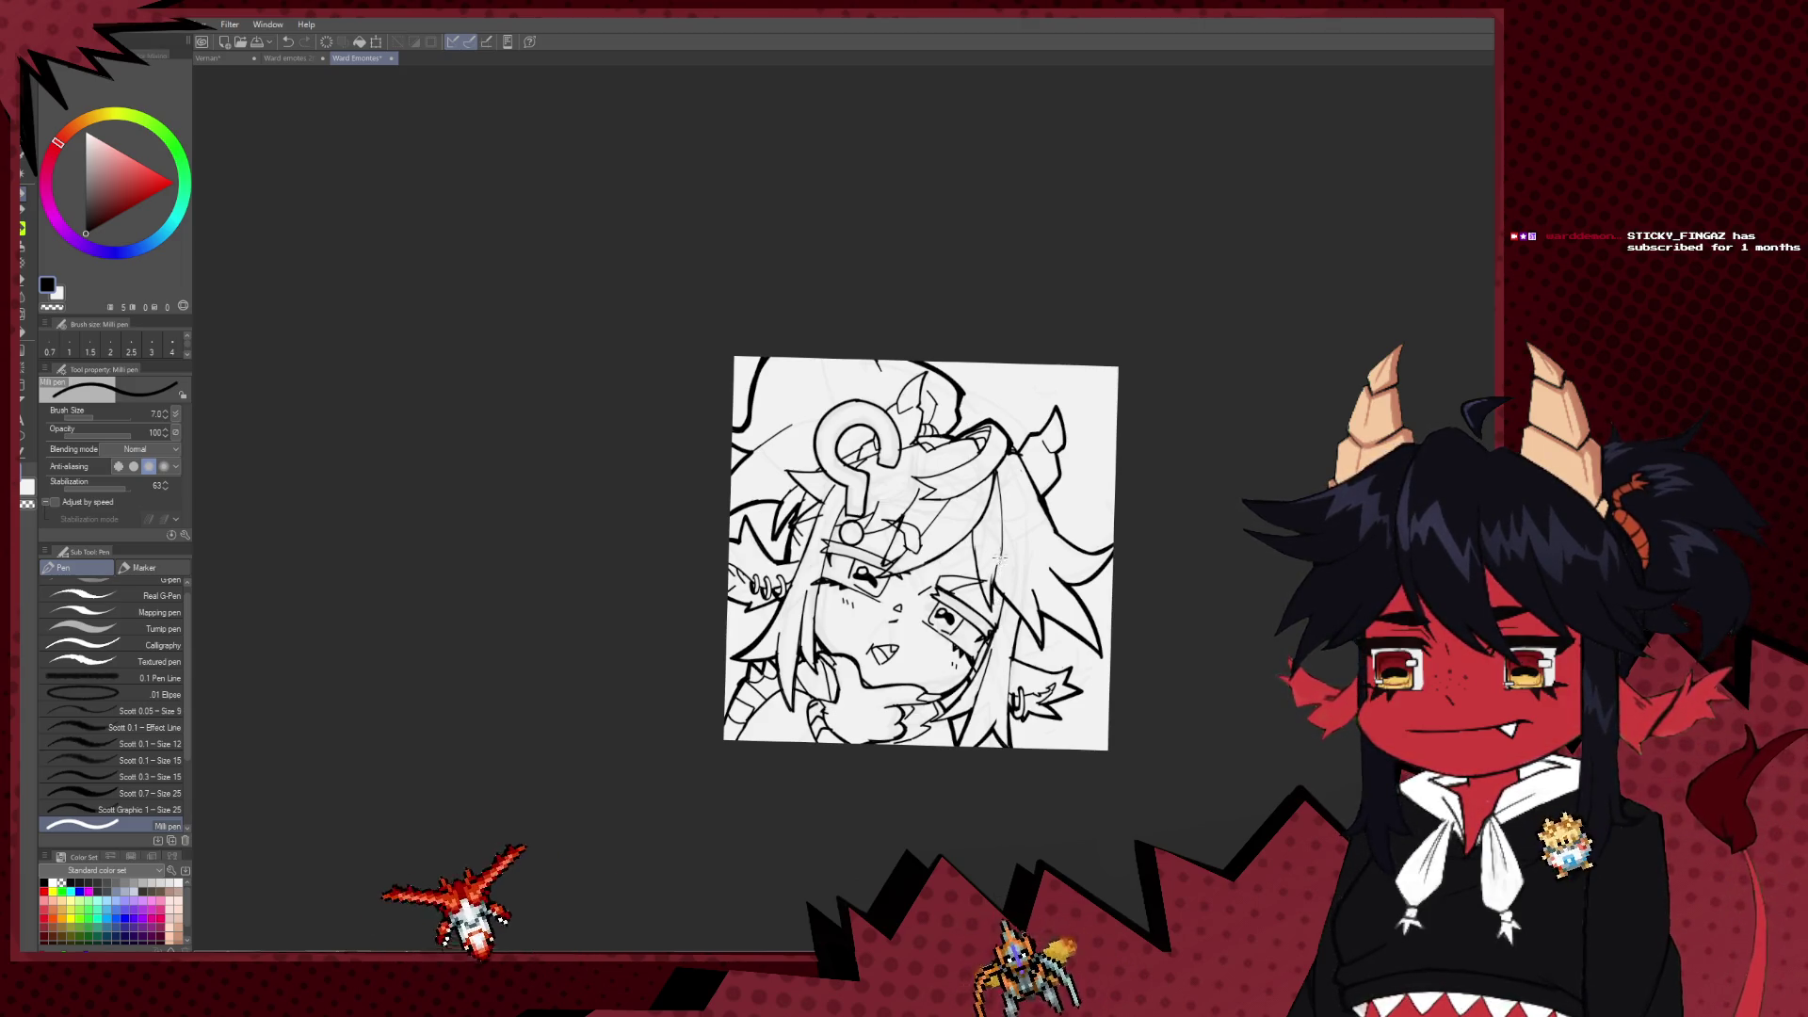
key(e)
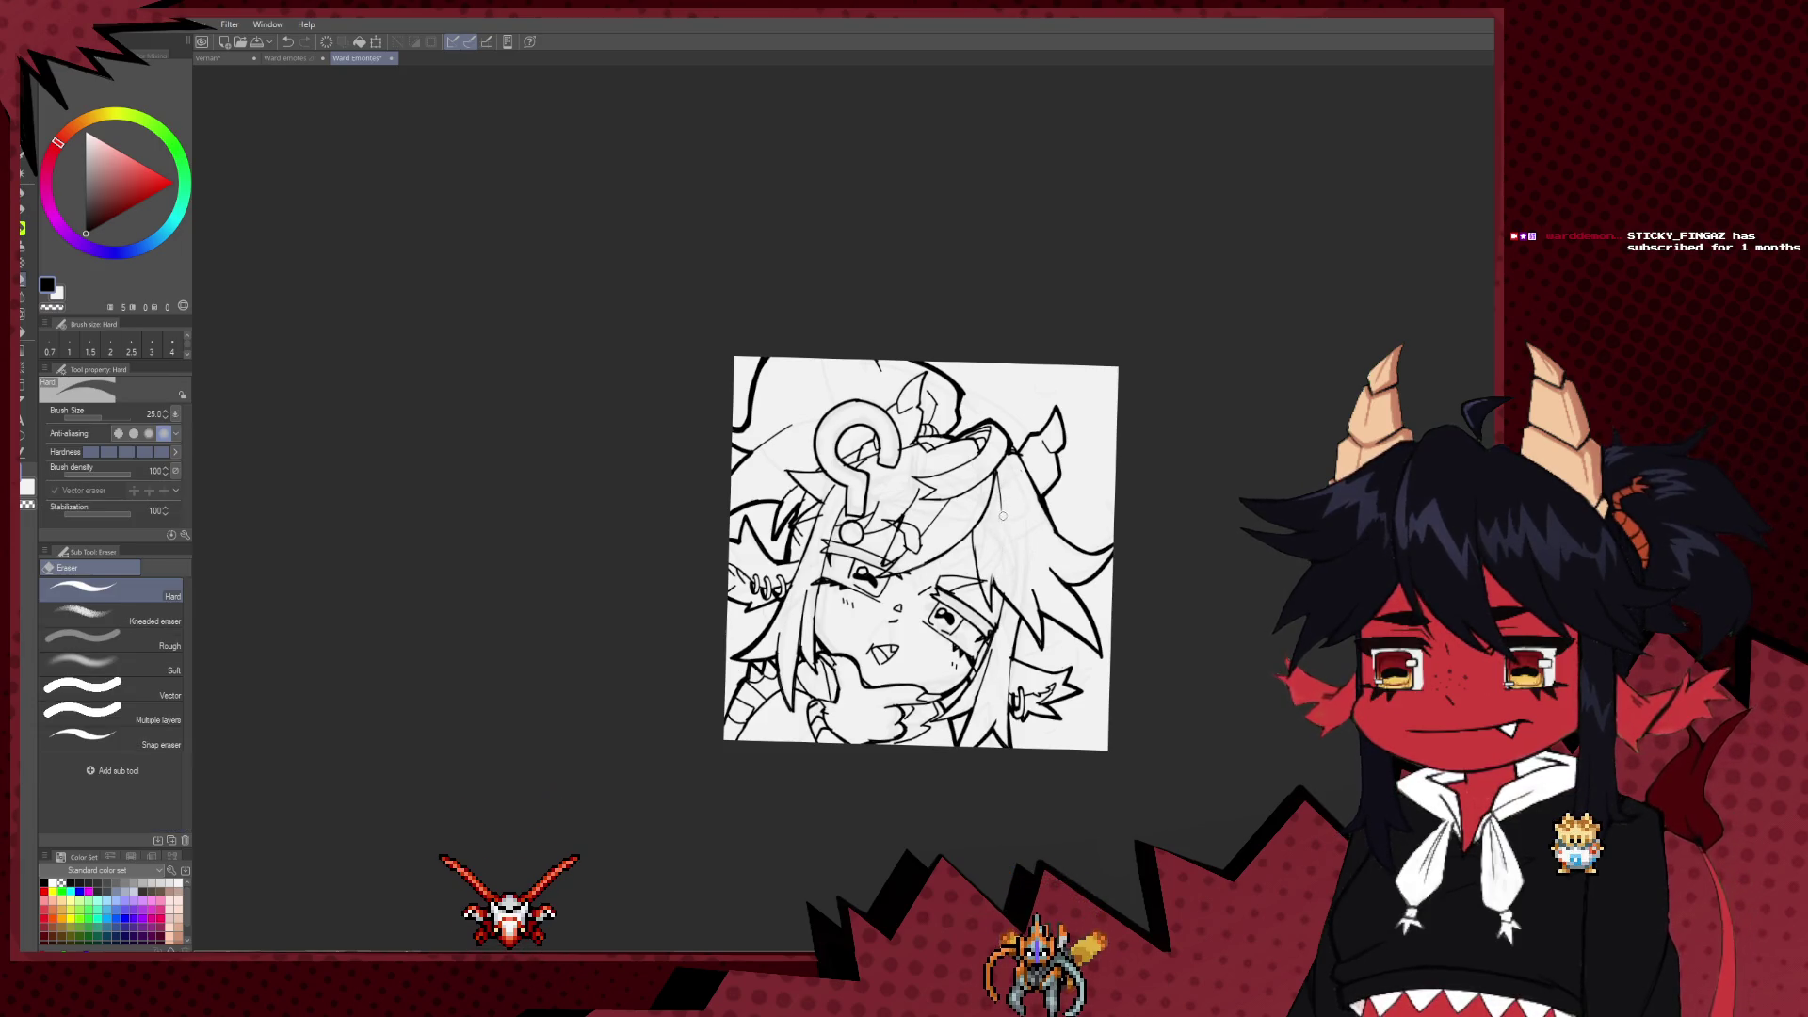
key(p)
key(e)
key(p)
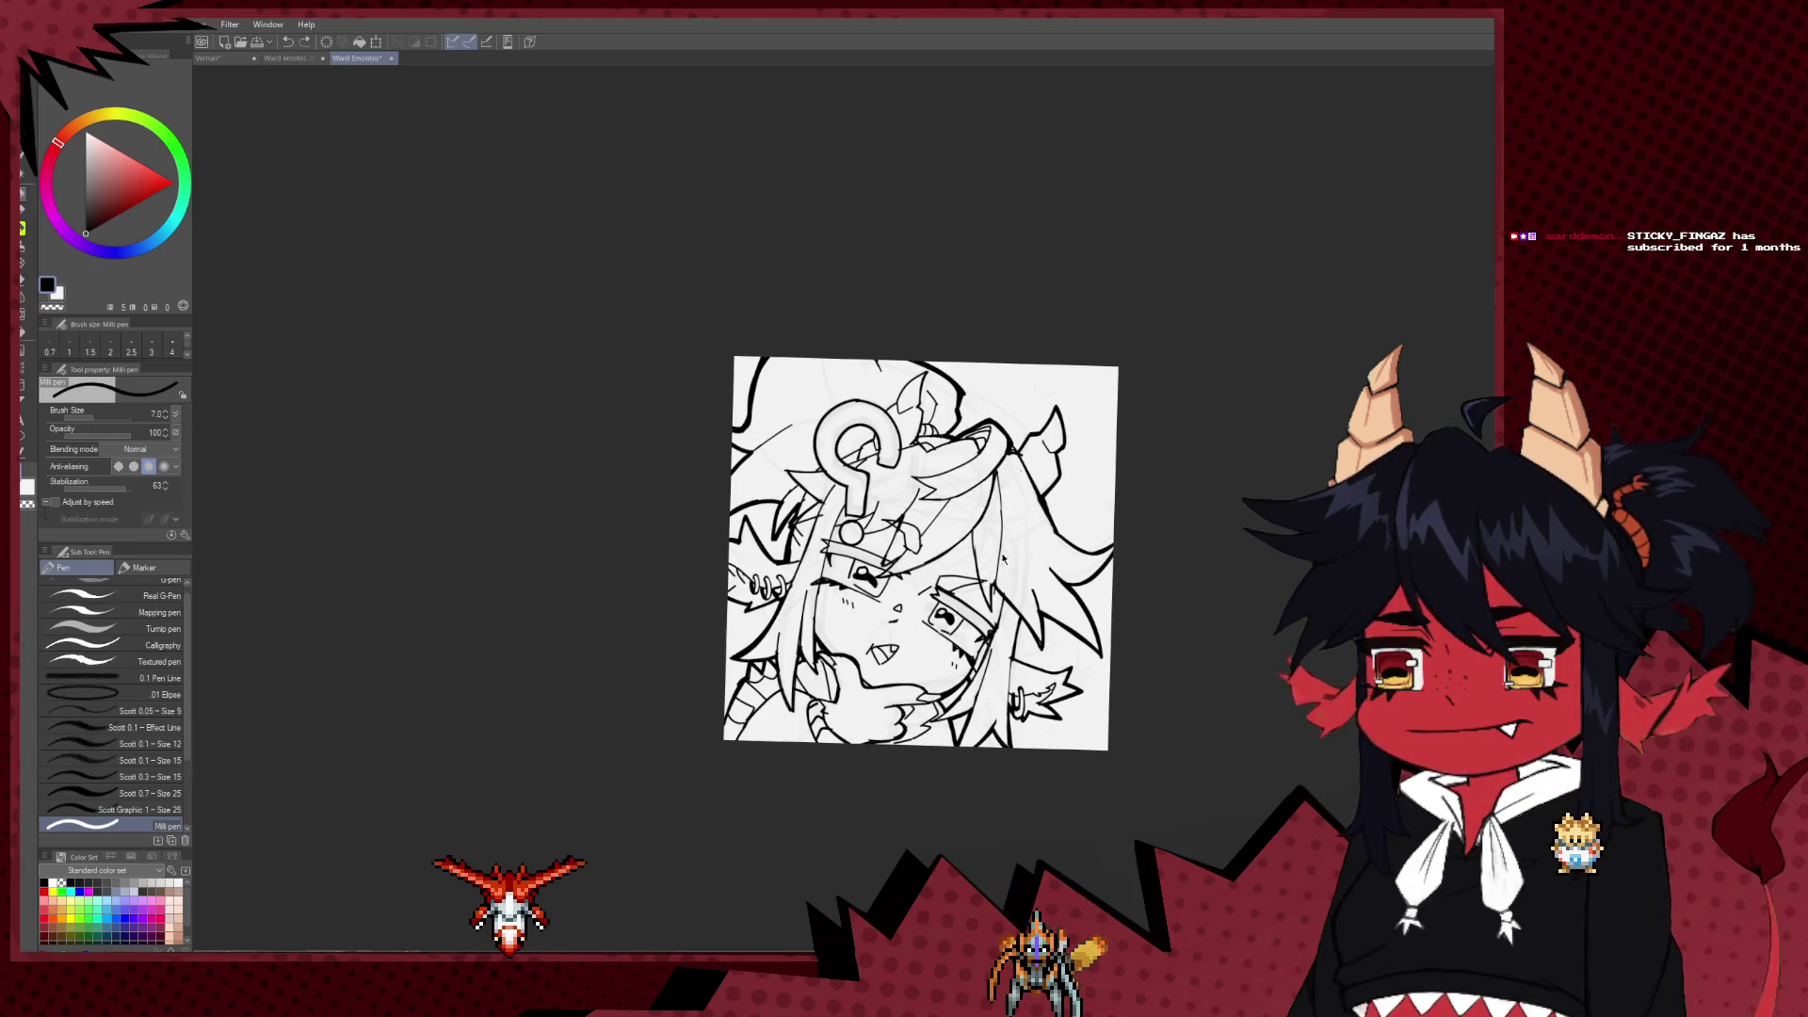
key(h)
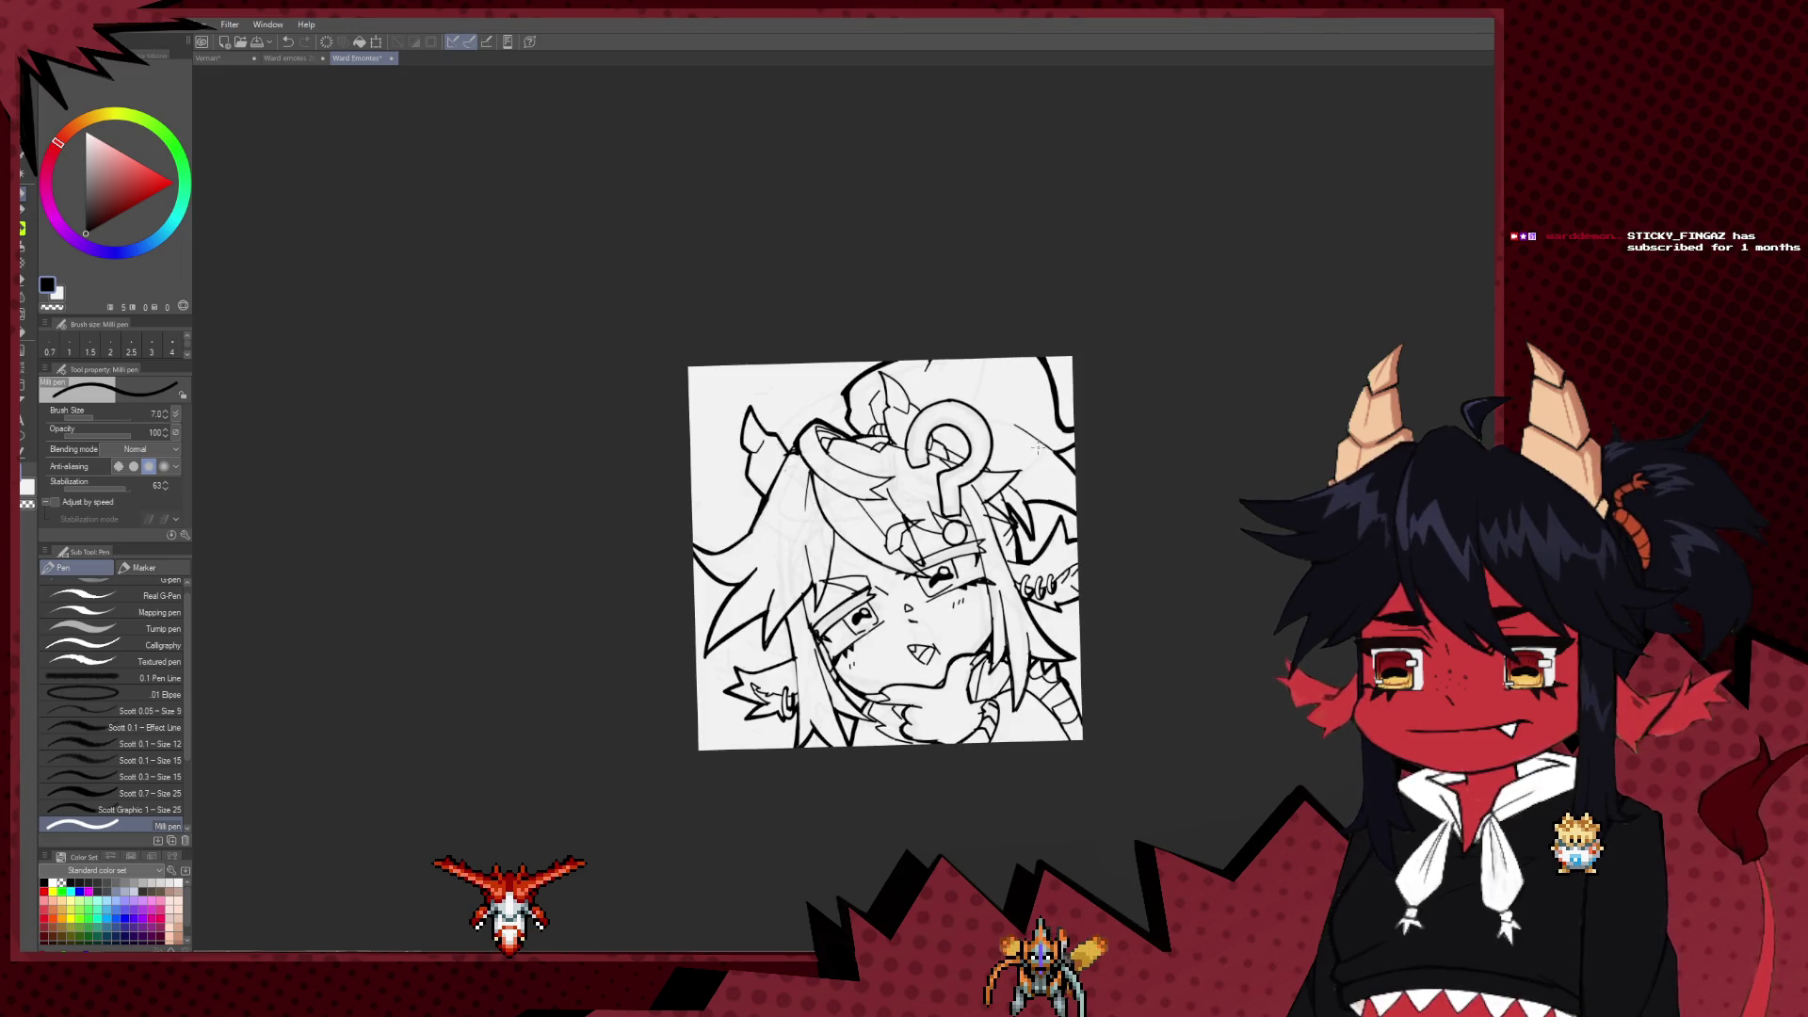
Step: Zoom in on the question-mark halo to inspect its bold outline
scroll(1035, 447, down, 3)
scroll(1031, 423, down, 1)
scroll(1026, 401, down, 1)
scroll(1020, 375, down, 1)
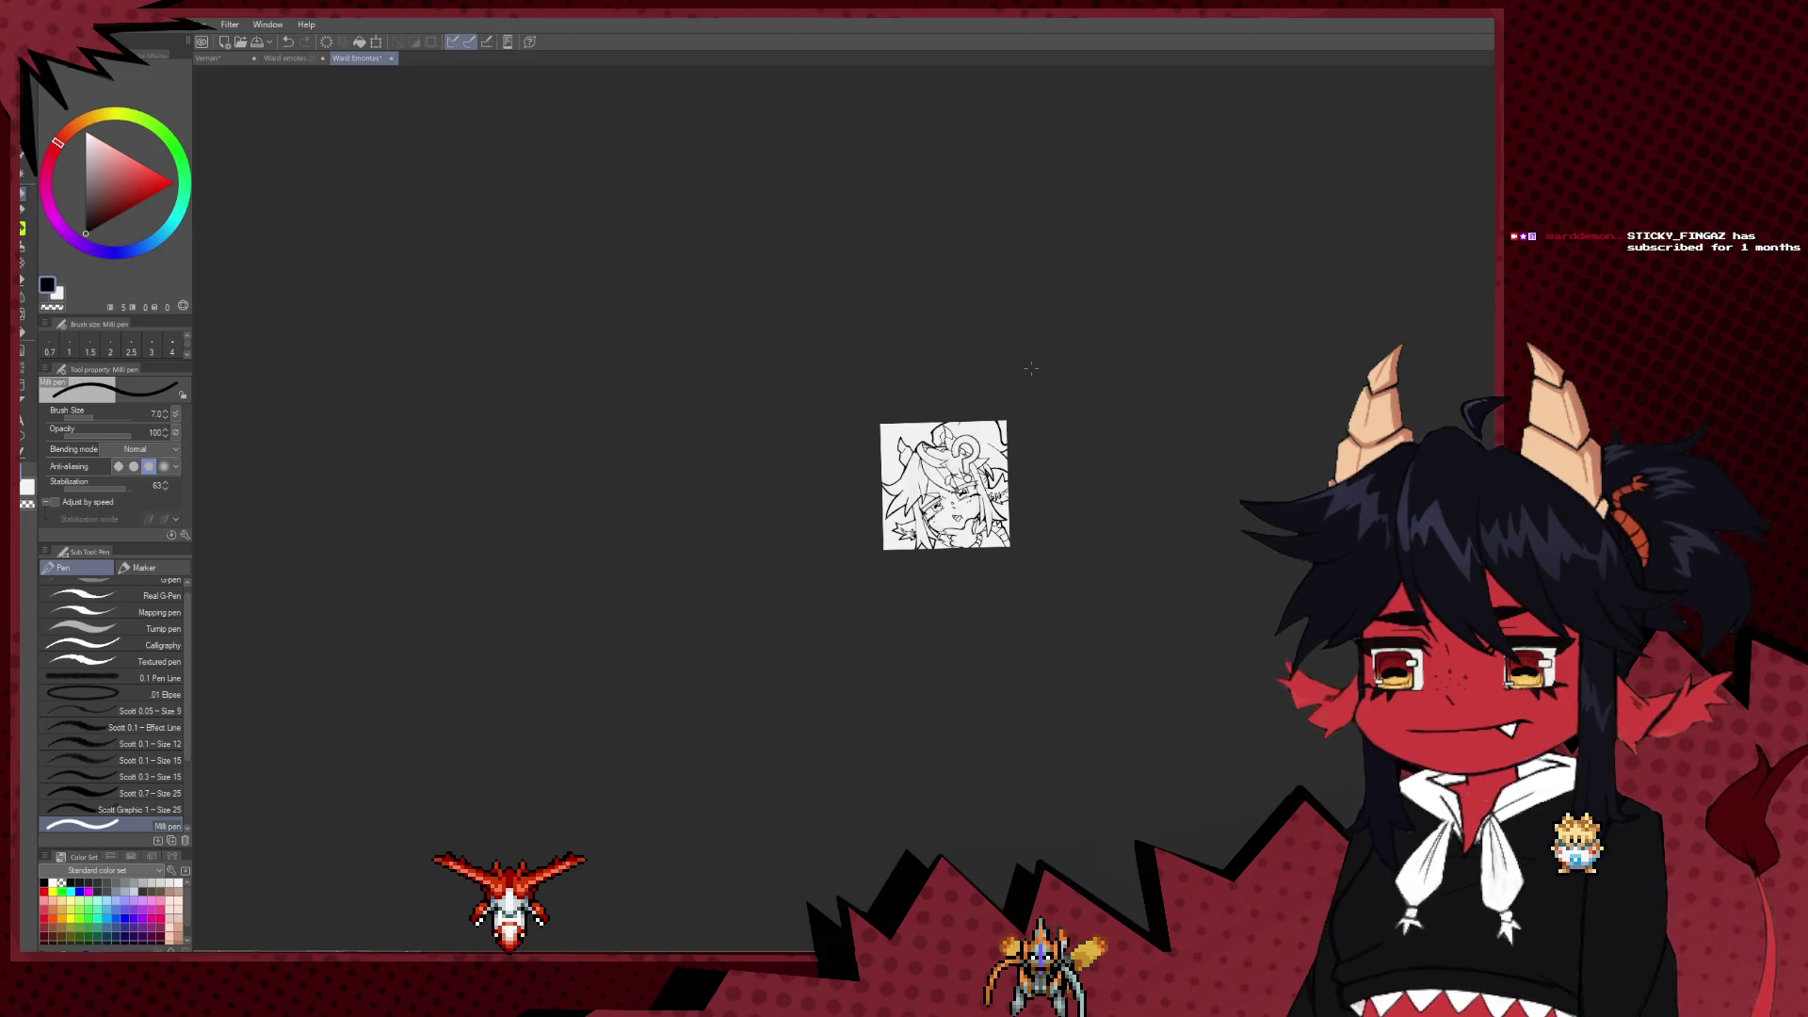
scroll(1045, 372, up, 2)
scroll(1076, 378, up, 1)
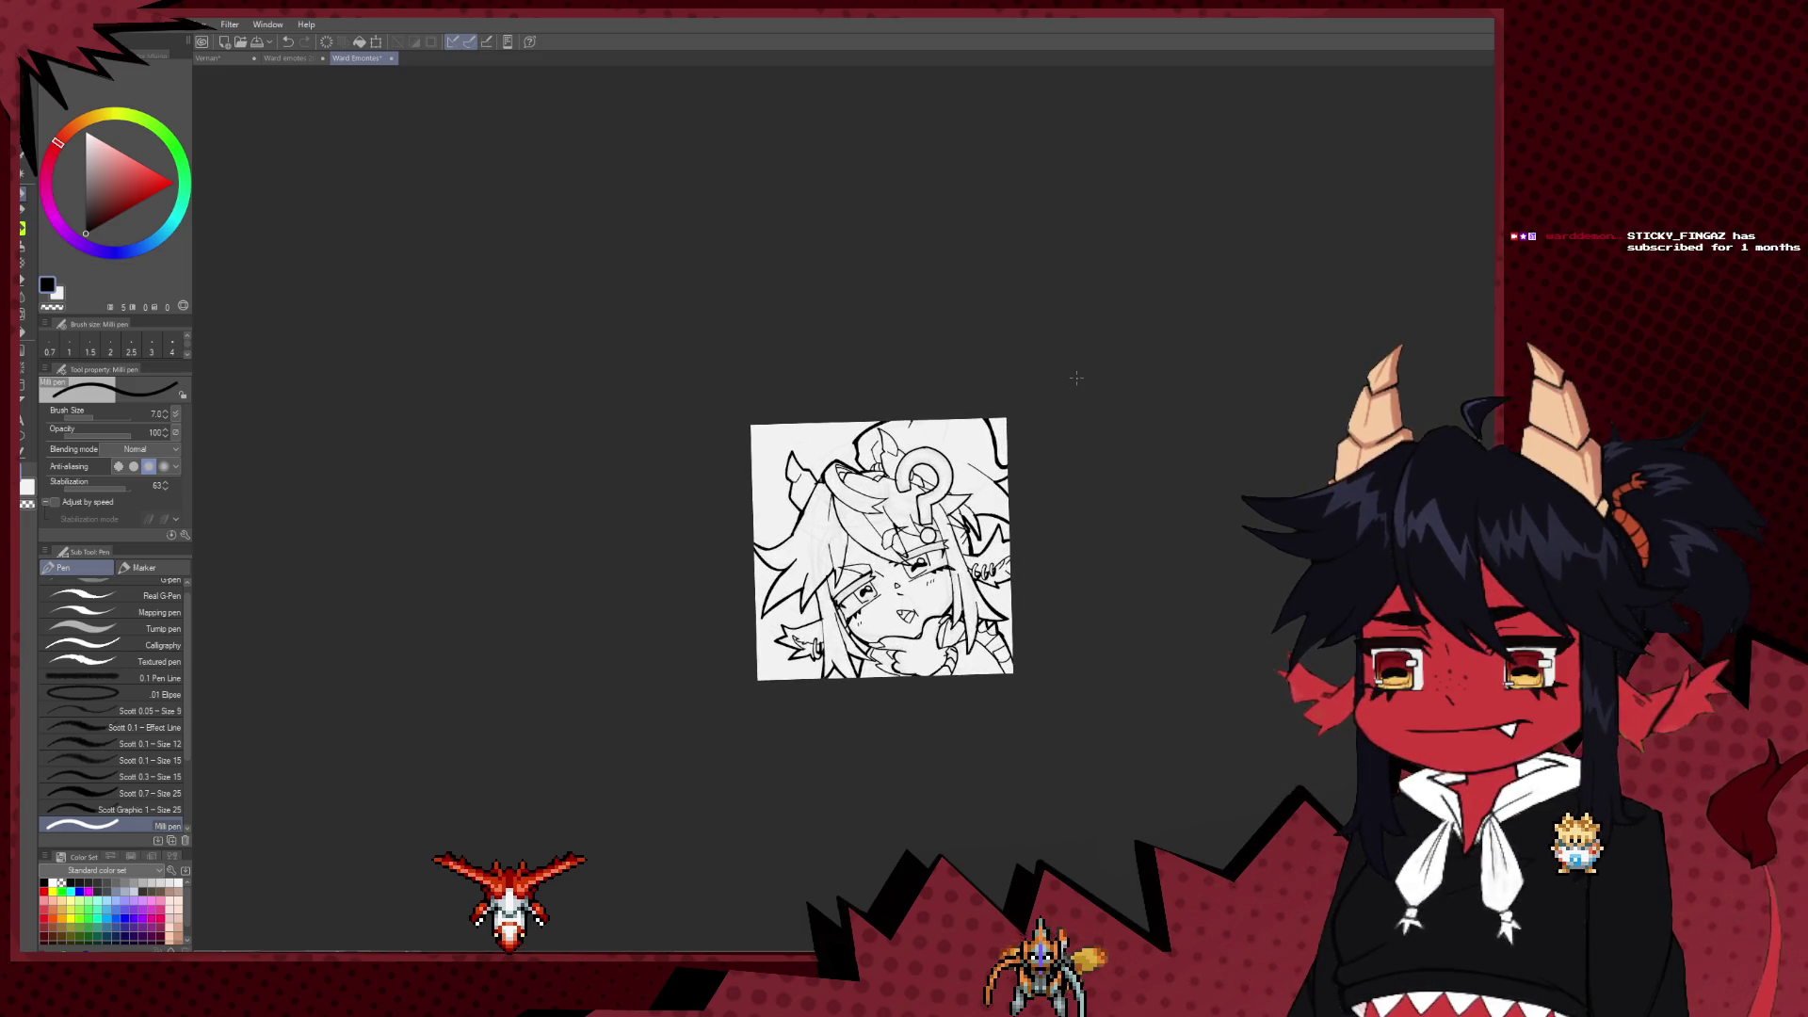
scroll(1076, 378, up, 1)
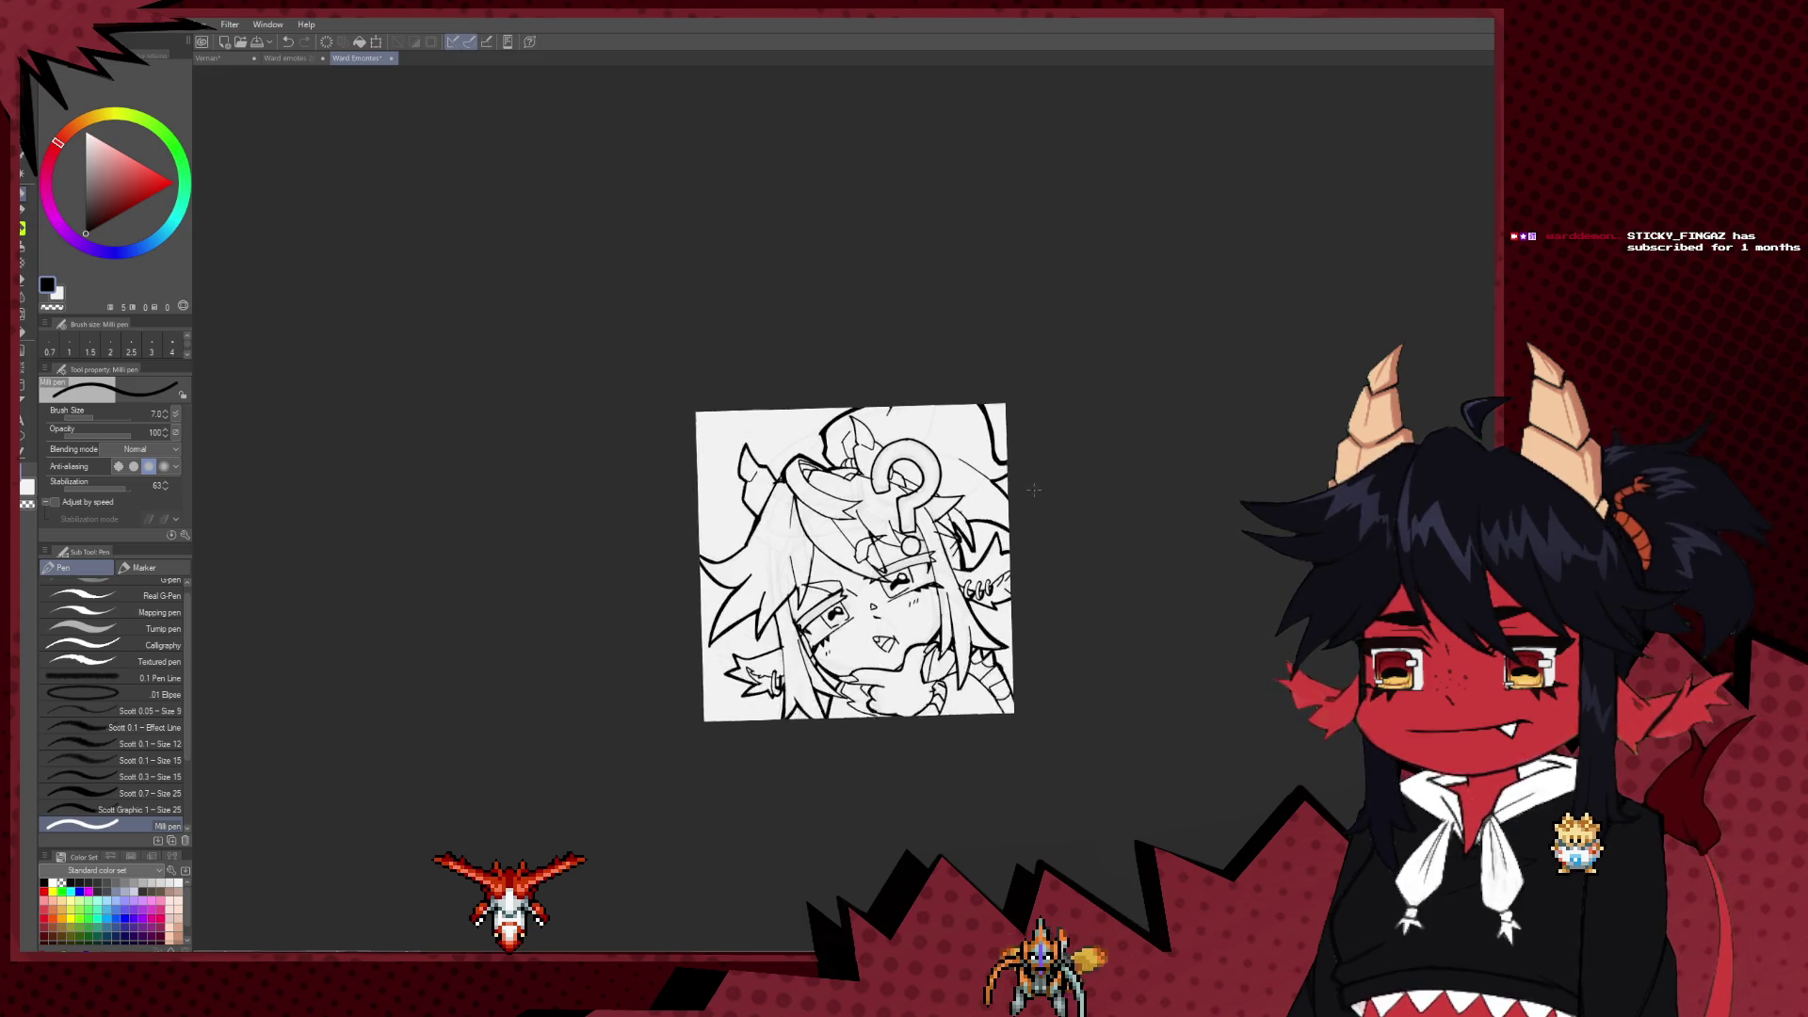
scroll(1054, 415, up, 1)
scroll(1081, 436, up, 1)
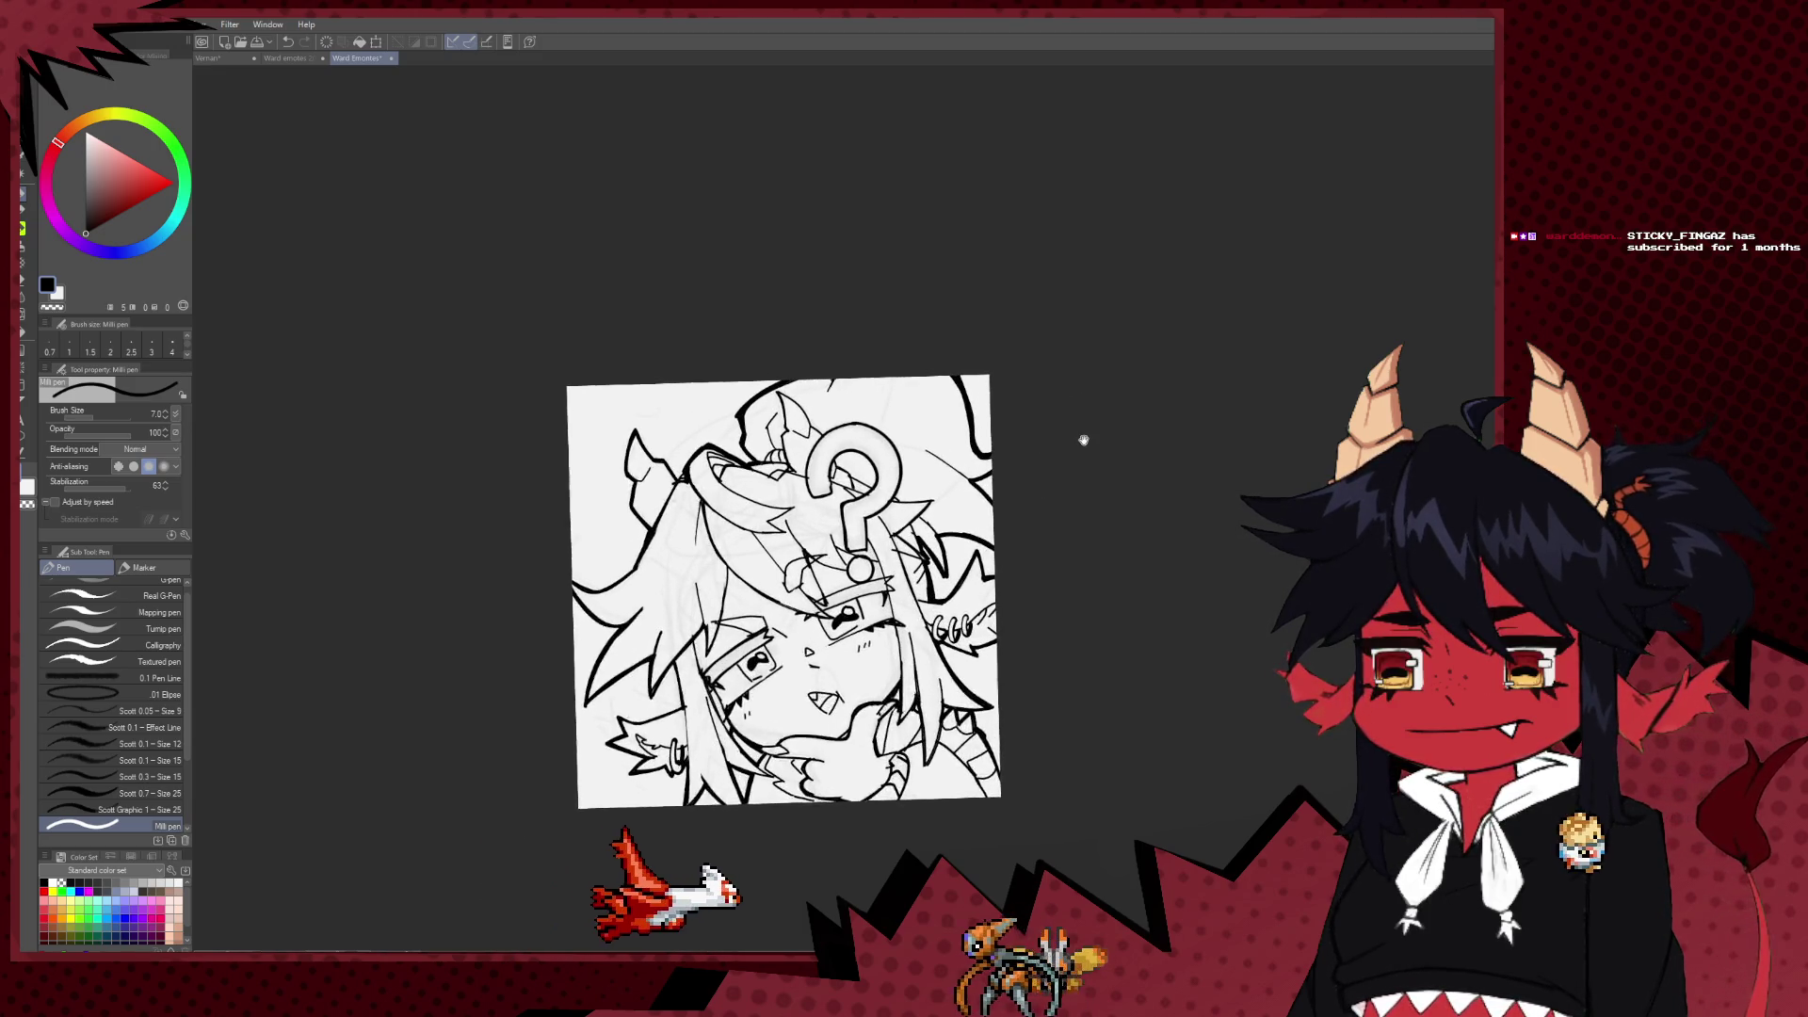
scroll(1087, 433, up, 1)
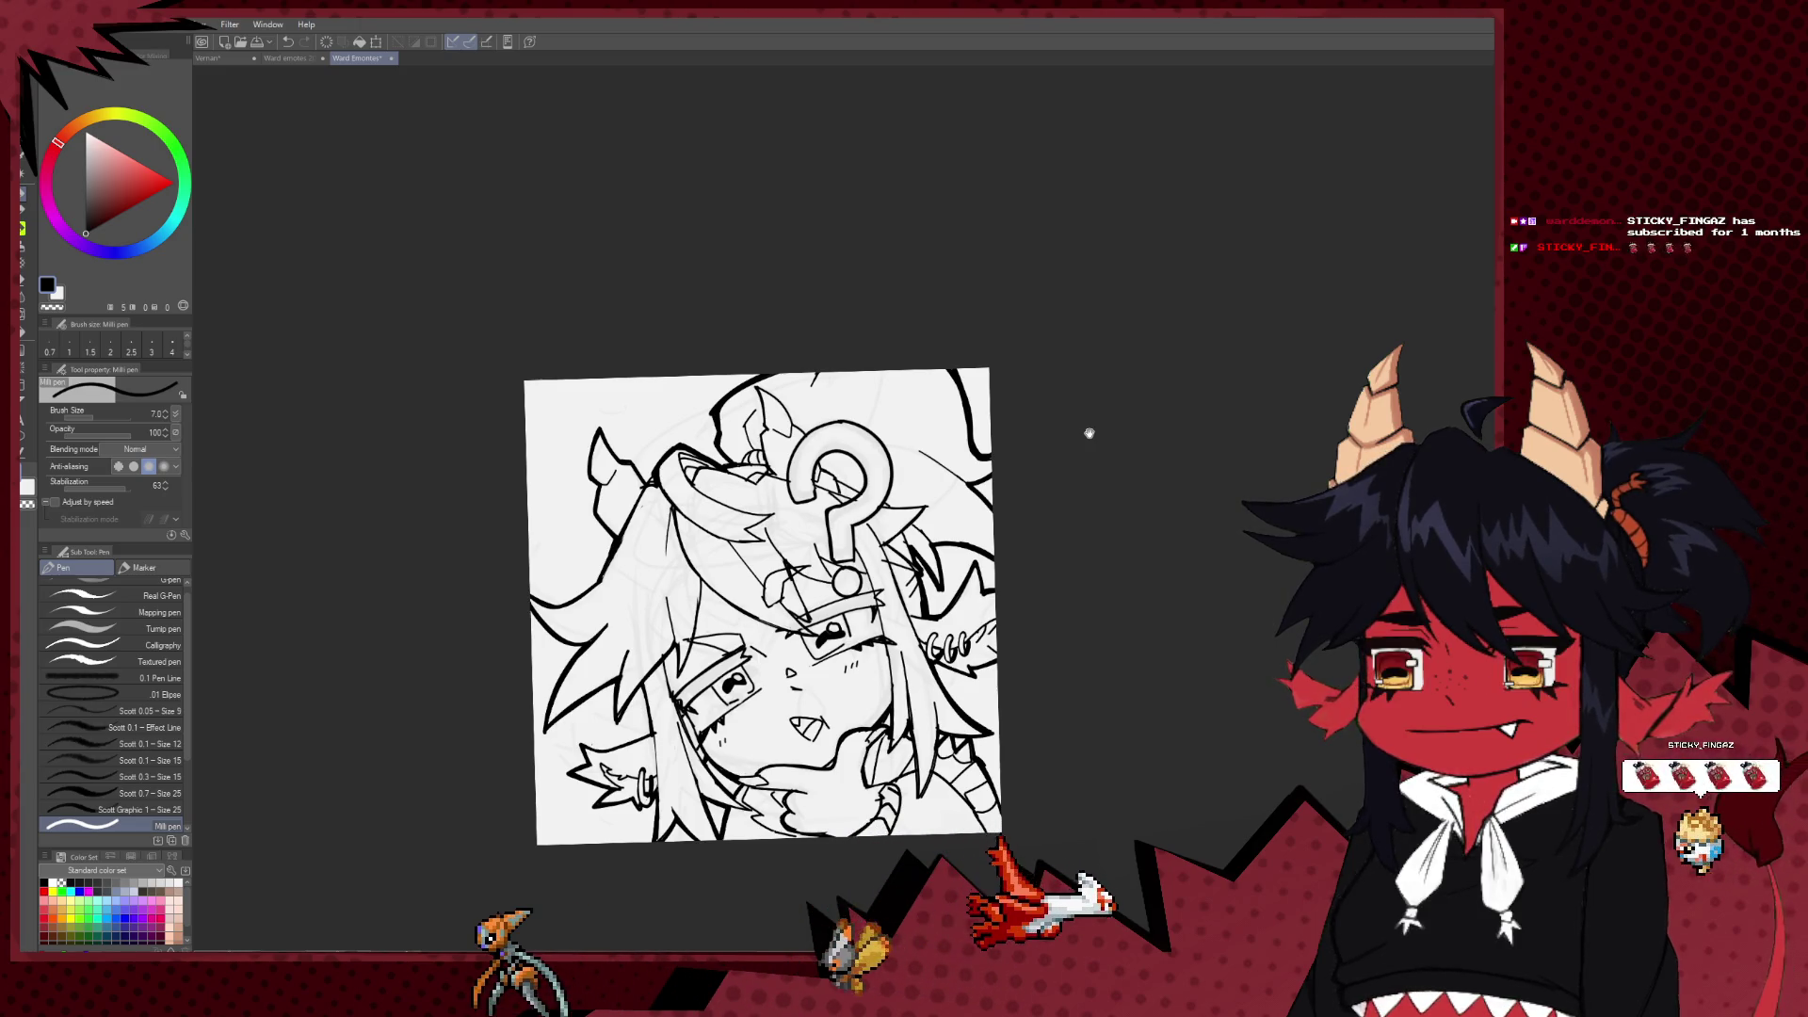
scroll(1089, 433, down, 1)
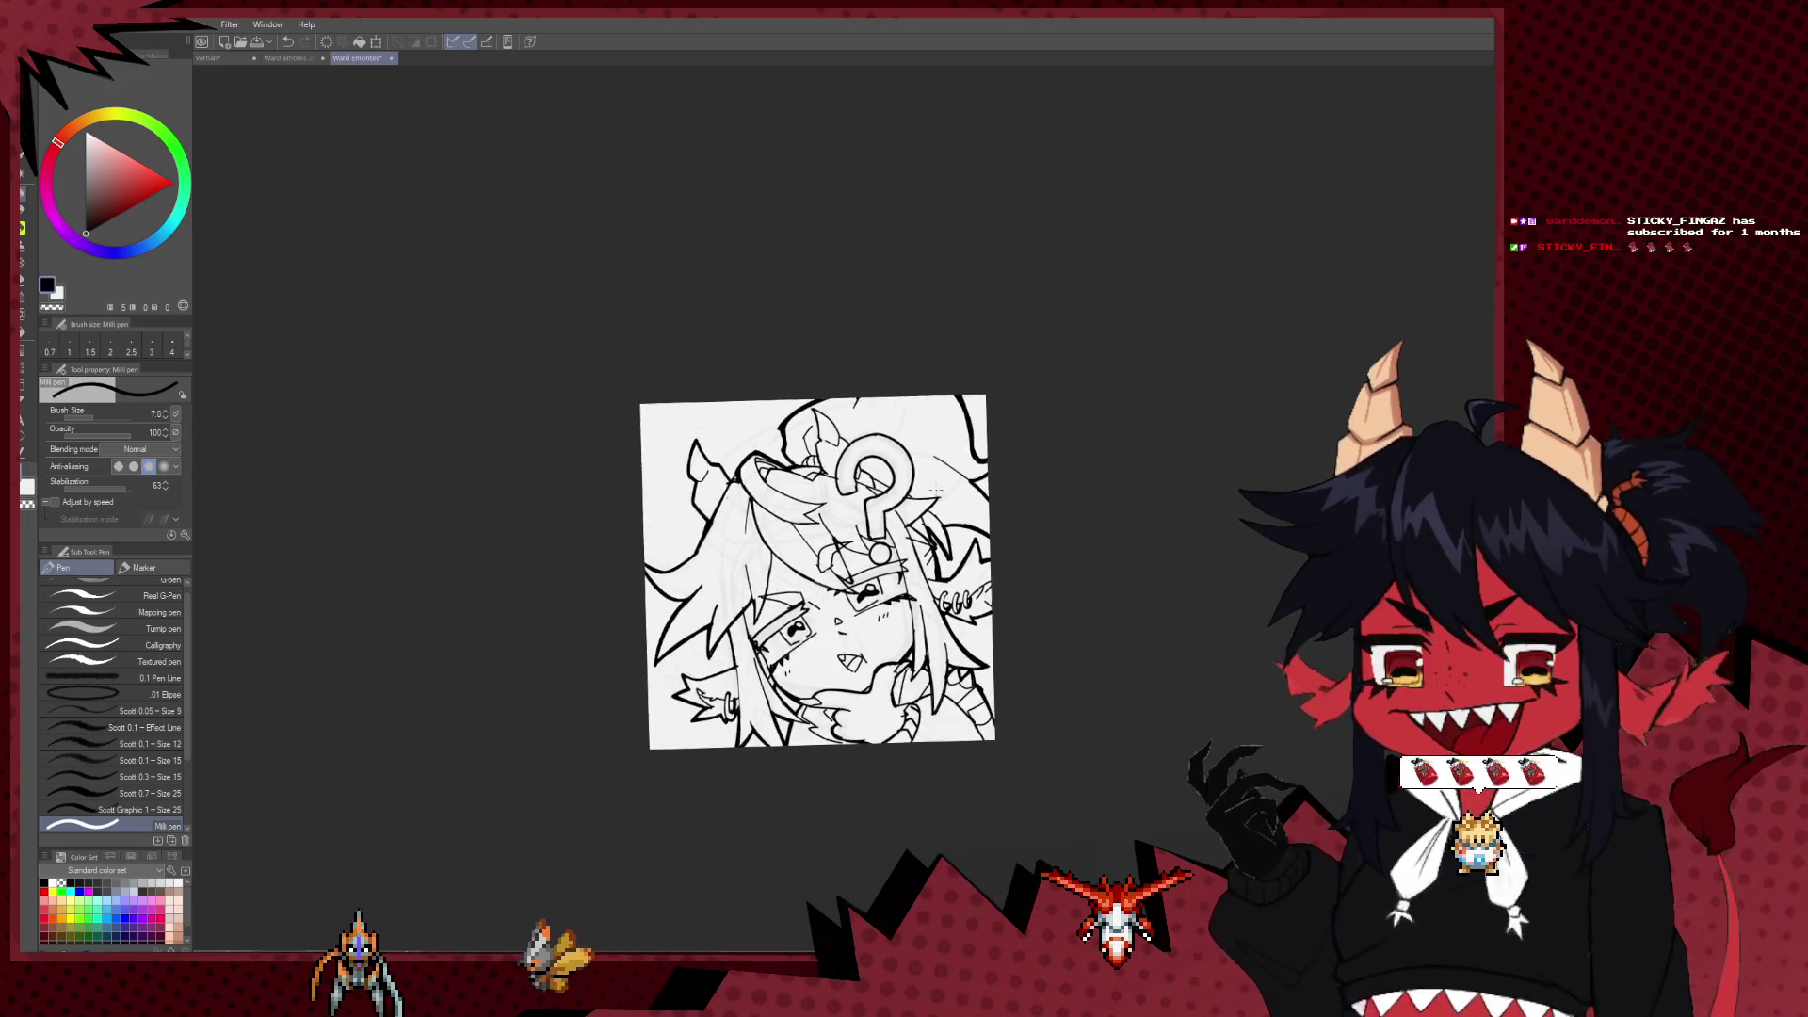
scroll(1090, 433, down, 2)
scroll(875, 668, up, 2)
scroll(876, 669, up, 2)
scroll(875, 669, up, 1)
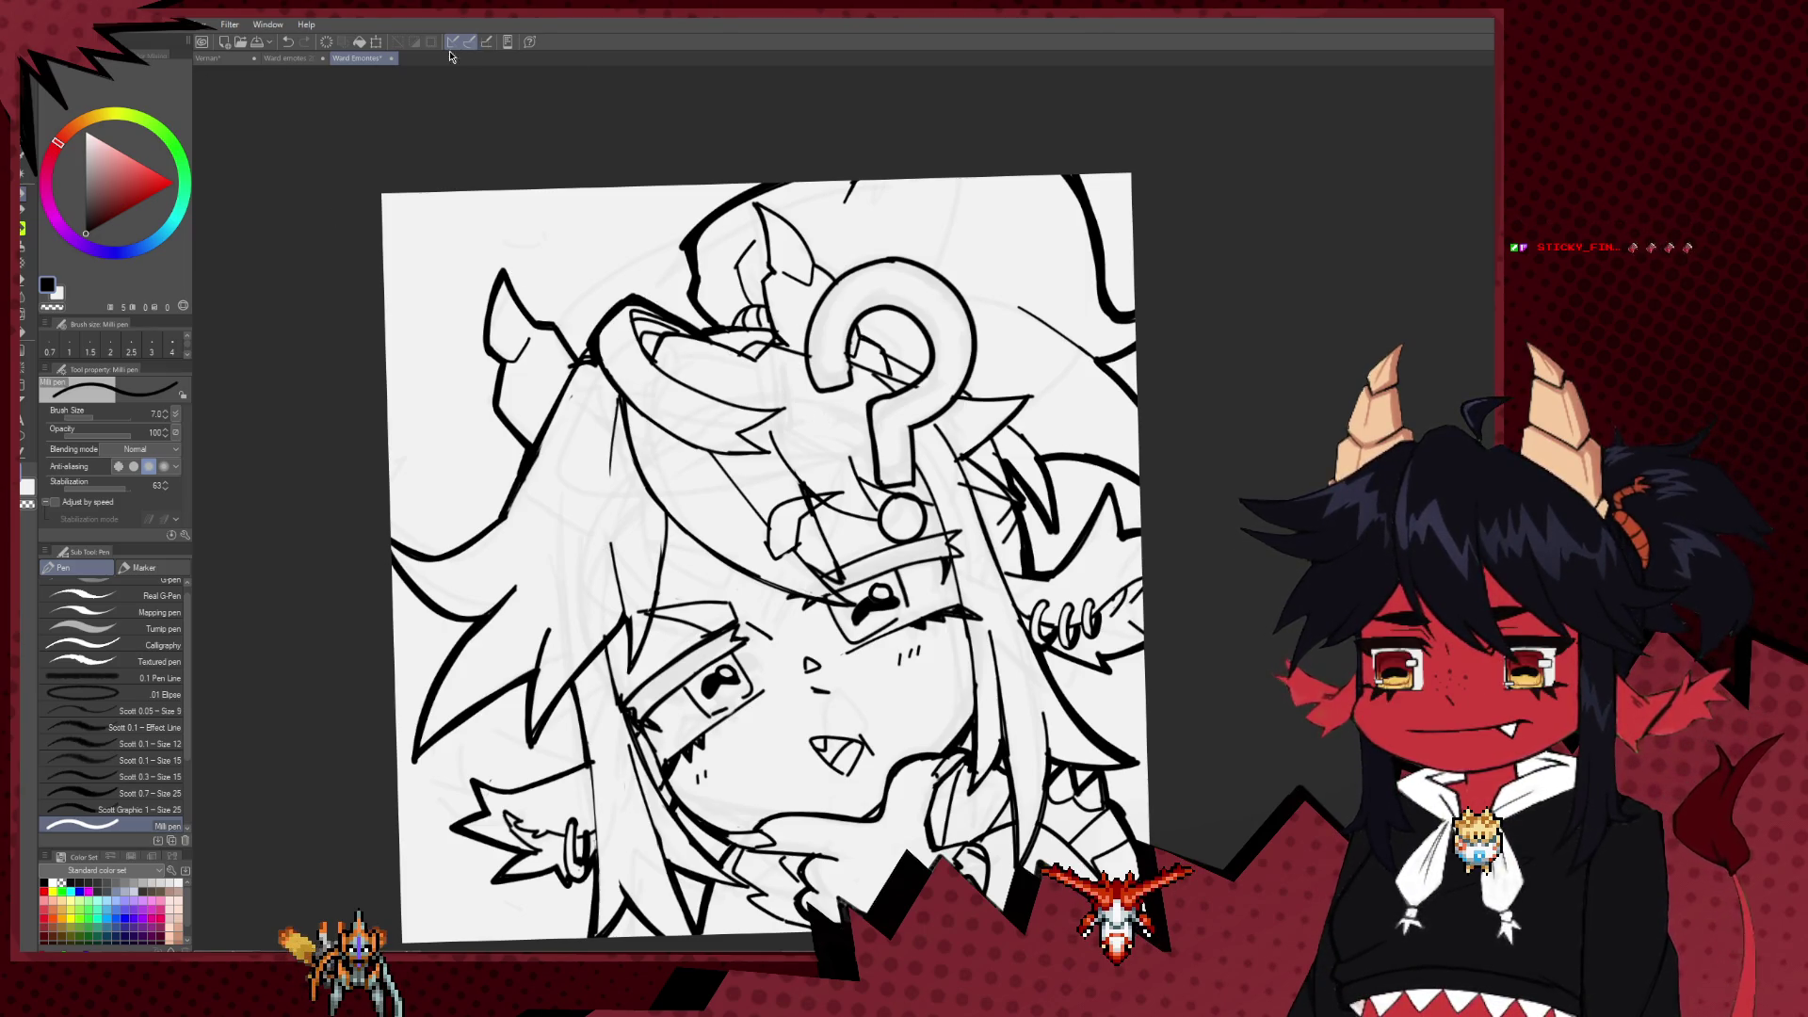
scroll(1083, 457, down, 1)
scroll(1253, 553, up, 5)
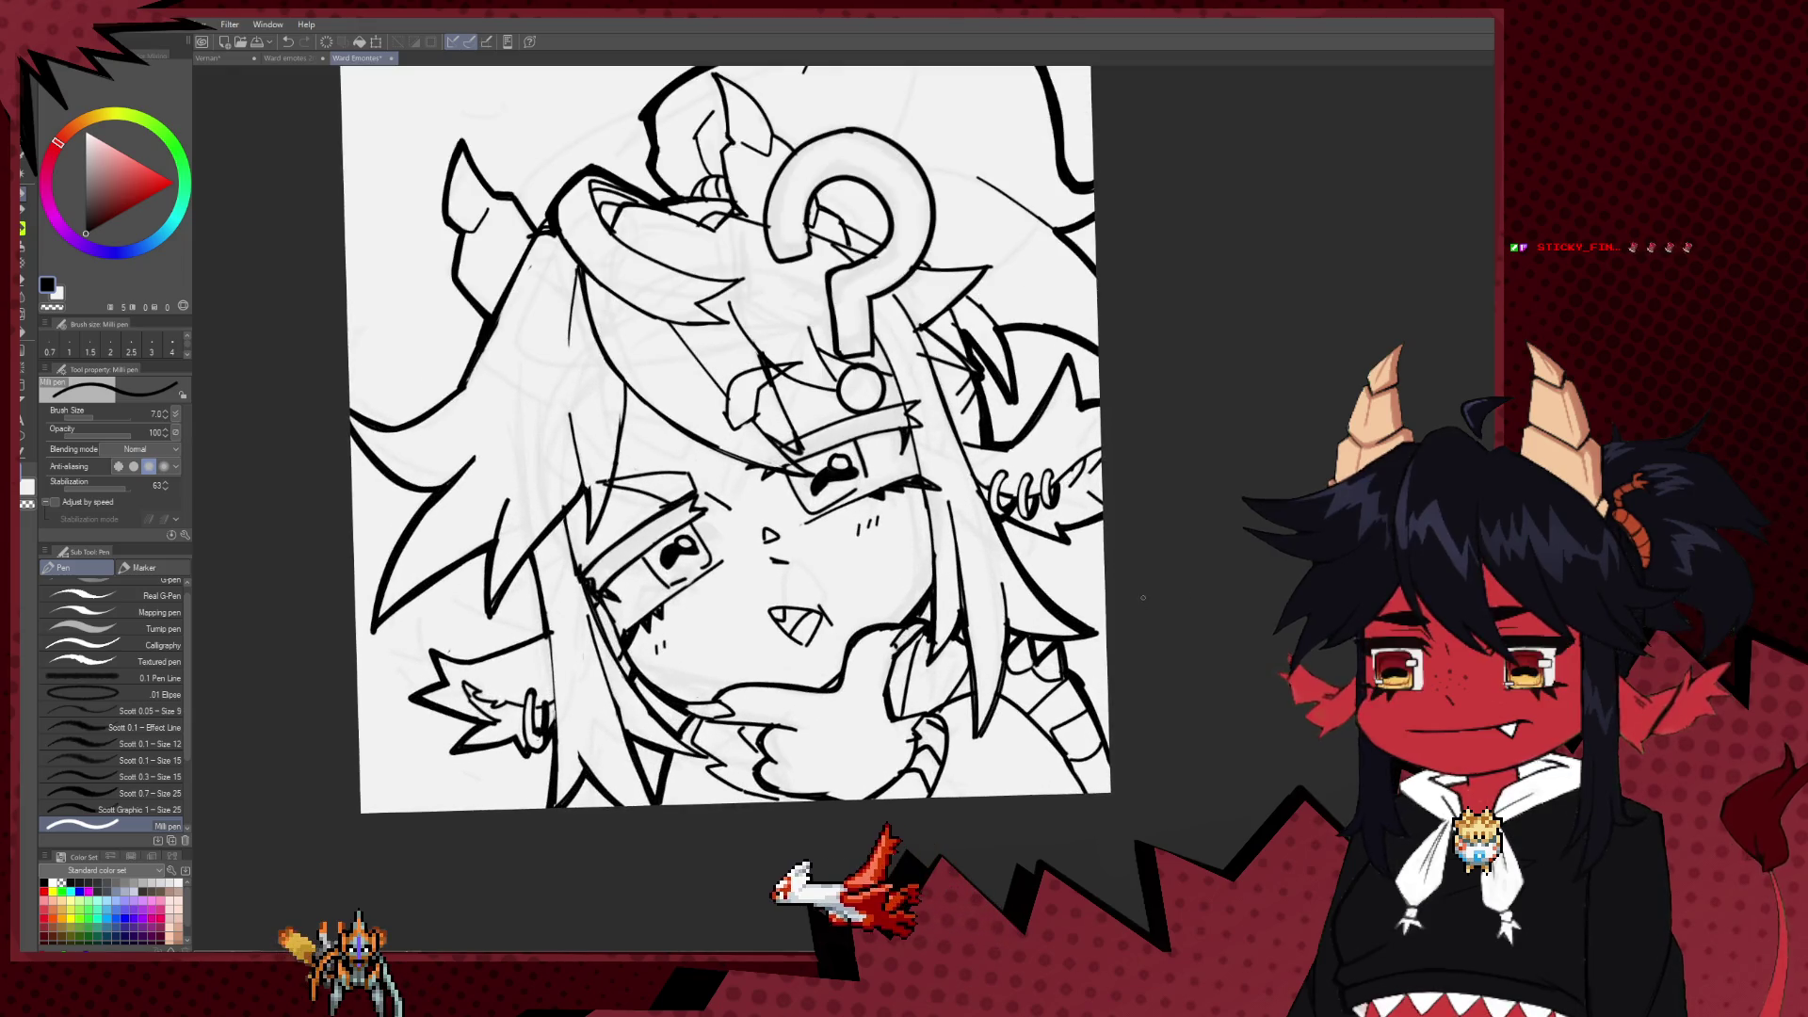
scroll(1126, 327, down, 5)
scroll(1126, 327, up, 3)
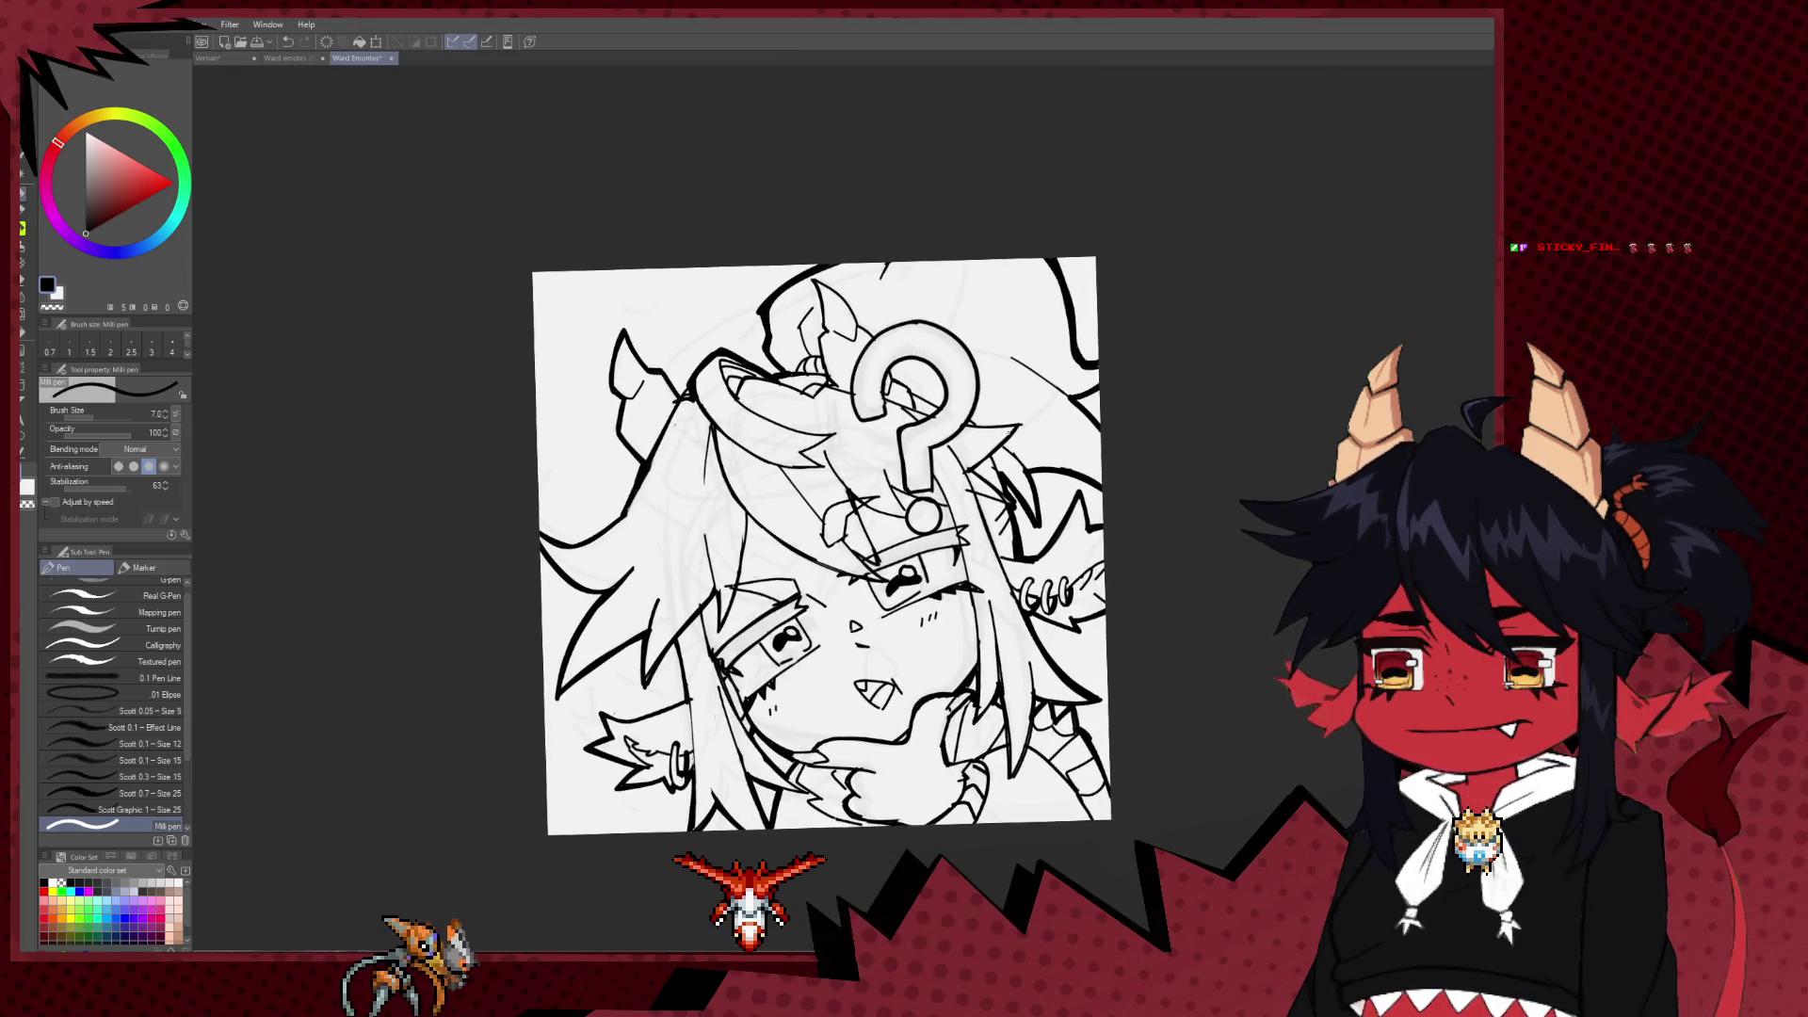
scroll(1008, 425, up, 1)
key(e)
scroll(1008, 426, down, 5)
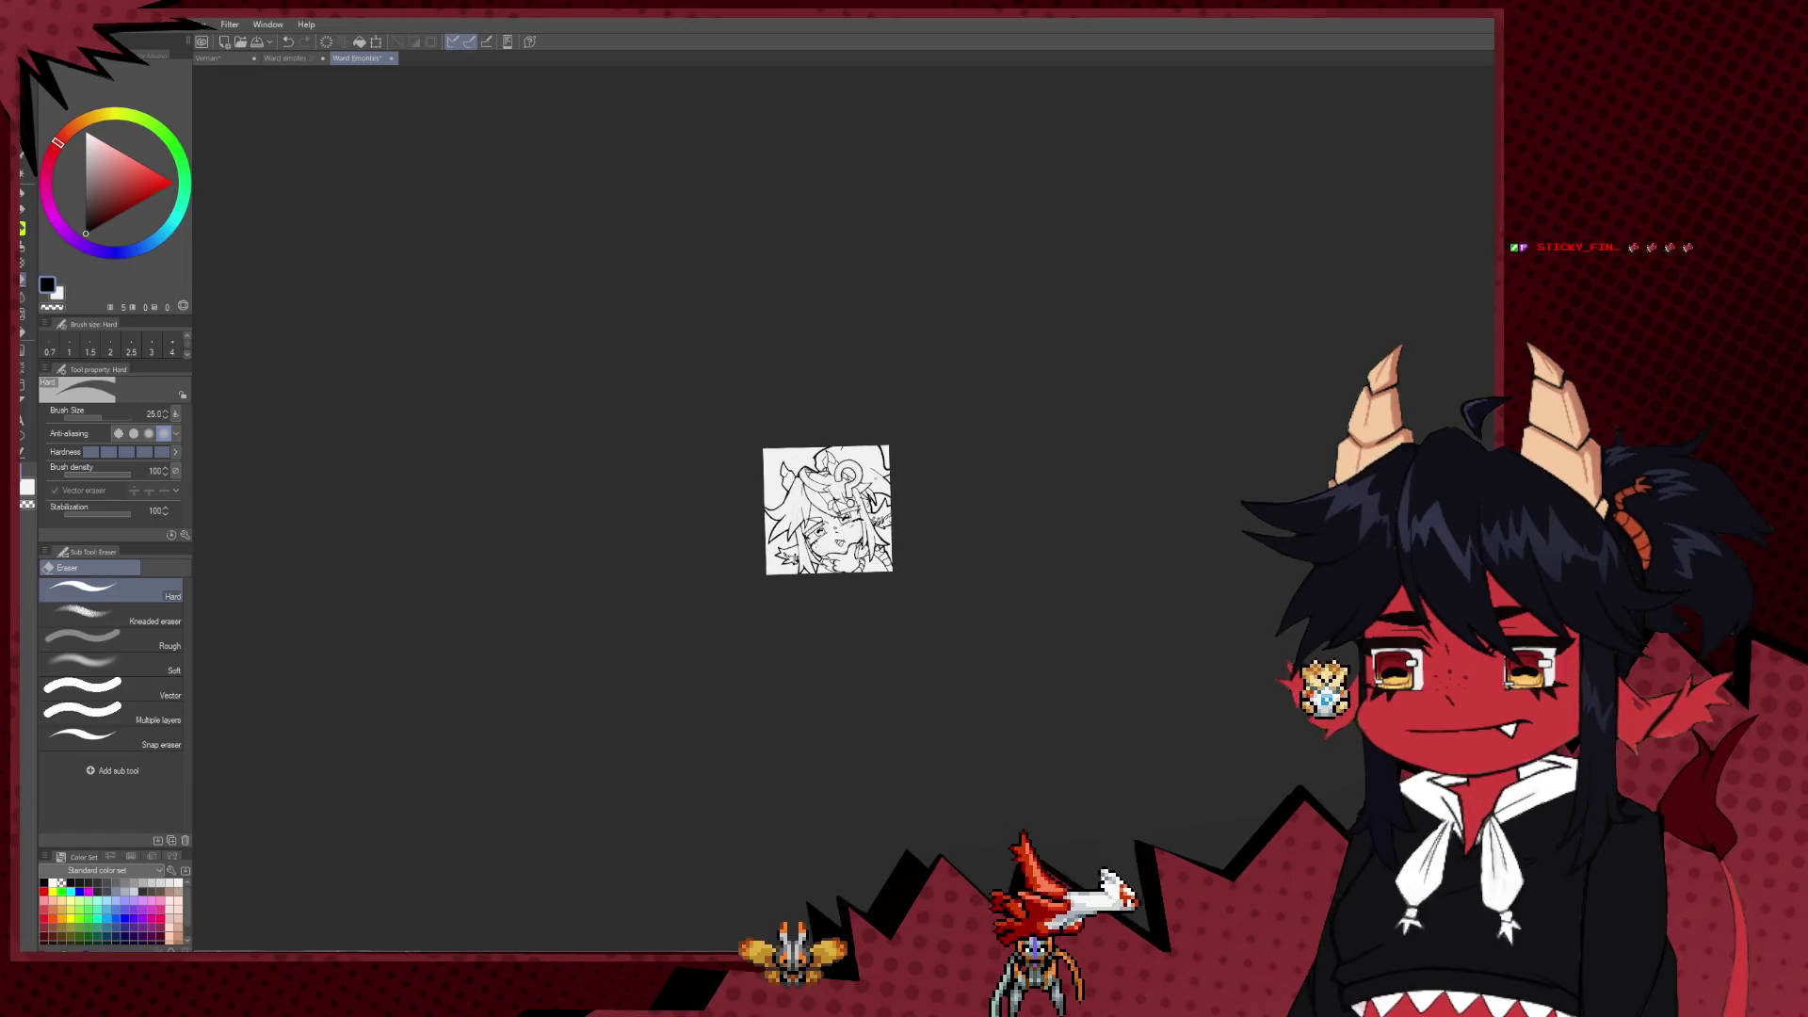
scroll(839, 461, up, 1)
scroll(839, 462, up, 2)
scroll(839, 462, up, 2)
key(p)
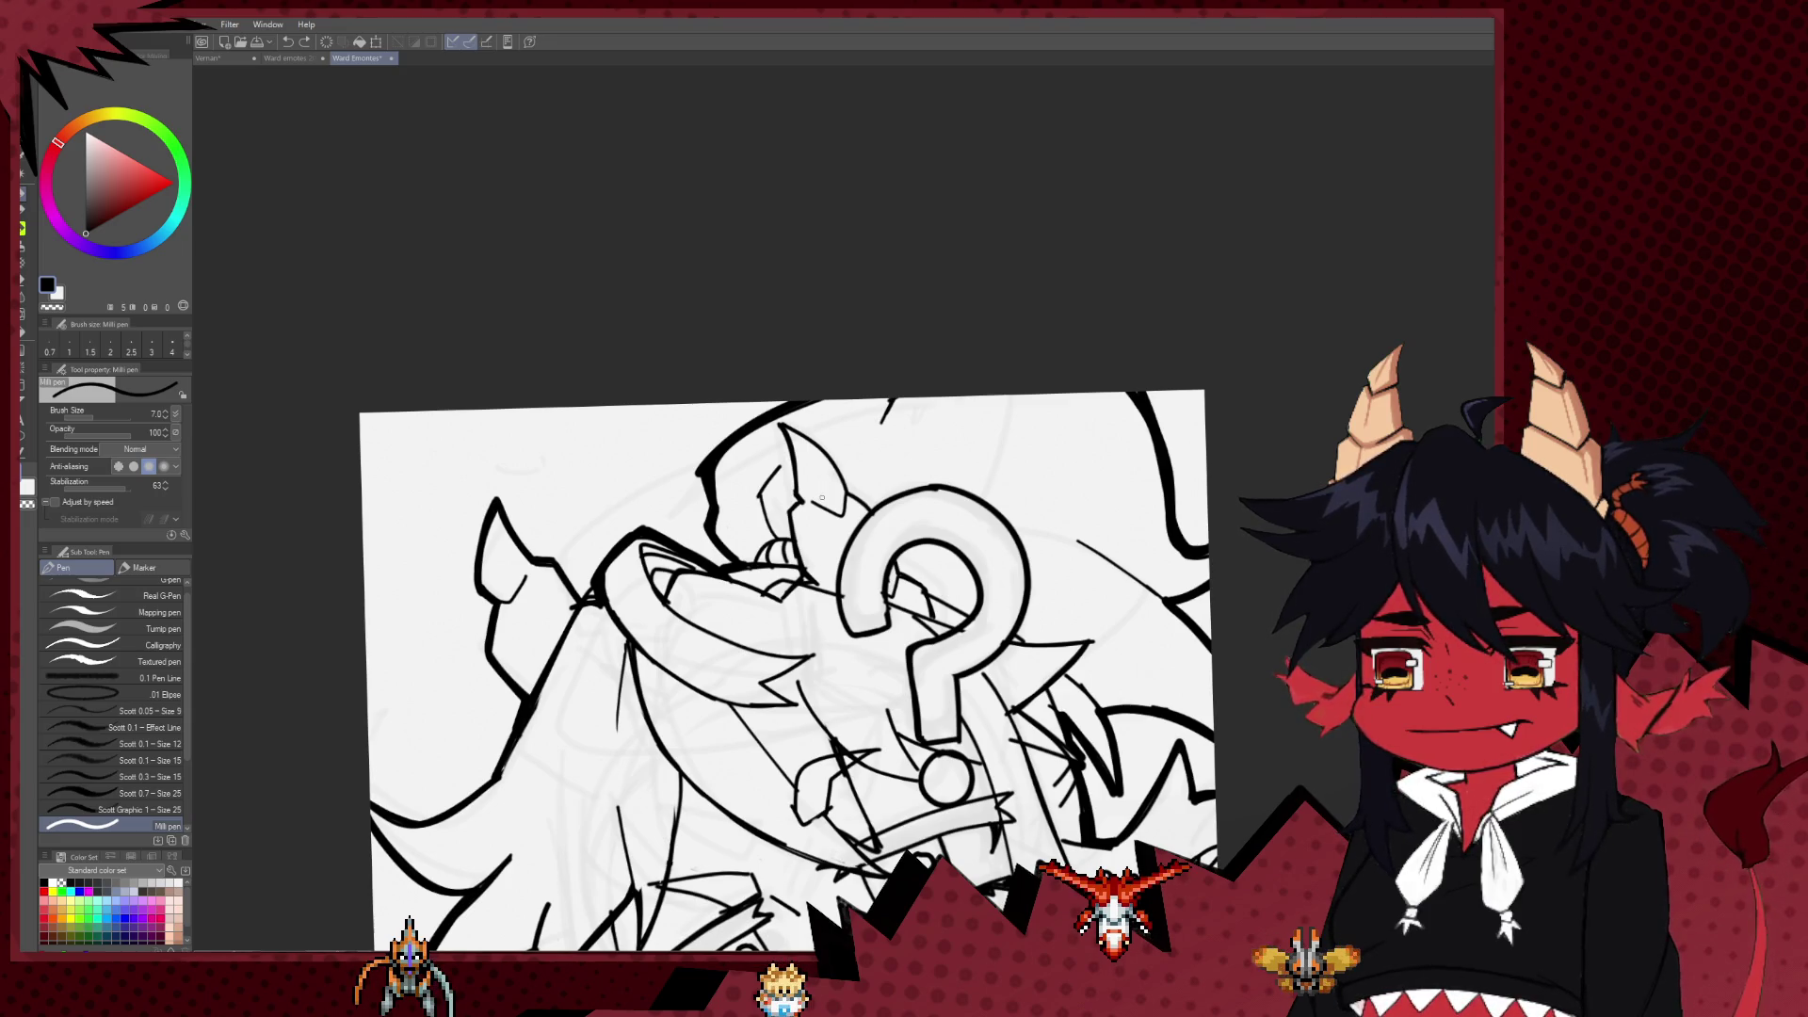
Step: Redraw the short touch-up line near the question-mark halo with a thicker pen
key(bracketright)
drag(779, 424, 794, 496)
key(ctrl+z)
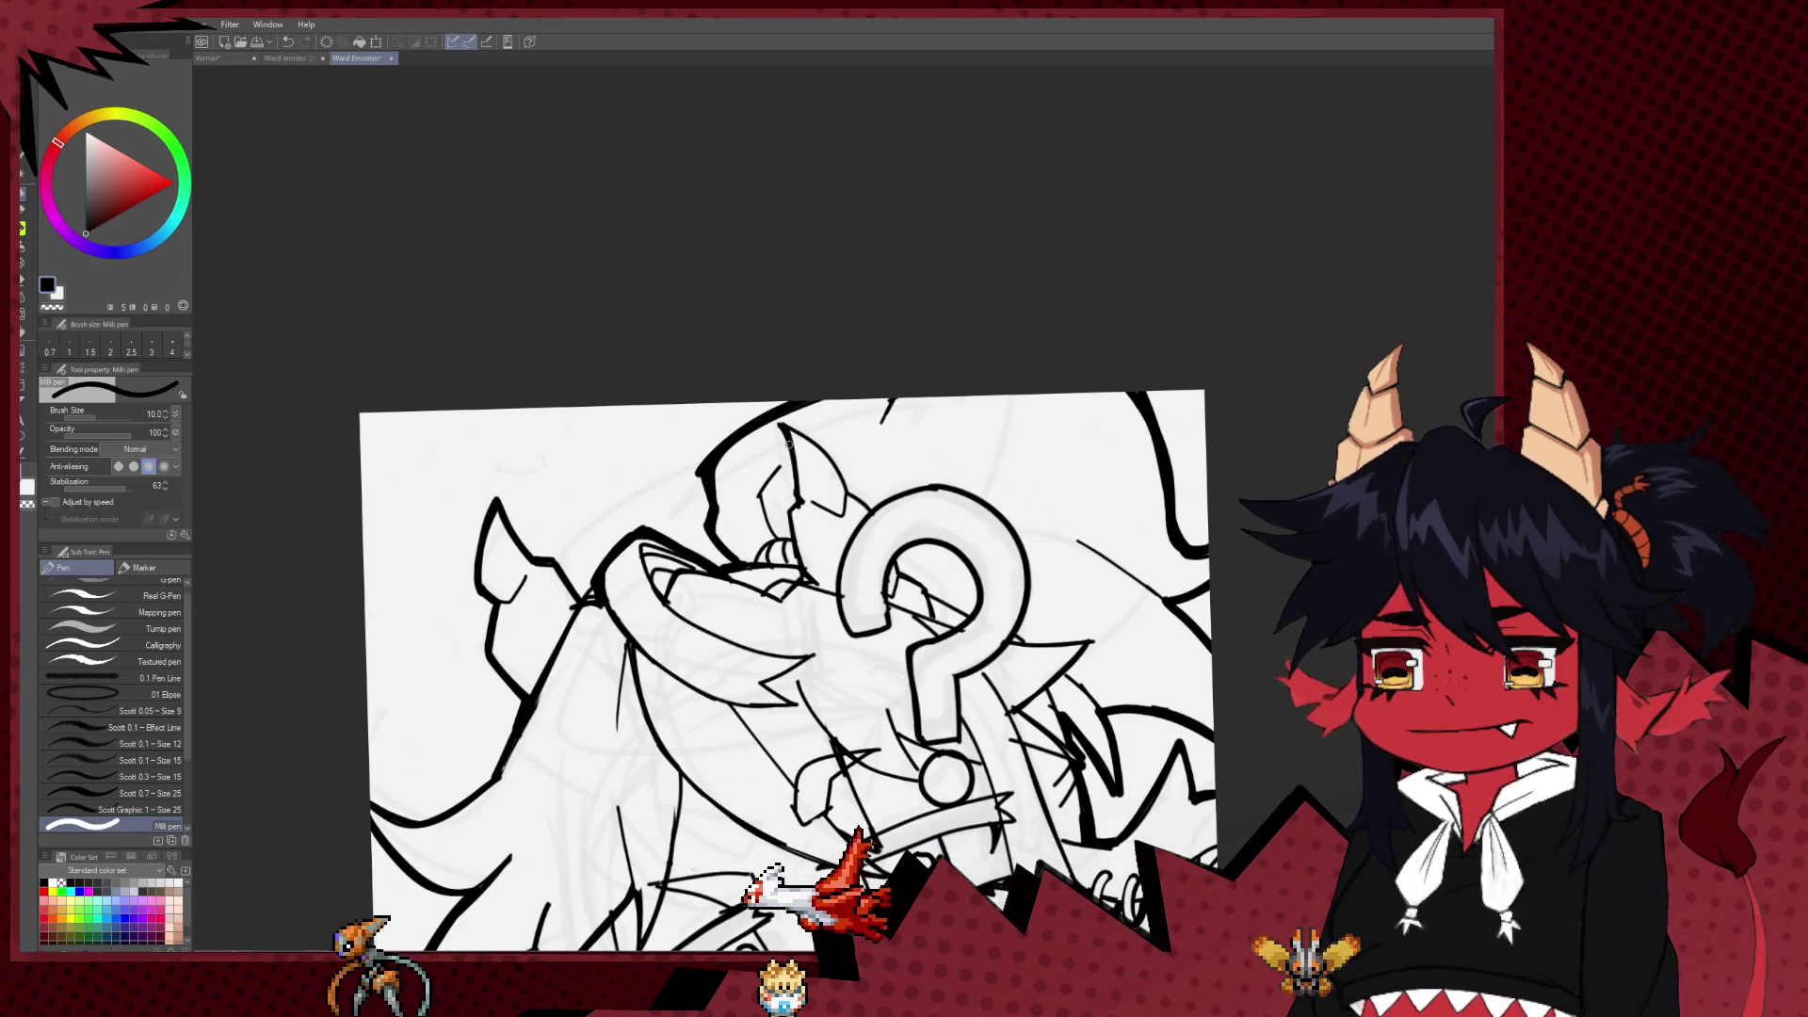
key(bracketright)
drag(794, 496, 798, 501)
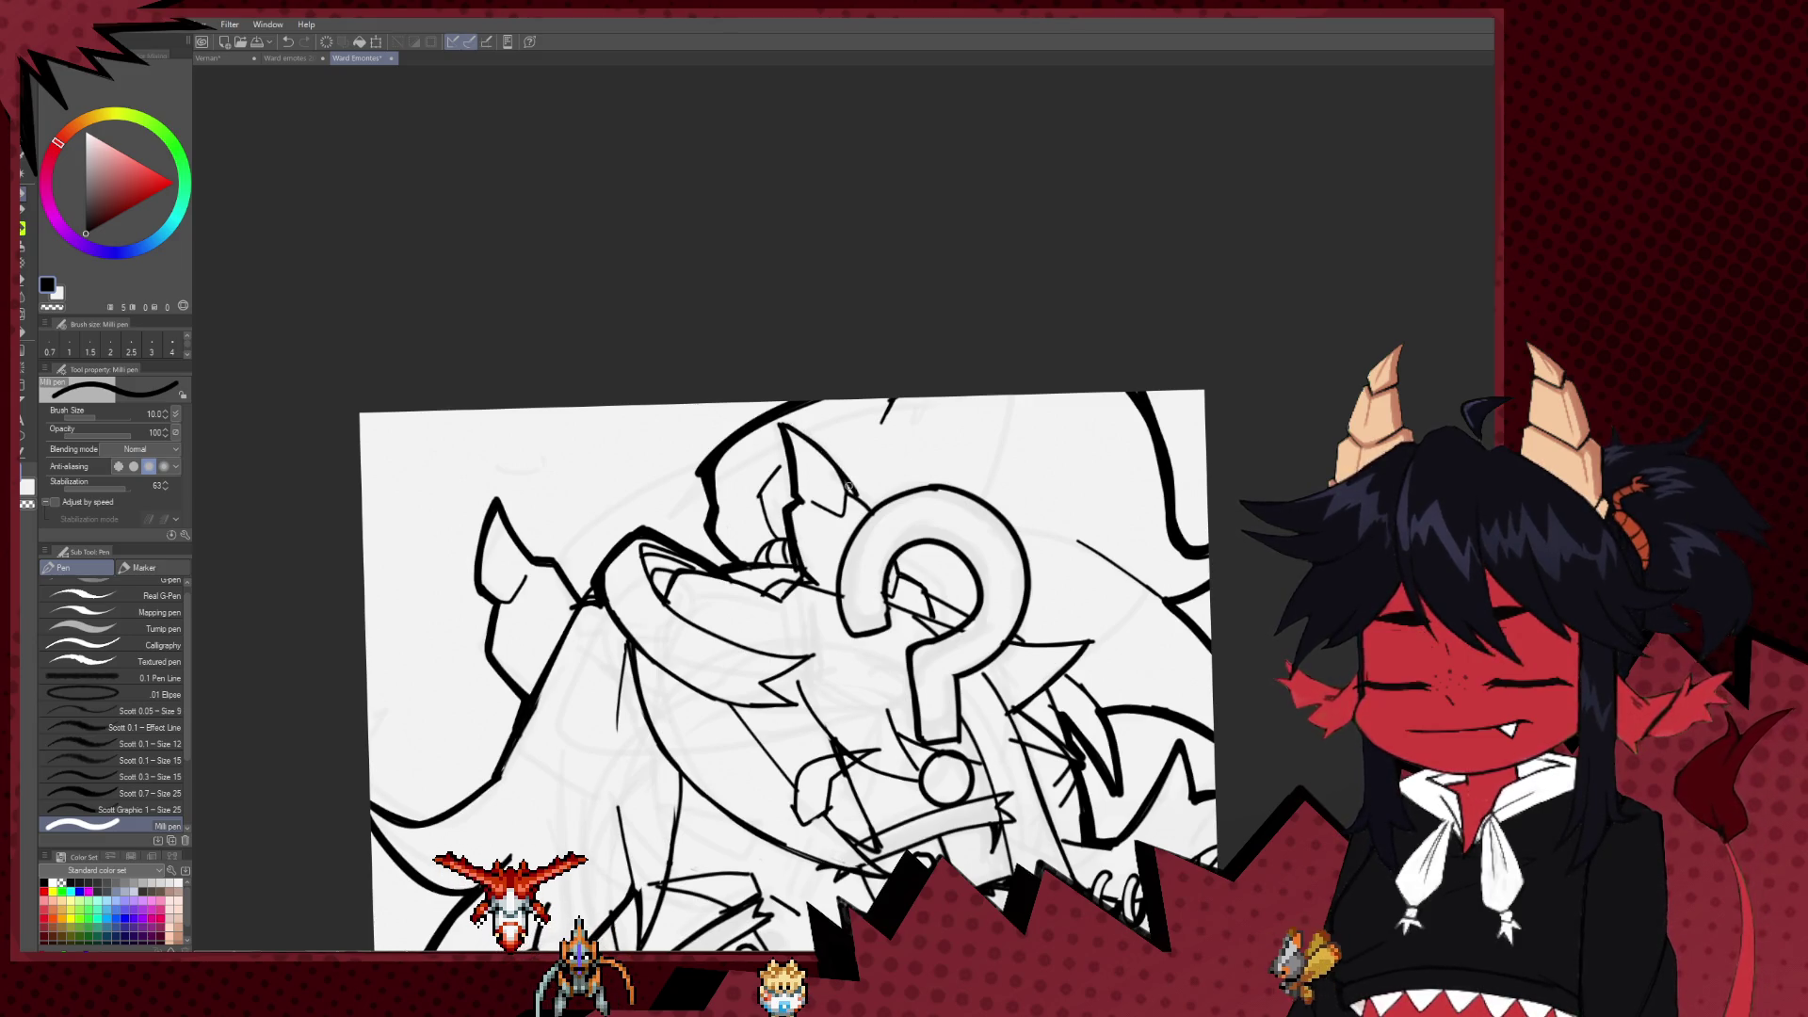
Step: Reduce the pen size, undo the last stroke, and bring the face and halo back into view
drag(876, 514, 778, 526)
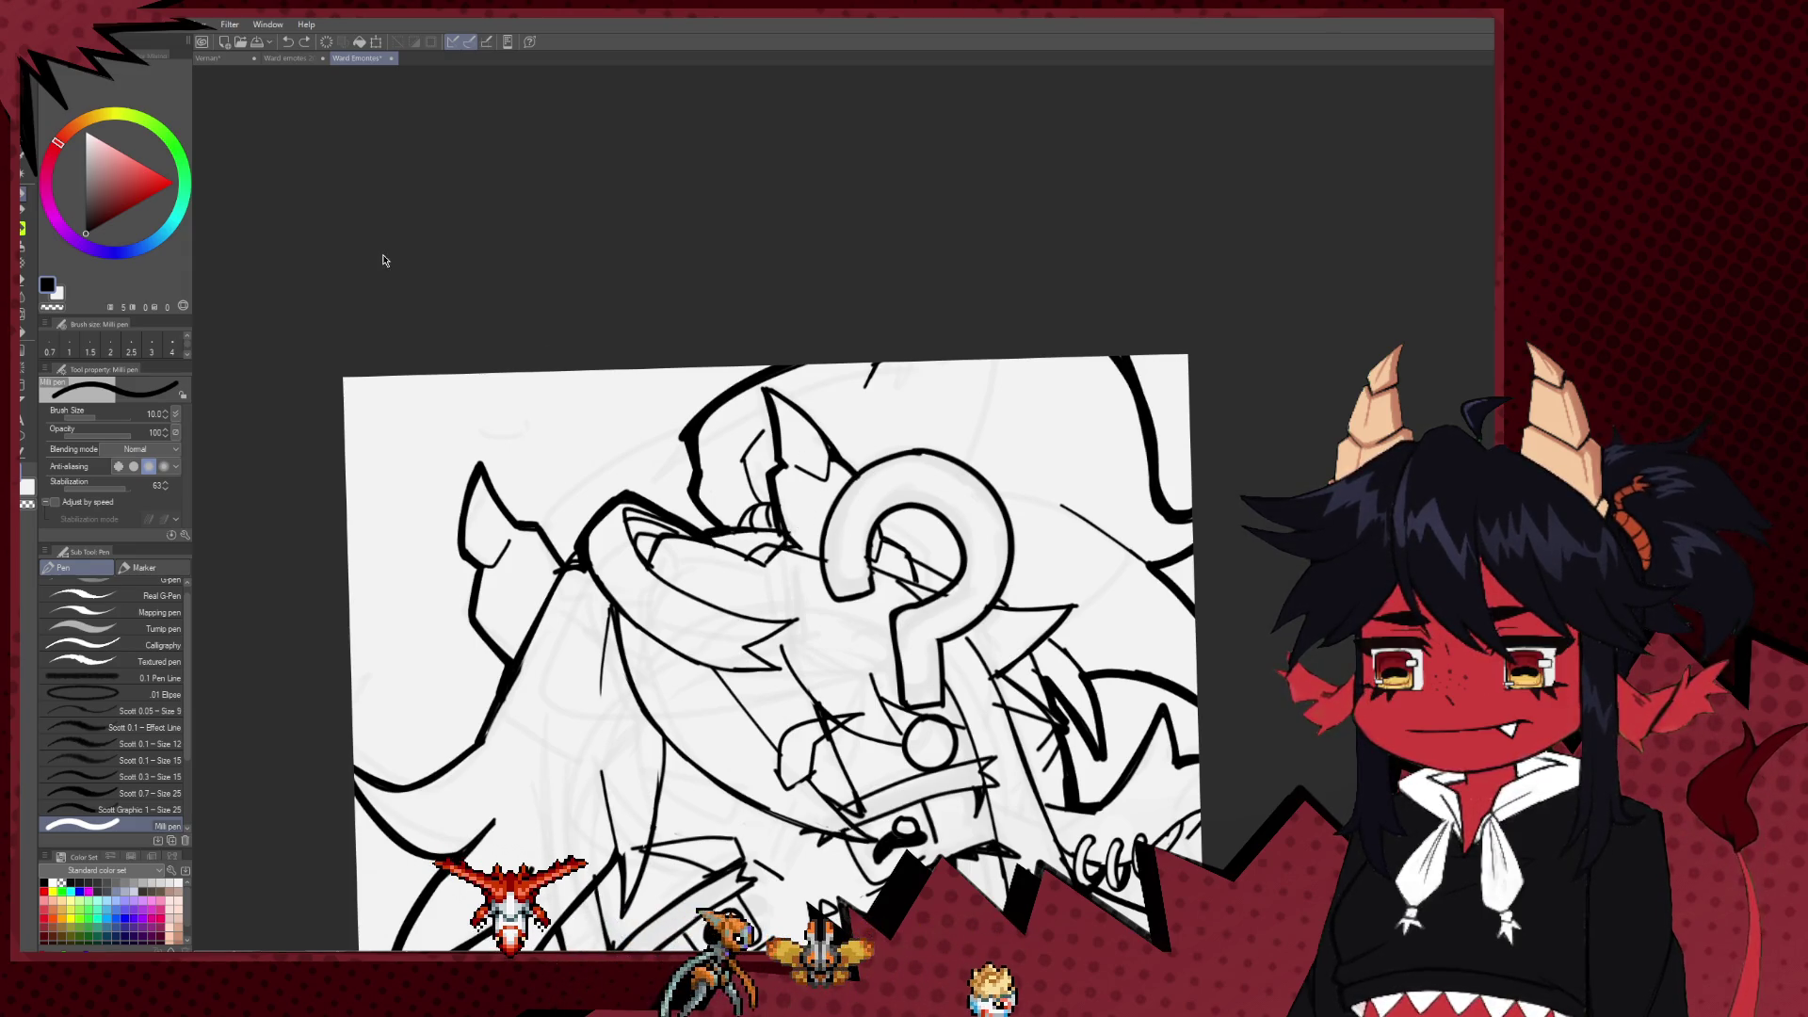
scroll(1021, 405, down, 5)
scroll(912, 473, up, 4)
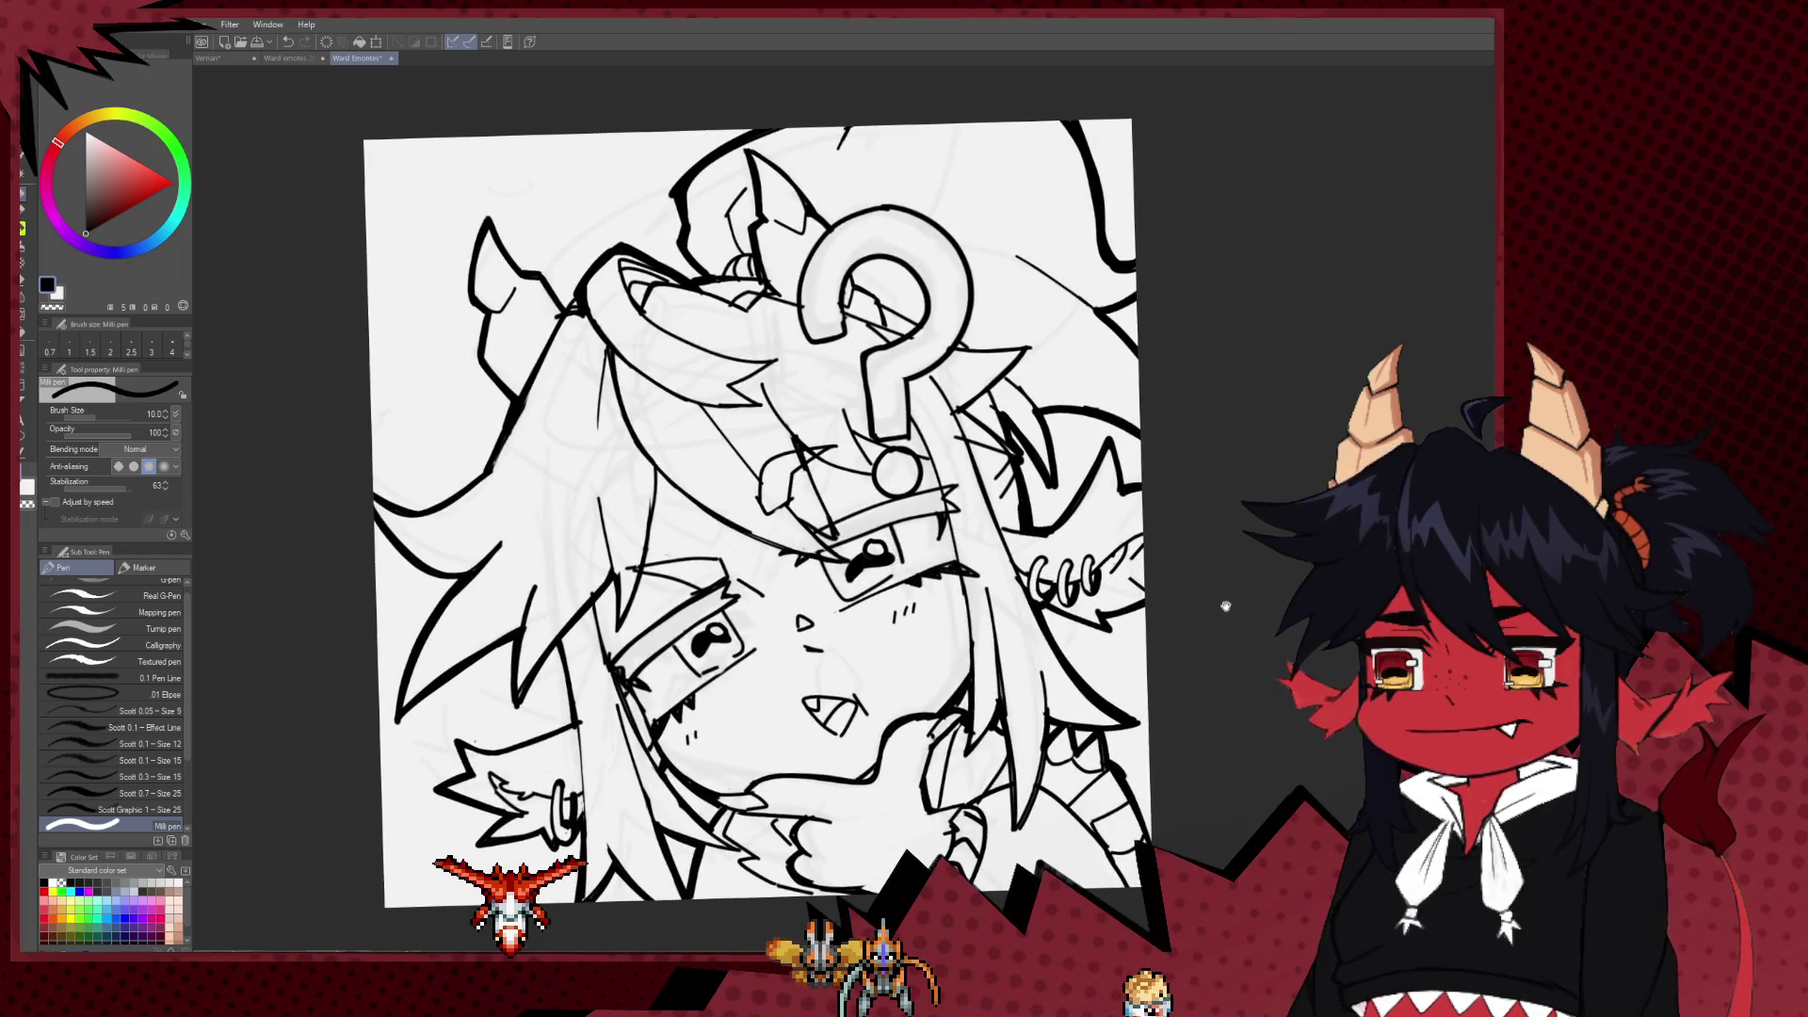
key(bracketleft)
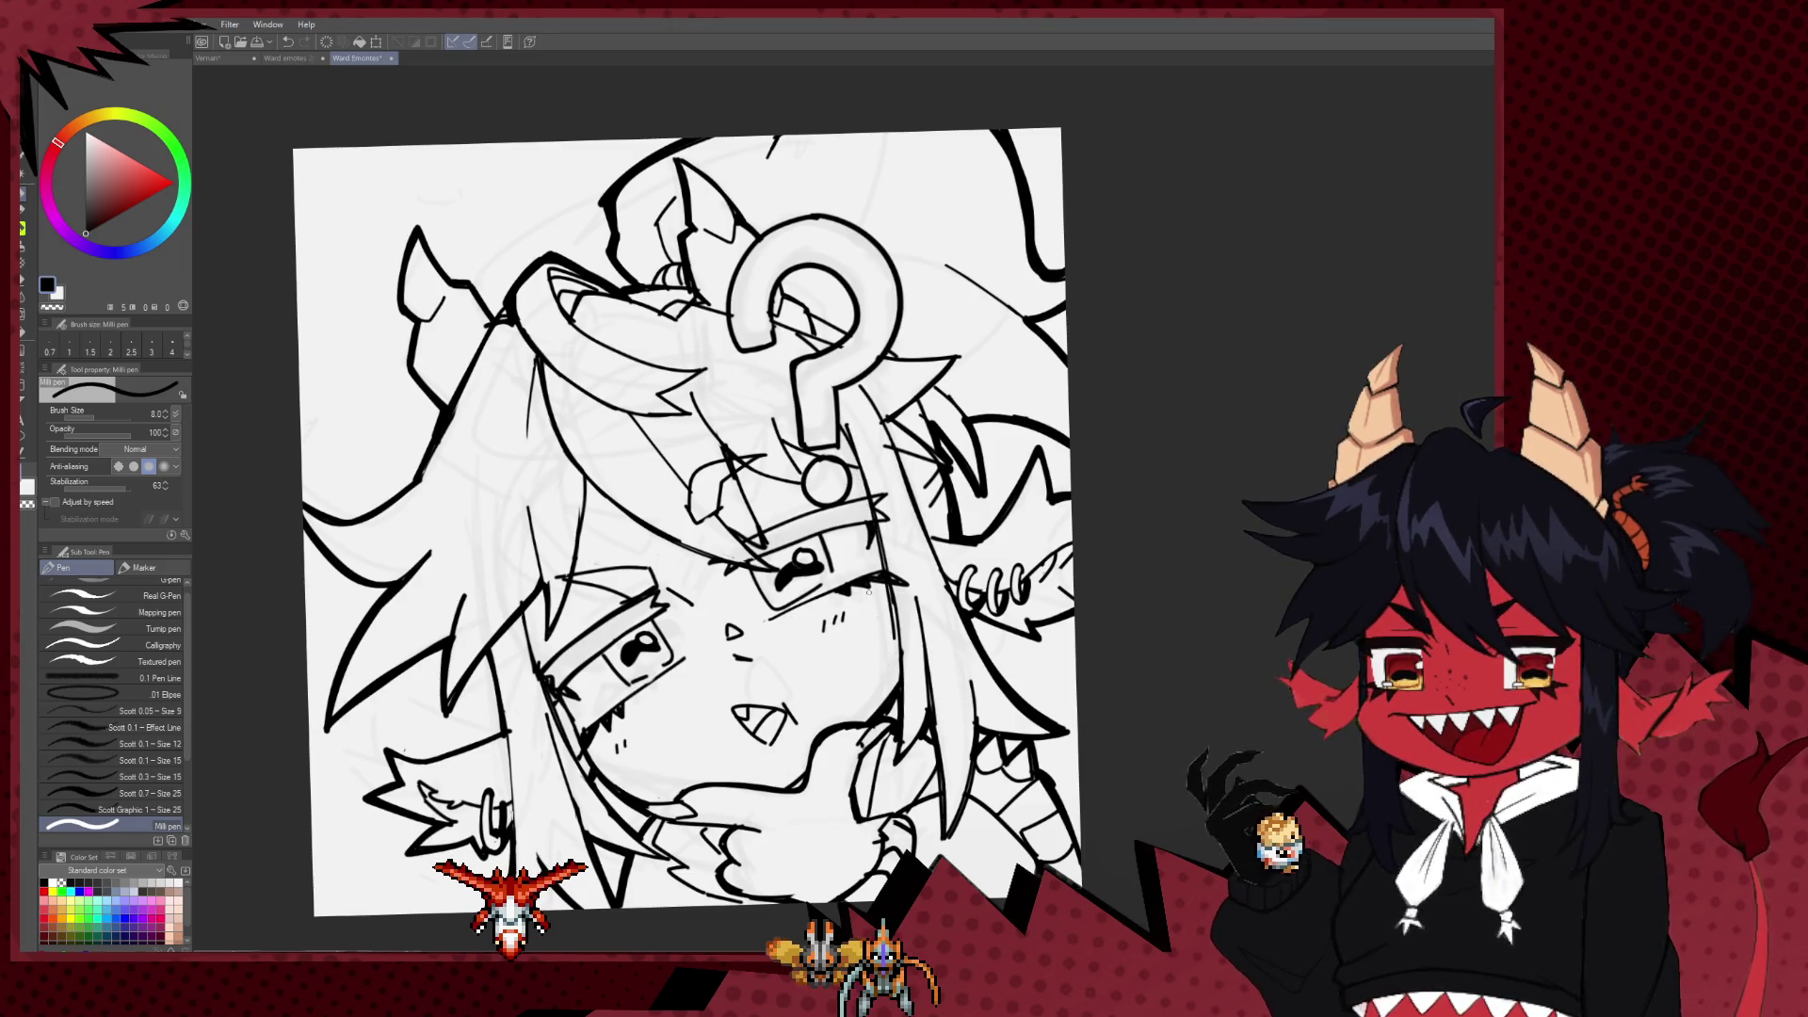
key(ctrl+z)
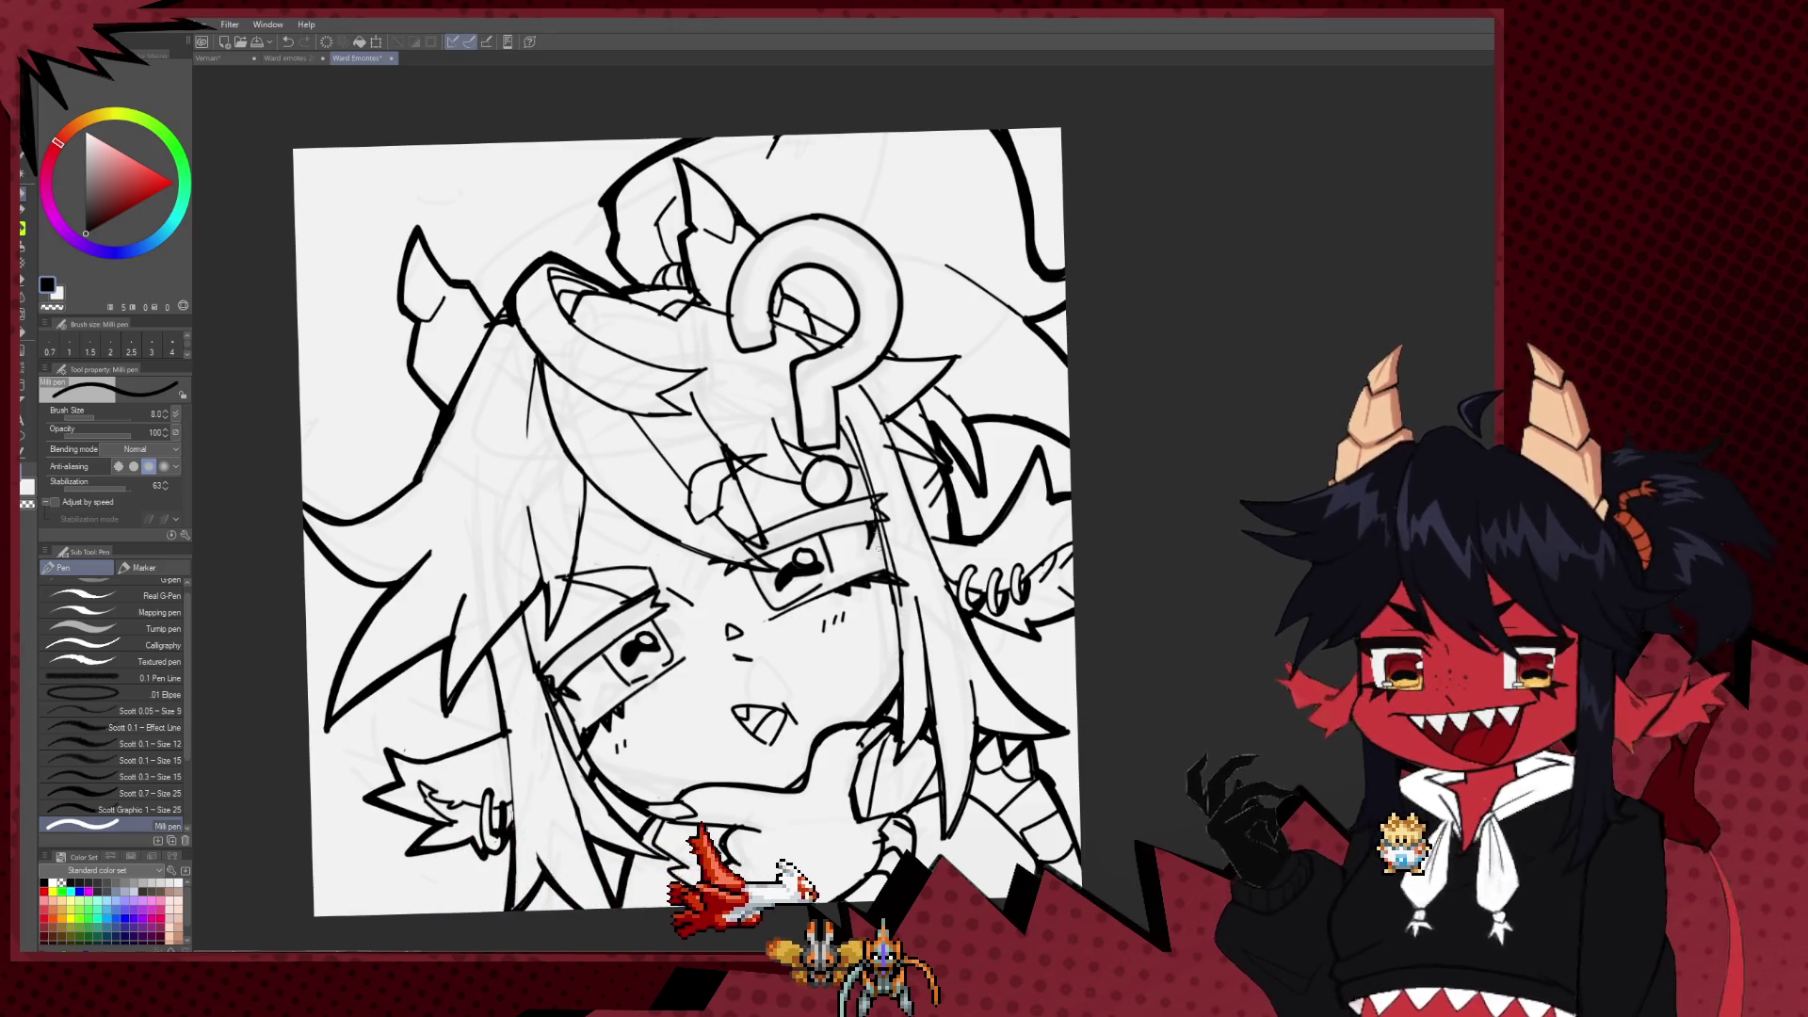
drag(886, 572, 976, 655)
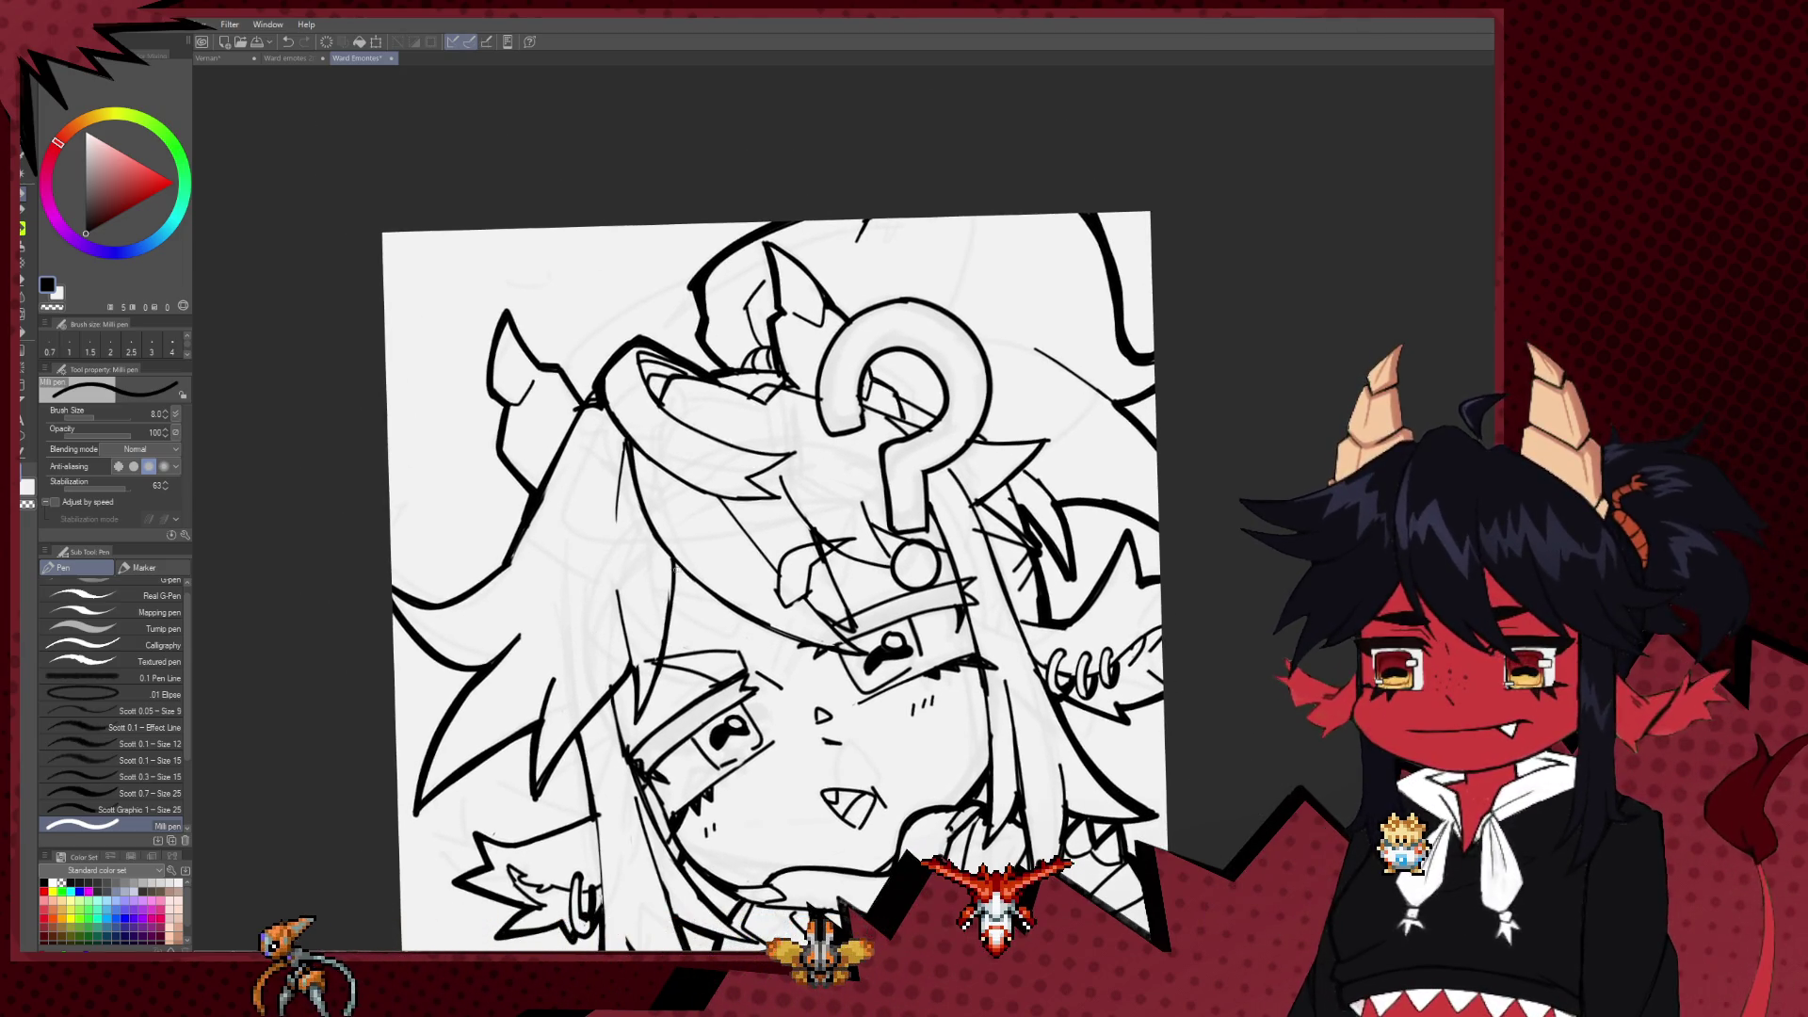
scroll(1120, 527, down, 3)
scroll(1121, 527, up, 1)
scroll(1120, 527, up, 2)
scroll(1005, 608, up, 3)
scroll(1005, 609, up, 2)
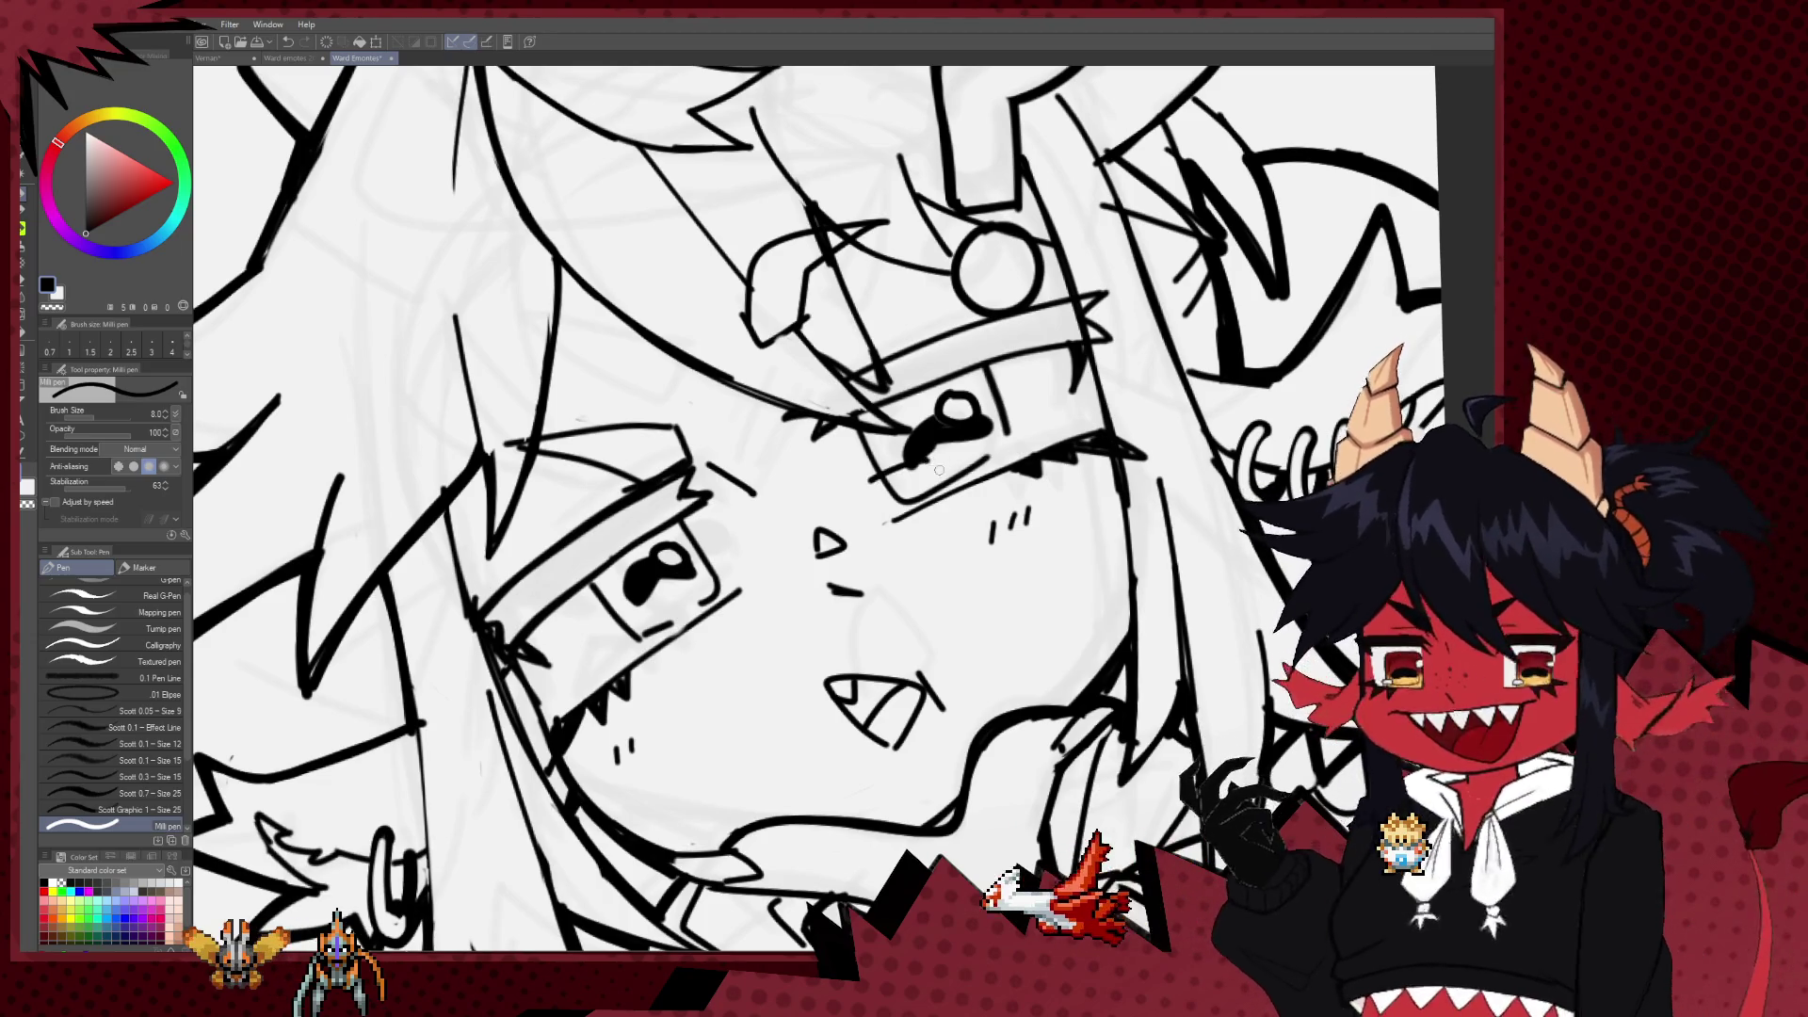
Step: Thicken the upper eye's eyebrow with a bold Milli pen stroke, drop to size 7, and flip the canvas
drag(672, 654, 698, 607)
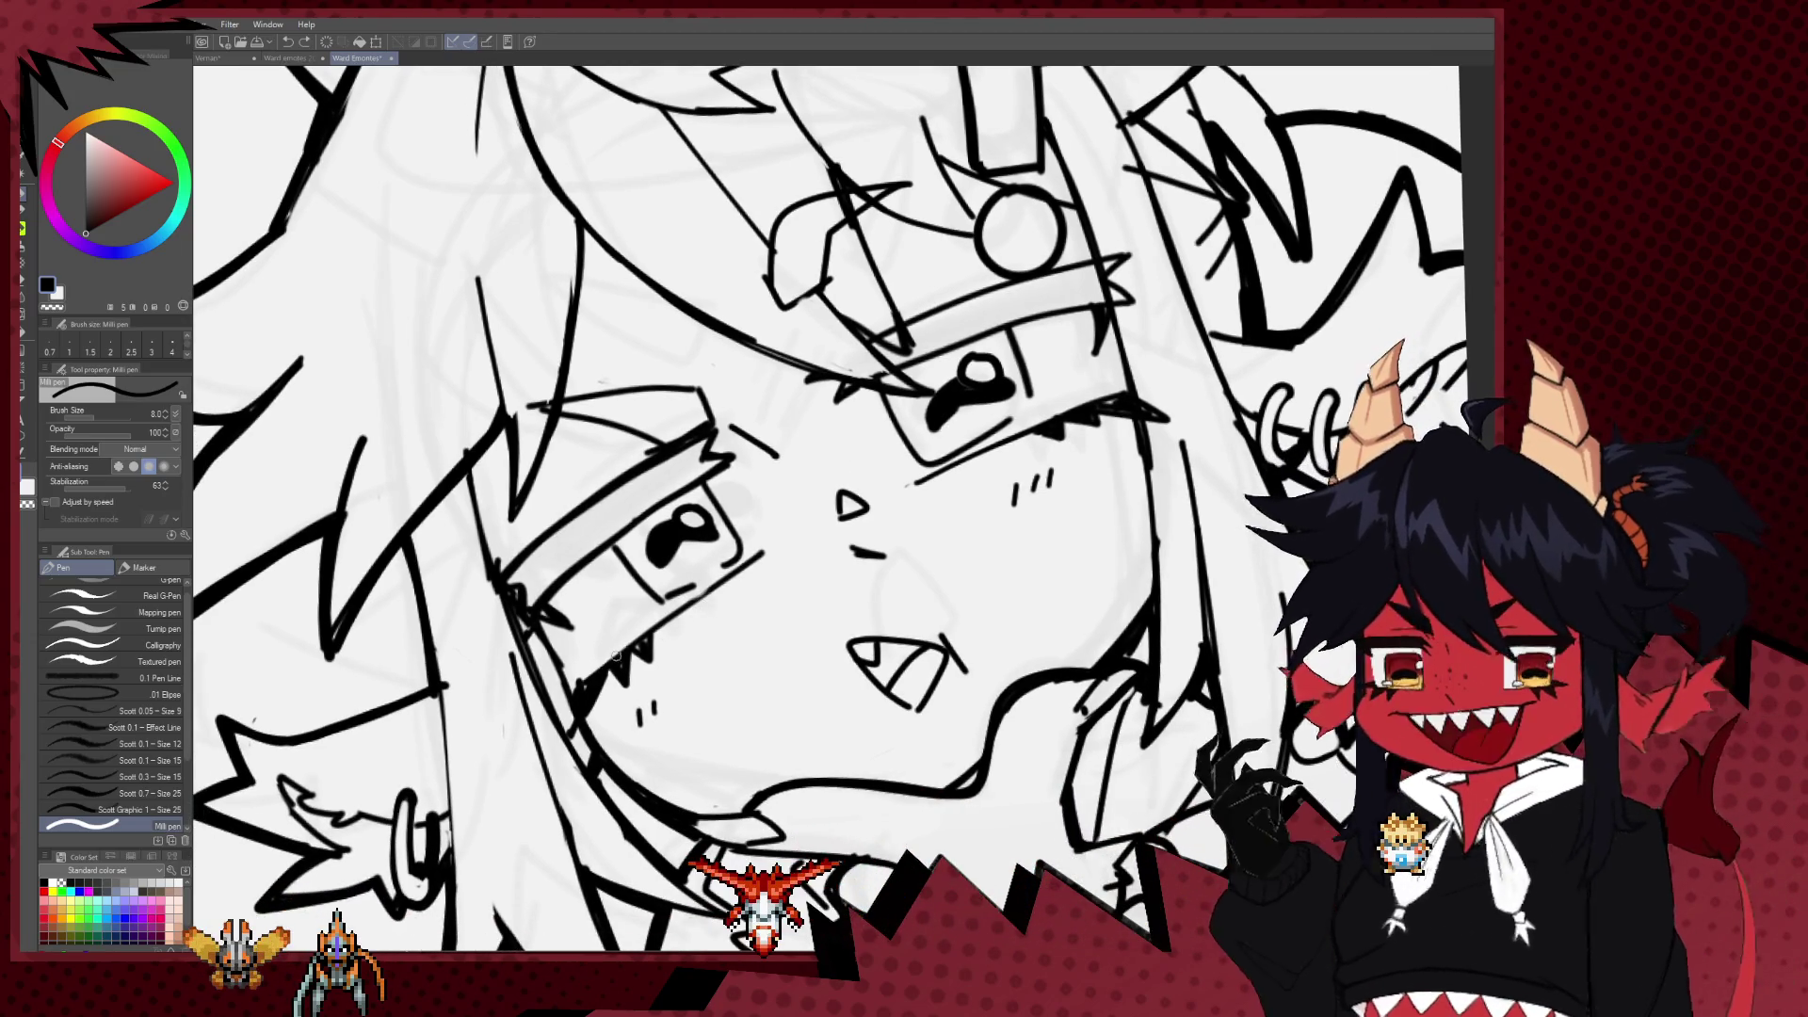
drag(742, 533, 773, 565)
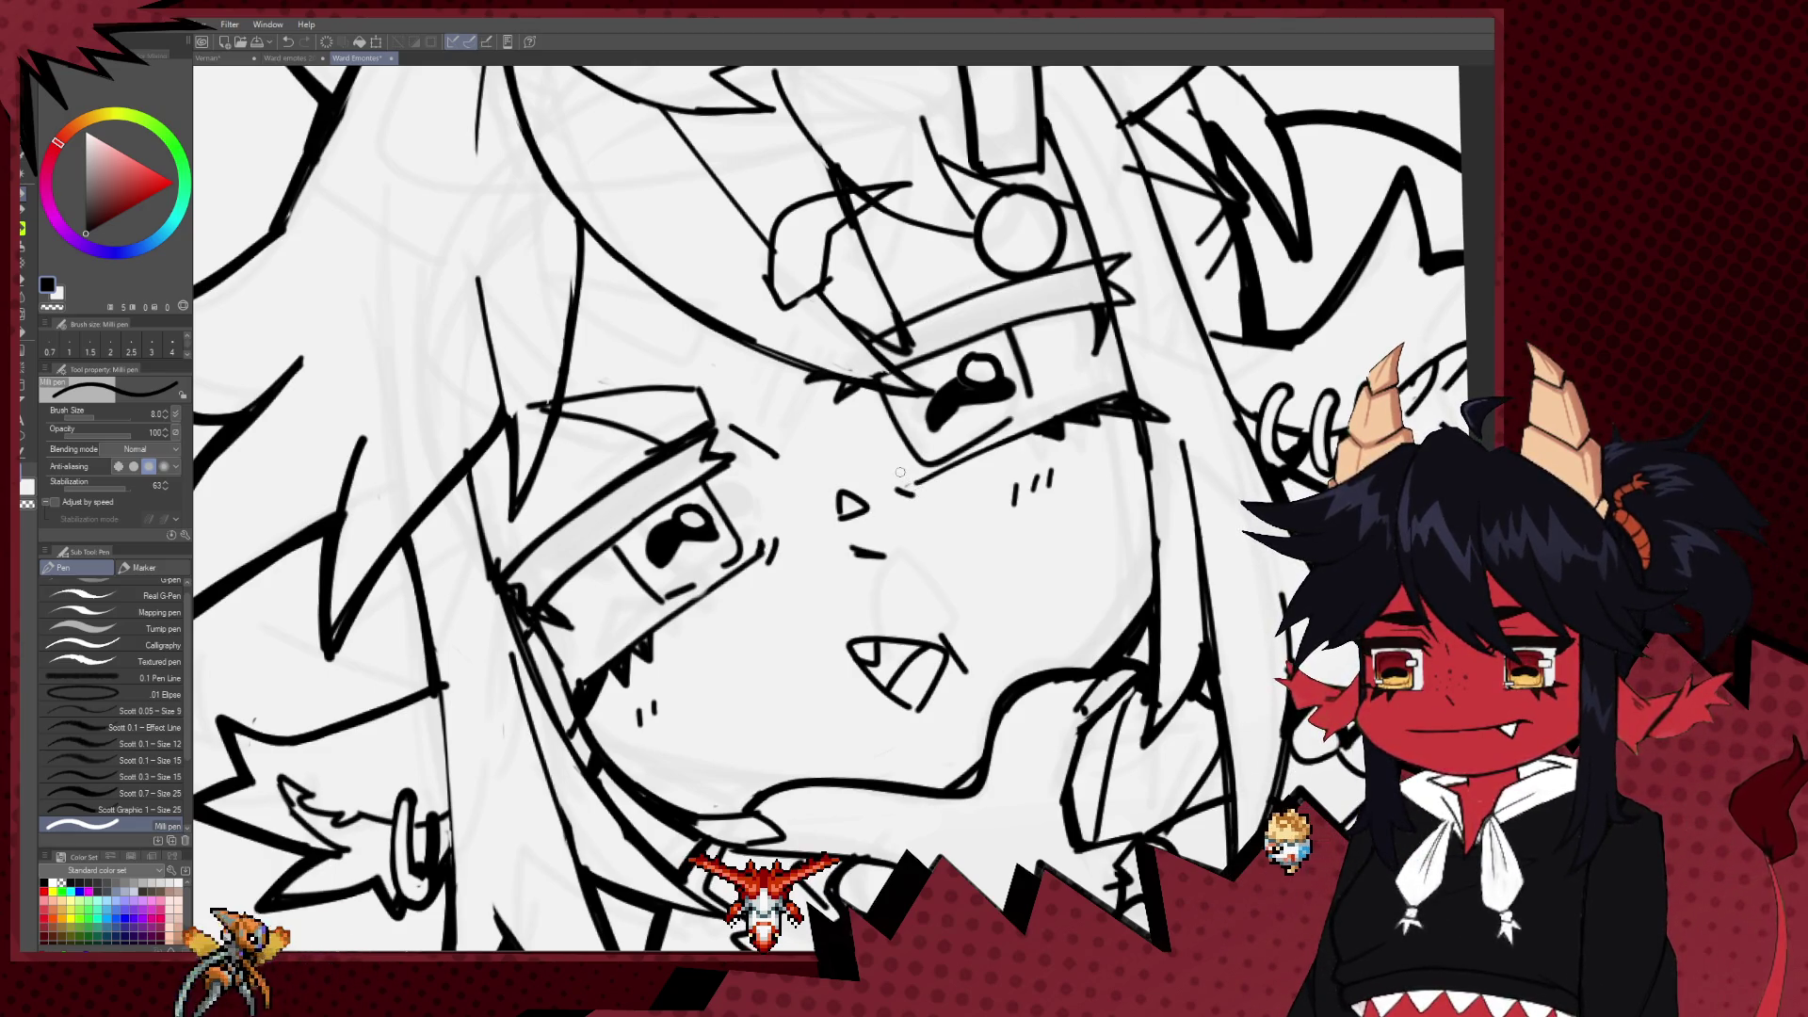
drag(900, 471, 854, 587)
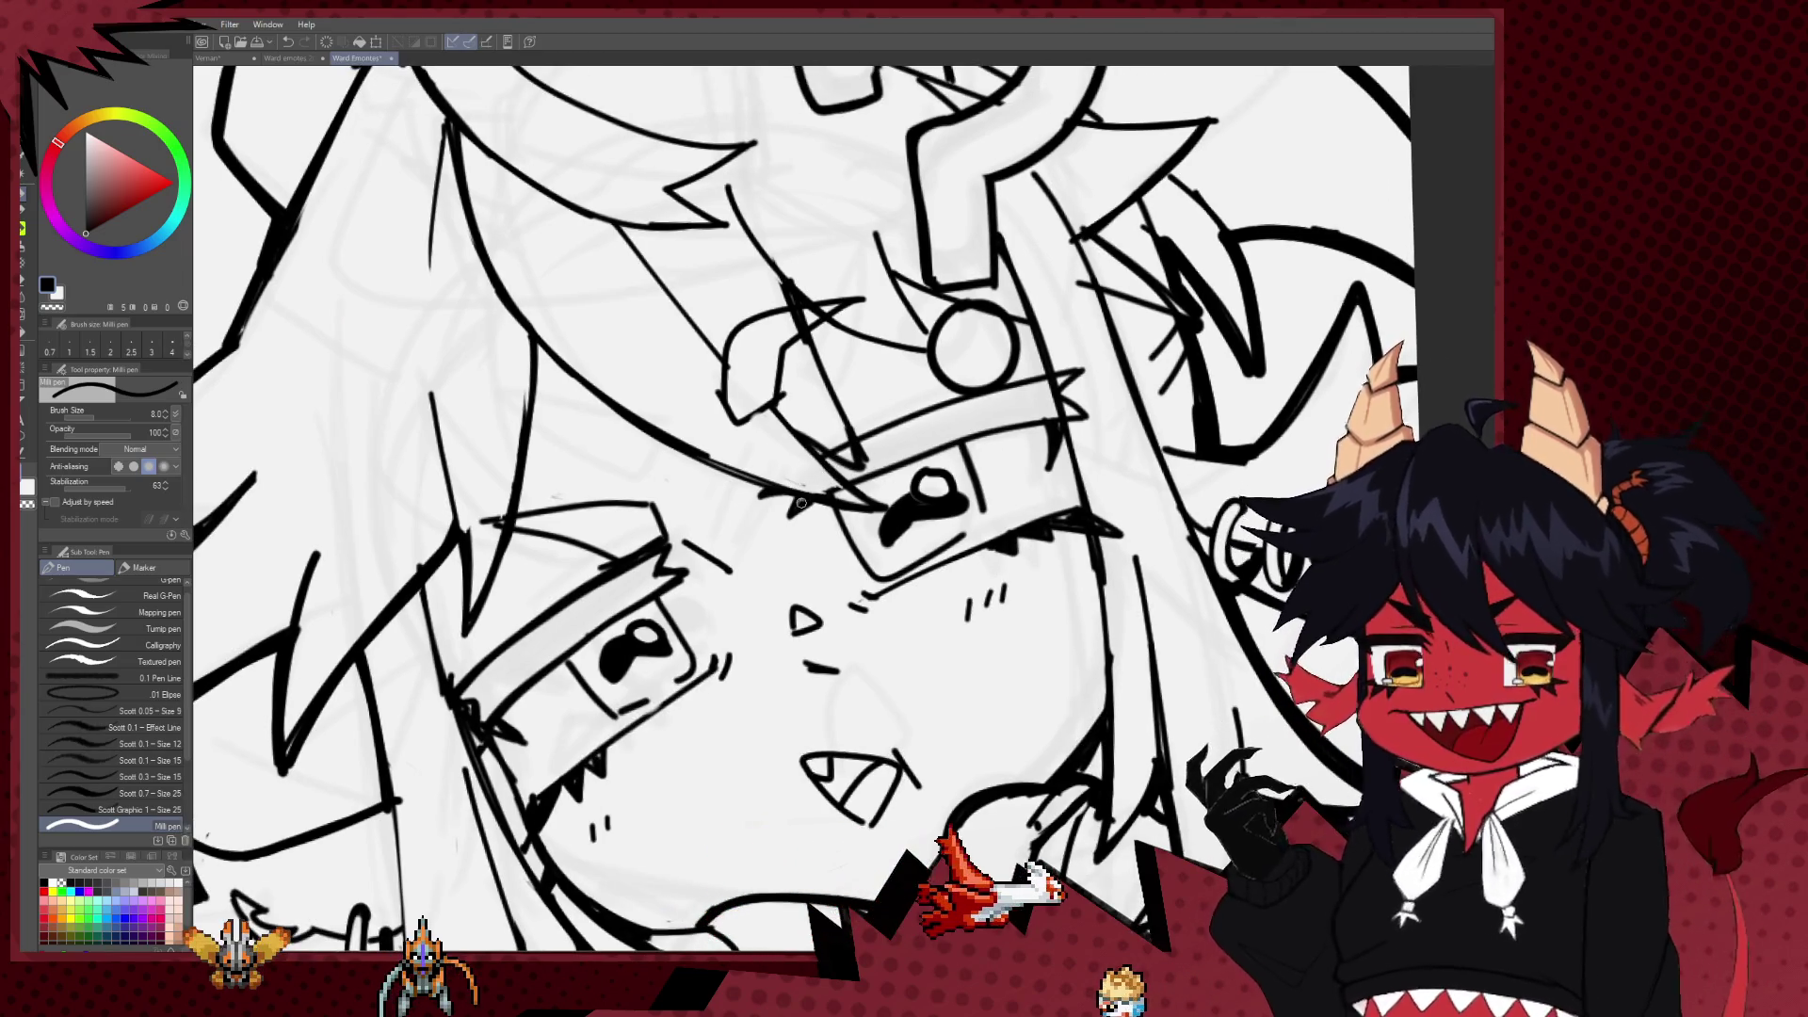
drag(841, 480, 865, 445)
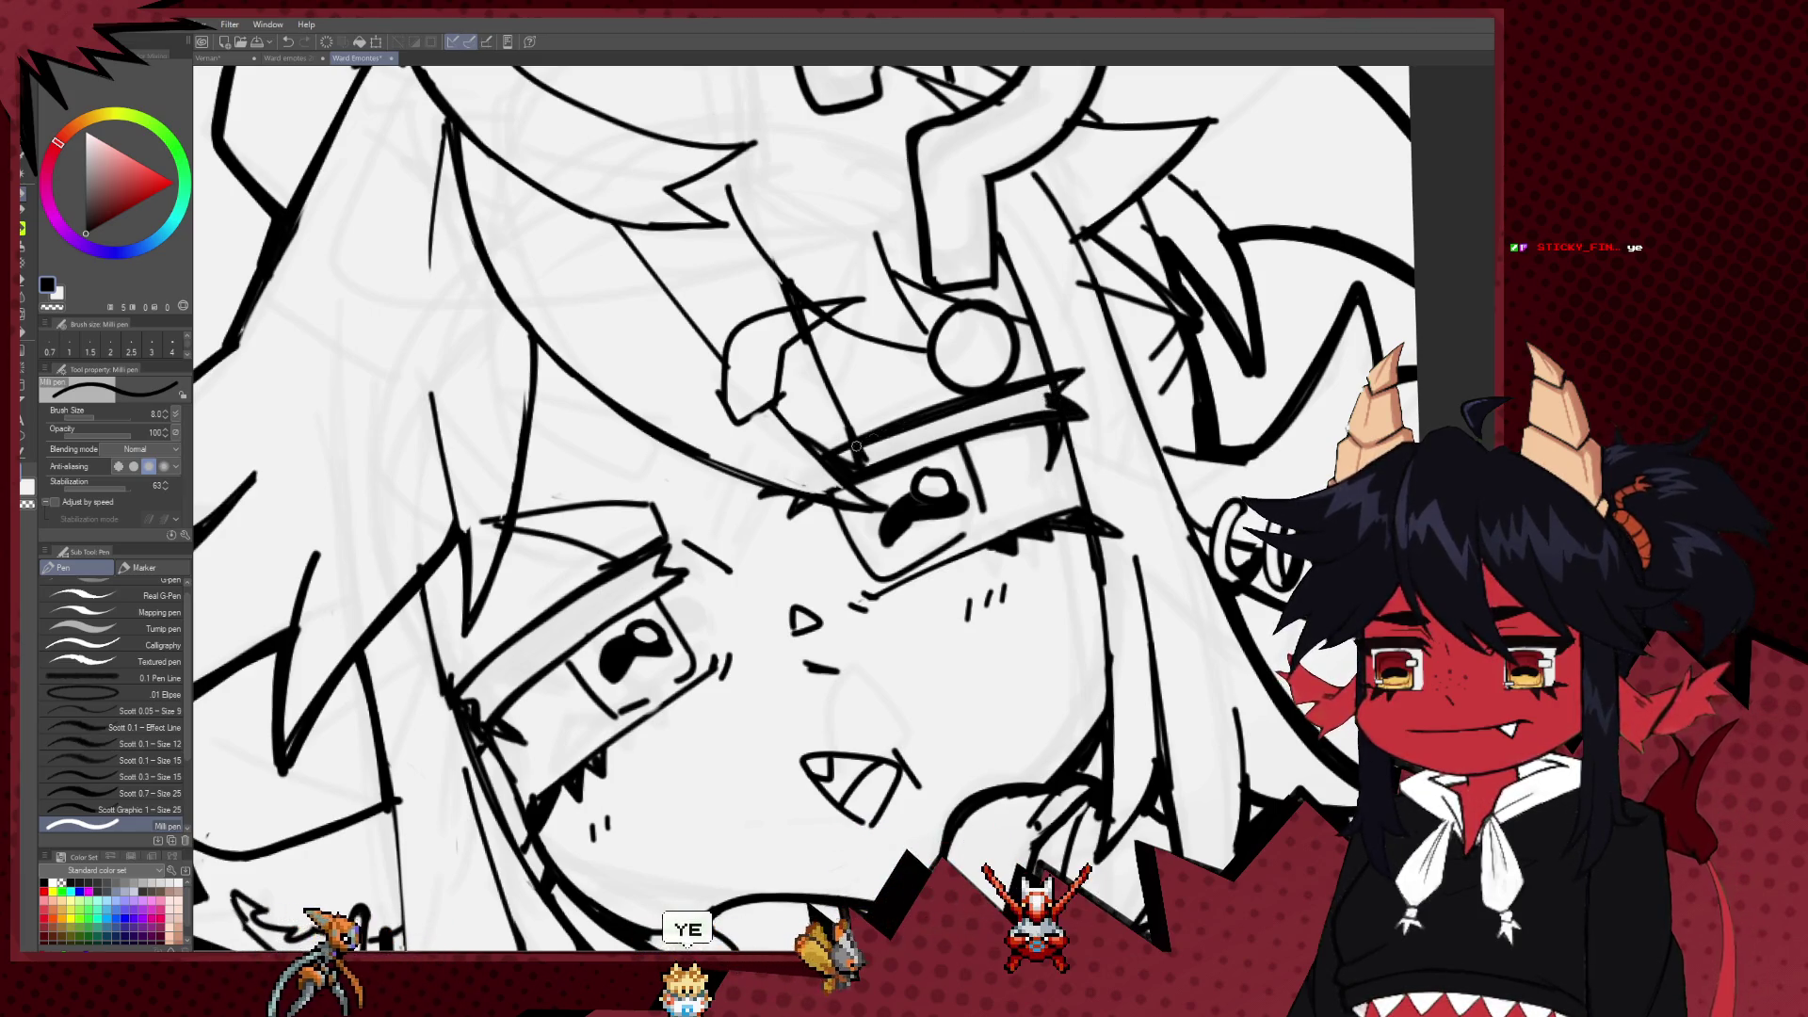
mouse_move(827, 459)
mouse_down()
mouse_move(968, 412)
mouse_move(955, 458)
mouse_up()
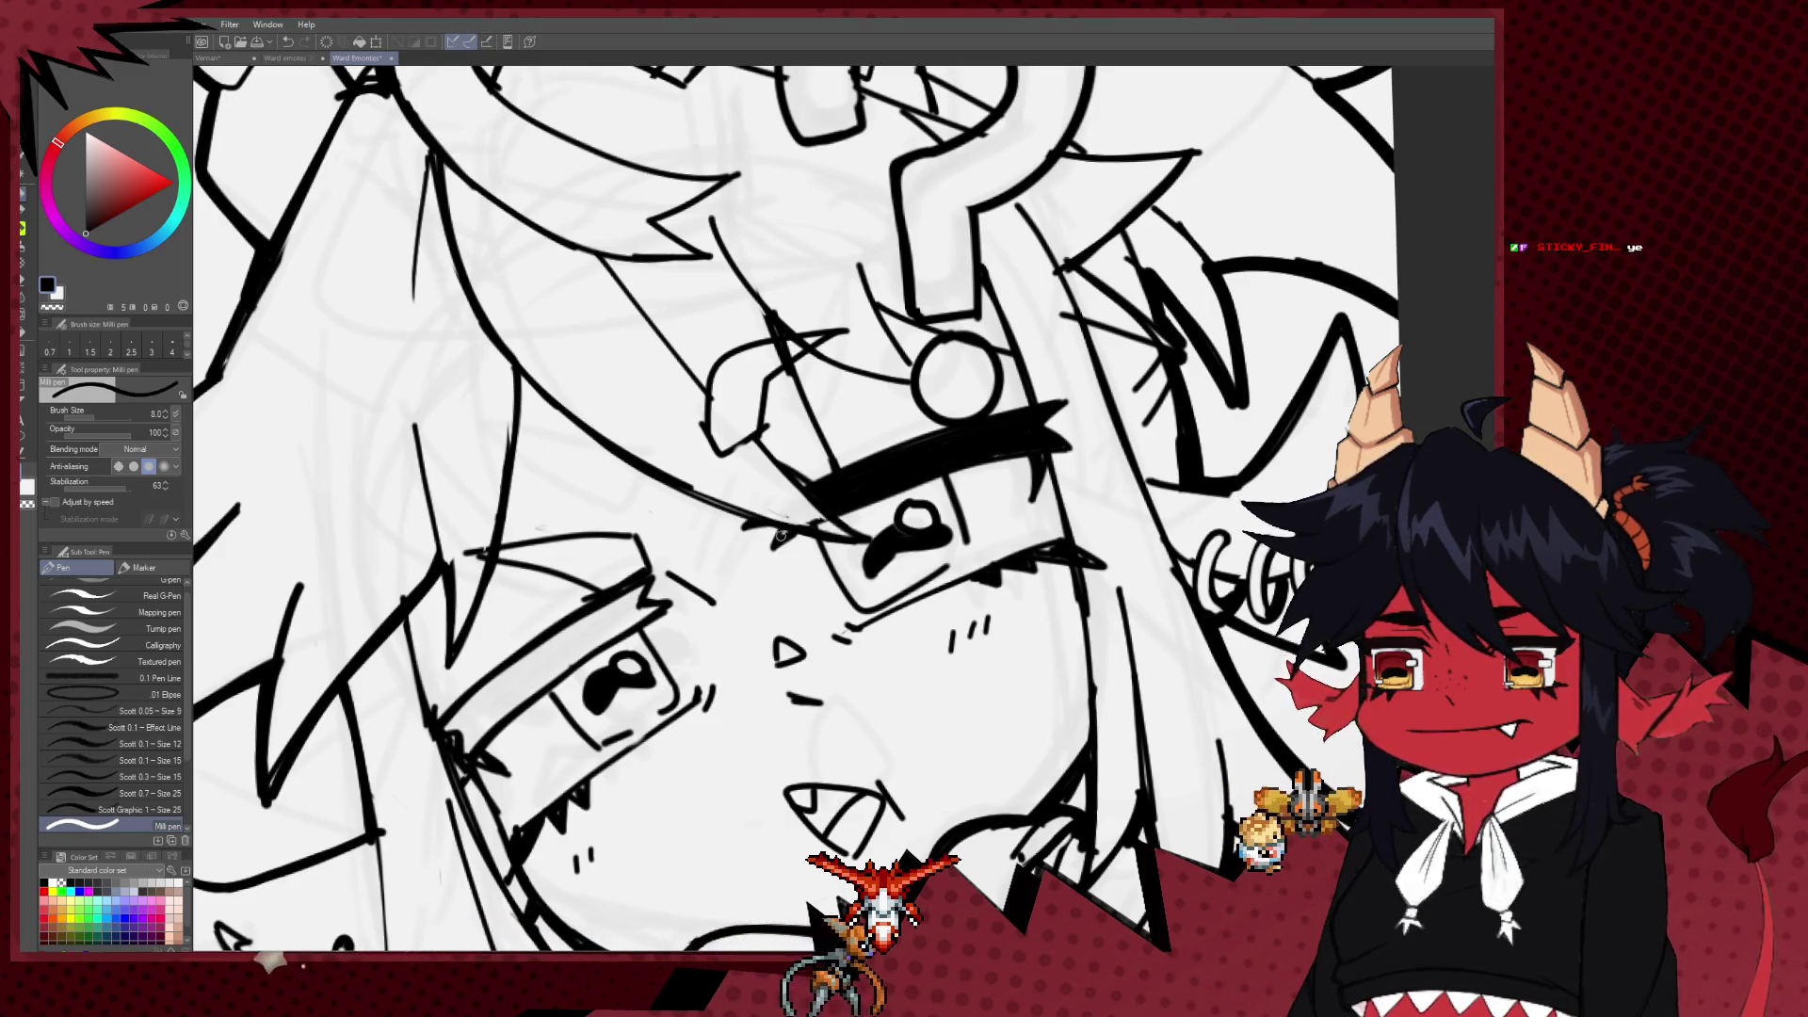
key(bracketleft)
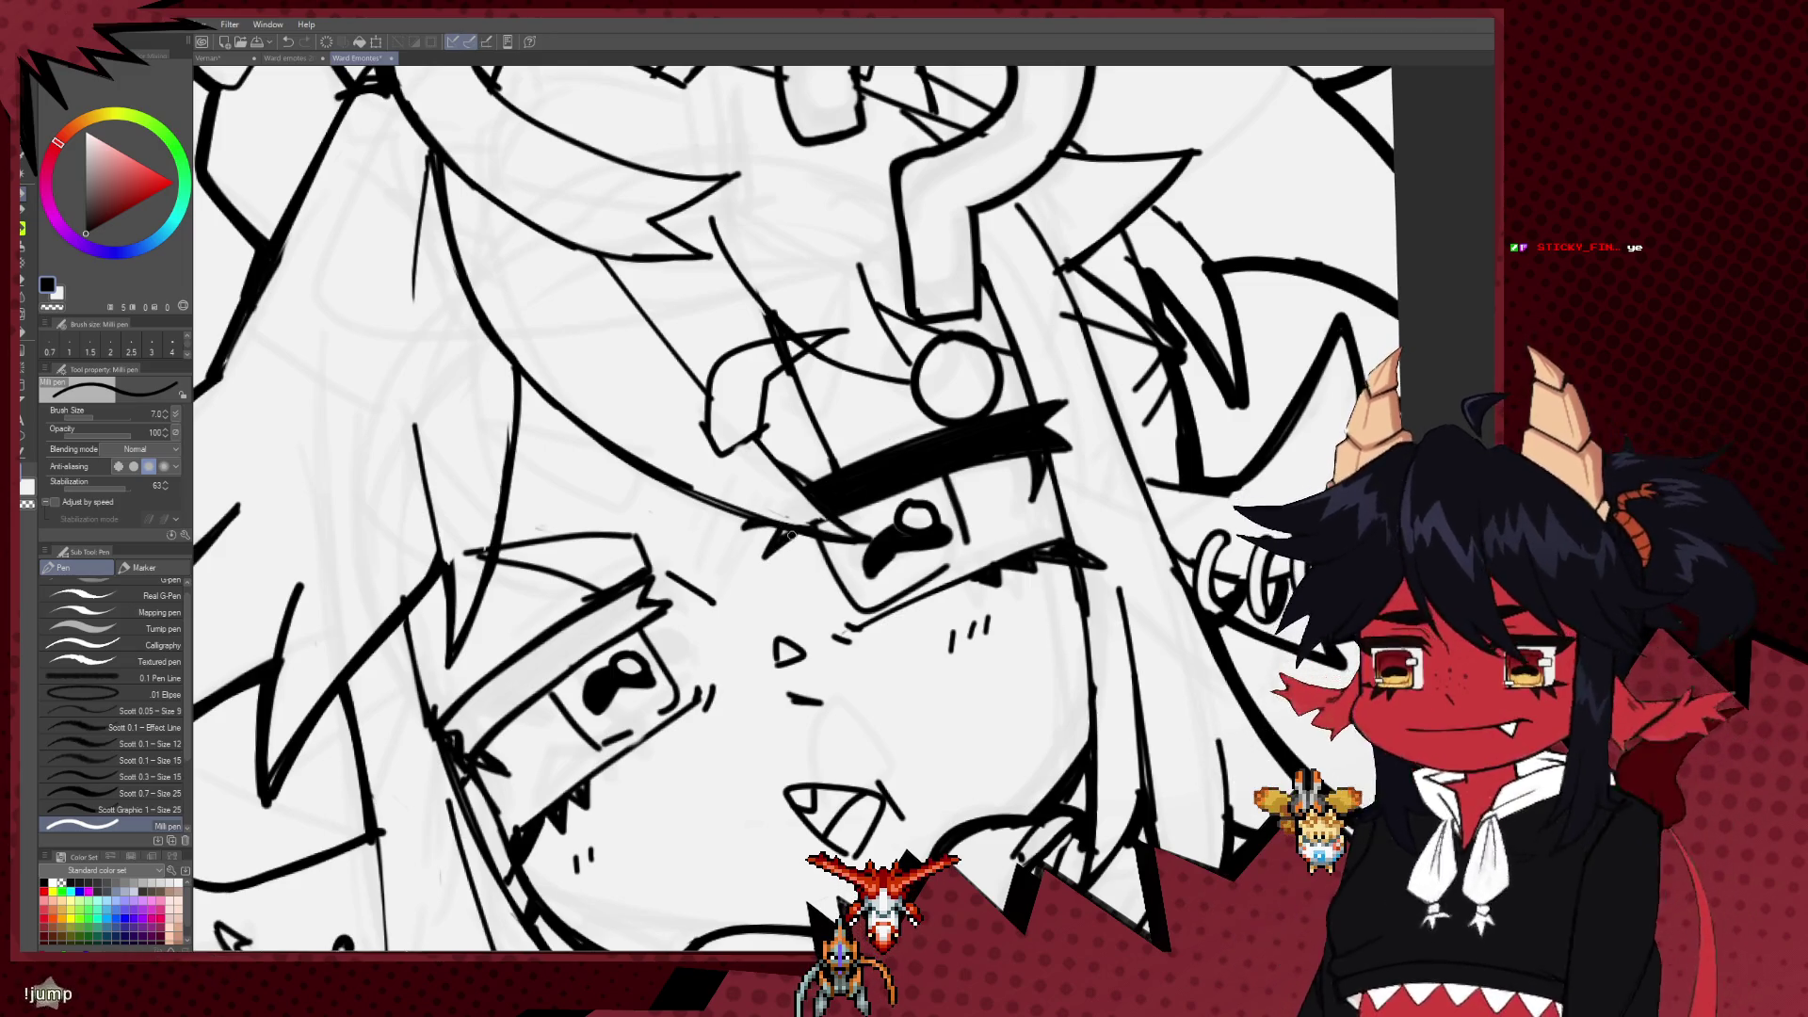
key(h)
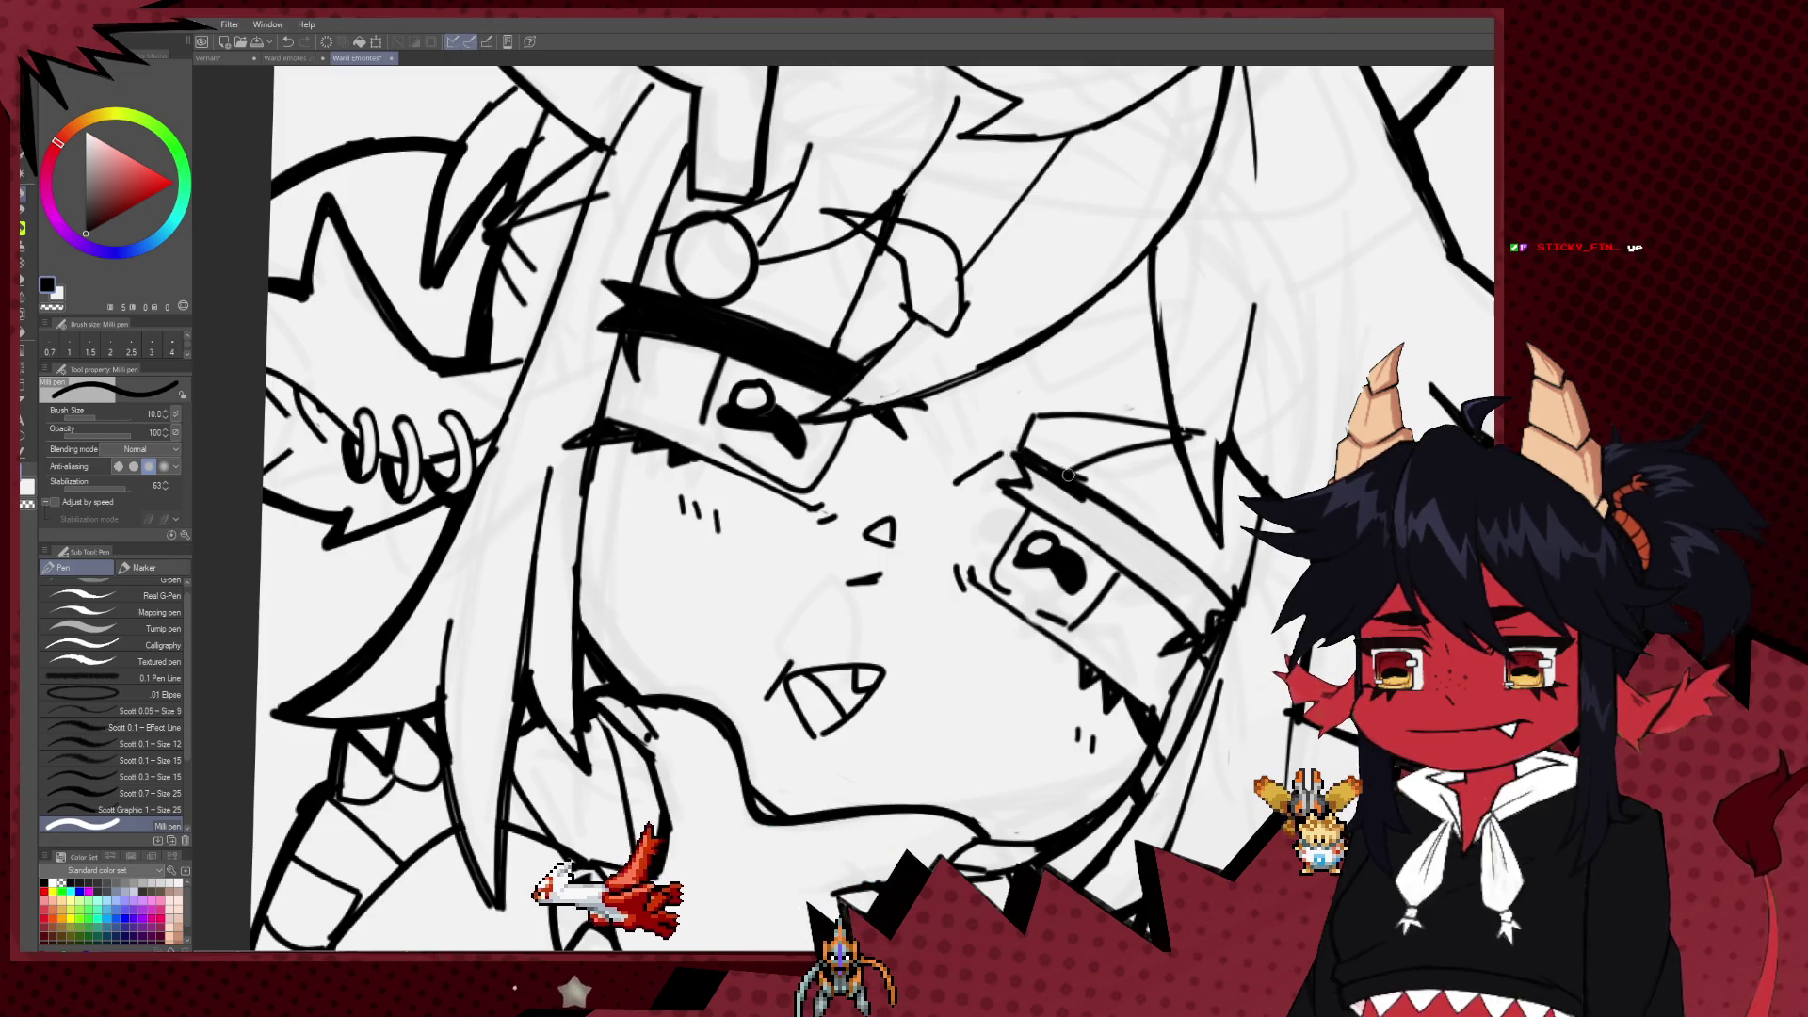
Step: Ink a thick upper lid on the other eye and flip the canvas view back
drag(1022, 463, 1168, 565)
drag(1083, 499, 1188, 579)
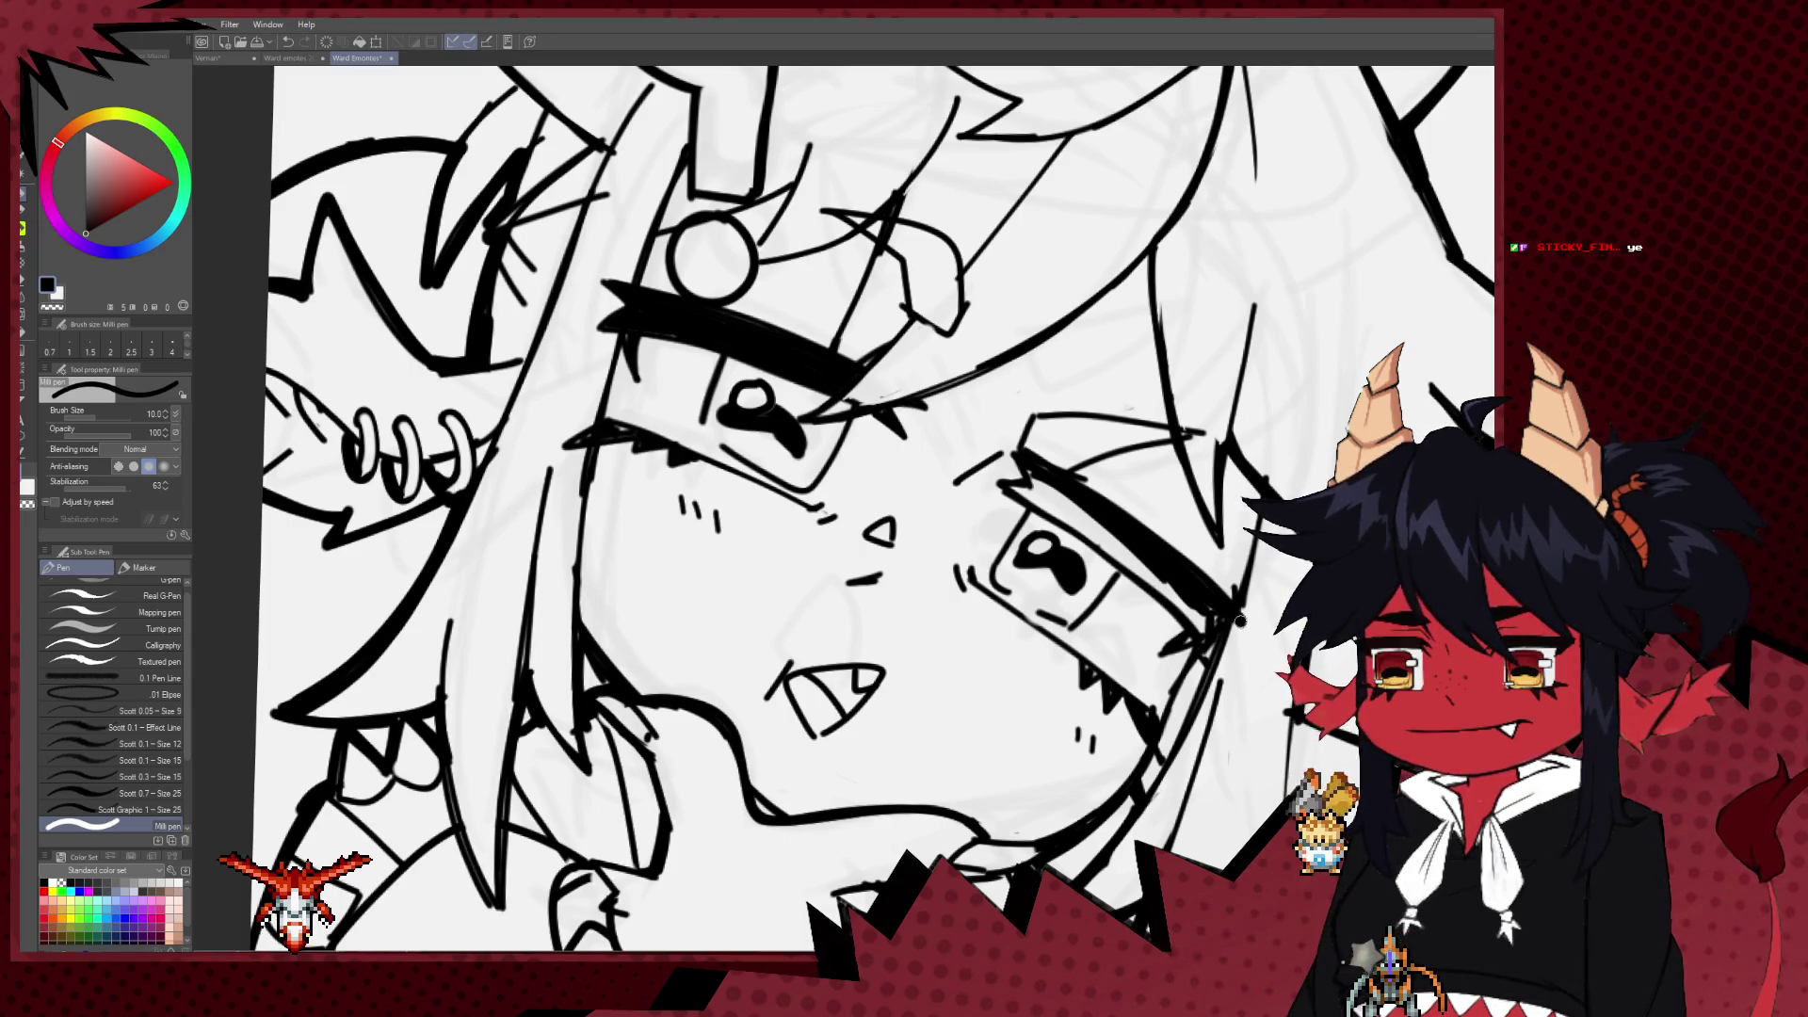
drag(1211, 624, 1155, 601)
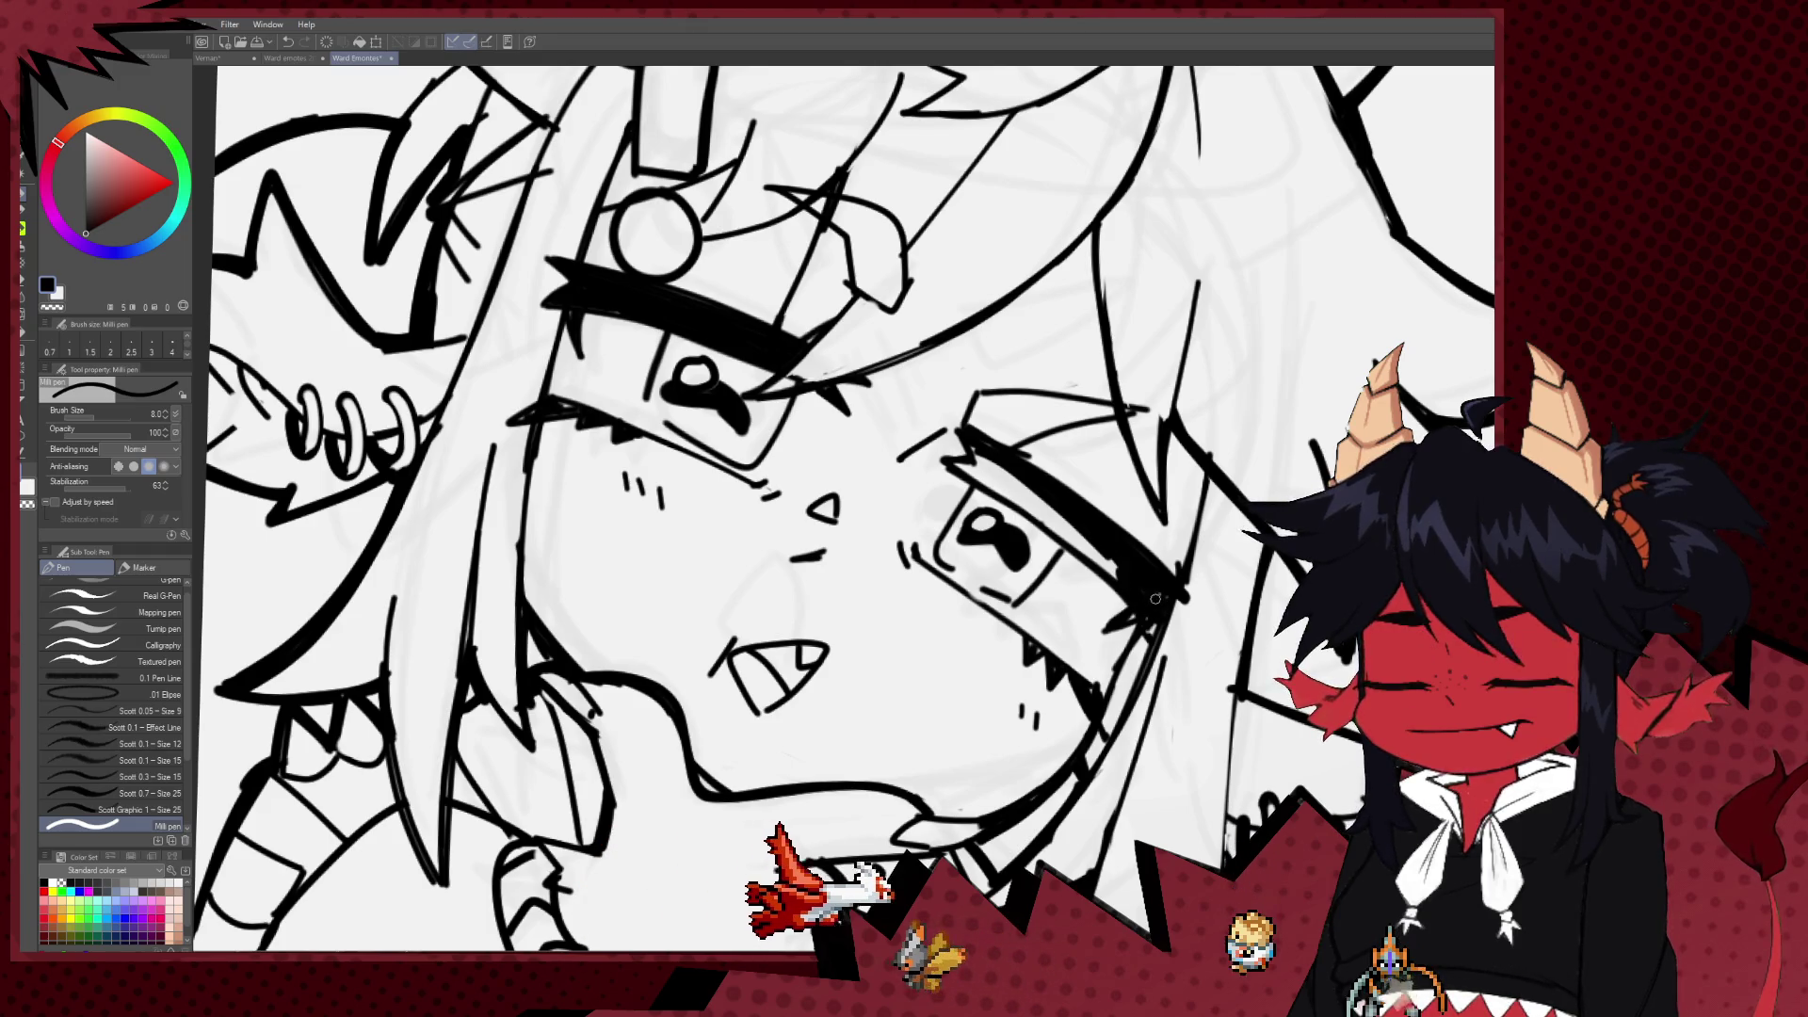
key(h)
Step: Extend the thick brow stroke toward the eye corner and add a small stroke near the eye
key(bracketright)
key(bracketright)
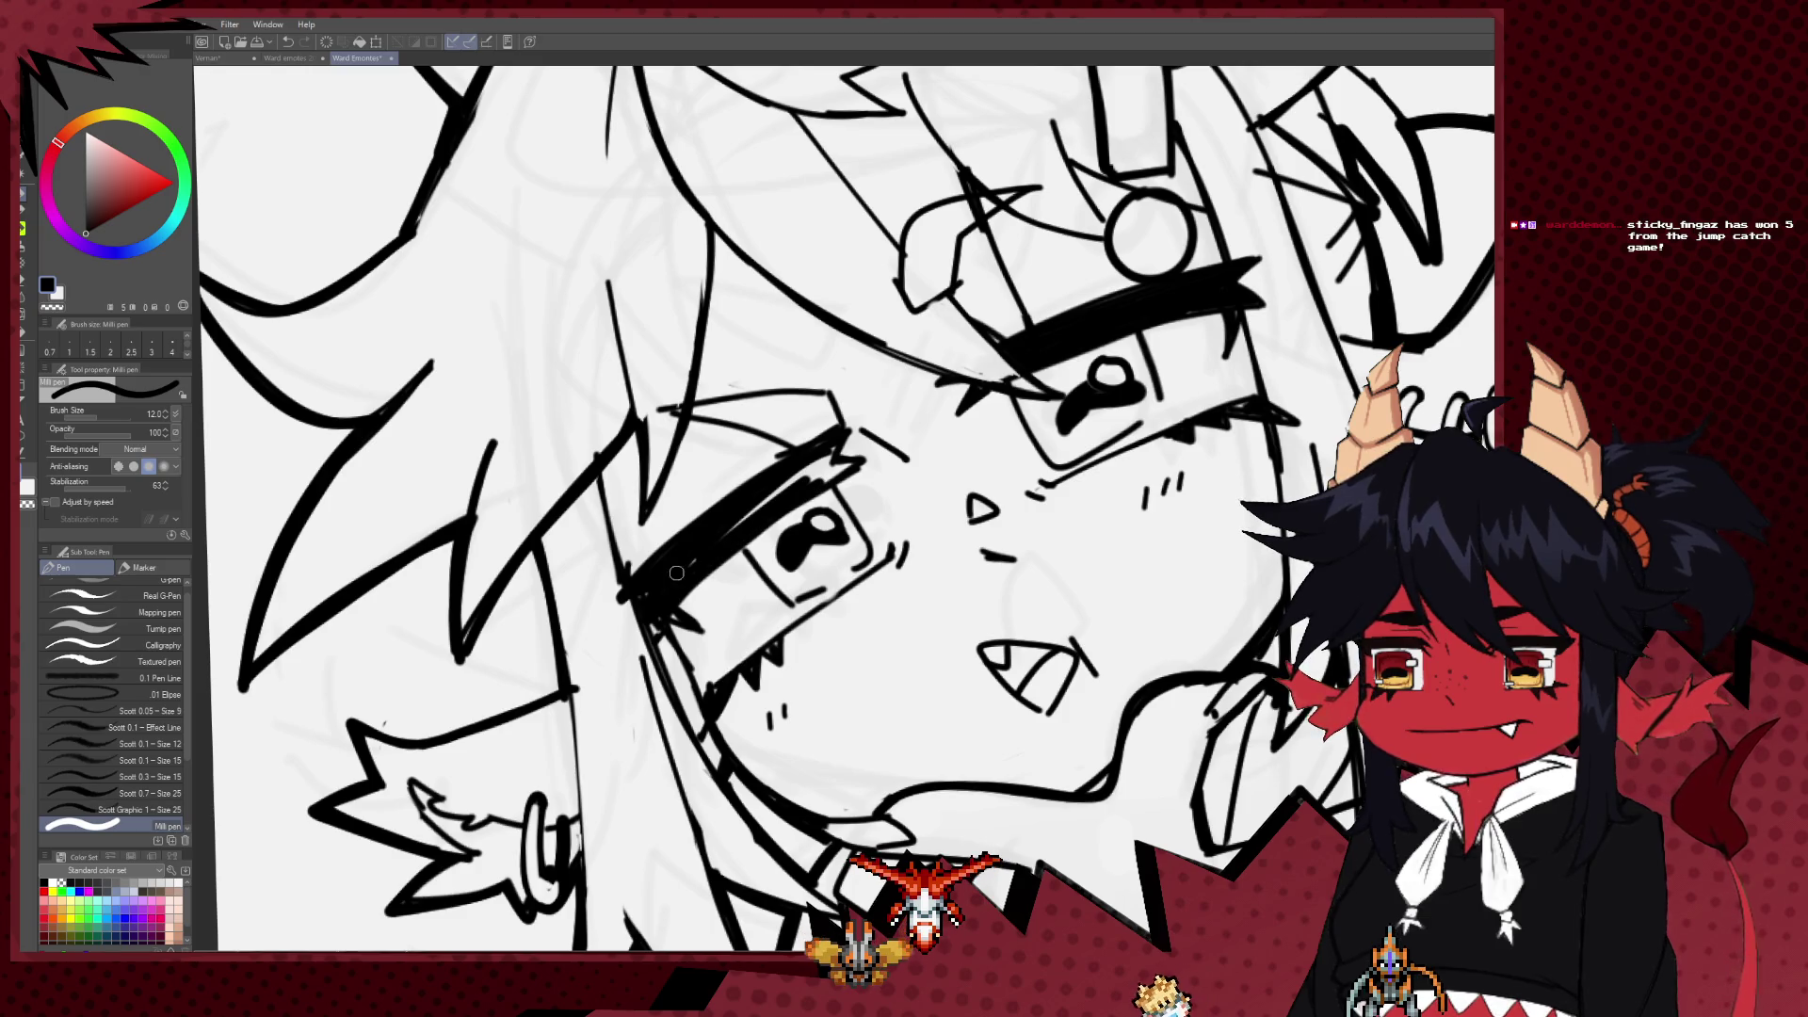
key(bracketleft)
key(bracketleft)
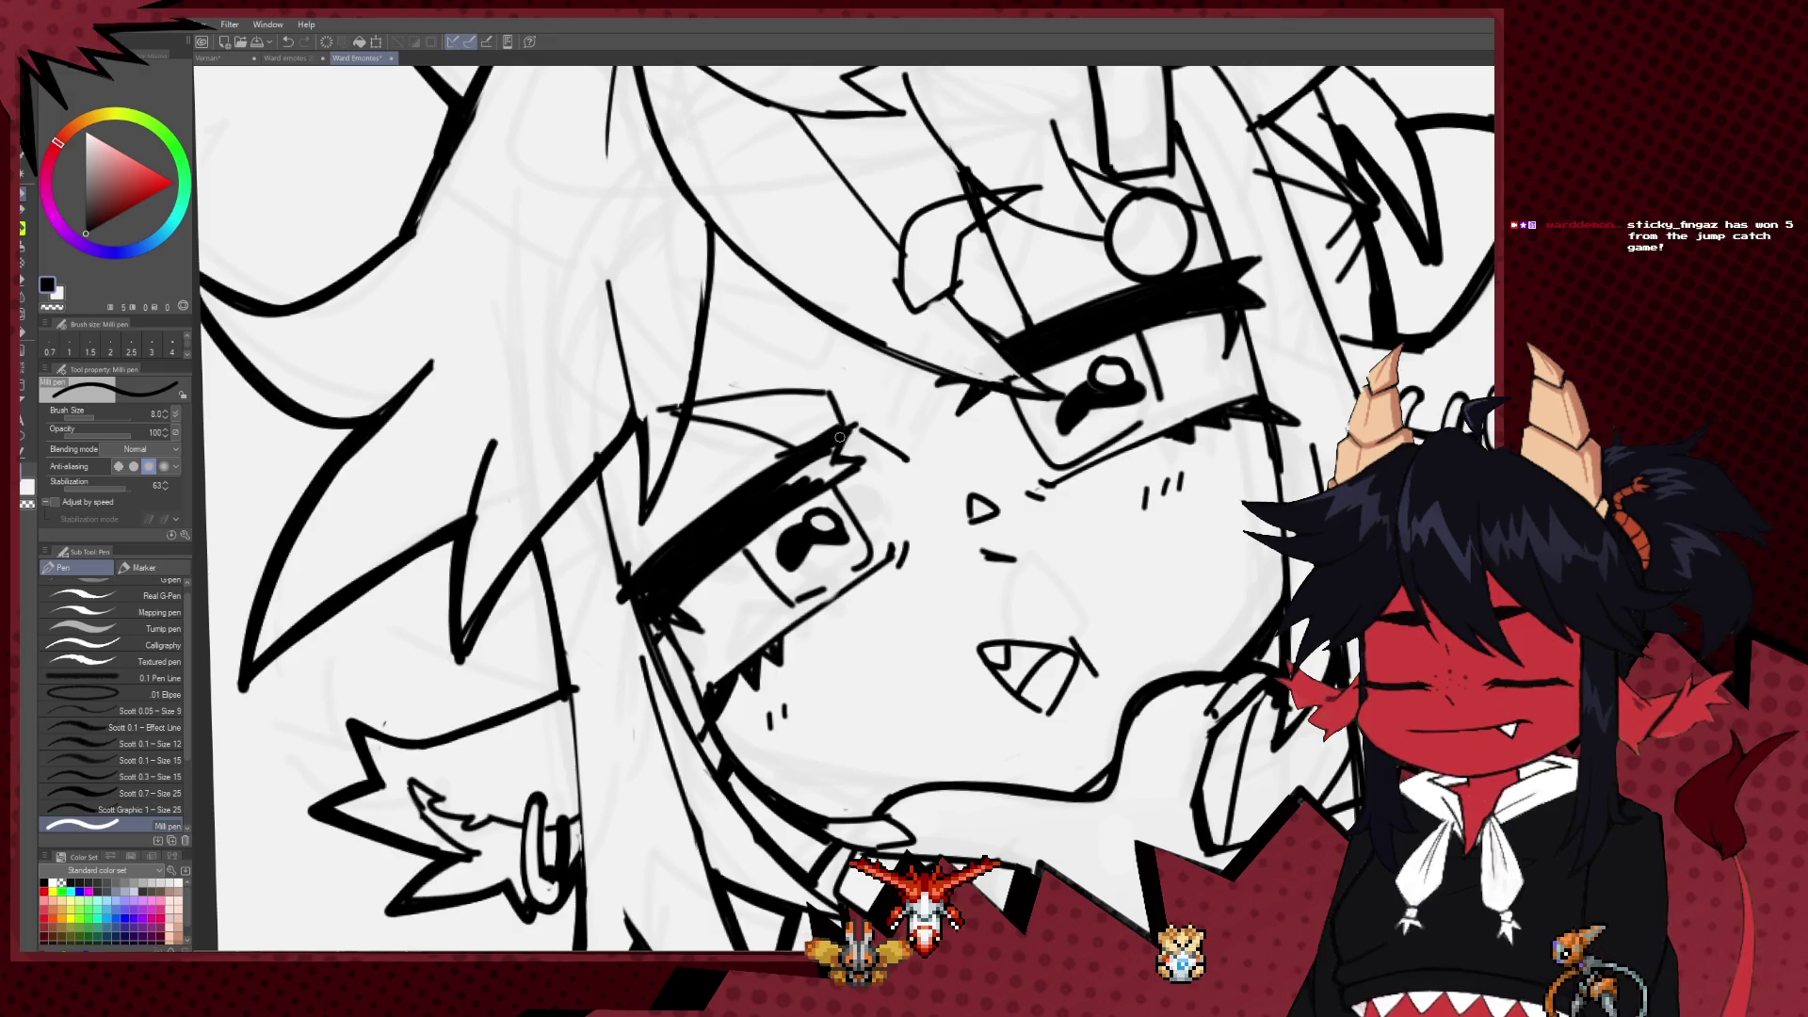
key(e)
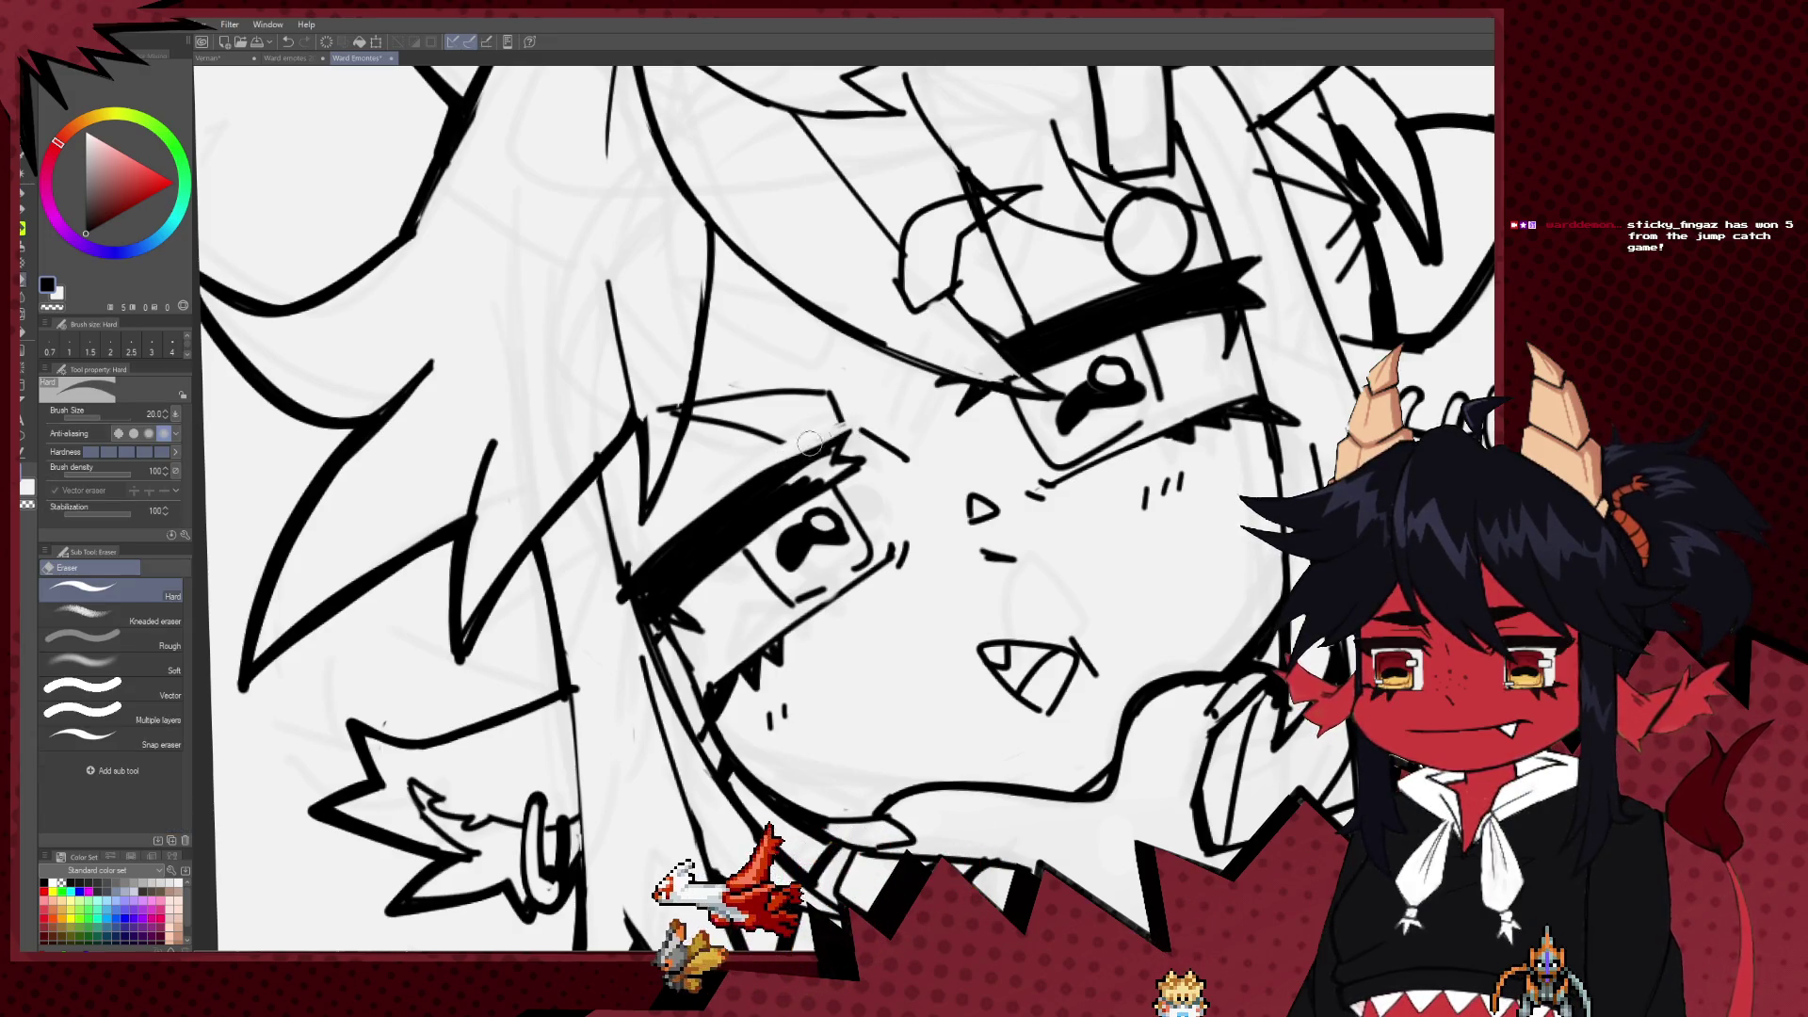
key(p)
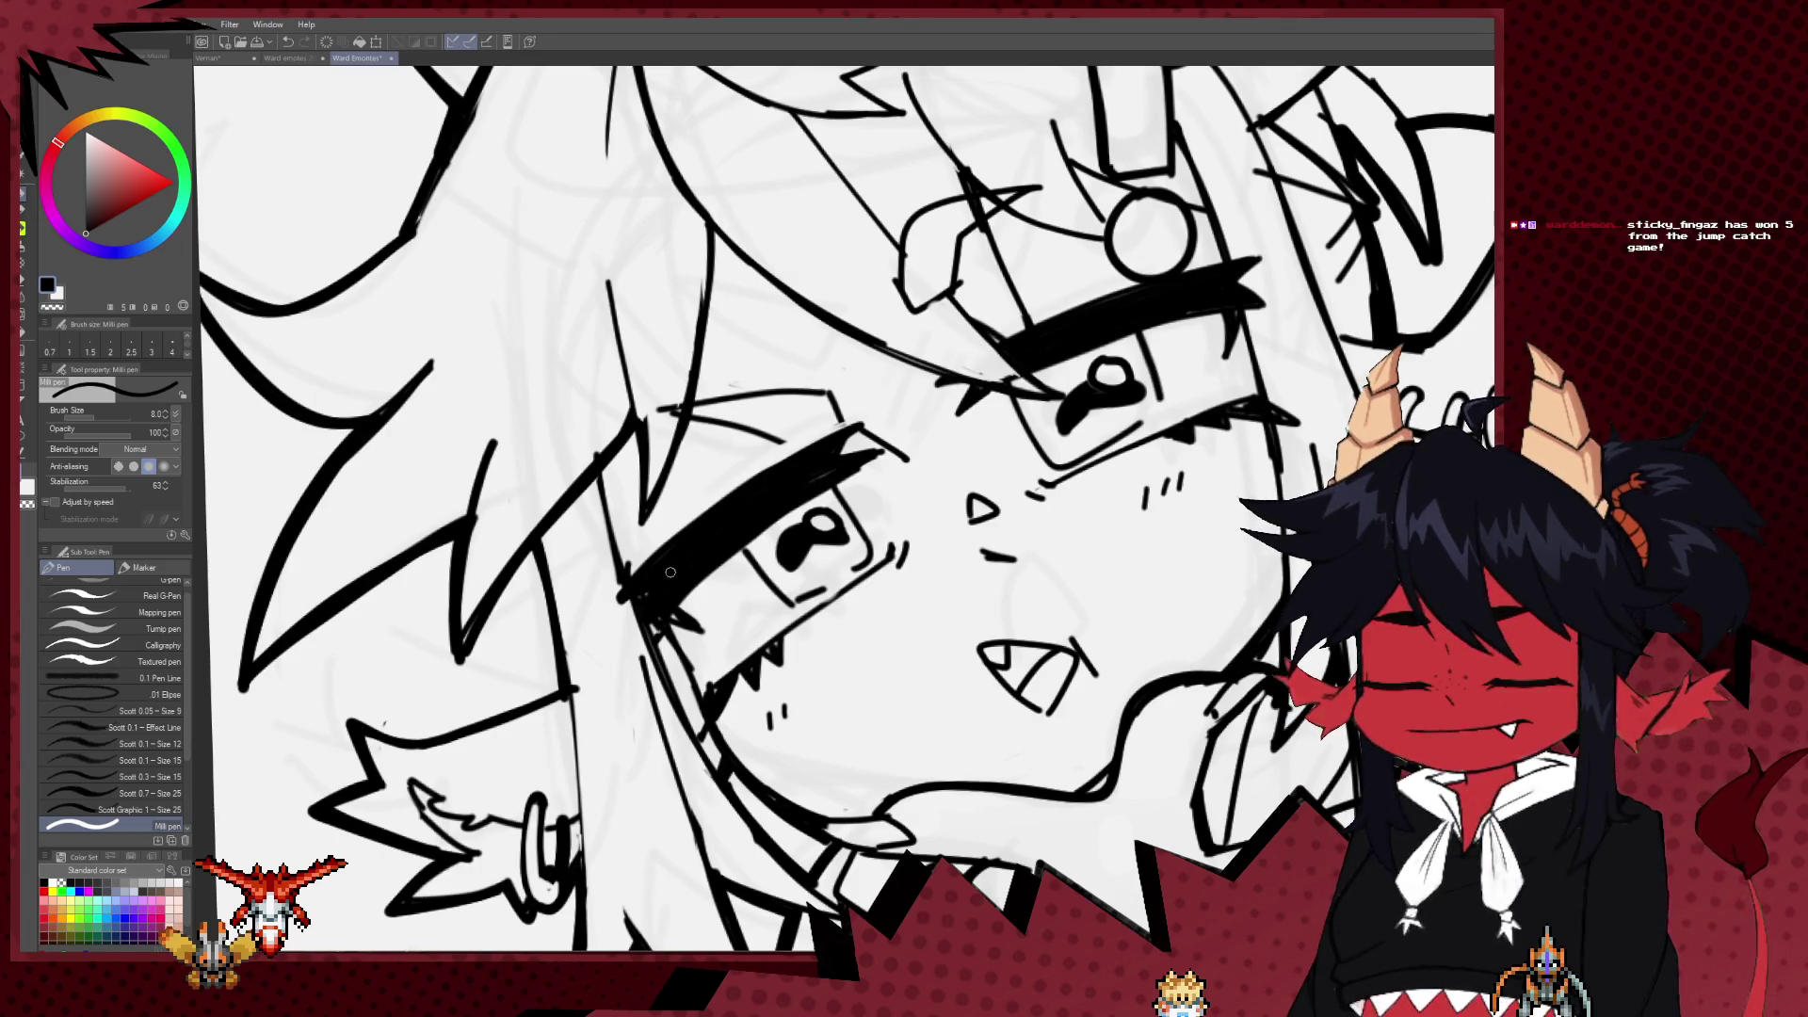
drag(631, 600, 599, 614)
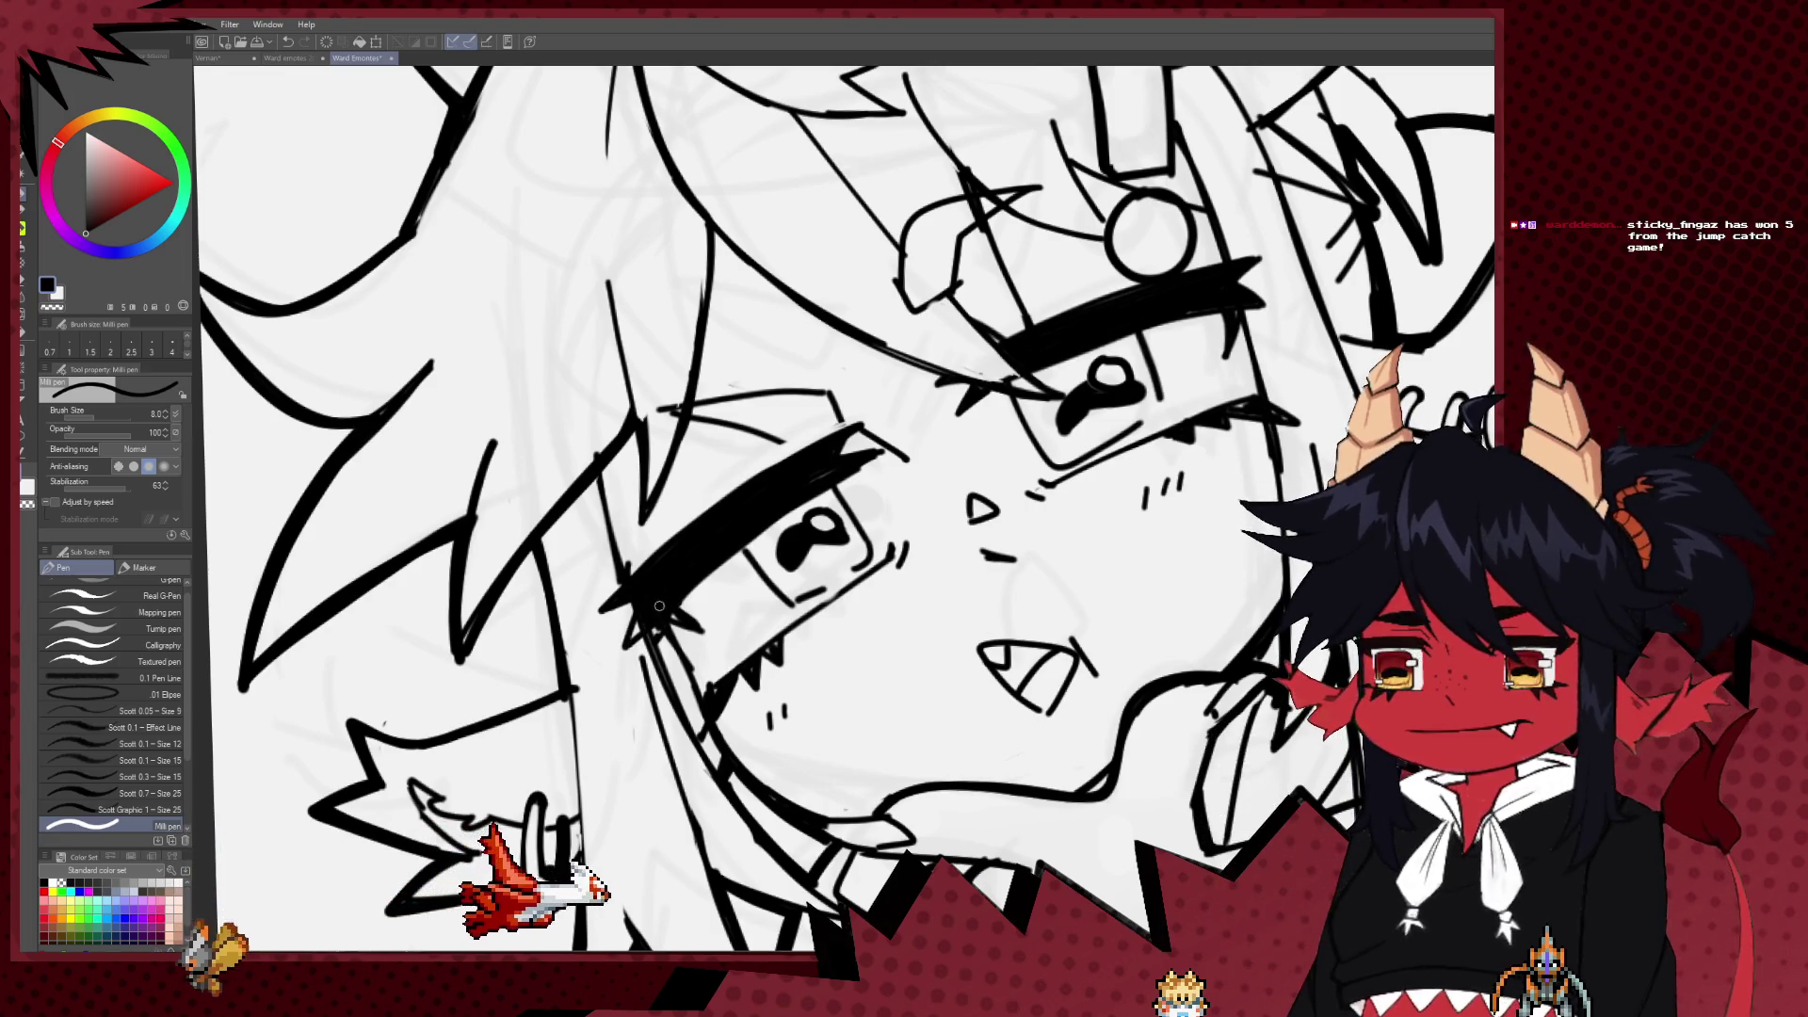
key(e)
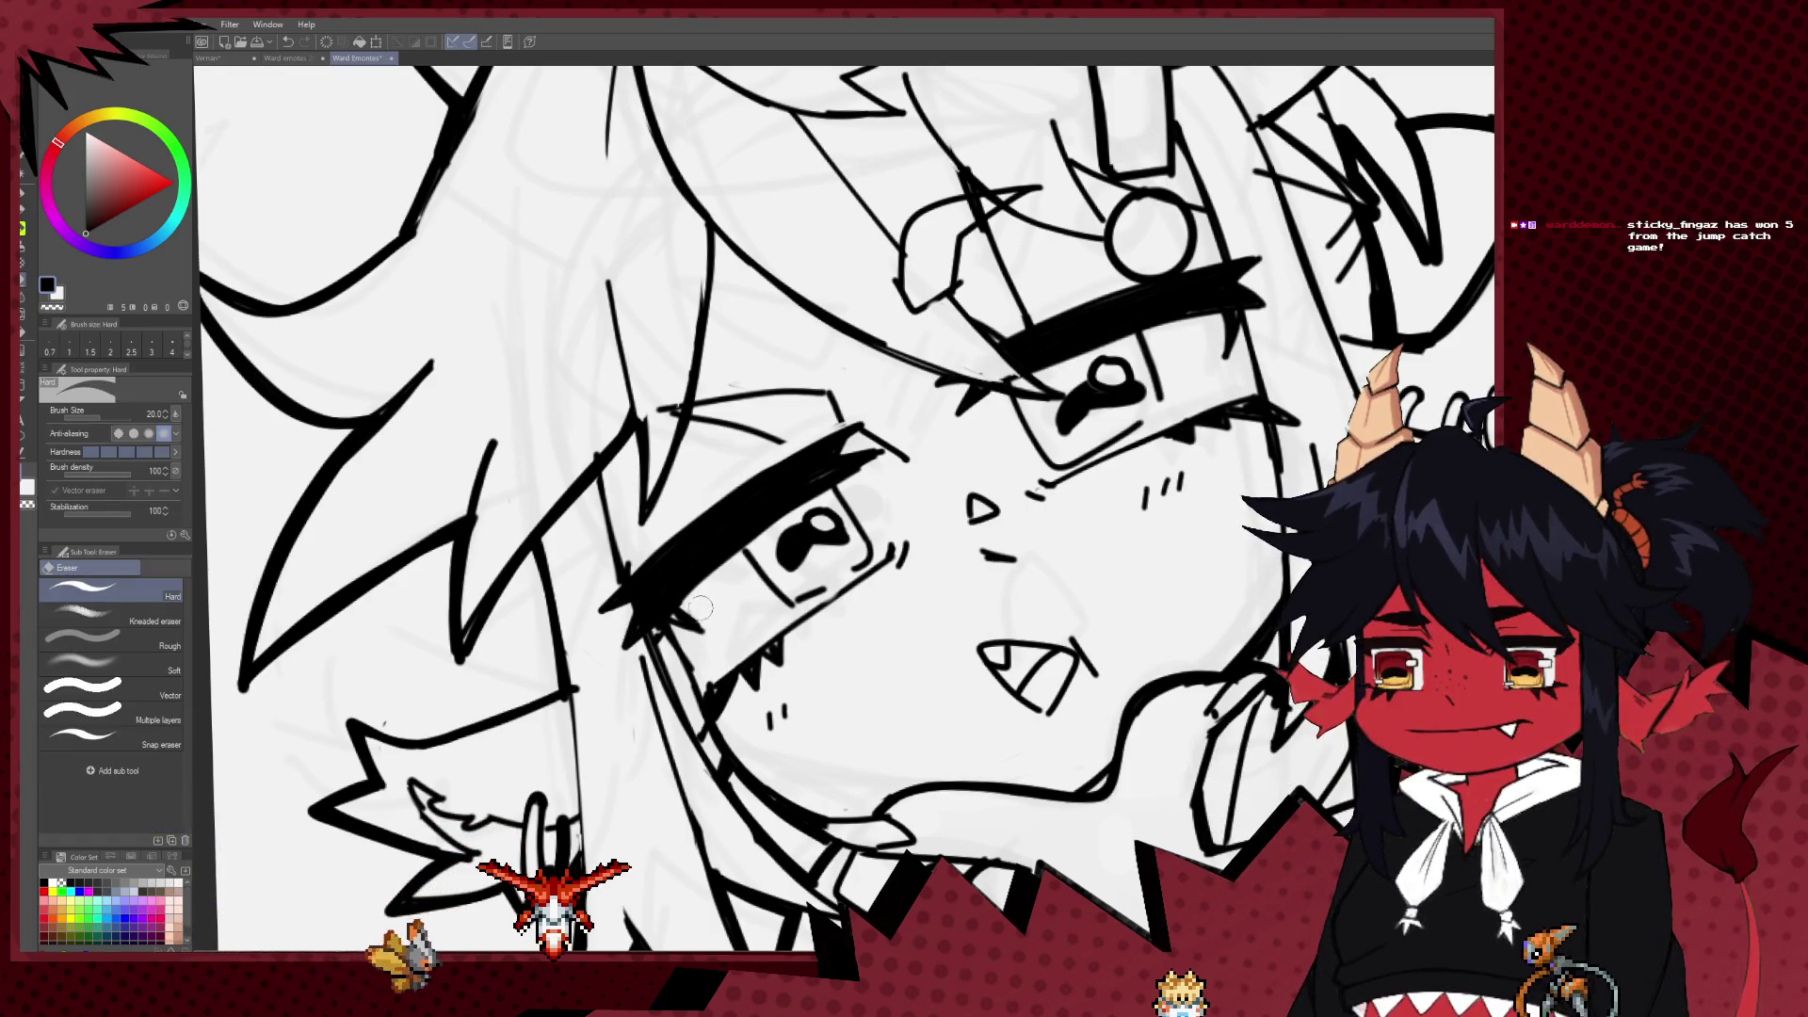
key(p)
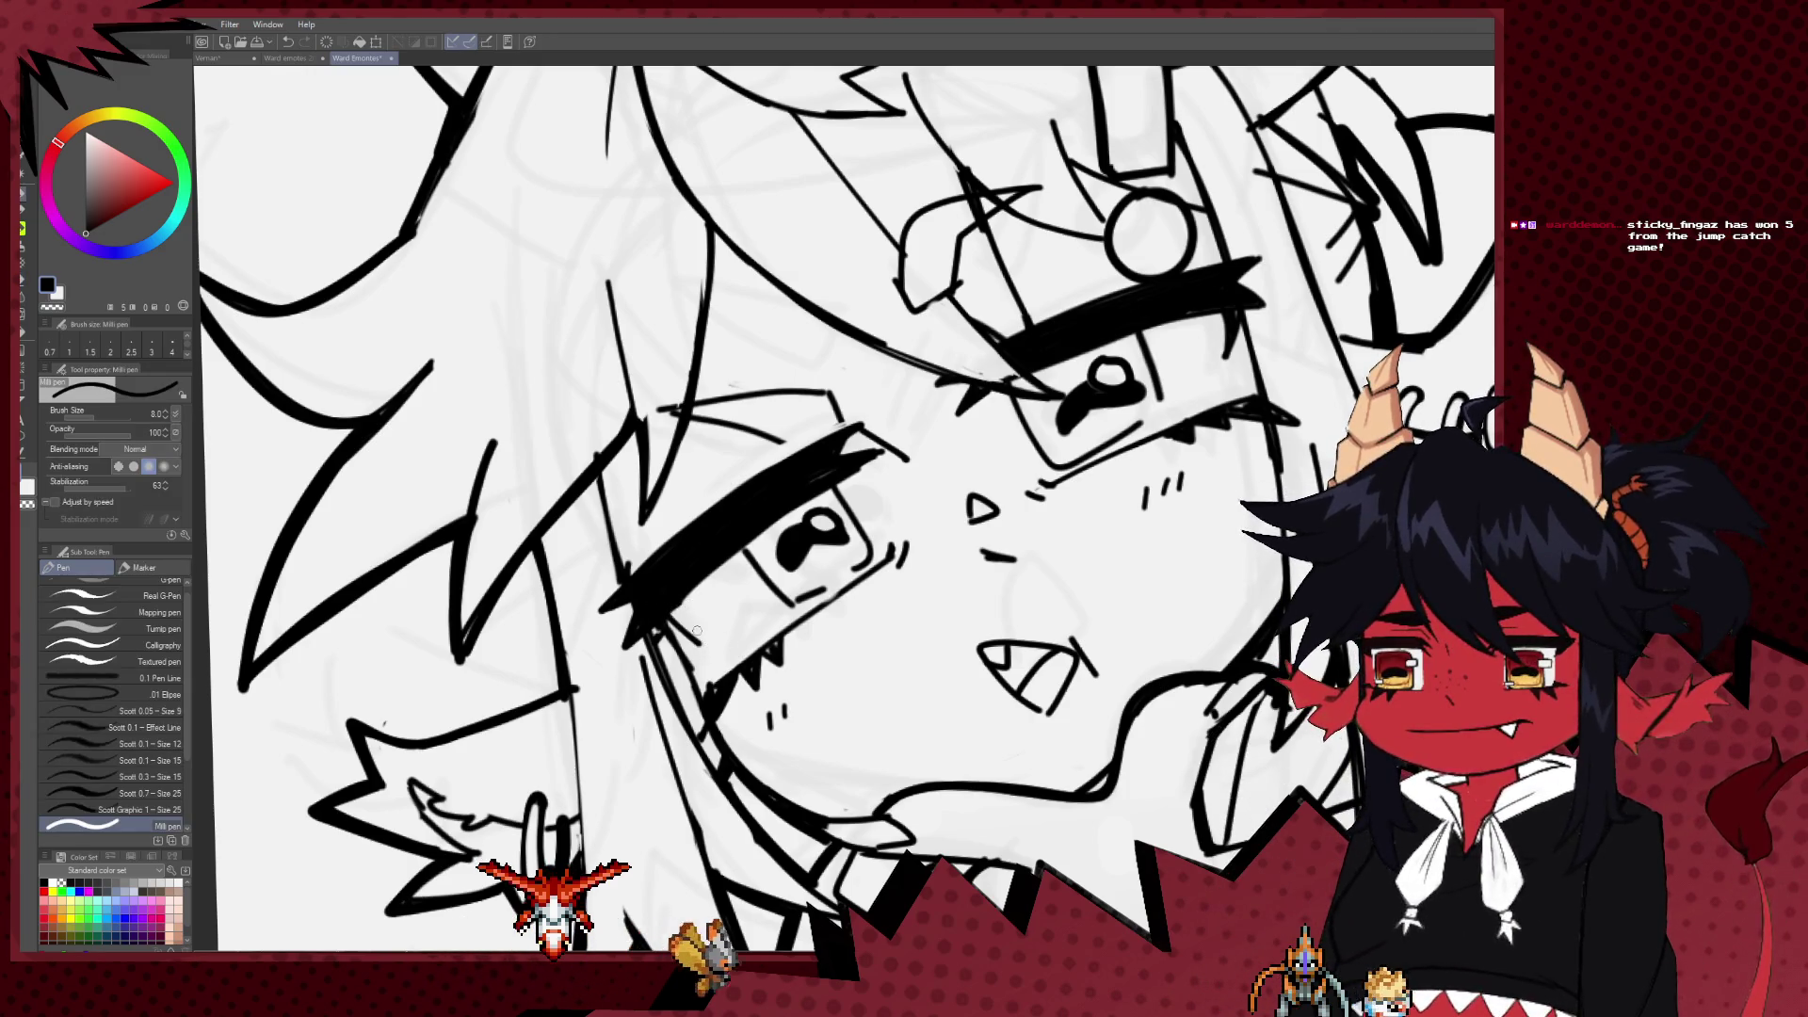
drag(665, 626, 706, 648)
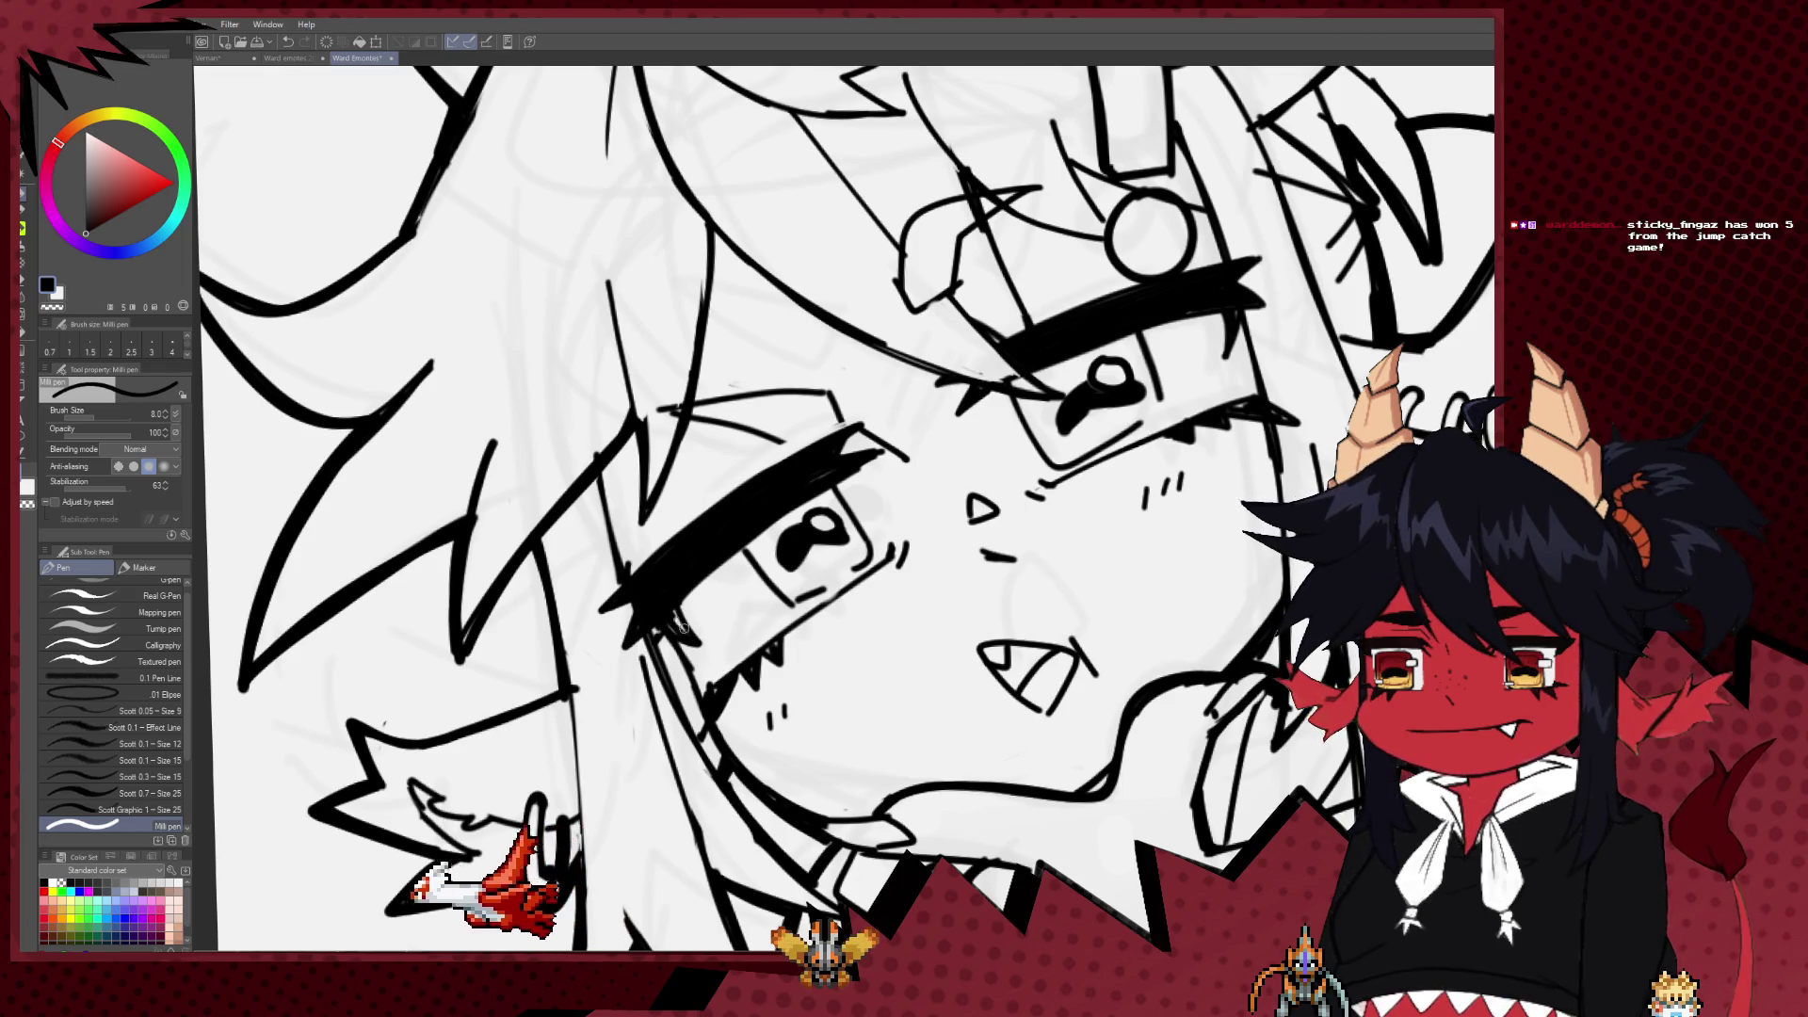
Step: Mirror the canvas to check the face, then restore the normal view
drag(848, 528, 668, 612)
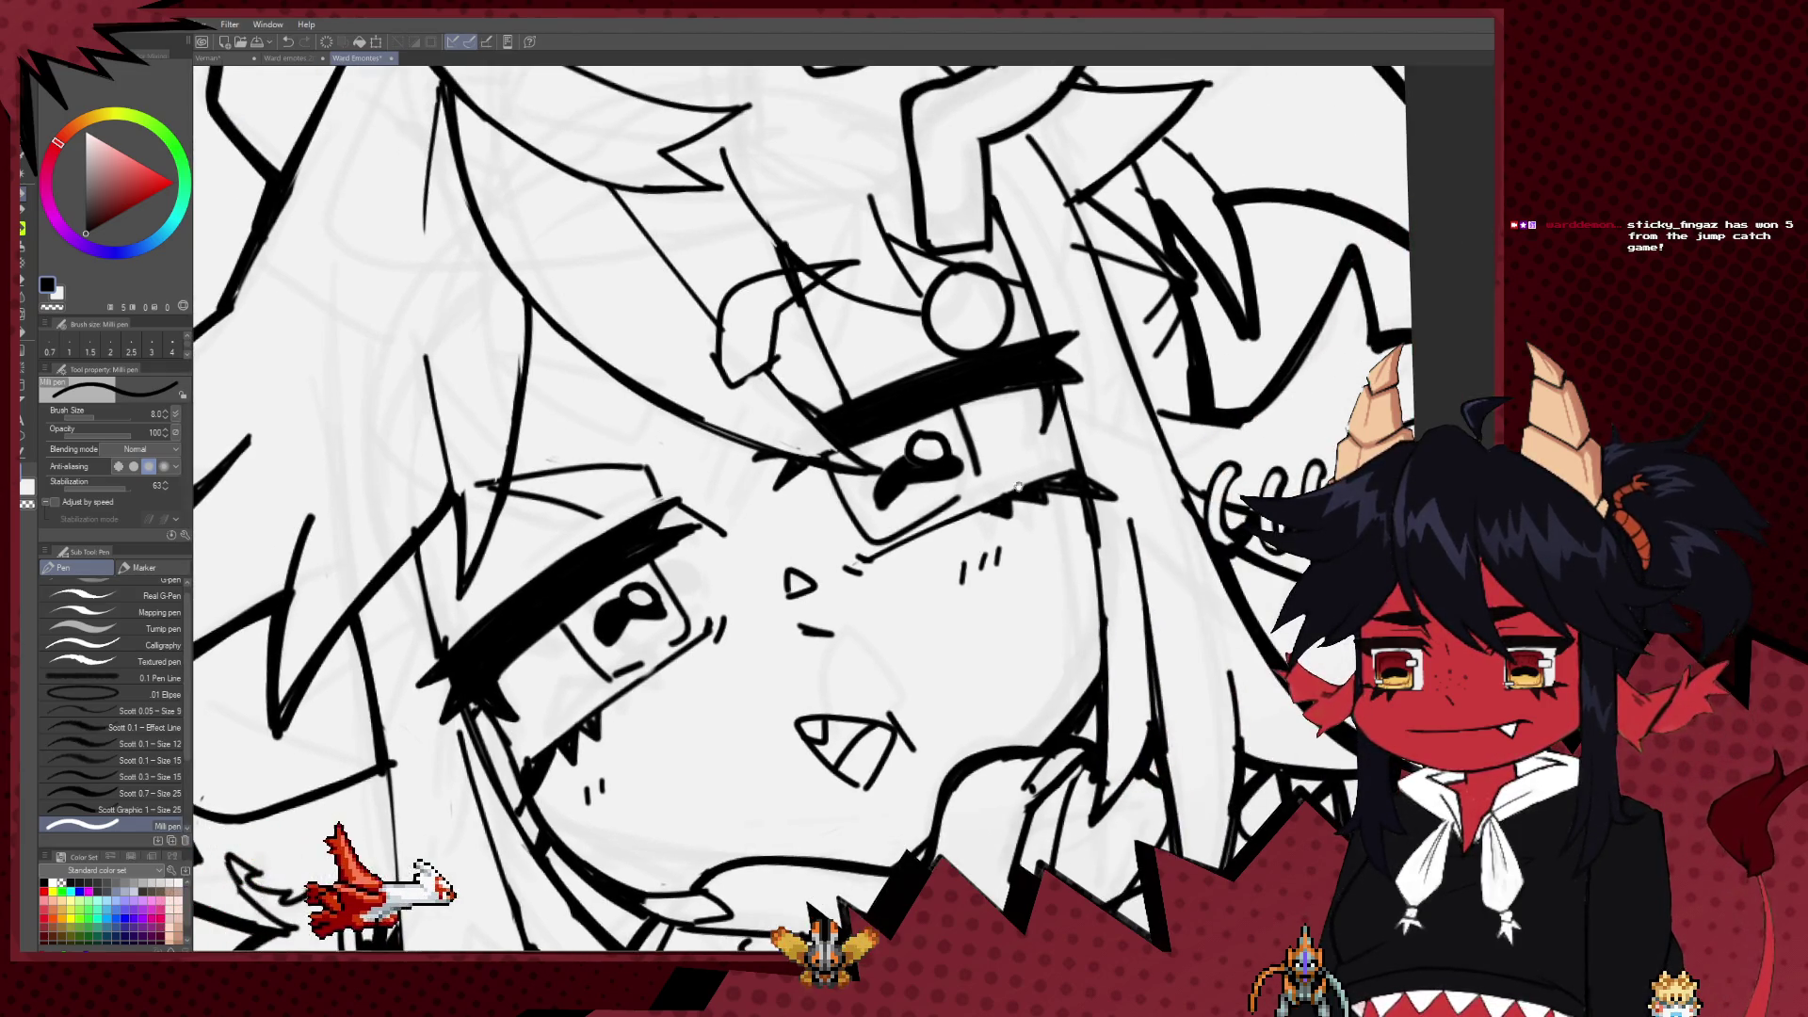
scroll(1019, 485, down, 5)
key(h)
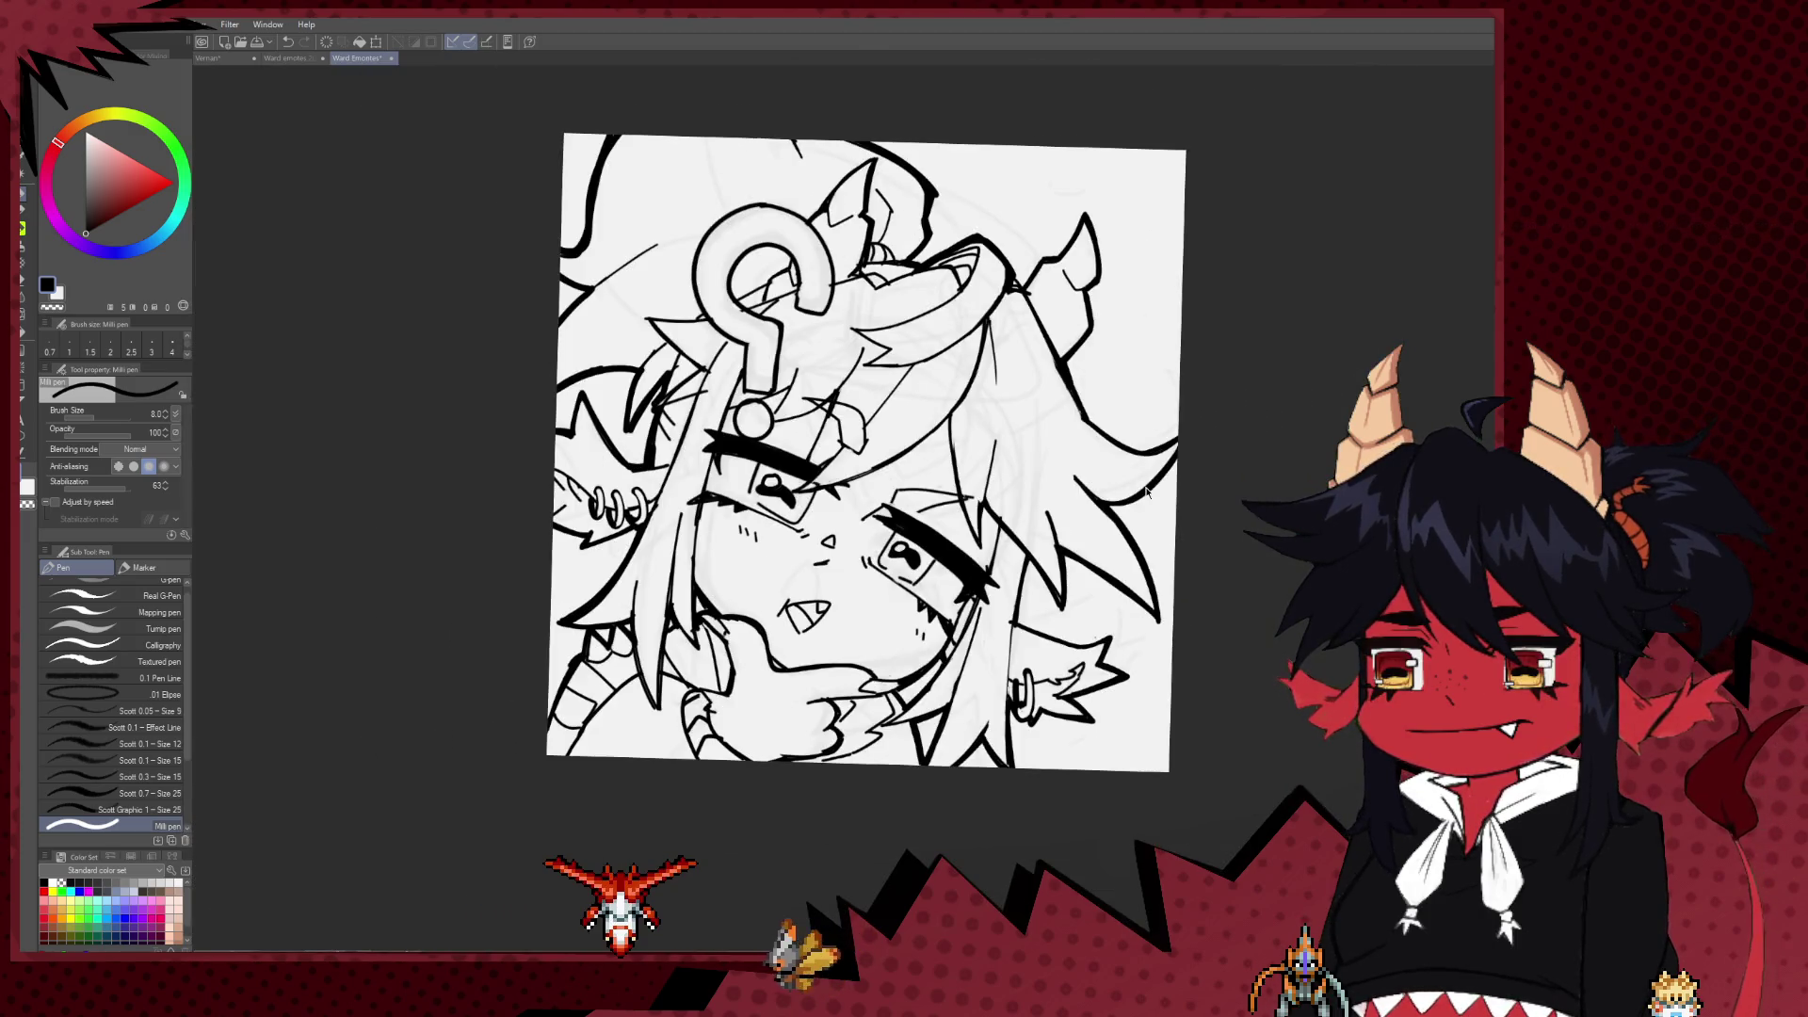
key(h)
scroll(1070, 482, up, 5)
drag(961, 557, 950, 573)
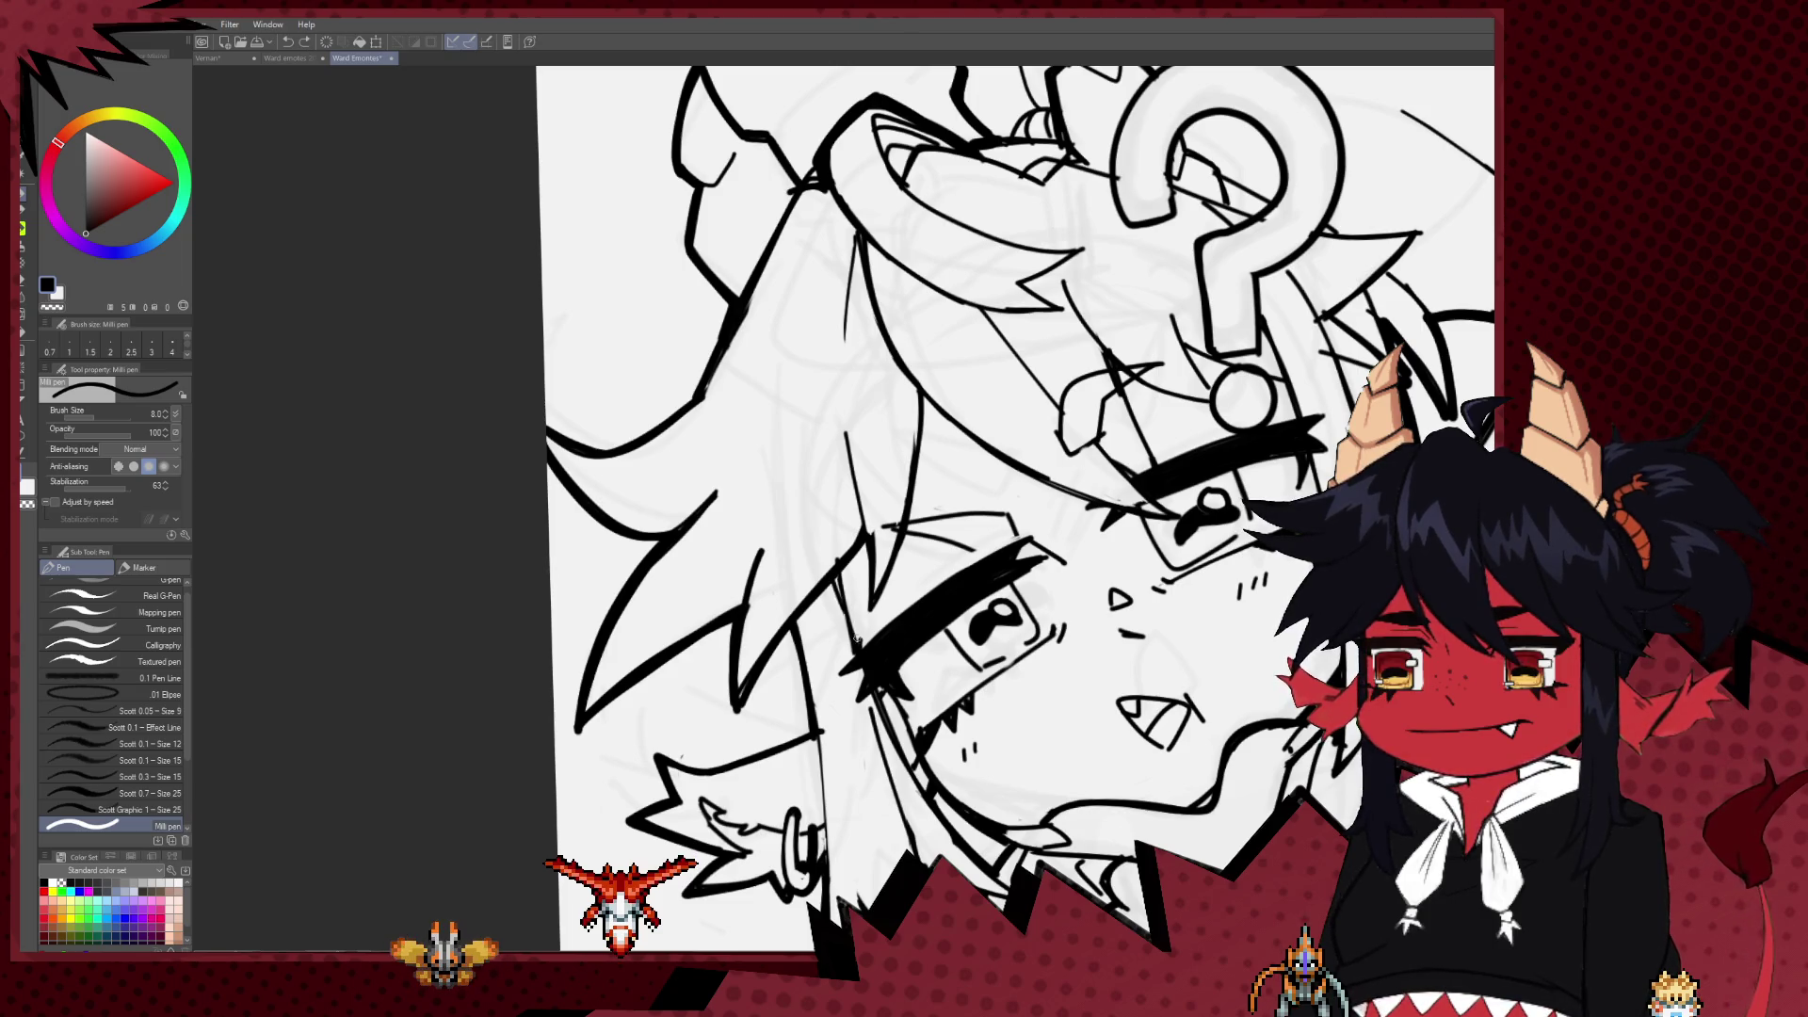
key(e)
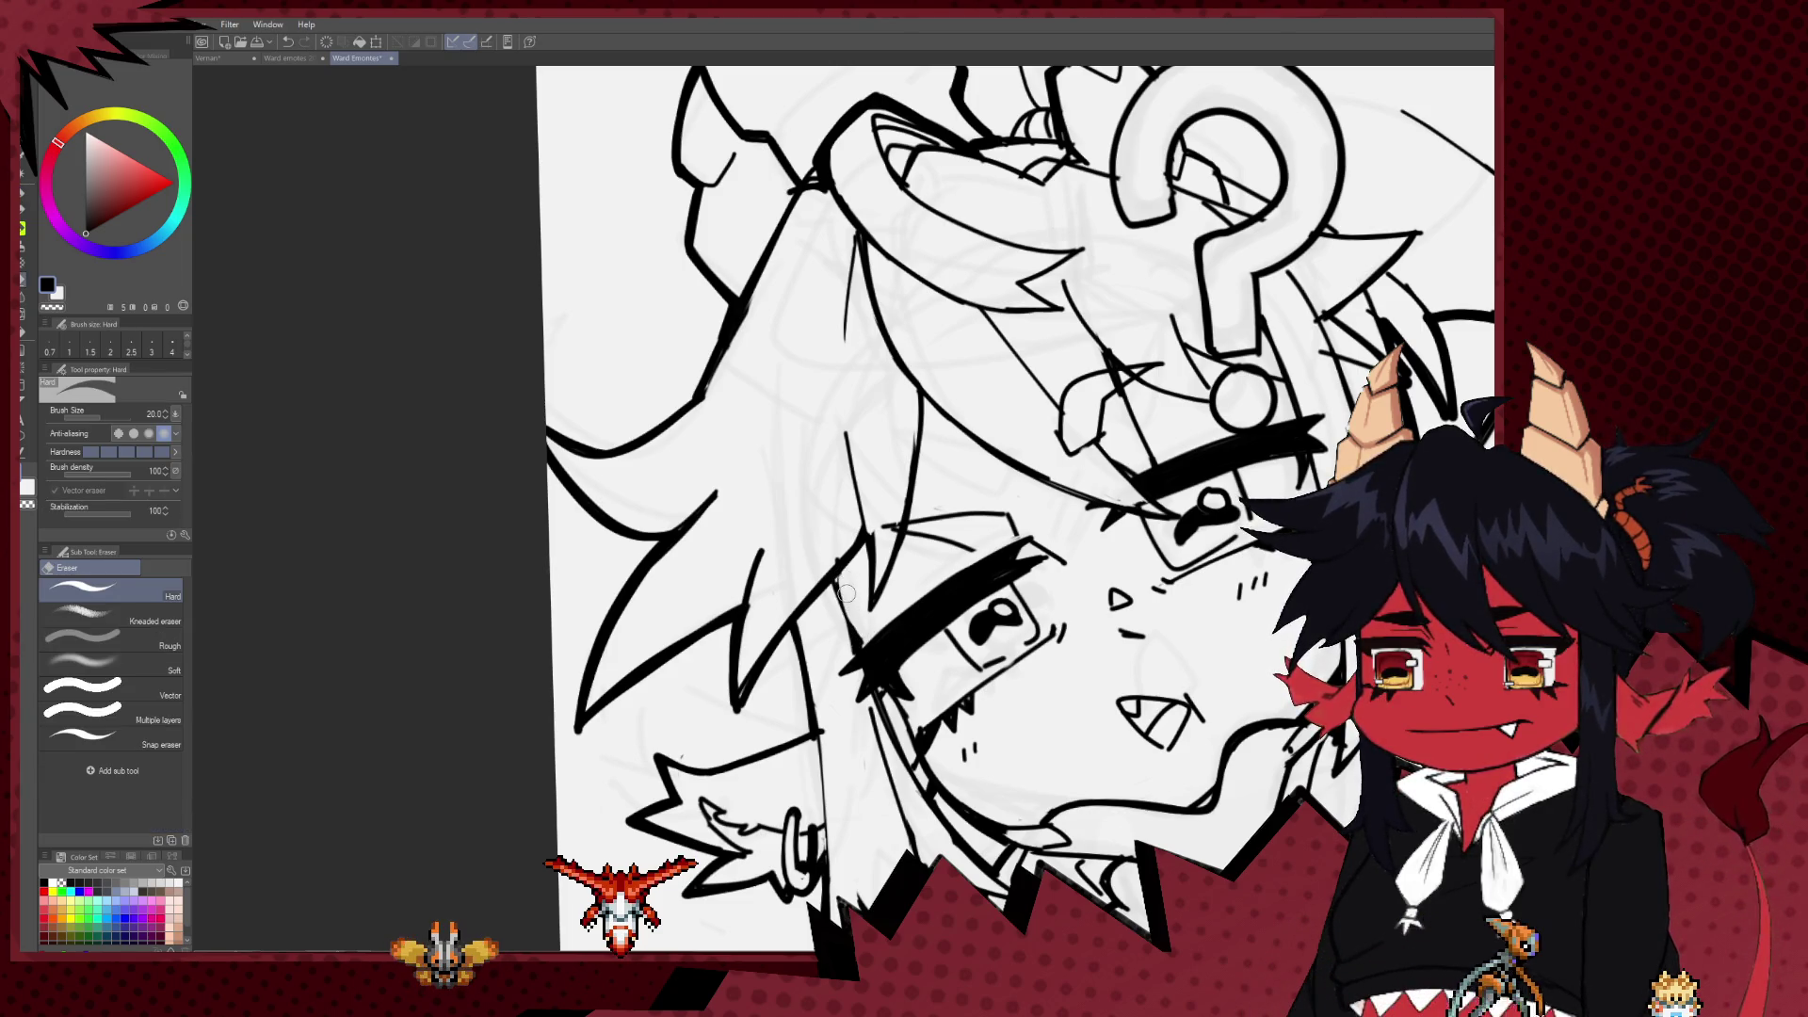
key(p)
Step: Undo the last stroke on the eye
drag(859, 647, 833, 584)
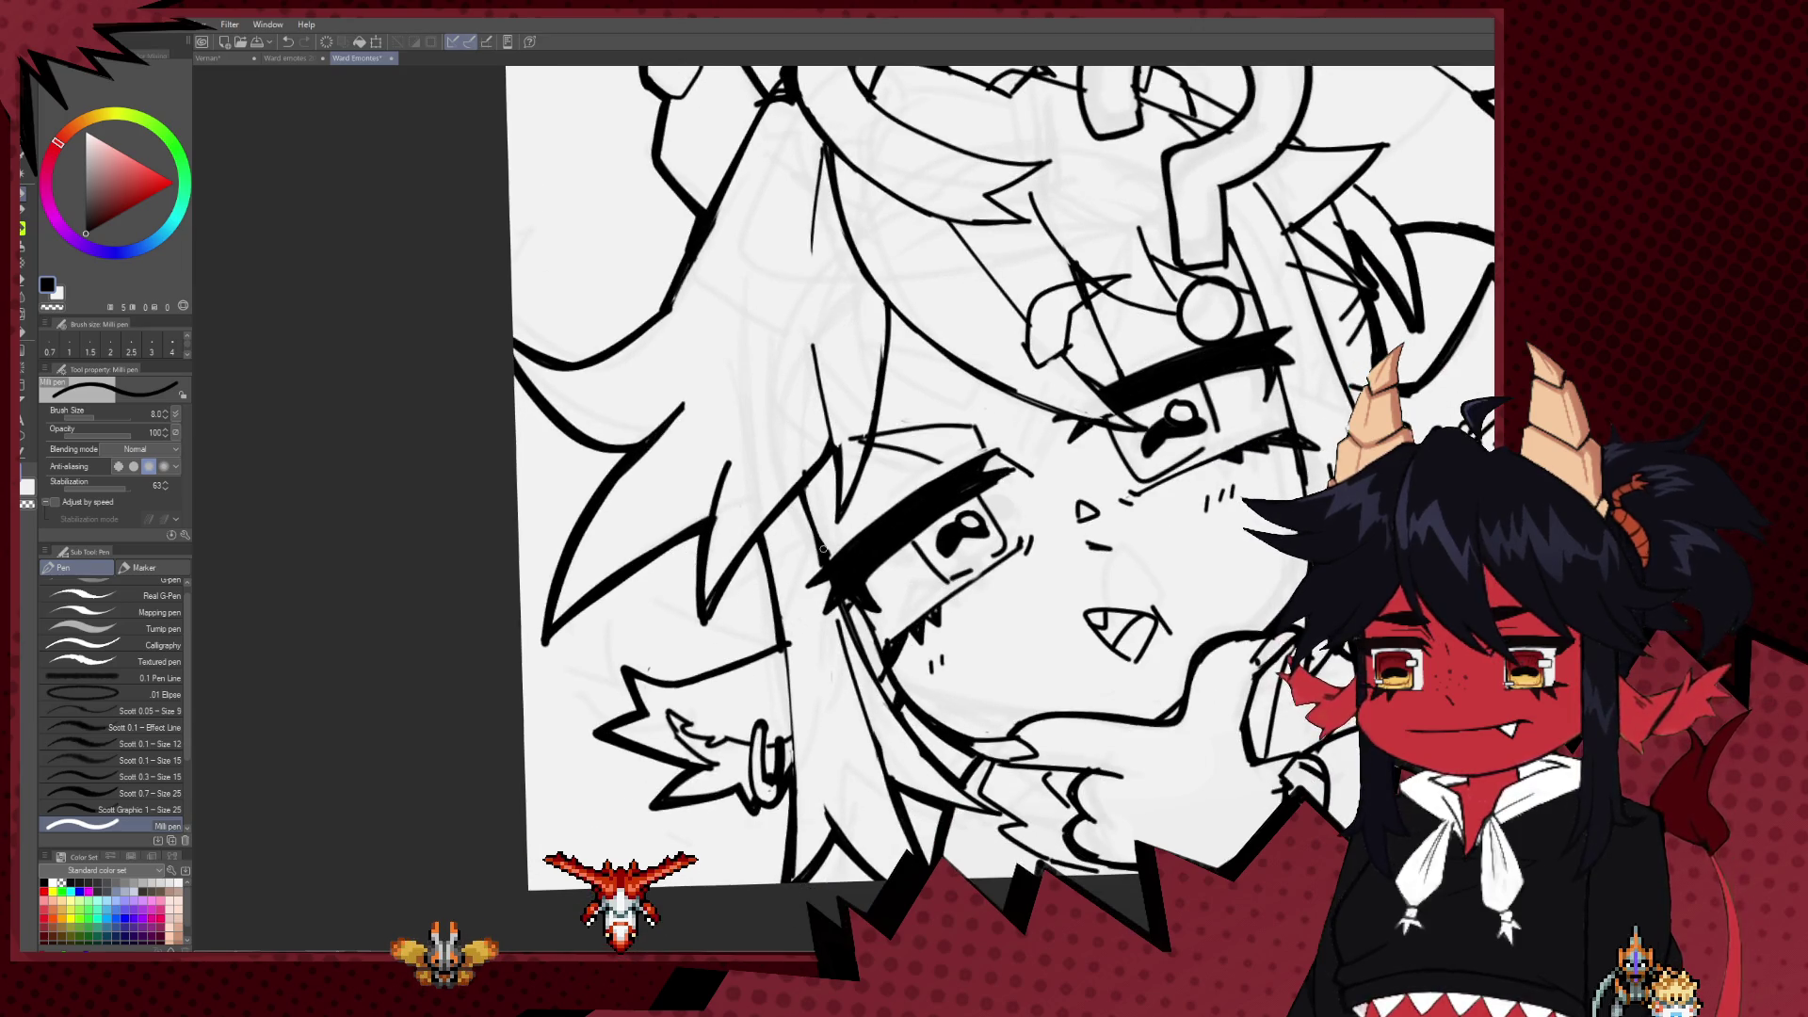
scroll(822, 547, down, 5)
scroll(847, 565, down, 3)
scroll(967, 656, down, 2)
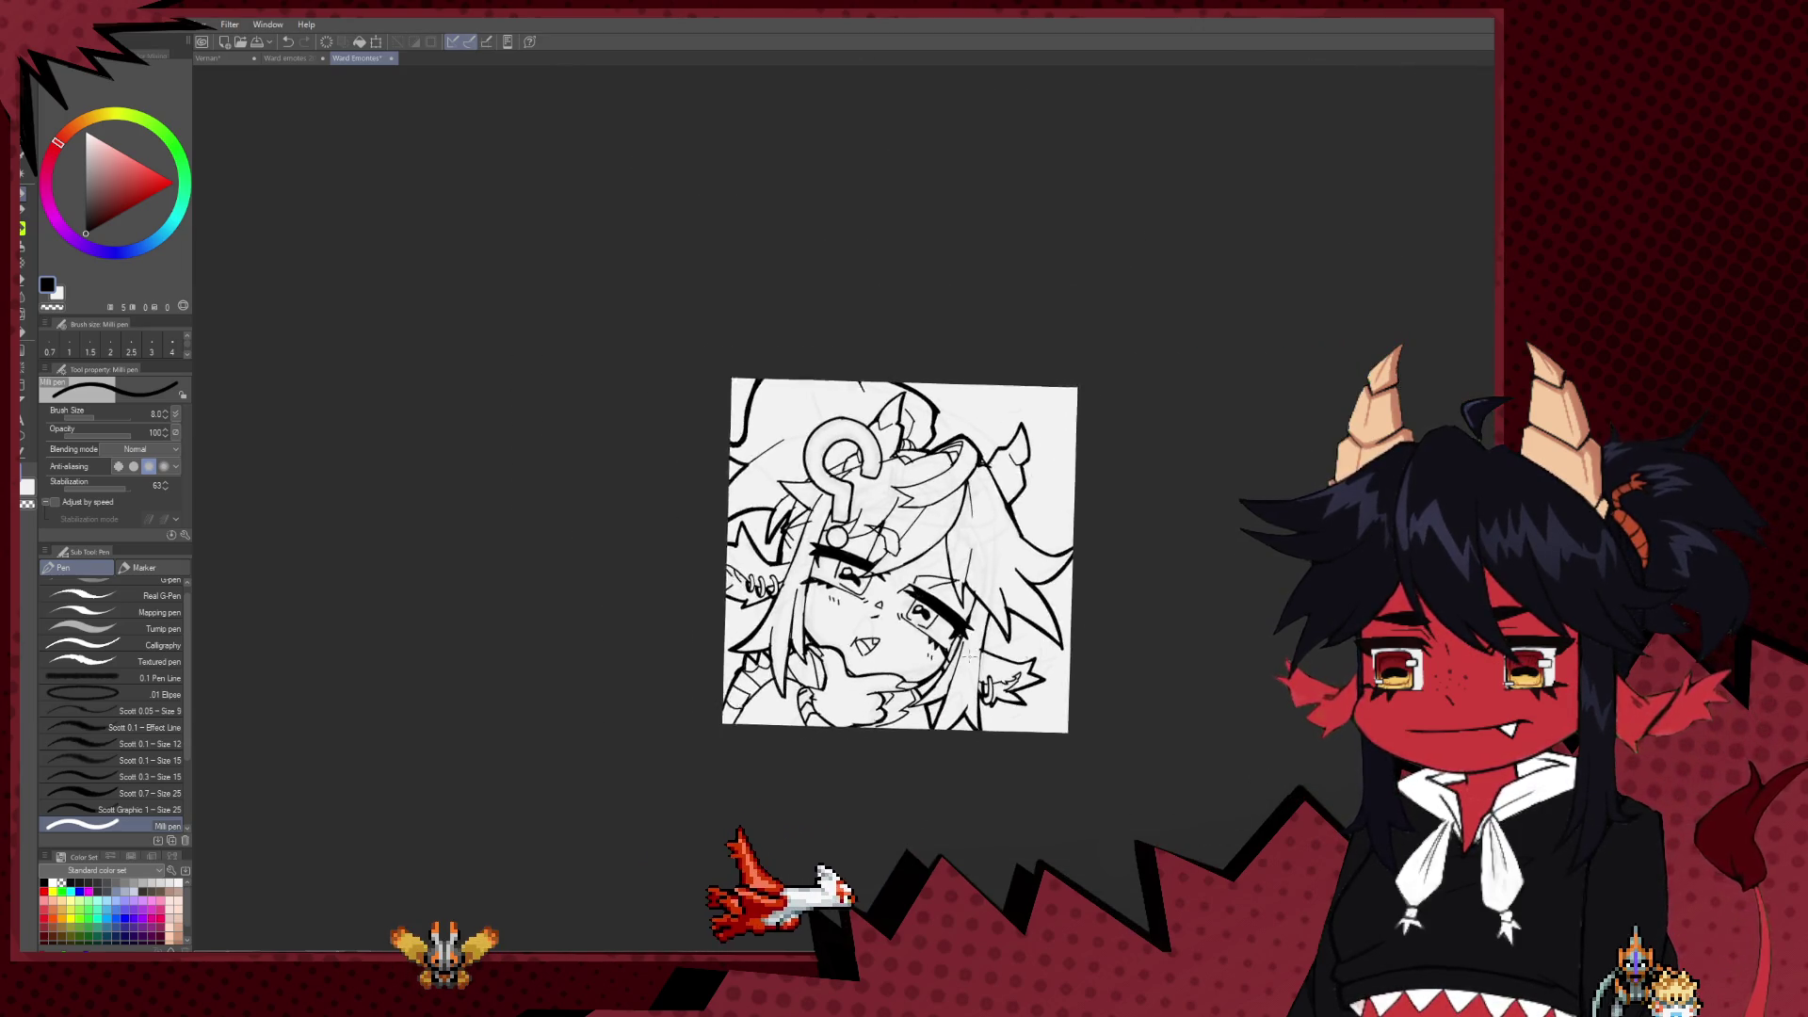
scroll(970, 656, up, 2)
scroll(805, 687, up, 3)
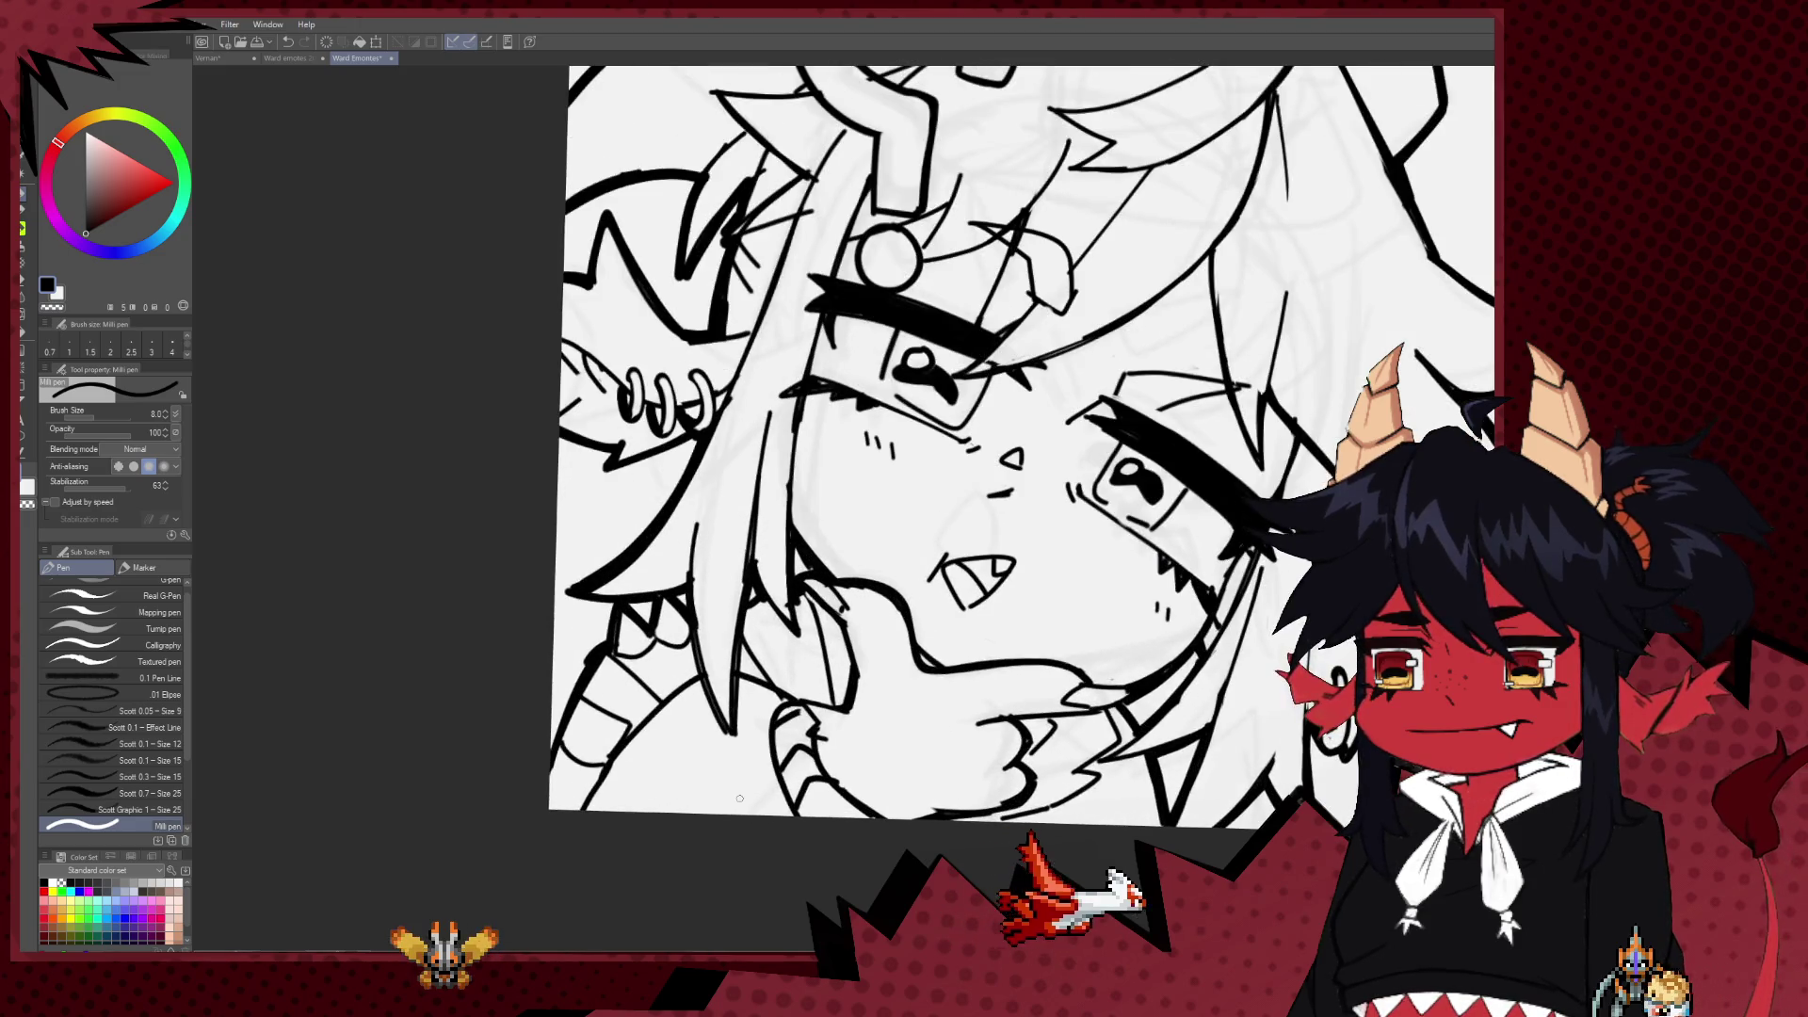
key(ctrl+z)
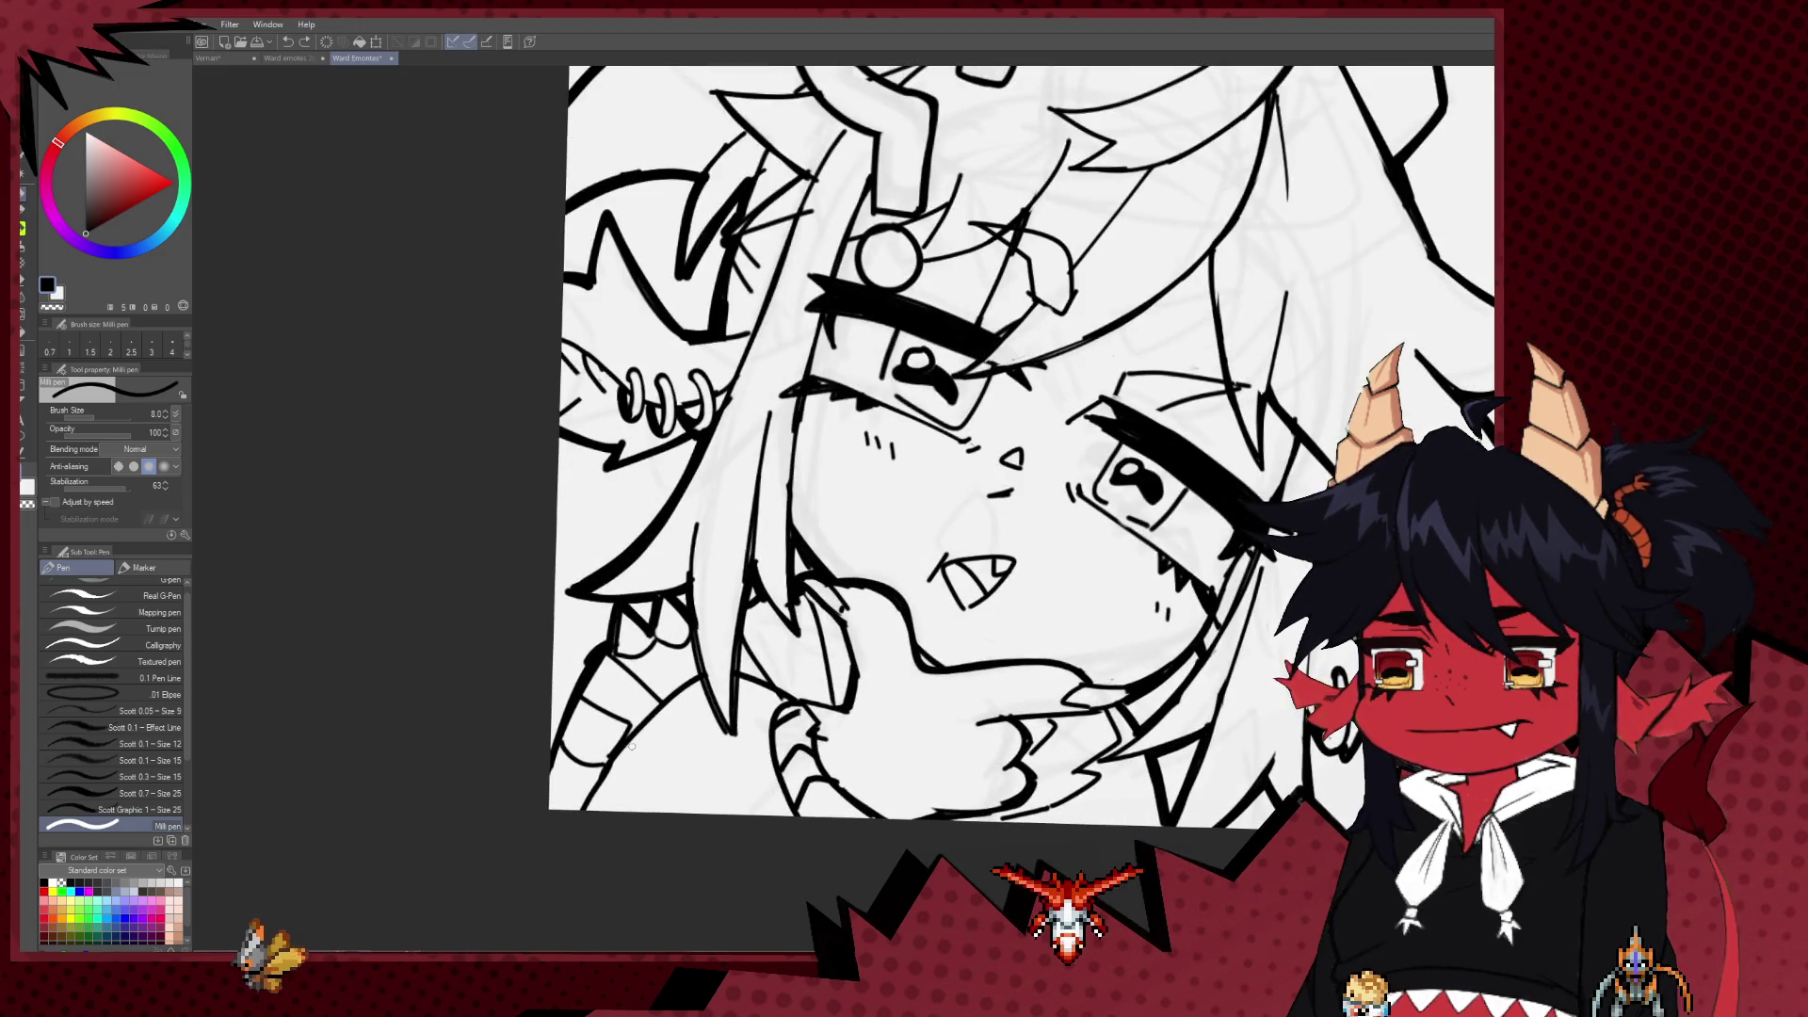
Step: Enlarge the Milli pen slightly and zoom out from the face
drag(879, 735, 705, 758)
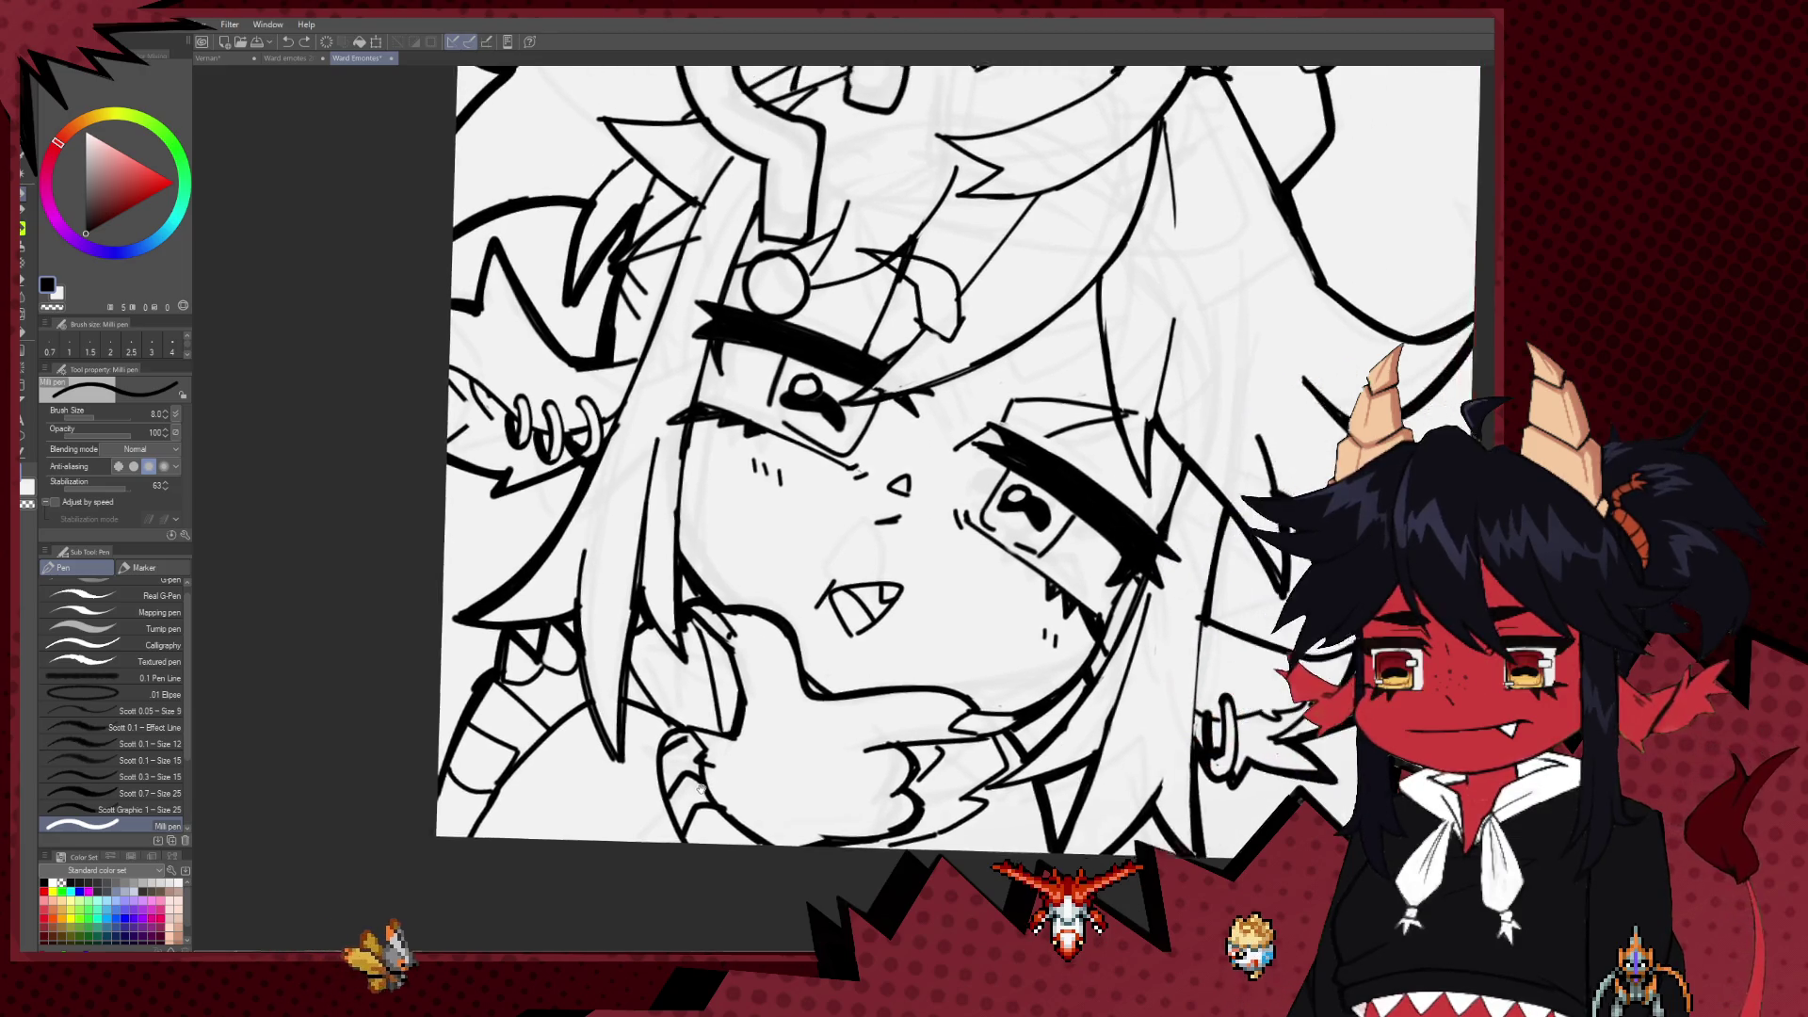
key(e)
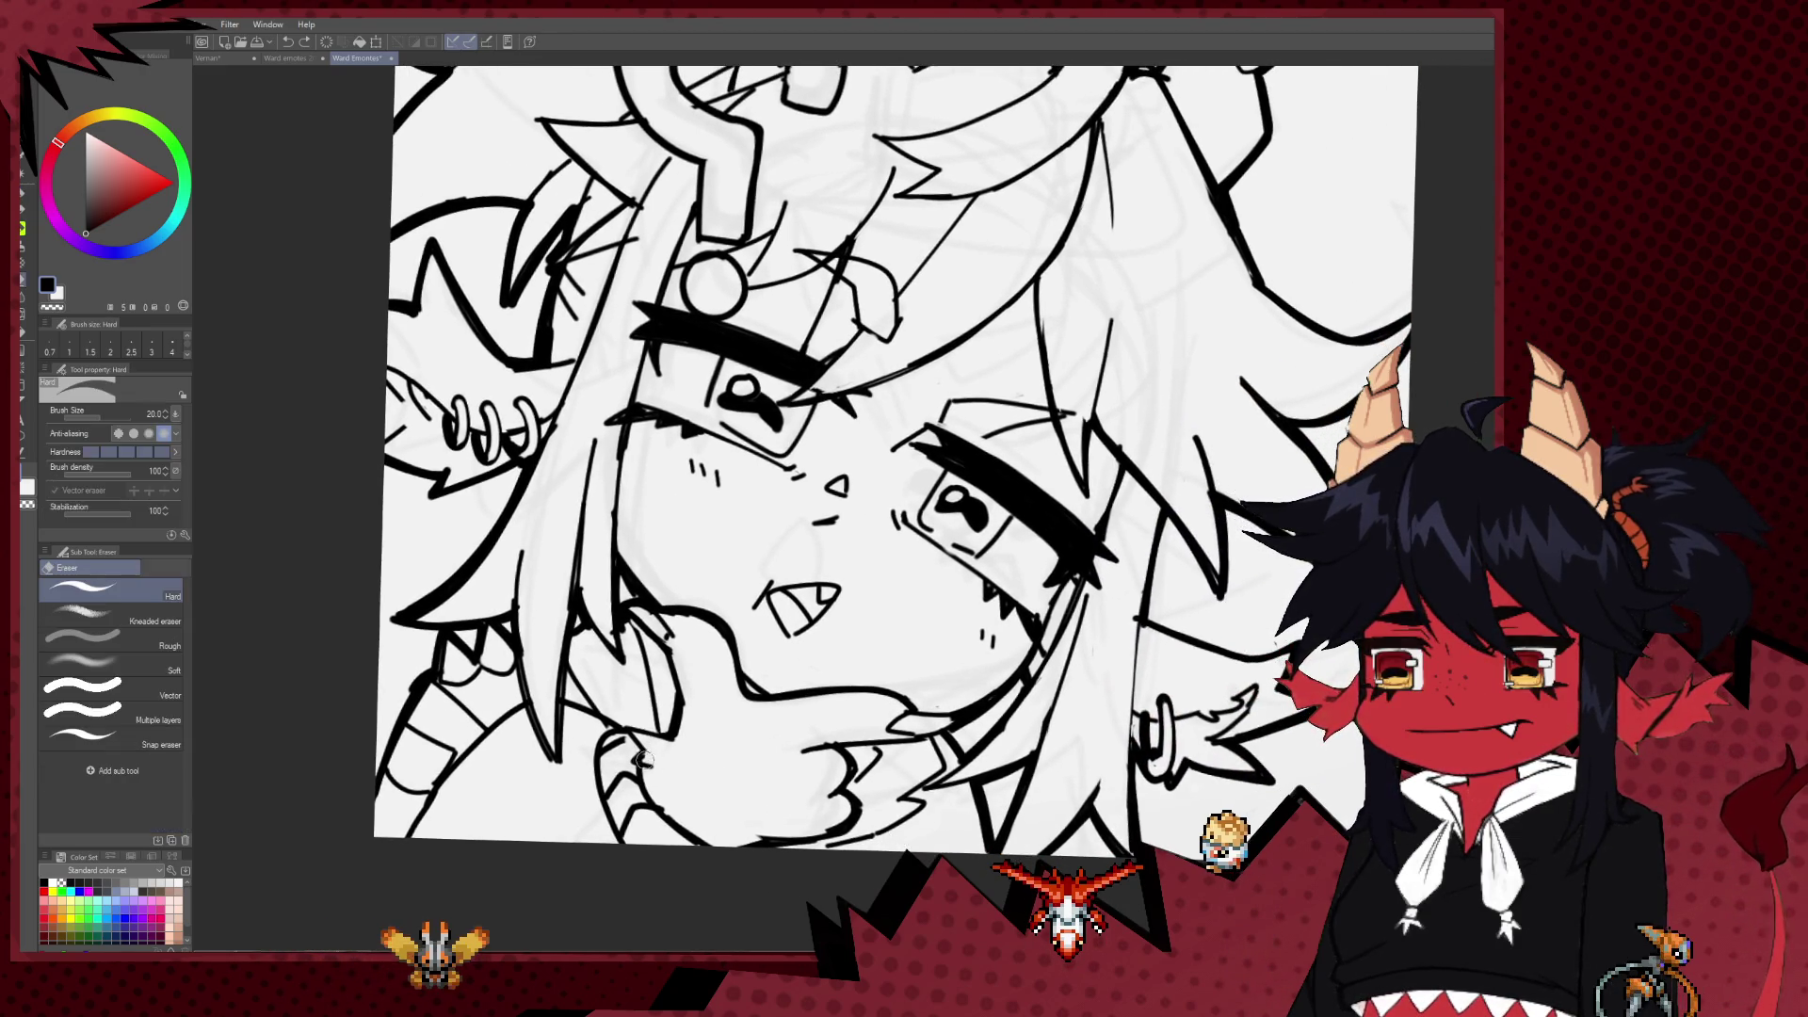
key(p)
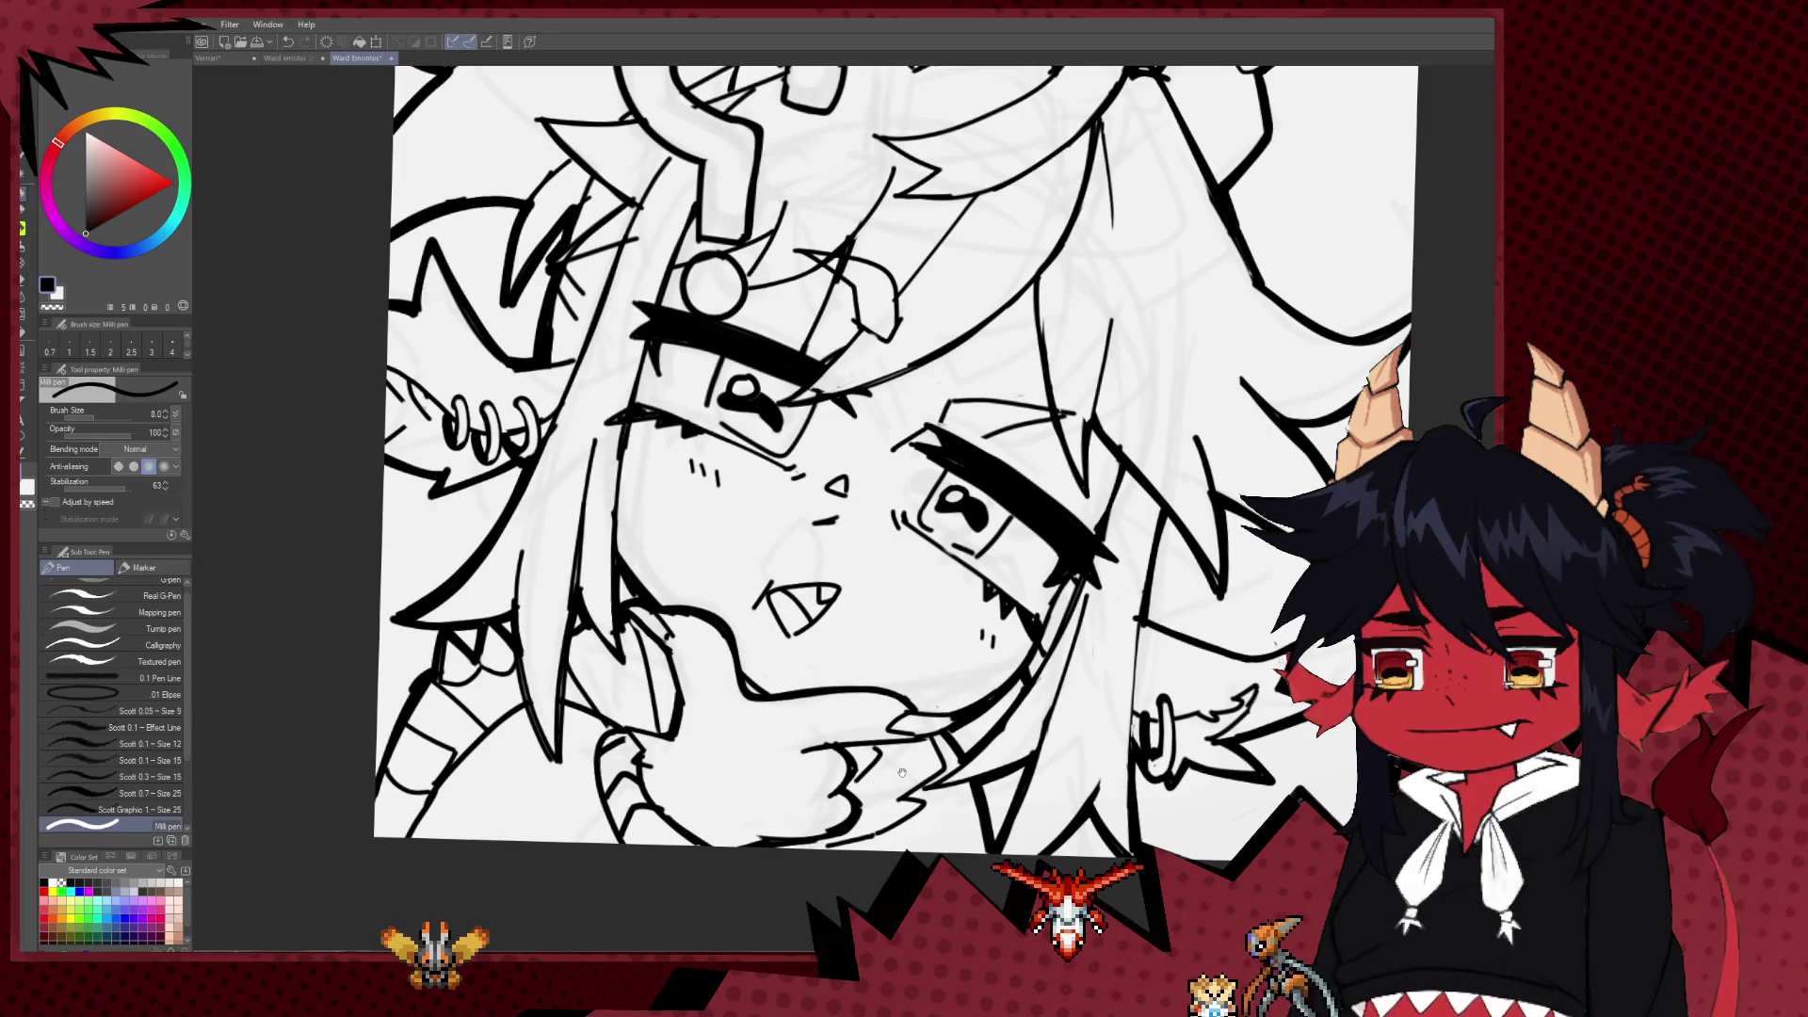
scroll(907, 703, right, 3)
scroll(906, 704, up, 2)
scroll(907, 704, right, 3)
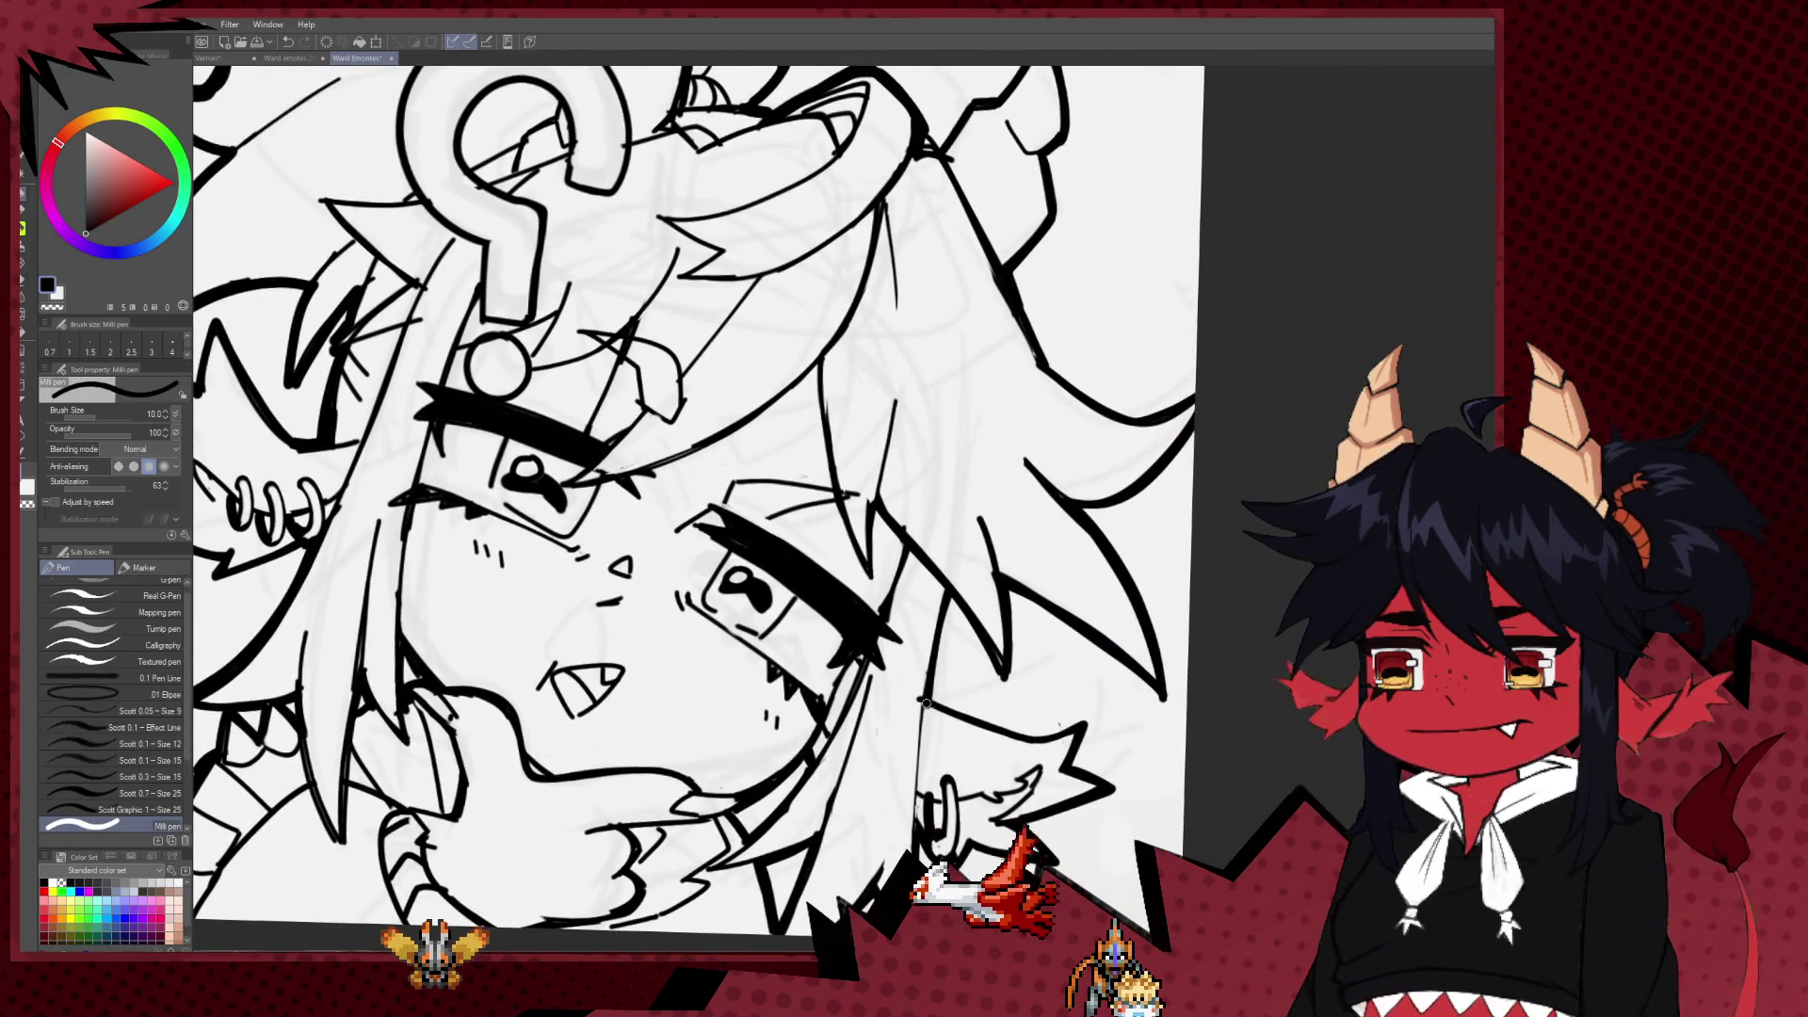
key(bracketright)
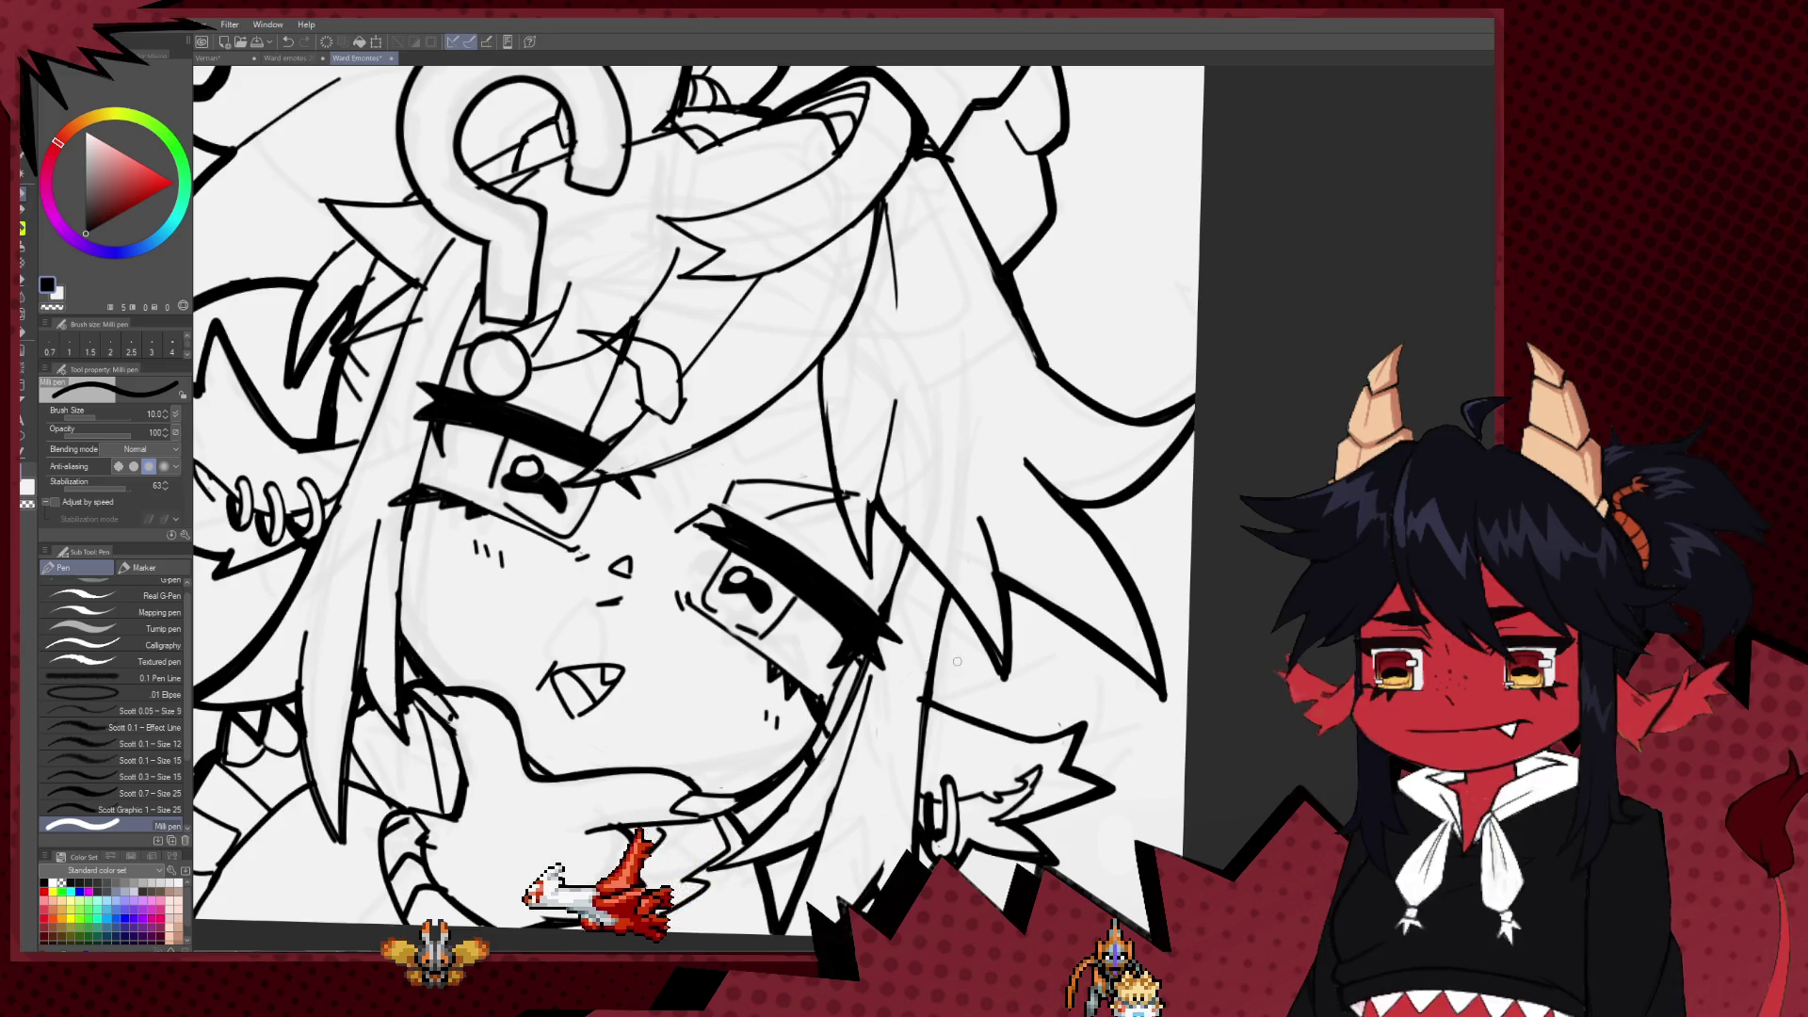
scroll(923, 664, down, 5)
scroll(904, 565, down, 1)
scroll(898, 530, down, 2)
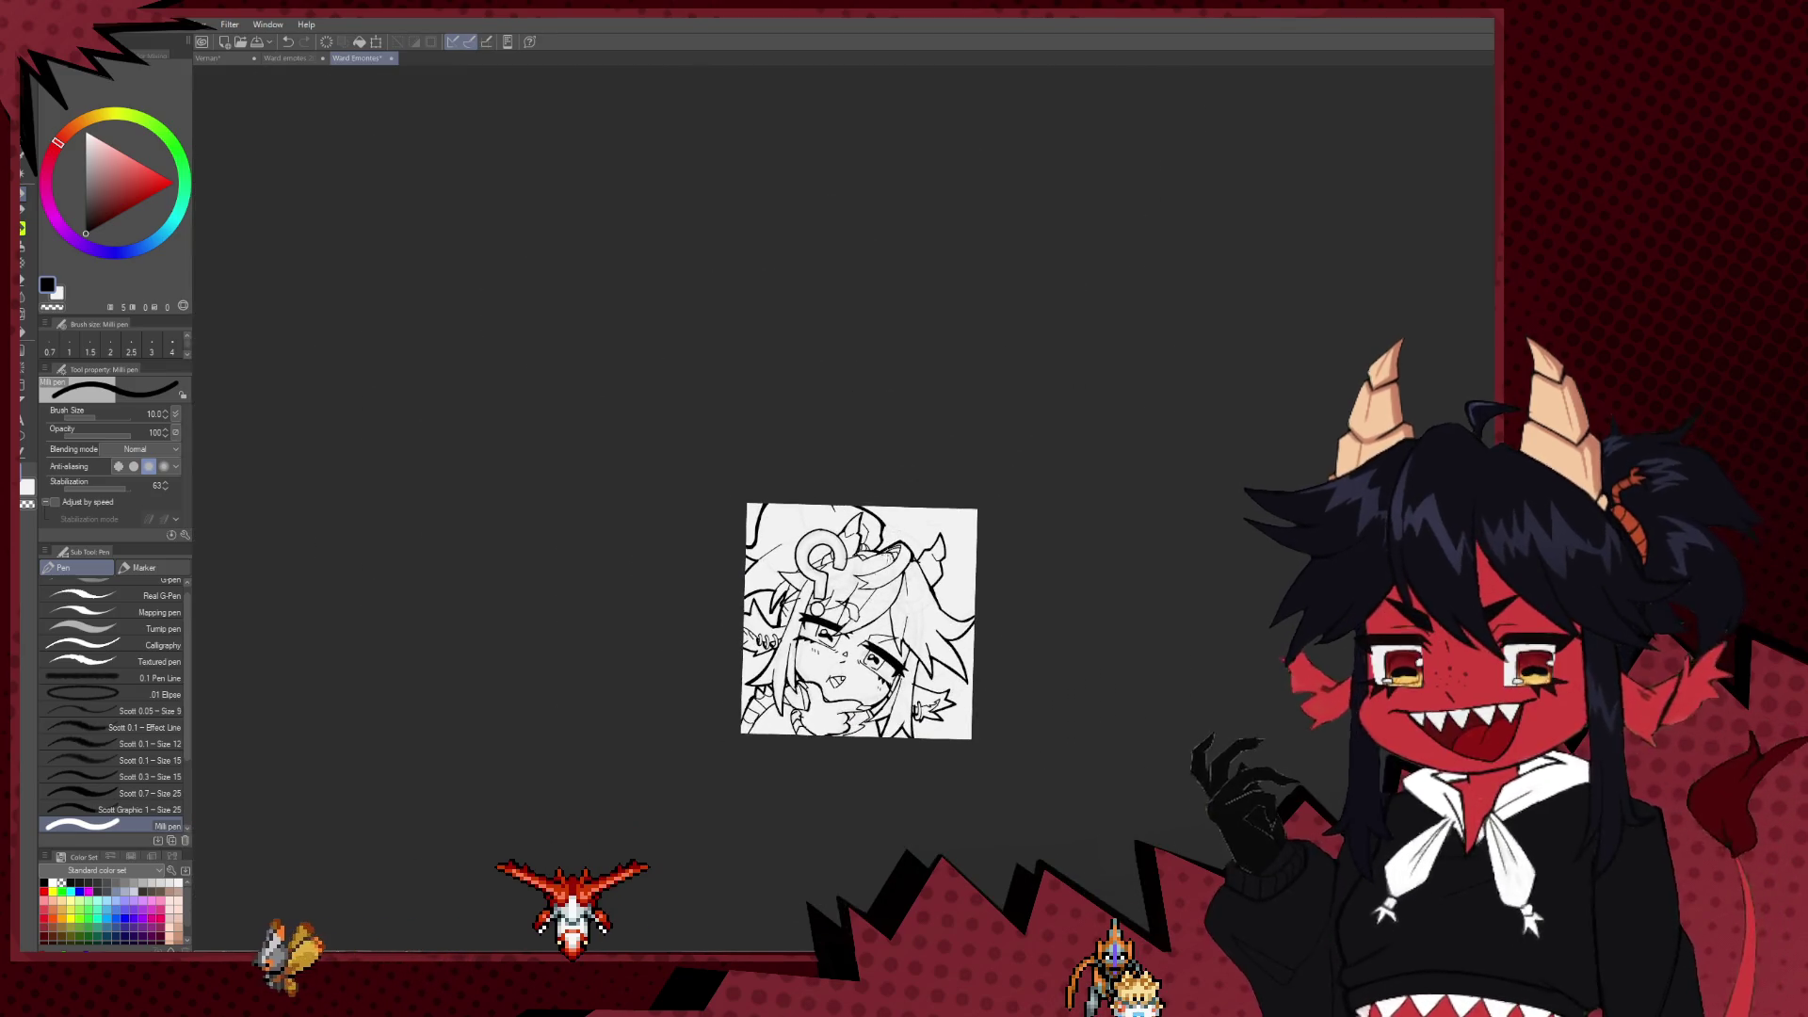
scroll(897, 528, down, 1)
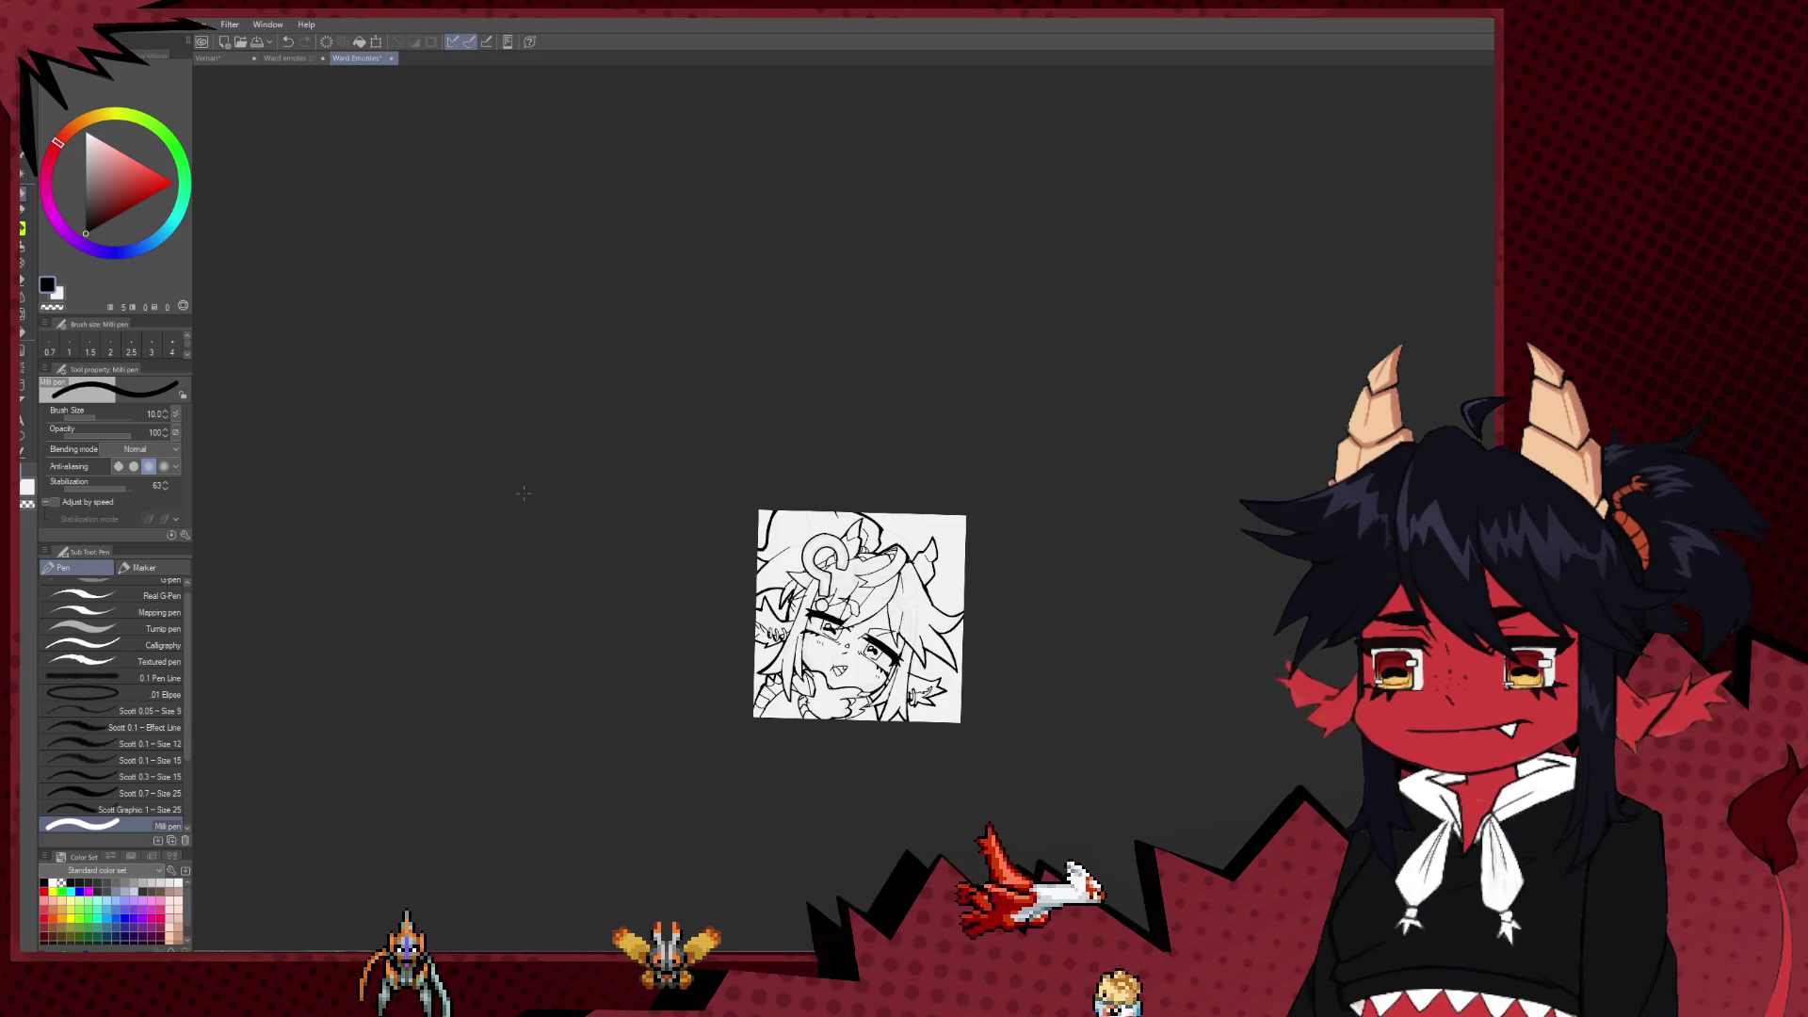
key(ctrl+plus)
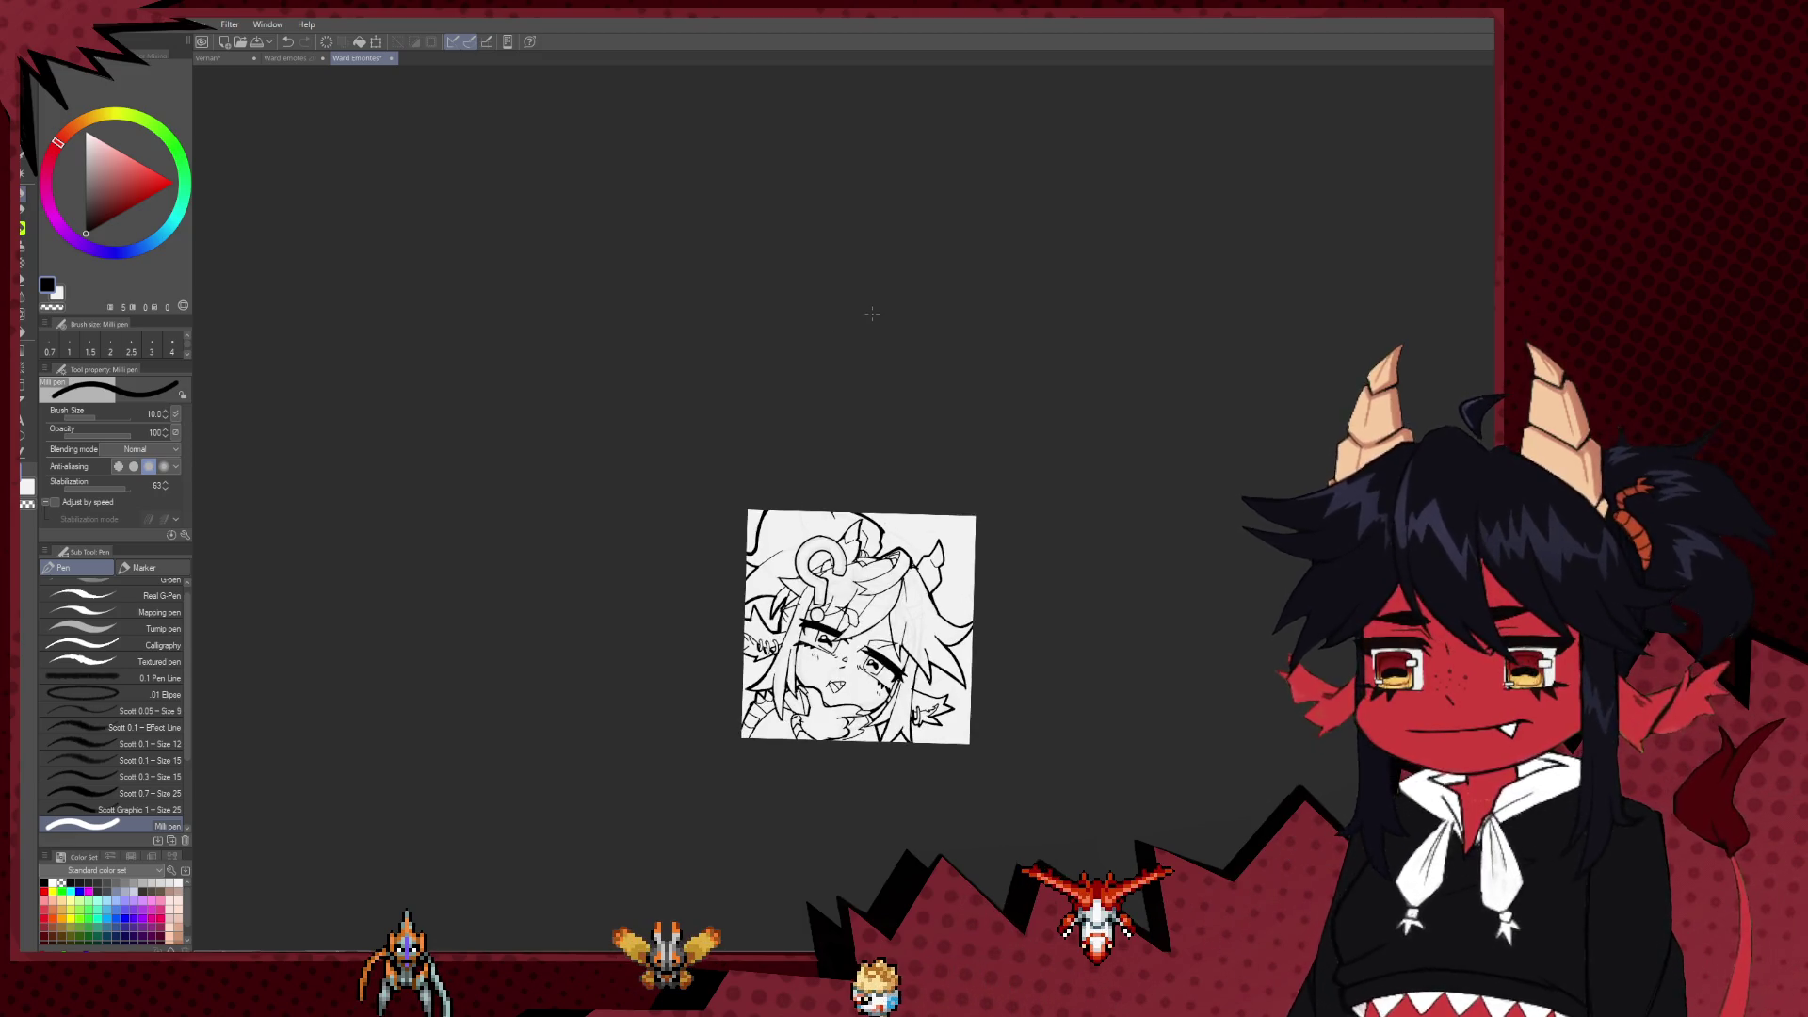
key(ctrl+plus)
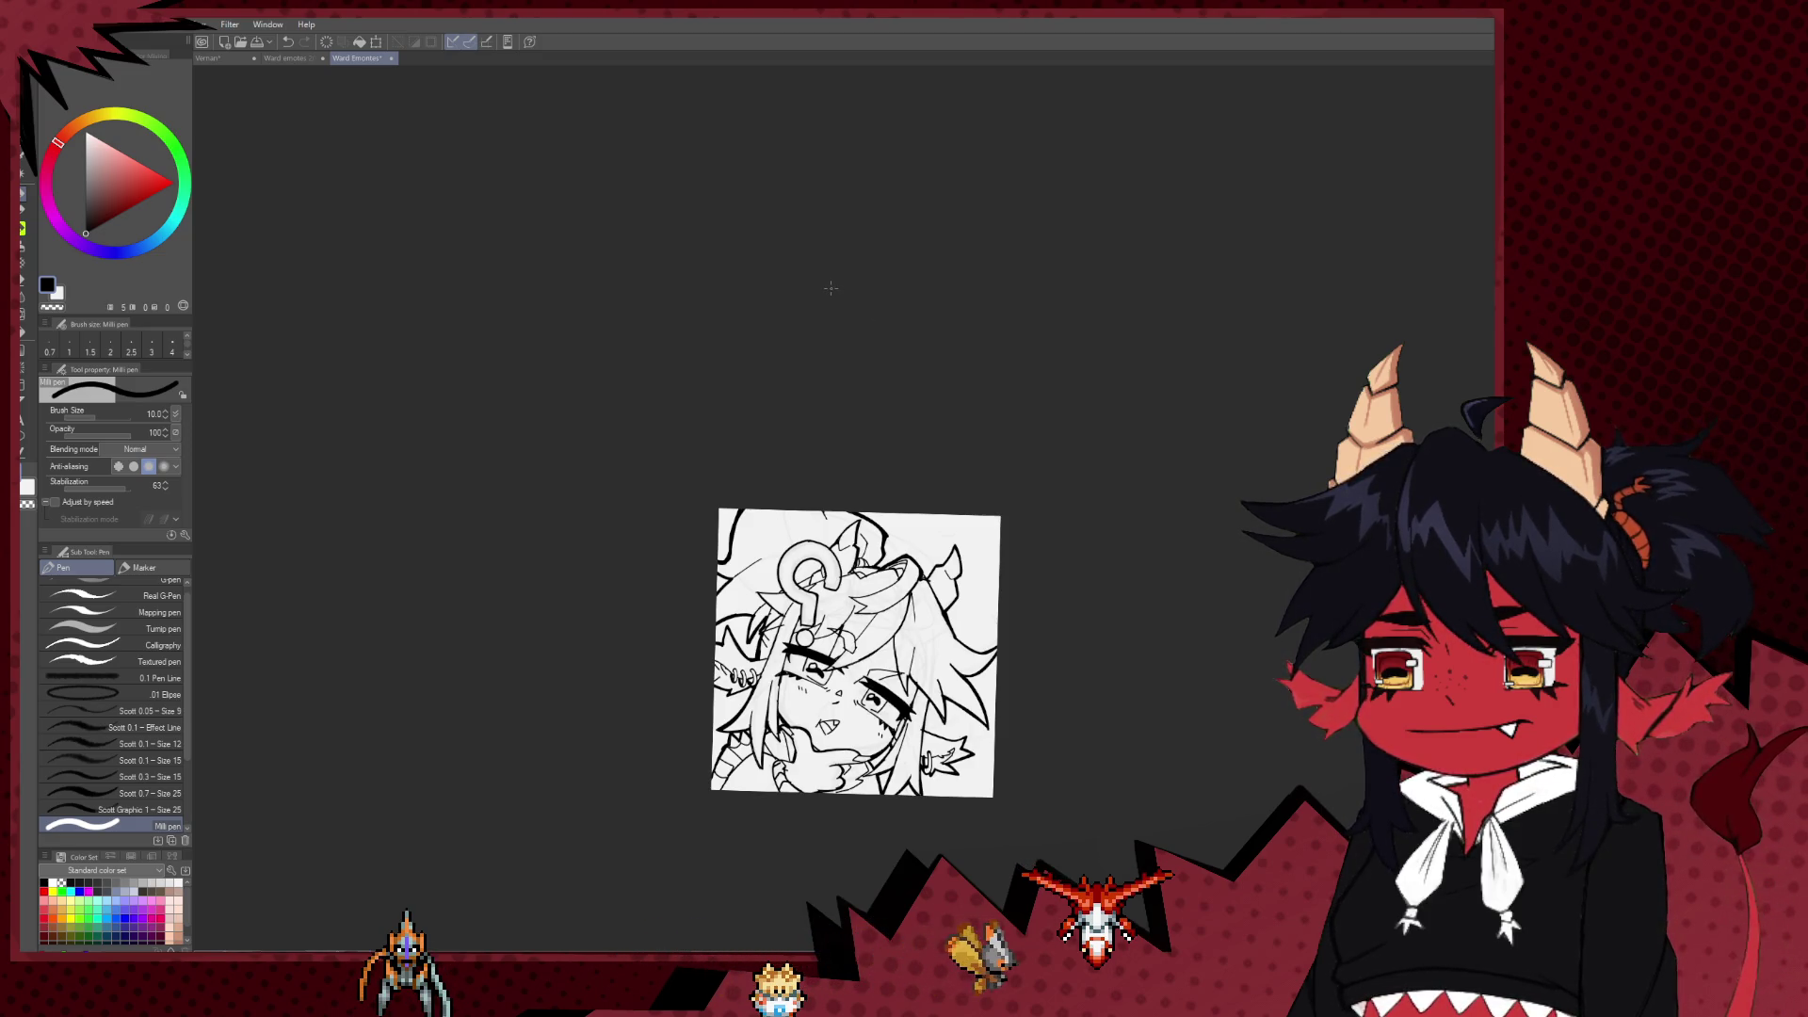
scroll(1020, 543, up, 2)
scroll(1020, 543, up, 2)
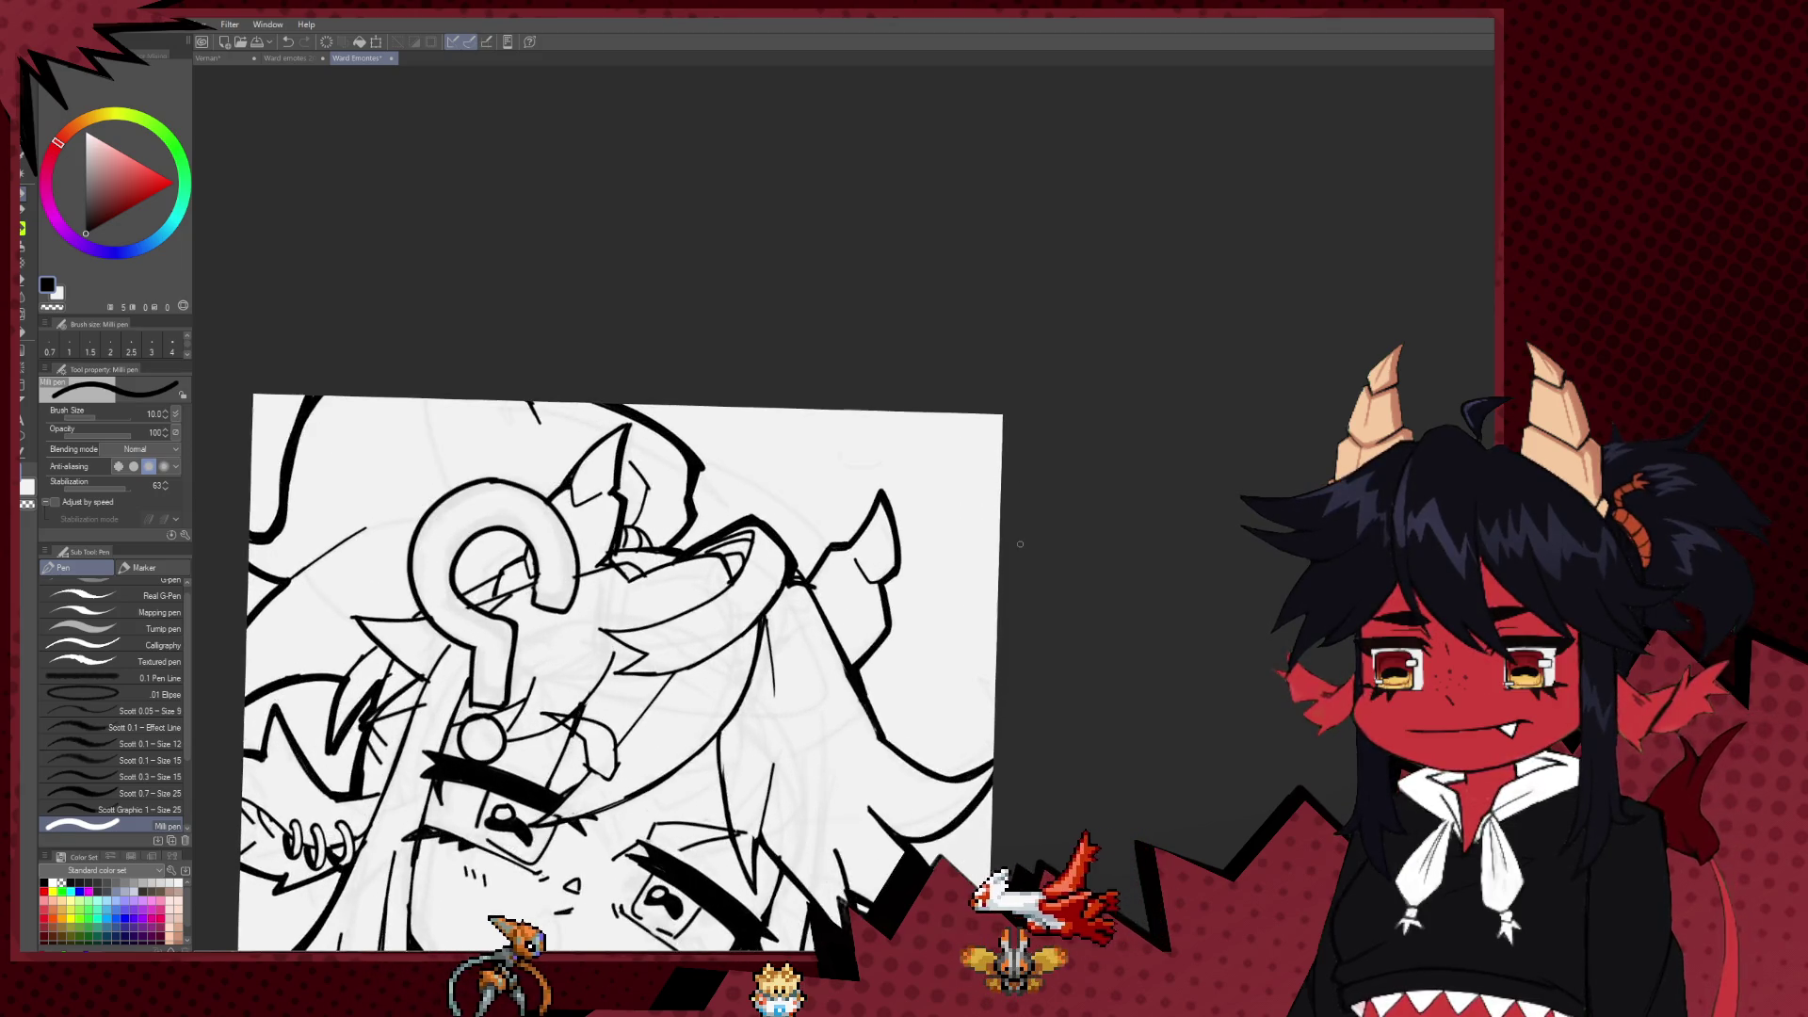
scroll(1019, 543, up, 1)
drag(731, 580, 816, 490)
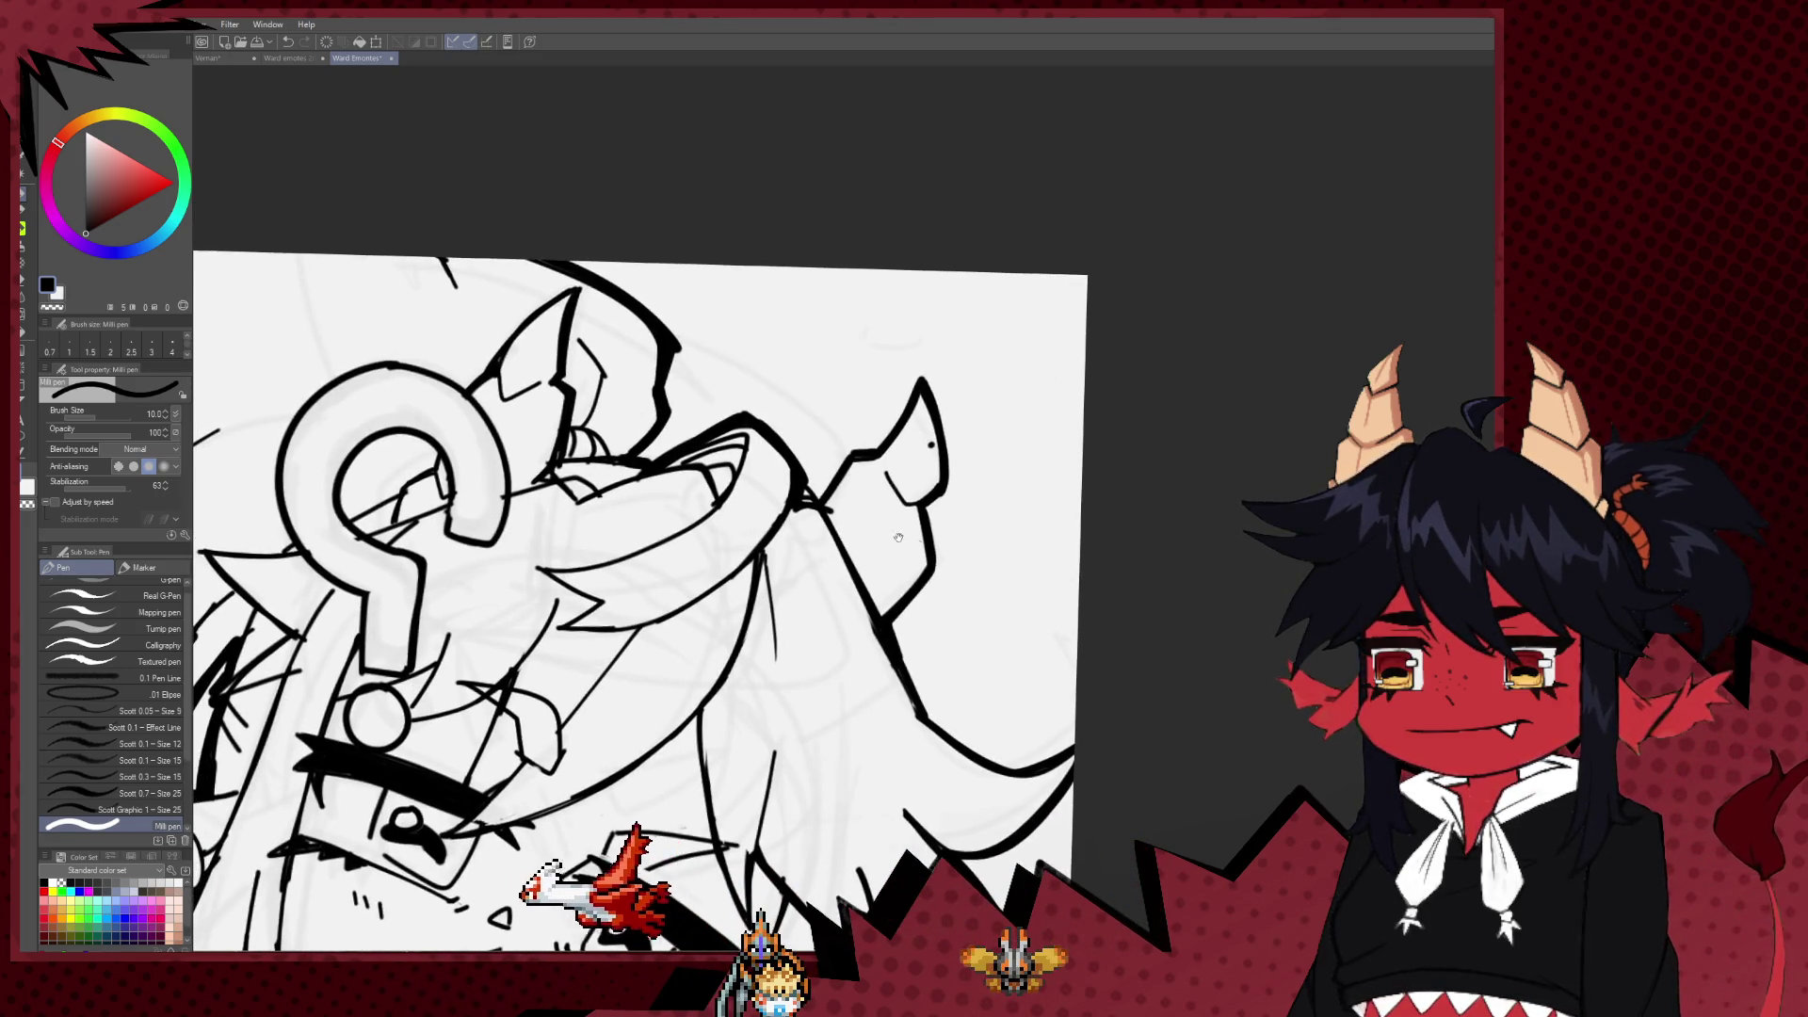
key(e)
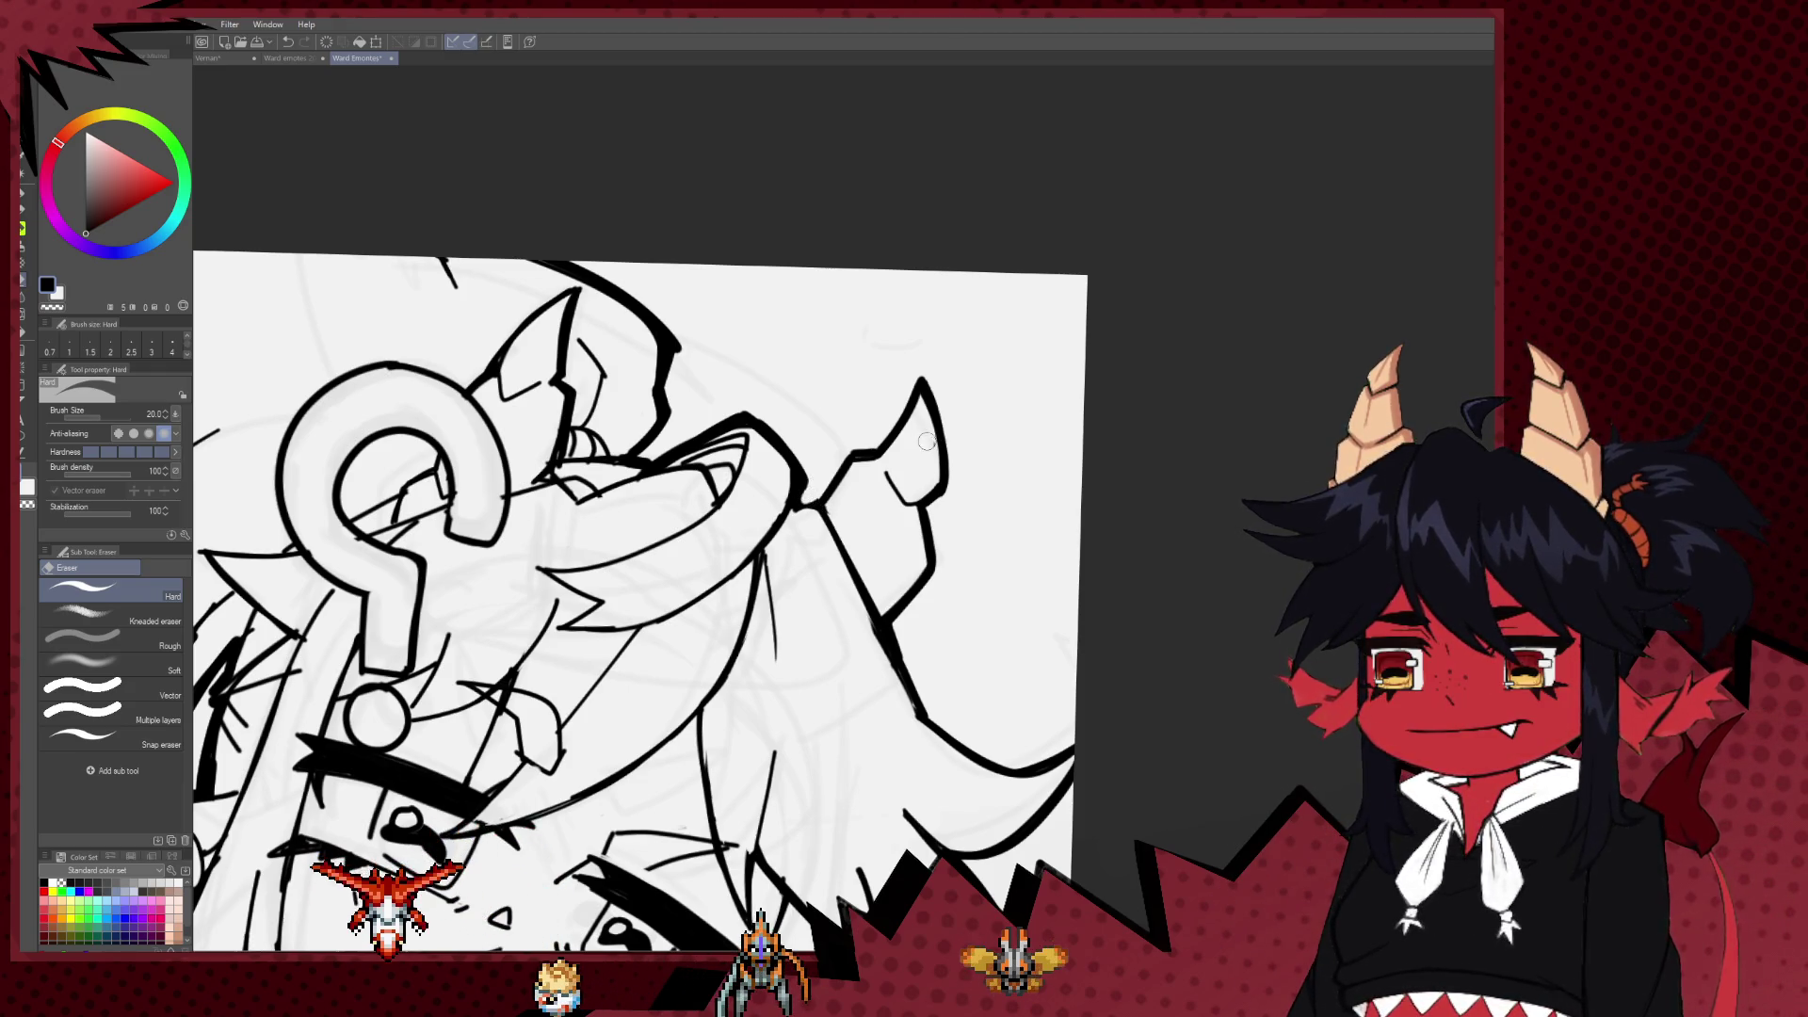
key(p)
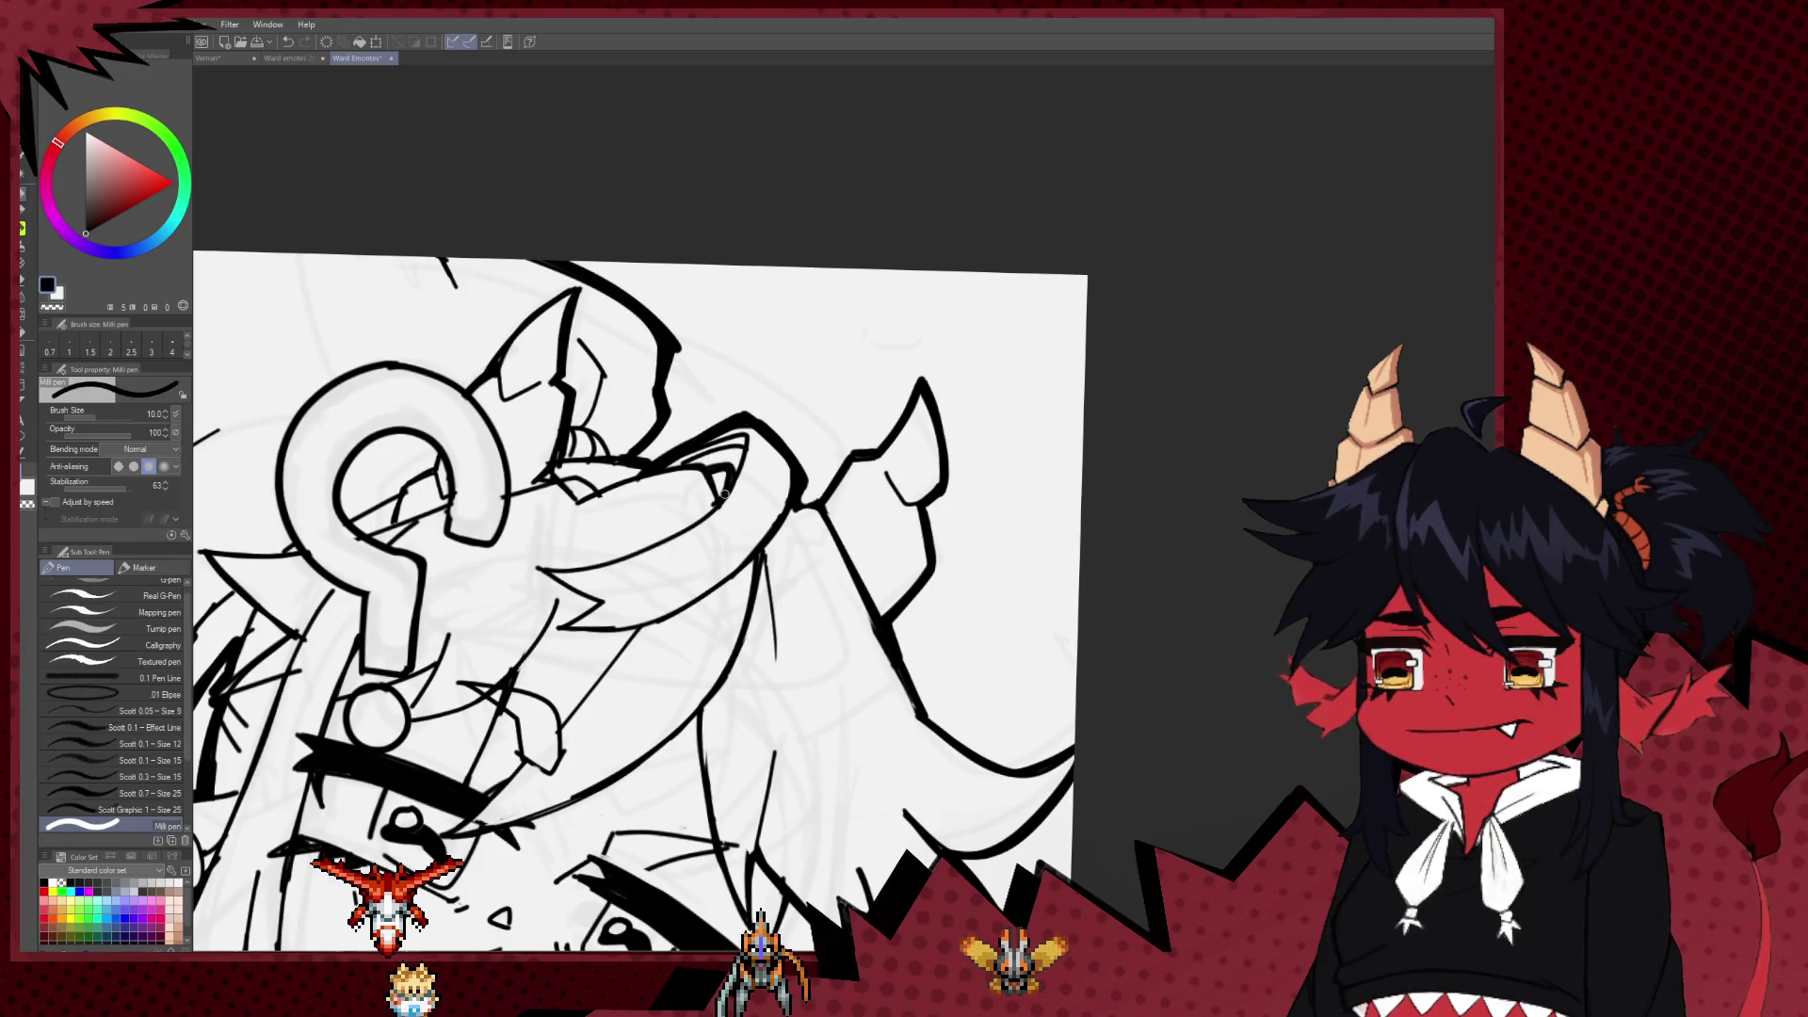
drag(725, 495, 763, 372)
scroll(983, 416, down, 5)
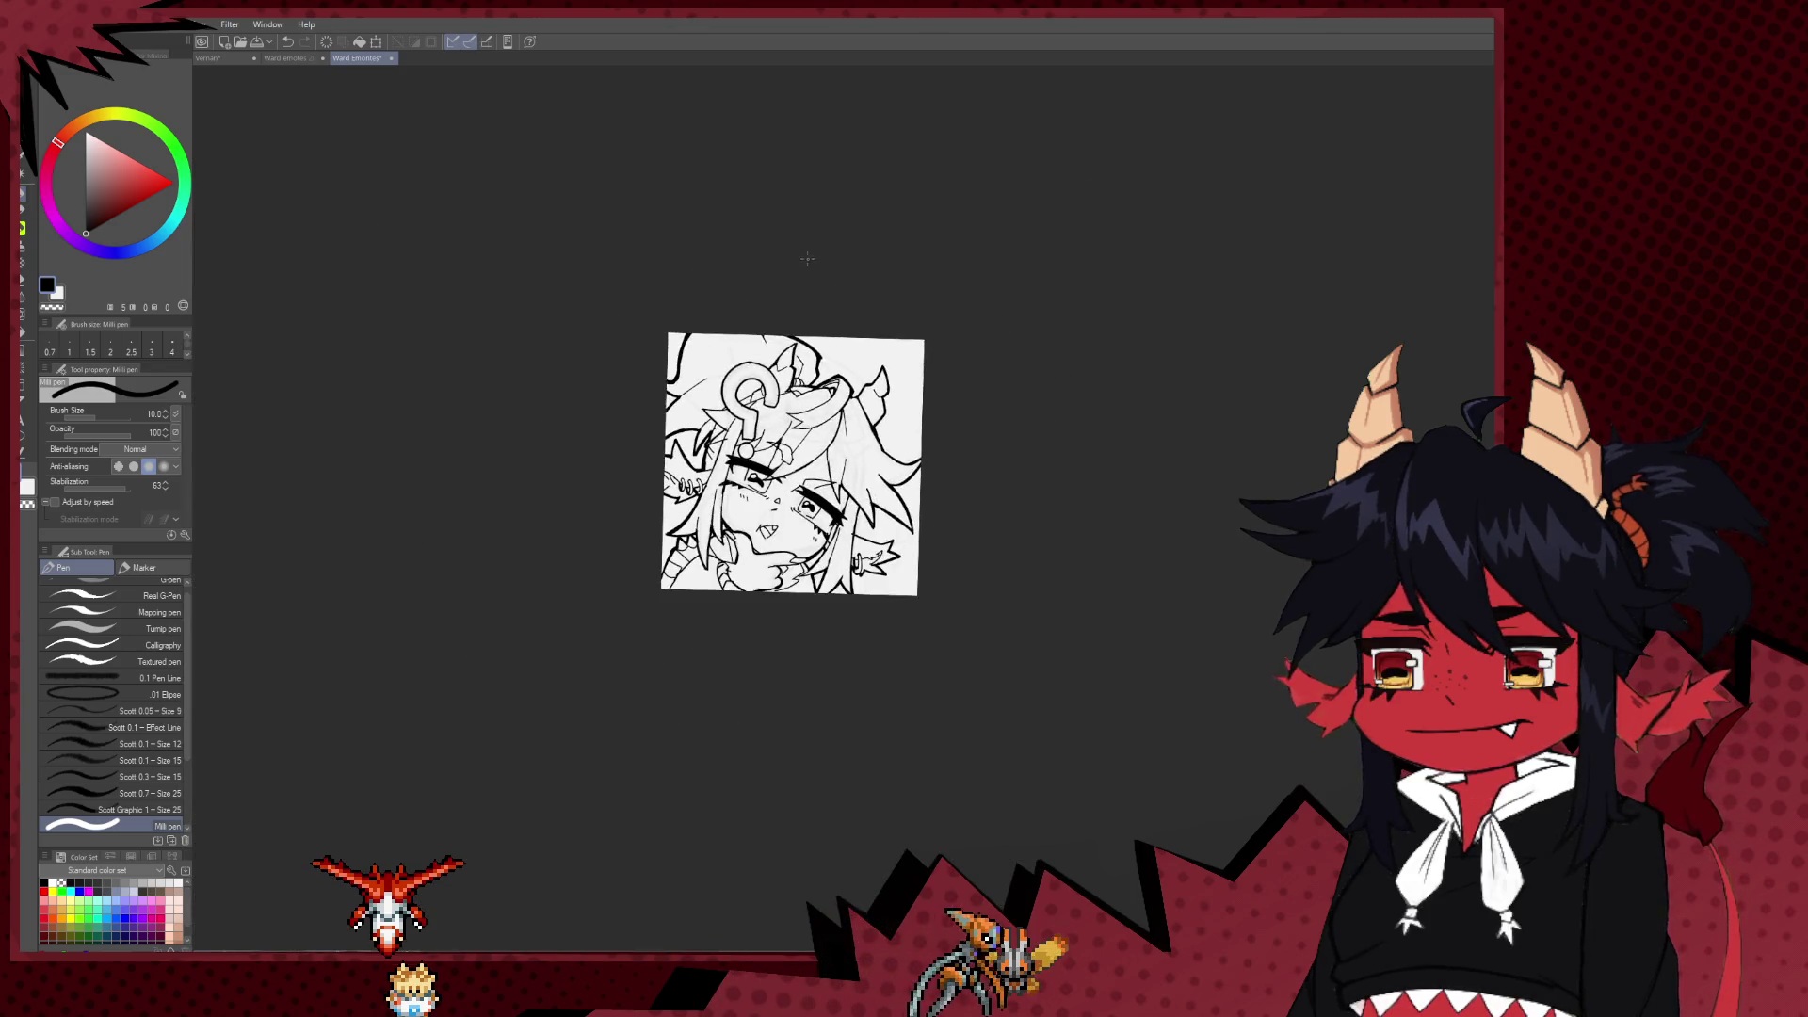
drag(886, 299, 775, 444)
scroll(681, 484, up, 3)
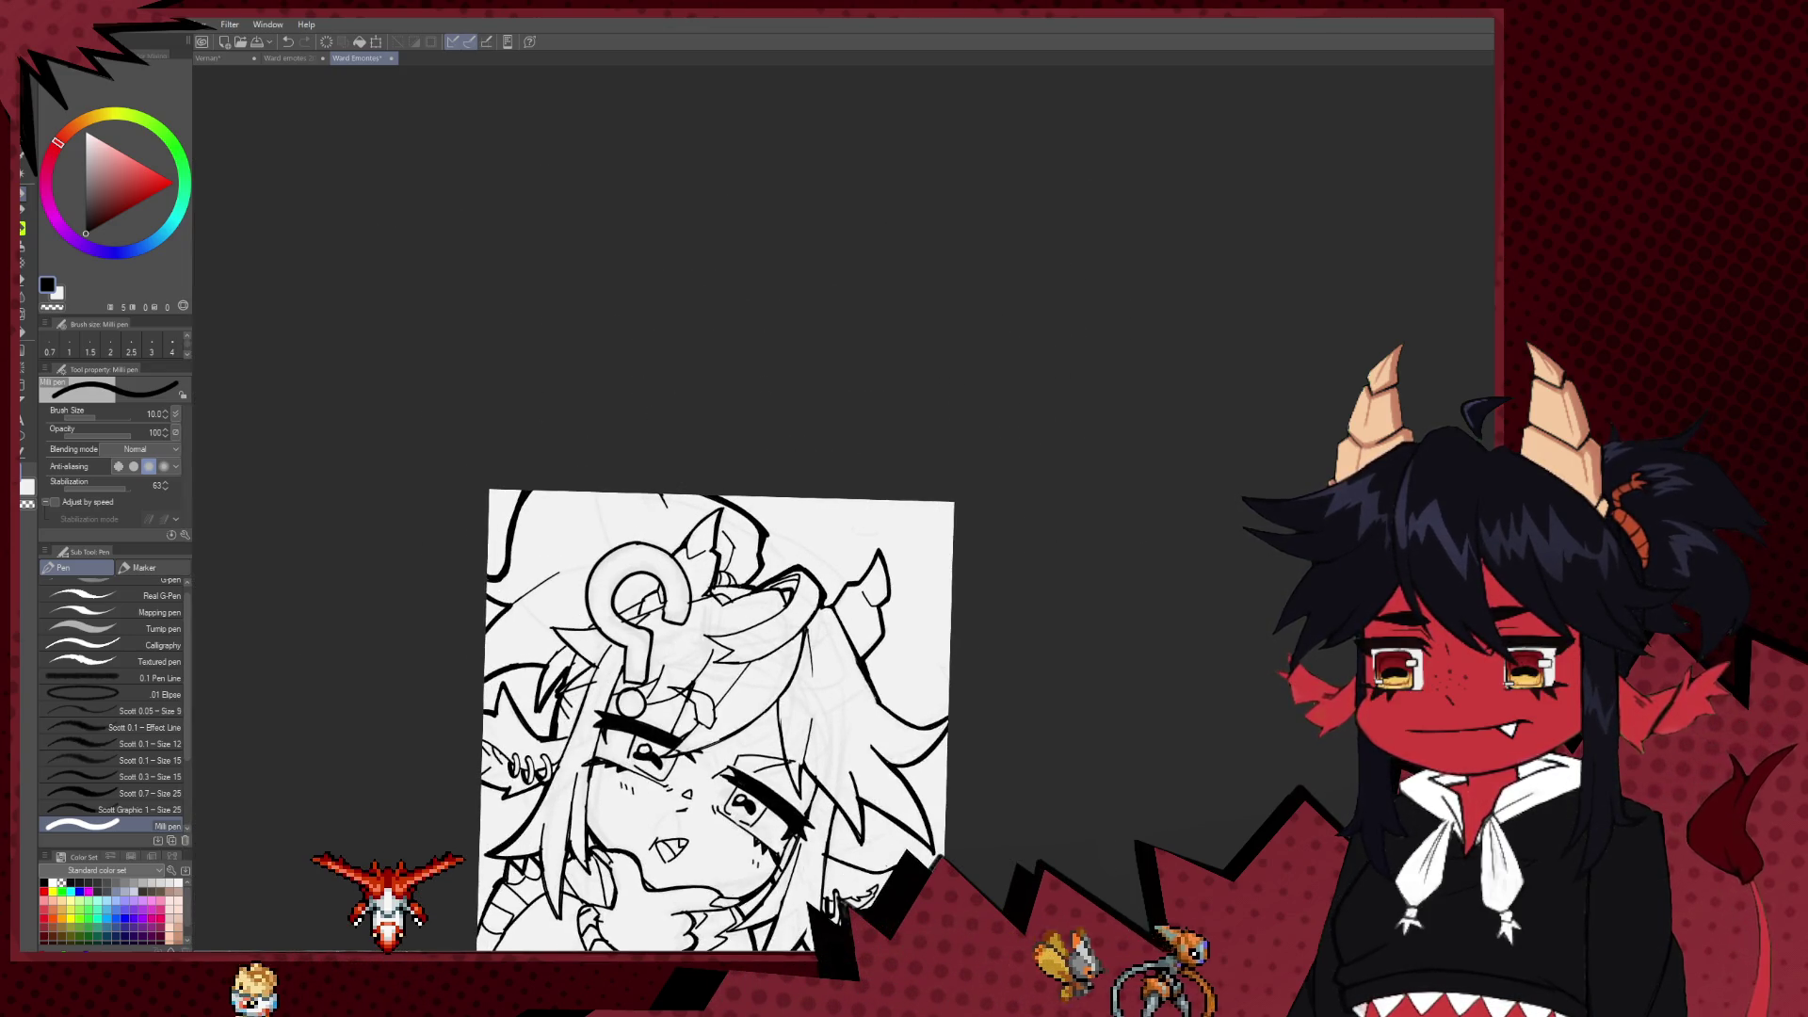
scroll(1195, 355, down, 2)
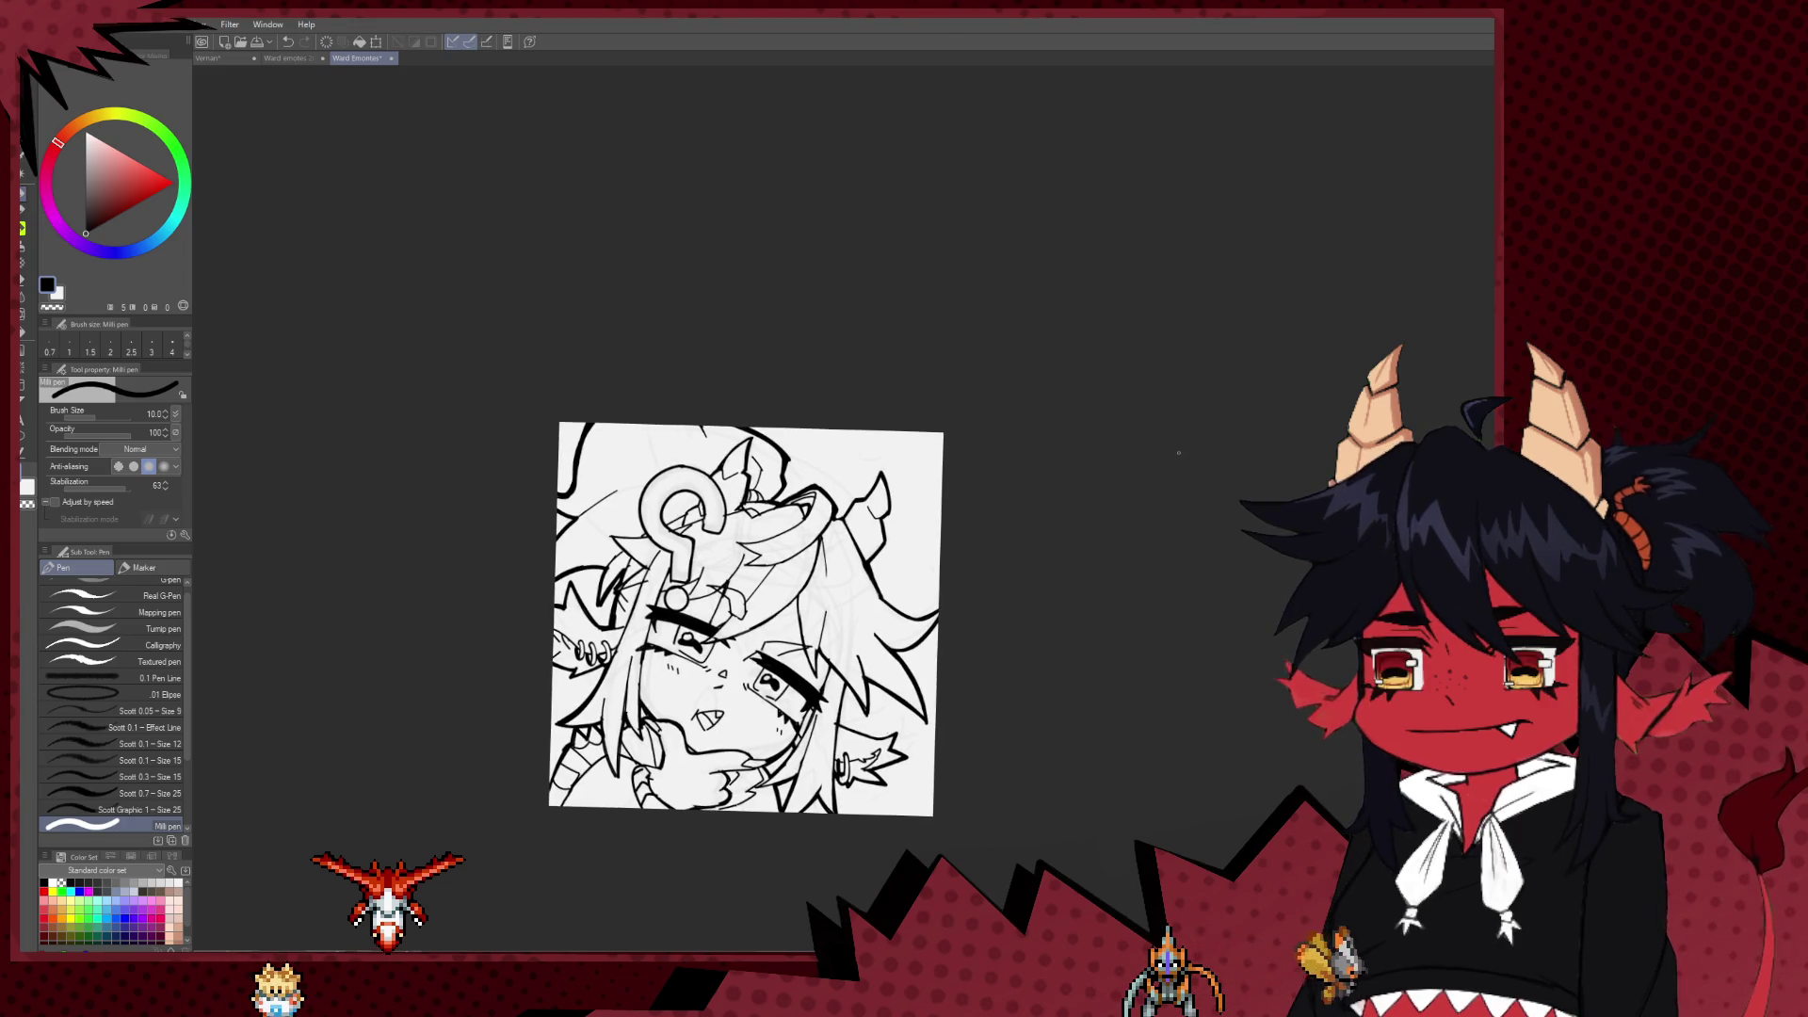
scroll(944, 405, down, 1)
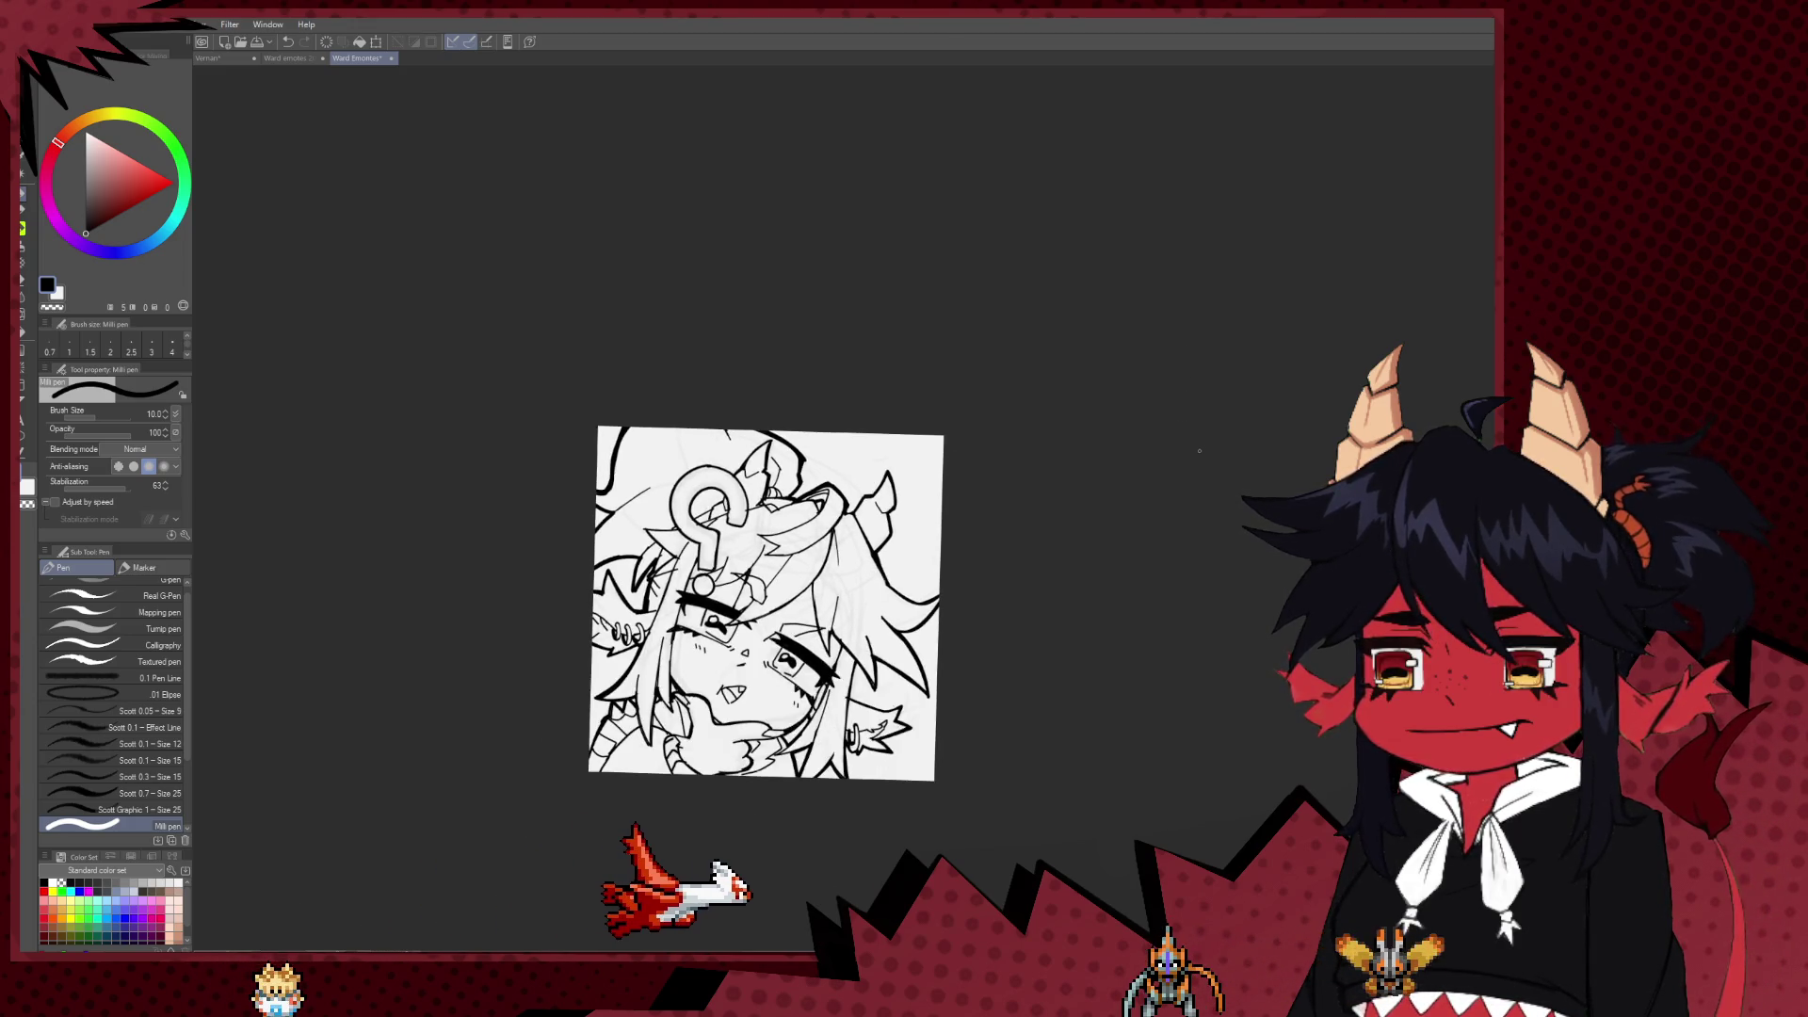
scroll(944, 405, up, 2)
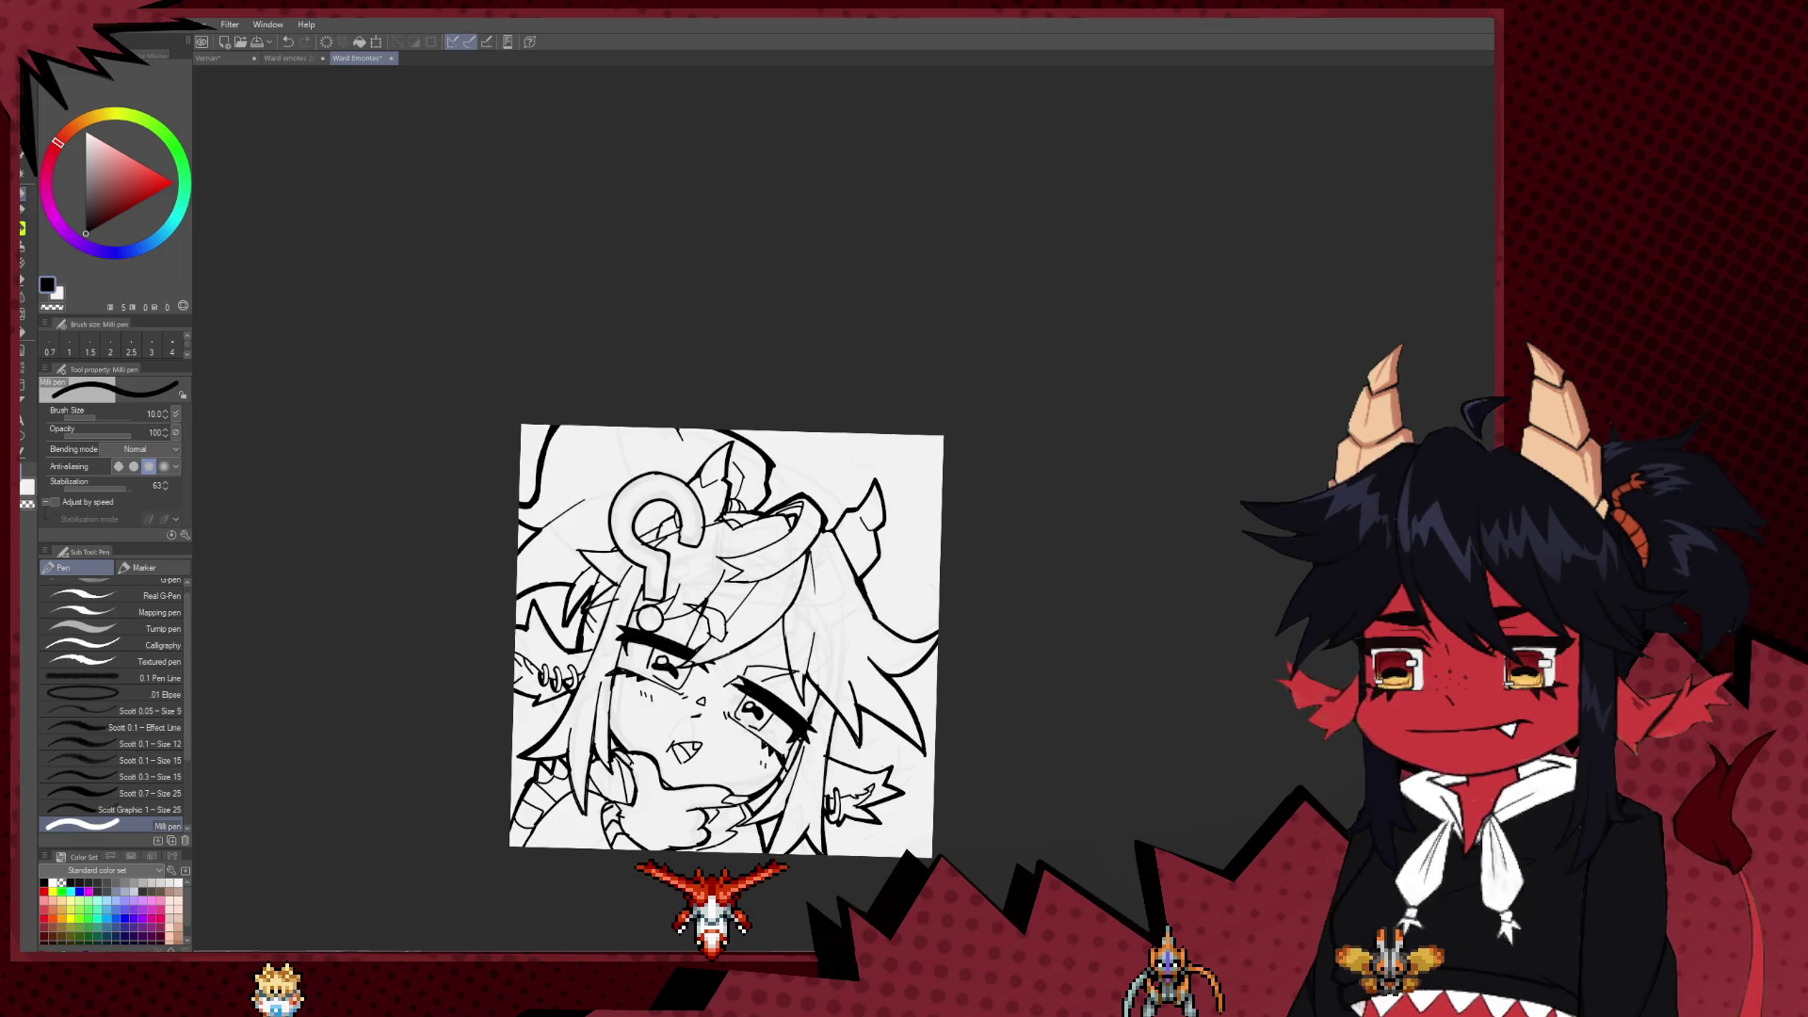
scroll(699, 506, up, 1)
scroll(698, 506, up, 1)
scroll(699, 505, up, 1)
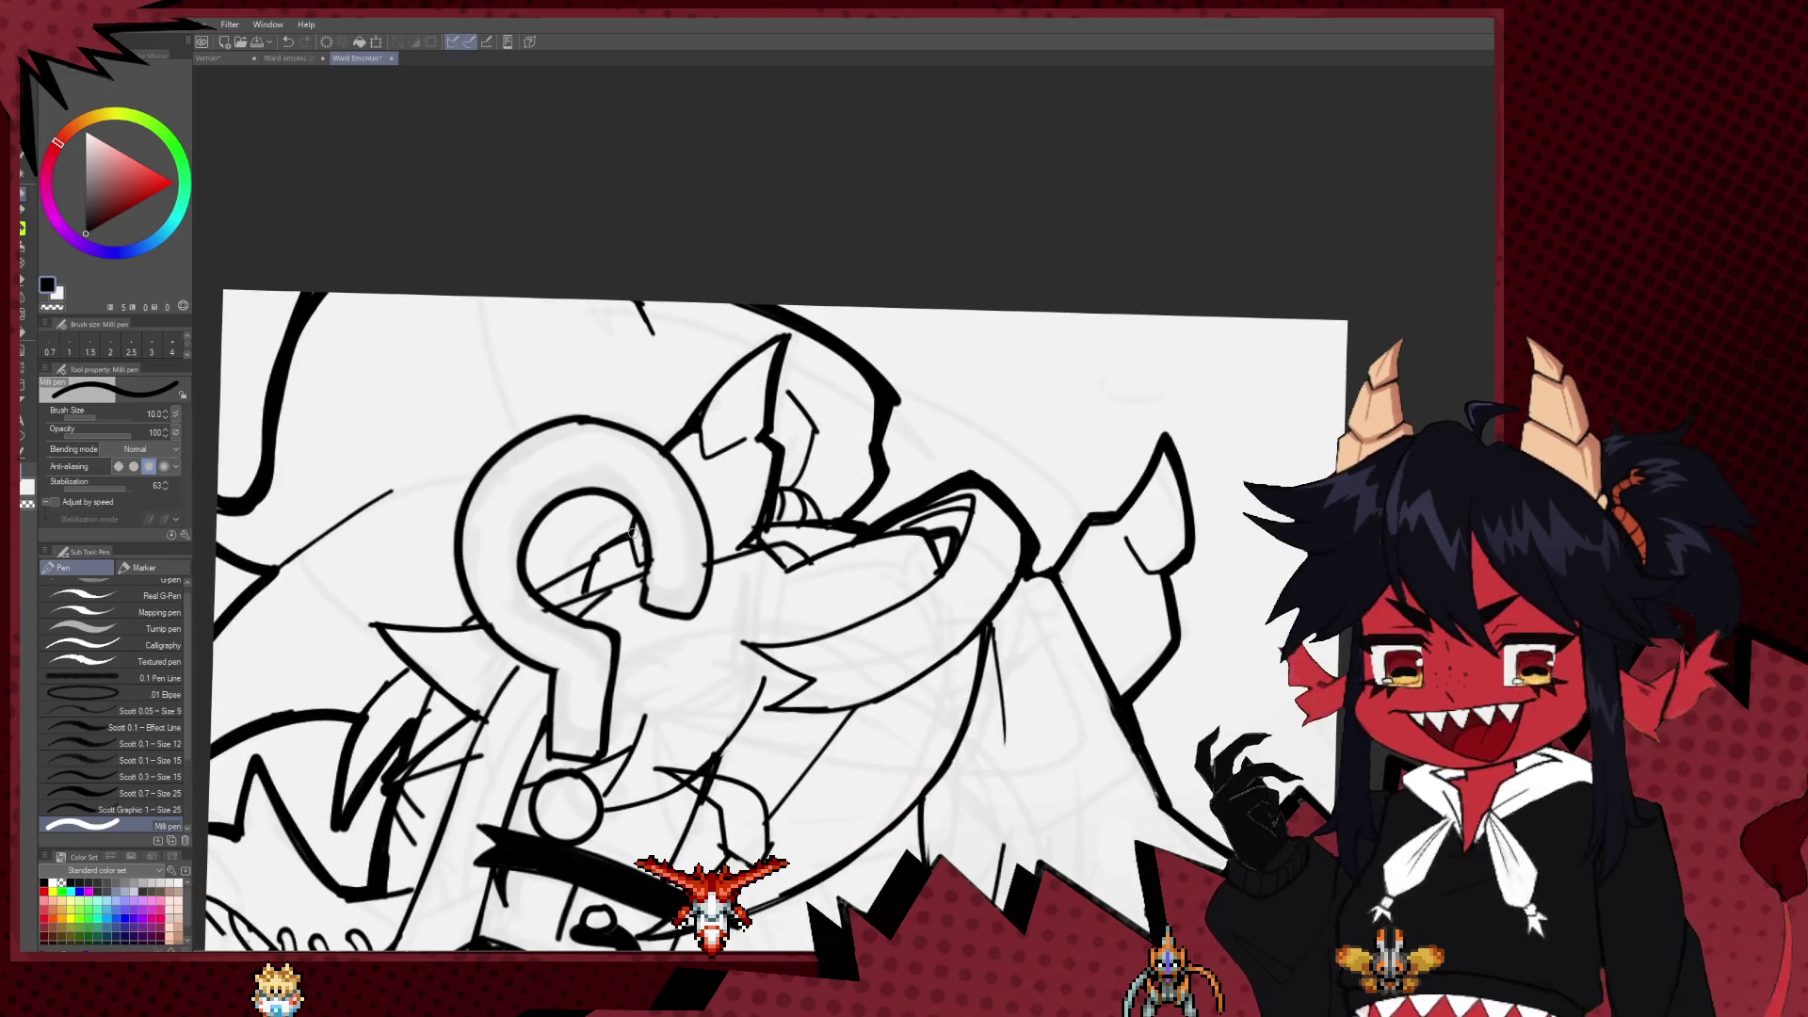
Step: Trace thick size-15 outlines over the question mark's top, left curve and upper-right curve
drag(591, 417, 578, 416)
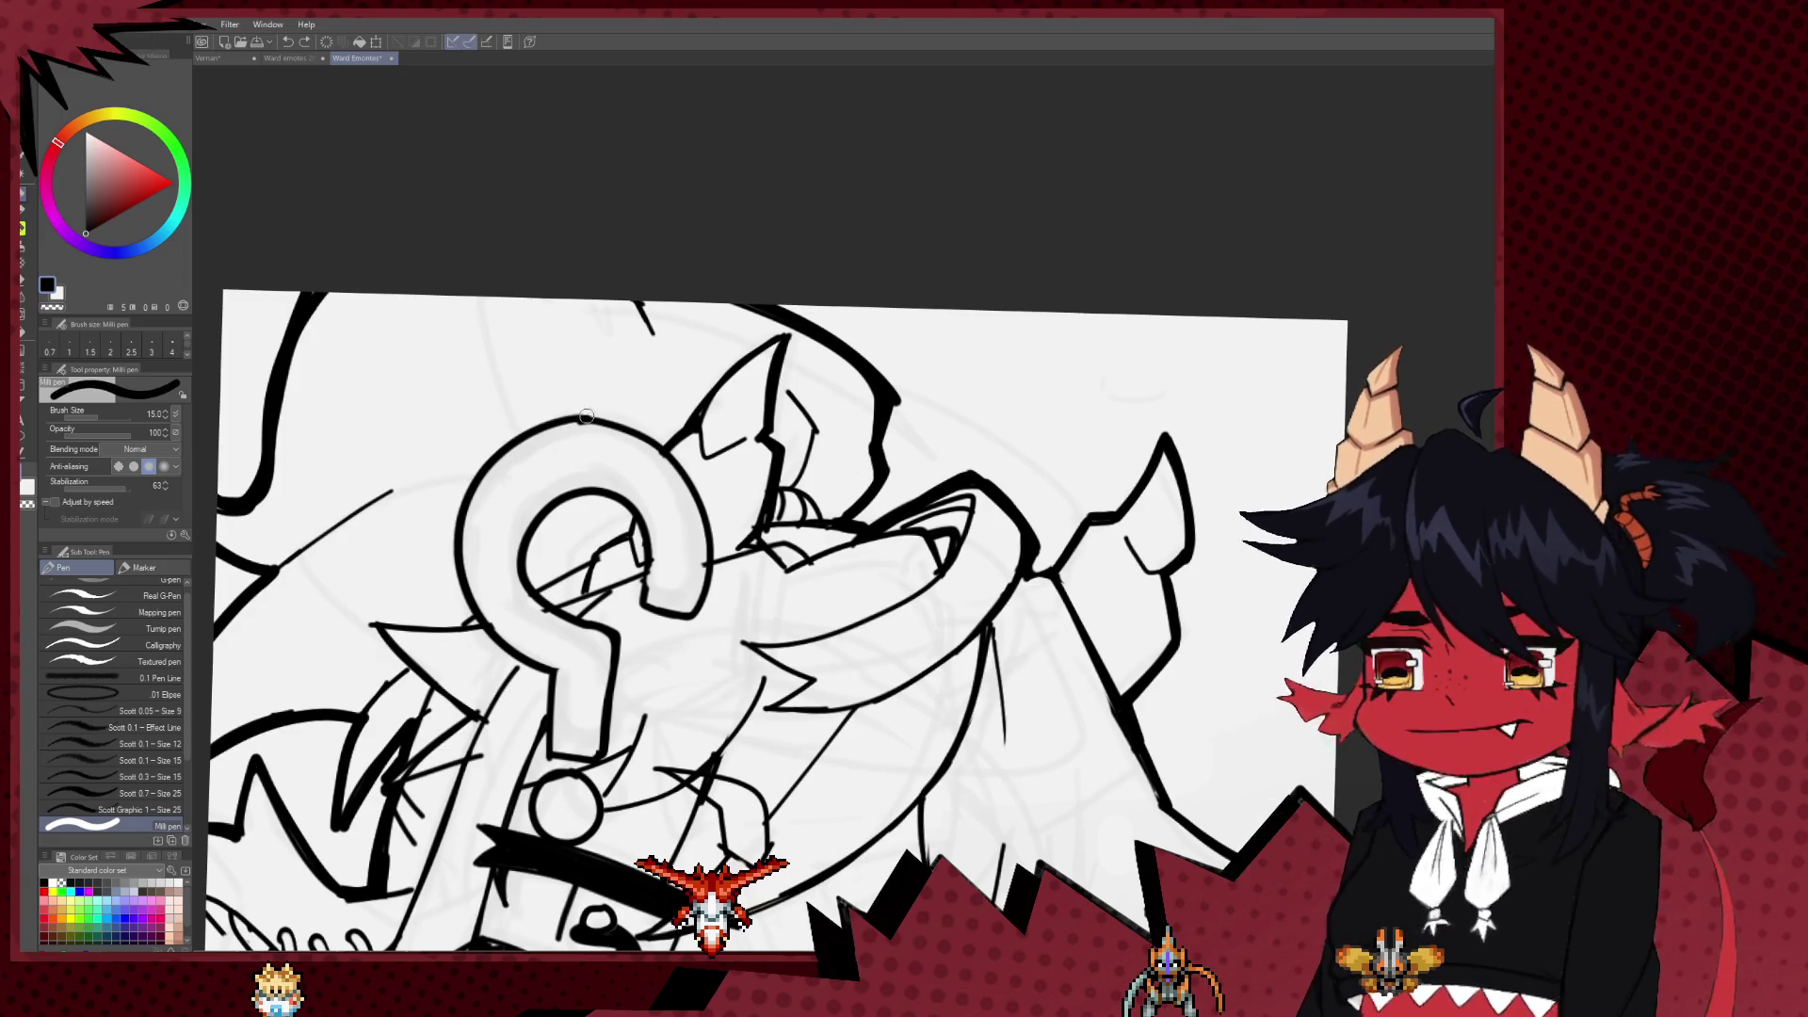
key(bracketright)
drag(588, 414, 528, 658)
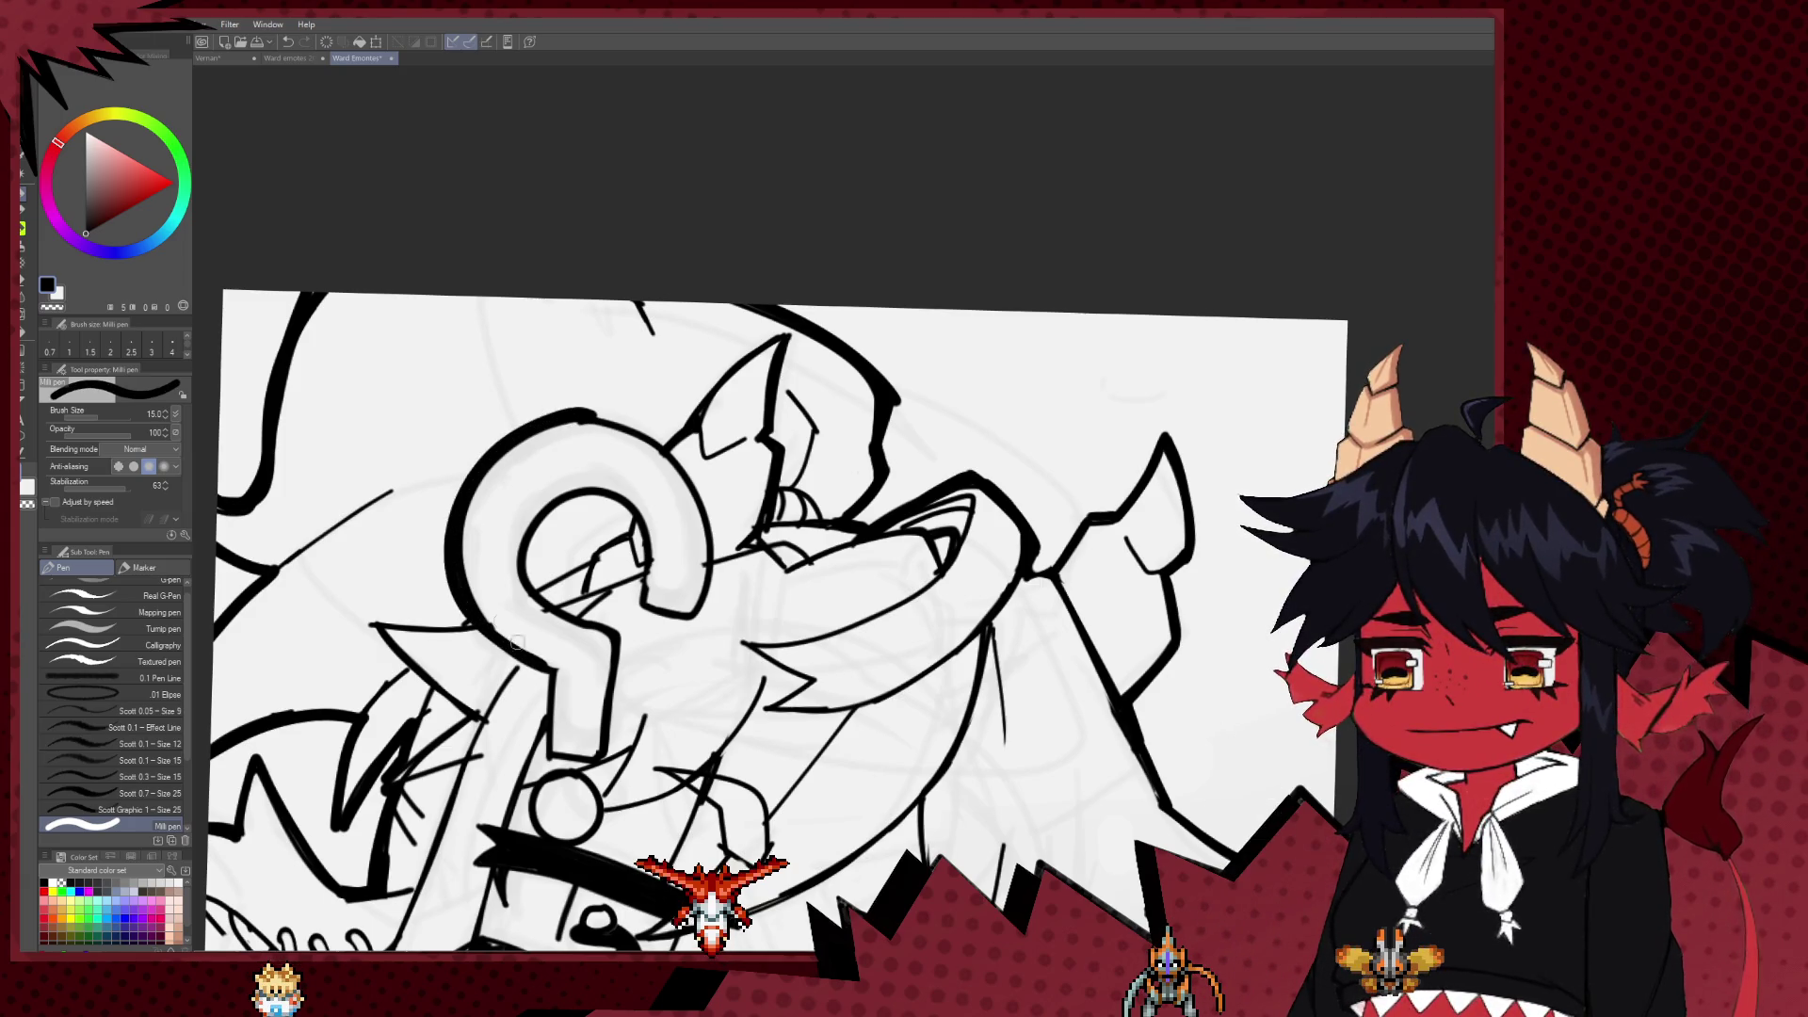
mouse_move(626, 432)
mouse_down()
mouse_move(696, 491)
mouse_move(671, 615)
mouse_up()
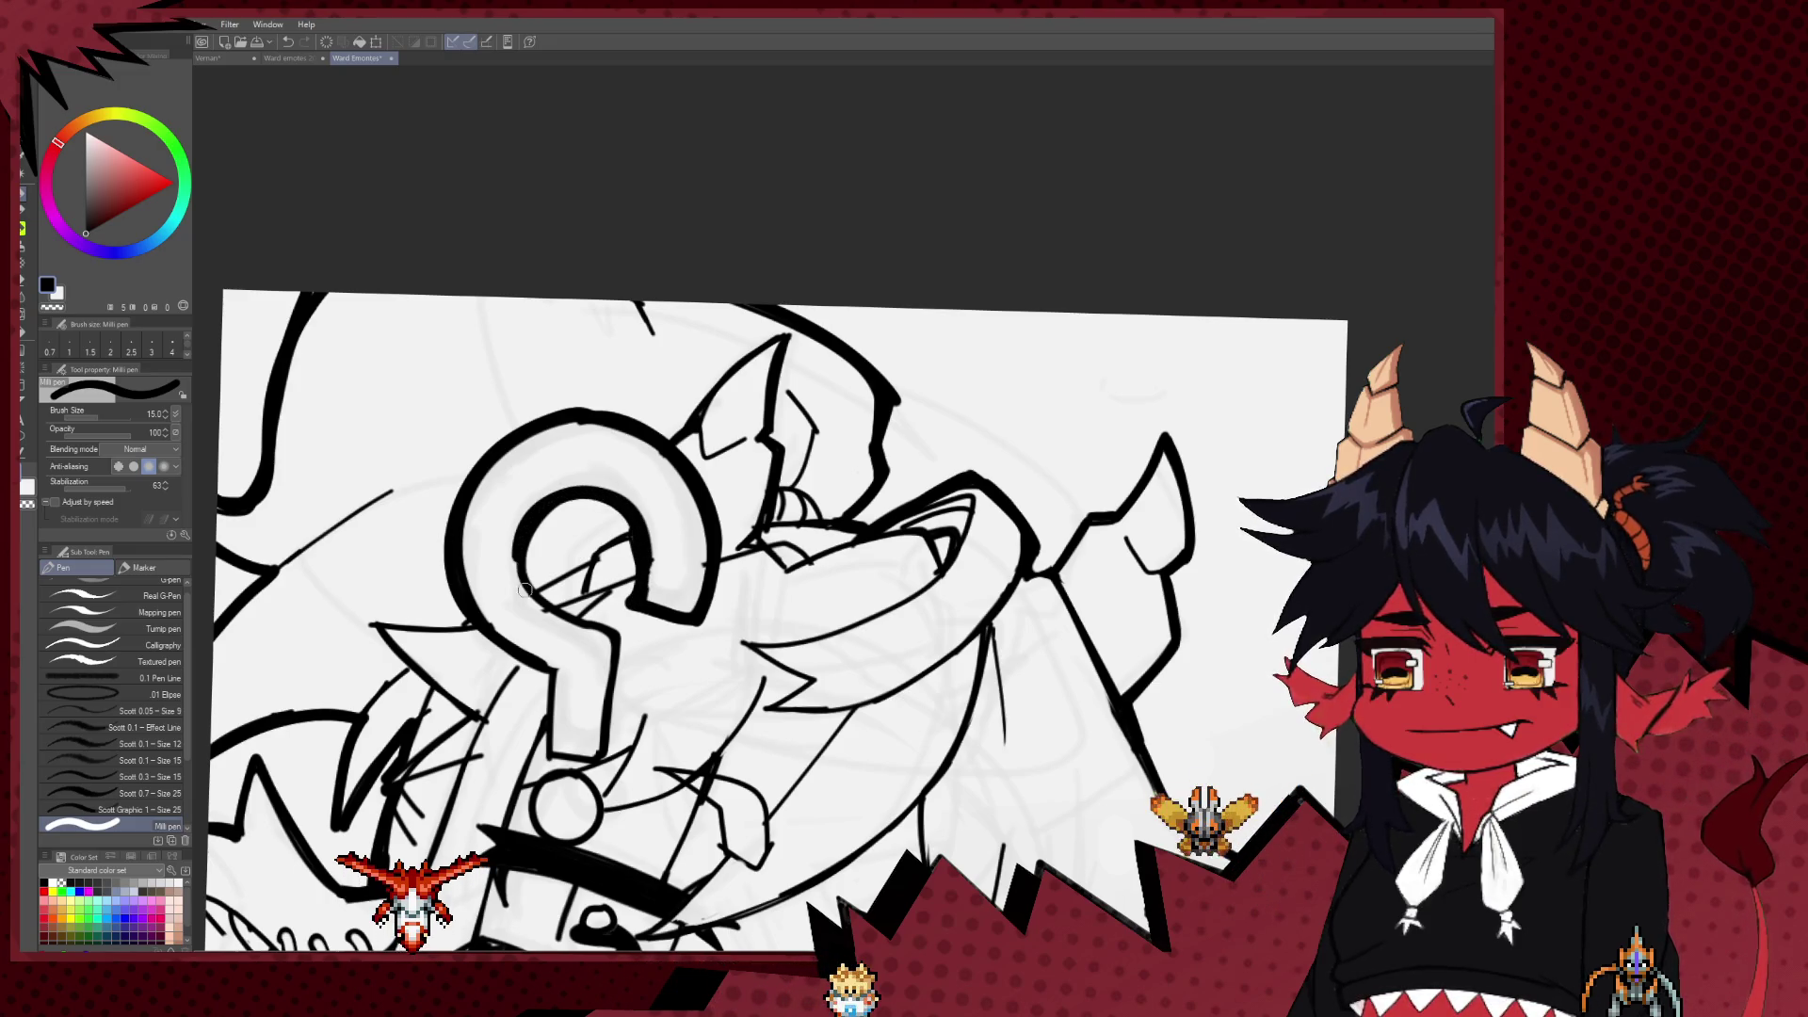
Step: Outline the question mark's dot in thick black, undoing the first attempt
scroll(629, 590, down, 1)
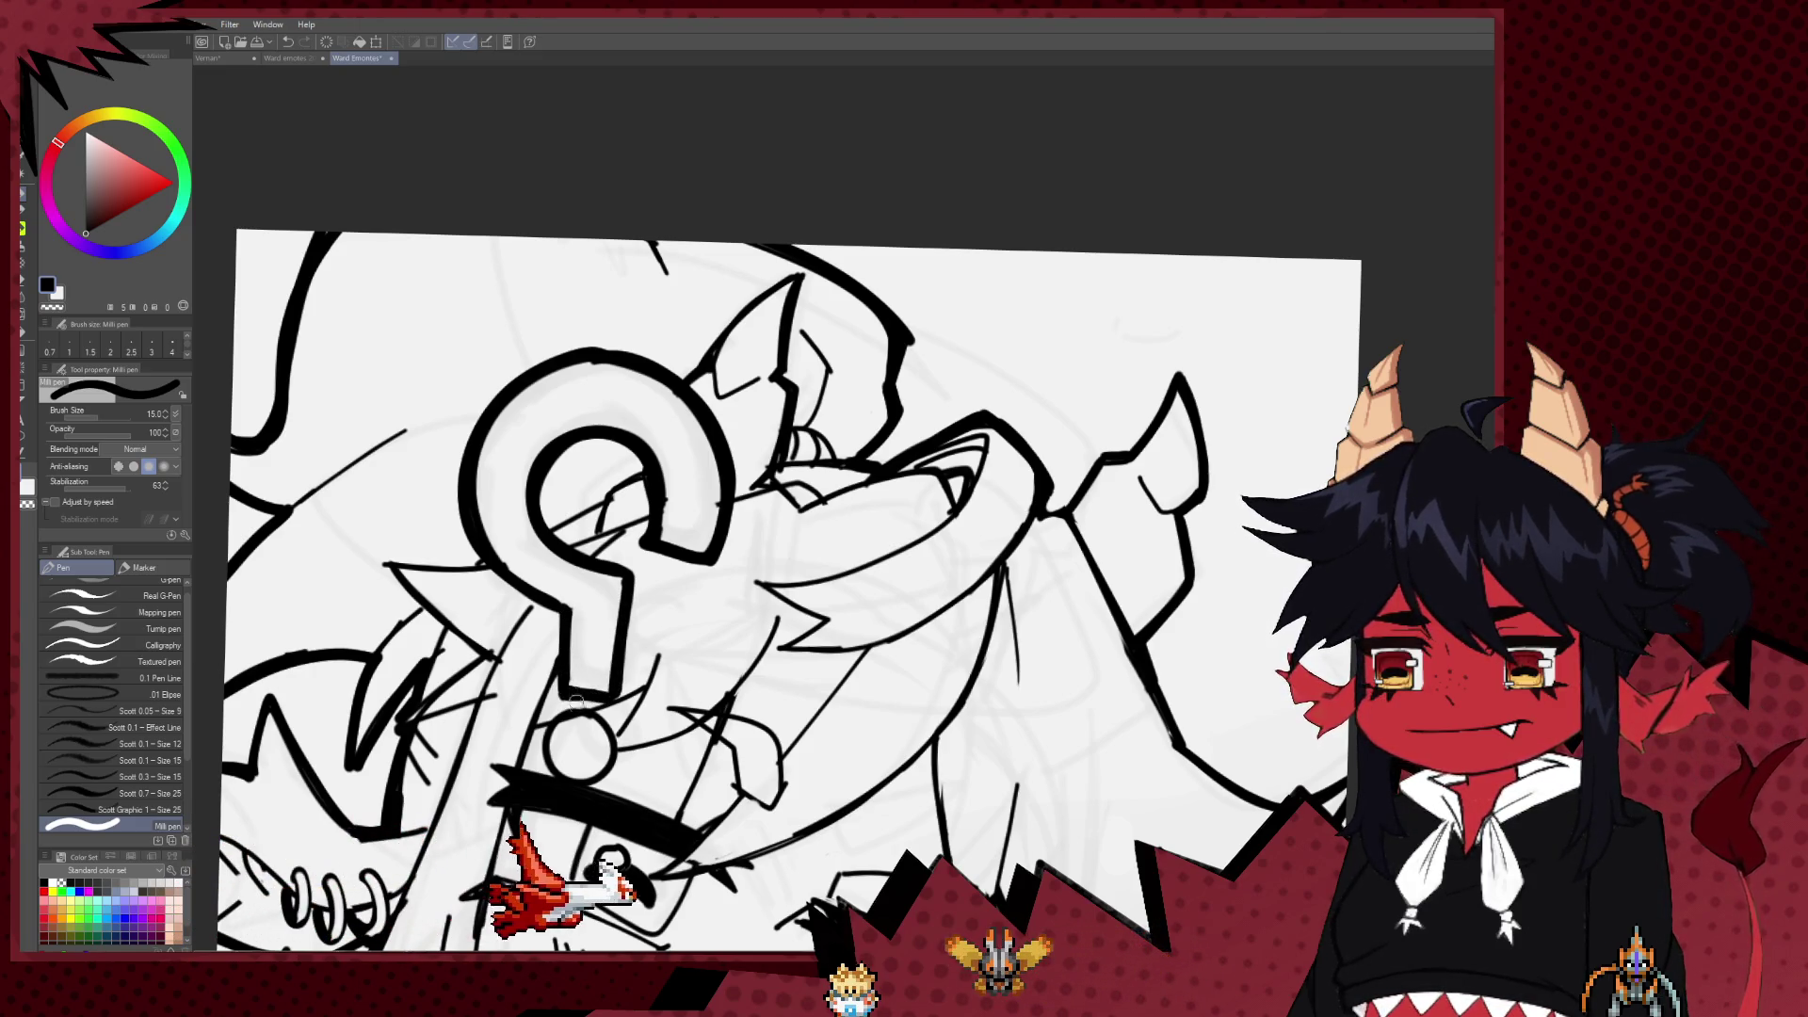
mouse_move(579, 713)
mouse_down()
mouse_move(607, 741)
mouse_move(534, 755)
mouse_up()
key(ctrl+z)
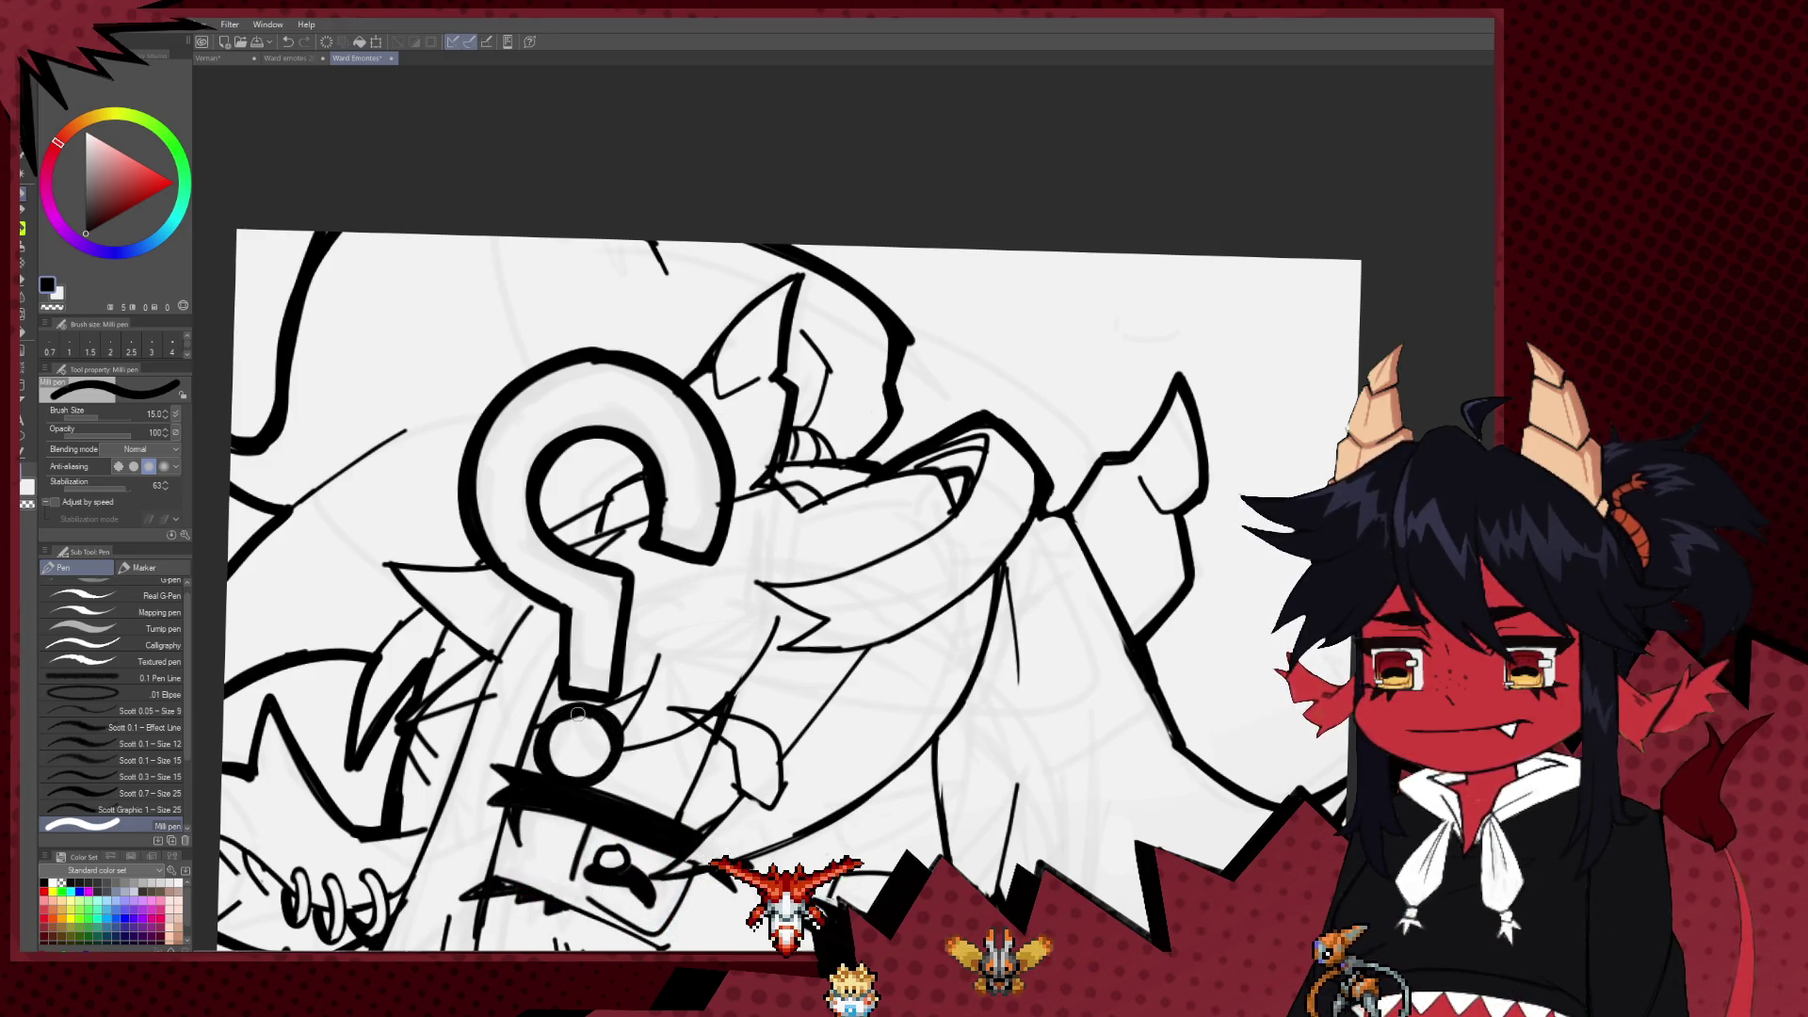
scroll(910, 551, up, 2)
scroll(911, 551, down, 5)
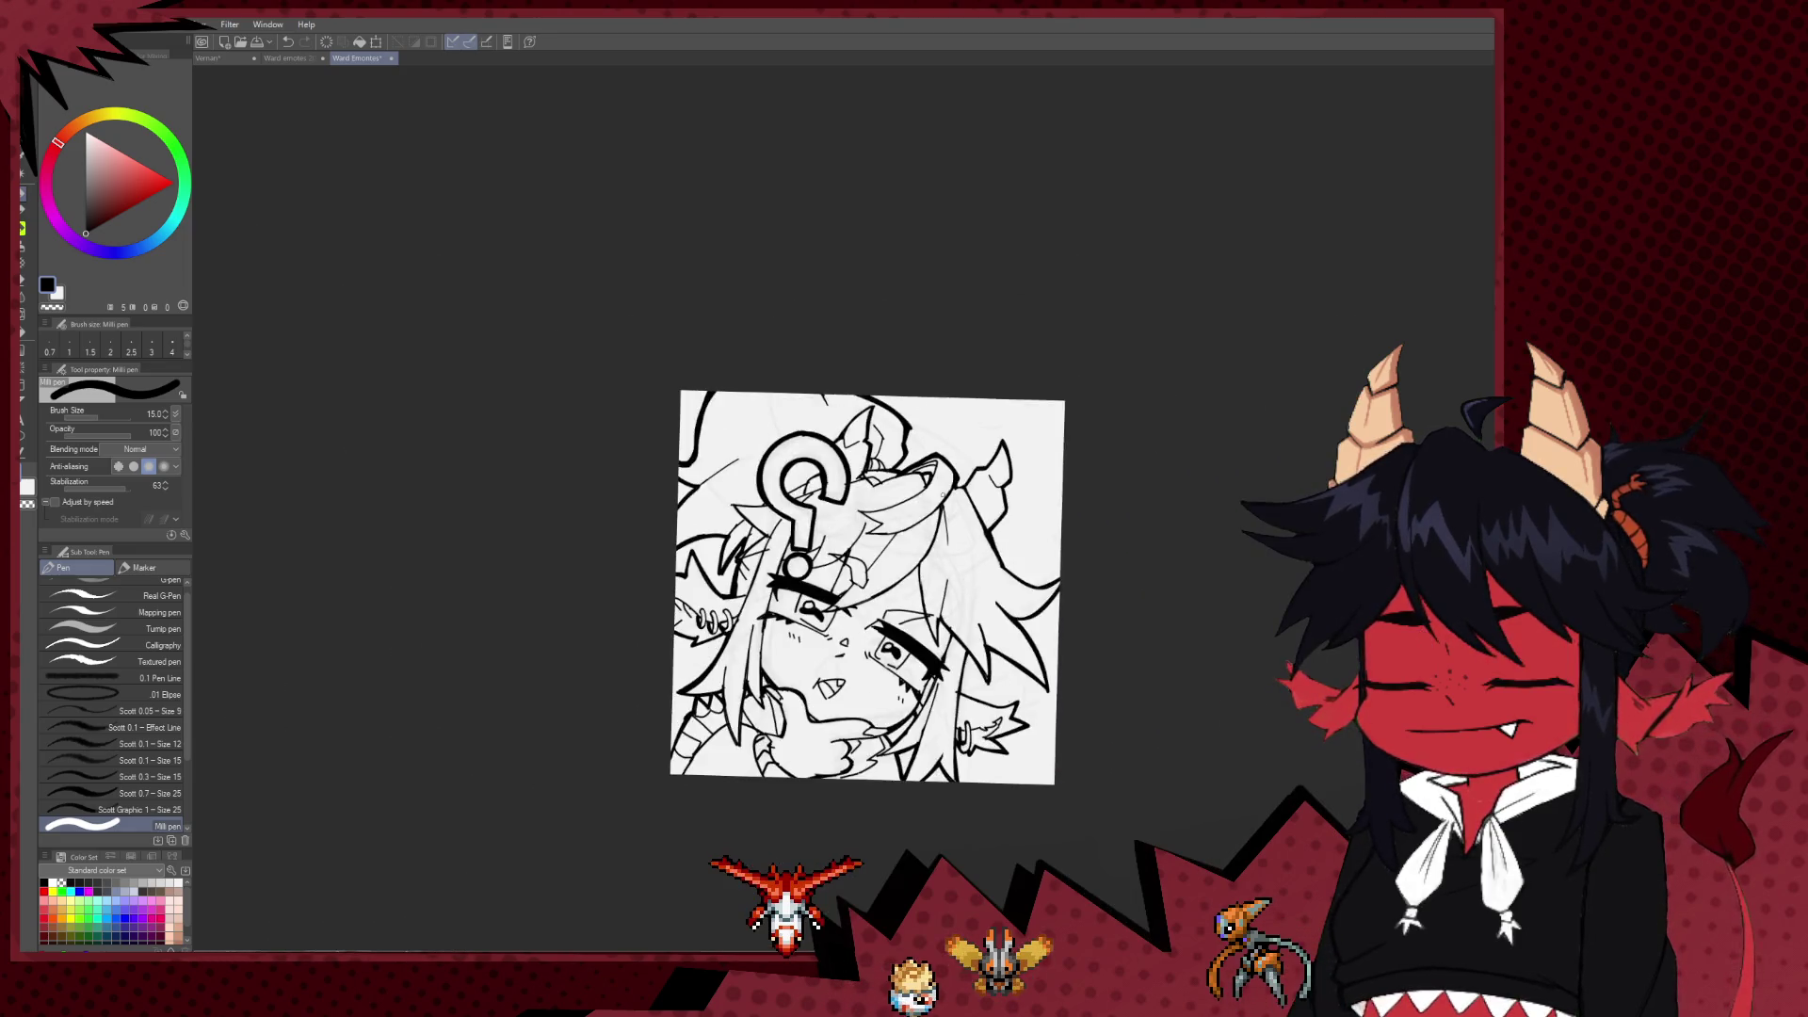
Step: Zoom in on the face and reduce the Milli pen to size 5
scroll(909, 499, up, 1)
scroll(908, 489, up, 1)
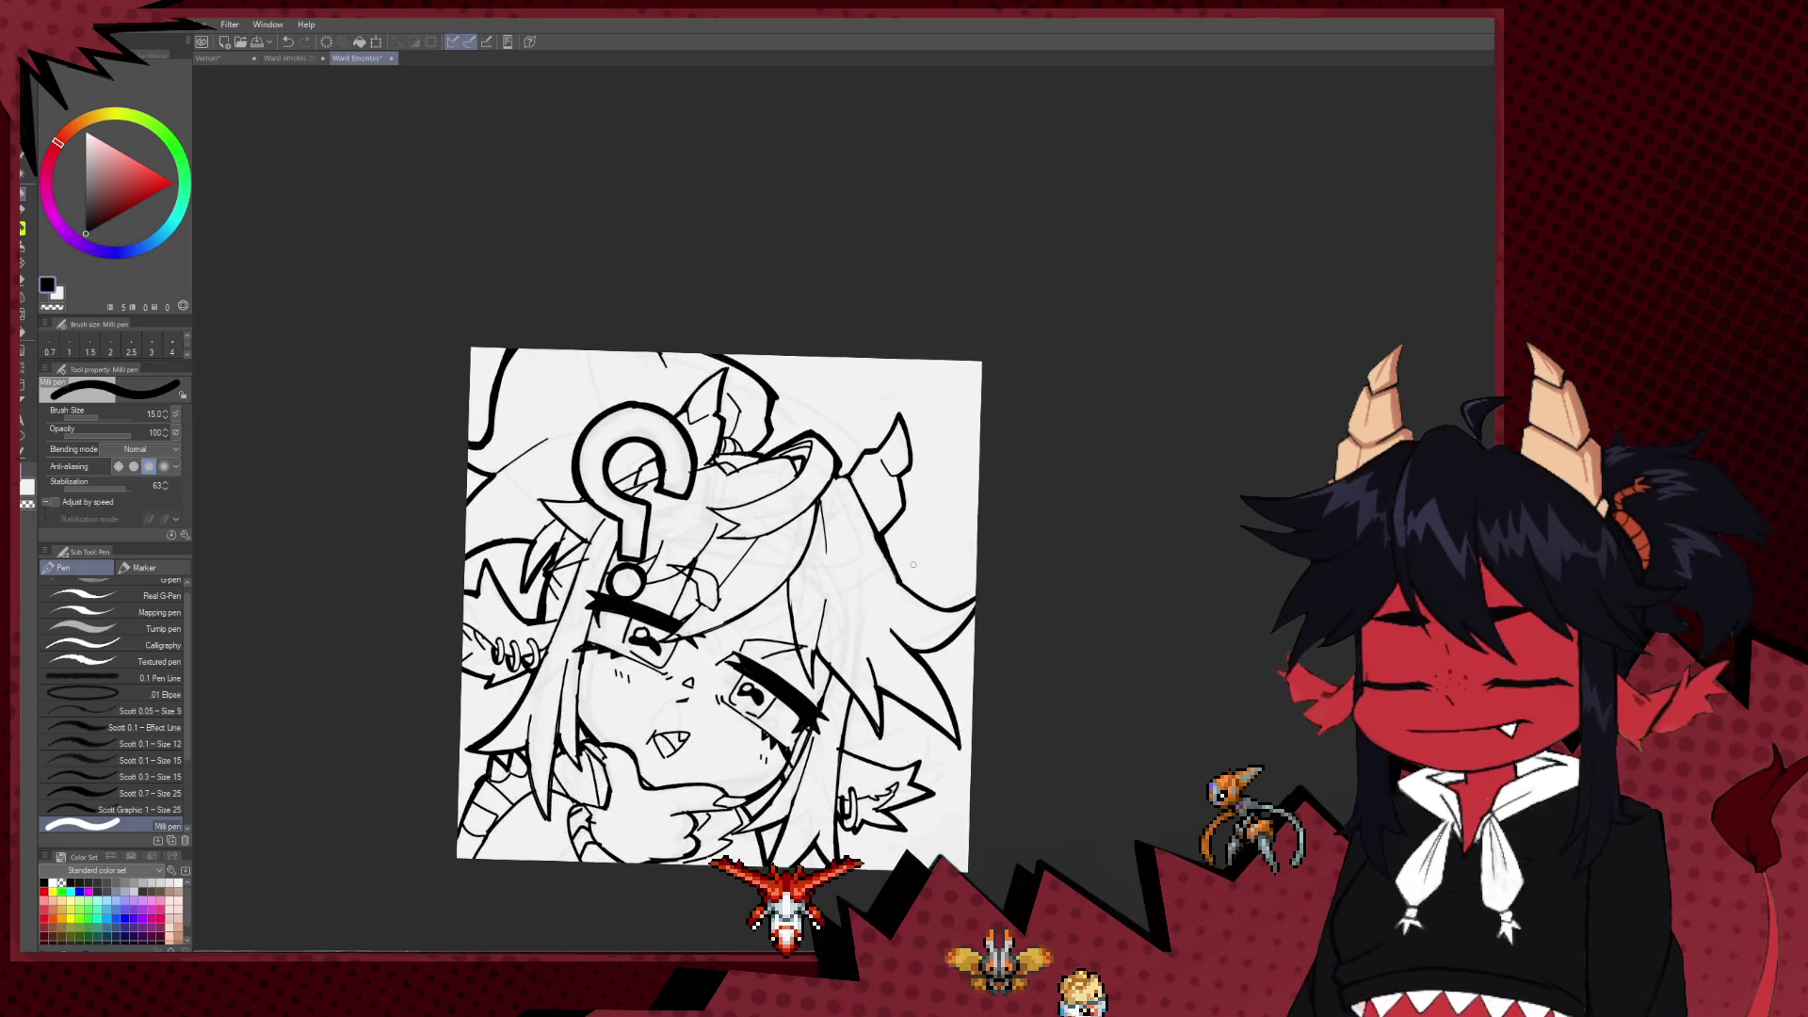
scroll(908, 499, down, 2)
scroll(909, 556, down, 2)
scroll(908, 570, down, 1)
scroll(908, 570, down, 1)
scroll(828, 584, up, 2)
scroll(791, 595, up, 2)
scroll(792, 601, up, 3)
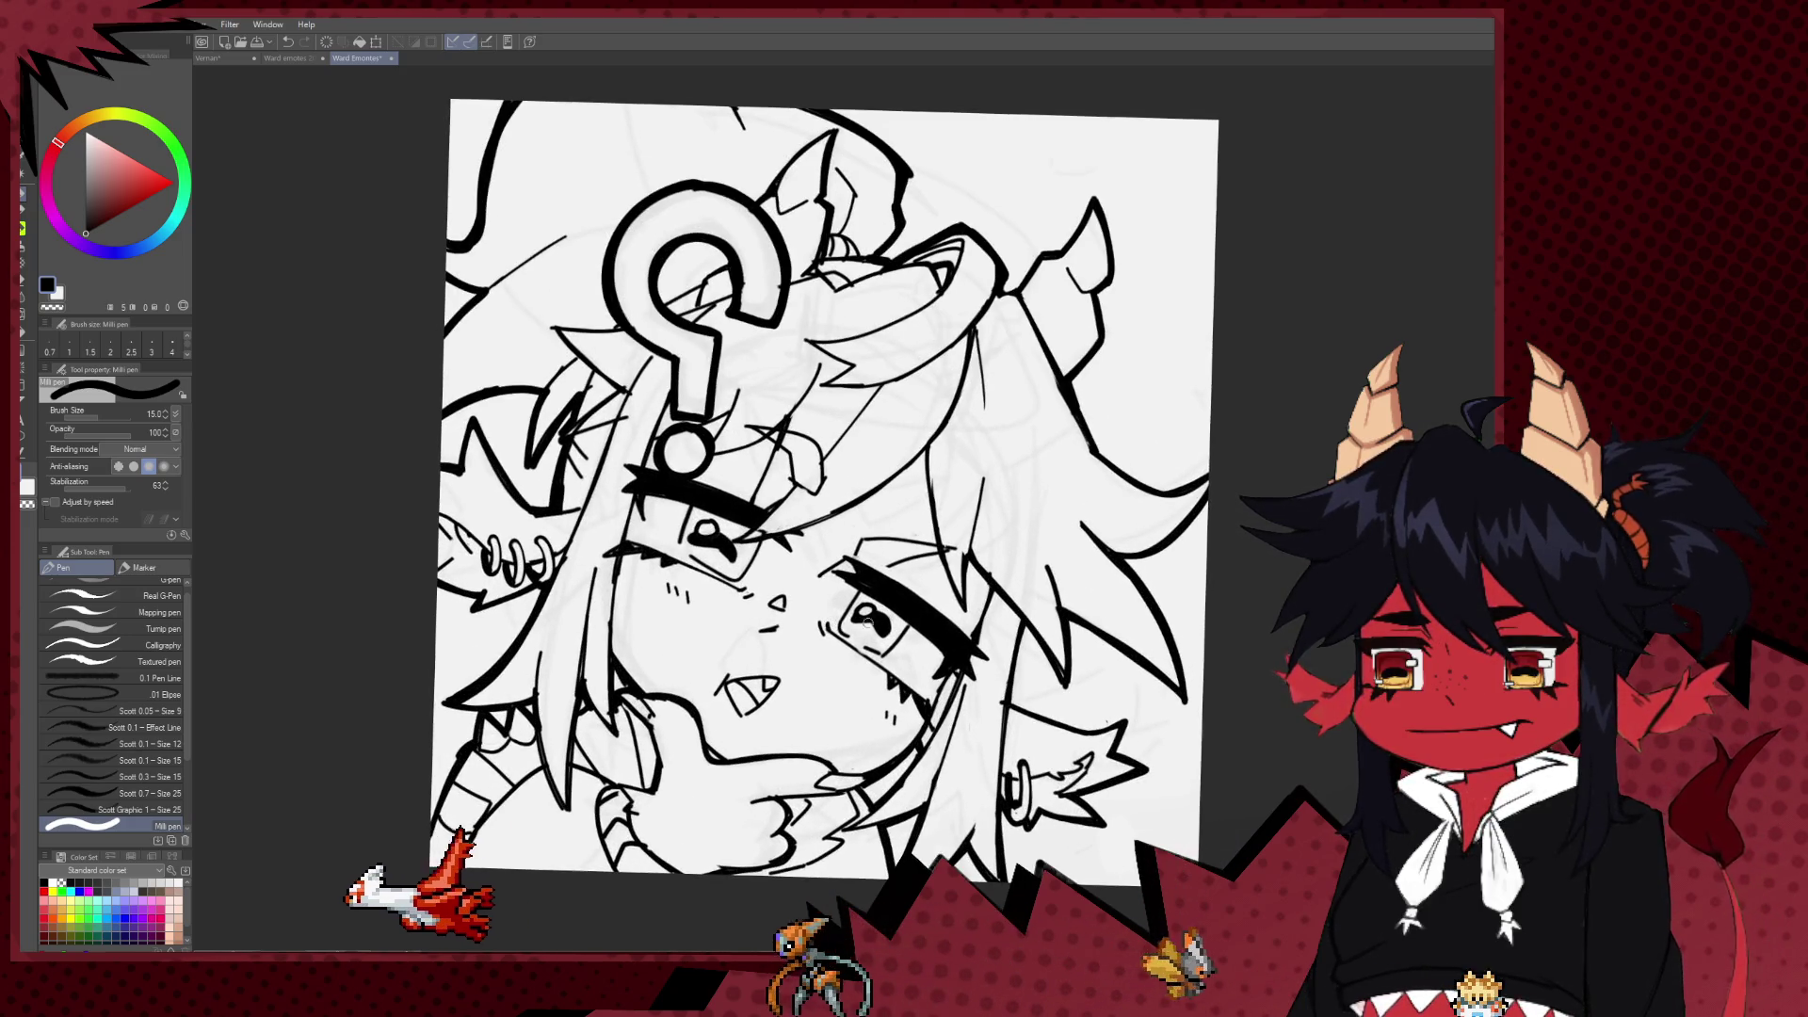
scroll(932, 593, up, 2)
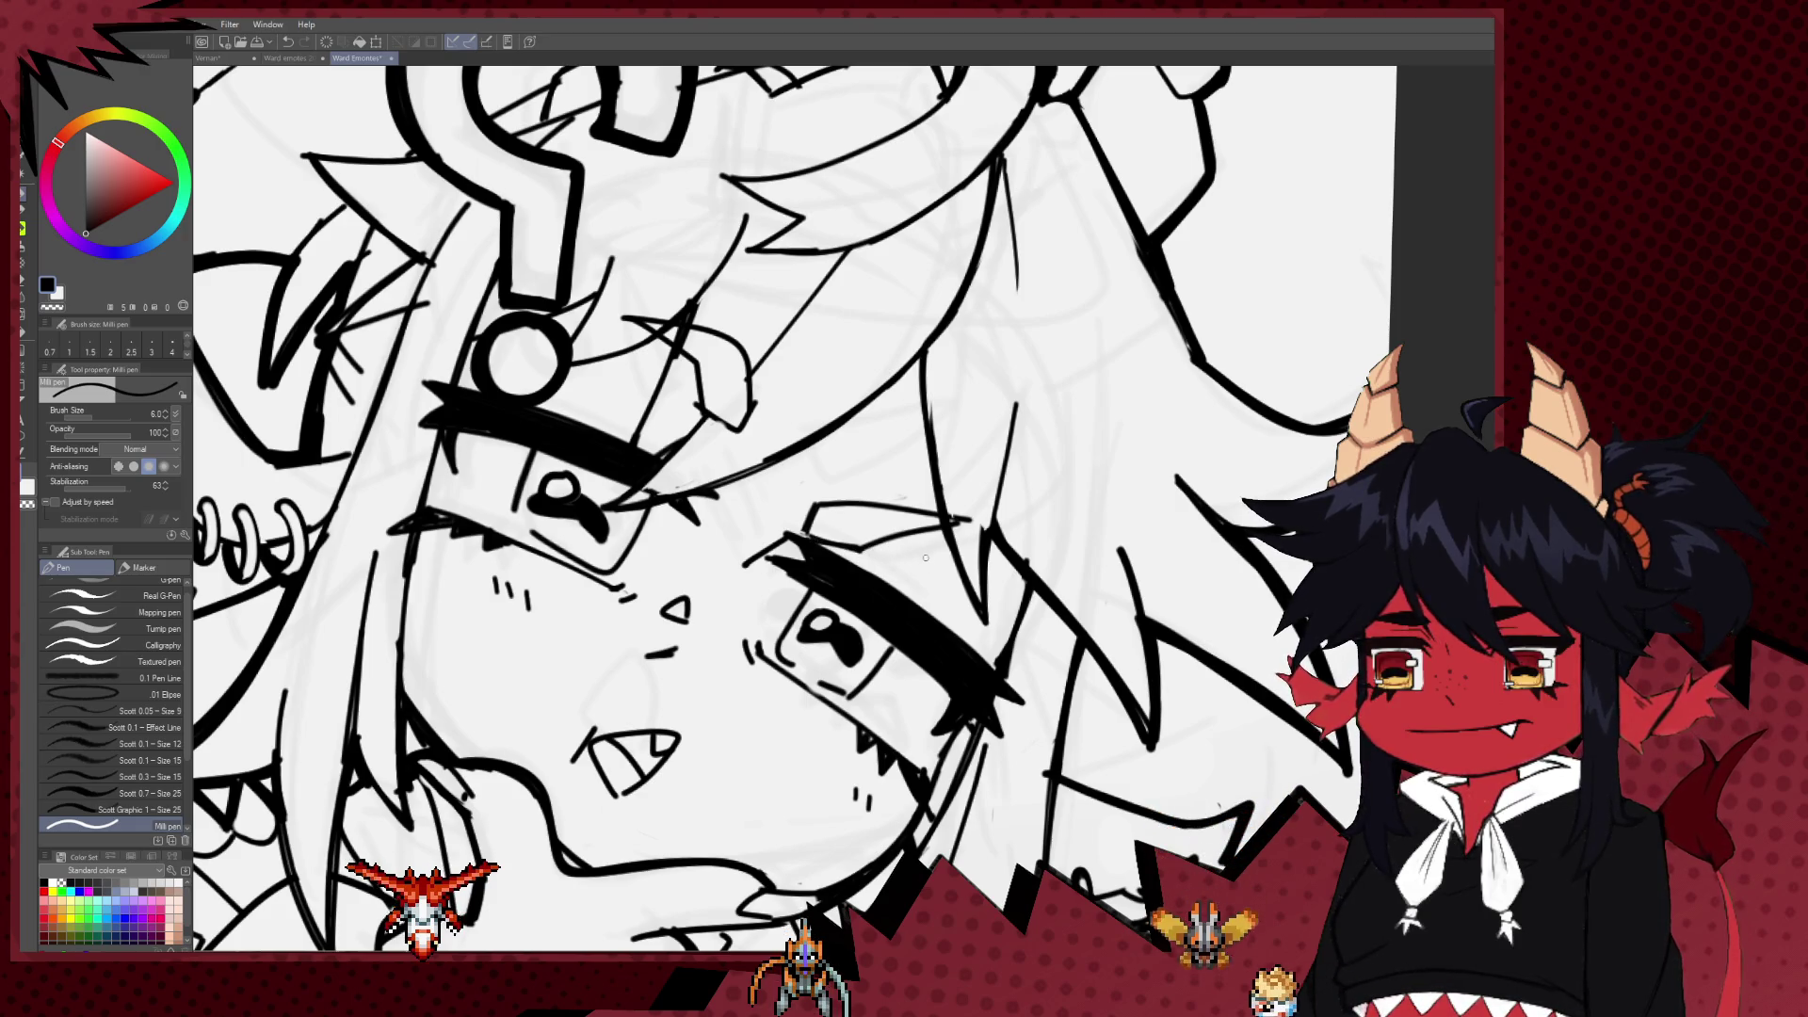
key(bracketleft)
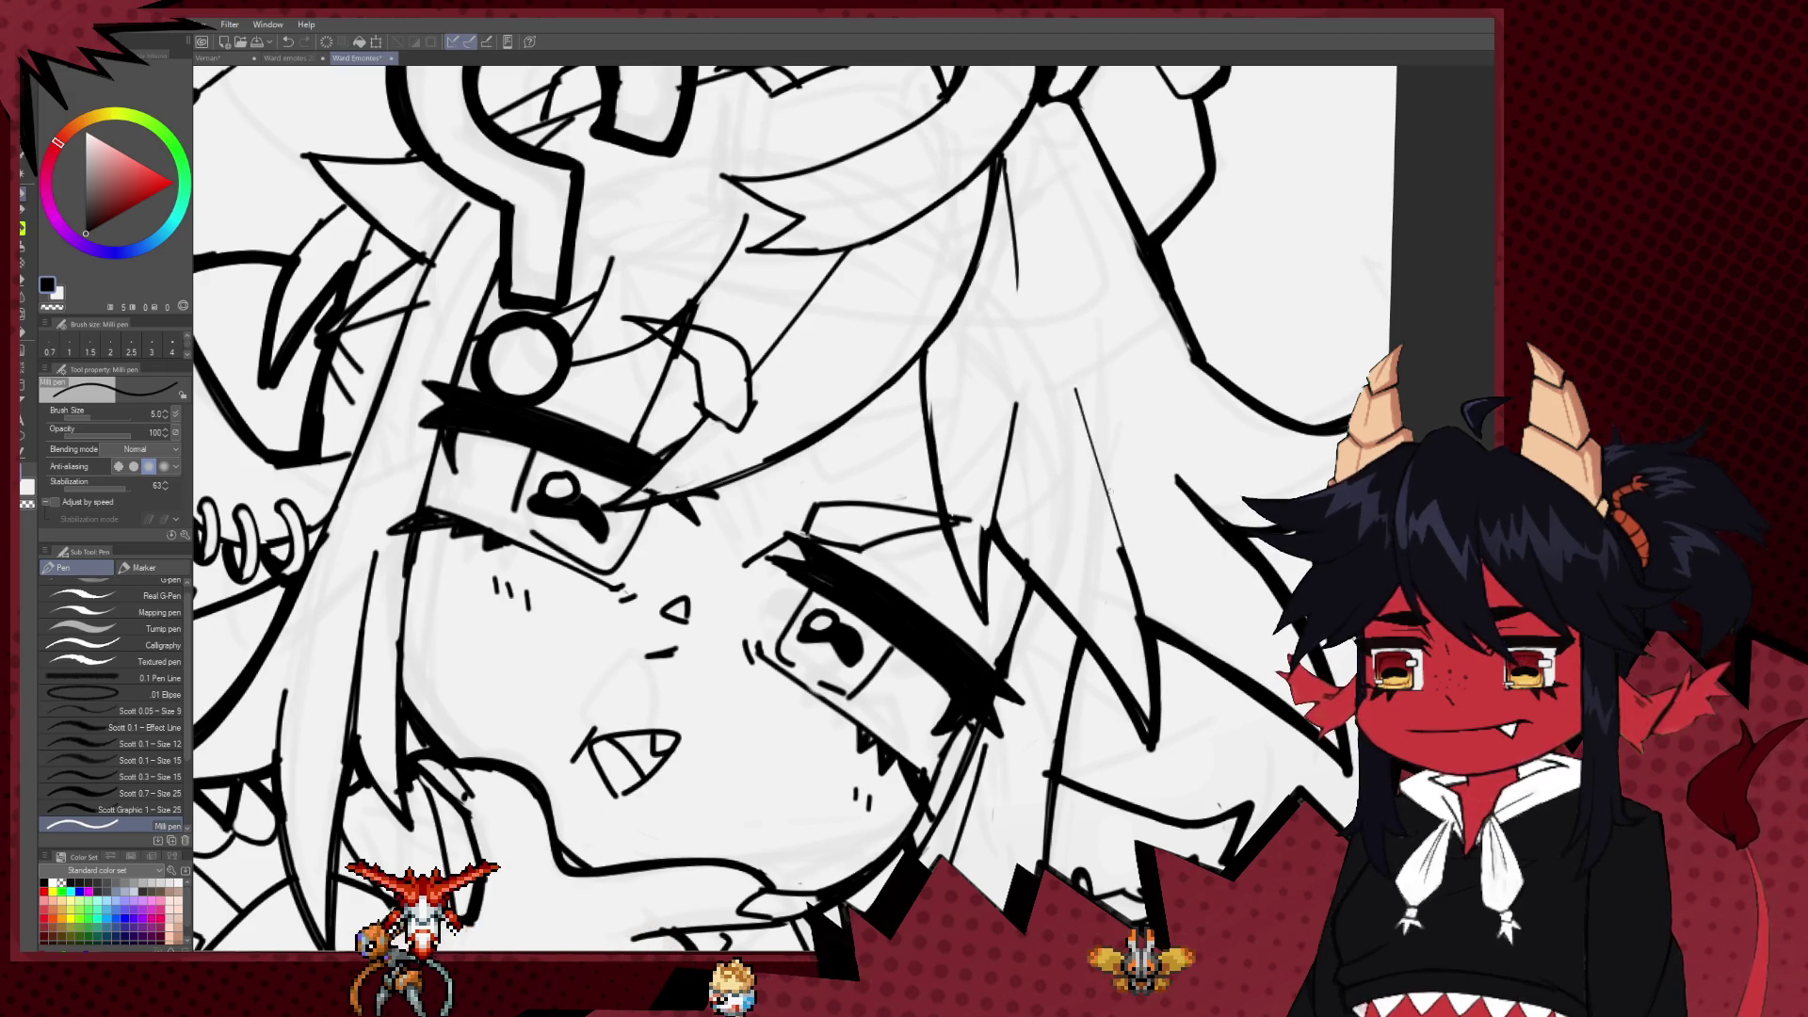
Step: Zoom out and switch to the Hard eraser at size 15 for cleanup
scroll(959, 553, down, 1)
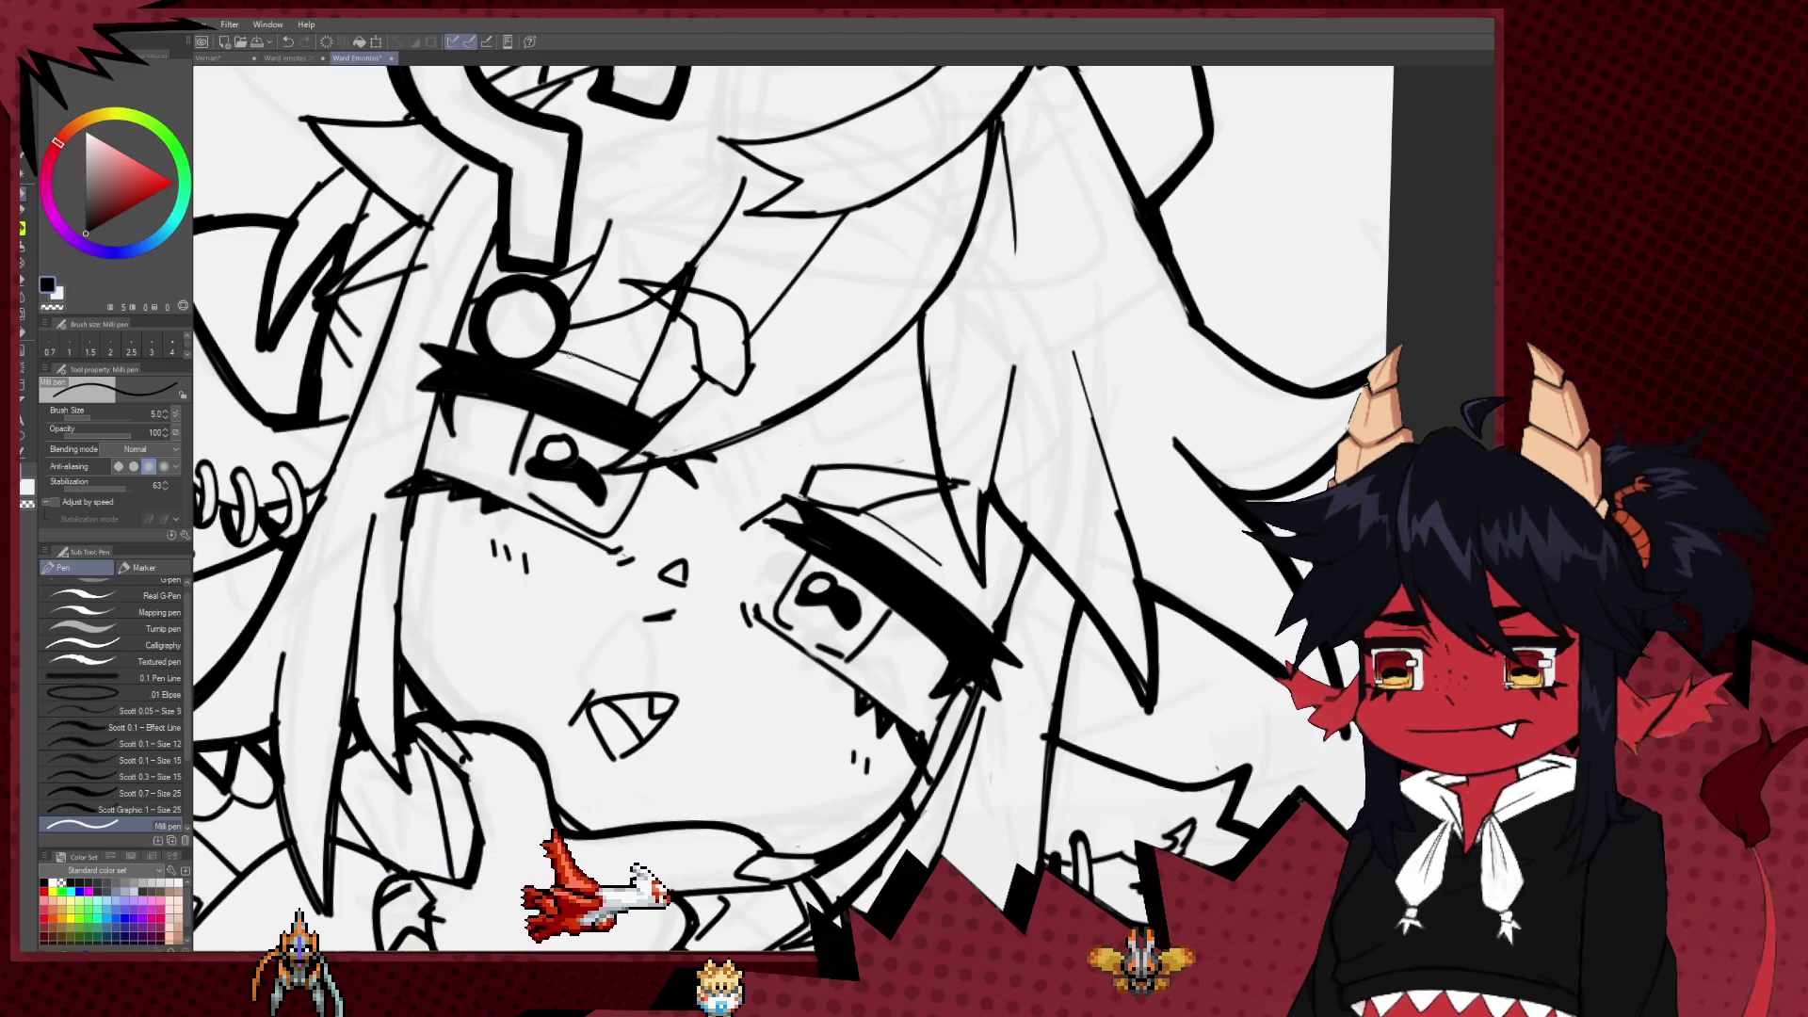
key(ctrl+minus)
key(e)
scroll(751, 315, up, 1)
scroll(751, 315, up, 1)
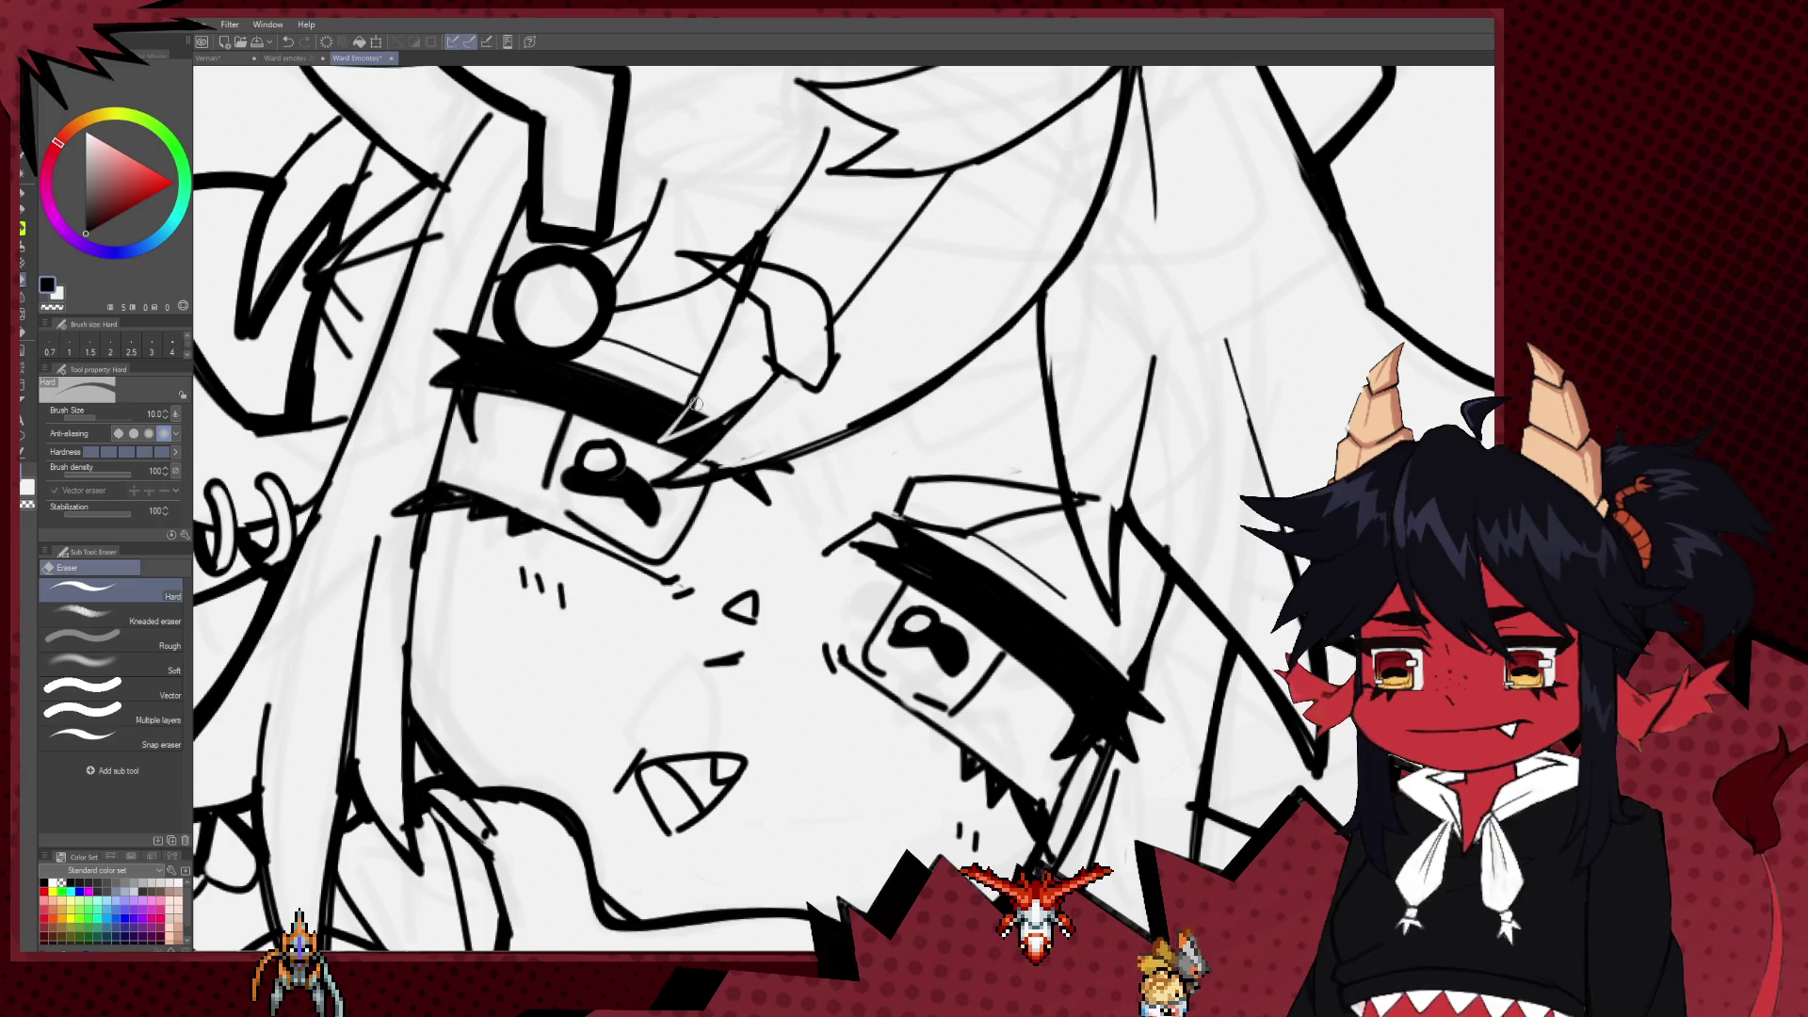
key(bracketright)
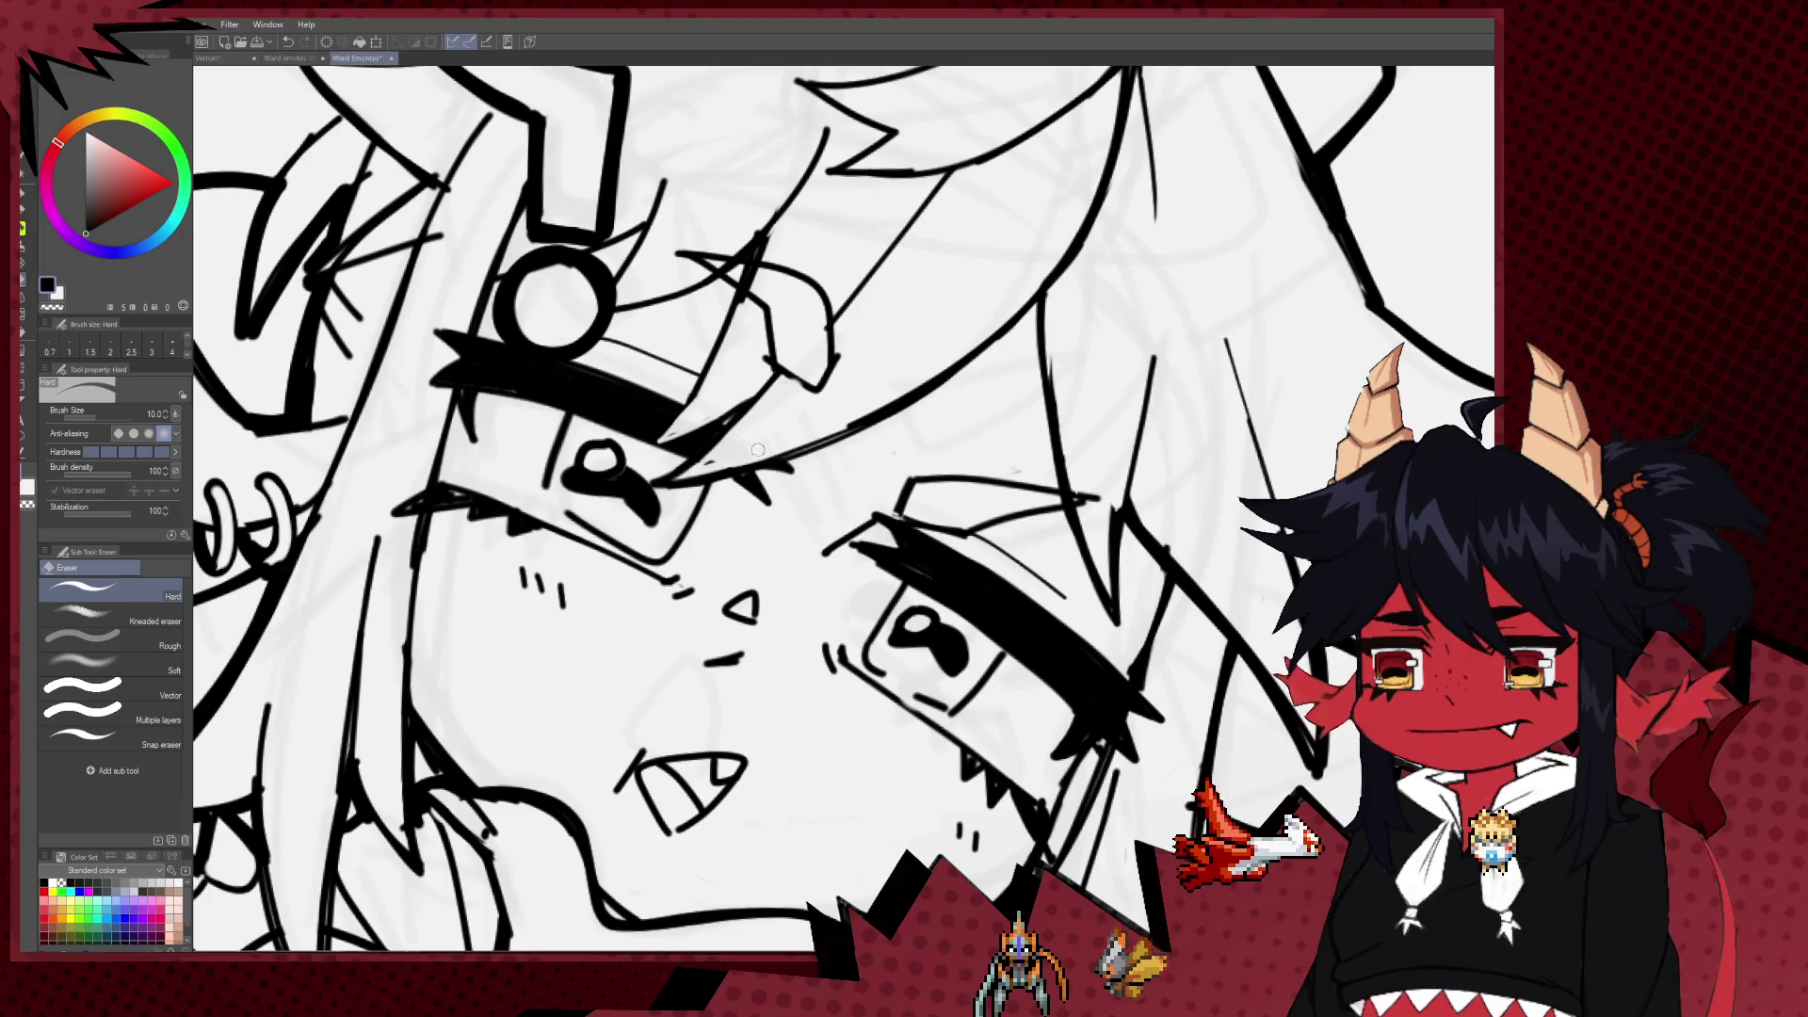
scroll(816, 366, down, 3)
scroll(876, 358, down, 2)
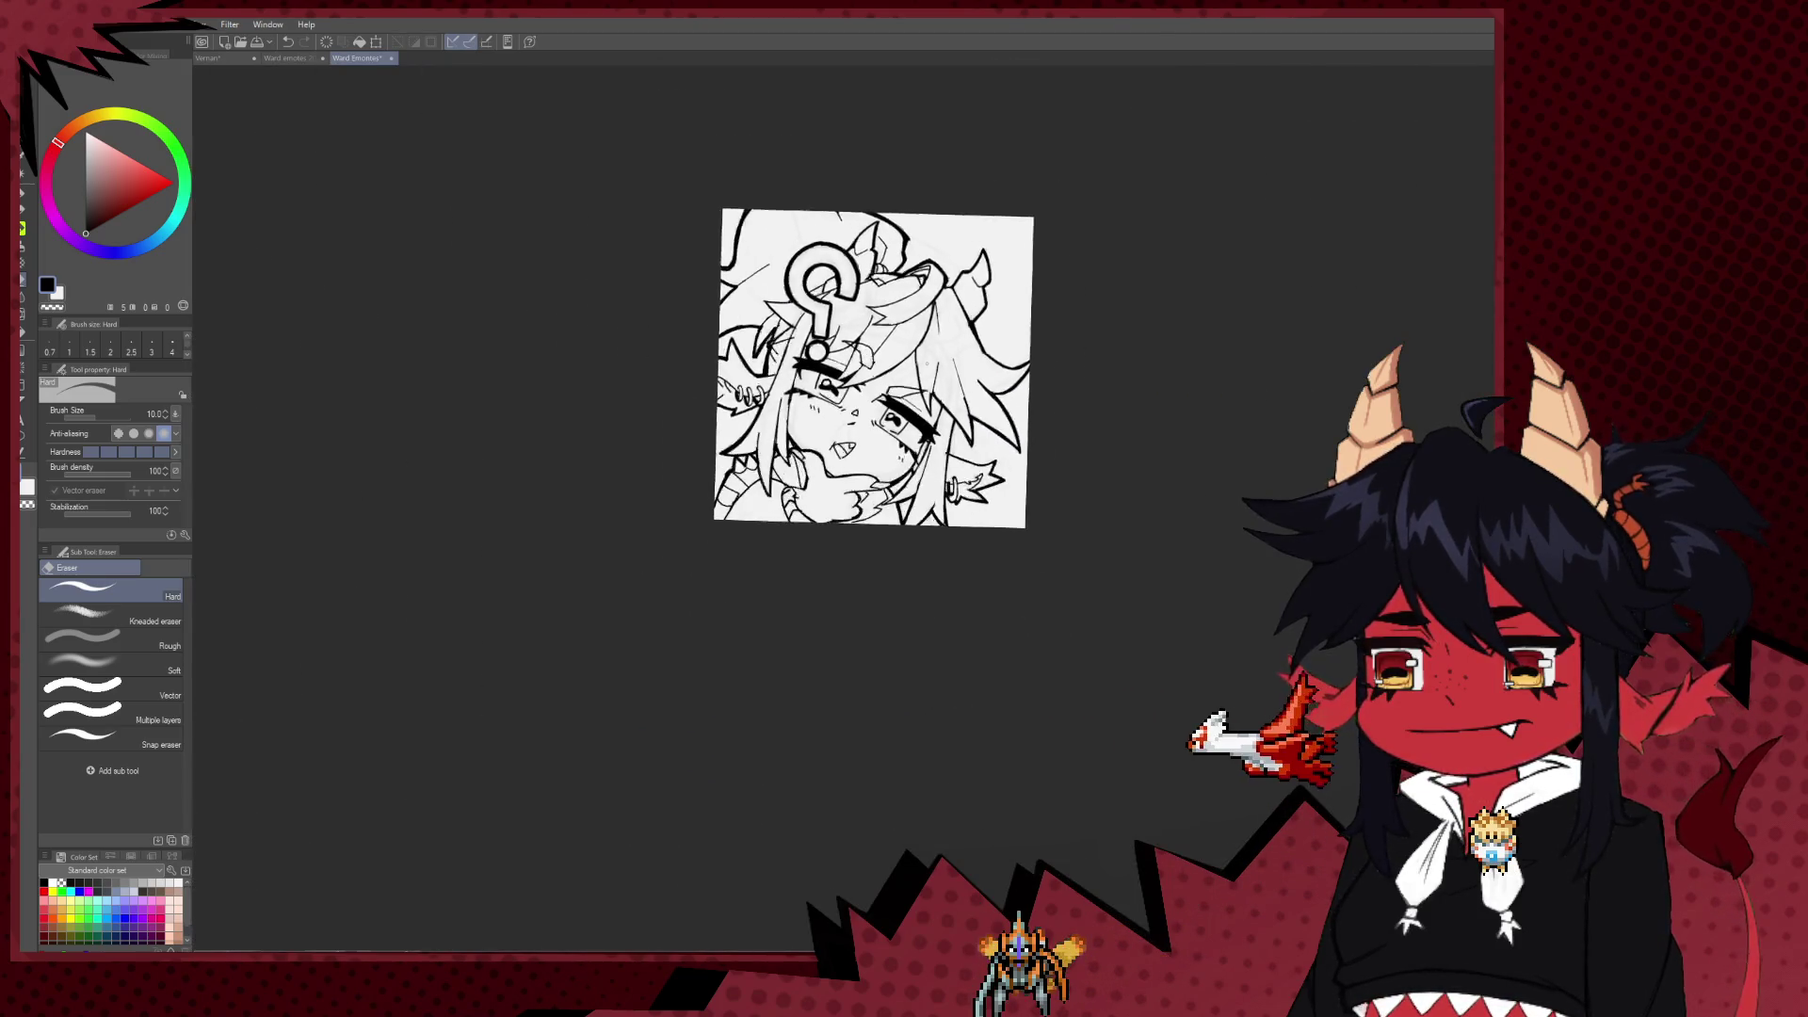
scroll(935, 349, down, 1)
scroll(751, 339, up, 1)
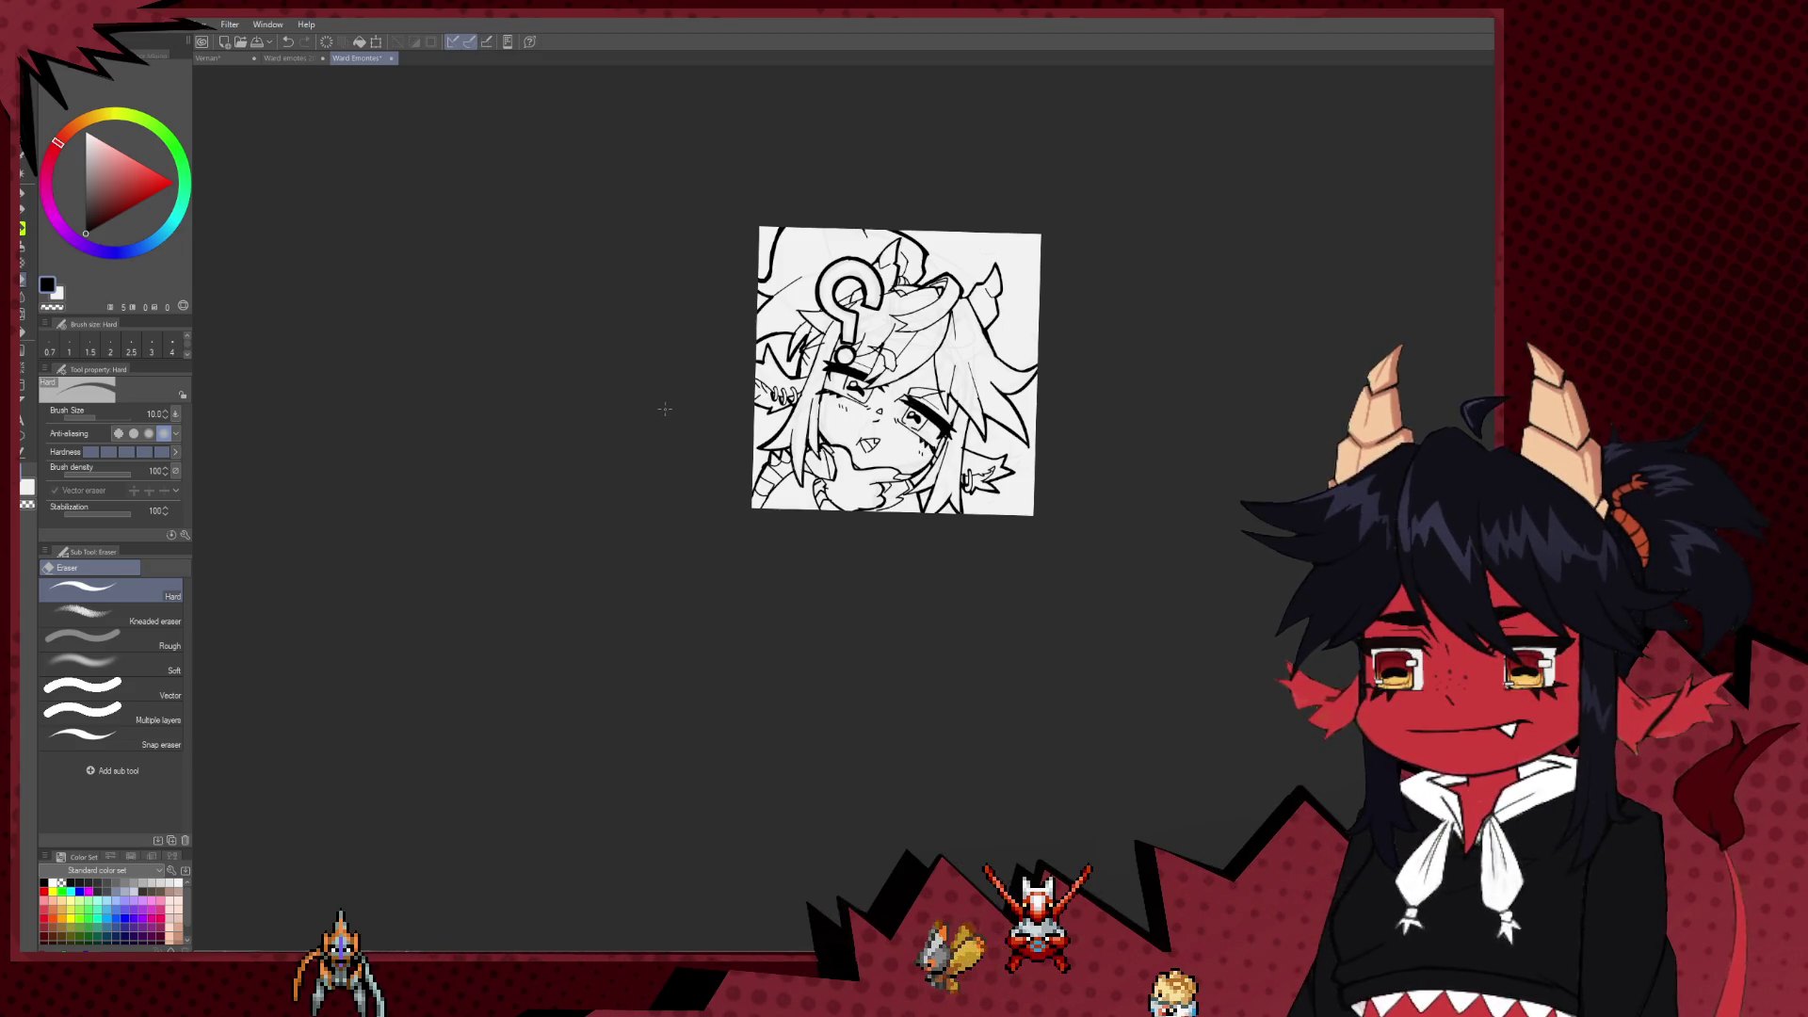
scroll(984, 318, up, 2)
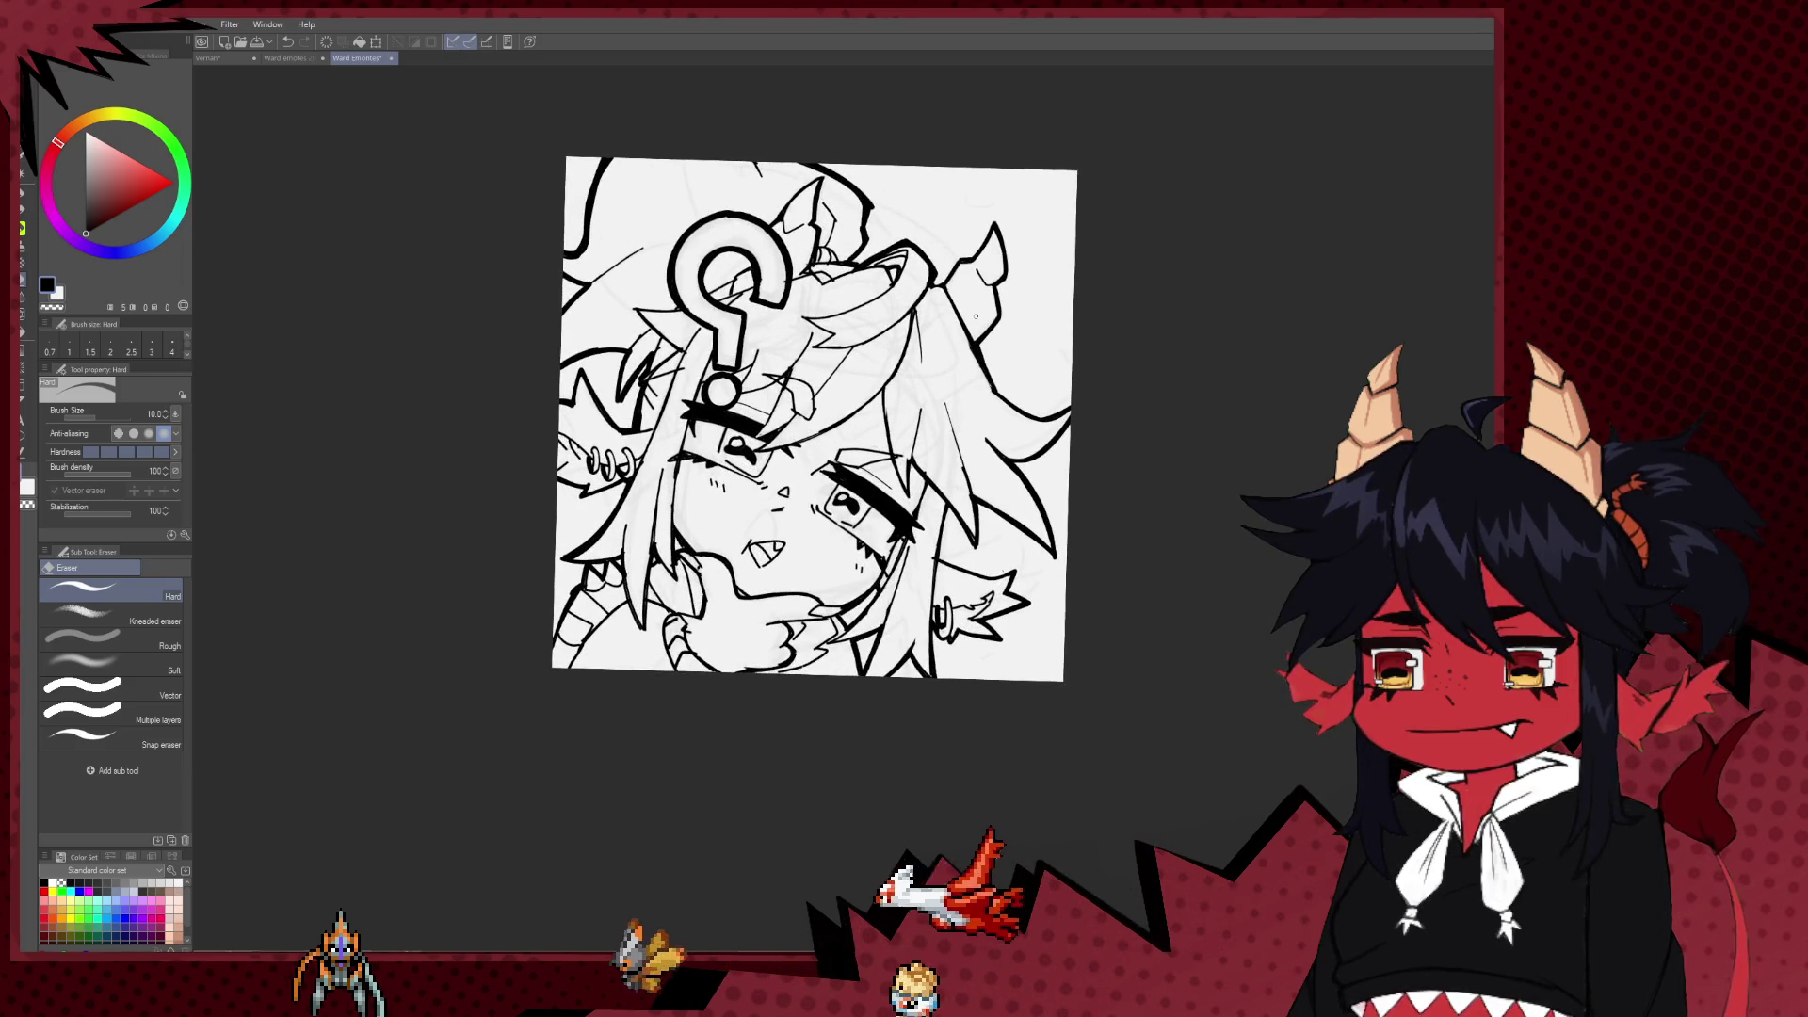
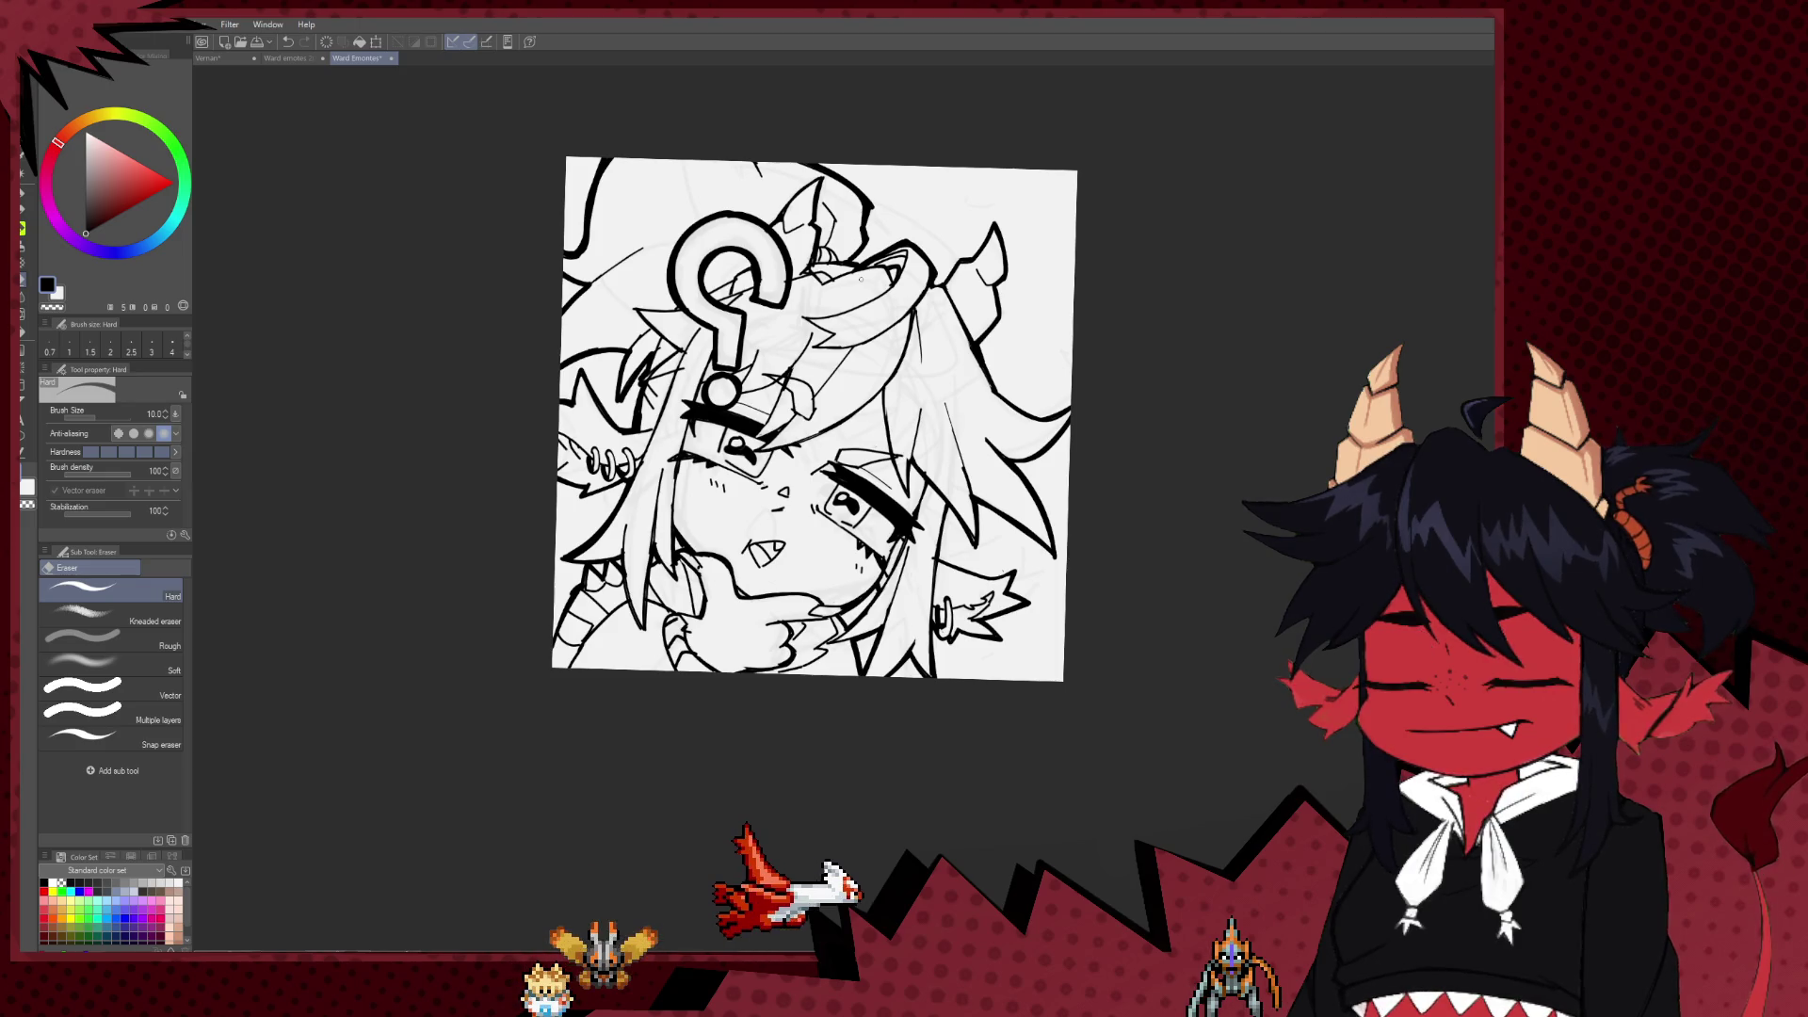
Step: Zoom around the canvas and mirror the view to check the sketch
scroll(1083, 301, down, 2)
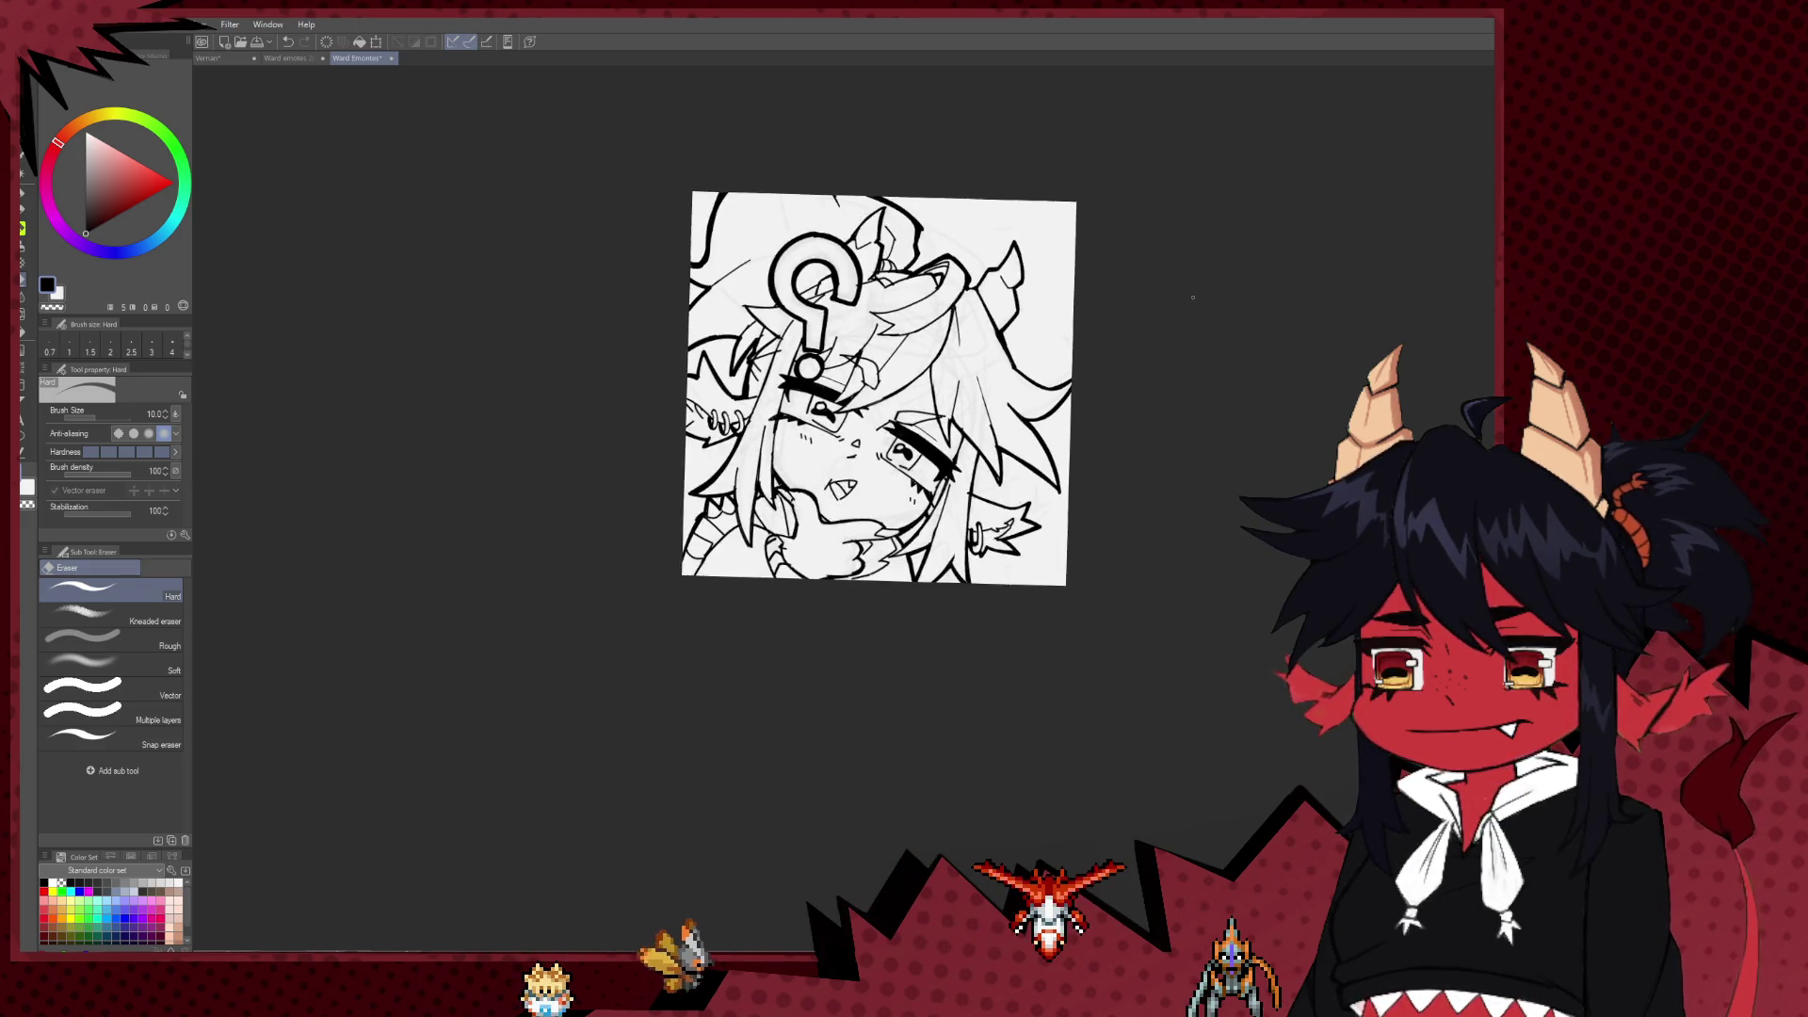
scroll(1112, 302, down, 3)
scroll(1133, 301, down, 3)
scroll(1111, 301, up, 1)
scroll(1083, 300, up, 2)
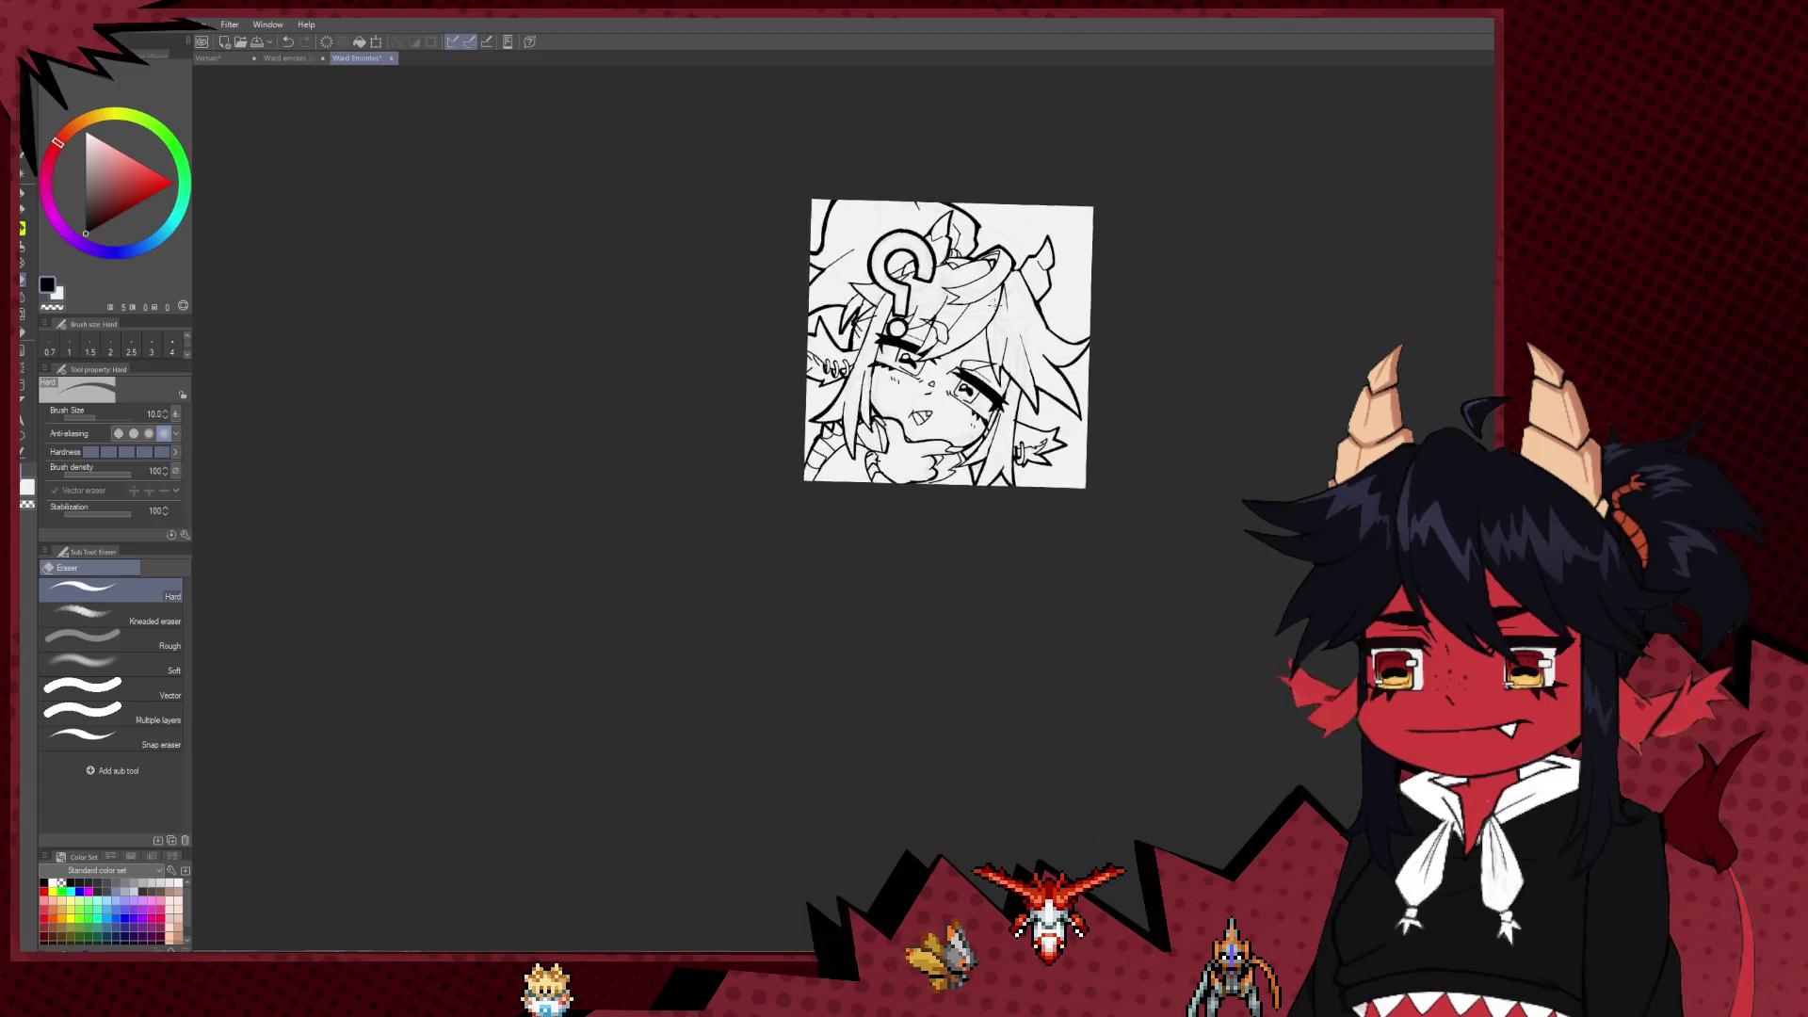
scroll(1036, 297, up, 2)
scroll(991, 295, up, 2)
scroll(990, 294, up, 1)
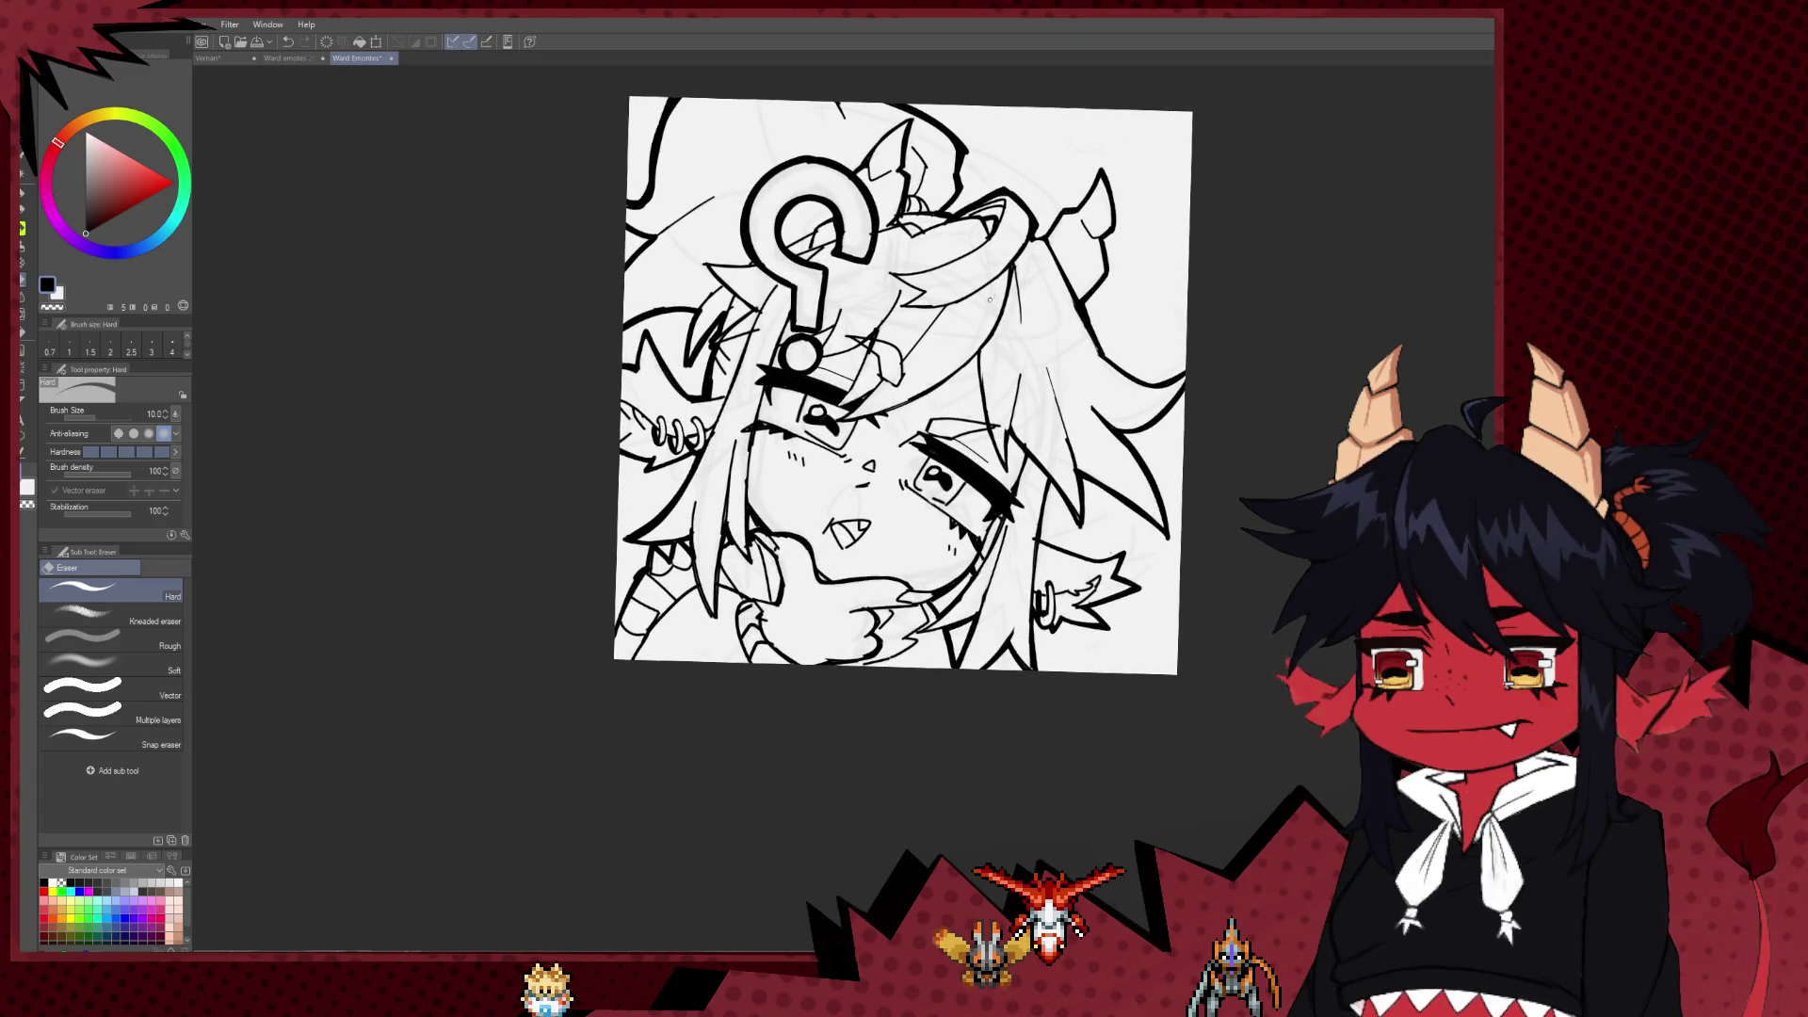
key(h)
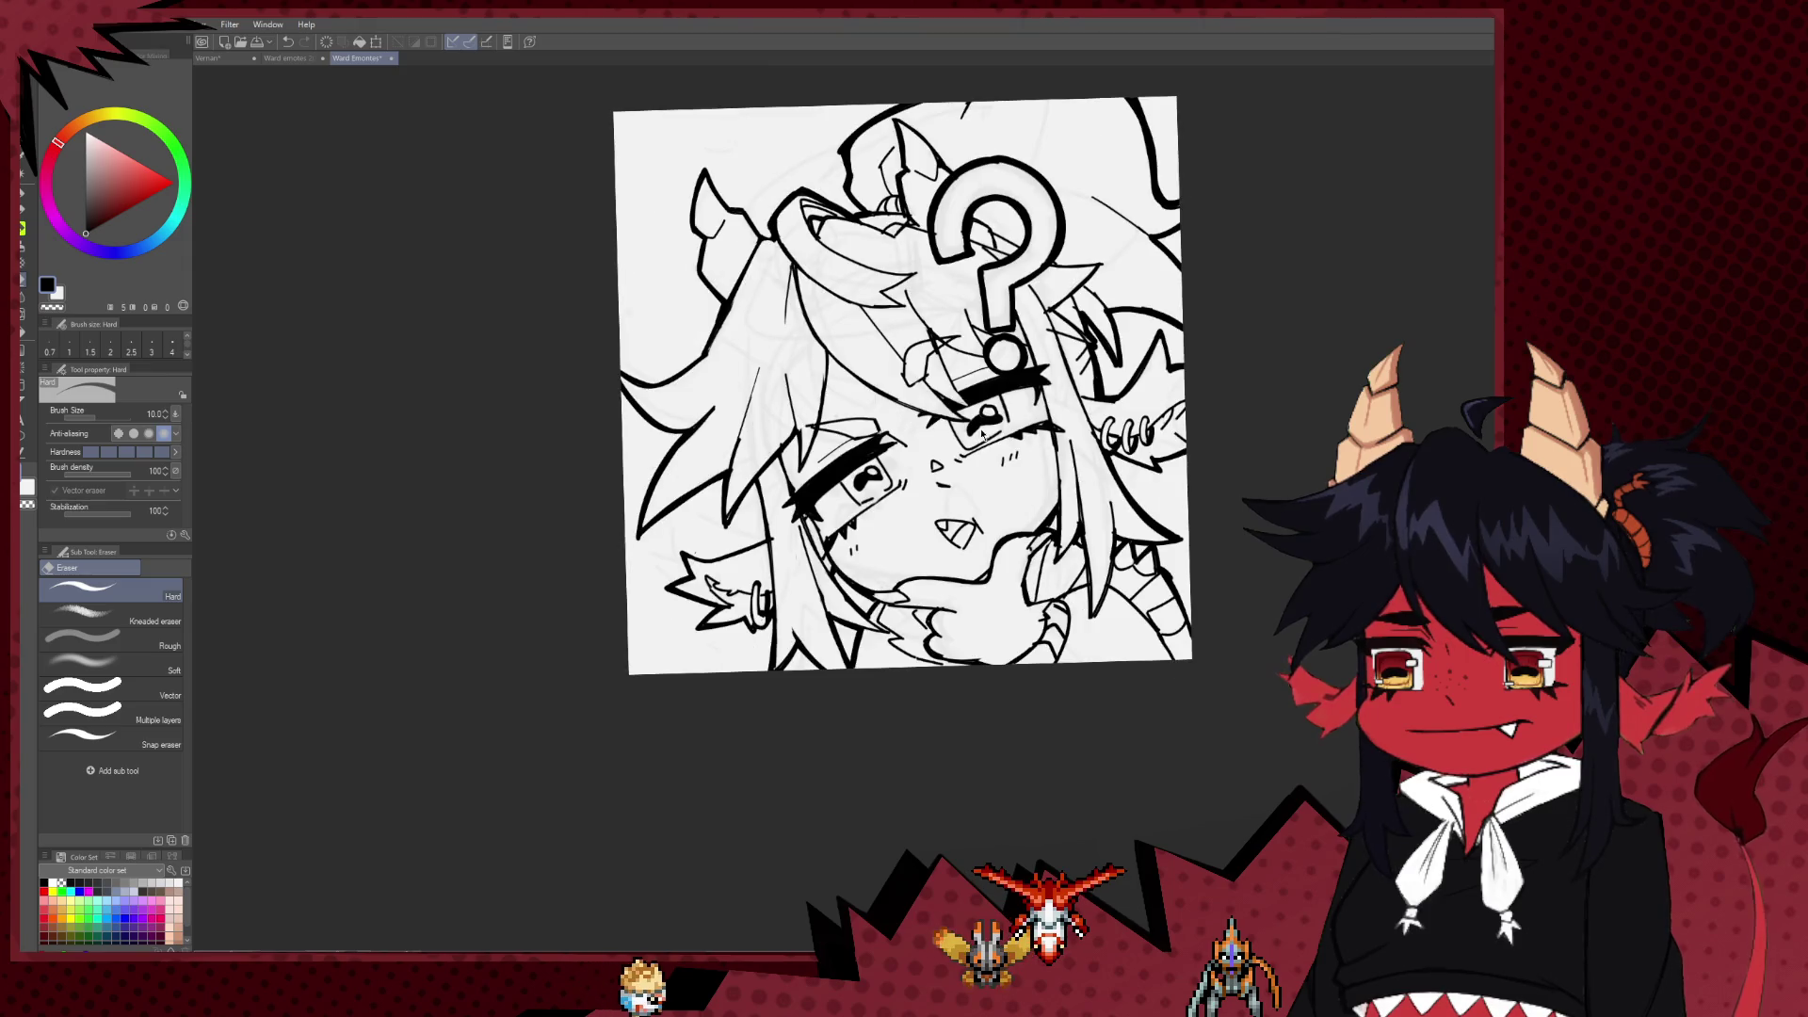
scroll(1005, 440, down, 1)
scroll(927, 472, up, 1)
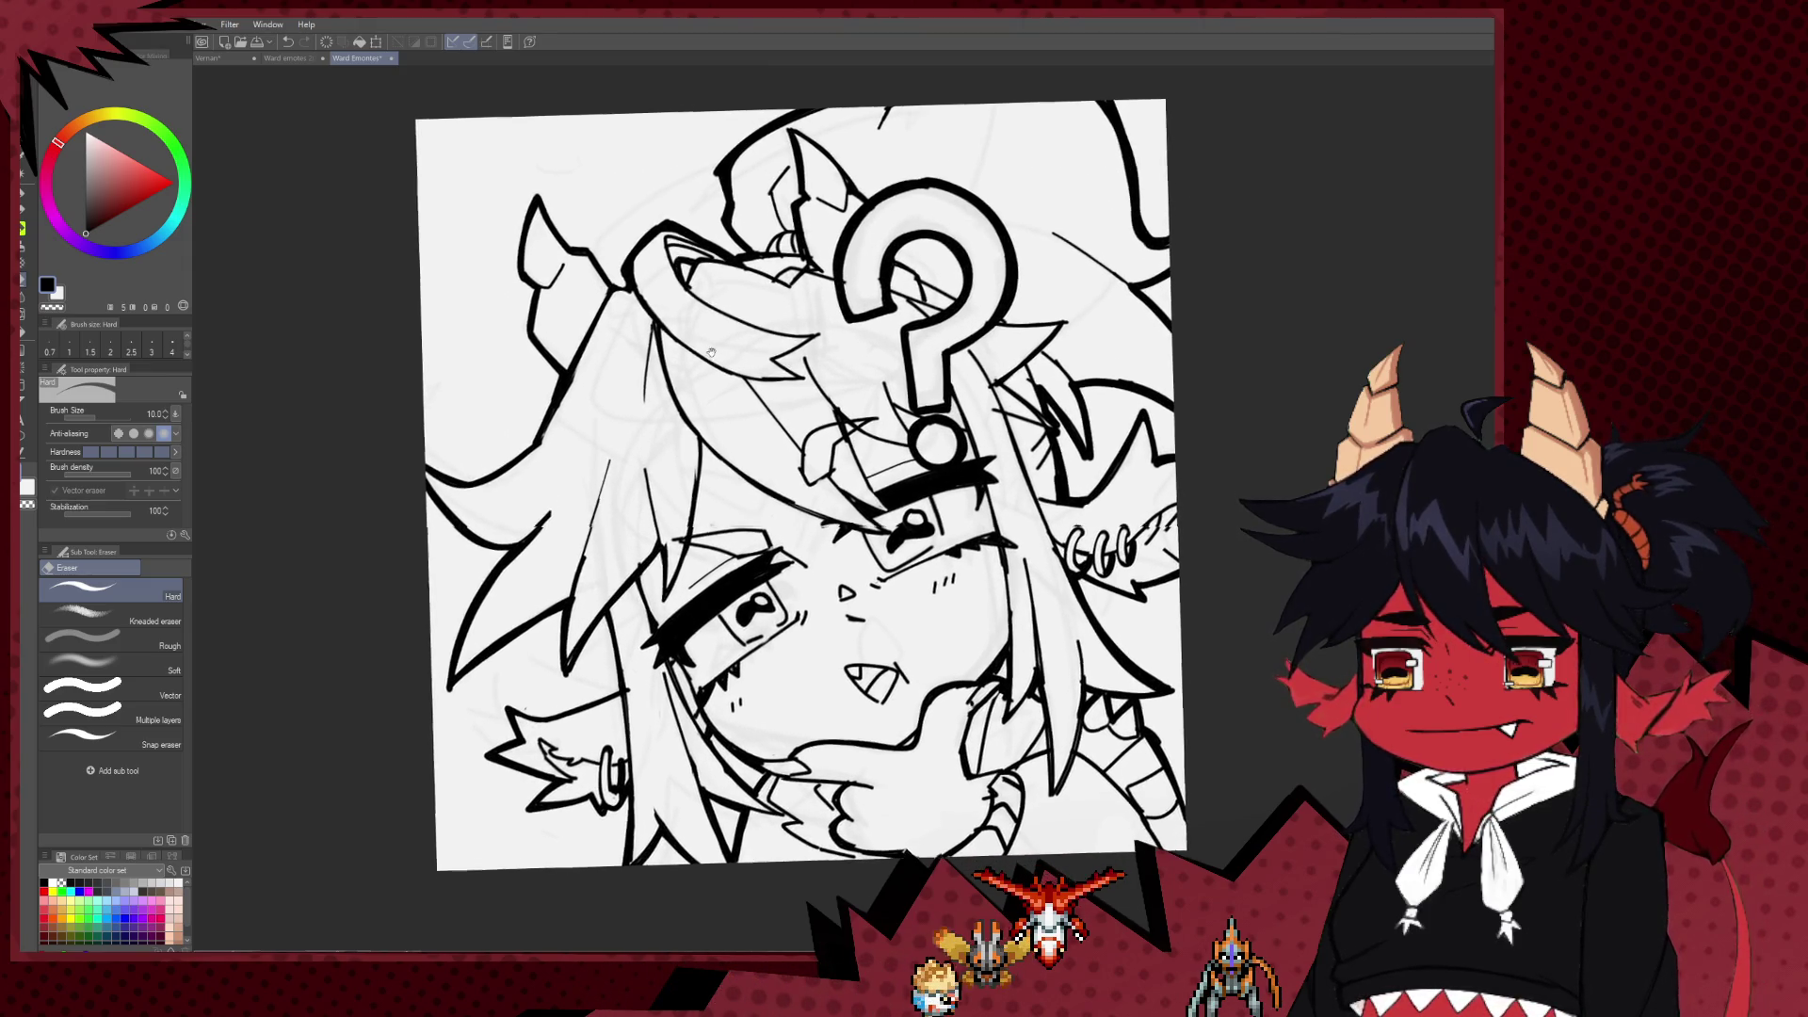
scroll(743, 317, down, 1)
scroll(743, 318, down, 1)
scroll(743, 318, down, 1)
scroll(743, 318, up, 1)
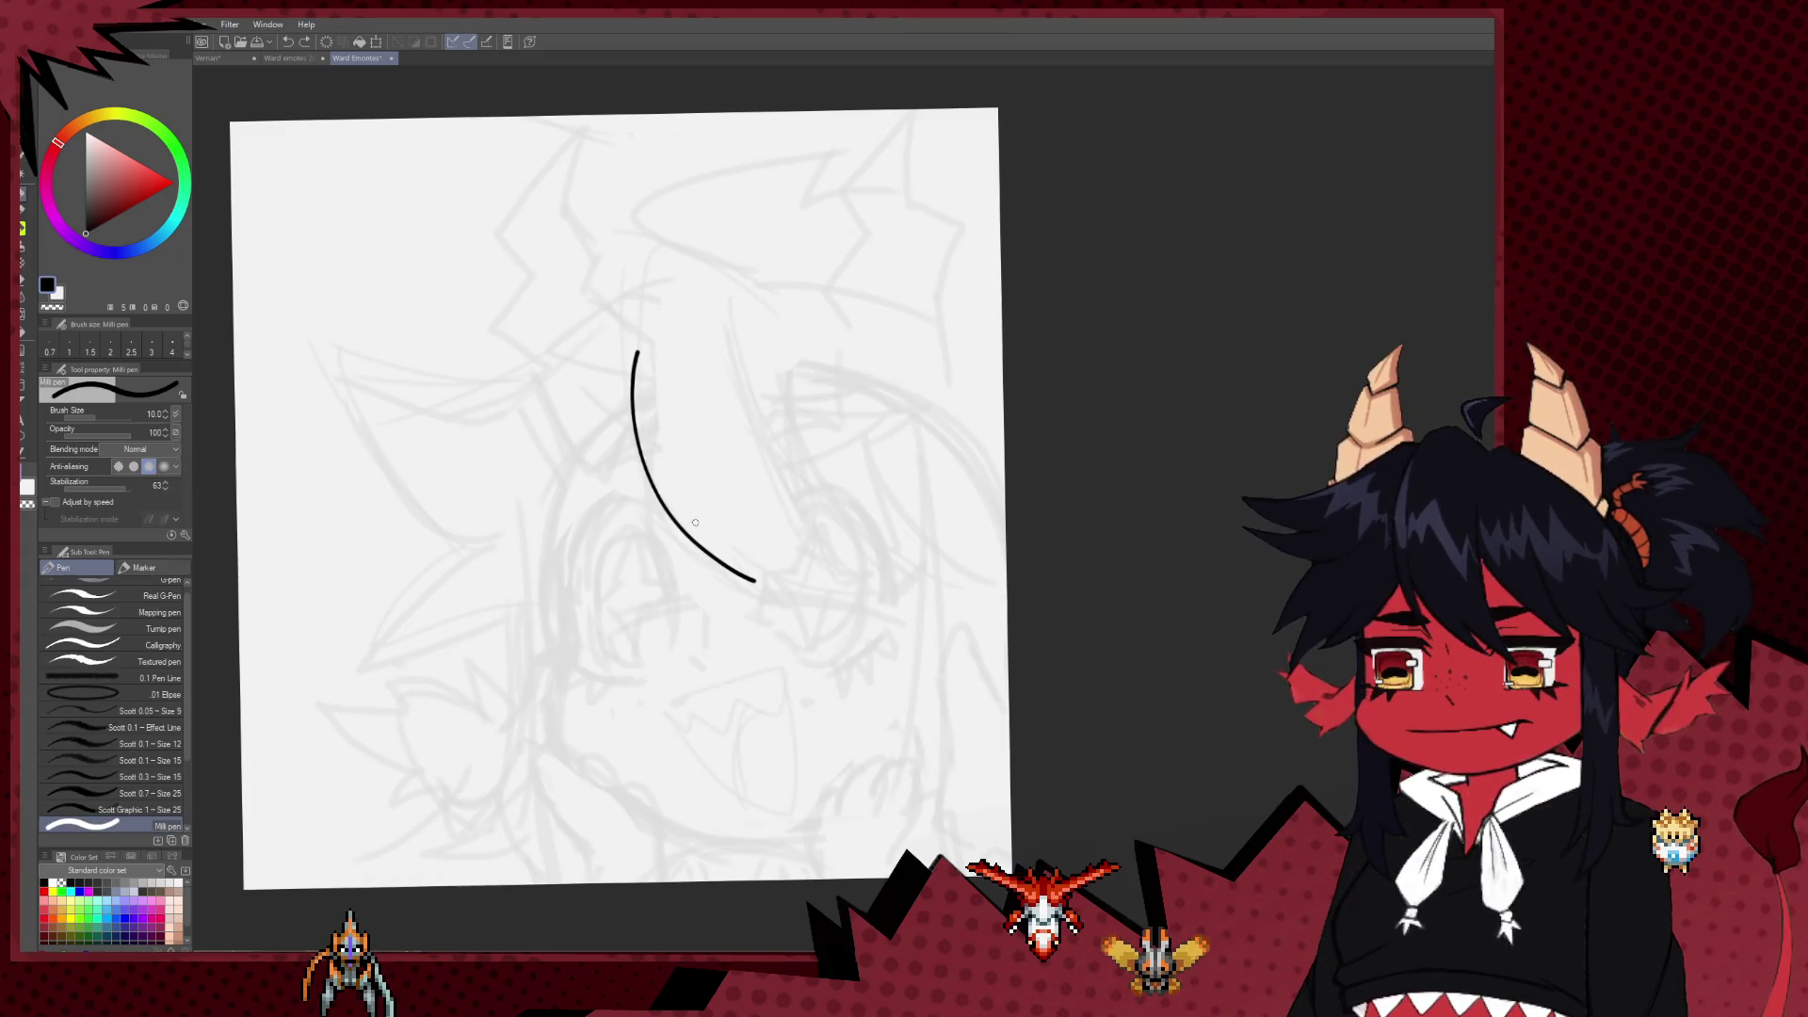
Step: Ink the first central hair strands with the Milli pen at size 8, undoing misplaced strokes
mouse_move(698, 422)
mouse_down()
mouse_move(759, 579)
mouse_move(832, 591)
mouse_up()
key(ctrl+z)
key(ctrl+y)
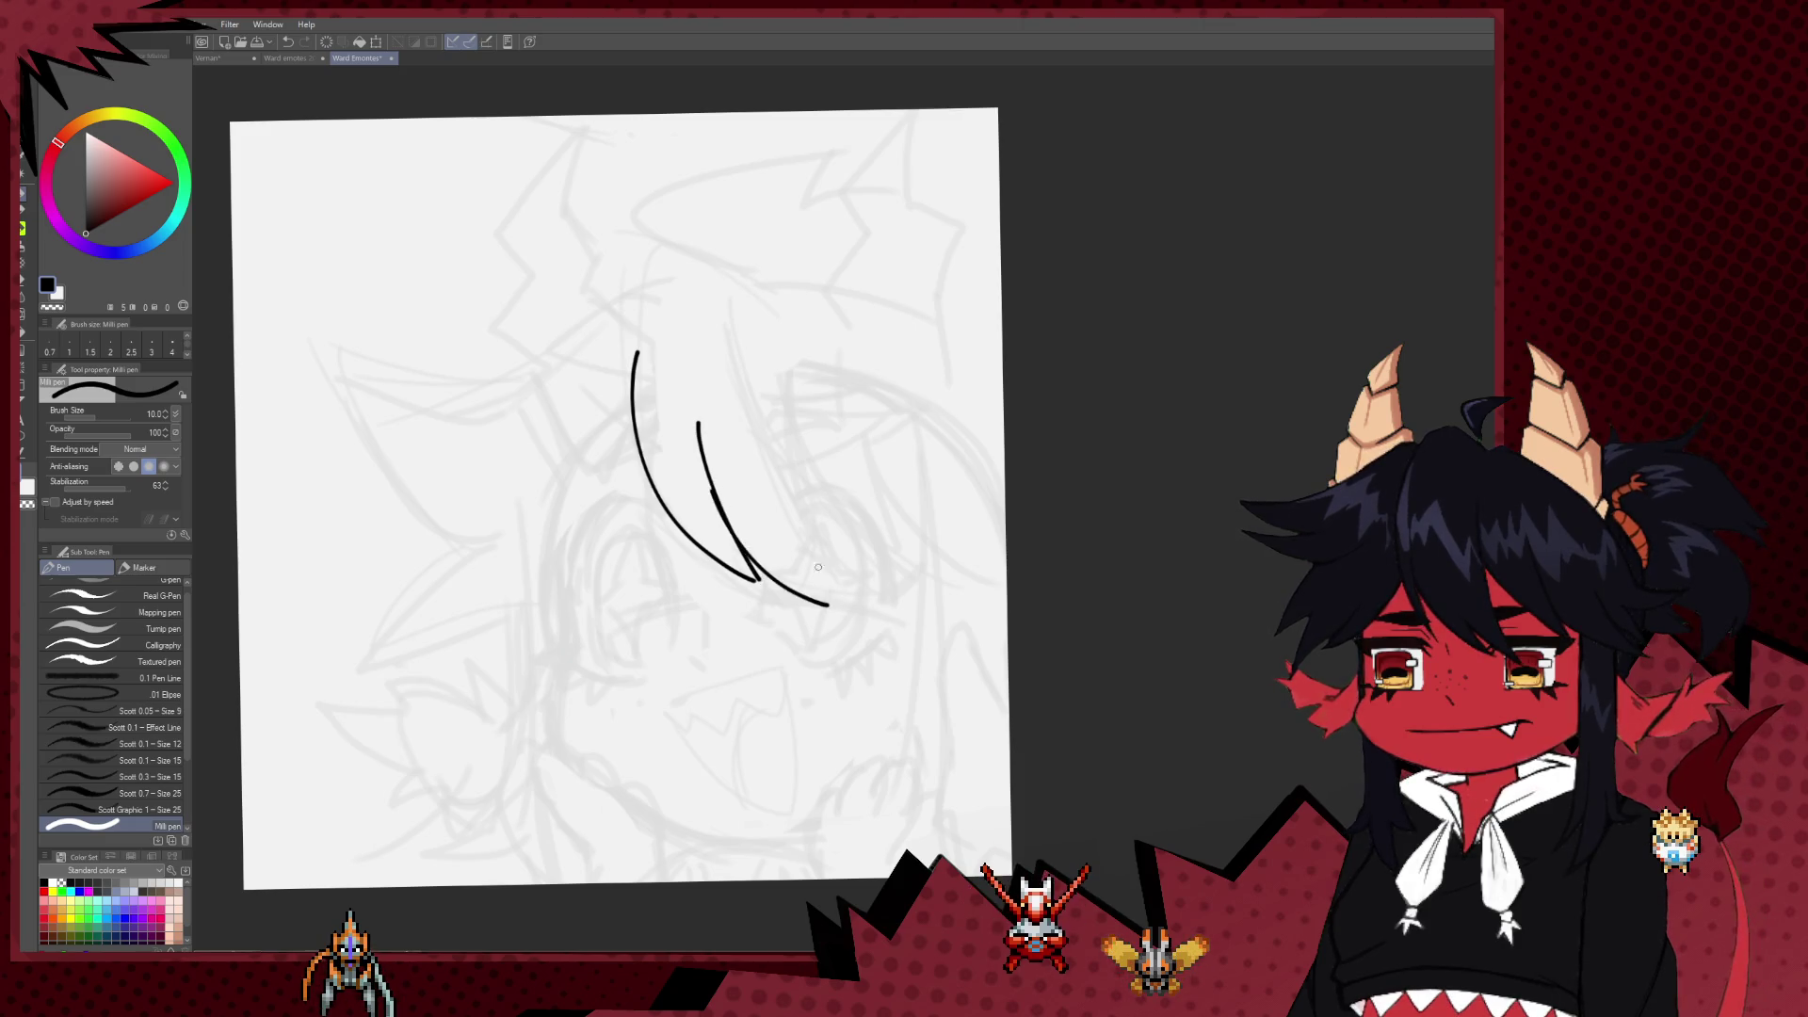
drag(713, 502, 754, 576)
drag(733, 313, 832, 585)
key(ctrl+z)
key(ctrl+z)
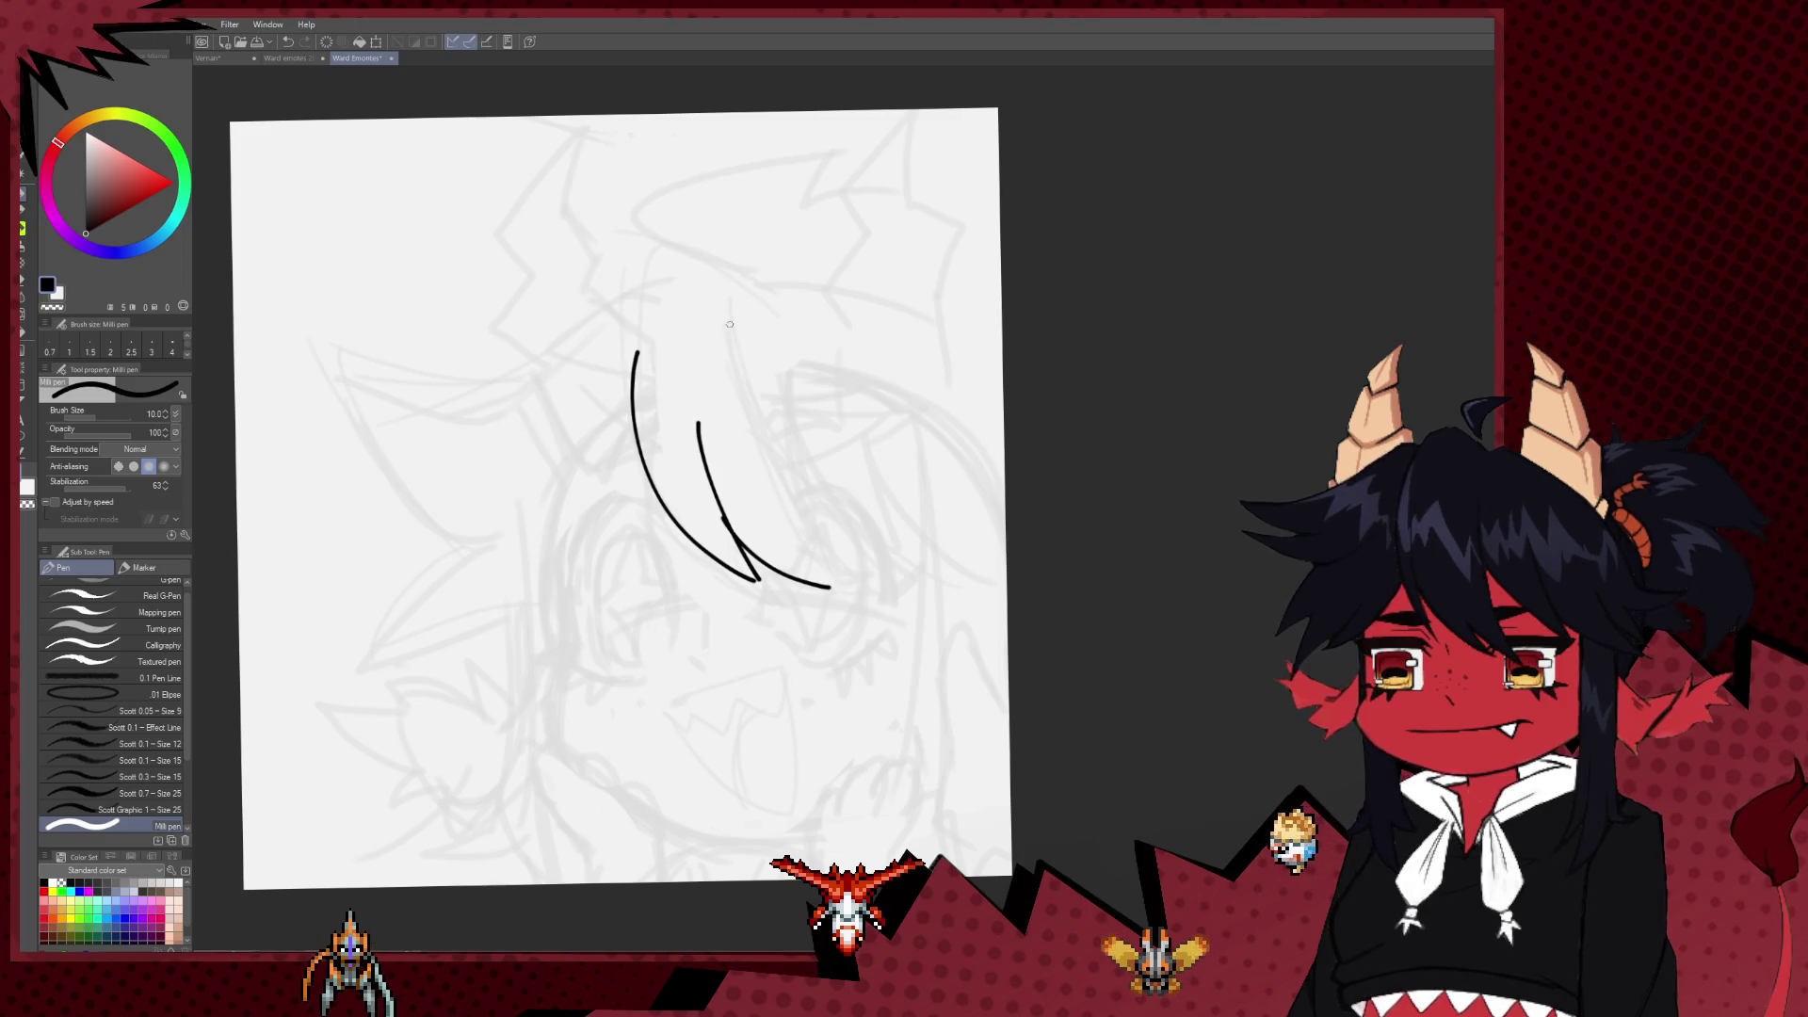
key(ctrl+z)
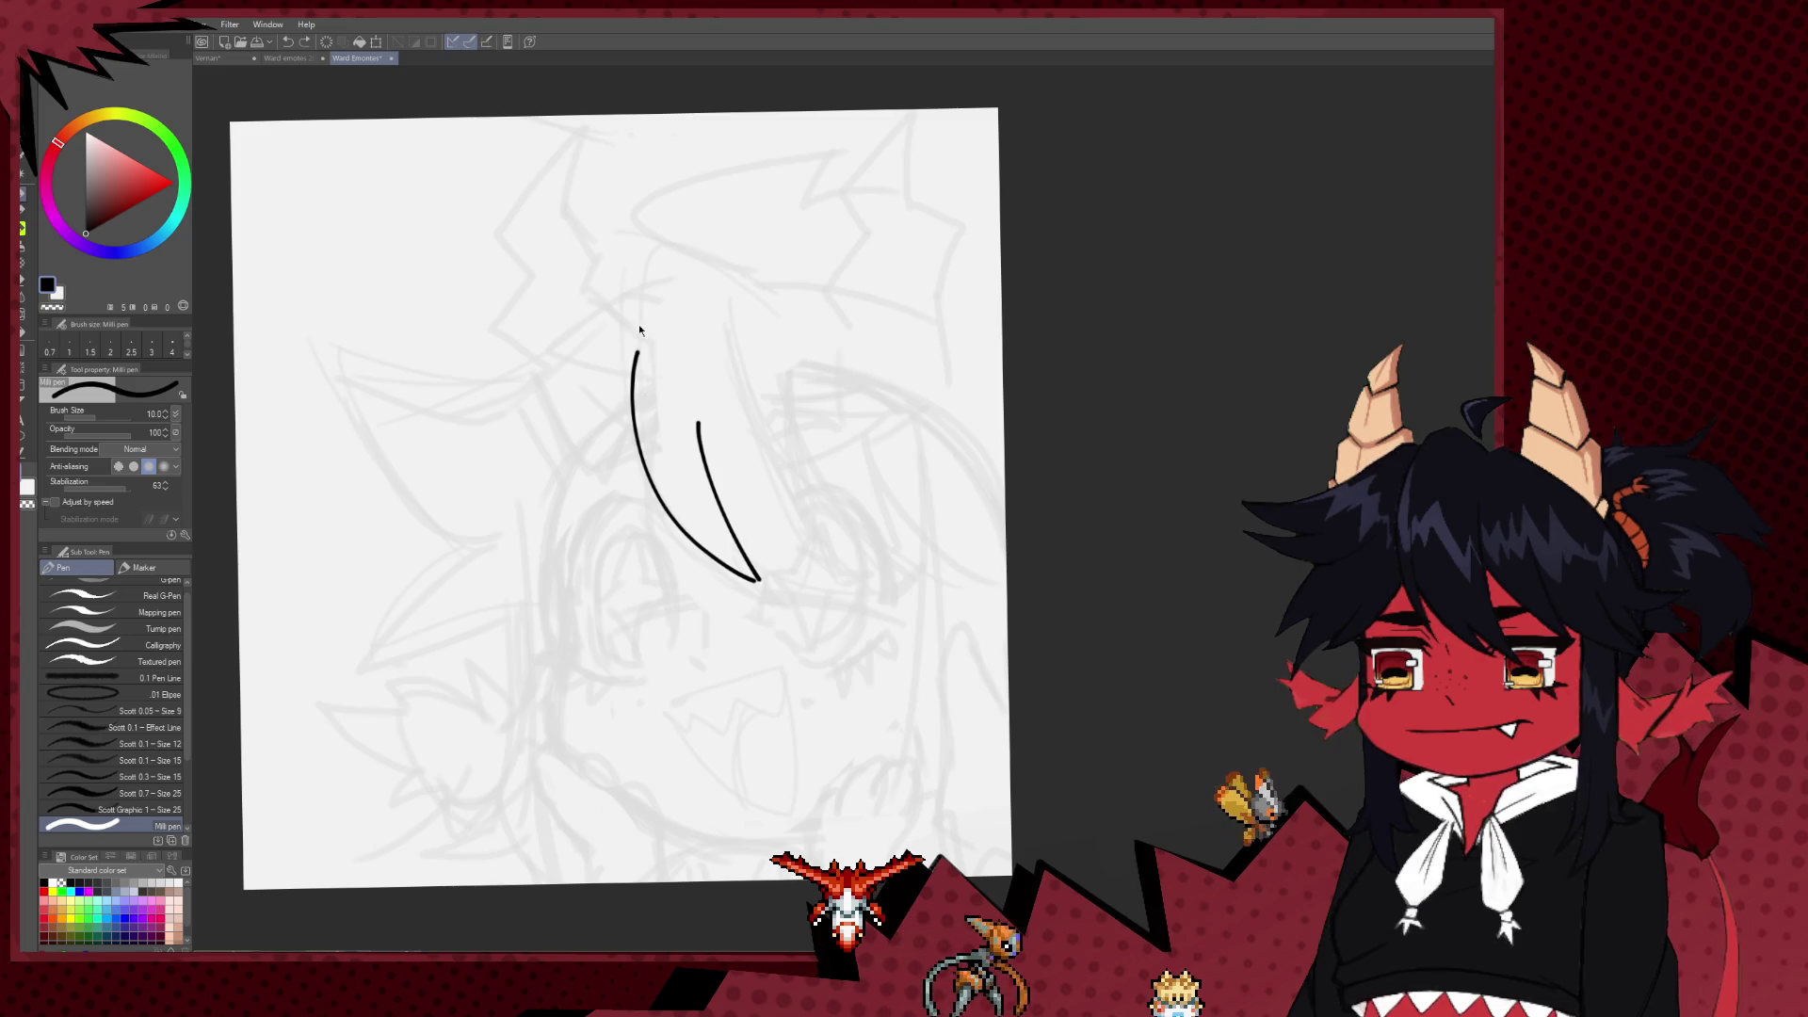
key(ctrl+z)
key(ctrl+z)
key(bracketleft)
key(bracketleft)
drag(754, 260, 699, 483)
key(ctrl+z)
drag(735, 280, 731, 577)
key(ctrl+z)
mouse_move(728, 263)
mouse_down()
mouse_move(694, 242)
mouse_move(763, 597)
mouse_up()
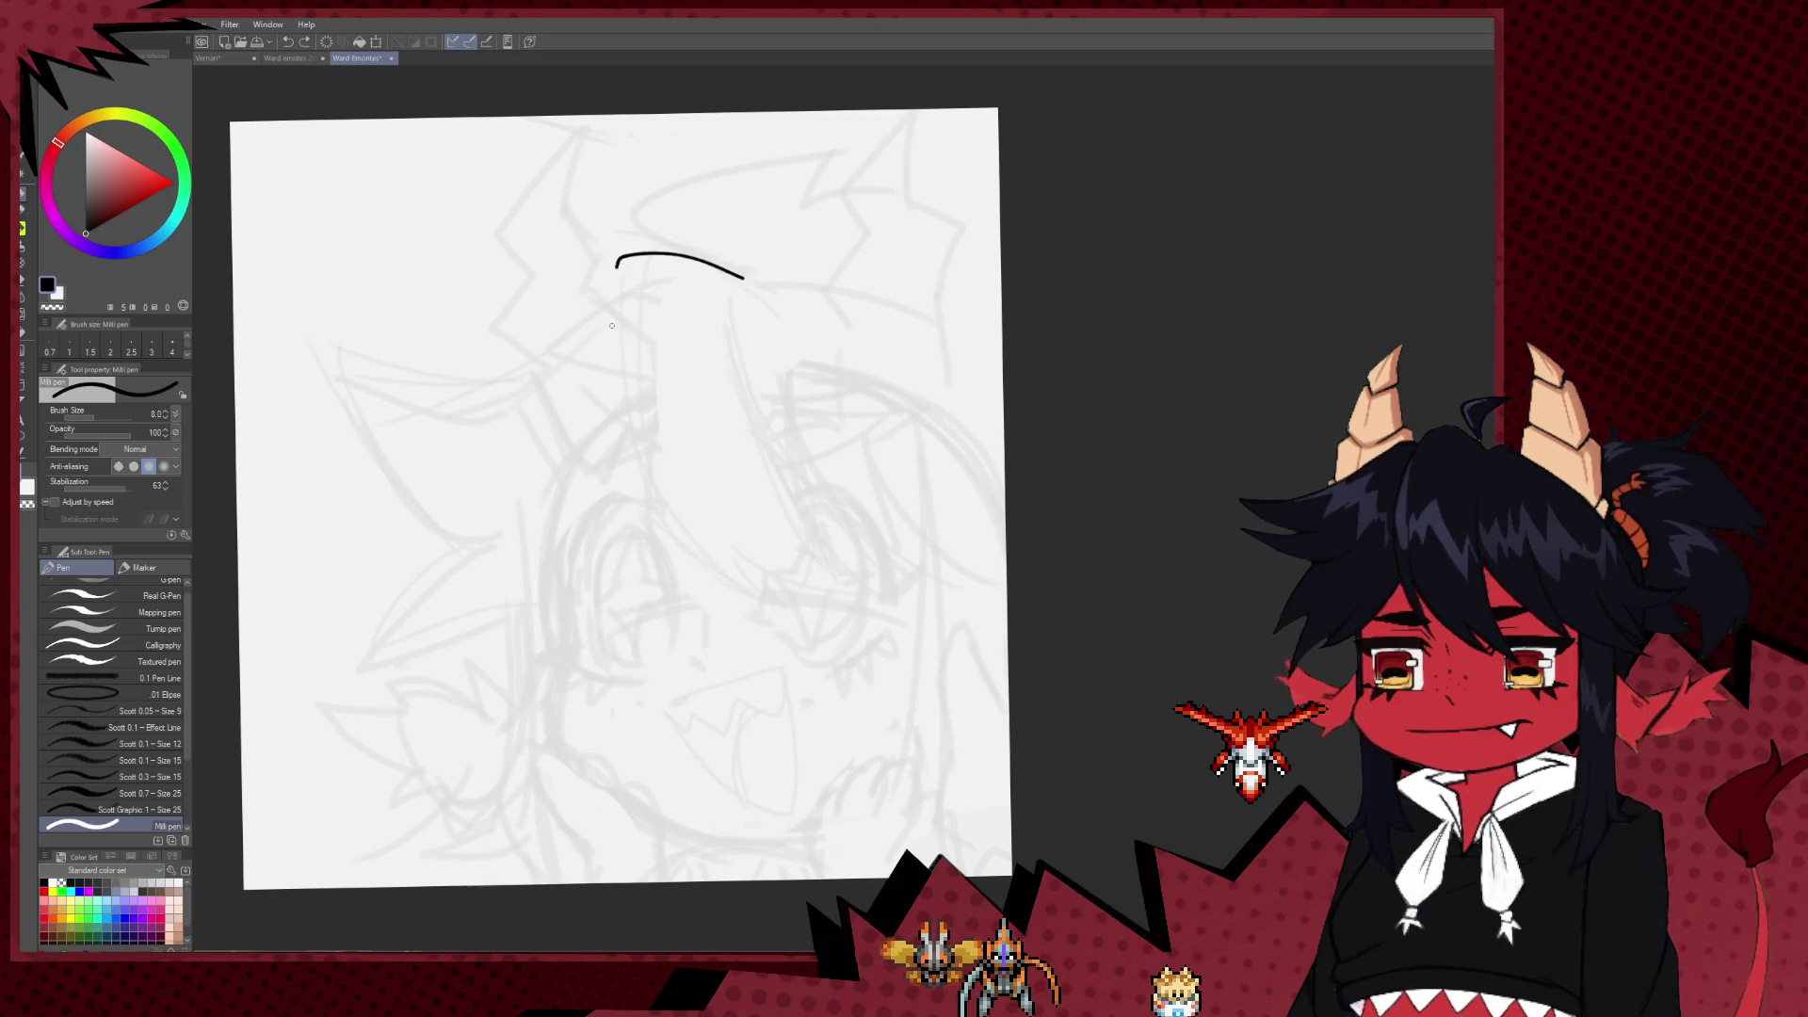
Step: Draw the V-shaped central hair lock with its long left edge
mouse_move(625, 290)
mouse_down()
mouse_move(620, 341)
mouse_move(769, 586)
mouse_up()
mouse_move(713, 478)
mouse_down()
mouse_move(806, 580)
mouse_move(835, 577)
mouse_up()
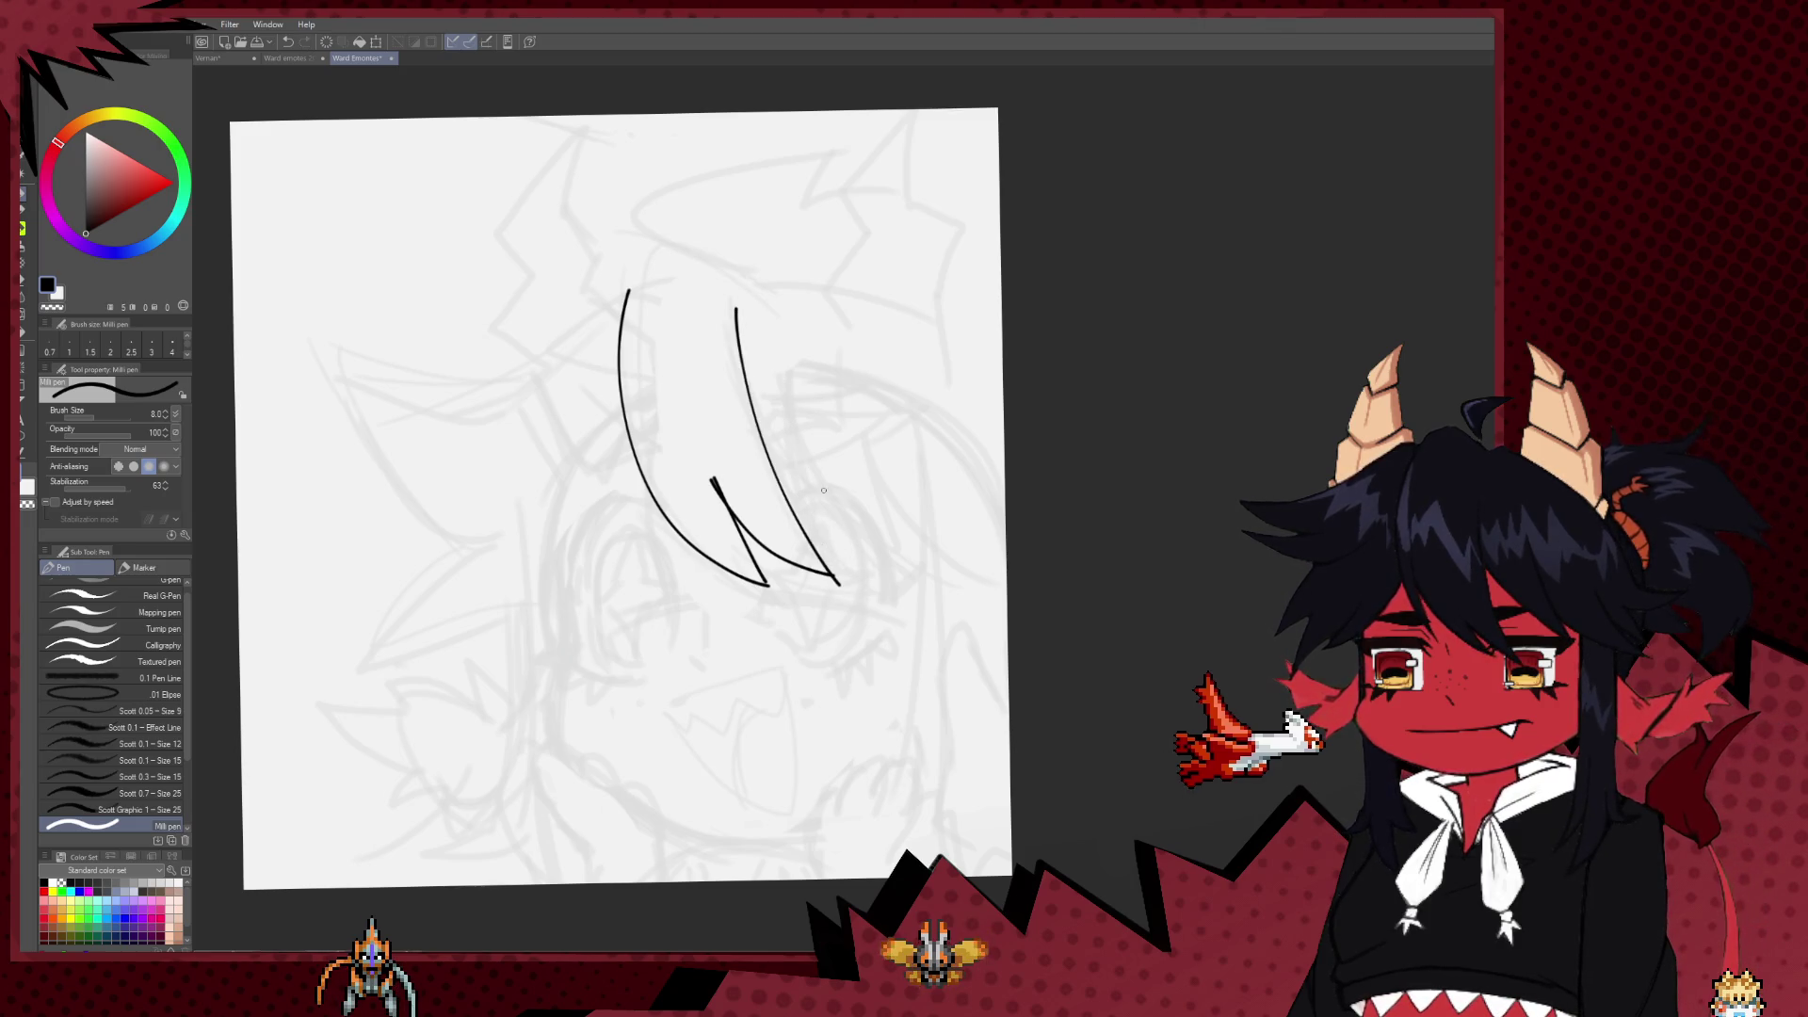
key(e)
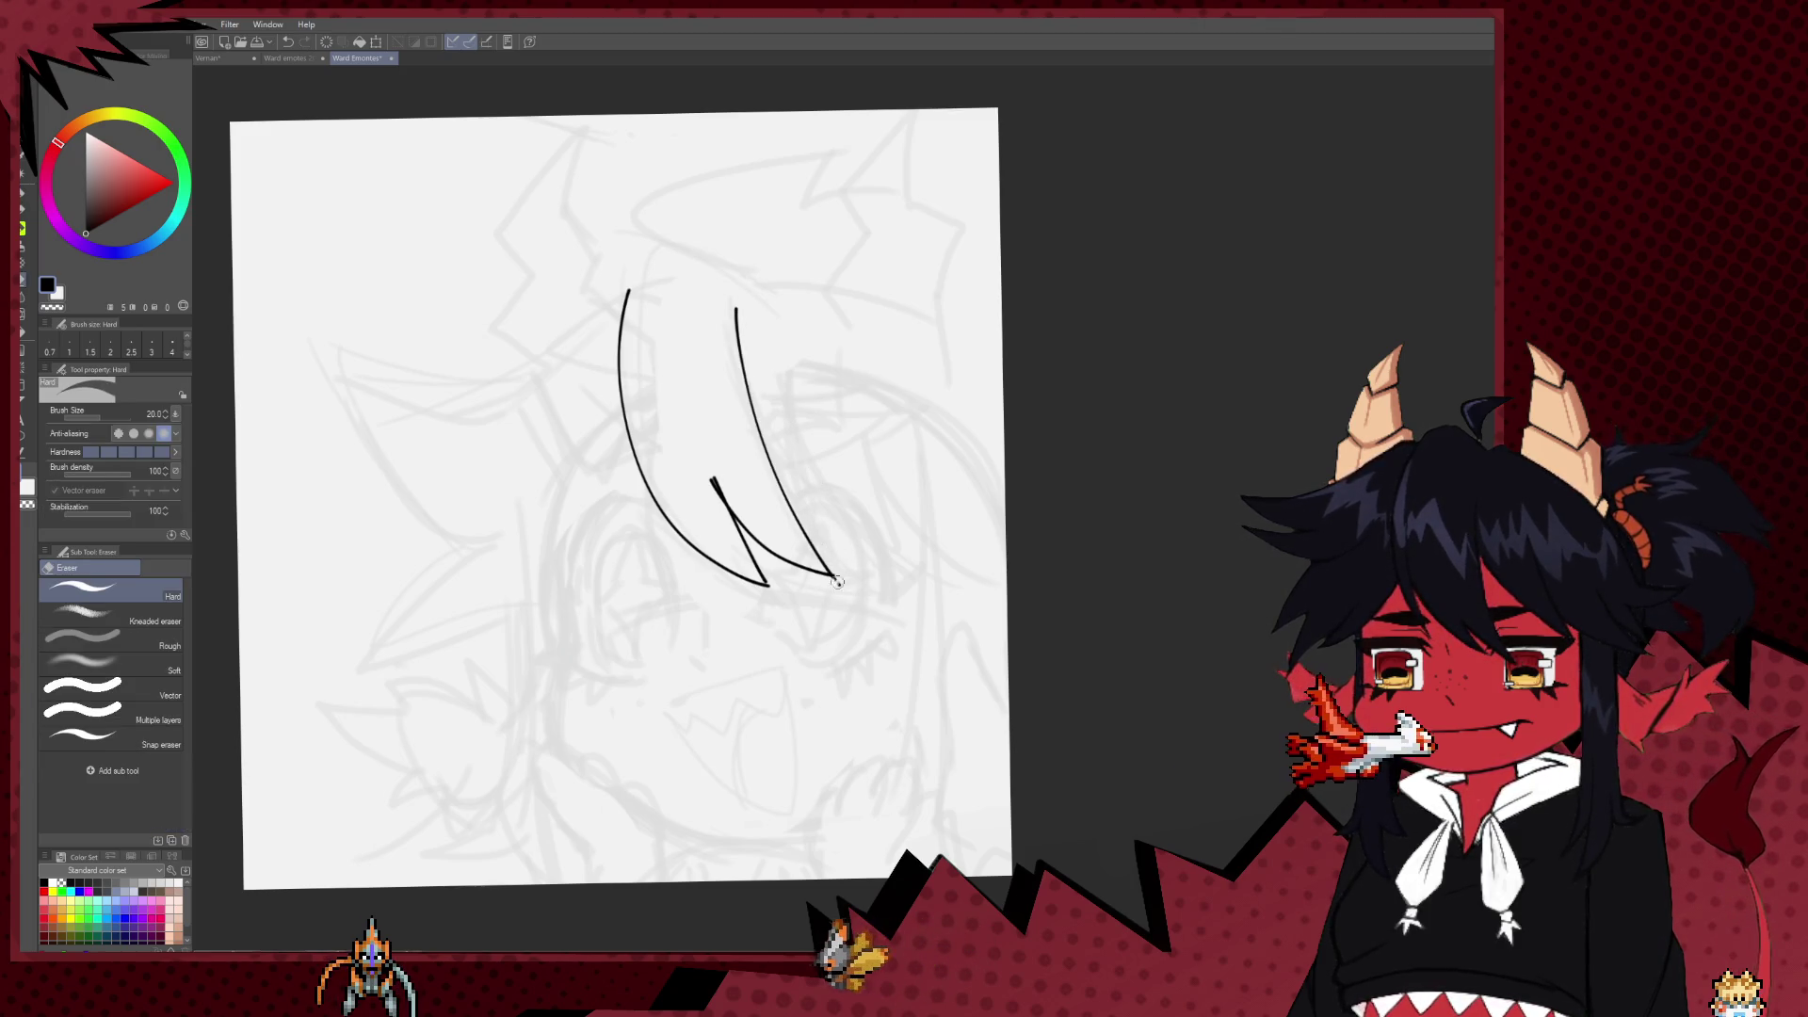
key(p)
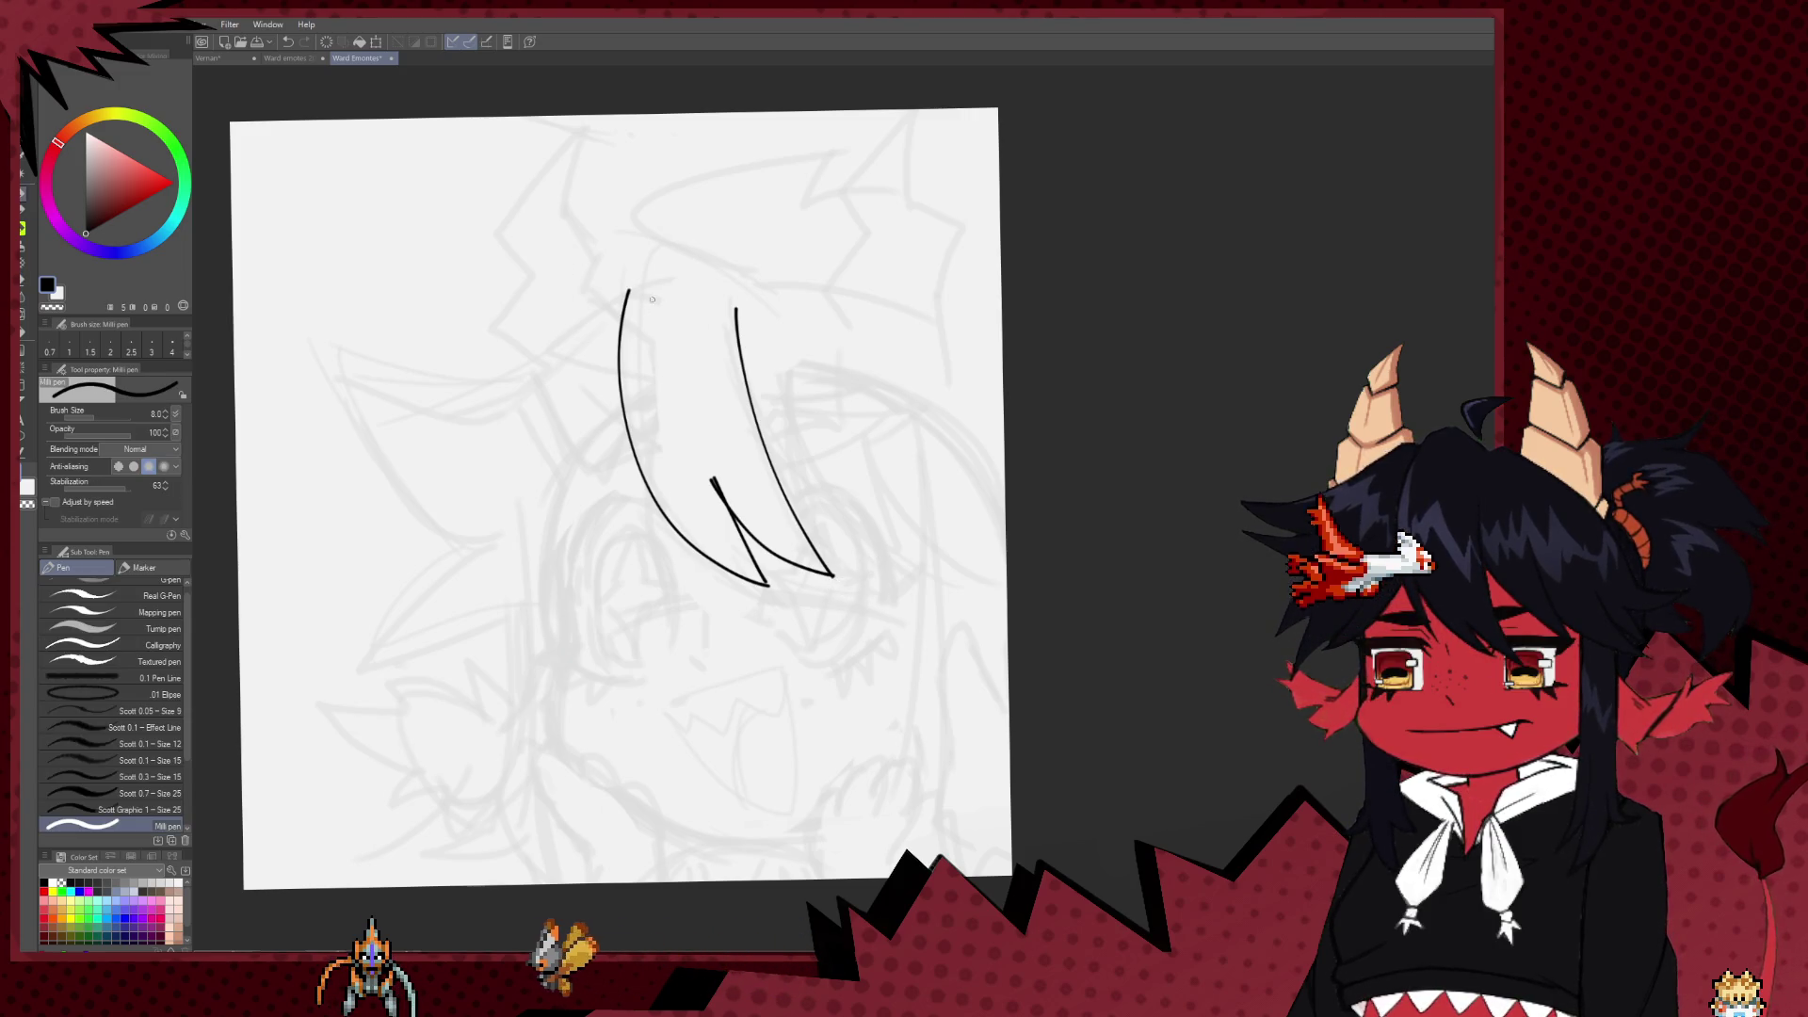
Step: Add strands sweeping left and right of the lock and begin the left eye's rounded outline
drag(612, 313, 436, 408)
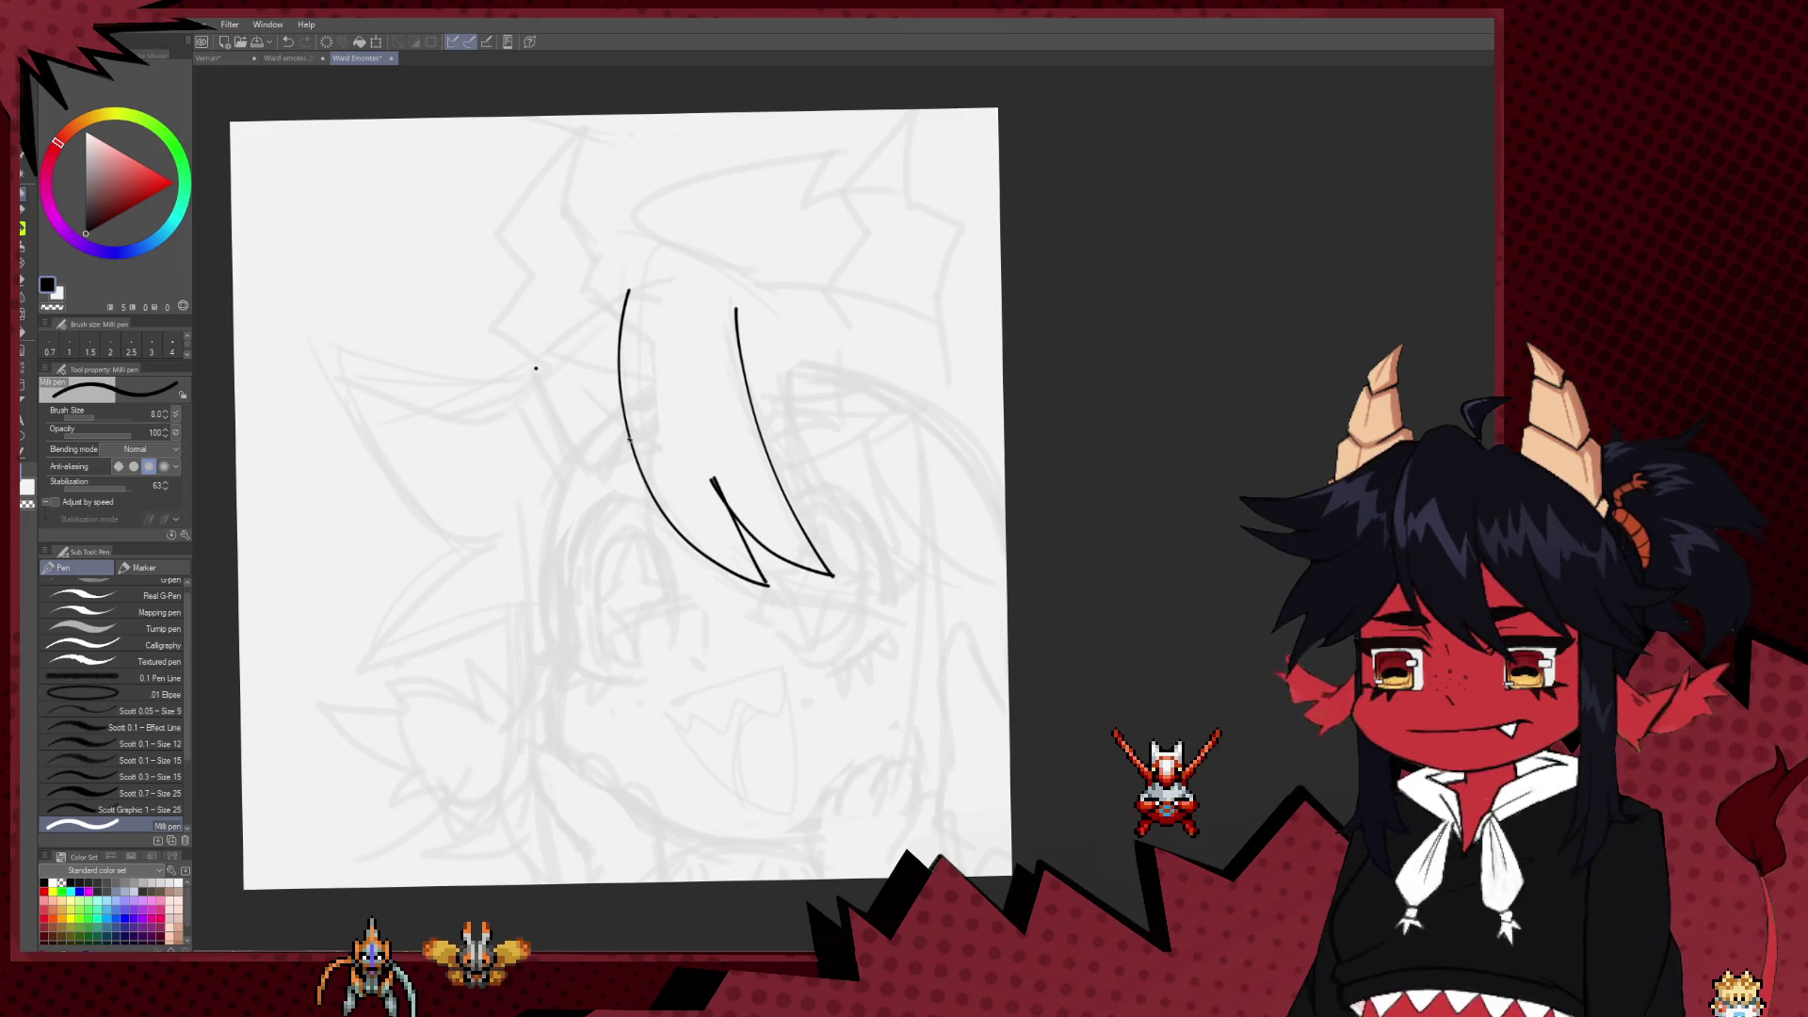
drag(629, 439, 551, 505)
mouse_move(798, 416)
mouse_down()
mouse_move(783, 402)
mouse_move(859, 488)
mouse_move(935, 489)
mouse_up()
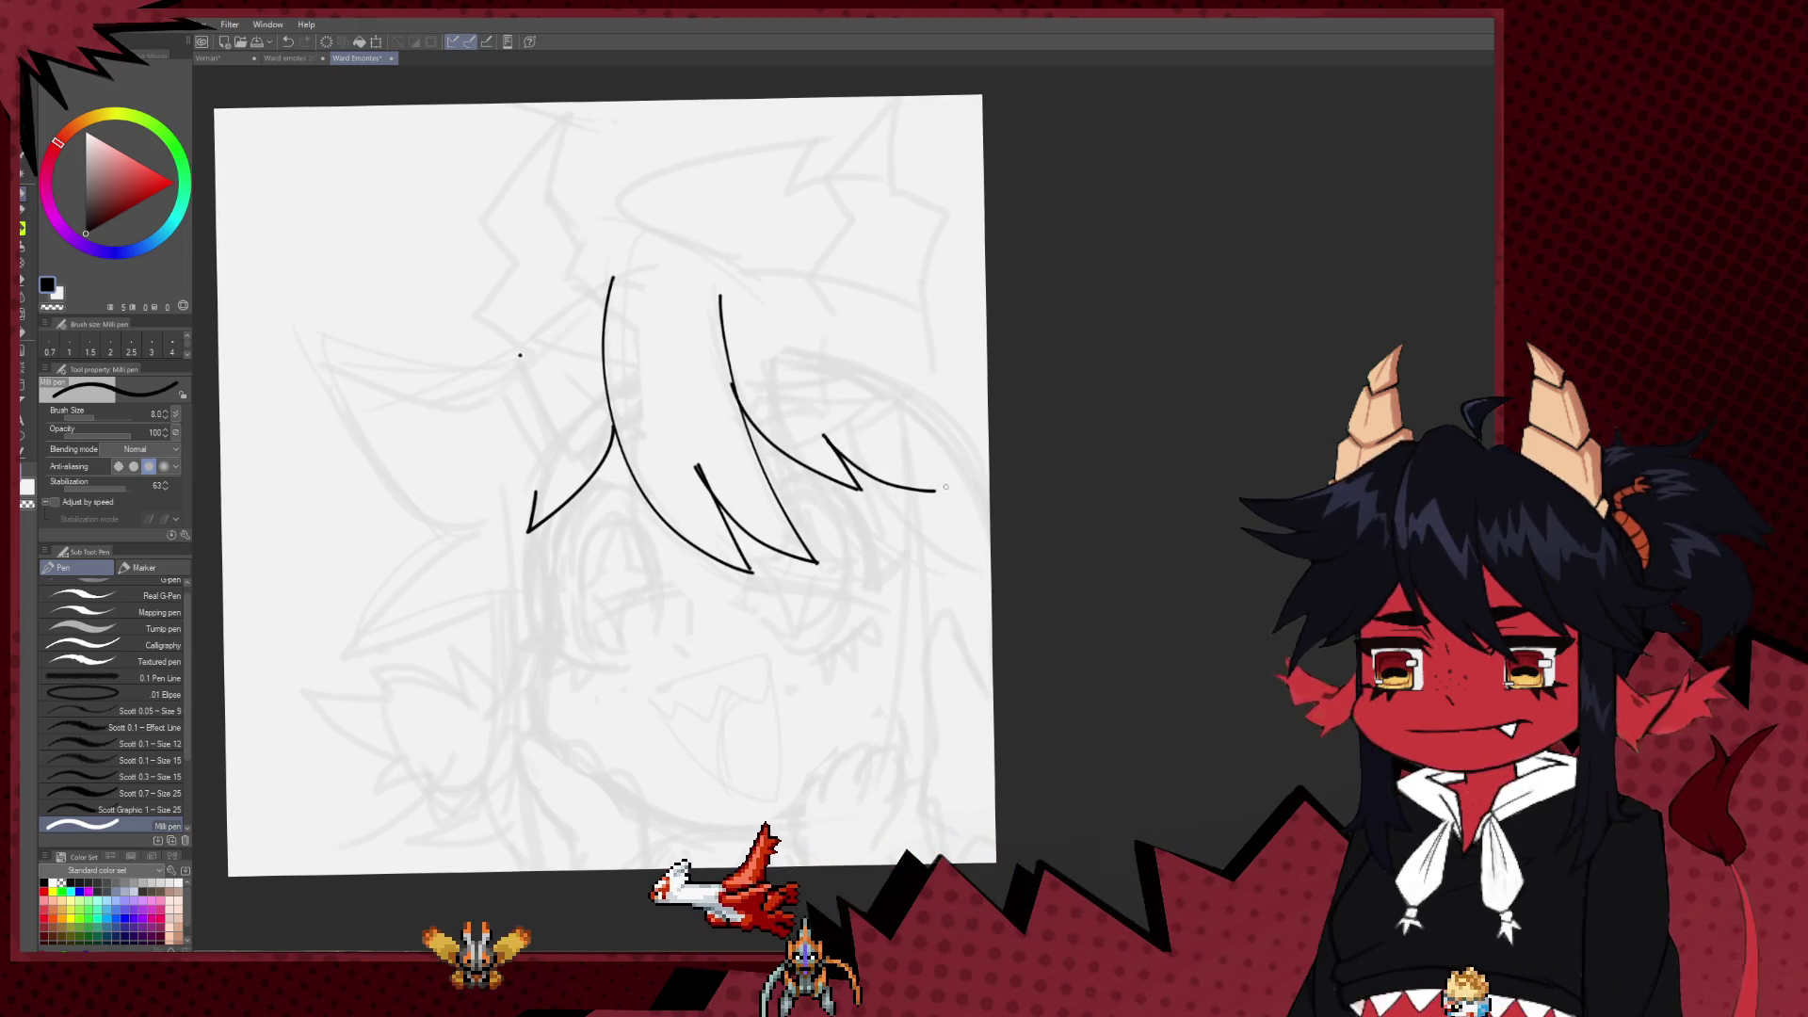
drag(602, 630, 602, 580)
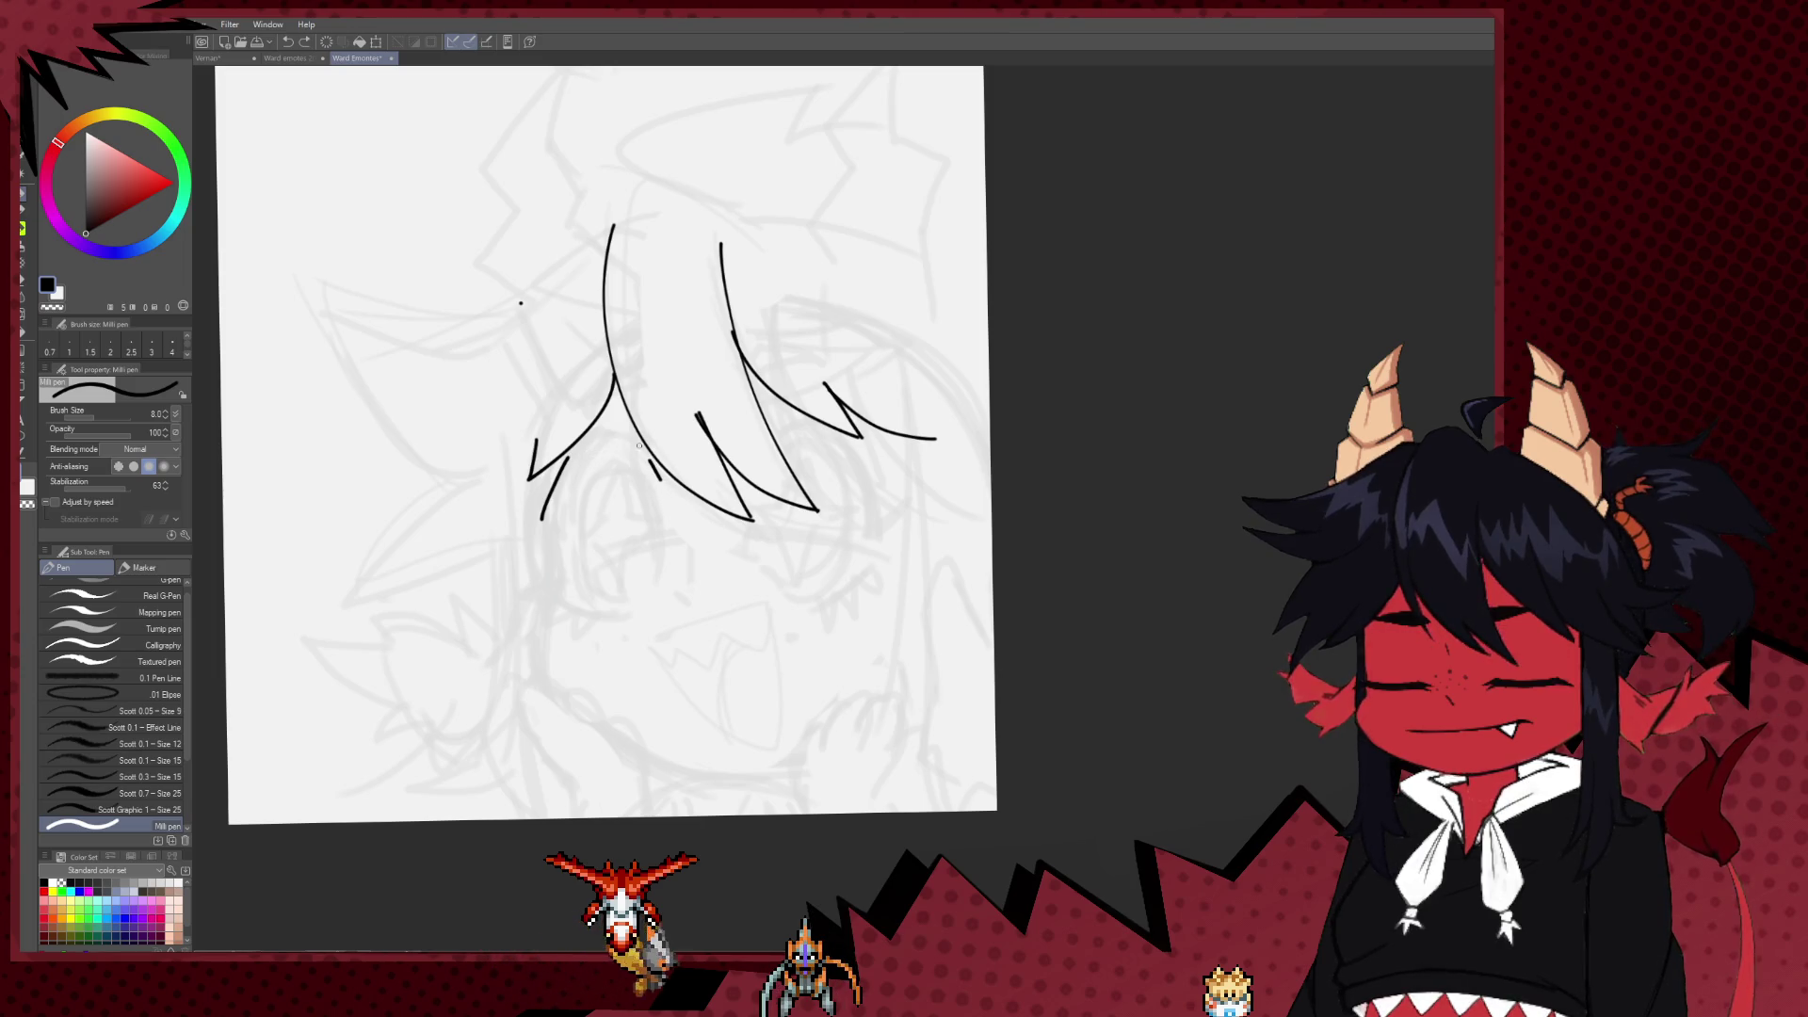
drag(657, 590, 611, 609)
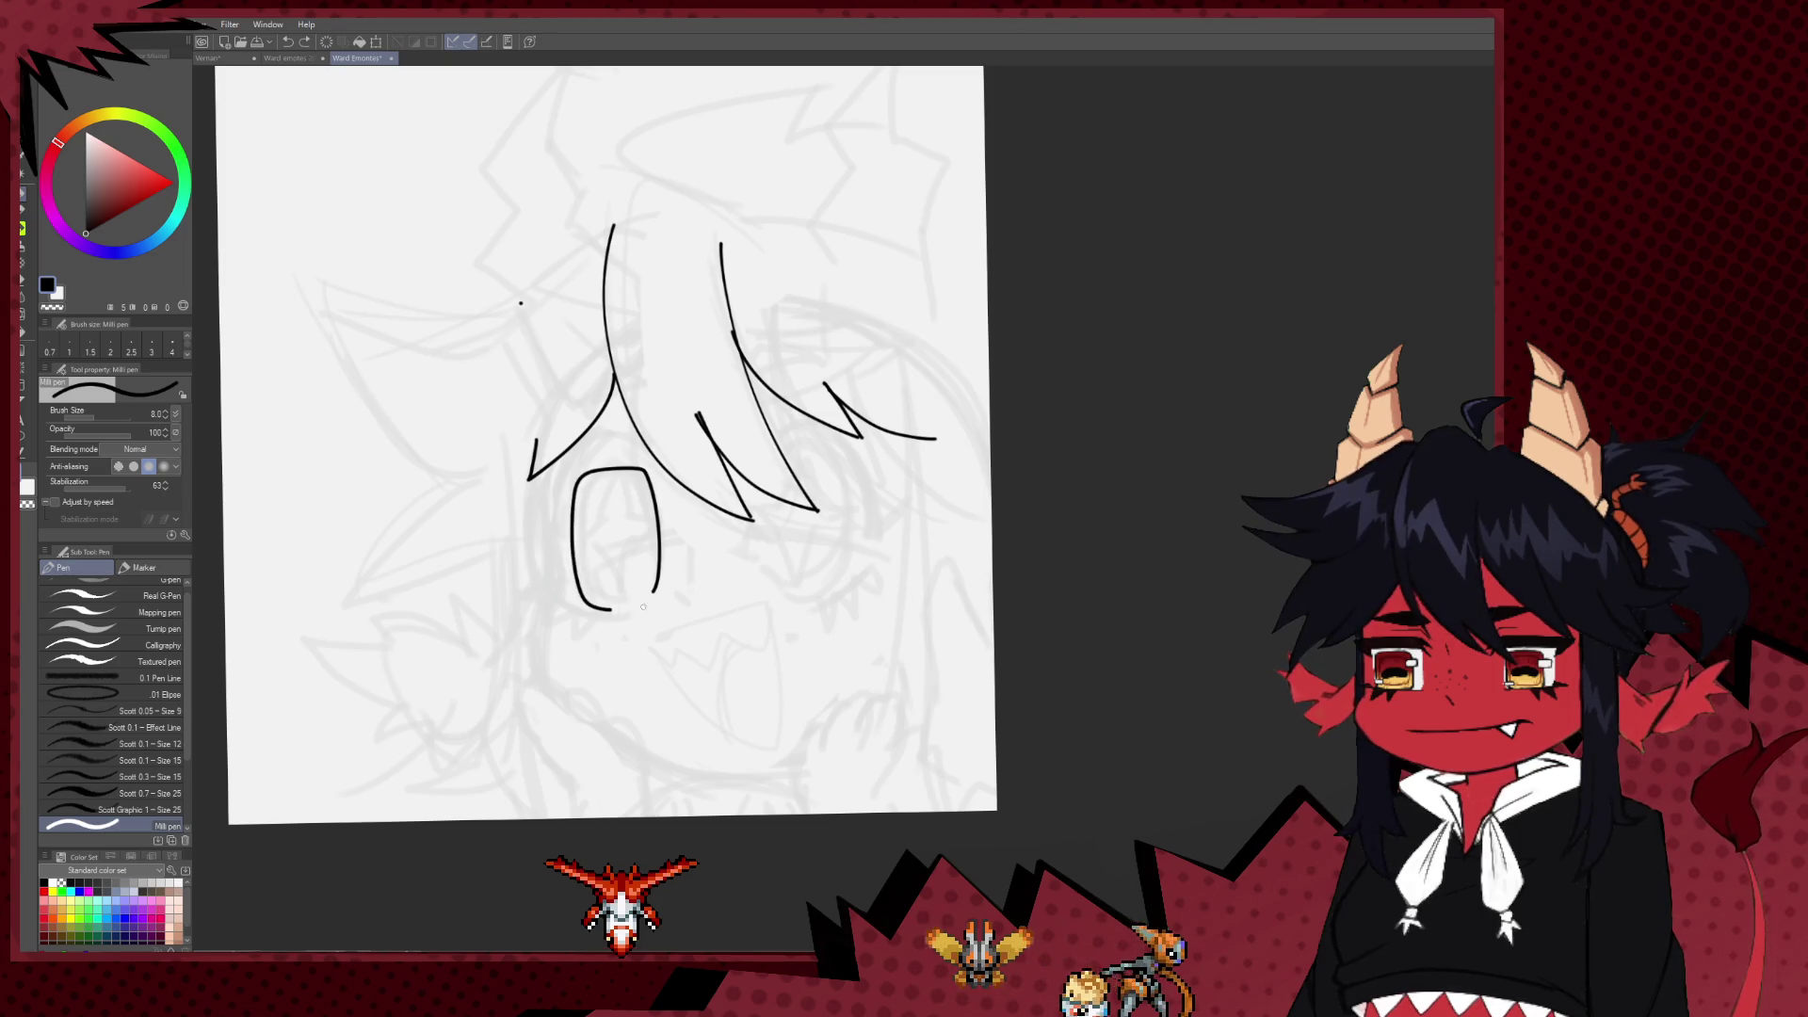
Step: Redraw the left eye as a closed rounded outline
key(ctrl+z)
drag(614, 585, 551, 468)
mouse_move(539, 582)
mouse_down()
mouse_move(616, 584)
mouse_move(592, 461)
mouse_up()
key(ctrl+z)
key(ctrl+z)
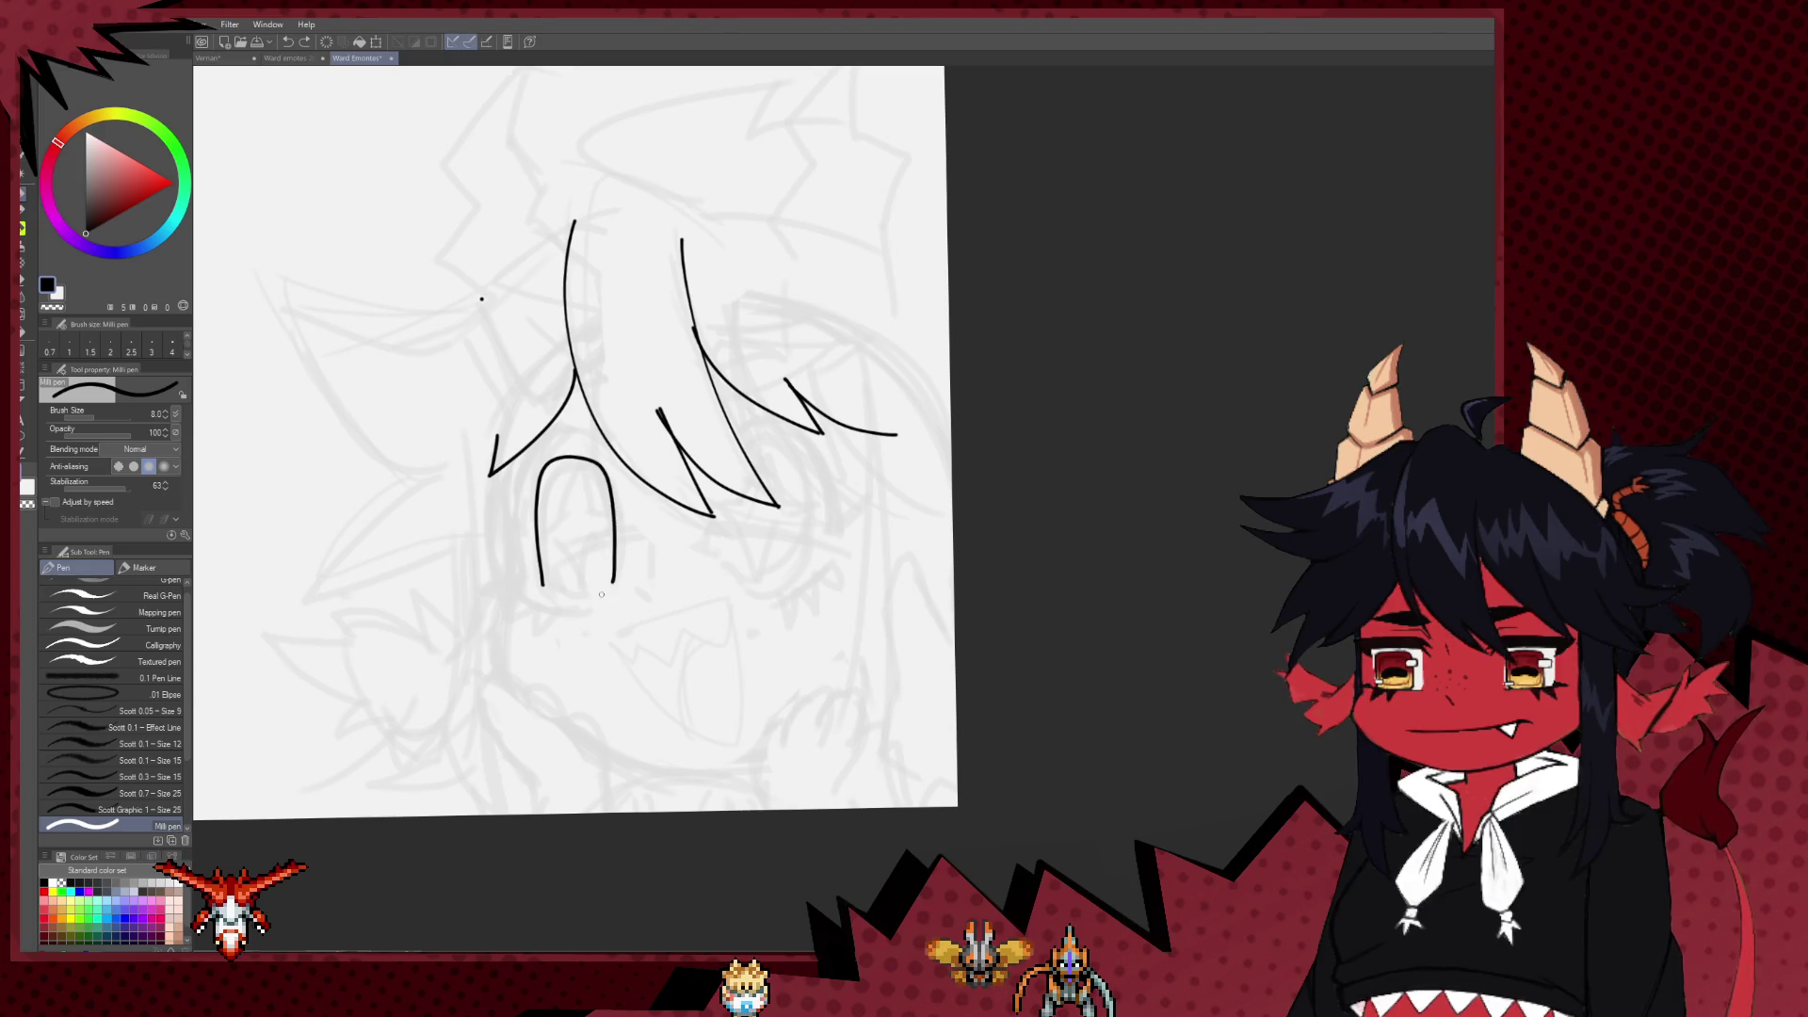
drag(544, 585, 614, 588)
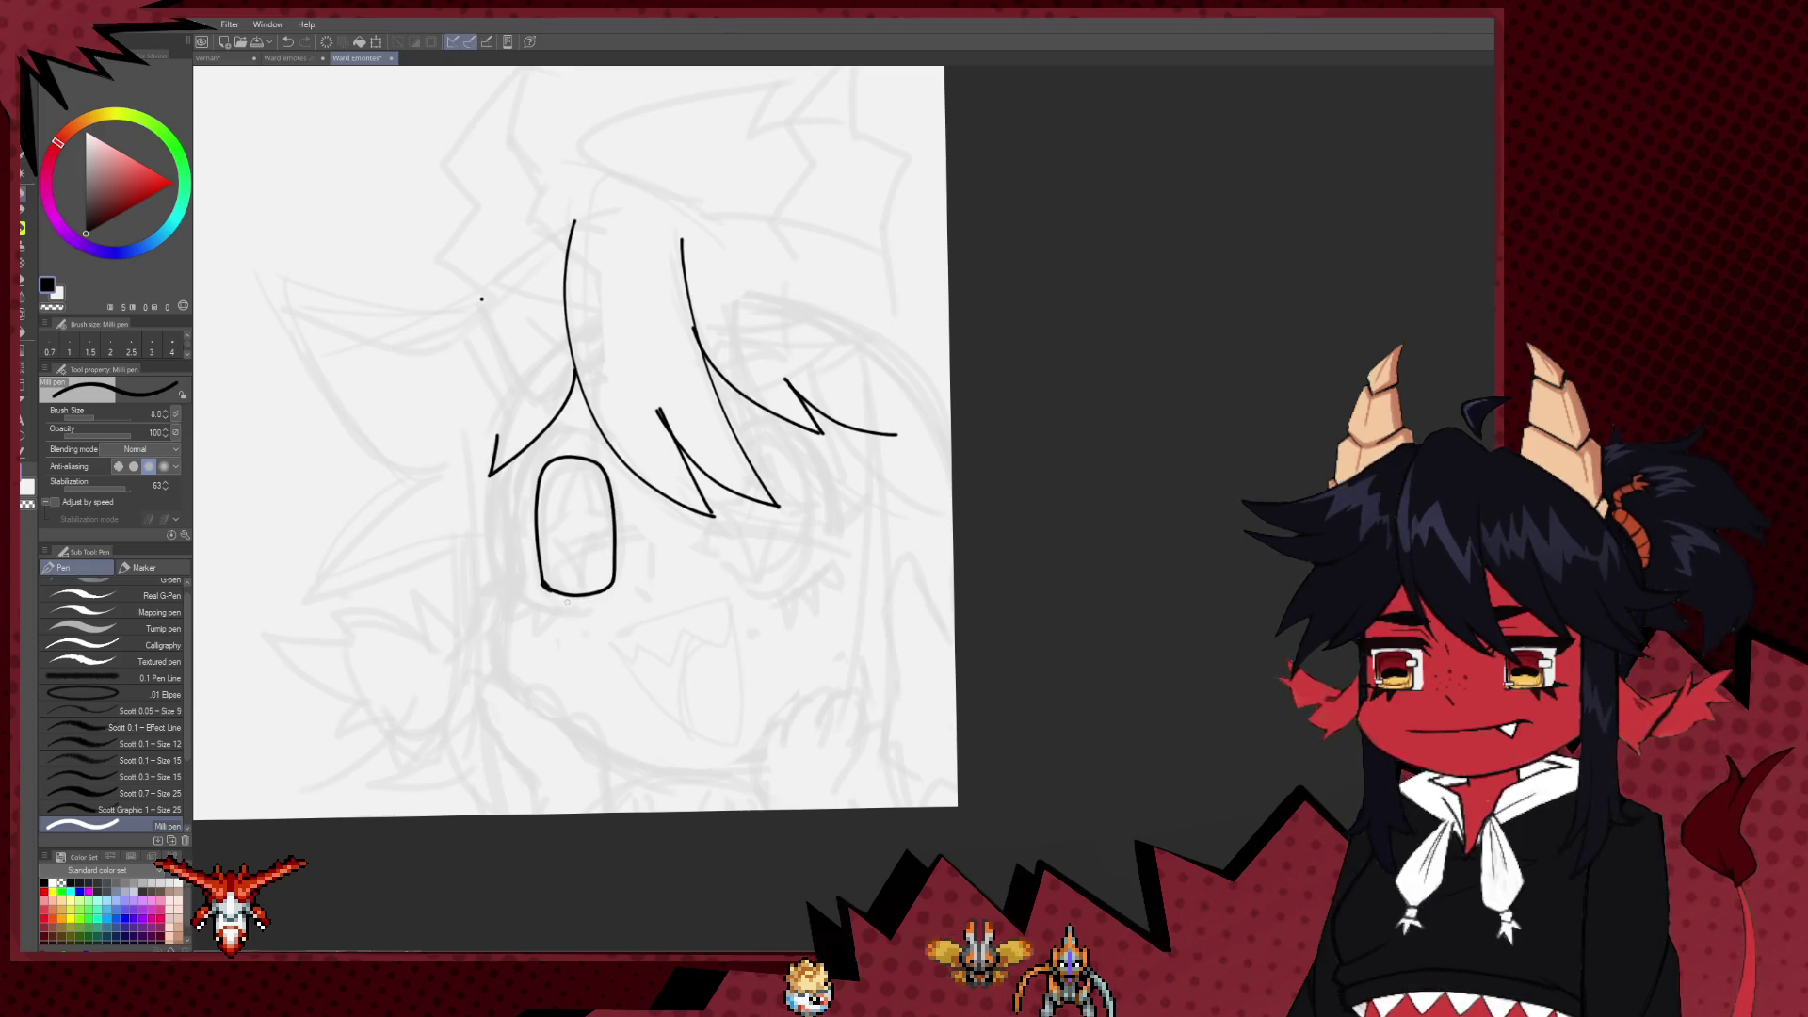
Step: Draw the right eye's tall rounded outline, redoing the first side strokes
drag(718, 457, 733, 574)
key(ctrl+z)
drag(716, 460, 799, 568)
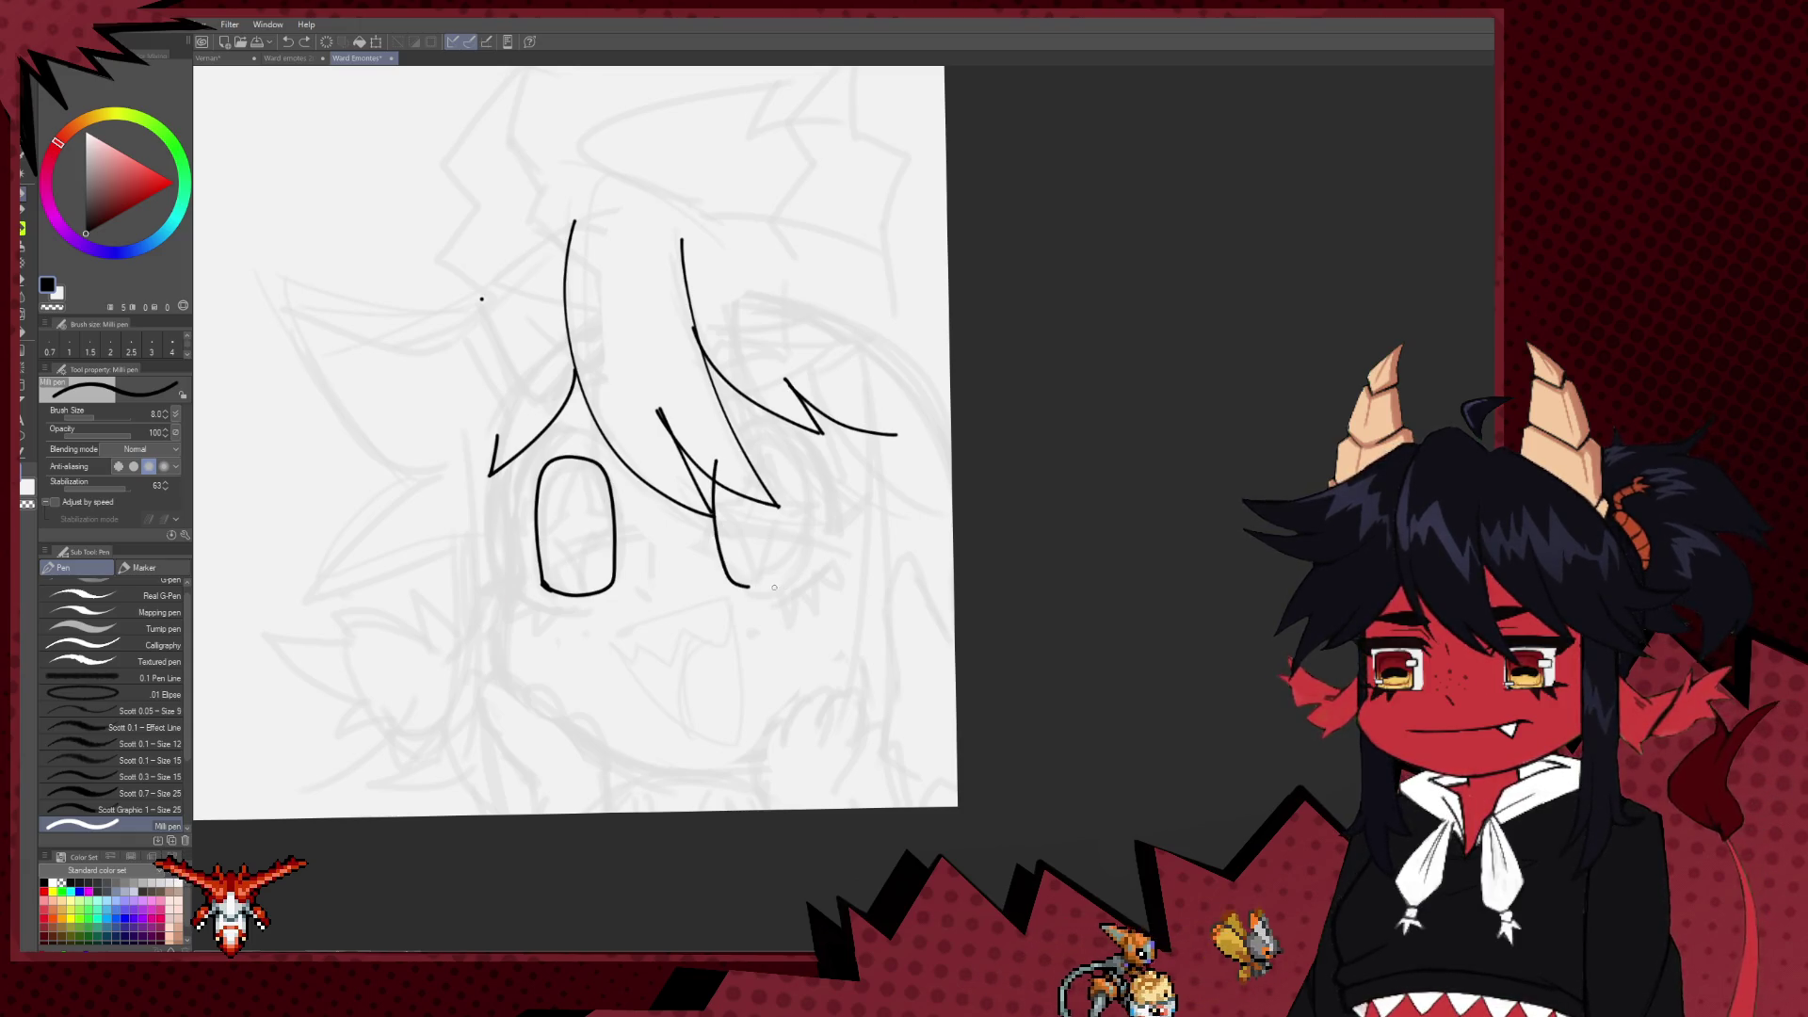
key(ctrl+z)
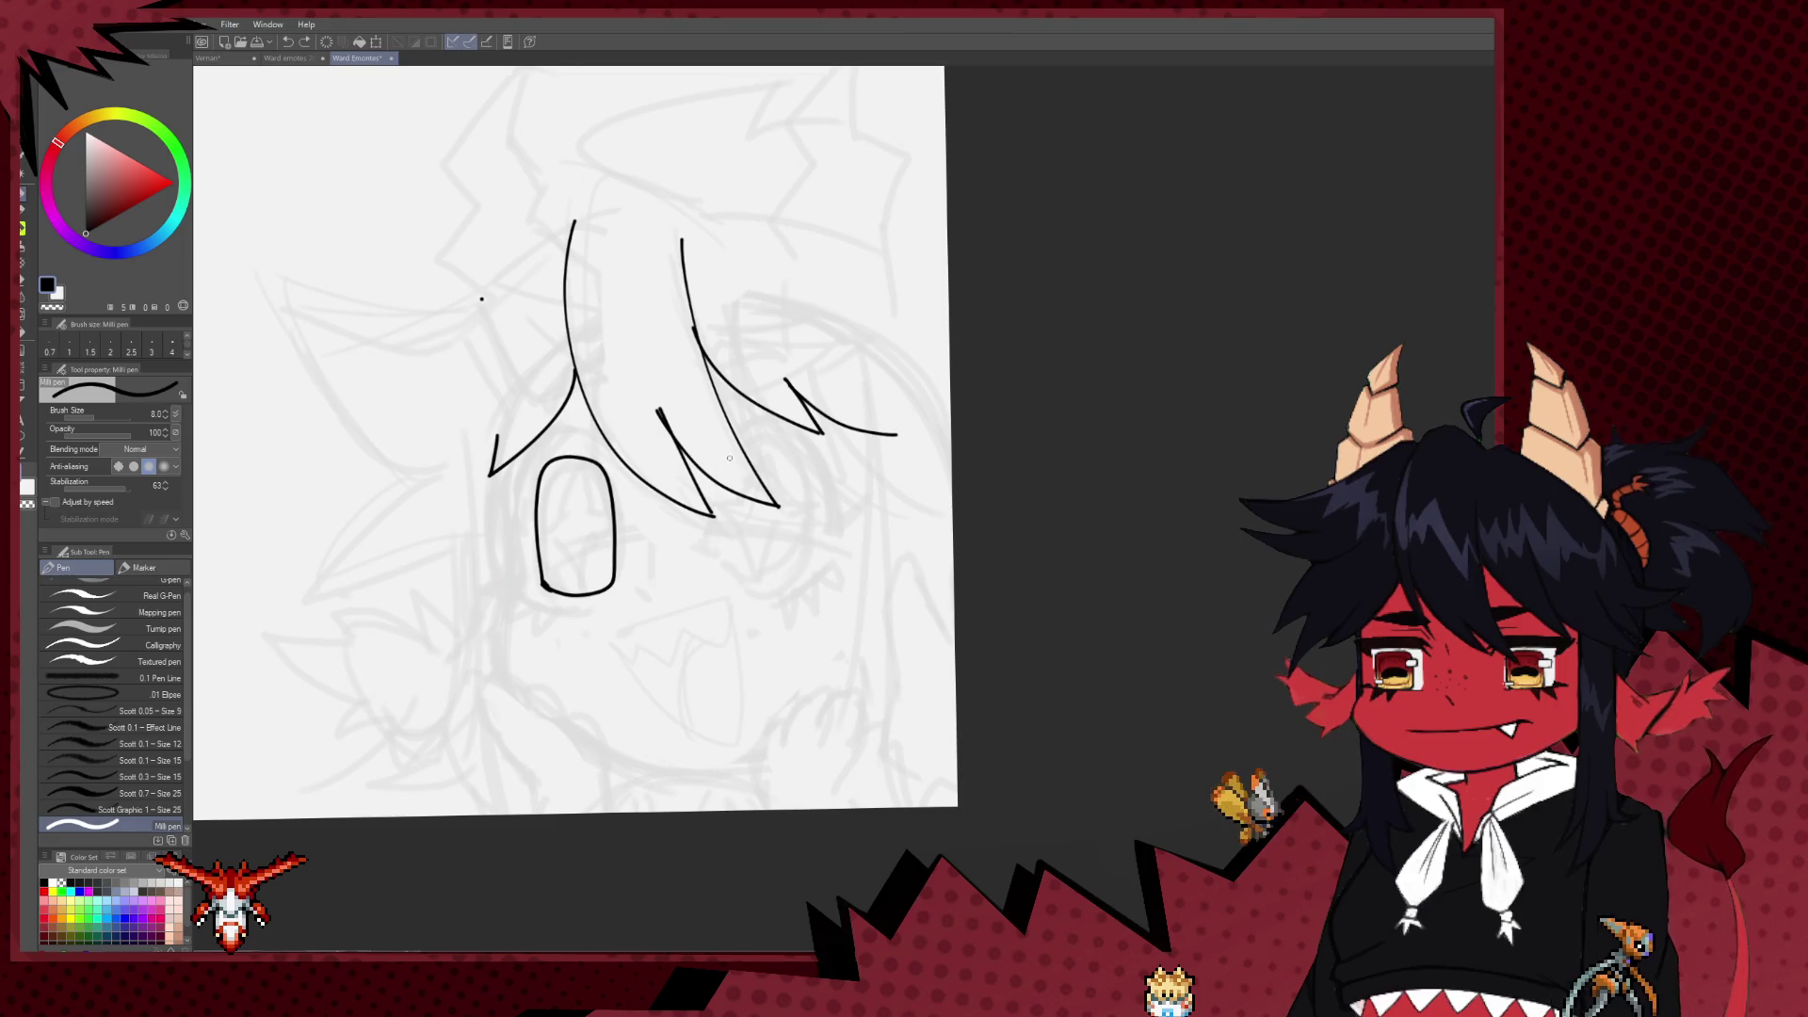
drag(783, 576, 783, 440)
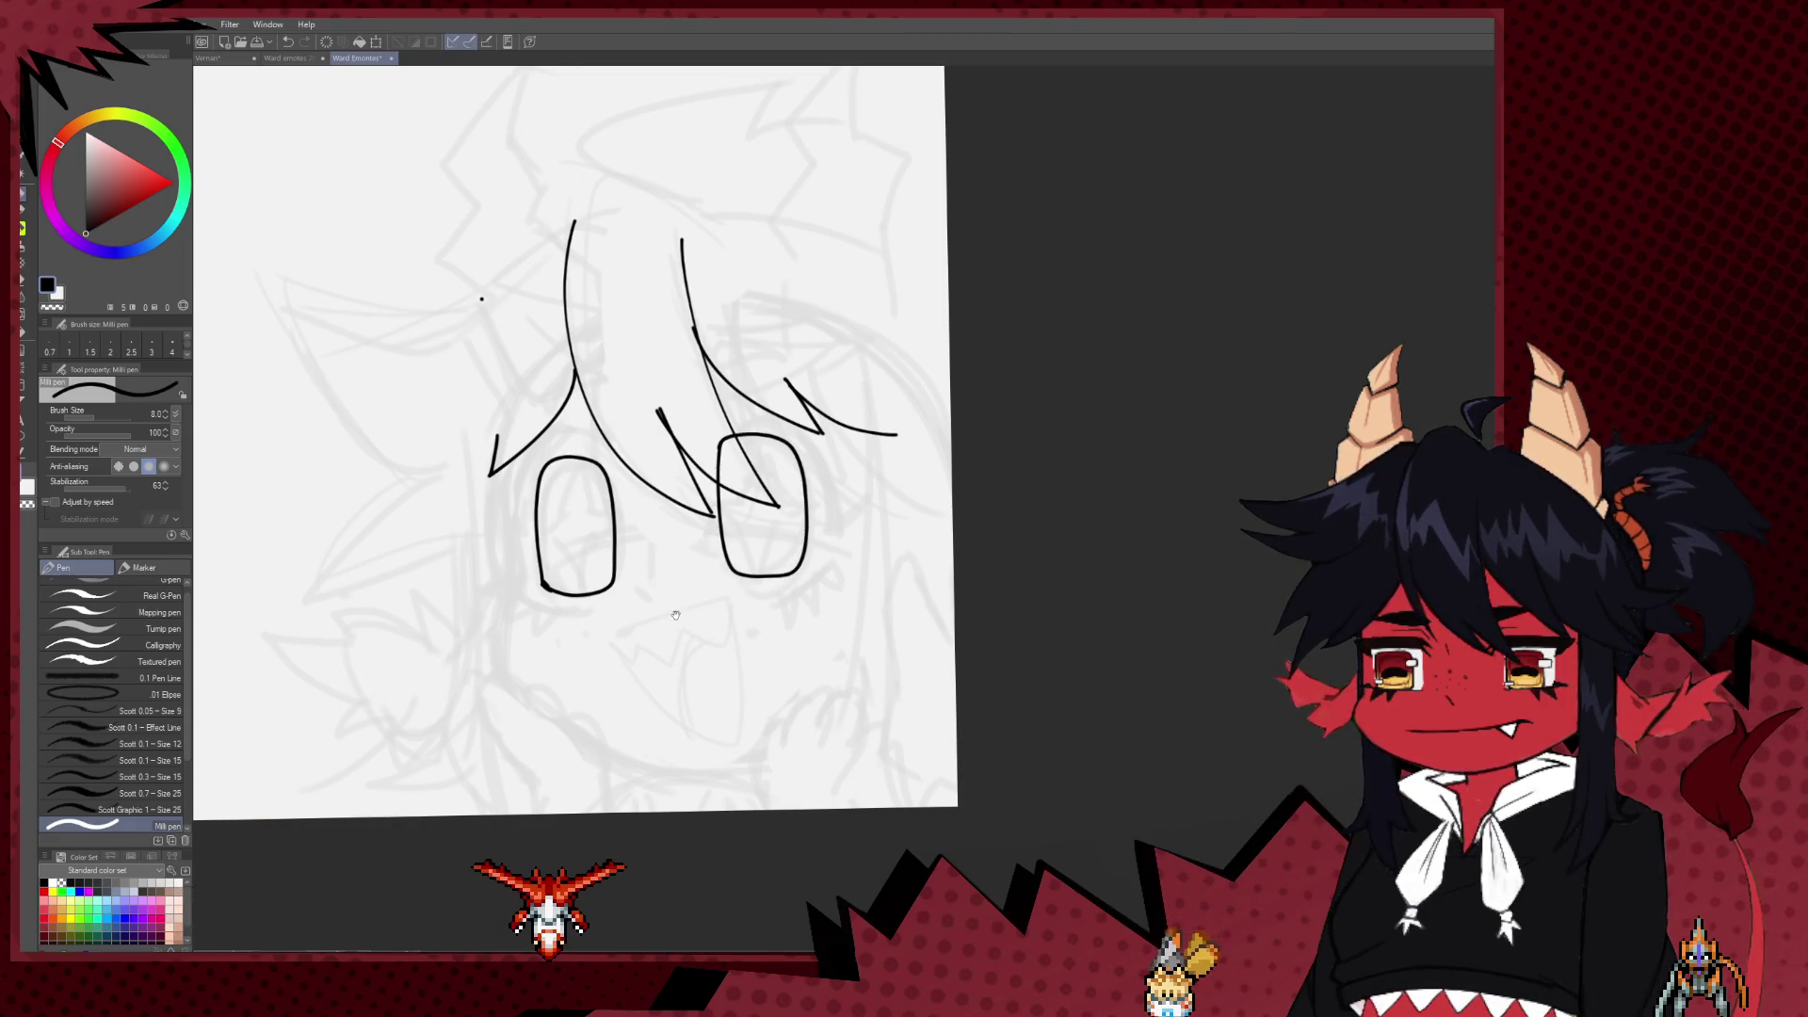
drag(675, 615, 749, 571)
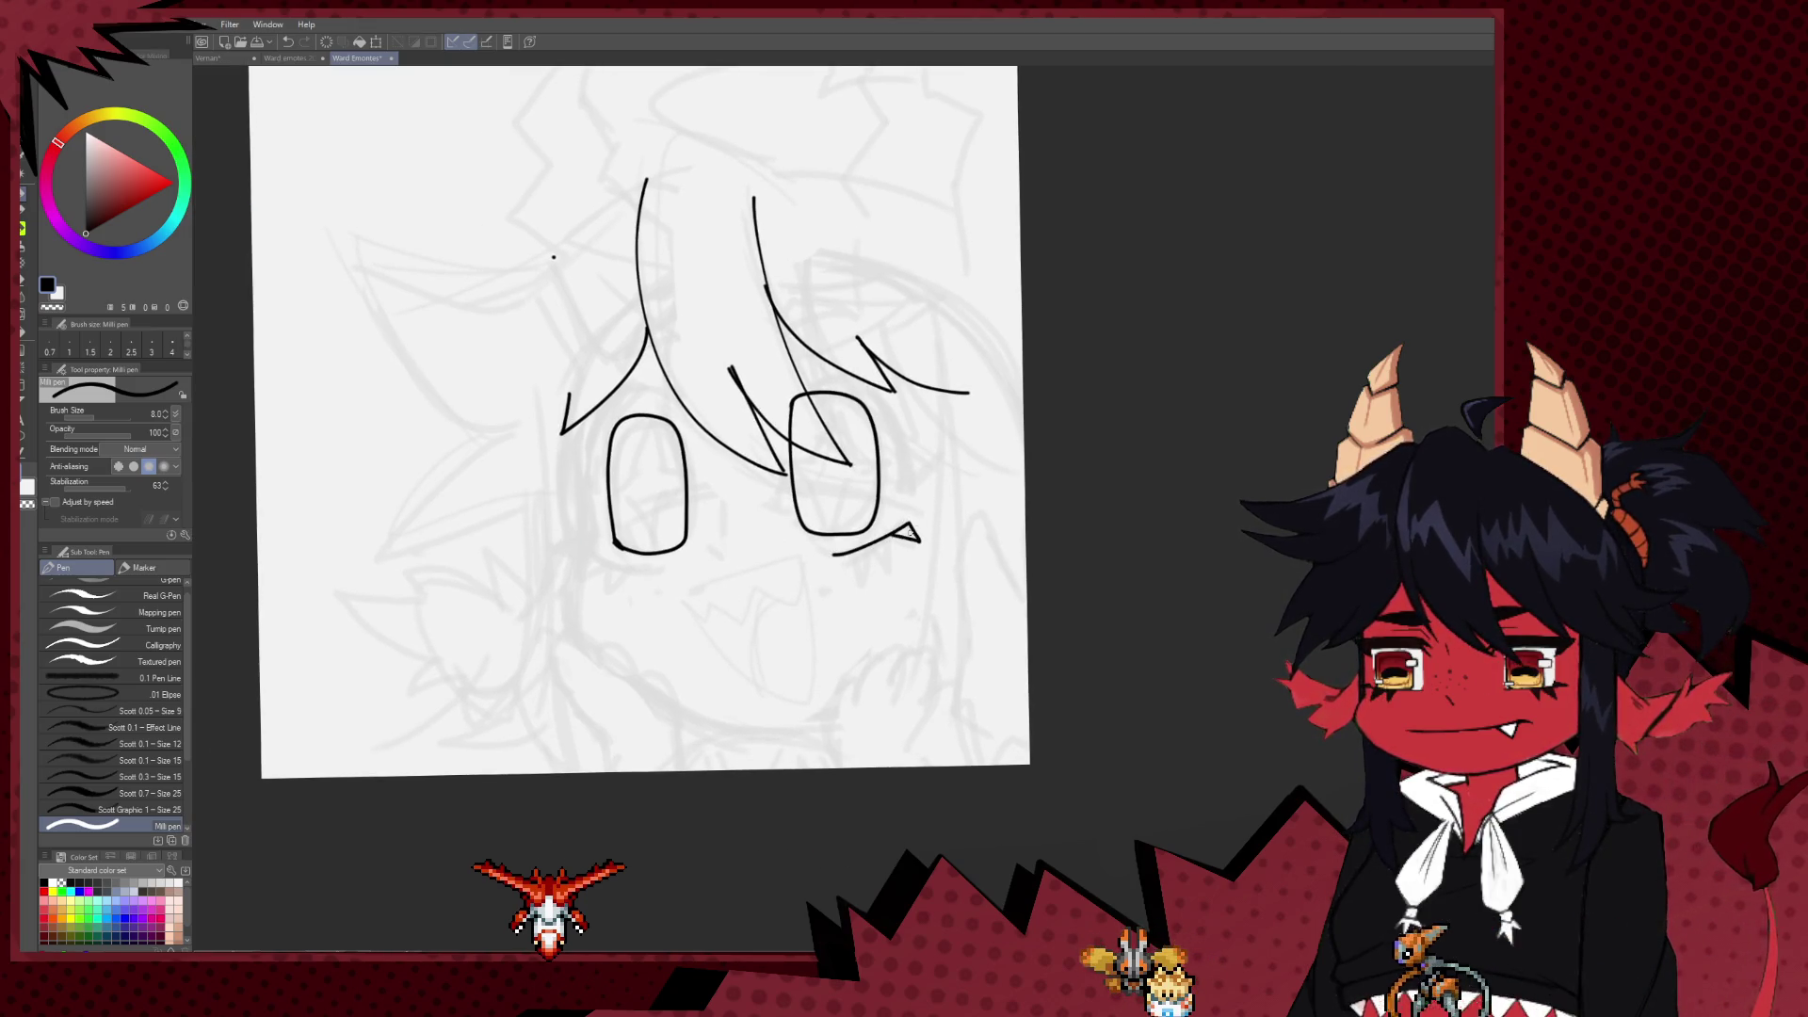
Step: Add spiky lower lashes under both eyes
mouse_move(895, 541)
mouse_down()
mouse_move(910, 522)
mouse_move(909, 536)
mouse_up()
key(ctrl+z)
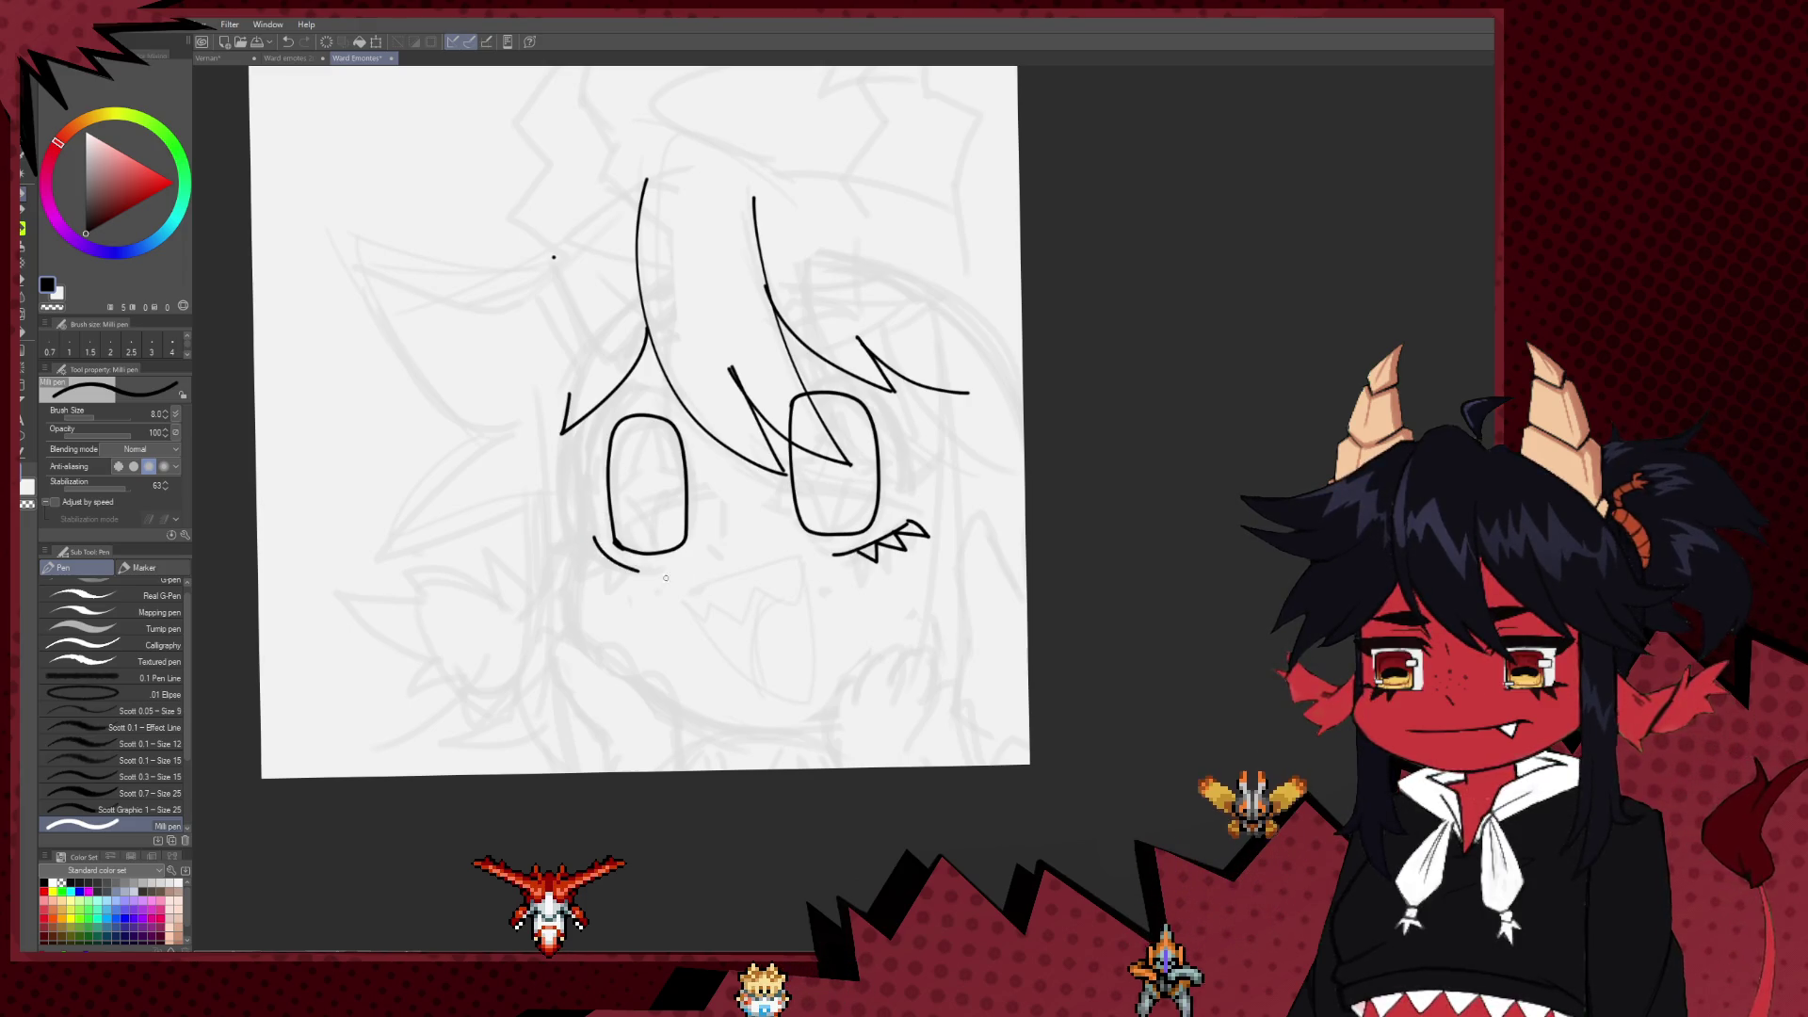
mouse_move(593, 543)
mouse_down()
mouse_move(597, 562)
mouse_move(760, 563)
mouse_up()
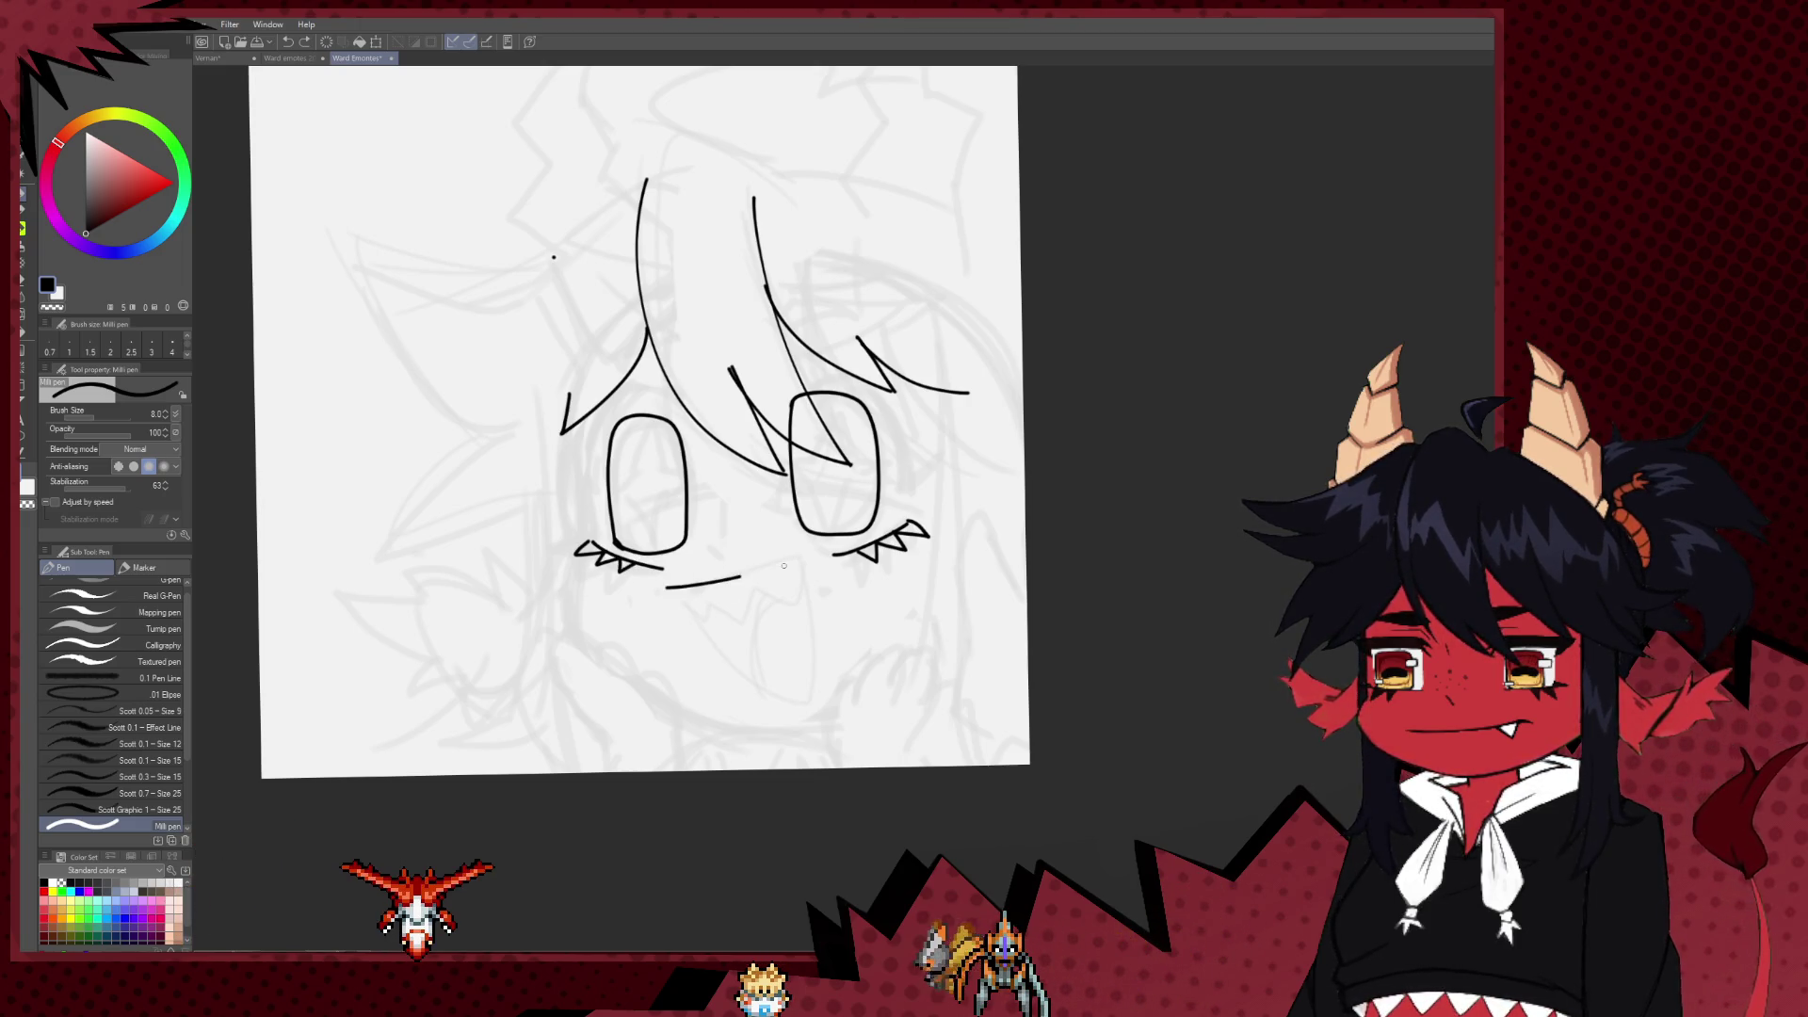
Step: Draw the wide open mouth and an inverted-V shine mark inside the left eye
drag(761, 563, 789, 560)
drag(770, 568, 739, 525)
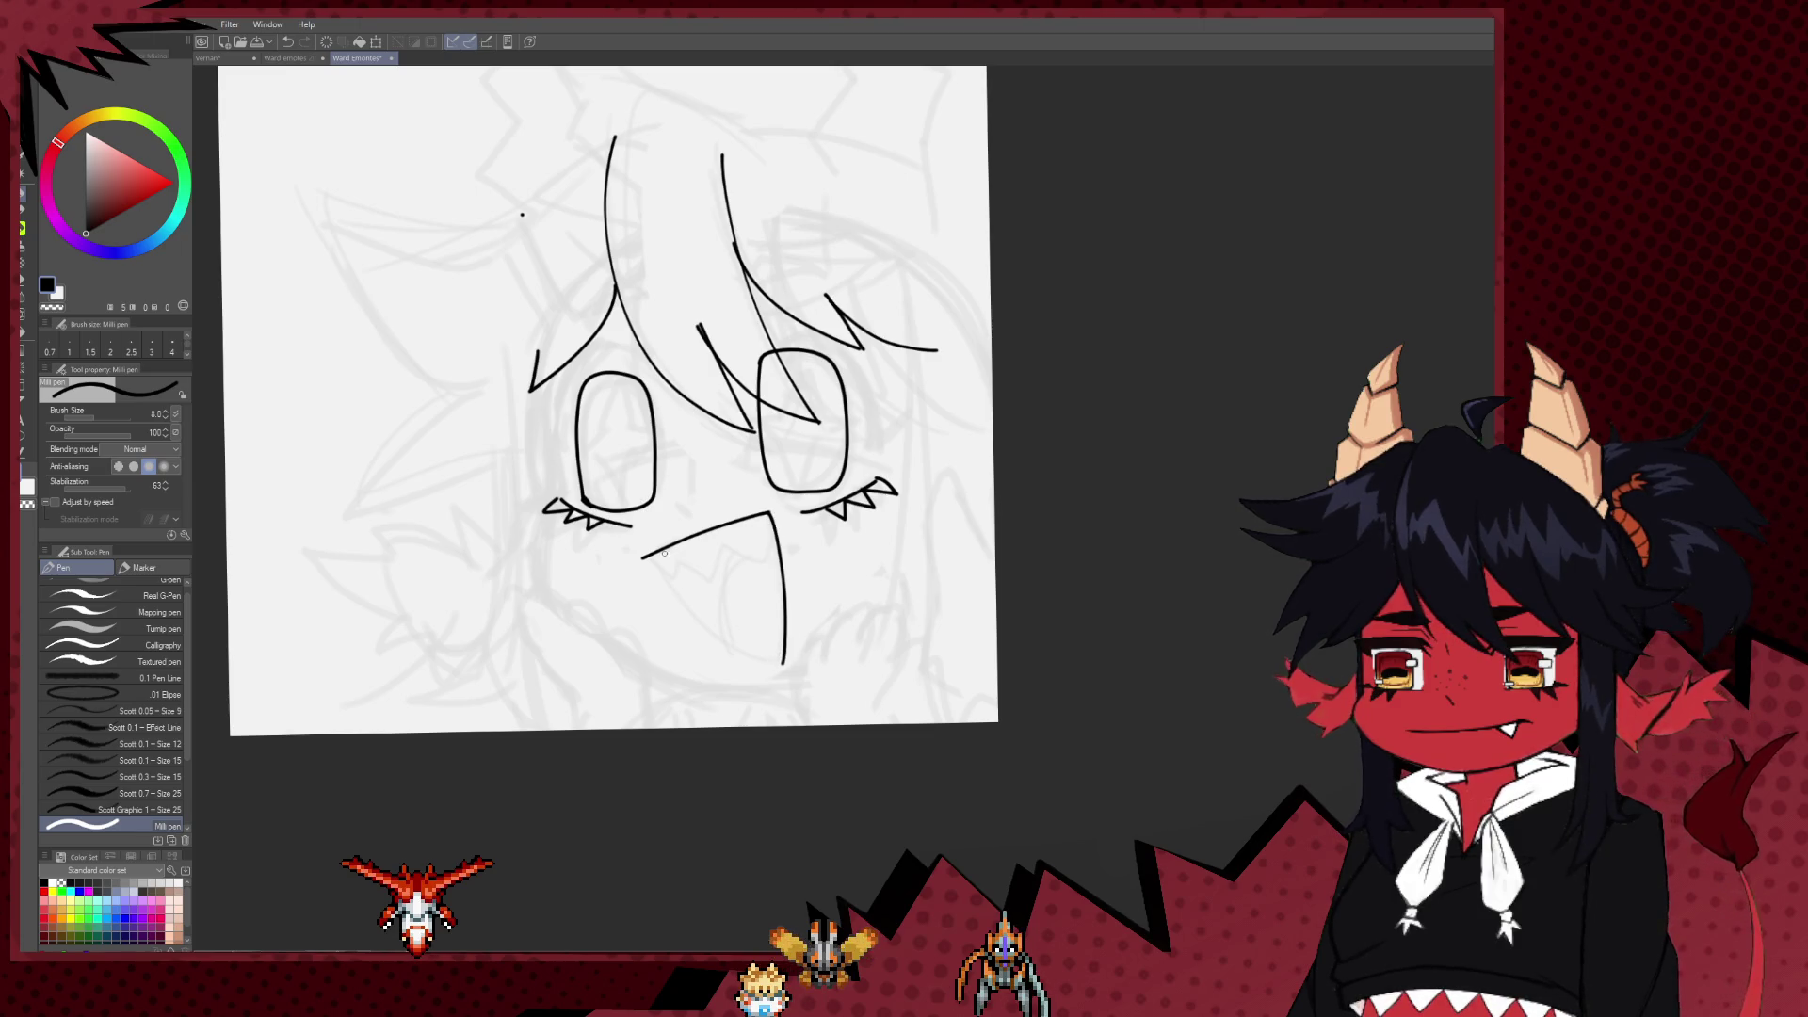
drag(644, 558, 789, 668)
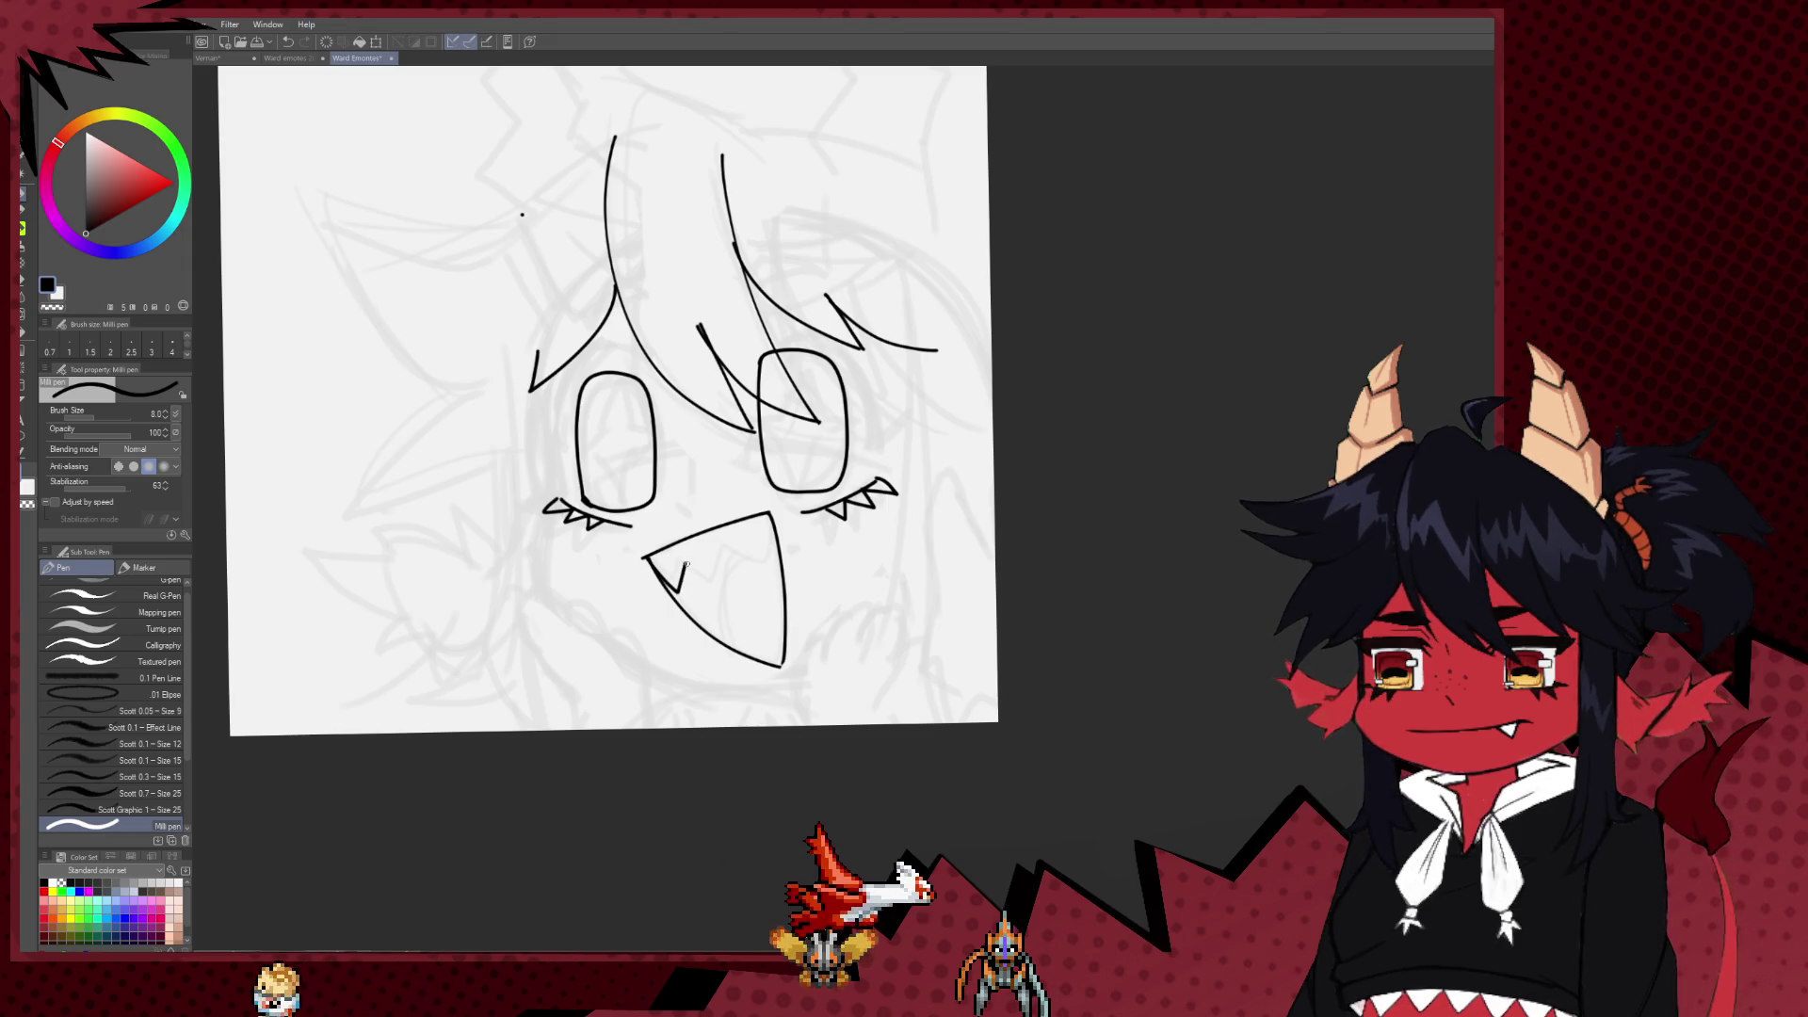
drag(716, 434, 737, 544)
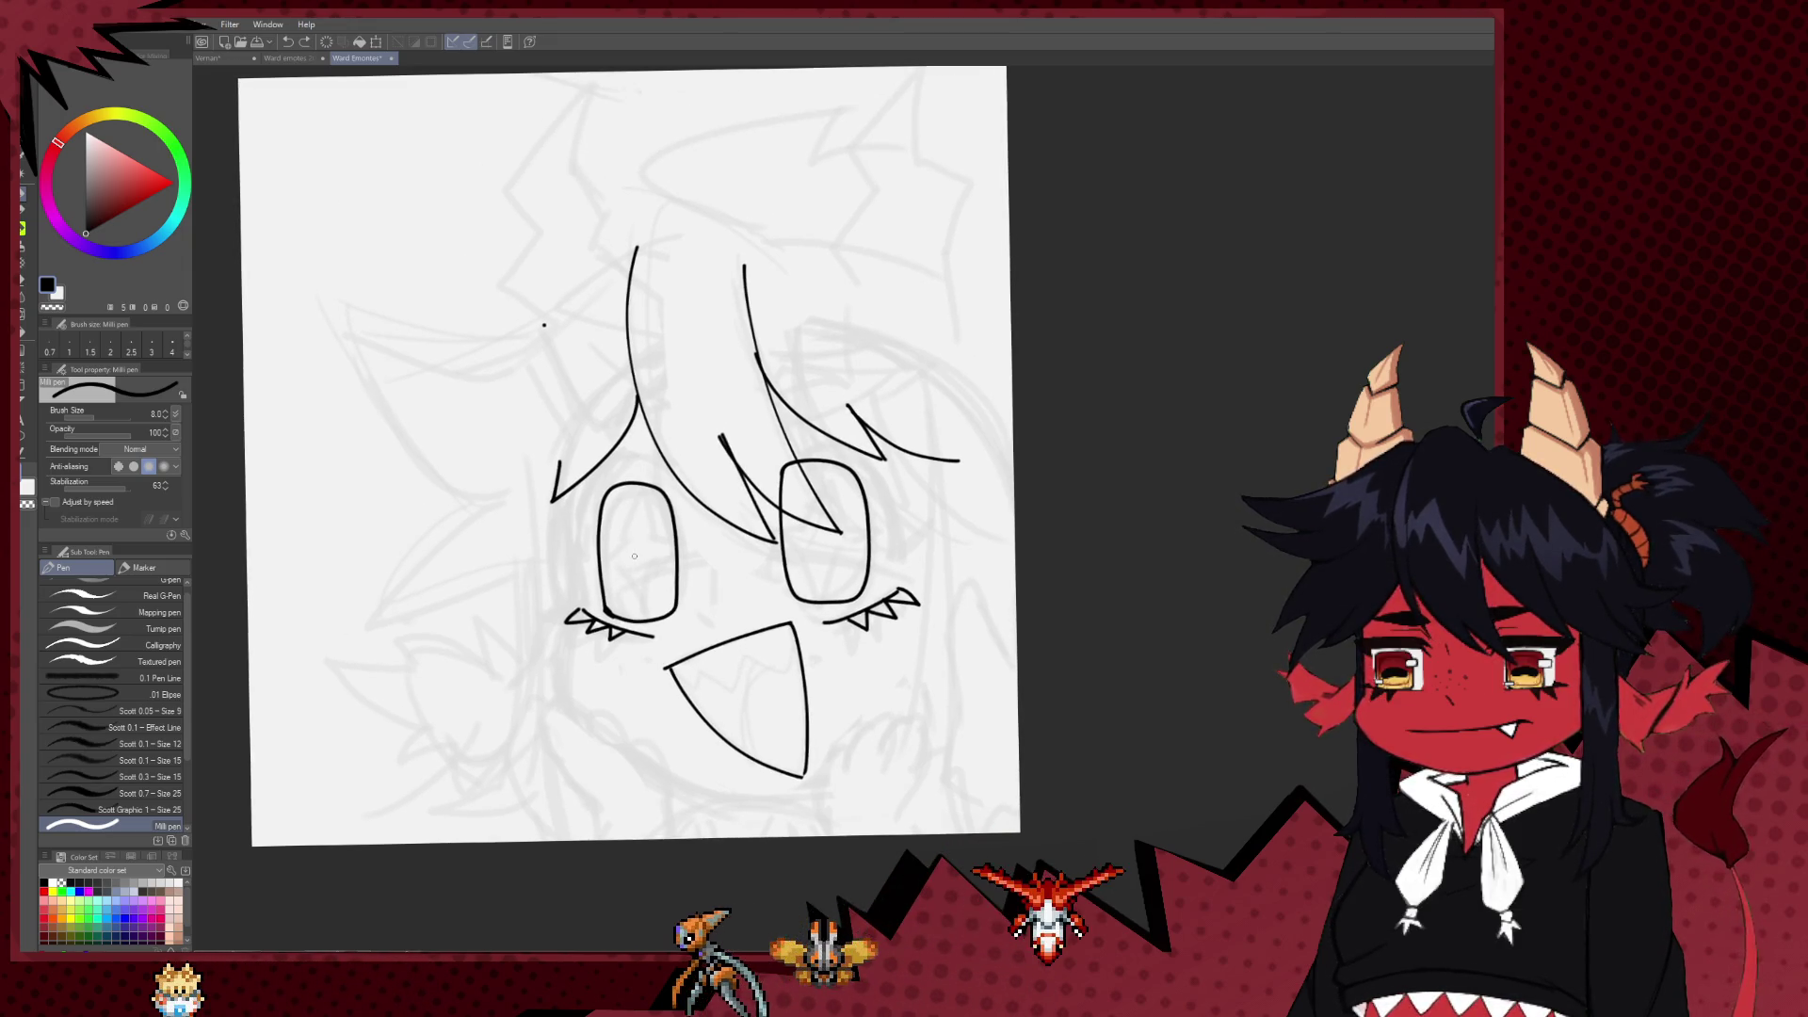
key(ctrl+z)
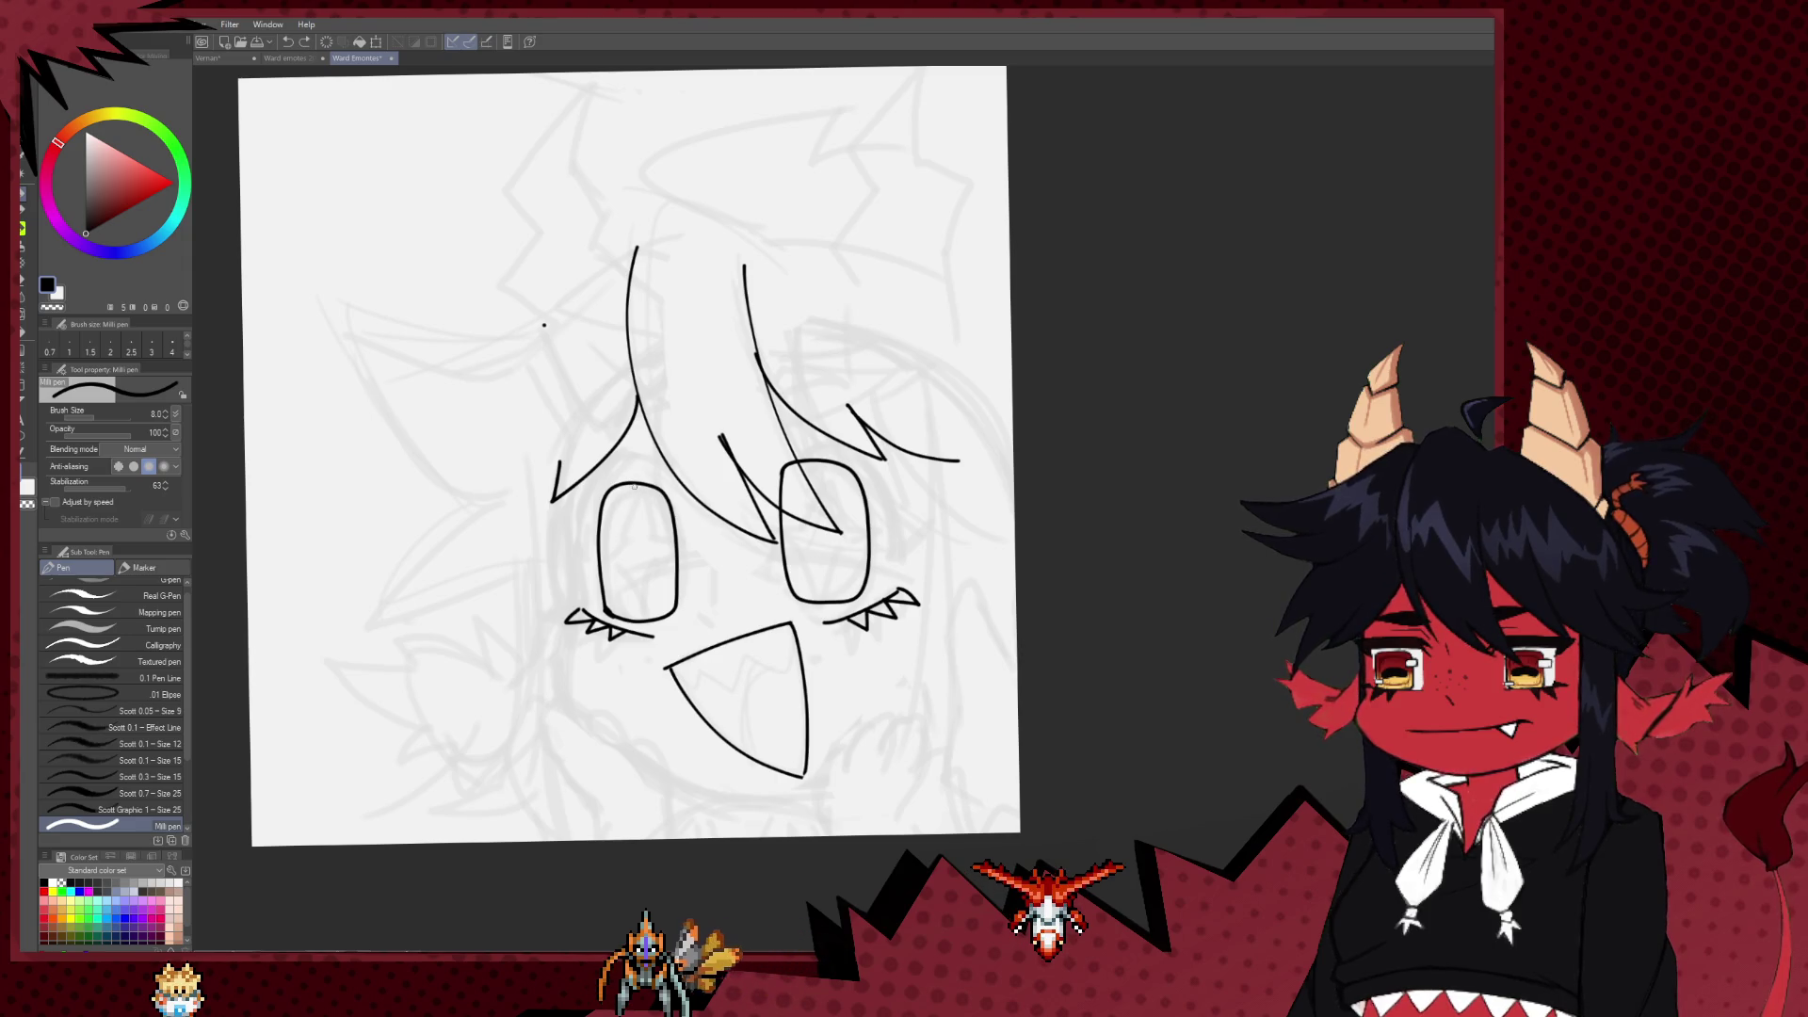
drag(637, 485, 650, 537)
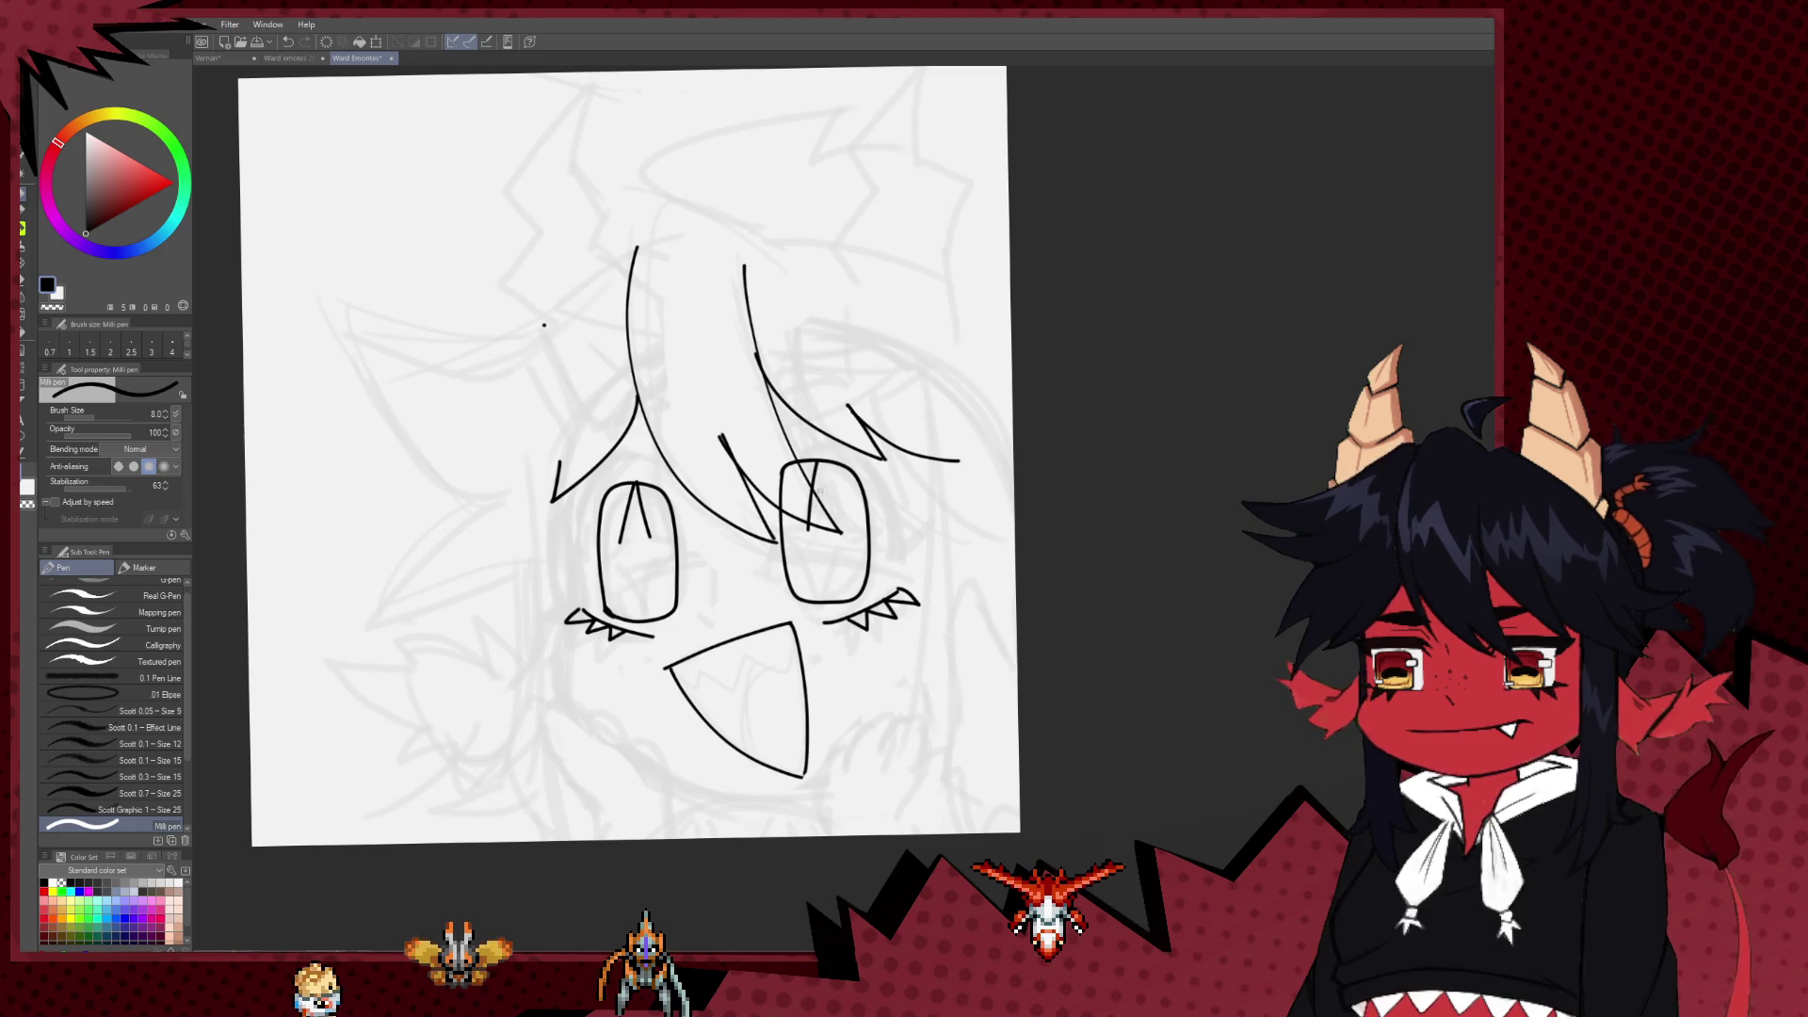
Step: Add a peaked top strand, a curved strand and zig-zag spiky hair to the left
scroll(816, 558, up, 3)
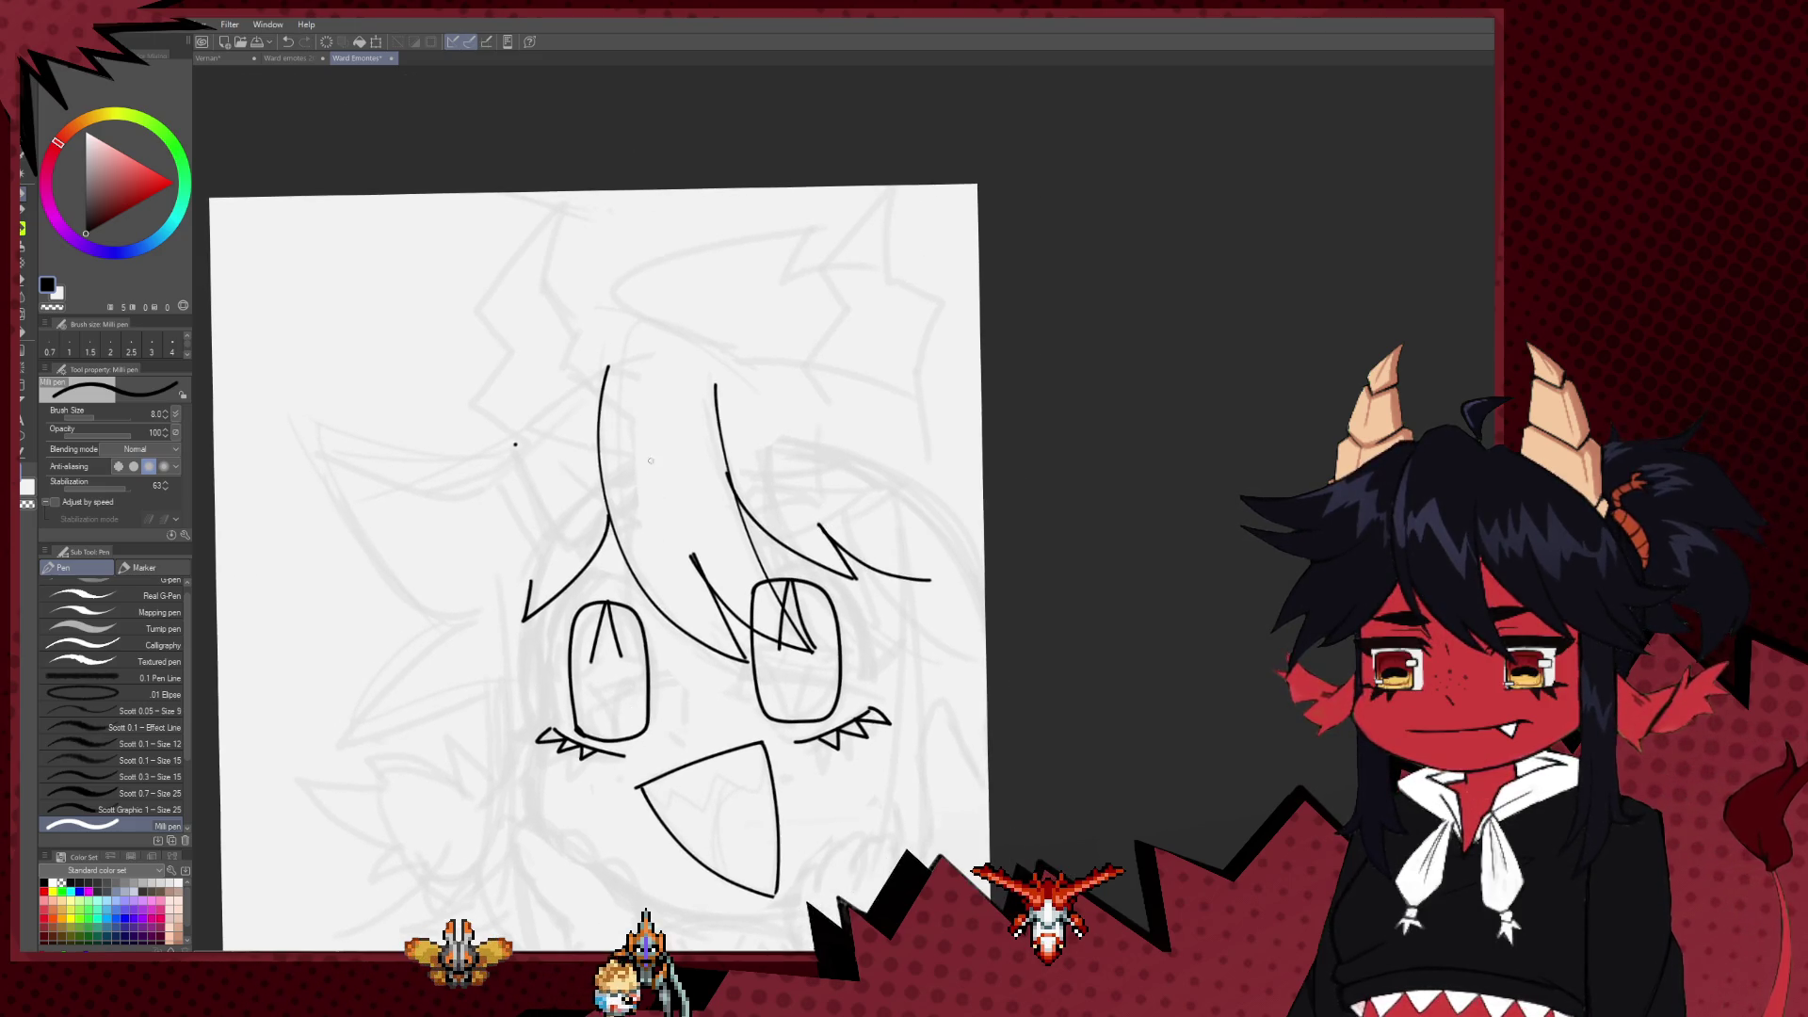
drag(675, 302, 730, 348)
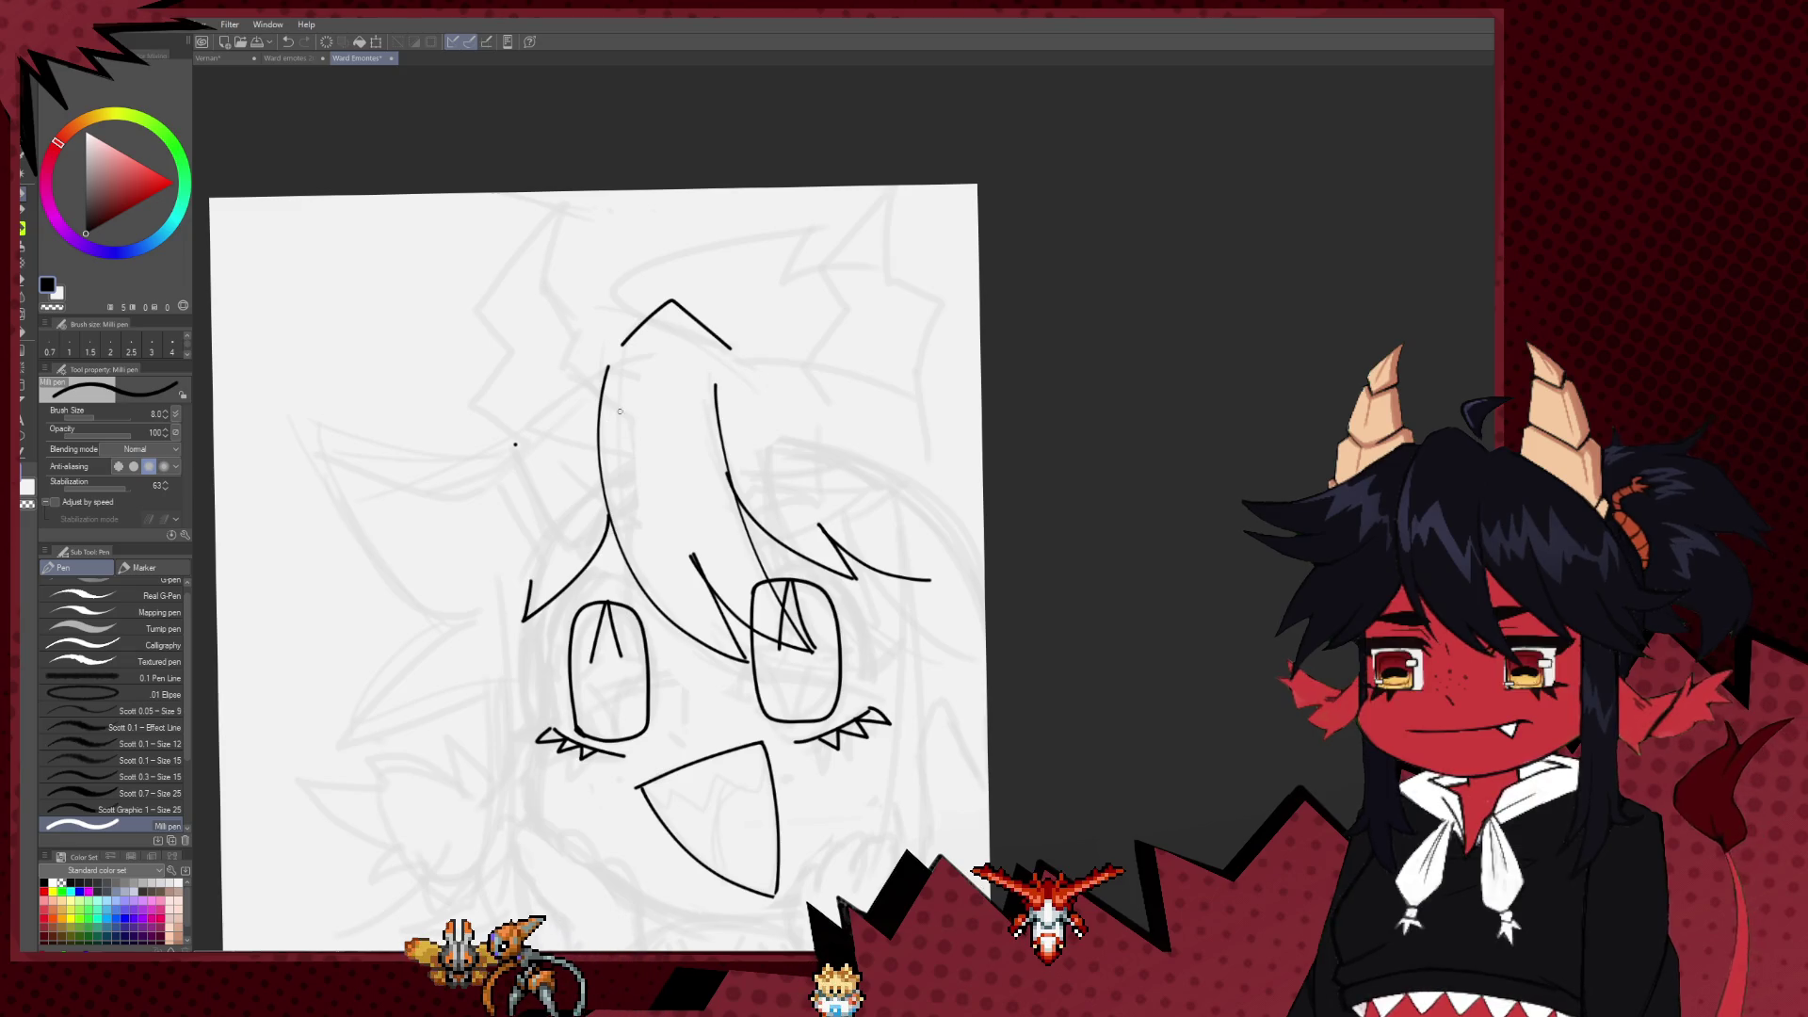
drag(596, 368, 510, 395)
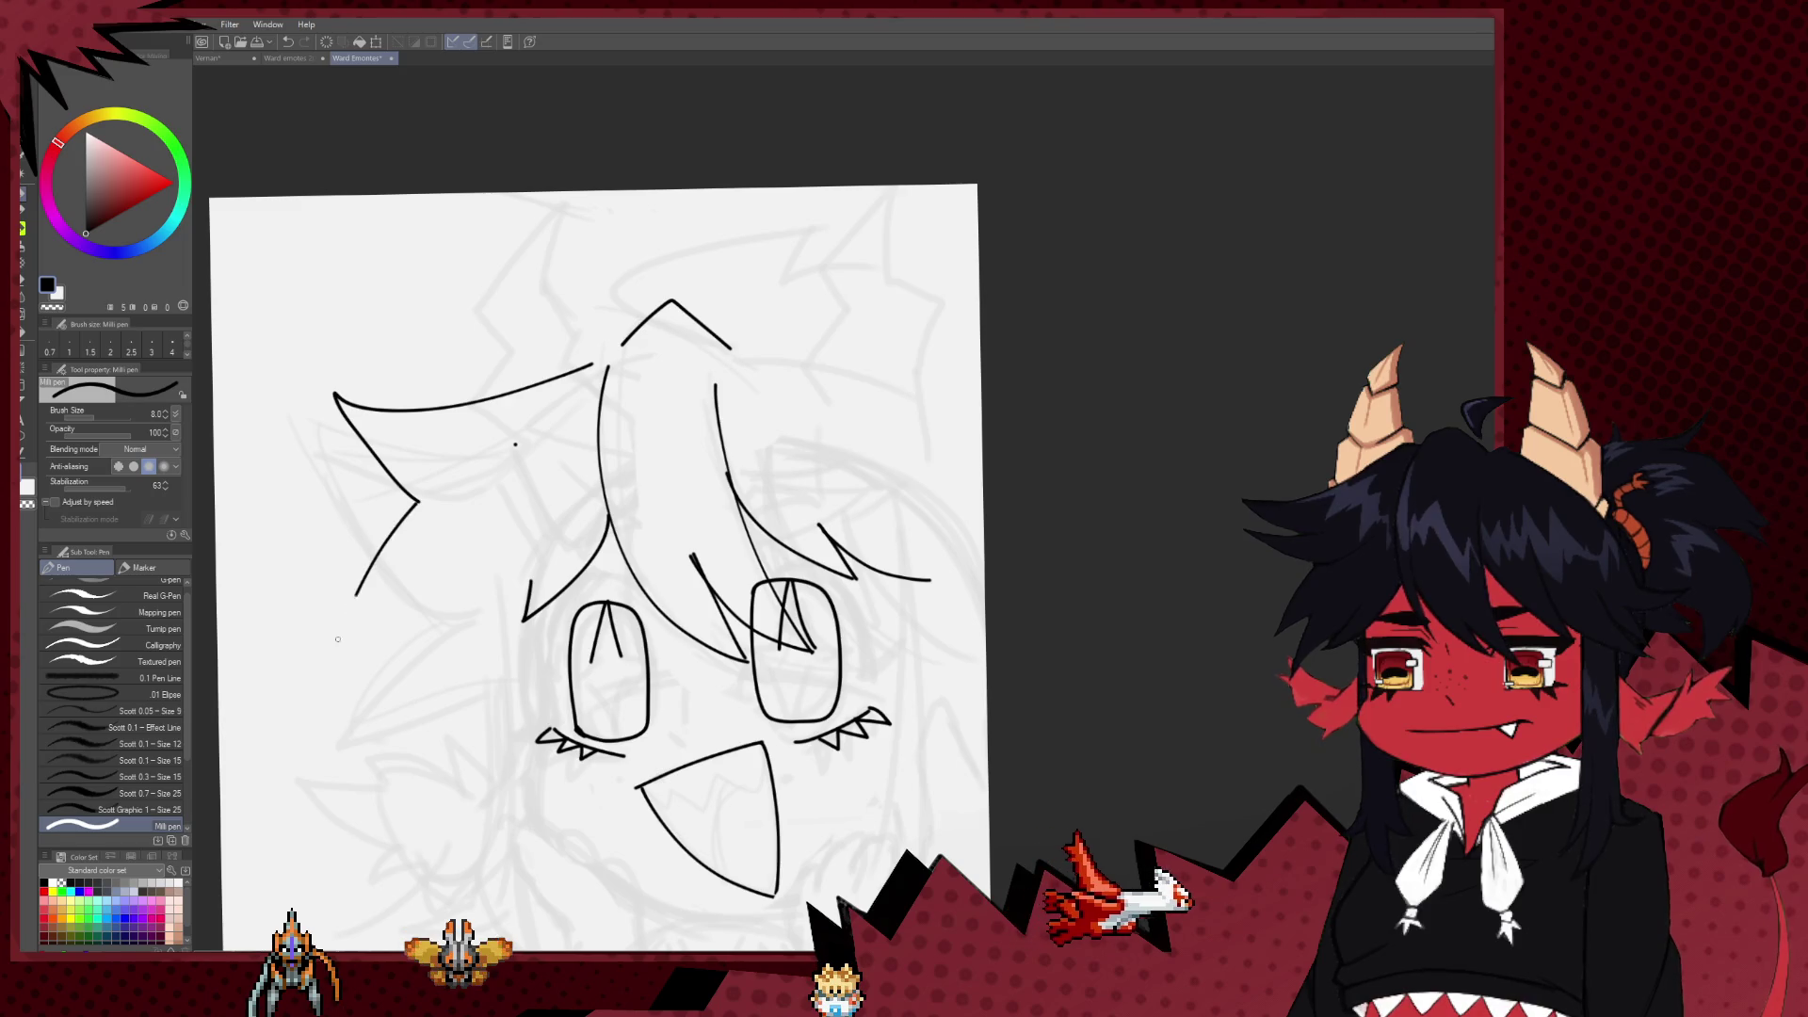
mouse_move(449, 612)
mouse_down()
mouse_move(512, 660)
mouse_move(552, 515)
mouse_up()
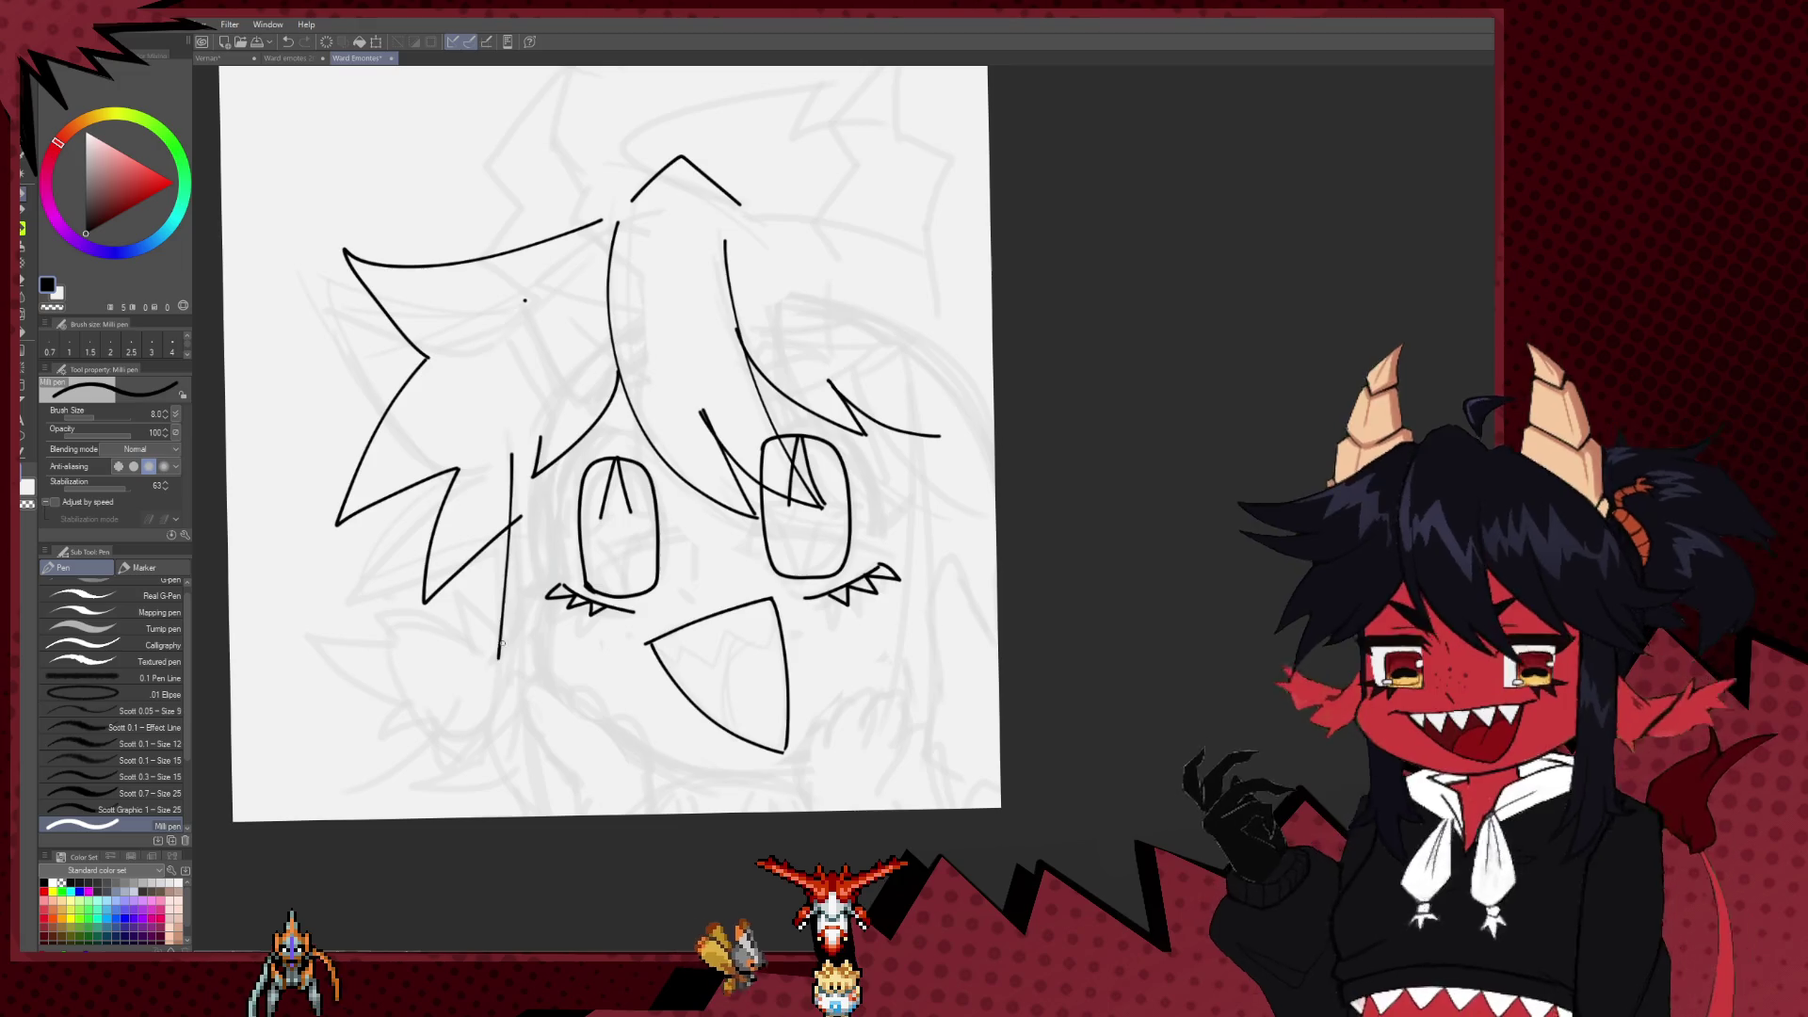
Step: Draw the face-side line beside the left eye, discarding the extra curve and arc
drag(502, 460, 506, 640)
drag(555, 450, 560, 570)
key(ctrl+z)
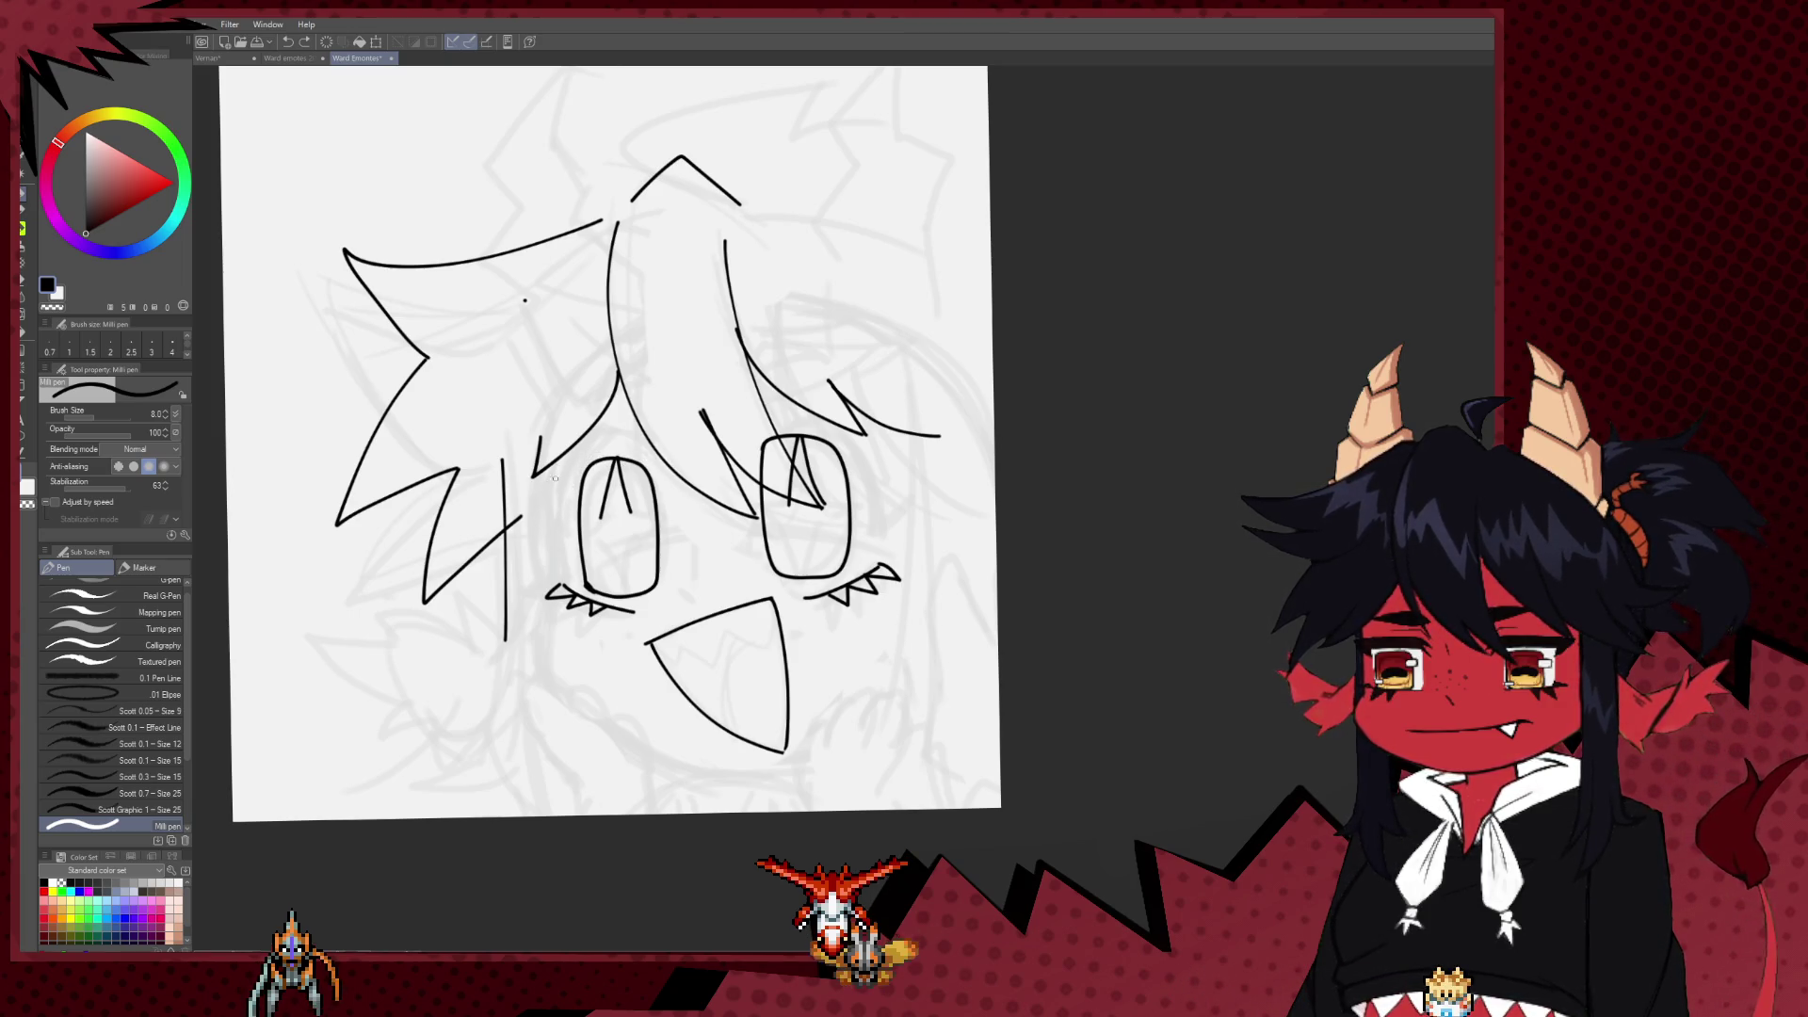
drag(560, 473, 662, 473)
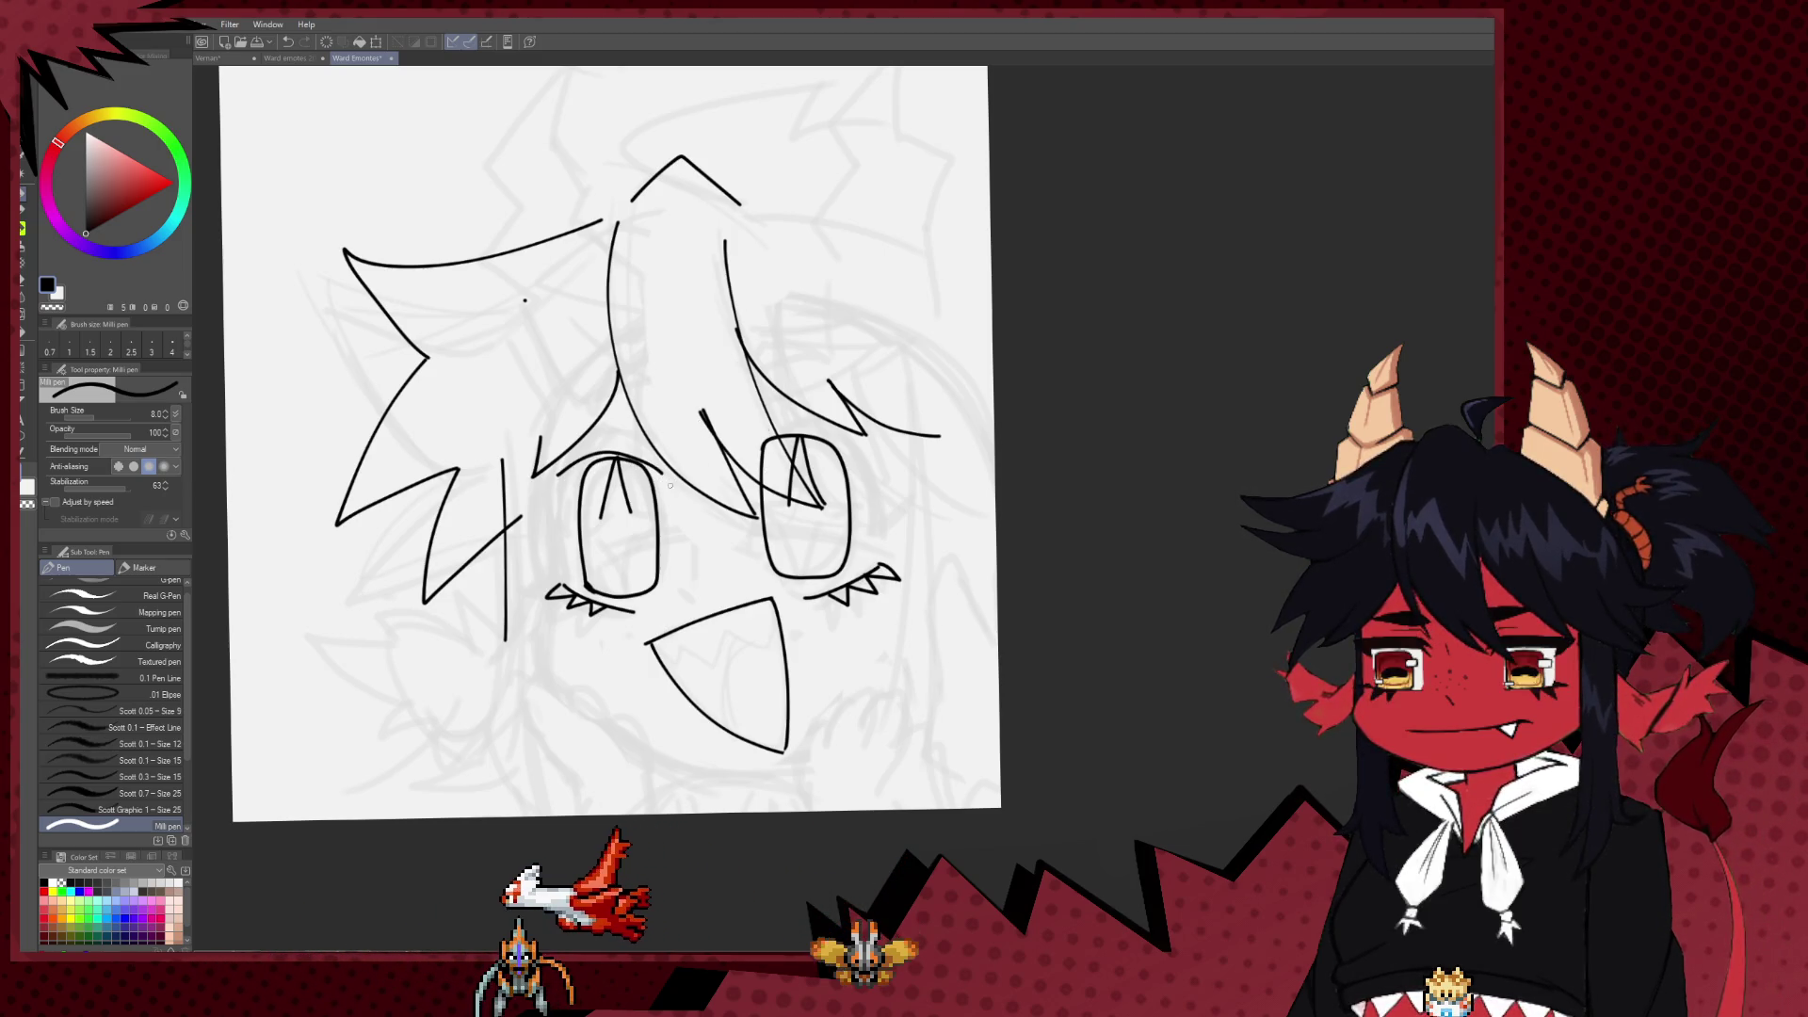
key(ctrl+z)
drag(613, 457, 591, 488)
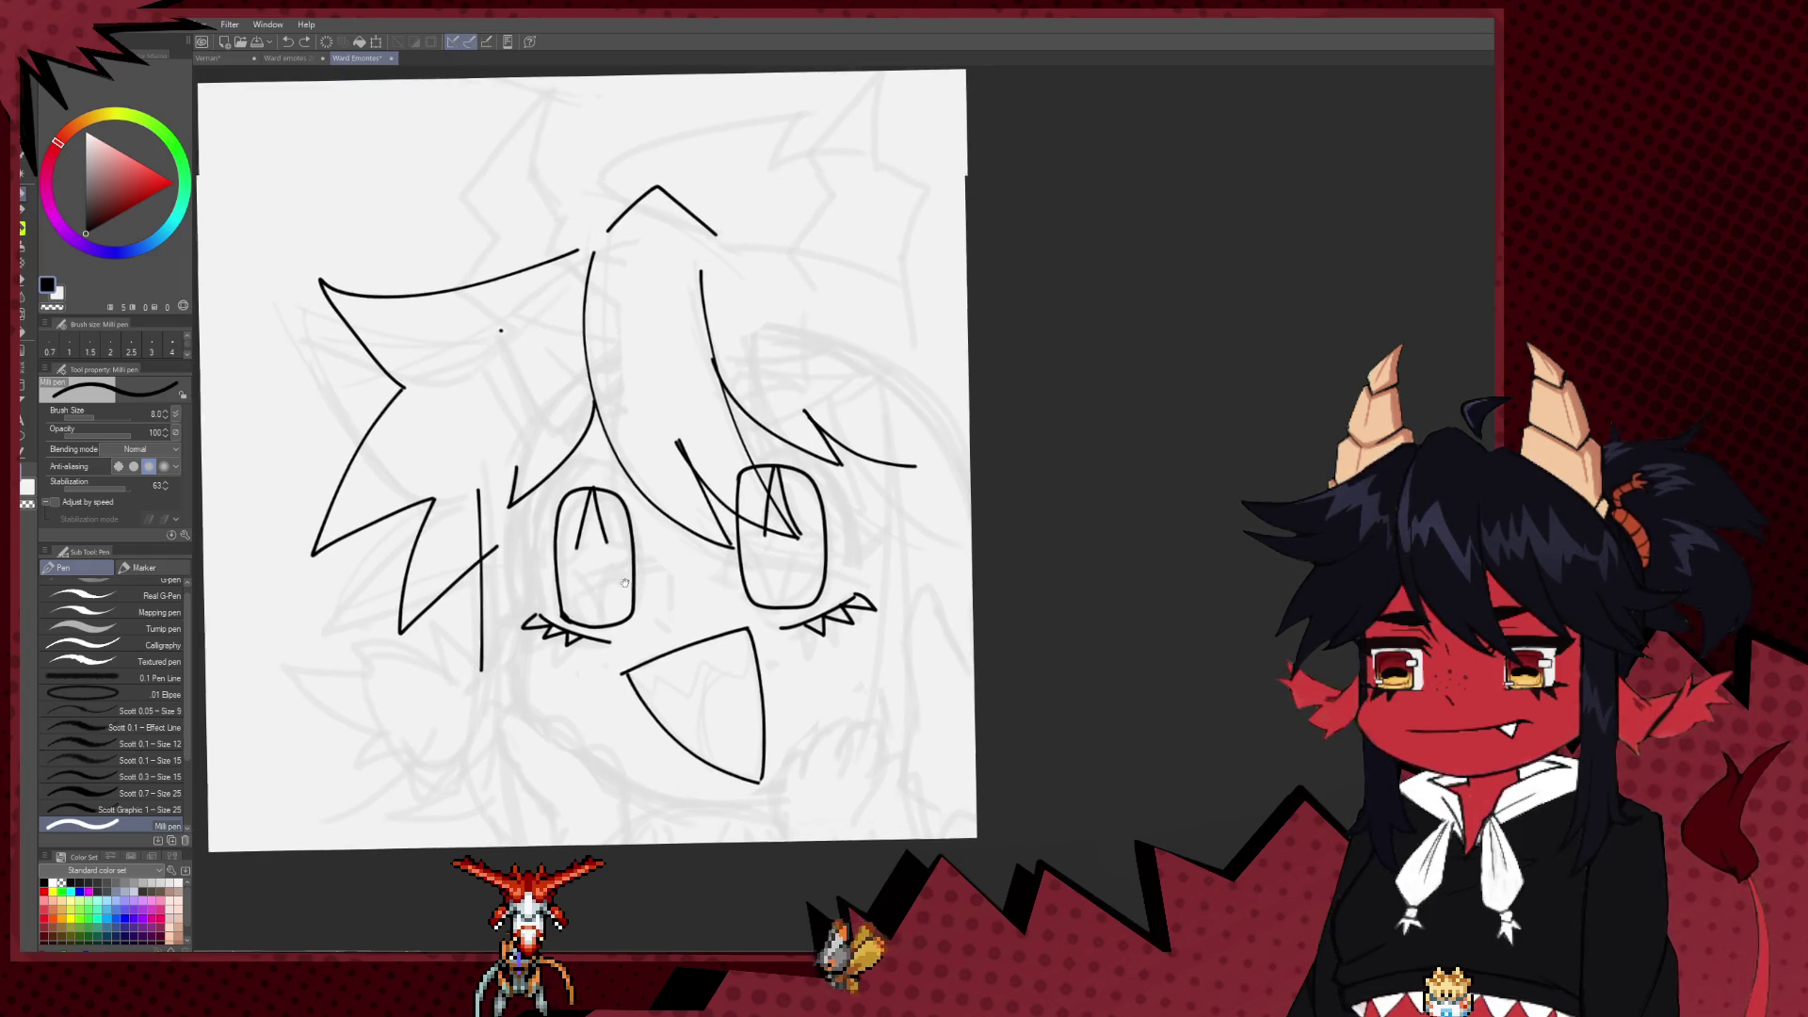
Step: Erase the stray V marks inside both eyes with the Hard eraser
key(ctrl+z)
key(ctrl+z)
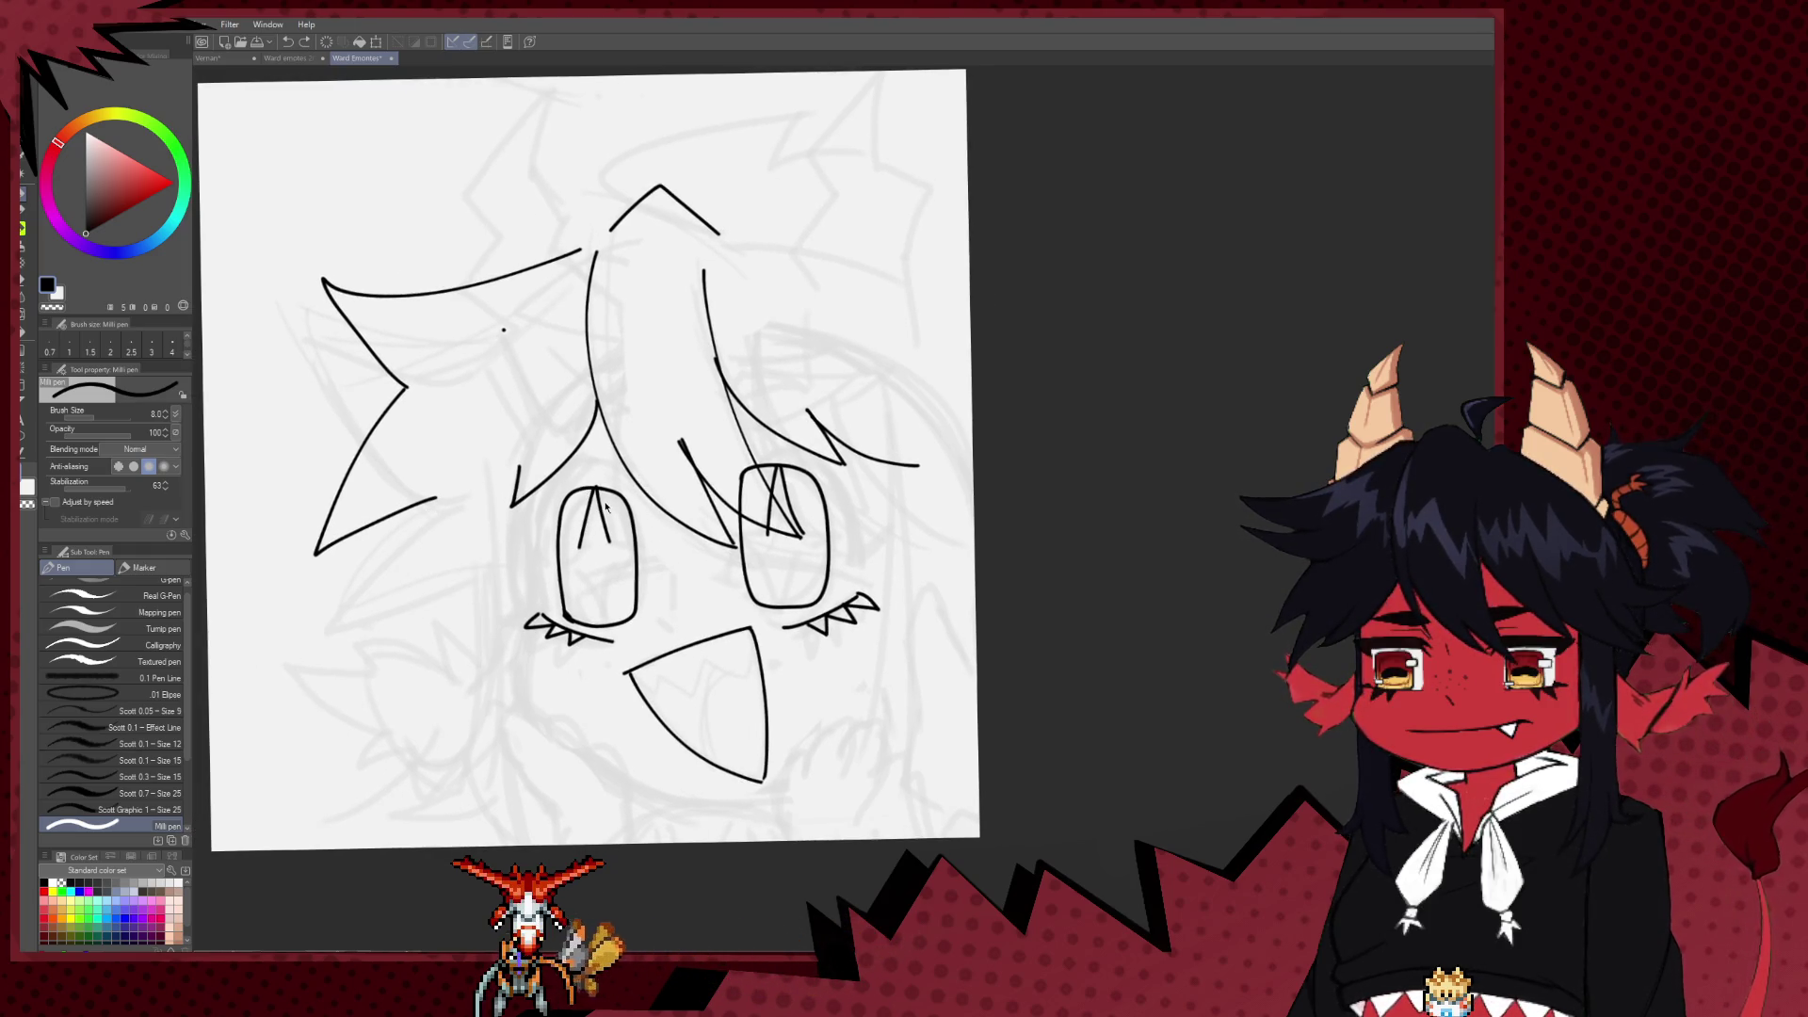
key(e)
drag(594, 500, 591, 537)
key(bracketright)
drag(782, 487, 783, 513)
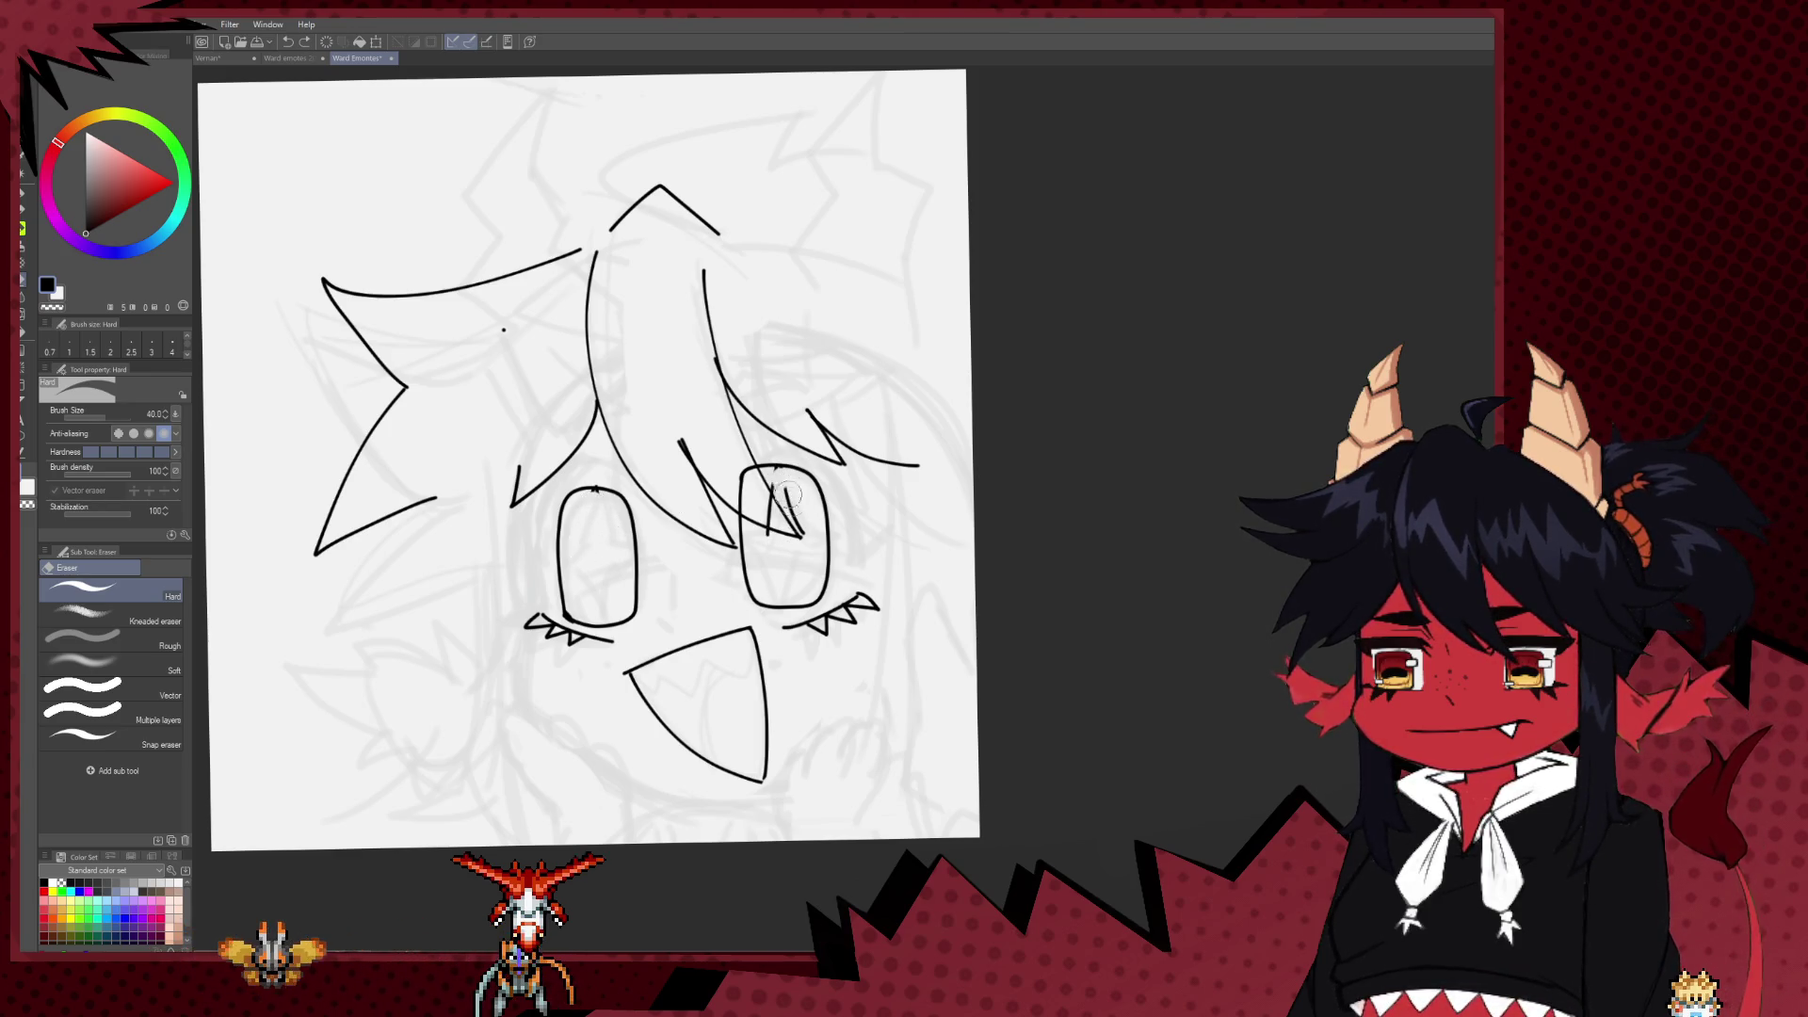
key(p)
Step: Add a short lash at the left eye's outer corner at the thinner pen size
mouse_move(606, 539)
mouse_down()
mouse_move(652, 454)
mouse_move(577, 442)
mouse_move(572, 541)
mouse_up()
key(bracketright)
key(ctrl+z)
key(bracketleft)
drag(582, 533, 560, 617)
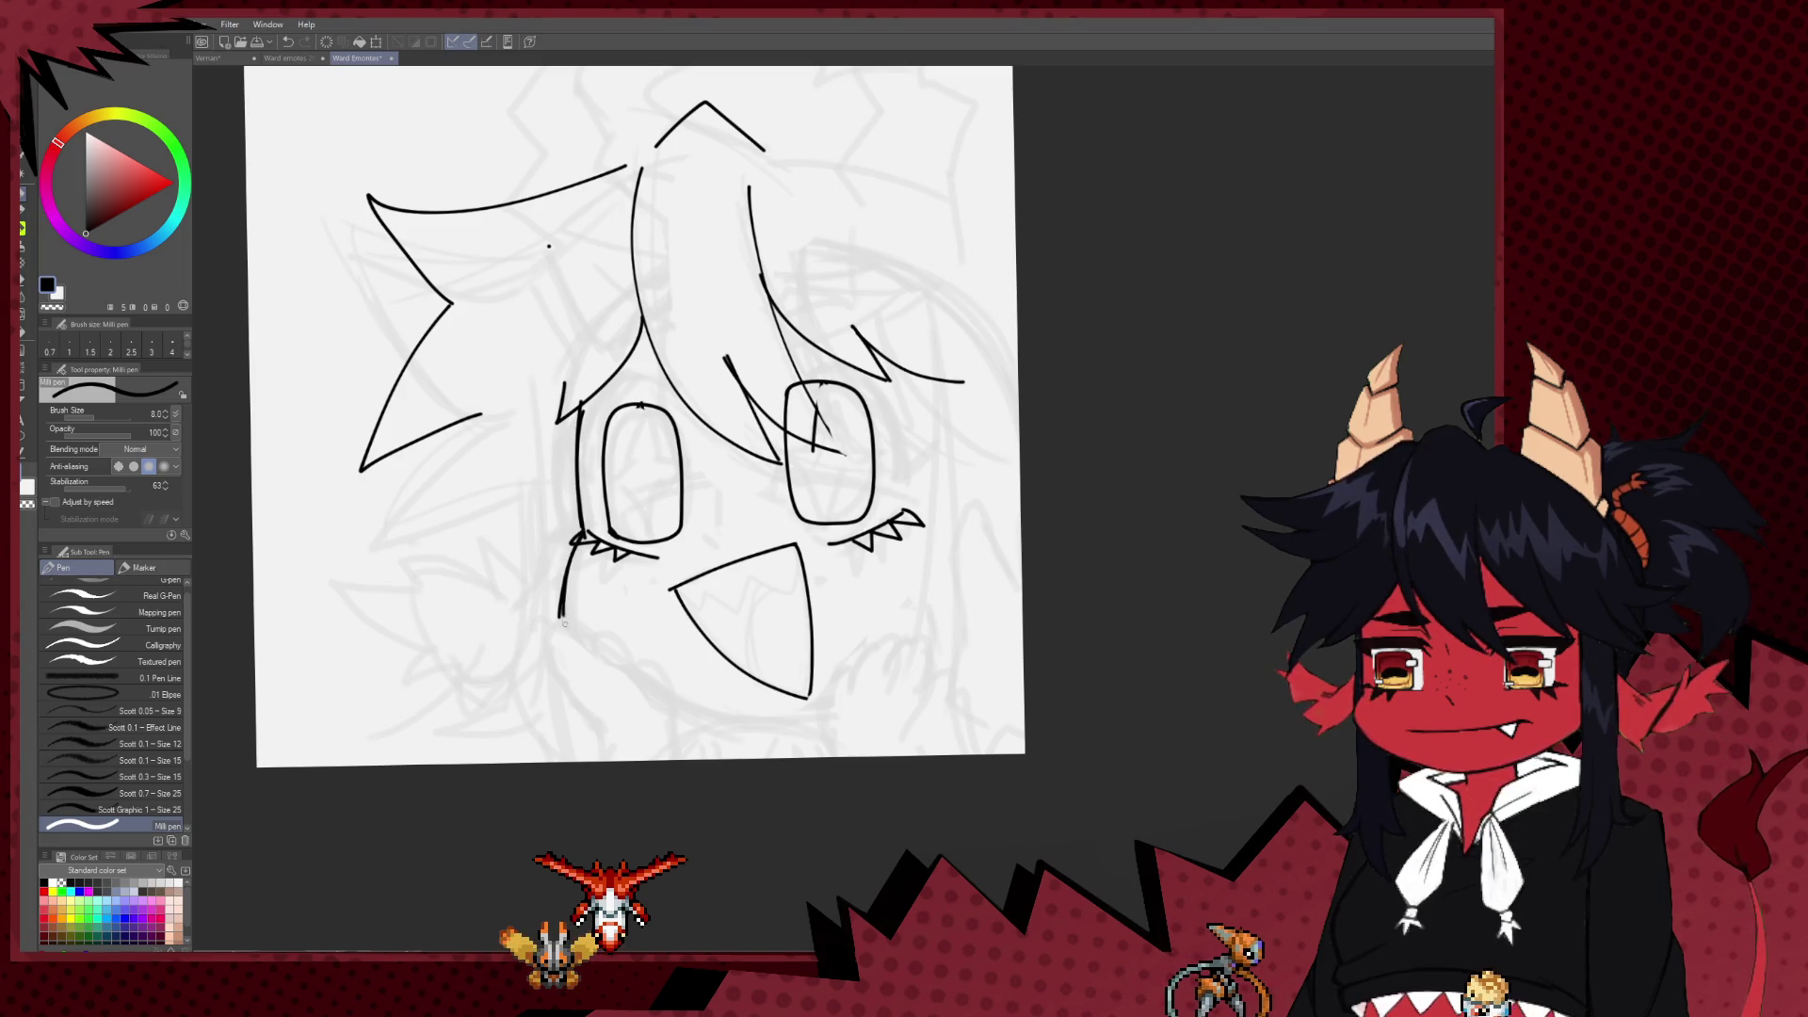
Step: Ink the curved chin line wrapping beneath the mouth
key(ctrl+z)
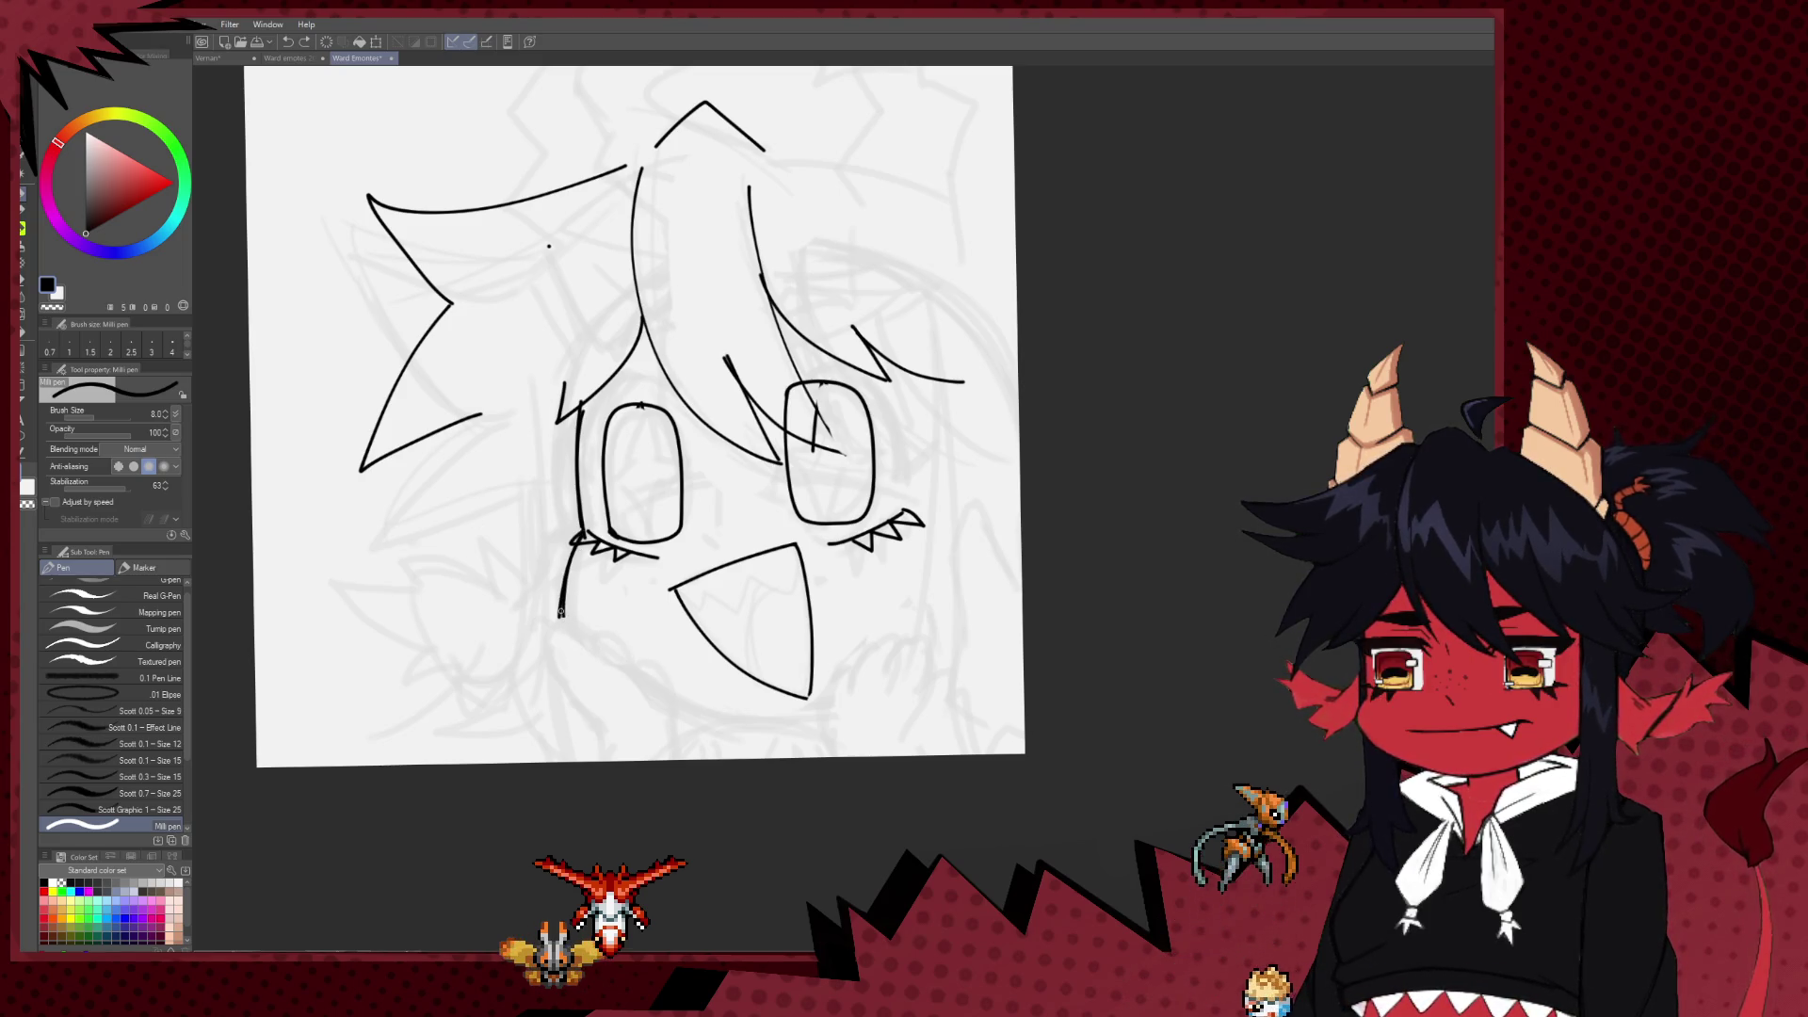
drag(560, 612, 720, 723)
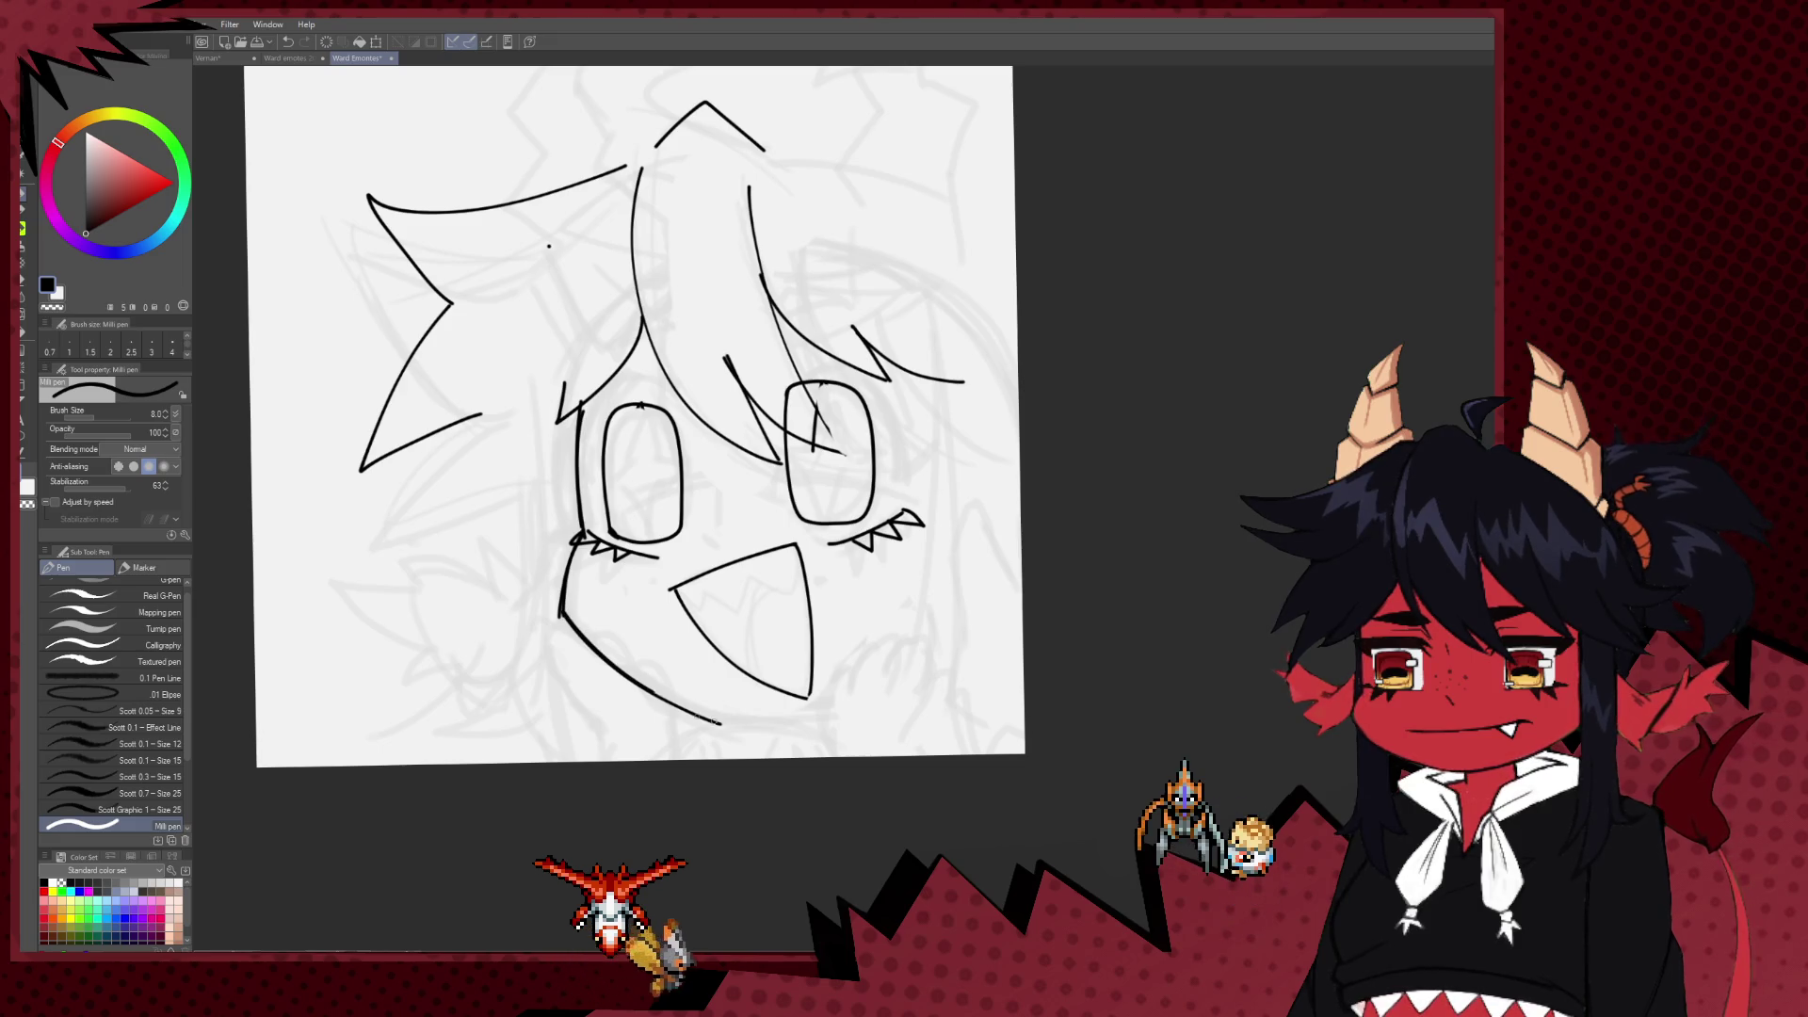
key(ctrl+z)
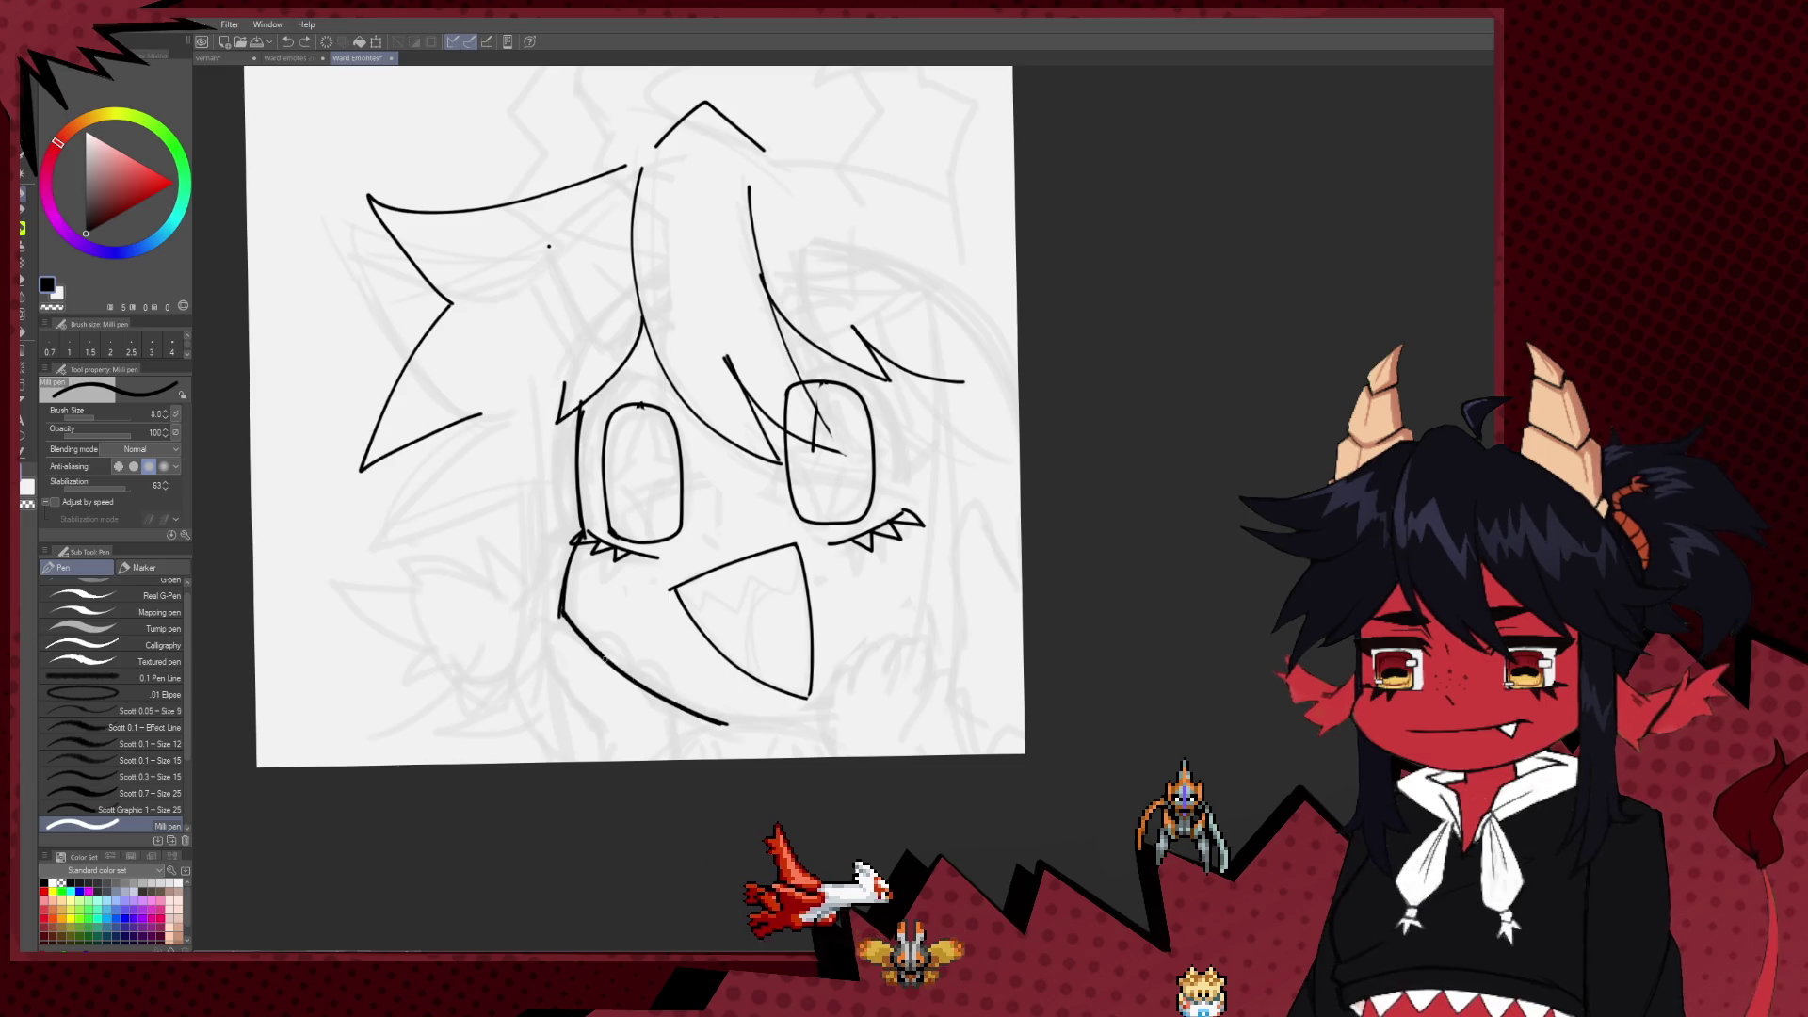
drag(604, 659, 778, 719)
key(ctrl+z)
mouse_move(791, 722)
mouse_down()
mouse_move(947, 644)
mouse_move(421, 534)
mouse_up()
Step: Mirror the canvas and draw a pointed shape and long diagonal lines at the left edge
key(h)
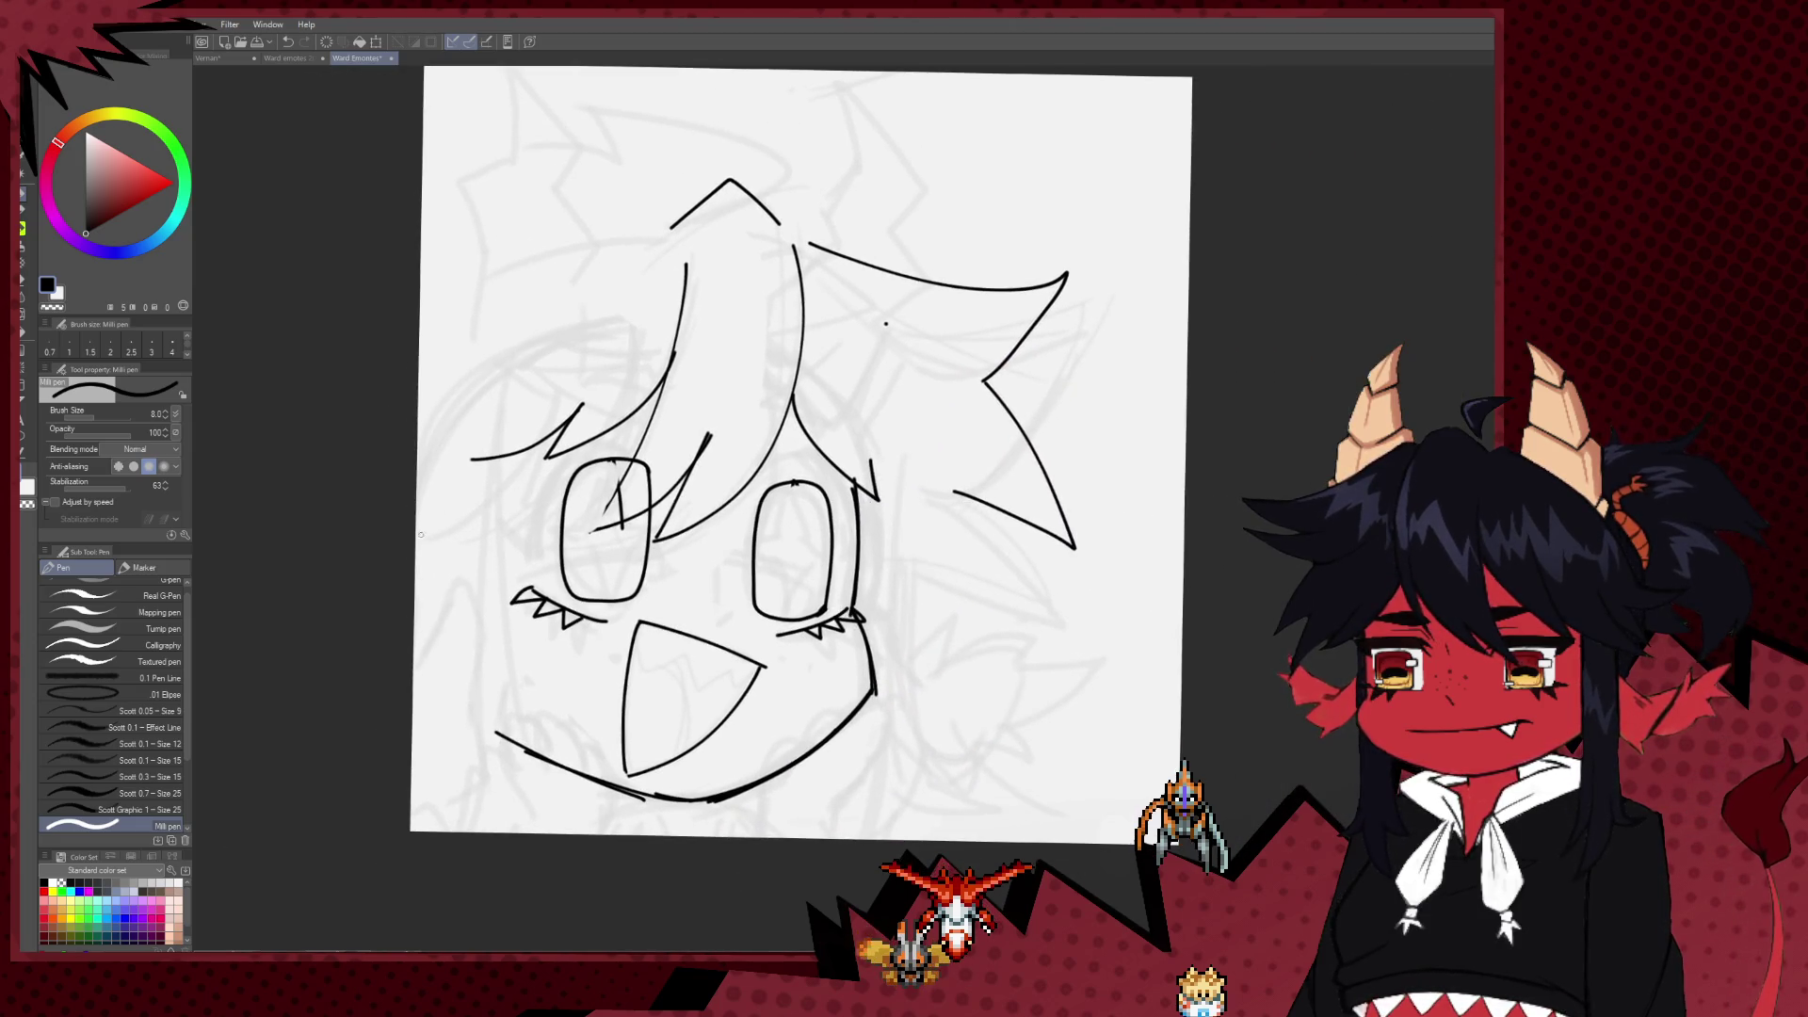
mouse_move(414, 678)
mouse_down()
mouse_move(478, 617)
mouse_move(499, 749)
mouse_move(466, 819)
mouse_move(386, 825)
mouse_move(412, 761)
mouse_move(395, 803)
mouse_up()
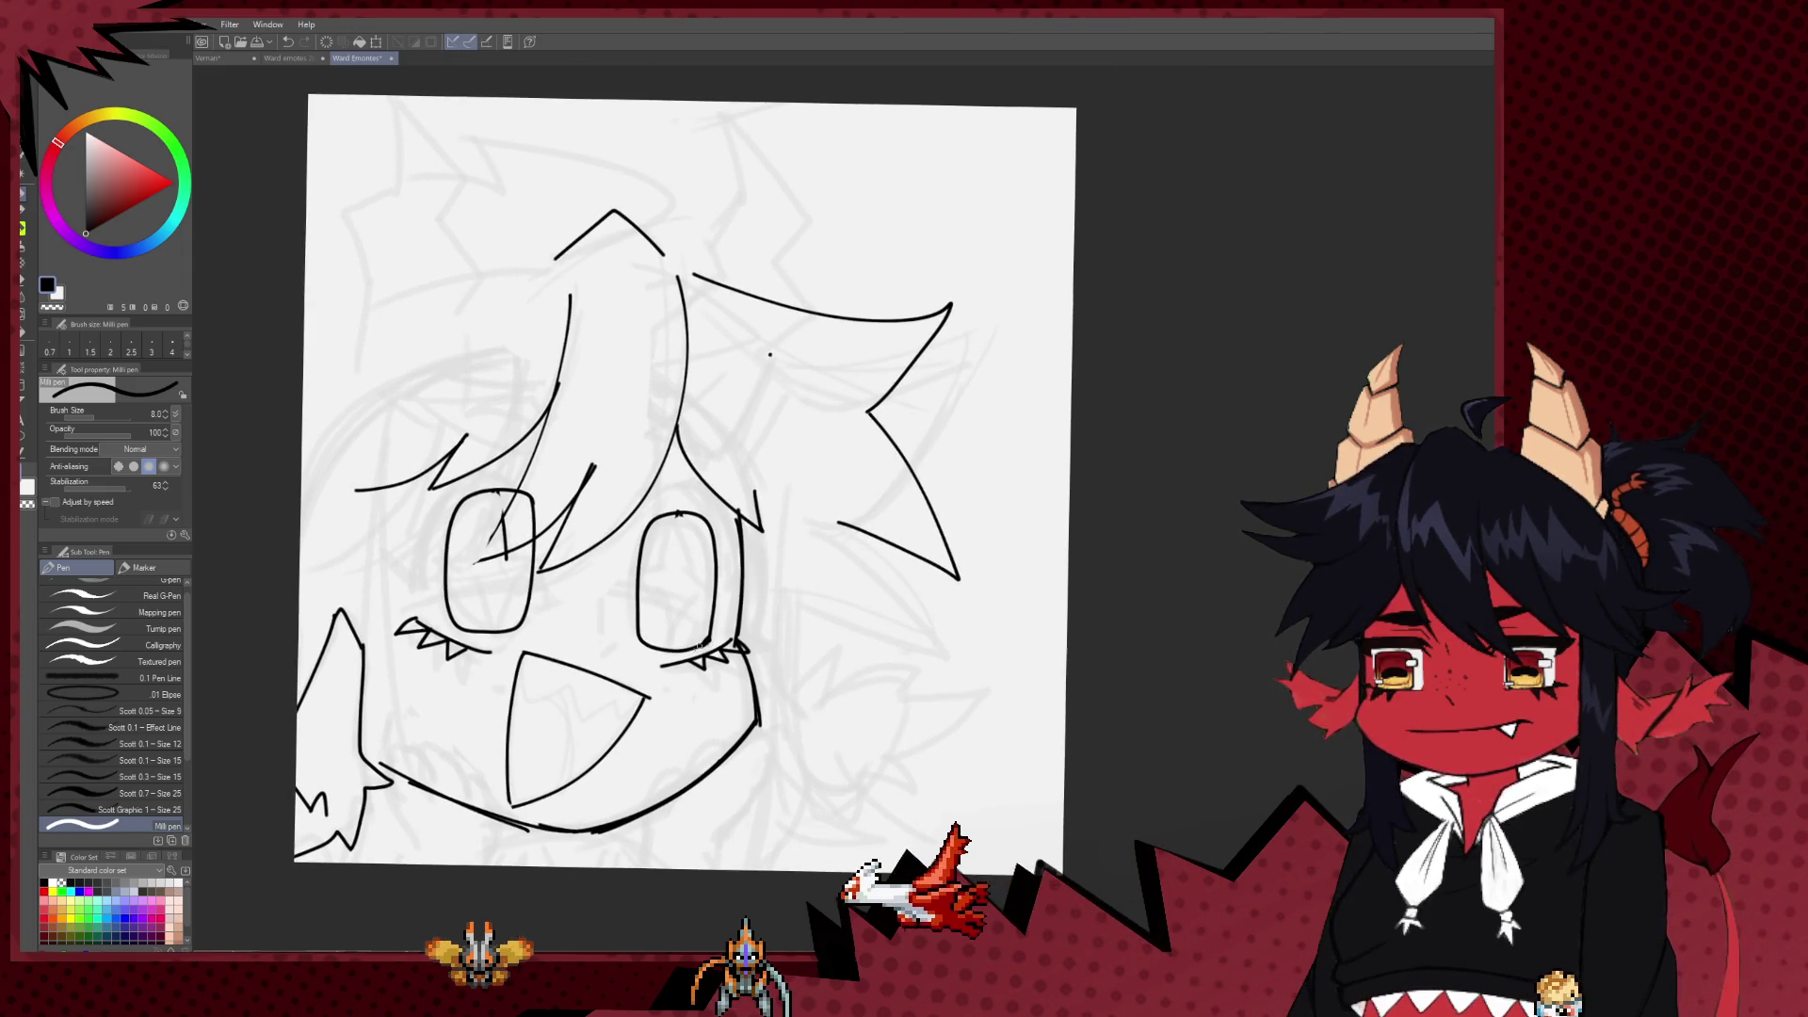
drag(609, 650, 620, 639)
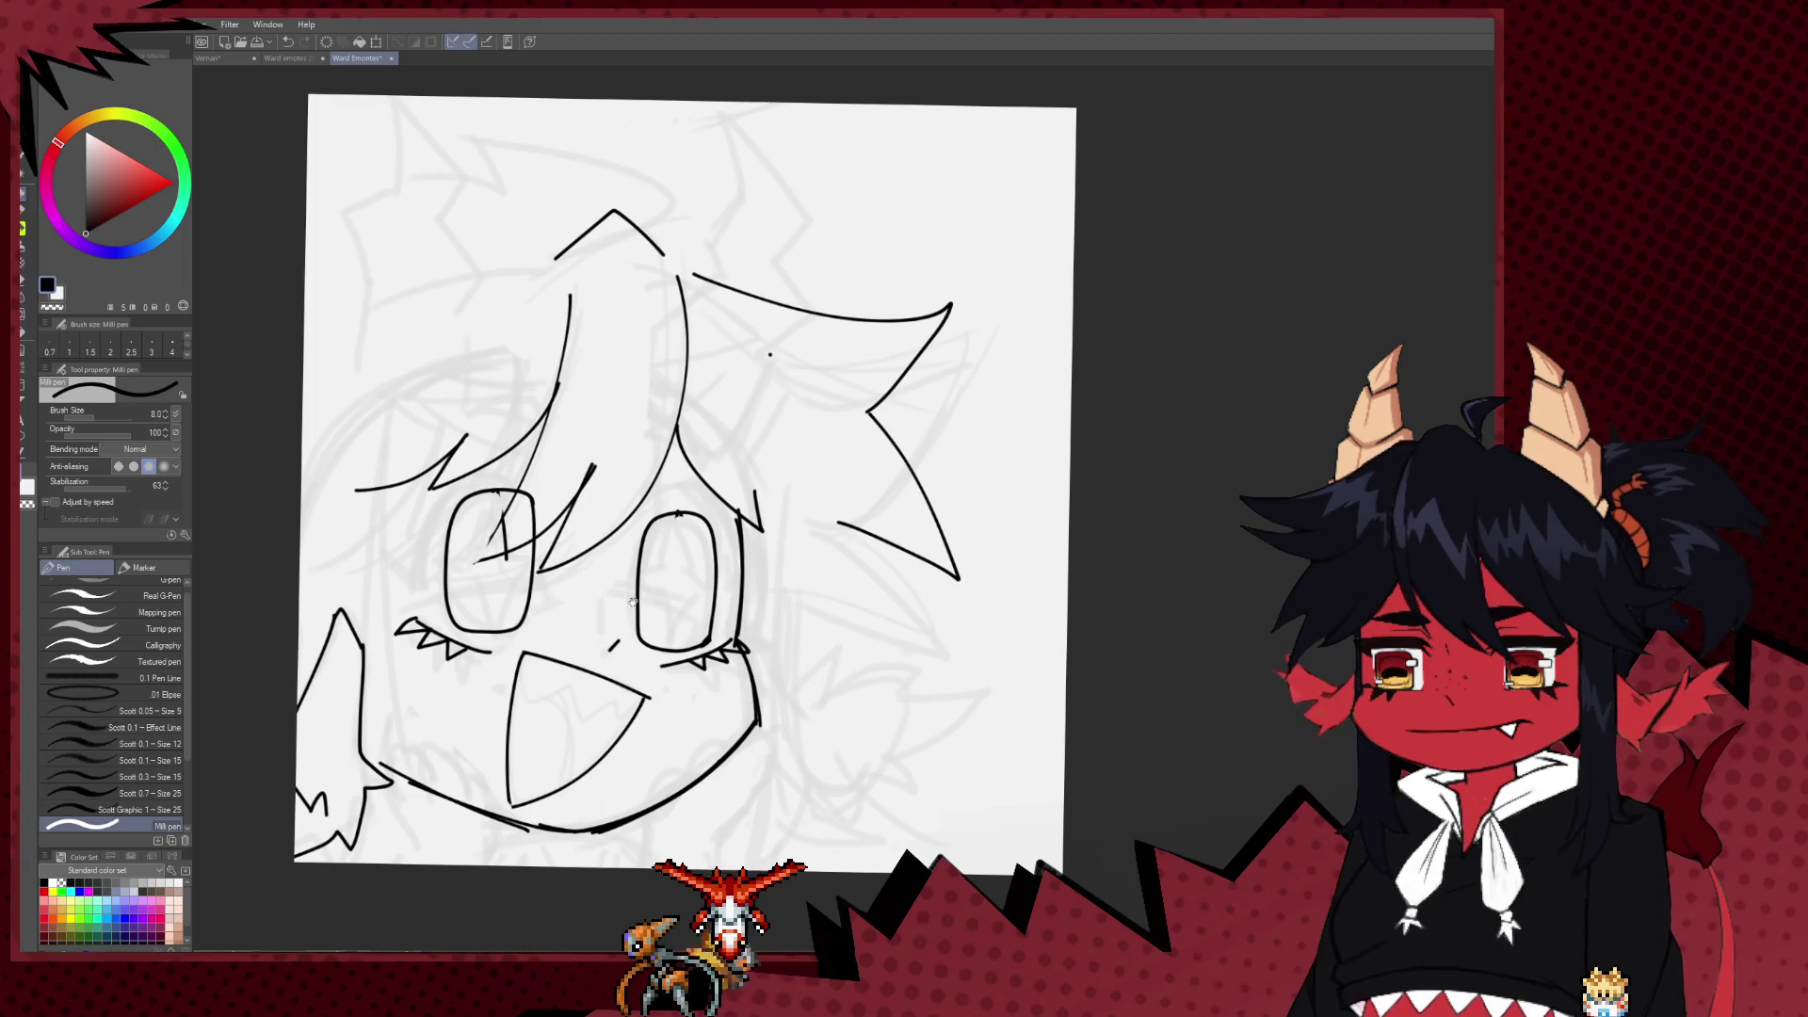
drag(385, 355, 493, 466)
mouse_move(411, 510)
mouse_down()
mouse_move(456, 509)
mouse_move(474, 577)
mouse_up()
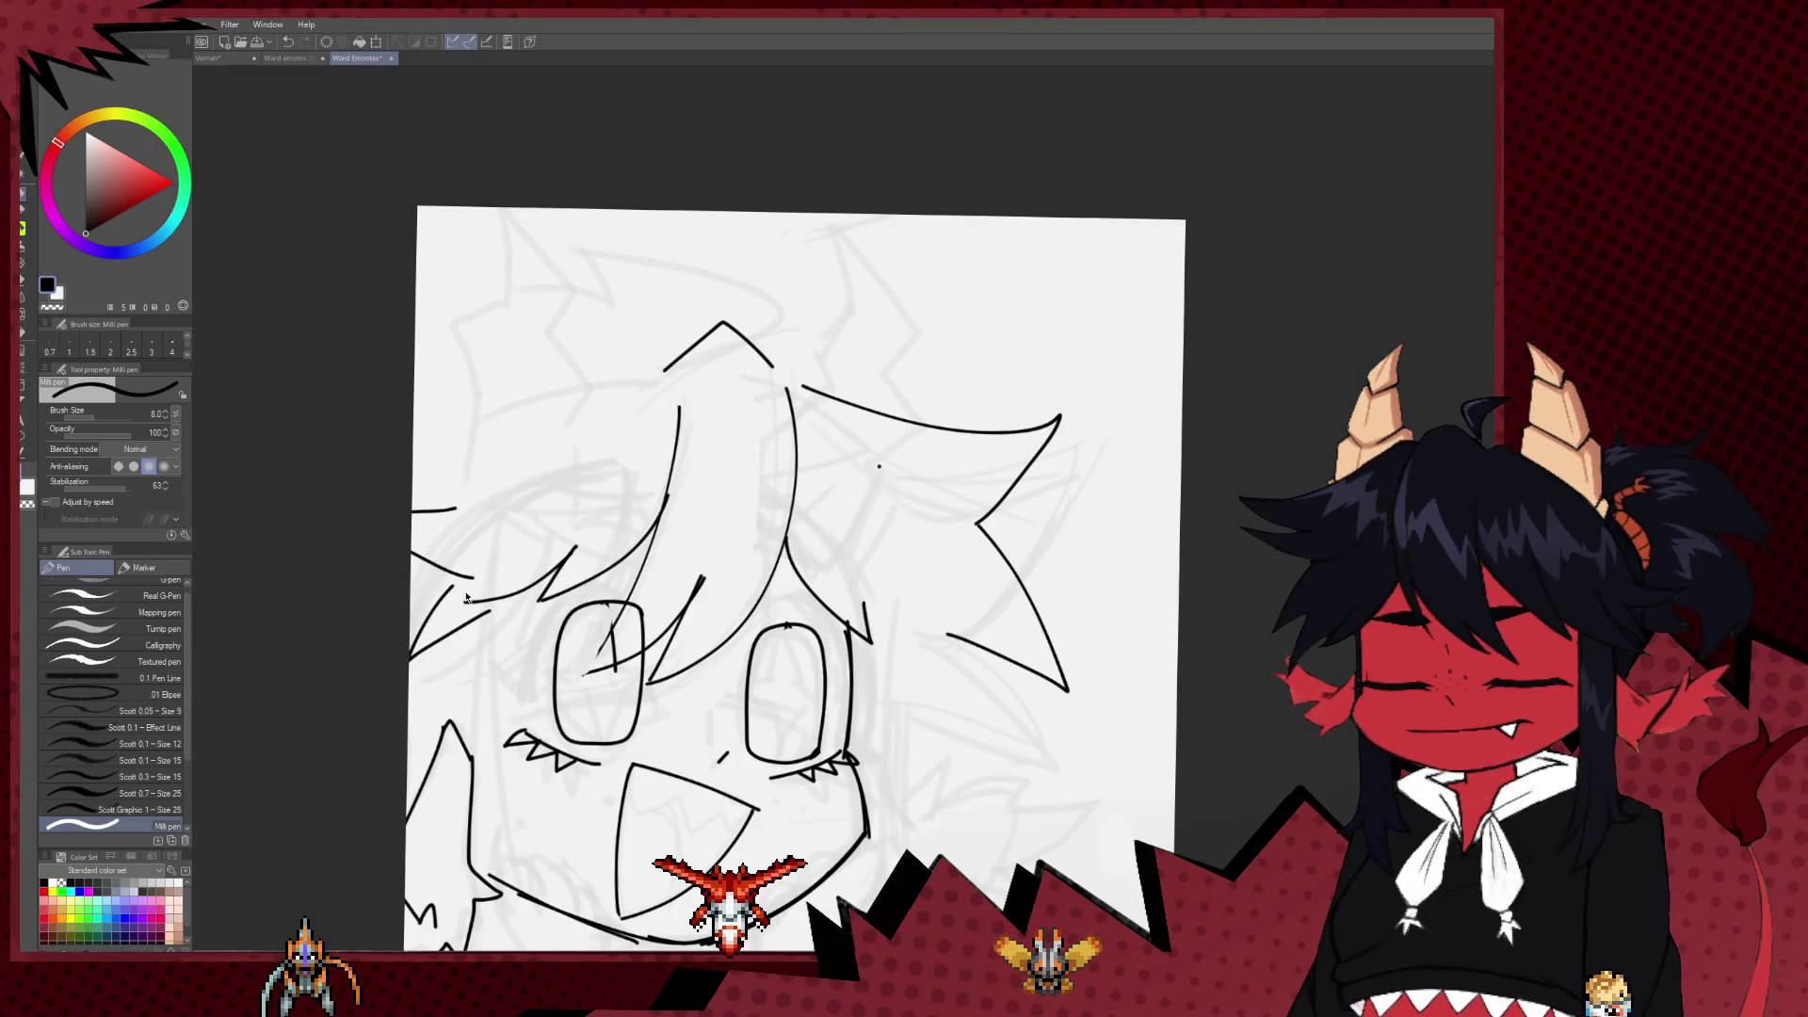
key(ctrl+z)
drag(412, 563, 443, 576)
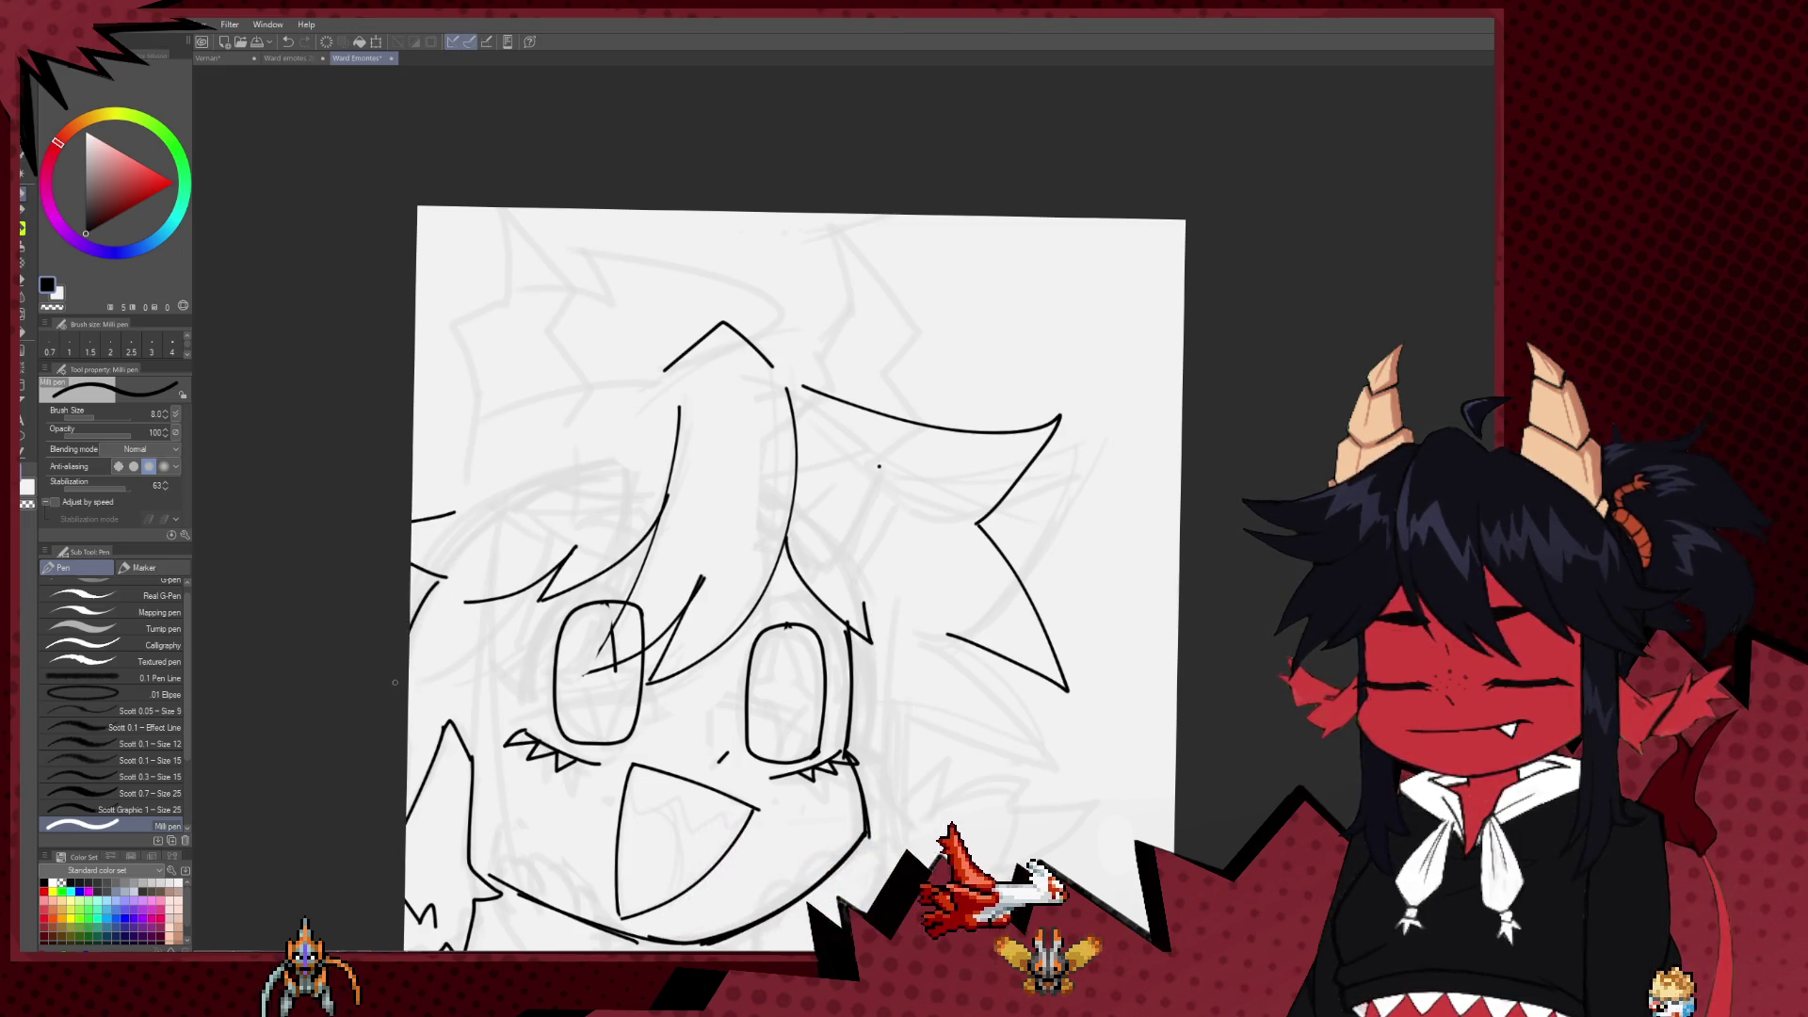
mouse_move(410, 668)
mouse_down()
mouse_move(501, 610)
mouse_move(525, 909)
mouse_up()
Step: Draw long hair strands hanging down the left side of the face
scroll(519, 513, down, 2)
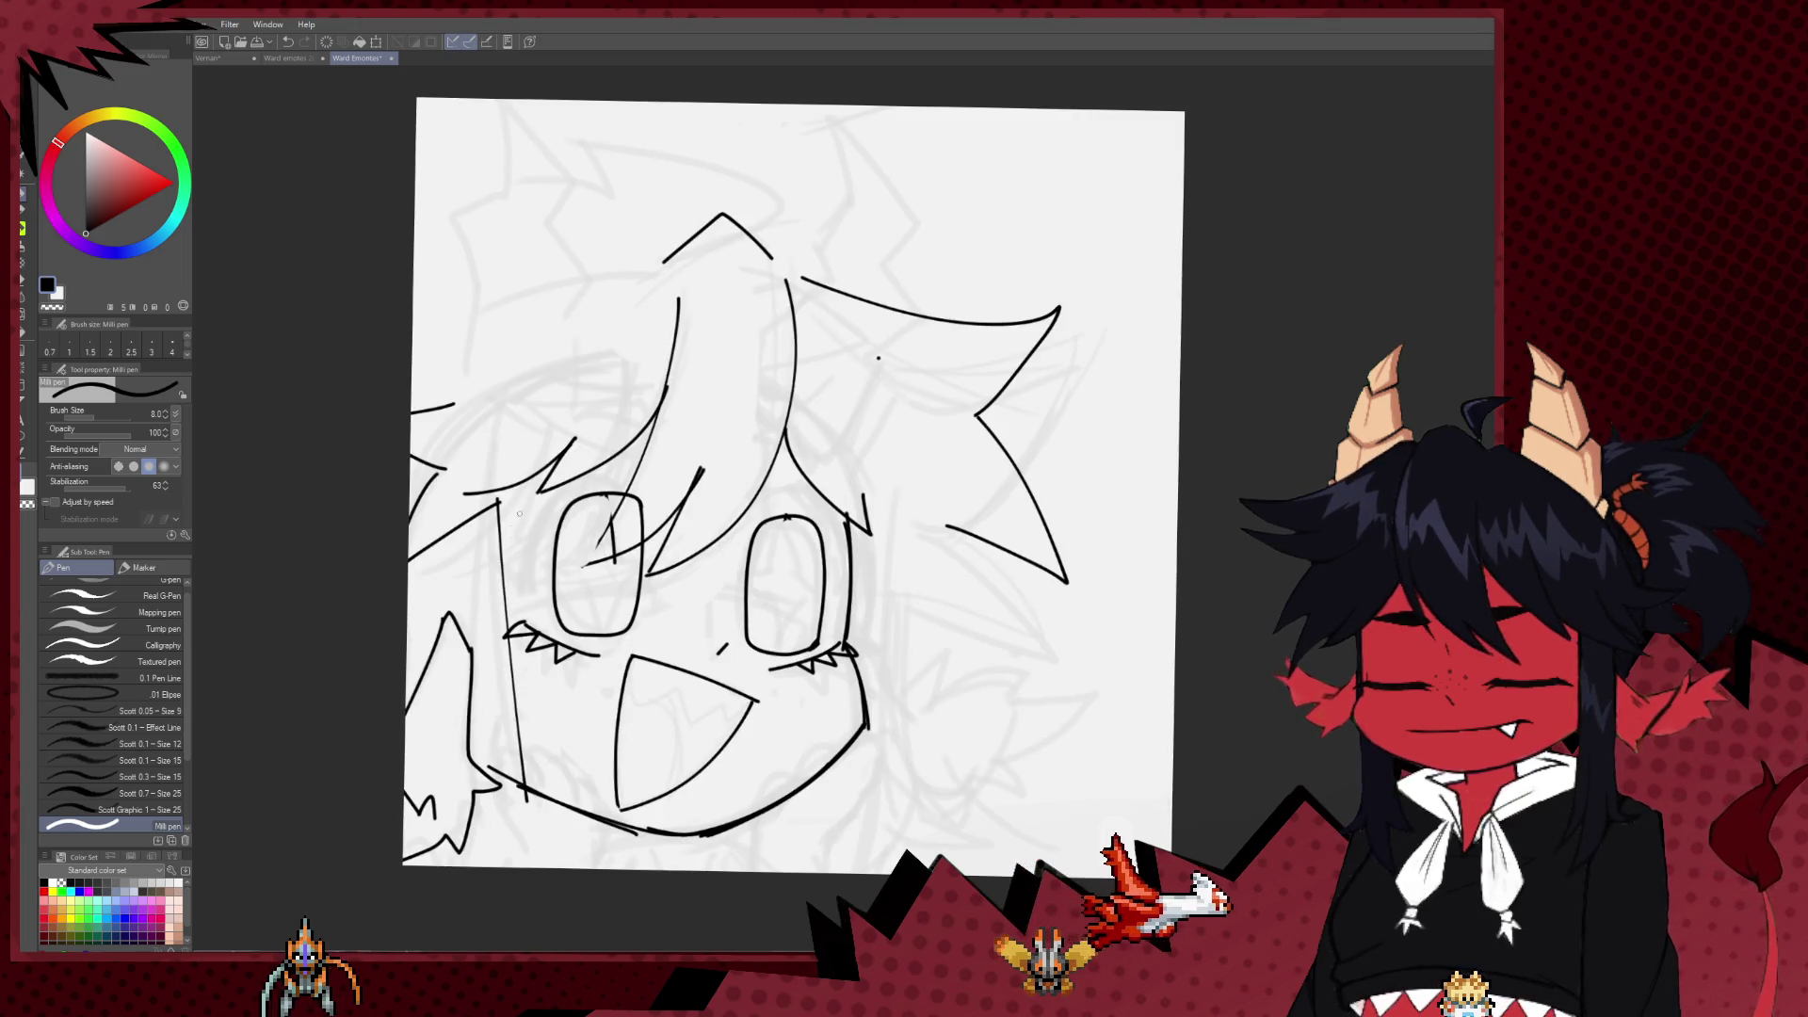
drag(509, 486, 537, 805)
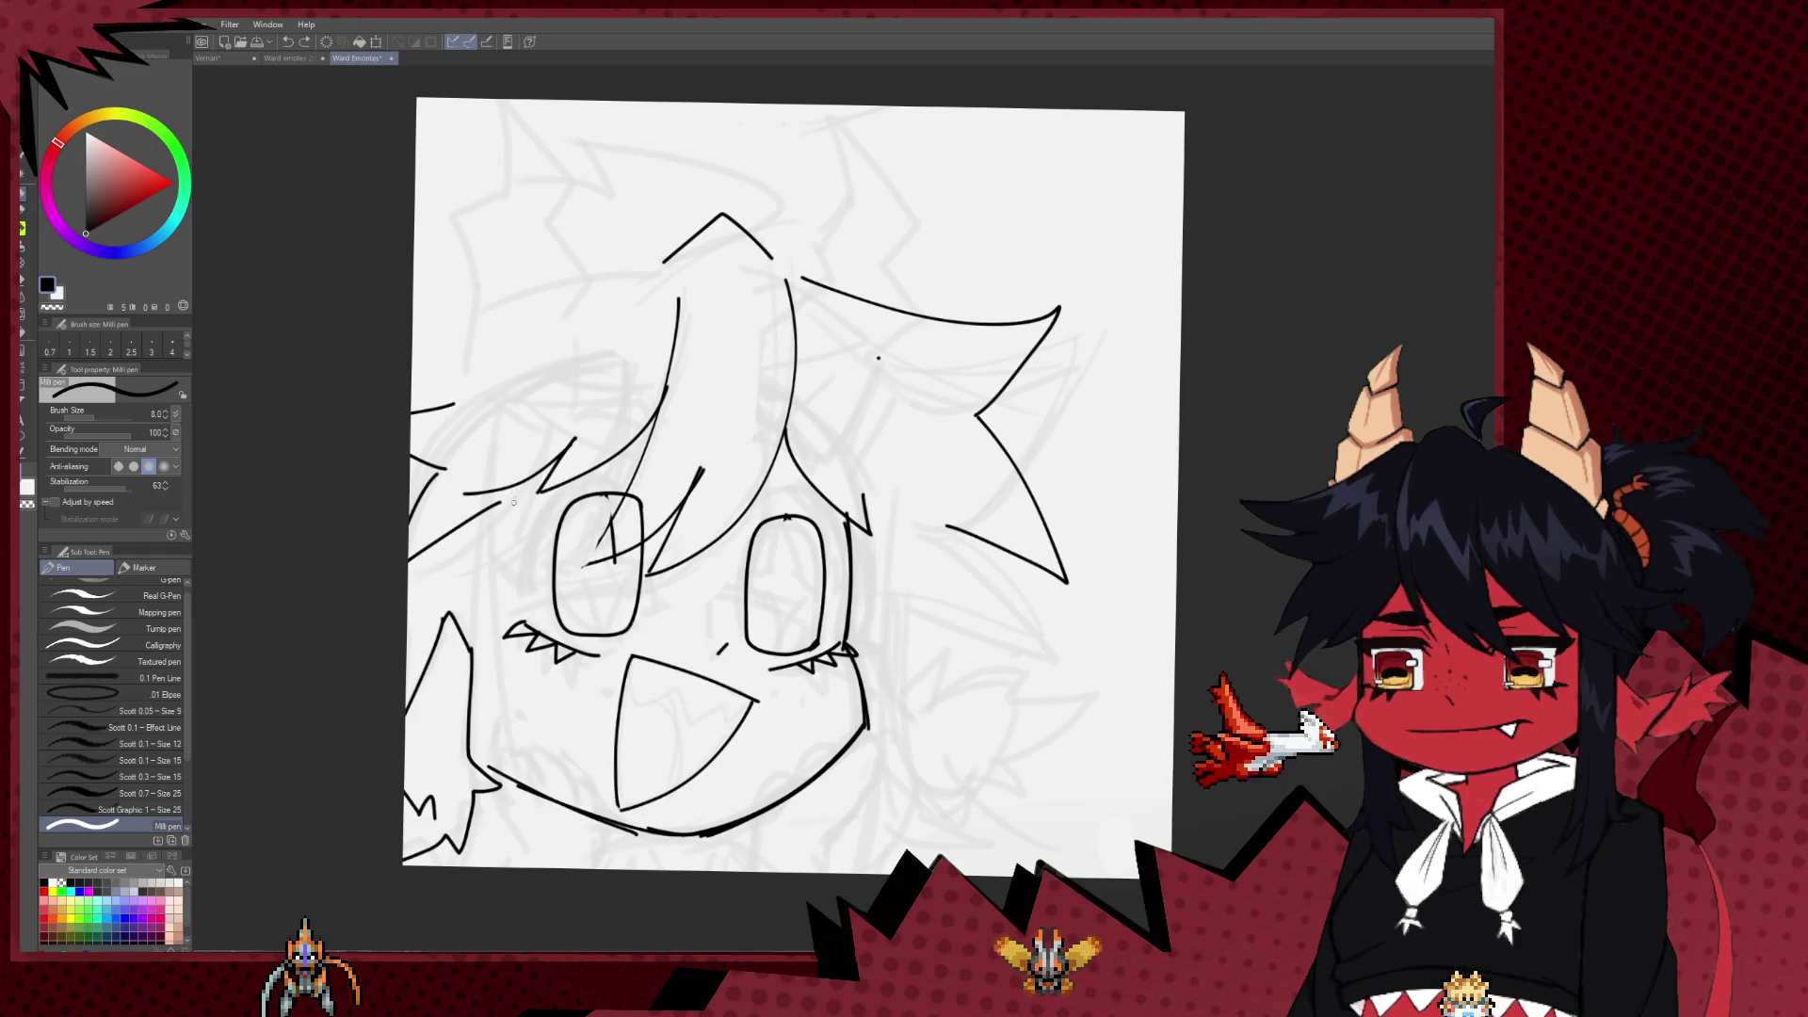
drag(486, 645, 567, 865)
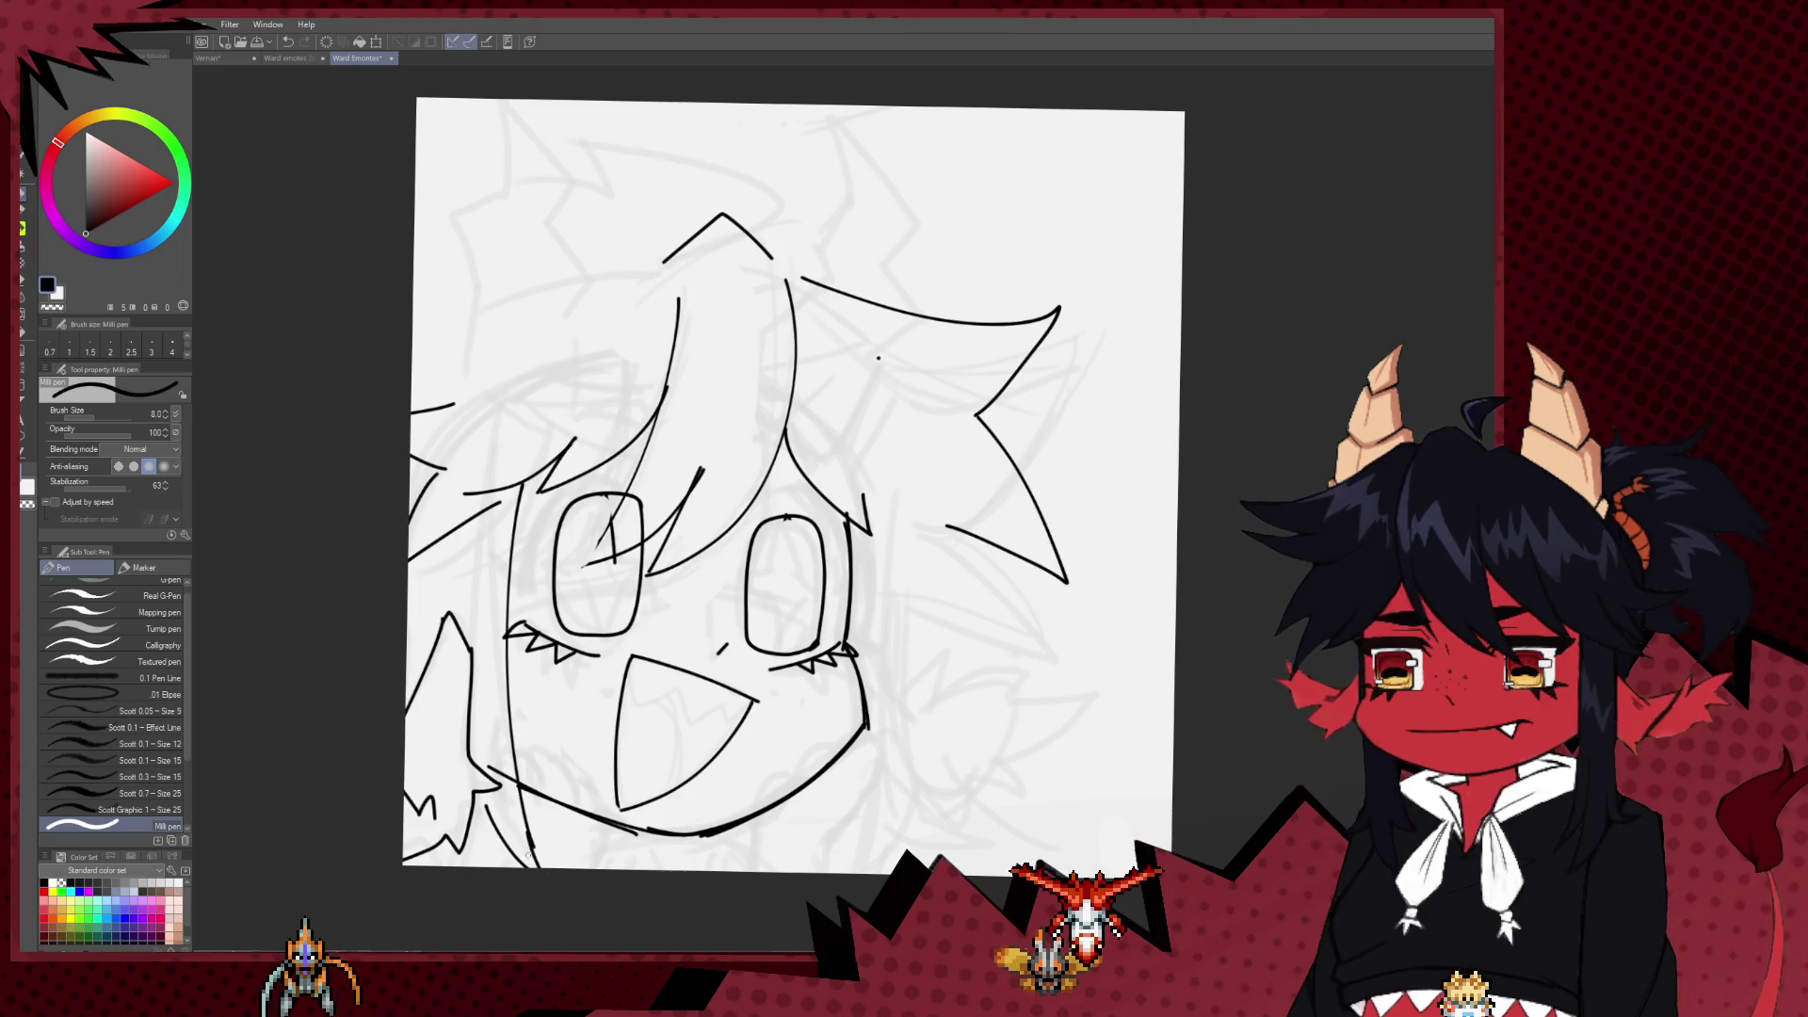
key(ctrl+z)
key(ctrl+z)
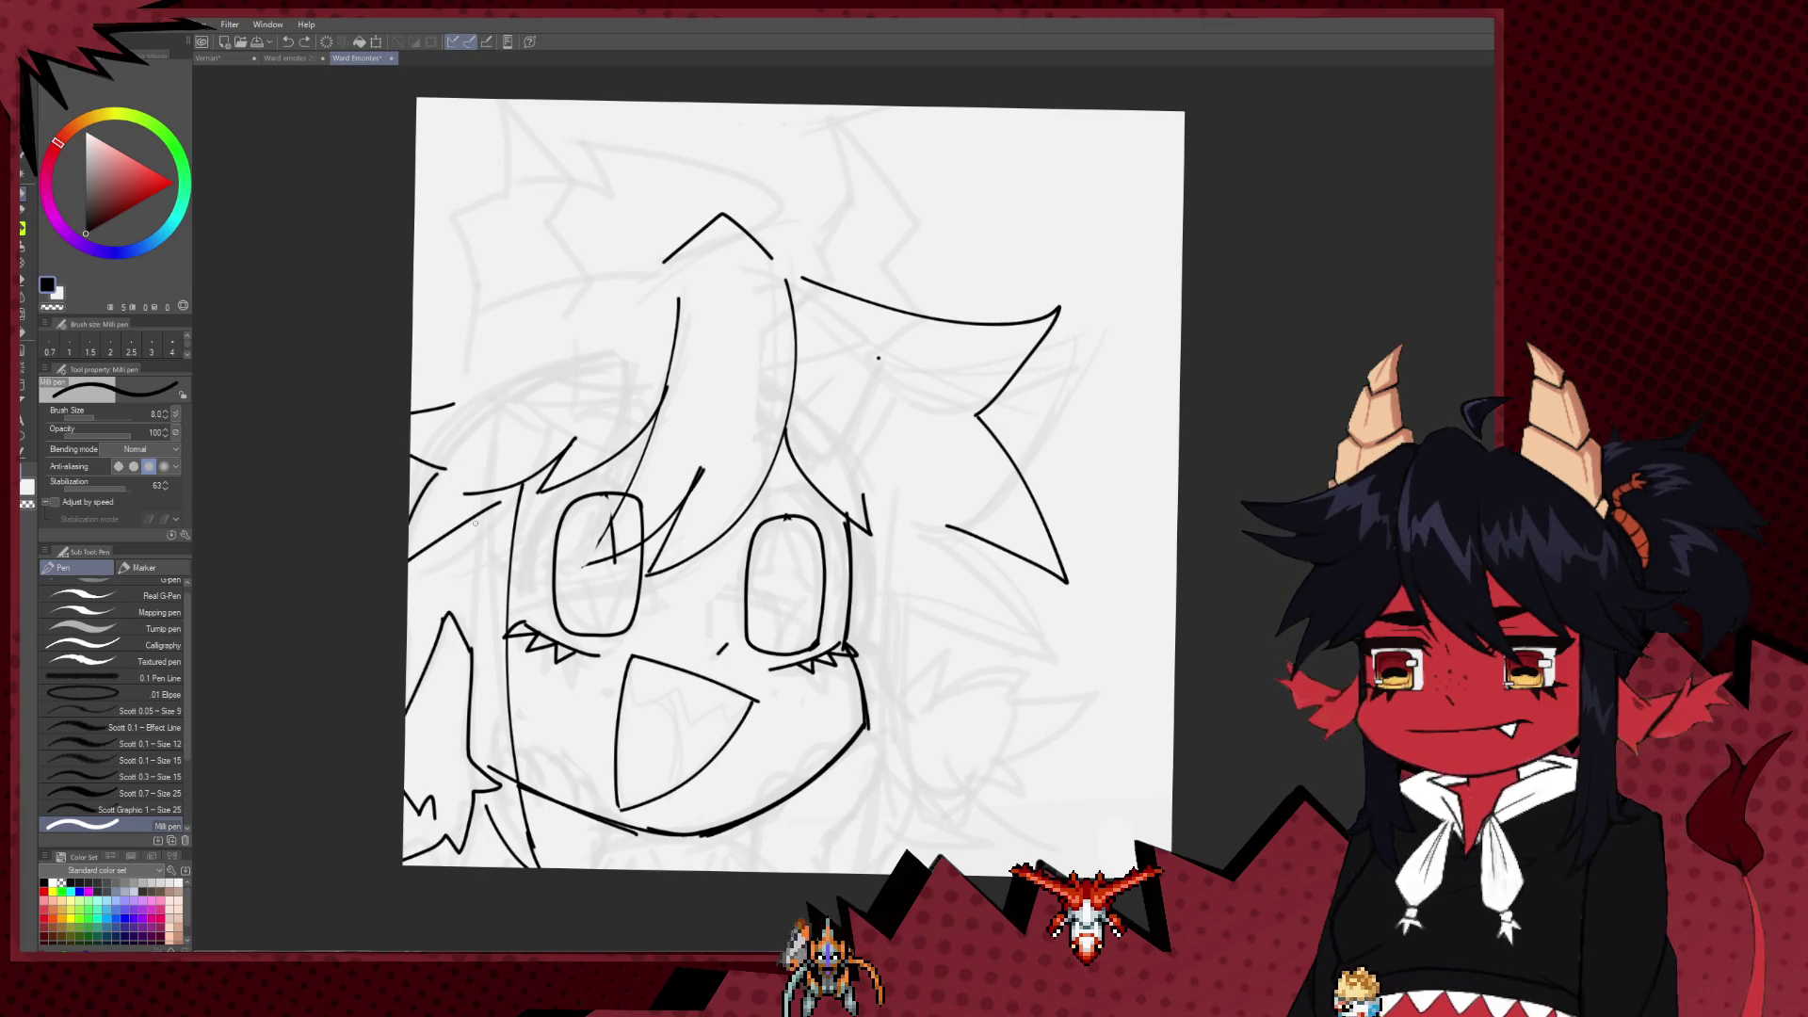
mouse_move(414, 840)
mouse_down()
mouse_move(471, 789)
mouse_move(507, 872)
mouse_up()
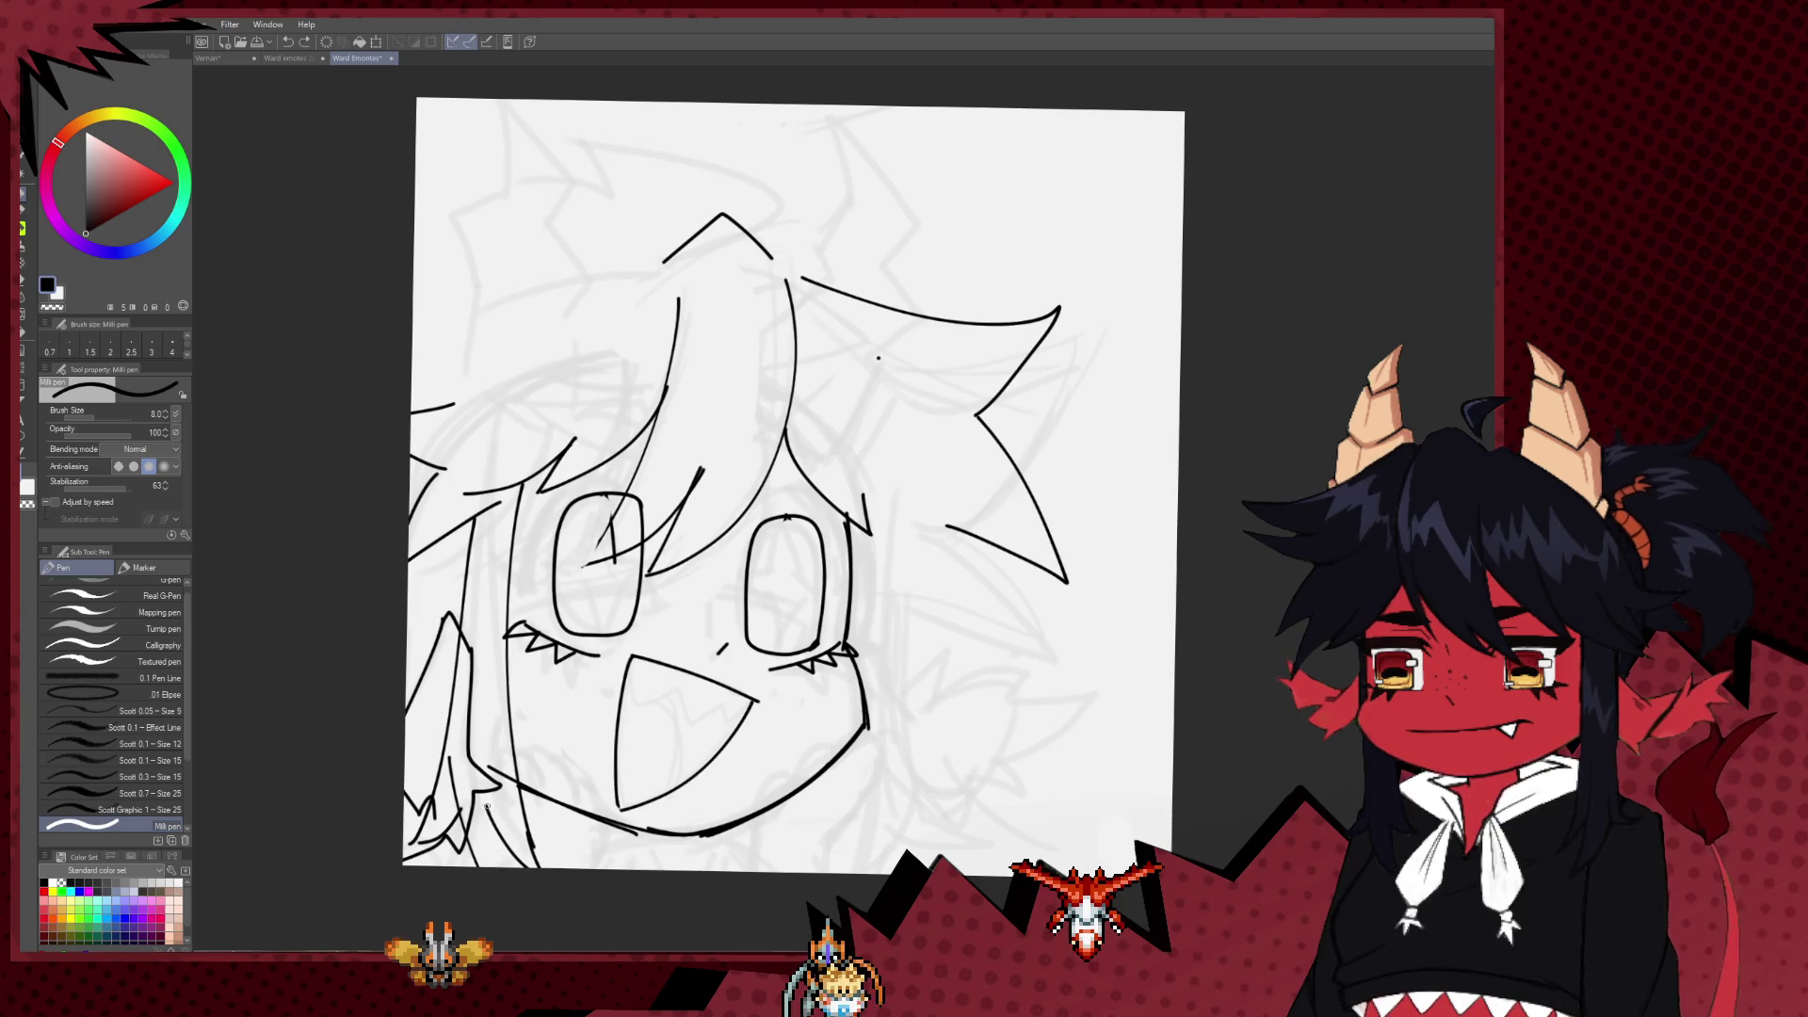
key(e)
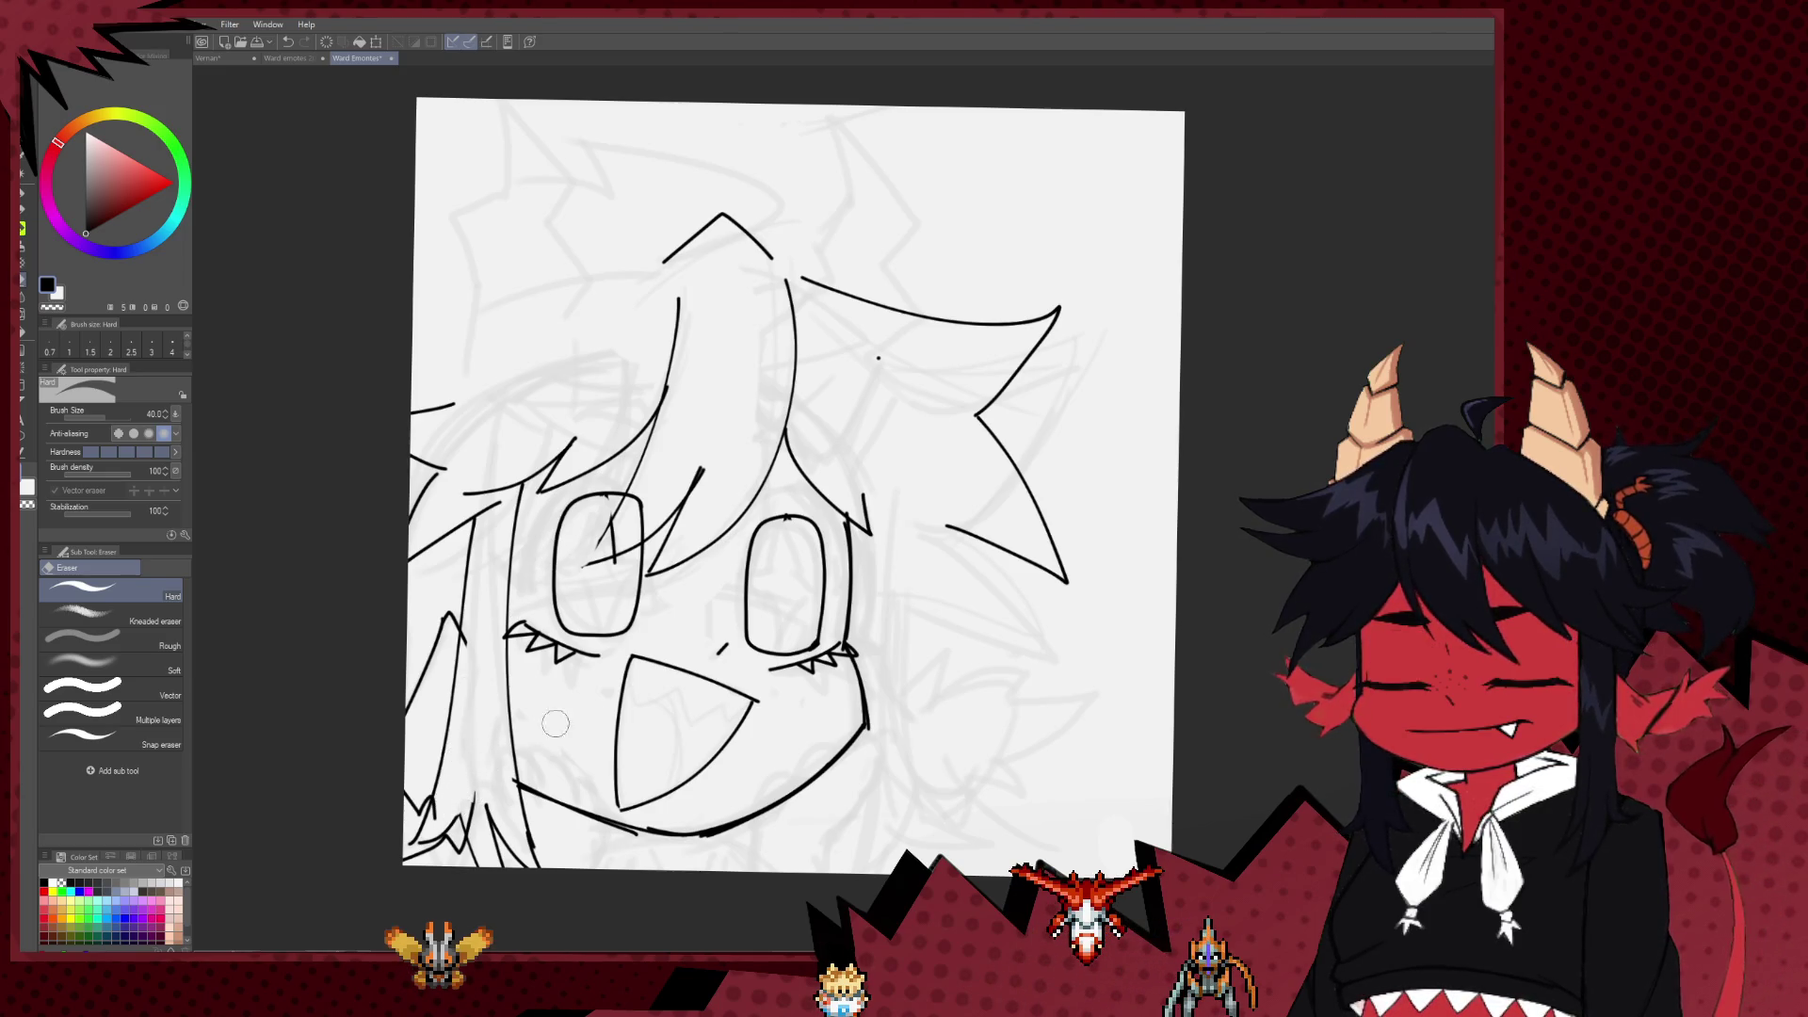
key(p)
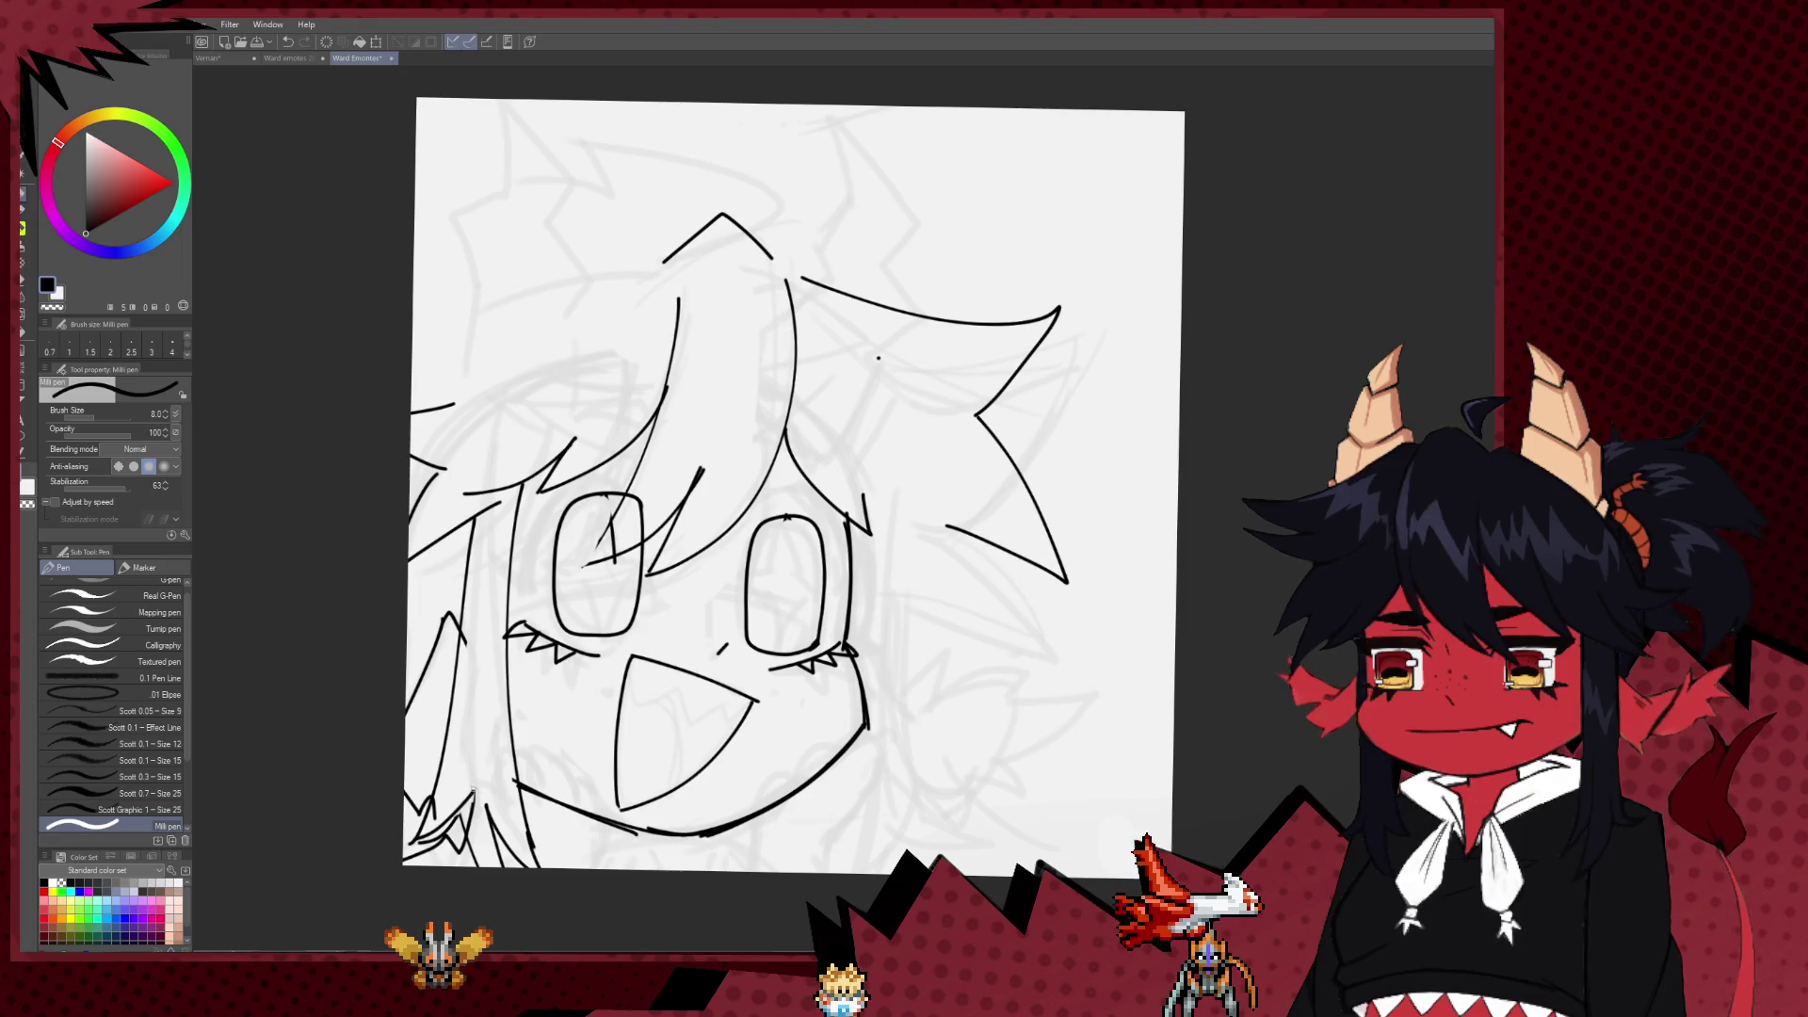
drag(628, 711, 552, 689)
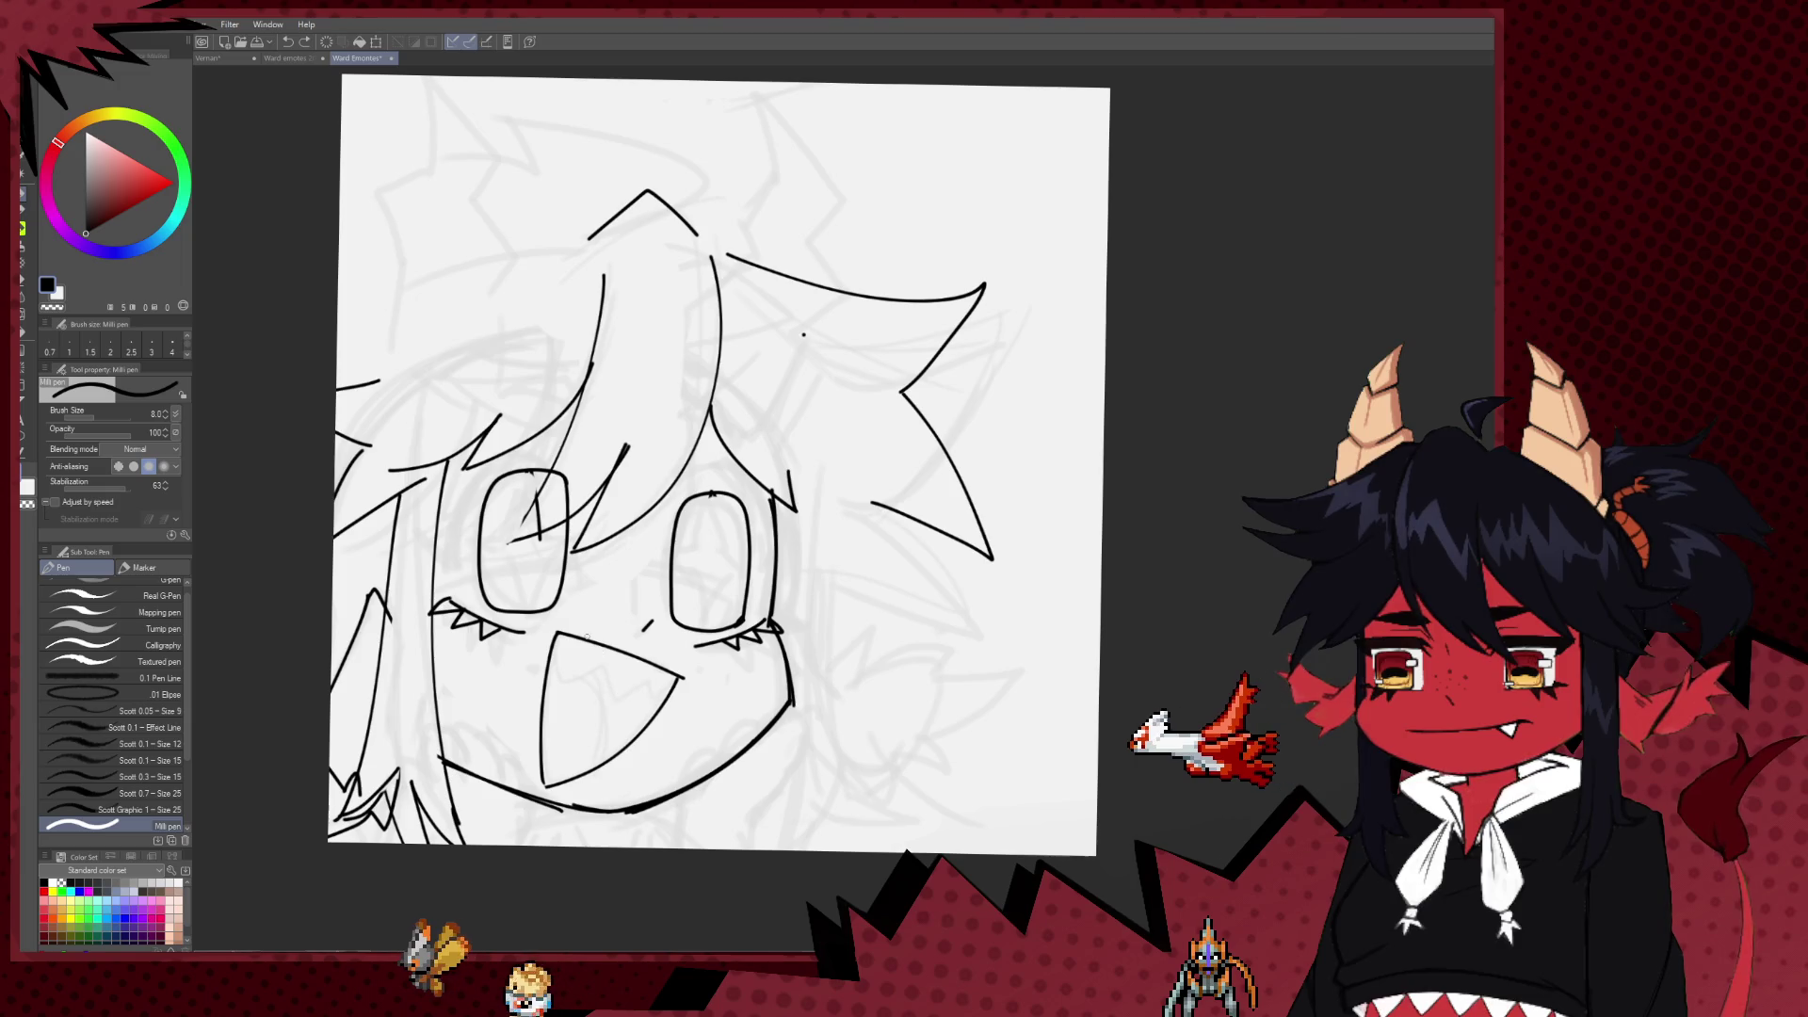
Step: Draw a fang at the mouth's top-left and a small shape inside, discarding tongue attempts
drag(557, 637, 680, 674)
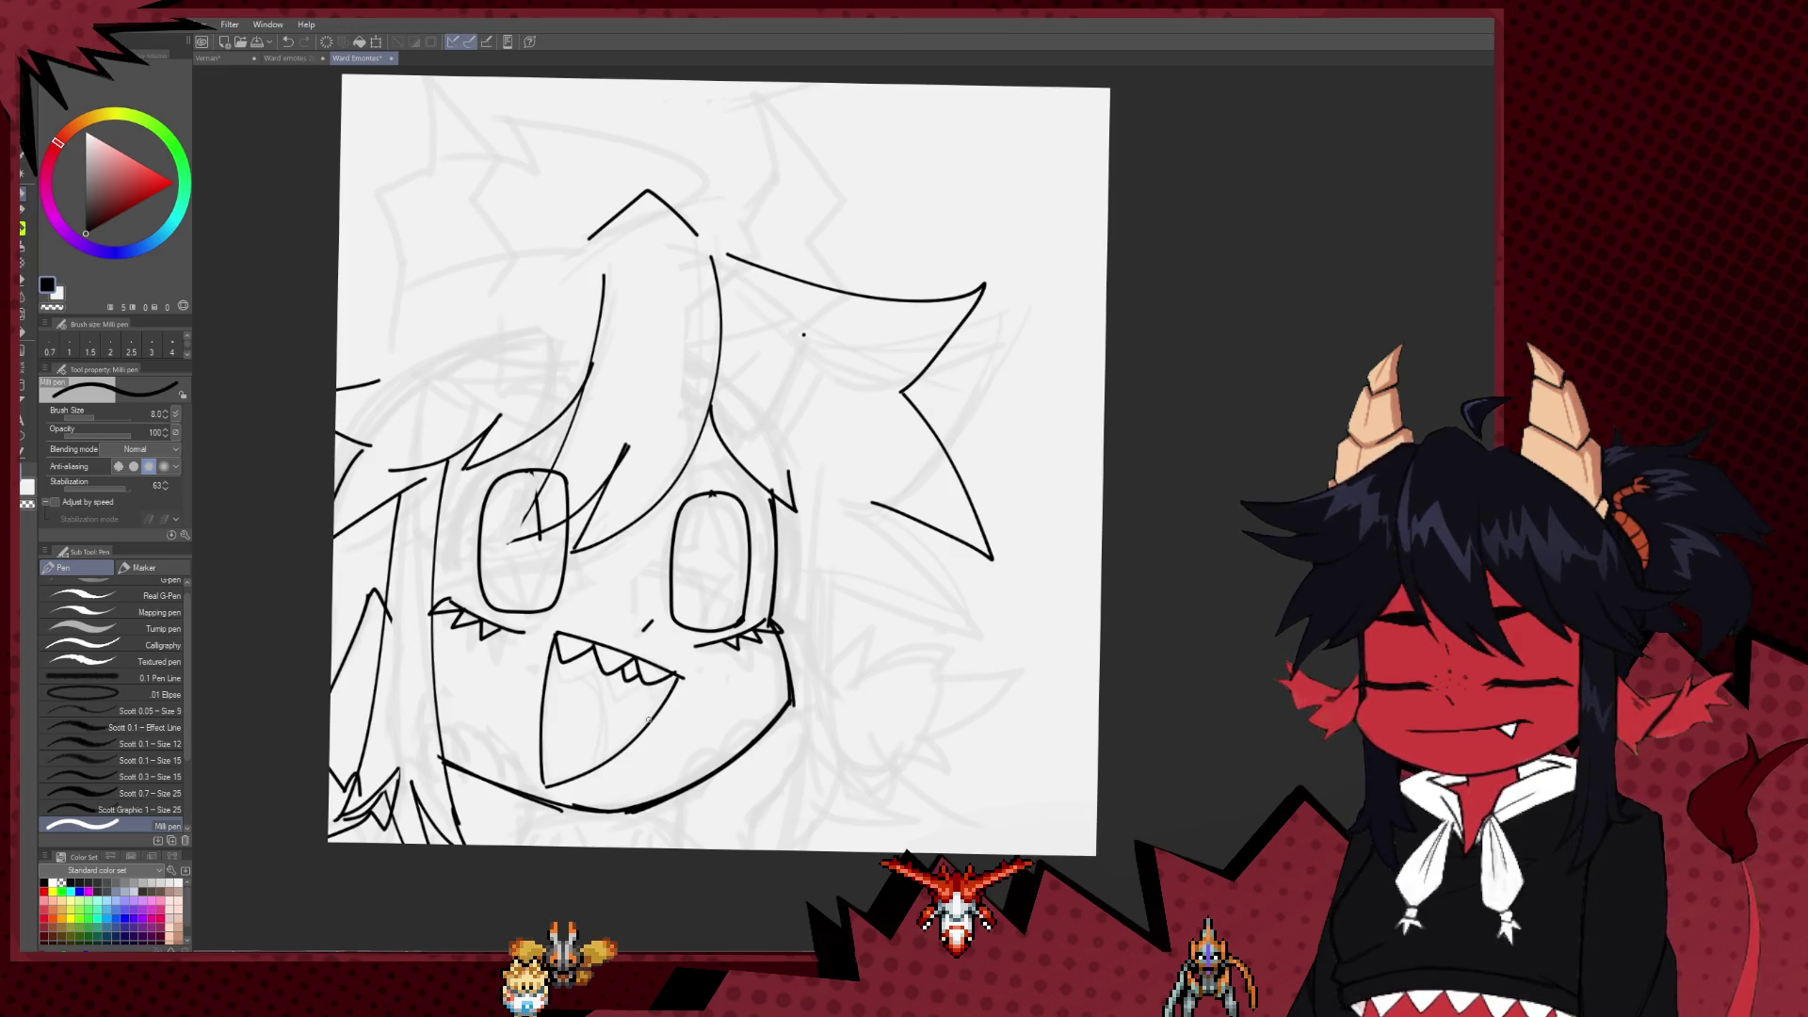
mouse_move(548, 672)
mouse_down()
mouse_move(603, 698)
mouse_move(602, 758)
mouse_up()
key(ctrl+z)
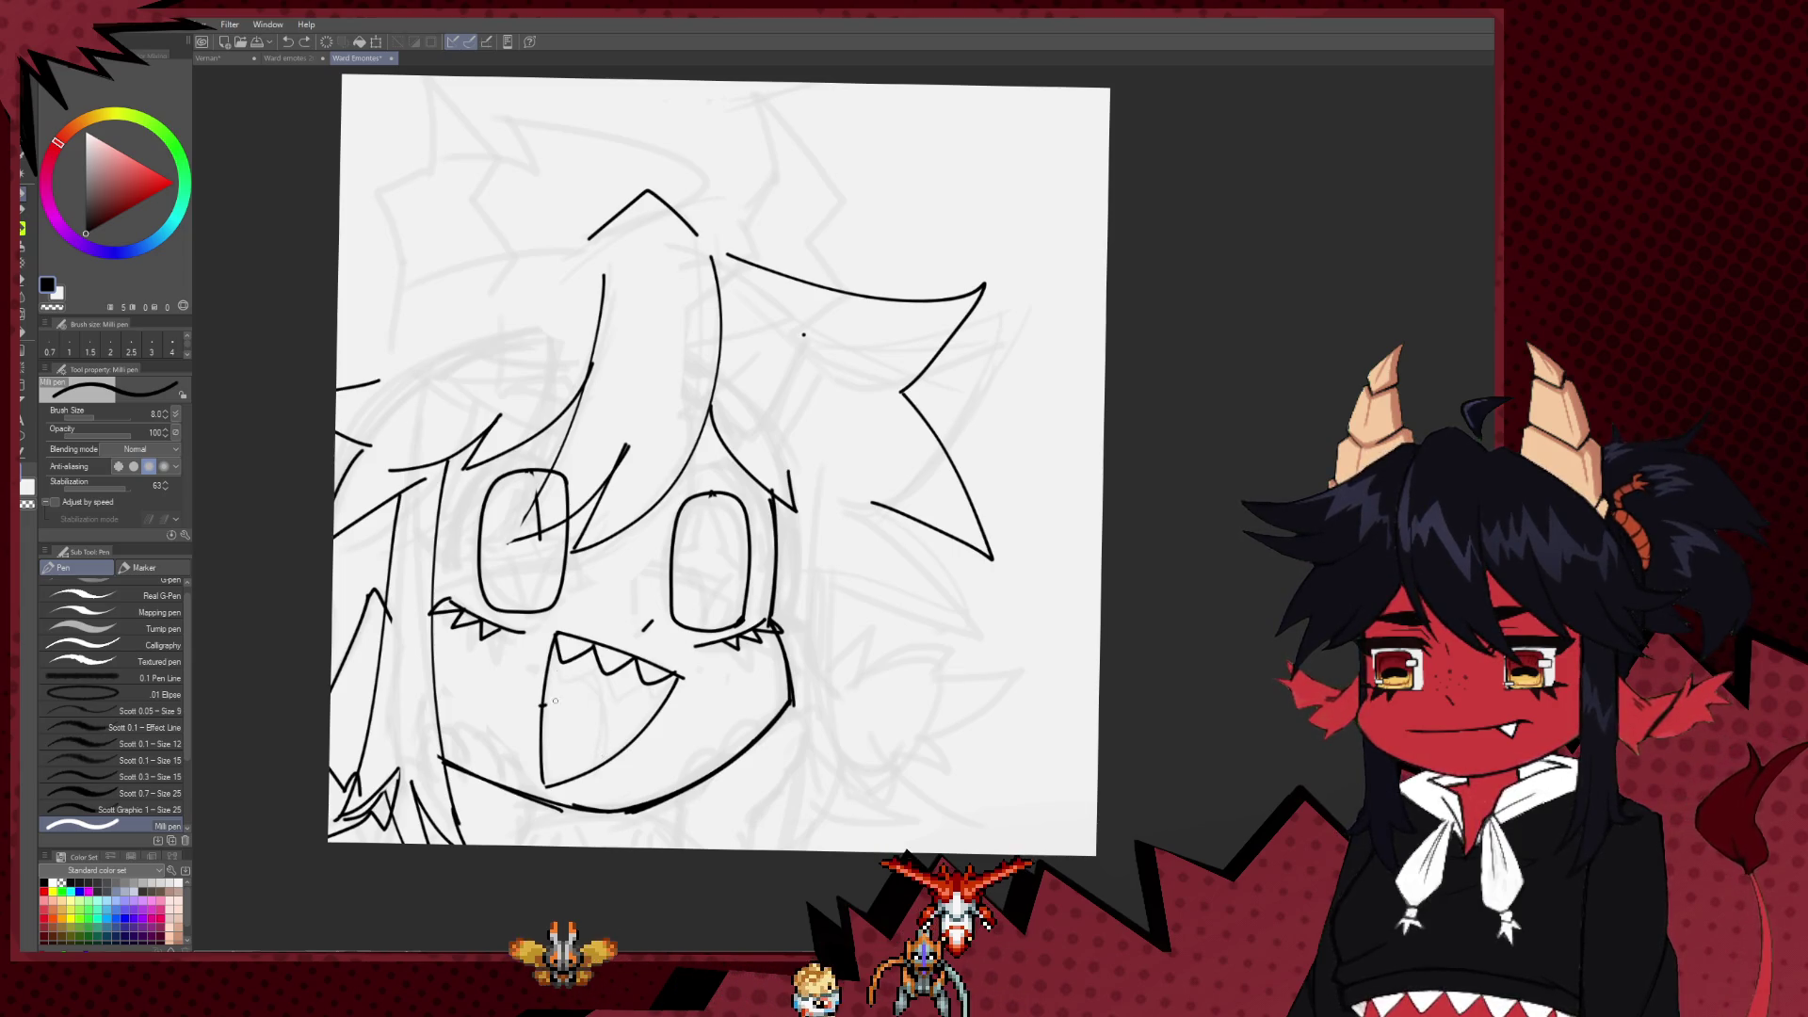
key(ctrl+z)
mouse_move(543, 707)
mouse_down()
mouse_move(585, 721)
mouse_move(564, 716)
mouse_move(593, 765)
mouse_up()
key(ctrl+z)
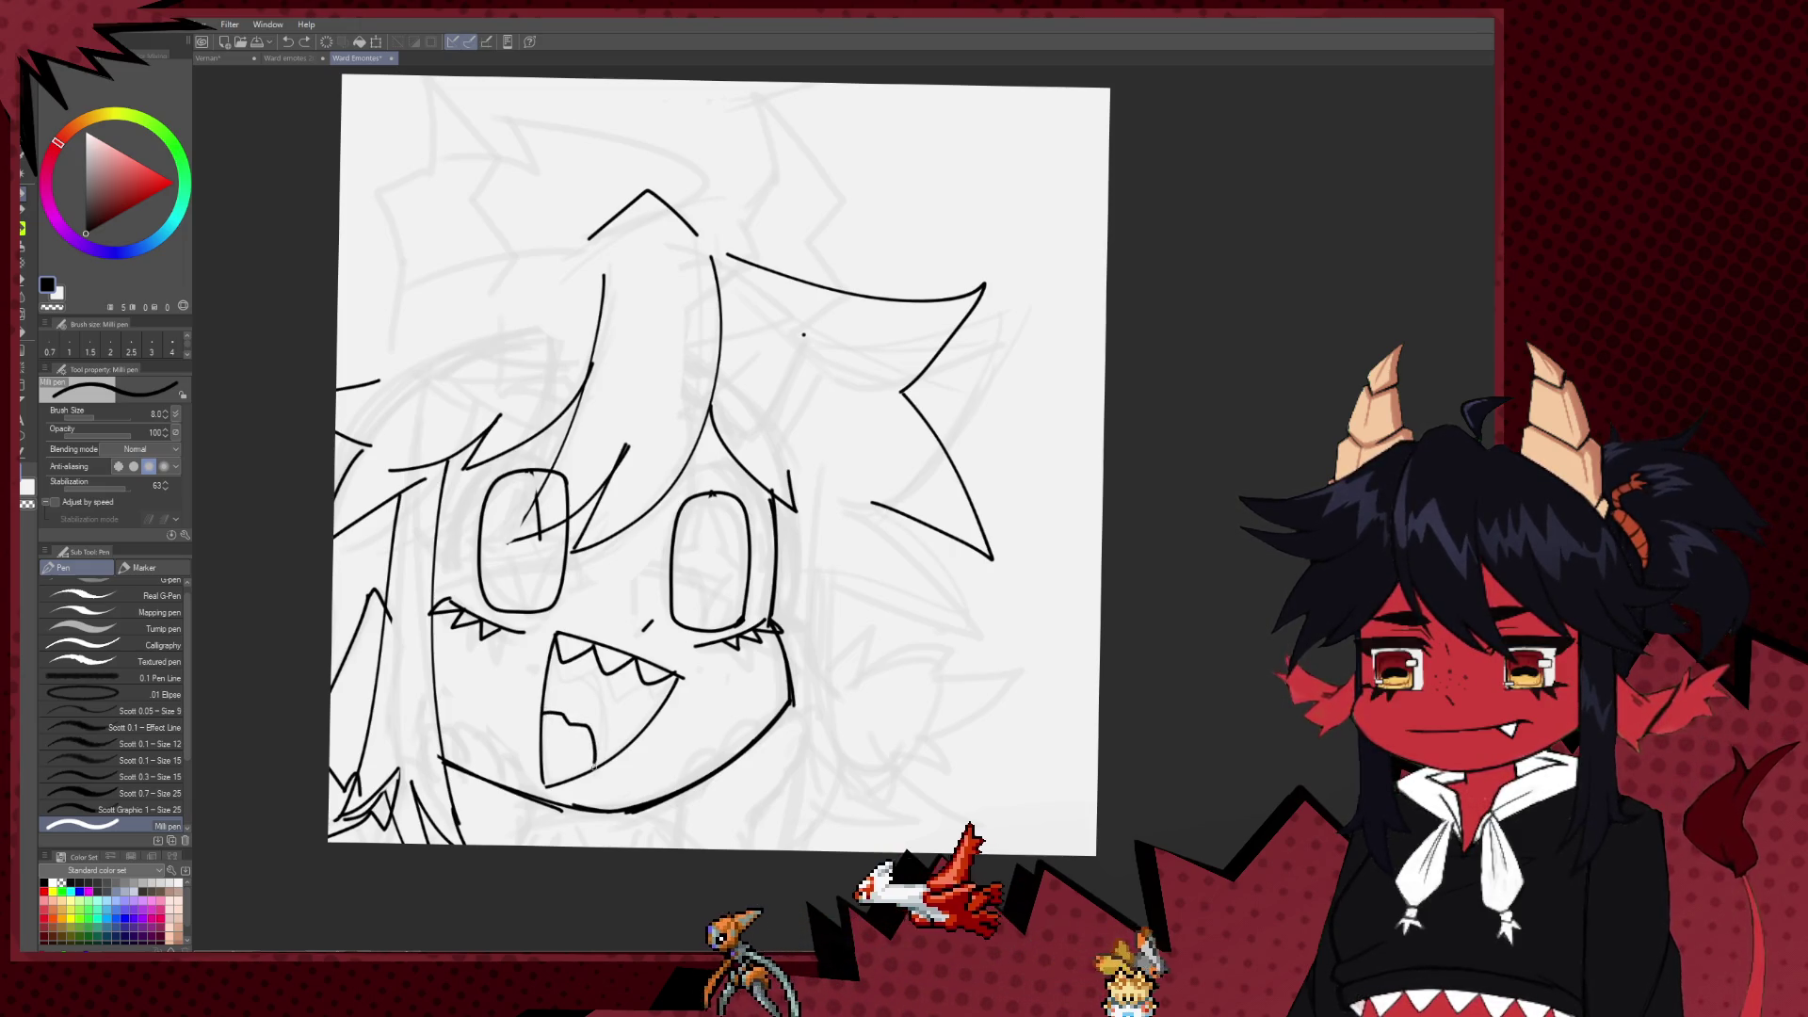
drag(544, 751, 549, 777)
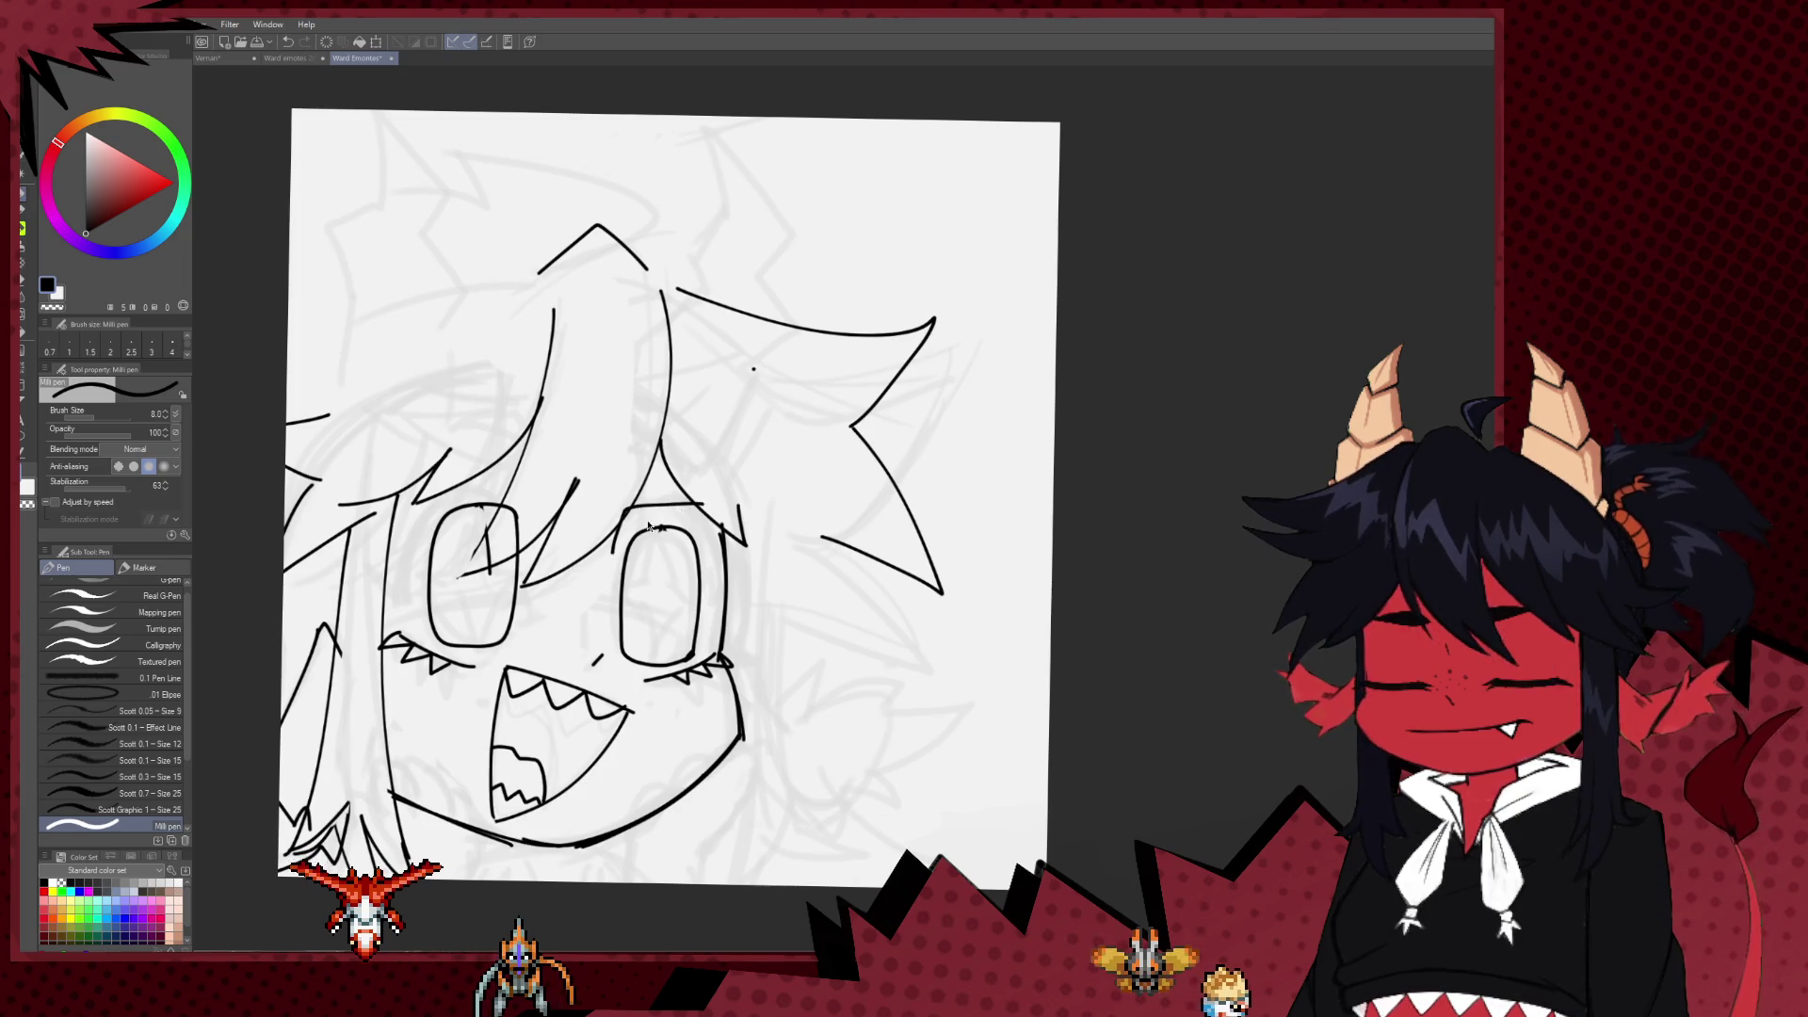
key(ctrl+z)
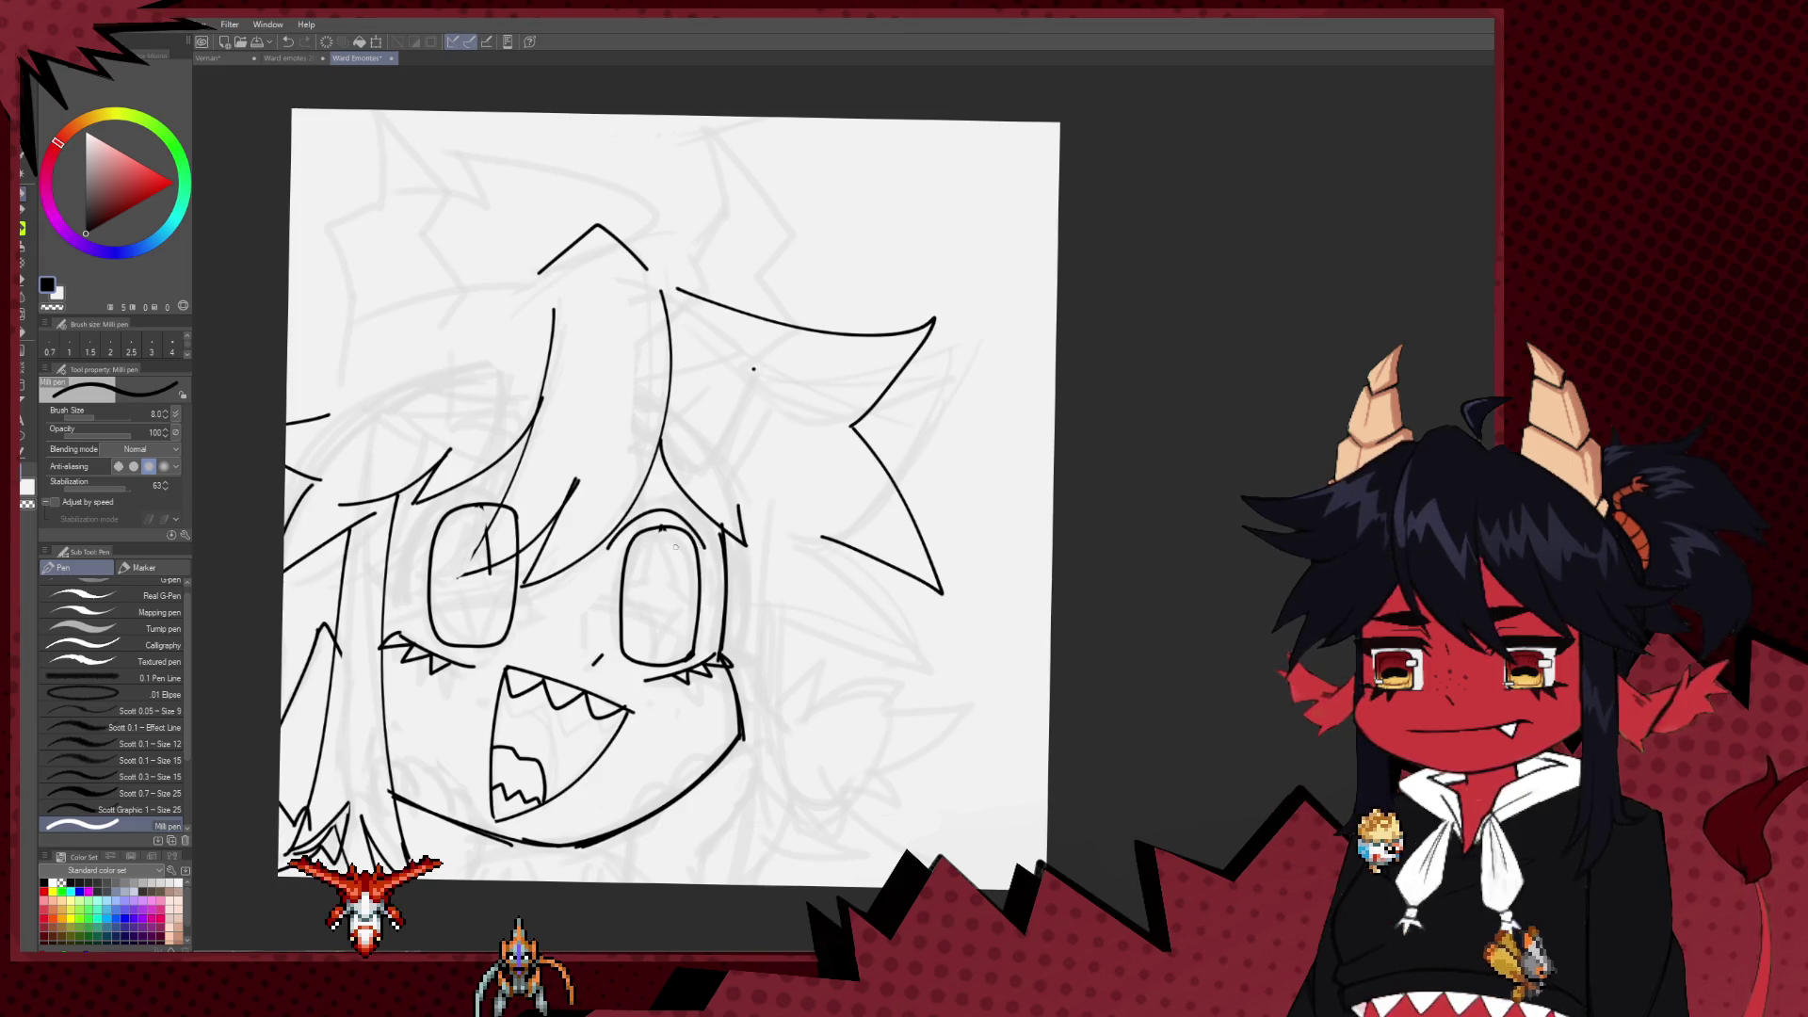
Step: Add a hair stroke at the lower point and try a hand right of the chin, then undo it
key(h)
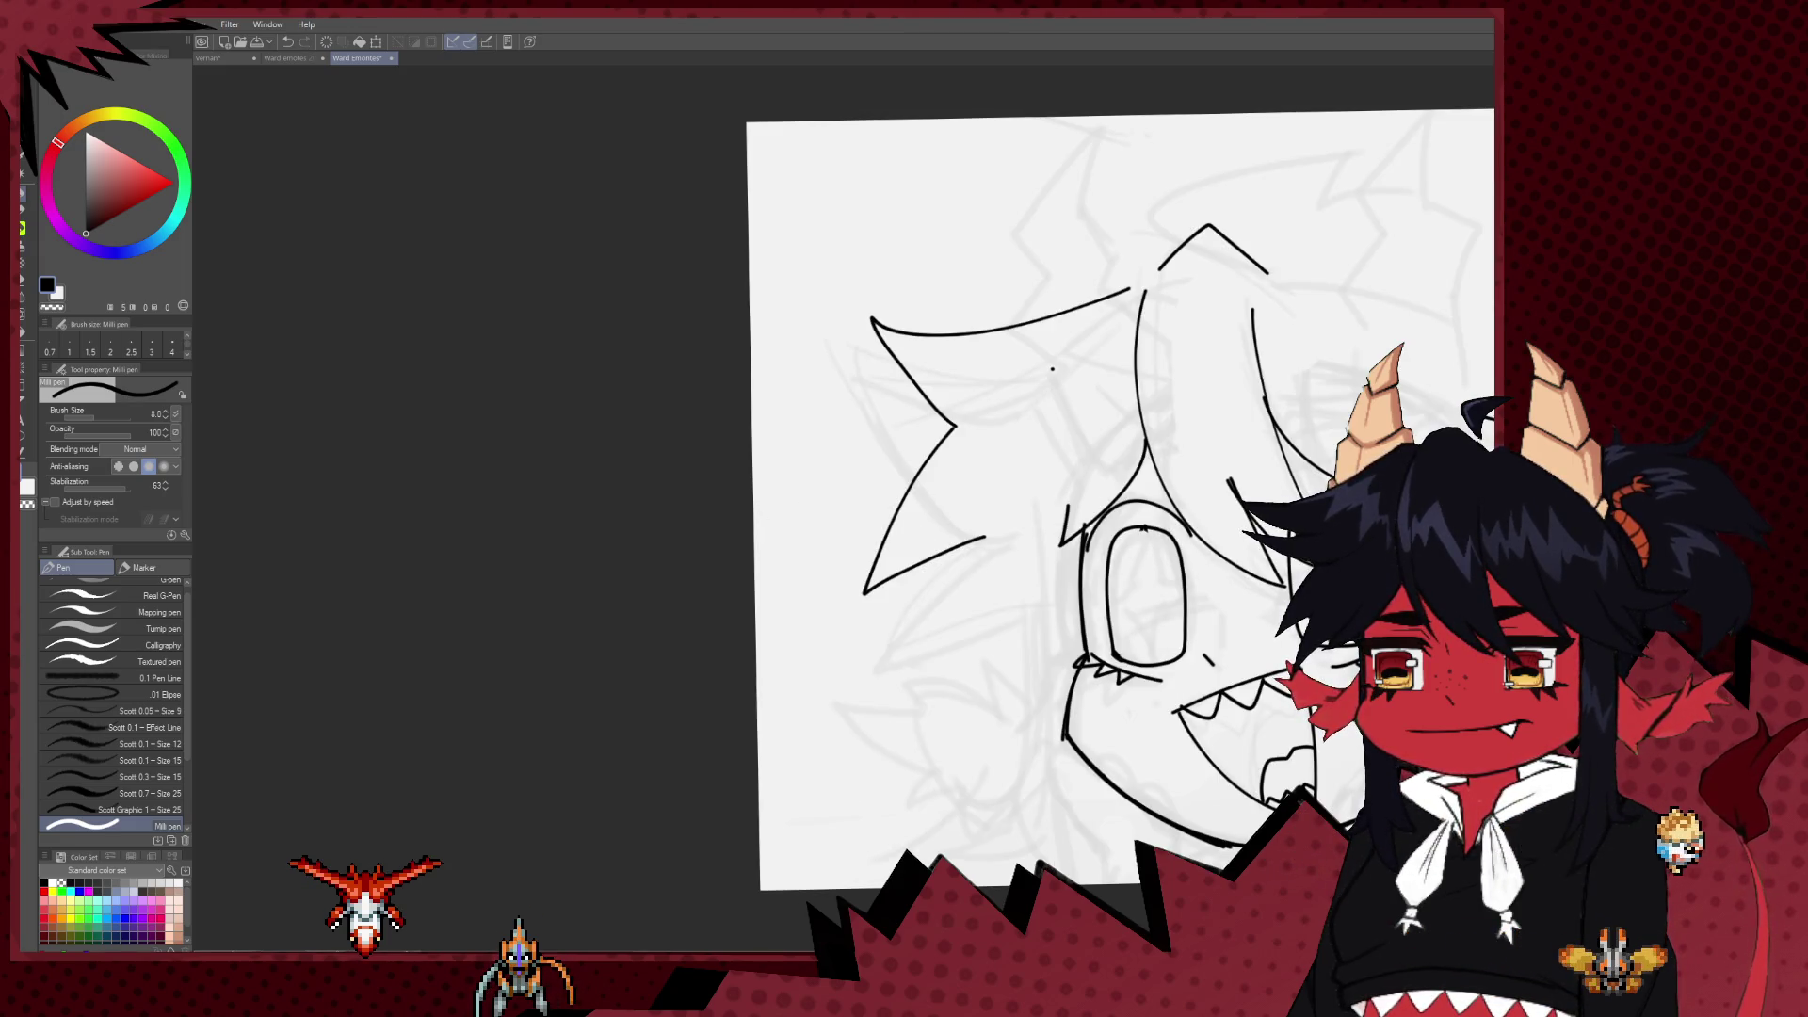
drag(1105, 500, 716, 551)
mouse_move(528, 725)
mouse_down()
mouse_move(670, 612)
mouse_move(651, 836)
mouse_up()
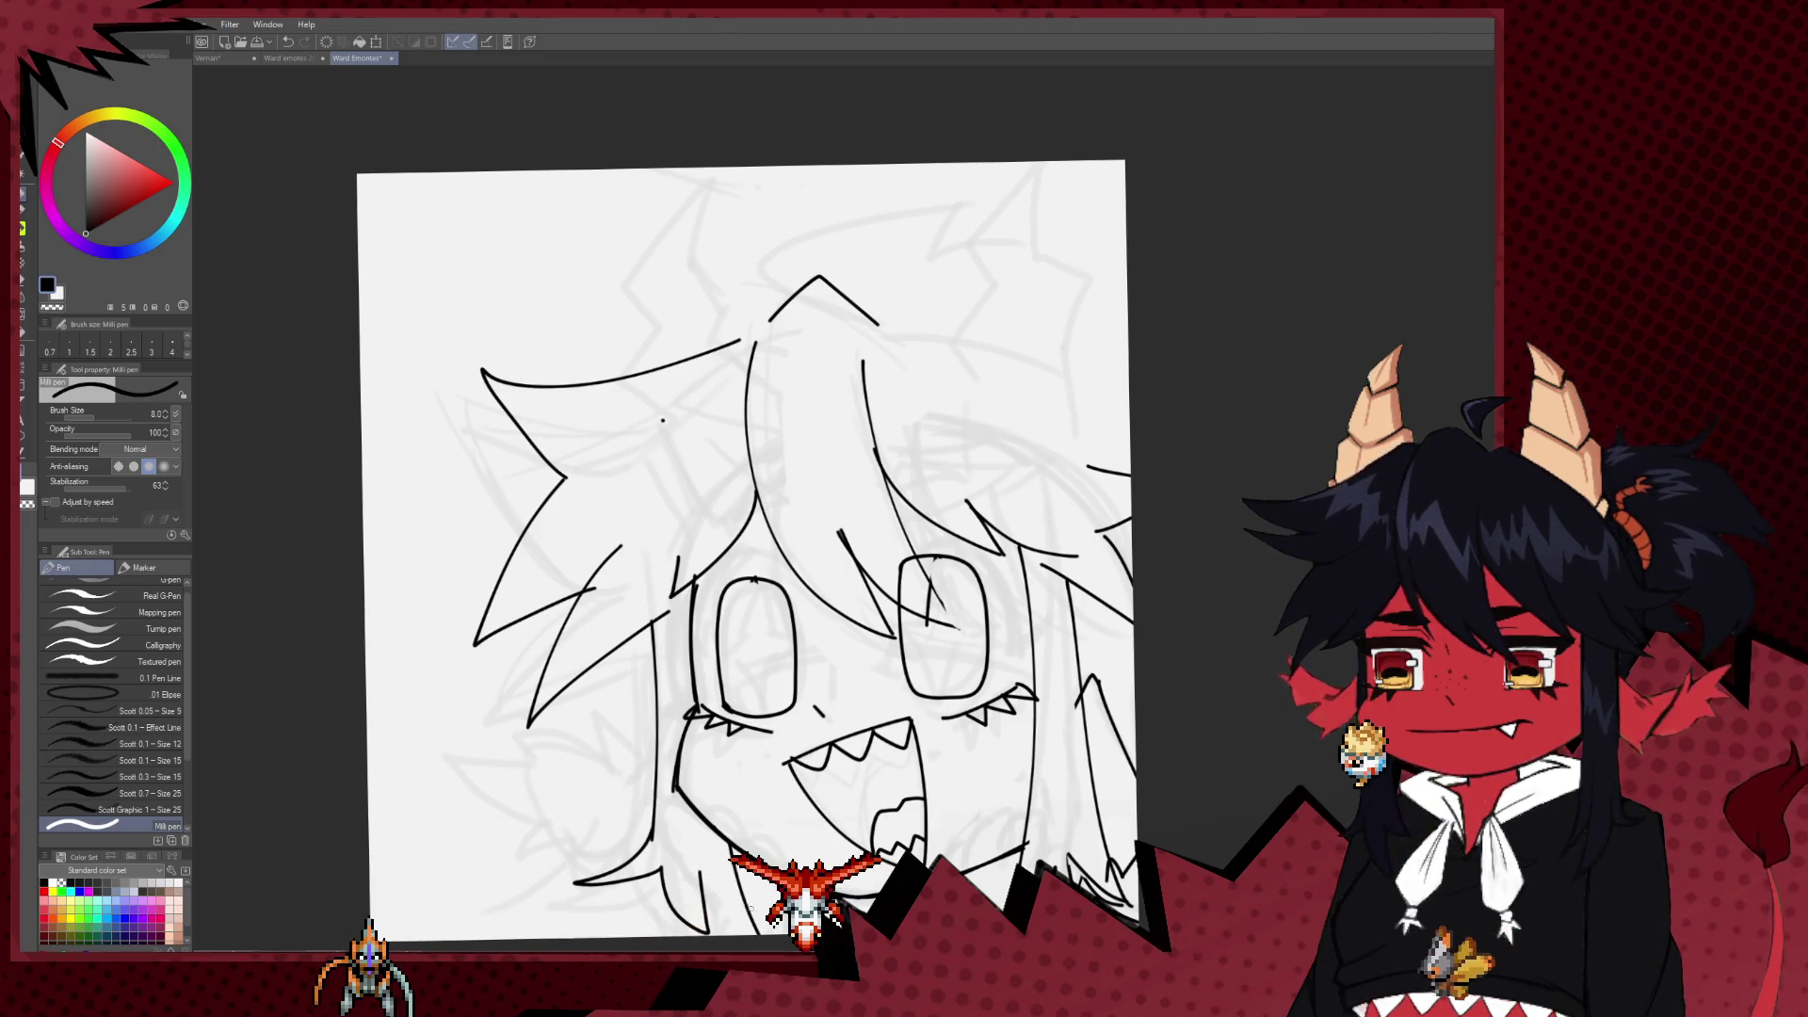
key(h)
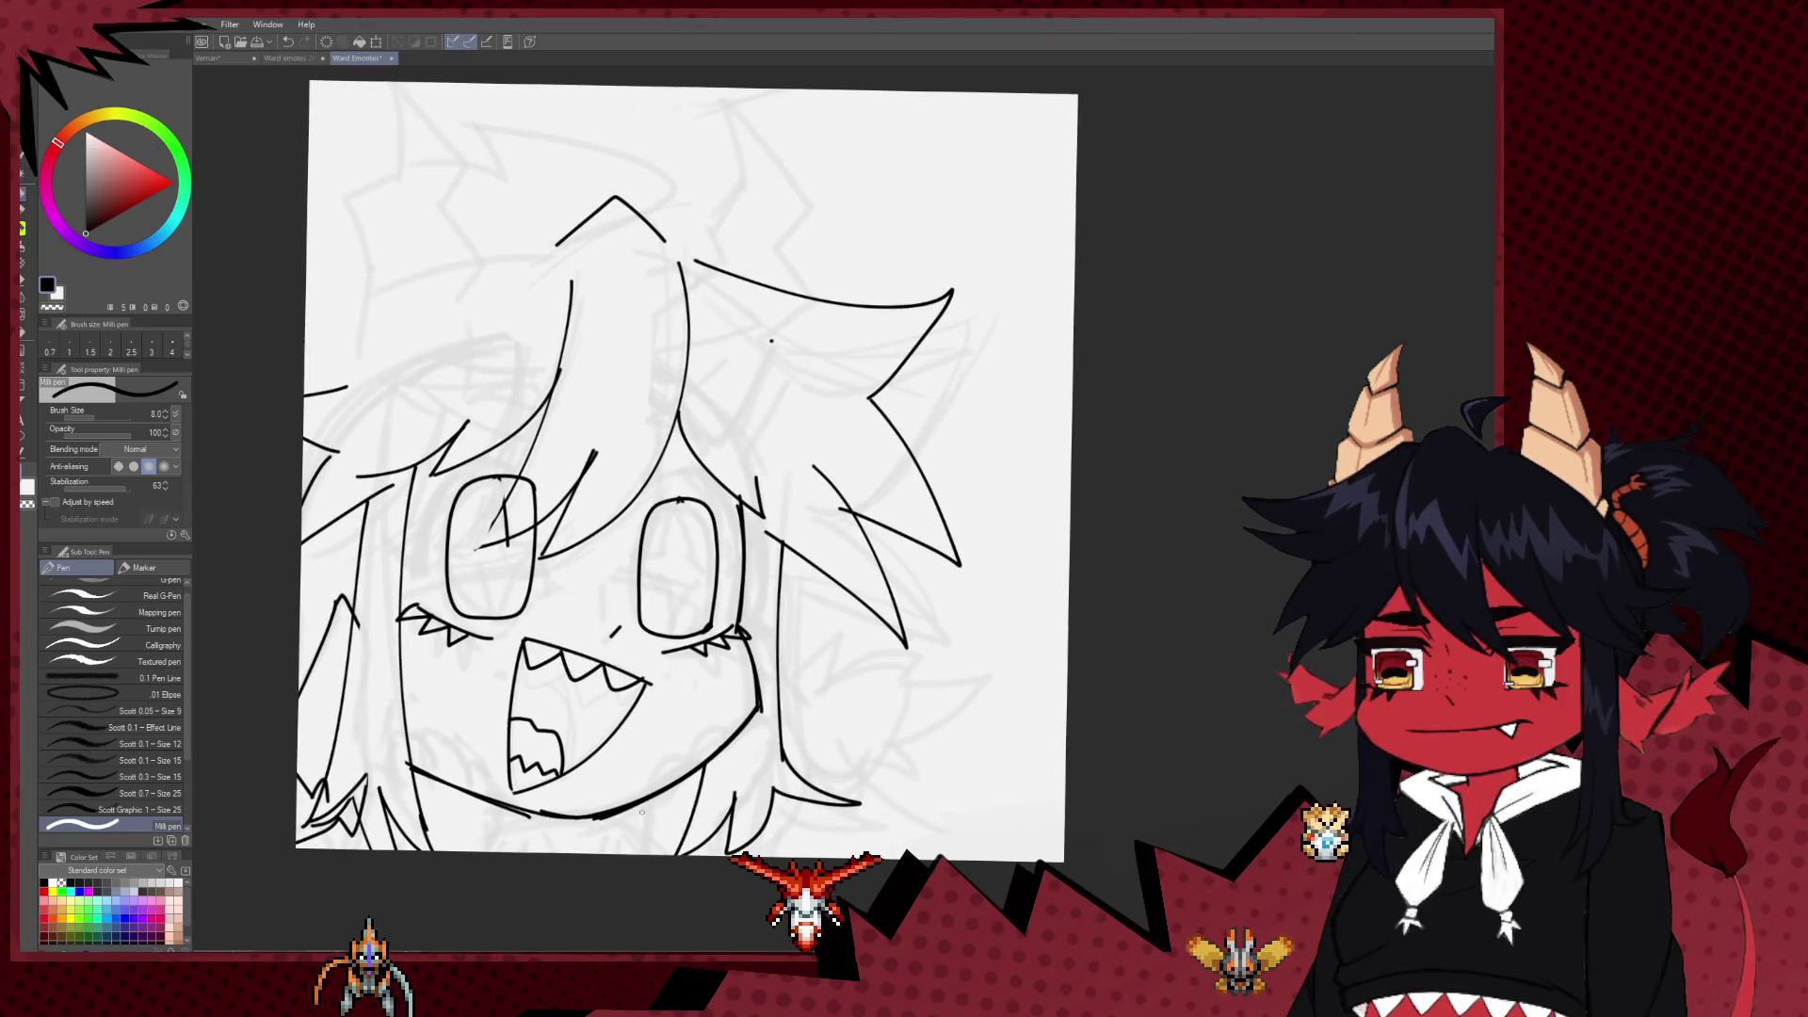
mouse_move(645, 795)
mouse_down()
mouse_move(732, 738)
mouse_move(768, 744)
mouse_up()
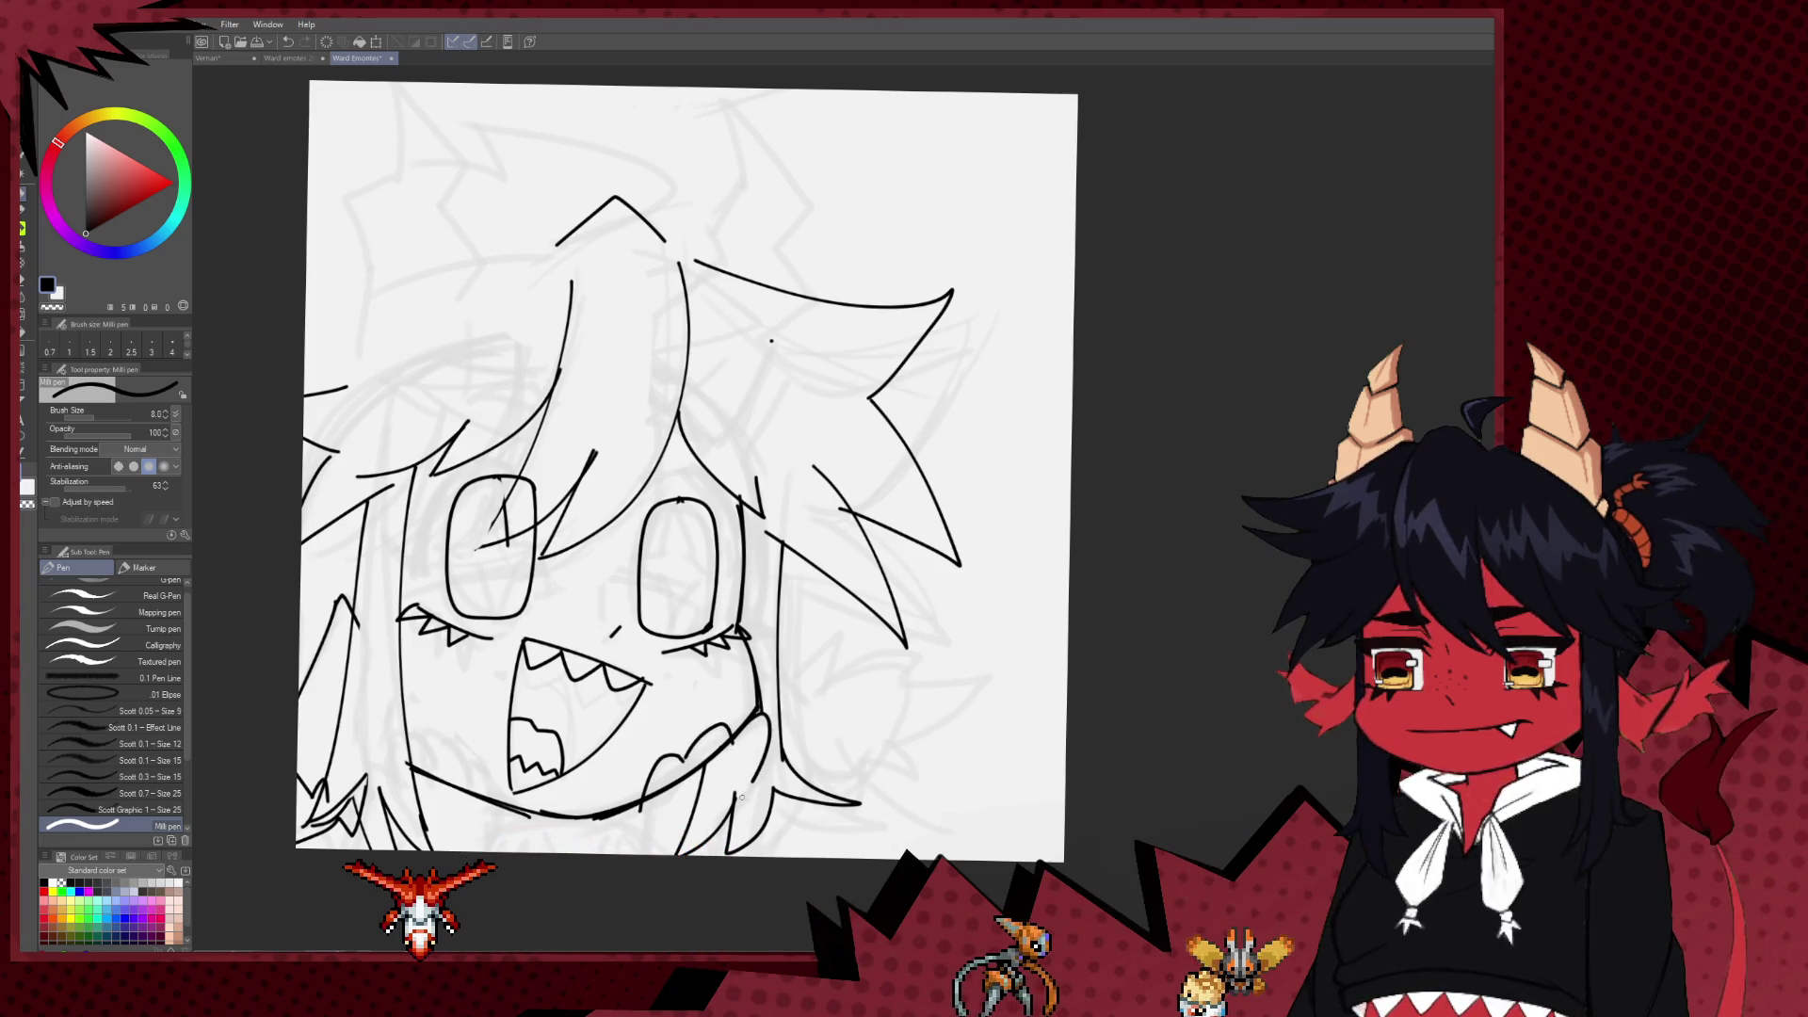
key(ctrl+z)
key(ctrl+z)
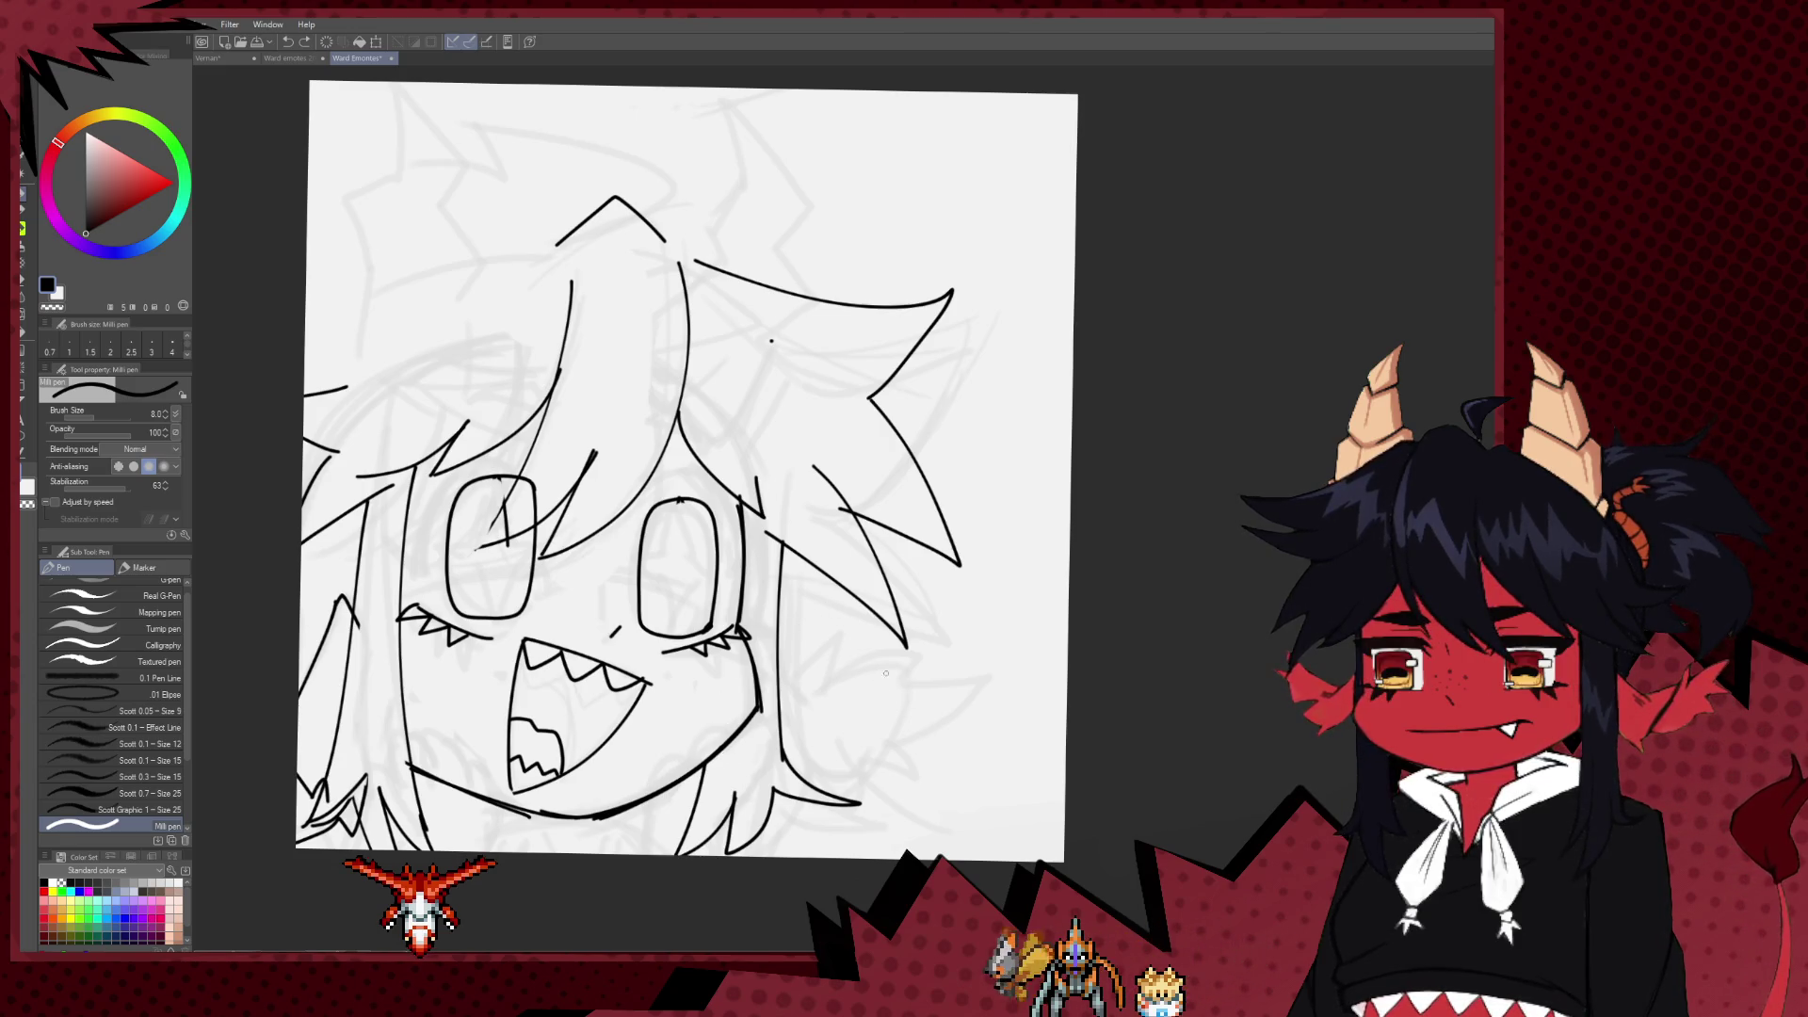
Step: Ink the spiky furry ear outline right of the jaw with a hooked stroke
mouse_move(793, 676)
mouse_down()
mouse_move(847, 627)
mouse_move(855, 662)
mouse_move(929, 651)
mouse_move(894, 731)
mouse_up()
drag(892, 734, 907, 767)
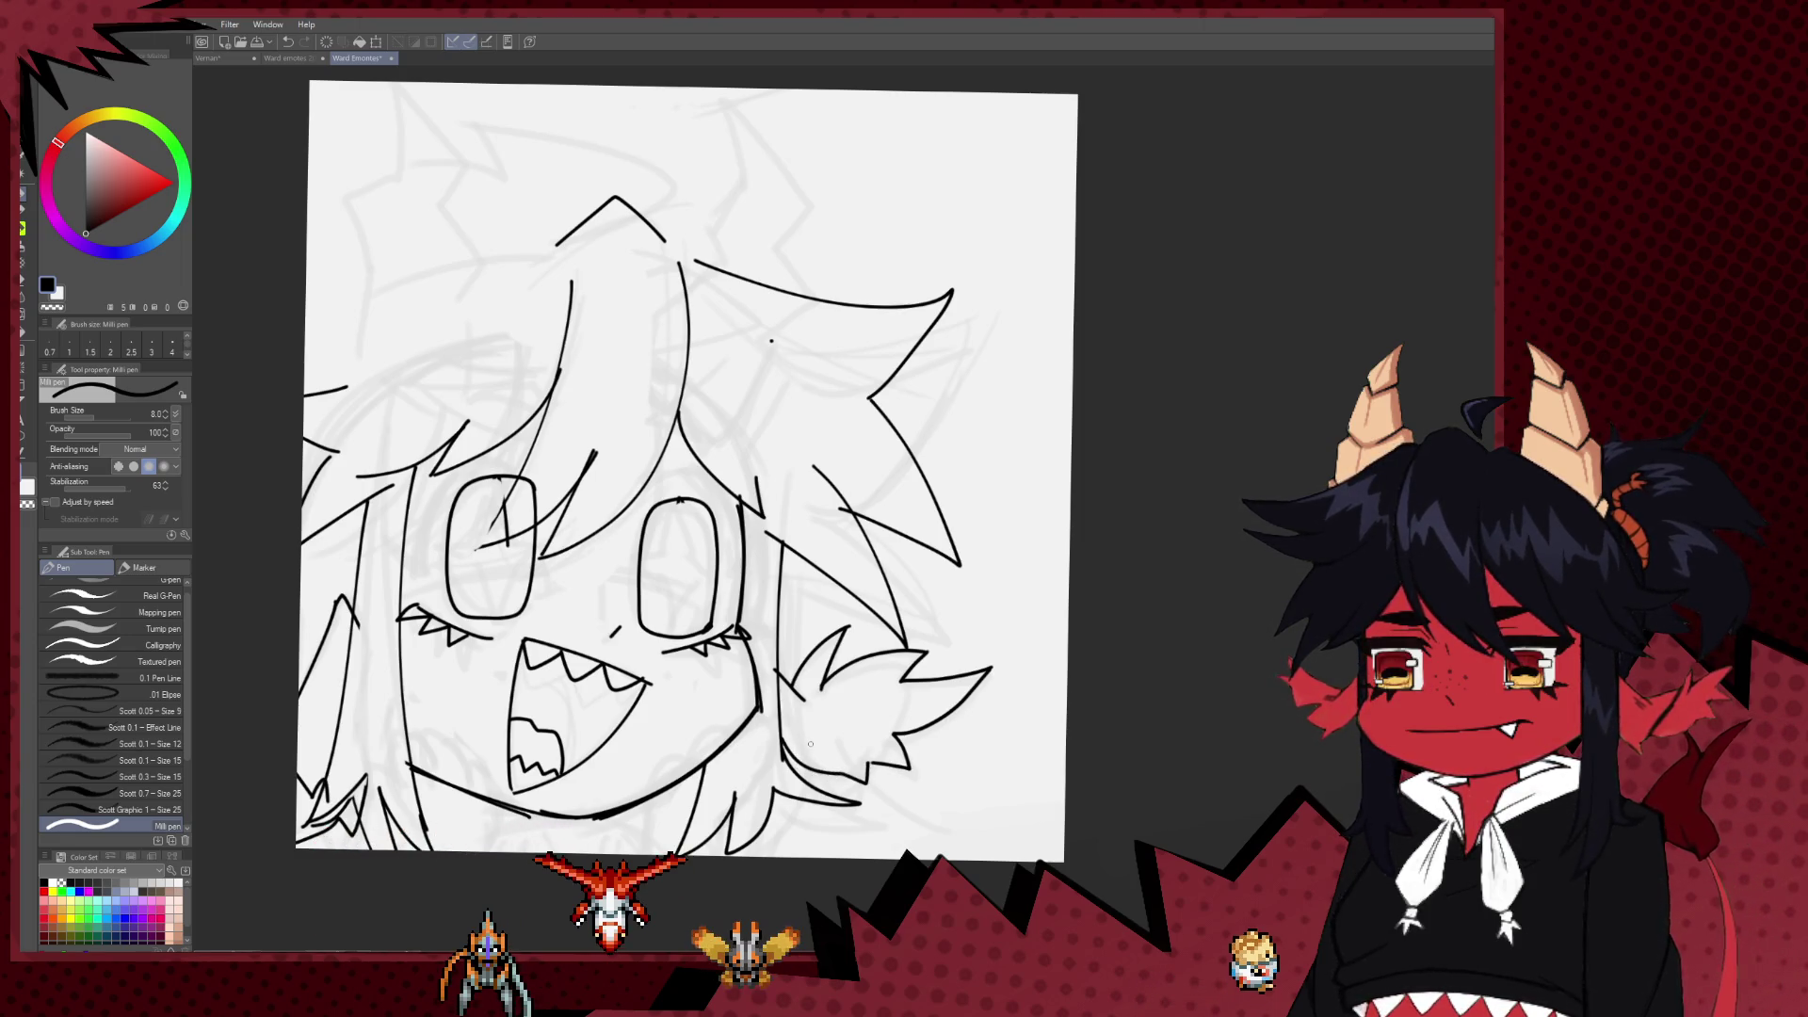
drag(768, 316, 882, 453)
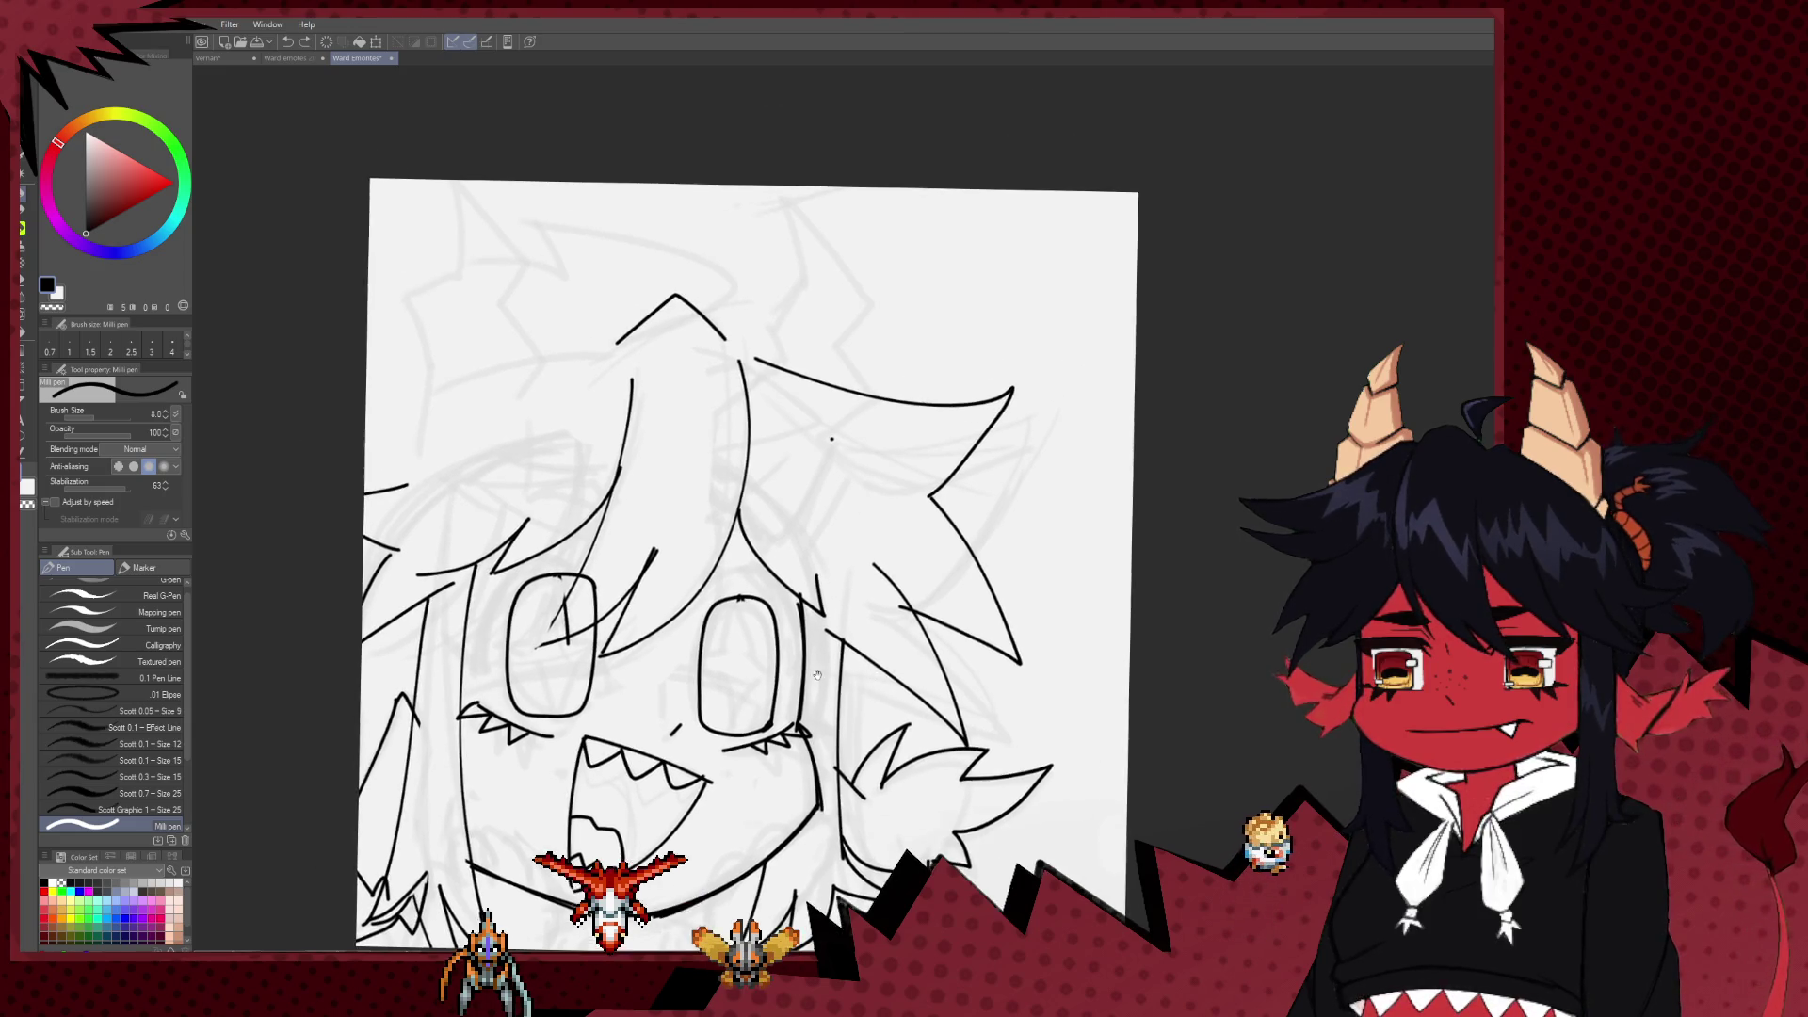
Step: Ink a tall pointed horn above the hair with curved edges and a hooked base
key(e)
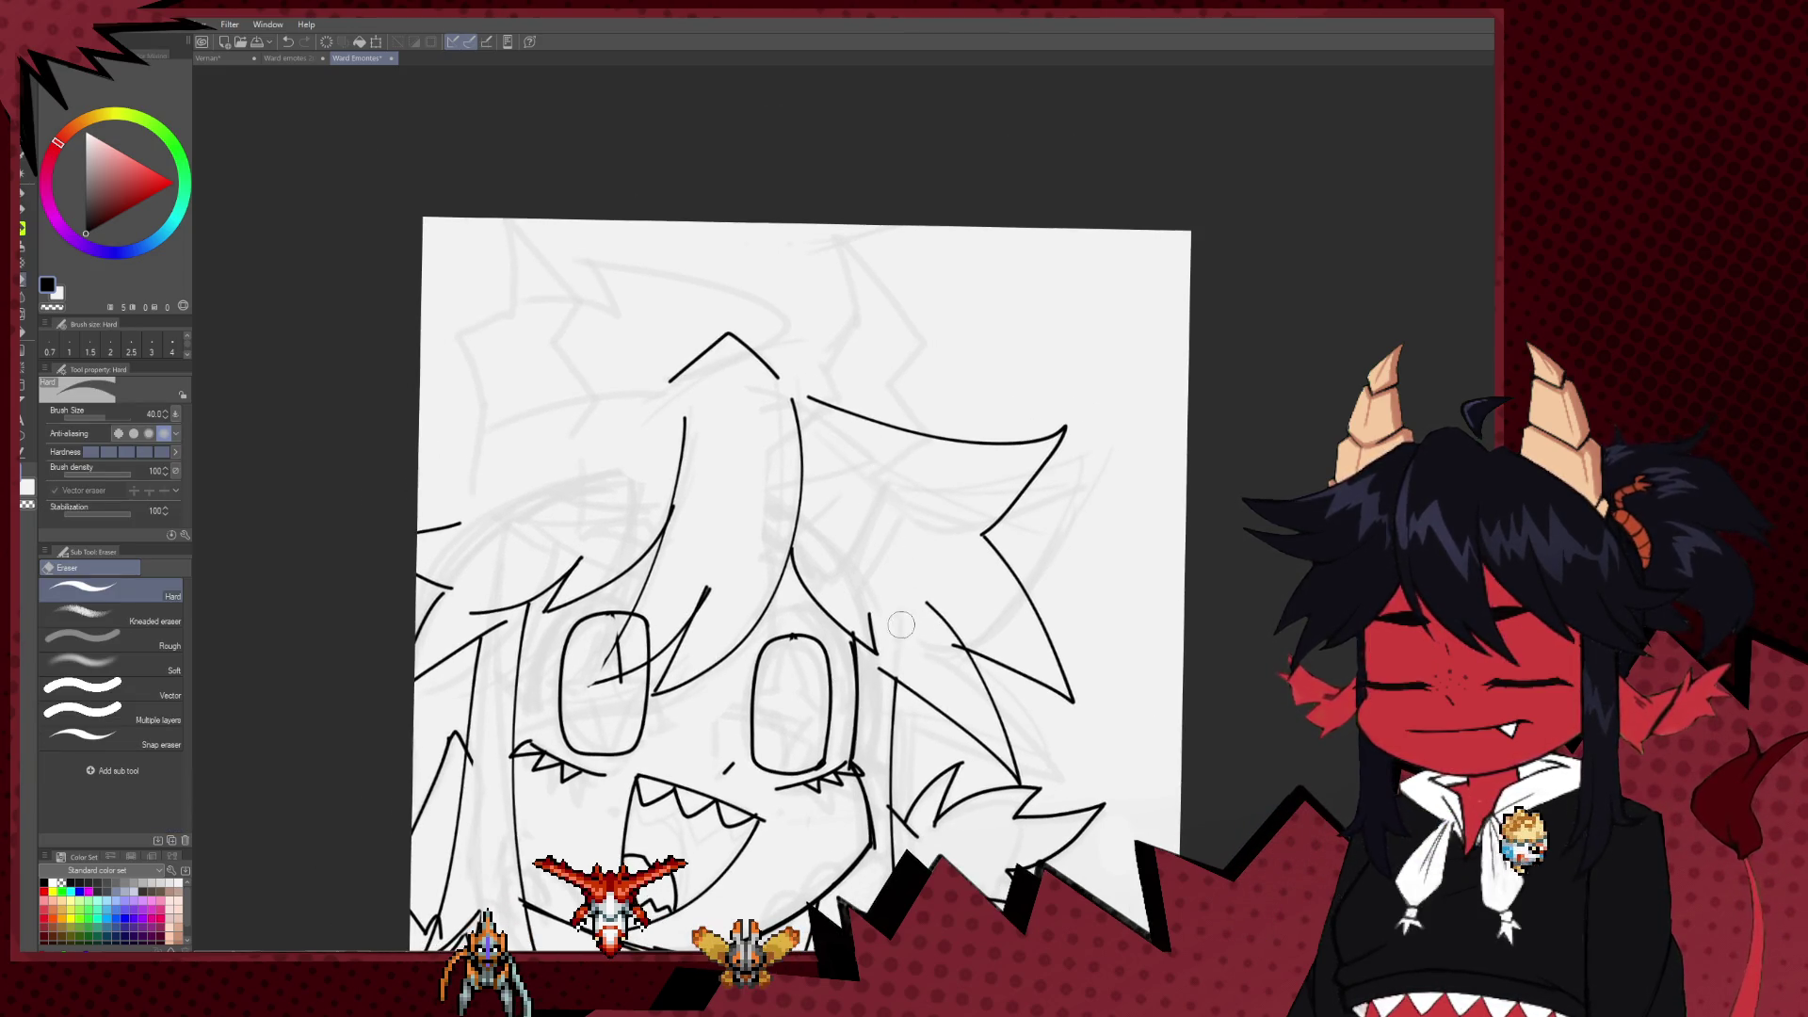
key(p)
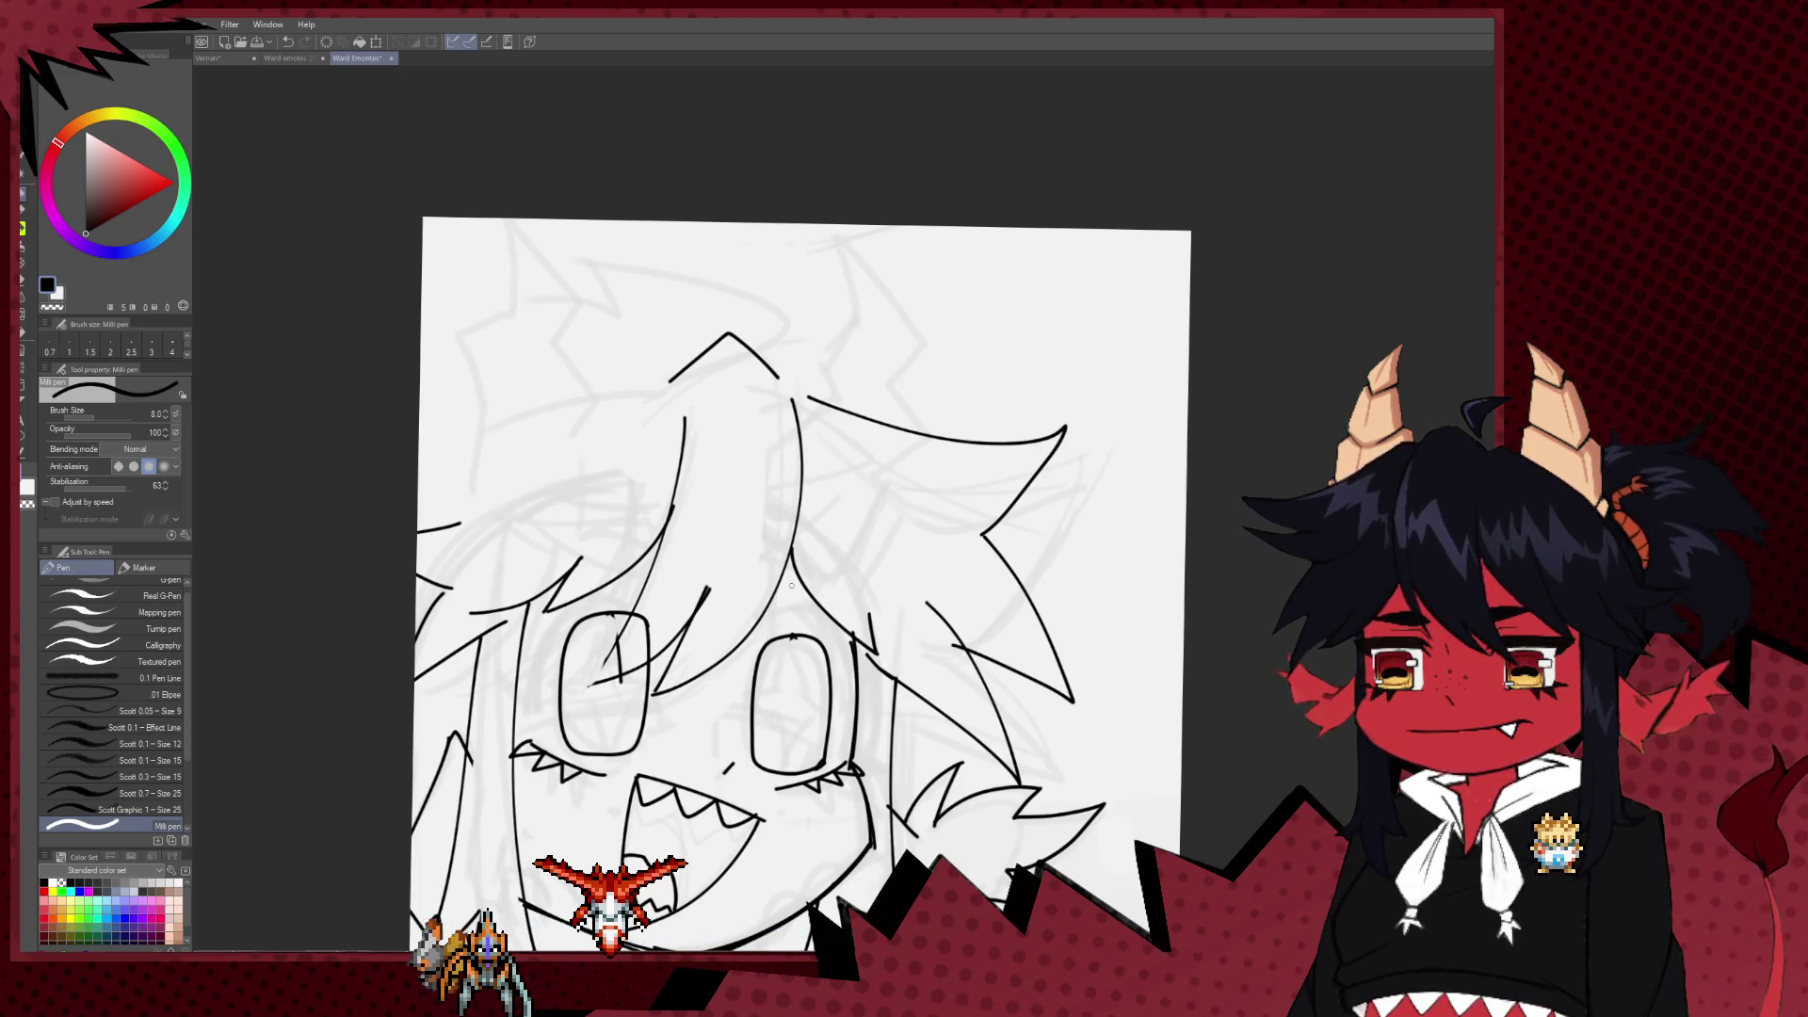
drag(791, 585, 819, 580)
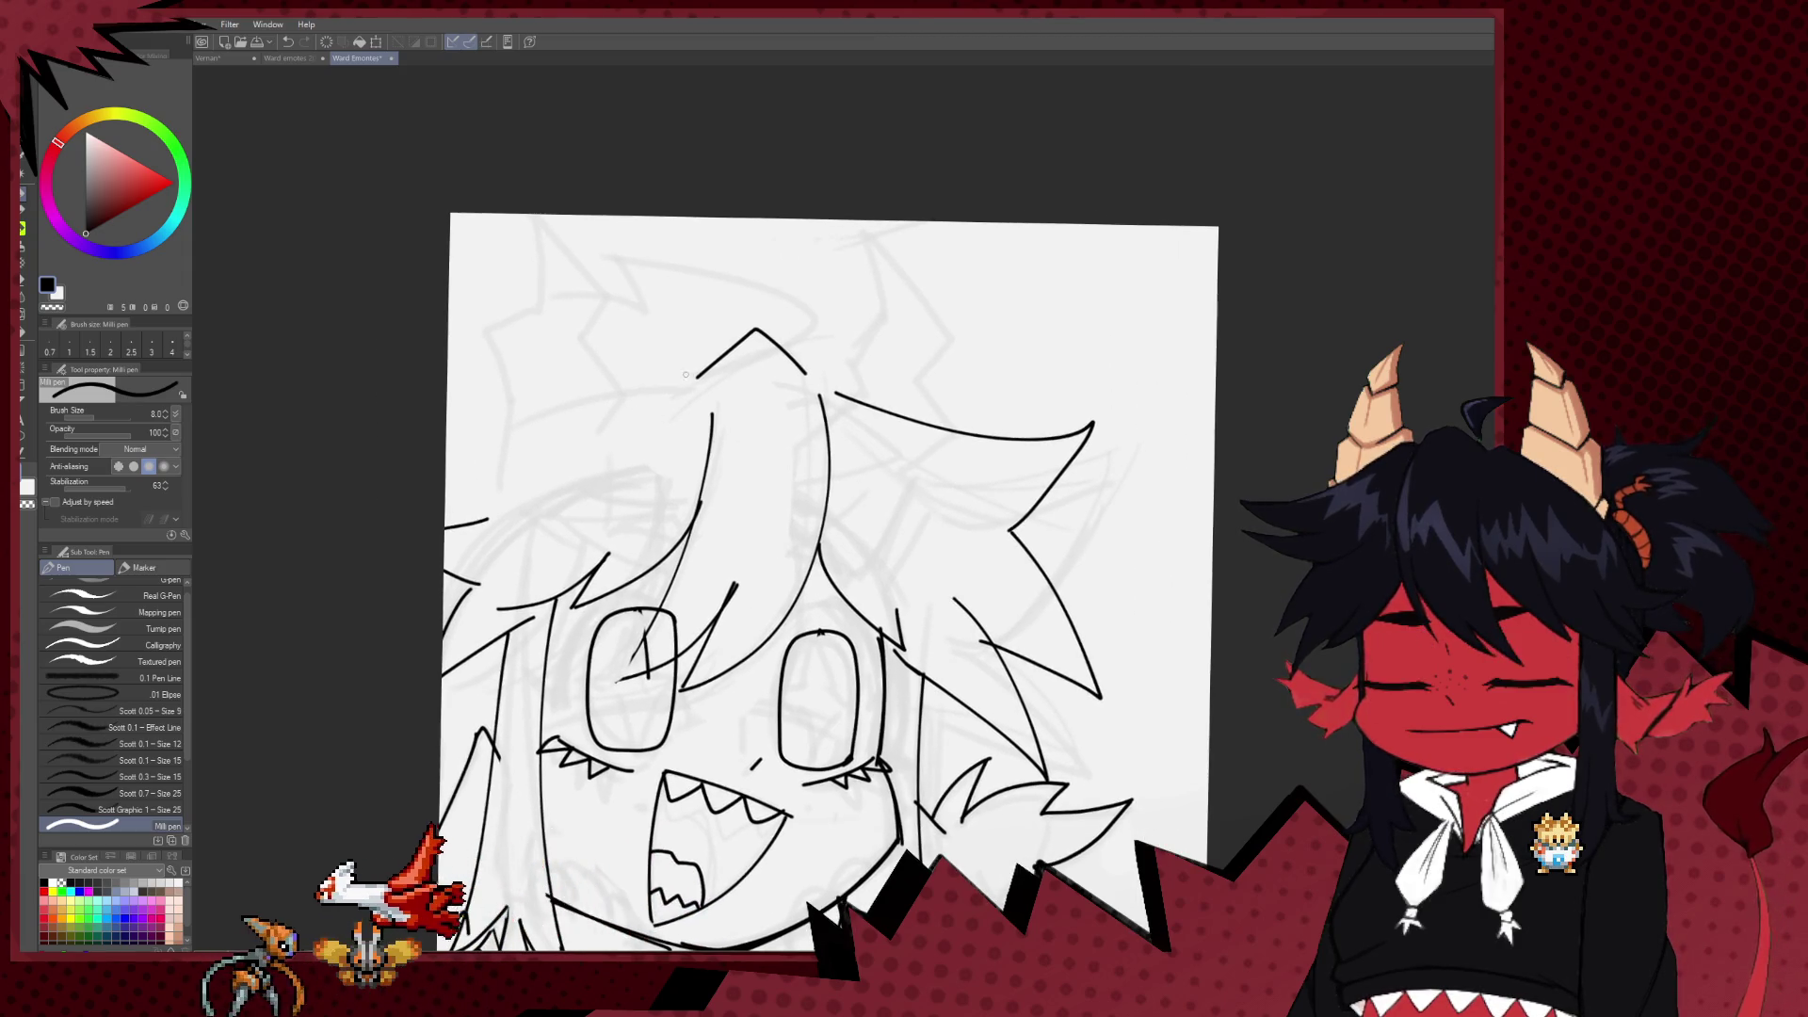
mouse_move(668, 386)
mouse_down()
mouse_move(706, 430)
mouse_move(610, 462)
mouse_up()
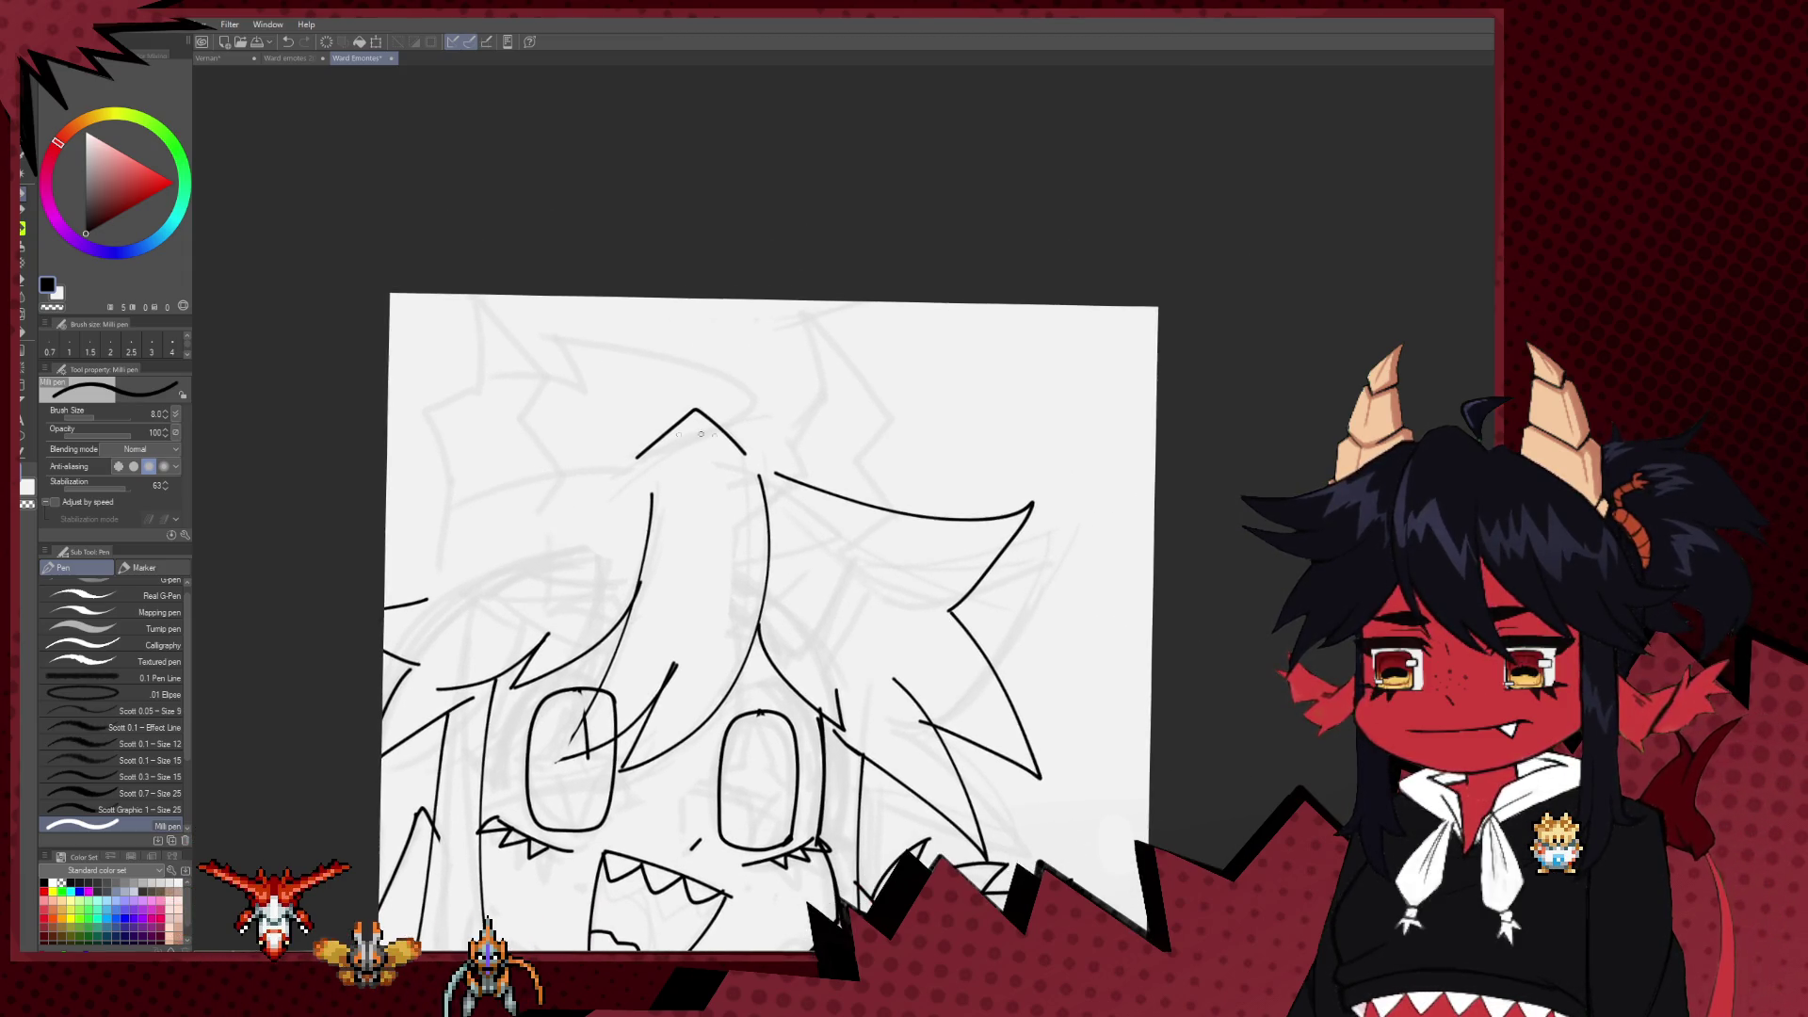
drag(819, 384, 855, 365)
drag(818, 384, 789, 437)
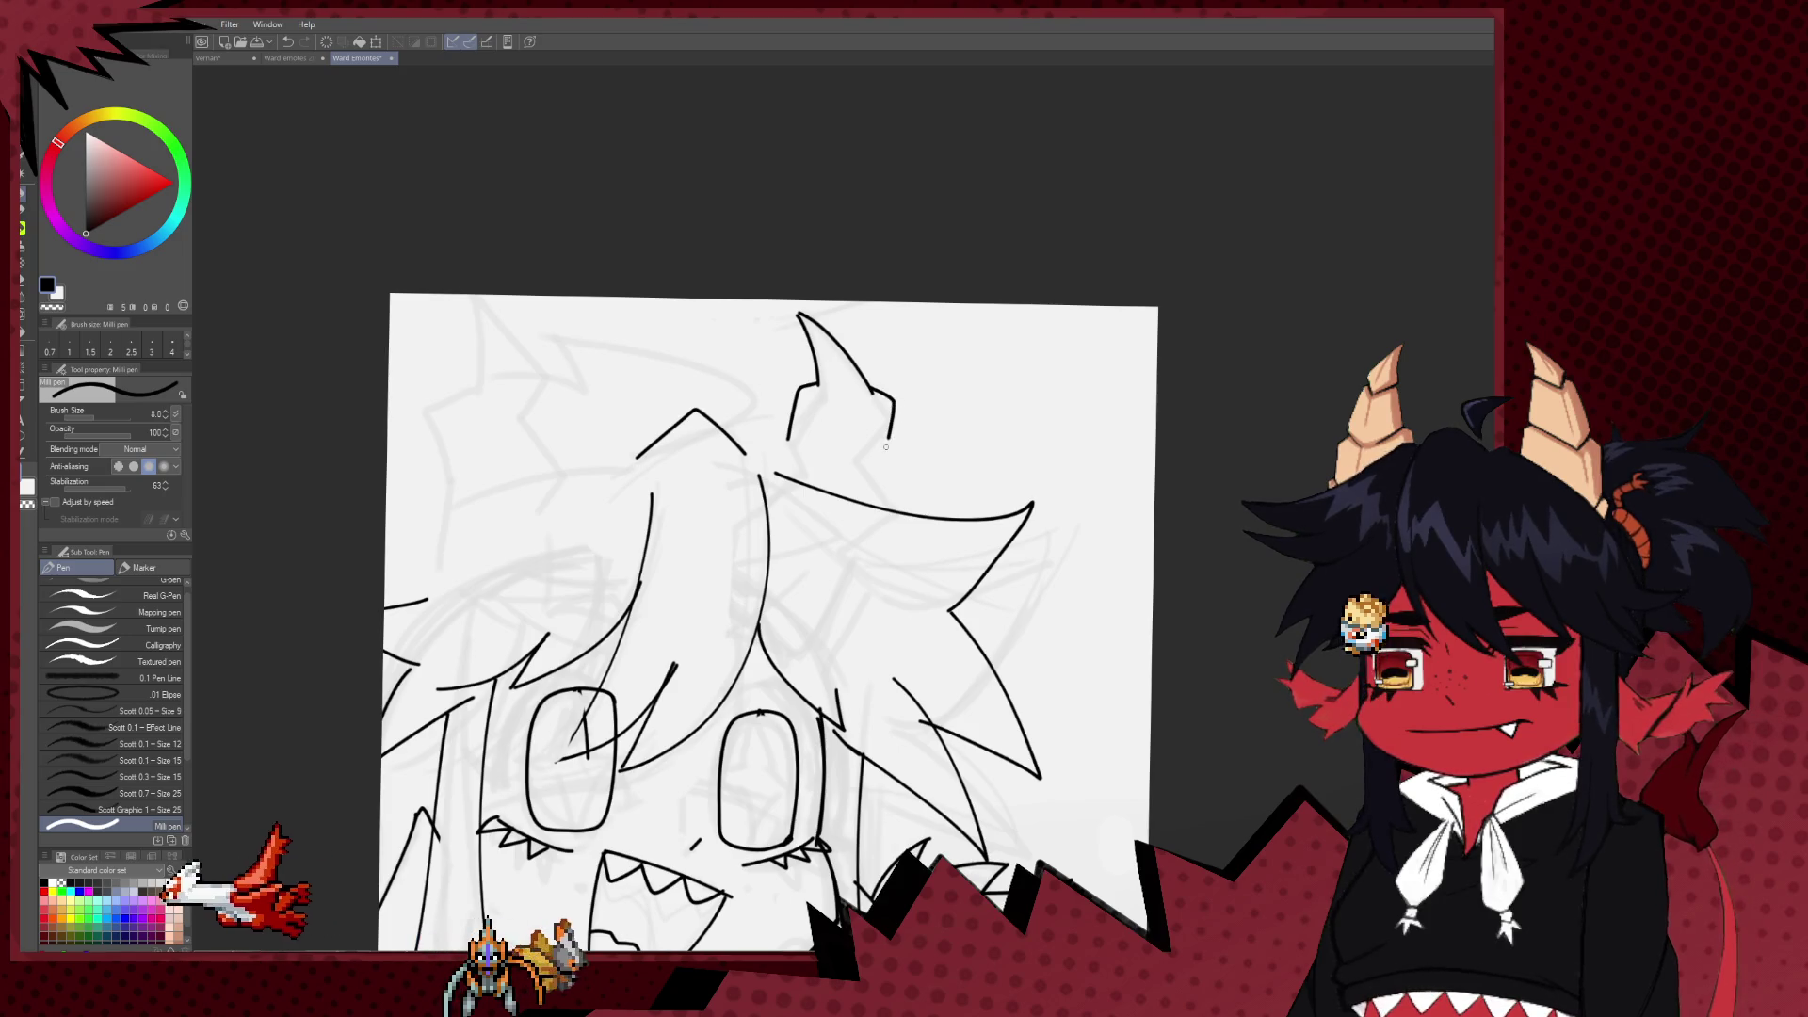
drag(874, 389, 875, 448)
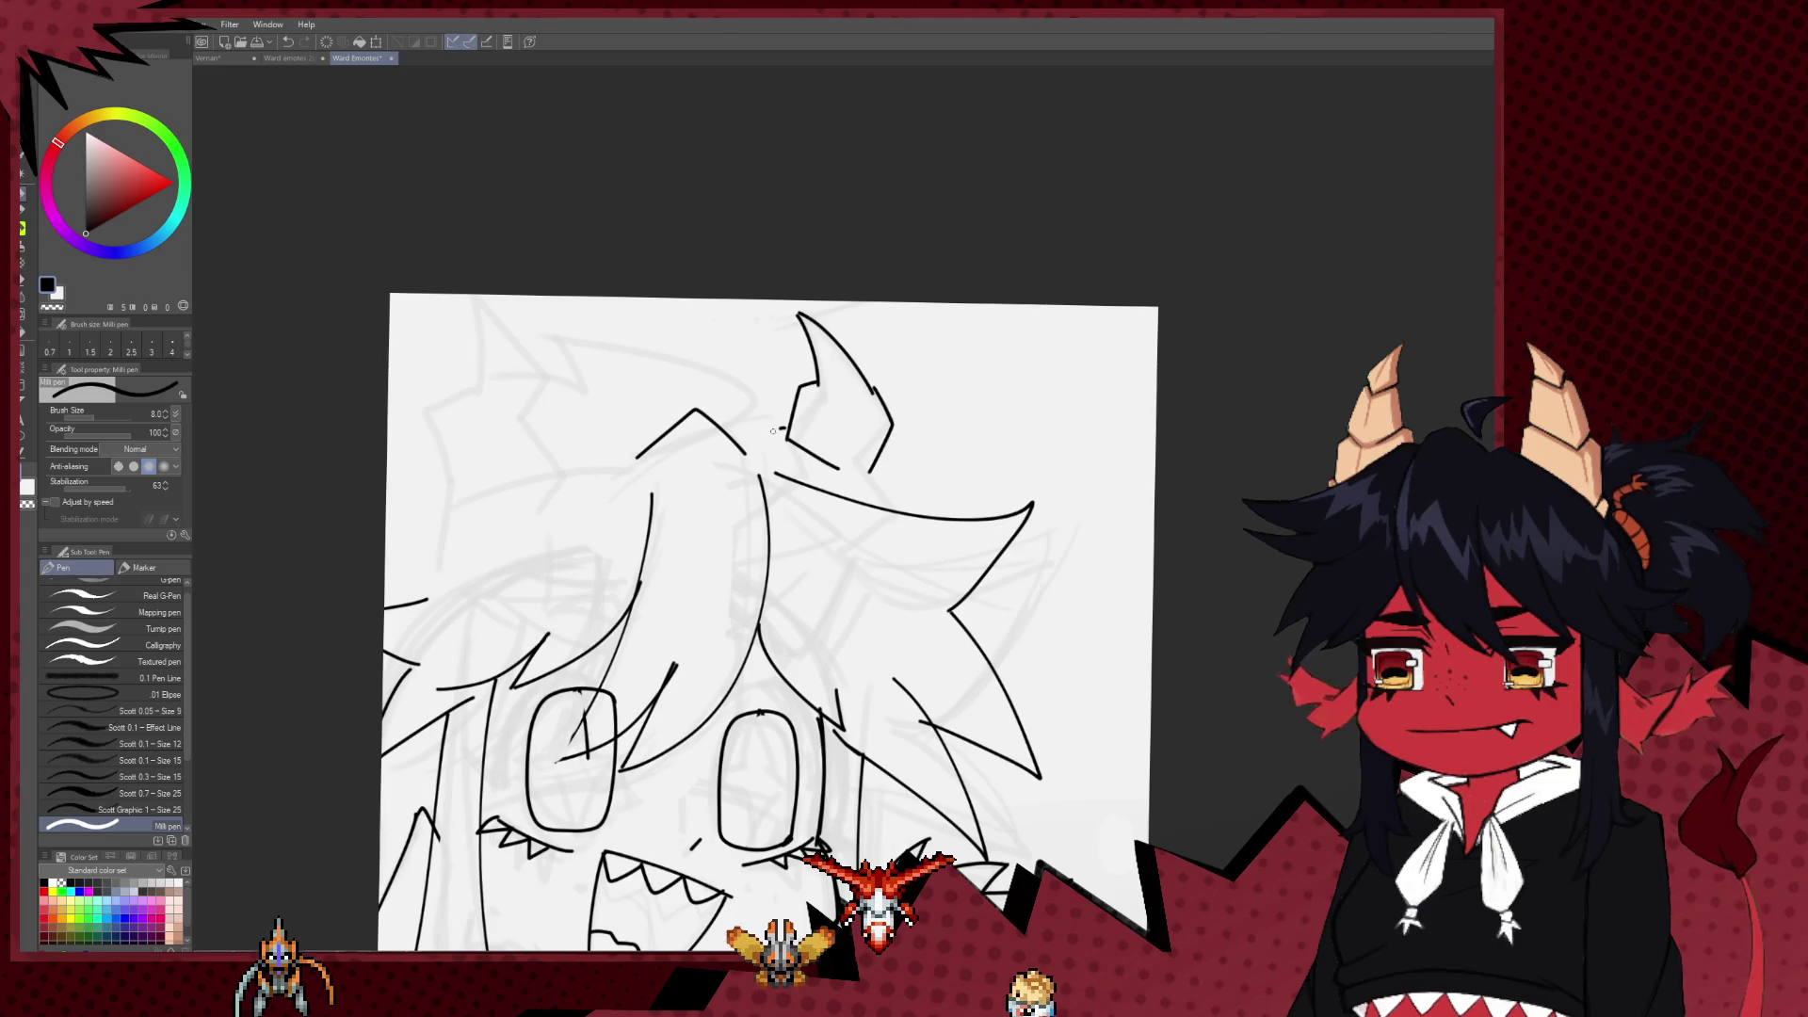
drag(870, 469, 894, 503)
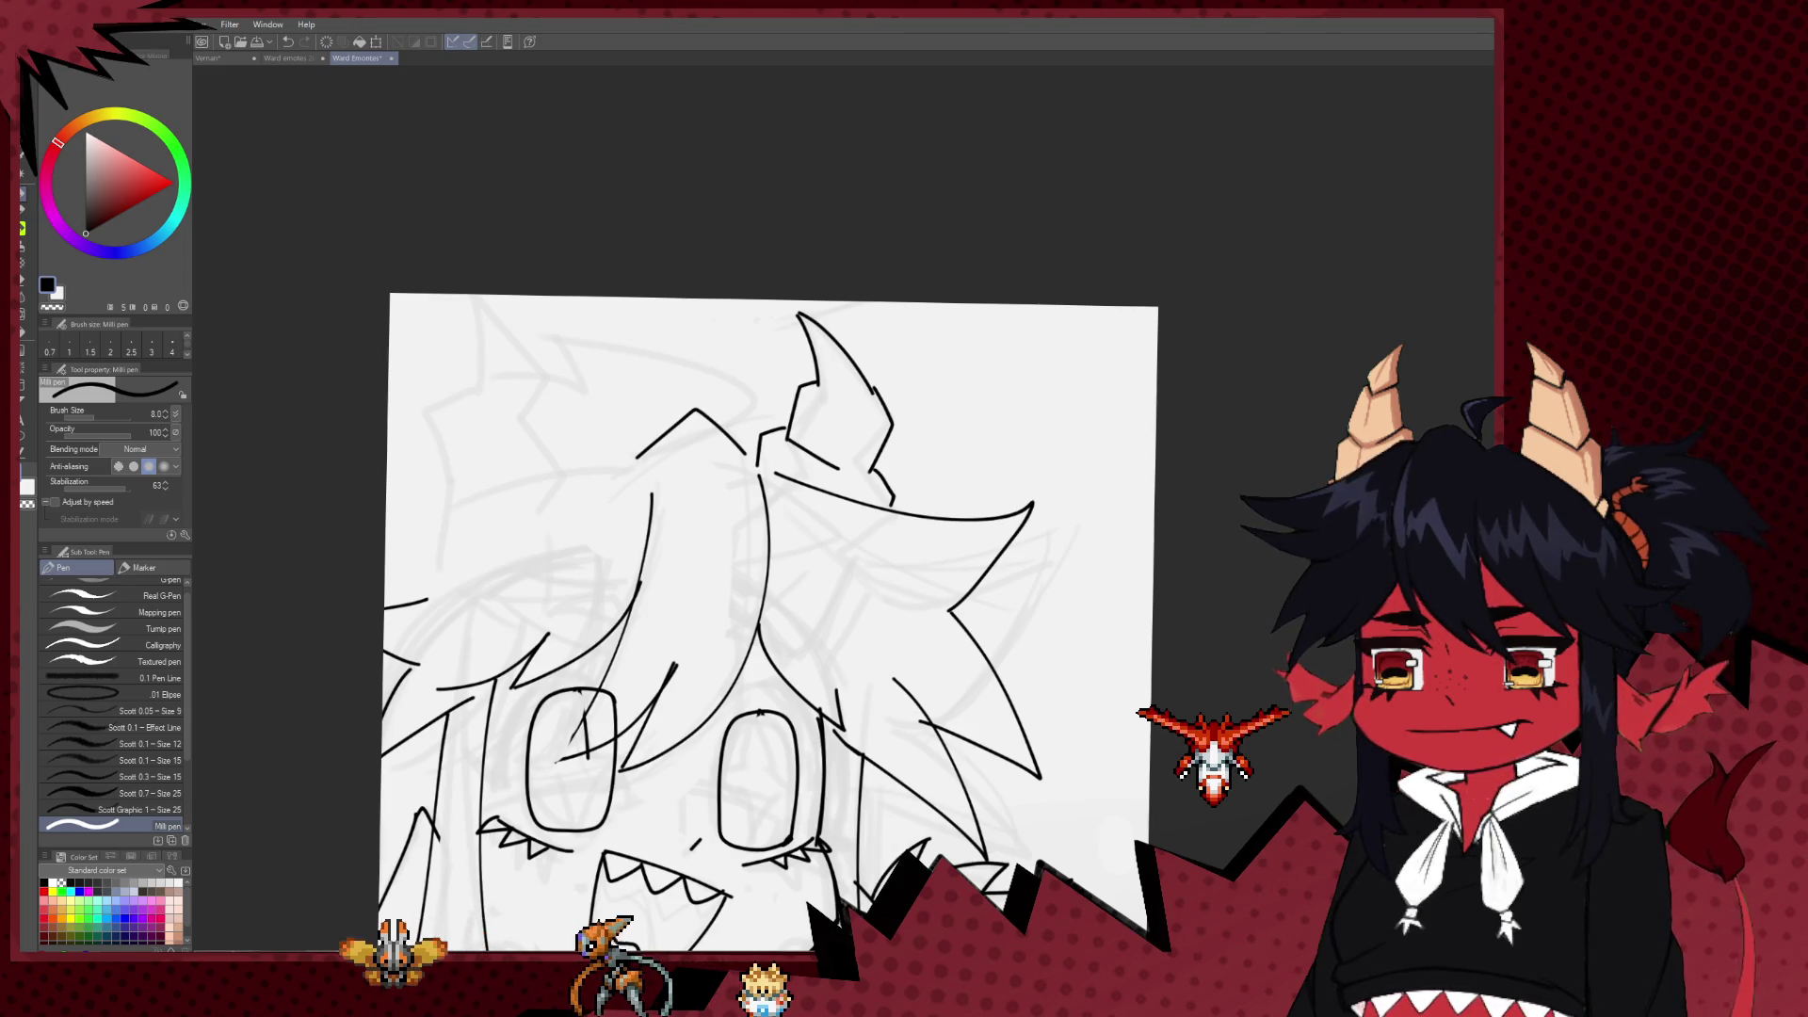
Step: Erase the old strand over the left eye and redraw it with the Milli pen
scroll(816, 654, down, 2)
scroll(815, 654, up, 2)
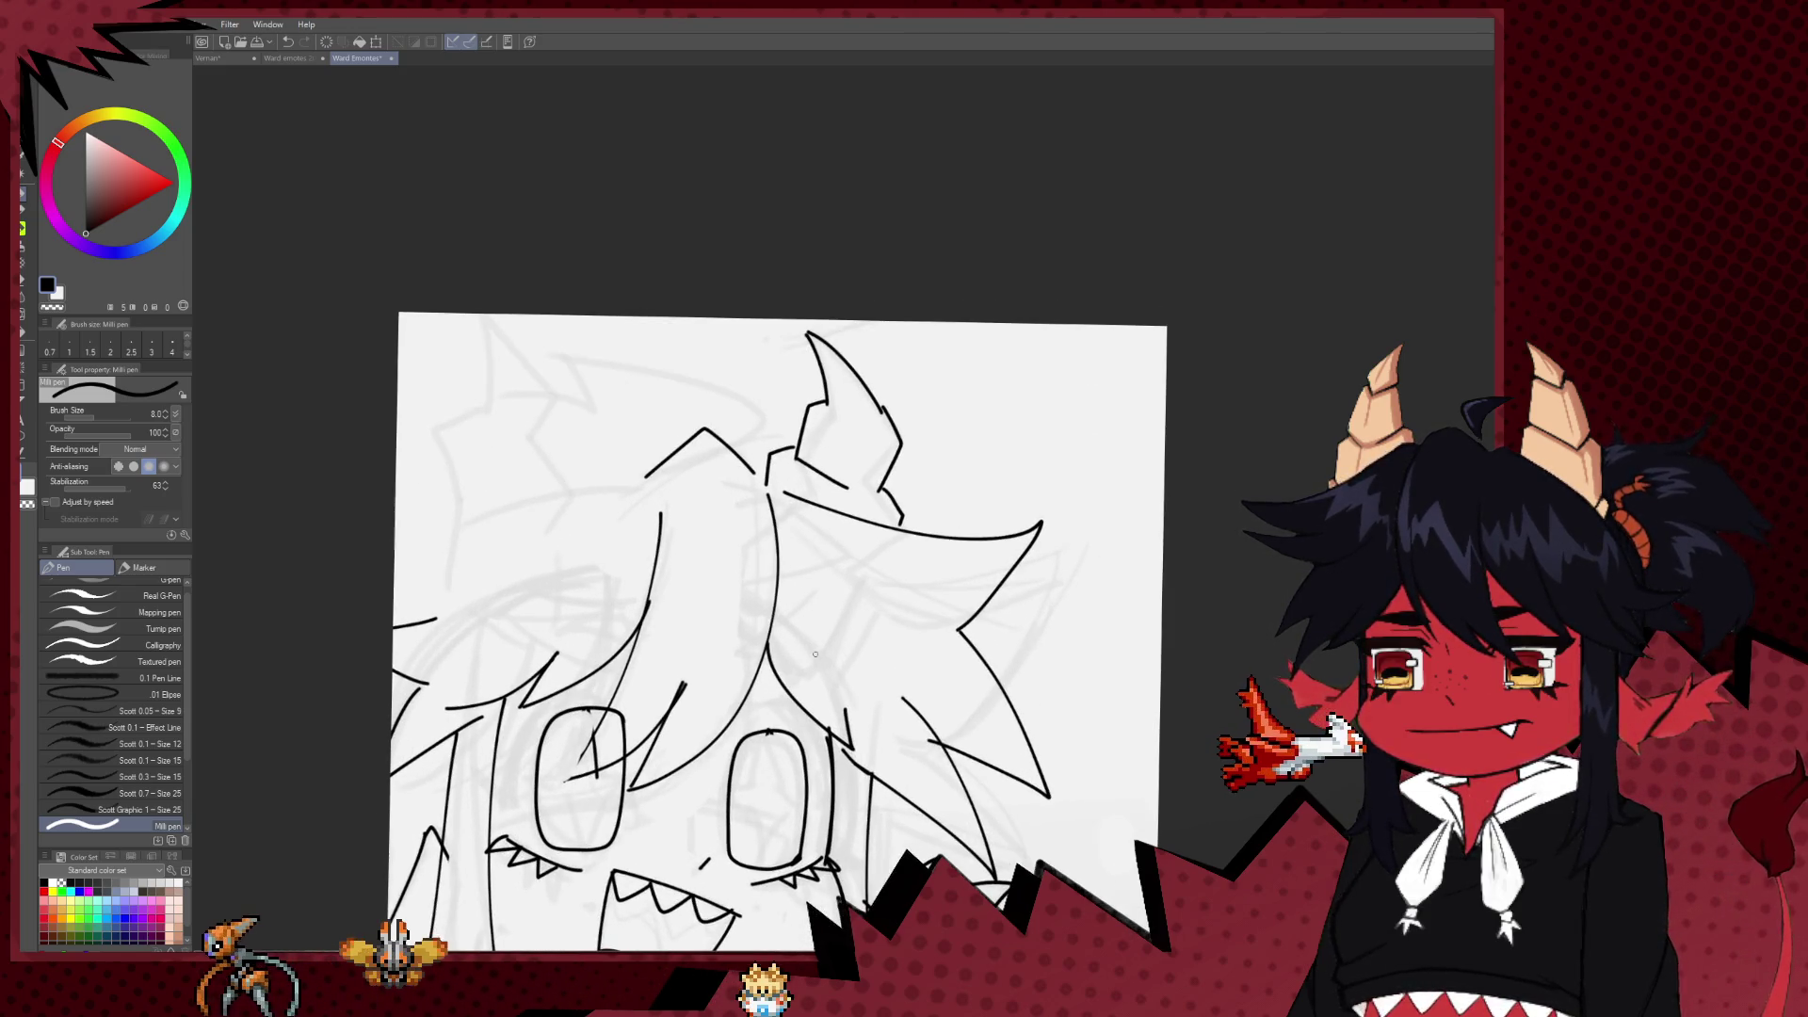
drag(771, 689, 802, 512)
key(e)
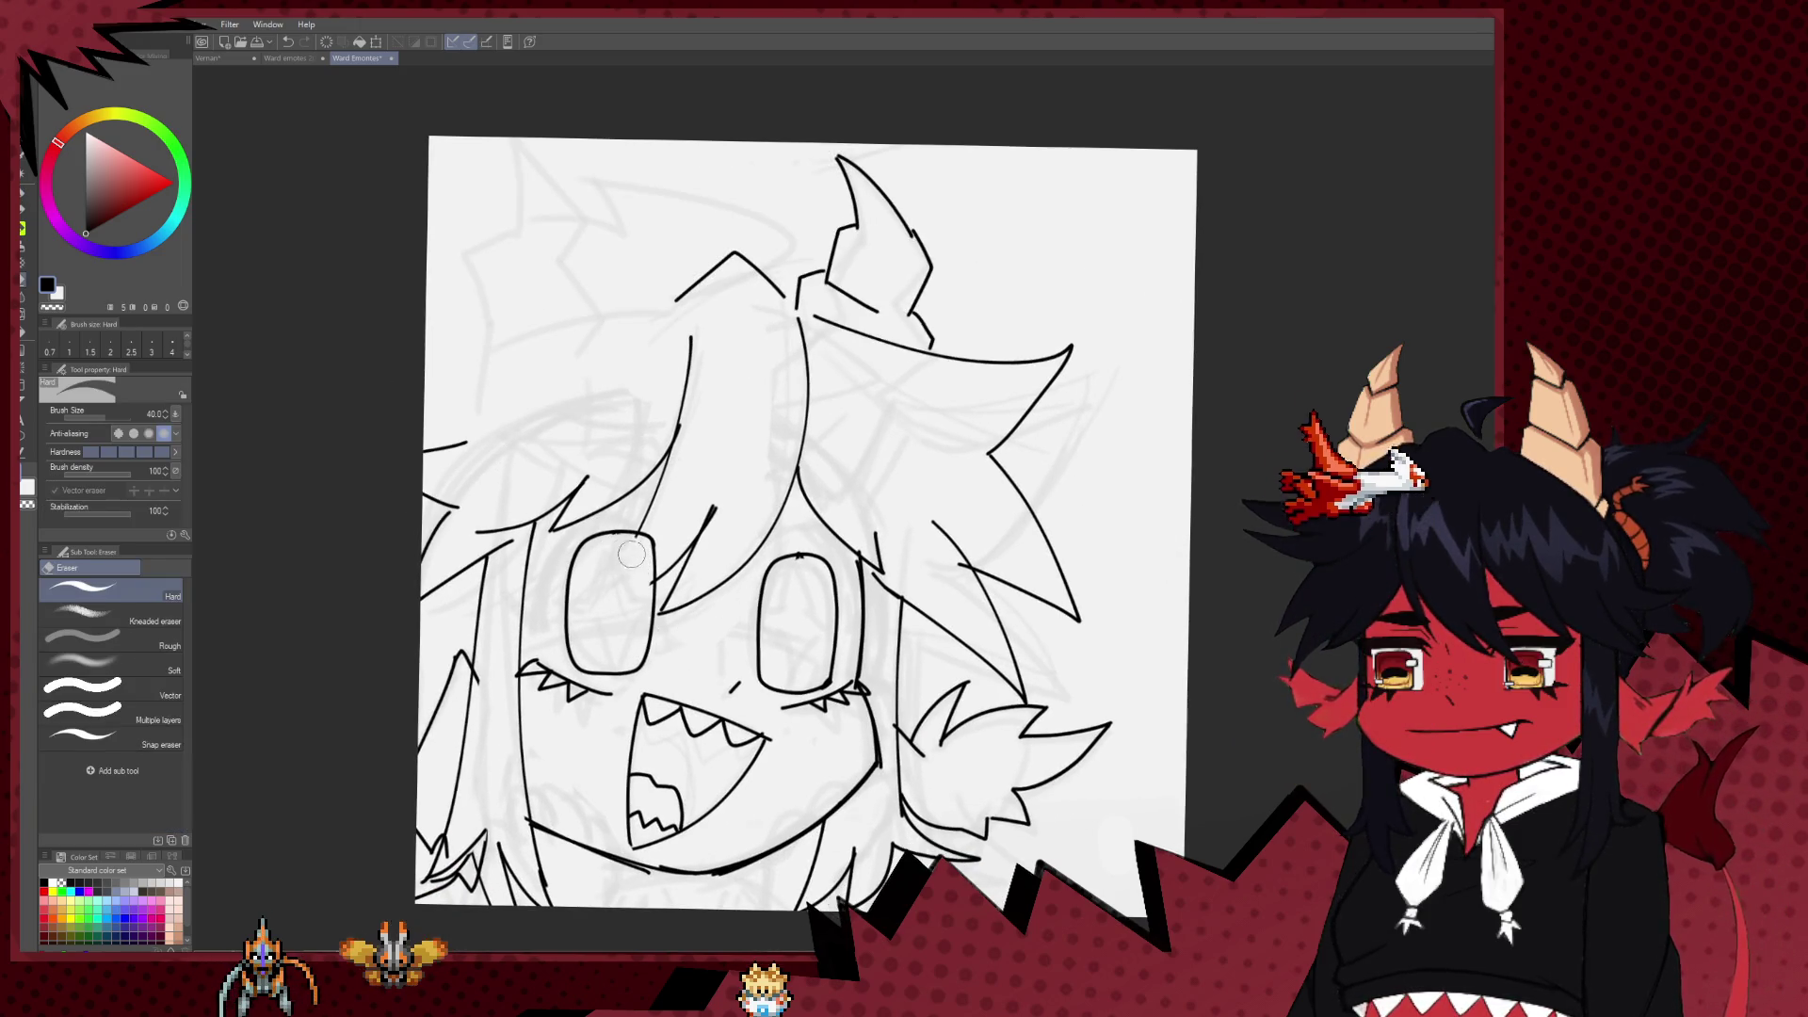
key(p)
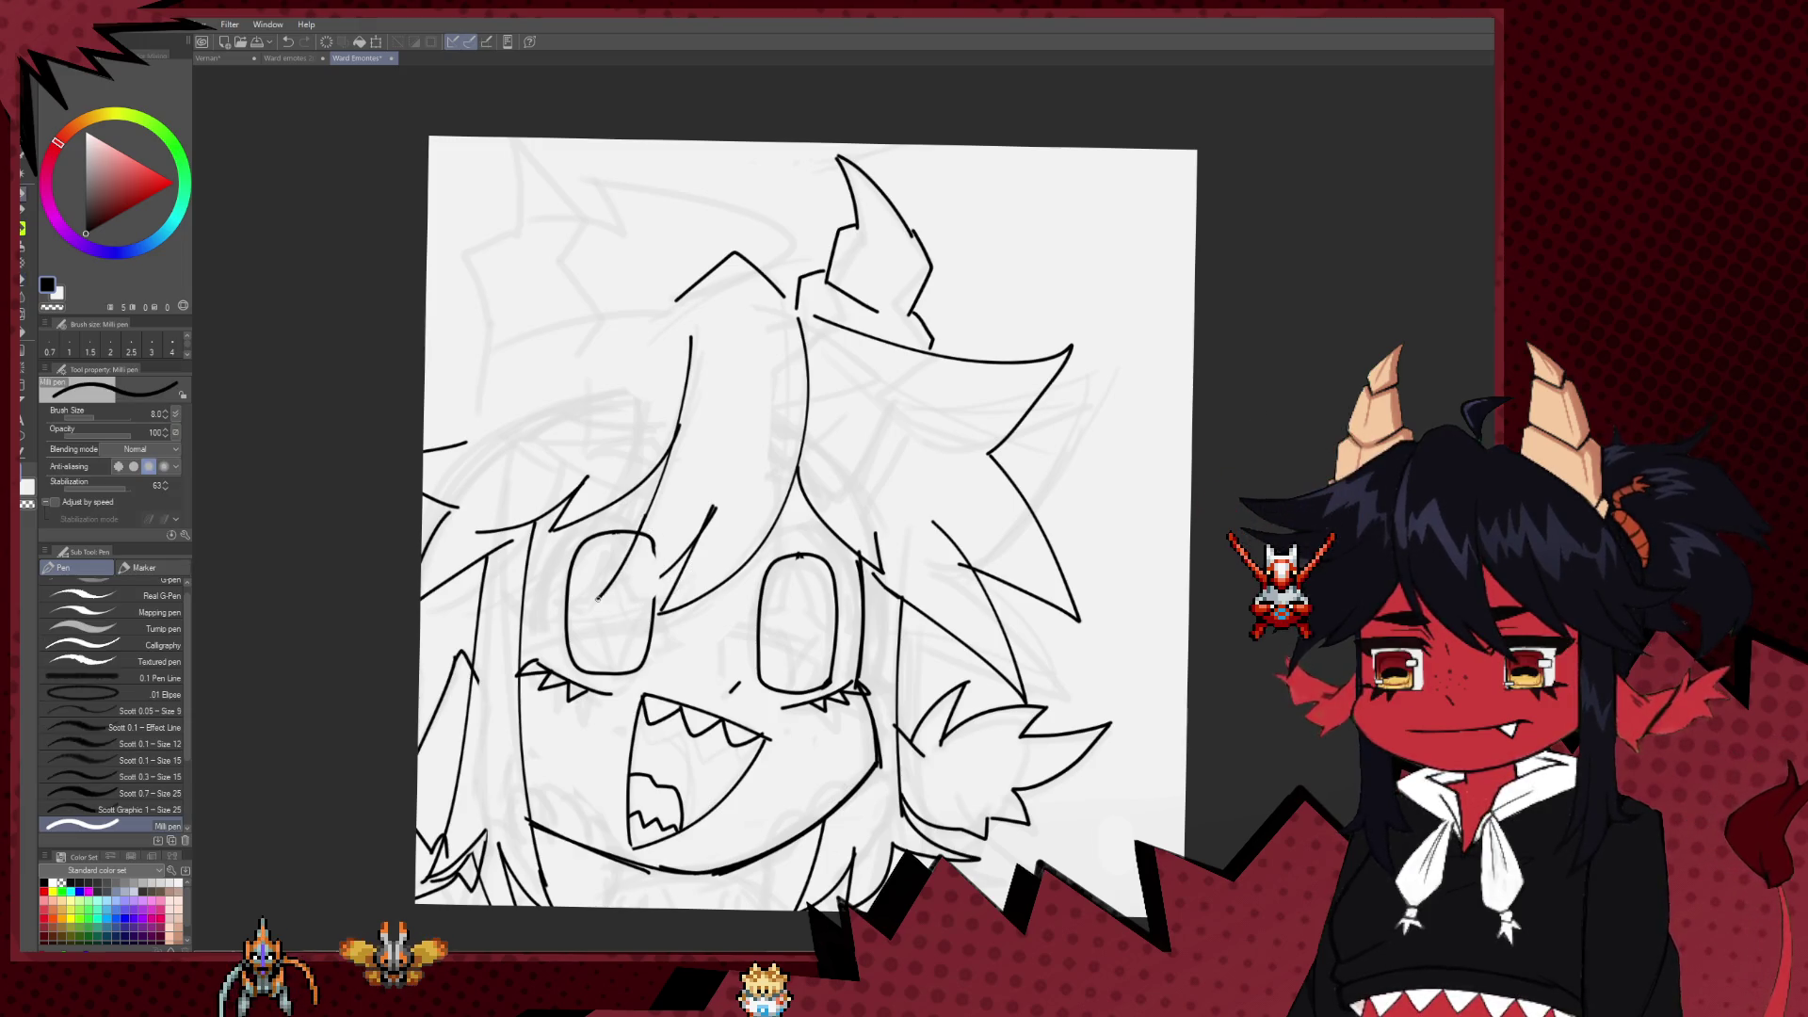
drag(590, 589, 693, 544)
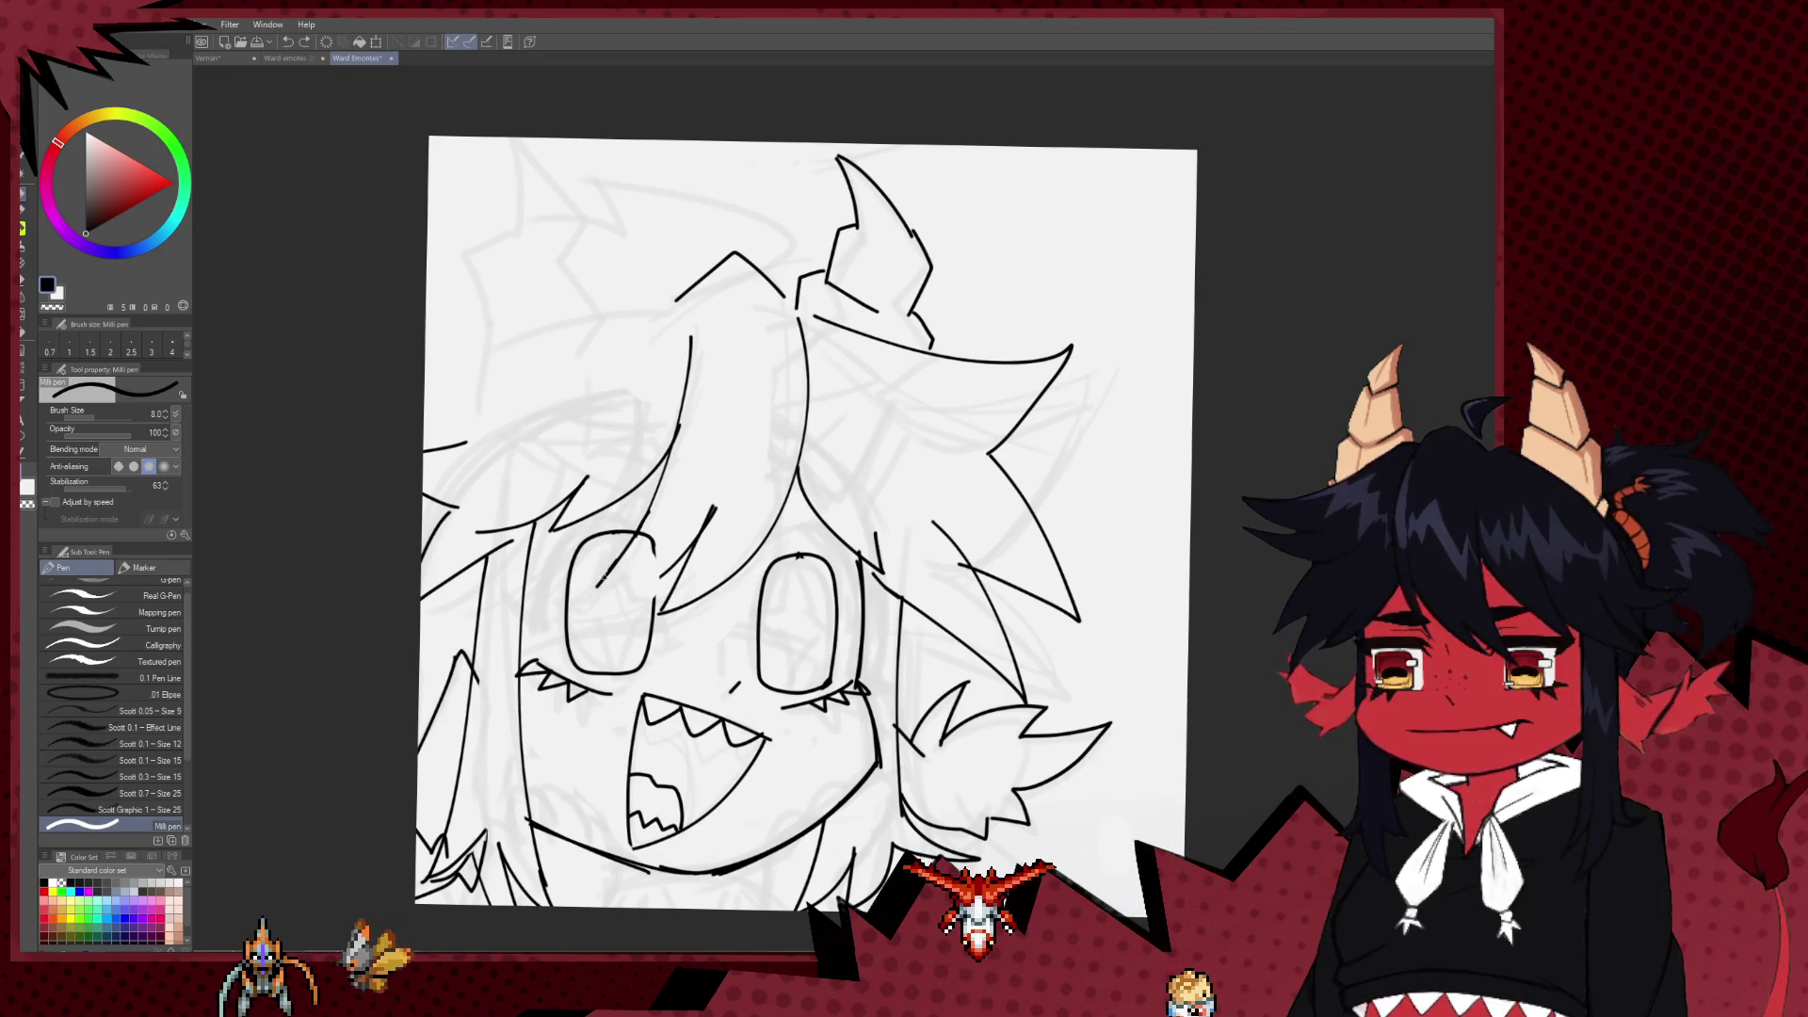
scroll(703, 563, down, 3)
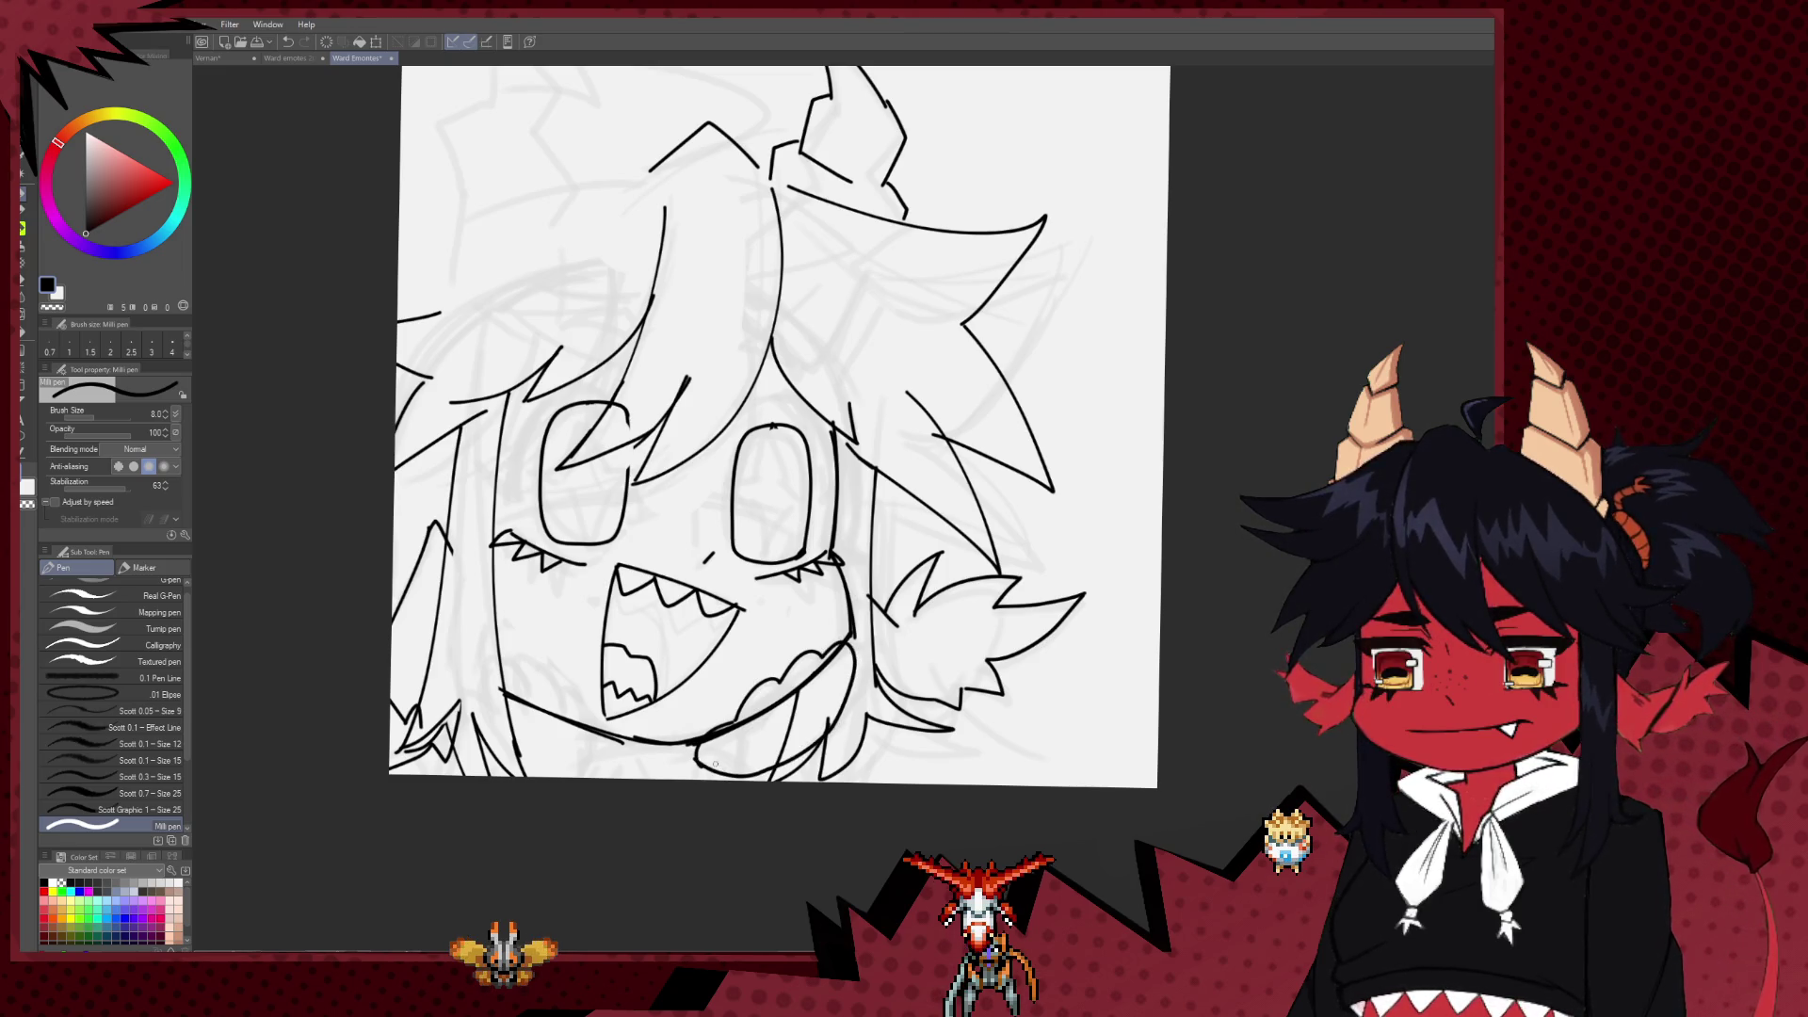
Step: Erase the stray overlapping line bits around the hand, toggling between Hard eraser and Milli pen
drag(715, 764, 769, 738)
key(e)
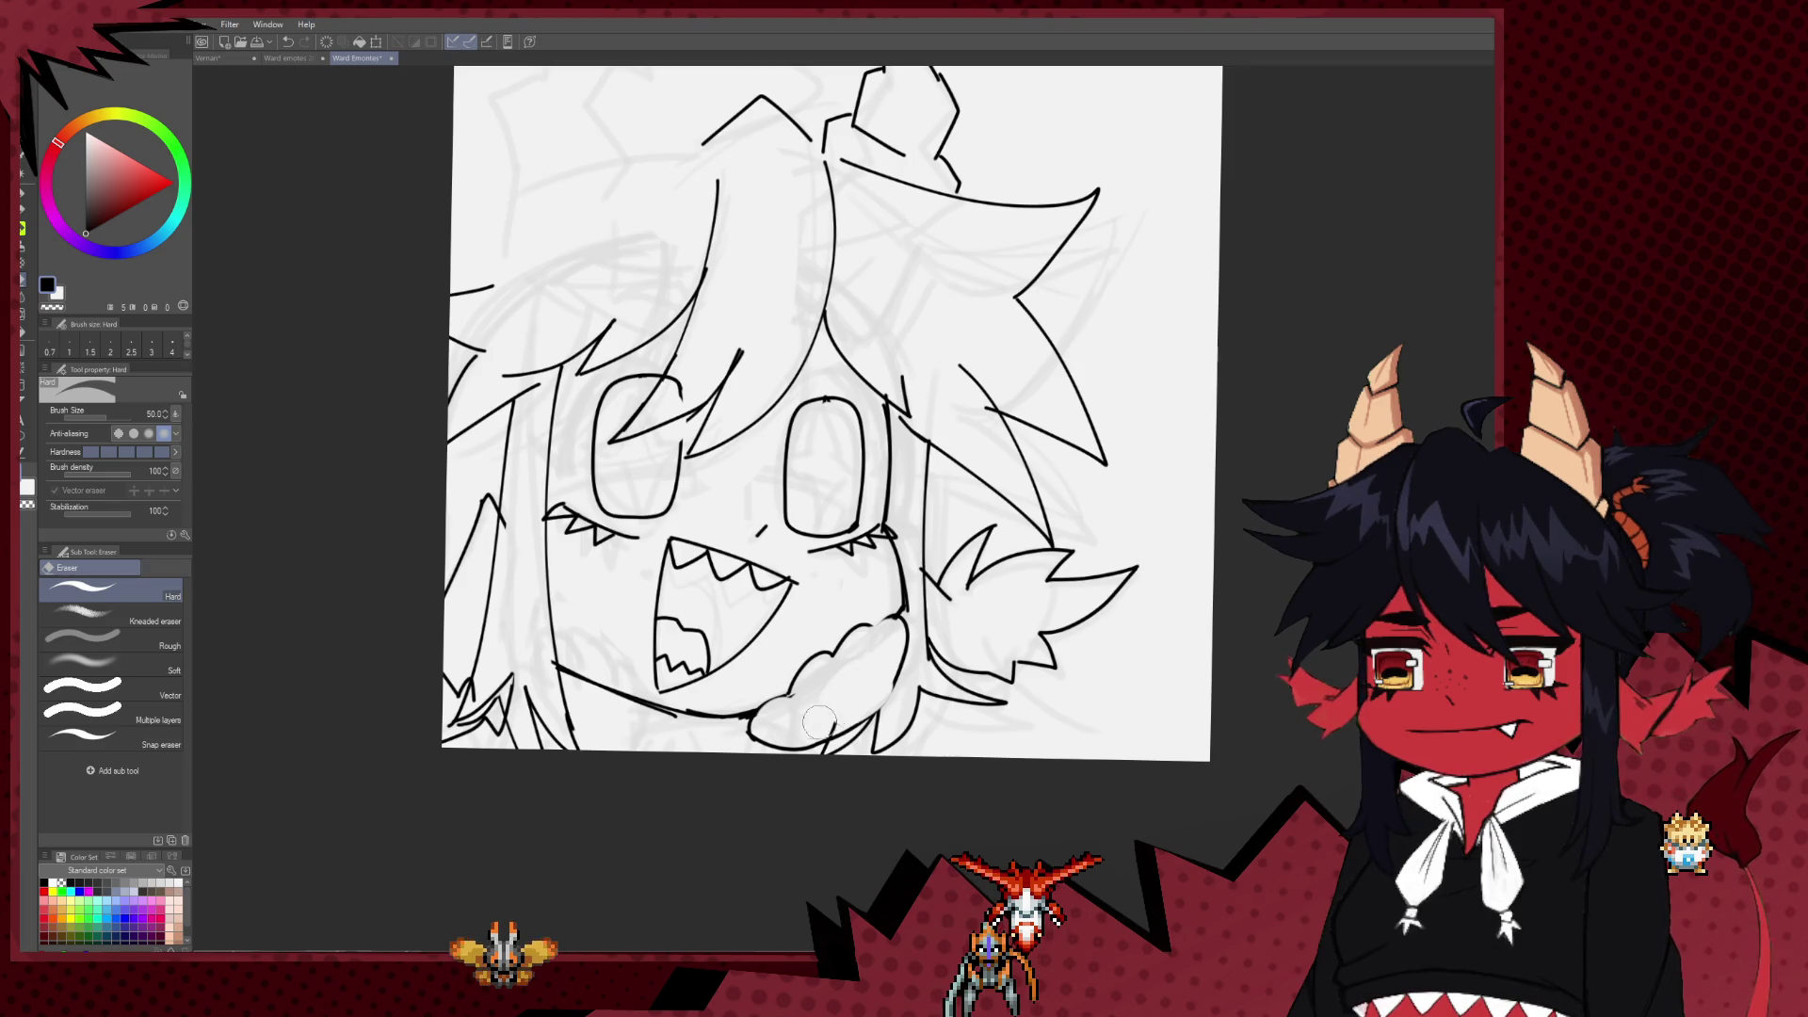
key(p)
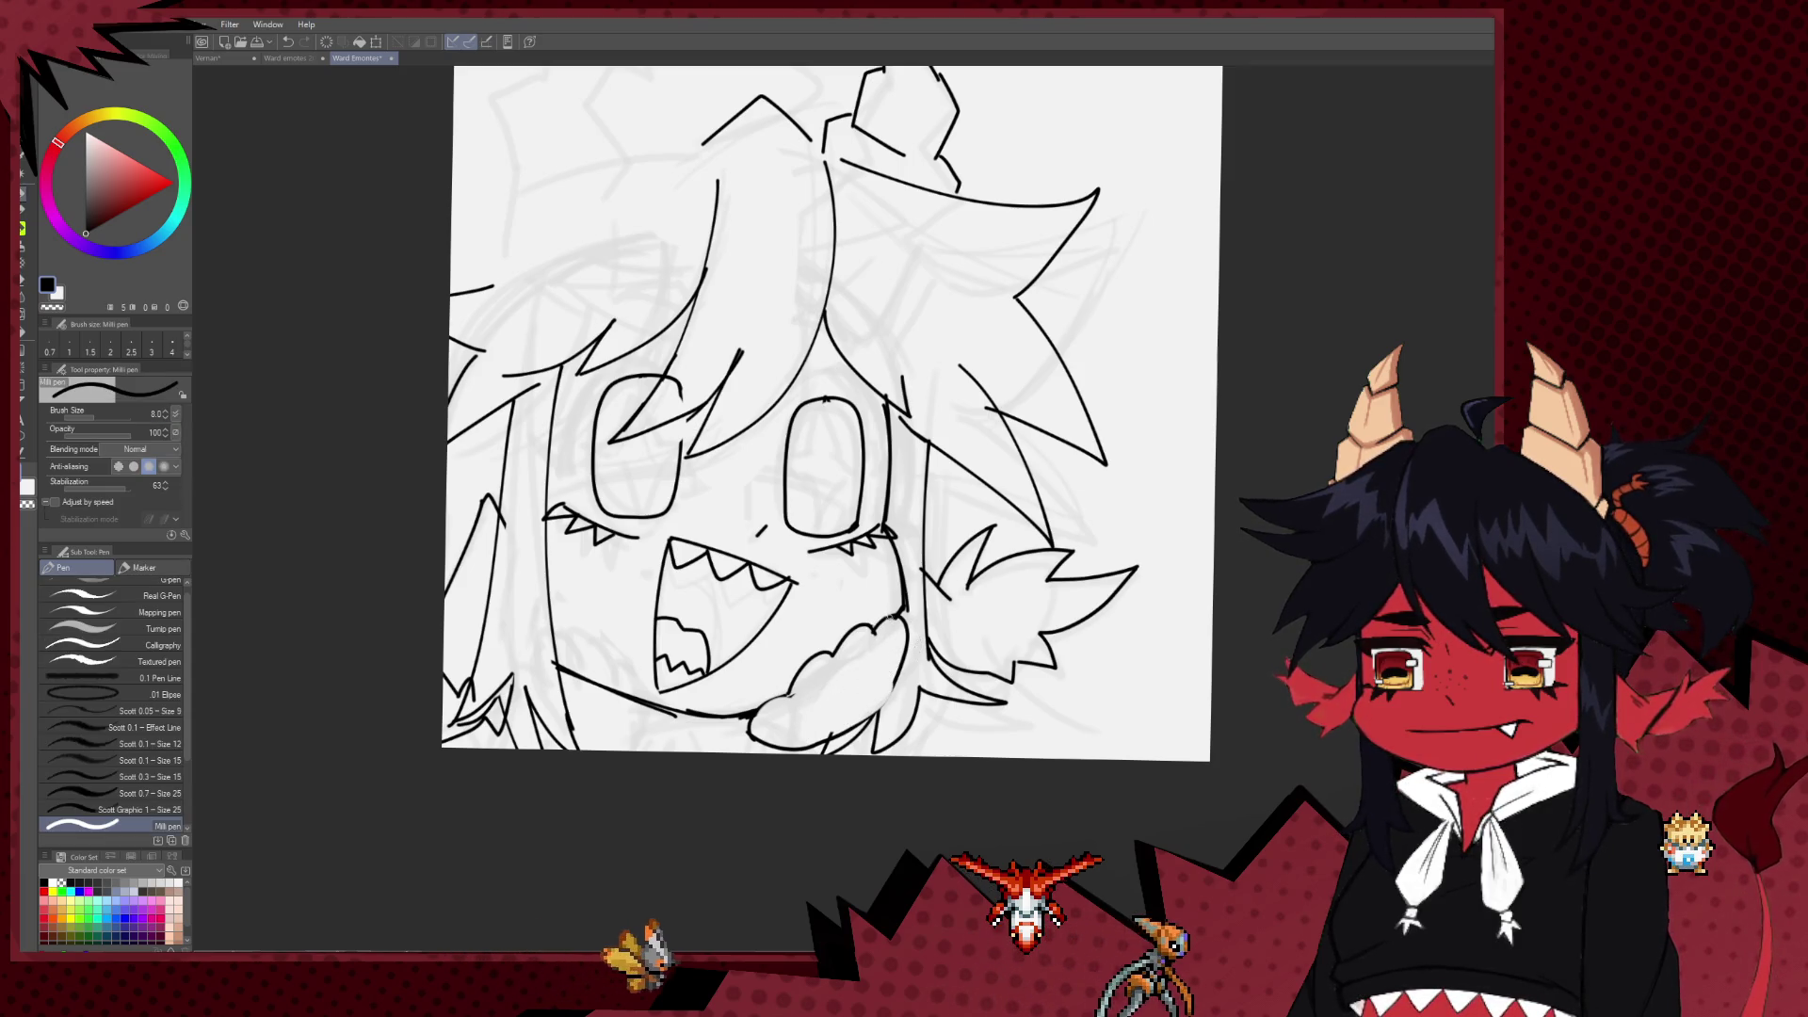
key(e)
key(p)
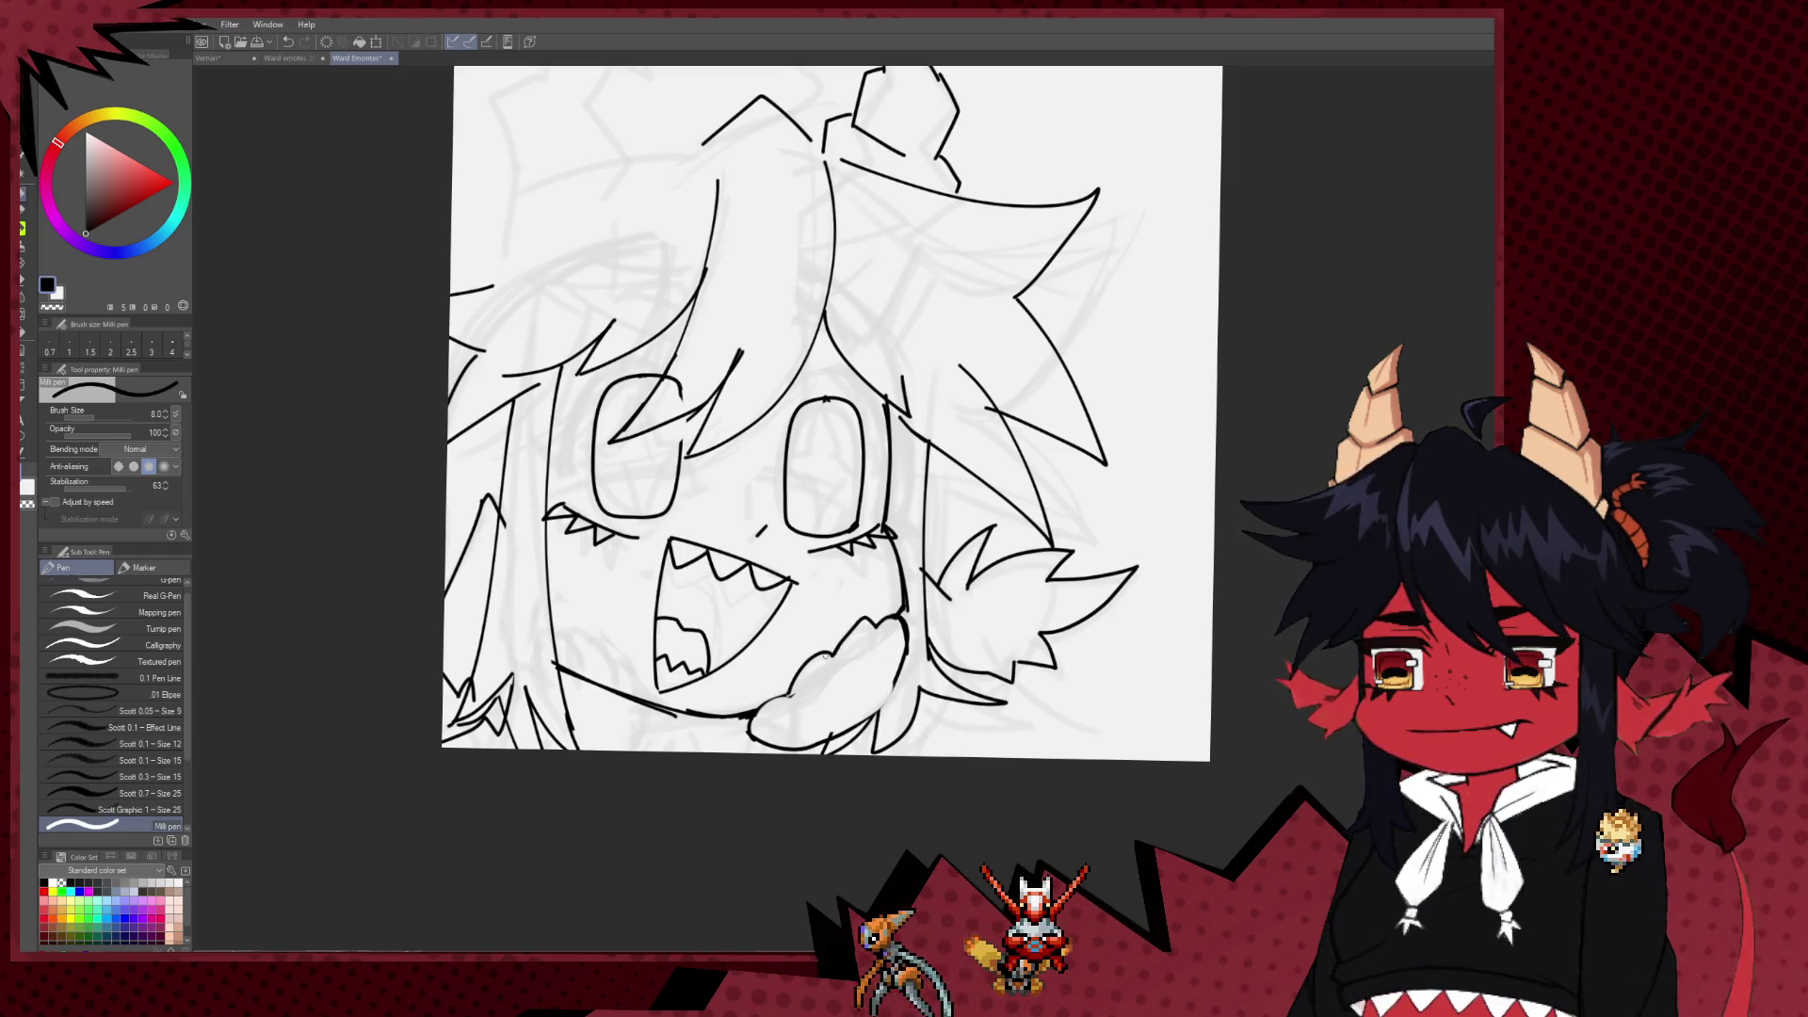
key(e)
drag(824, 650, 791, 692)
key(p)
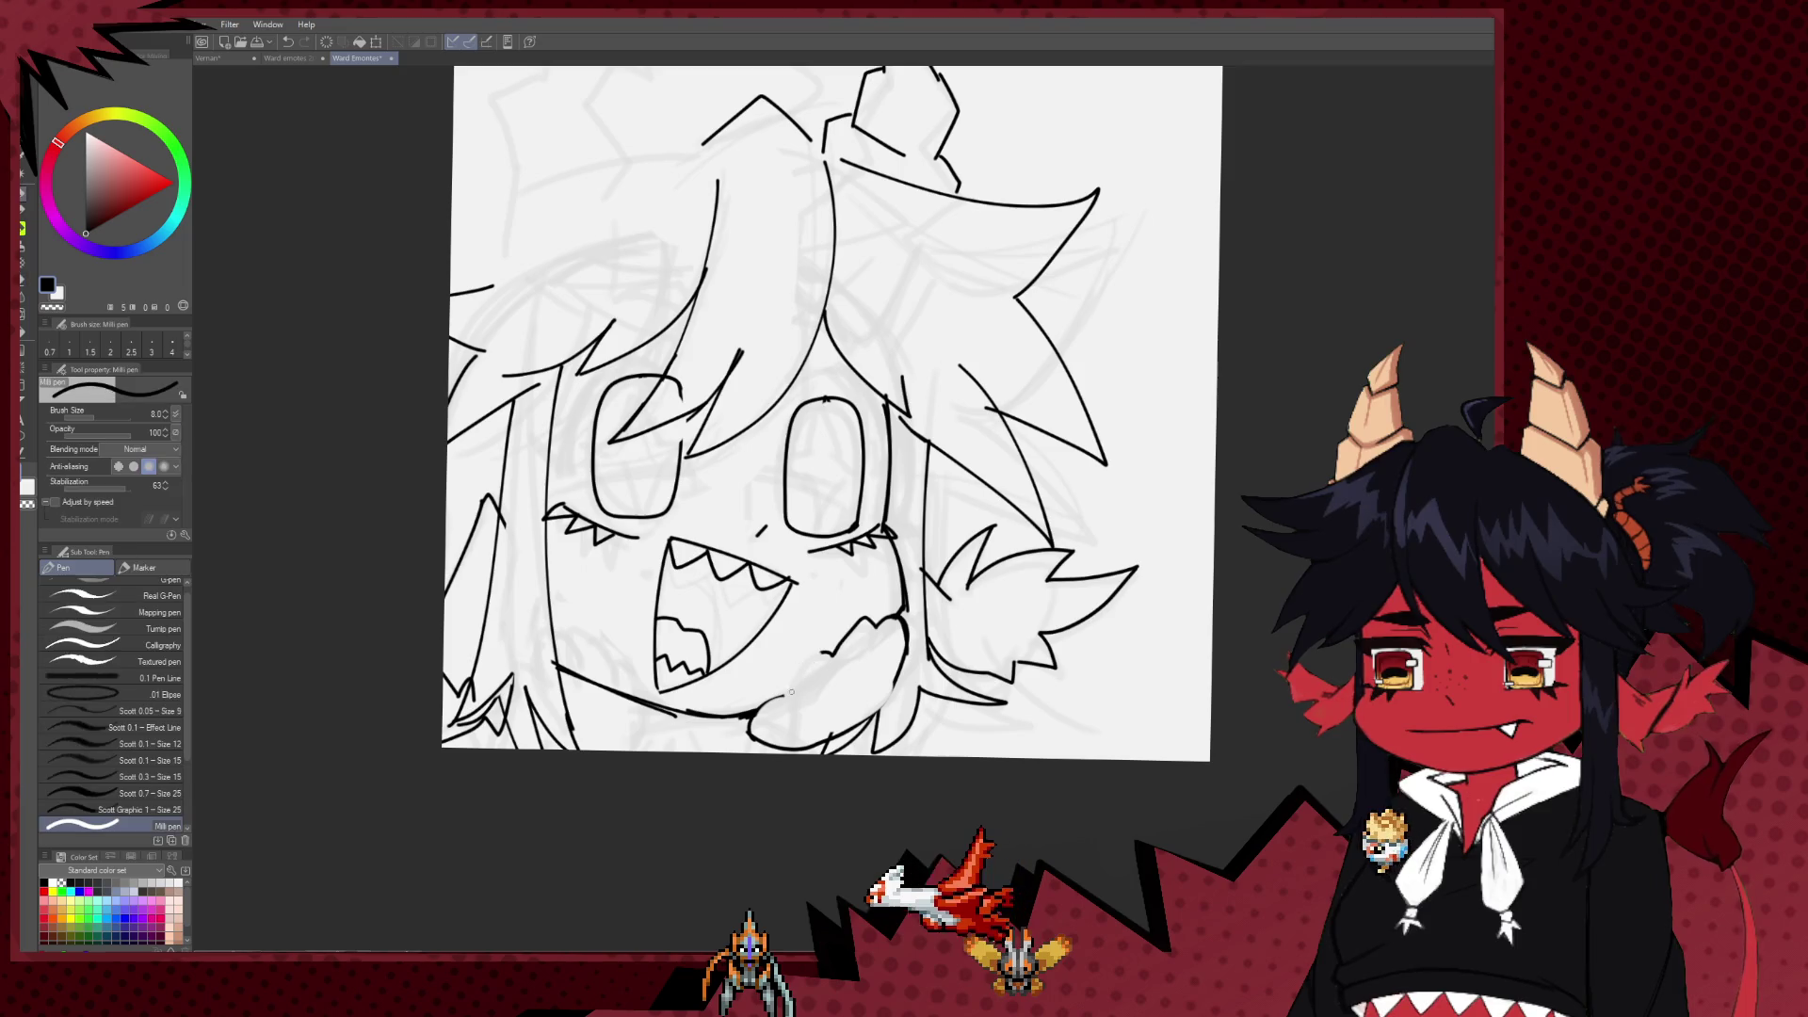
Step: Set the eraser to size 12 and ink a short claw stroke on the hand
key(e)
key(bracketleft)
key(bracketleft)
key(bracketleft)
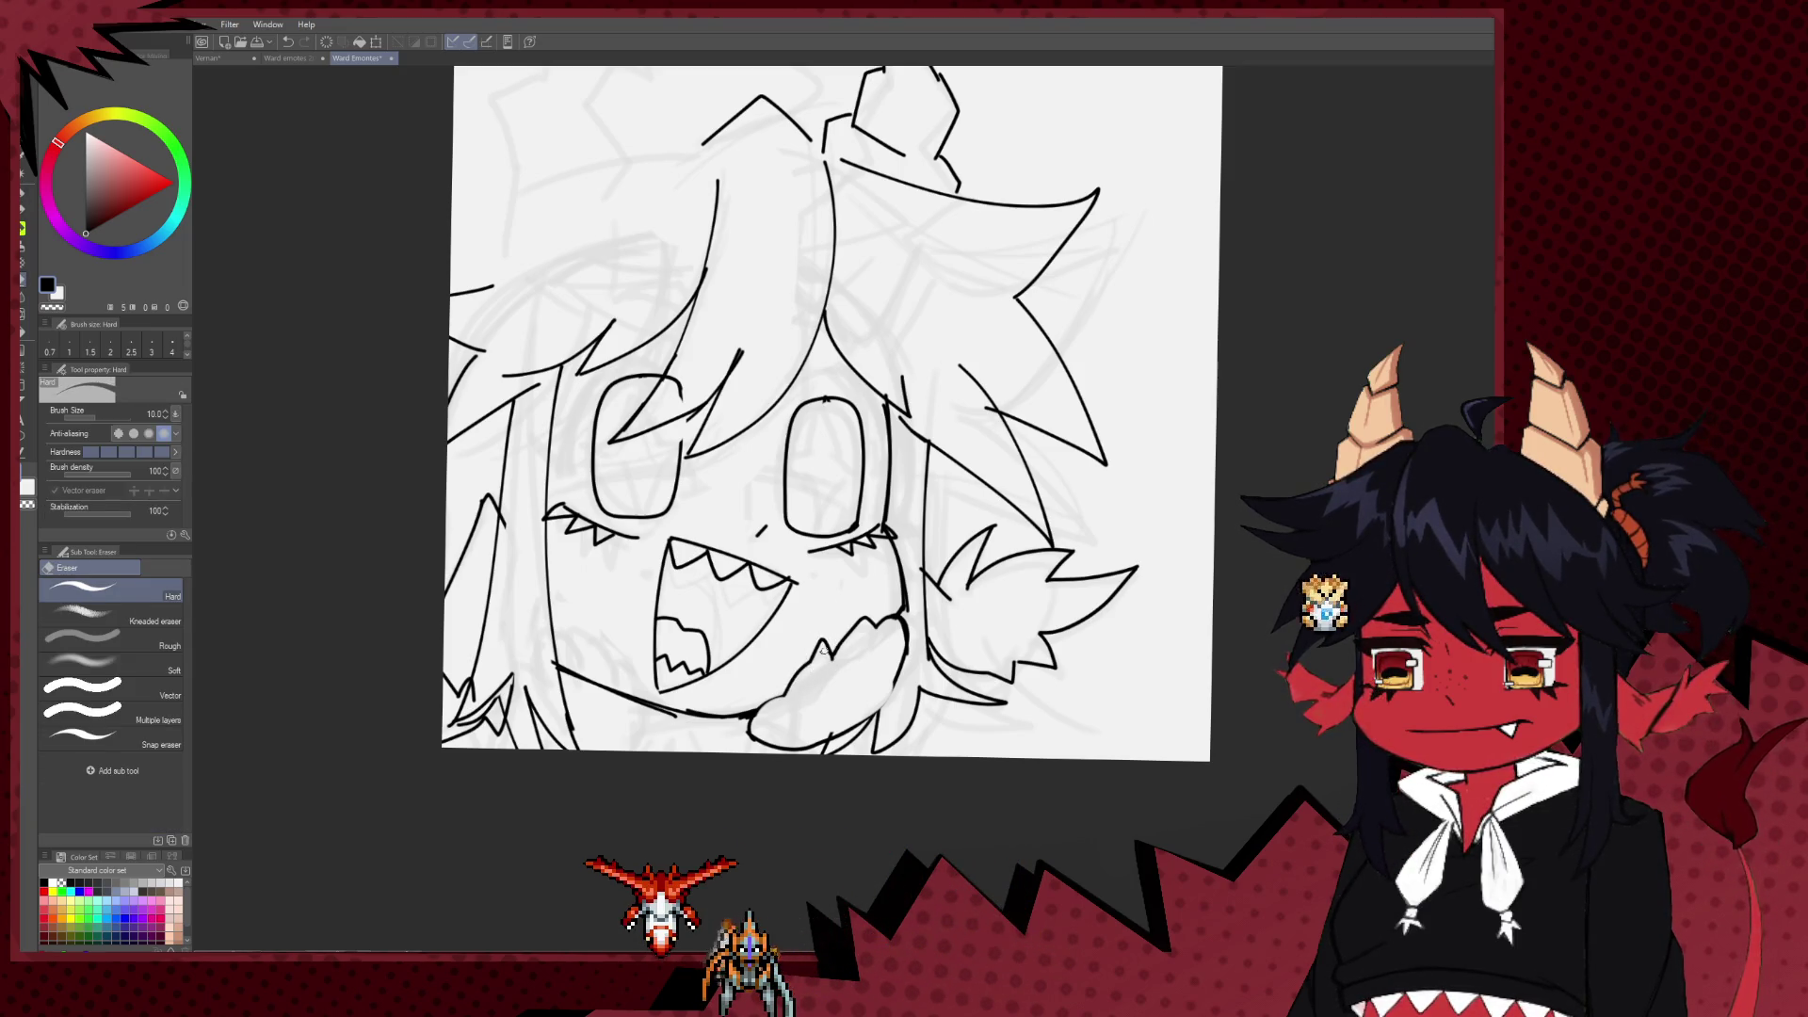
key(bracketright)
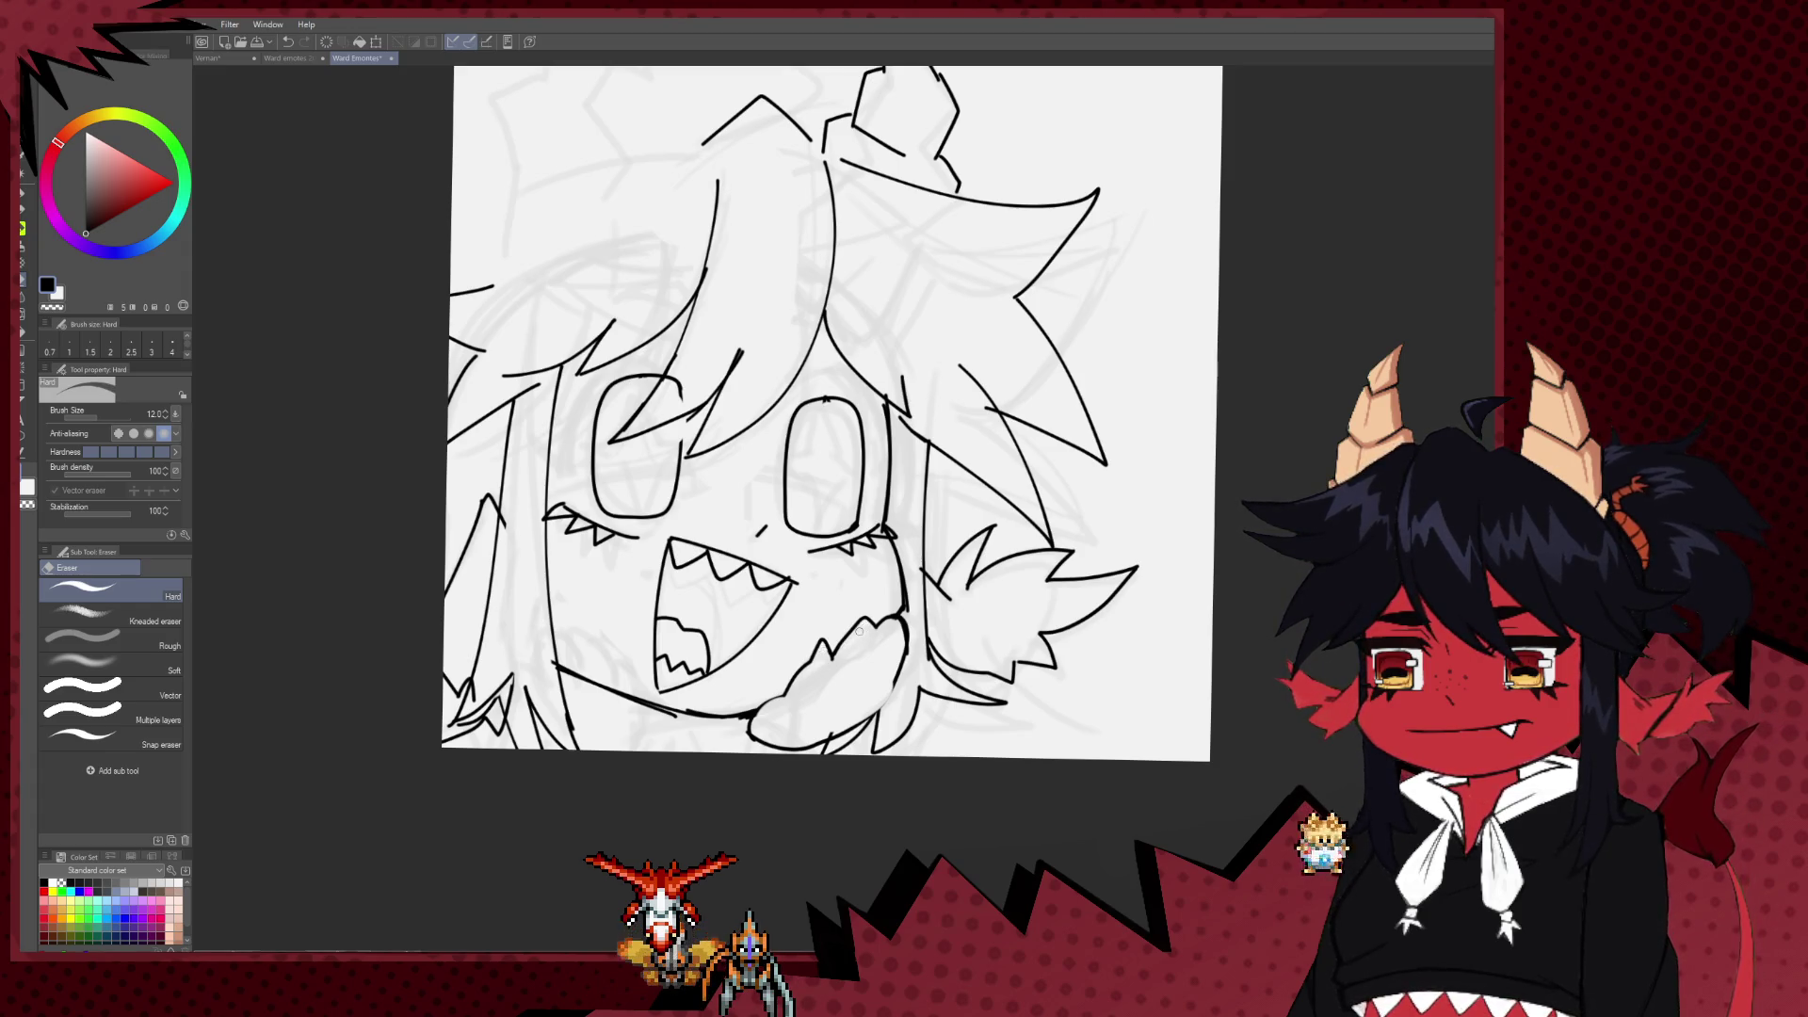
key(p)
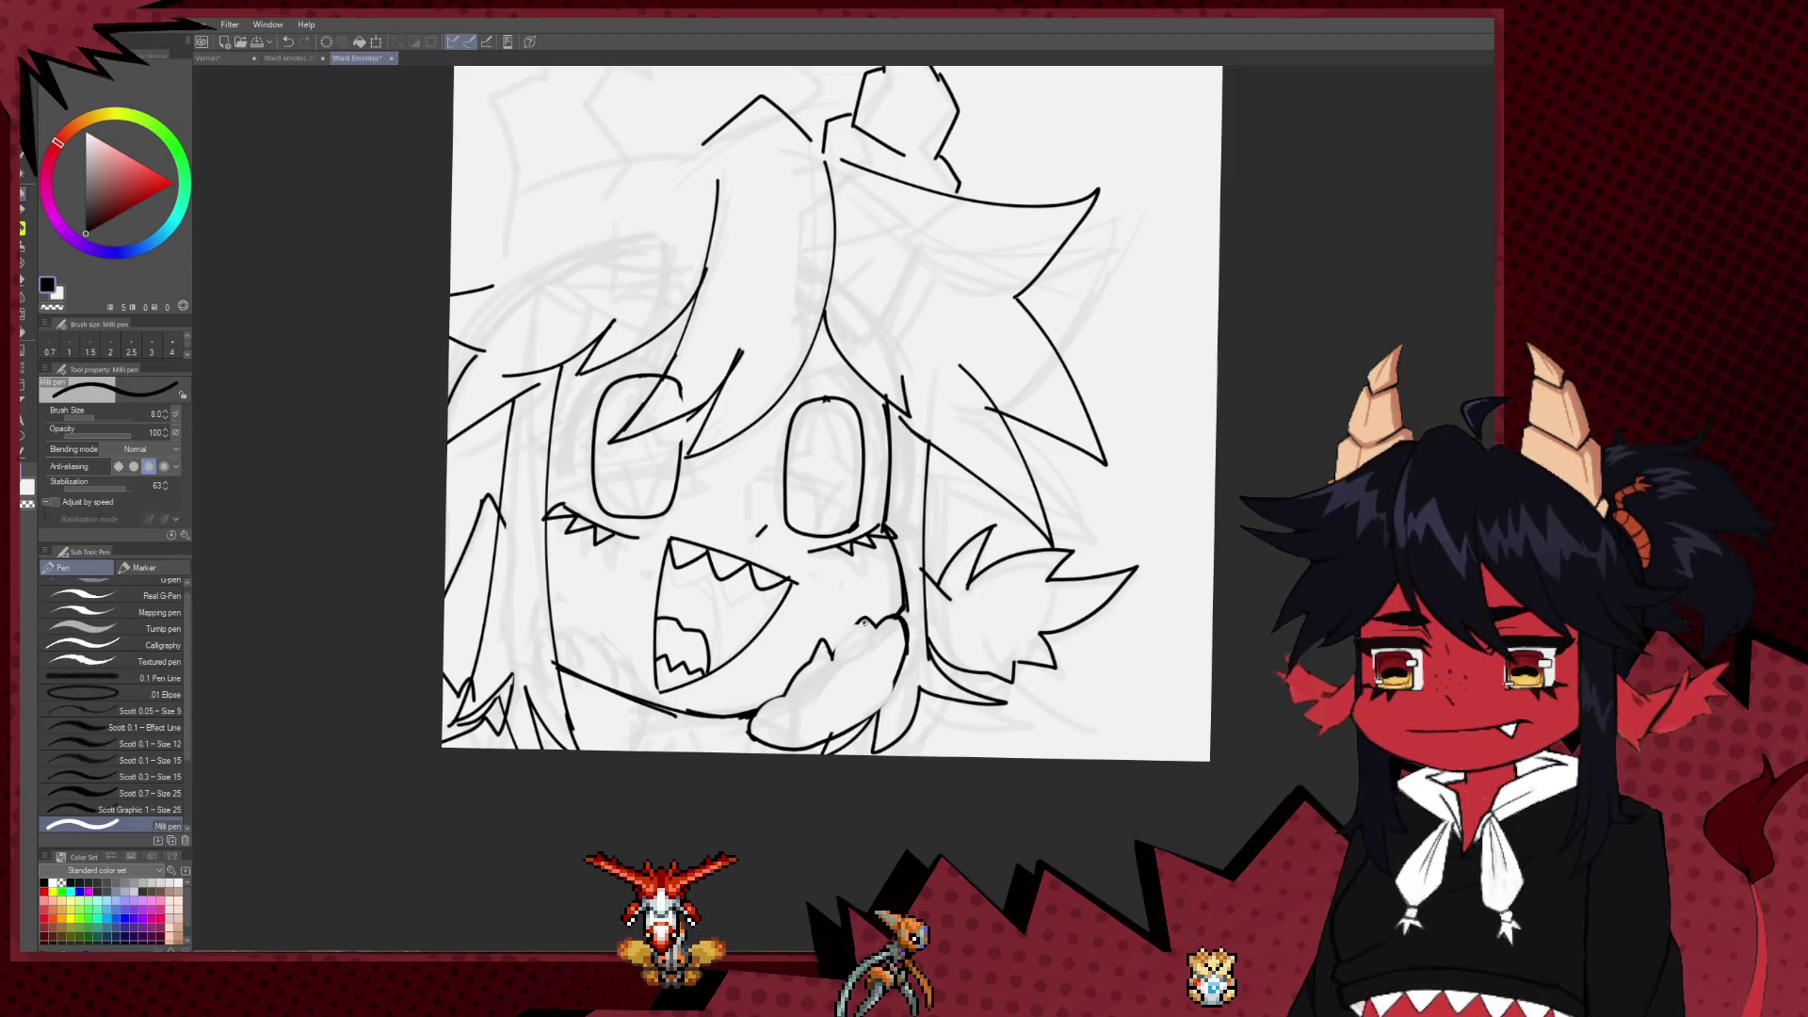
key(e)
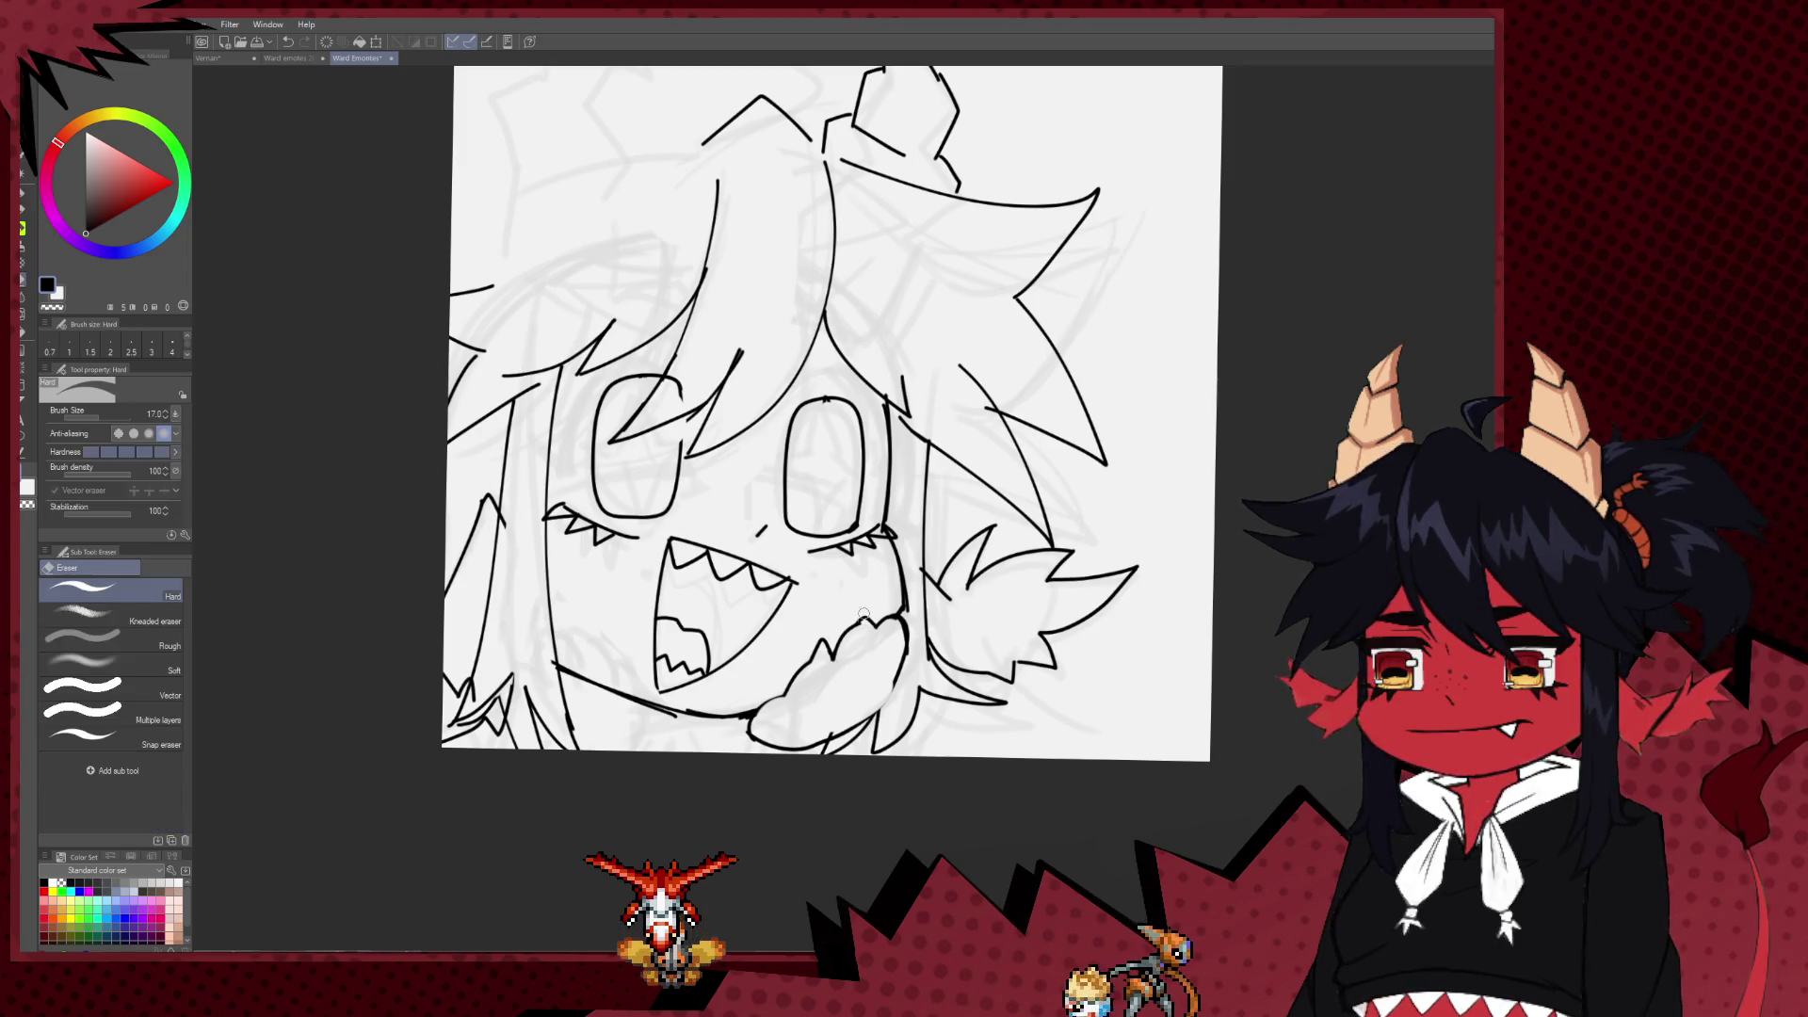
key(p)
drag(859, 600, 867, 626)
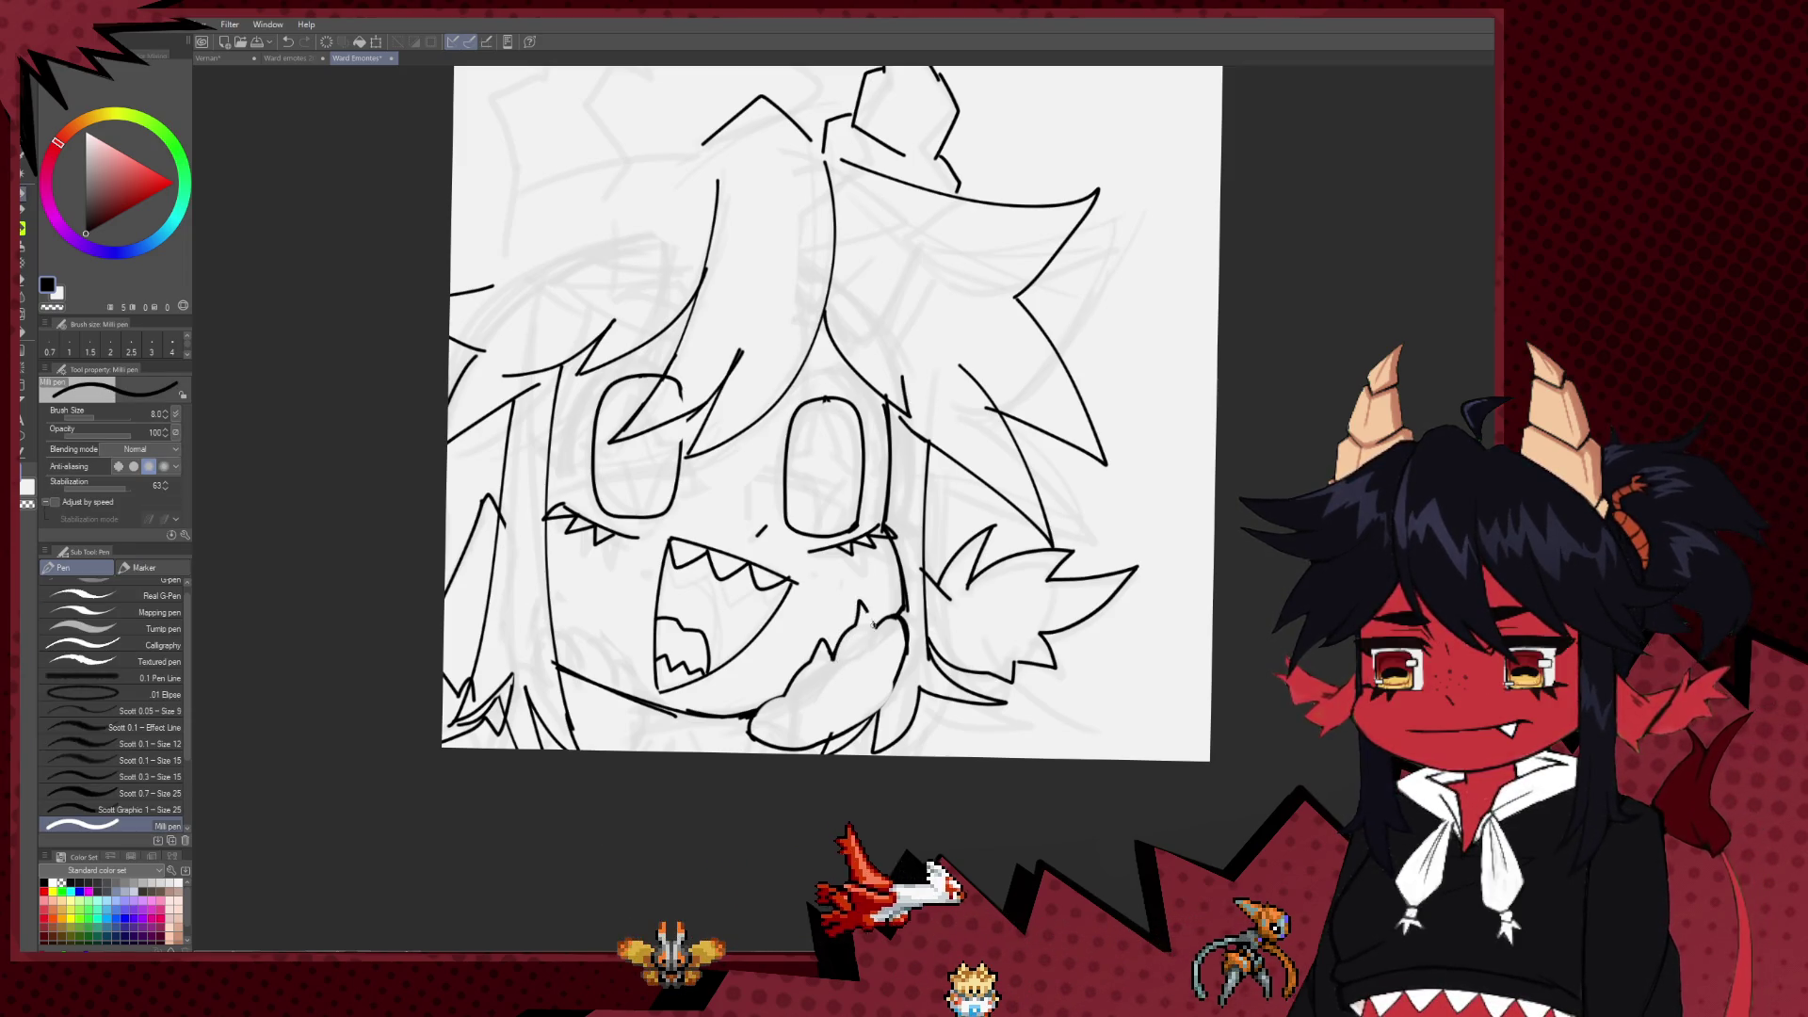
key(e)
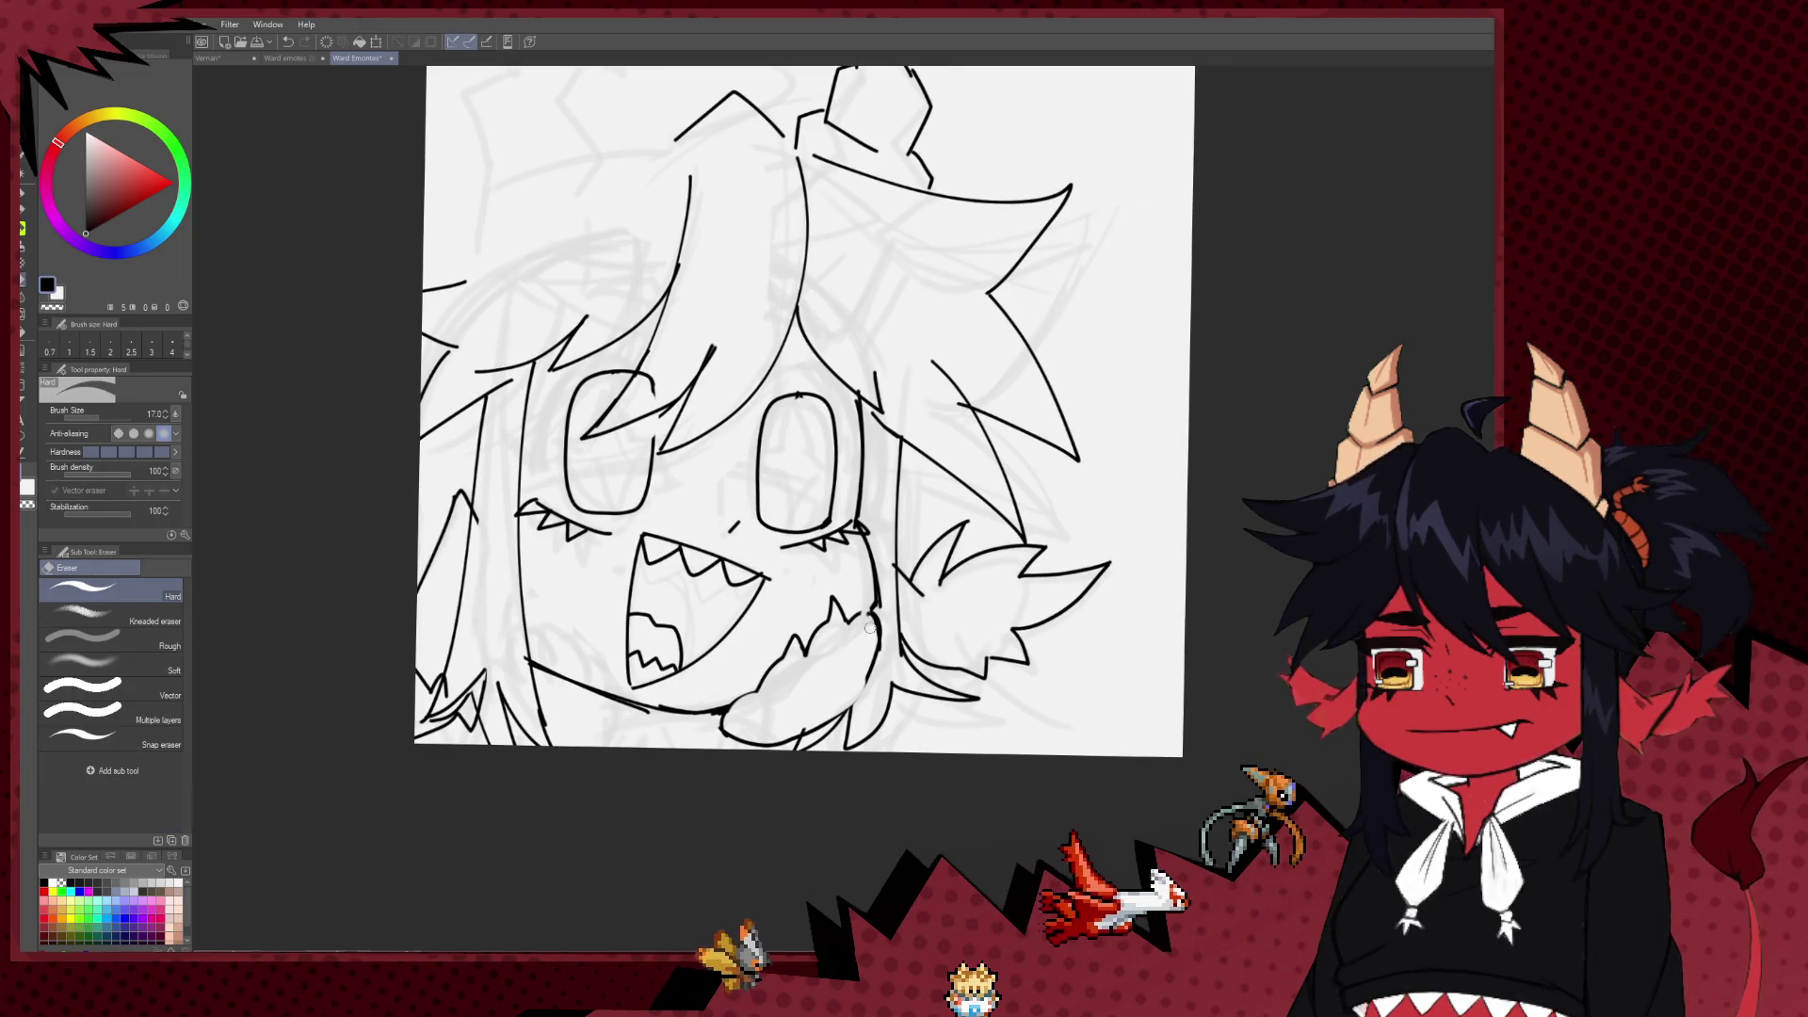
key(p)
drag(840, 658, 859, 562)
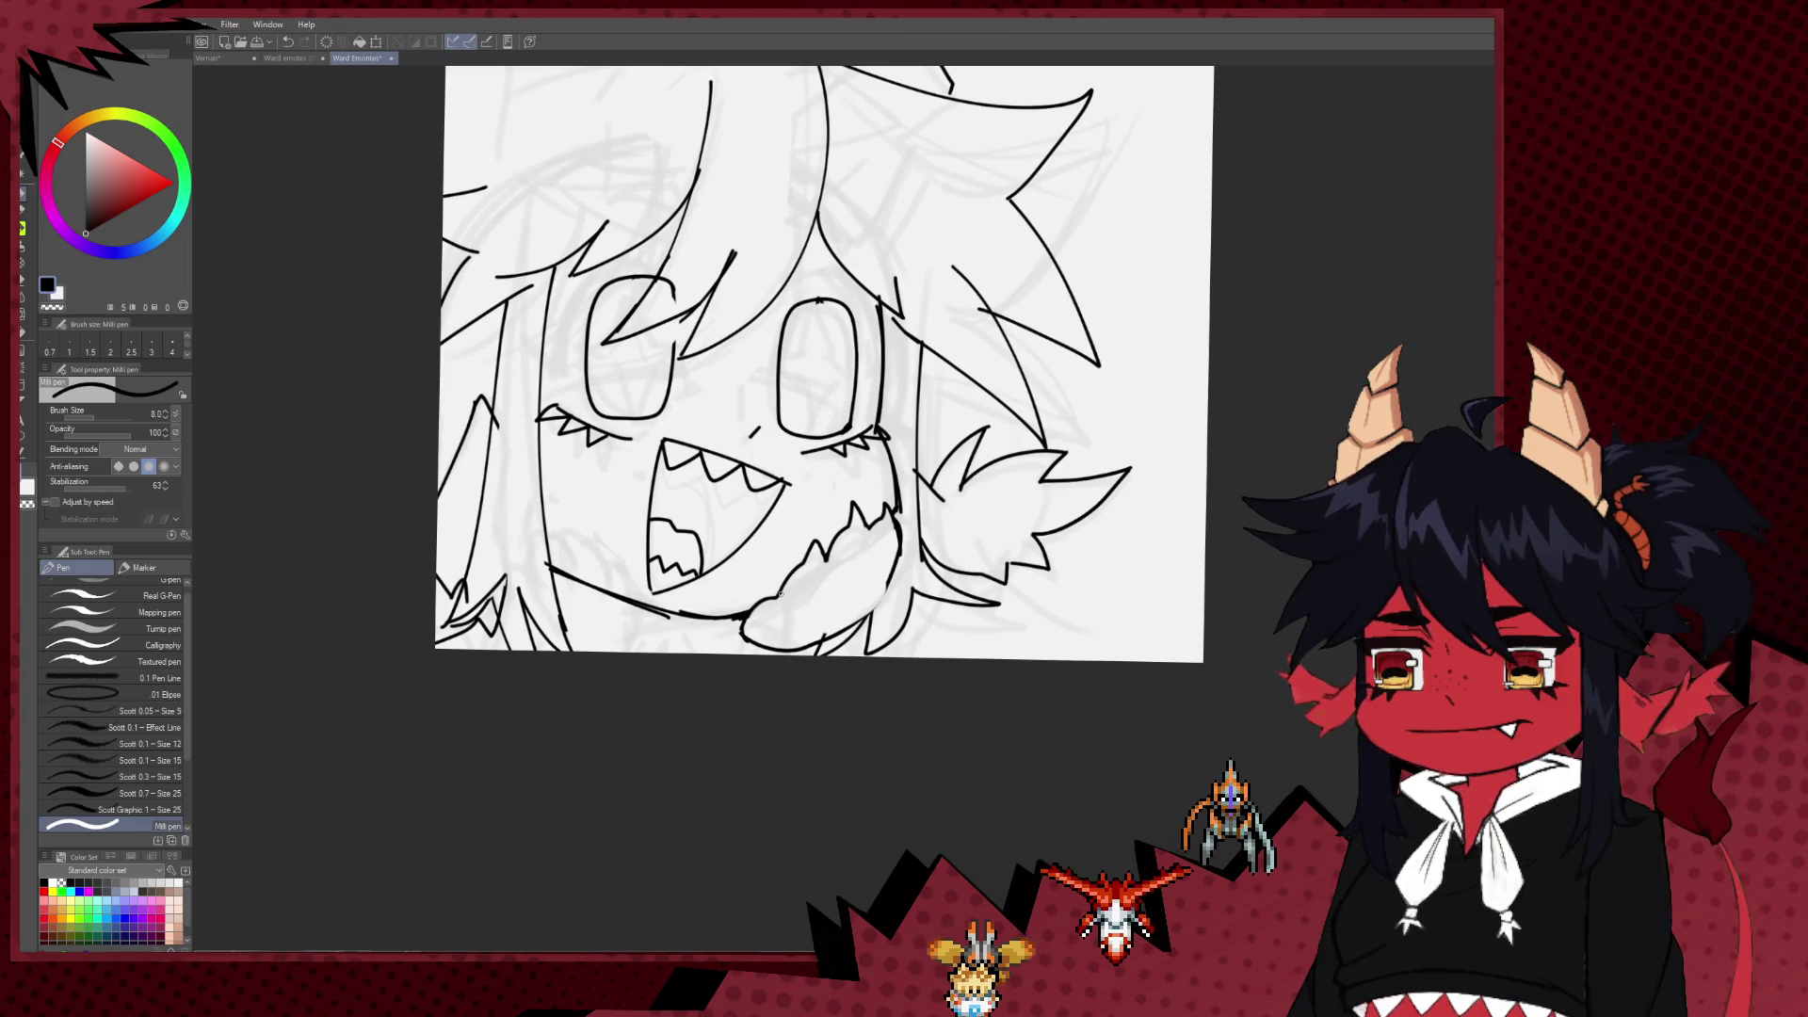
Step: Touch up the clawed hand's outlines, alternating between the Milli pen and Hard eraser
drag(780, 595, 764, 629)
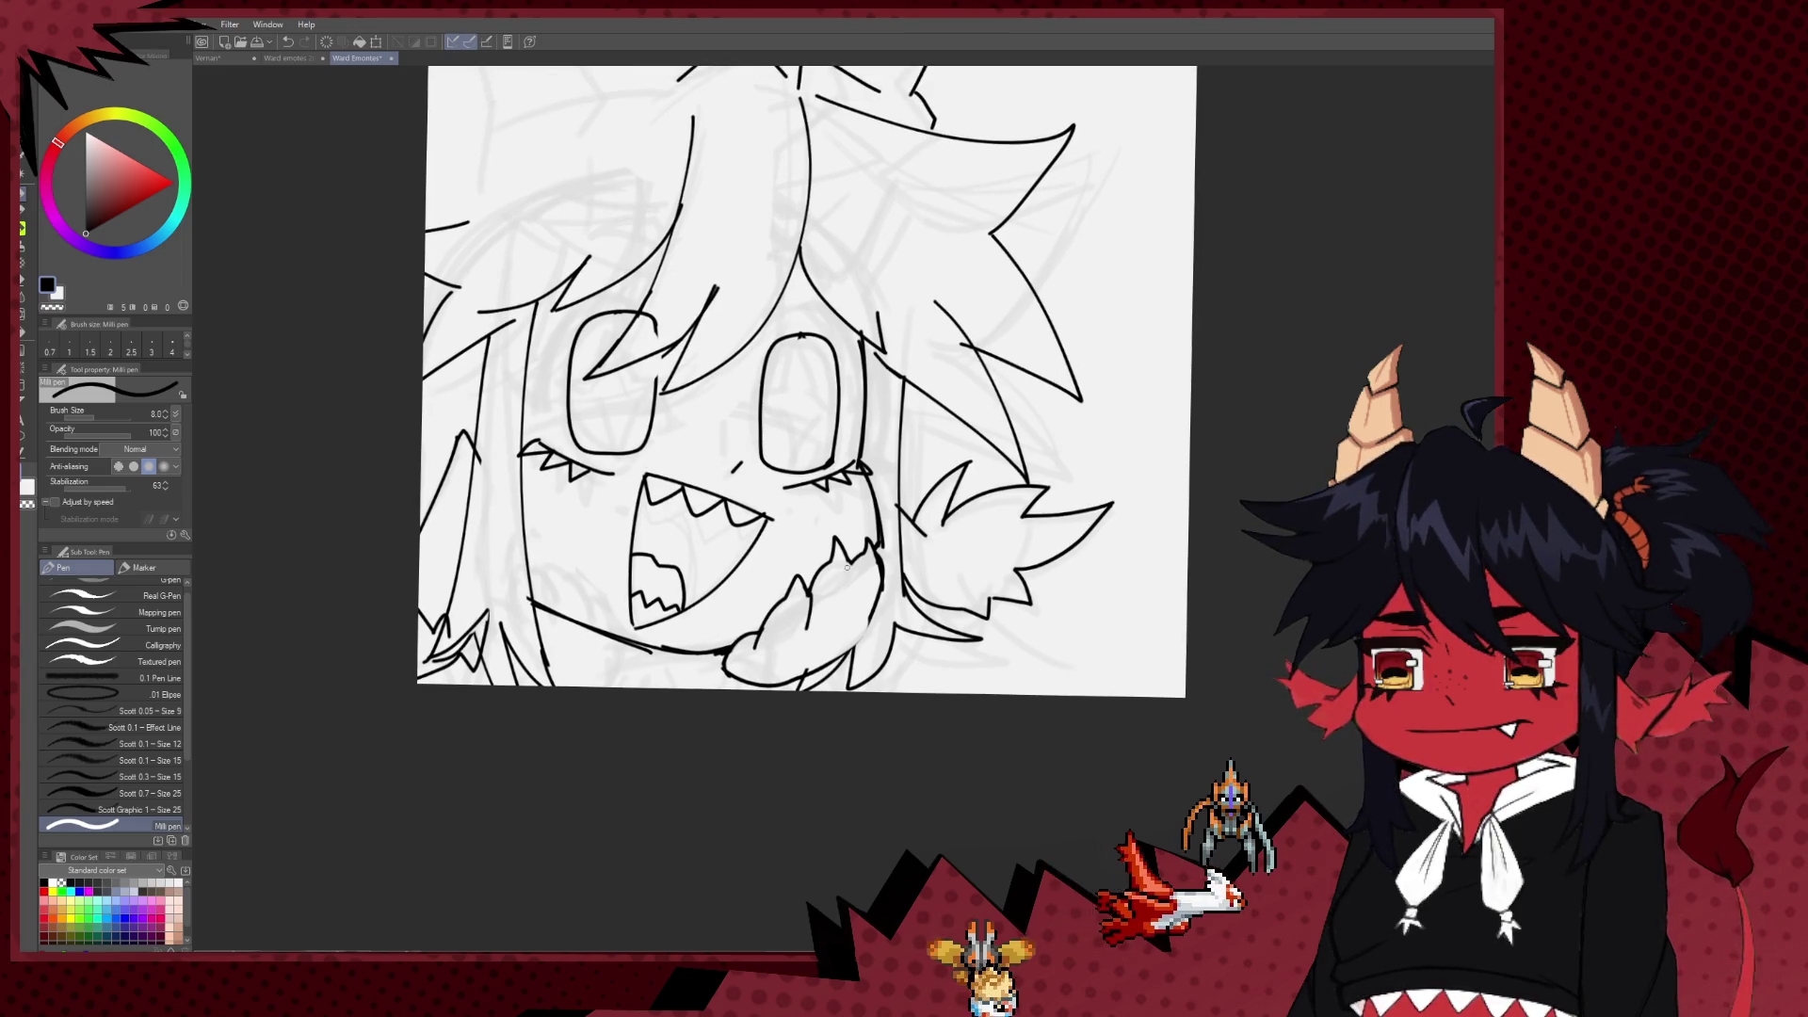
drag(847, 567, 698, 713)
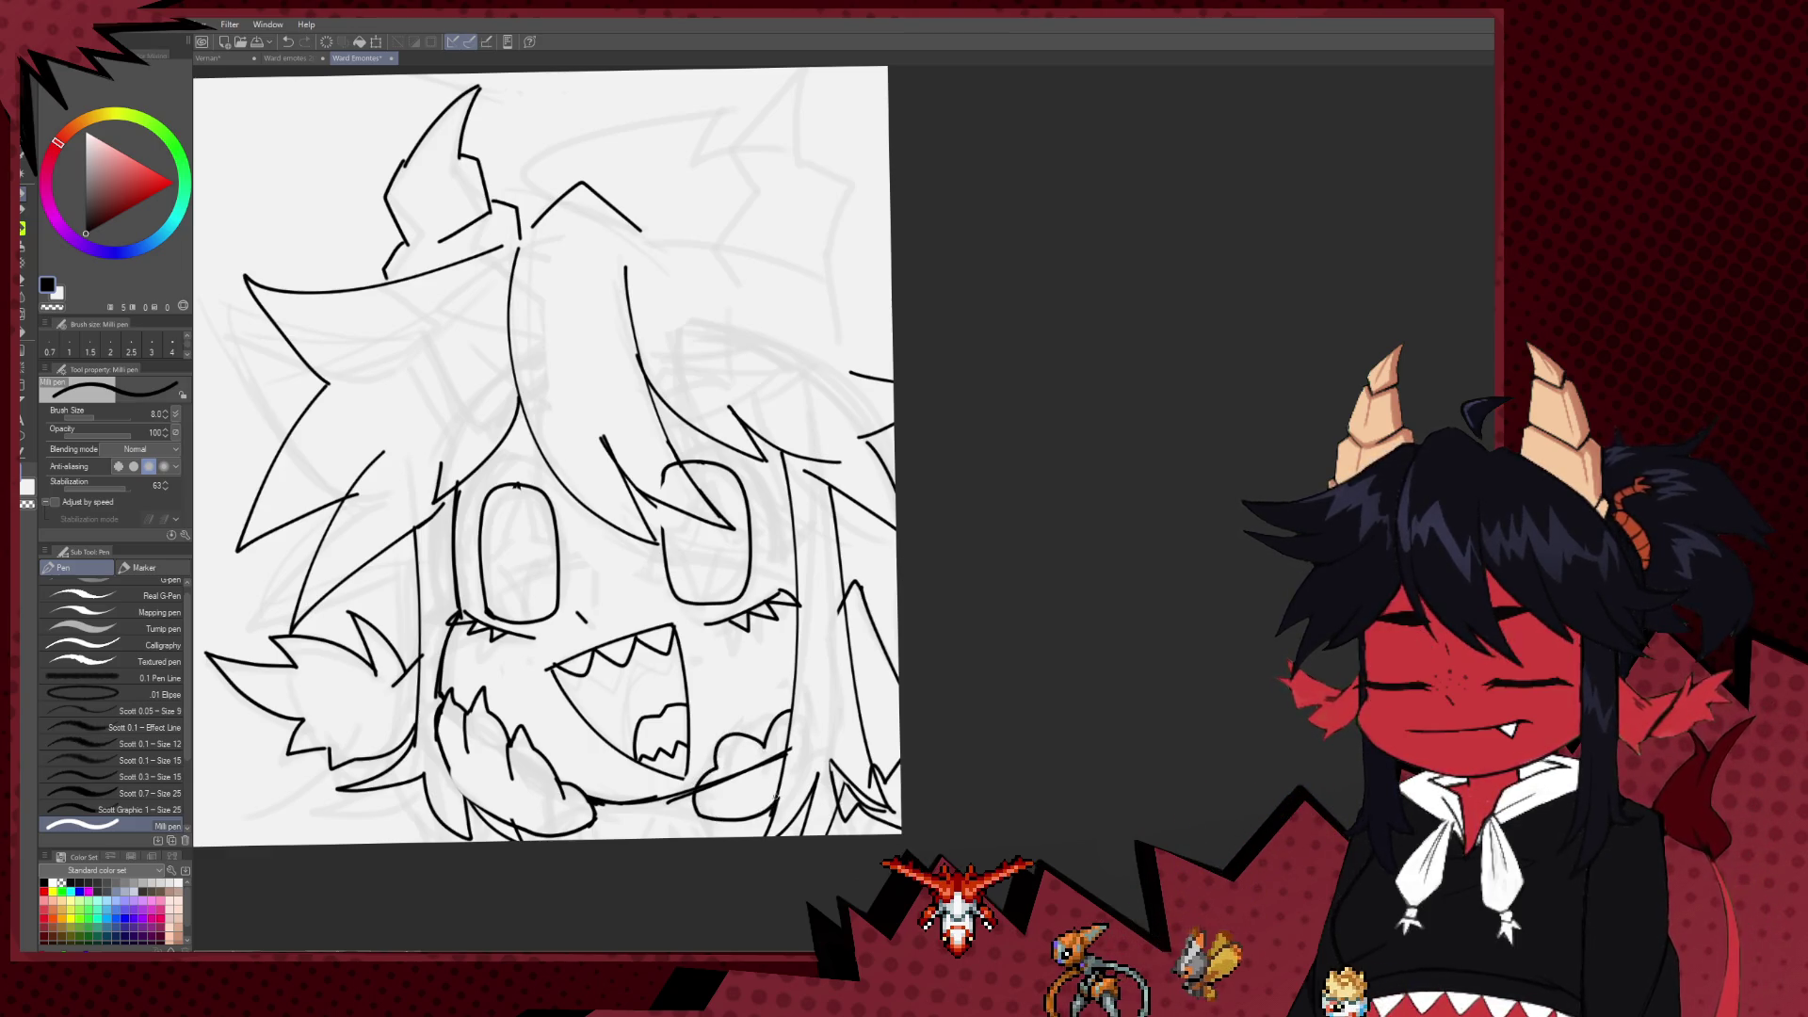
key(e)
key(p)
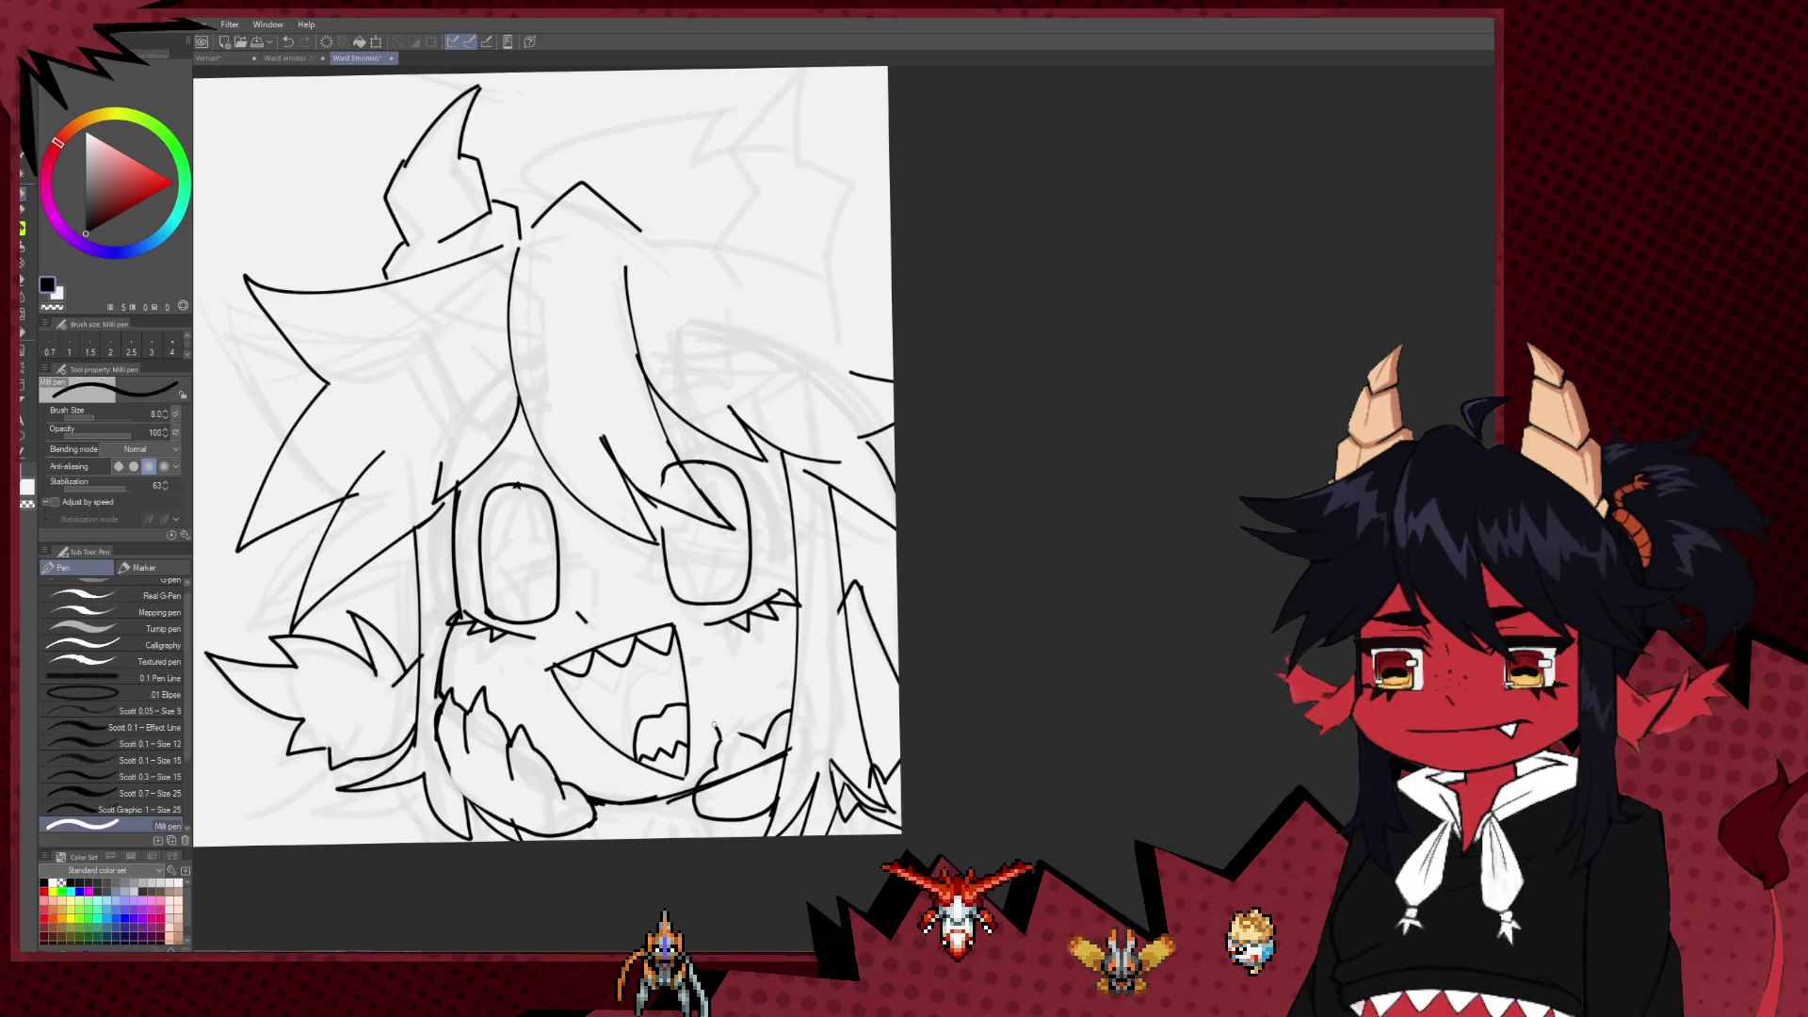
key(e)
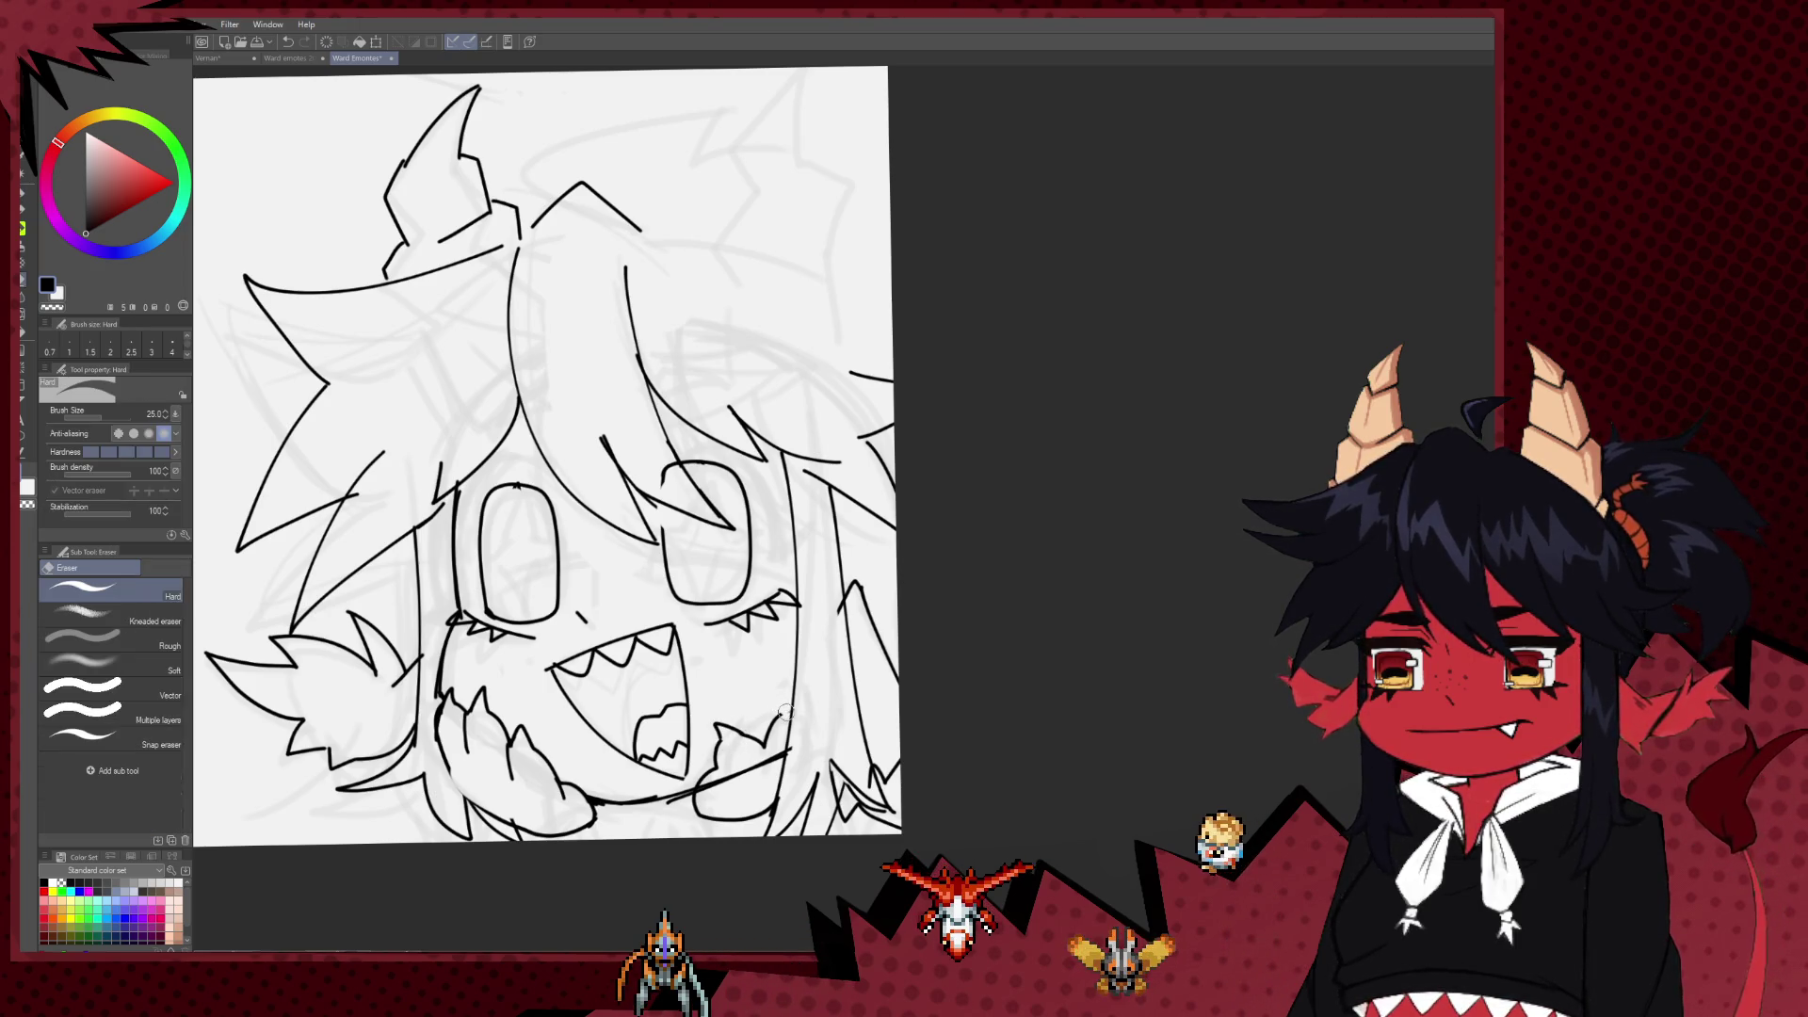
key(p)
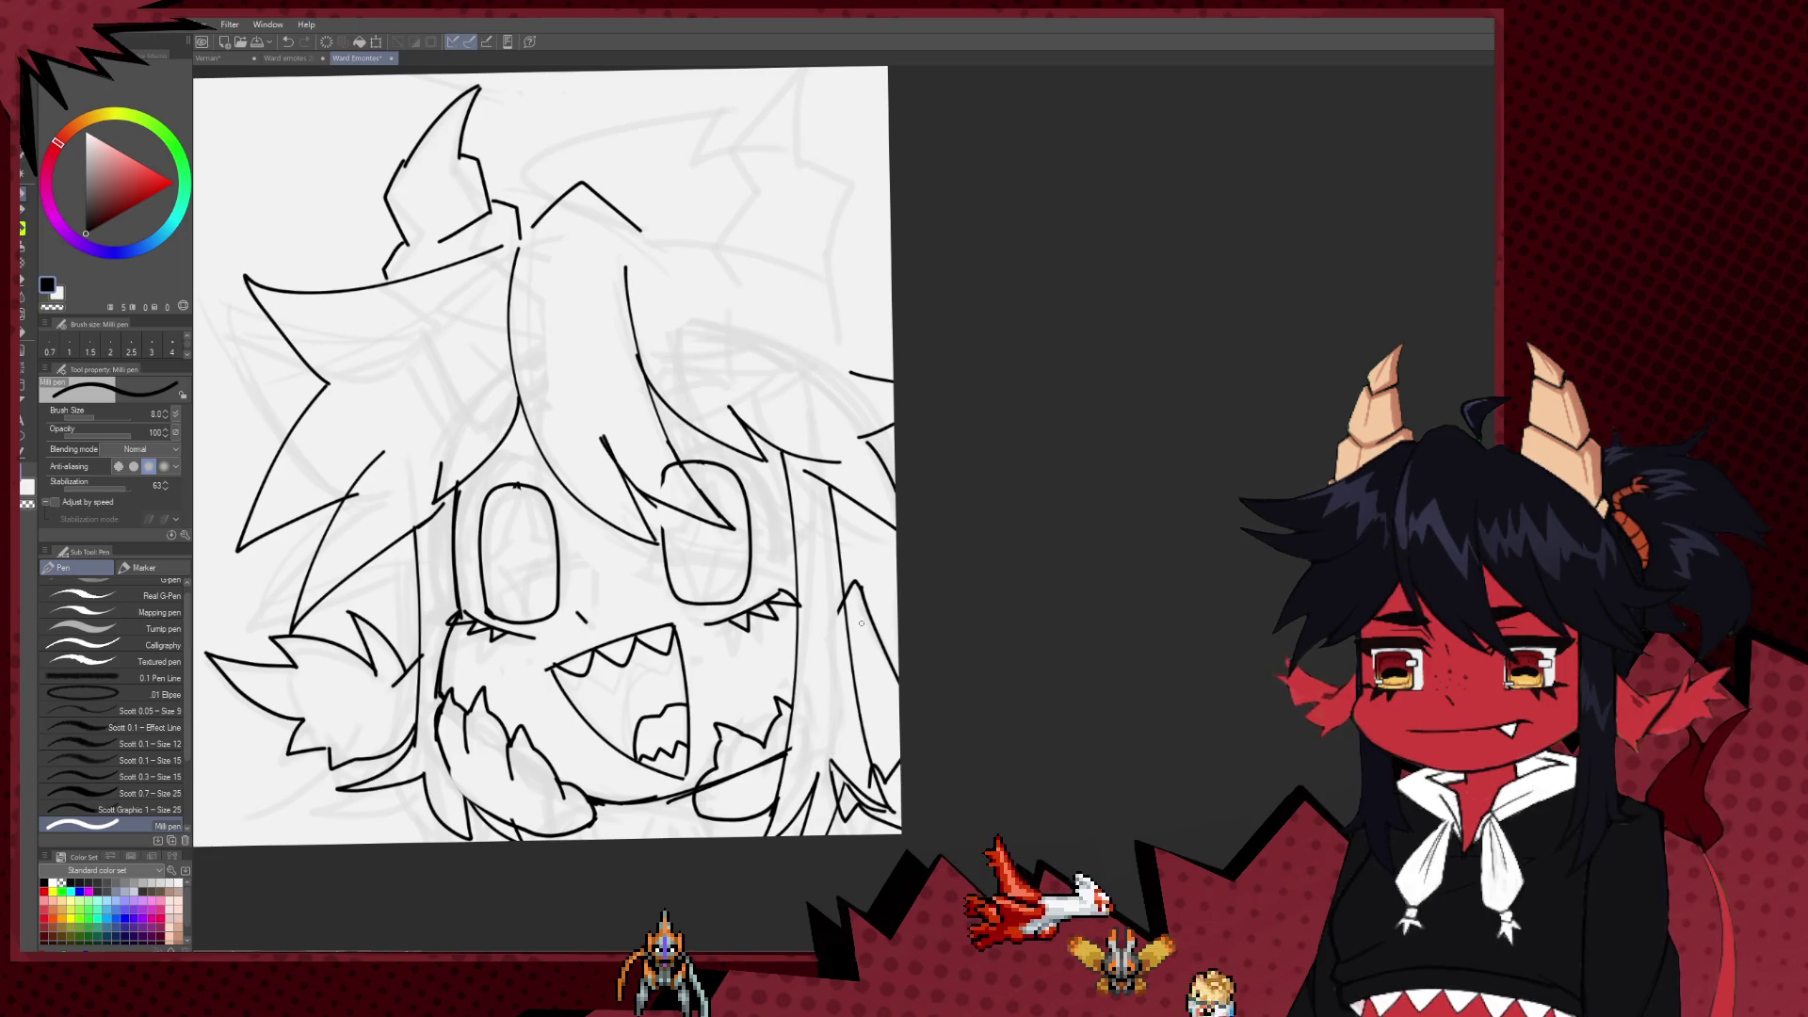
key(e)
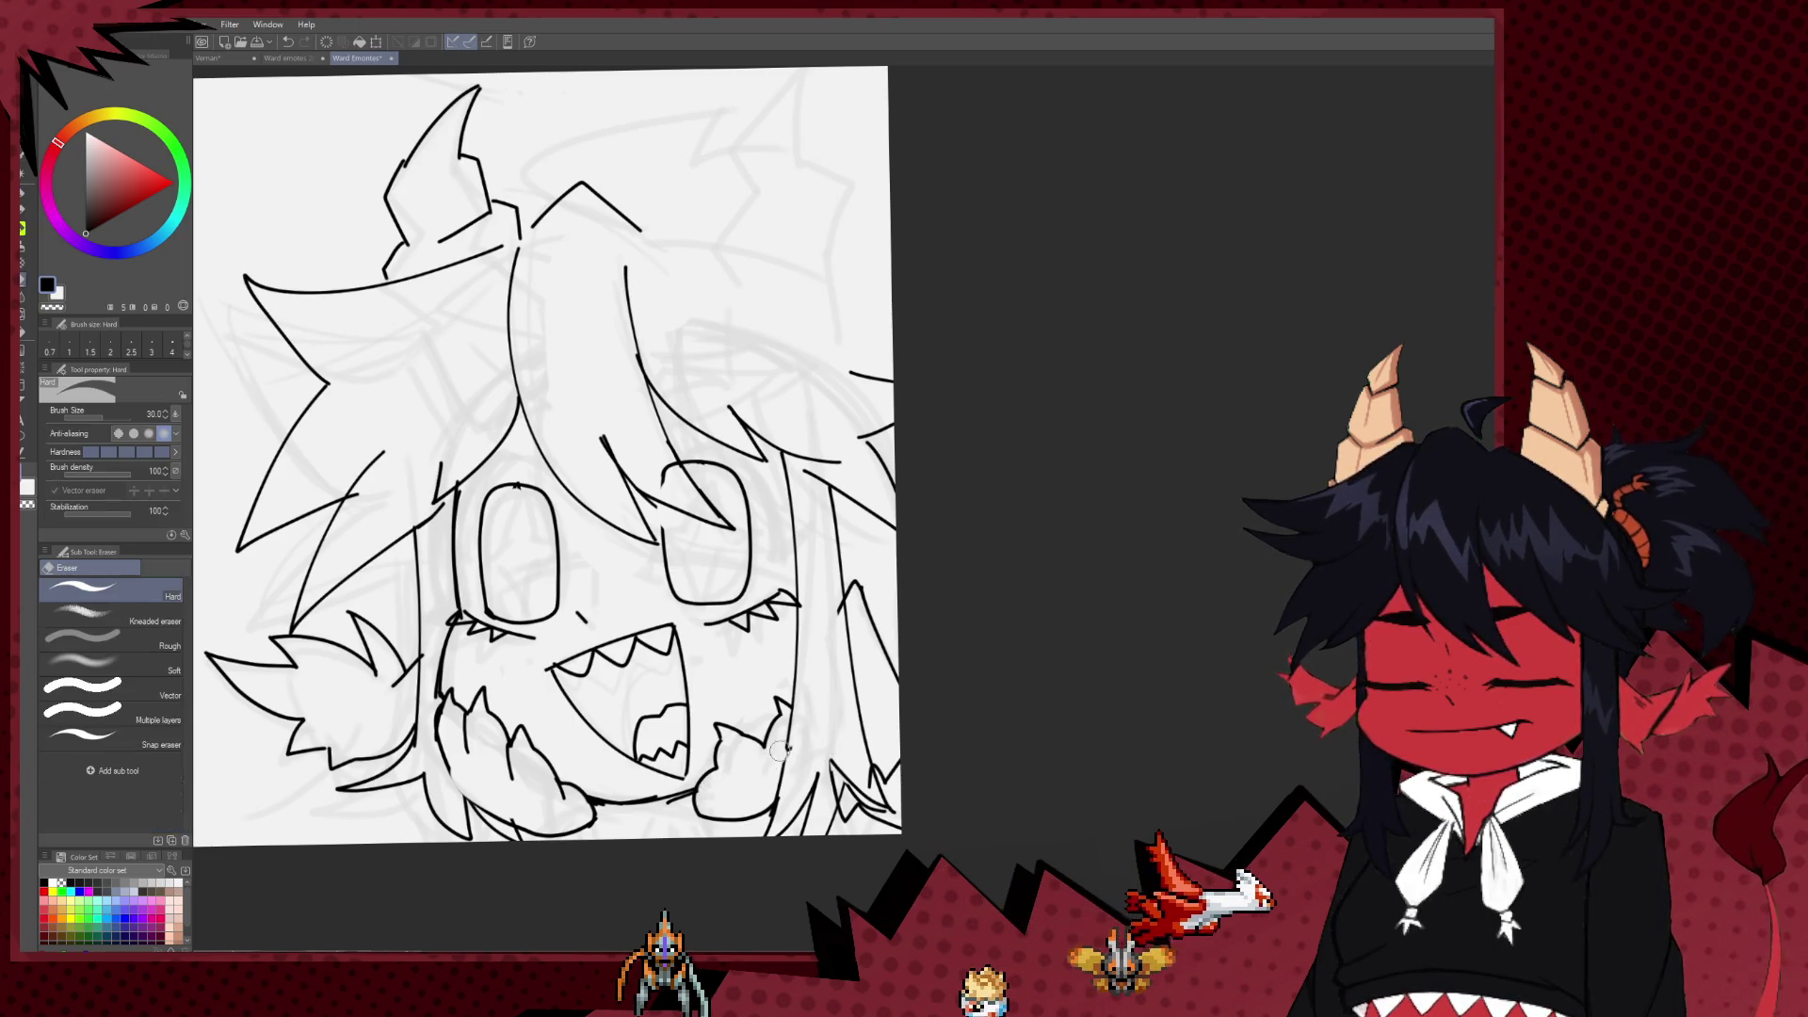
Step: Mirror the canvas to check the whole drawing, then draw a vertical line inside the right eye
key(h)
scroll(855, 626, down, 2)
drag(855, 625, 464, 658)
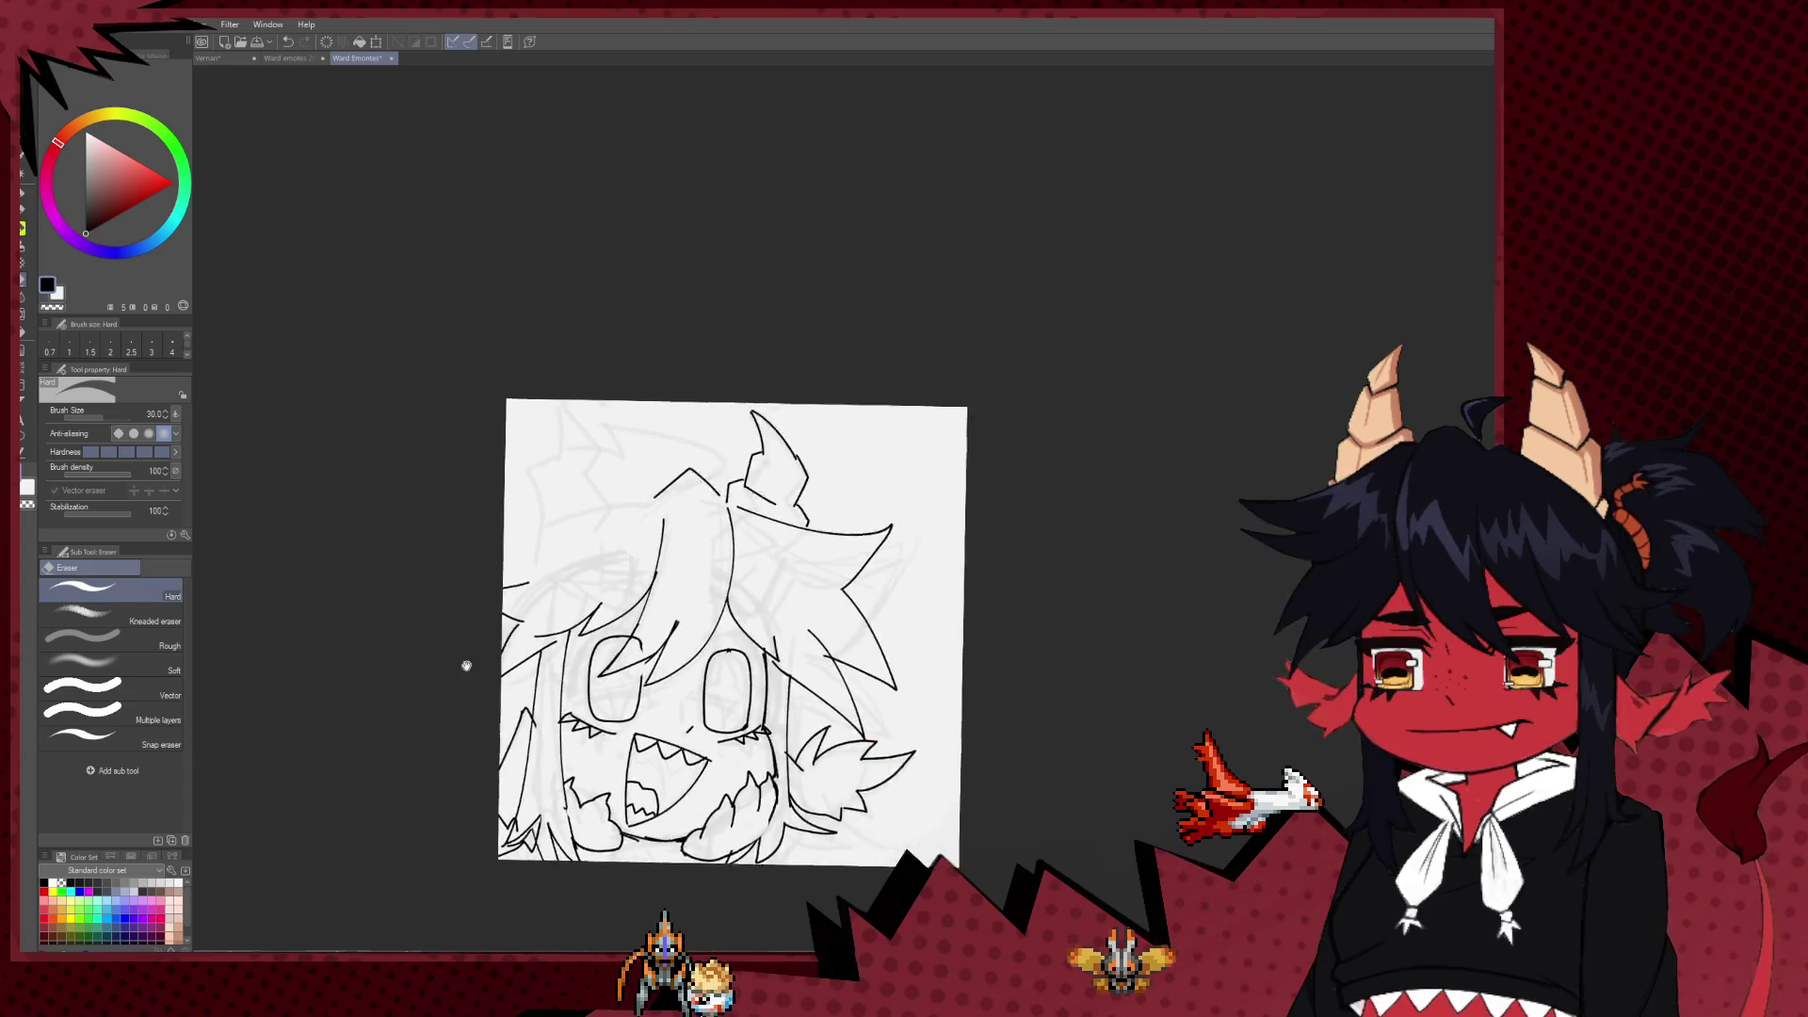
scroll(621, 765, up, 2)
scroll(695, 778, up, 1)
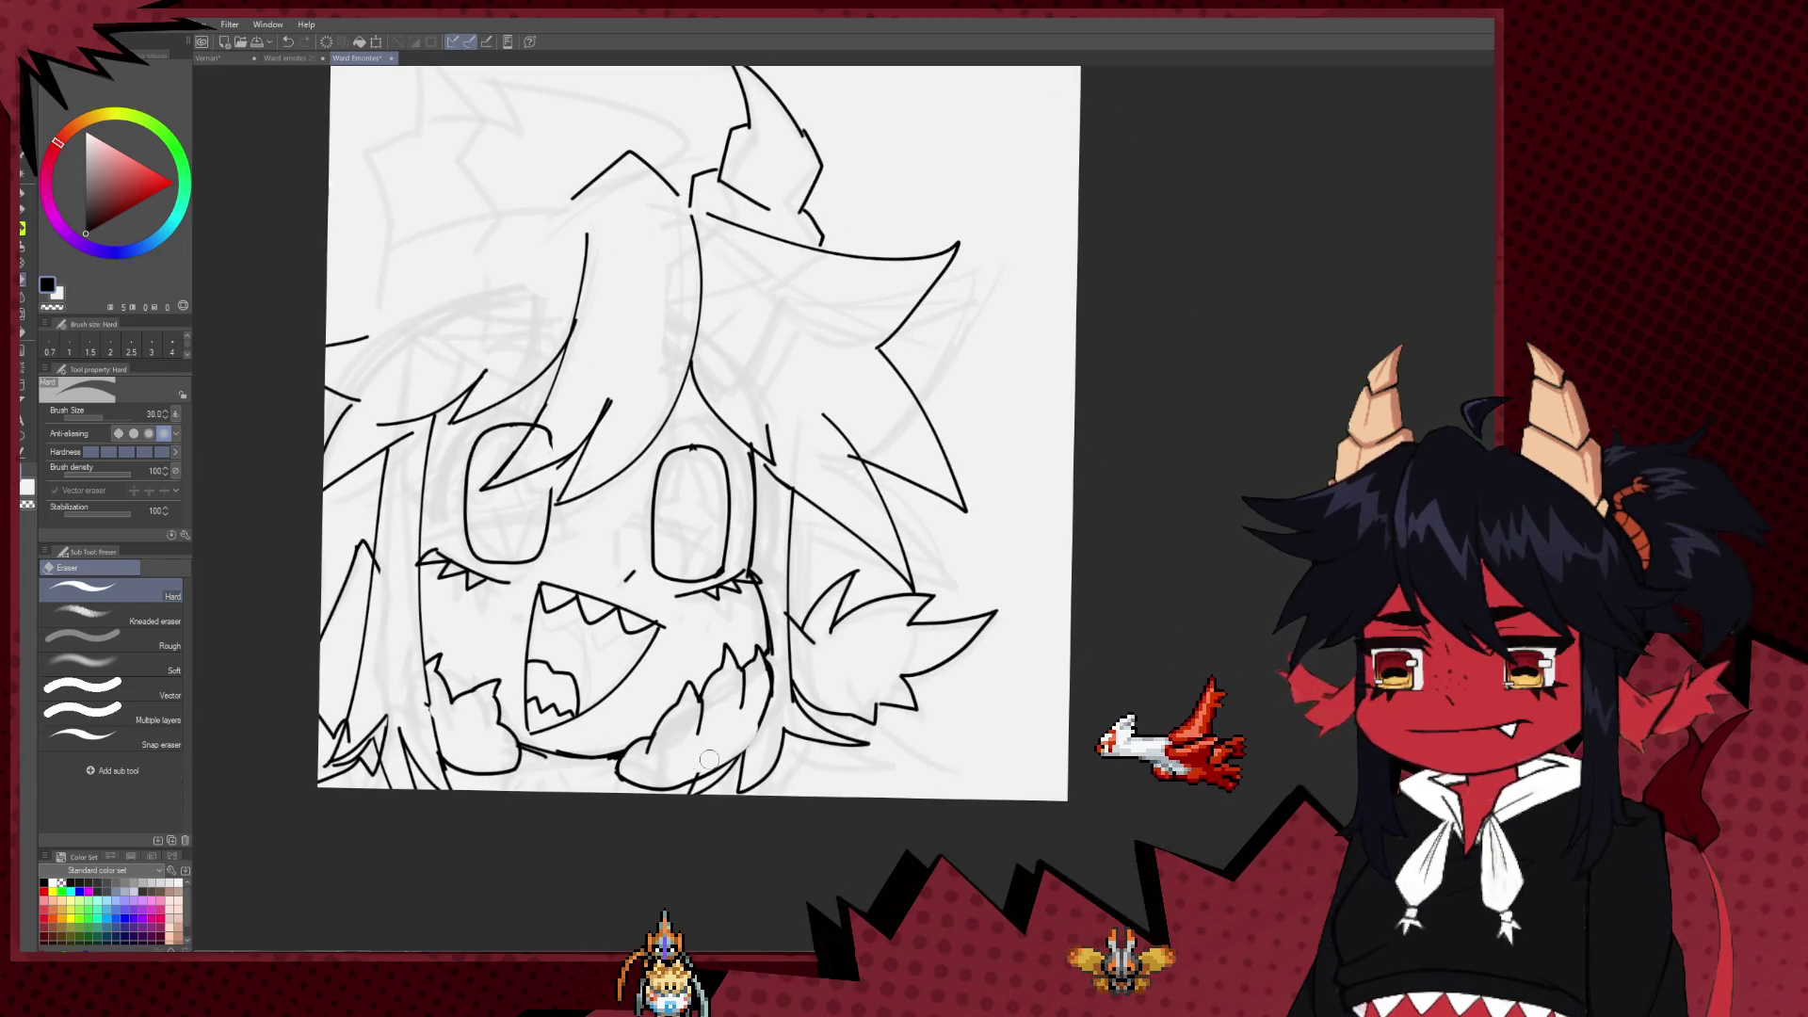
key(p)
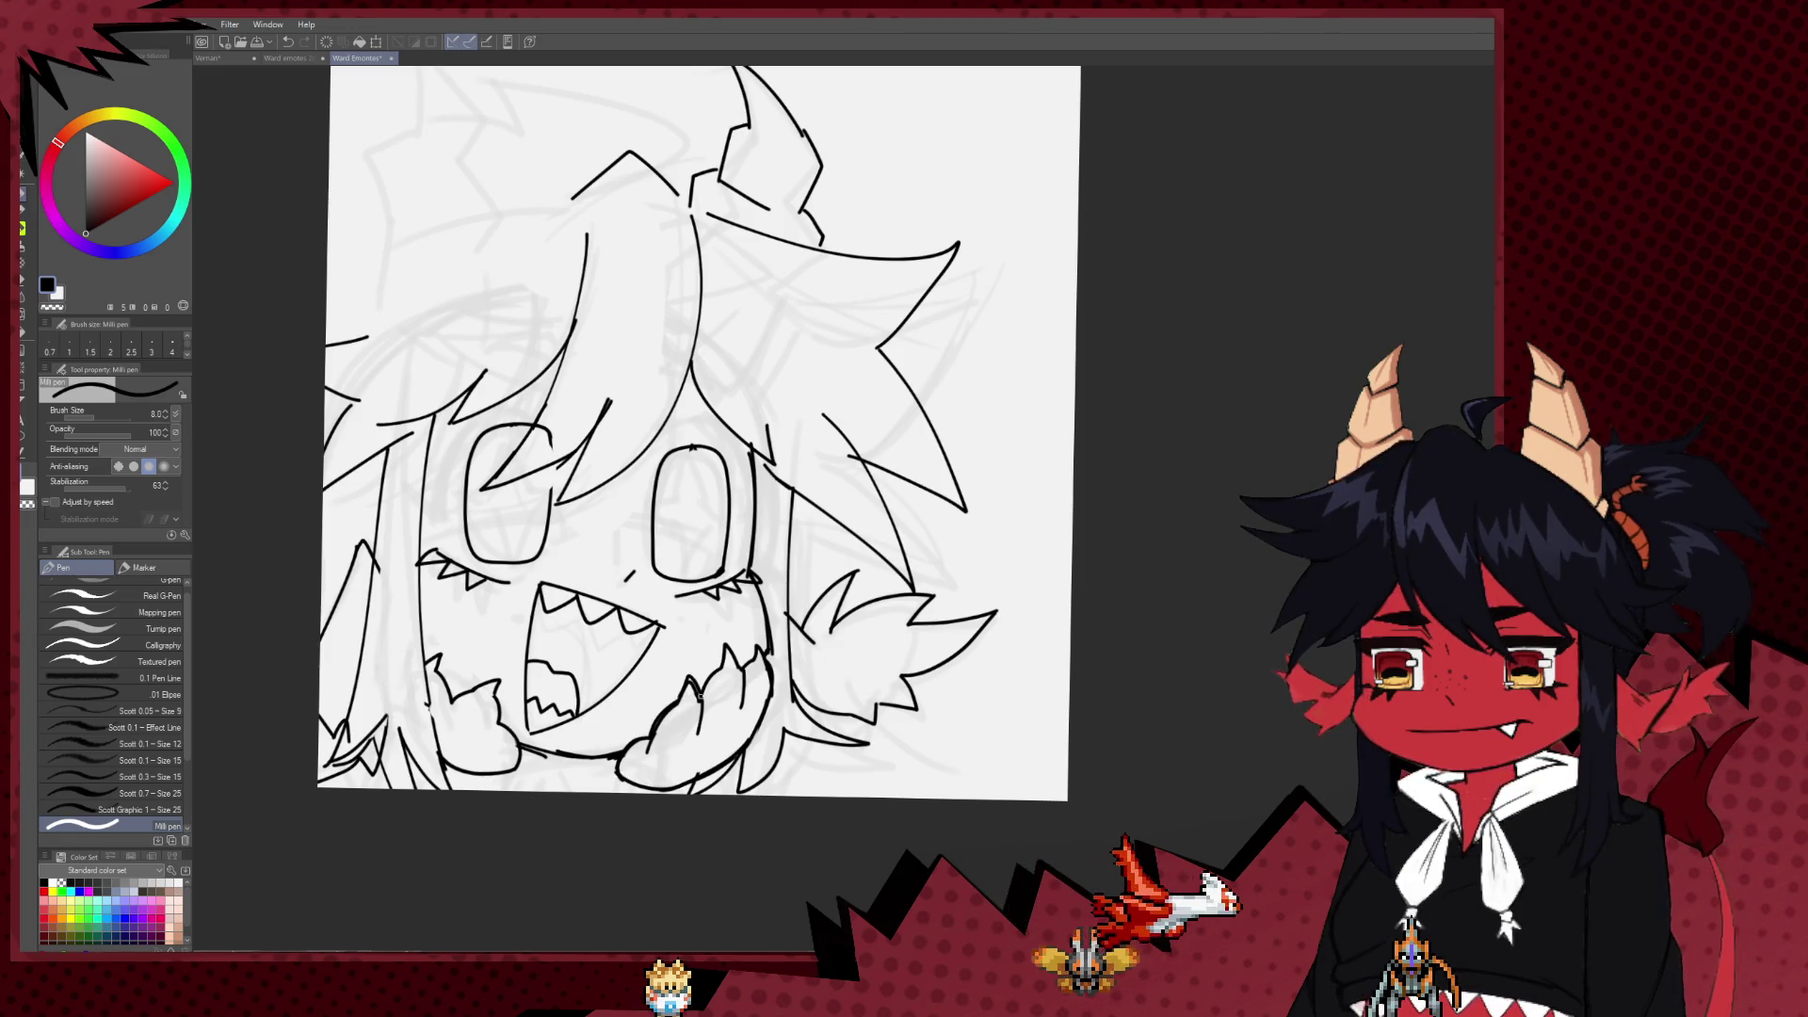
drag(691, 483, 778, 506)
drag(693, 442, 680, 517)
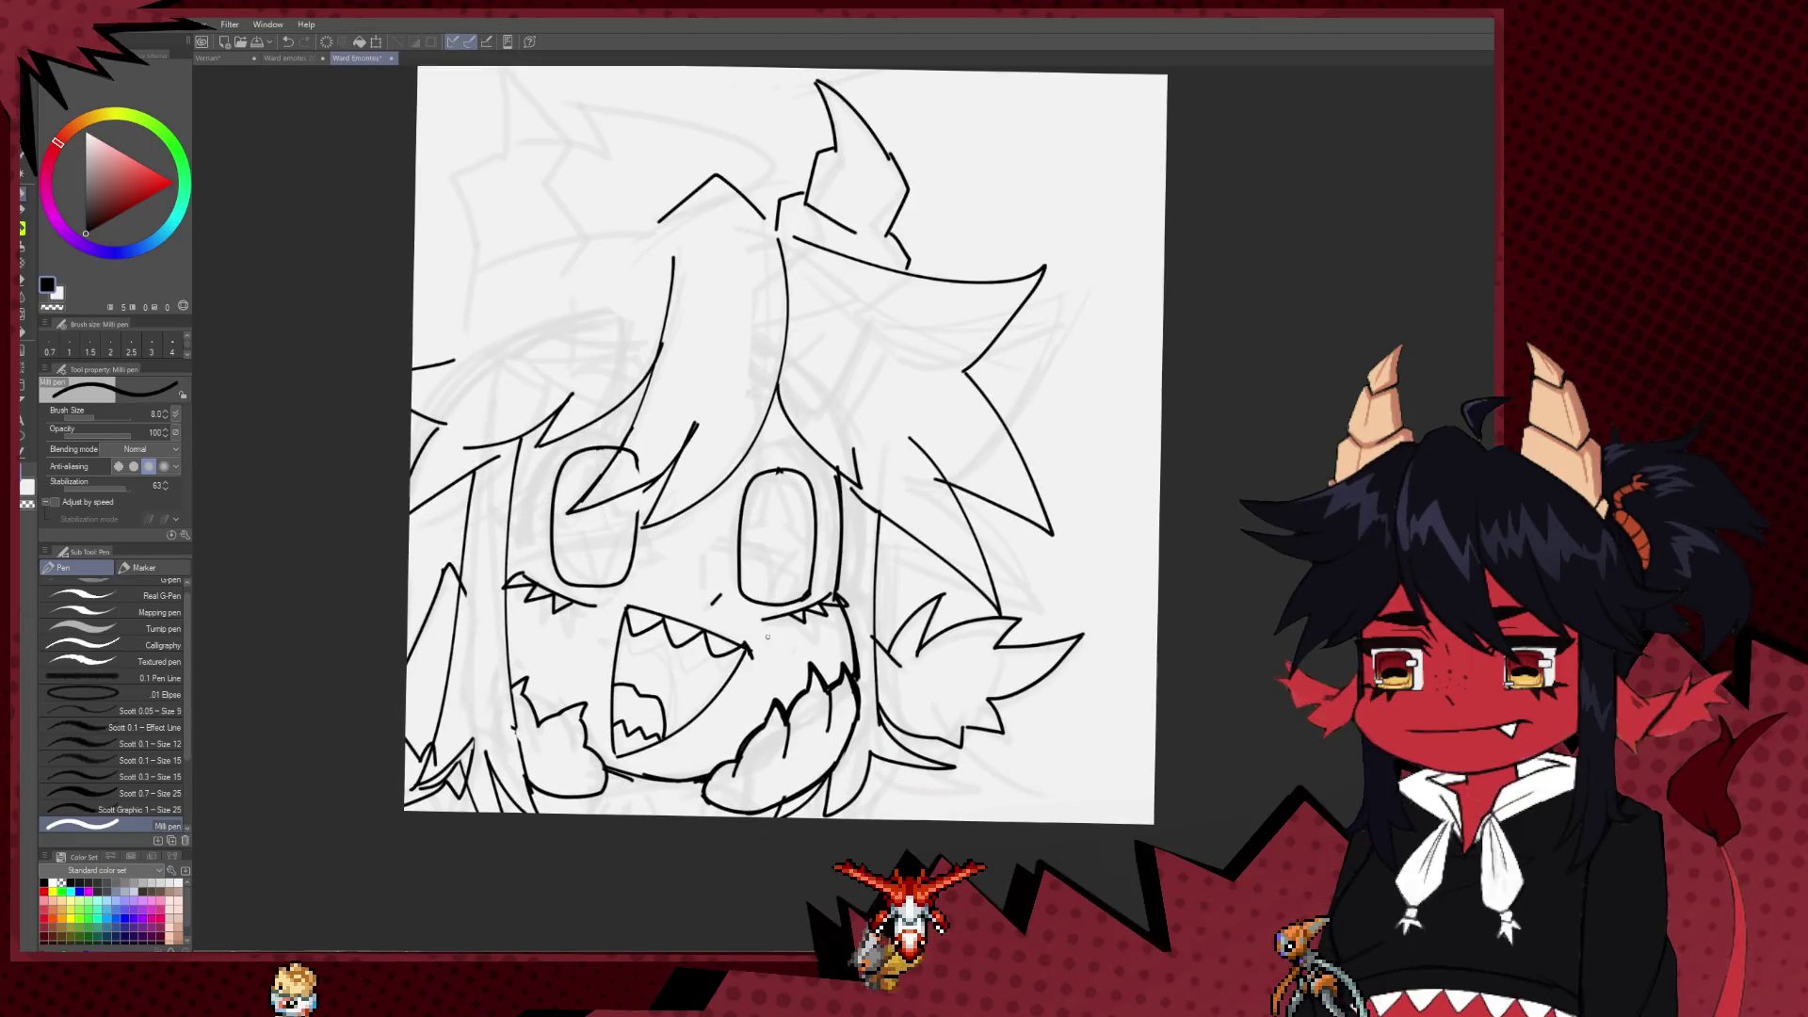
Step: Undo the line in the right eye and ink a new hair strand on the right
key(ctrl+z)
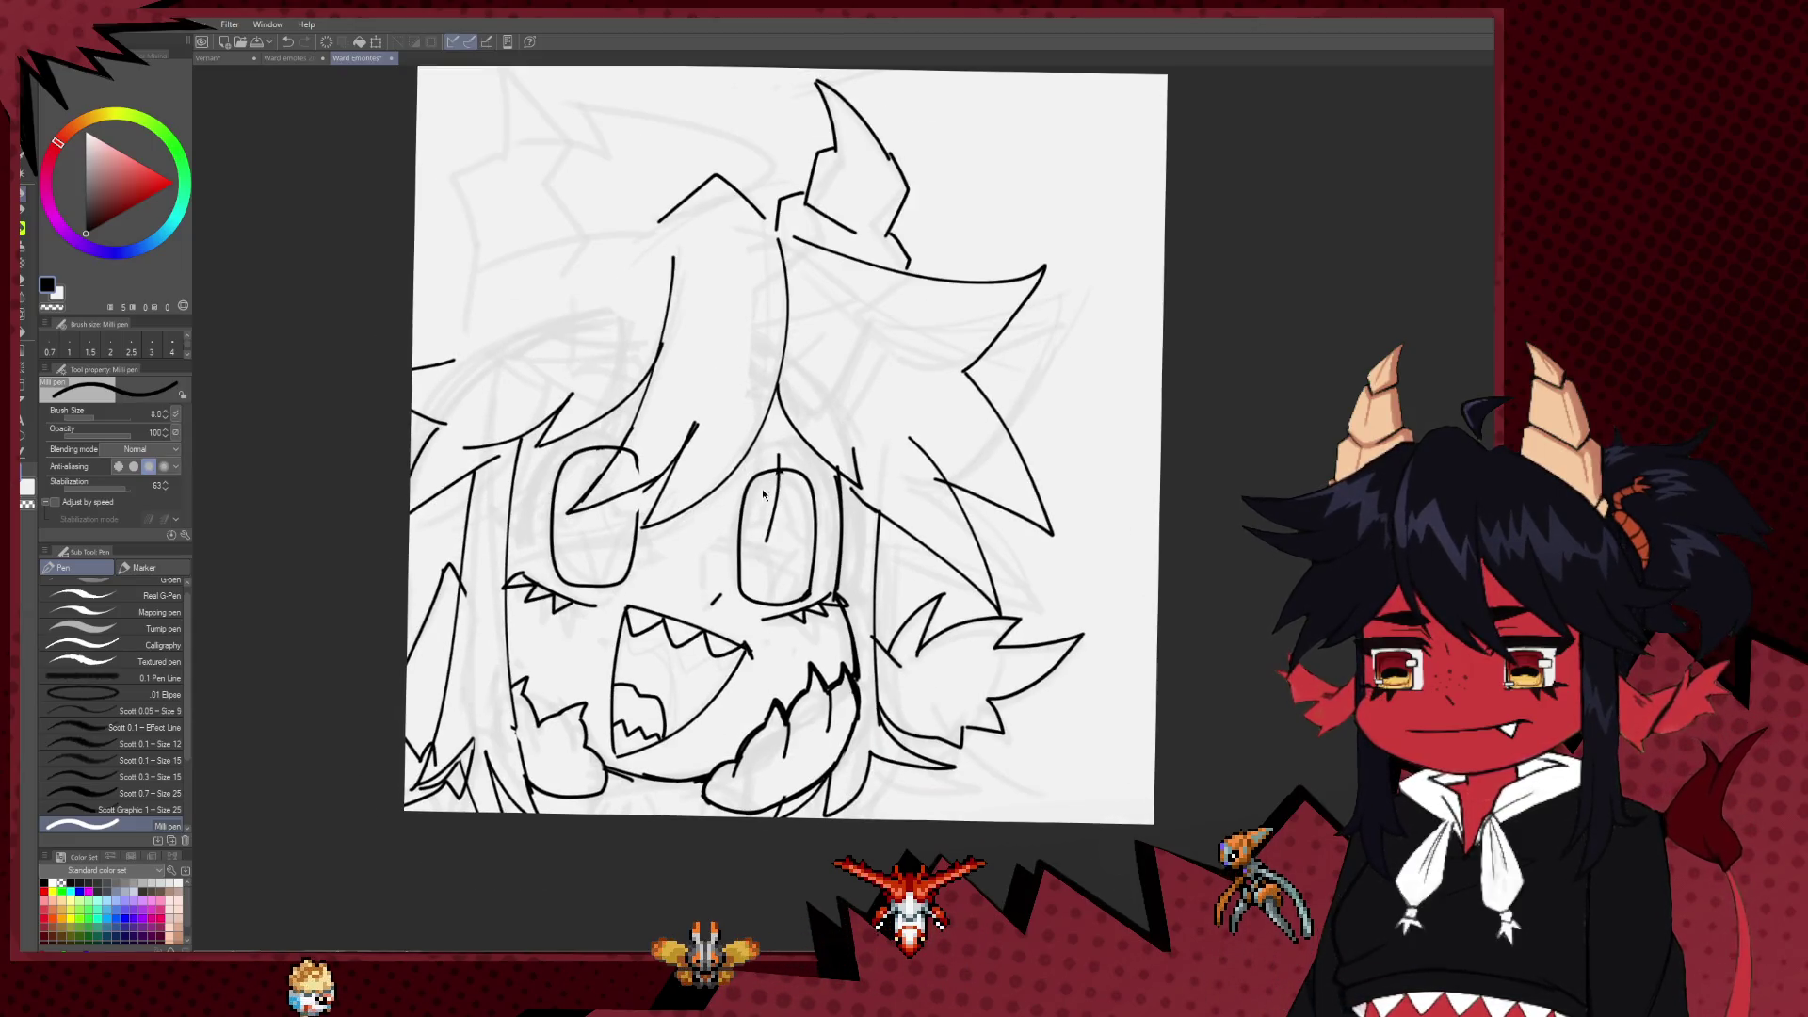
drag(680, 633, 731, 728)
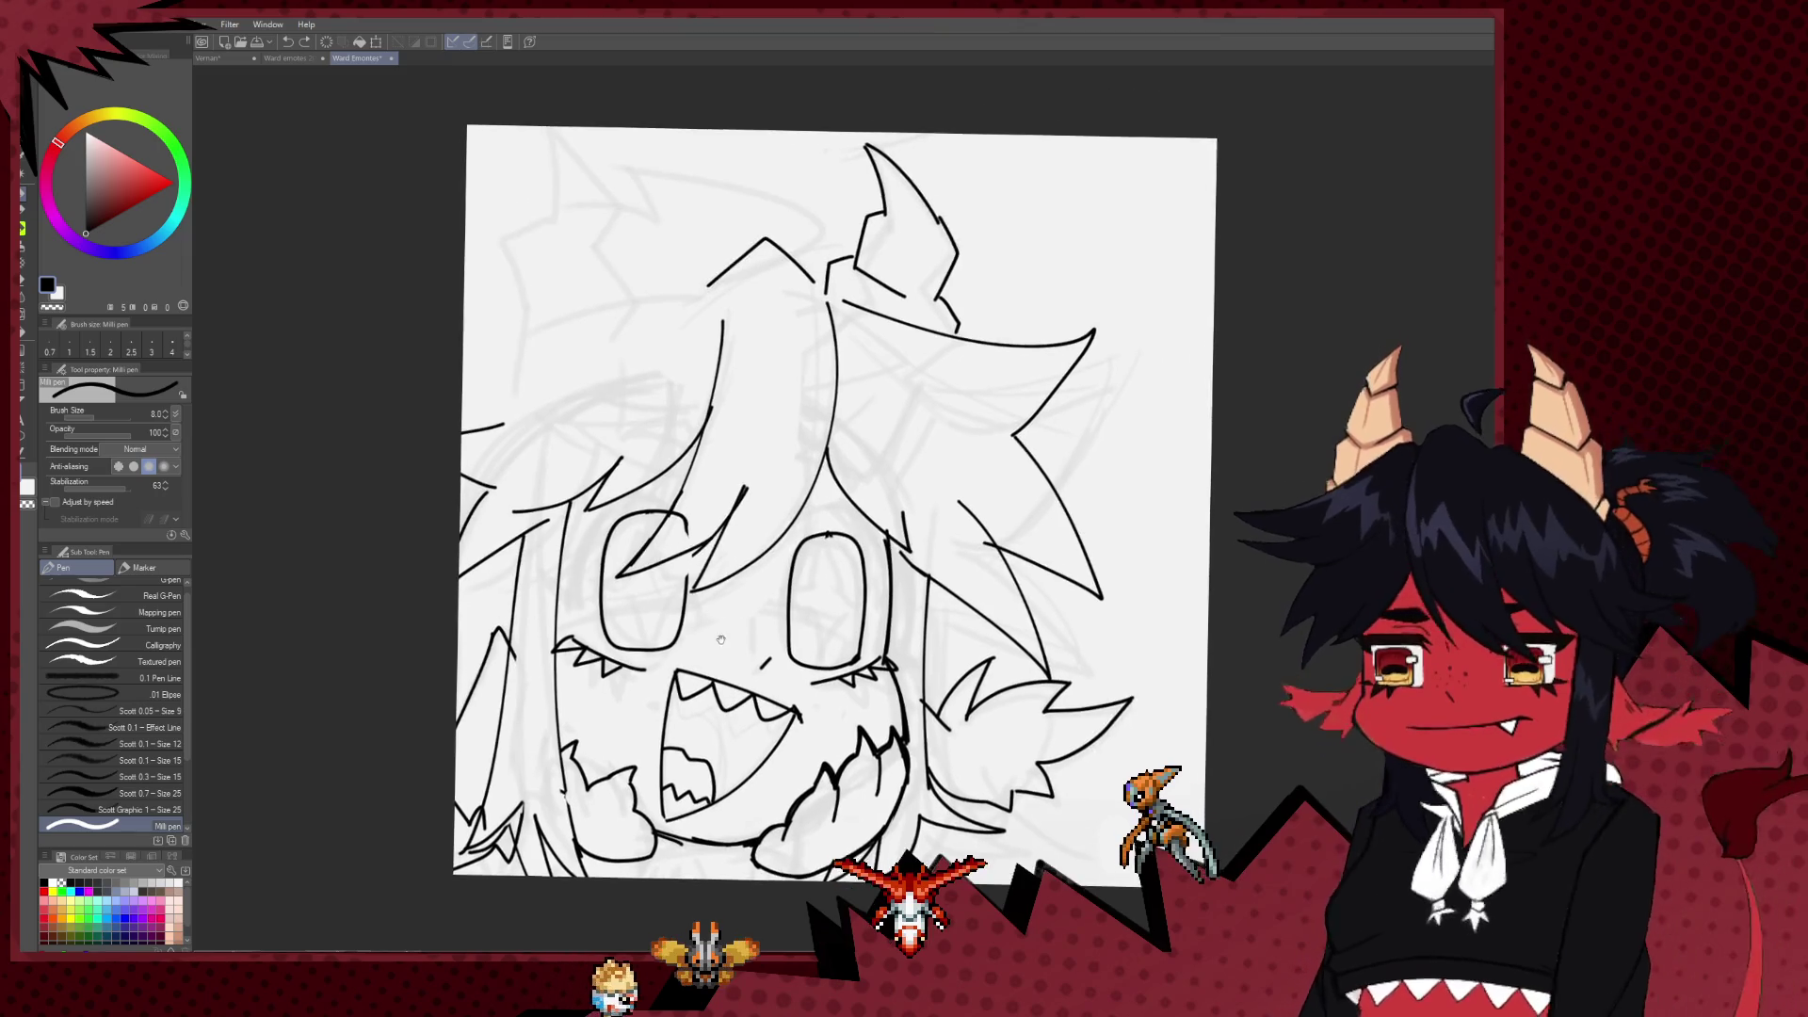
mouse_move(523, 431)
mouse_down()
mouse_move(646, 307)
mouse_move(546, 386)
mouse_up()
Step: Reposition the view and draw a vertical line inside the left eye
mouse_move(810, 626)
mouse_down()
mouse_move(1119, 627)
mouse_move(576, 628)
mouse_move(582, 597)
mouse_up()
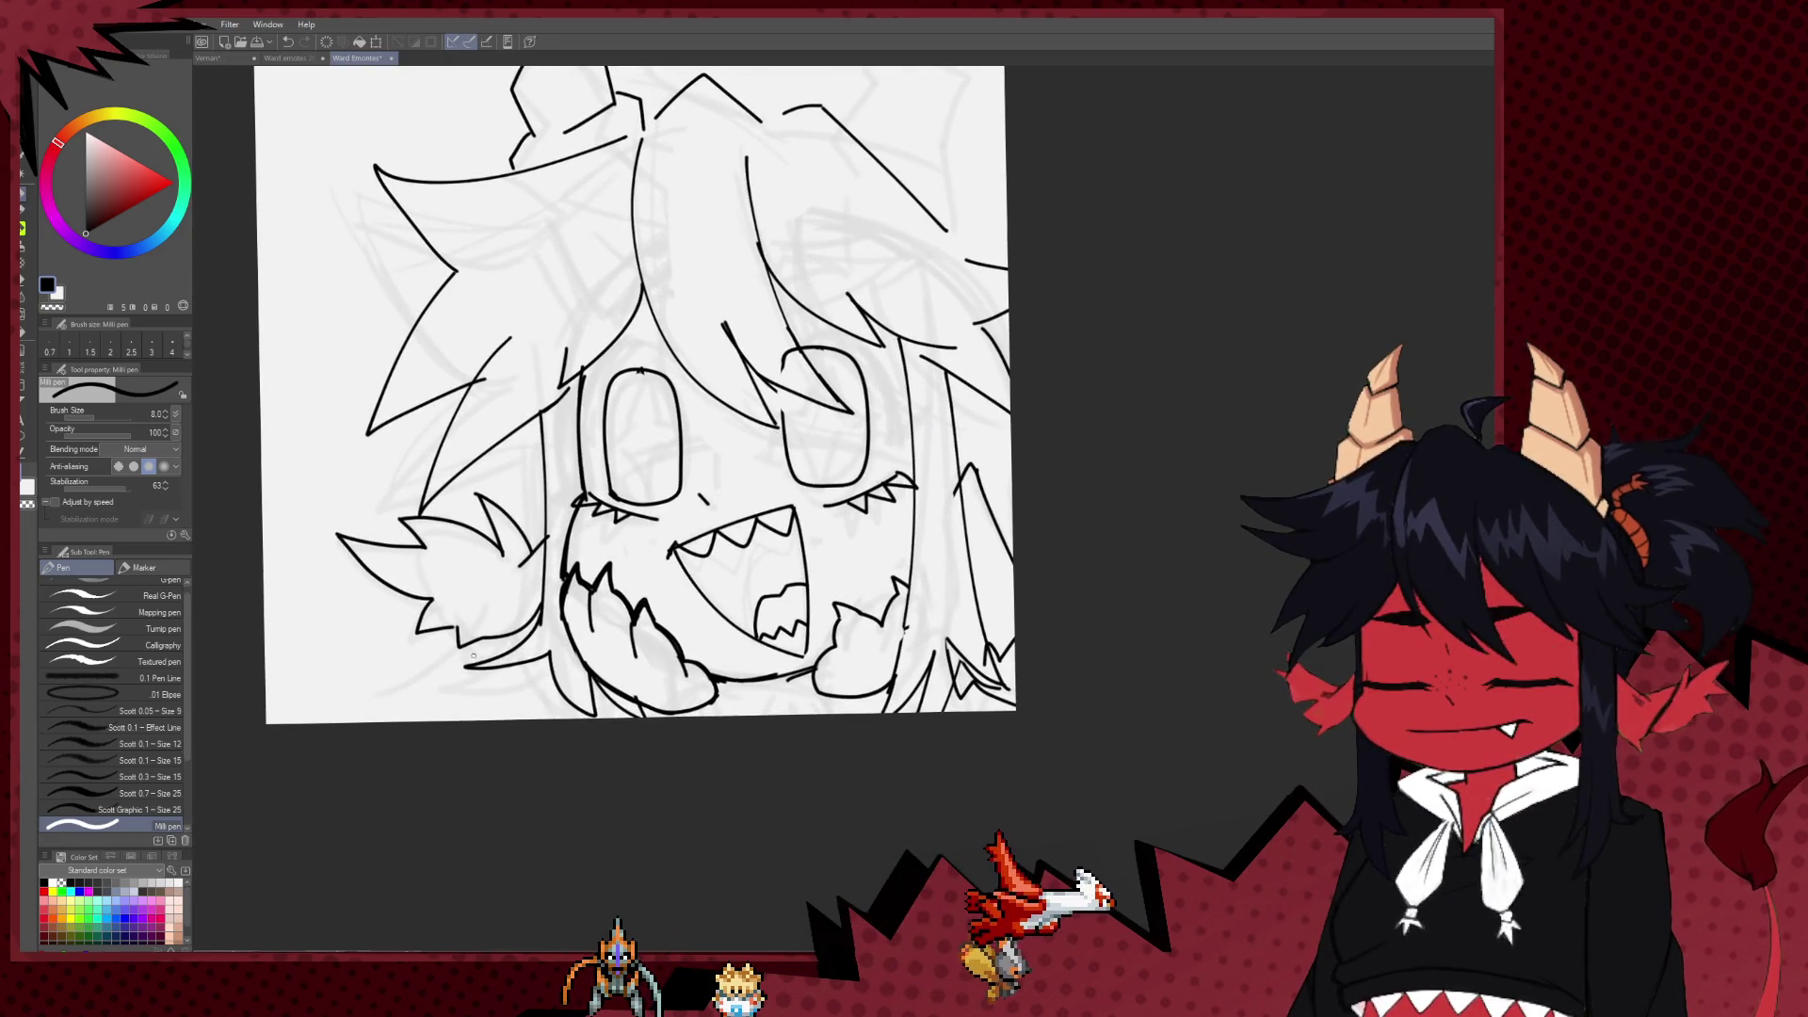
mouse_move(834, 692)
mouse_down()
mouse_move(655, 739)
mouse_move(641, 690)
mouse_up()
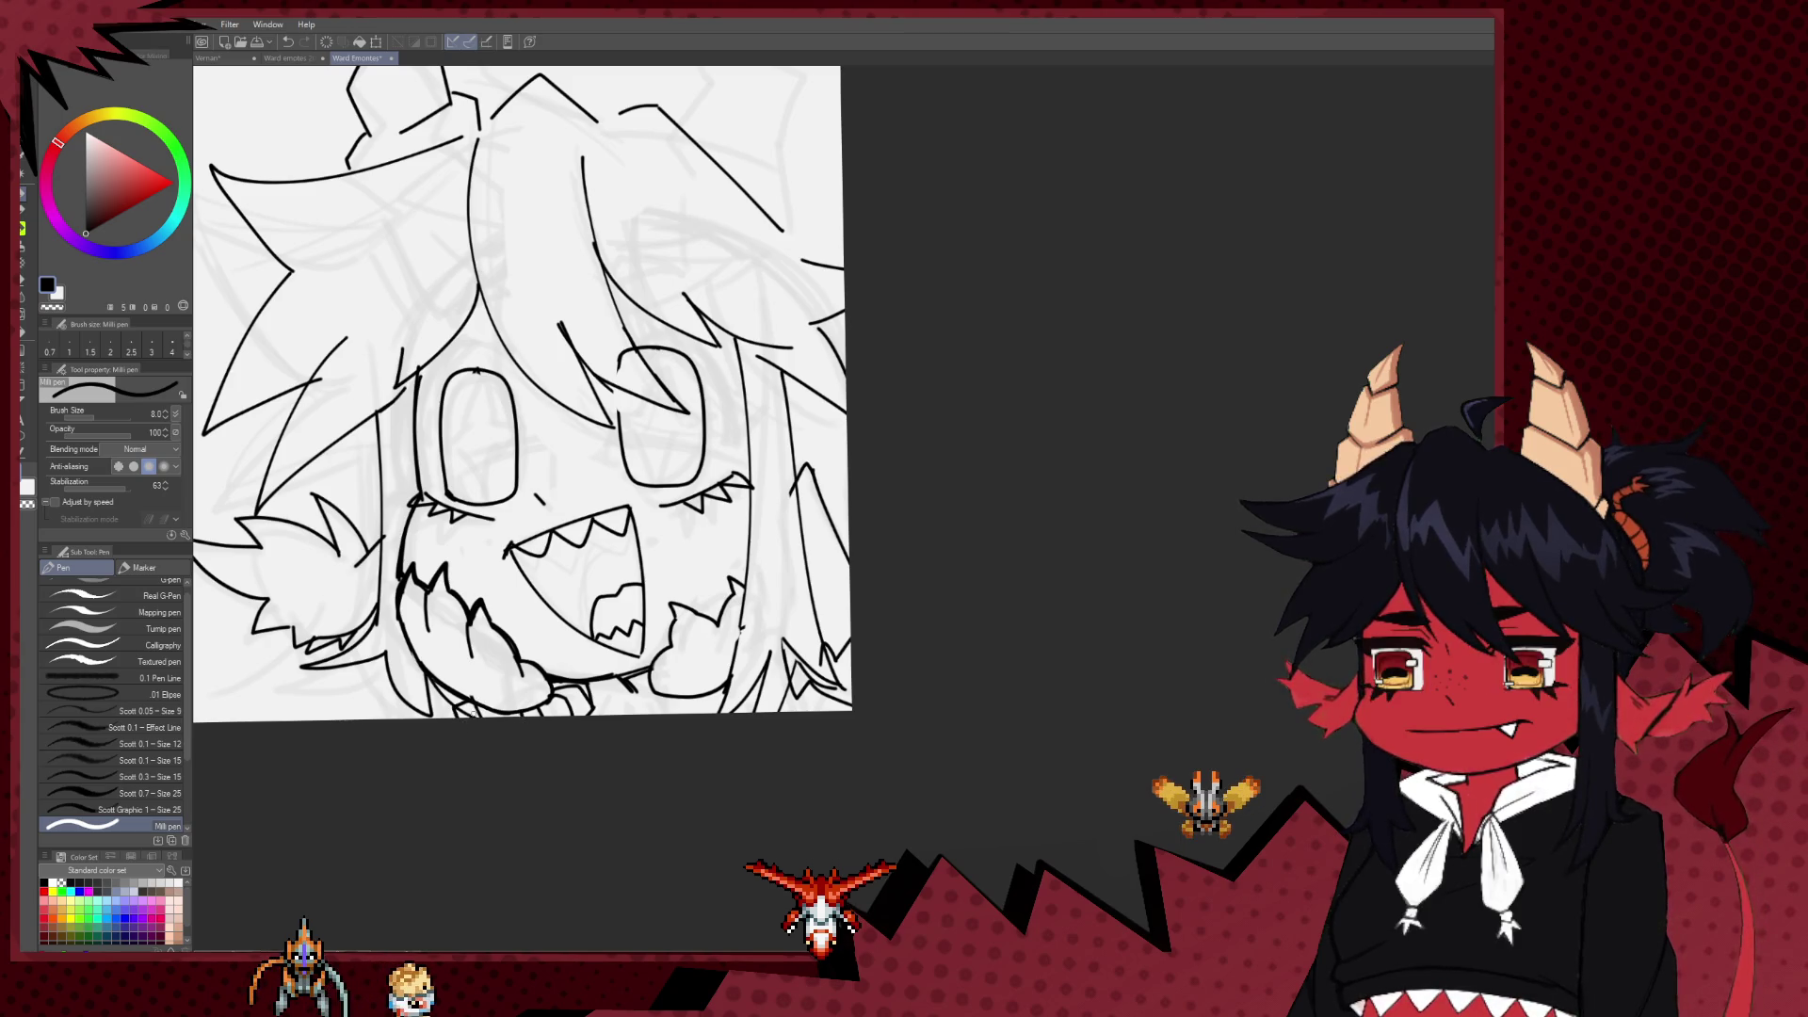
drag(747, 678, 678, 650)
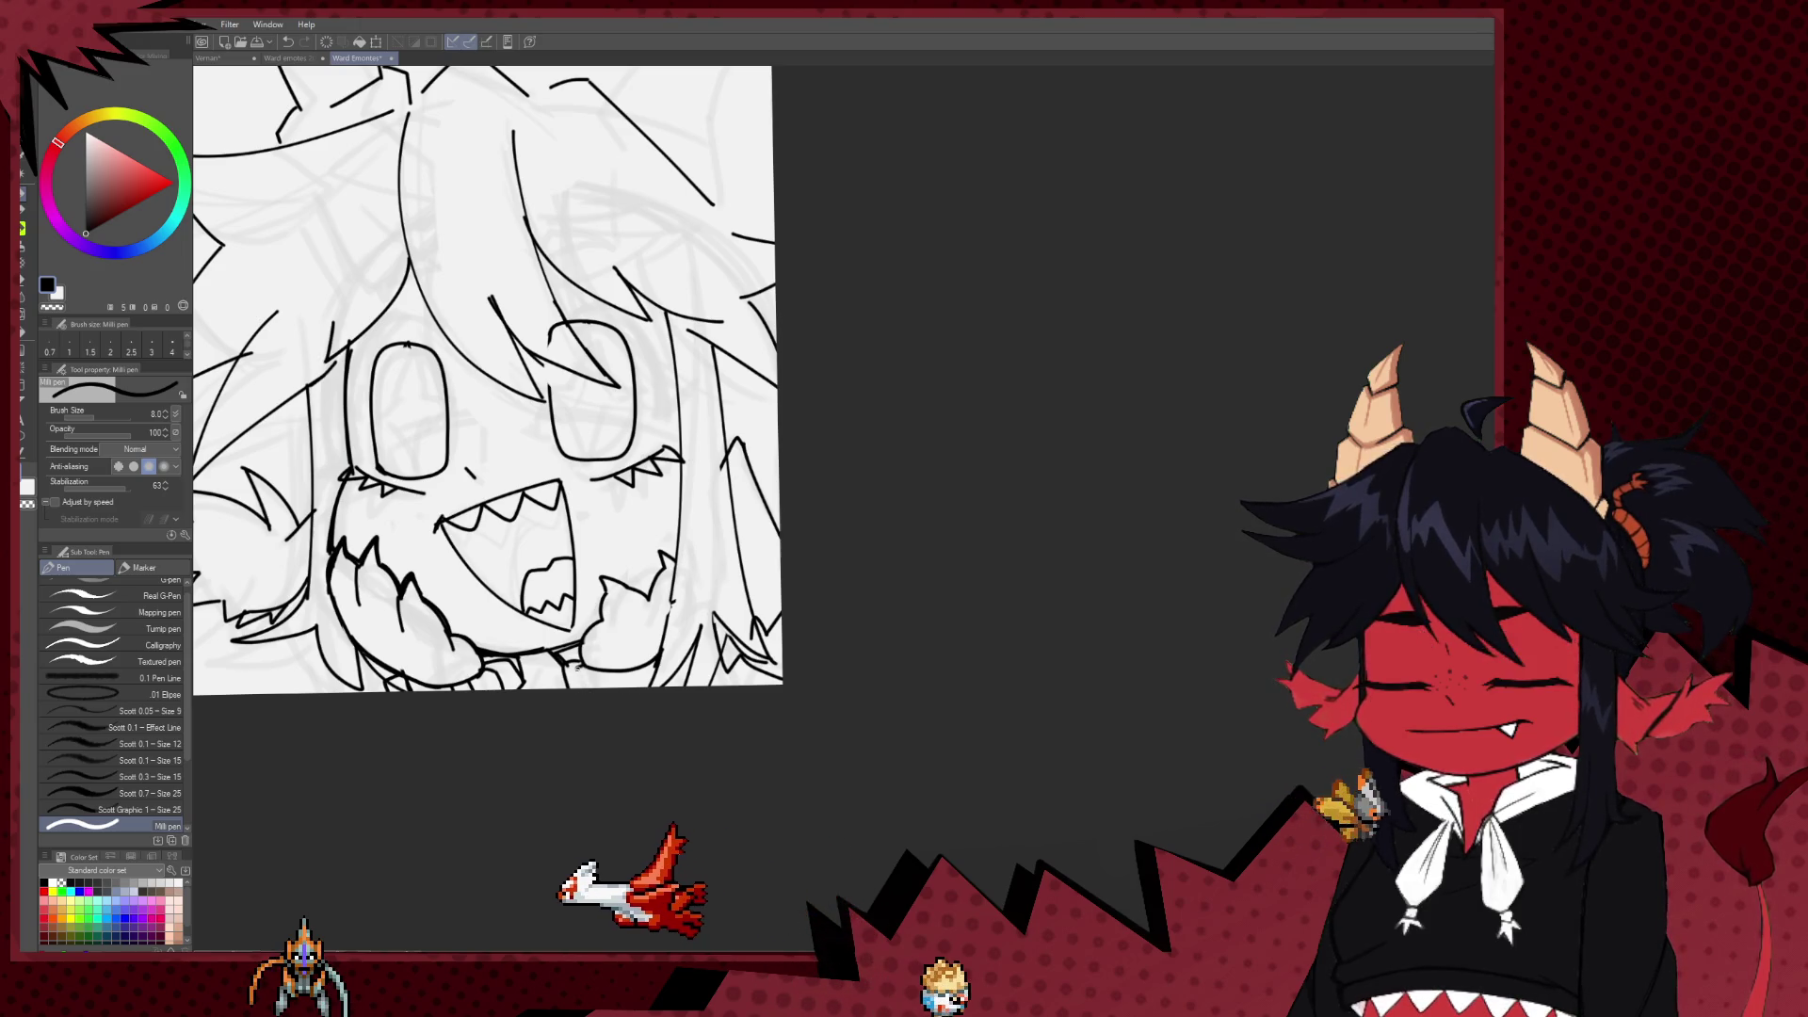
drag(619, 680, 686, 734)
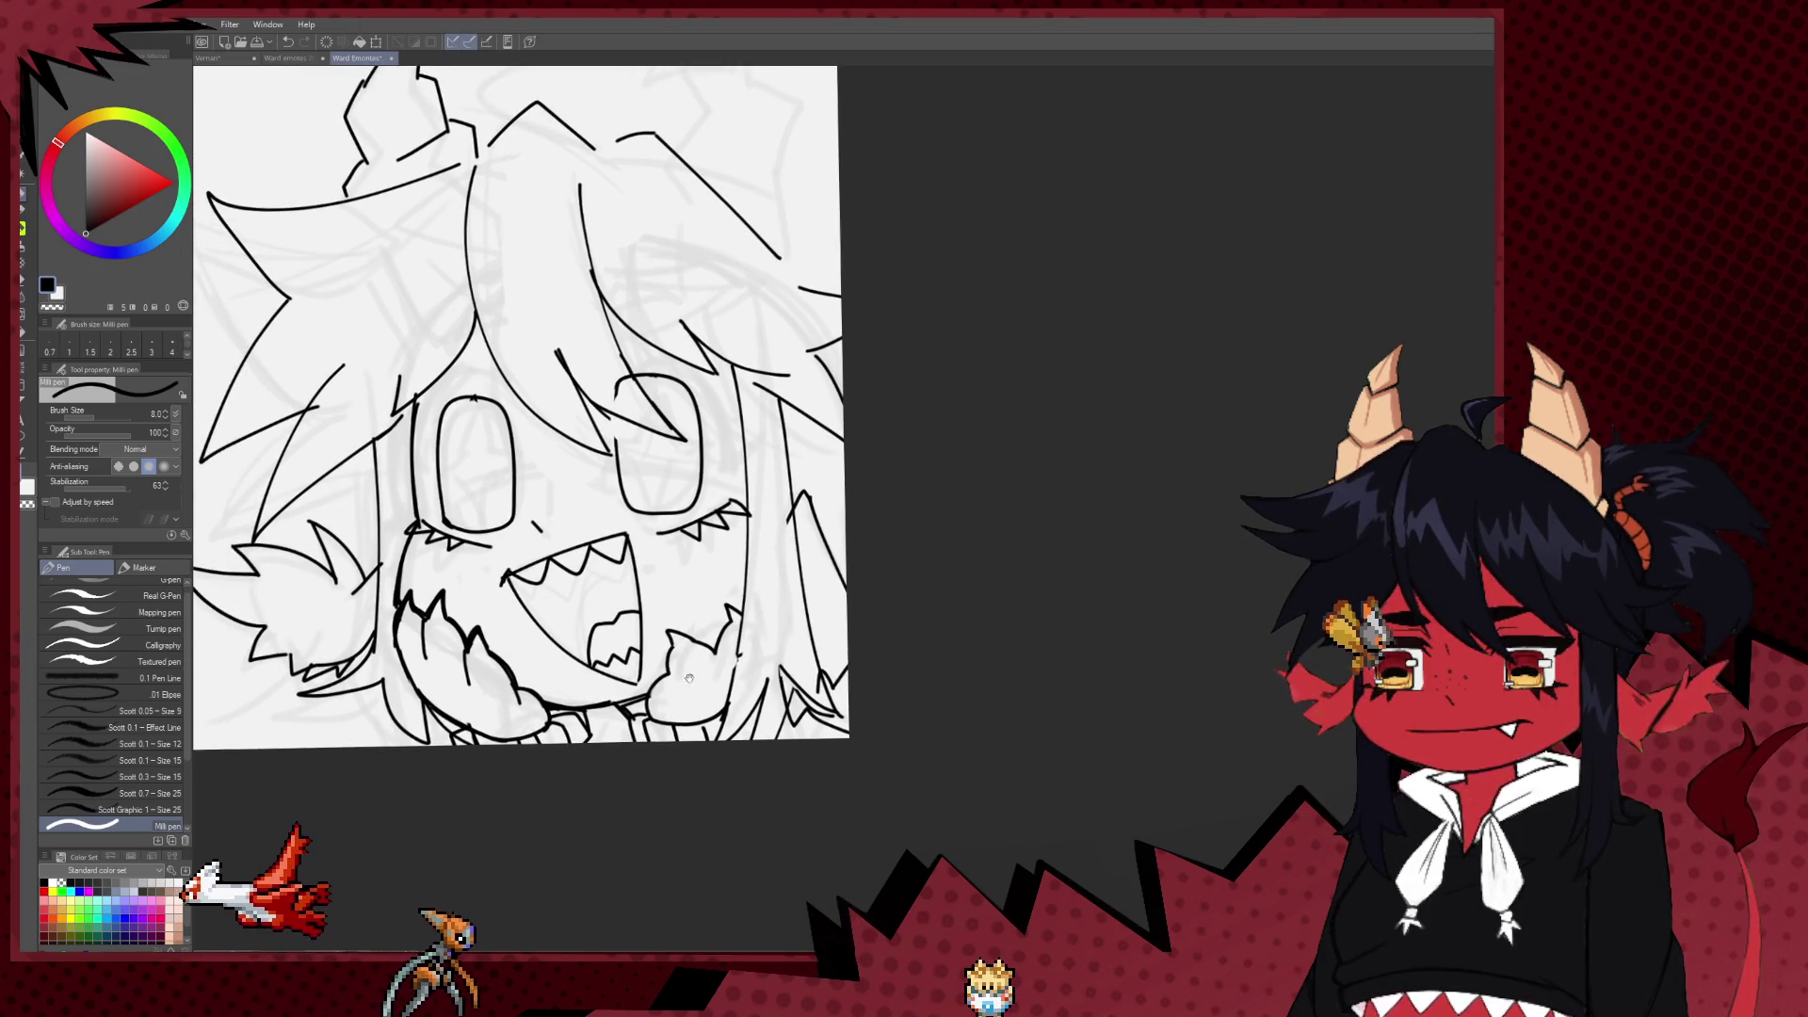
mouse_move(555, 510)
mouse_down()
mouse_move(646, 606)
mouse_move(714, 737)
mouse_up()
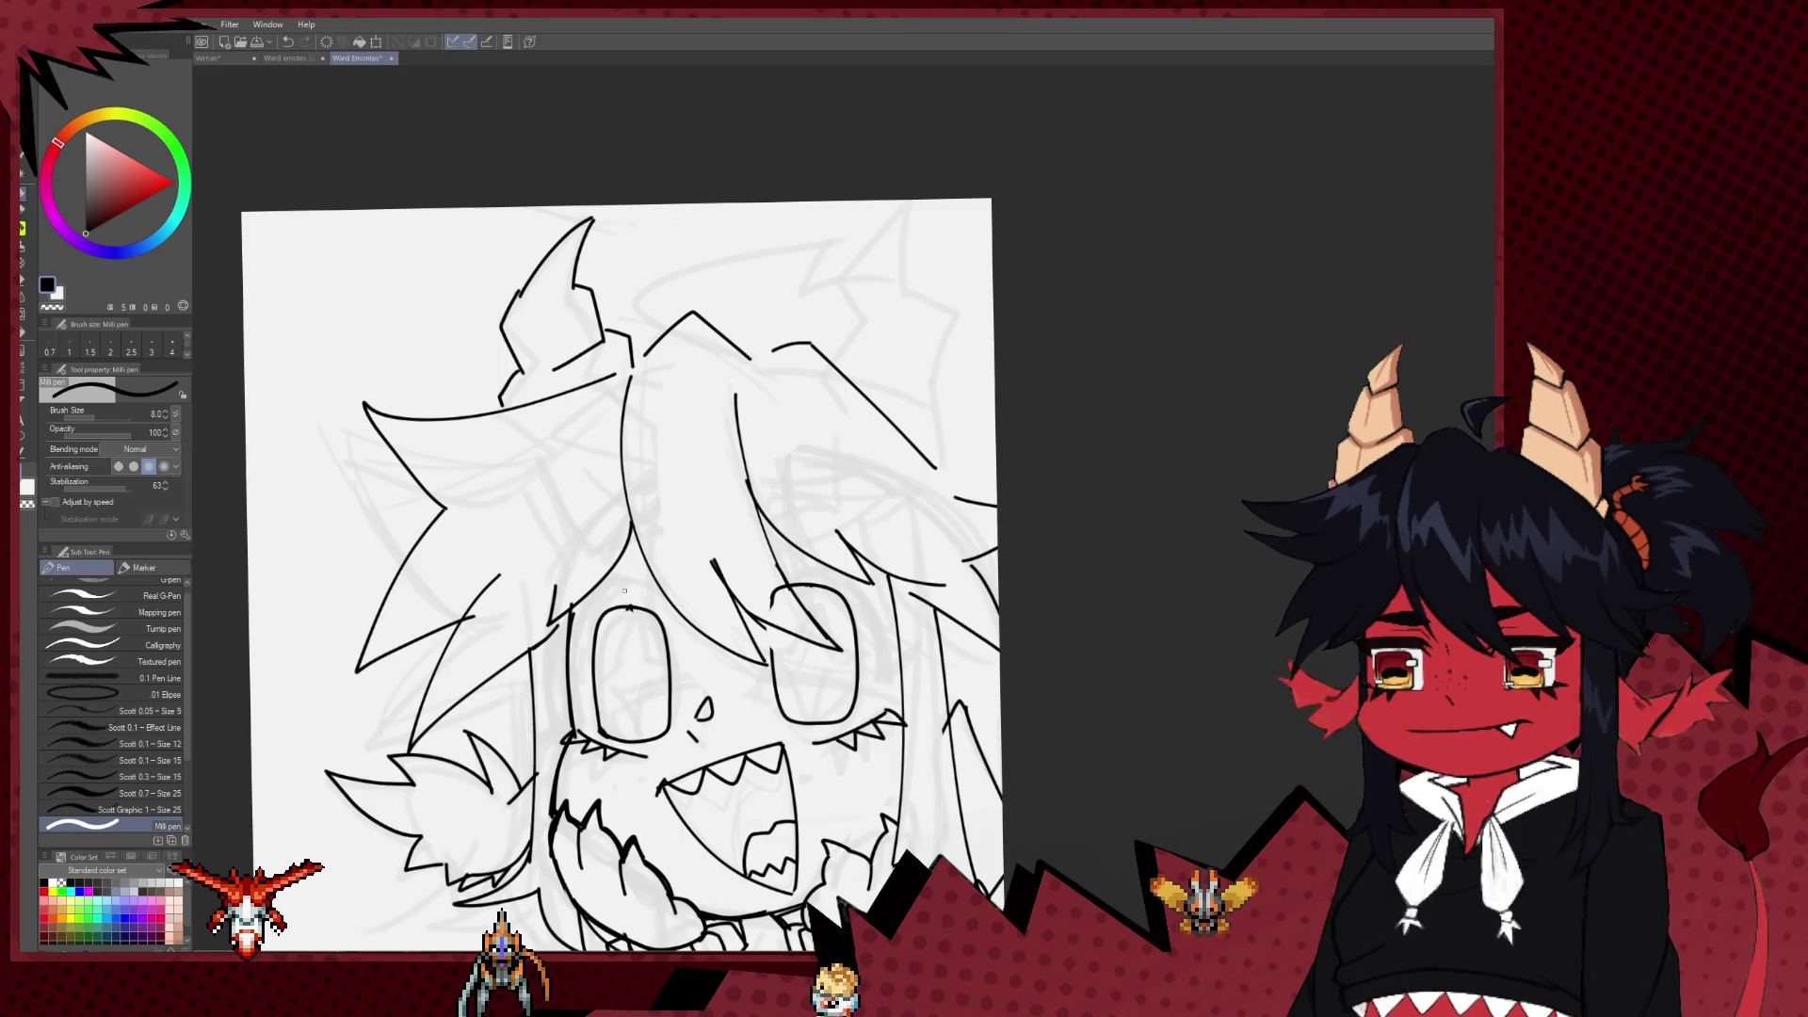
mouse_move(624, 590)
mouse_down()
mouse_move(630, 712)
mouse_move(697, 670)
mouse_up()
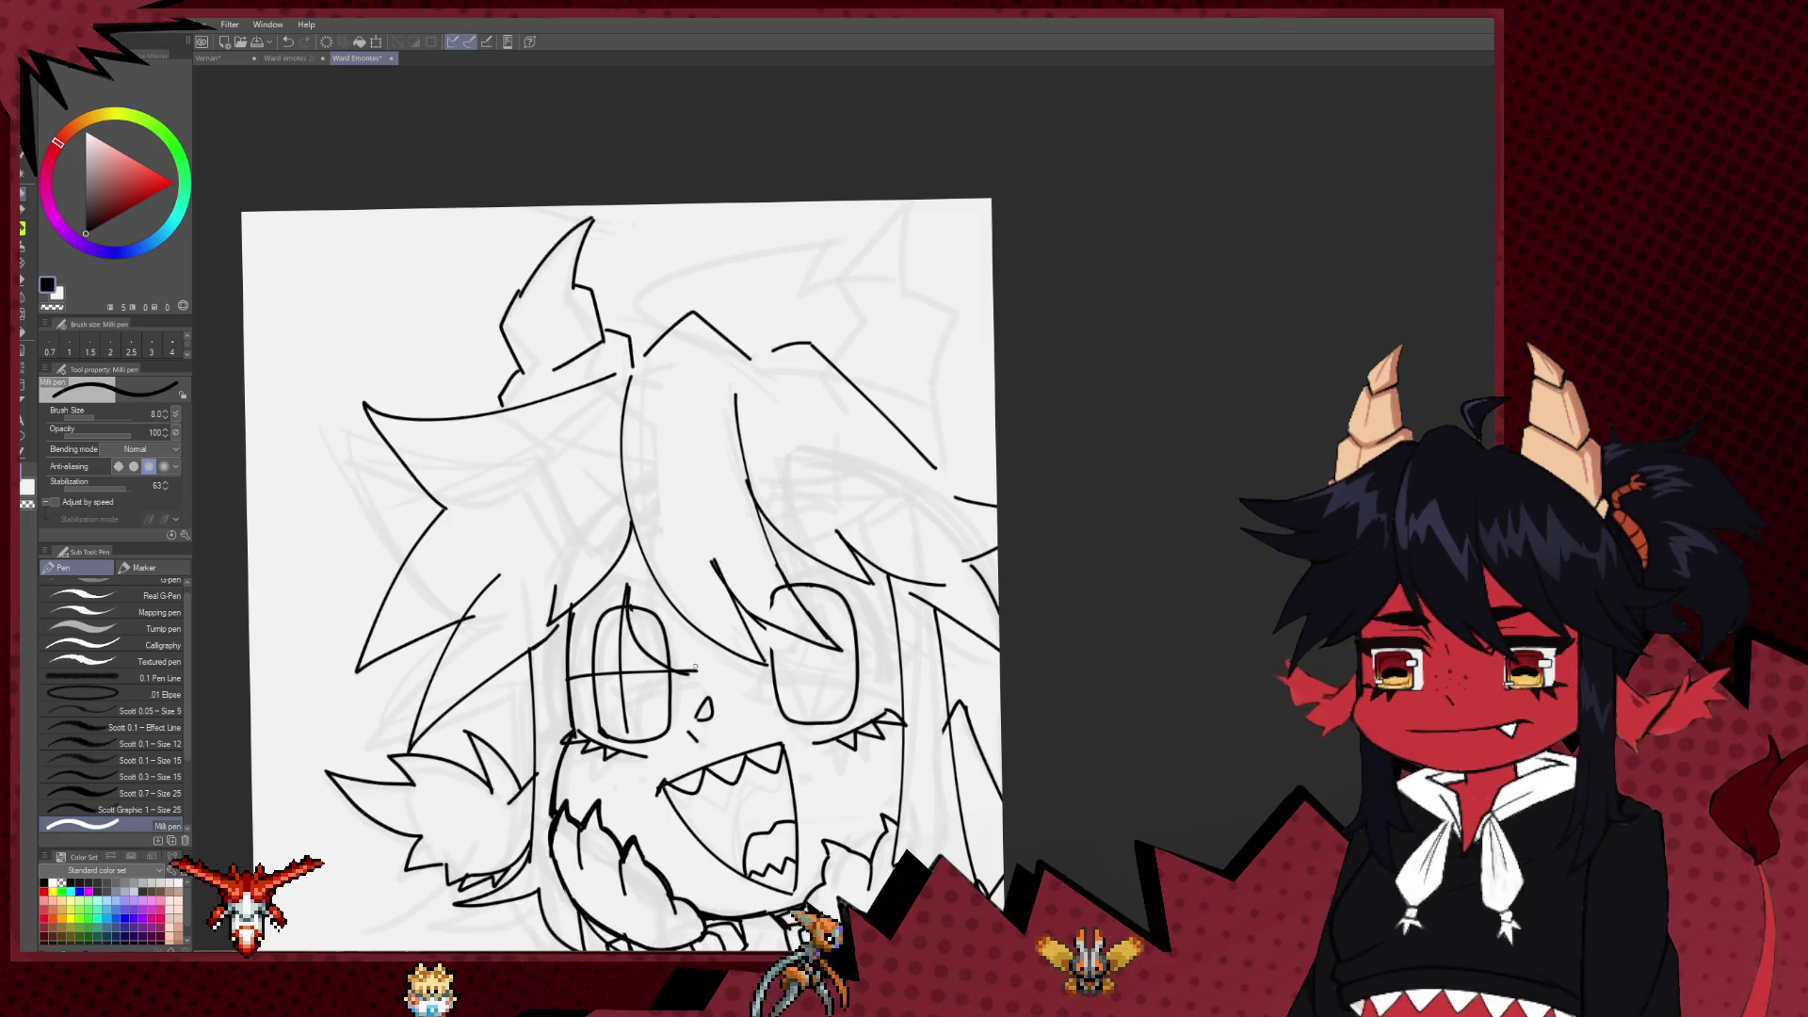
Step: Undo two strokes in the left eye, then redo one to keep the crossing lines
key(ctrl+z)
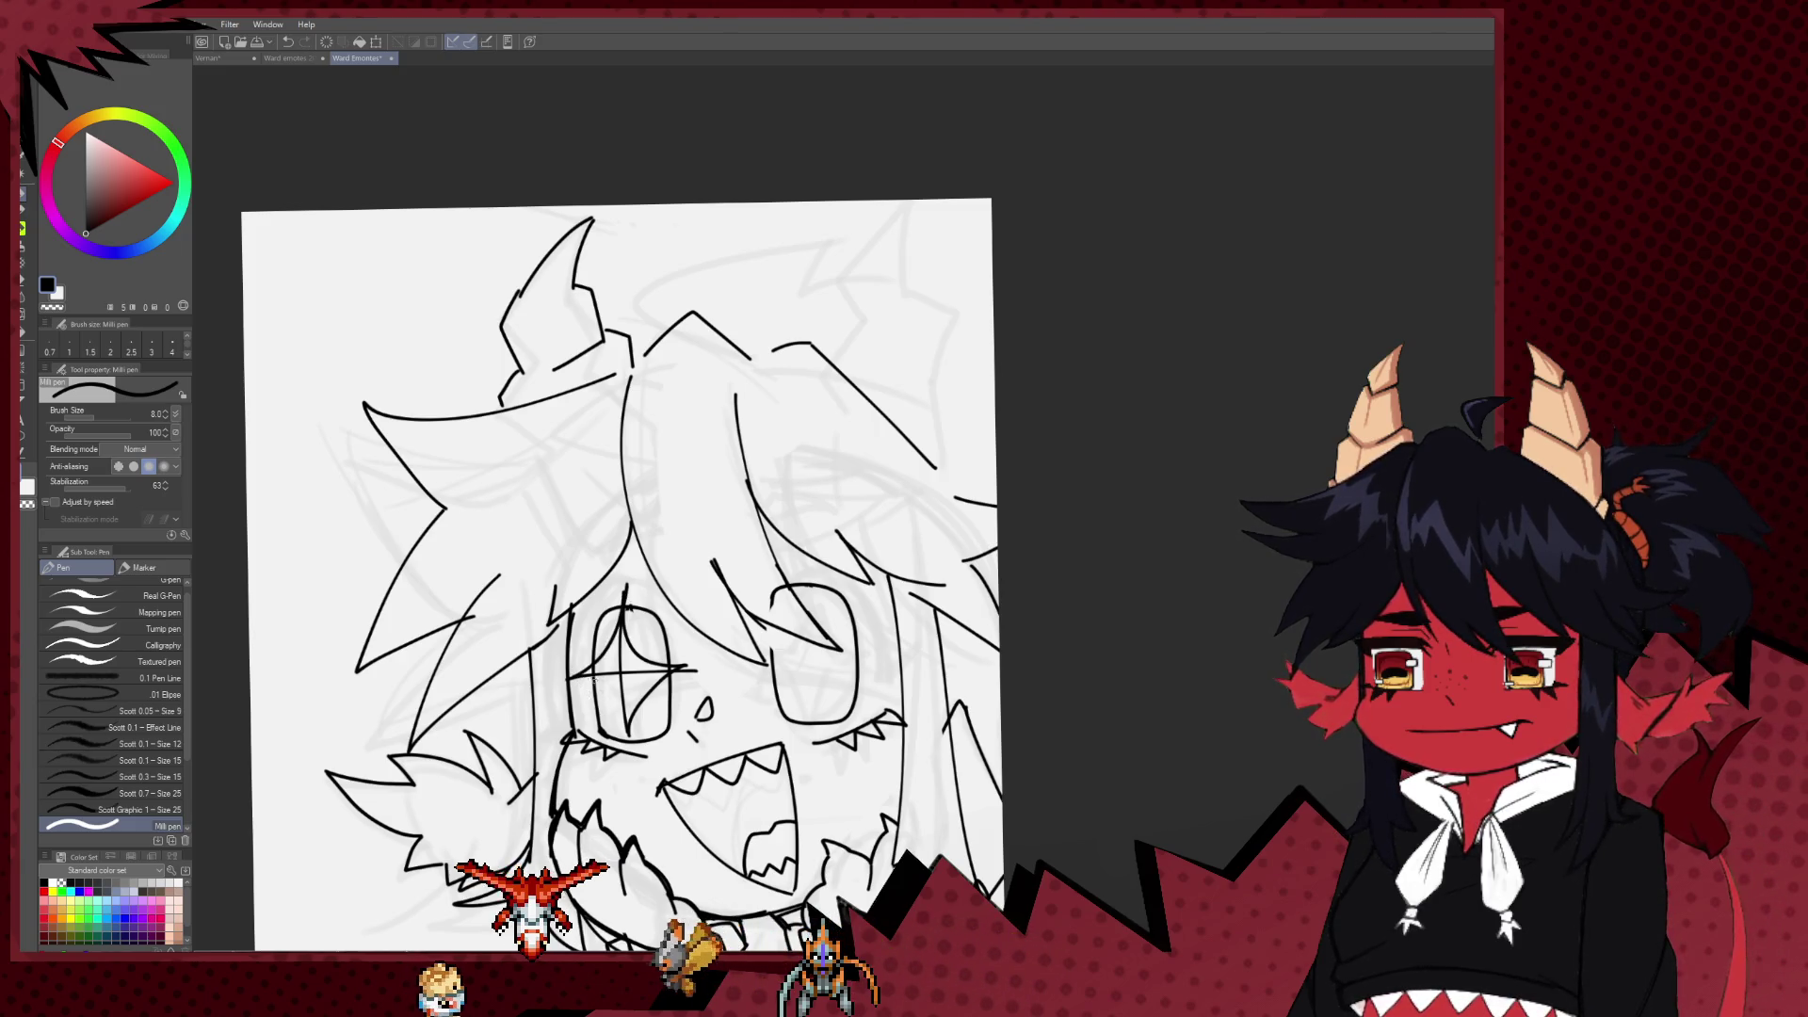
key(ctrl+z)
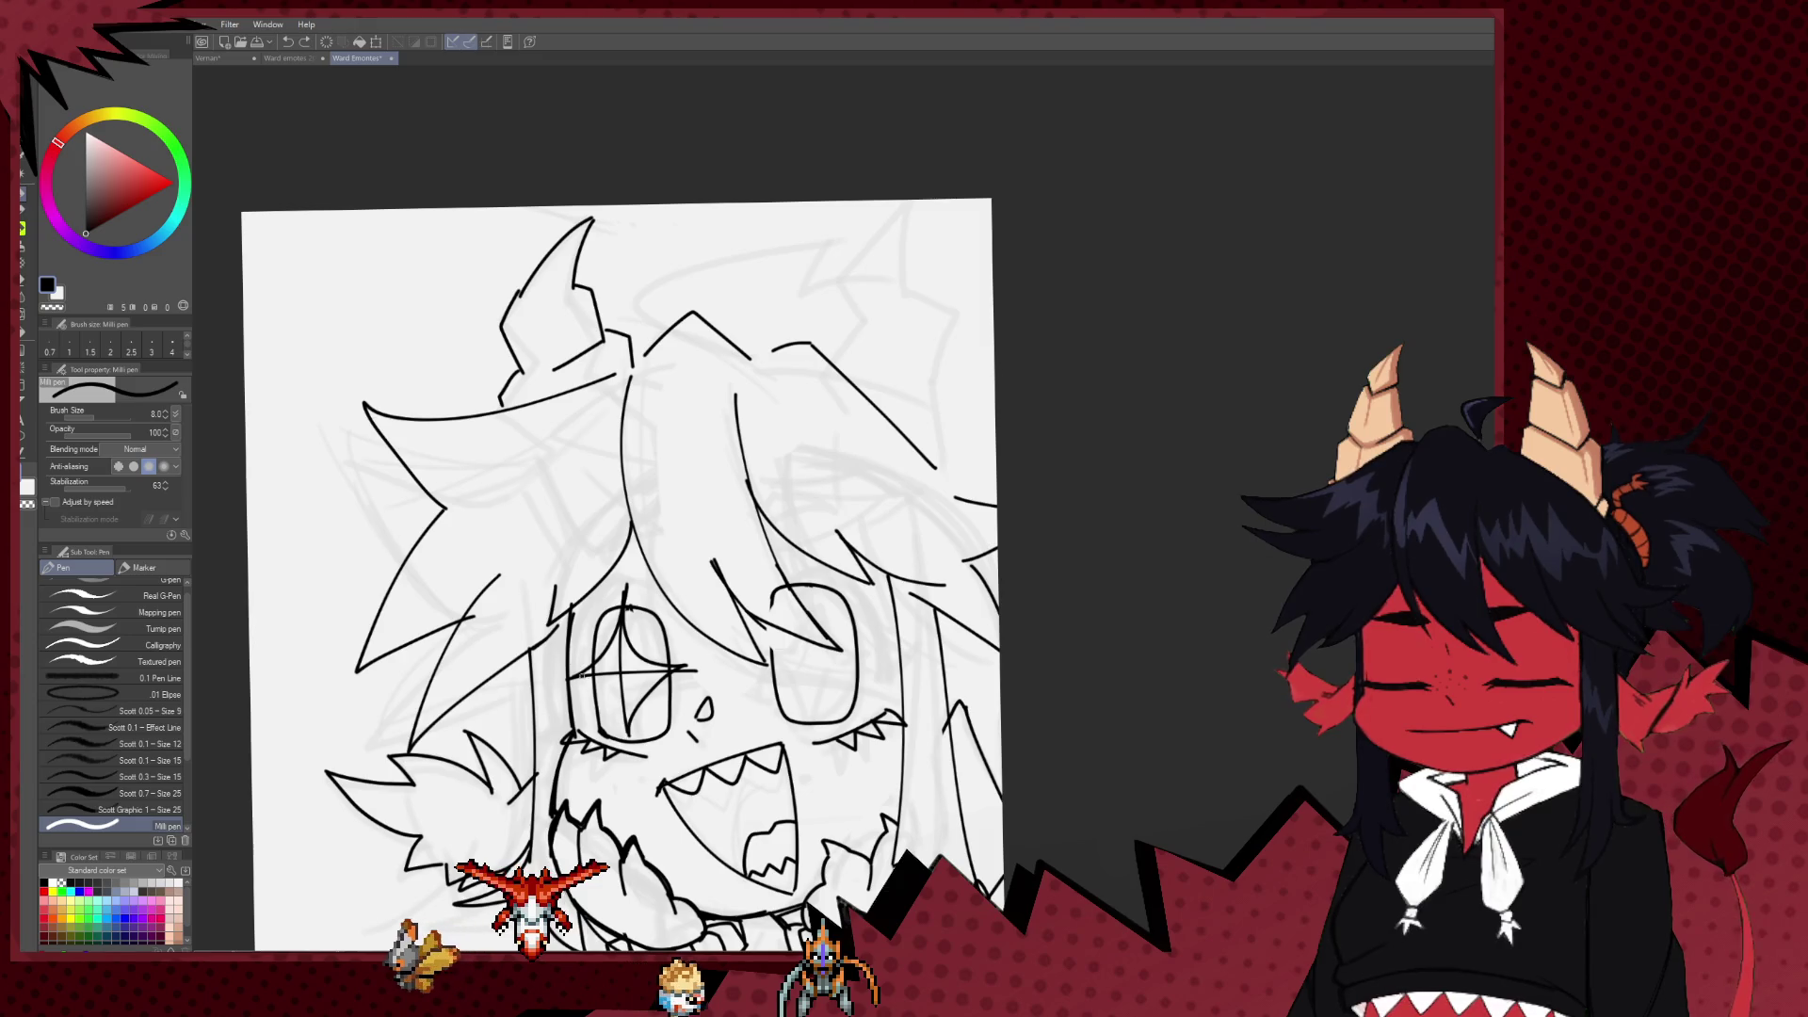
key(ctrl+y)
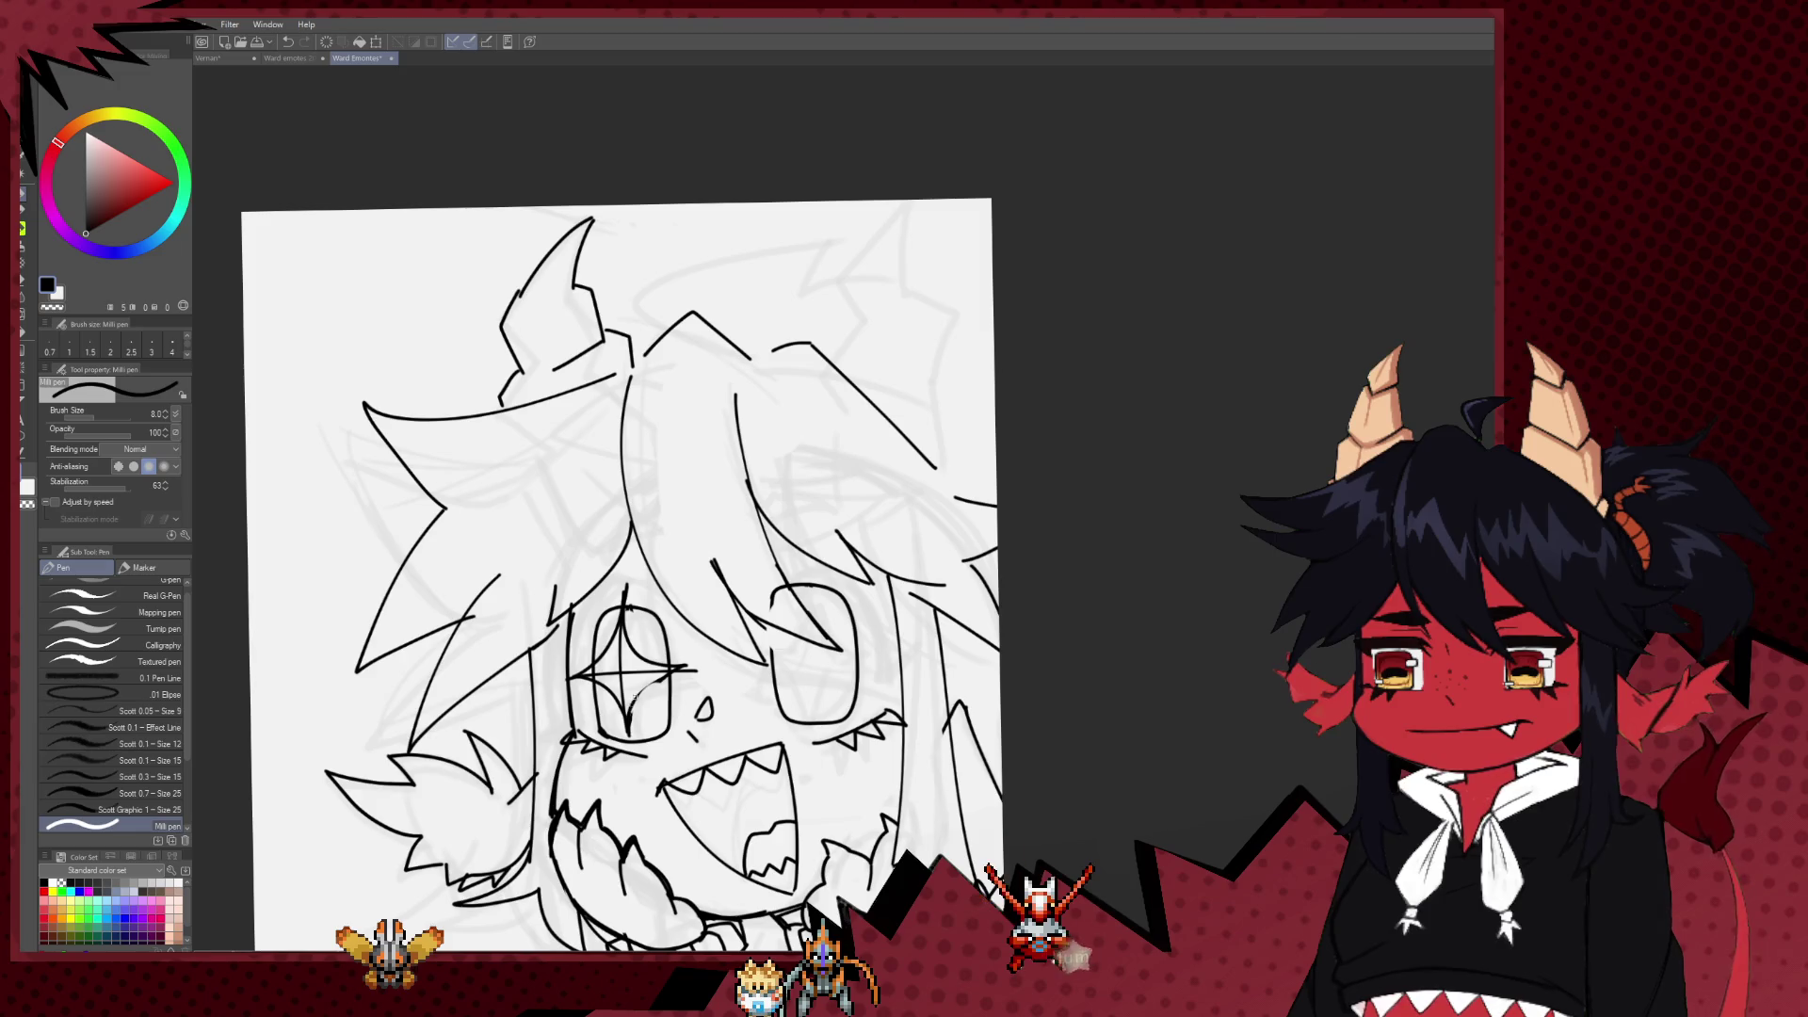
Step: Shape the crossing lines into a four-point star sparkle, then mirror the canvas to check
key(e)
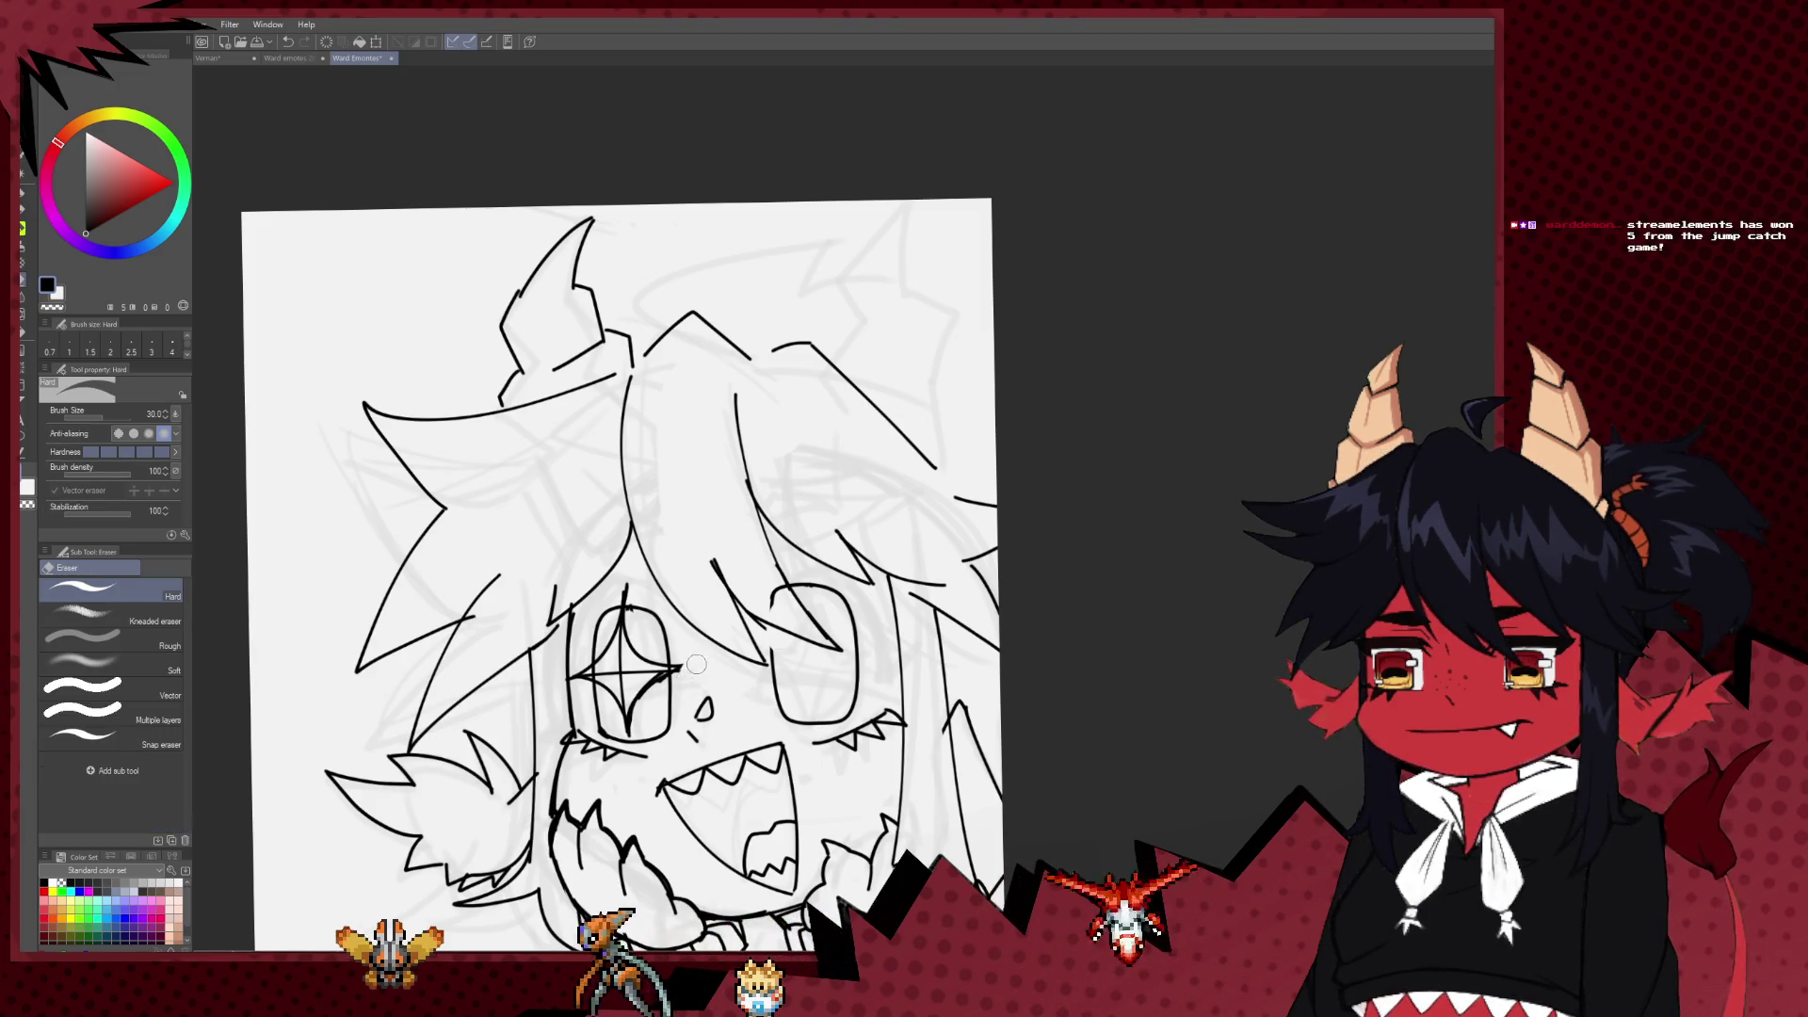
drag(760, 625, 665, 613)
scroll(688, 575, down, 4)
scroll(688, 593, up, 3)
scroll(688, 608, up, 2)
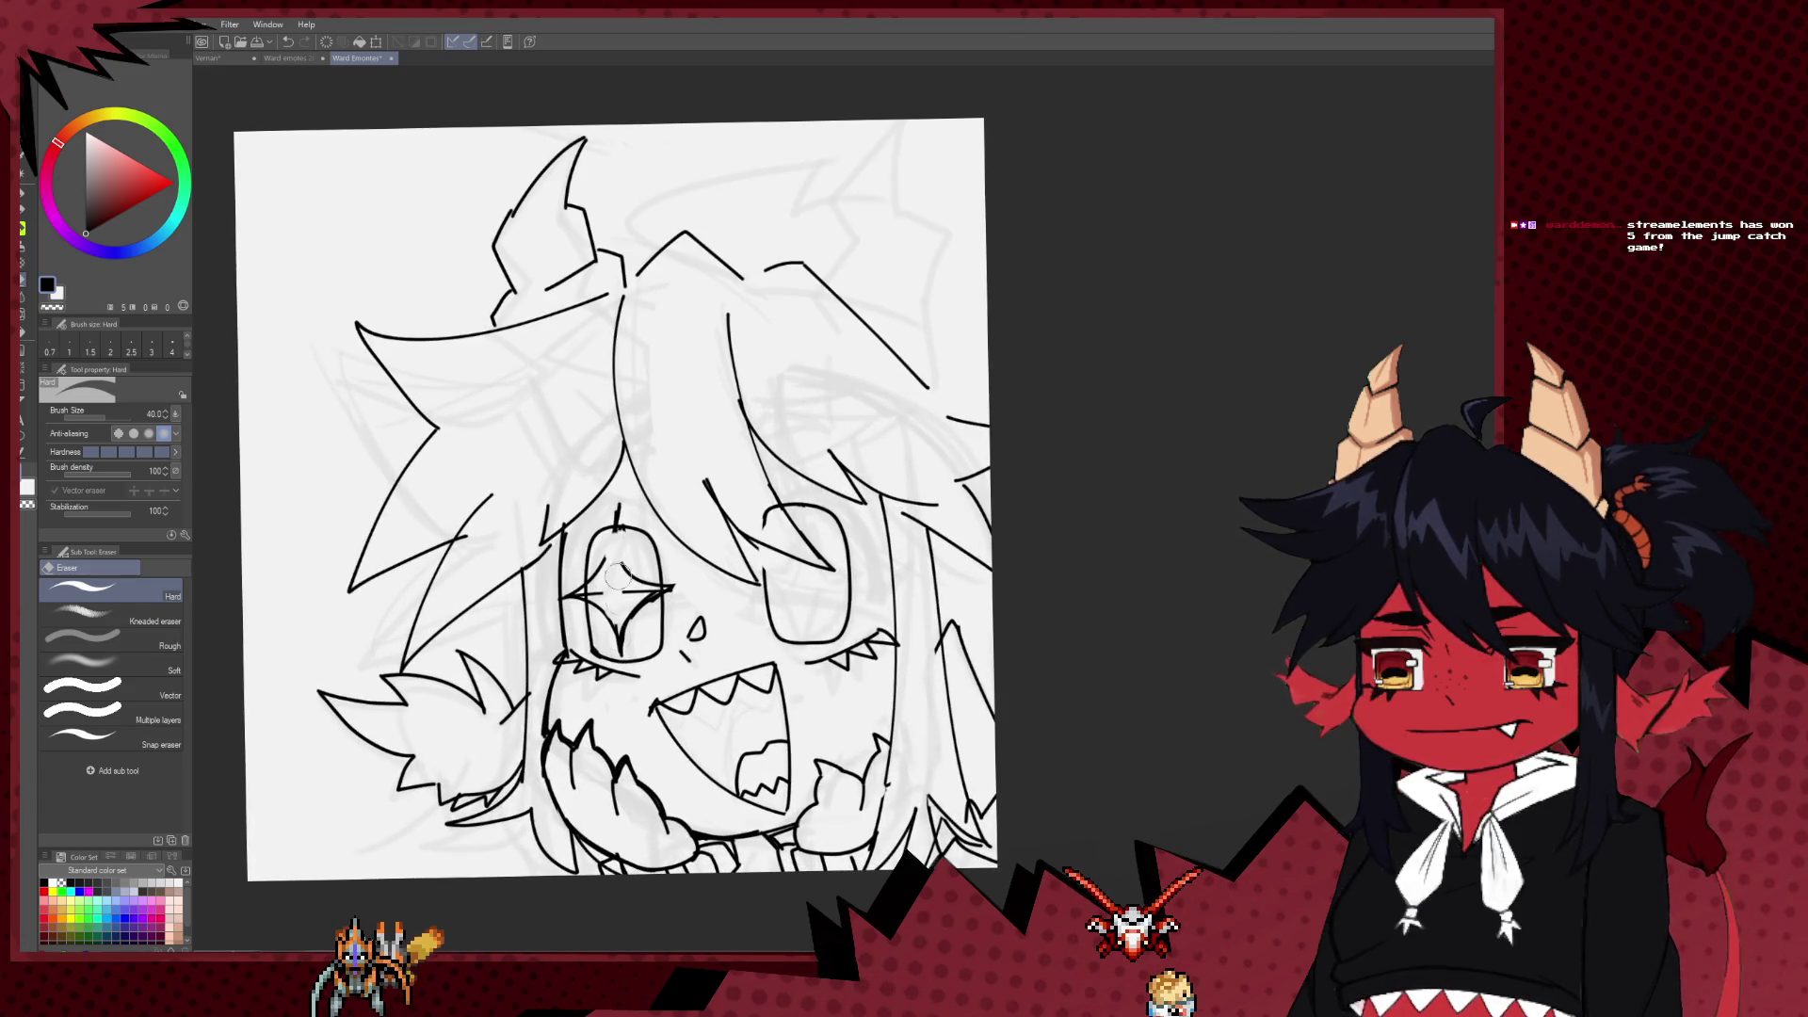
key(p)
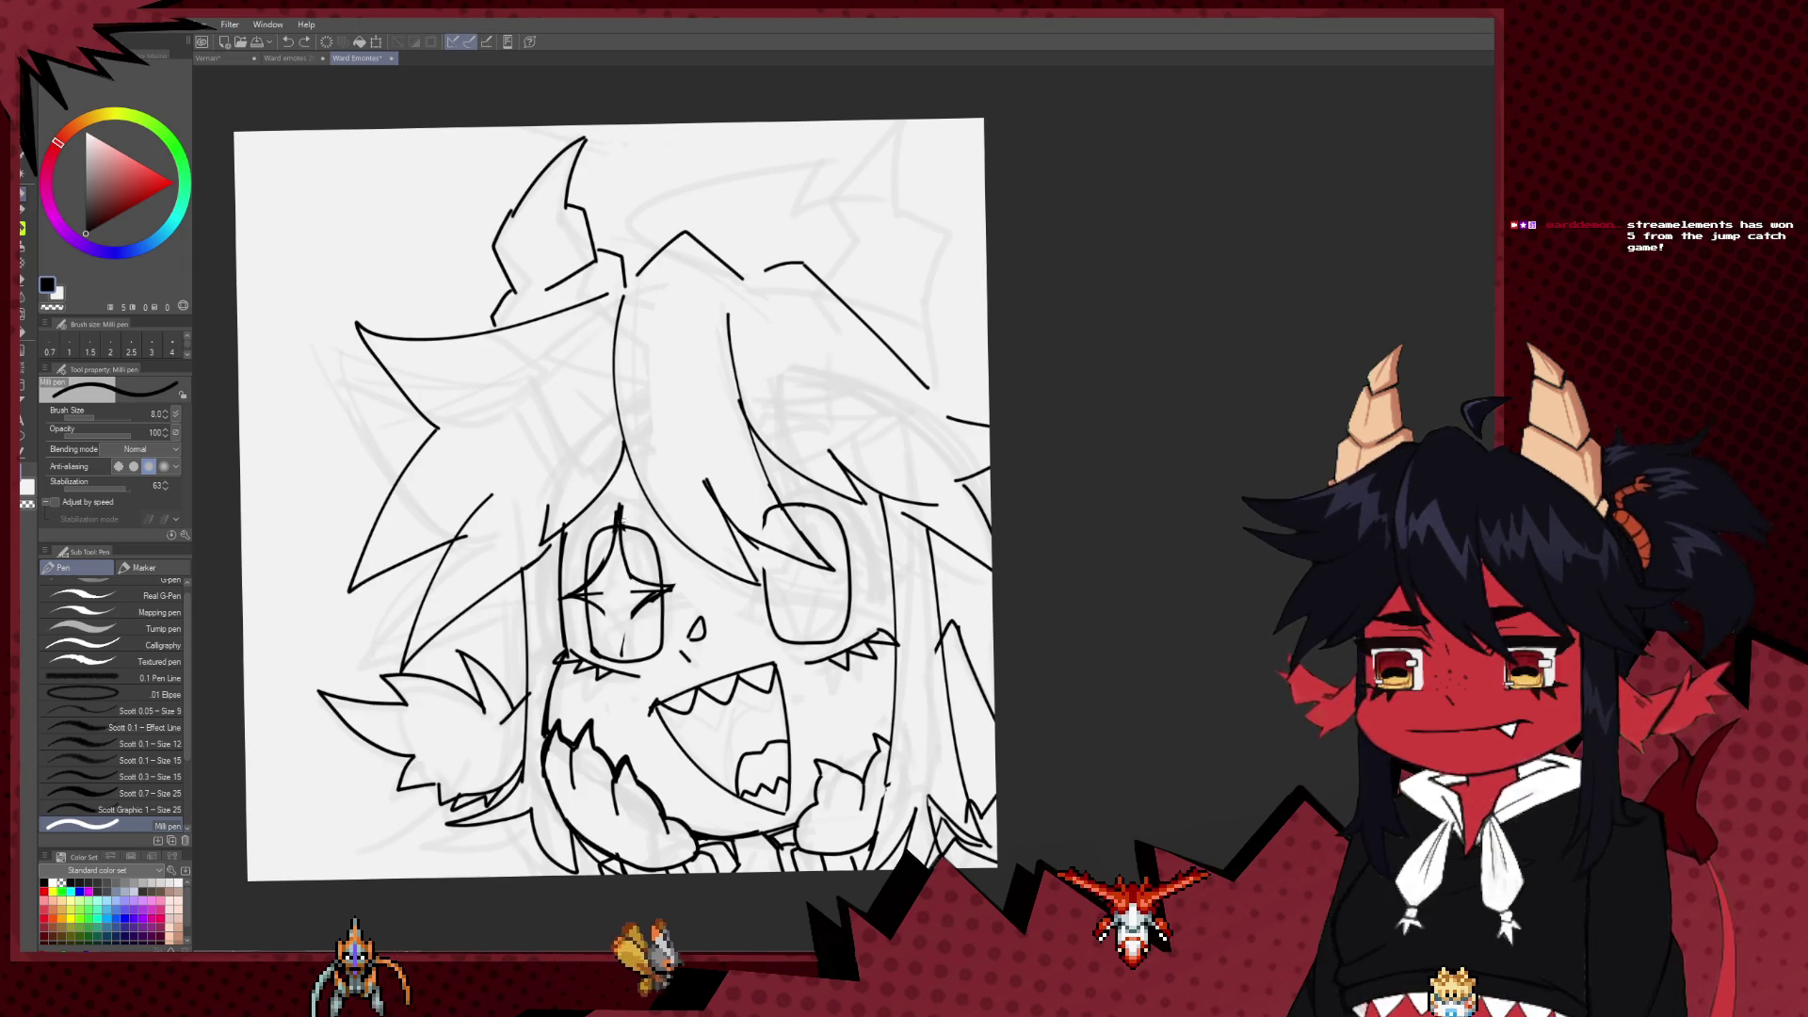
key(e)
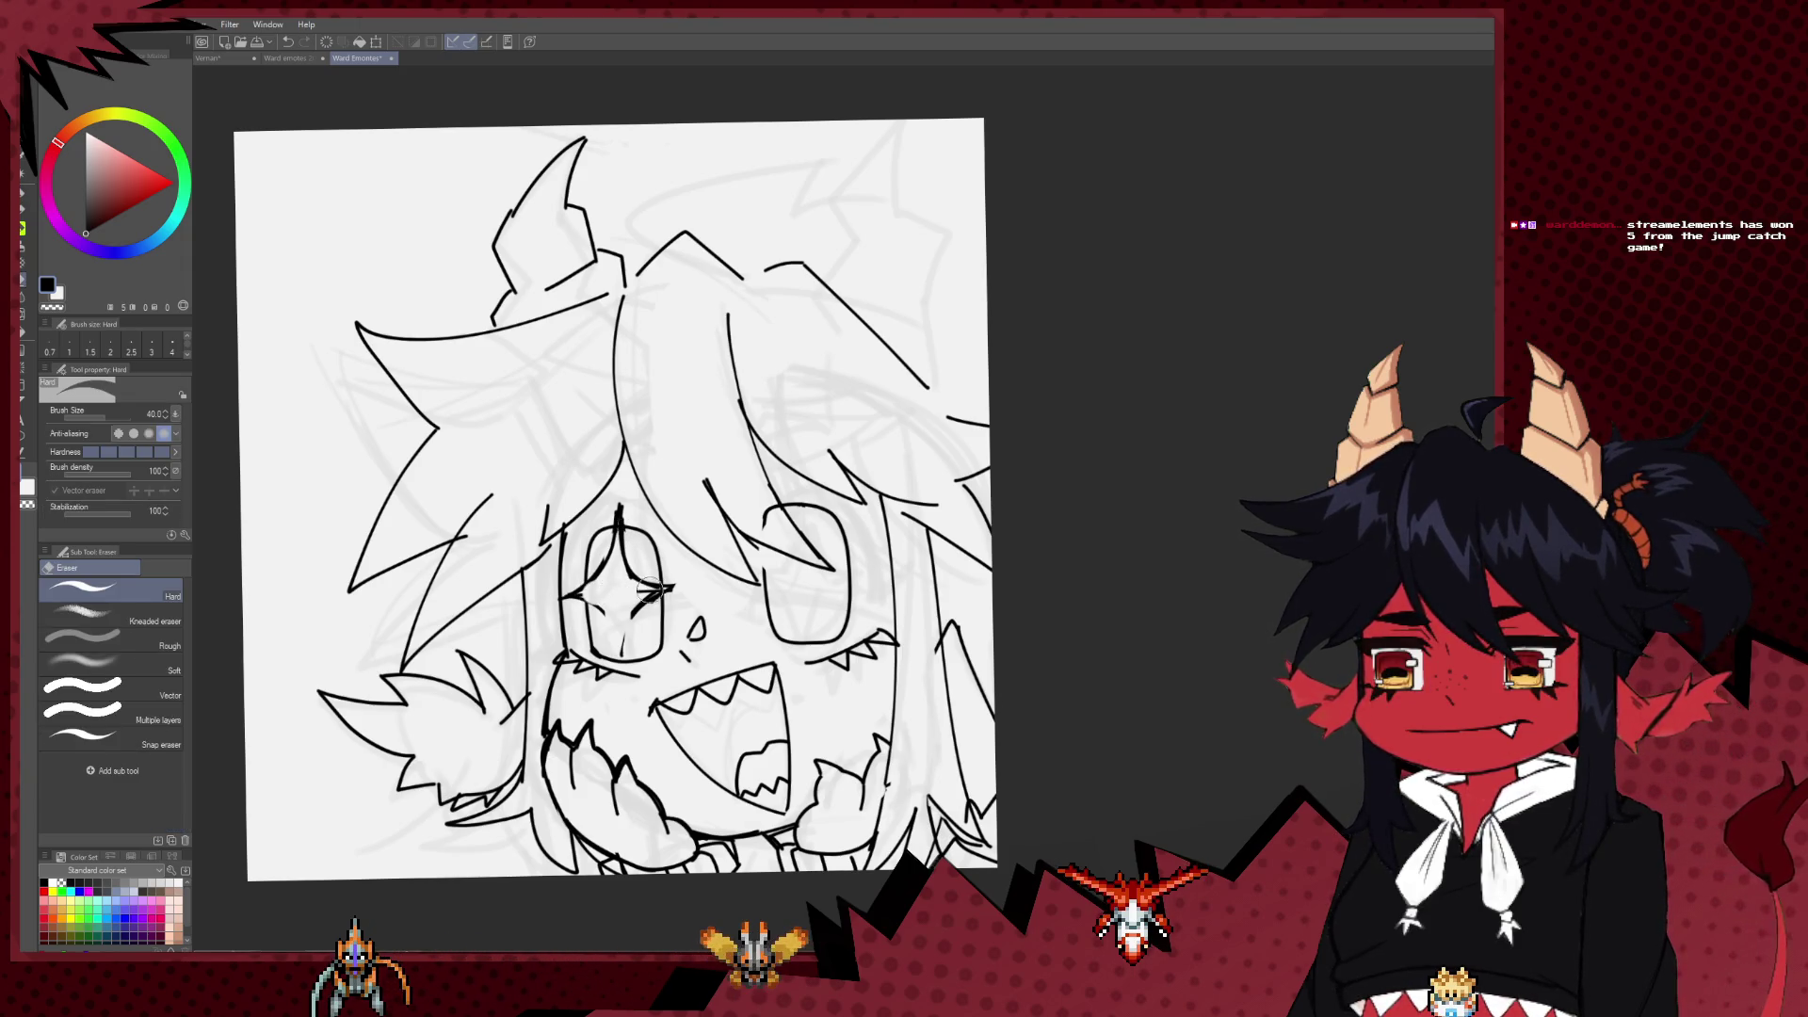
key(p)
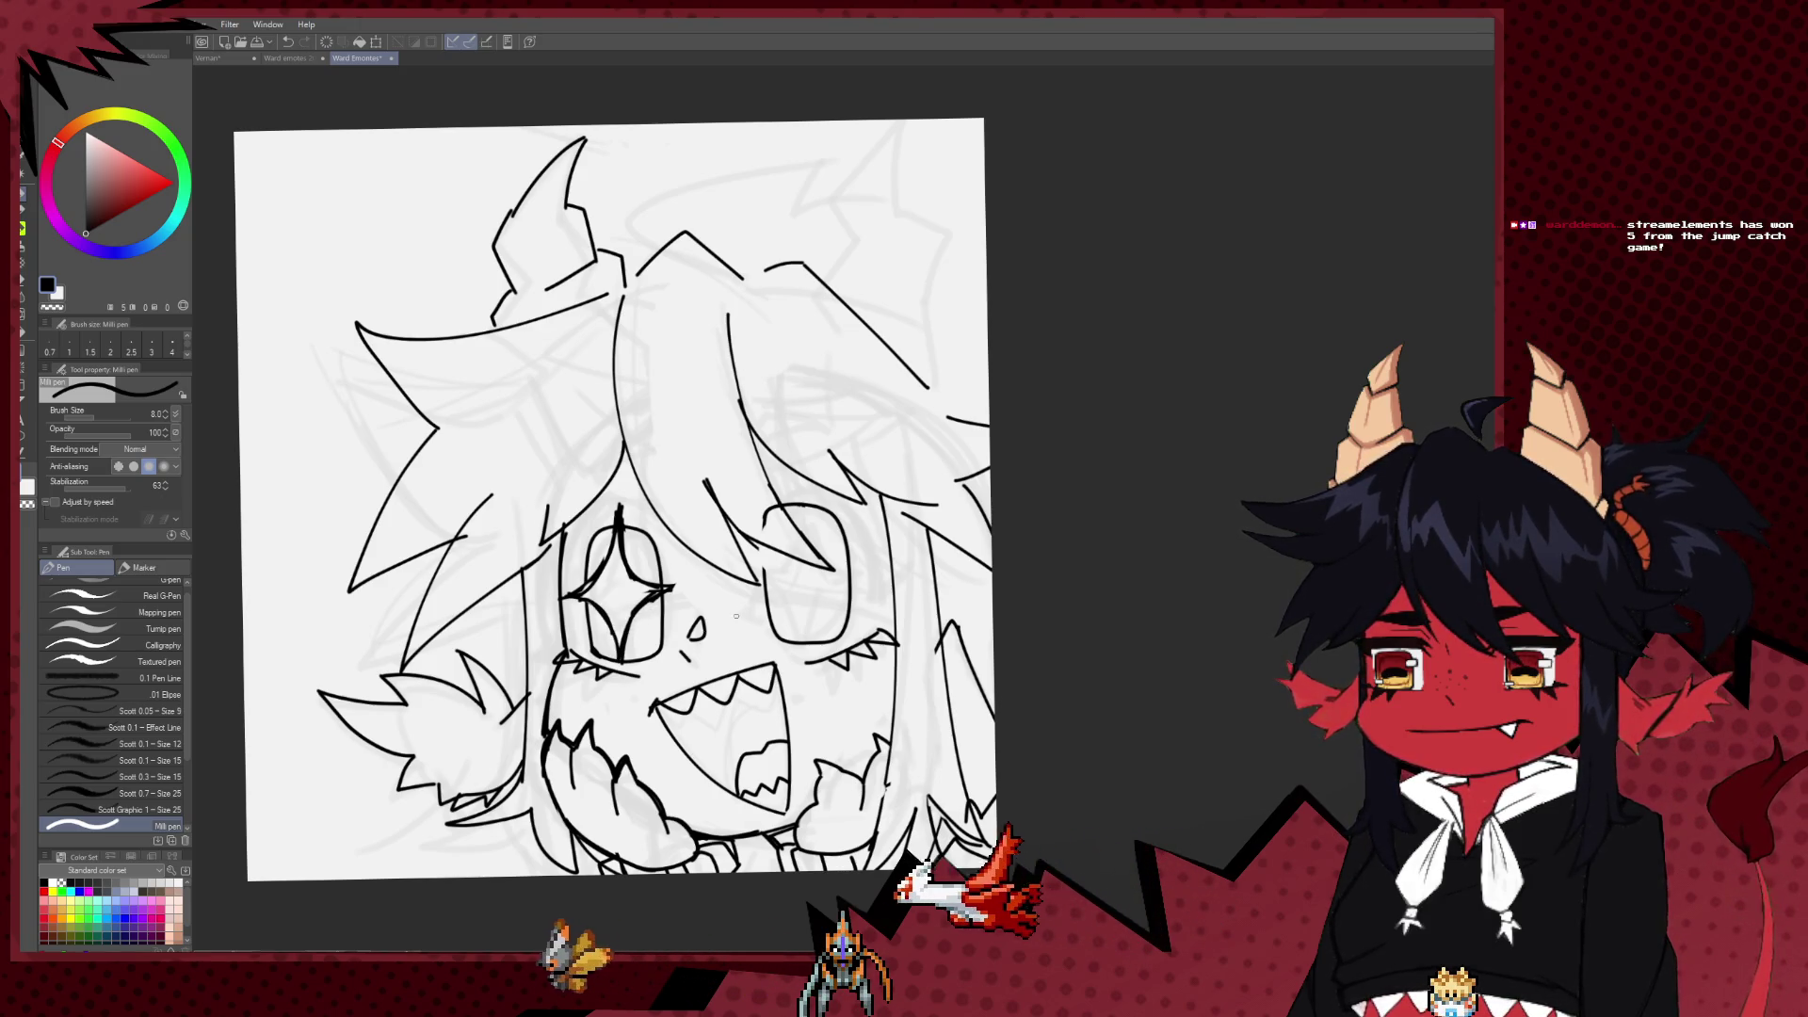
key(h)
scroll(836, 605, down, 4)
scroll(835, 605, up, 2)
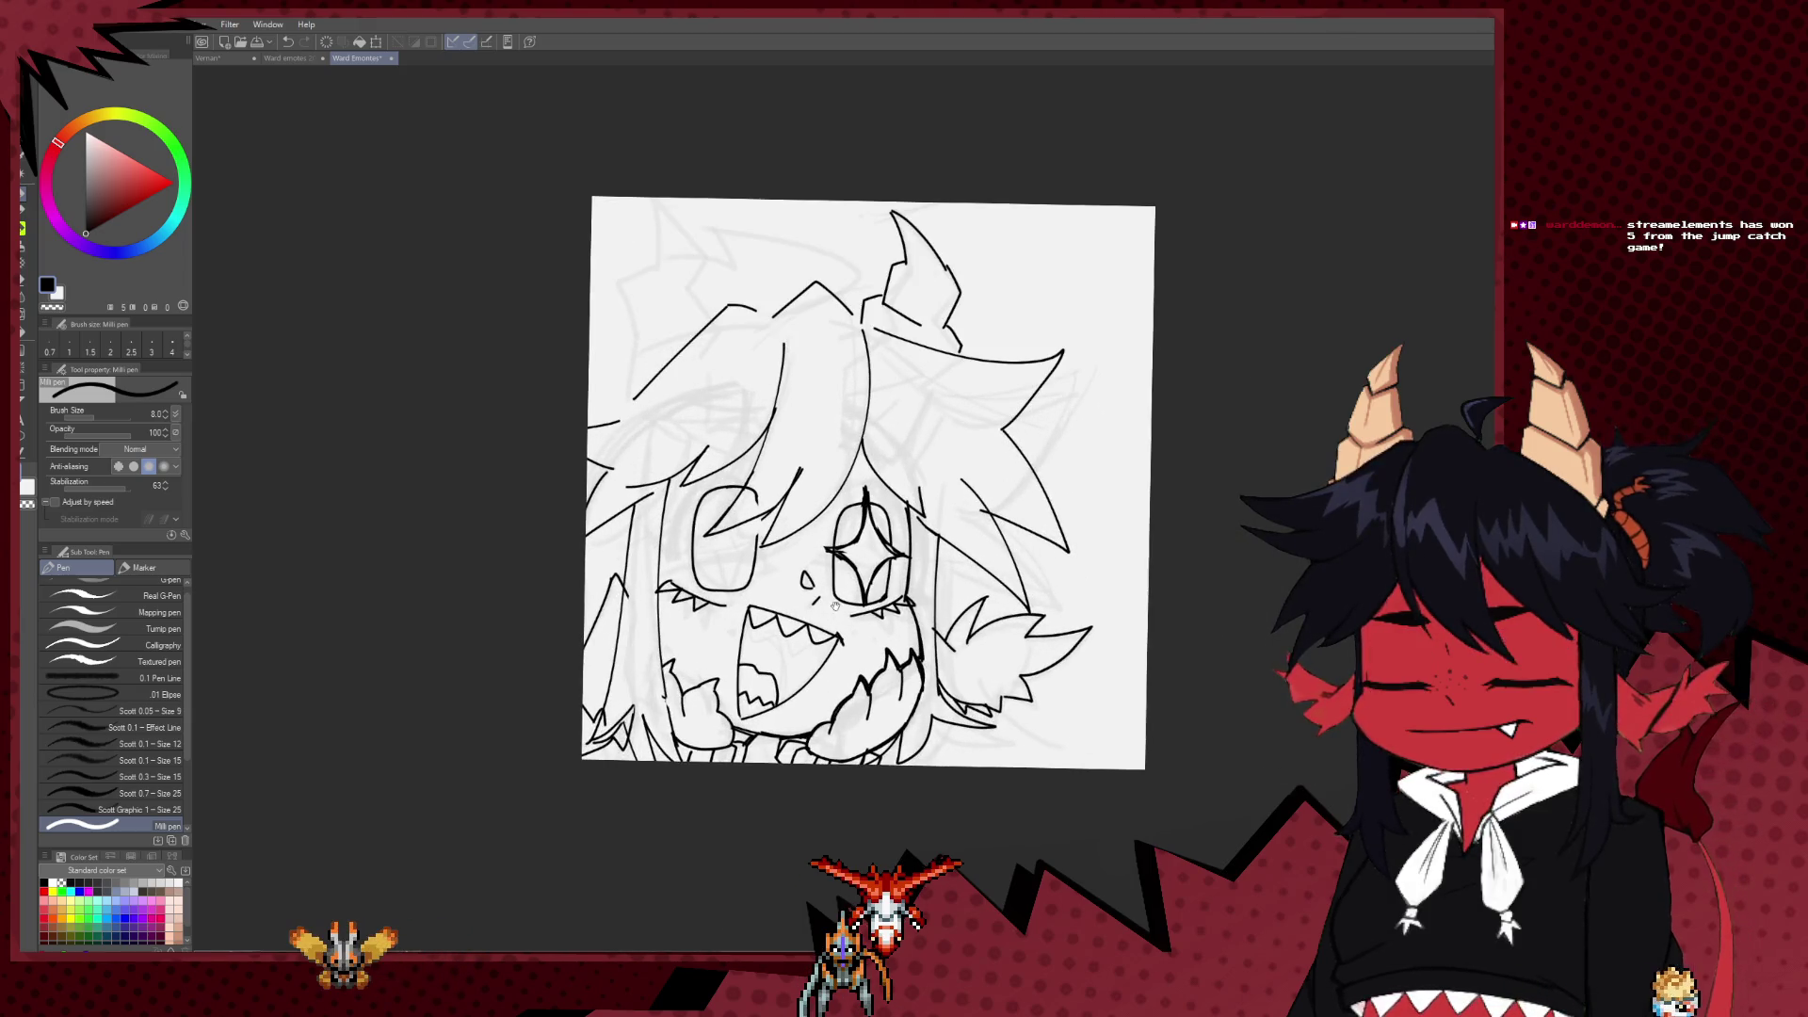
Step: Ink hair strands along the top of the head, undoing three rejected trial strokes
scroll(836, 606, up, 3)
scroll(553, 587, up, 1)
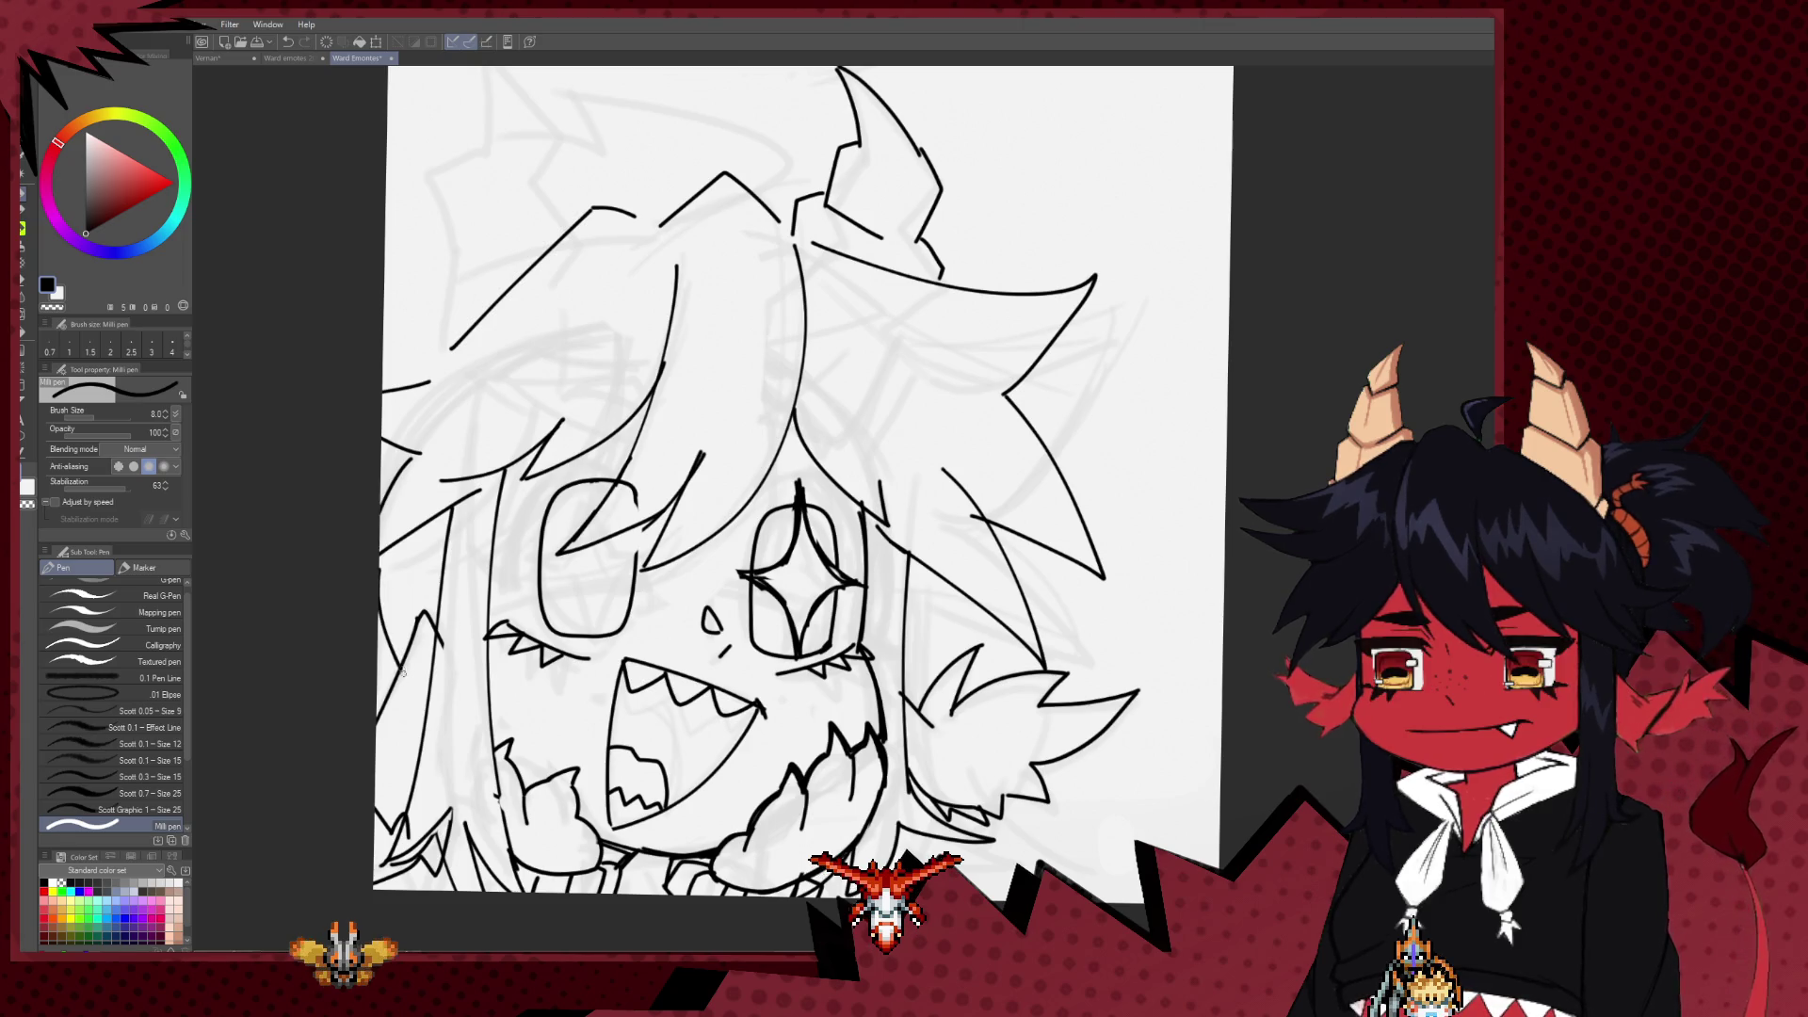
scroll(374, 616, up, 3)
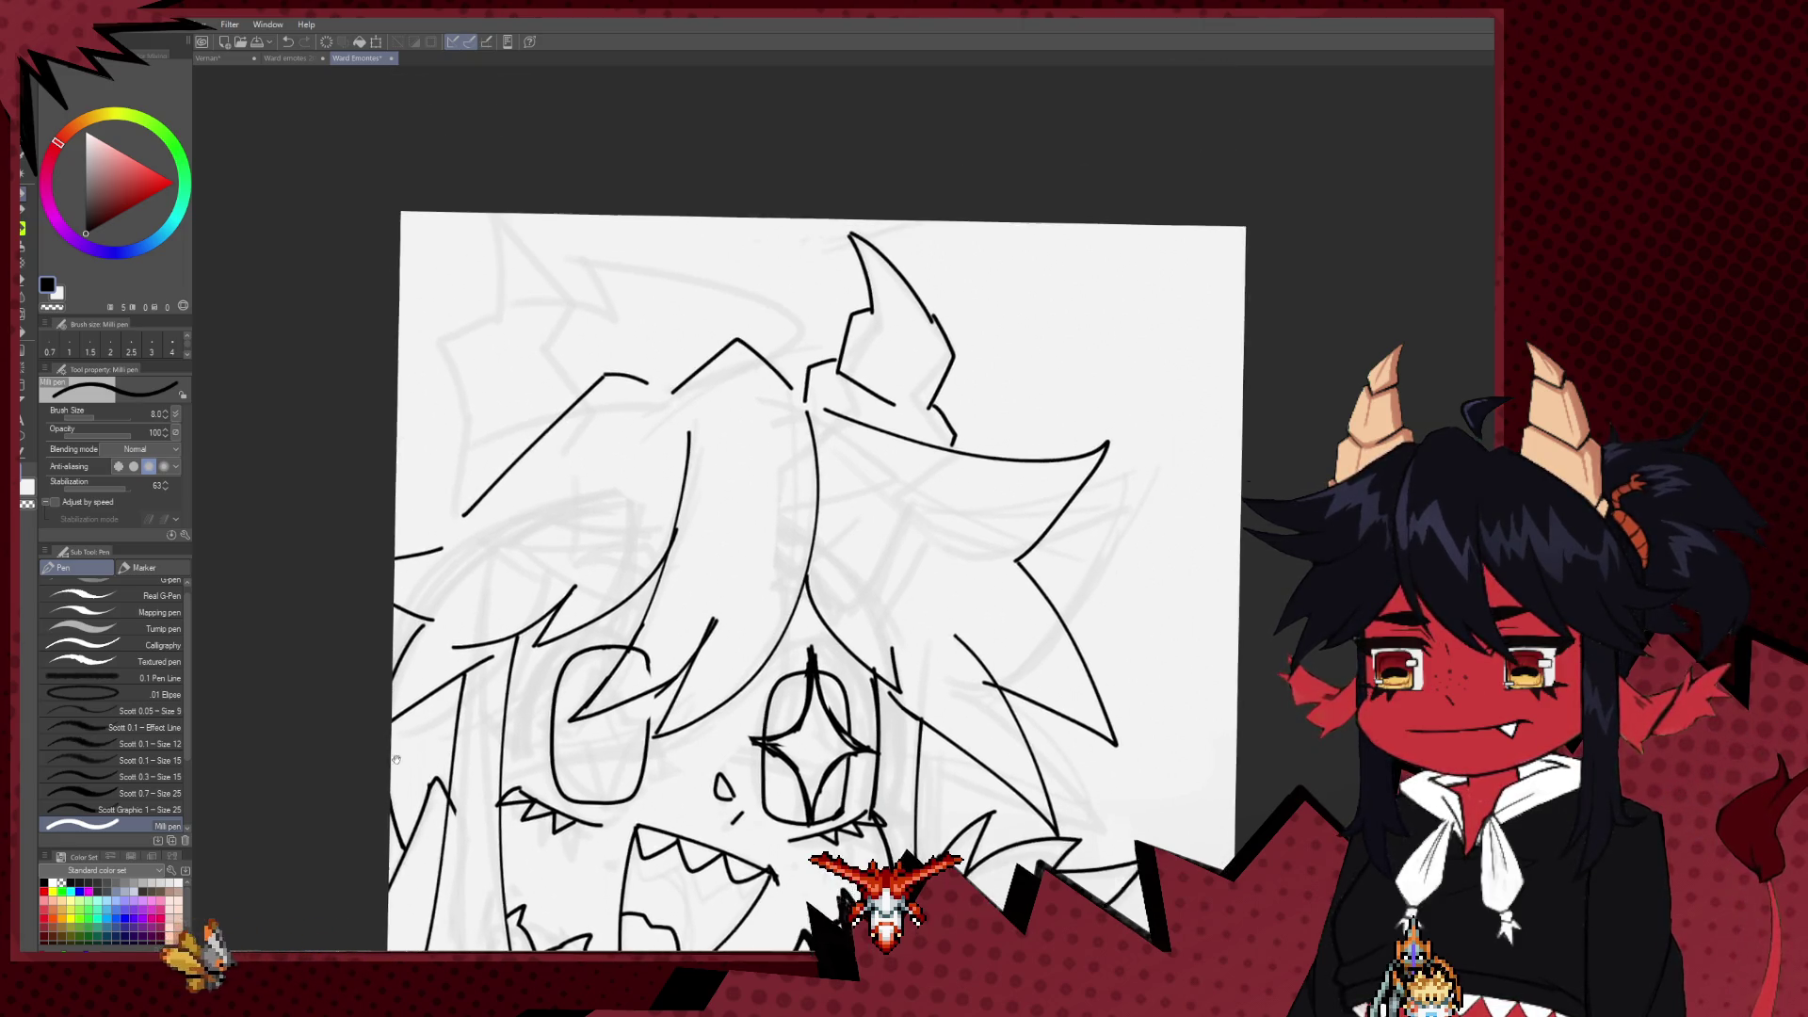
key(ctrl+z)
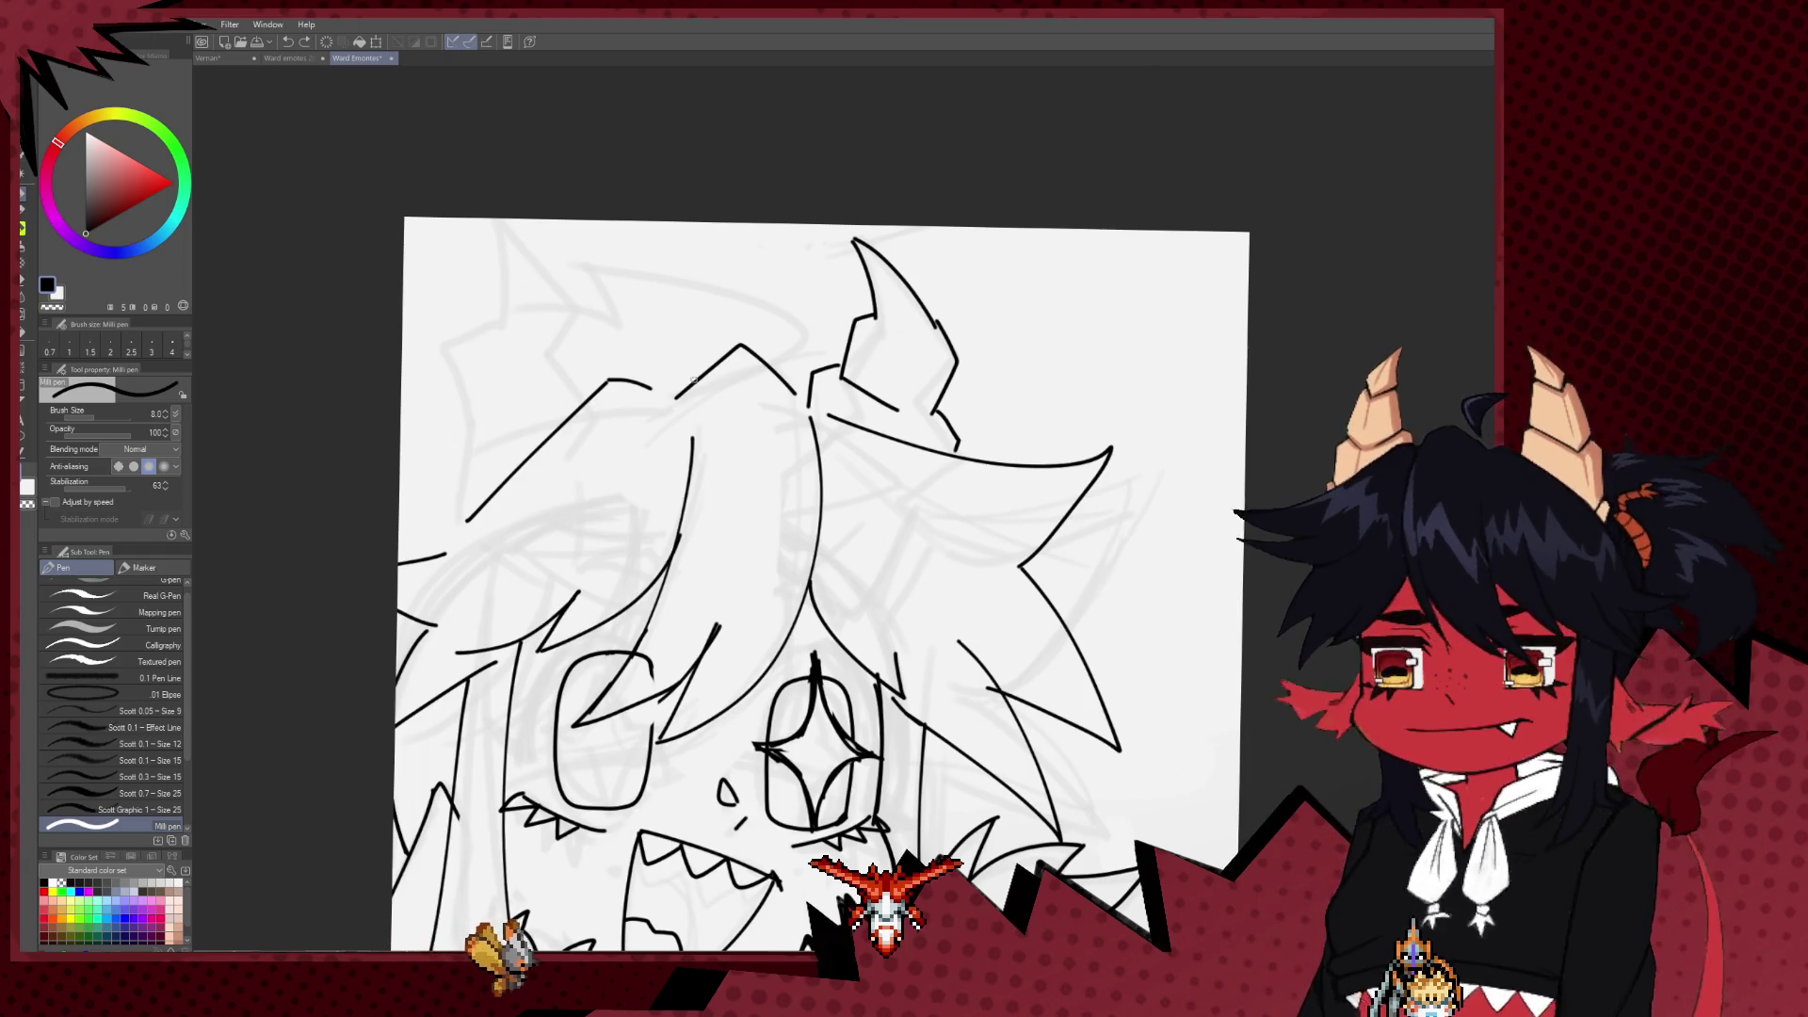
key(ctrl+z)
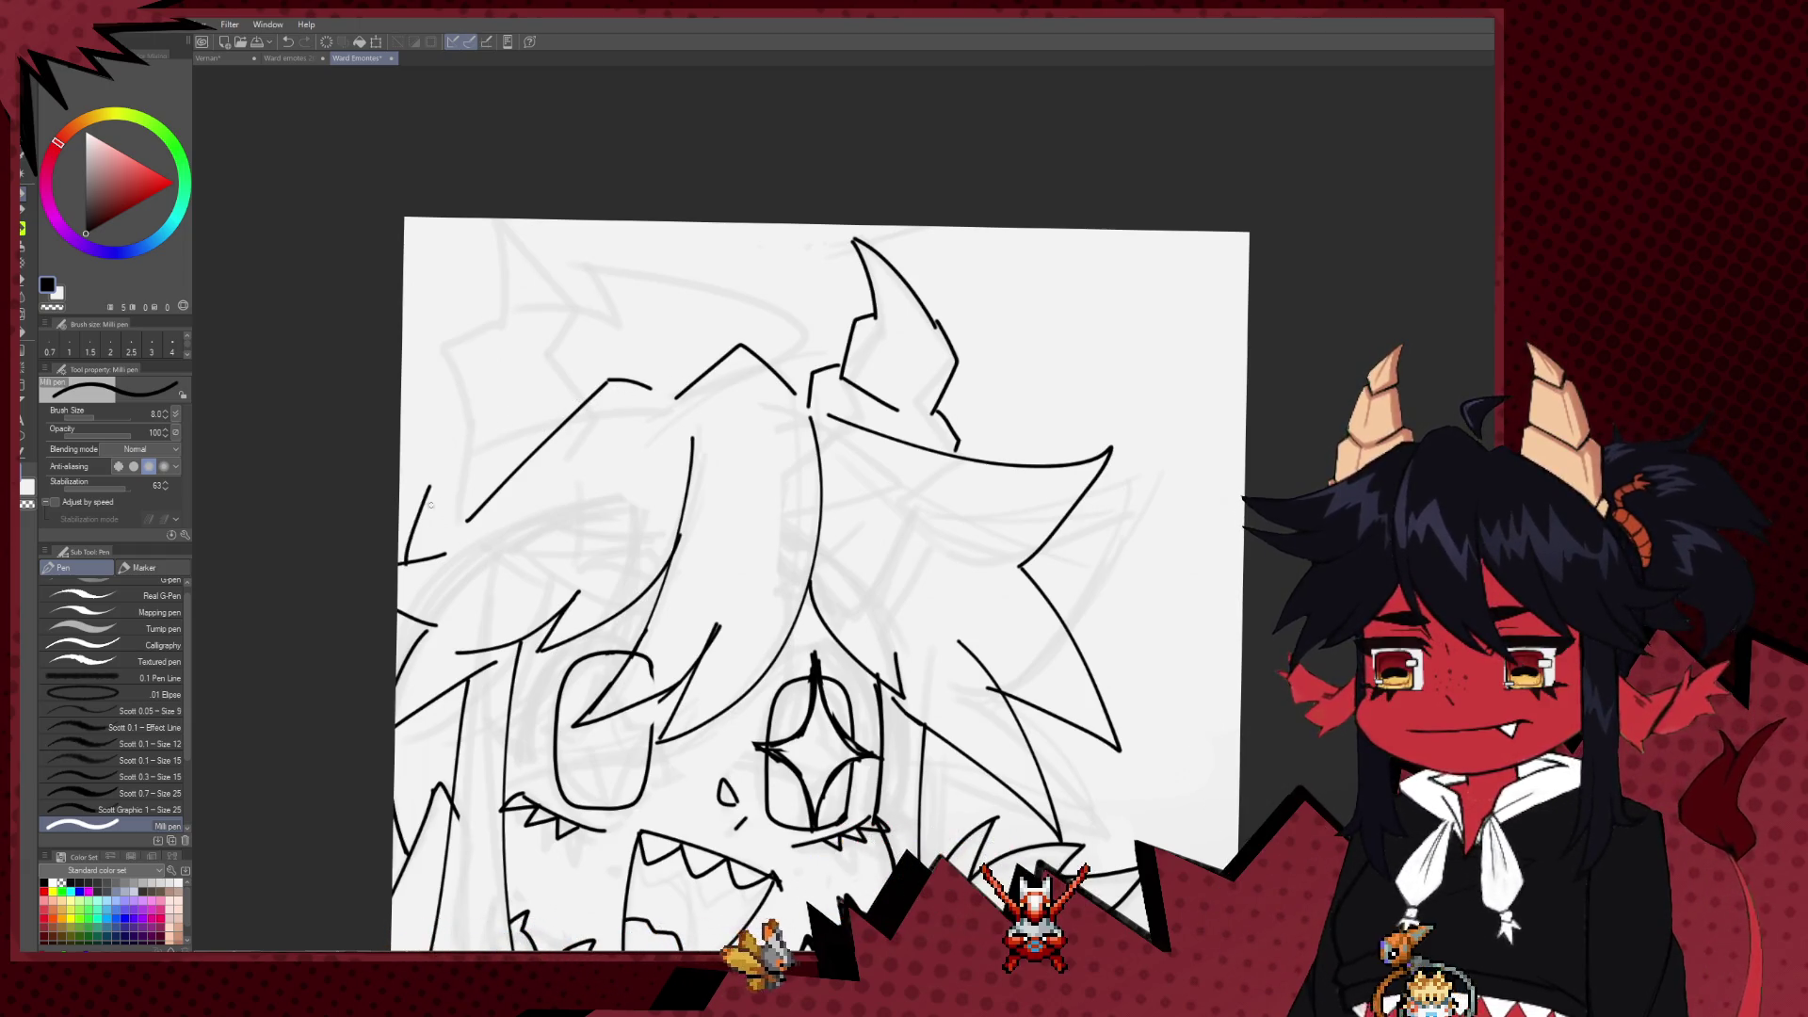
scroll(430, 505, down, 3)
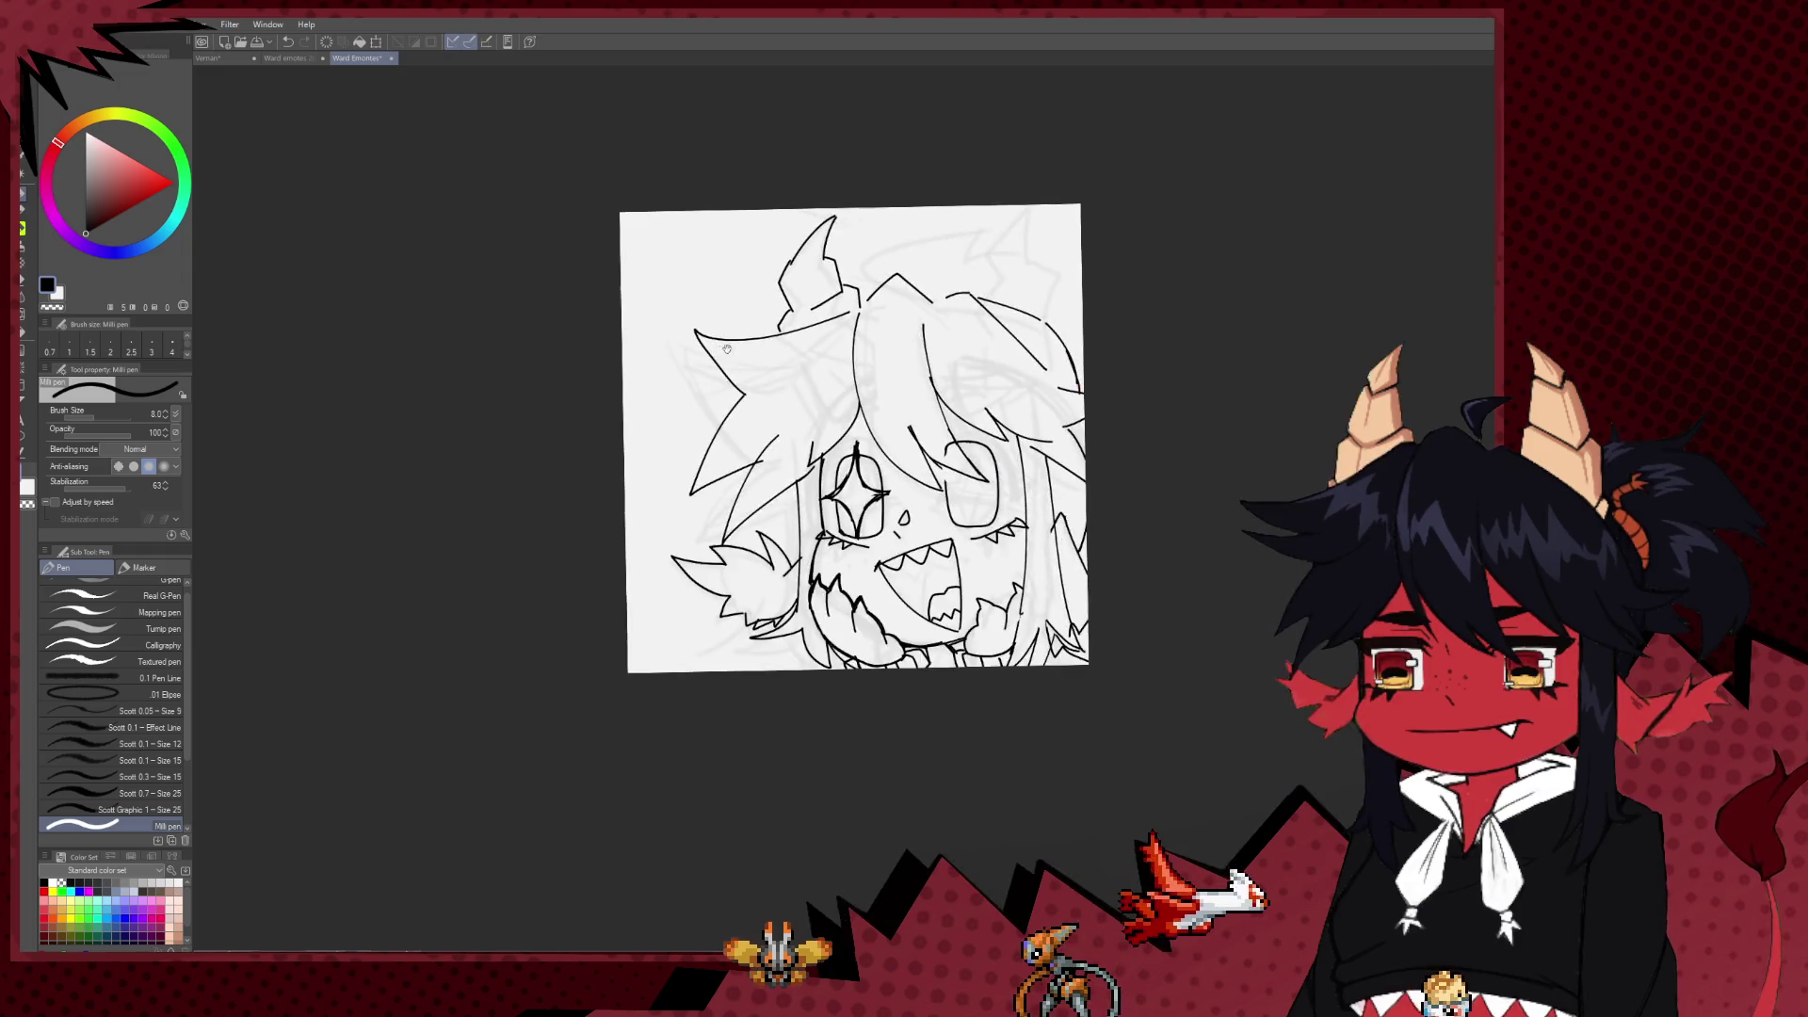
drag(727, 348, 443, 367)
mouse_move(626, 299)
mouse_down()
mouse_move(626, 341)
mouse_move(684, 291)
mouse_up()
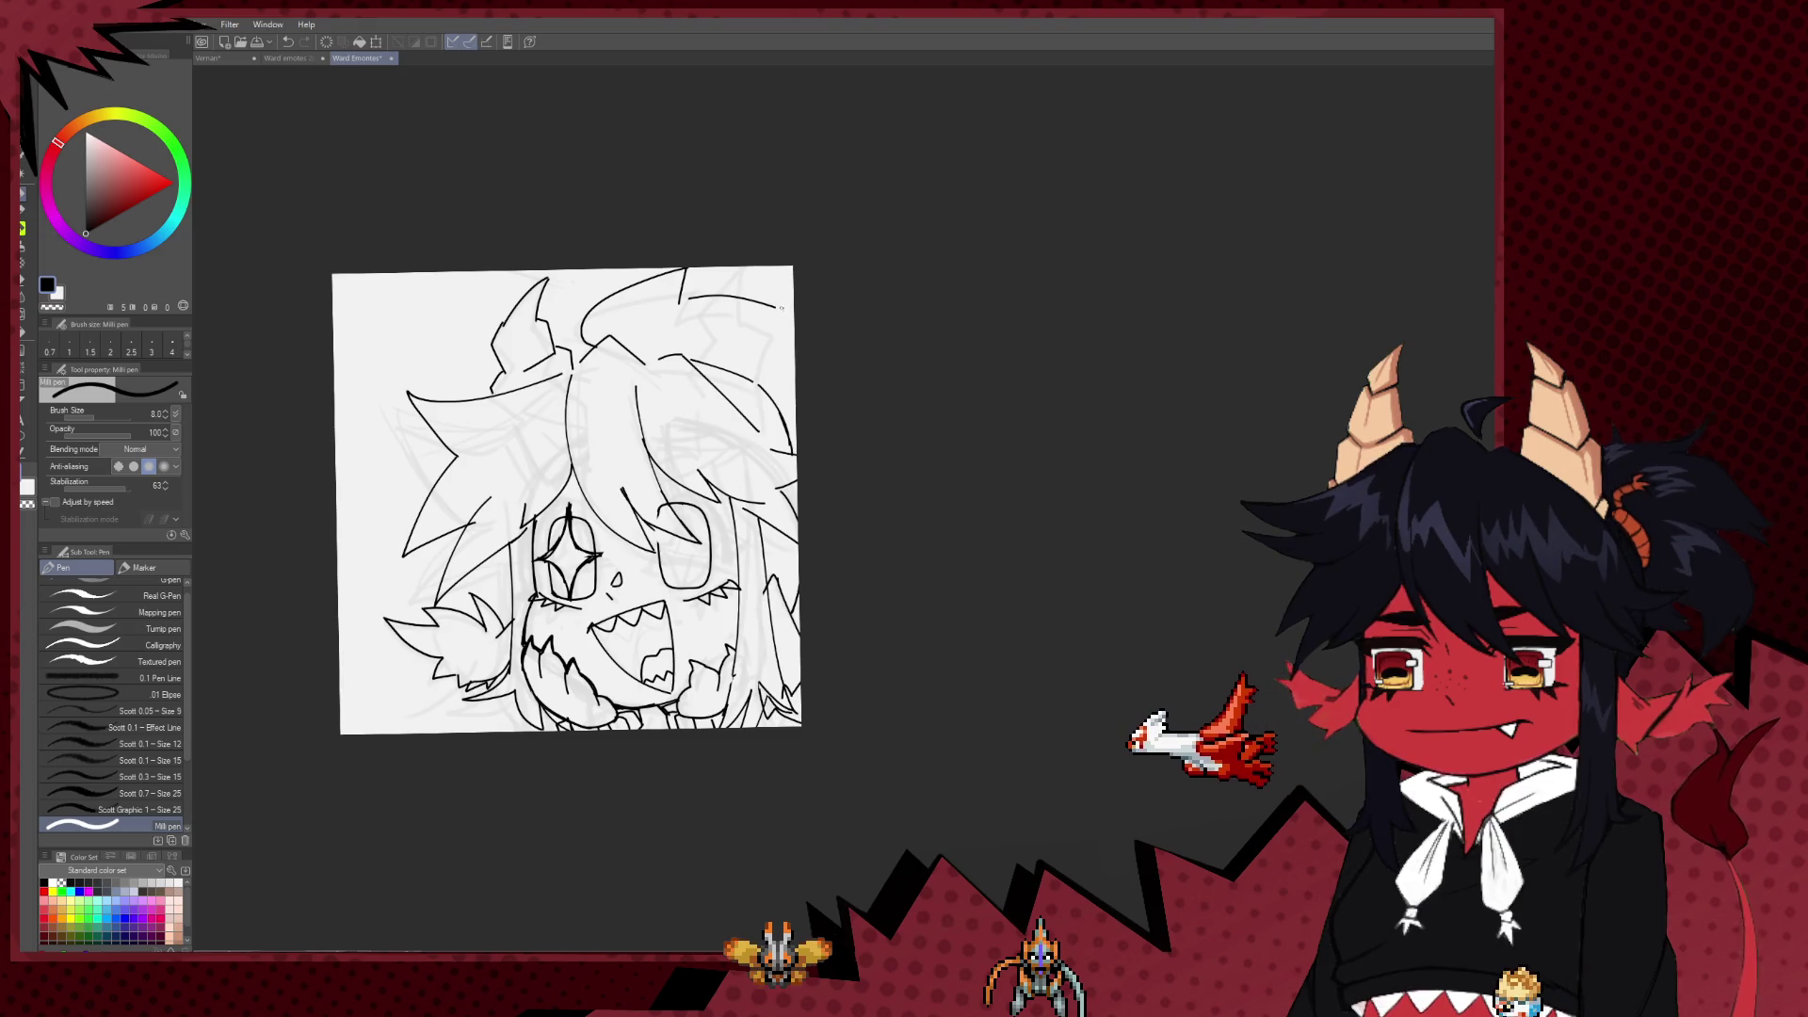
key(ctrl+z)
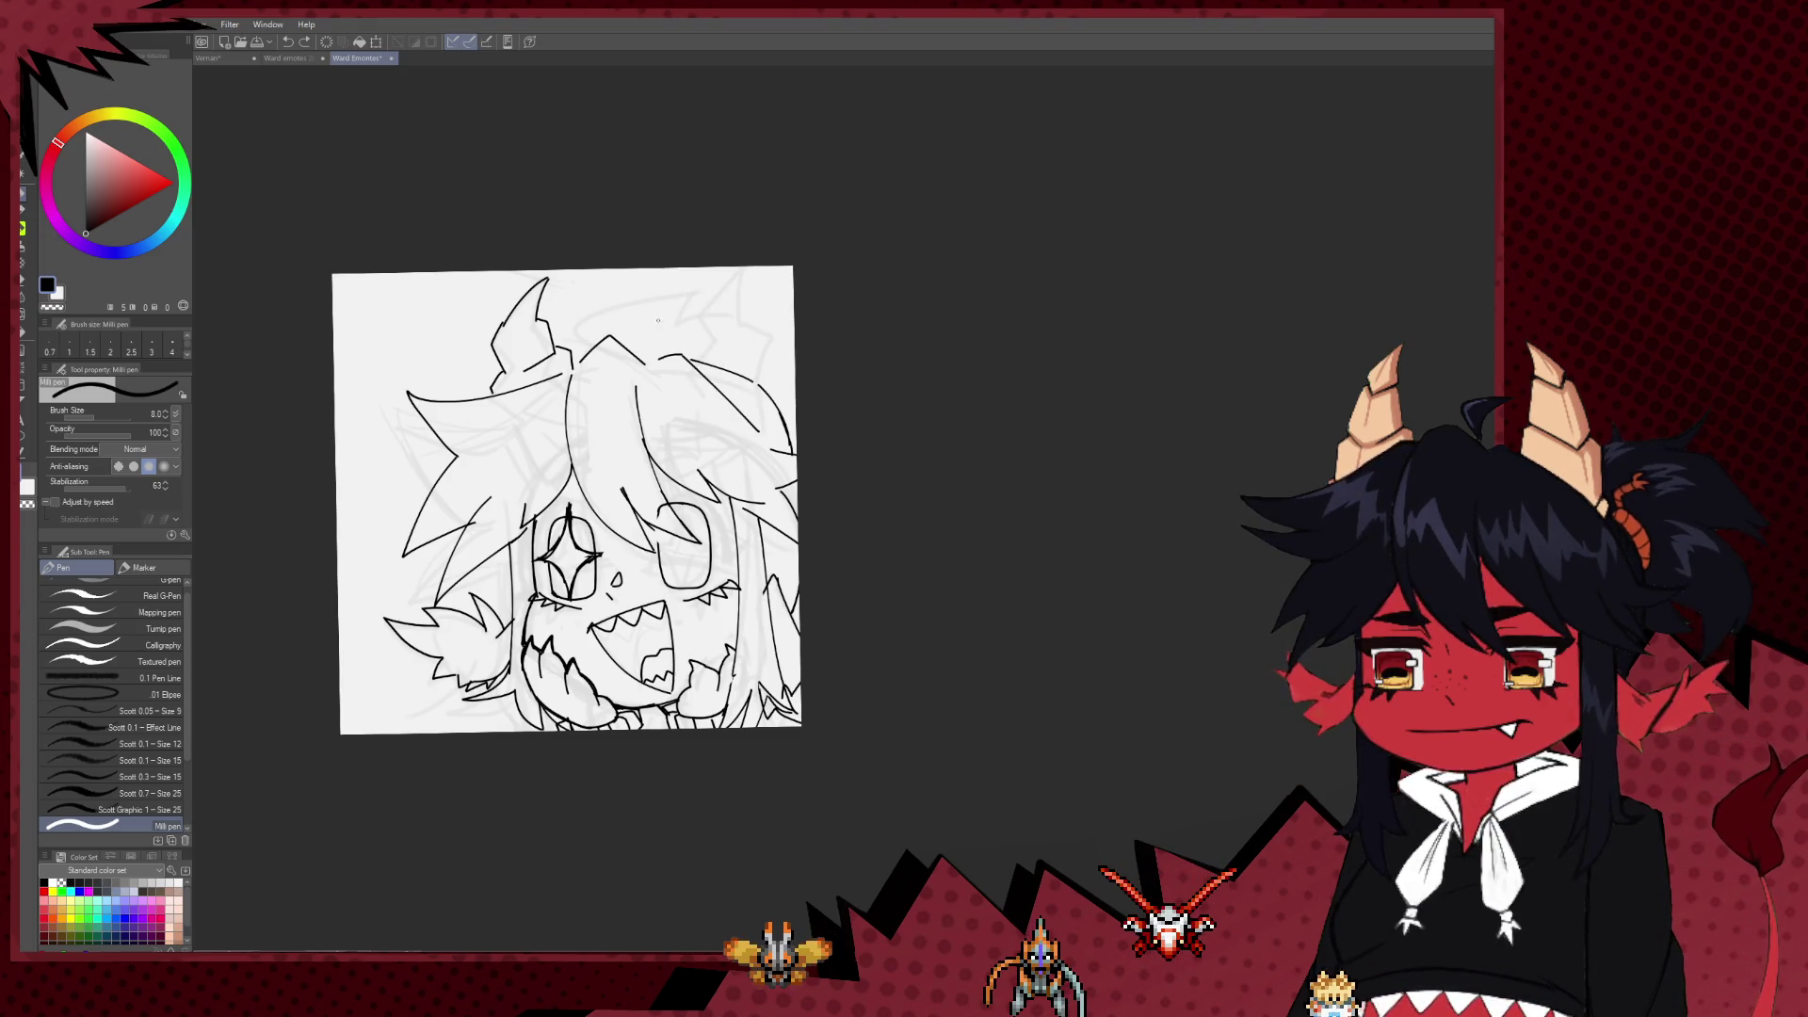
key(ctrl+plus)
mouse_move(685, 761)
mouse_down()
mouse_move(667, 569)
mouse_move(756, 613)
mouse_up()
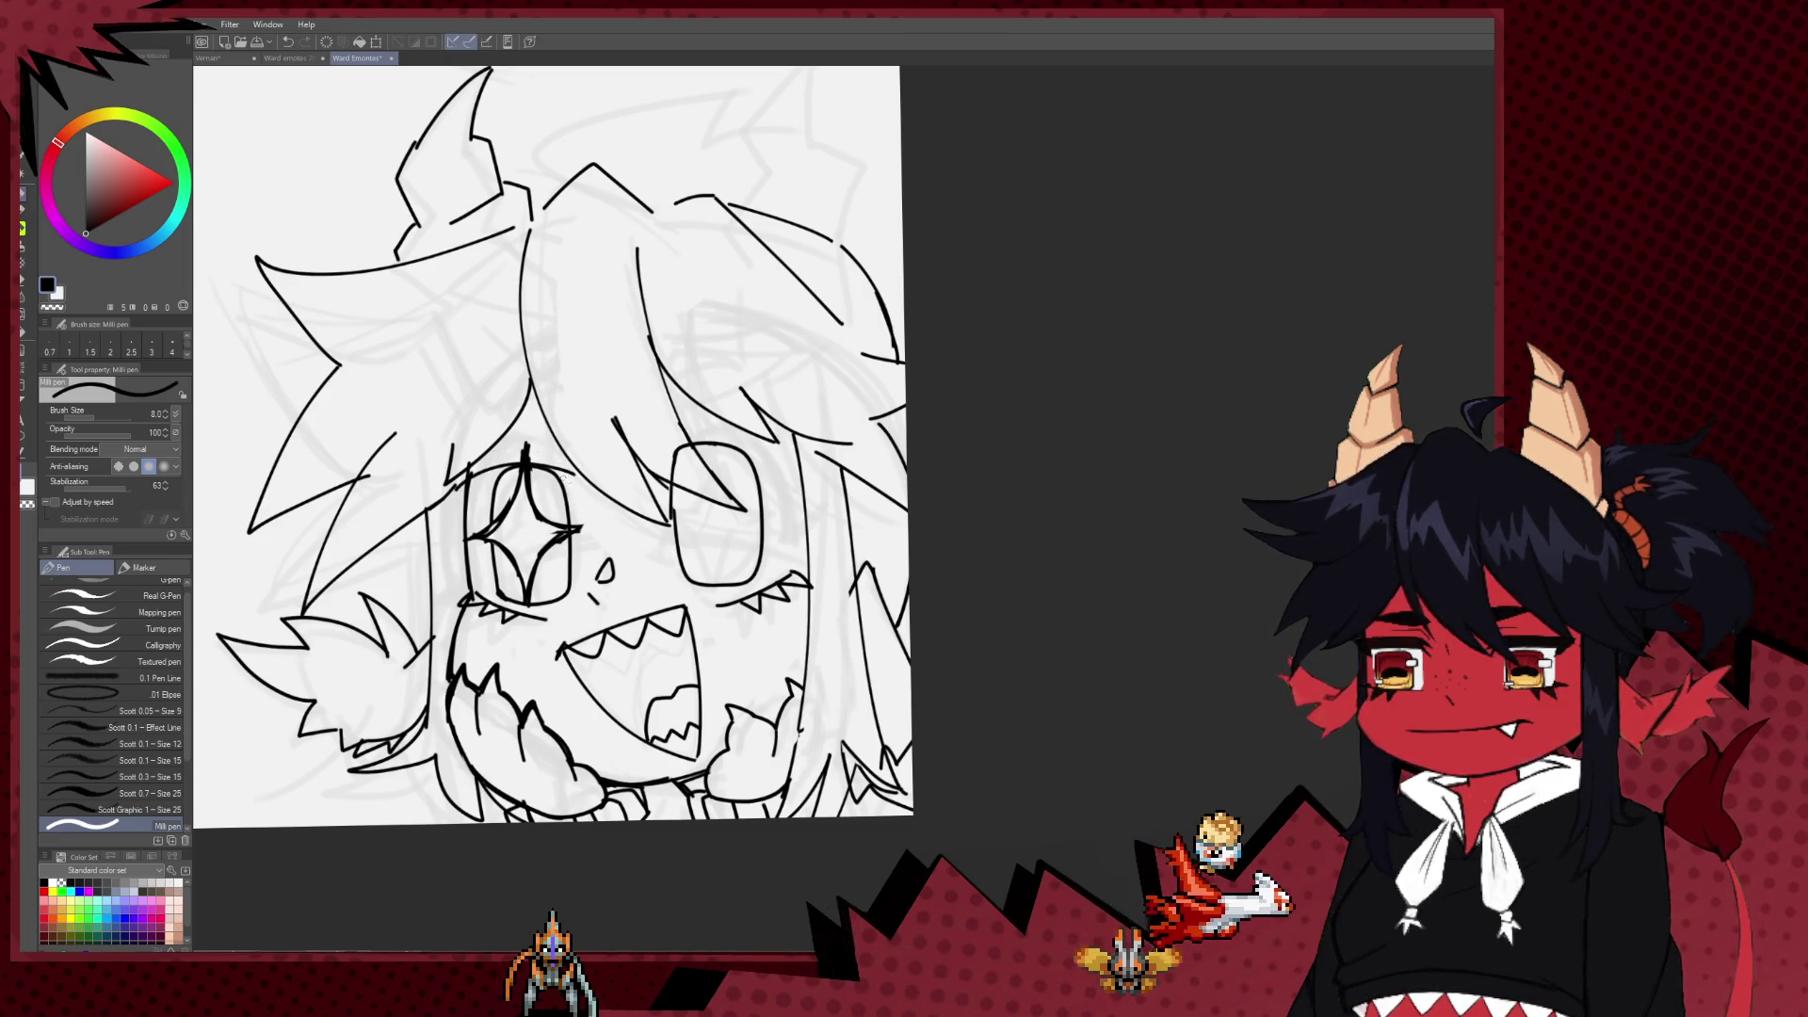
Step: At pen size 12, retrace the brow arc and both eyes' upper lash lines to thicken them
key(bracketright)
drag(579, 458, 462, 482)
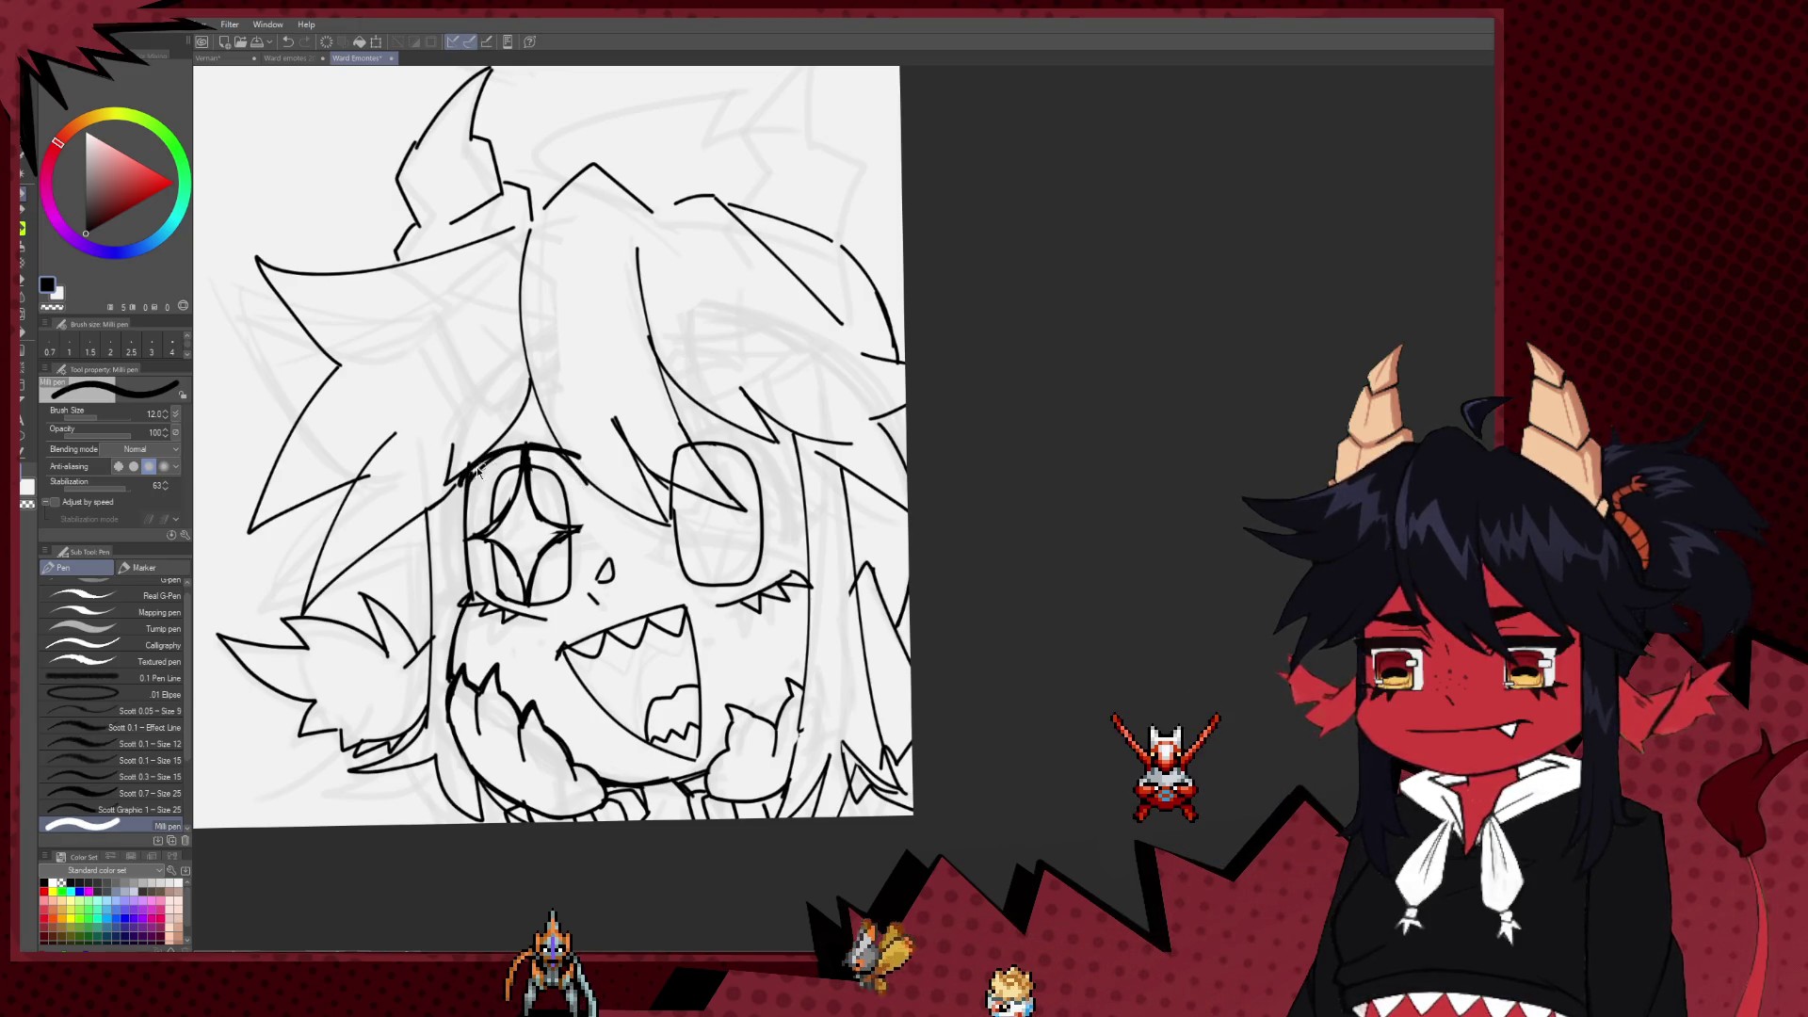
drag(585, 461, 452, 492)
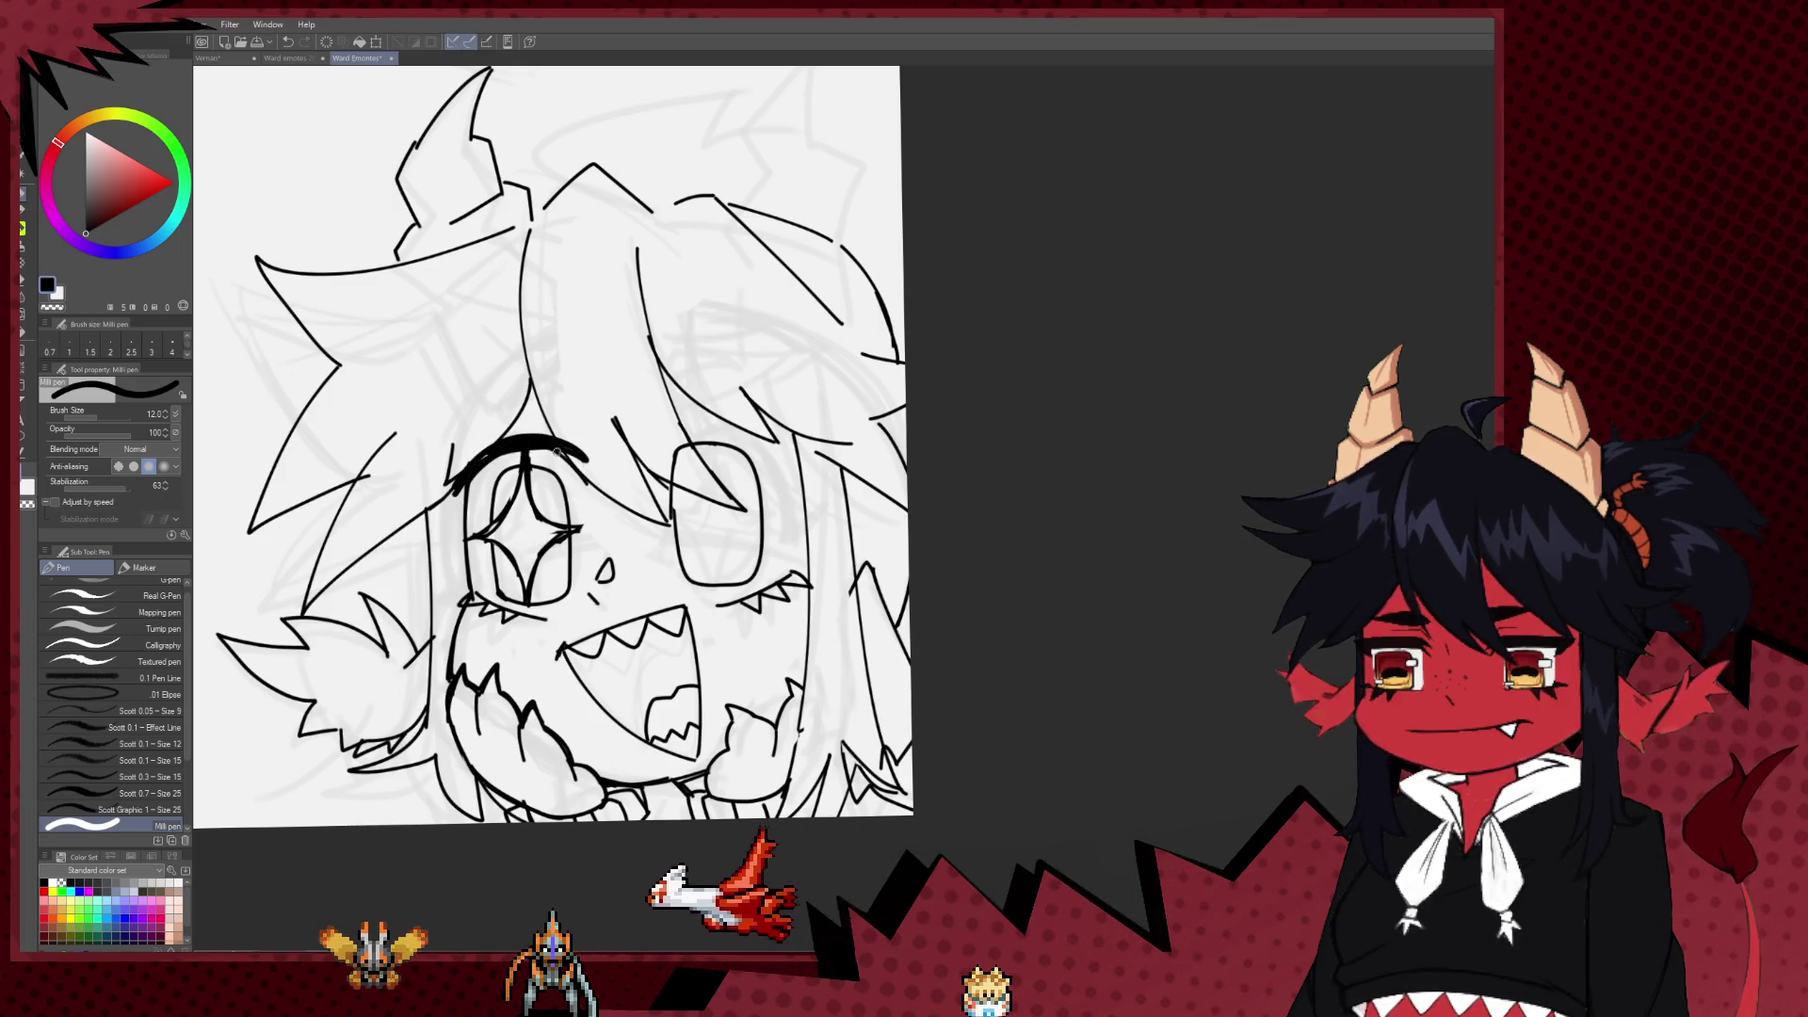
drag(573, 474, 484, 463)
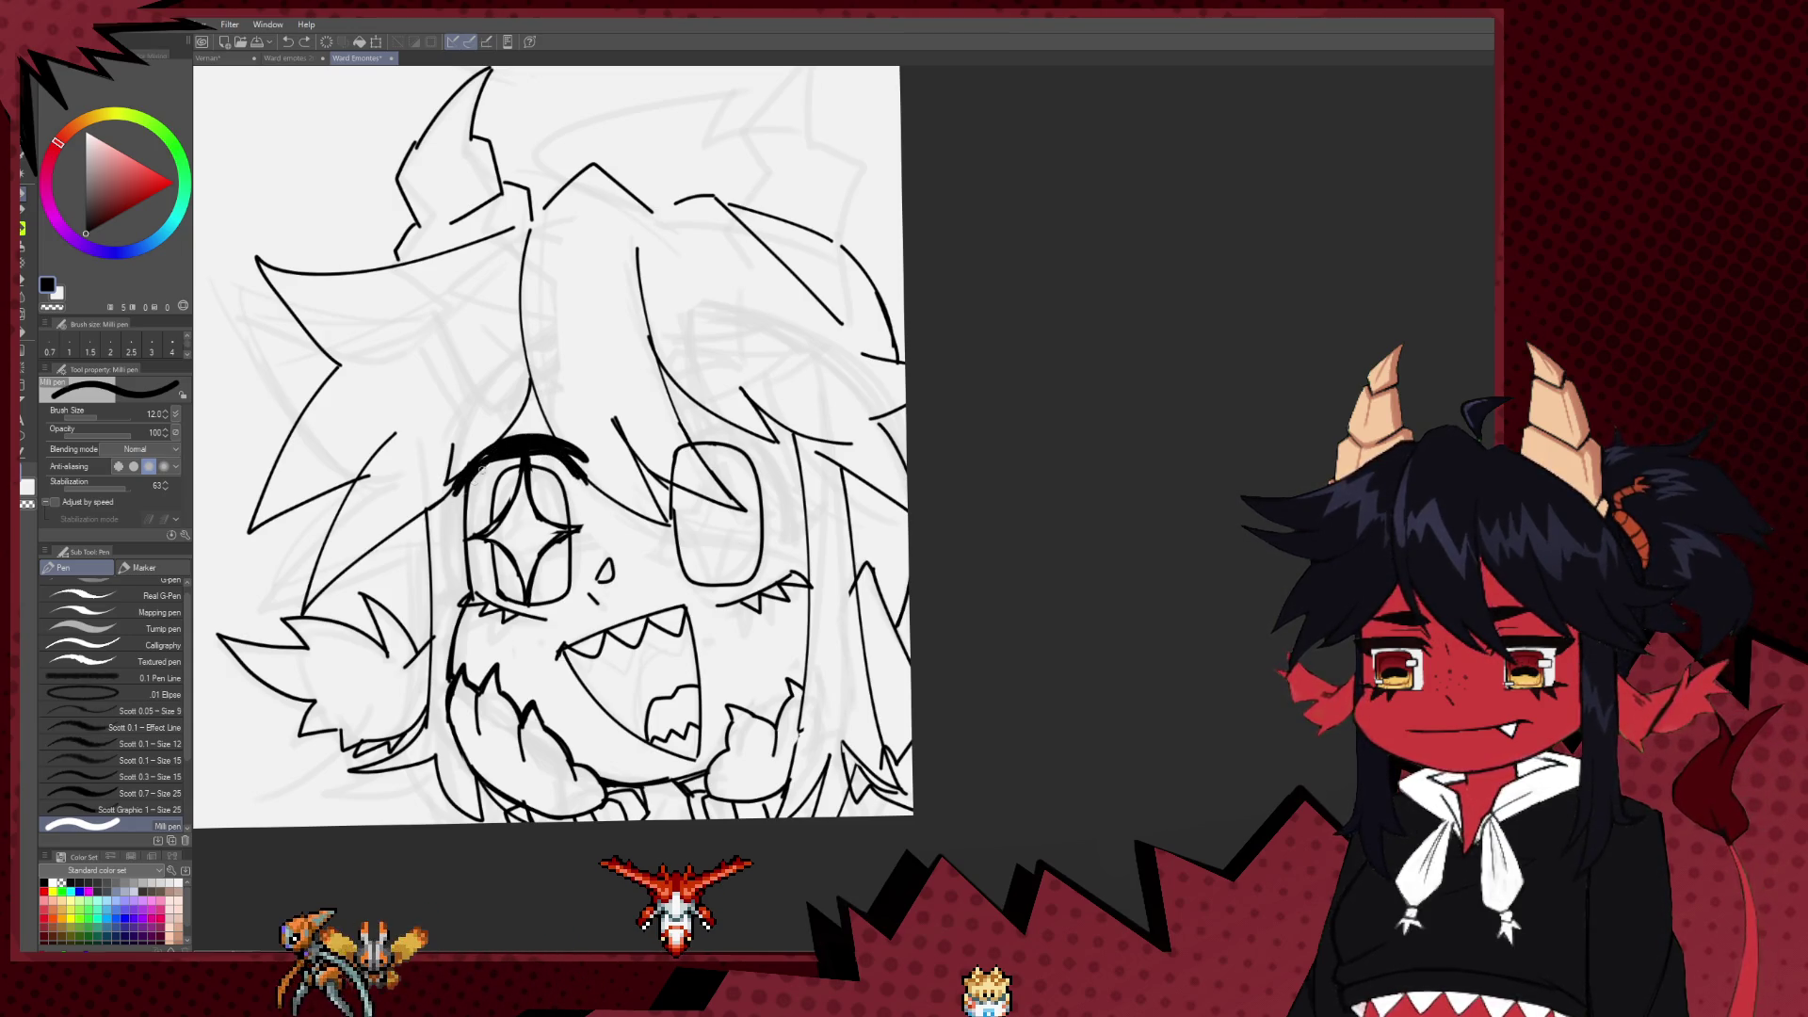
mouse_move(459, 478)
mouse_down()
mouse_move(775, 441)
mouse_move(648, 450)
mouse_up()
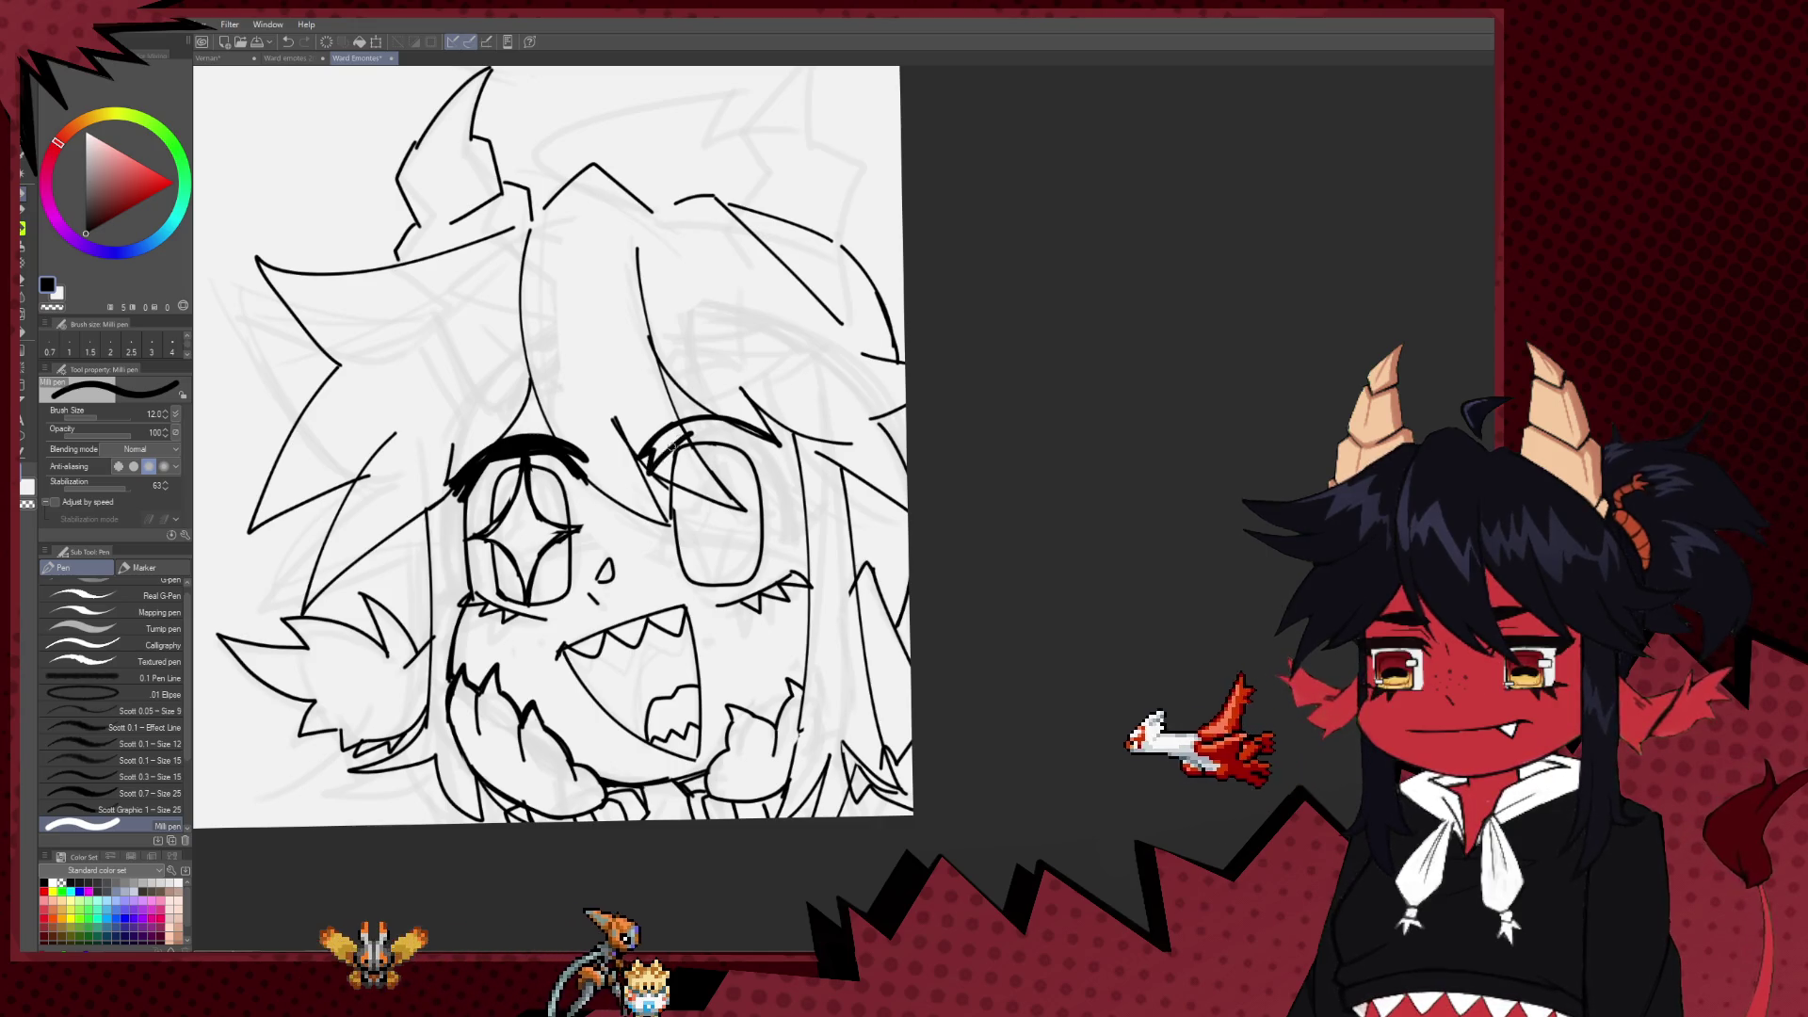
drag(650, 472, 765, 446)
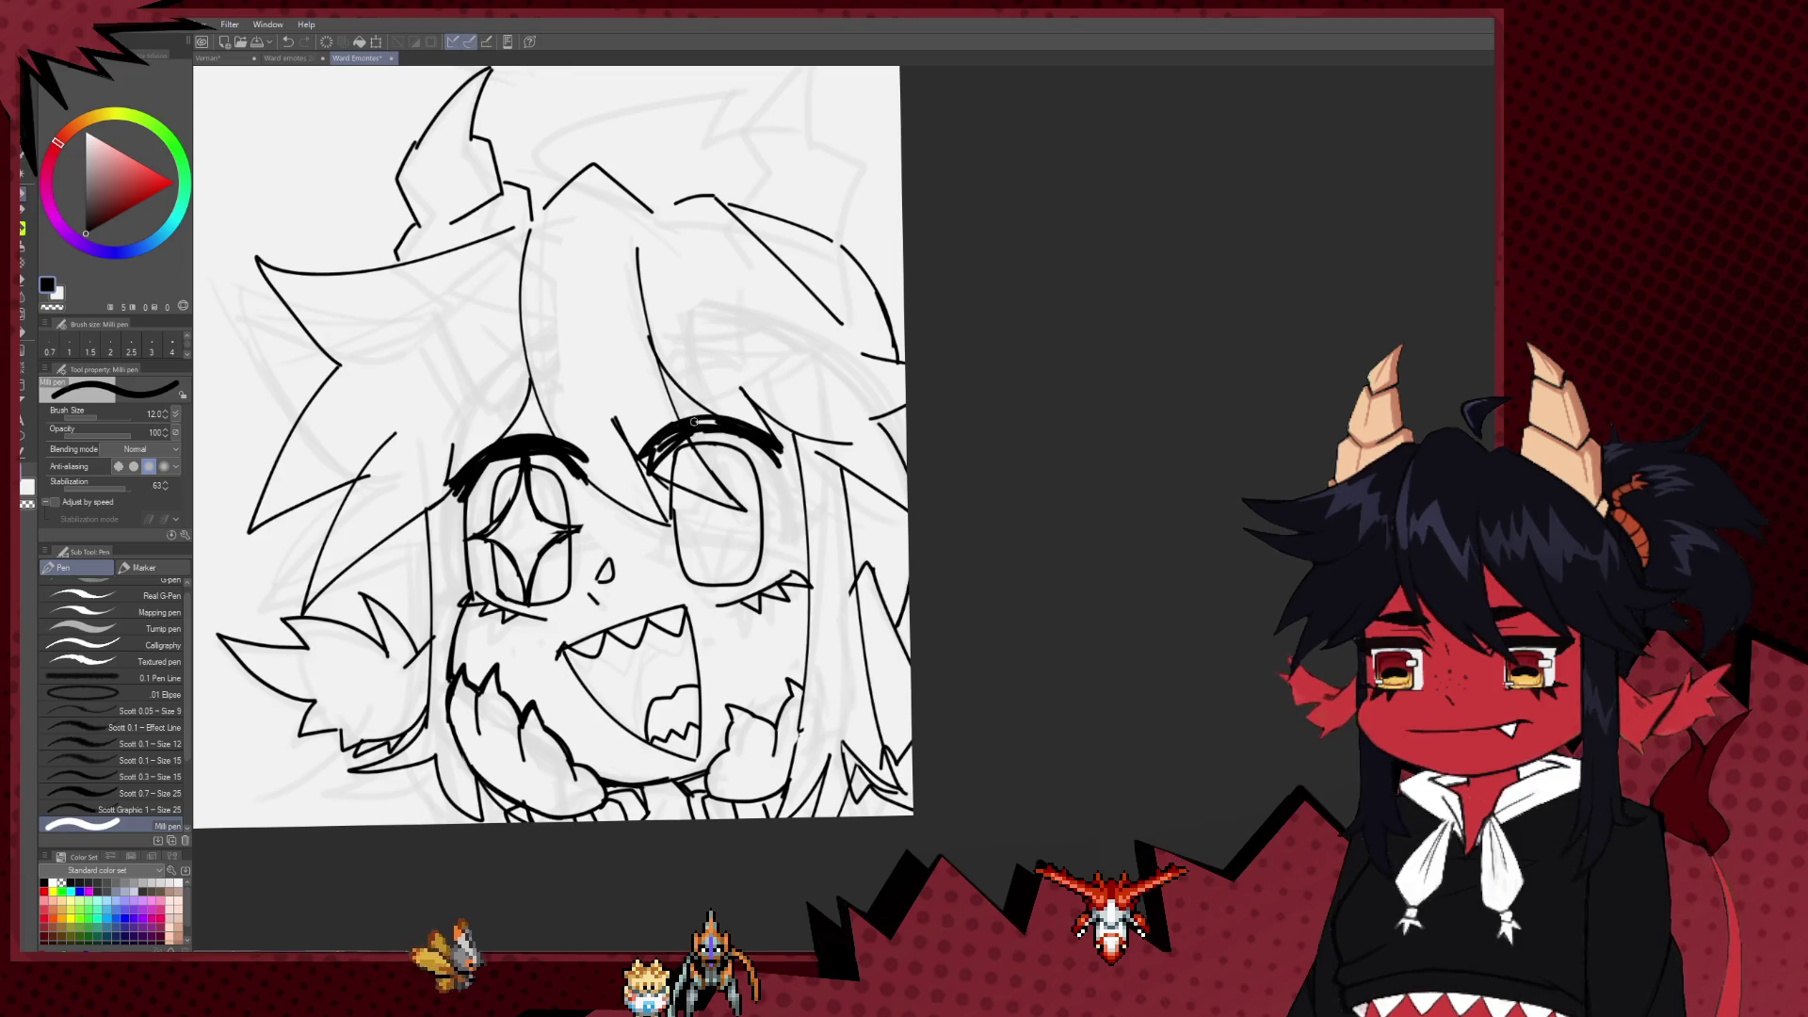
Step: Mirror the canvas to check, then liquify the mouth and hand lines down-right
key(h)
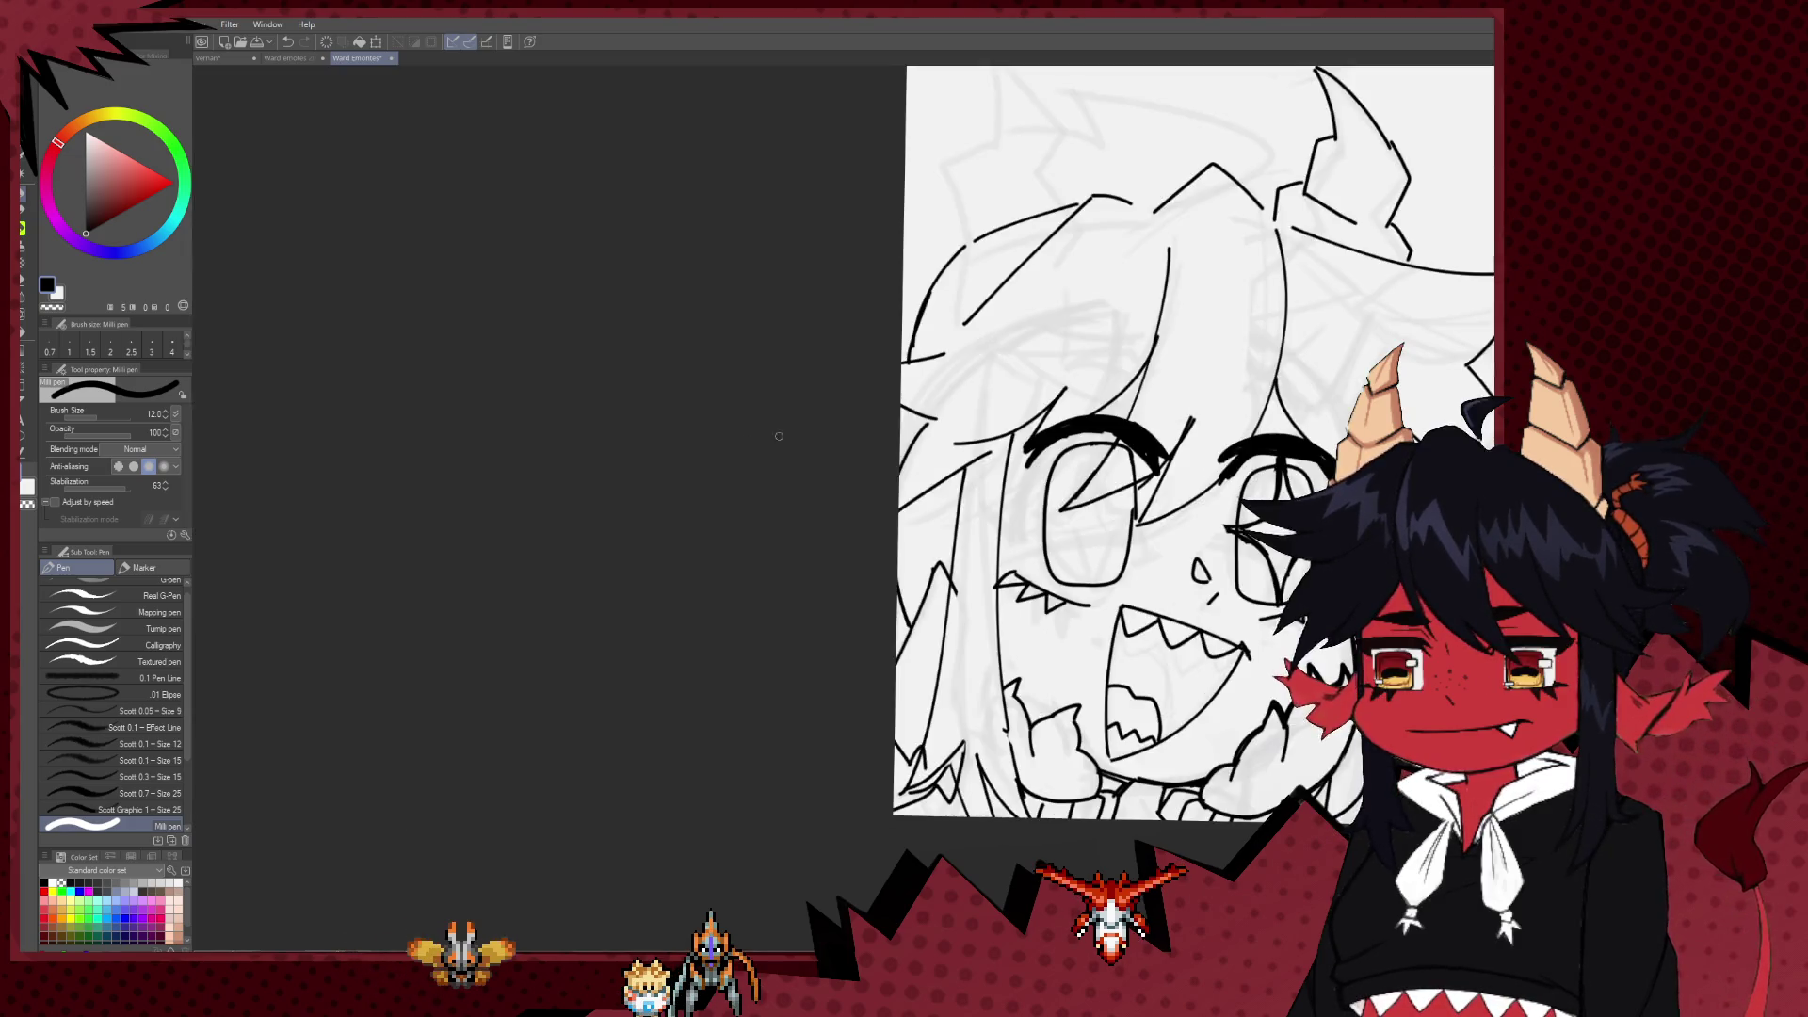
scroll(789, 563, down, 4)
scroll(789, 563, up, 2)
scroll(659, 641, down, 2)
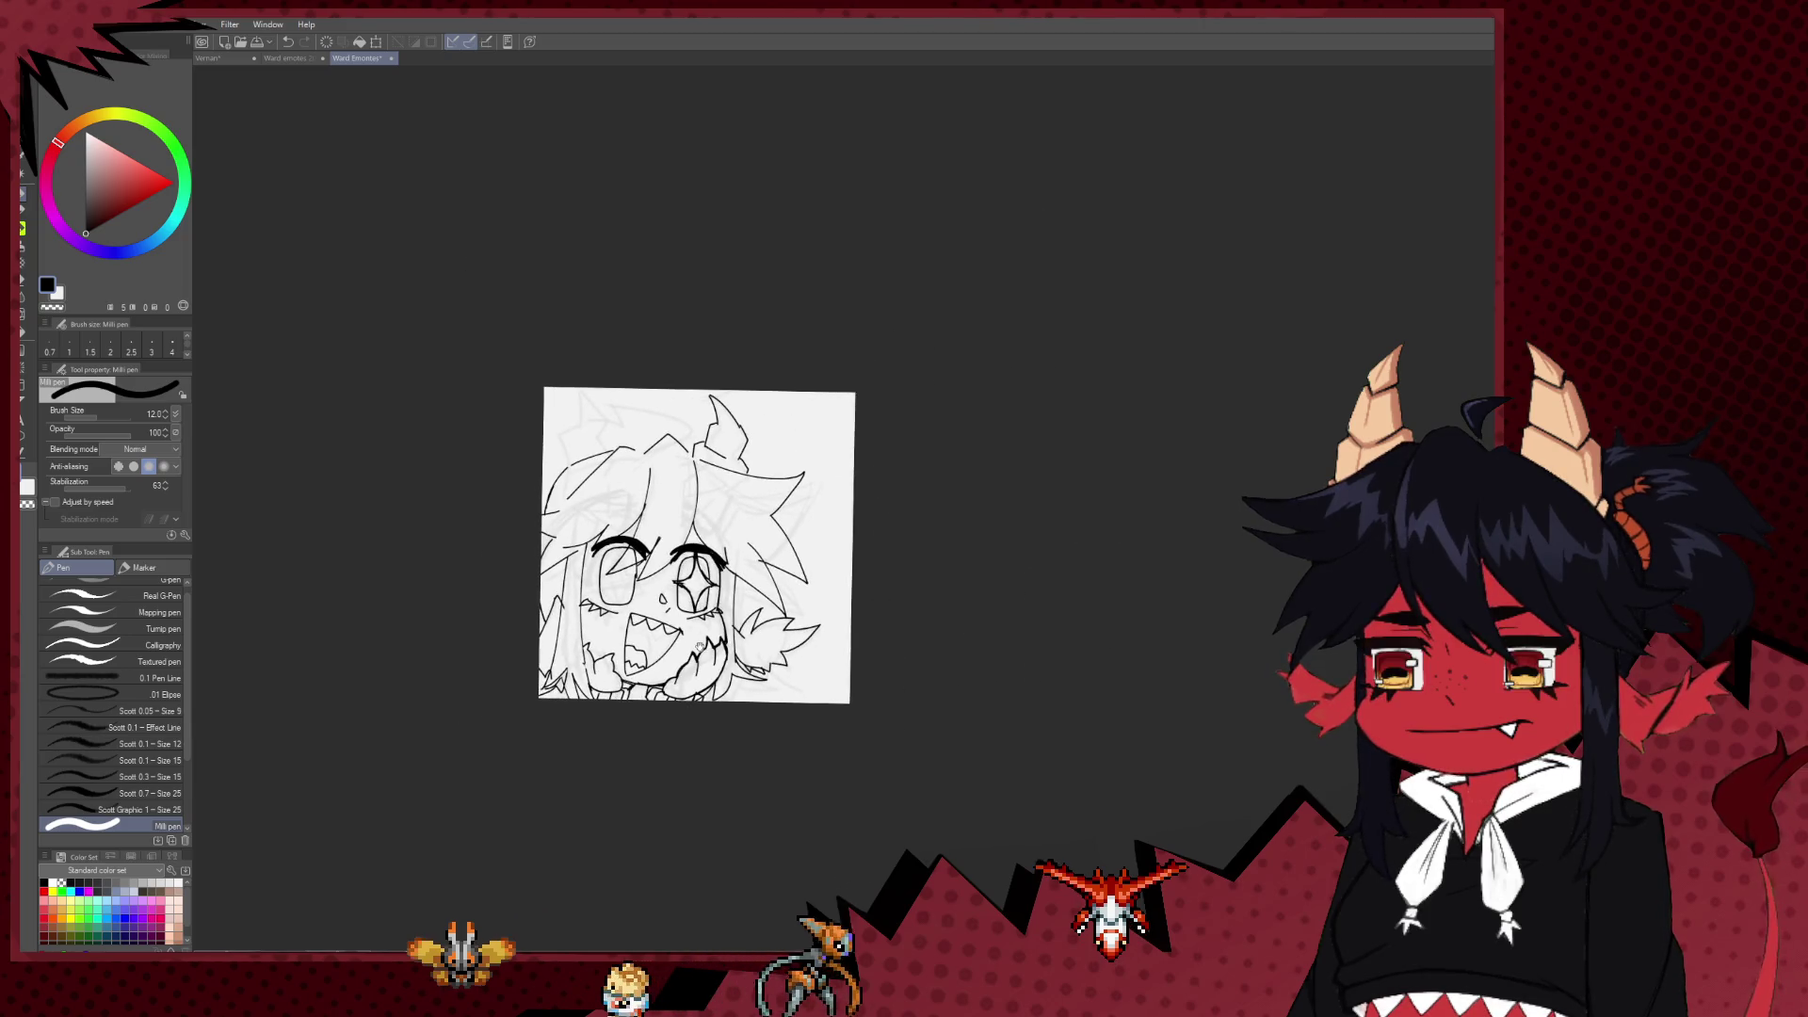
scroll(584, 612, up, 1)
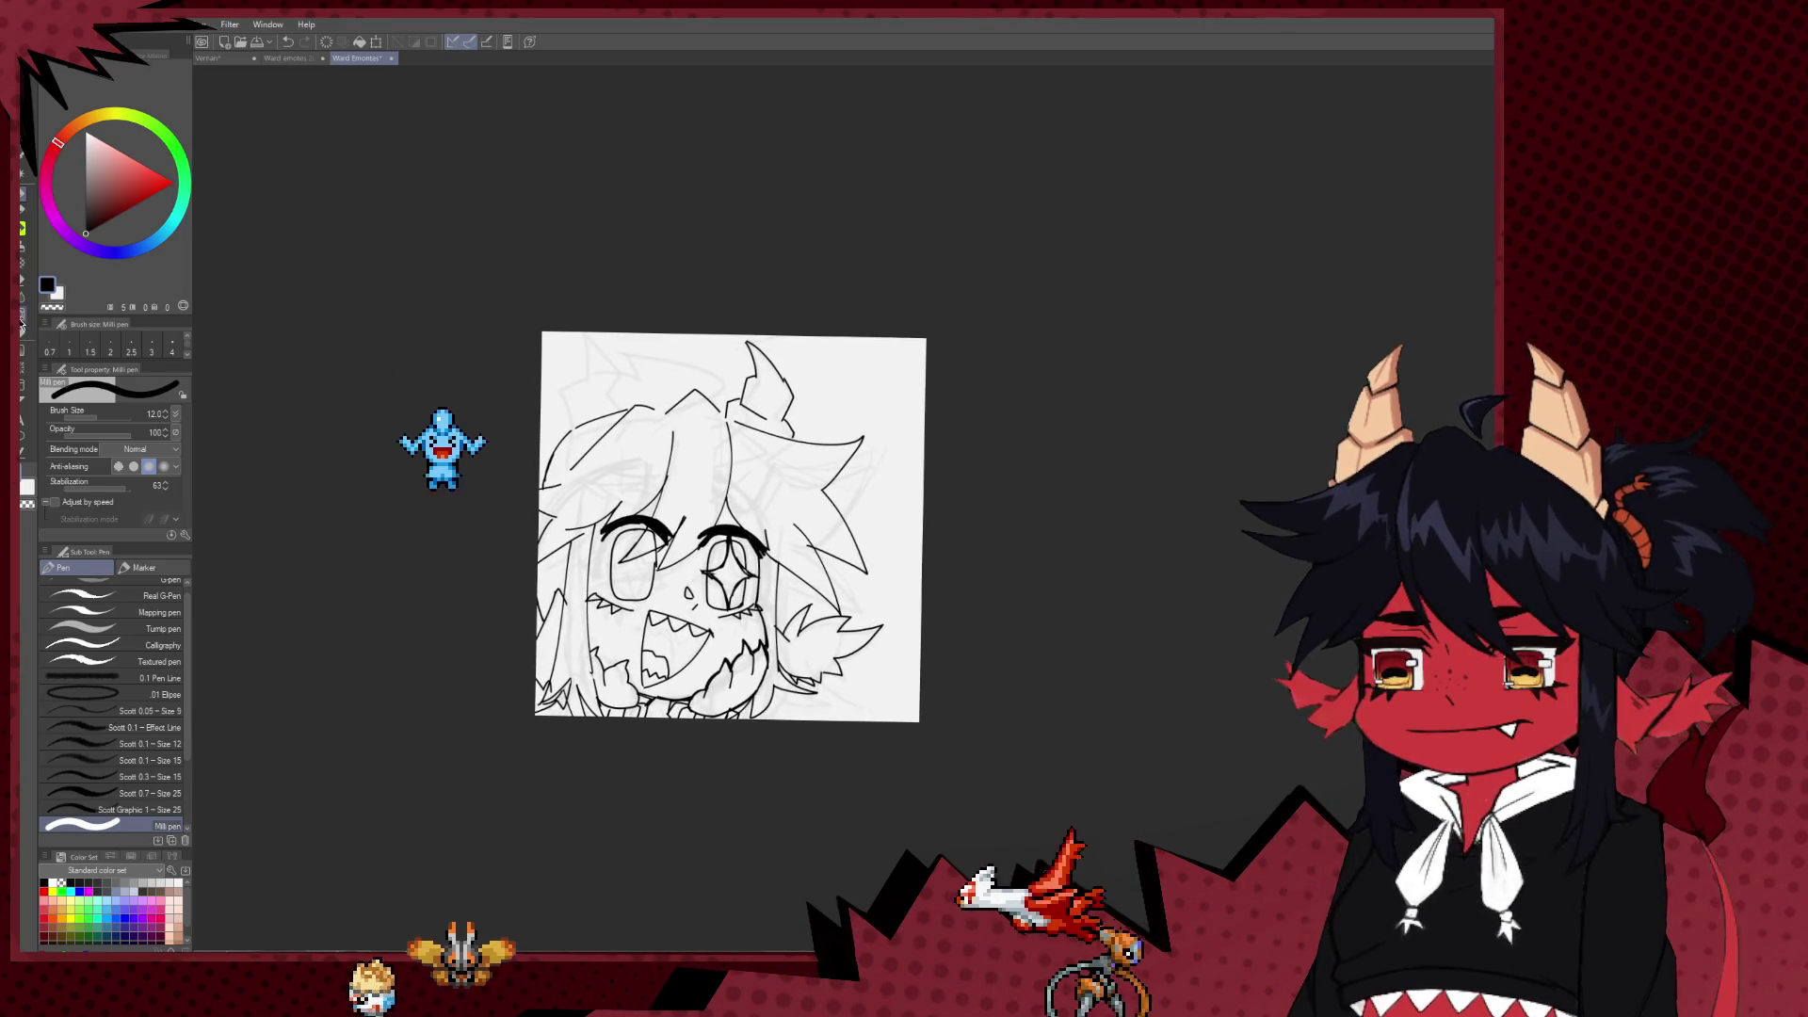
key(j)
drag(663, 702, 724, 803)
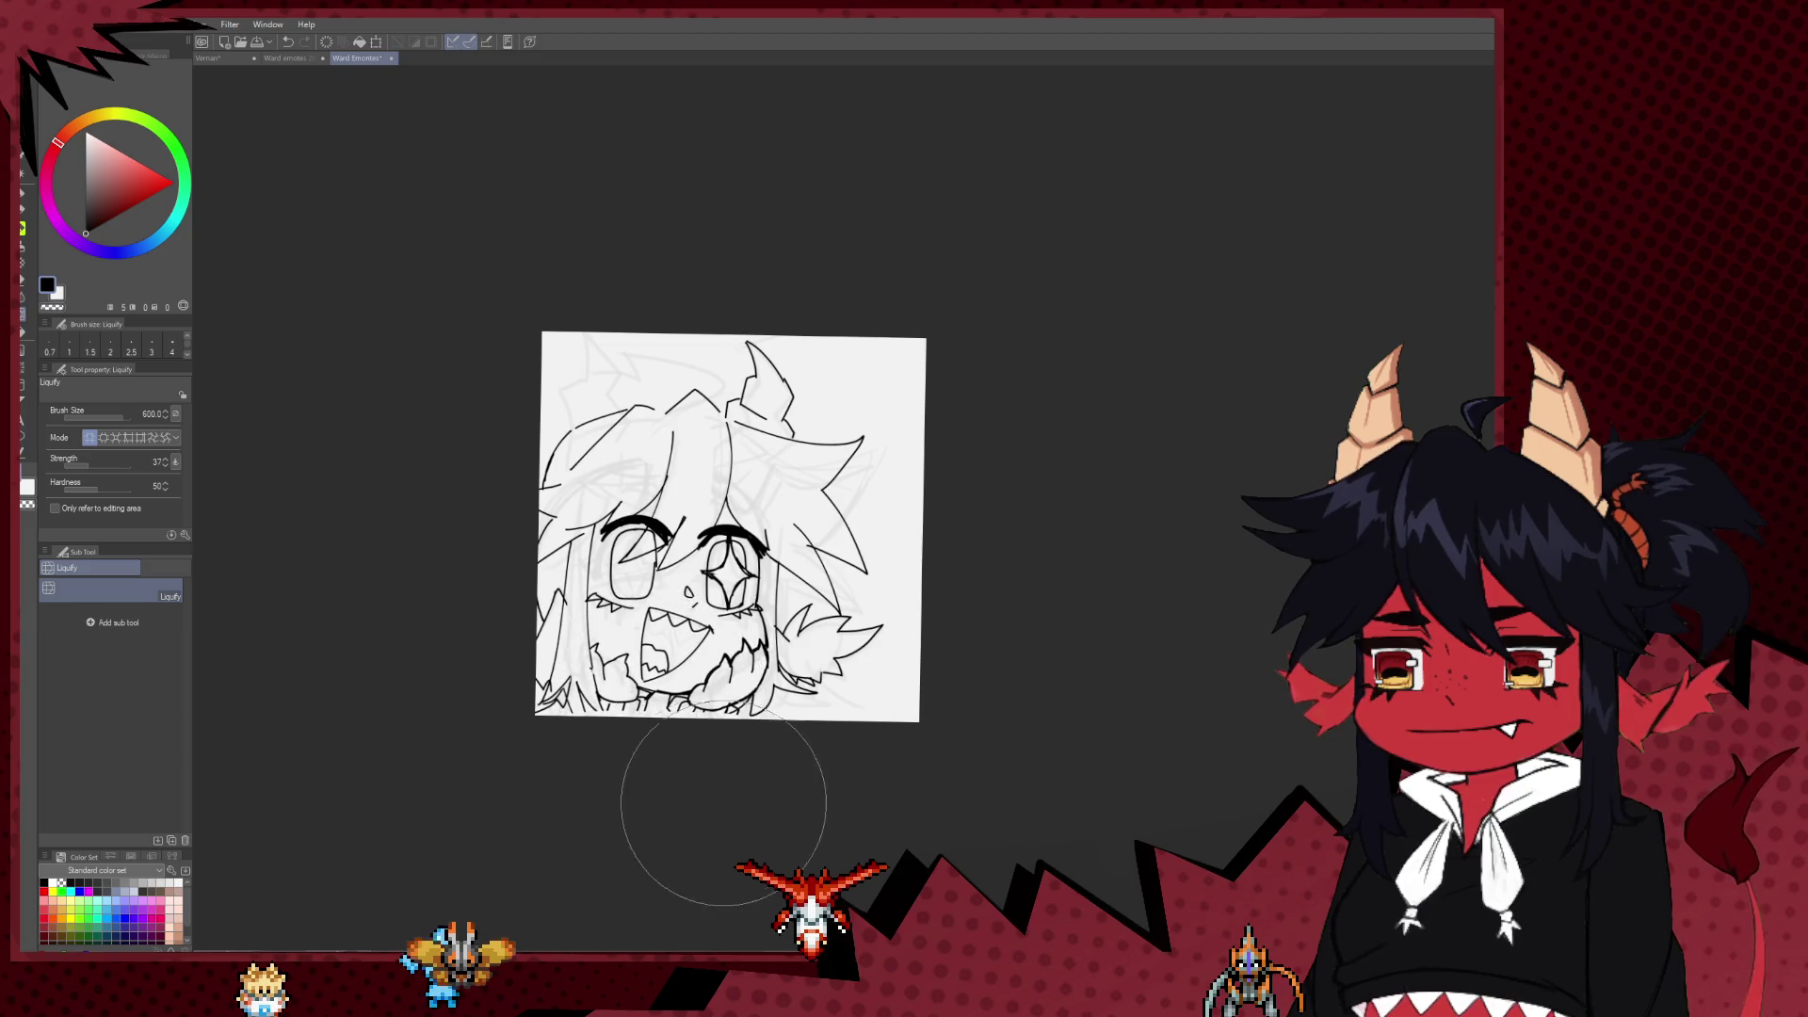
mouse_move(718, 715)
mouse_down()
mouse_move(625, 706)
mouse_move(565, 727)
mouse_up()
Step: Zoom back in on the face and return to the Milli pen at size 10
scroll(791, 716, up, 1)
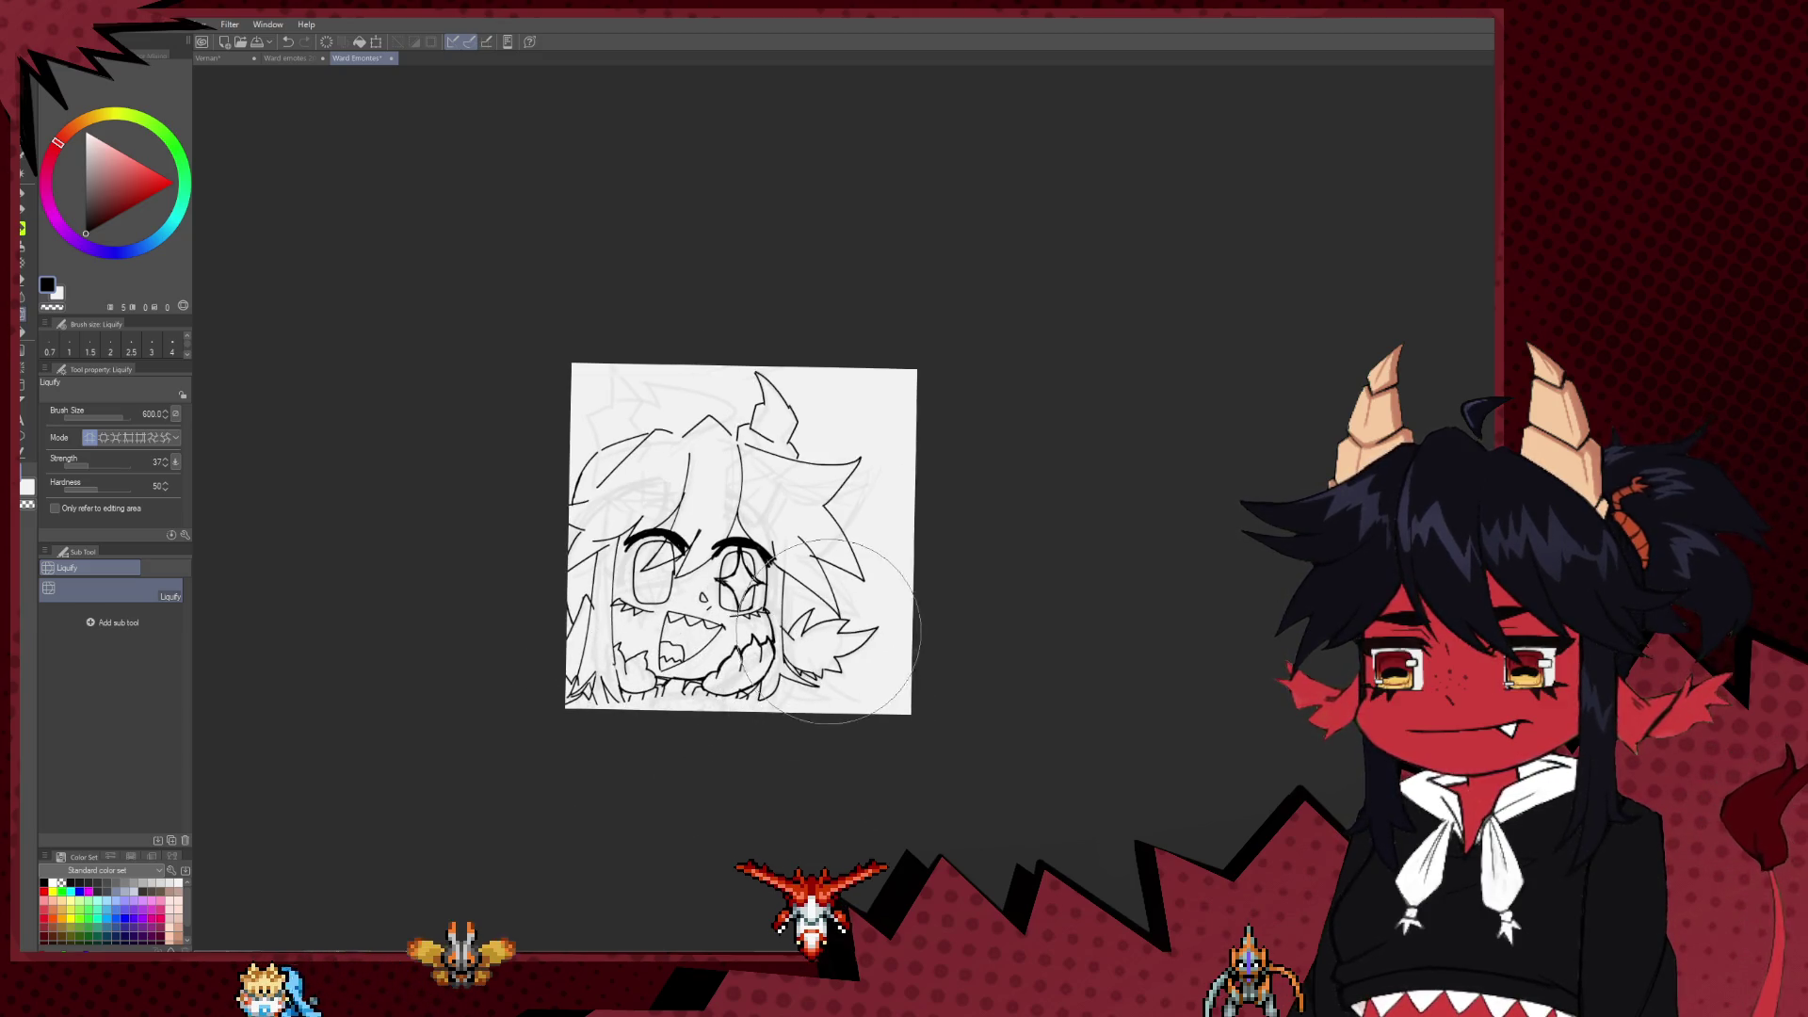
scroll(786, 659, up, 1)
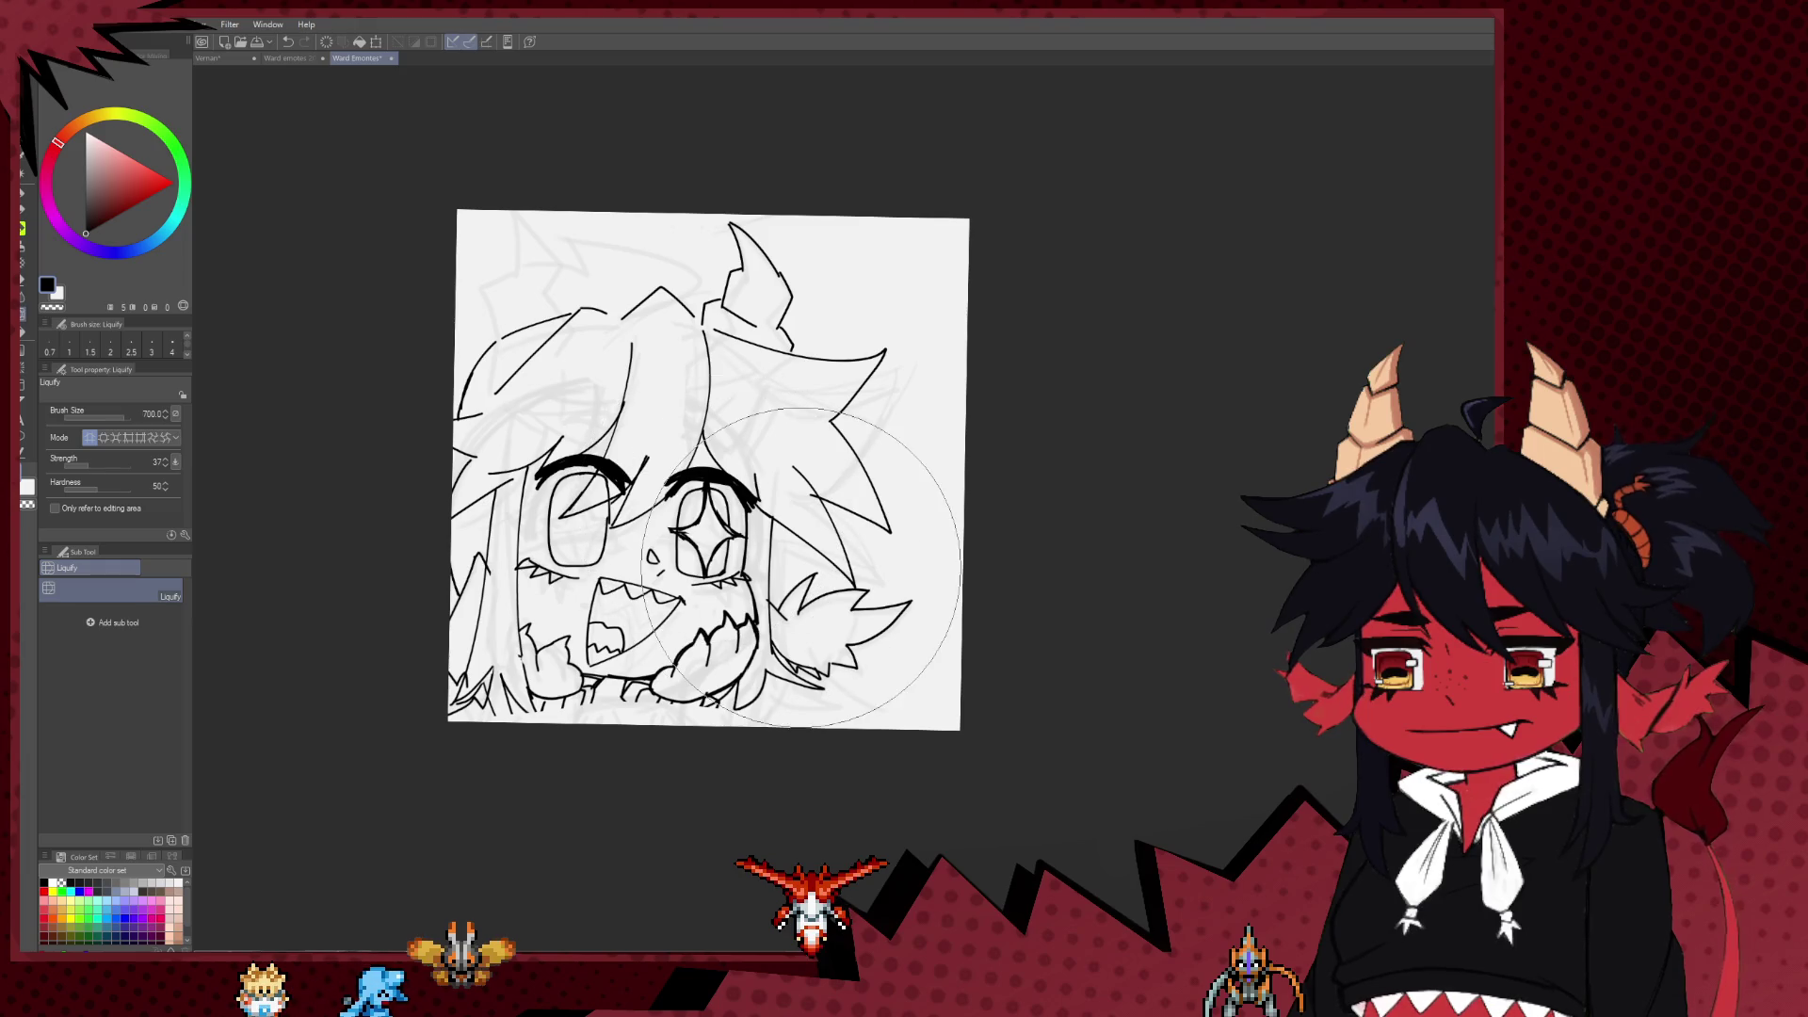
scroll(653, 466, up, 1)
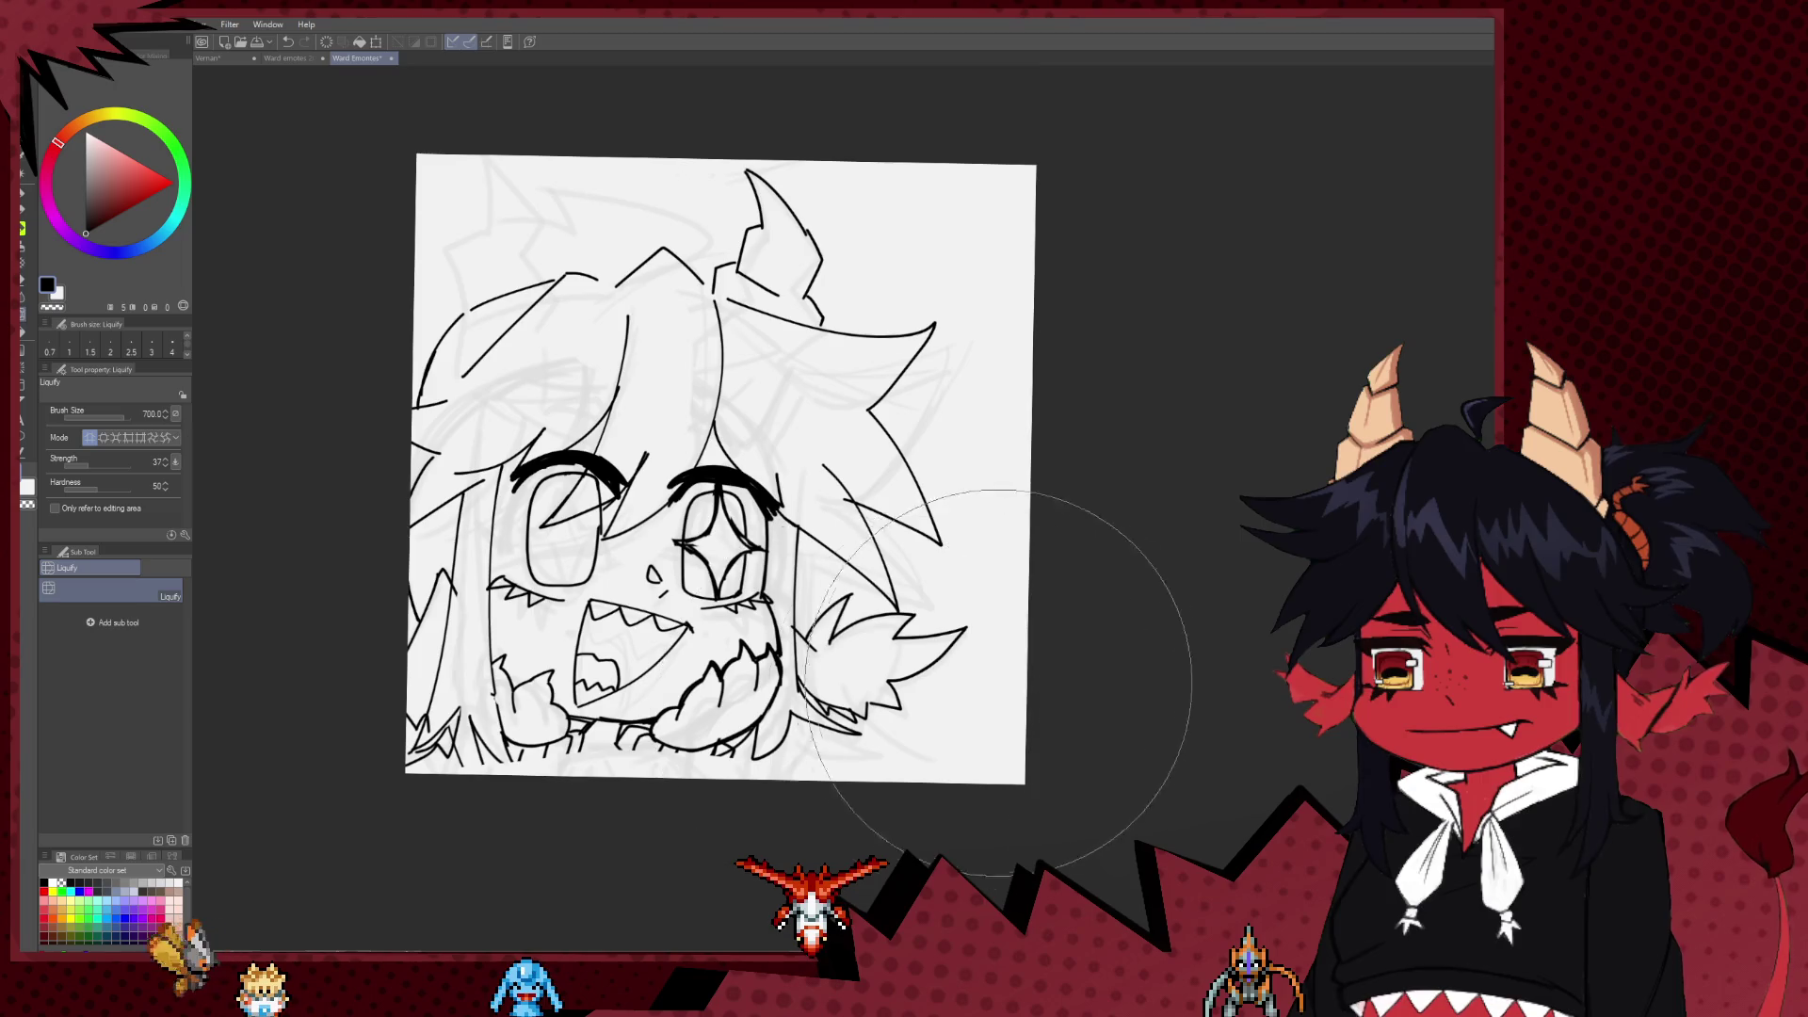
scroll(1012, 655, up, 1)
key(p)
drag(632, 715, 637, 659)
key(bracketleft)
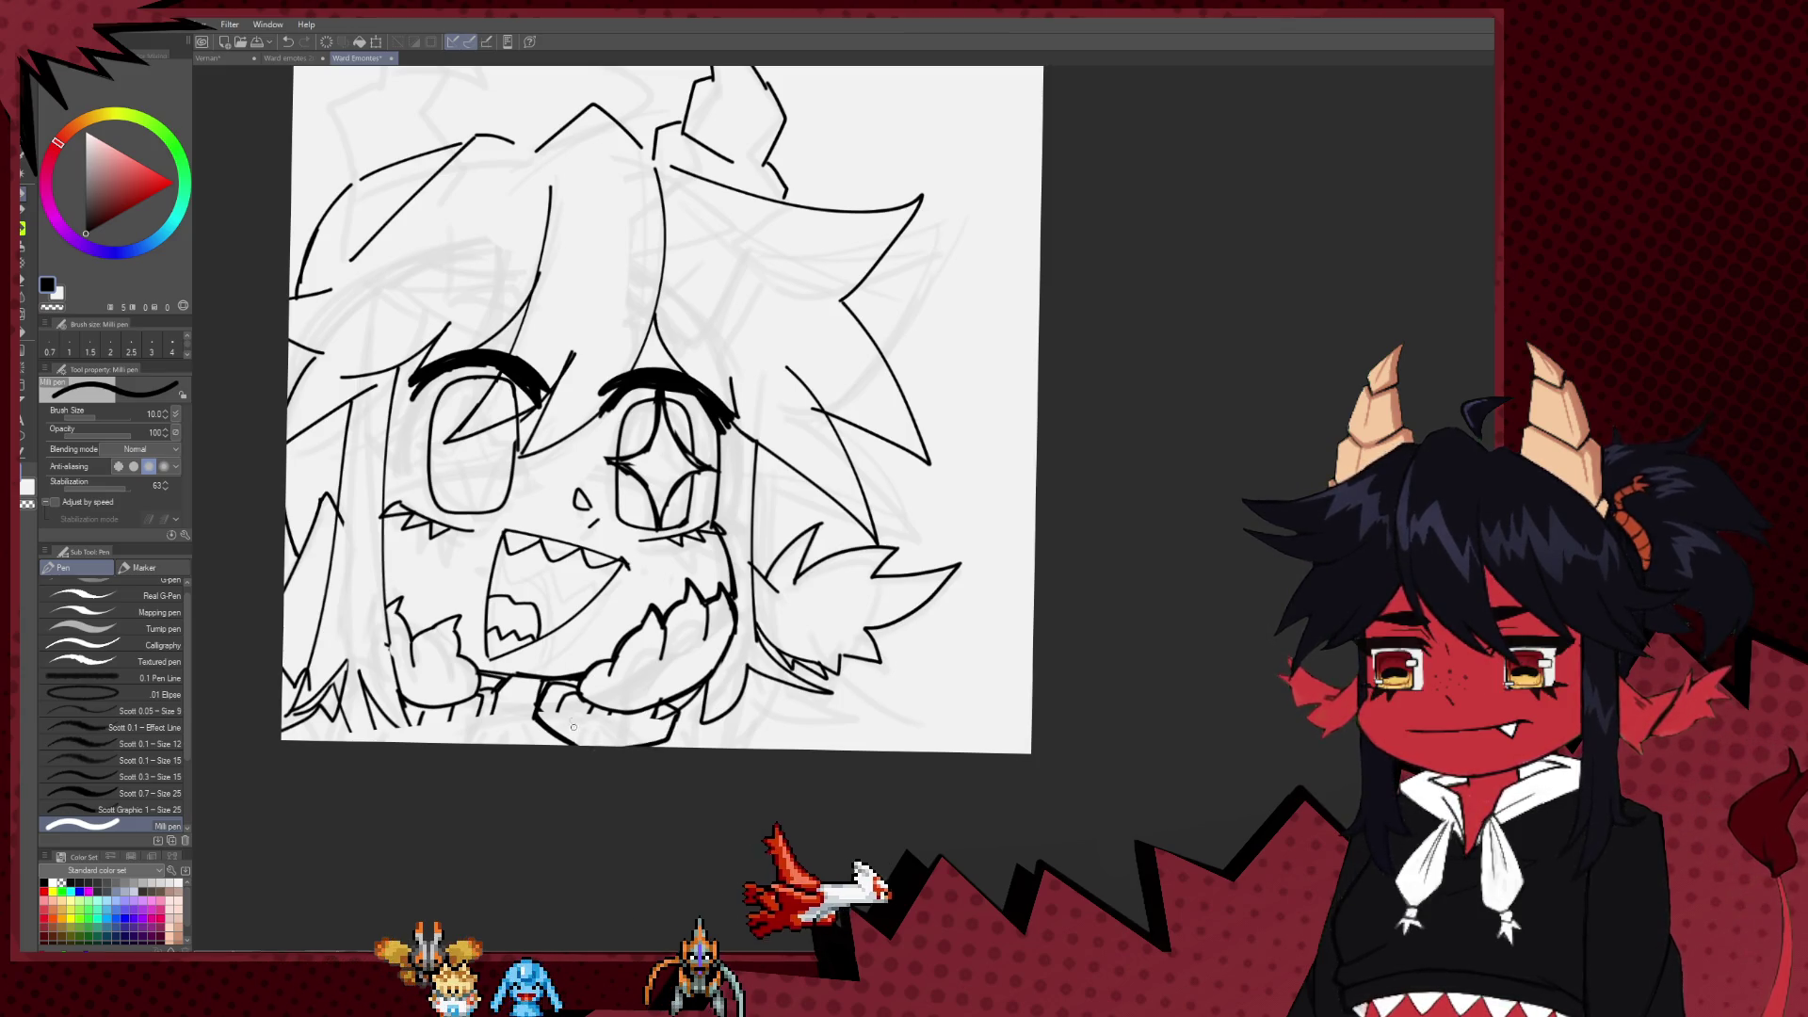
Step: Ink short collar lines at the bottom and erase the lower-left mouth line with a size-120 eraser
mouse_move(589, 704)
mouse_down()
mouse_move(584, 744)
mouse_move(778, 774)
mouse_up()
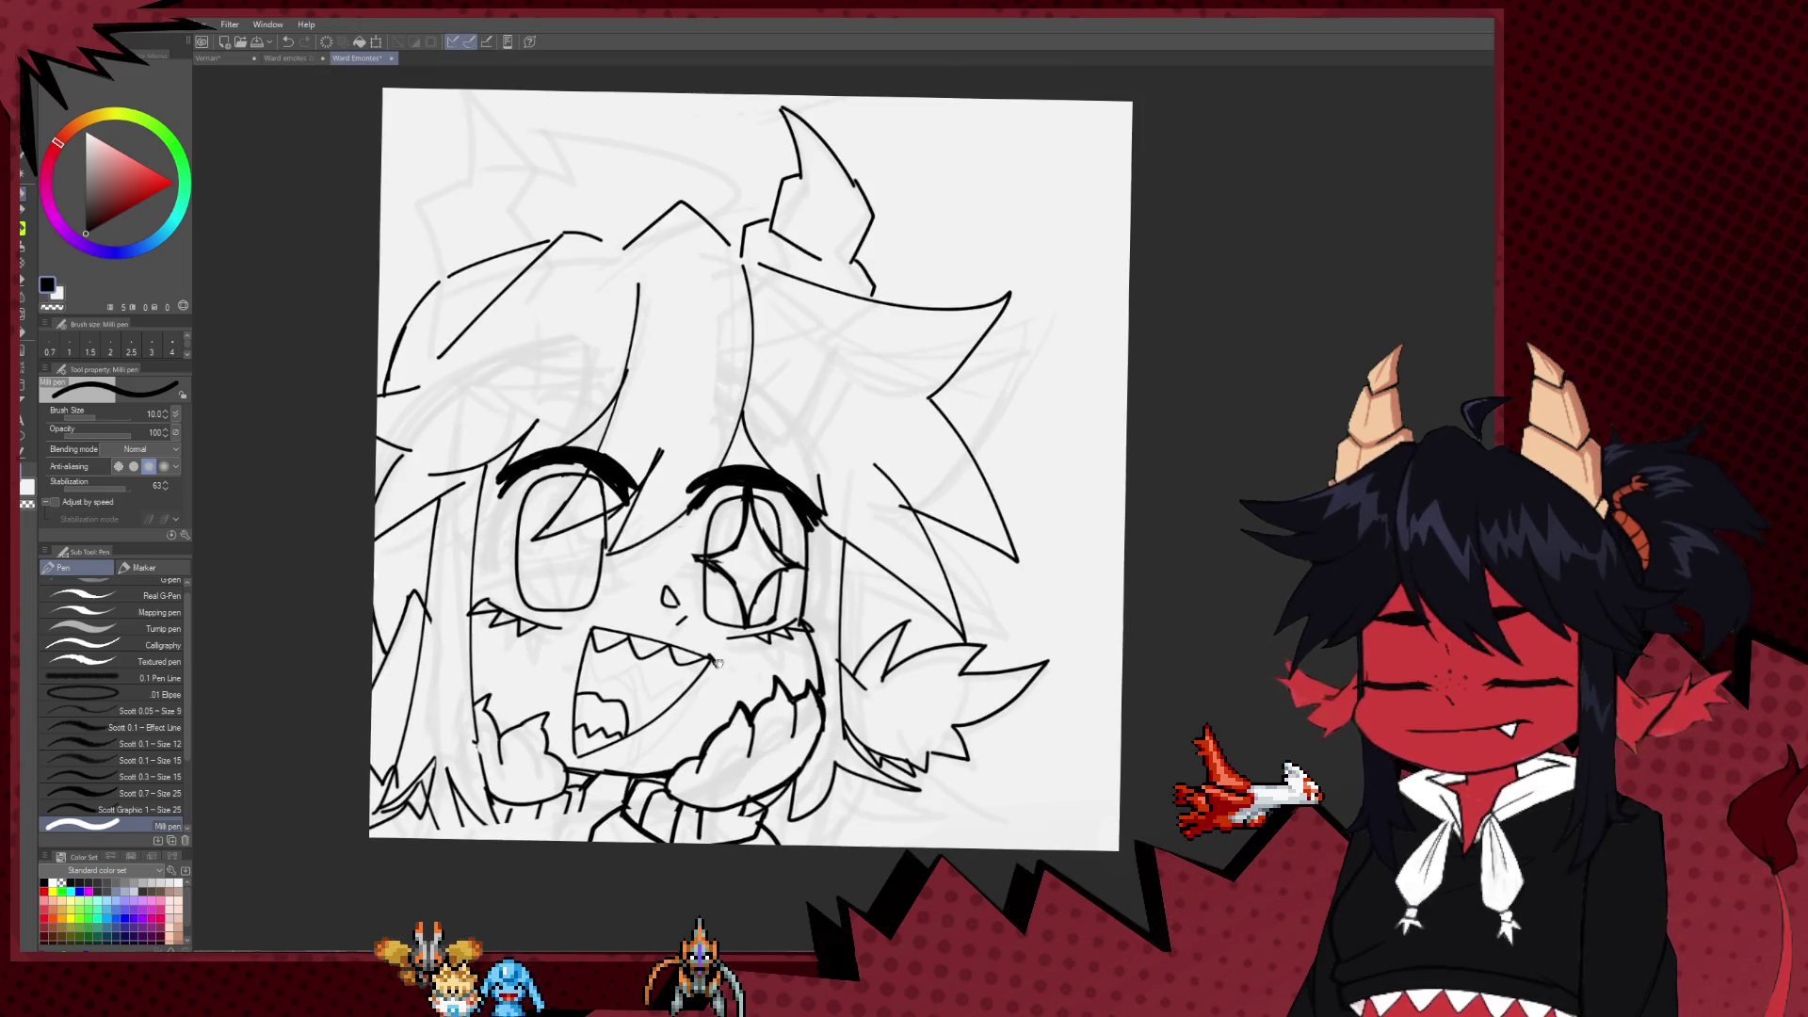
key(e)
mouse_move(615, 642)
mouse_down()
mouse_move(649, 668)
mouse_move(649, 721)
mouse_up()
key(bracketright)
key(bracketright)
key(bracketright)
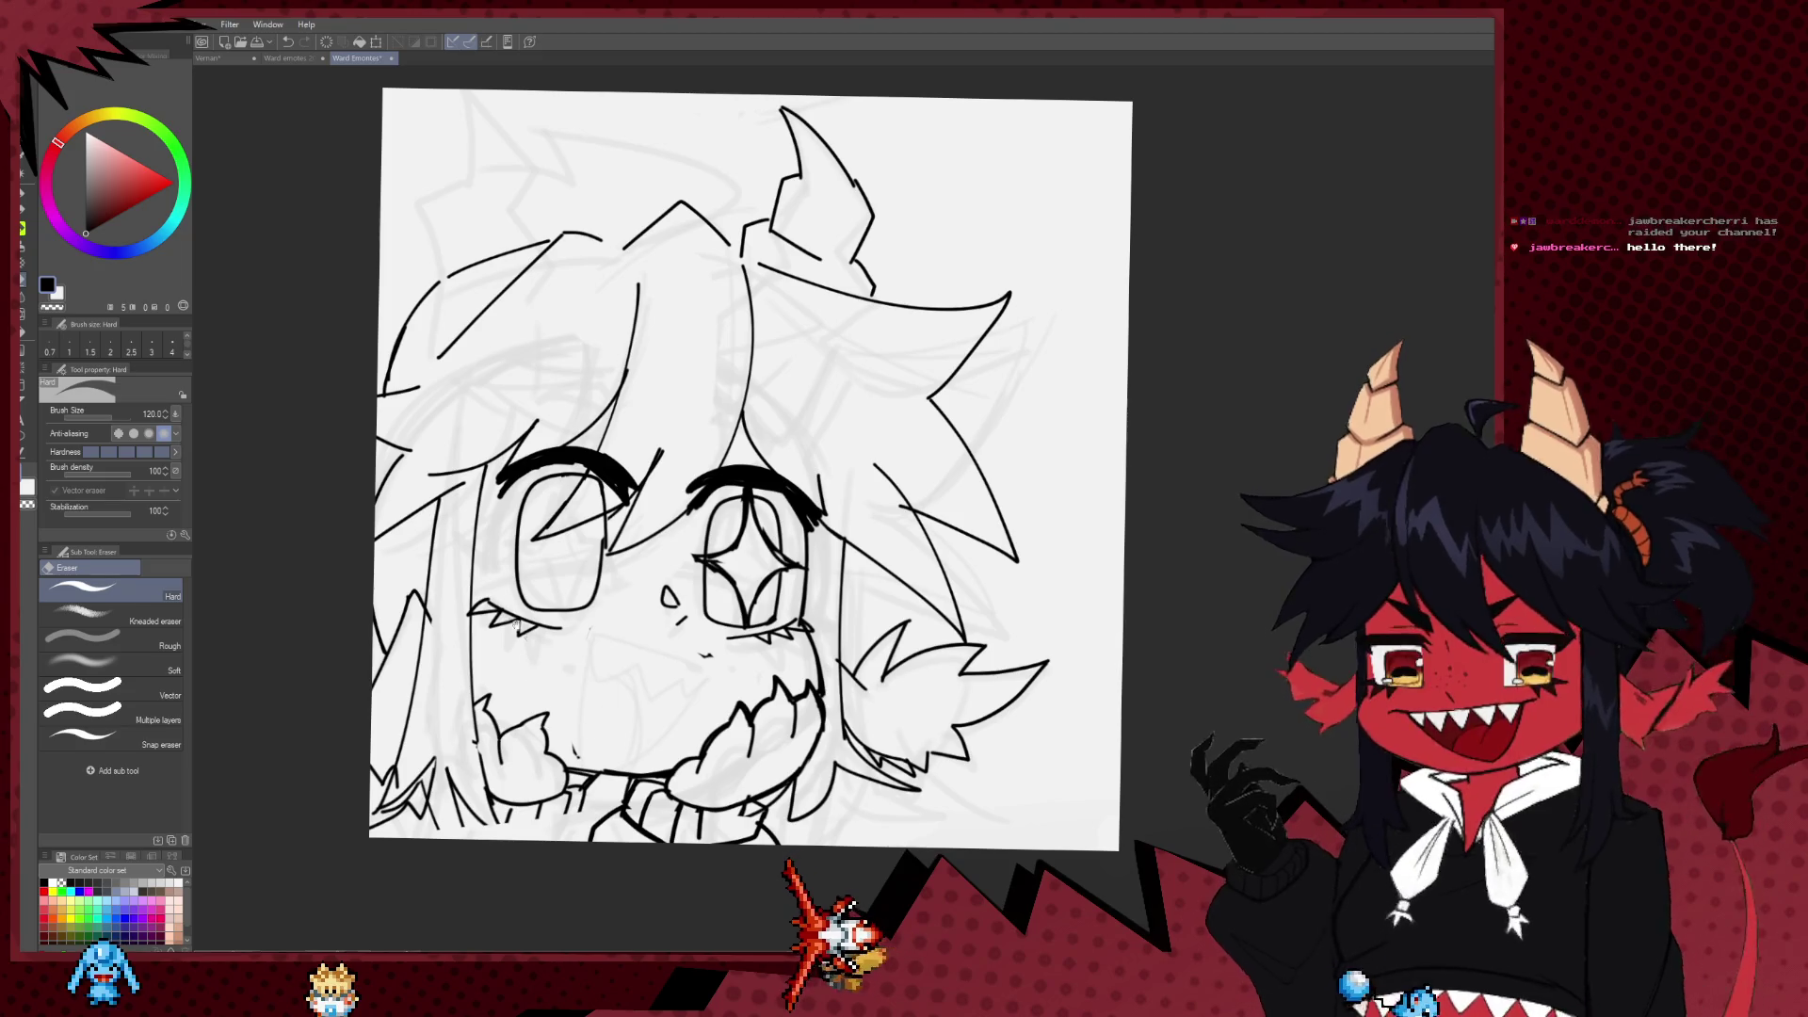
Step: Erase the left eye at eraser size 150, then undo back to the winking lash
drag(533, 581, 568, 563)
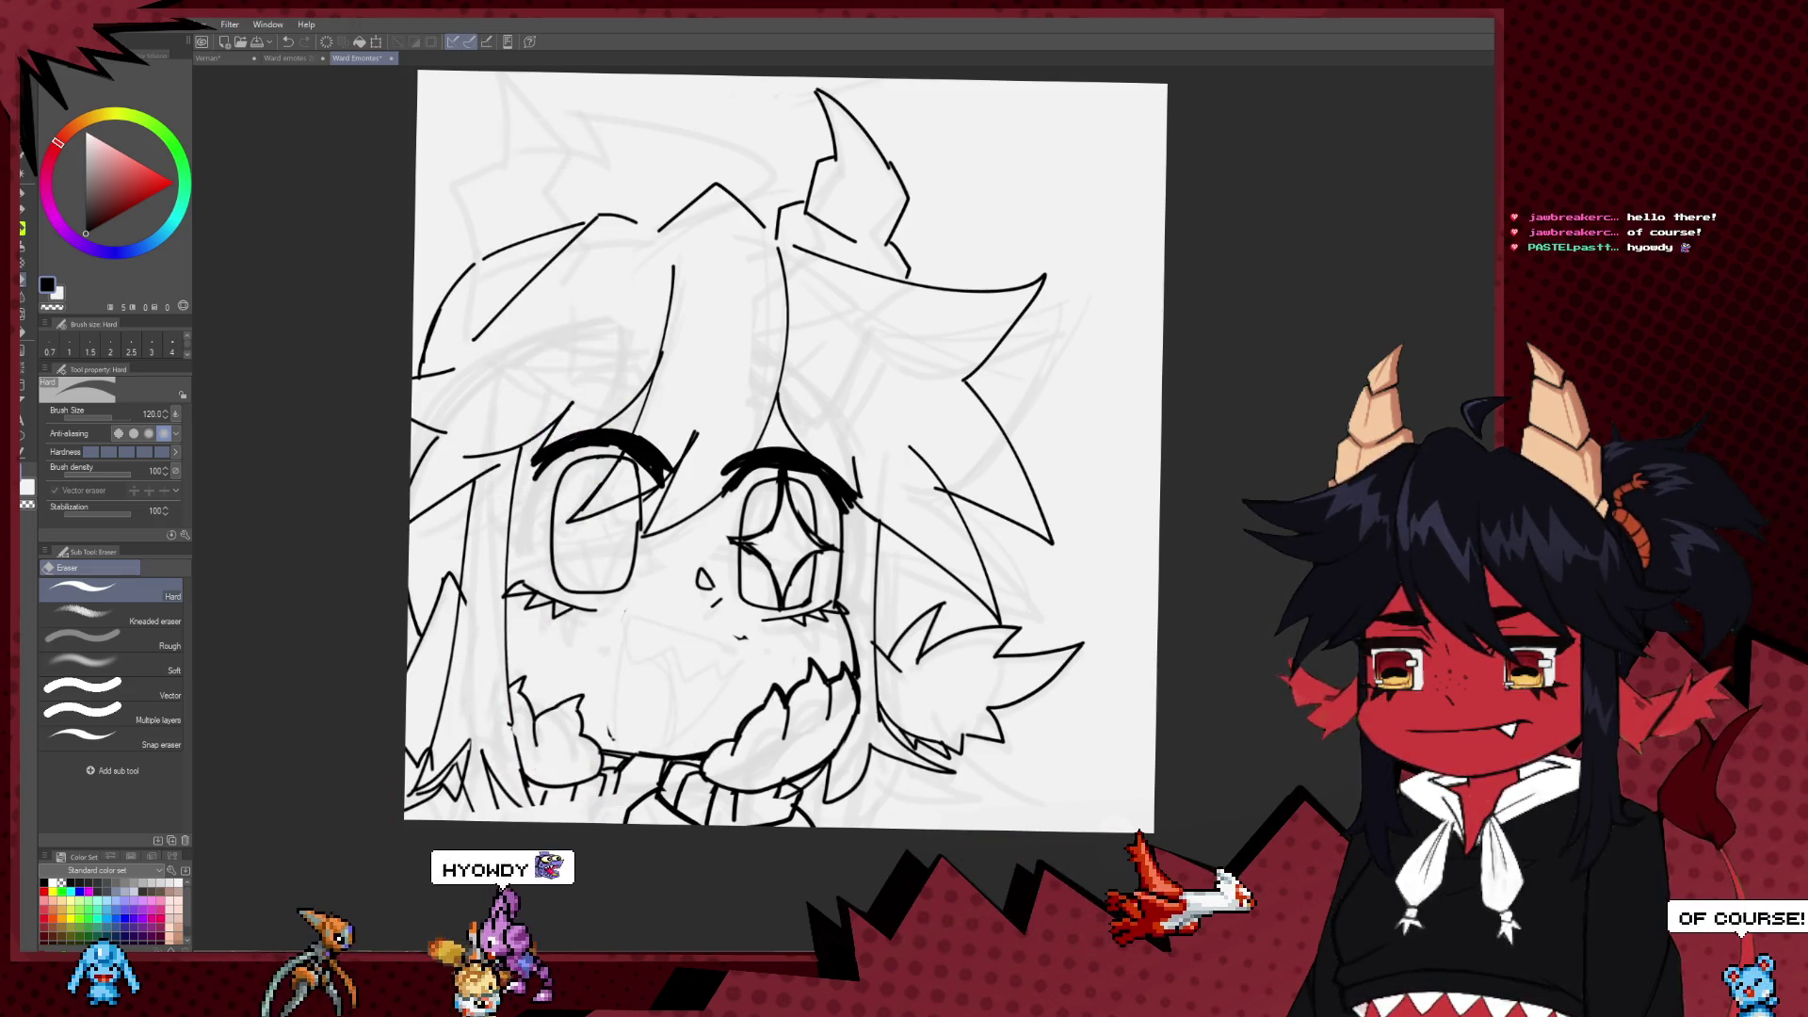
mouse_move(700, 557)
mouse_down()
mouse_move(636, 506)
mouse_move(661, 554)
mouse_up()
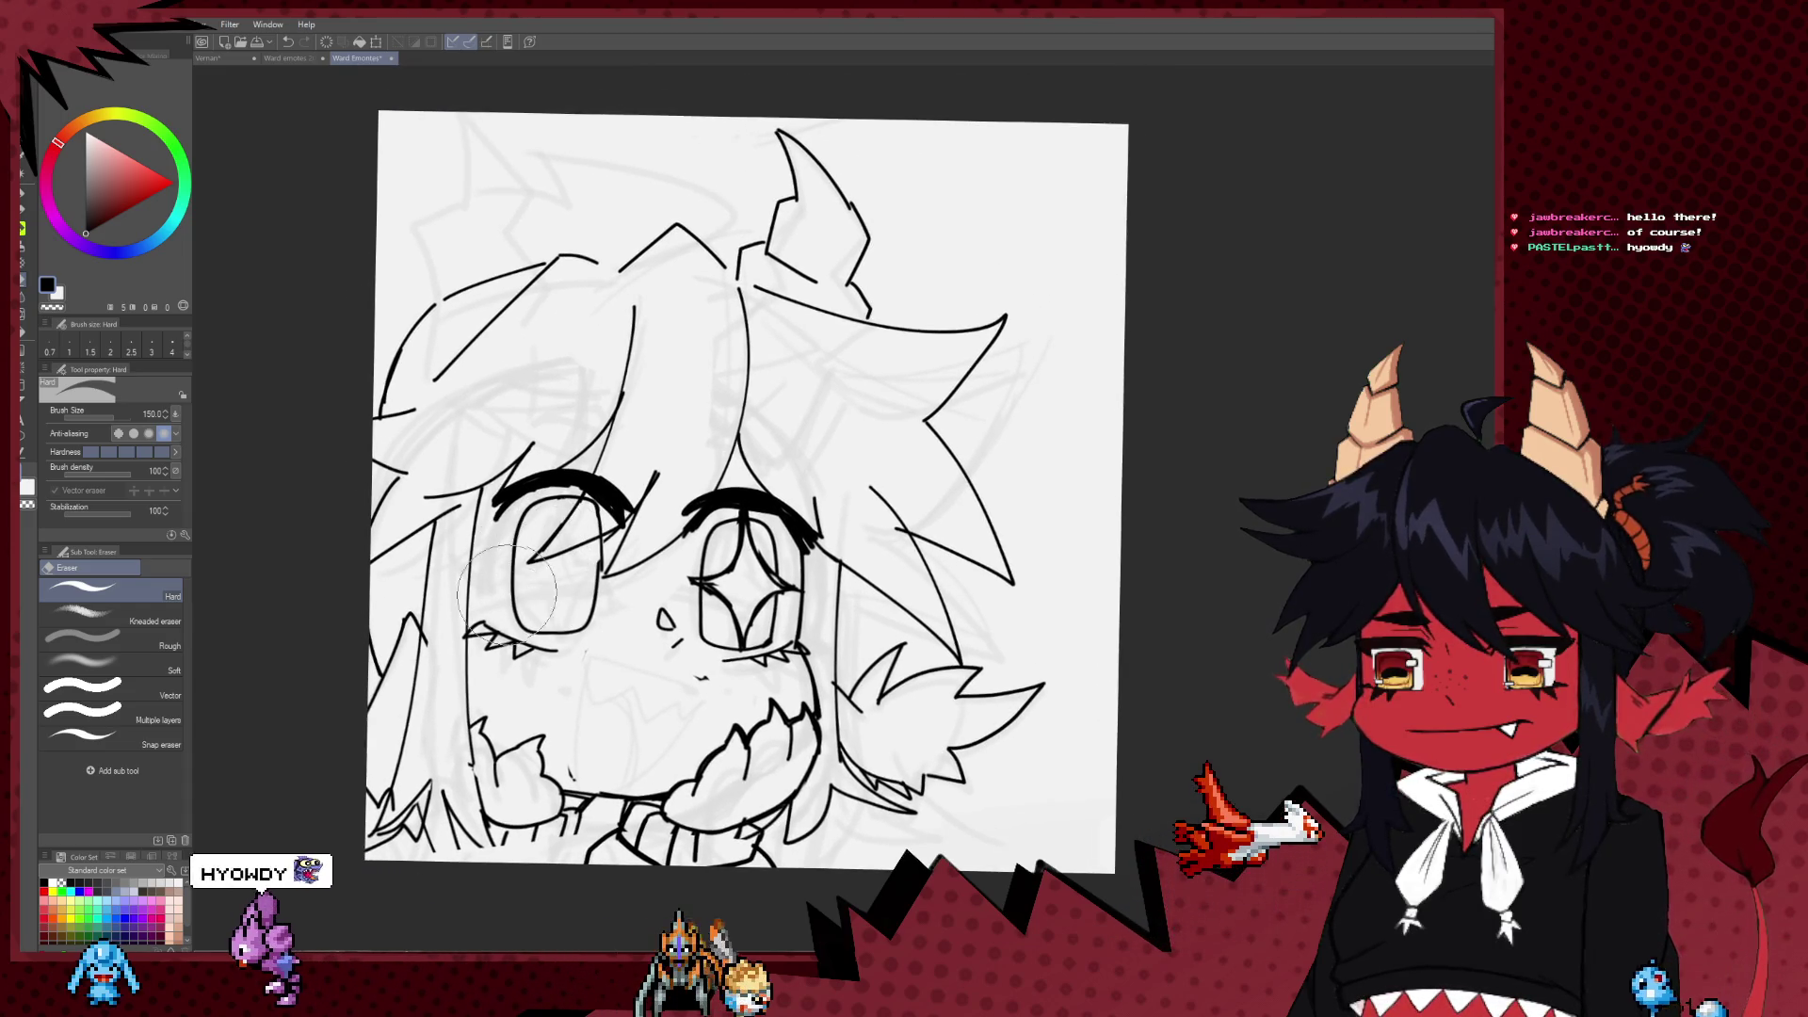
key(bracketright)
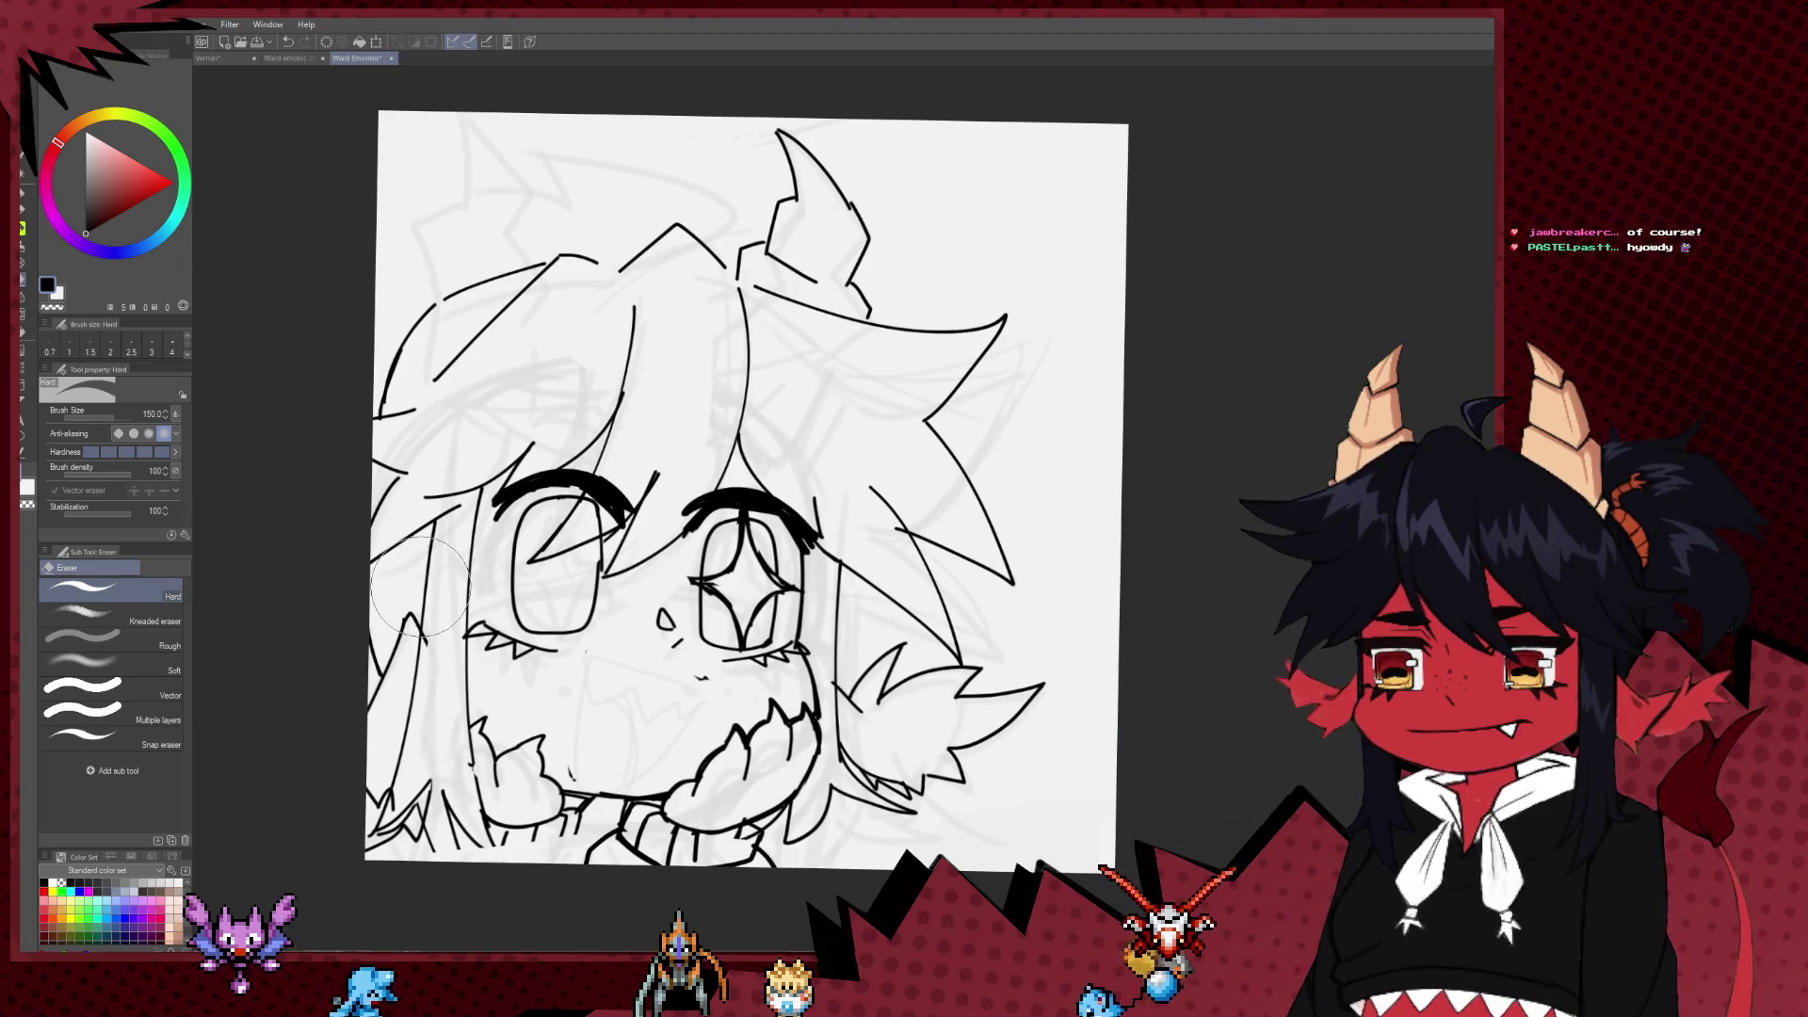
mouse_move(537, 563)
mouse_down()
mouse_move(603, 629)
mouse_move(552, 530)
mouse_up()
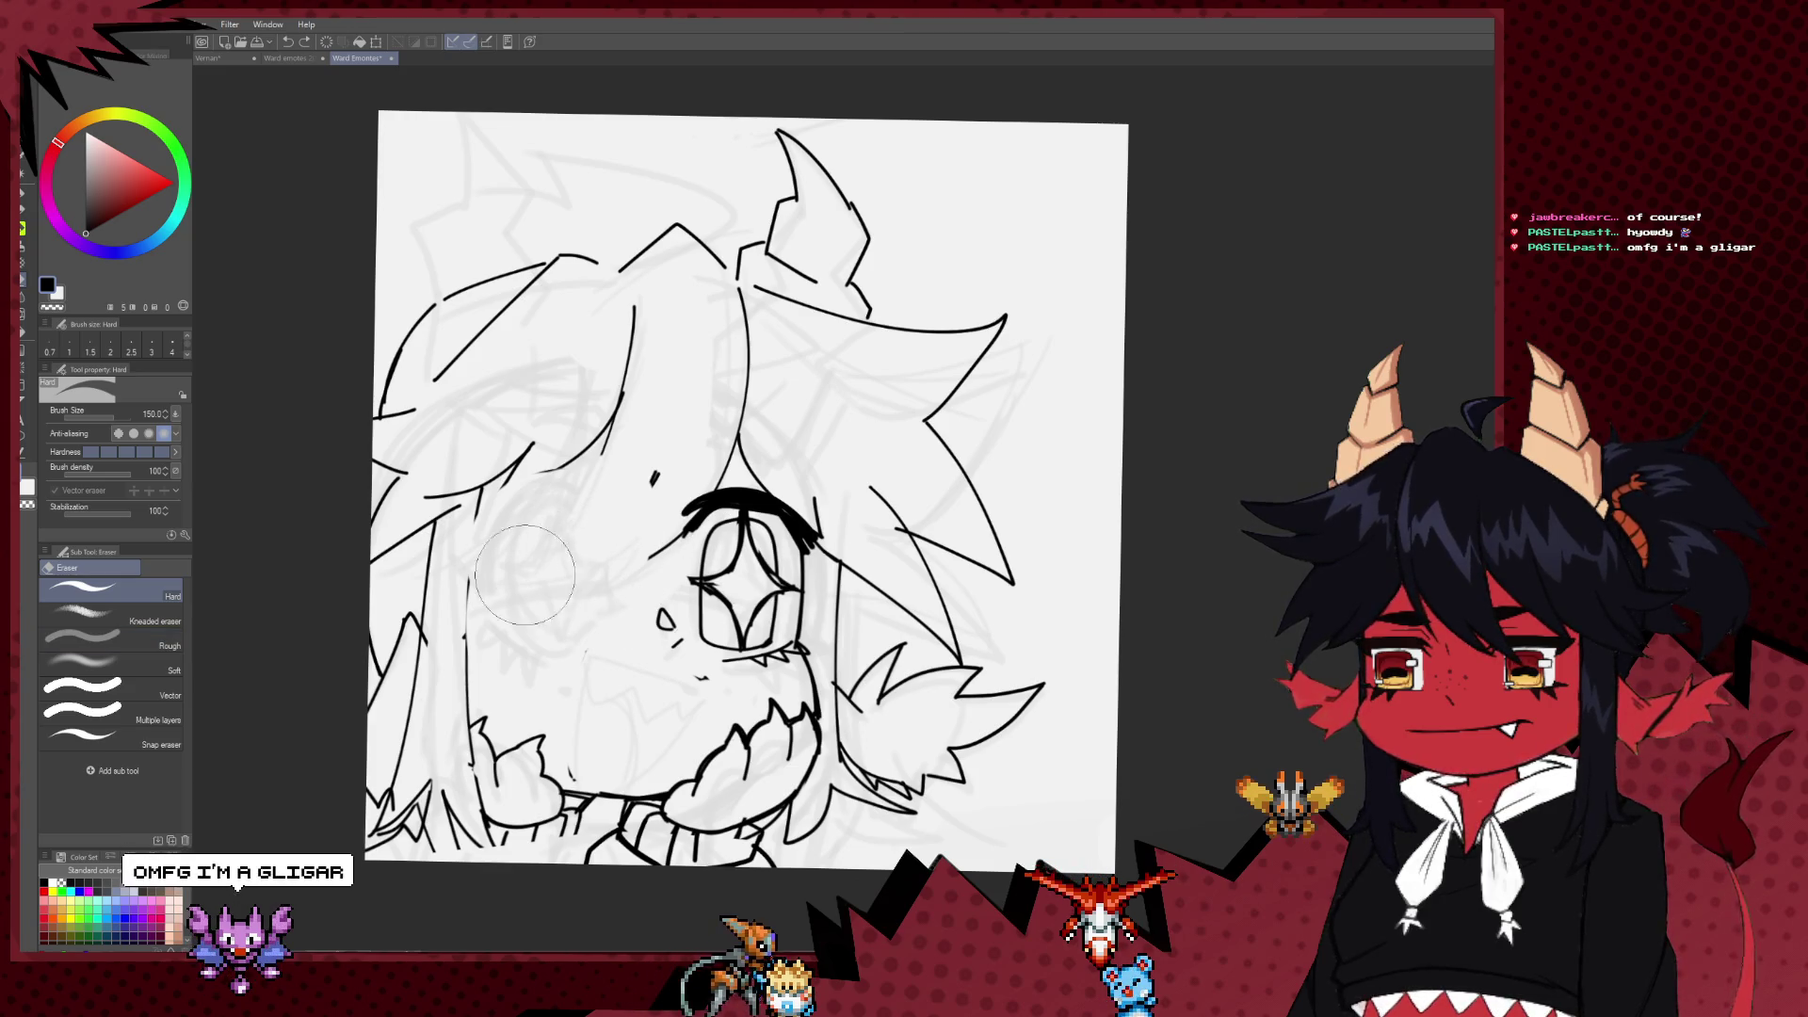
key(ctrl+z)
key(ctrl+z)
key(ctrl+z)
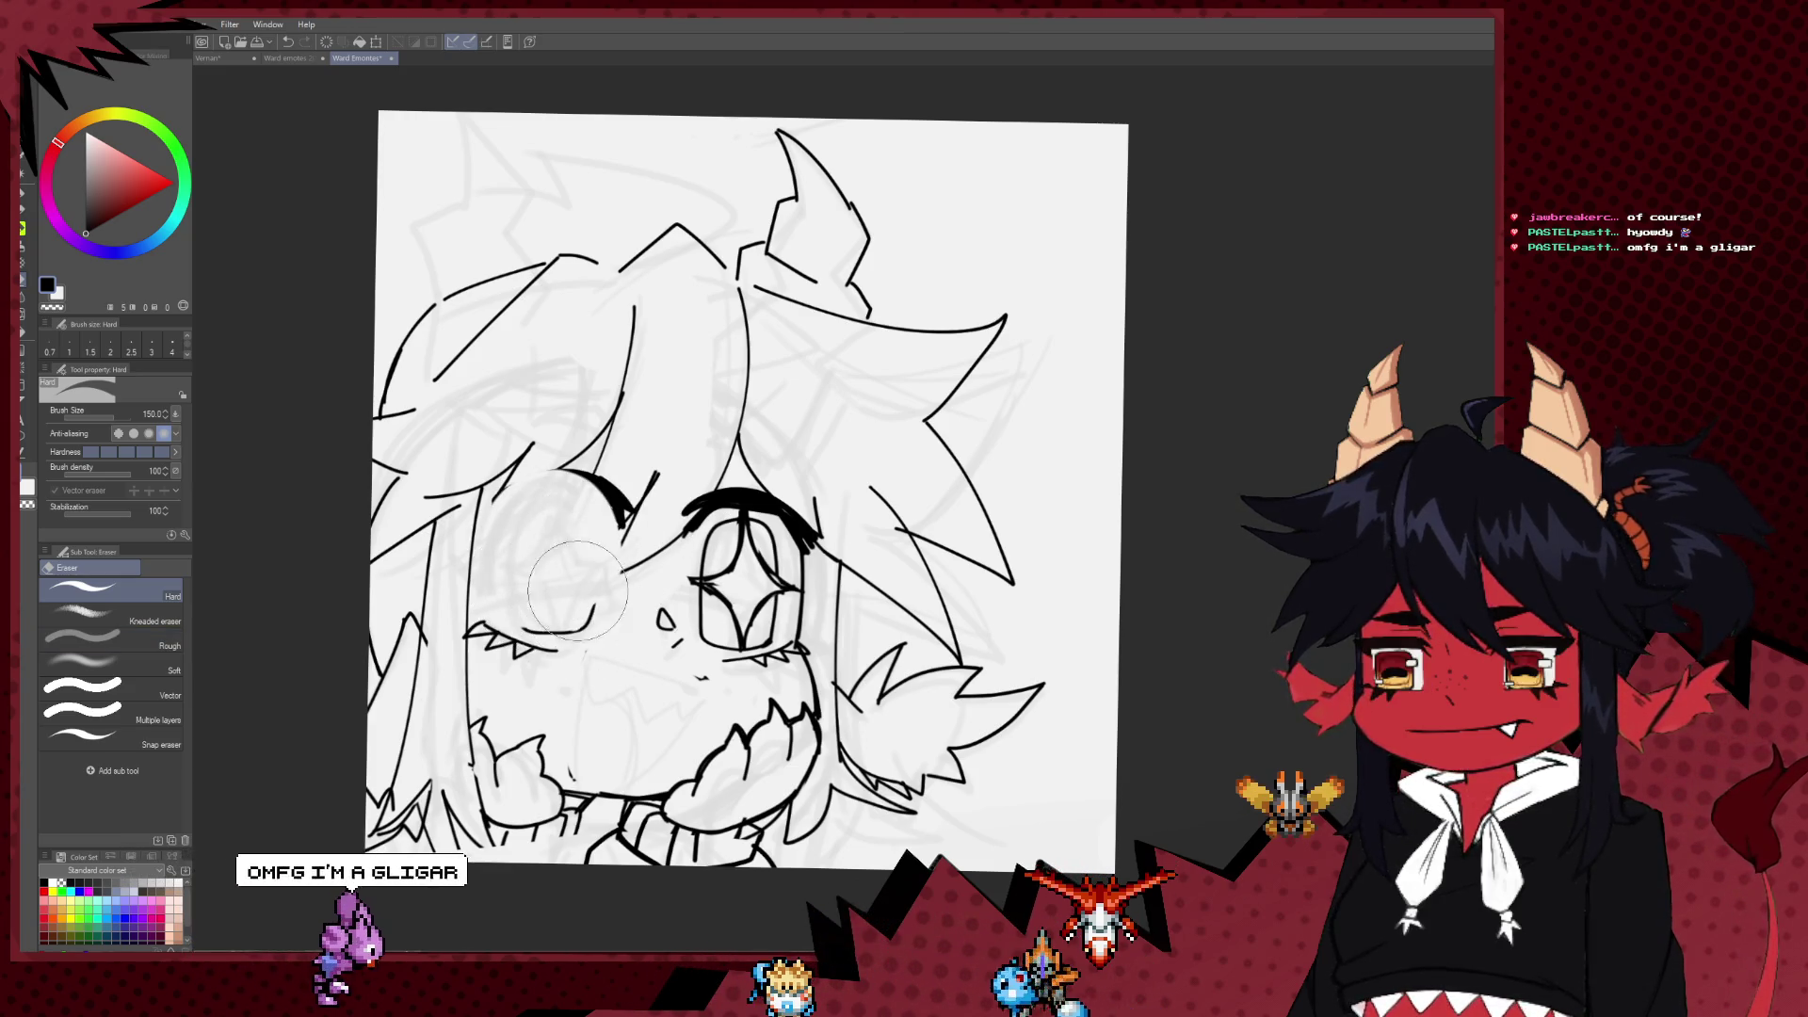
key(ctrl+z)
key(ctrl+z)
Step: Erase the right eye, nose and mouth marks, then ink a new curved stroke across the lower face
drag(663, 591, 730, 642)
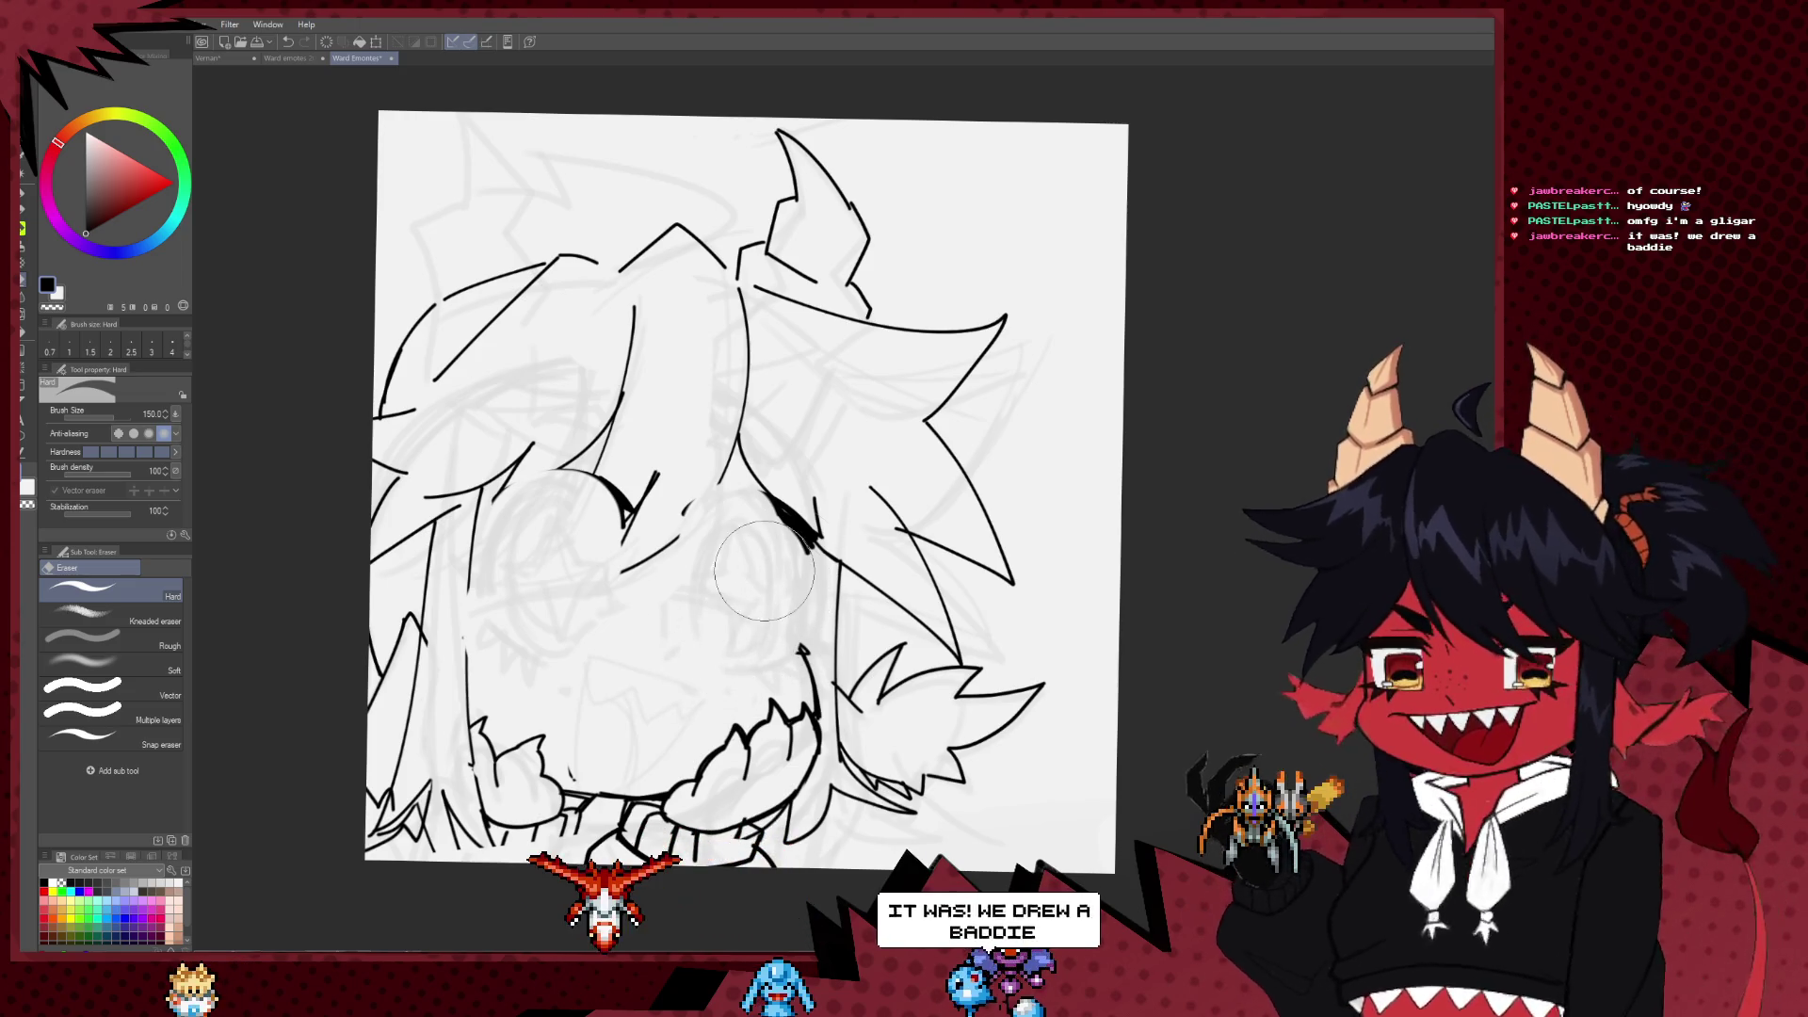
key(p)
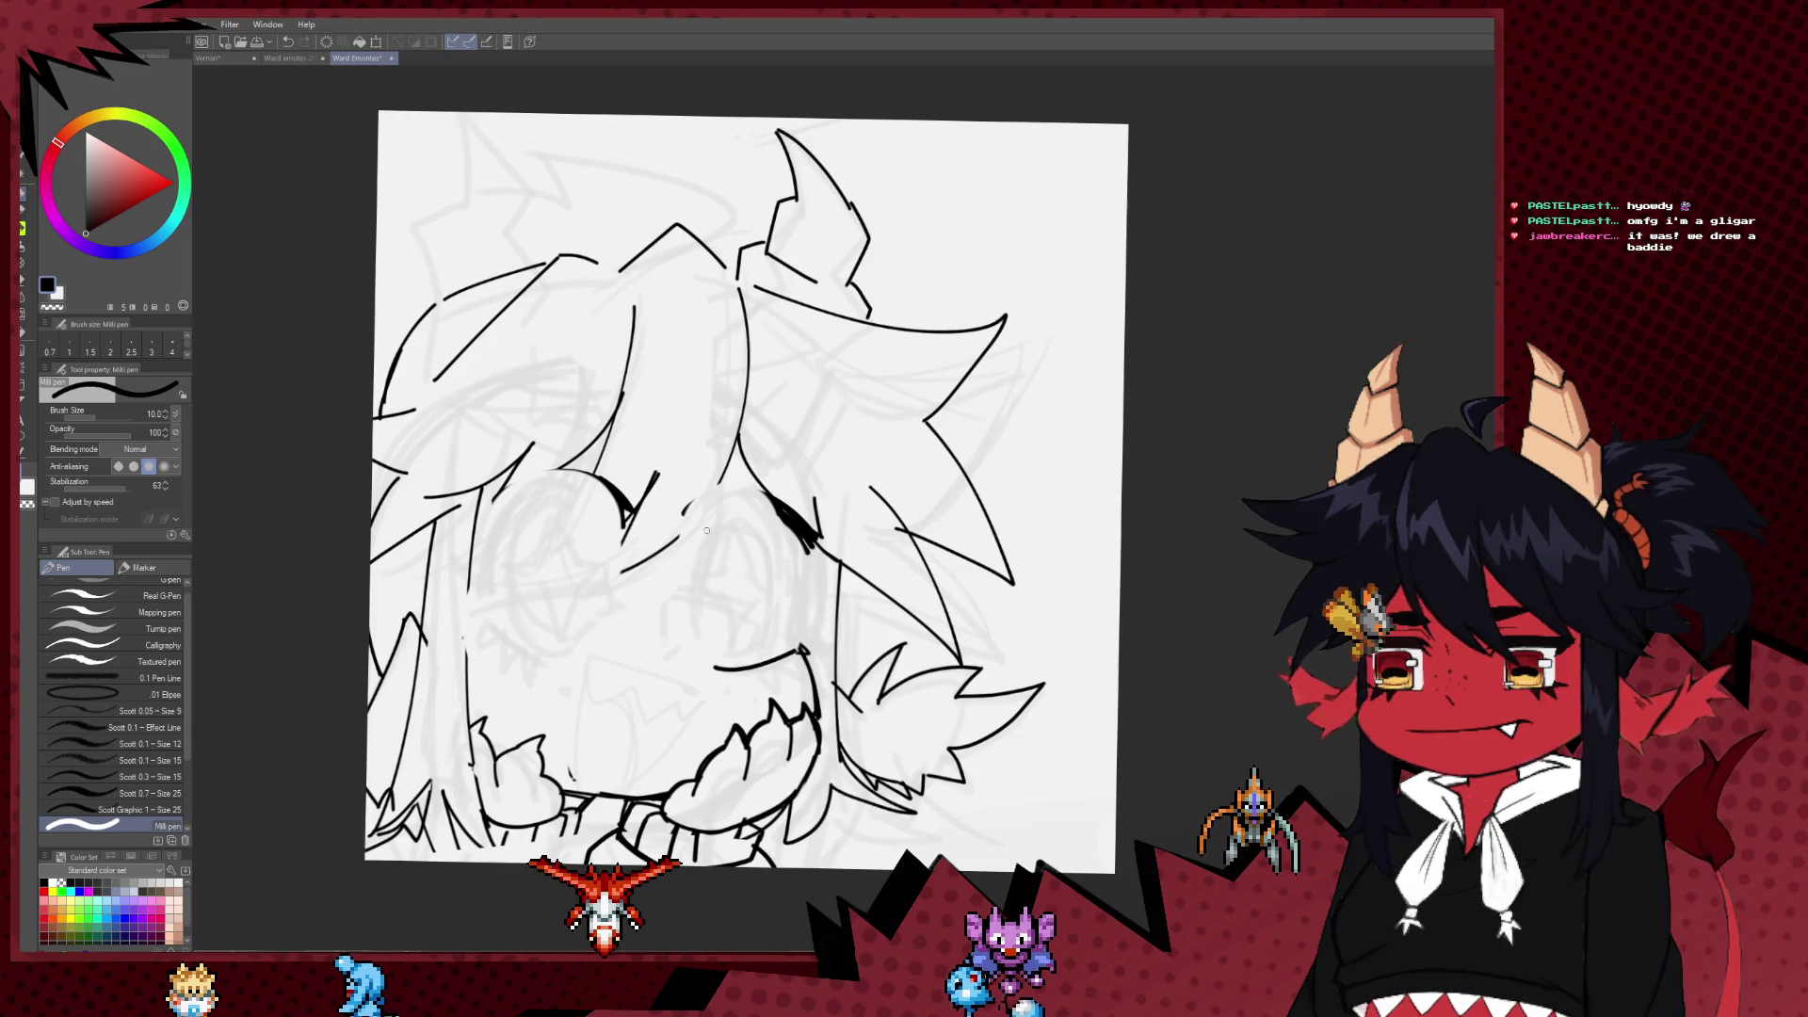
drag(684, 512, 801, 542)
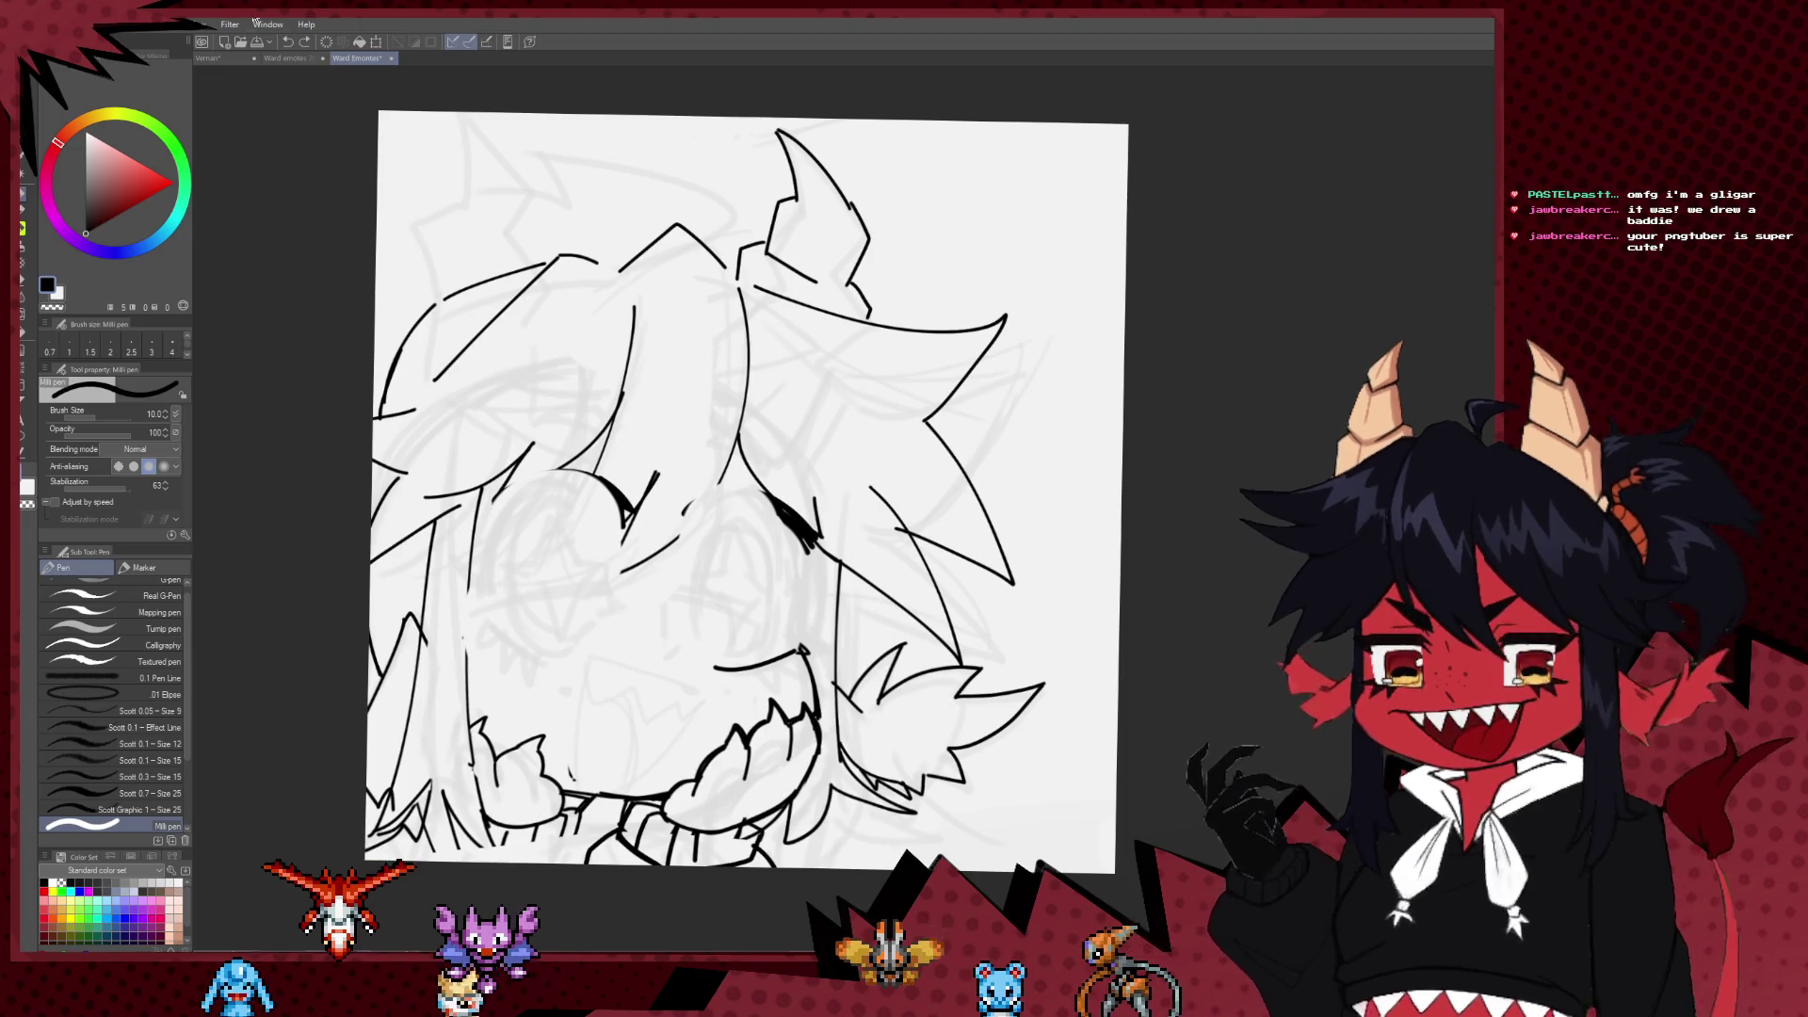
Step: Look through the emote sketches and Vernan sketch documents, clearing the sketches' selection
click(292, 58)
click(225, 59)
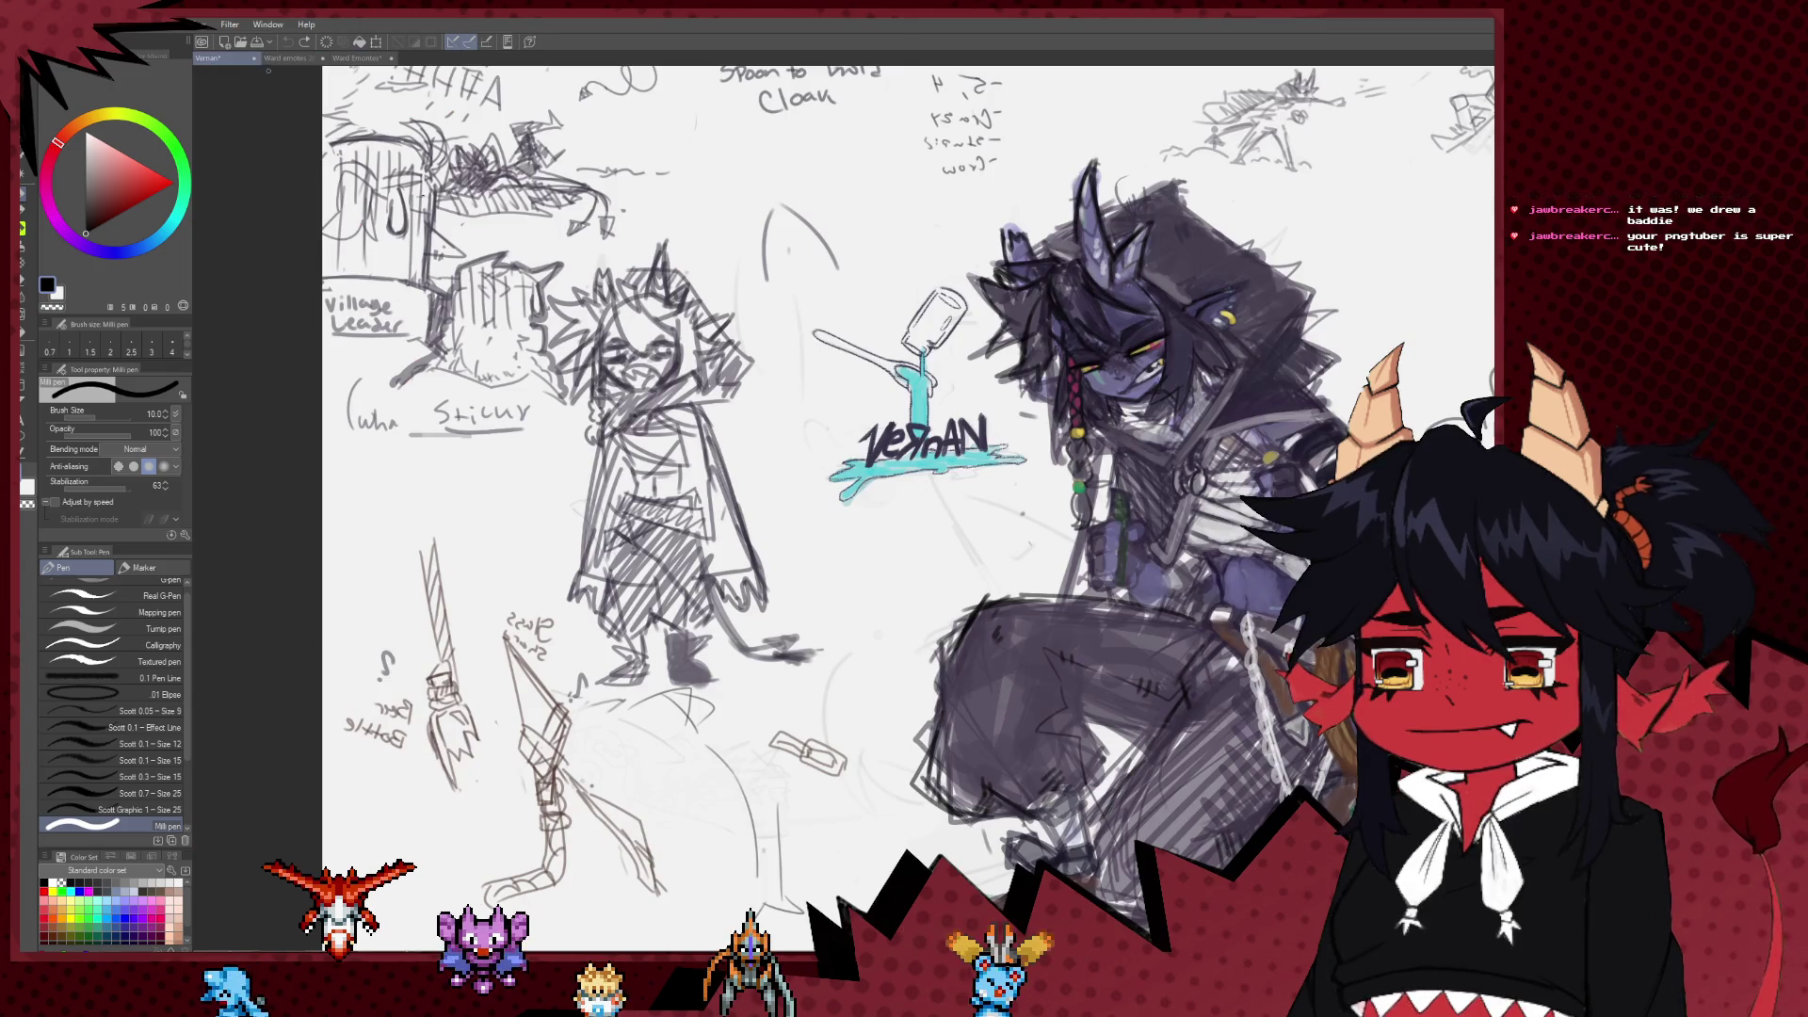
click(294, 59)
key(ctrl+d)
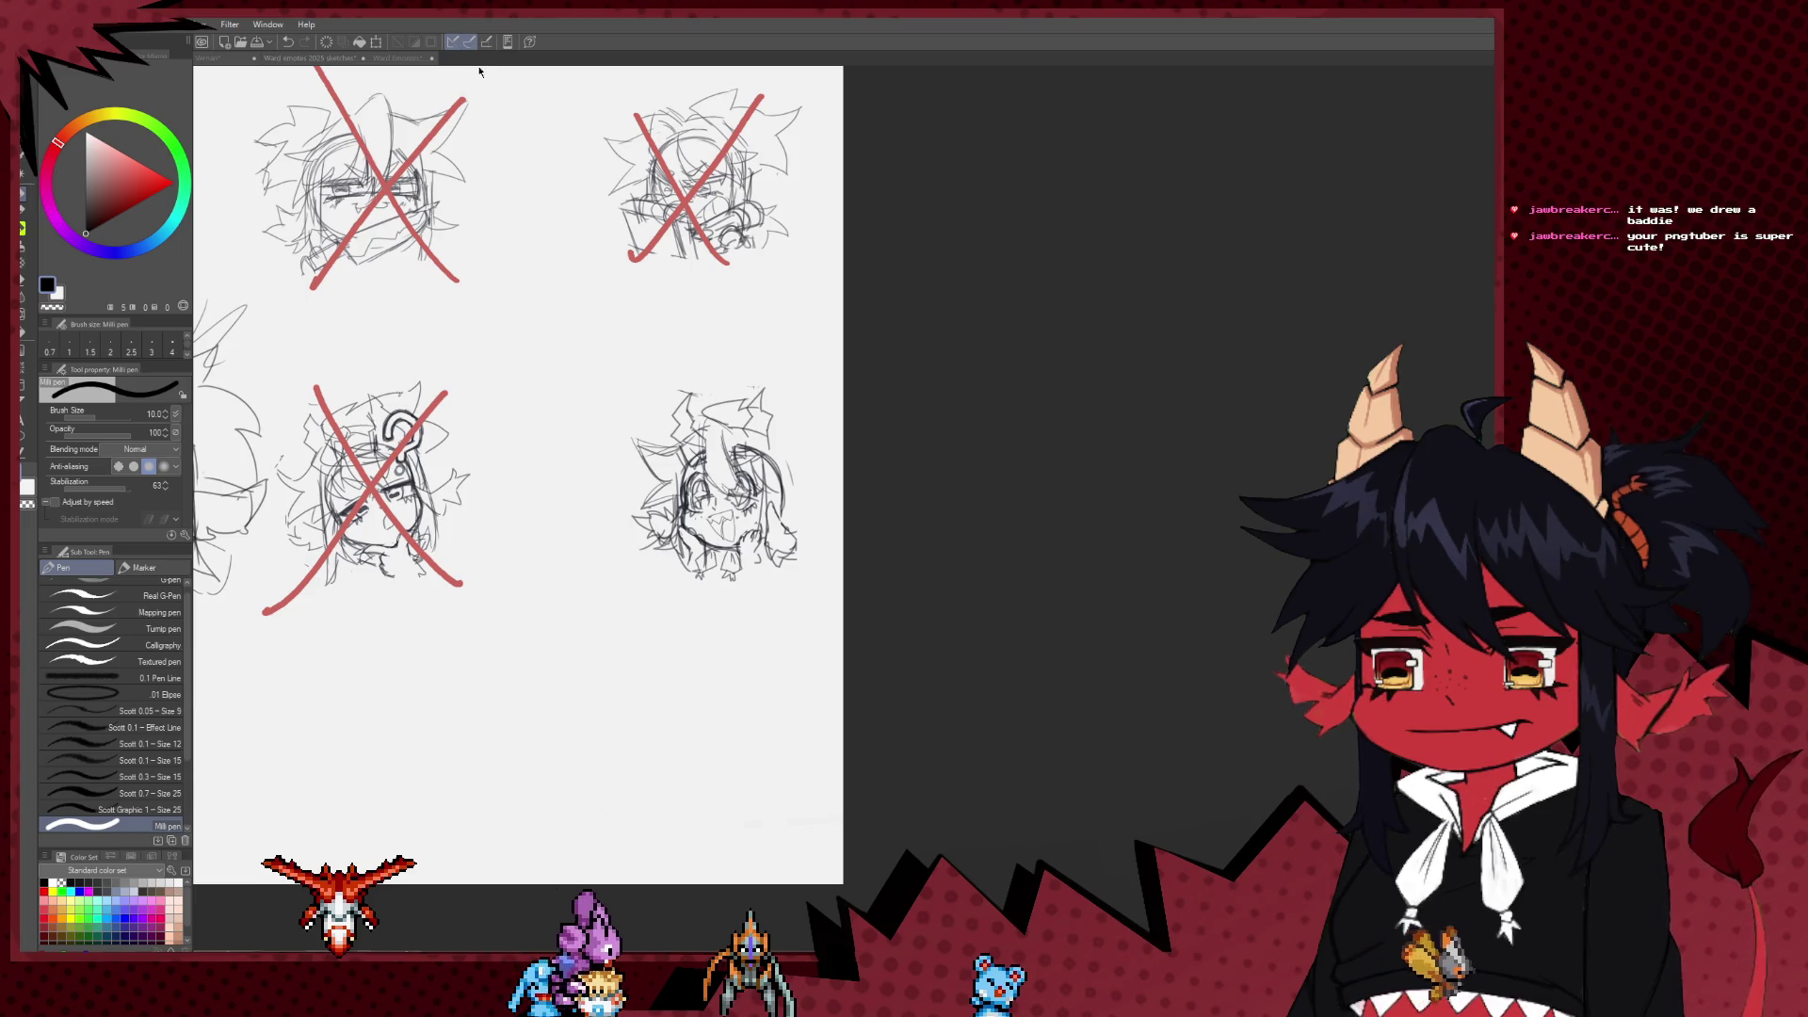
Step: Zoom in on the character reference illustration, then return to the emote line-art document
click(423, 59)
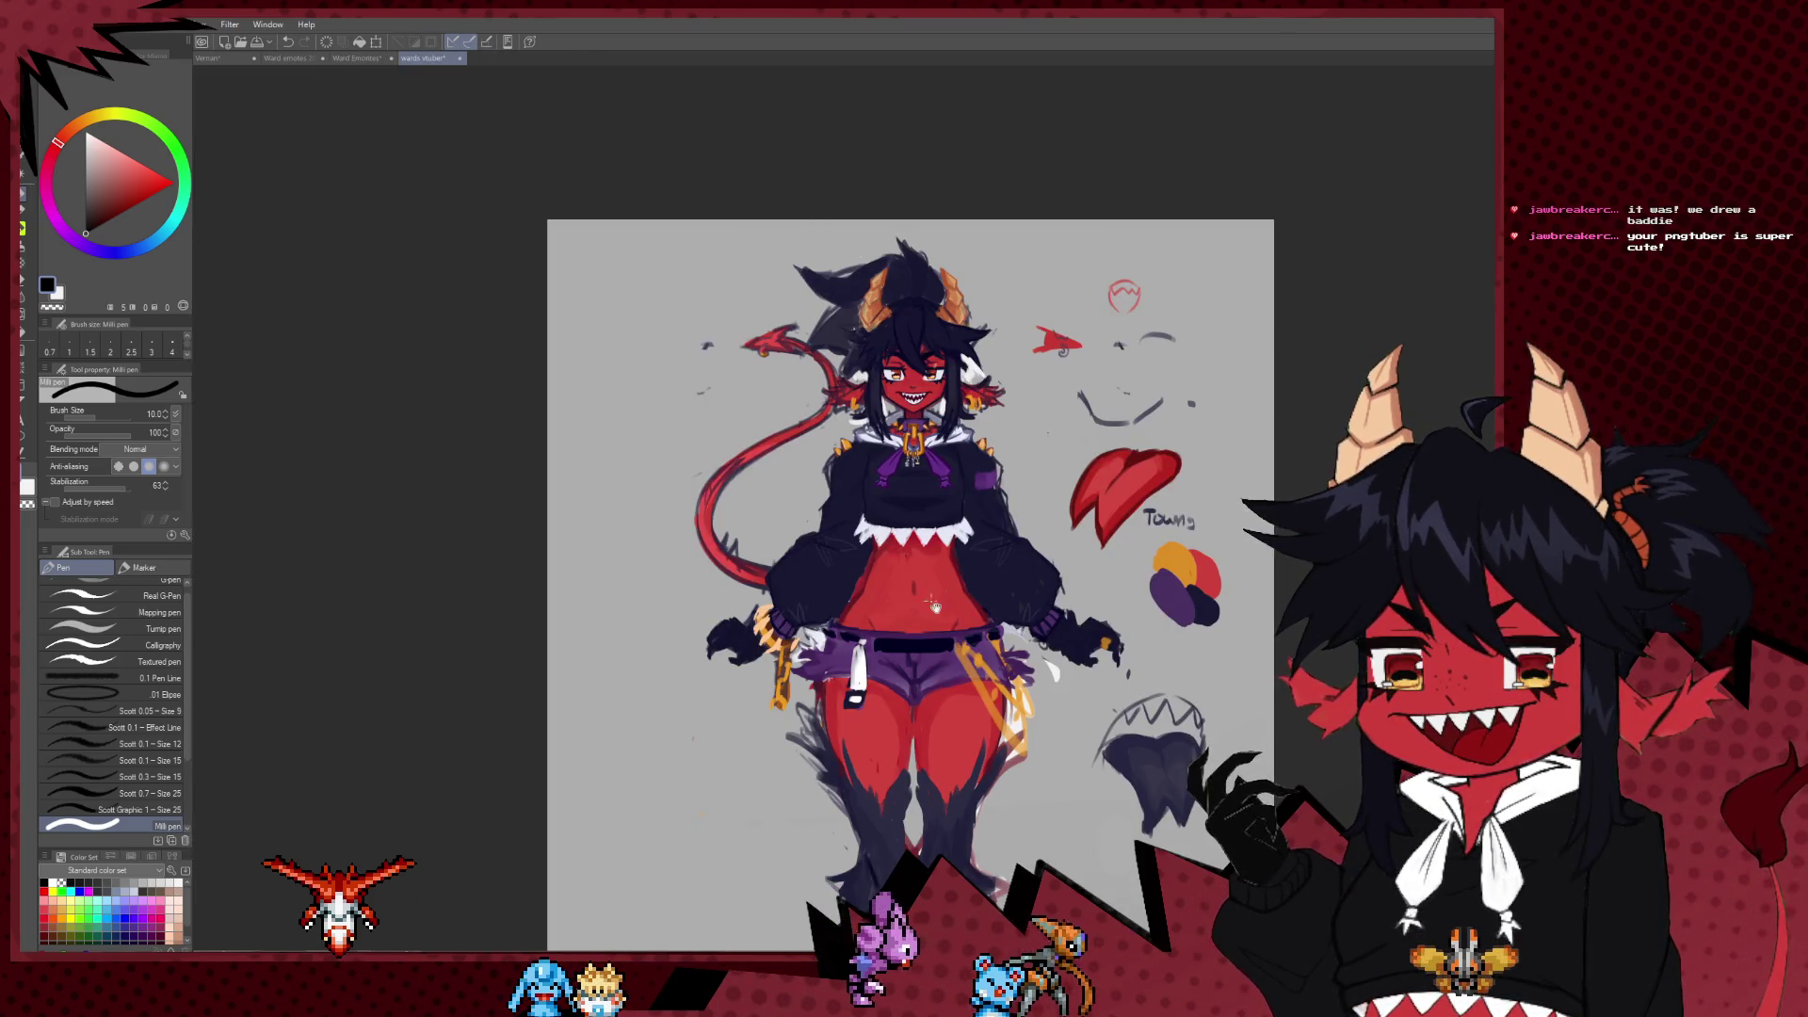
scroll(935, 607, up, 5)
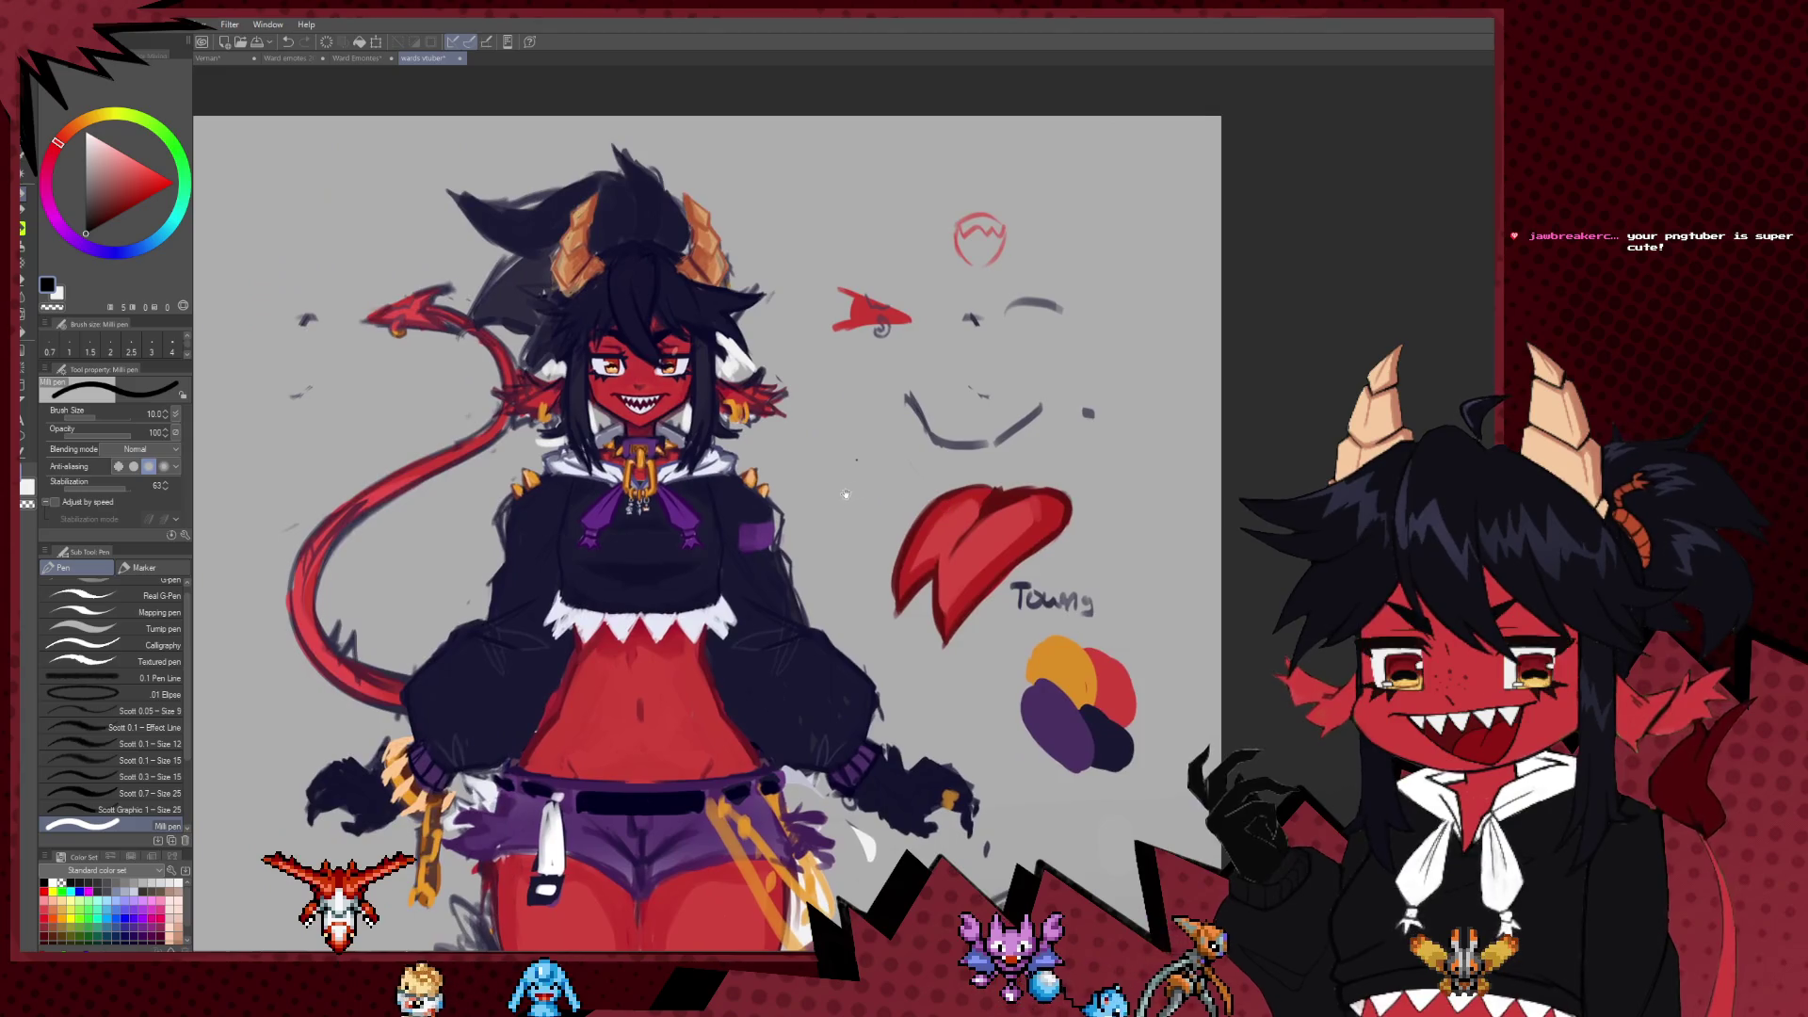
mouse_move(845, 493)
mouse_down()
mouse_move(755, 524)
mouse_move(811, 502)
mouse_up()
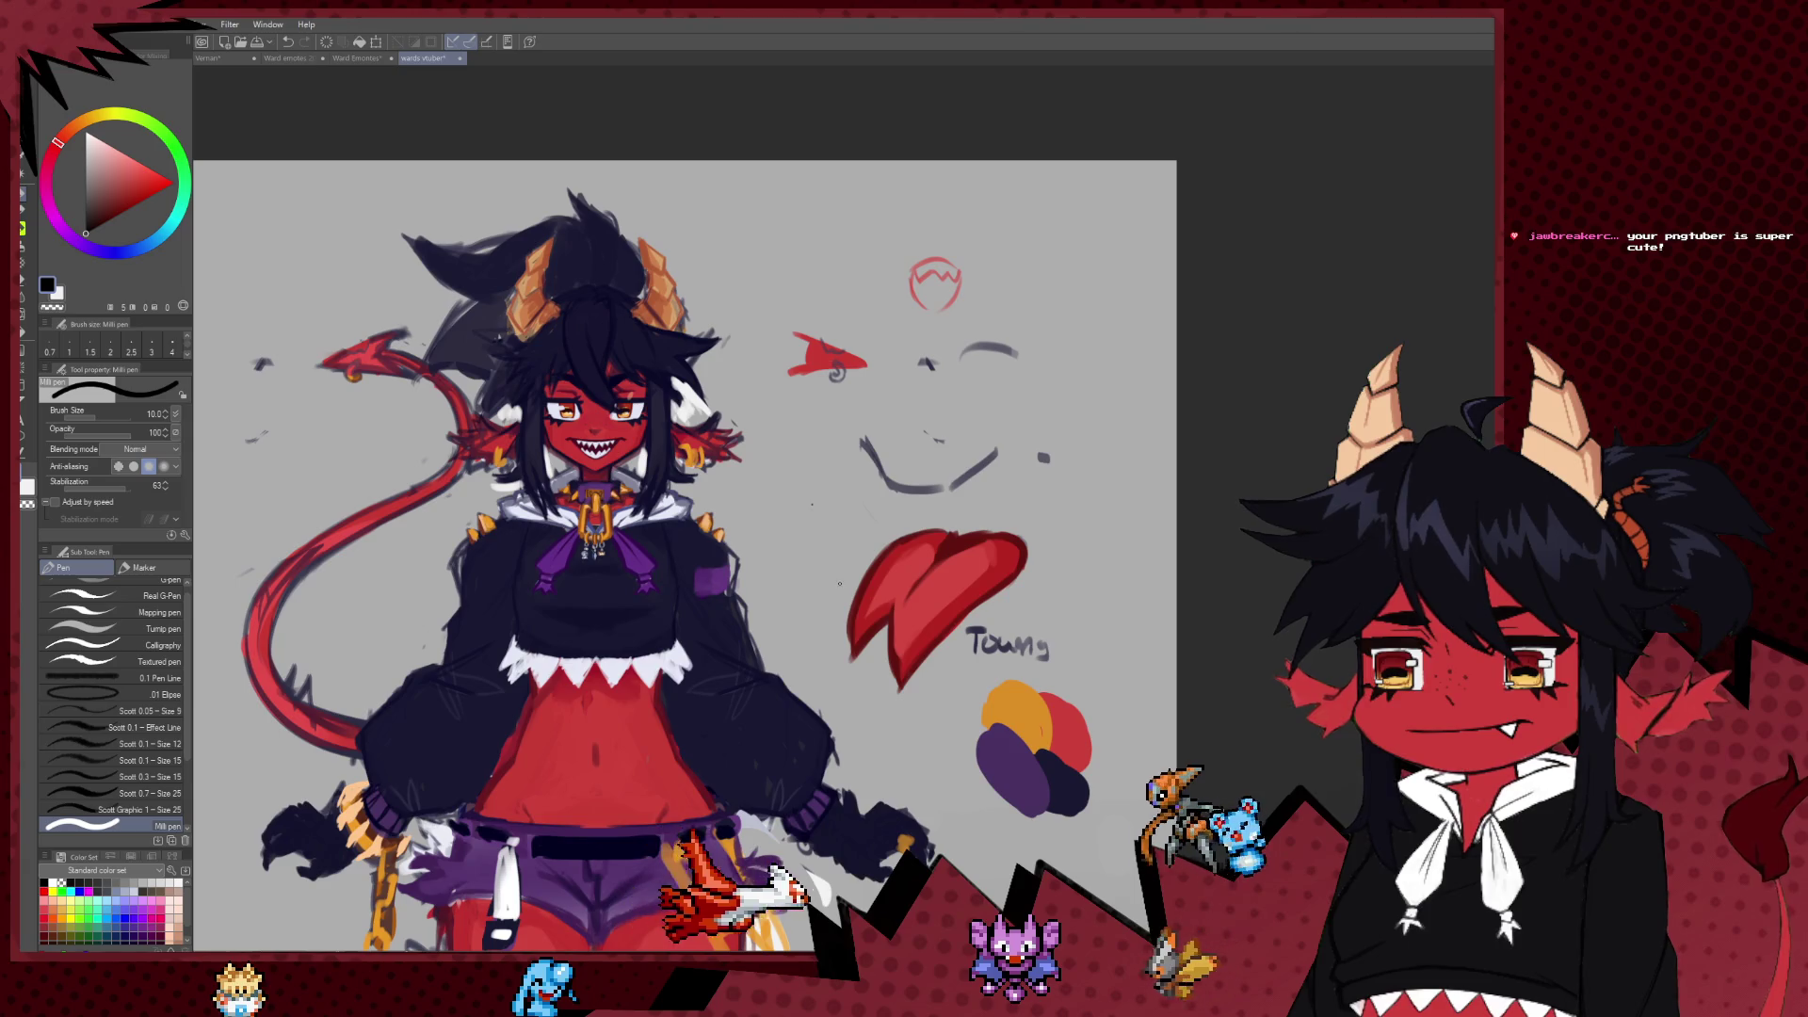
scroll(797, 465, up, 1)
drag(797, 465, 757, 521)
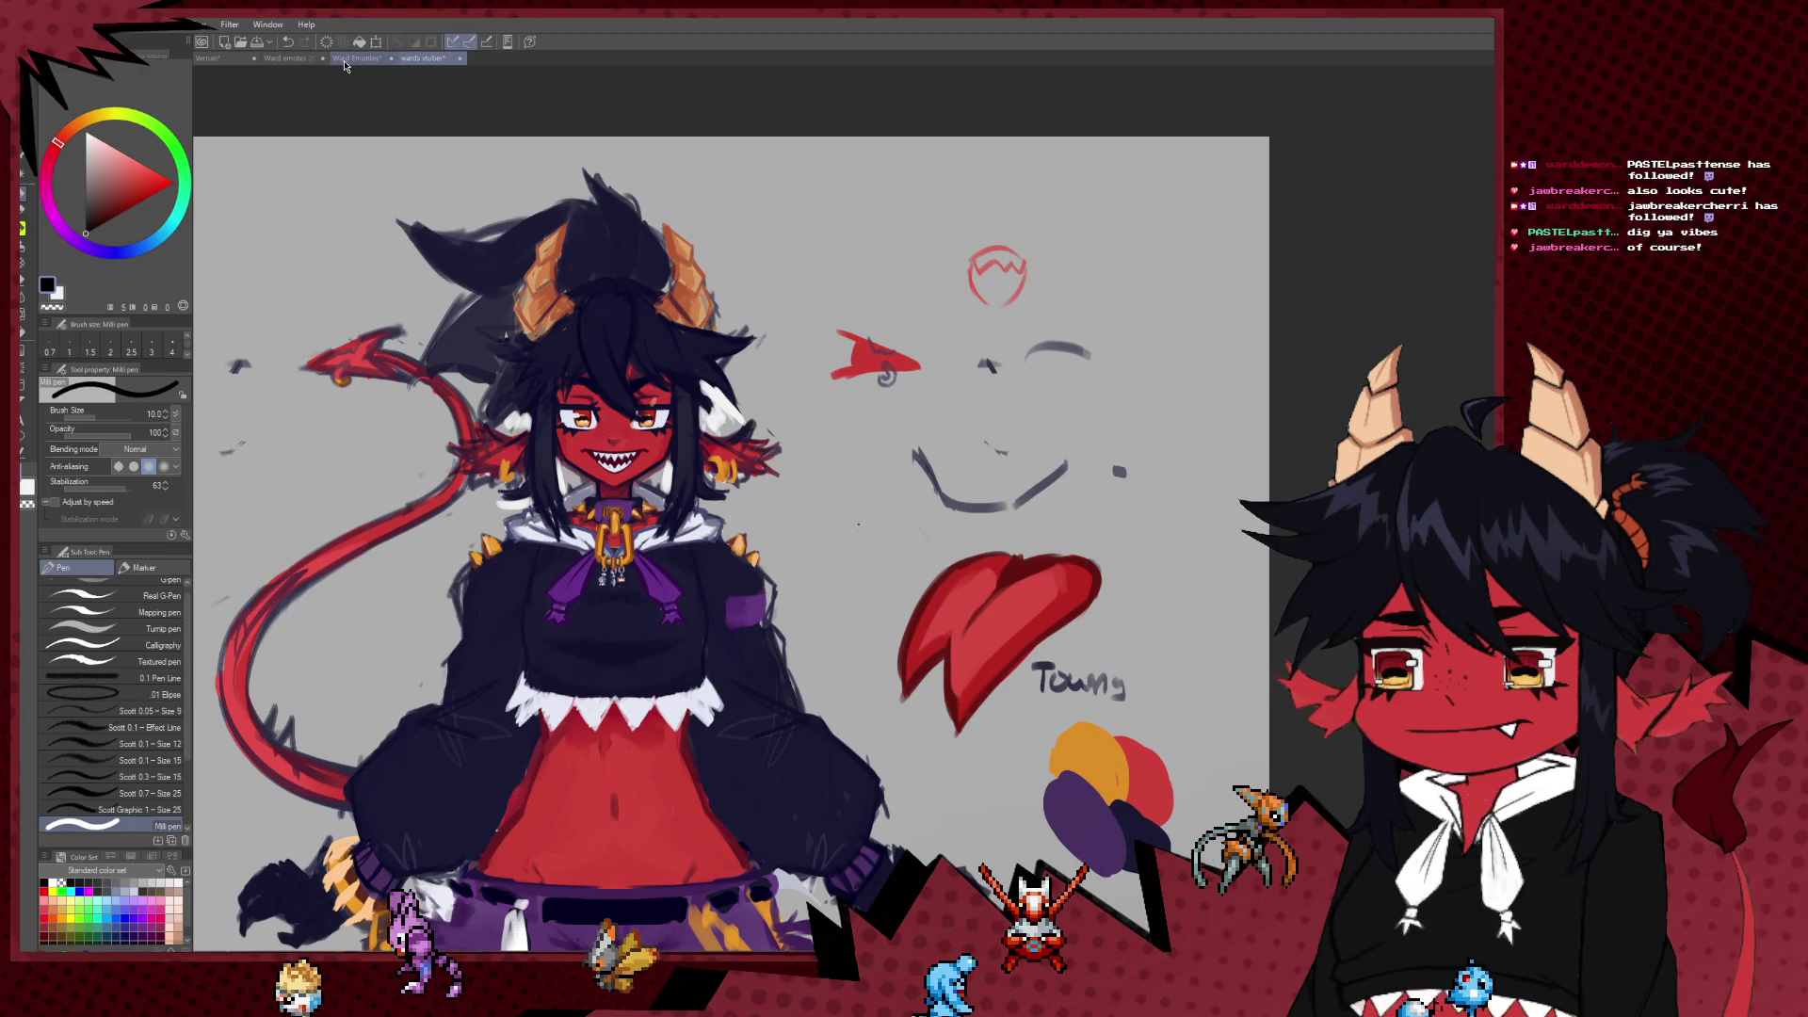
click(354, 58)
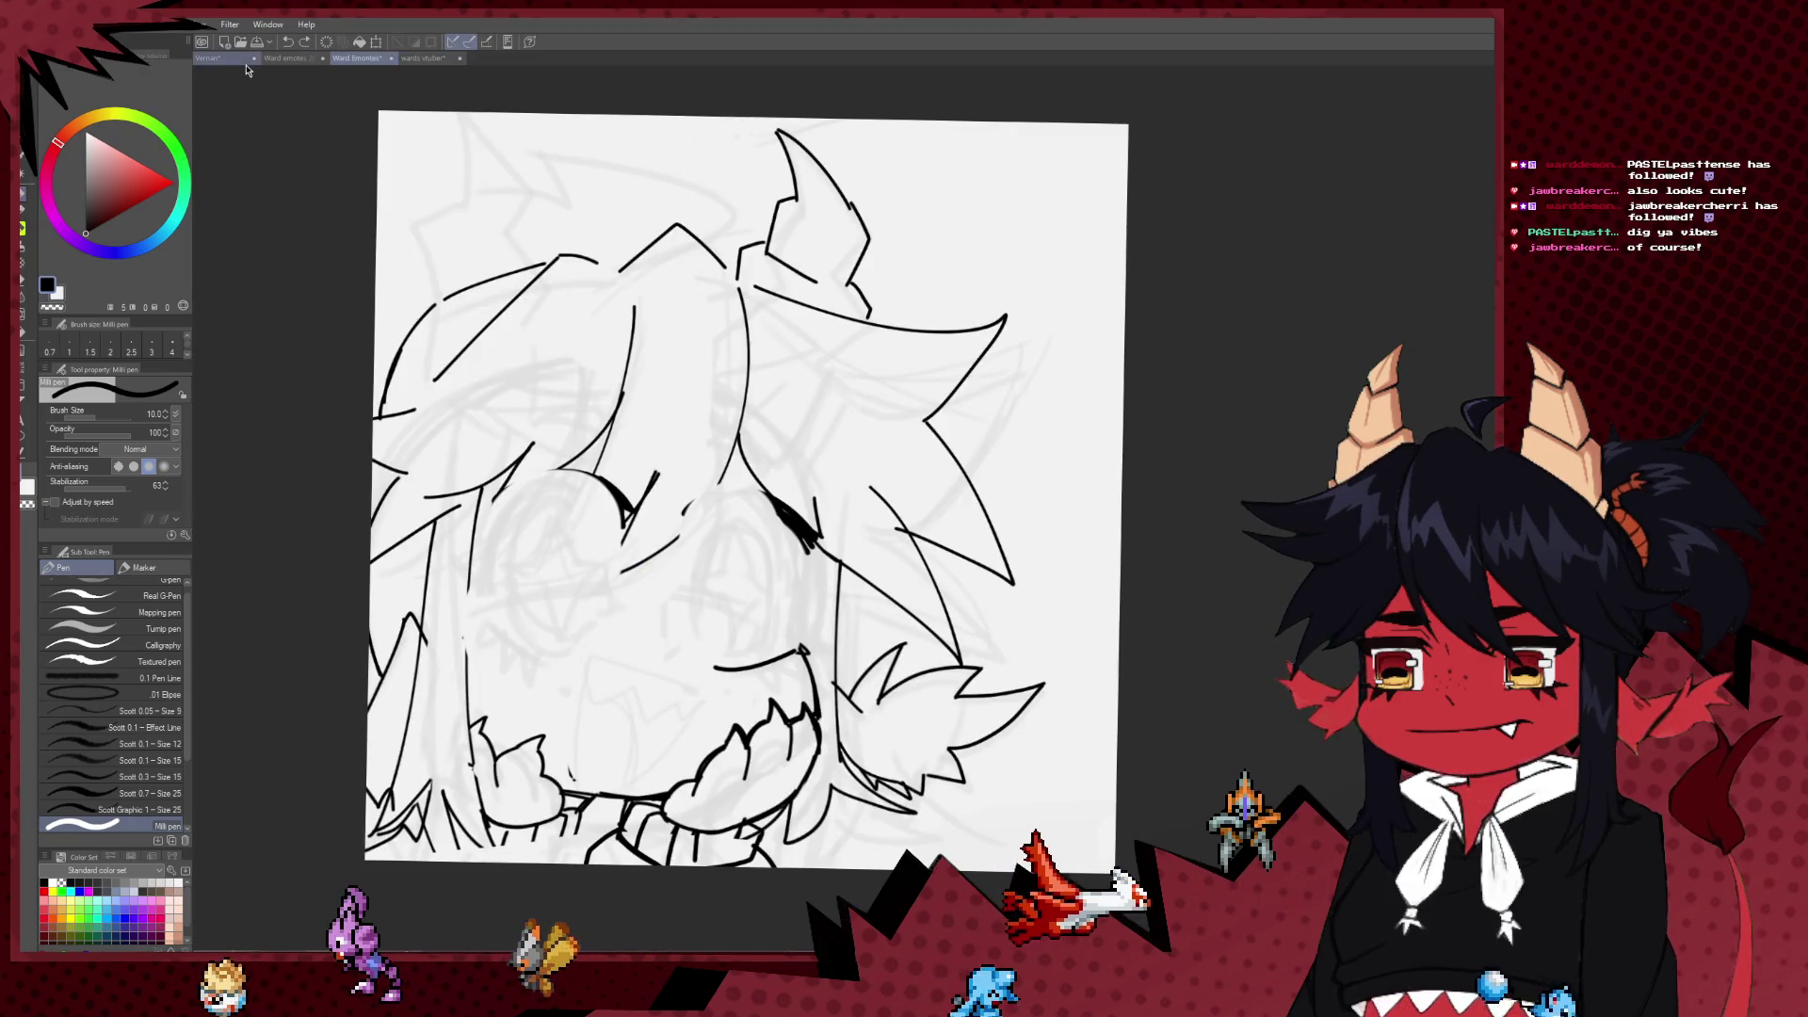
Step: Erase the leftover eye strokes and small eye mark with the Hard eraser
key(e)
mouse_move(631, 513)
mouse_down()
mouse_move(693, 495)
mouse_move(586, 559)
mouse_move(796, 518)
mouse_up()
mouse_move(662, 706)
mouse_down()
mouse_move(662, 627)
mouse_move(649, 708)
mouse_up()
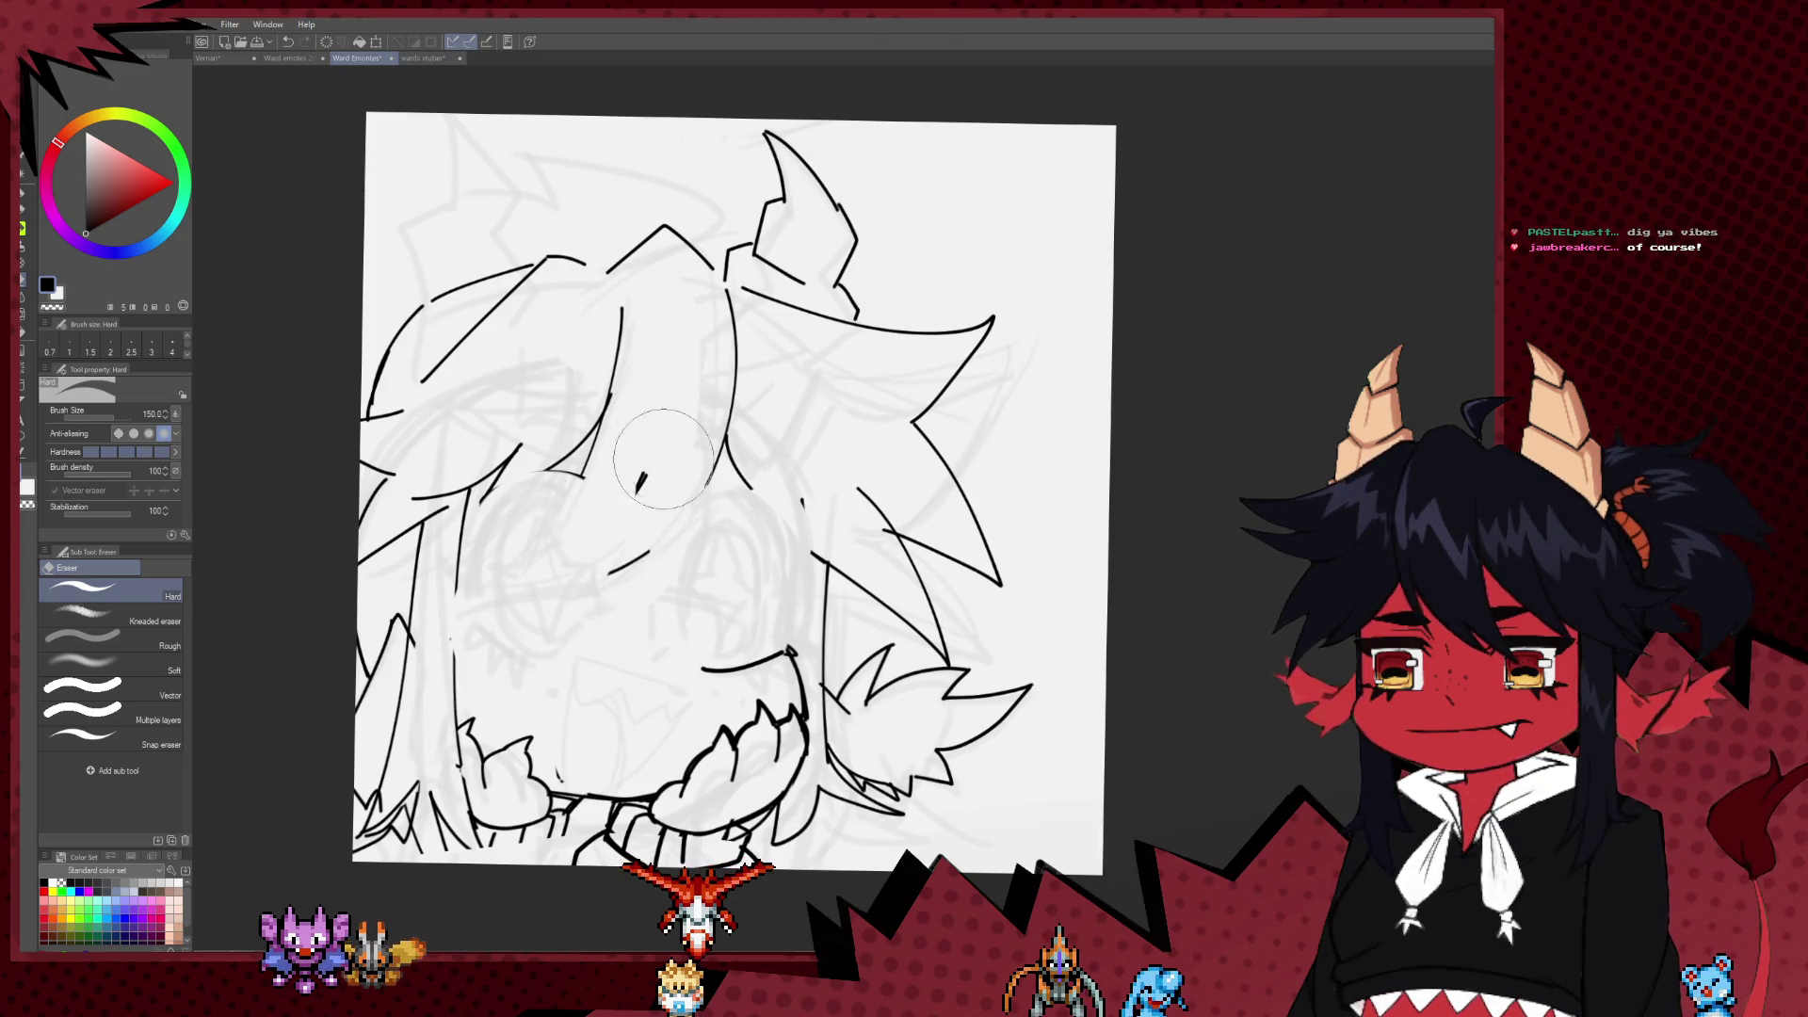
Step: With the Milli pen at size 7, draw a hair strand line down-left across the face
key(p)
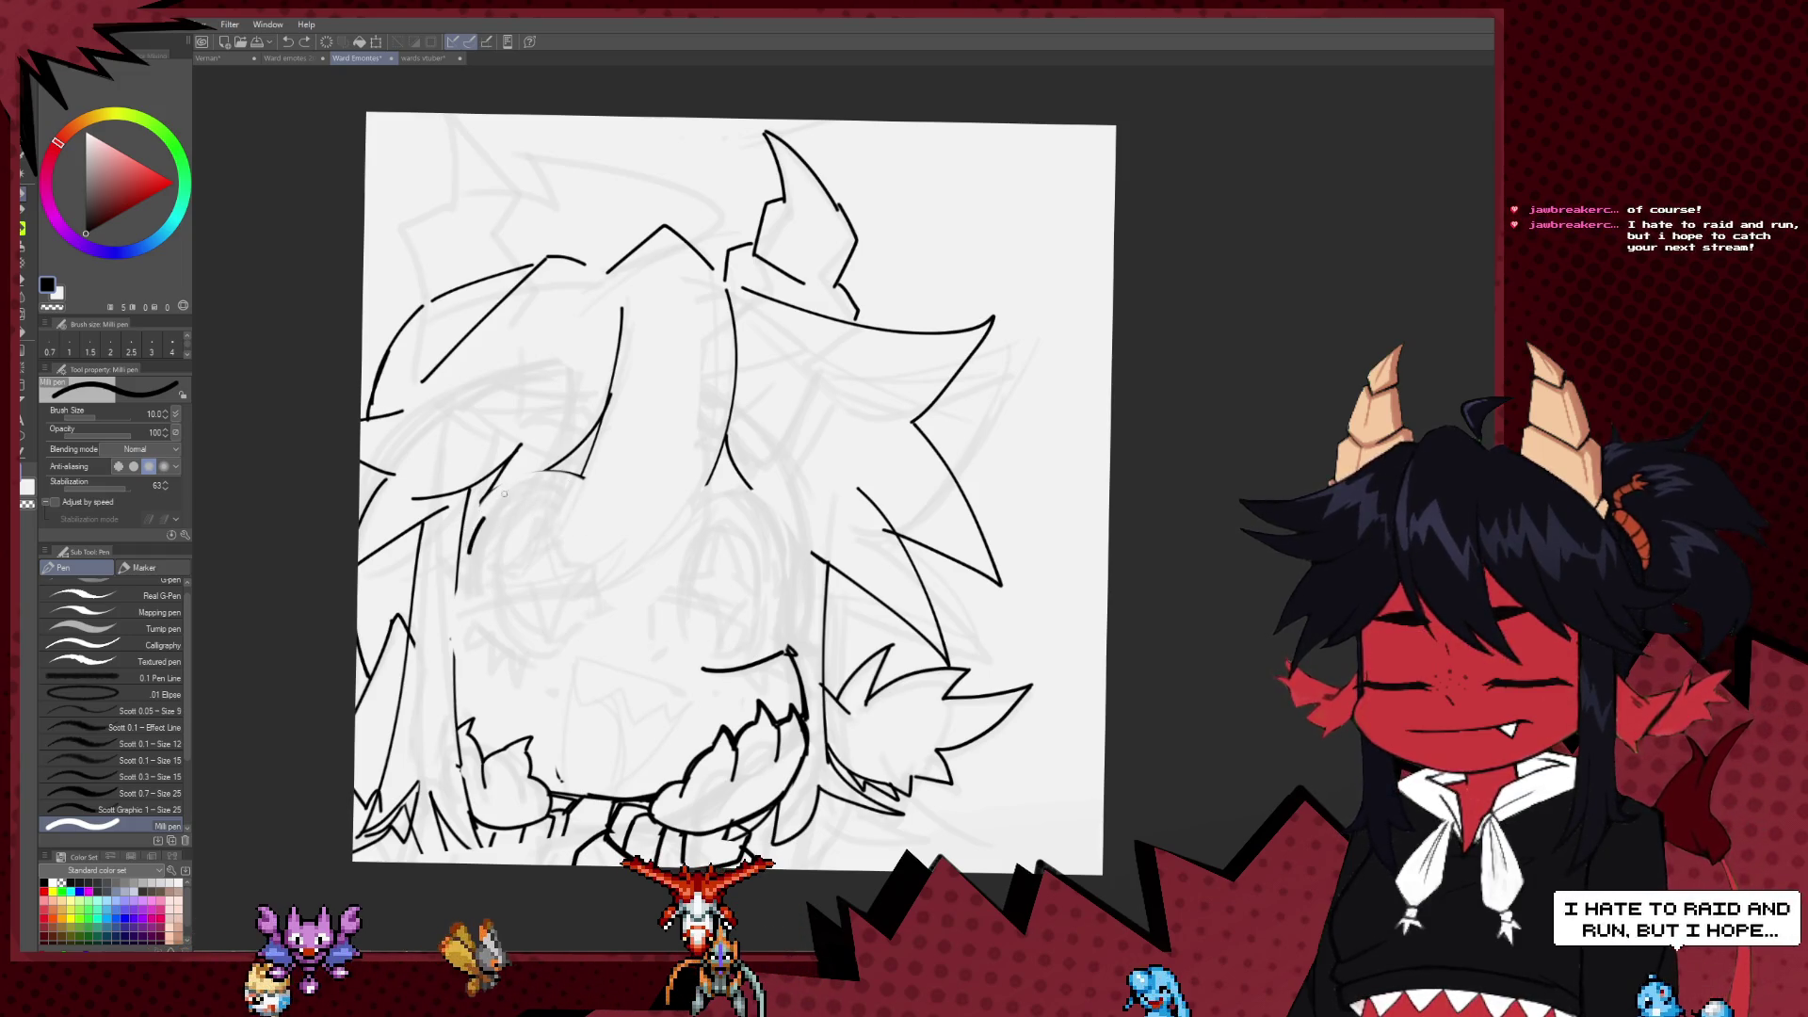
key(bracketleft)
key(bracketleft)
drag(516, 450, 445, 540)
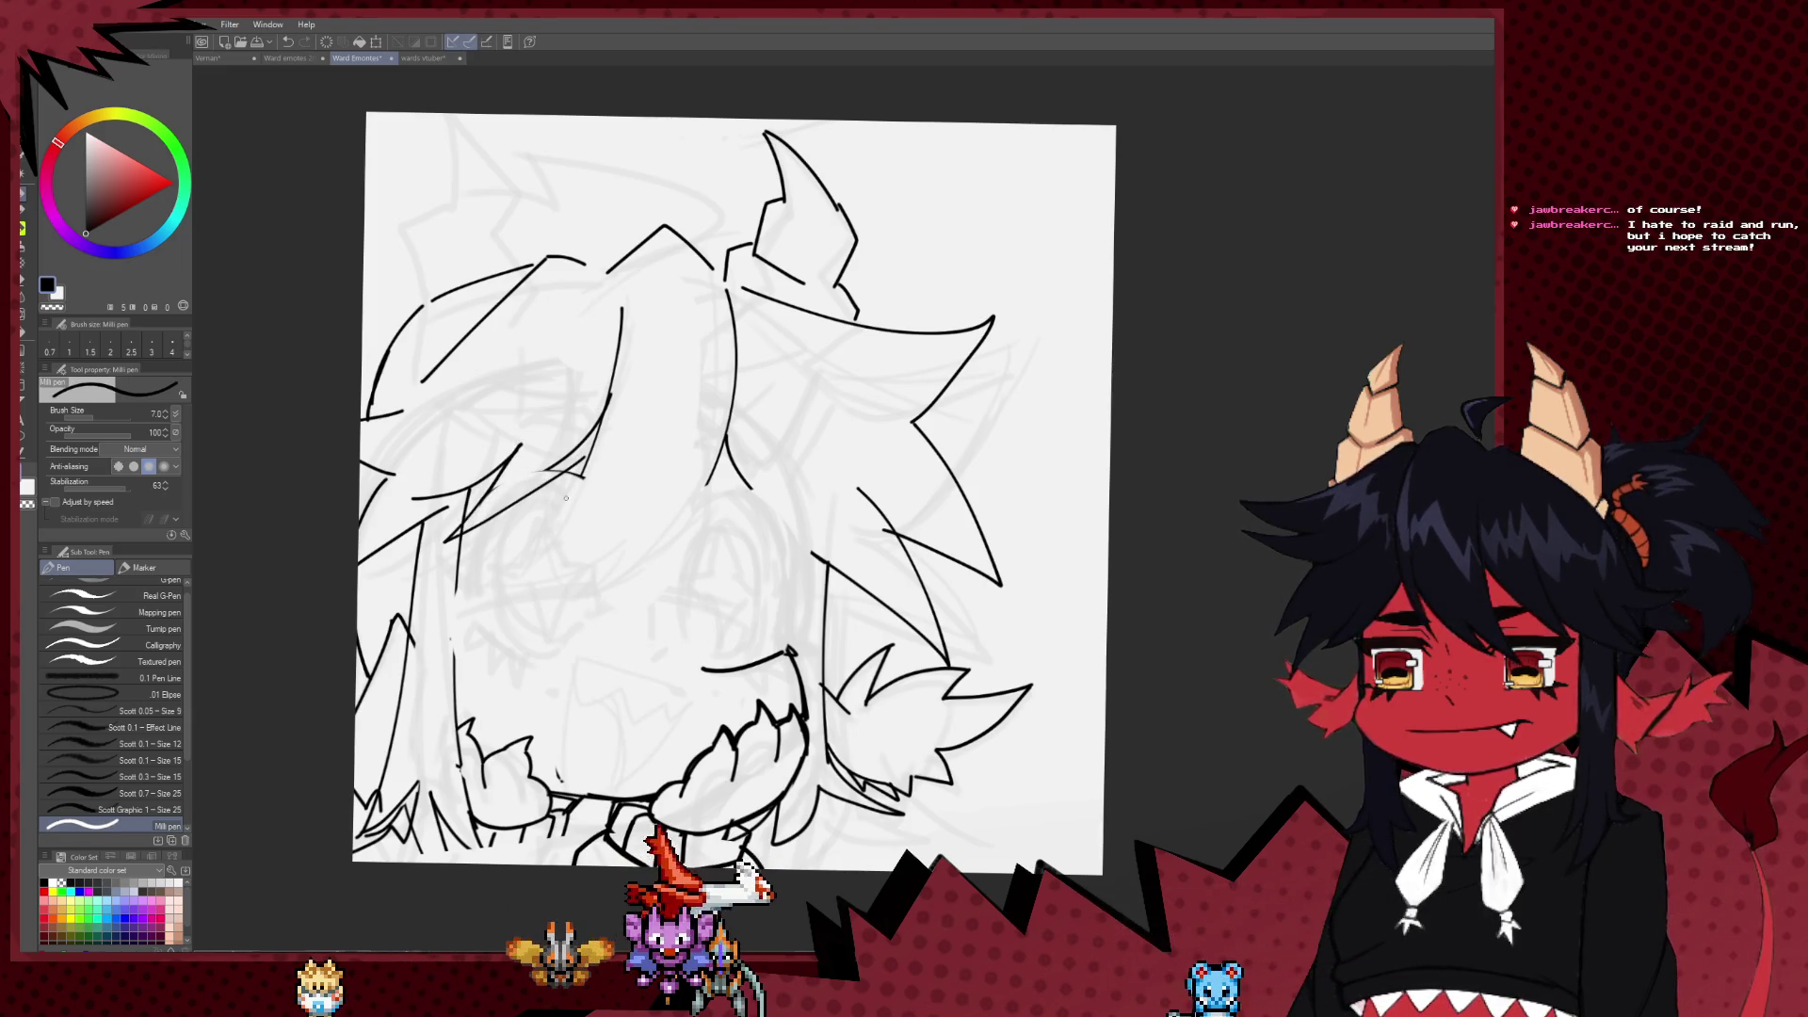
key(ctrl+z)
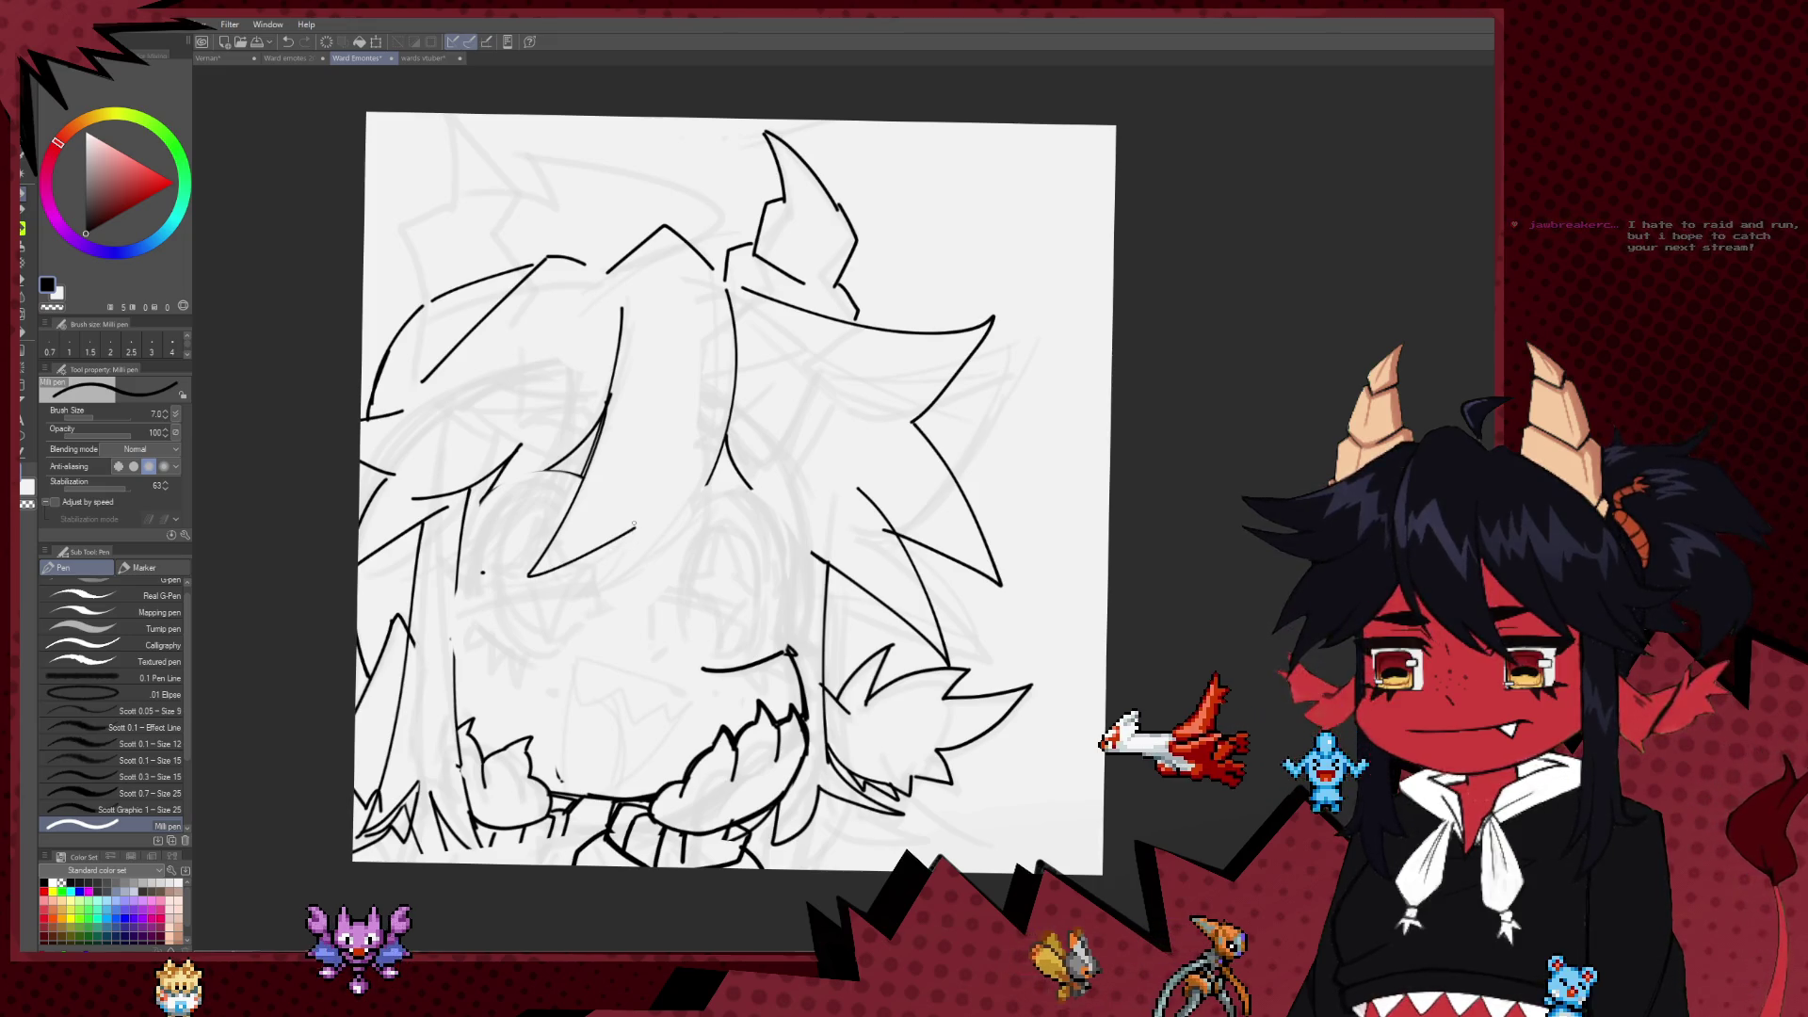
drag(634, 529, 595, 584)
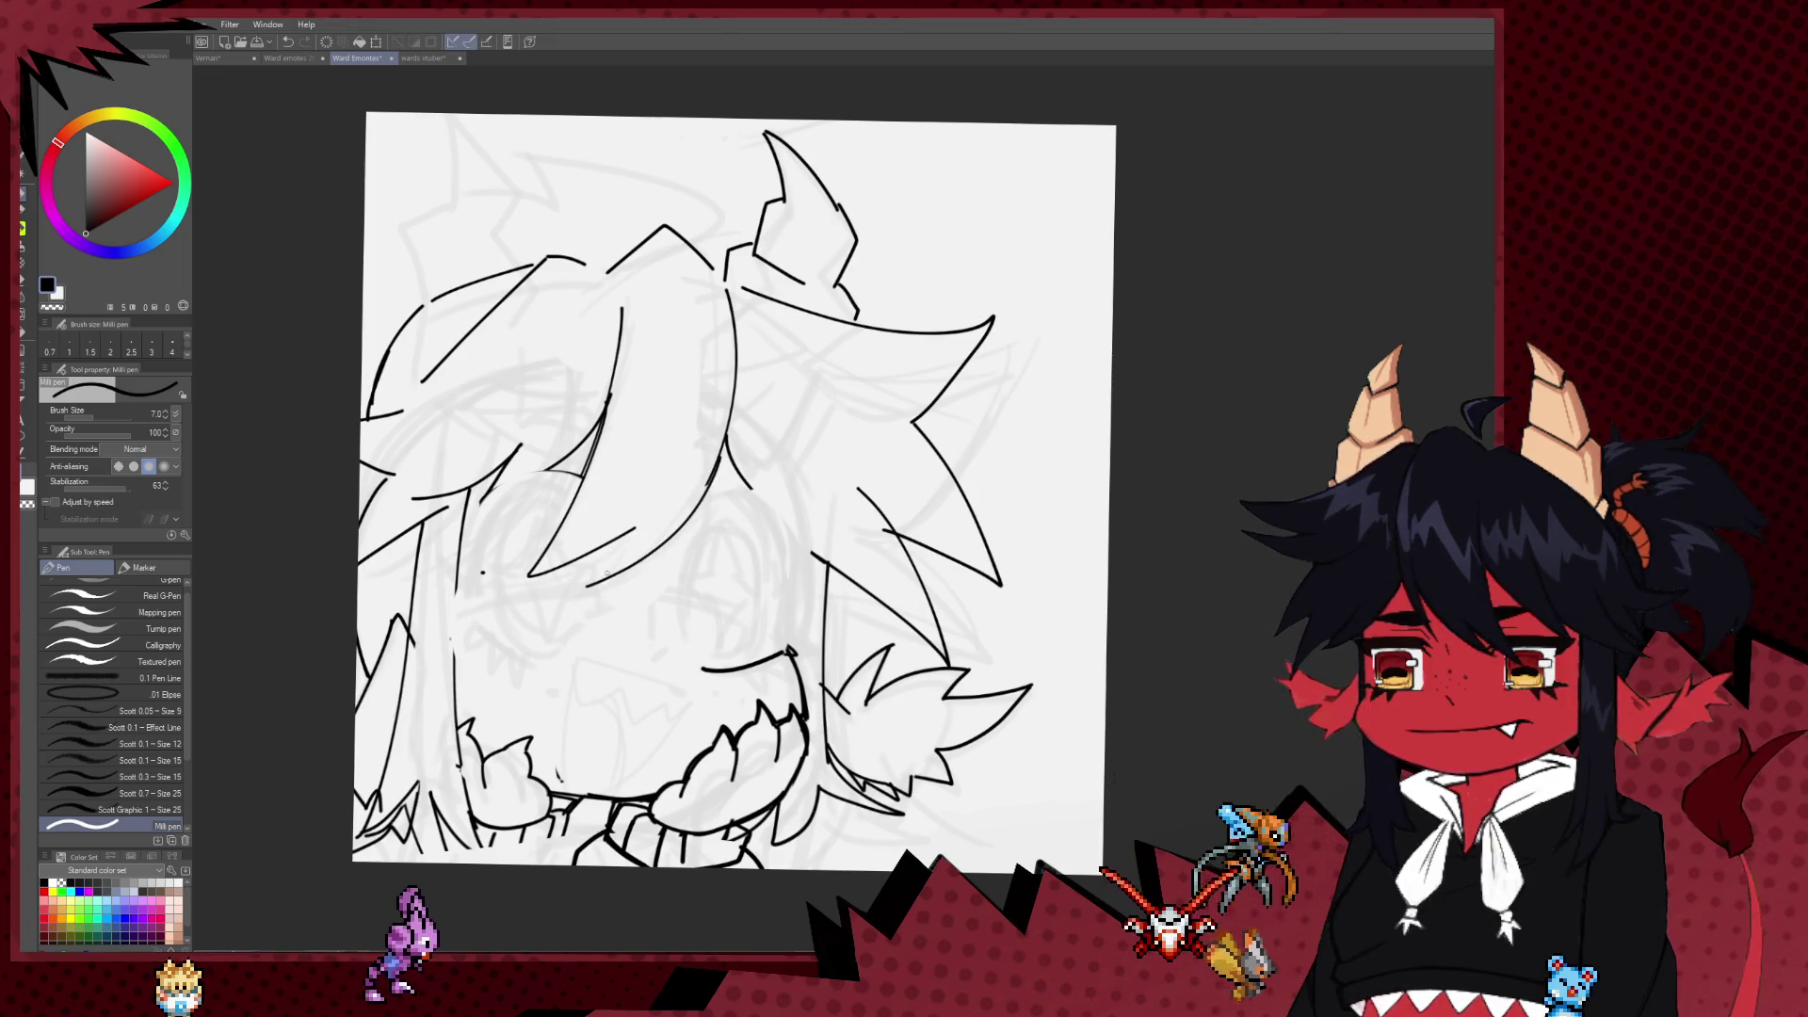
Step: Undo two stray short strokes and ink fresh lines on the lower face
scroll(630, 526, up, 1)
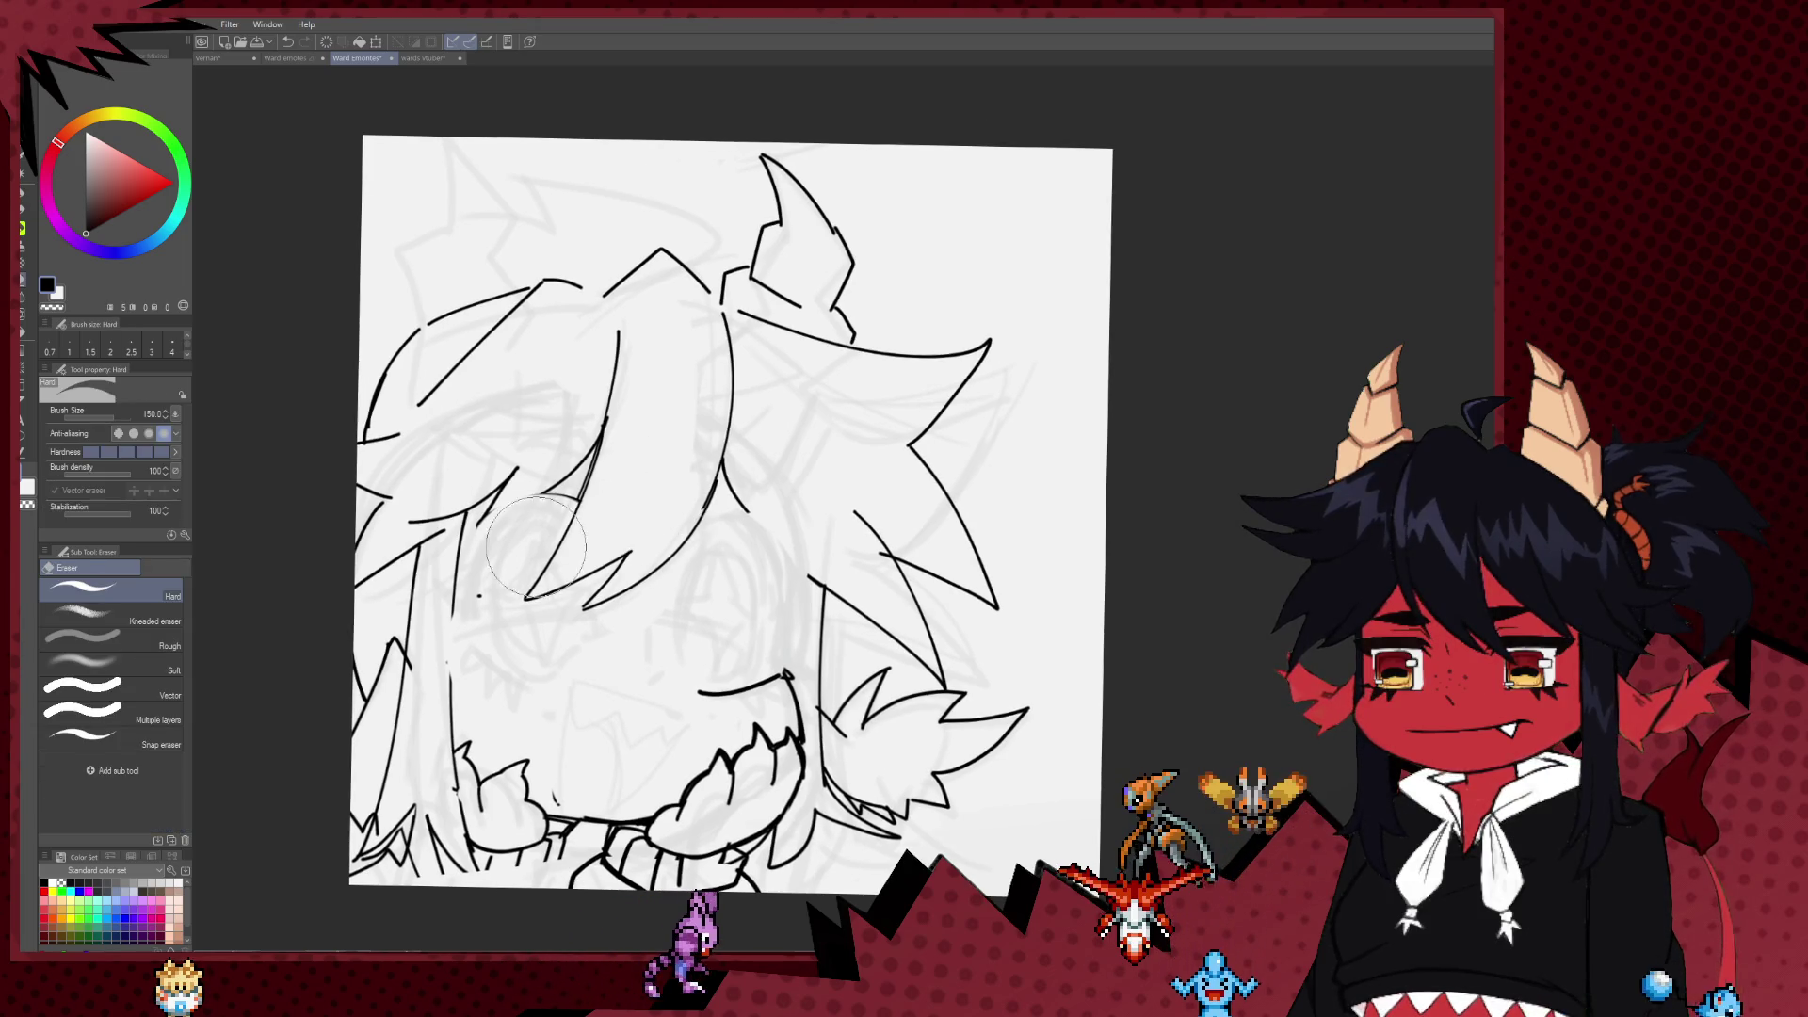
key(ctrl+z)
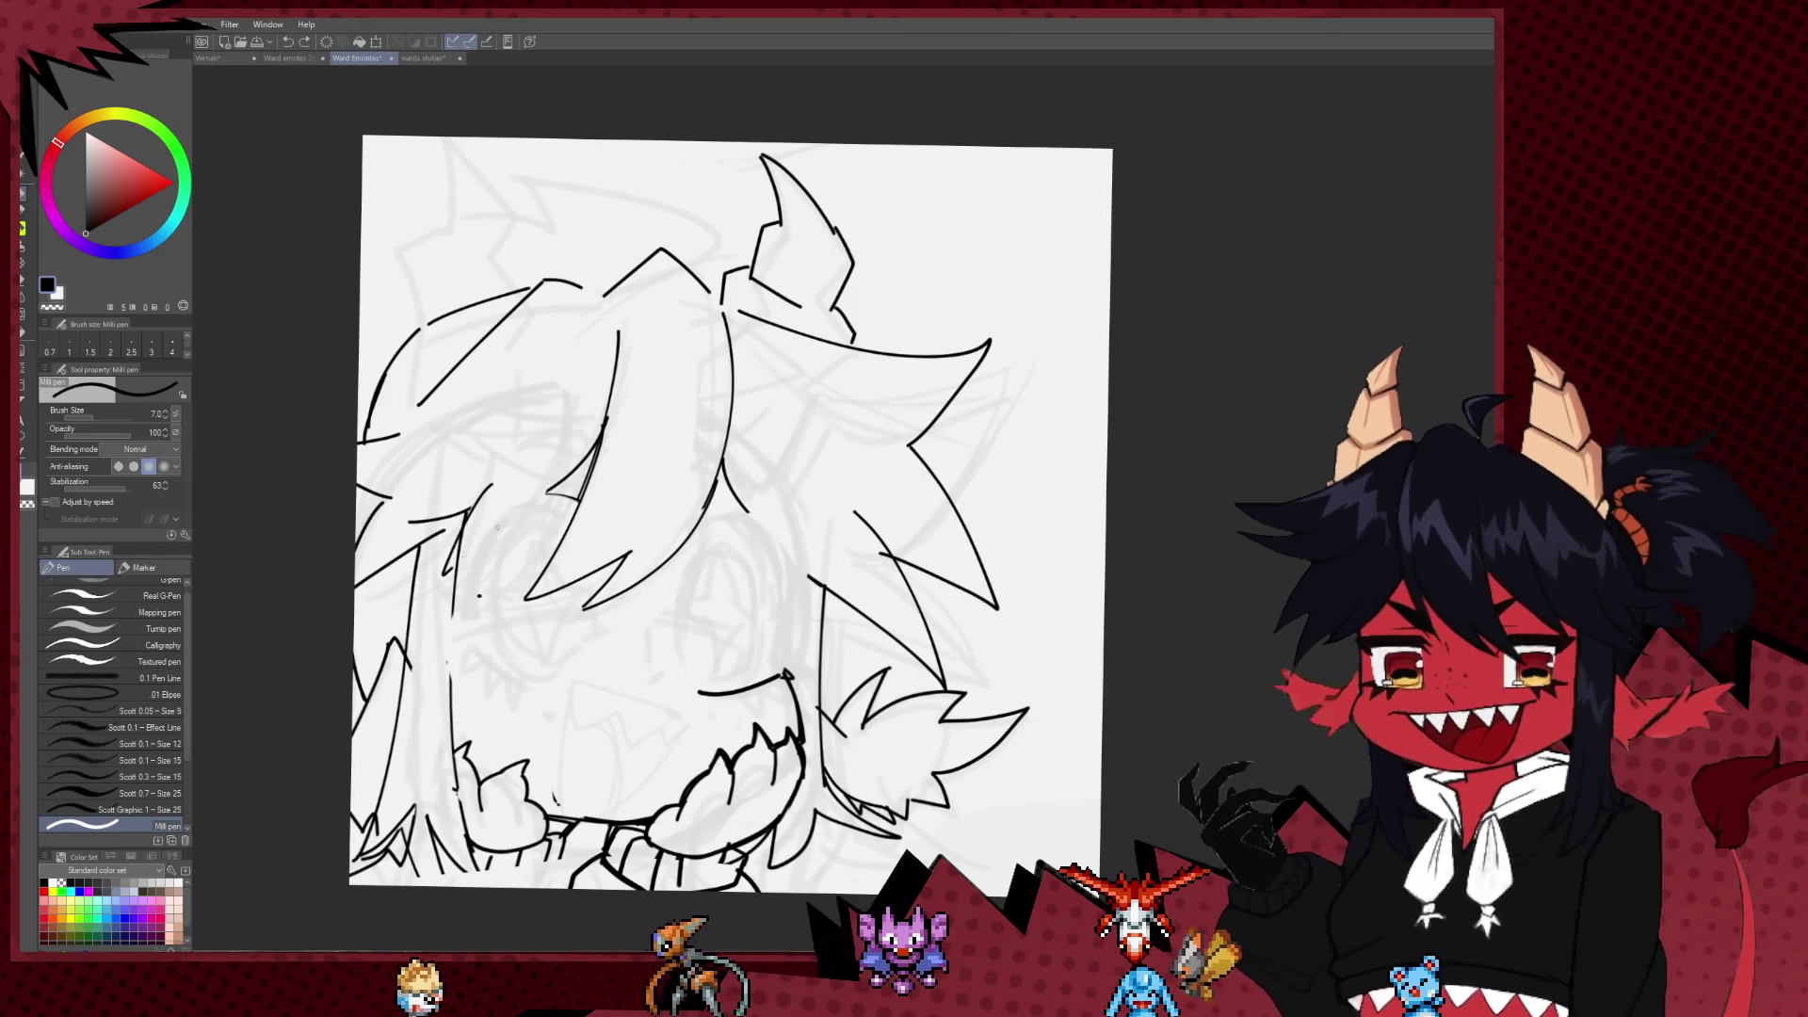
key(ctrl+z)
drag(522, 513, 460, 570)
drag(485, 459, 441, 584)
Step: With the canvas mirrored, sketch the side of an eye, undoing the rejected curved and diagonal strokes
key(h)
drag(1161, 588, 700, 584)
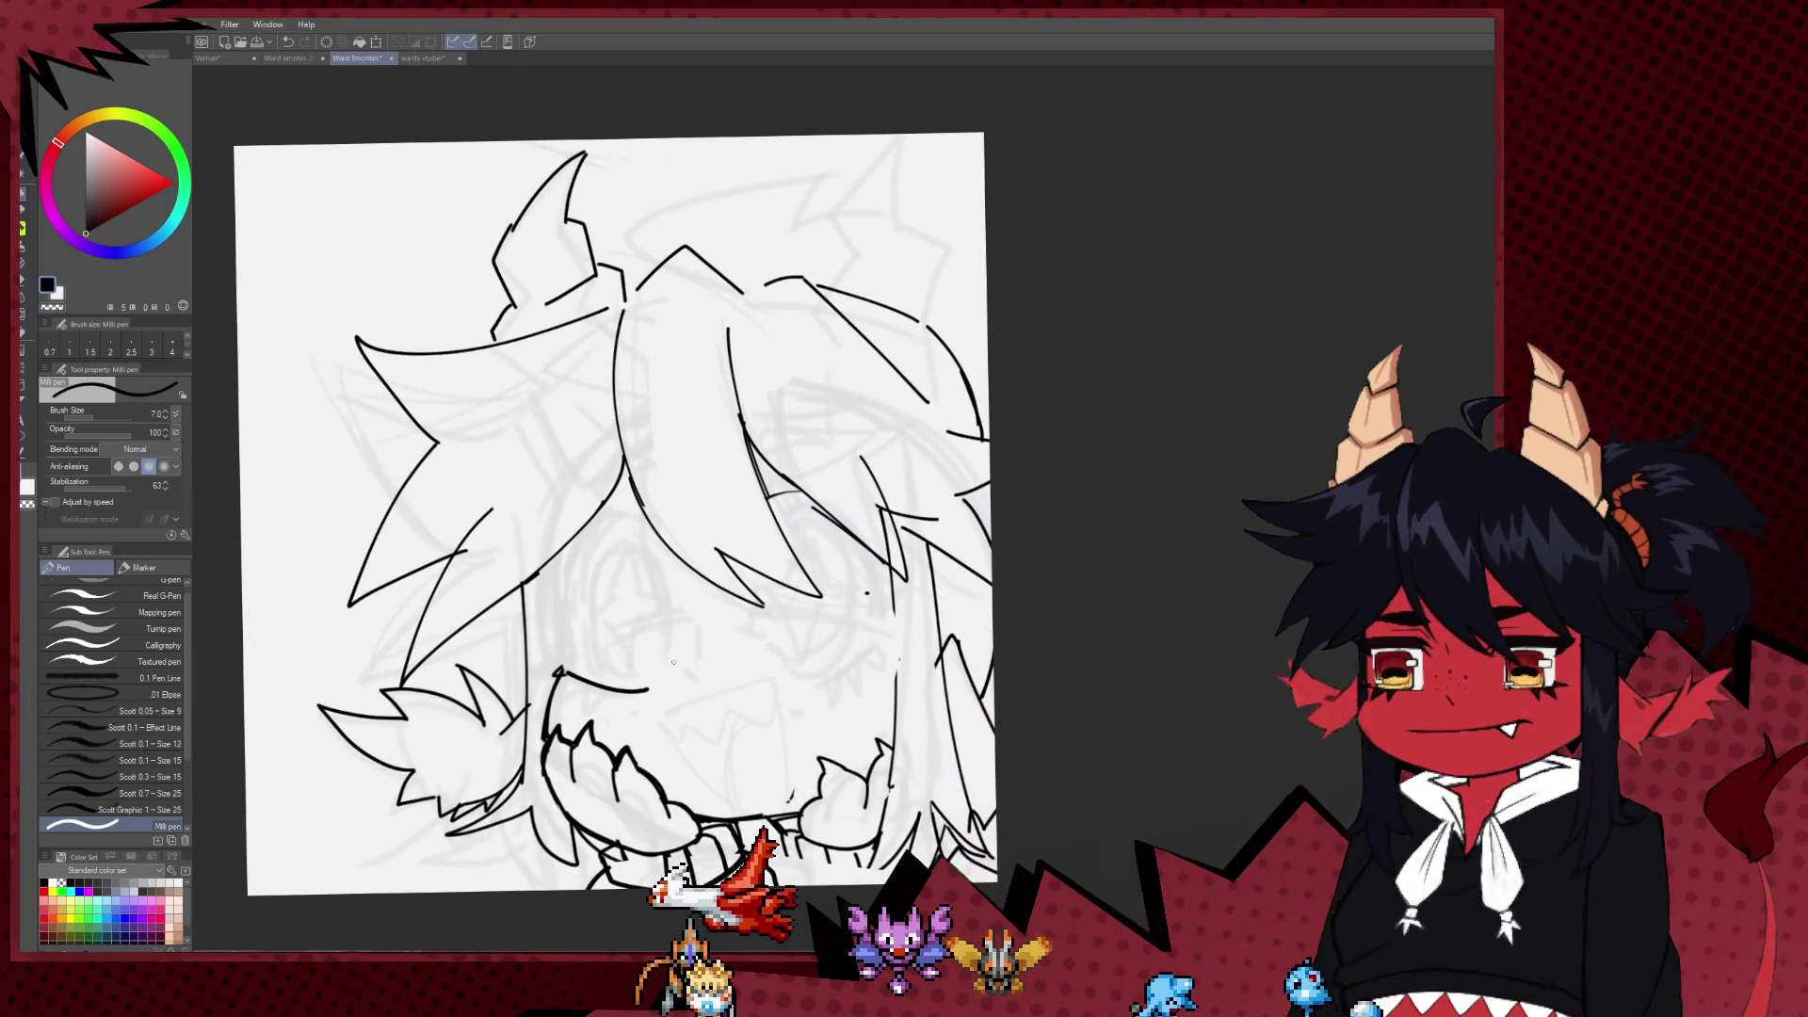
mouse_move(697, 670)
mouse_down()
mouse_move(689, 734)
mouse_move(678, 656)
mouse_up()
drag(532, 560, 633, 518)
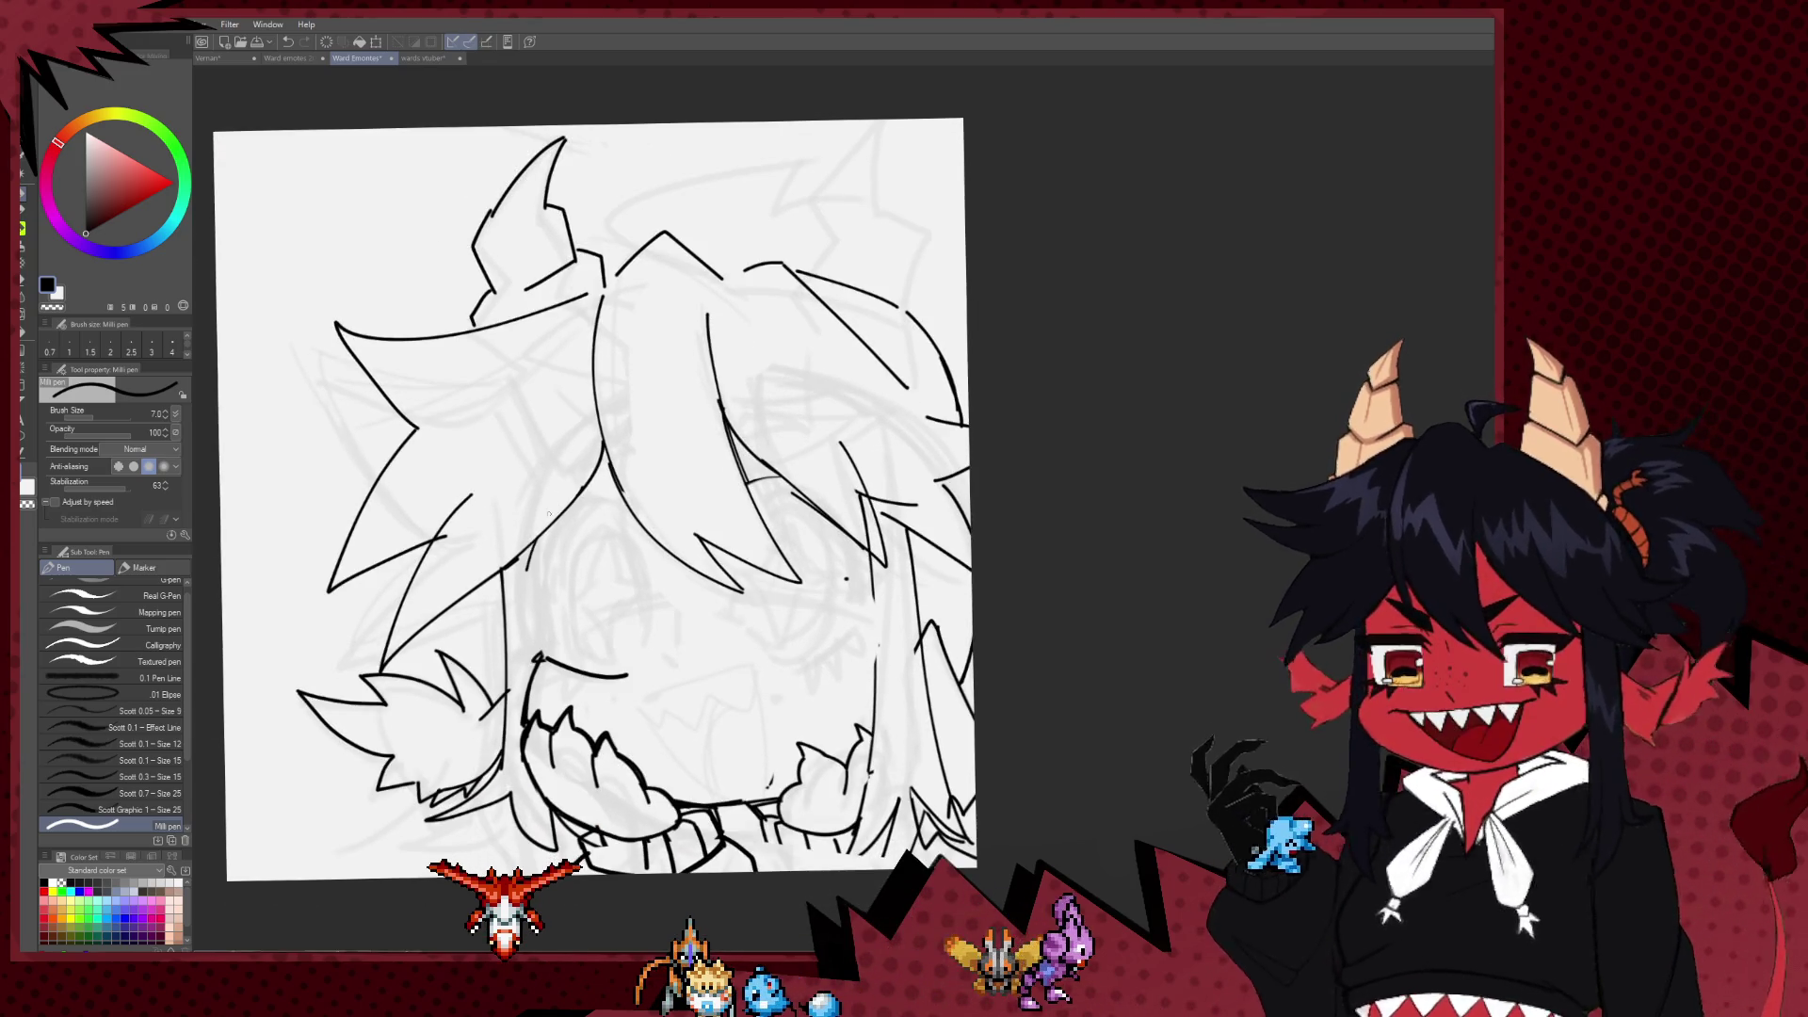
key(ctrl+z)
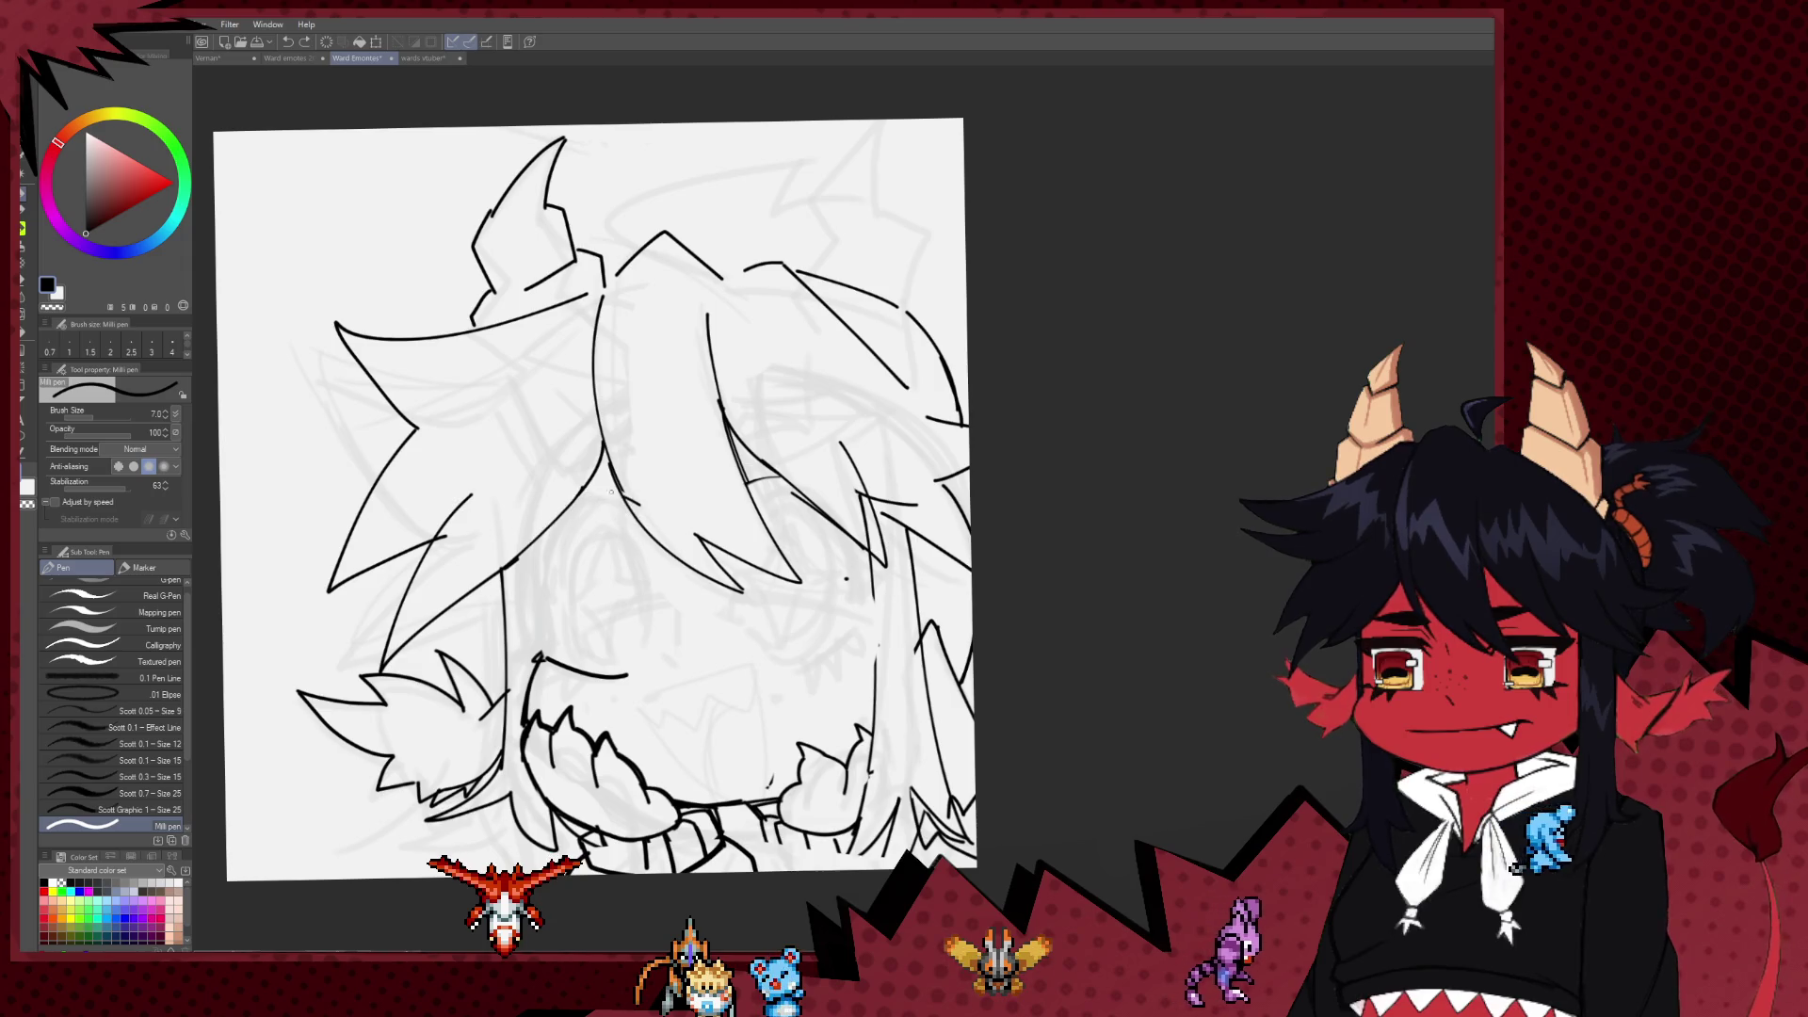
mouse_move(573, 541)
mouse_down()
mouse_move(594, 662)
mouse_move(646, 543)
mouse_move(754, 648)
mouse_up()
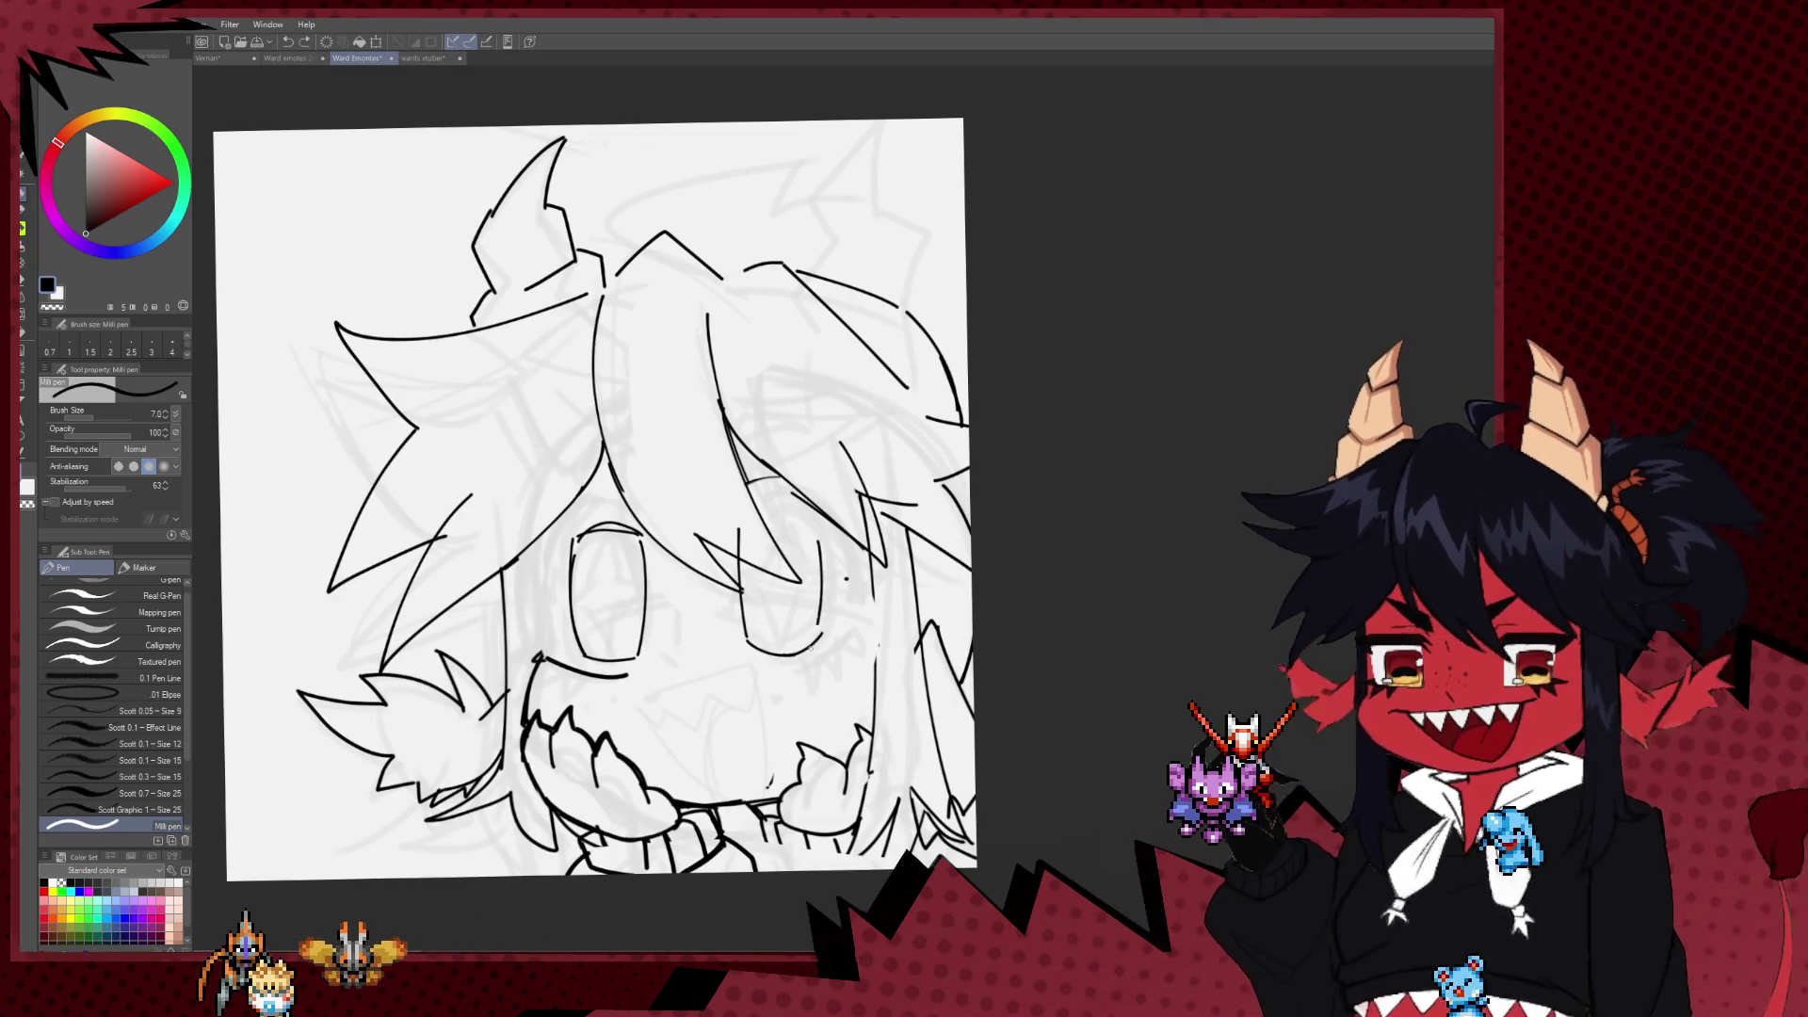
drag(779, 626, 766, 592)
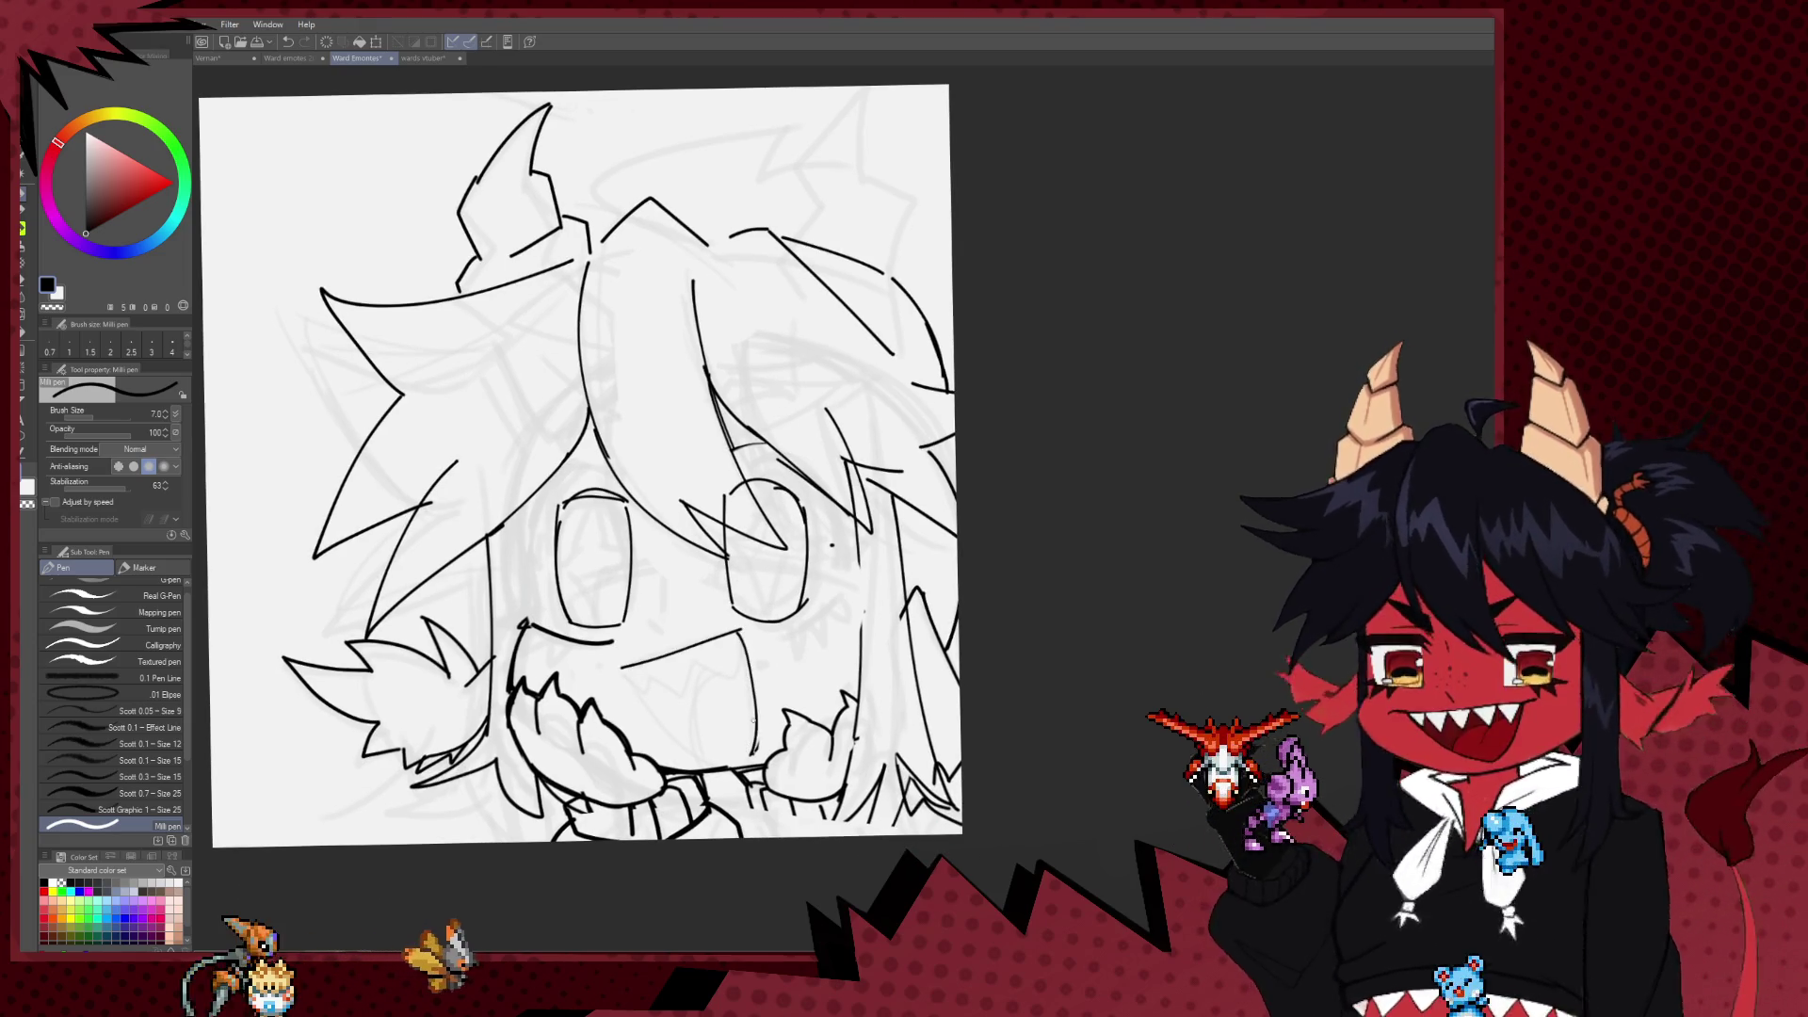
key(ctrl+z)
Step: Redraw the line down the right eye and add a vertical line left of the left eye
drag(727, 638, 737, 759)
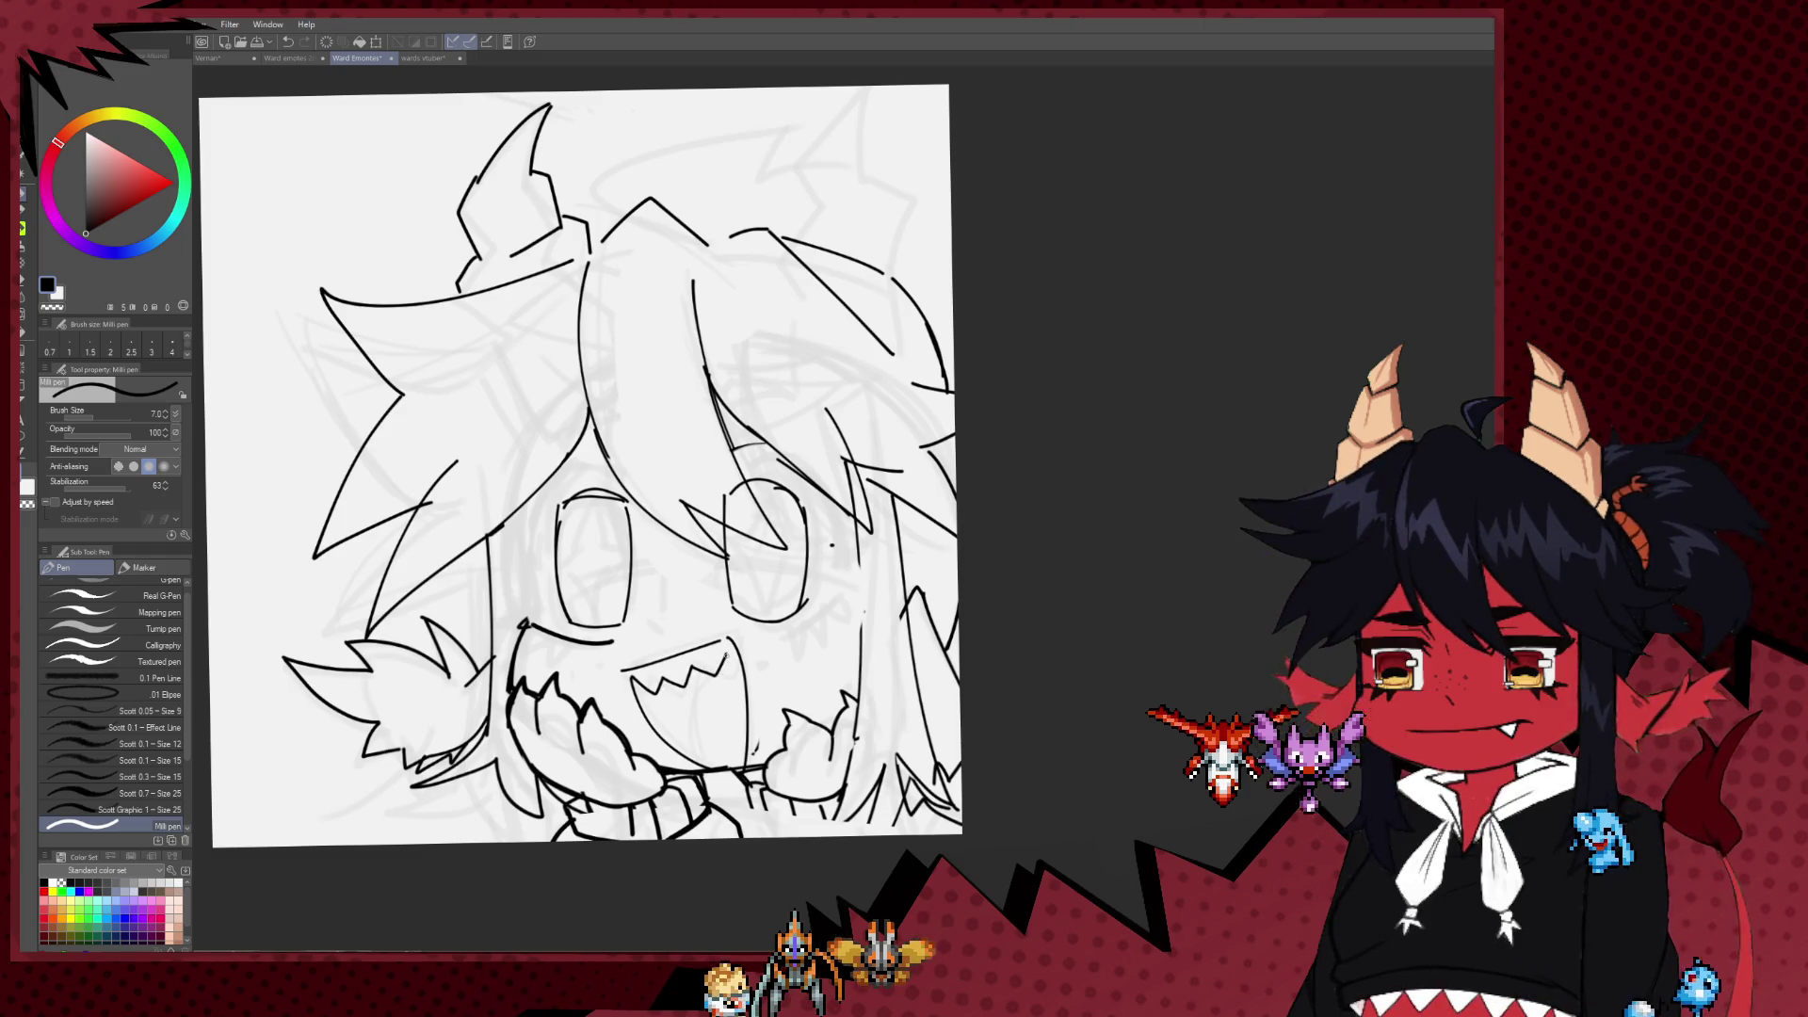
scroll(744, 682, up, 1)
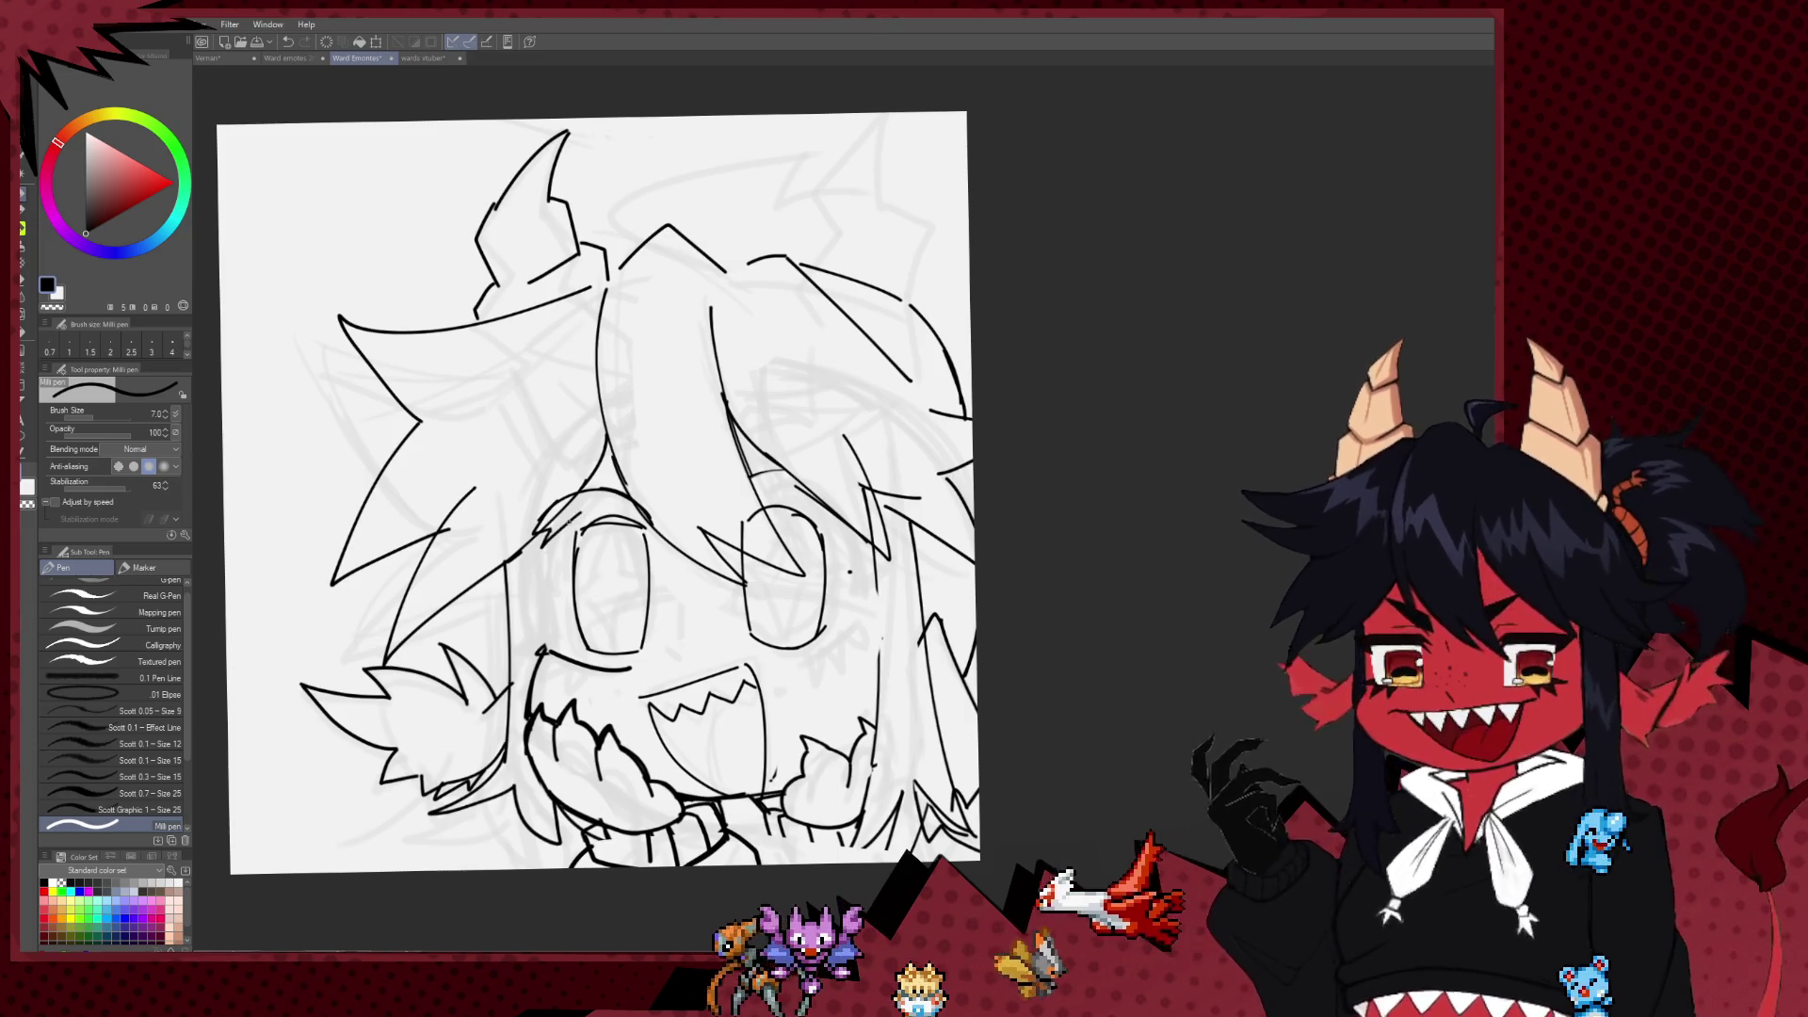
drag(550, 529, 545, 620)
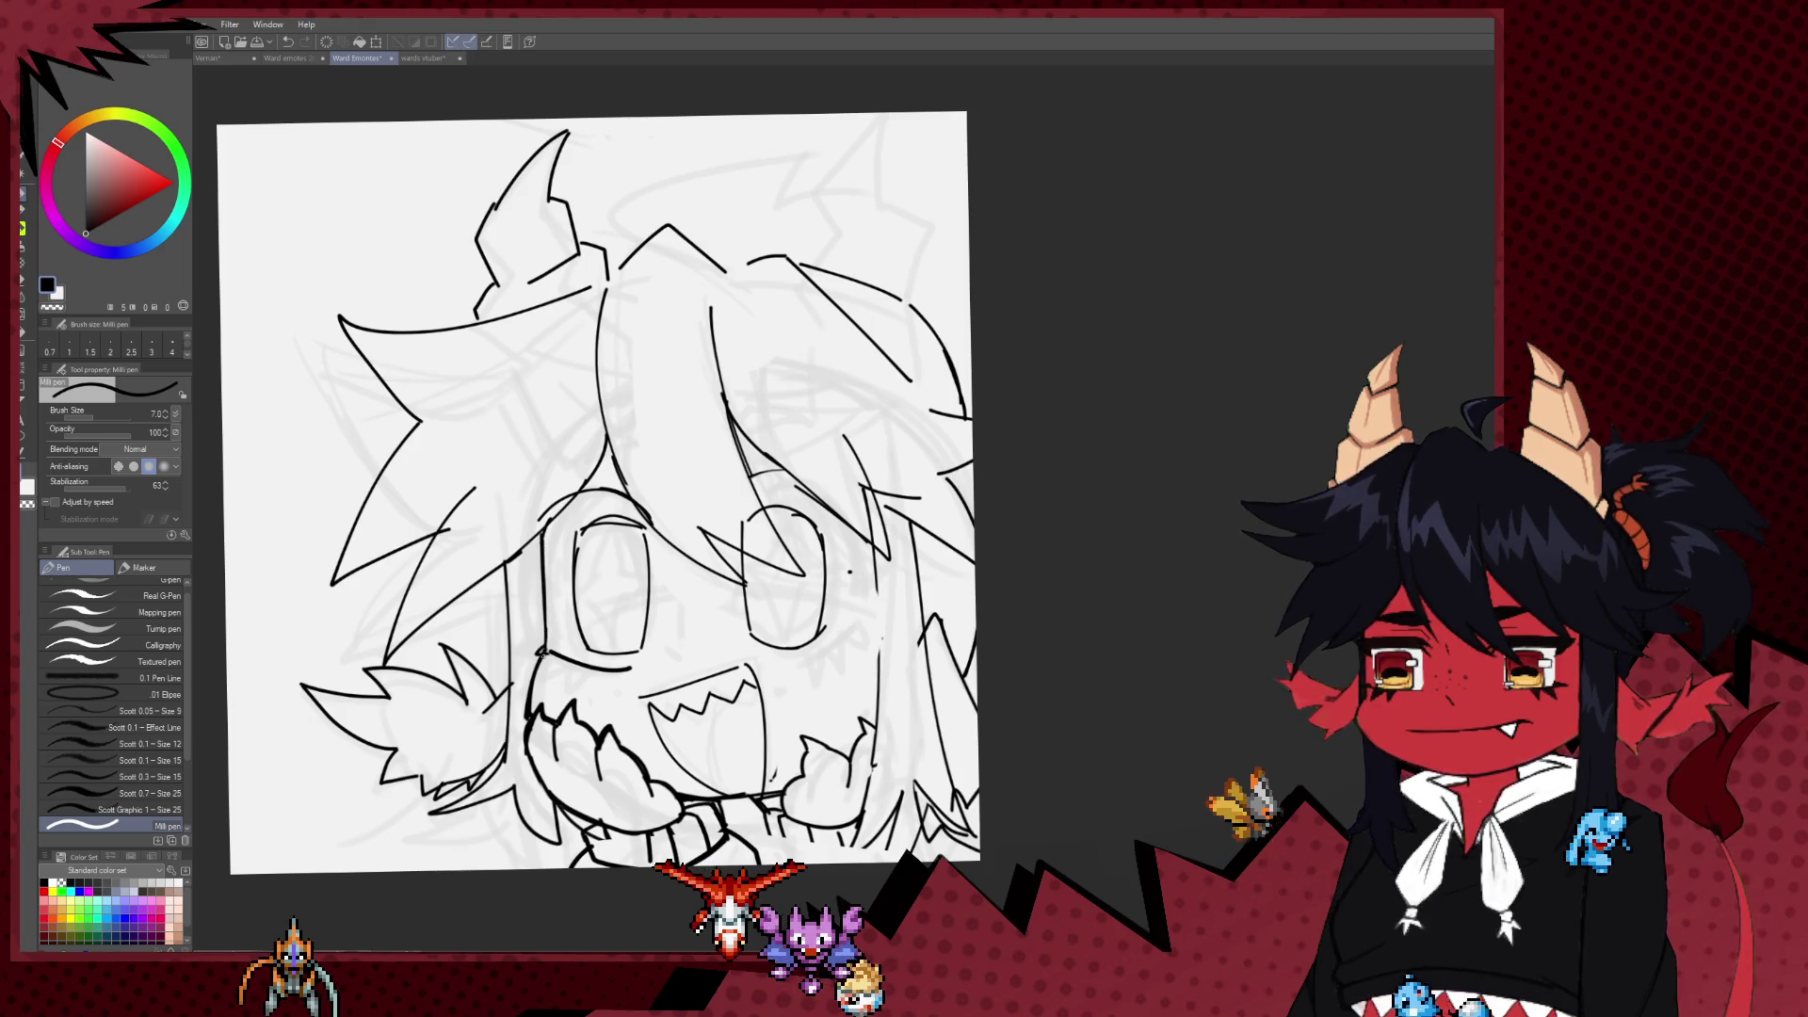
scroll(544, 663, down, 1)
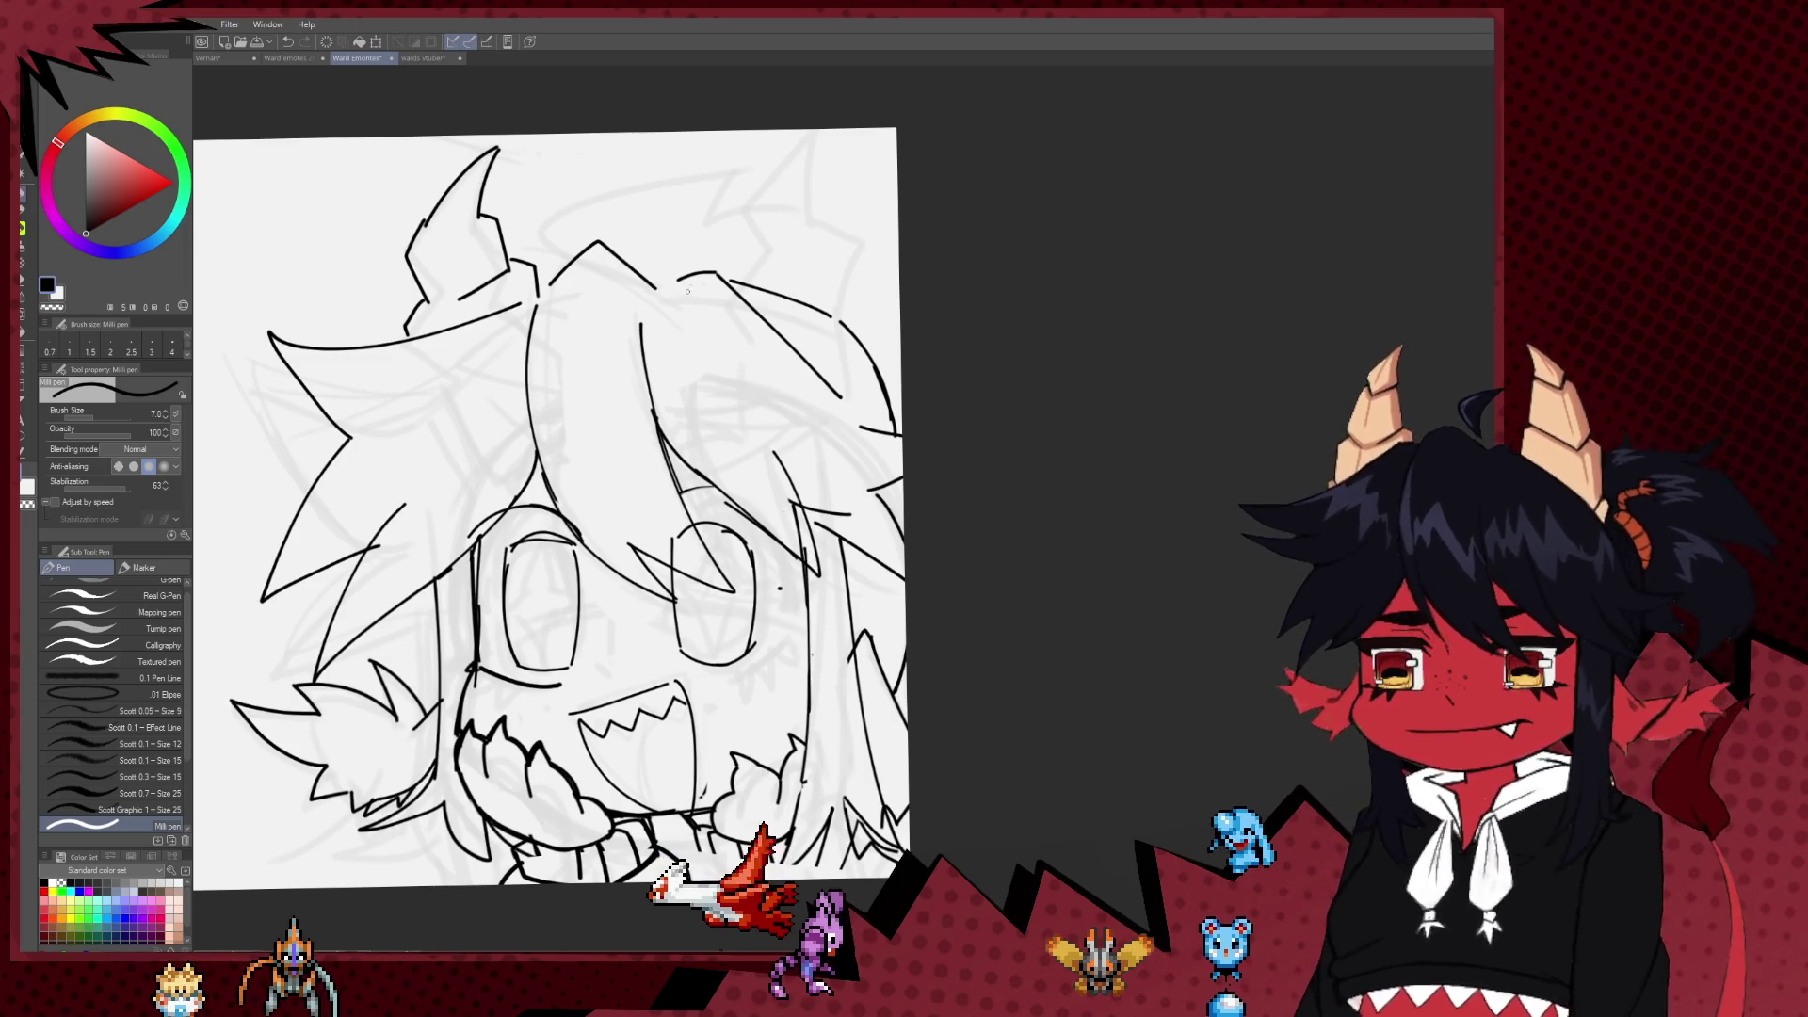
Step: Ink short strokes along the hair top and draw the second horn with its tip
drag(764, 264, 742, 302)
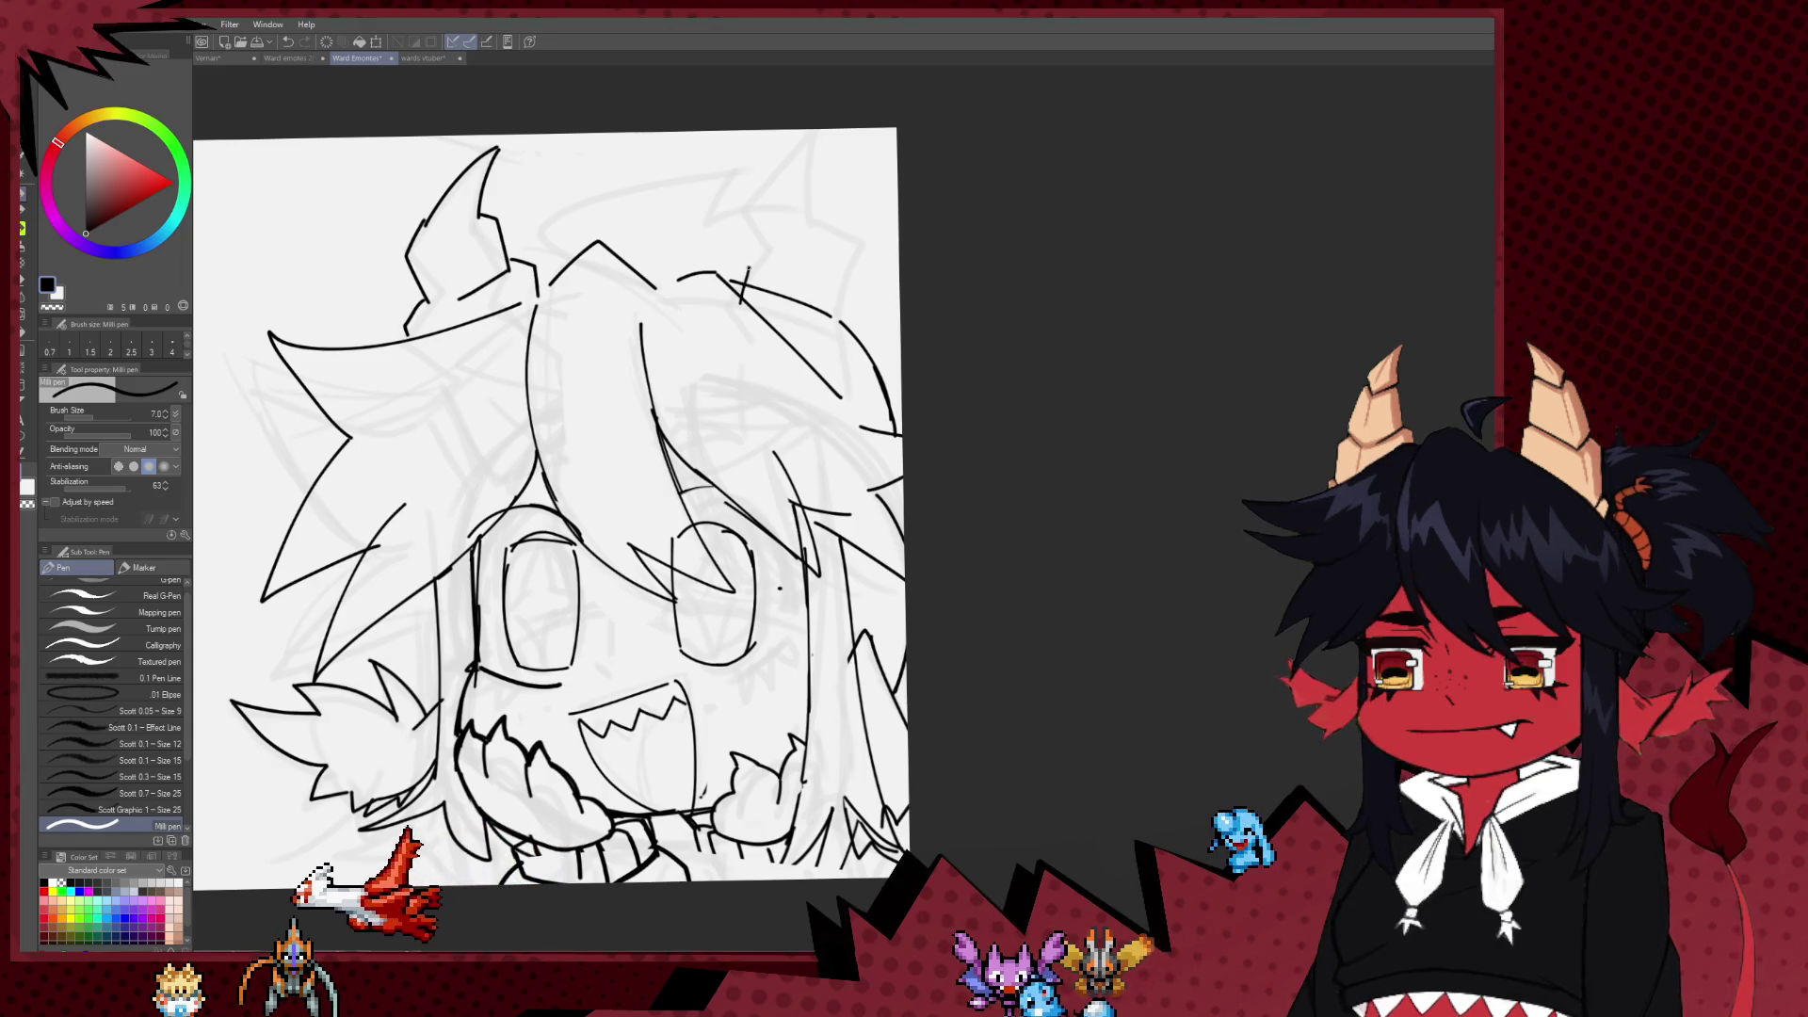
mouse_move(857, 283)
mouse_down()
mouse_move(874, 325)
mouse_move(846, 392)
mouse_up()
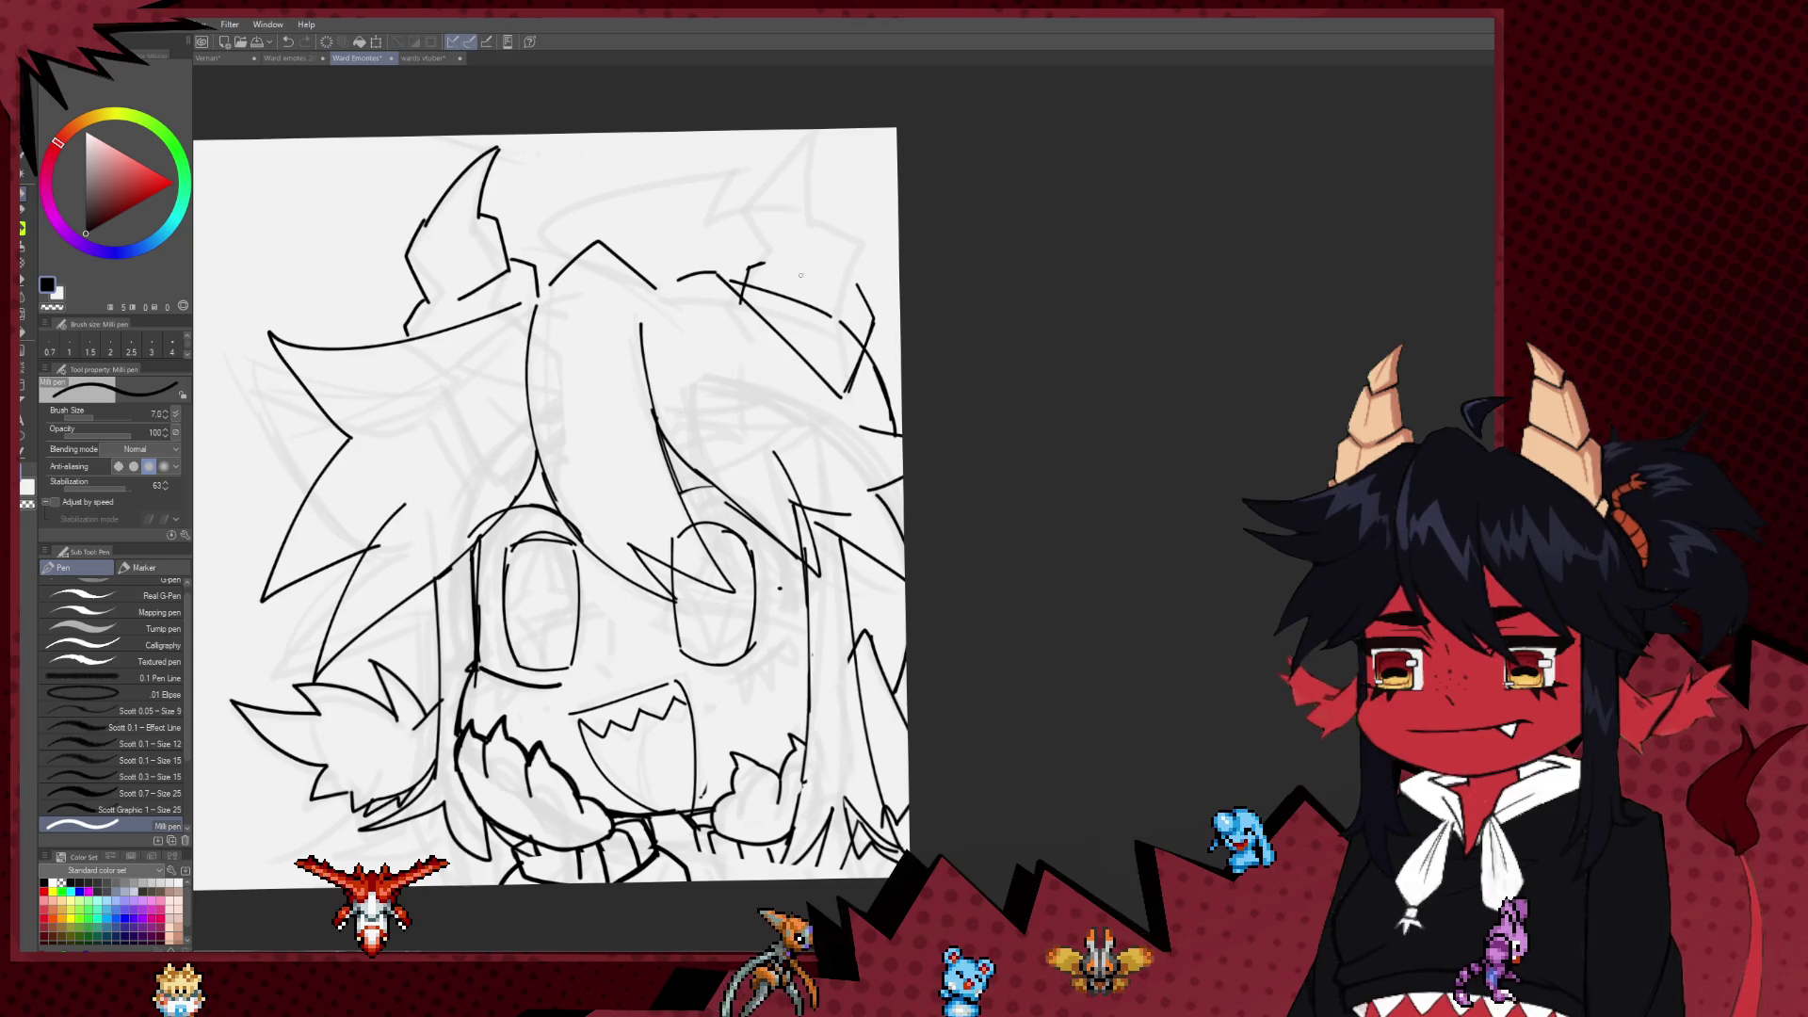
drag(799, 295, 828, 267)
mouse_move(782, 208)
mouse_down()
mouse_move(775, 256)
mouse_move(808, 300)
mouse_move(852, 281)
mouse_up()
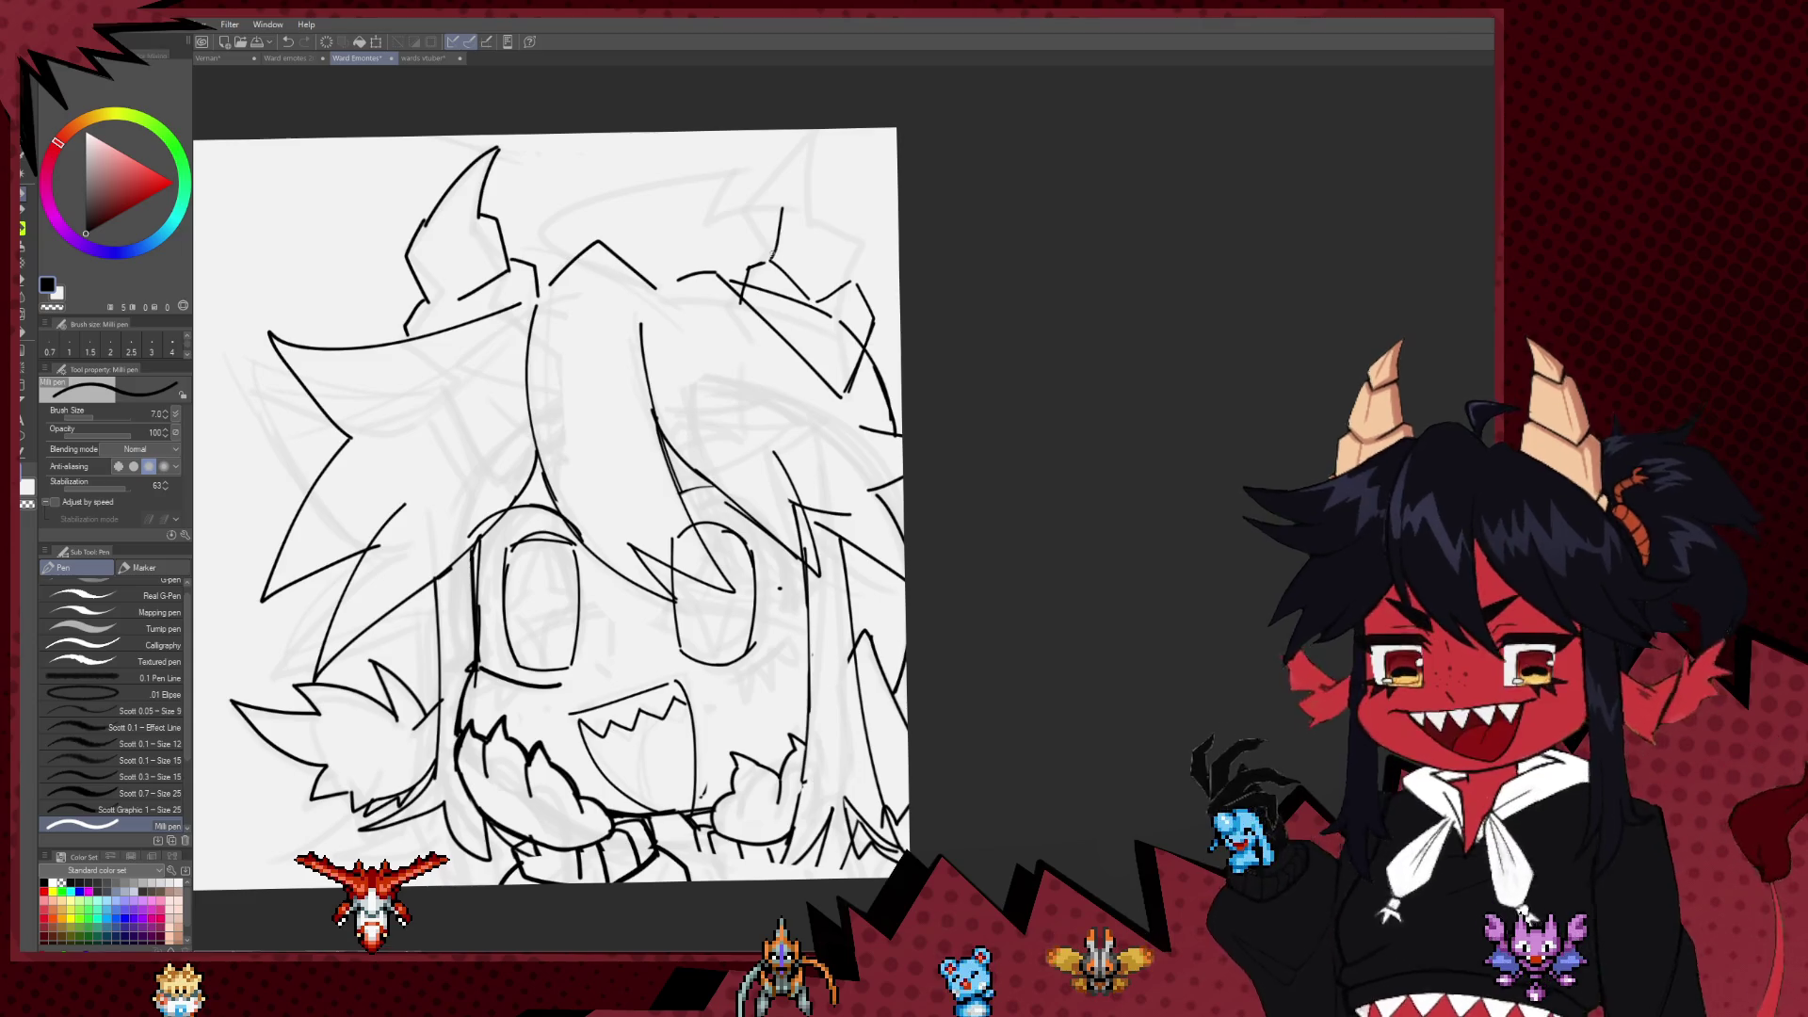
mouse_move(774, 213)
mouse_down()
mouse_move(816, 196)
mouse_move(865, 222)
mouse_move(861, 280)
mouse_up()
mouse_move(801, 222)
mouse_down()
mouse_move(809, 162)
mouse_move(807, 192)
mouse_move(856, 201)
mouse_up()
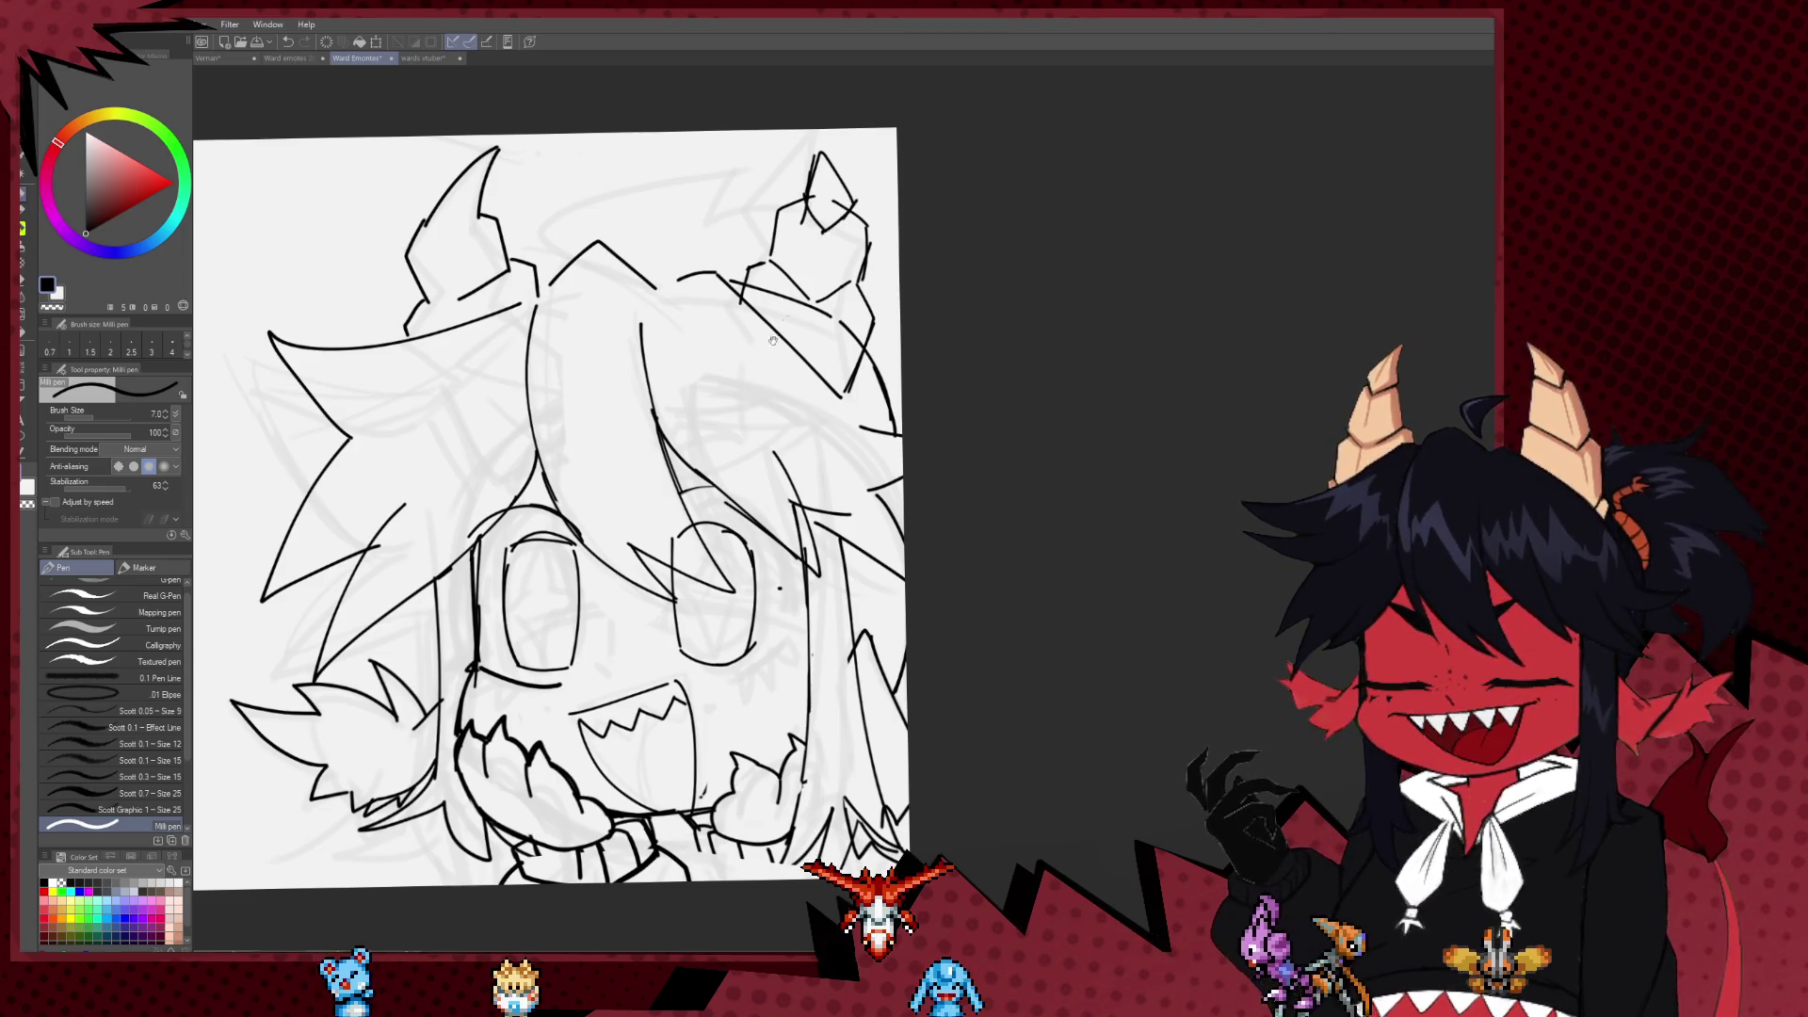
Step: Mirror the view back and refine the left horn's outer and inner edges
drag(773, 341, 785, 420)
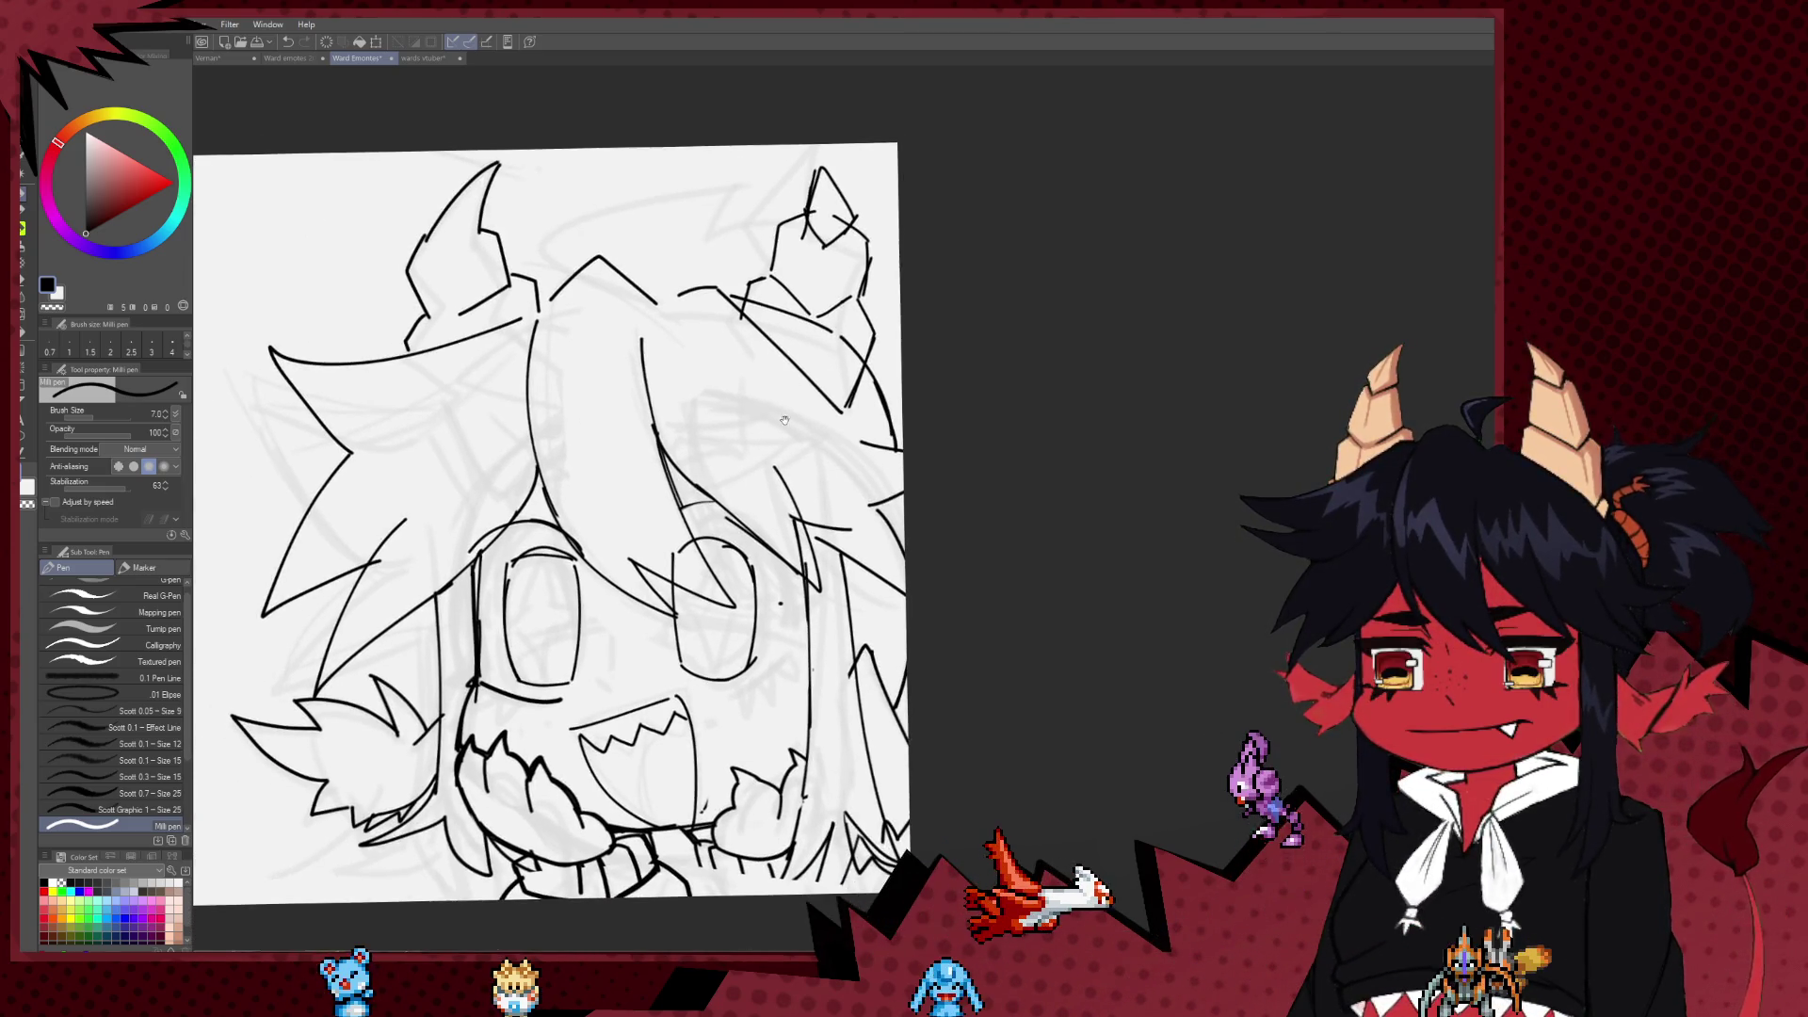
key(h)
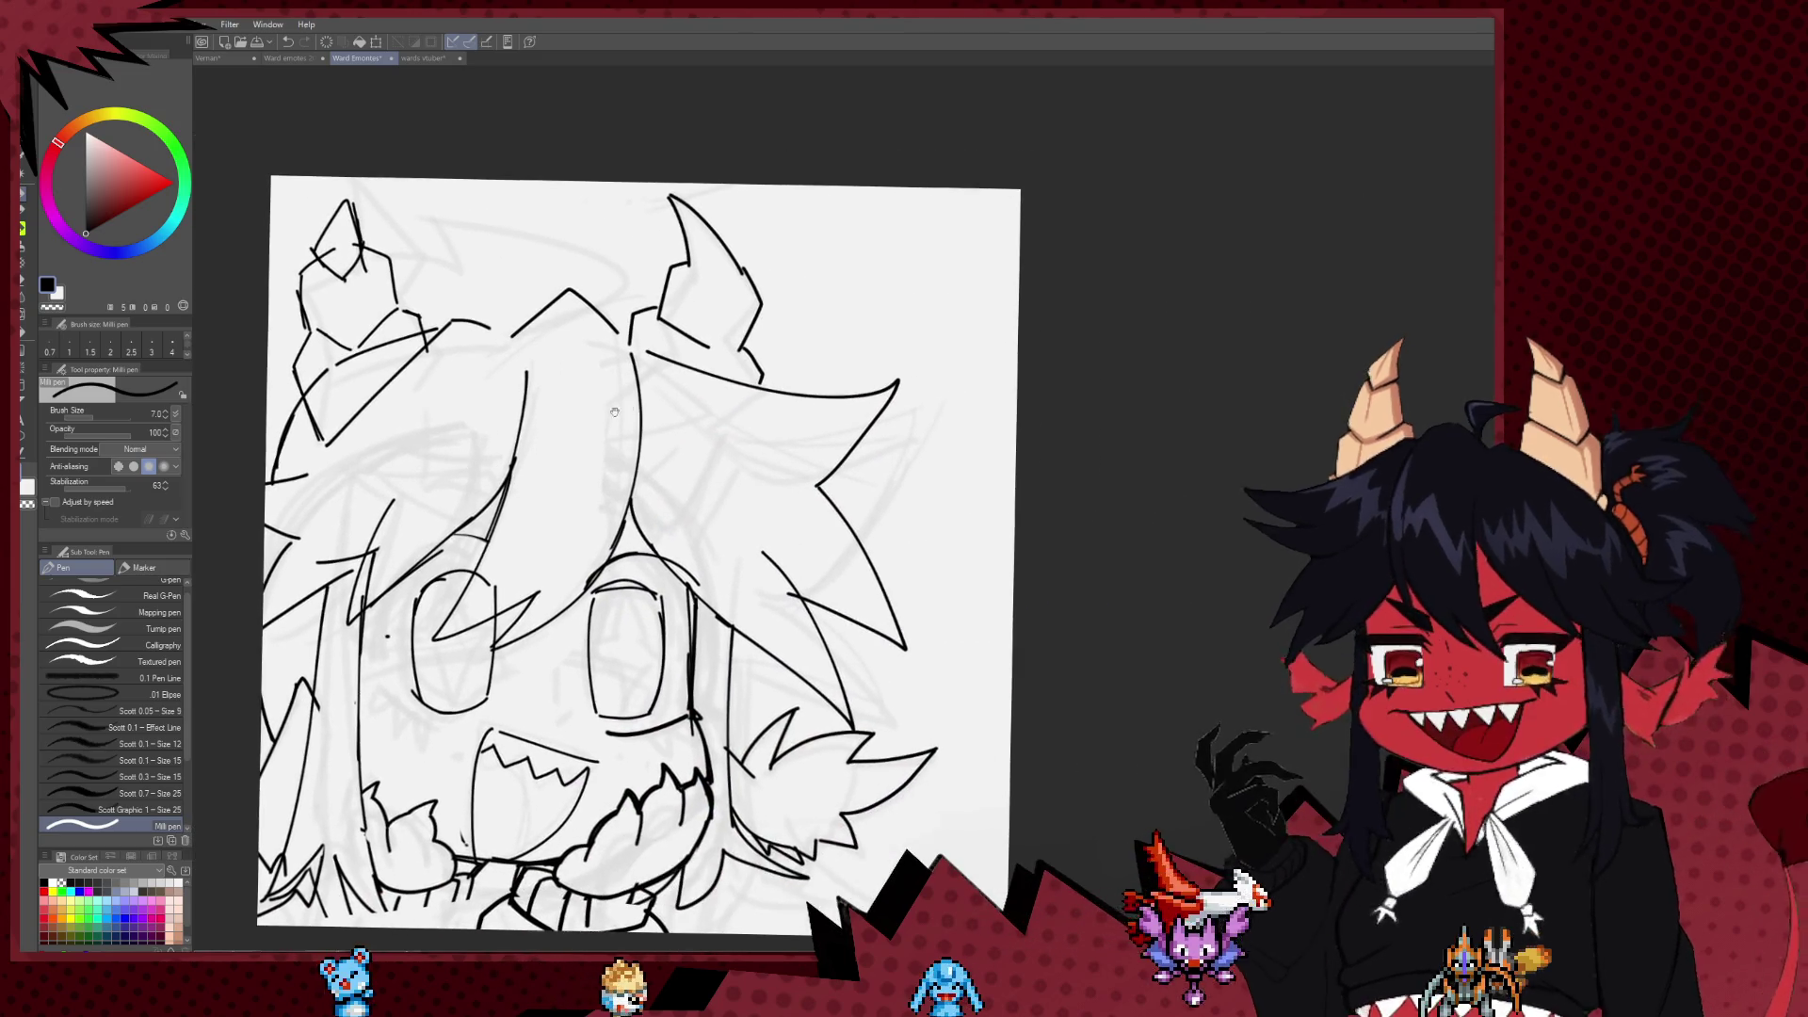
key(e)
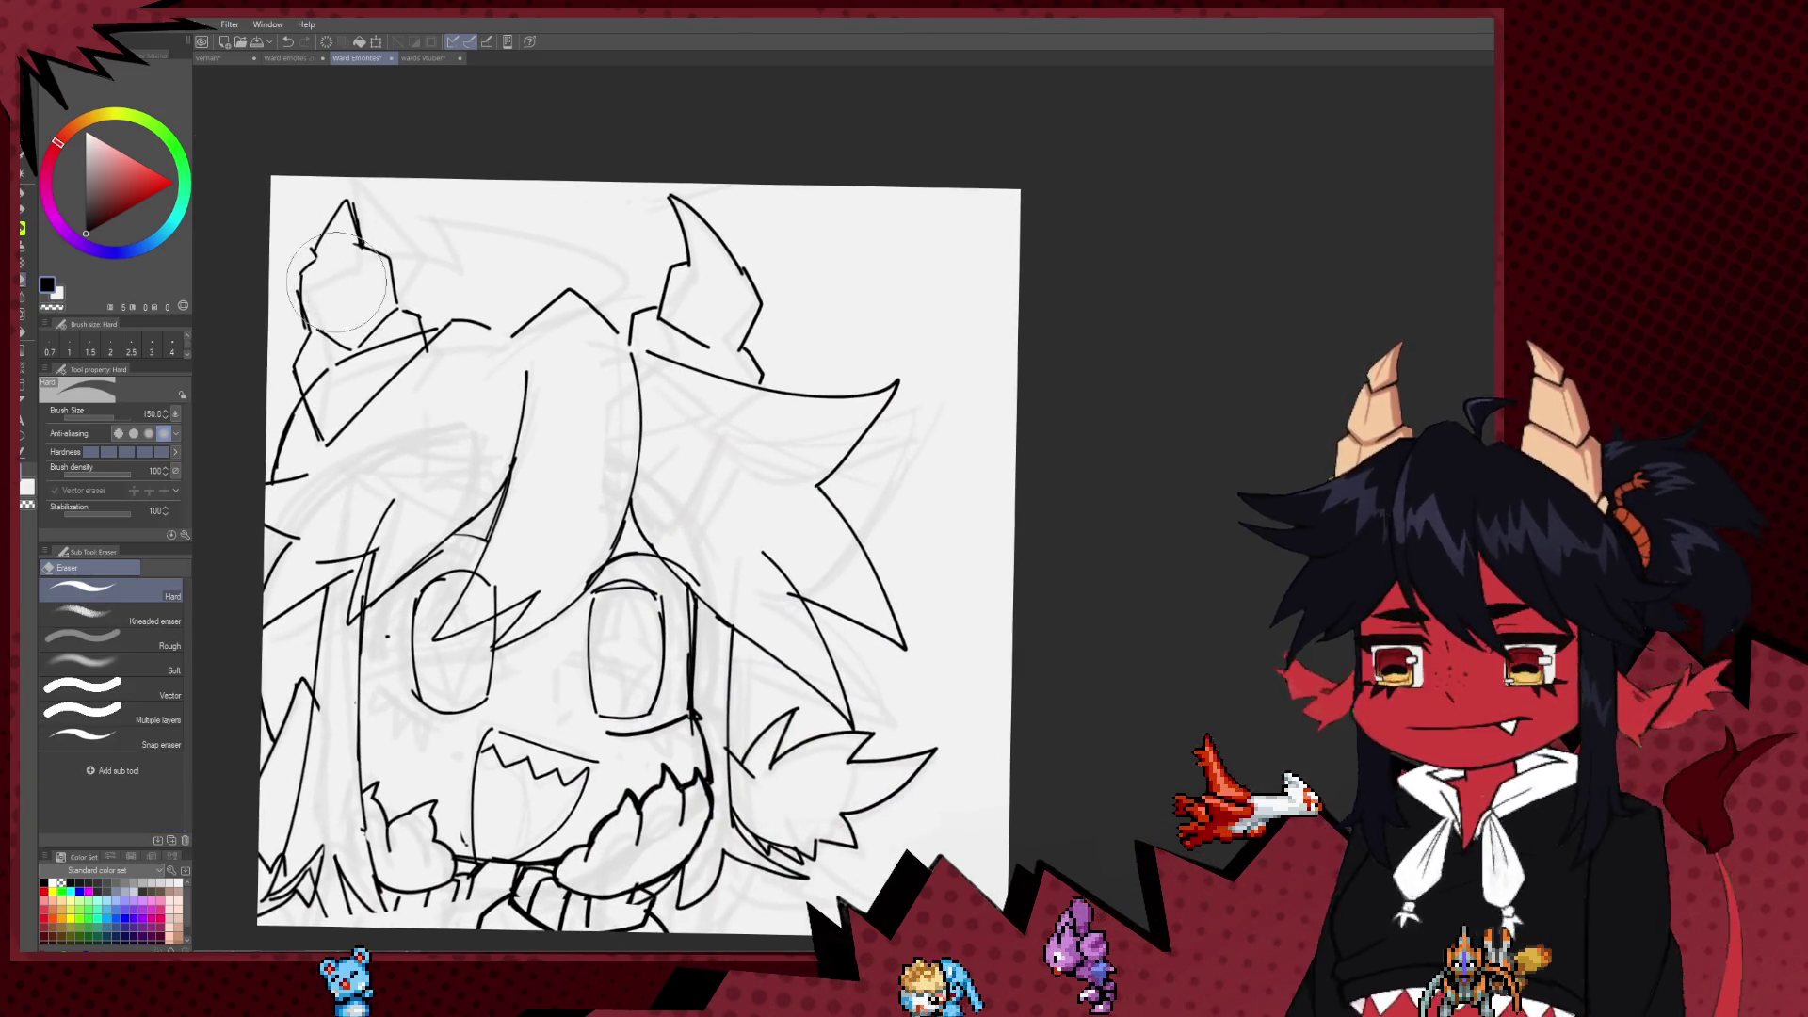
key(p)
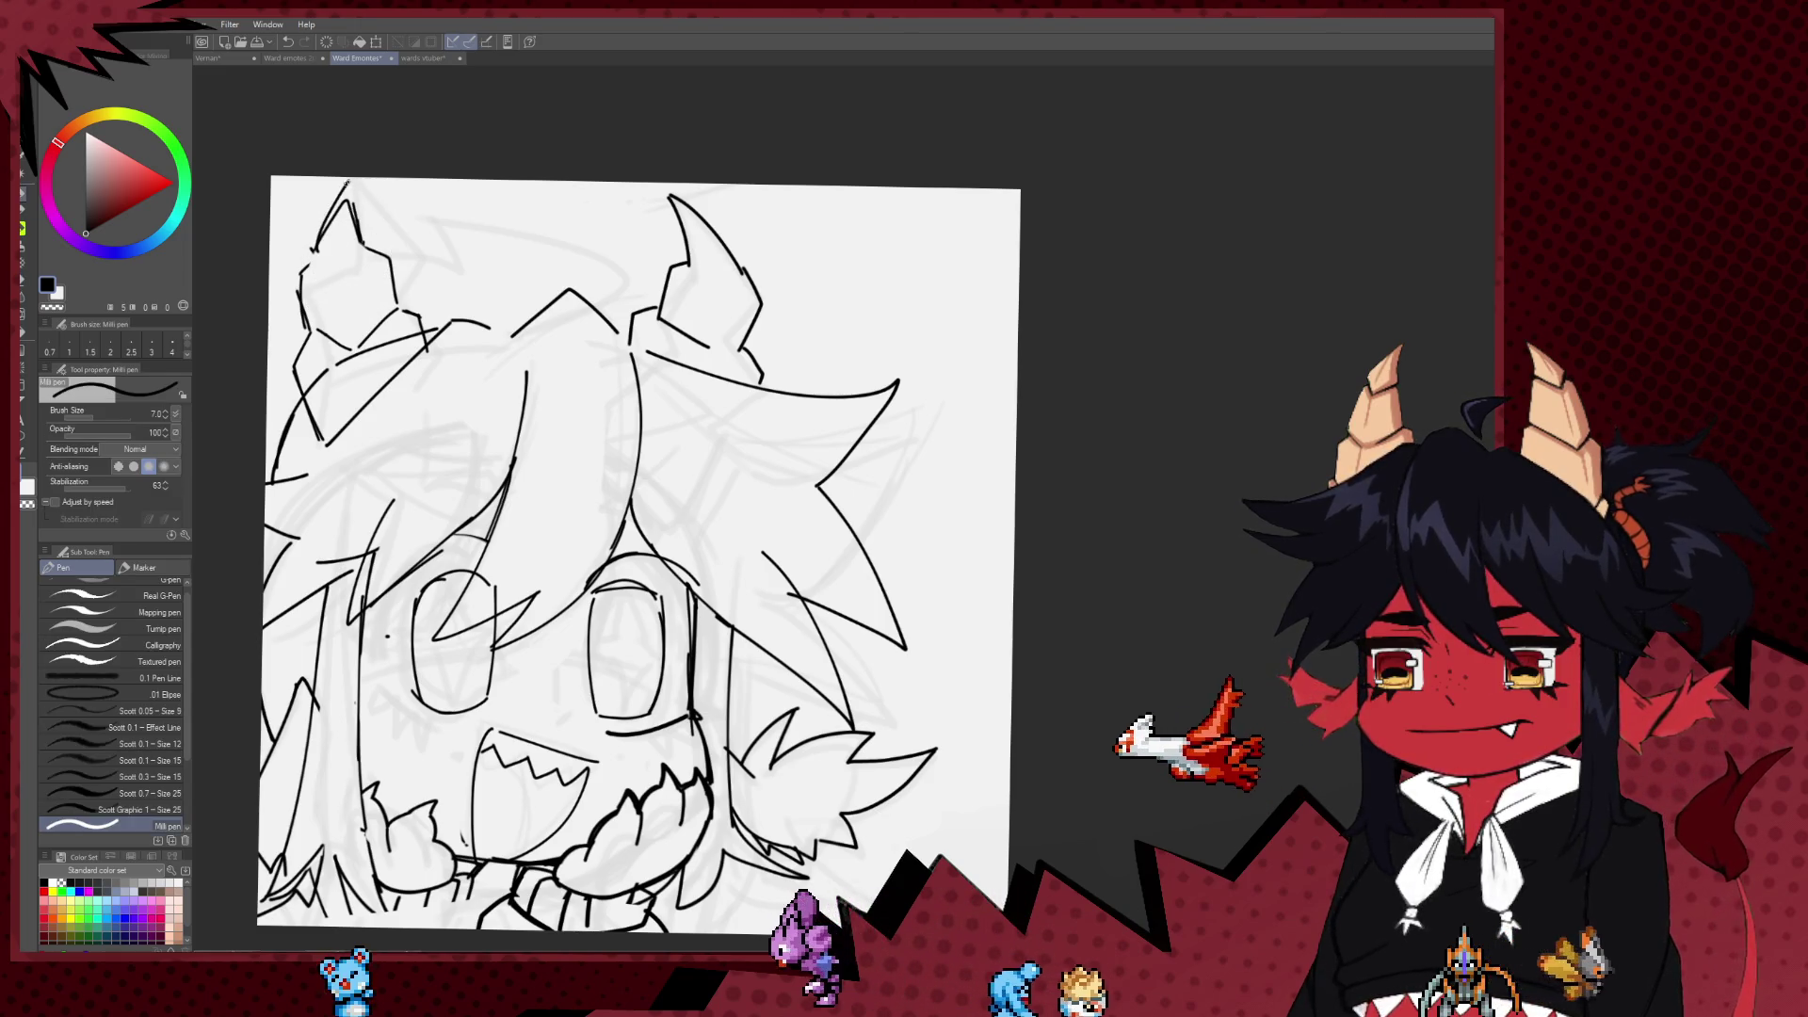
drag(346, 183, 317, 250)
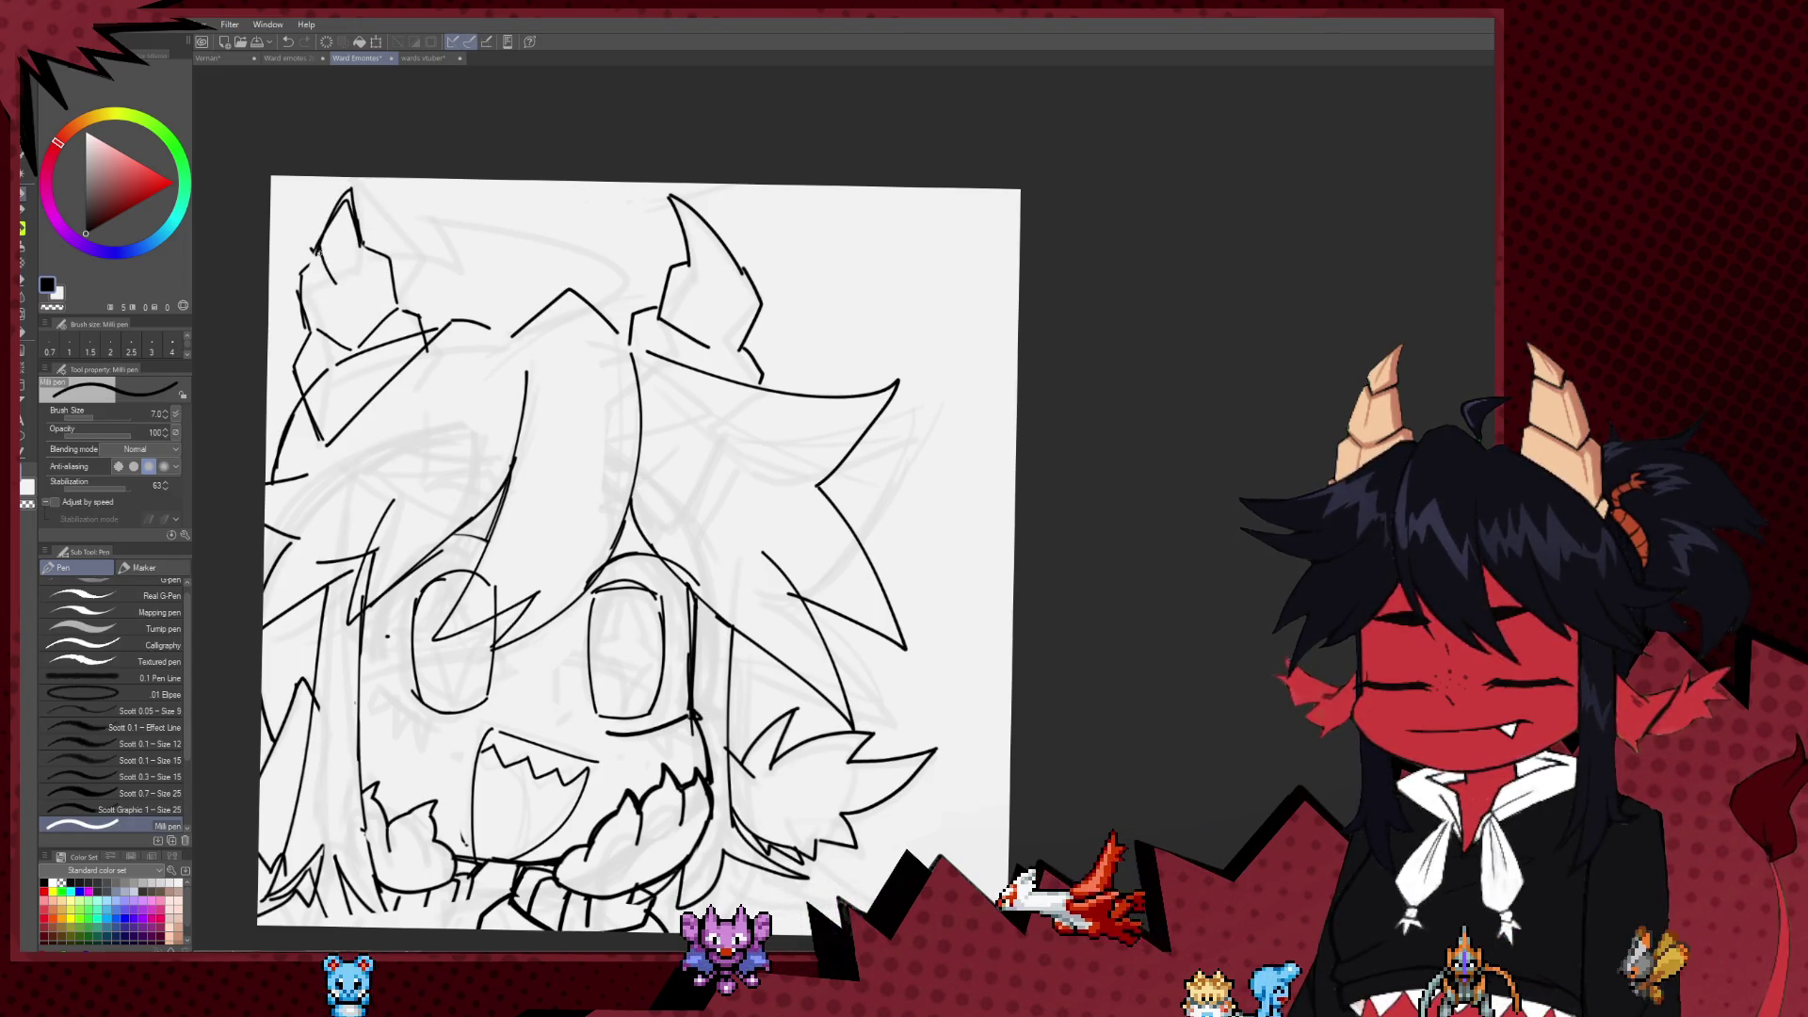
drag(640, 546, 650, 529)
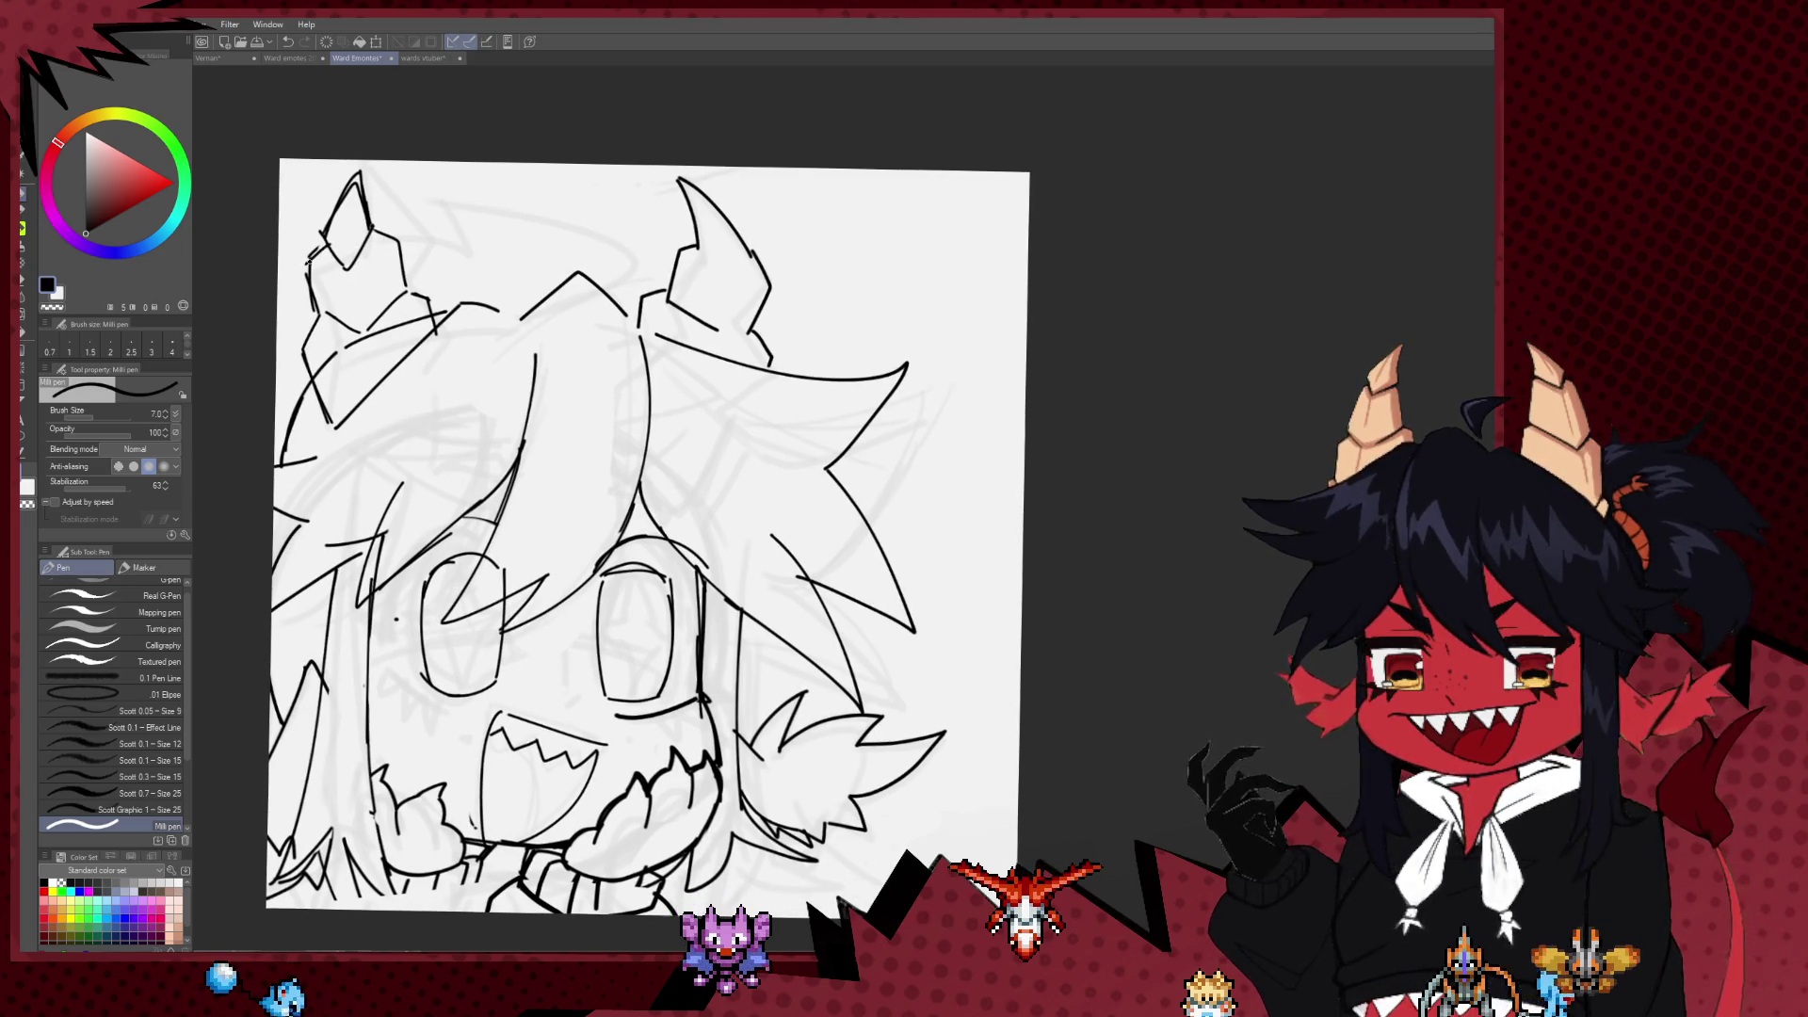
drag(308, 264, 318, 323)
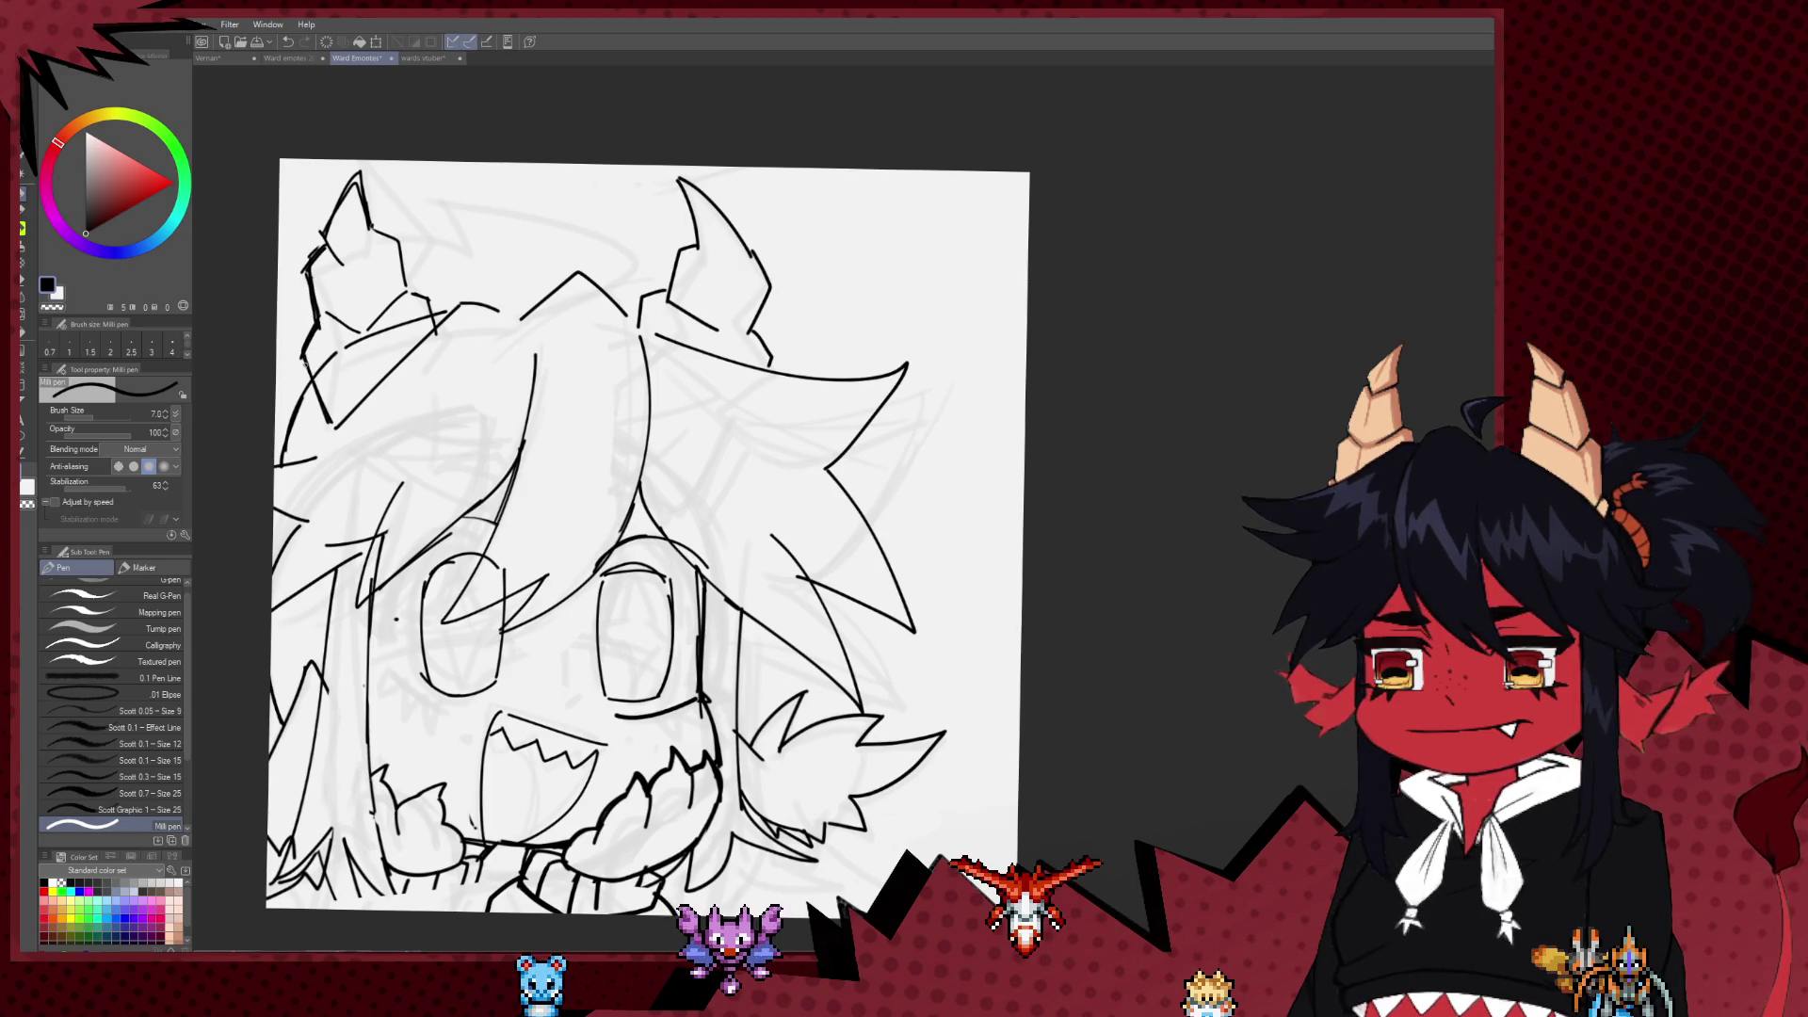
key(ctrl+z)
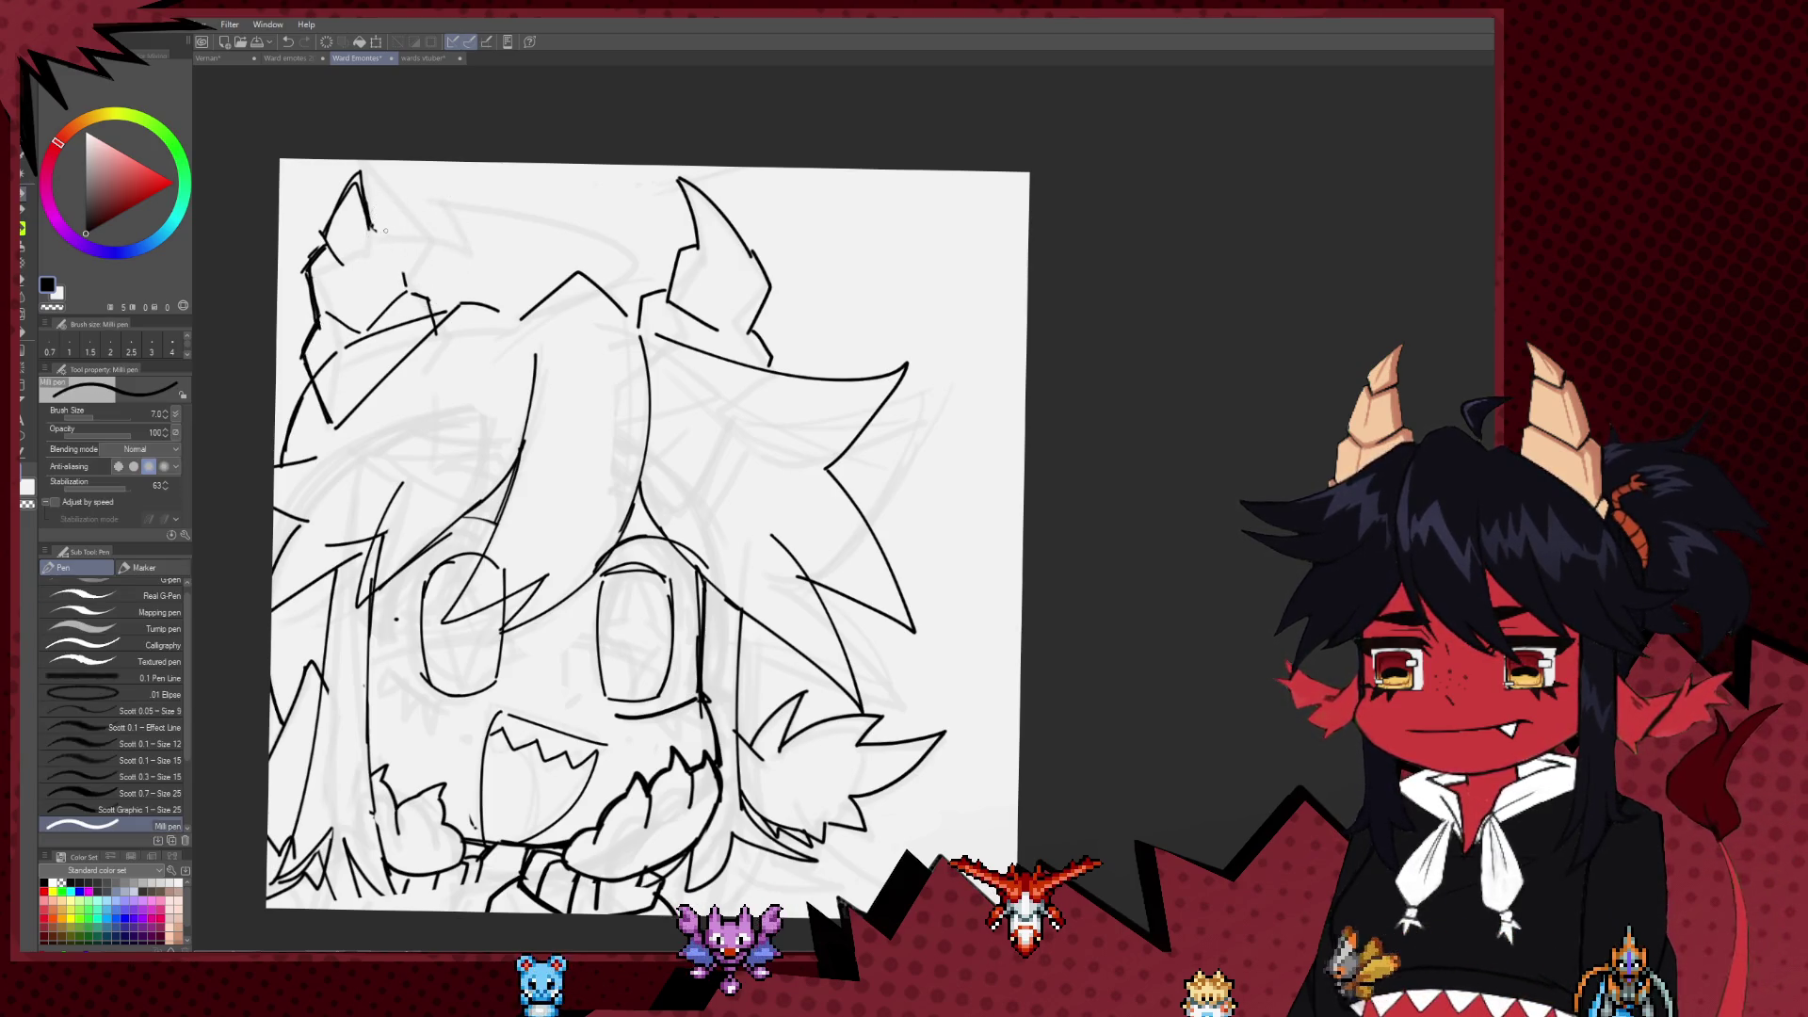
drag(370, 224, 429, 304)
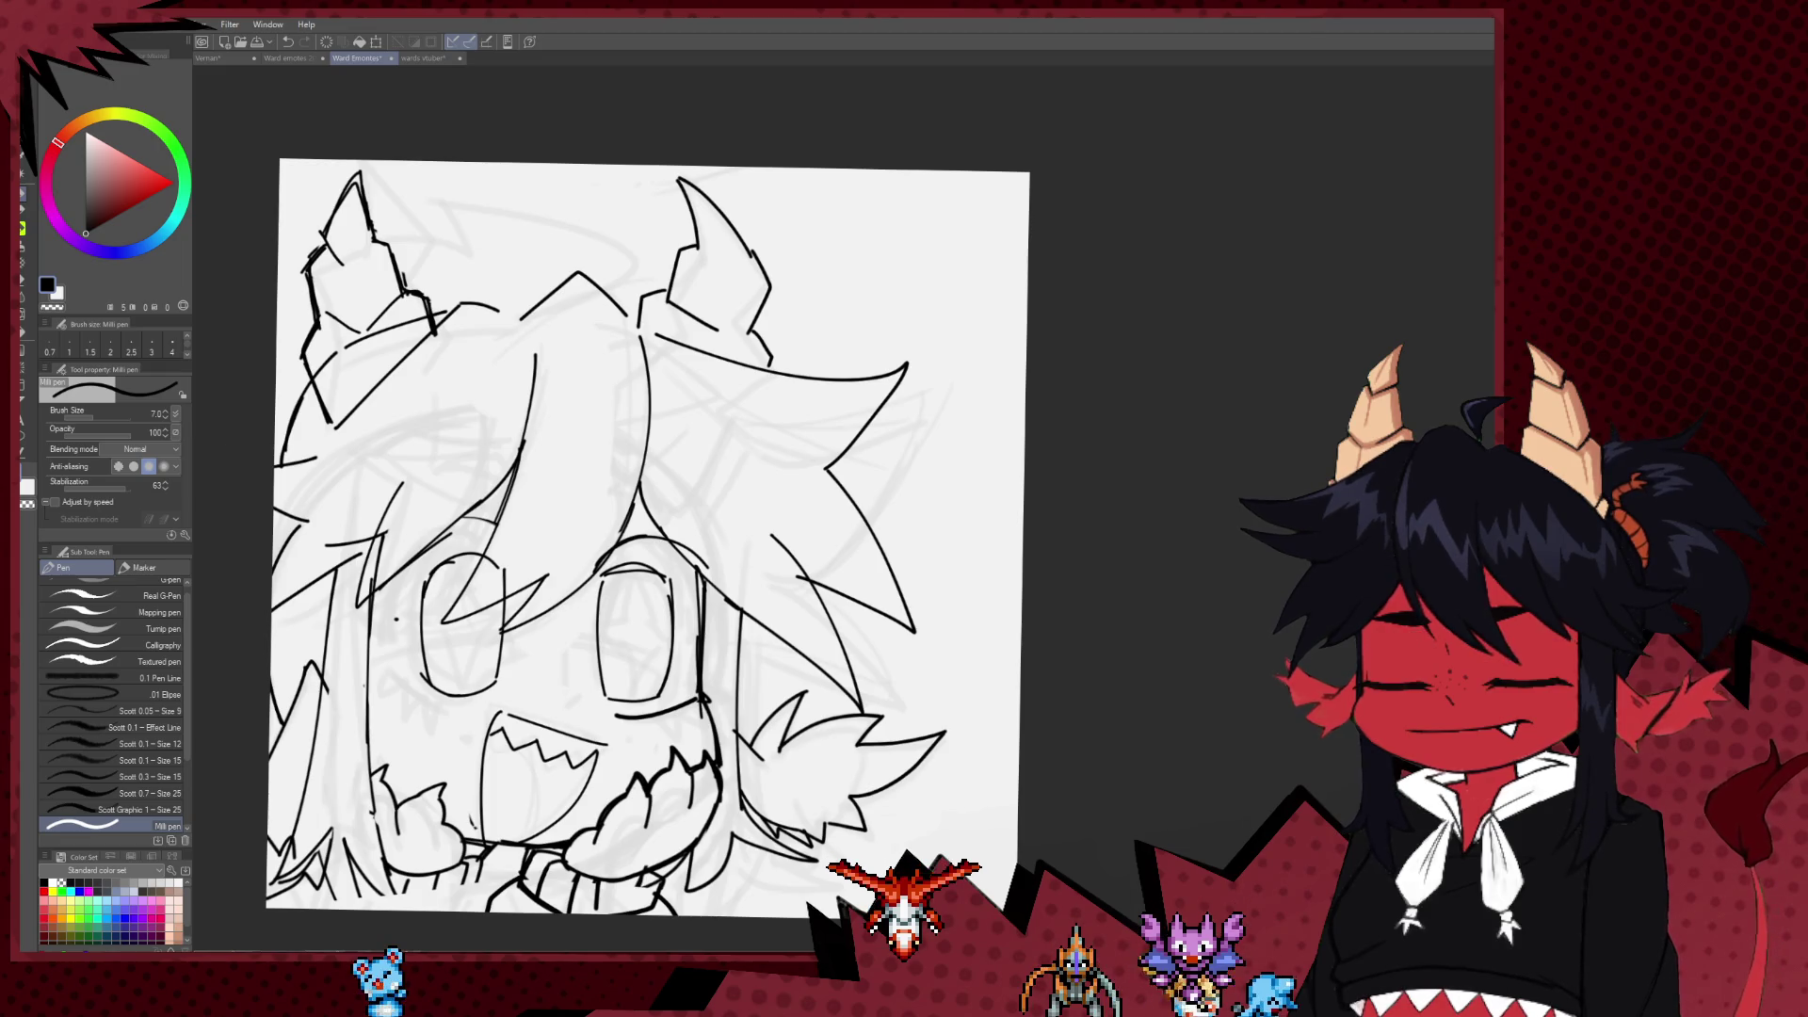
Step: Redraw the top hair curve wider and add a long line across the top of the hair
mouse_move(575, 568)
mouse_down()
mouse_move(621, 551)
mouse_move(657, 607)
mouse_up()
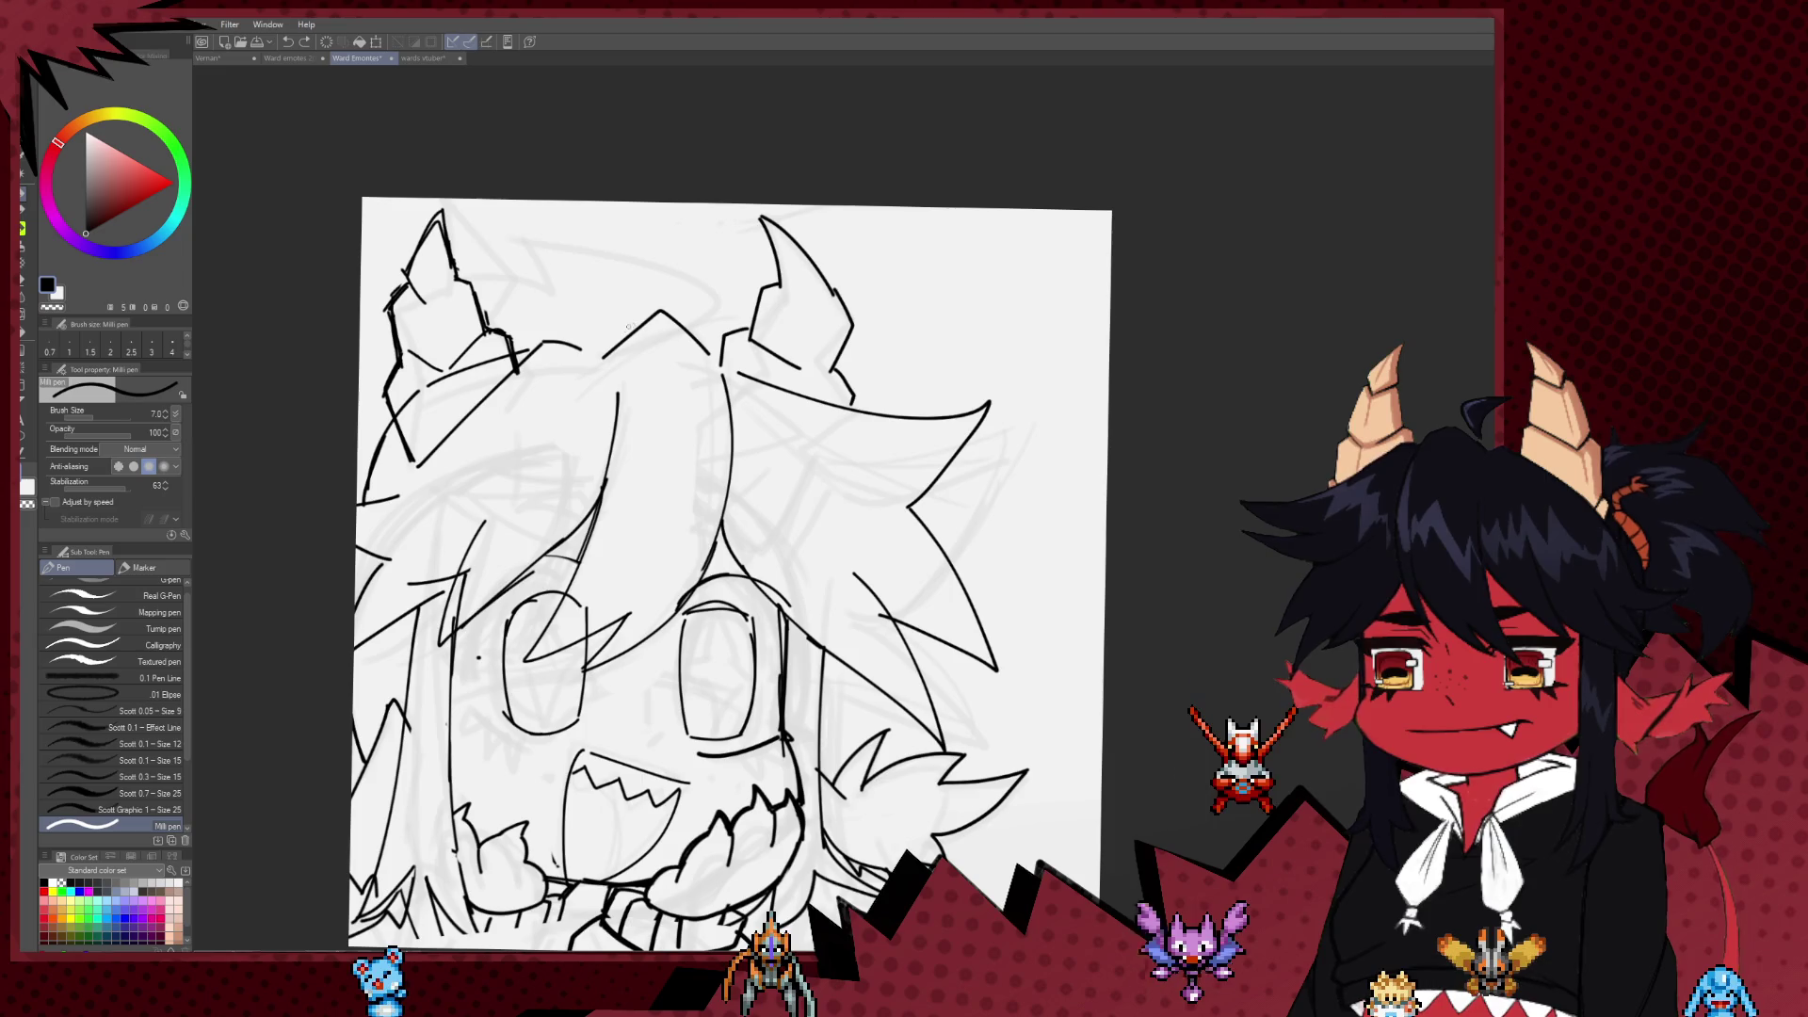
drag(548, 204, 677, 287)
drag(553, 250, 377, 216)
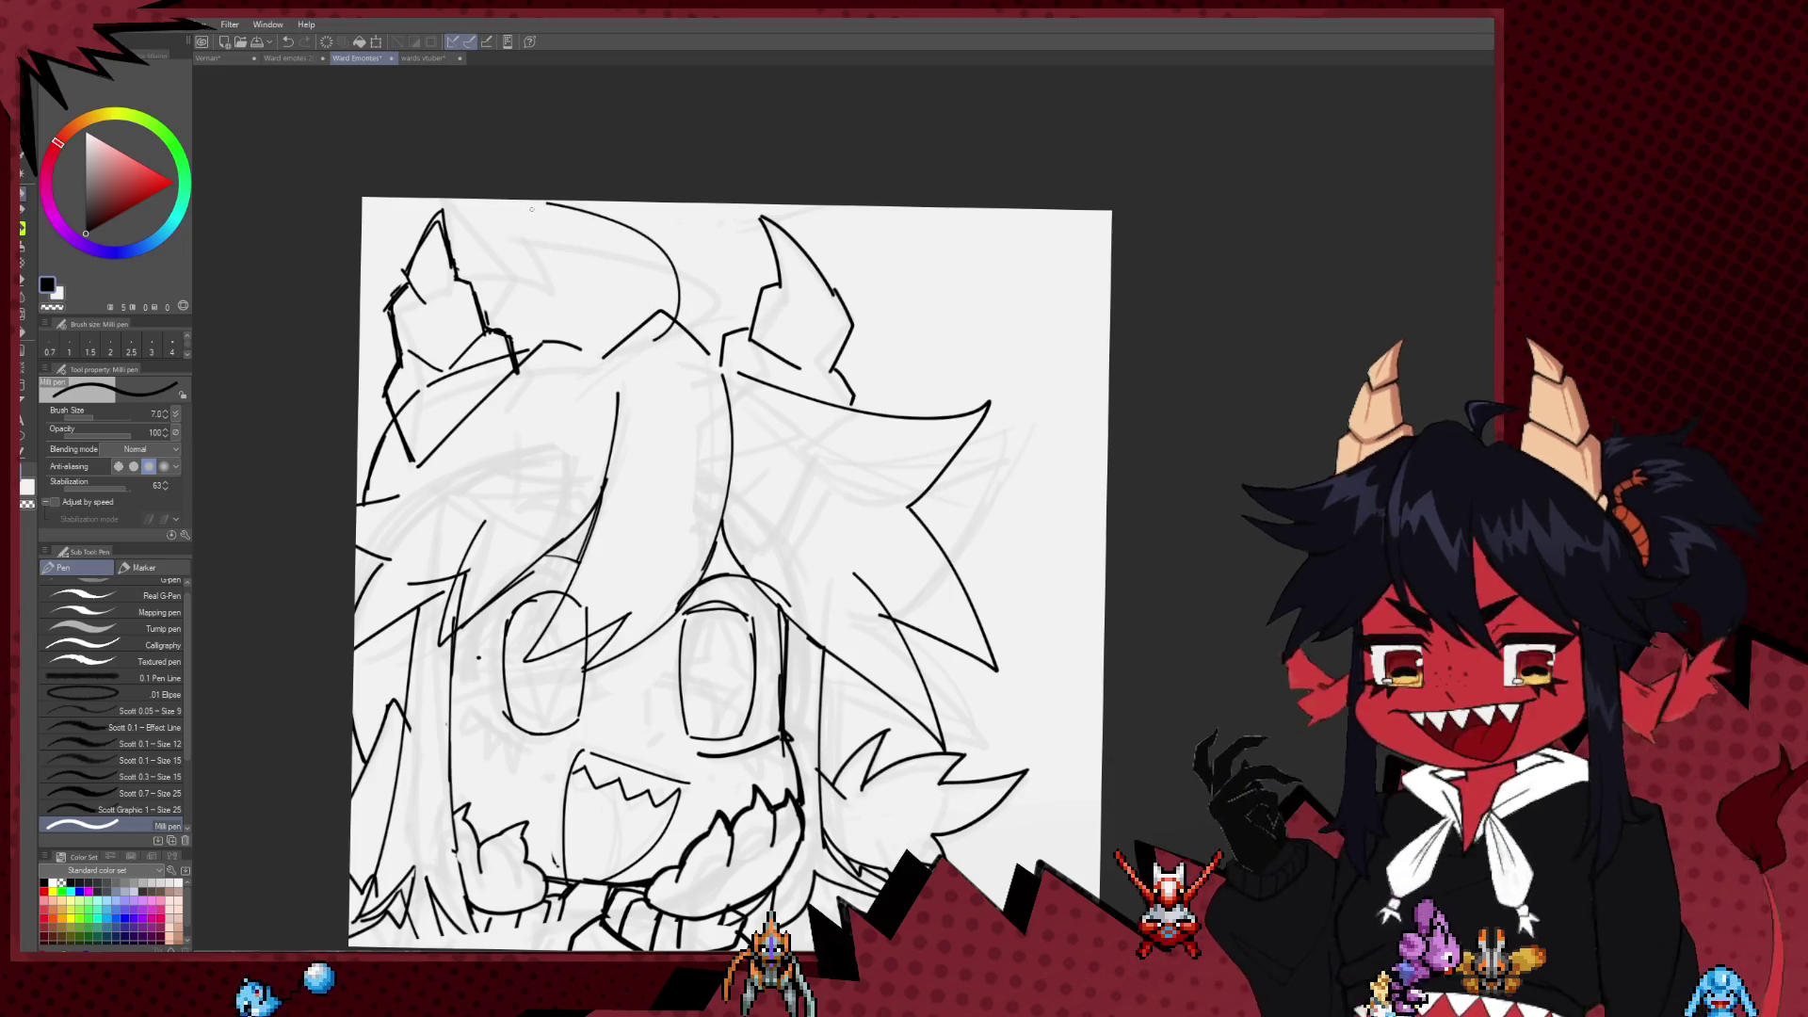
scroll(383, 249, down, 3)
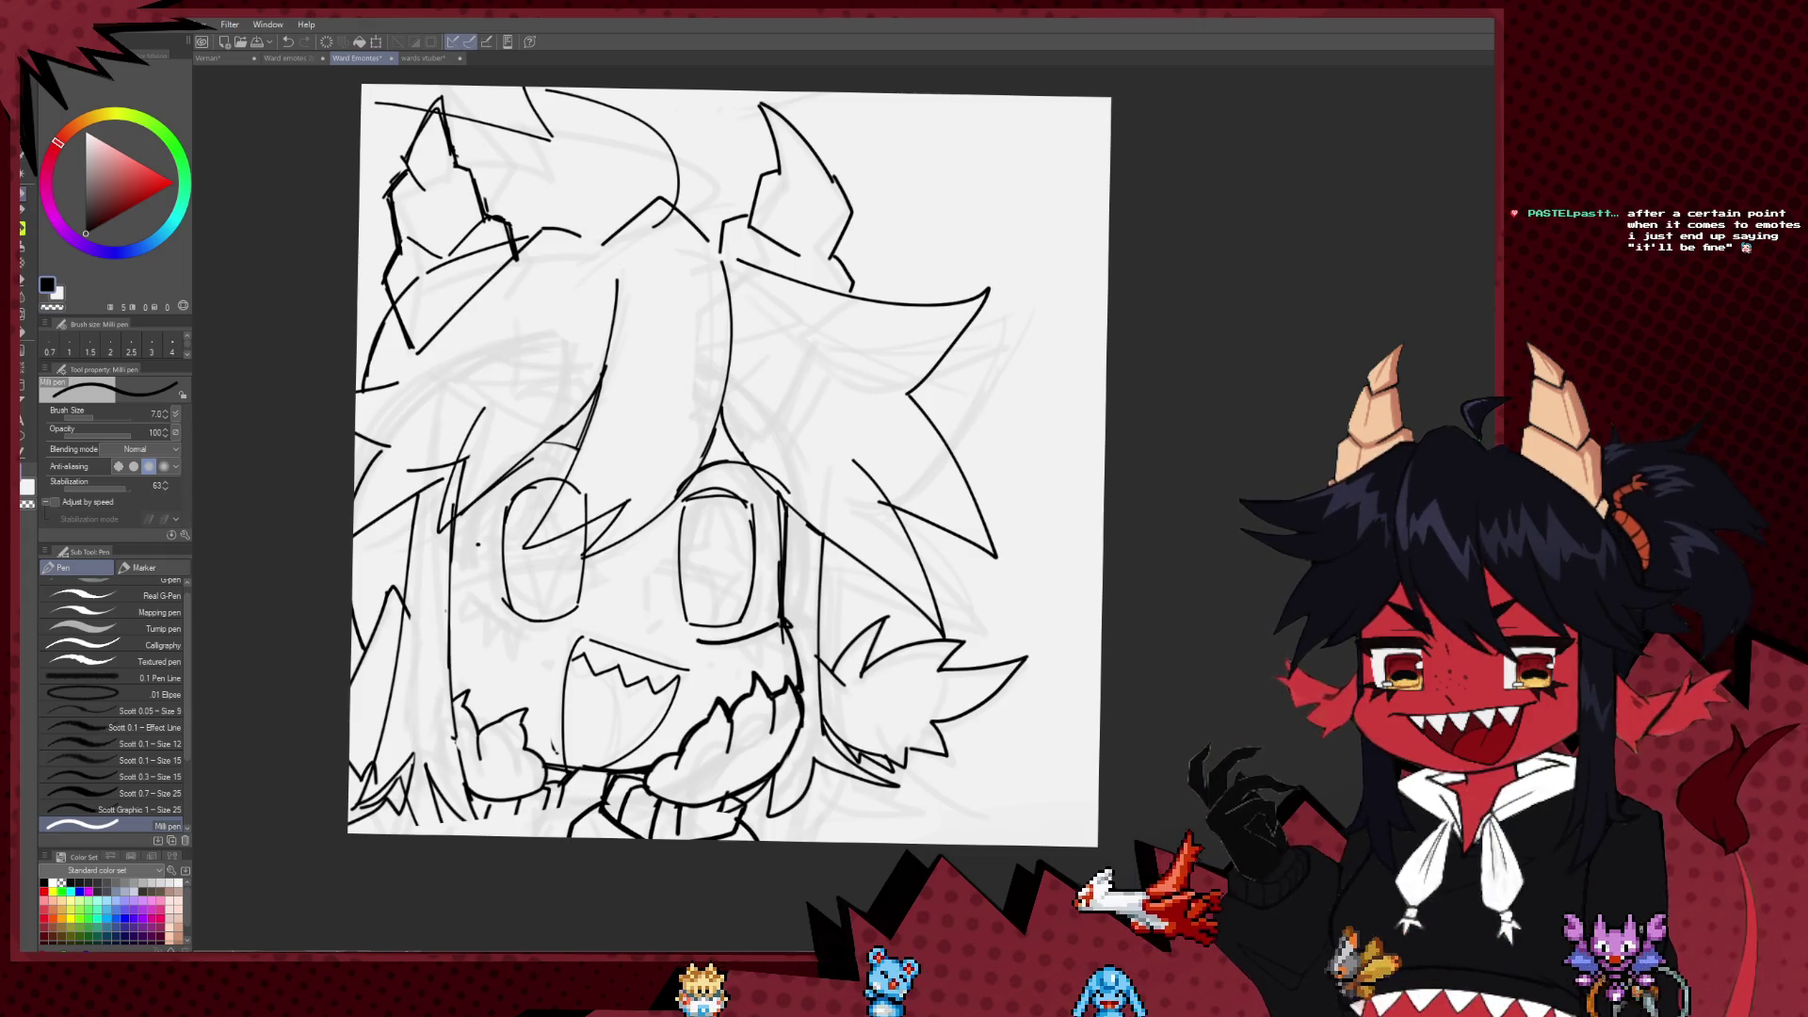
Step: Scale the whole drawing to 103% and stretch it wider to the right with Free Transform
scroll(719, 563, down, 10)
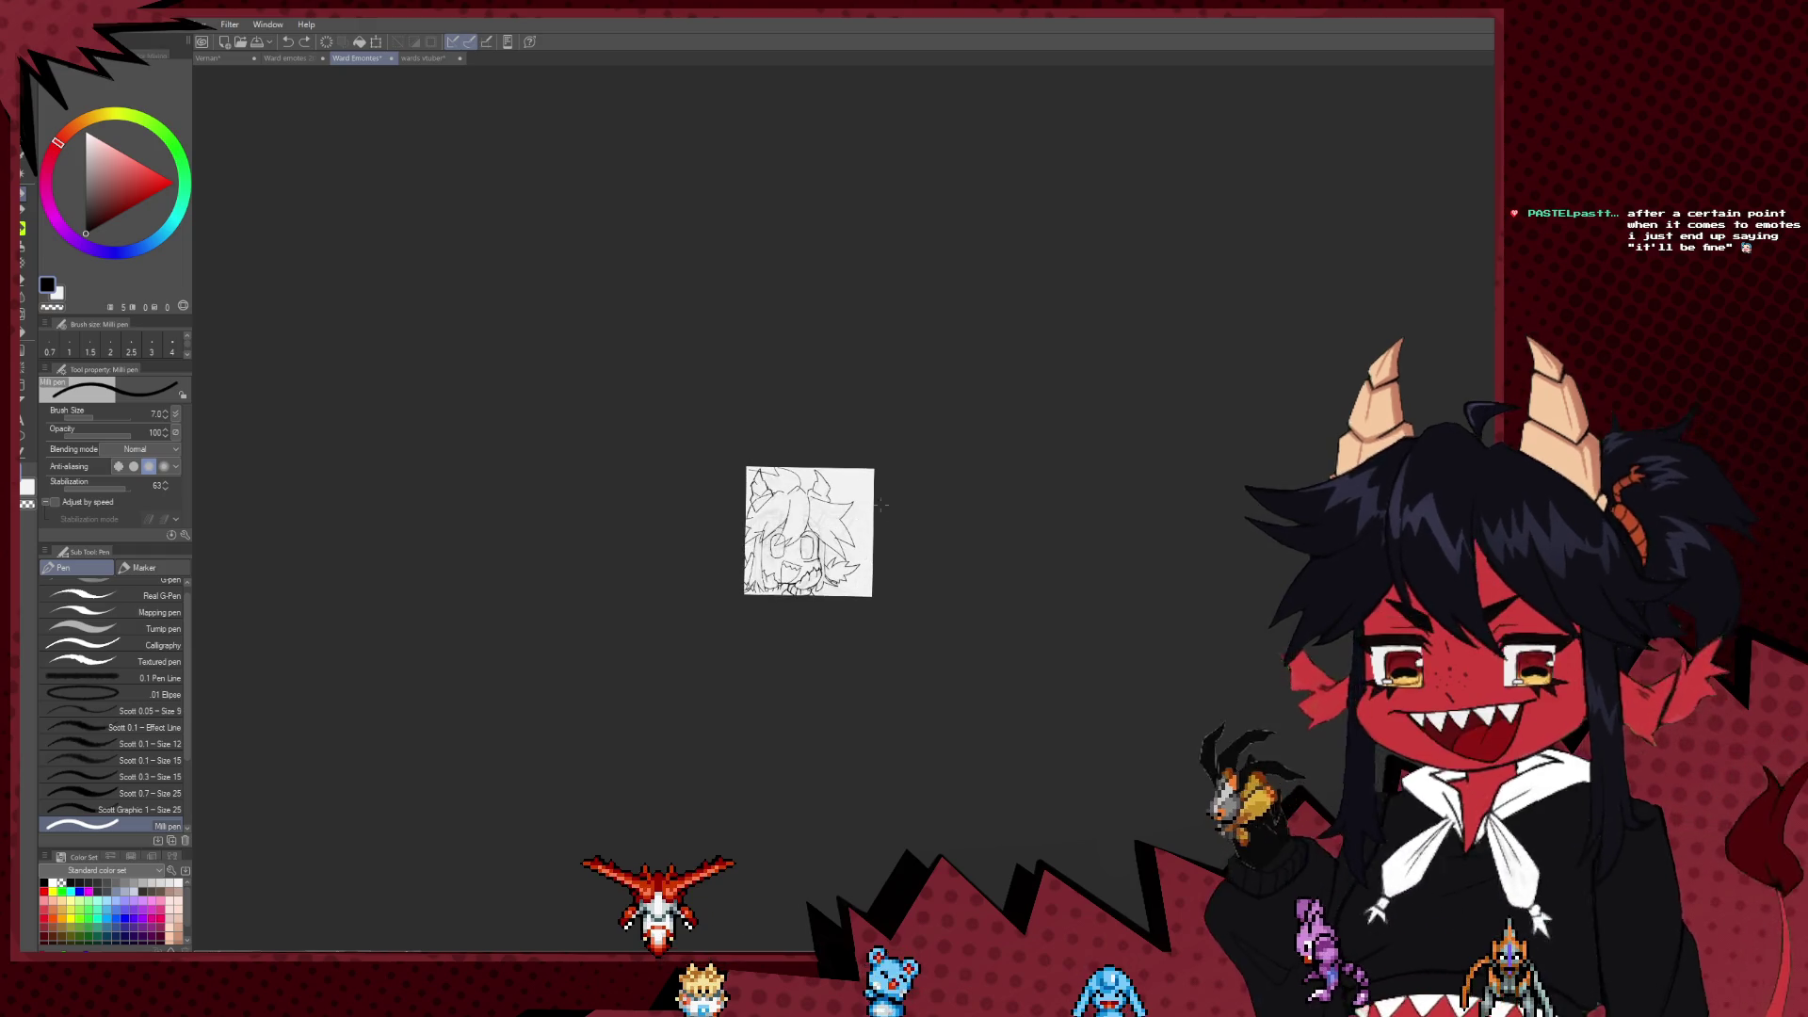
scroll(847, 546, up, 5)
scroll(748, 722, up, 4)
key(ctrl+t)
scroll(748, 723, down, 1)
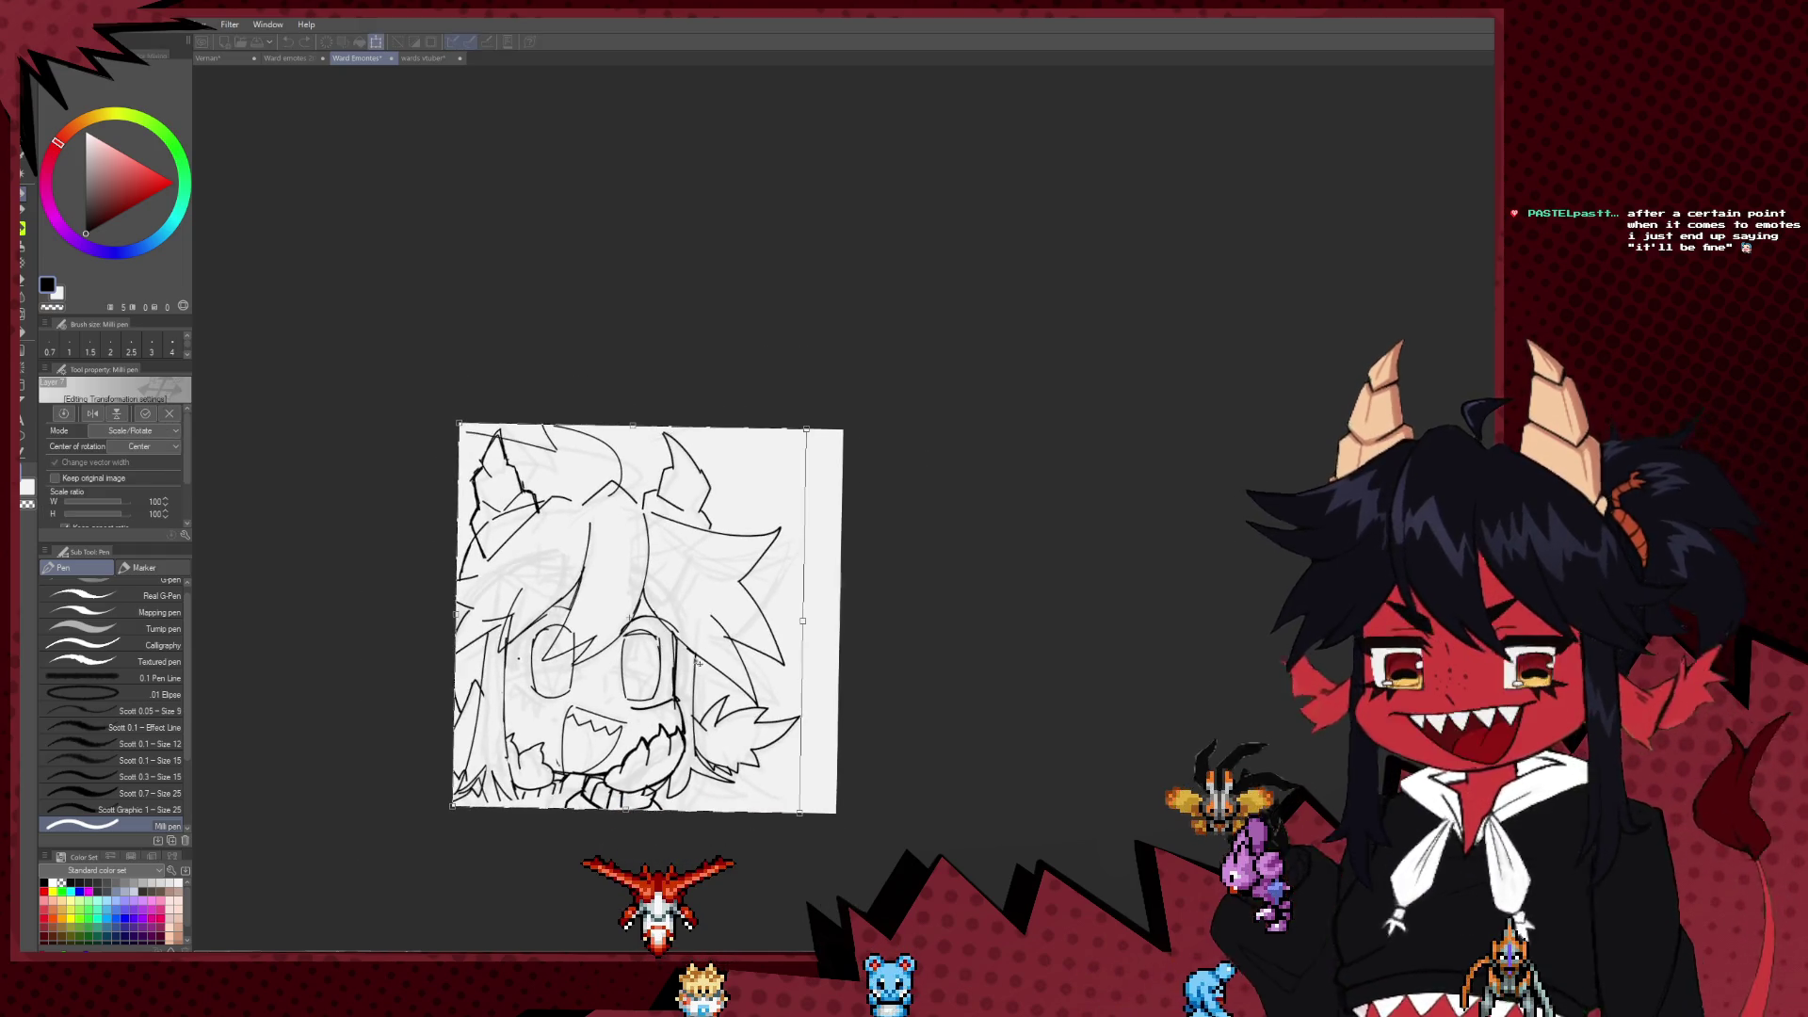
drag(828, 623, 813, 620)
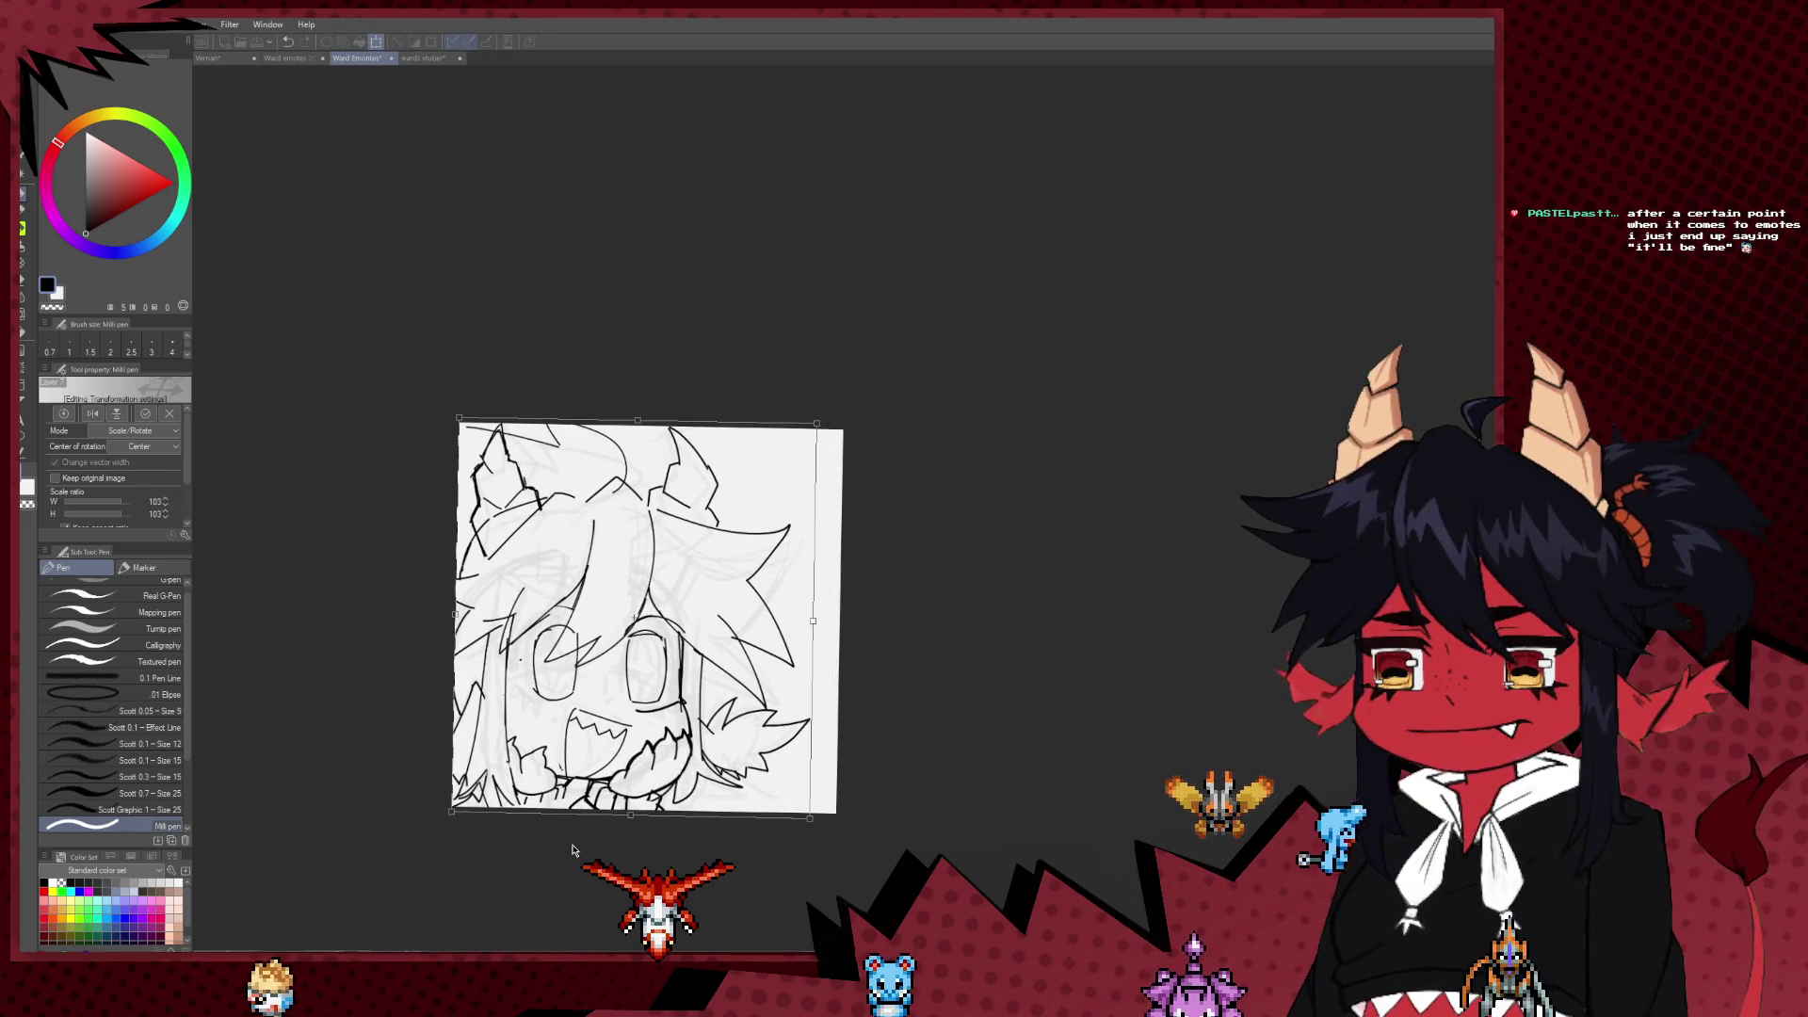
key(ctrl)
drag(833, 647, 850, 626)
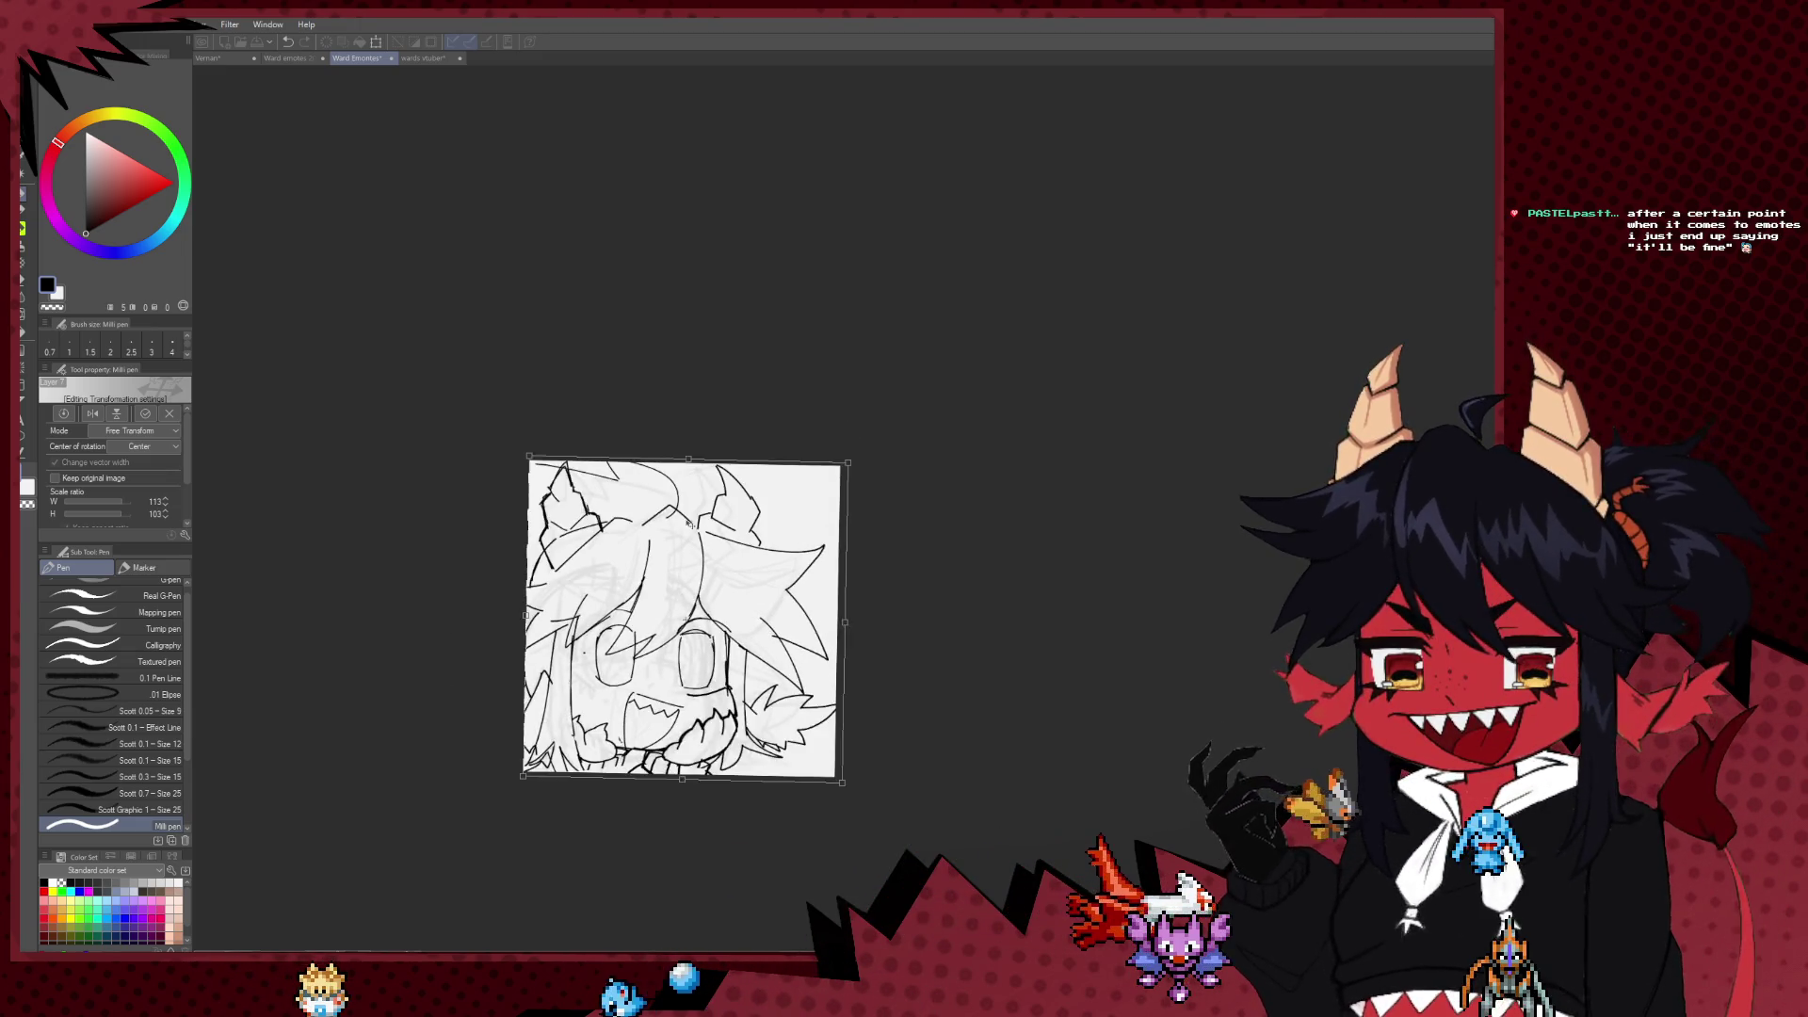
scroll(646, 500, up, 2)
key(Return)
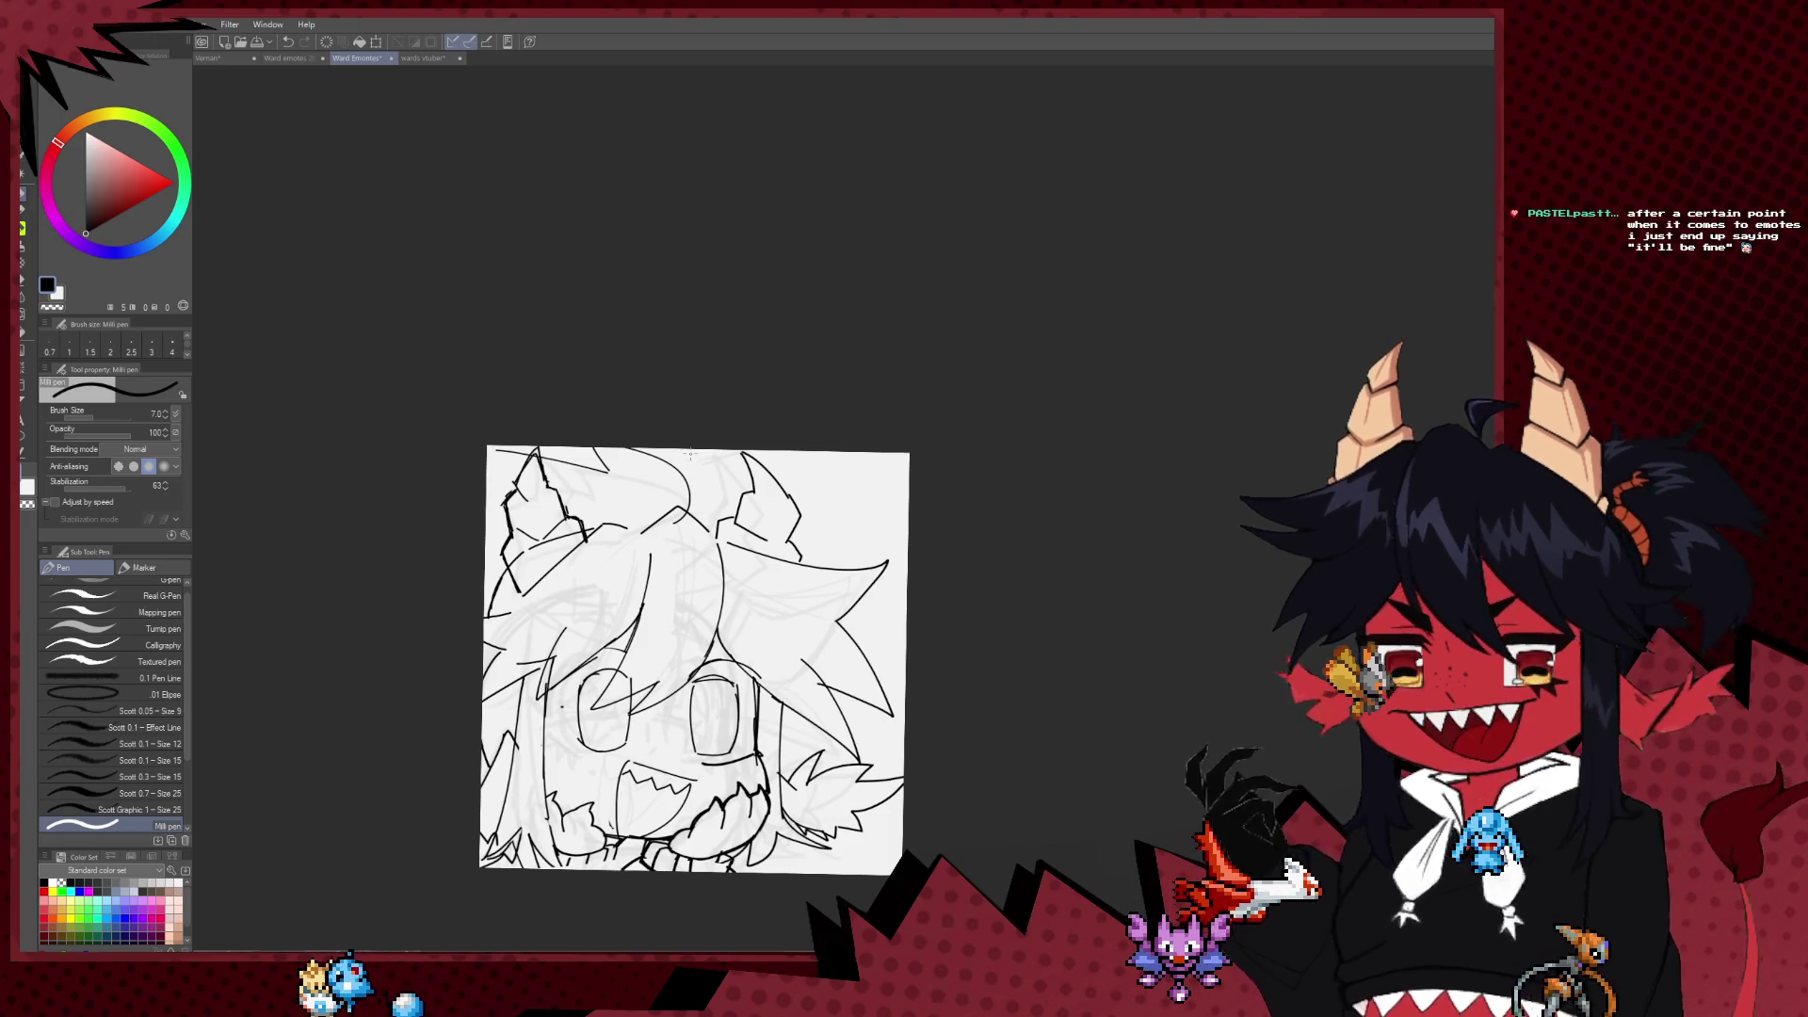
Step: Ink a curved brow above the left eye, redoing the first attempt
scroll(1020, 534, up, 3)
mouse_move(718, 491)
mouse_down()
mouse_move(807, 459)
mouse_move(884, 489)
mouse_up()
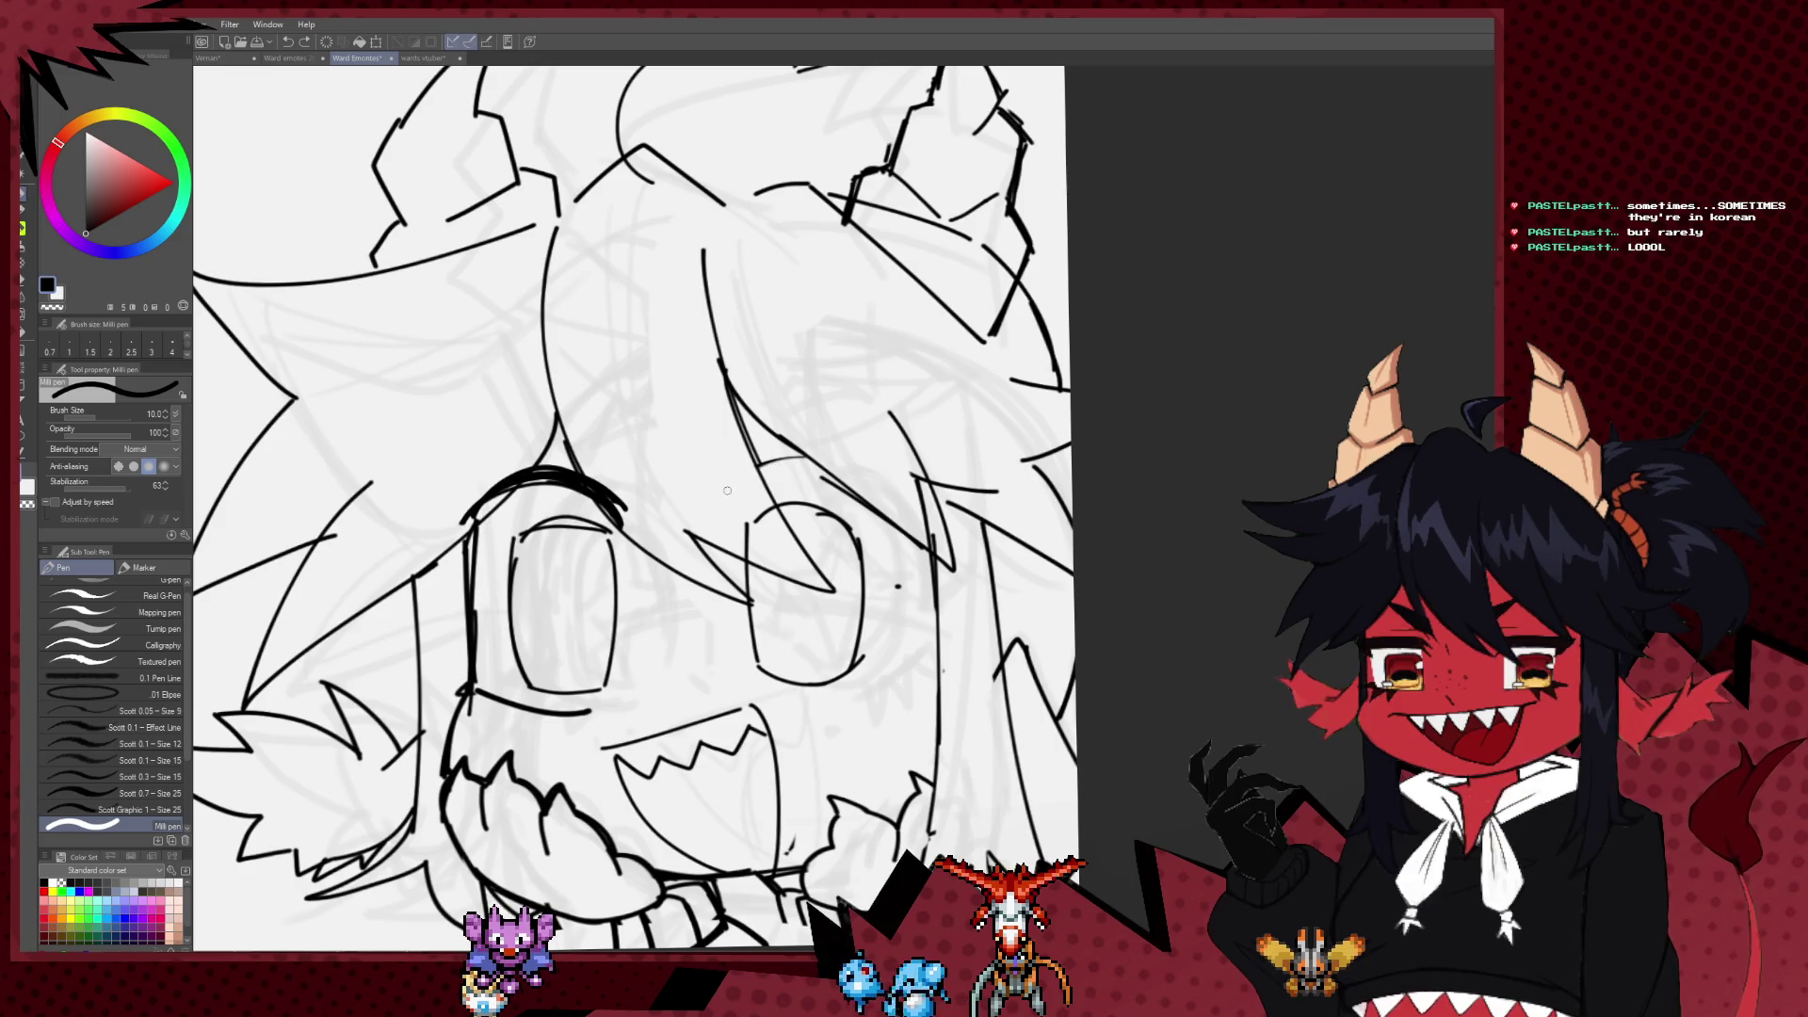
drag(718, 492, 904, 484)
key(ctrl+z)
key(ctrl+z)
mouse_move(720, 494)
mouse_down()
mouse_move(789, 473)
mouse_move(748, 525)
mouse_up()
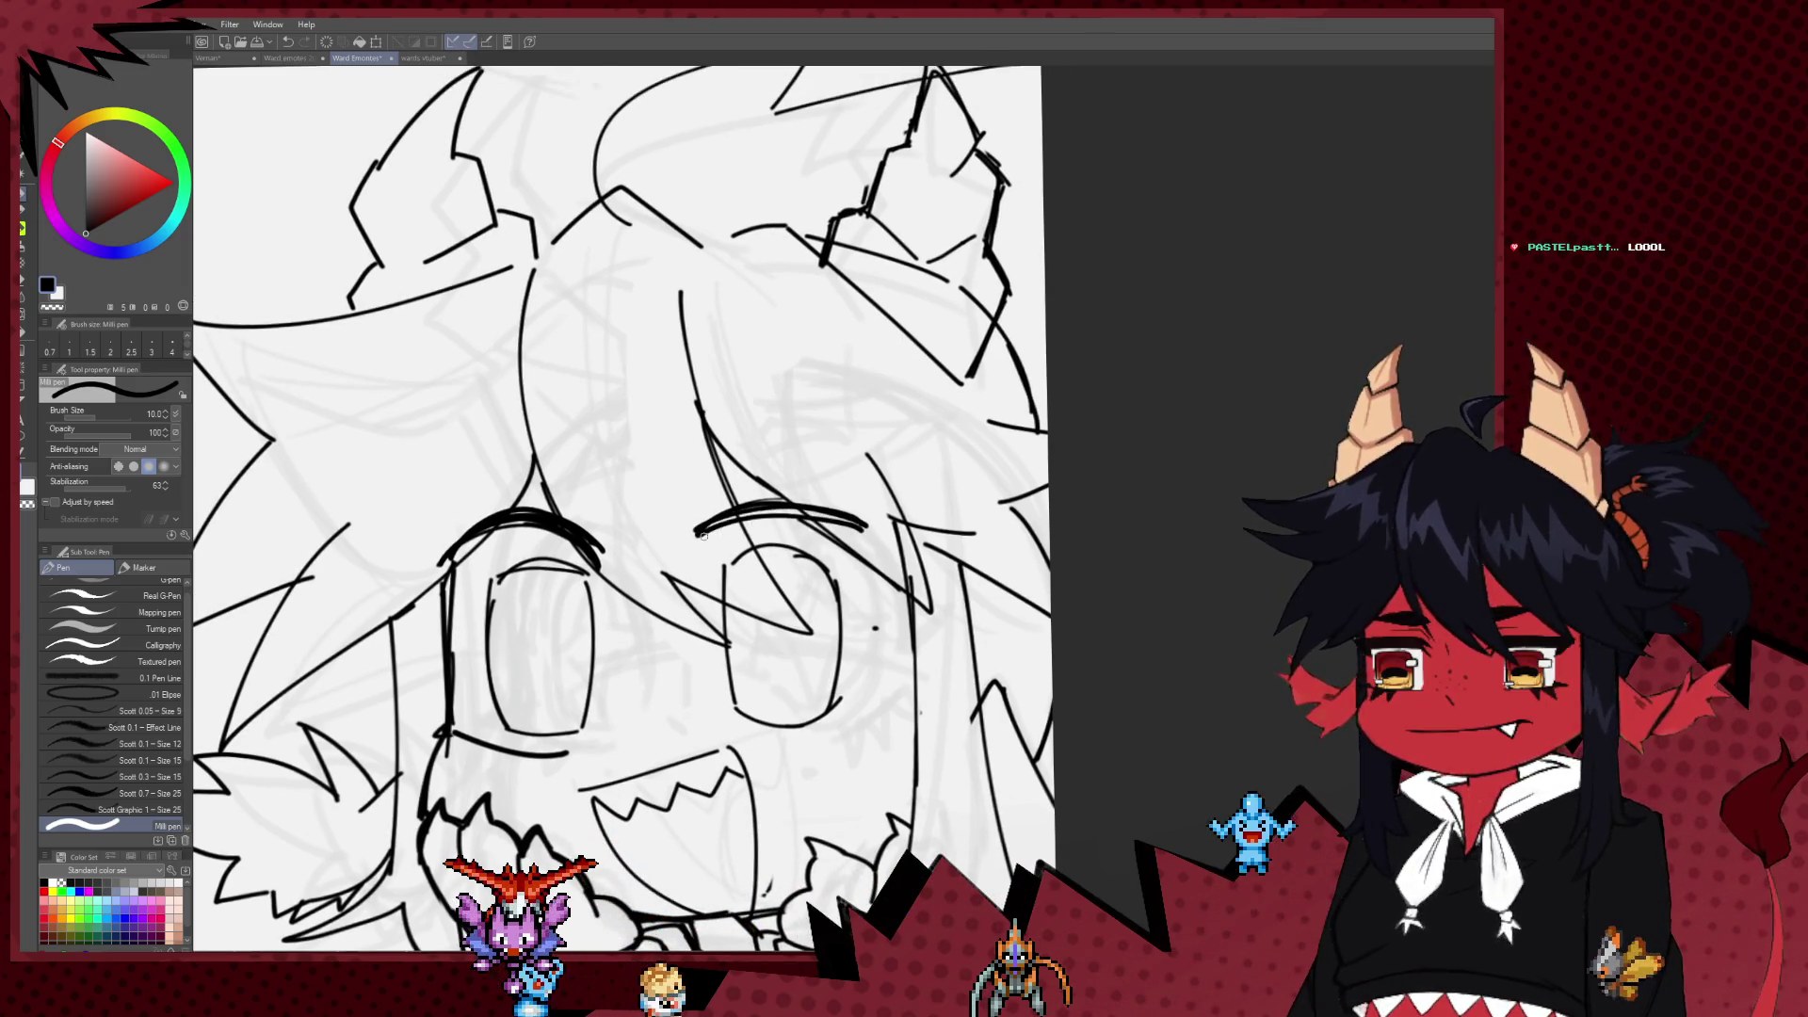
Step: Extend the left cheek line downward and ink small fangs near the right eye
mouse_move(725, 671)
mouse_down()
mouse_move(771, 640)
mouse_move(780, 562)
mouse_up()
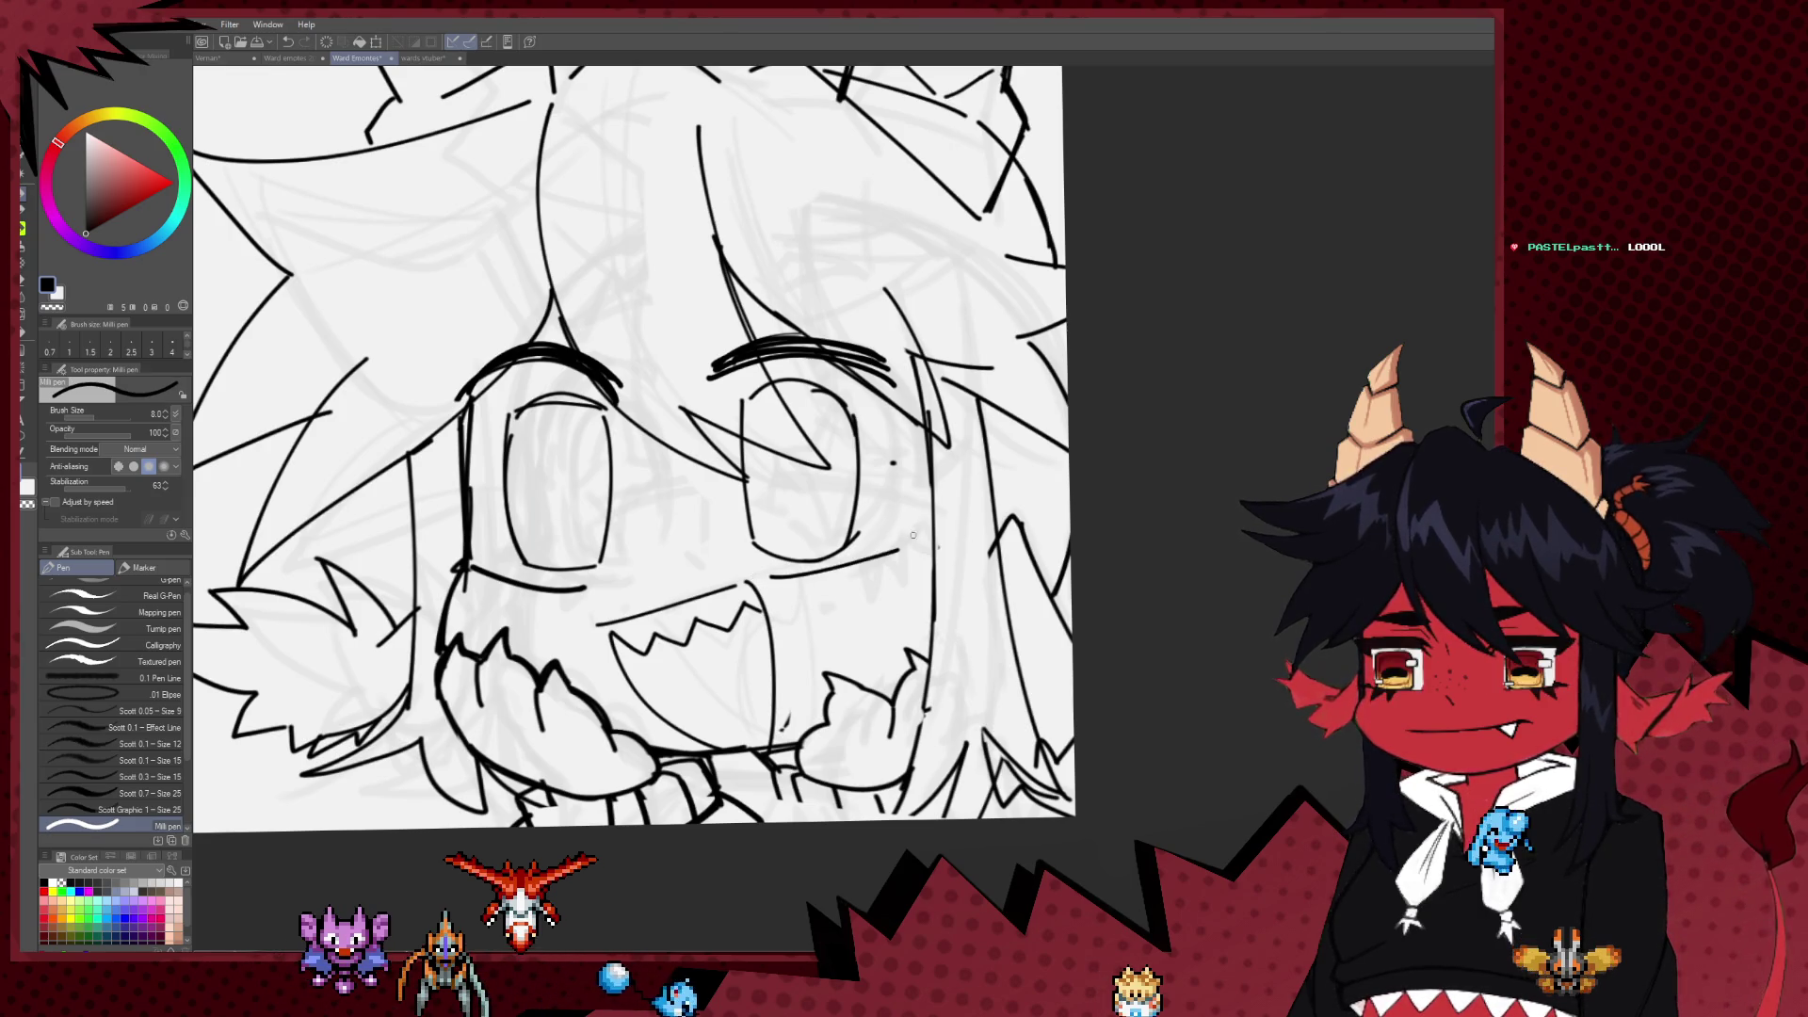
drag(855, 592, 824, 568)
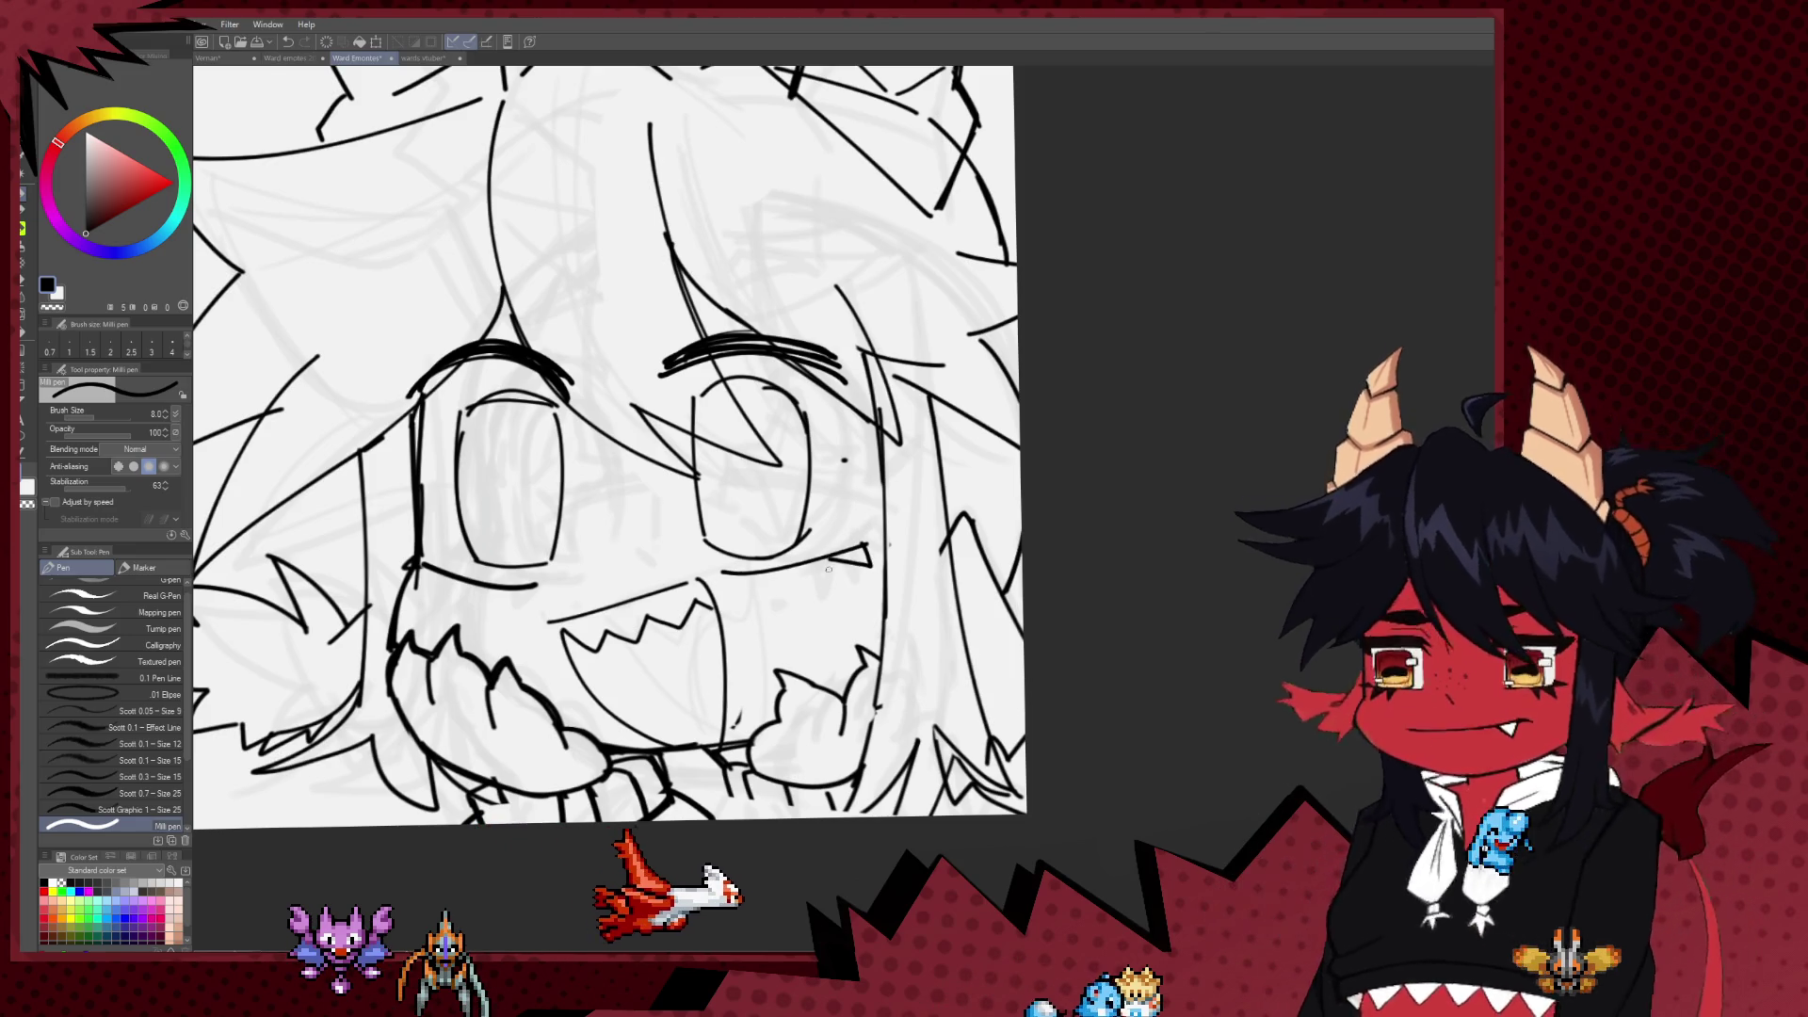
mouse_move(852, 566)
mouse_down()
mouse_move(858, 552)
mouse_move(810, 554)
mouse_up()
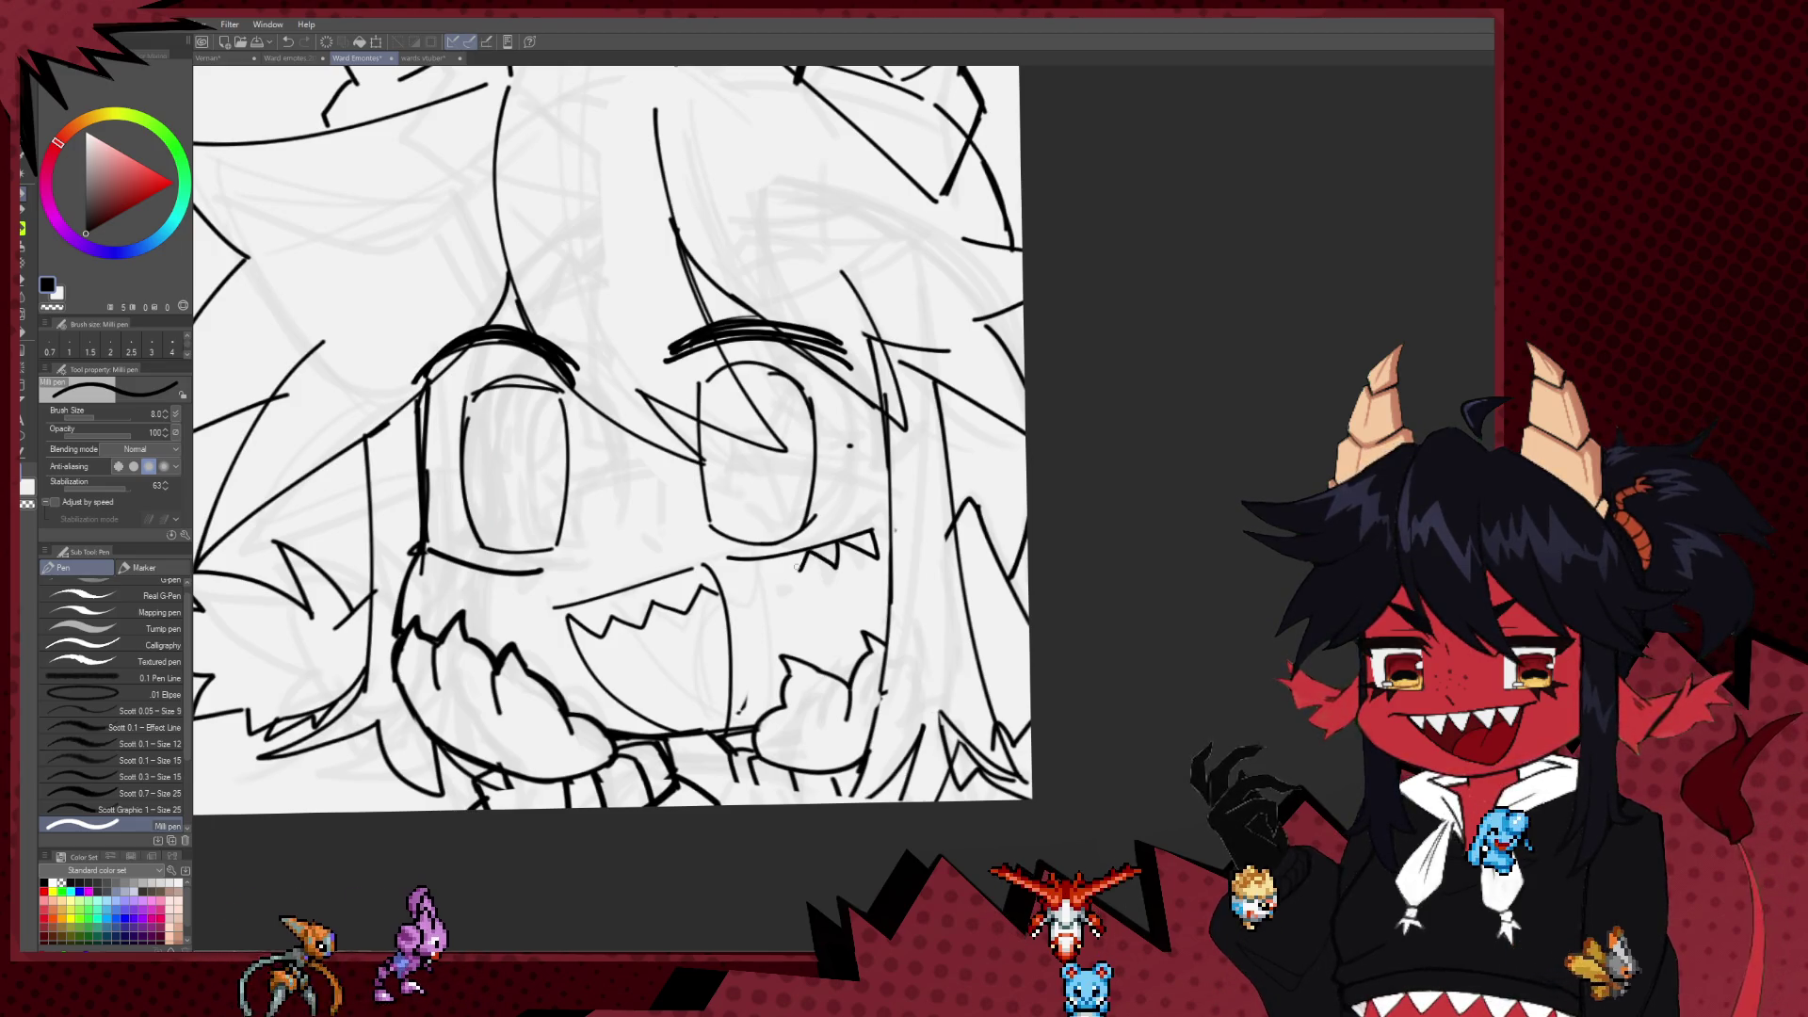
scroll(834, 613, up, 1)
mouse_move(539, 545)
mouse_down()
mouse_move(503, 565)
mouse_move(524, 556)
mouse_up()
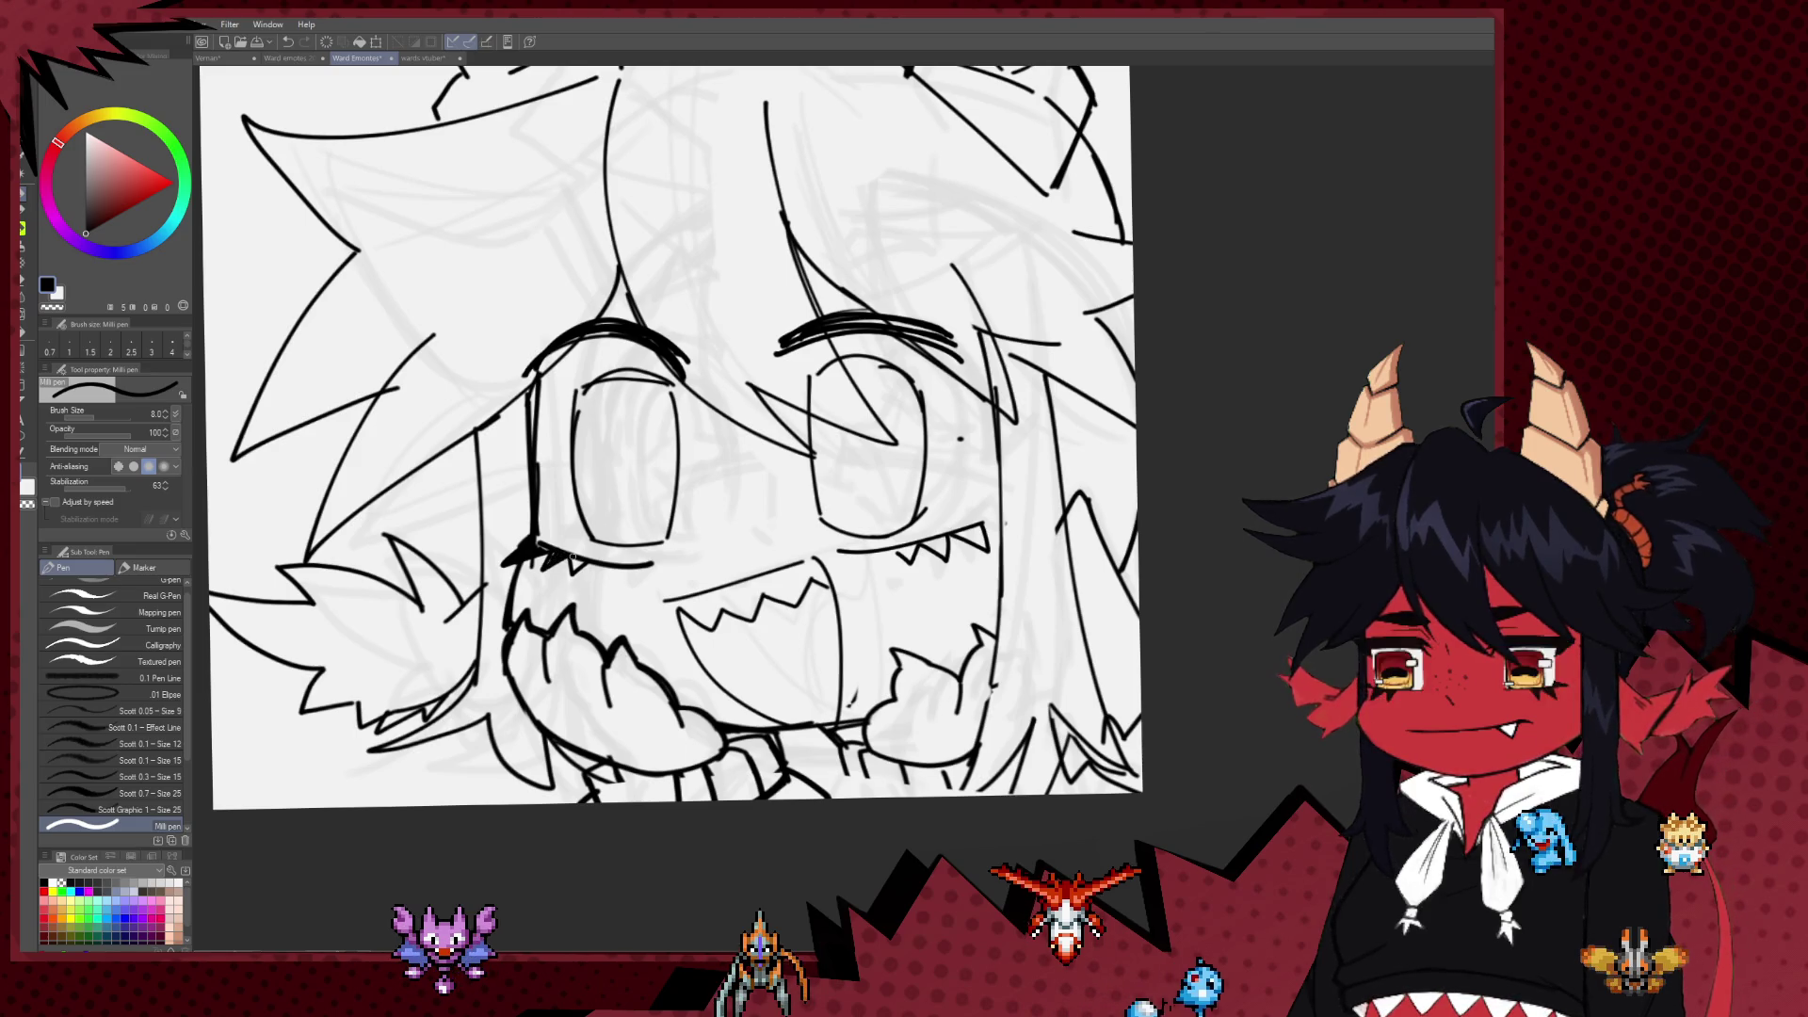
drag(918, 558, 786, 589)
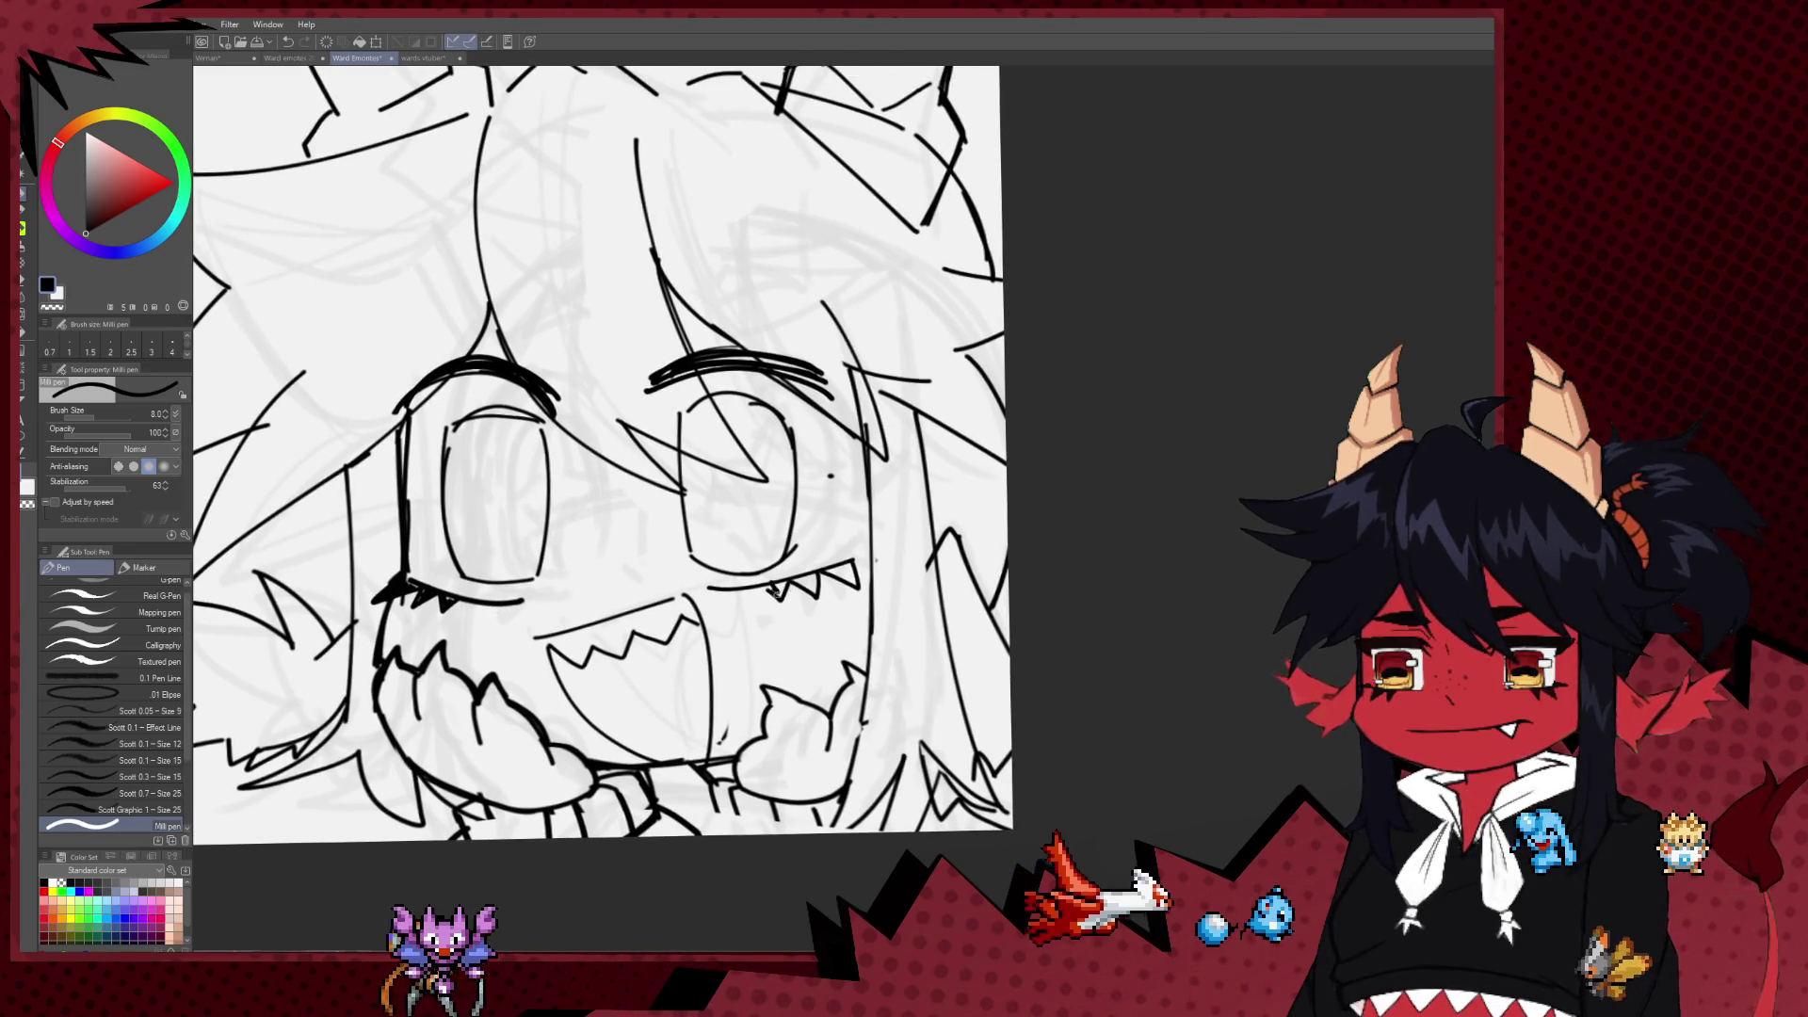
mouse_move(800, 576)
mouse_down()
mouse_move(817, 592)
mouse_move(795, 585)
mouse_up()
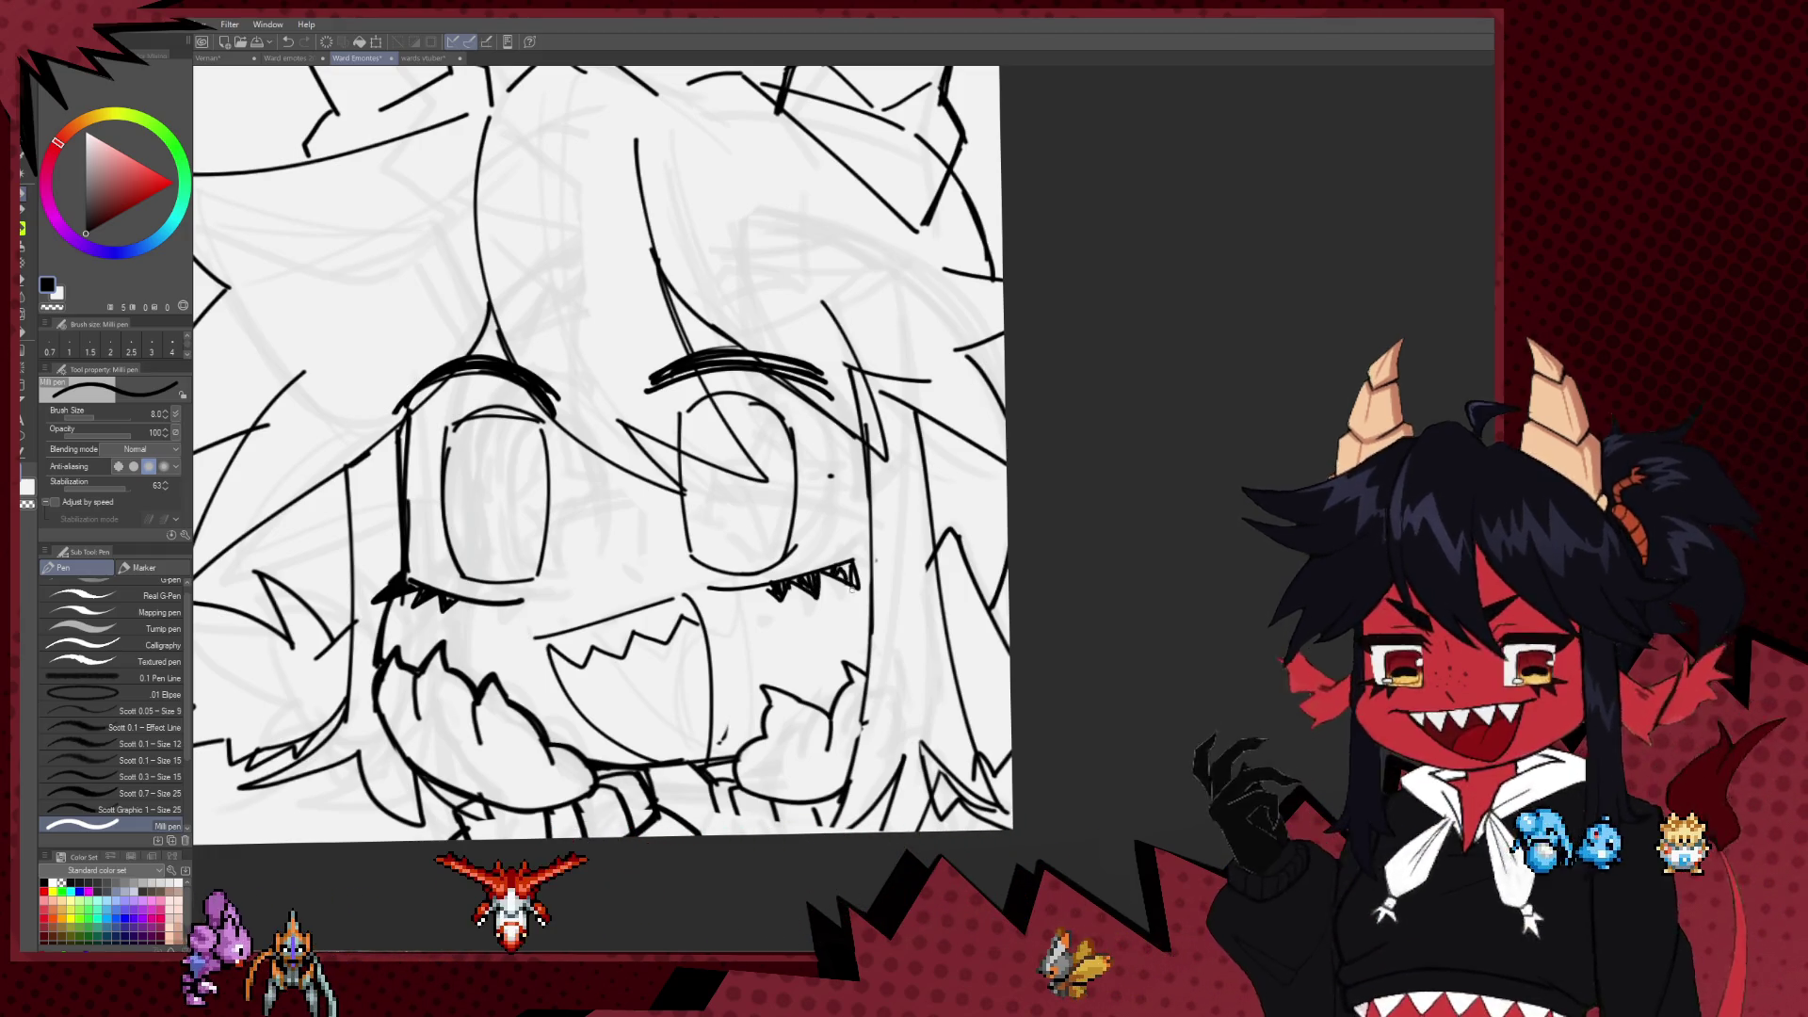
Step: Try pointed strokes above the right brow, then undo them after checking the mirrored view
scroll(684, 436, up, 1)
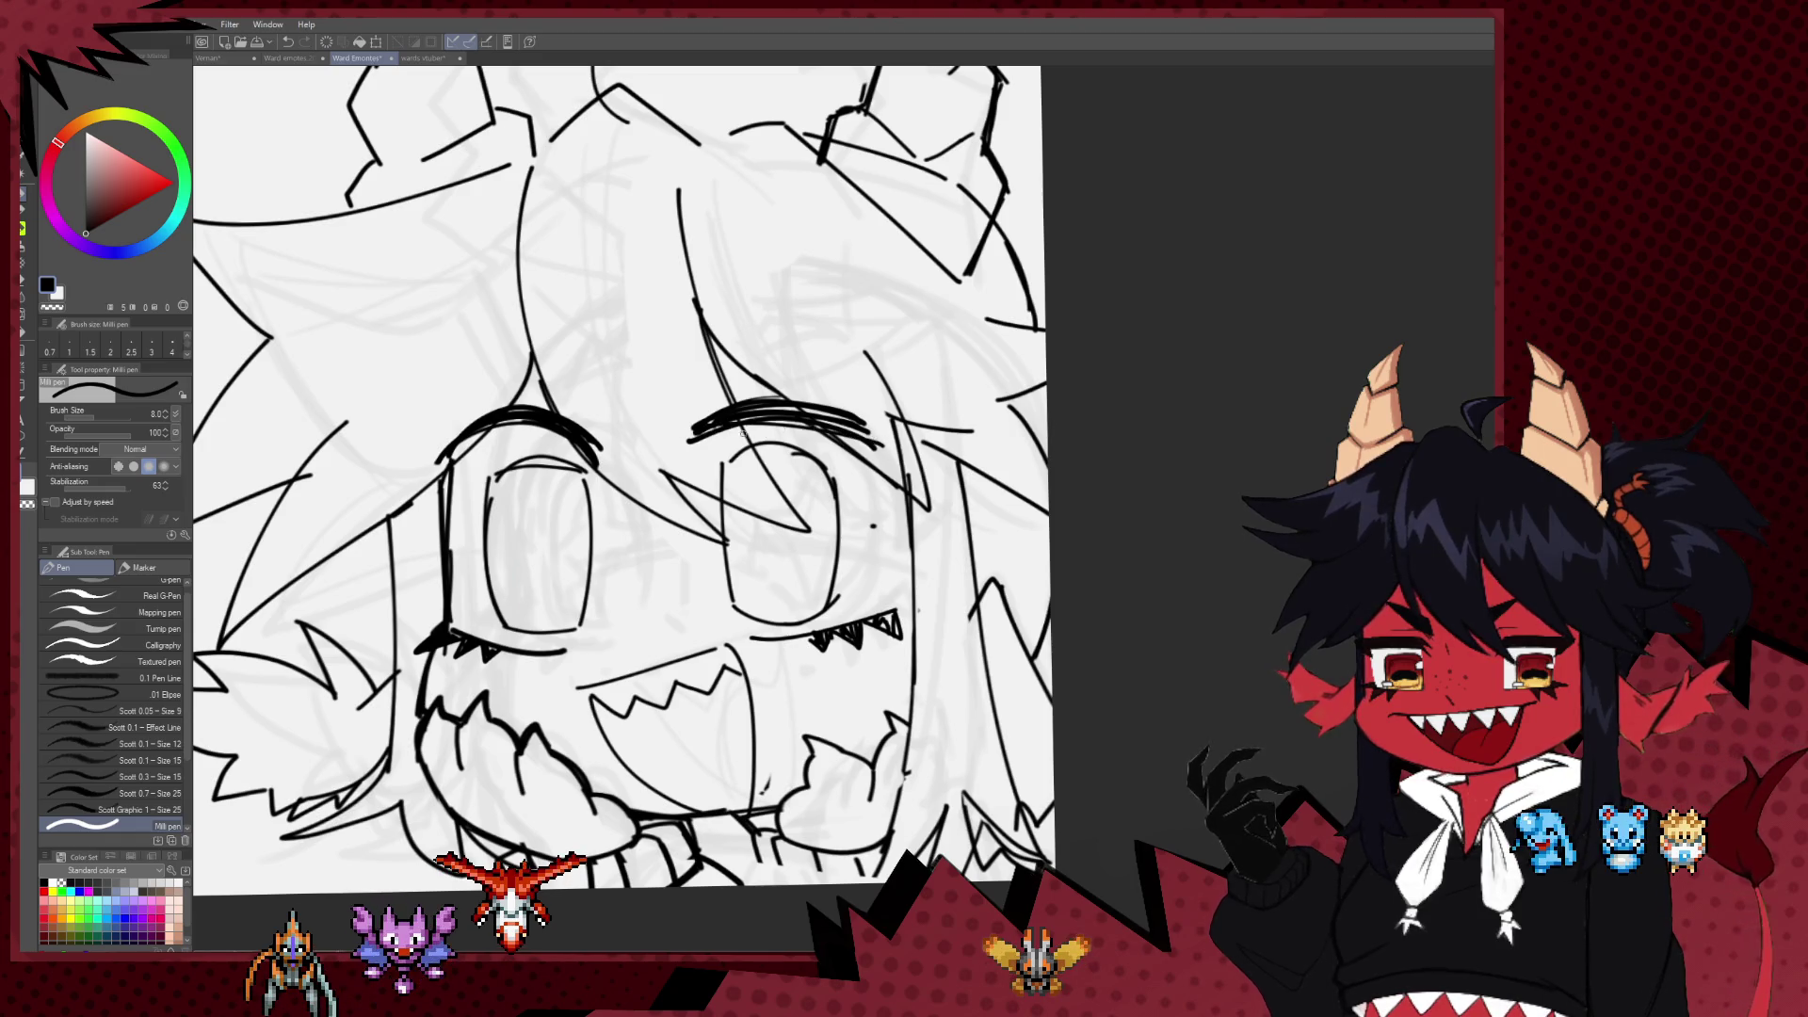
key(ctrl+z)
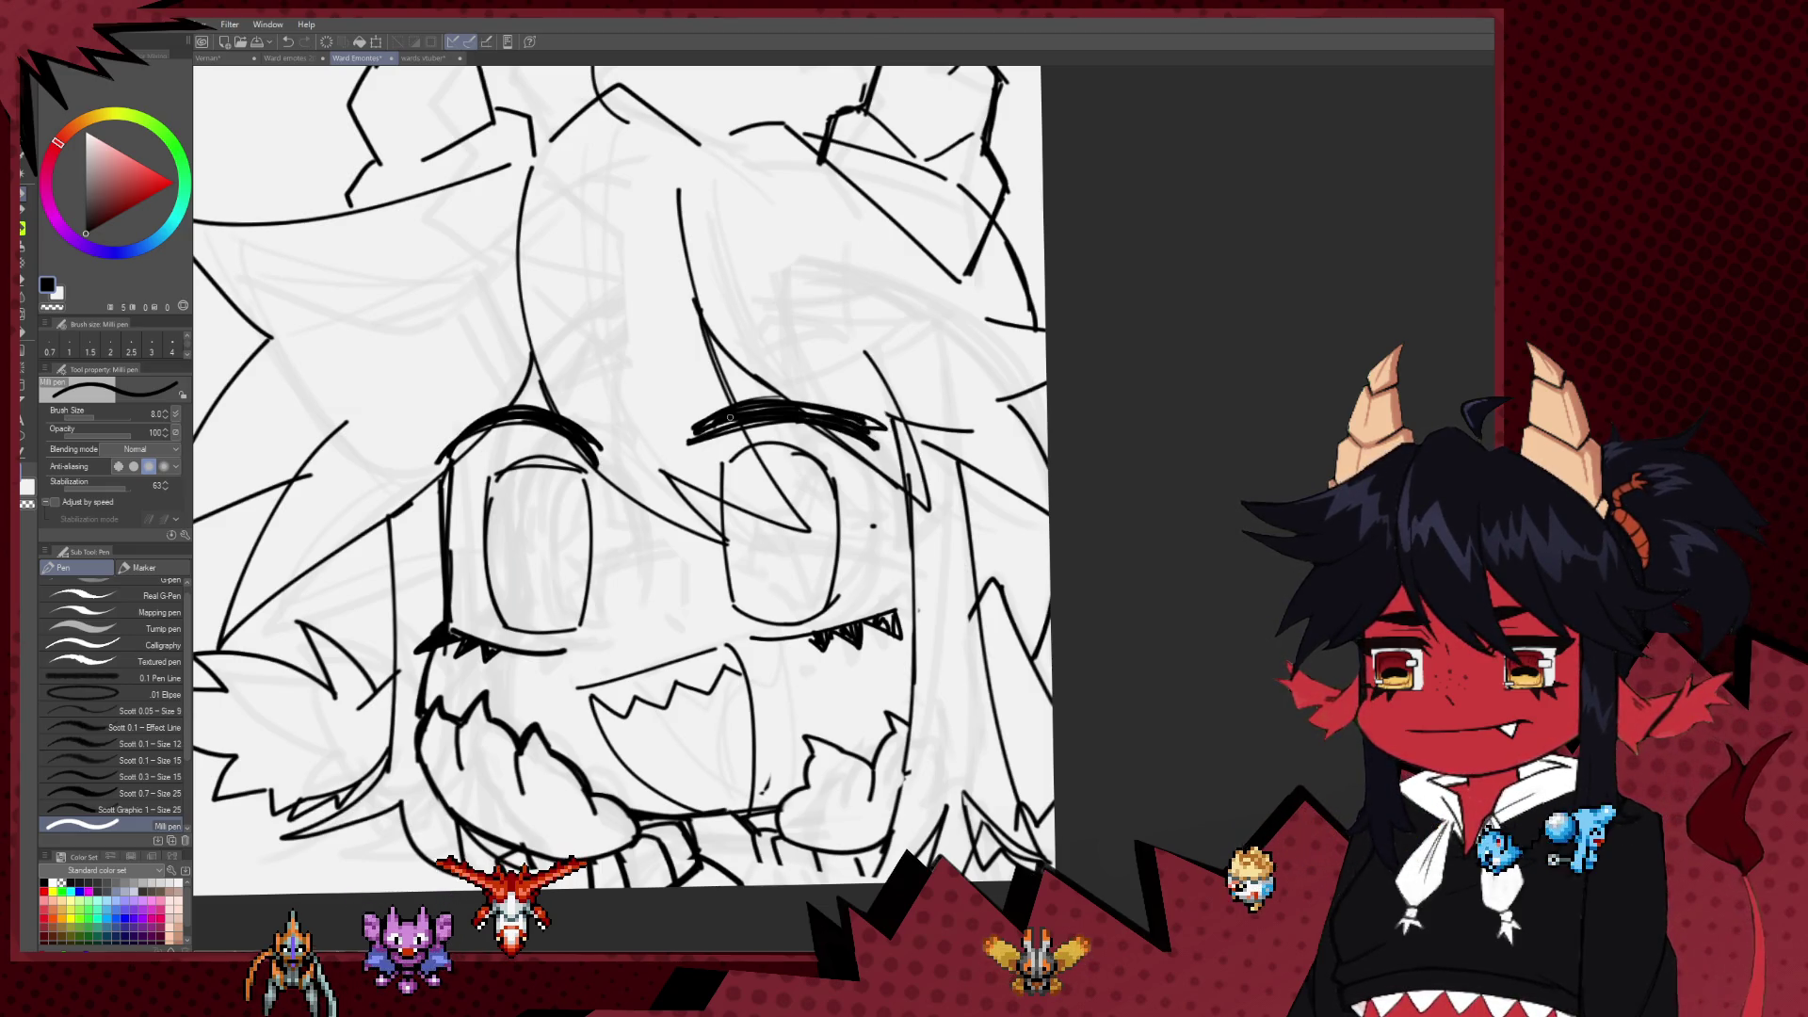
scroll(728, 425, up, 1)
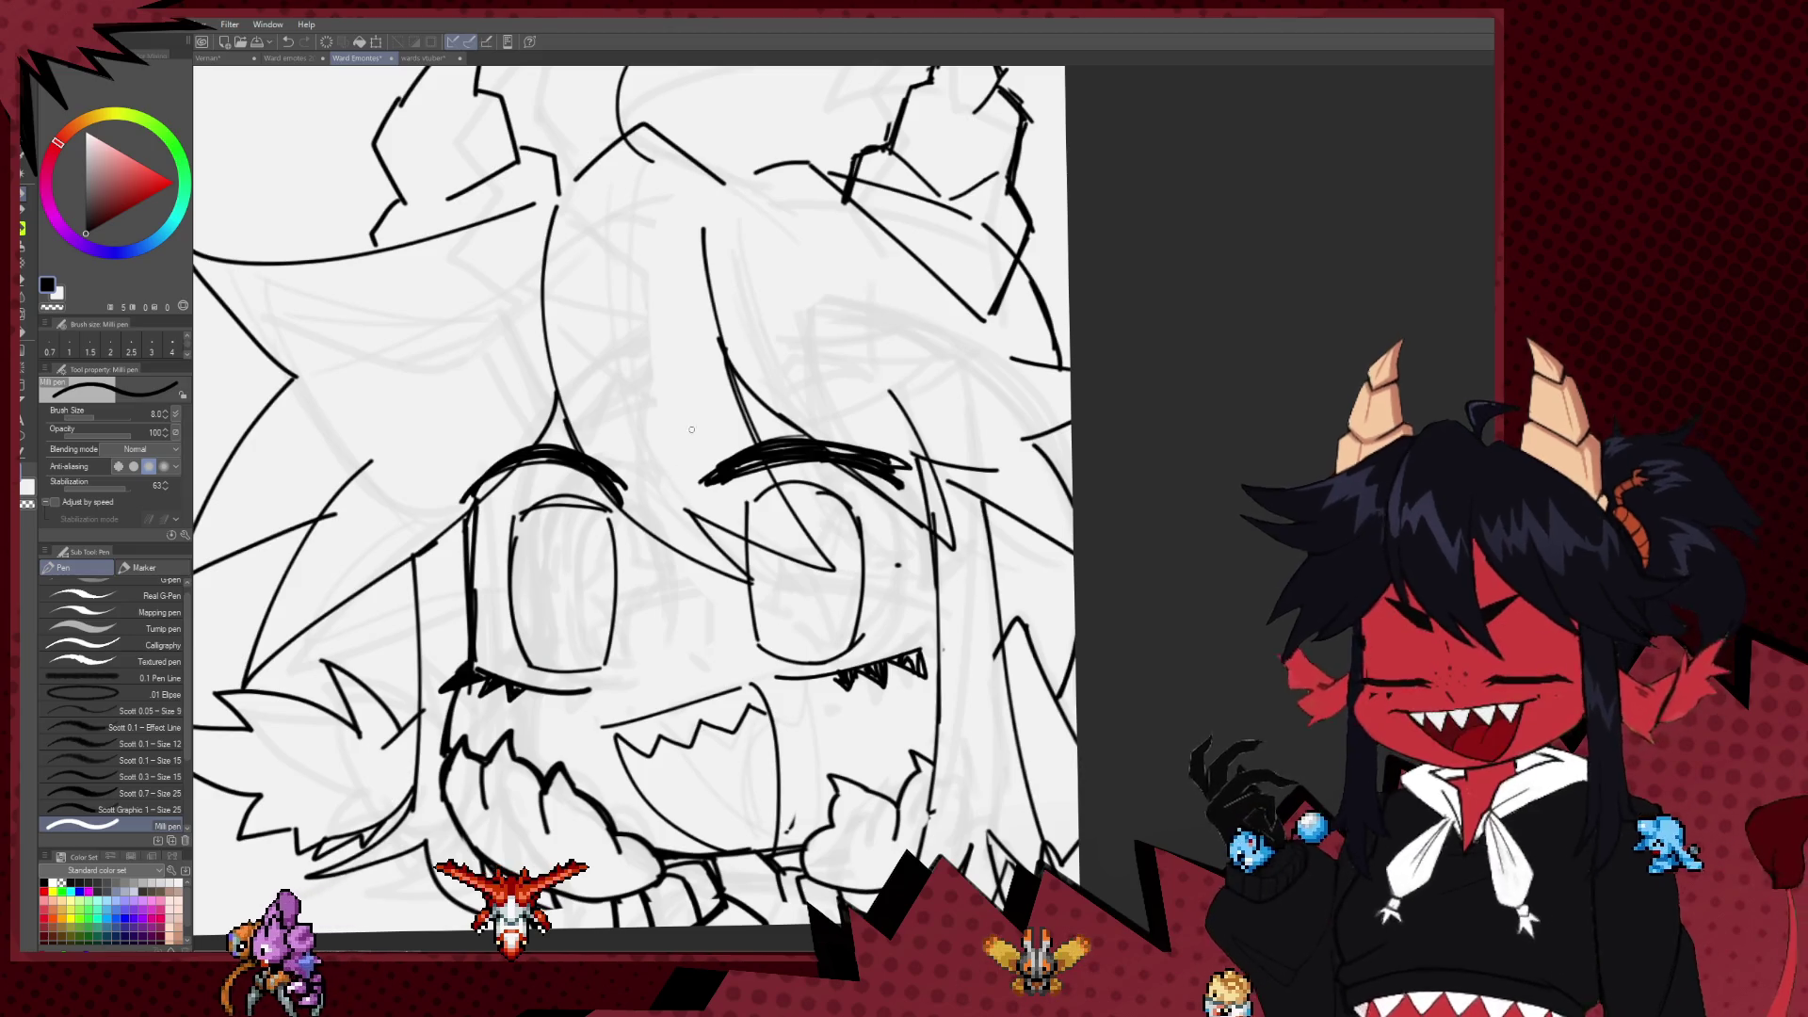
drag(695, 393, 815, 366)
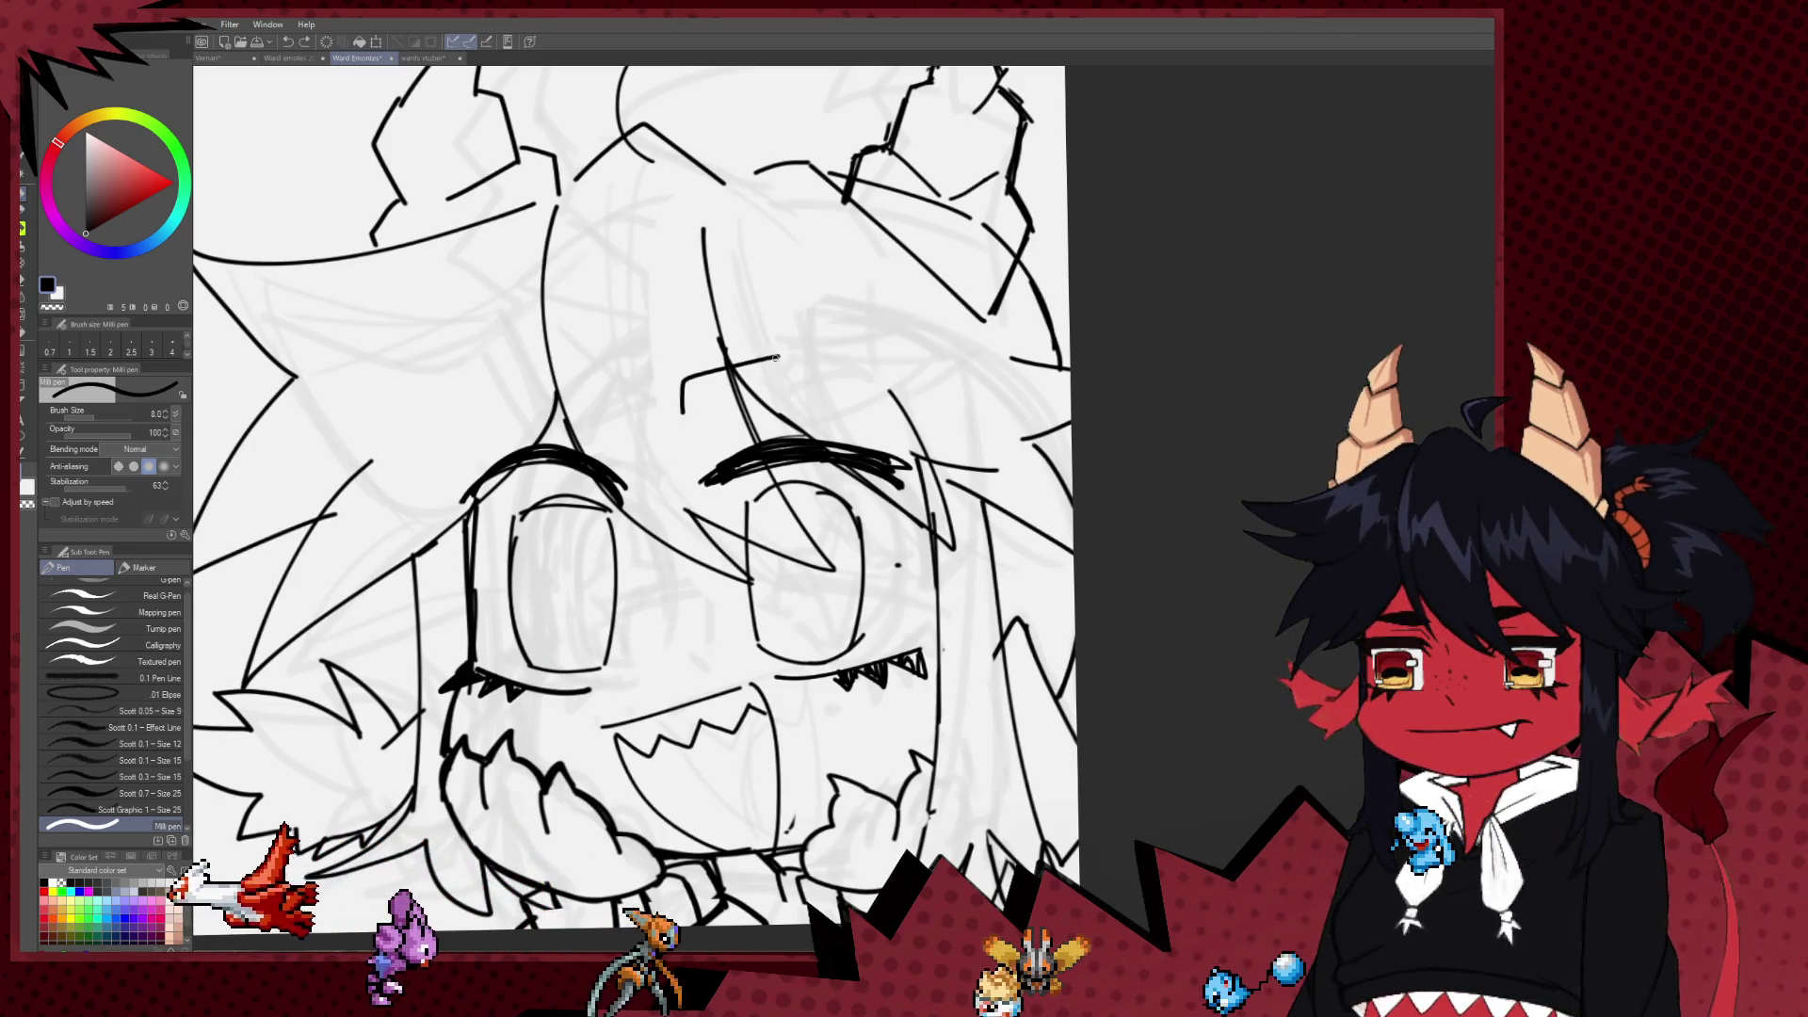
drag(683, 415, 681, 436)
scroll(741, 443, up, 1)
key(h)
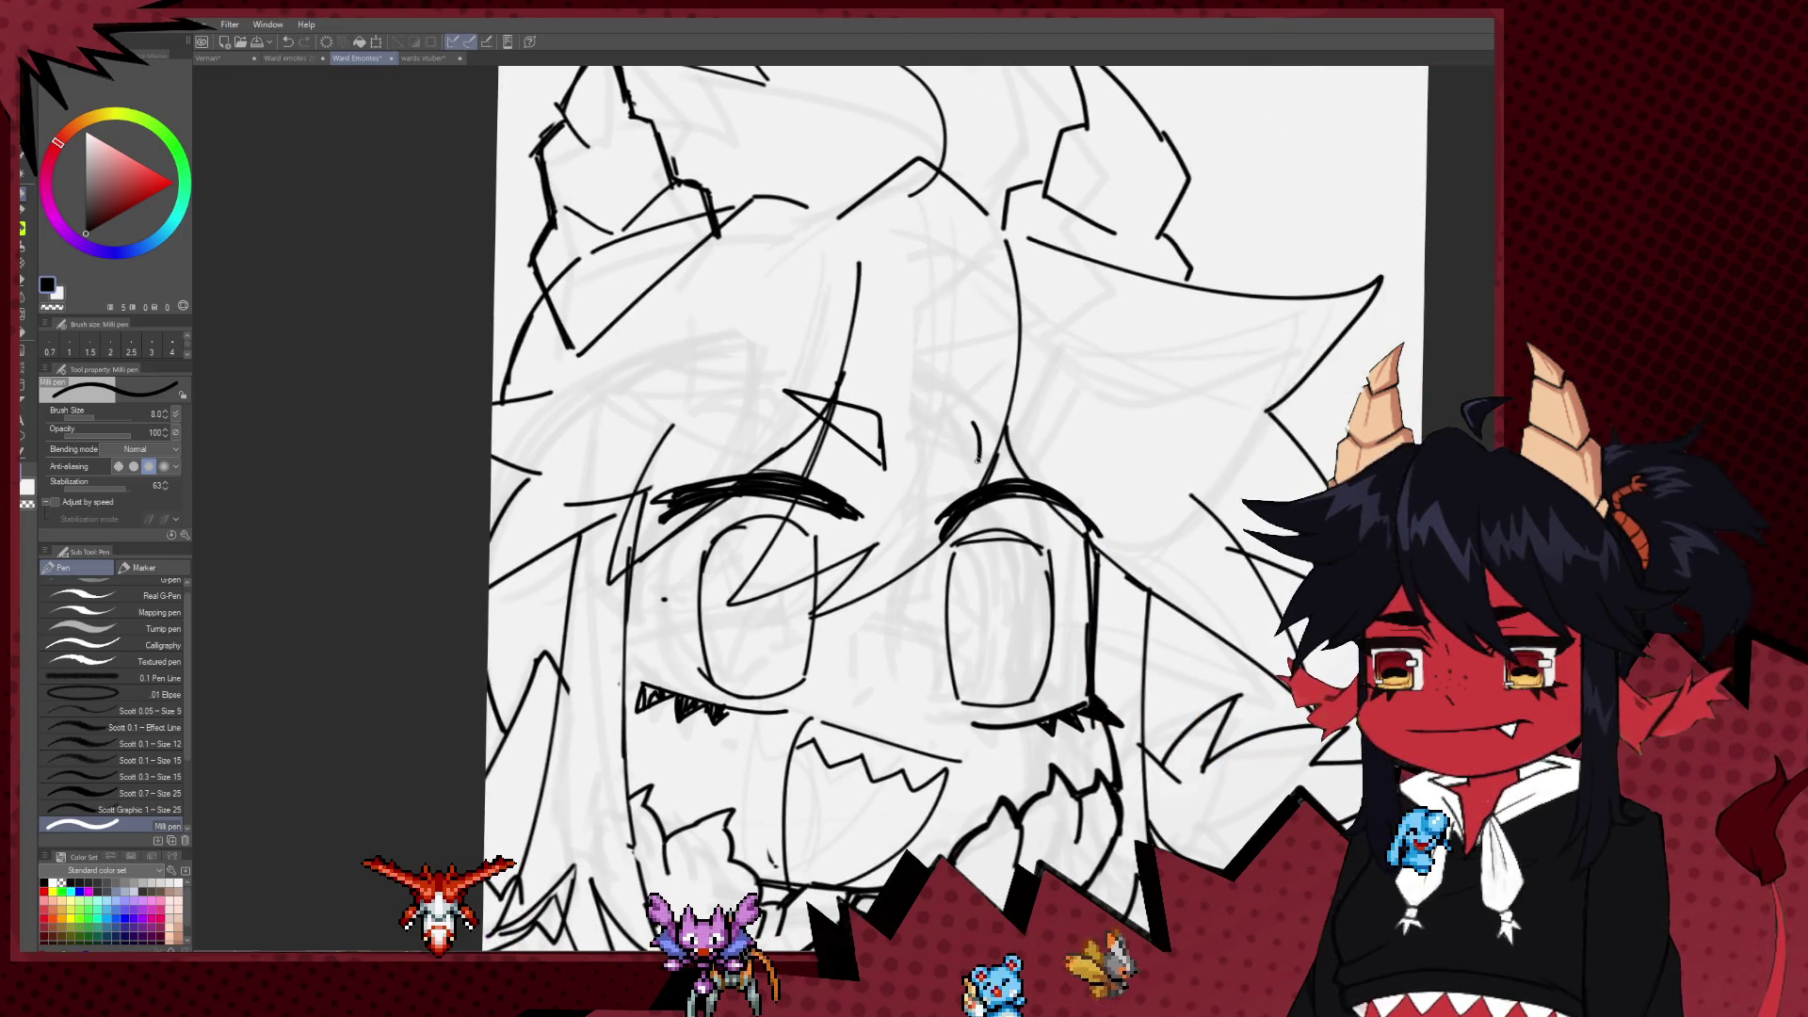
key(ctrl+z)
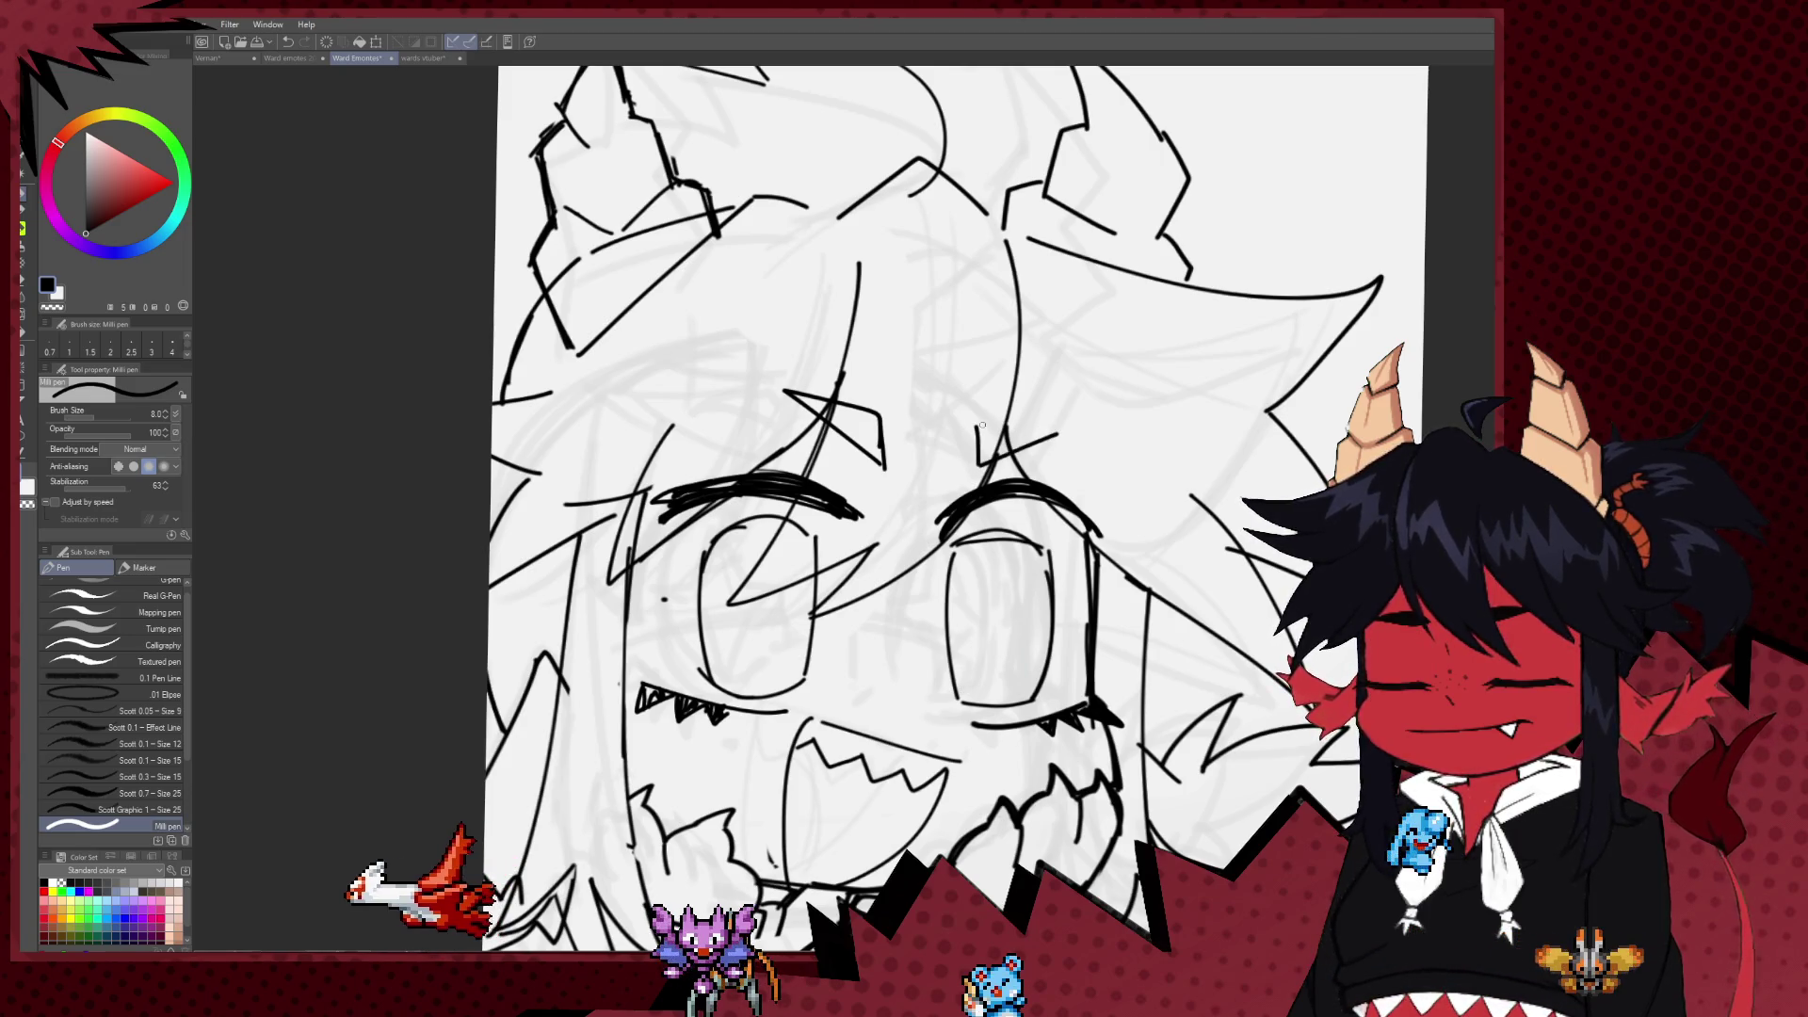
key(ctrl+z)
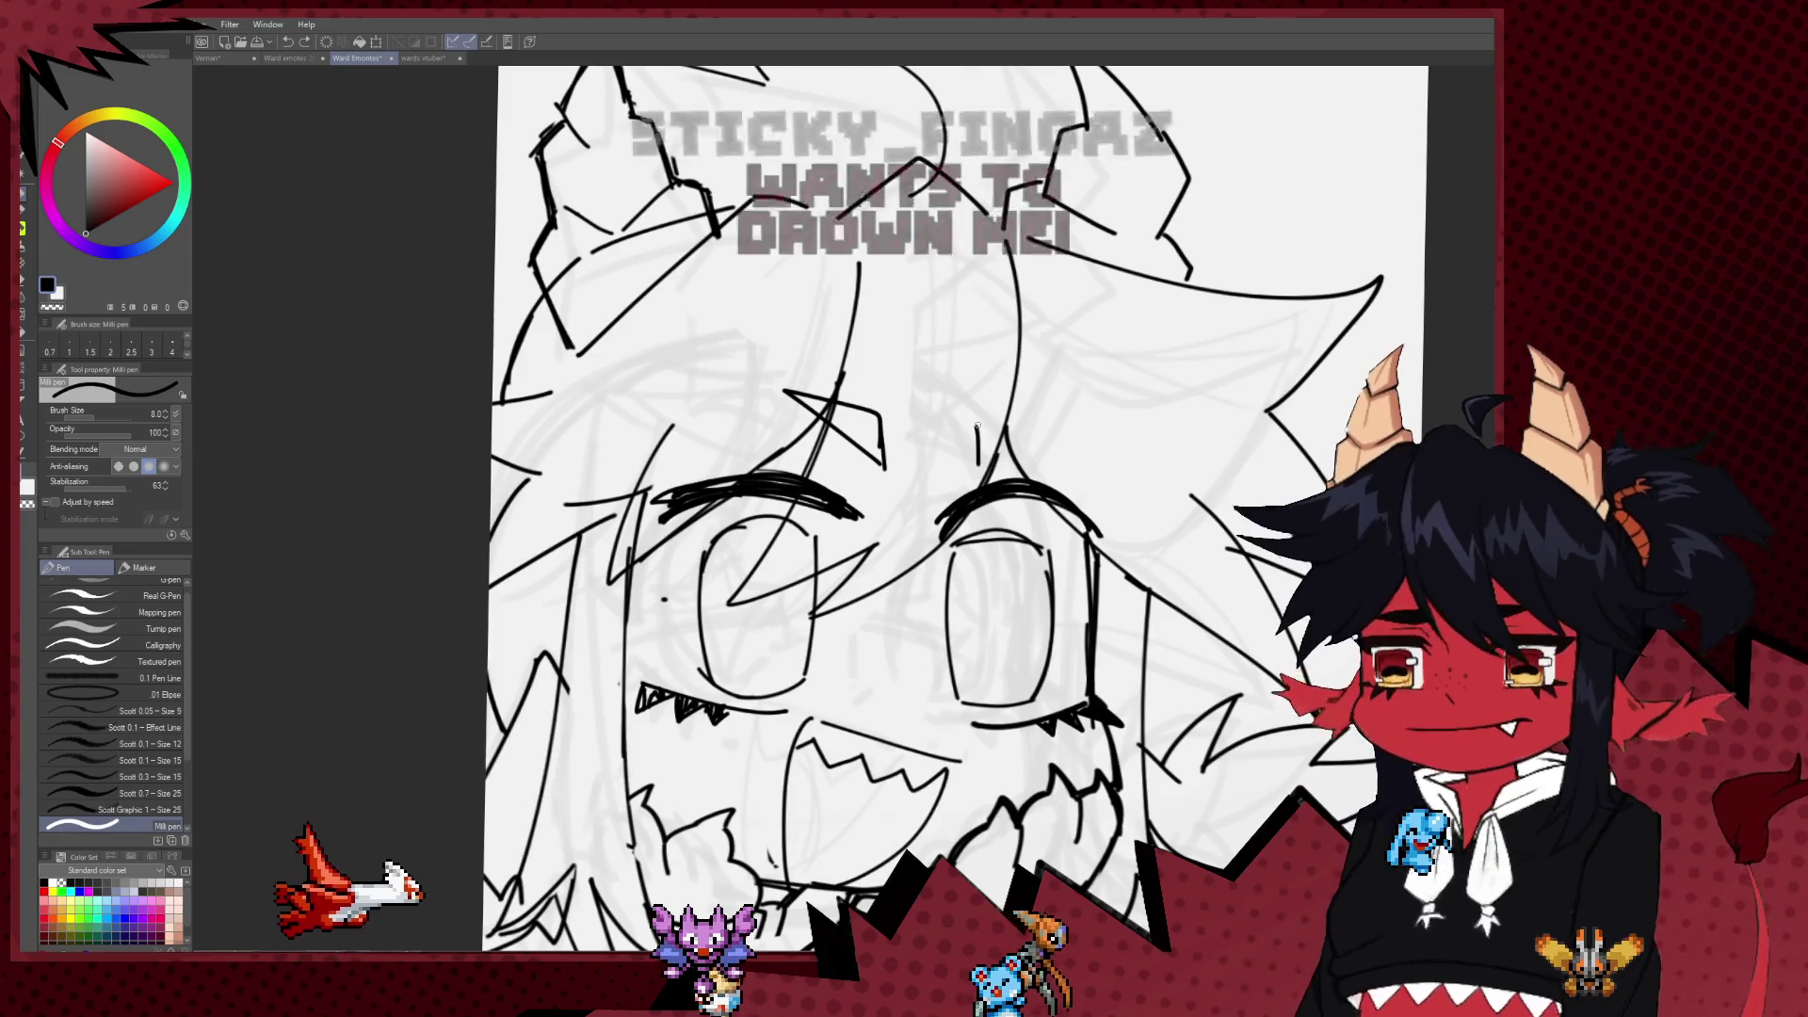
scroll(1025, 405, down, 2)
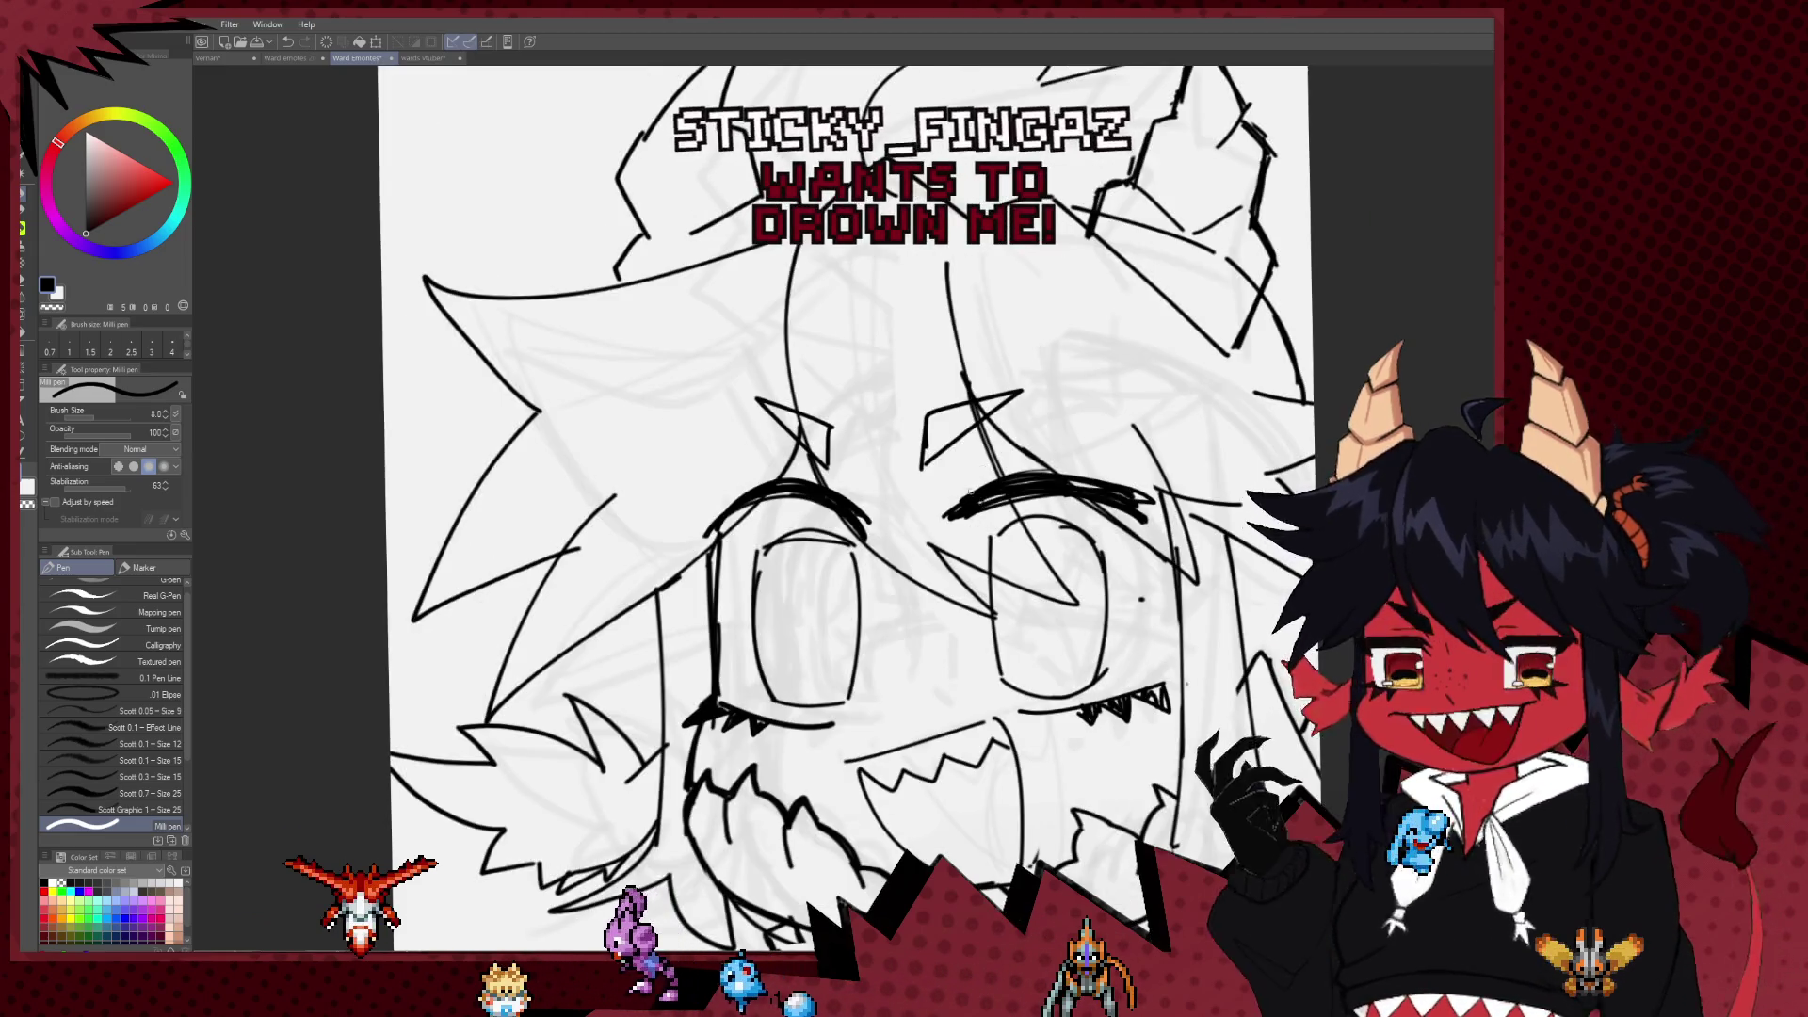
scroll(1036, 509, down, 2)
drag(1037, 507, 875, 504)
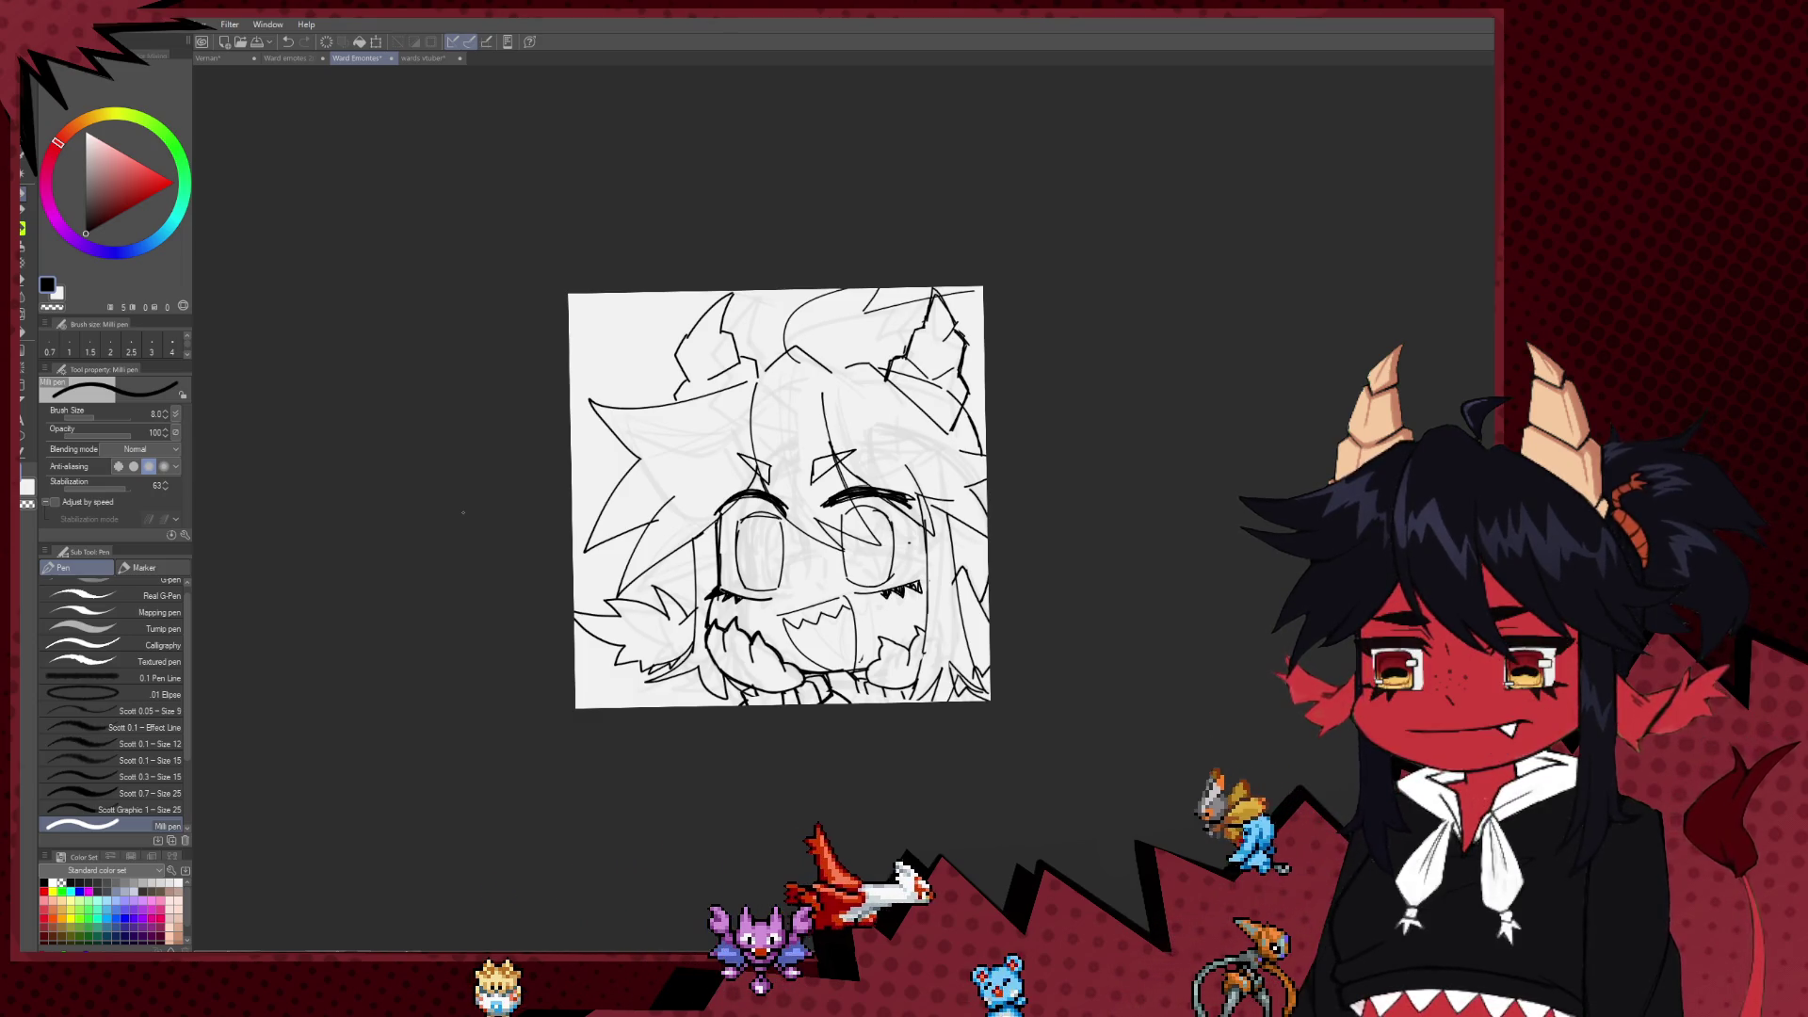
Step: Remove the stray line and cross lines inside the left eye
scroll(646, 428, up, 2)
scroll(565, 480, up, 1)
scroll(478, 540, up, 2)
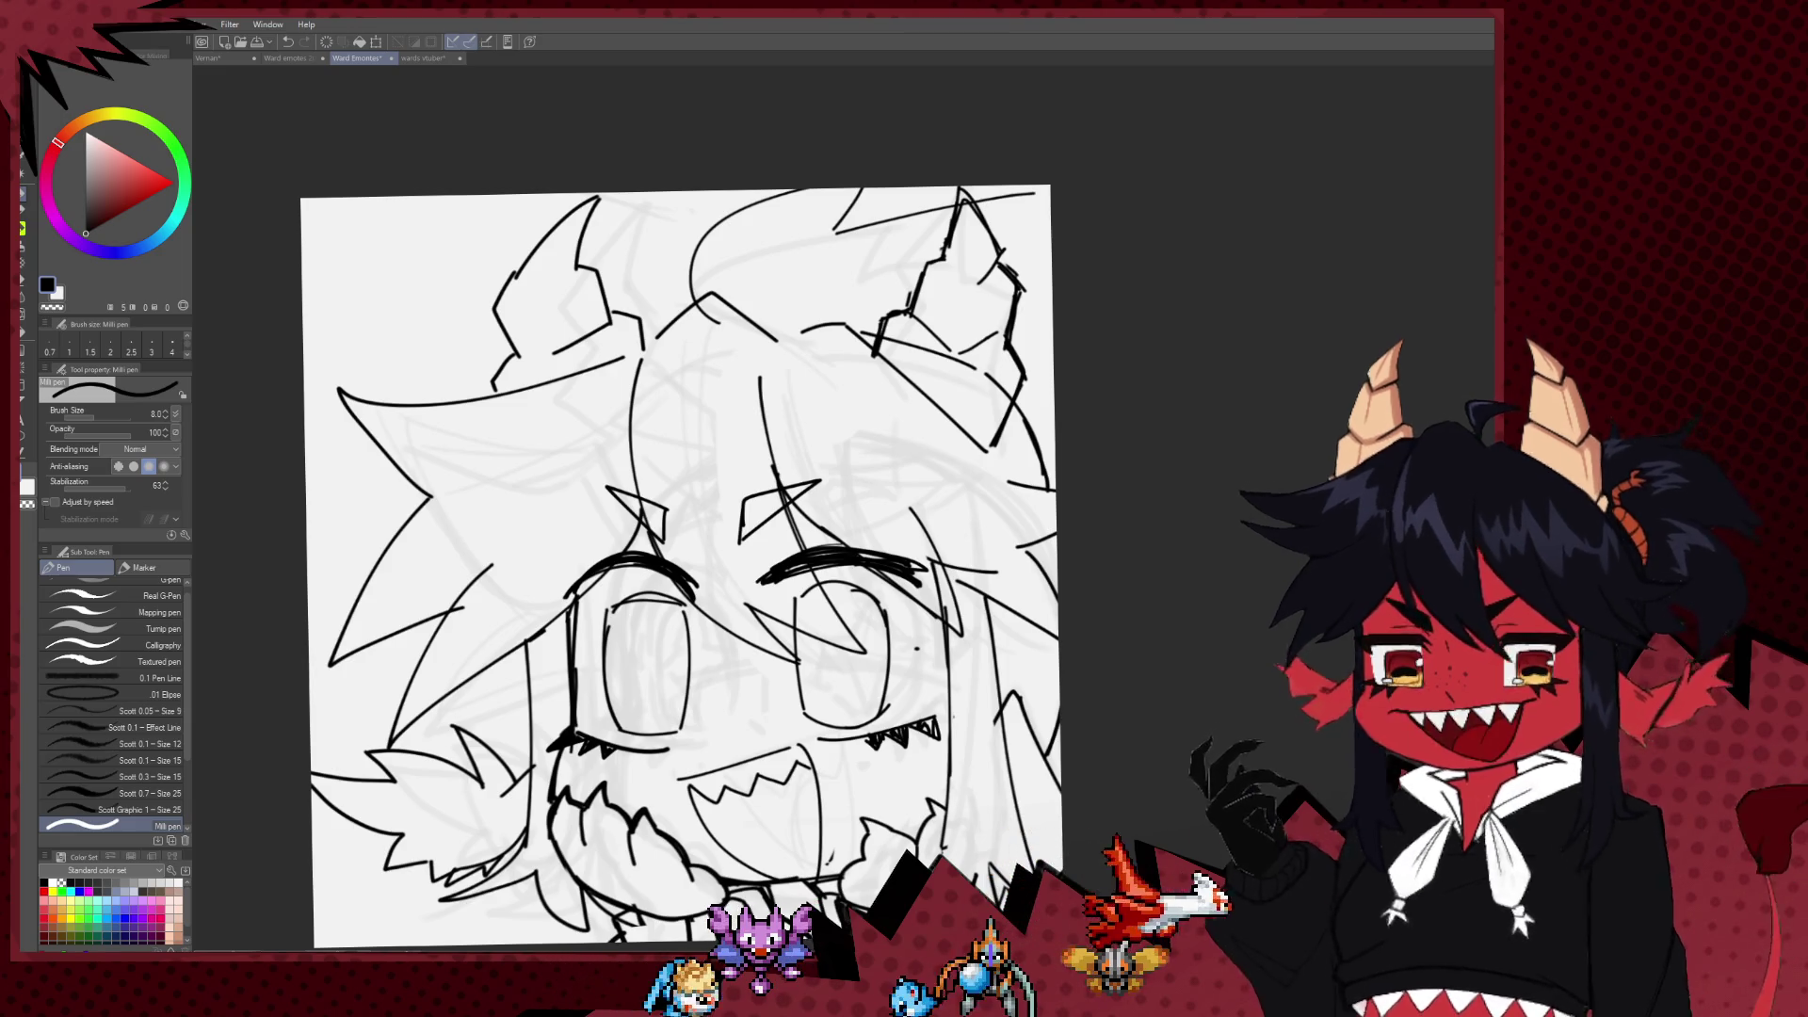
scroll(592, 448, down, 1)
scroll(570, 479, up, 1)
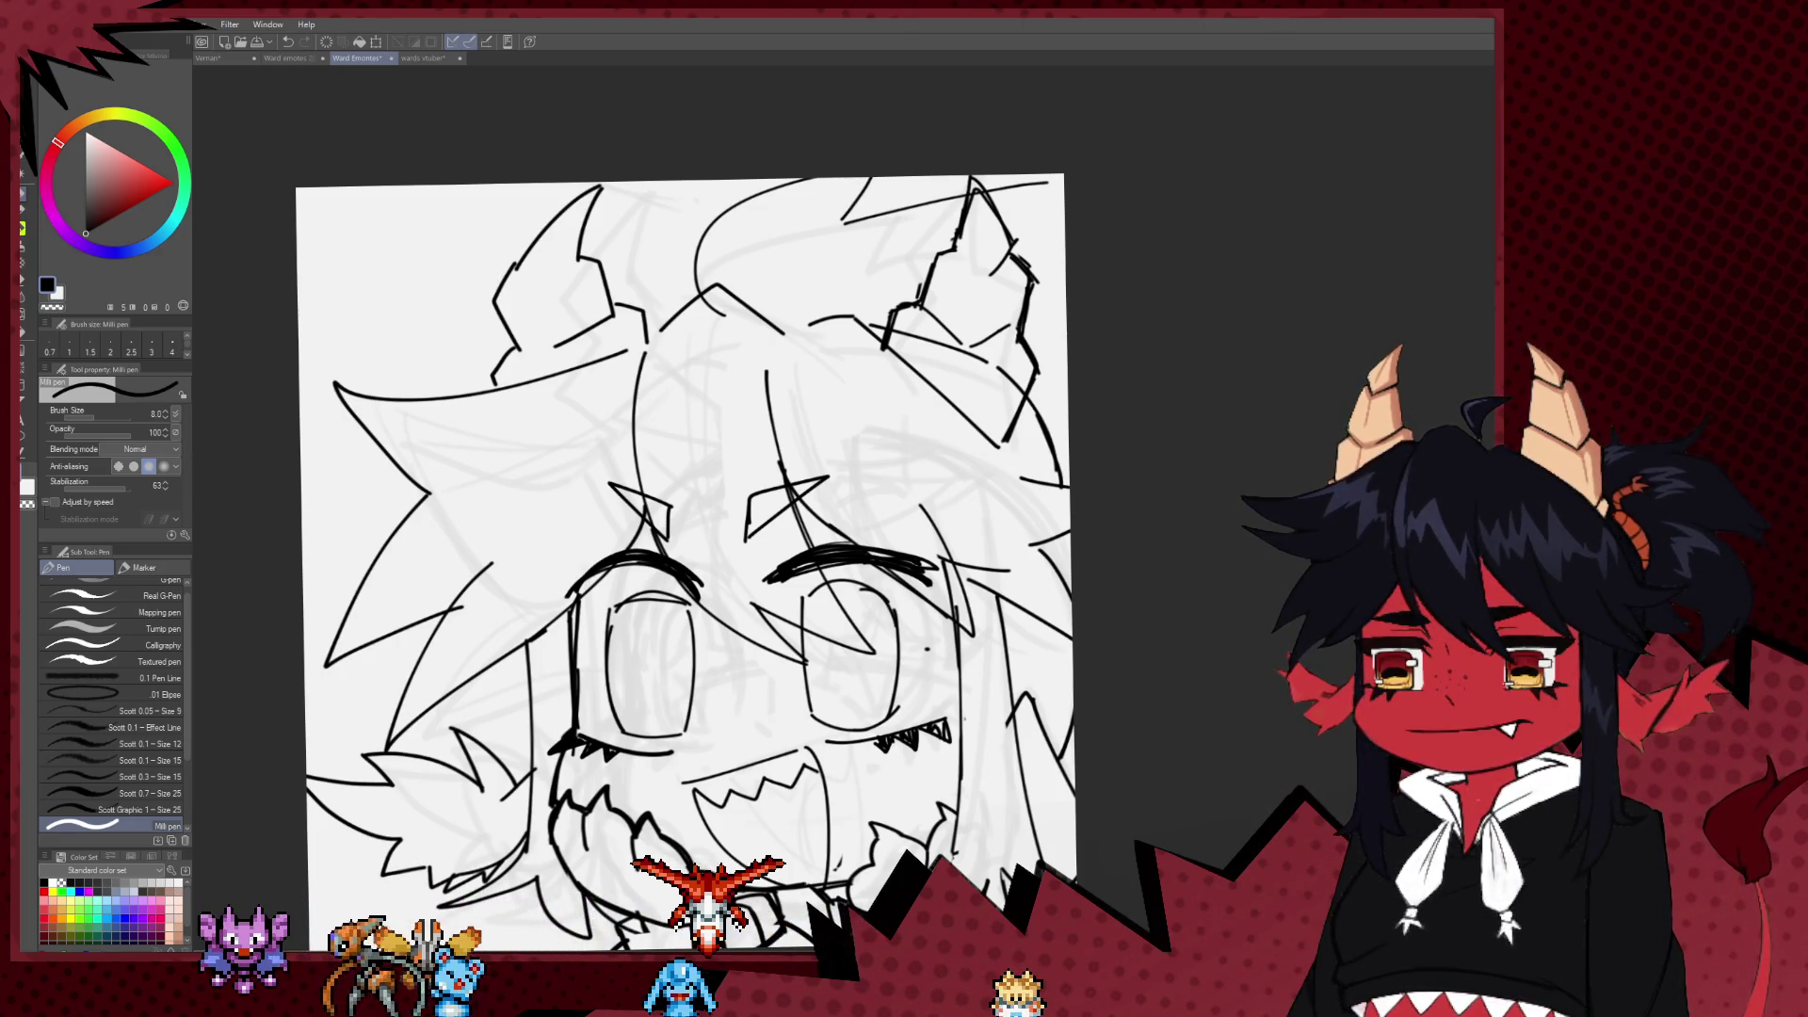
mouse_move(816, 620)
mouse_down()
mouse_move(781, 499)
mouse_move(768, 518)
mouse_up()
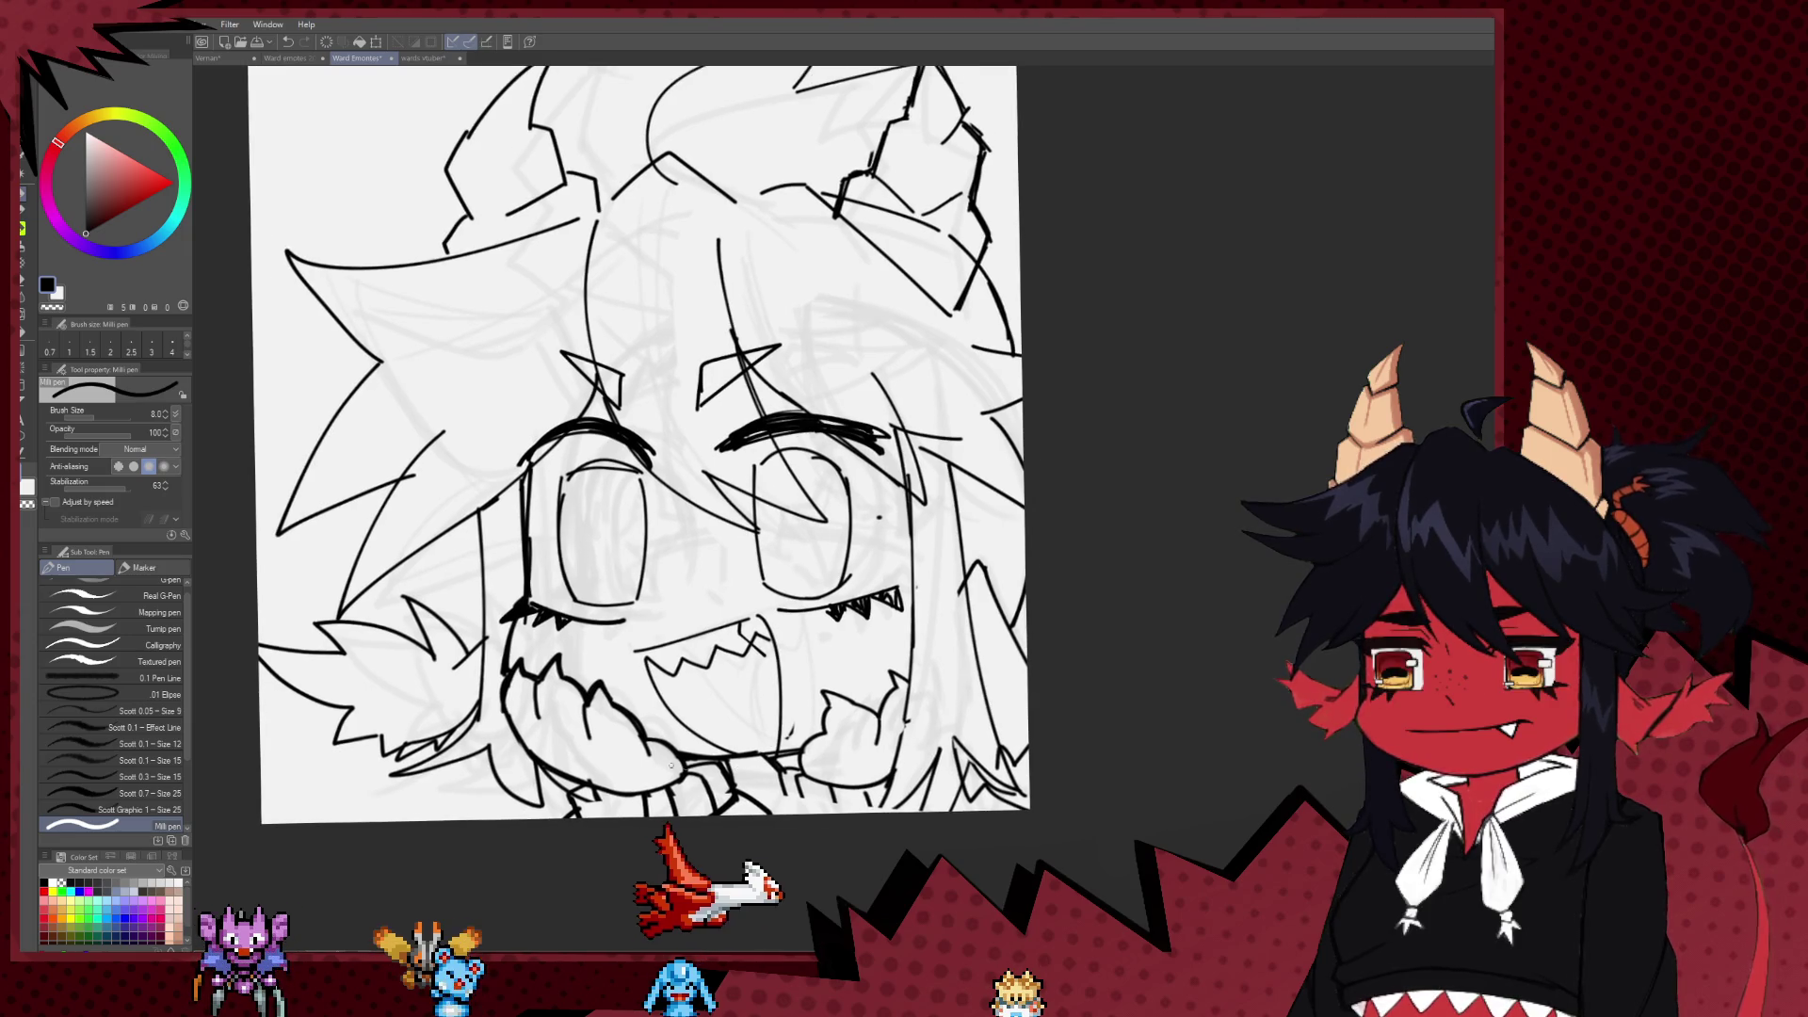
drag(681, 622, 677, 677)
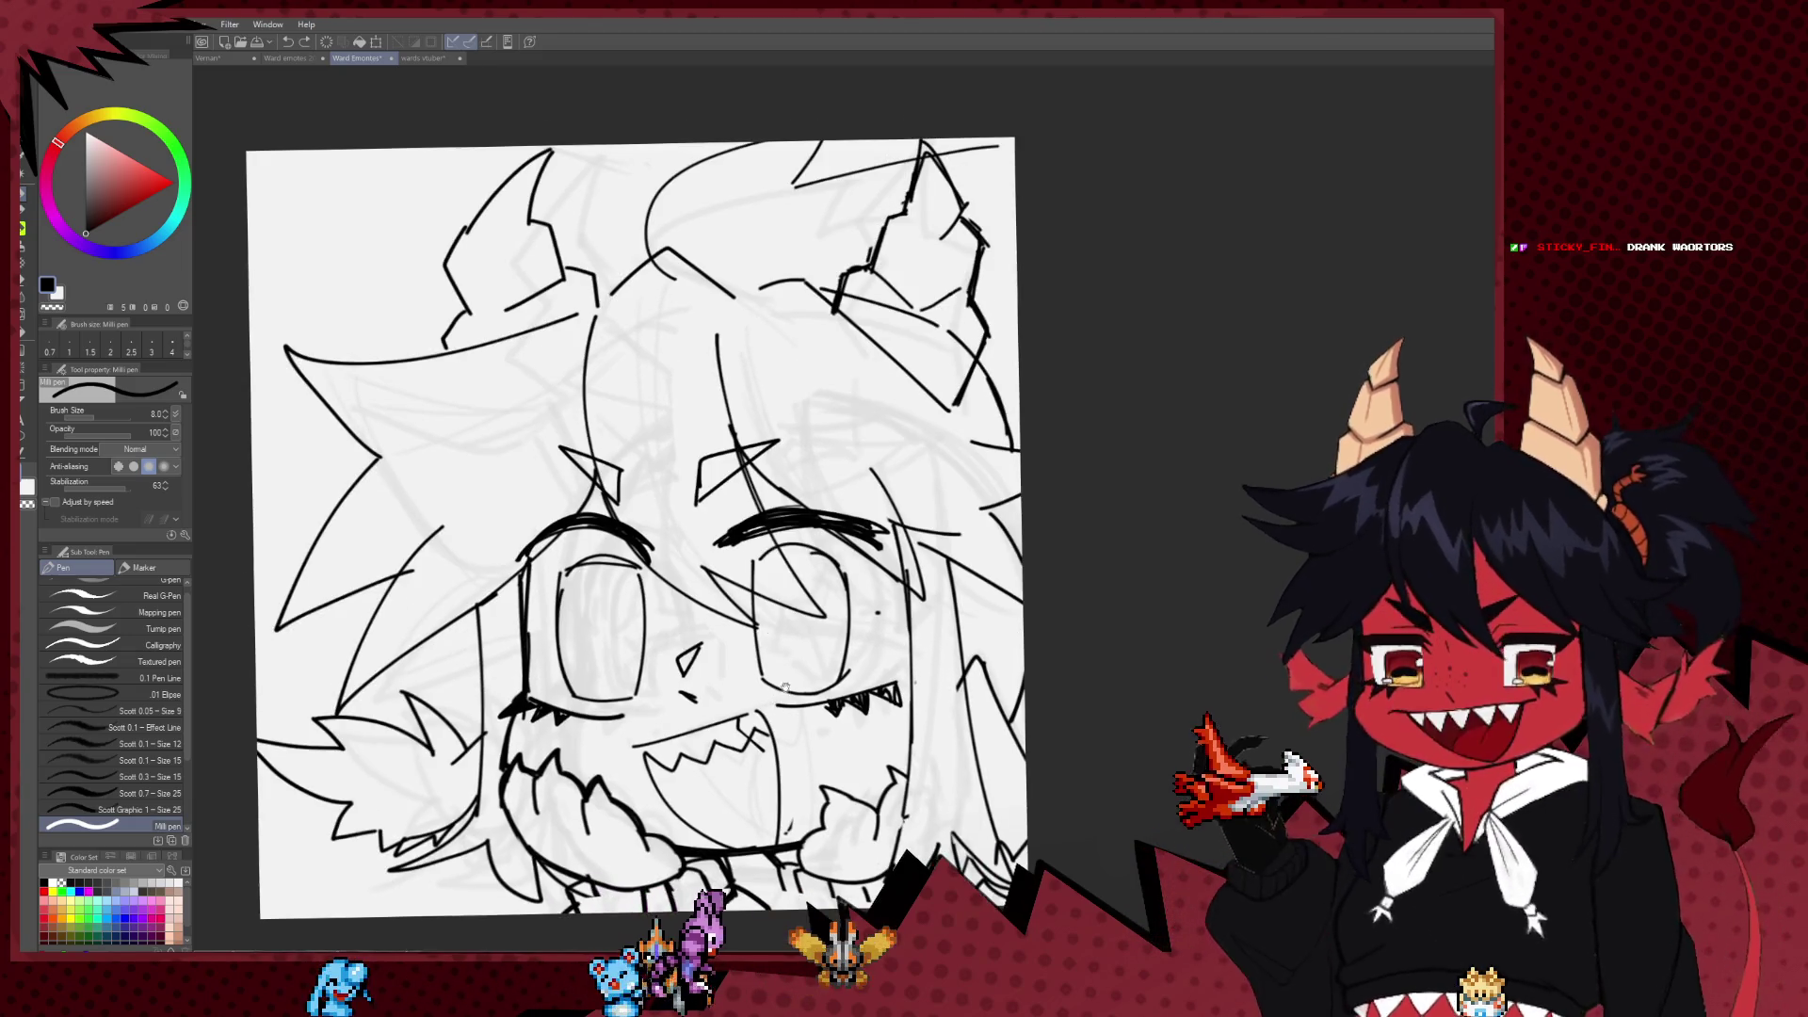
drag(789, 662, 769, 689)
mouse_move(665, 656)
mouse_down()
mouse_move(724, 589)
mouse_move(539, 623)
mouse_up()
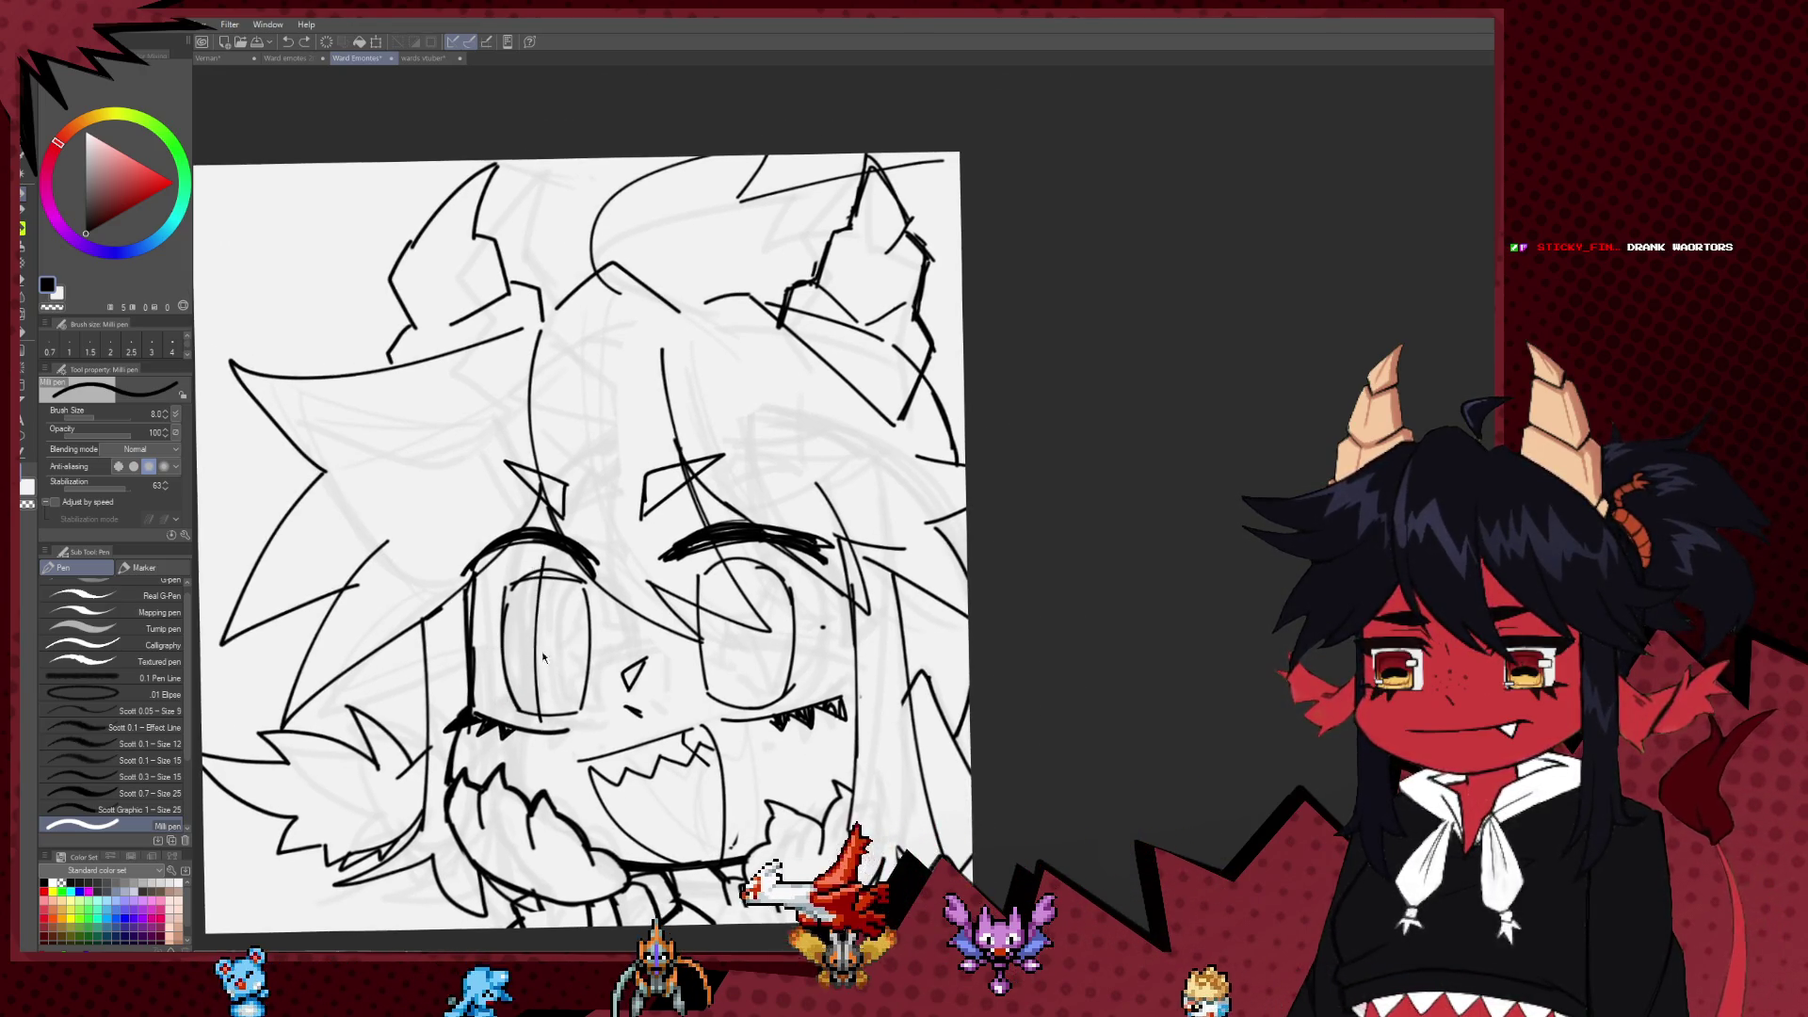
key(ctrl+z)
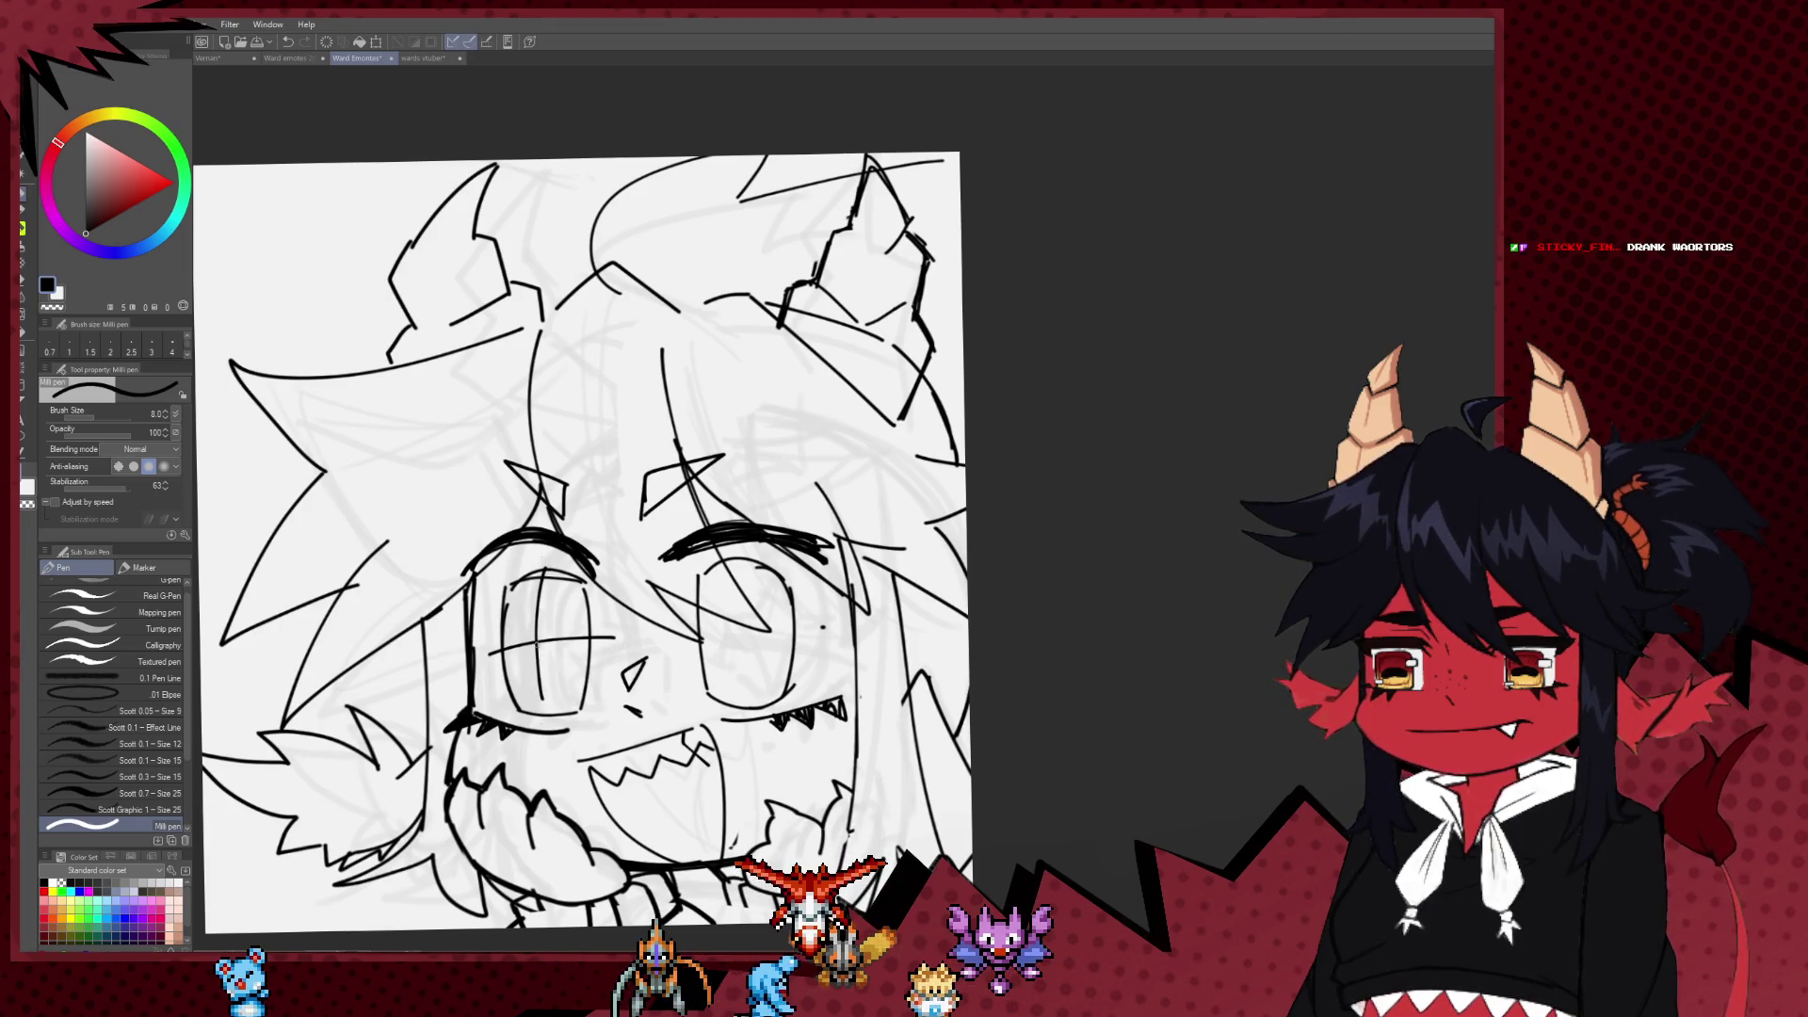
key(ctrl+z)
key(ctrl+z)
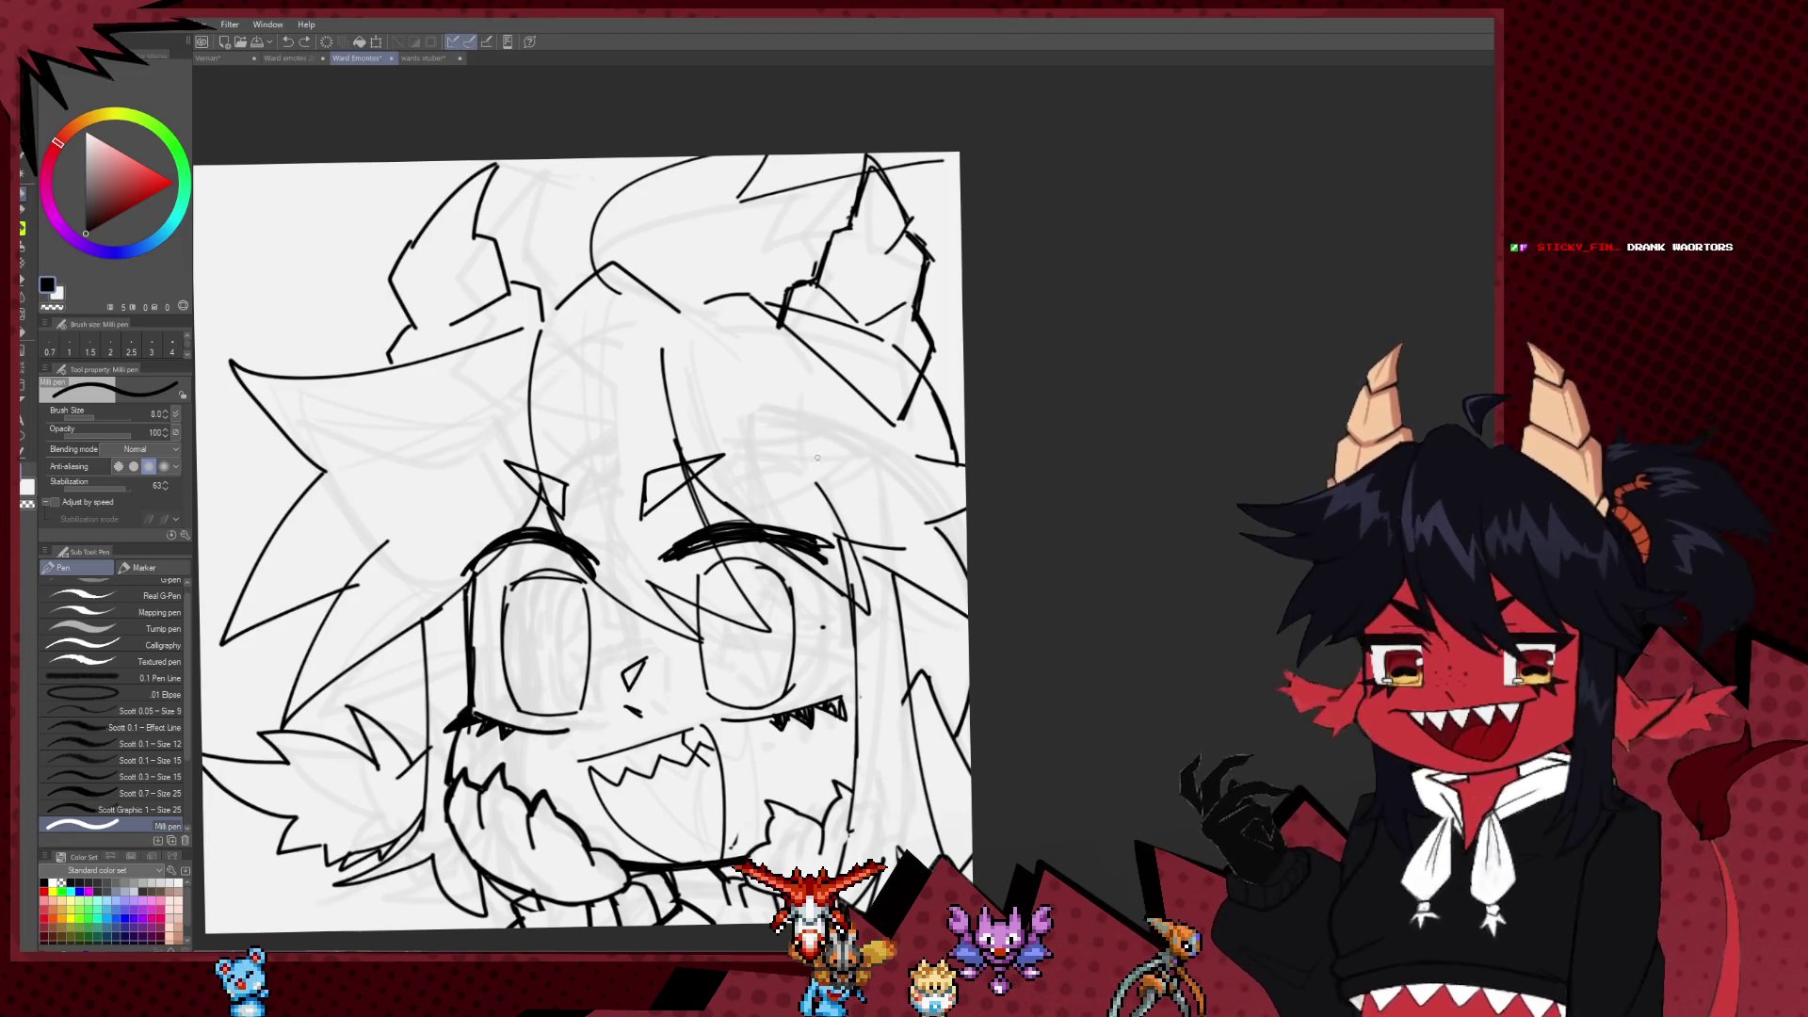
Step: Ink a long arc and a short hair strand across the top of the head
scroll(818, 458, left, 2)
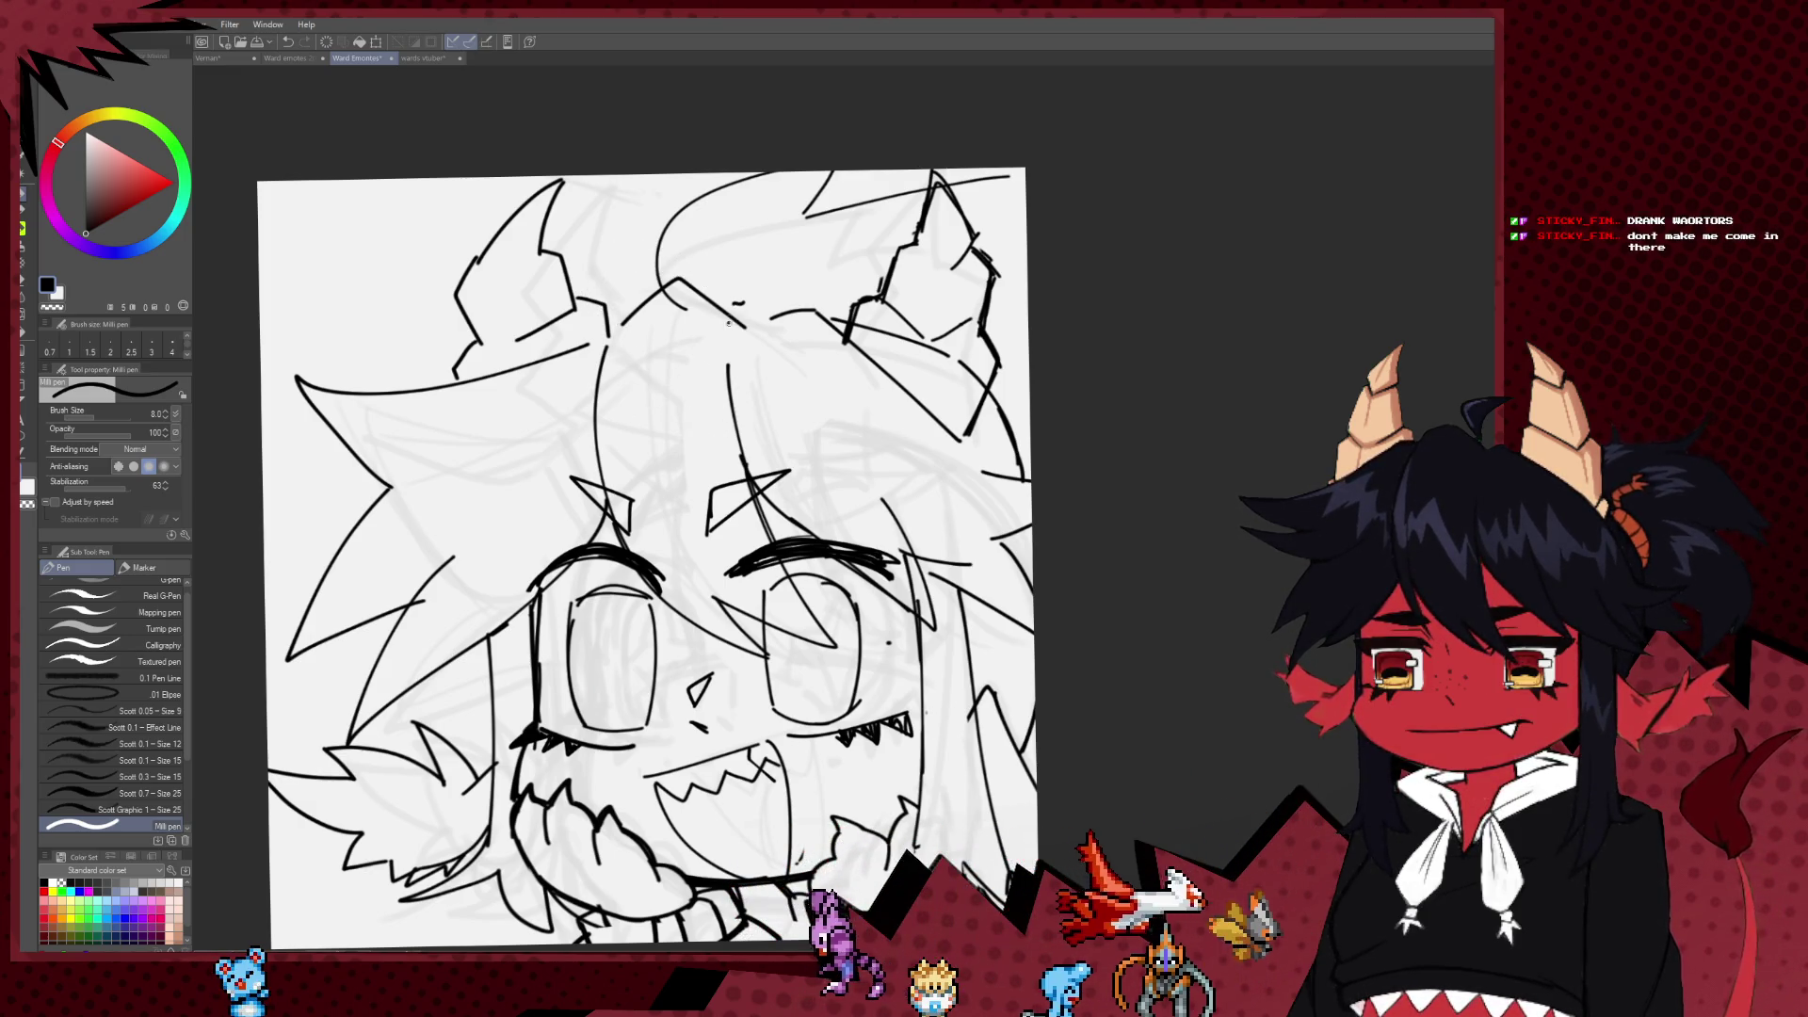
drag(586, 267, 659, 280)
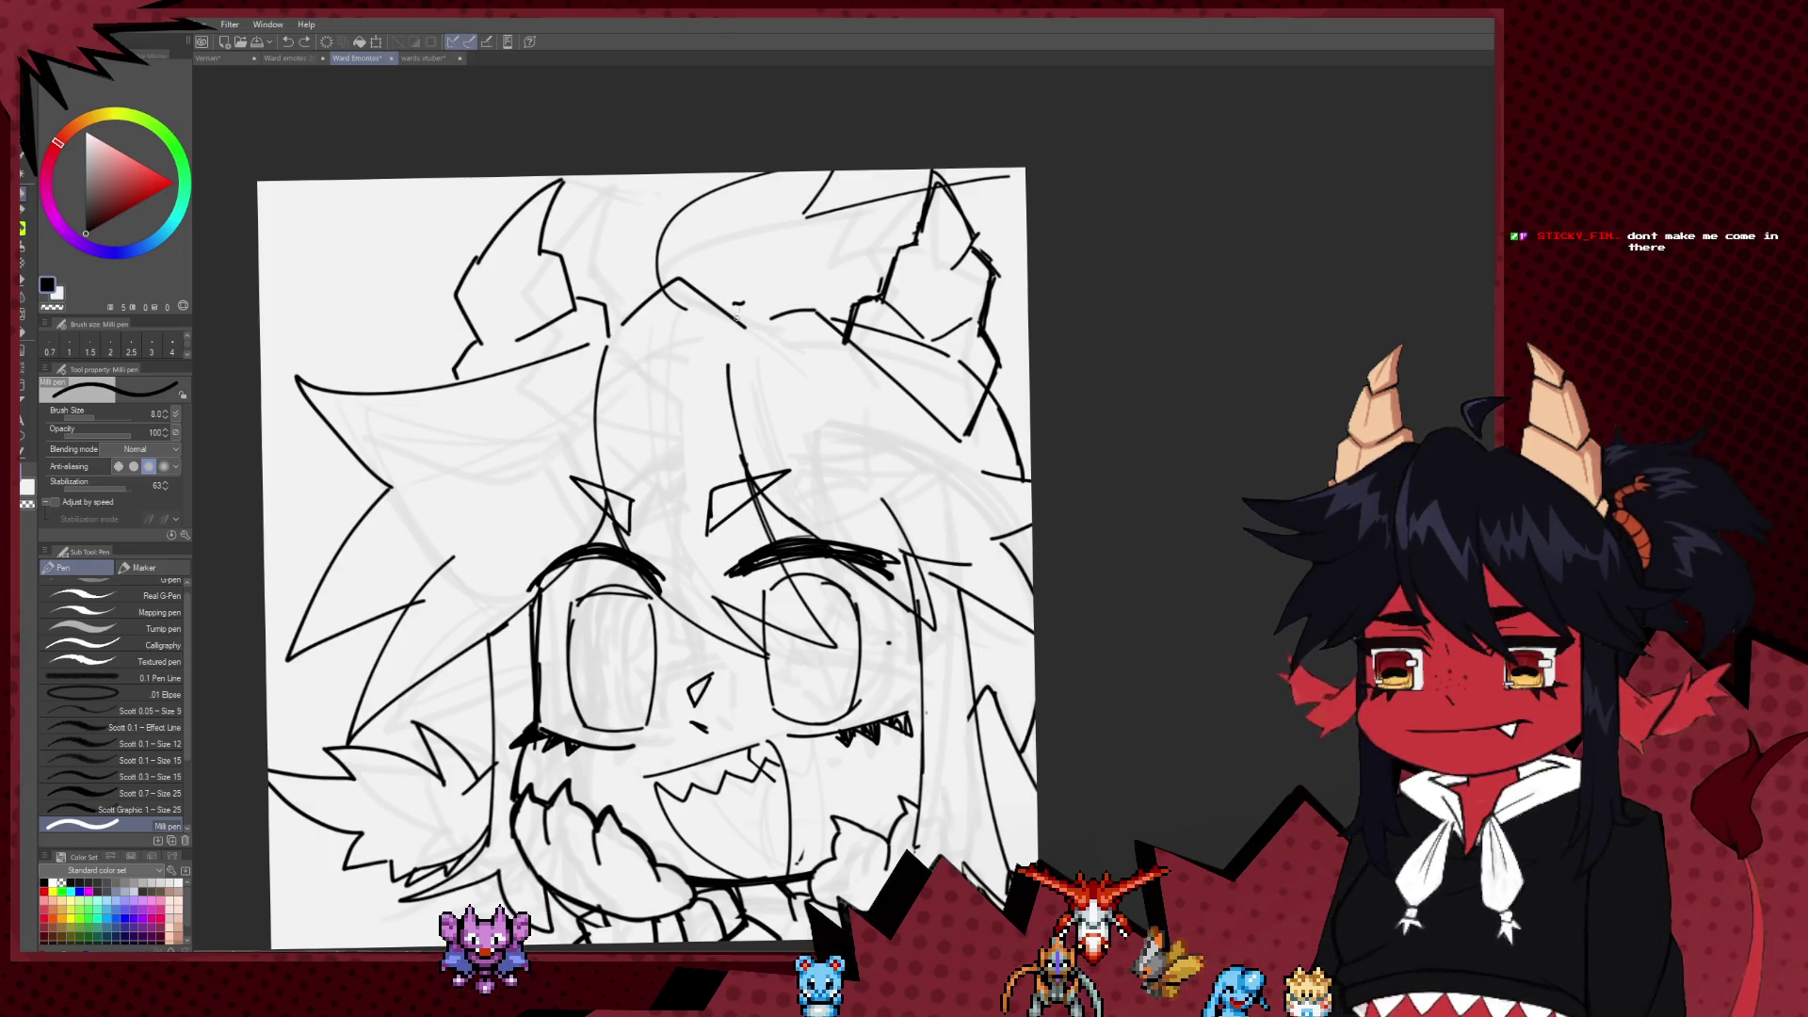
key(ctrl+z)
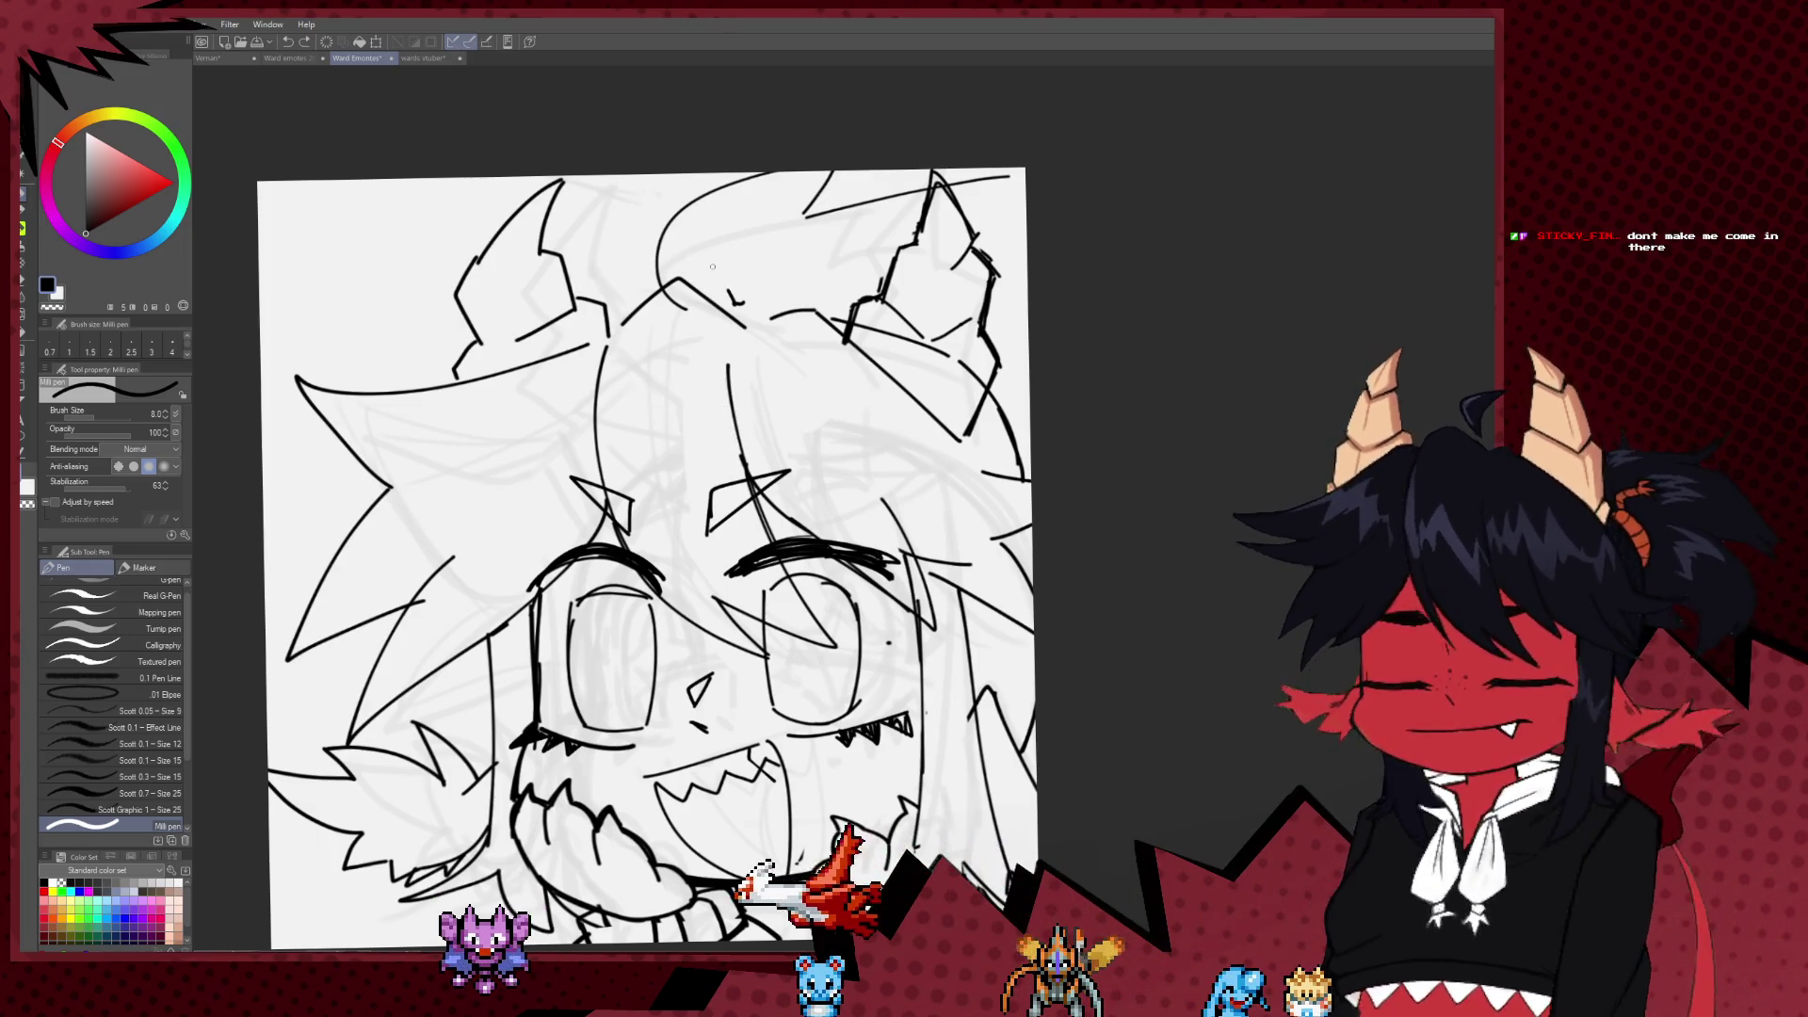
drag(579, 307, 740, 435)
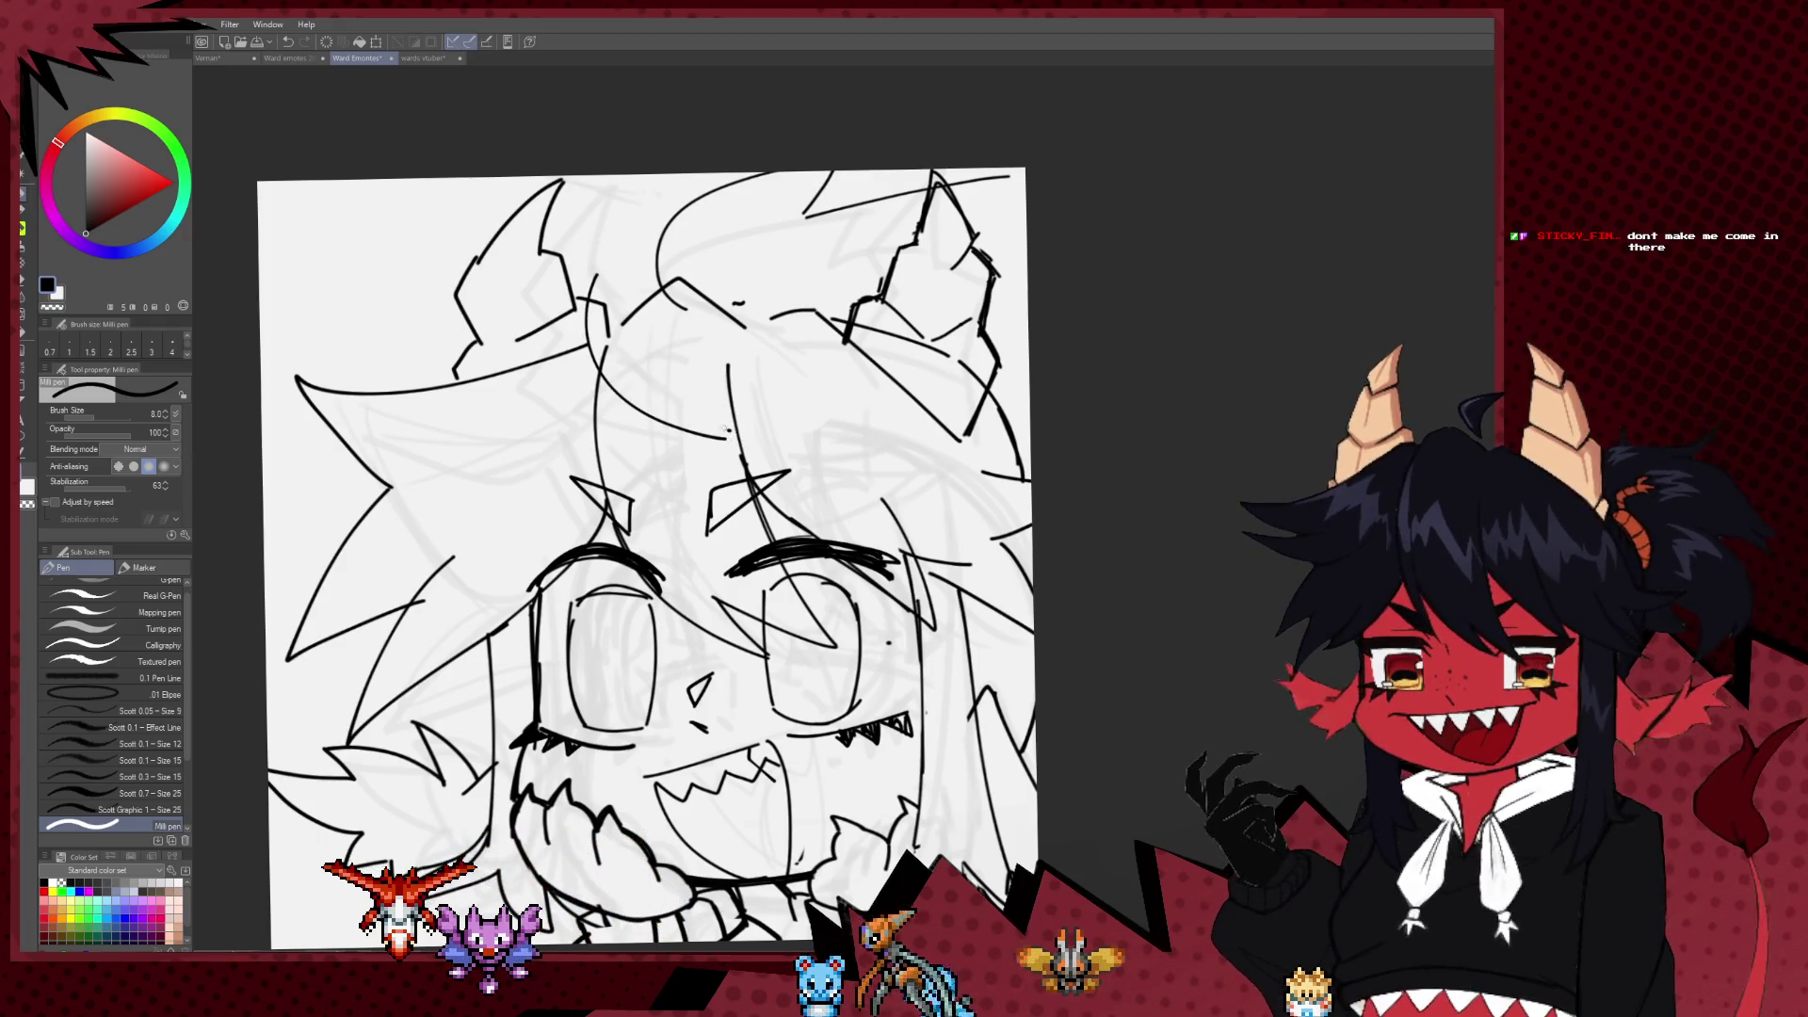
drag(652, 311, 699, 382)
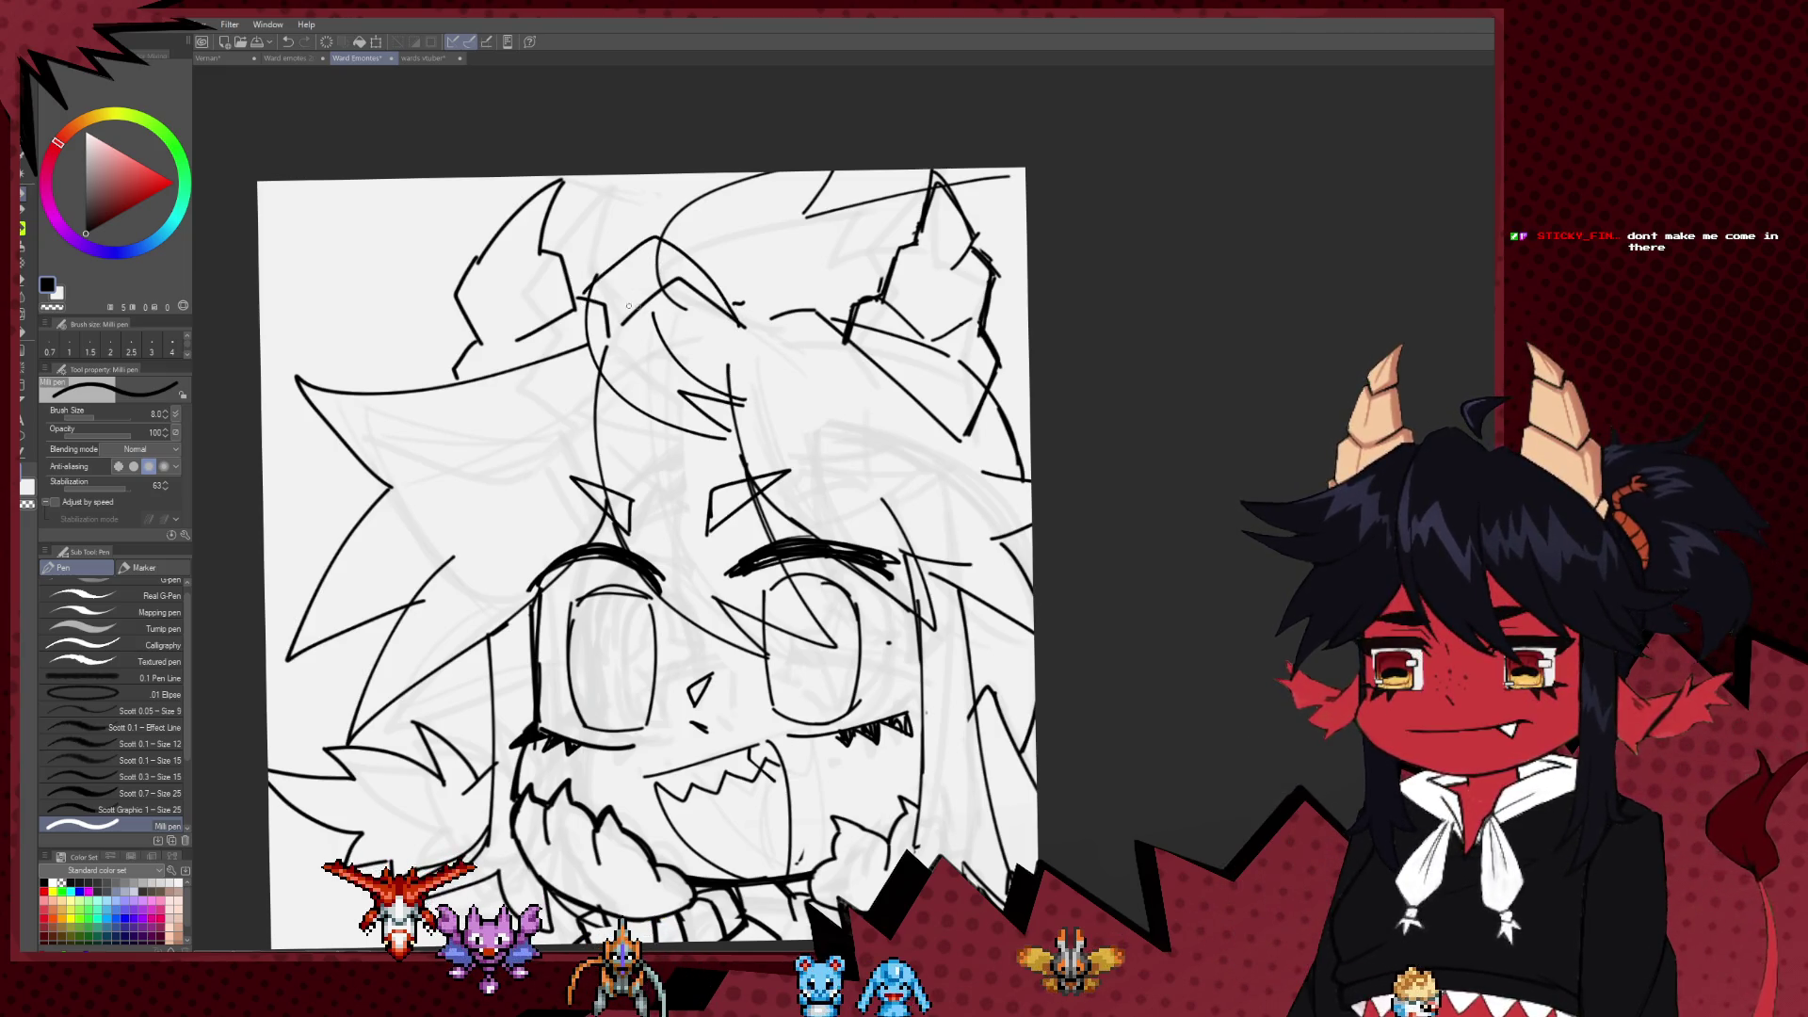
Step: Shrink the hard eraser to size 80, then join the hair line with a short pen stroke
key(e)
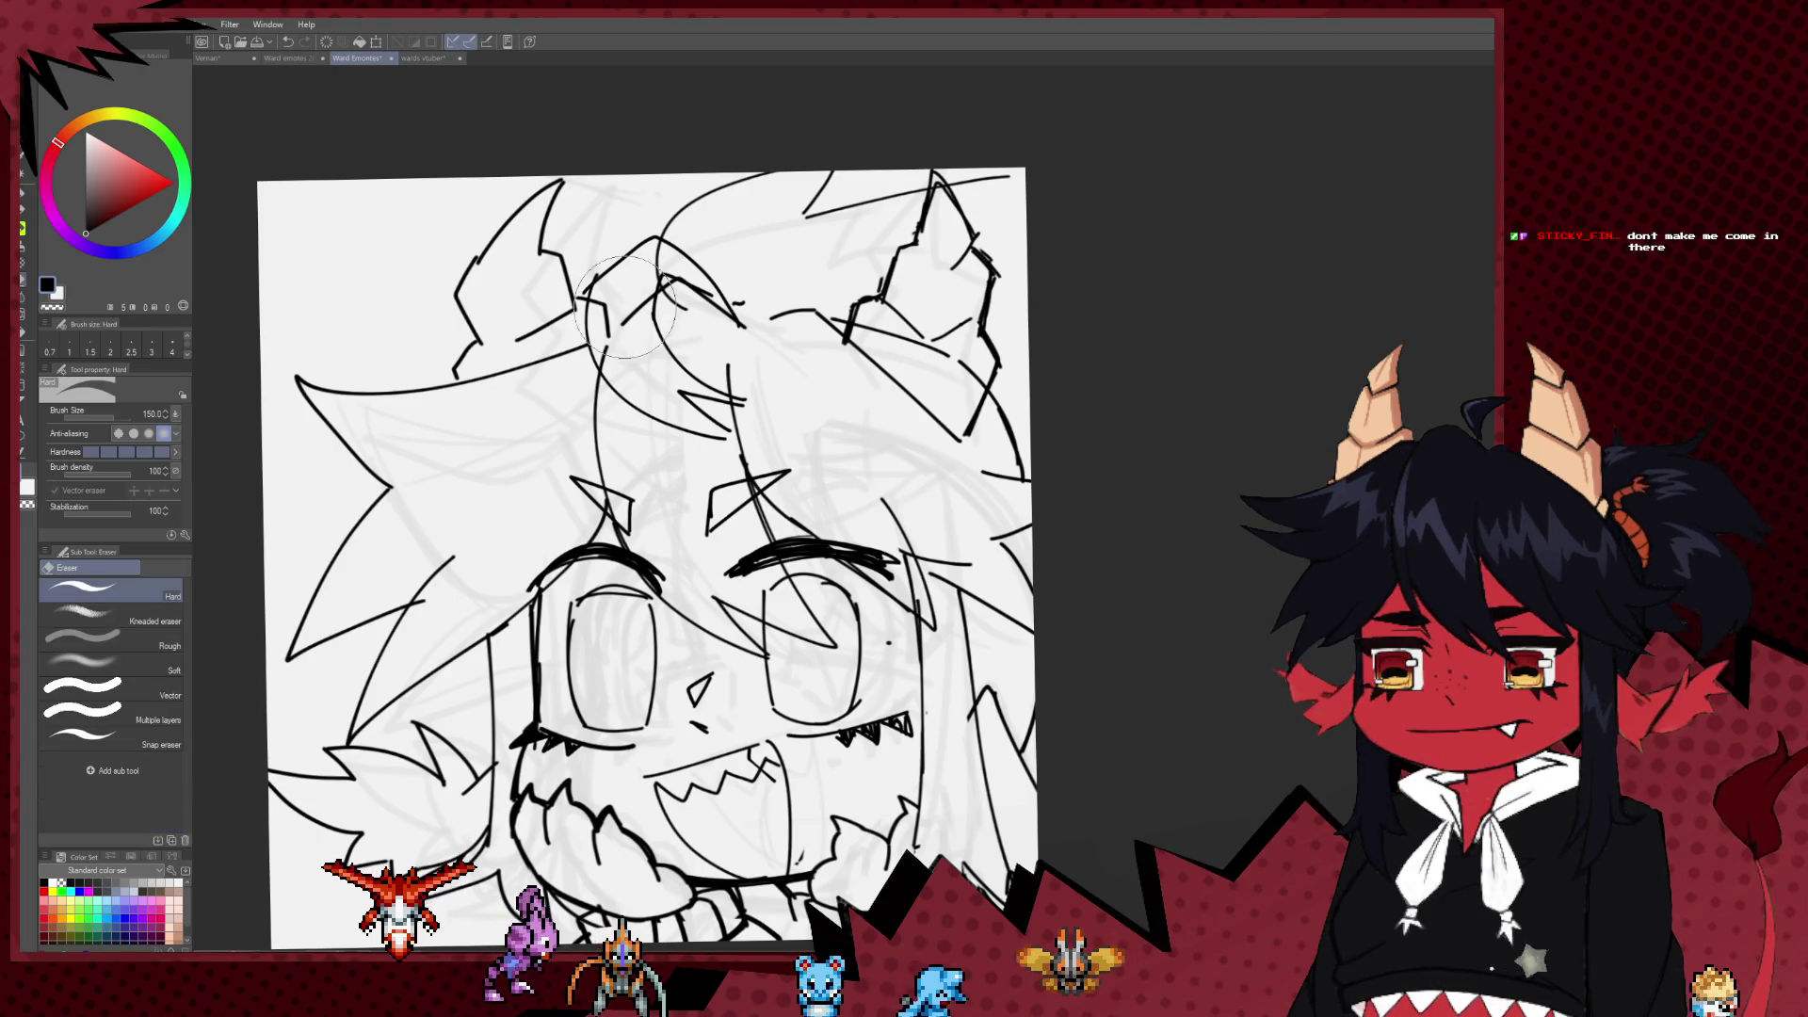
key(bracketleft)
key(bracketleft)
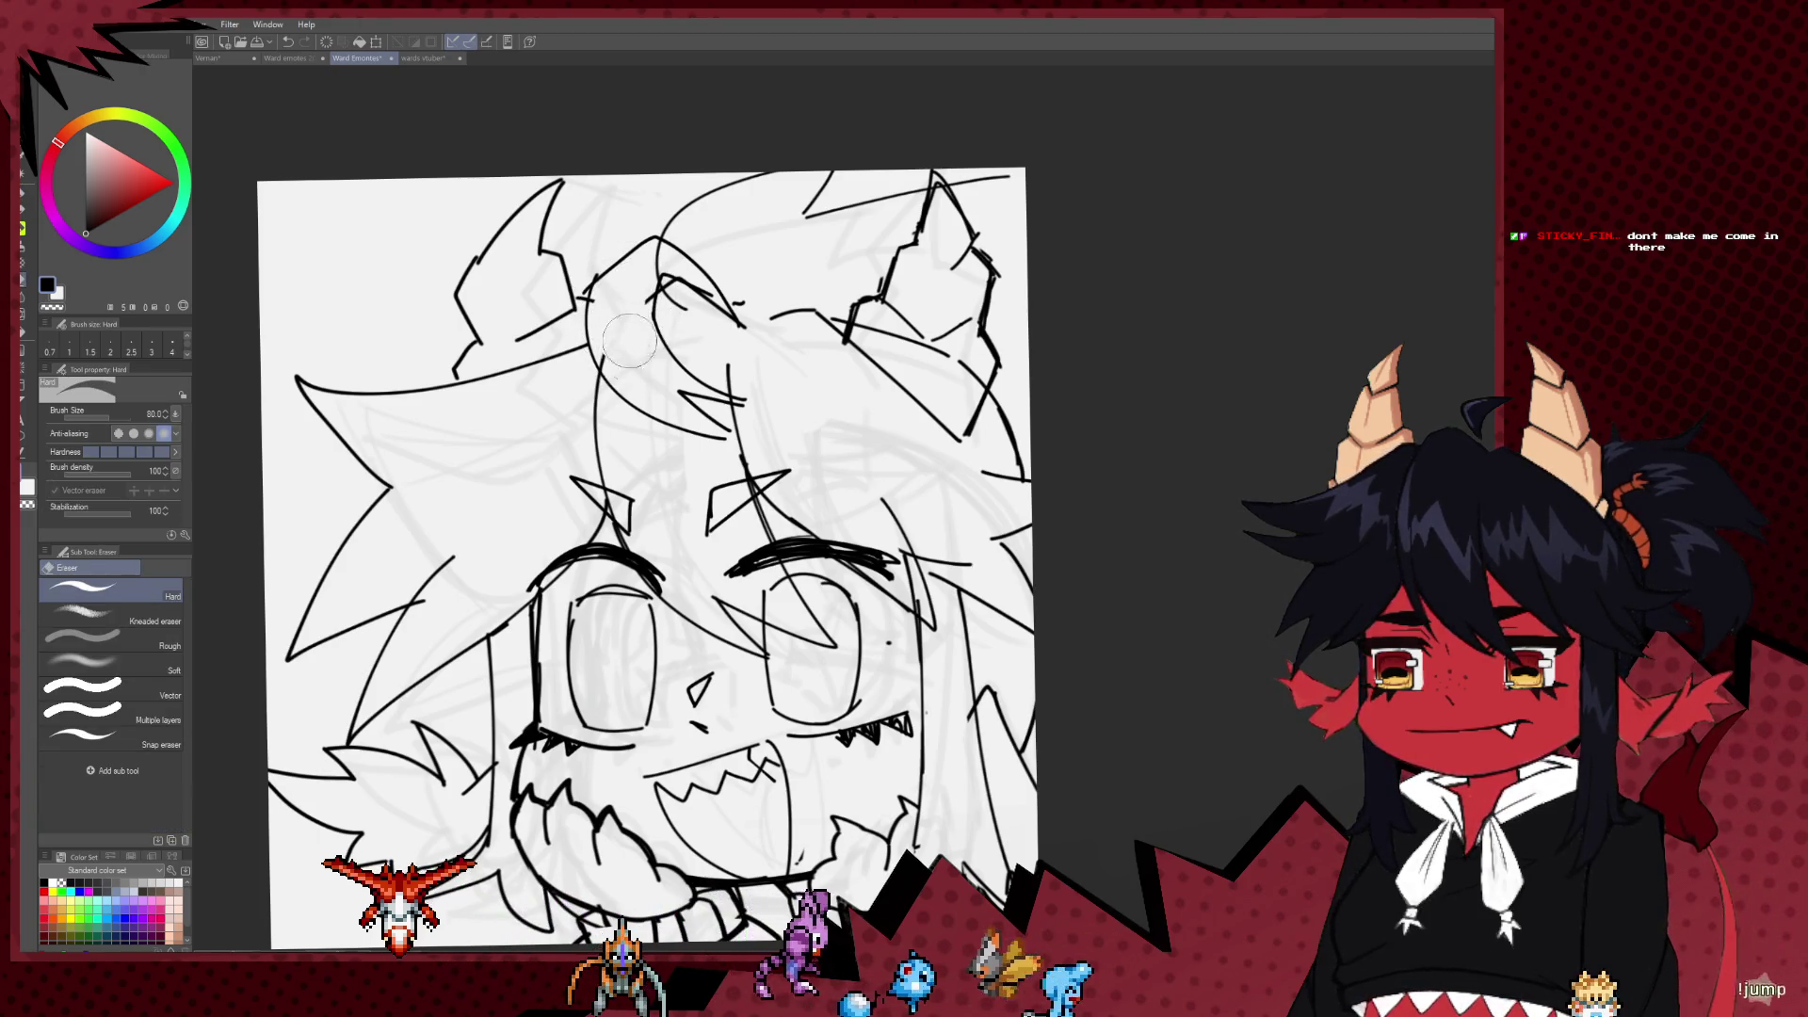
scroll(632, 348, down, 2)
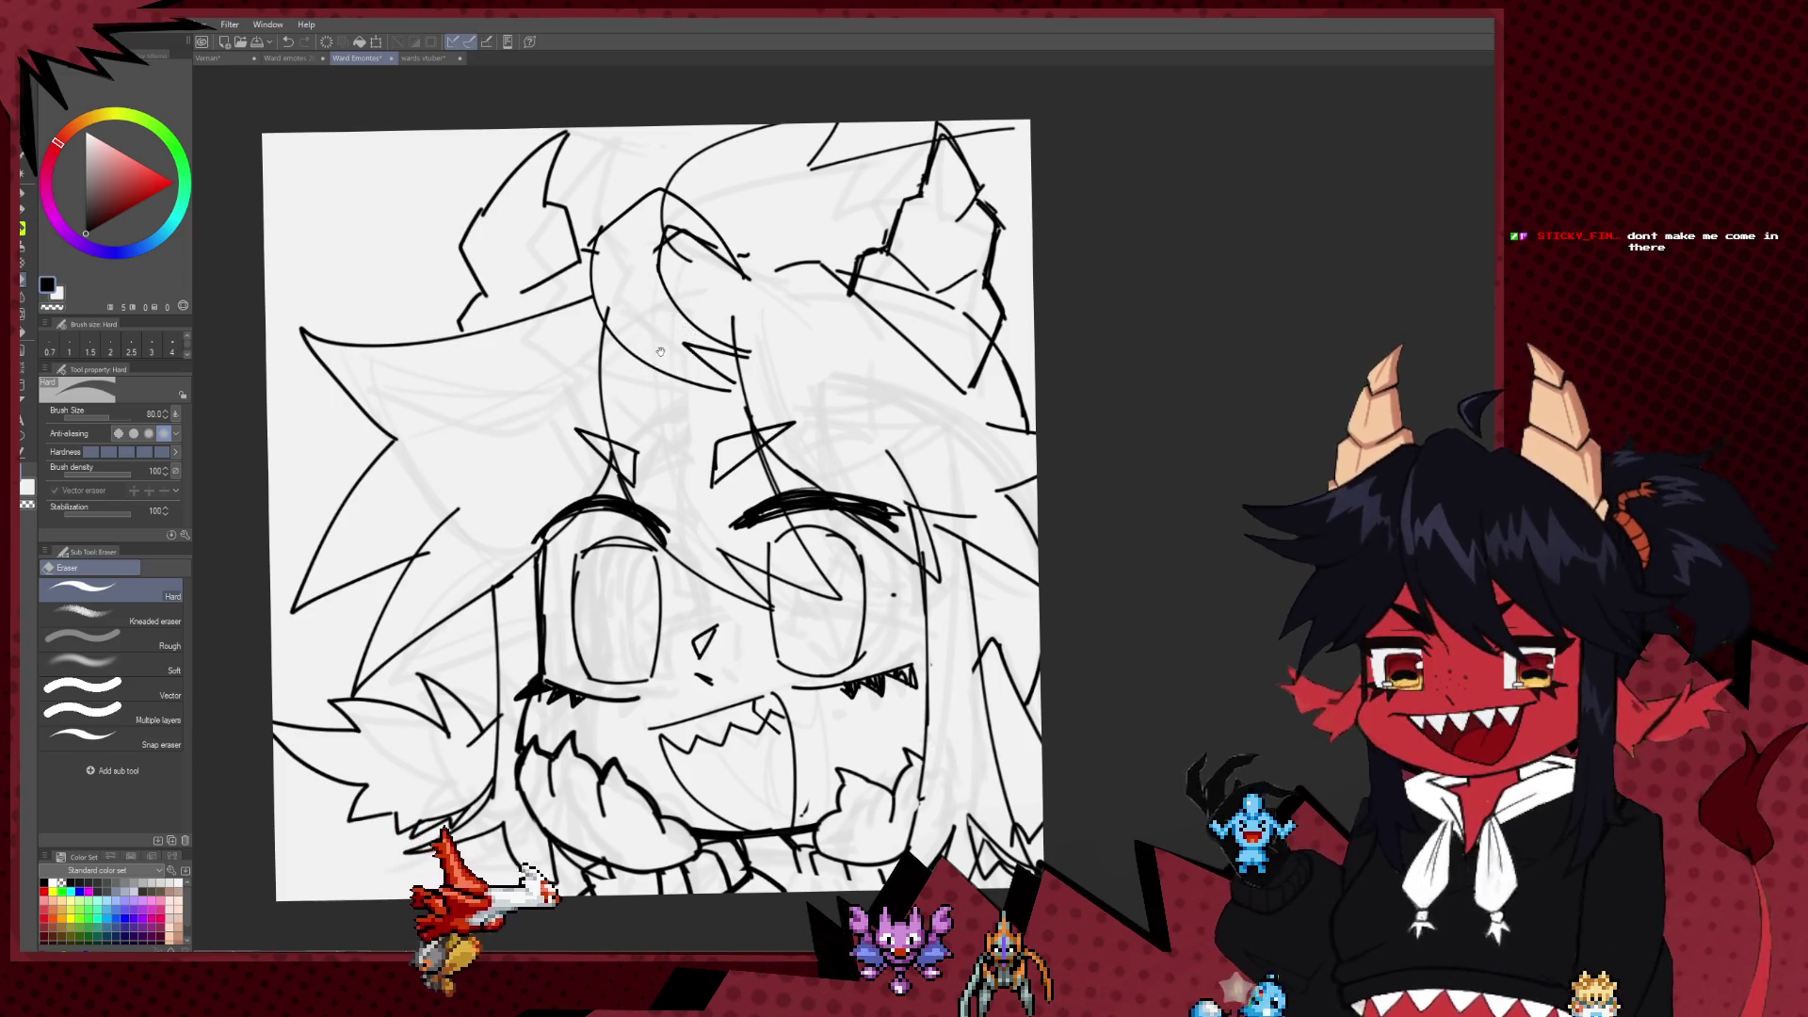
drag(724, 541, 713, 625)
scroll(614, 439, up, 3)
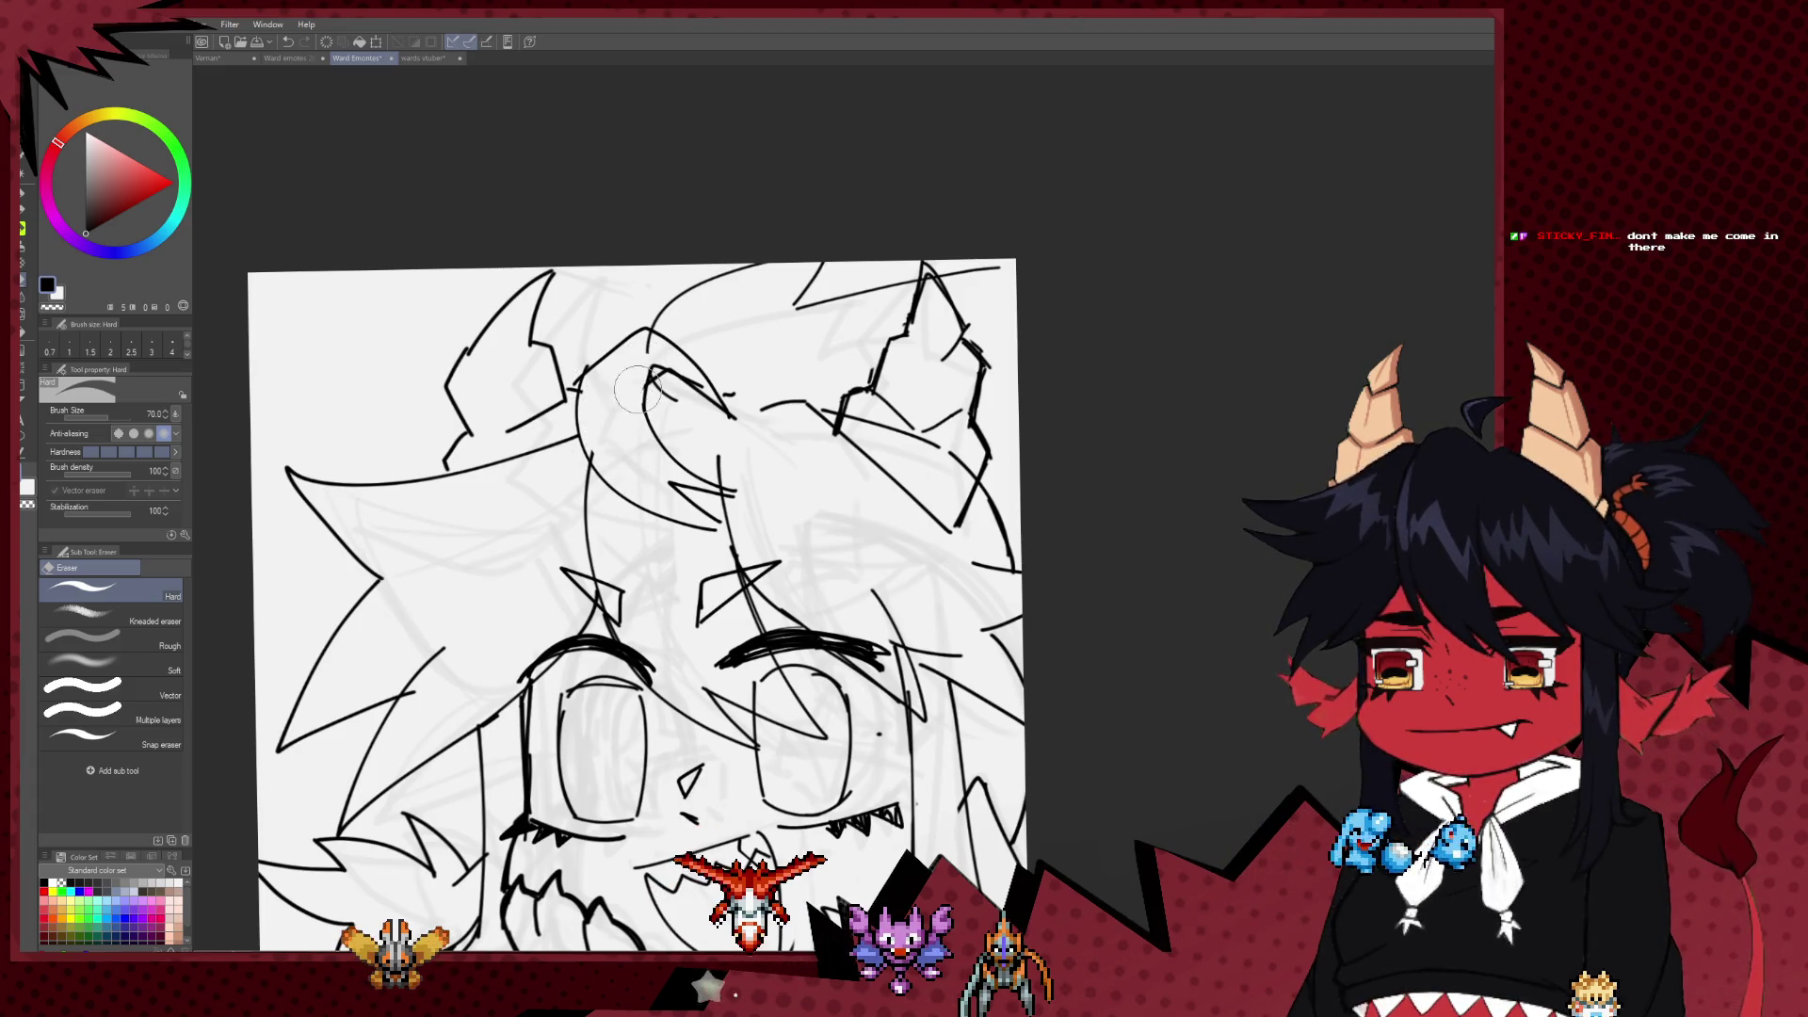
key(p)
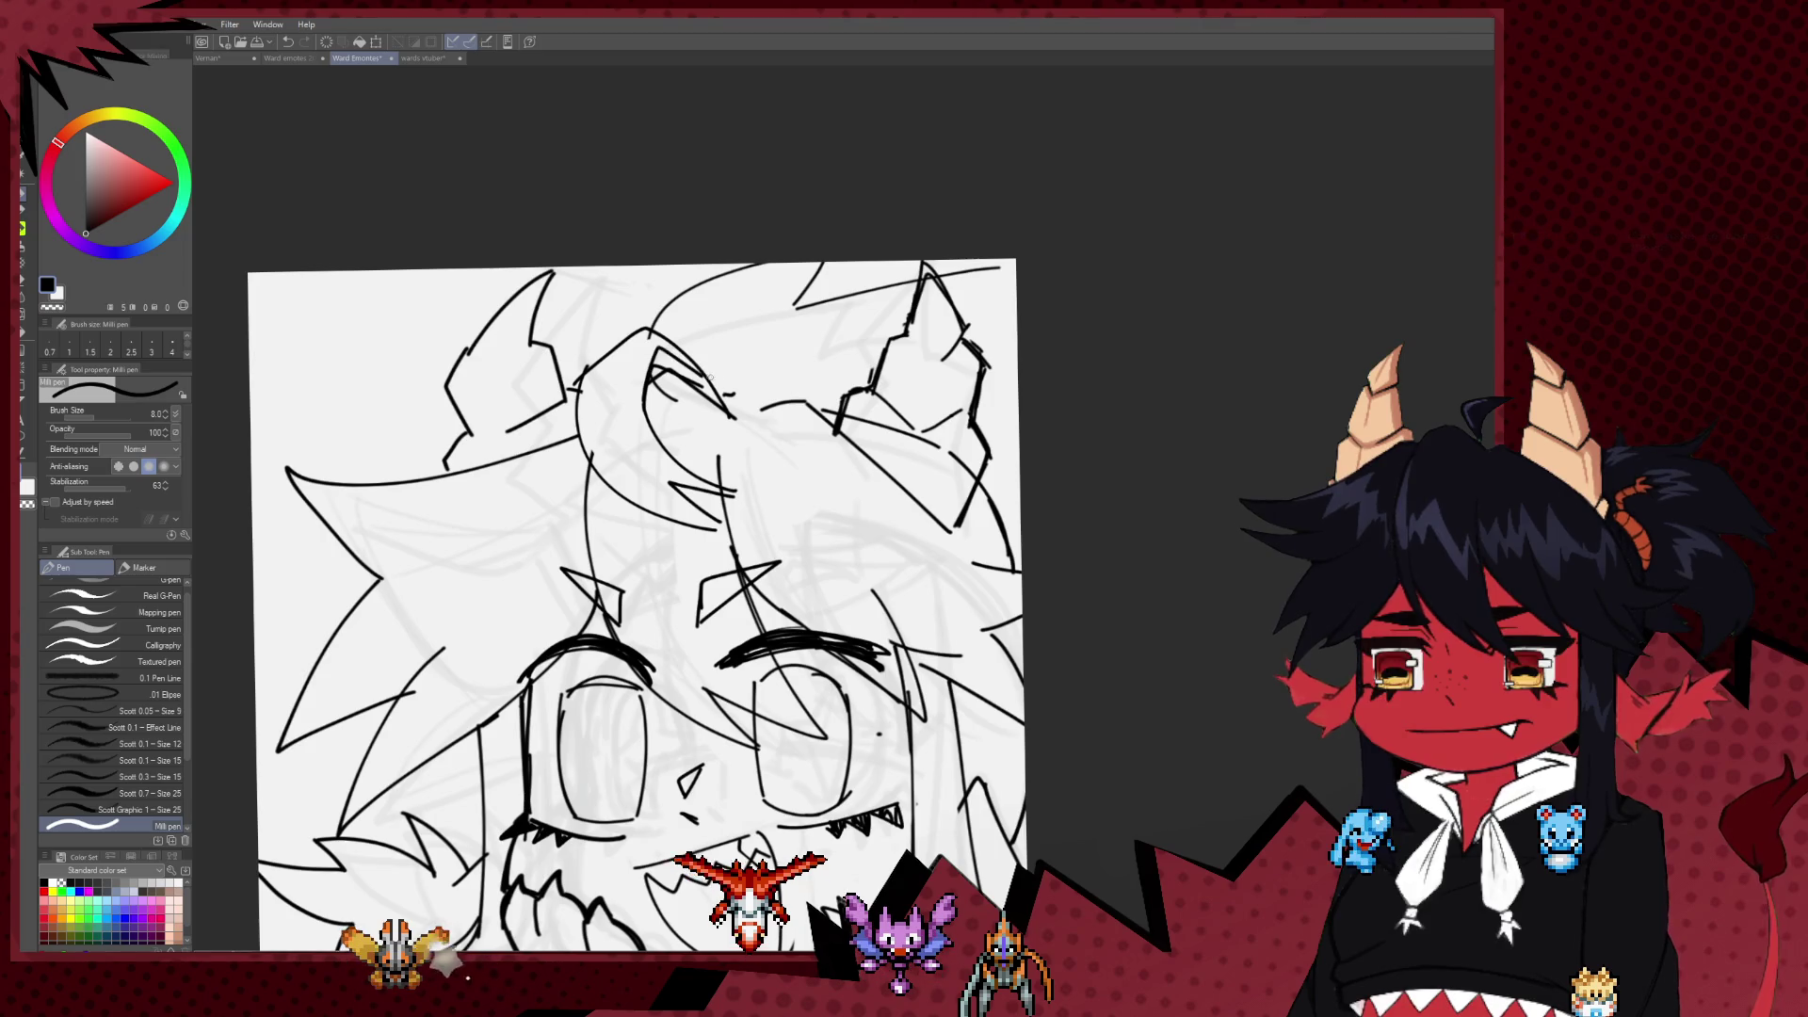
drag(727, 396, 789, 403)
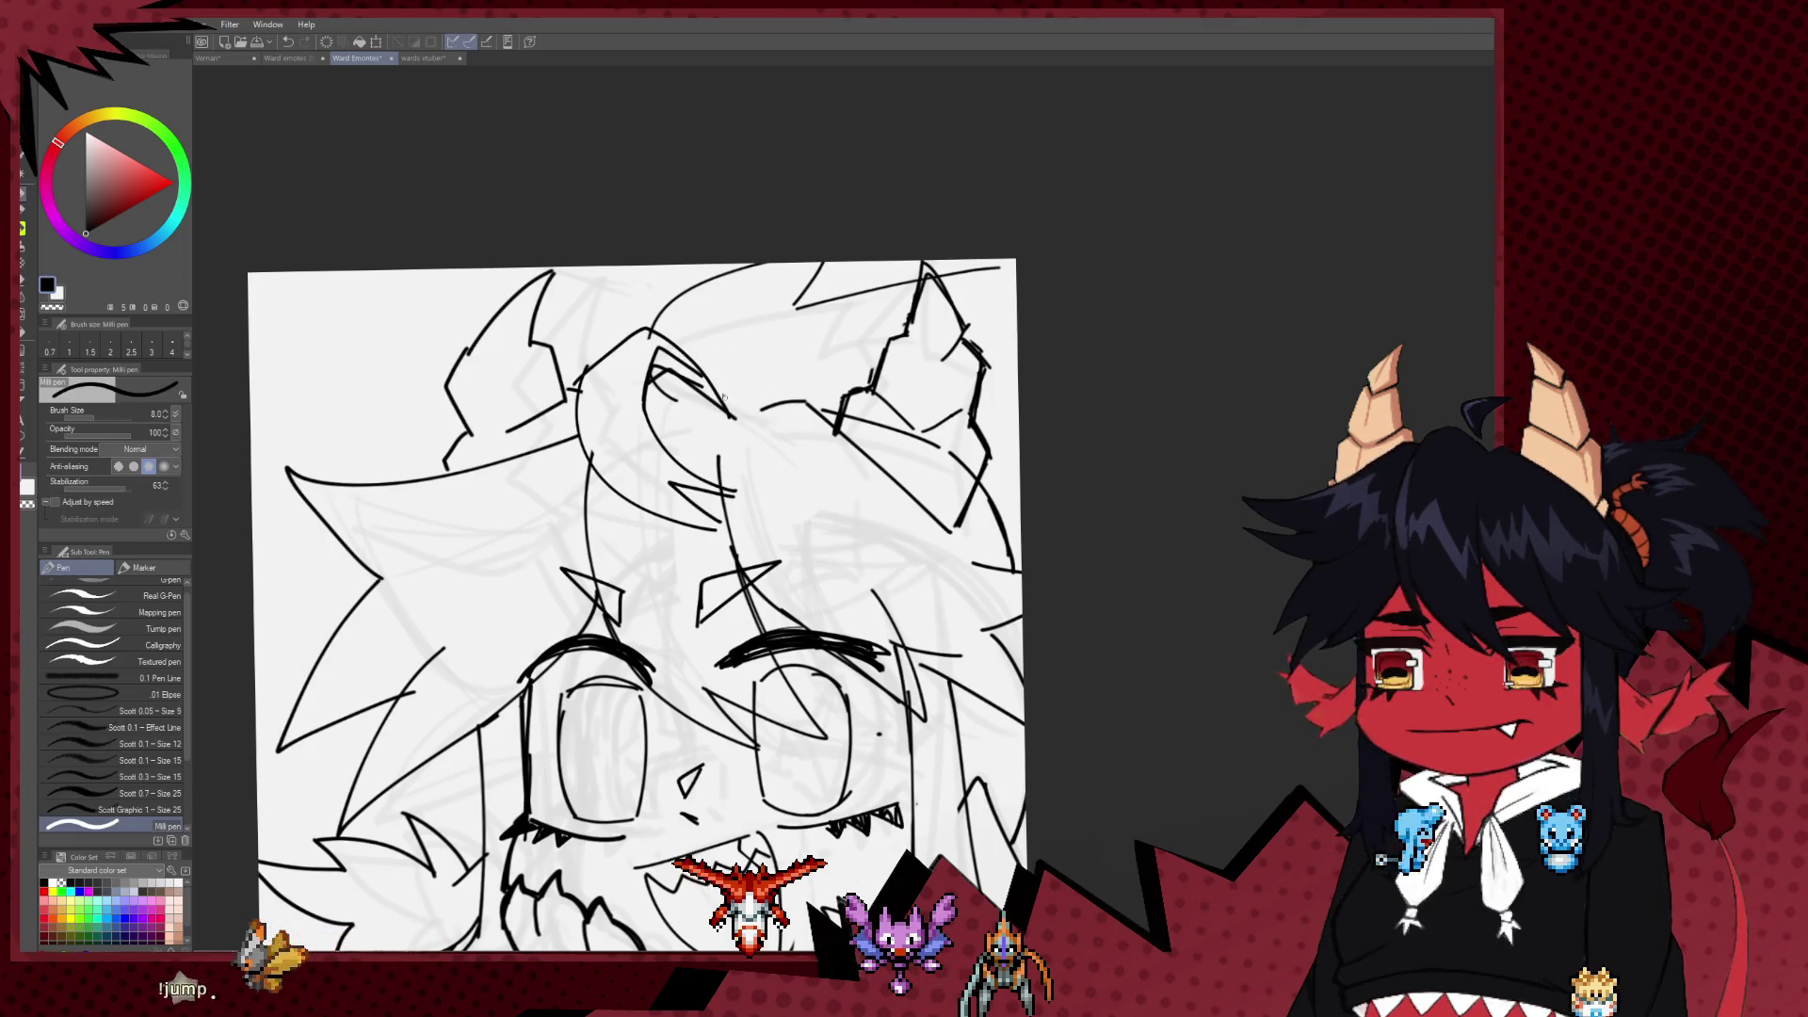
Step: Undo and restore the last stroke, then zoom out to see the whole drawing
drag(793, 533, 751, 394)
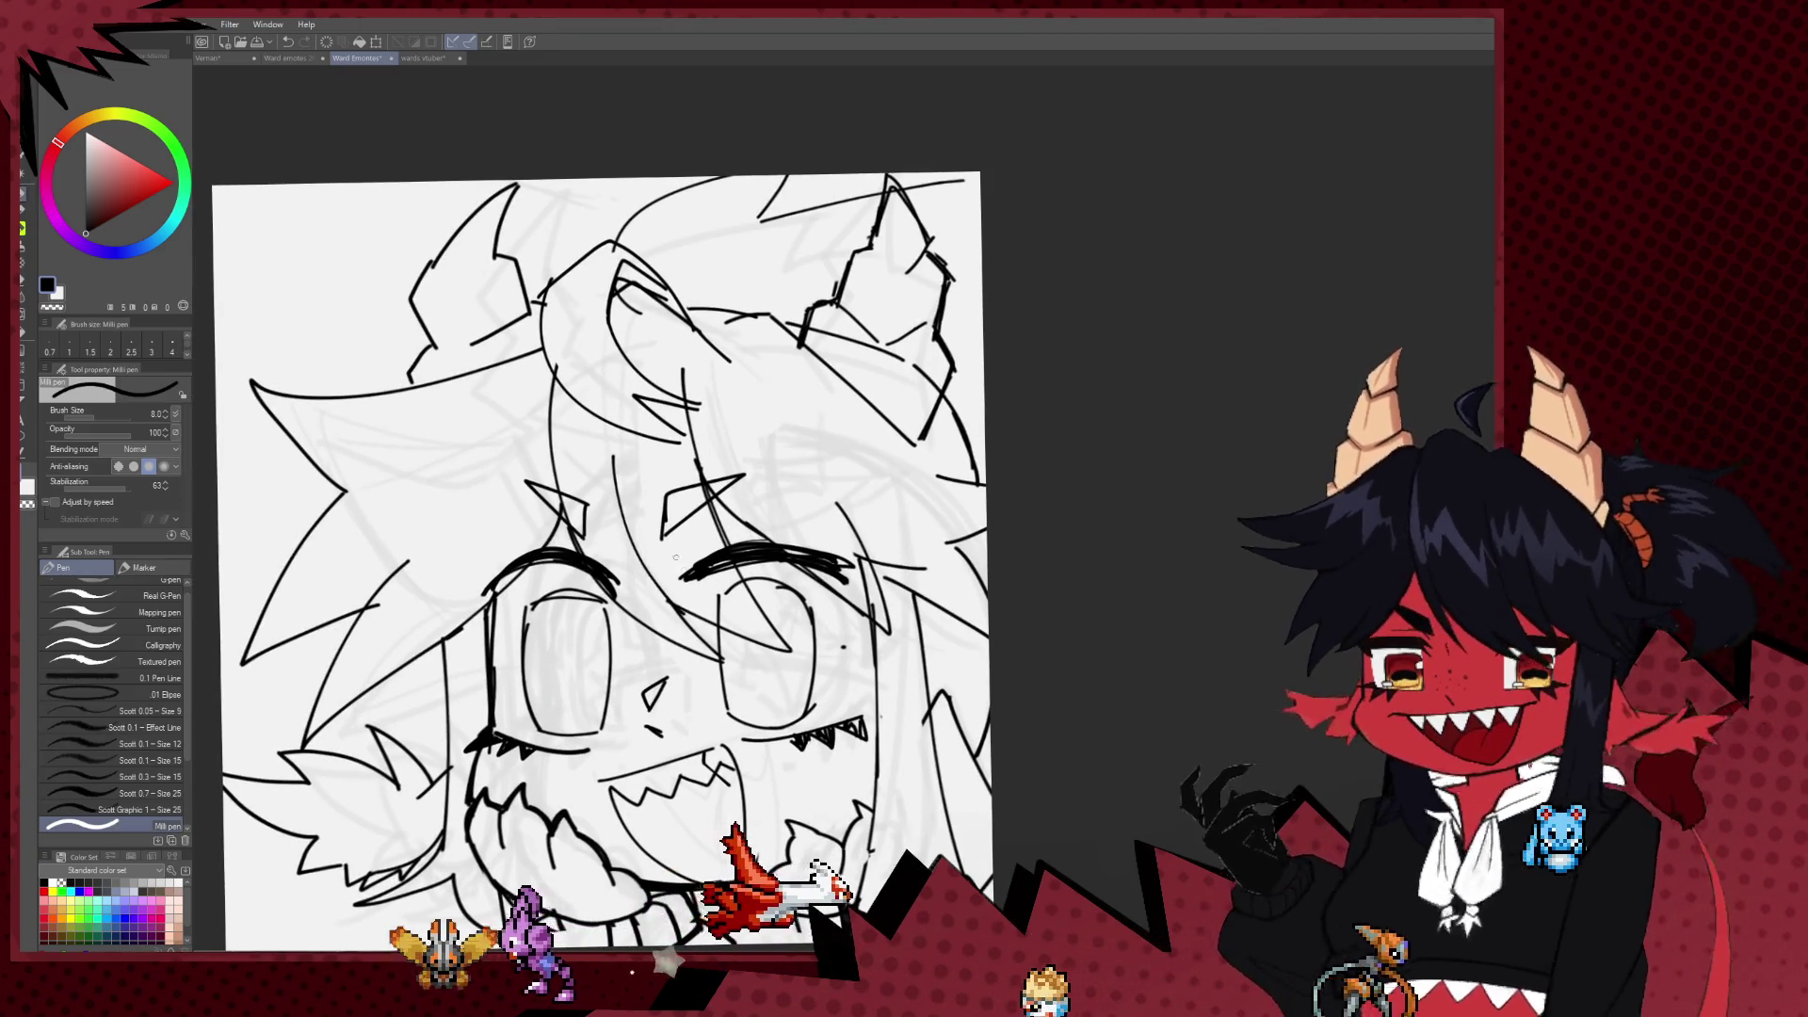
drag(676, 557, 733, 502)
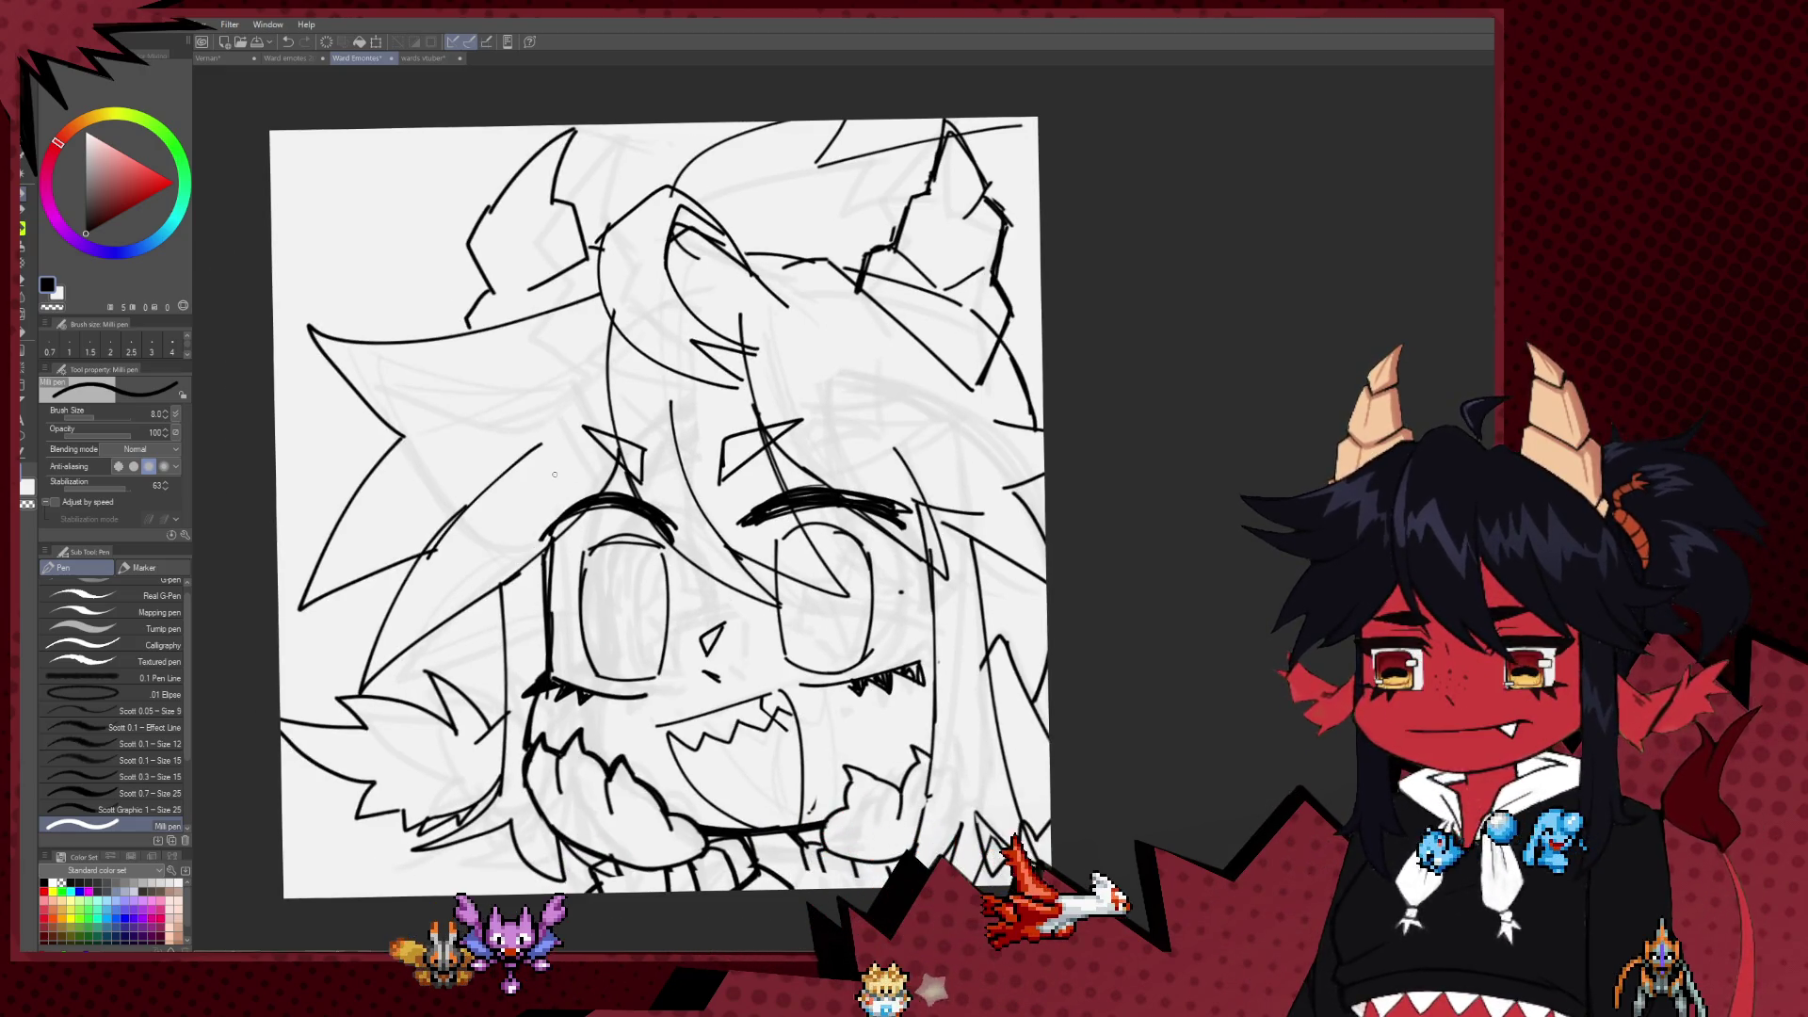
scroll(603, 443, down, 3)
scroll(646, 405, up, 3)
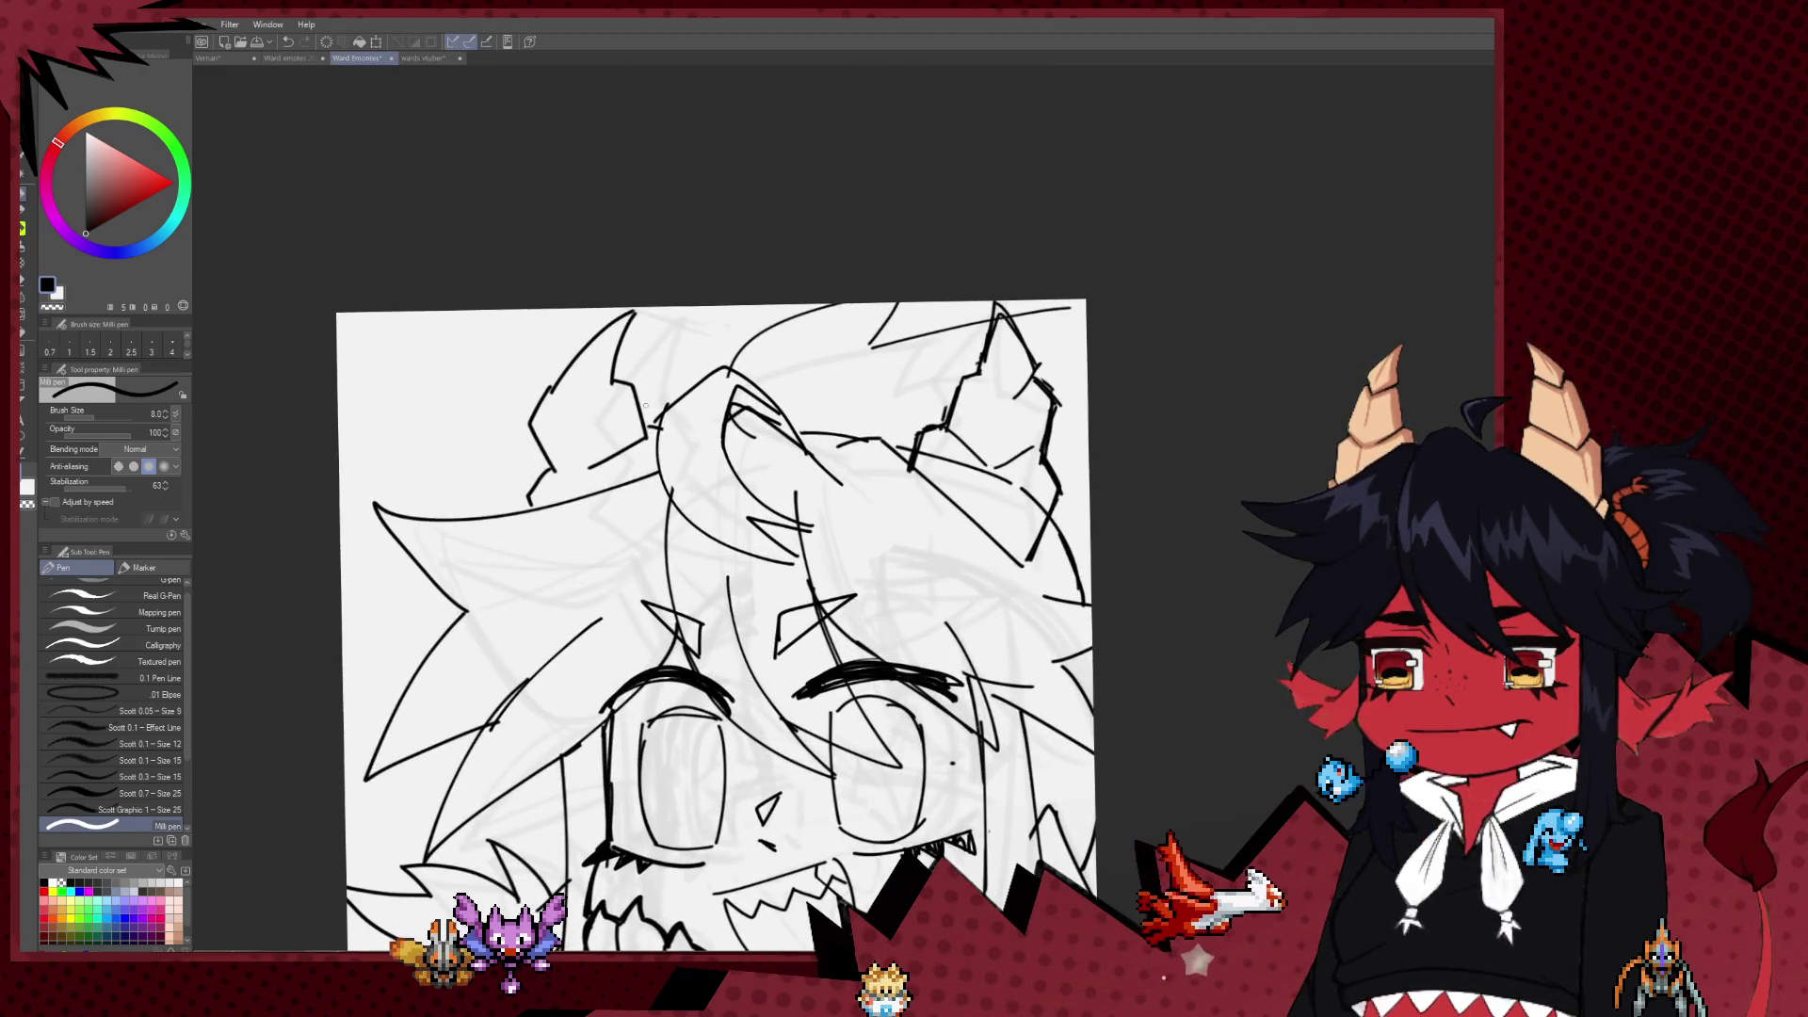
key(e)
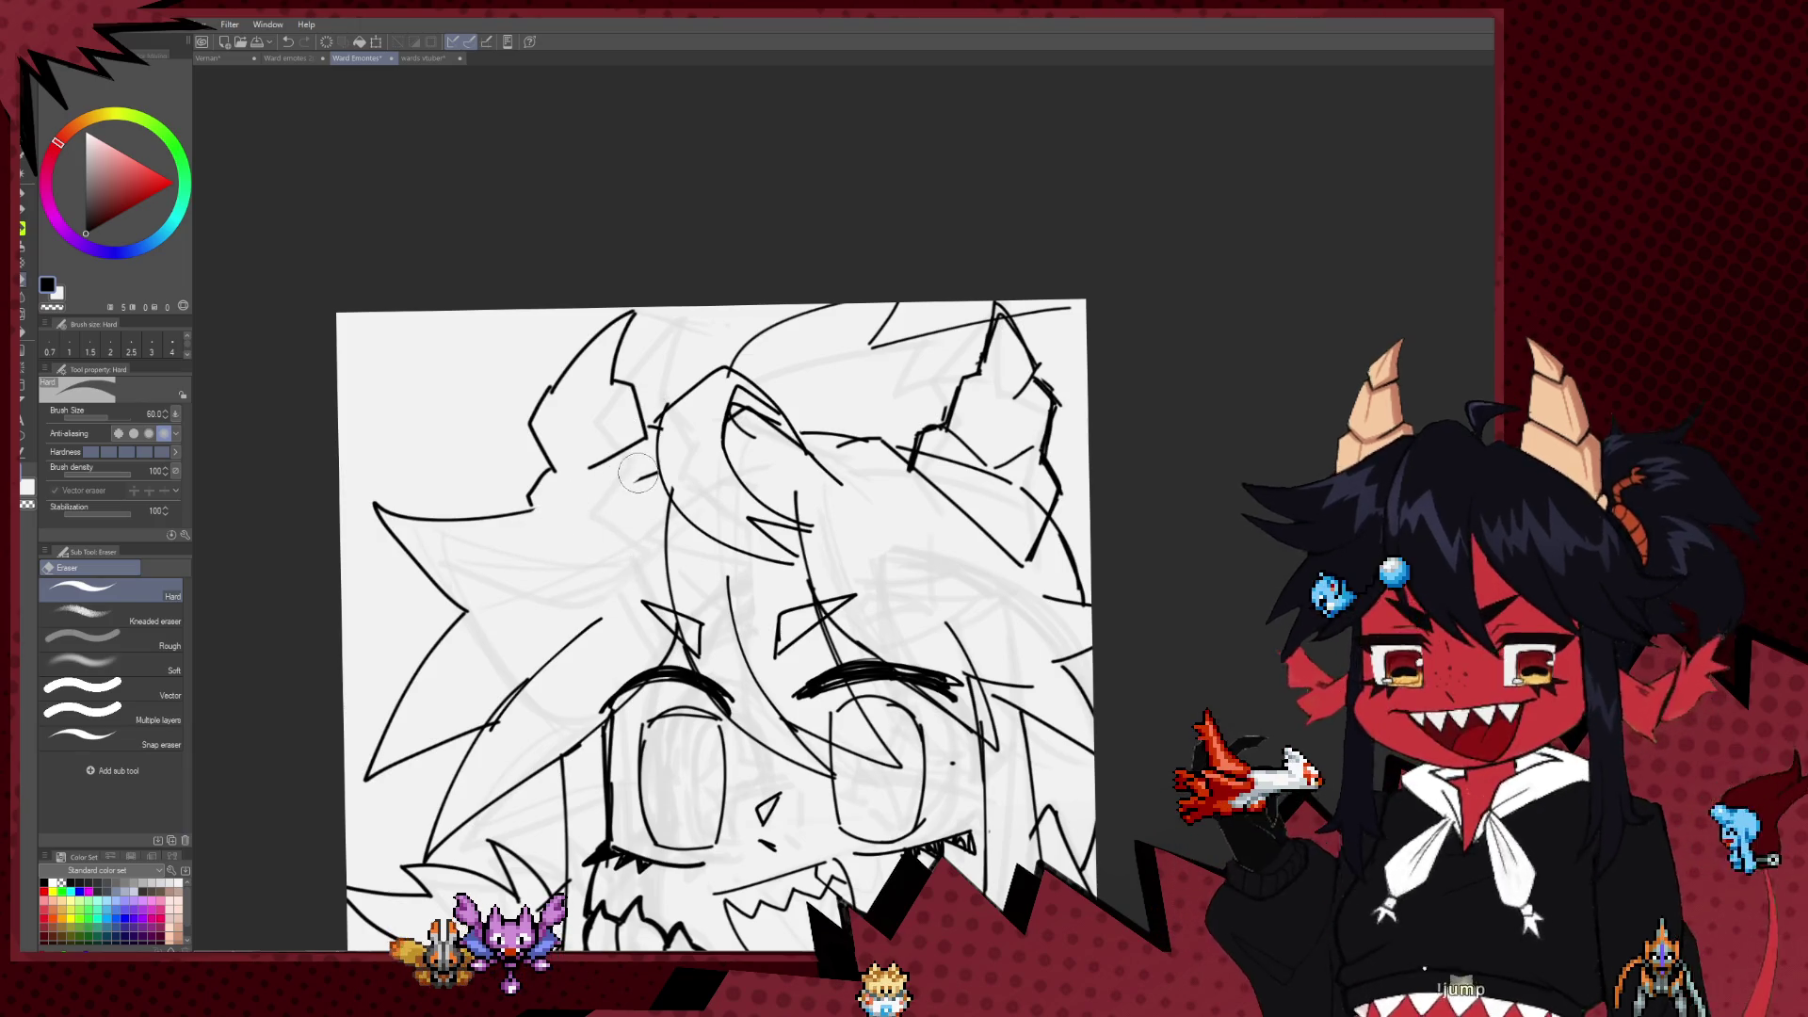
key(p)
key(ctrl+z)
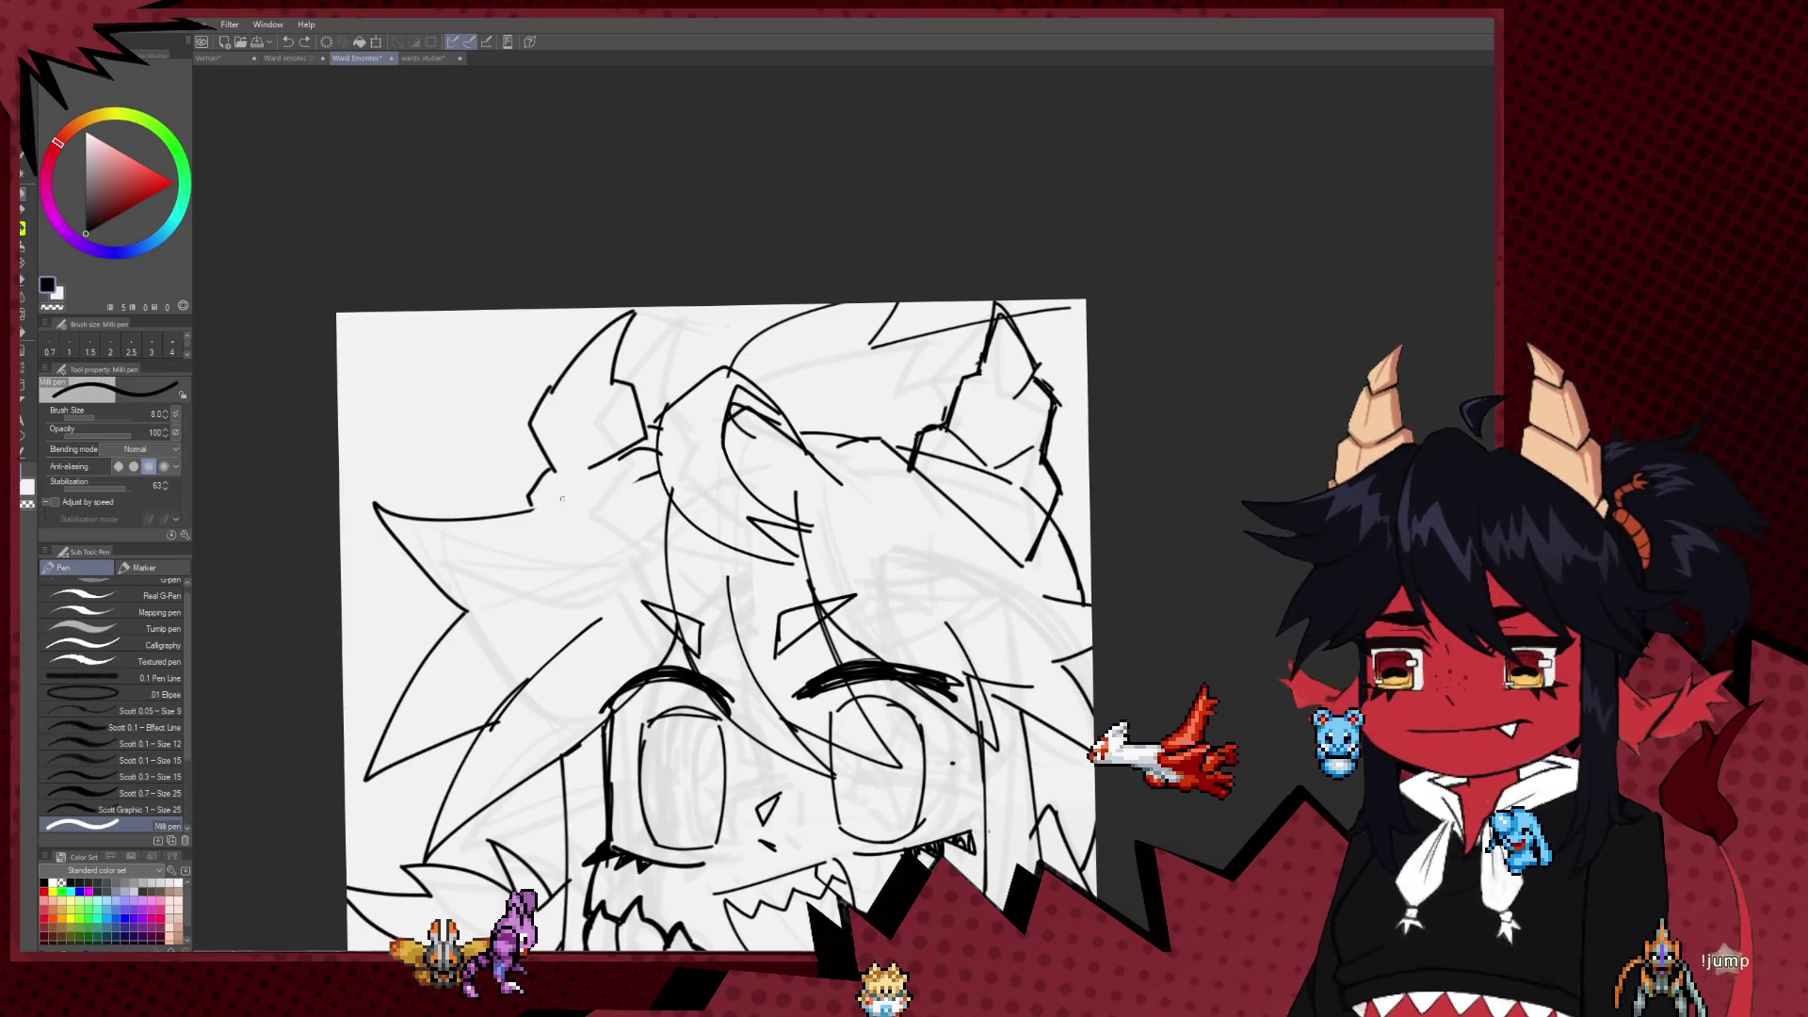
key(ctrl+y)
key(e)
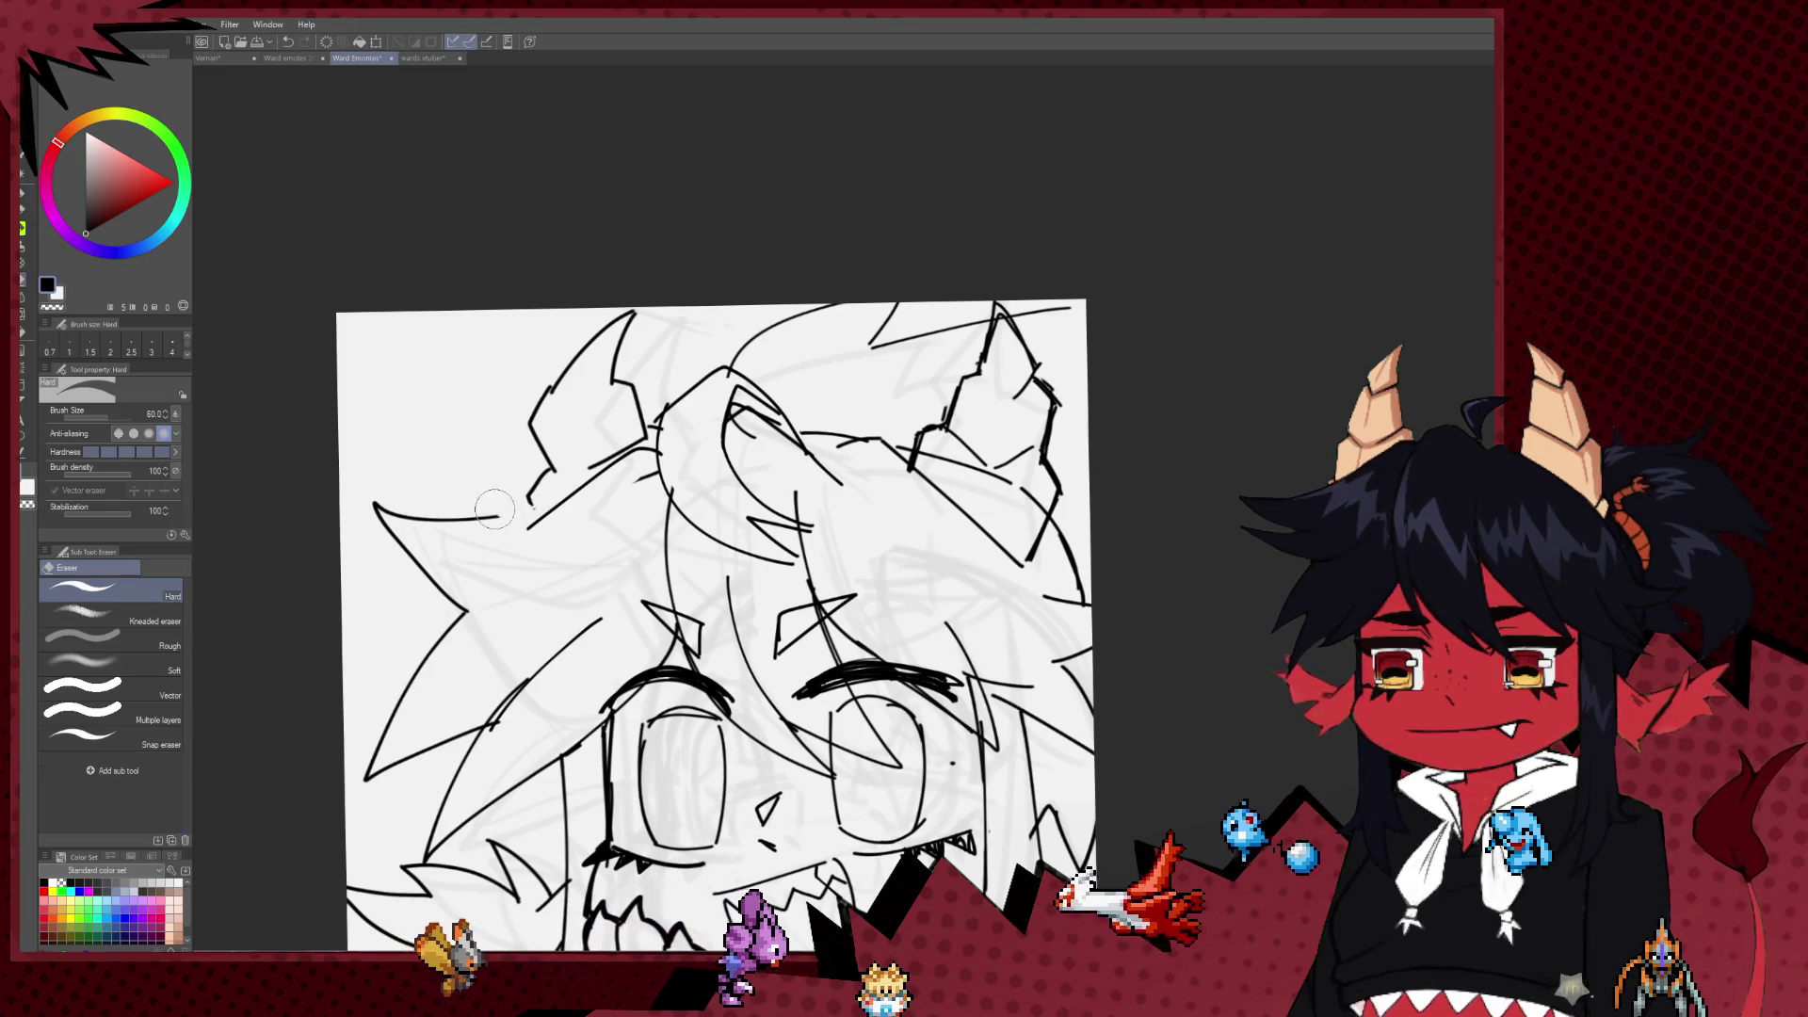
key(p)
key(ctrl+minus)
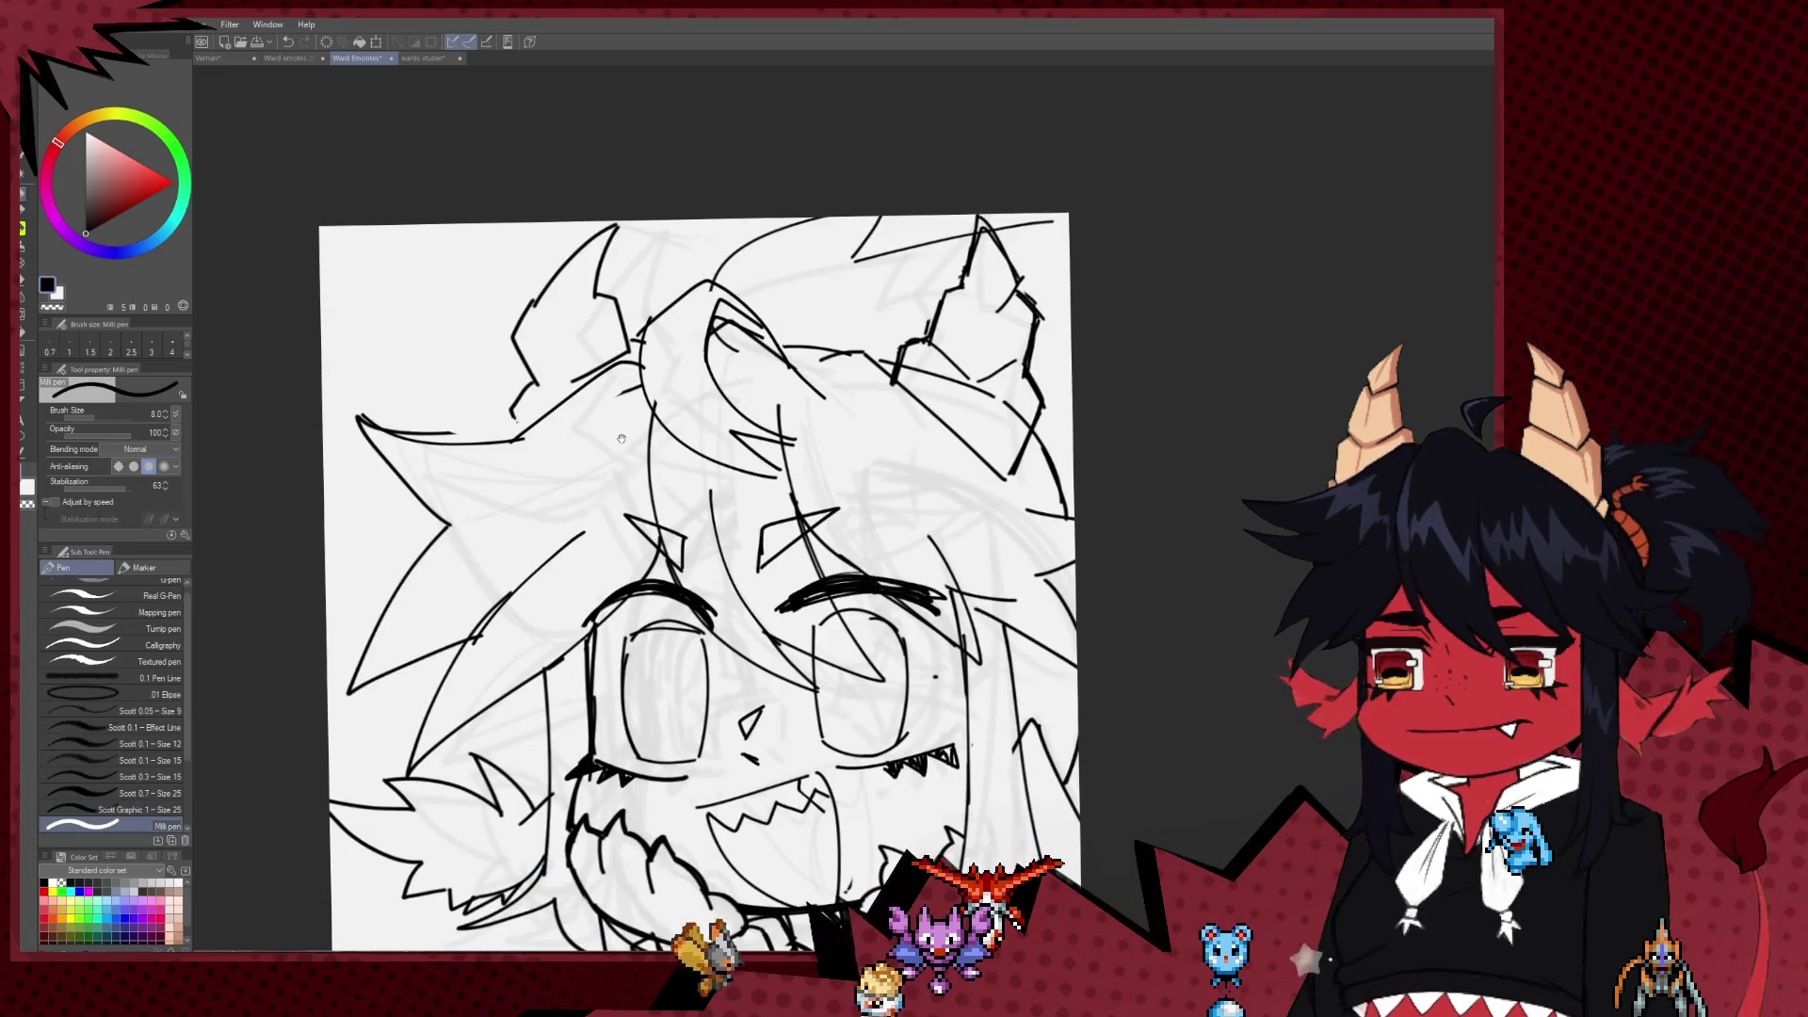
key(ctrl+minus)
key(ctrl+minus)
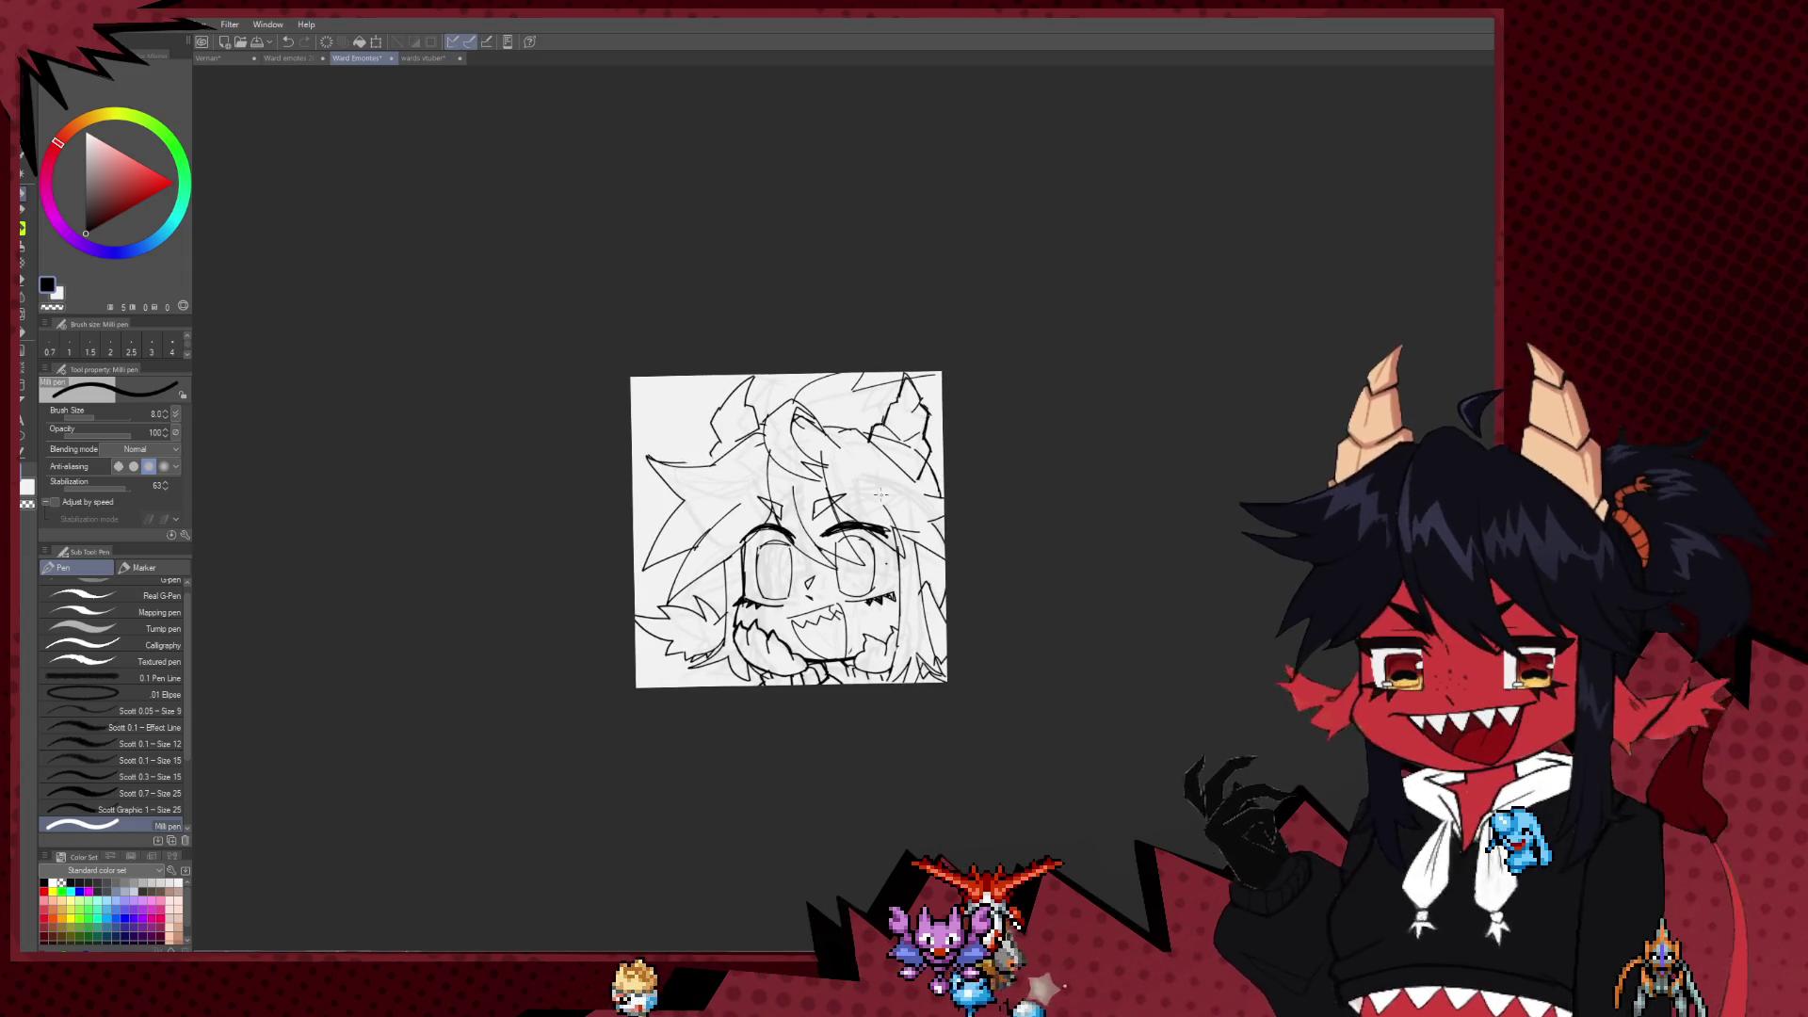
Step: Zoom in on the mouth and ink a short stroke and curved tongue line inside the grin
scroll(880, 492, up, 1)
scroll(881, 492, up, 1)
scroll(880, 493, up, 1)
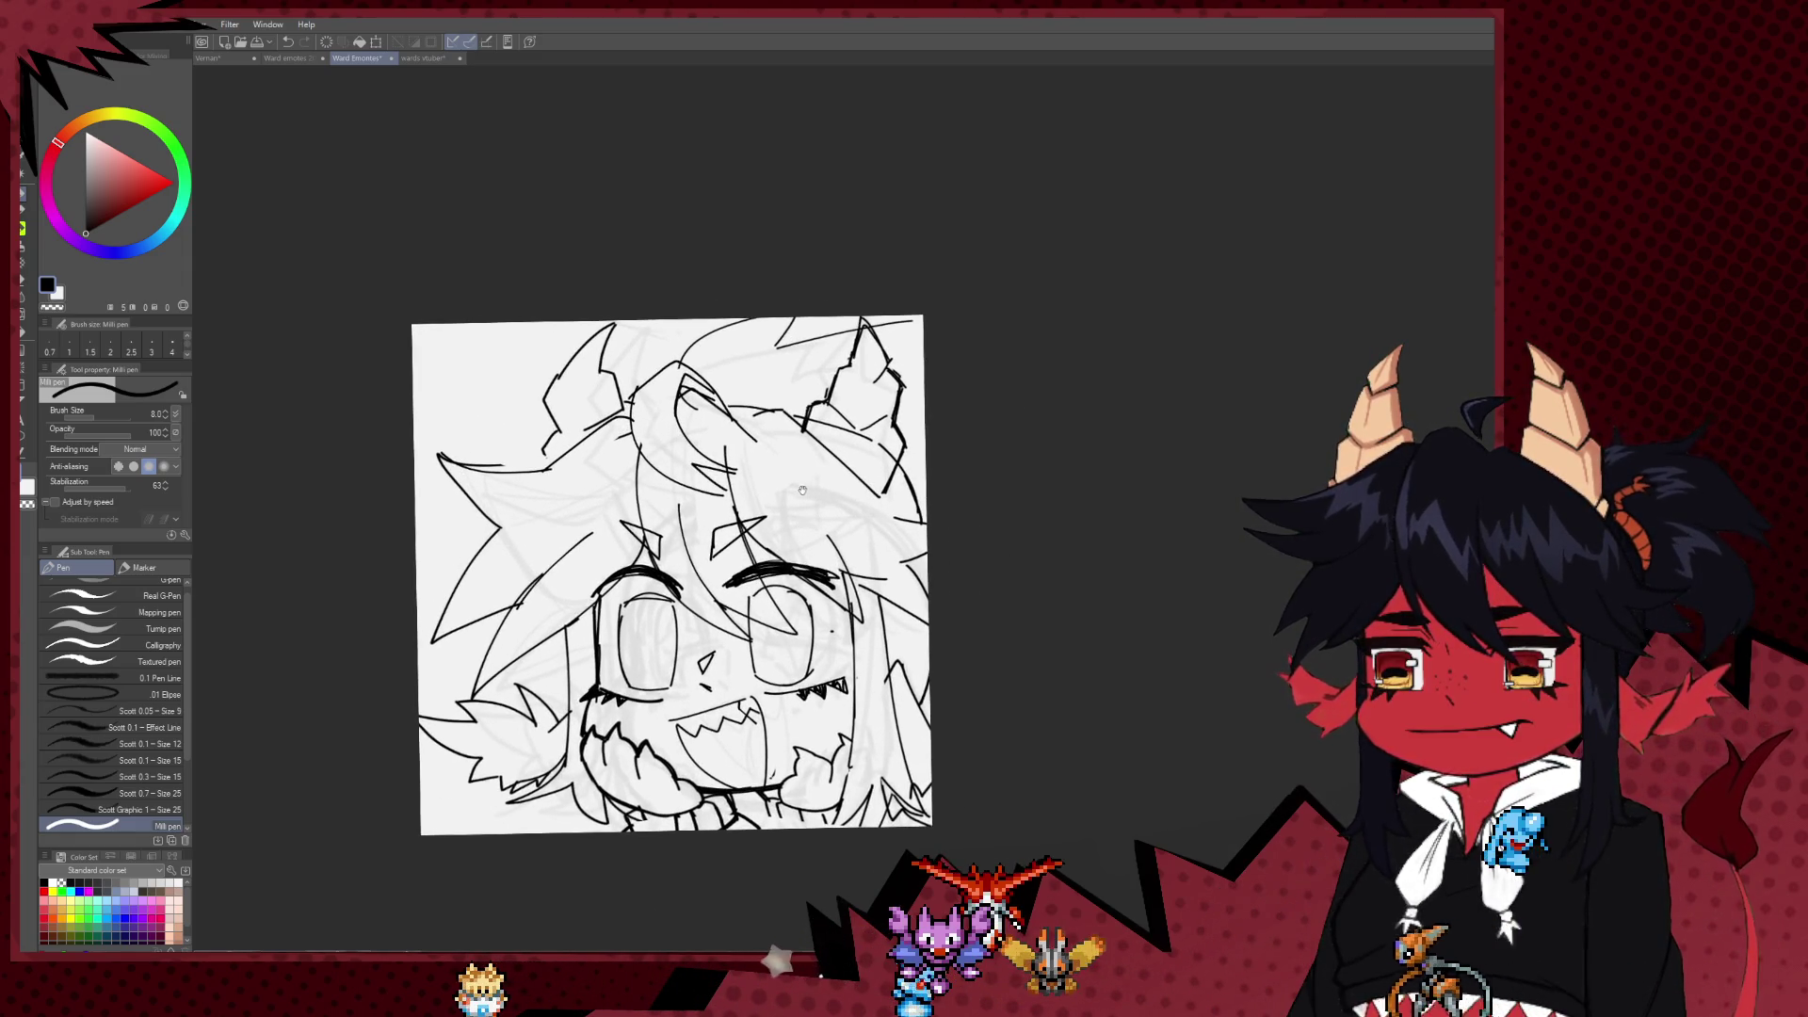
scroll(838, 462, up, 1)
scroll(805, 428, up, 1)
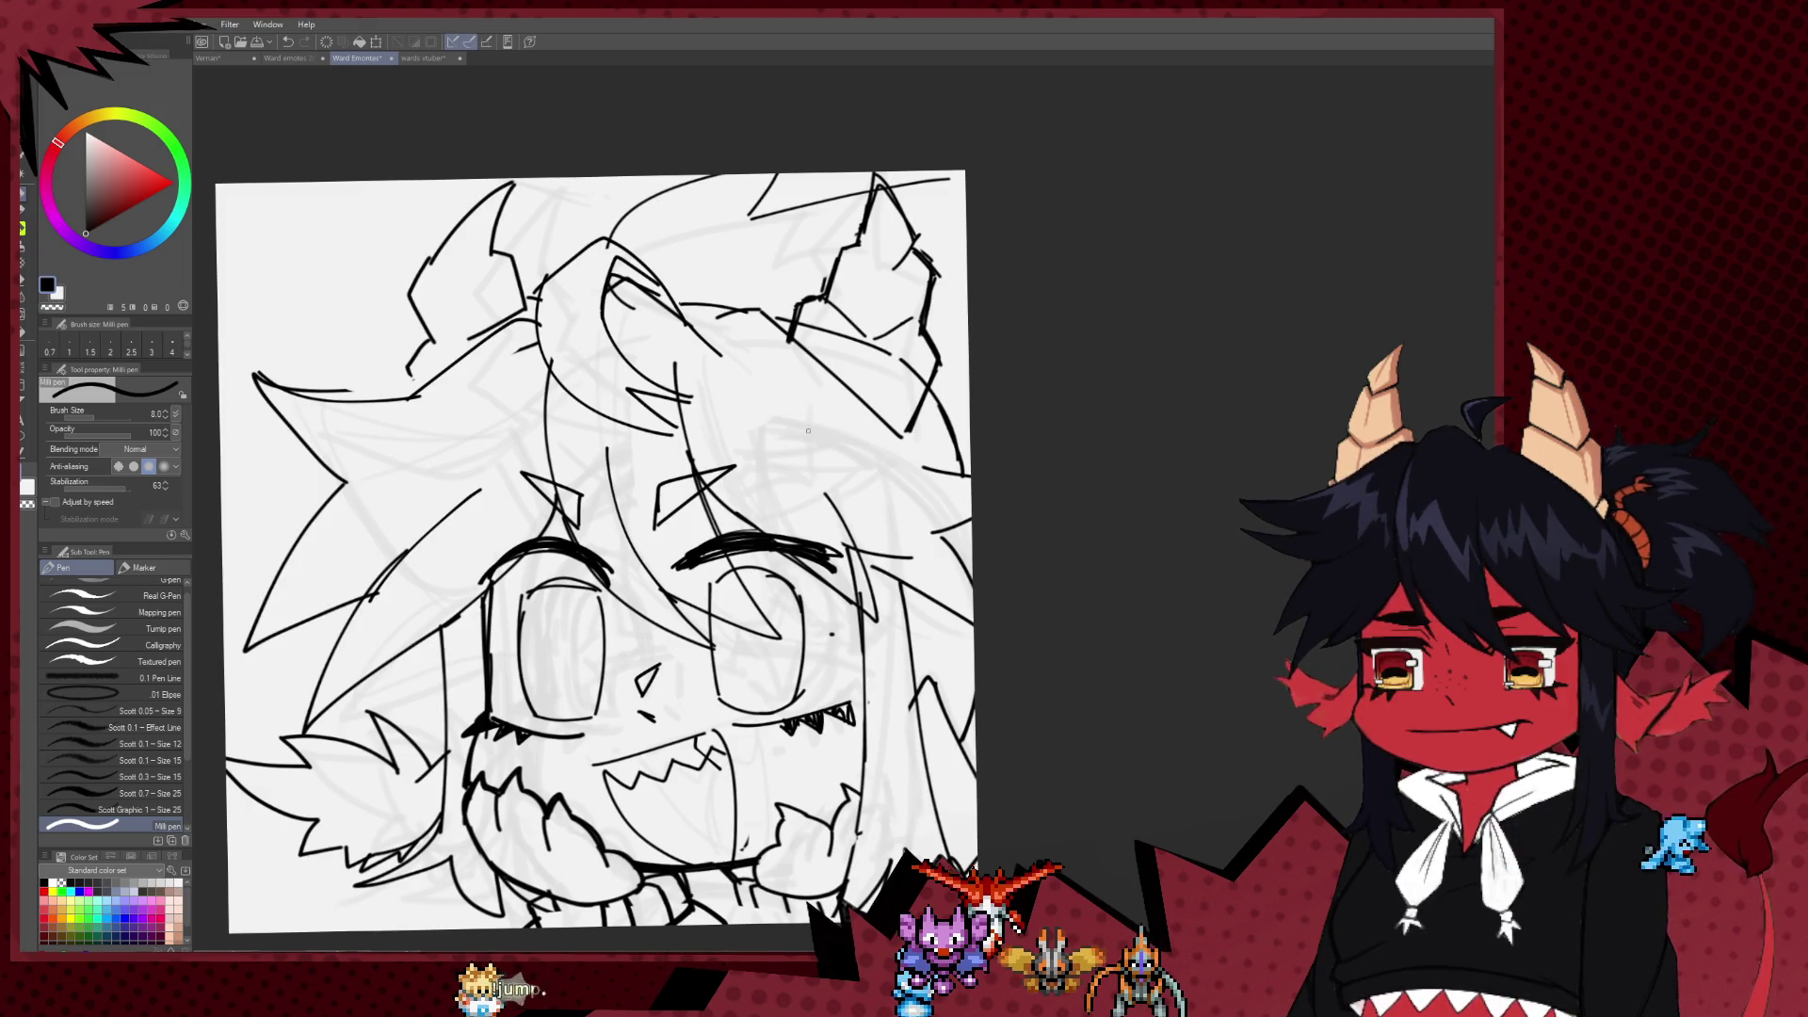
drag(808, 431, 1431, 431)
scroll(847, 470, up, 1)
scroll(659, 565, up, 1)
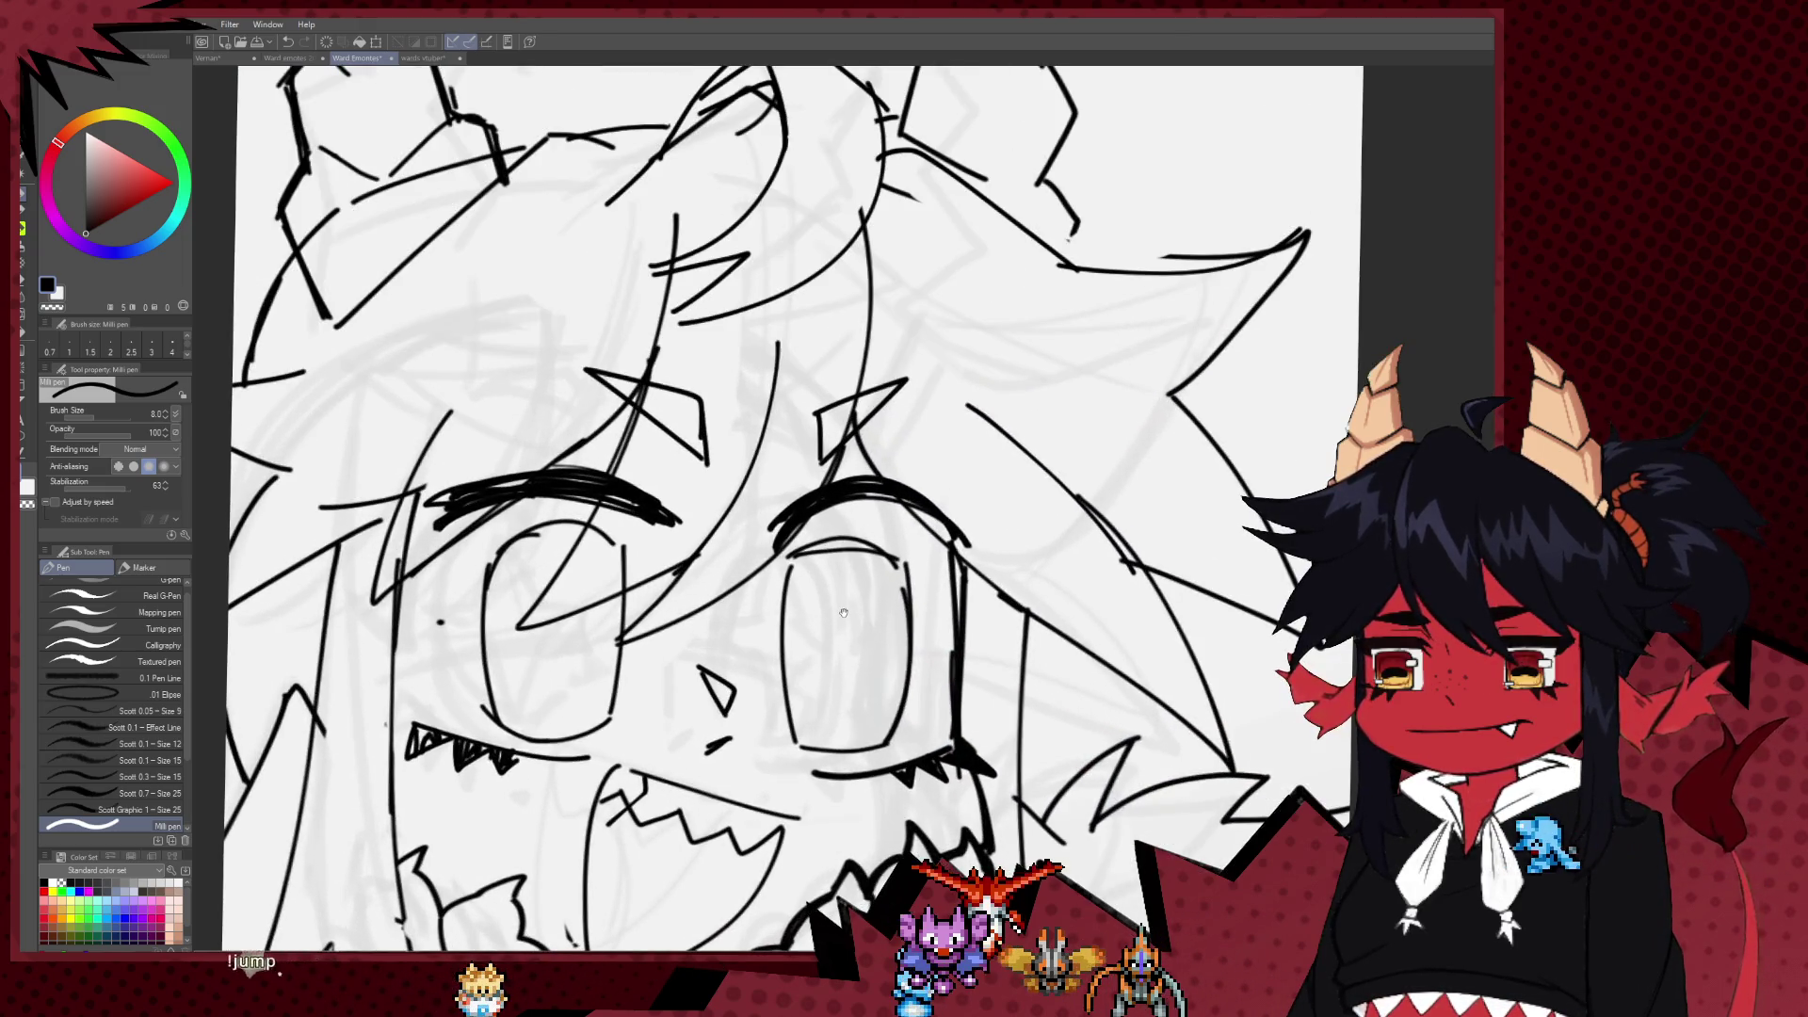
scroll(544, 621, up, 1)
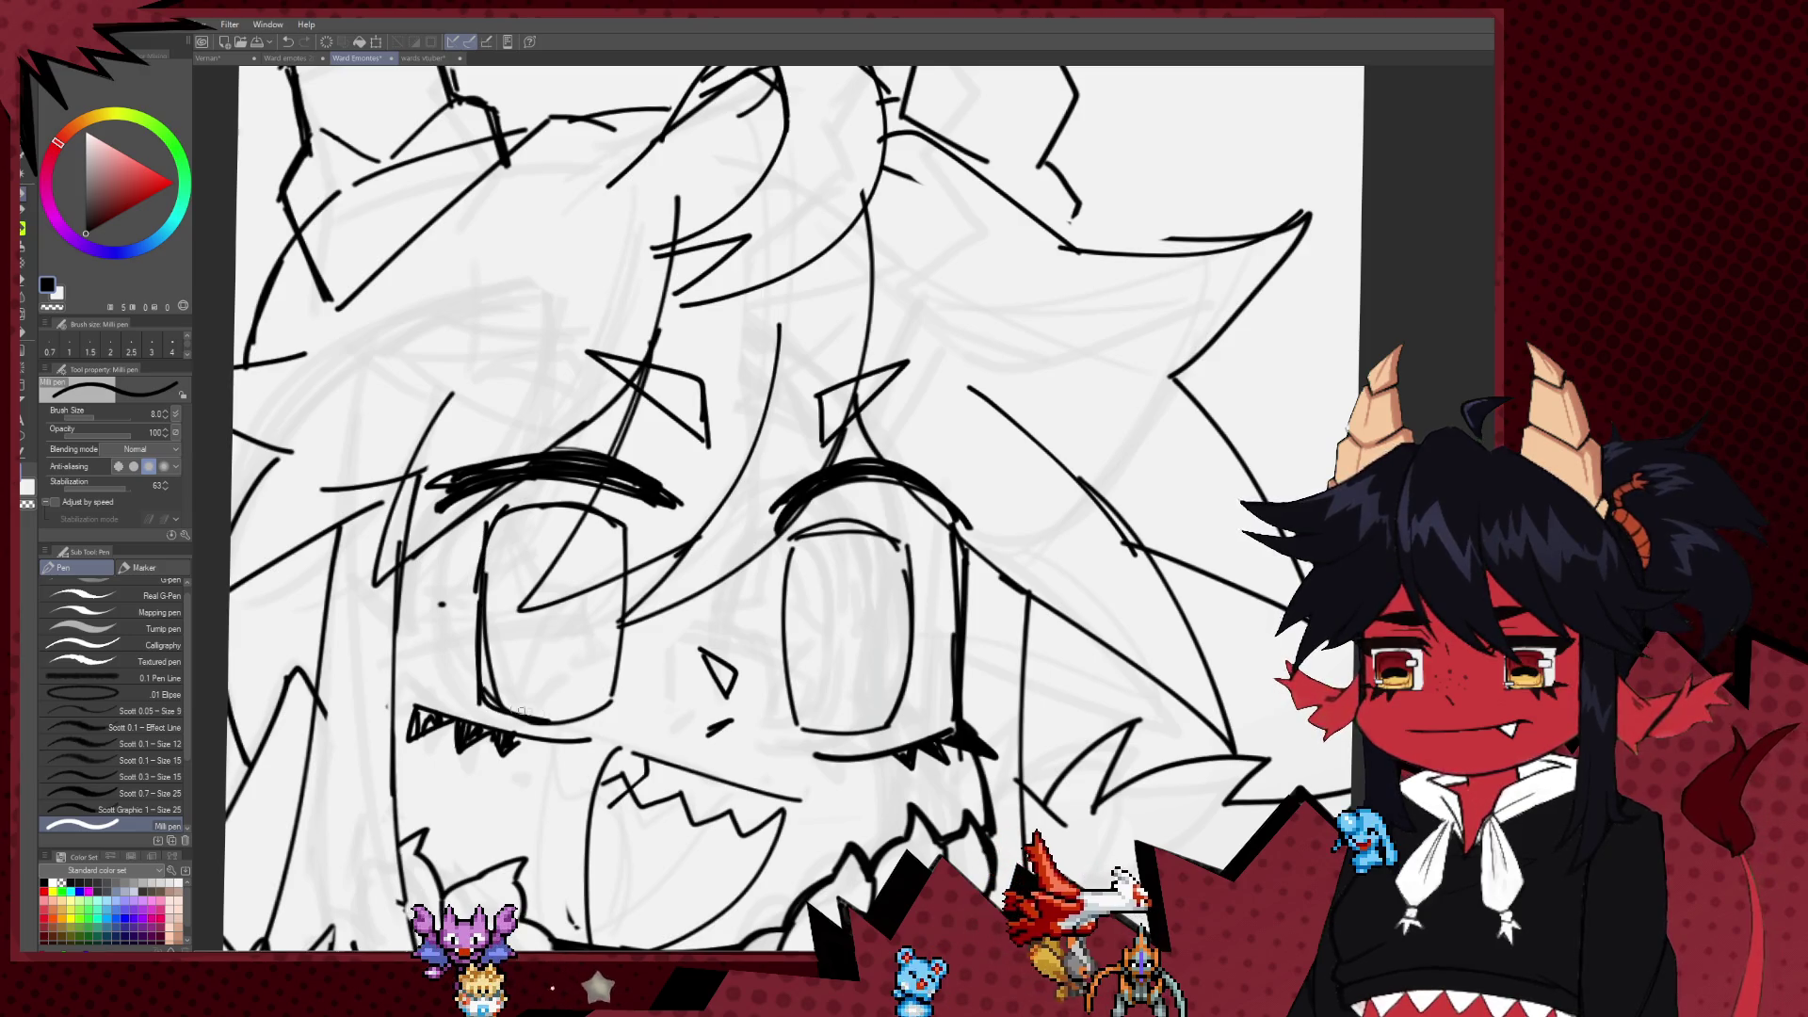
drag(703, 748, 680, 578)
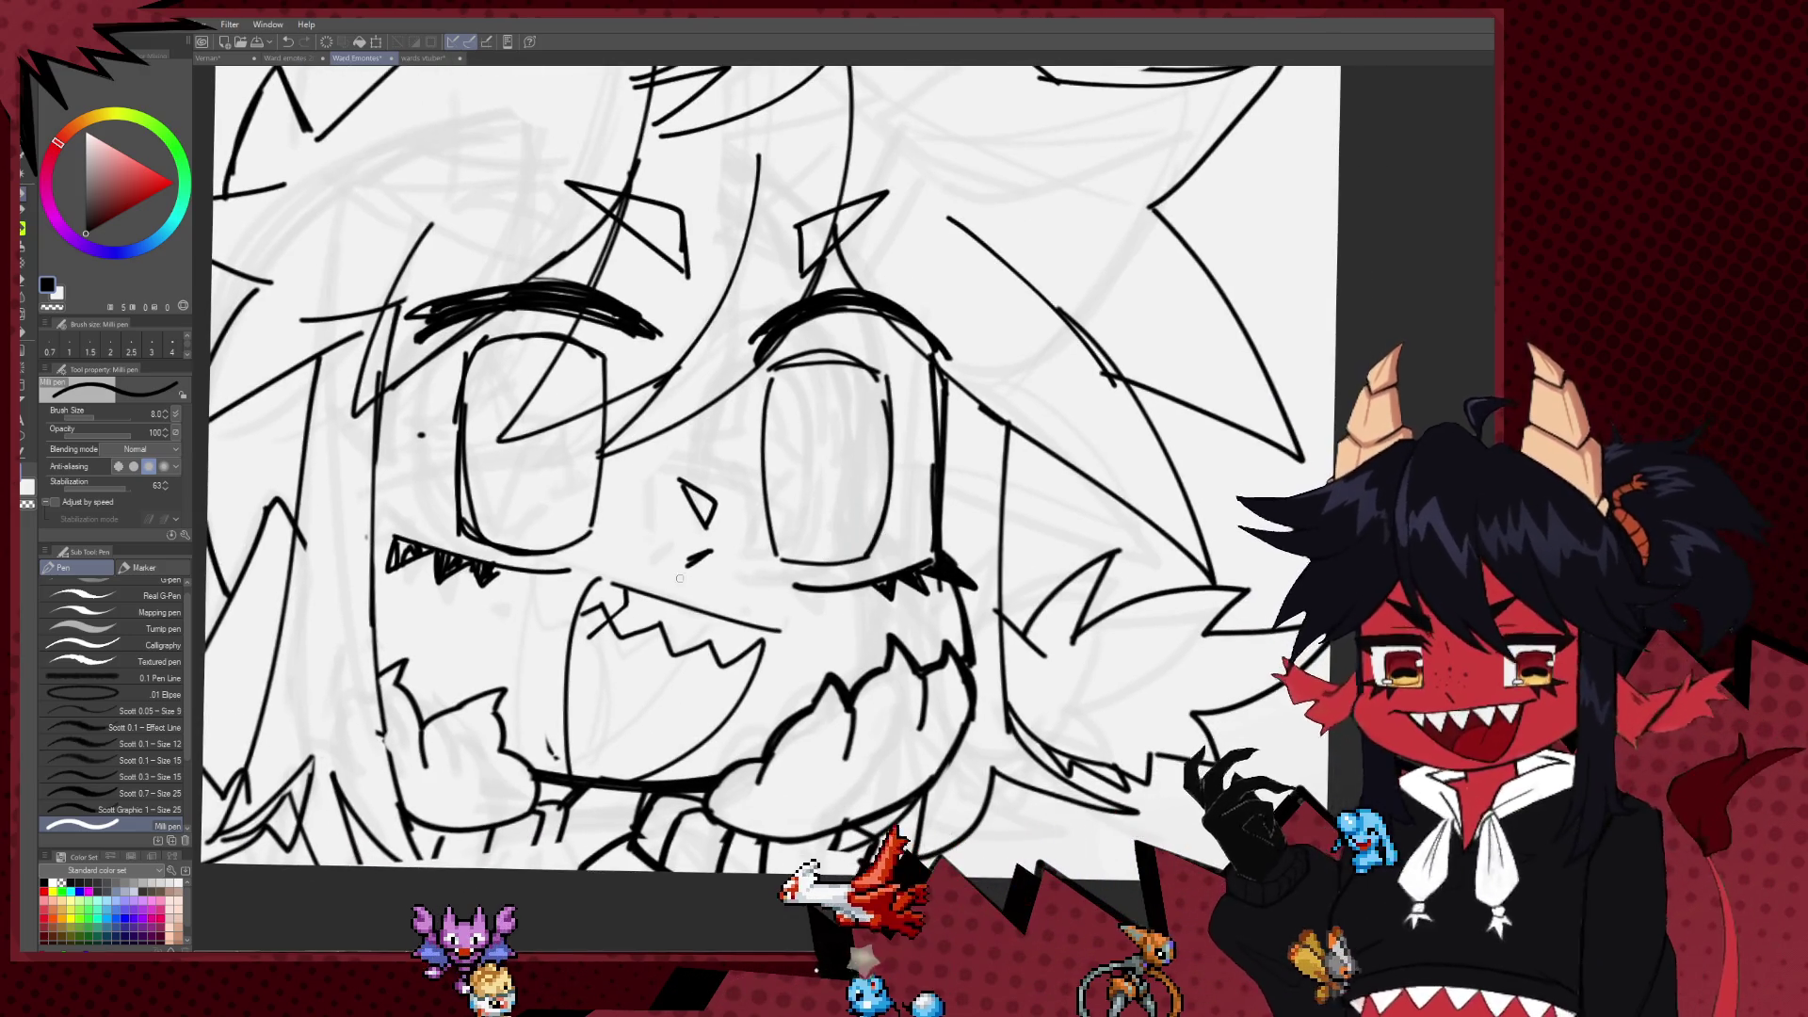
drag(550, 683, 617, 704)
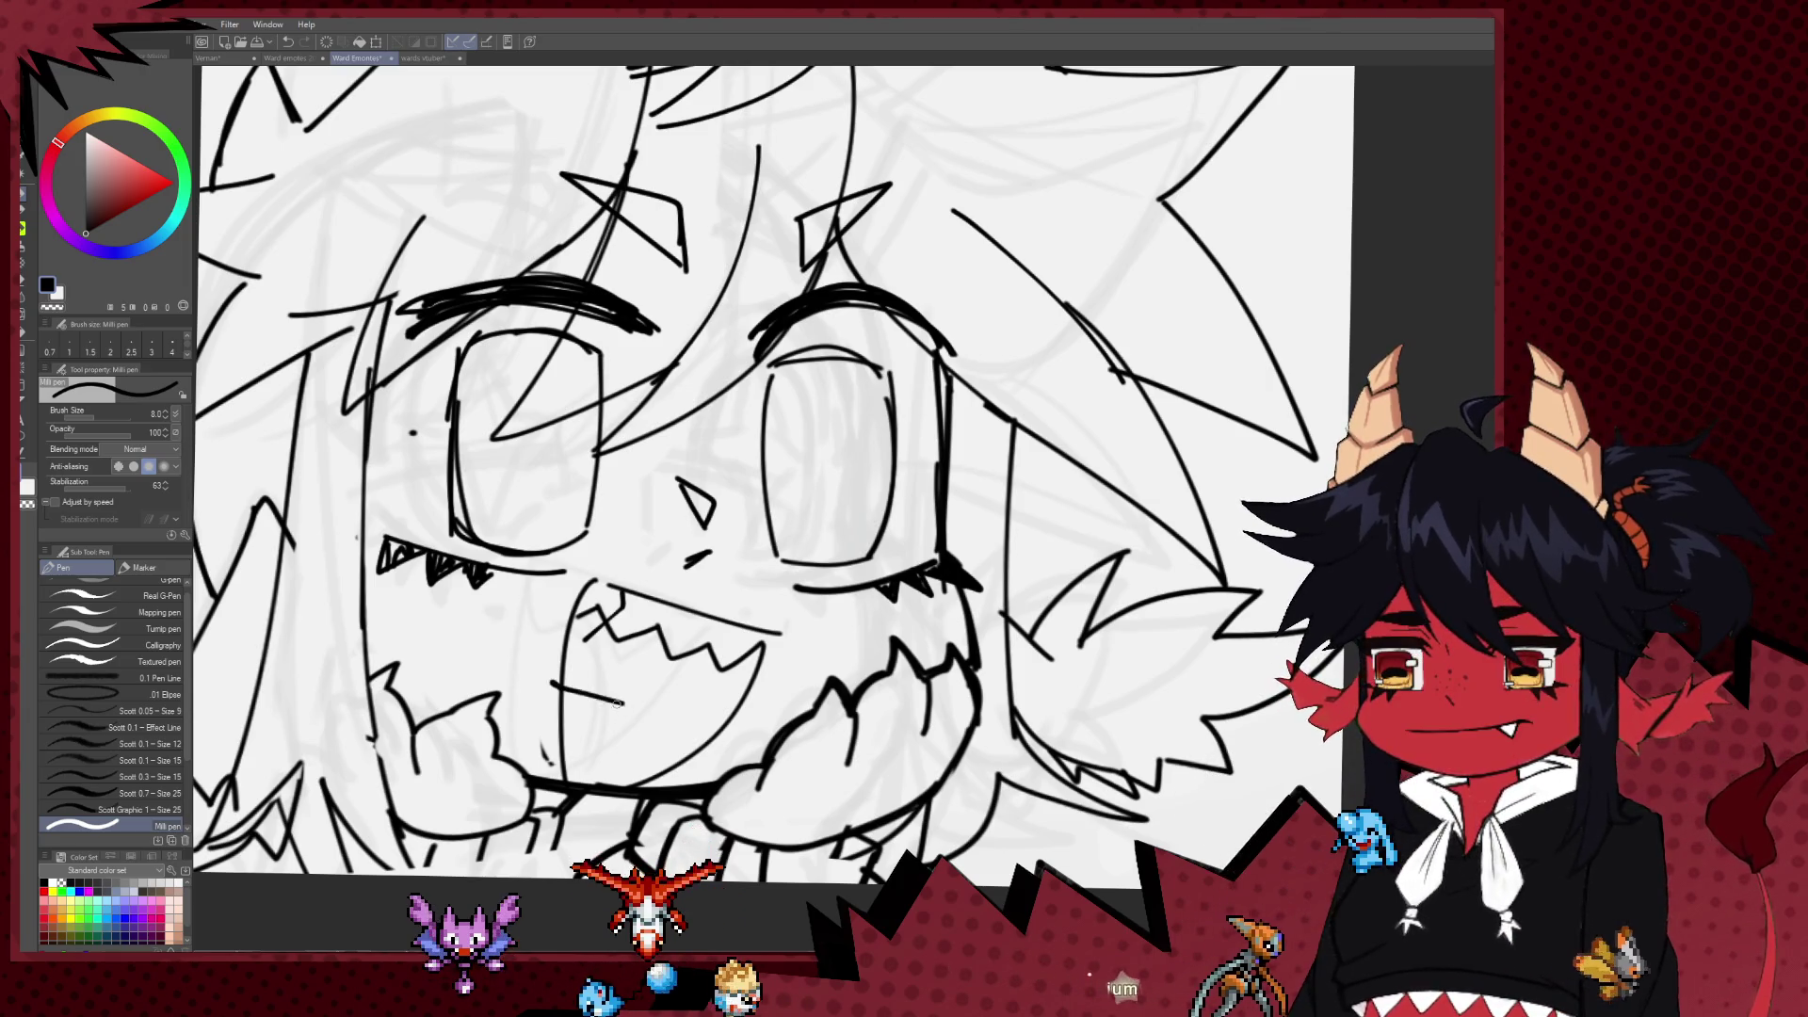
drag(617, 704, 665, 761)
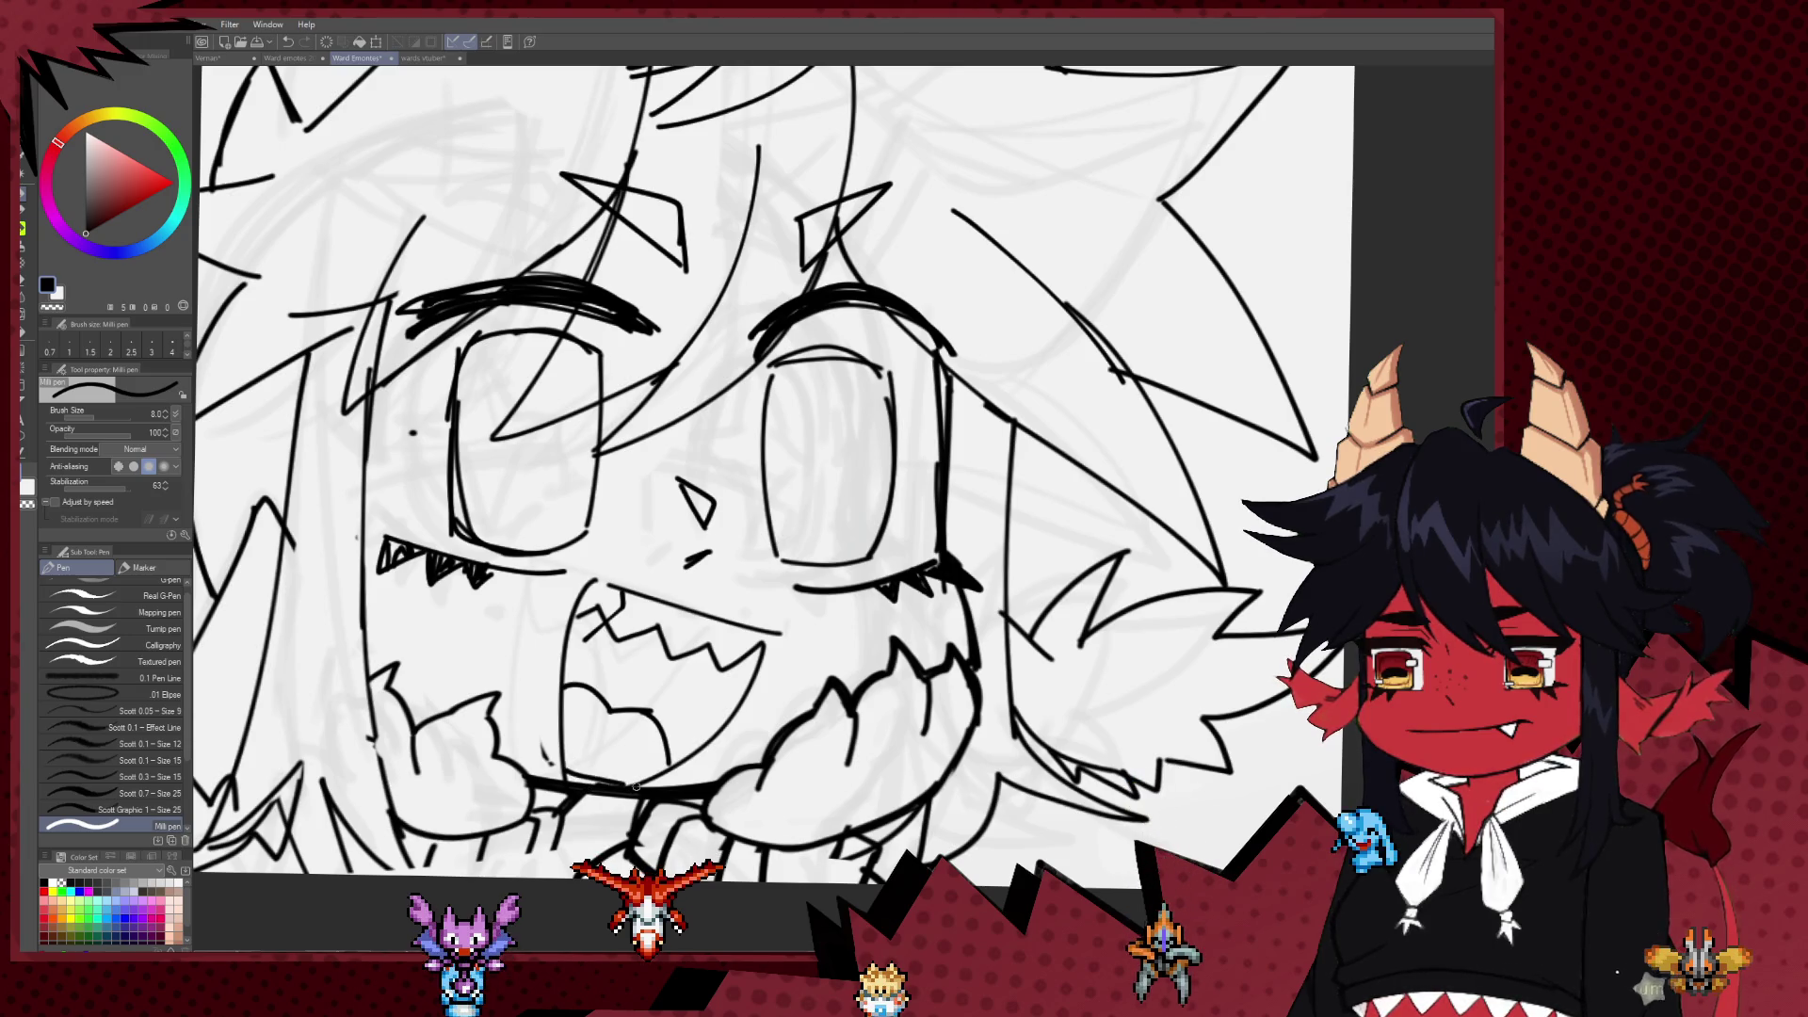
Step: Toggle between the hard eraser and the inking pen while inspecting the mouth
key(e)
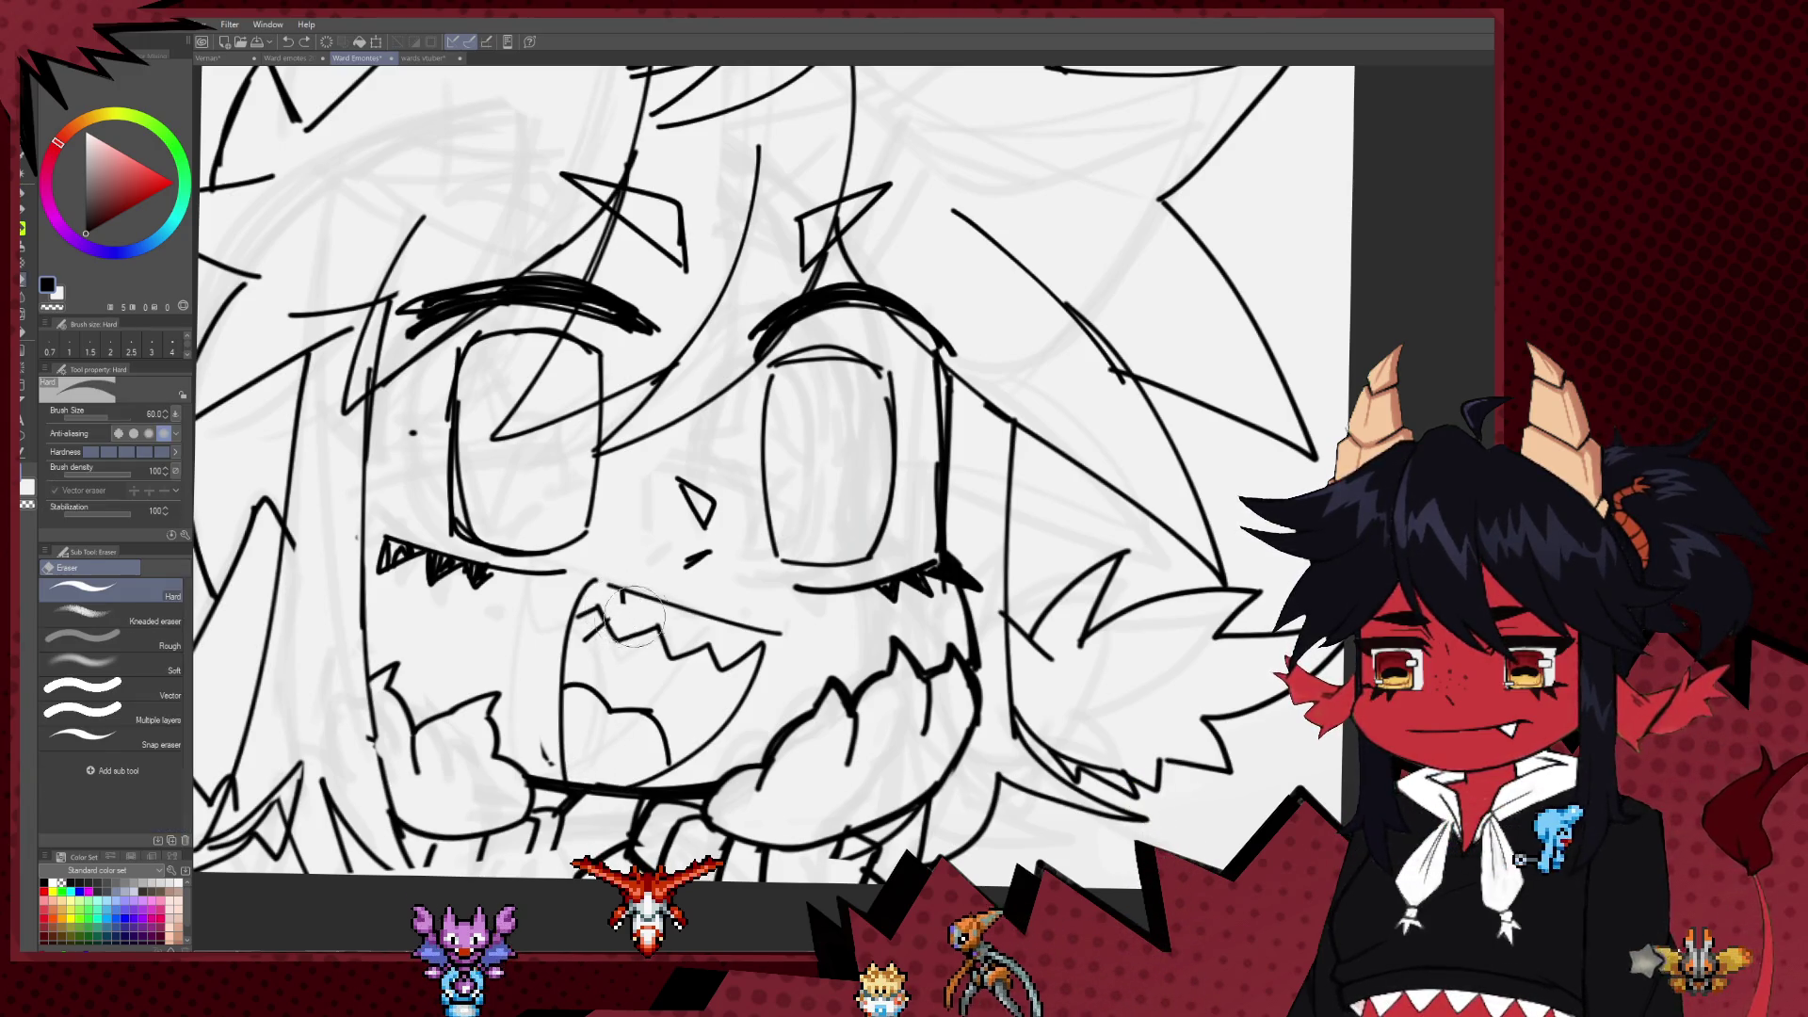
scroll(637, 614, down, 6)
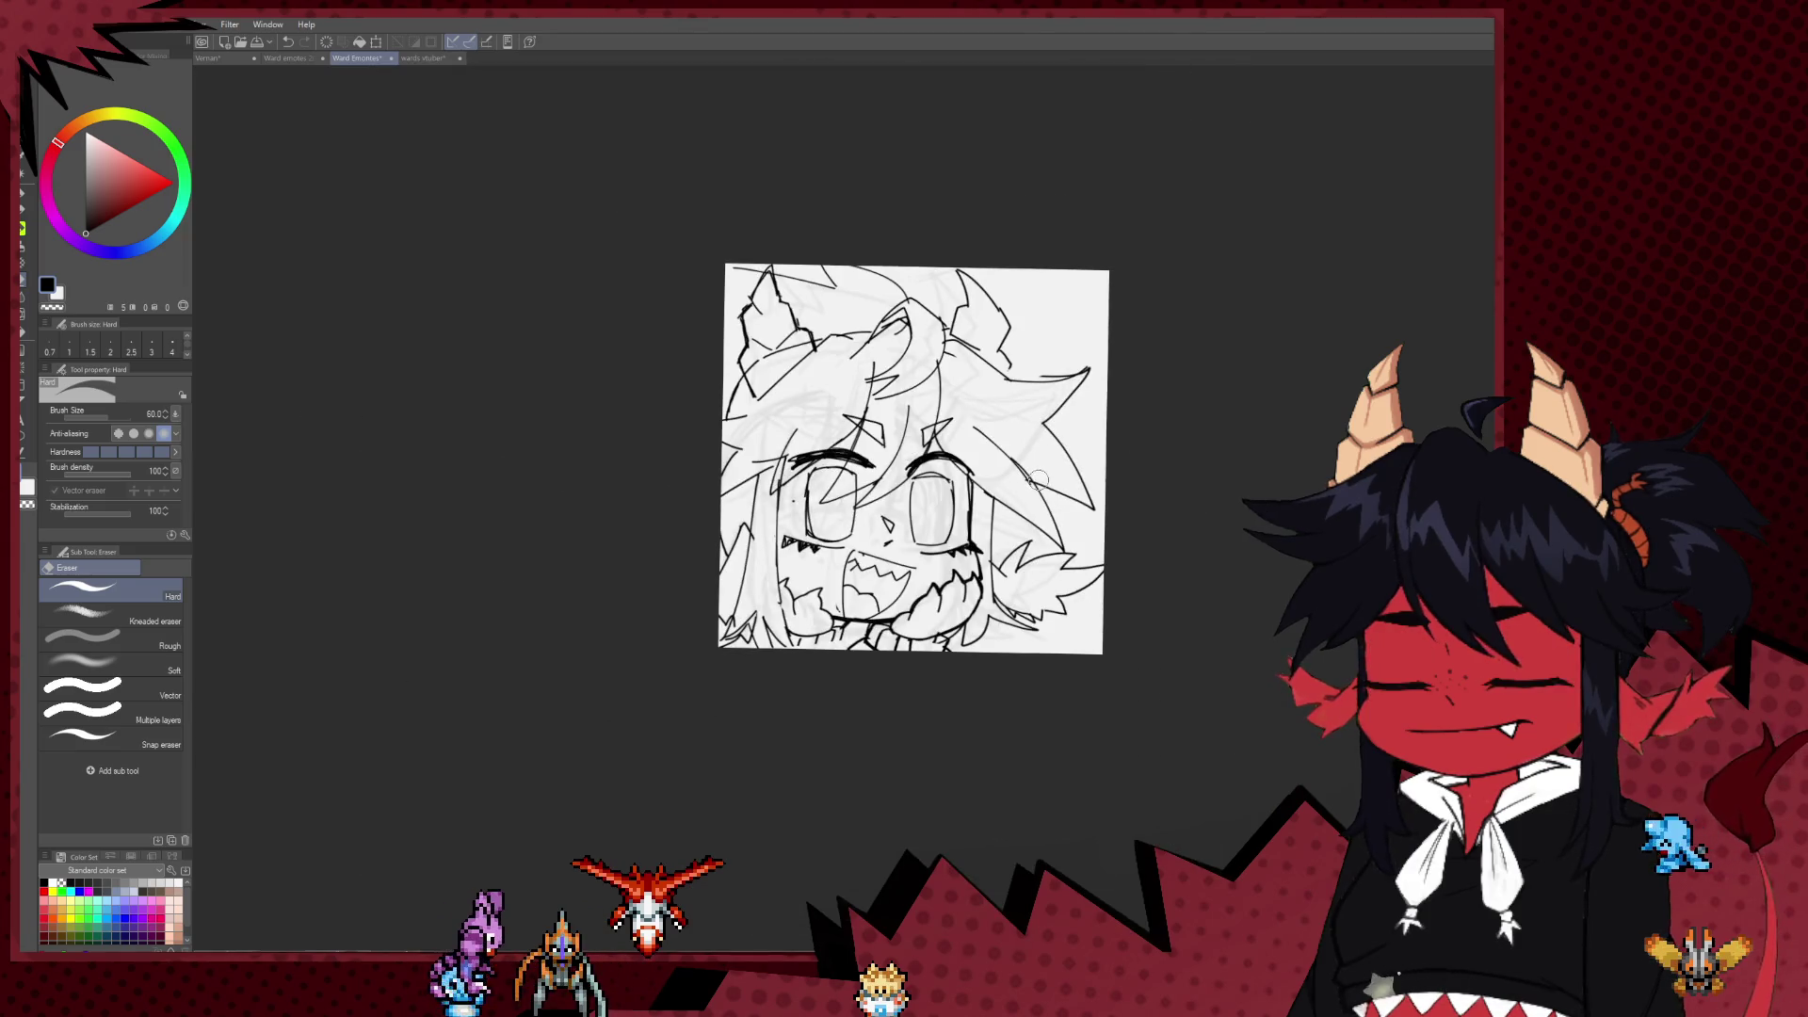
scroll(1038, 480, down, 2)
scroll(918, 508, up, 2)
scroll(918, 508, up, 2)
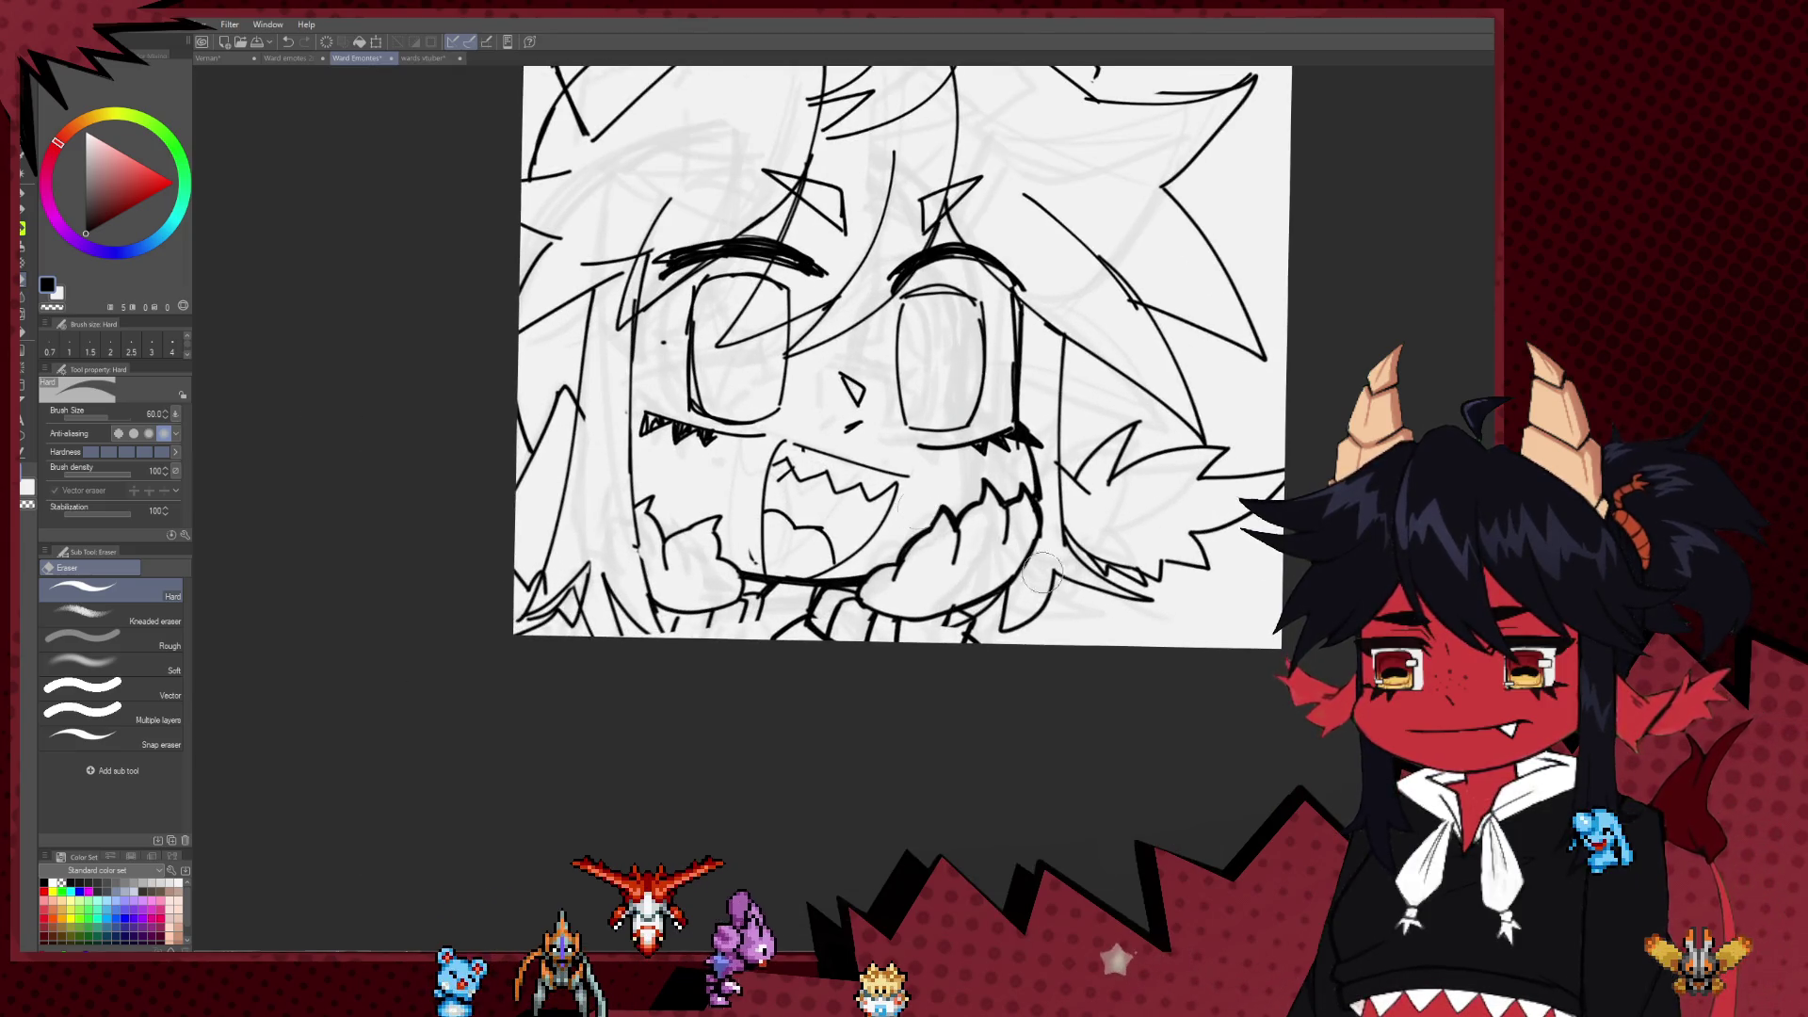
scroll(1074, 527, down, 2)
scroll(846, 321, up, 2)
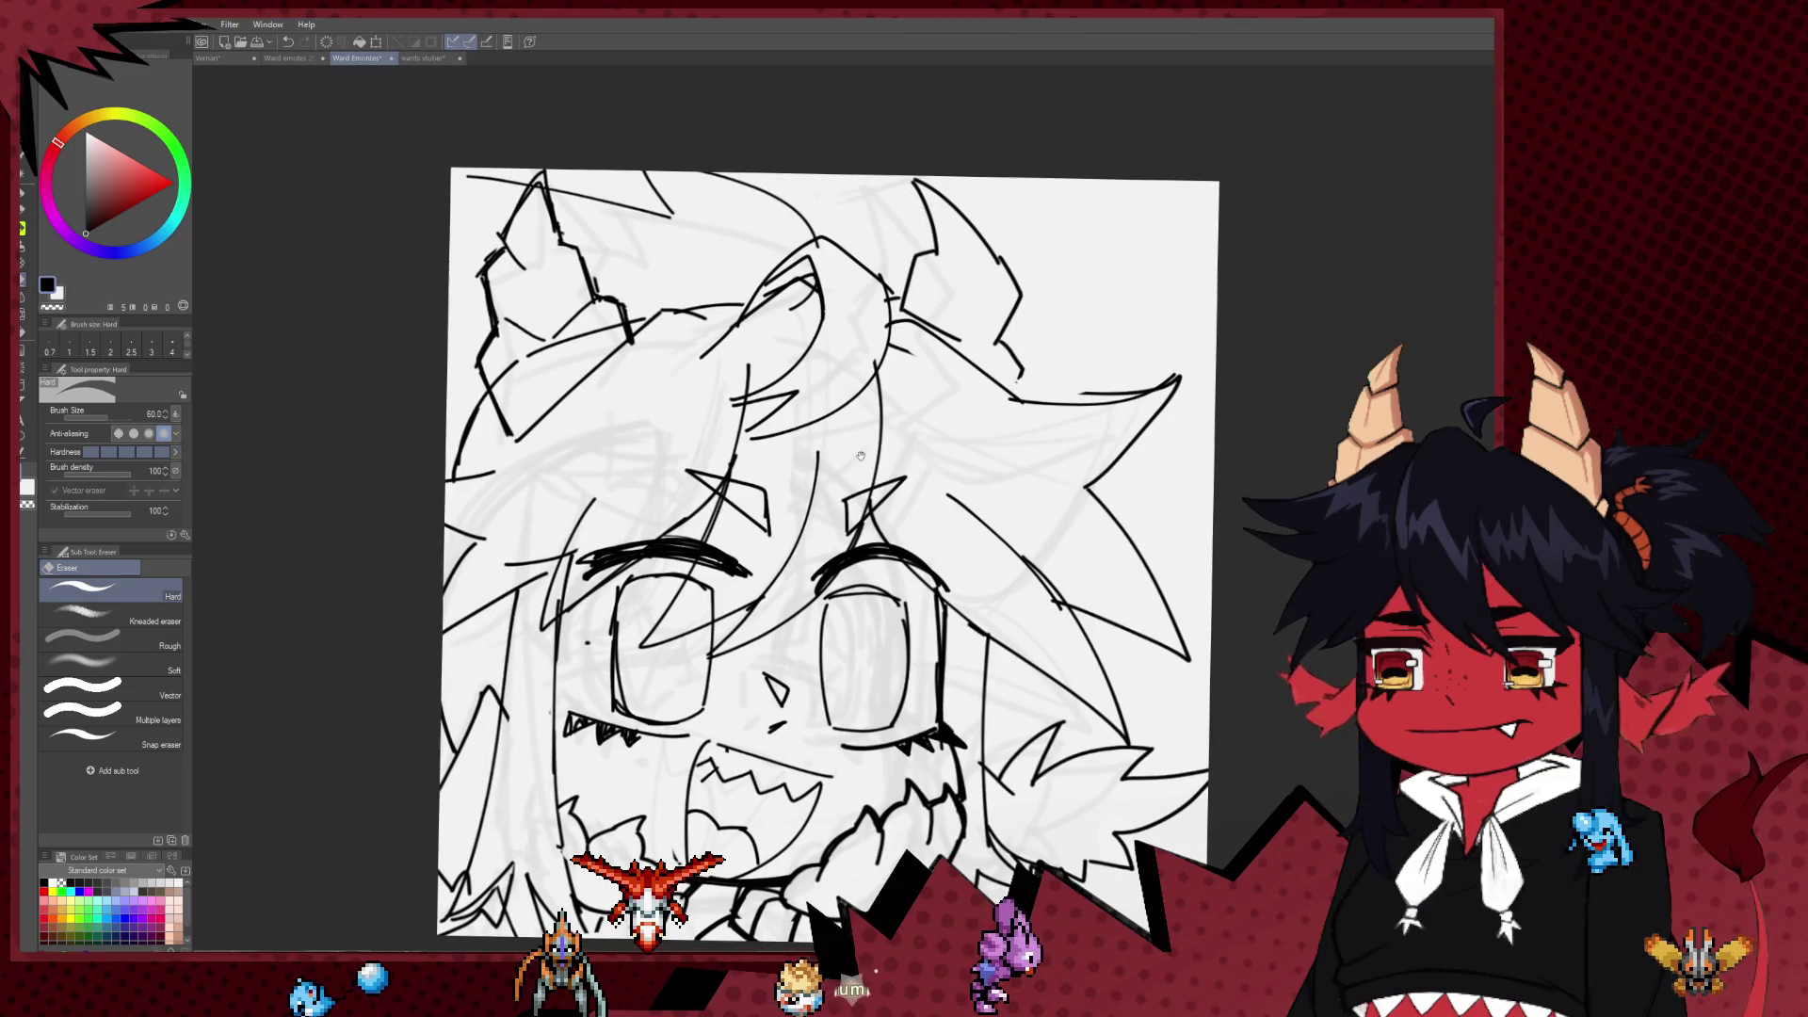
key(p)
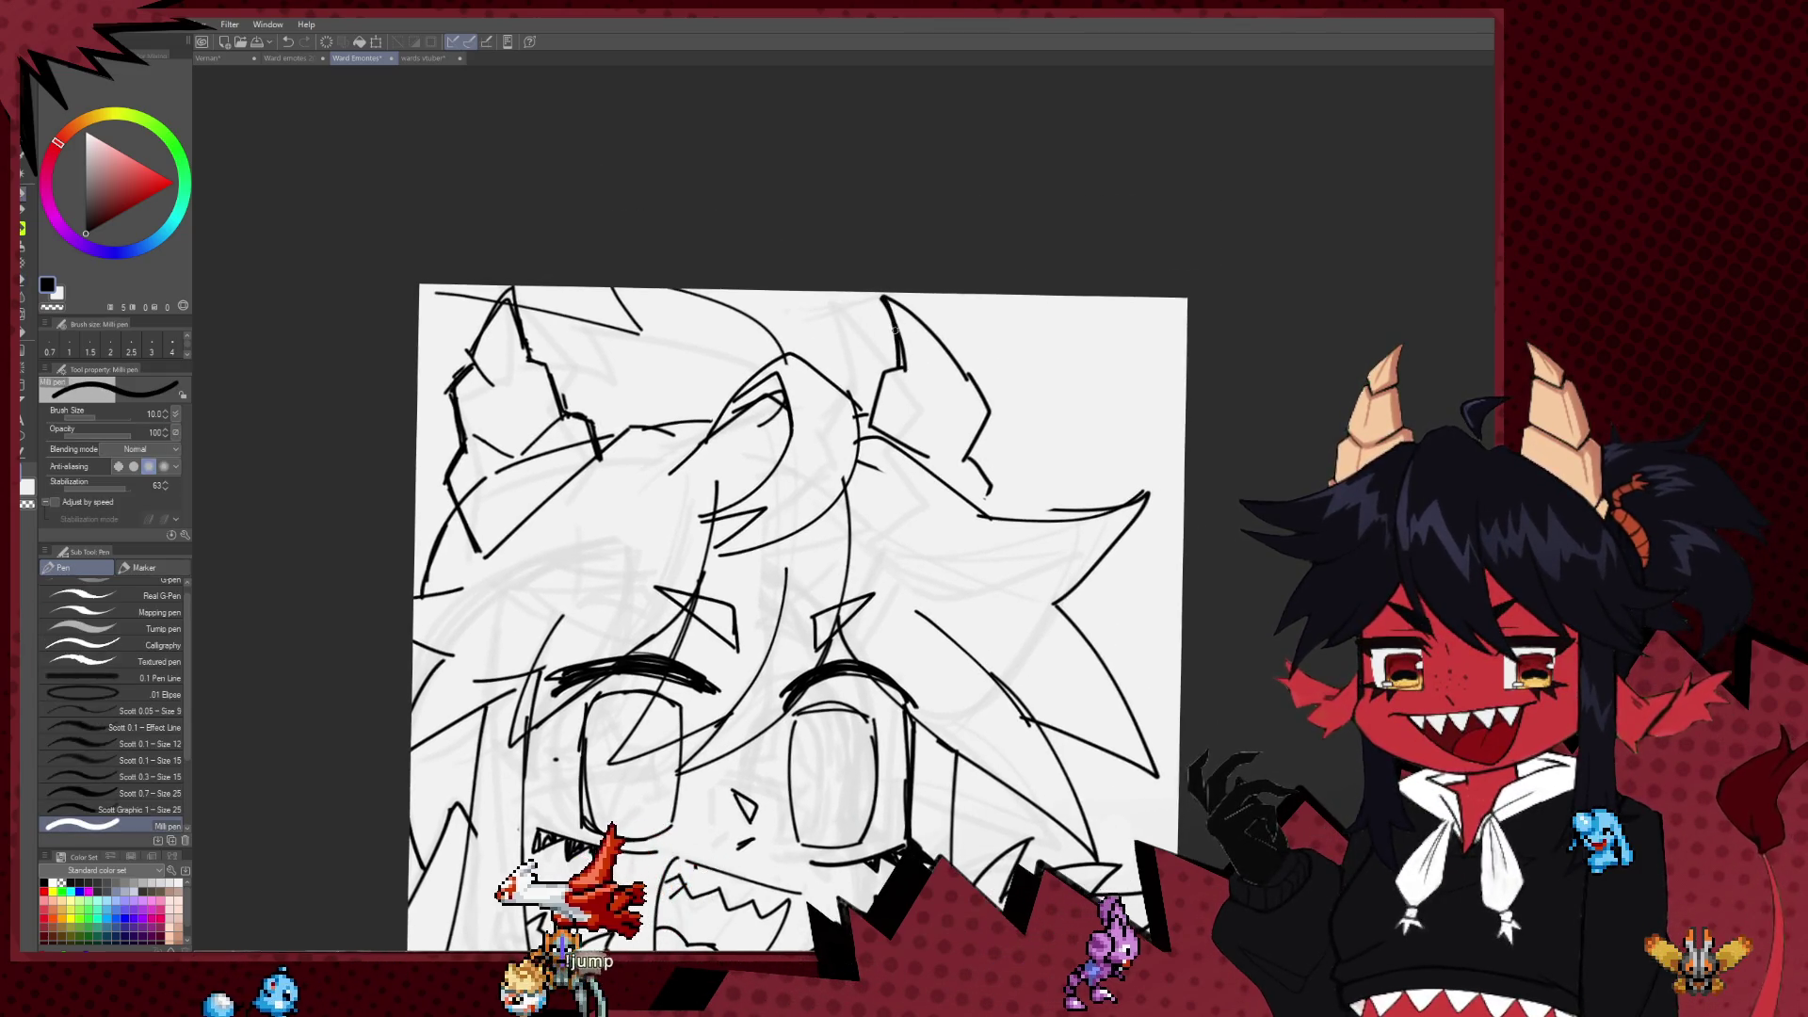
Step: Retrace the right horn's outer edge with a bold line running down its side
drag(885, 302, 965, 376)
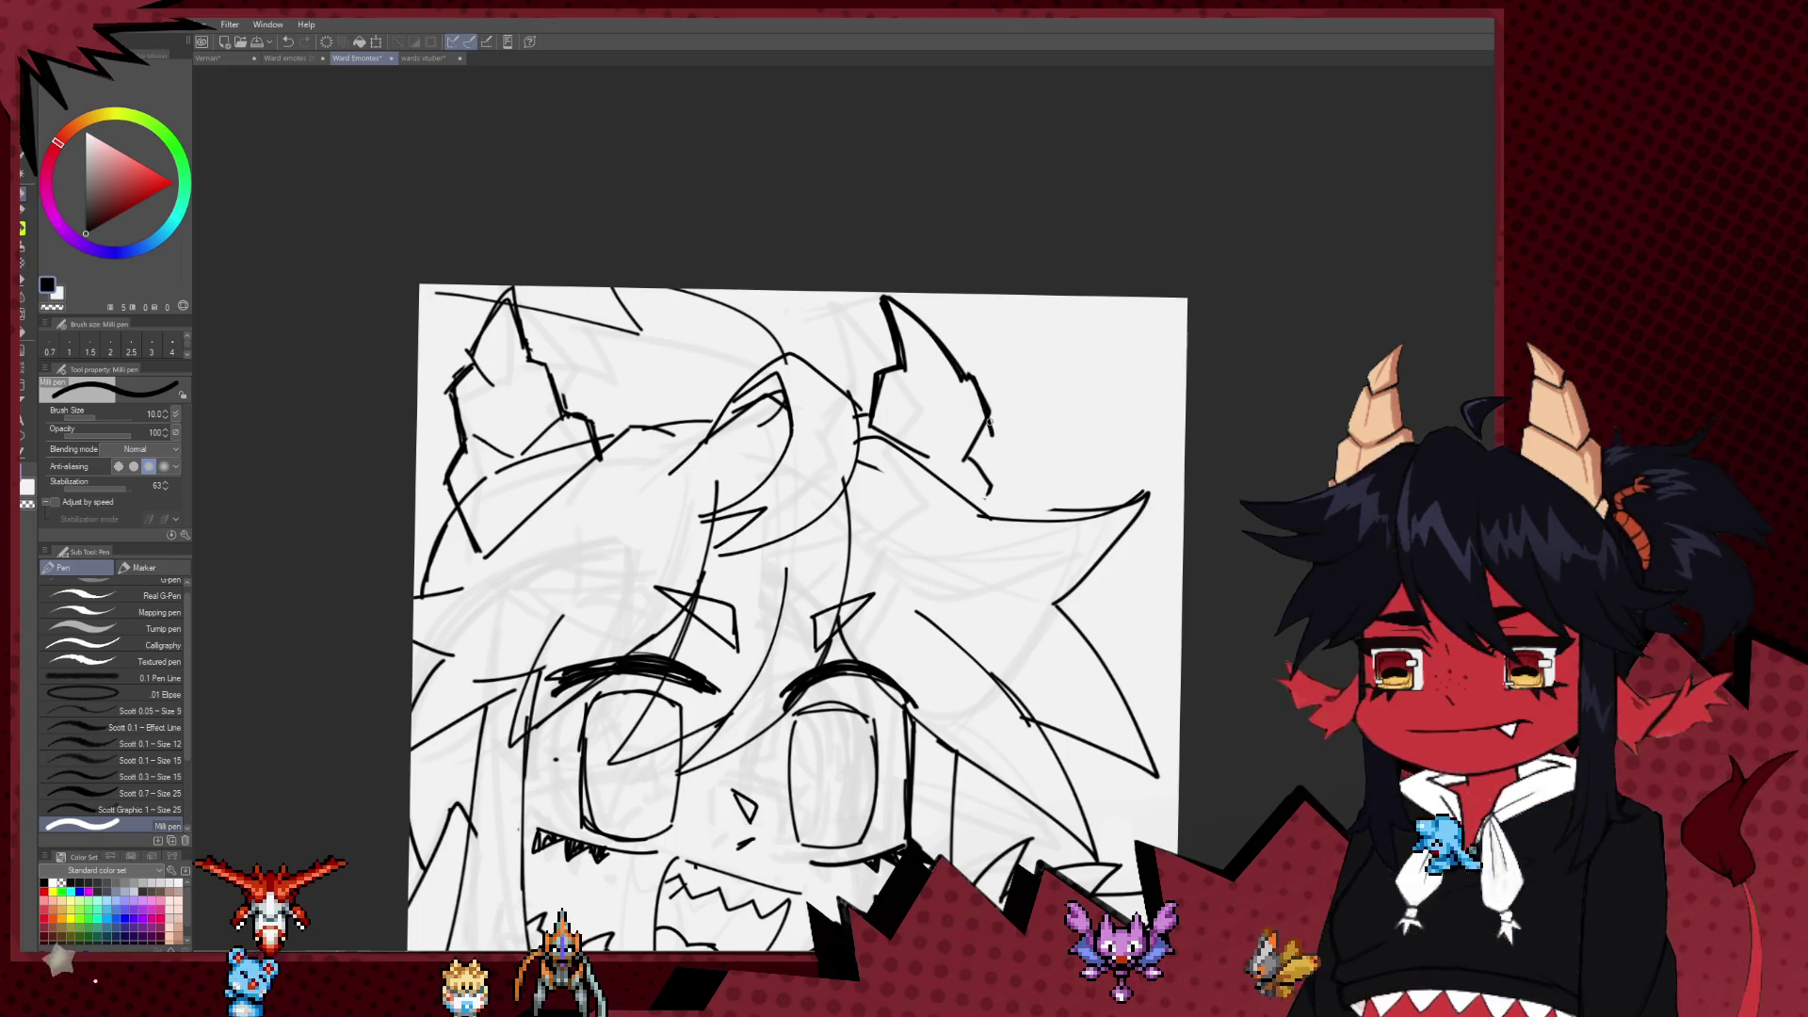
drag(966, 377, 984, 471)
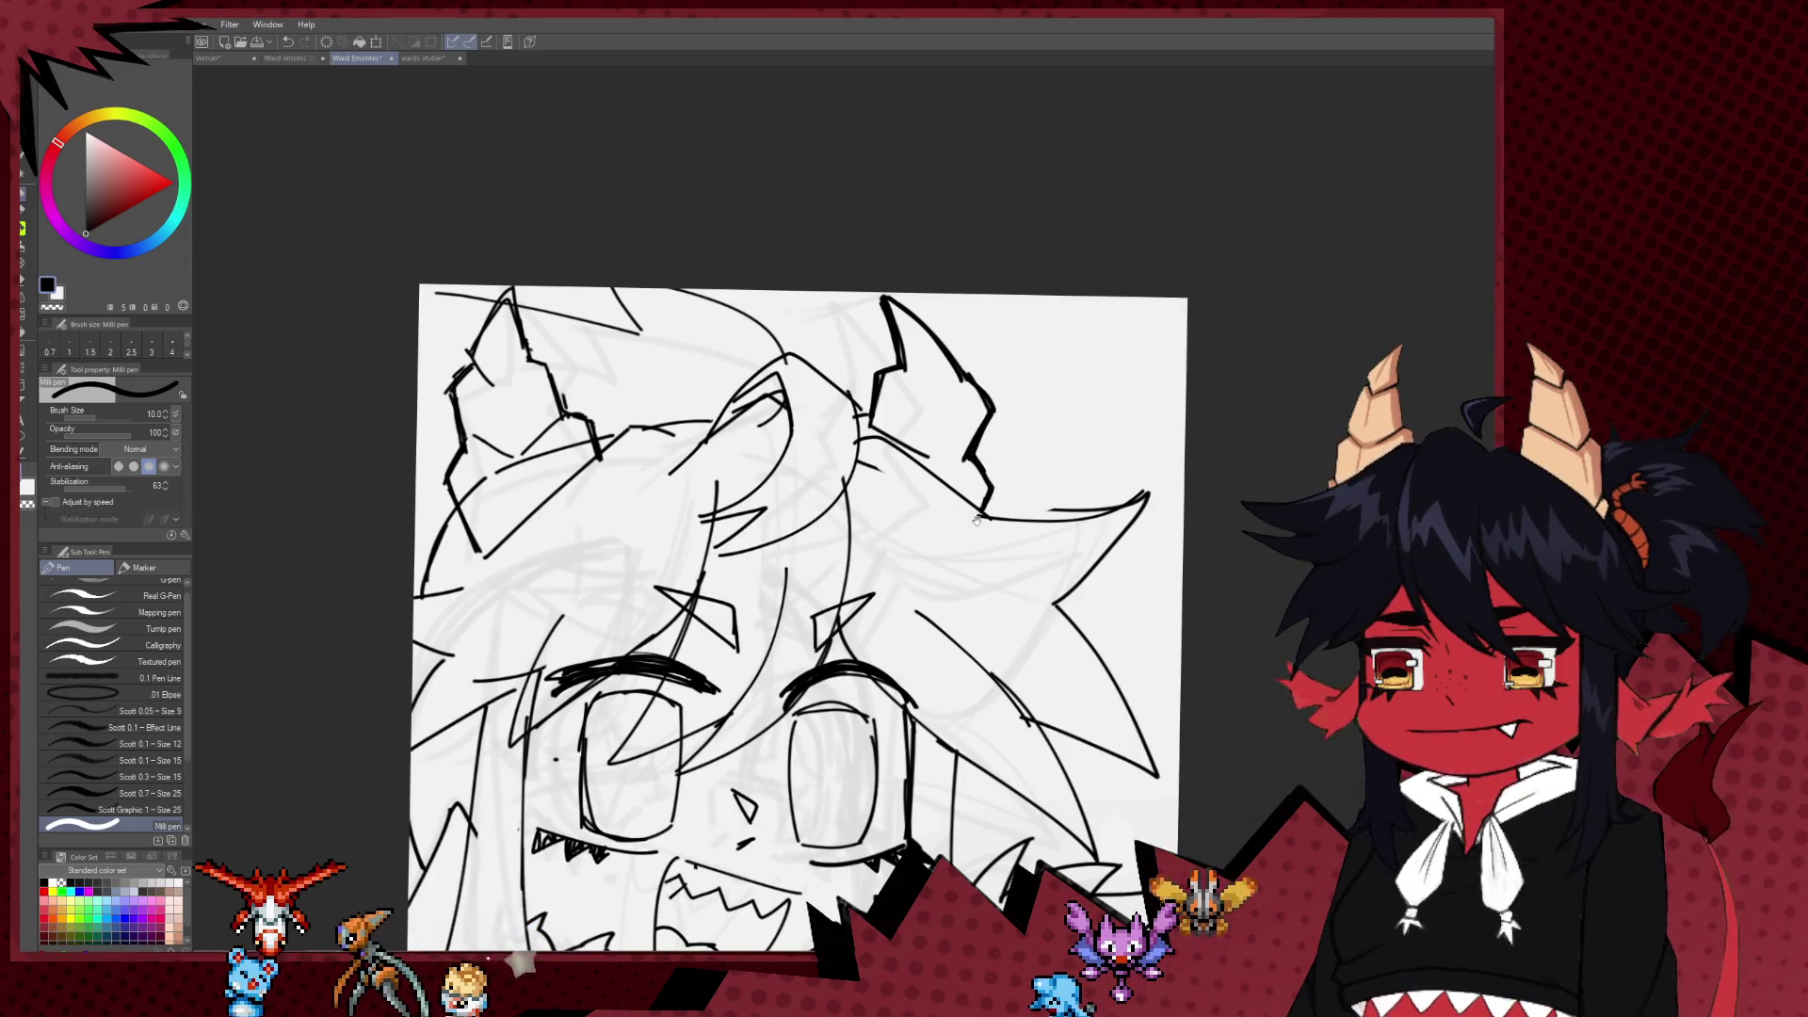
drag(953, 457, 940, 383)
scroll(940, 383, down, 3)
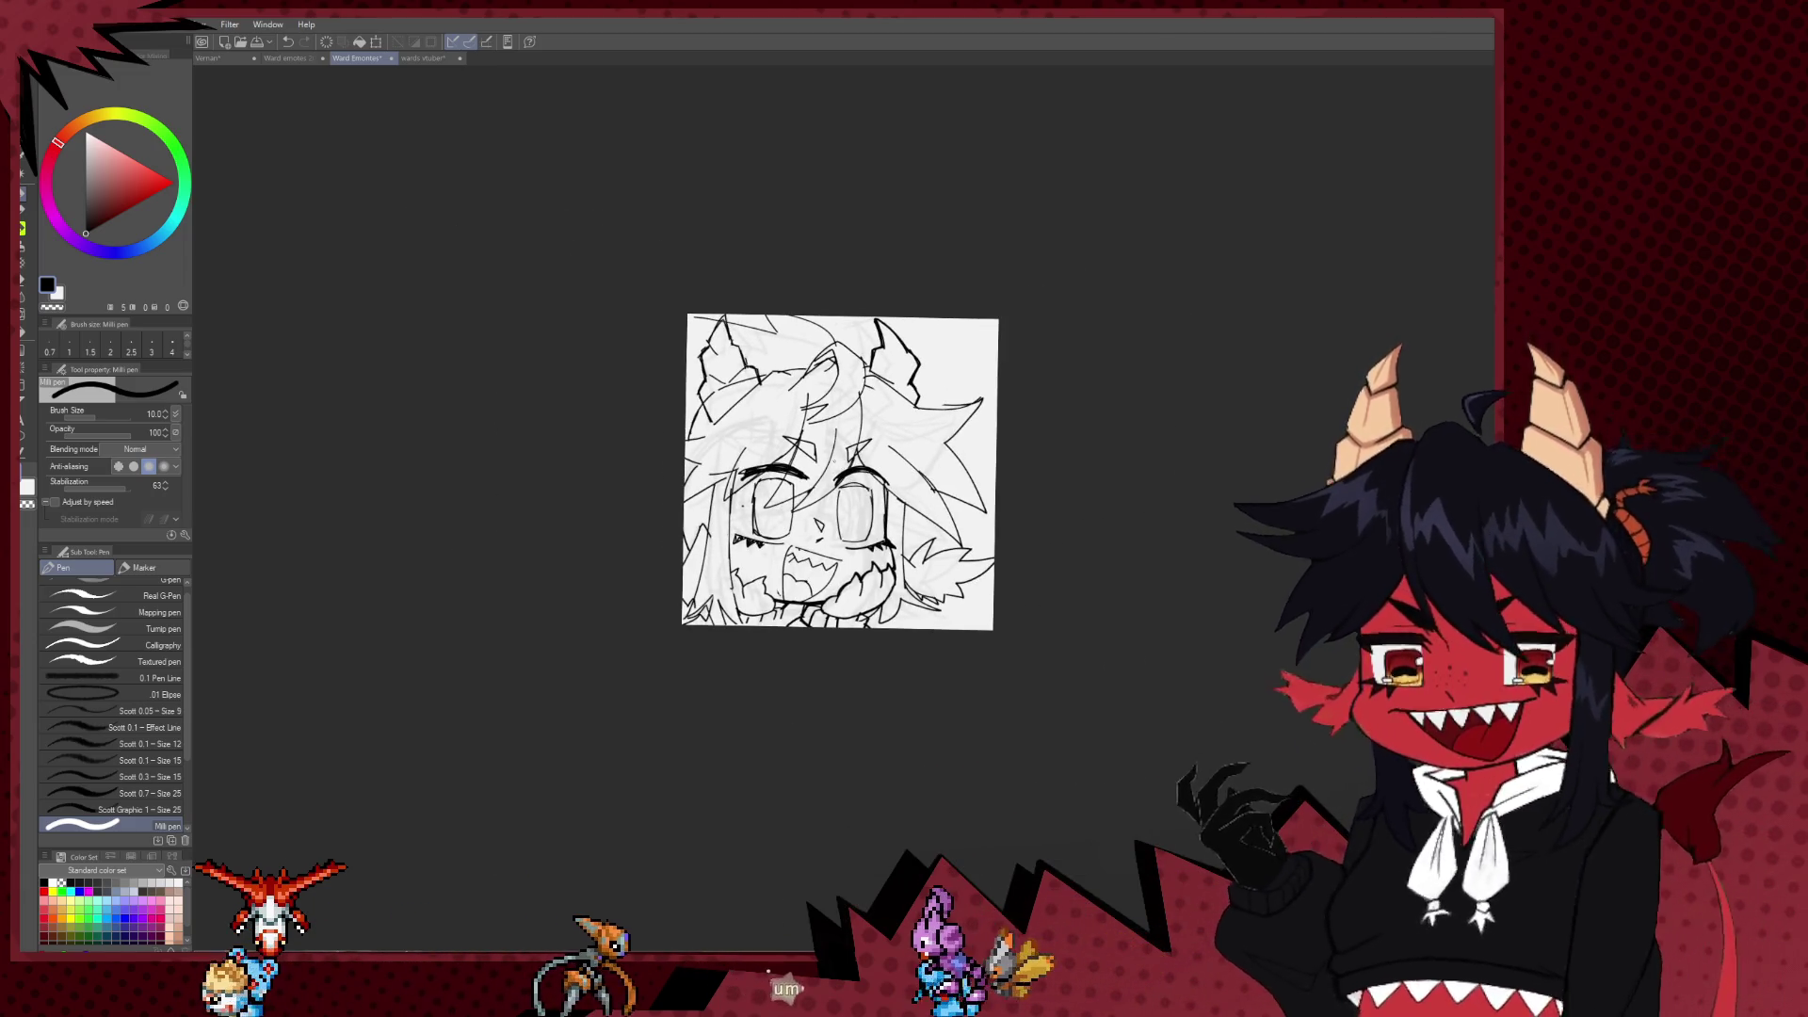
key(e)
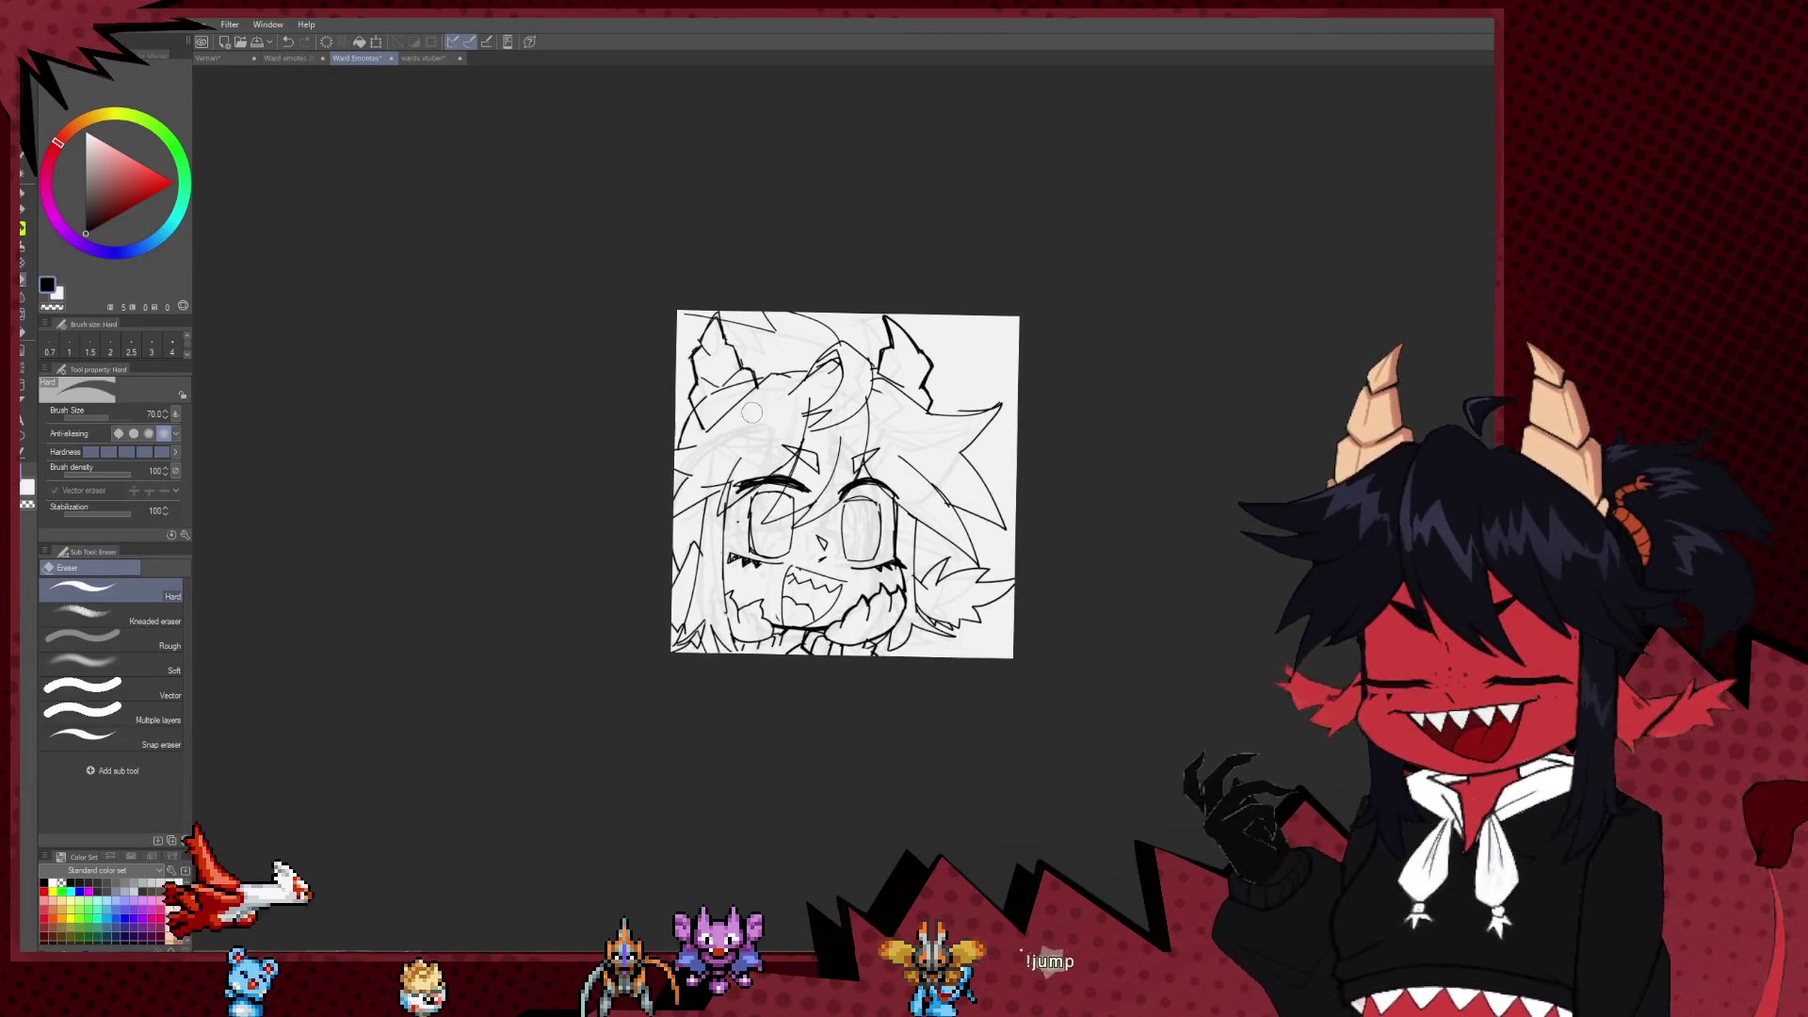
key(p)
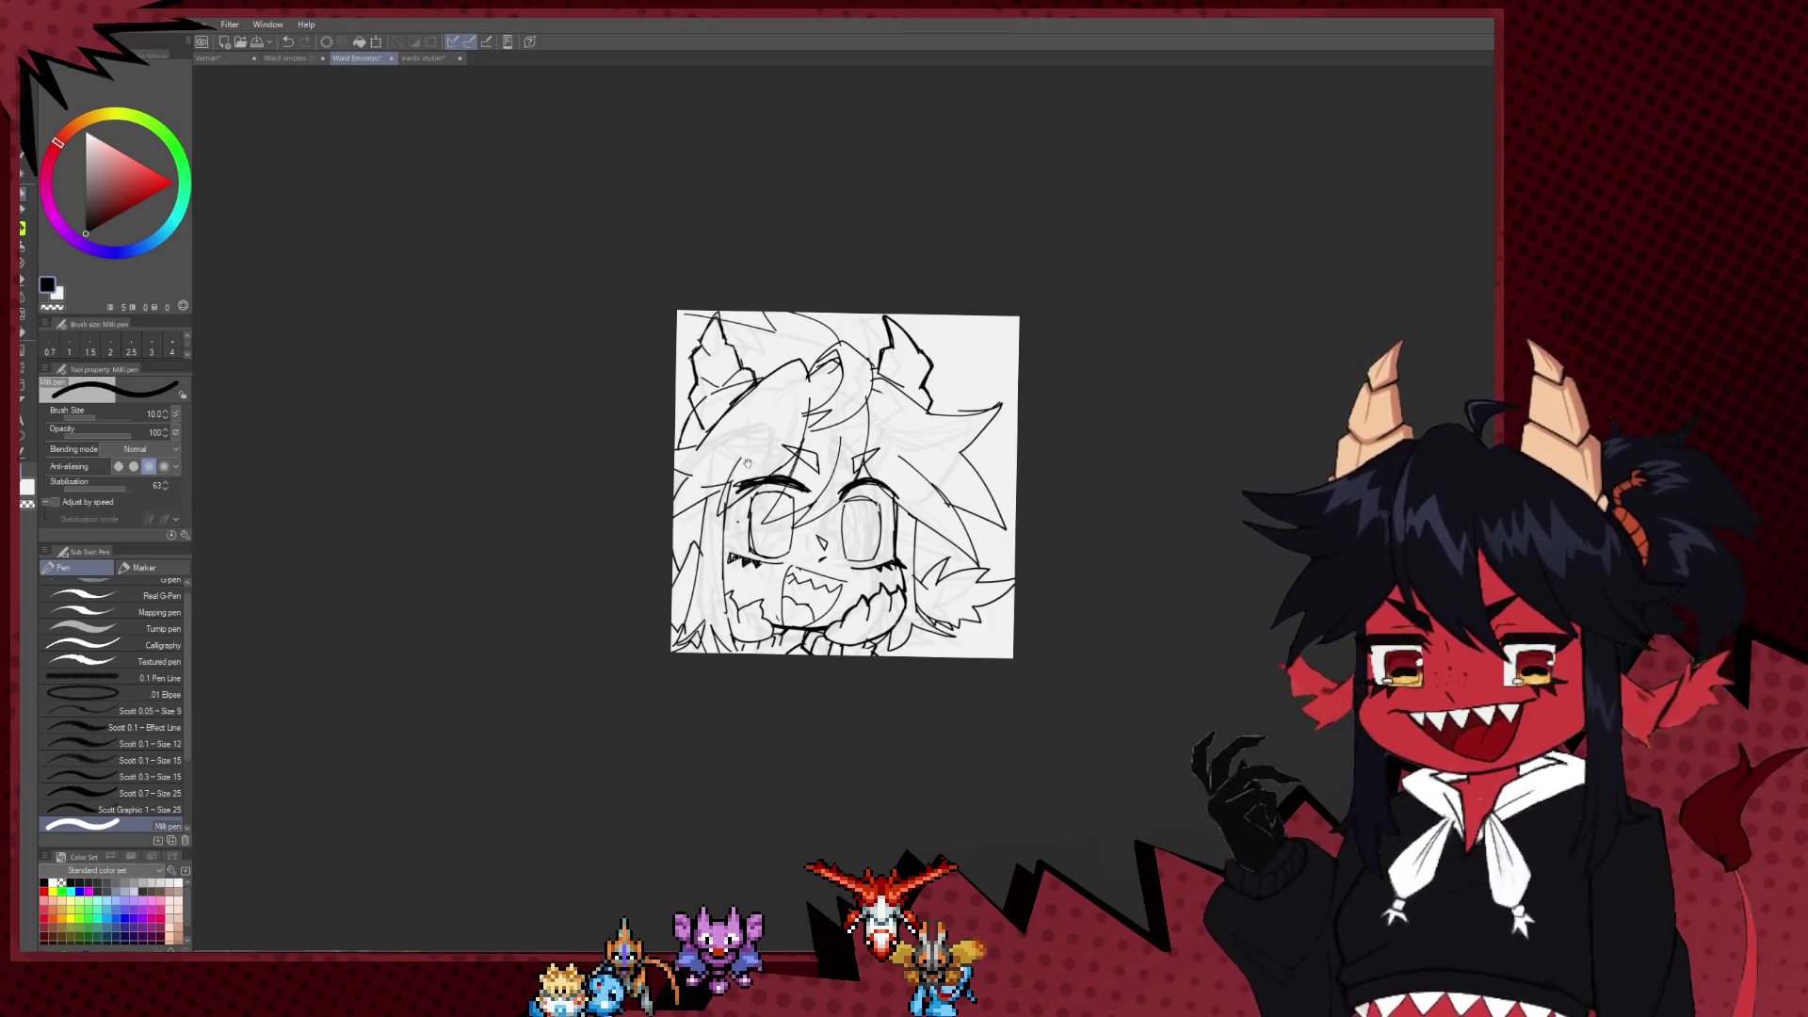
drag(724, 434, 670, 399)
scroll(803, 534, up, 3)
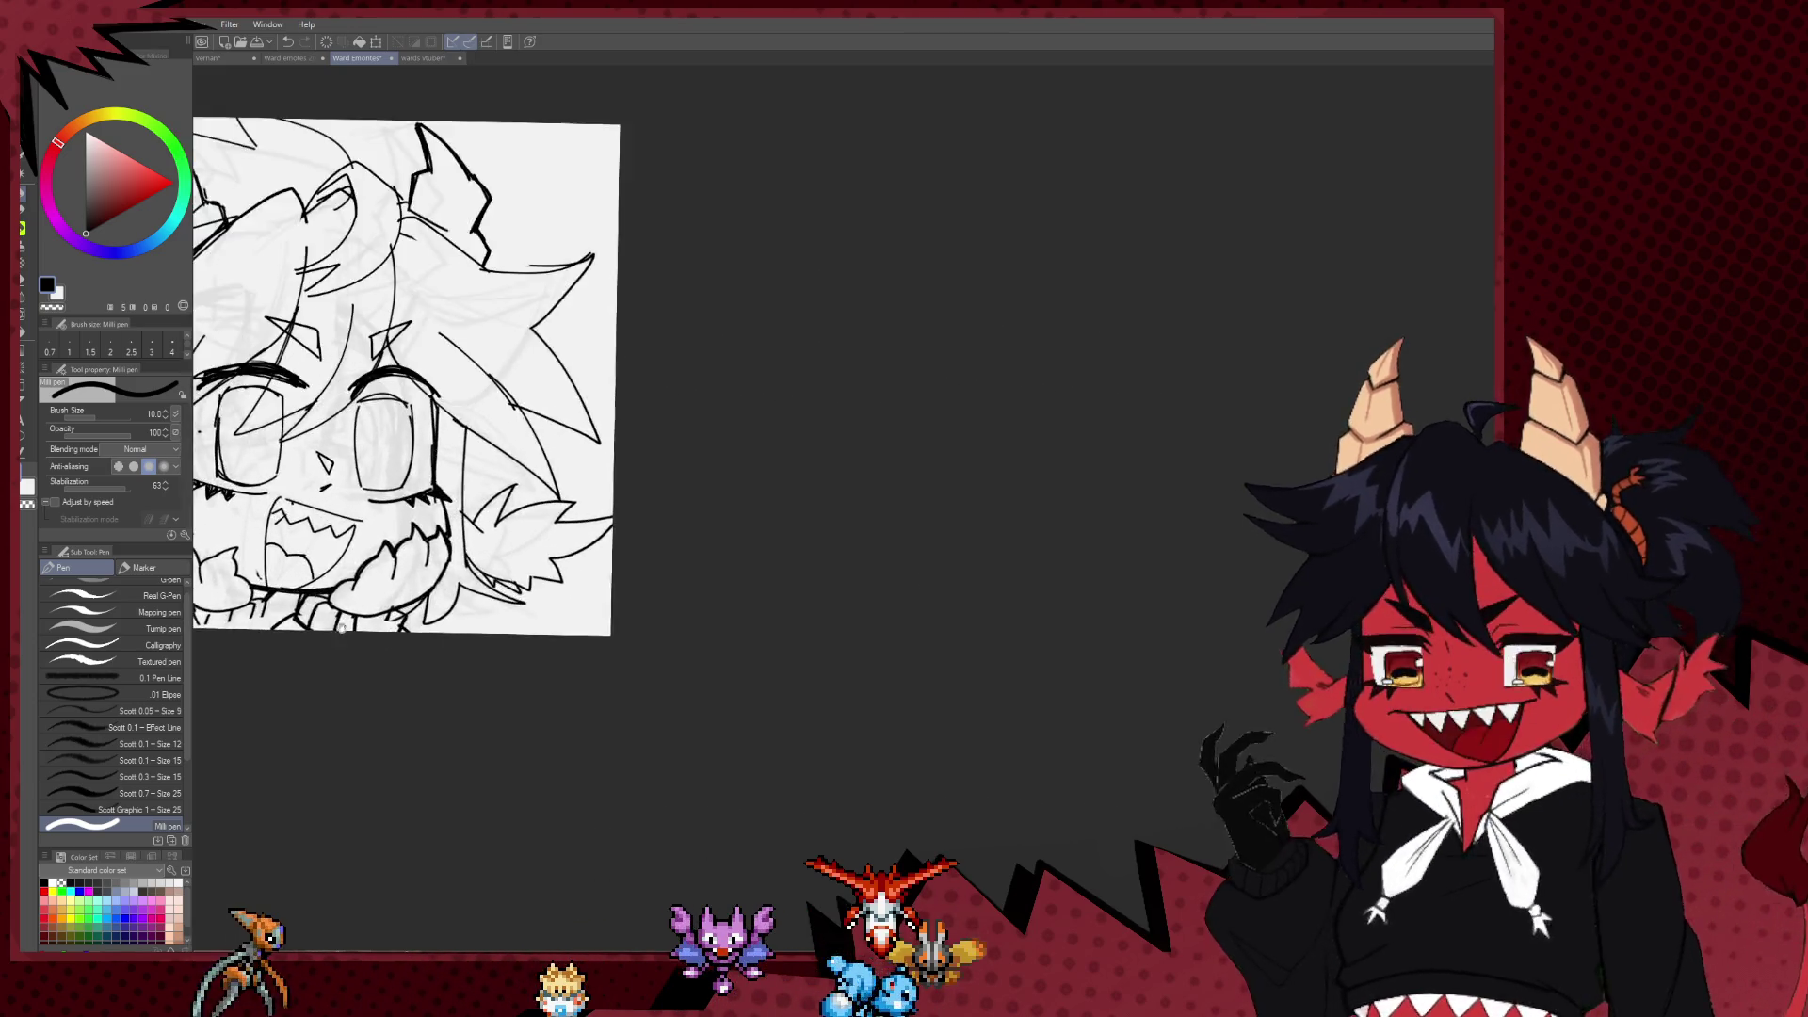
scroll(803, 534, up, 2)
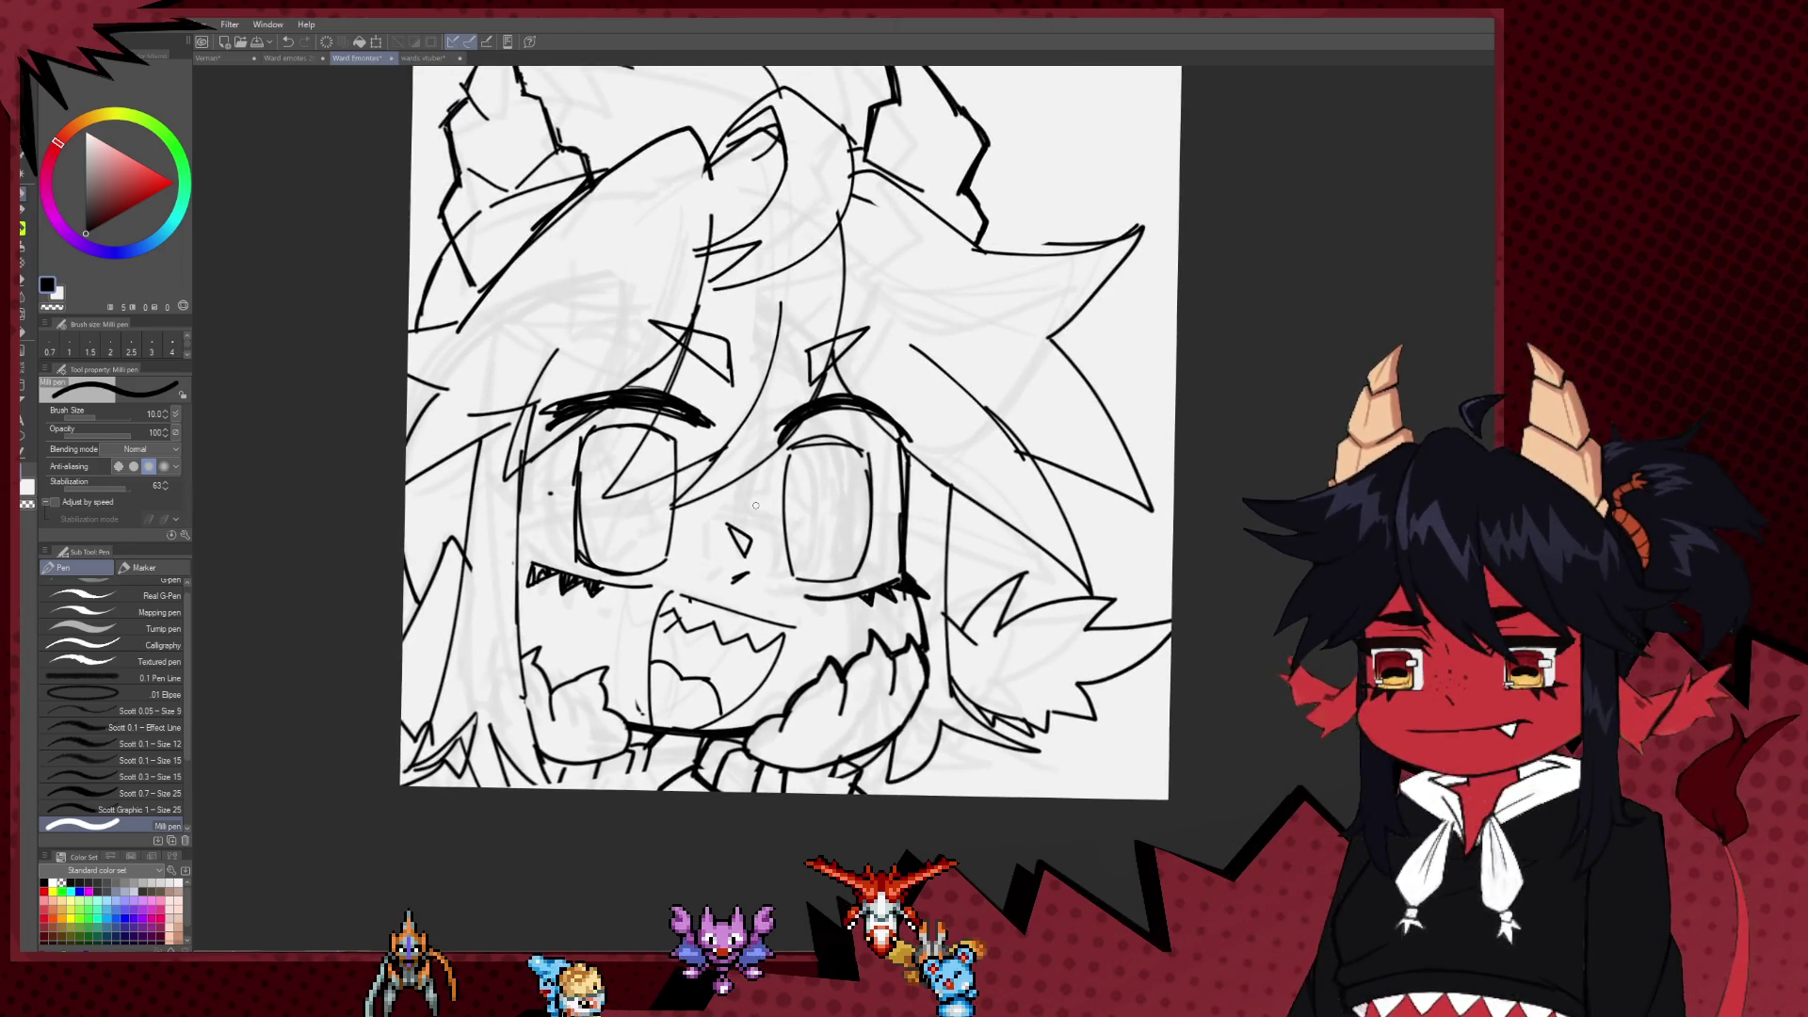
key(e)
key(p)
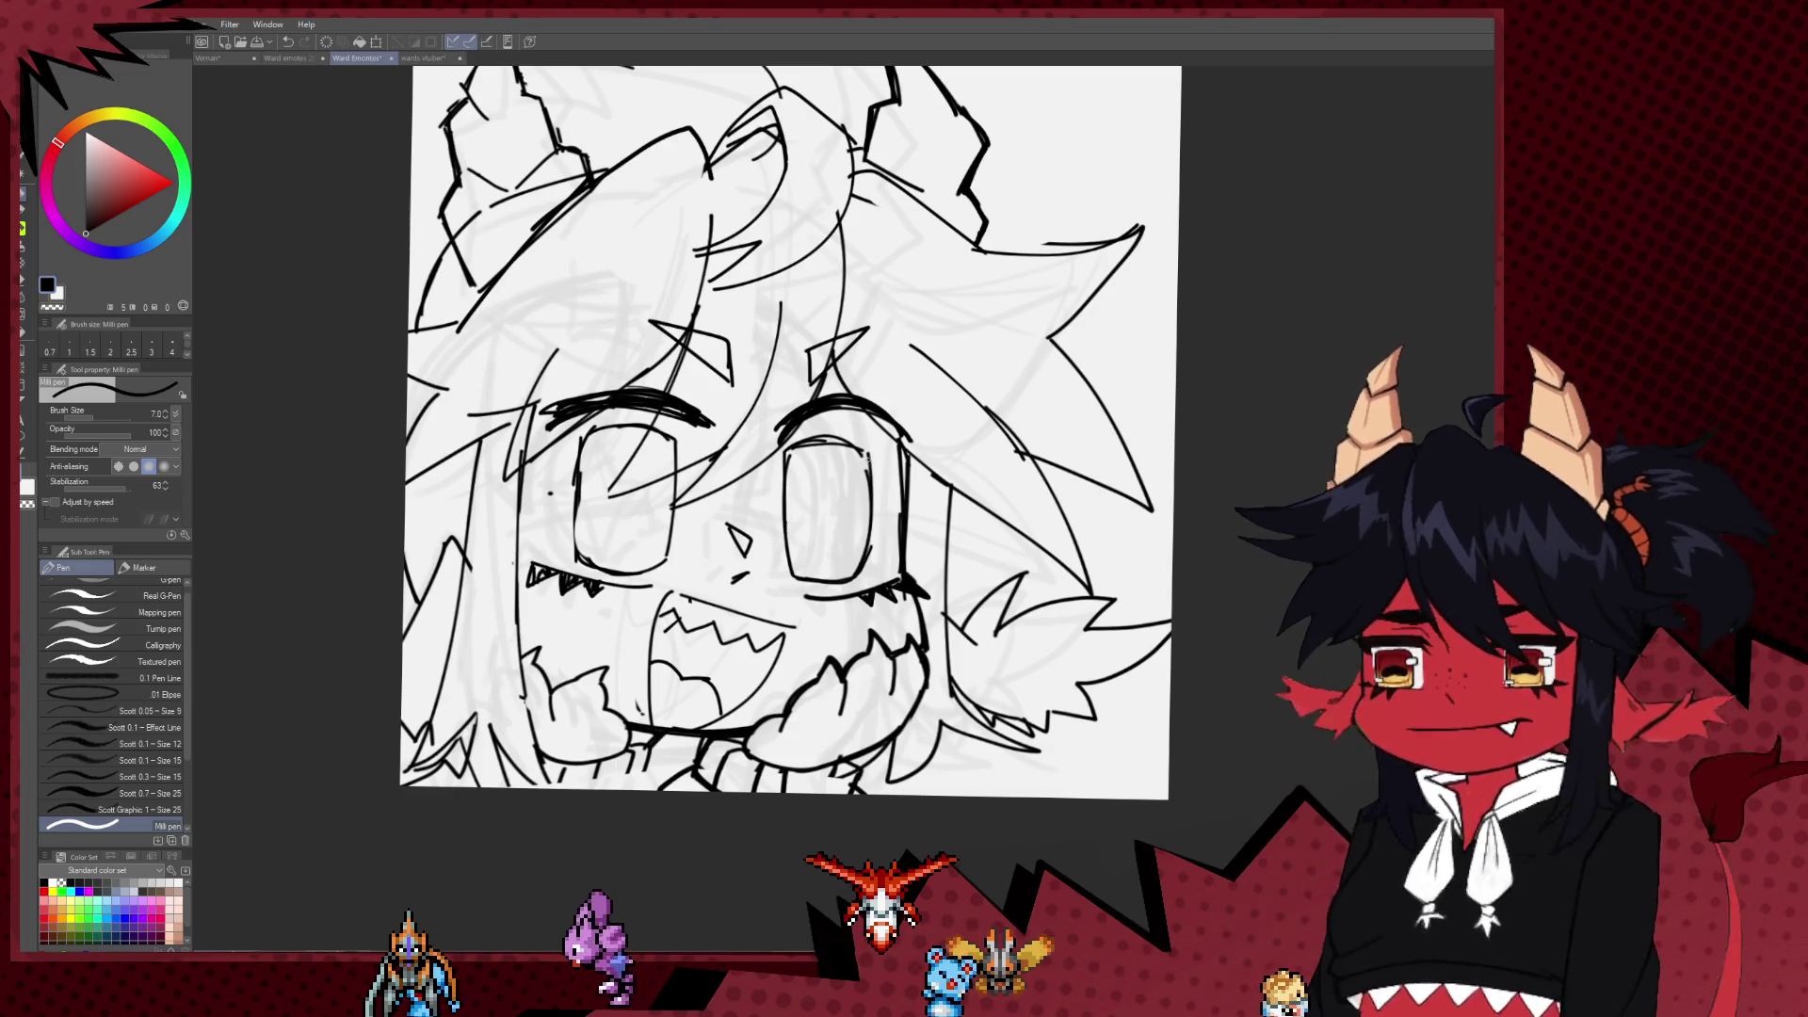
Step: Ink a short curved piercing ring on the furry right ear, then recentre the drawing
scroll(819, 622, up, 2)
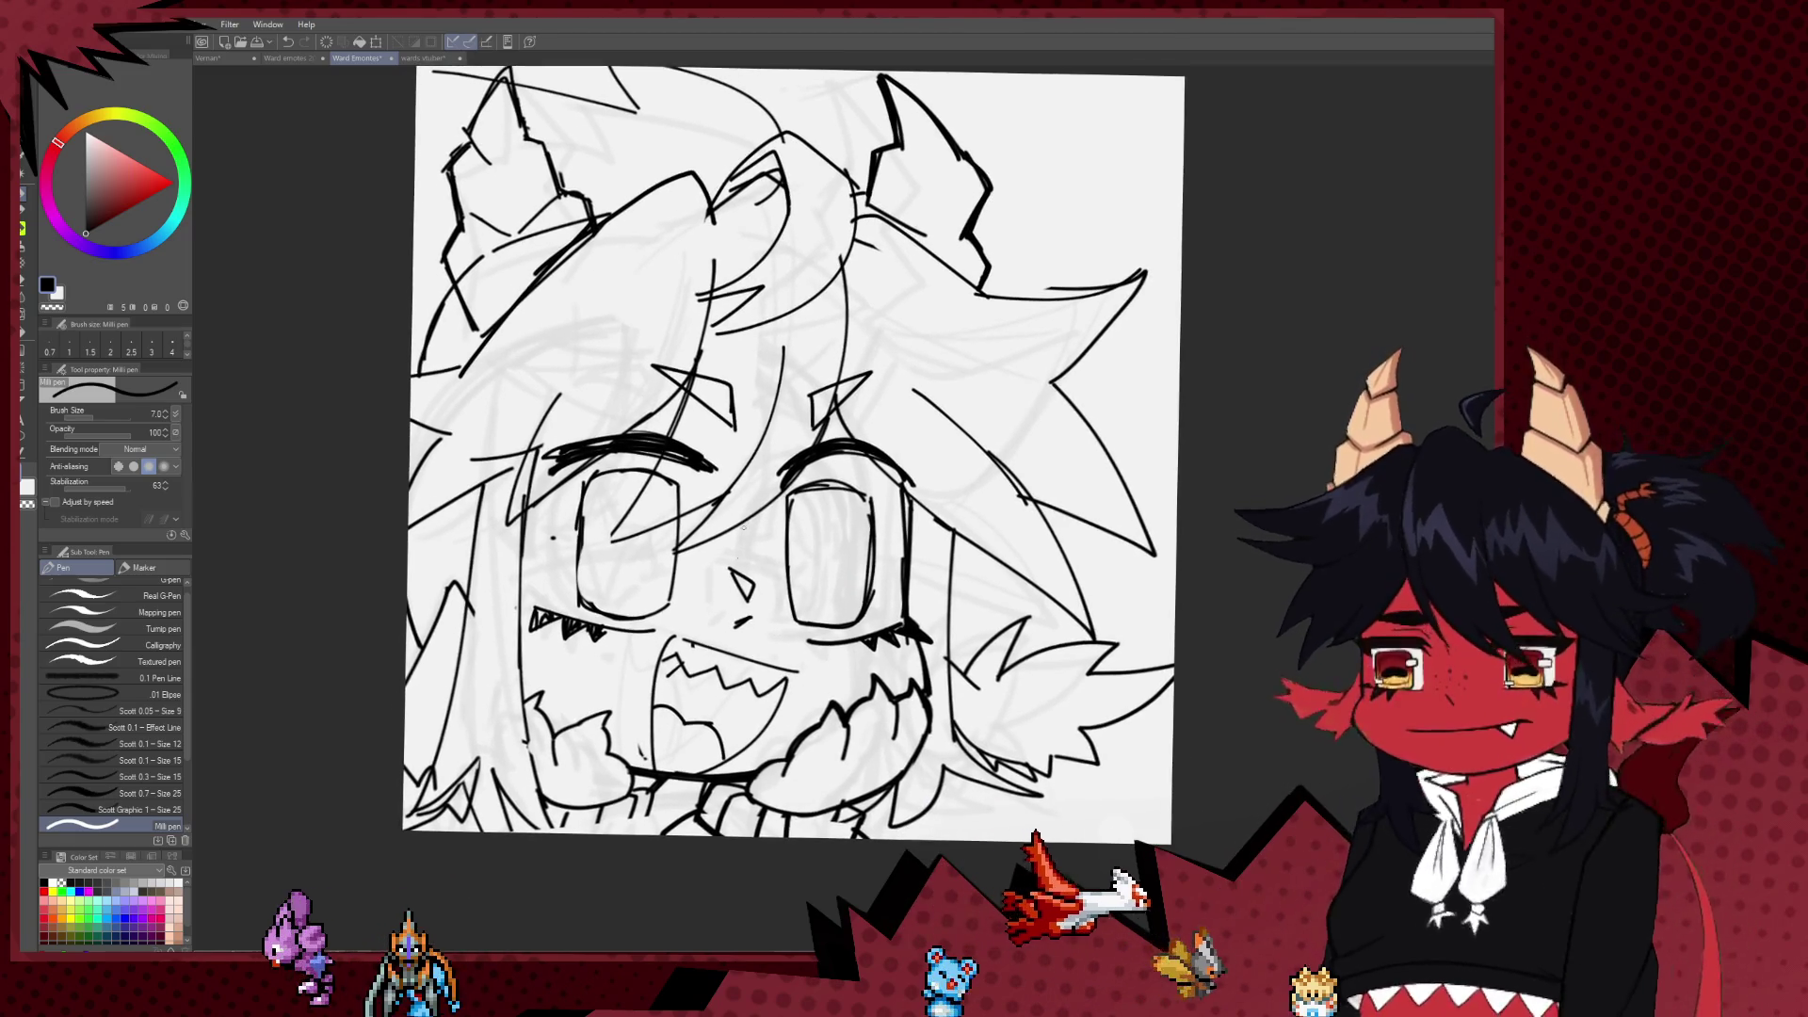
scroll(765, 717, down, 2)
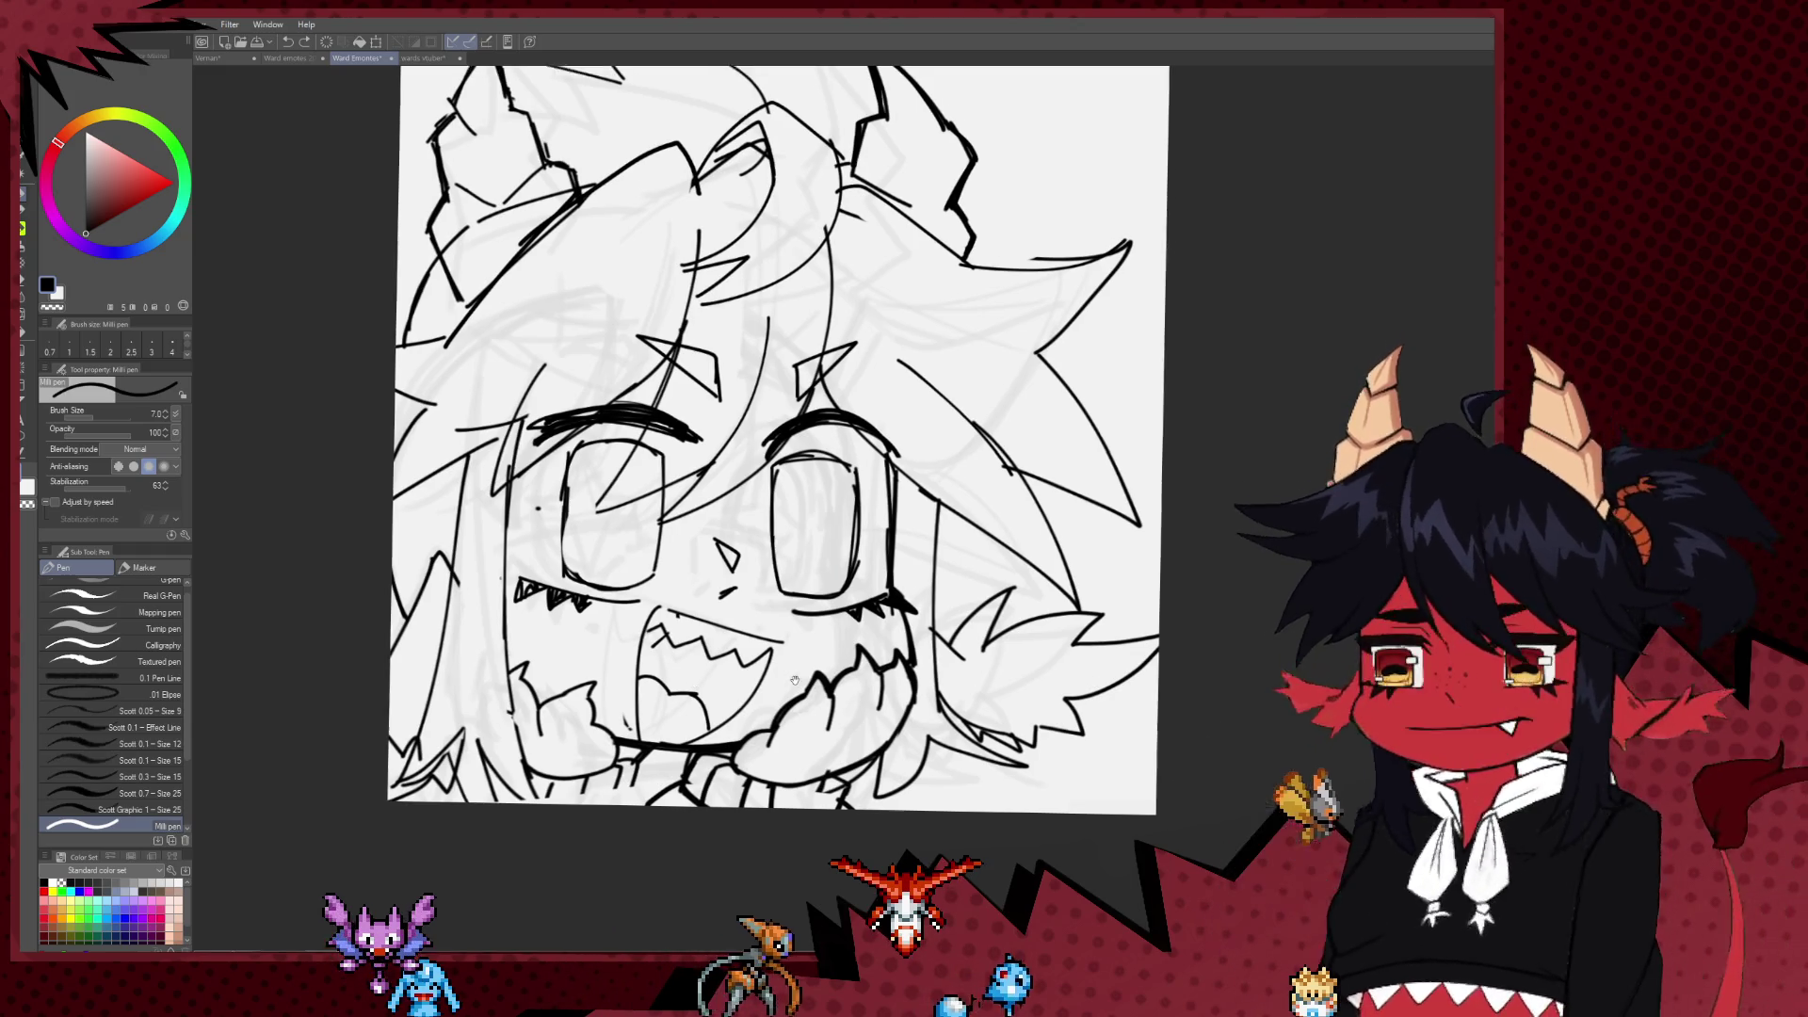
scroll(659, 726, down, 1)
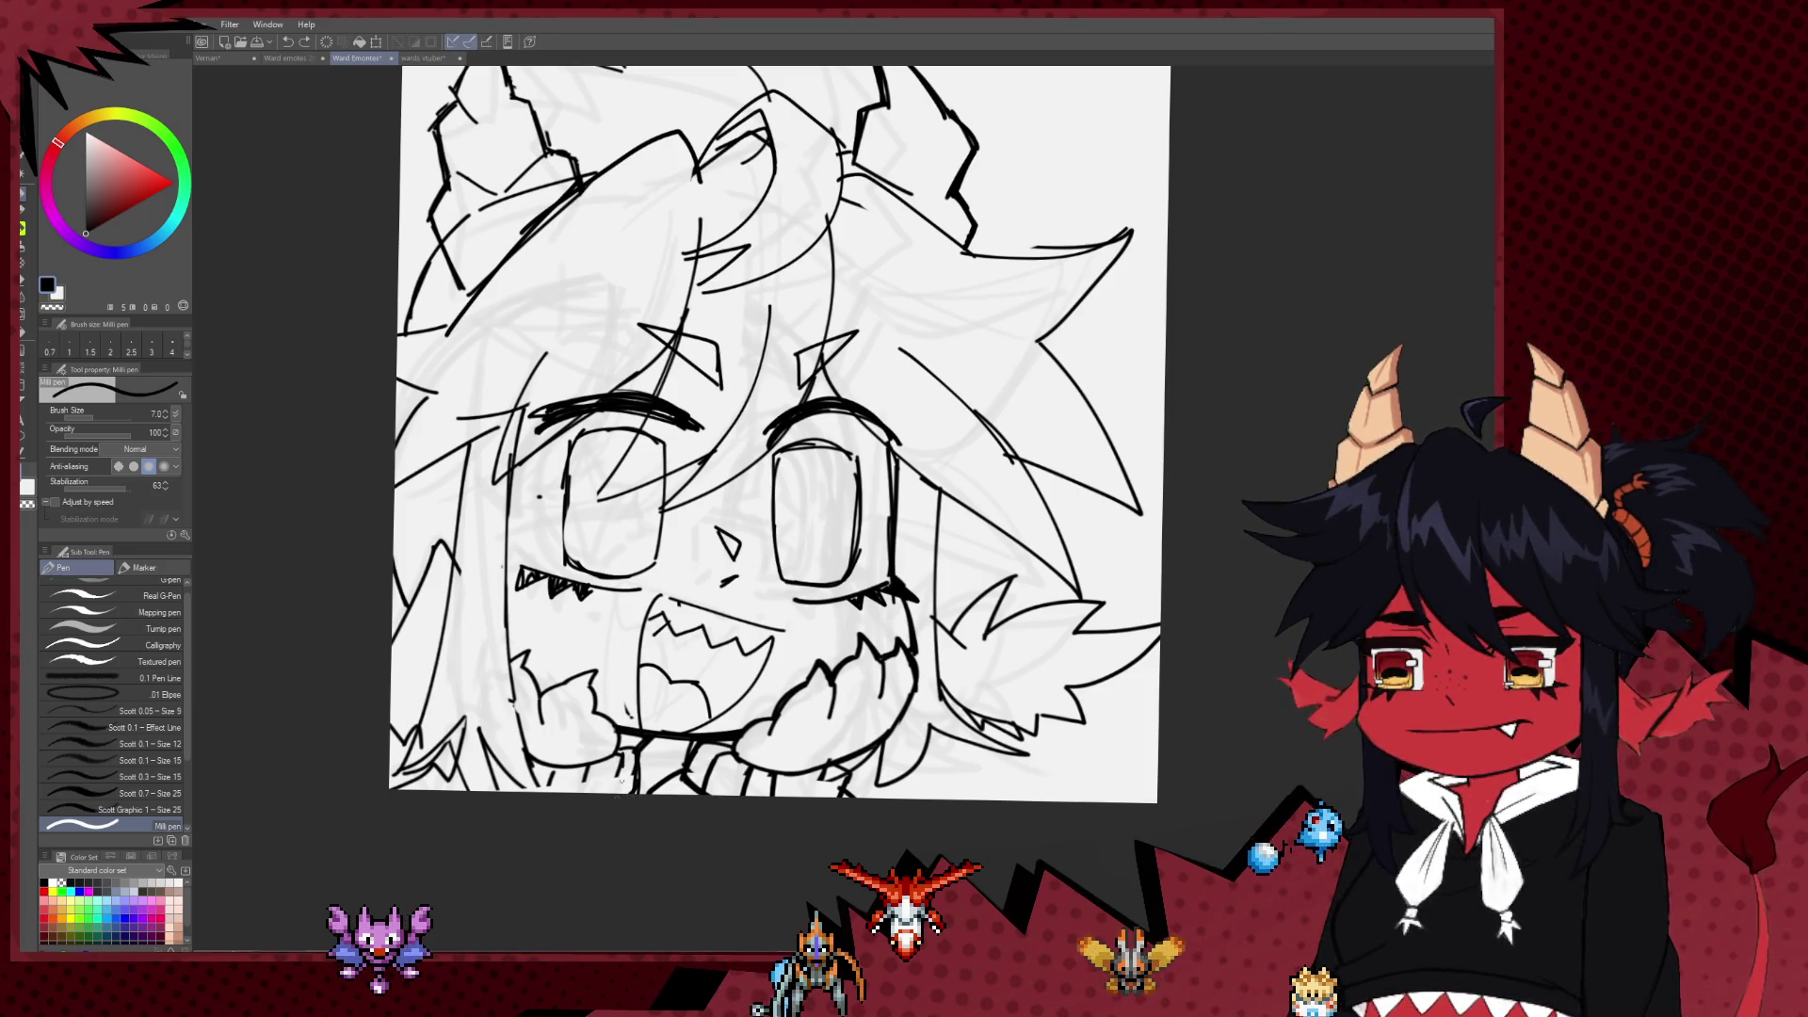
scroll(735, 433, right, 2)
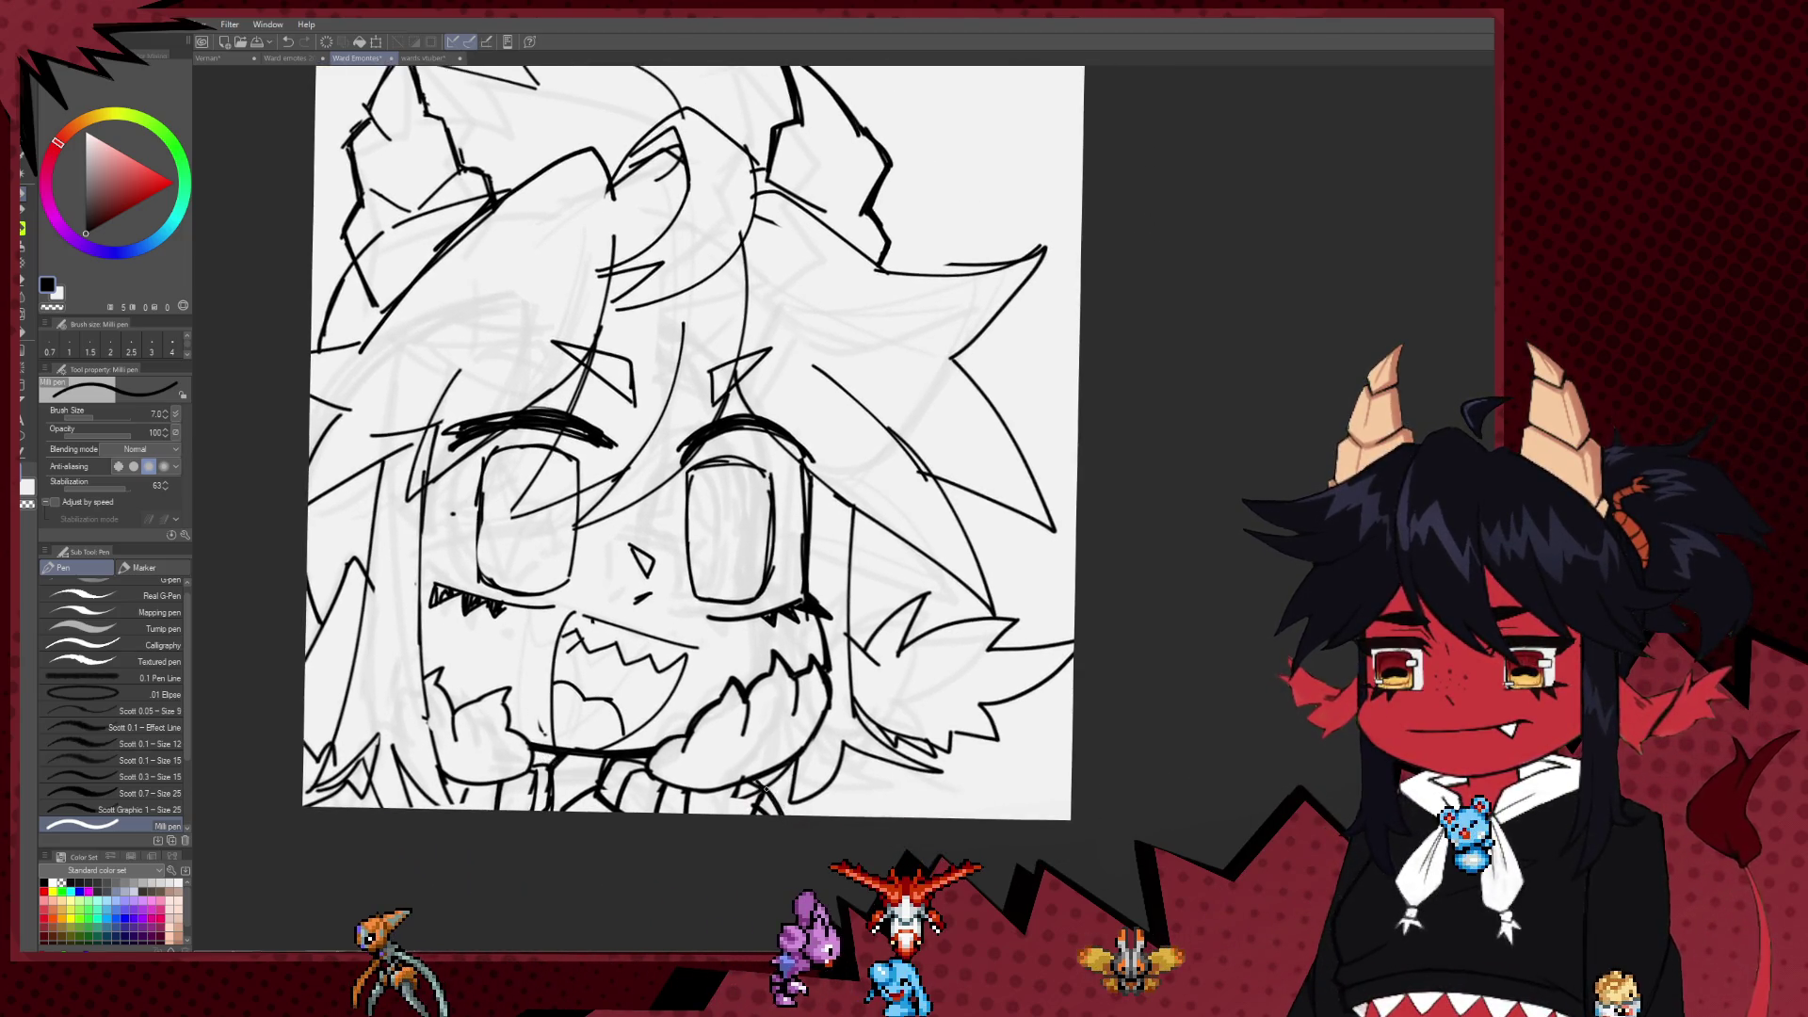
drag(783, 797, 831, 732)
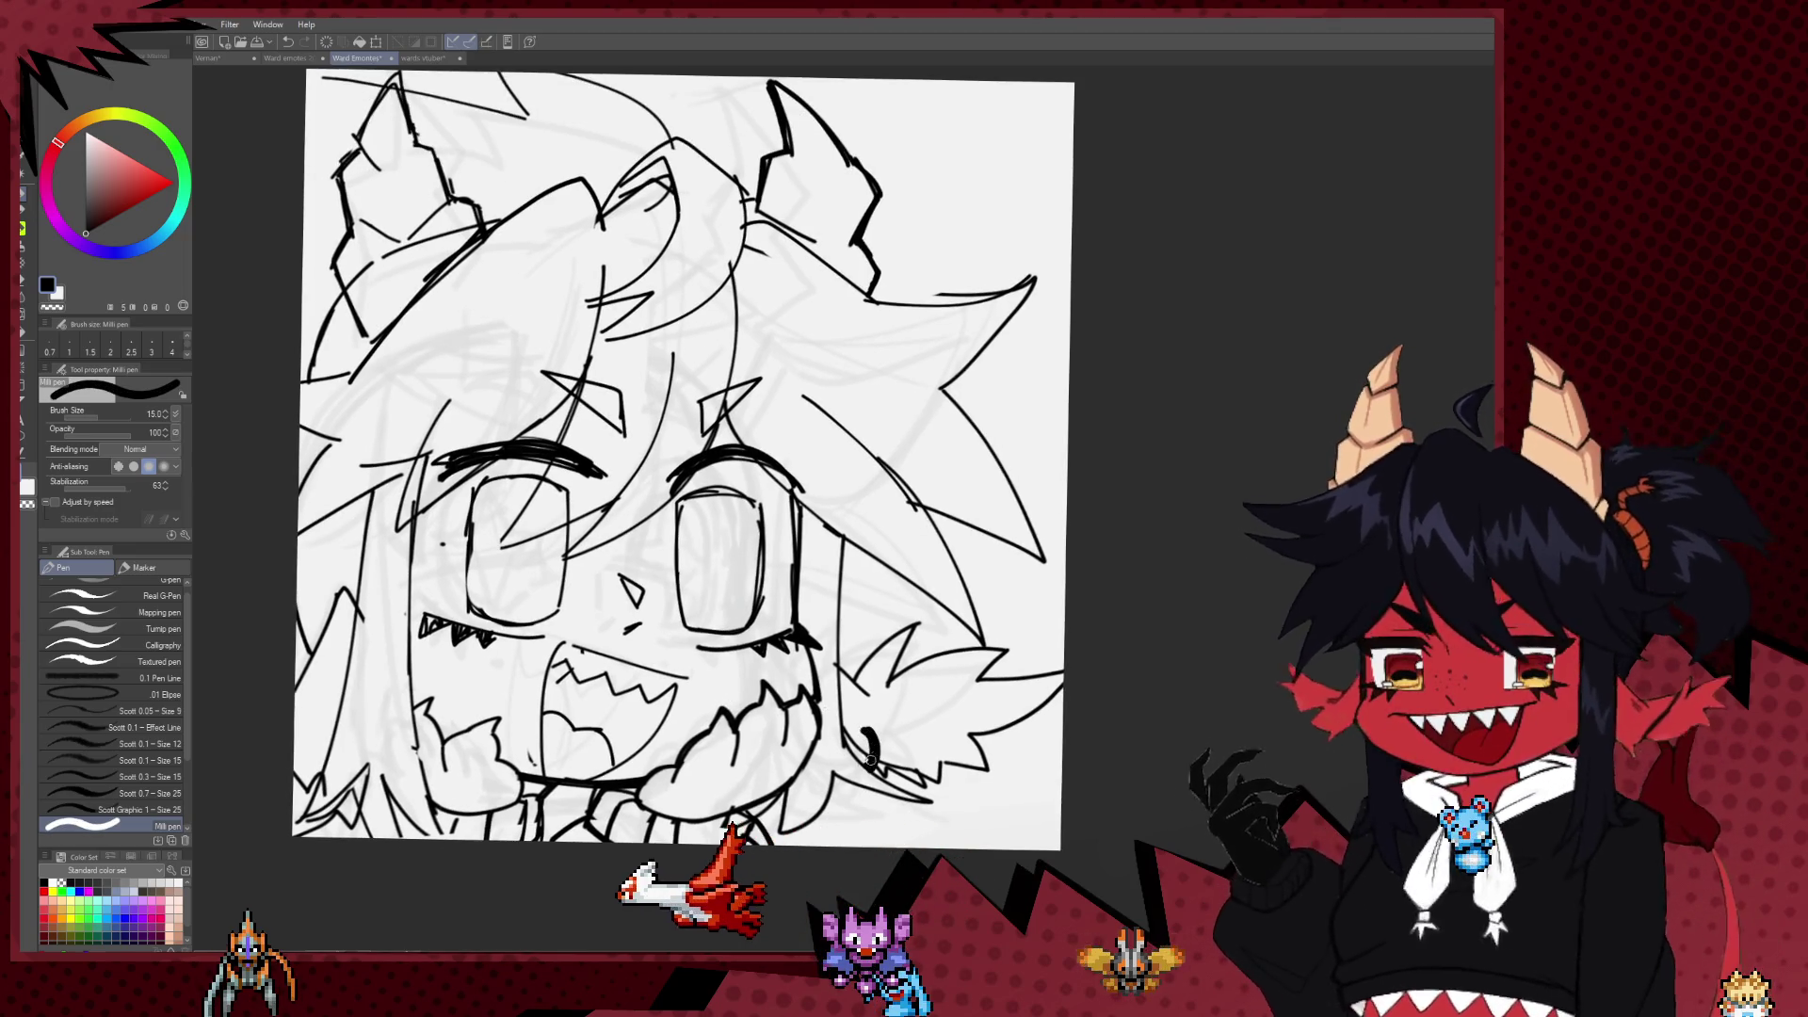
drag(887, 735, 906, 786)
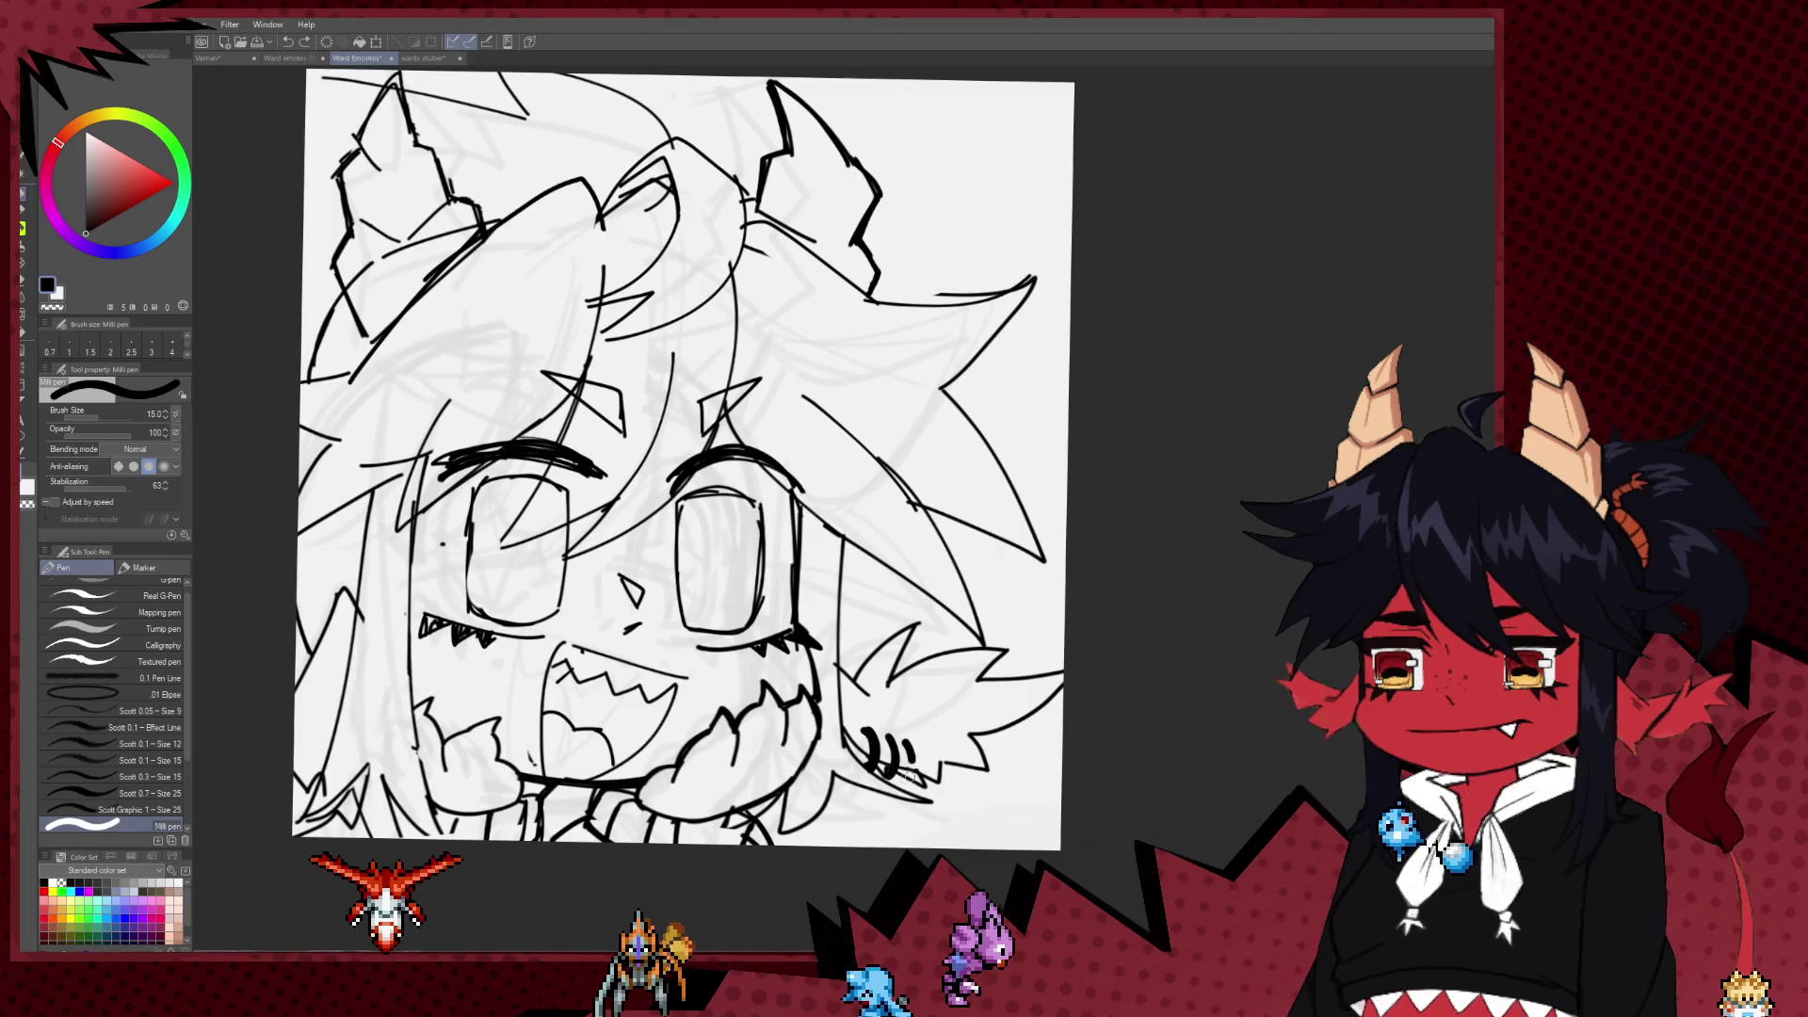
mouse_move(606, 658)
mouse_down()
mouse_move(770, 729)
mouse_move(767, 764)
mouse_up()
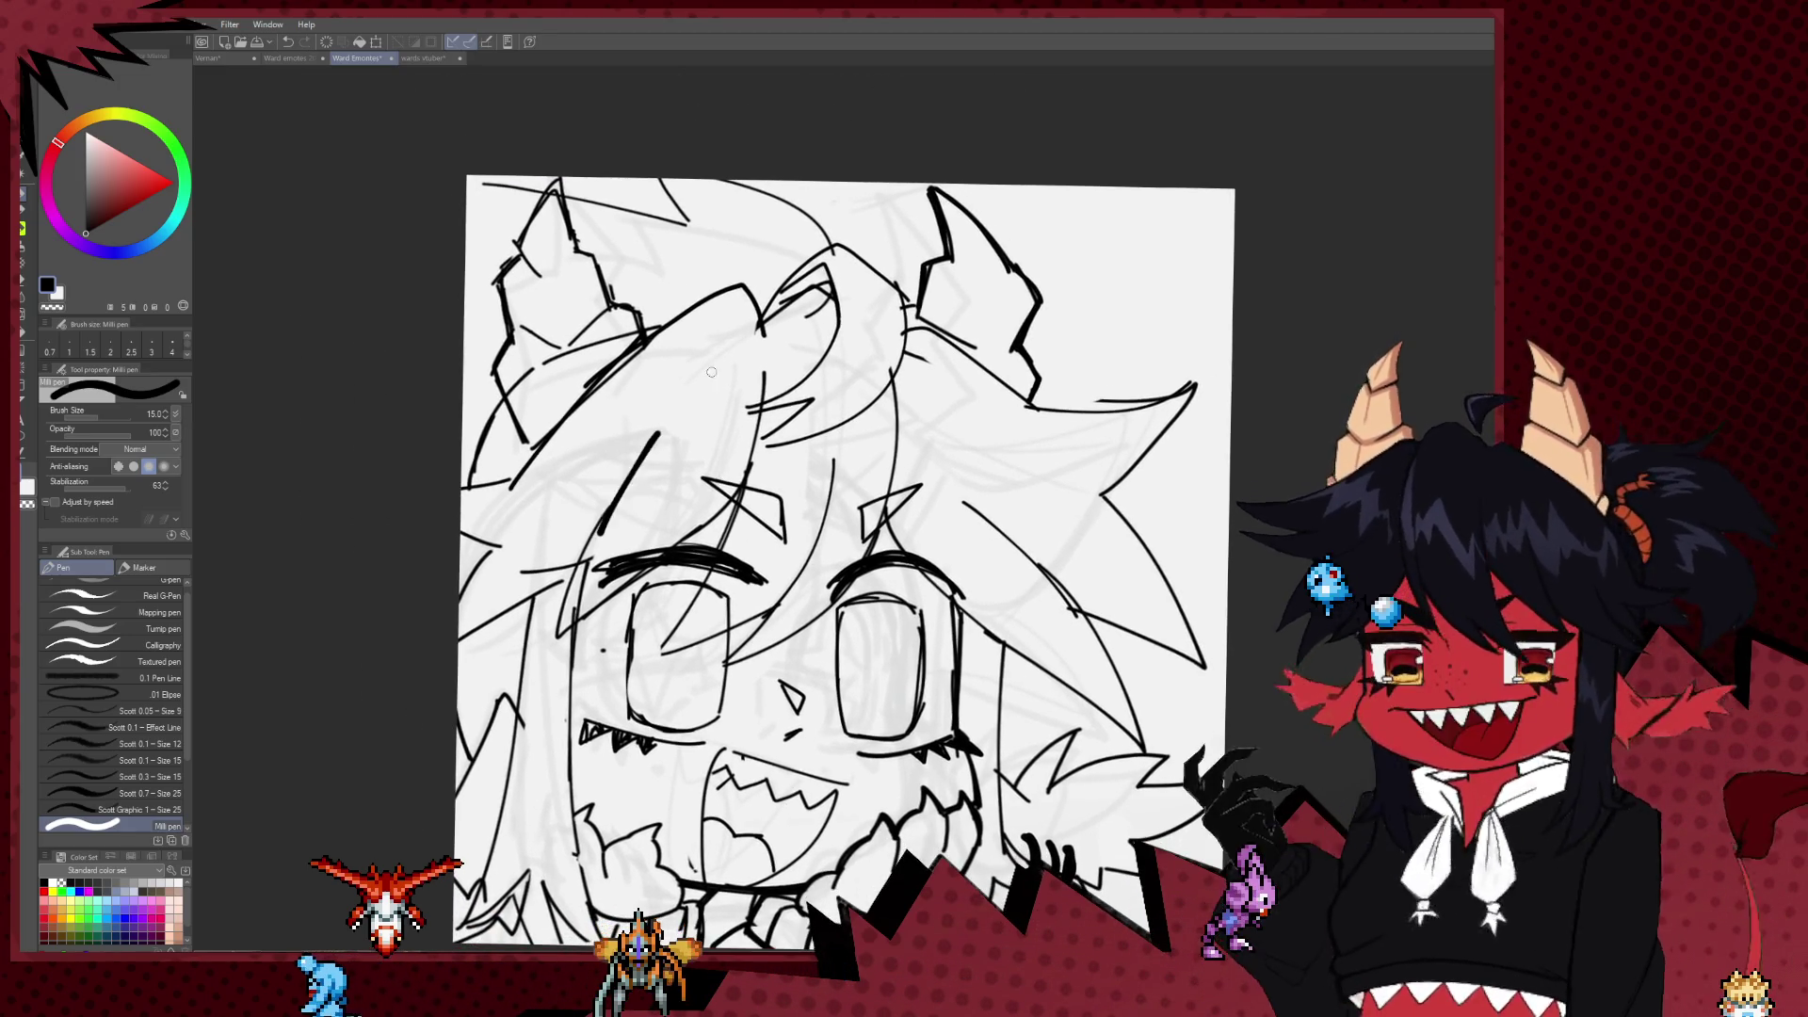
Step: Shrink the Milli pen to size 7 and undo the stray mark near the ears
key(bracketleft)
key(e)
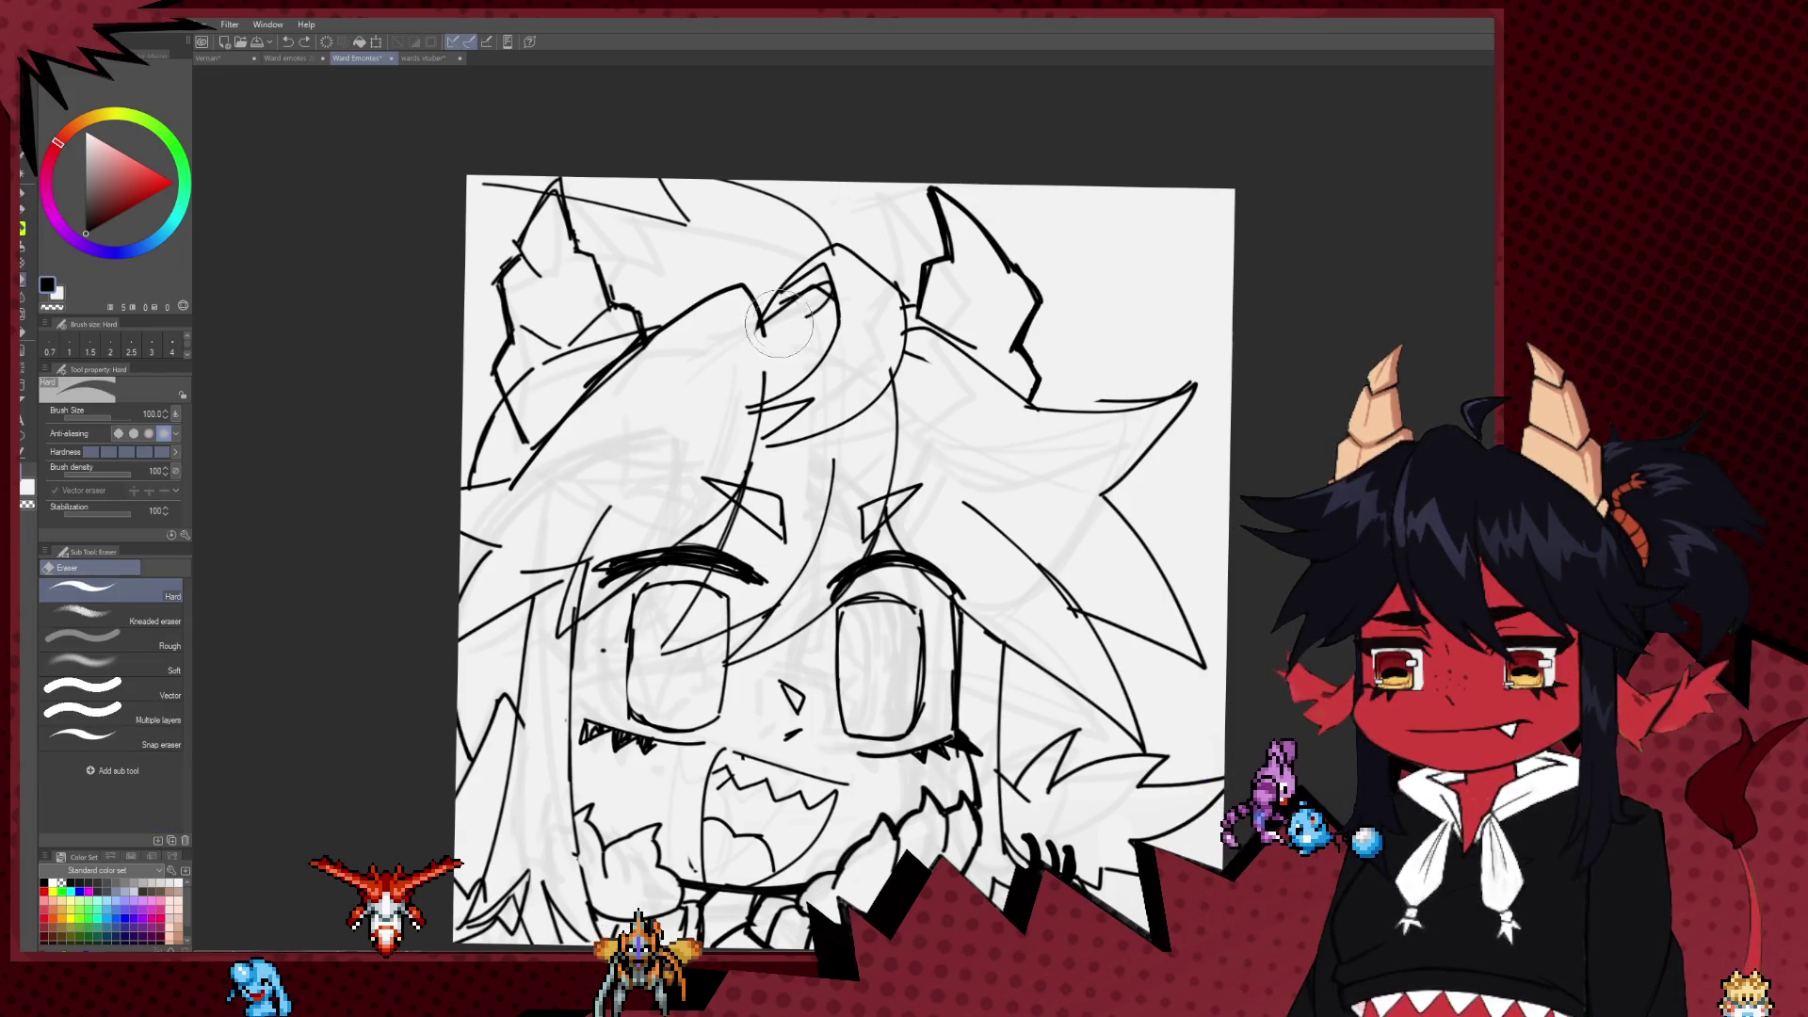
key(p)
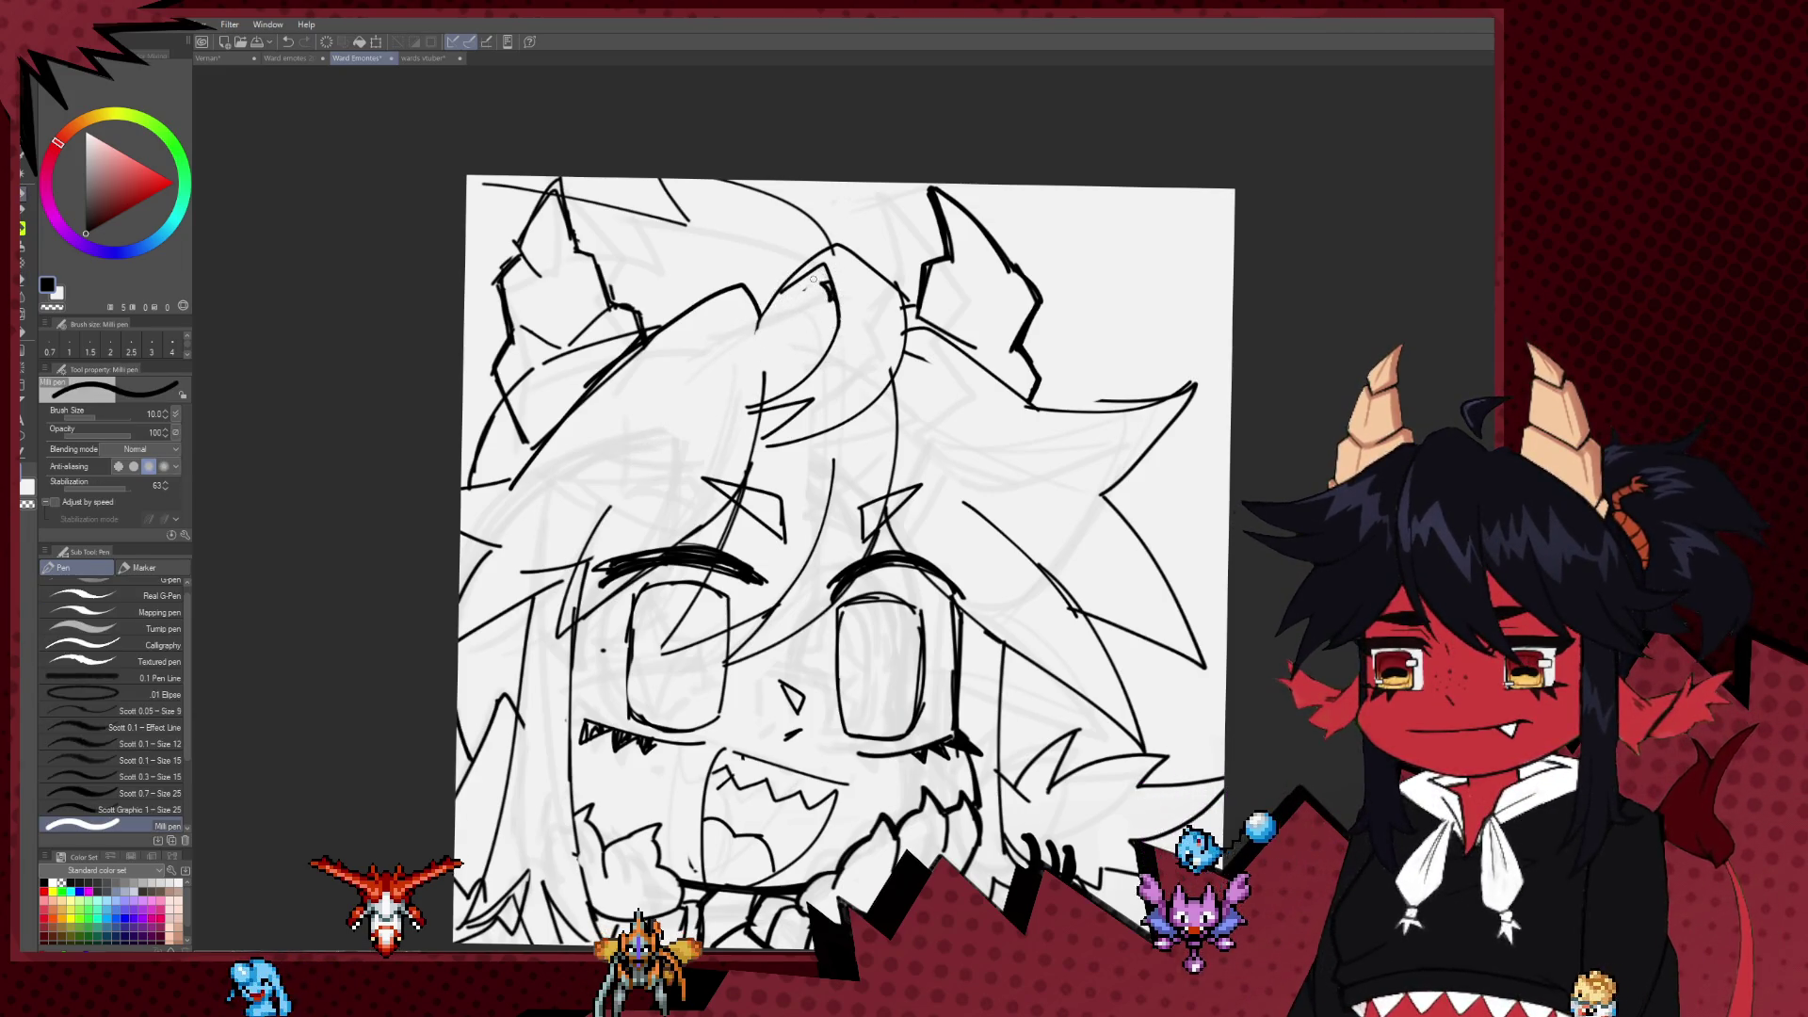
key(bracketleft)
key(bracketleft)
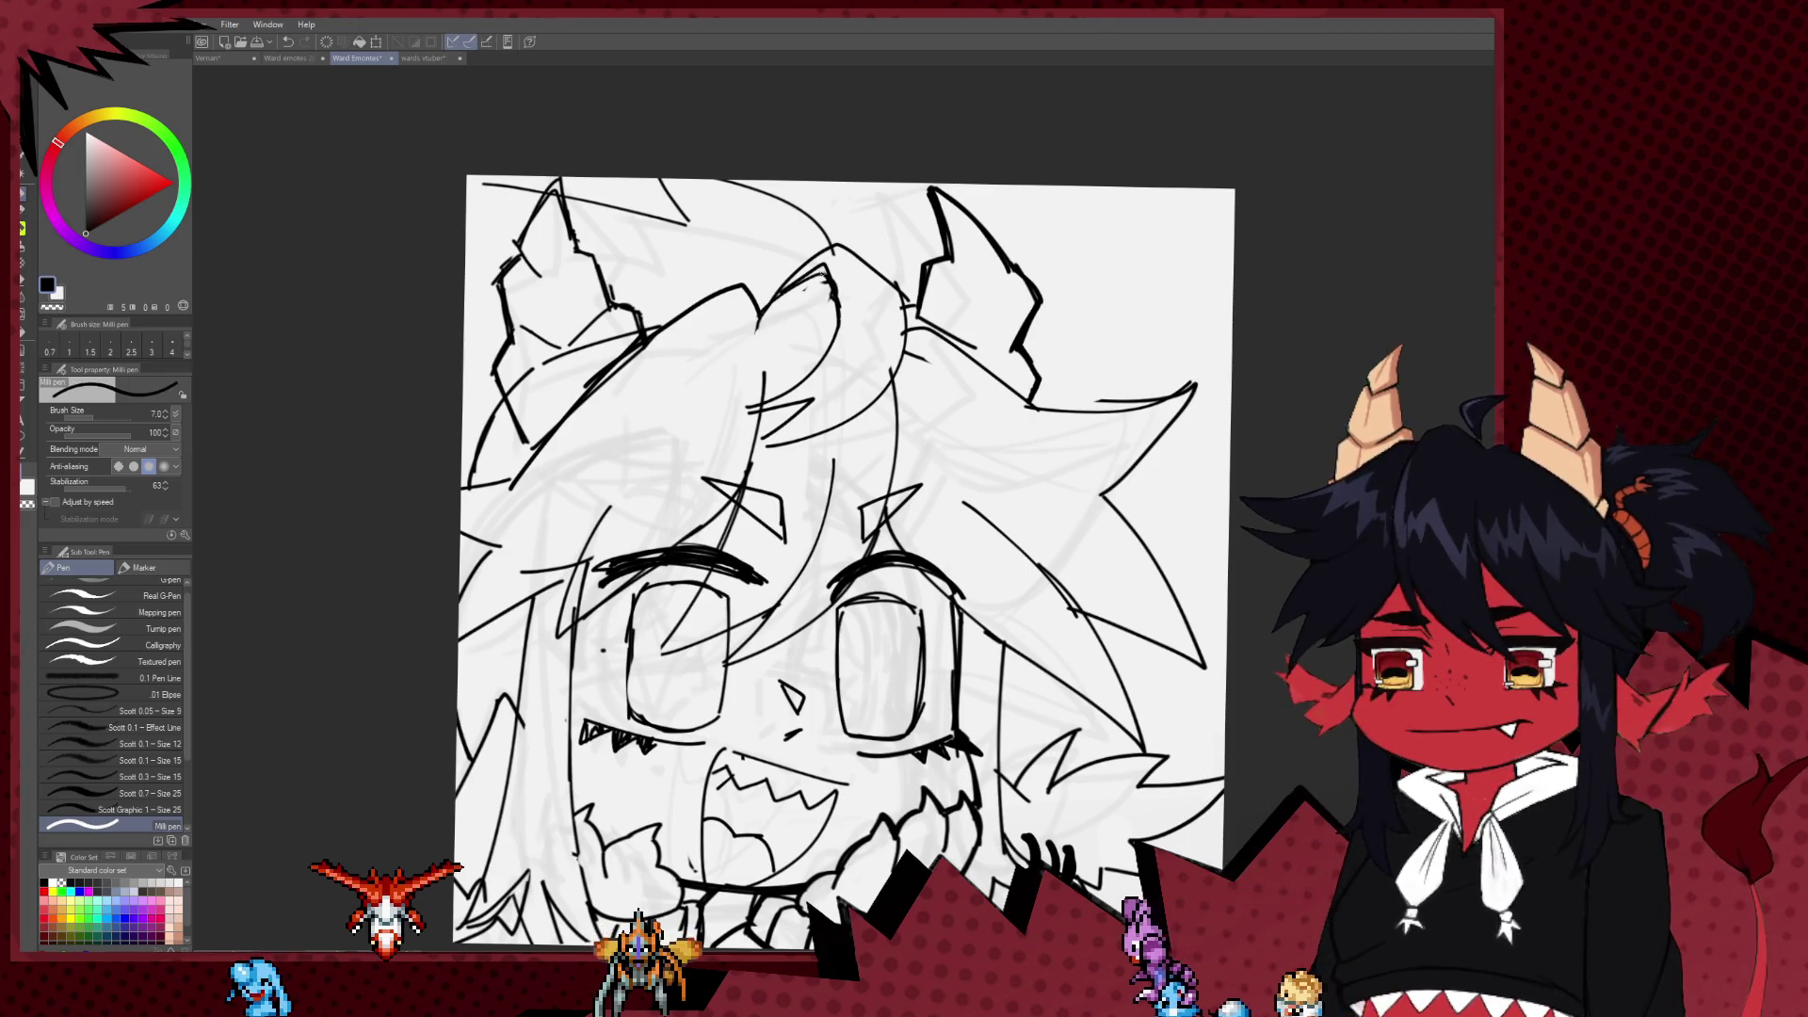
key(ctrl+z)
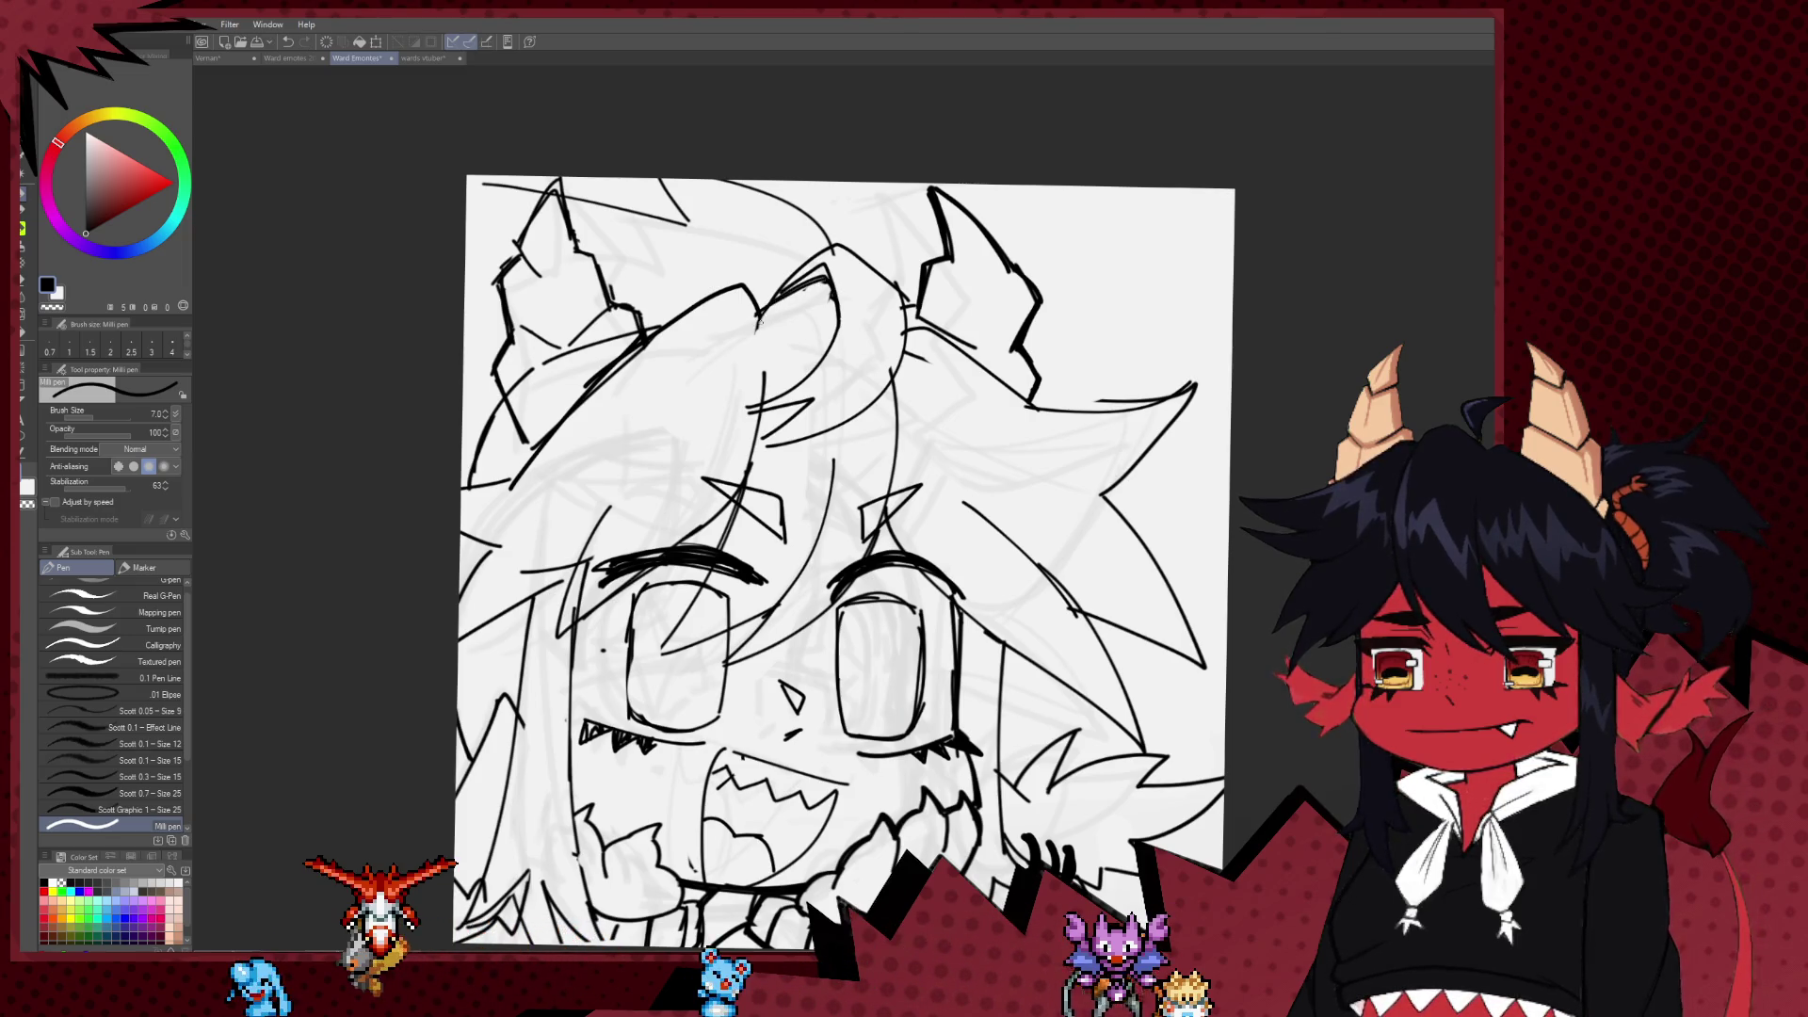
drag(762, 507, 773, 403)
drag(705, 580, 643, 514)
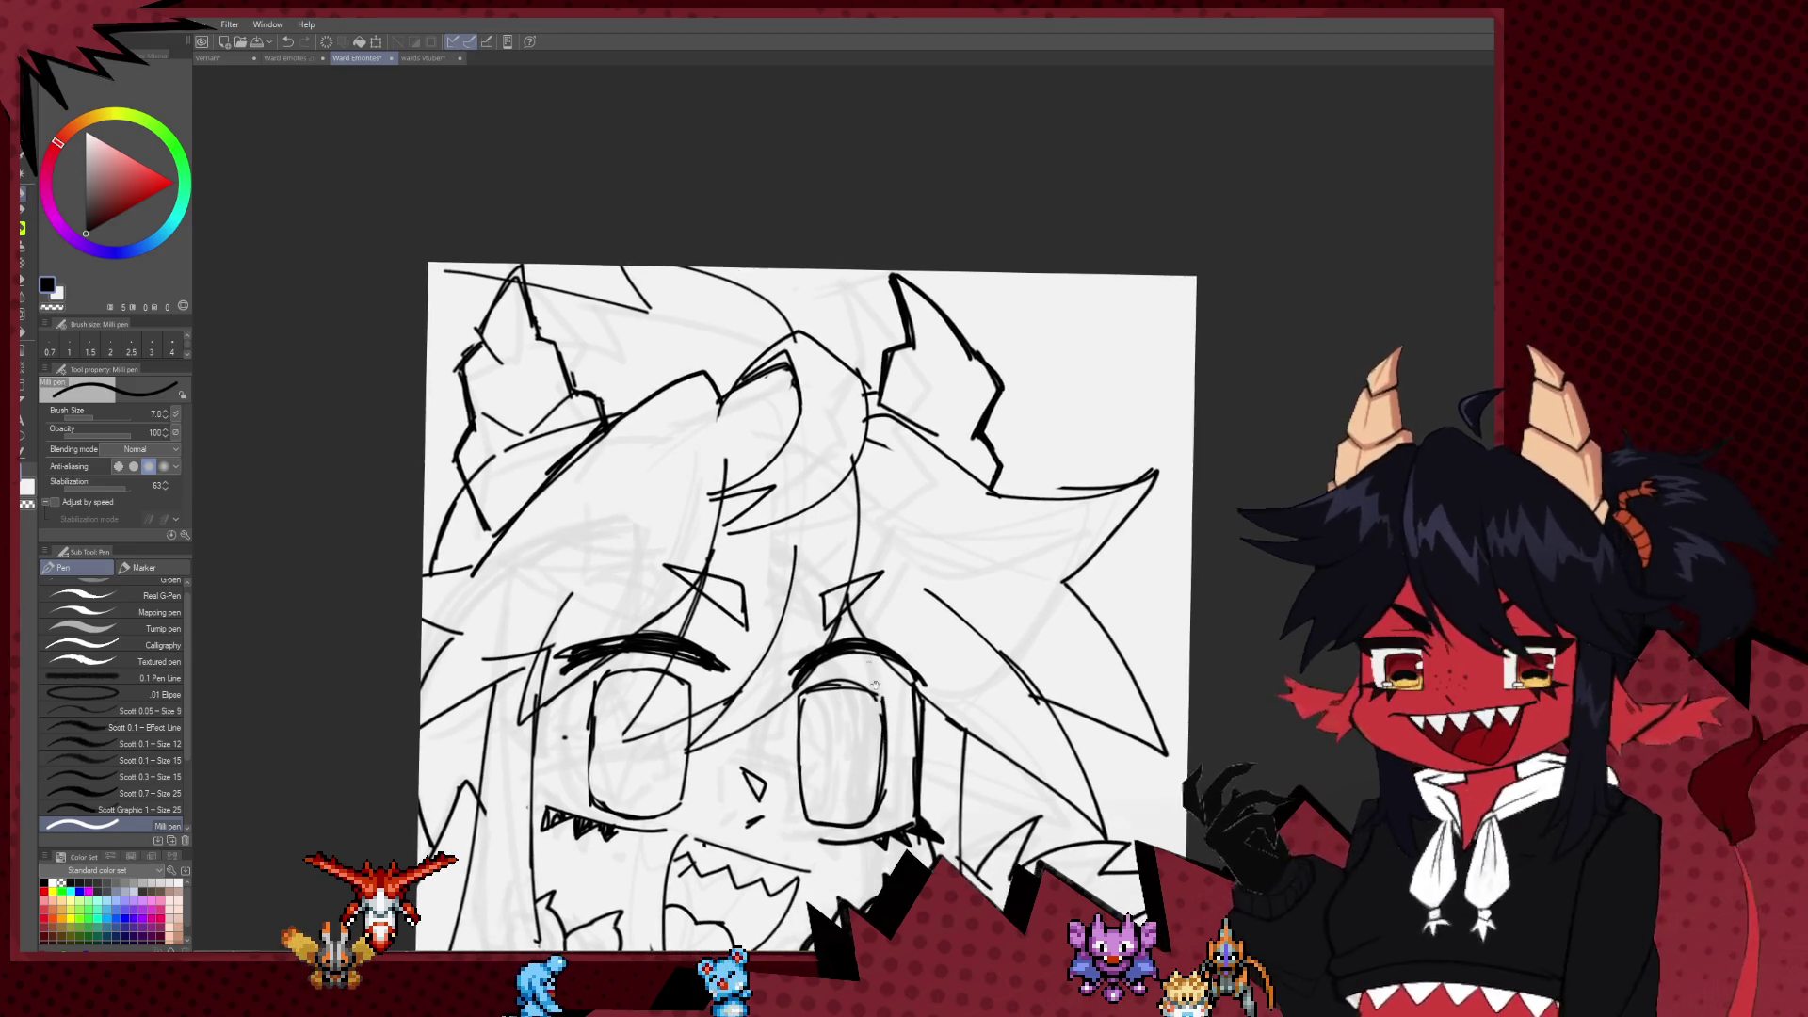
Step: With the pen at size 10, refine the three earrings and thicken both eyebrows, erasing as needed
key(bracketright)
key(bracketright)
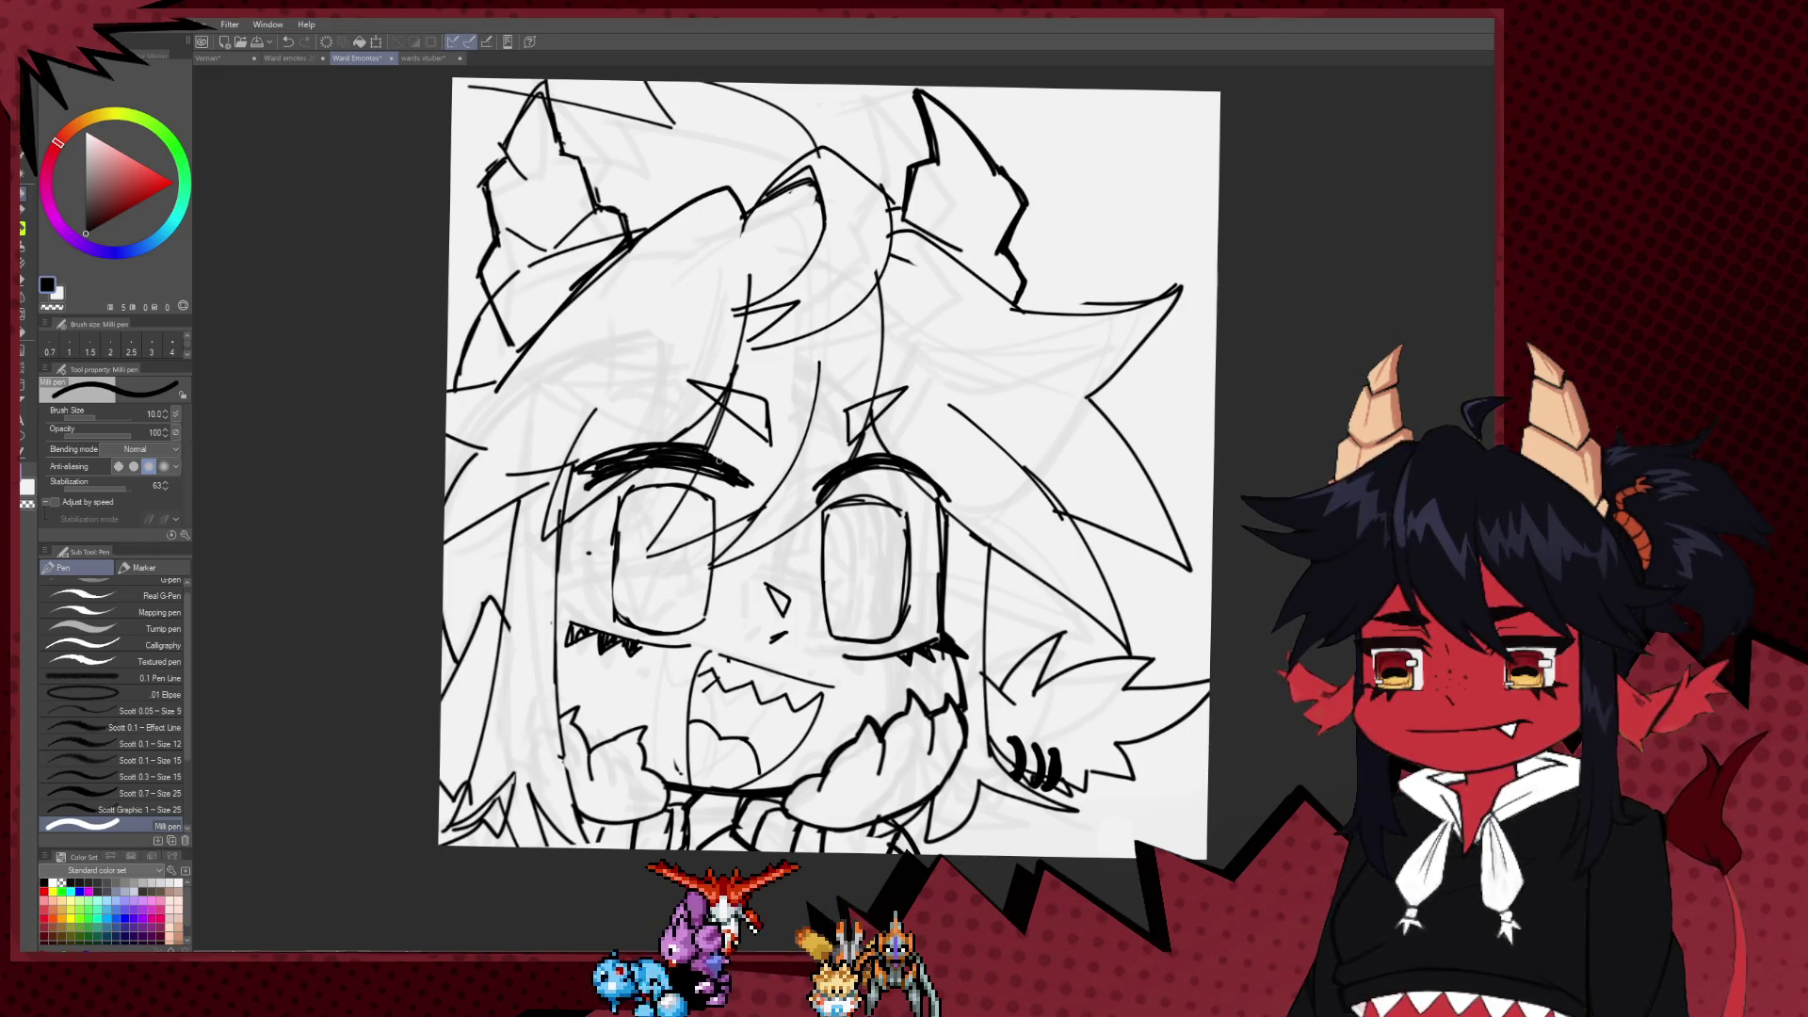
key(e)
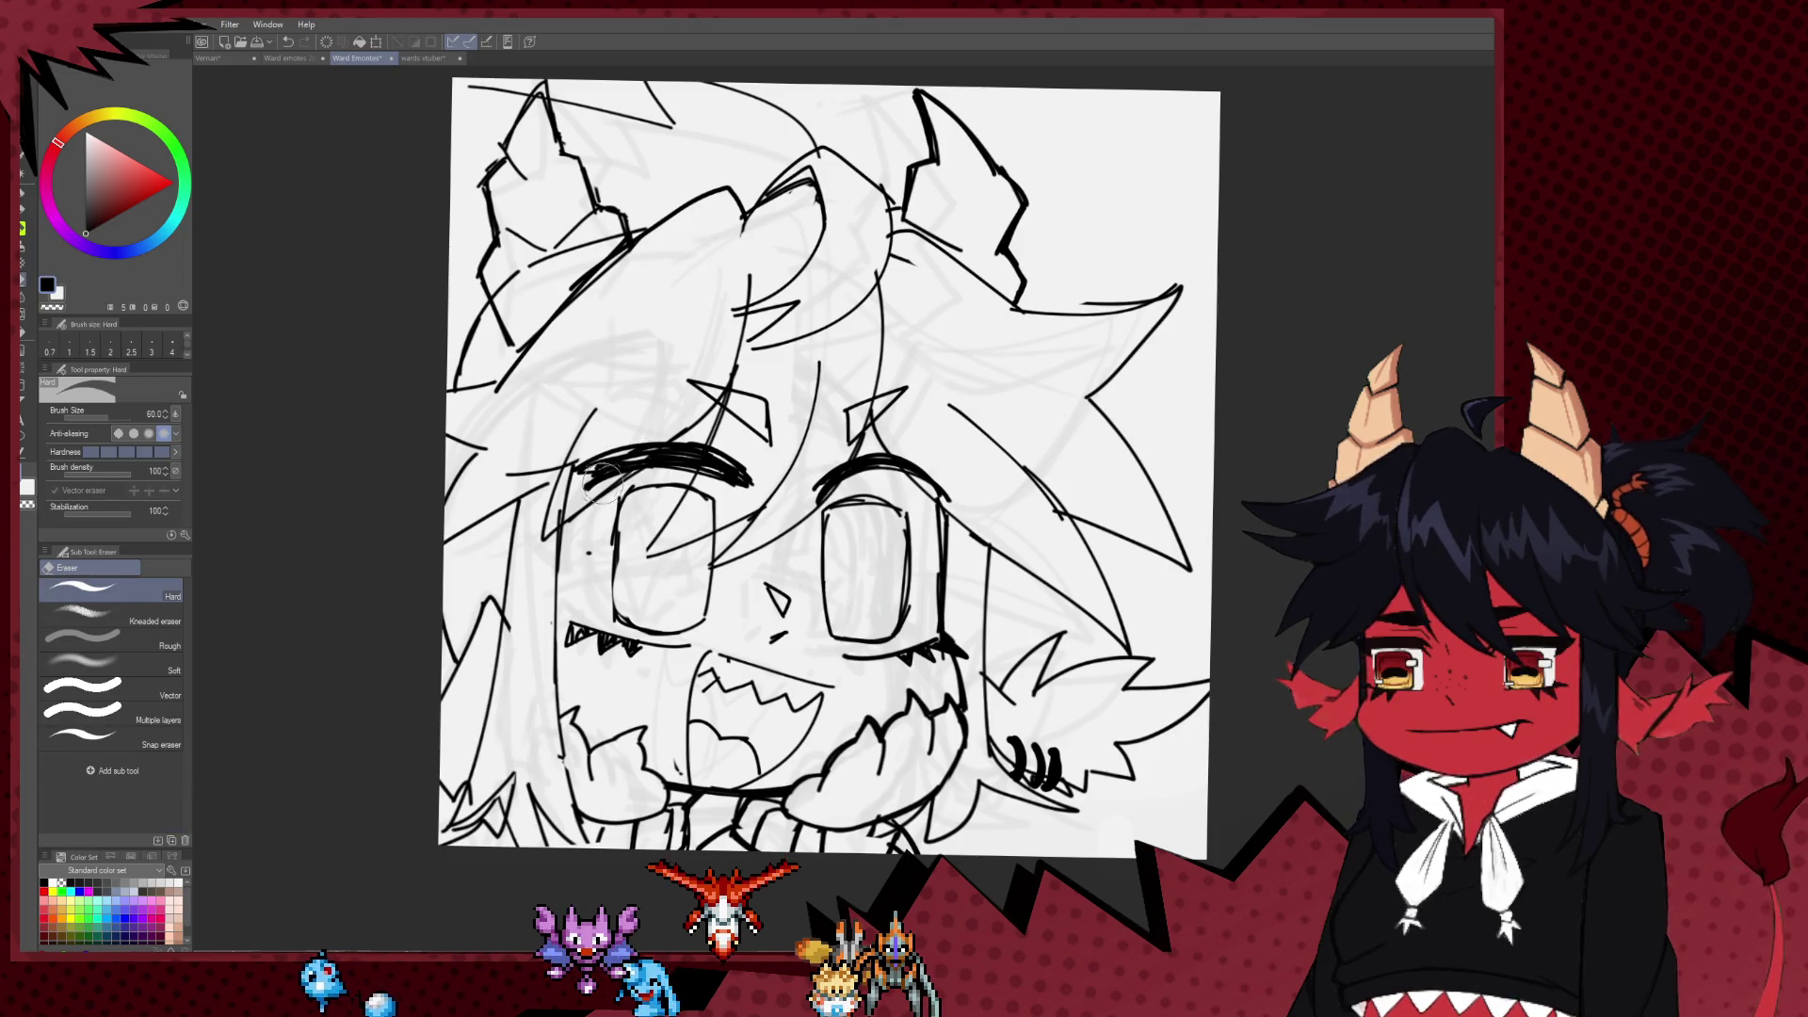
key(p)
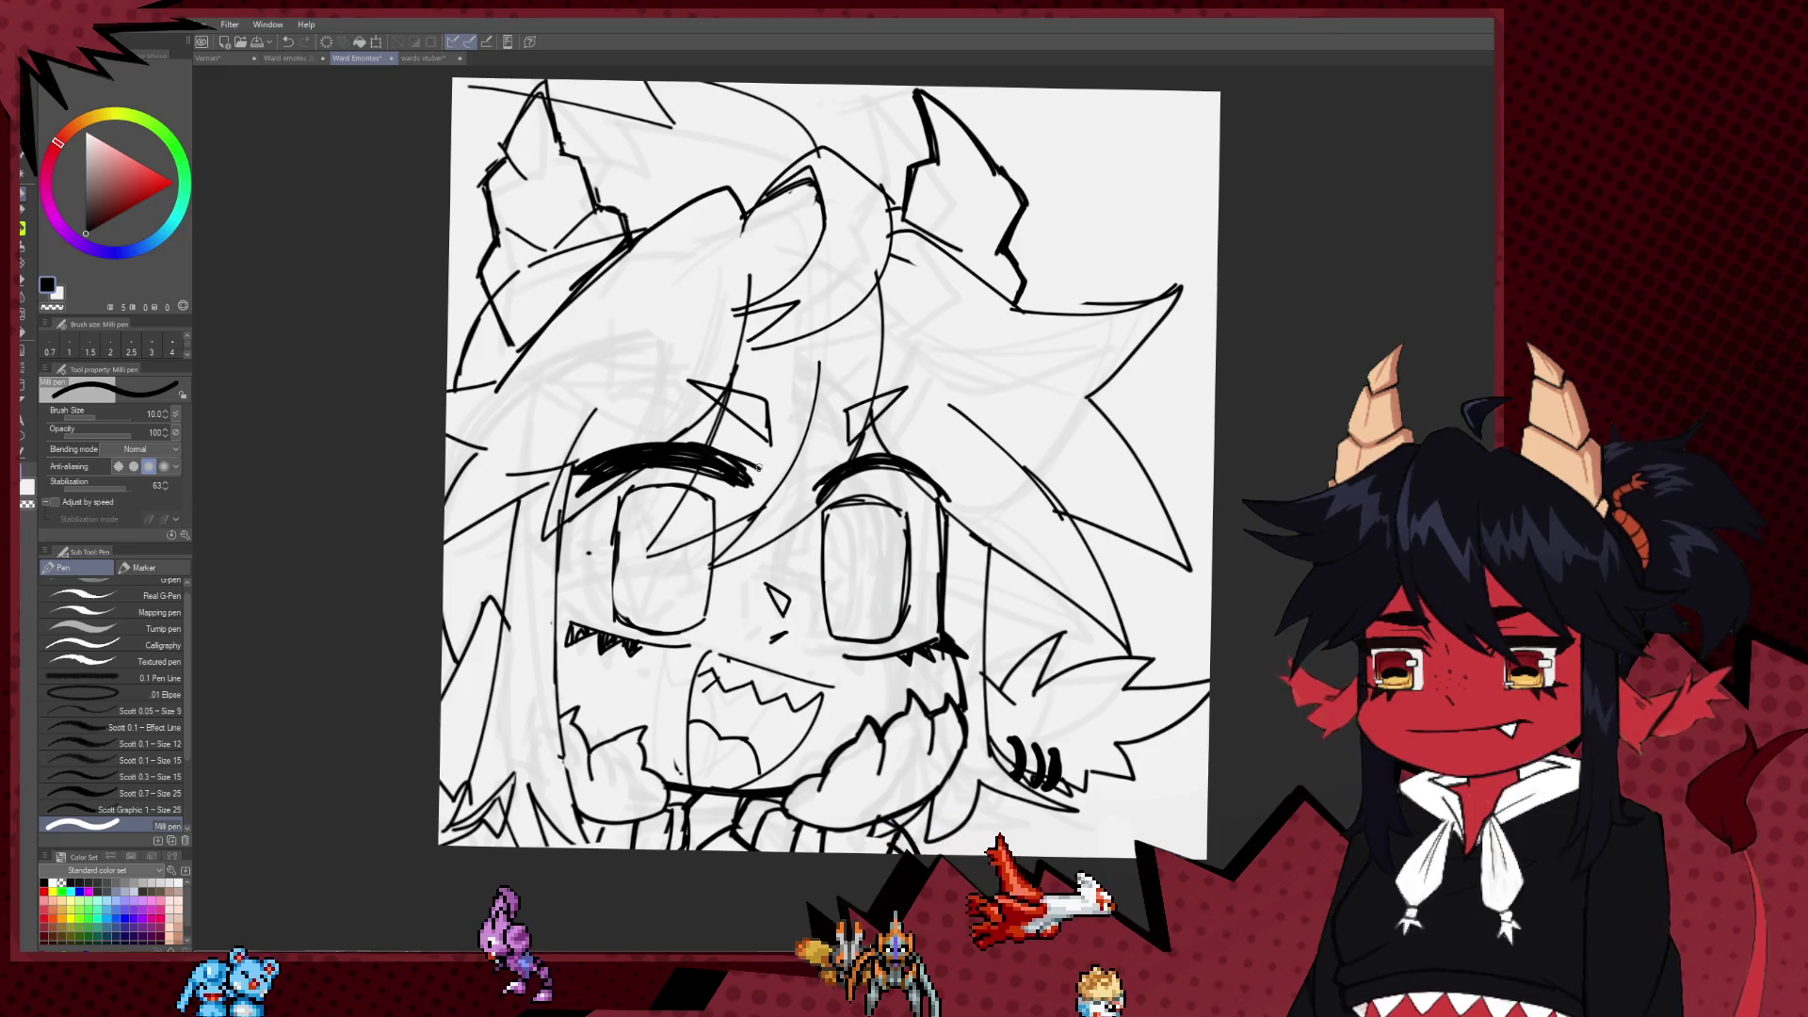
key(e)
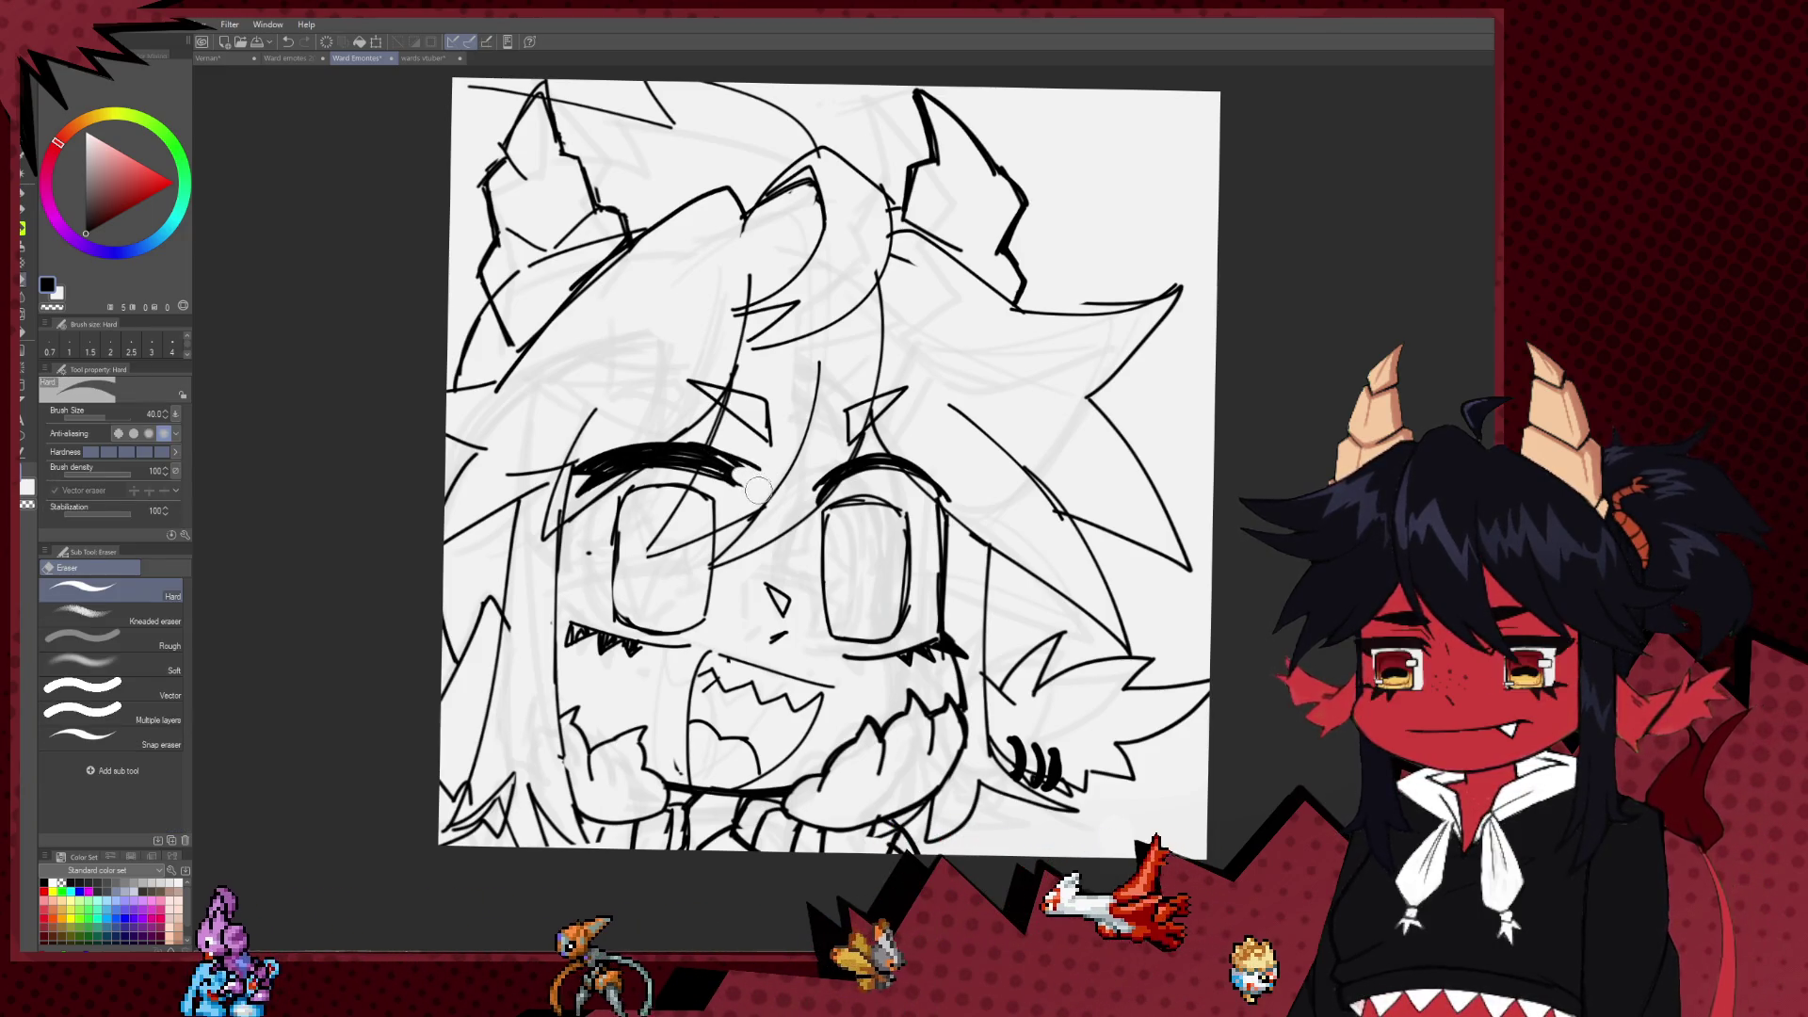
key(p)
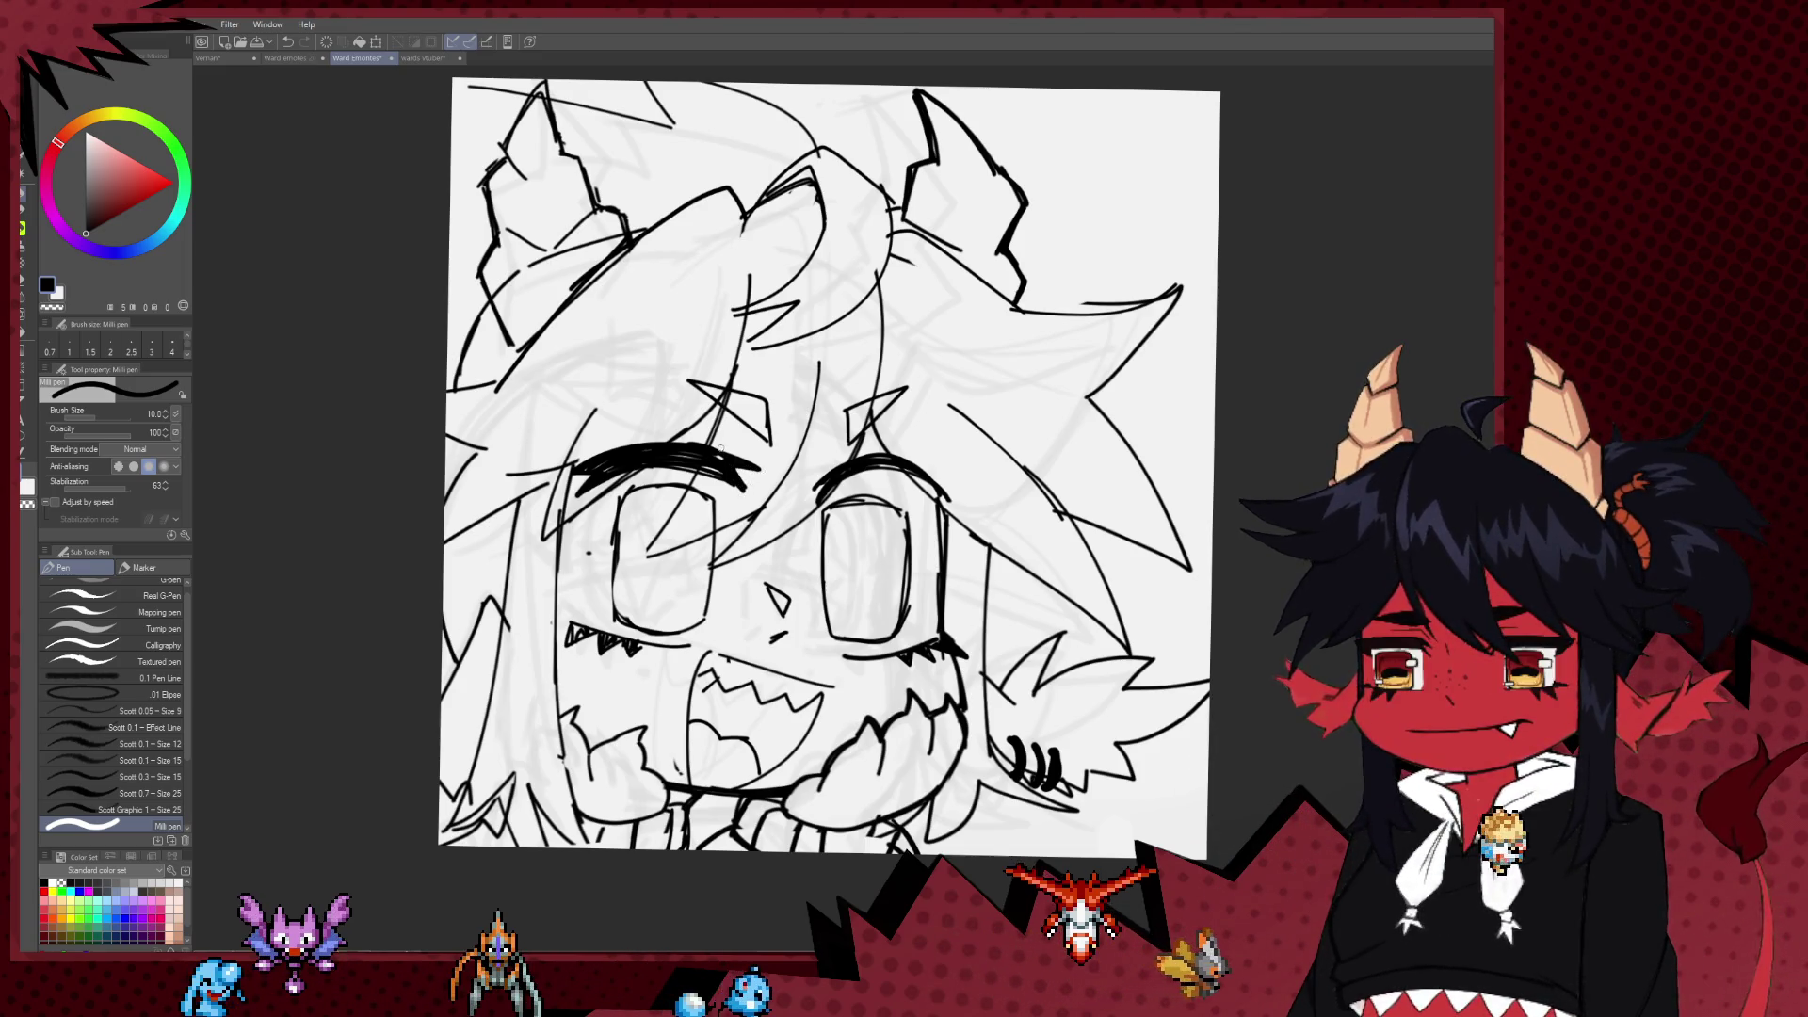
drag(705, 458, 651, 469)
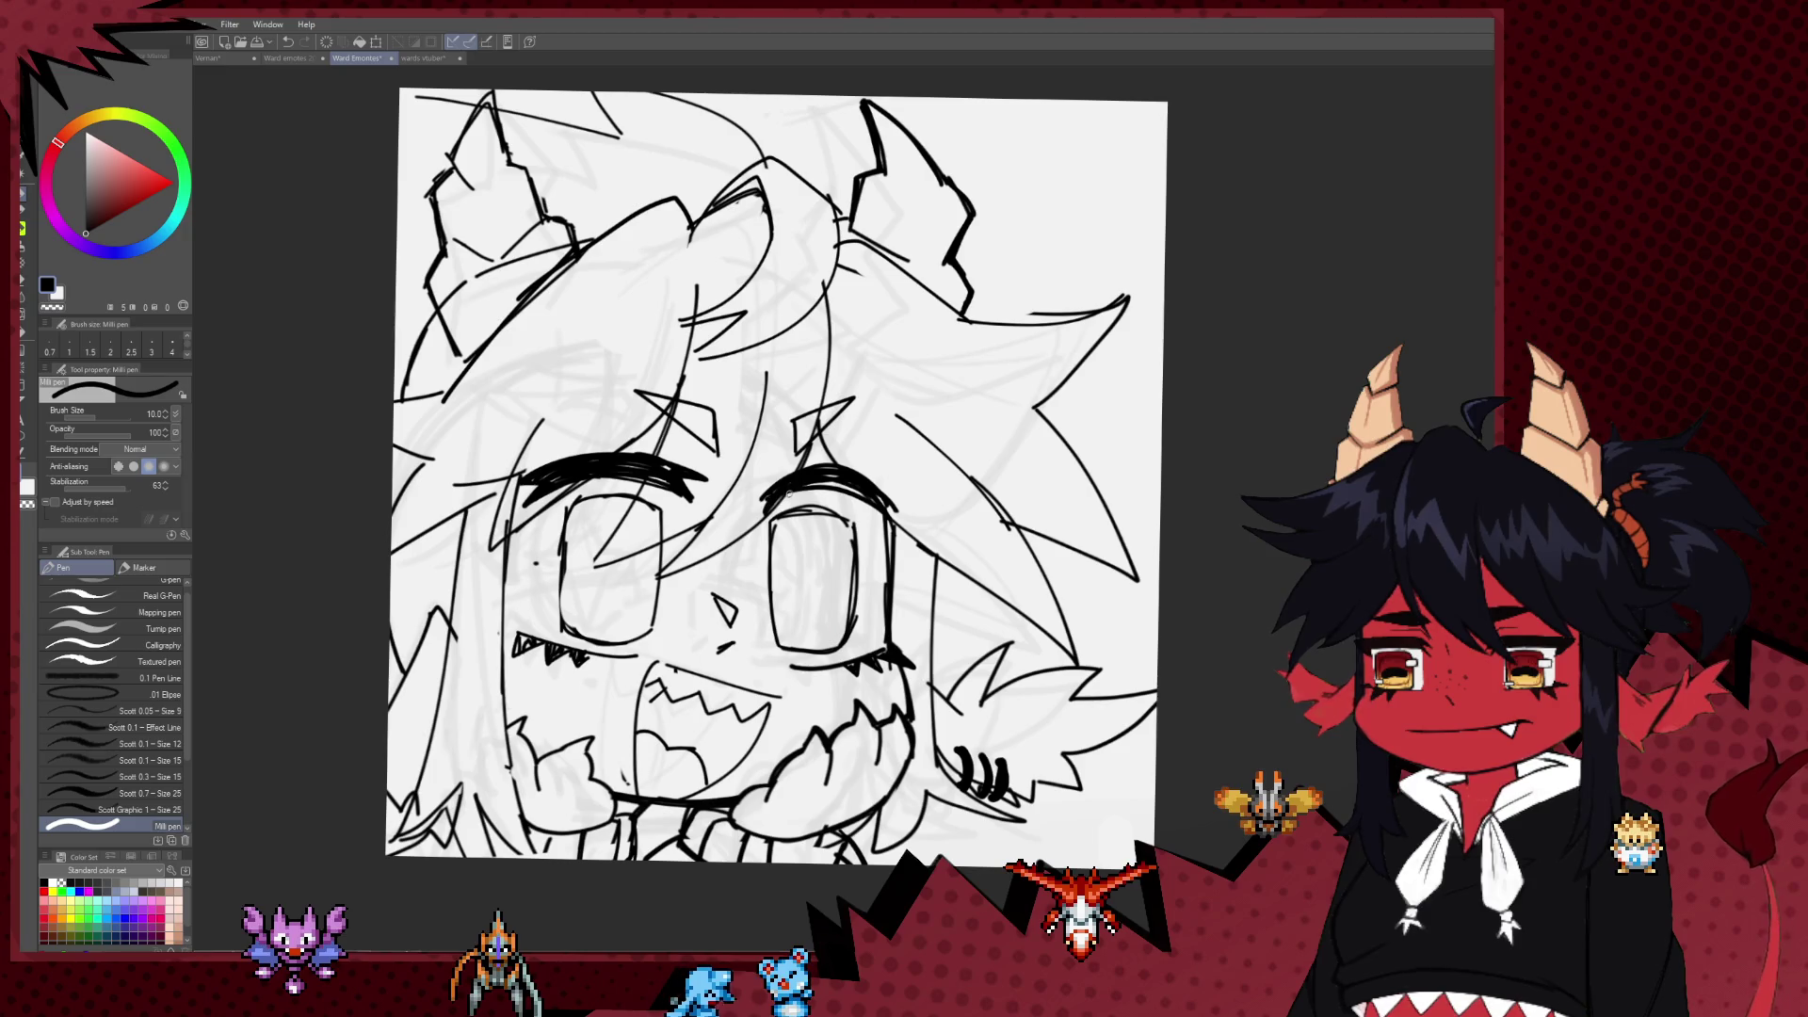
key(e)
key(p)
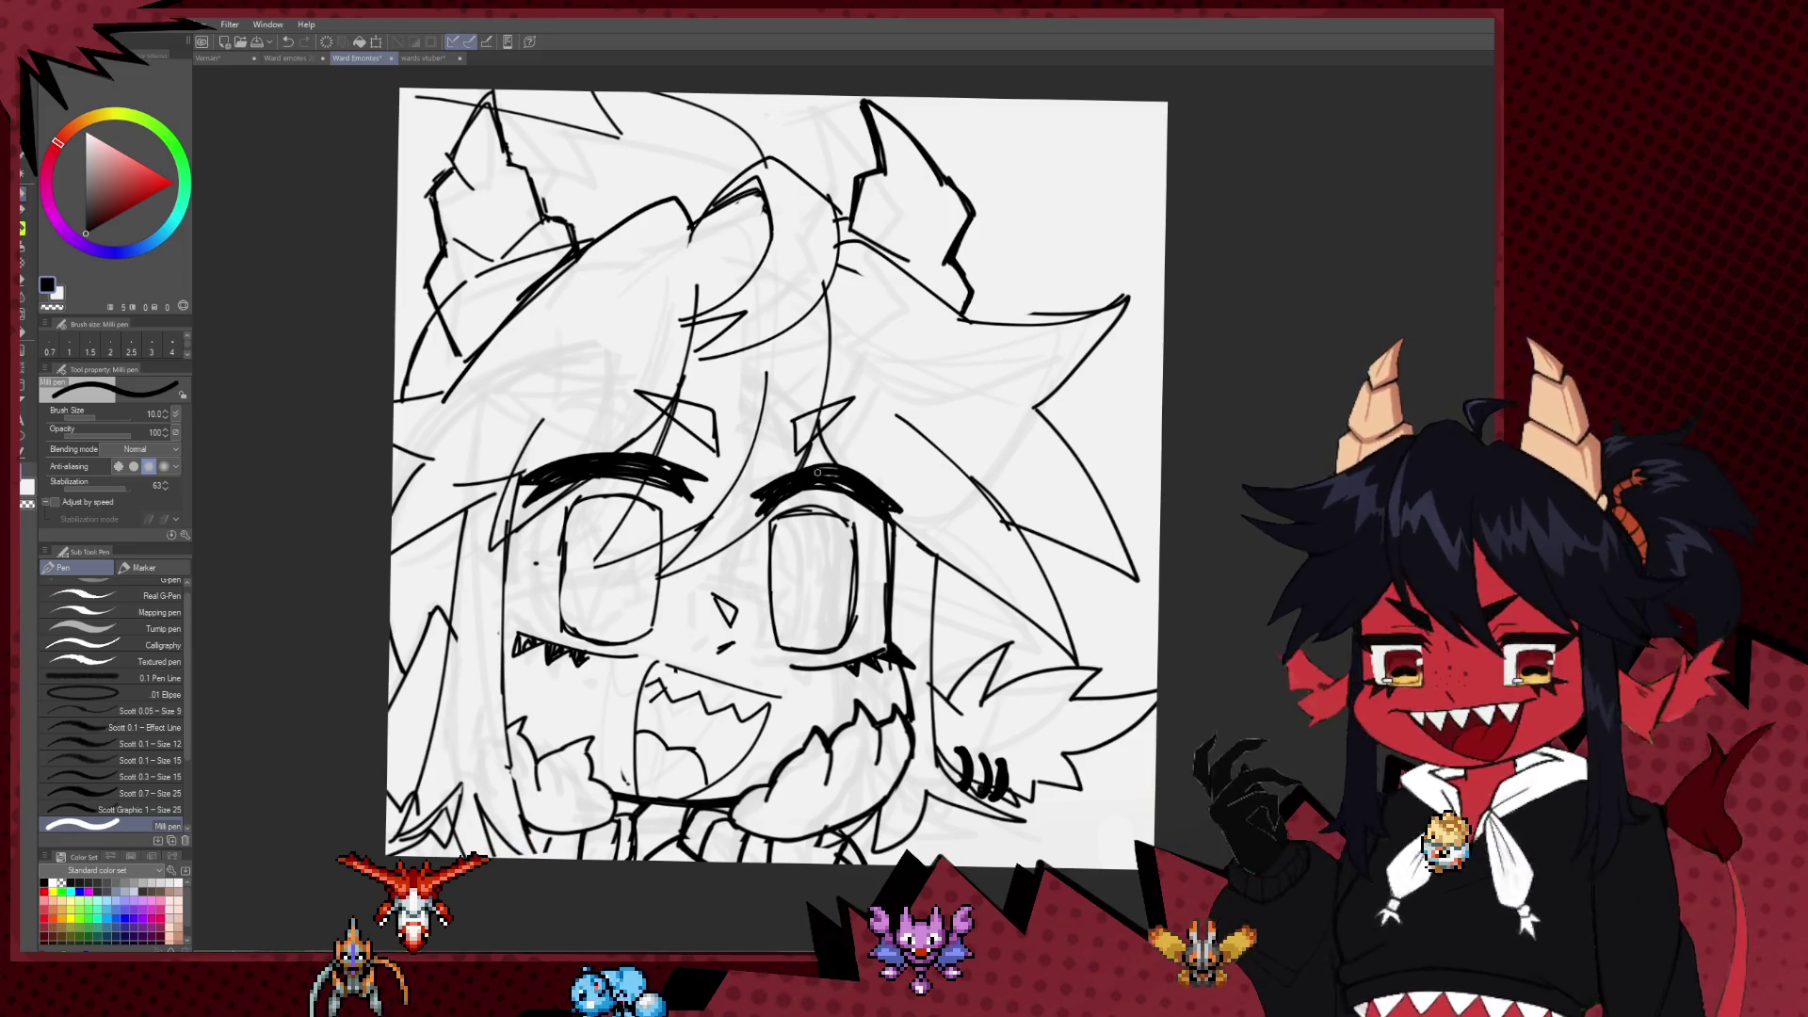
Step: Flip the canvas horizontally, zoom in, and add touch-up strokes extending an eyebrow and beside the left eye
key(h)
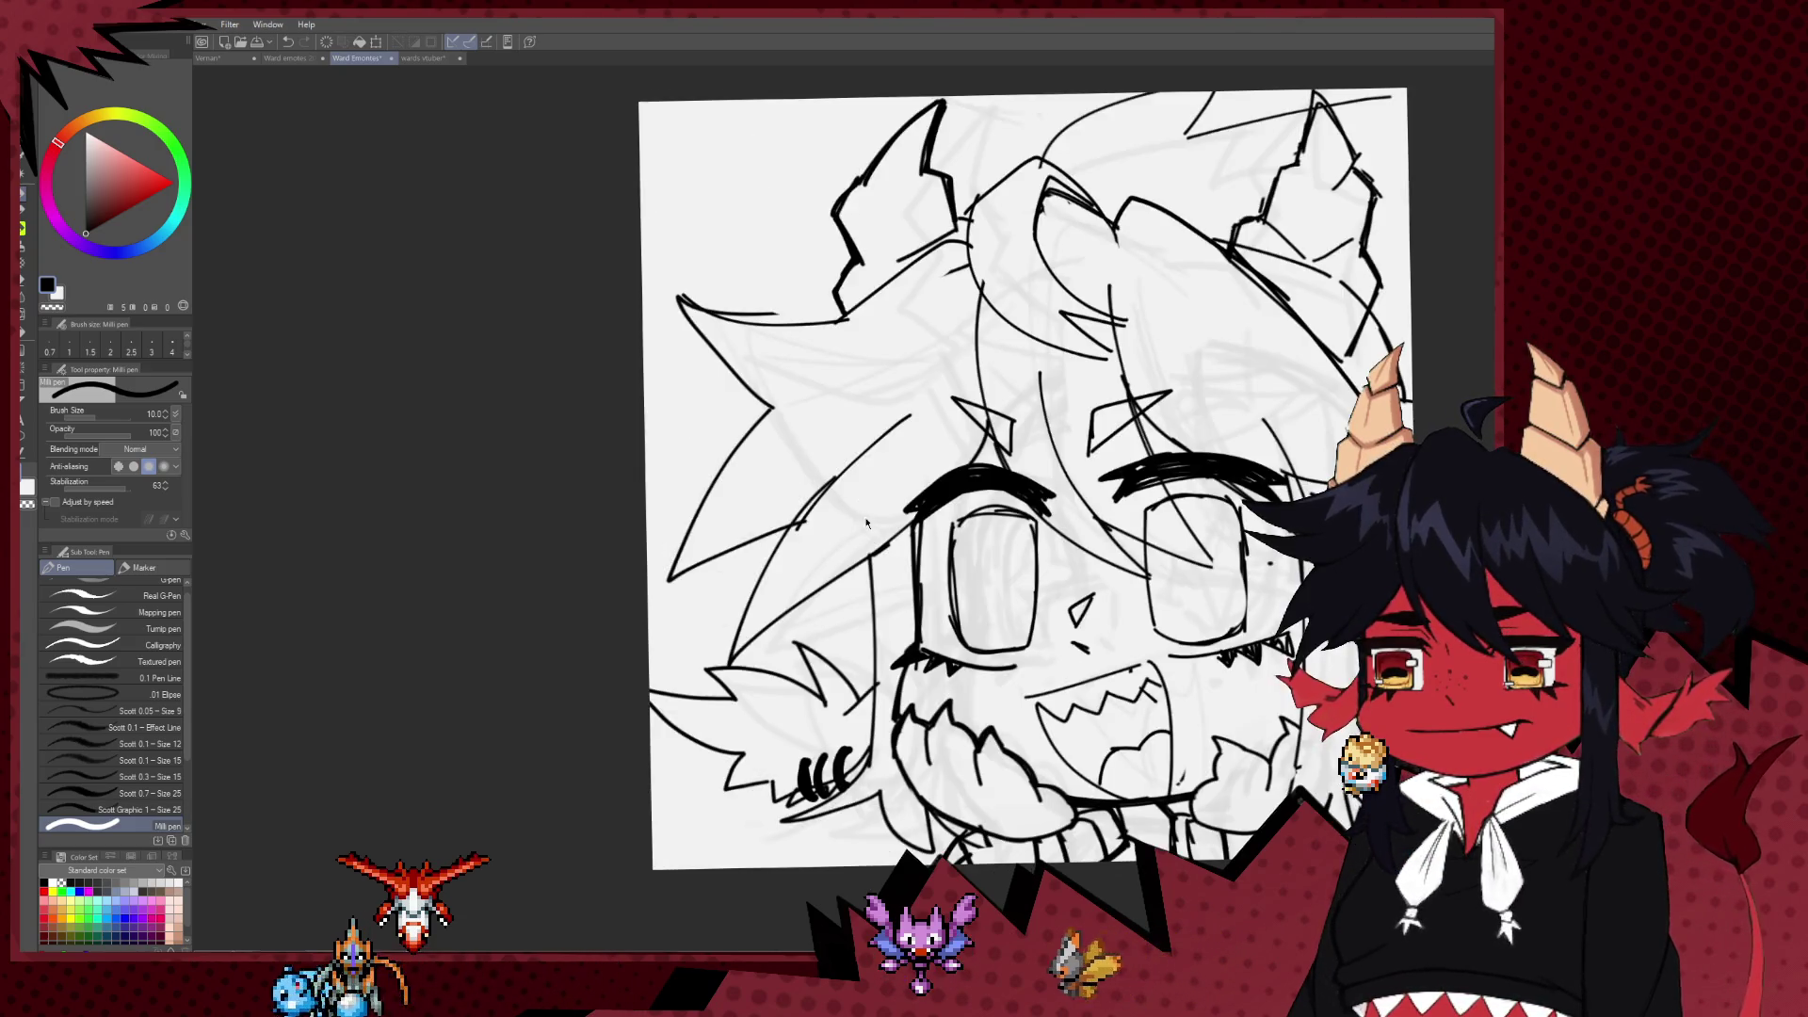
scroll(719, 481, down, 5)
scroll(718, 480, up, 2)
scroll(719, 480, up, 4)
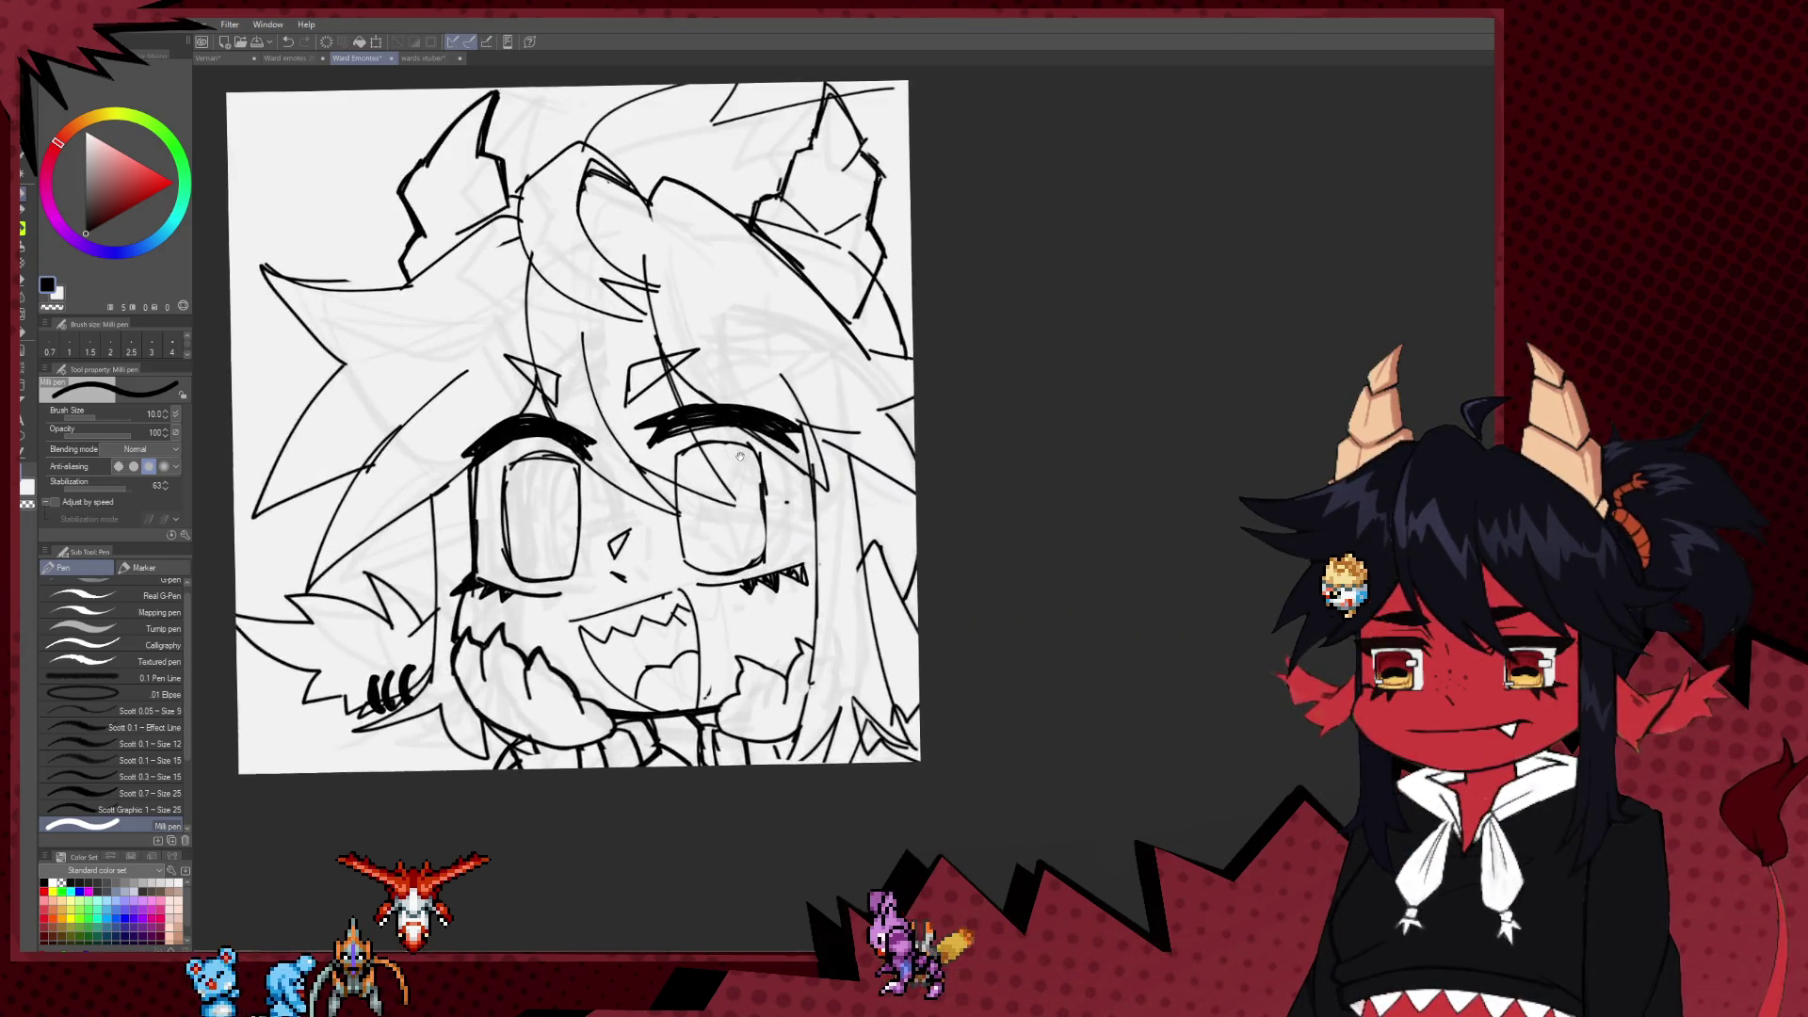
scroll(829, 507, up, 2)
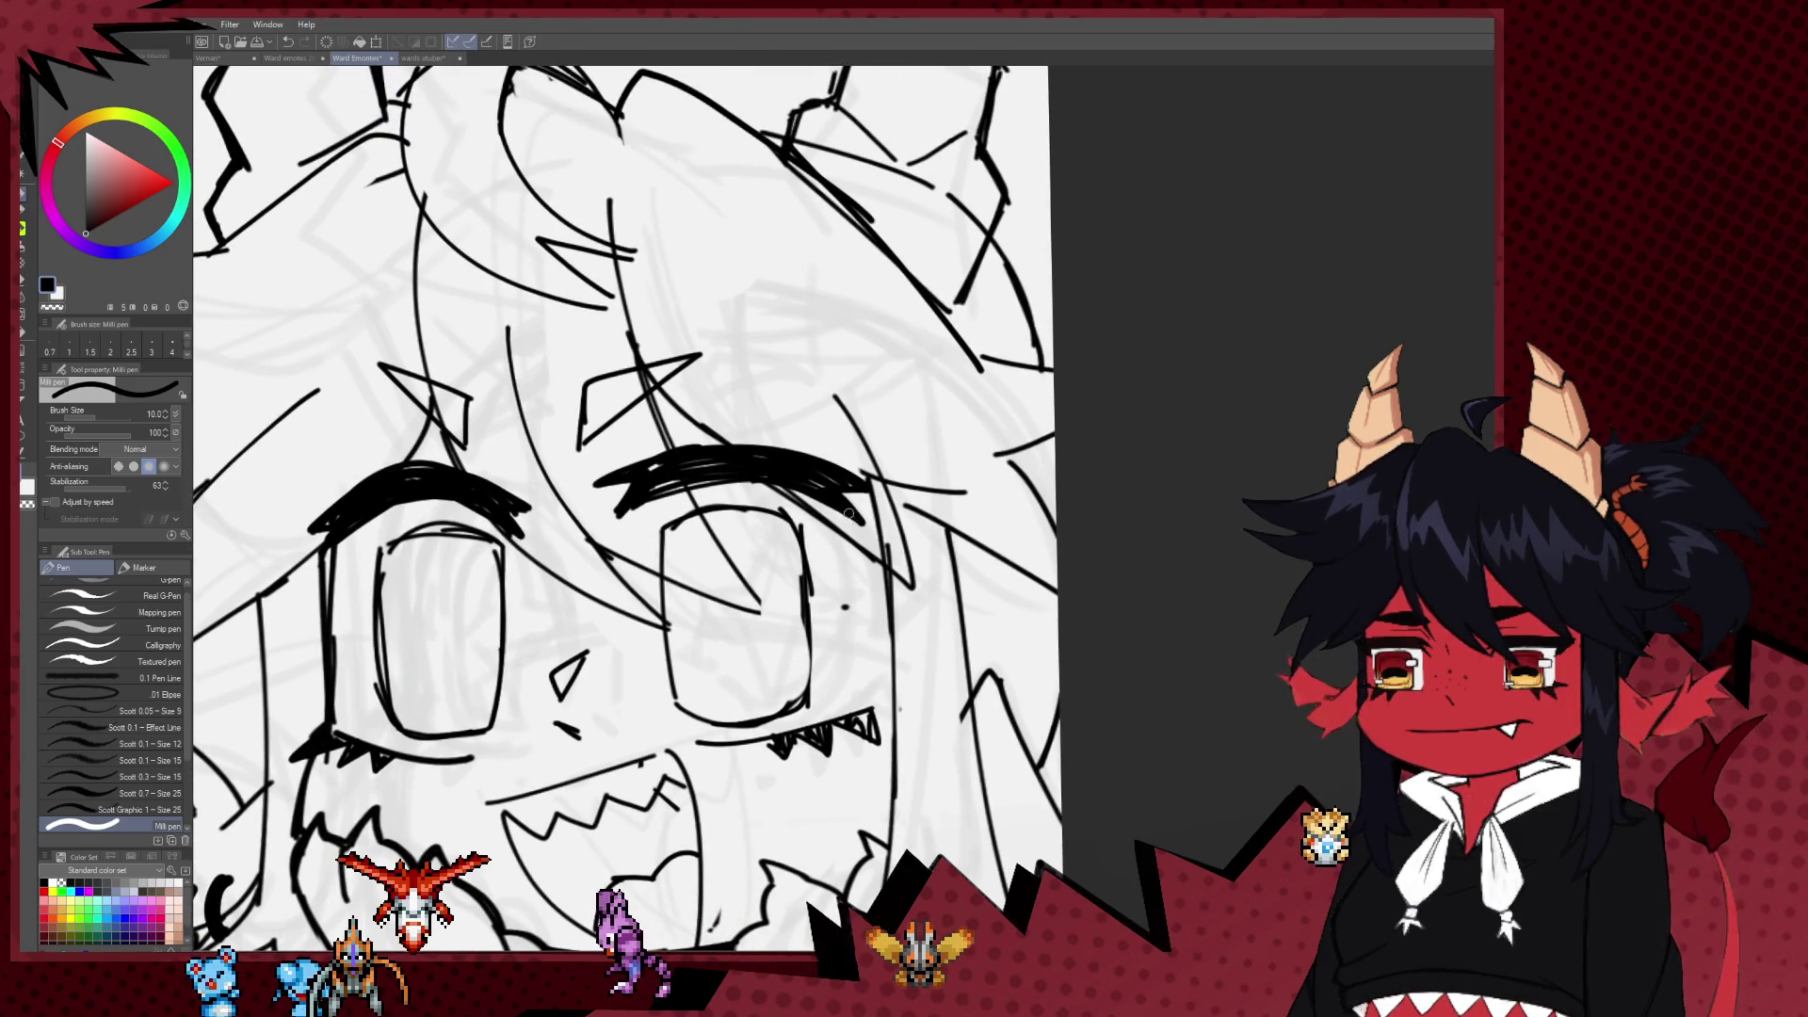
drag(844, 505, 823, 490)
drag(343, 583, 484, 517)
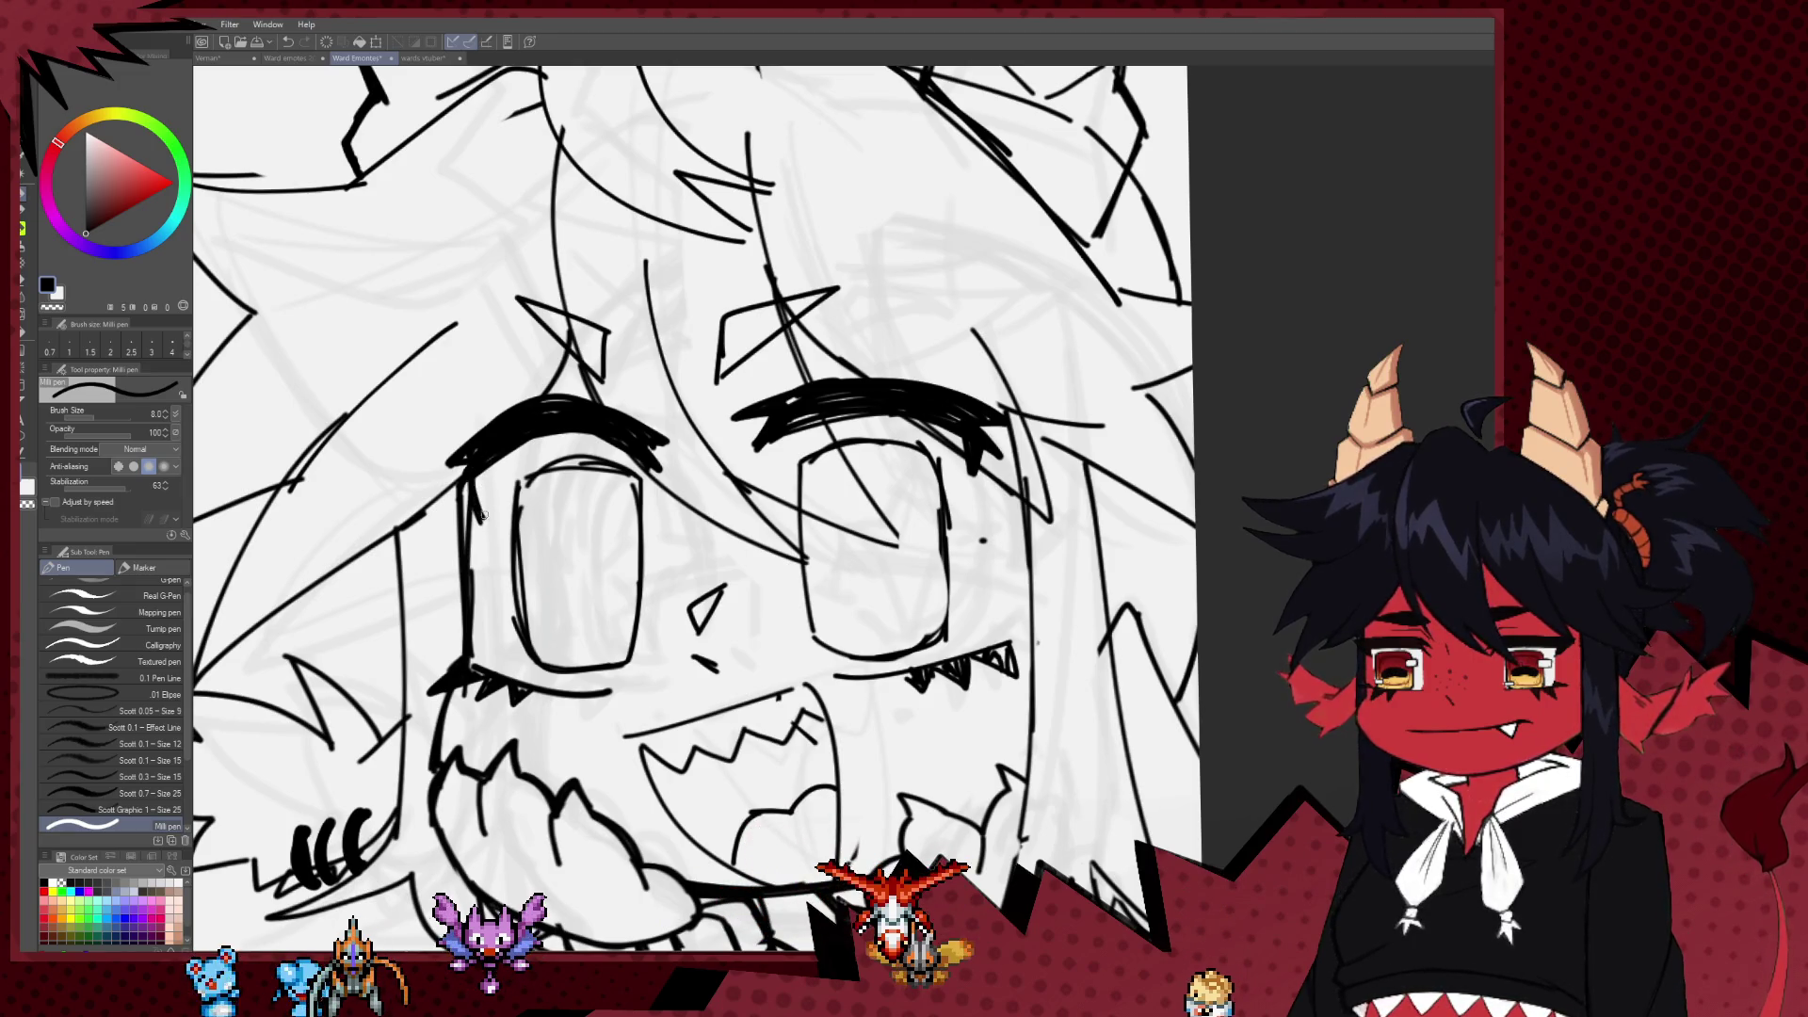
Step: Zoom back out, recentre the view and thin the pen to size 8
scroll(881, 309, down, 5)
scroll(882, 310, down, 2)
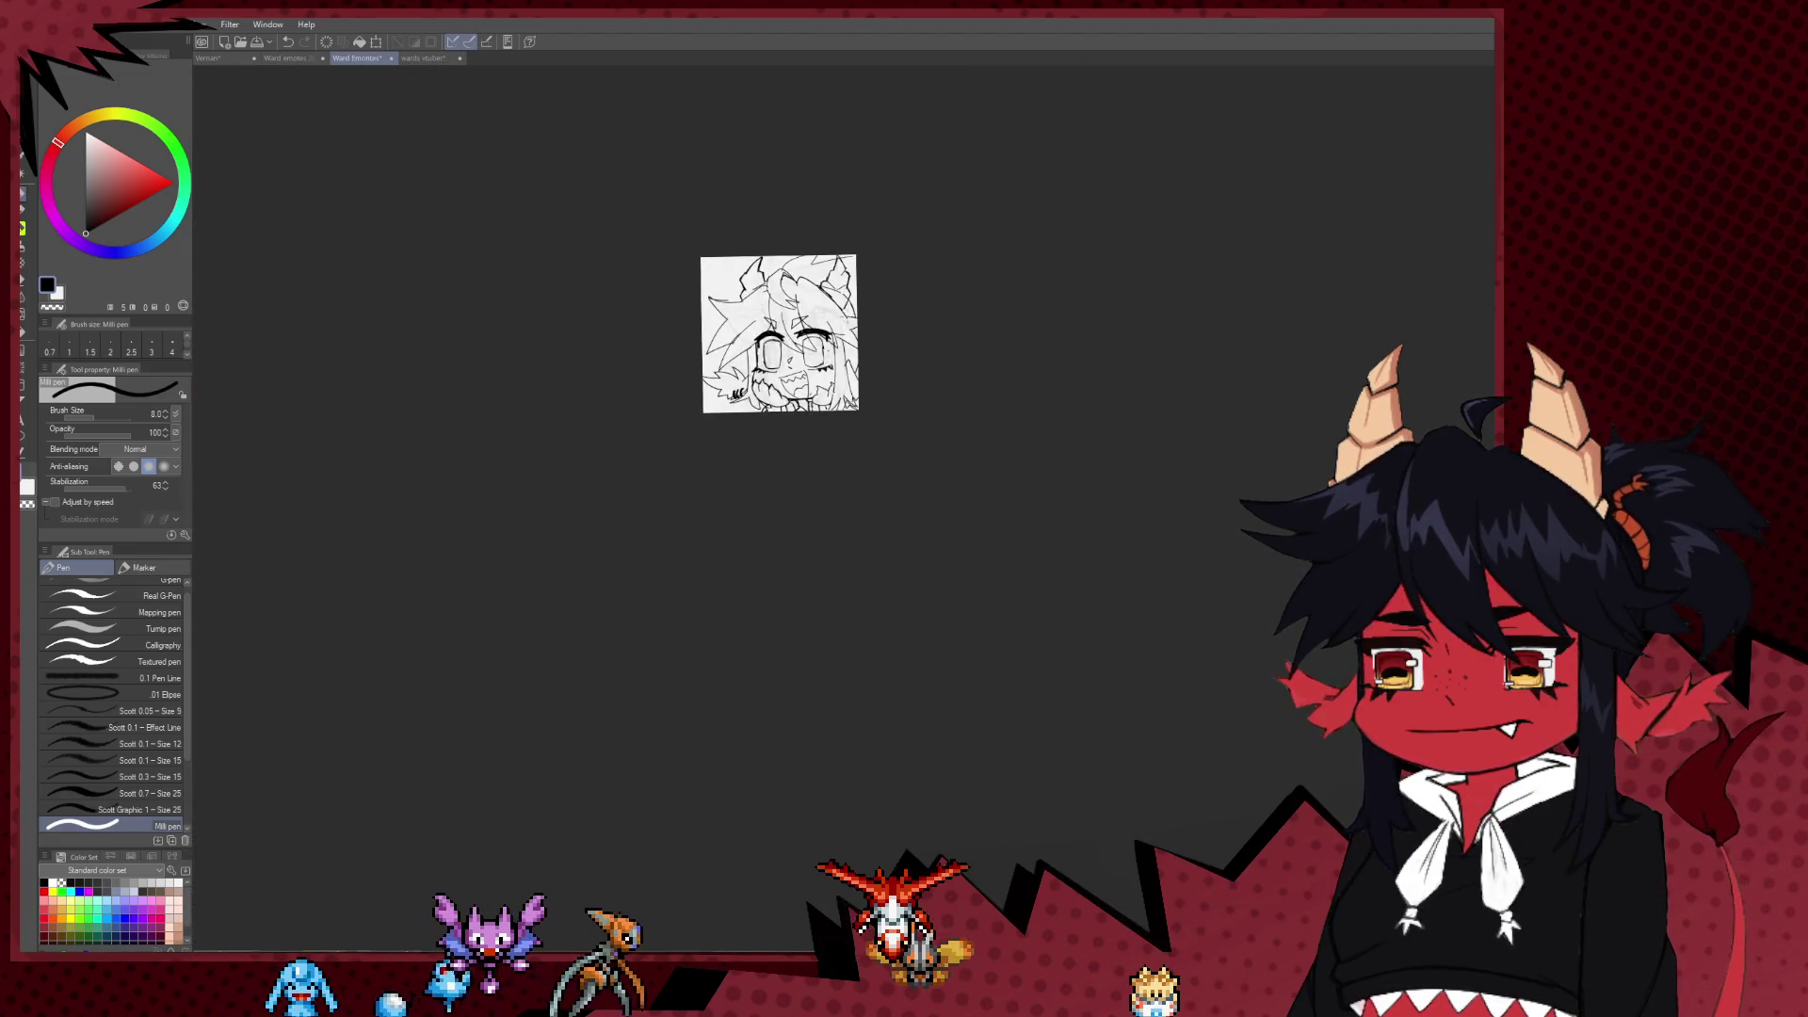
scroll(881, 310, down, 2)
scroll(882, 310, up, 1)
scroll(829, 339, up, 2)
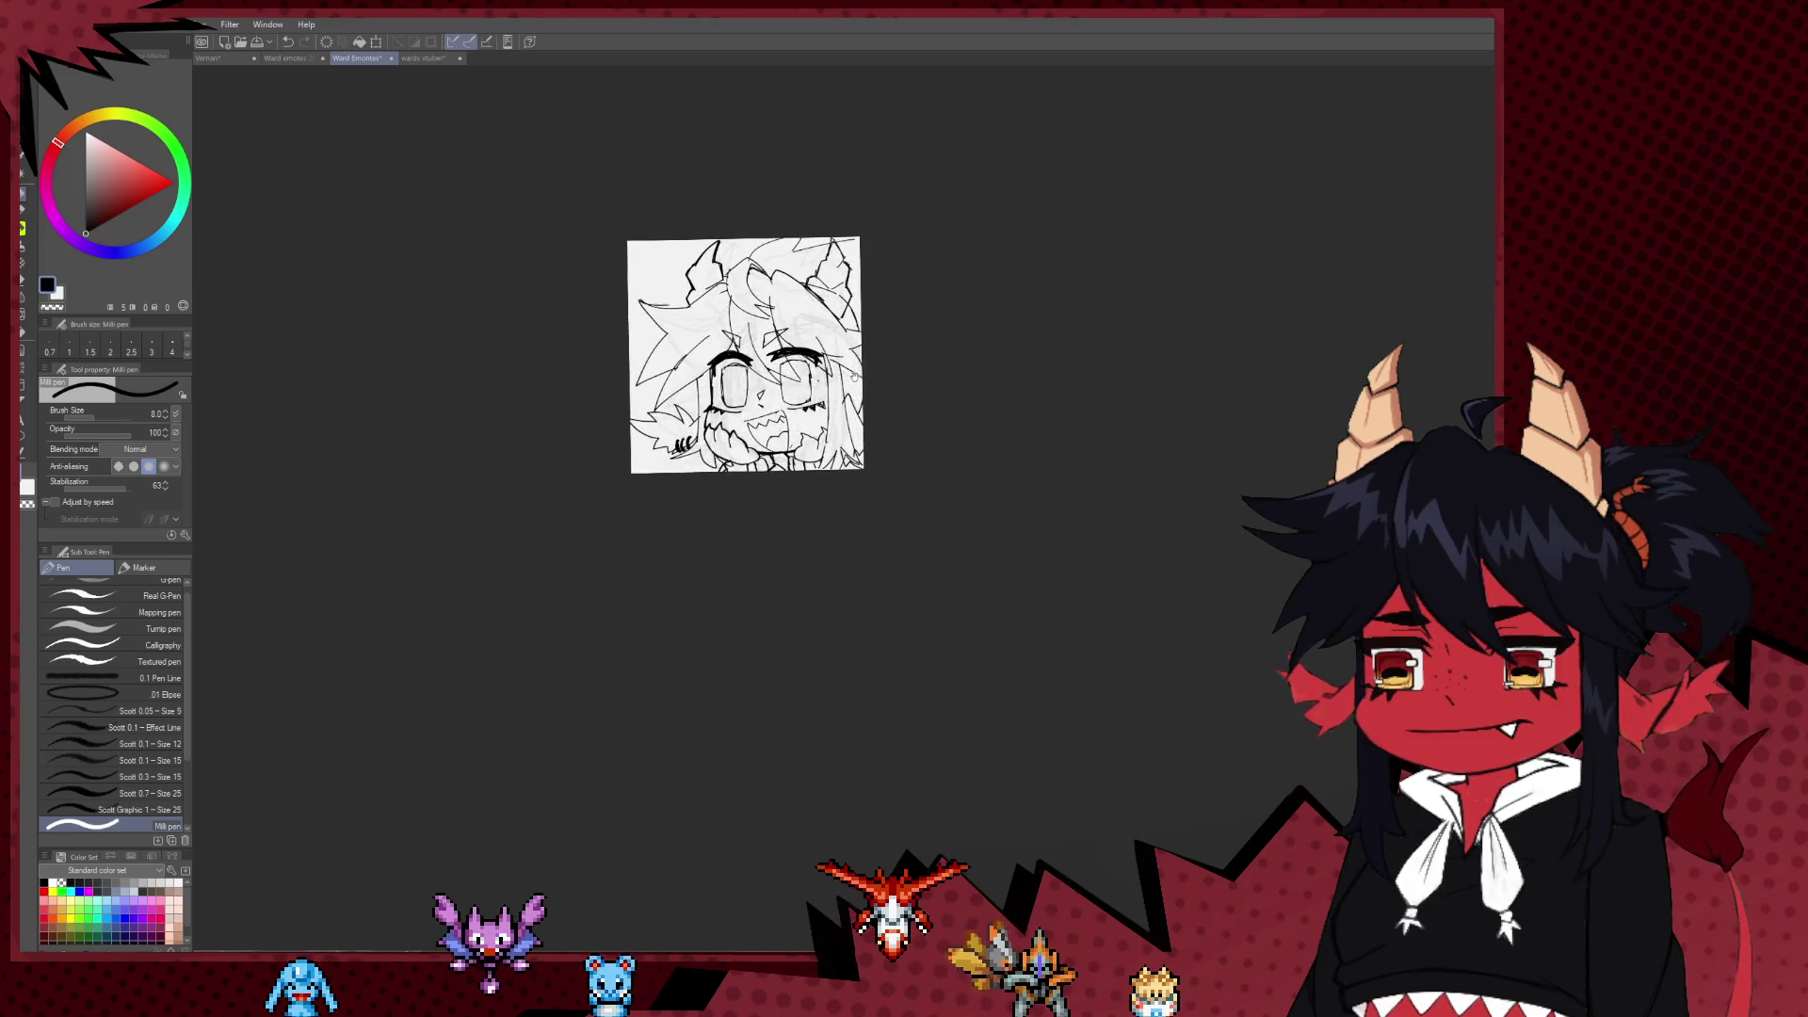
scroll(809, 358, up, 2)
scroll(800, 368, up, 2)
drag(801, 368, 803, 394)
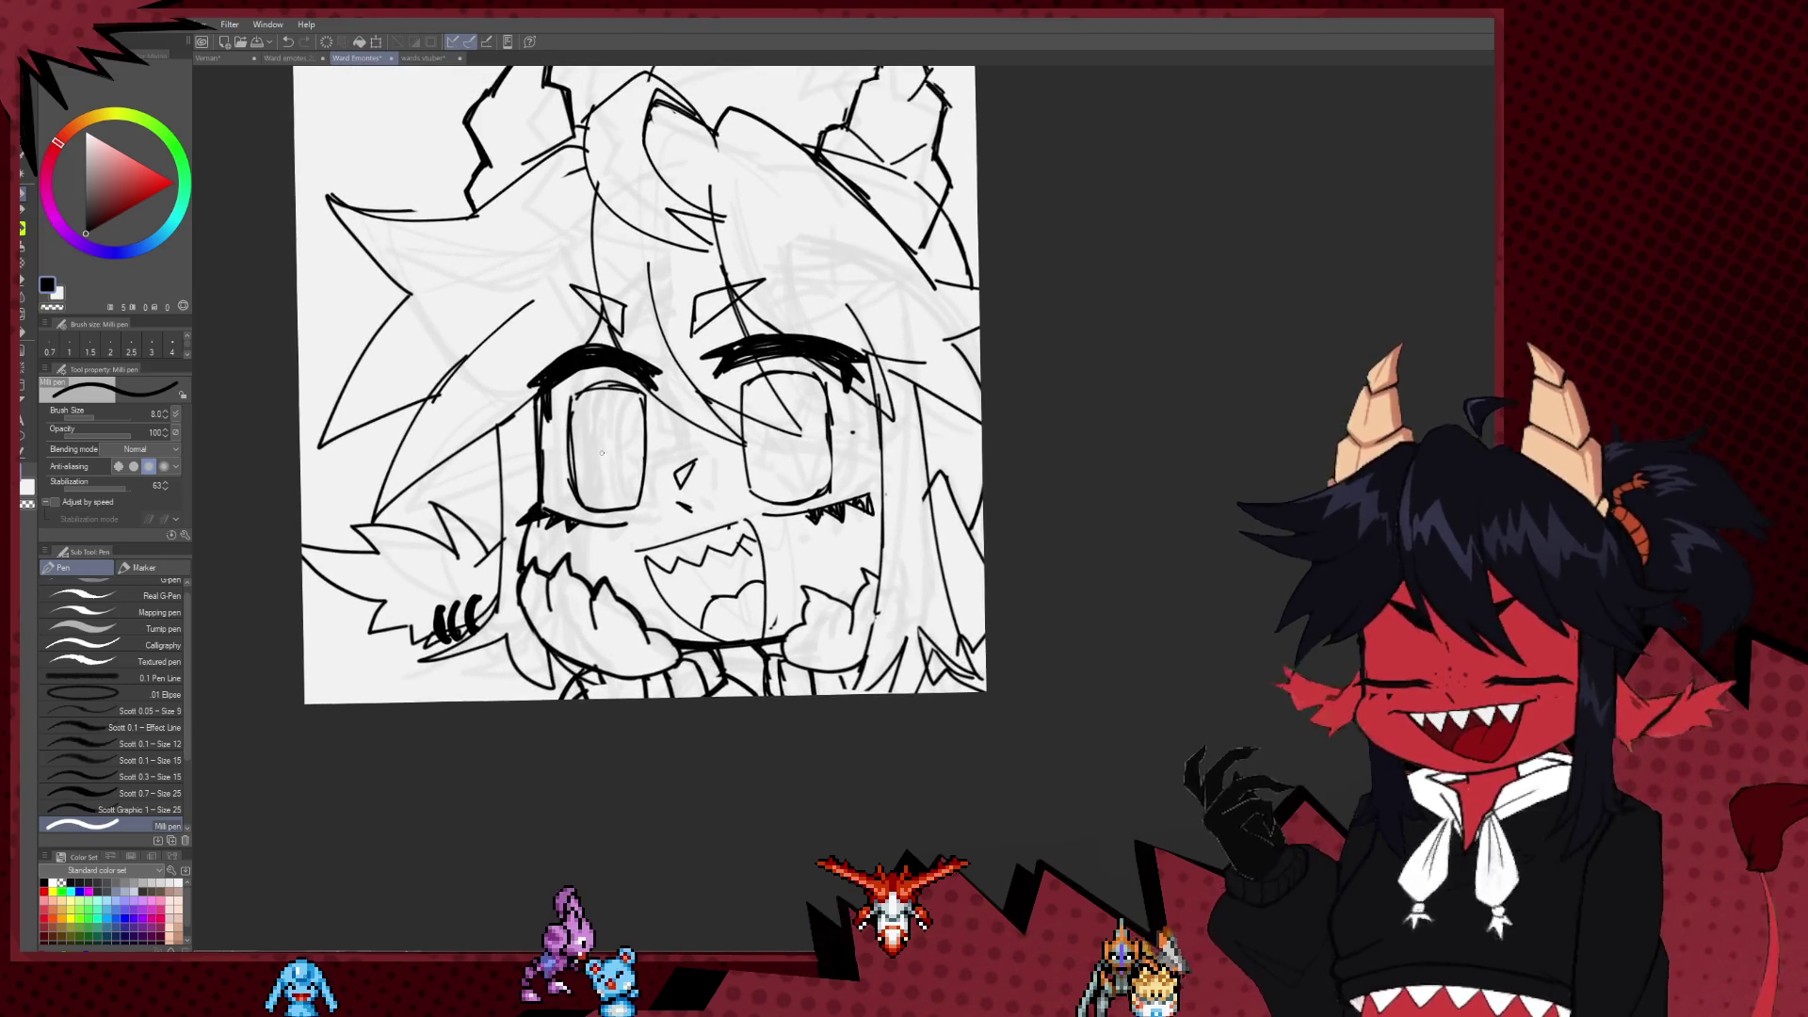
key(bracketleft)
key(bracketleft)
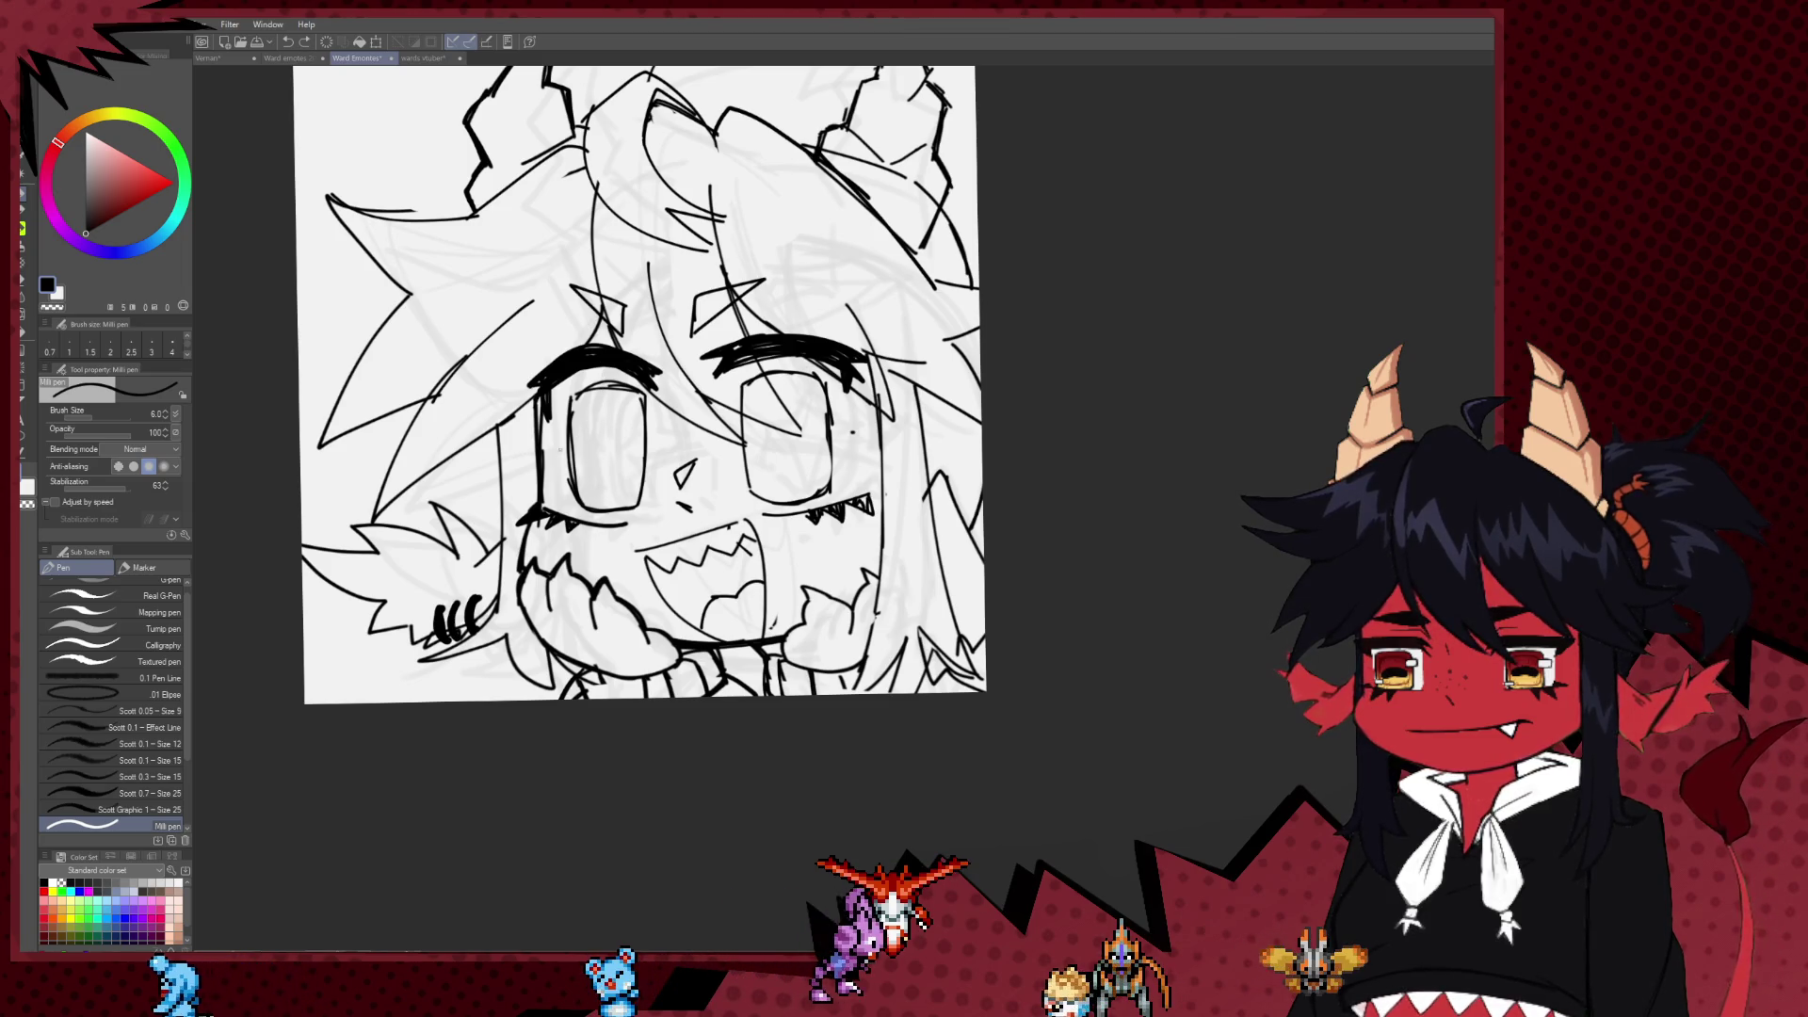
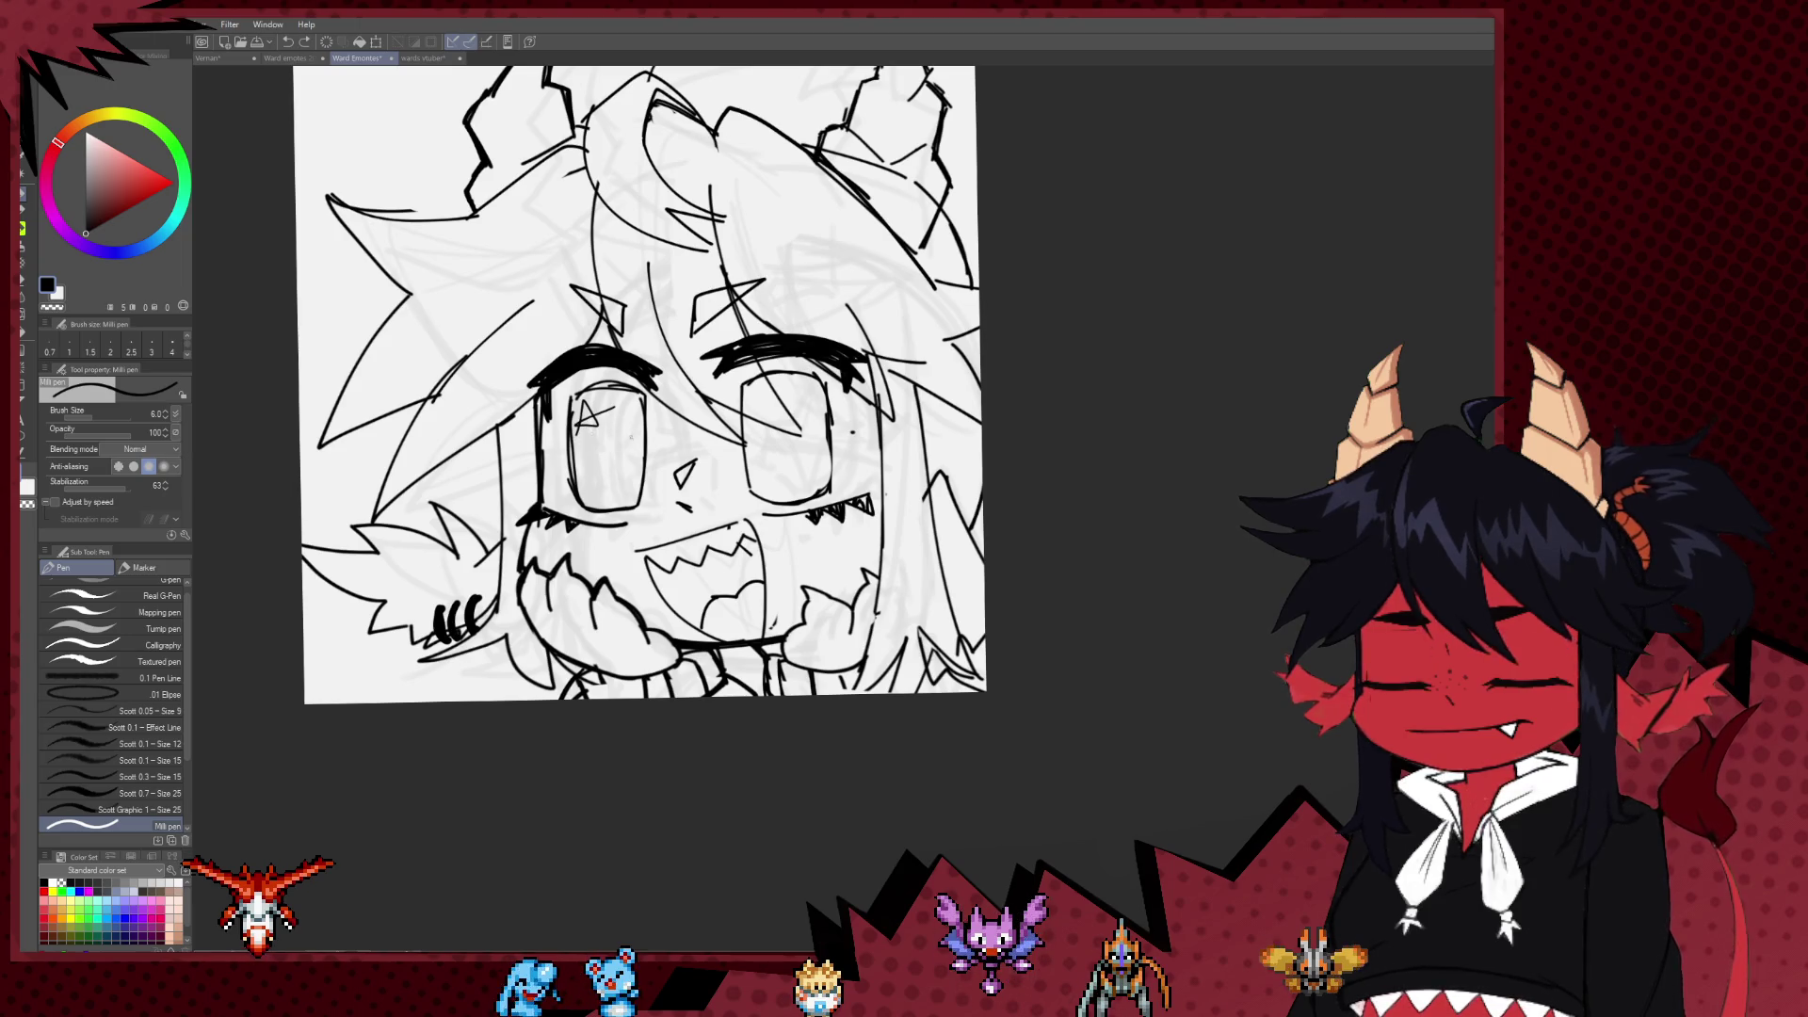
Step: Redraw the star glint inside the left eye, undoing the rejected straight and curved strokes
scroll(754, 518, down, 2)
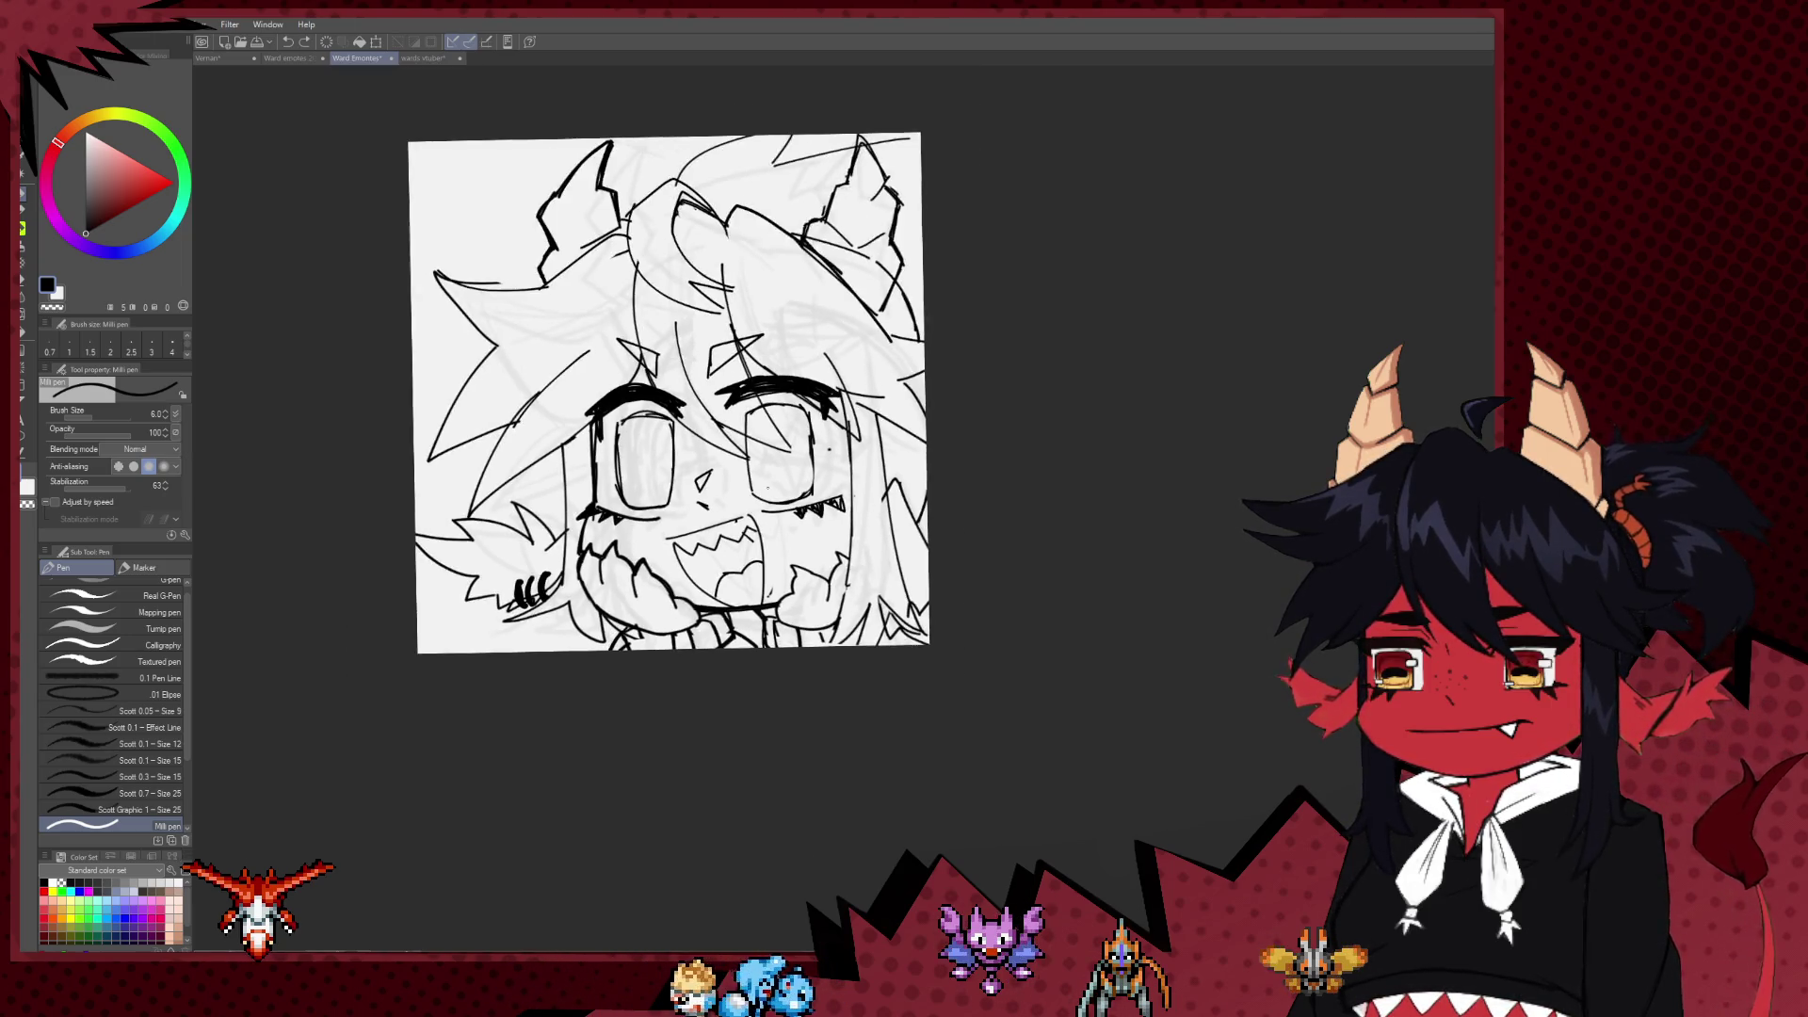
scroll(767, 515, up, 4)
scroll(768, 515, up, 2)
scroll(554, 431, down, 1)
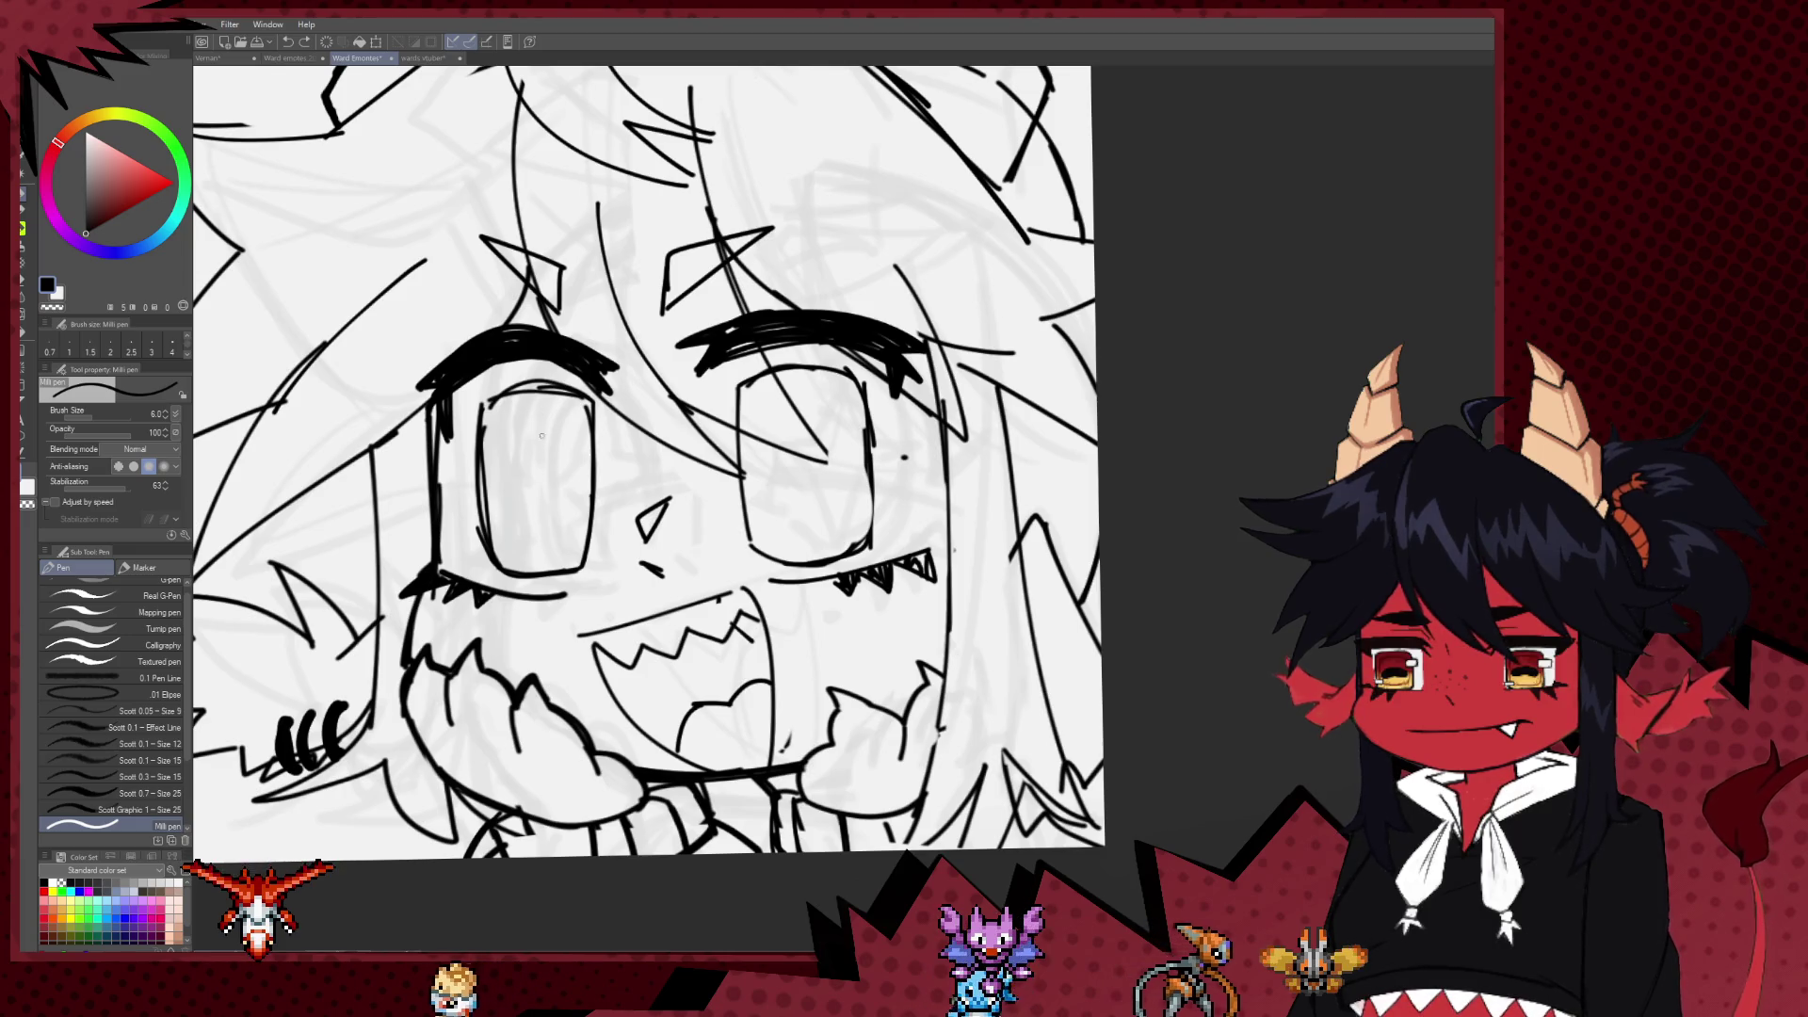
key(ctrl+z)
drag(526, 394, 504, 481)
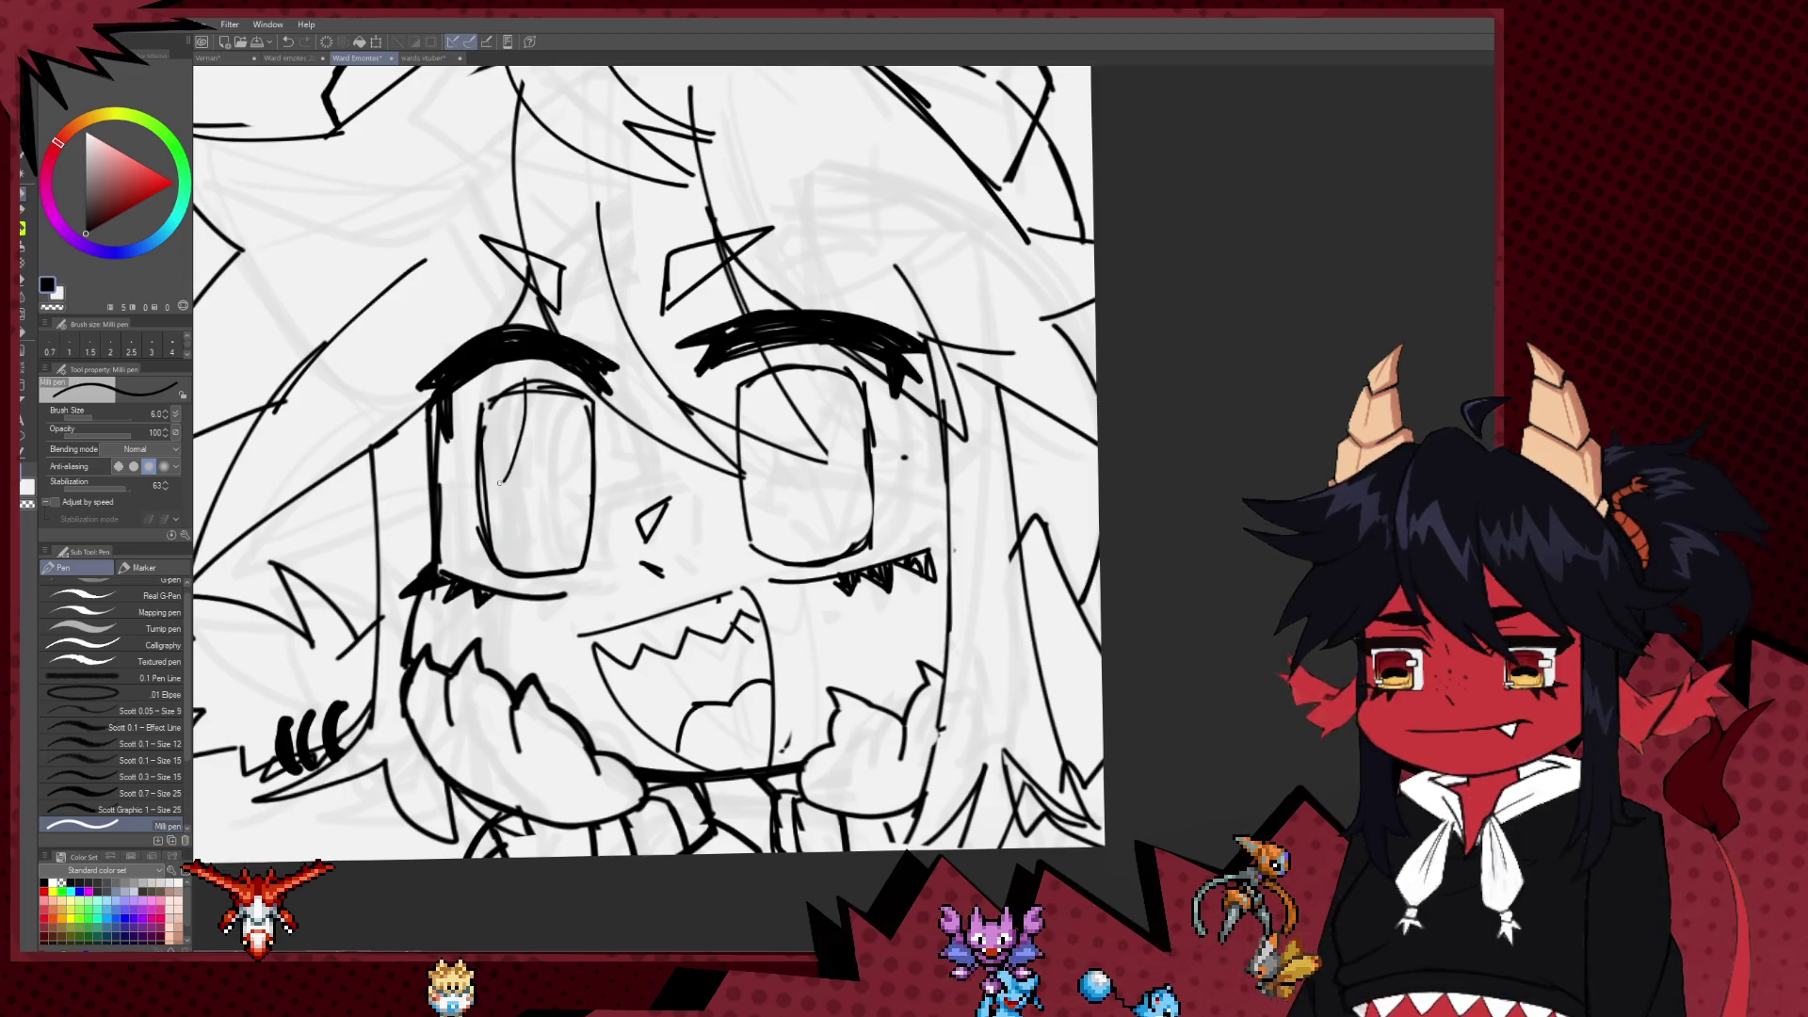
key(ctrl+z)
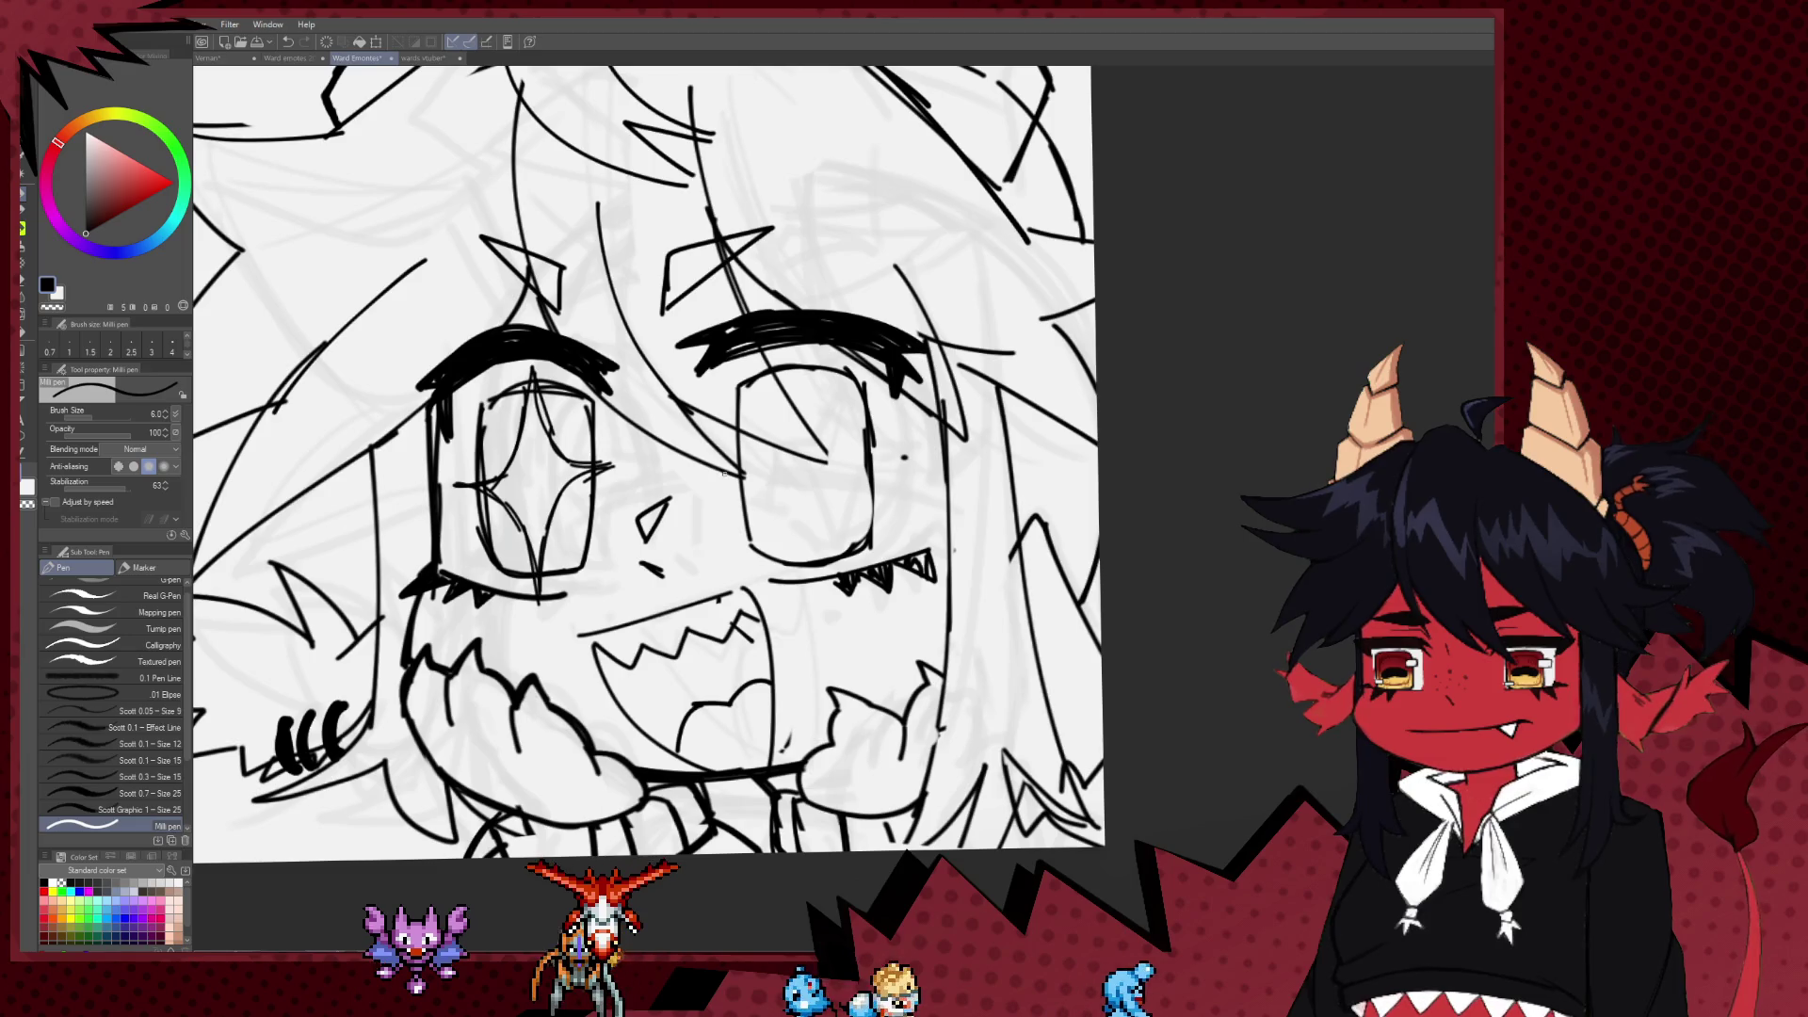
drag(727, 474, 752, 415)
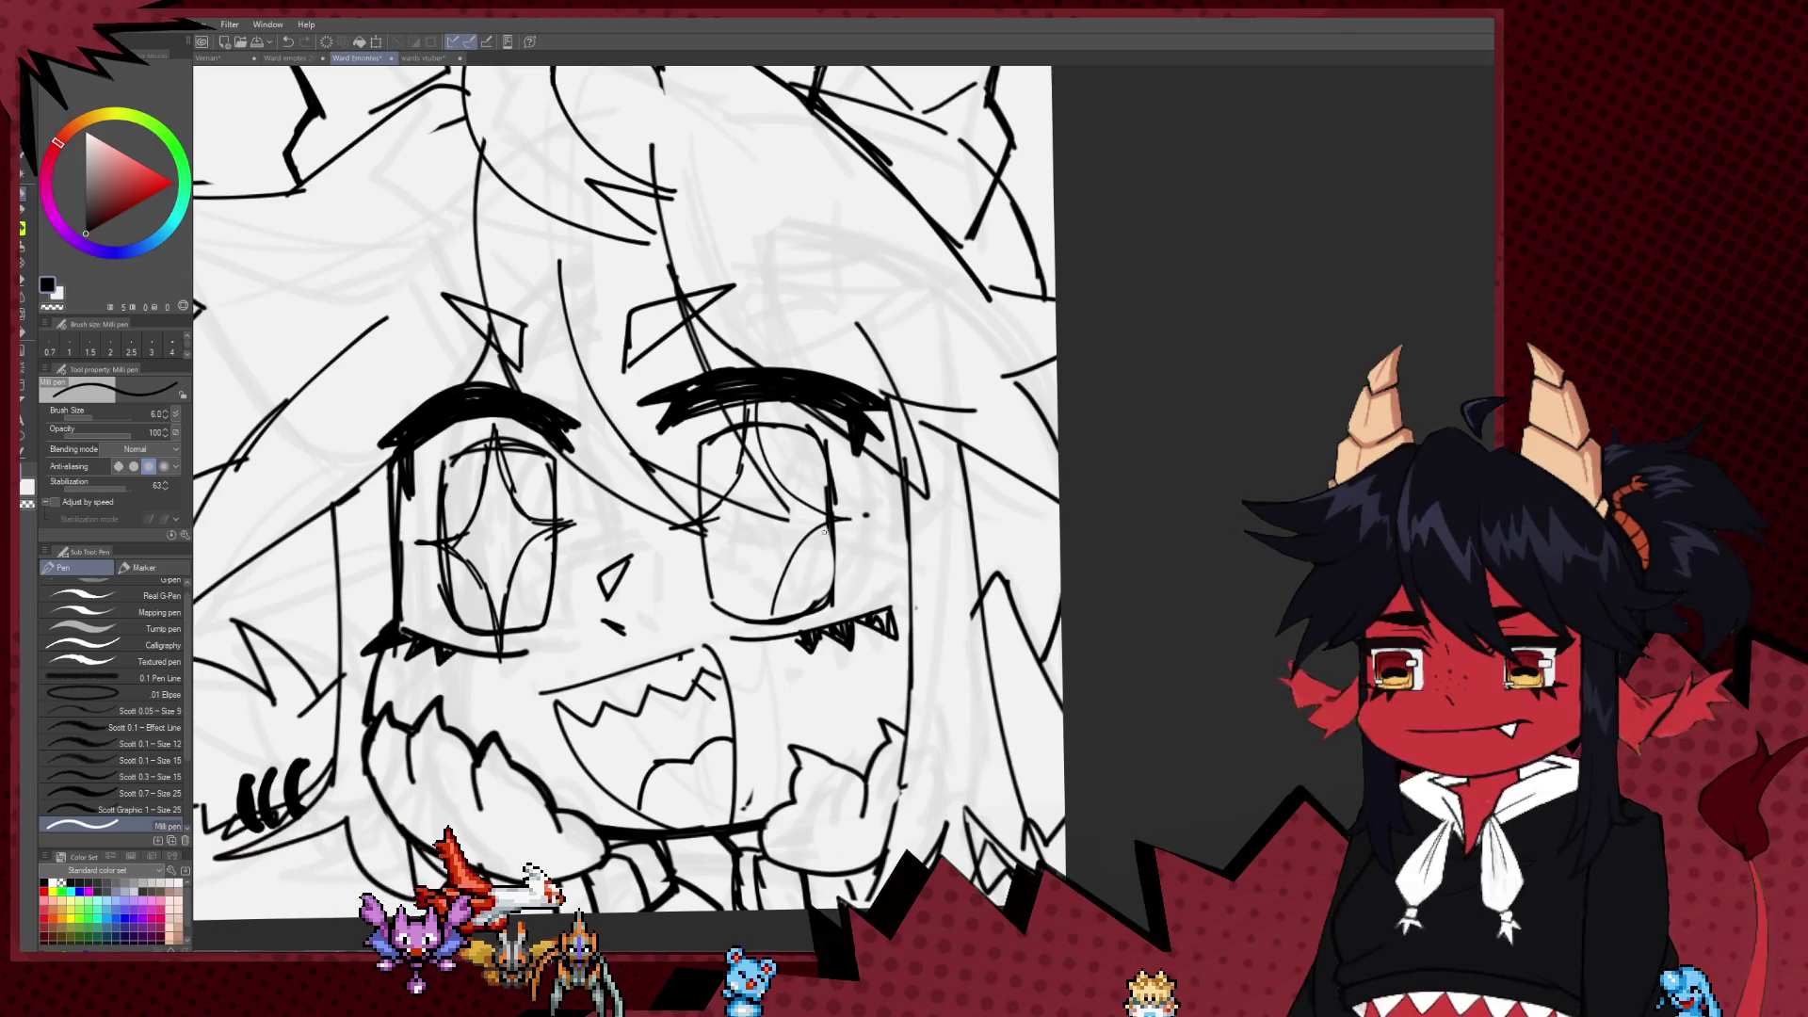
Step: Redraw the arc and star outline inside the right eye, then zoom out to review both eyes
key(ctrl+z)
drag(812, 521, 760, 622)
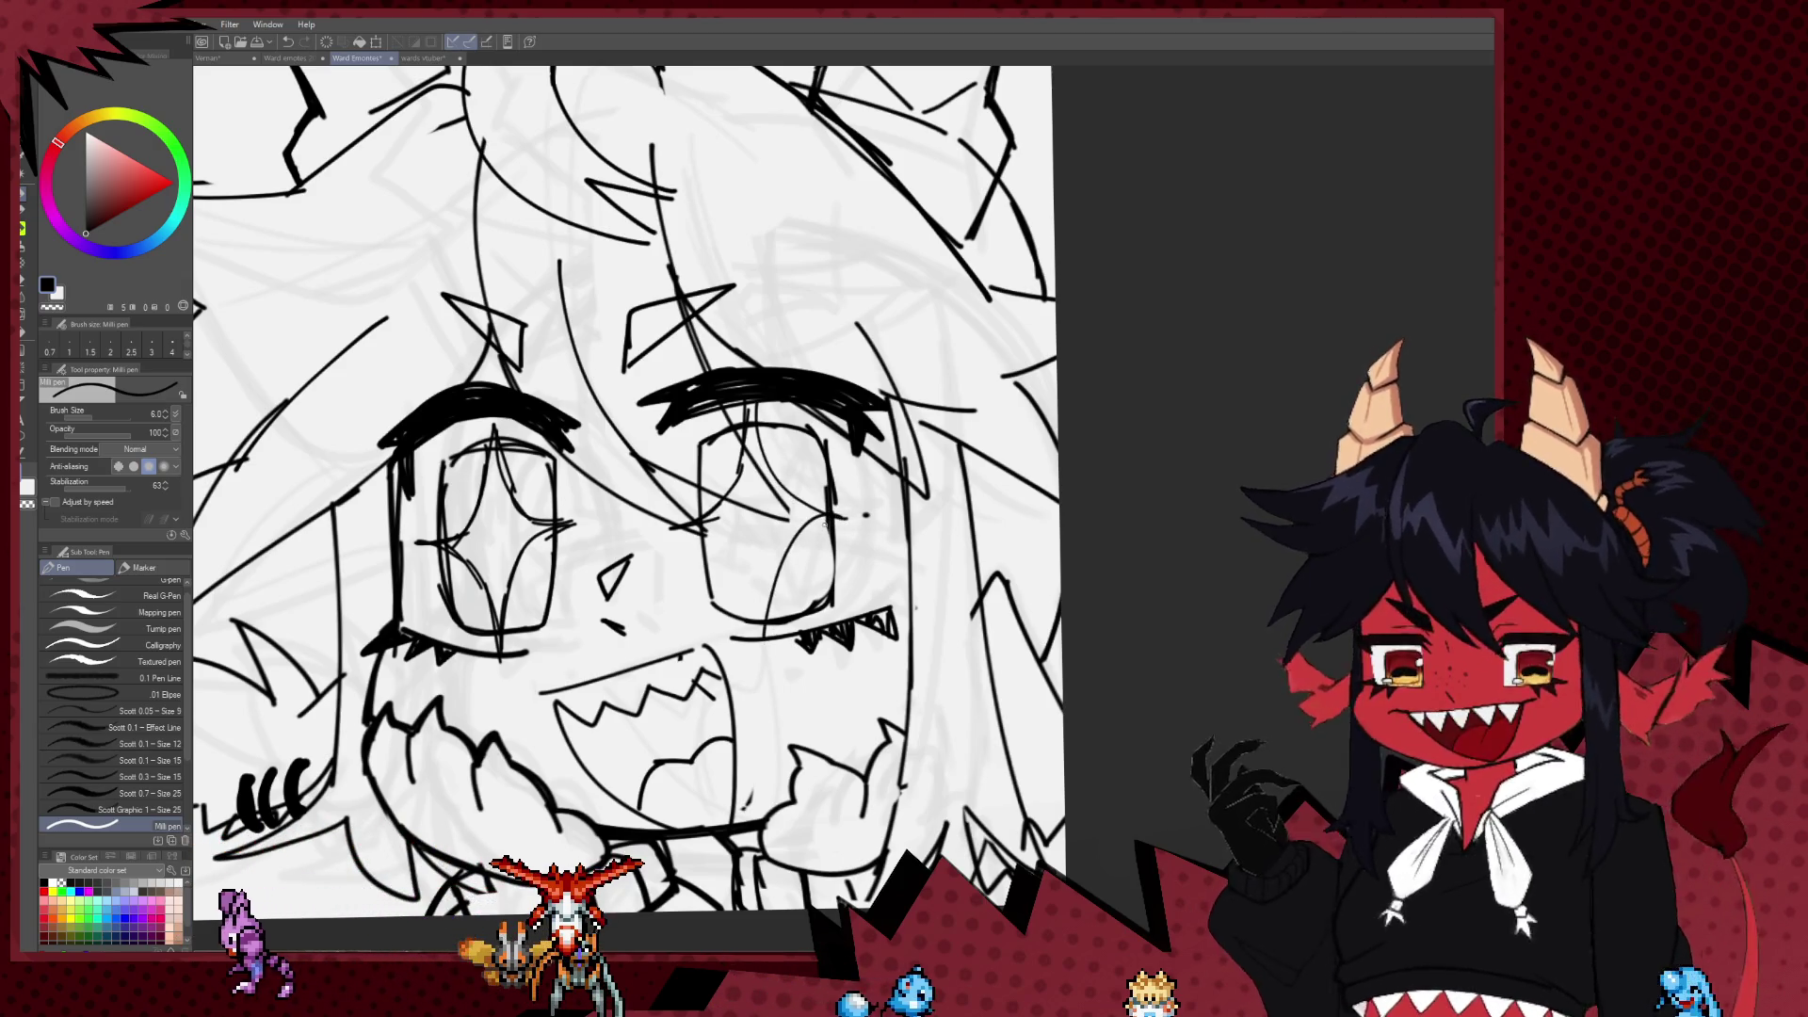
drag(704, 519, 749, 599)
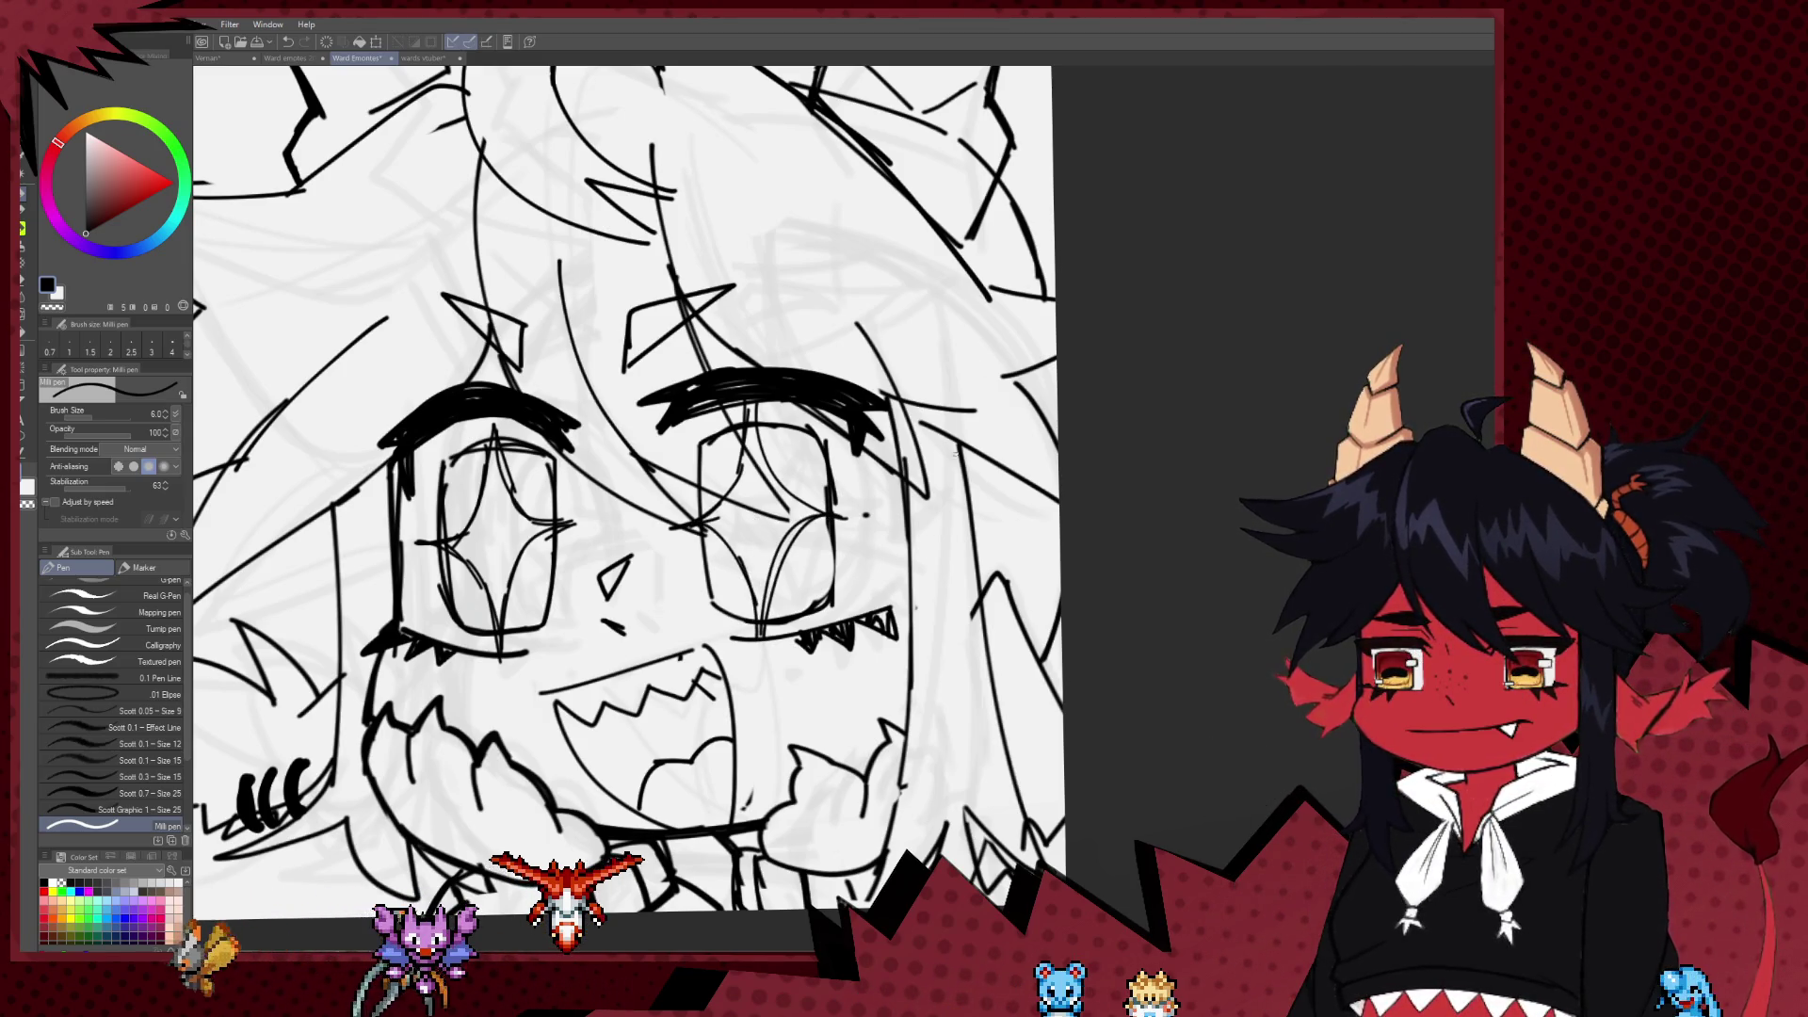
scroll(687, 310, down, 3)
scroll(687, 309, down, 3)
scroll(687, 310, down, 3)
mouse_move(473, 373)
mouse_down()
mouse_move(857, 374)
mouse_move(485, 380)
mouse_up()
scroll(785, 405, up, 2)
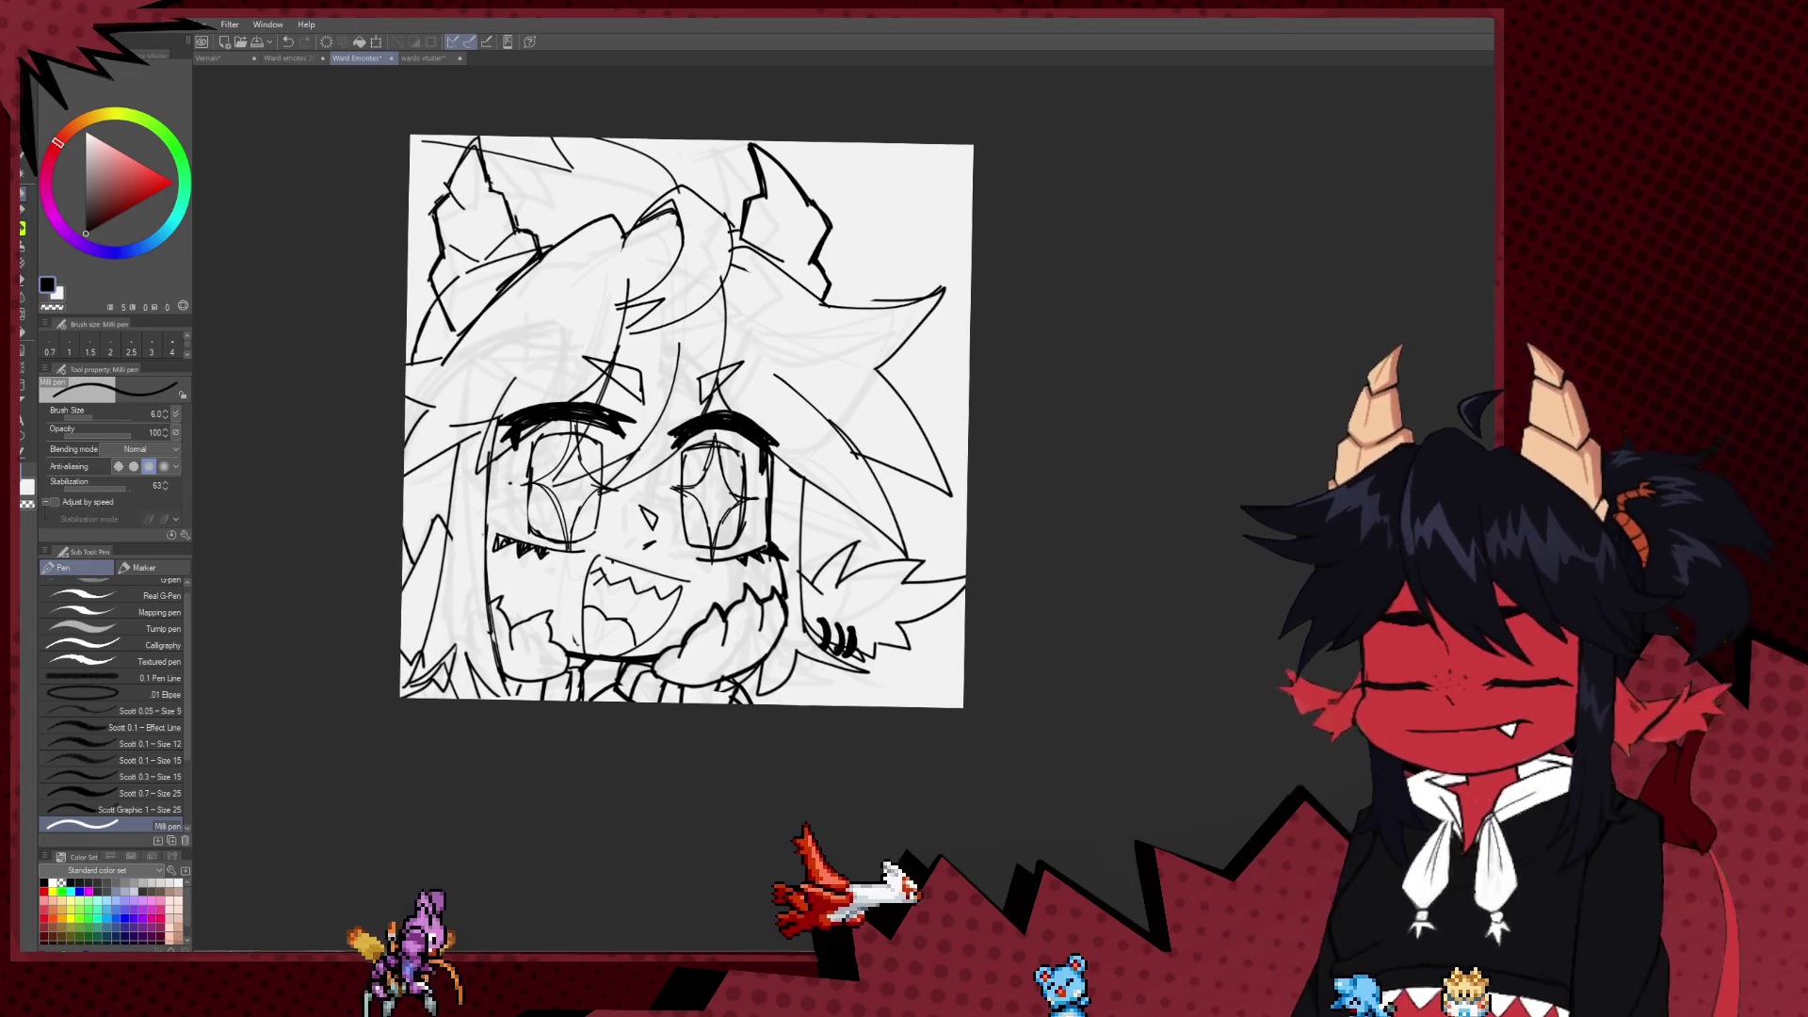
scroll(678, 405, down, 2)
scroll(669, 443, up, 1)
scroll(694, 510, up, 2)
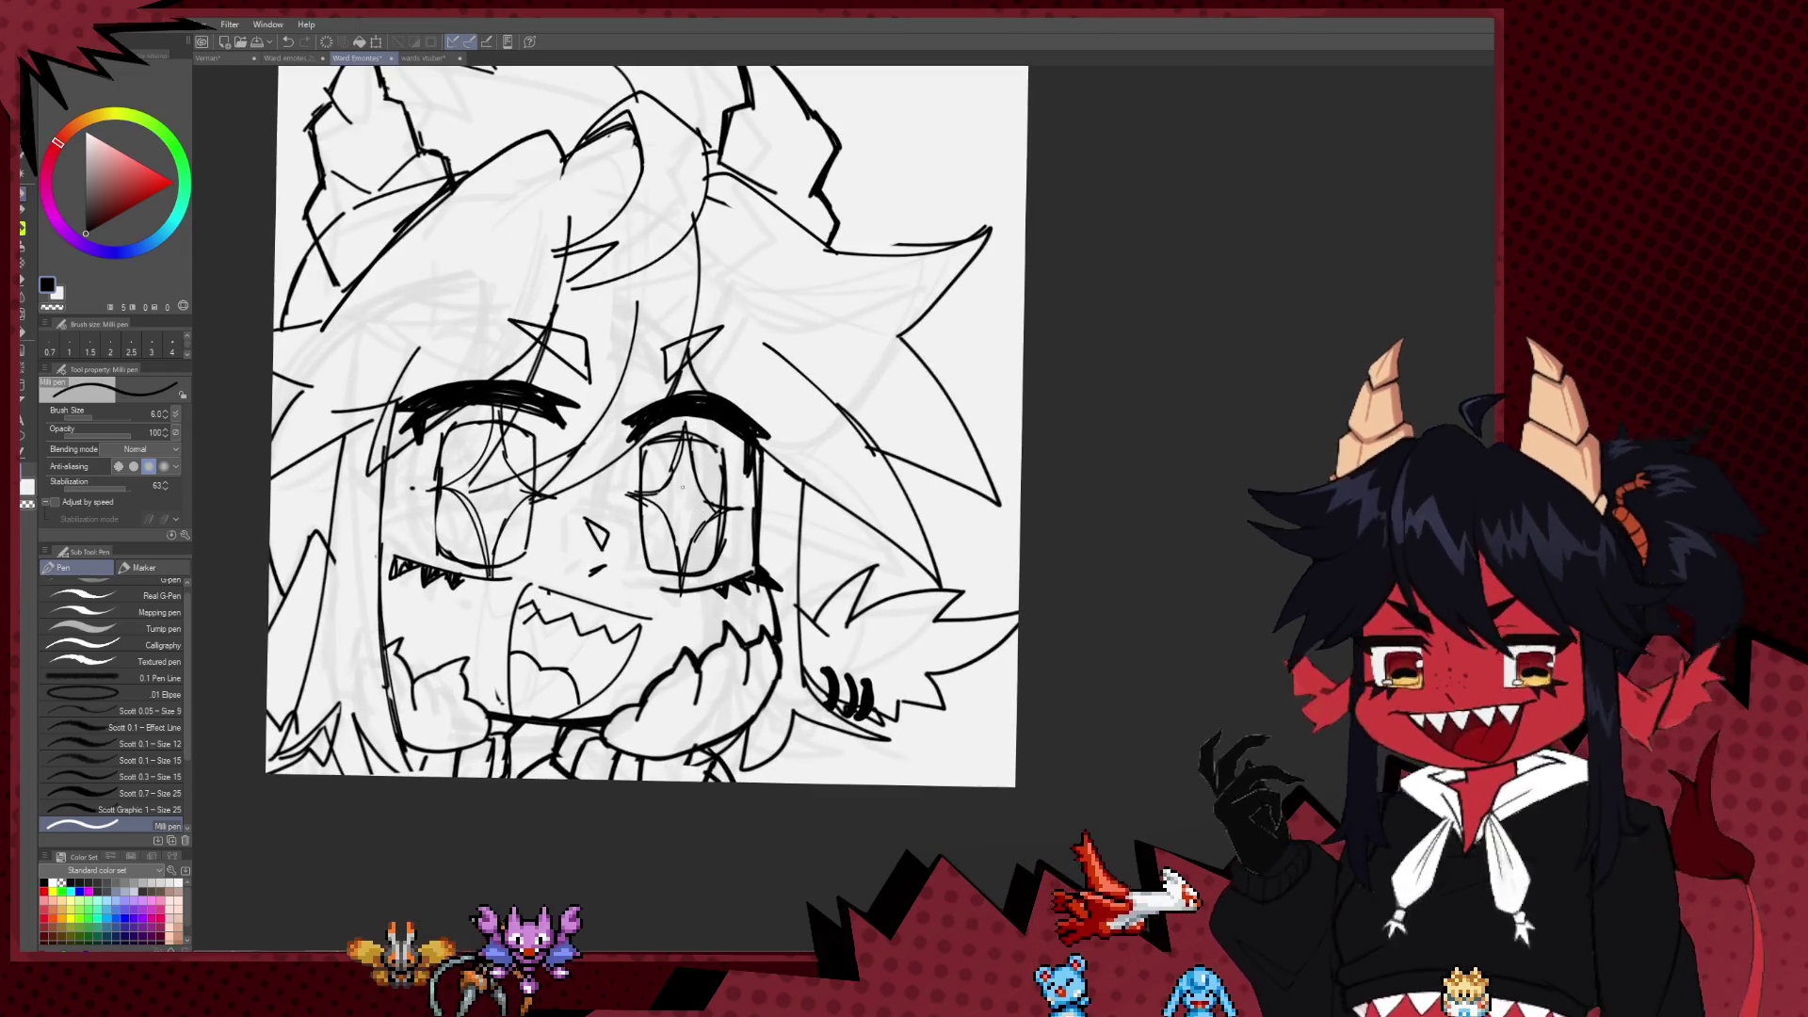
key(e)
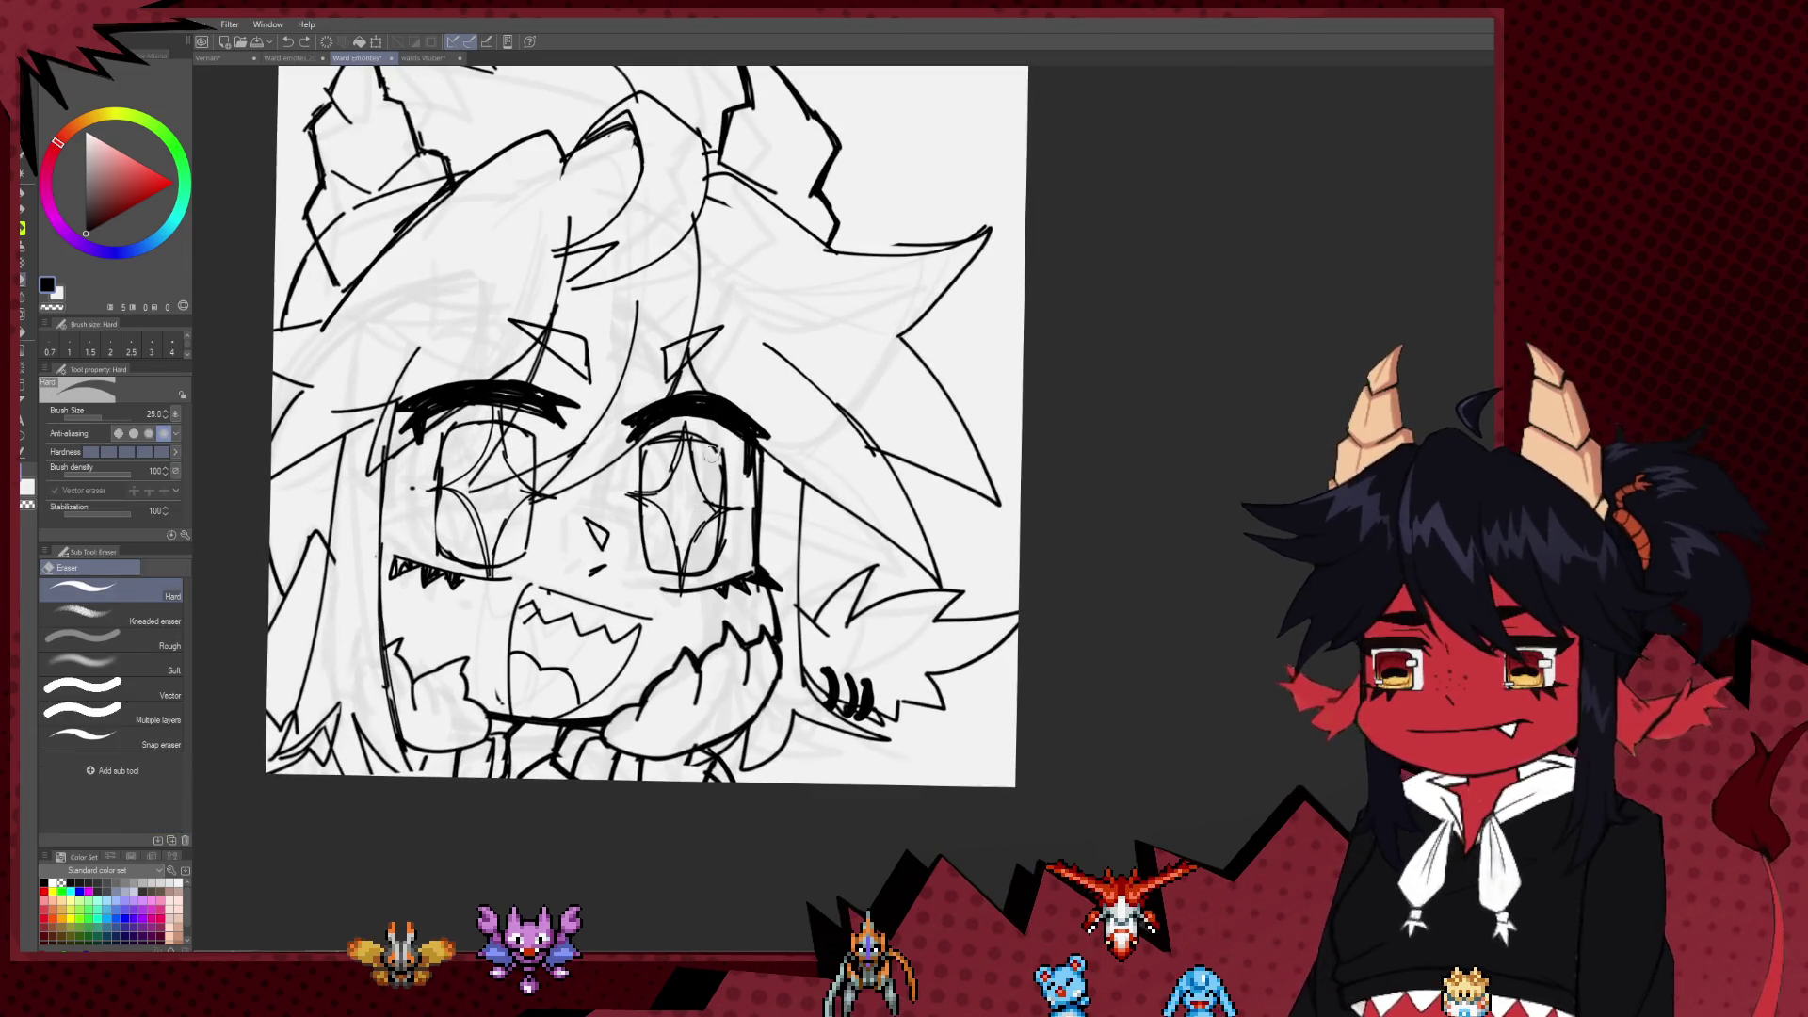
key(p)
key(e)
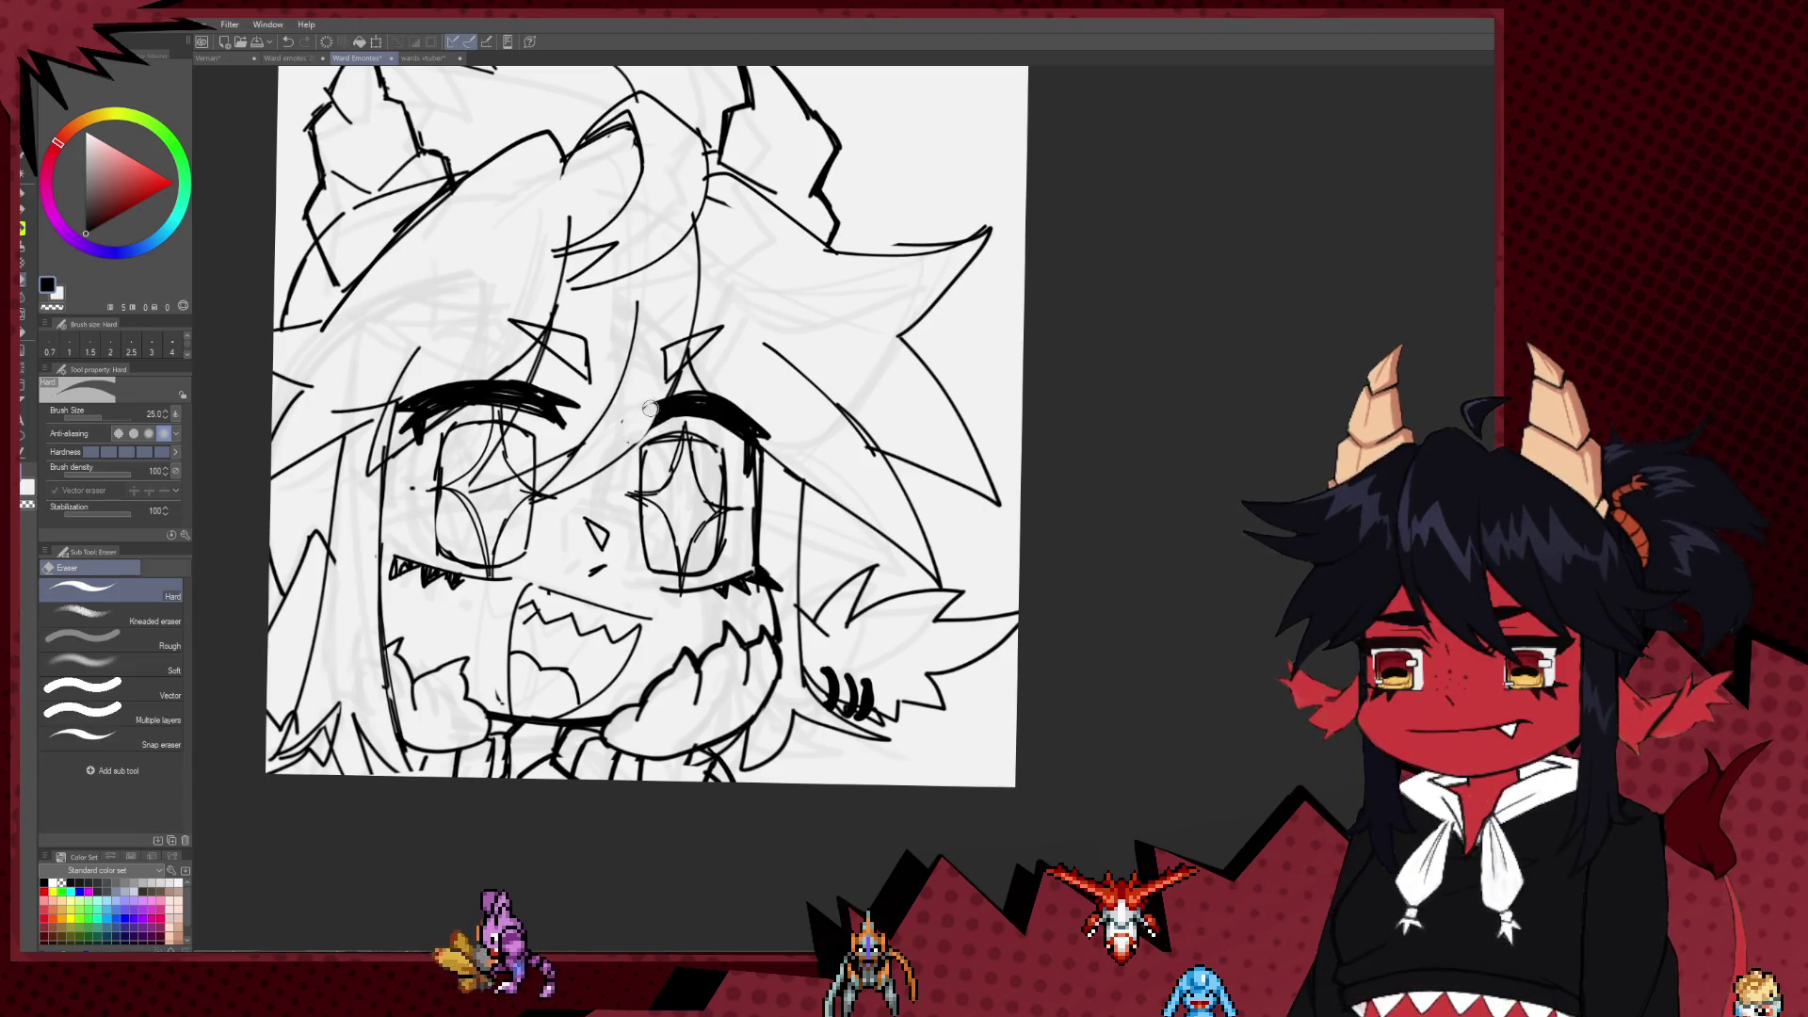
key(p)
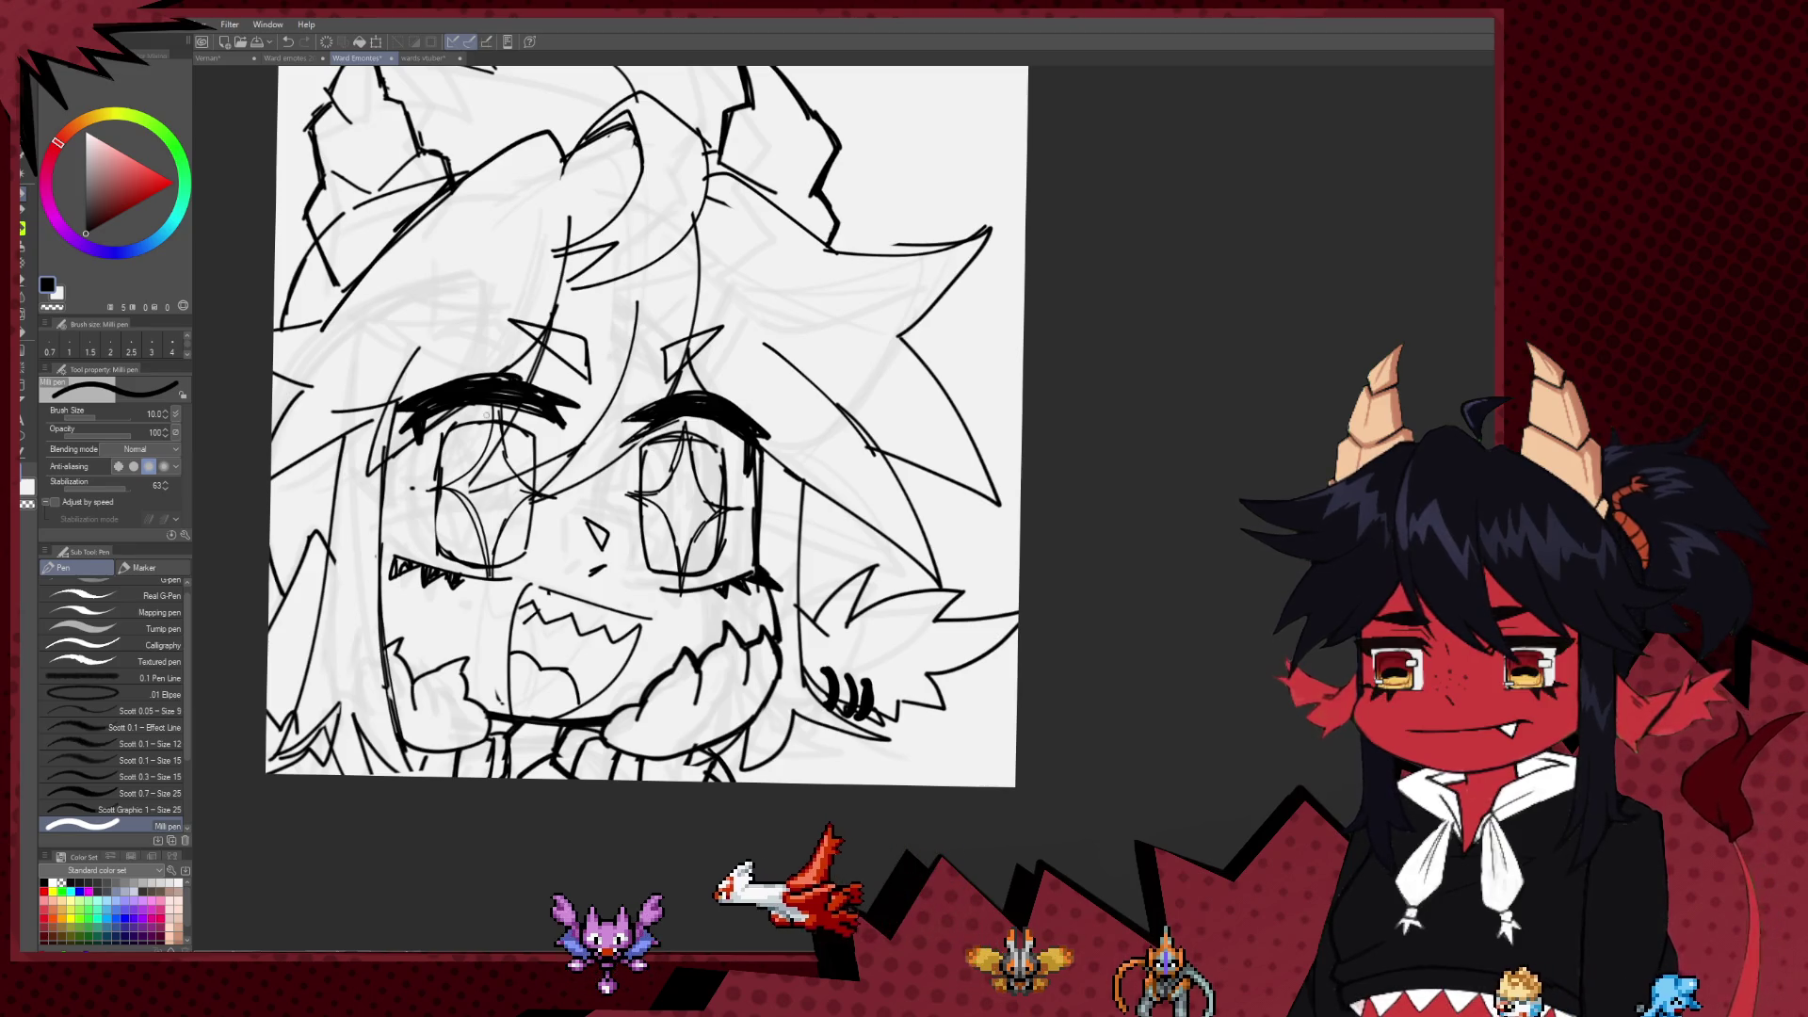
key(e)
key(p)
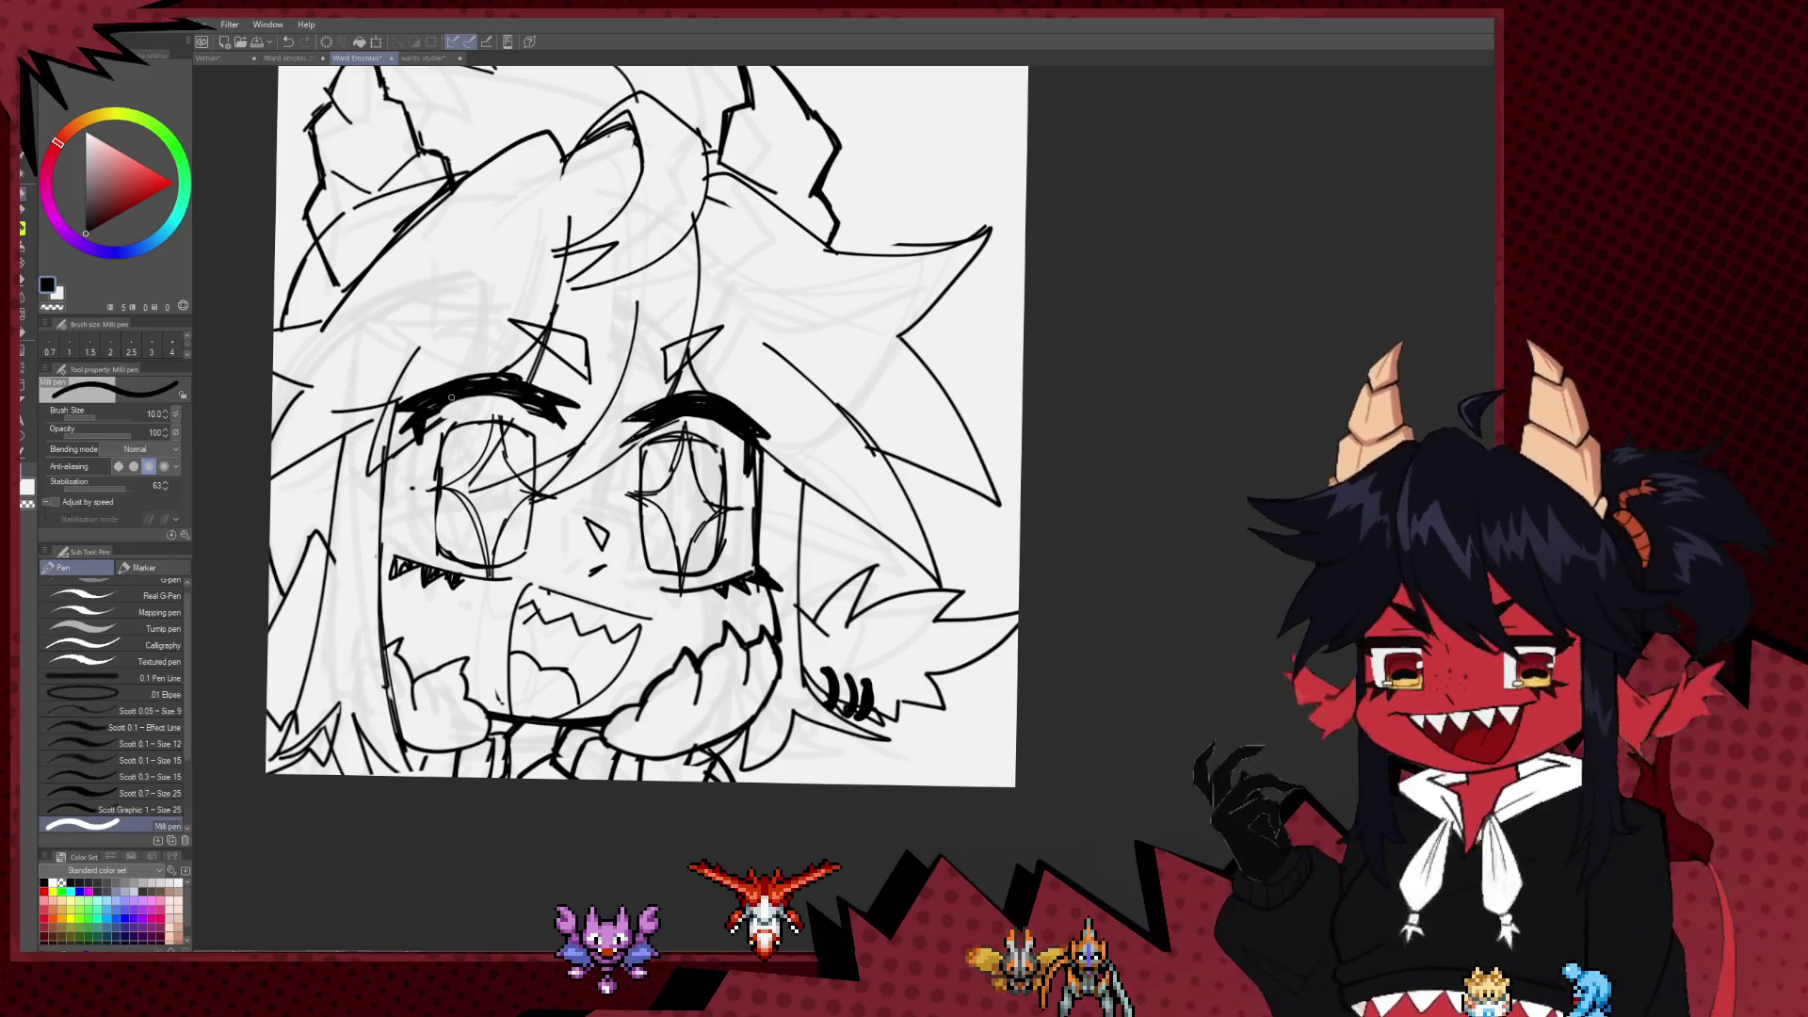
key(ctrl+z)
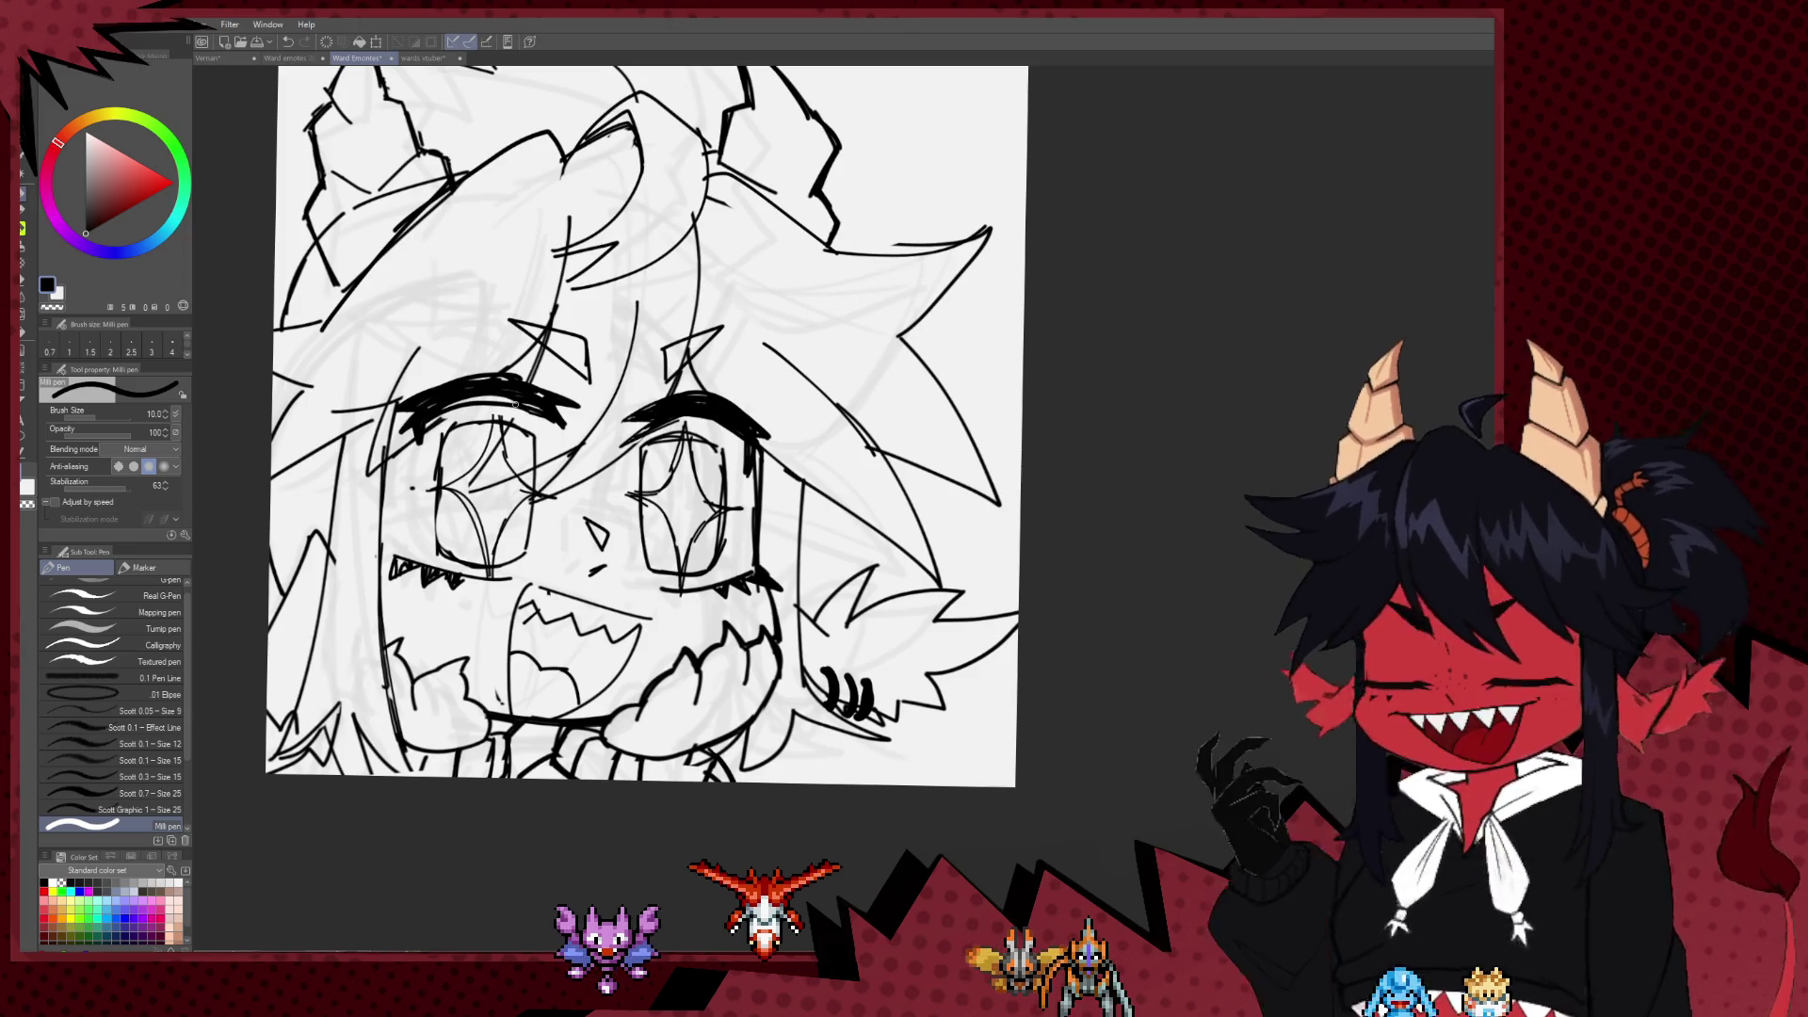
drag(433, 417, 532, 450)
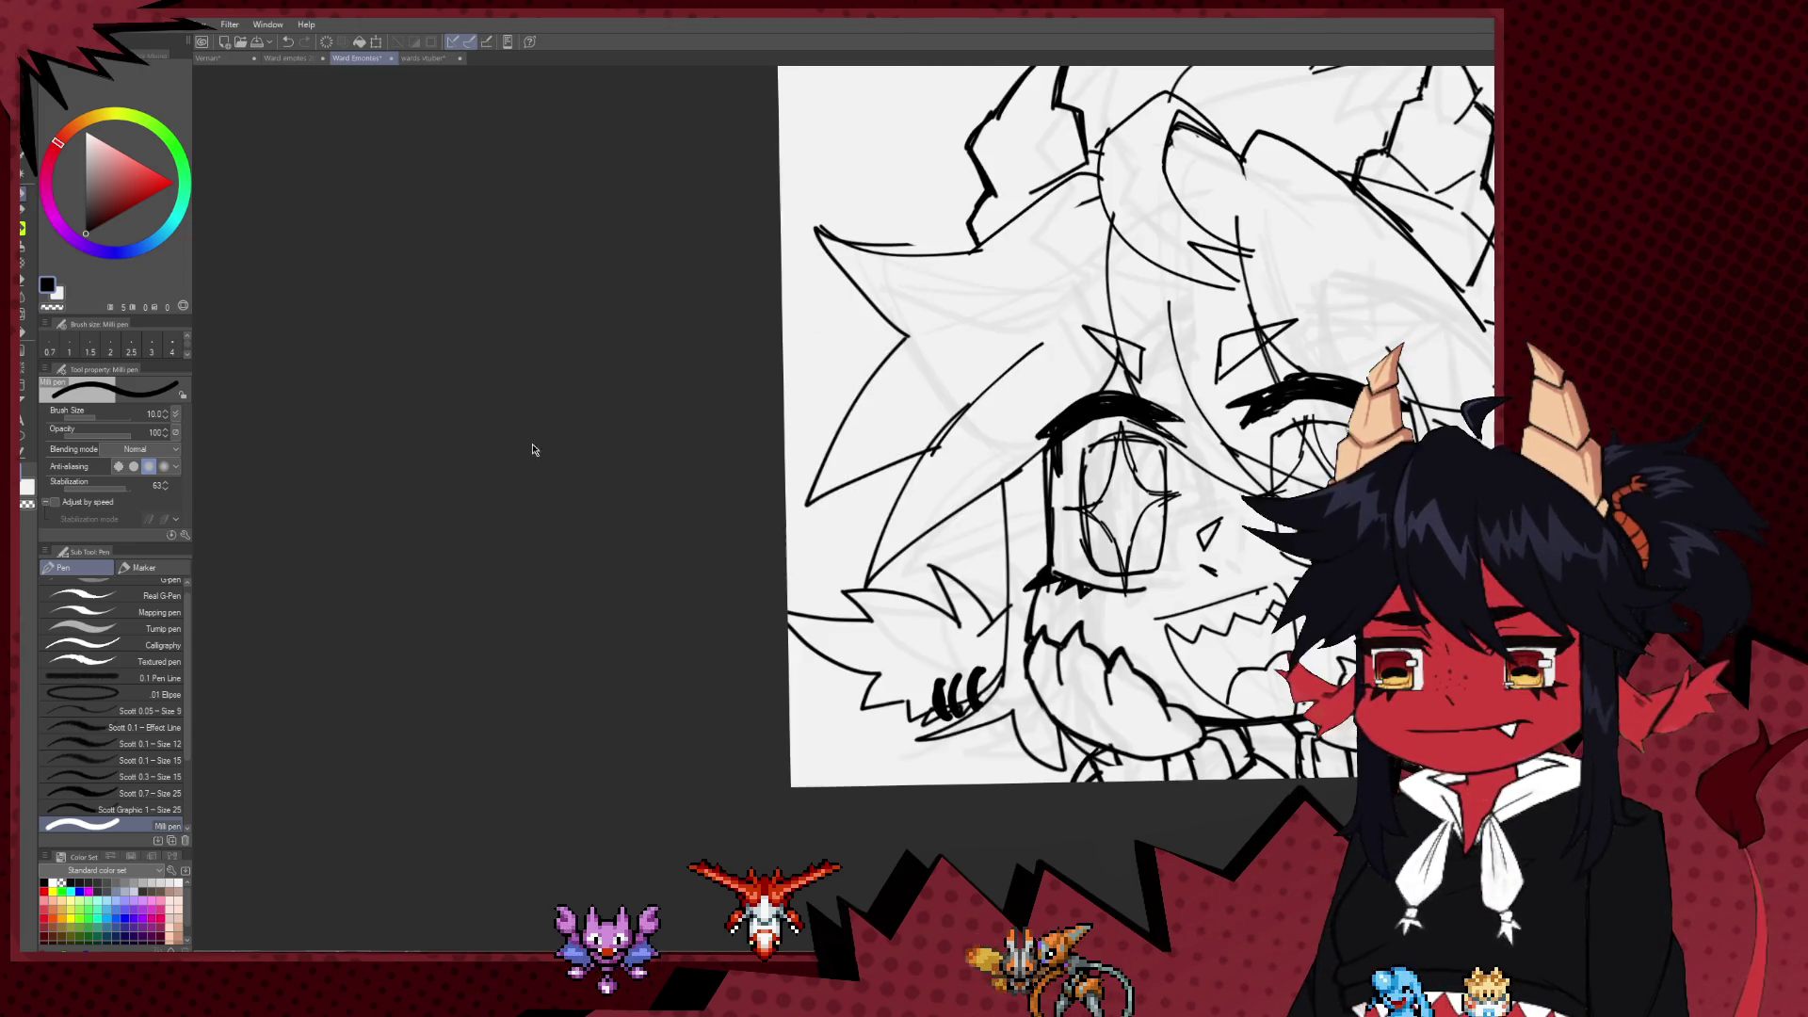
scroll(1093, 555, down, 2)
scroll(1003, 542, down, 2)
scroll(913, 528, down, 1)
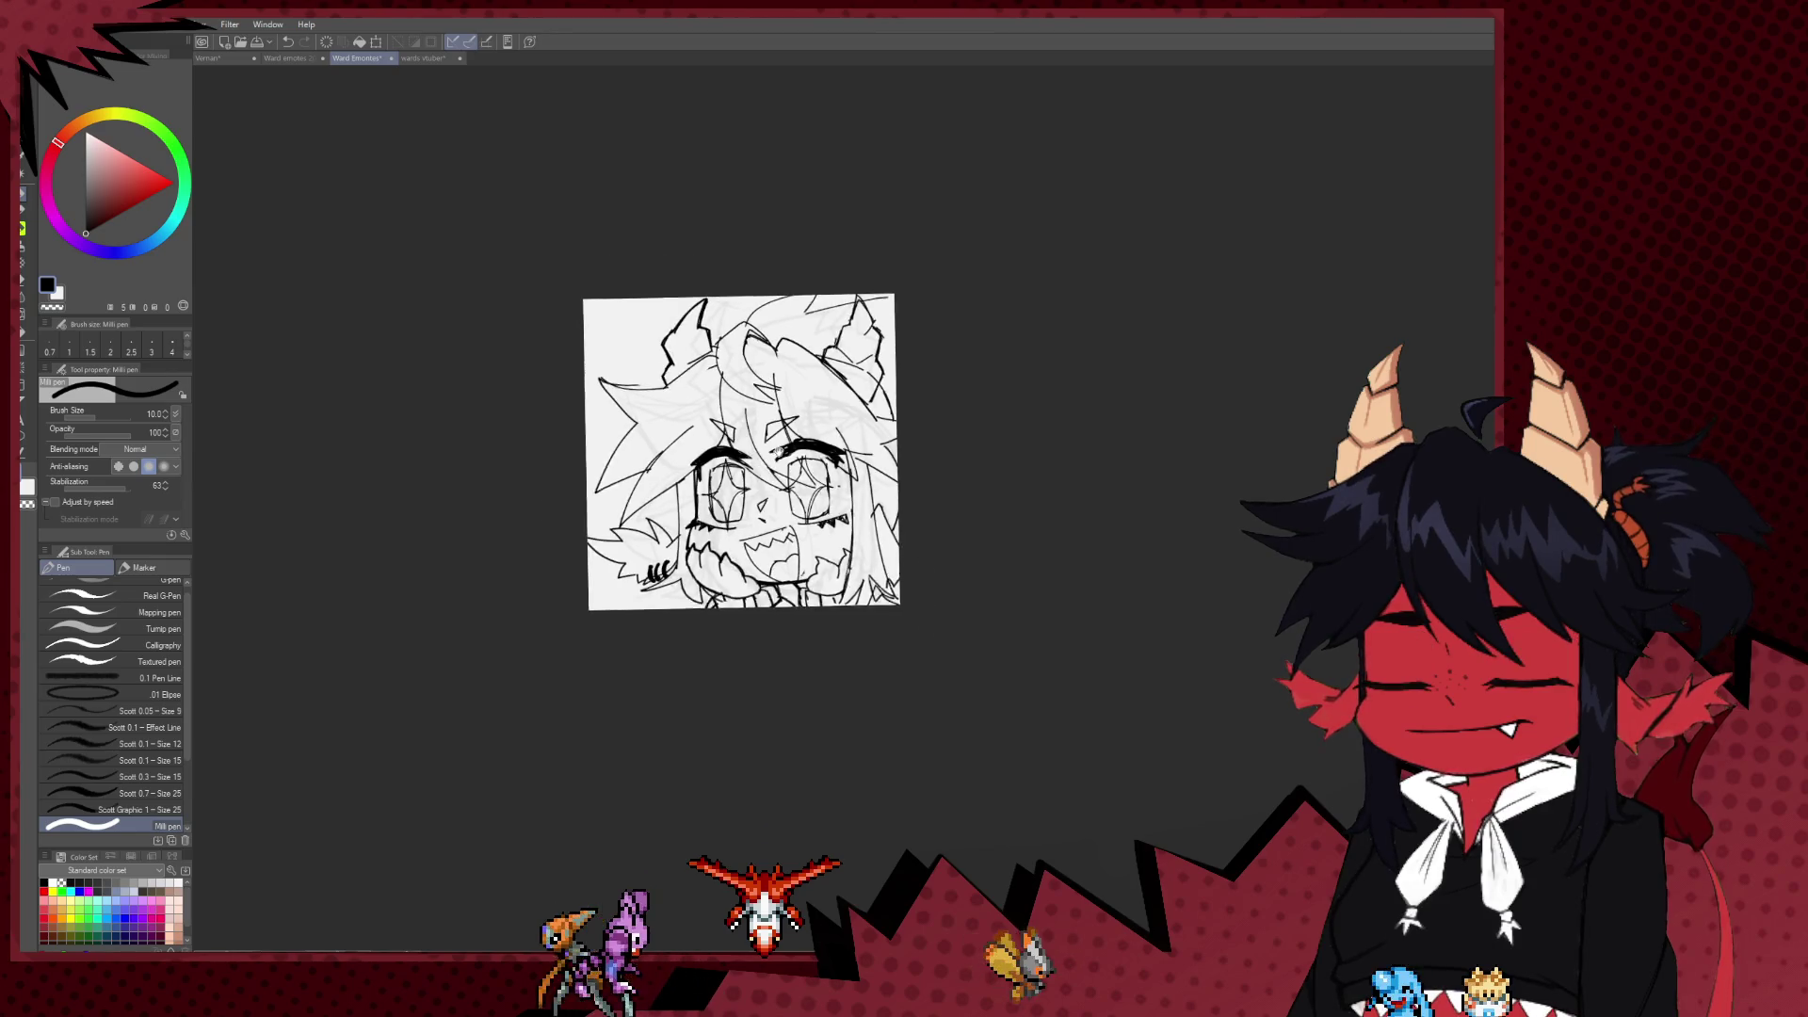
scroll(732, 499, down, 1)
scroll(687, 565, up, 2)
scroll(650, 569, up, 1)
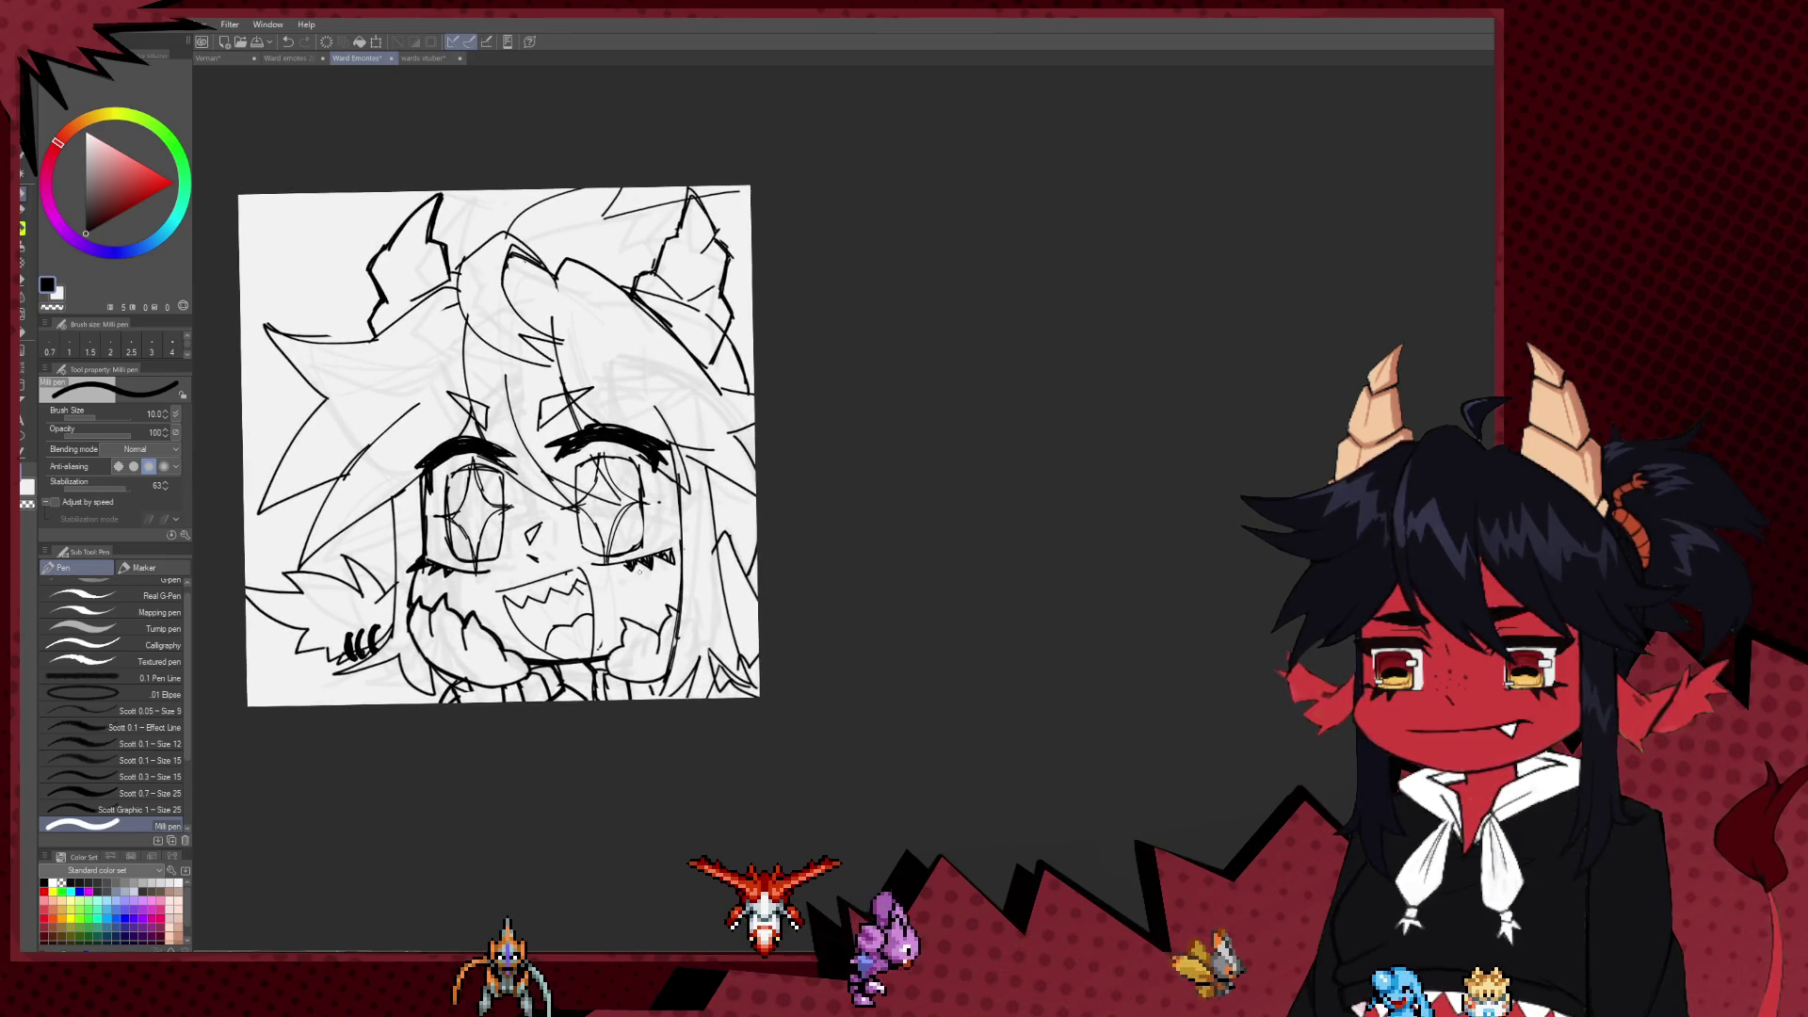
scroll(642, 571, up, 1)
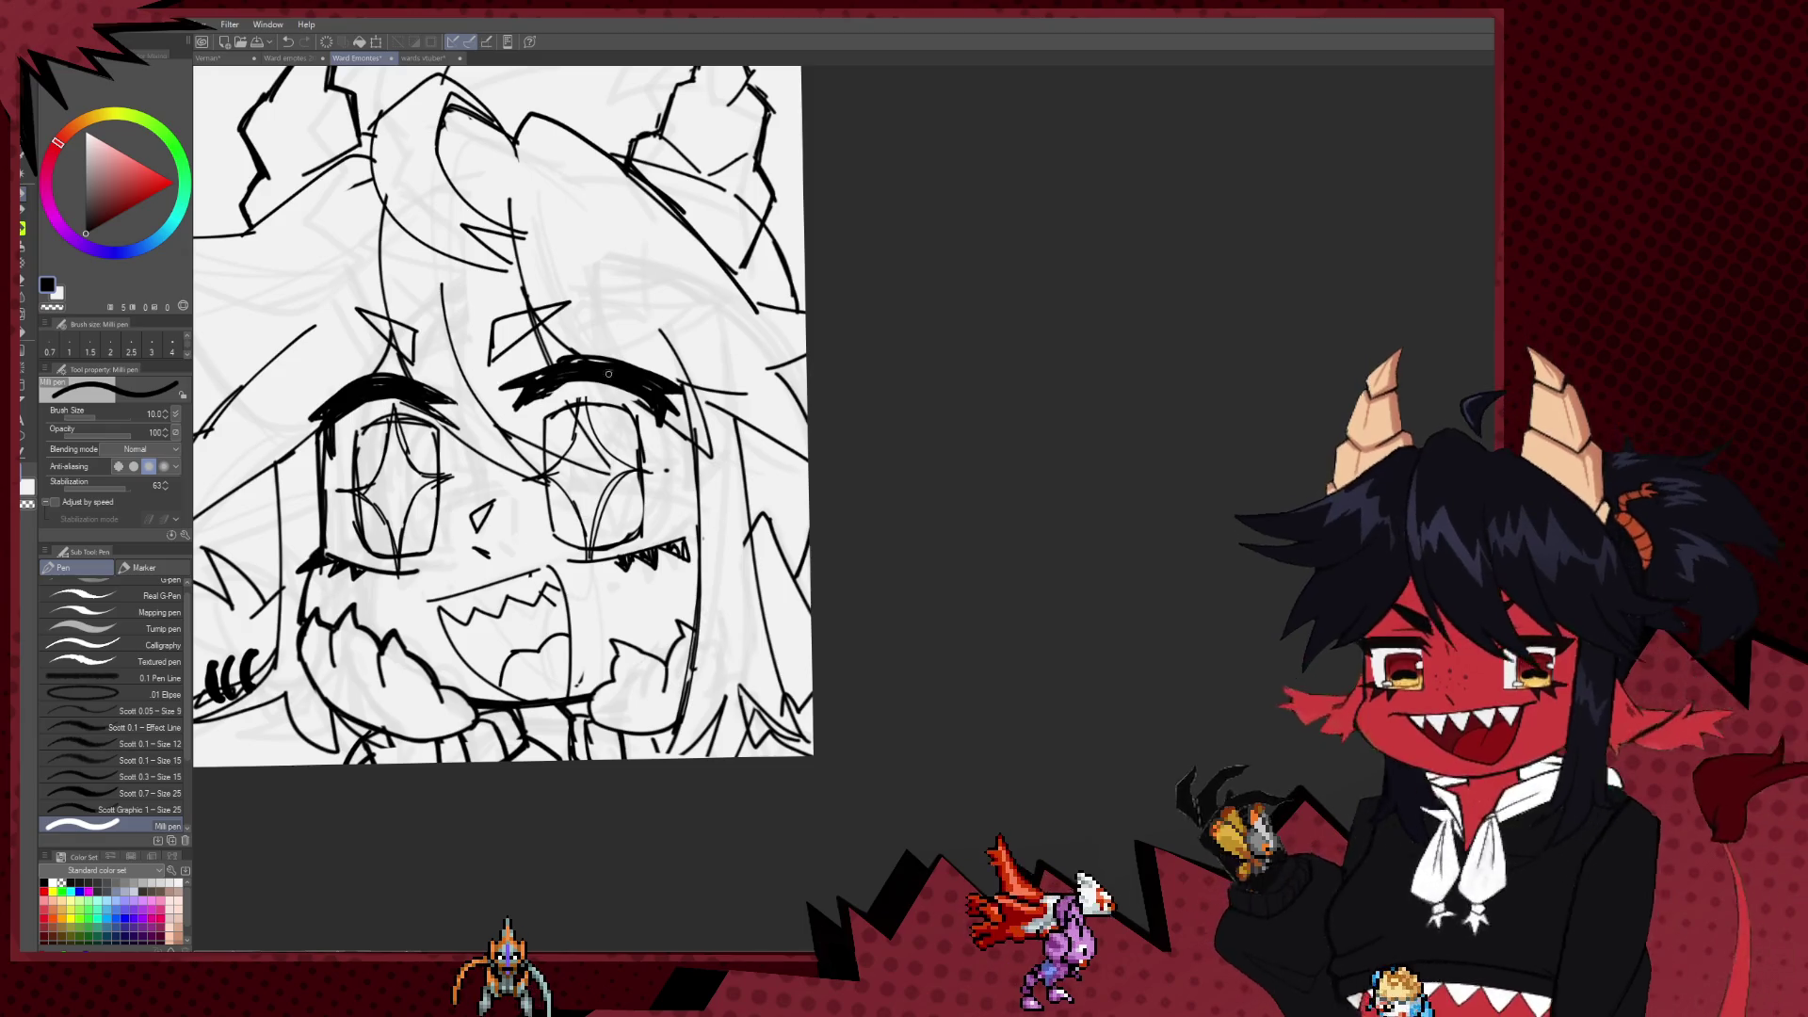
key(m)
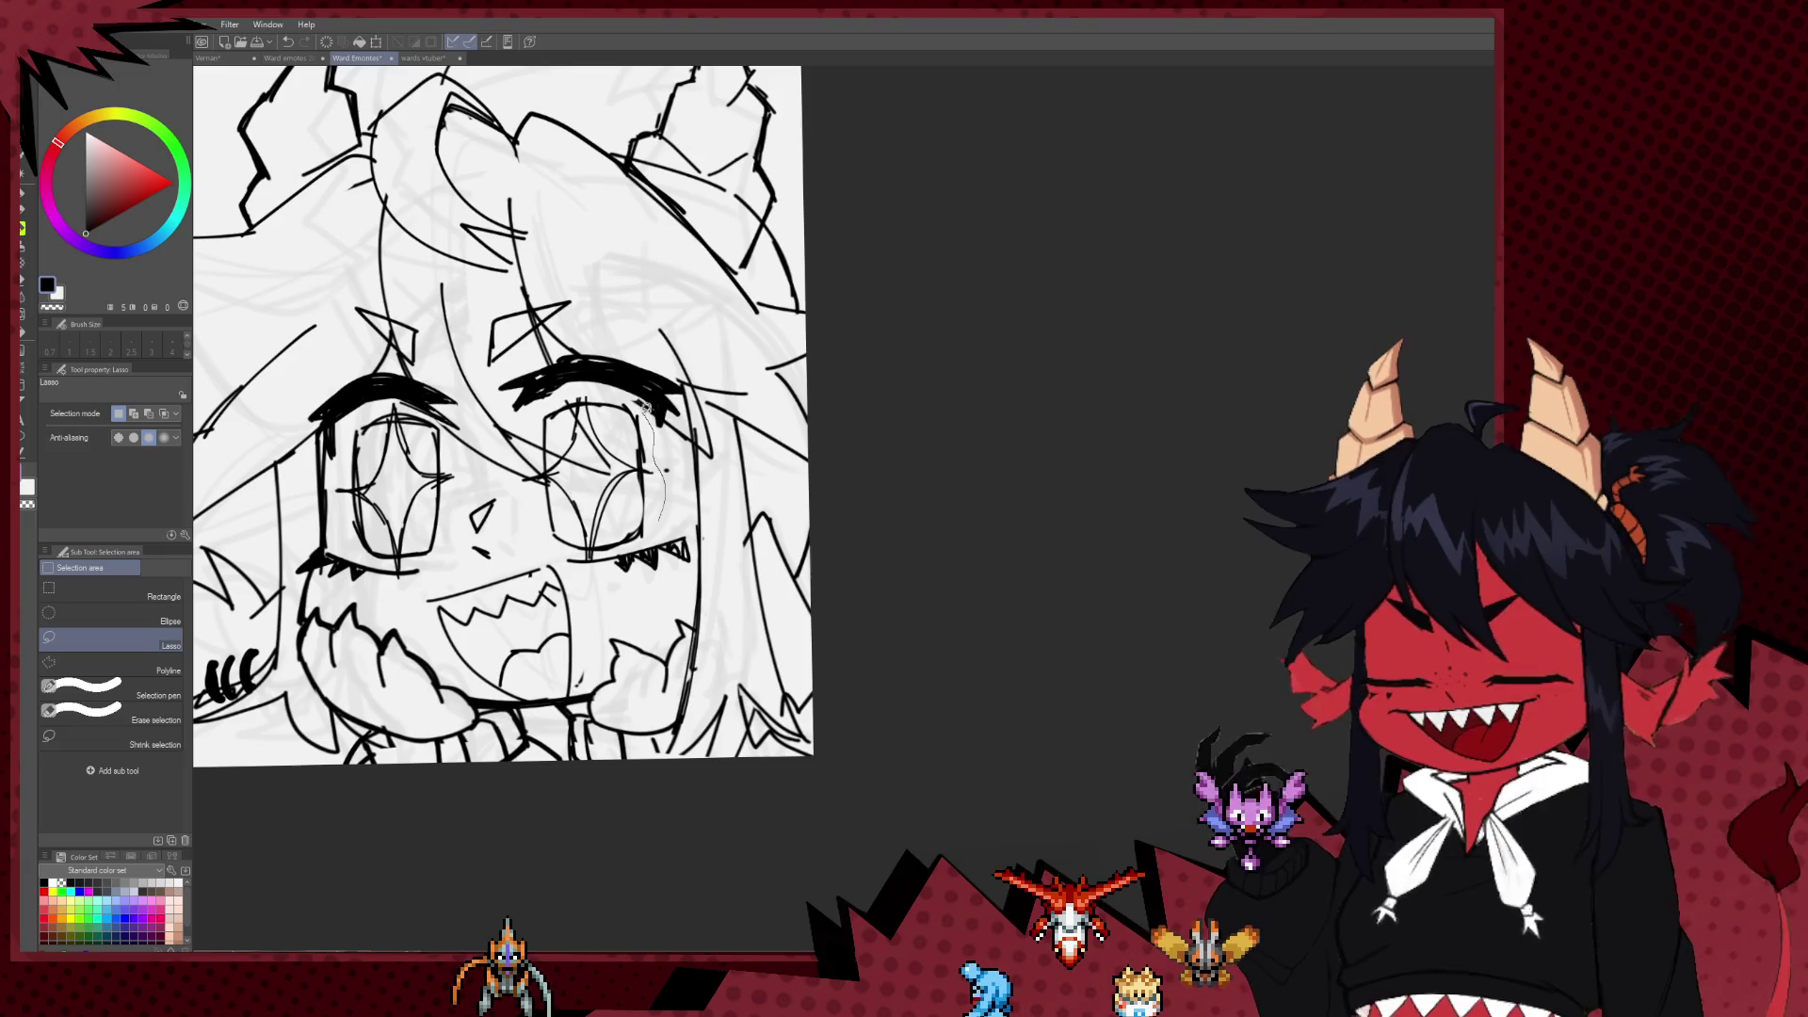
Step: Lasso the right eye and resize it slightly with a Ctrl+T transform, committed with Enter
drag(525, 429, 606, 553)
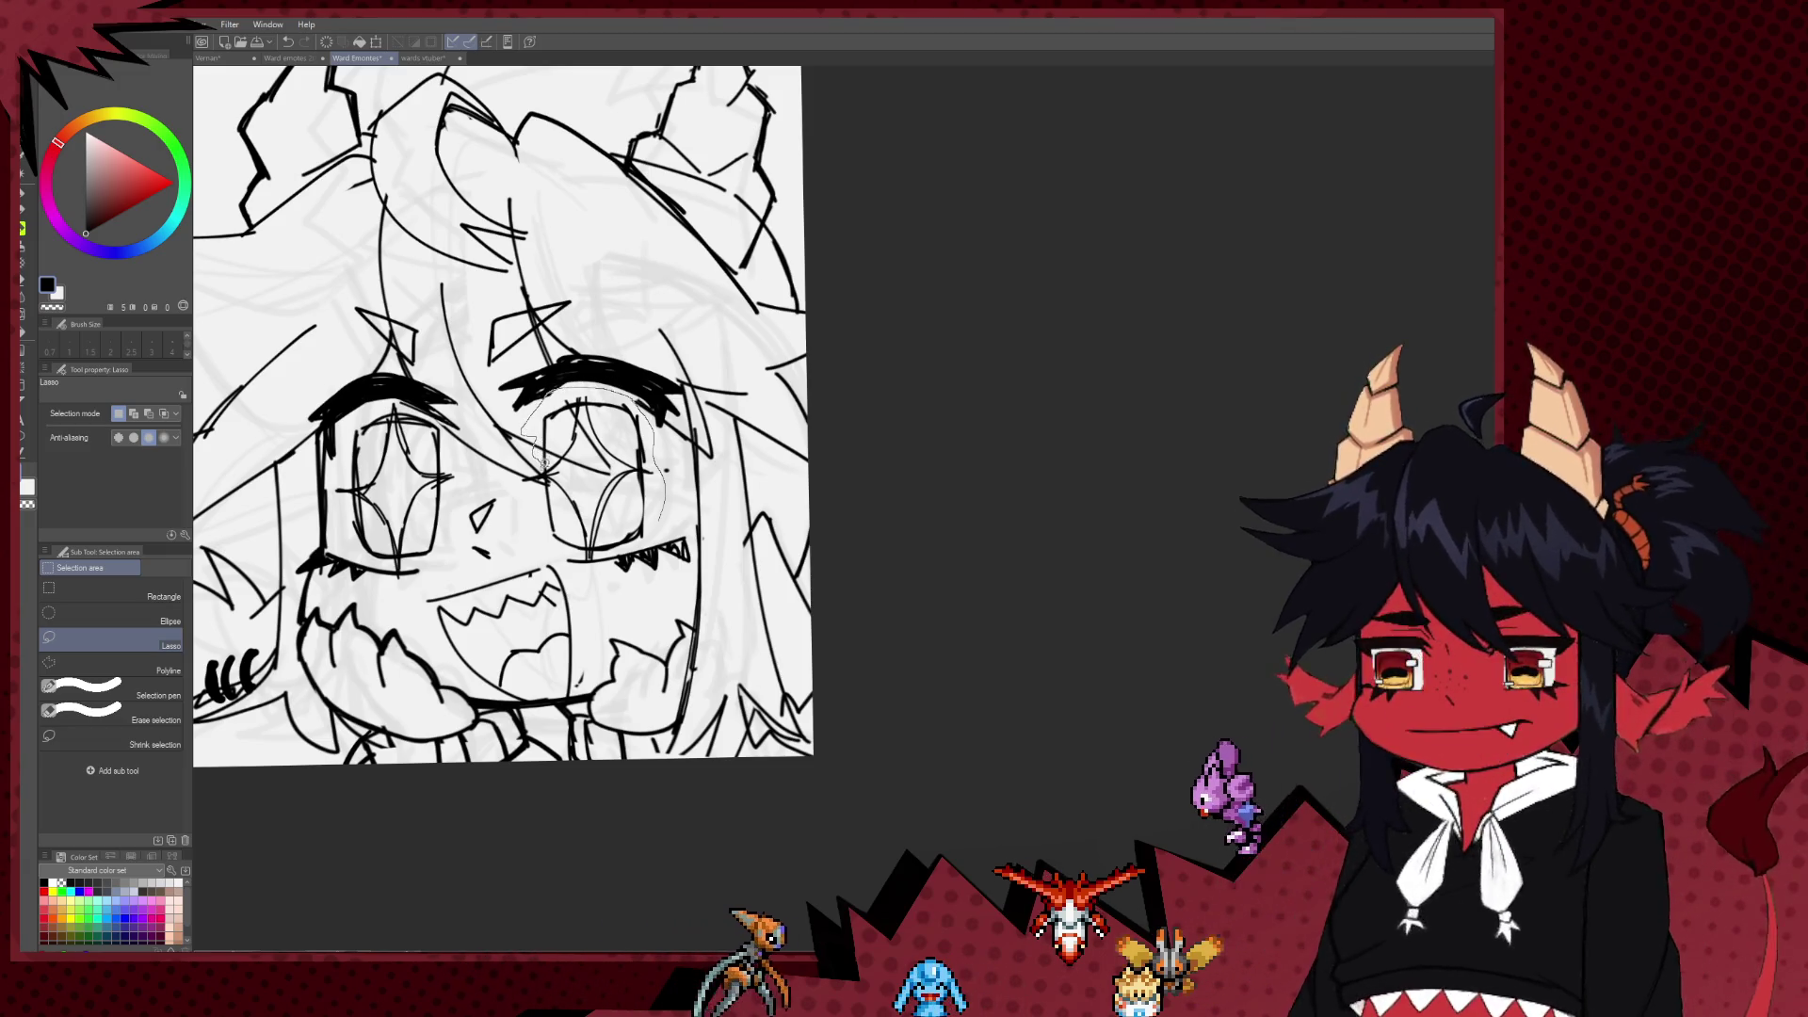
drag(692, 490, 695, 483)
key(ctrl+t)
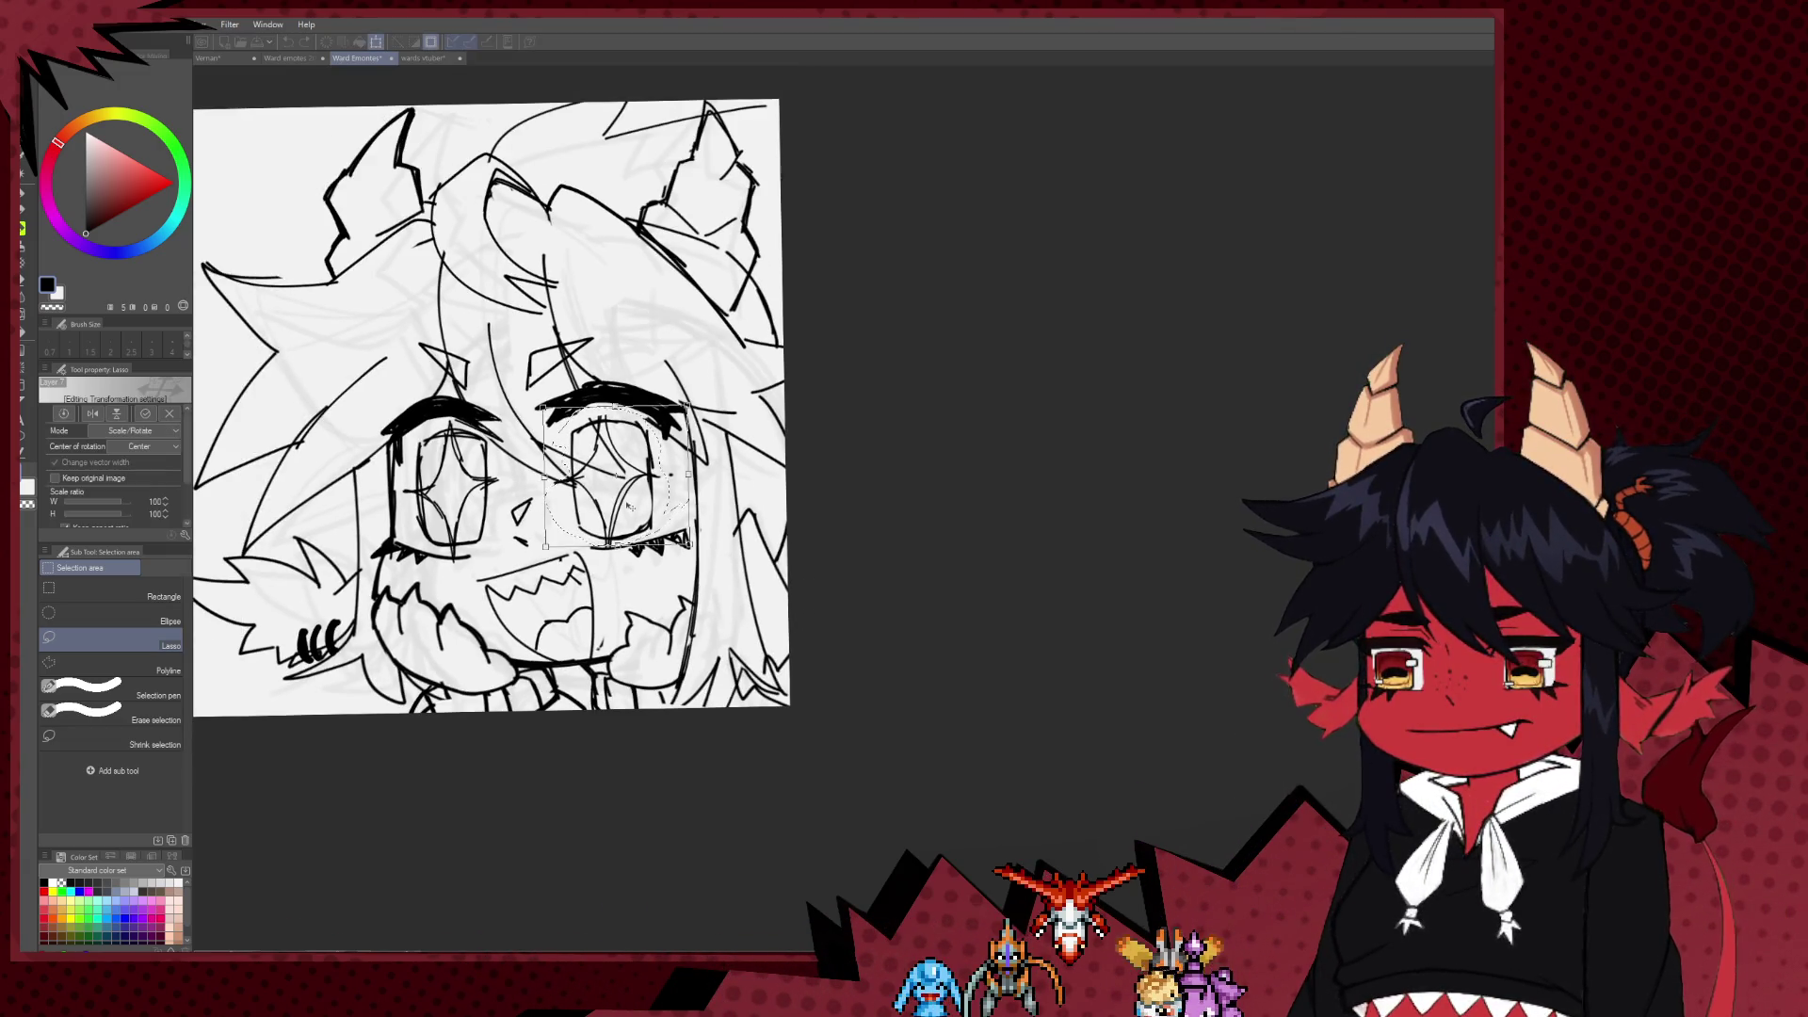
scroll(639, 503, down, 2)
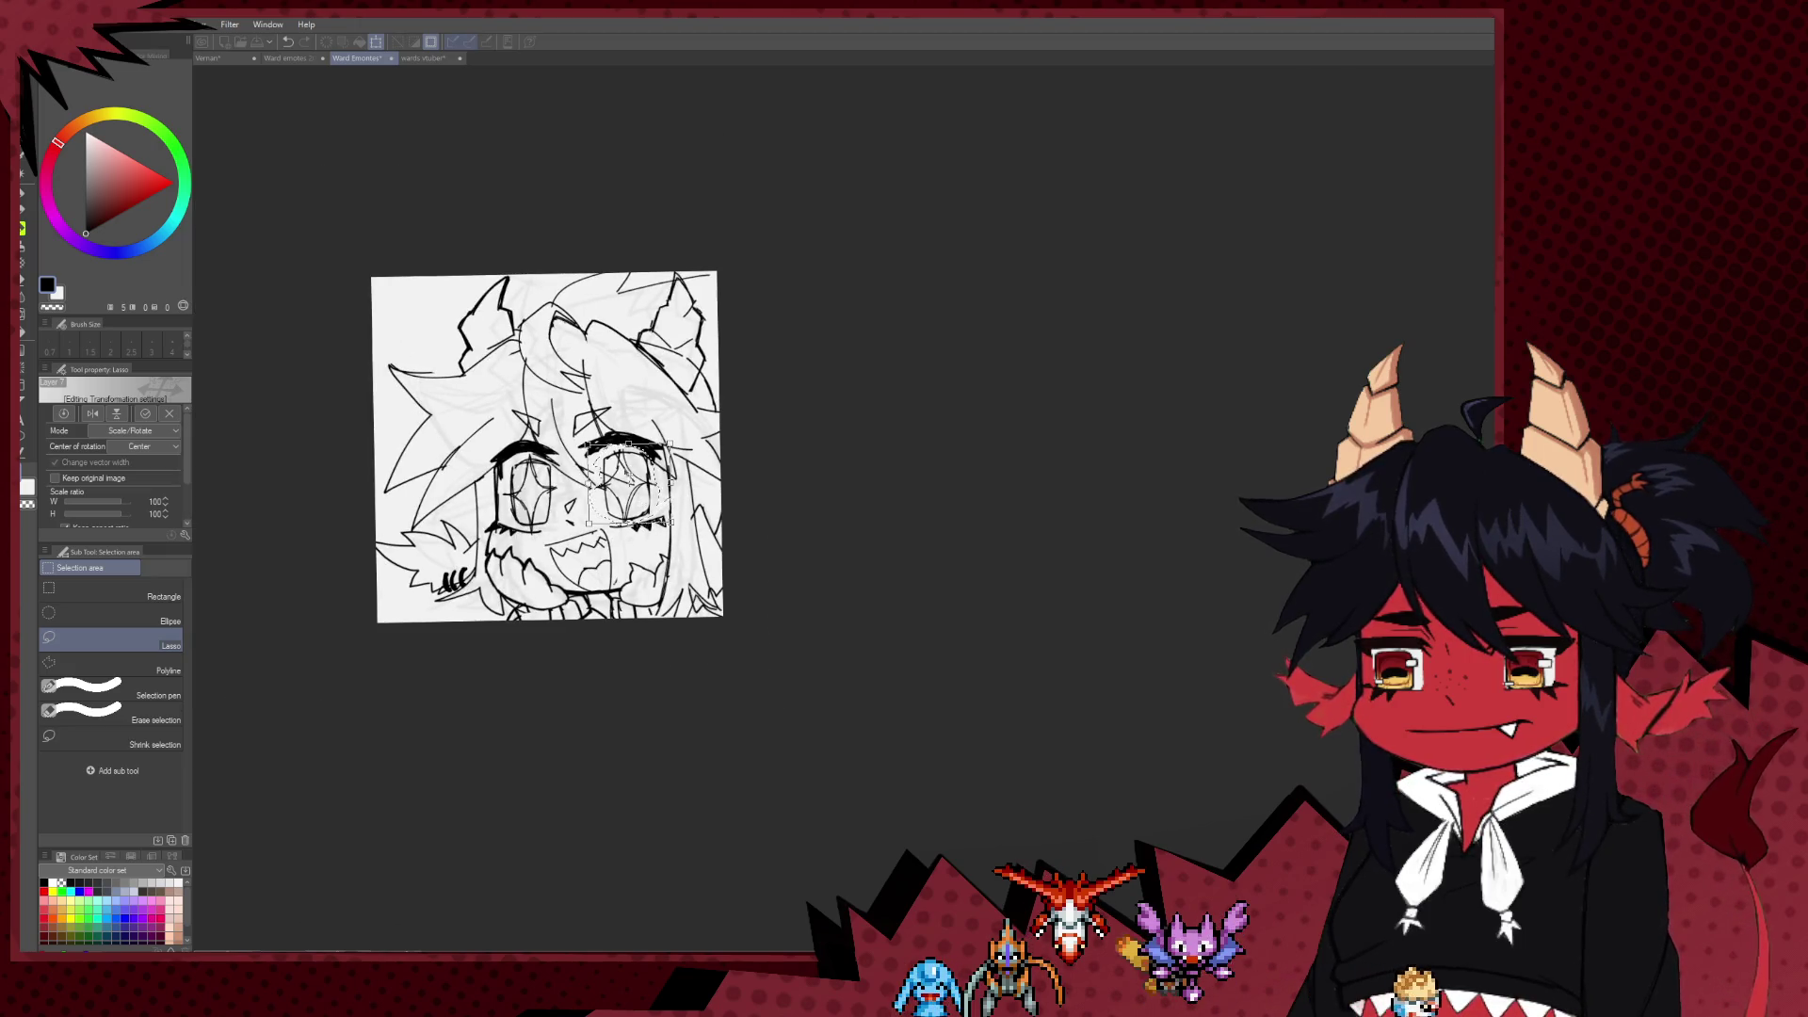
scroll(557, 490, up, 1)
key(Return)
scroll(653, 494, down, 2)
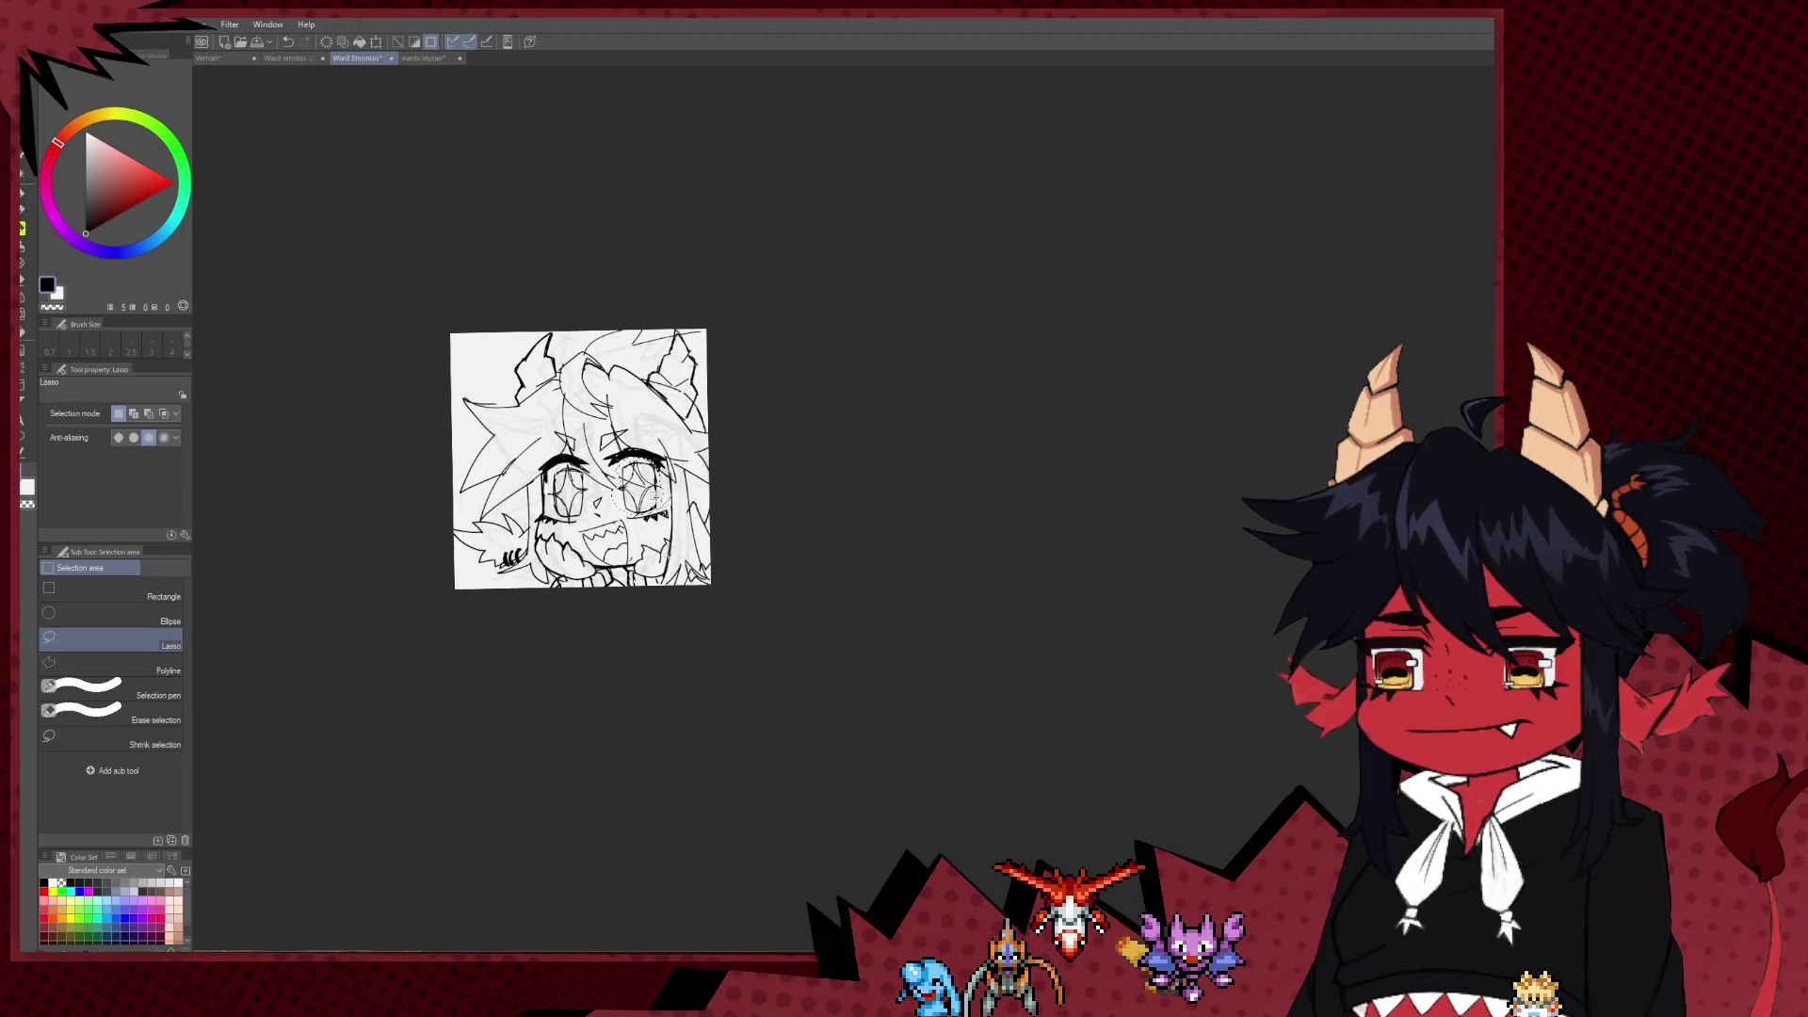
scroll(702, 499, up, 4)
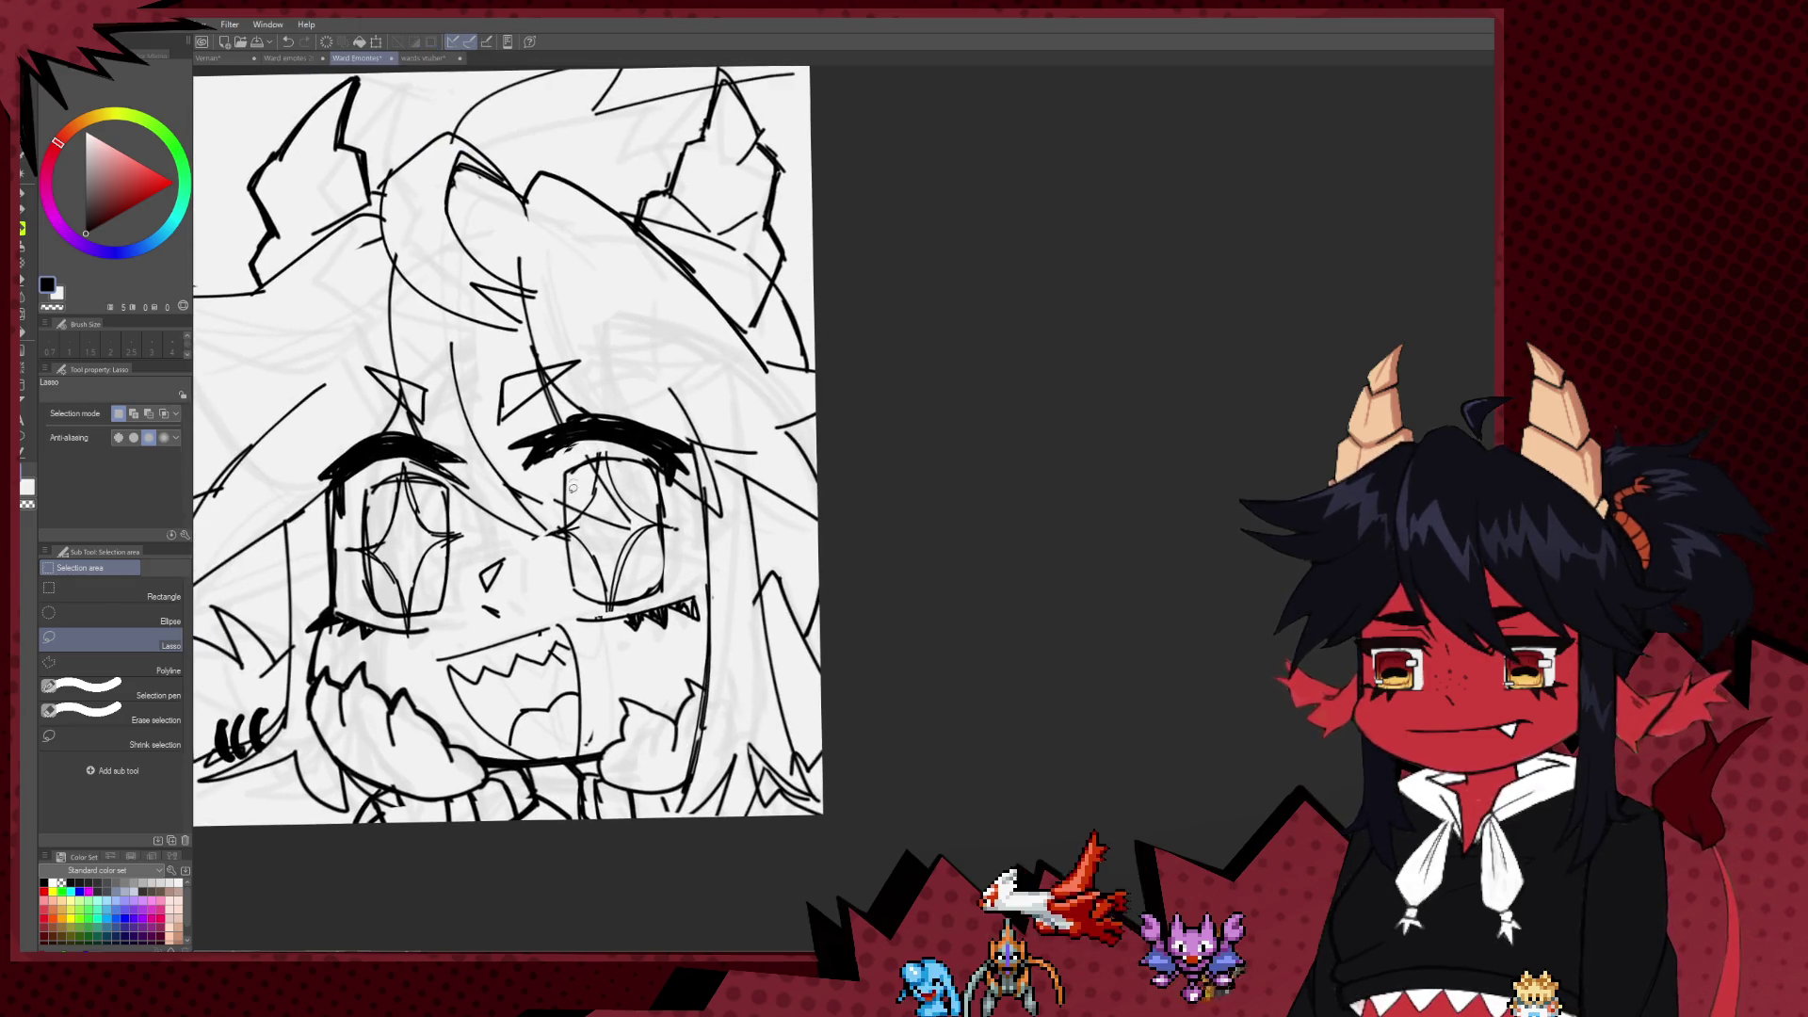
key(e)
key(p)
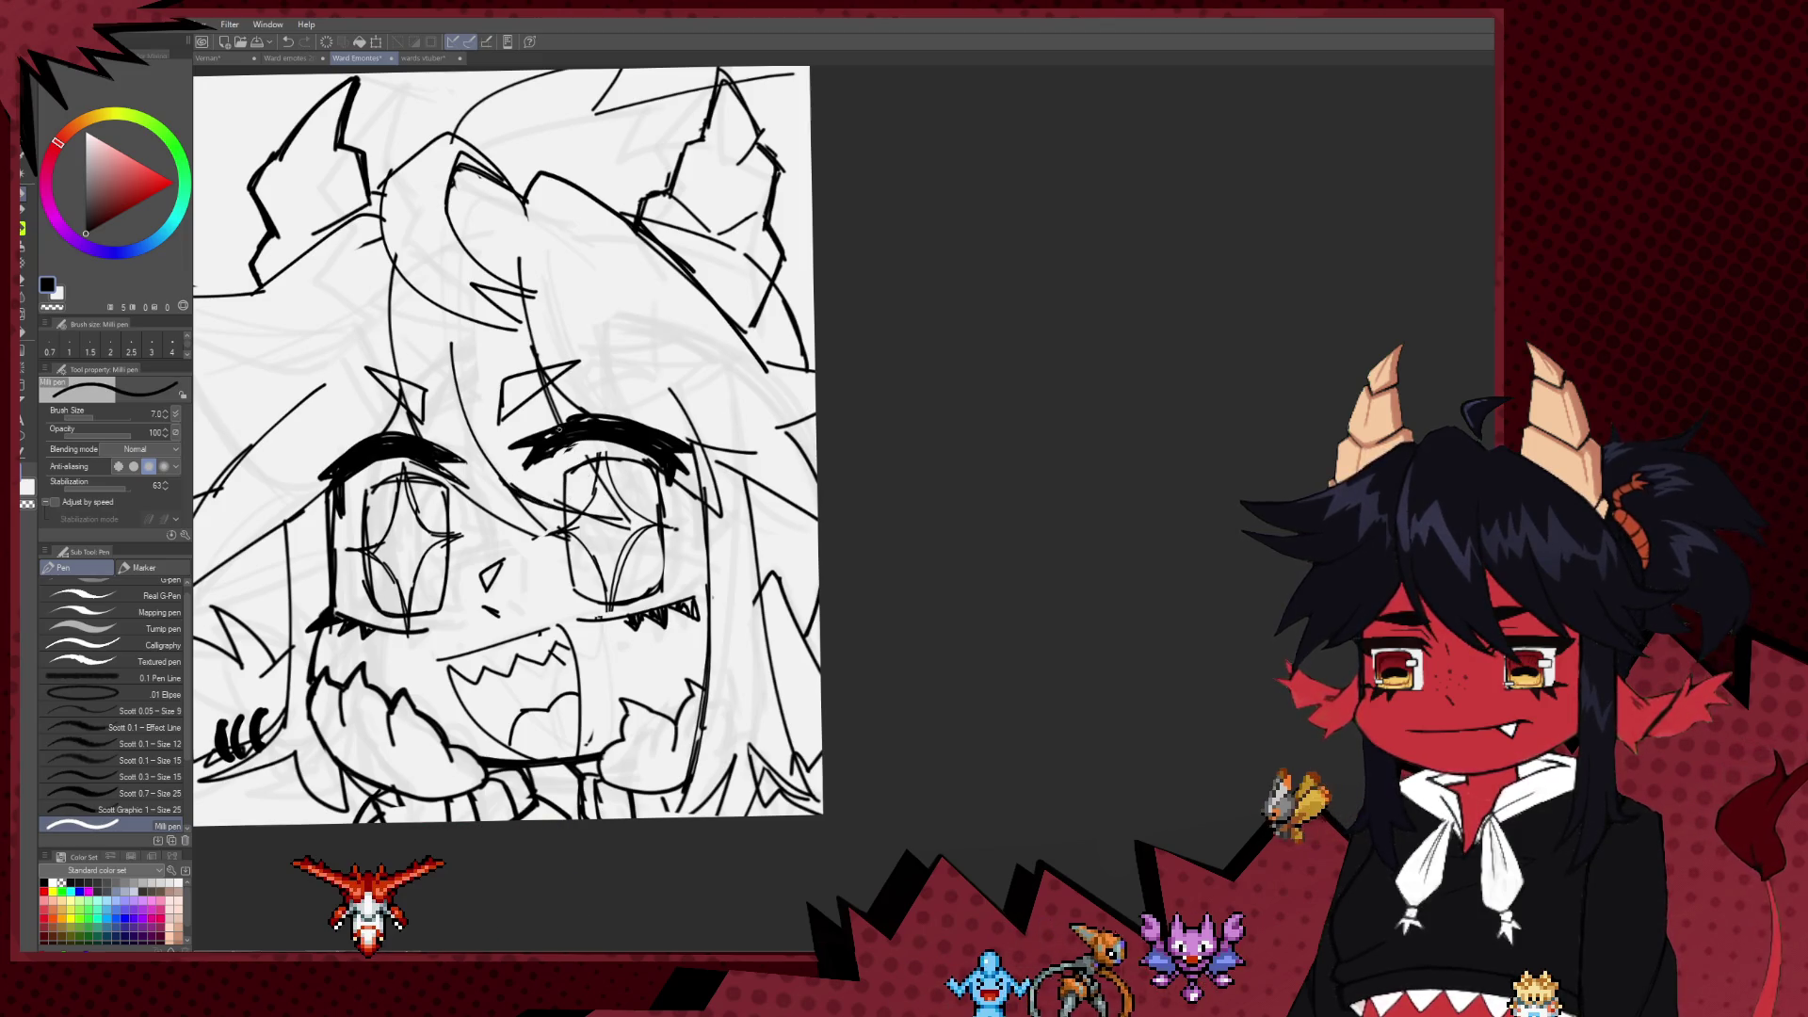
Step: Undo the last stroke and zoom and pan in on the eyes
key(ctrl+z)
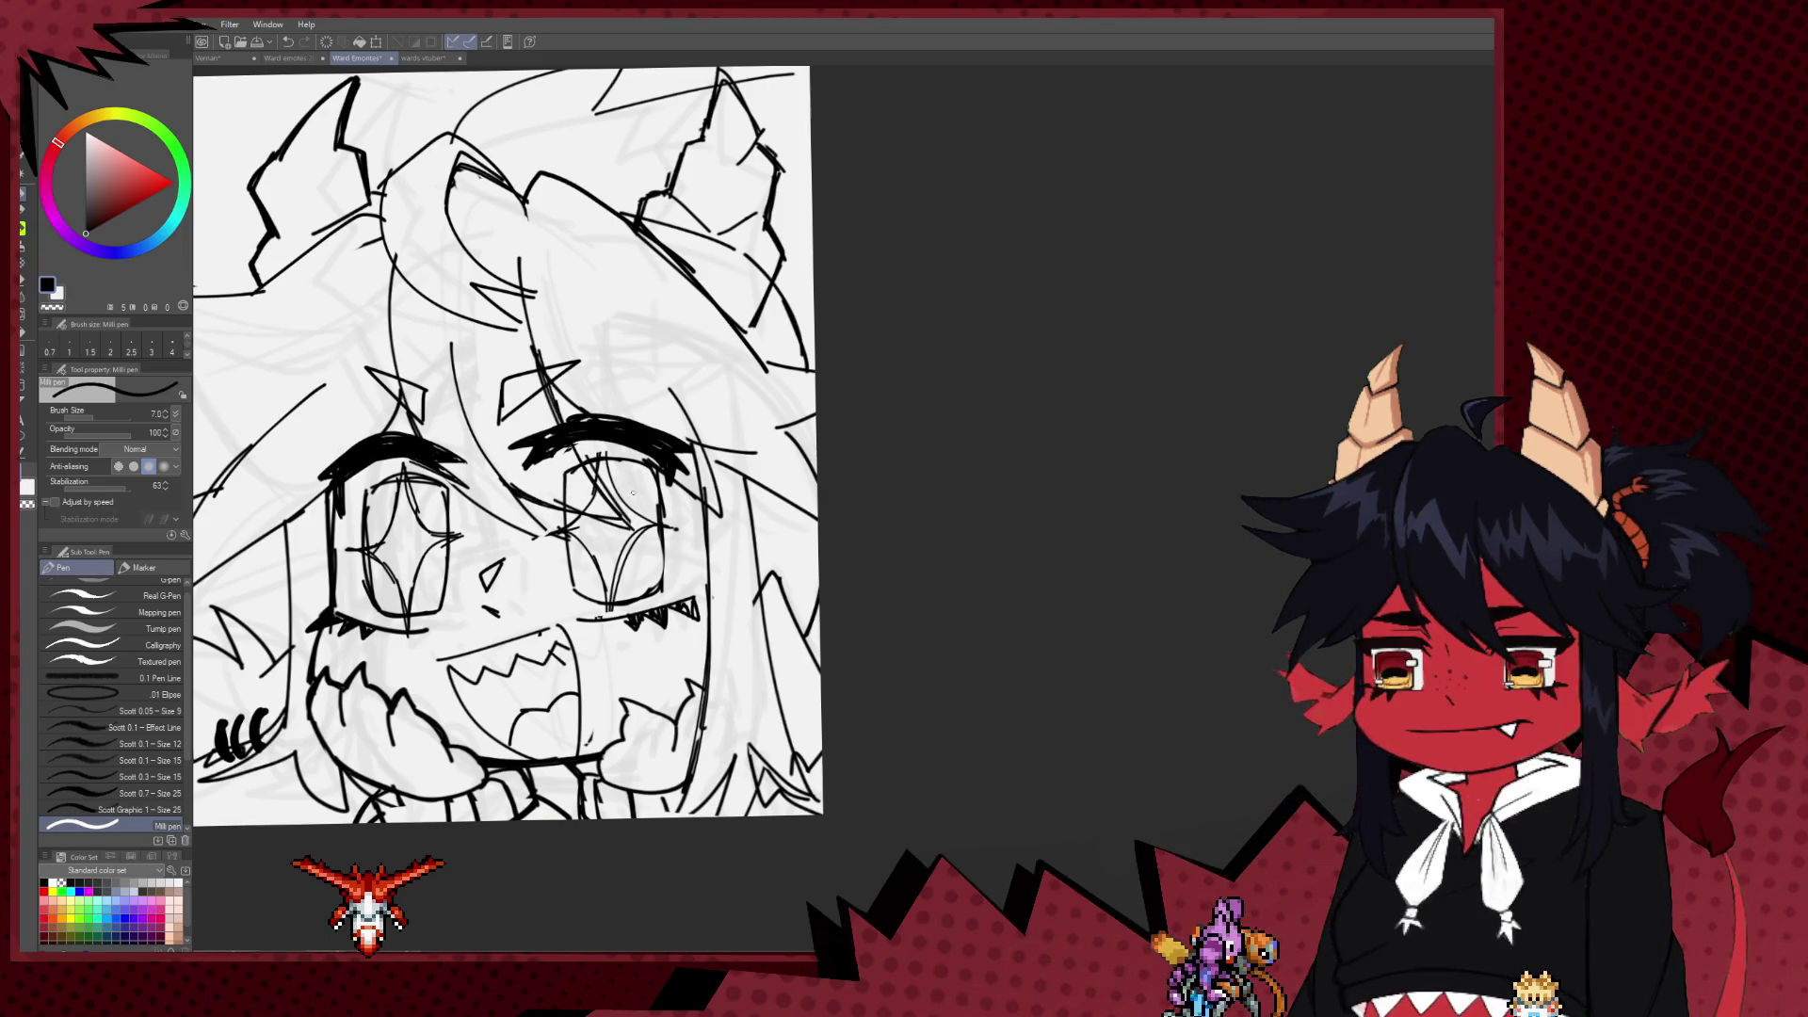
scroll(633, 492, down, 1)
scroll(697, 497, down, 1)
scroll(762, 503, down, 1)
scroll(836, 509, down, 1)
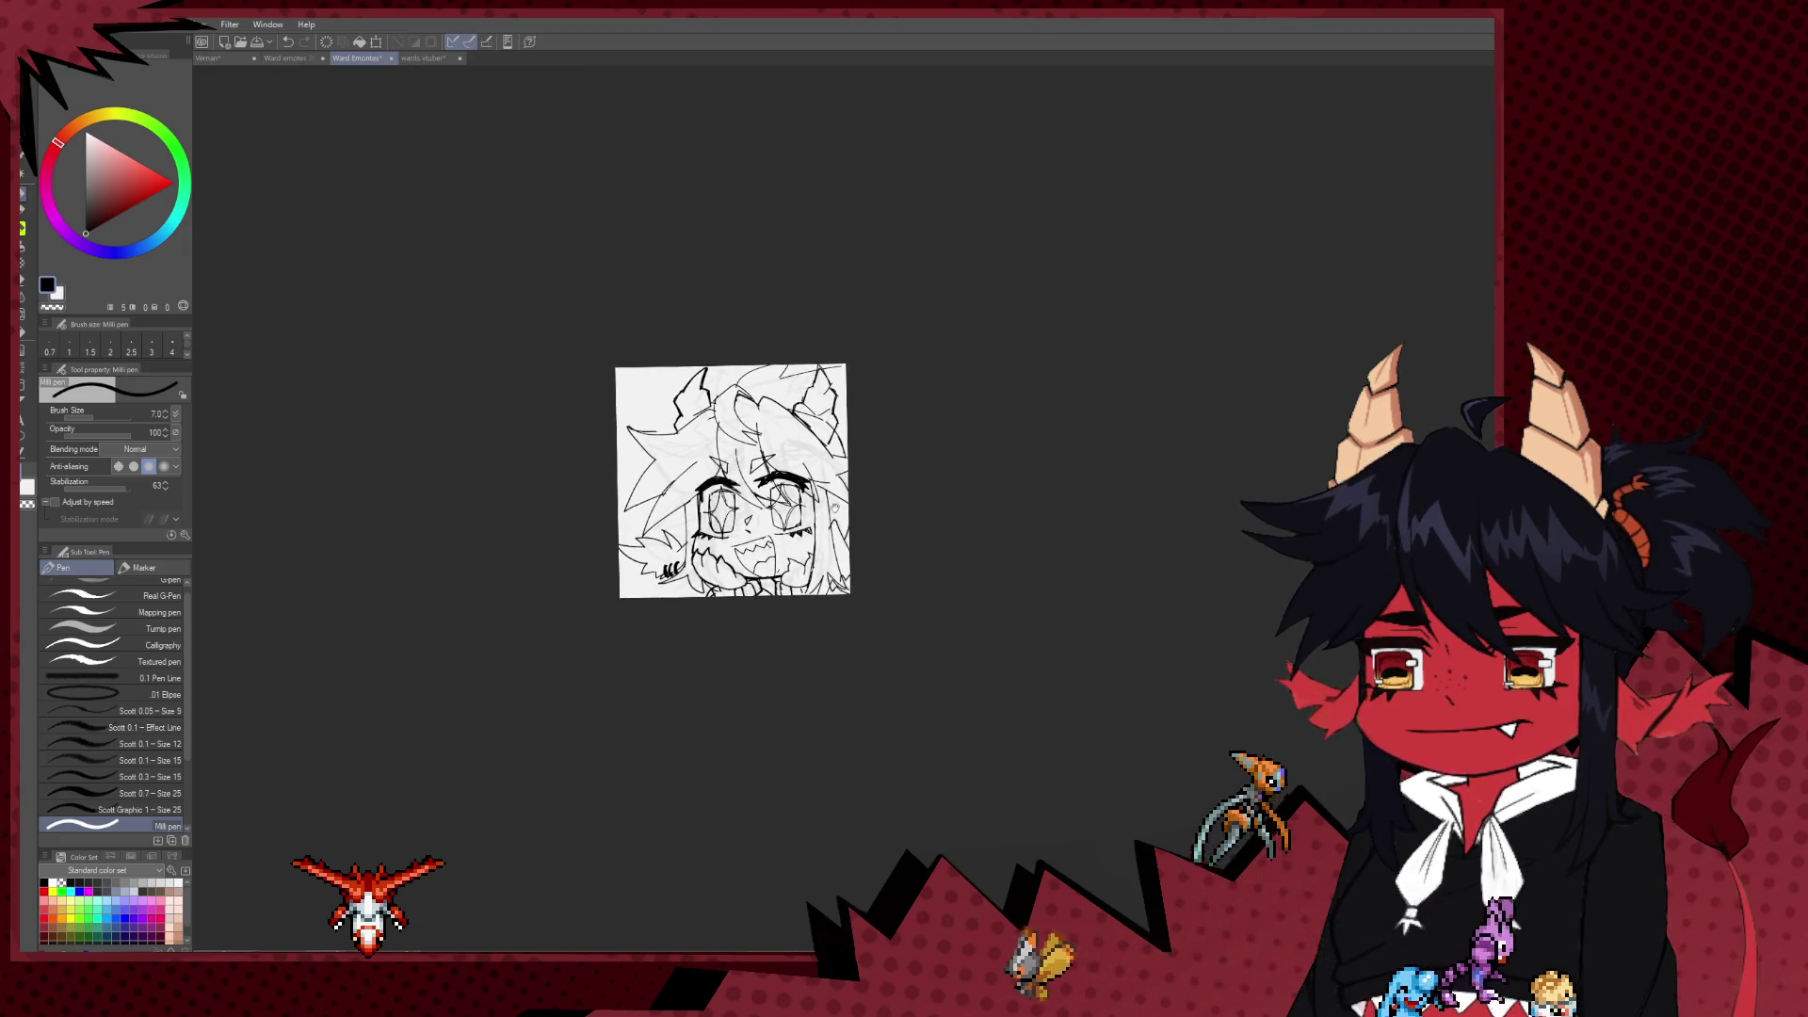
scroll(835, 509, up, 1)
drag(839, 509, 779, 589)
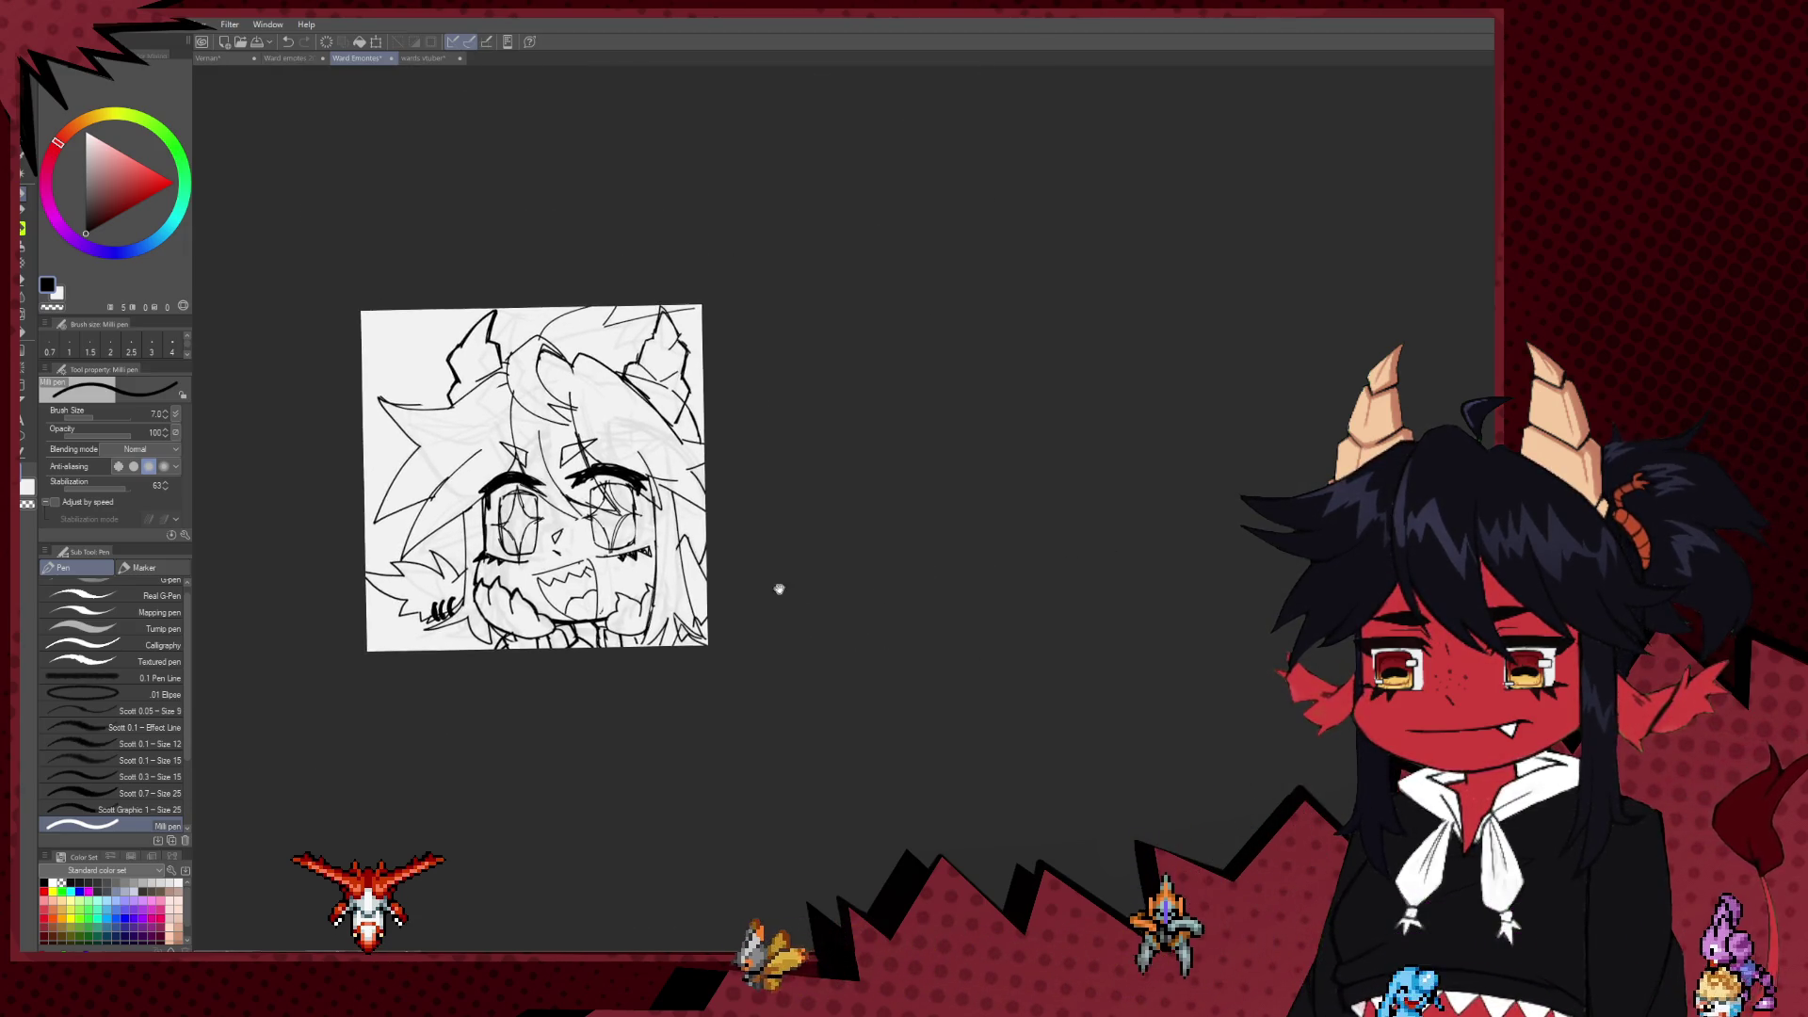
scroll(779, 588, up, 1)
drag(595, 454, 641, 511)
Step: Toggle between the hard eraser and Milli pen while adjusting the zoom around the eyes
key(e)
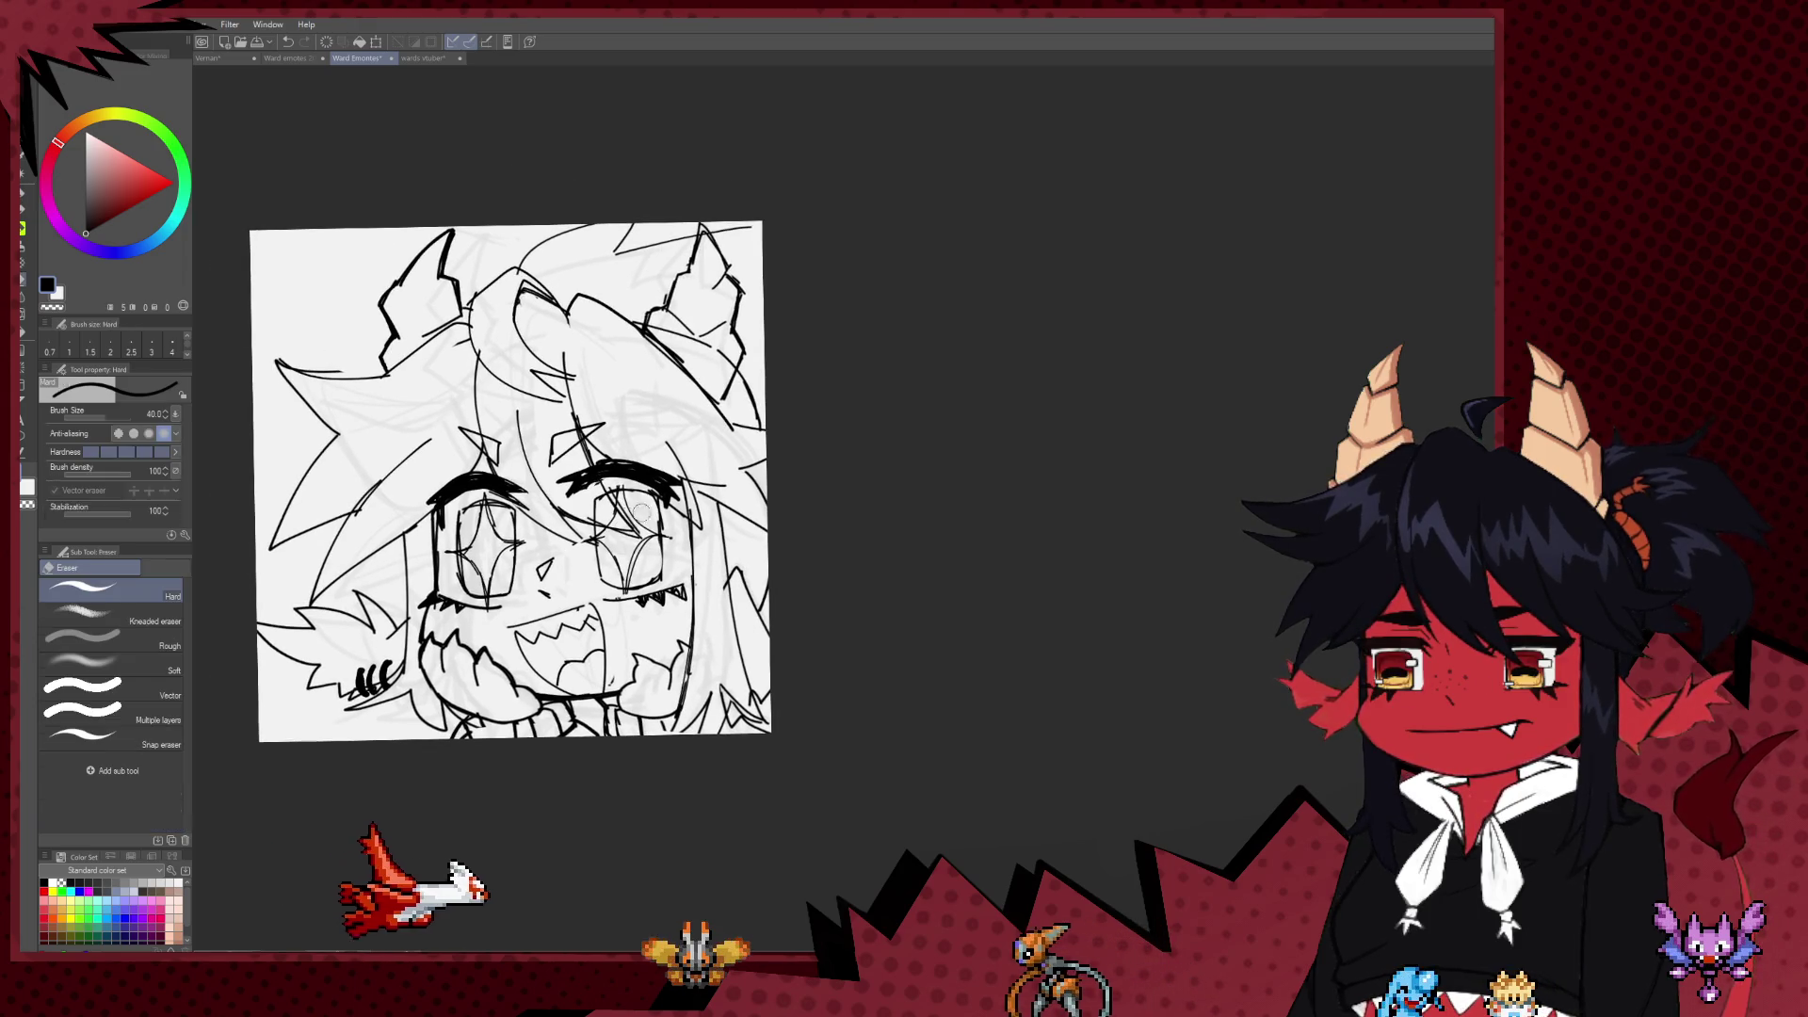
key(p)
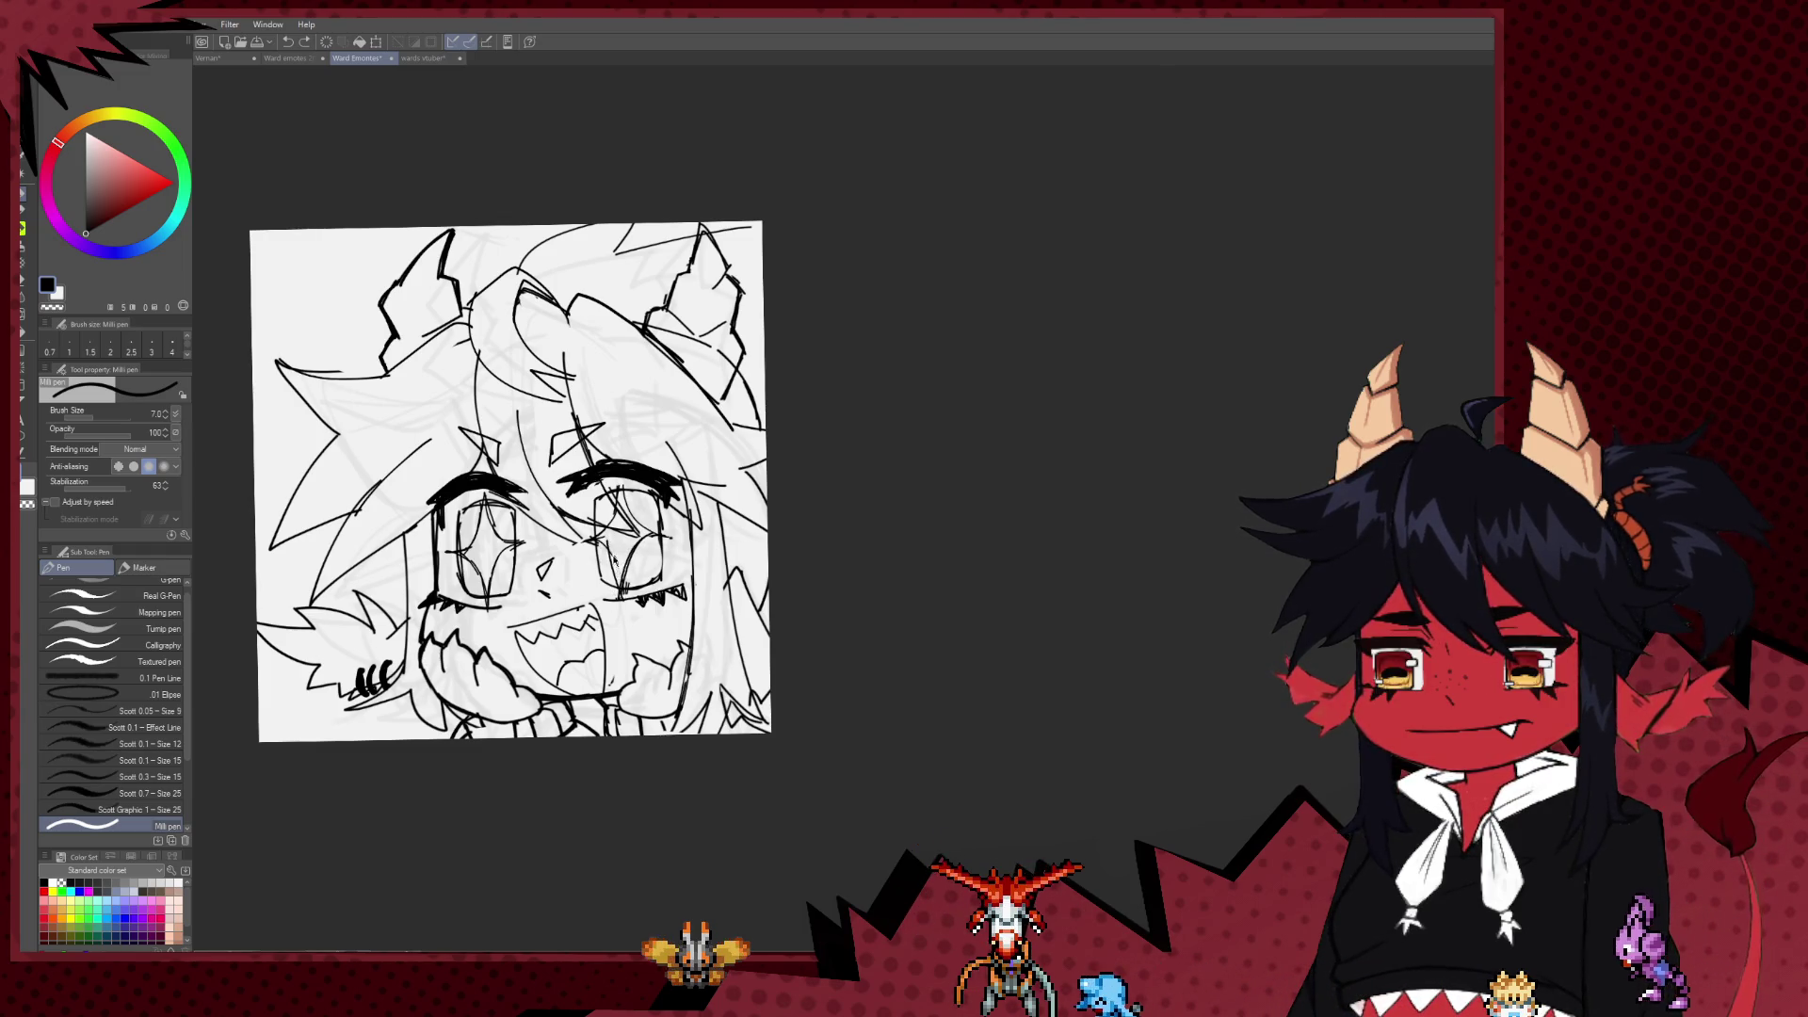
key(e)
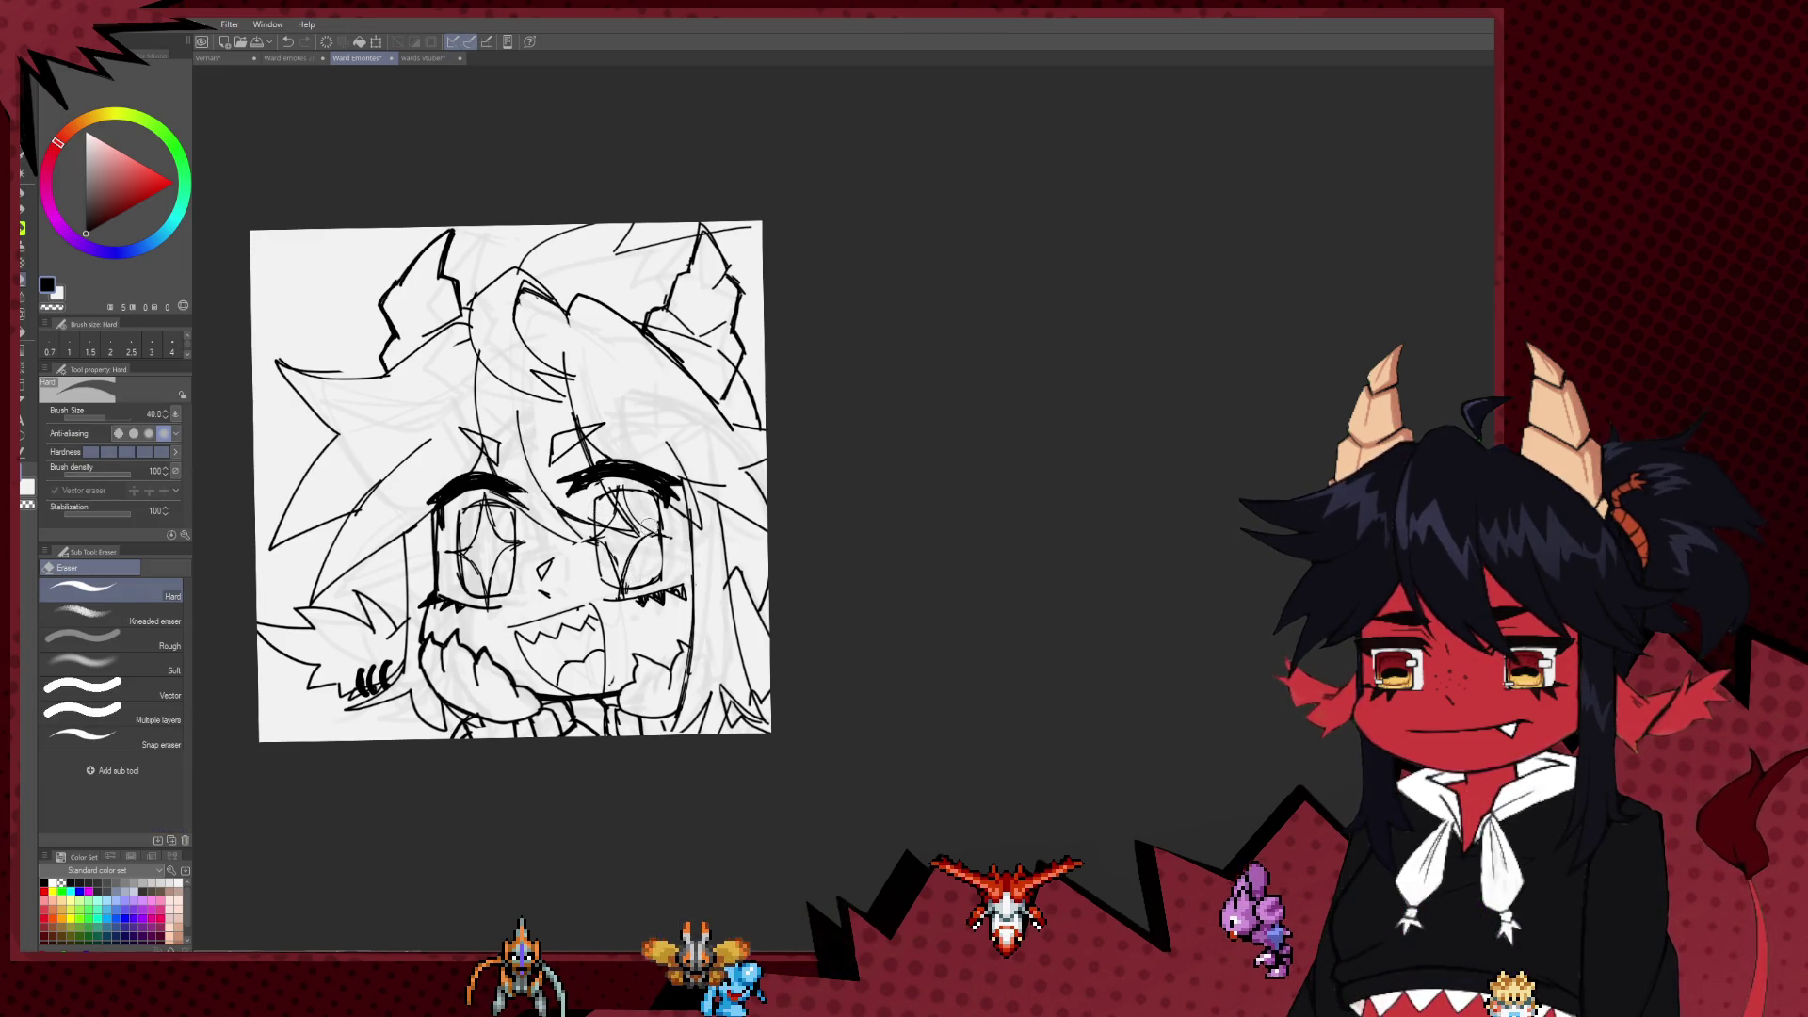
key(p)
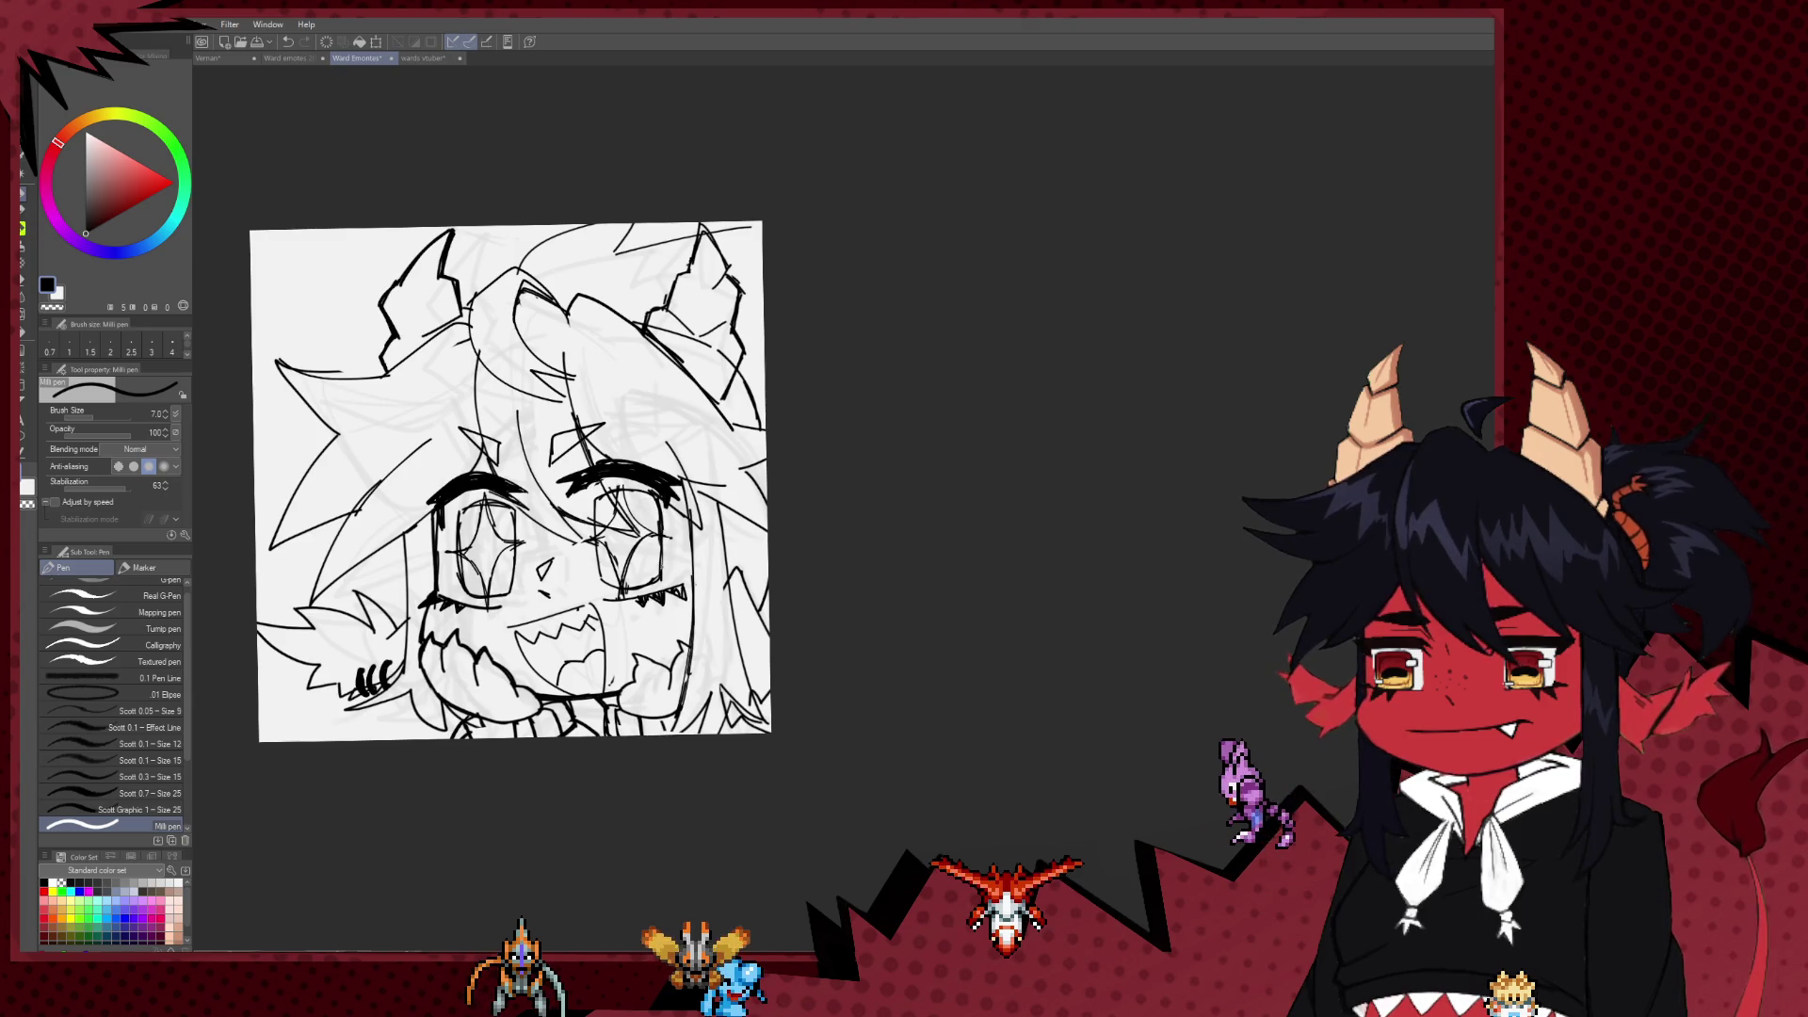
scroll(660, 499, down, 3)
scroll(702, 466, up, 2)
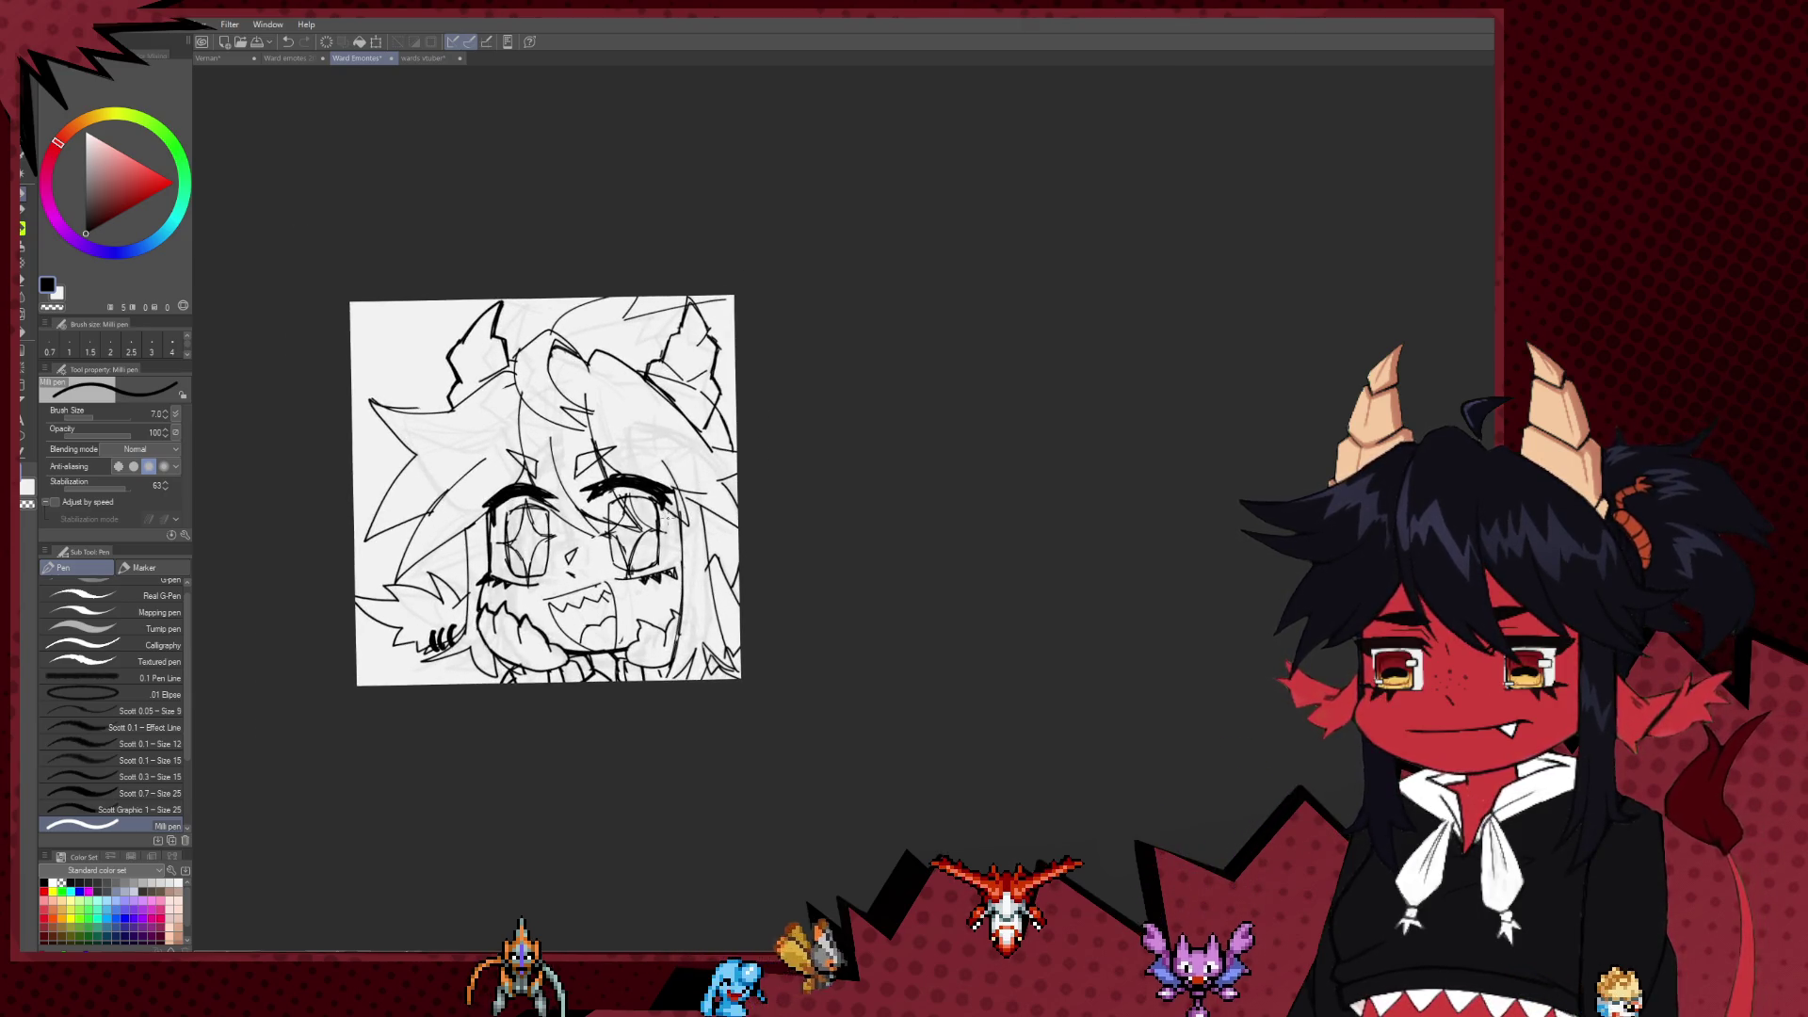
scroll(664, 521, up, 2)
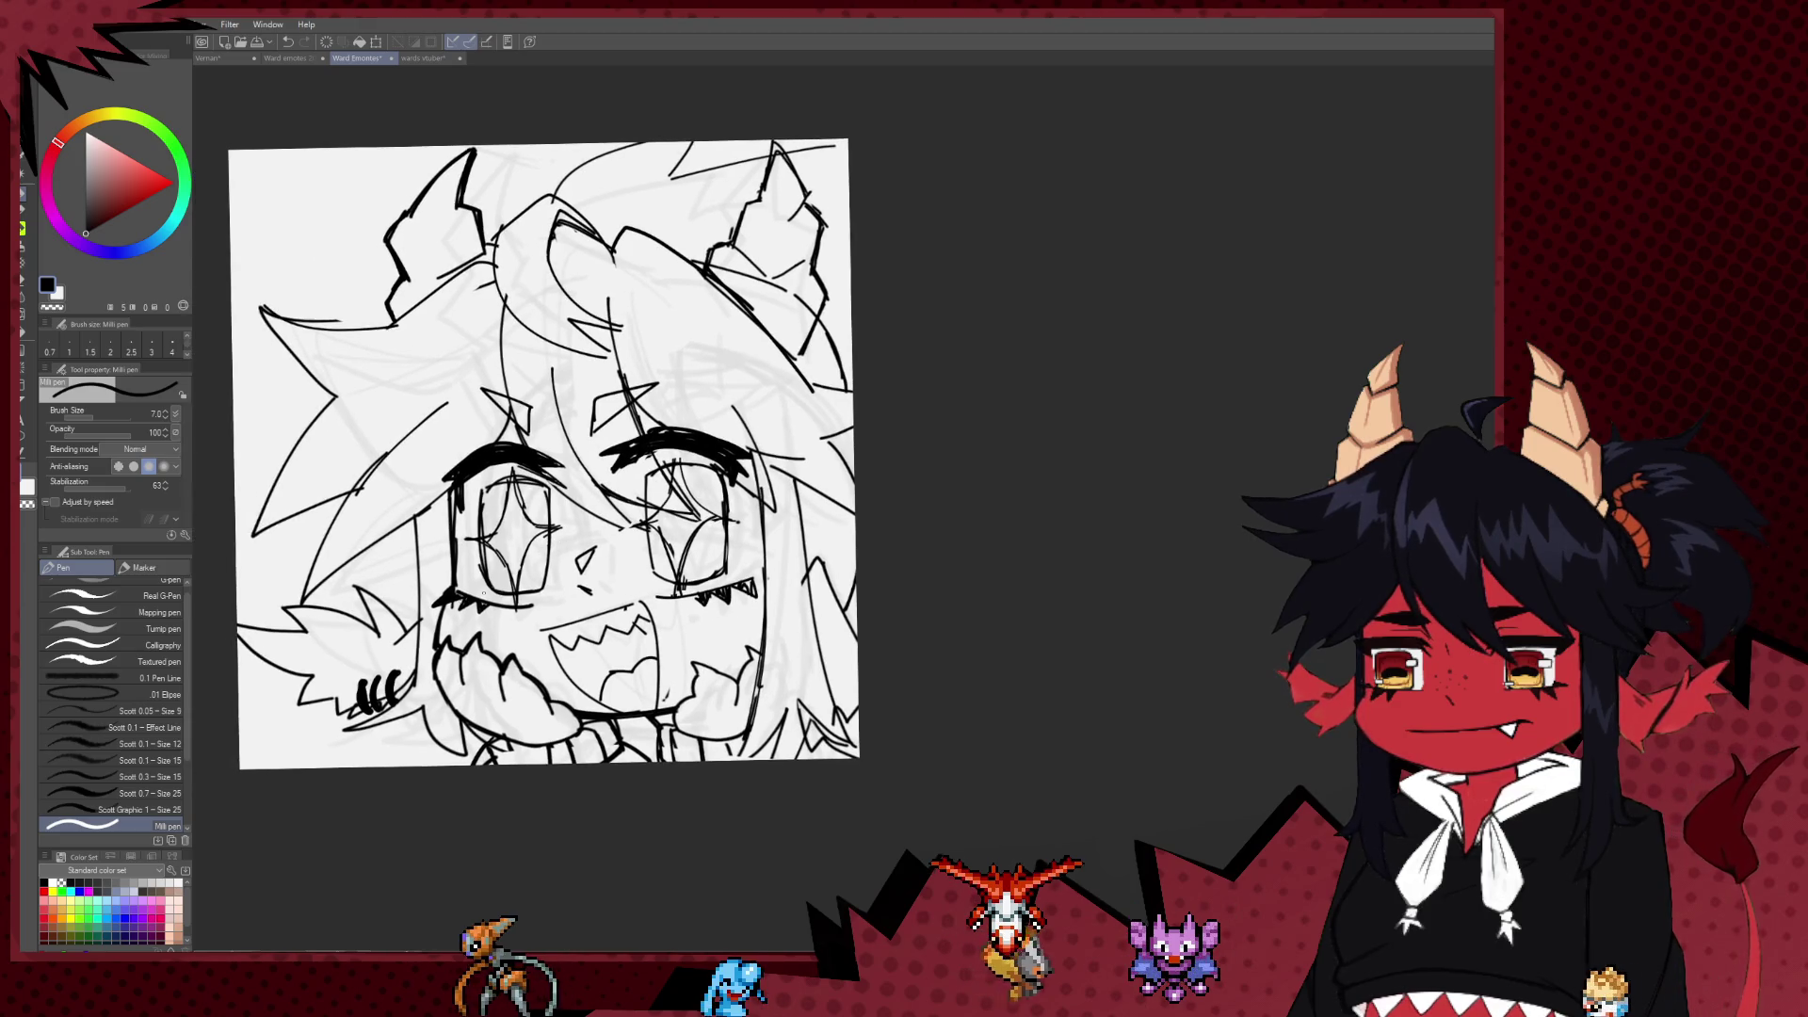
key(e)
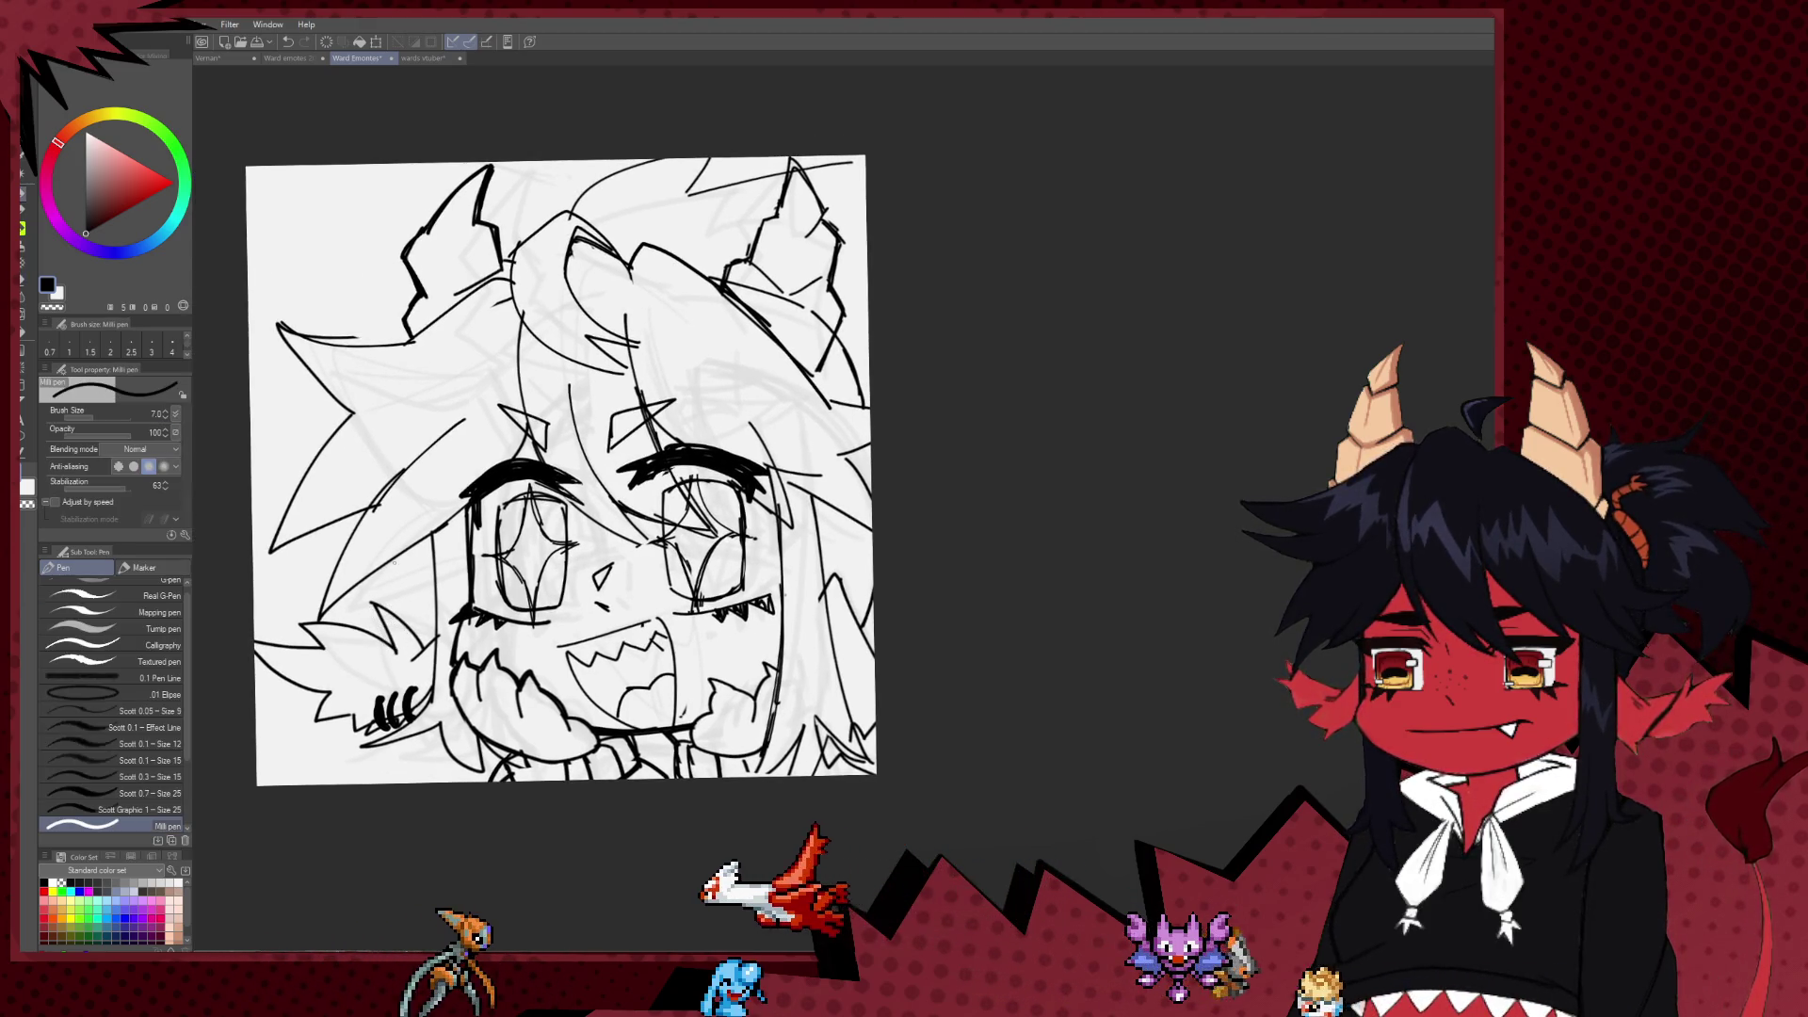
scroll(372, 518, up, 2)
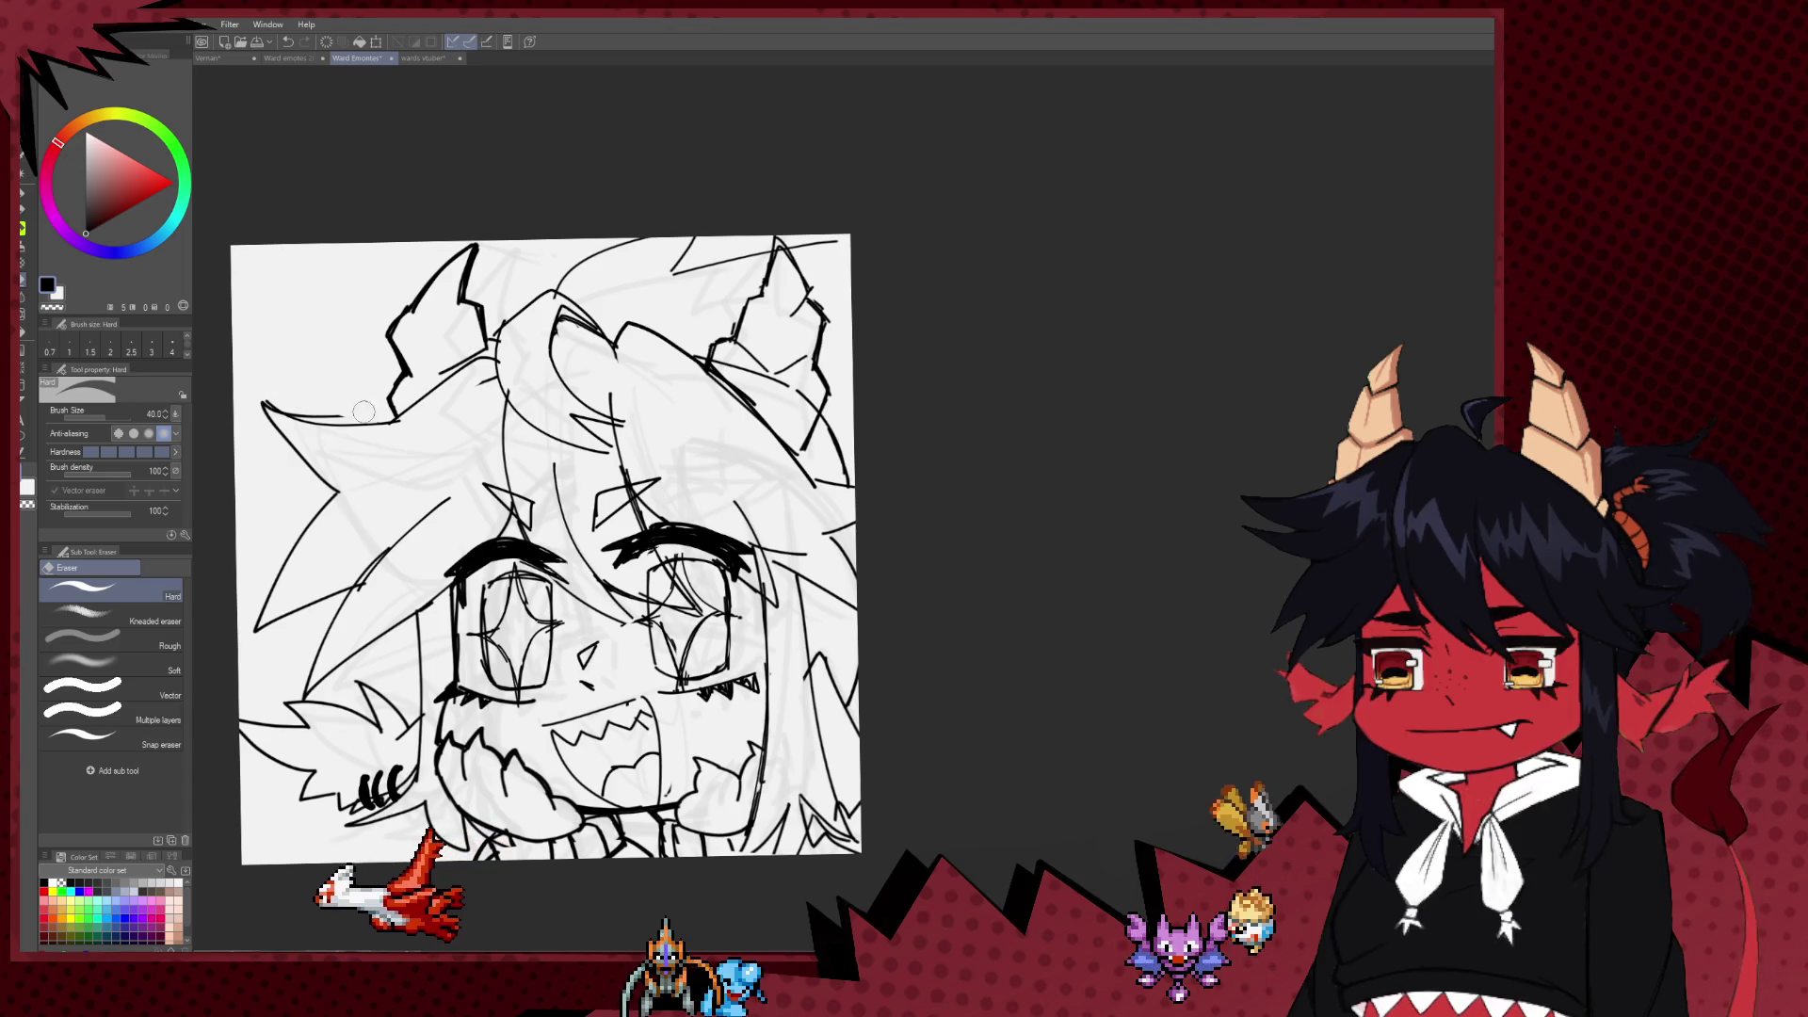
scroll(588, 442, up, 1)
key(p)
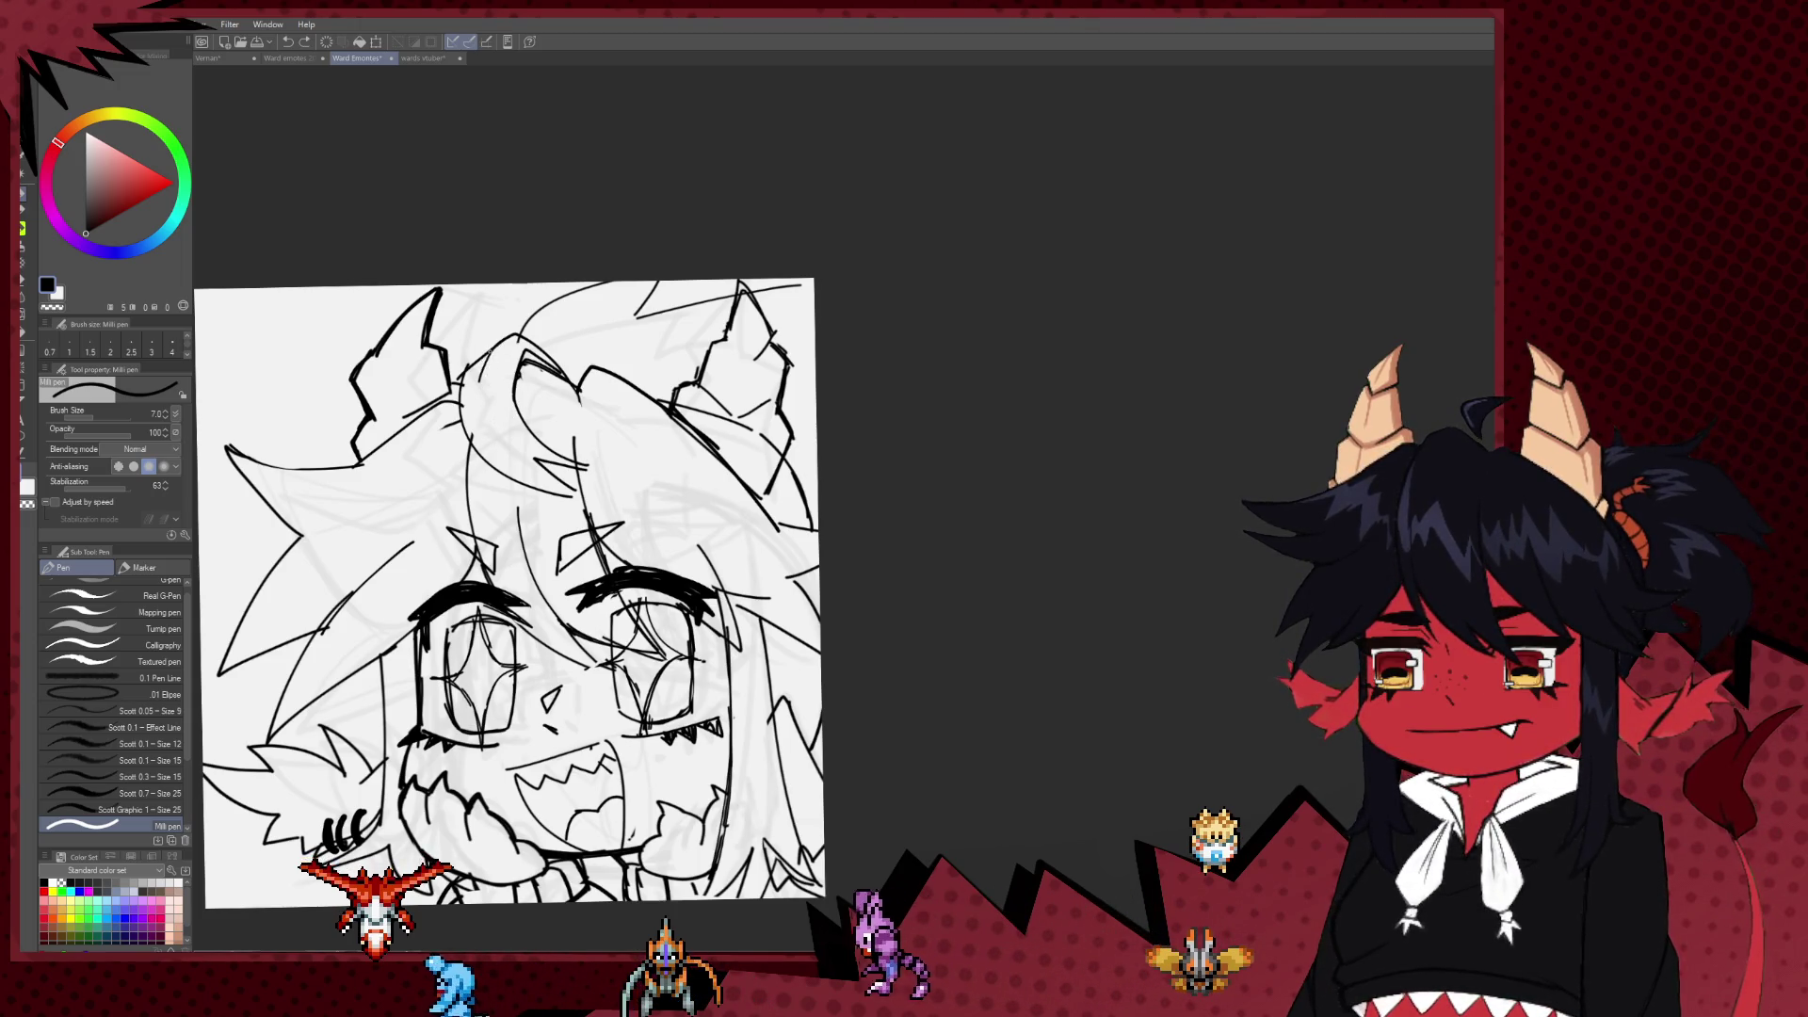
scroll(673, 568, down, 1)
scroll(674, 567, up, 3)
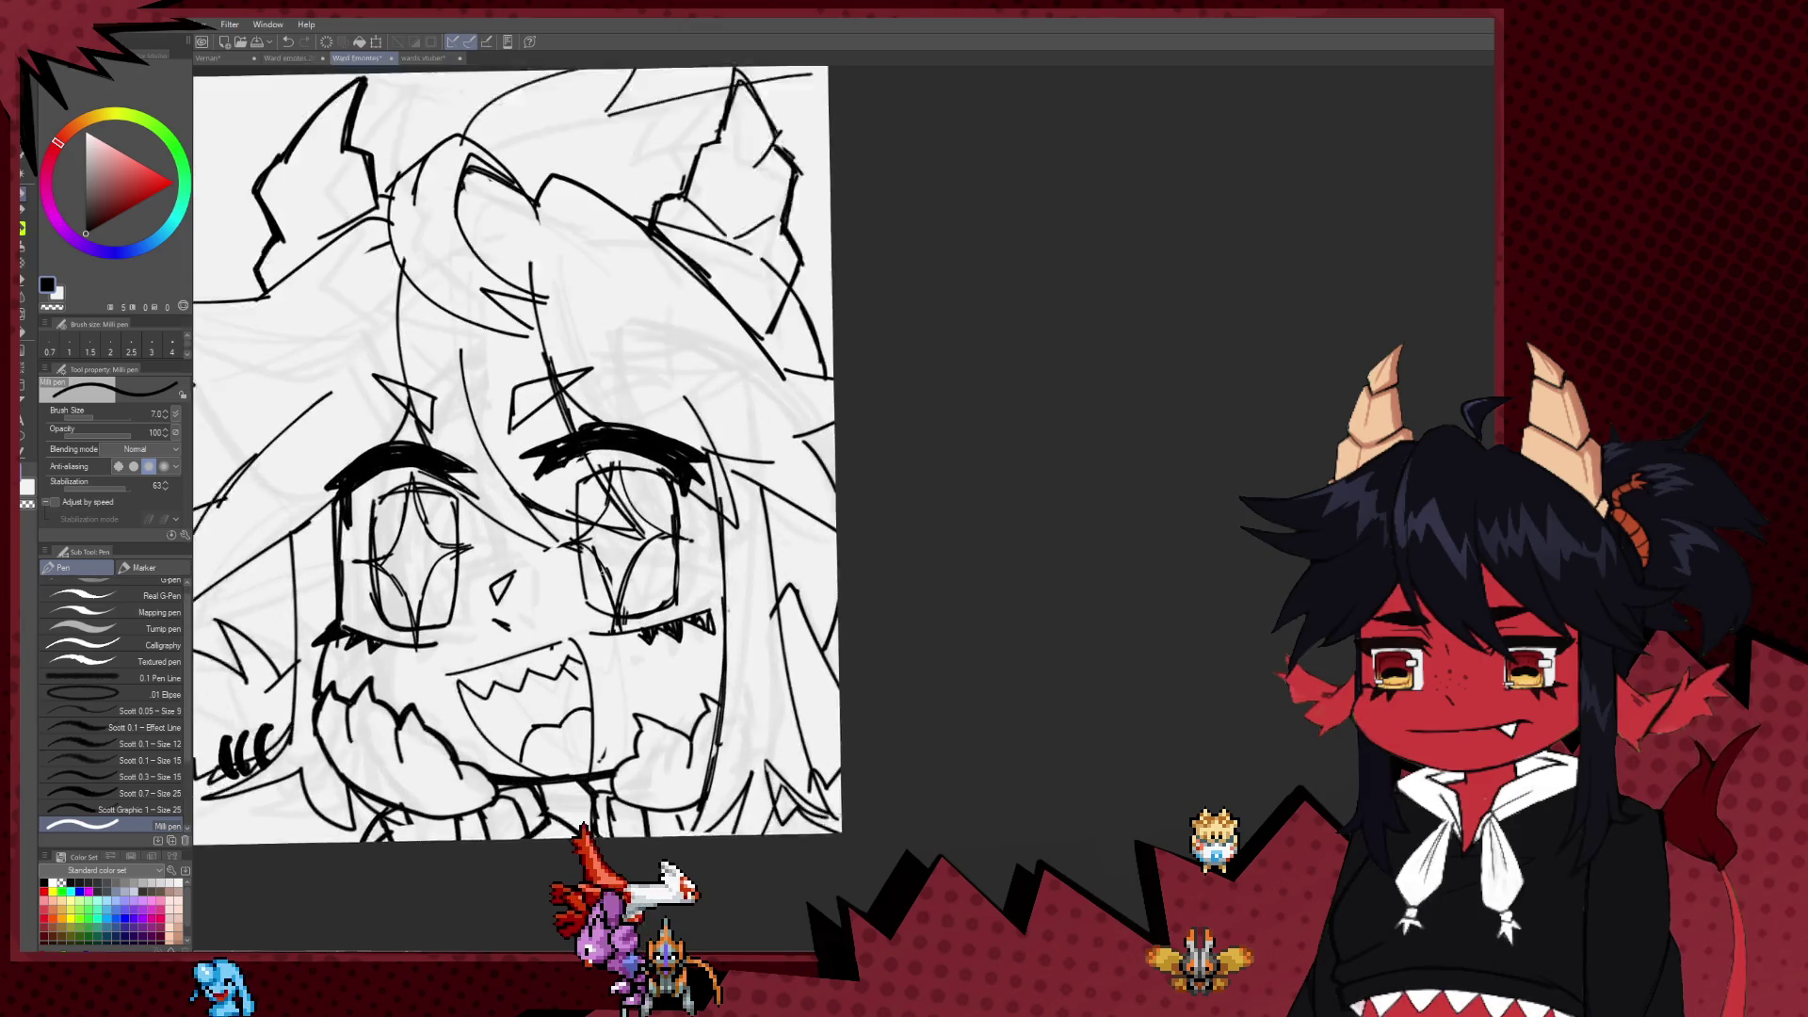
scroll(674, 568, up, 1)
scroll(716, 489, up, 2)
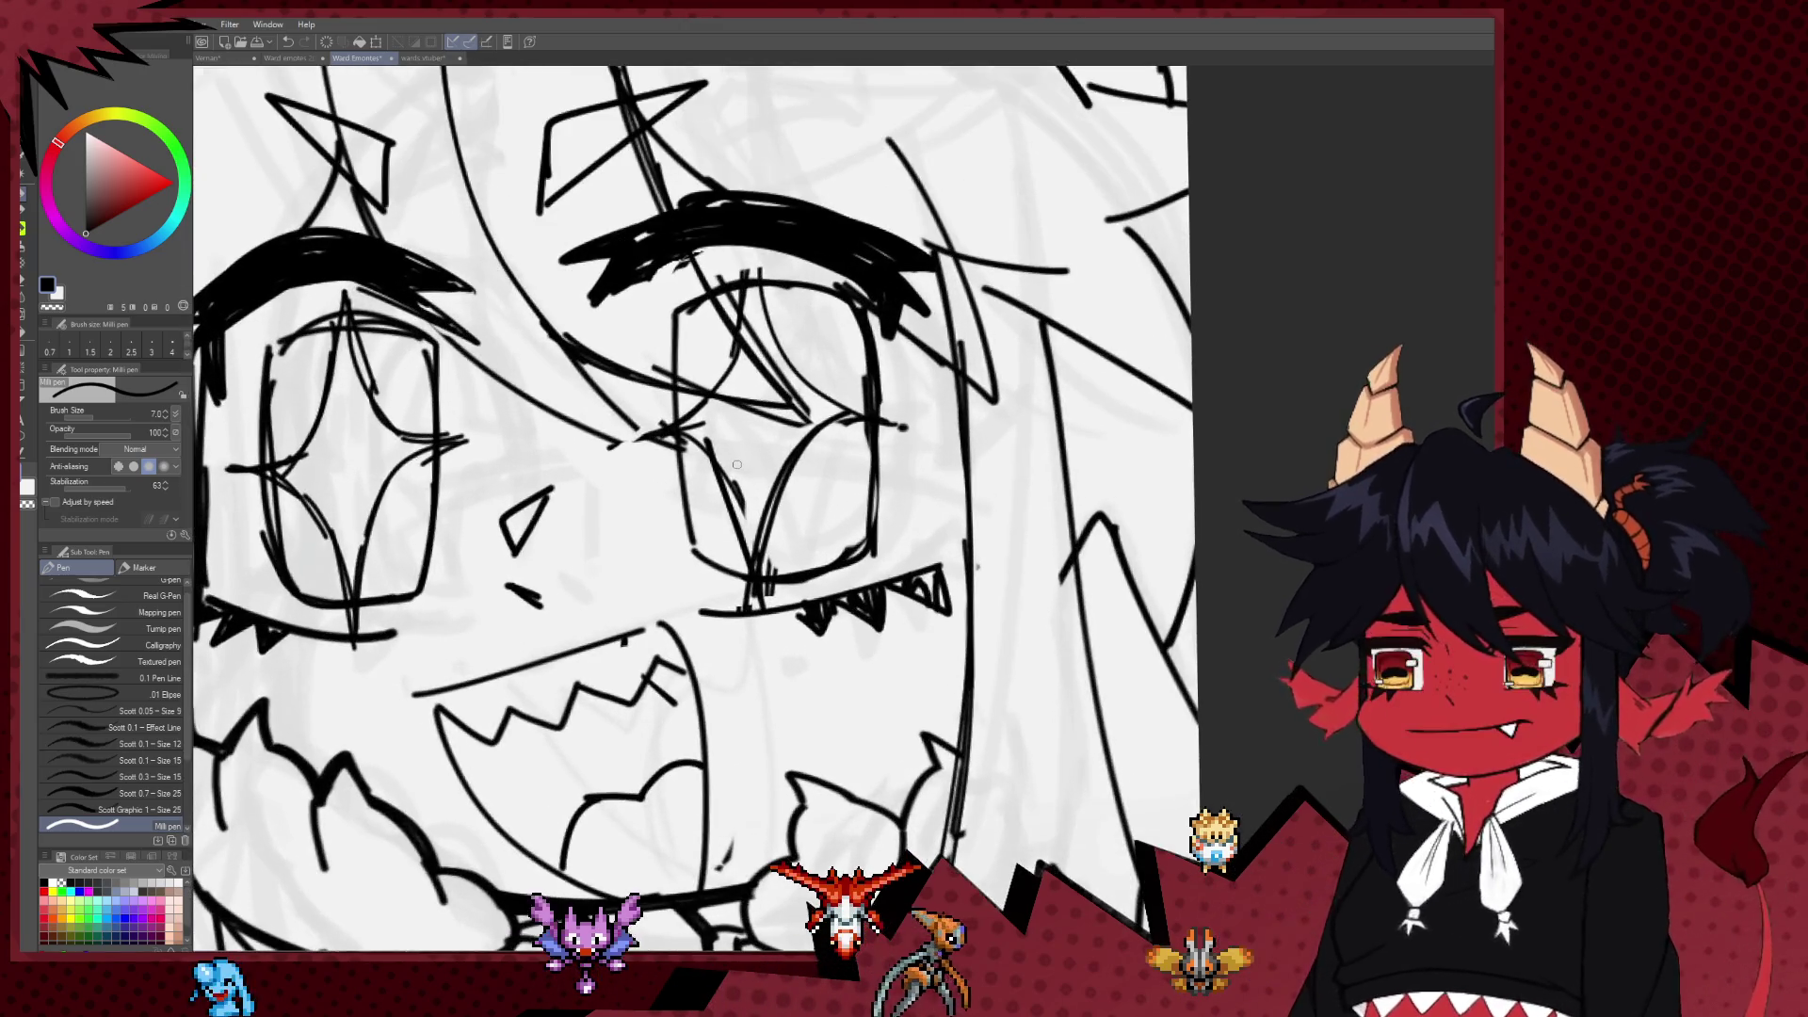
scroll(787, 397, up, 1)
key(e)
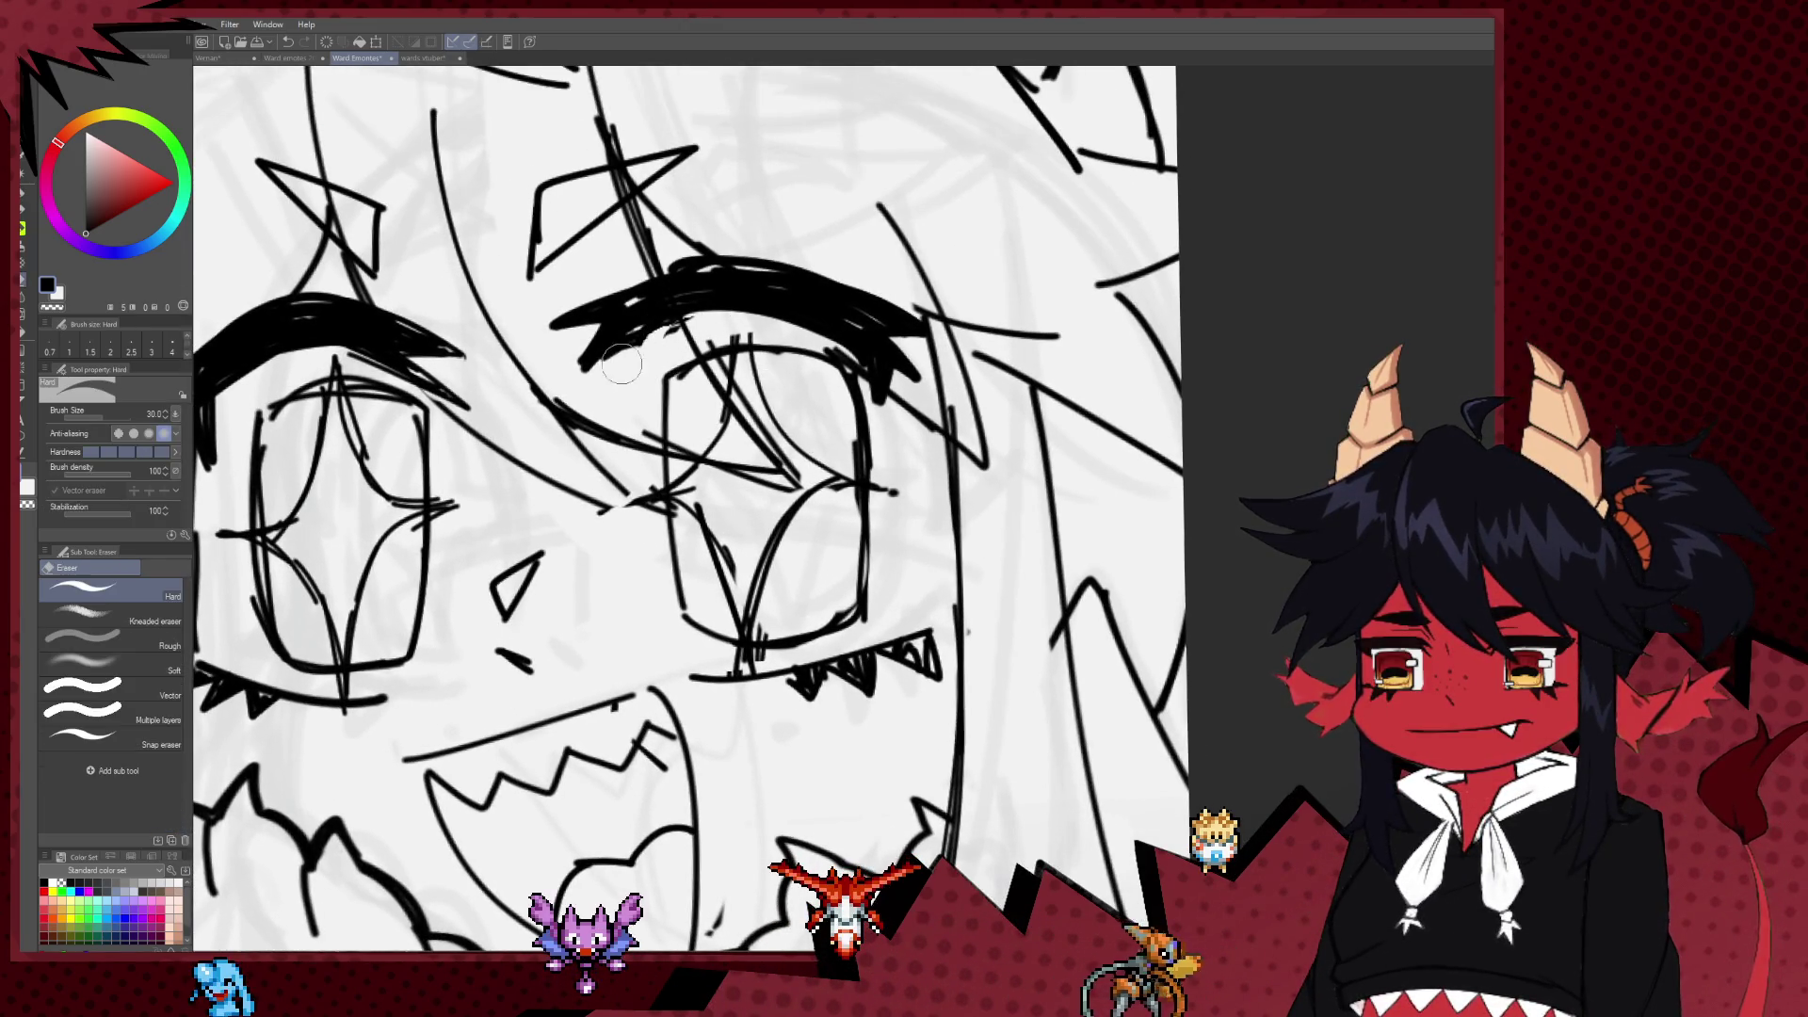
key(p)
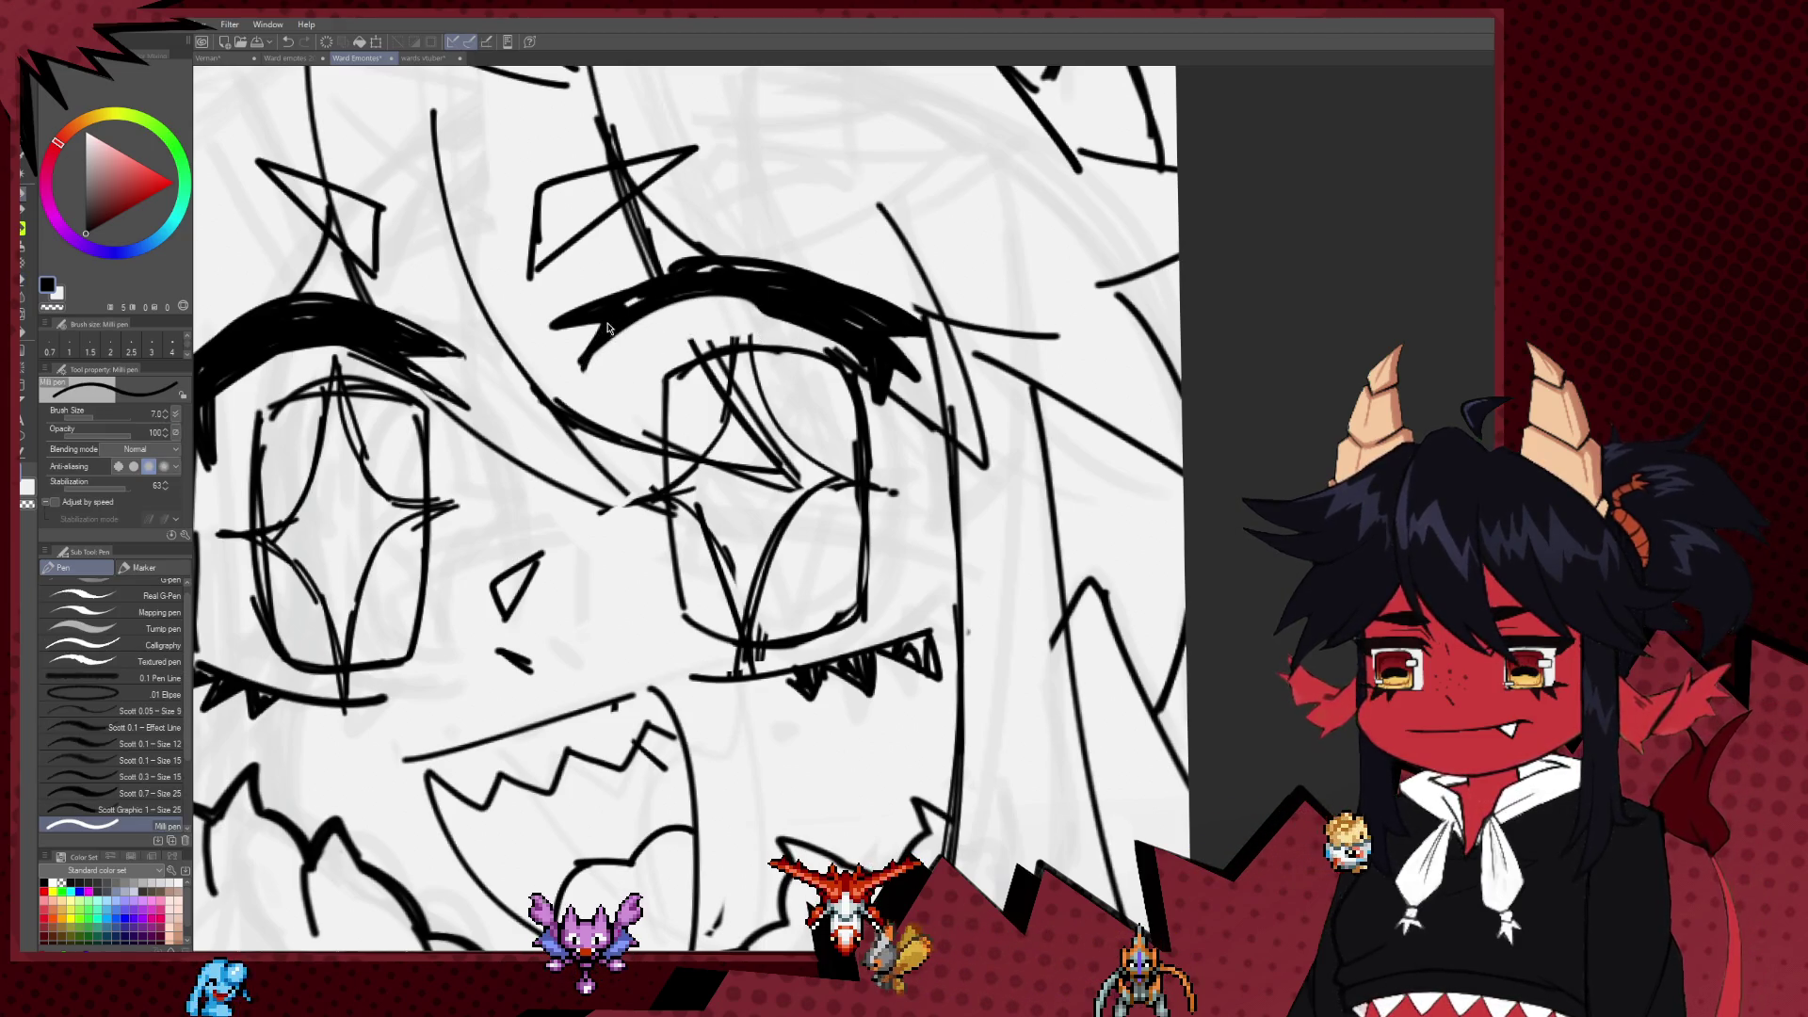
Step: Thicken the right eyebrow with a dark pen stroke and trim its top edge with the hard eraser
drag(601, 350, 781, 309)
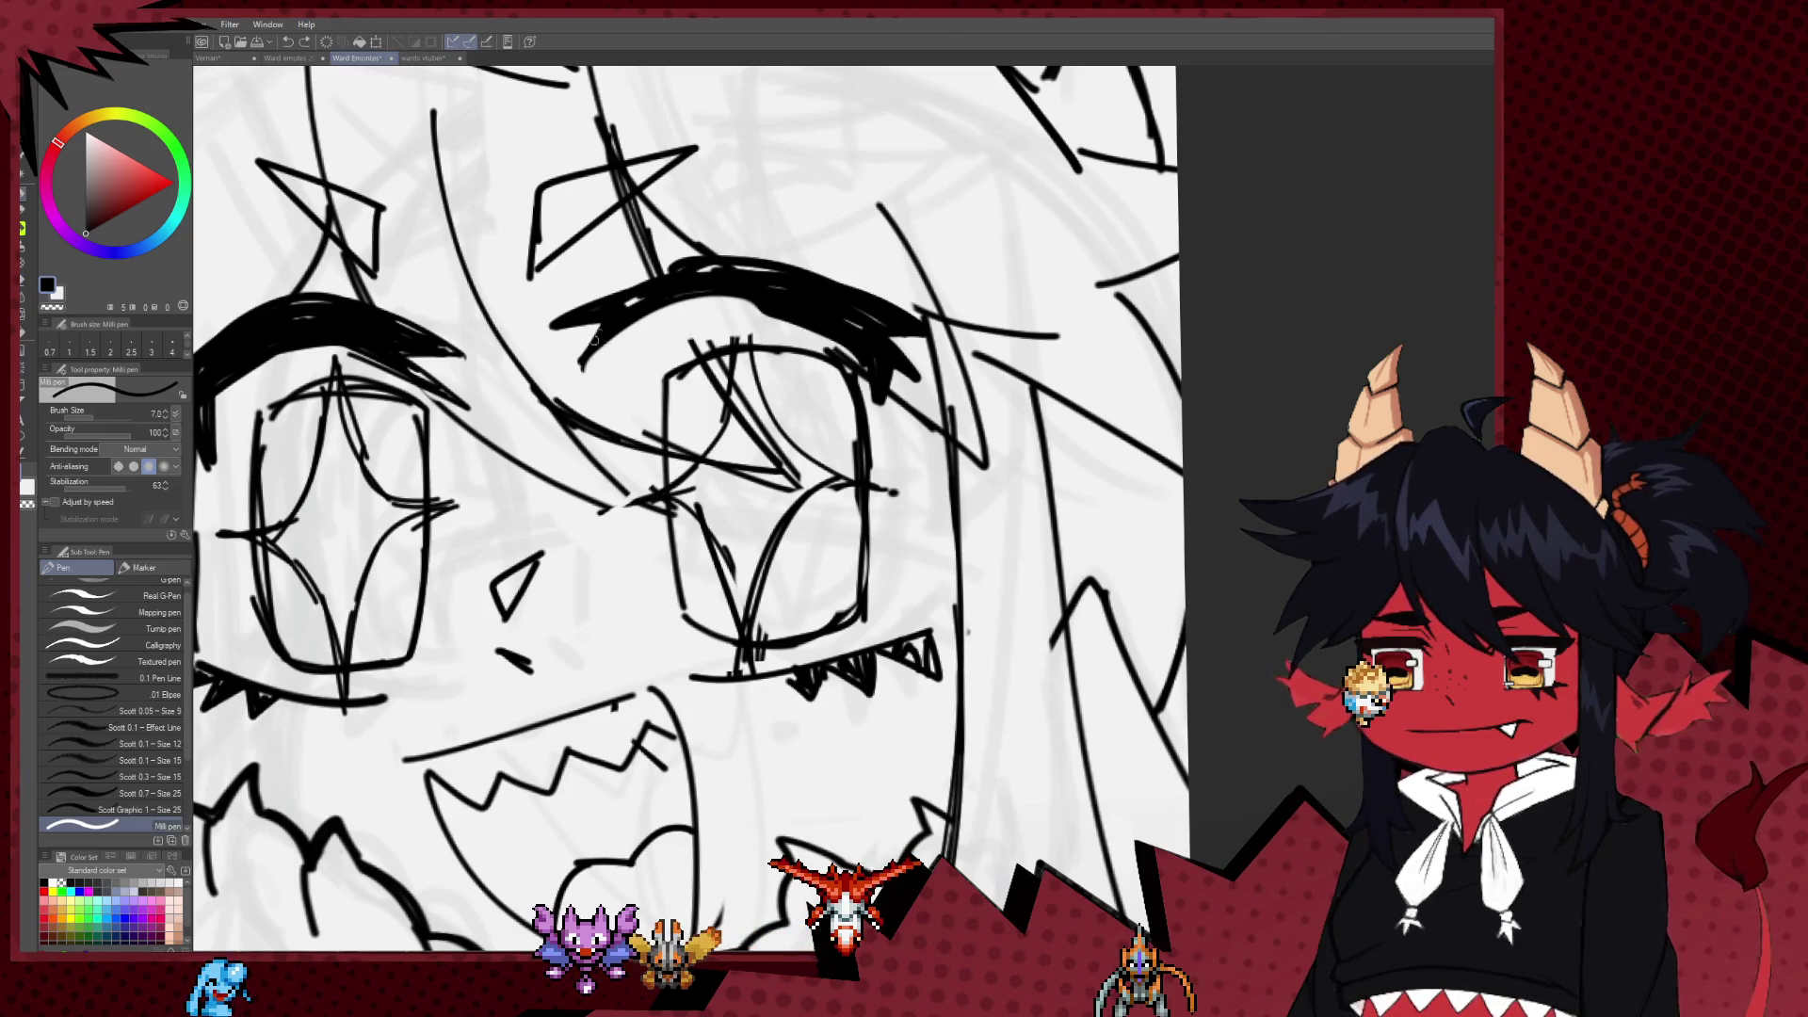
key(e)
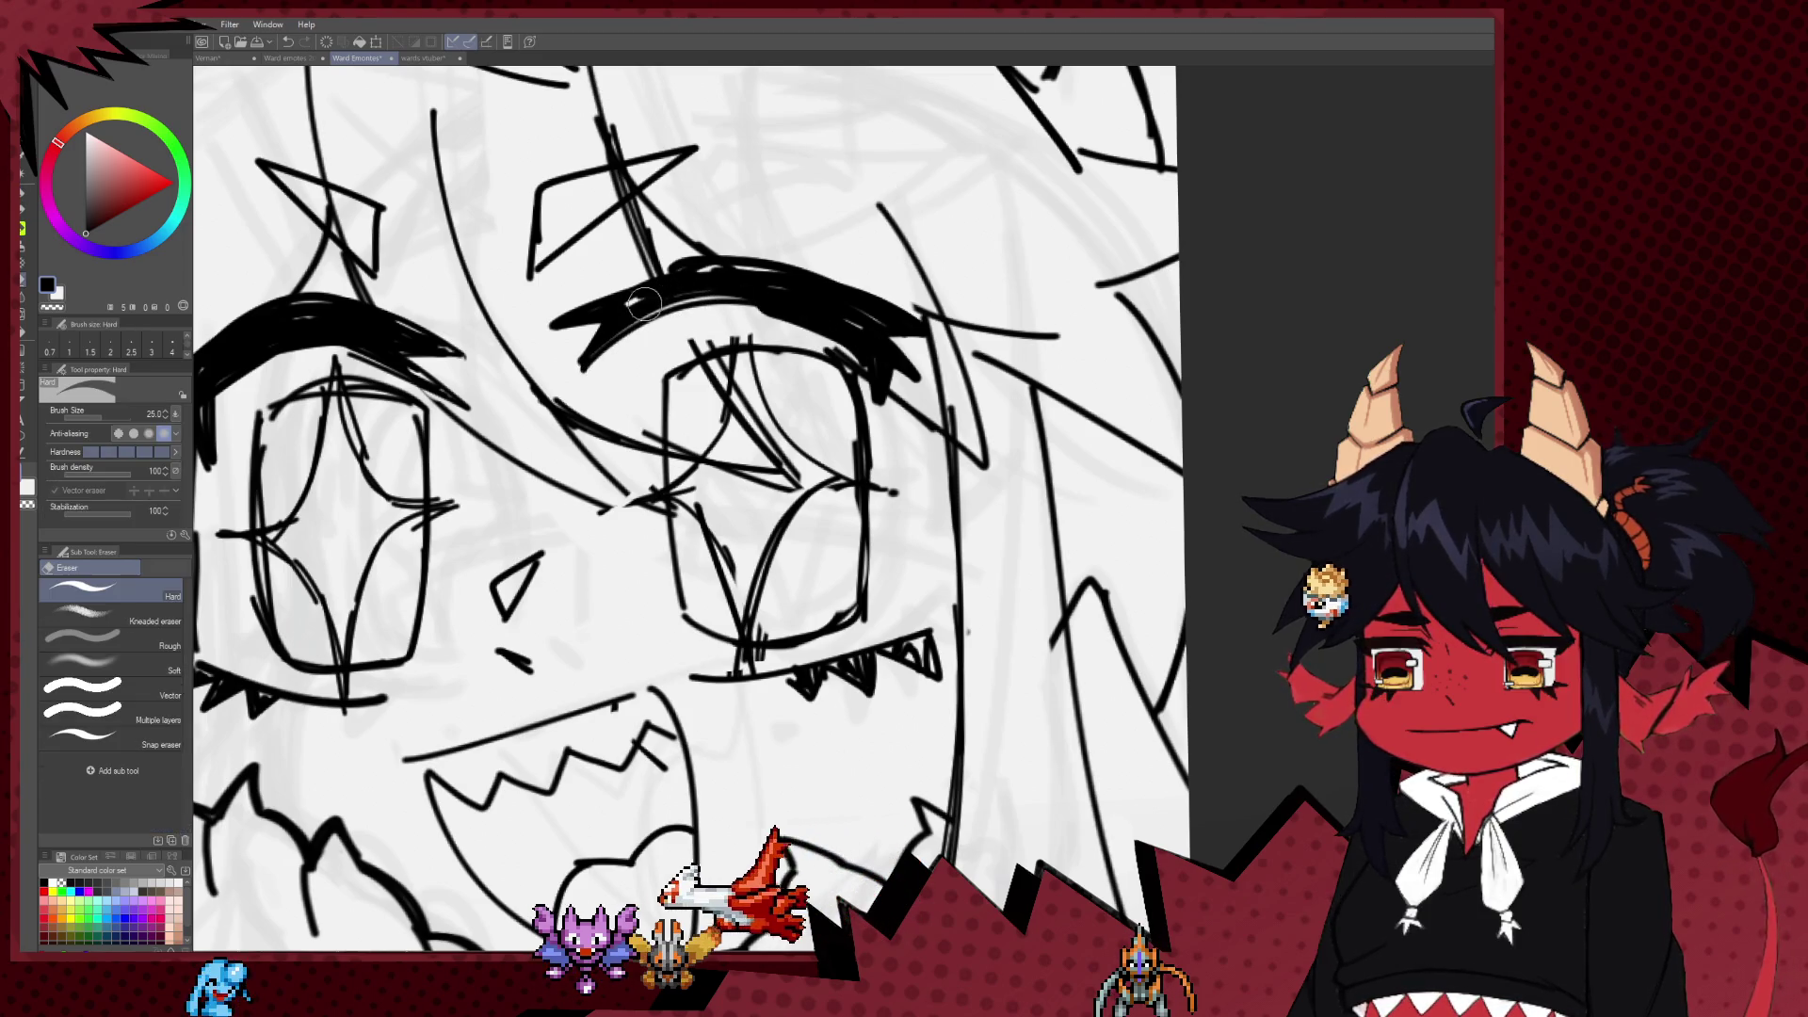
drag(688, 267, 650, 290)
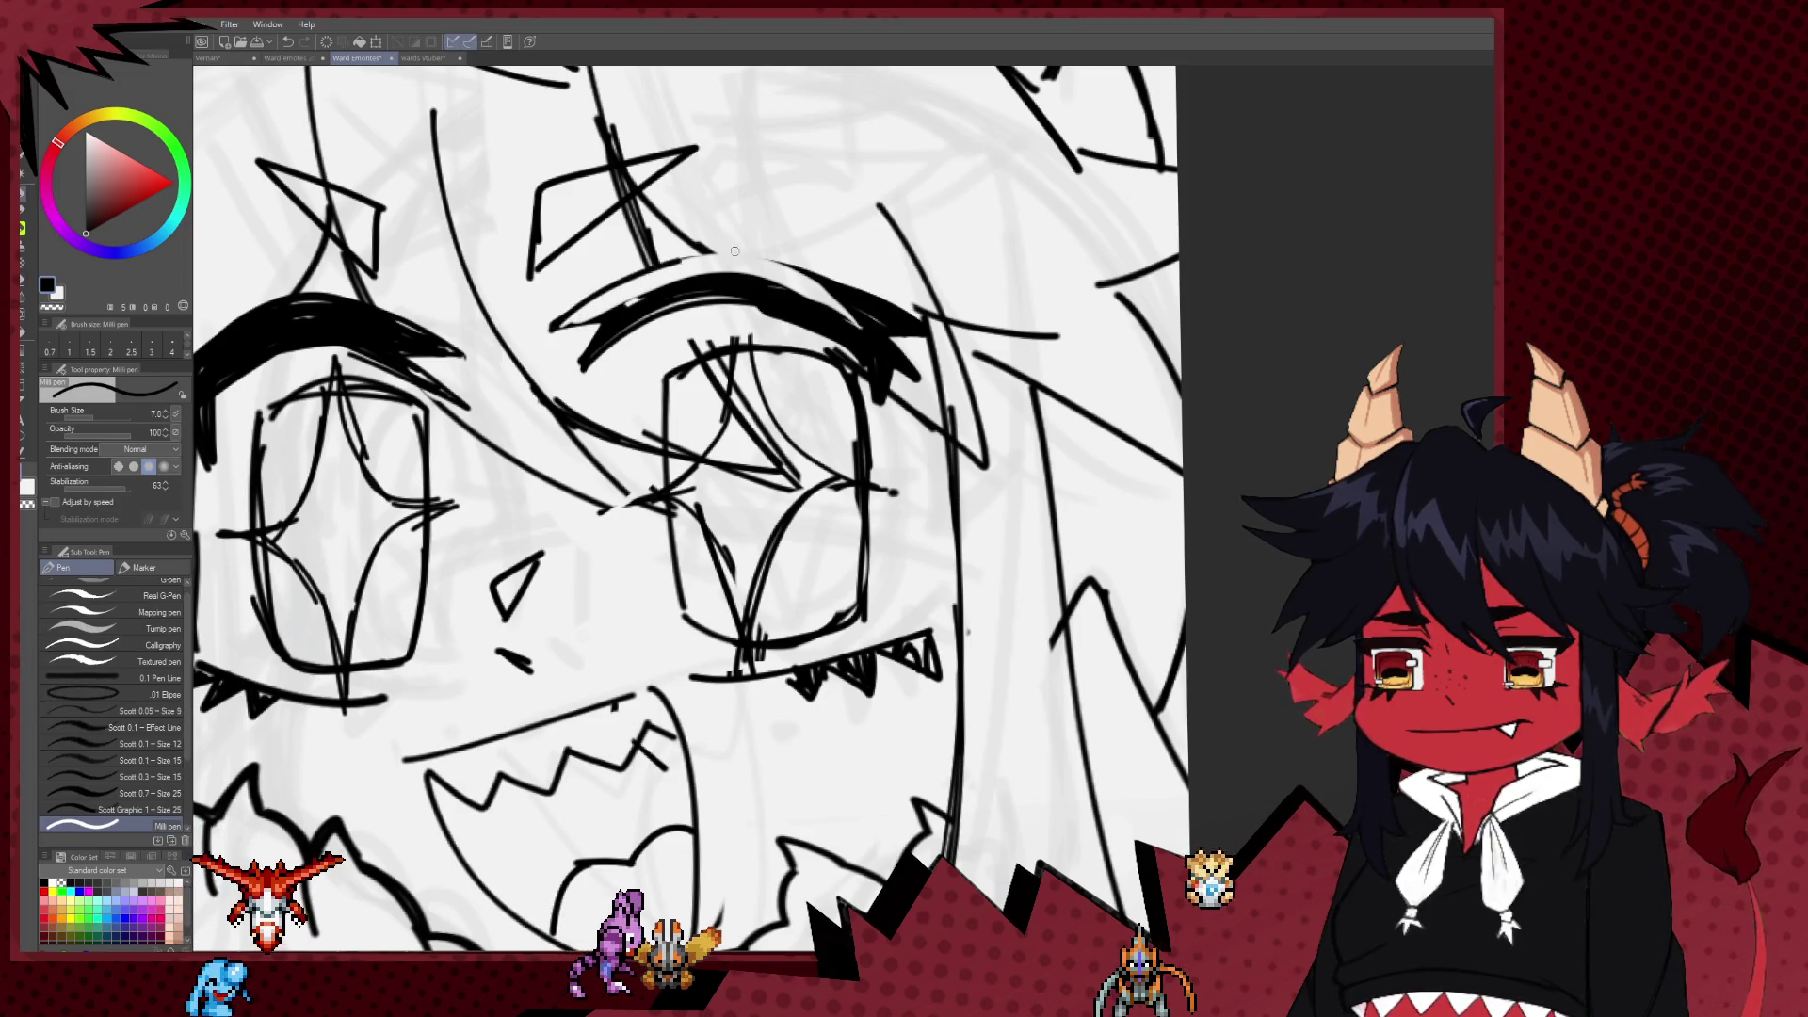
key(e)
key(p)
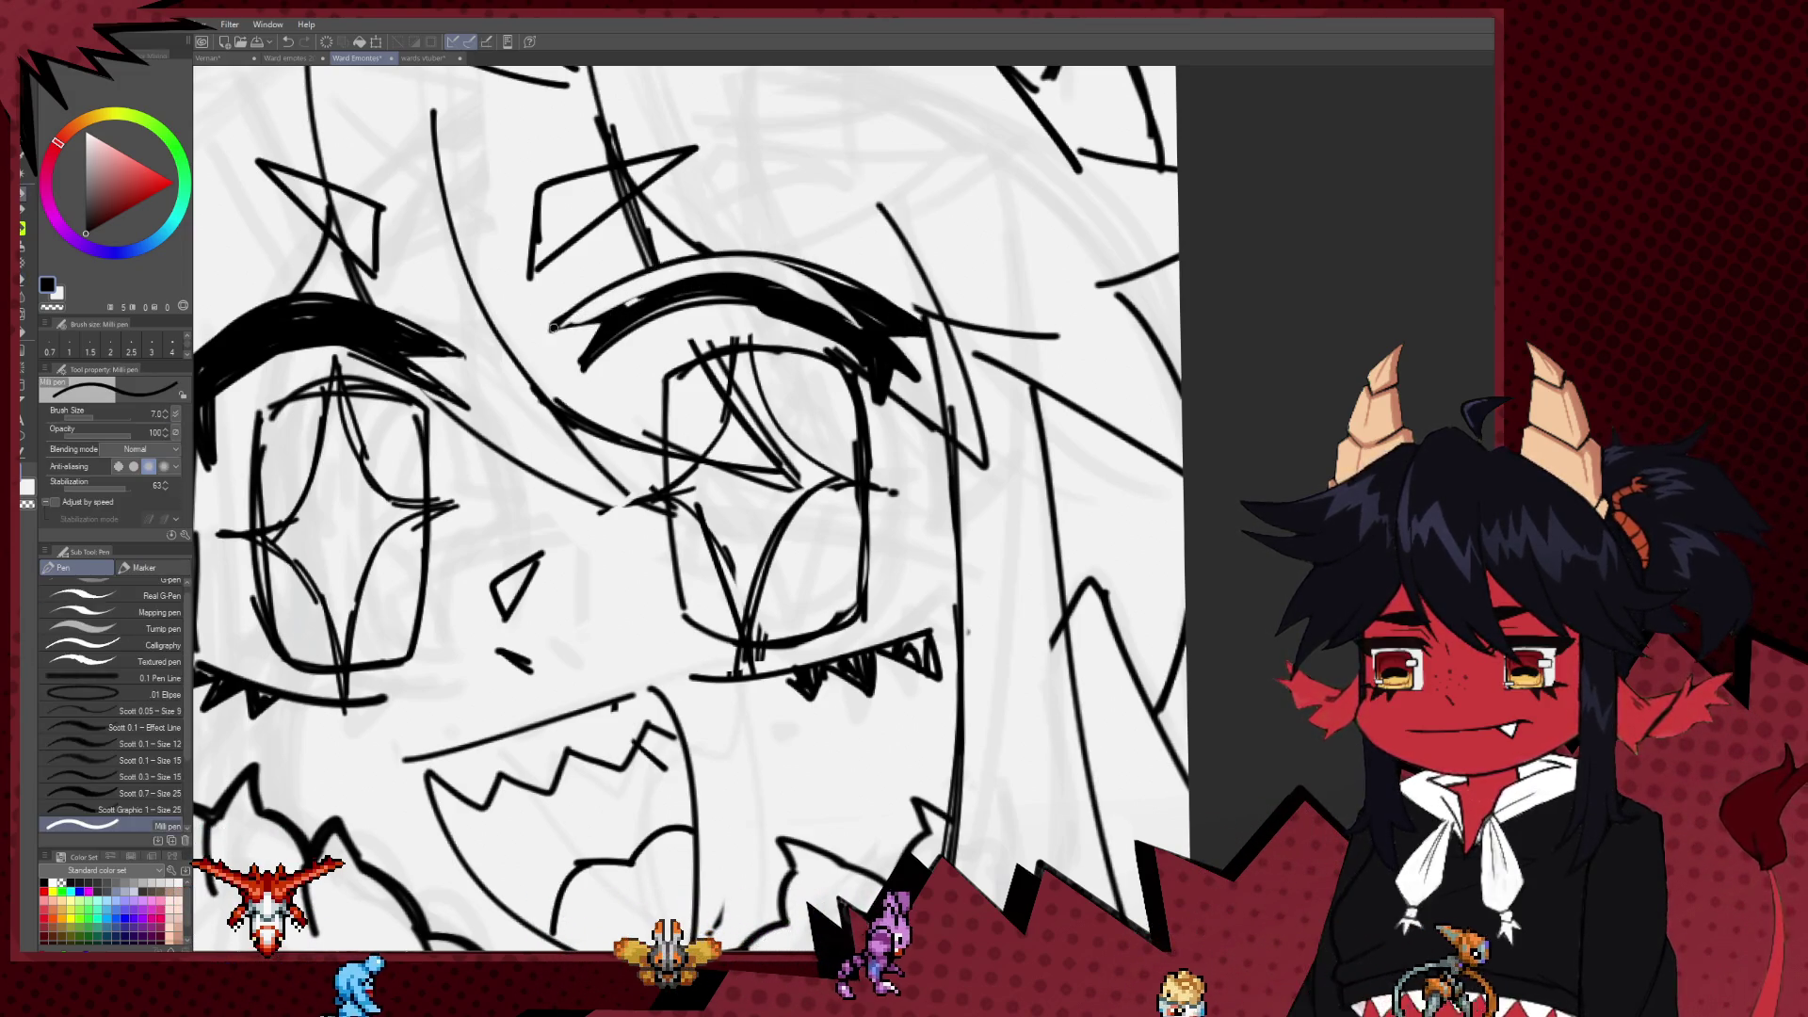
Step: Enlarge the pen to size 12 and the eraser to size 17, recentering on the right eye
key(bracketright)
key(bracketright)
key(bracketright)
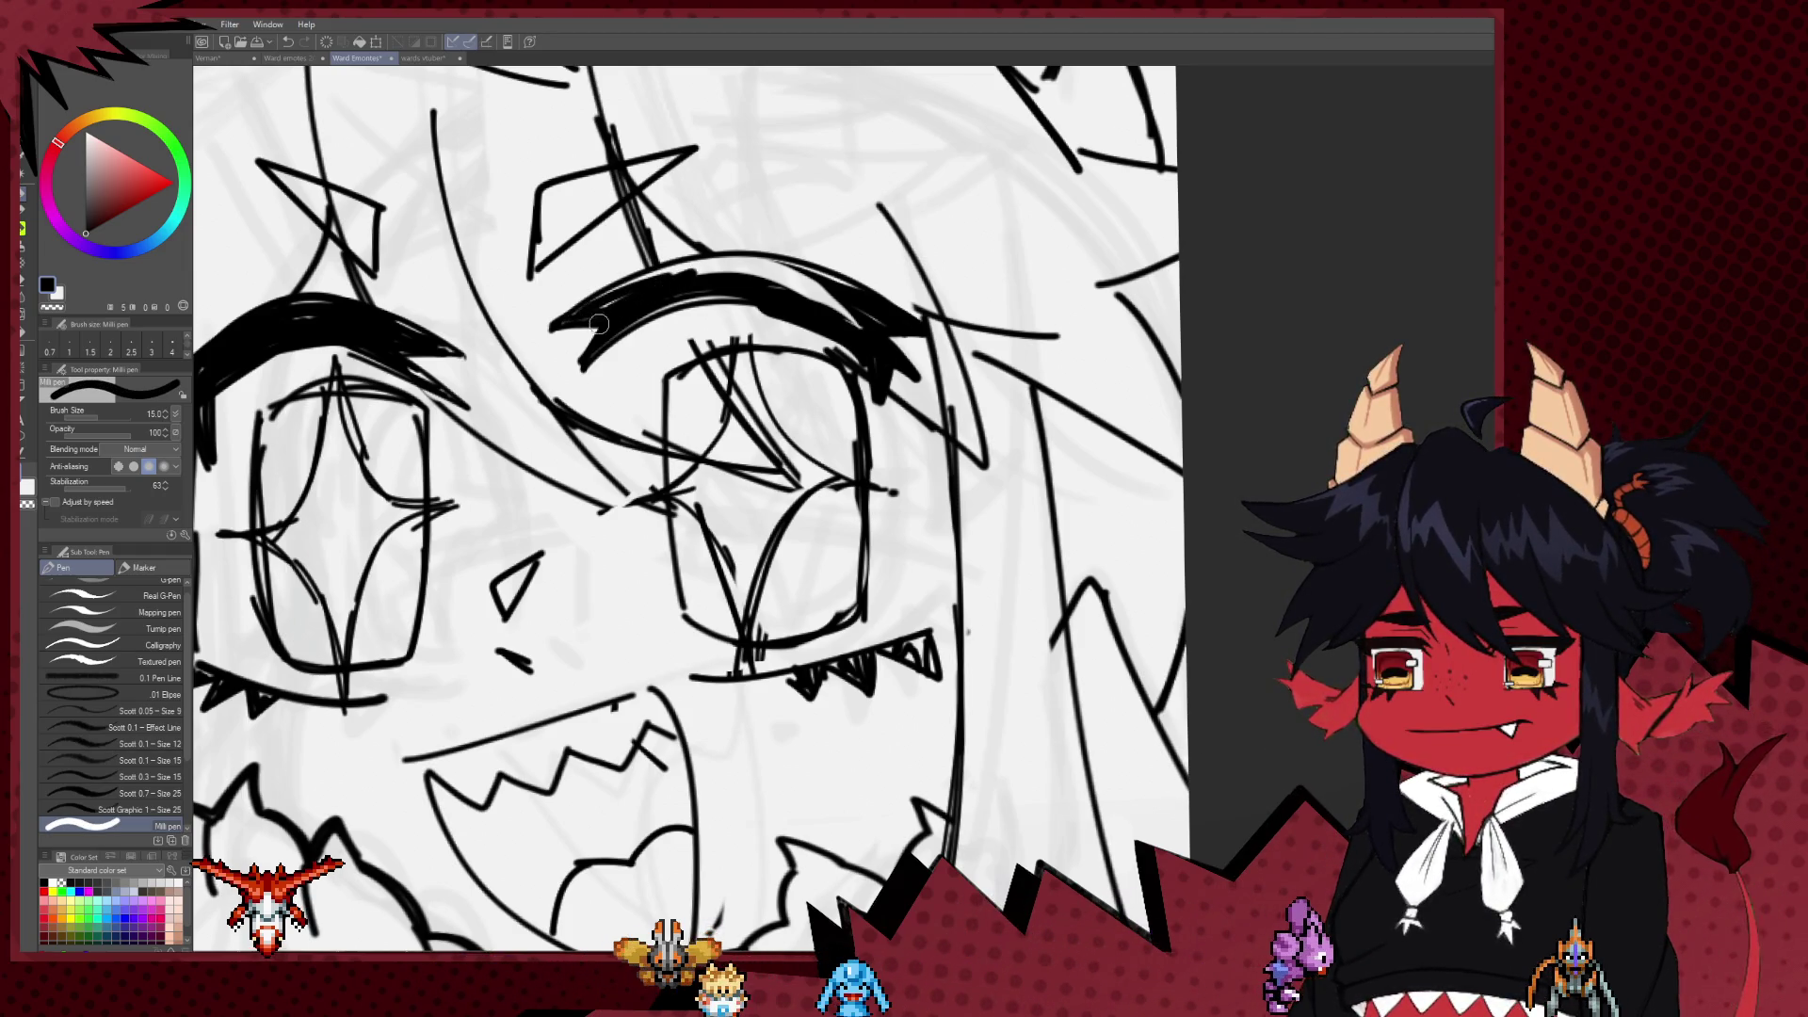
drag(616, 320, 599, 336)
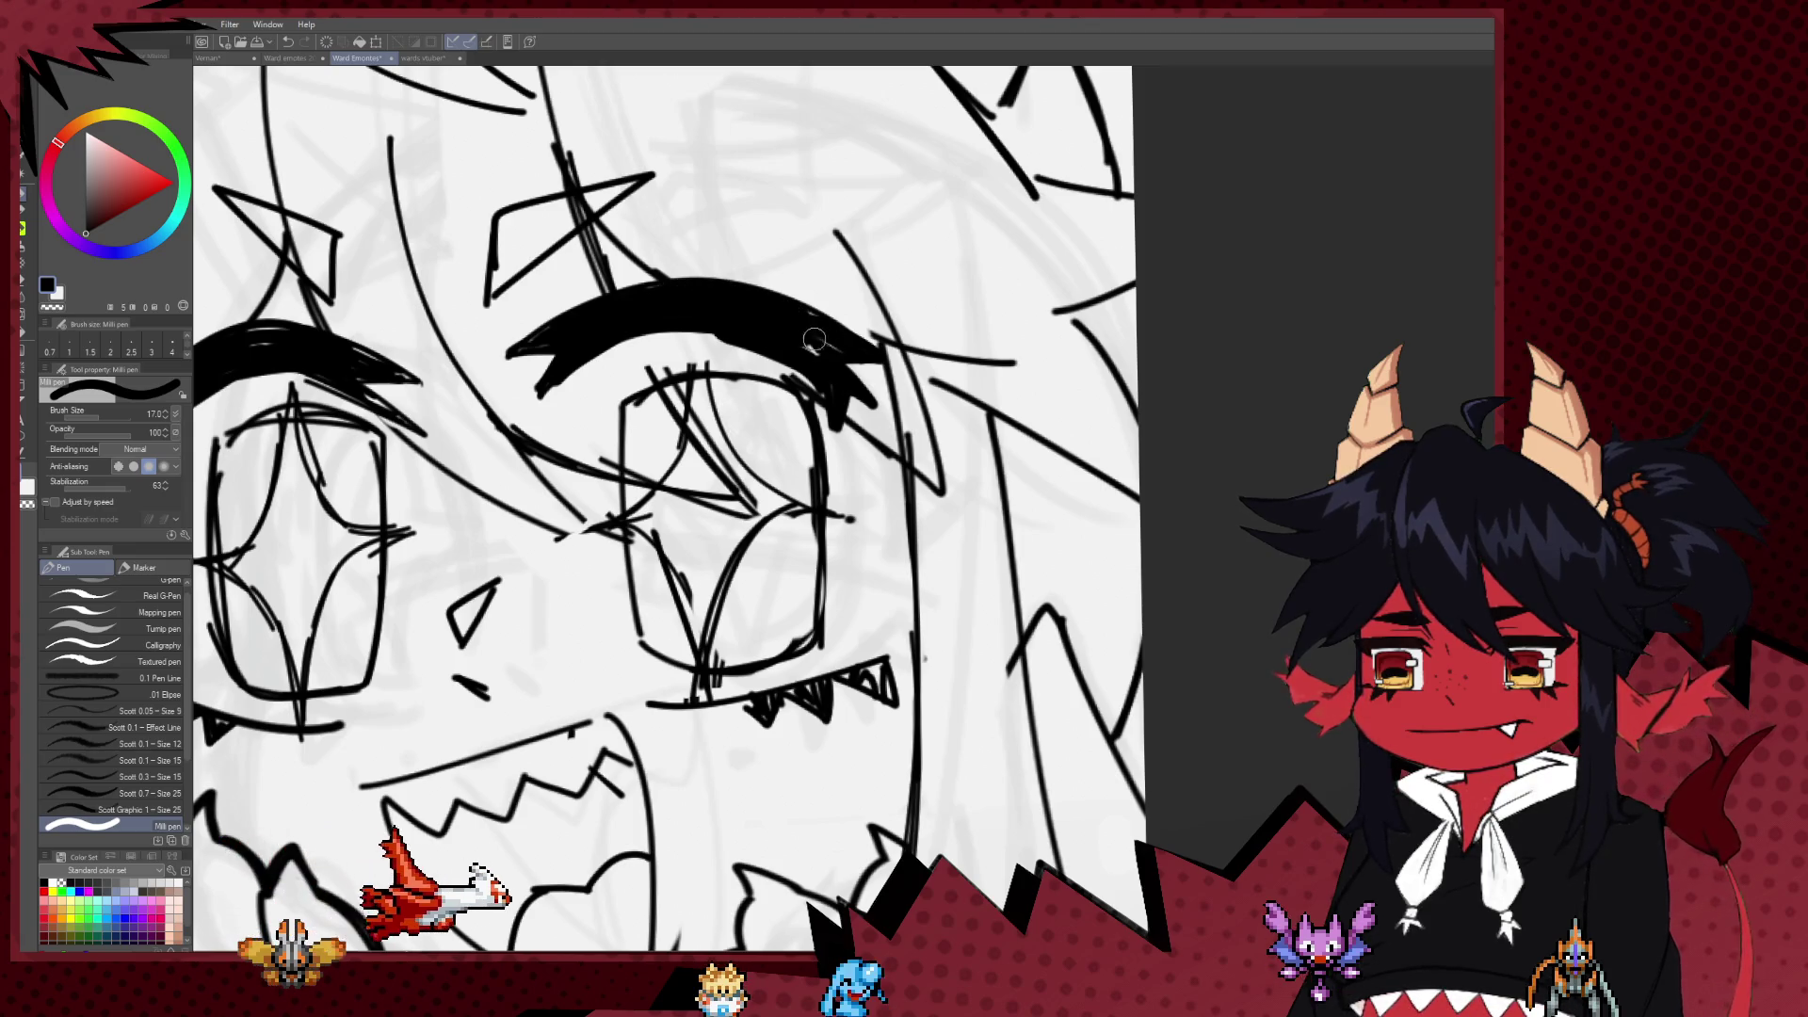
key(e)
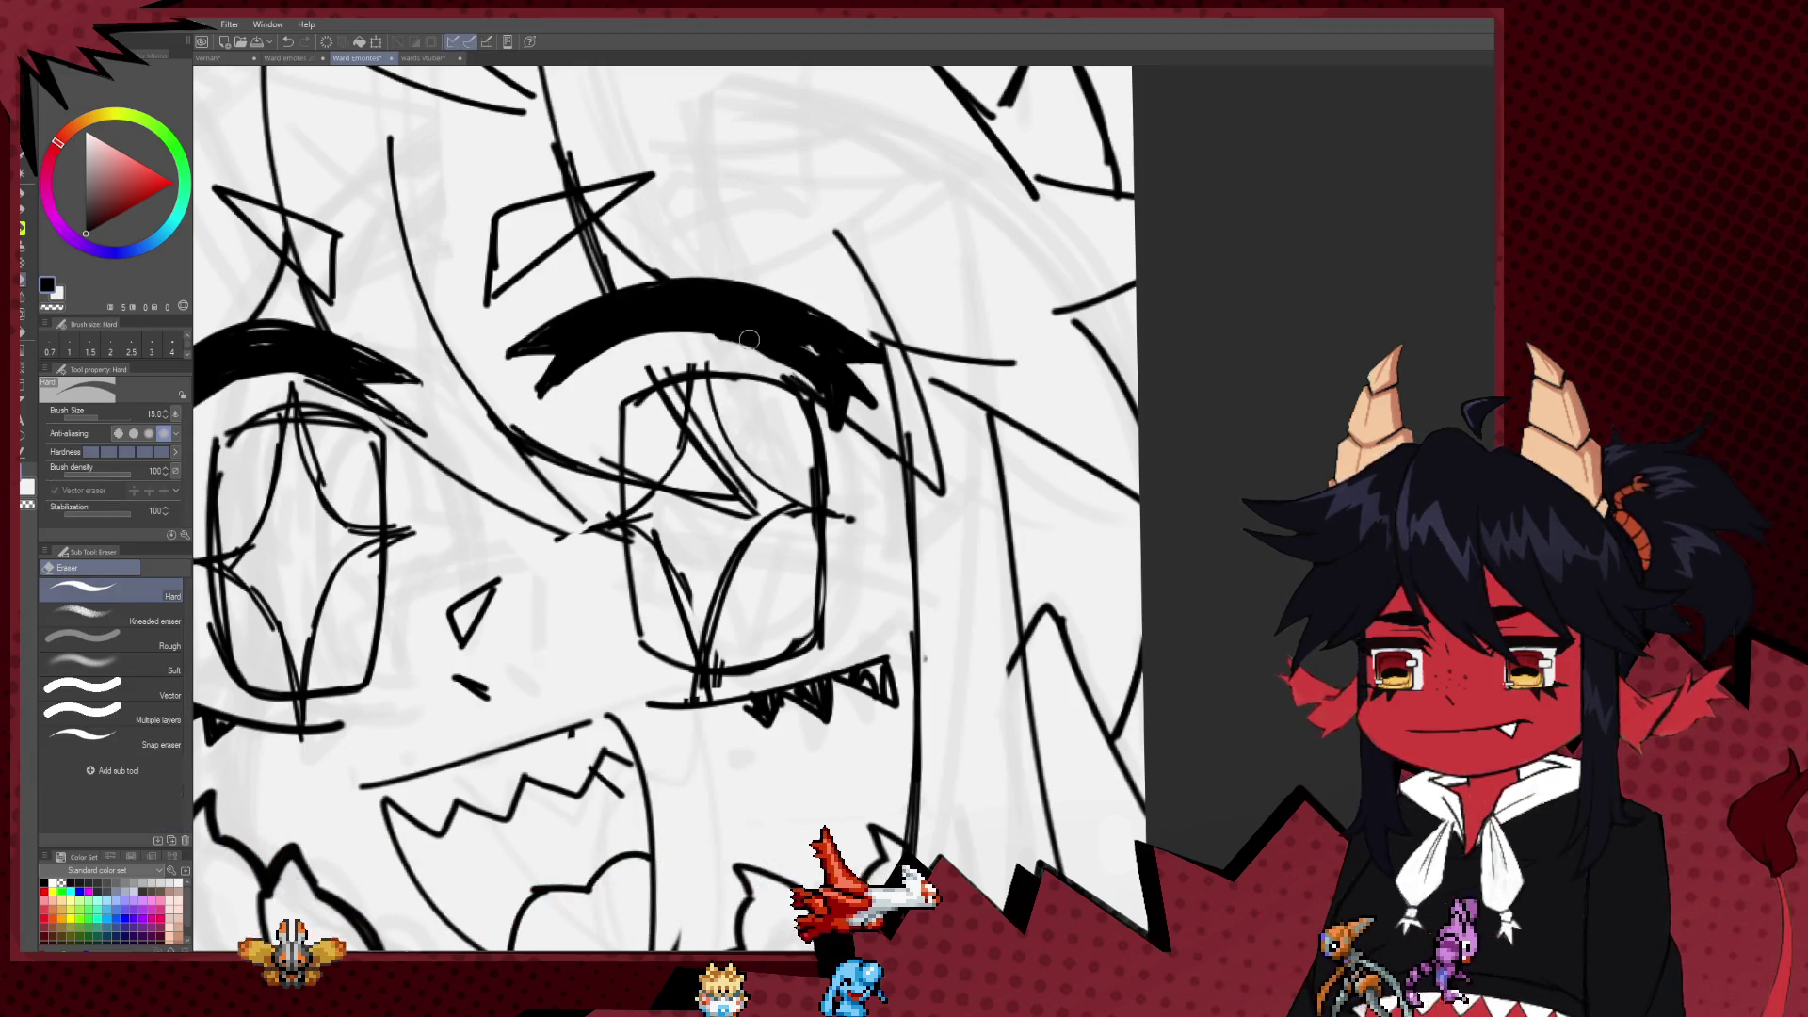
key(bracketright)
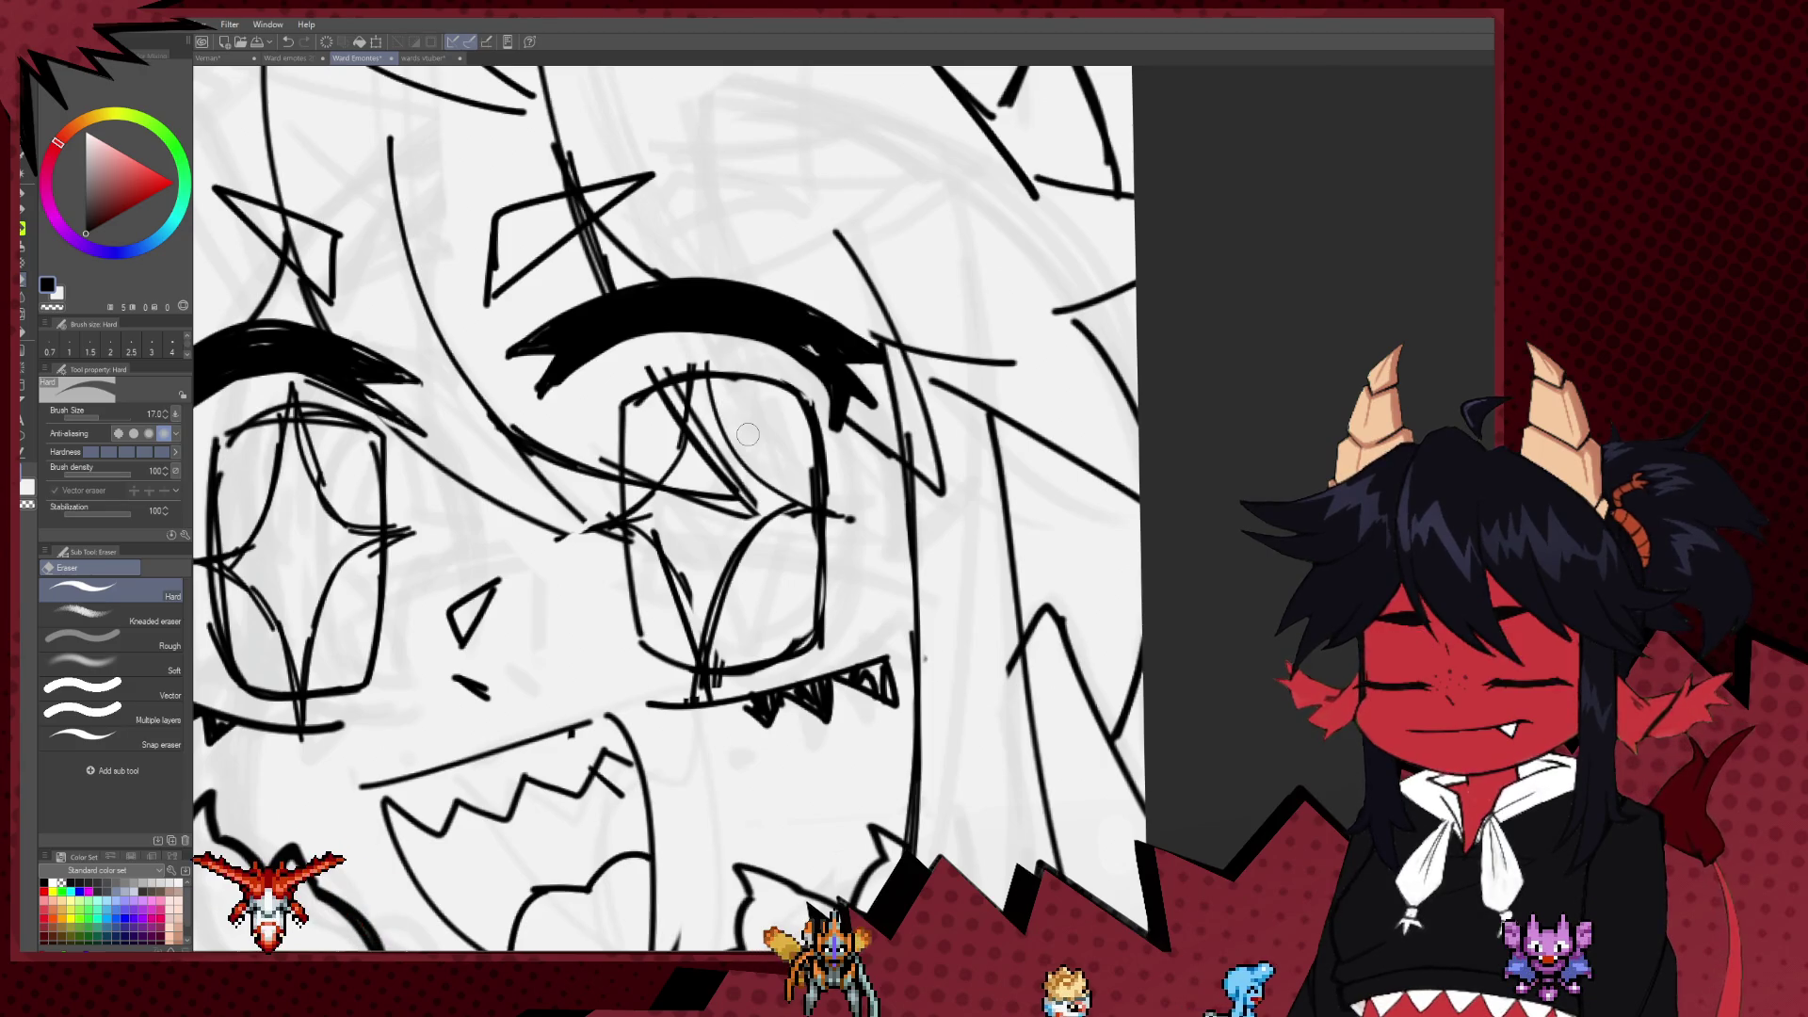
drag(788, 362, 763, 462)
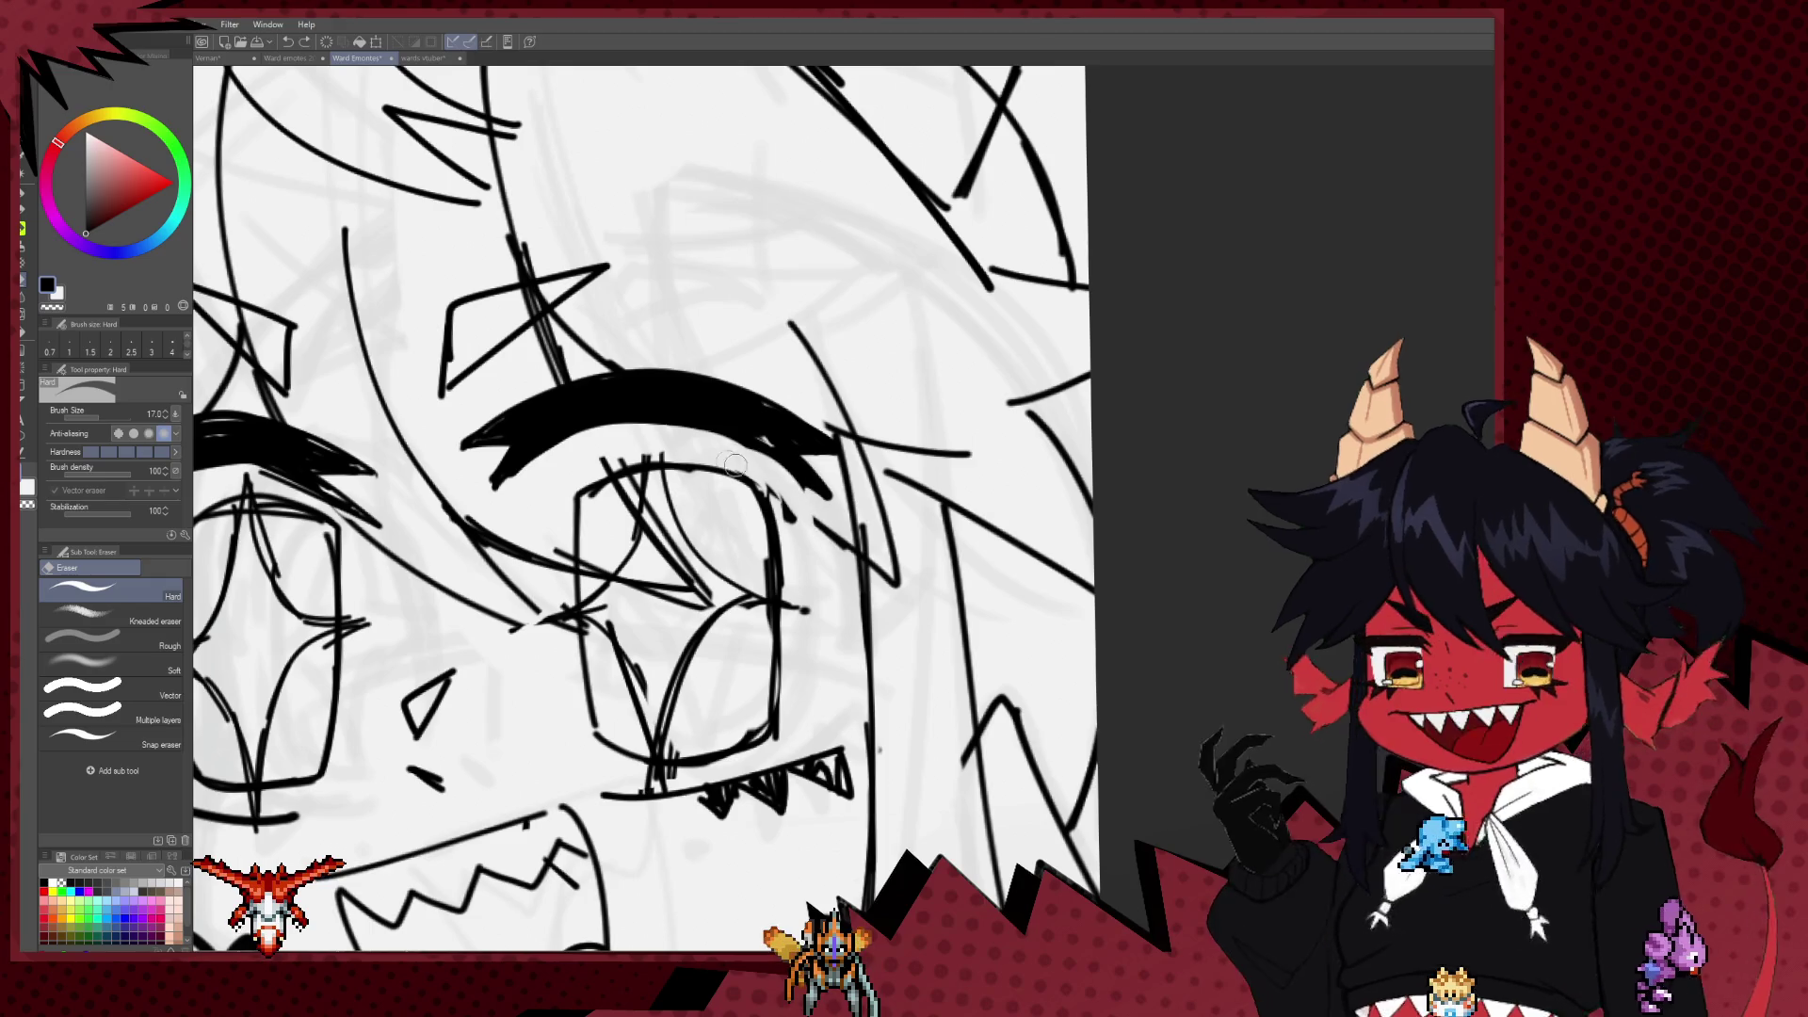
drag(271, 482, 780, 481)
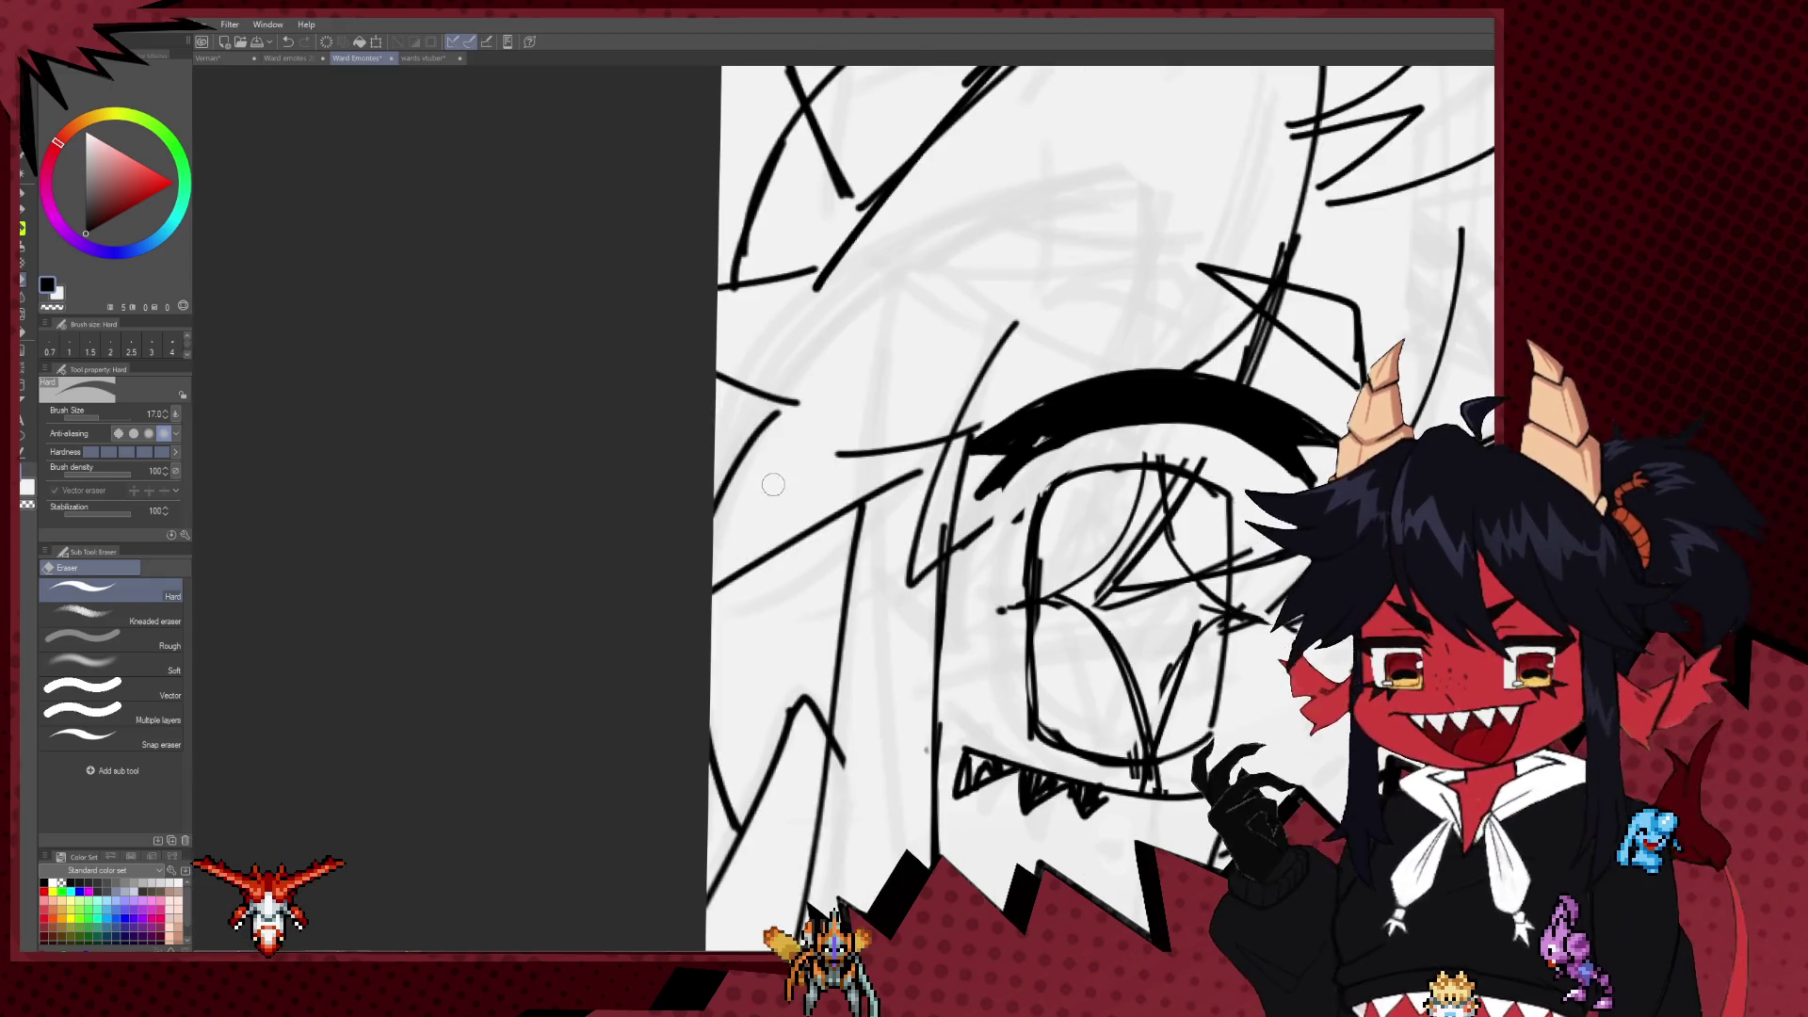
Step: Thicken and extend the right eyebrow's upper-right edge and add a line below its tail
scroll(786, 485, up, 1)
scroll(791, 488, up, 1)
scroll(805, 494, up, 1)
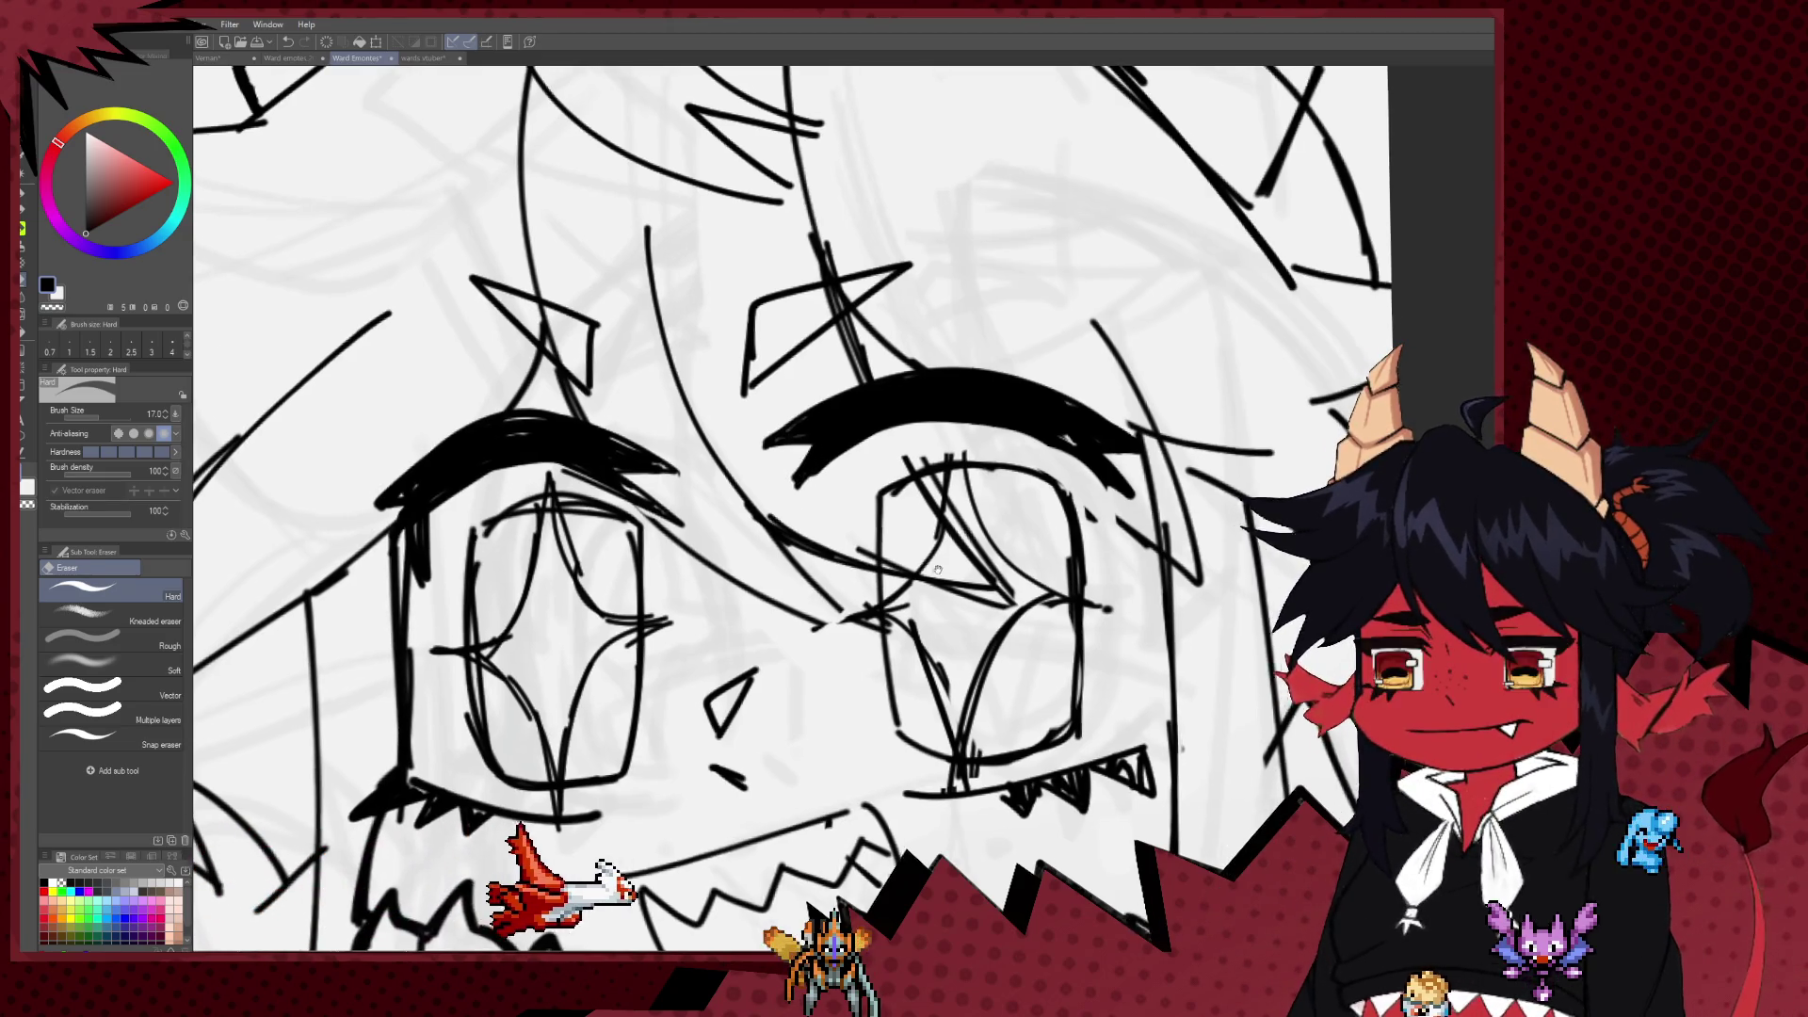
scroll(810, 461, right, 2)
scroll(848, 457, right, 1)
scroll(883, 450, right, 1)
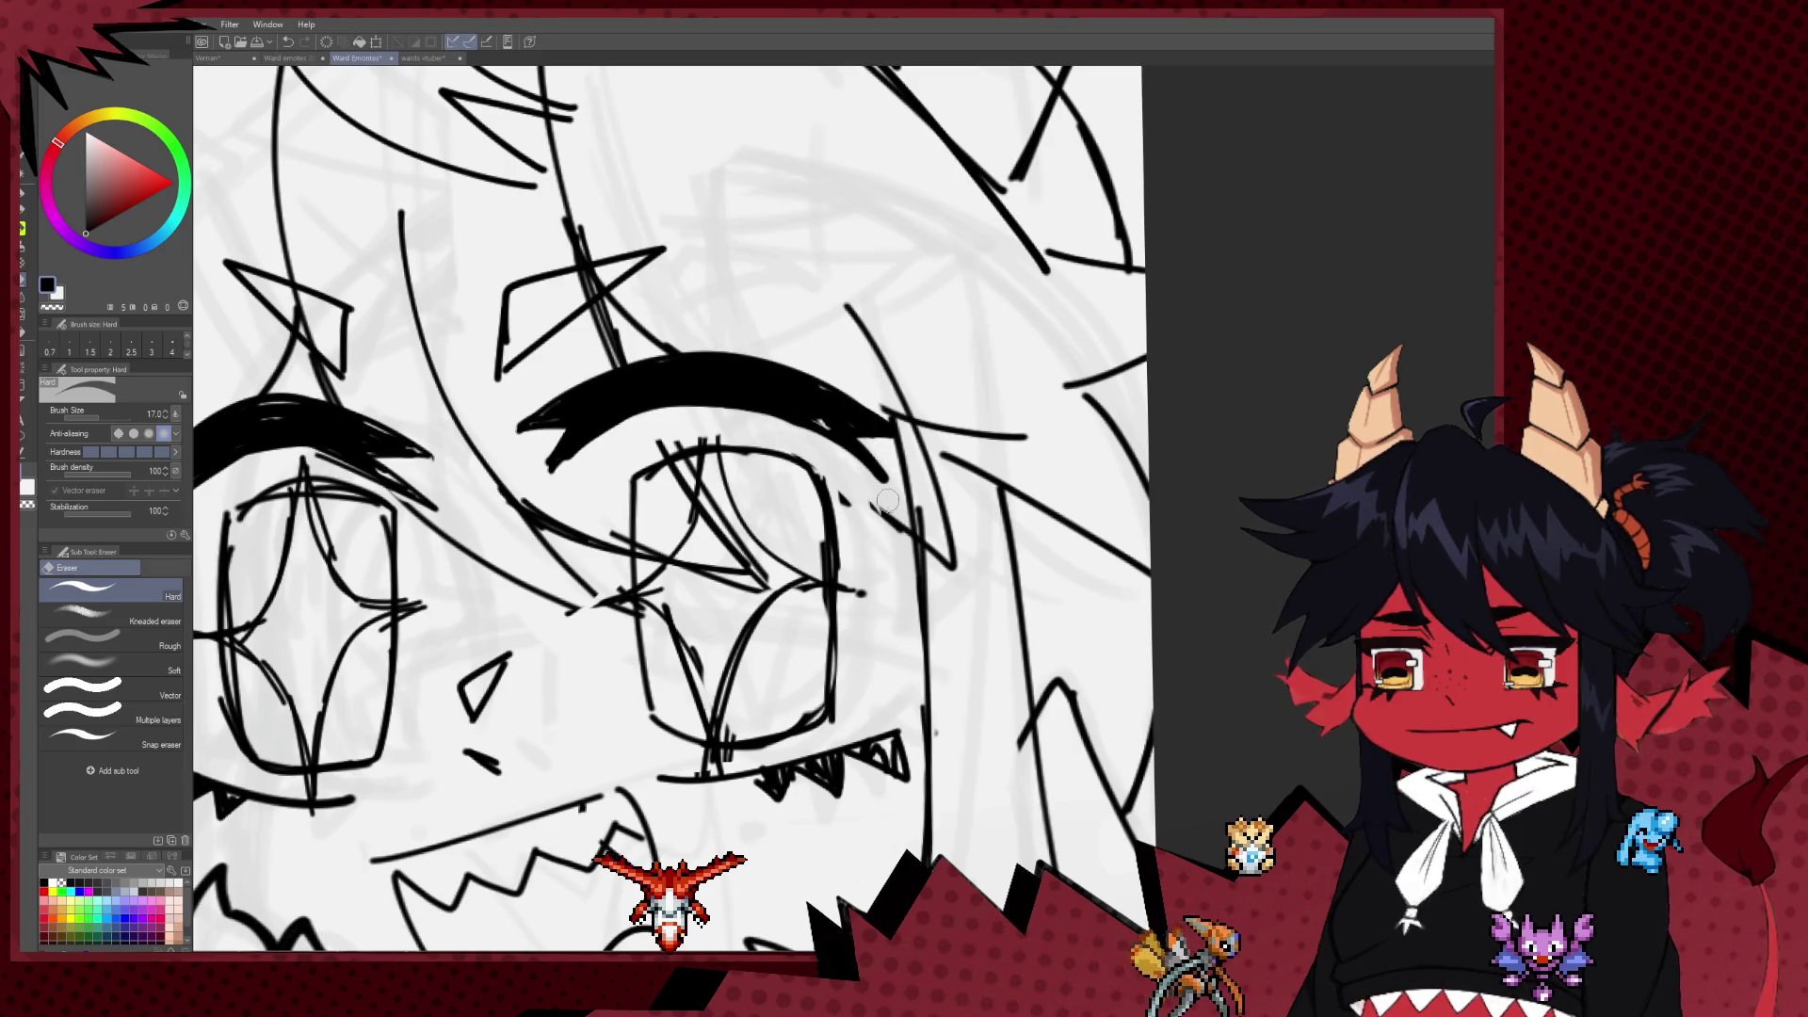
key(p)
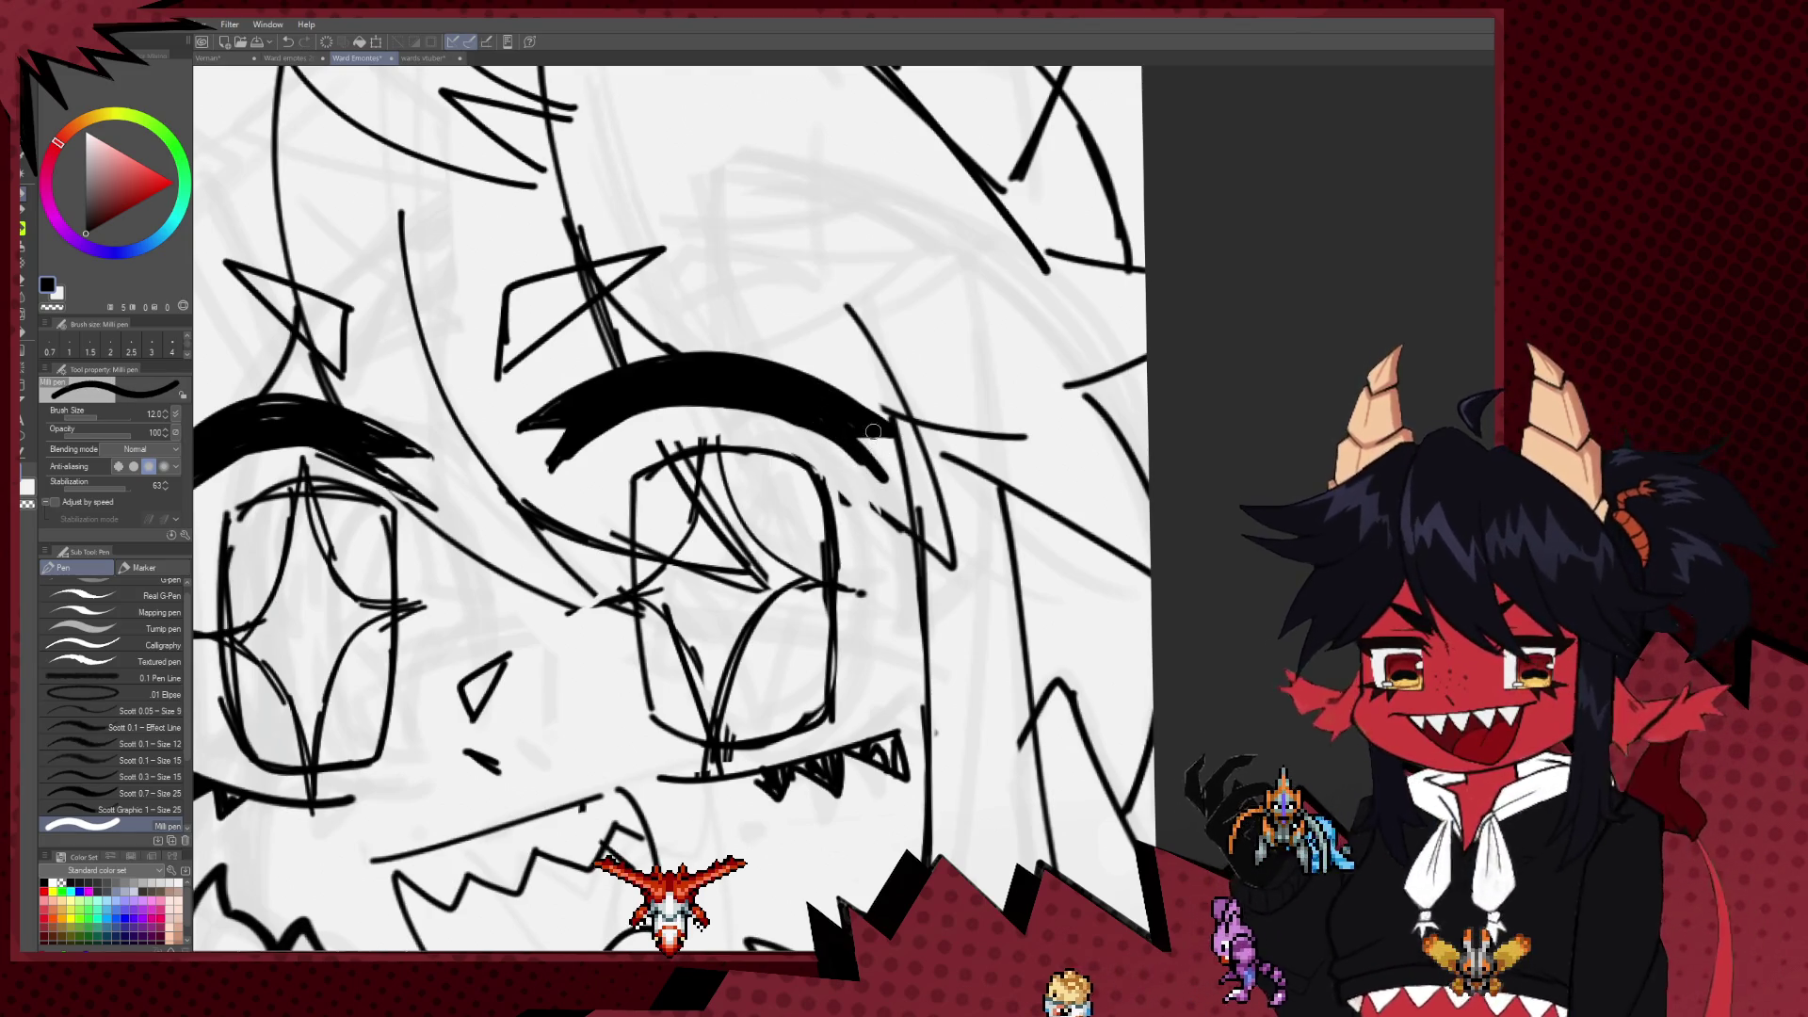
mouse_move(855, 435)
mouse_down()
mouse_move(859, 505)
mouse_move(902, 484)
mouse_up()
key(ctrl+z)
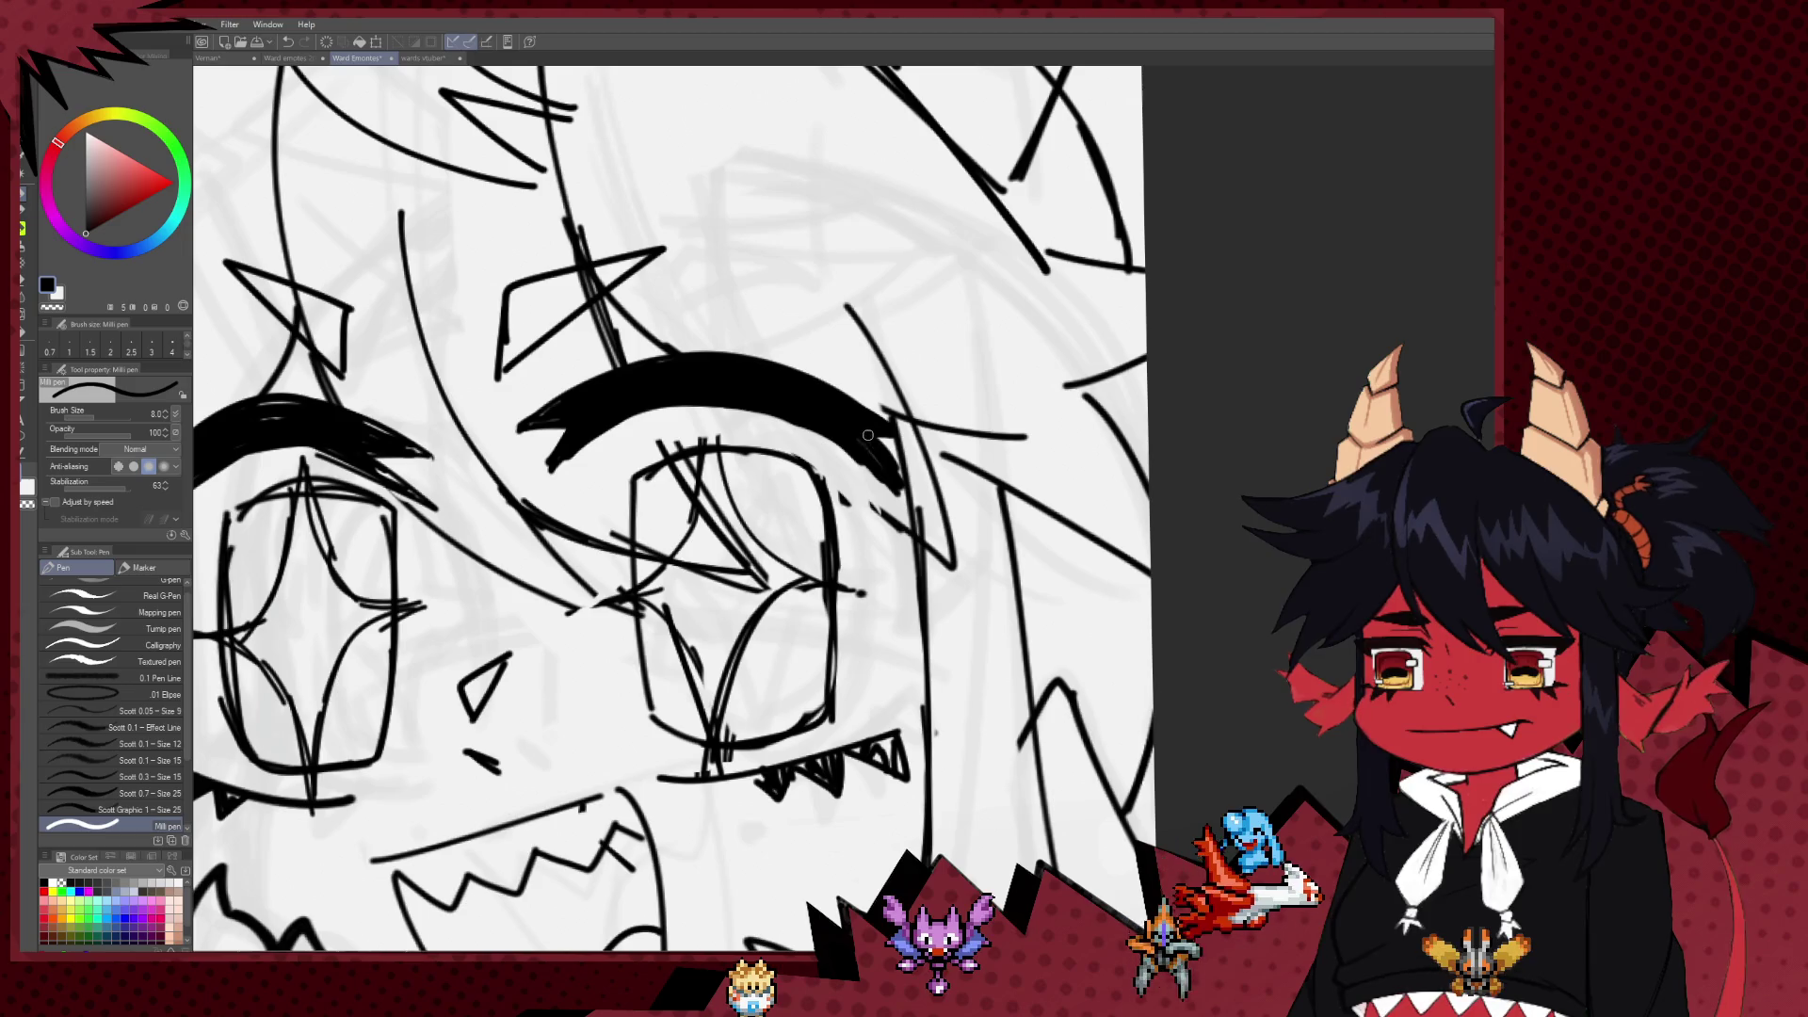
drag(822, 384, 911, 435)
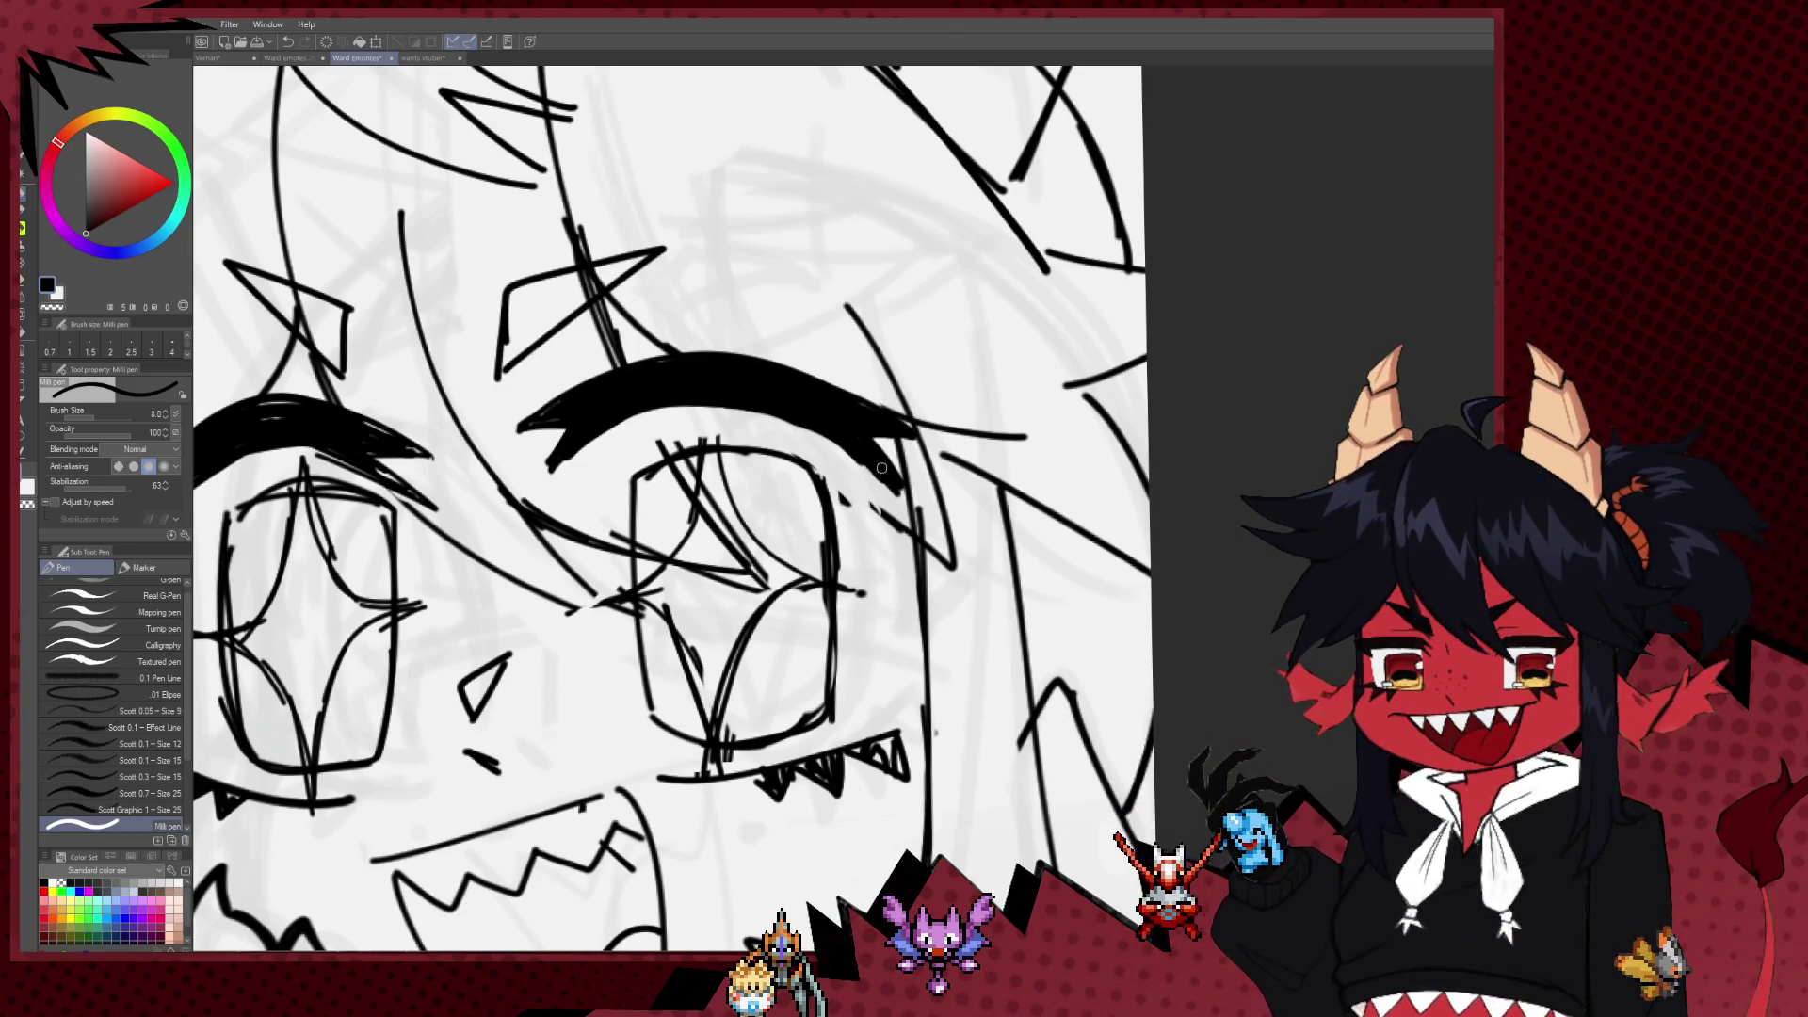
drag(857, 535, 868, 463)
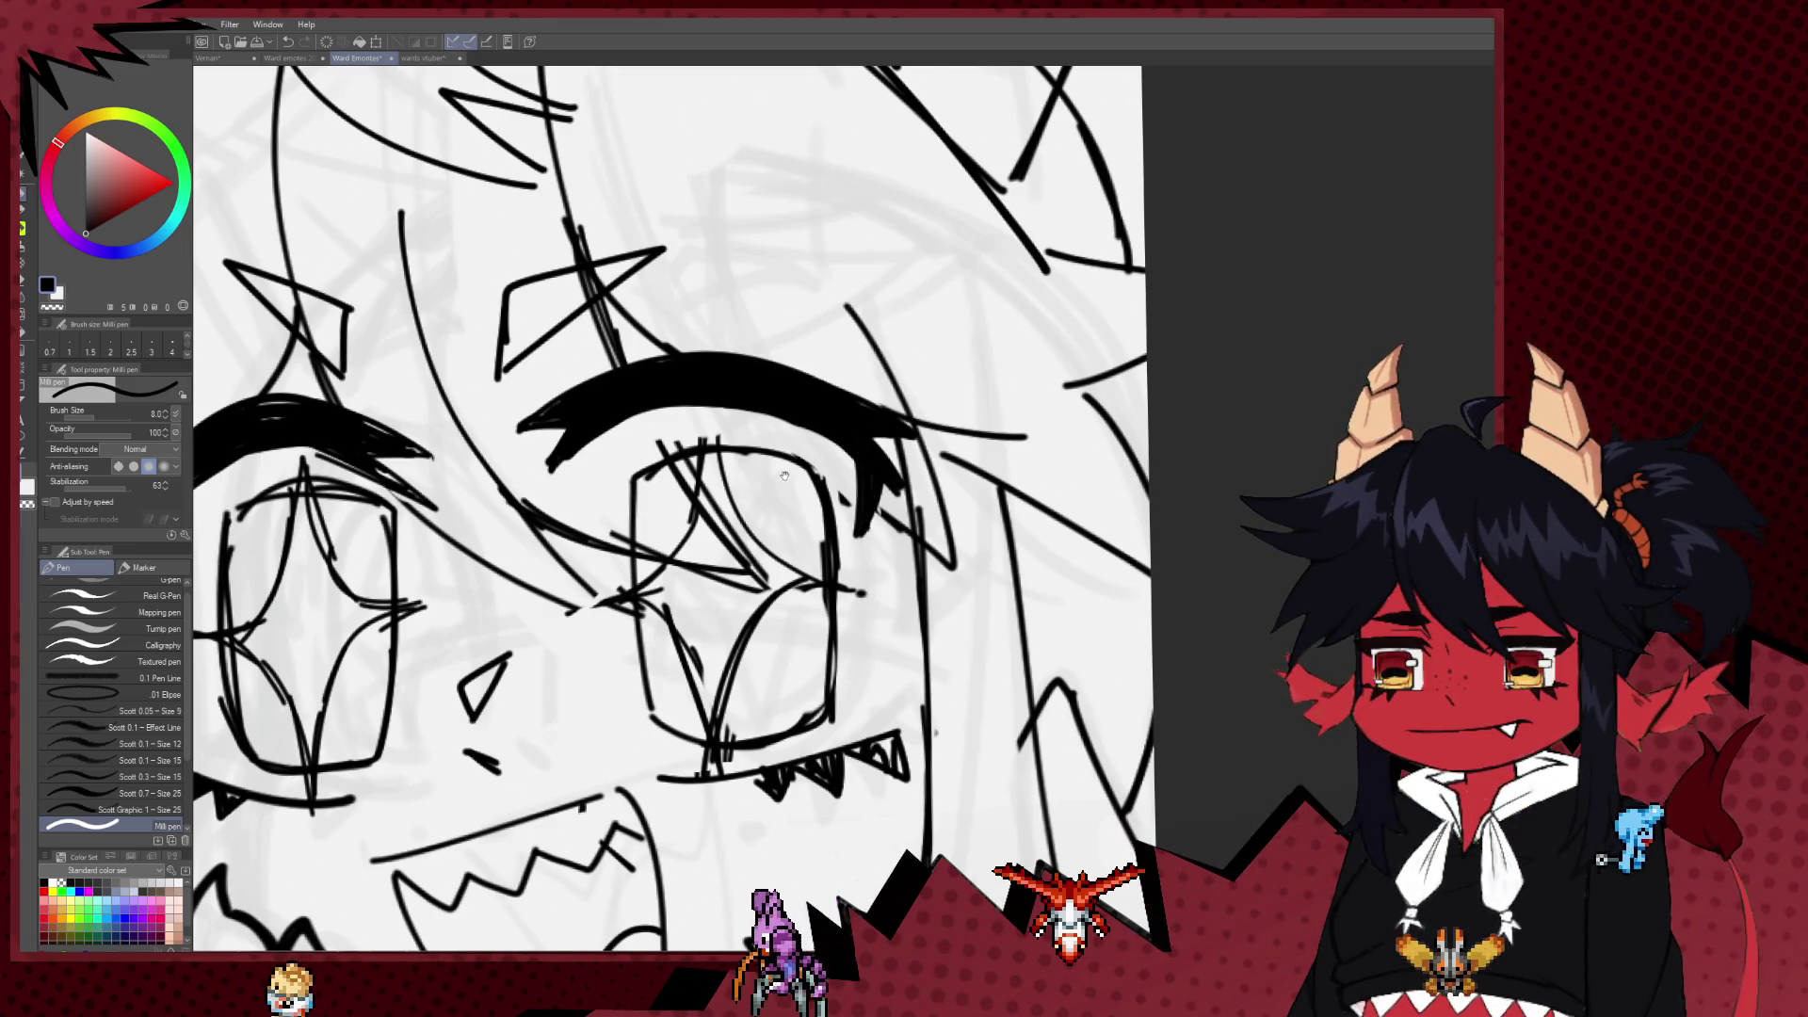
Step: Extend the right eyebrow's inner end down-left with both eyes in view
drag(555, 570, 912, 569)
scroll(912, 569, down, 3)
drag(886, 472, 798, 430)
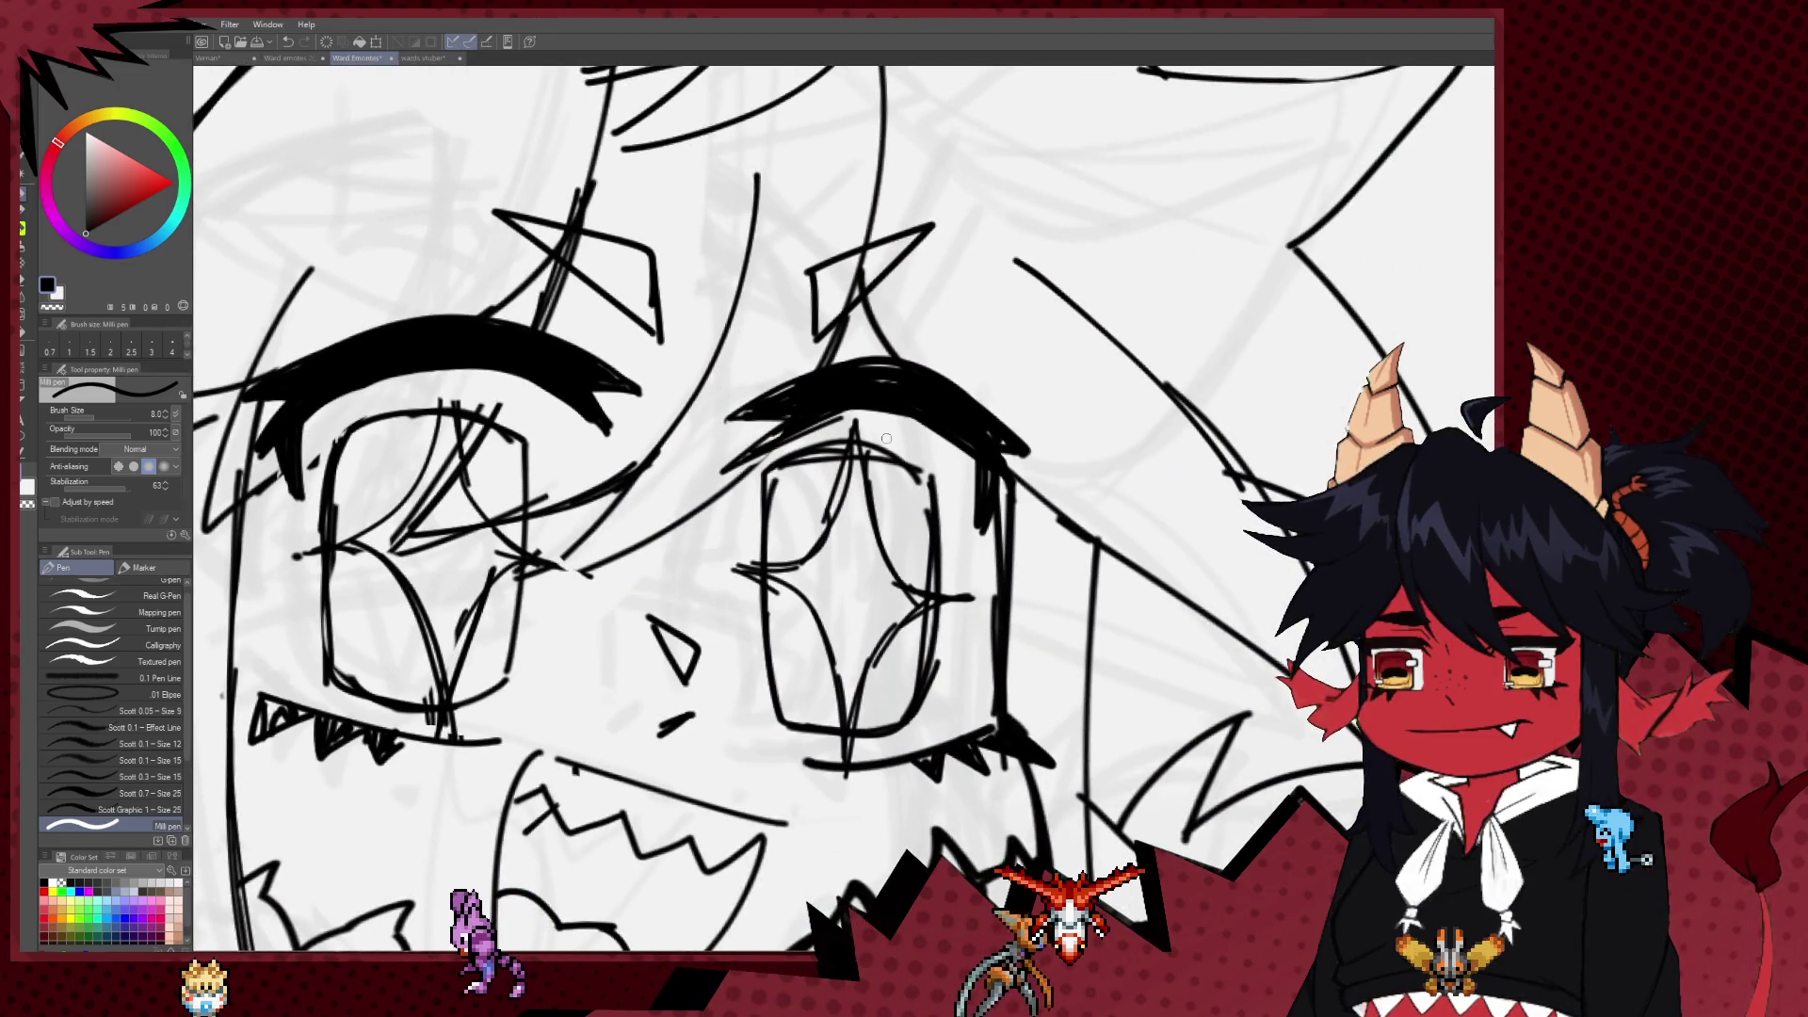
key(e)
key(p)
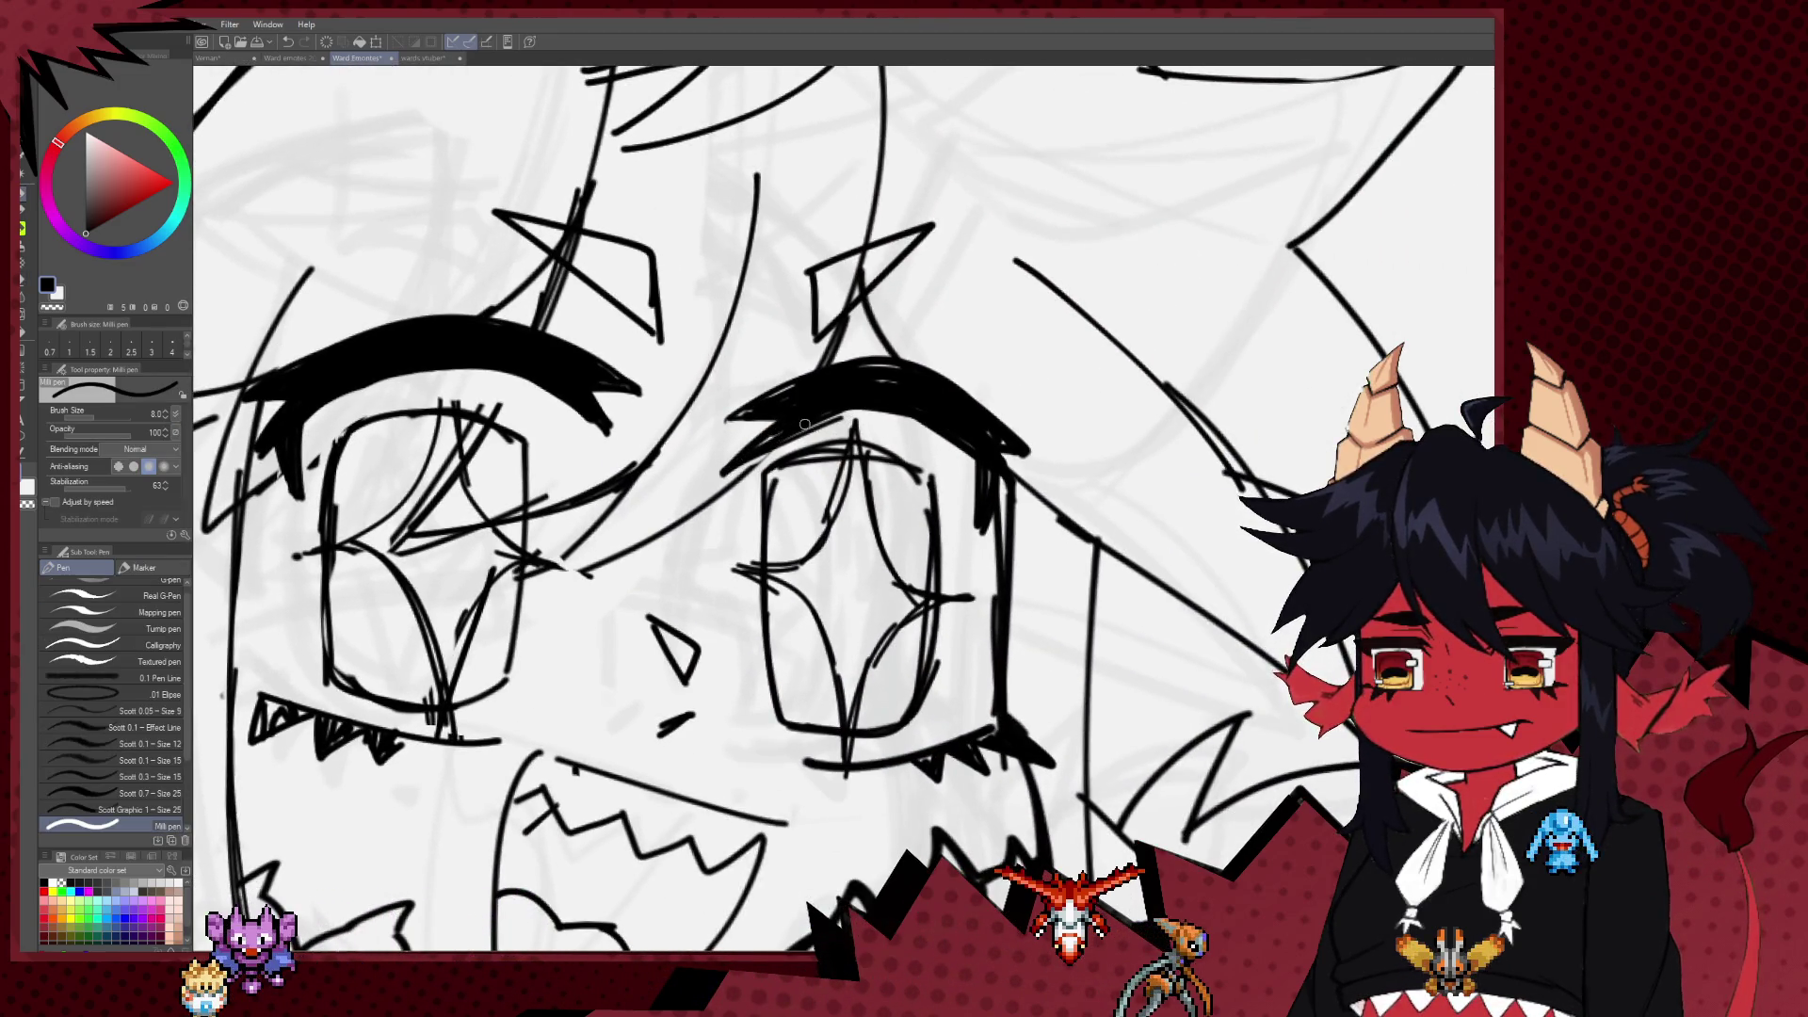
drag(713, 429, 795, 412)
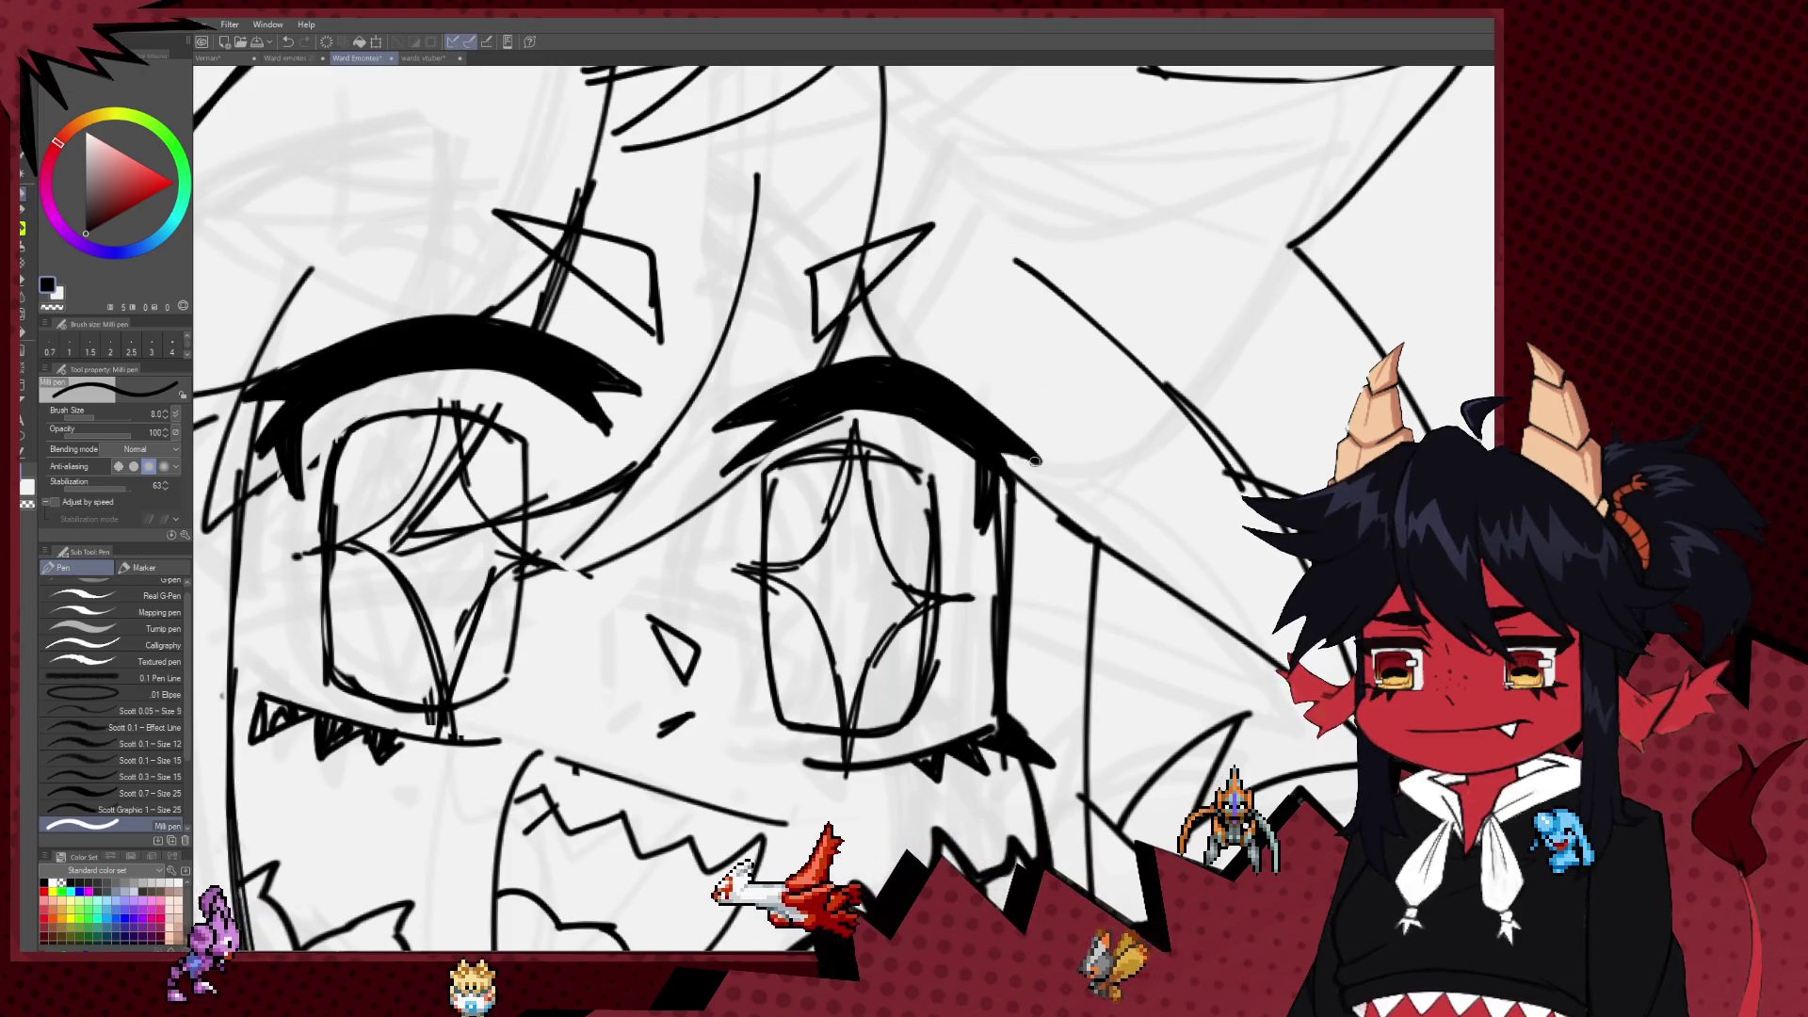
Step: Erase the stray line right of the right eye with a smaller eraser and add outer-corner lashes
key(e)
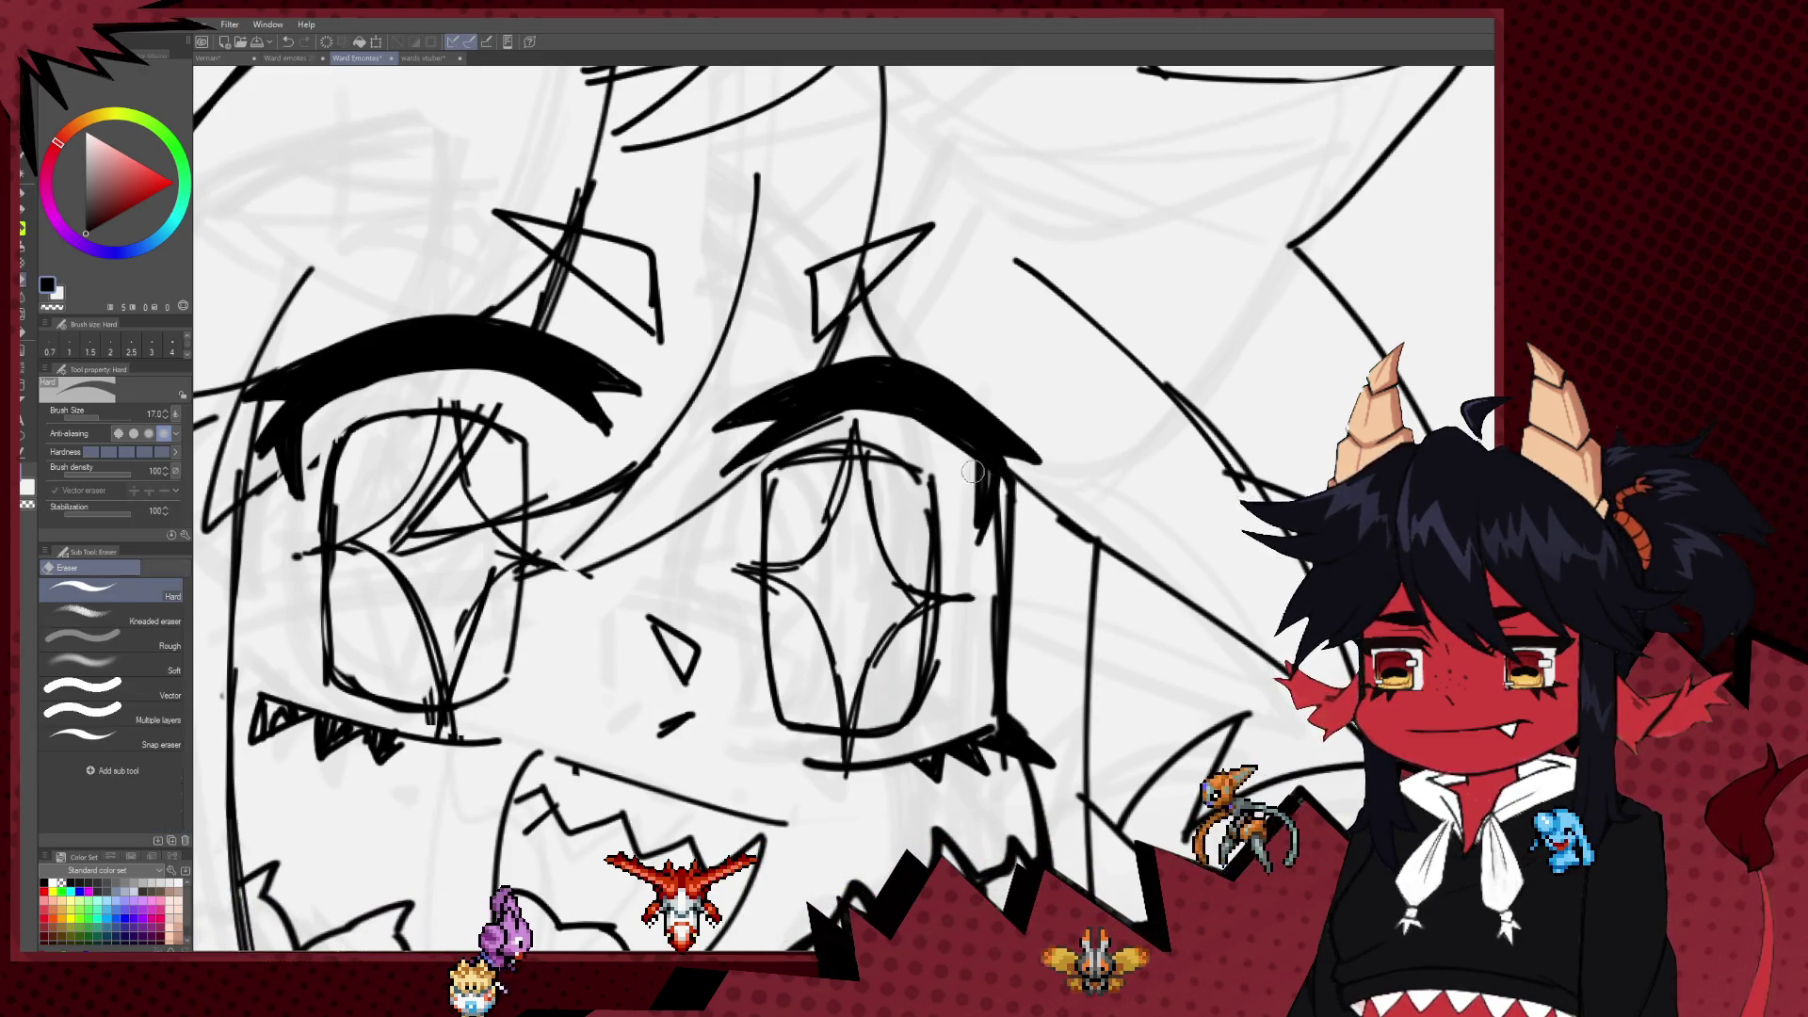
key(bracketleft)
drag(973, 471, 981, 538)
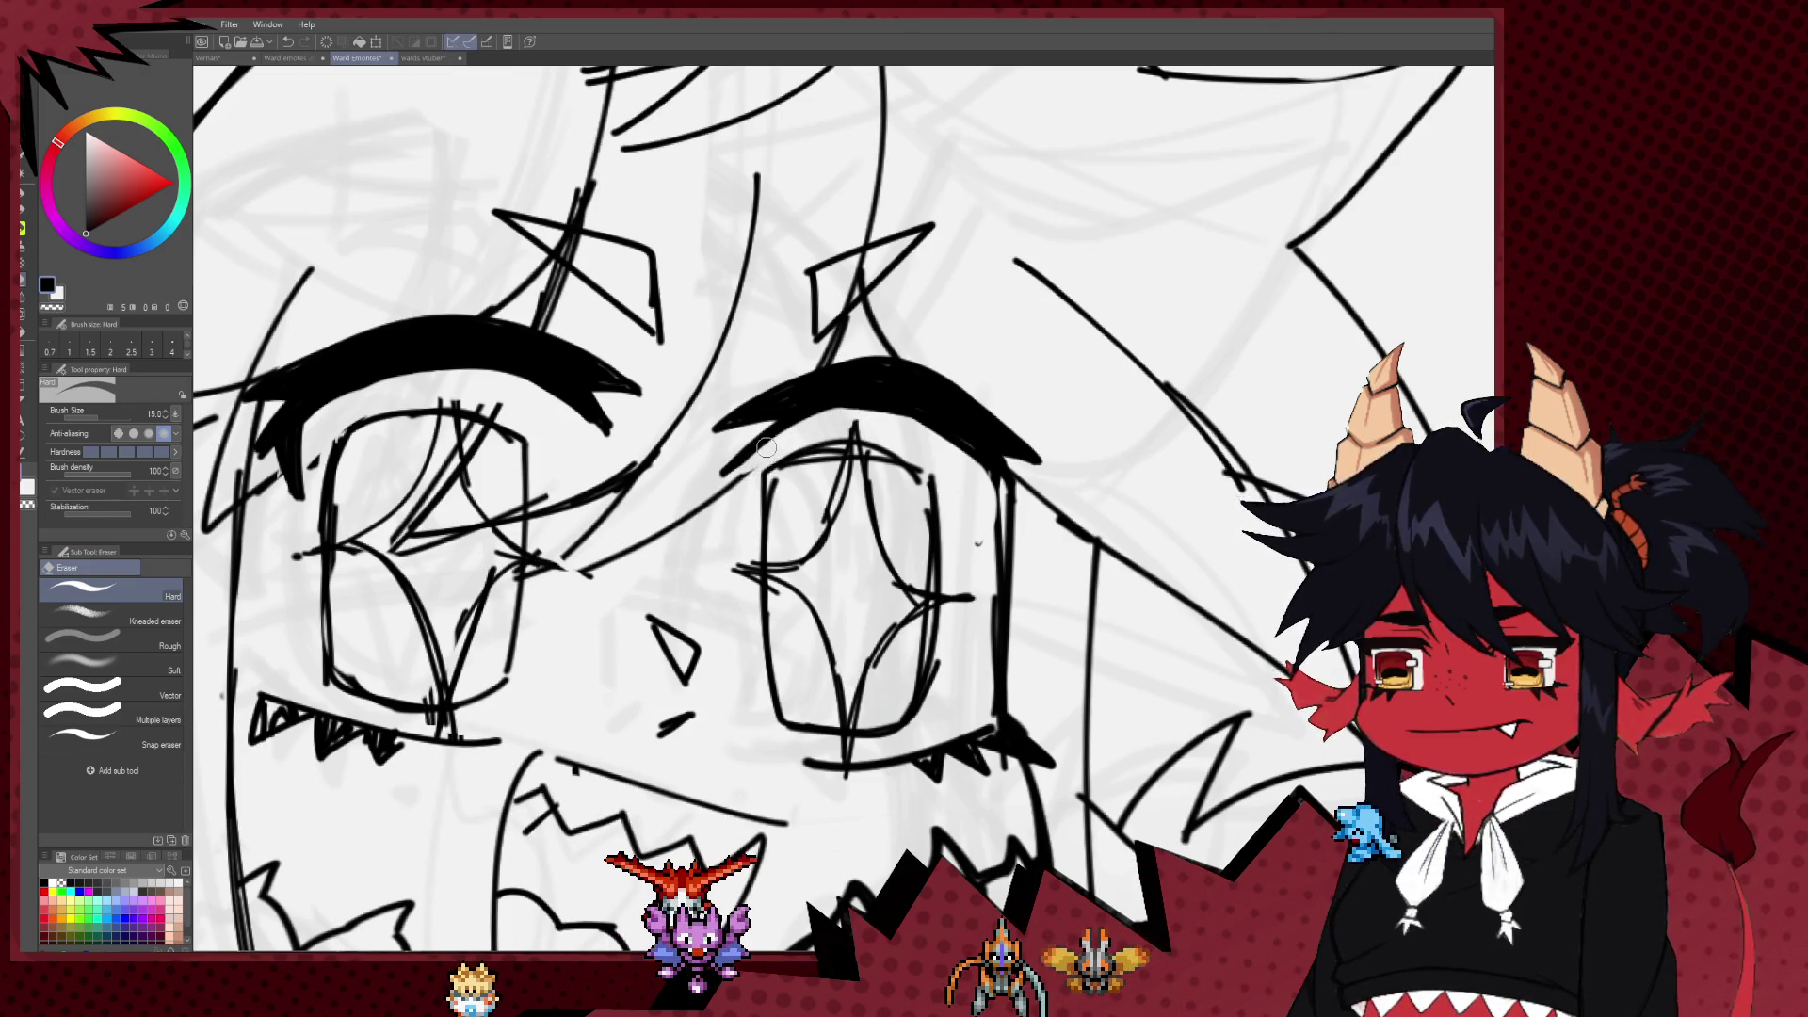
key(p)
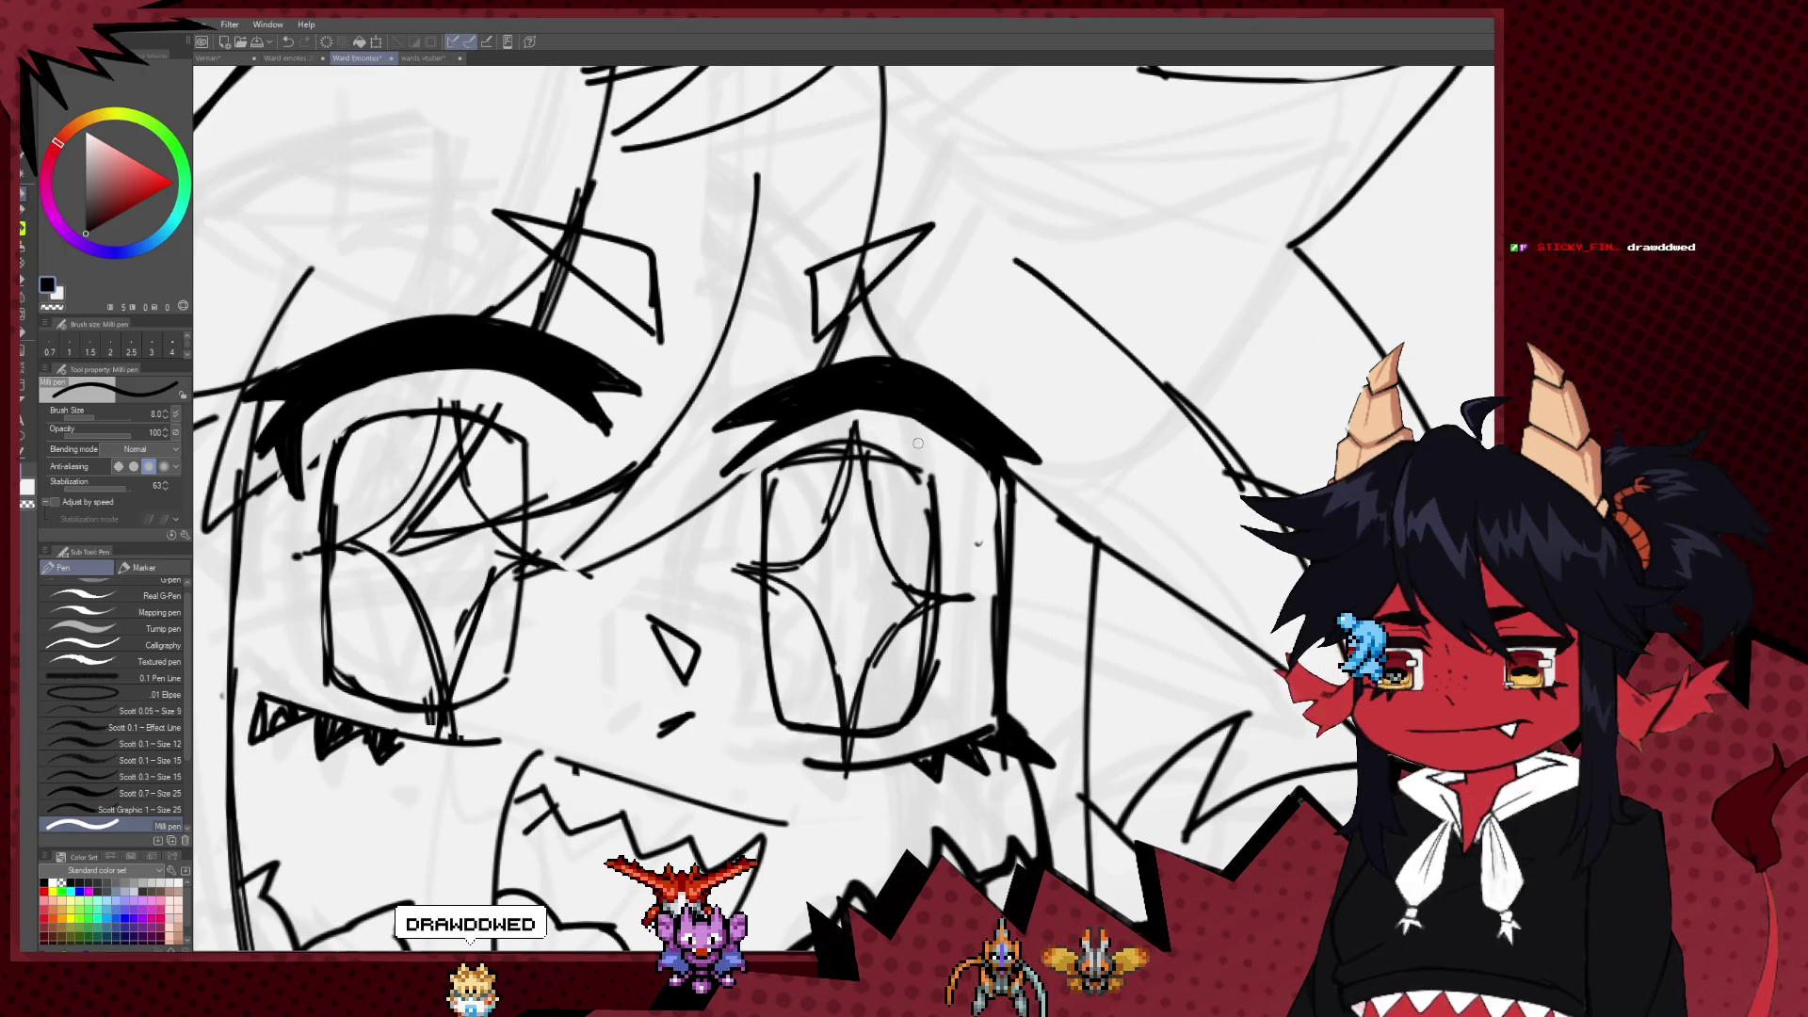
scroll(879, 351, down, 1)
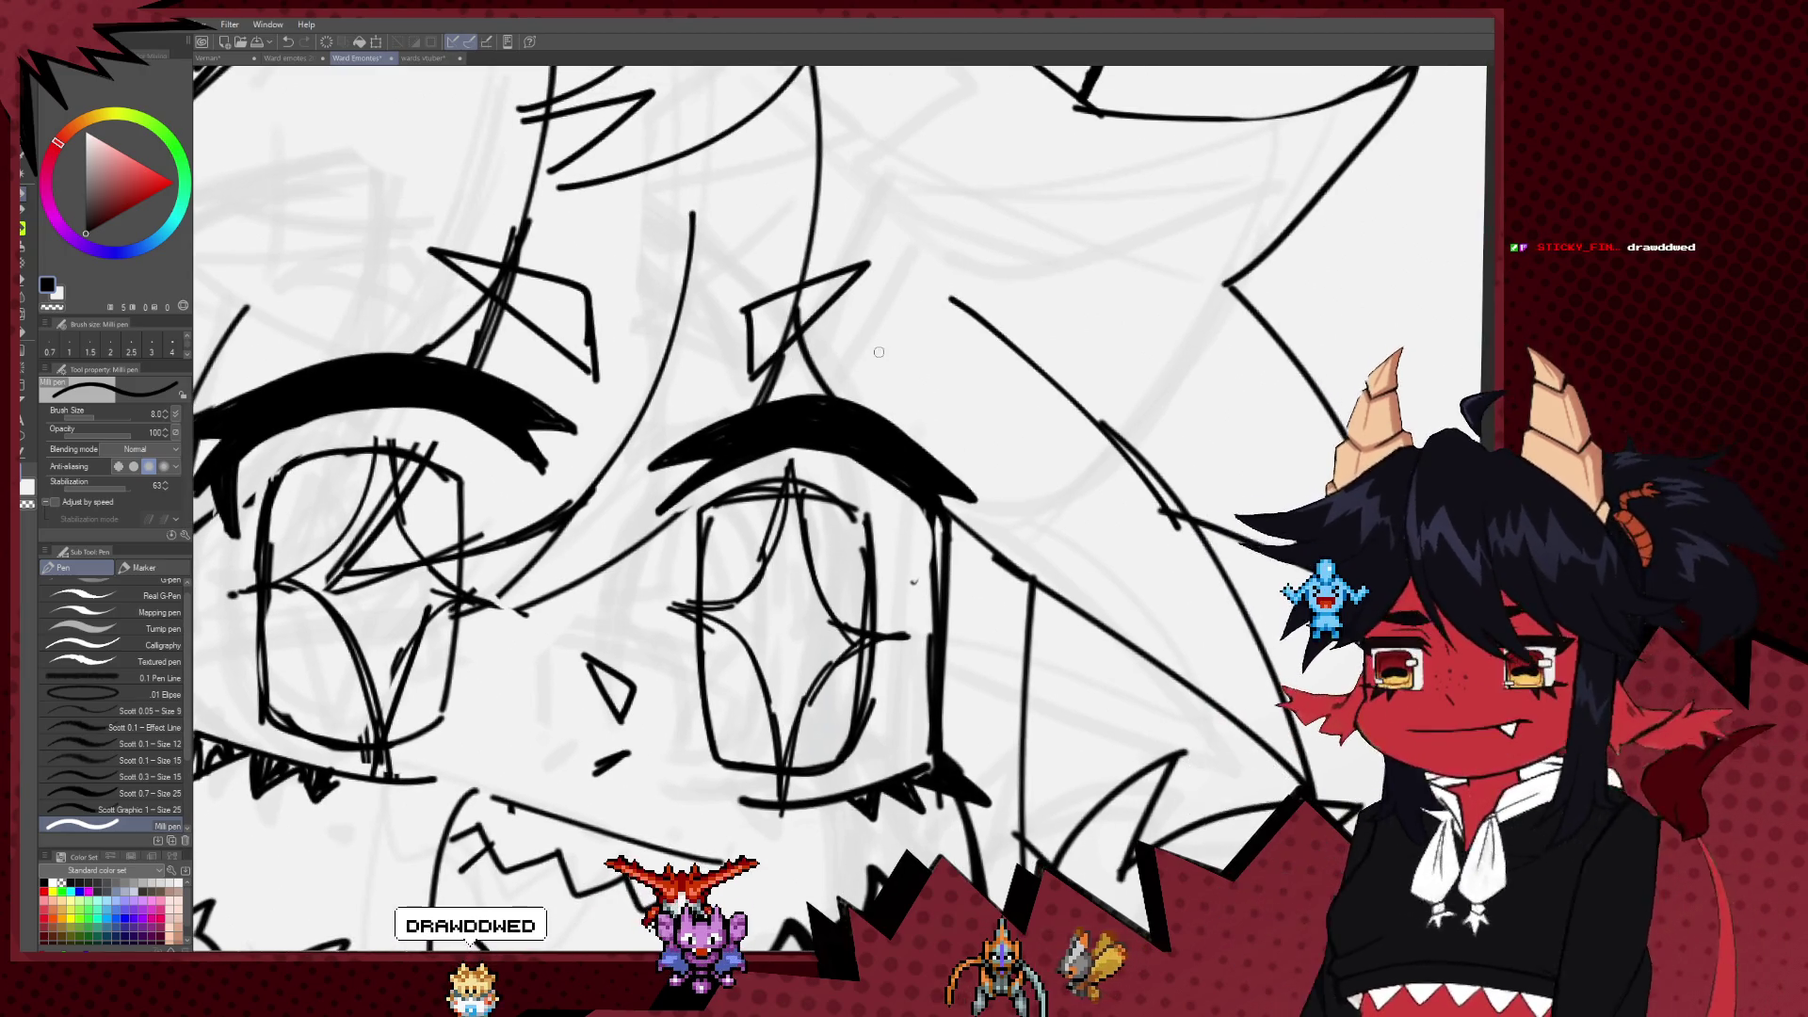
scroll(872, 438, down, 1)
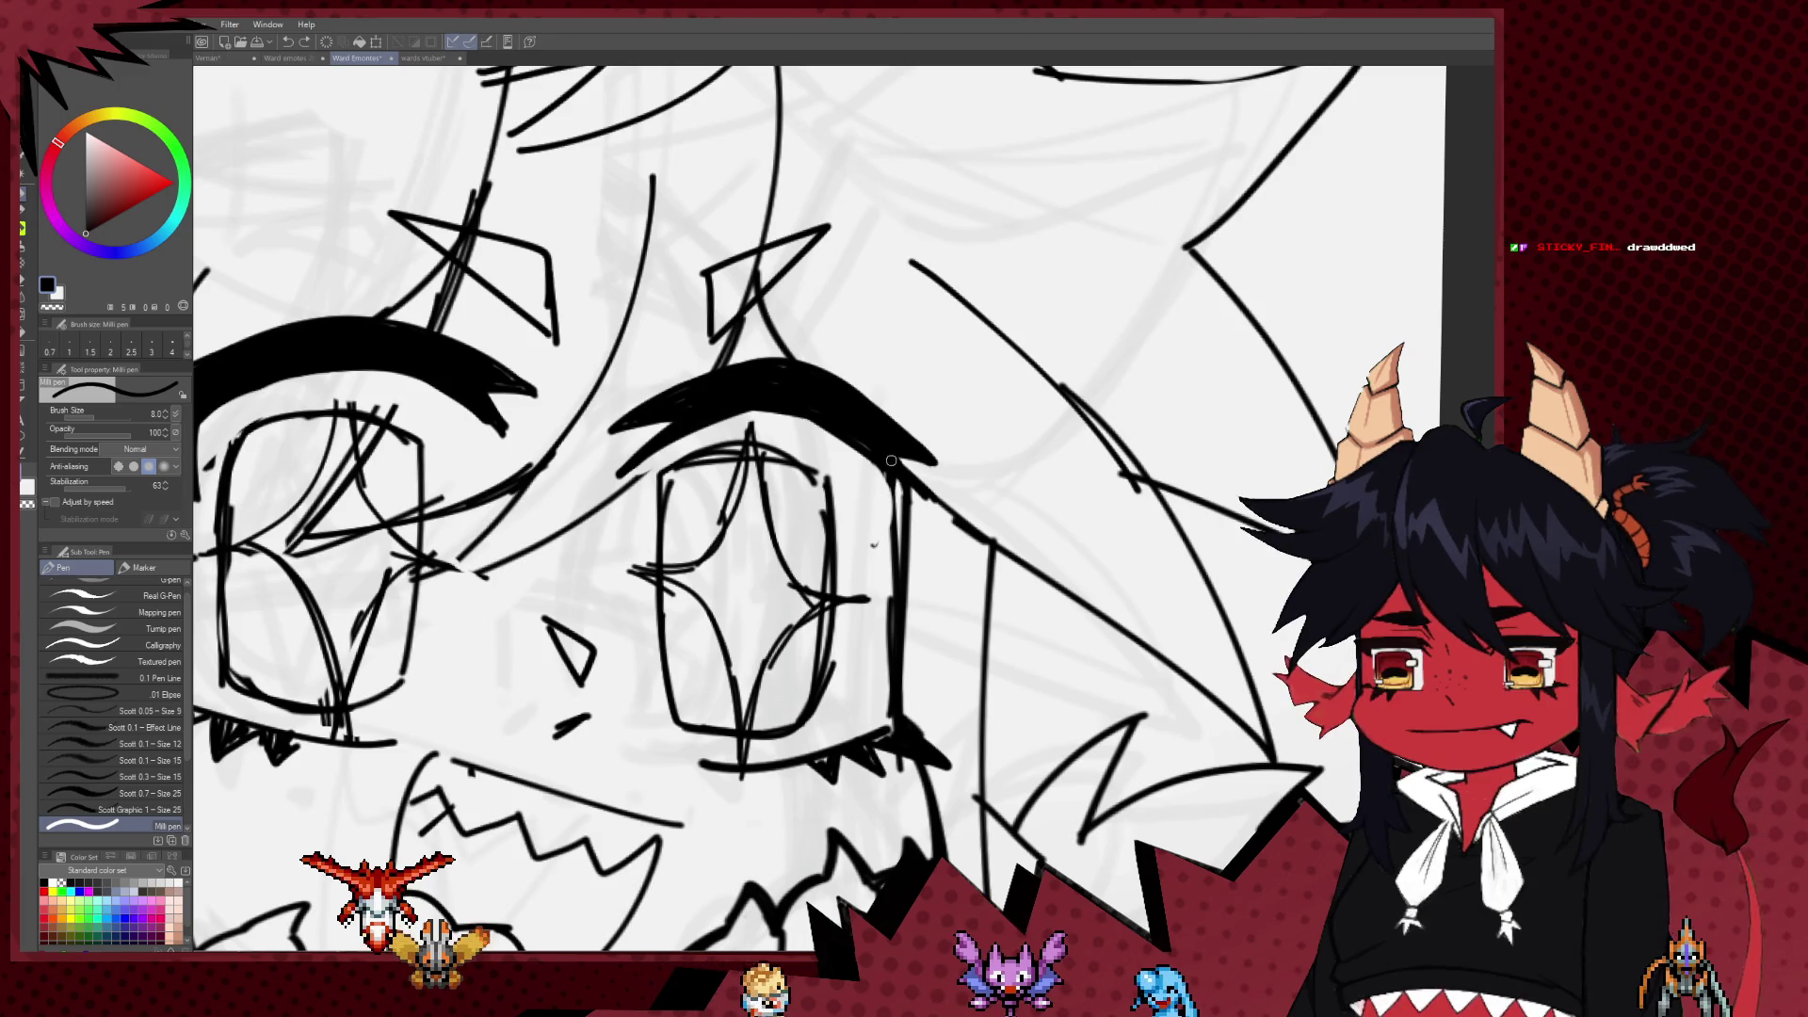
drag(891, 461, 876, 525)
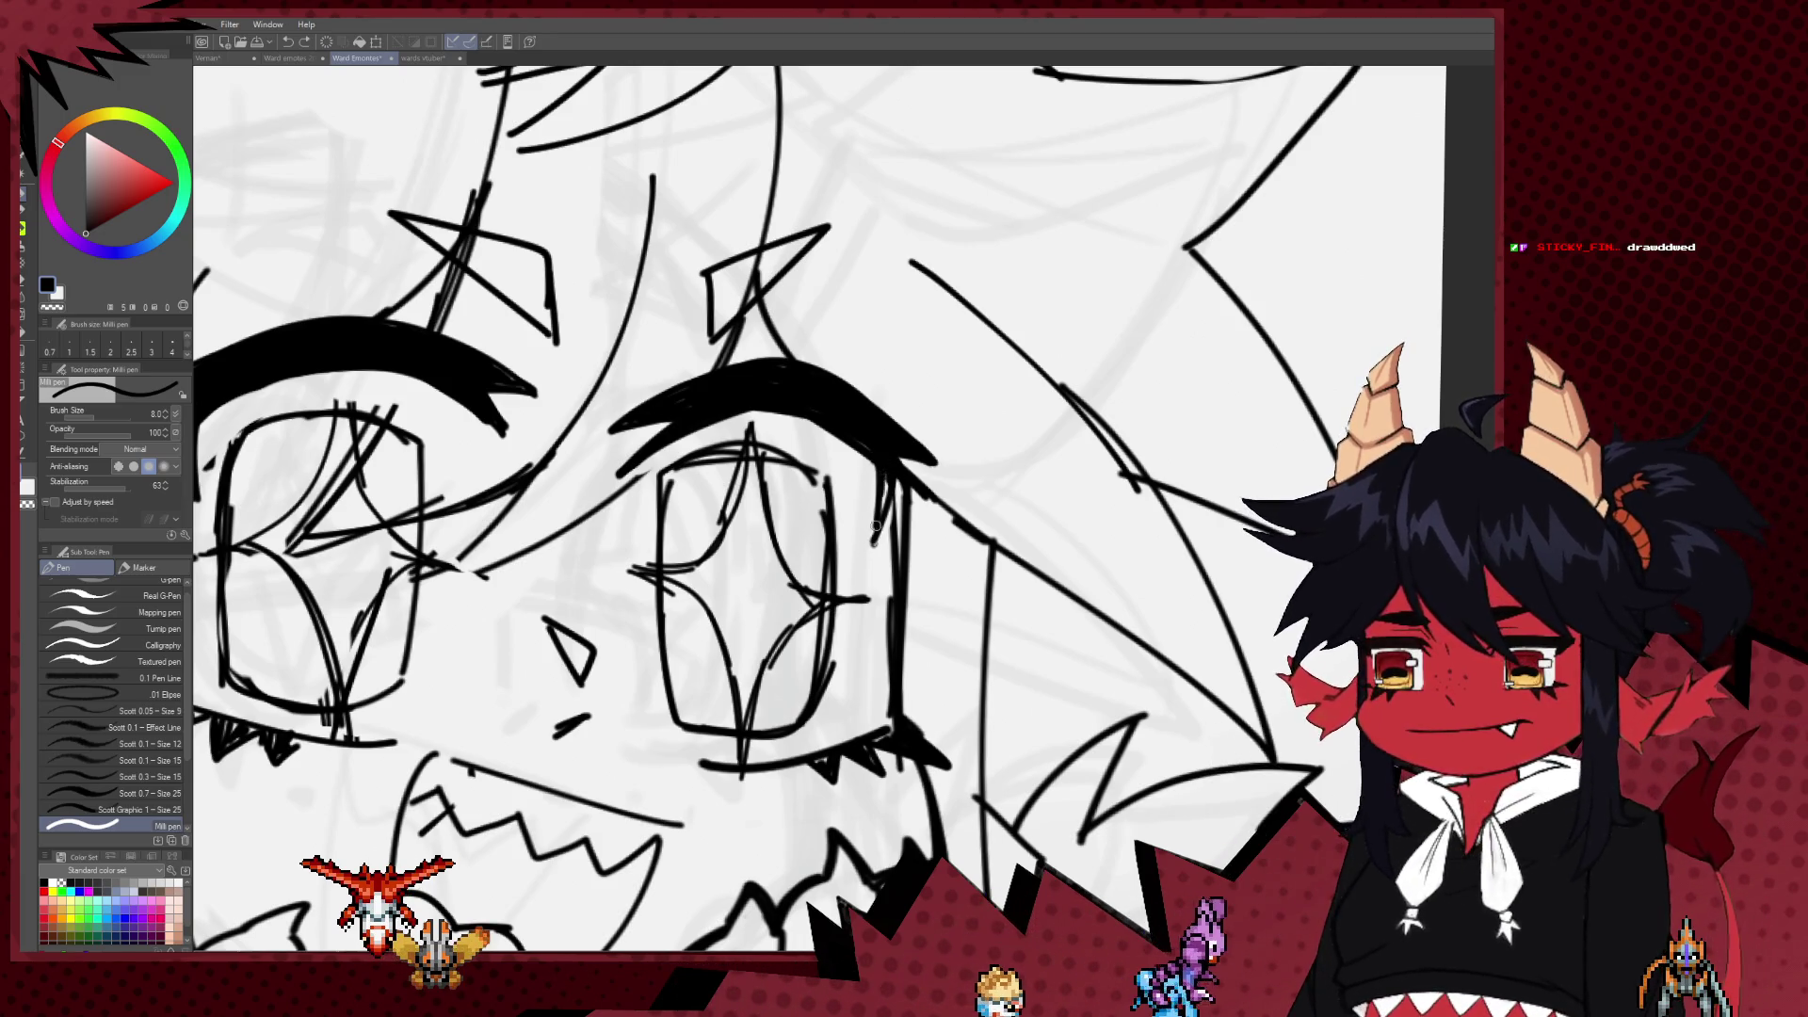
scroll(913, 460, down, 5)
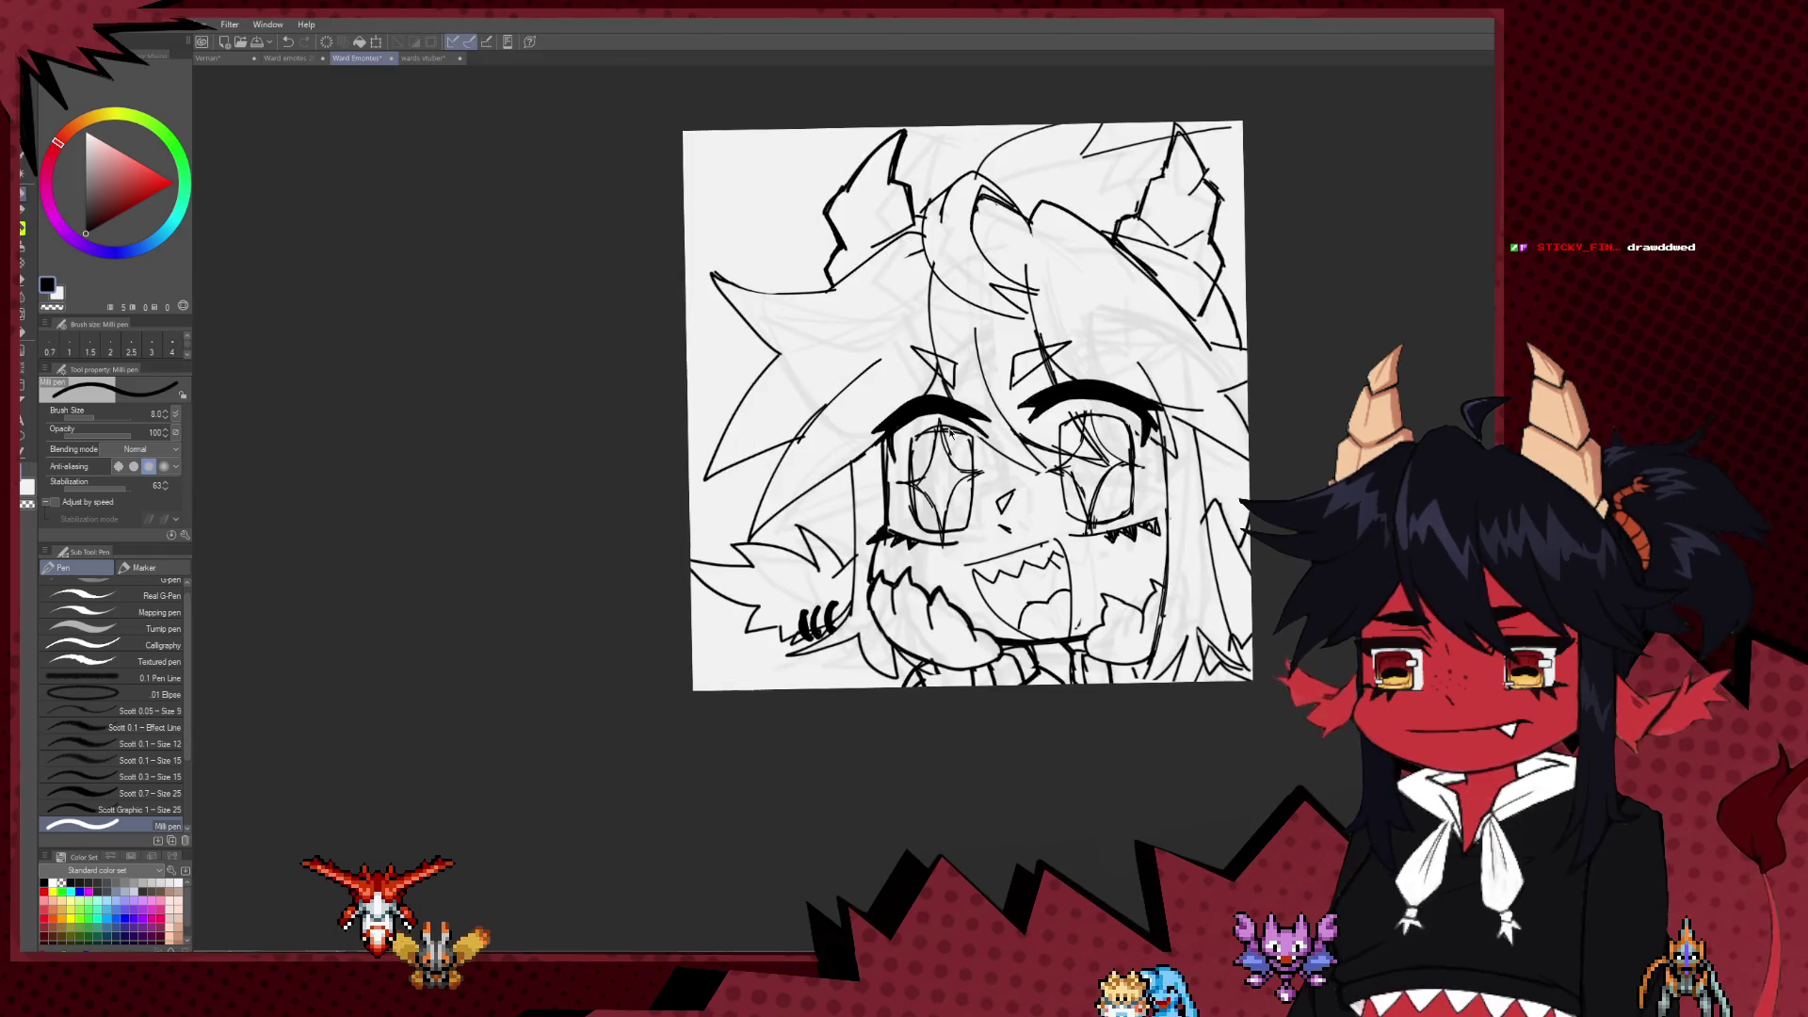
scroll(840, 460, up, 4)
drag(841, 459, 813, 505)
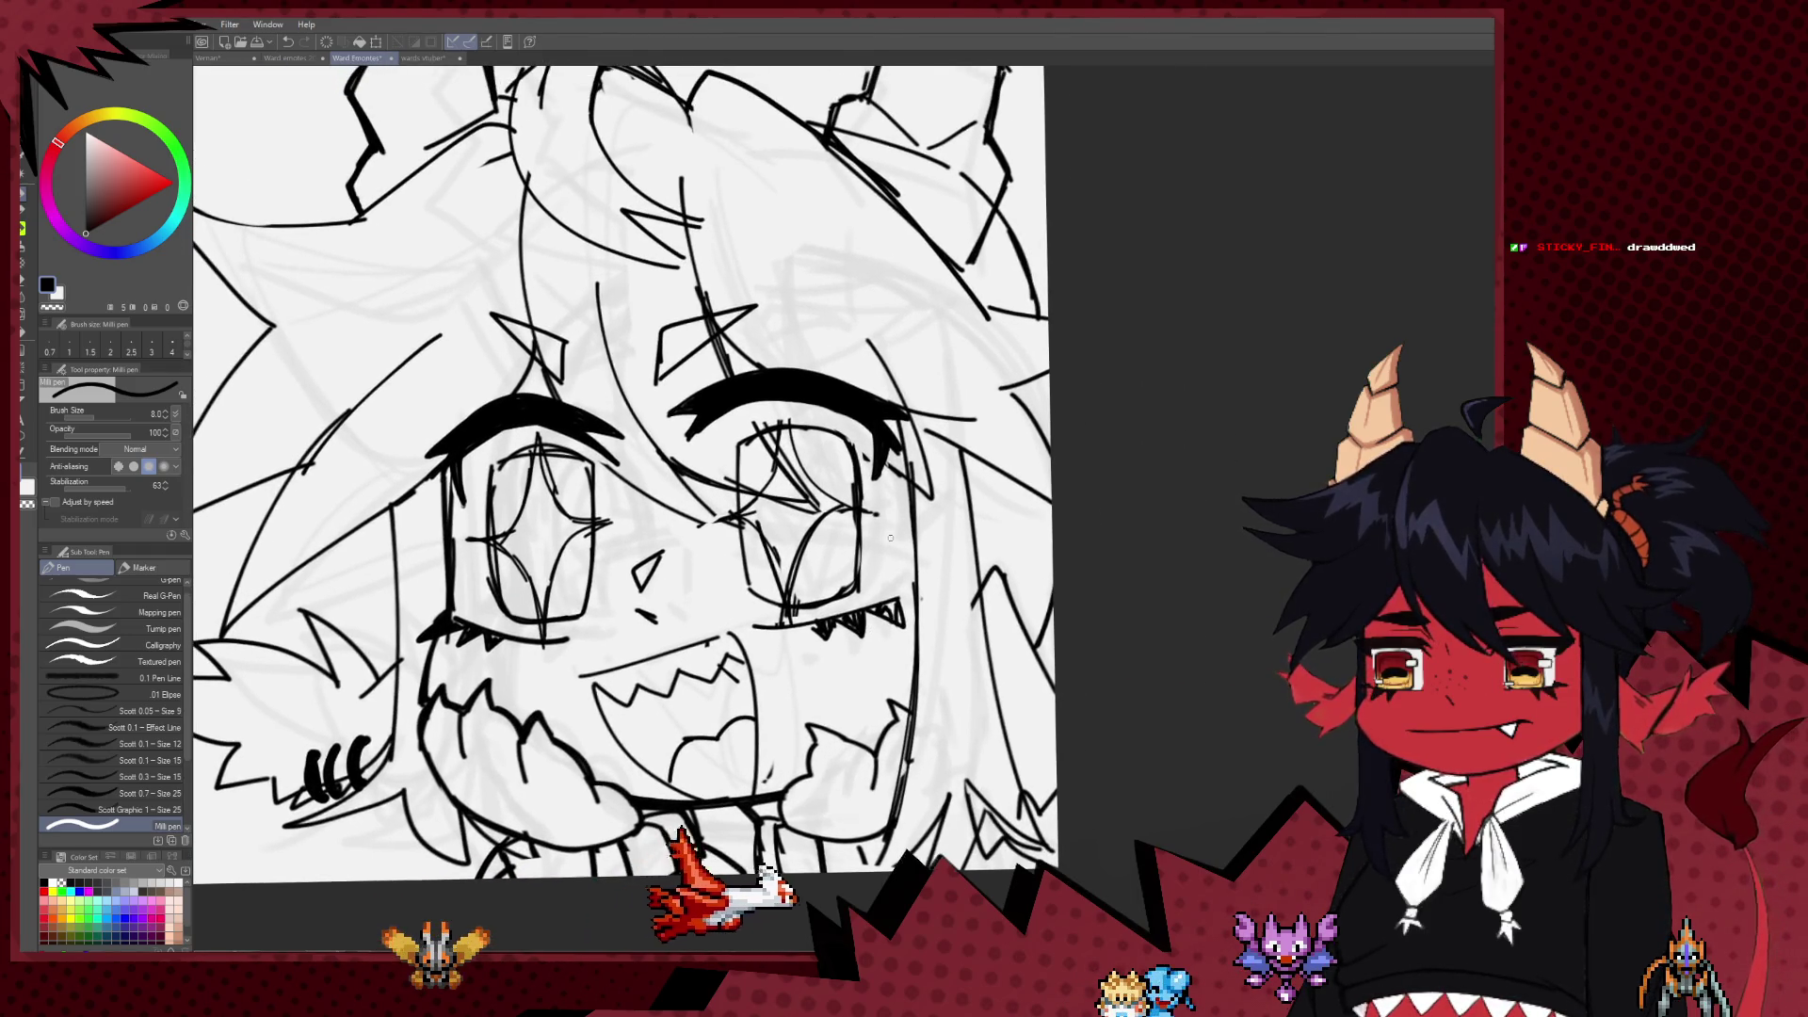
scroll(764, 507, down, 5)
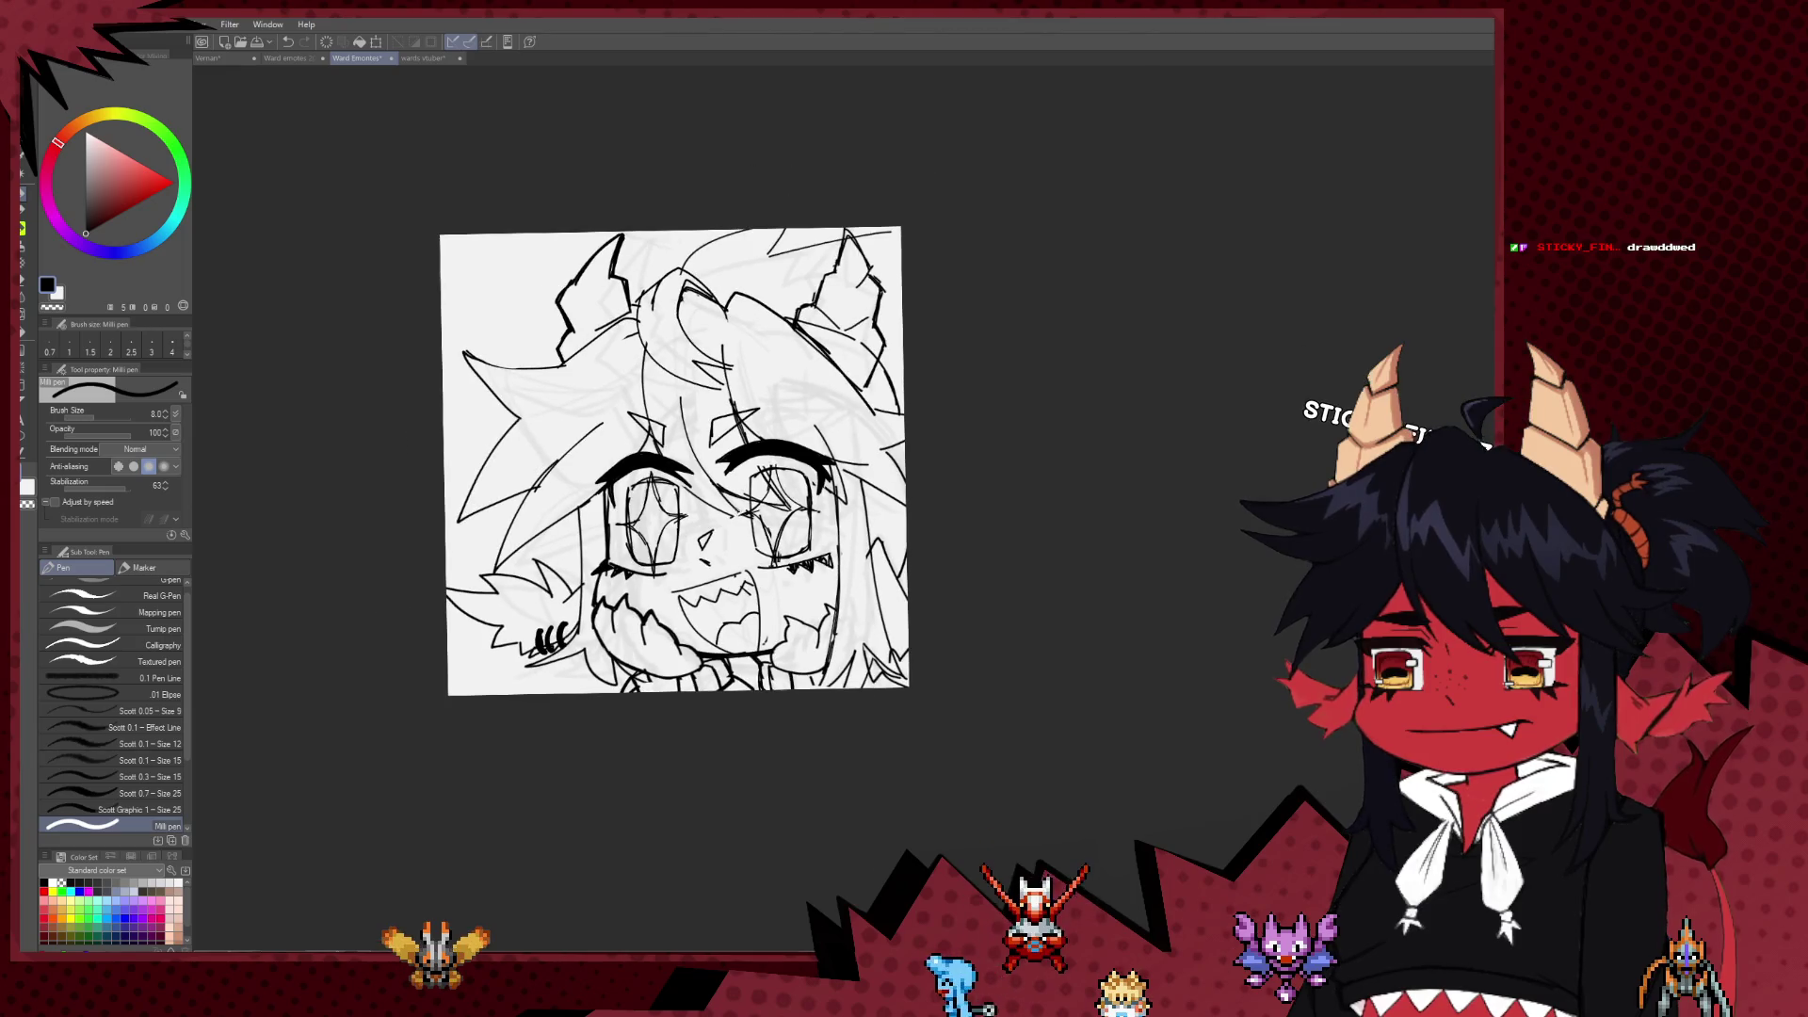
scroll(726, 511, up, 4)
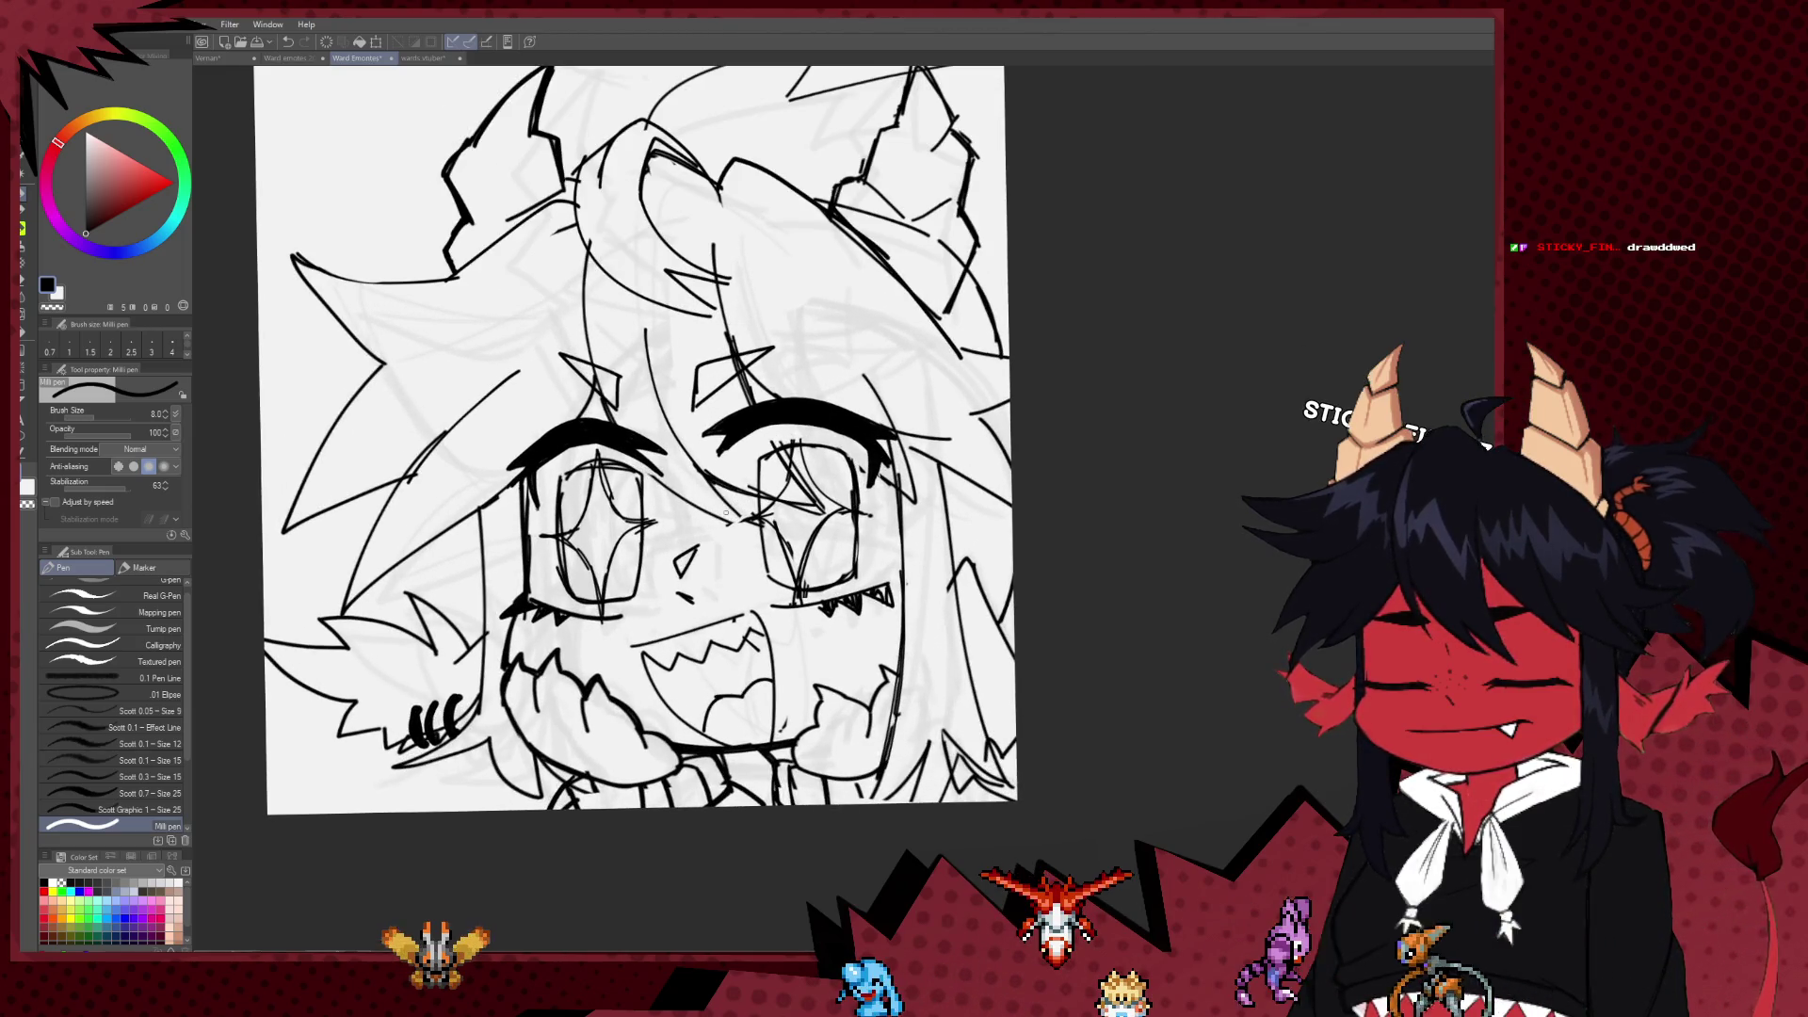
scroll(724, 513, down, 5)
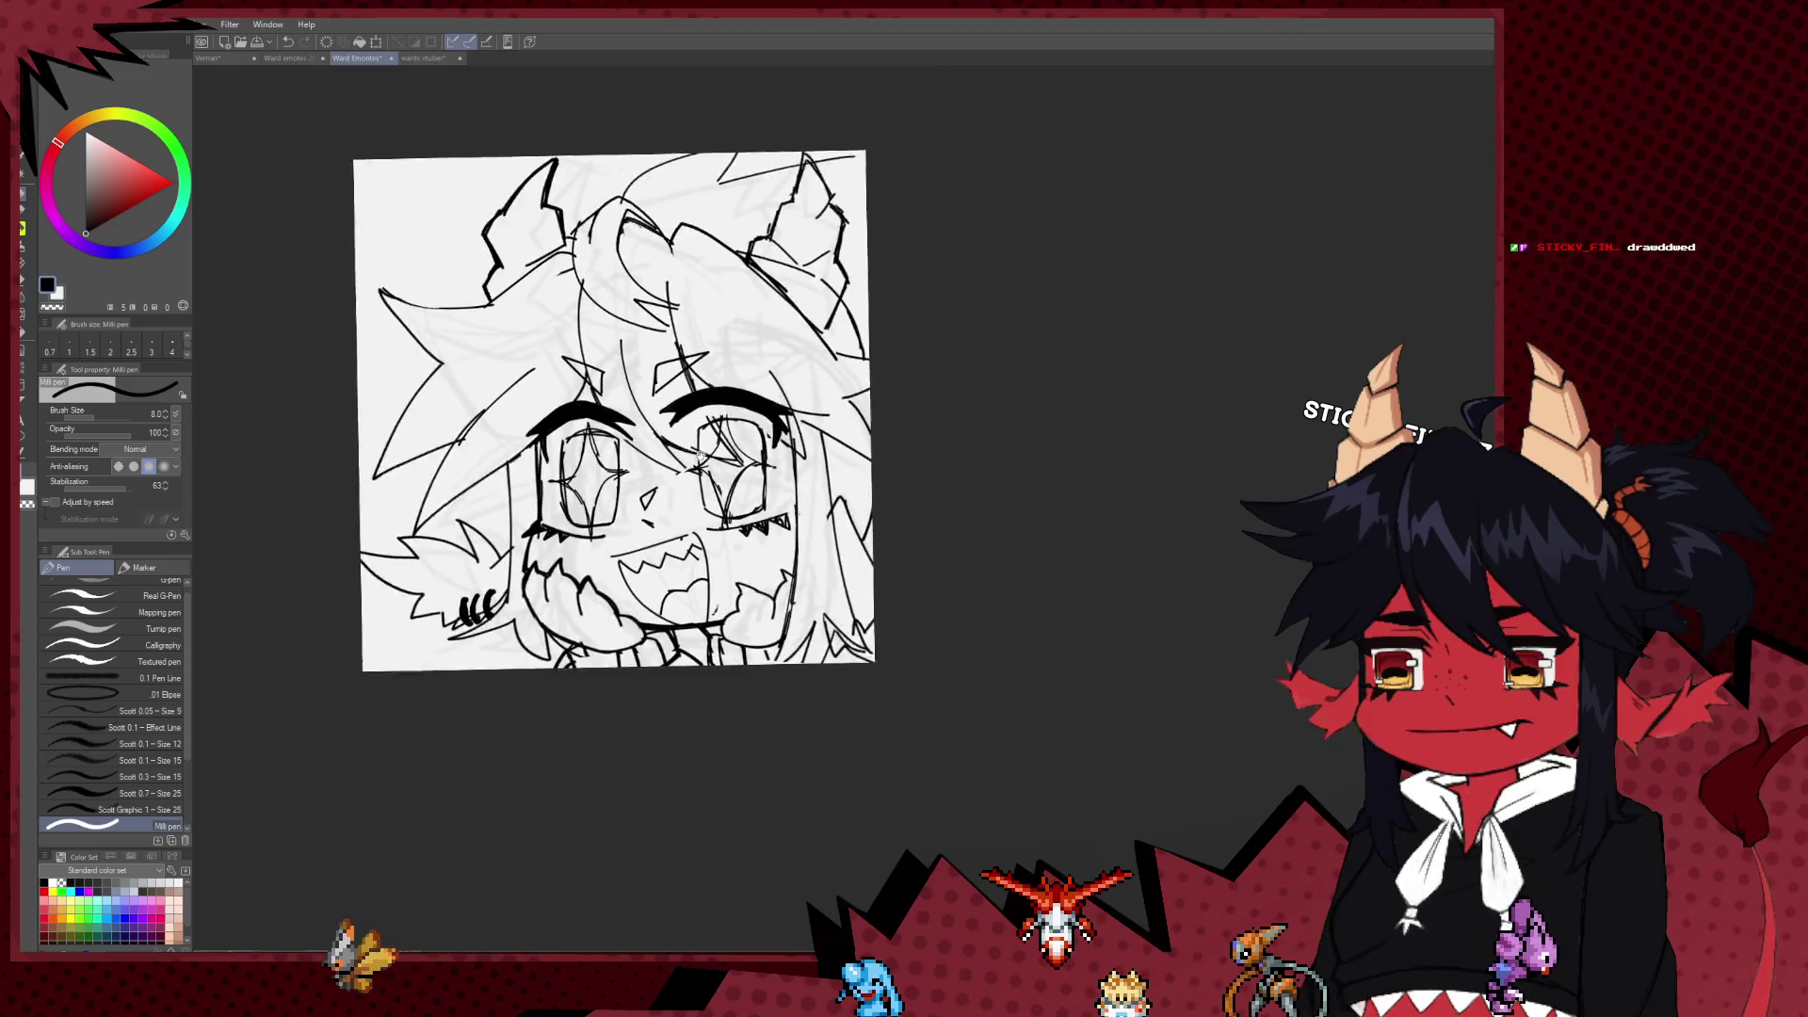
scroll(709, 459, up, 3)
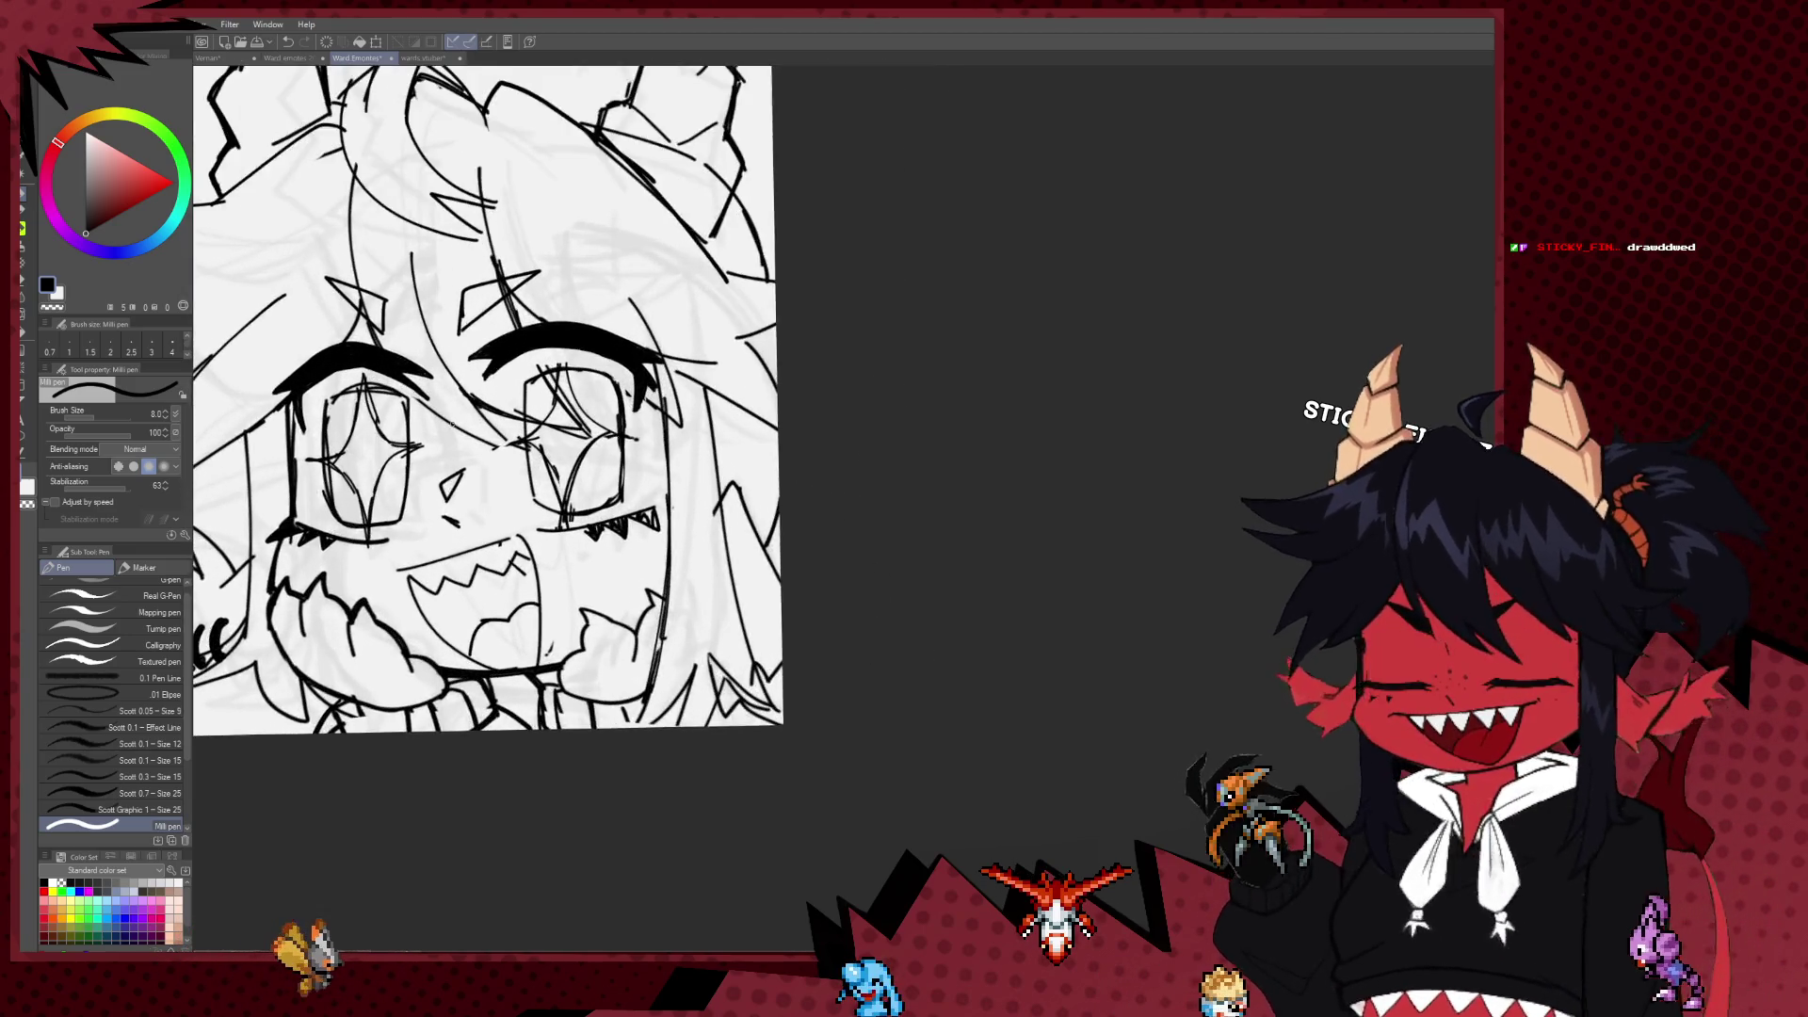
scroll(613, 501, up, 1)
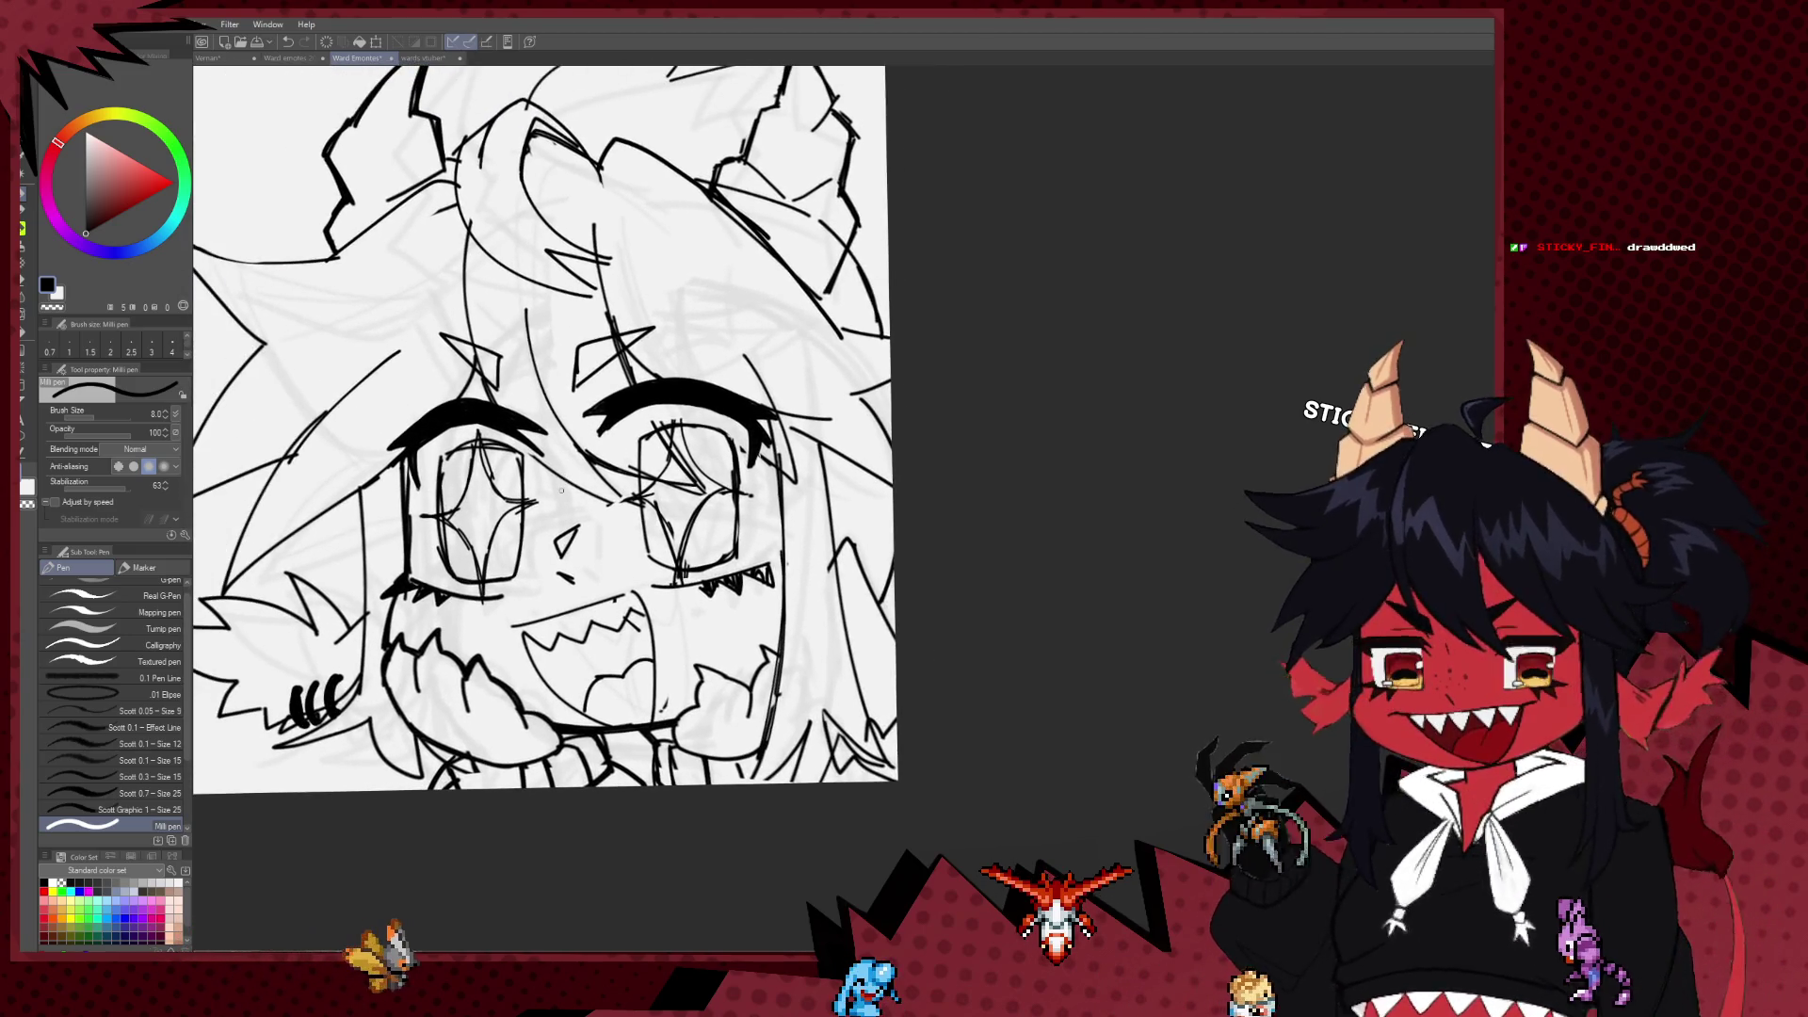
Step: Lasso the right star eye and move it slightly left and down with a Ctrl+T transform
click(24, 173)
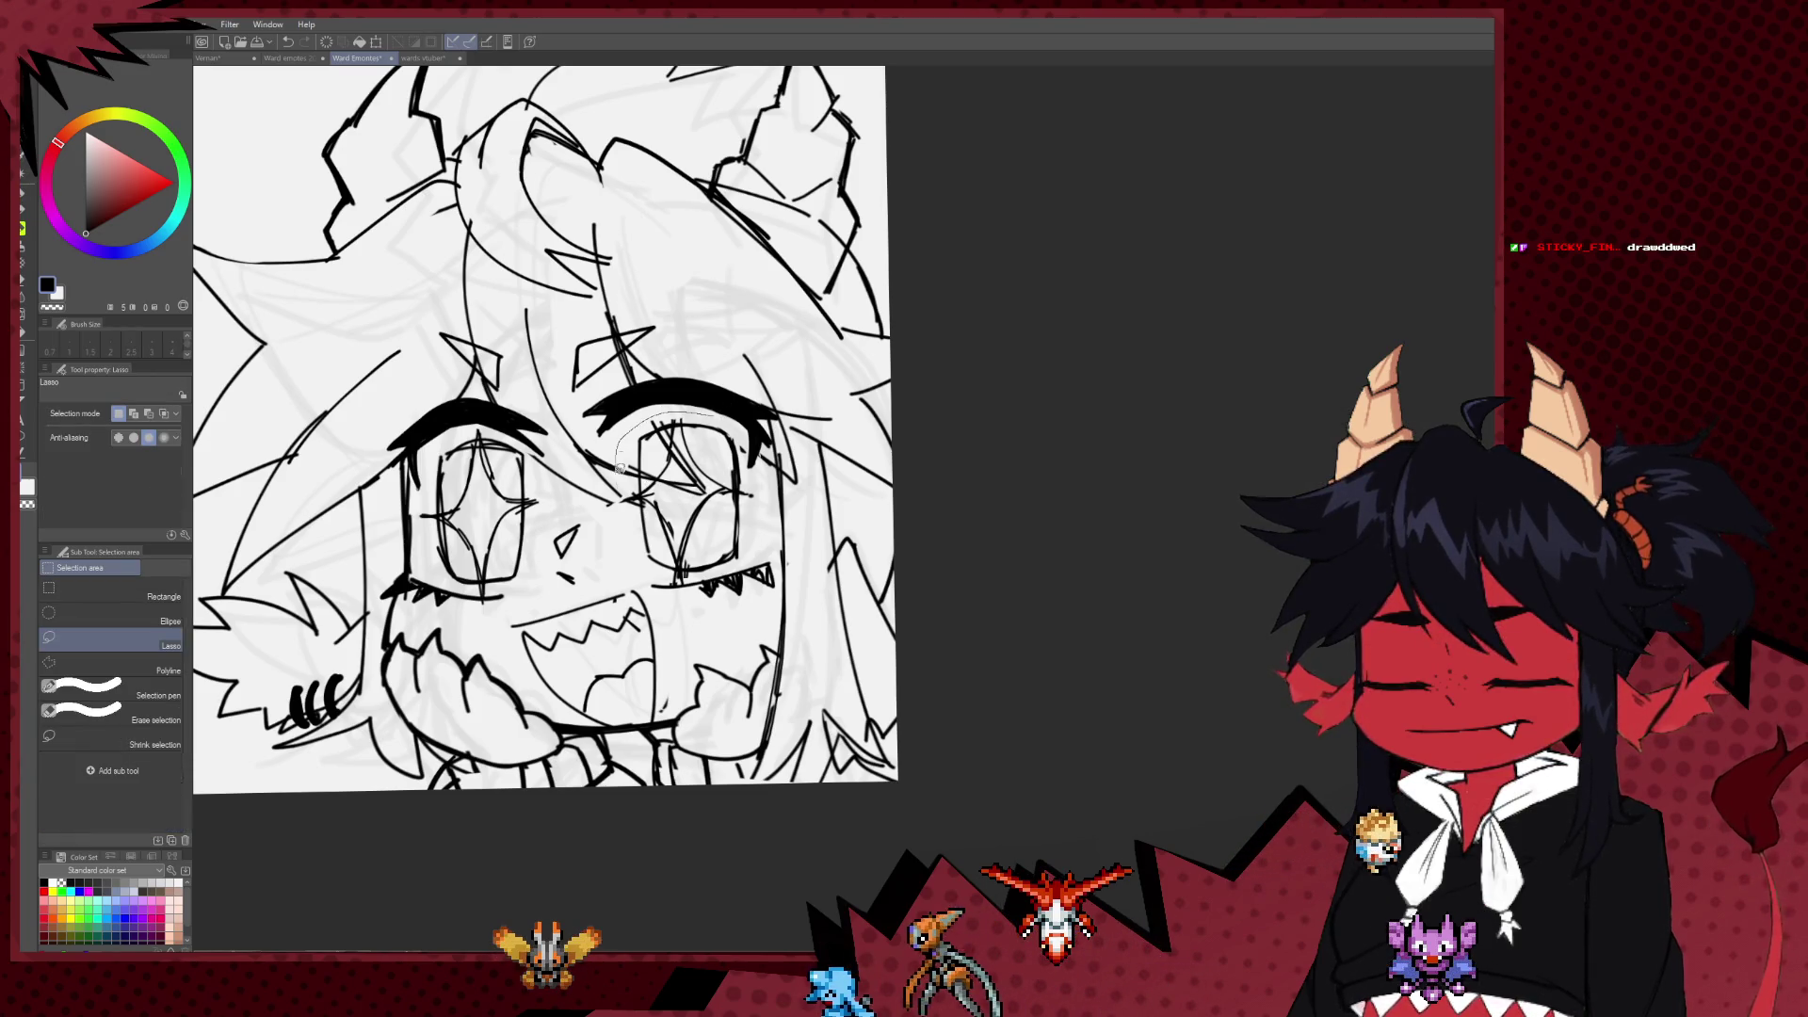
drag(619, 468, 725, 452)
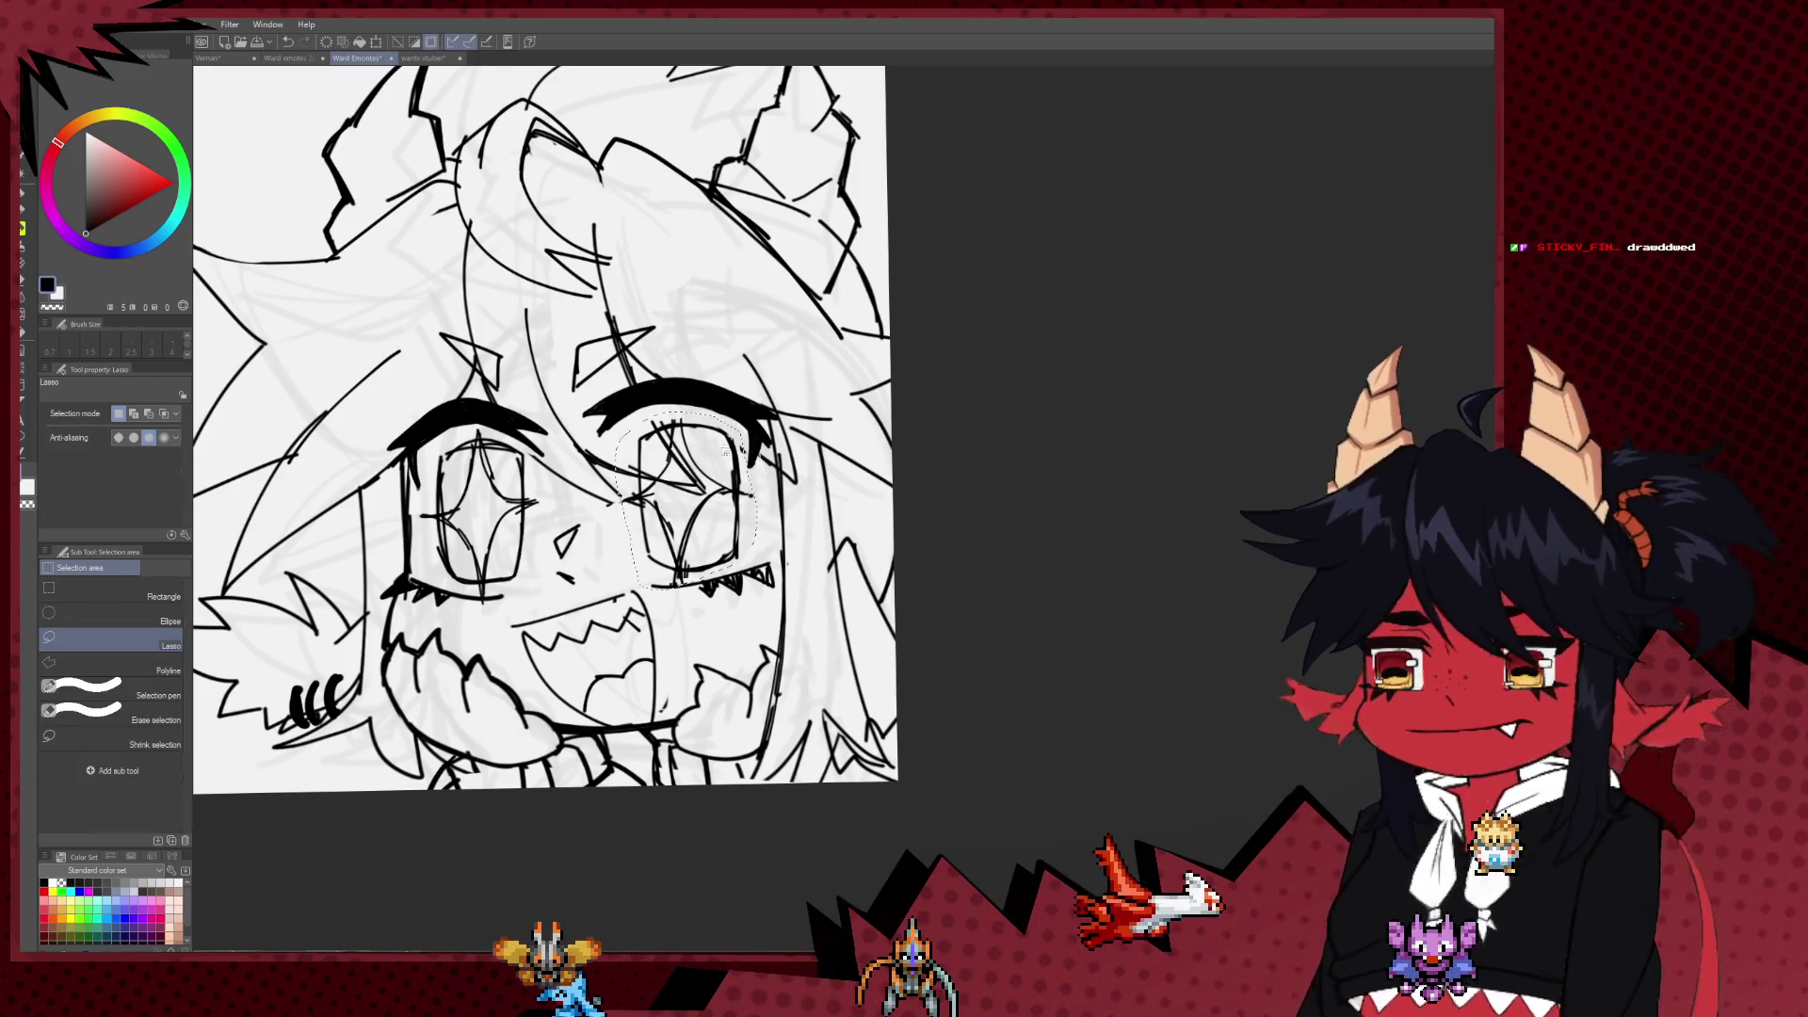
key(ctrl+t)
drag(697, 507, 686, 528)
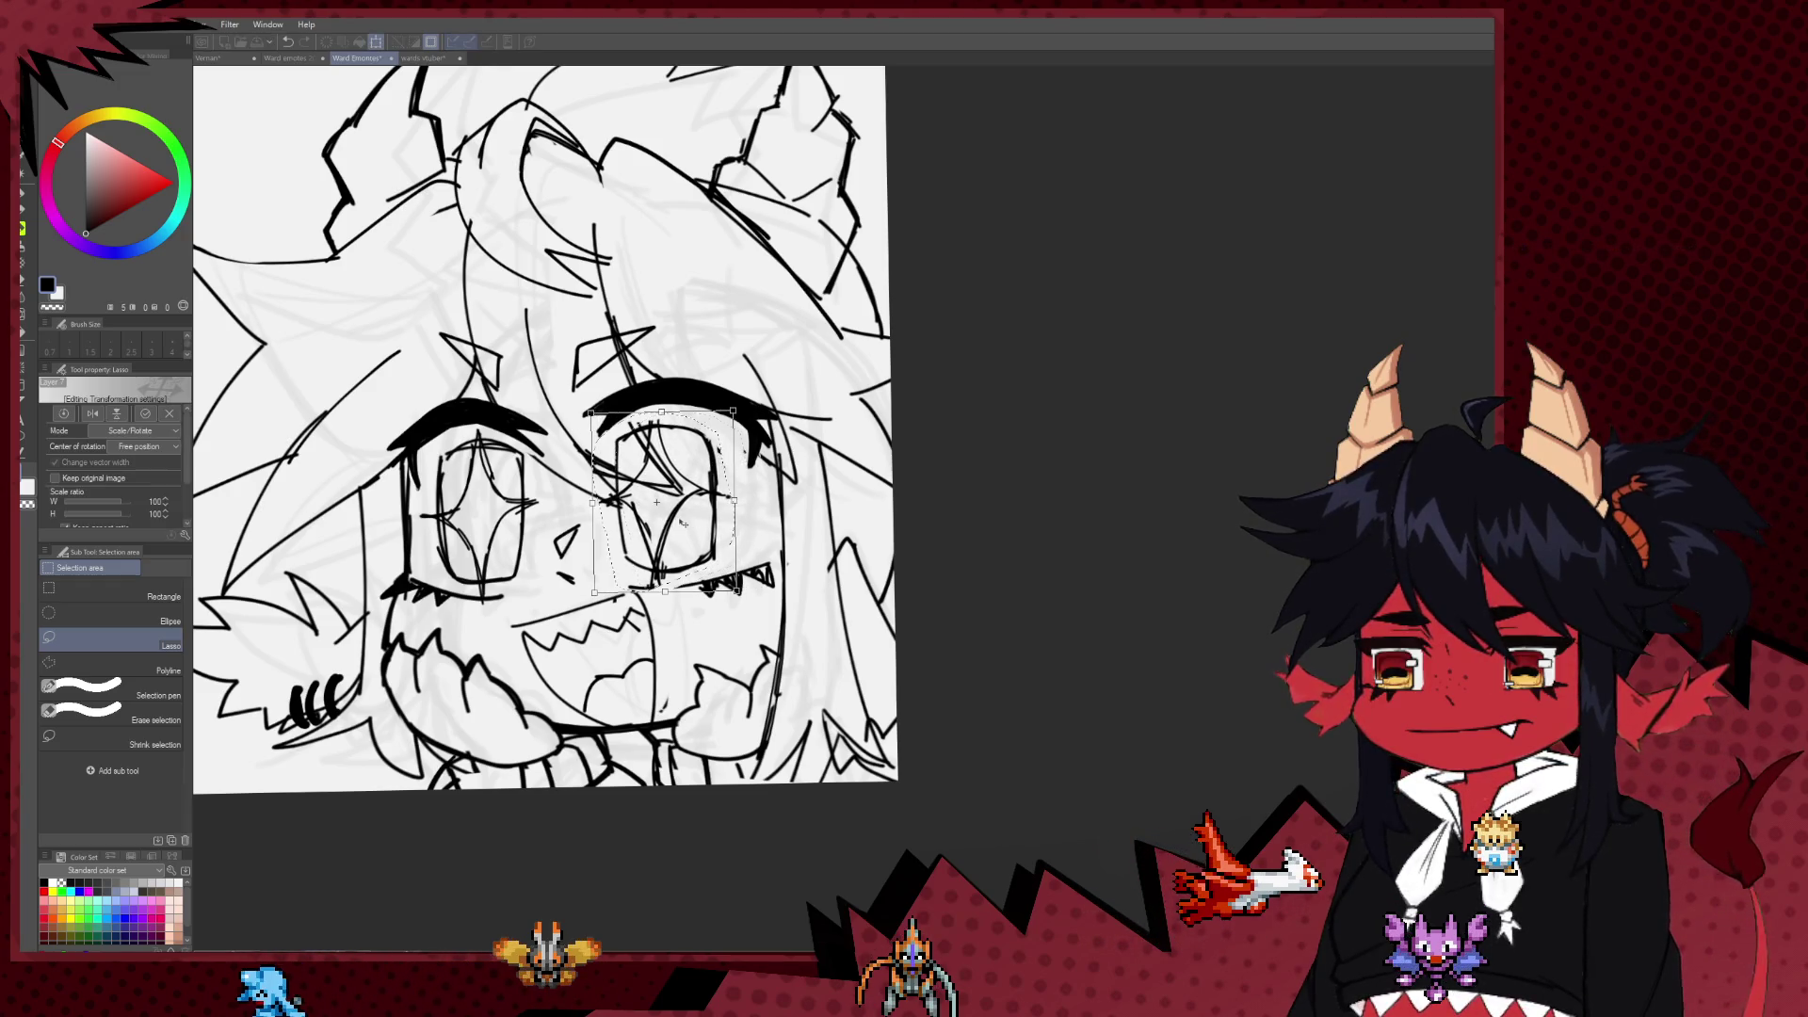
scroll(687, 529, down, 2)
scroll(694, 487, down, 1)
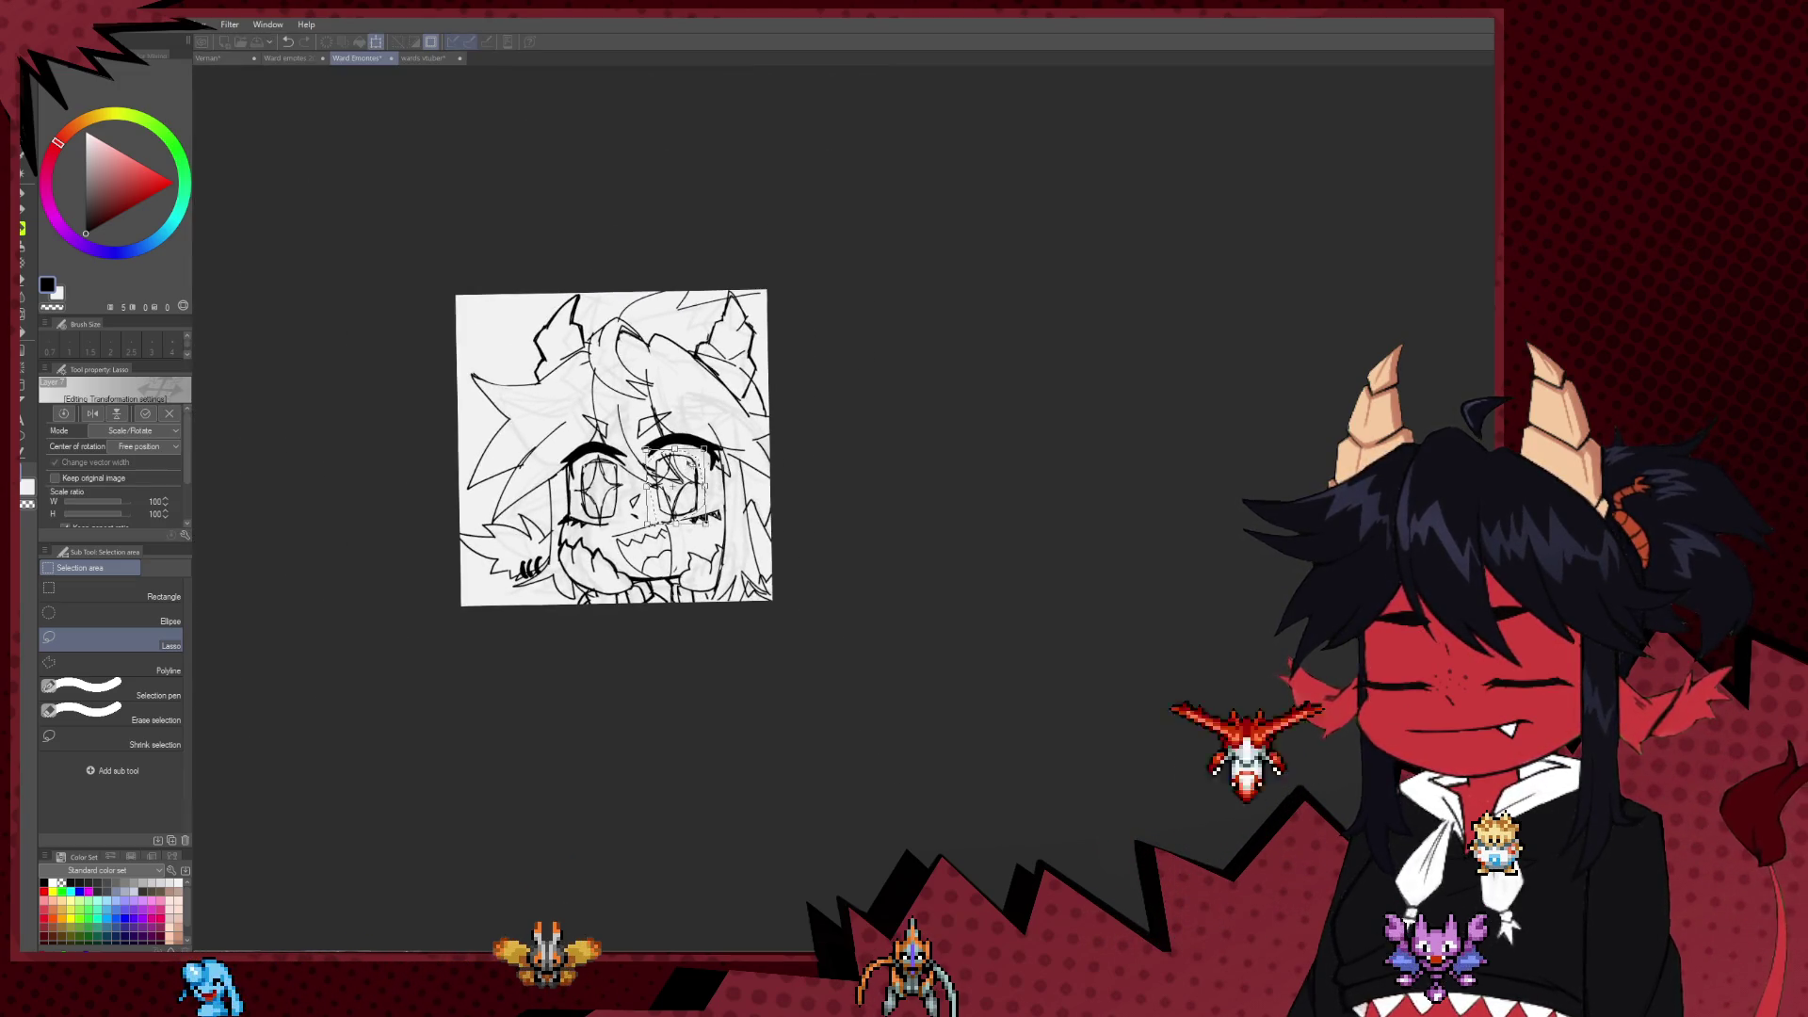
scroll(694, 442, up, 1)
scroll(696, 439, up, 1)
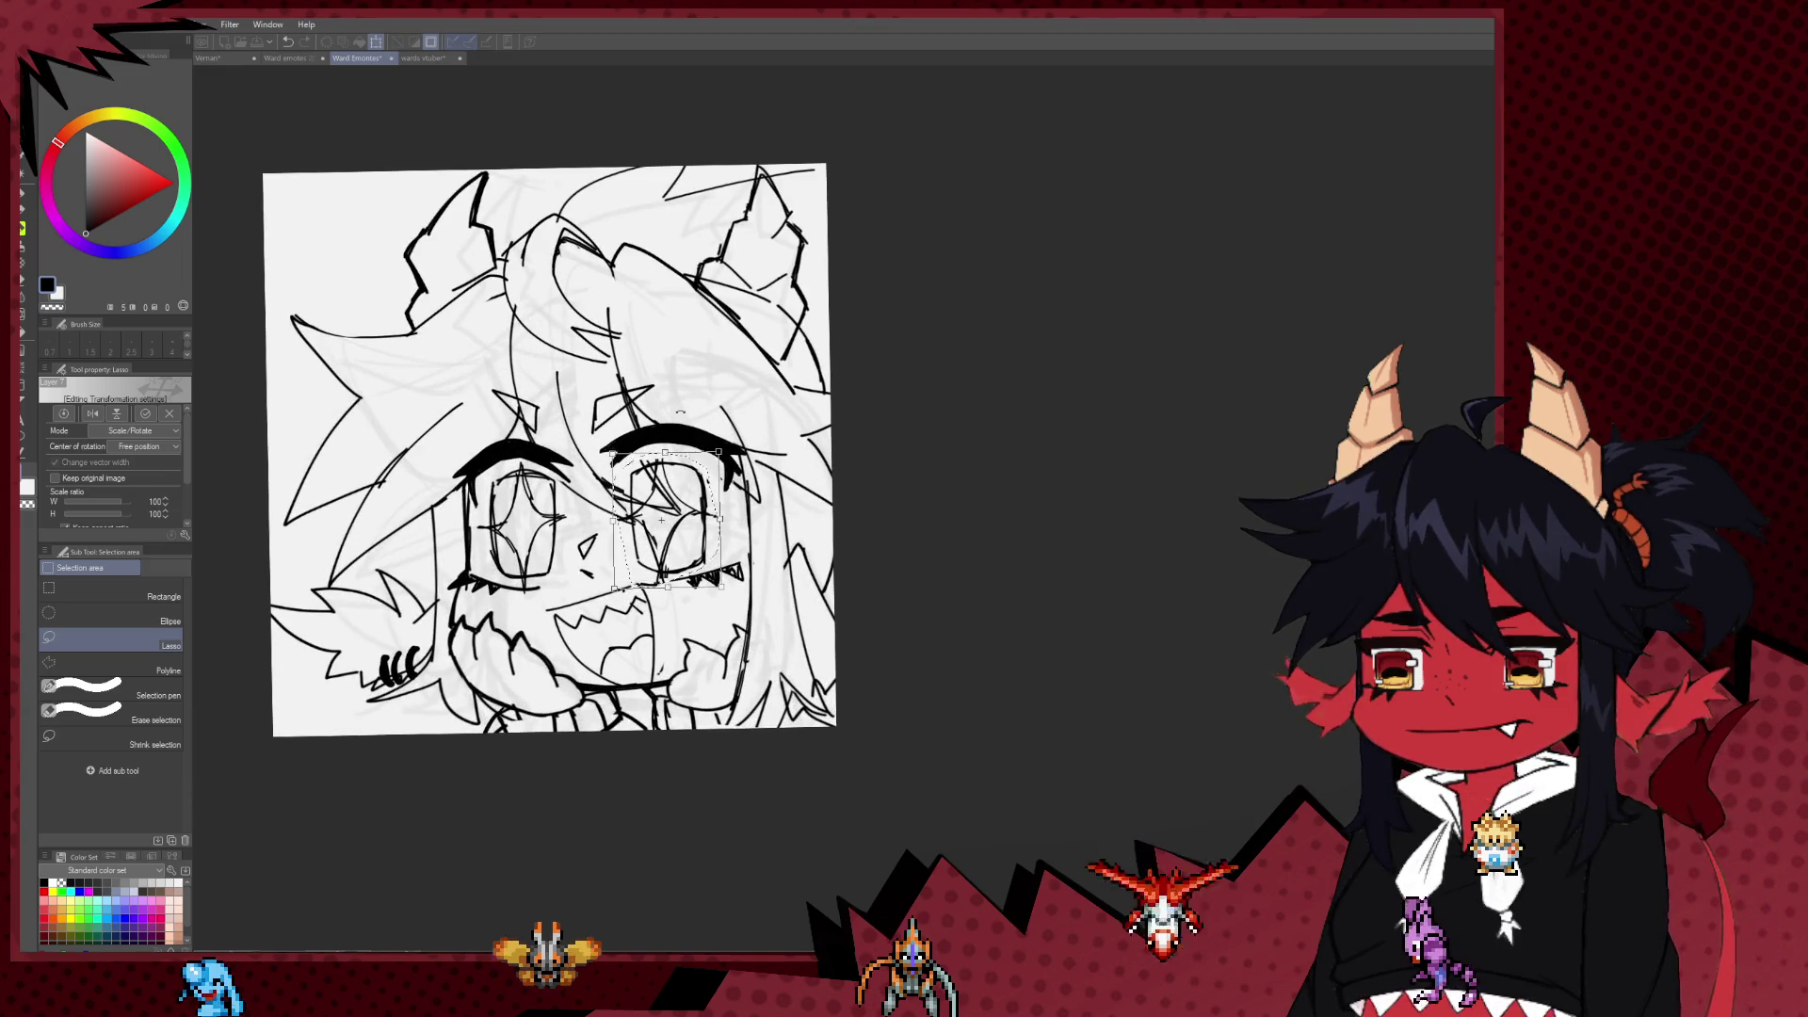
key(Return)
scroll(796, 439, down, 2)
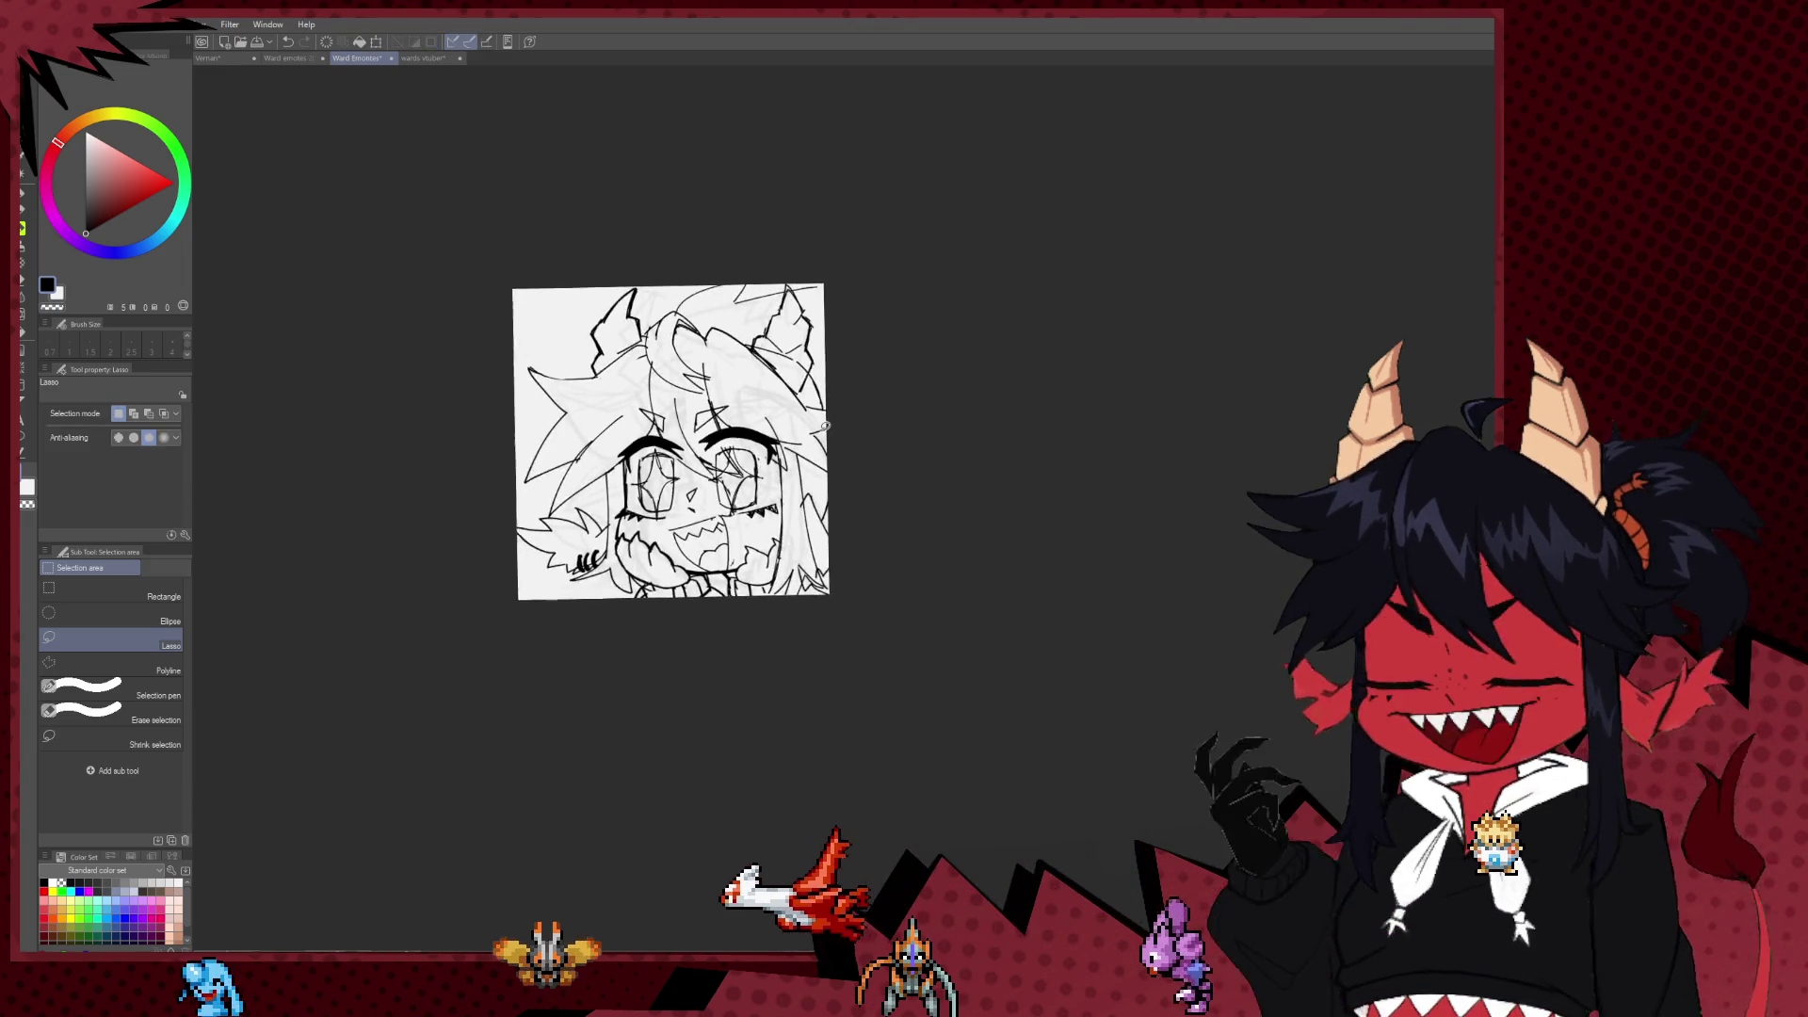
scroll(795, 438, up, 1)
scroll(796, 439, up, 2)
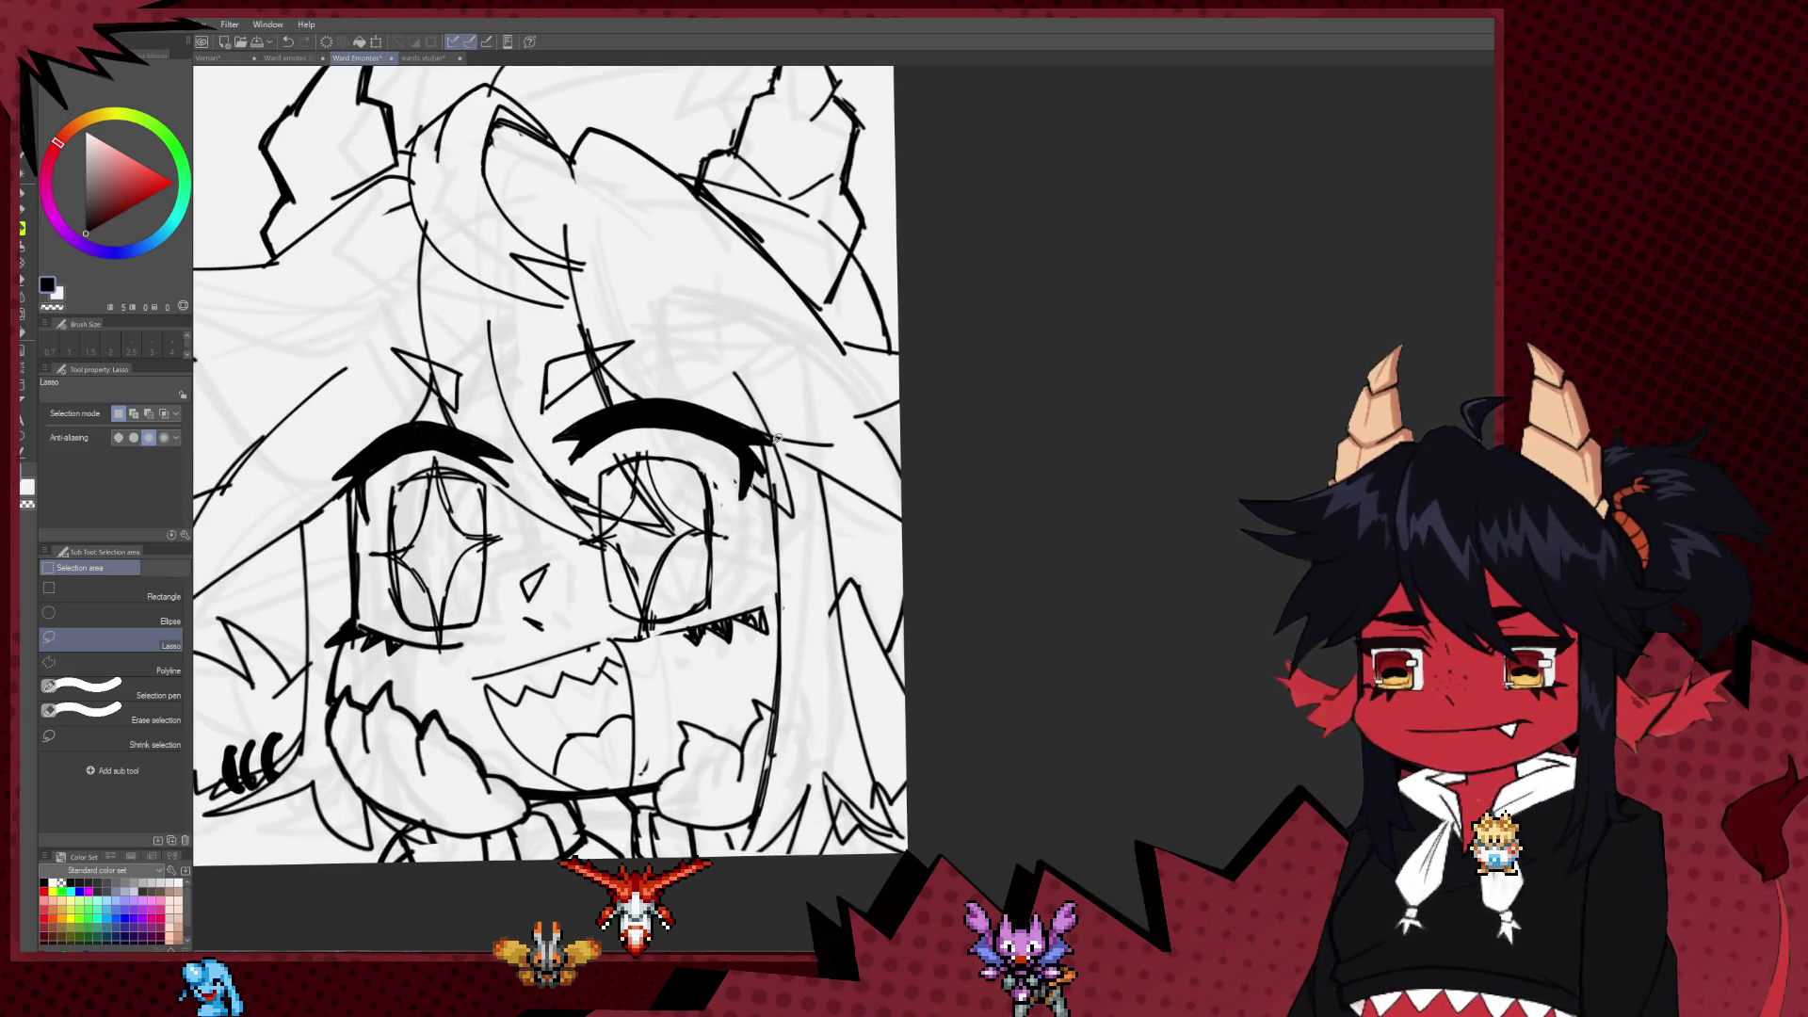
Step: Set the eraser to size 25 and the pen to size 7, undoing the last small stroke
key(e)
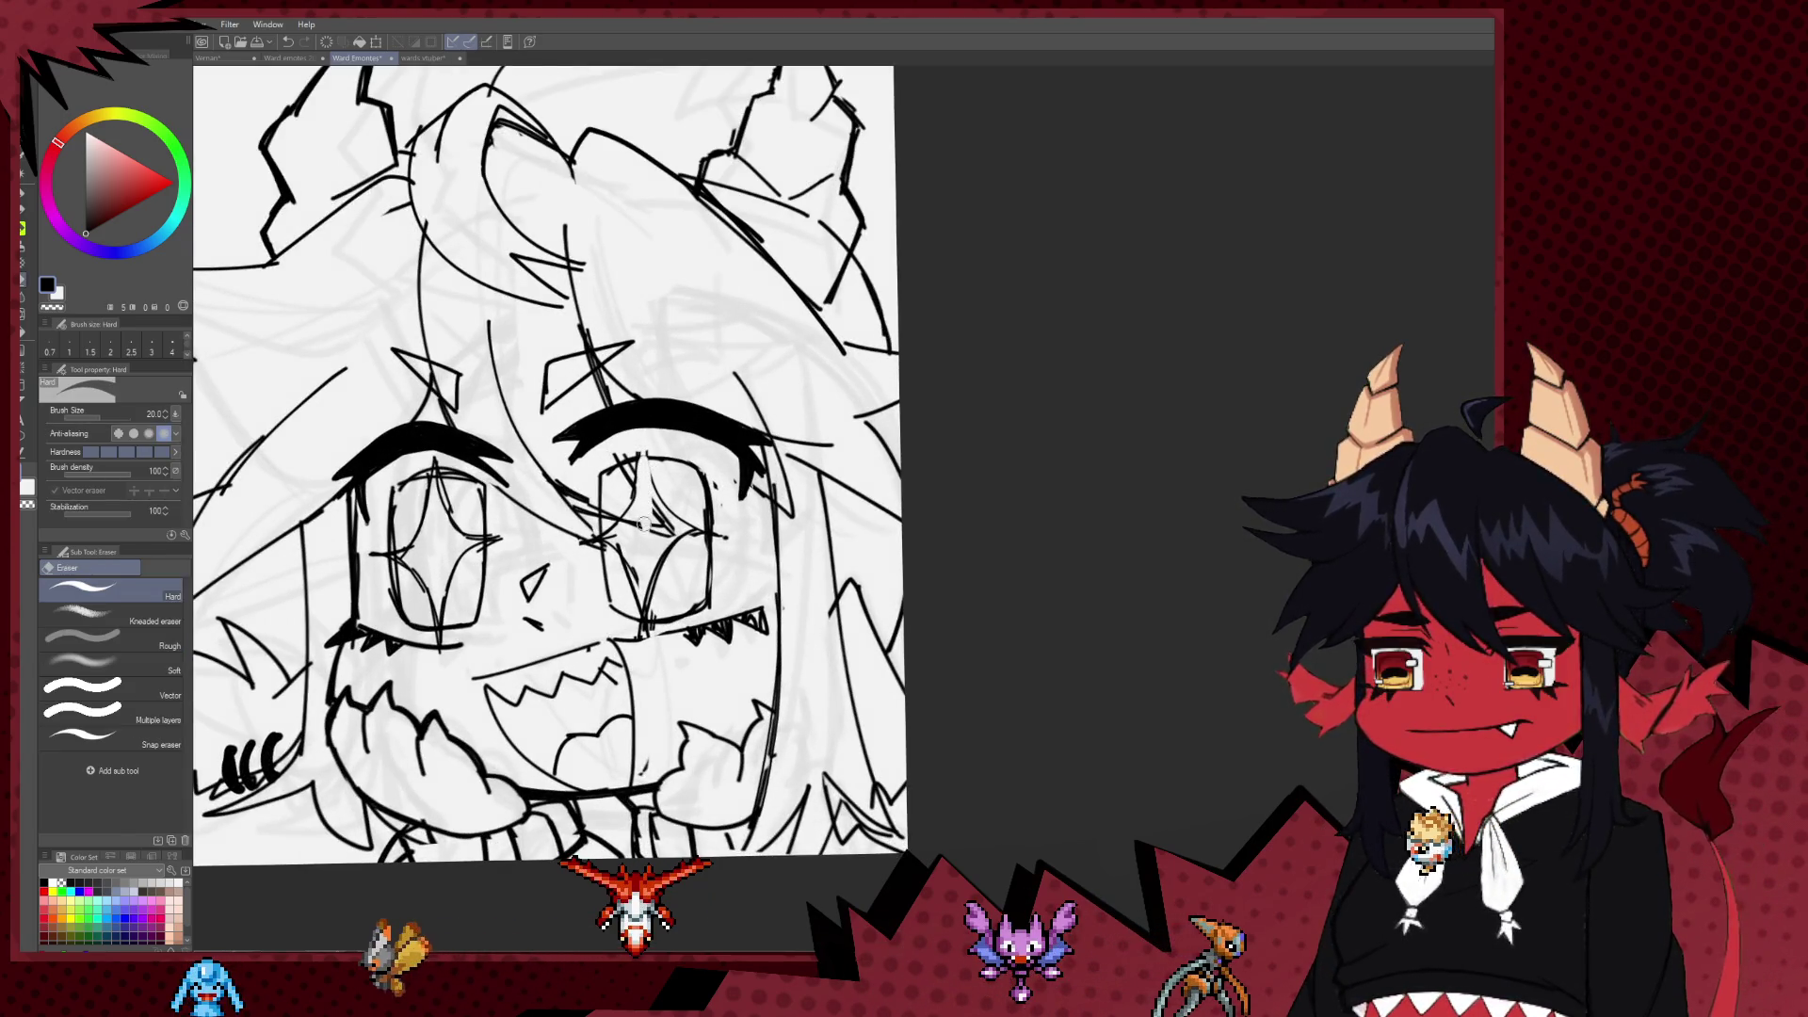
key(bracketright)
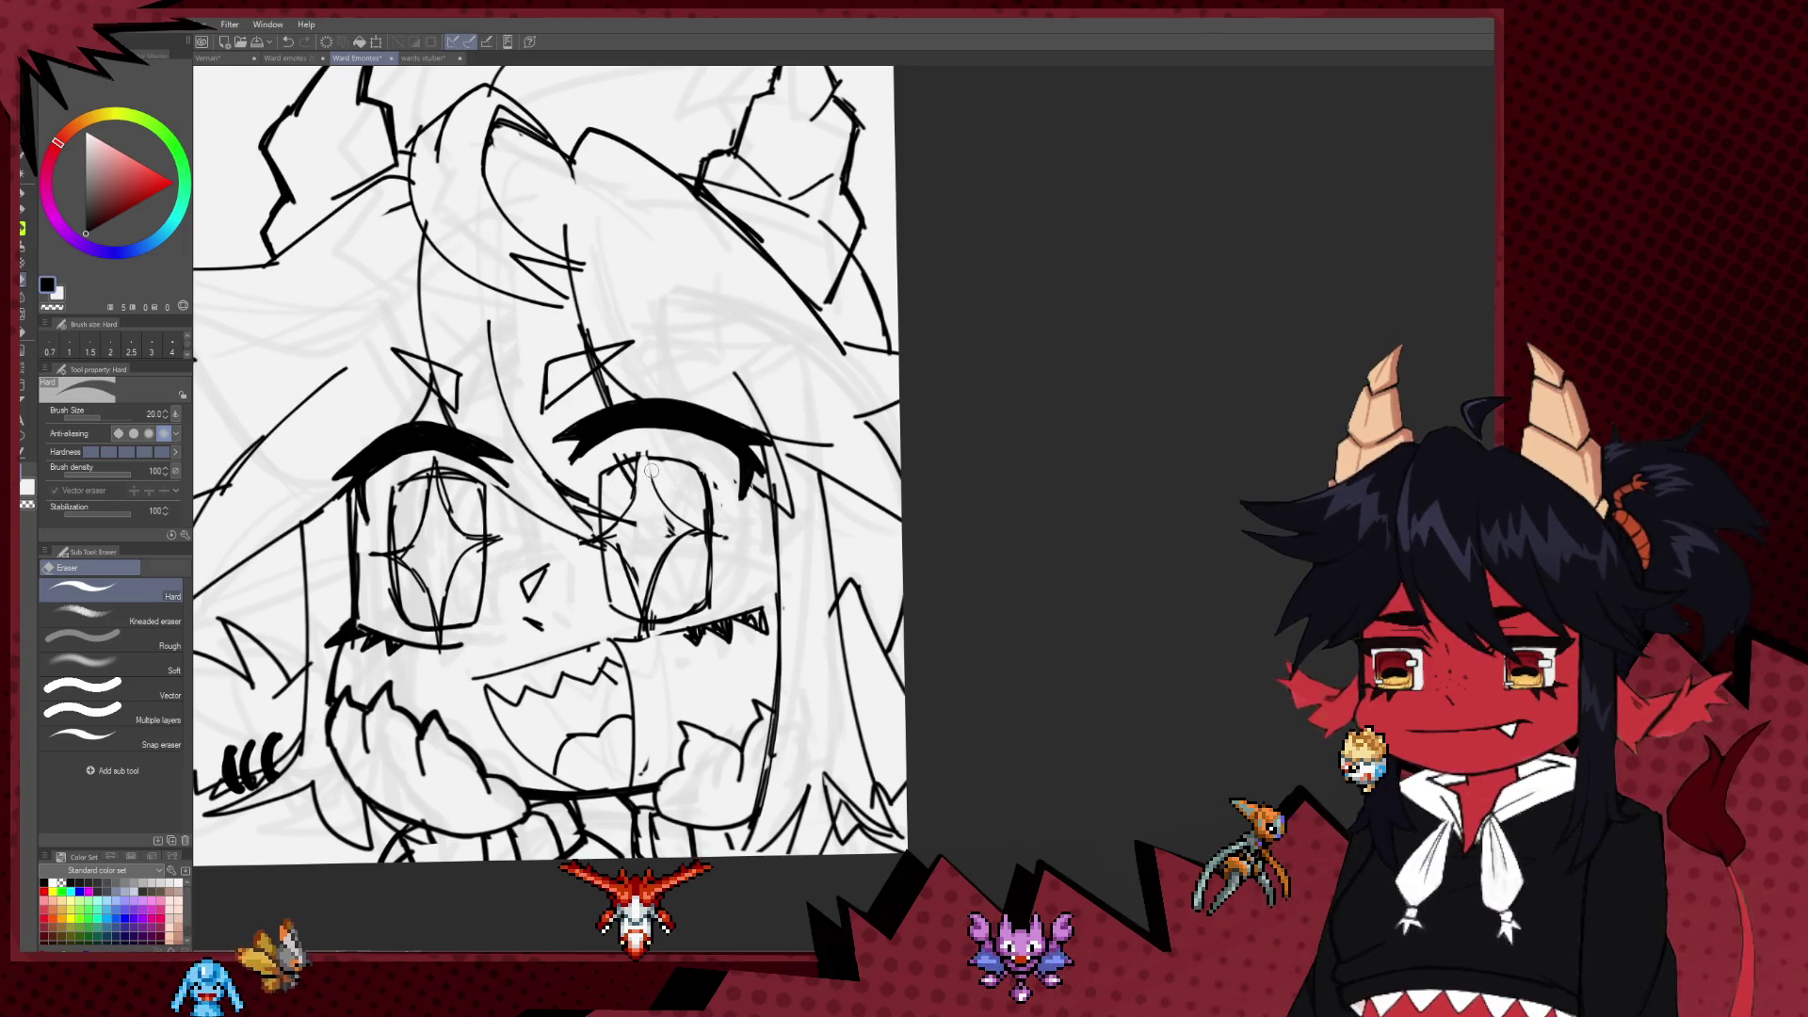
key(p)
key(bracketleft)
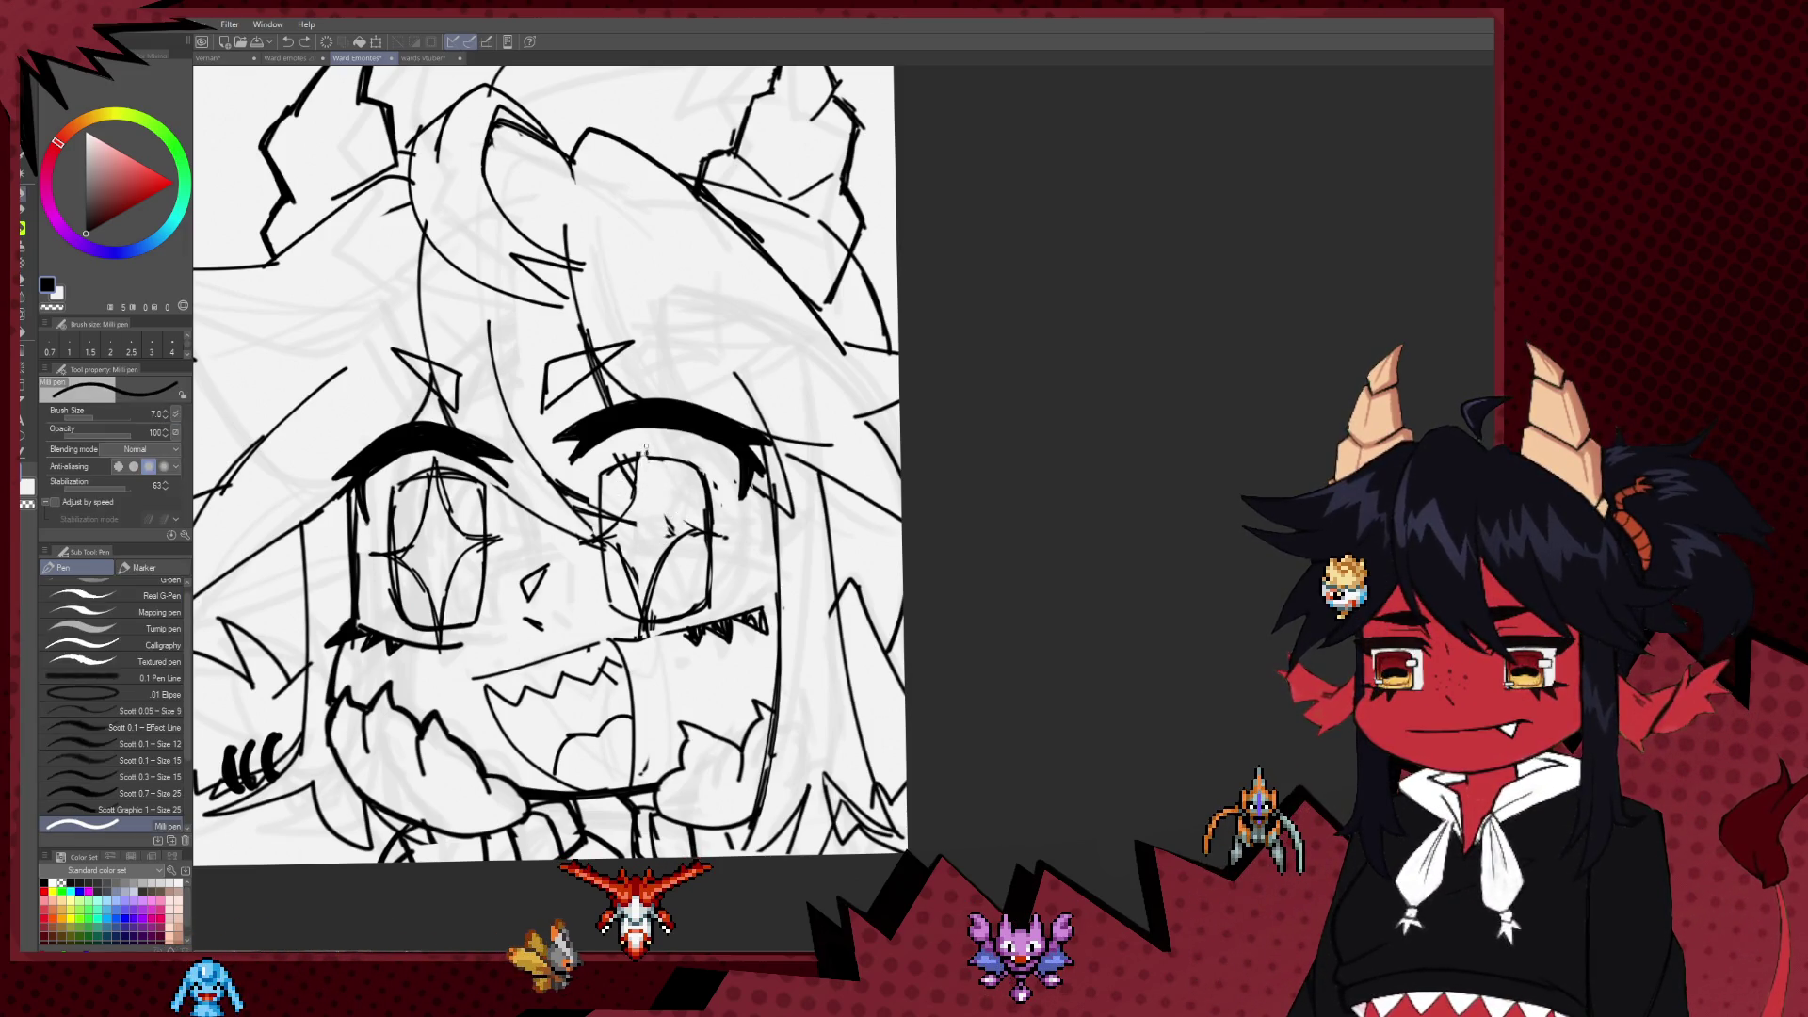
key(ctrl+z)
Step: Add a short ink line inside the star eye and mirror the canvas horizontally to check it
key(e)
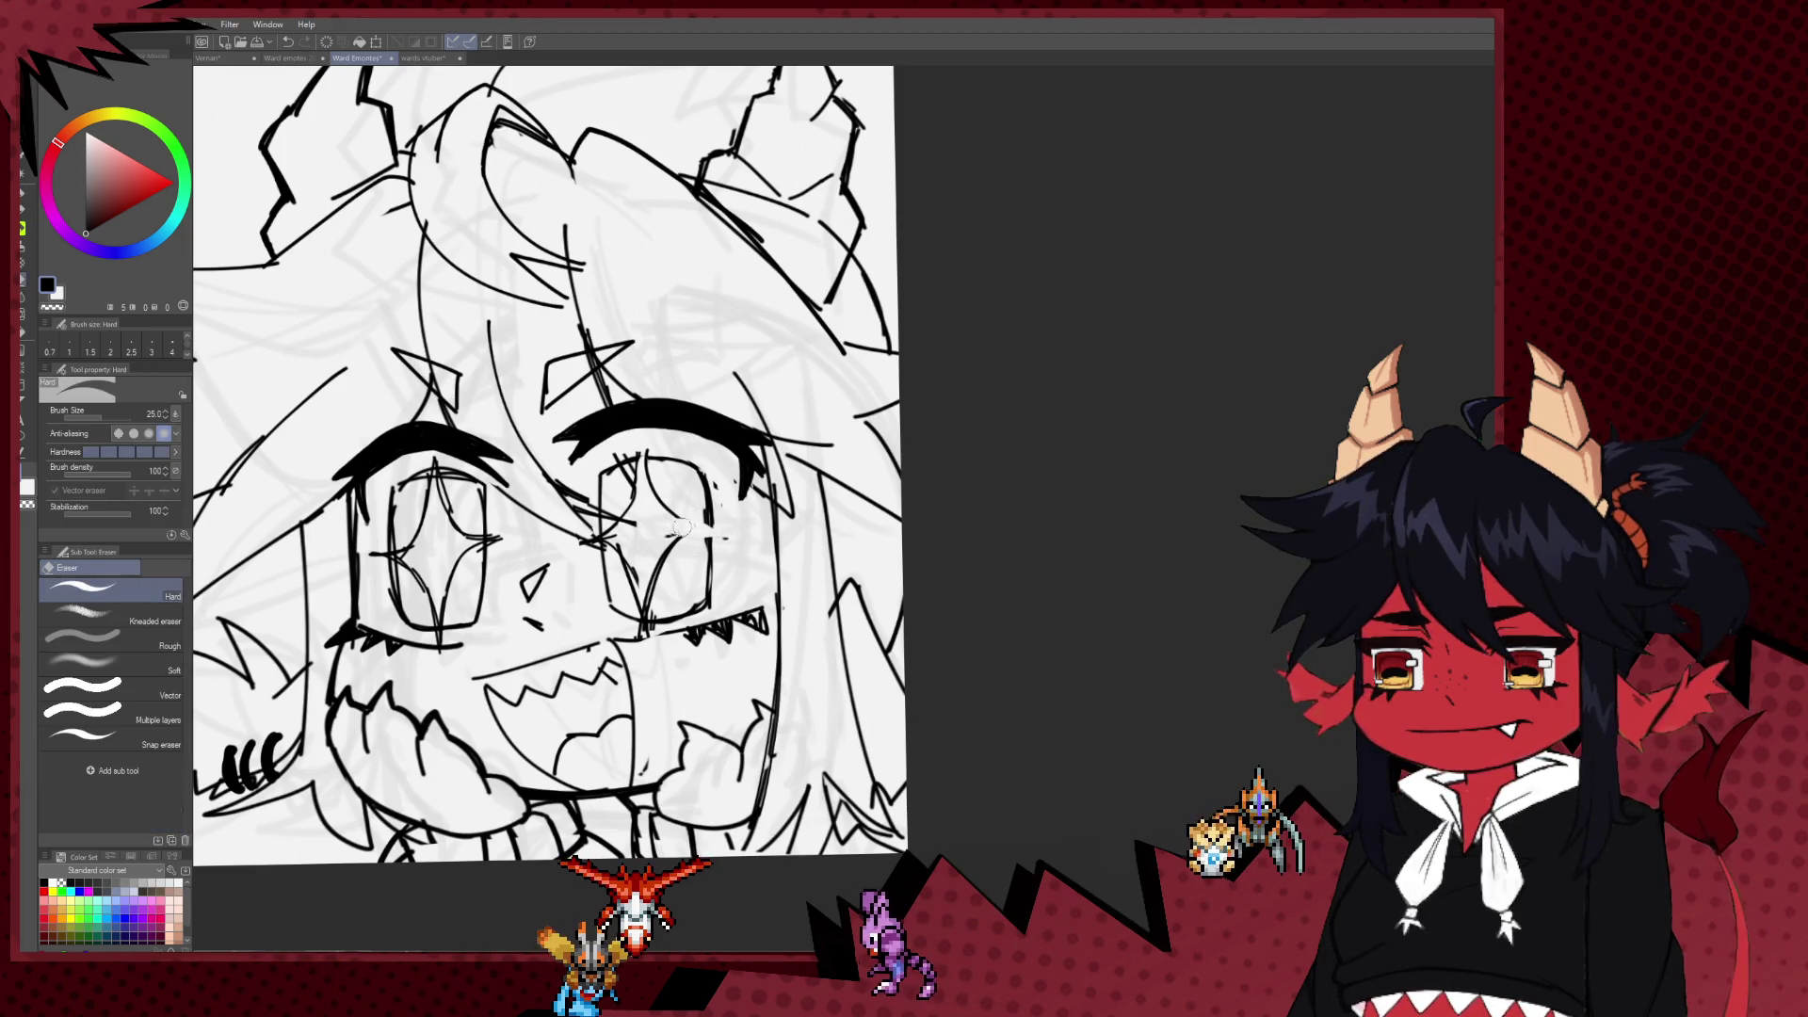
key(p)
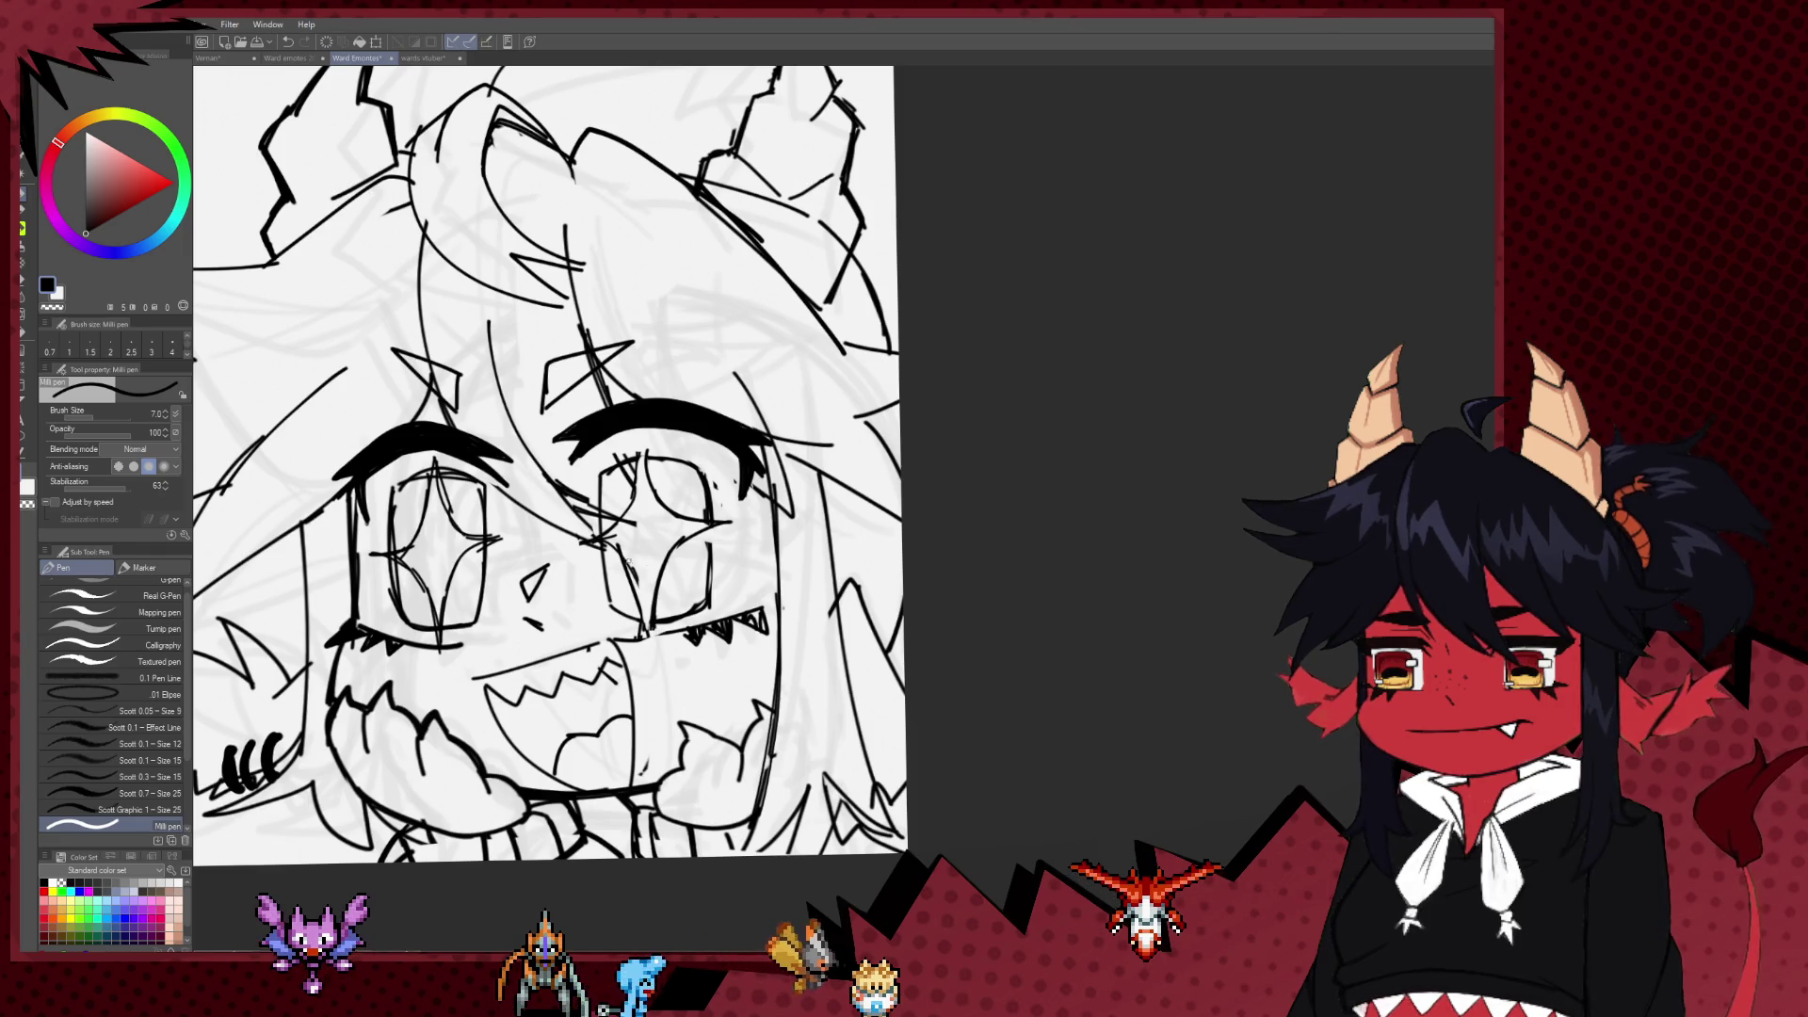
key(e)
key(p)
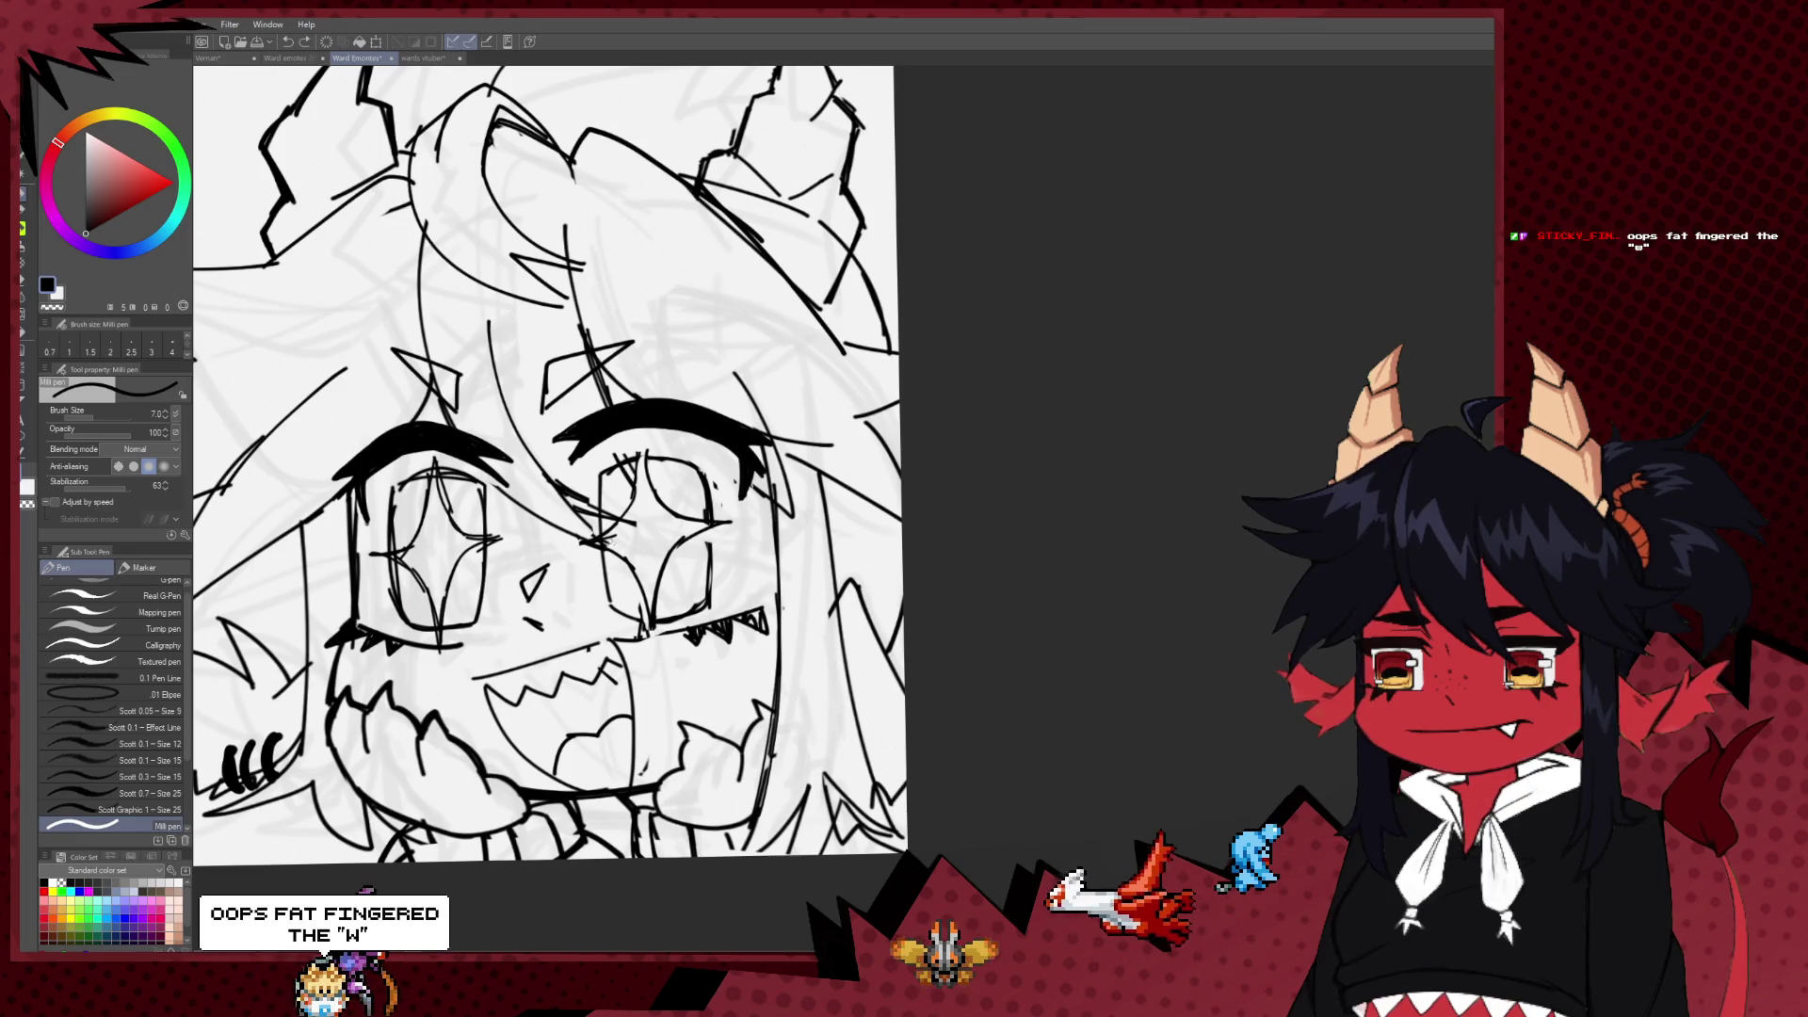
scroll(602, 543, down, 1)
key(e)
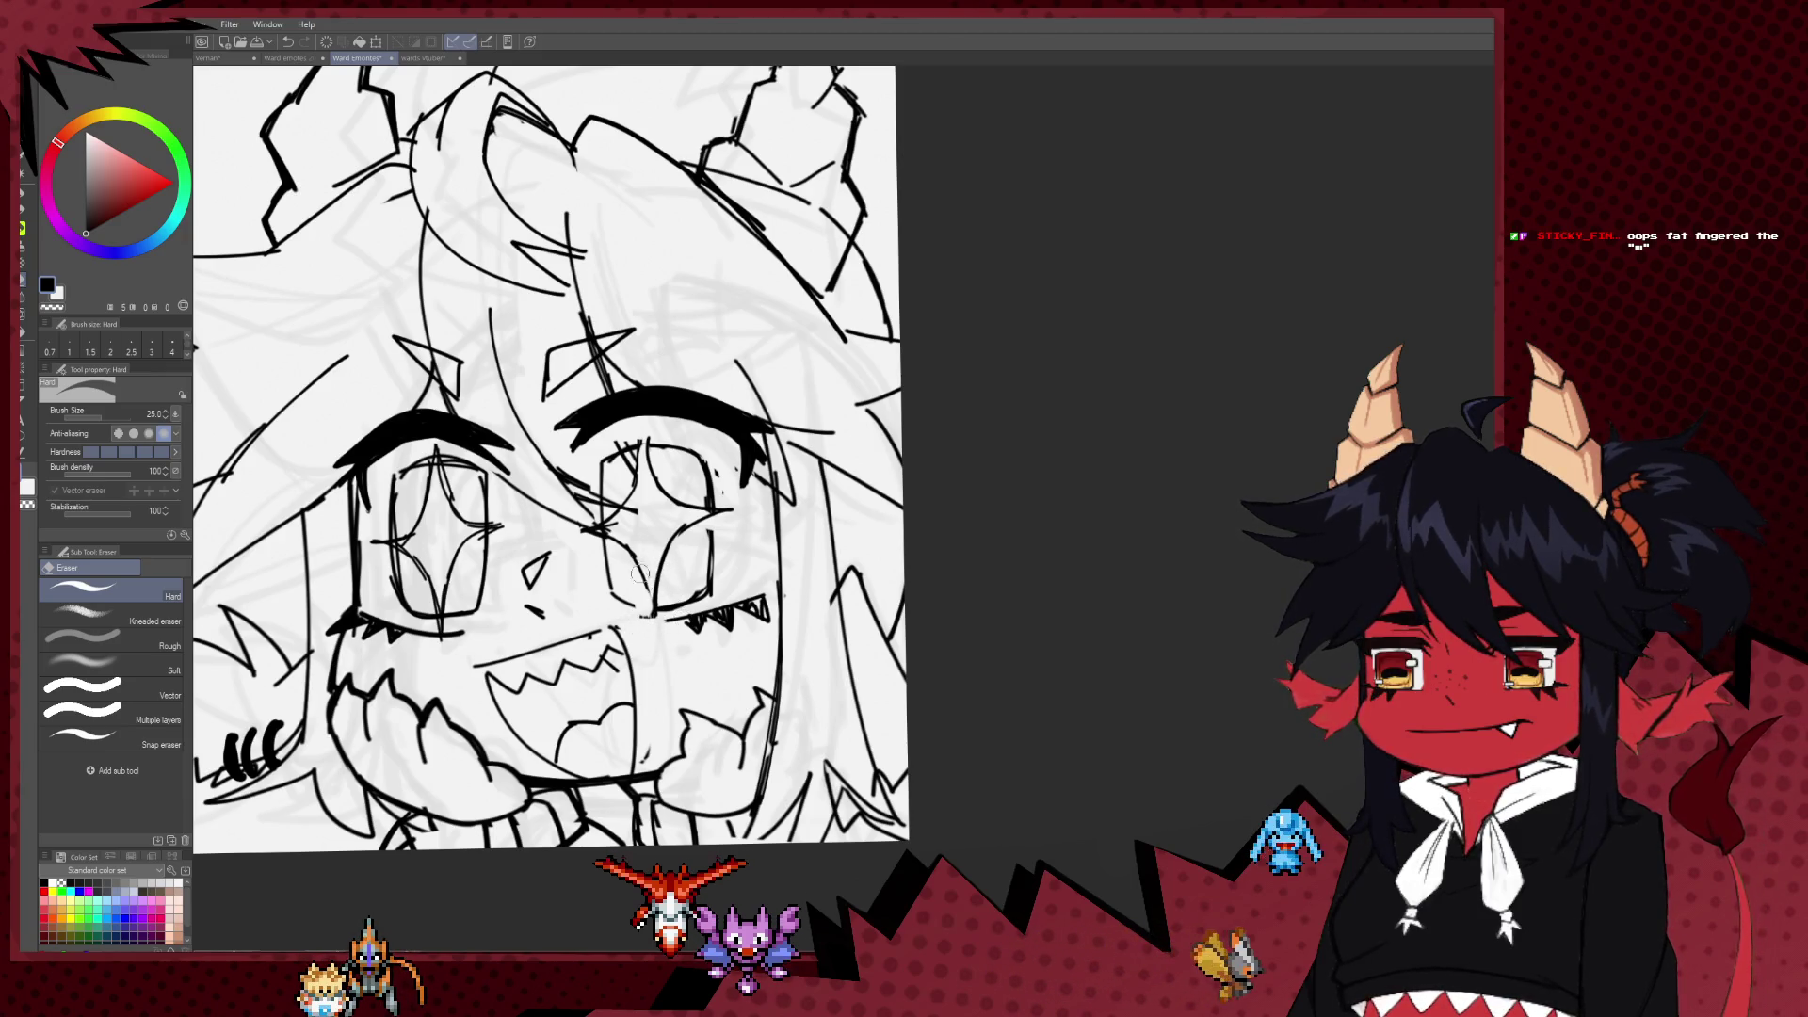
key(p)
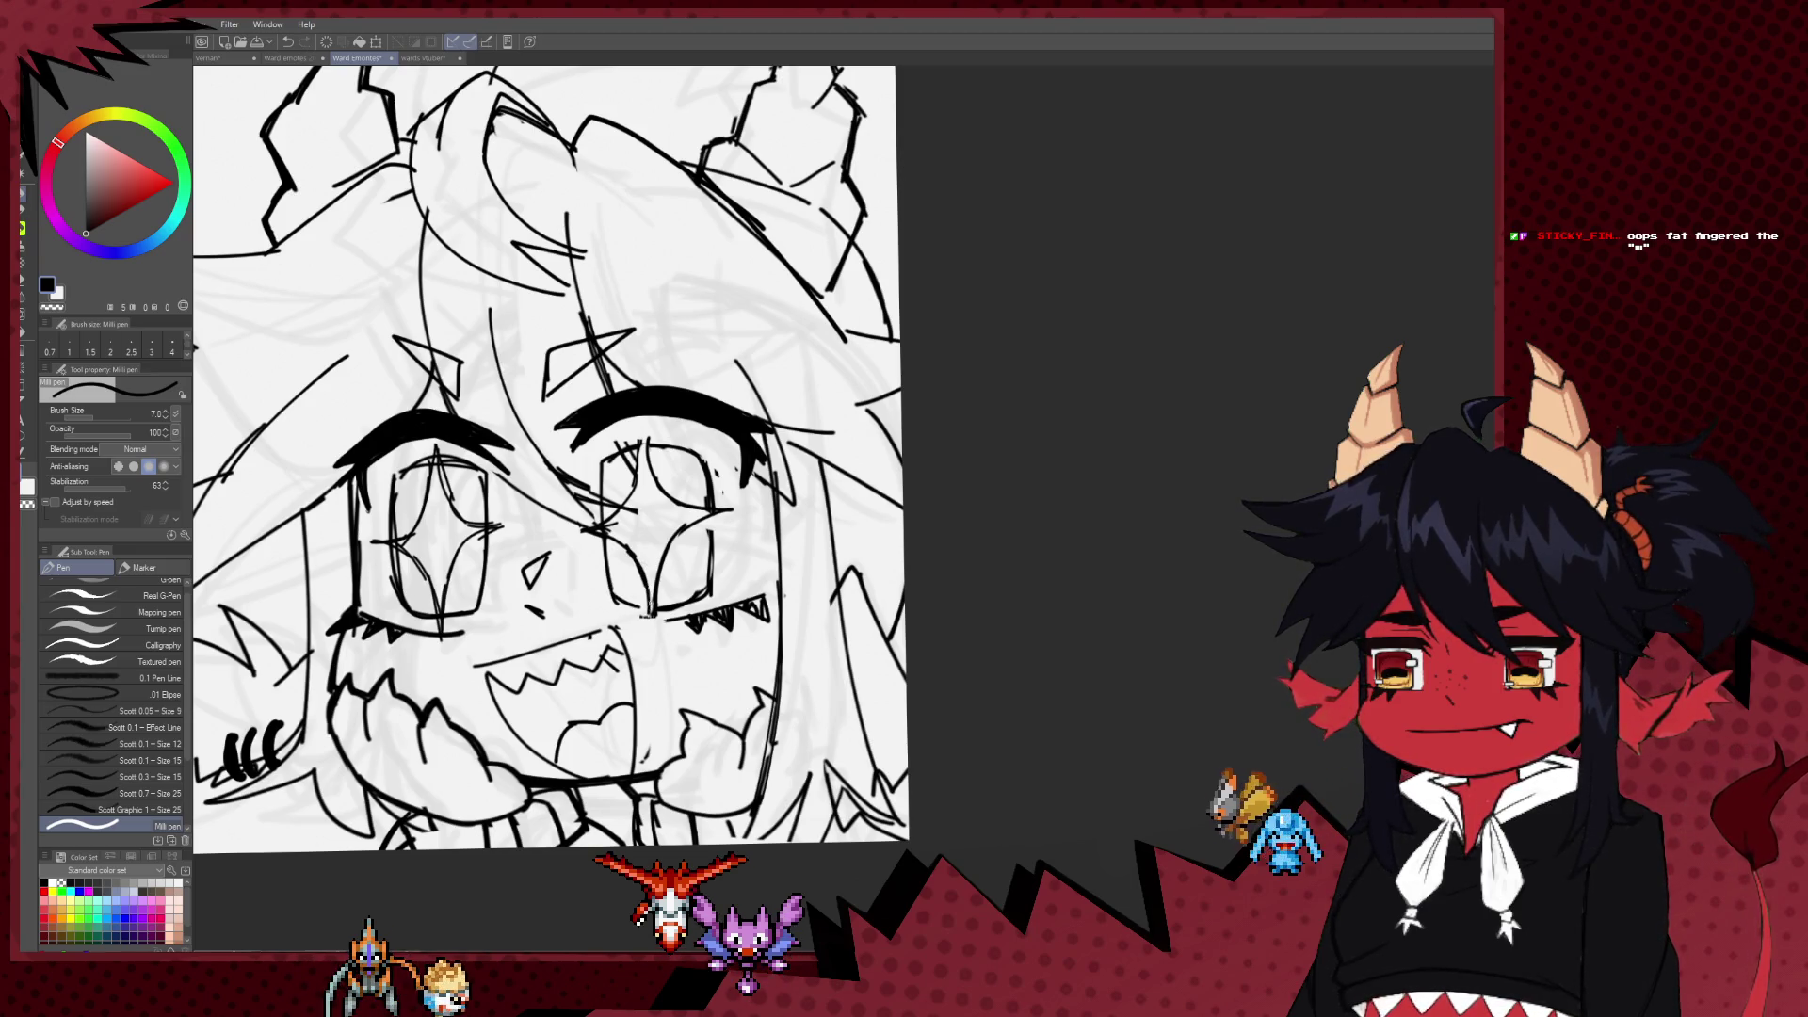
key(e)
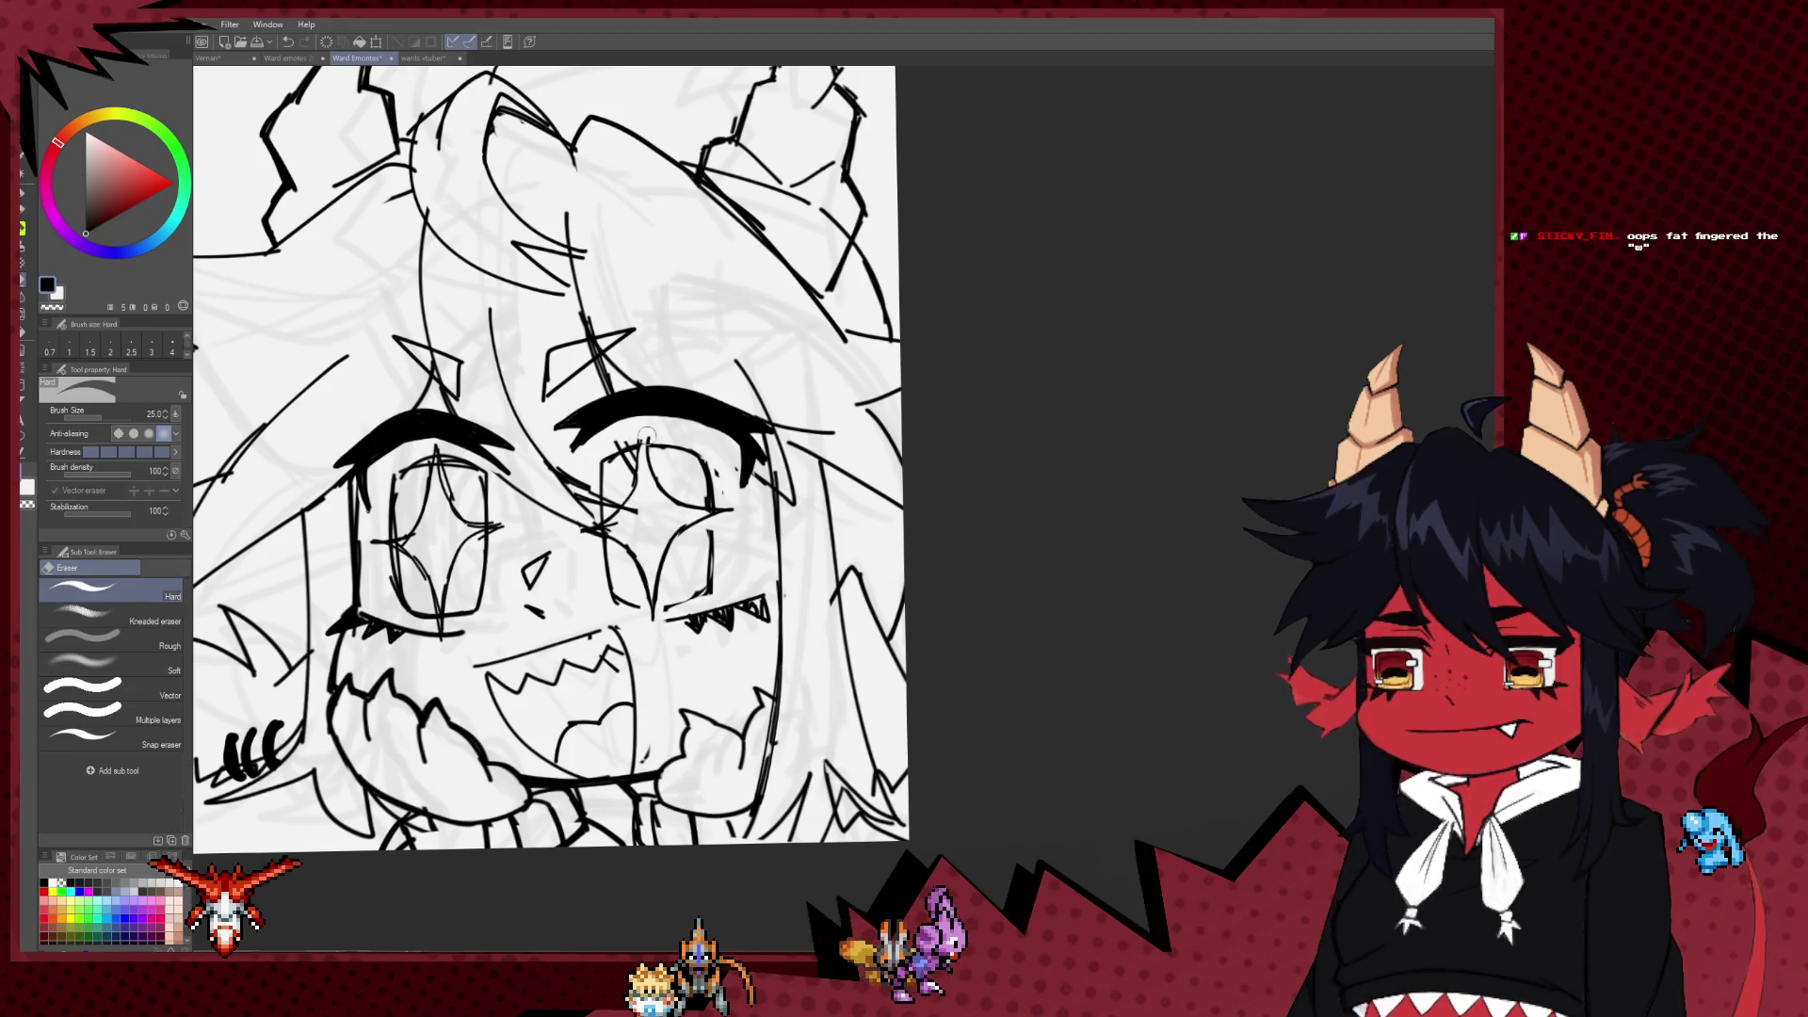
key(p)
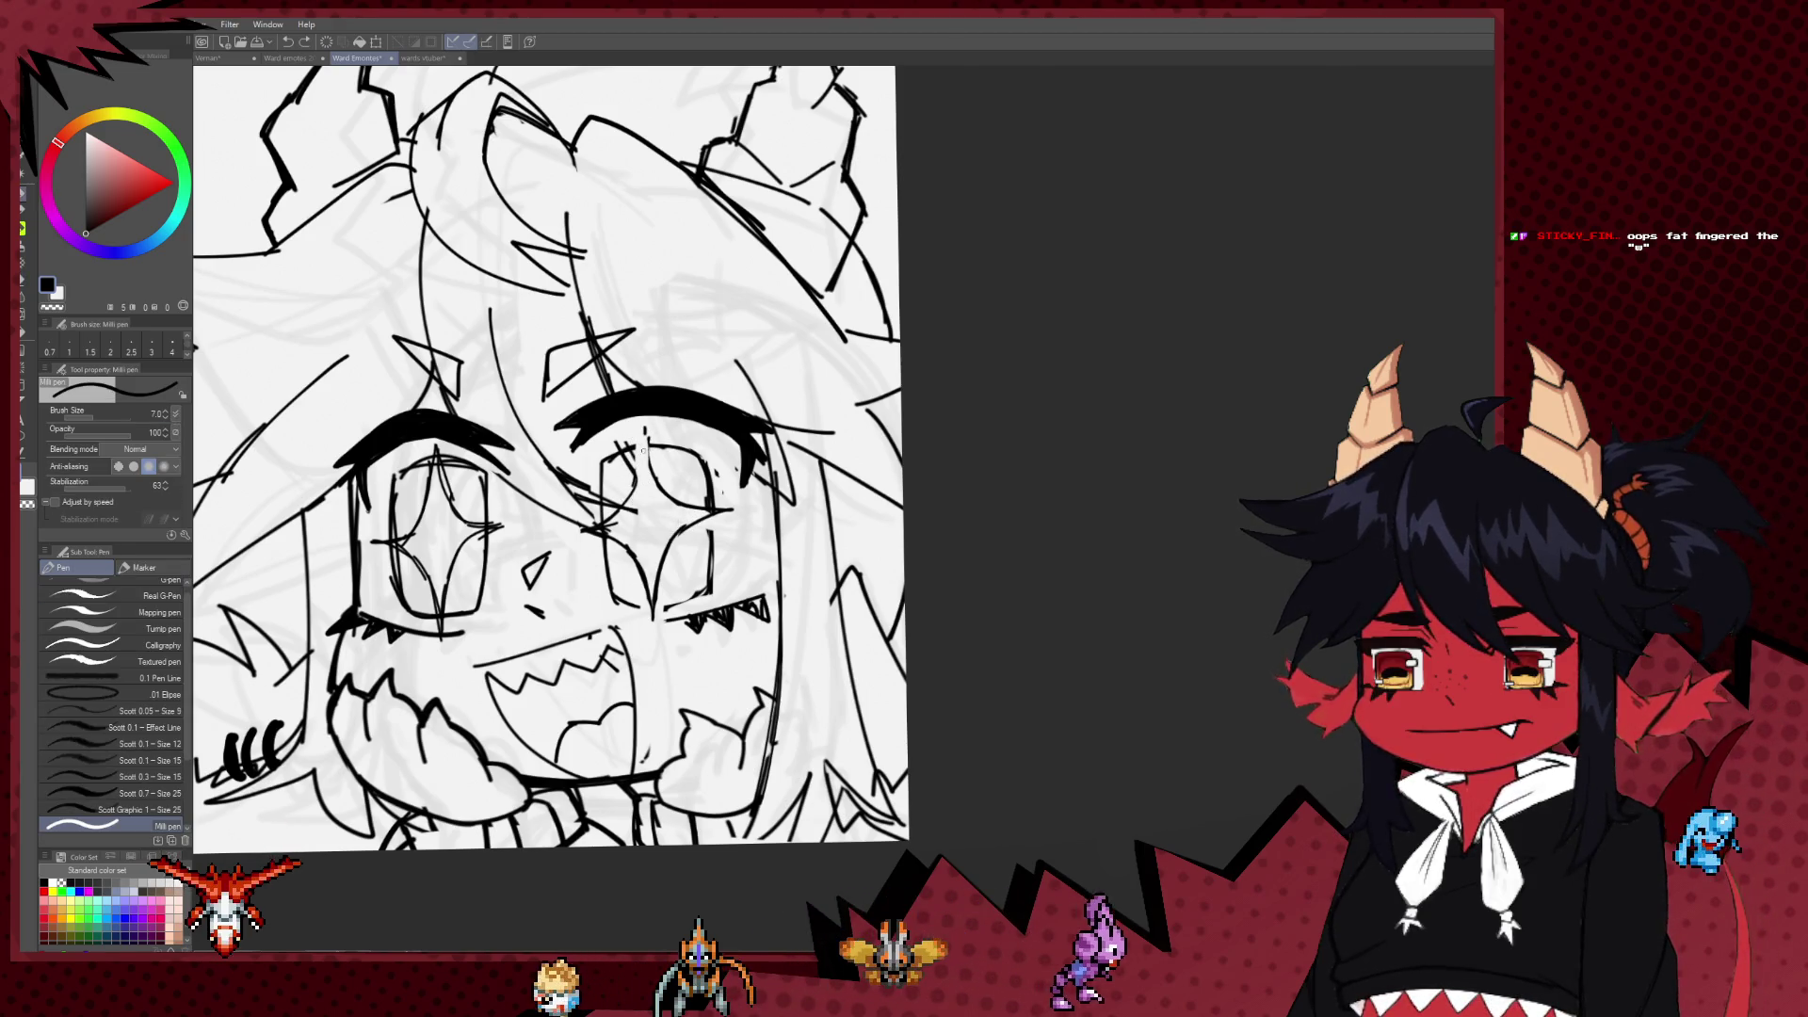
drag(643, 480, 659, 475)
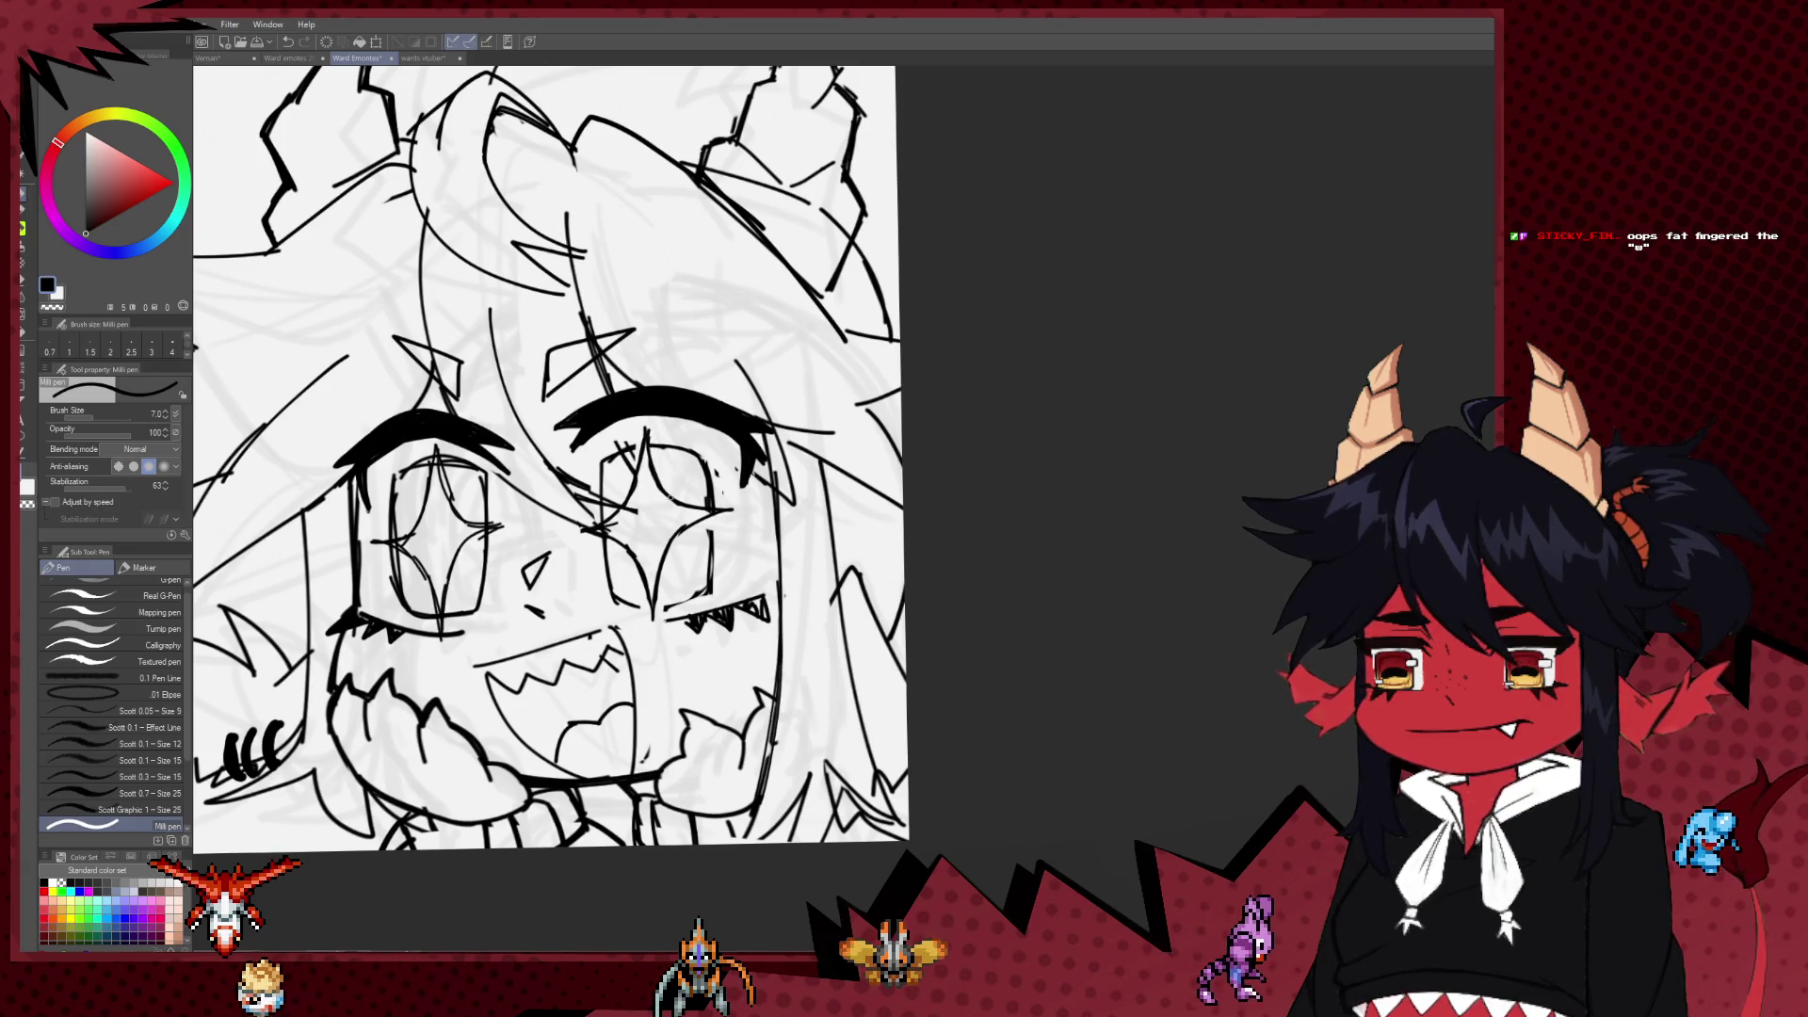
key(h)
key(h)
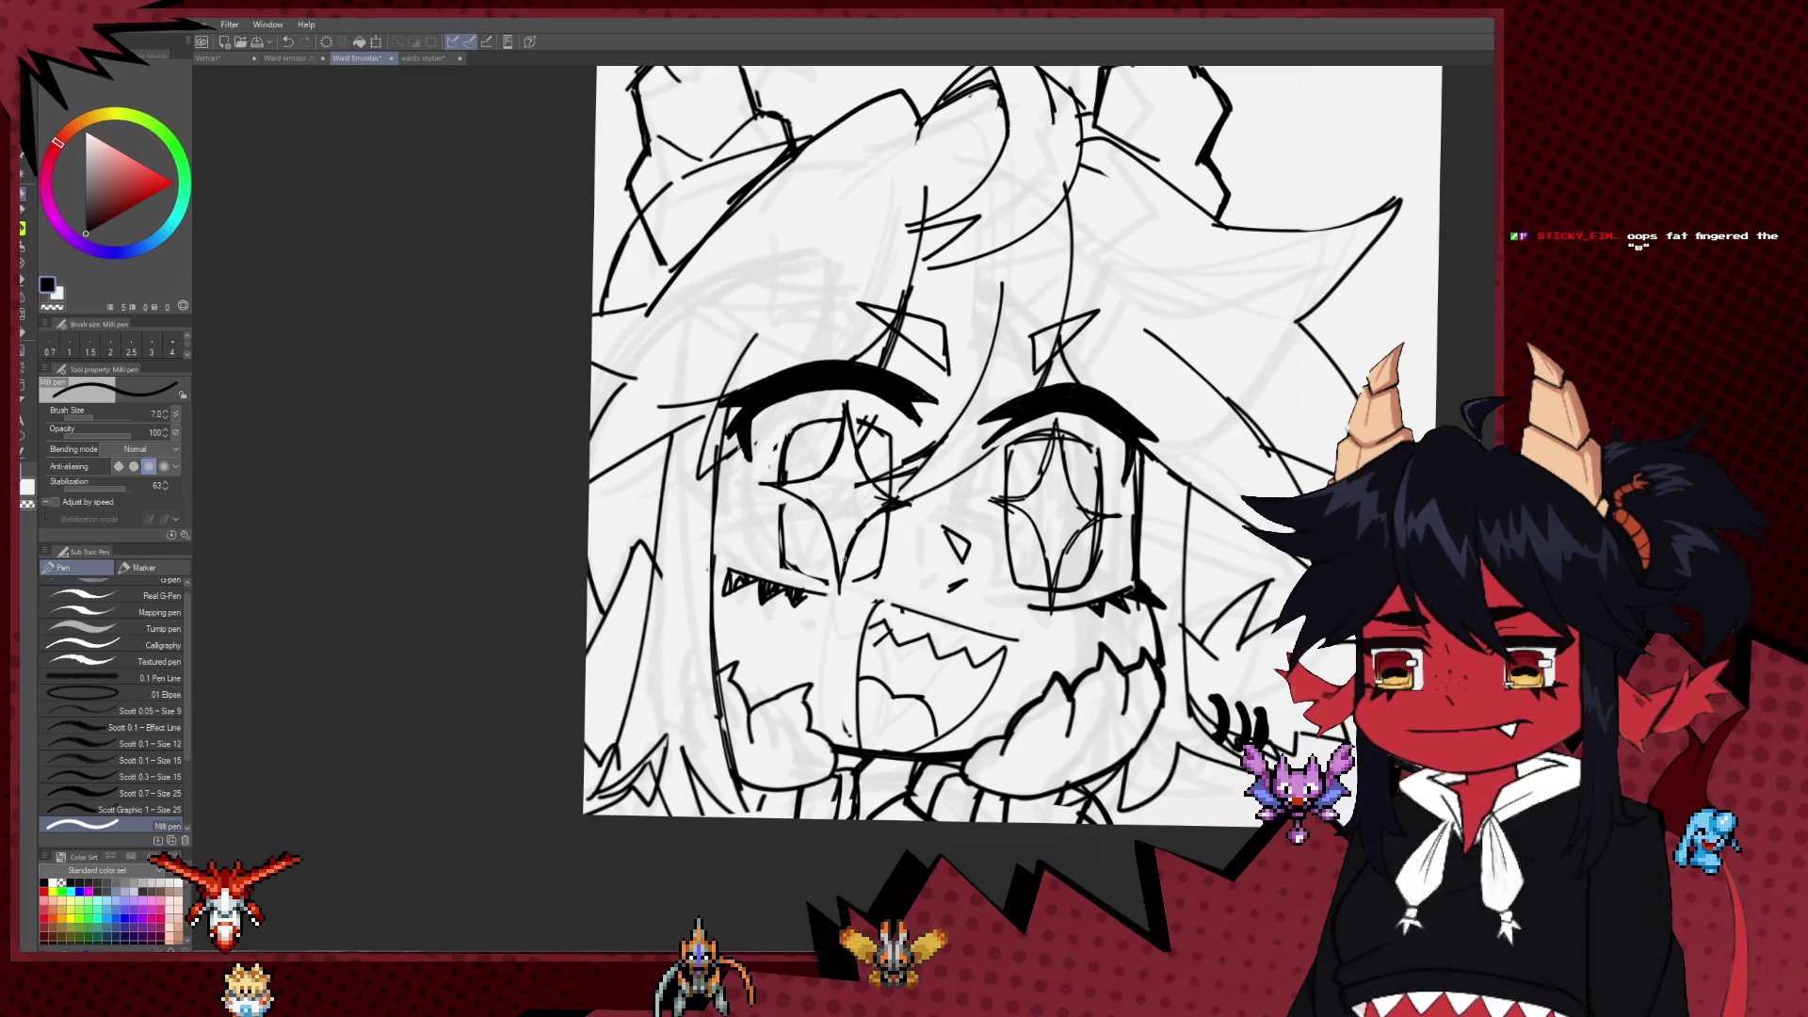
Step: Center the face in view while toggling between the hard eraser and Milli pen to clean stray lines
key(e)
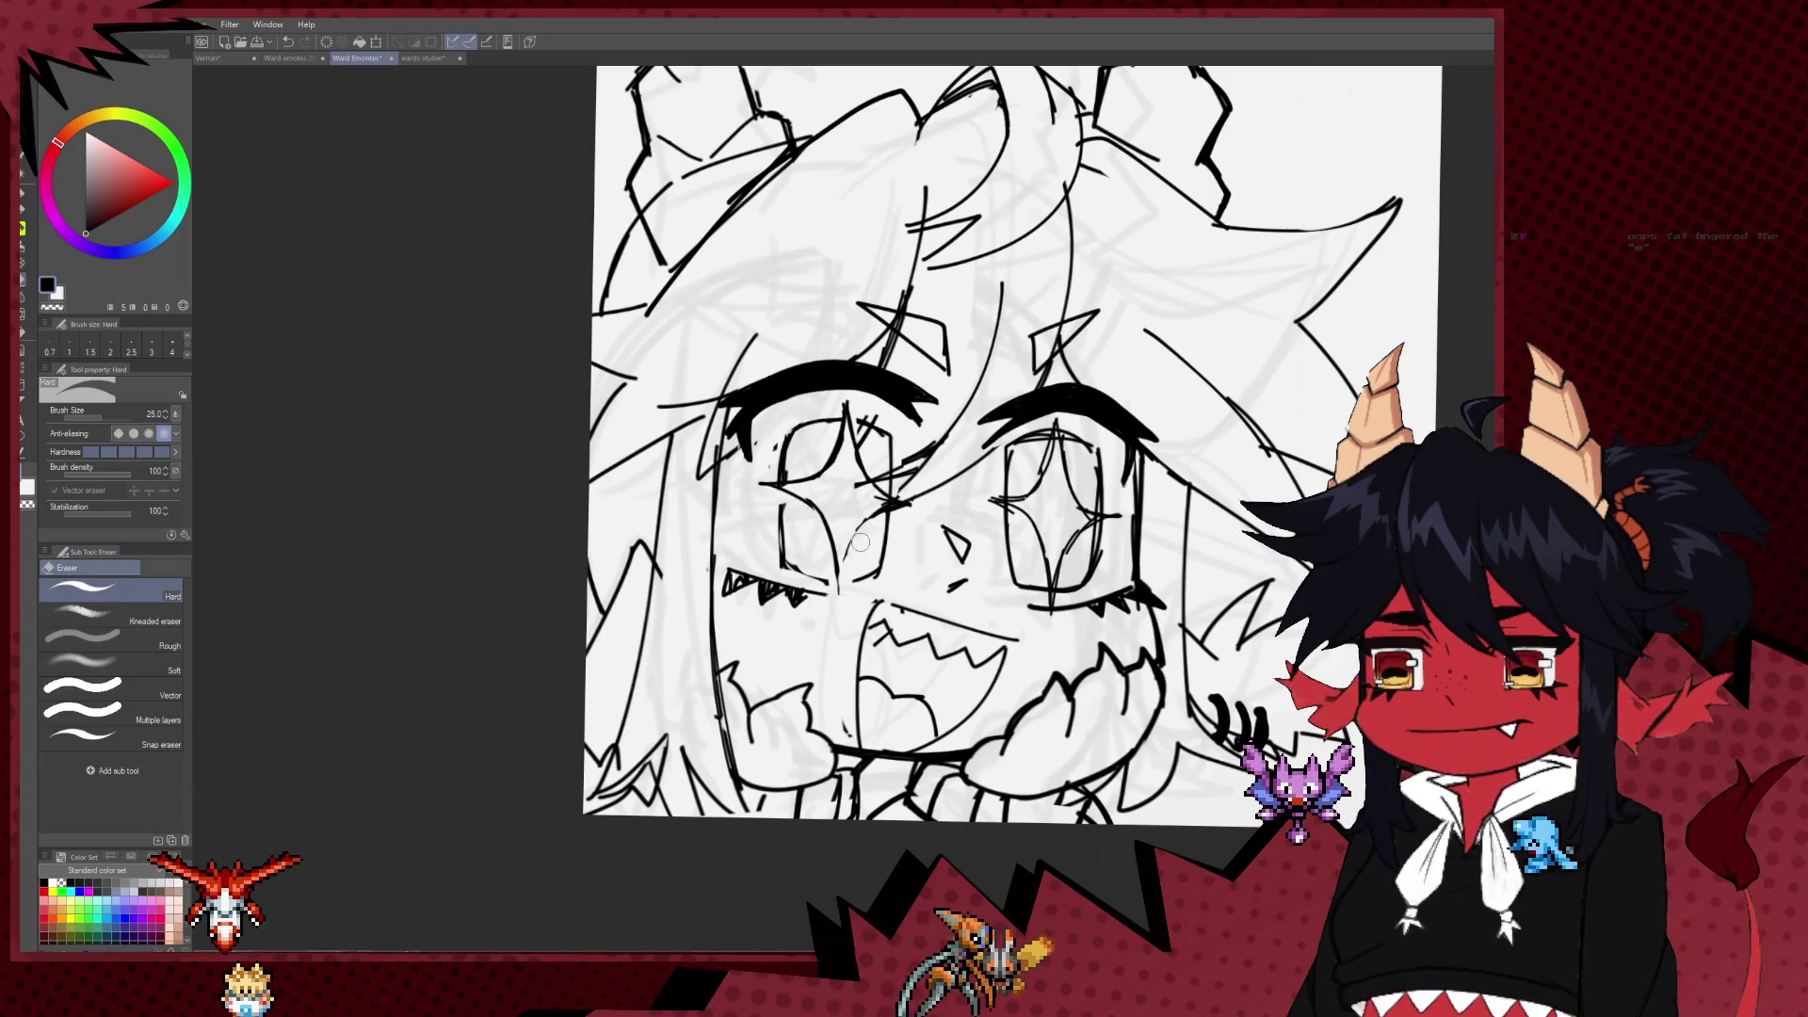
key(p)
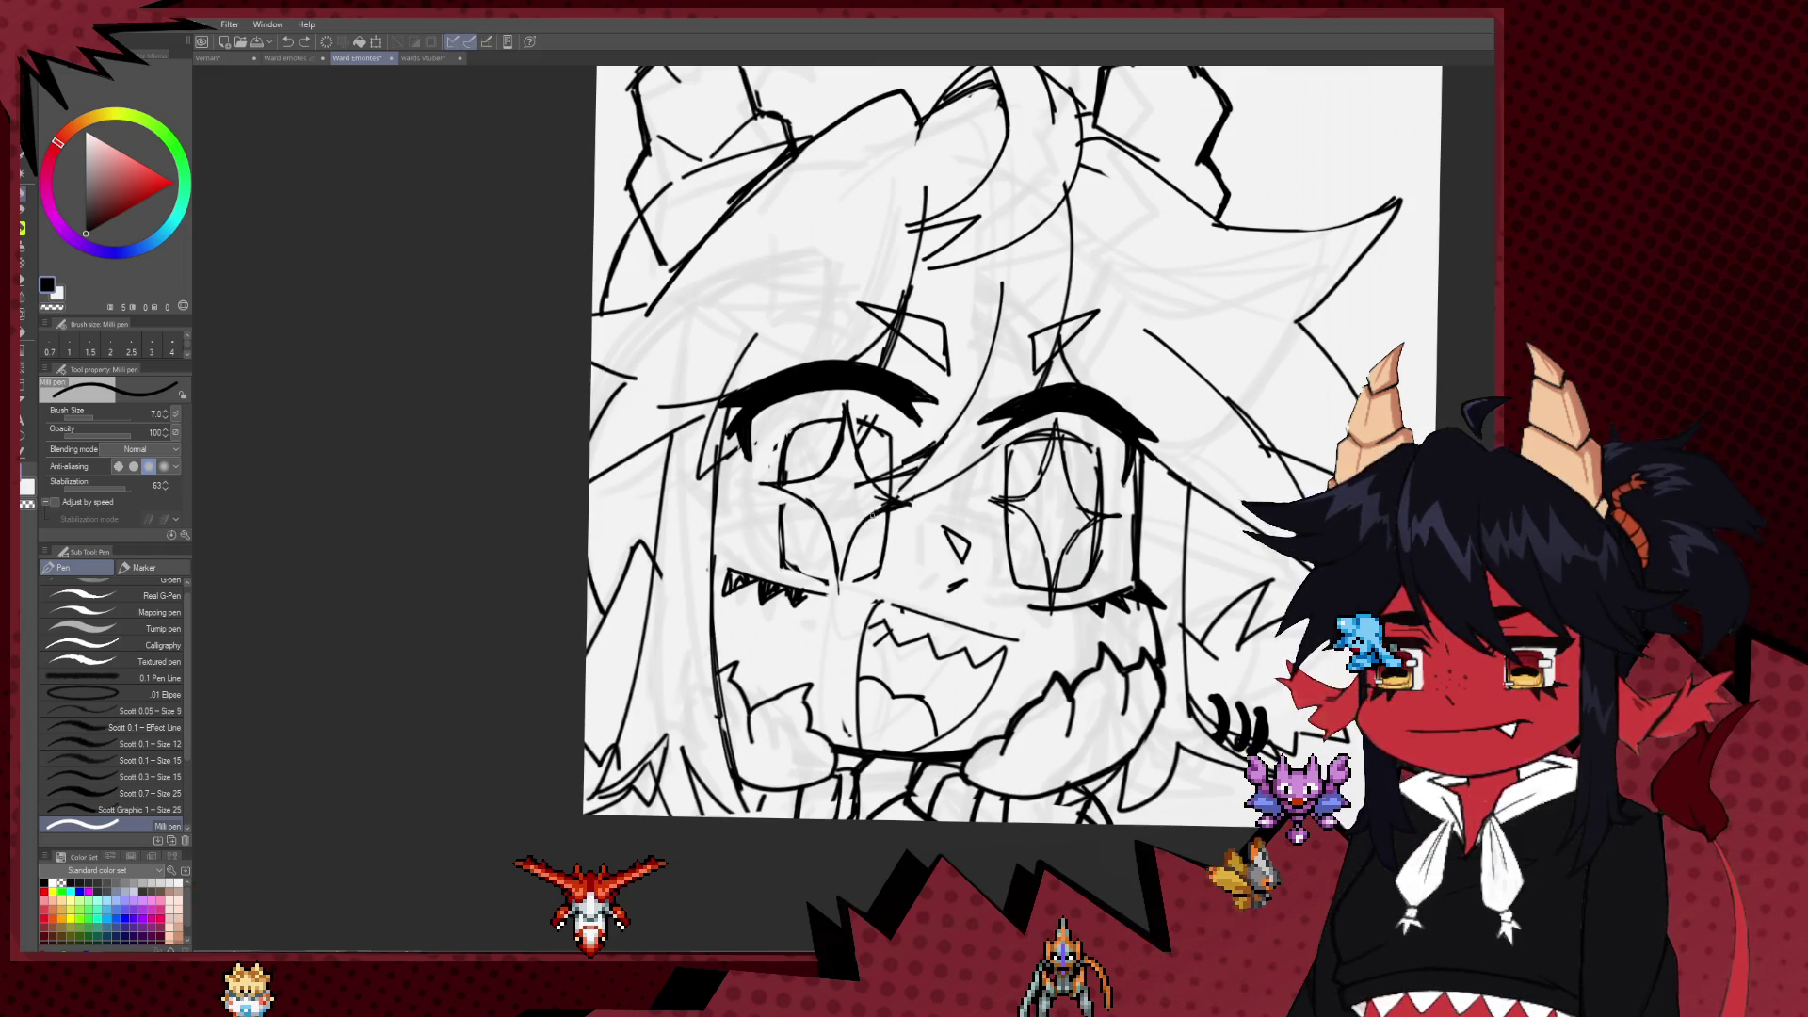
drag(841, 507, 856, 469)
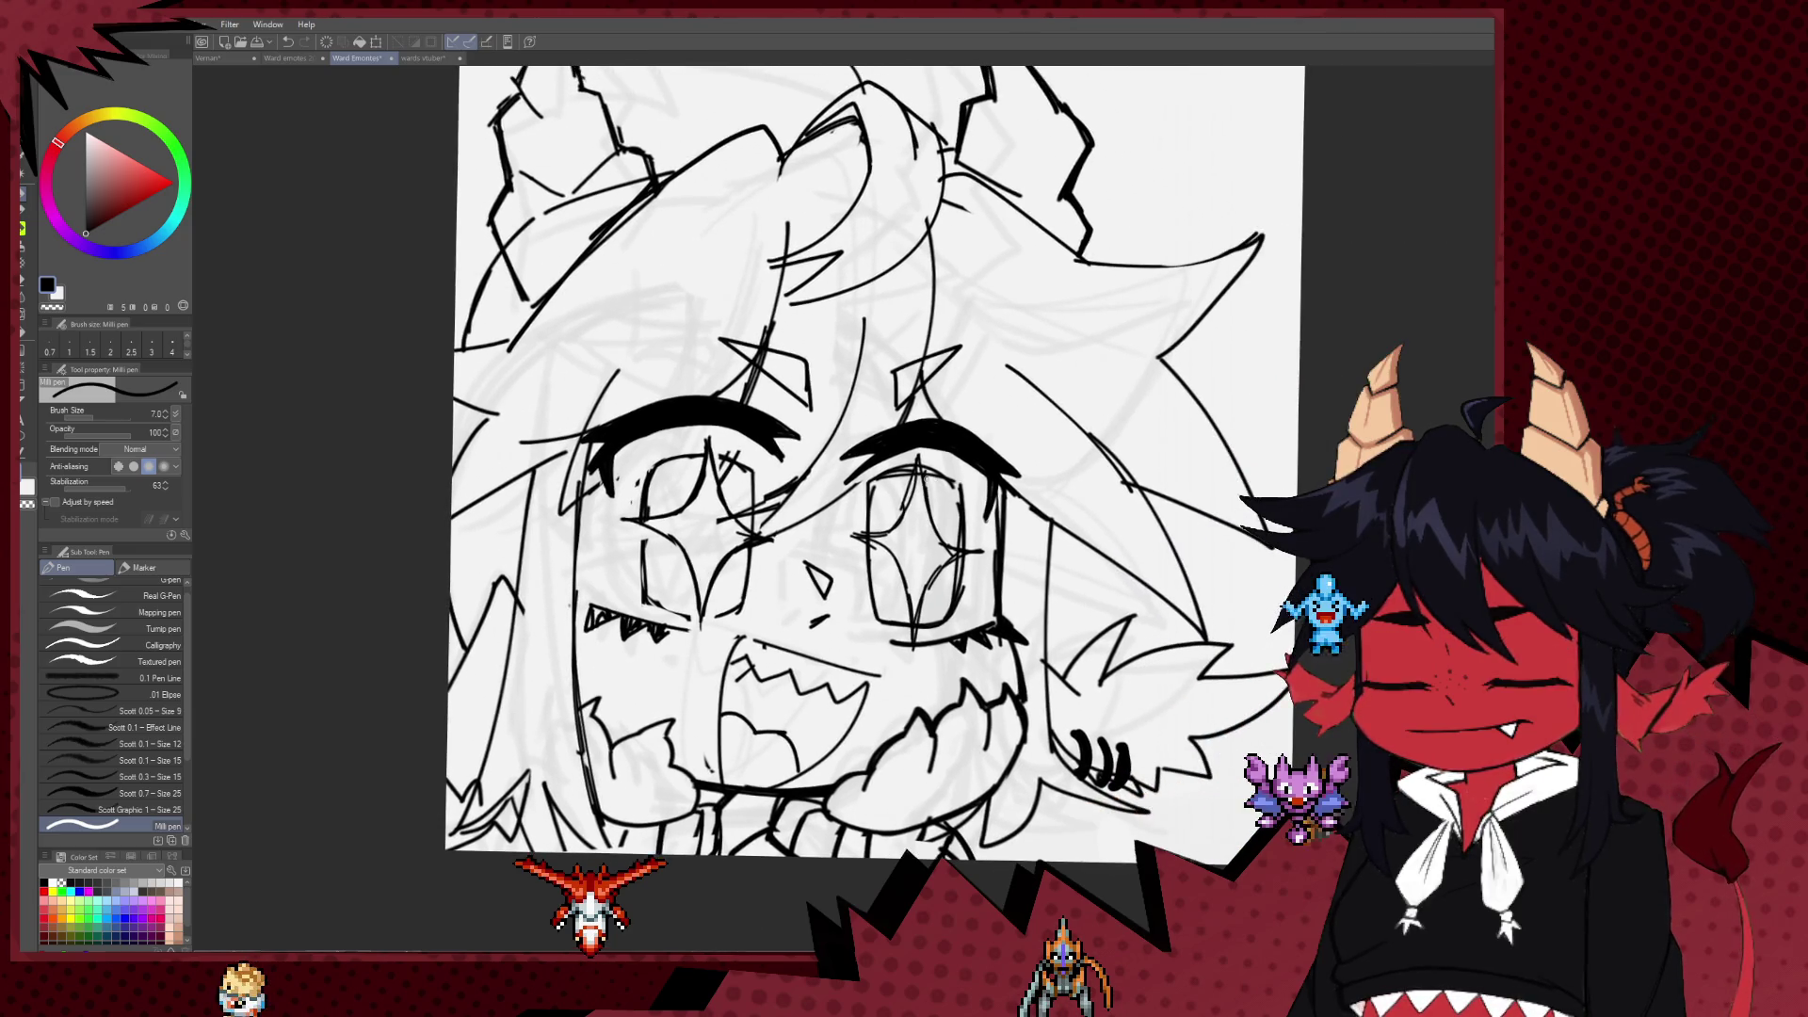
key(e)
key(p)
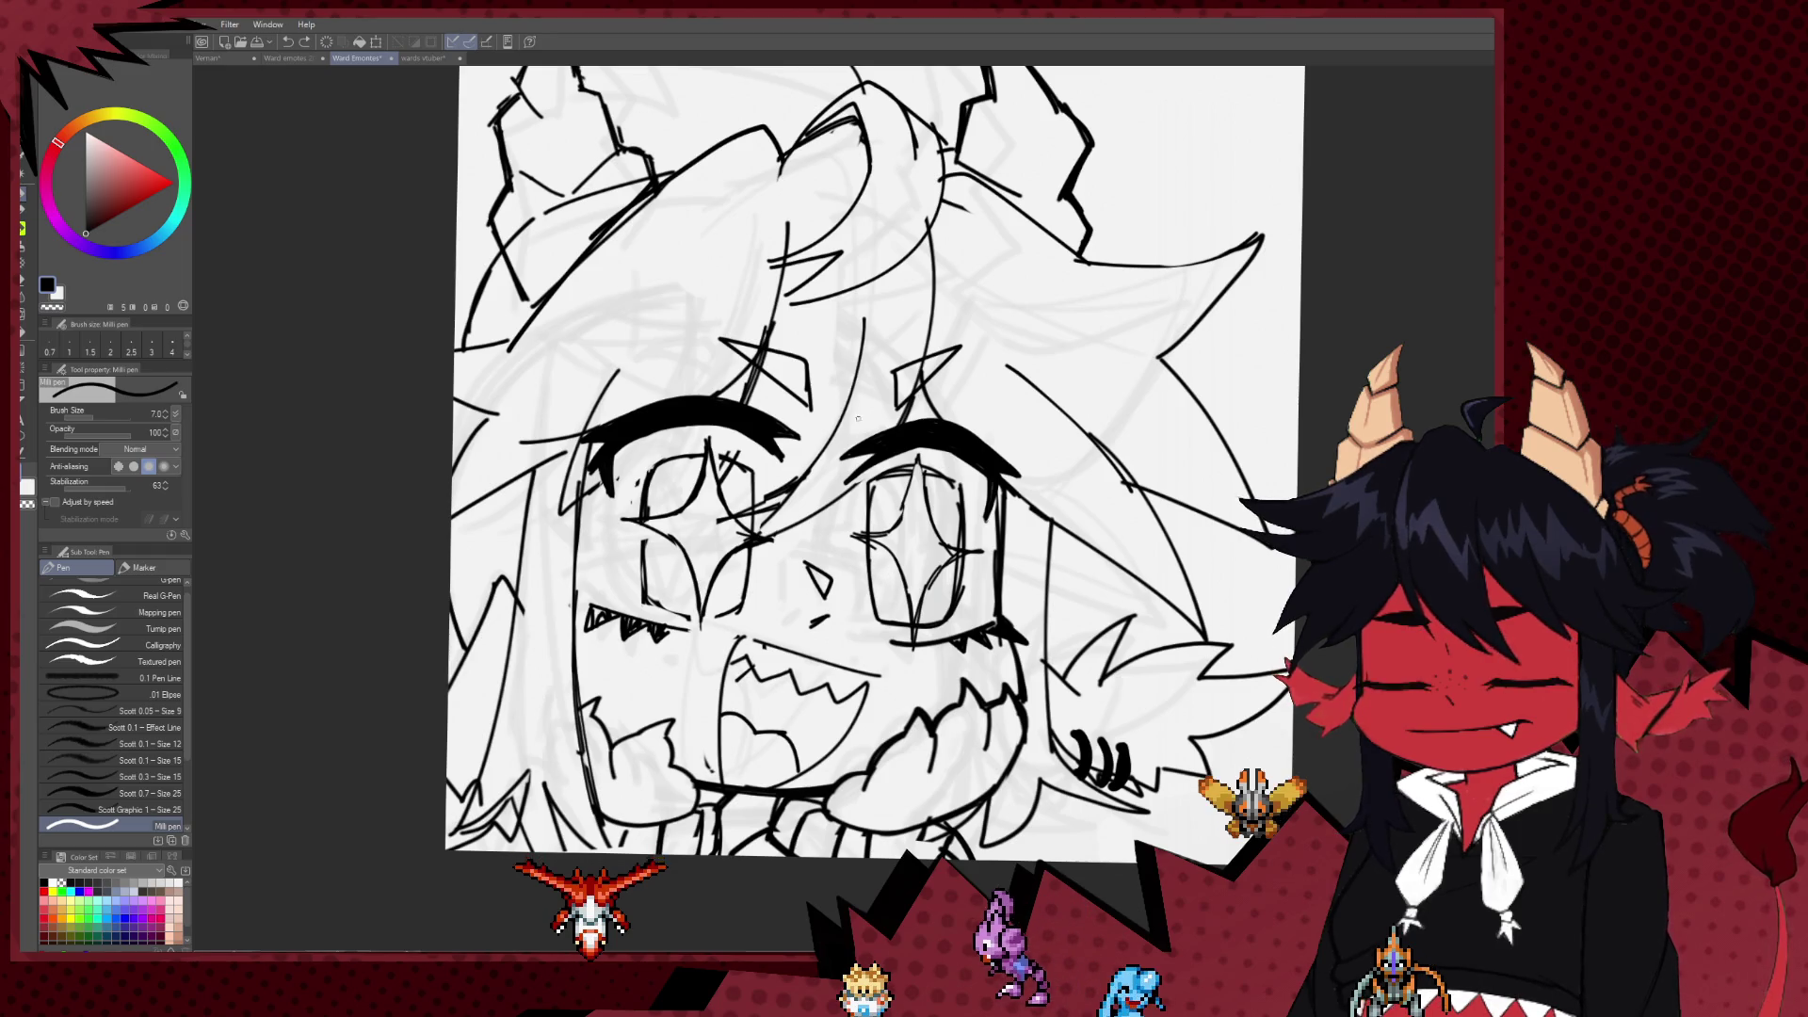
drag(857, 418, 861, 387)
key(e)
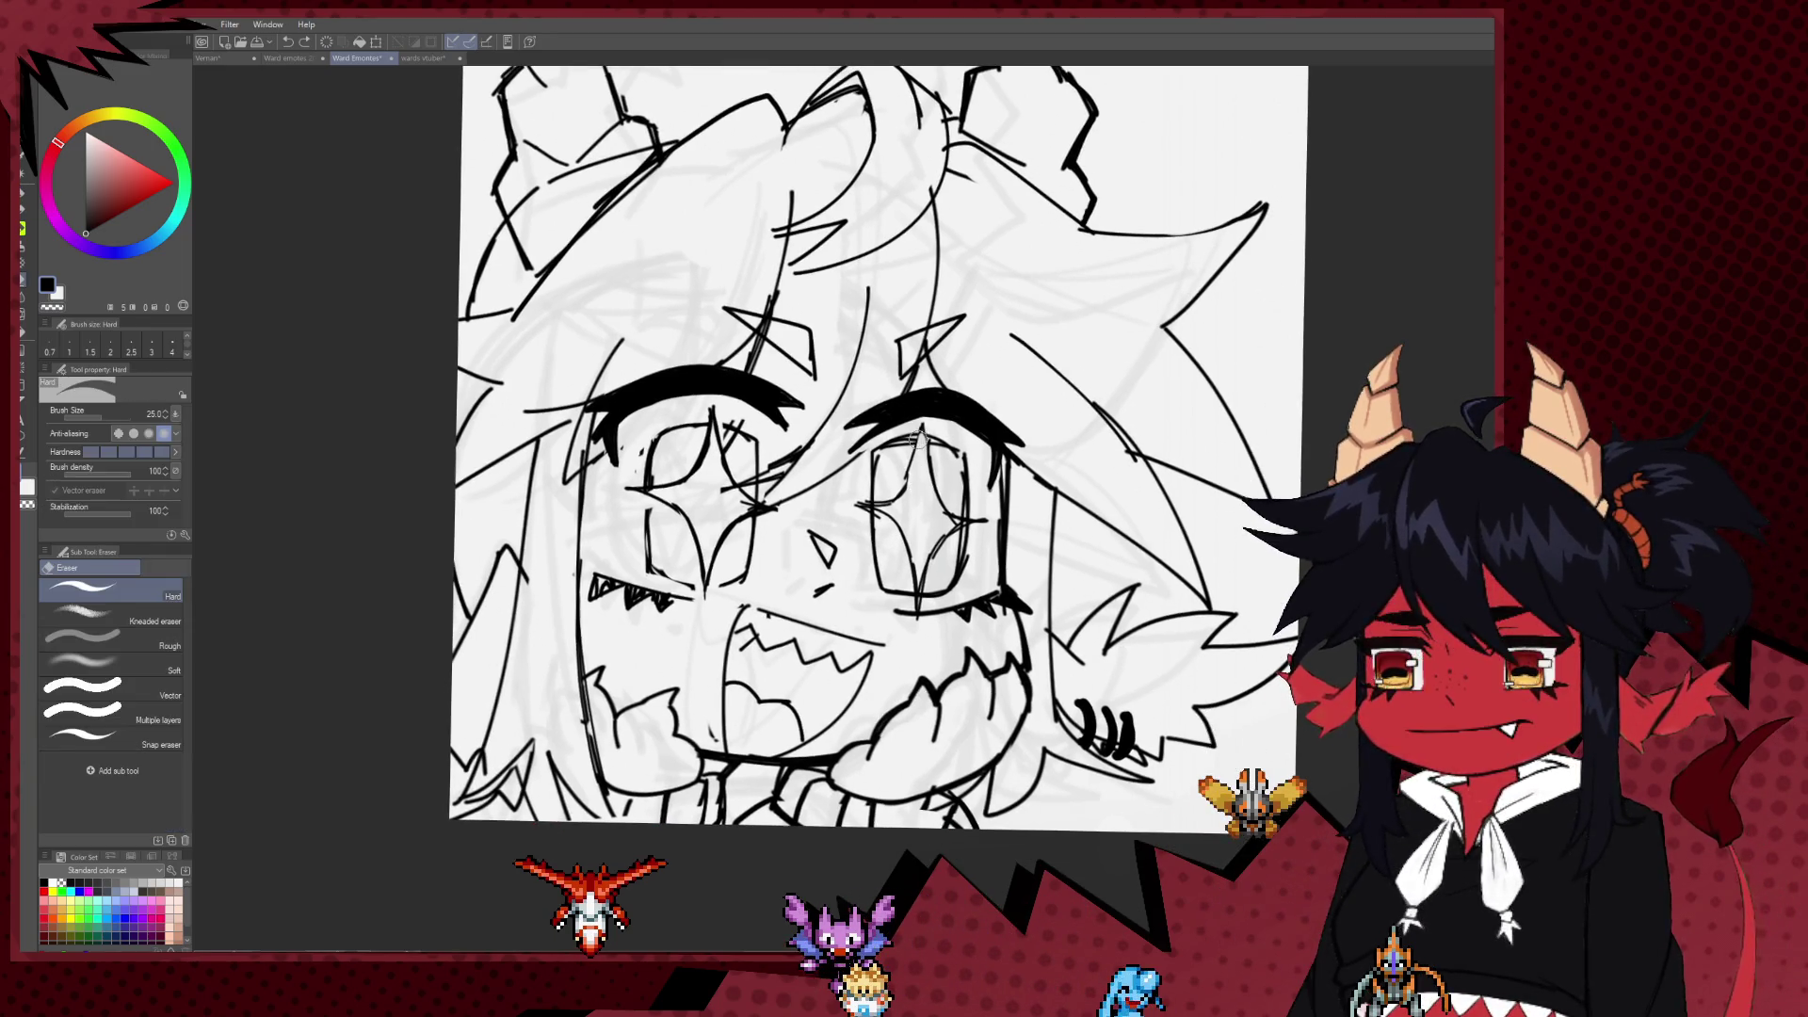
key(p)
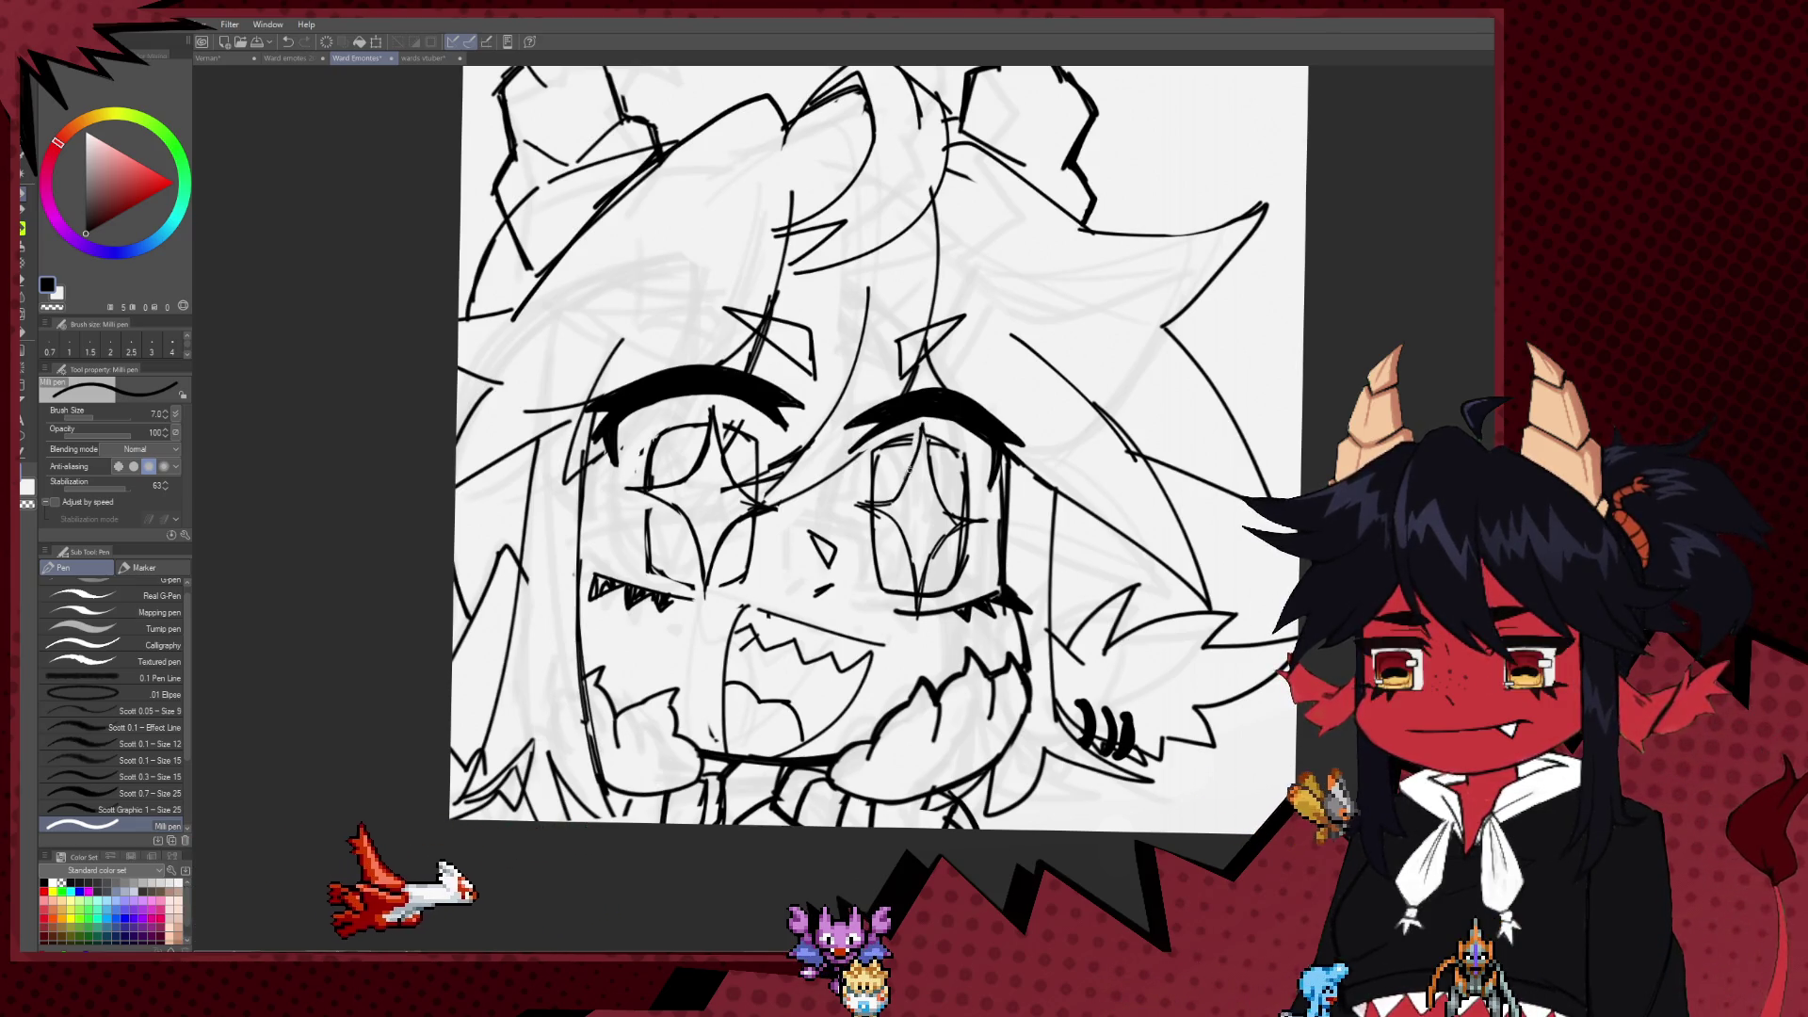
key(e)
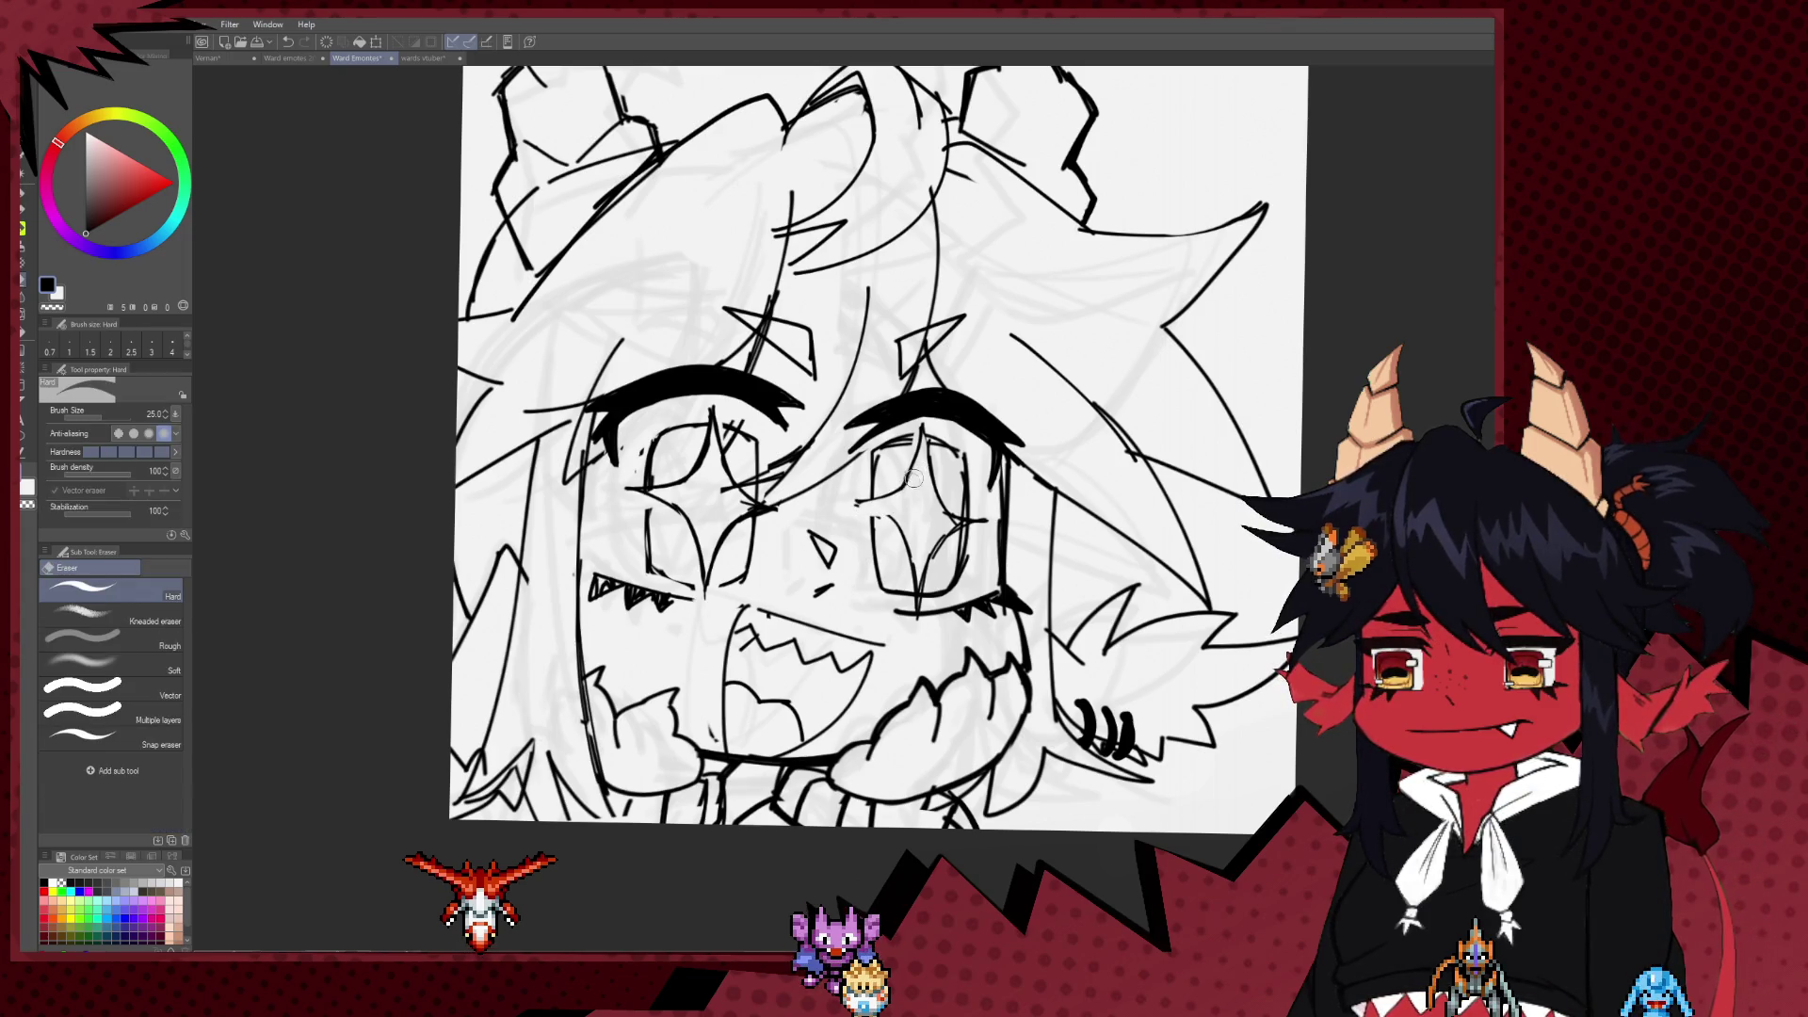
key(p)
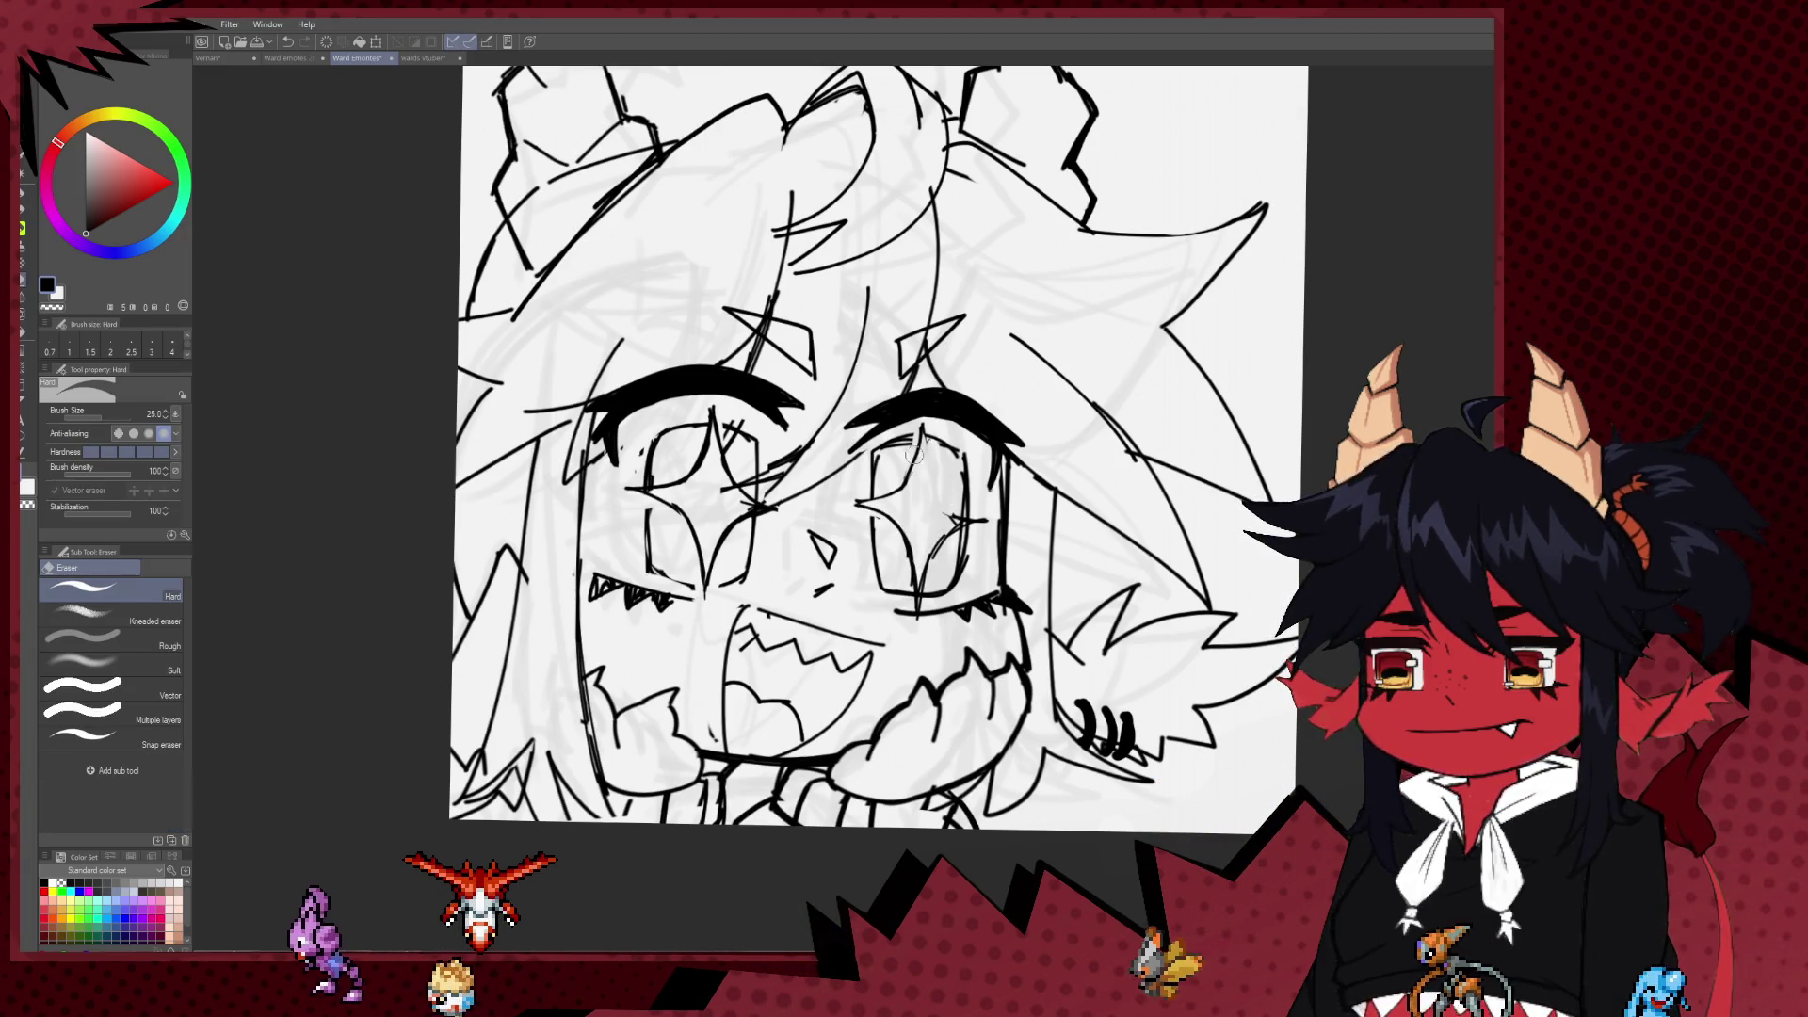
key(p)
Step: Redraw a fresh ink line across the star eye and touch it up with the eraser
drag(921, 434, 853, 501)
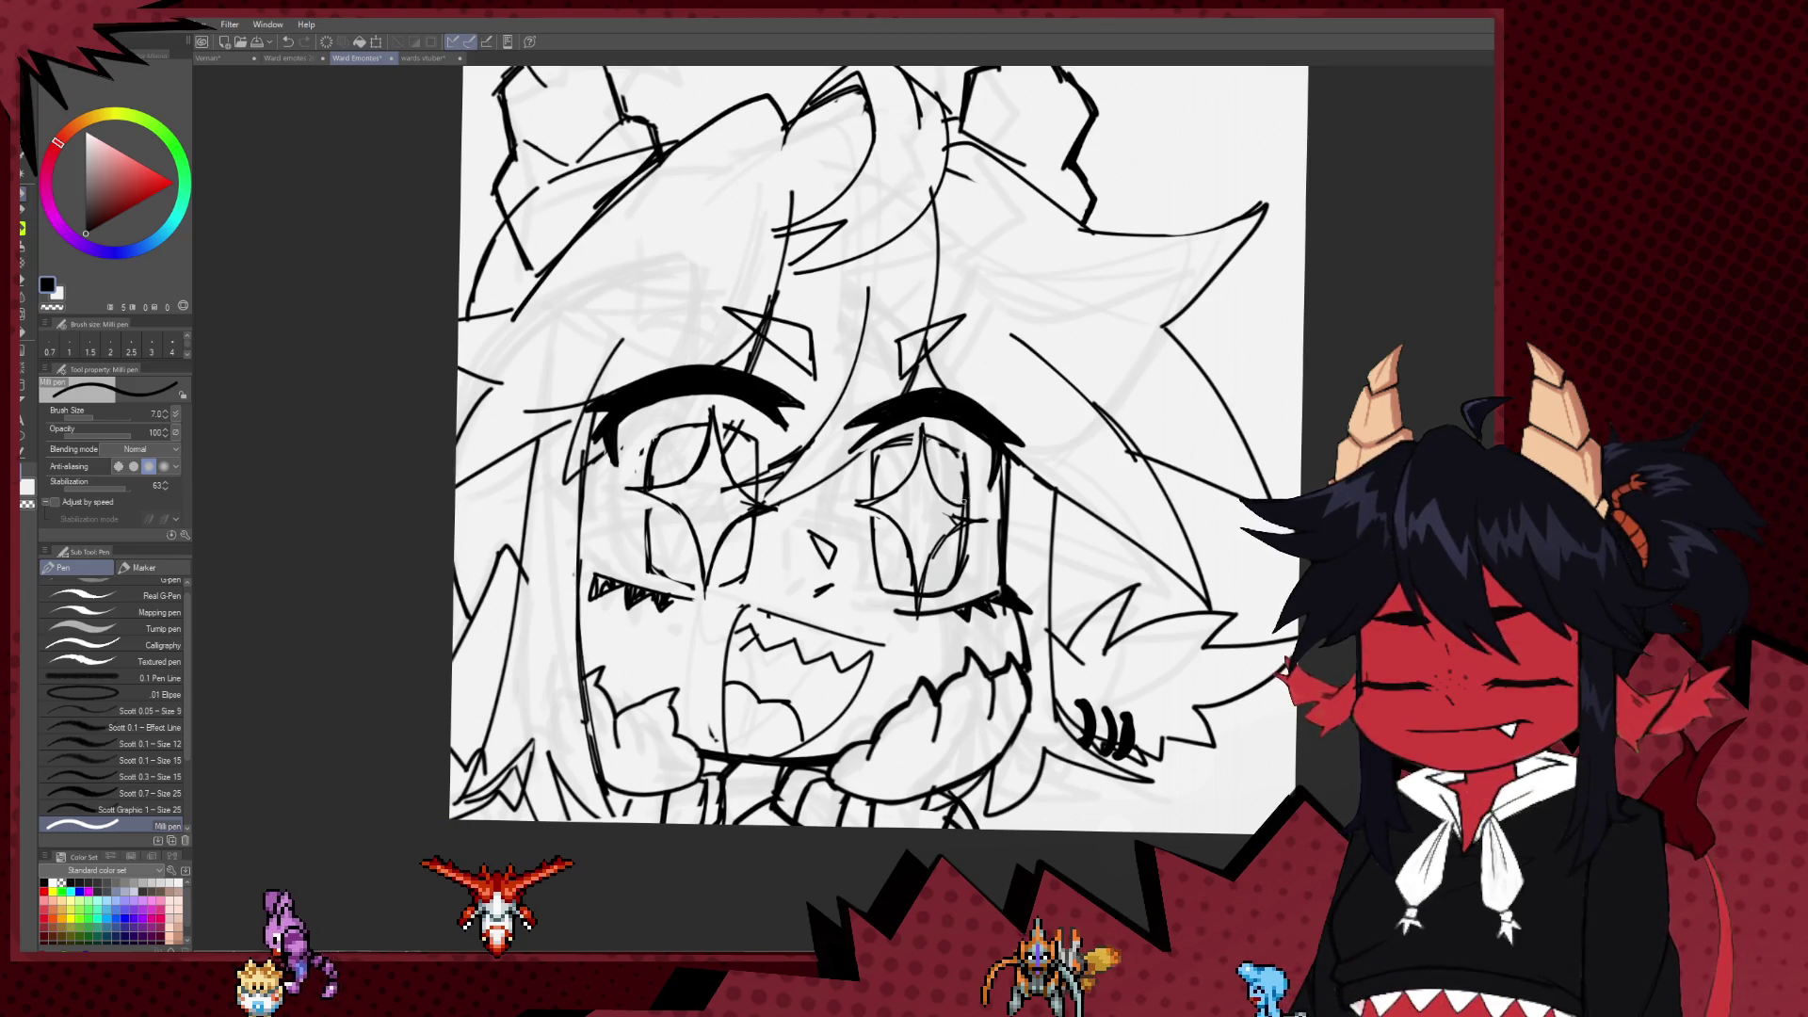
key(e)
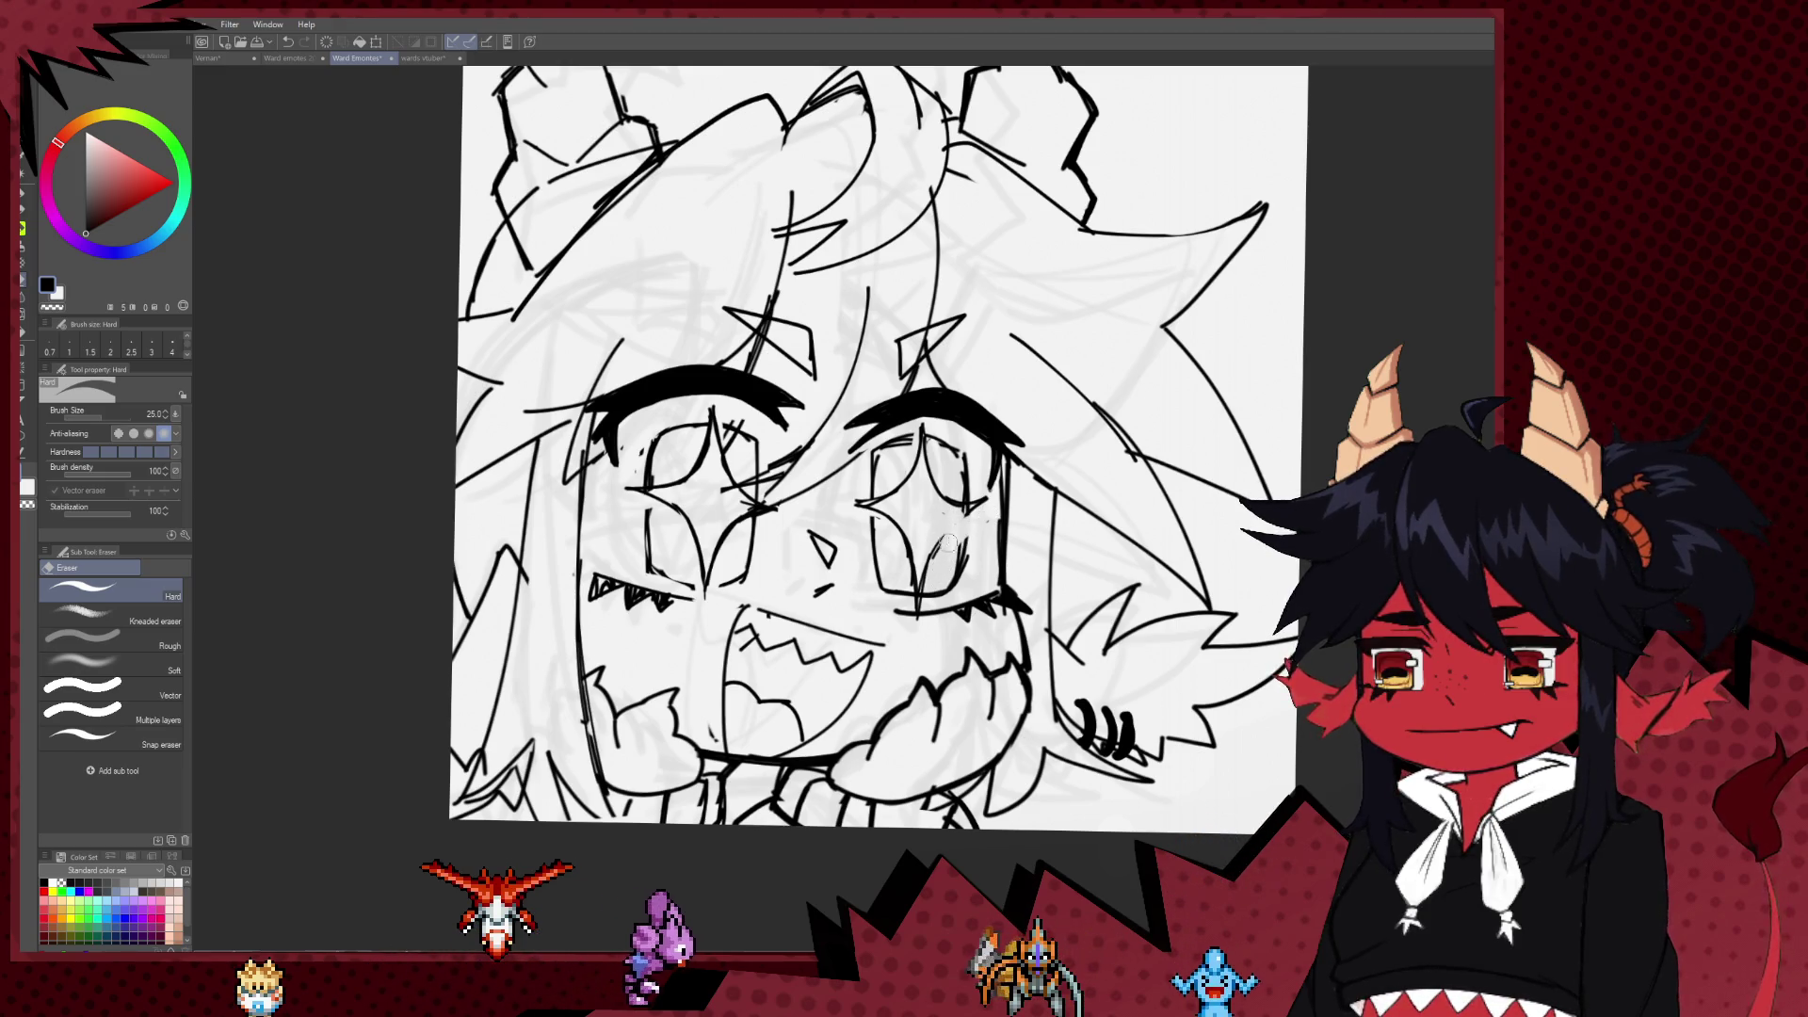
key(p)
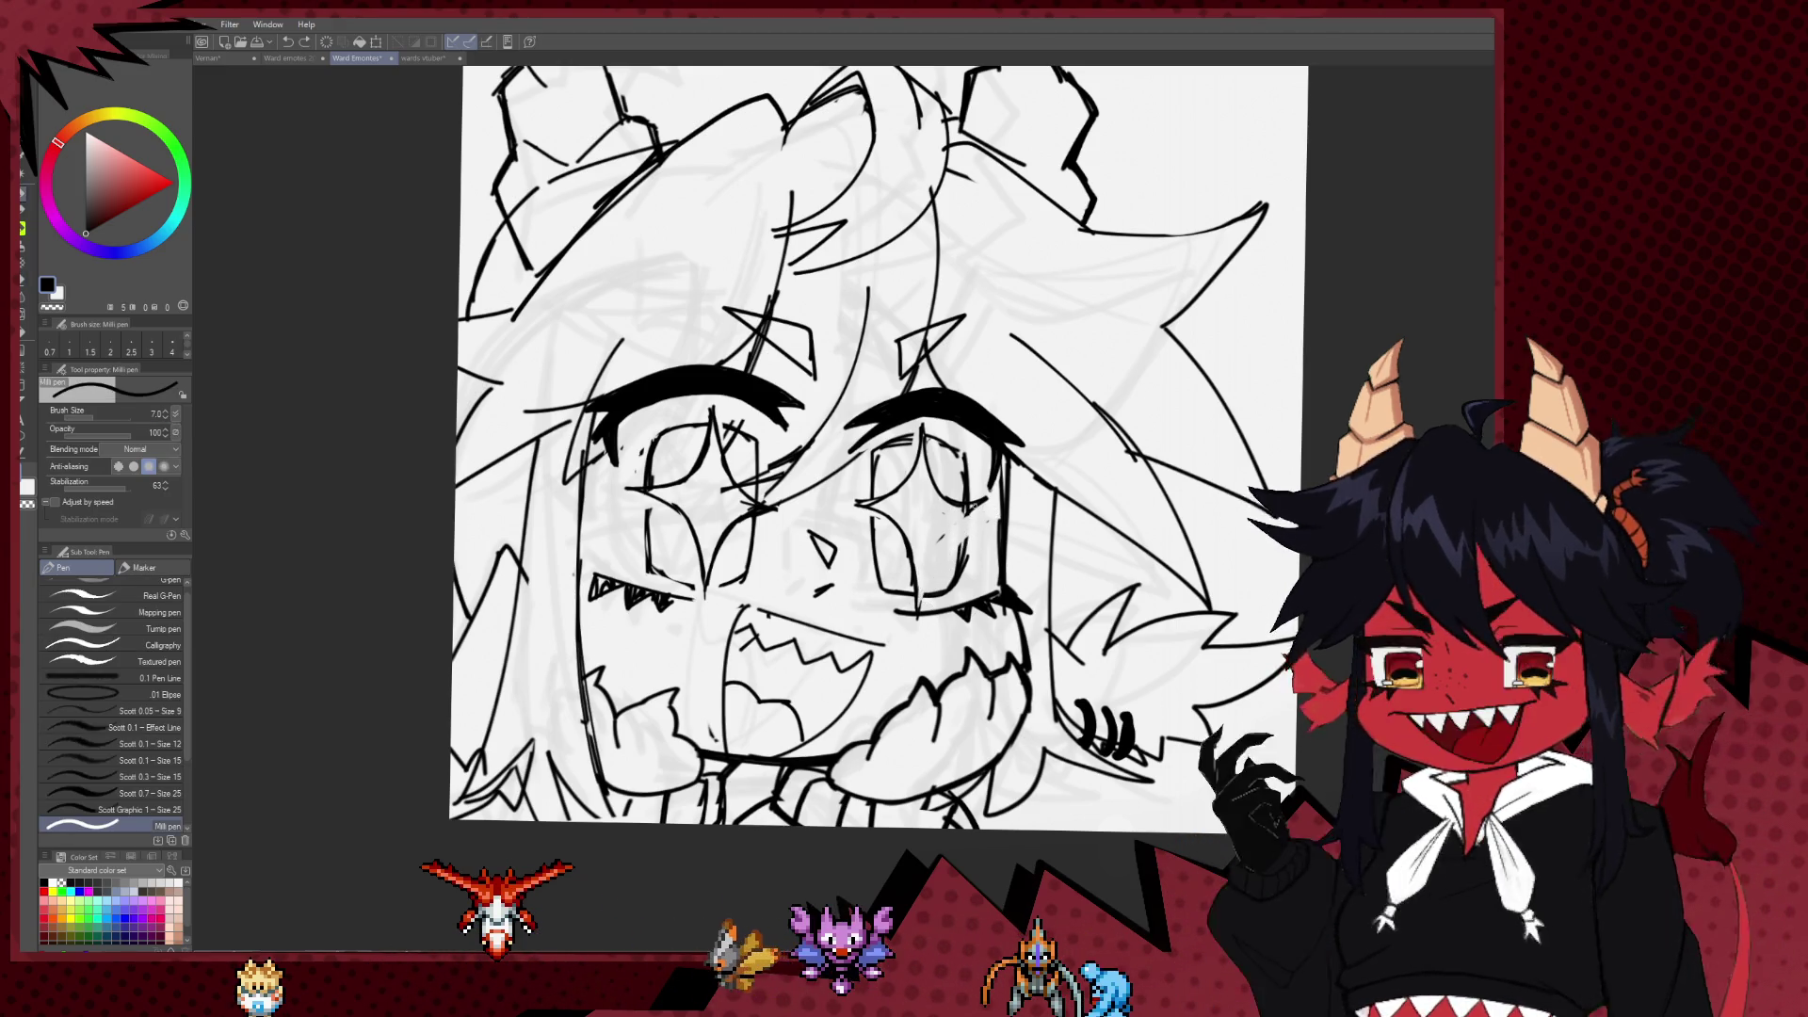
key(e)
key(p)
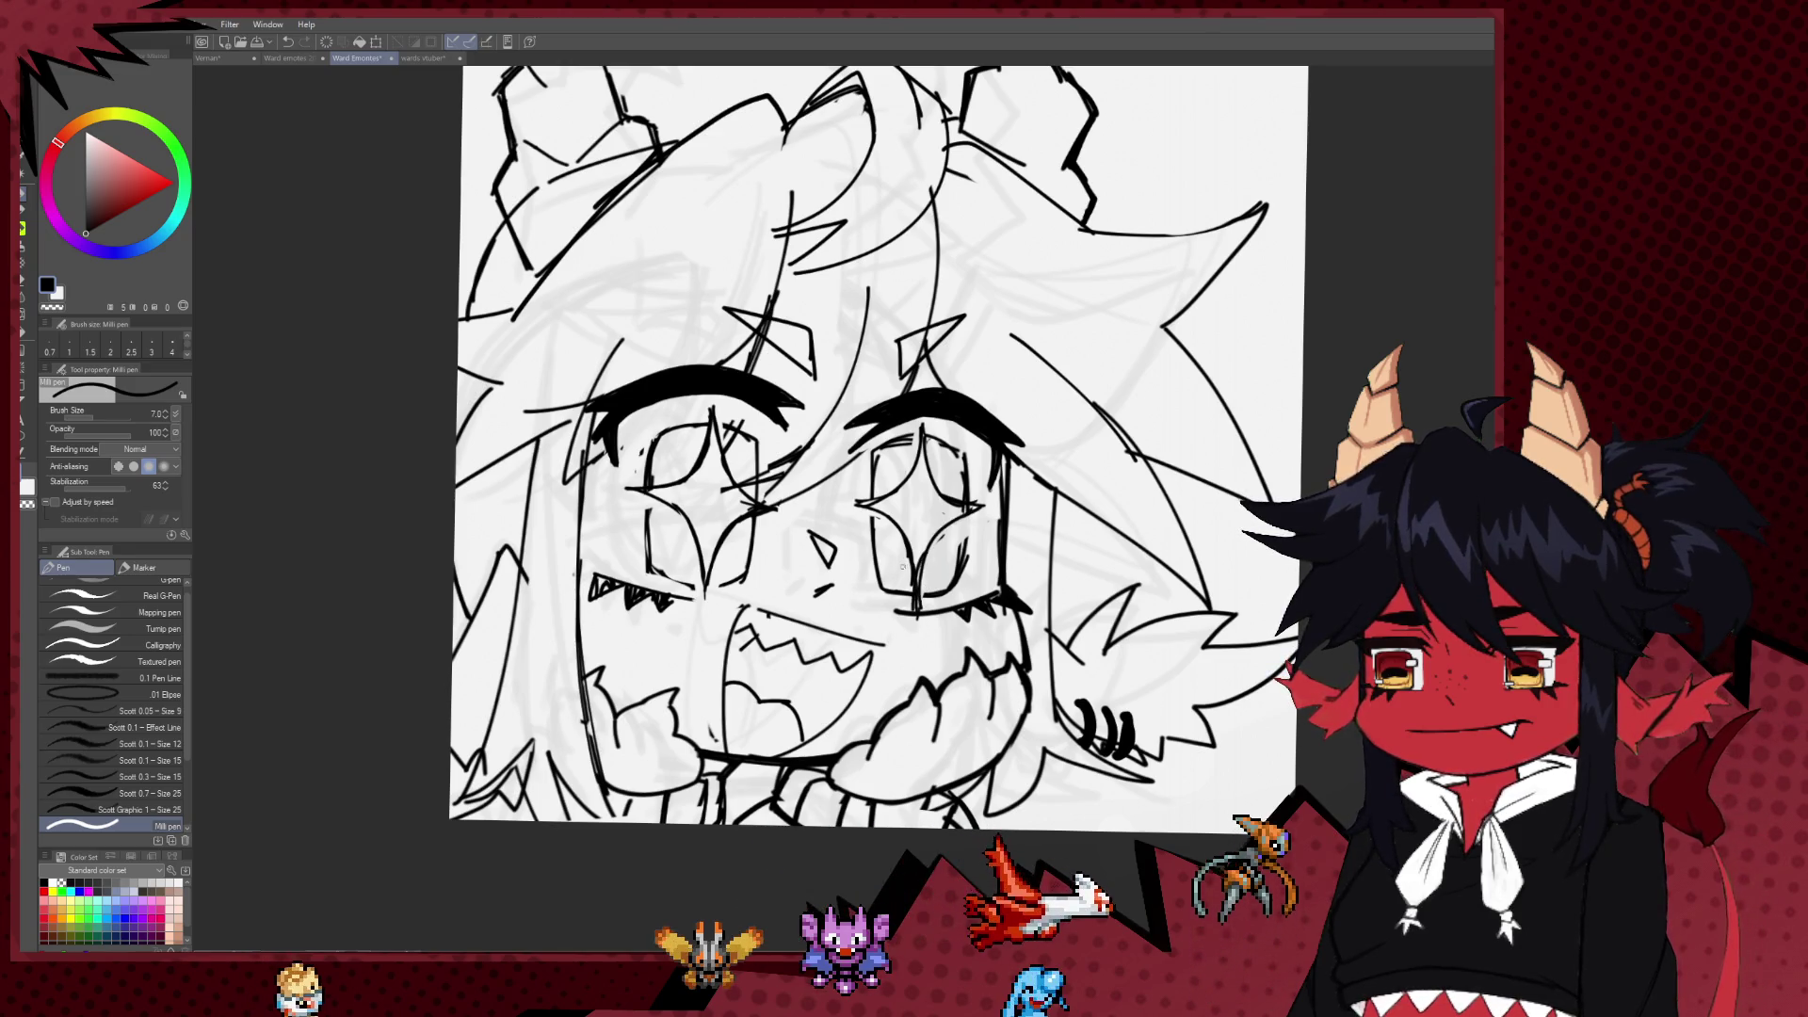
key(e)
key(p)
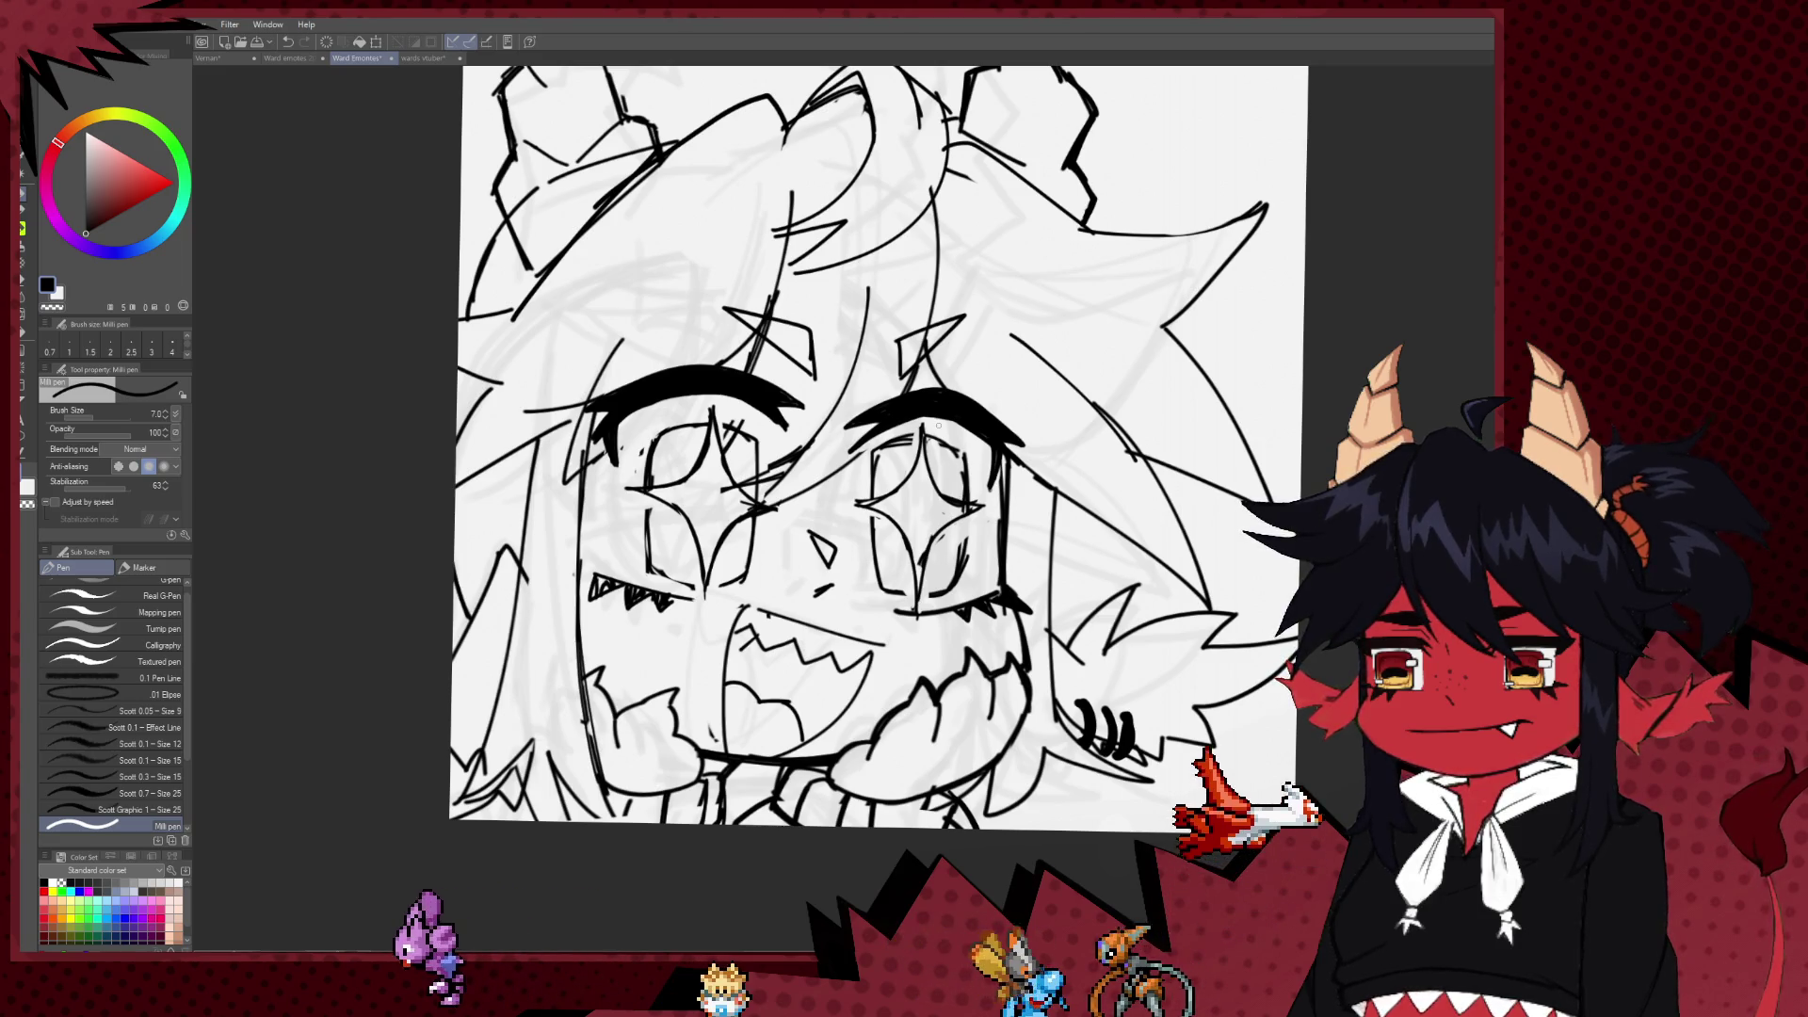
scroll(938, 426, down, 5)
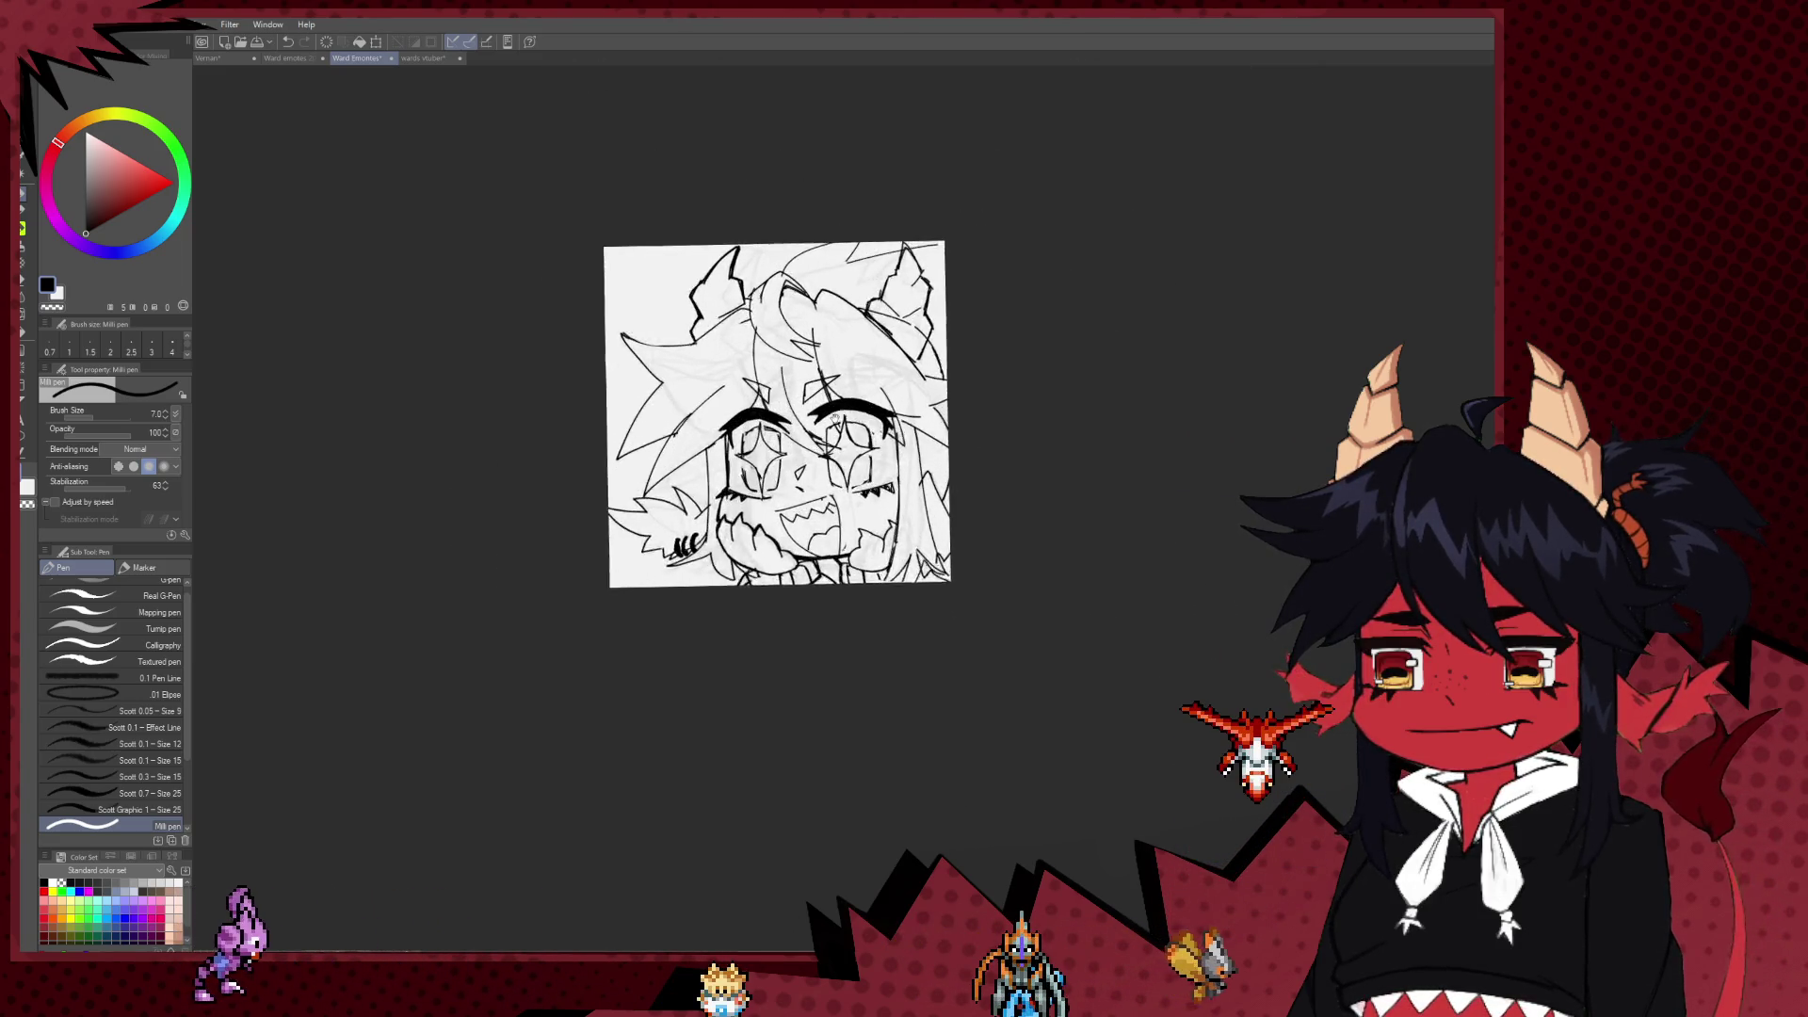
scroll(835, 416, up, 3)
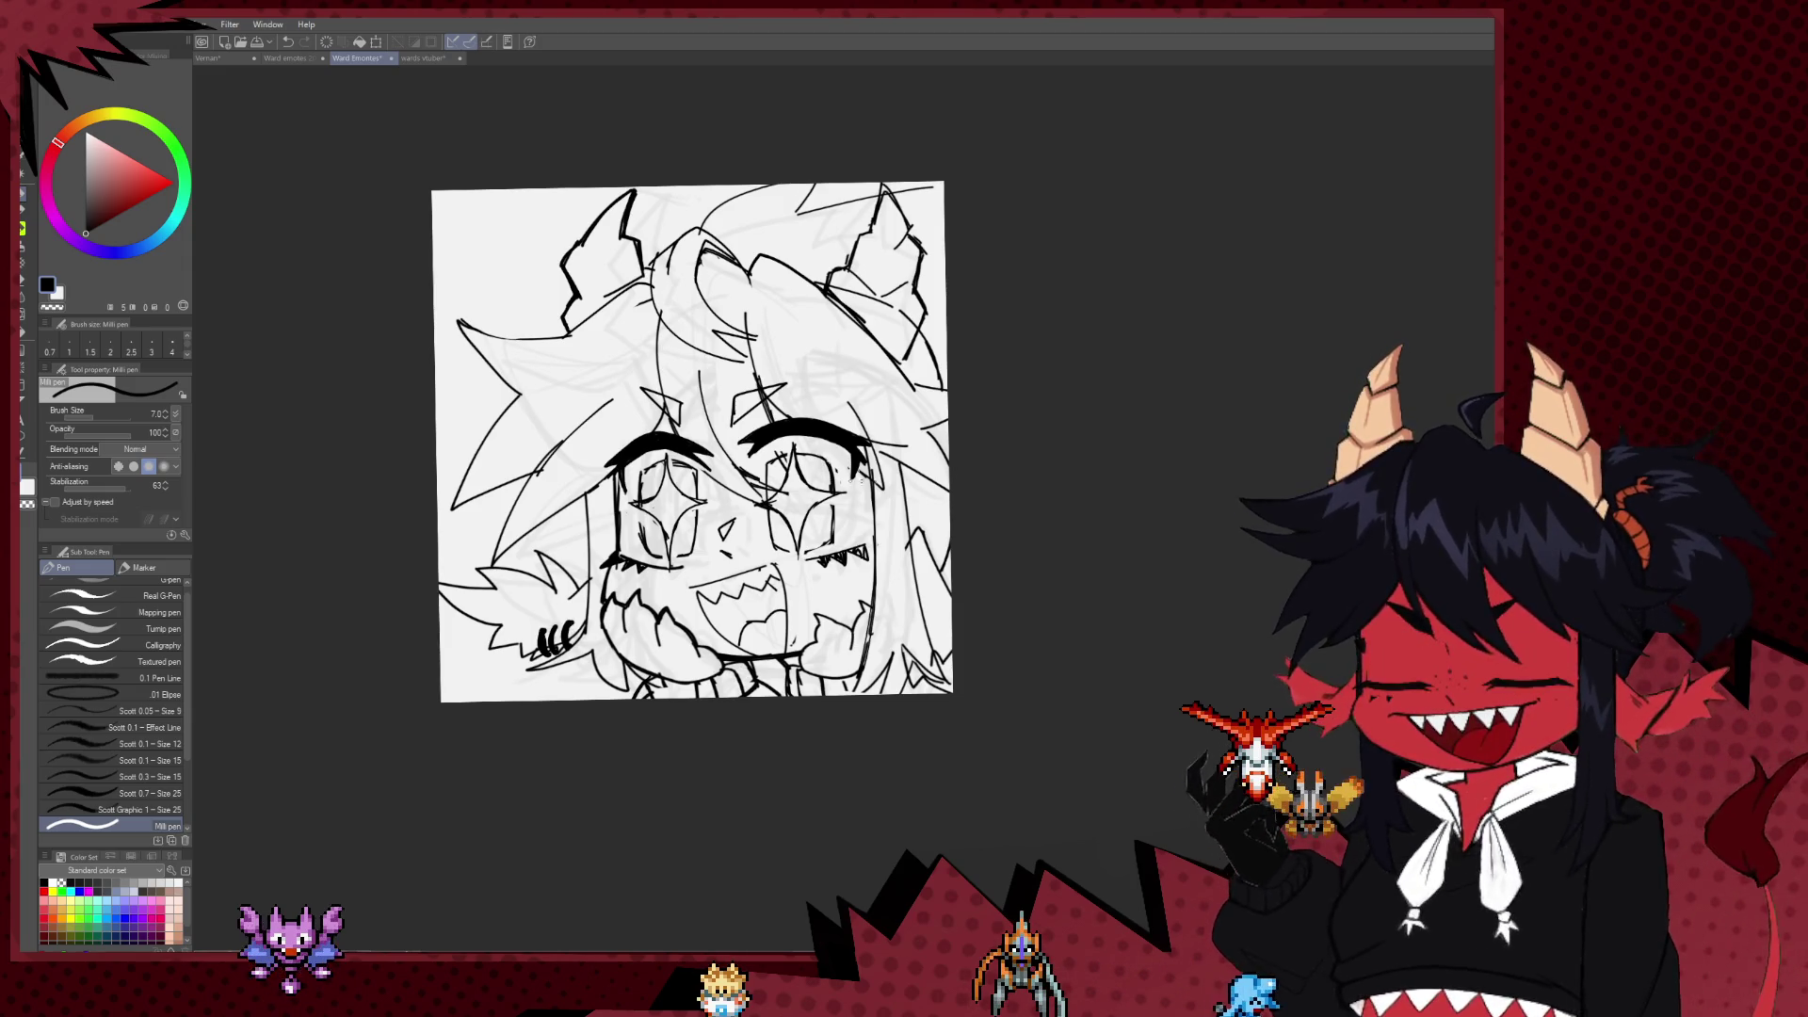
drag(935, 431, 997, 436)
scroll(1041, 421, down, 2)
scroll(1041, 422, up, 2)
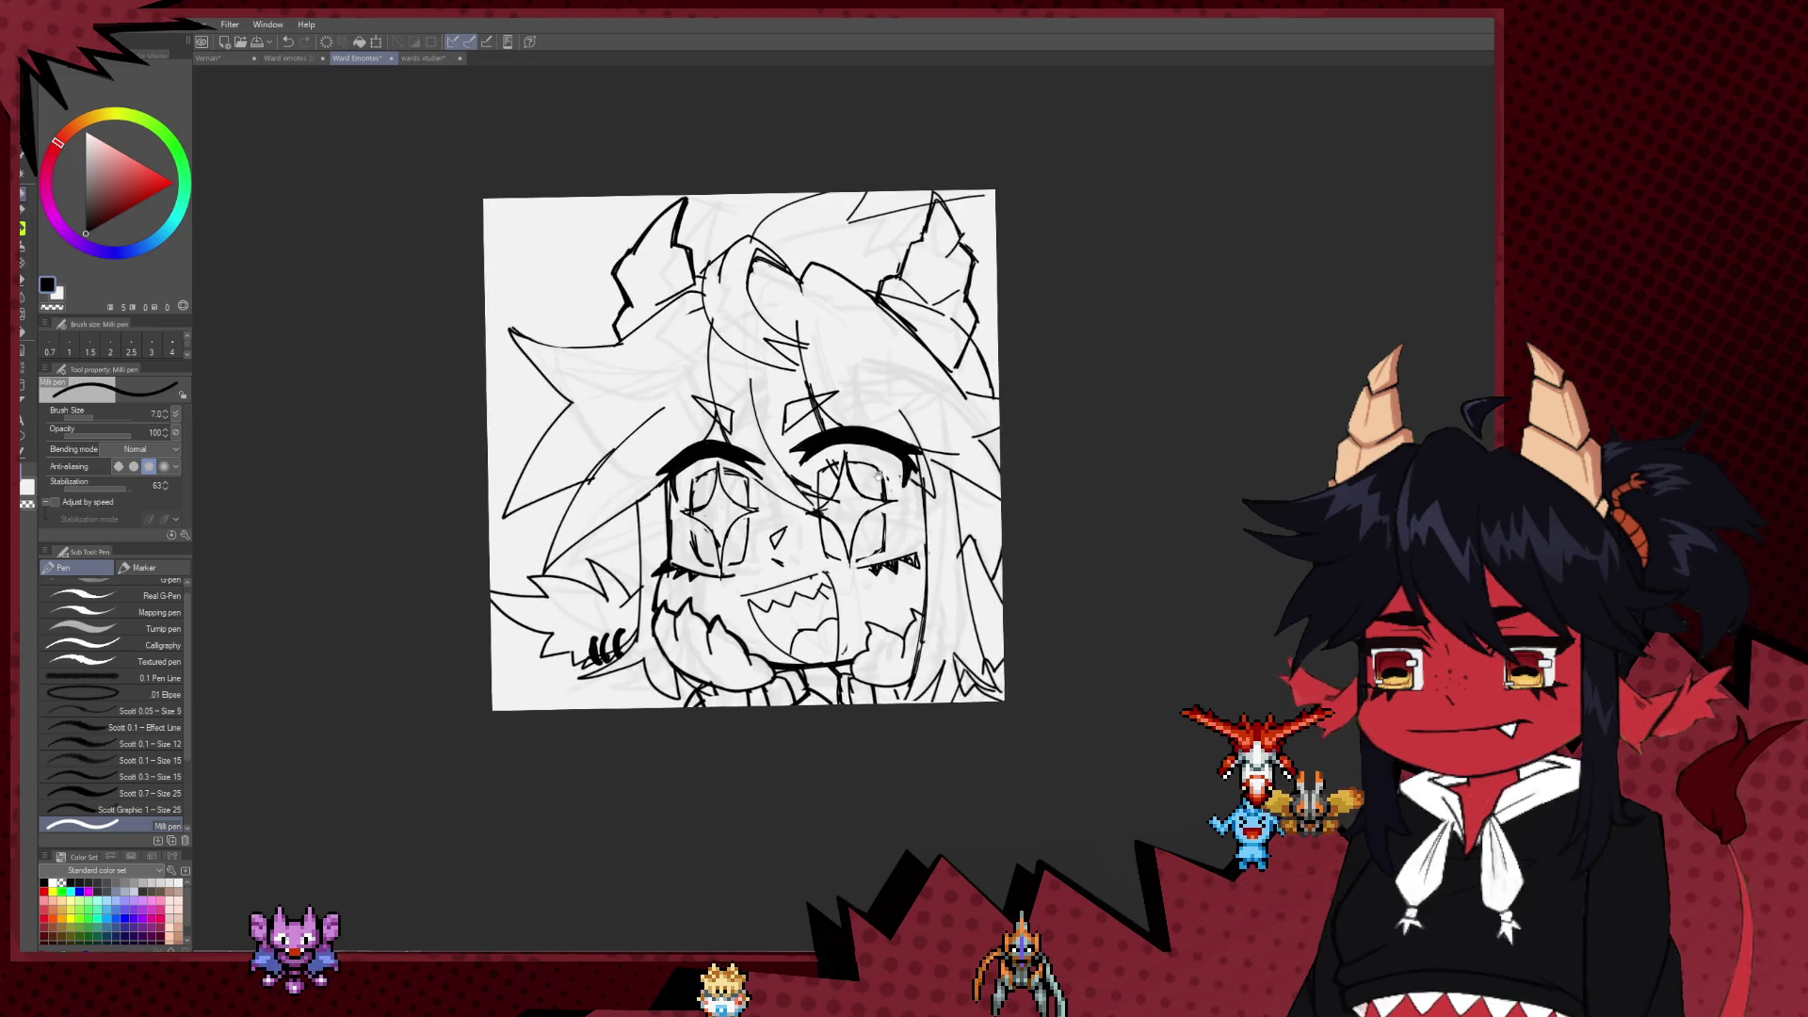
scroll(877, 474, up, 3)
mouse_move(718, 544)
mouse_down()
mouse_move(843, 563)
mouse_move(836, 546)
mouse_up()
key(e)
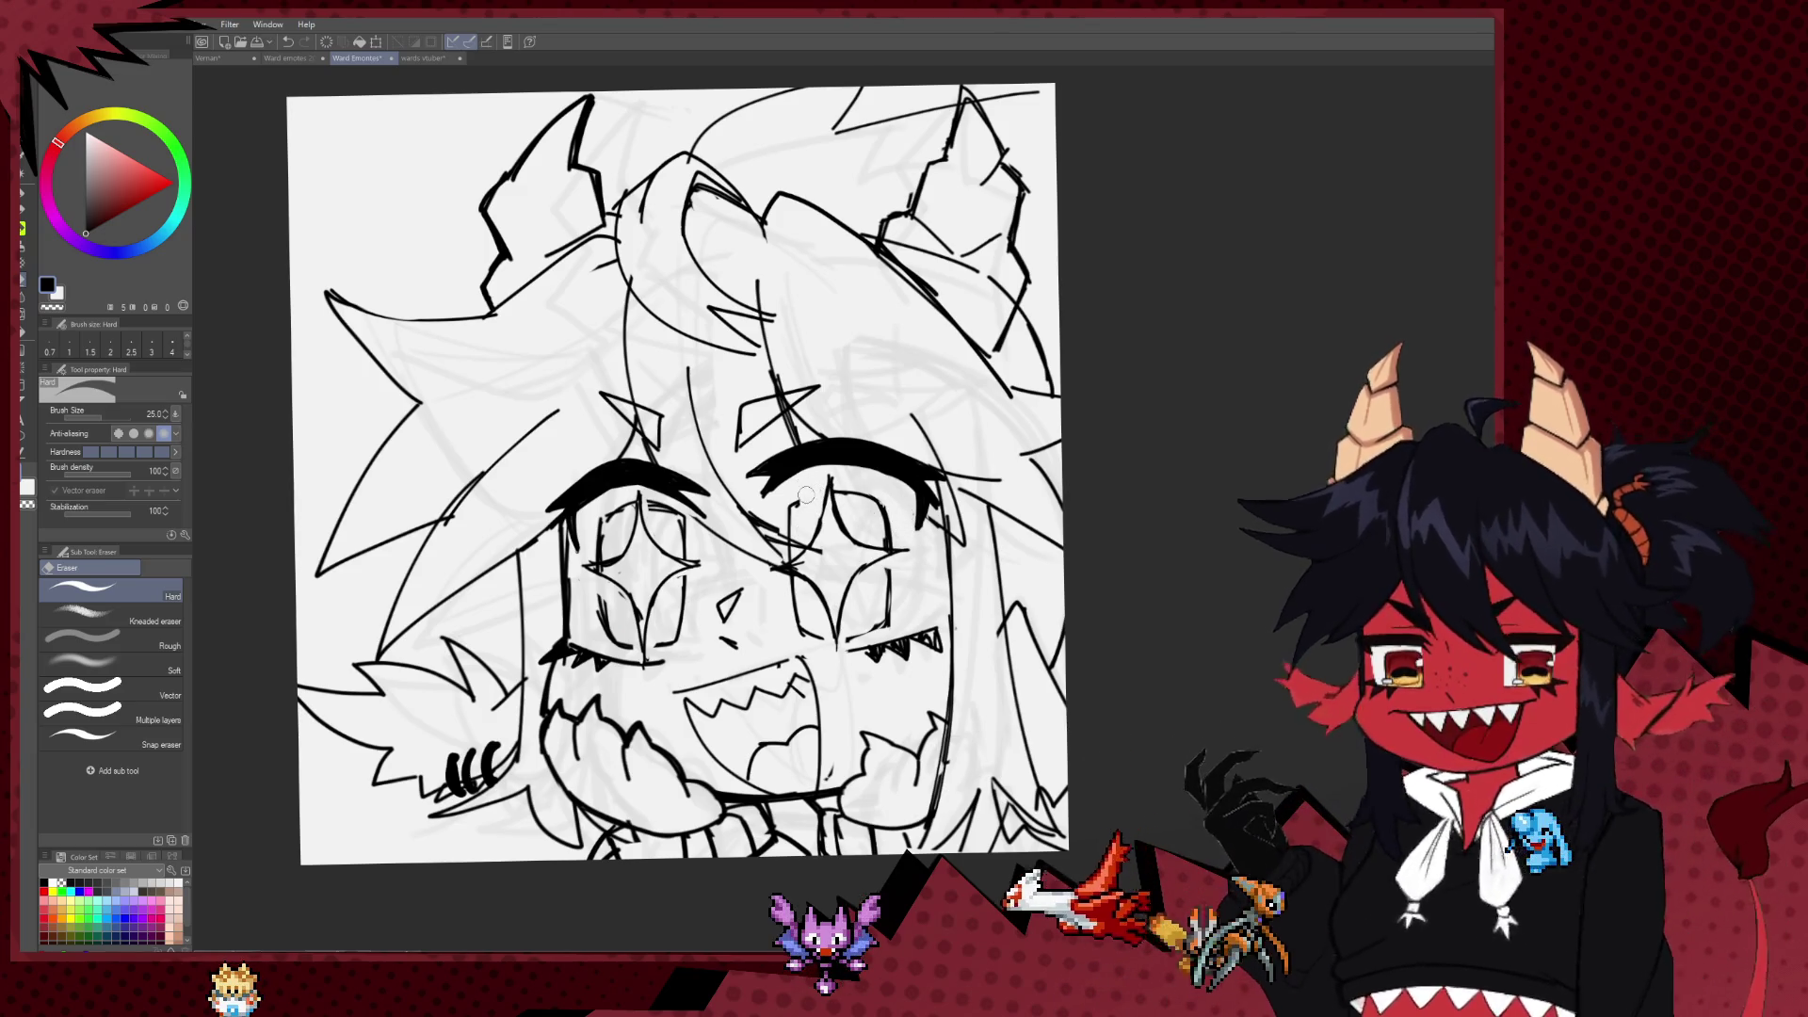
key(p)
key(e)
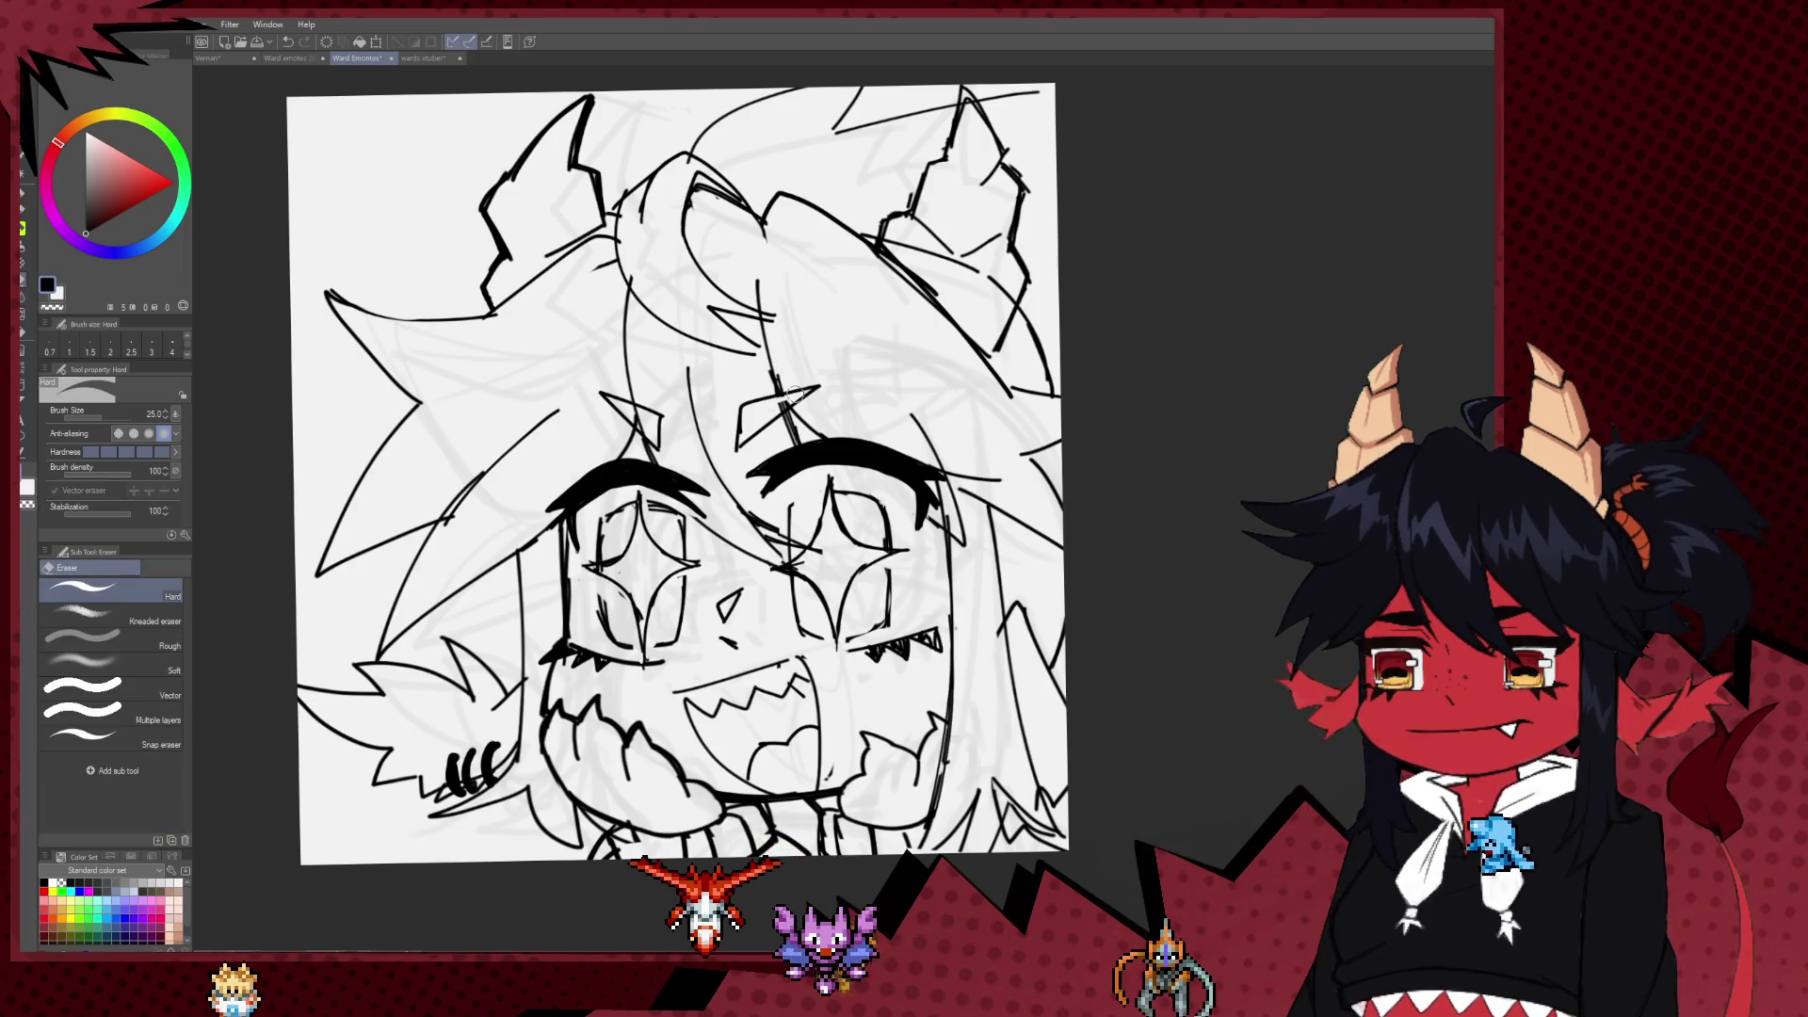
Step: Reposition the view over the face while alternating between the Milli pen and Hard eraser
drag(753, 453, 789, 486)
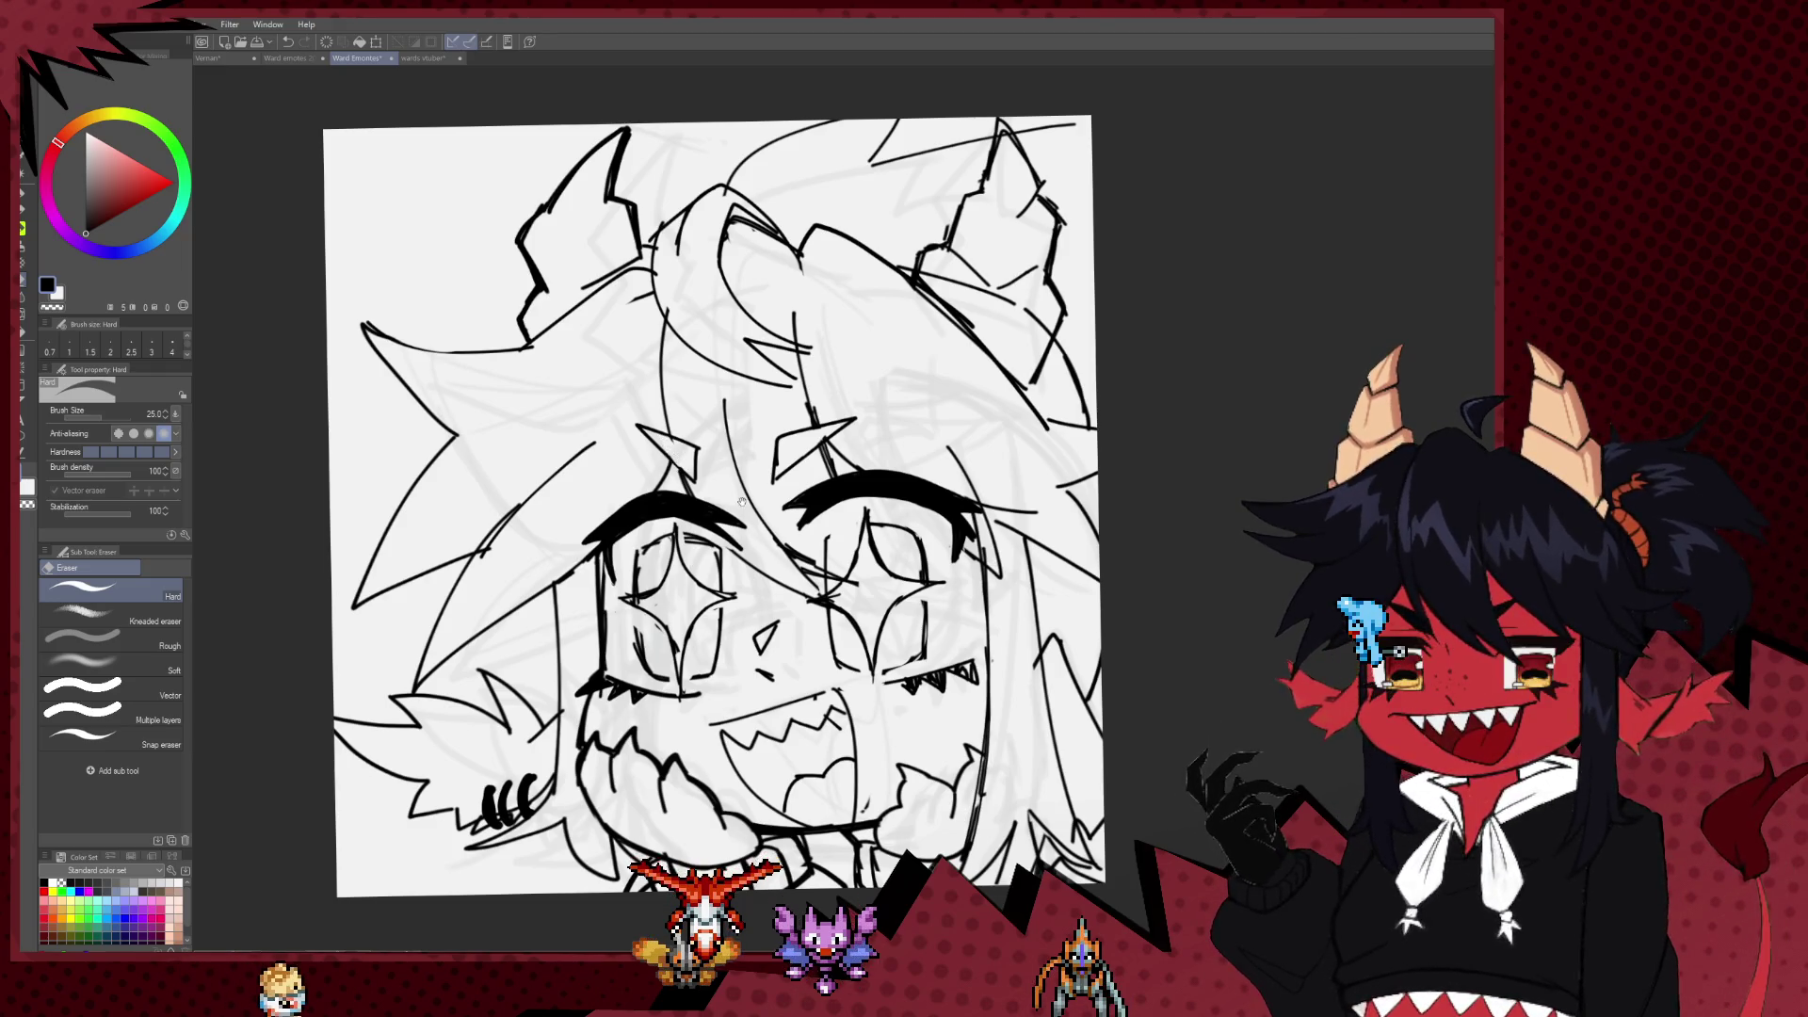
drag(741, 502, 722, 445)
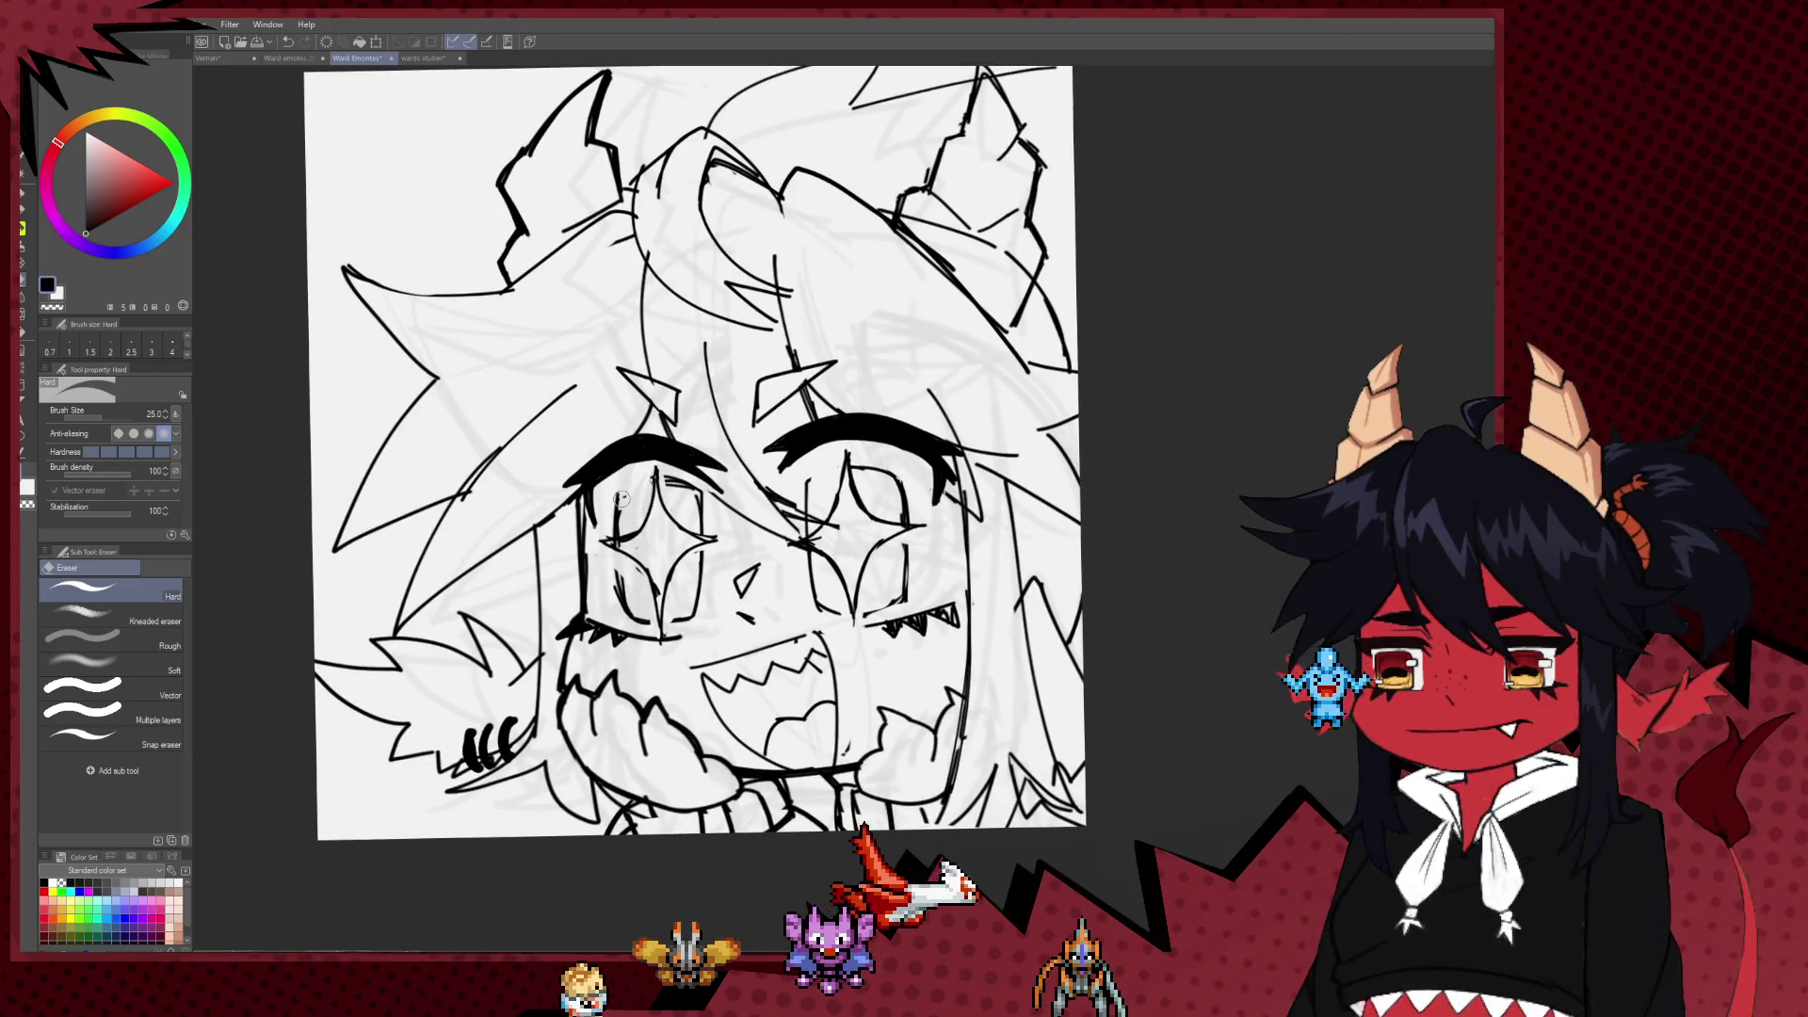
key(p)
key(e)
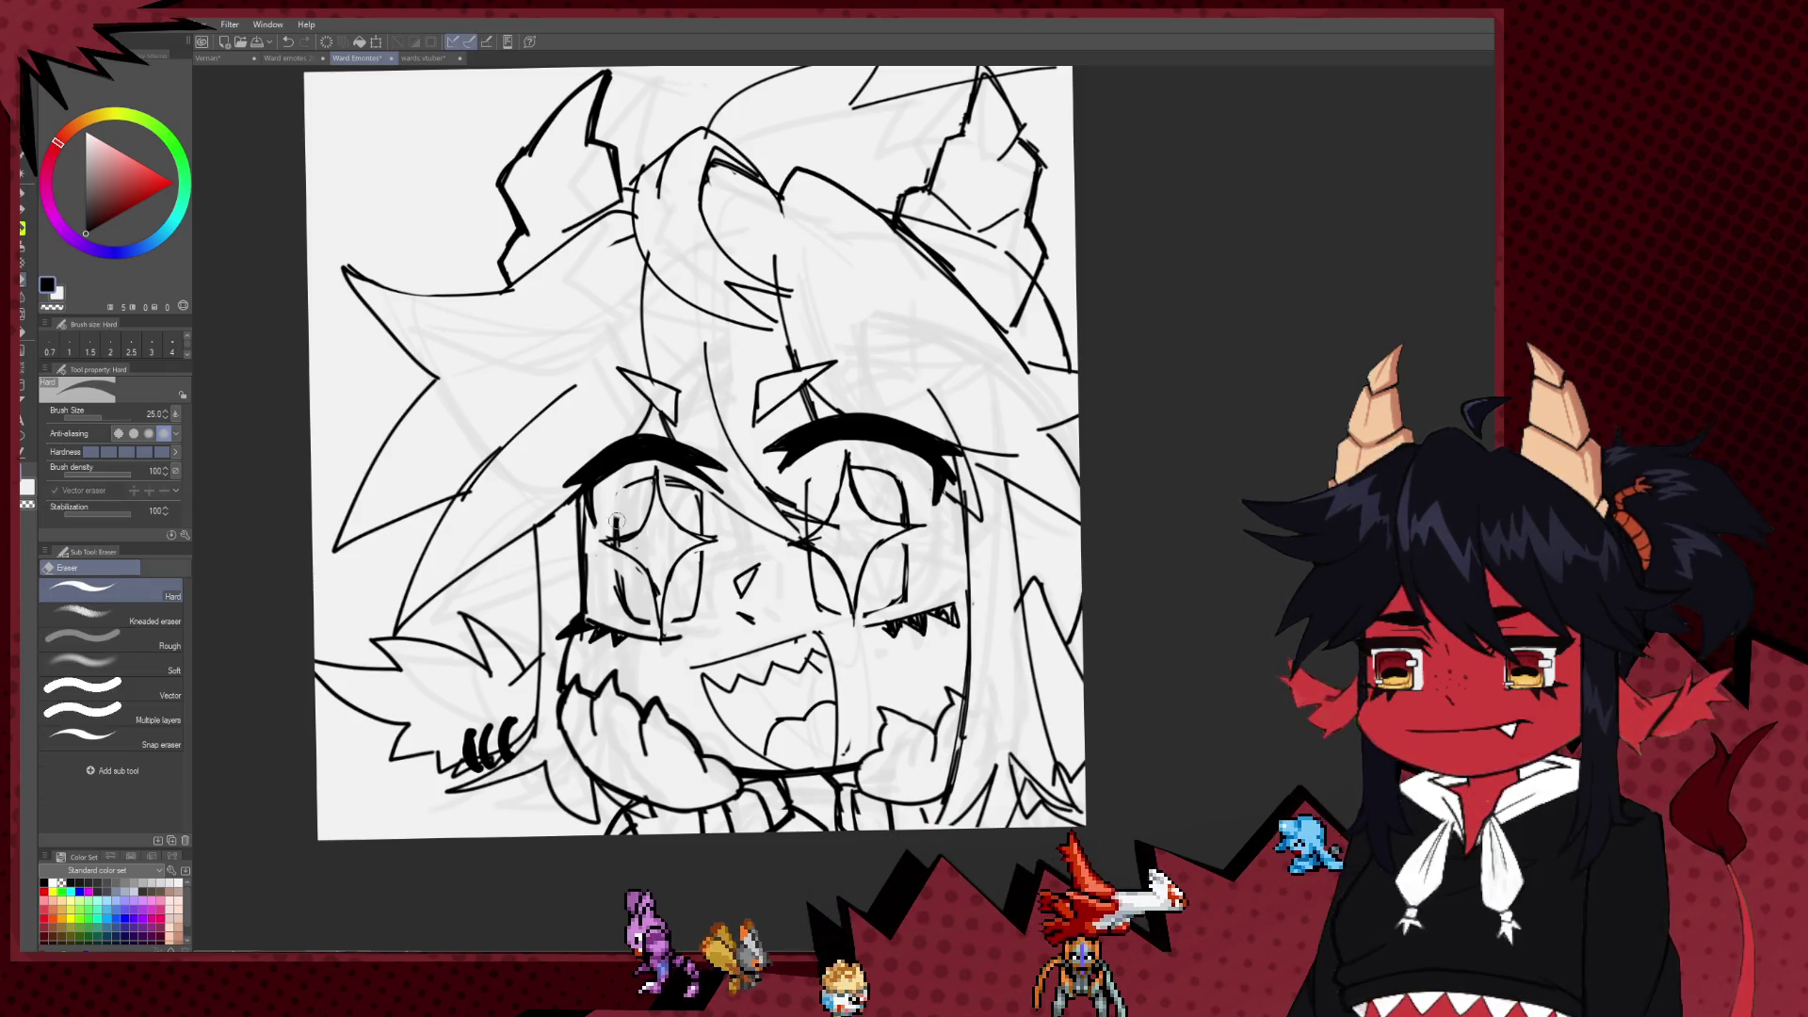
key(p)
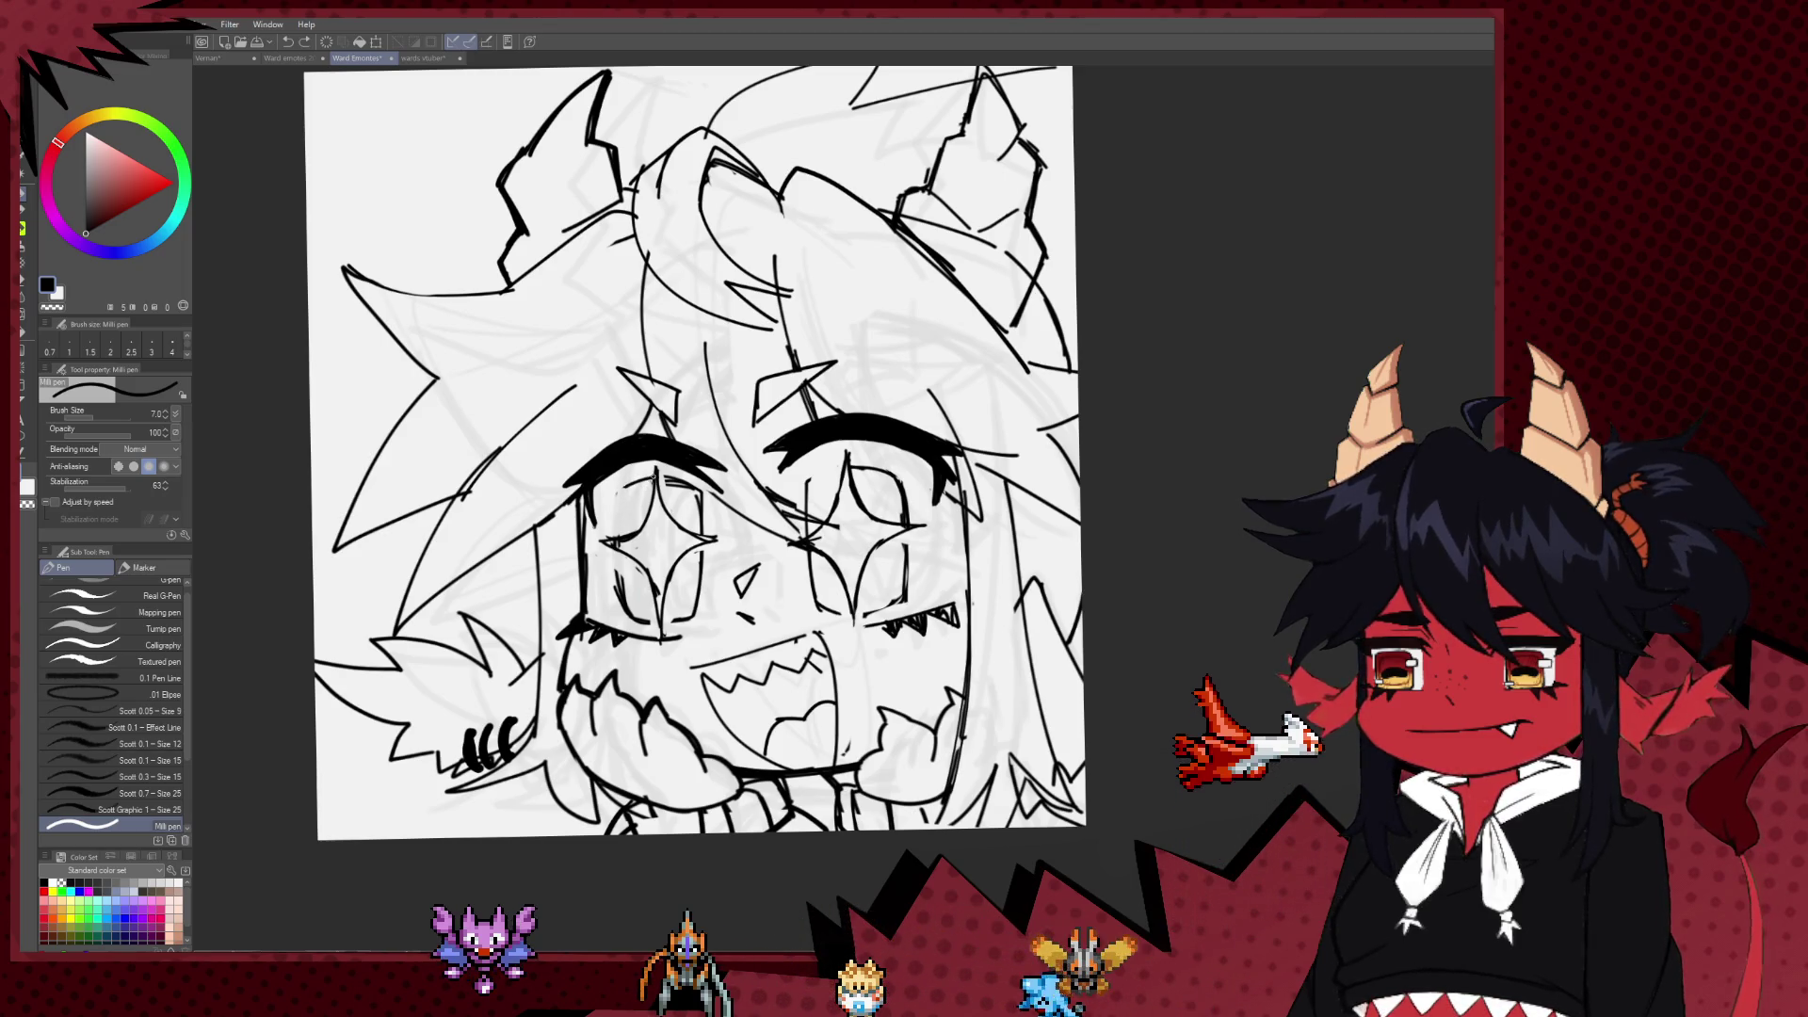
key(e)
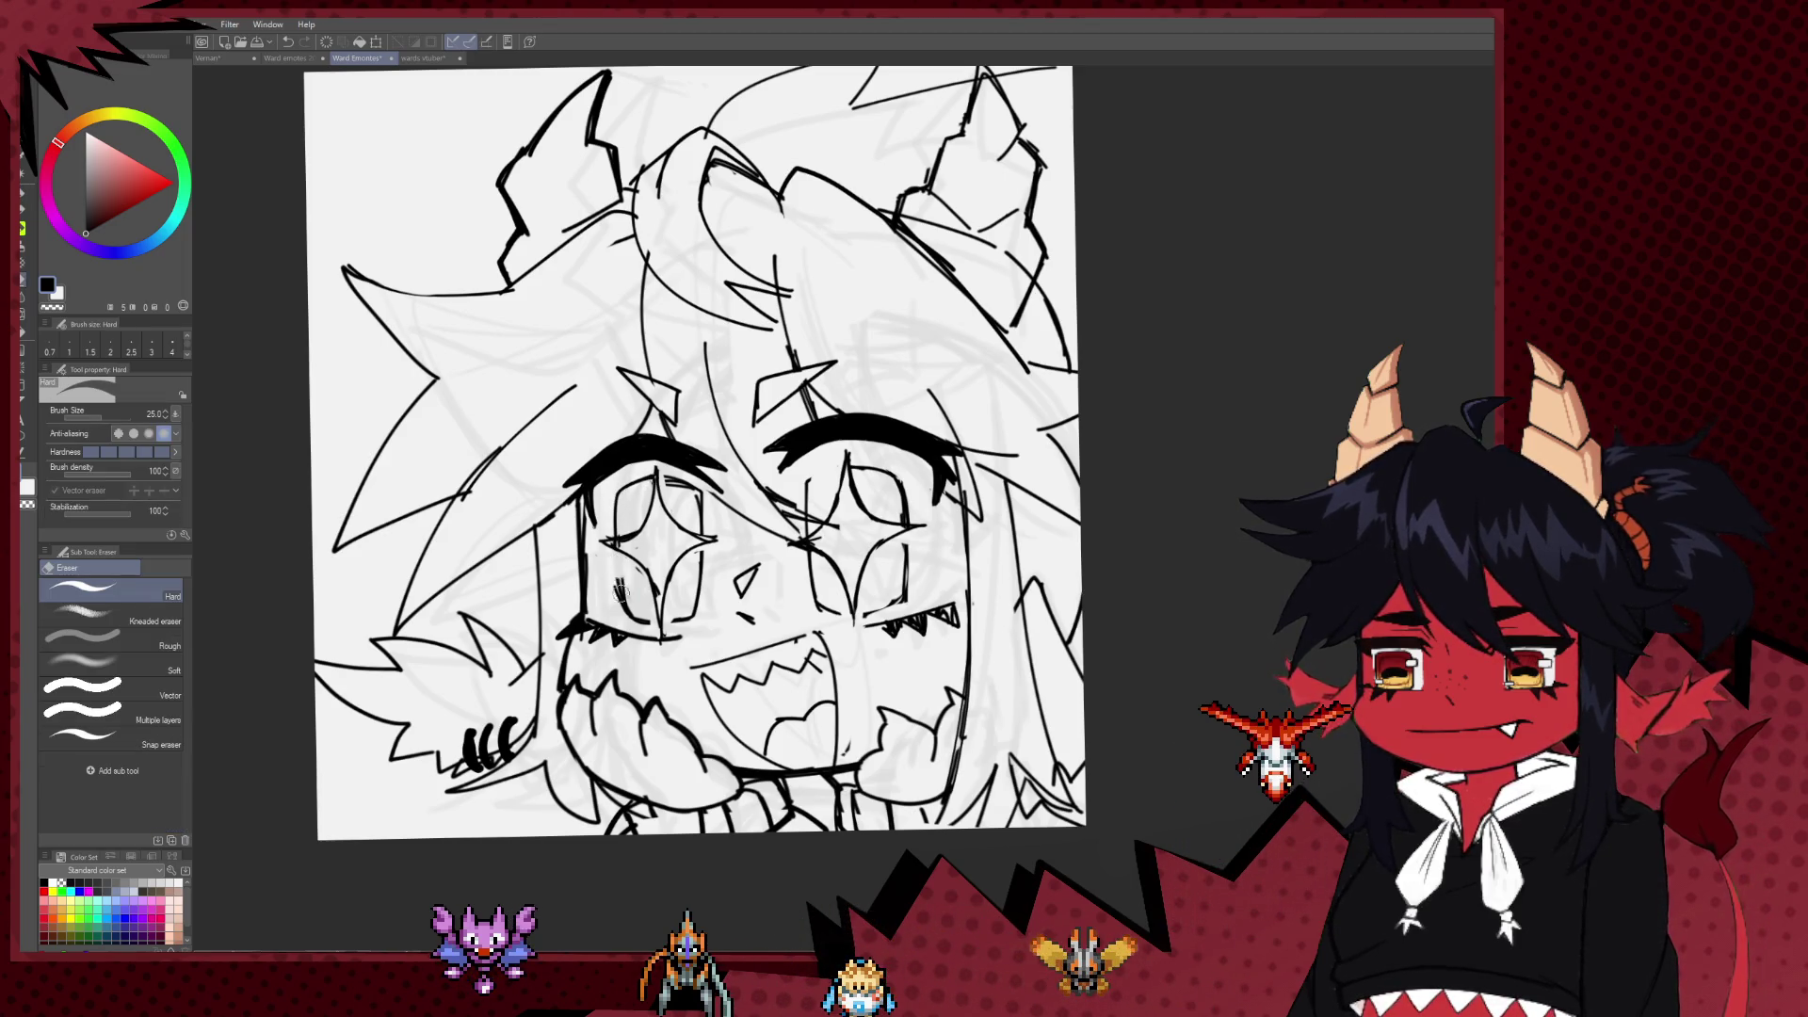
key(p)
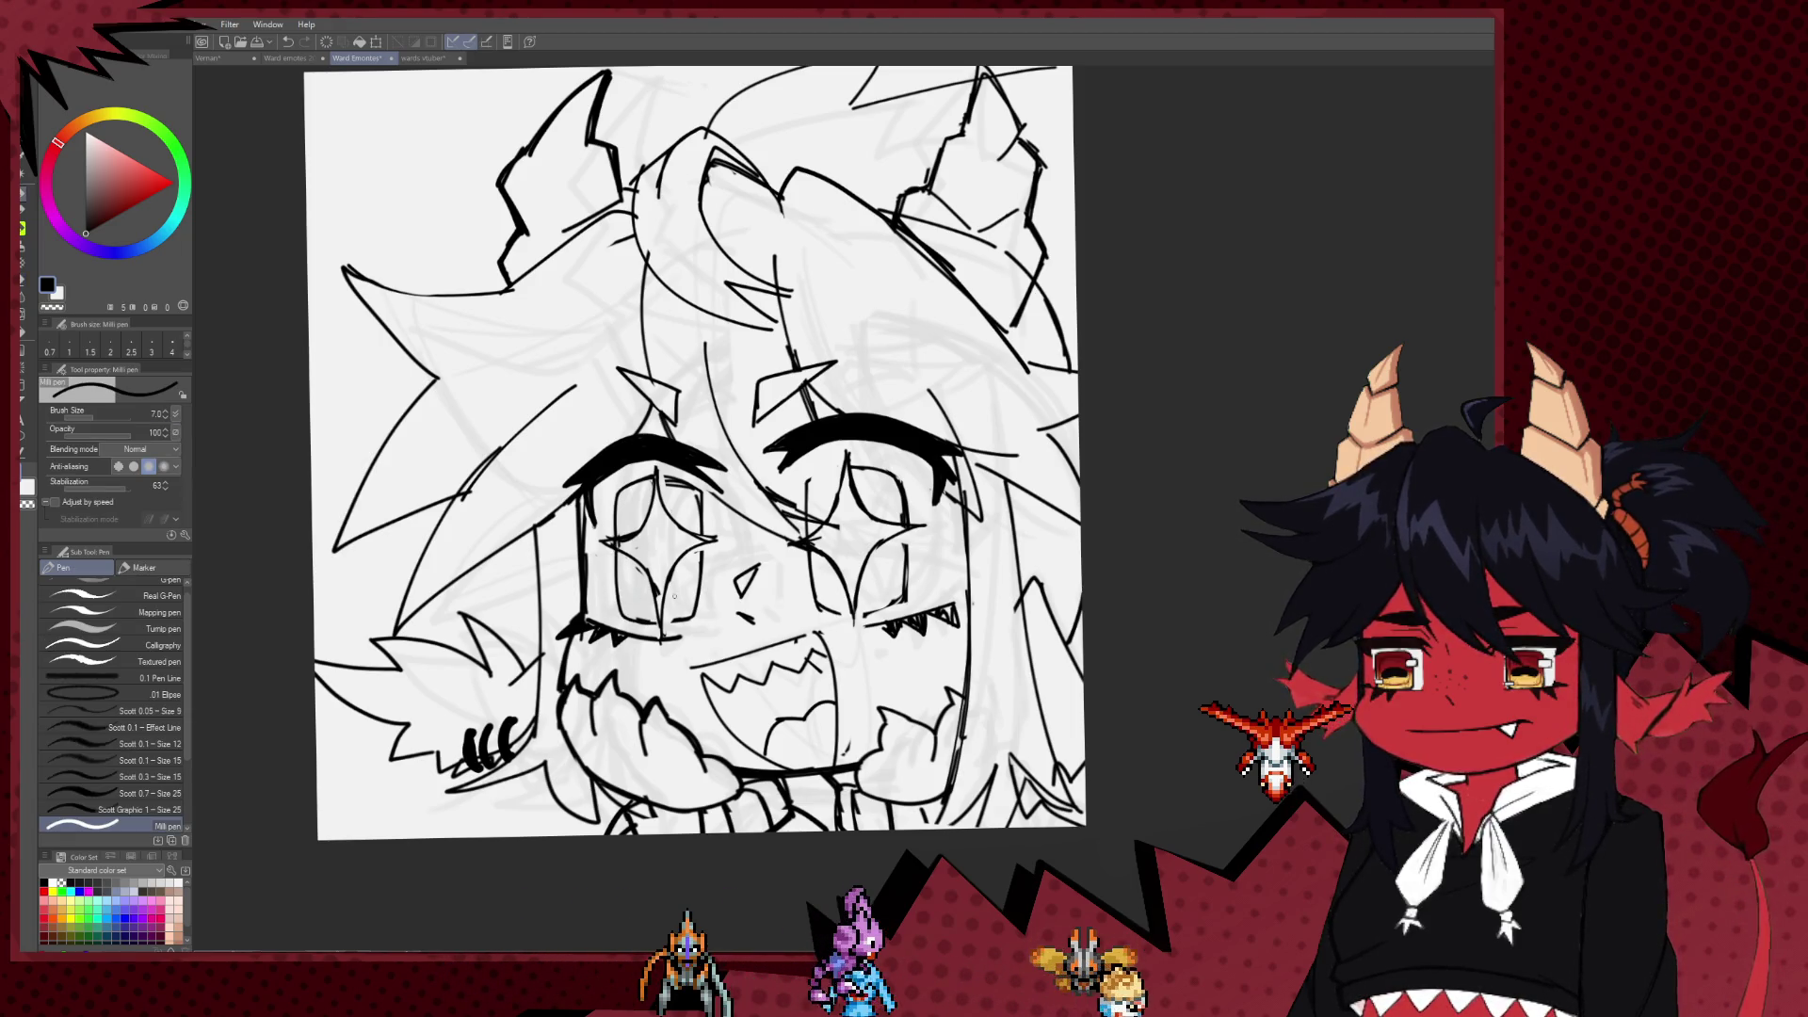
key(e)
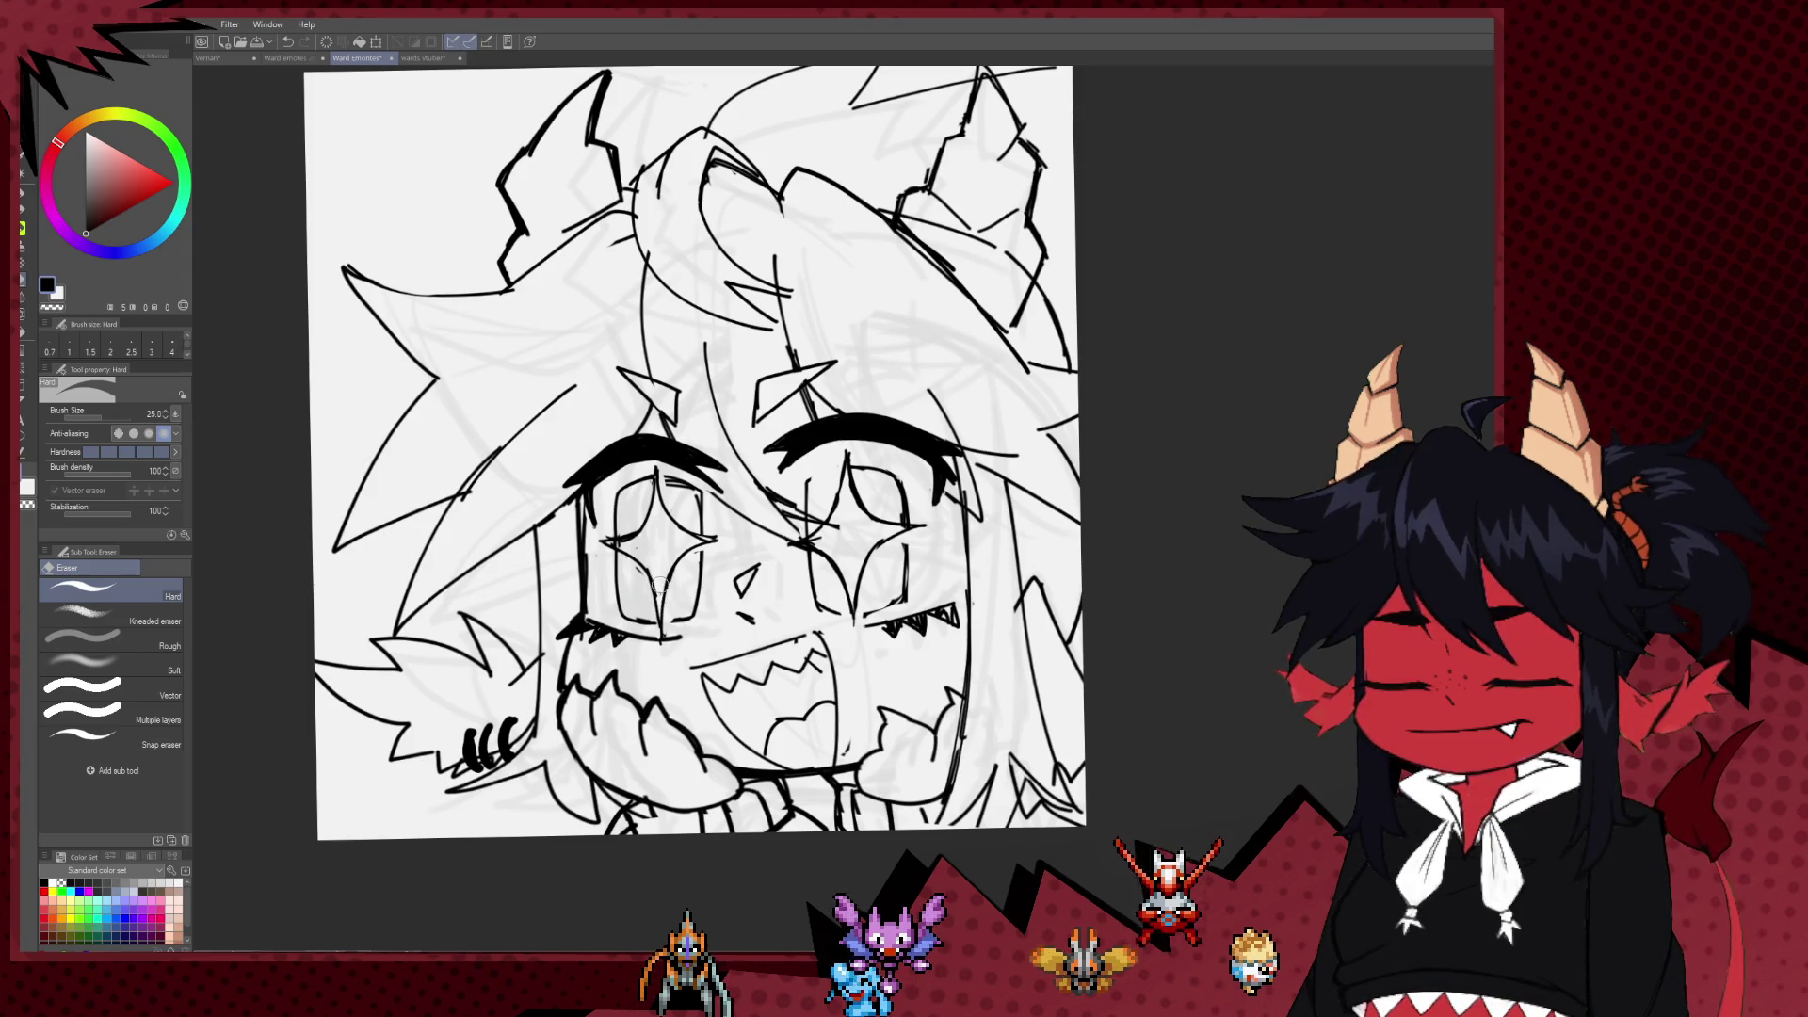
scroll(697, 542, down, 1)
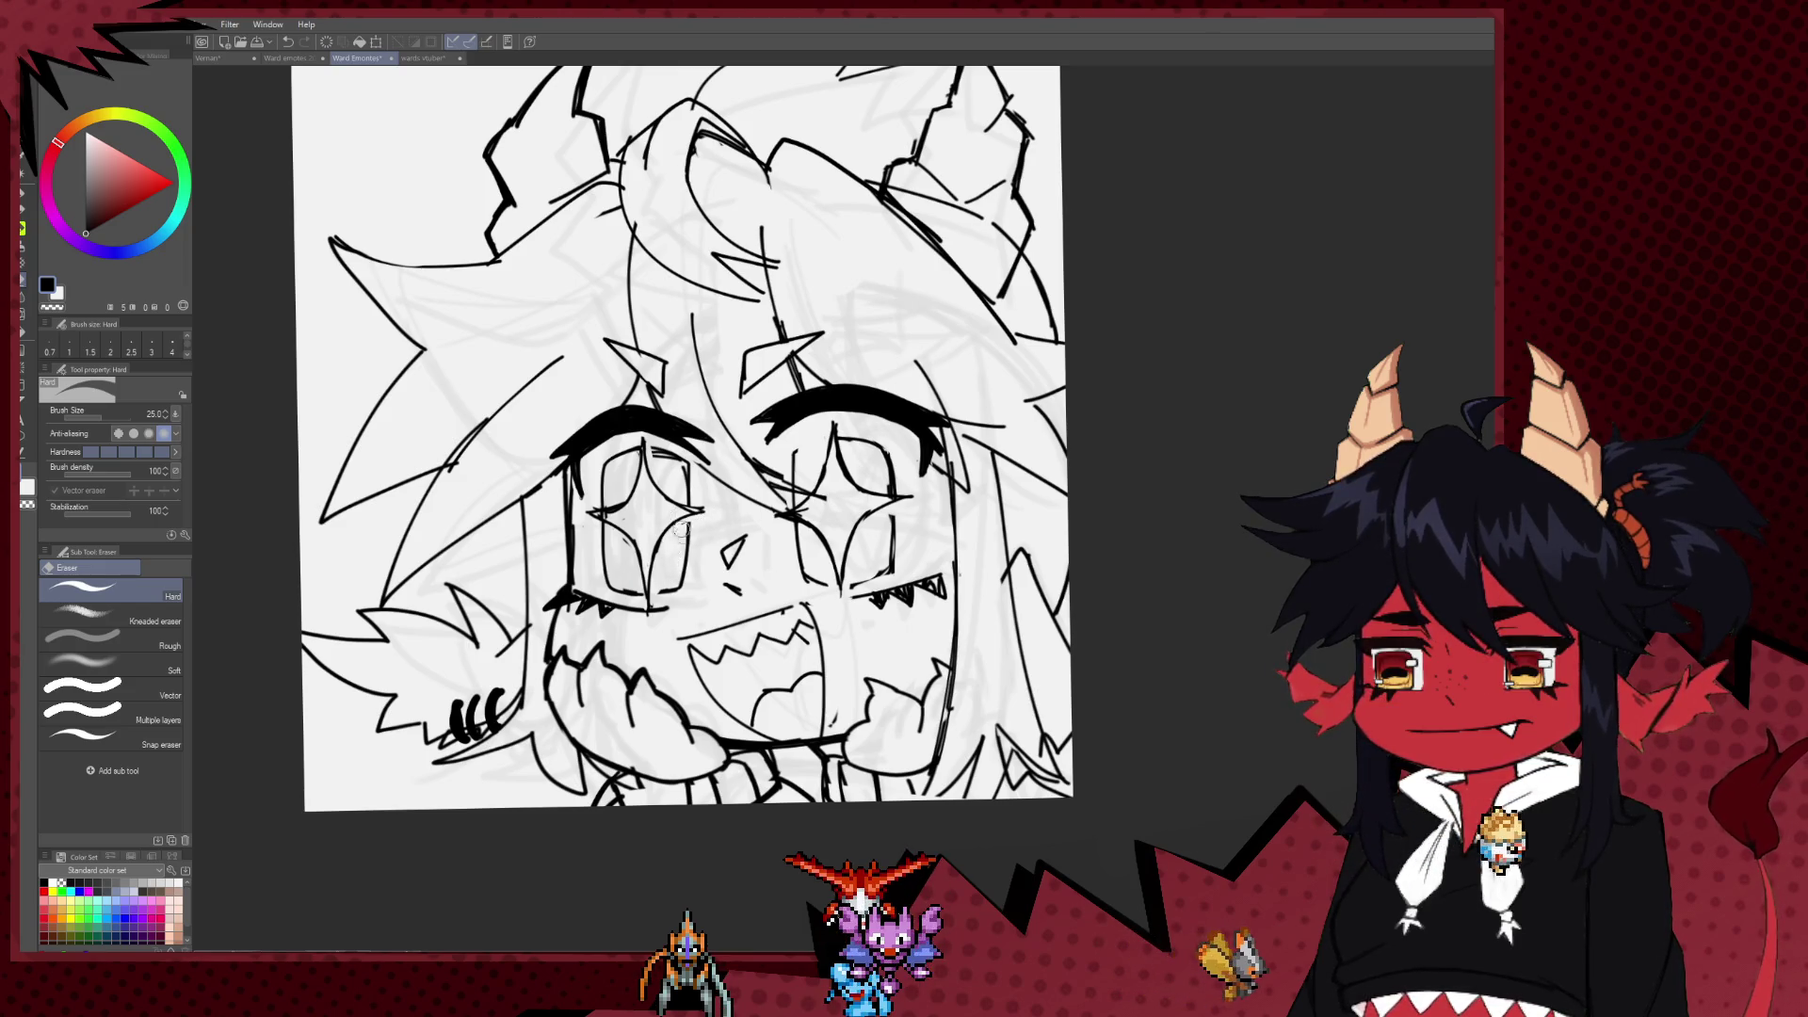
key(p)
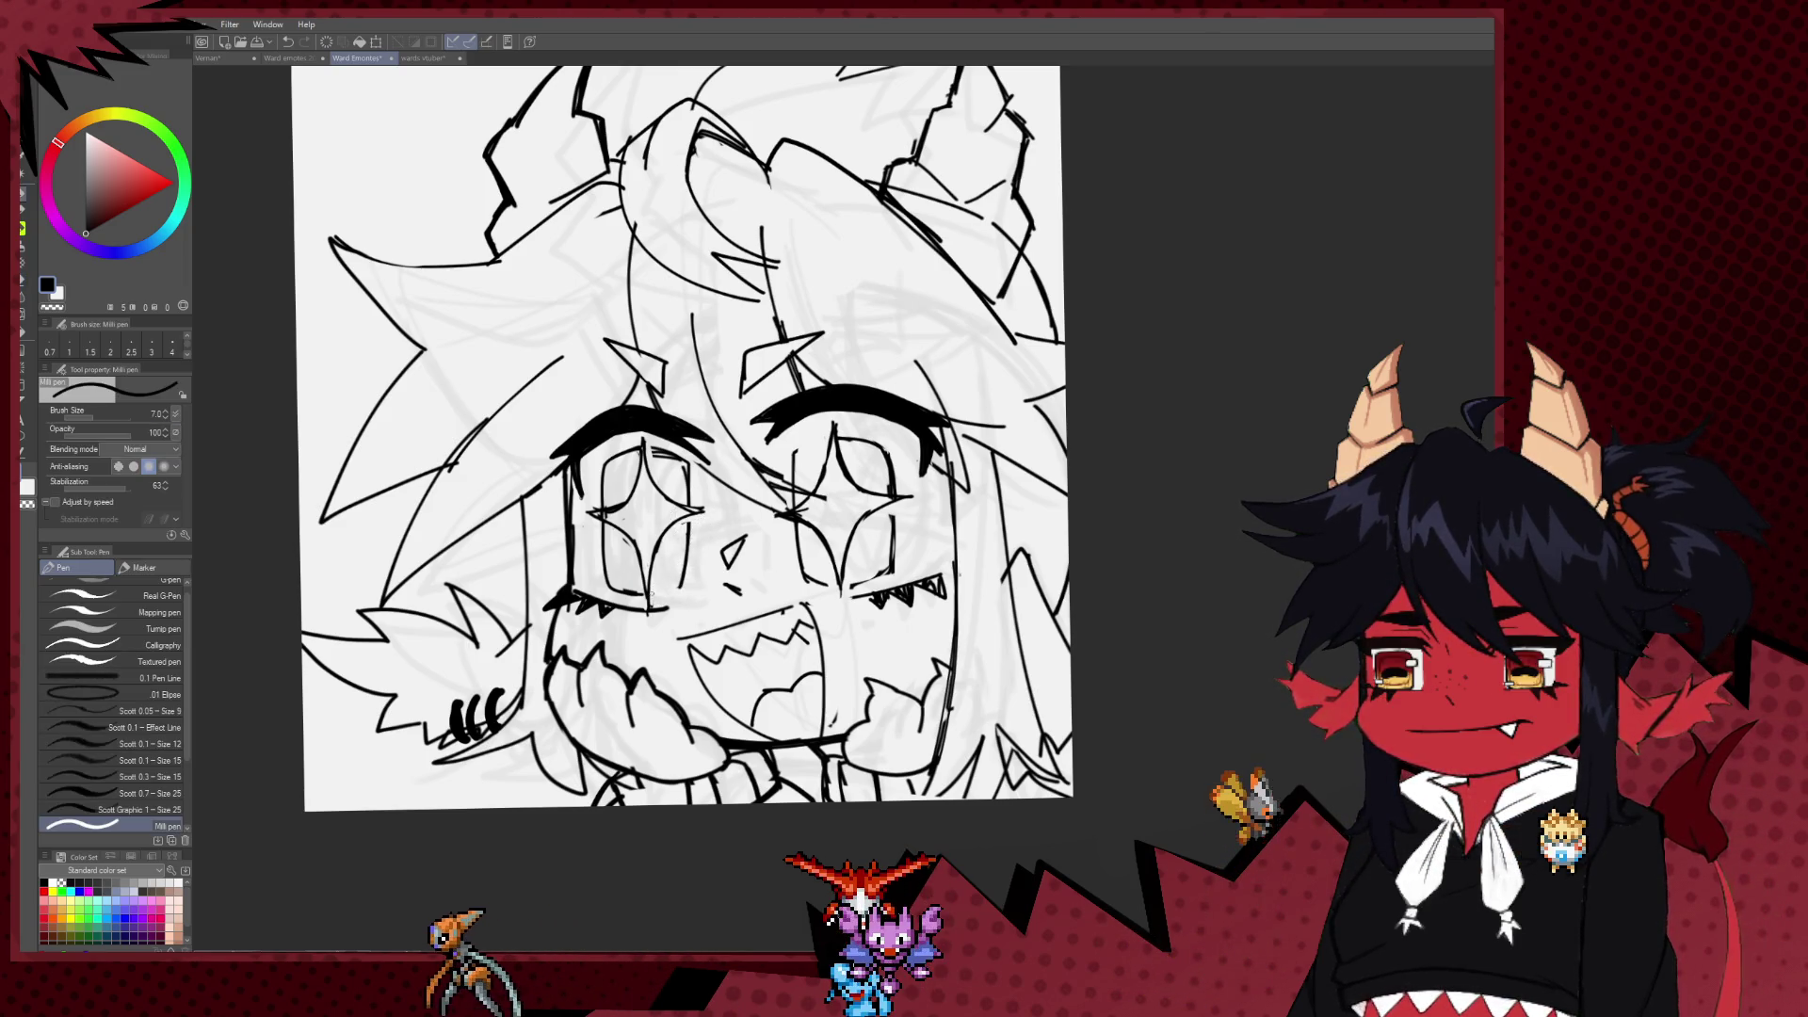
scroll(688, 499, up, 1)
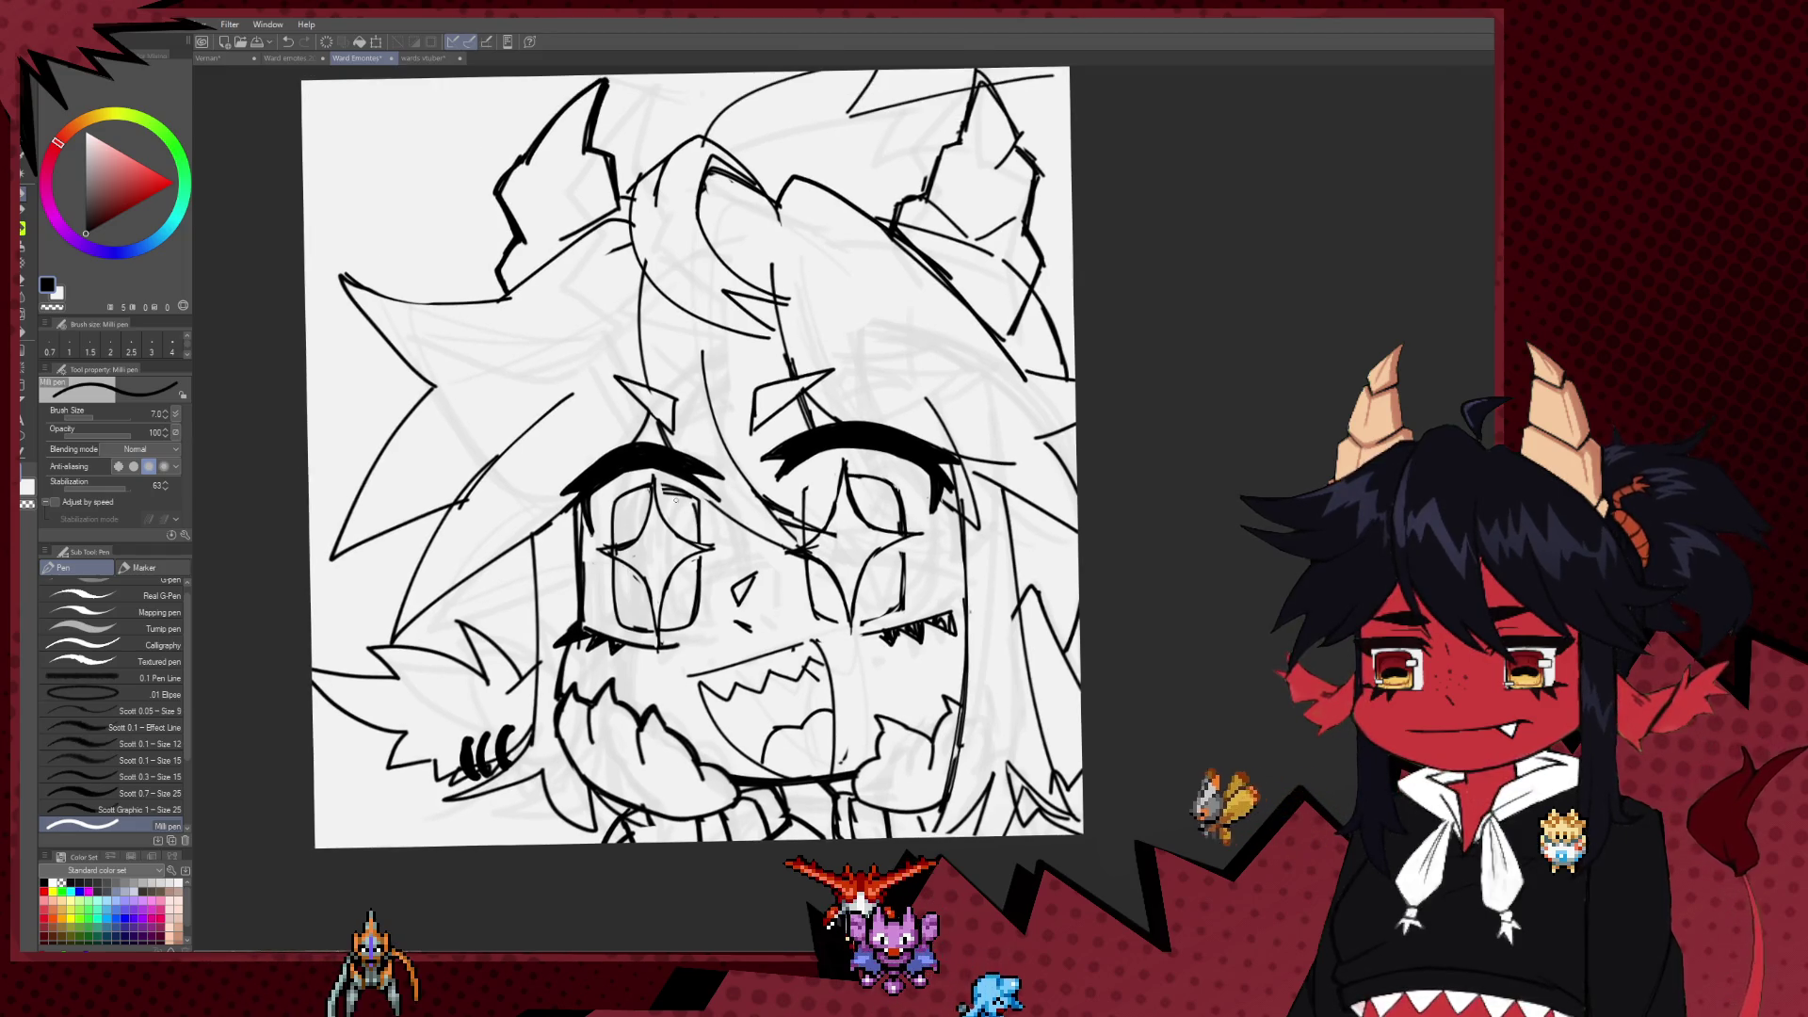
key(e)
key(p)
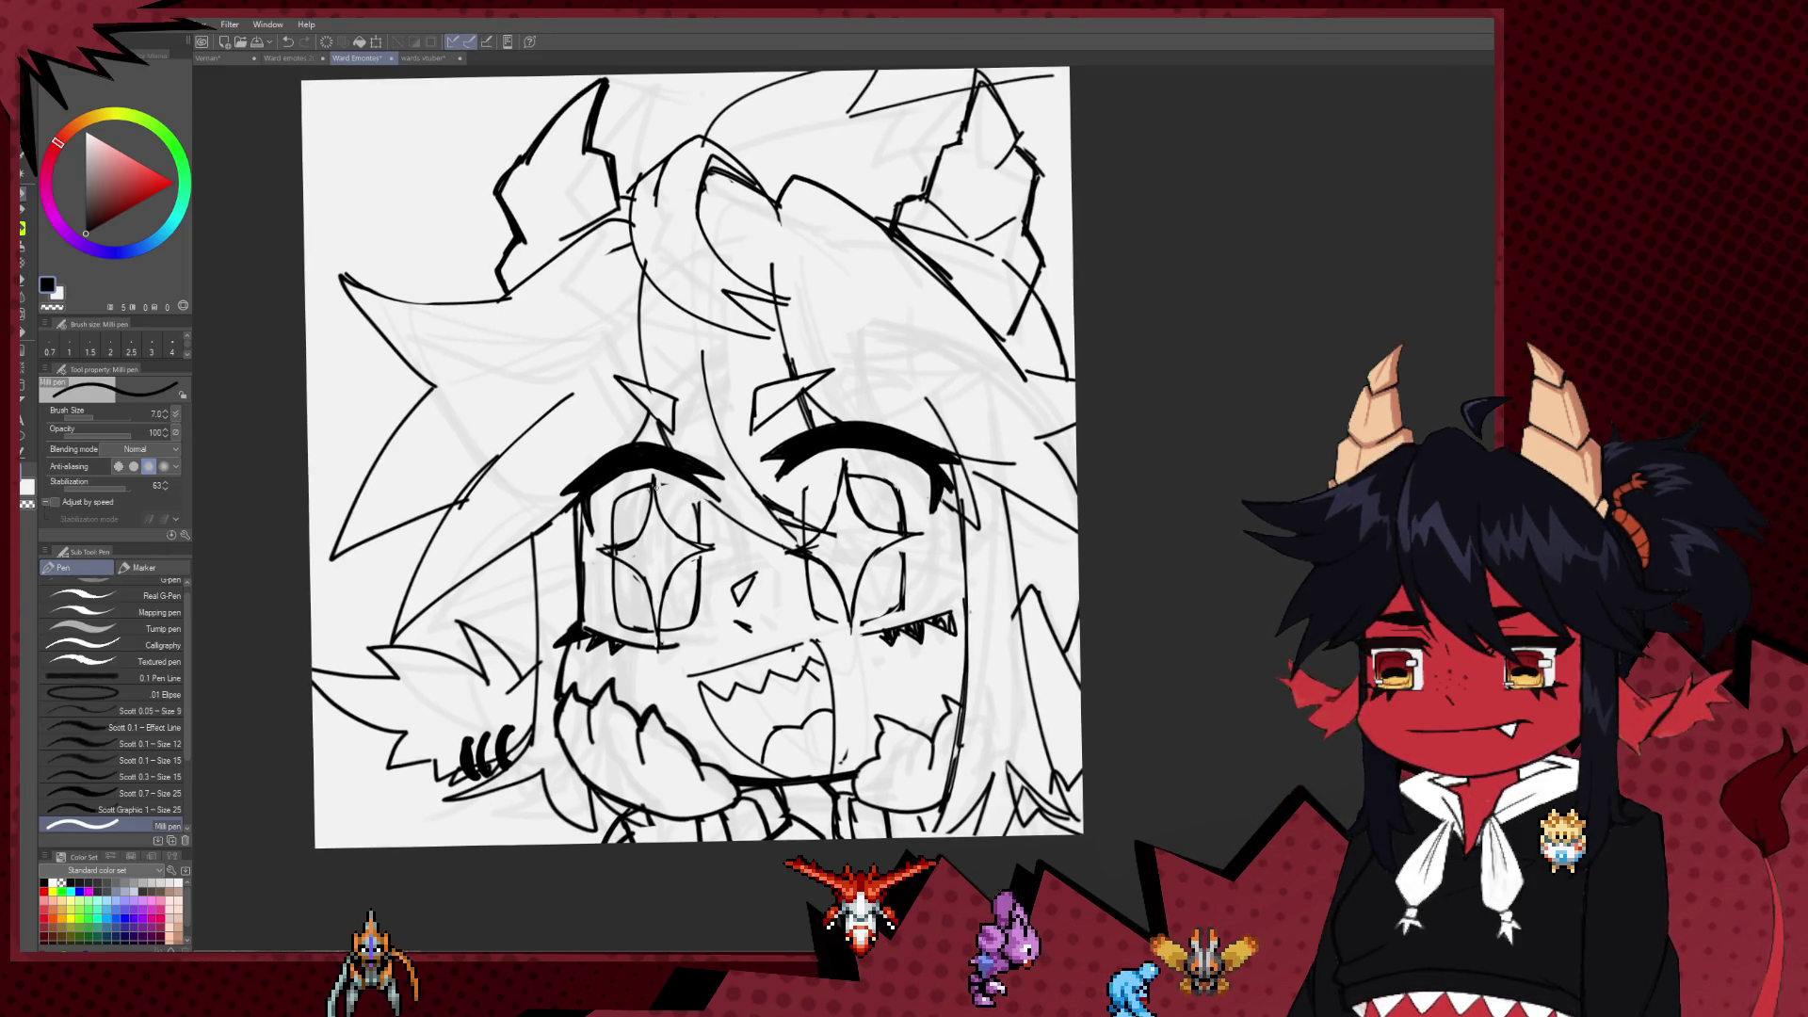
key(e)
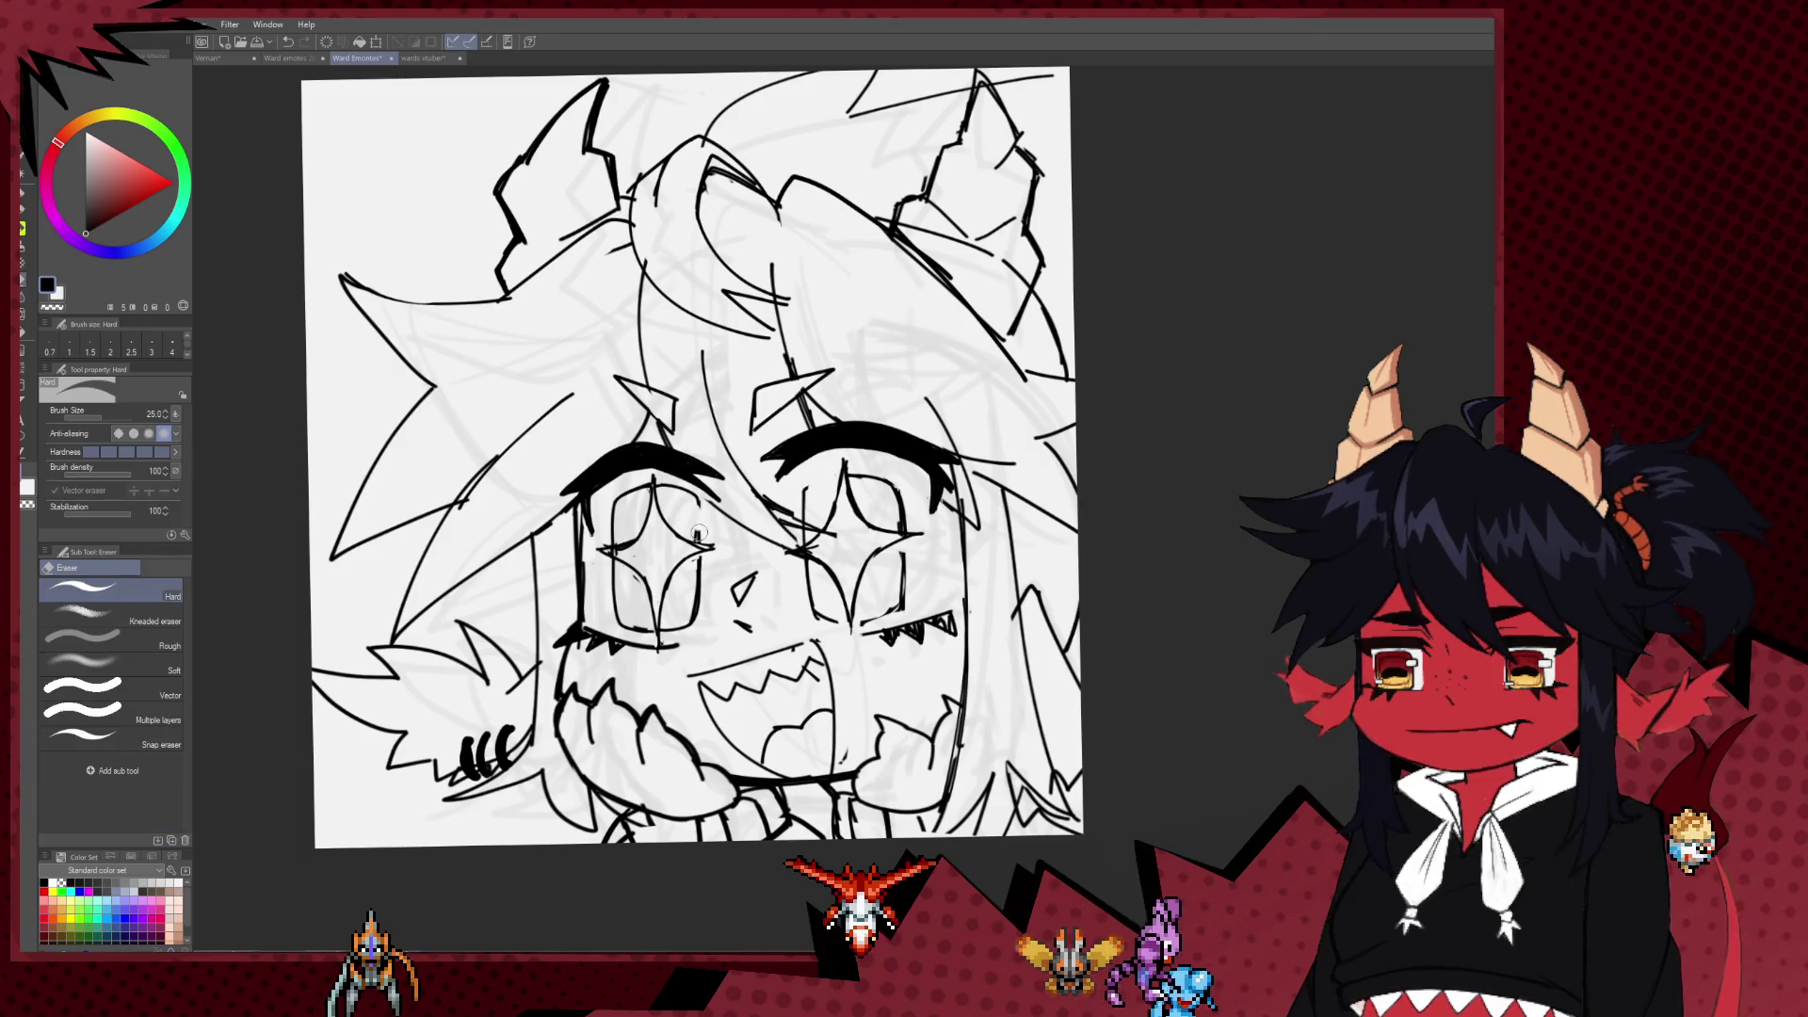
key(p)
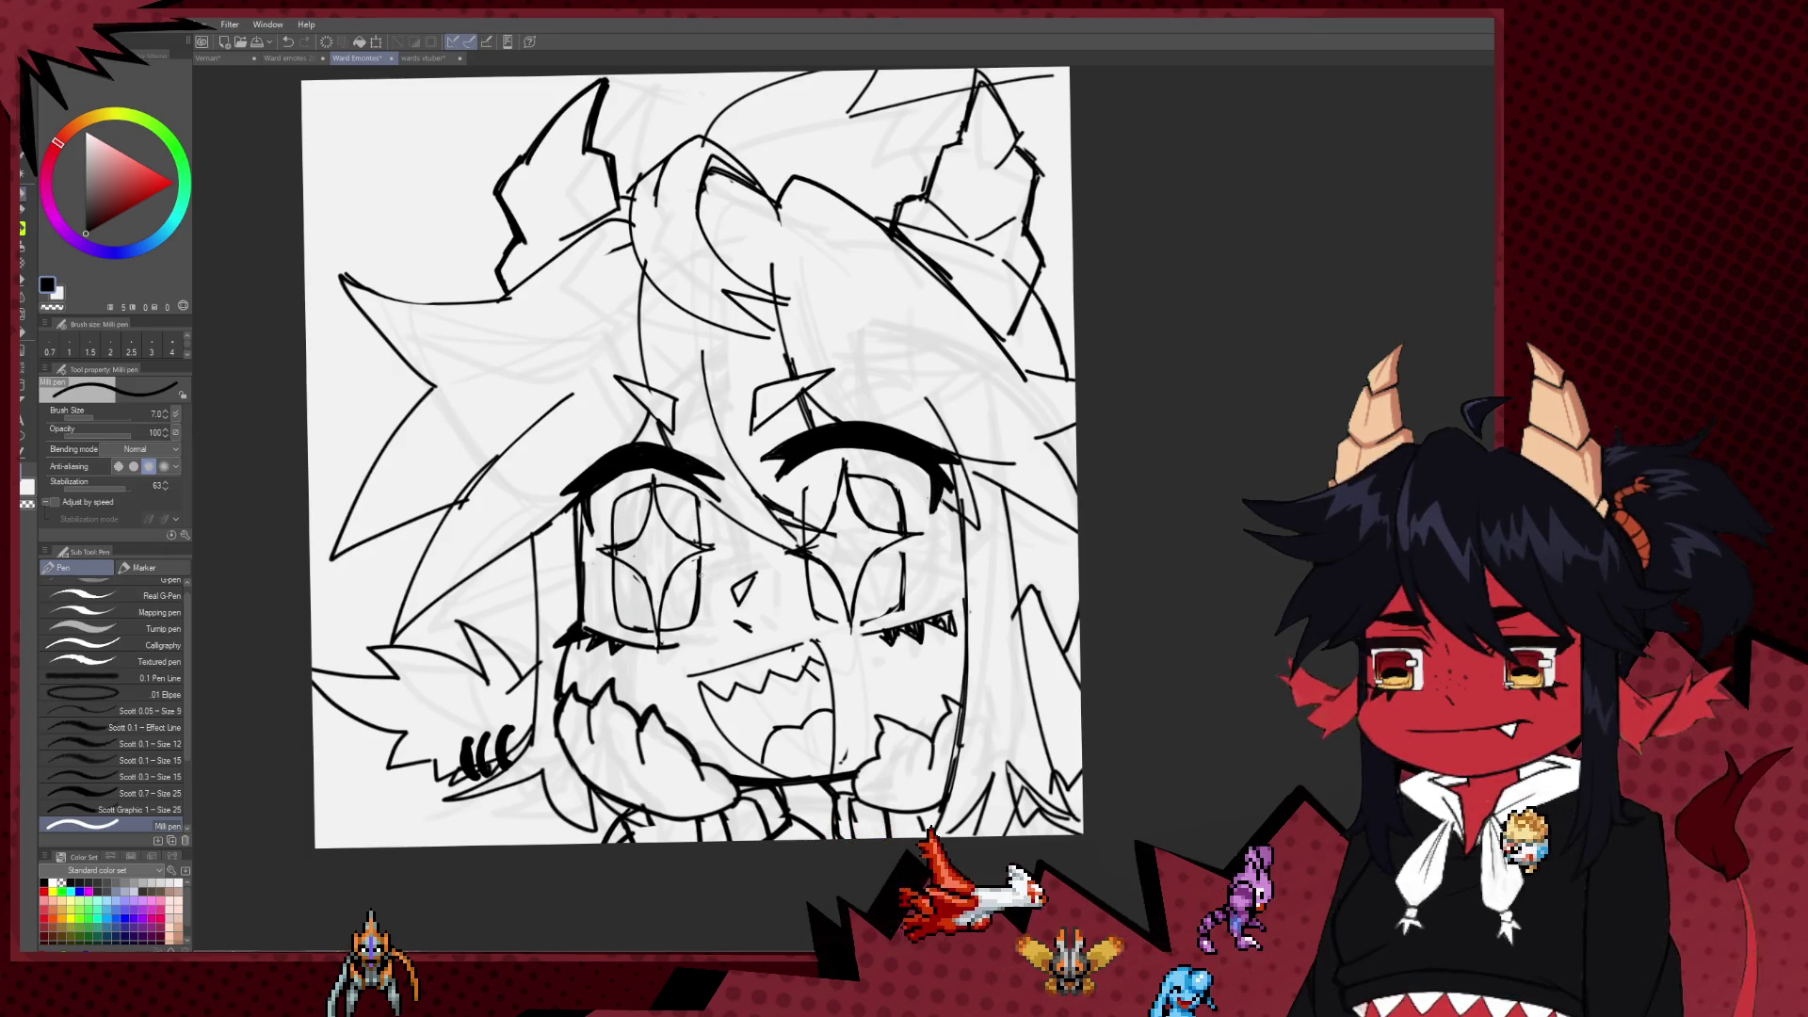
key(e)
key(p)
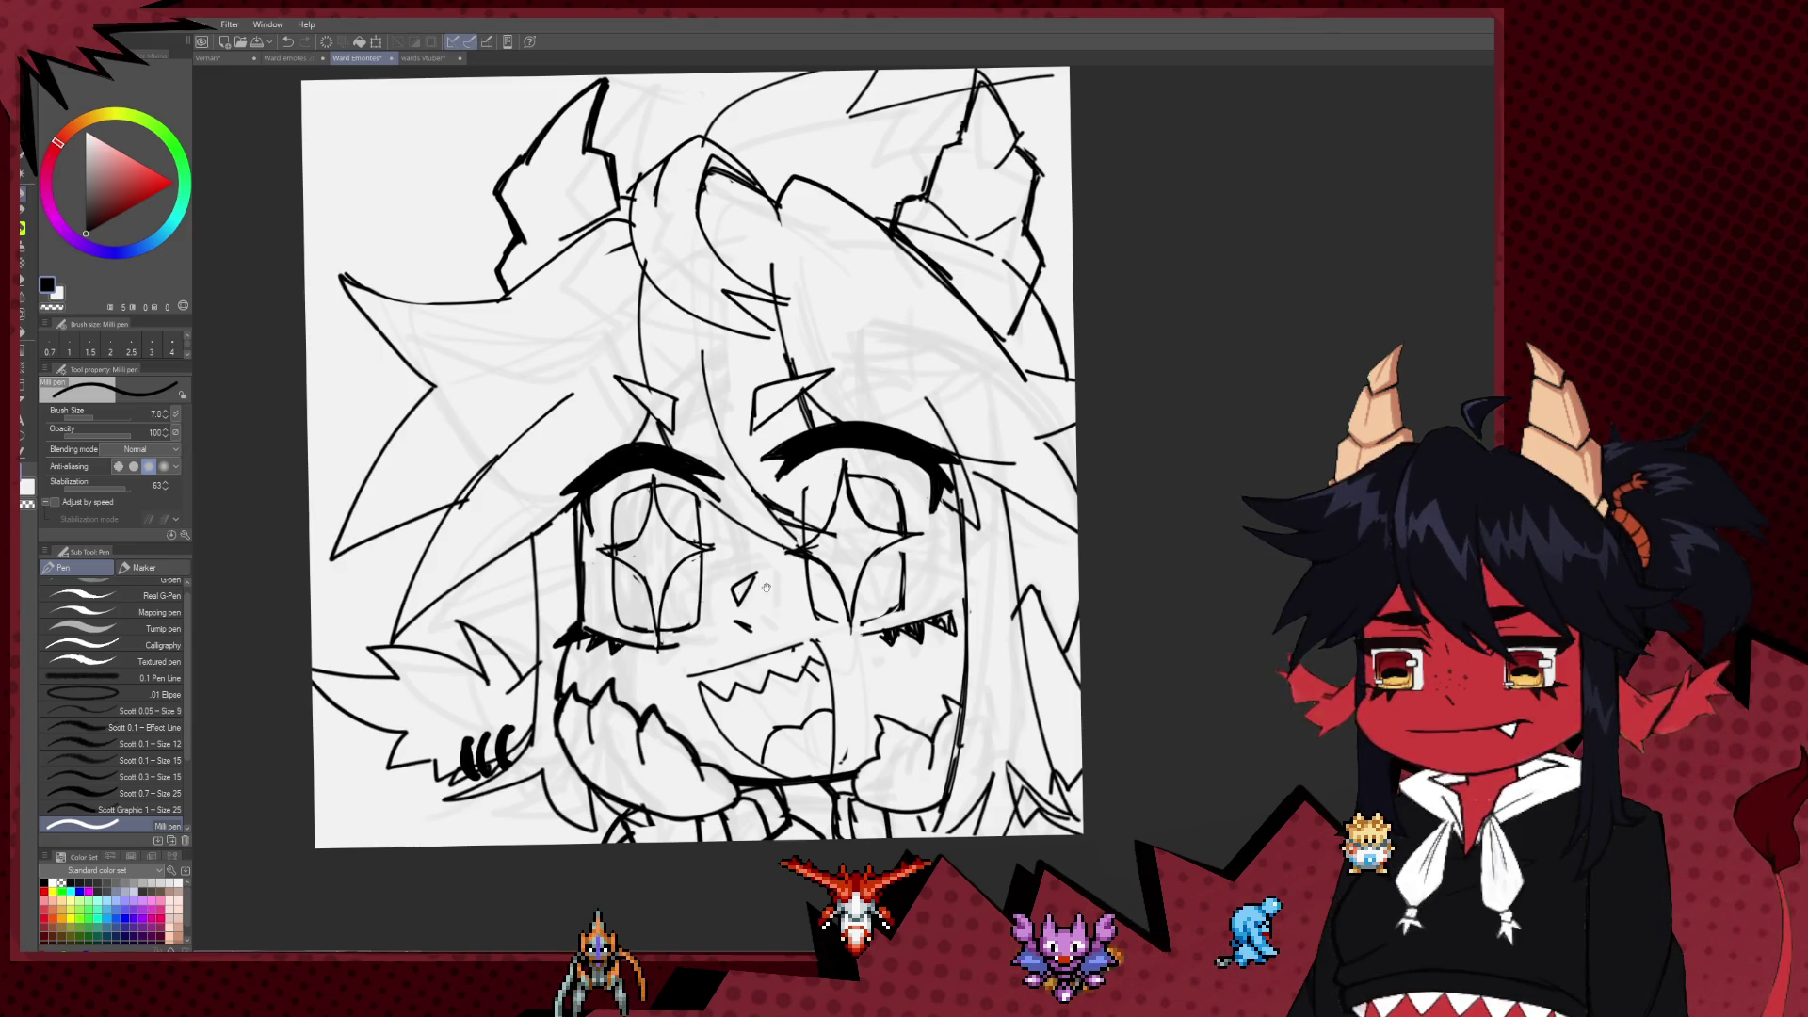
Step: Ink a line down the hair strand toward the star eye, undoing and redrawing it
drag(766, 588, 687, 591)
key(e)
key(p)
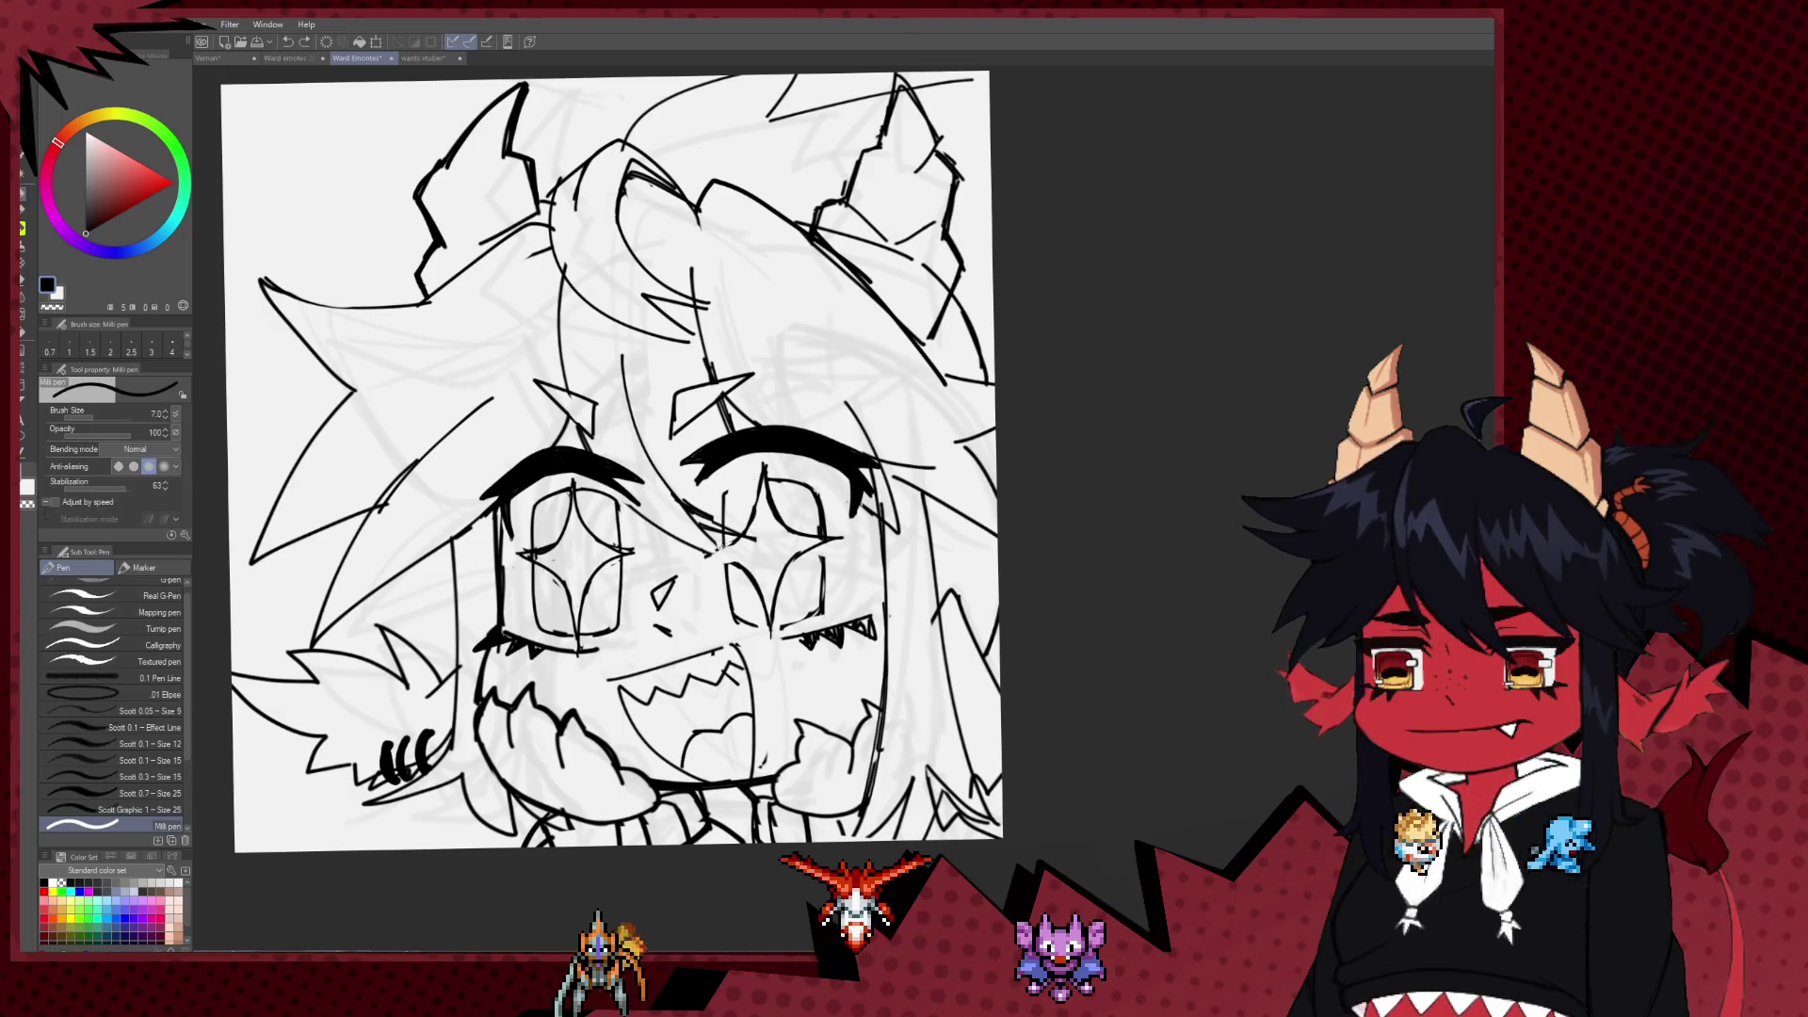
key(e)
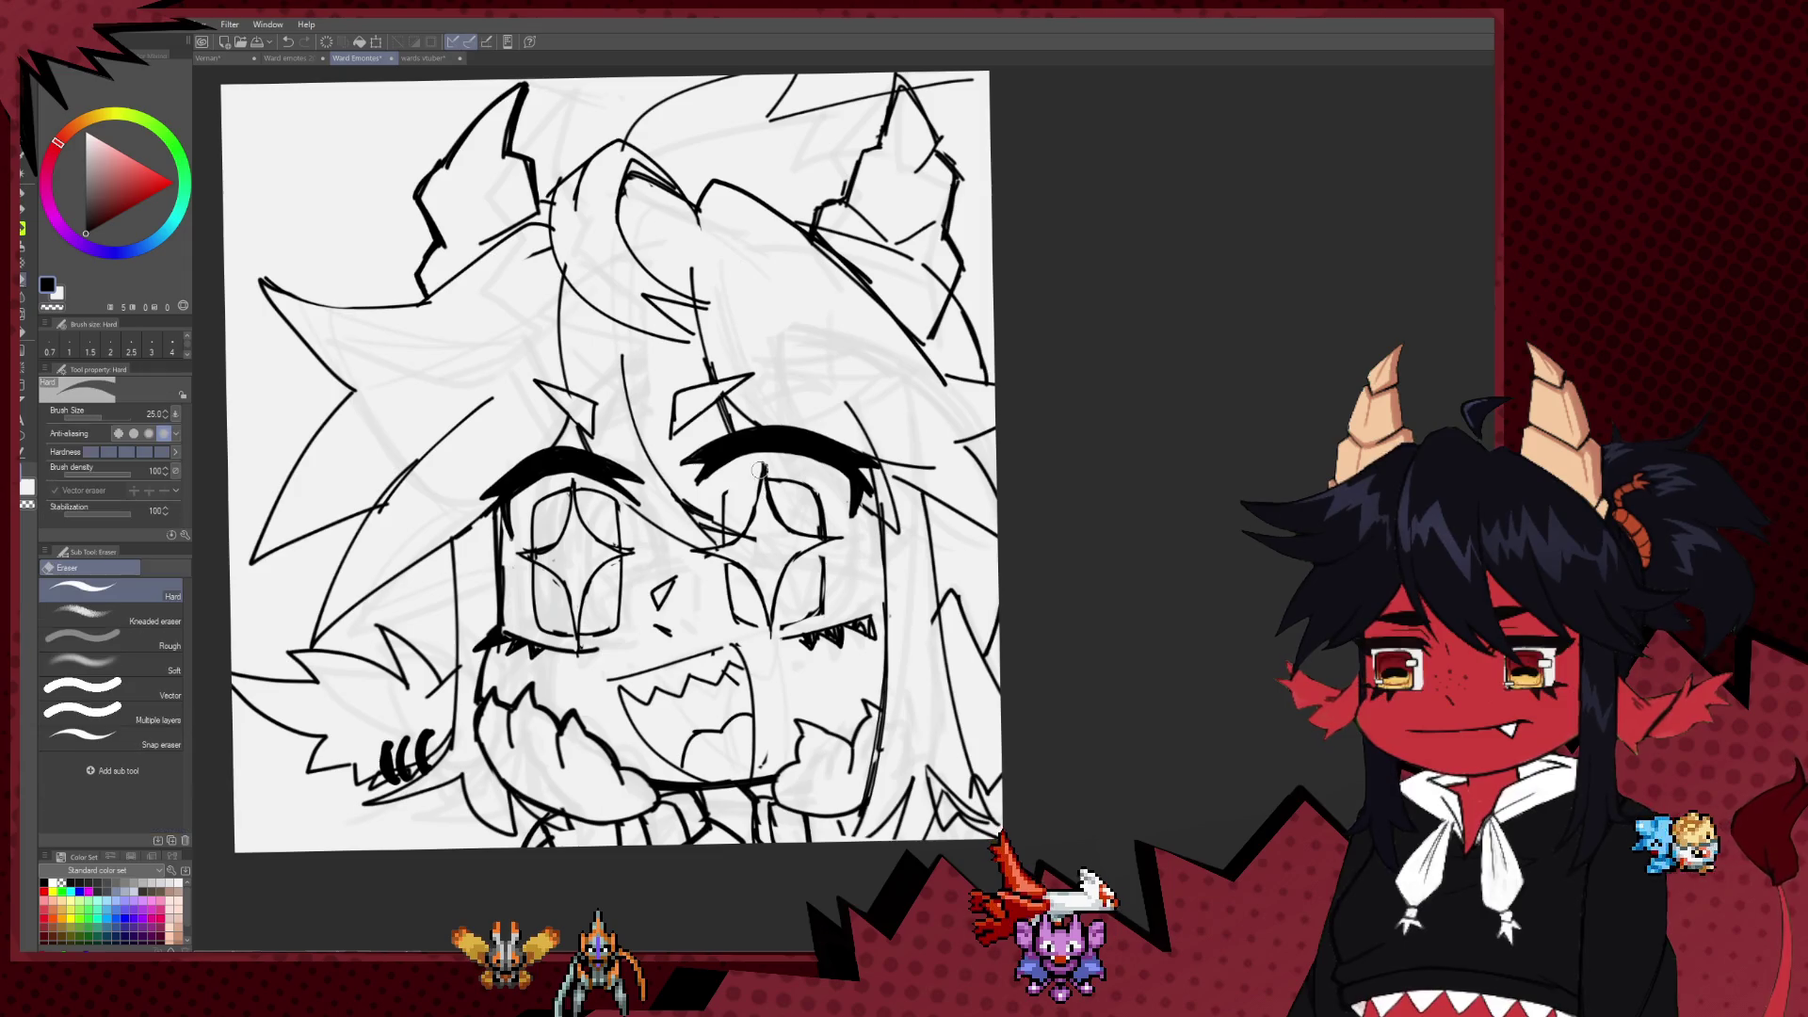
key(p)
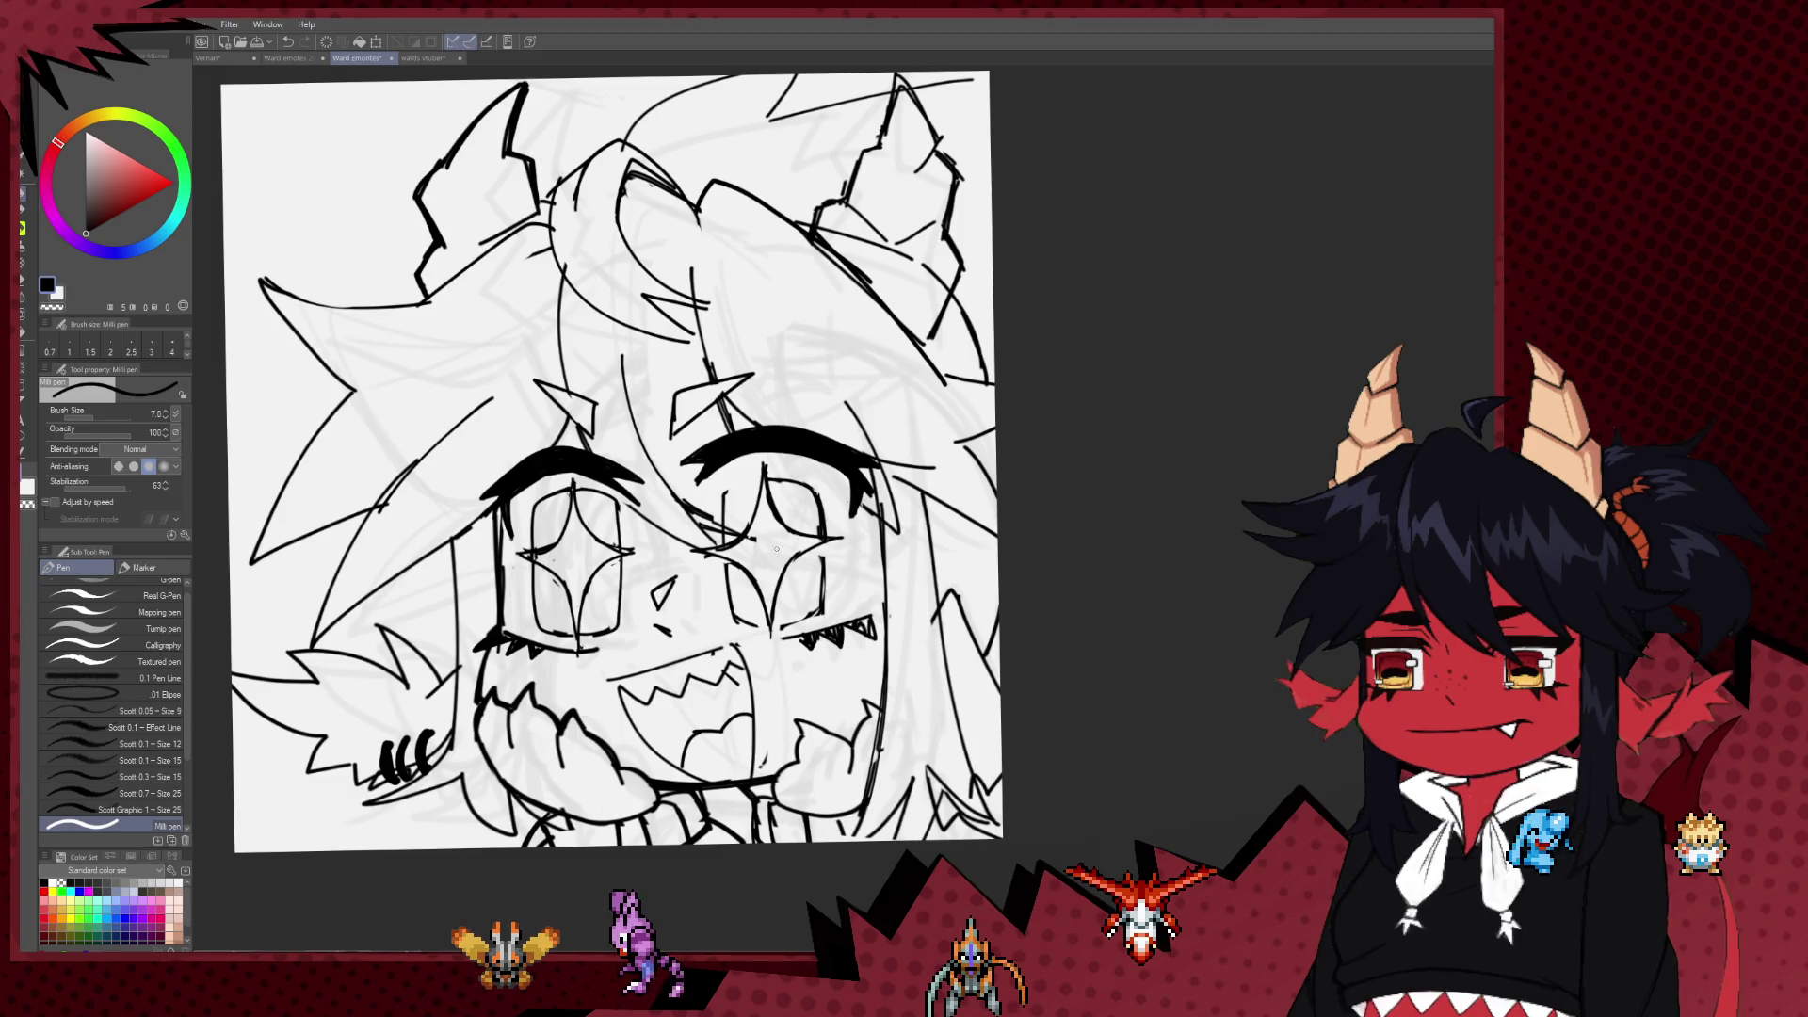
key(e)
key(p)
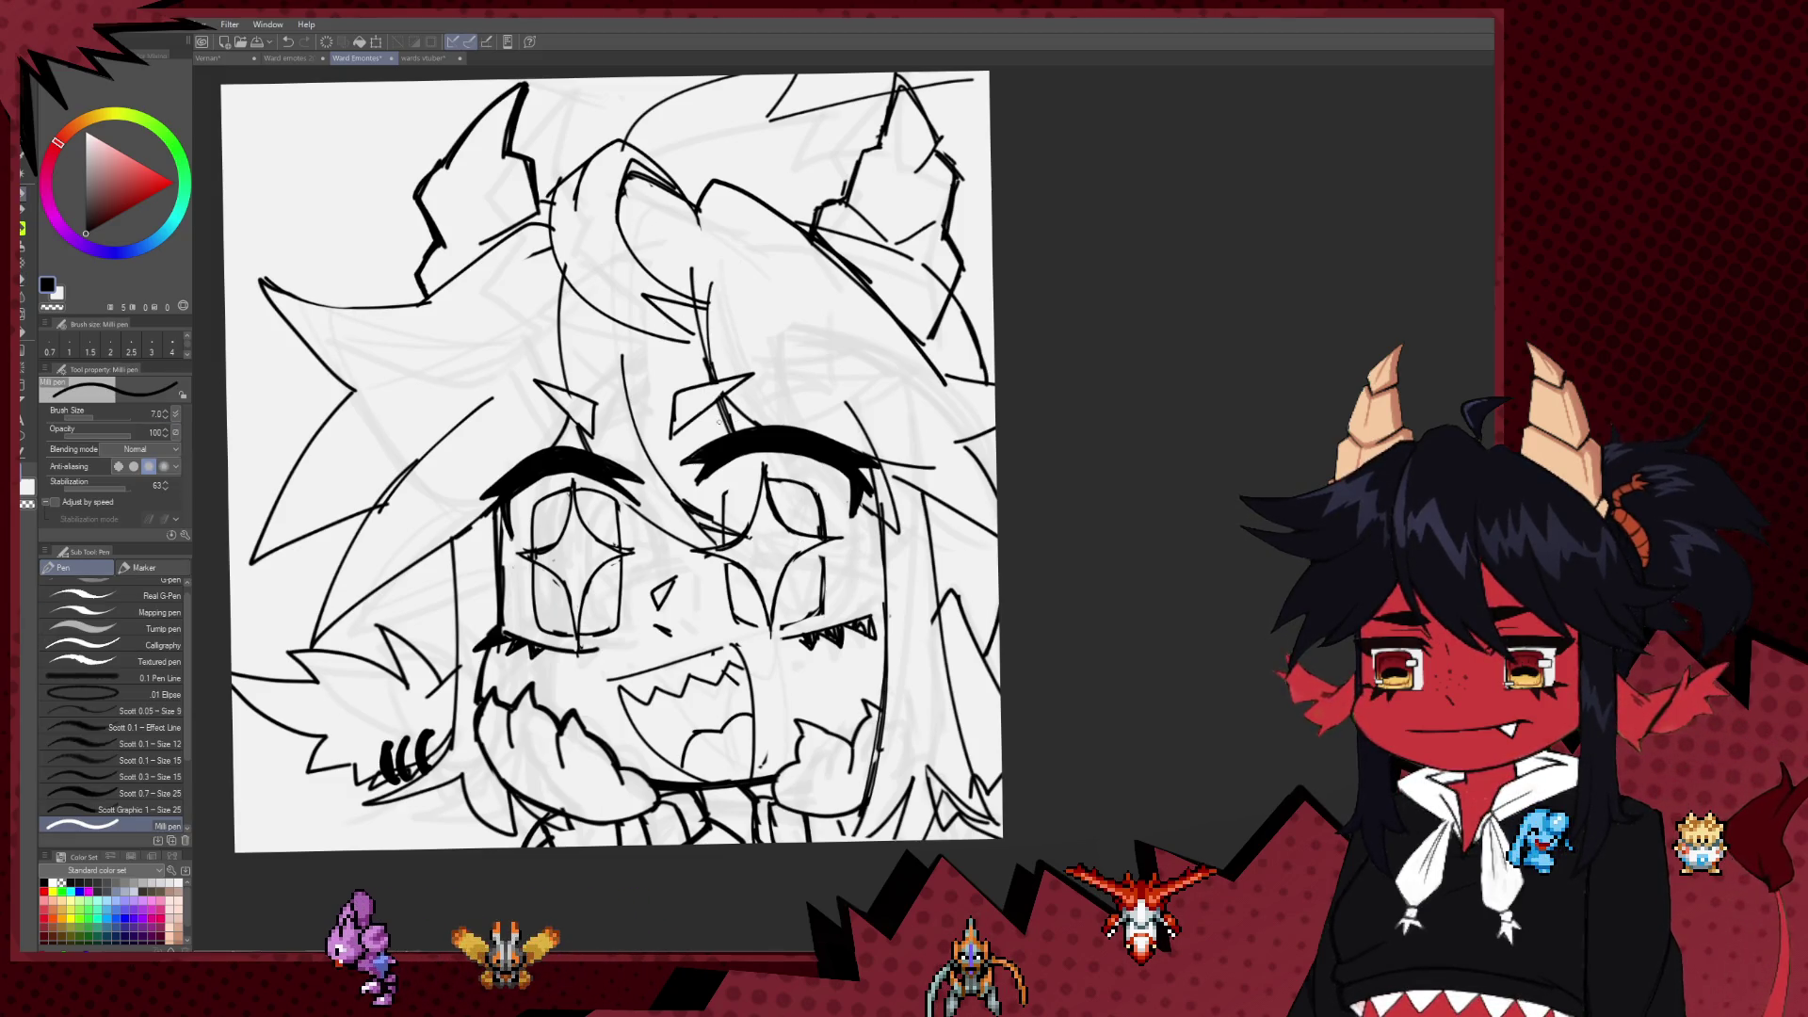
drag(697, 316, 750, 506)
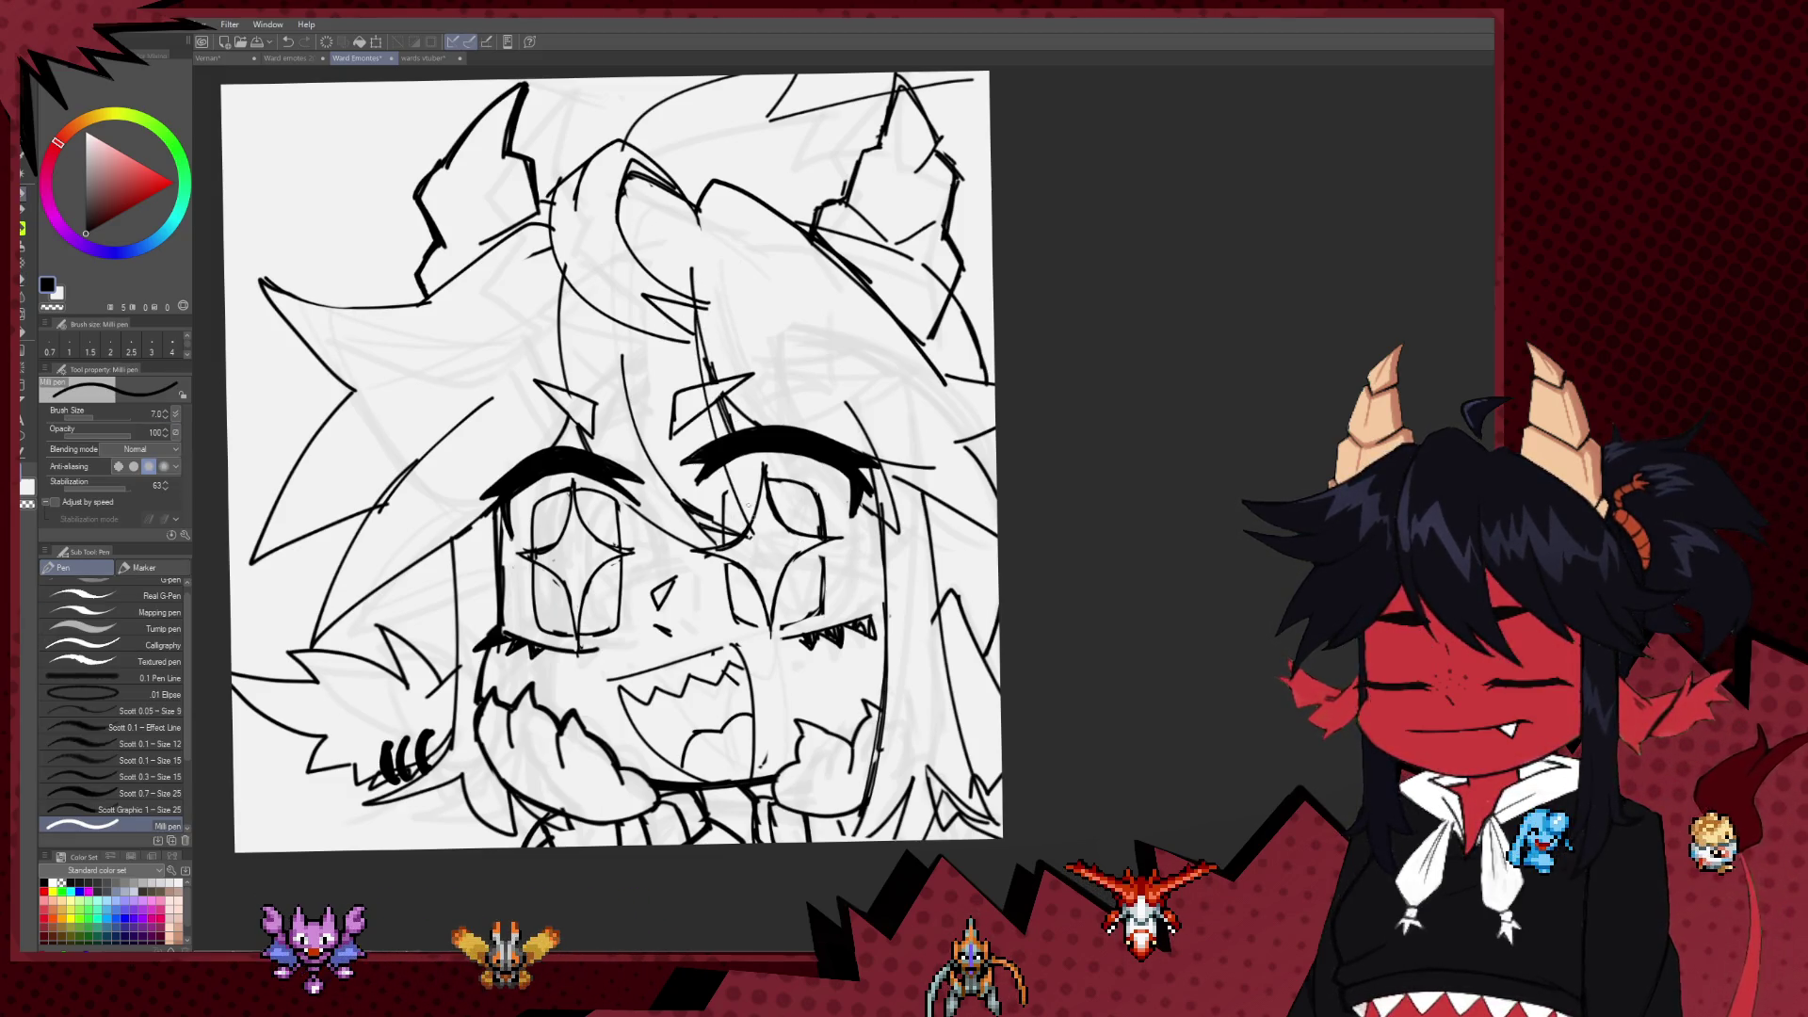
drag(695, 299, 751, 524)
key(ctrl+z)
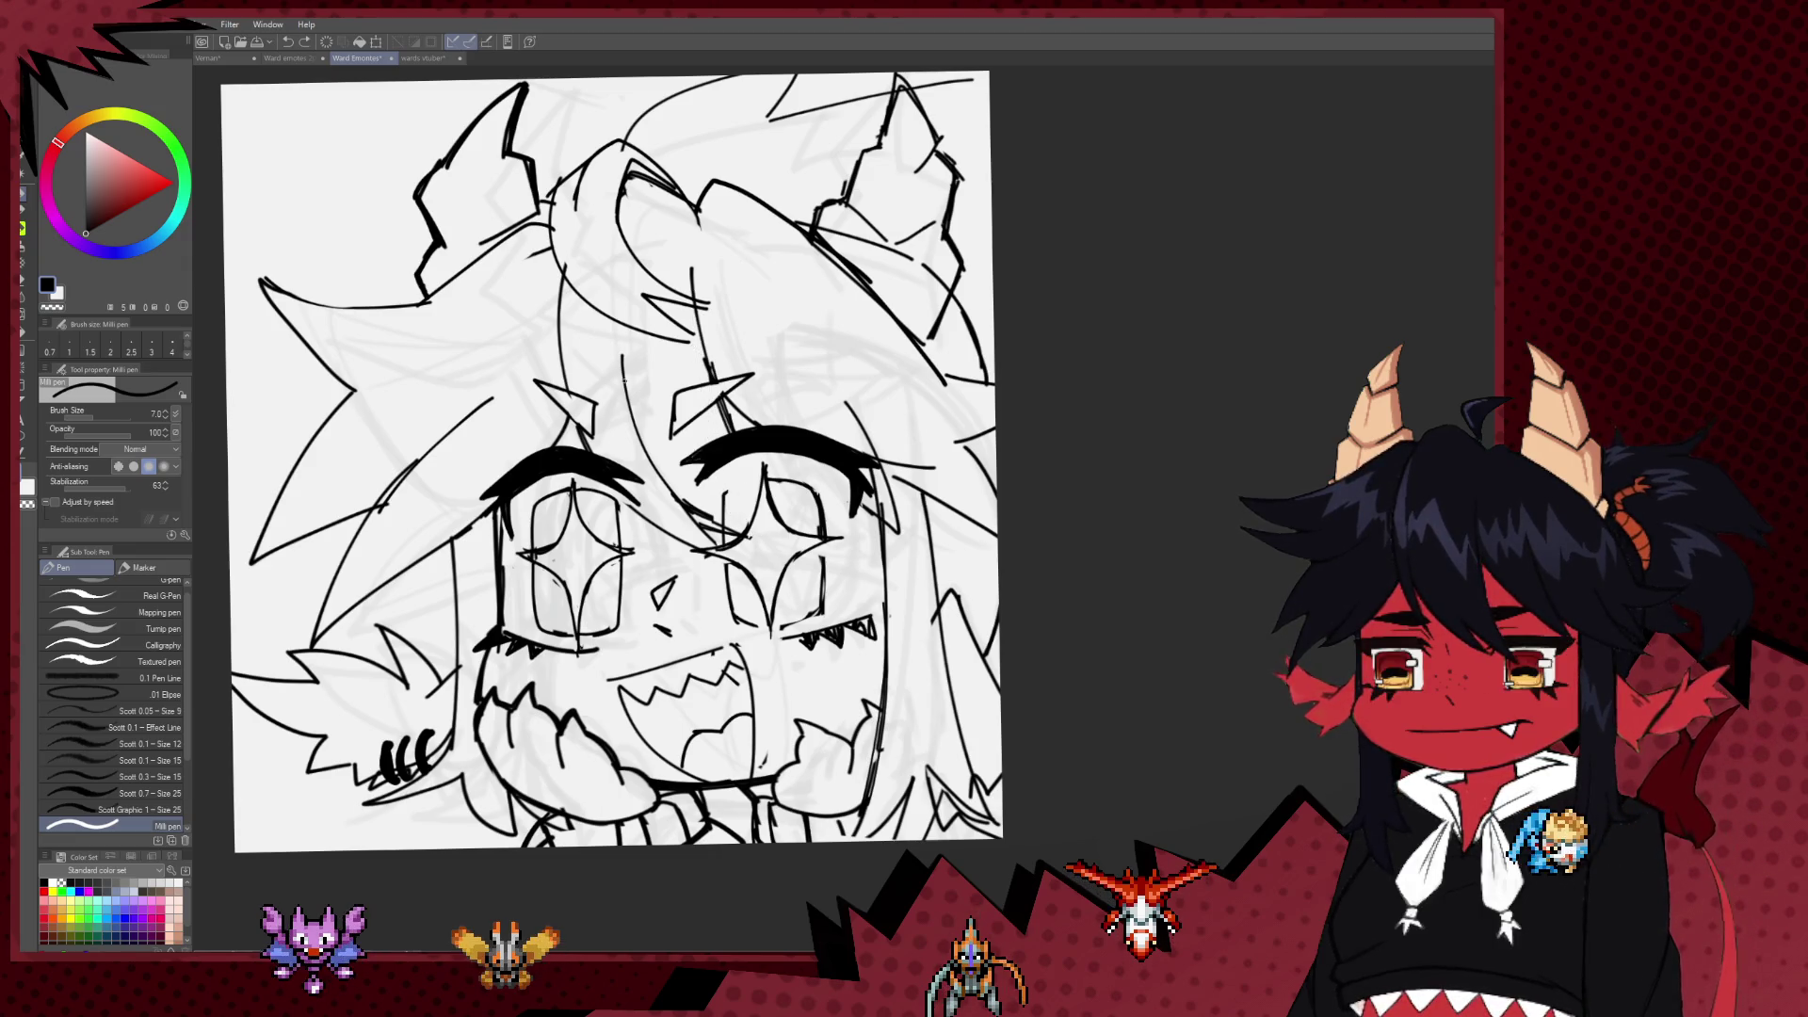
drag(704, 311, 779, 545)
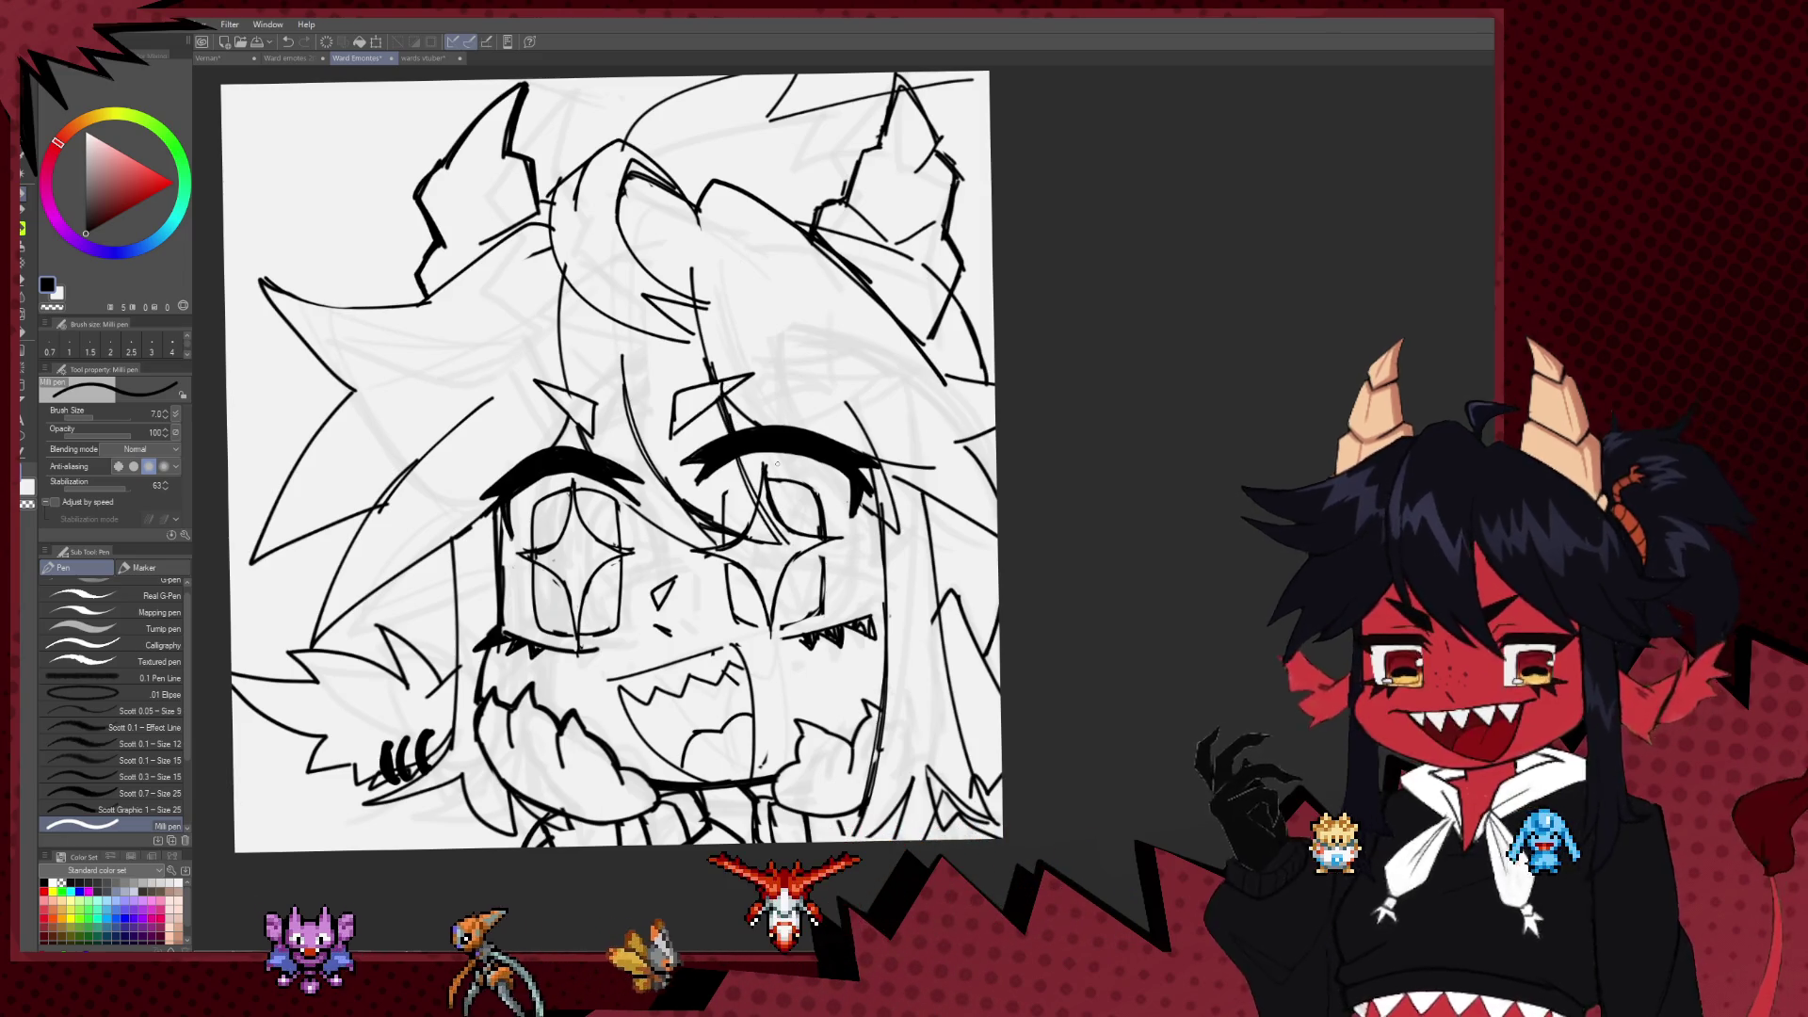
scroll(795, 443, down, 4)
scroll(499, 577, up, 4)
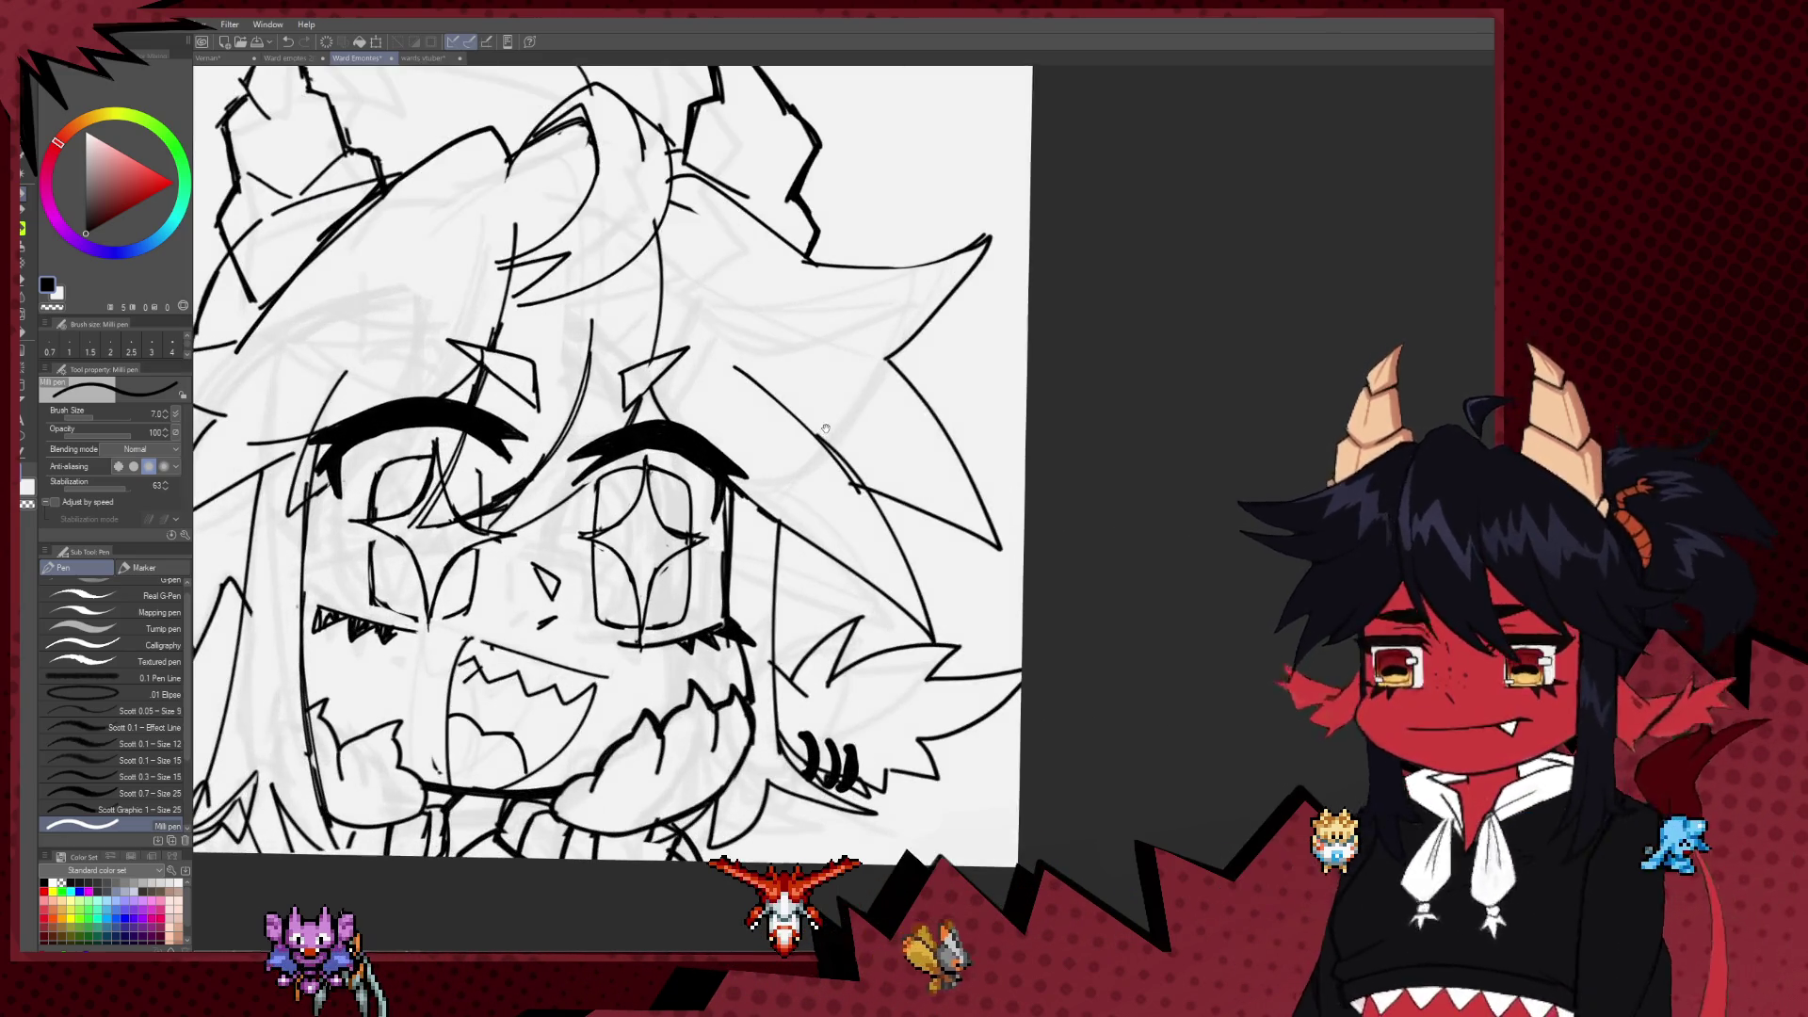
Step: Recentre the face and add a small ink stroke near the left eye
drag(500, 576, 648, 518)
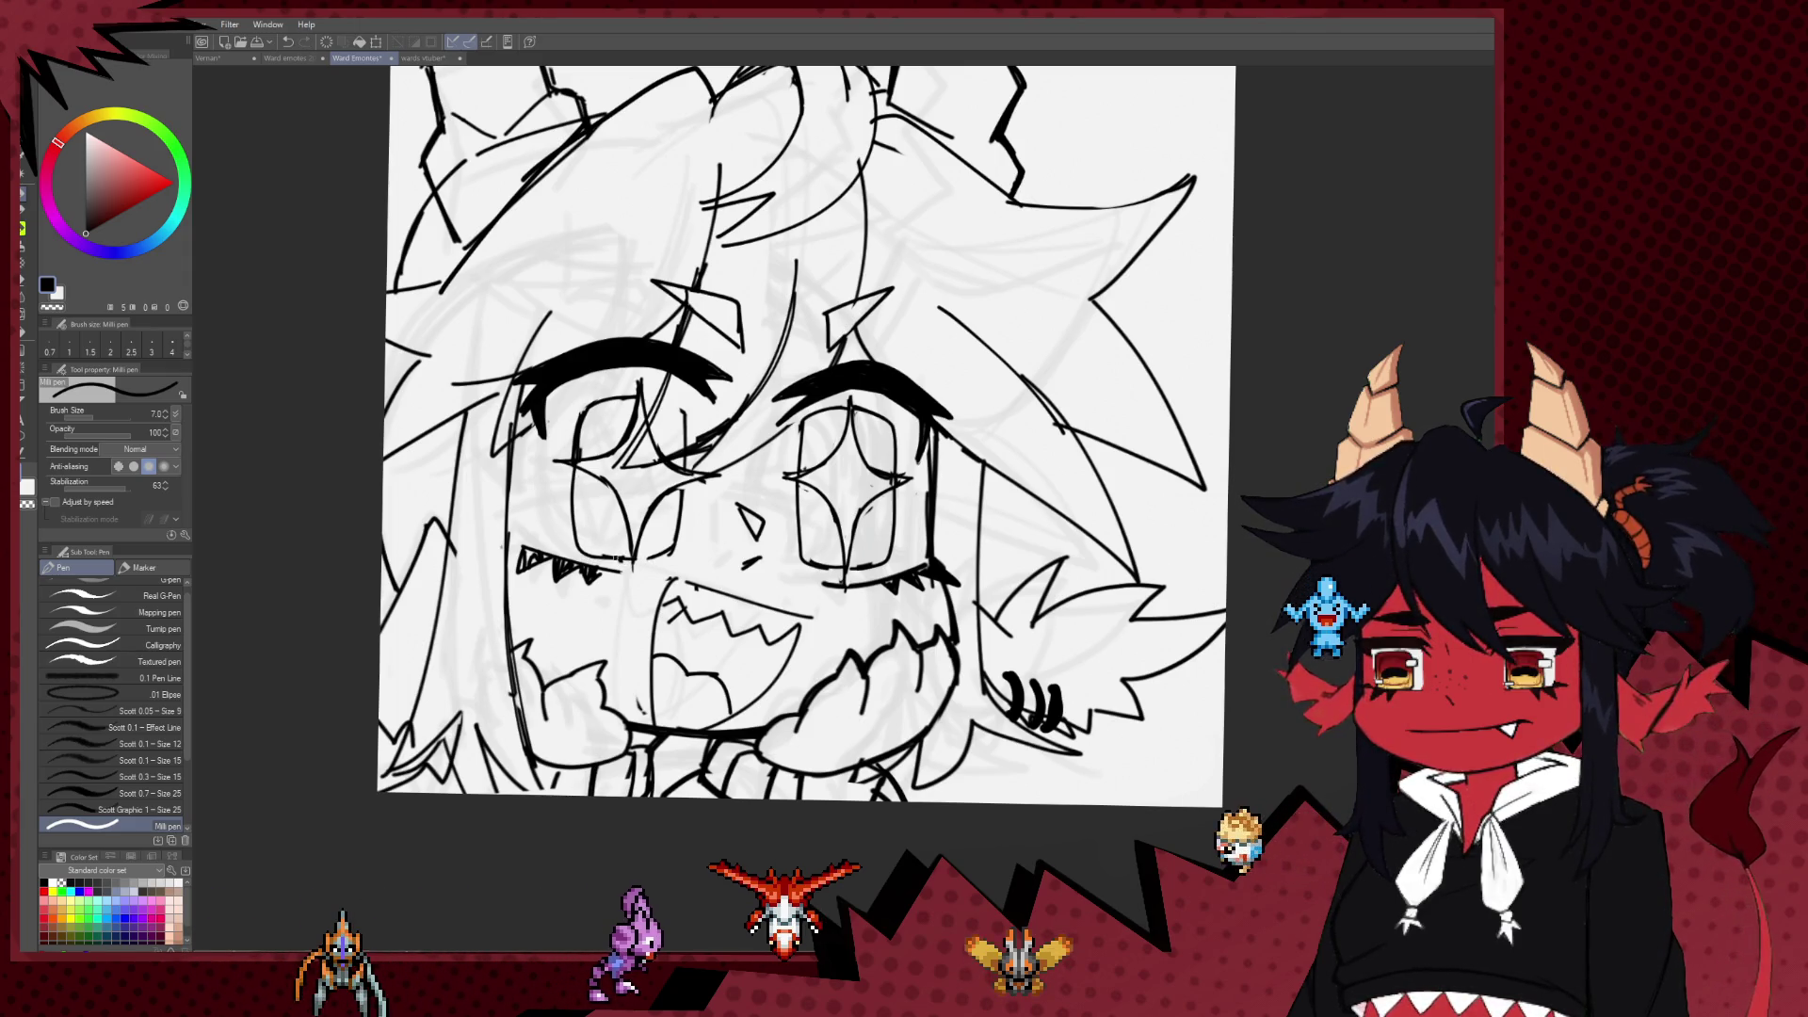
key(e)
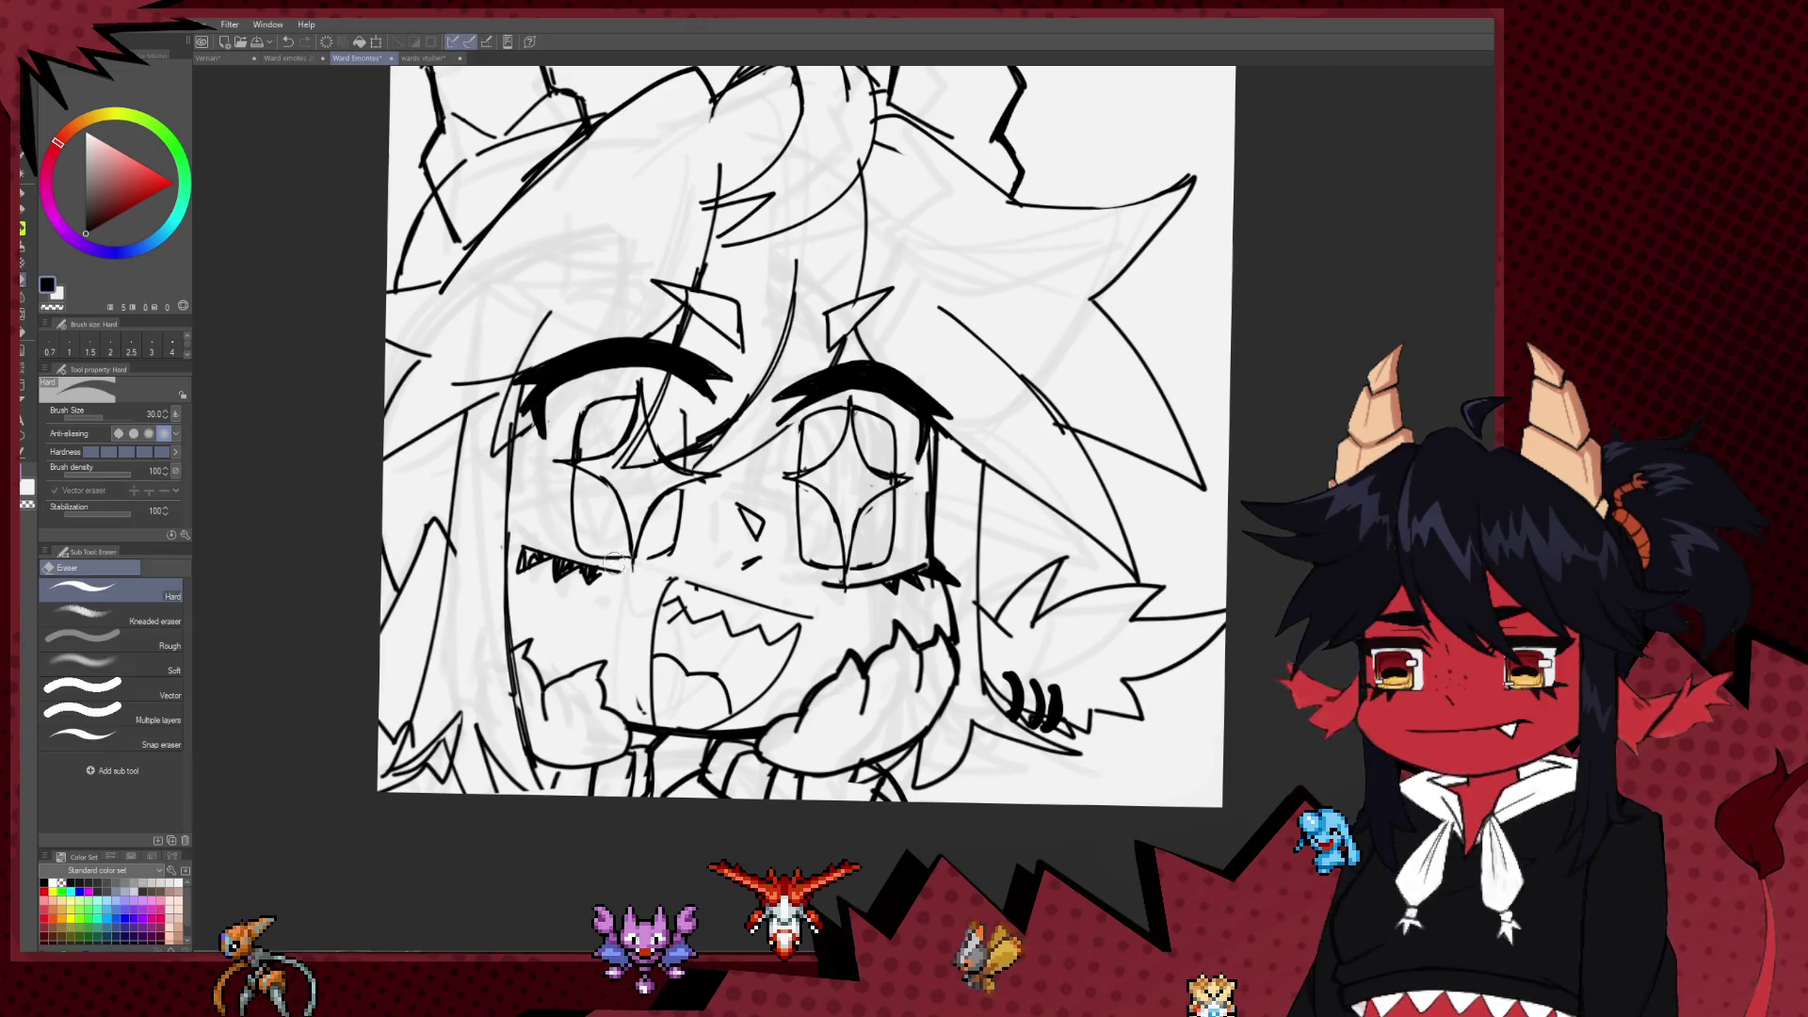
key(p)
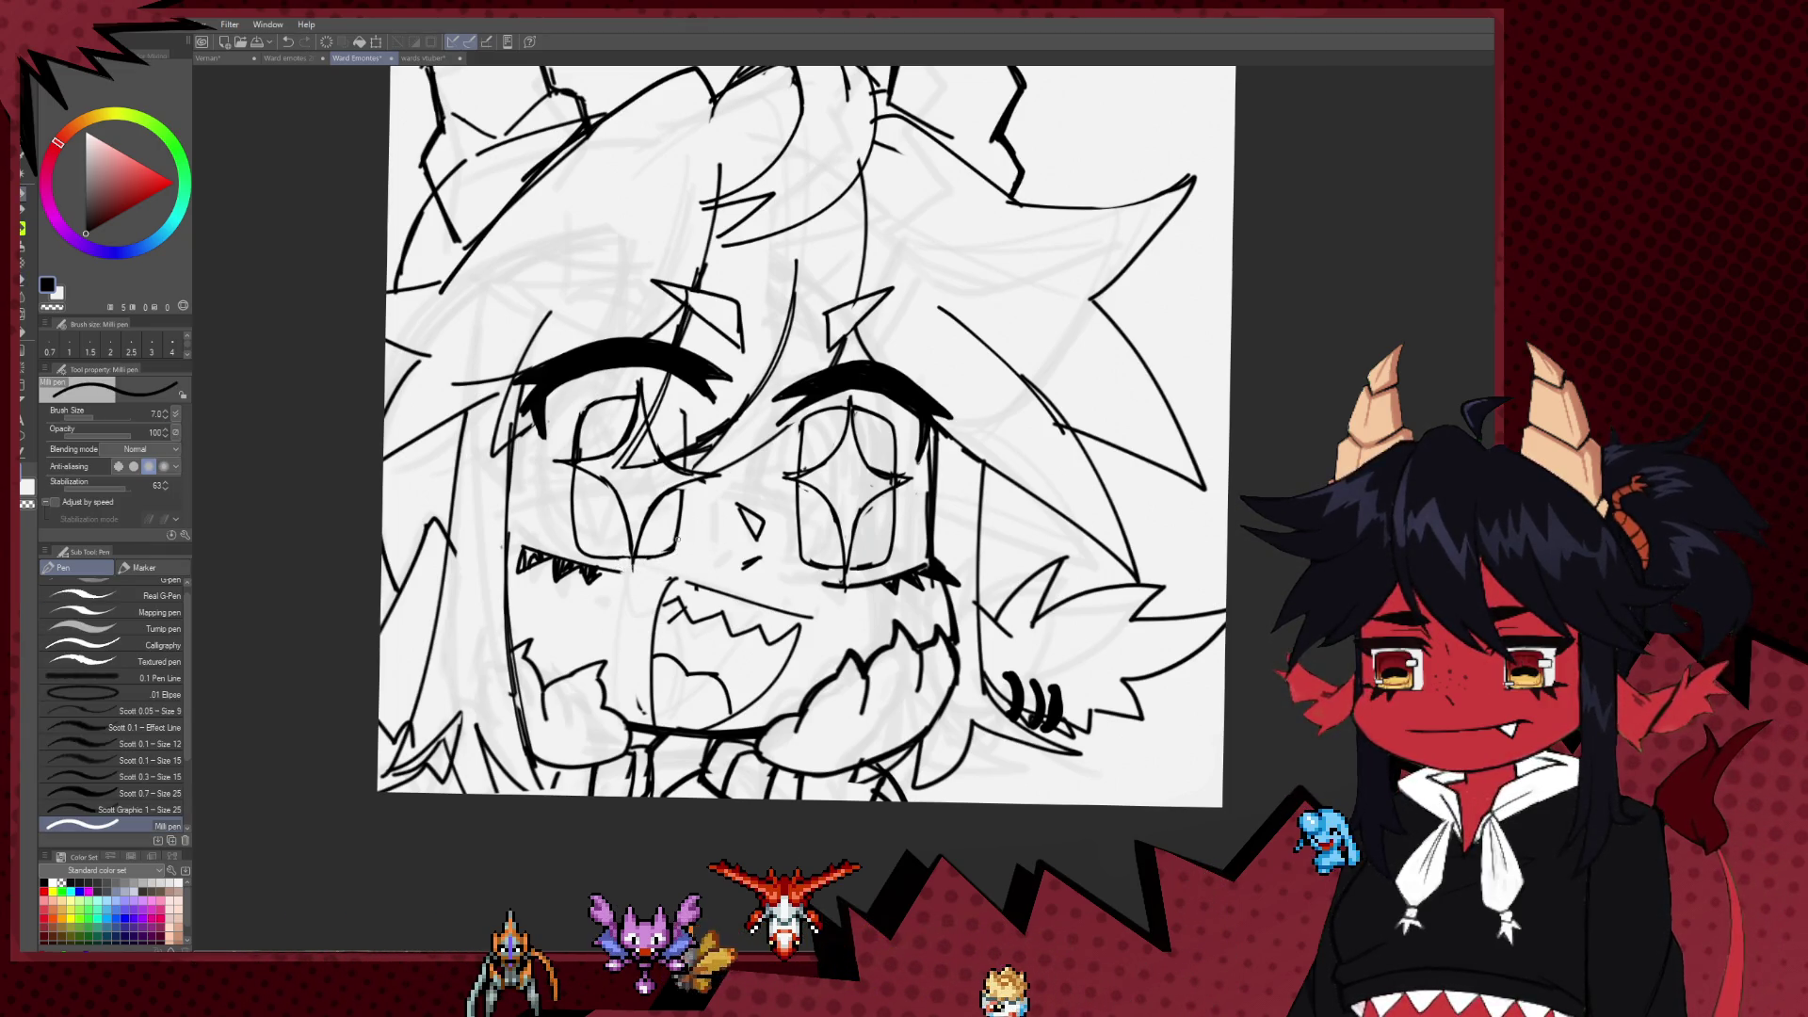
scroll(688, 504, up, 1)
key(e)
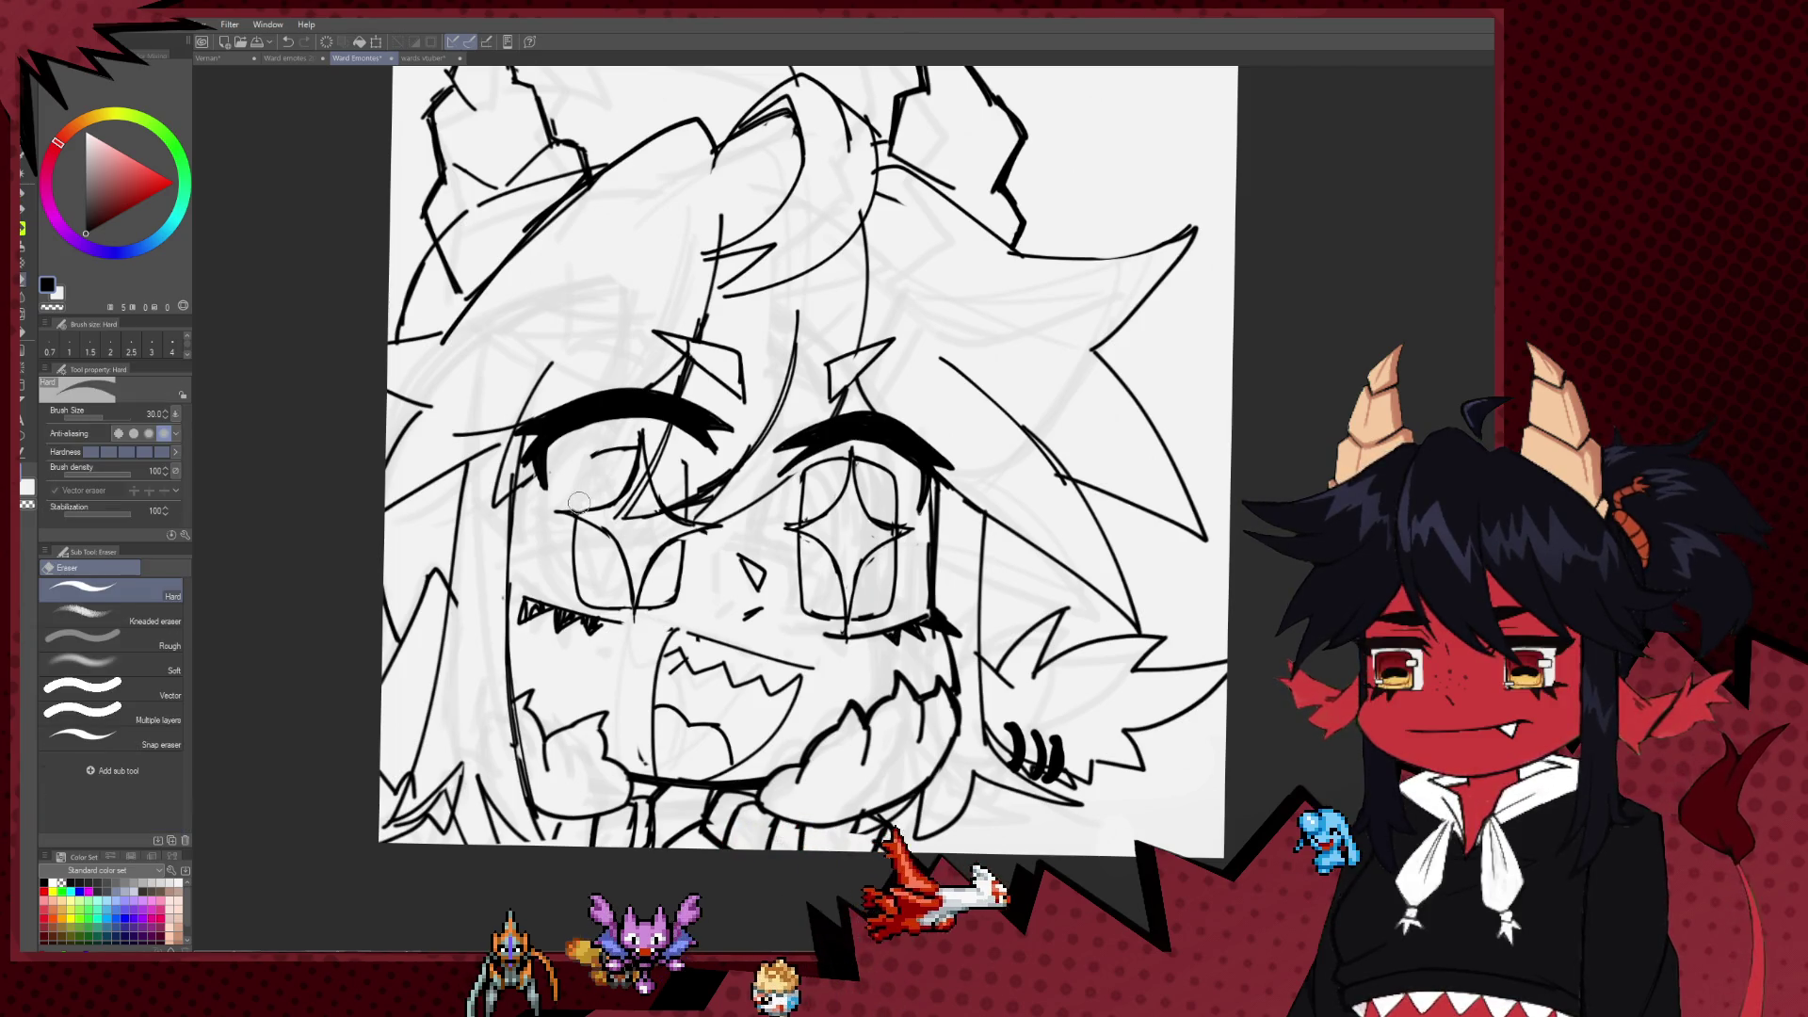
key(p)
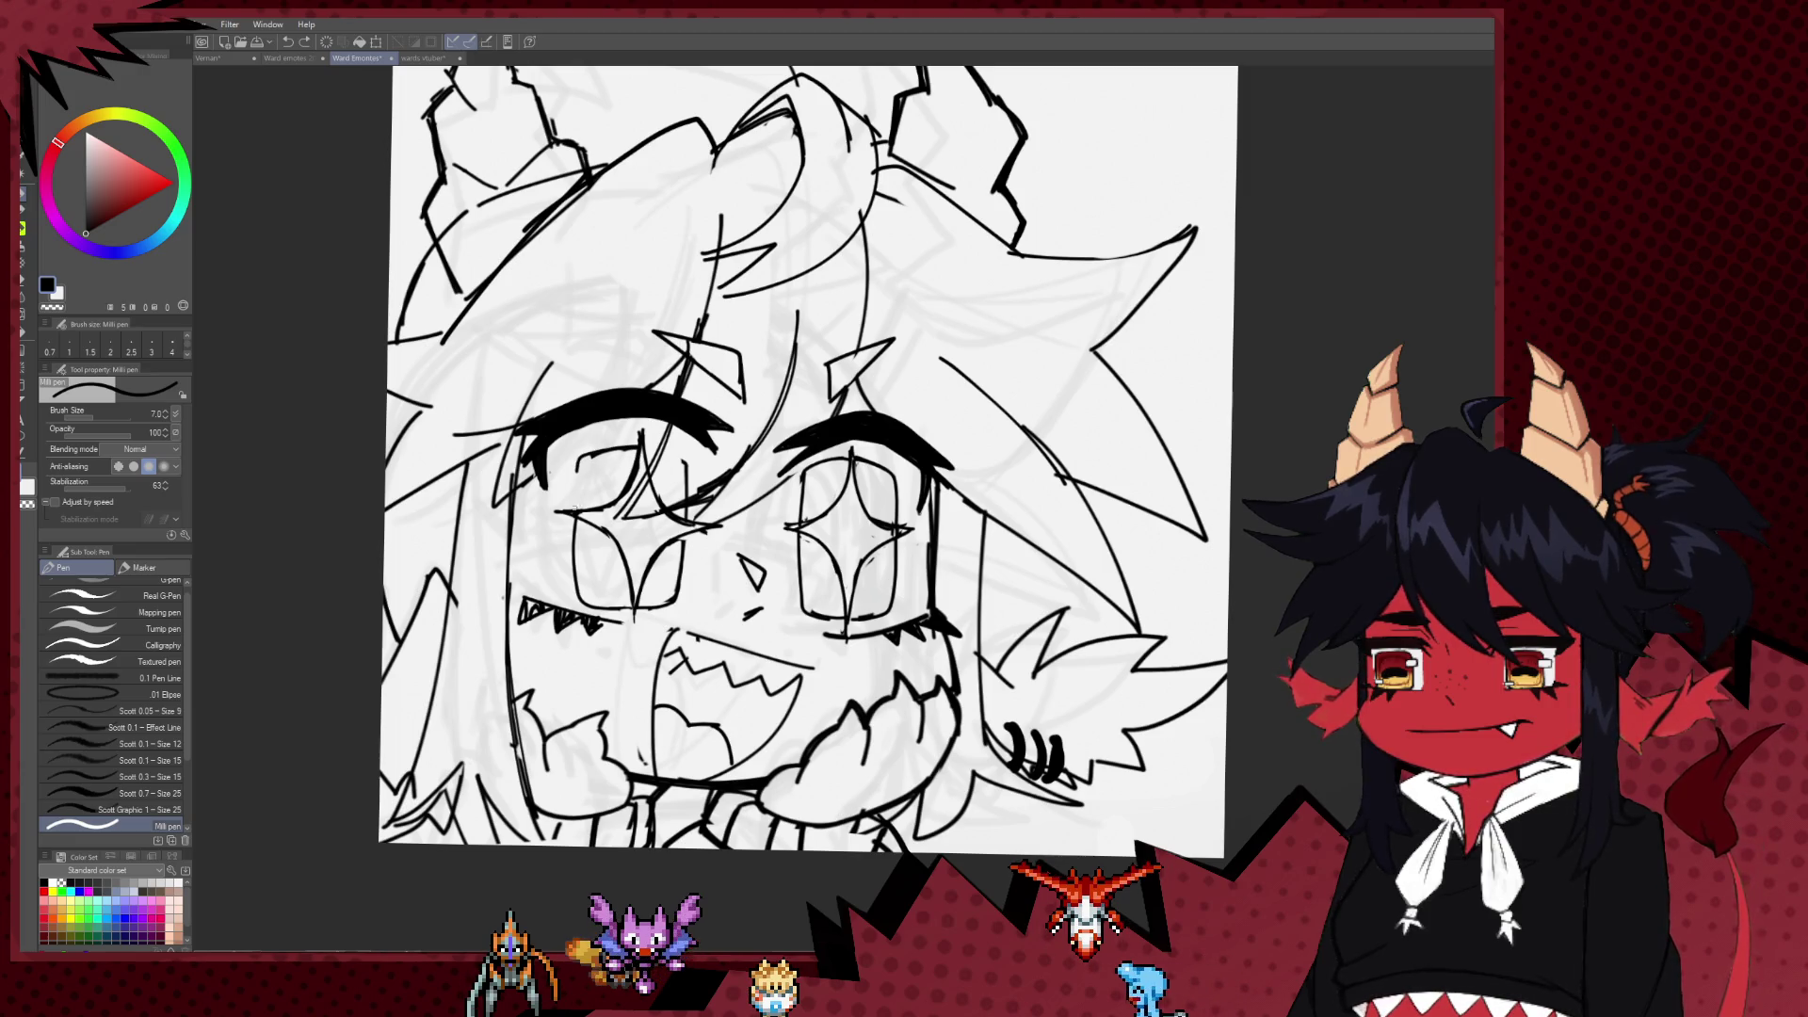
drag(573, 508, 596, 450)
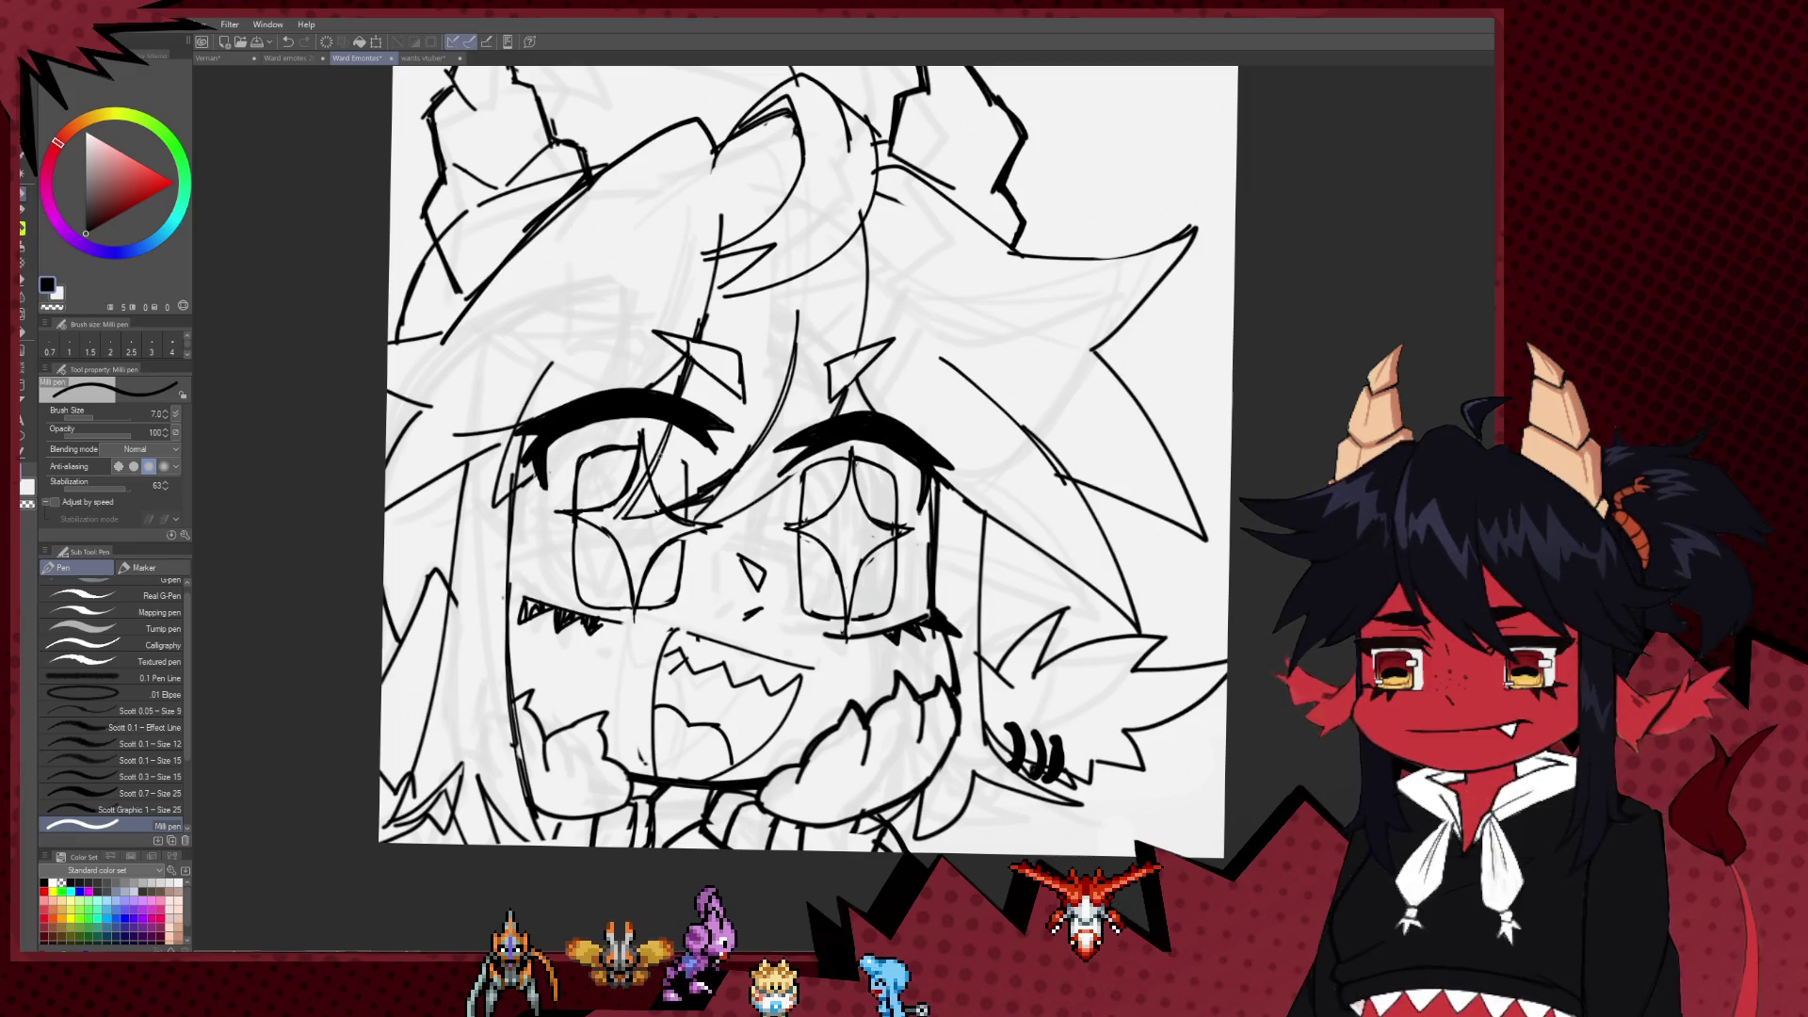
scroll(698, 576, down, 10)
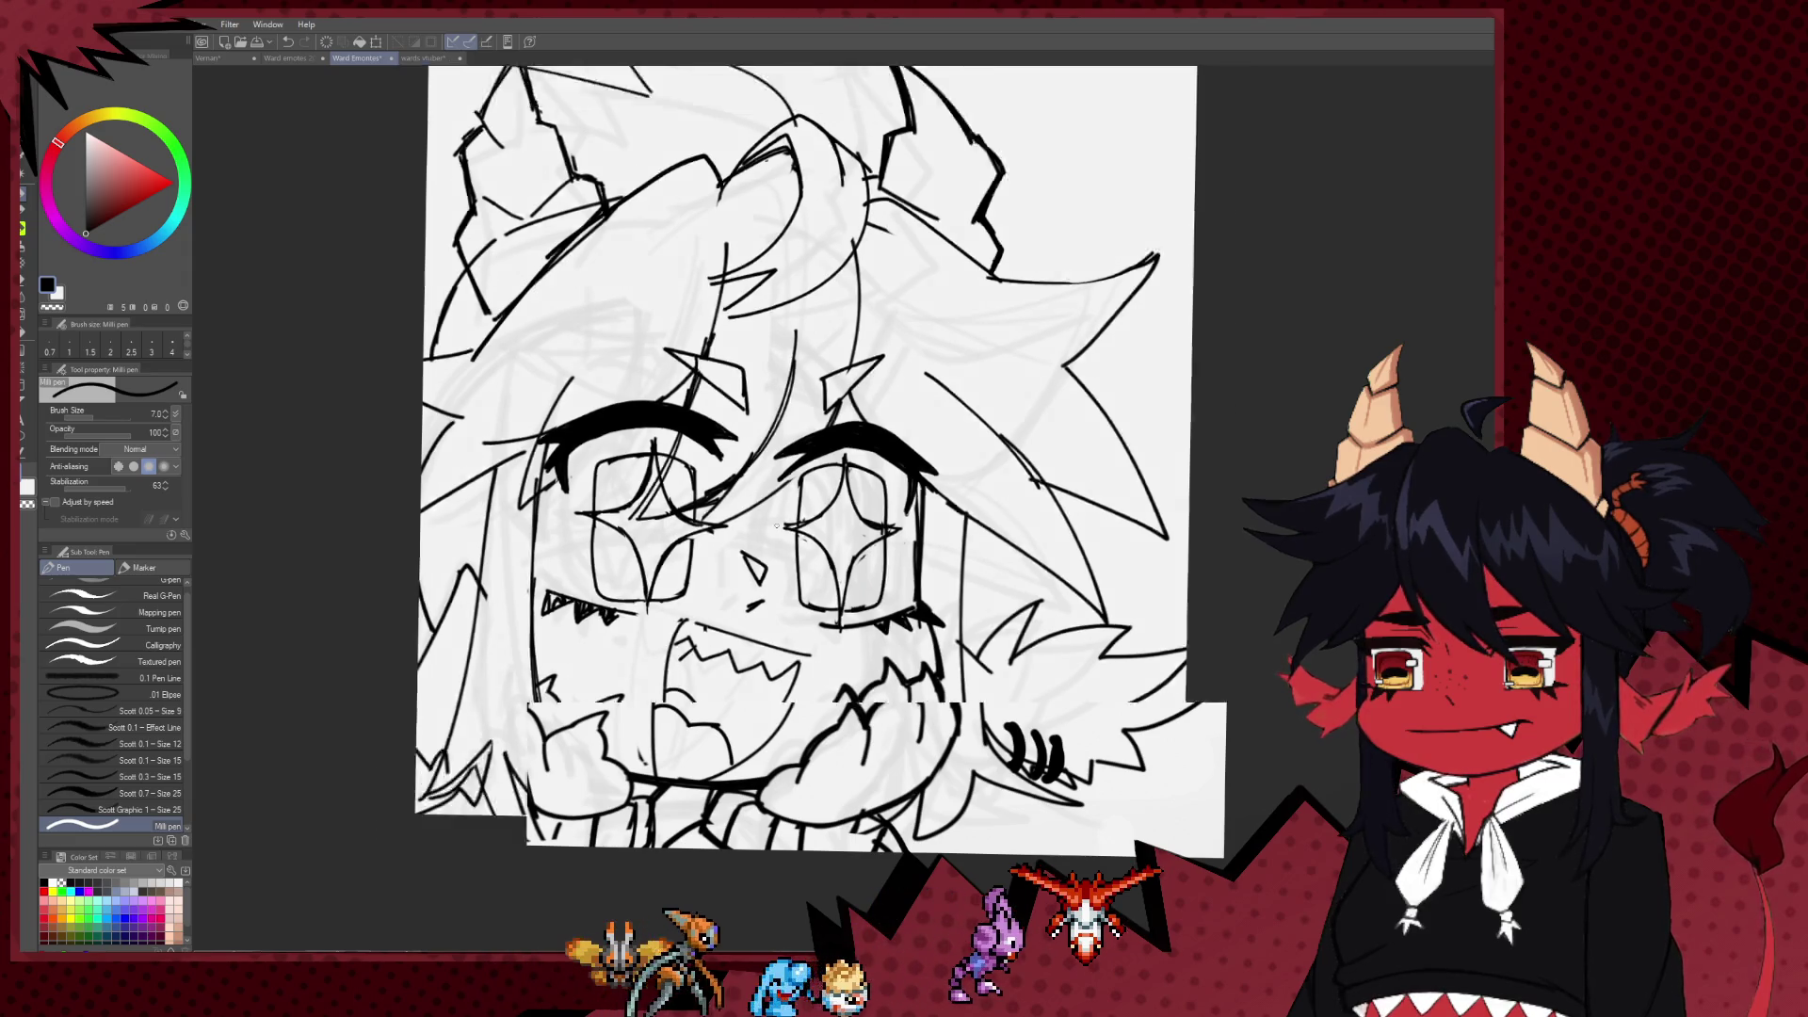
scroll(698, 576, up, 3)
scroll(956, 513, up, 3)
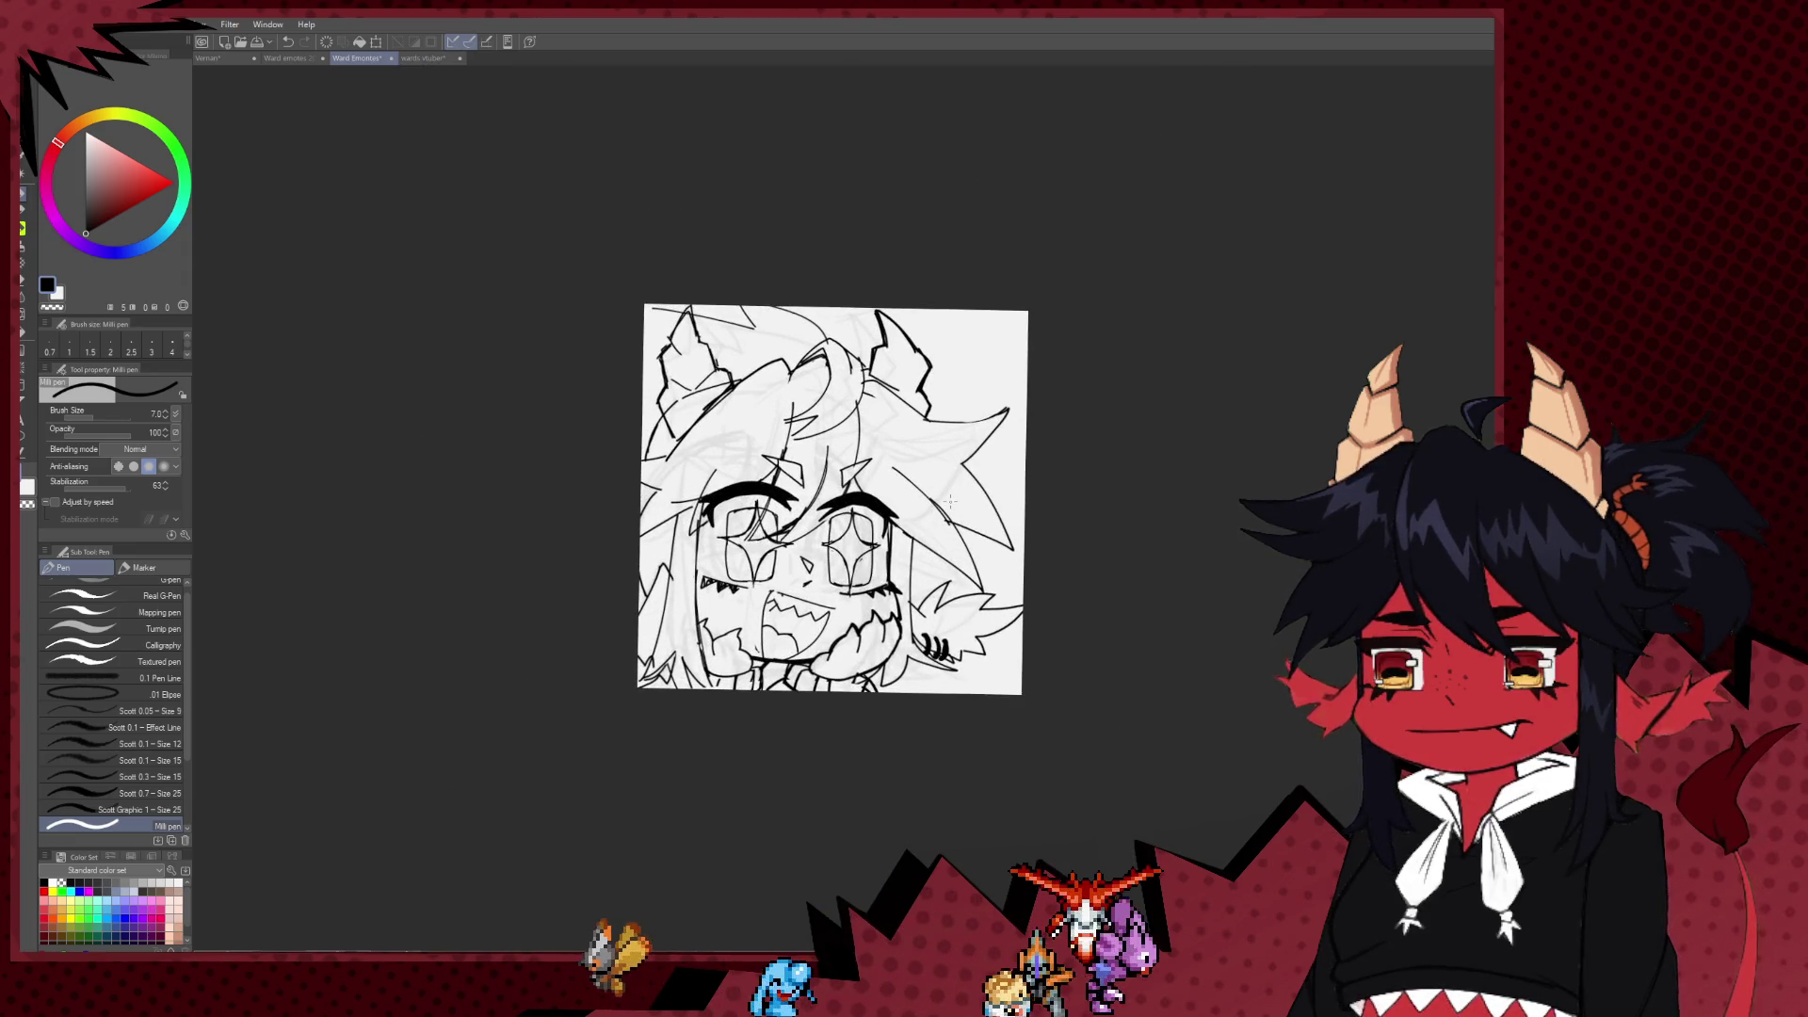
scroll(951, 502, up, 2)
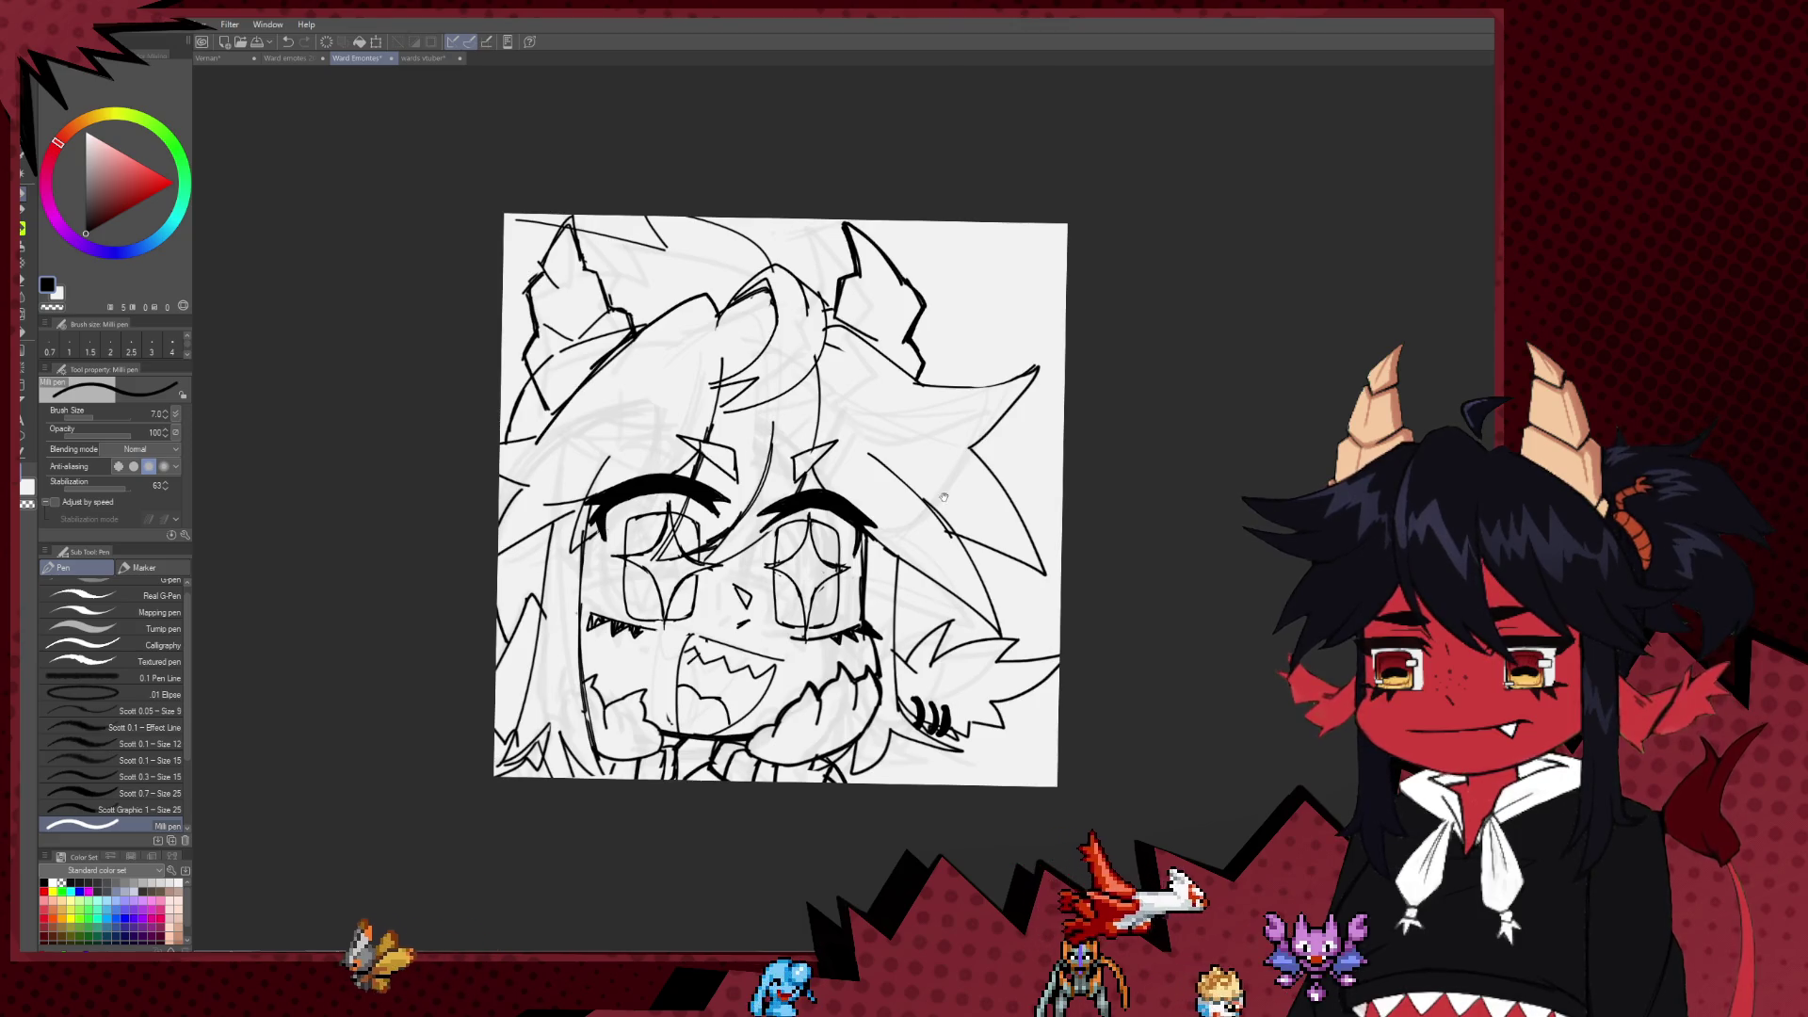
drag(943, 497, 940, 569)
Step: Erase a stray line segment near the left eye with the eraser at size 20
key(e)
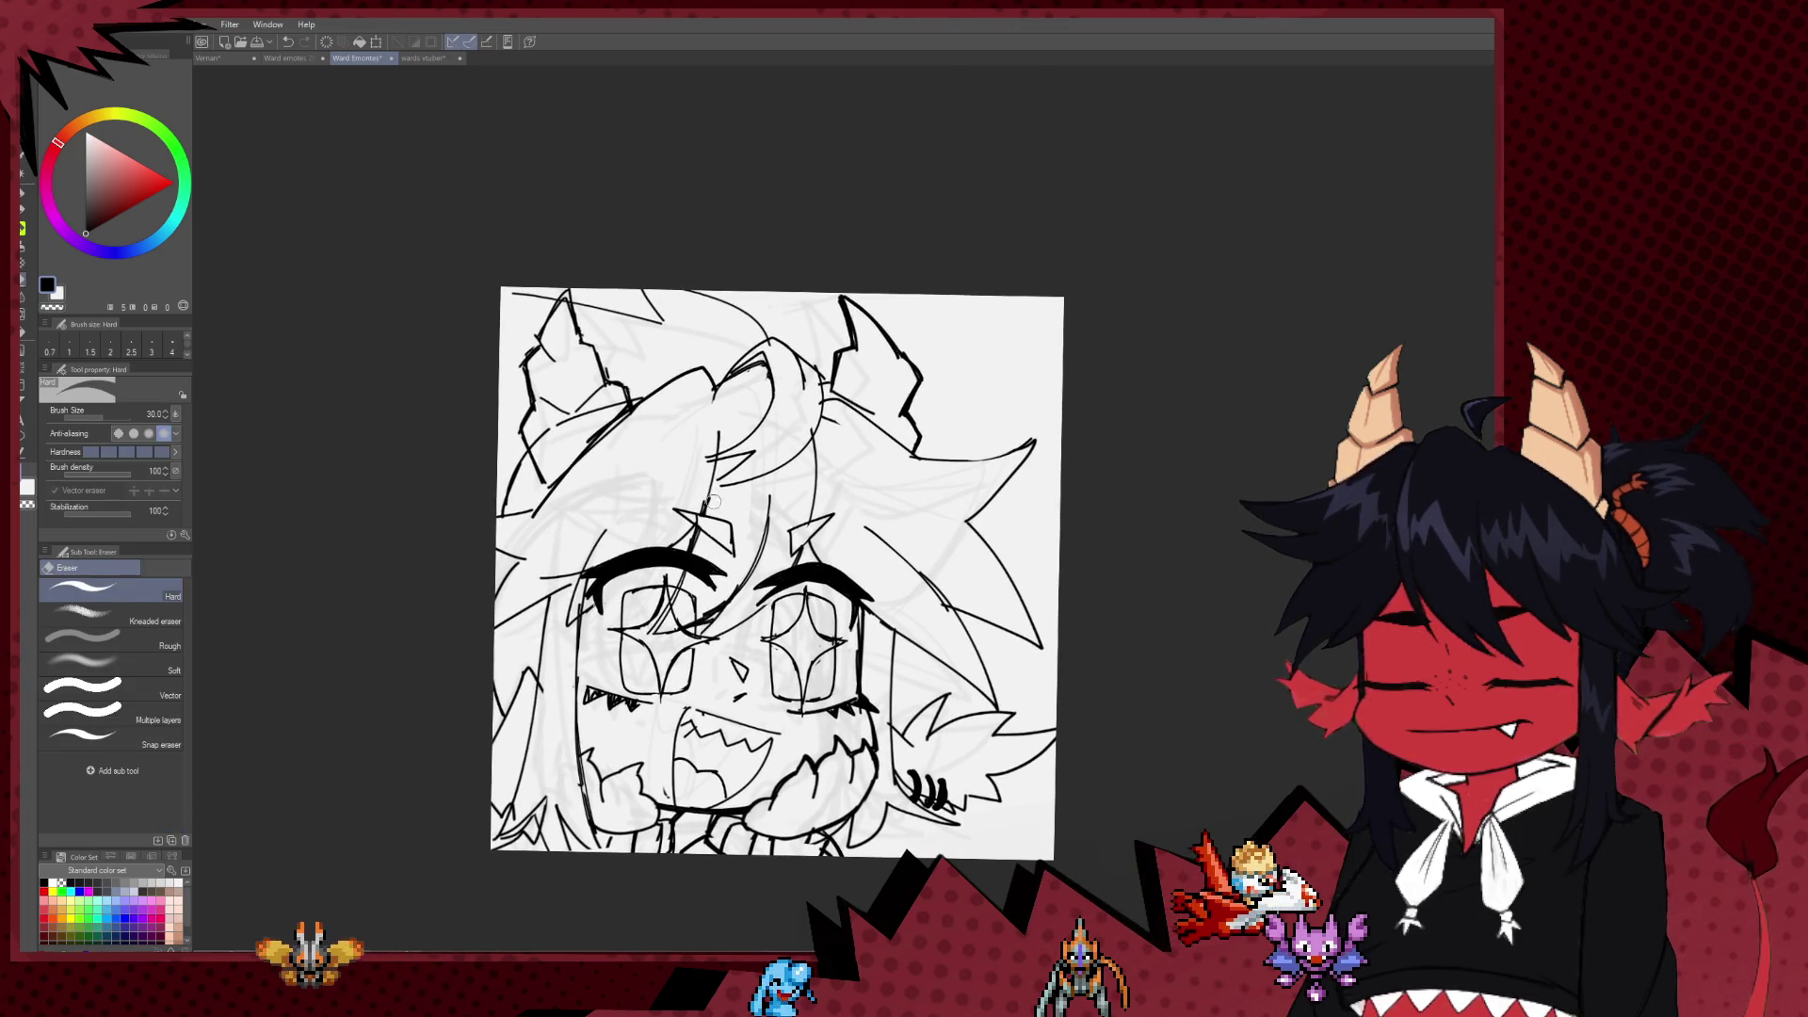
scroll(609, 637, up, 3)
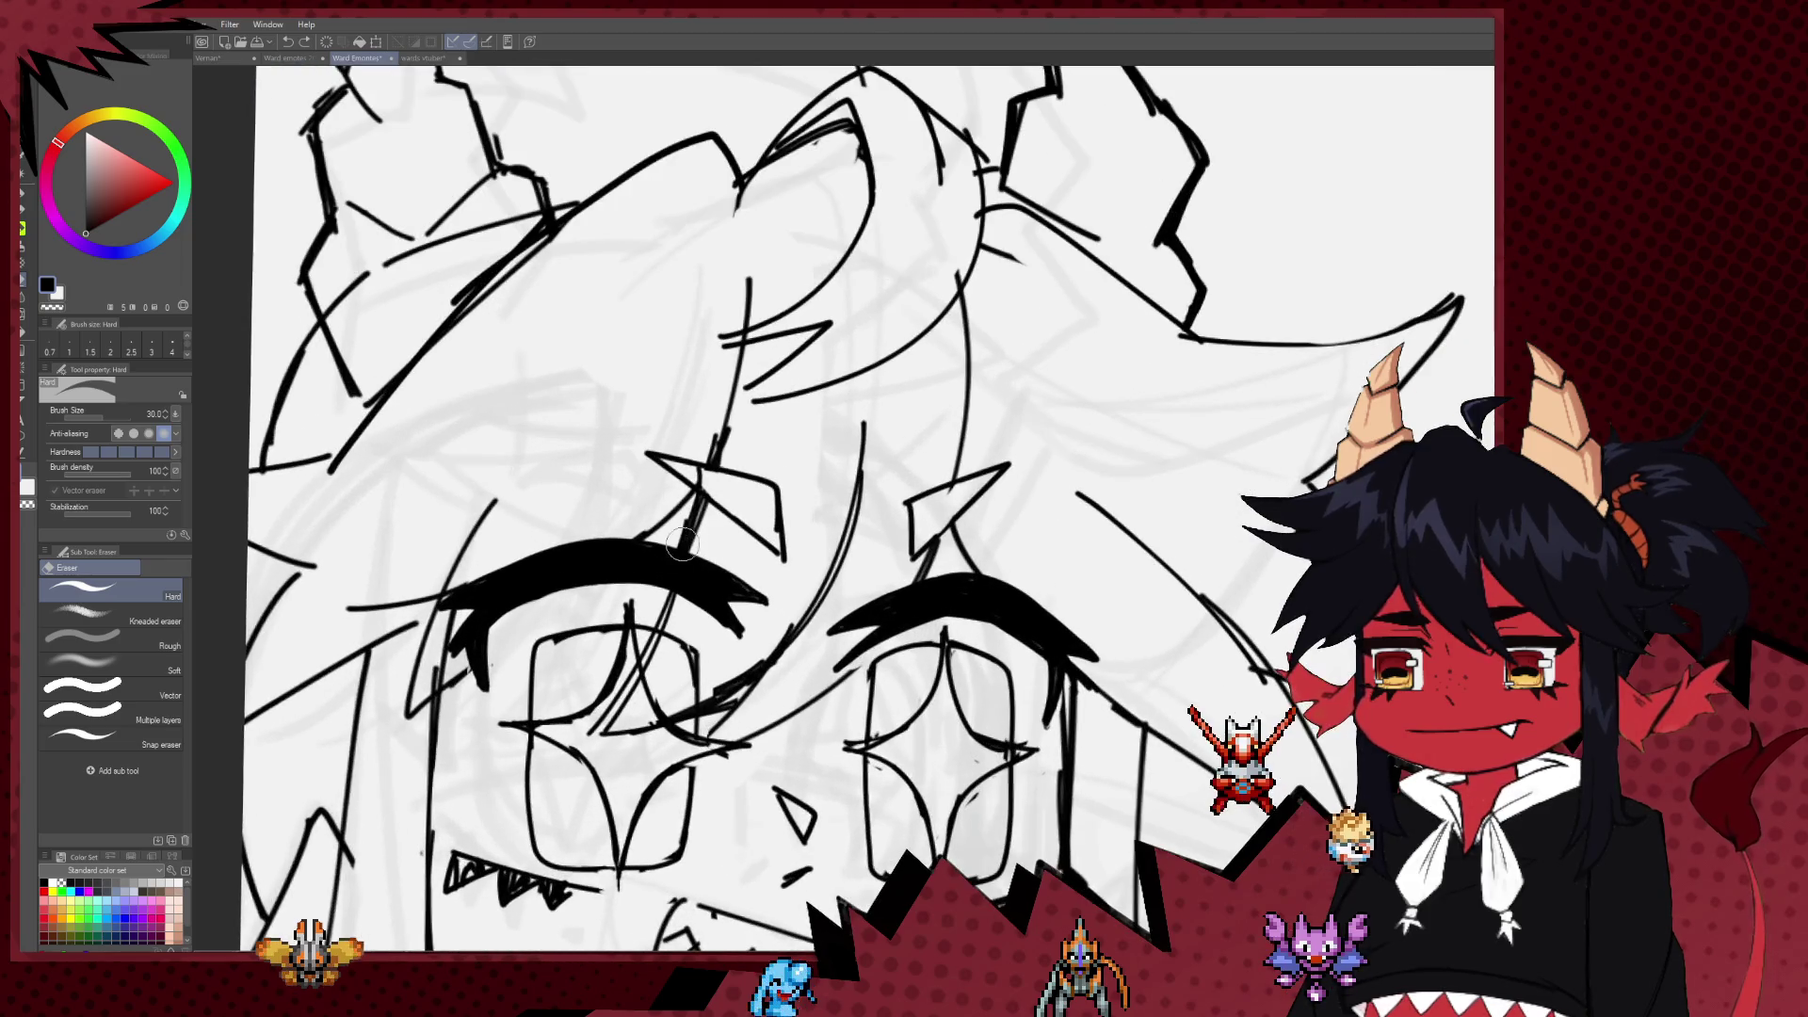
key(bracketleft)
key(bracketleft)
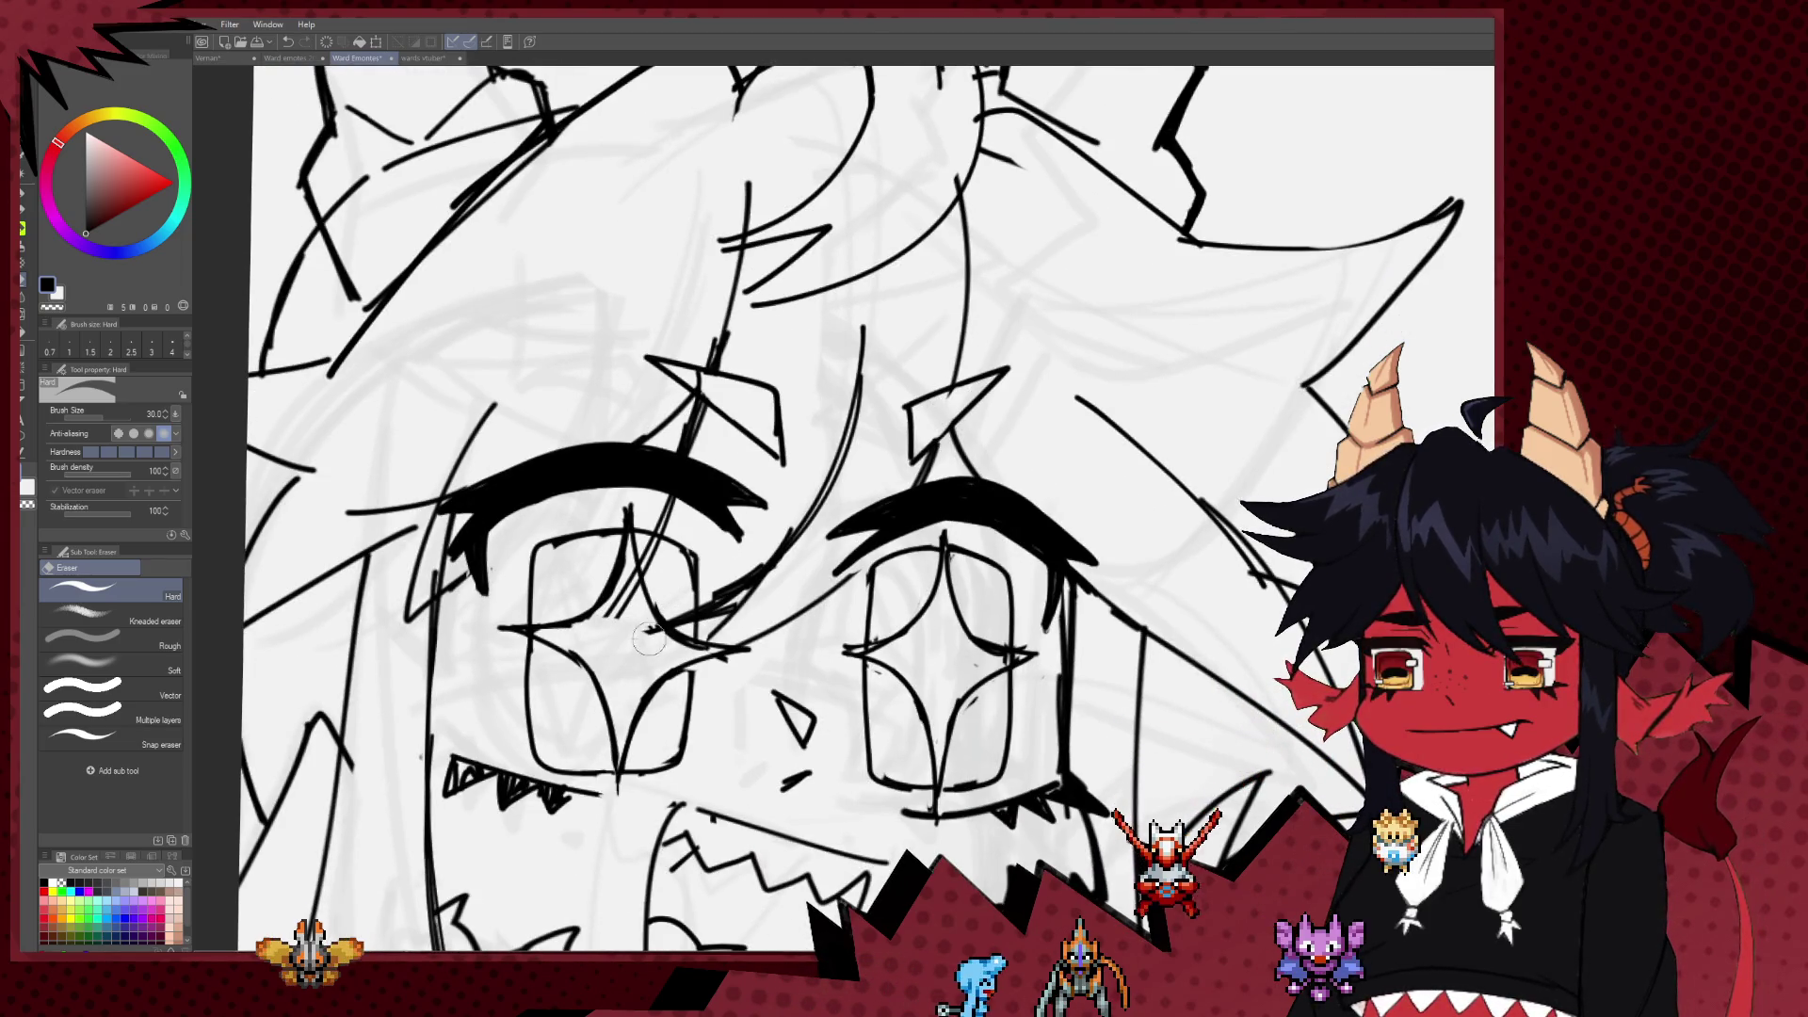
drag(744, 579, 717, 607)
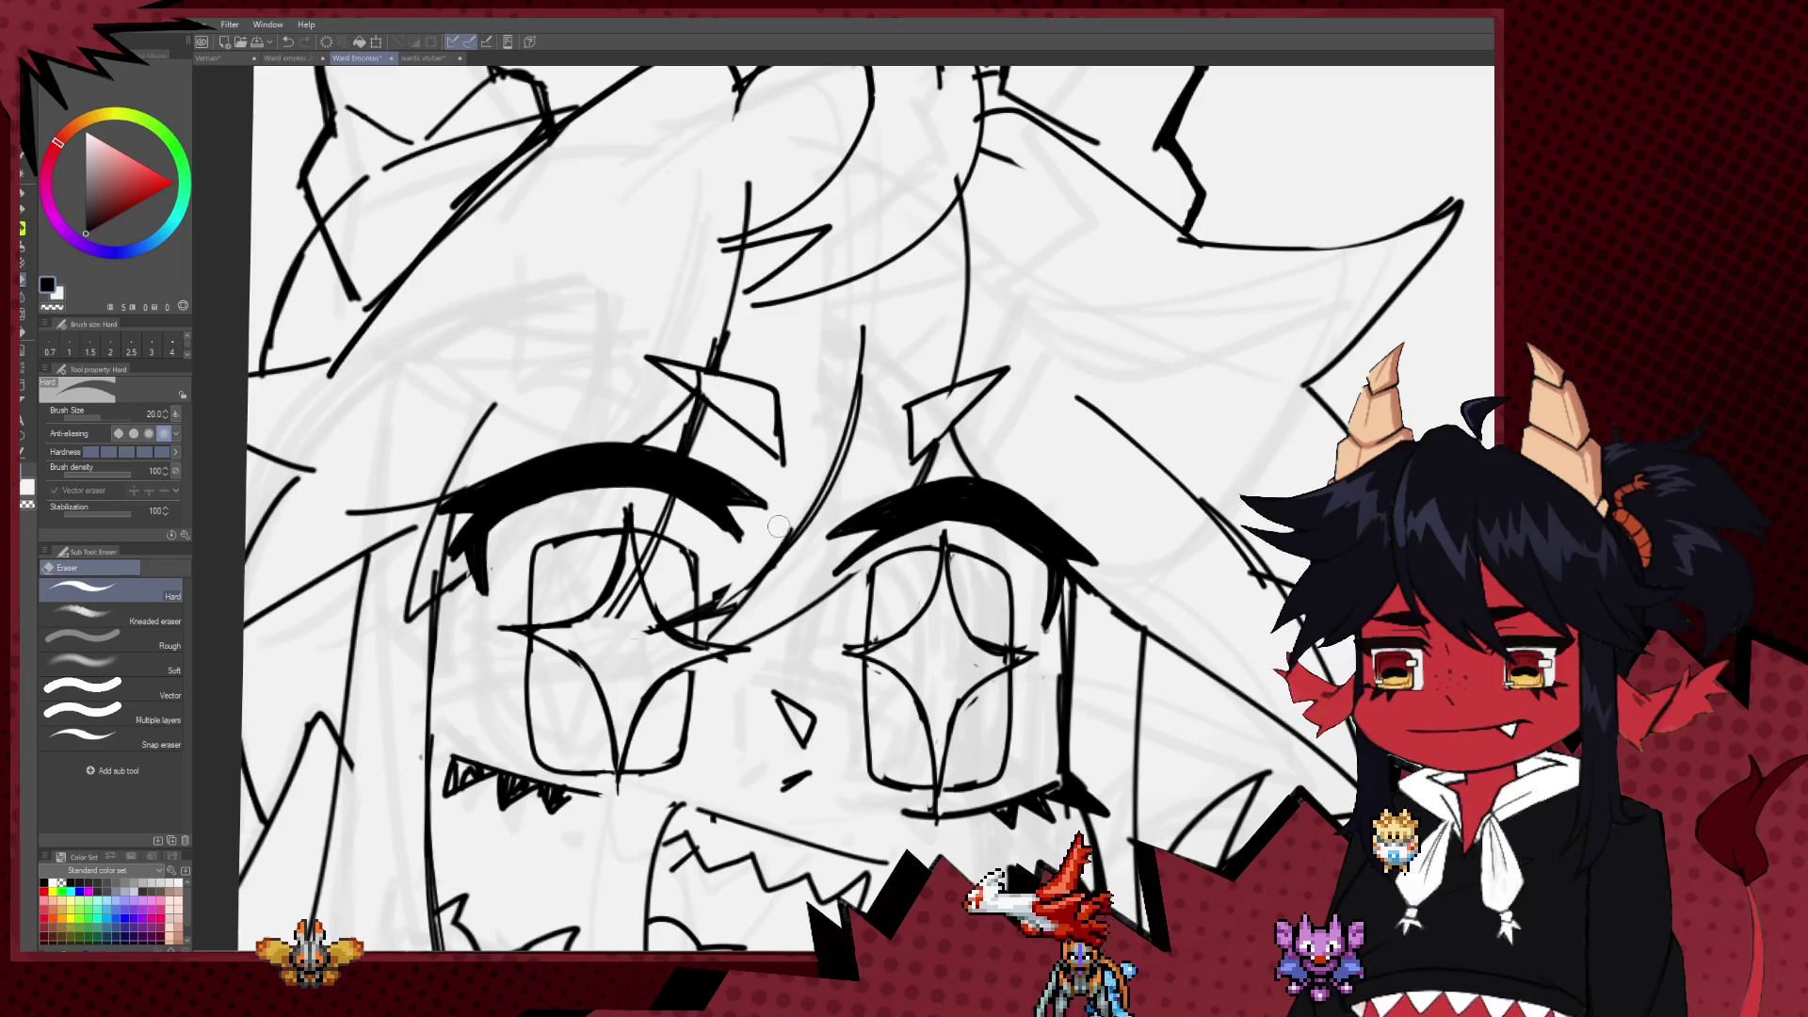
key(bracketright)
key(bracketright)
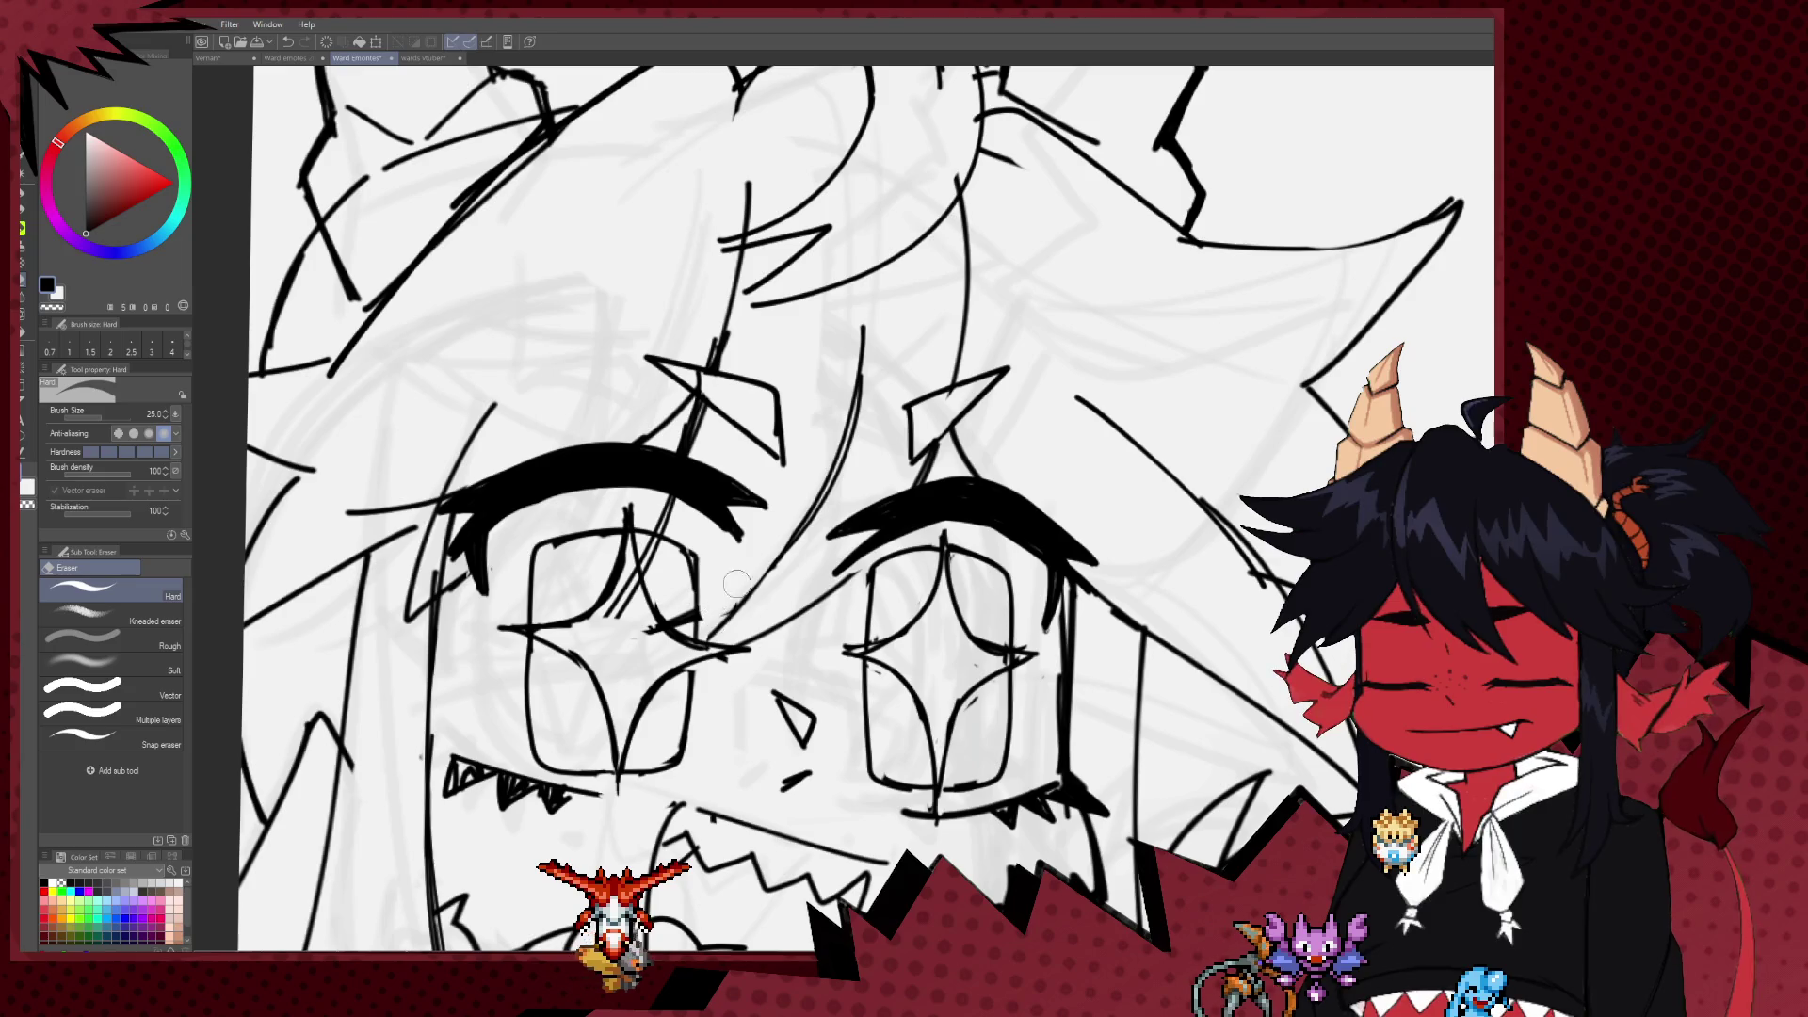
key(p)
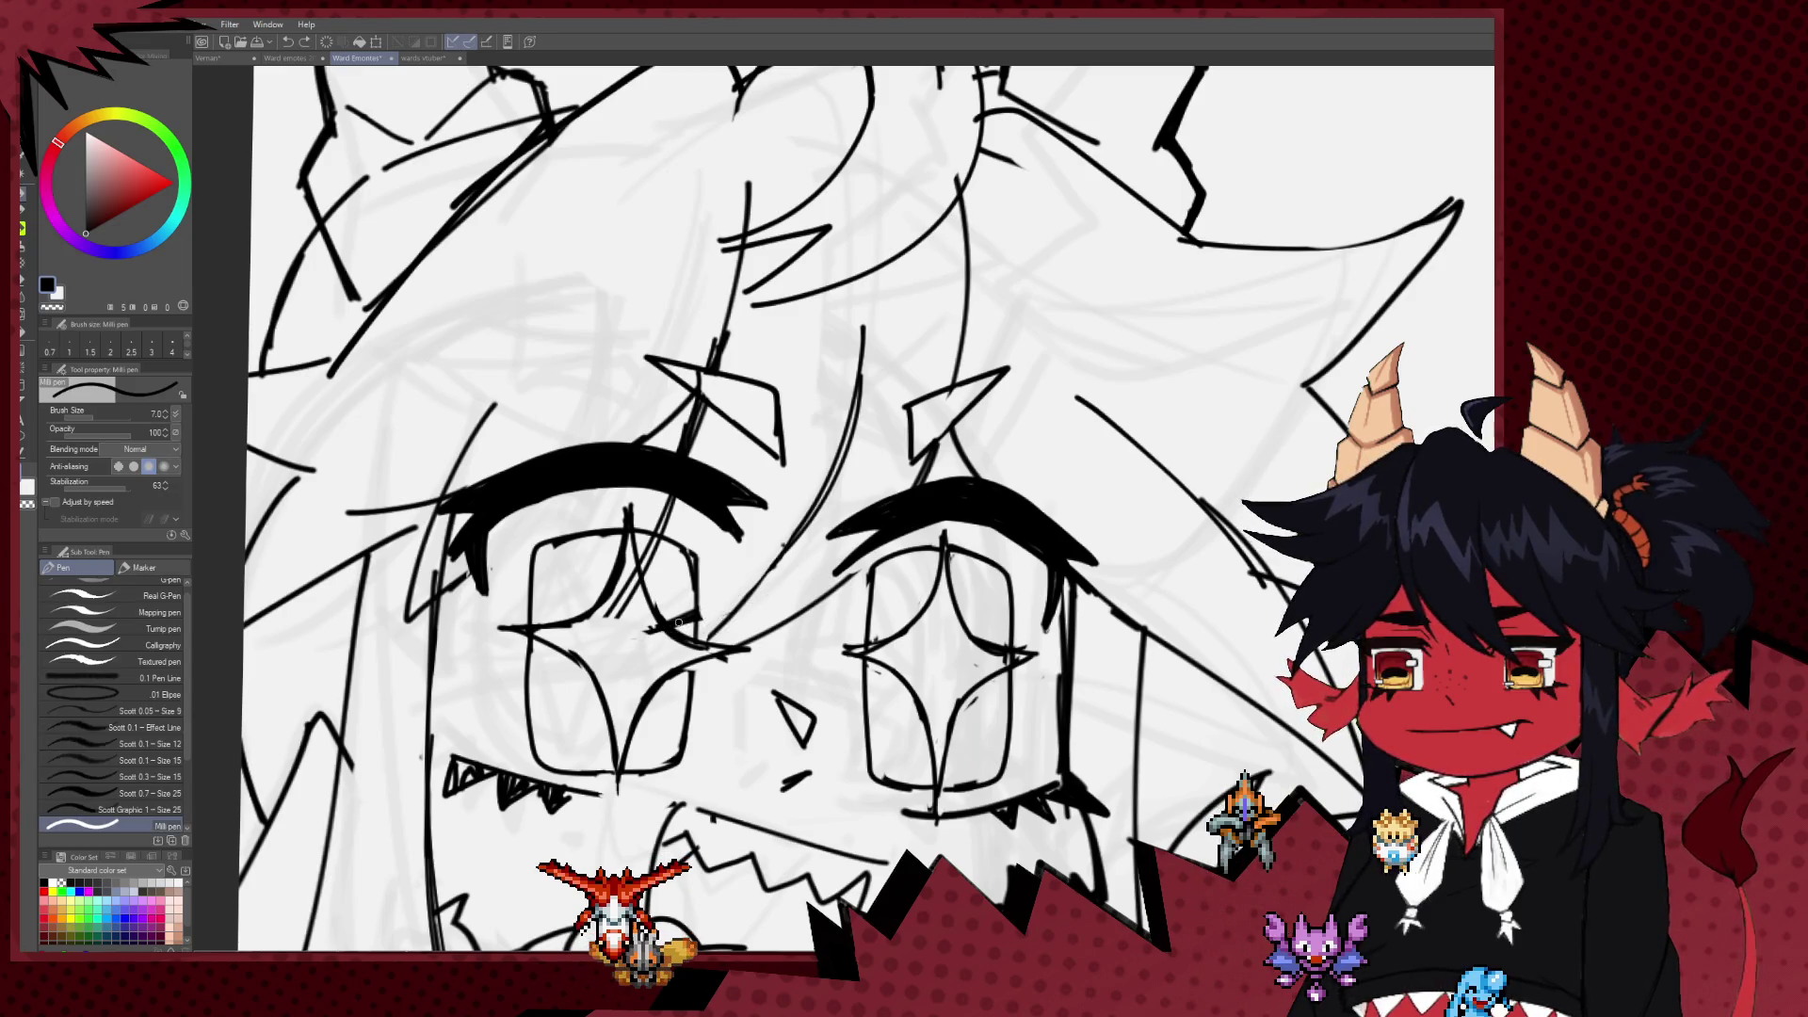
Step: Shrink the eraser to 17, pan across the face, then enlarge the eraser again
key(e)
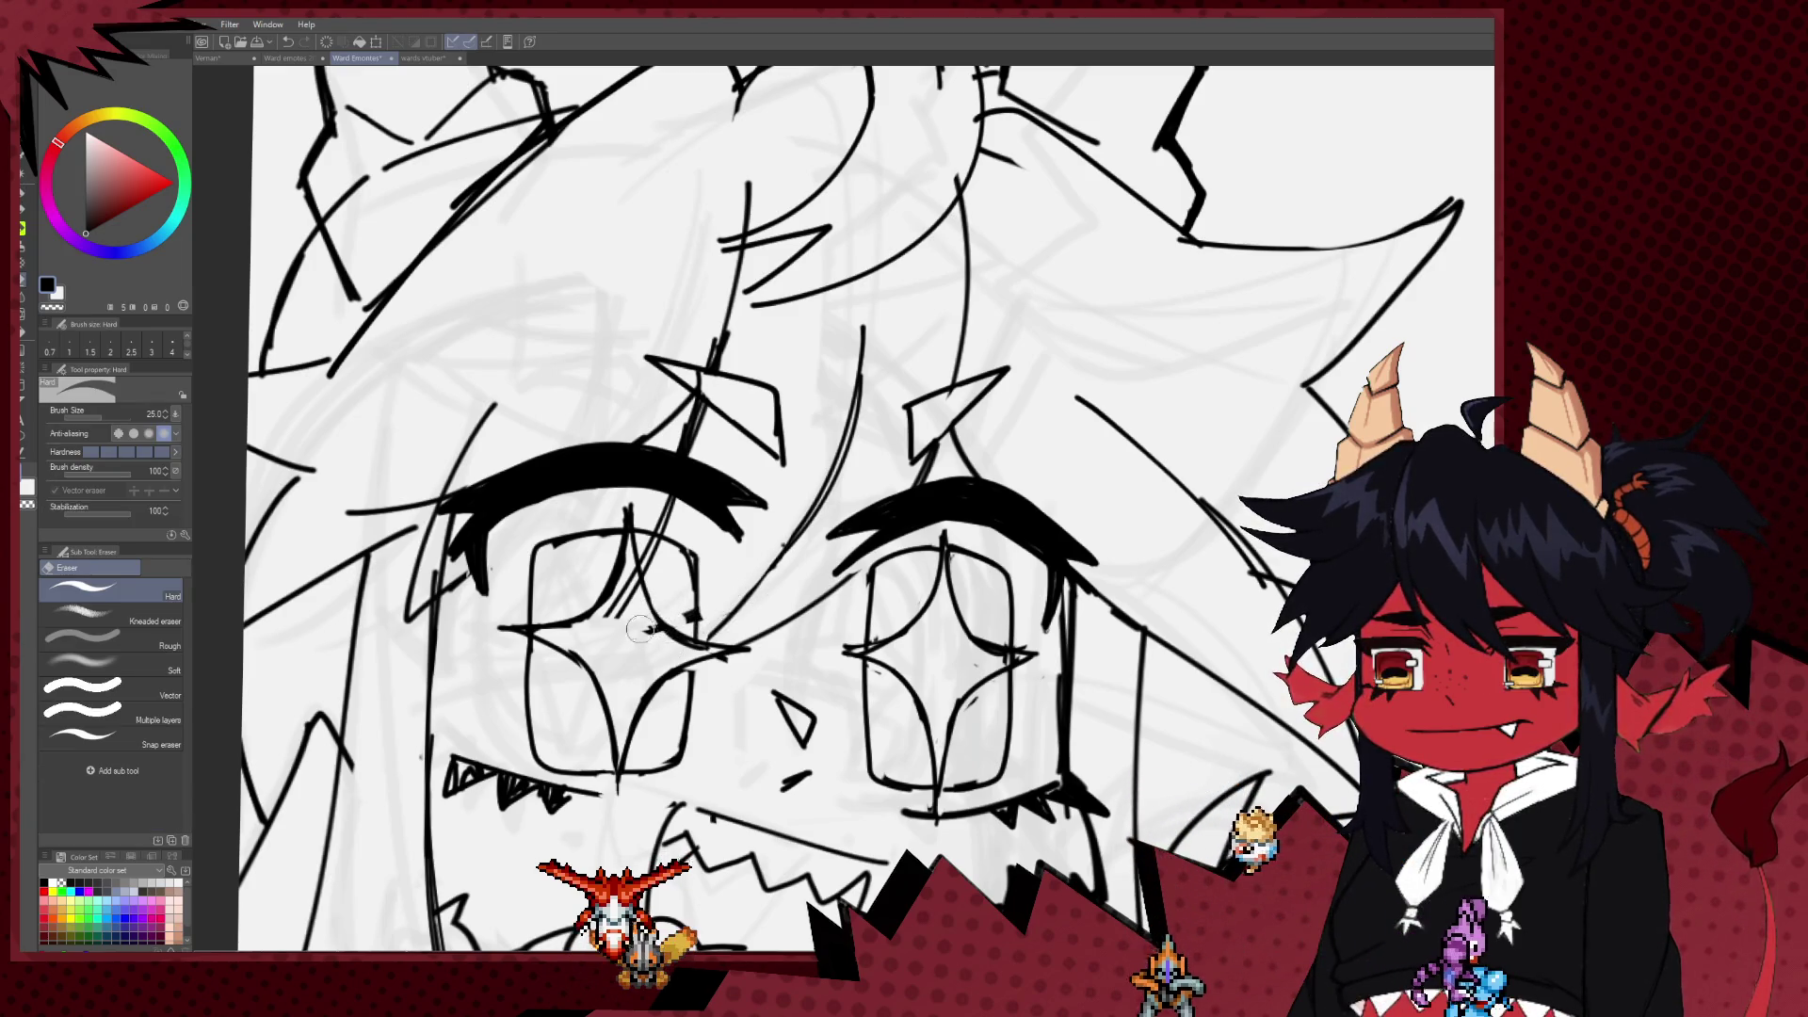
key(p)
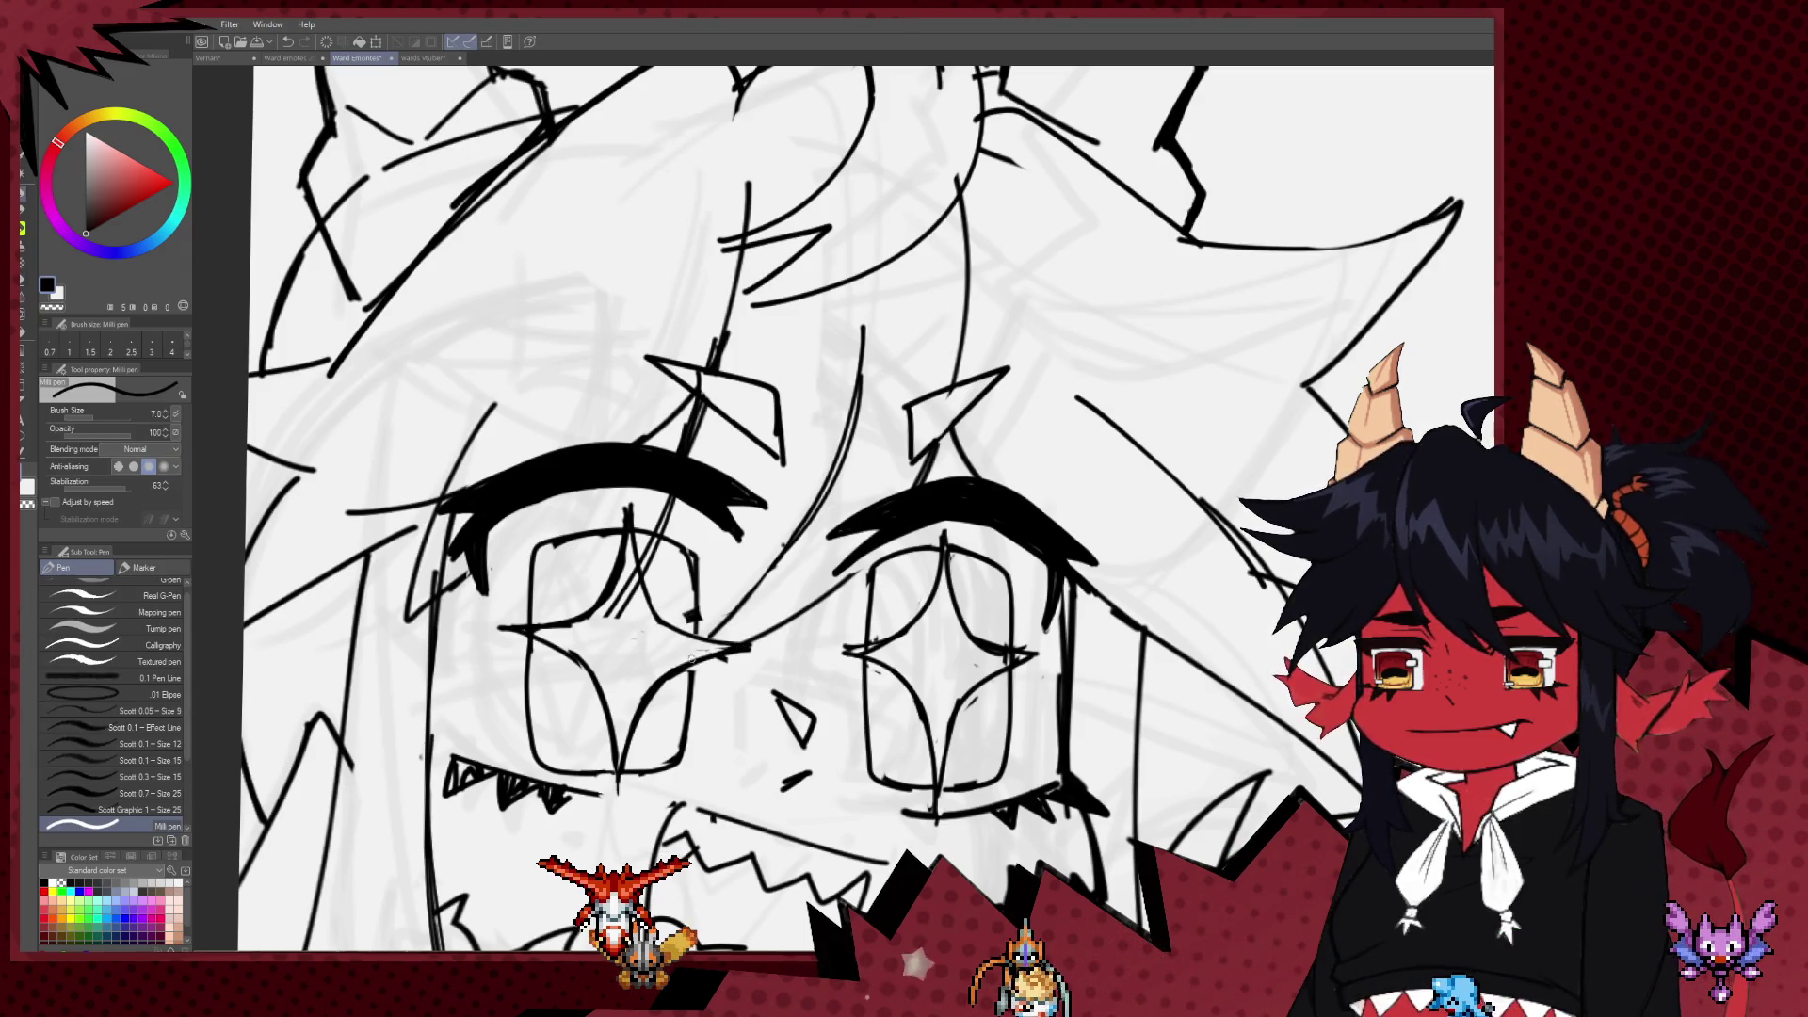
key(e)
key(bracketleft)
key(bracketleft)
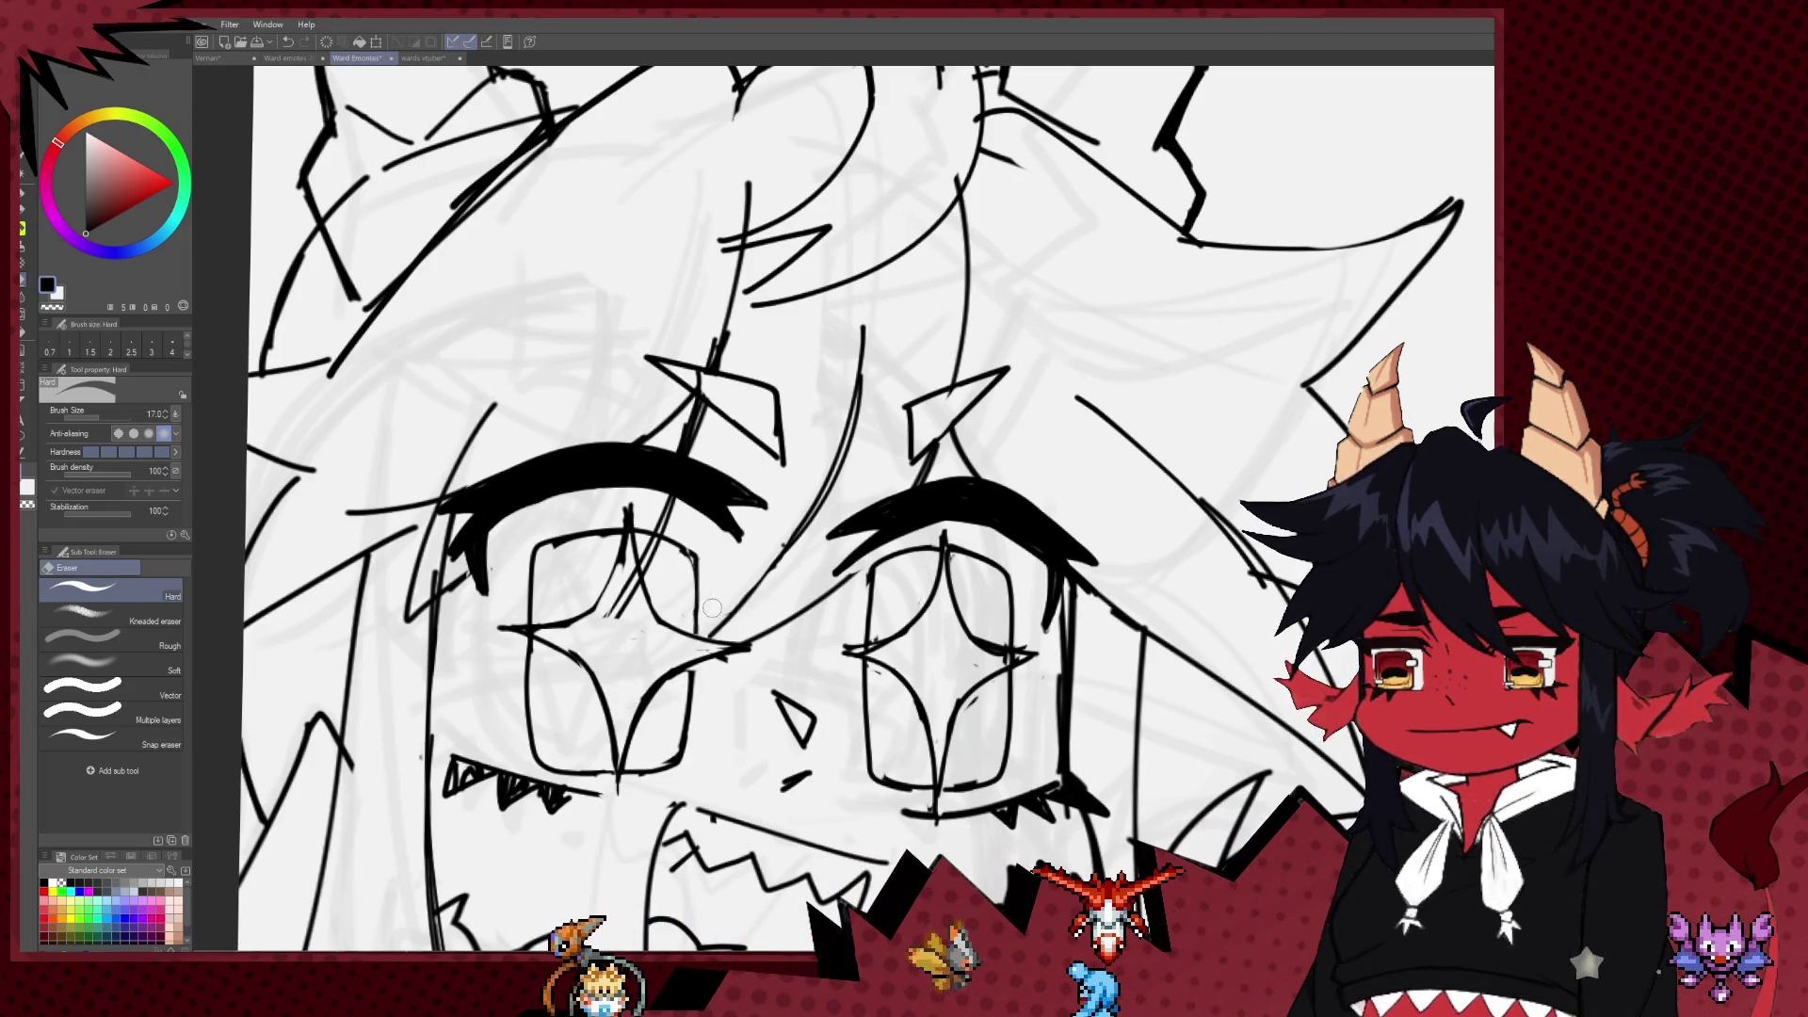
key(p)
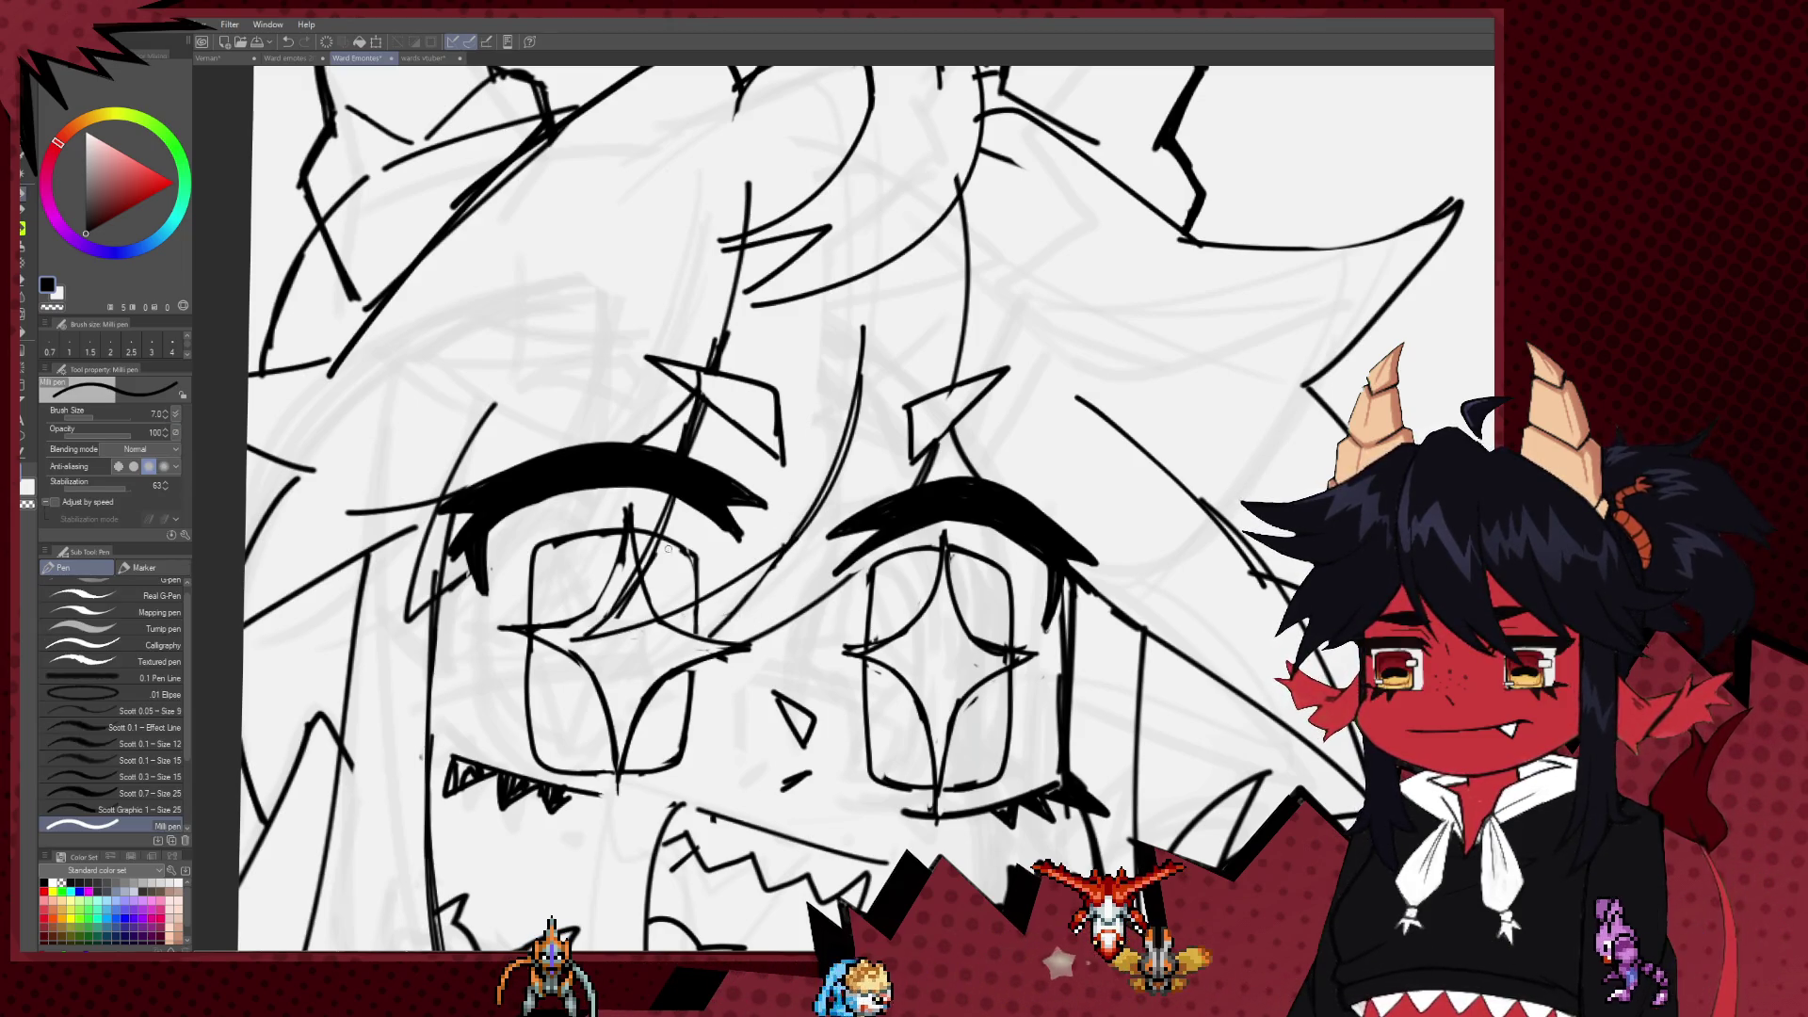
key(e)
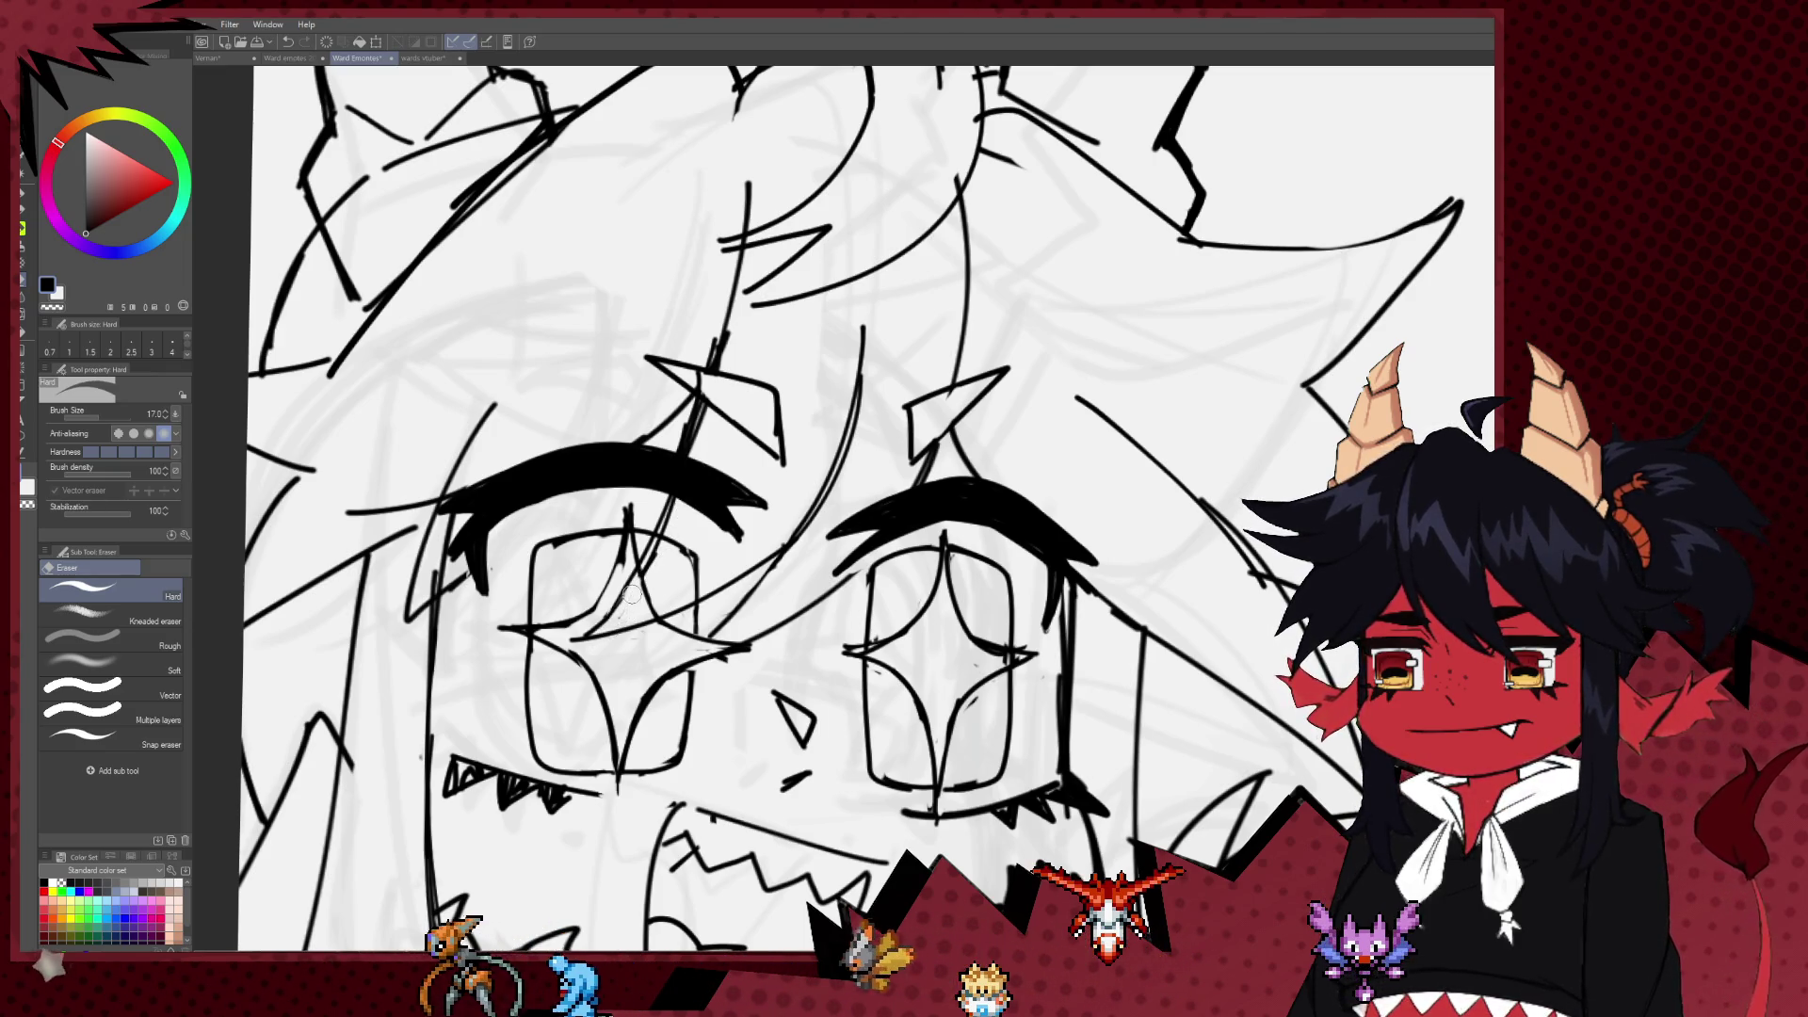
key(bracketleft)
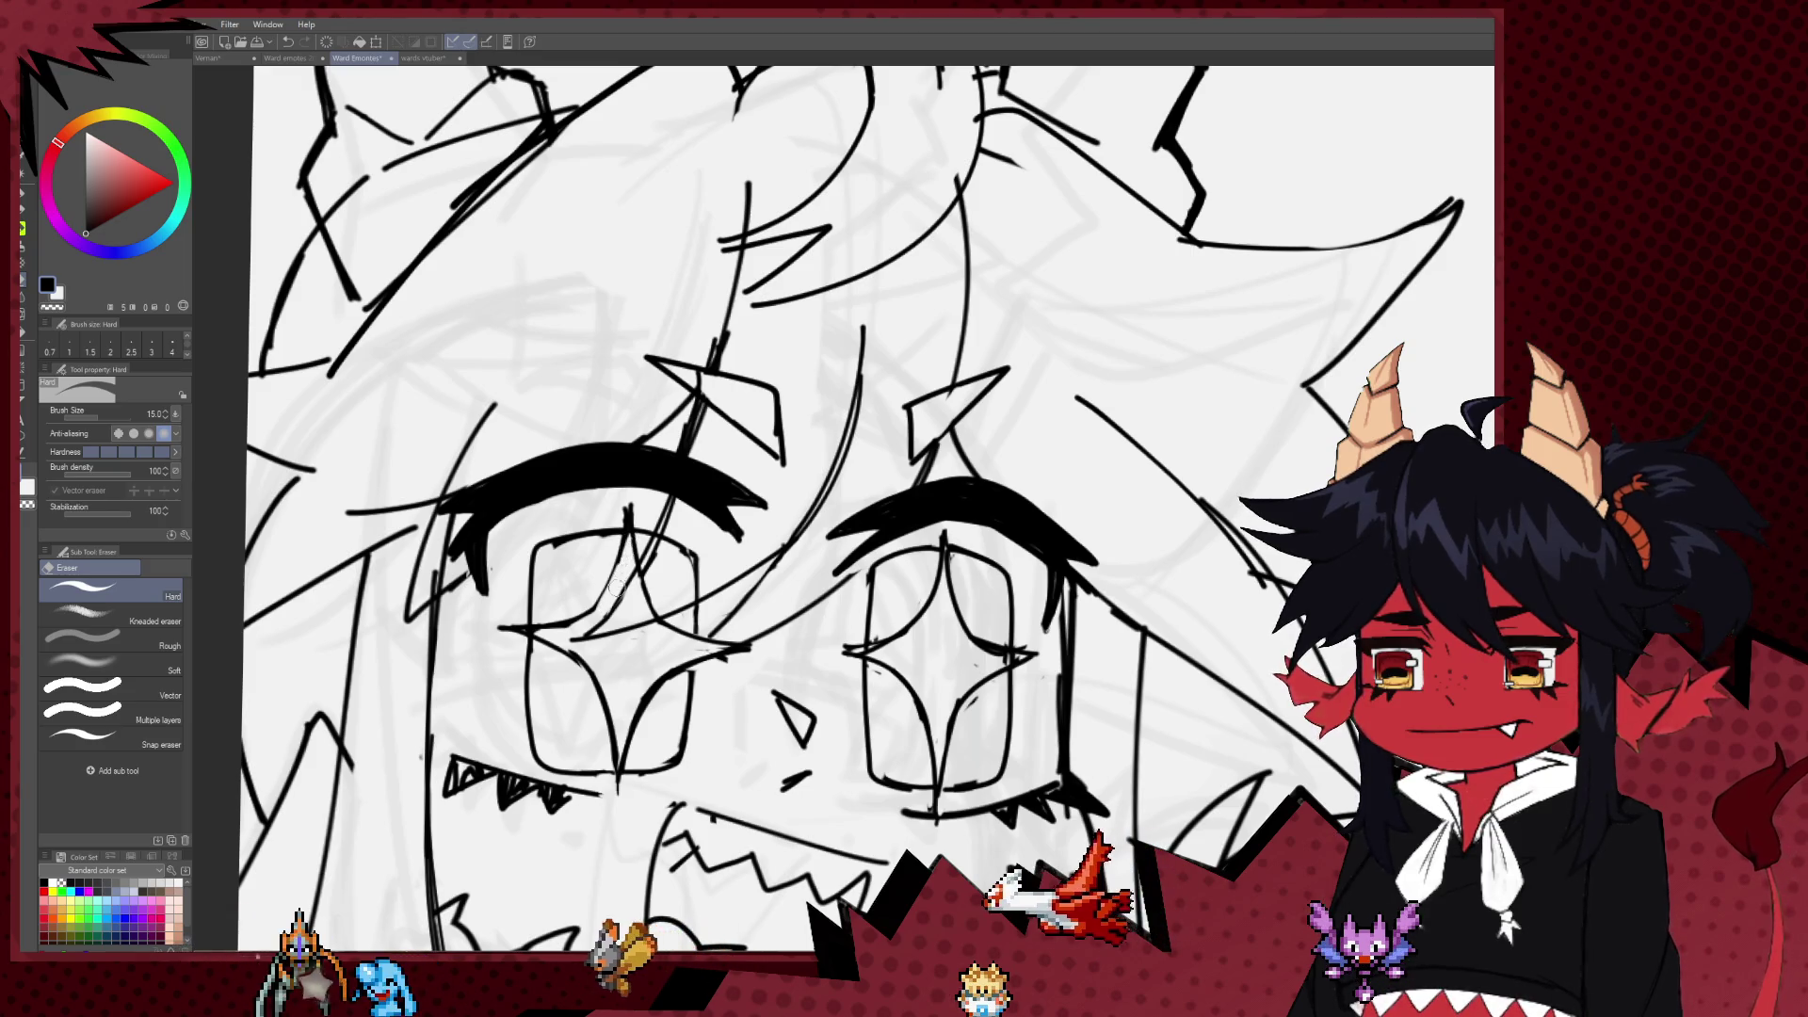
drag(609, 600, 551, 621)
drag(673, 389, 631, 449)
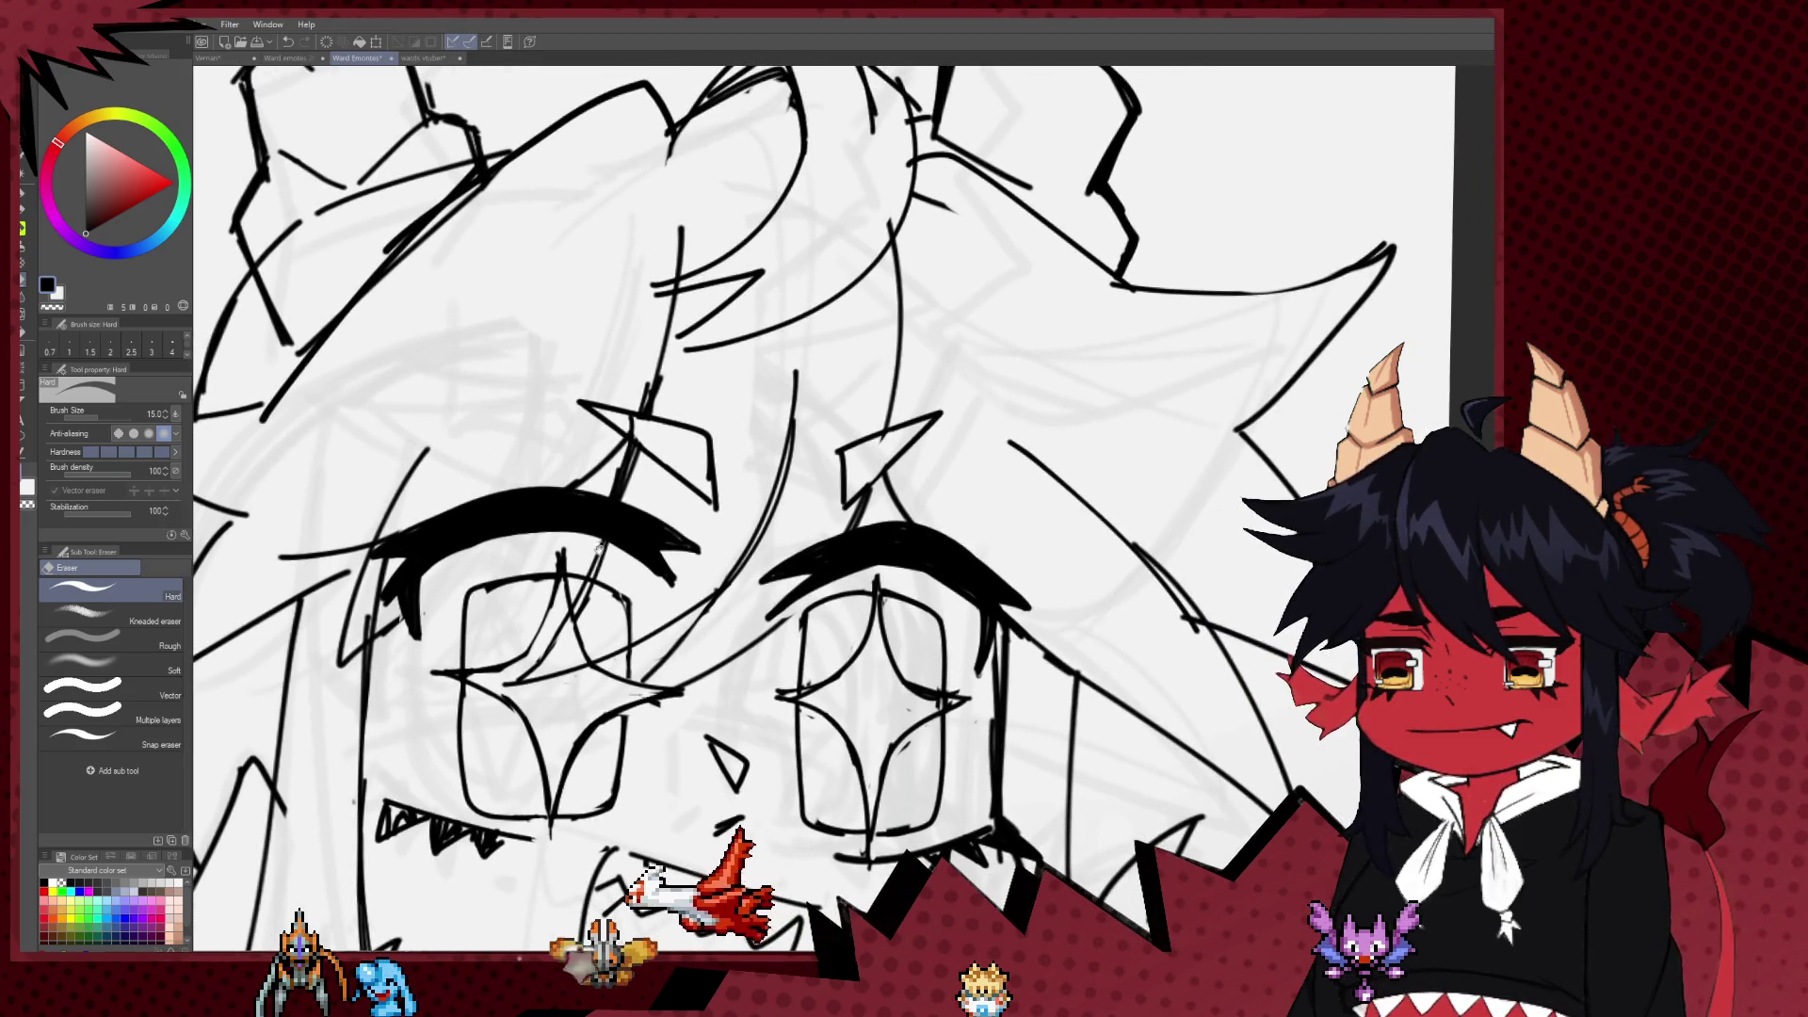
key(bracketright)
key(bracketright)
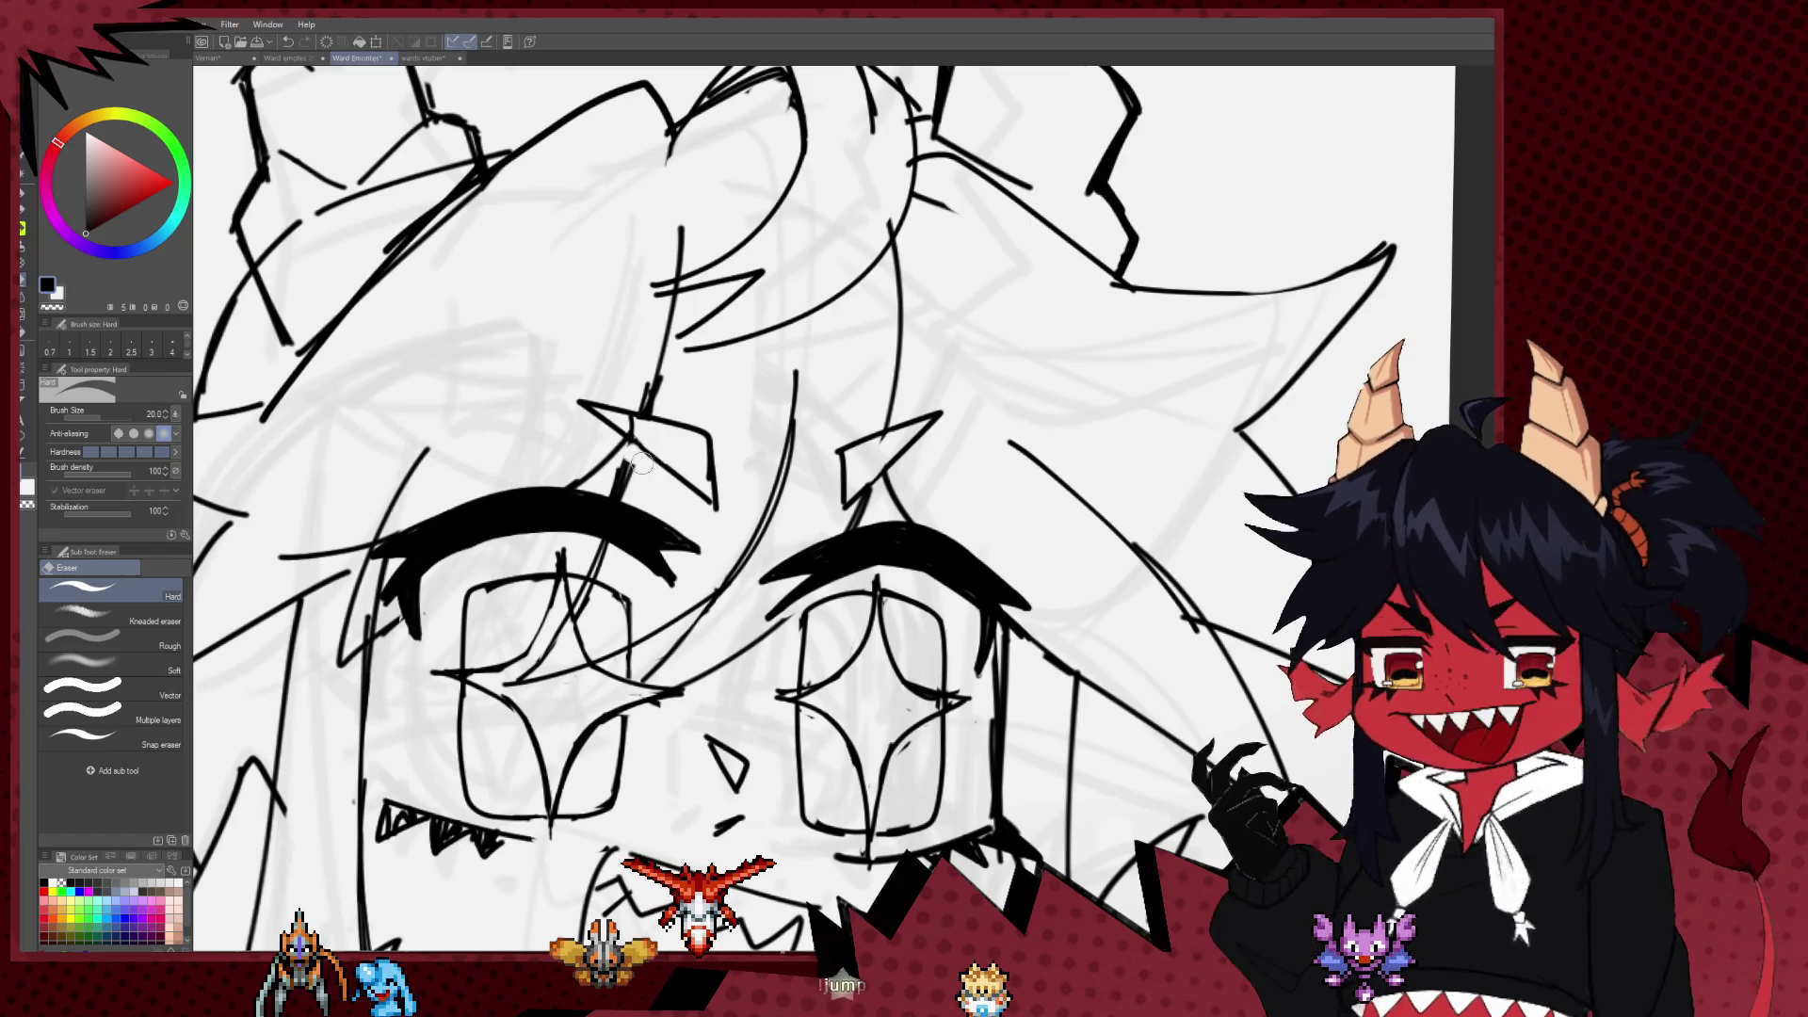
key(bracketright)
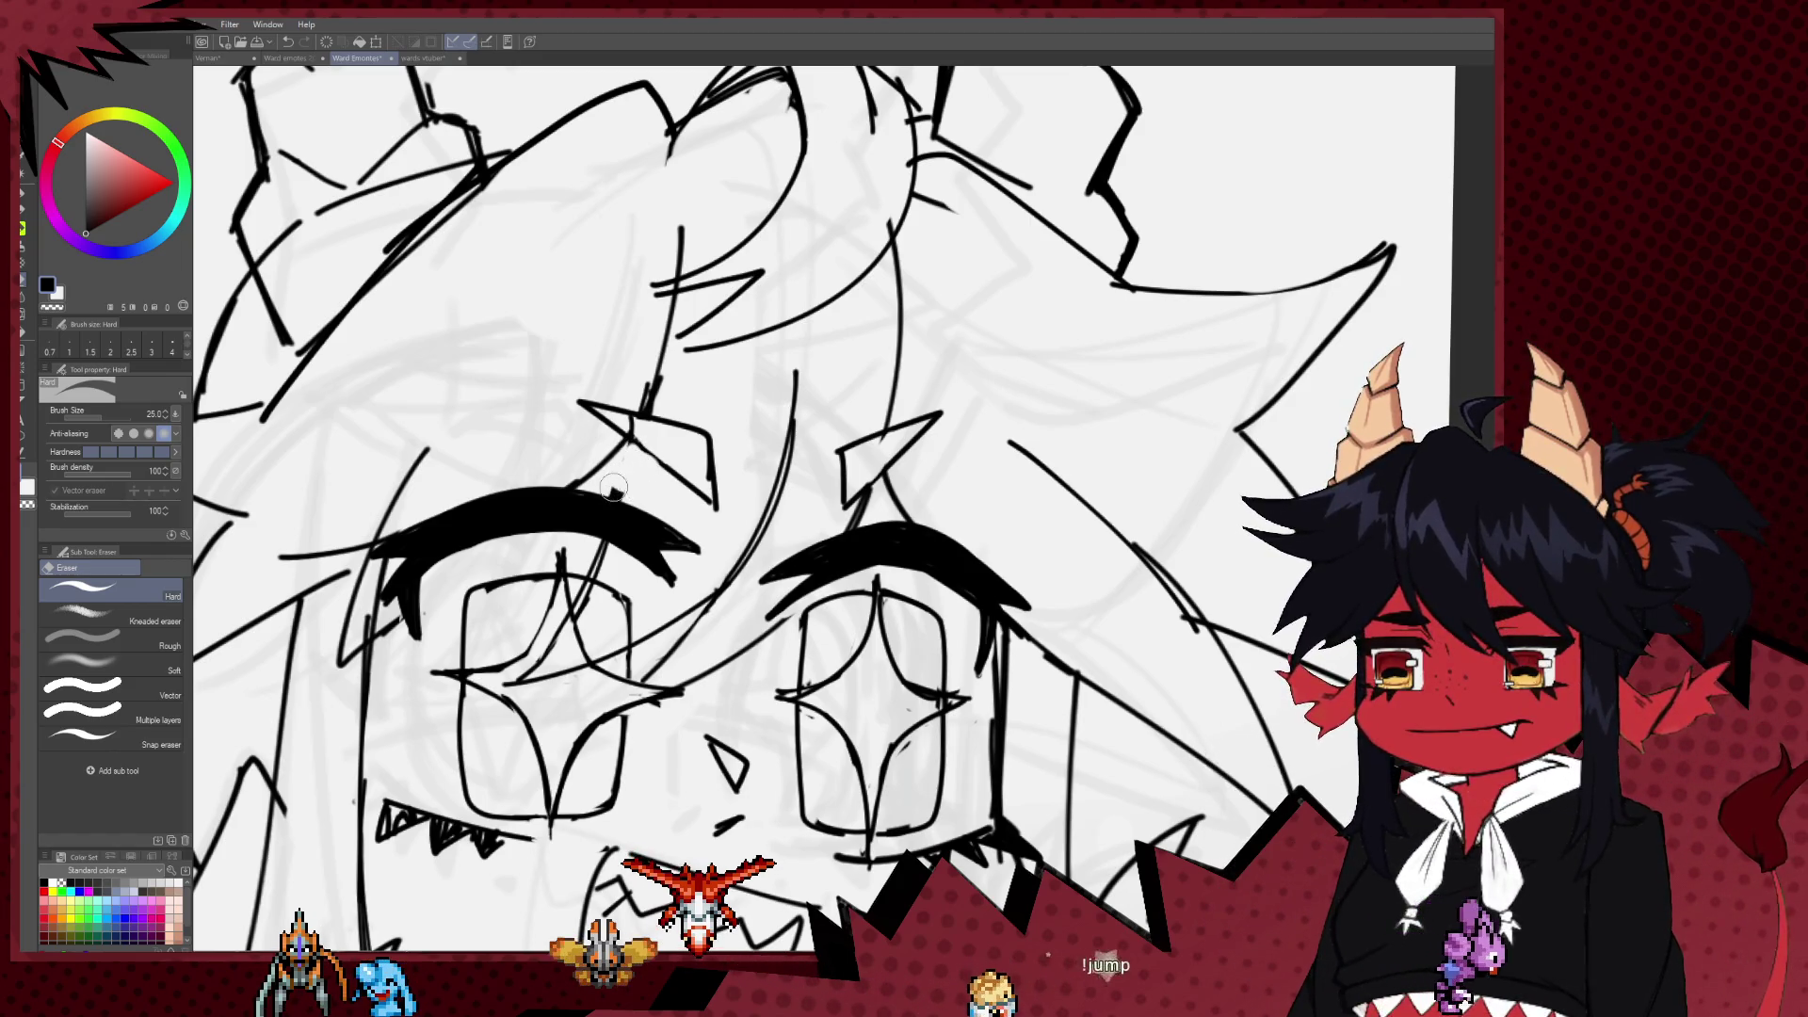
Step: Ink a trial line across the lower face, then undo it
key(p)
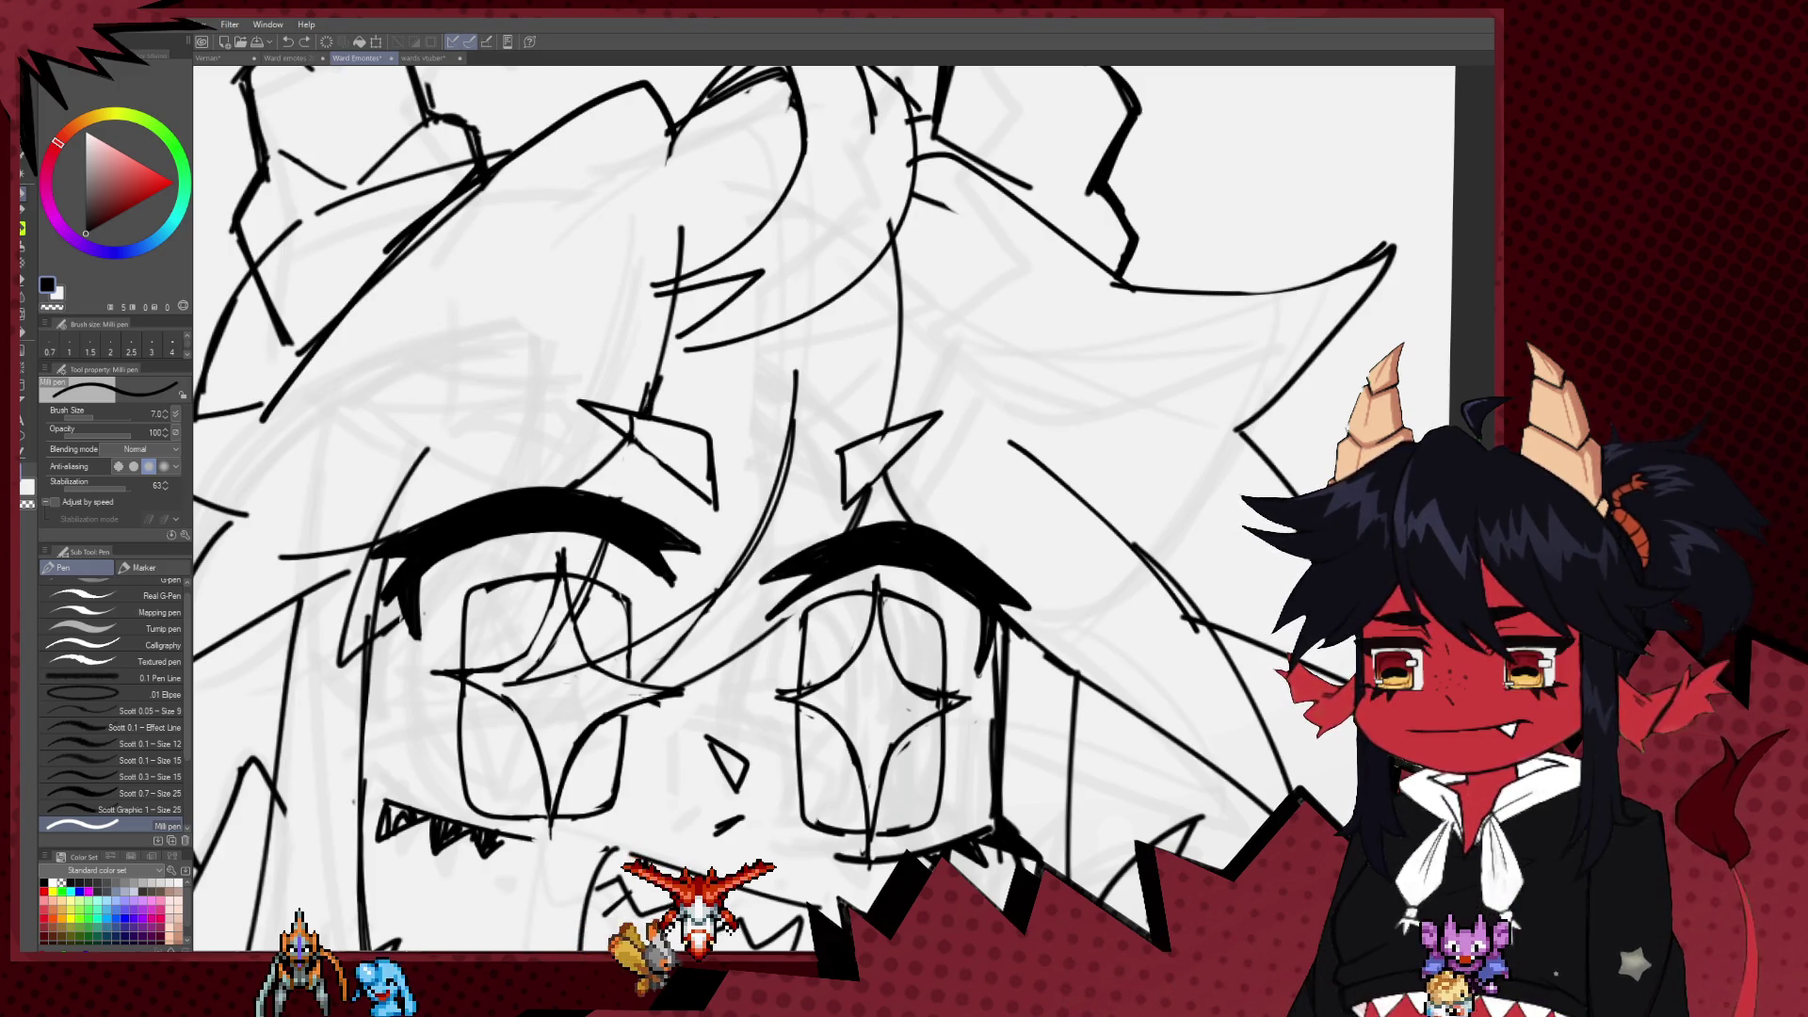
key(e)
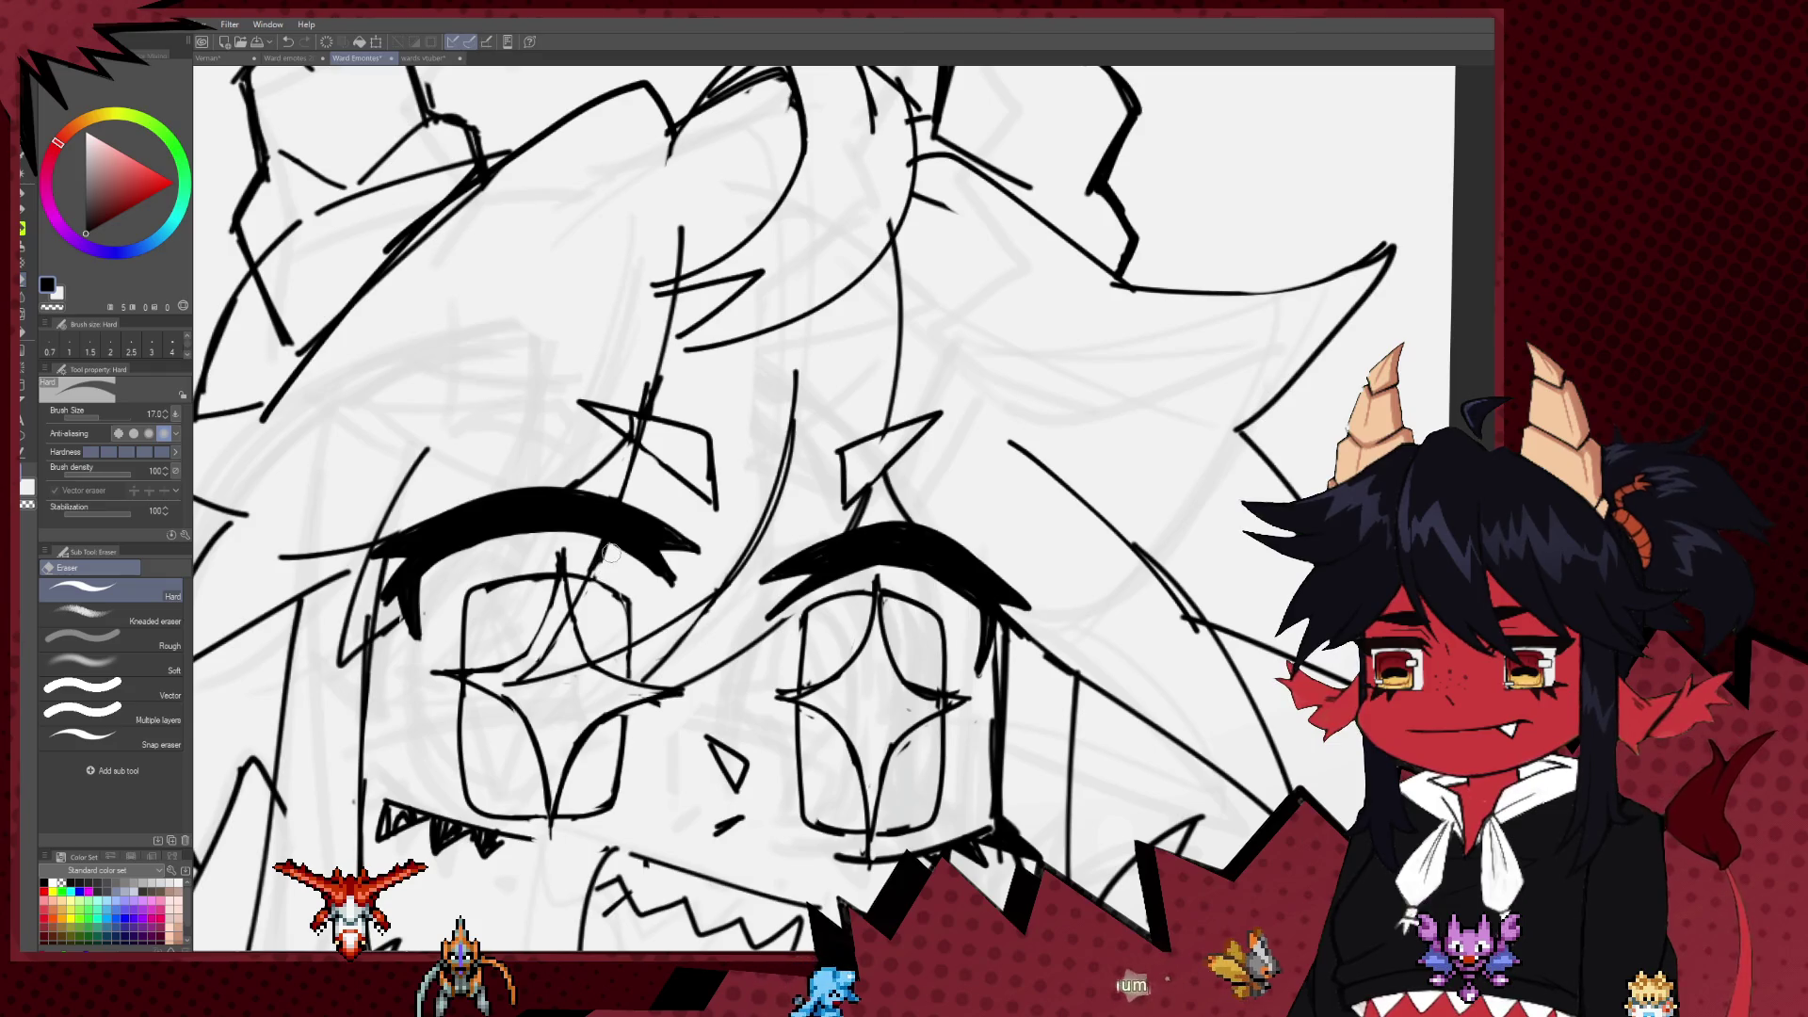
key(p)
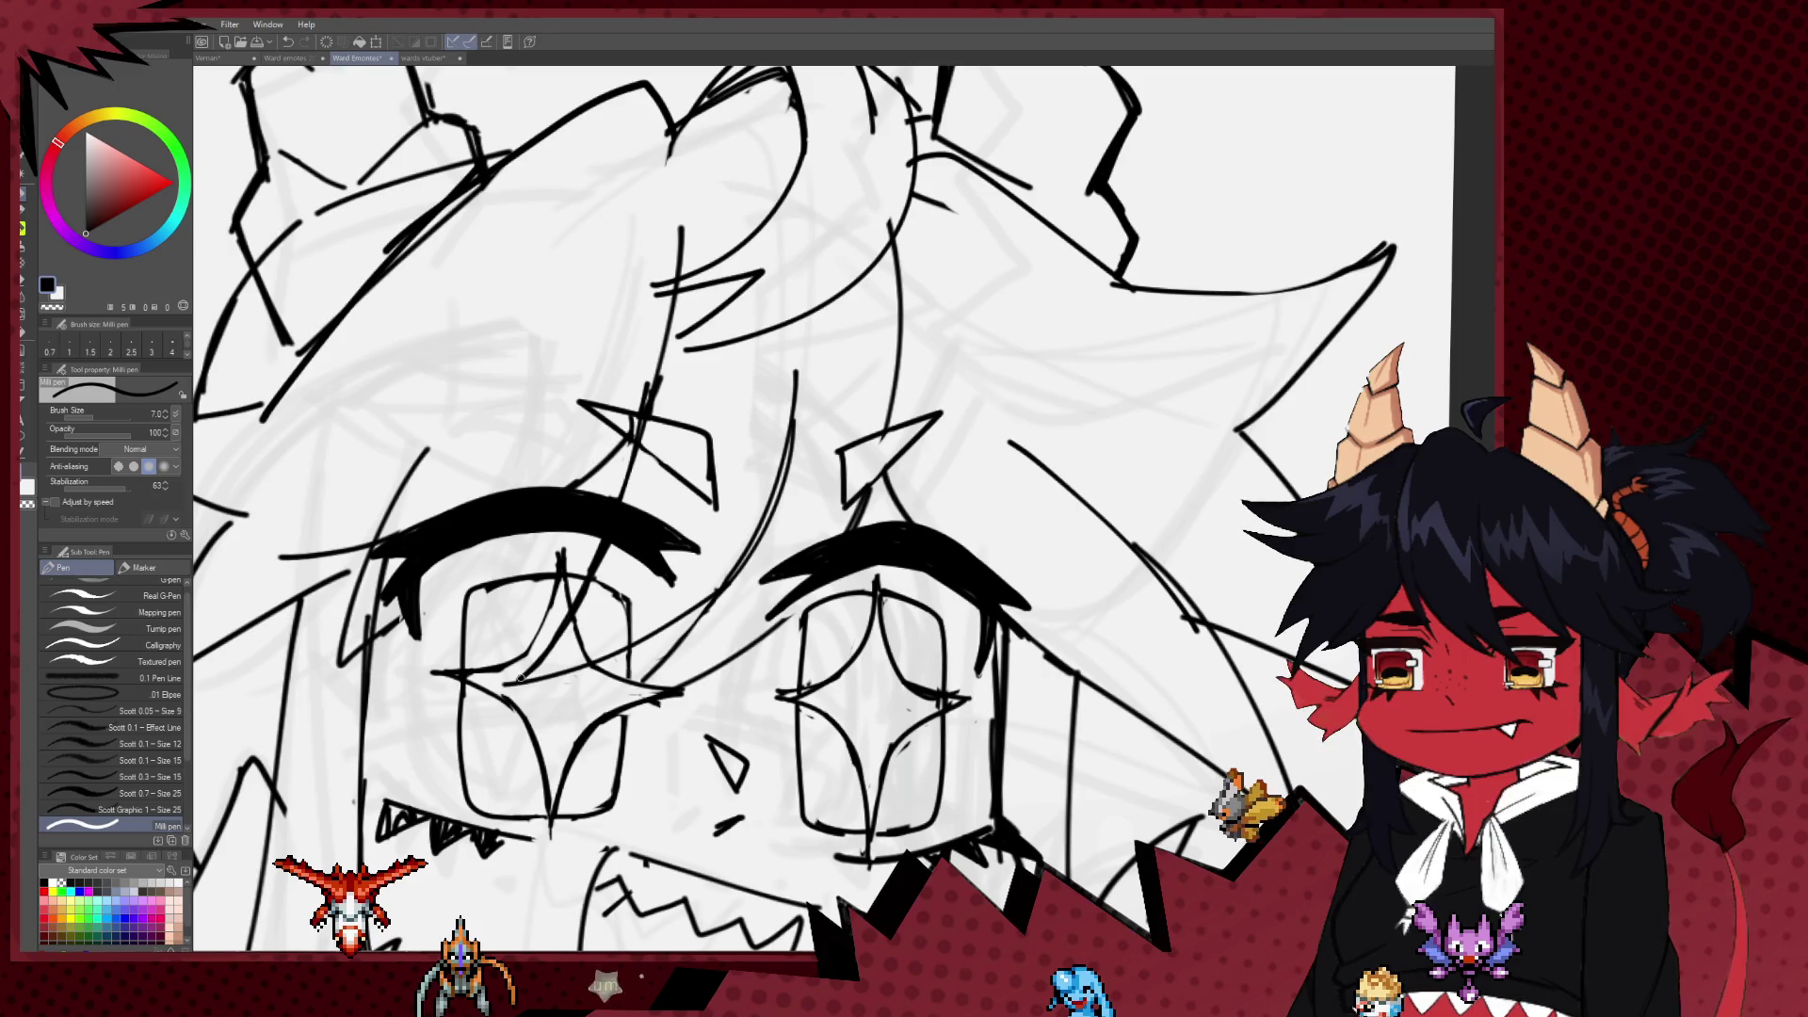
drag(523, 680, 713, 595)
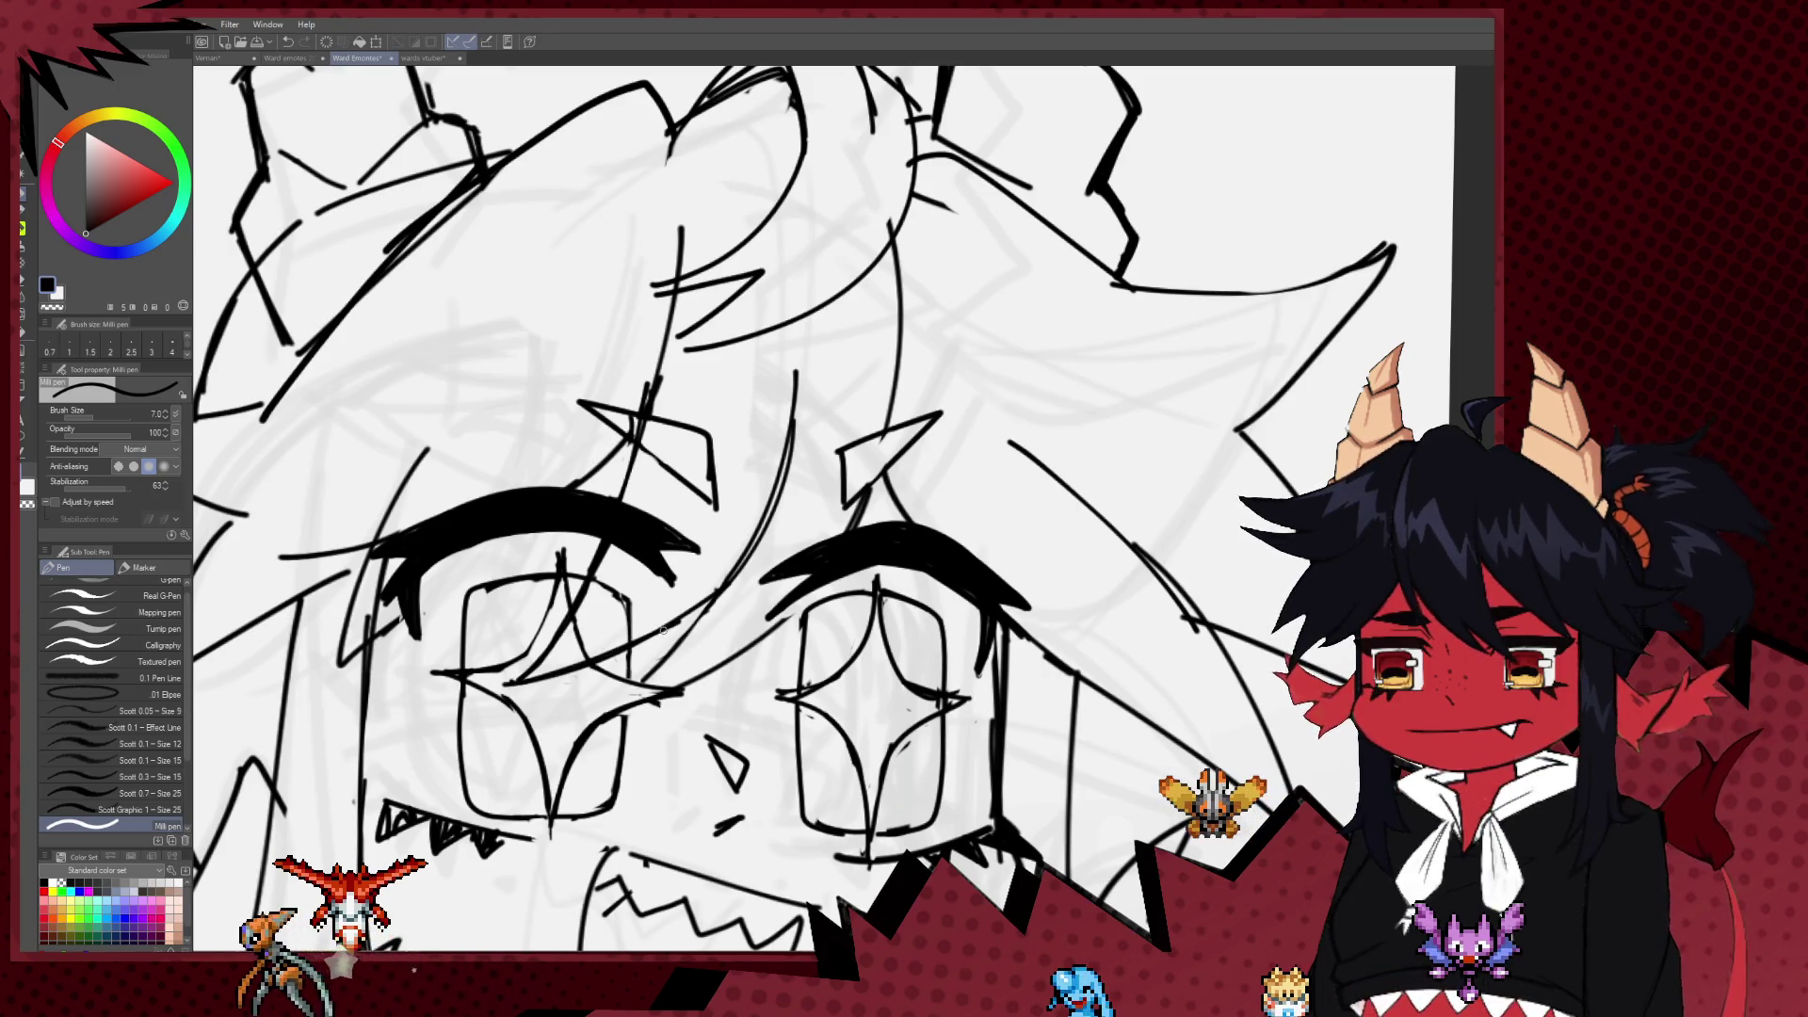
key(ctrl+z)
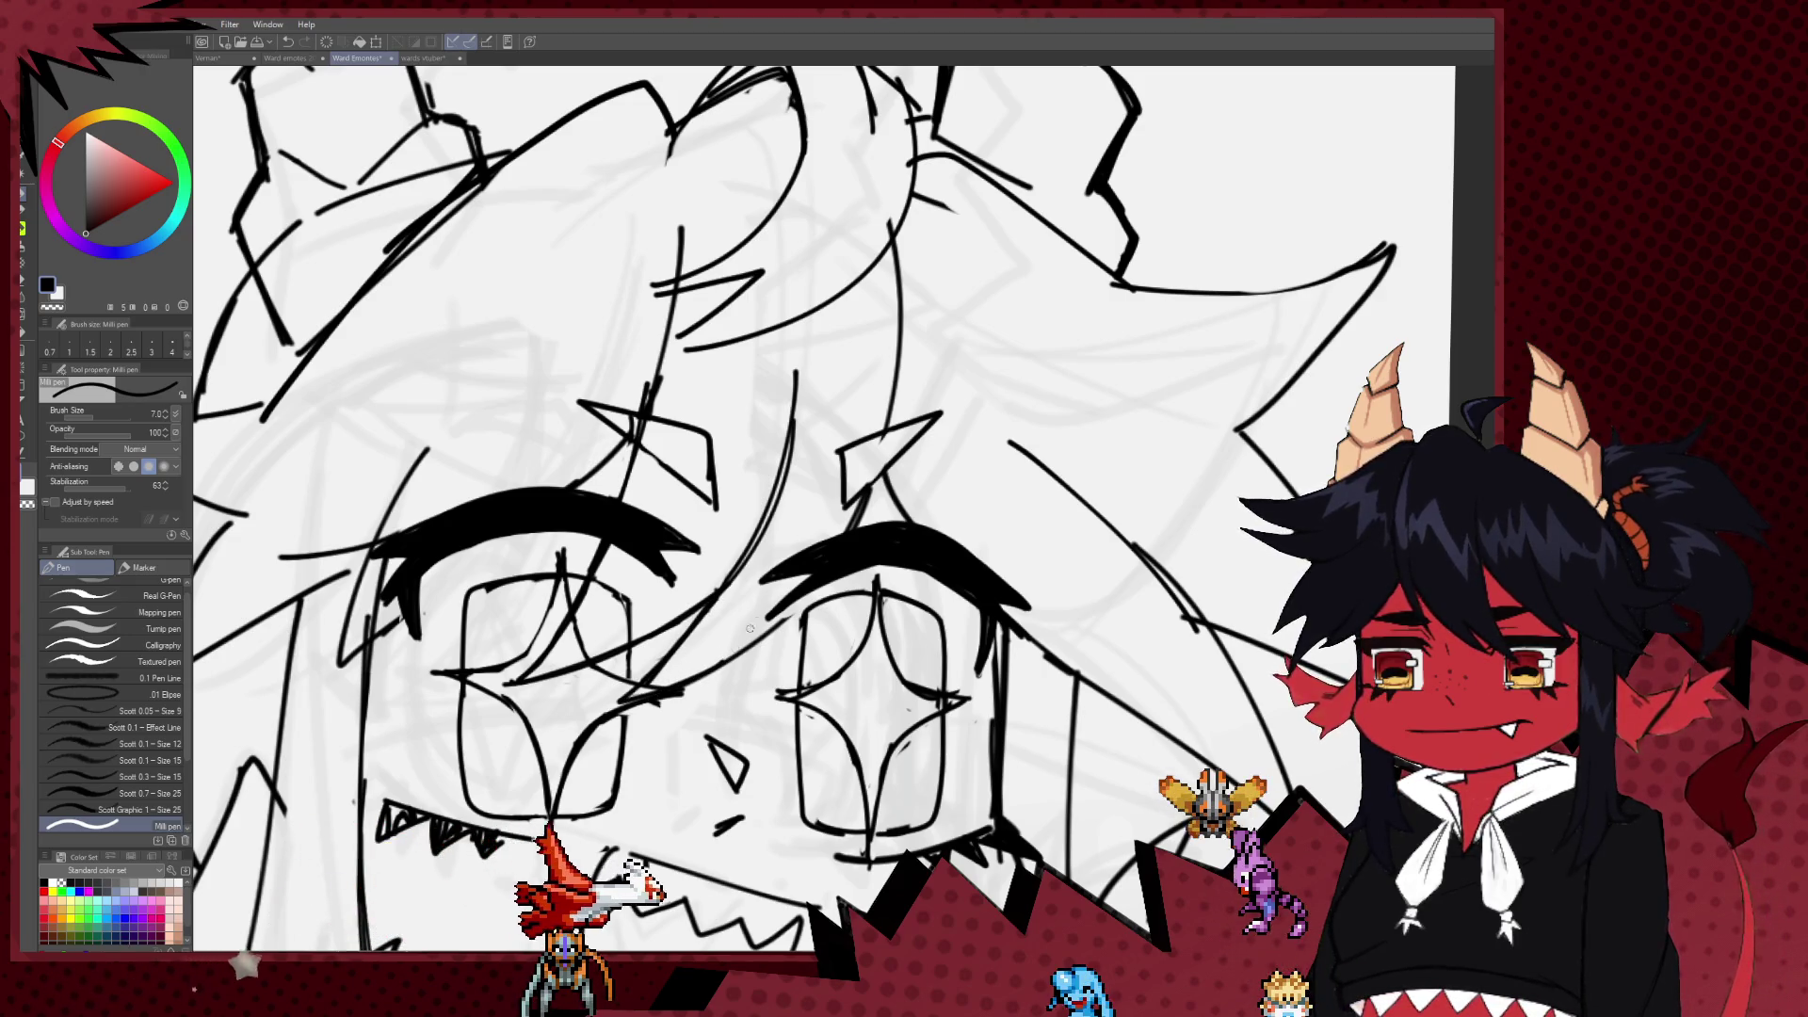
scroll(765, 430, down, 2)
scroll(834, 431, down, 3)
scroll(819, 414, down, 2)
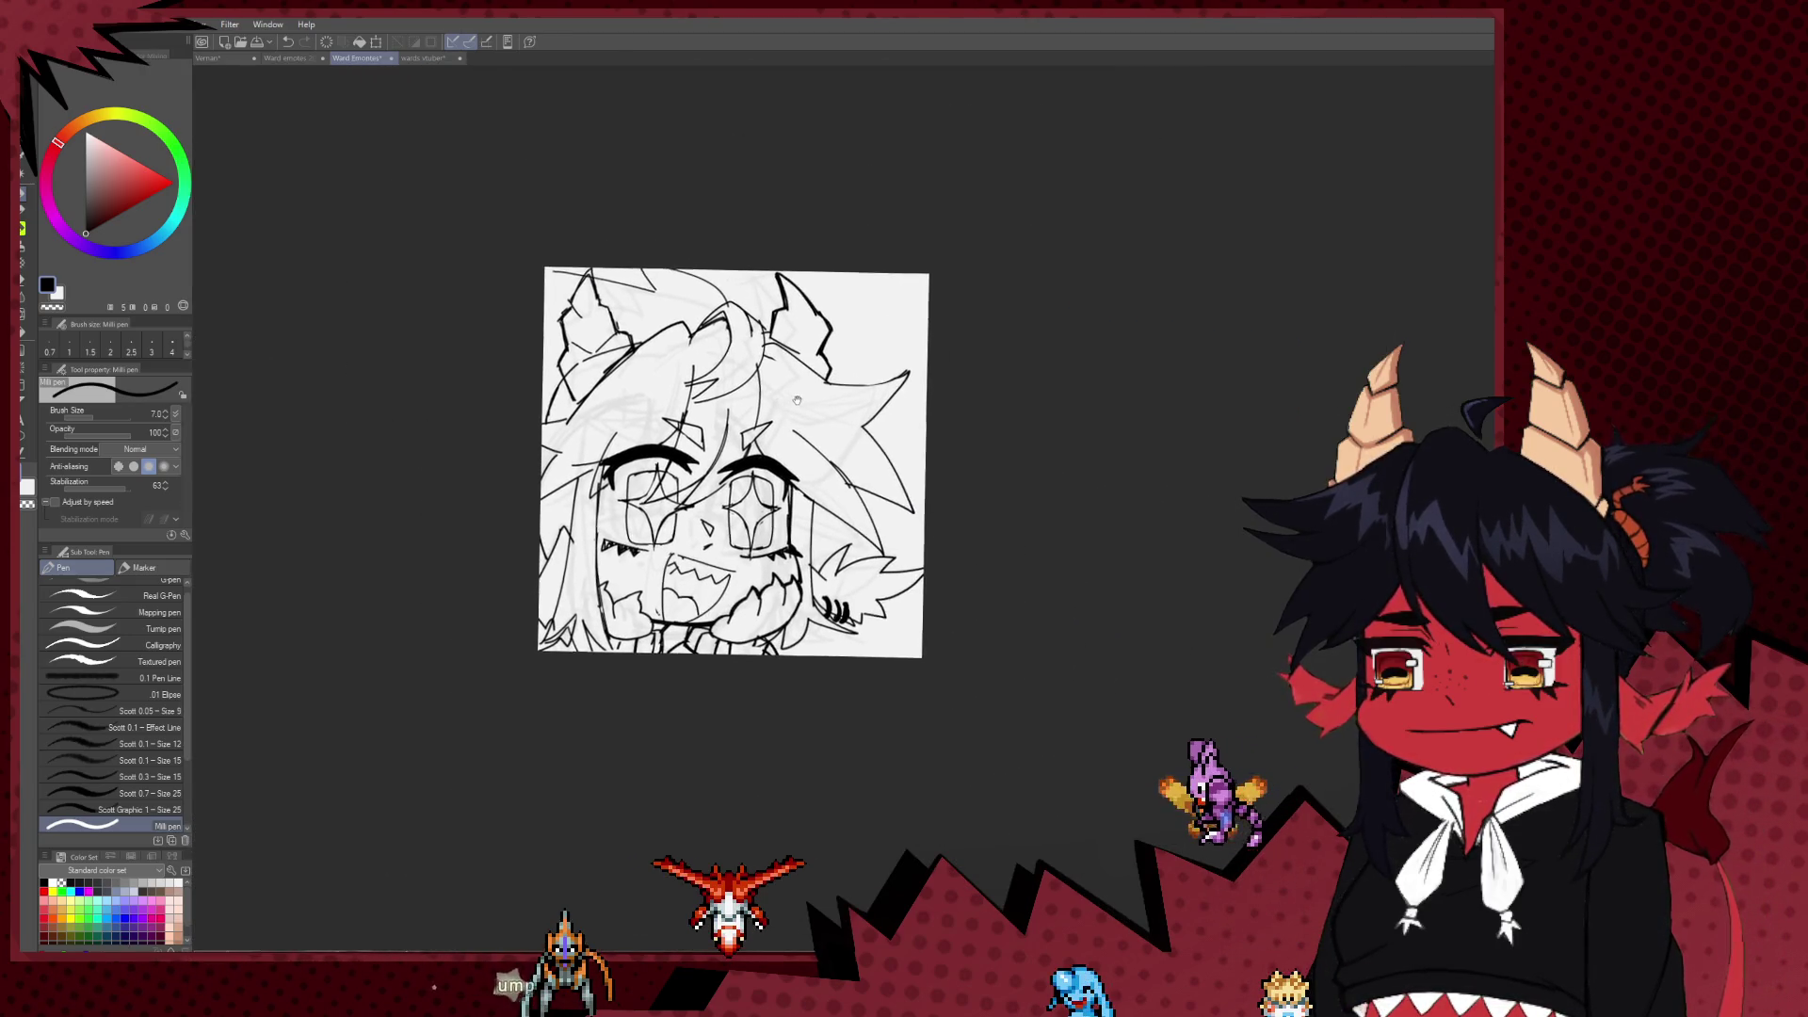
scroll(810, 405, down, 2)
scroll(801, 397, up, 2)
scroll(800, 397, up, 3)
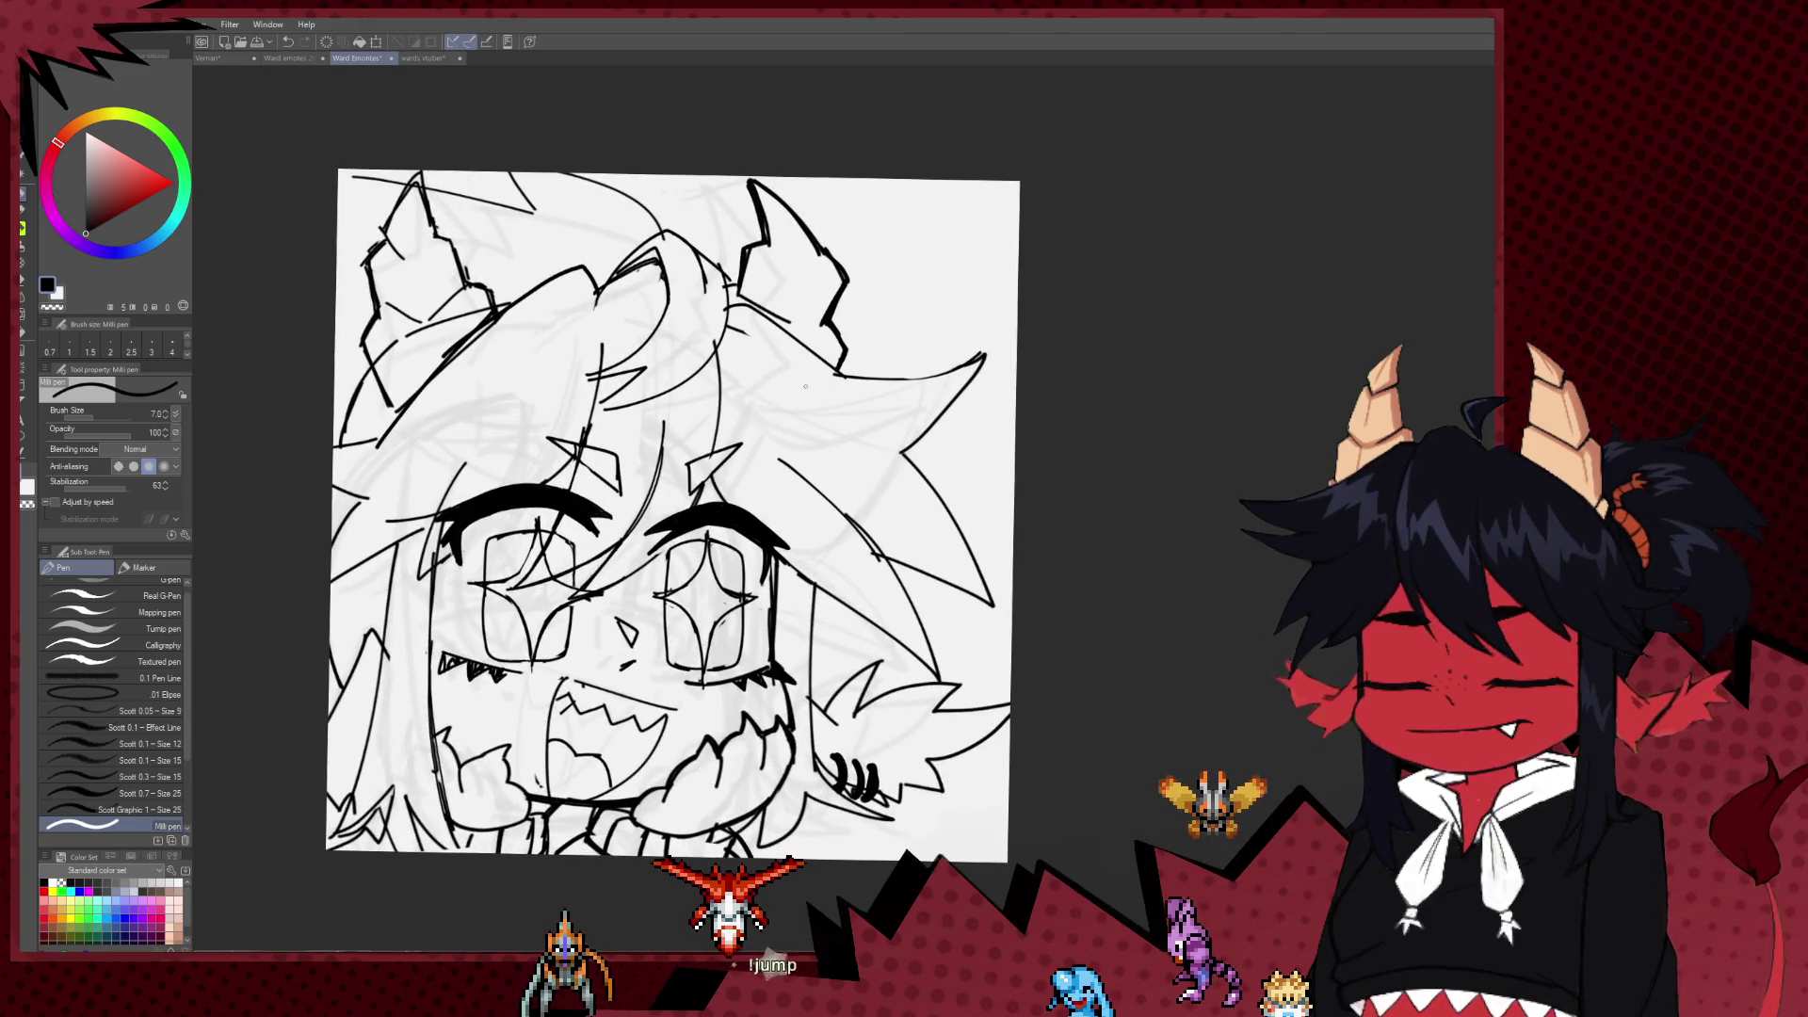
Step: Pan up to the head and horns, then recentre the face in the view
drag(813, 440, 894, 522)
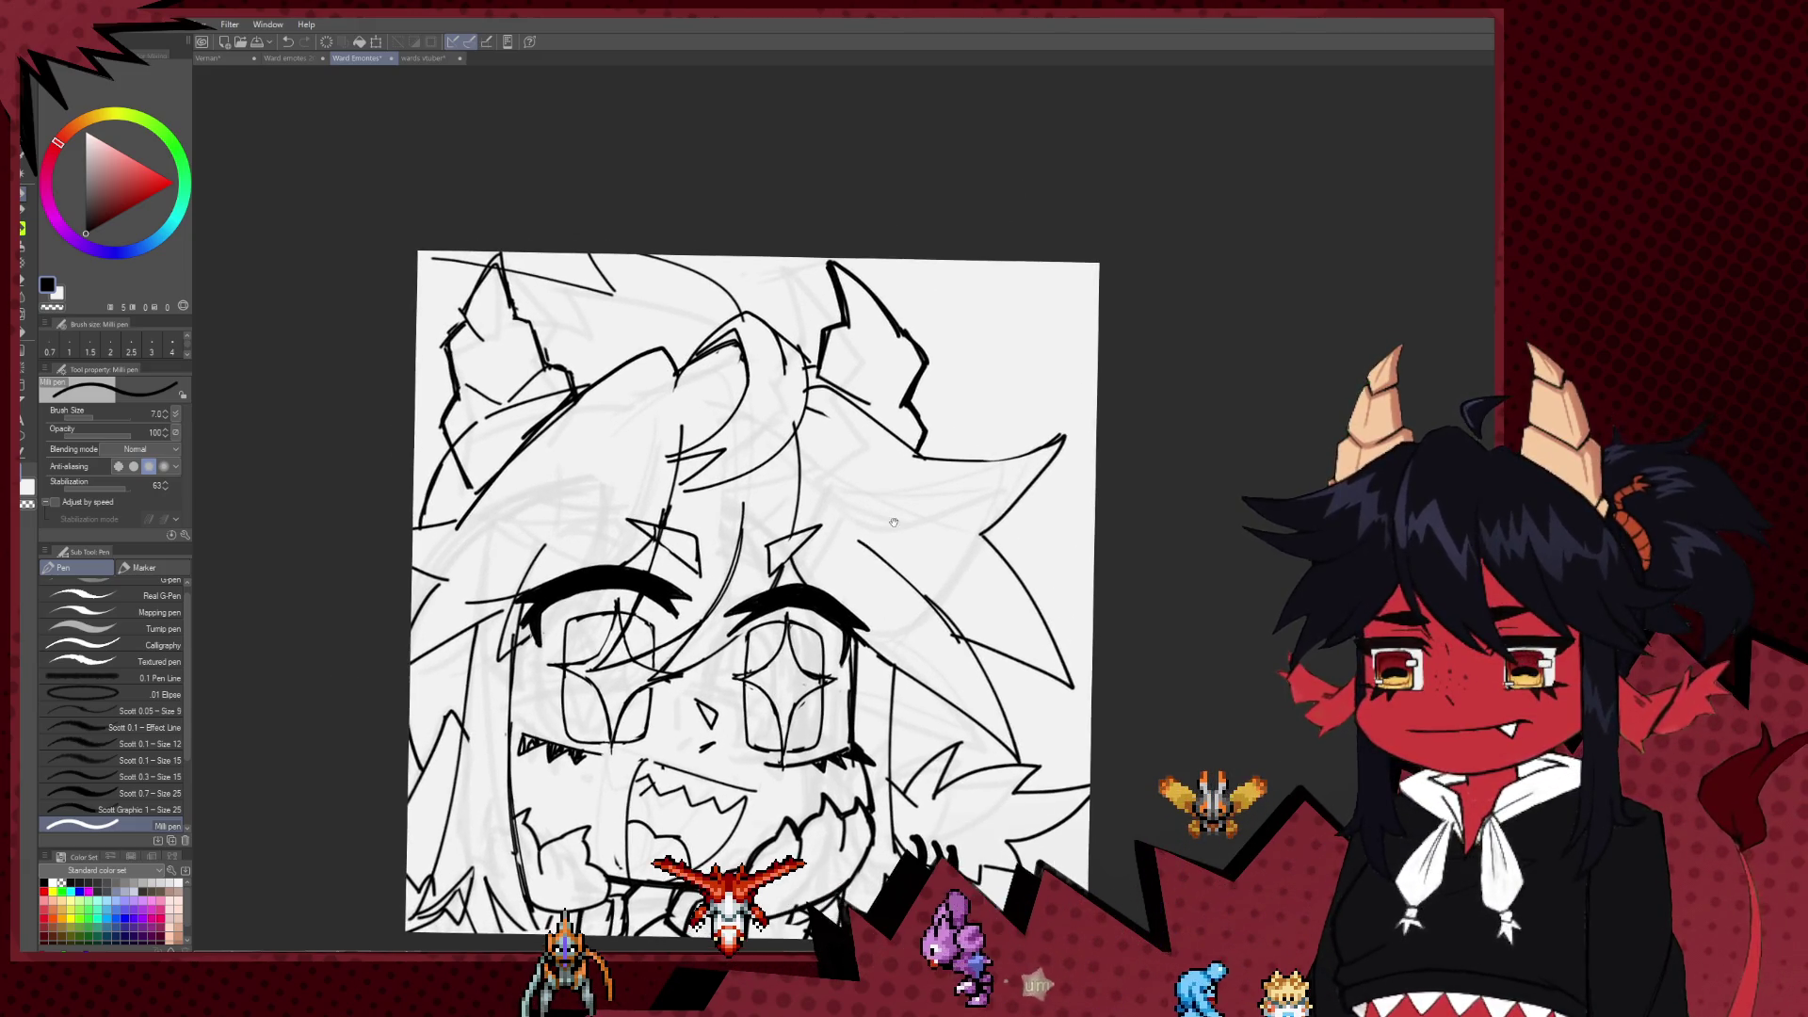
scroll(789, 449, up, 3)
mouse_move(679, 471)
mouse_down()
mouse_move(746, 495)
mouse_move(719, 592)
mouse_up()
key(e)
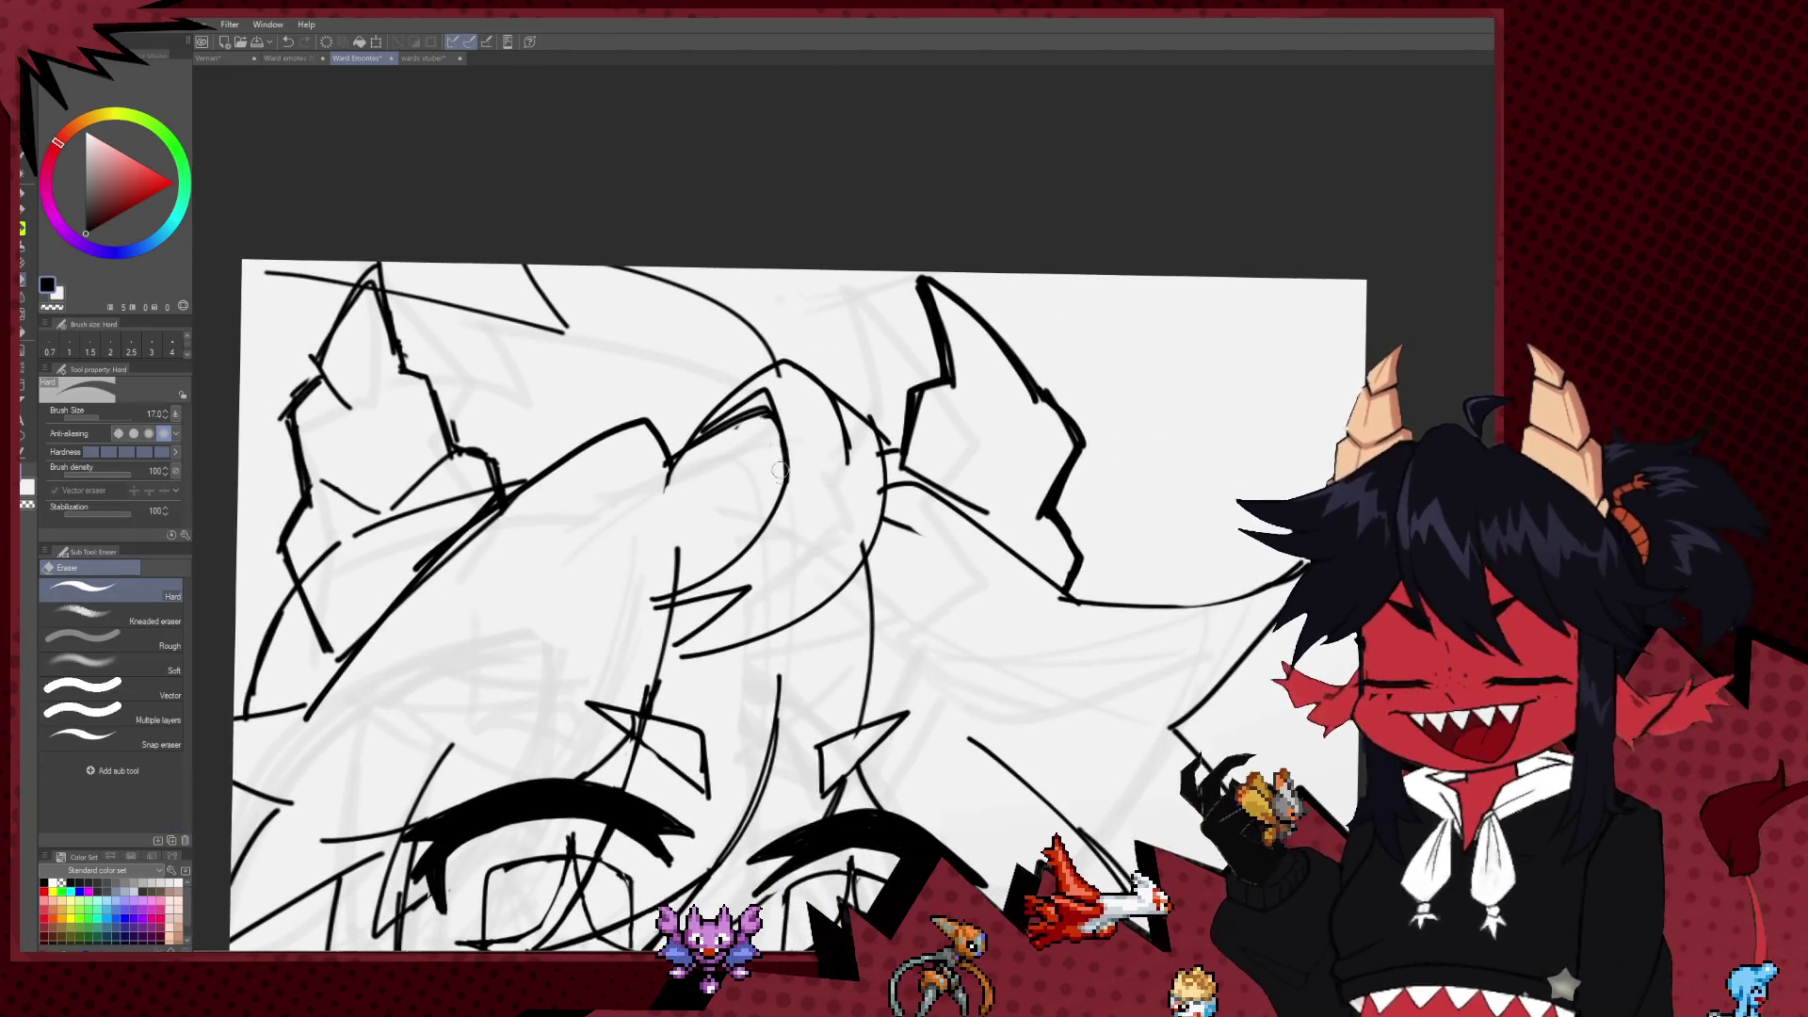
key(p)
key(e)
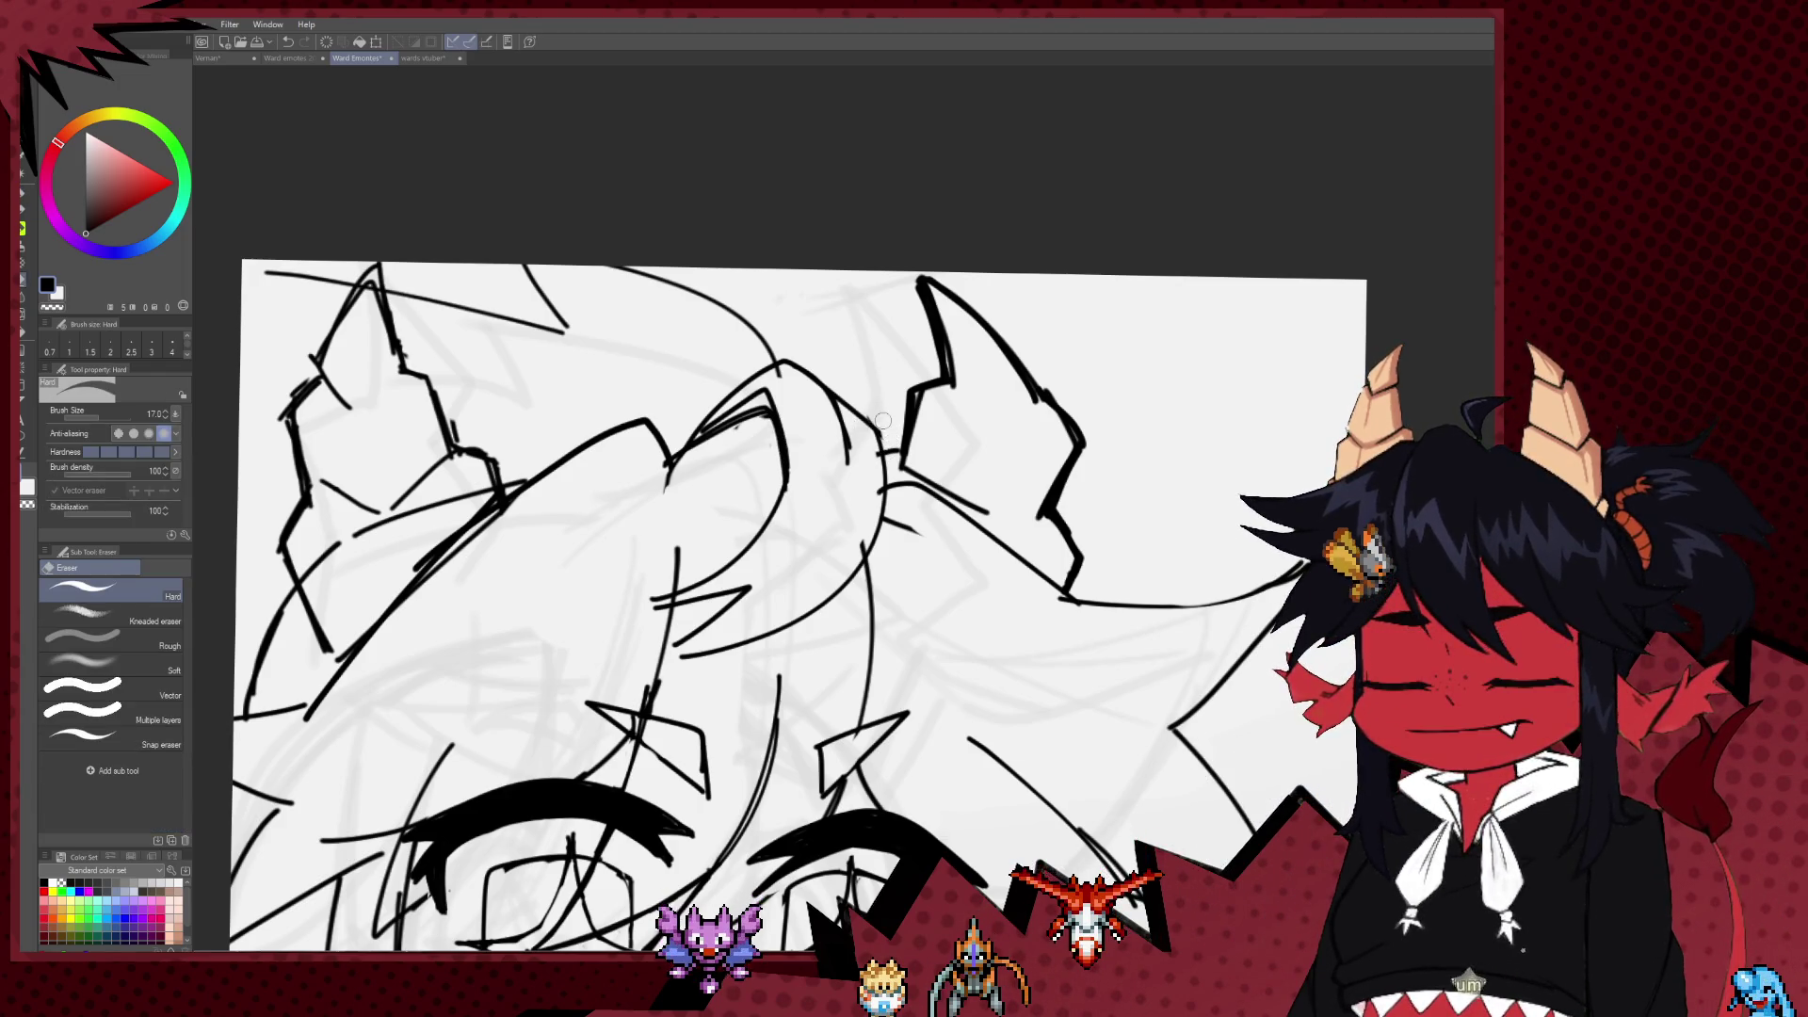
scroll(880, 420, down, 2)
scroll(881, 420, down, 3)
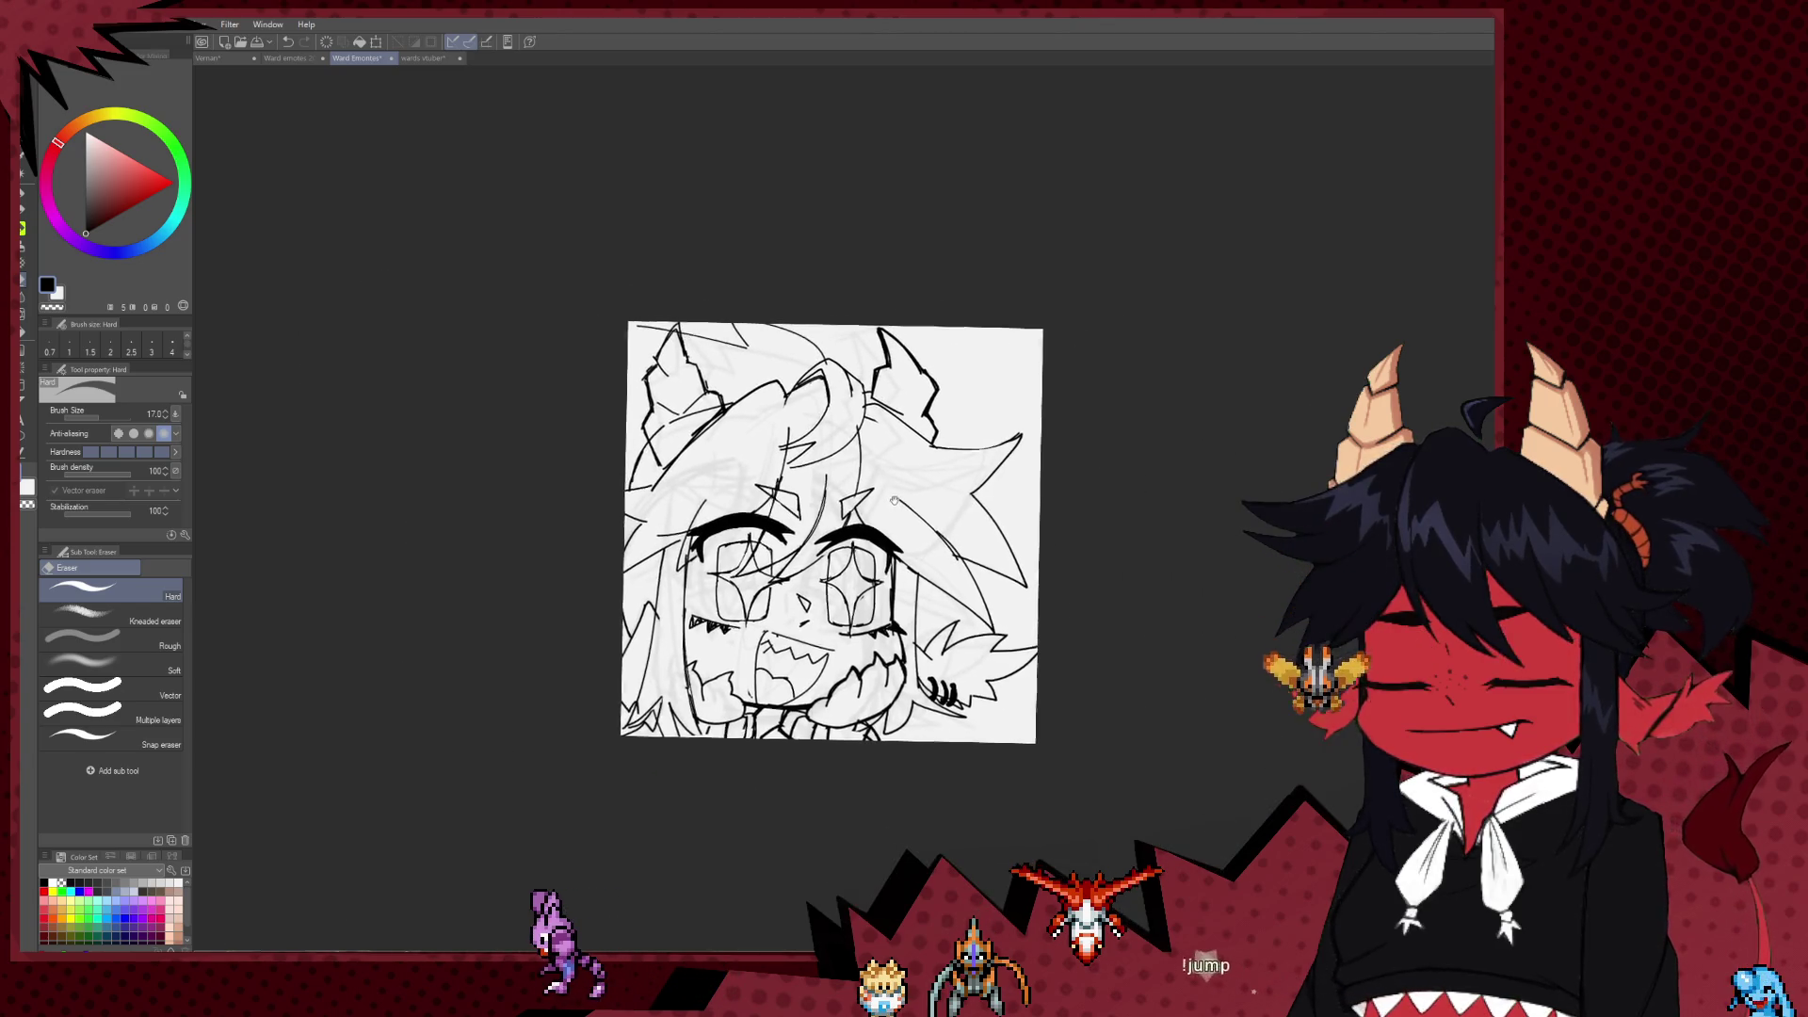
scroll(792, 680, down, 2)
scroll(792, 680, up, 3)
scroll(817, 579, up, 2)
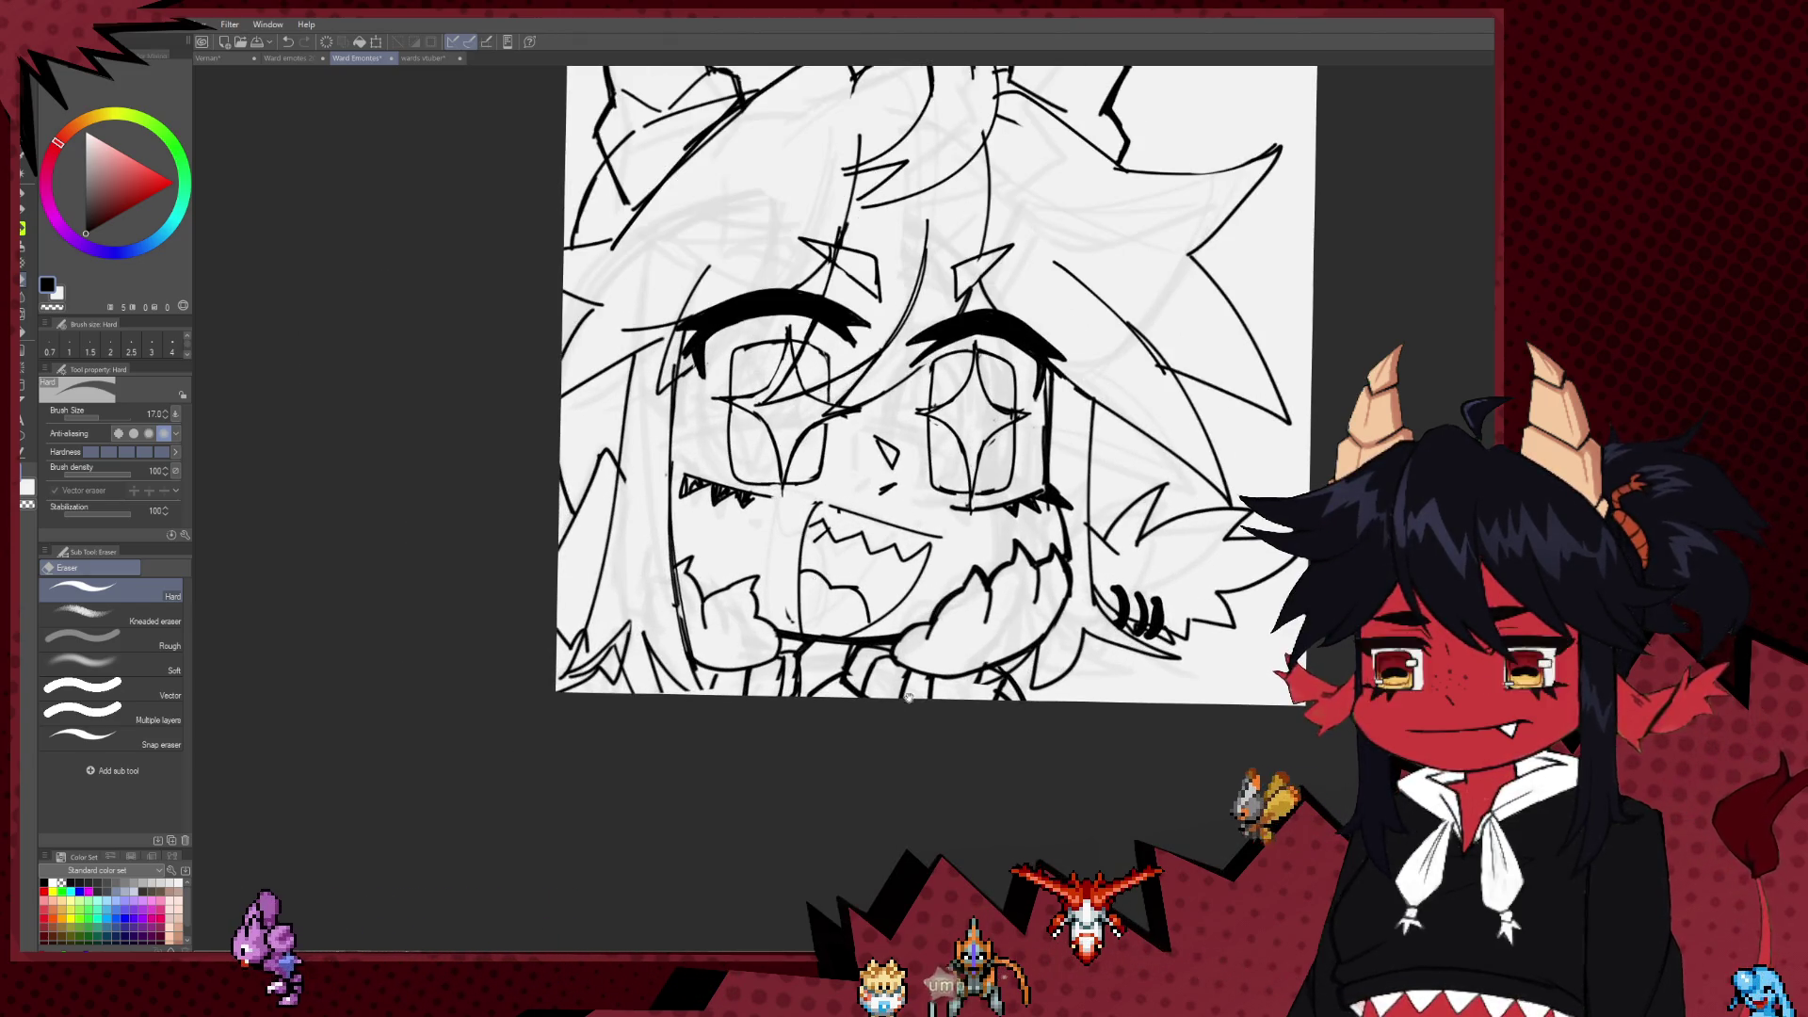
drag(907, 698, 813, 736)
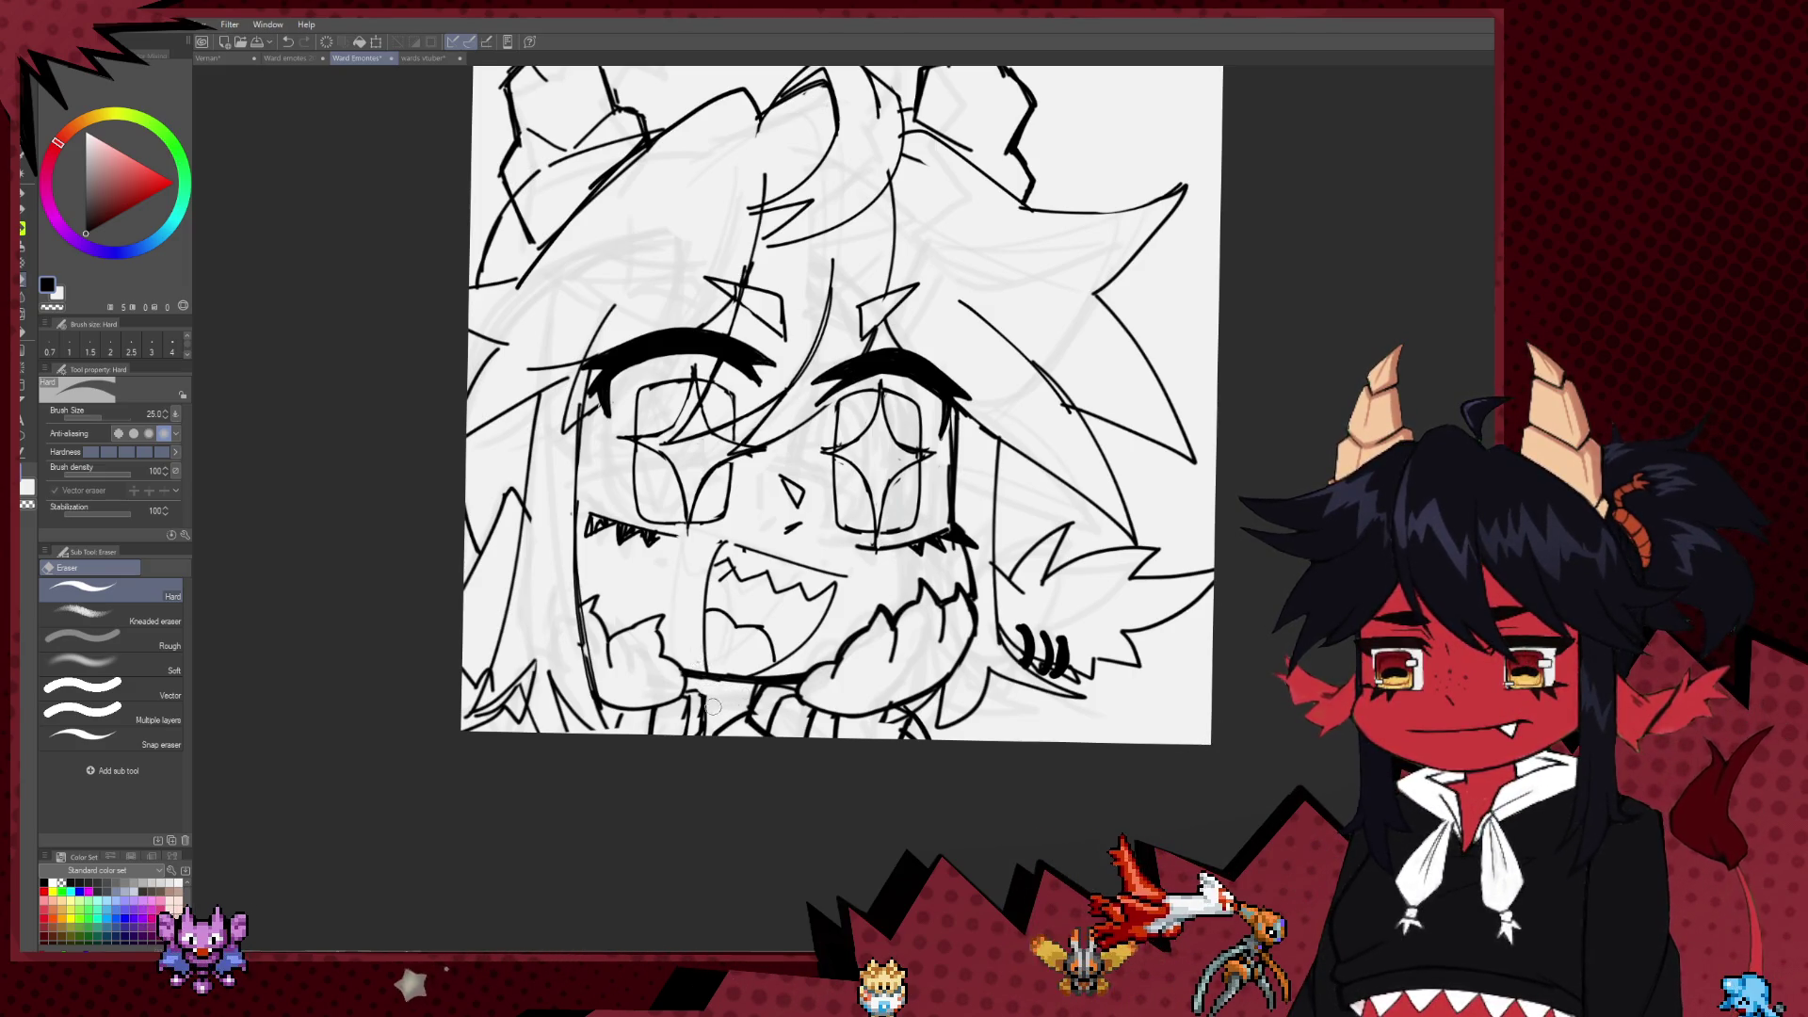
Step: Ink a short stroke along the upper lip with the Milli pen
key(p)
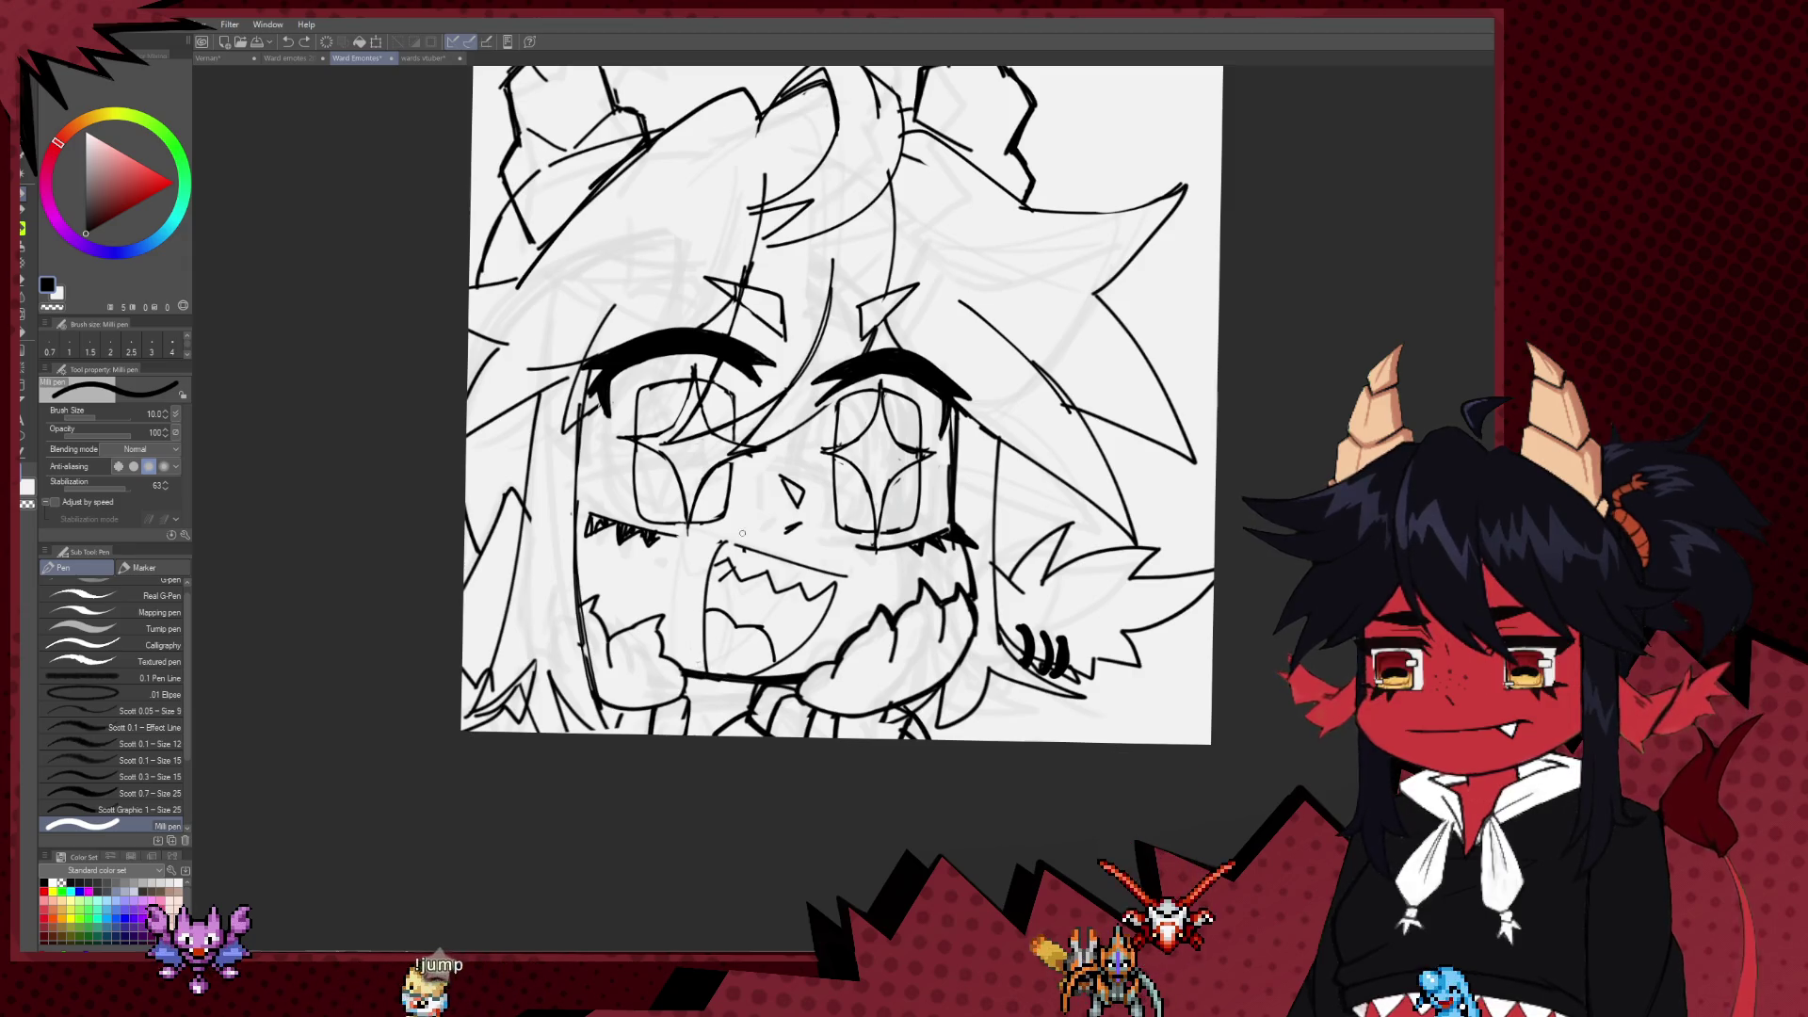
key(e)
key(p)
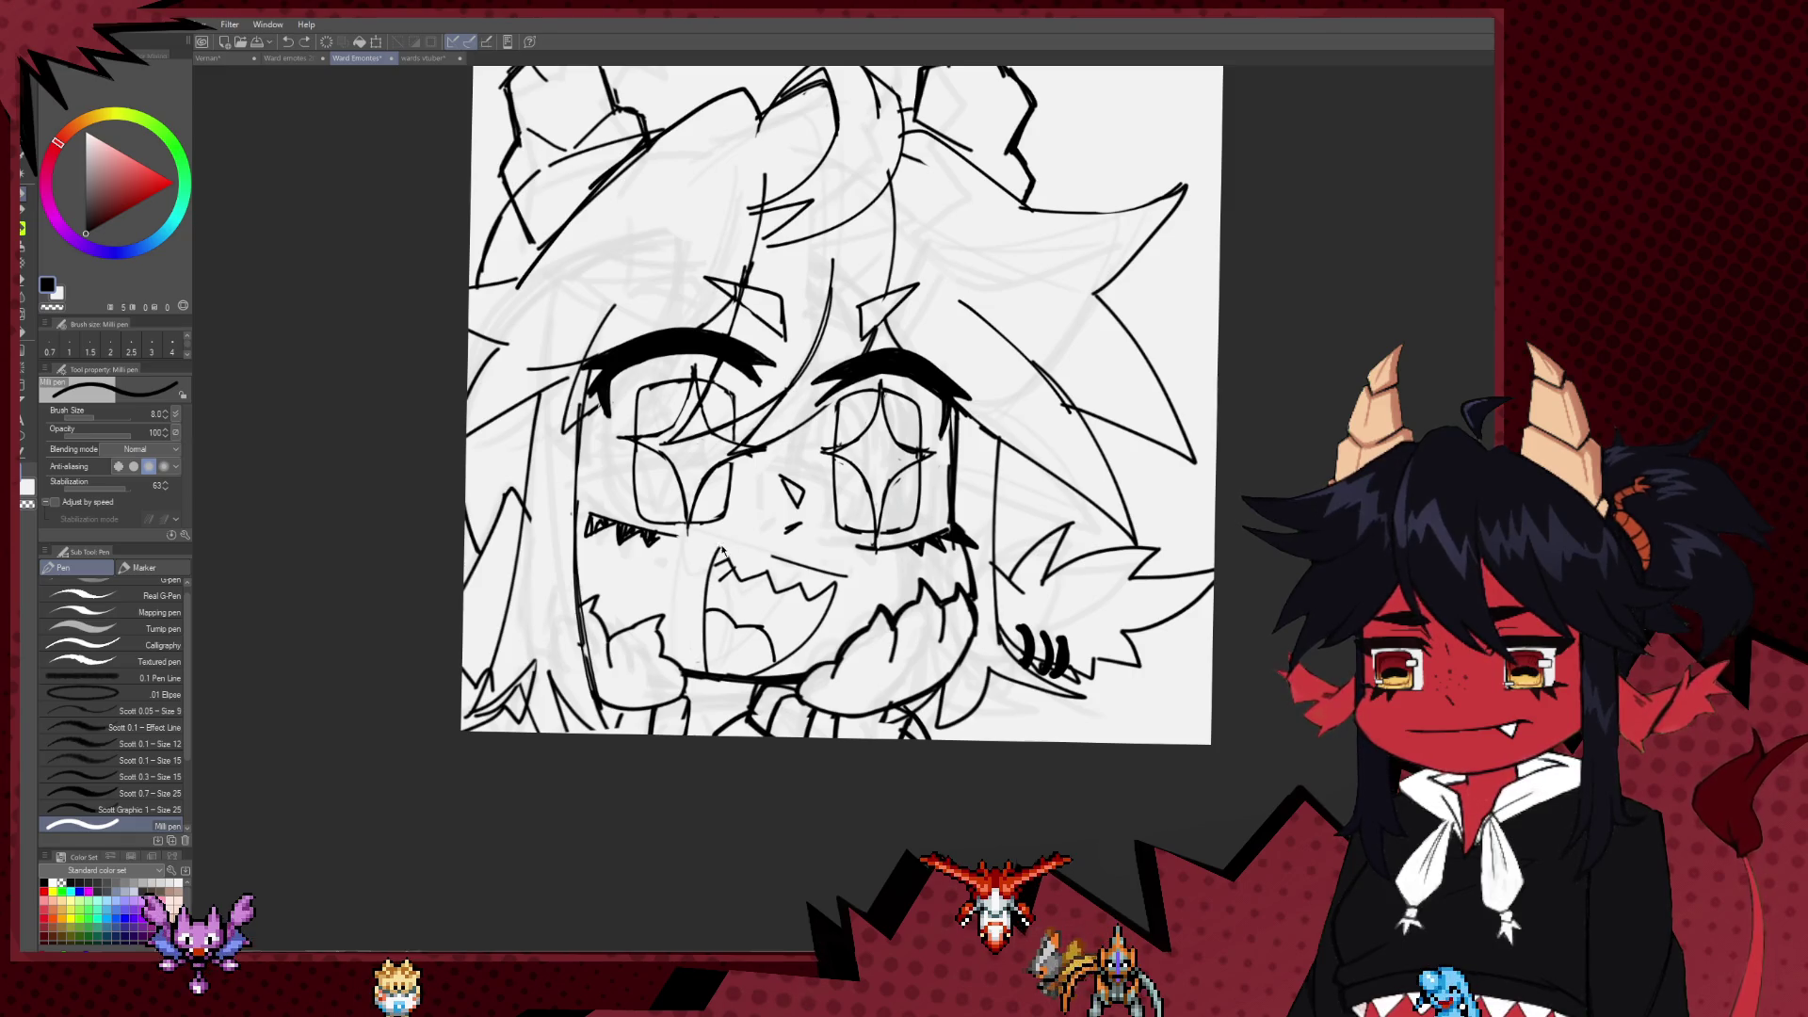
drag(774, 561, 834, 576)
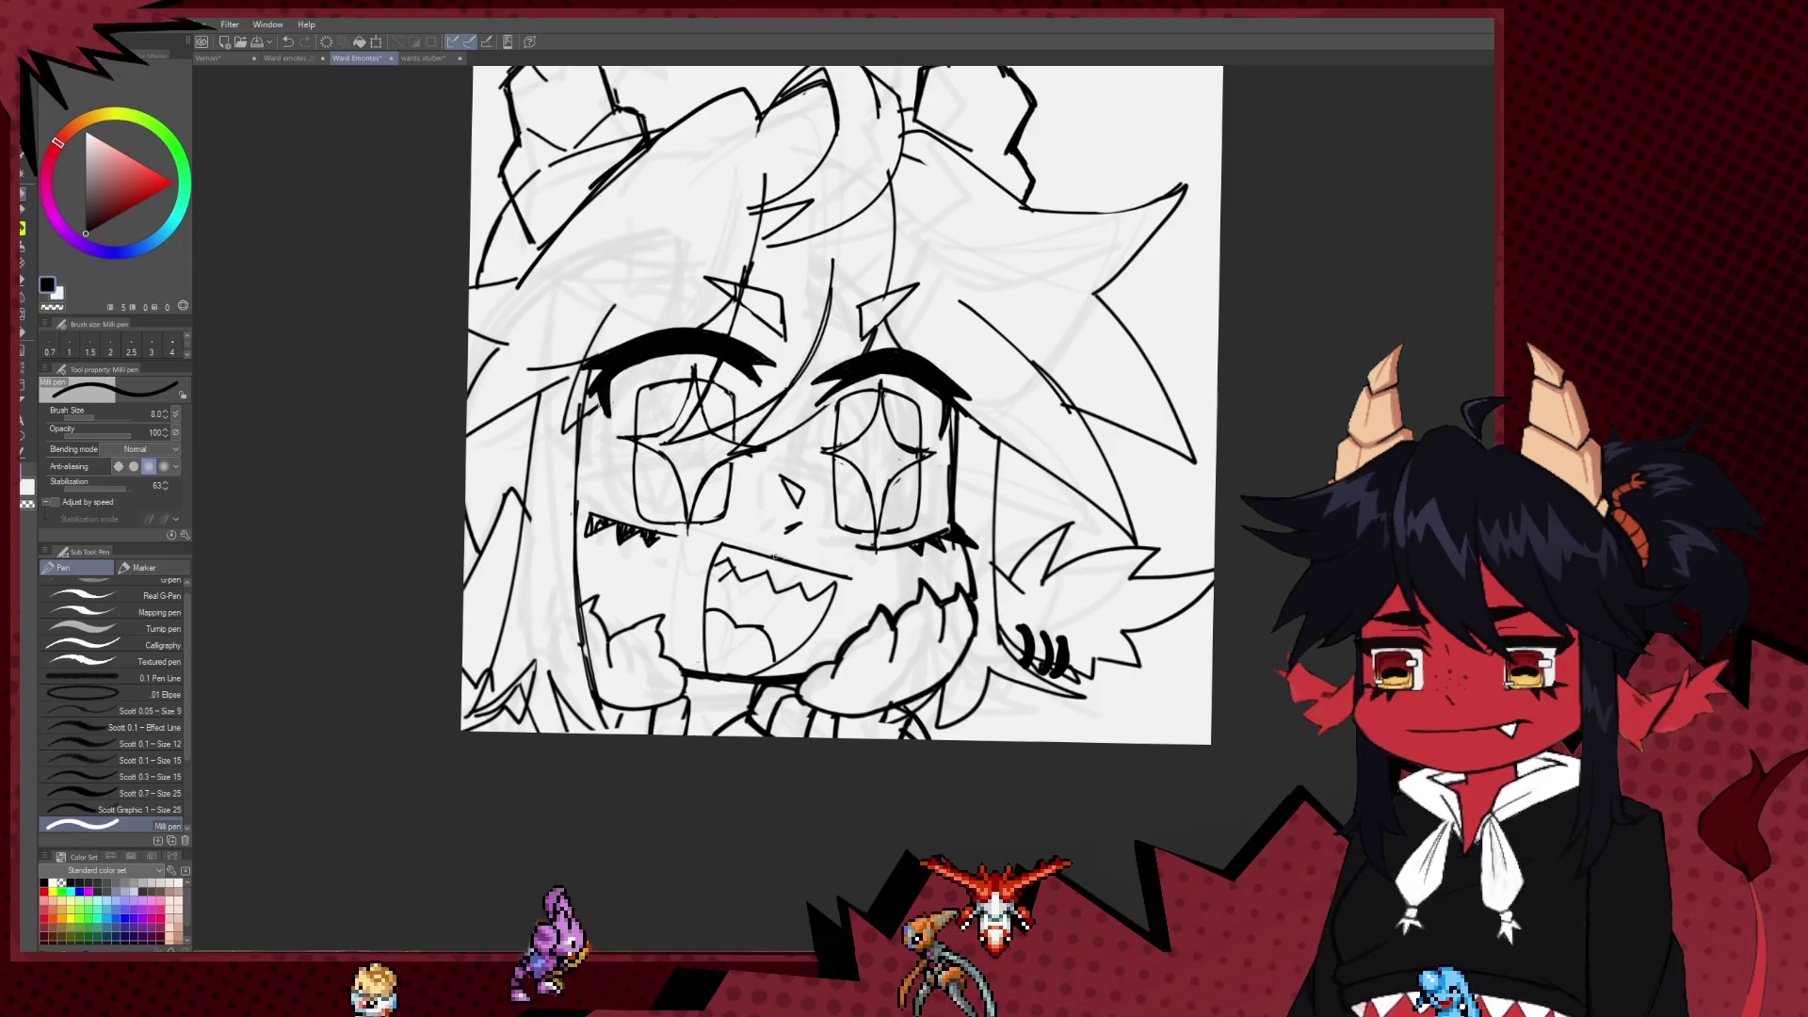
key(e)
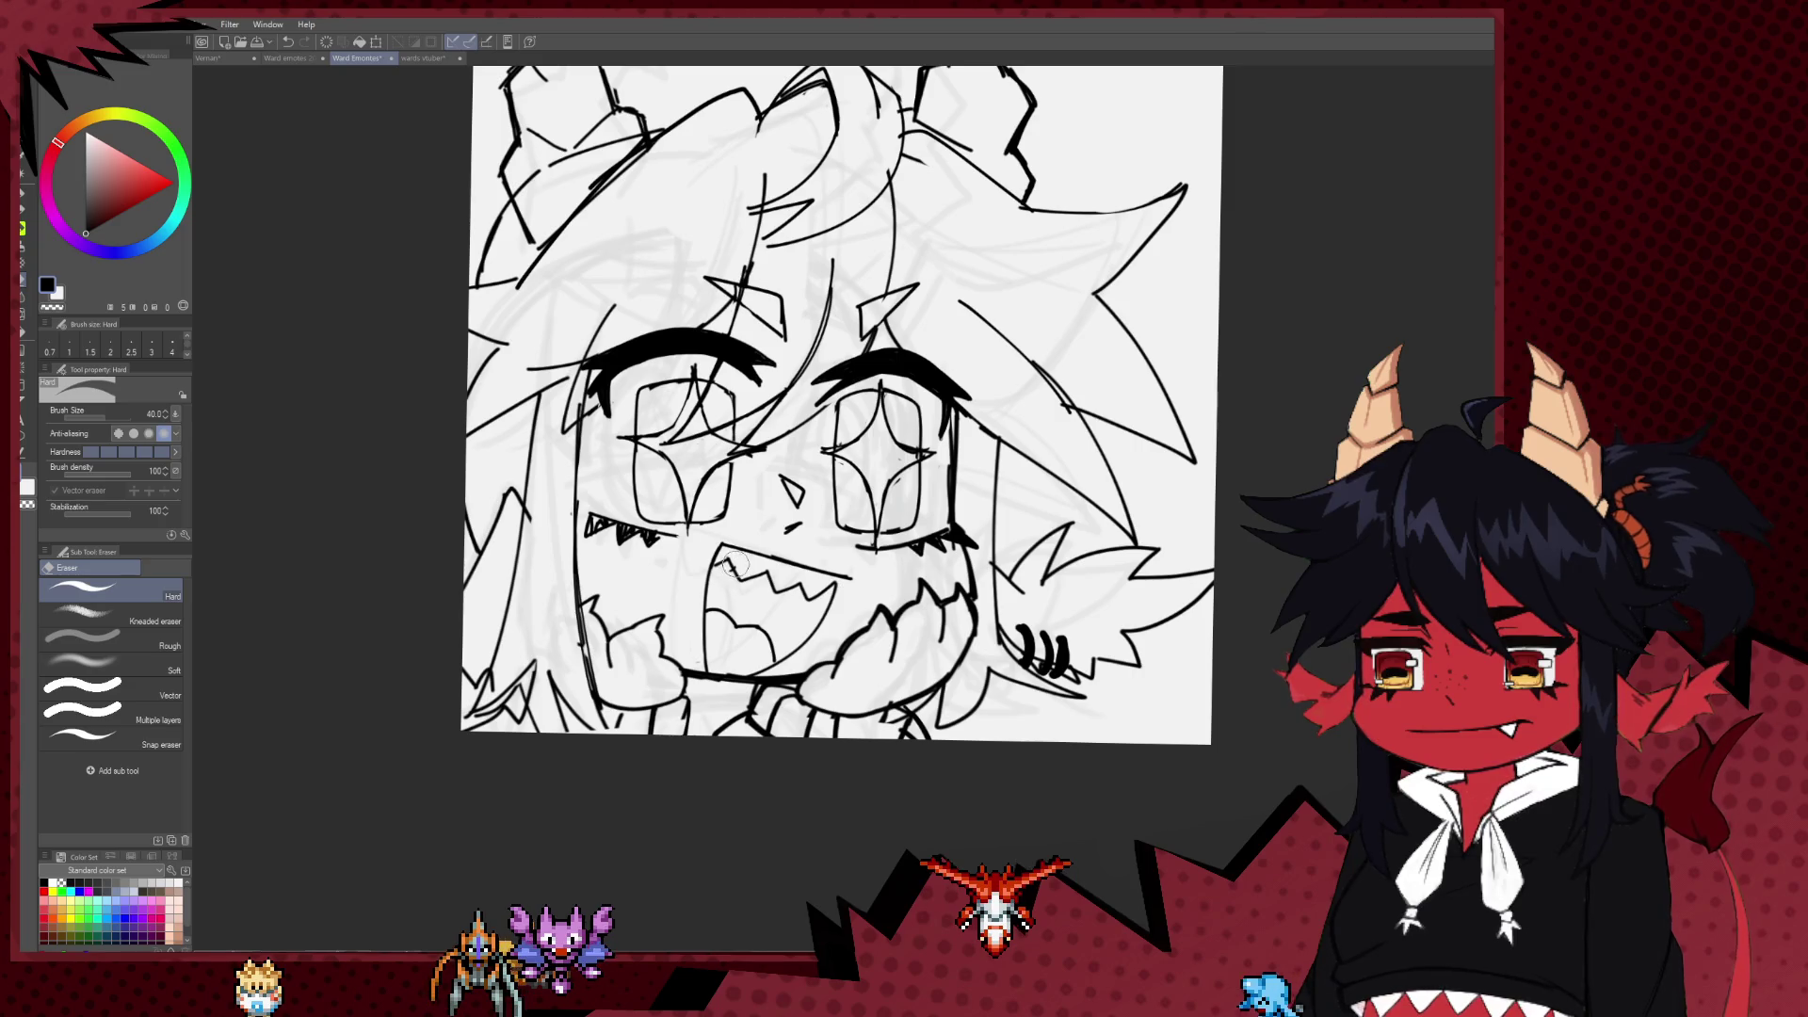
key(p)
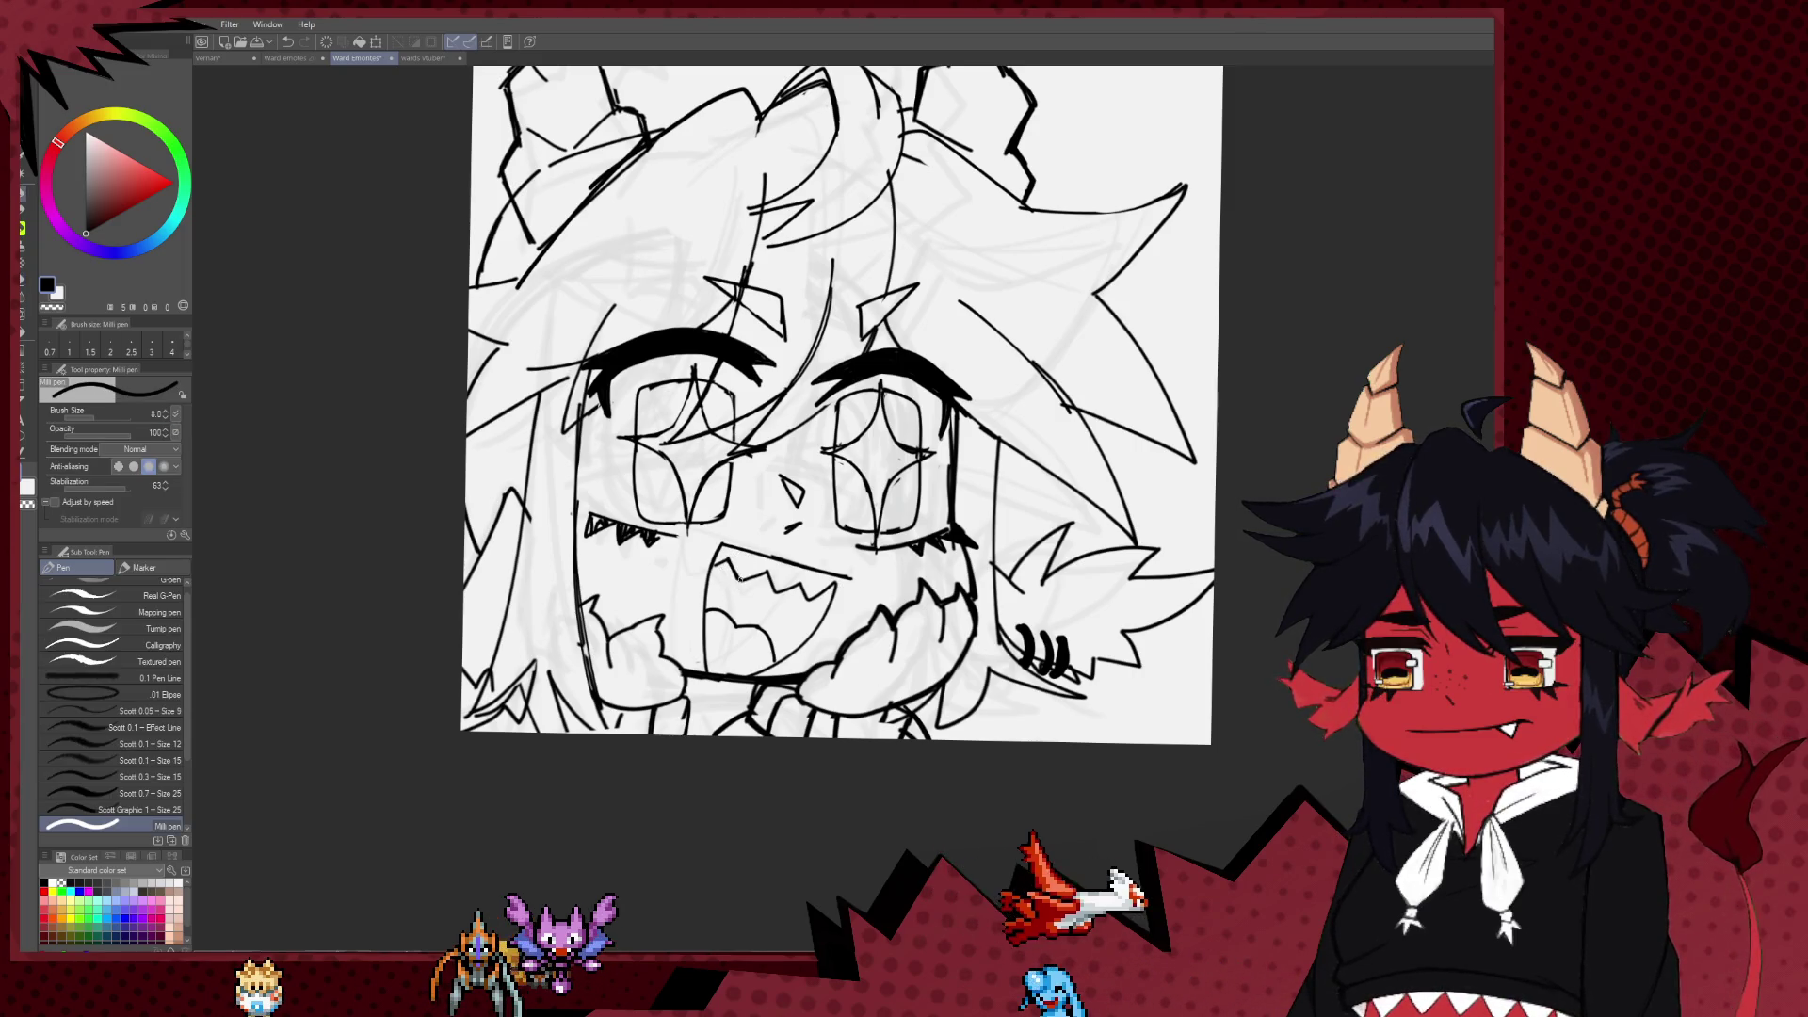
Step: Mirror the canvas view horizontally to check the drawing
scroll(822, 529, down, 5)
key(h)
scroll(822, 529, up, 3)
scroll(567, 730, up, 4)
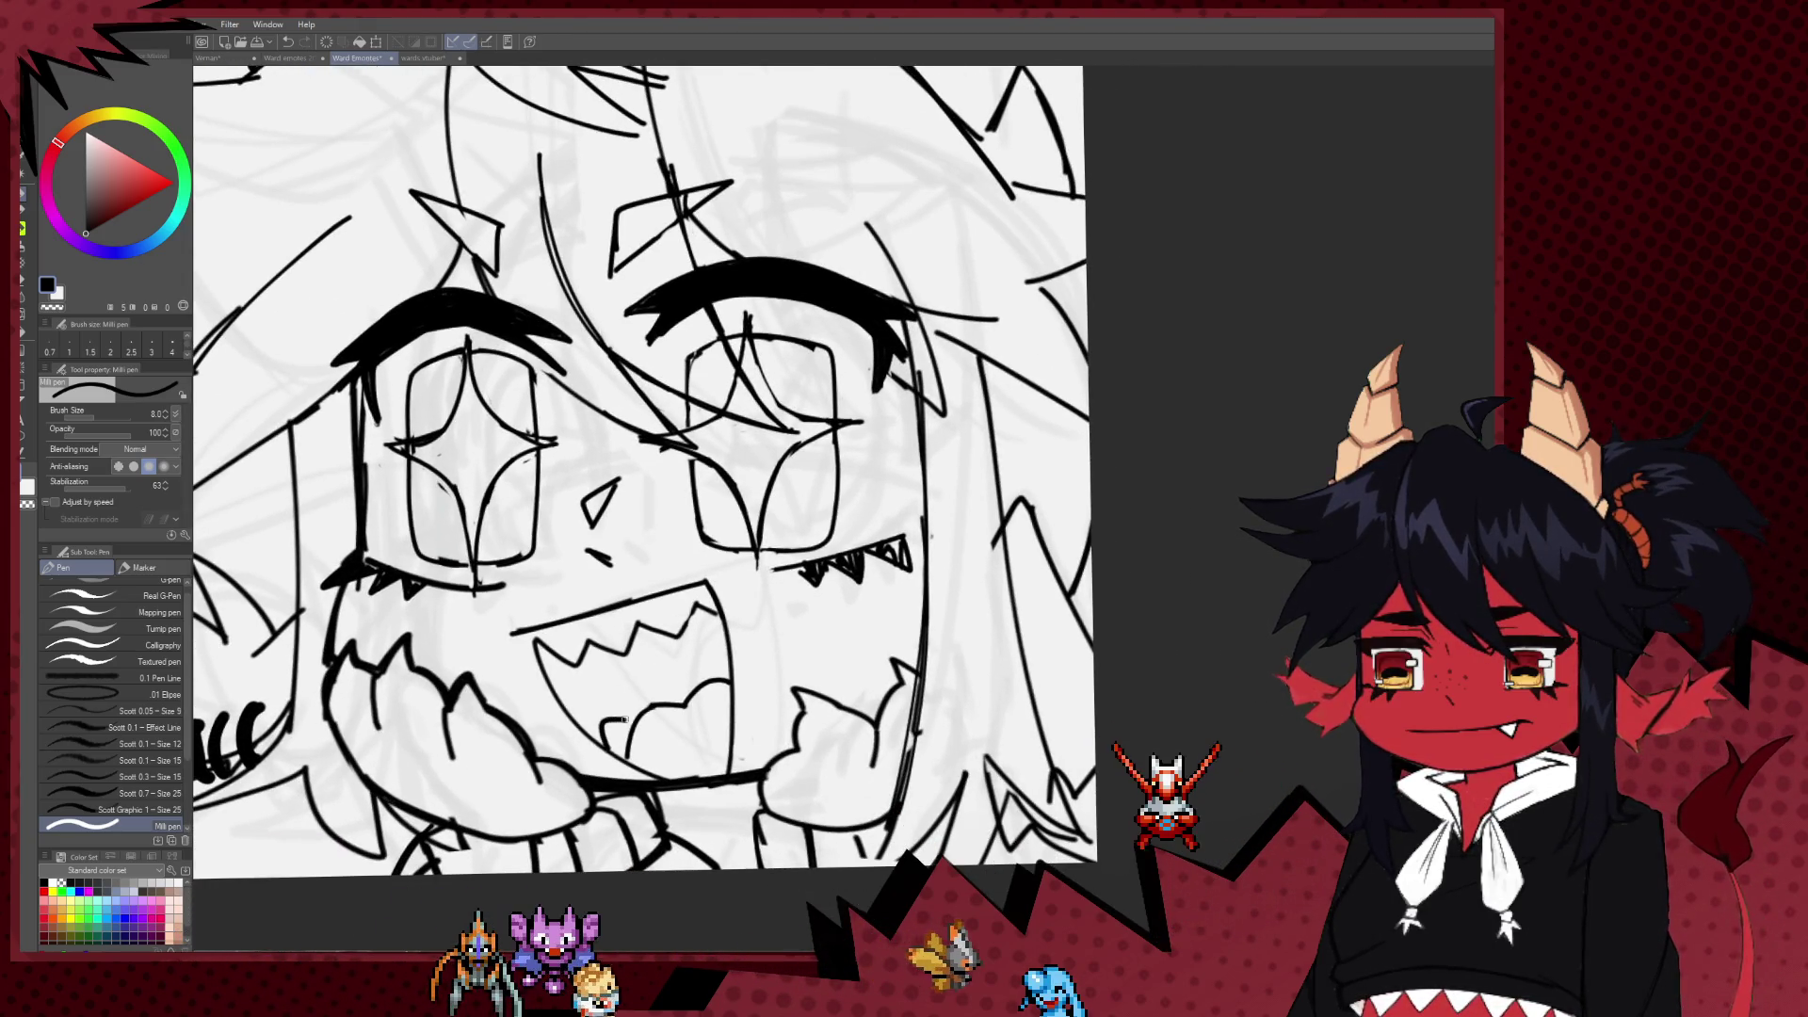
Step: Ink small strokes inside the mouth, try and undo a lower-left mouth curve, then zoom out
drag(665, 685, 625, 701)
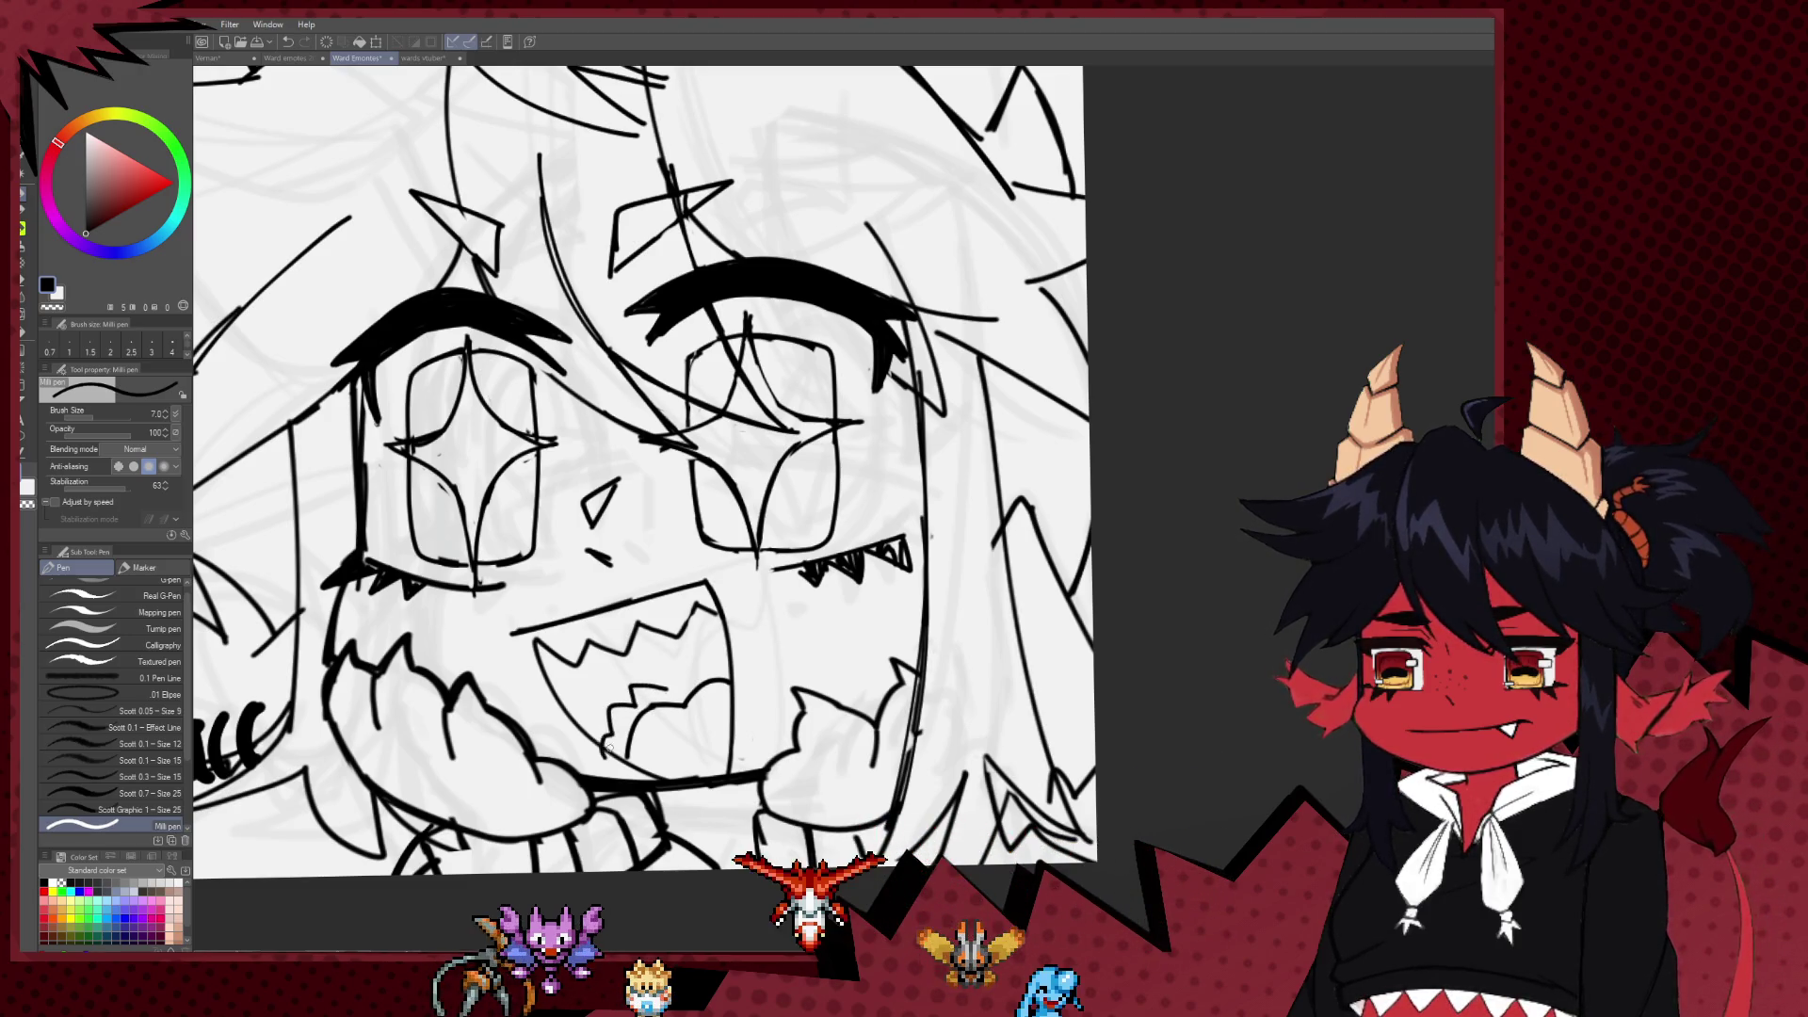
drag(606, 749, 670, 684)
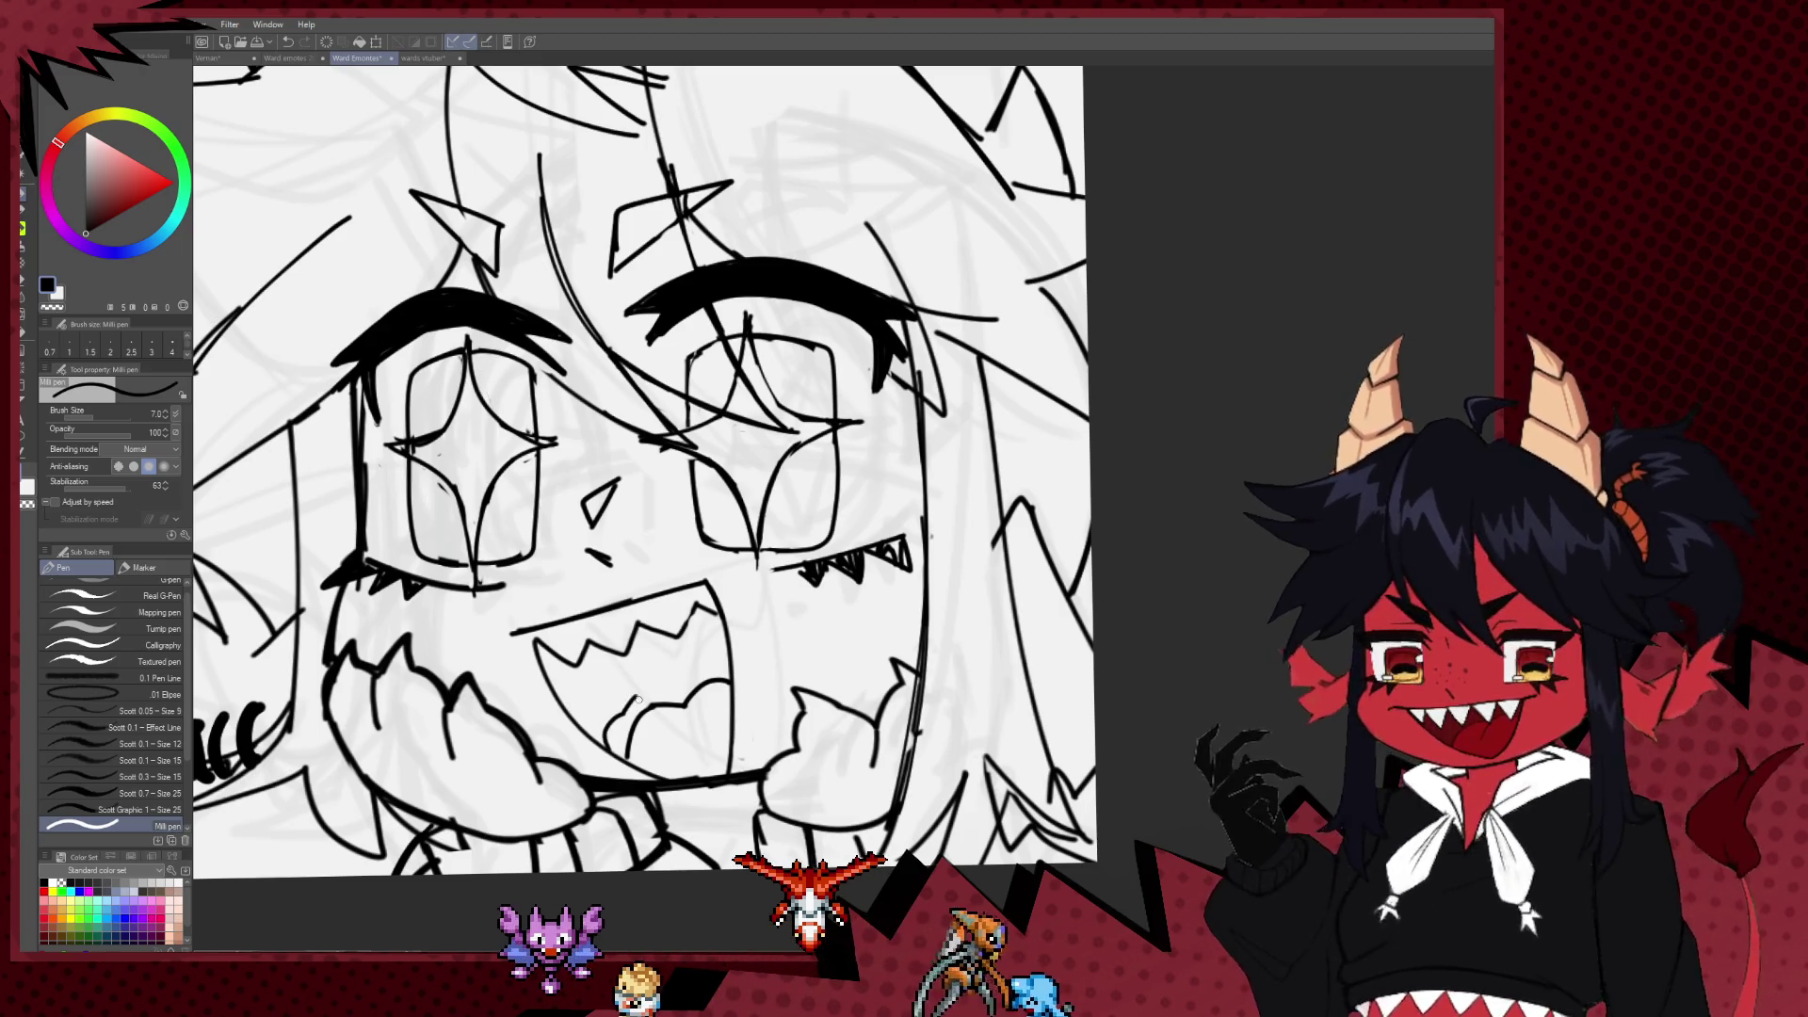
key(ctrl+z)
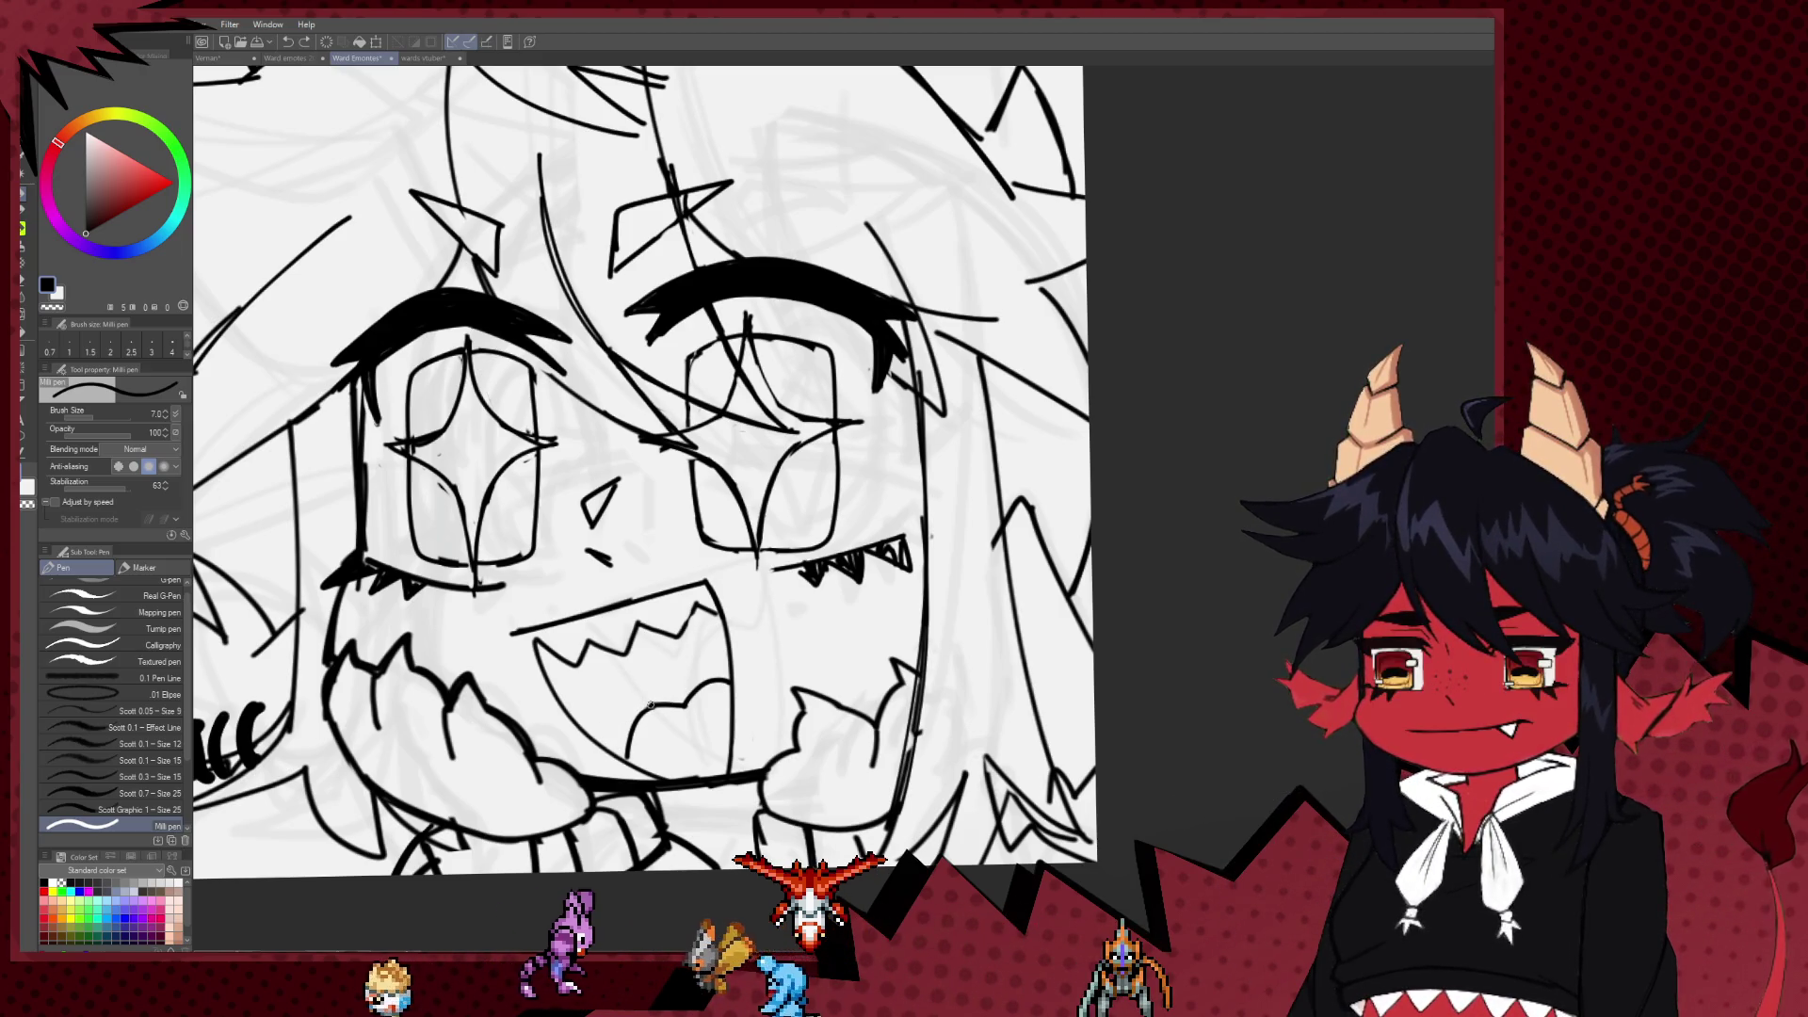
drag(650, 702, 598, 739)
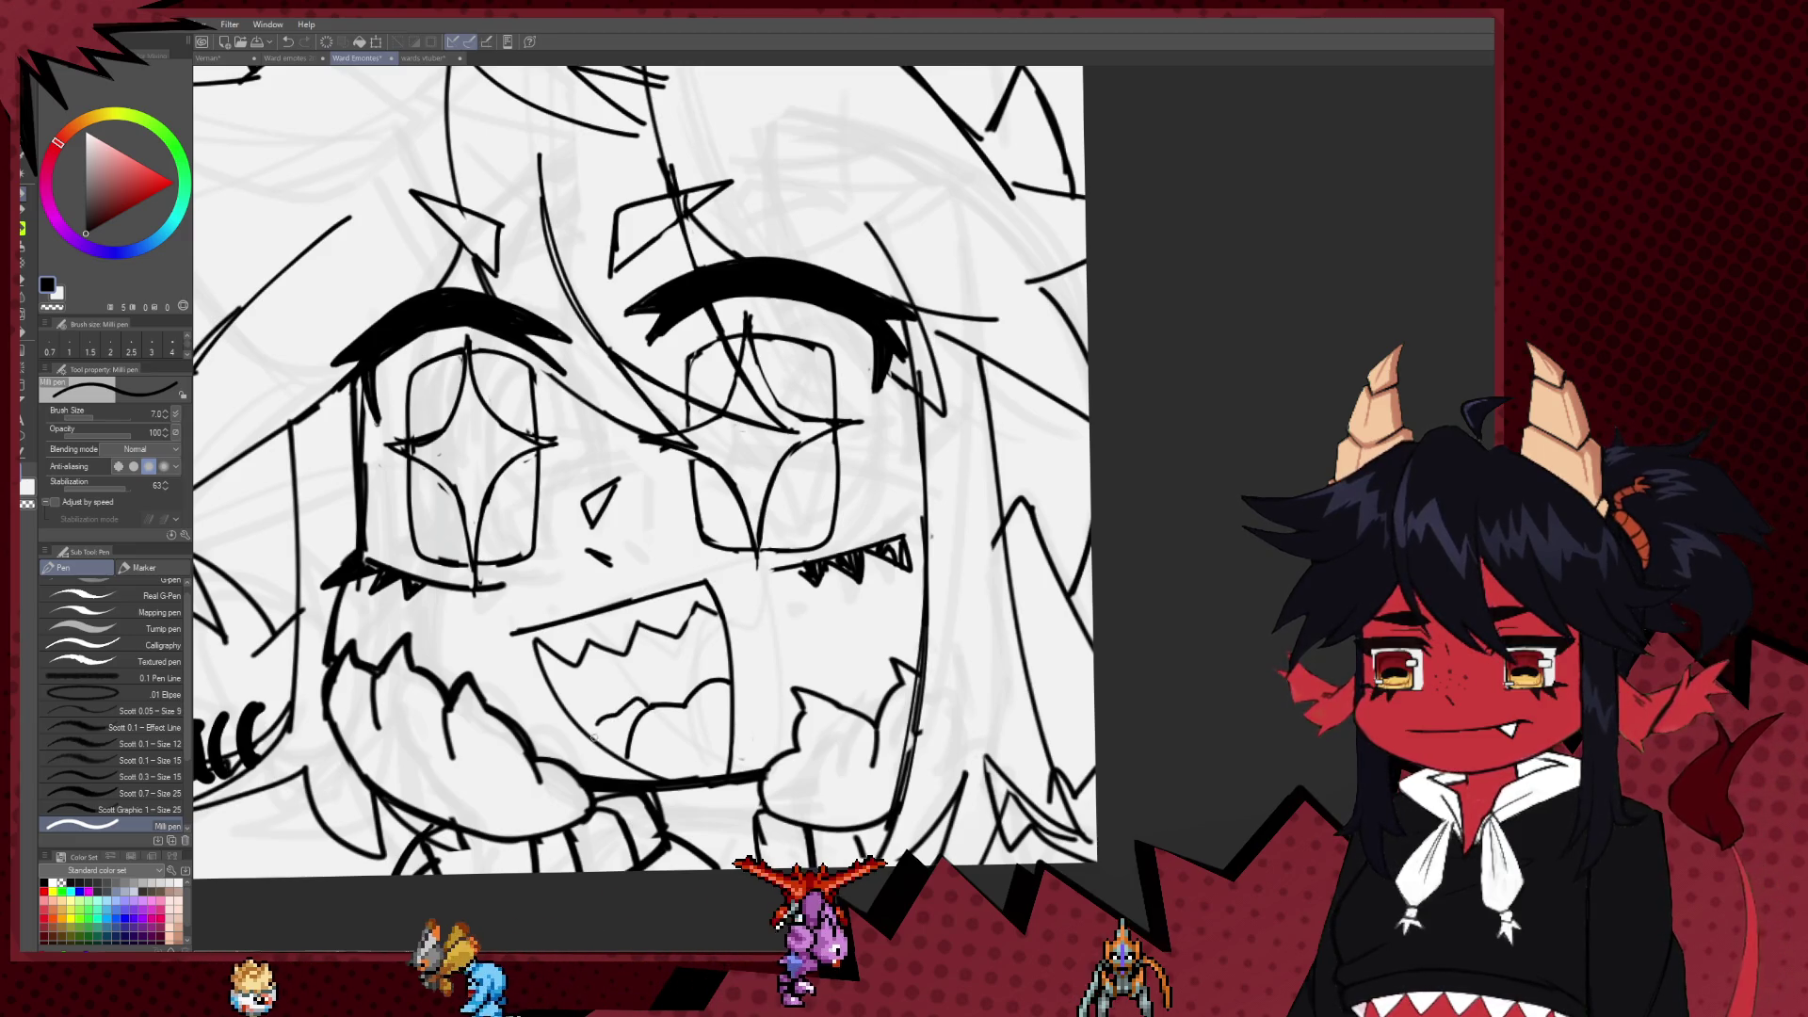
key(ctrl+z)
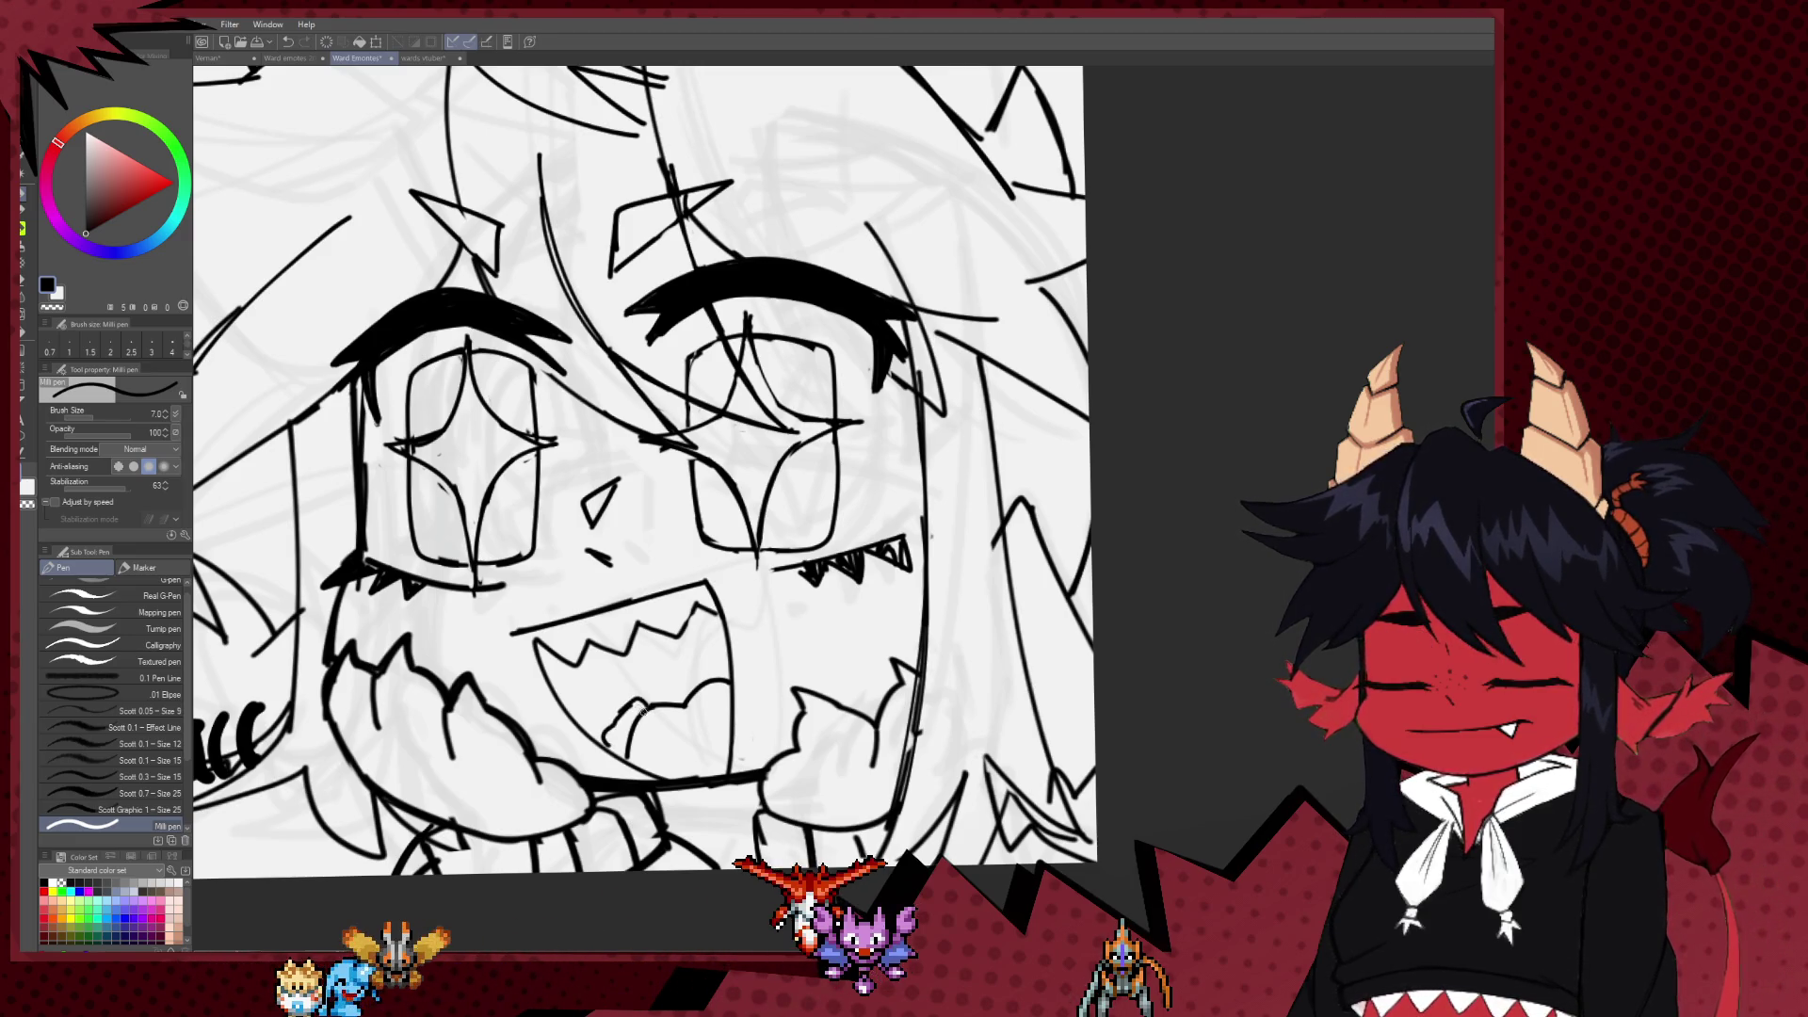
scroll(732, 692, down, 2)
scroll(733, 692, down, 1)
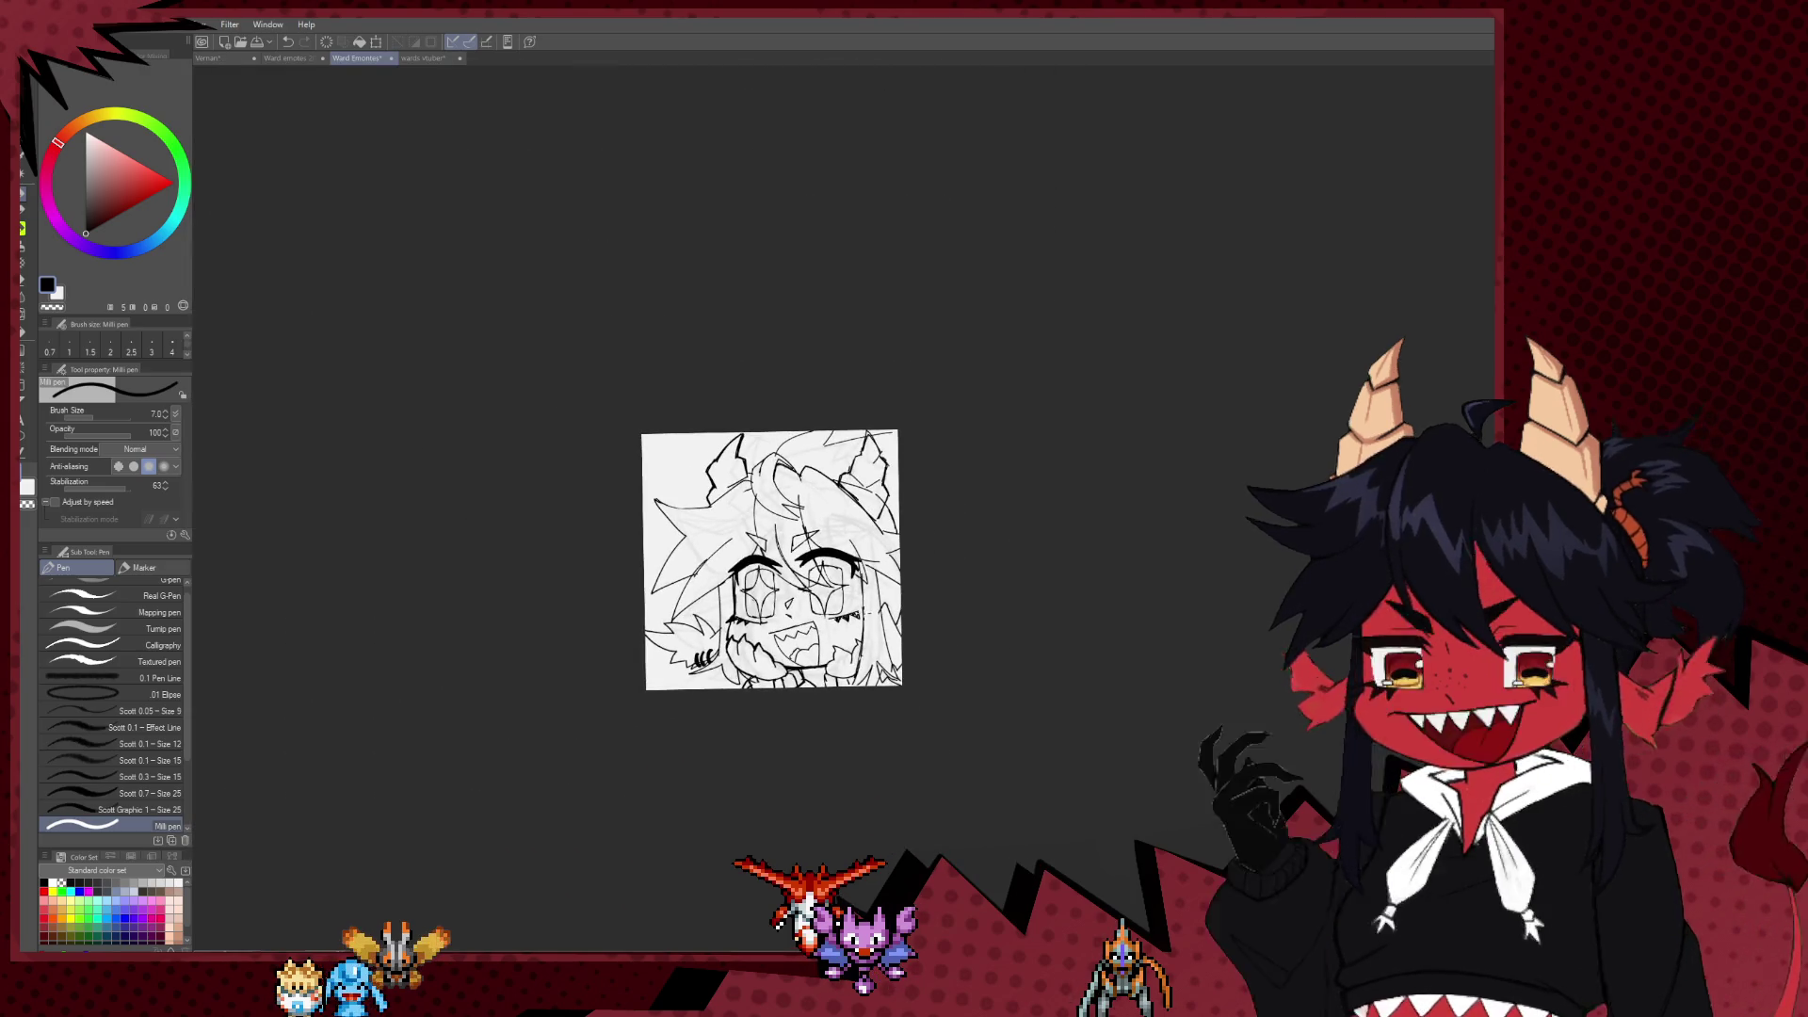
Step: Zoom in and erase the light lines inside the open mouth with the Hard eraser
scroll(733, 692, up, 1)
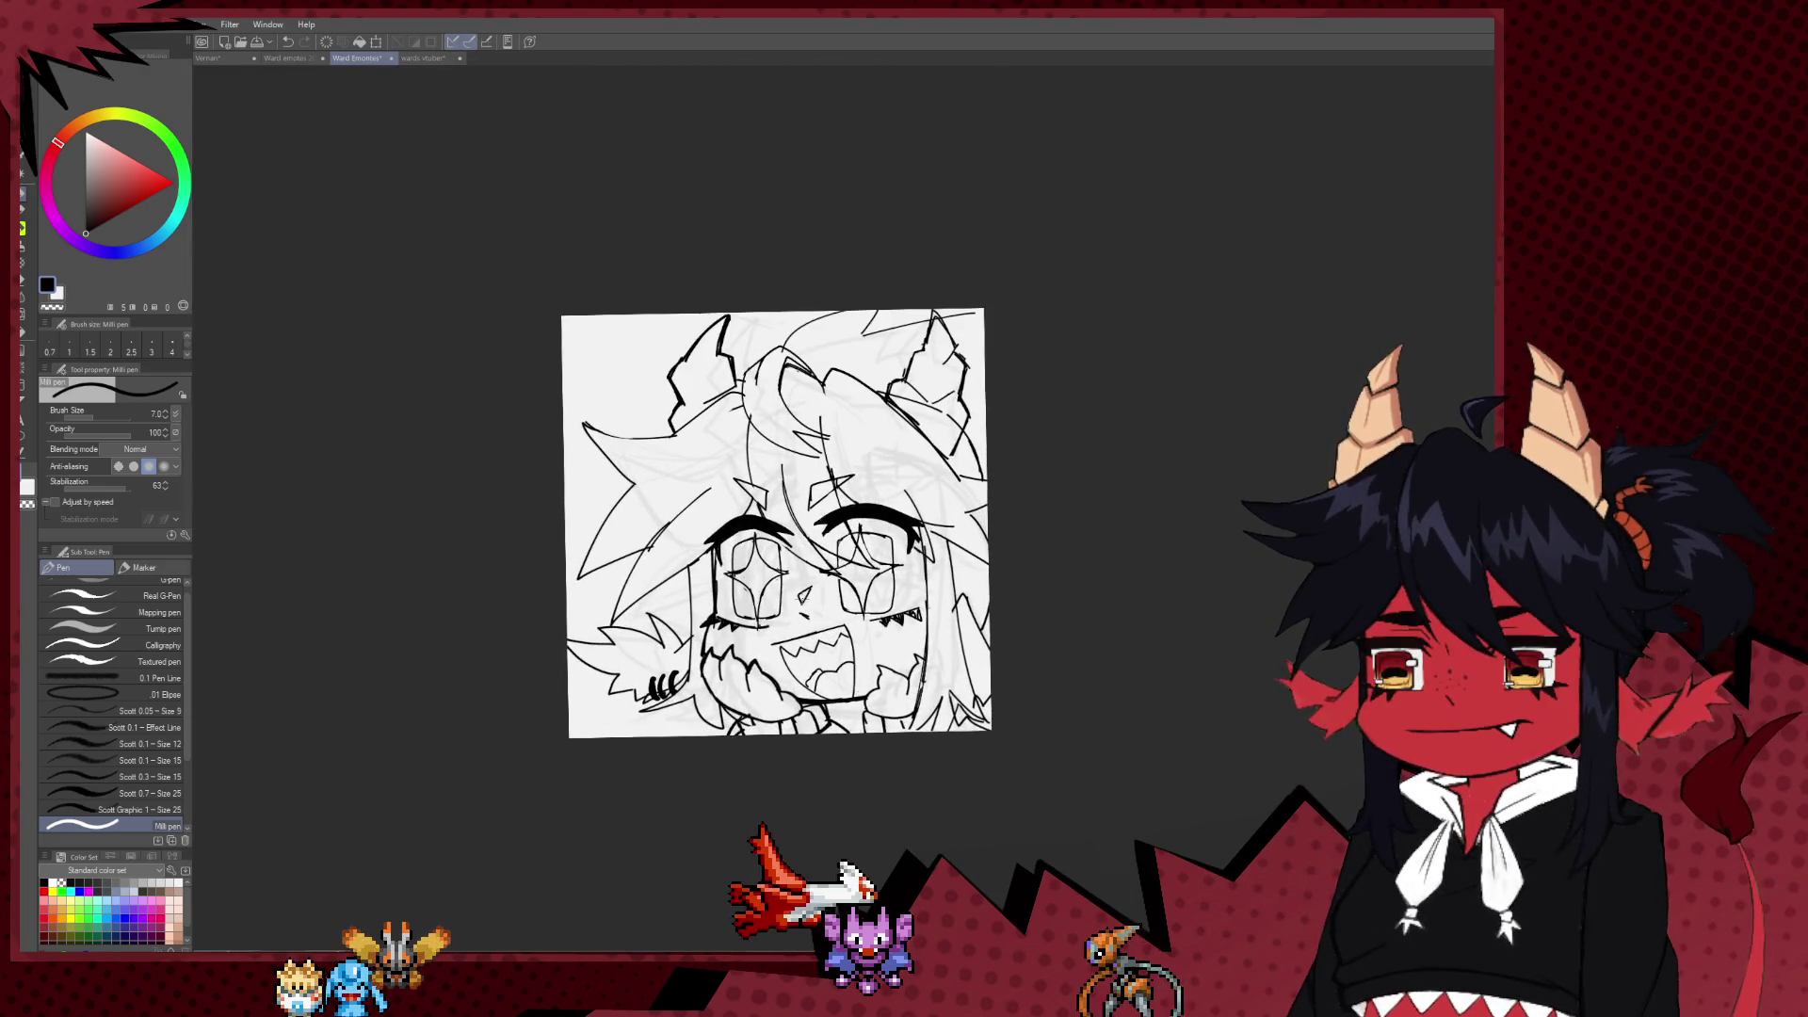
scroll(900, 648, up, 2)
scroll(904, 659, up, 2)
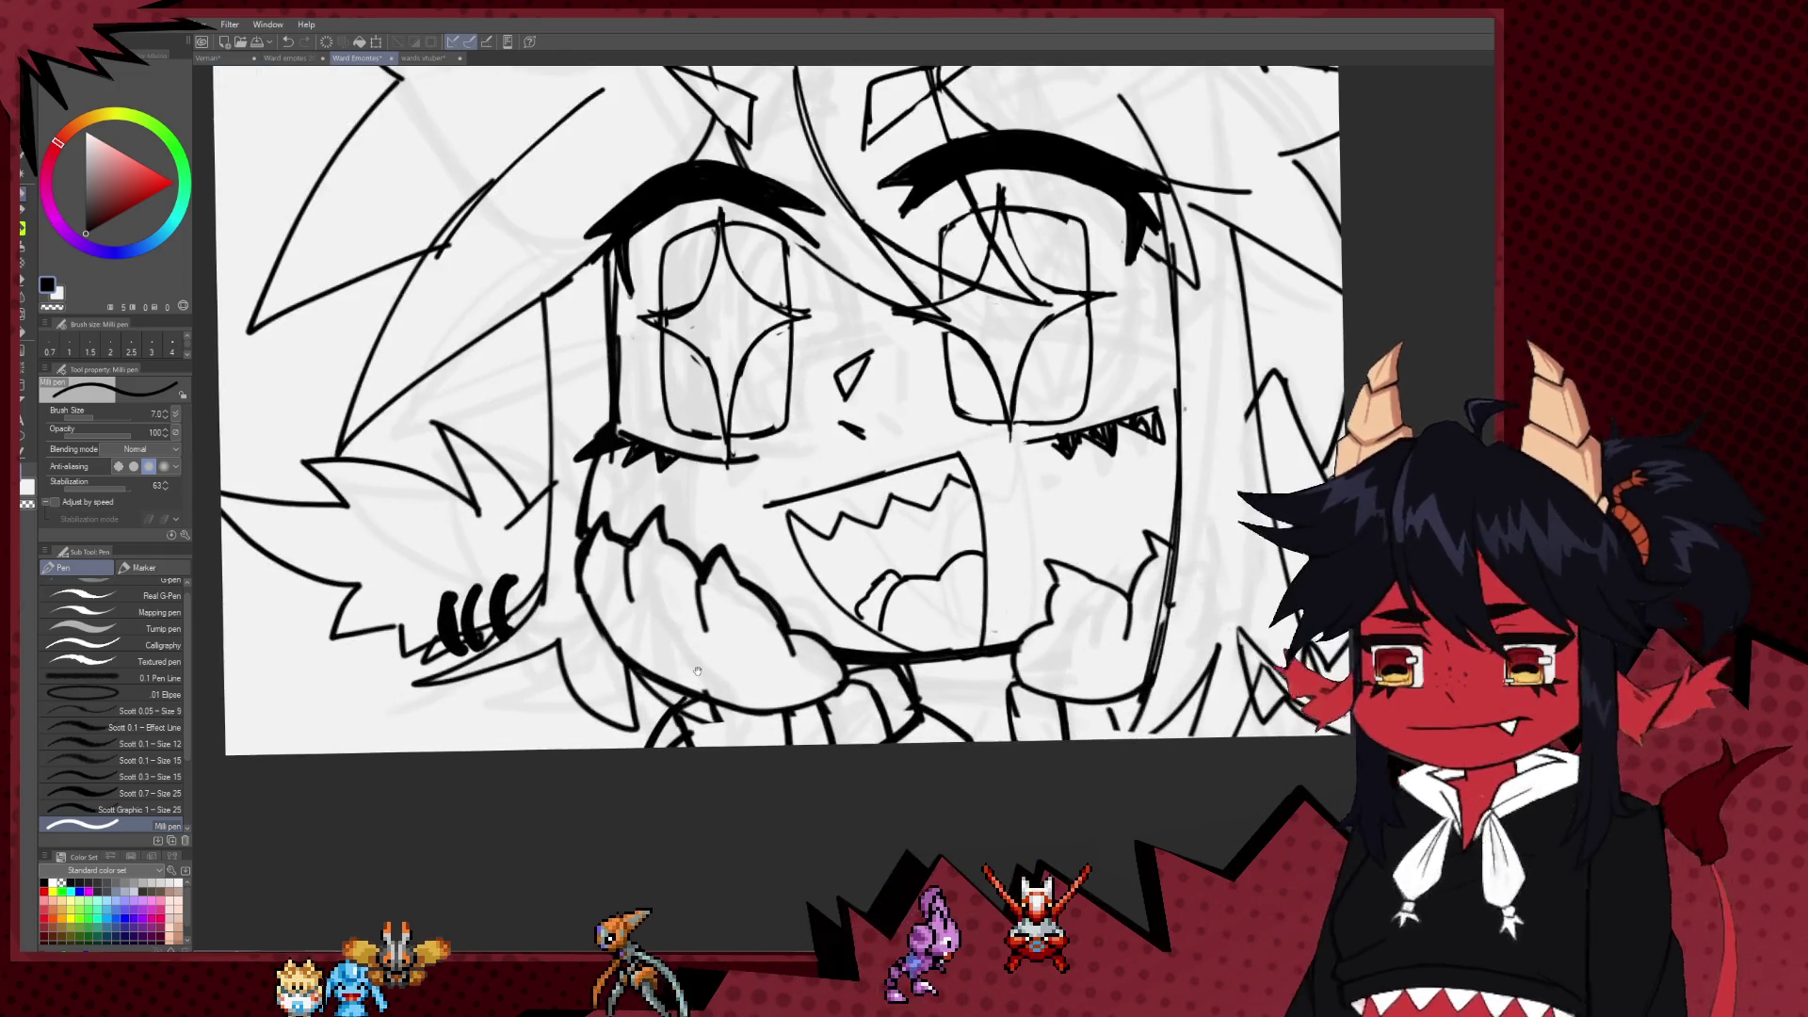
scroll(919, 739, up, 1)
key(e)
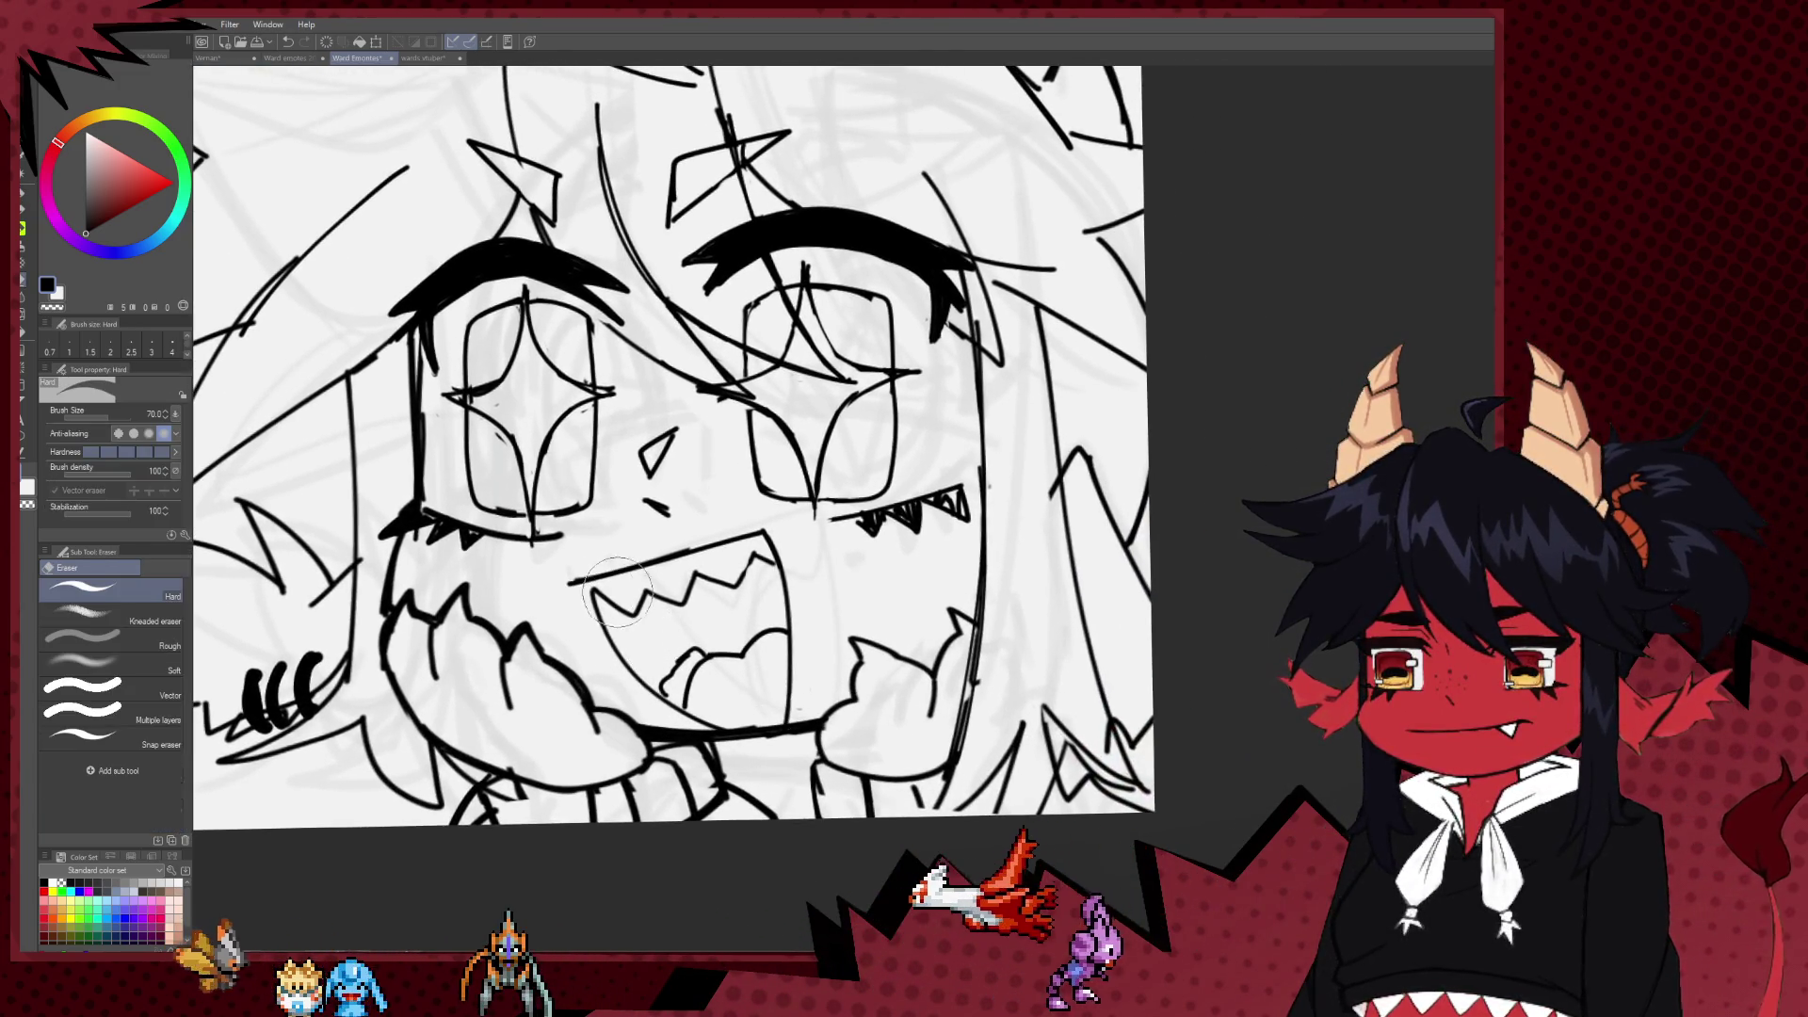
drag(797, 653, 763, 687)
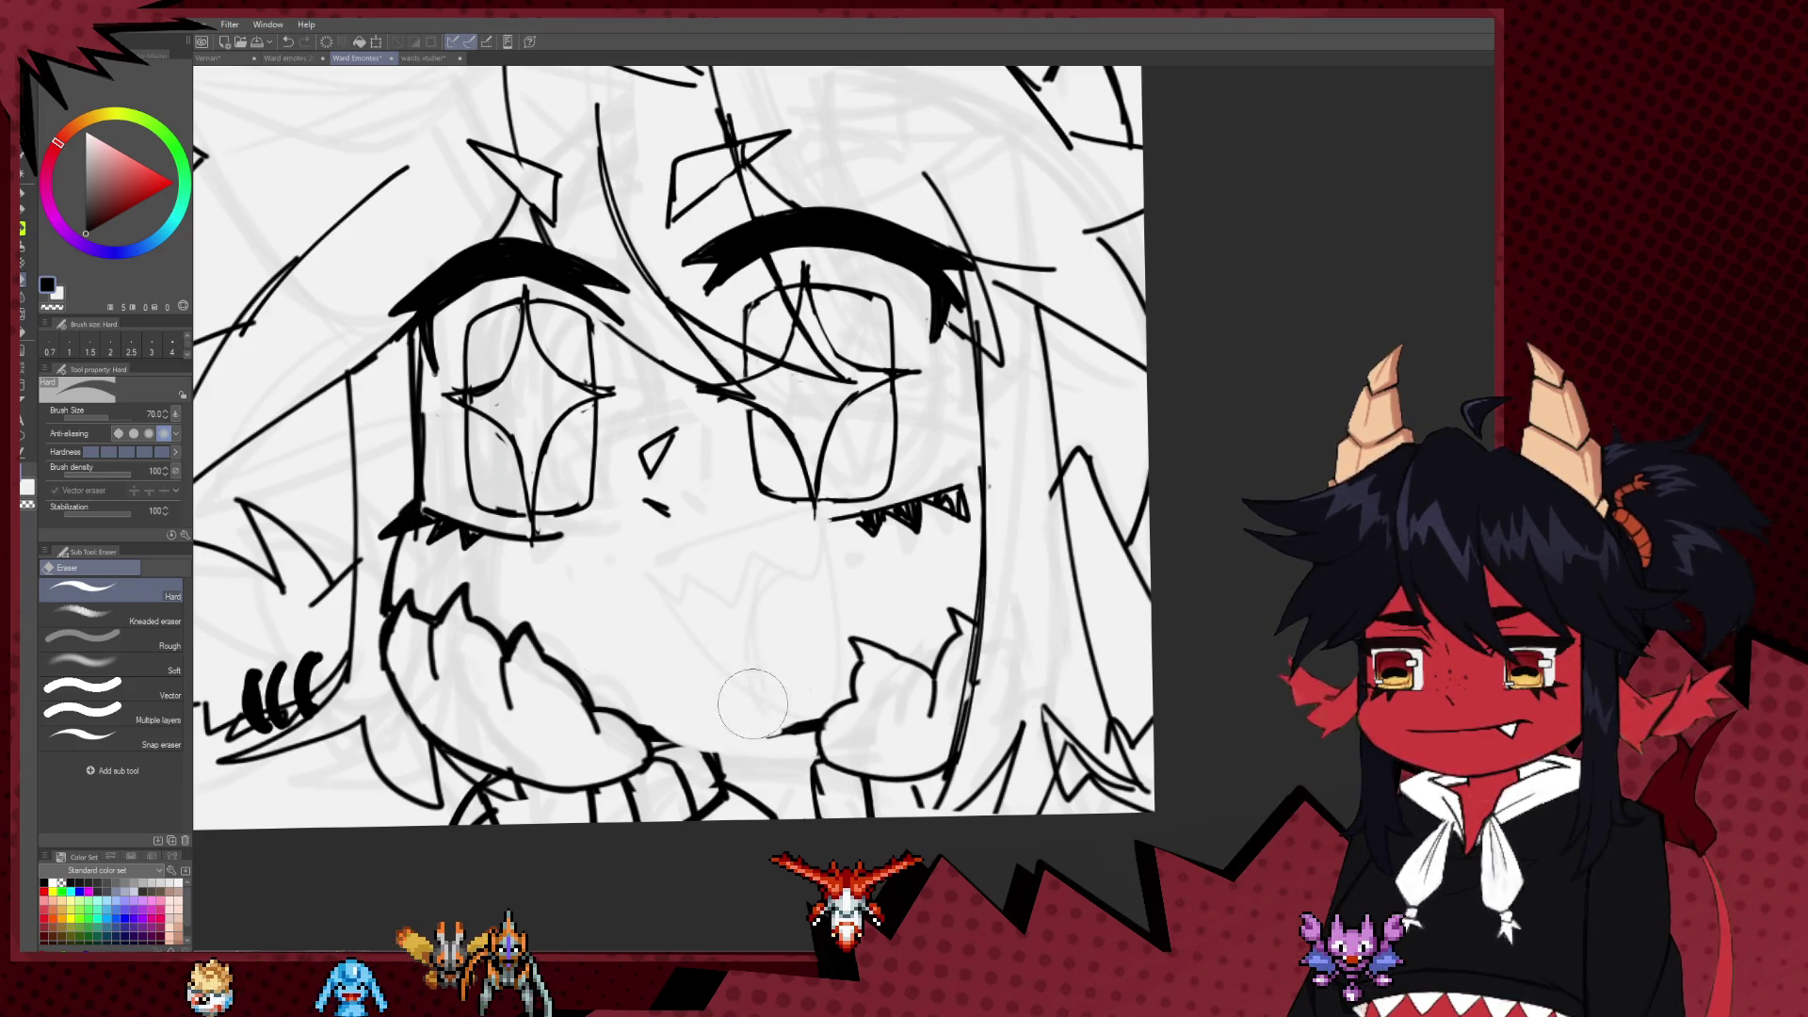
Step: Draw a new mouth line across the lower face, curving up toward the right cheek
key(p)
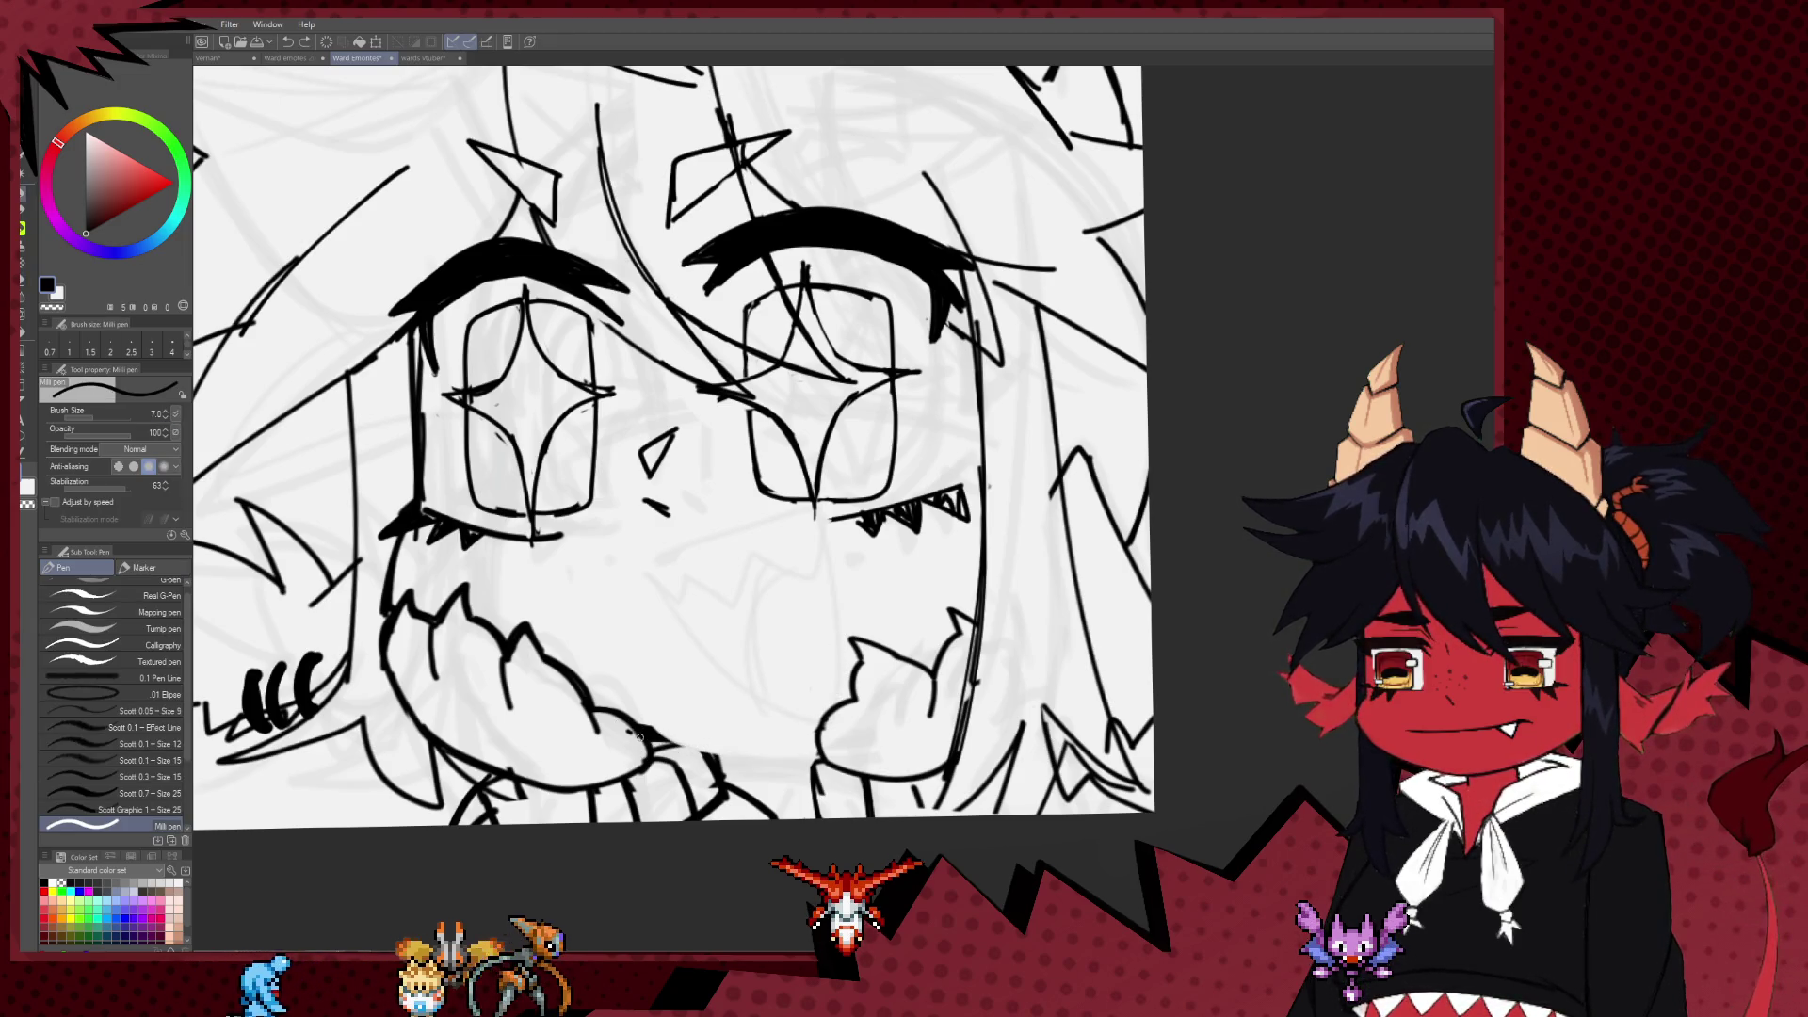
drag(656, 743, 804, 741)
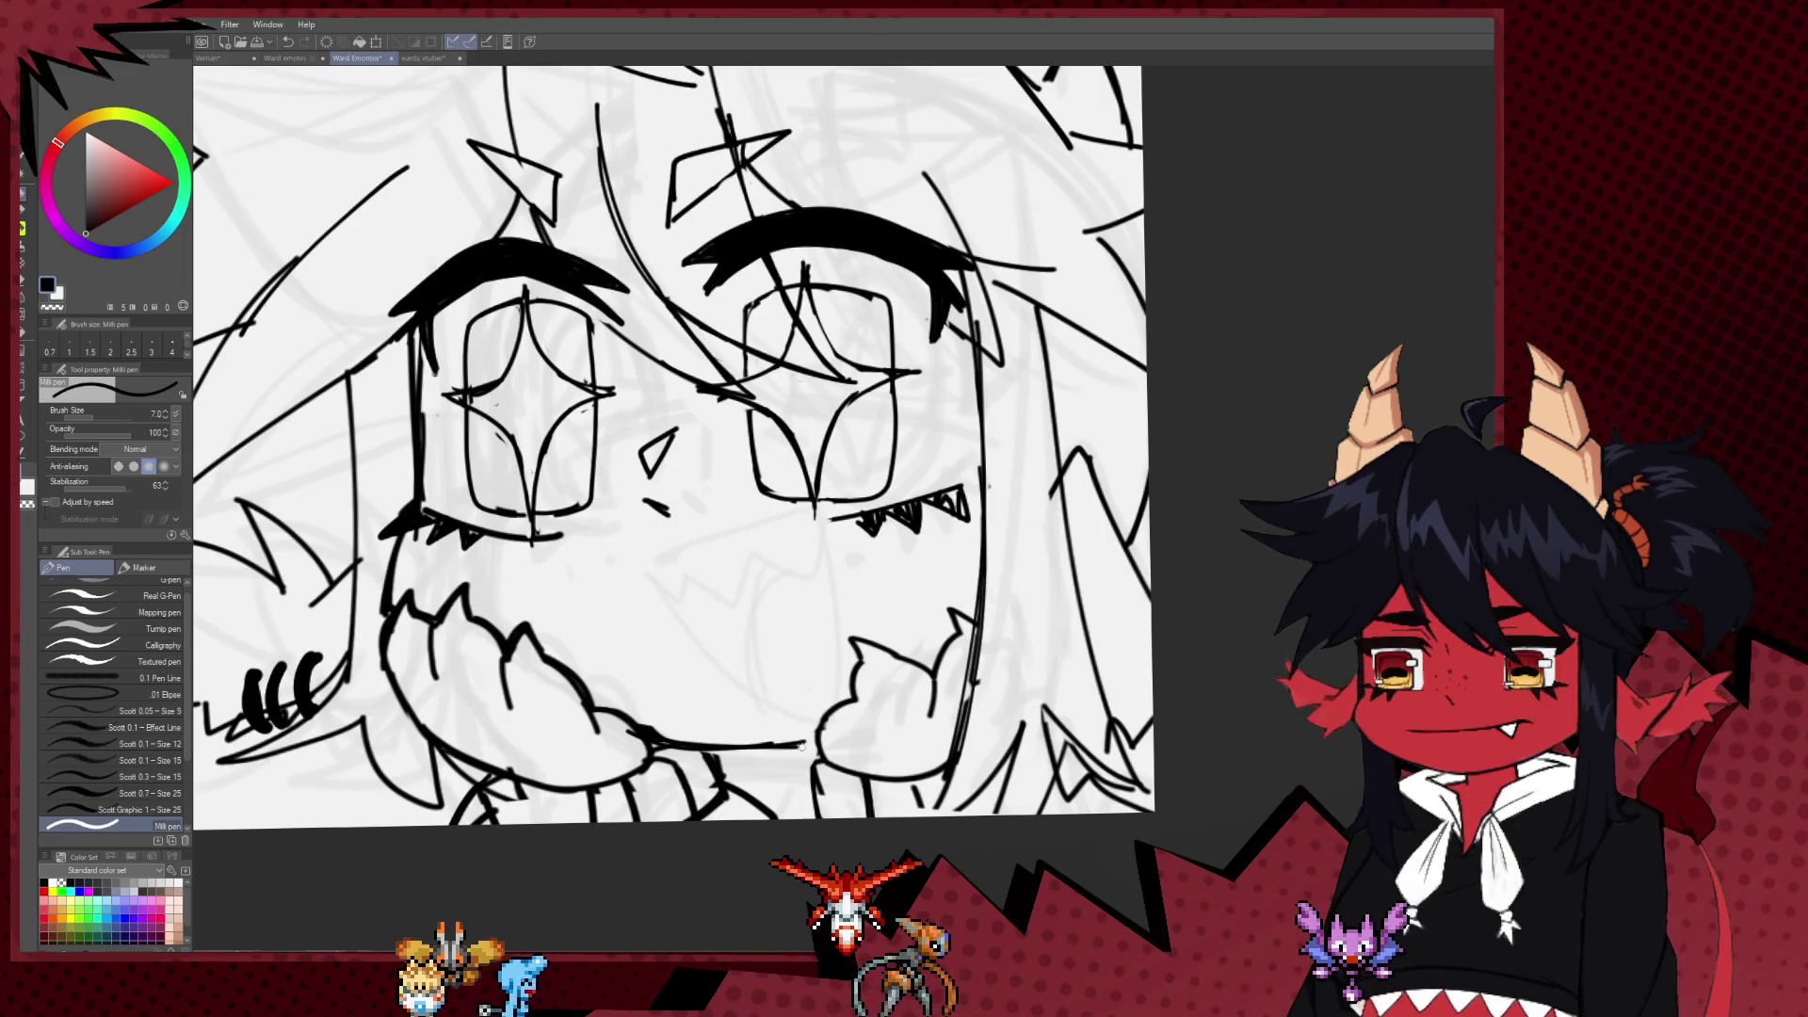
key(e)
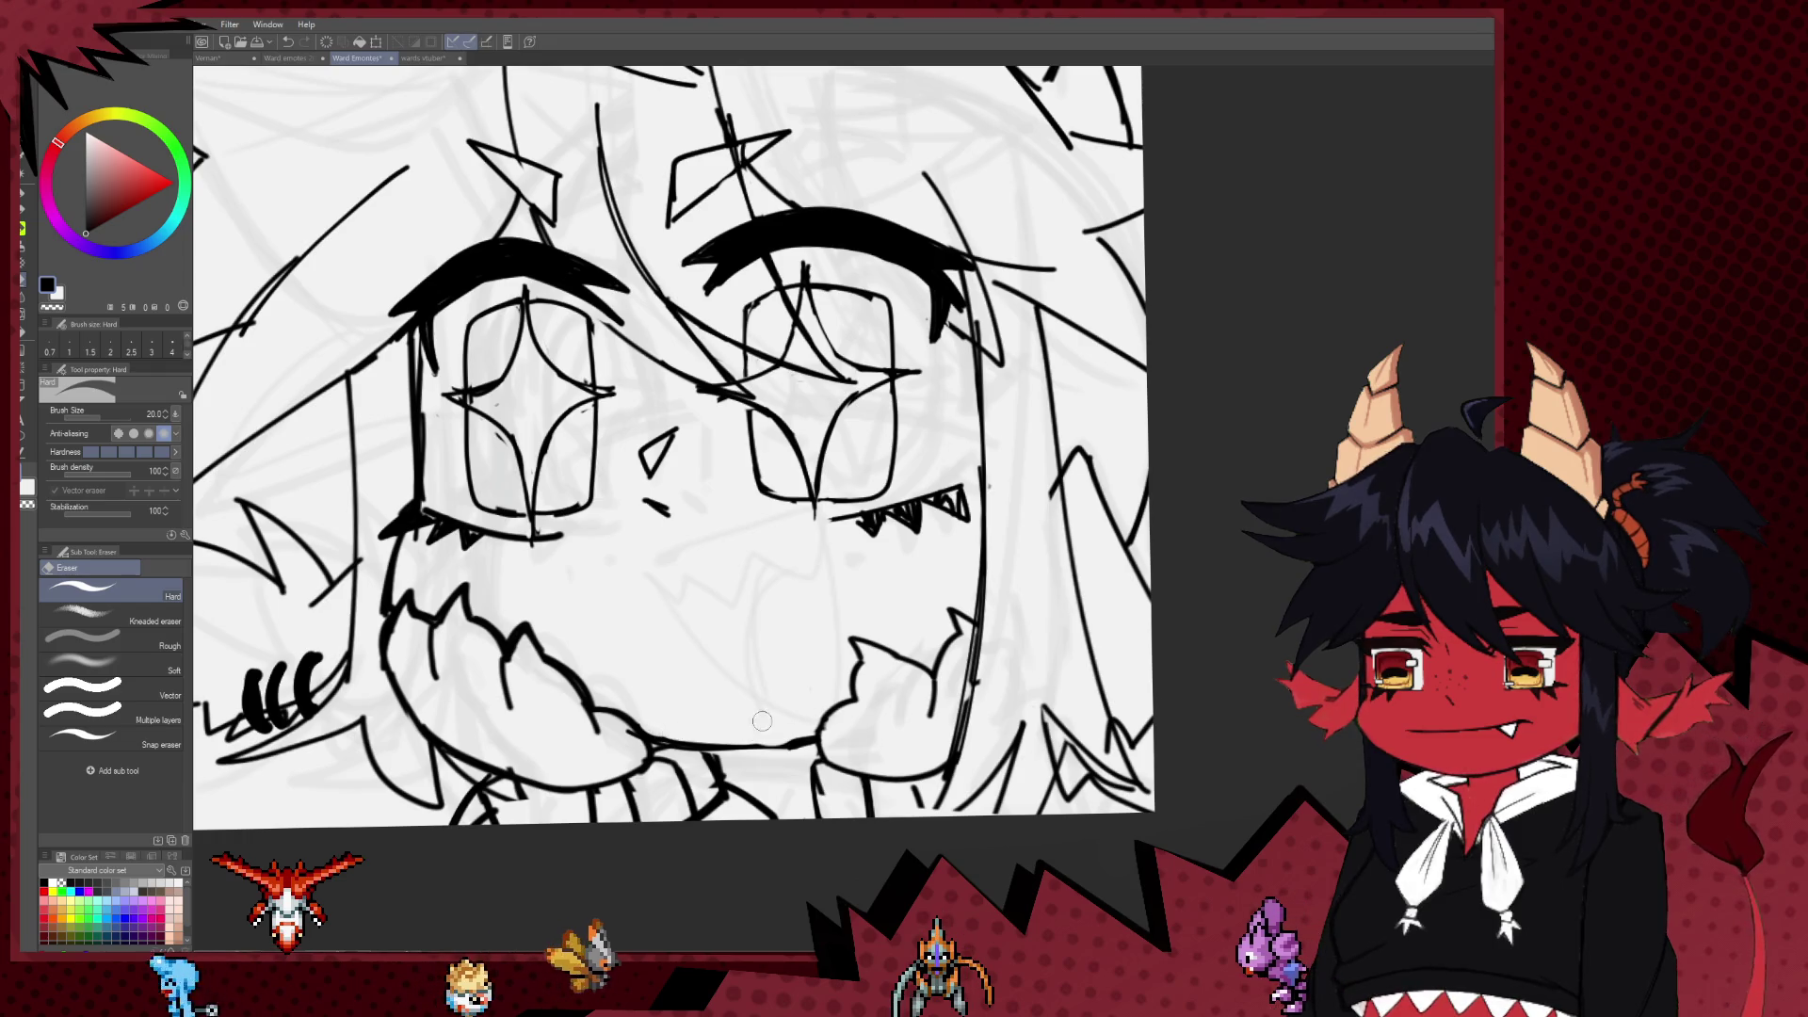
key(p)
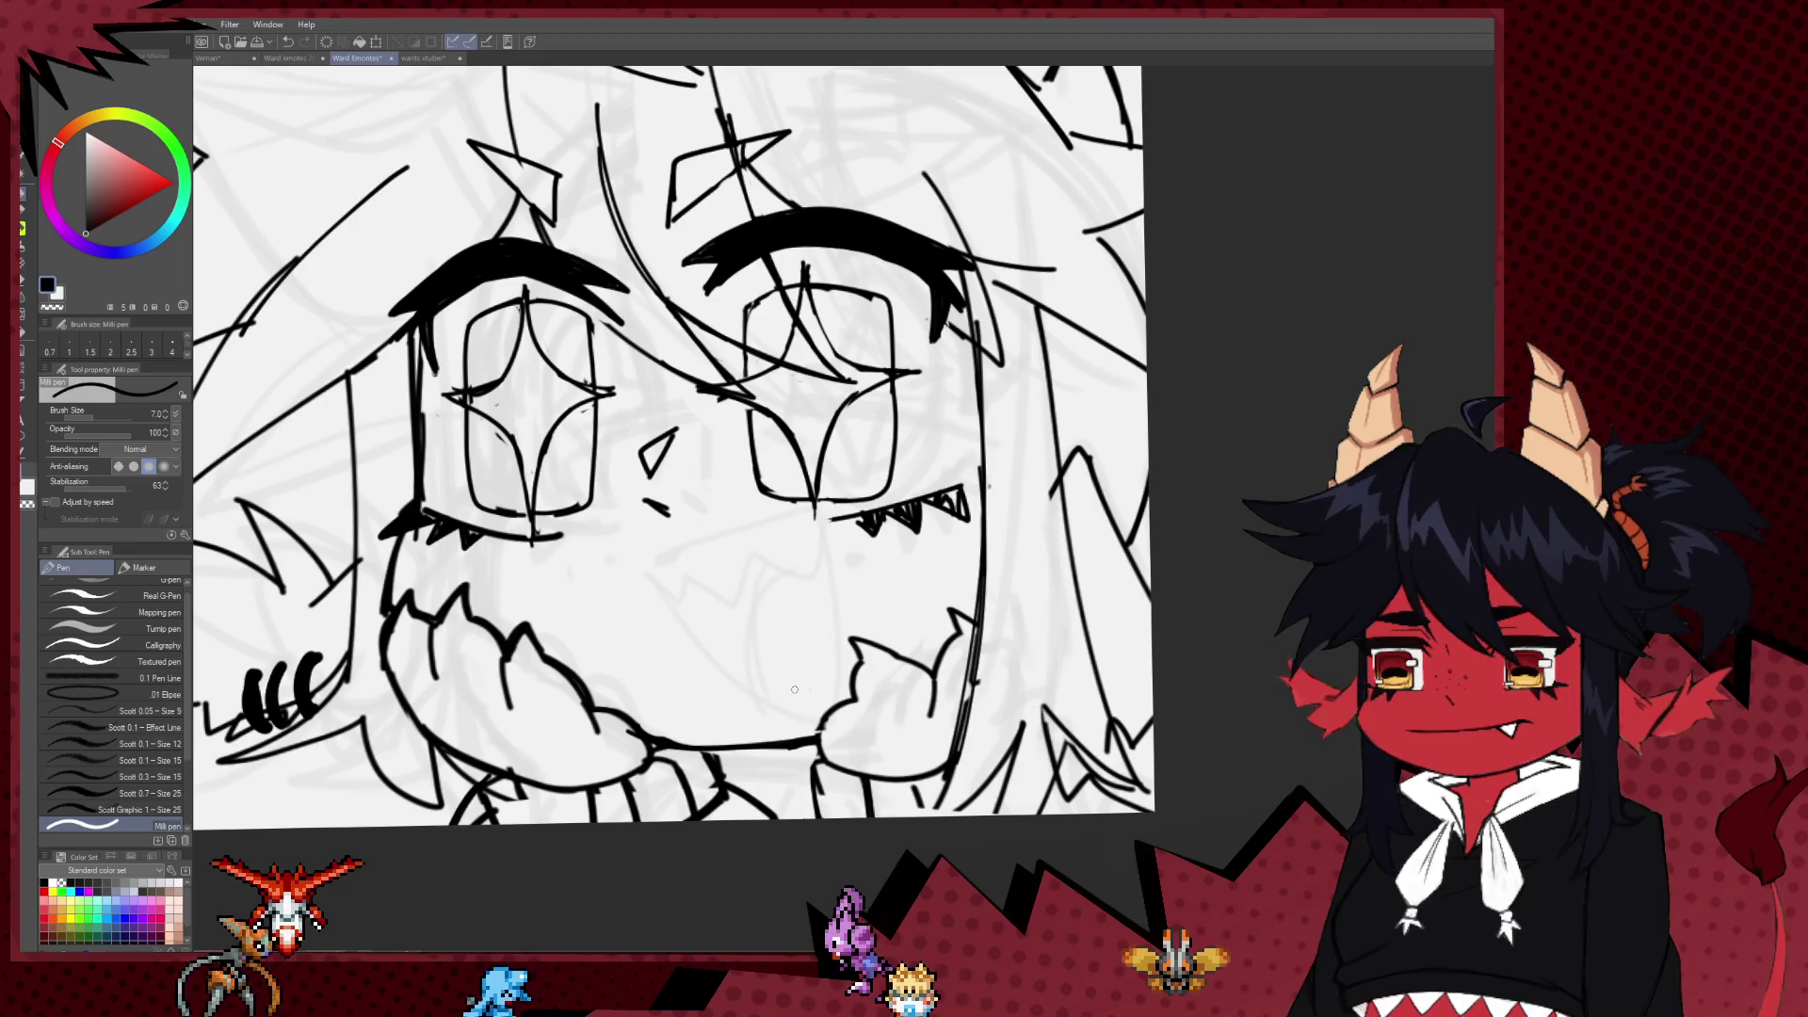
scroll(765, 749, down, 5)
scroll(618, 723, up, 5)
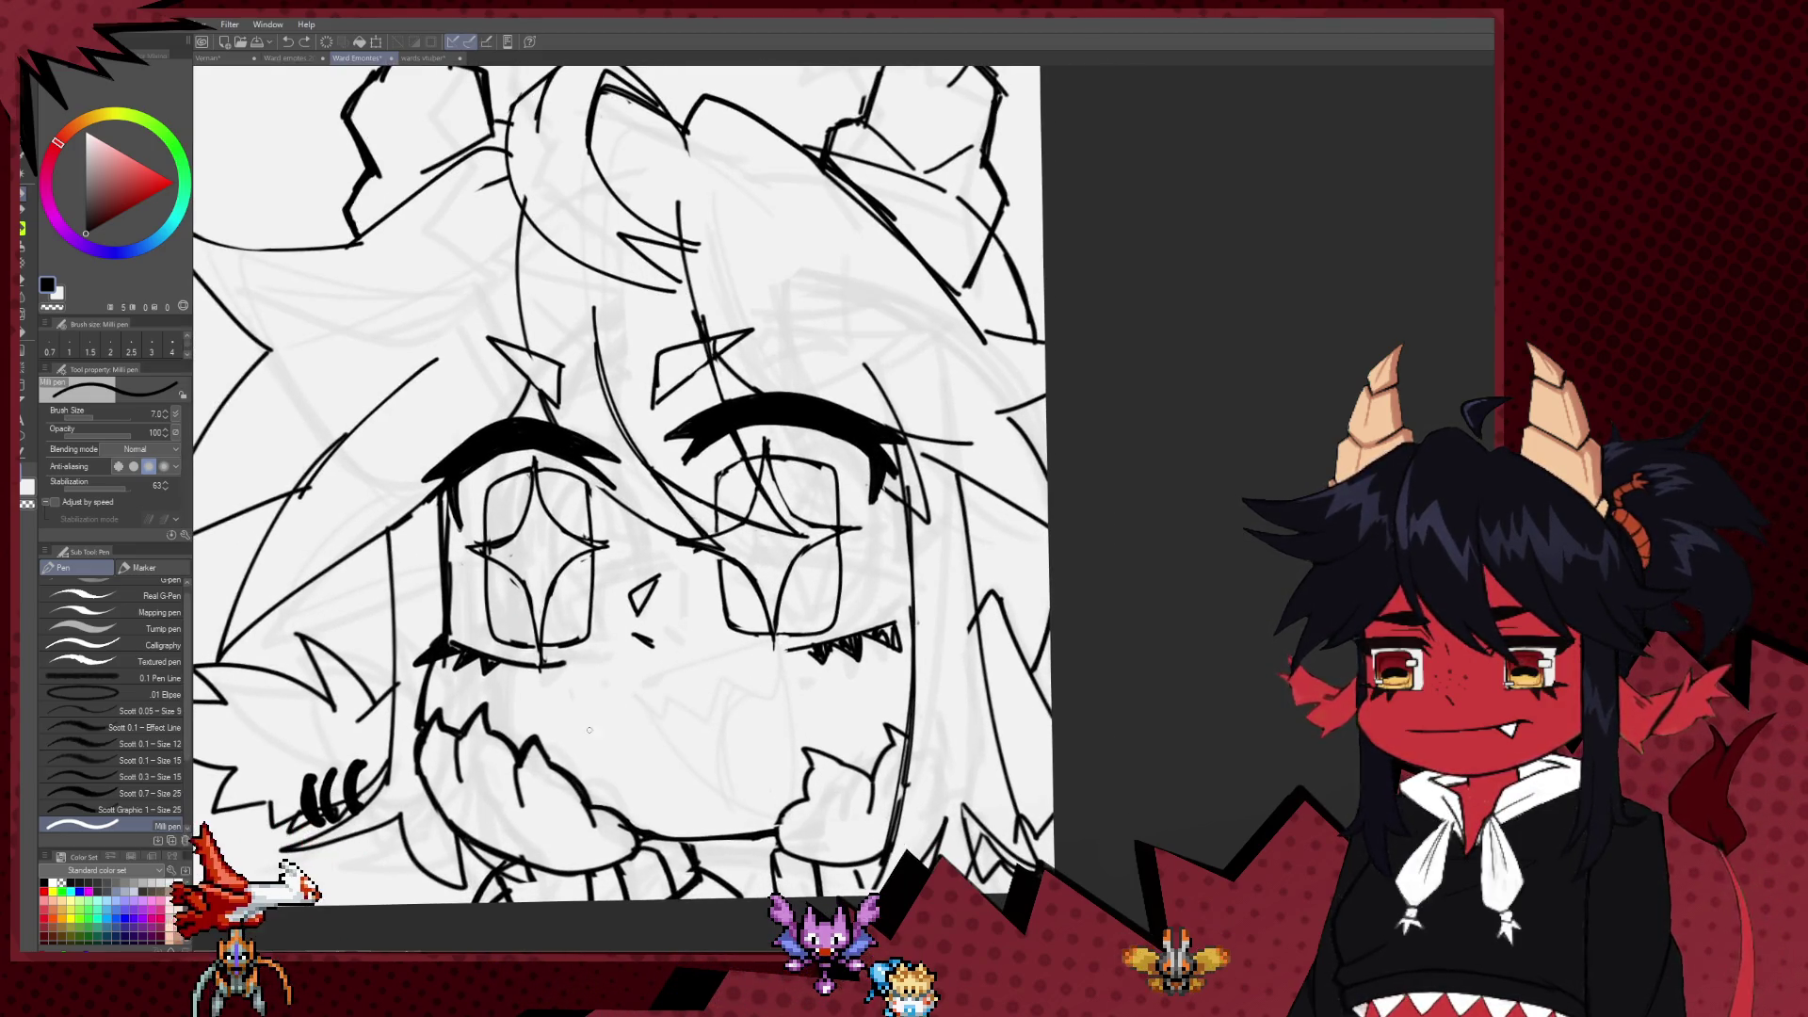
drag(670, 713, 772, 683)
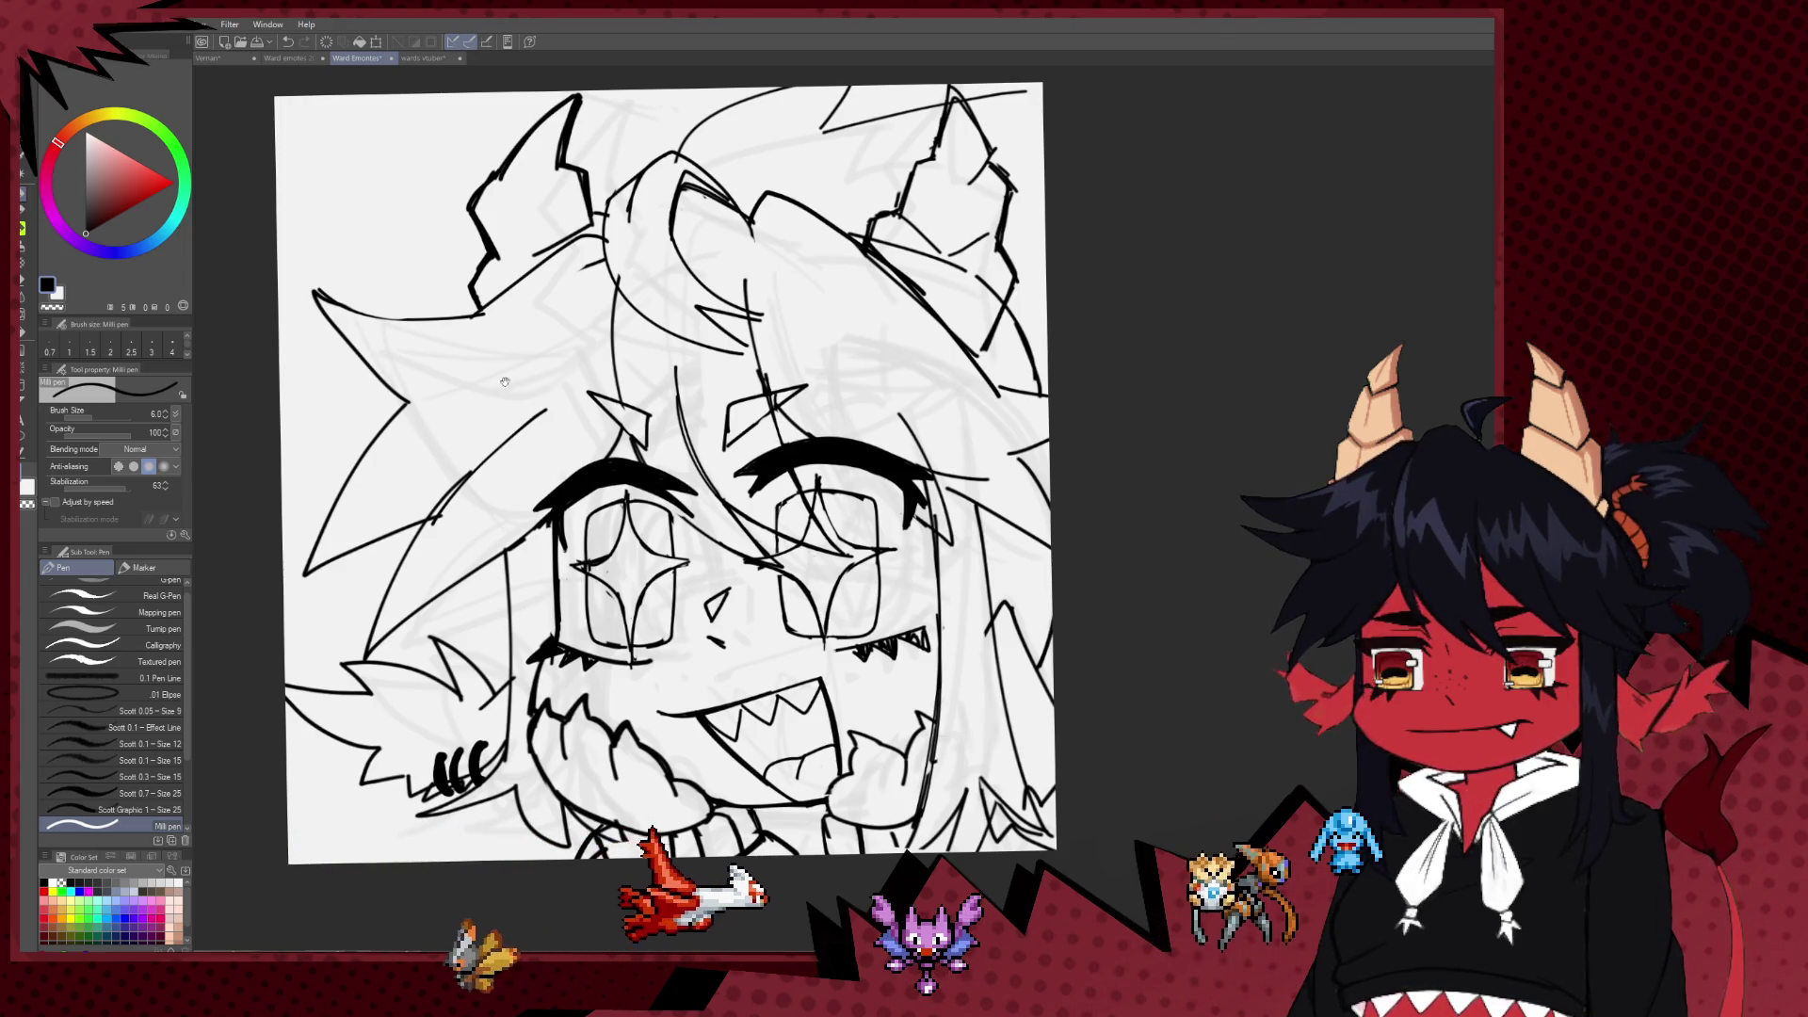
Step: Pan around the face while alternating Milli pen and Hard eraser to touch up the grin lines
drag(644, 587, 707, 679)
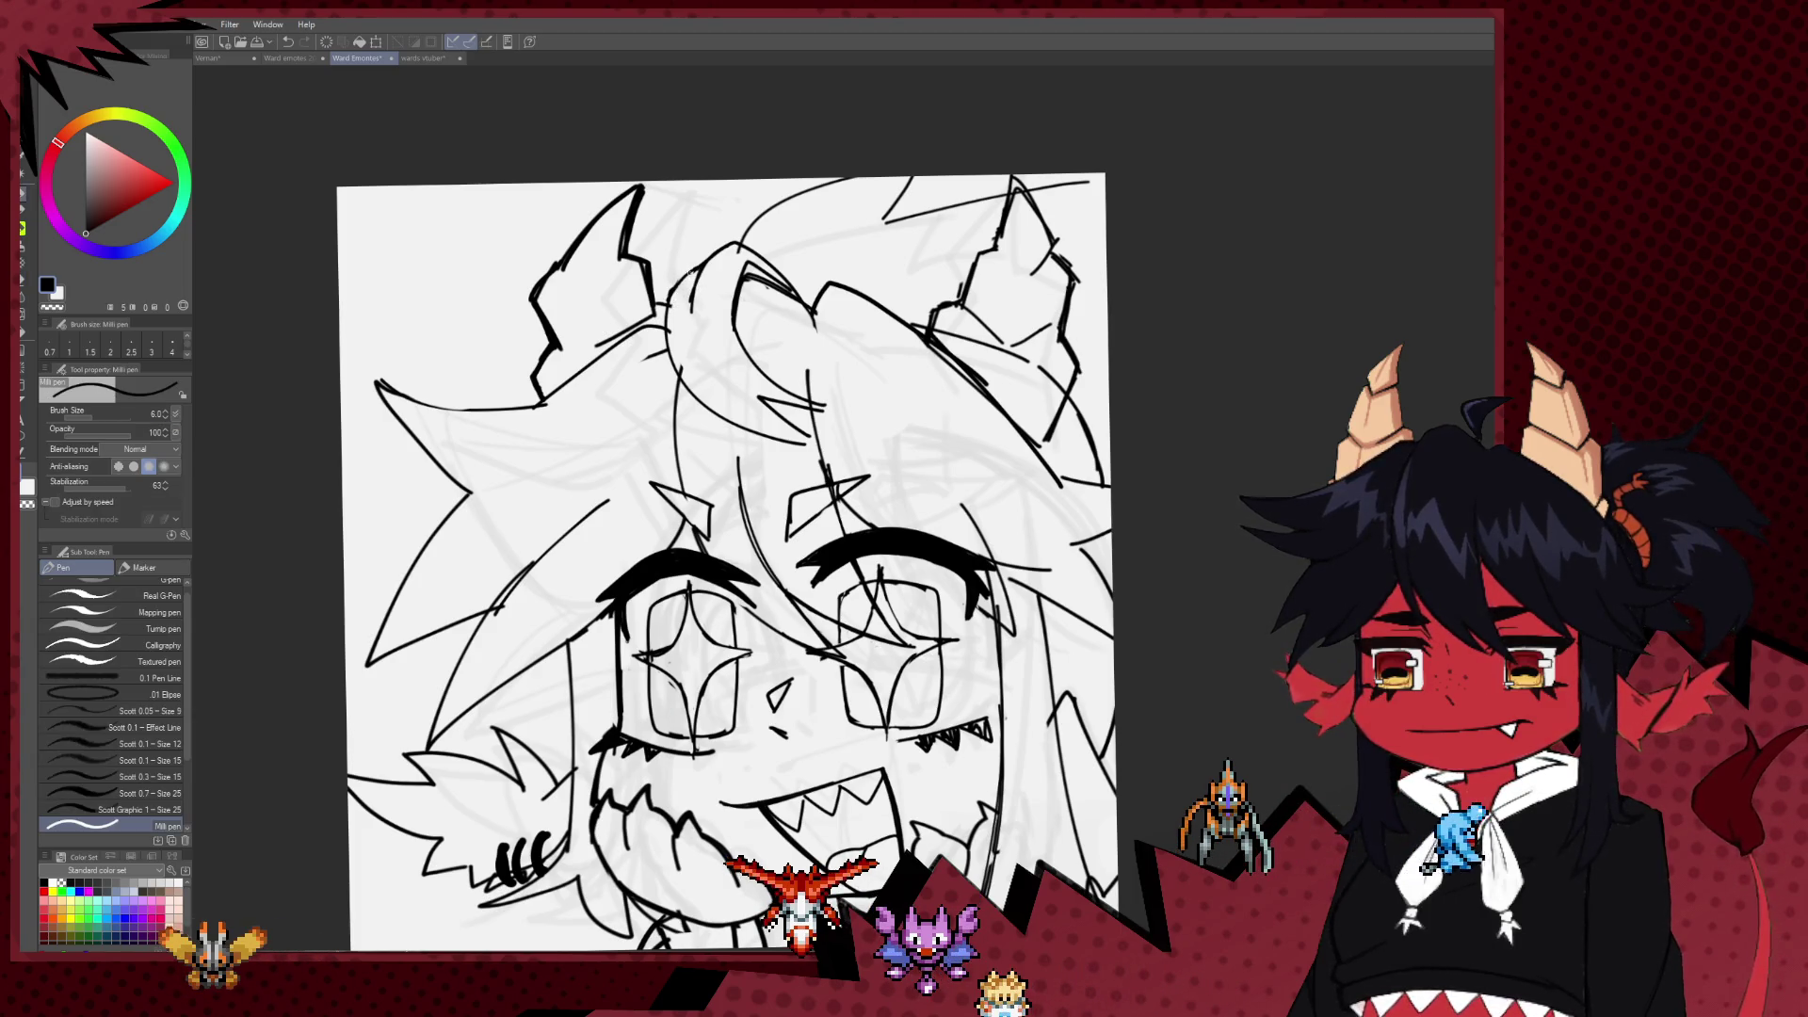
key(e)
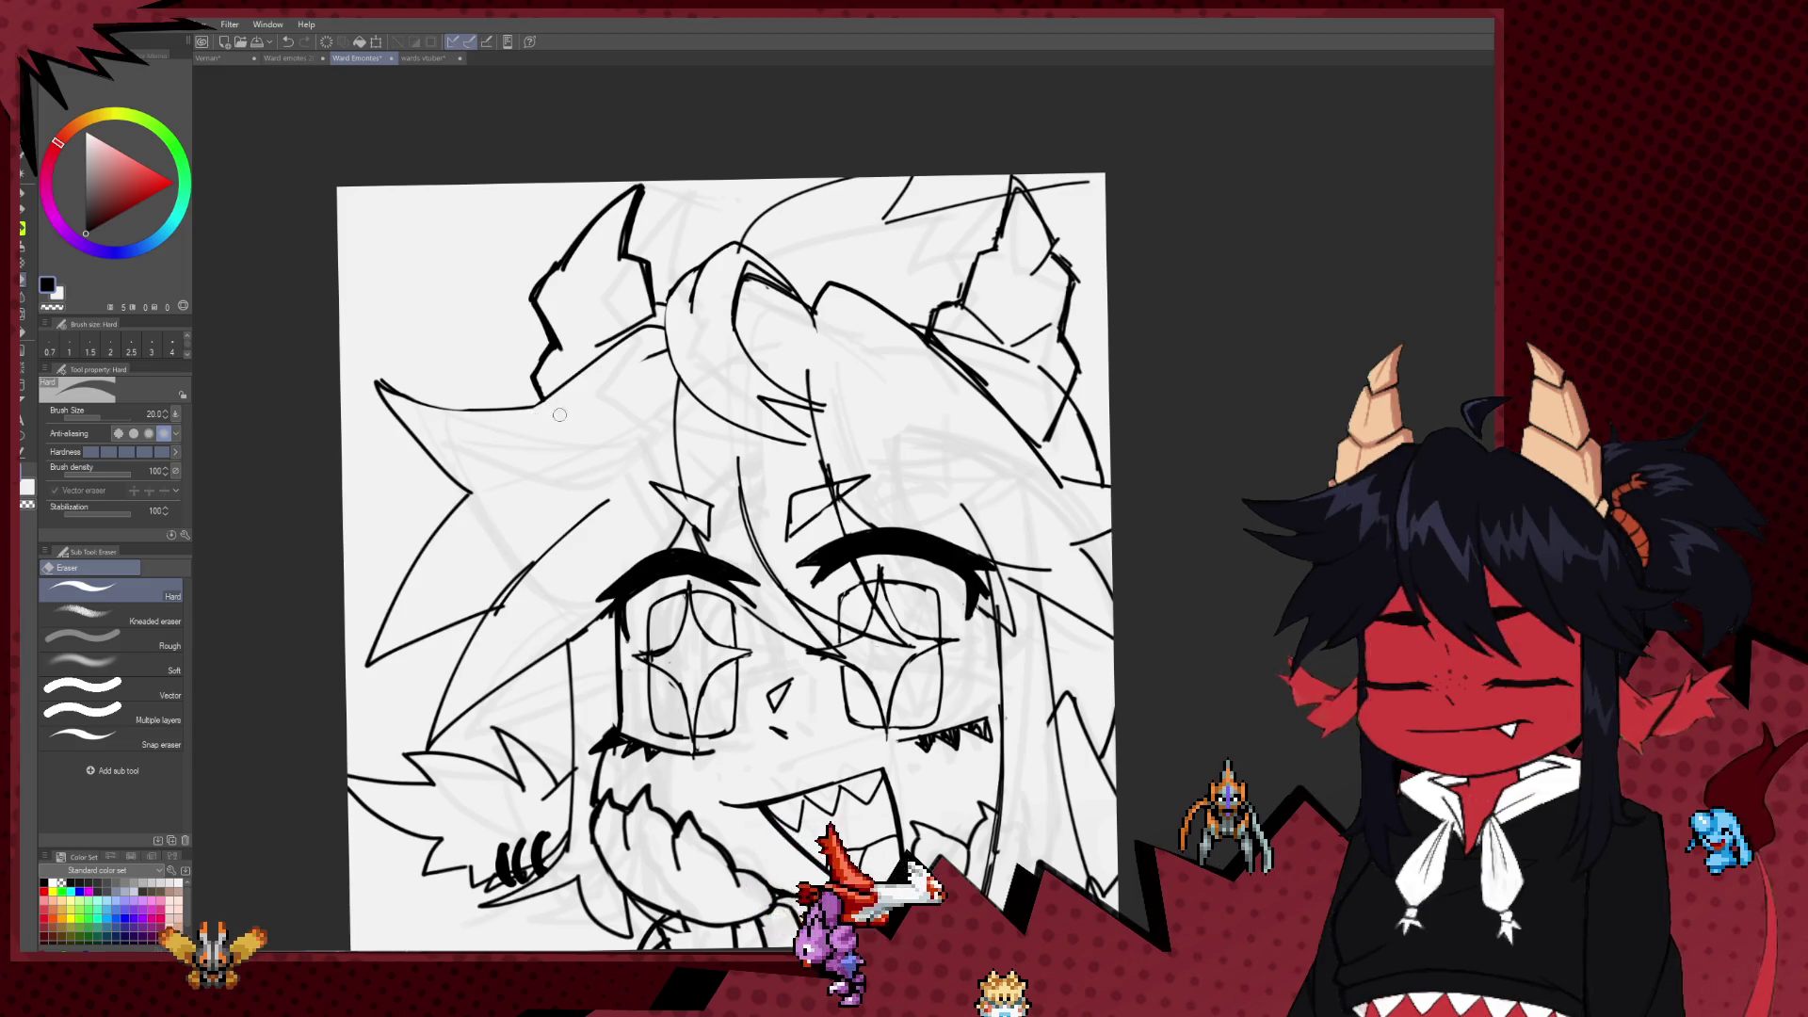
drag(559, 415, 656, 430)
key(p)
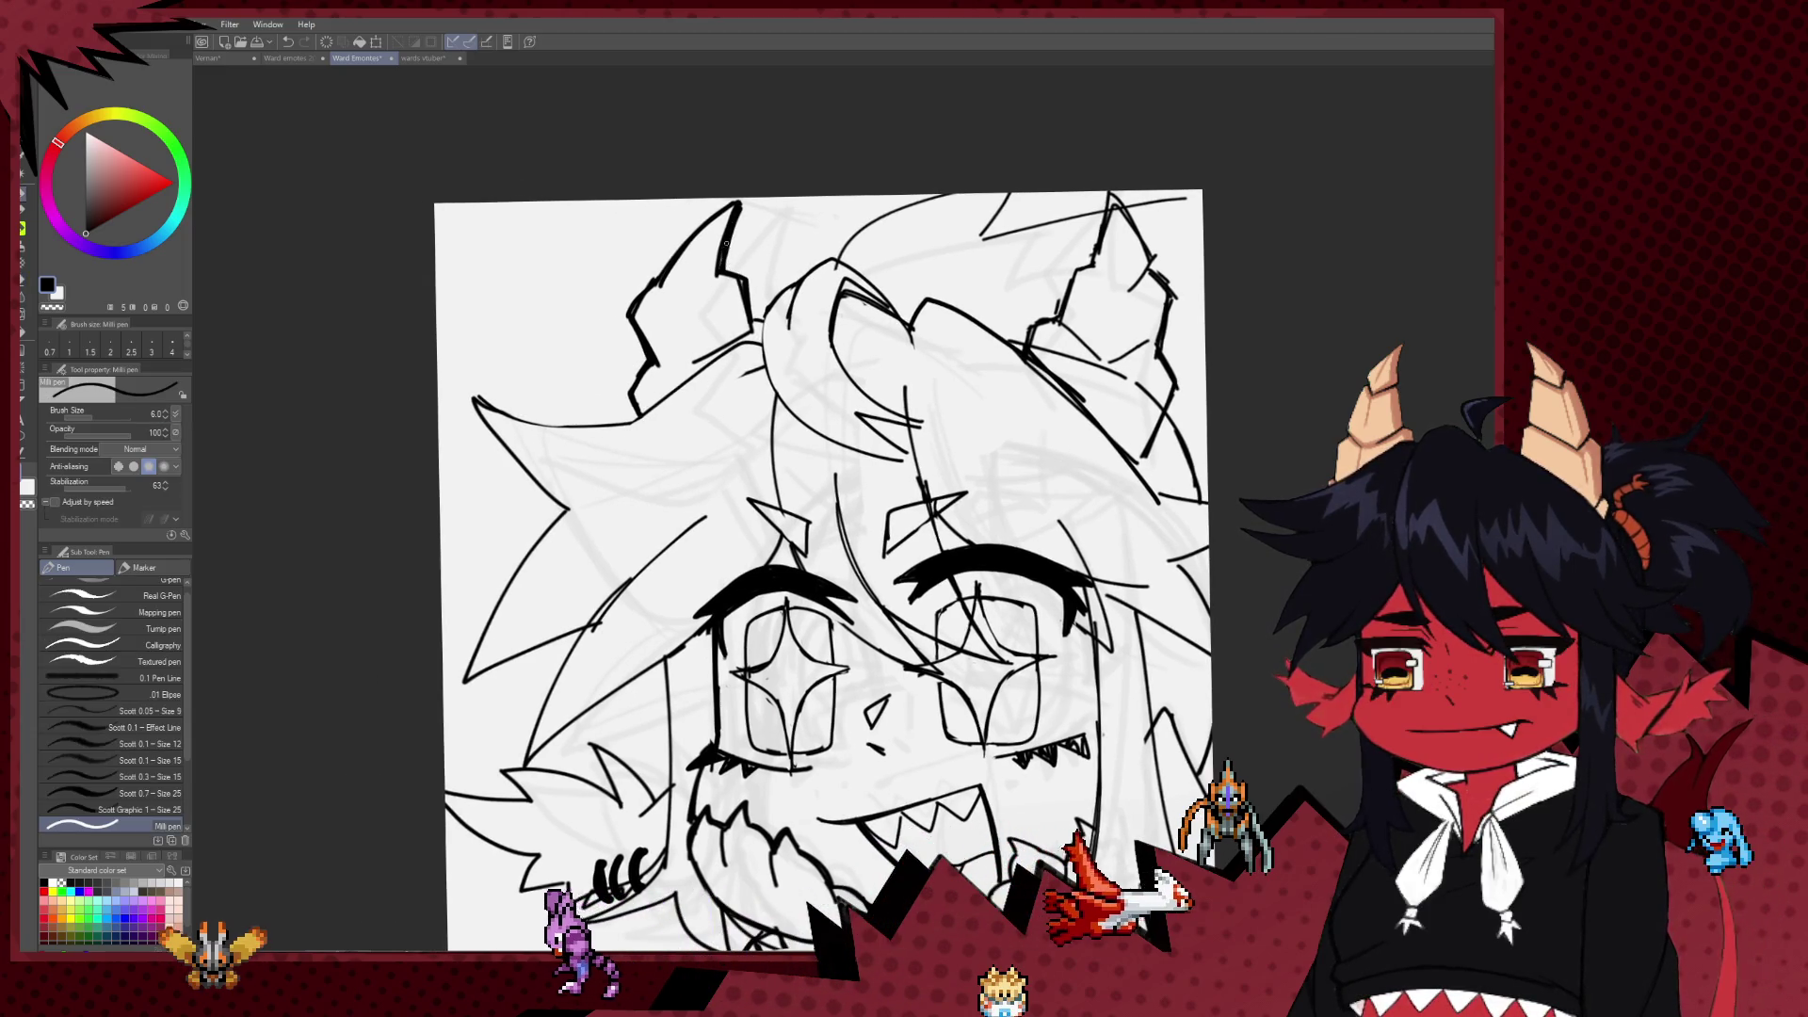
drag(622, 615, 582, 489)
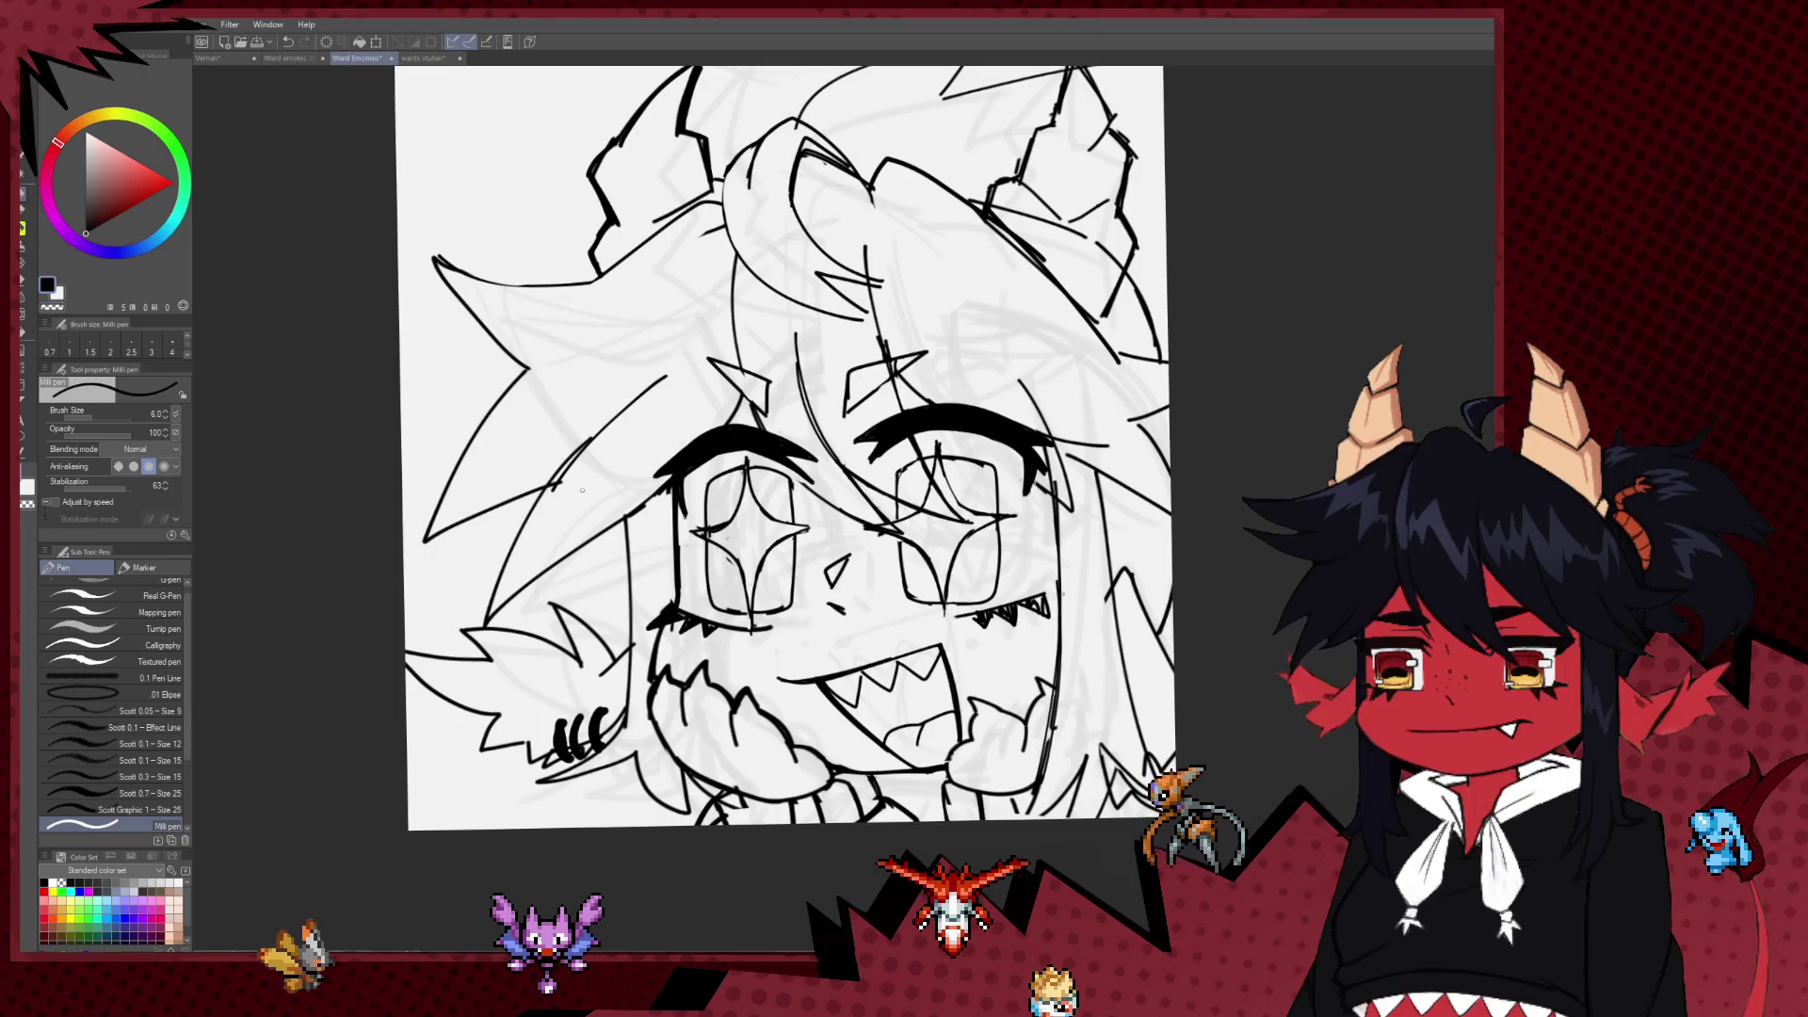
key(e)
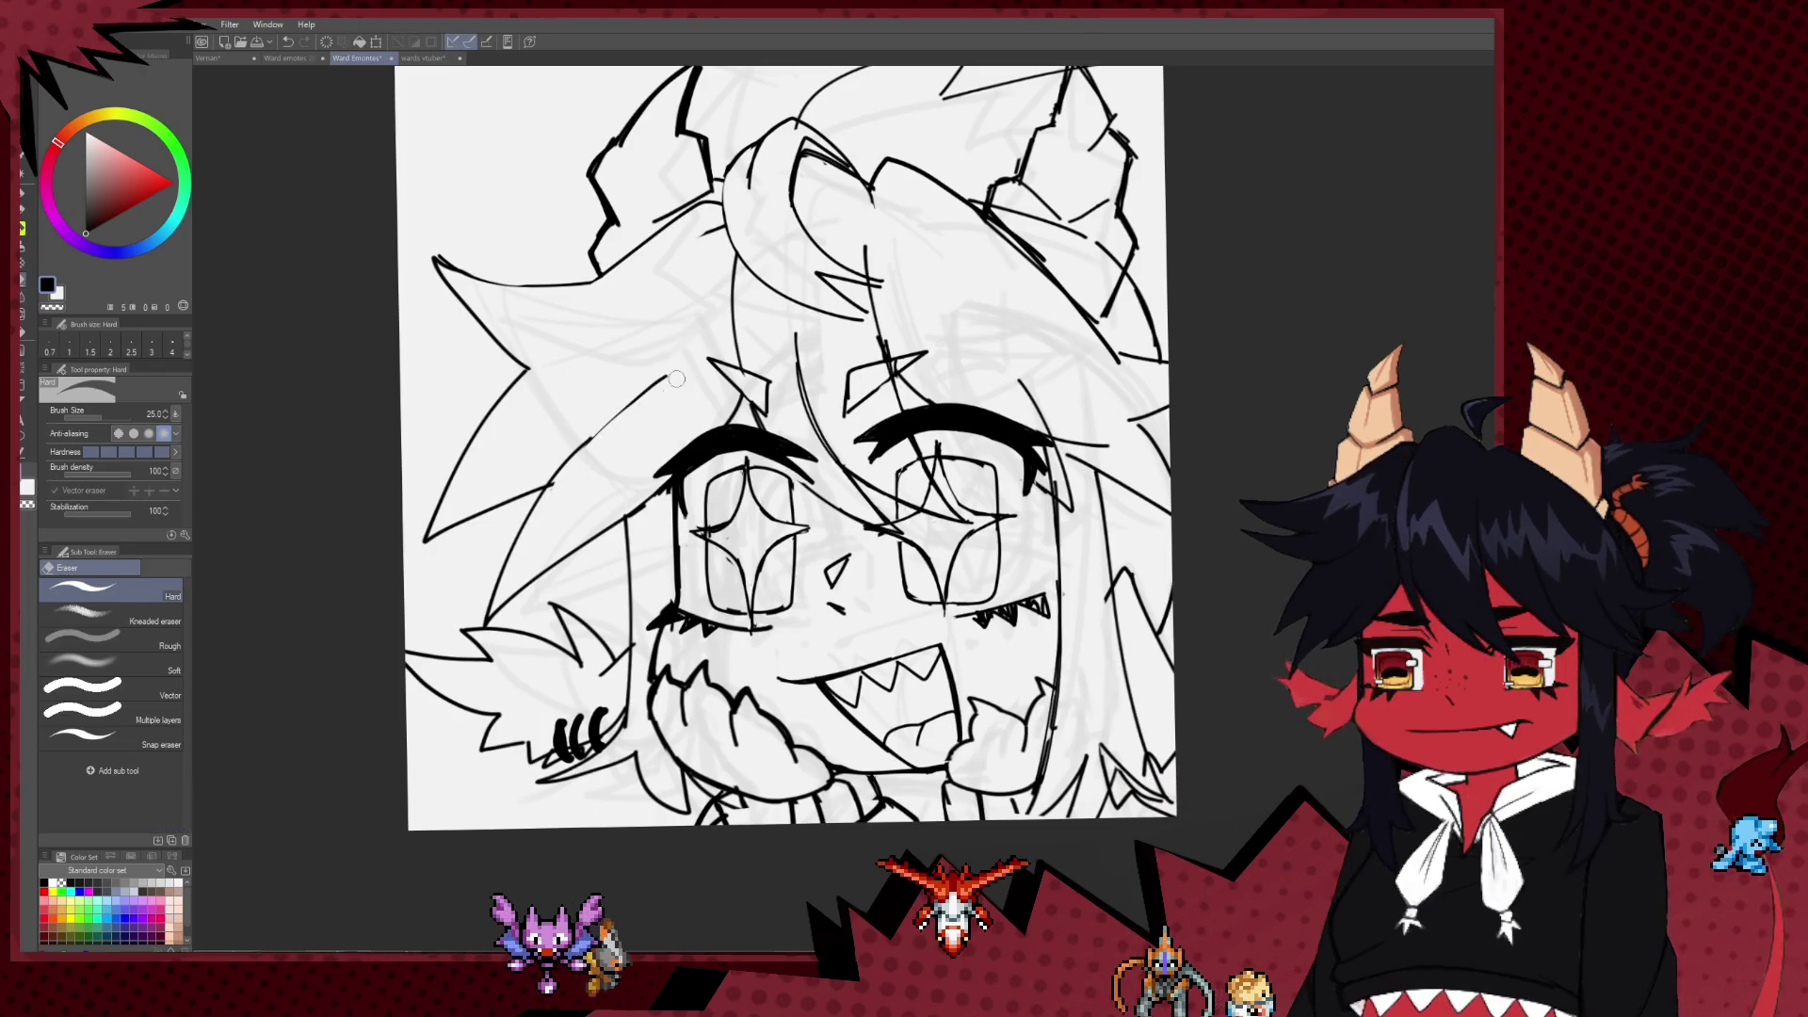
key(p)
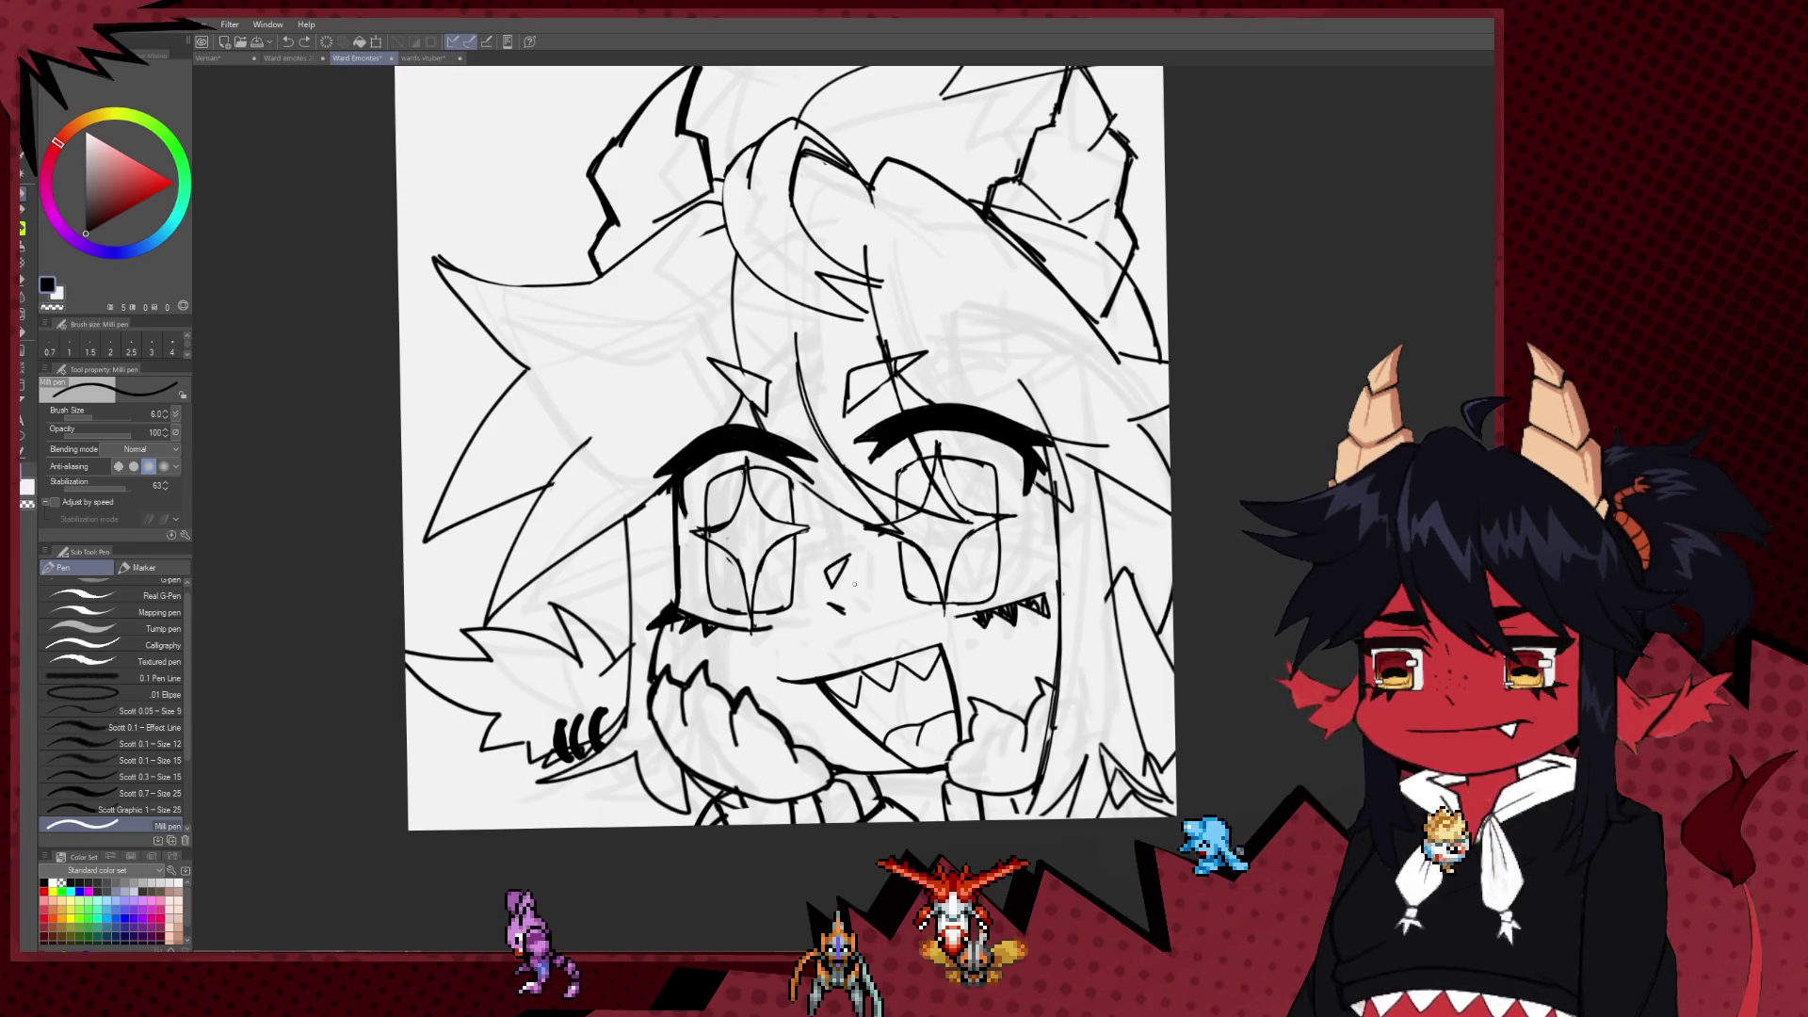
drag(654, 537, 623, 494)
key(e)
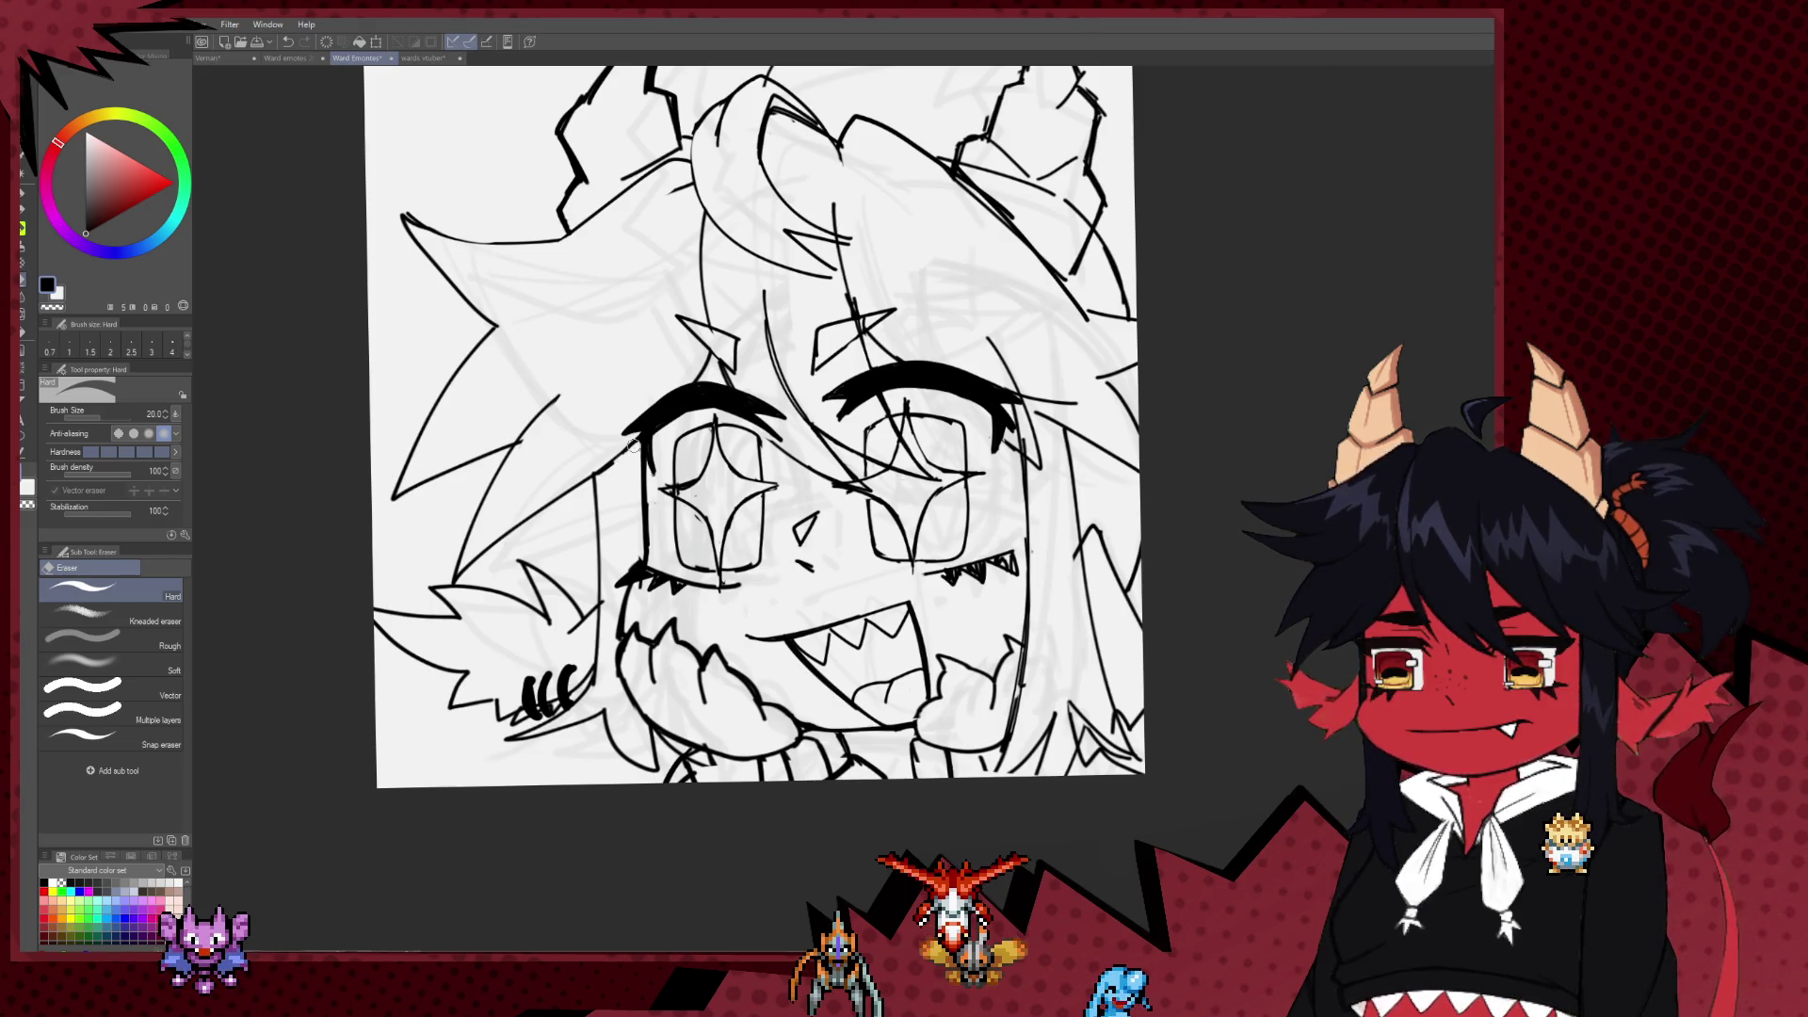
key(p)
drag(644, 432, 630, 412)
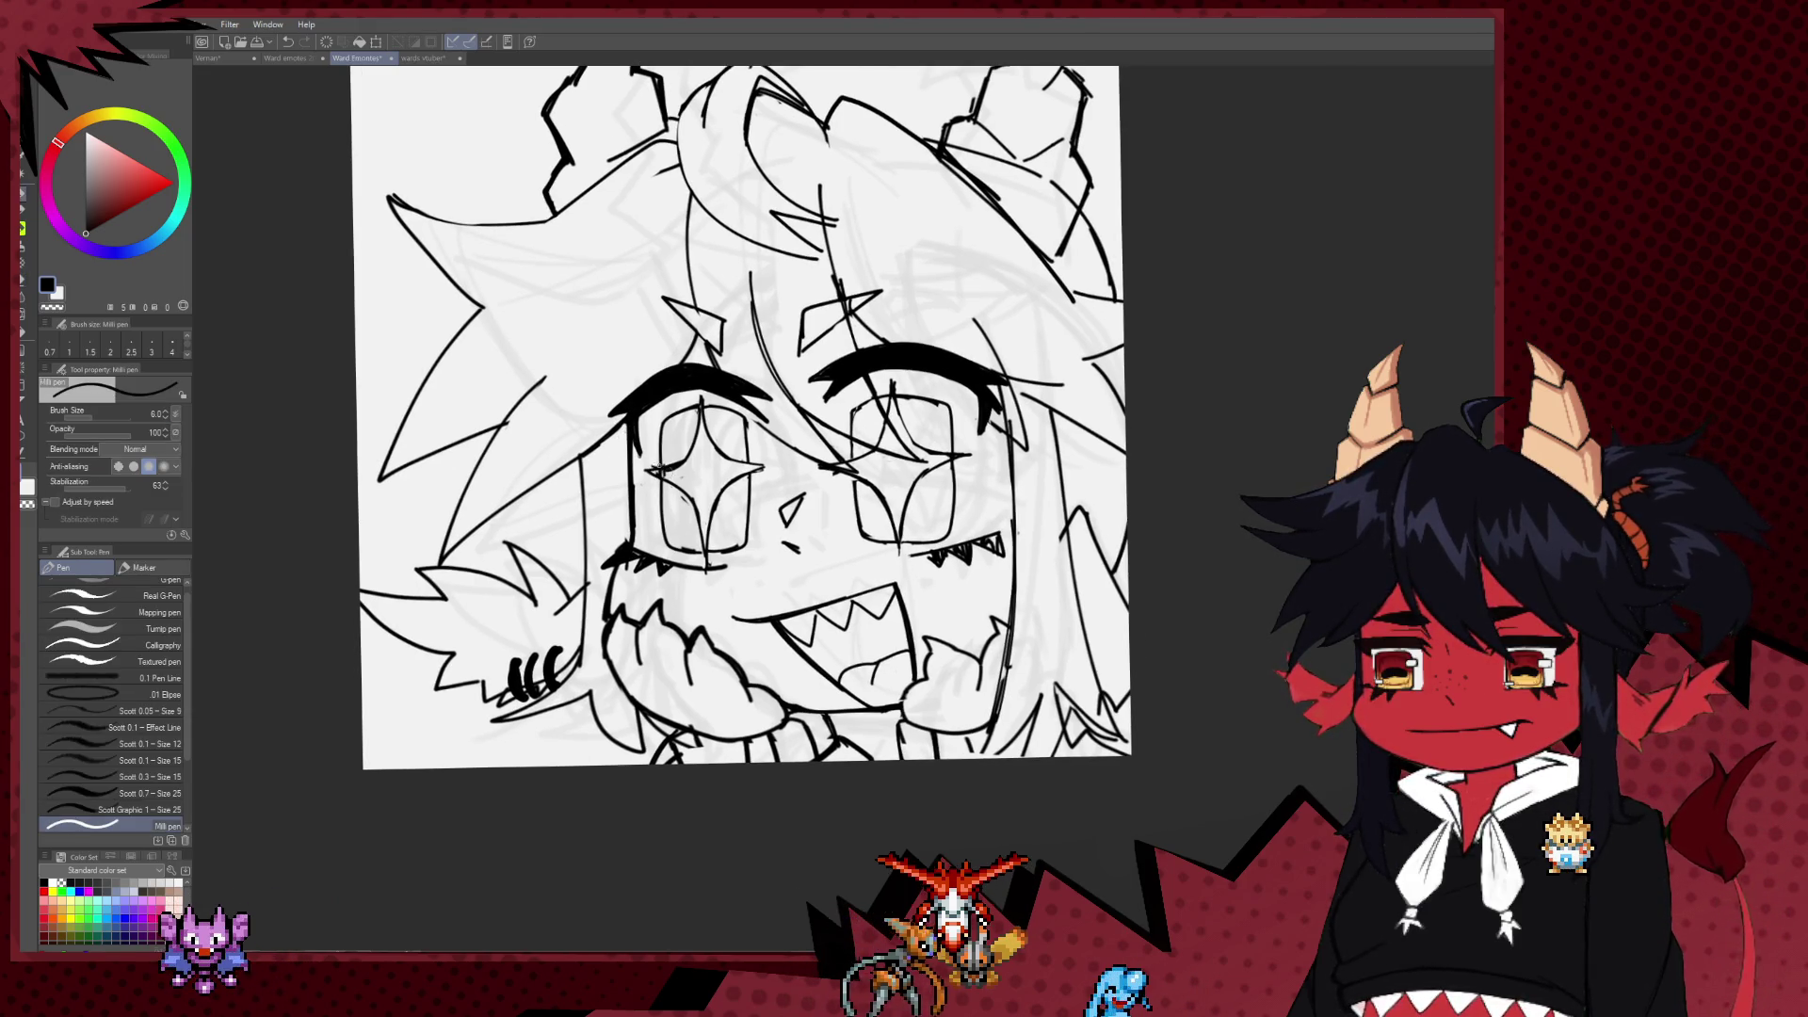
key(e)
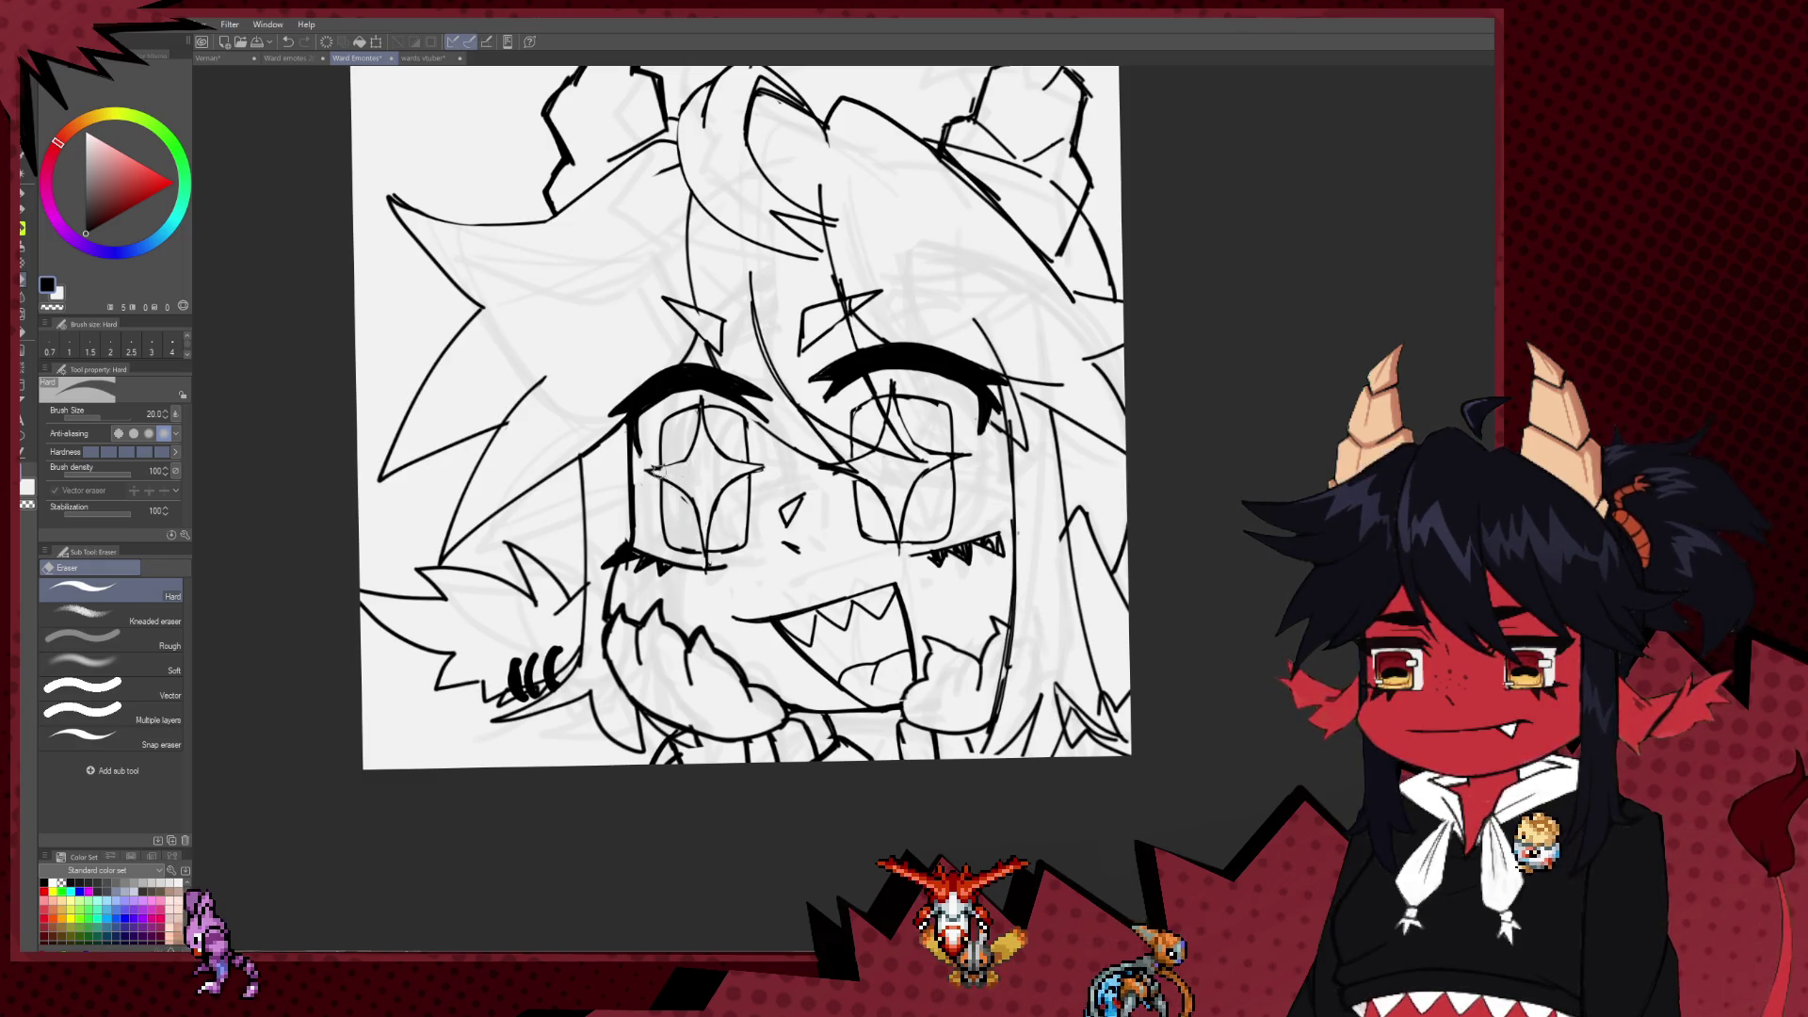
key(p)
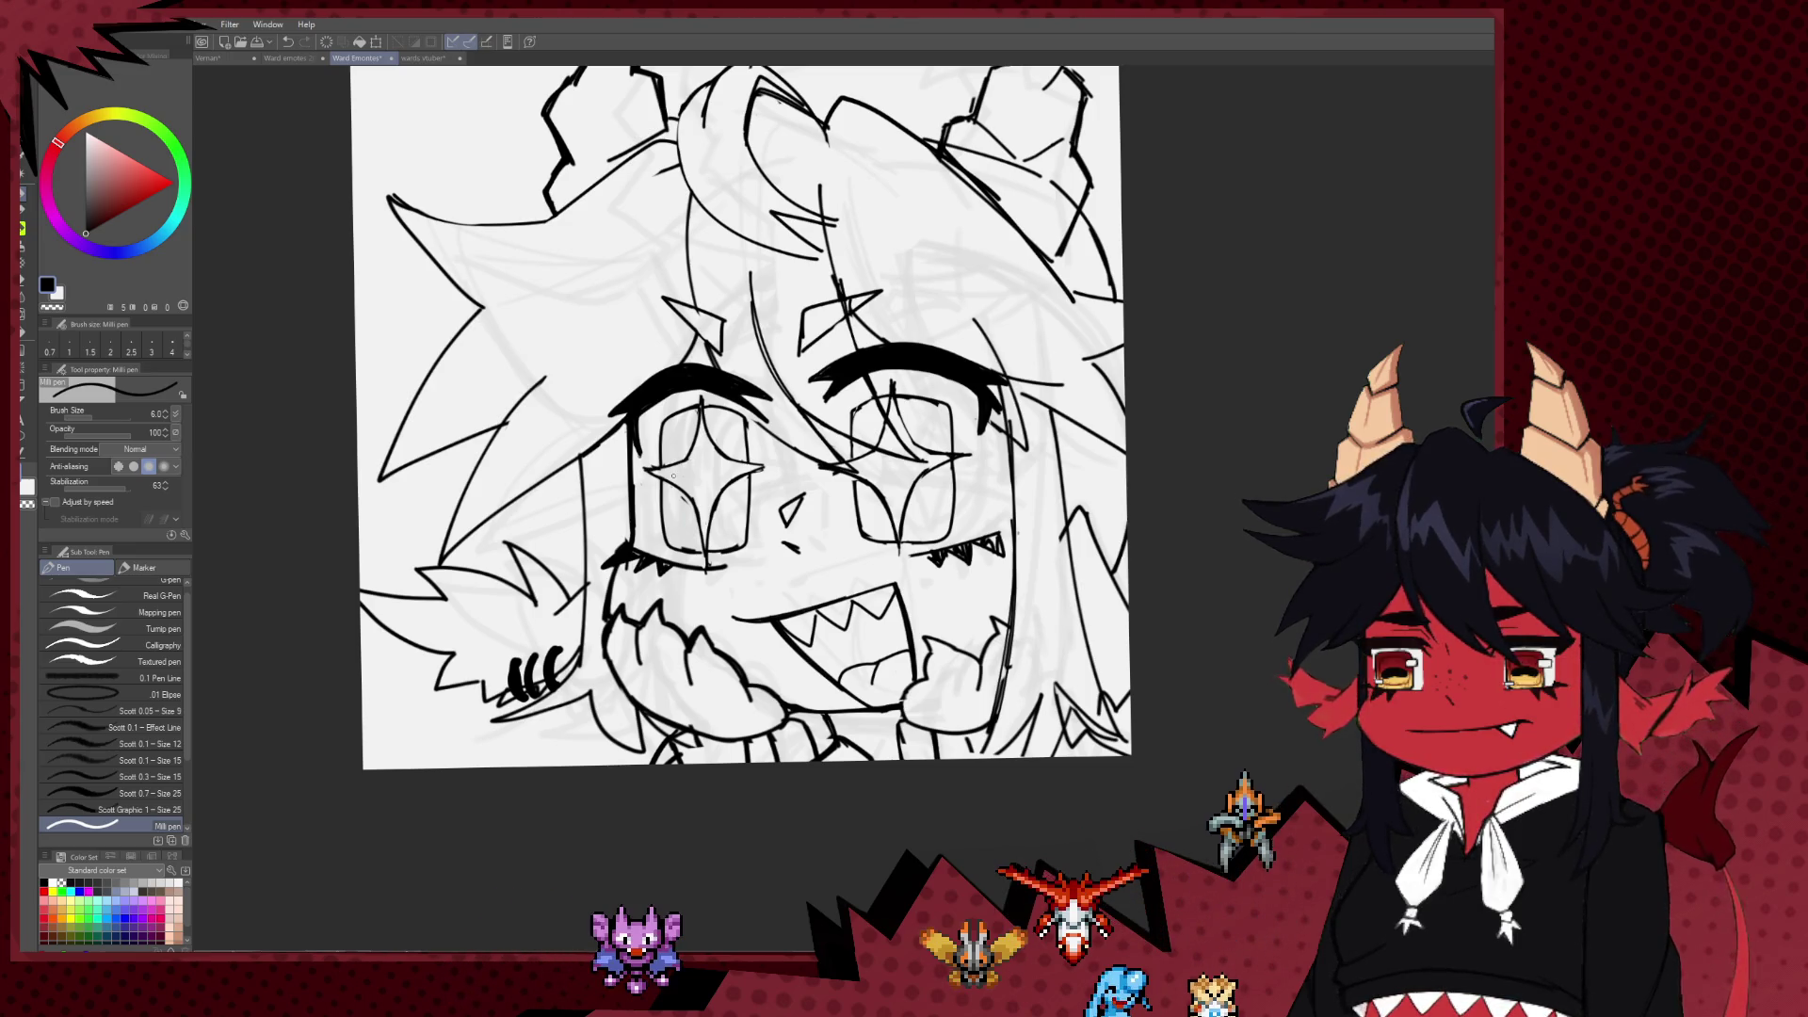
drag(687, 478, 684, 613)
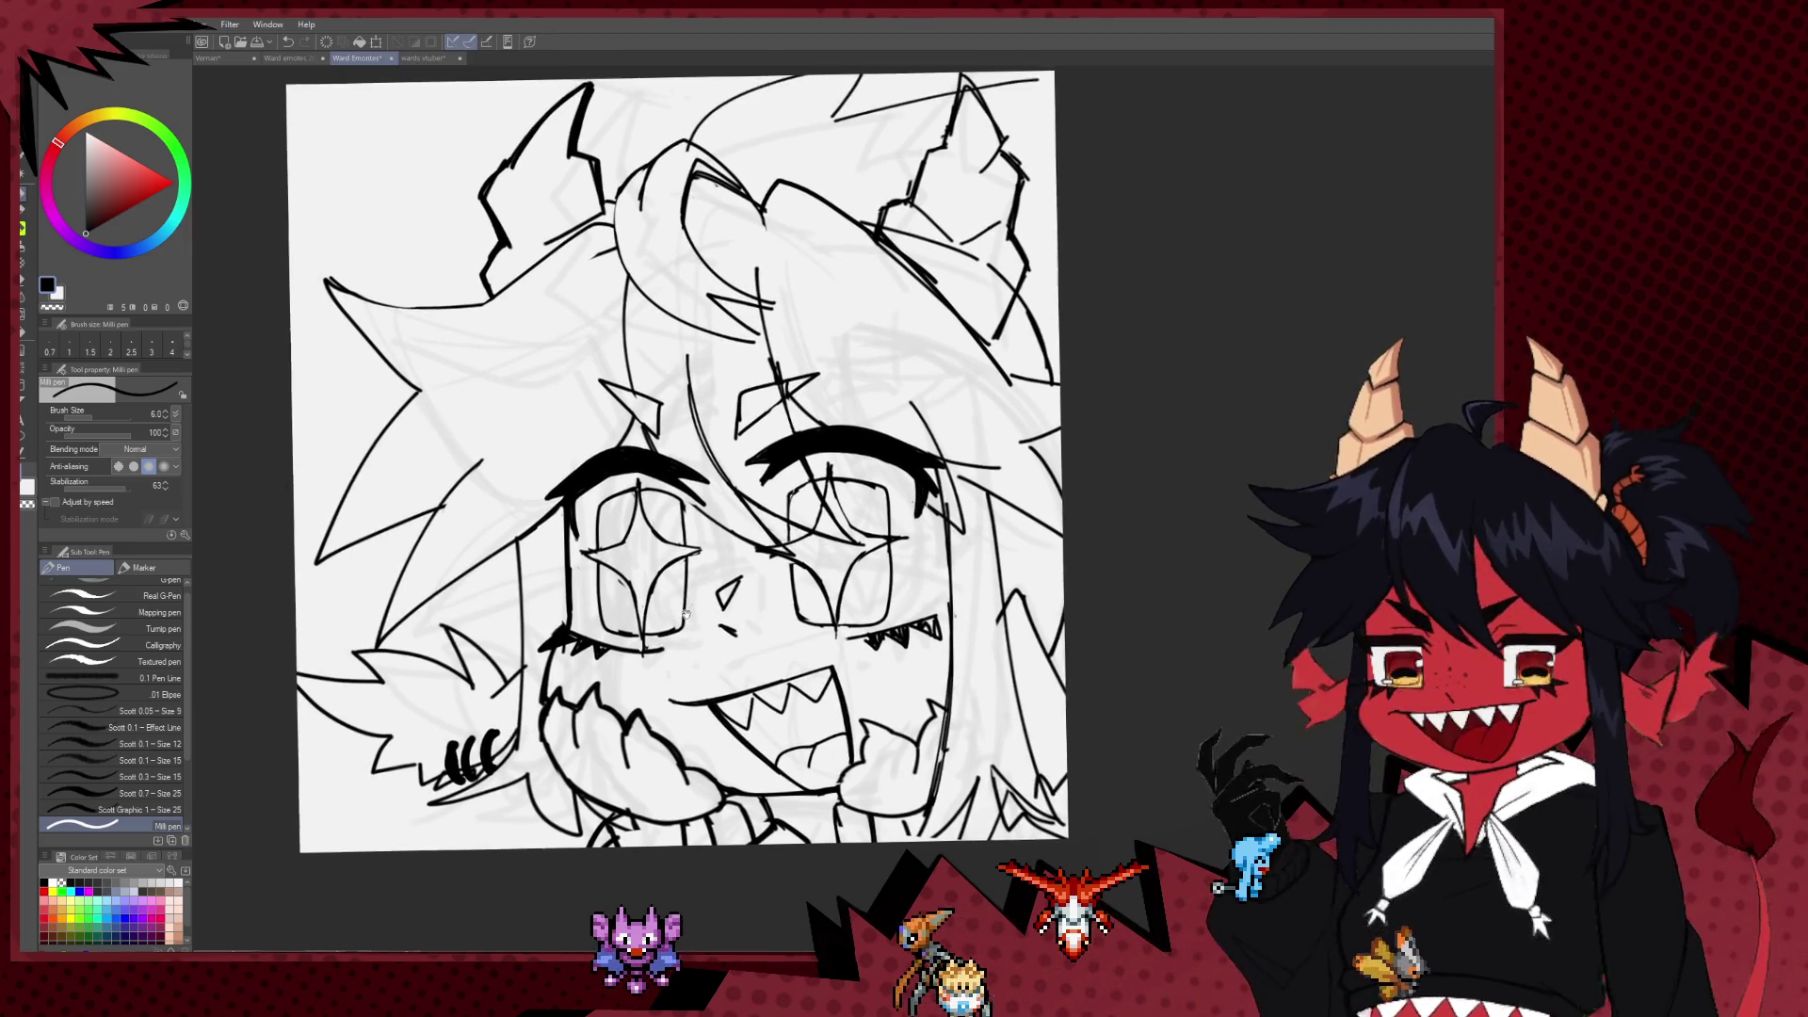
scroll(802, 507, down, 5)
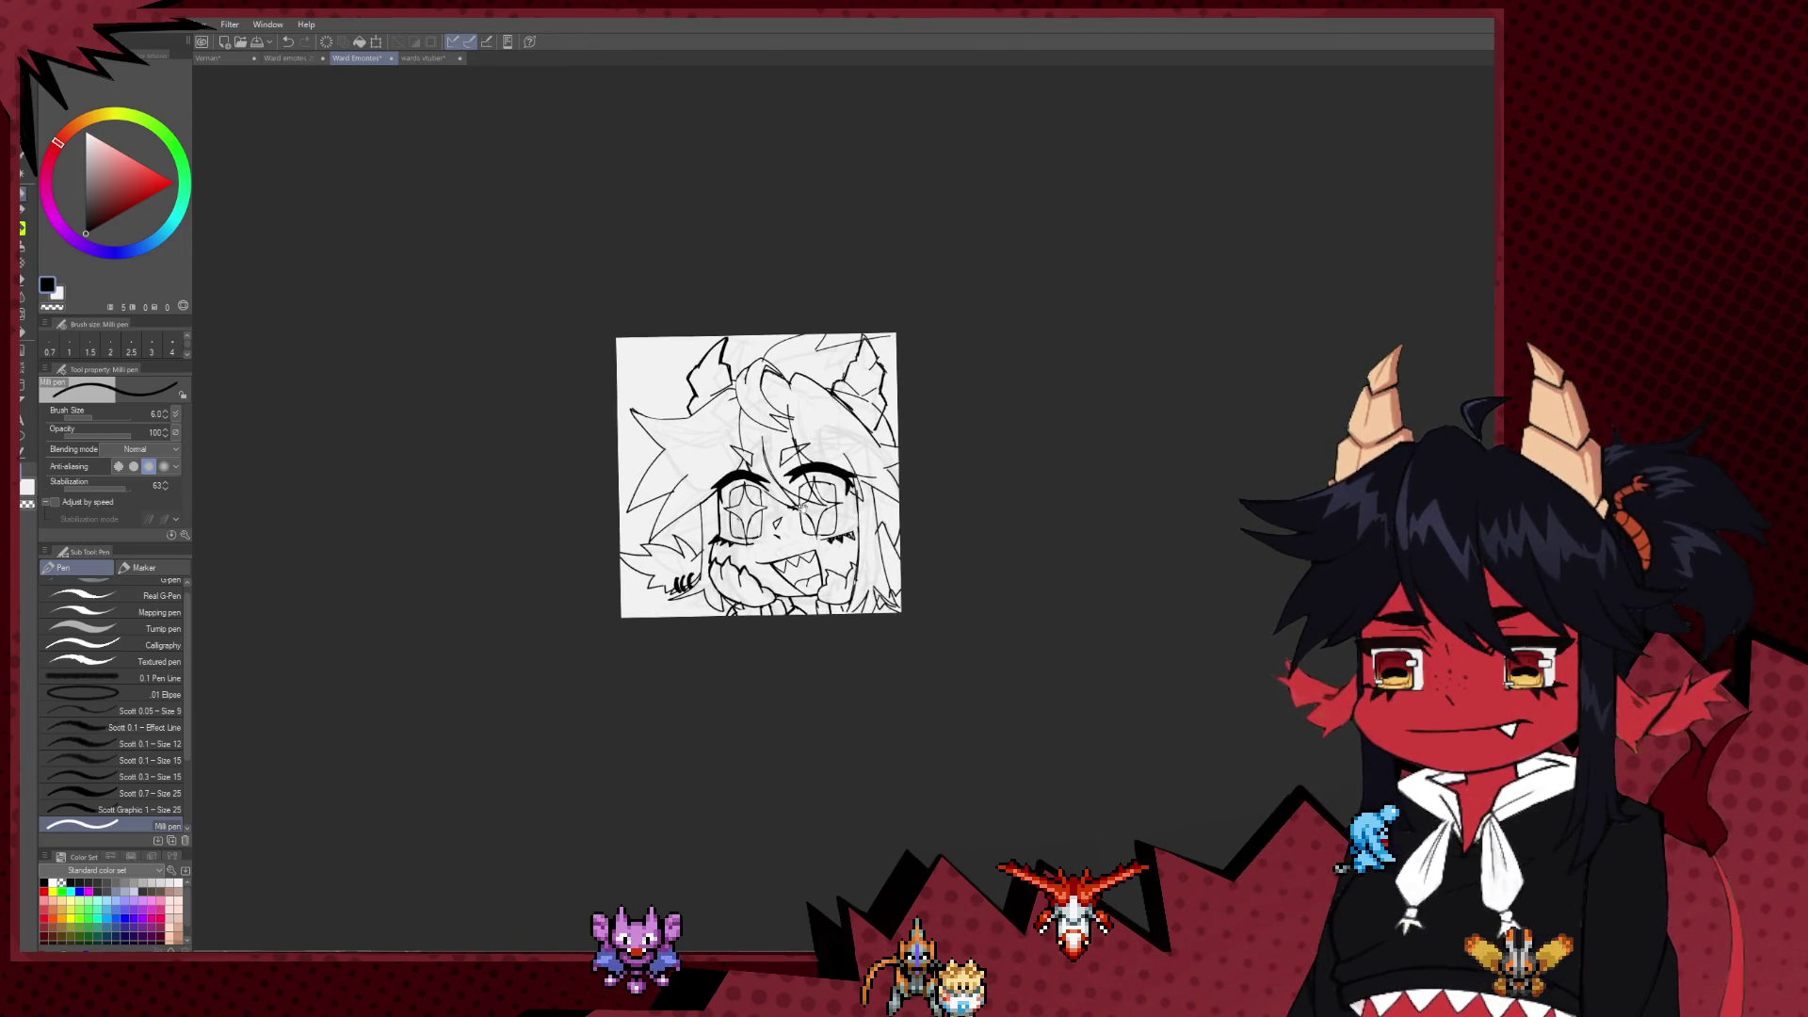
Step: Zoom in and reposition the view so the eyes and mouth sit higher
scroll(800, 527, down, 2)
scroll(868, 508, up, 2)
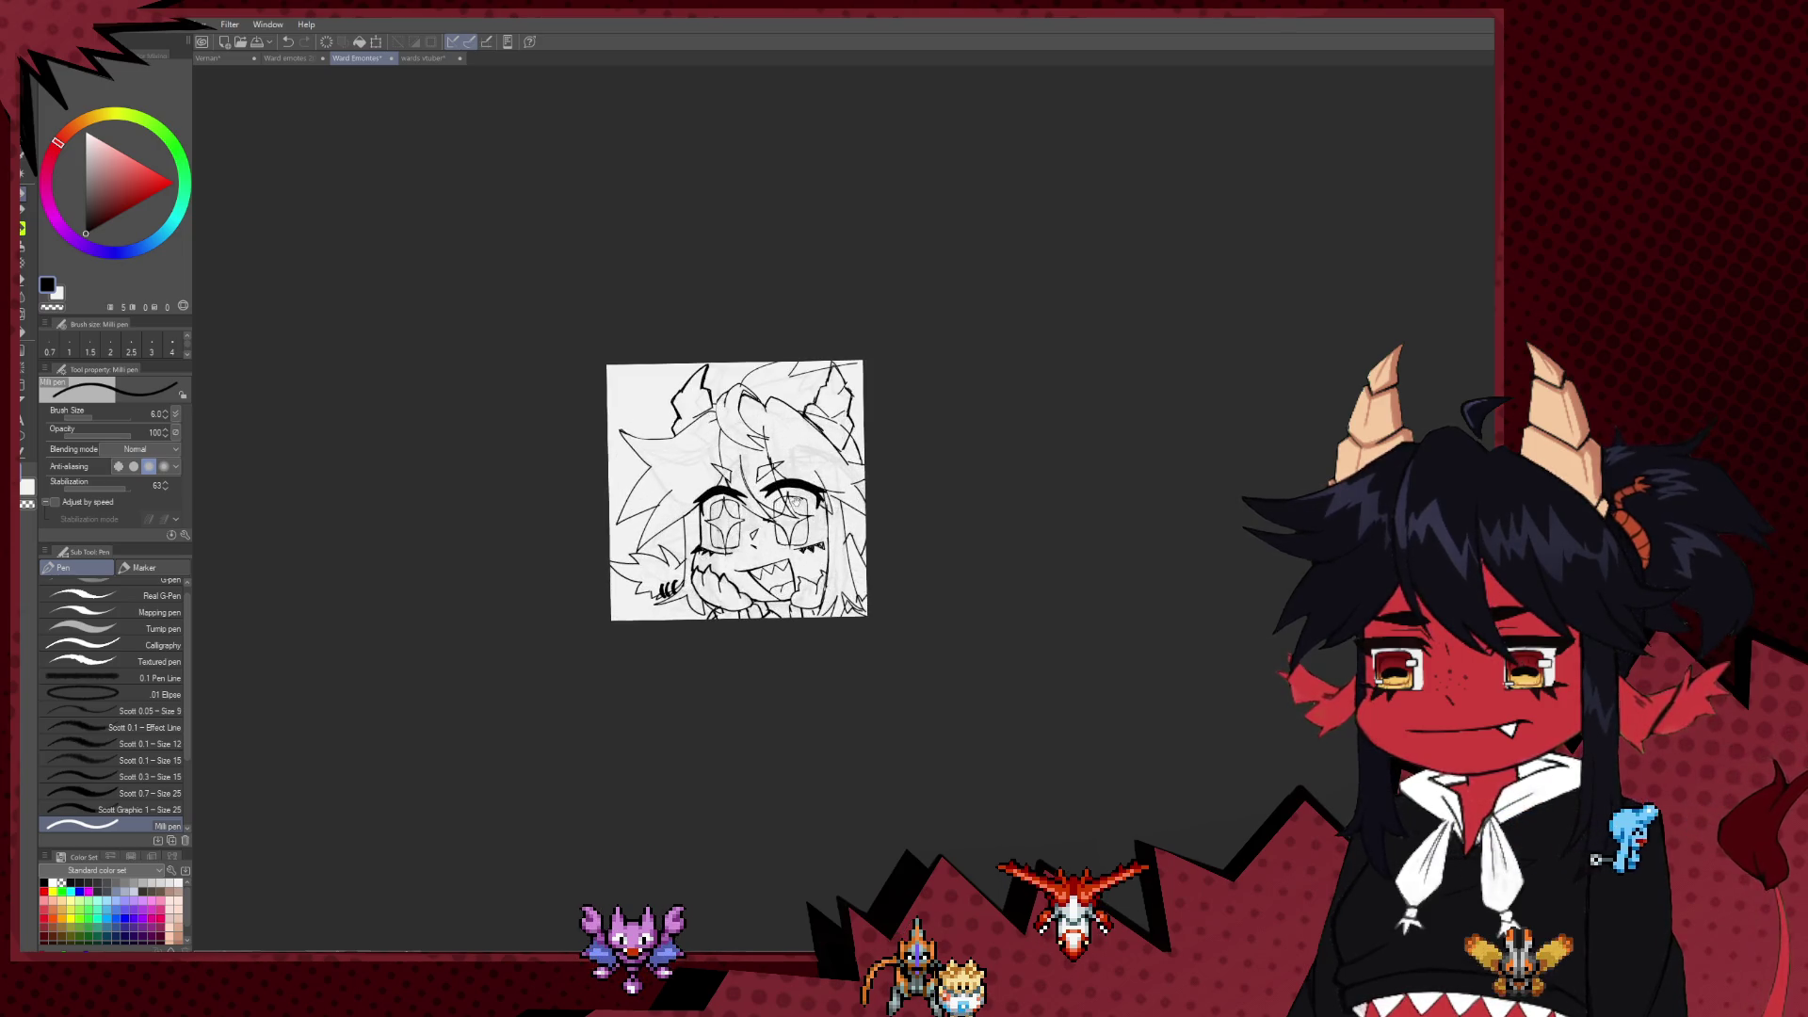
scroll(868, 513, up, 2)
scroll(869, 546, up, 3)
scroll(870, 585, up, 2)
scroll(869, 584, up, 1)
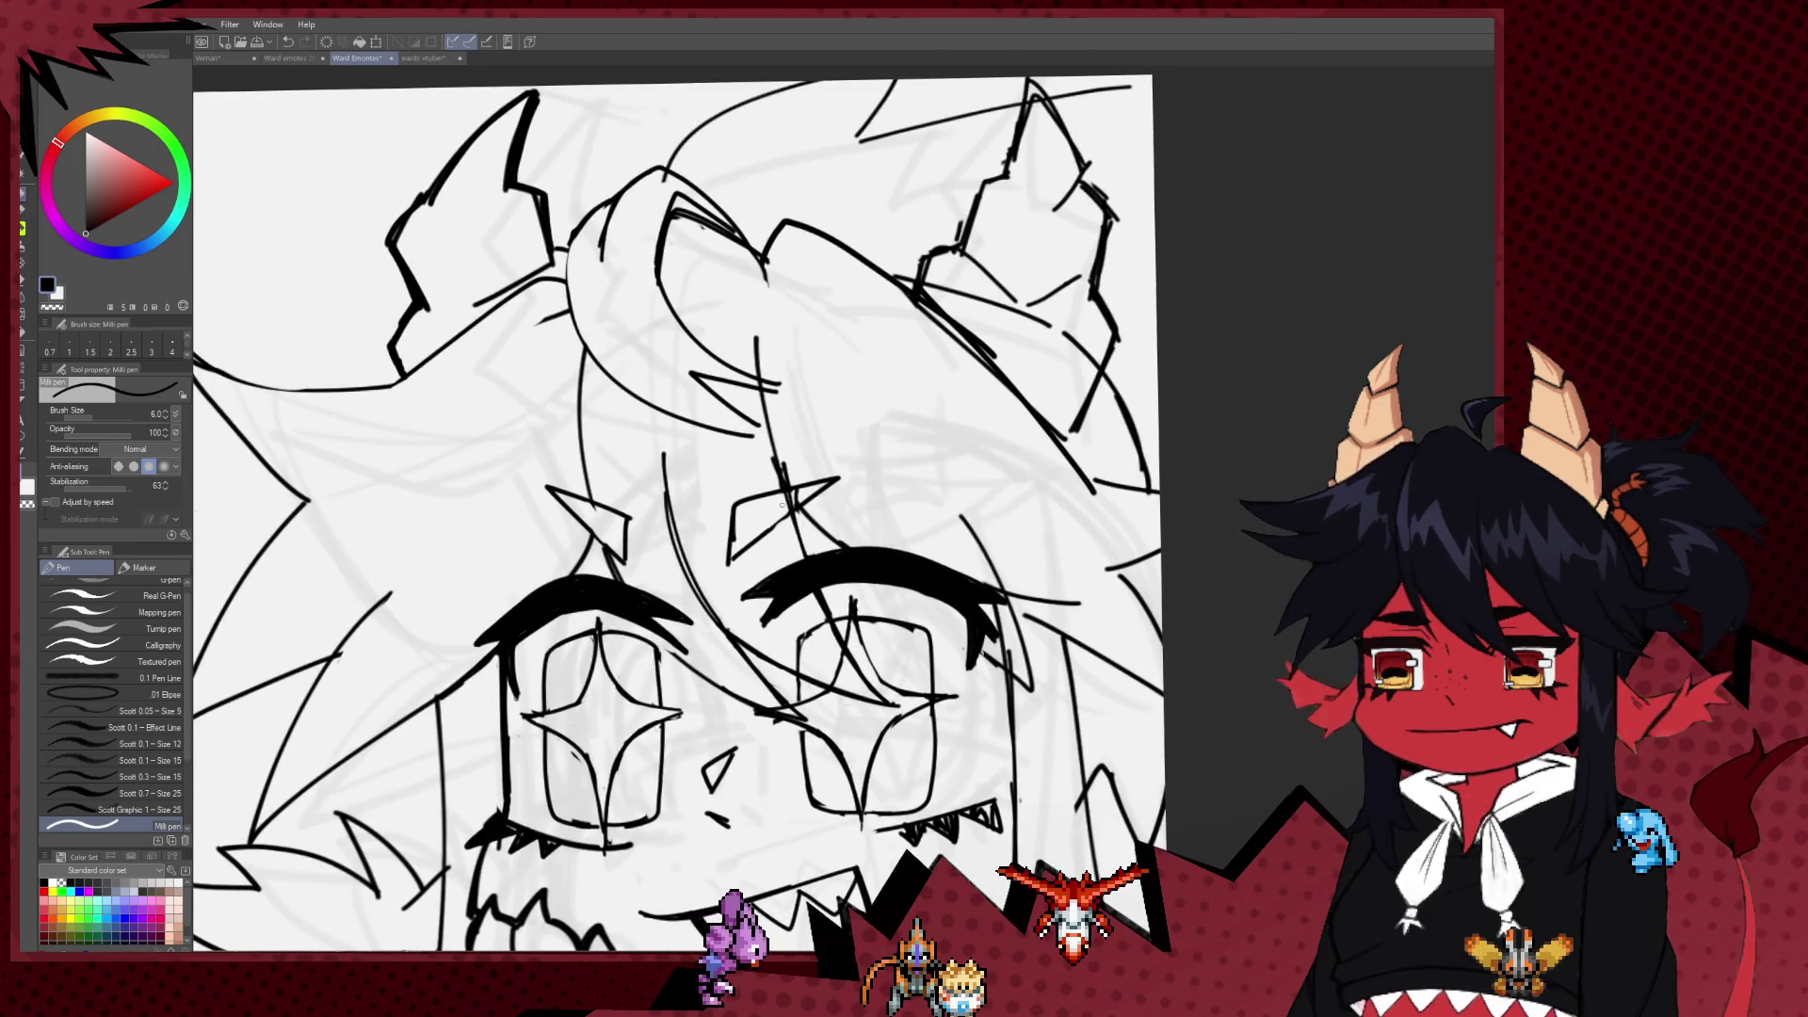
key(e)
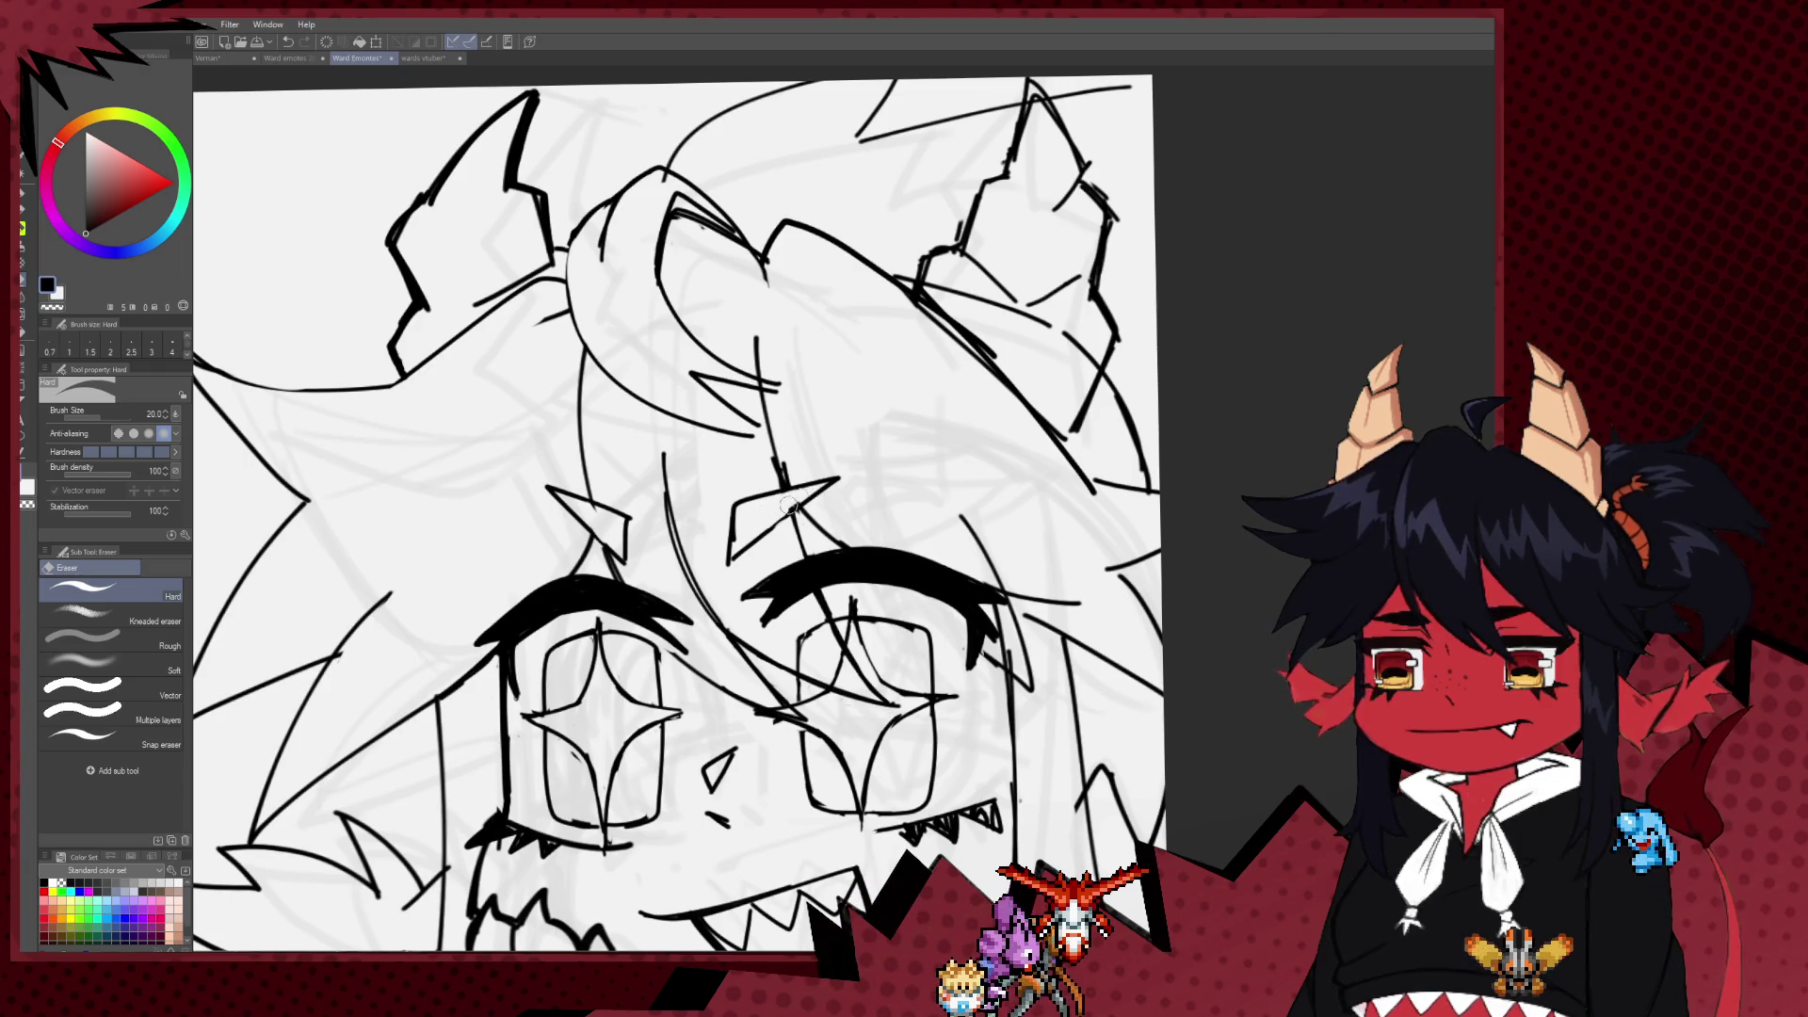
drag(485, 705, 675, 488)
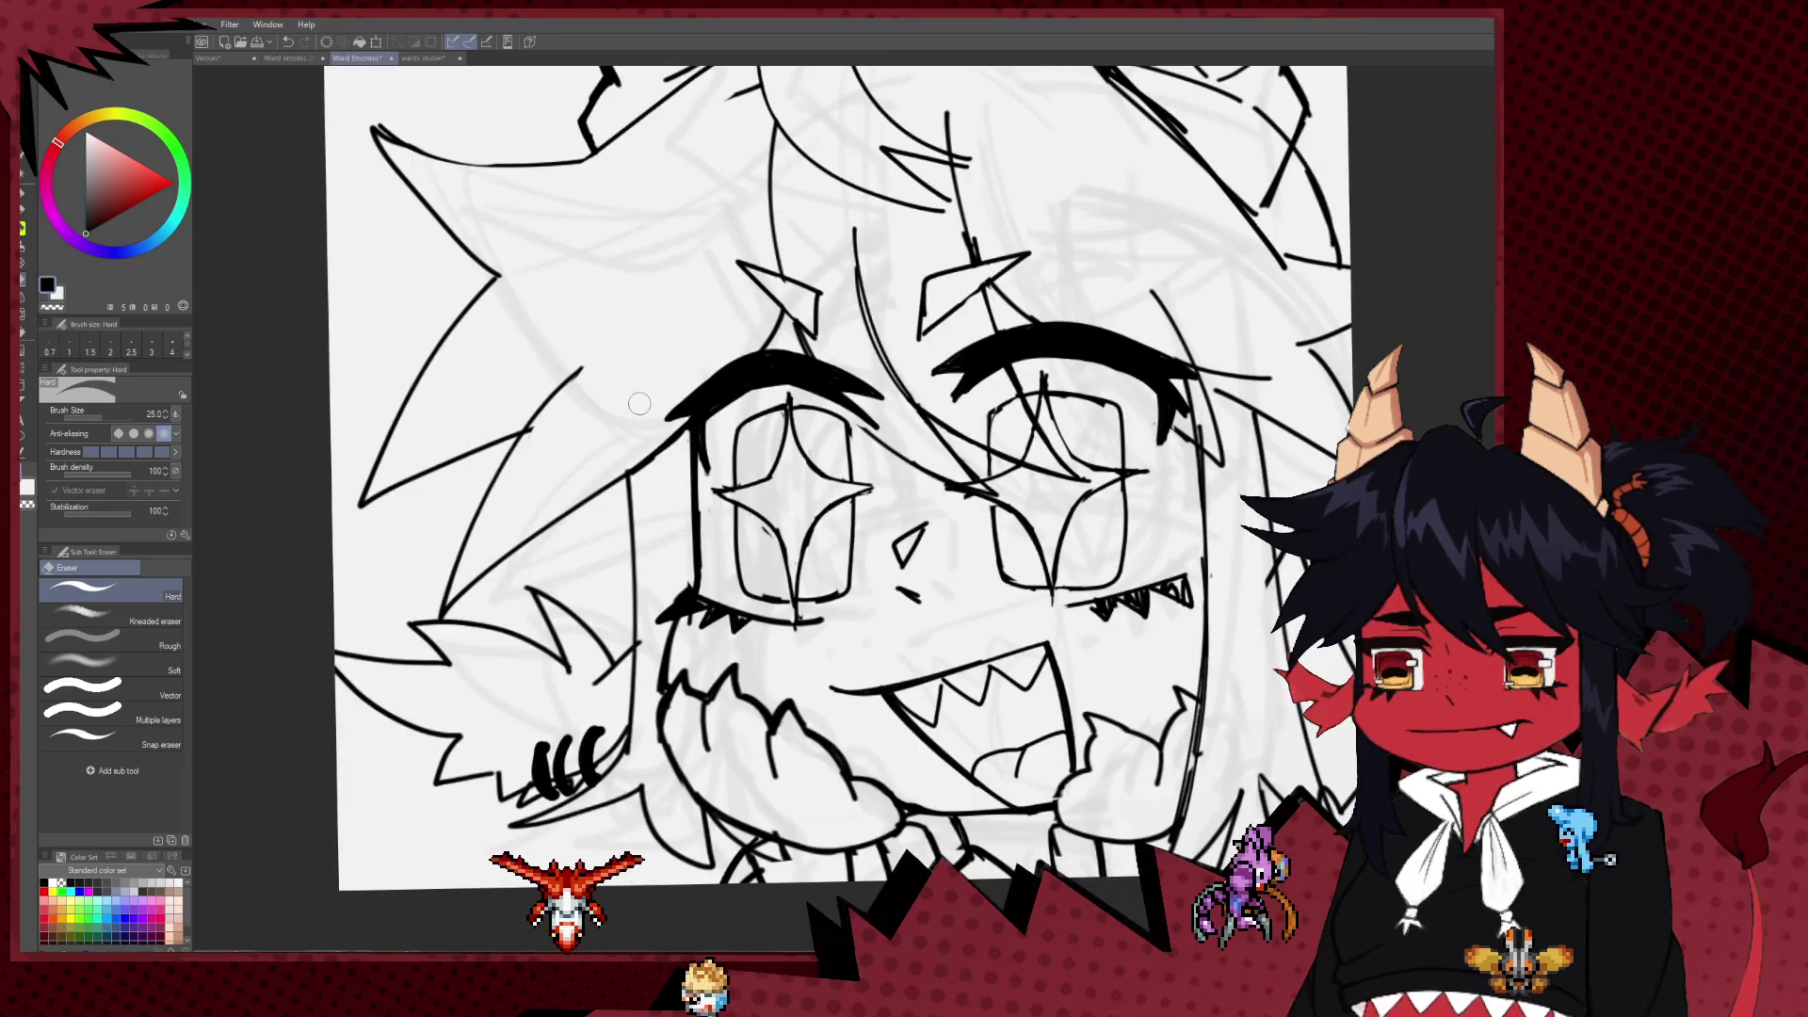
scroll(716, 606, up, 5)
scroll(704, 351, up, 5)
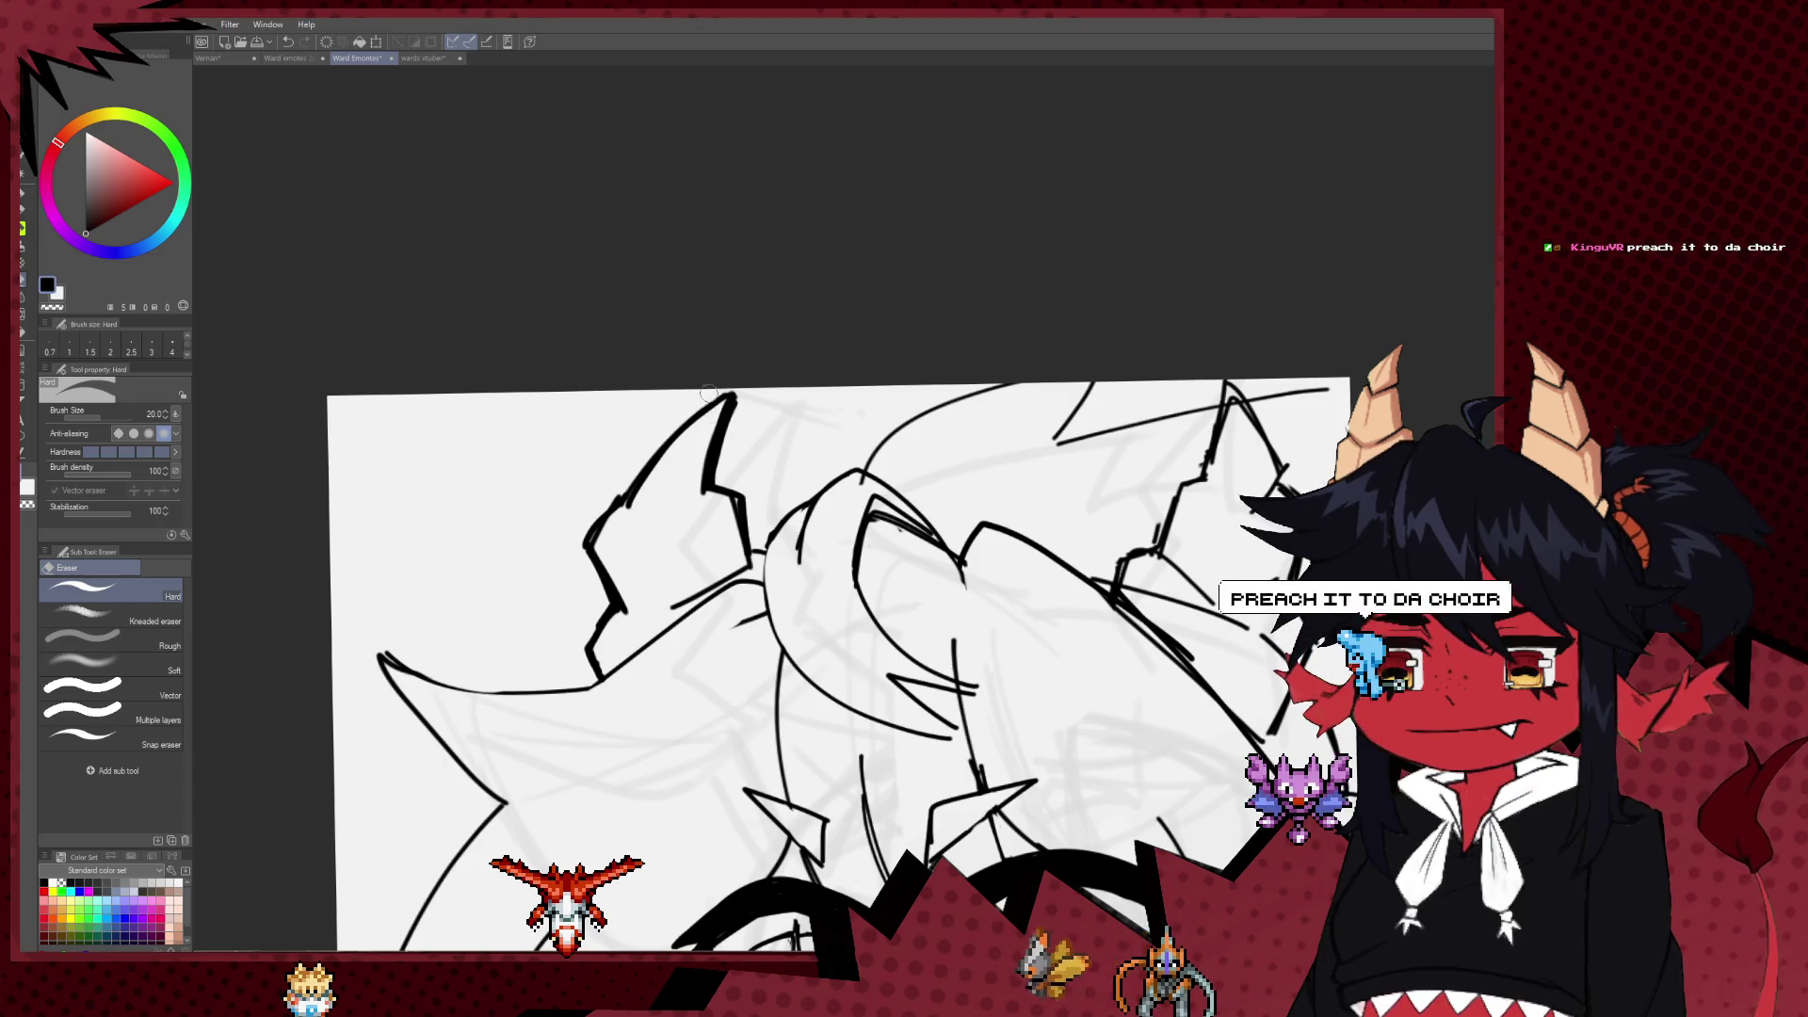
Step: Switch to the Milli pen and raise its brush size from 6 to 7
key(b)
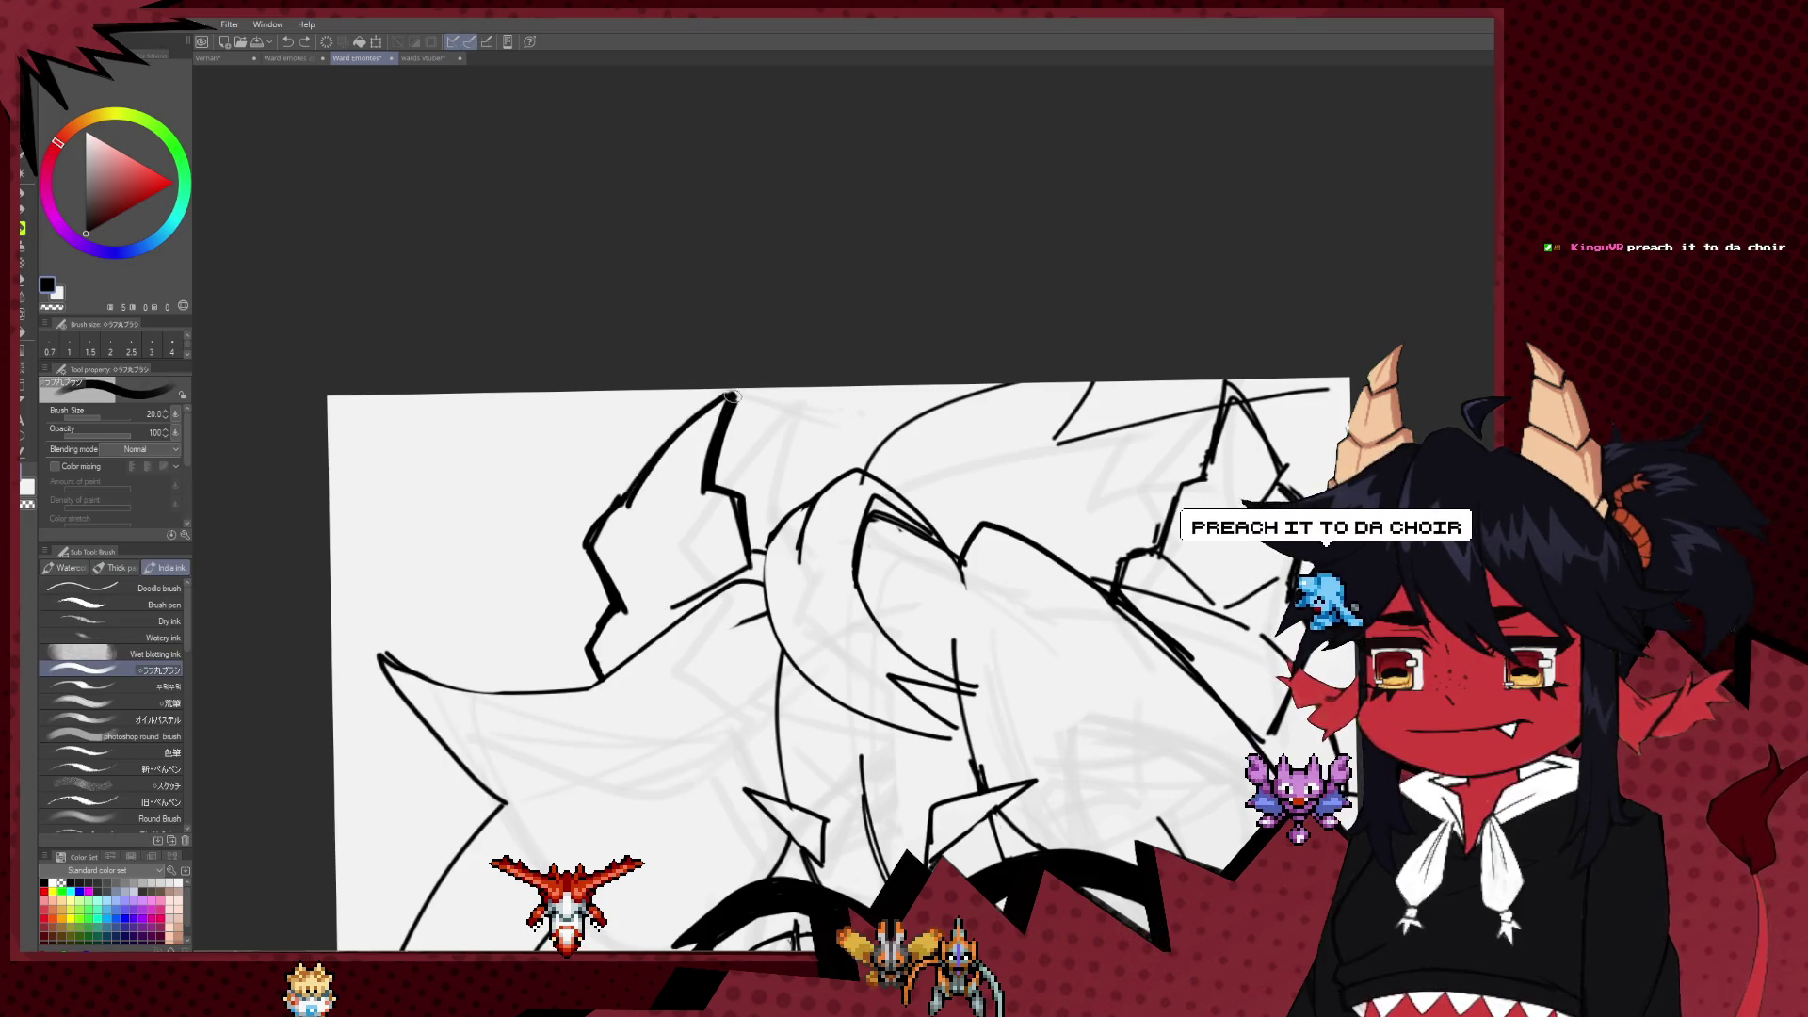
key(p)
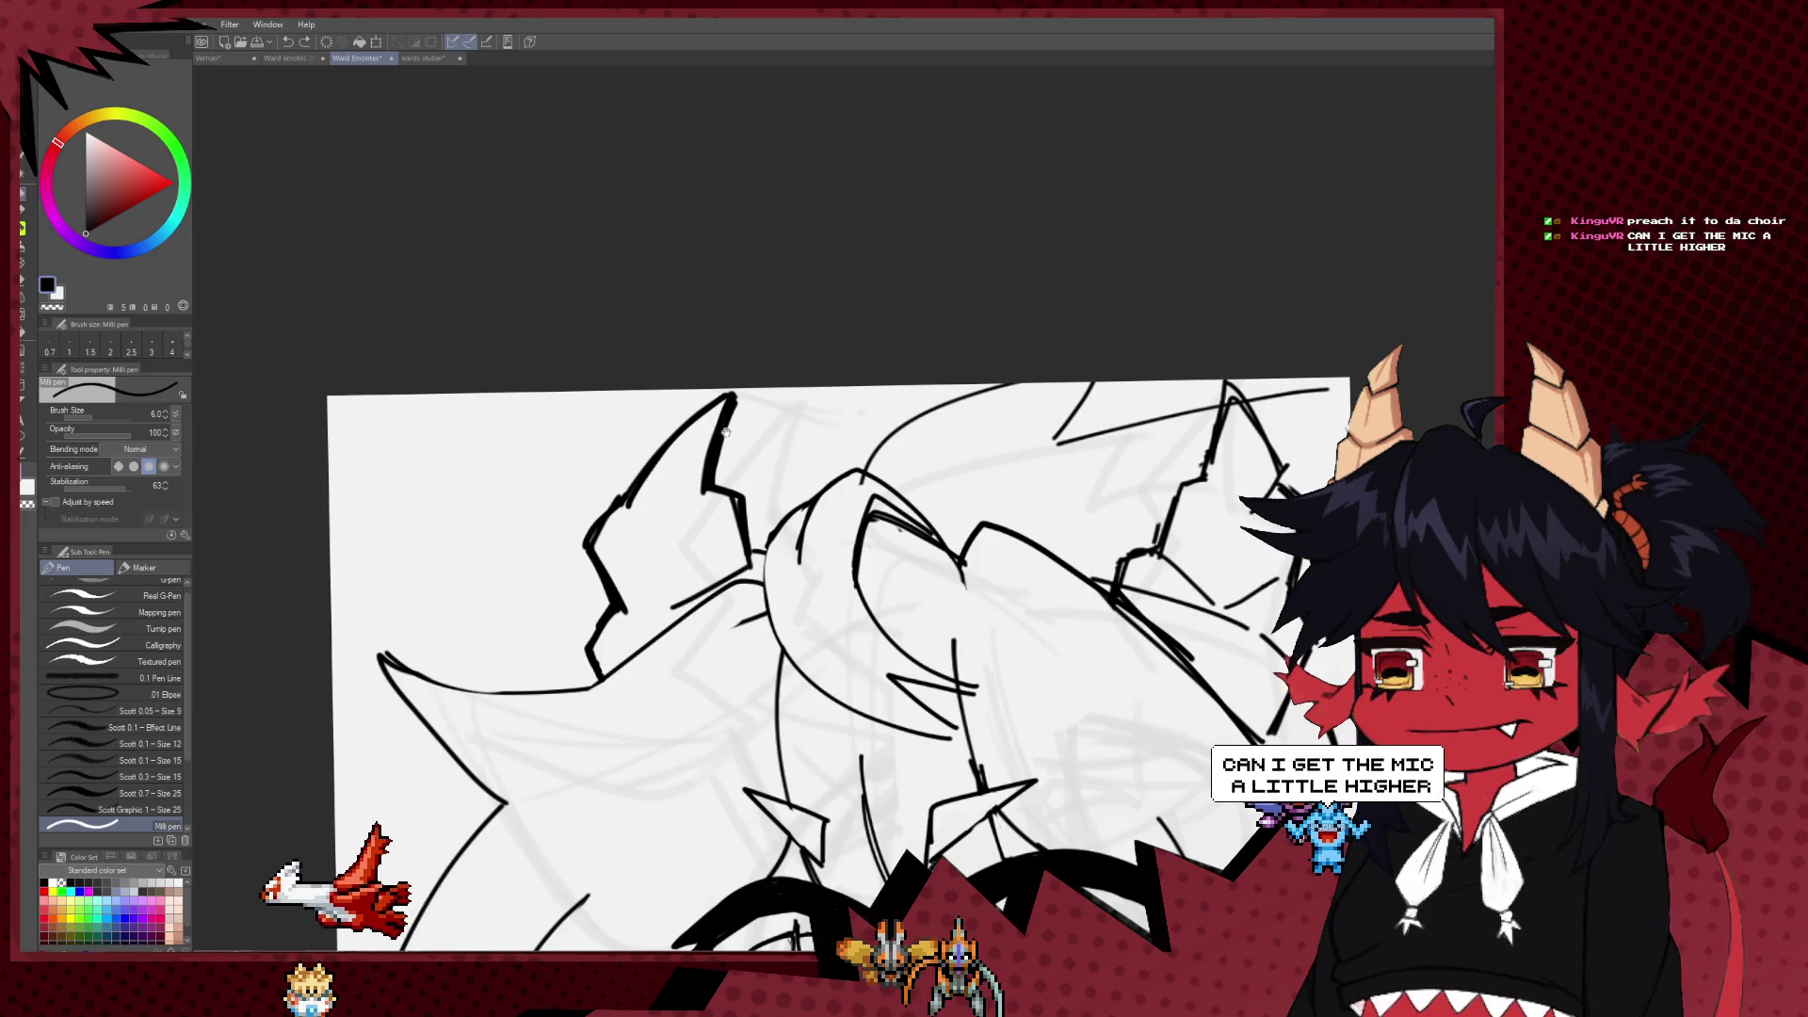
scroll(725, 432, down, 1)
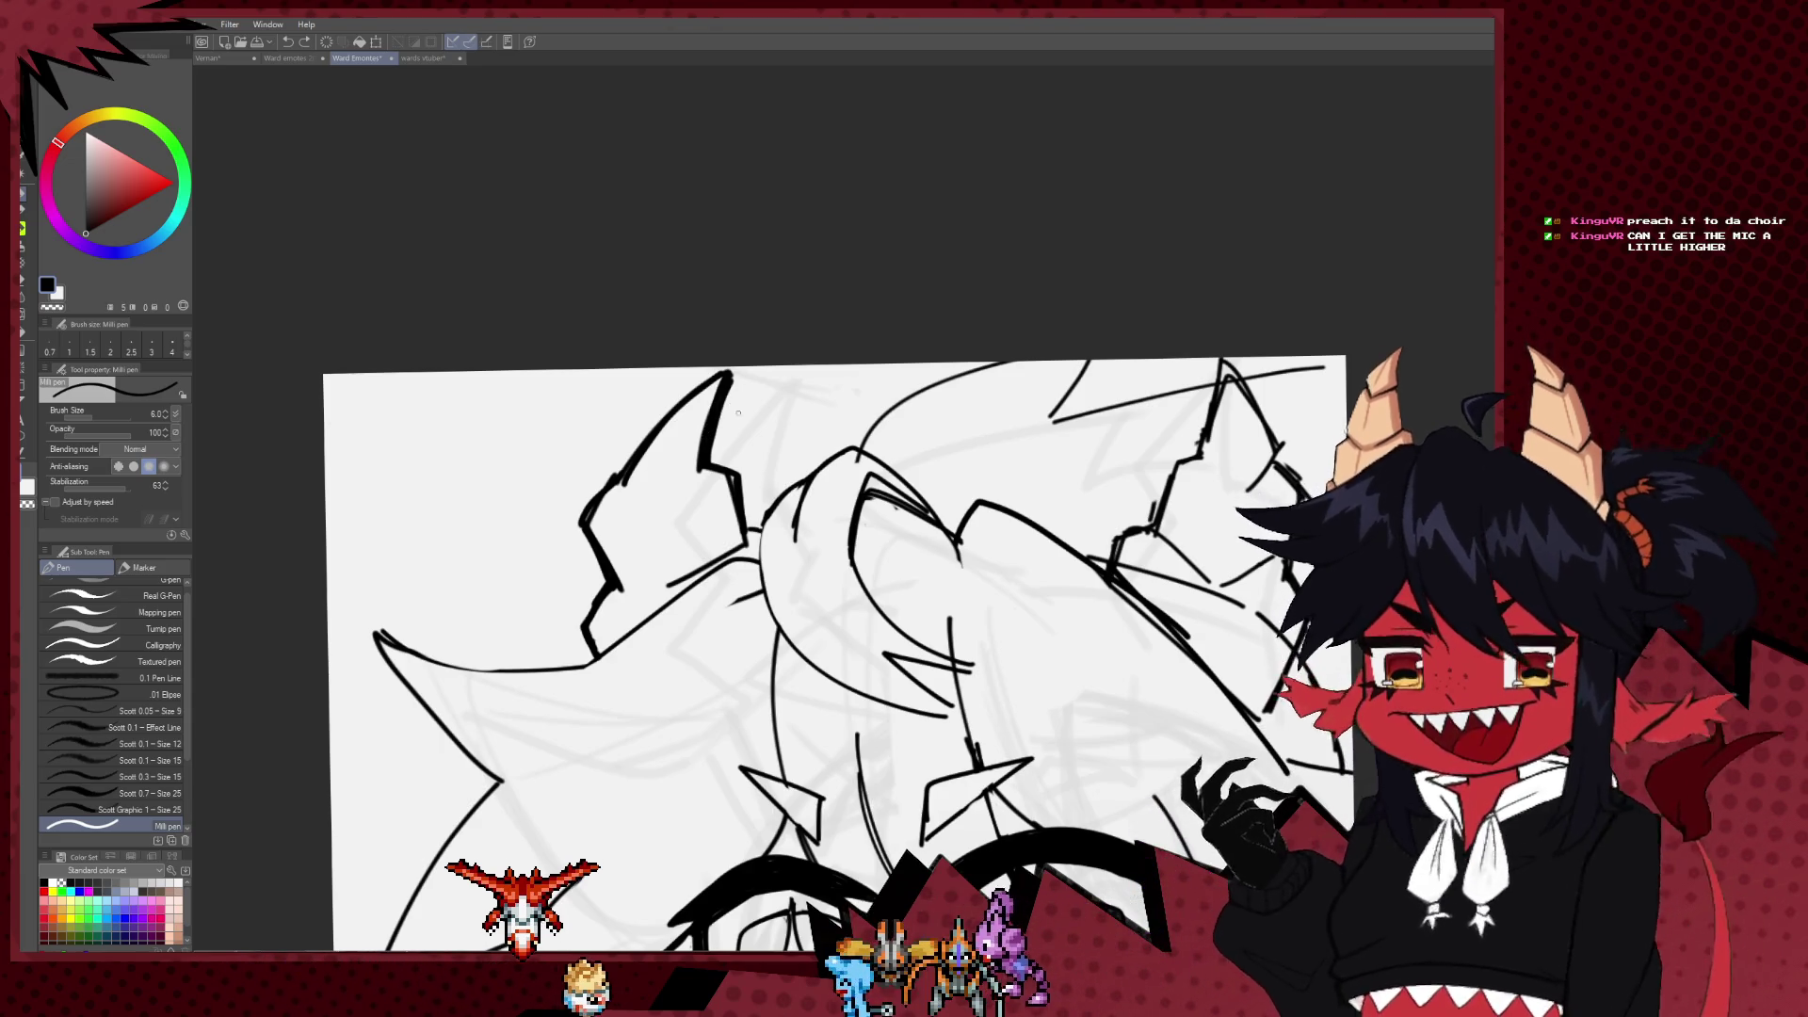
key(bracketright)
Step: Trace the top hair guide lines with thick ink strokes, extending one to the canvas edge
drag(729, 370, 581, 516)
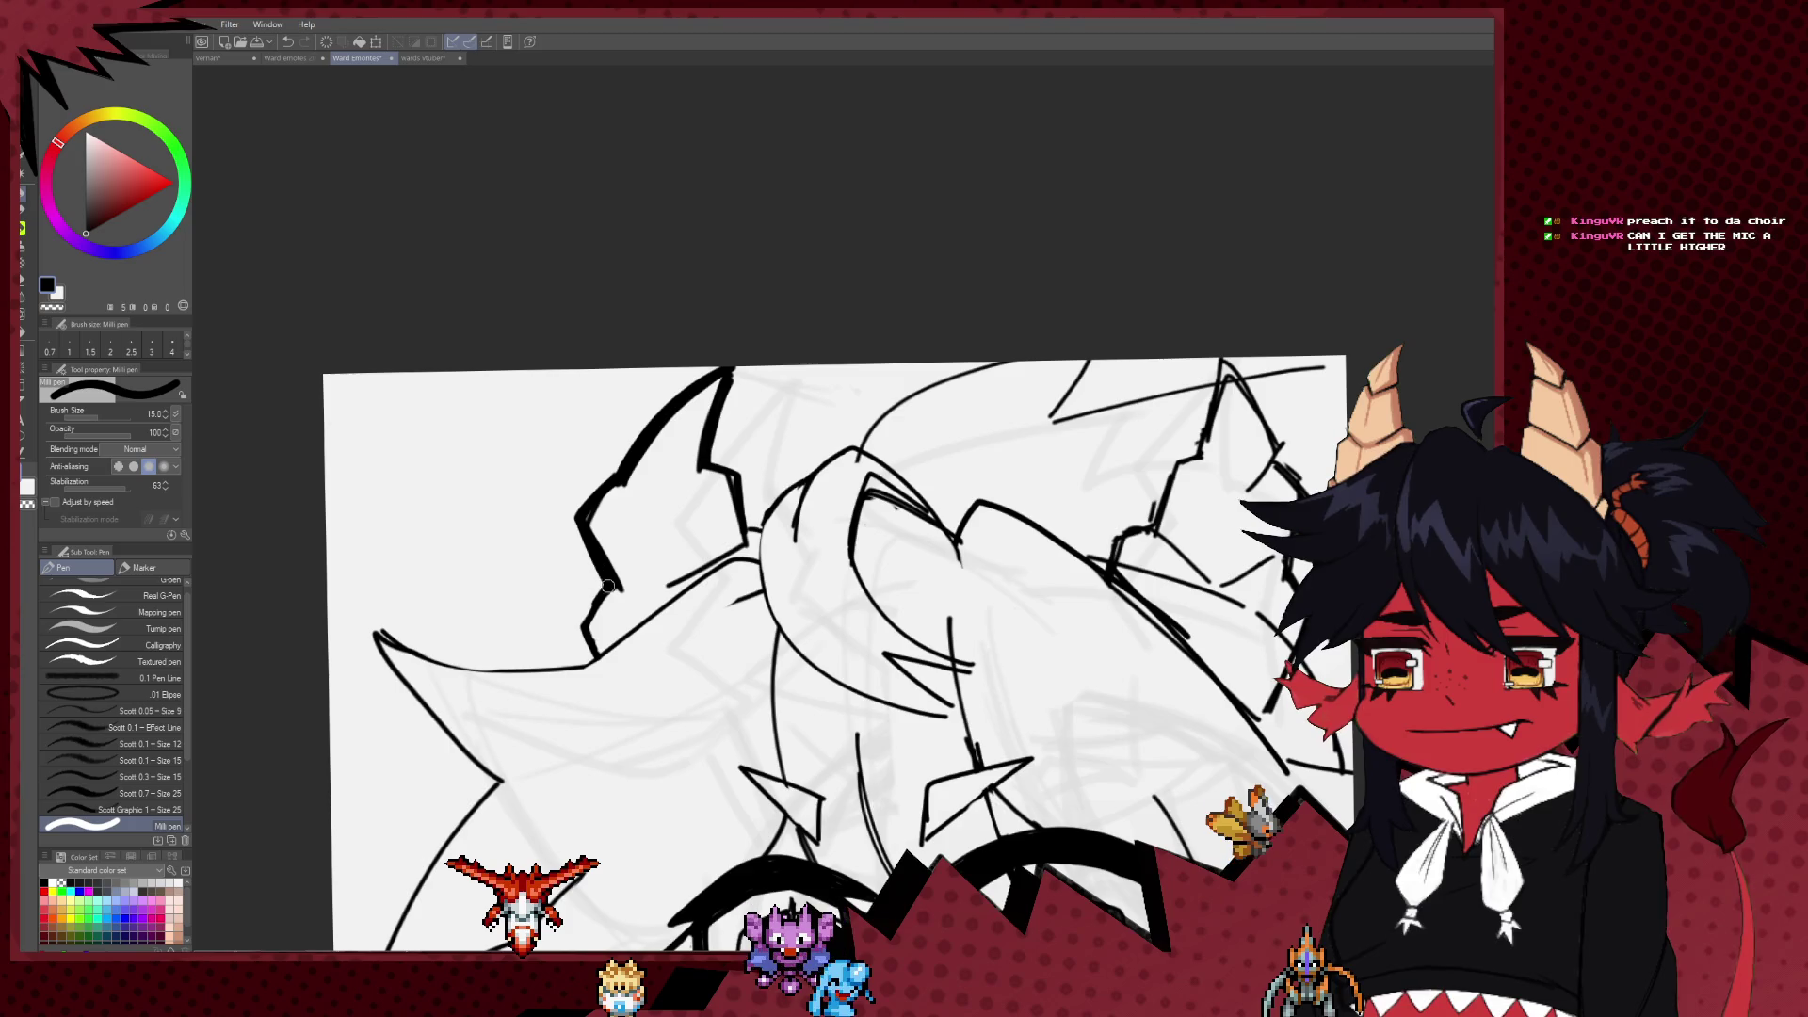
drag(586, 653, 706, 515)
drag(872, 376, 656, 589)
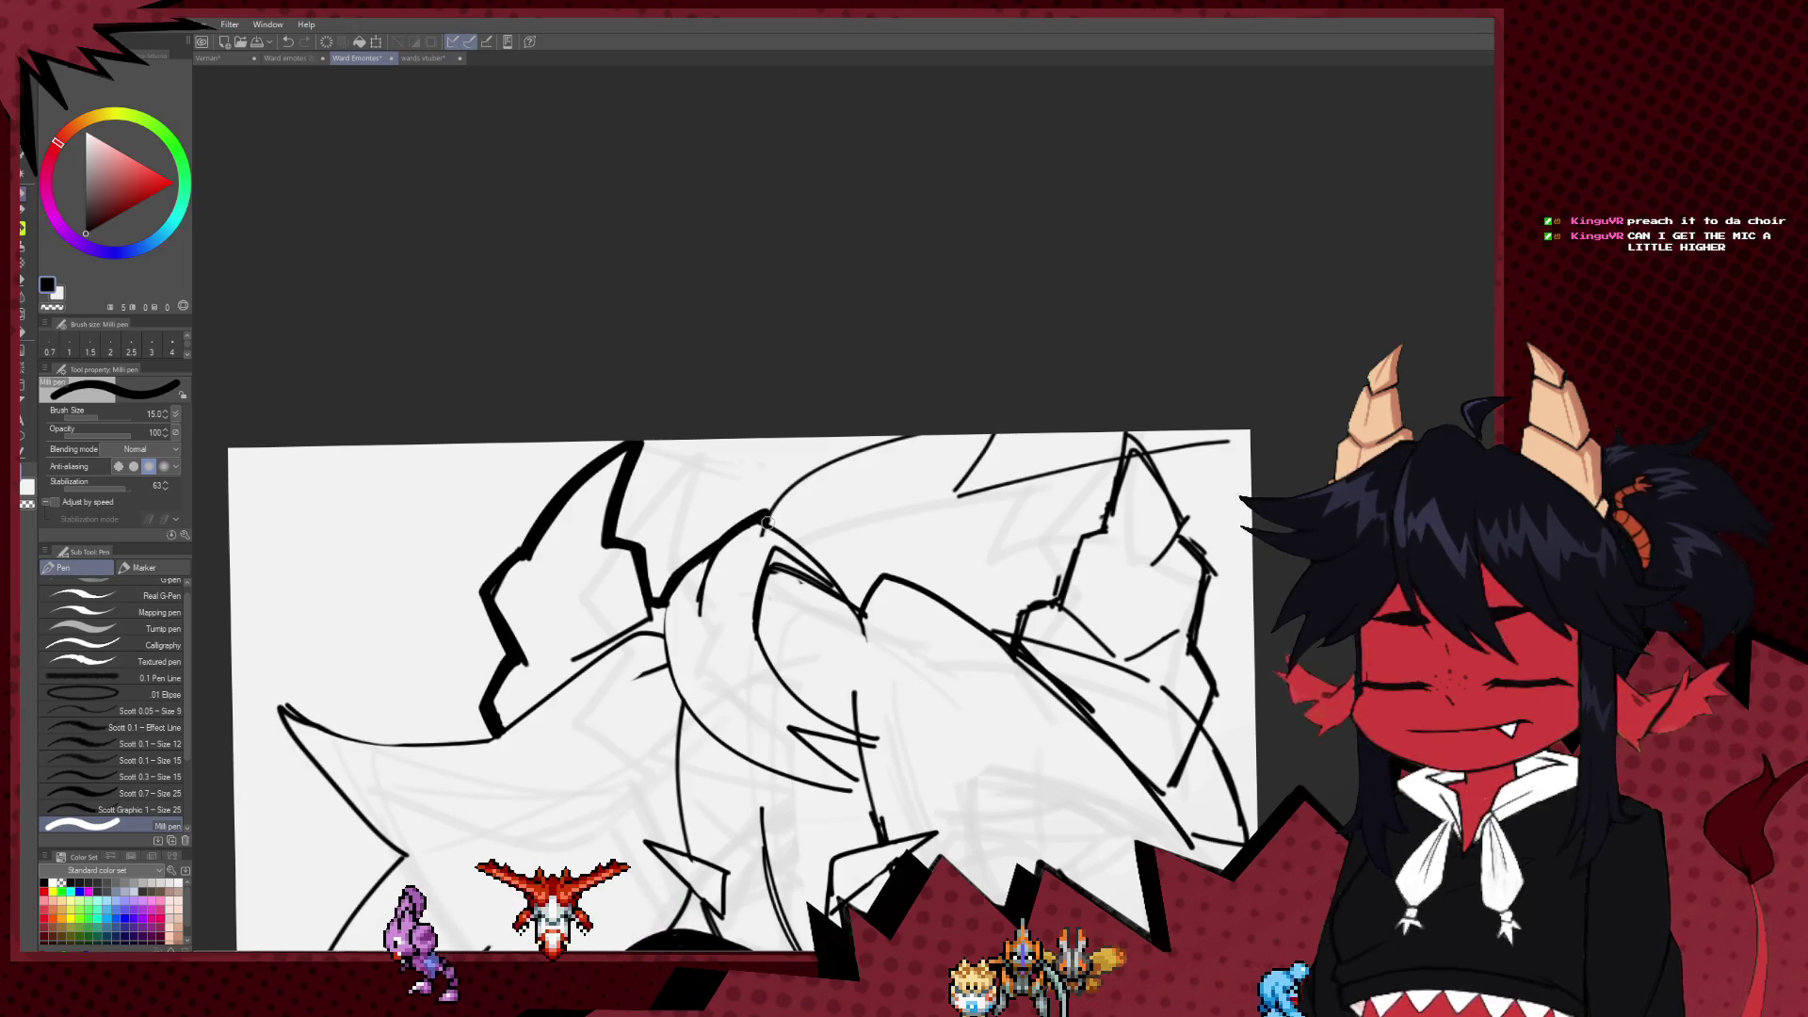
drag(1025, 432, 957, 403)
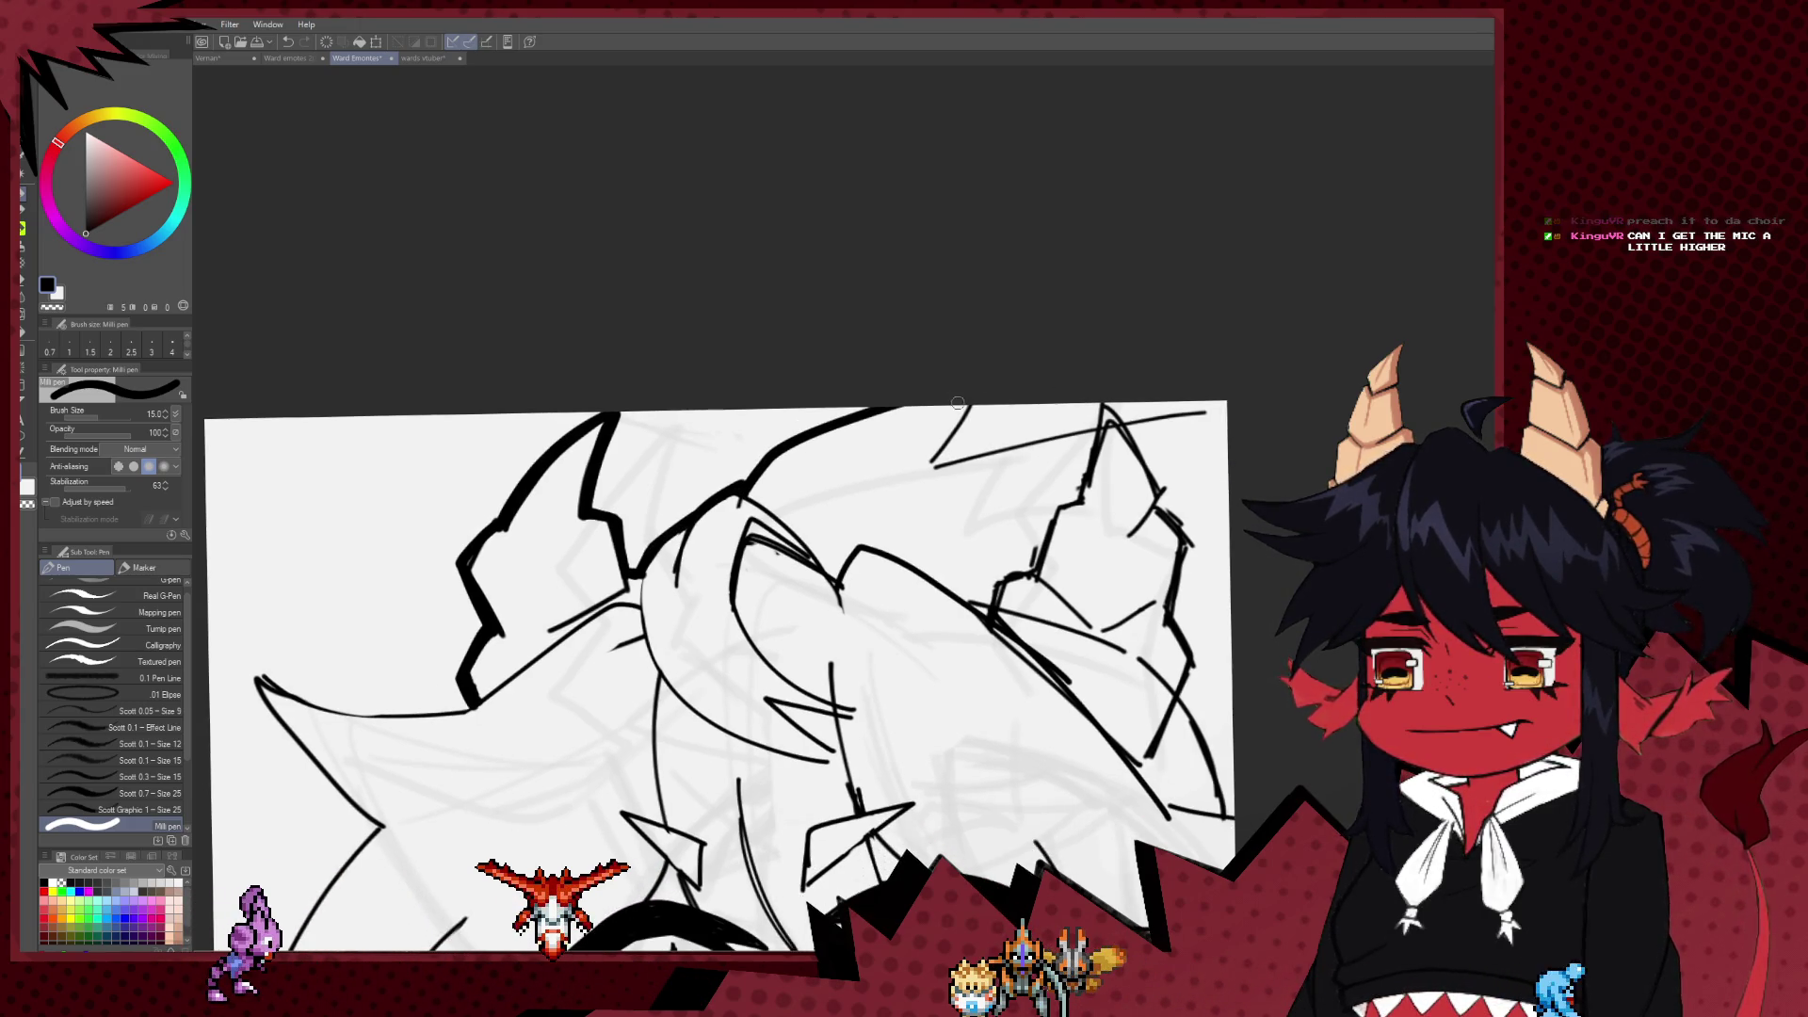
drag(933, 469, 1101, 426)
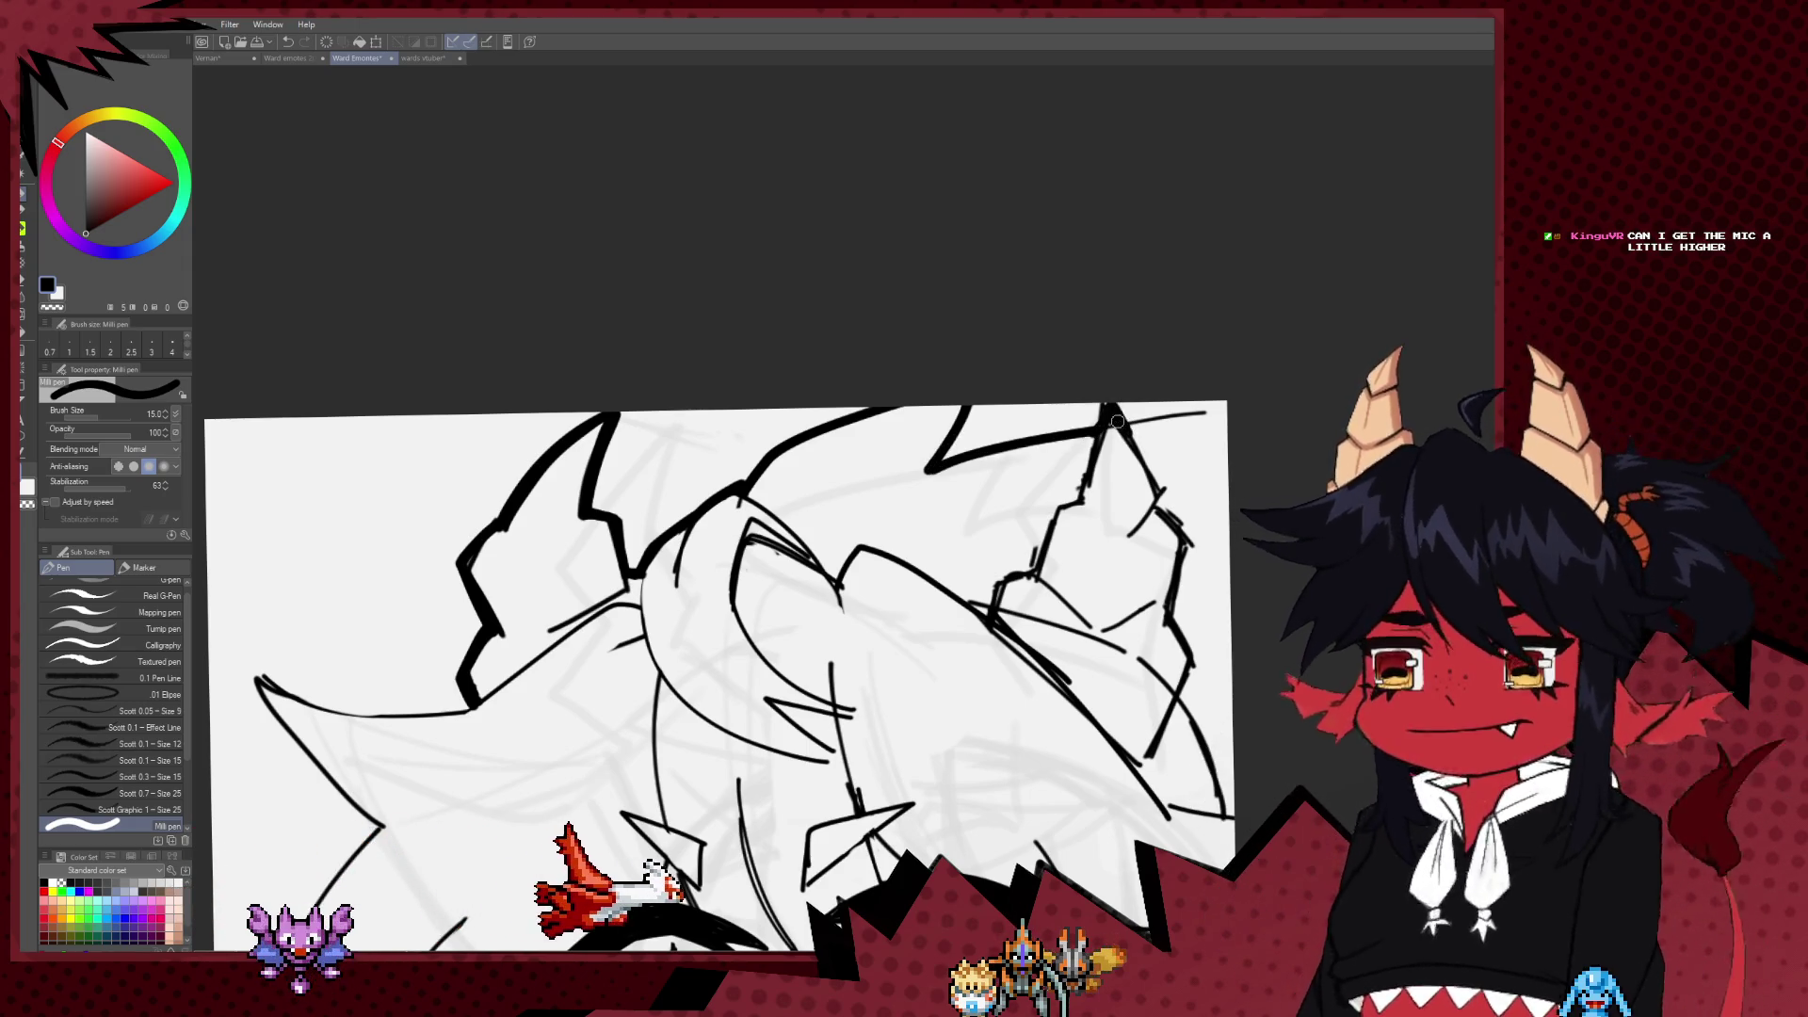
mouse_move(1104, 426)
mouse_down()
mouse_move(1232, 432)
mouse_move(989, 534)
mouse_up()
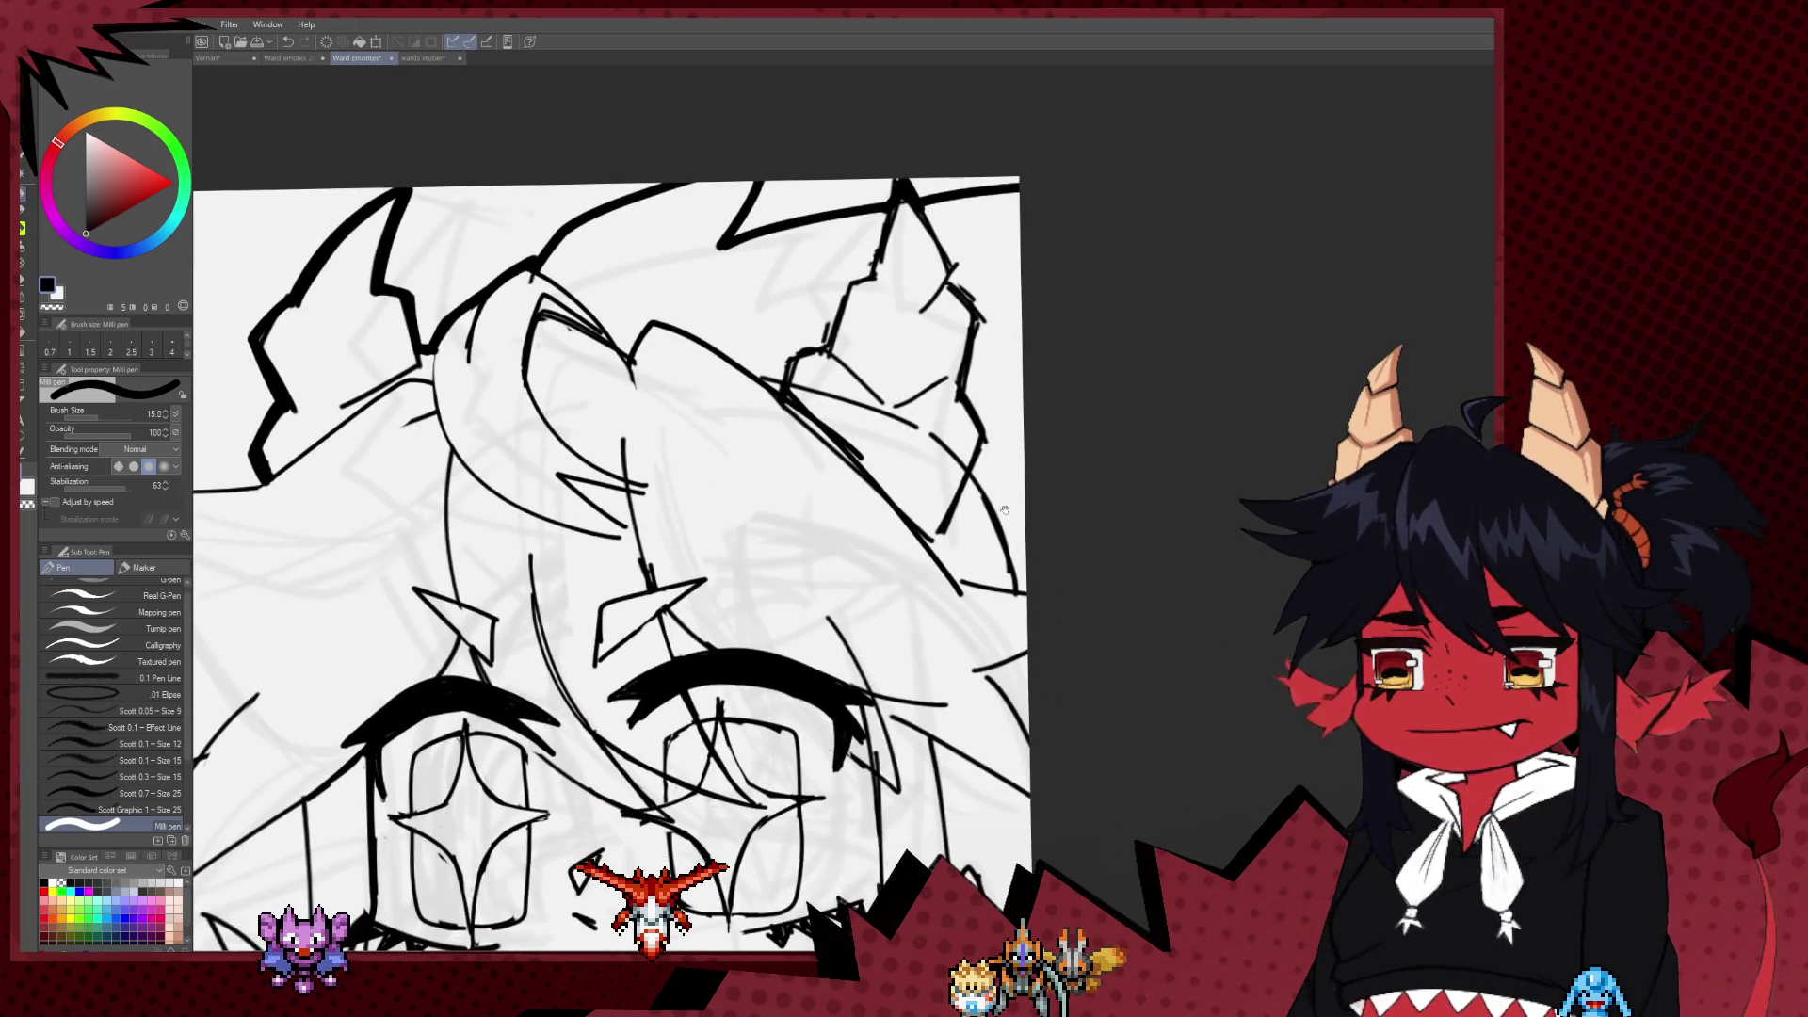
Step: Zoom out and undo the unwanted stroke on the left ear
scroll(977, 517, down, 1)
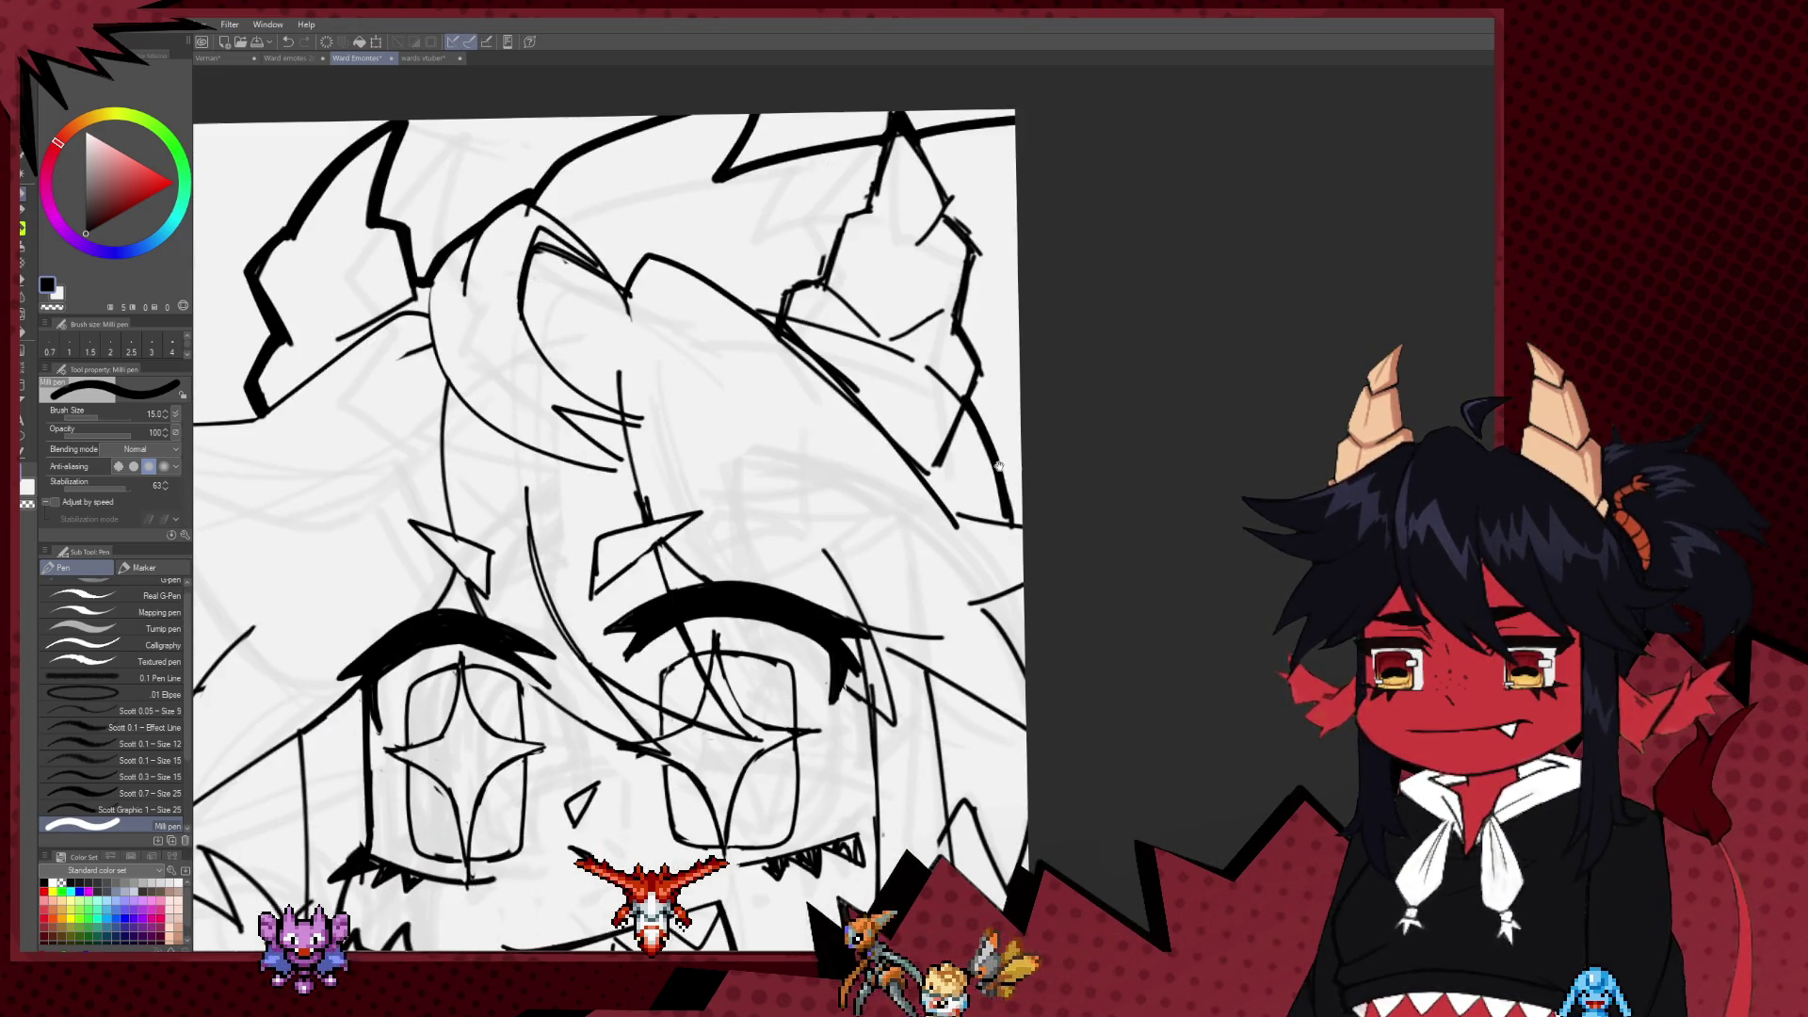
scroll(988, 462, down, 1)
drag(988, 462, 962, 504)
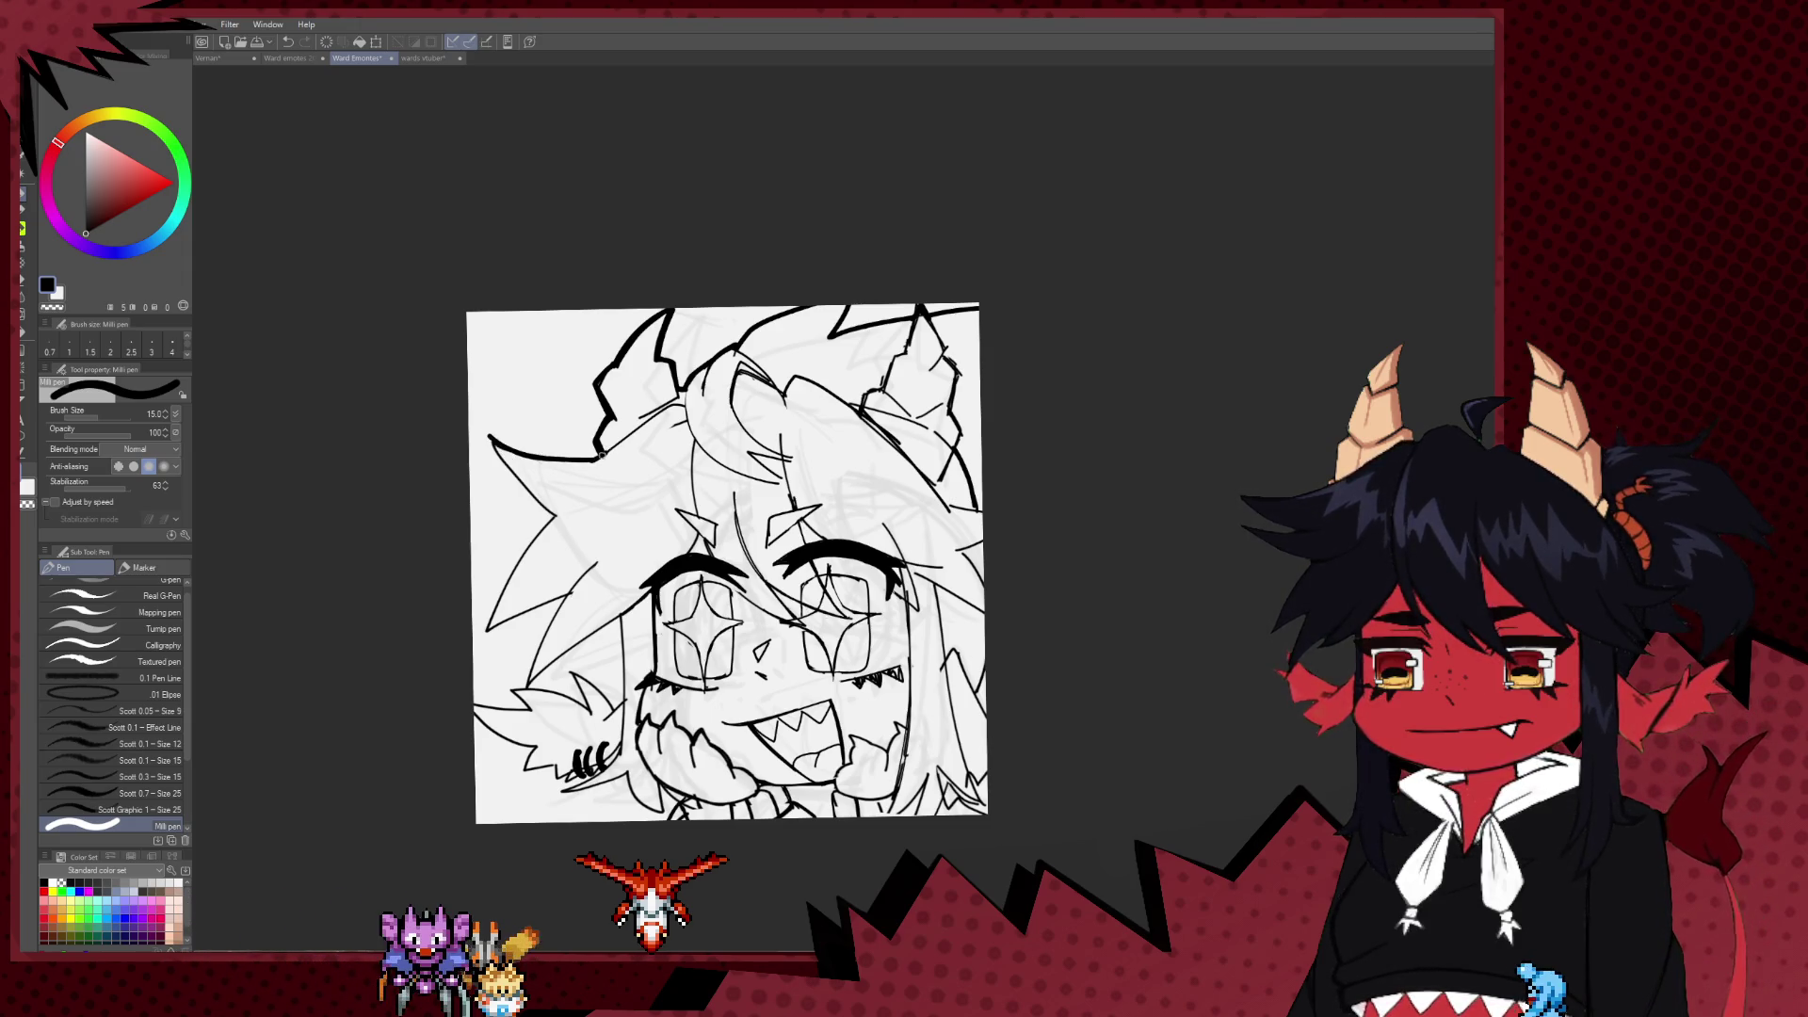
key(ctrl+z)
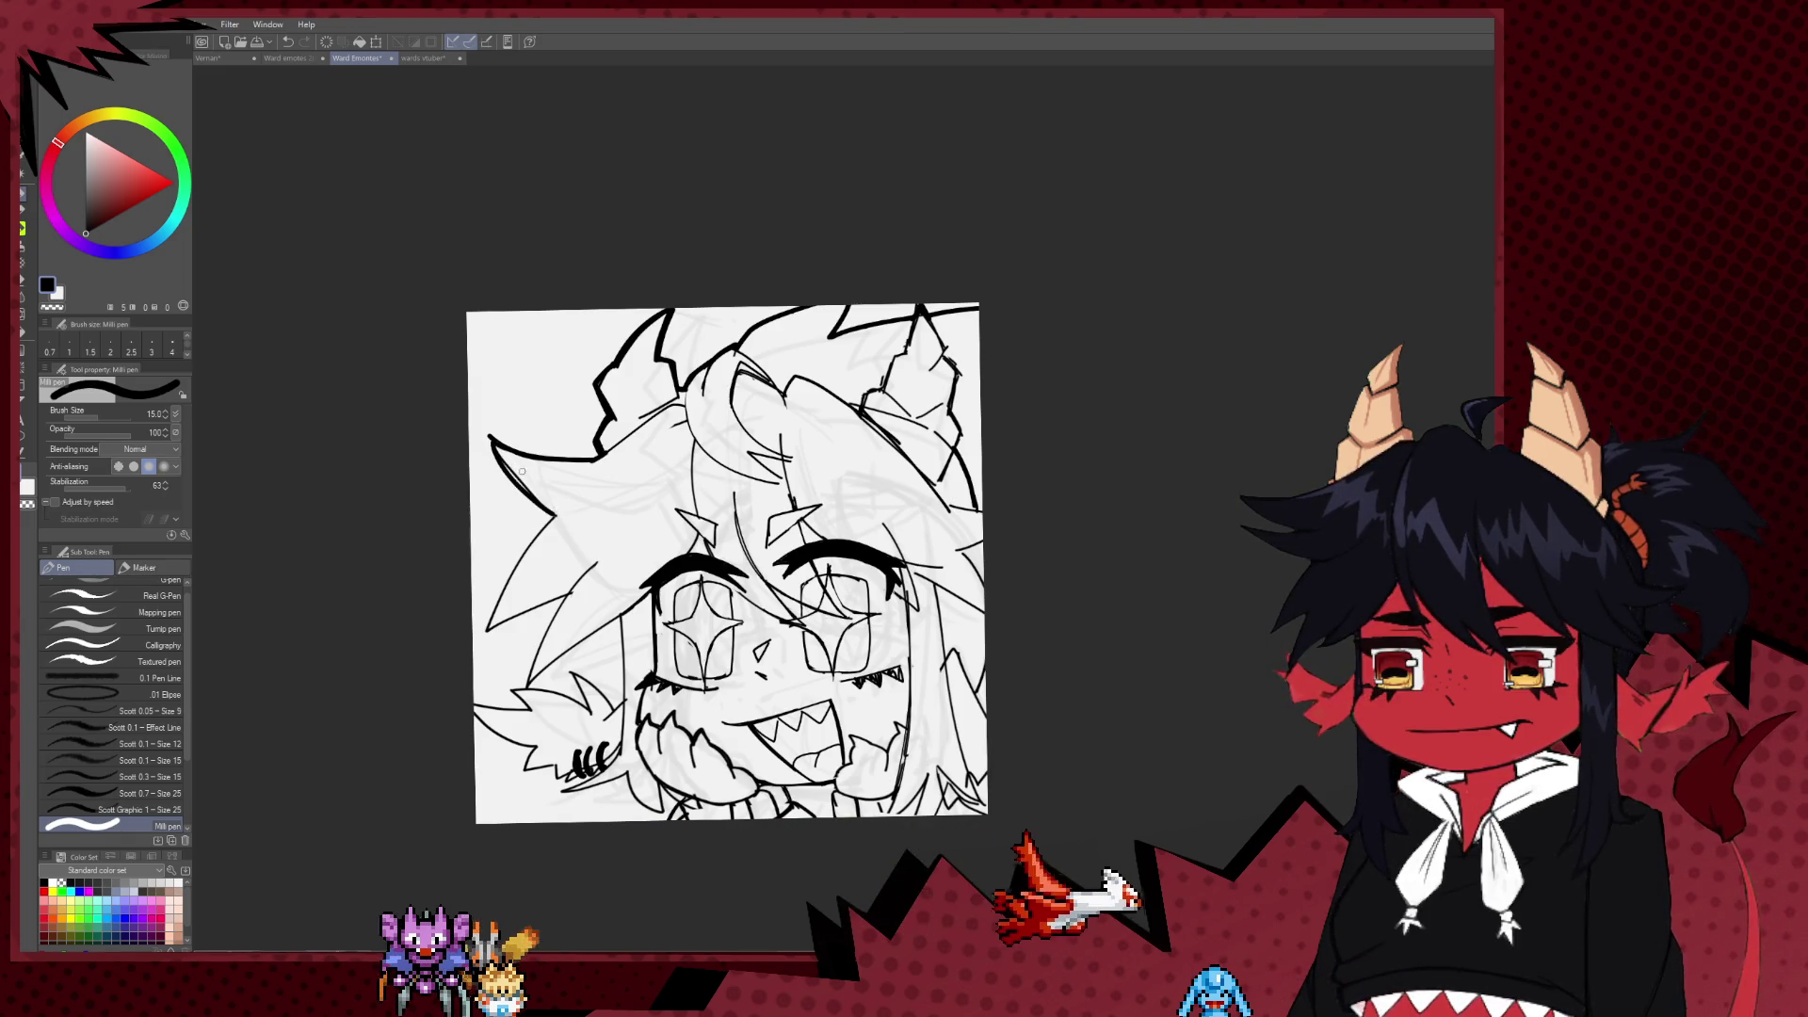
key(e)
key(p)
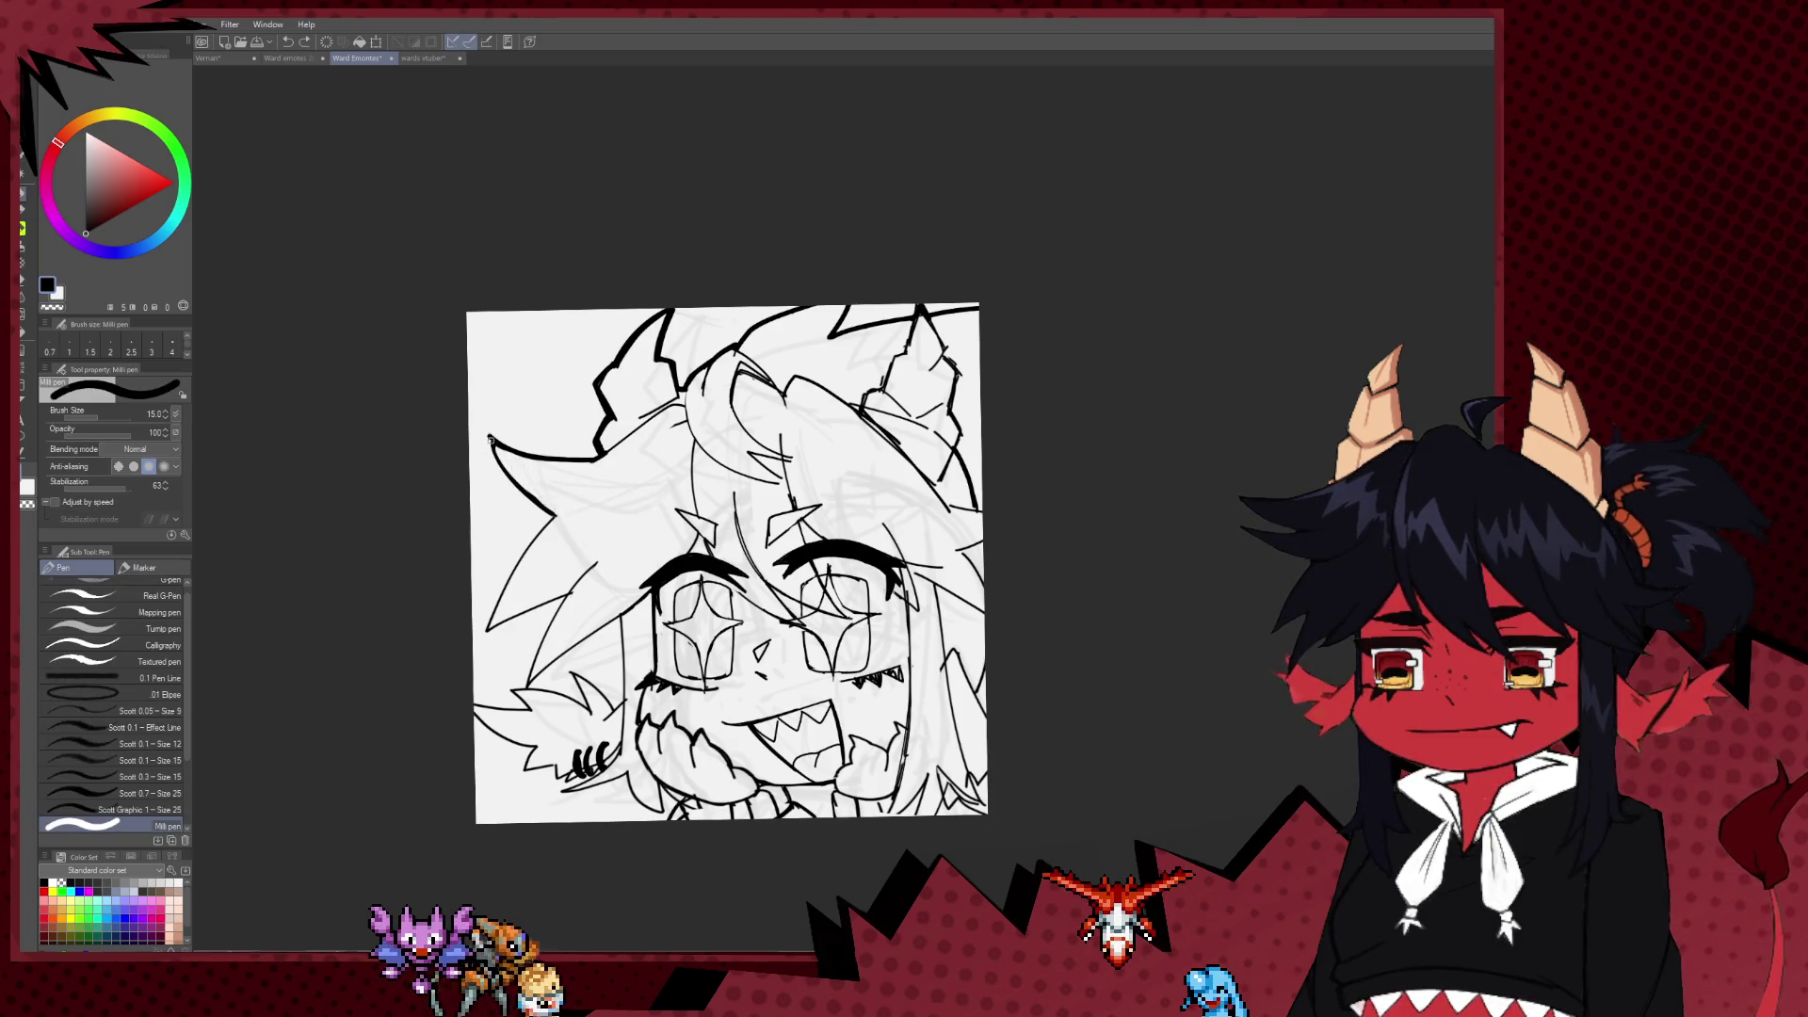
drag(607, 528, 540, 481)
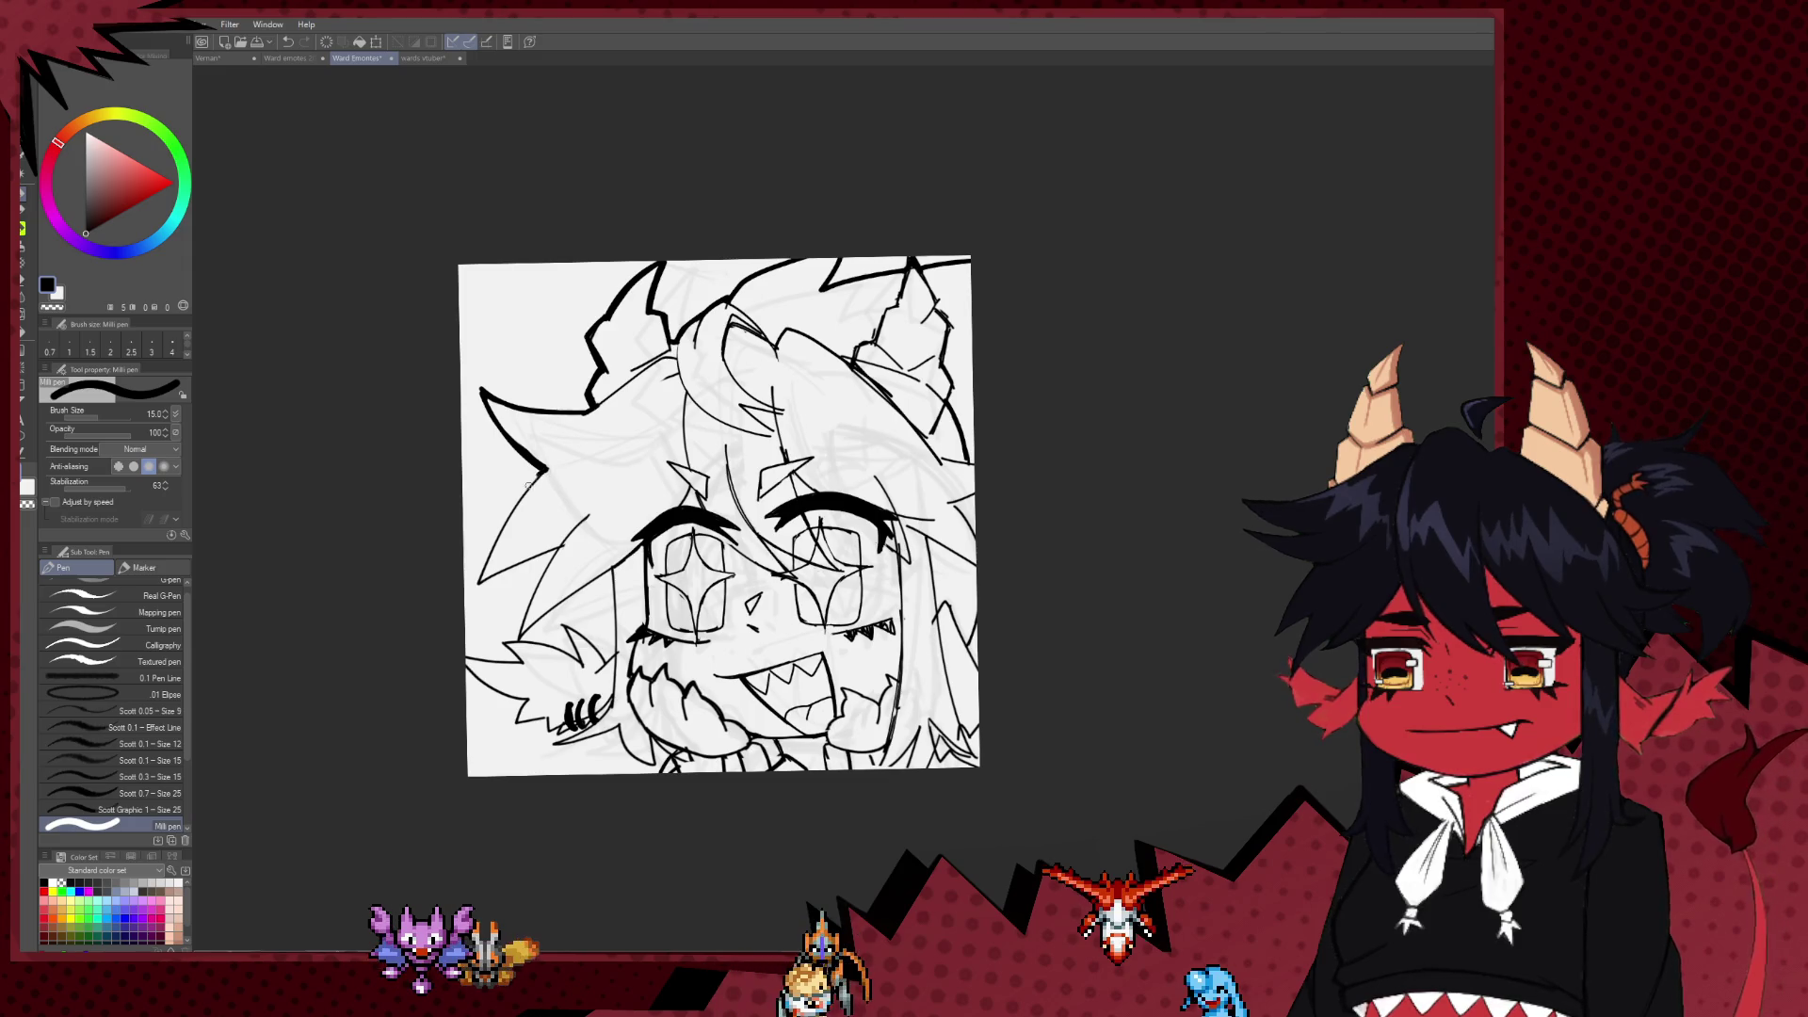
Step: Replace the thick left-hair stroke with a redrawn lower-left hair edge line
key(ctrl+z)
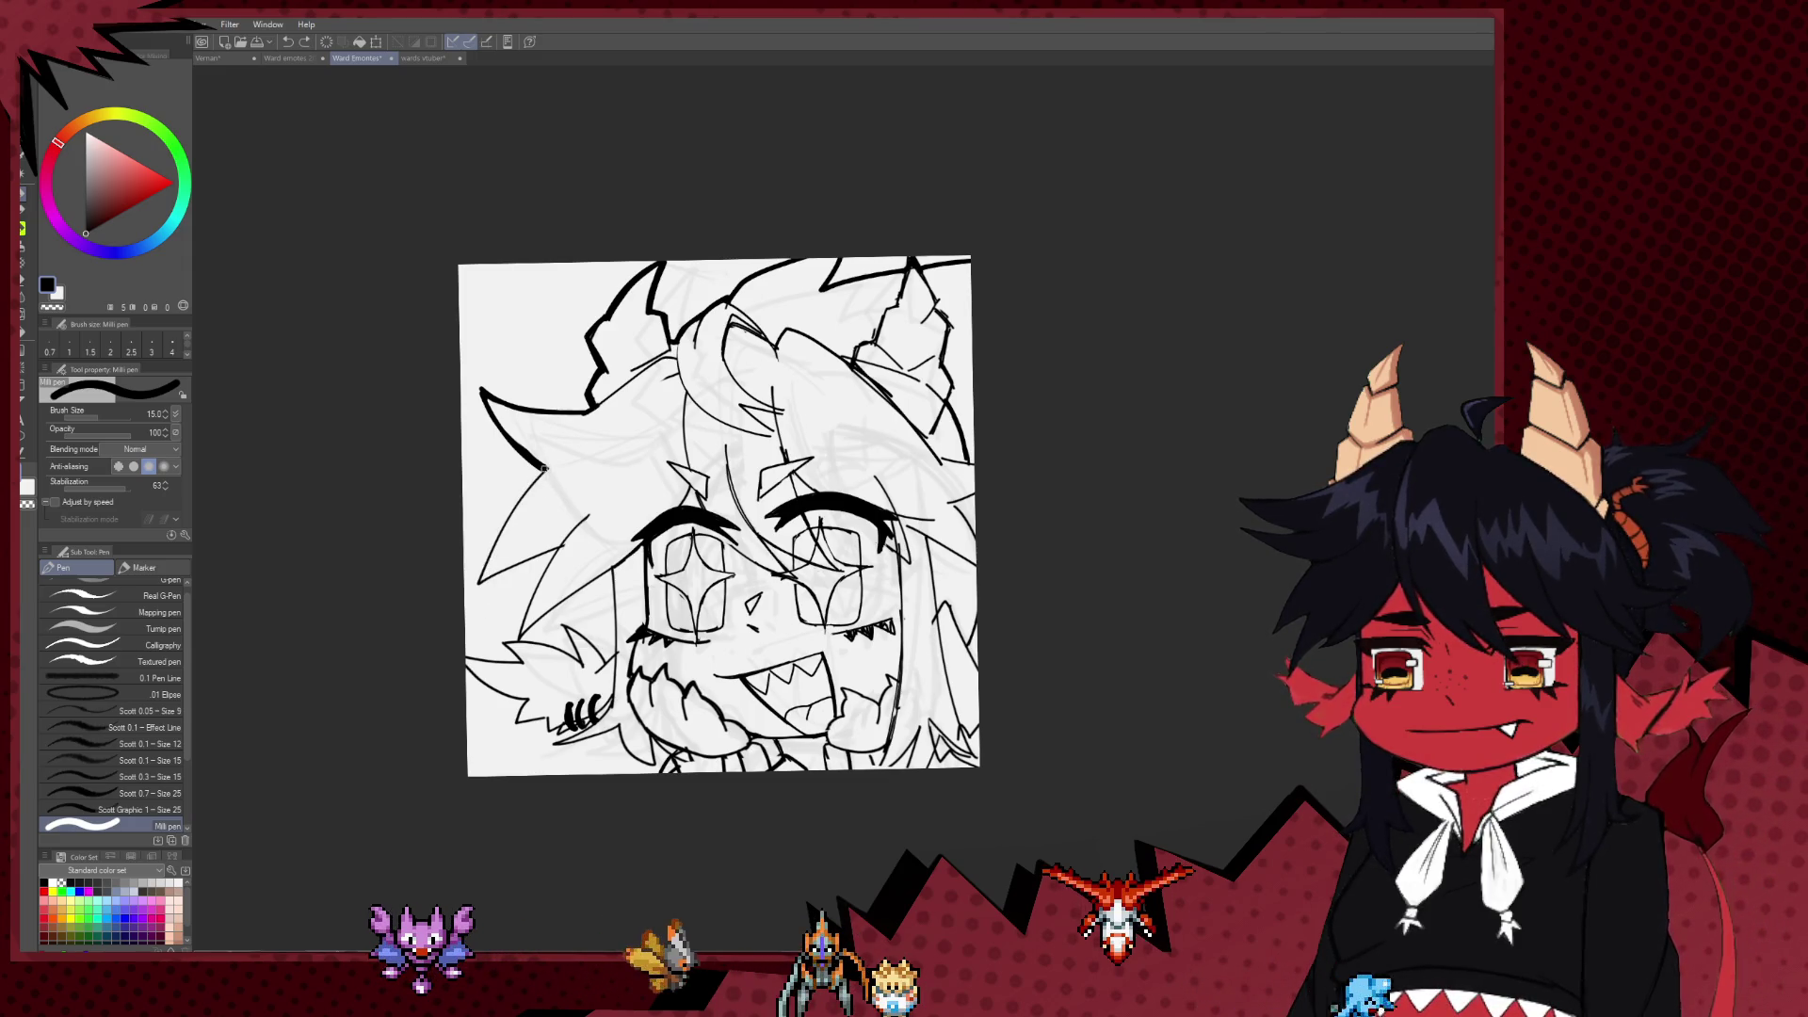
key(ctrl+z)
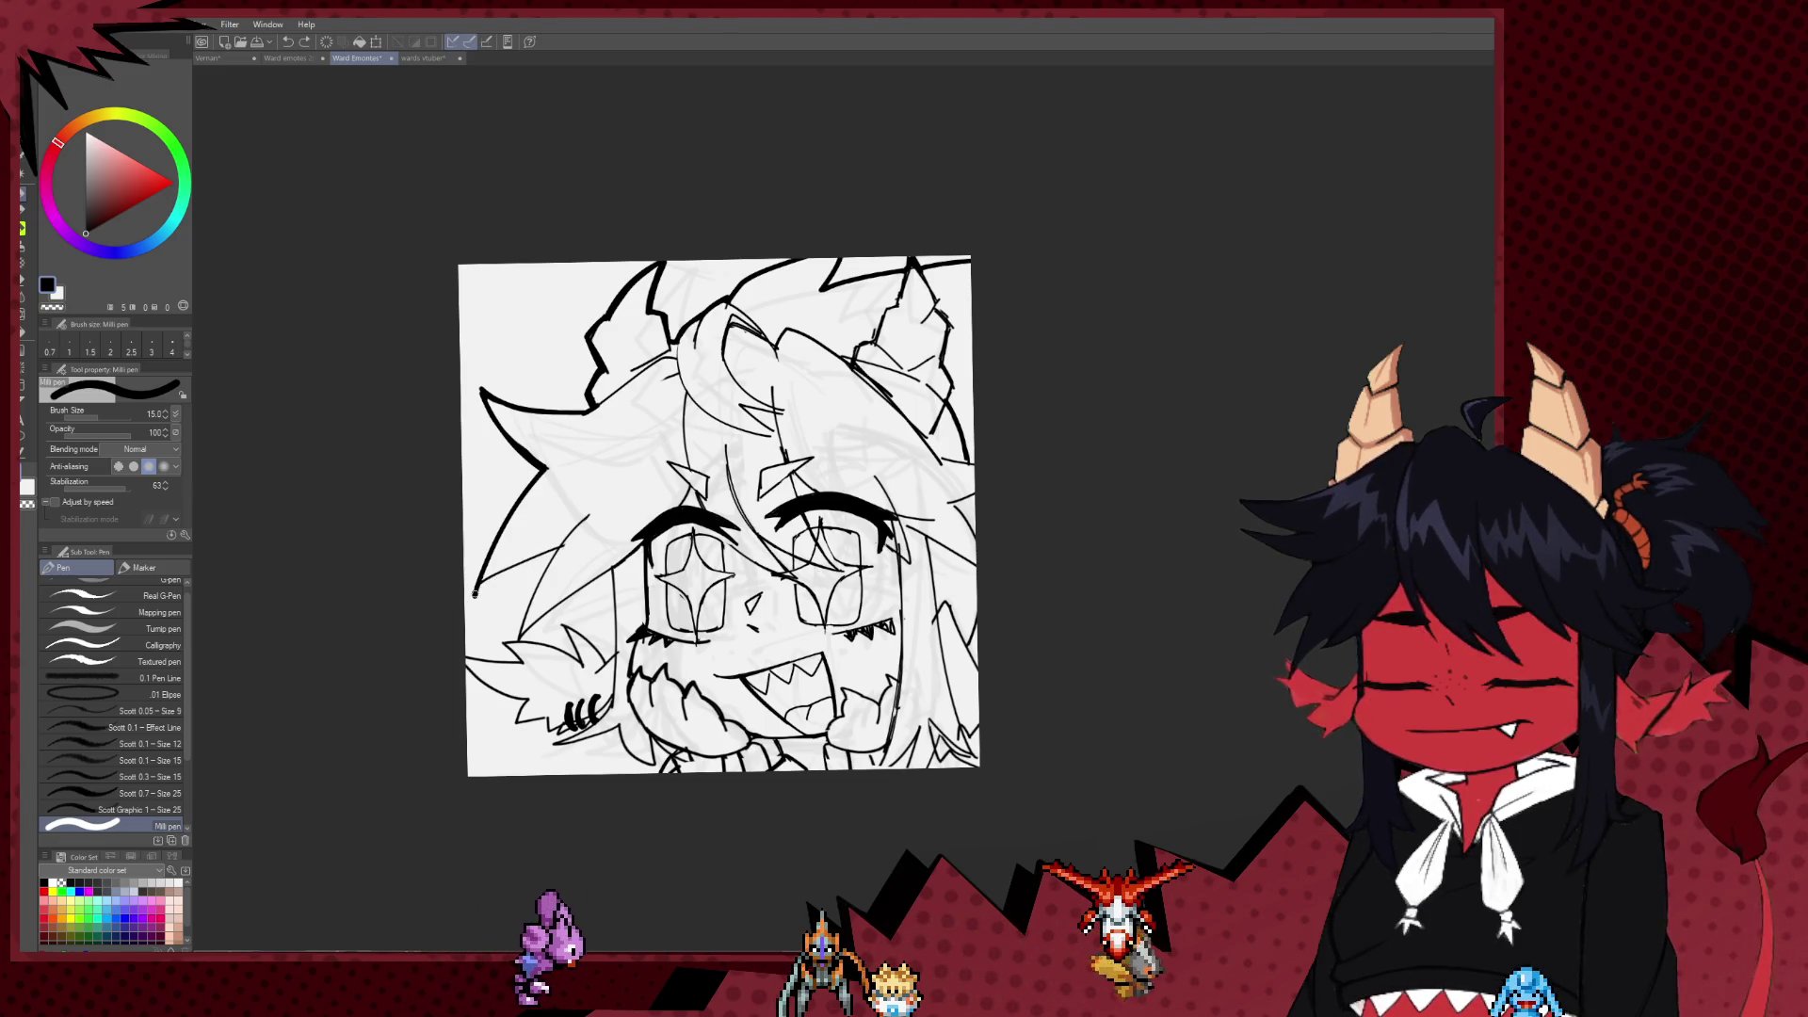
drag(475, 593, 565, 545)
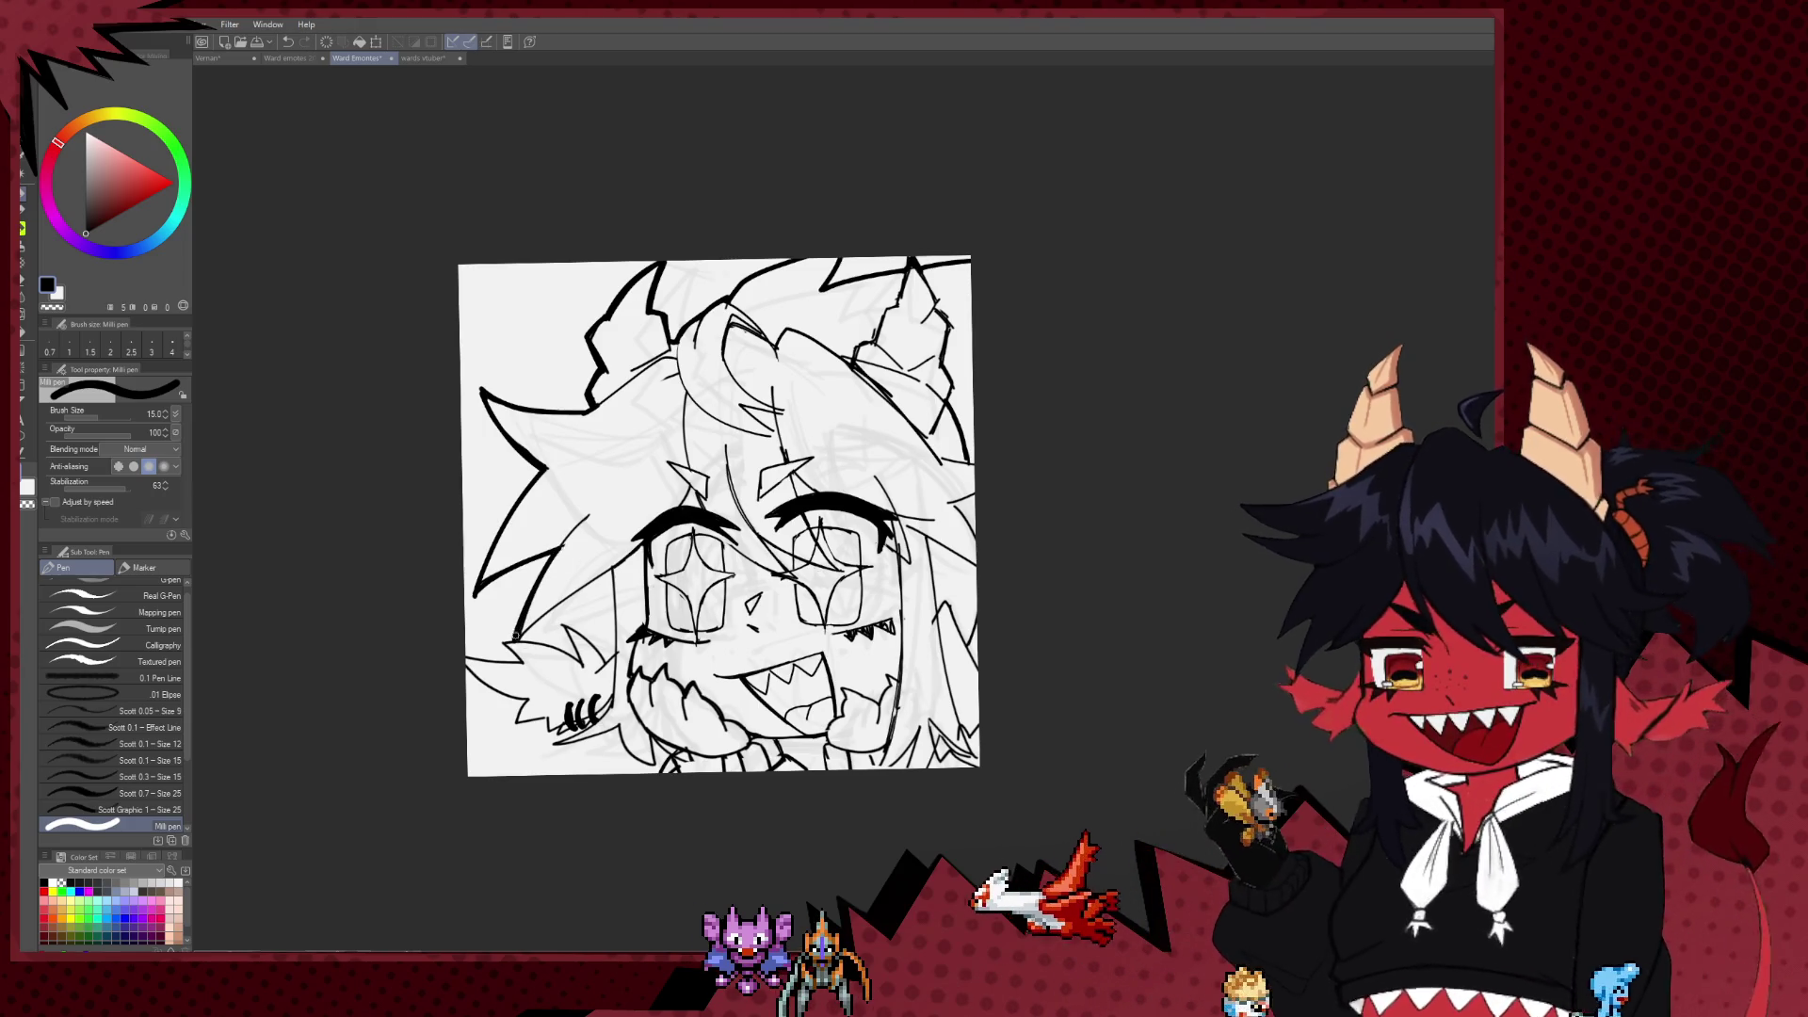
Step: Redraw the face's left edge line, then flip the canvas horizontally to check it
drag(512, 634, 493, 616)
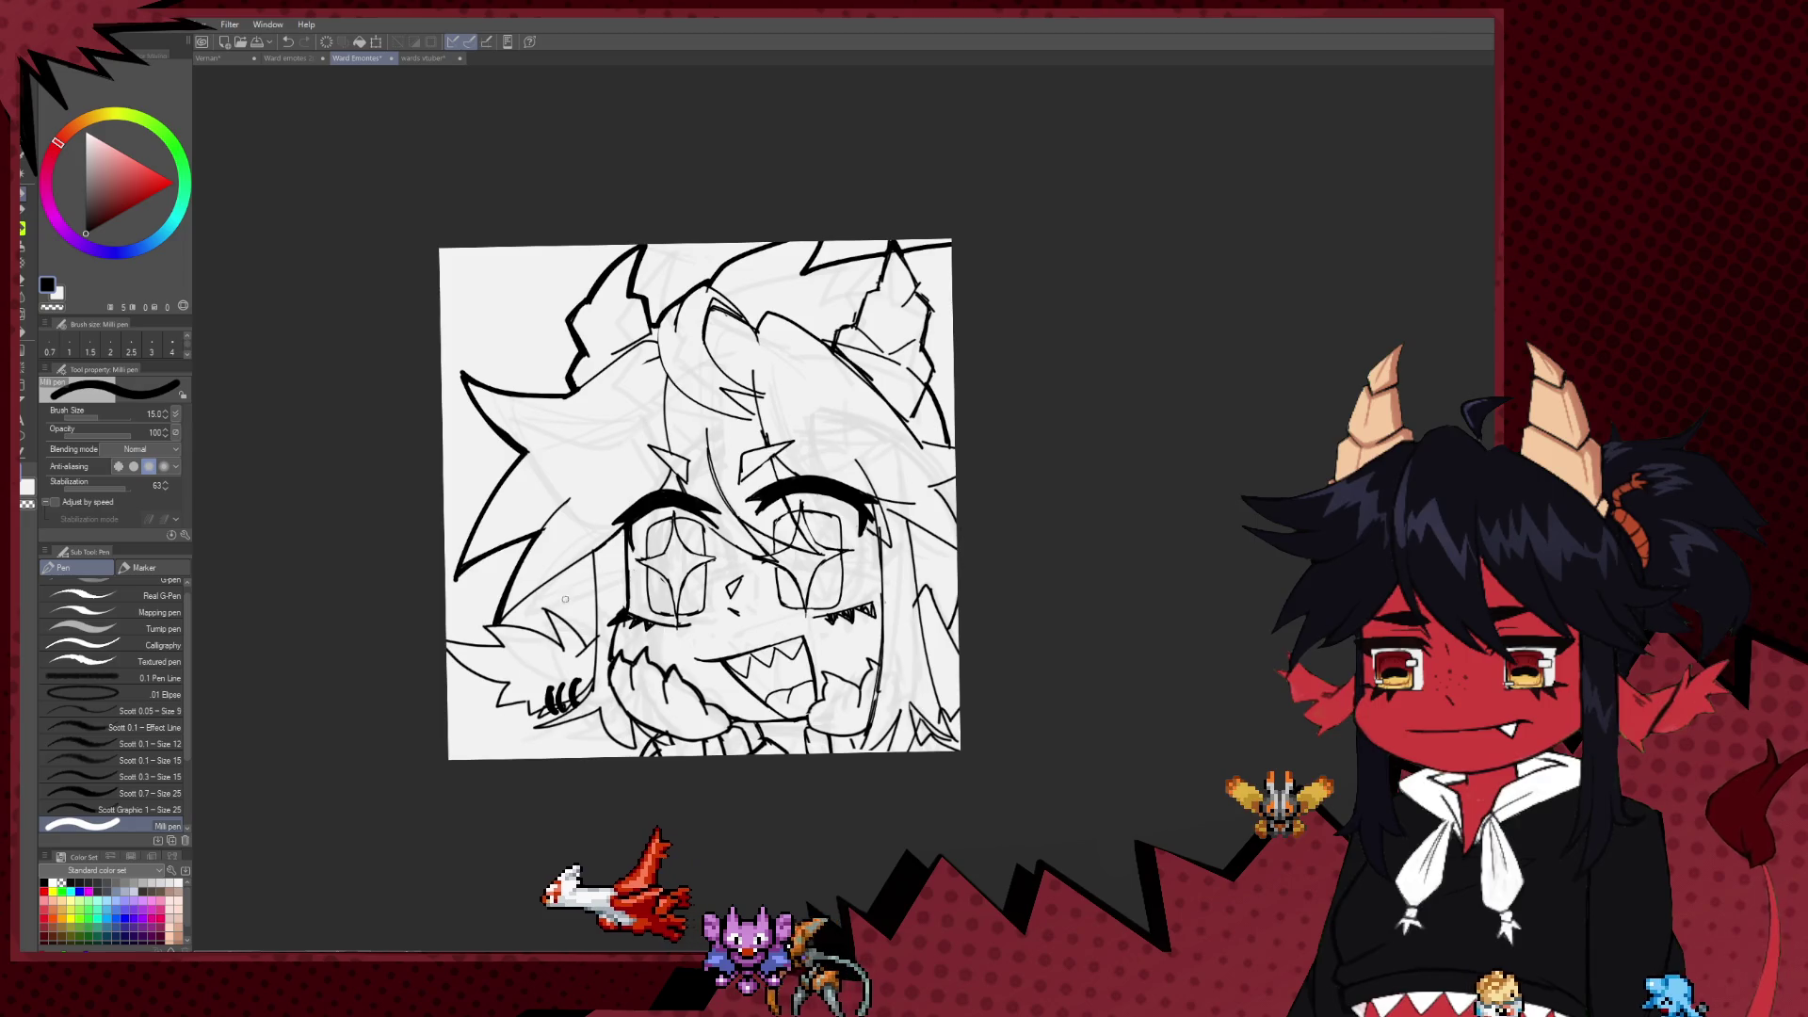
key(ctrl+z)
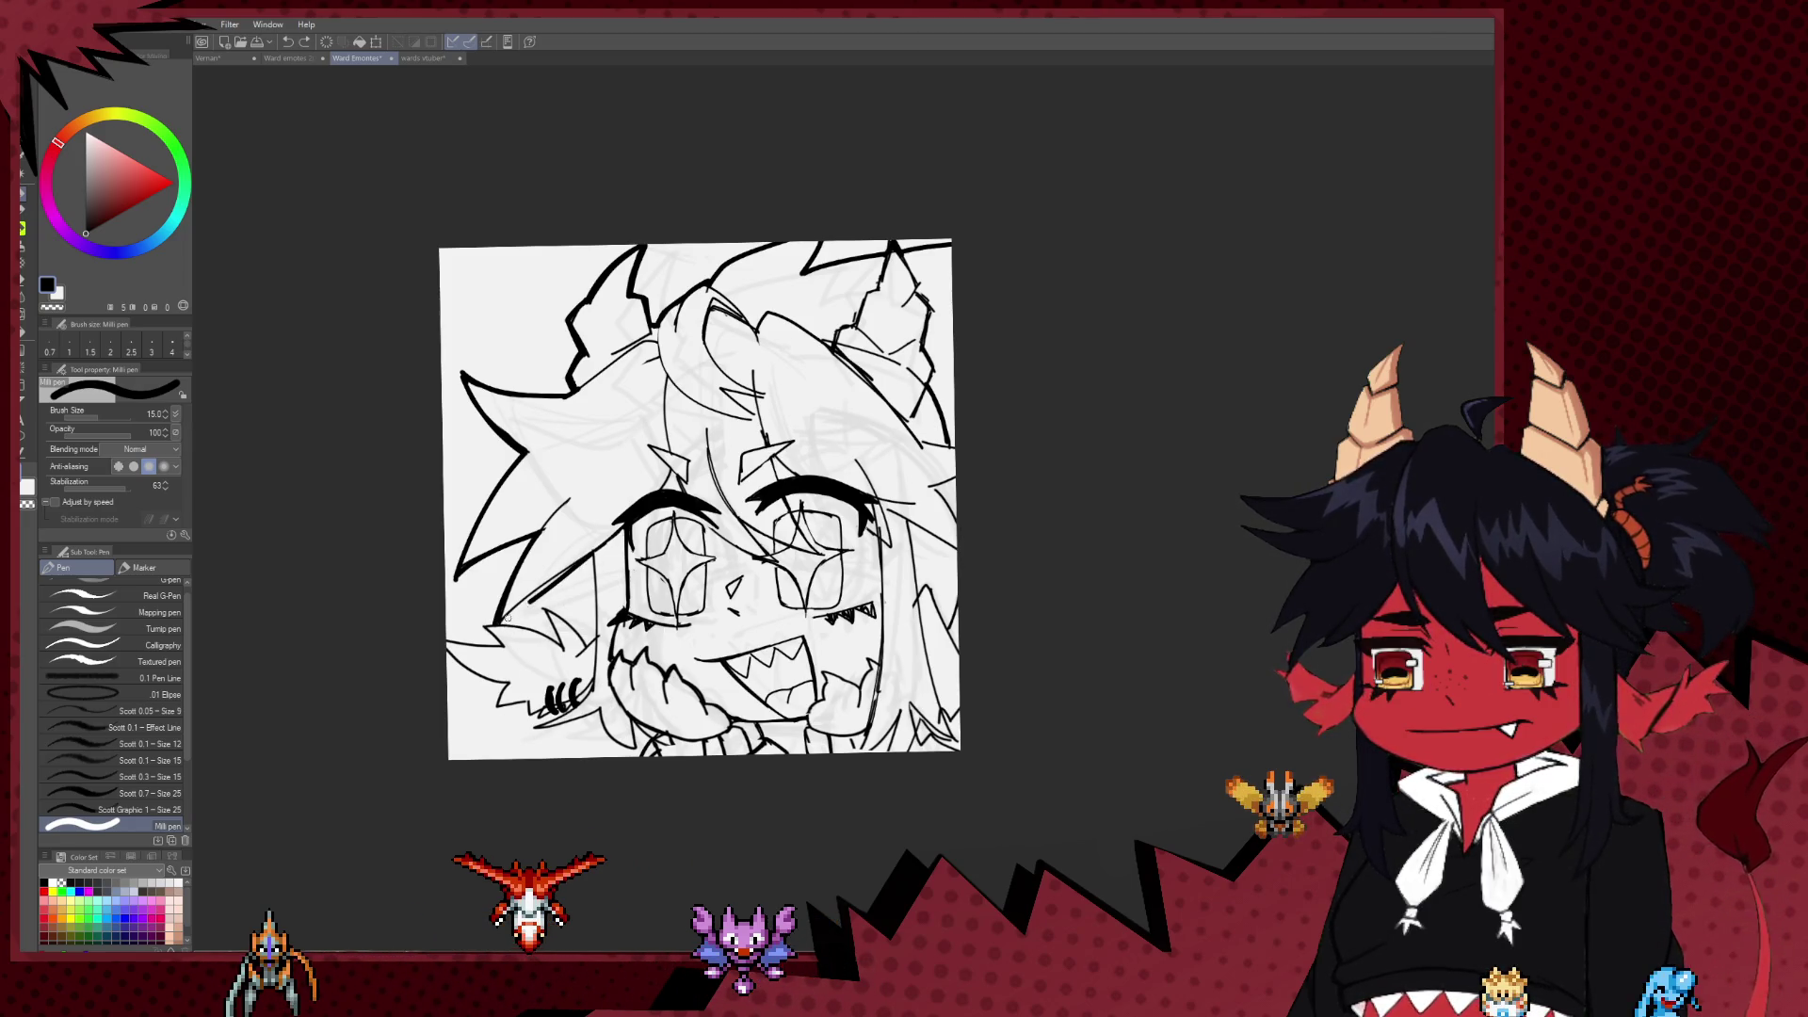
key(ctrl+z)
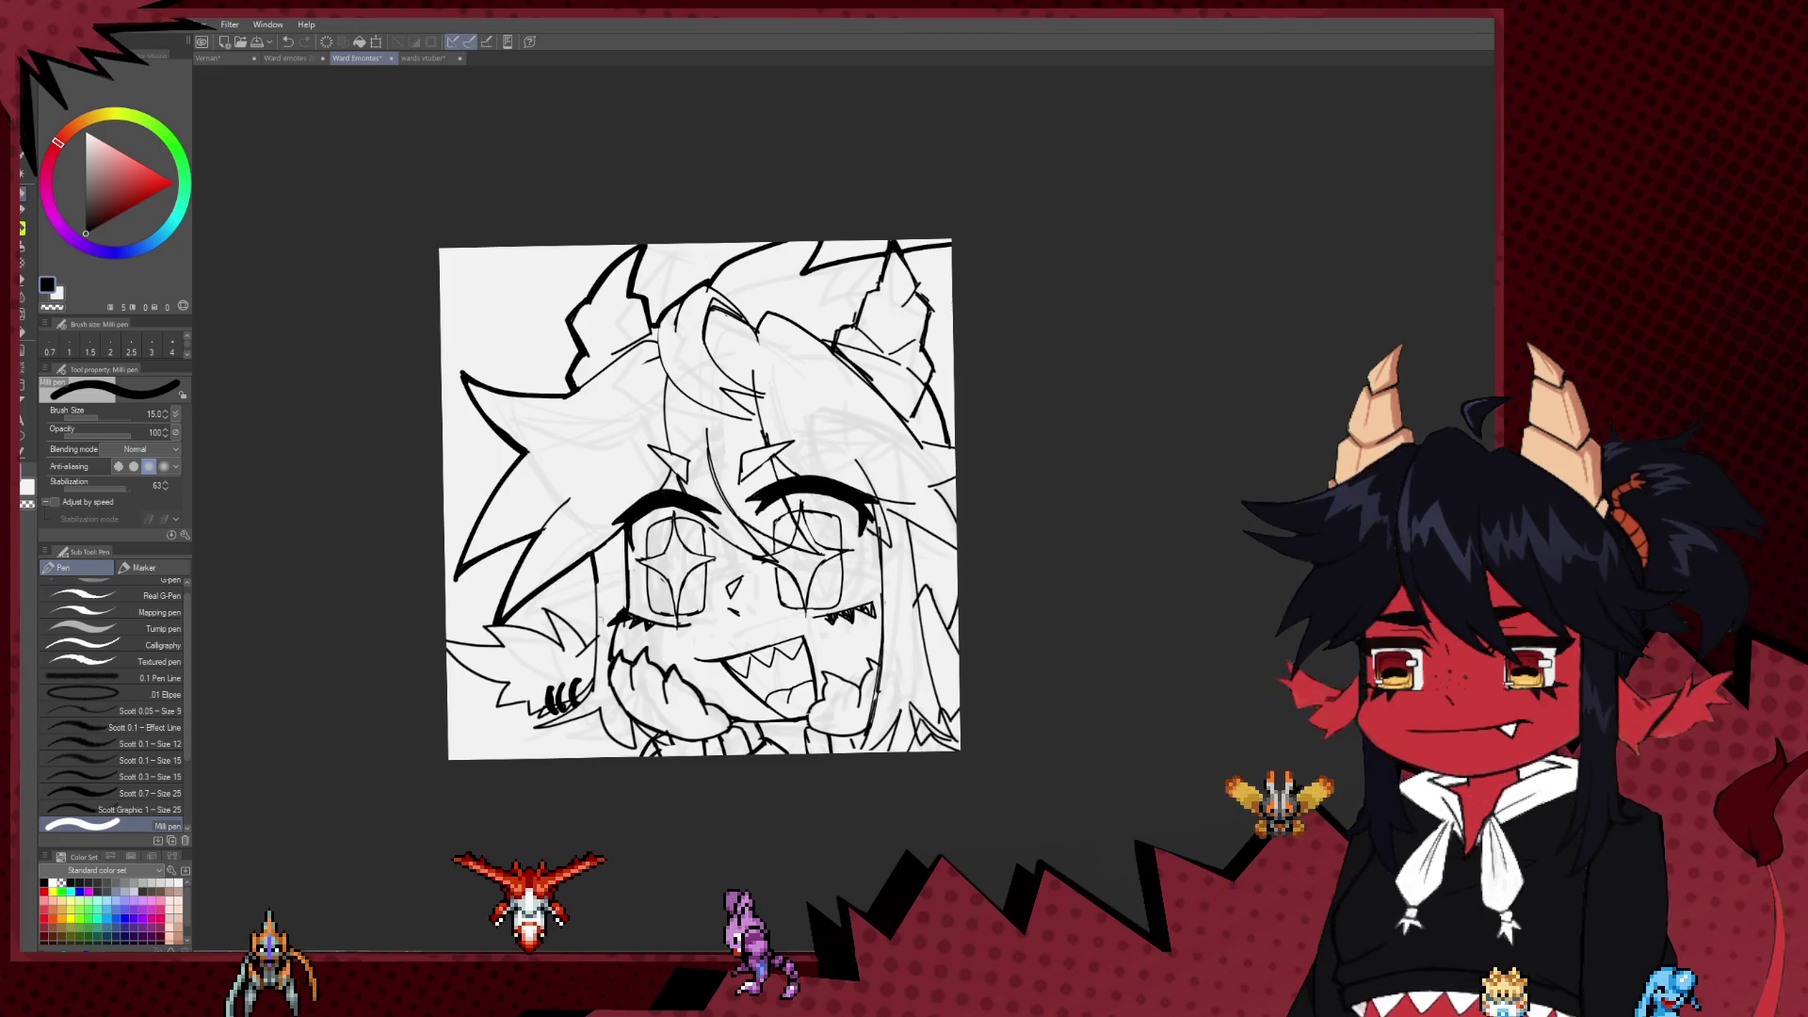
drag(590, 558, 595, 637)
key(ctrl+z)
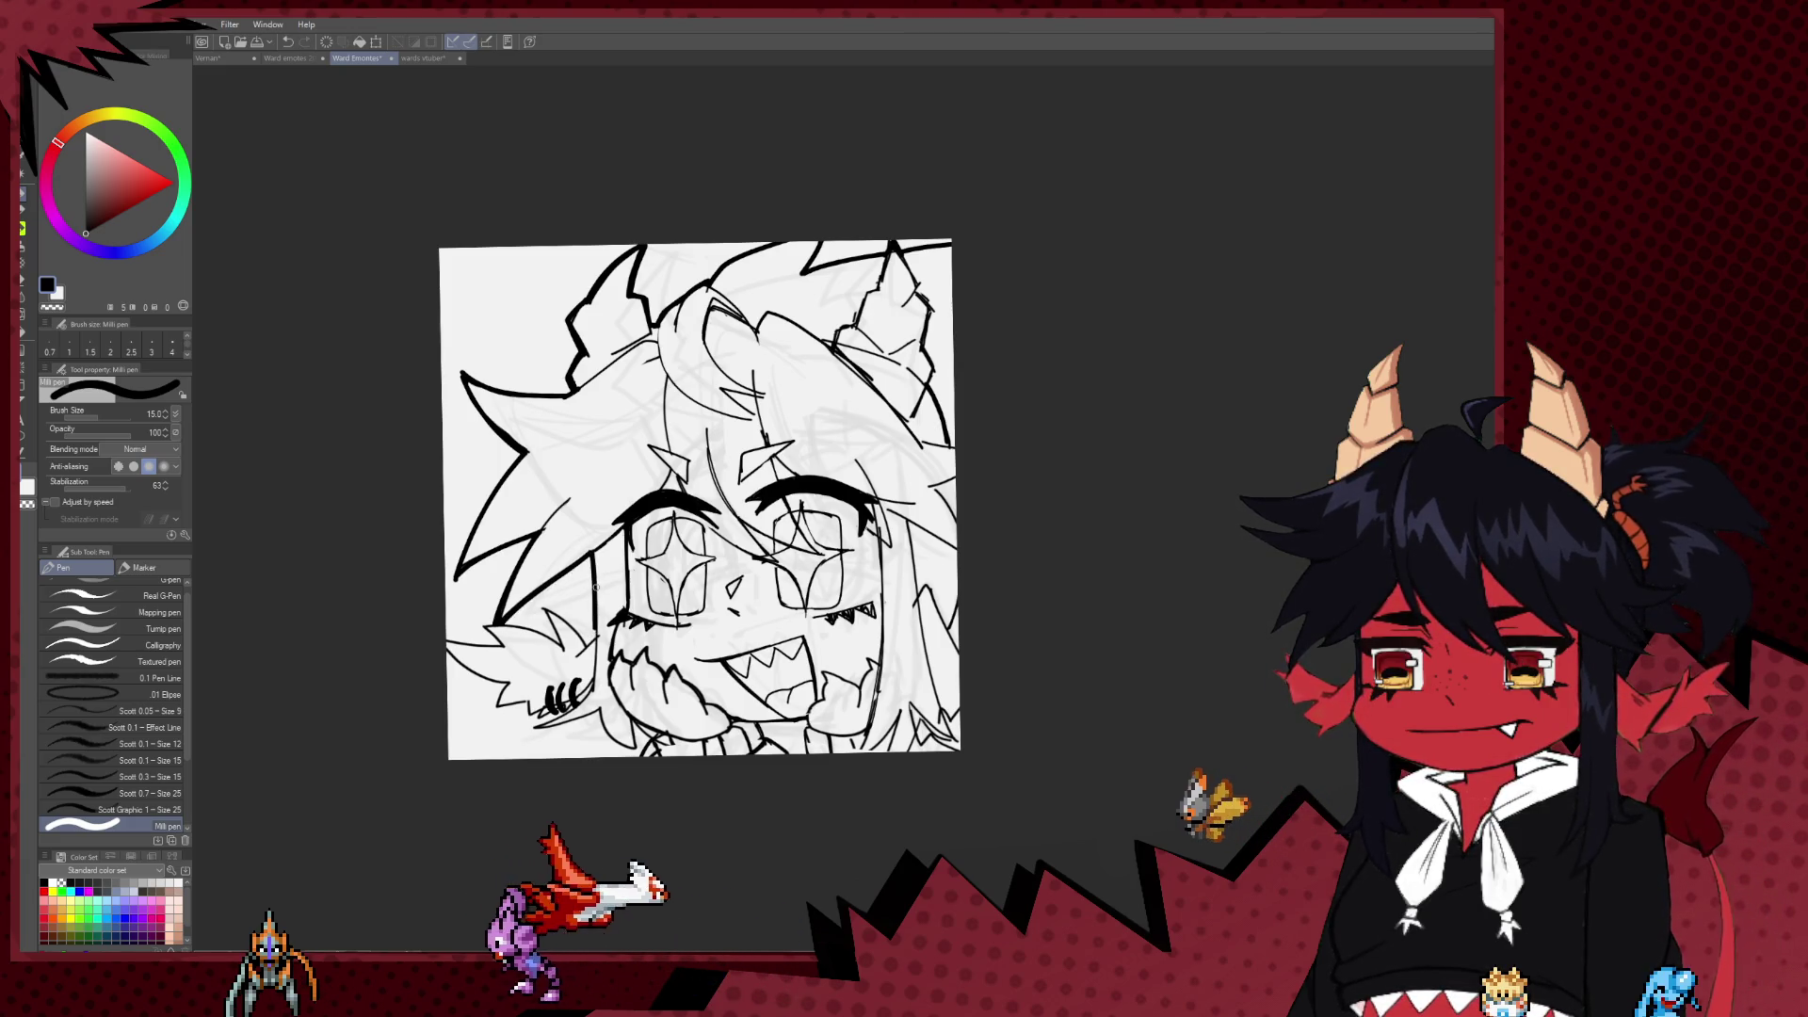
drag(592, 559, 586, 642)
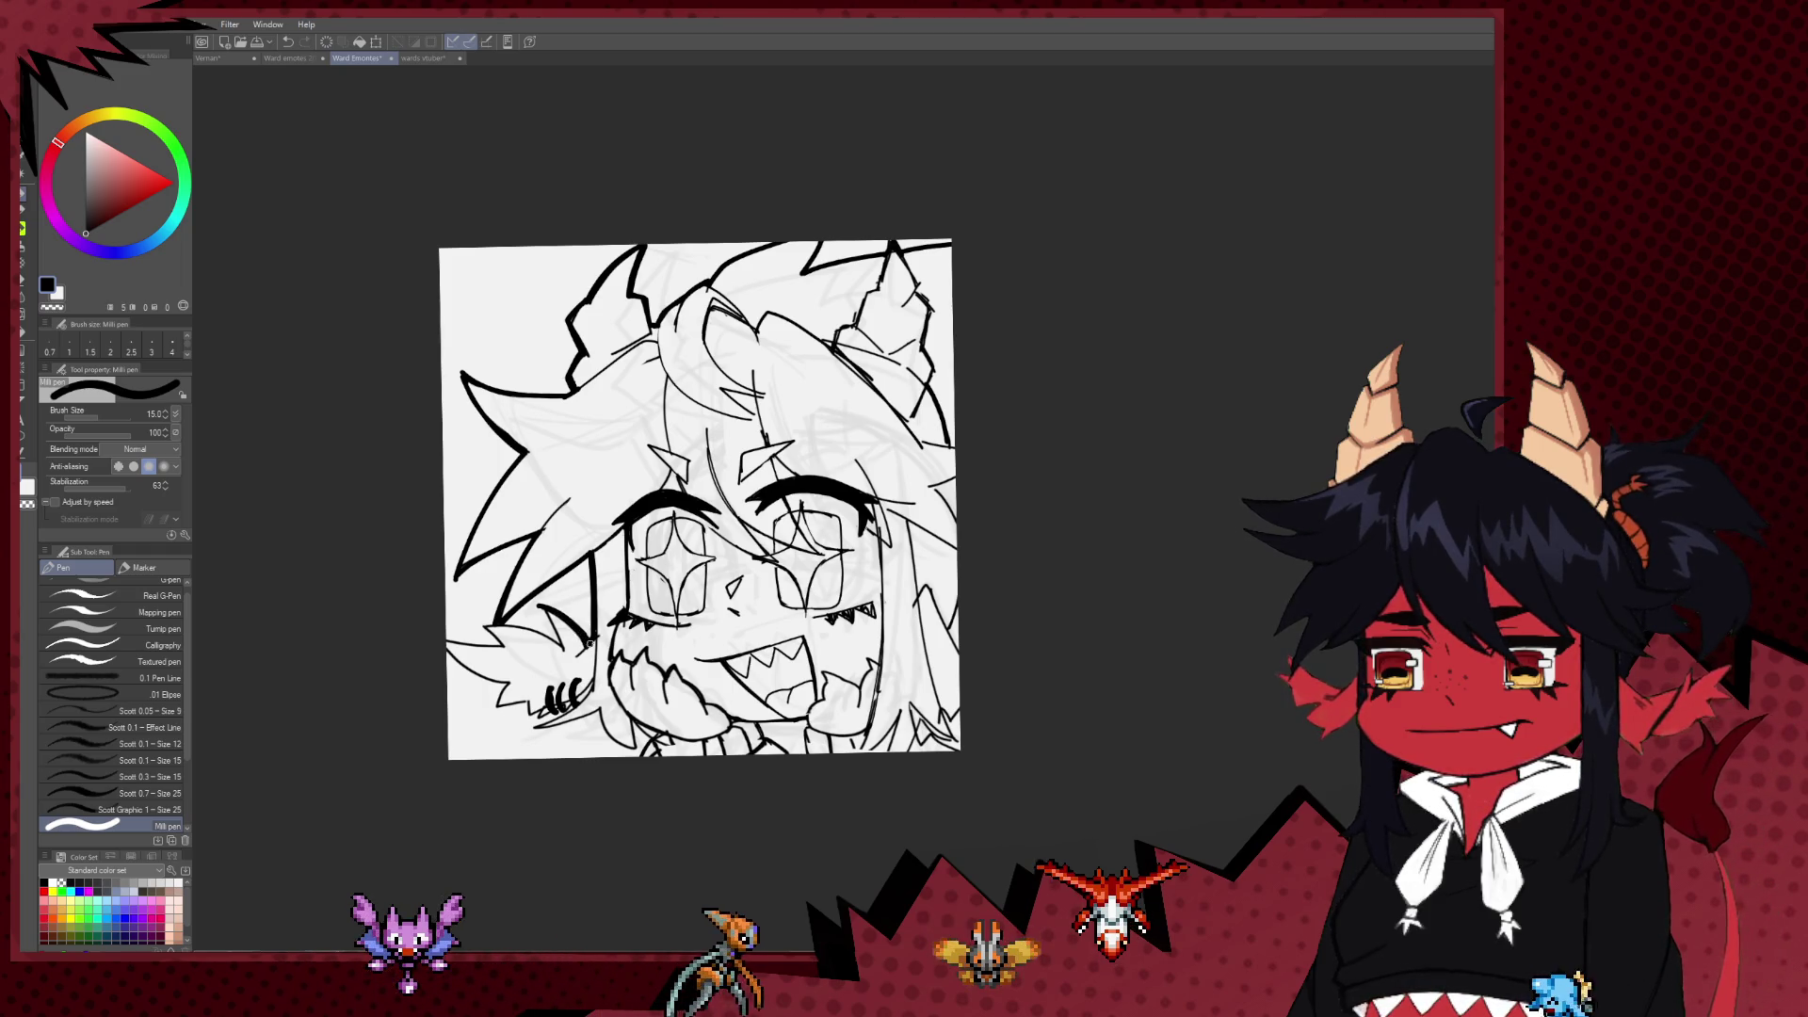
key(h)
mouse_move(1177, 637)
mouse_down()
mouse_move(940, 571)
mouse_move(1007, 576)
mouse_up()
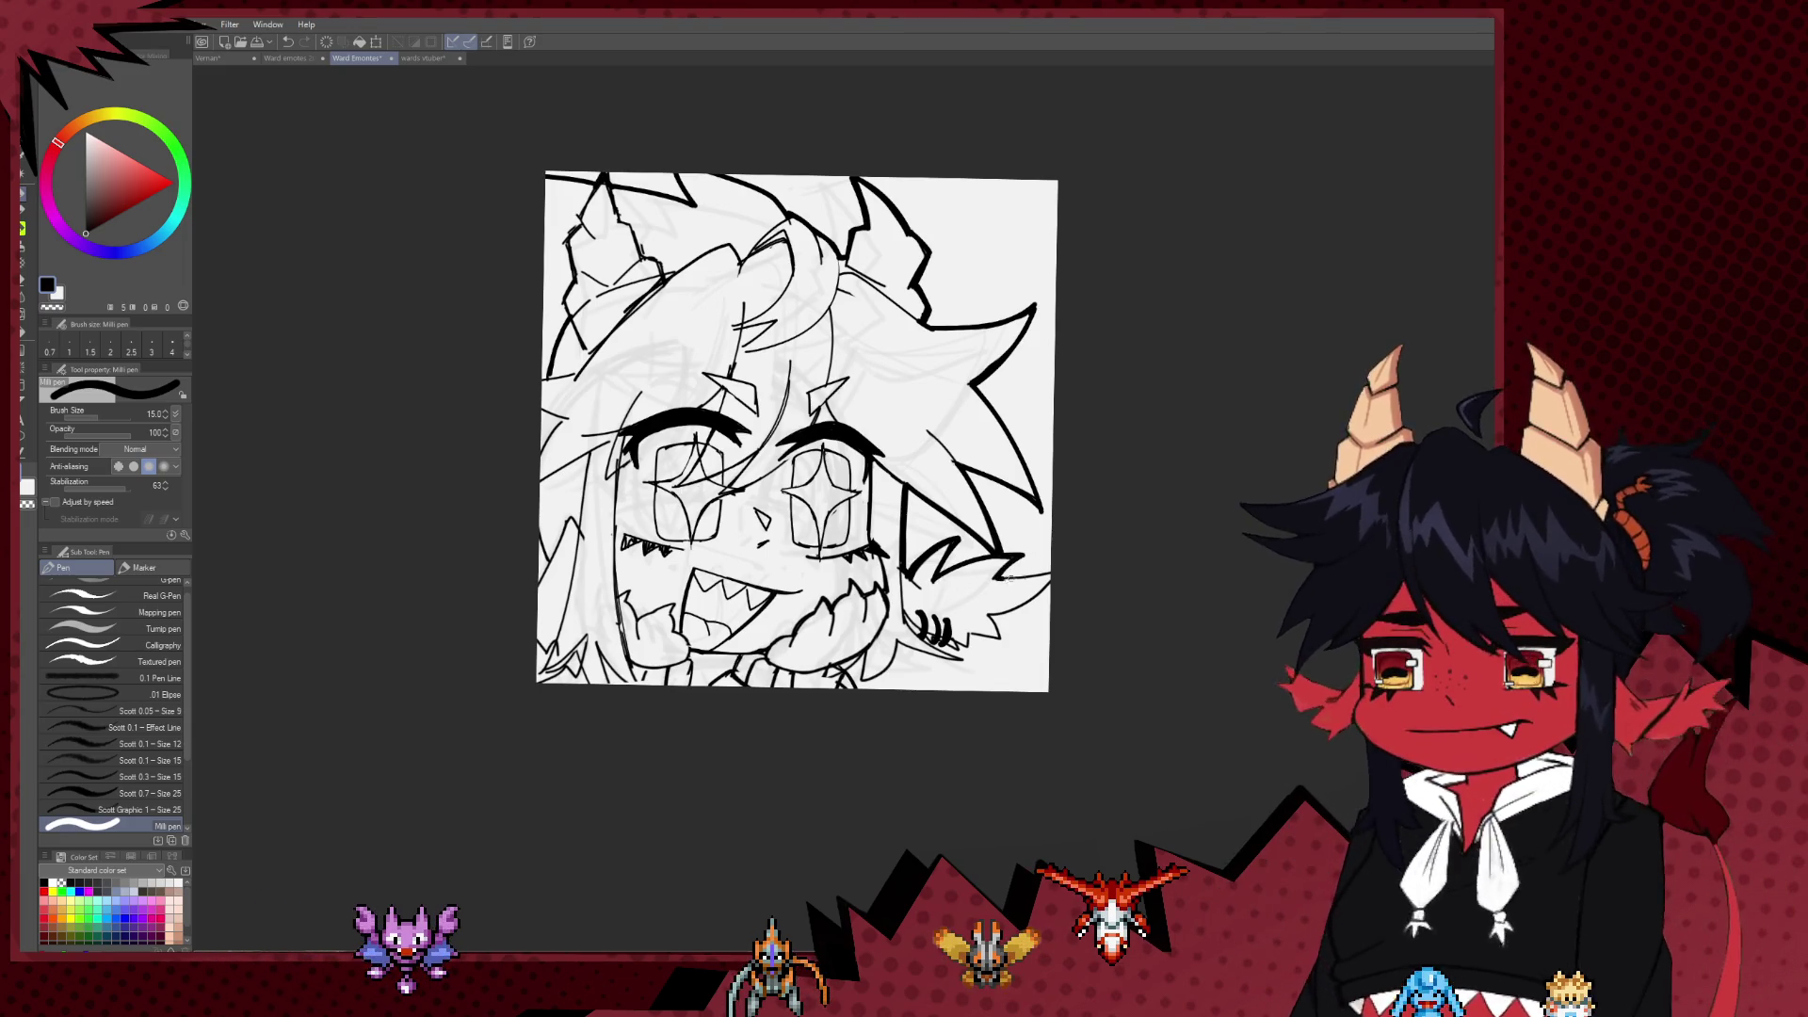
Step: Ink and redraw the lower edge of the fluffy ear in the mirrored view
drag(1049, 580, 998, 612)
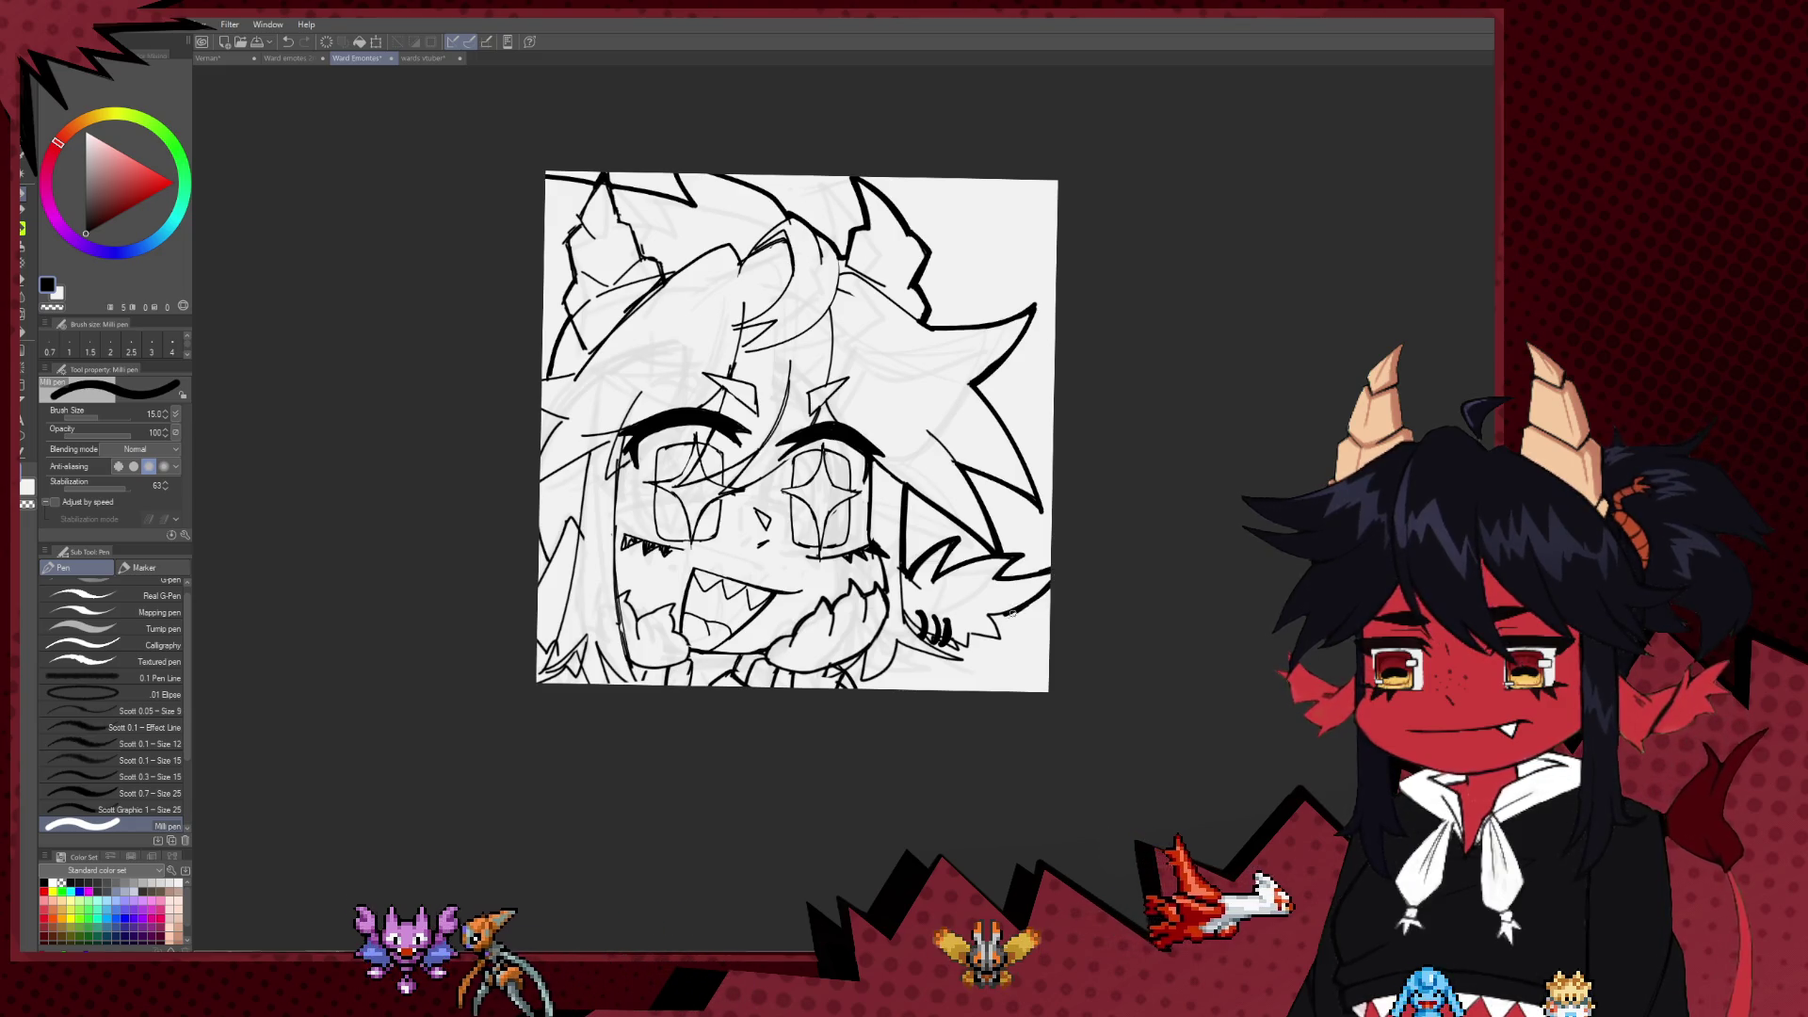
key(ctrl+z)
key(ctrl+z)
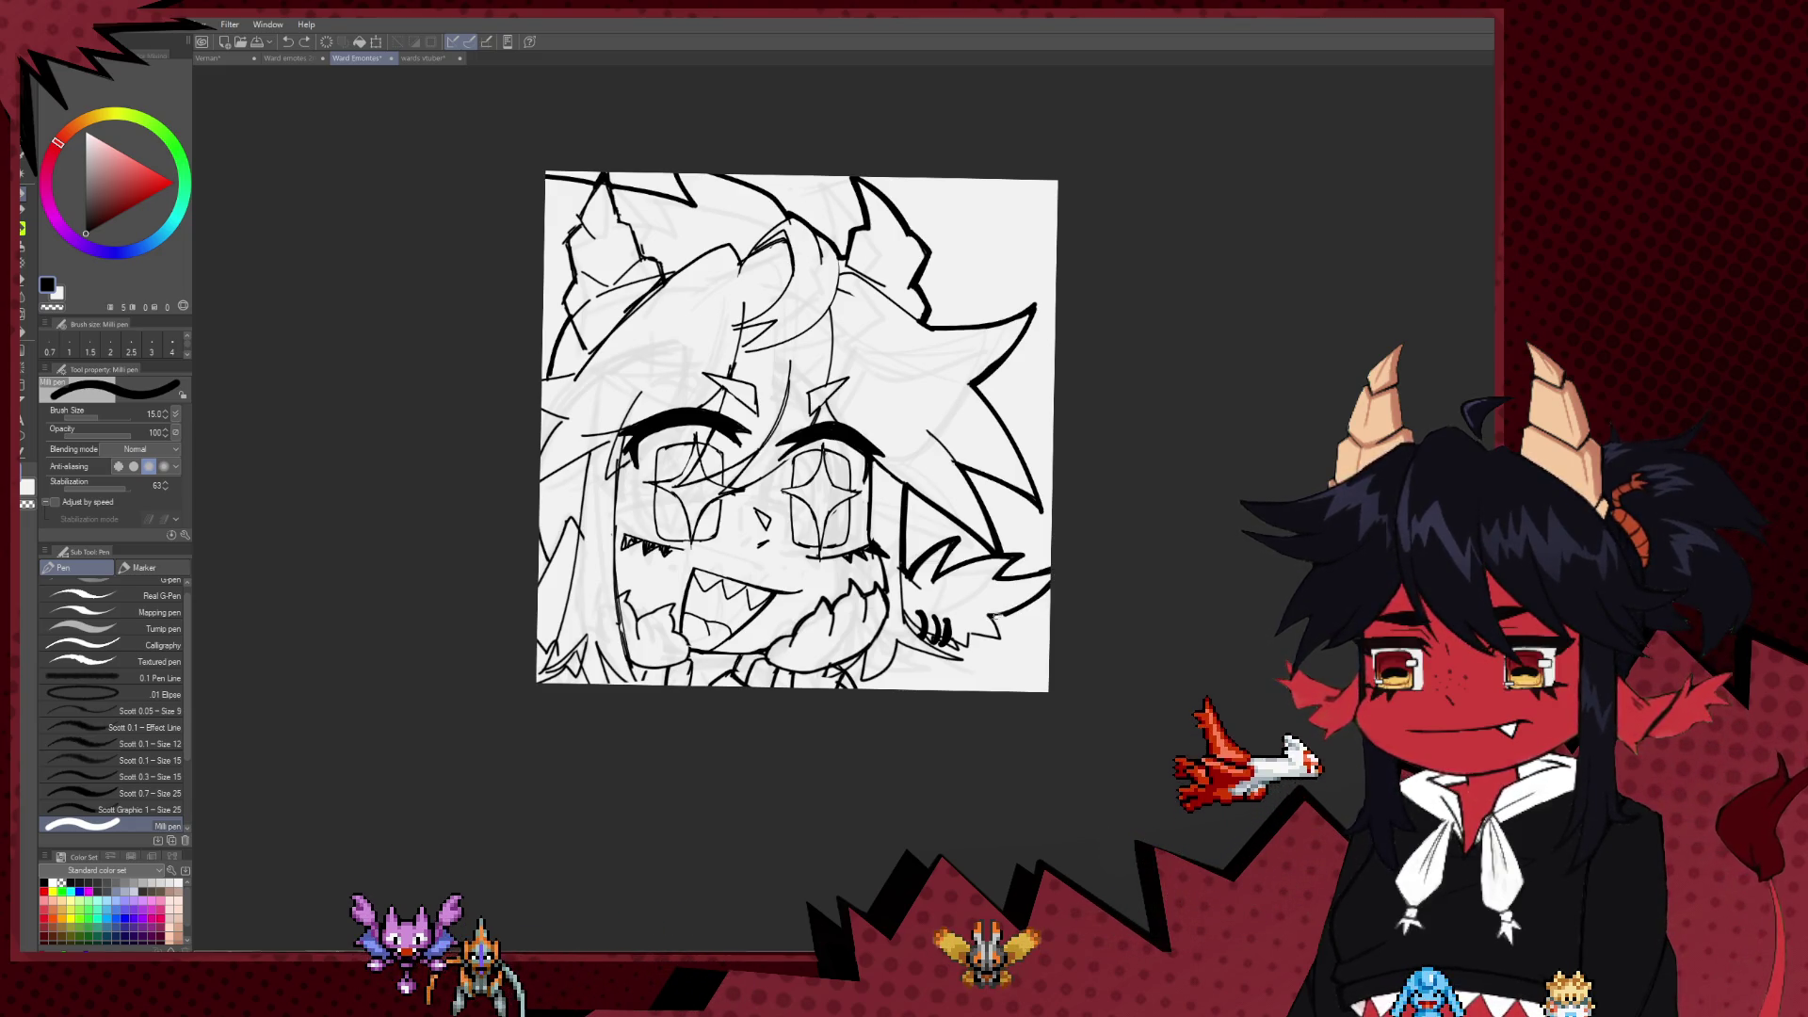
scroll(1031, 601, down, 1)
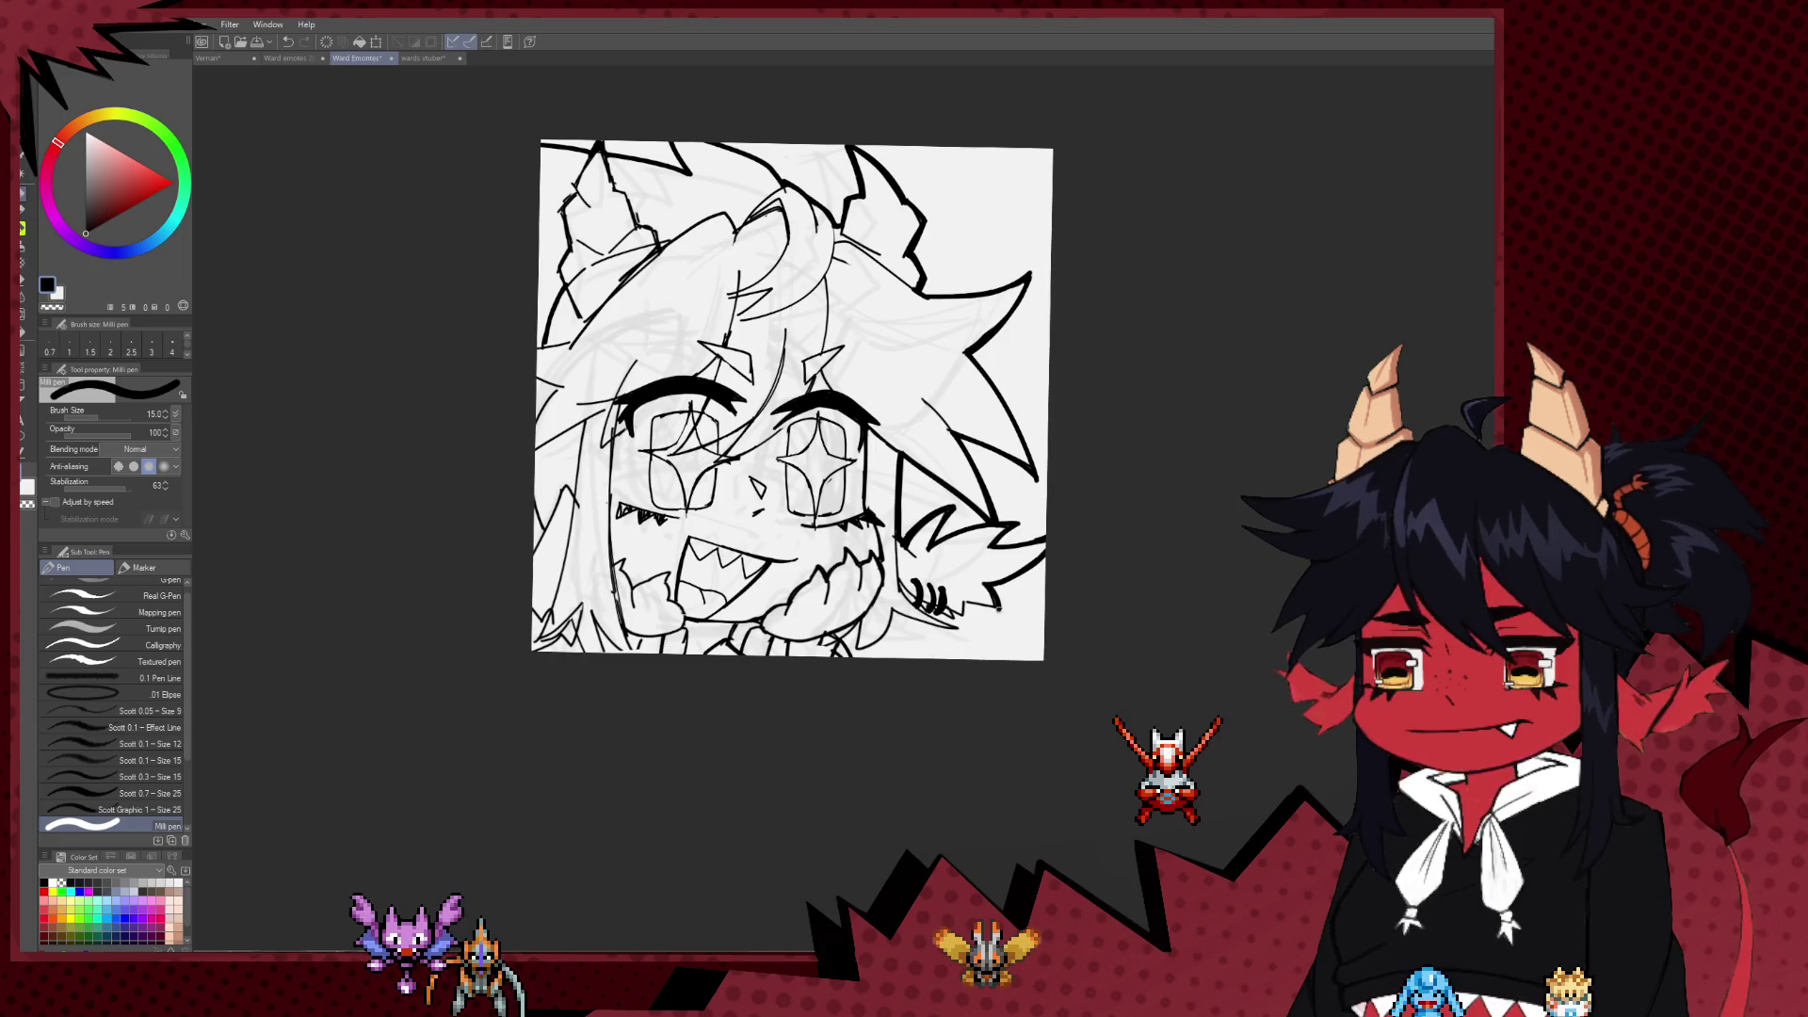
drag(998, 609, 968, 604)
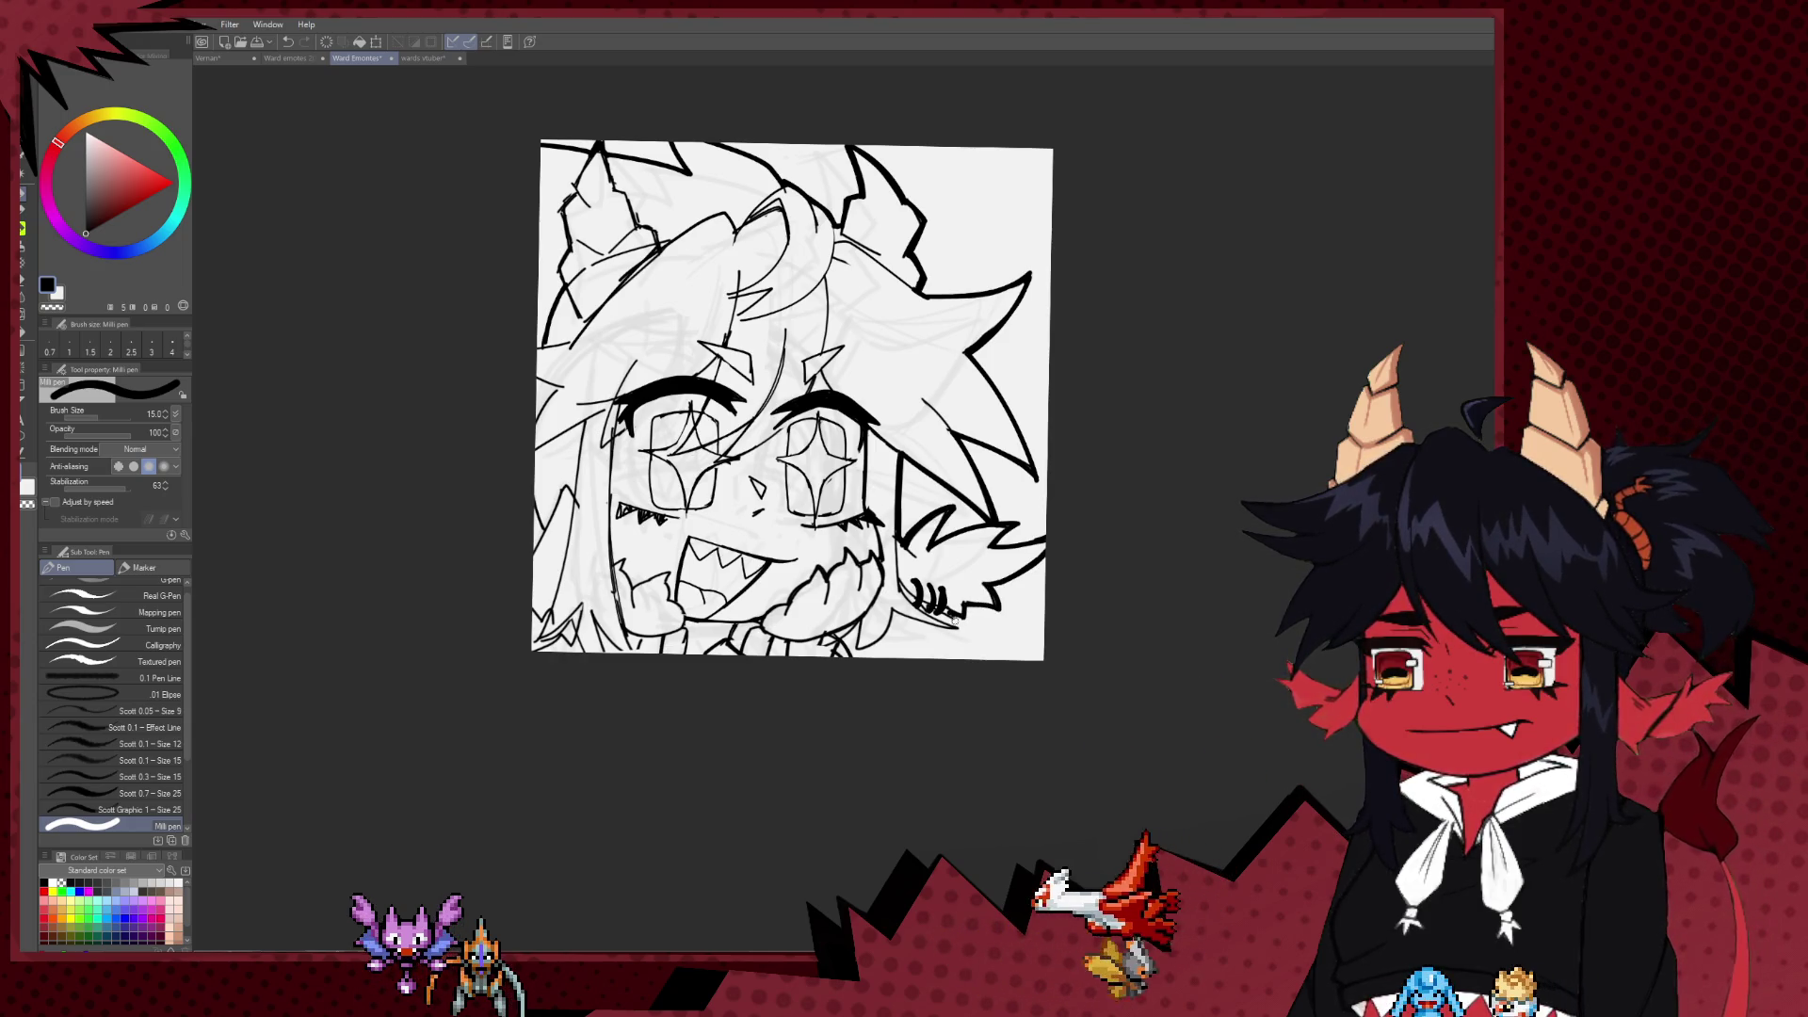
drag(970, 628, 902, 613)
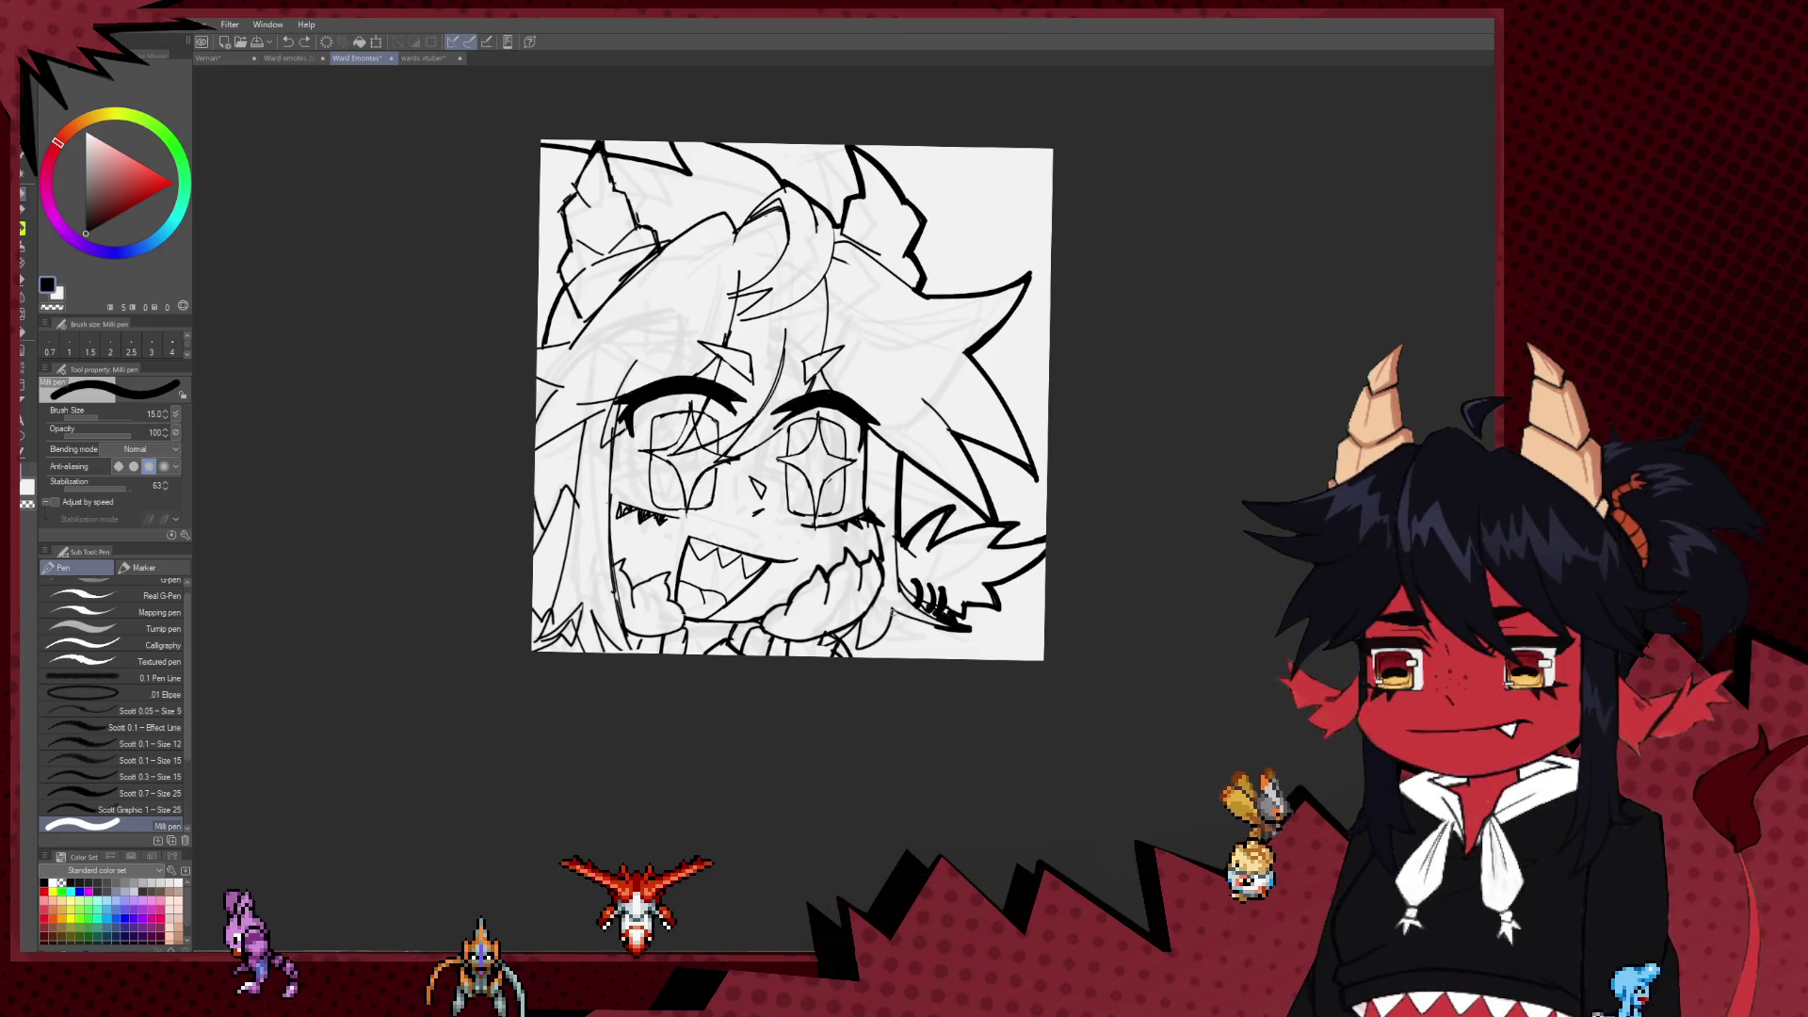
drag(970, 629, 902, 614)
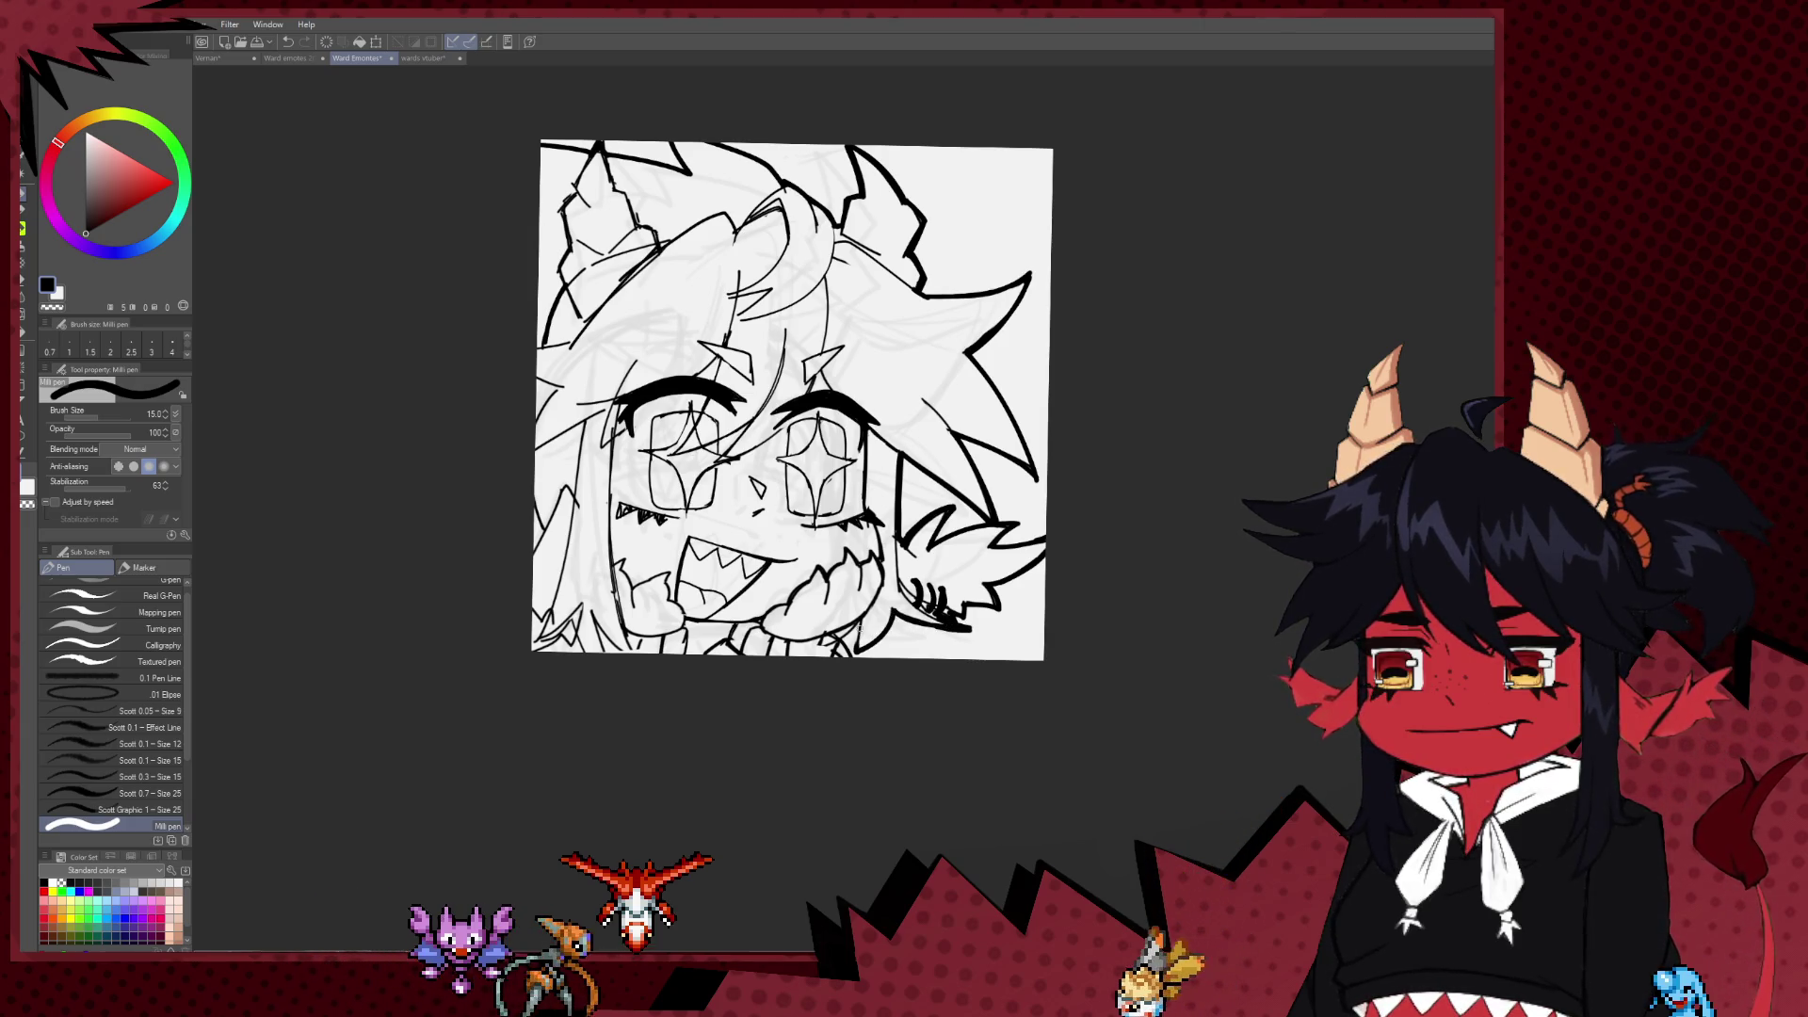
Step: Ink a short chin line and reduce the pen size from 15 to 12
drag(835, 670, 905, 735)
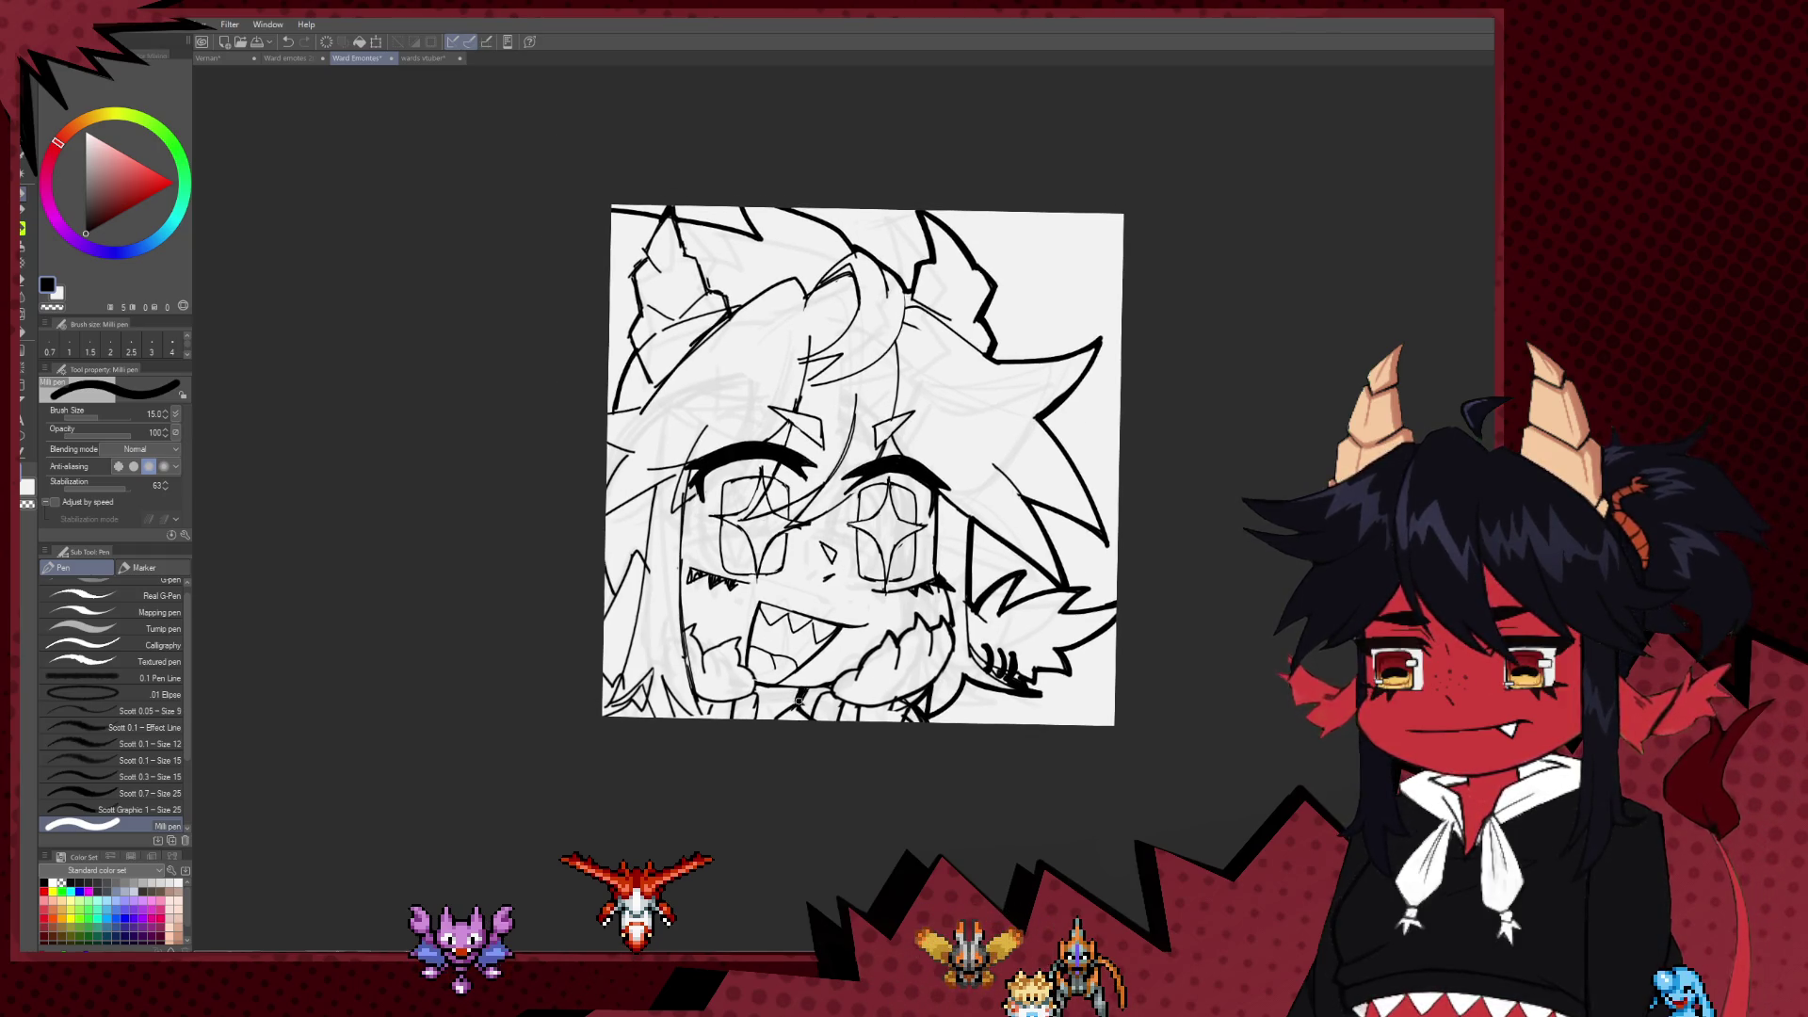
mouse_move(751, 685)
mouse_down()
mouse_move(808, 688)
mouse_move(812, 754)
mouse_move(800, 712)
mouse_up()
key(bracketleft)
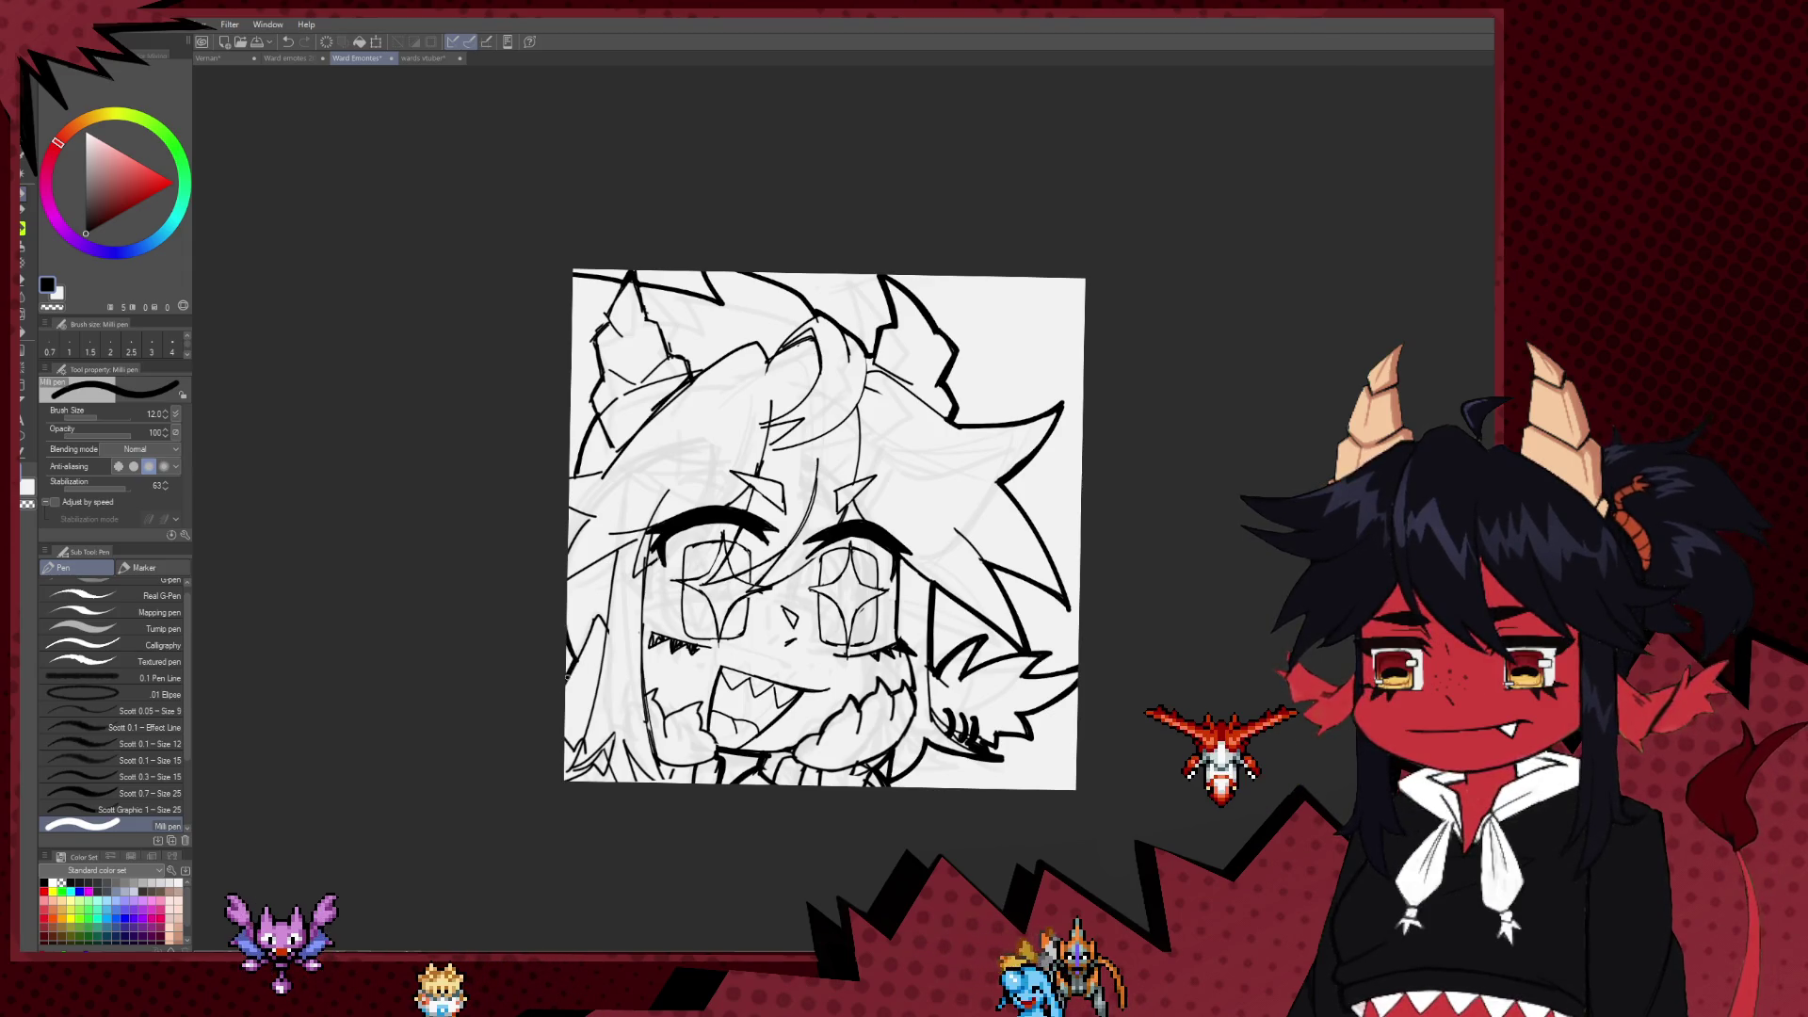
Step: Touch up the face lines alternating Milli pen and Hard eraser, with the pen at size 8
key(e)
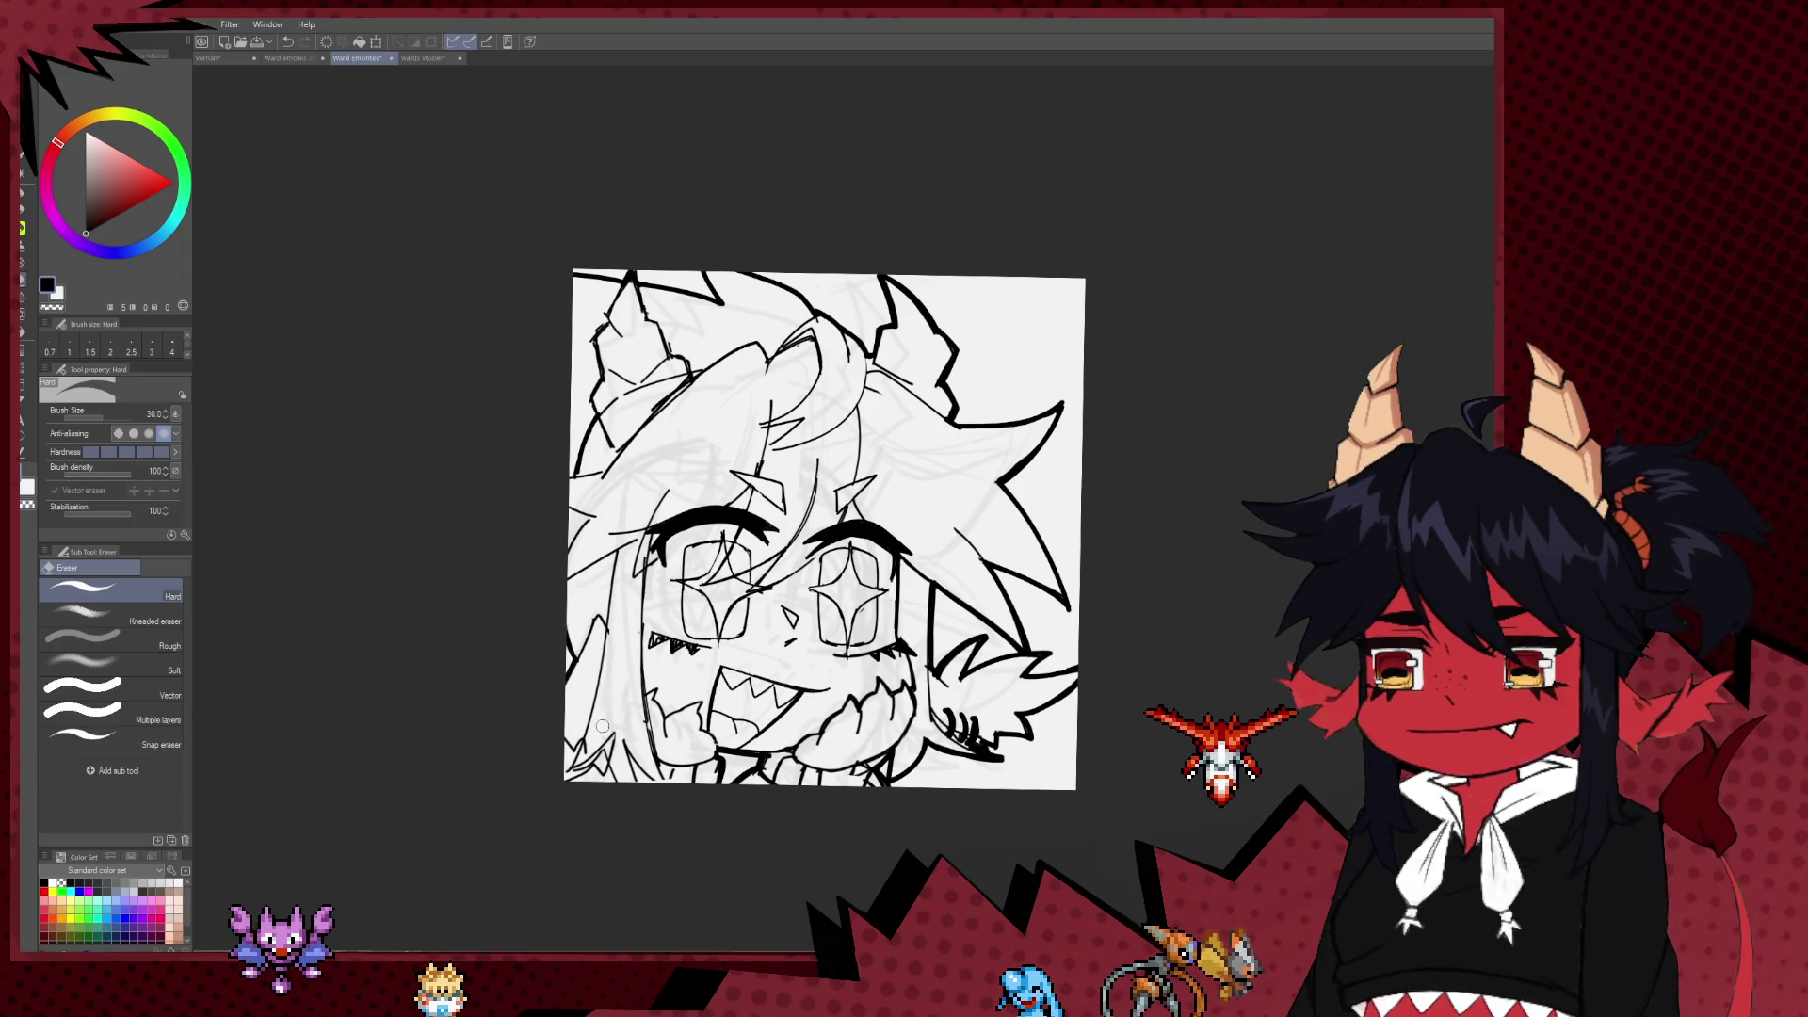
key(p)
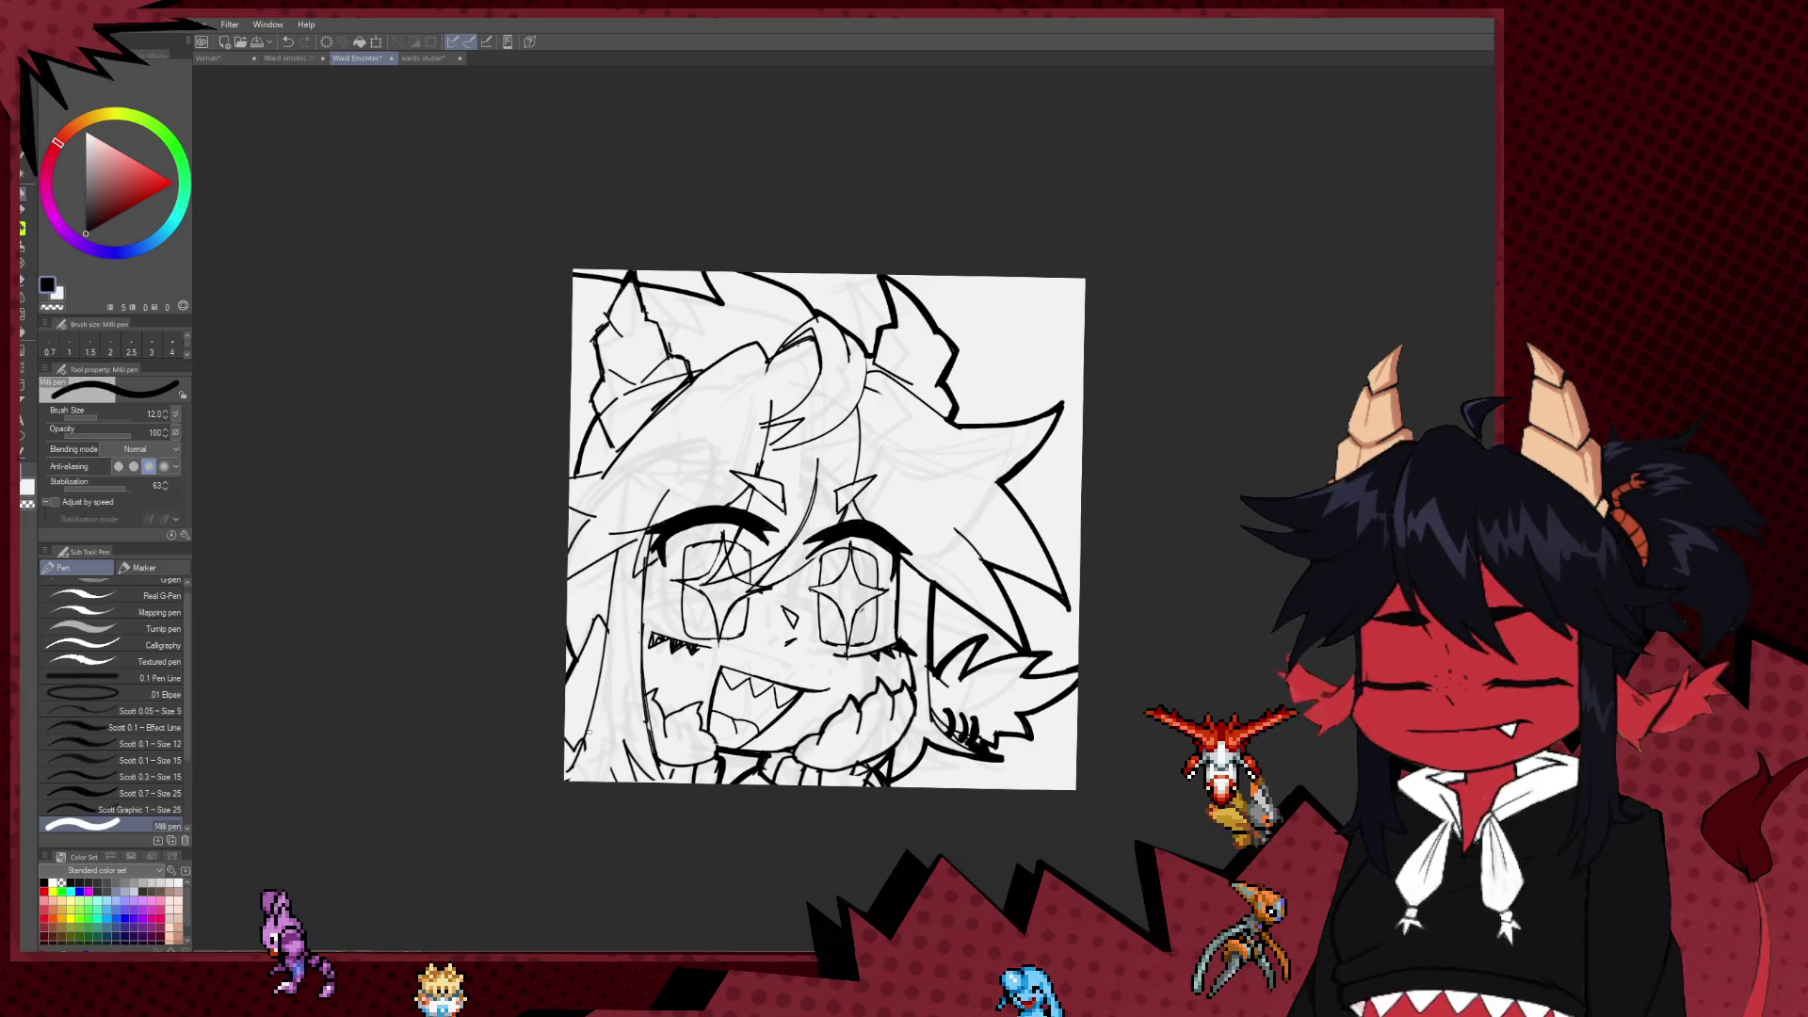
key(bracketleft)
key(bracketleft)
key(bracketleft)
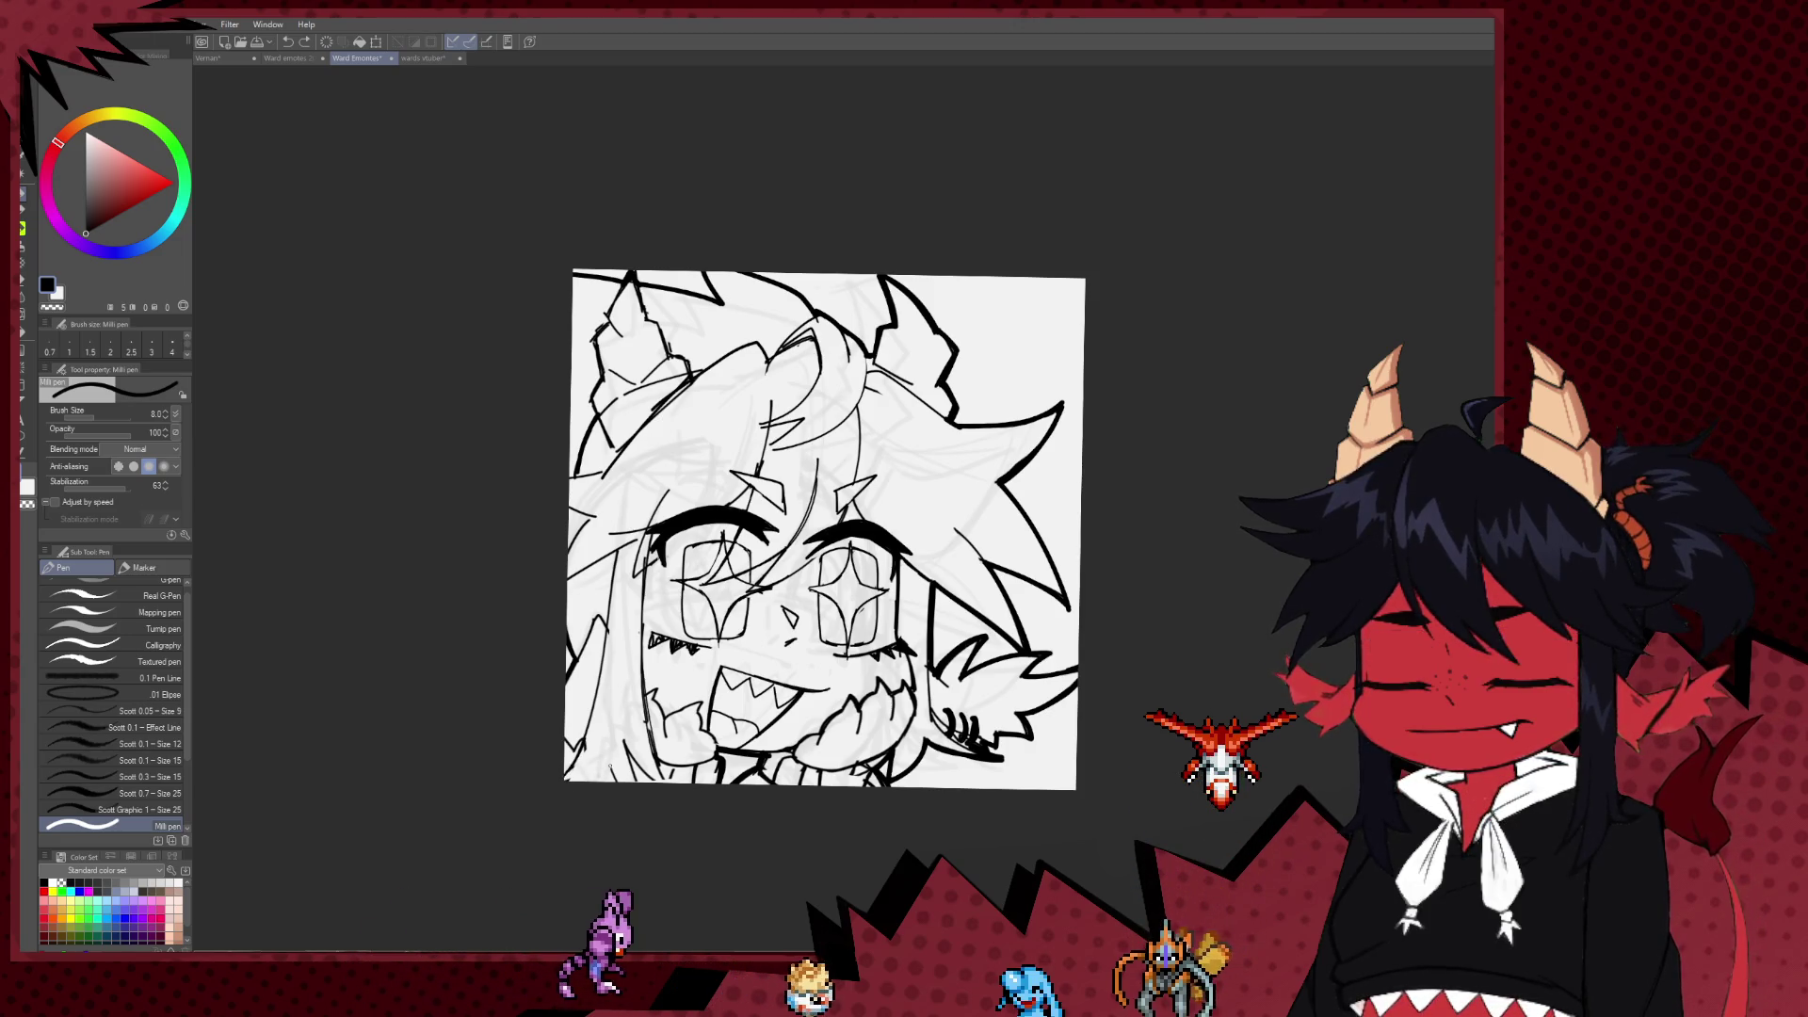
key(e)
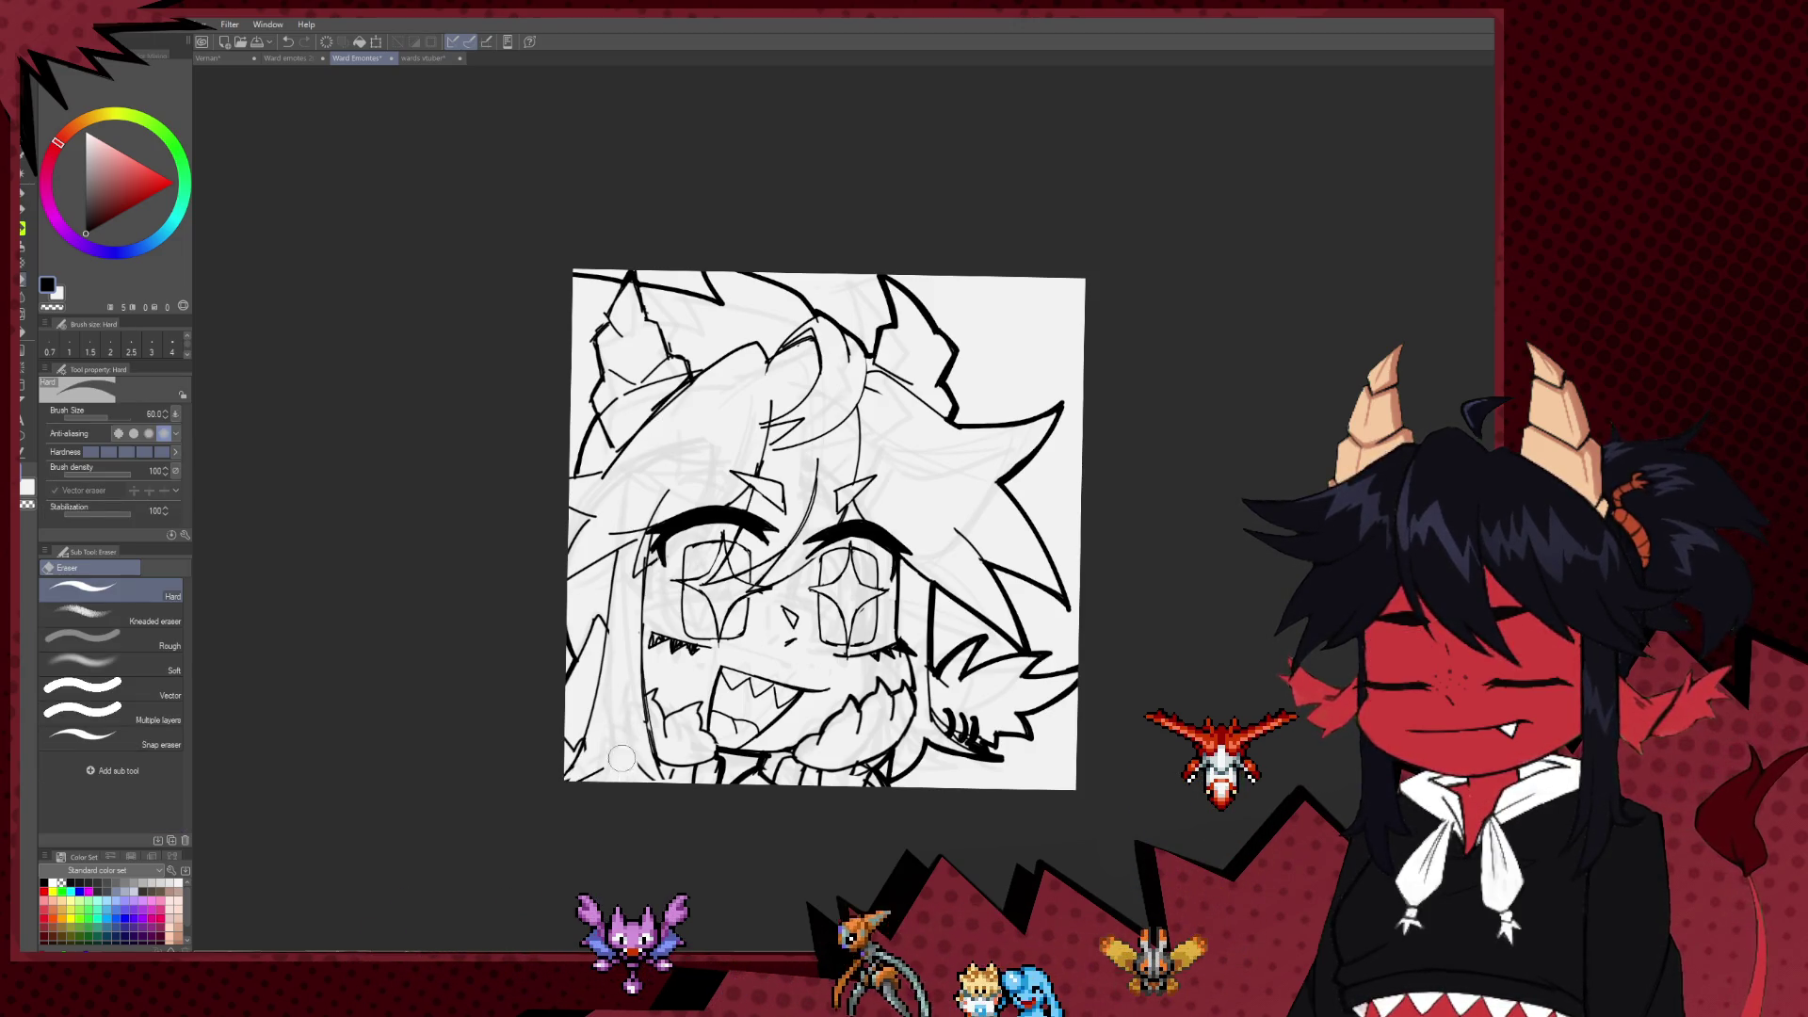
key(p)
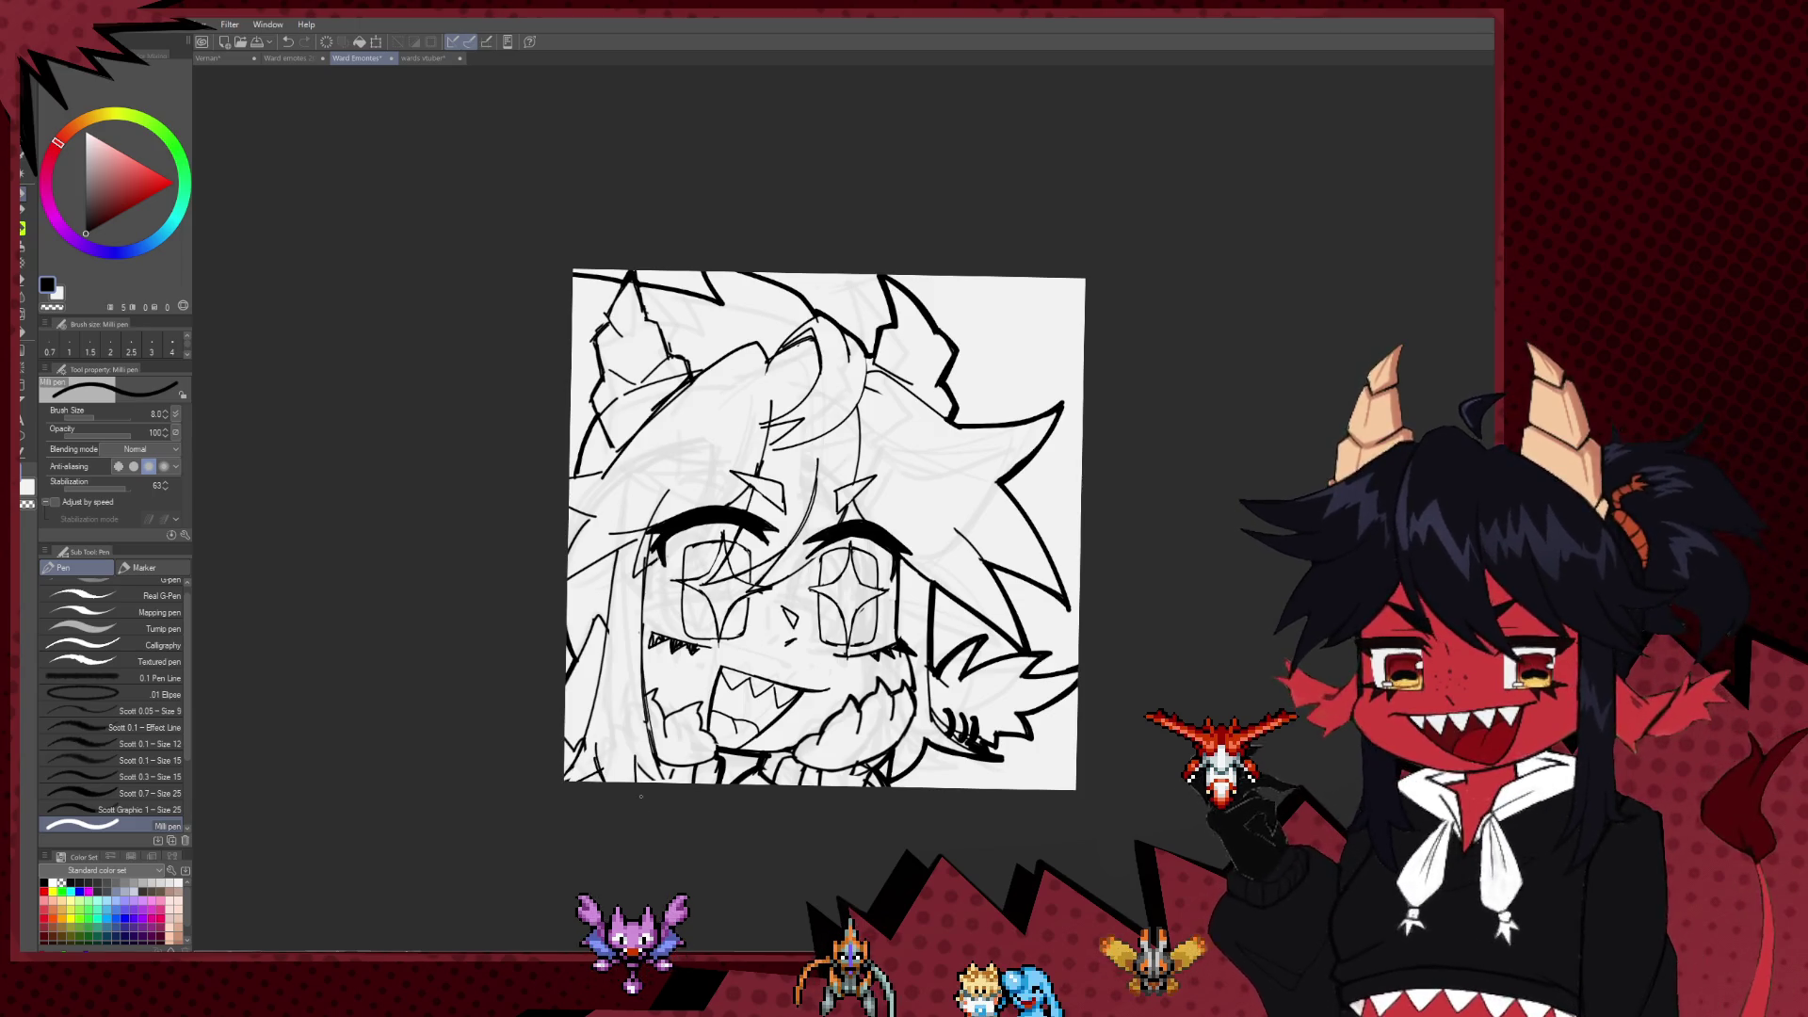
key(e)
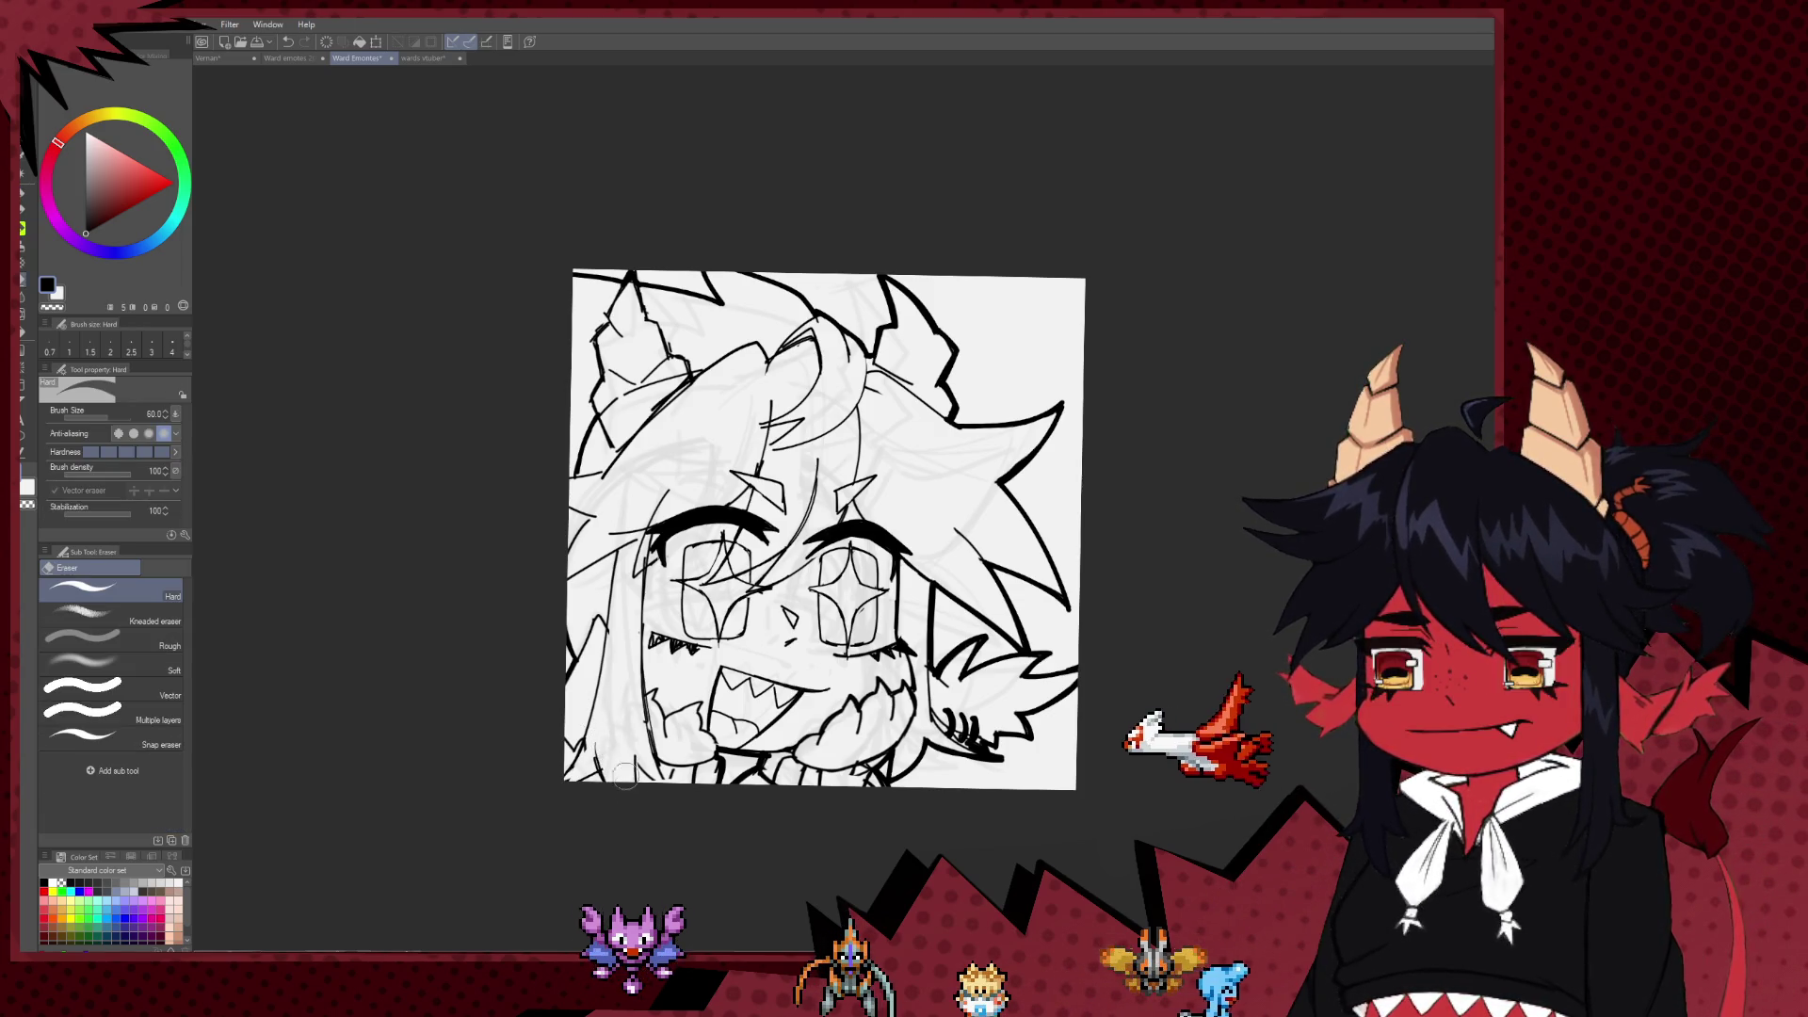
drag(625, 775, 628, 827)
key(p)
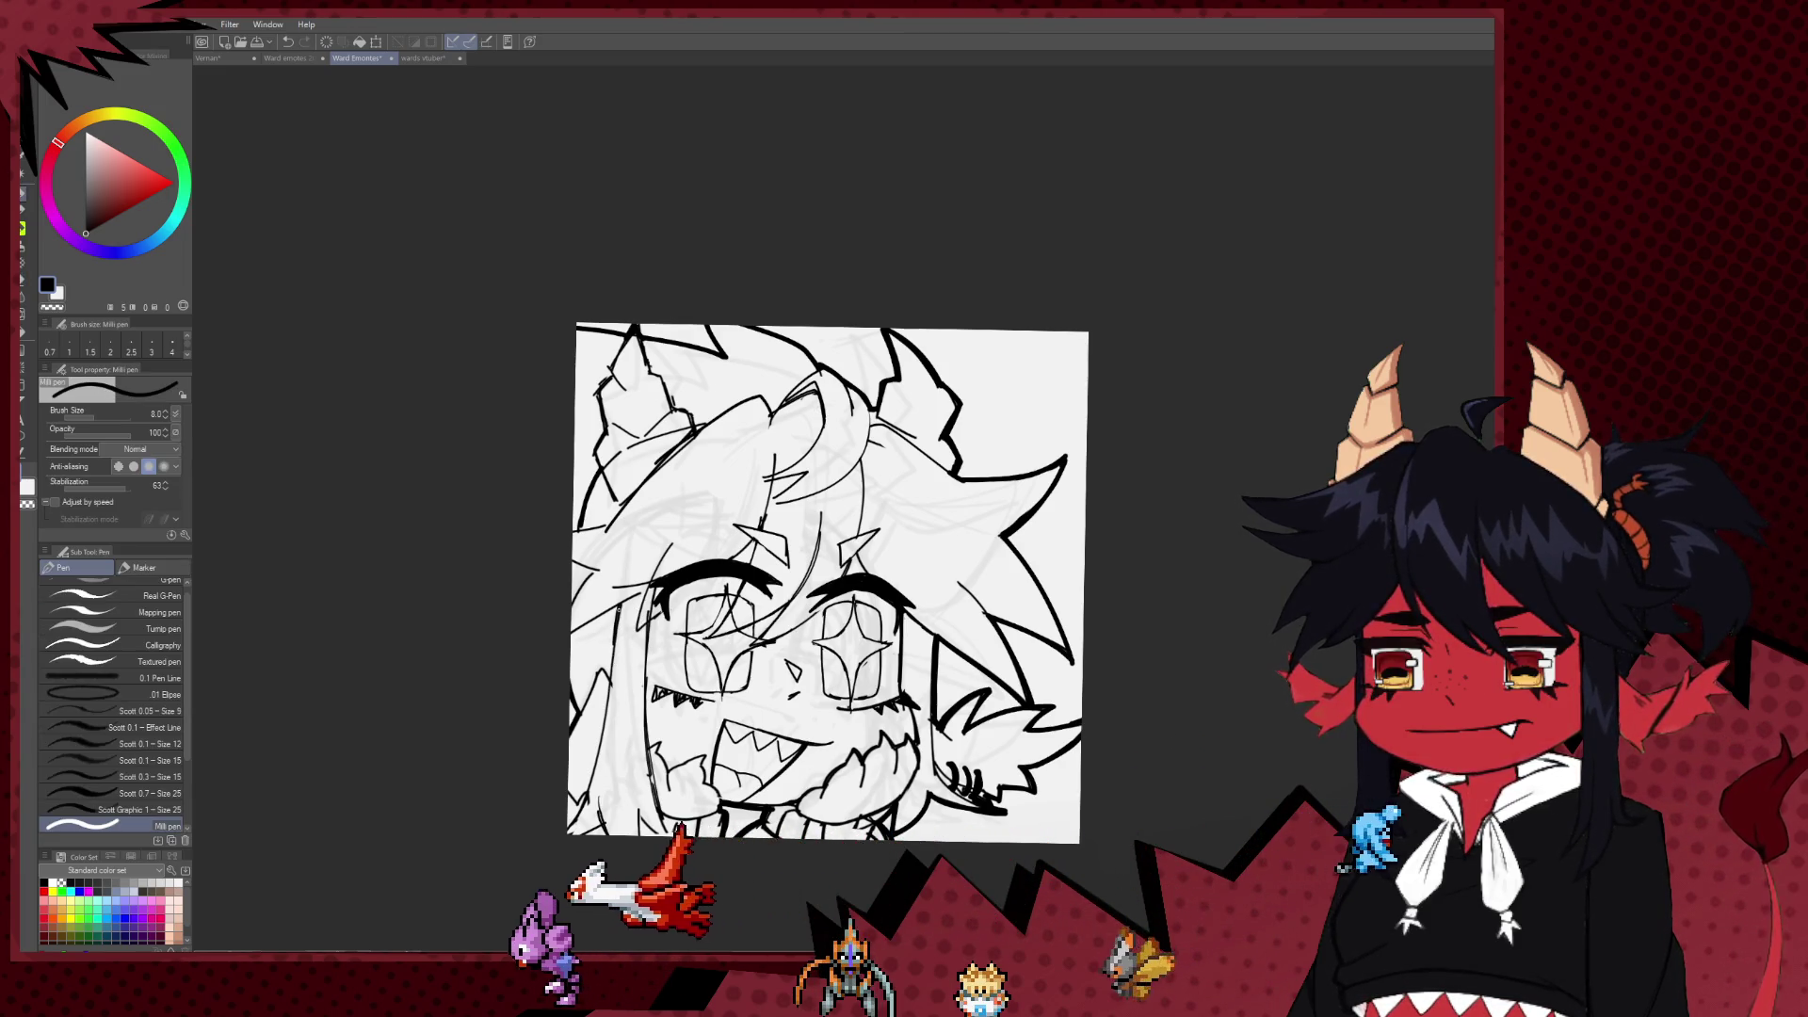
drag(764, 525, 730, 551)
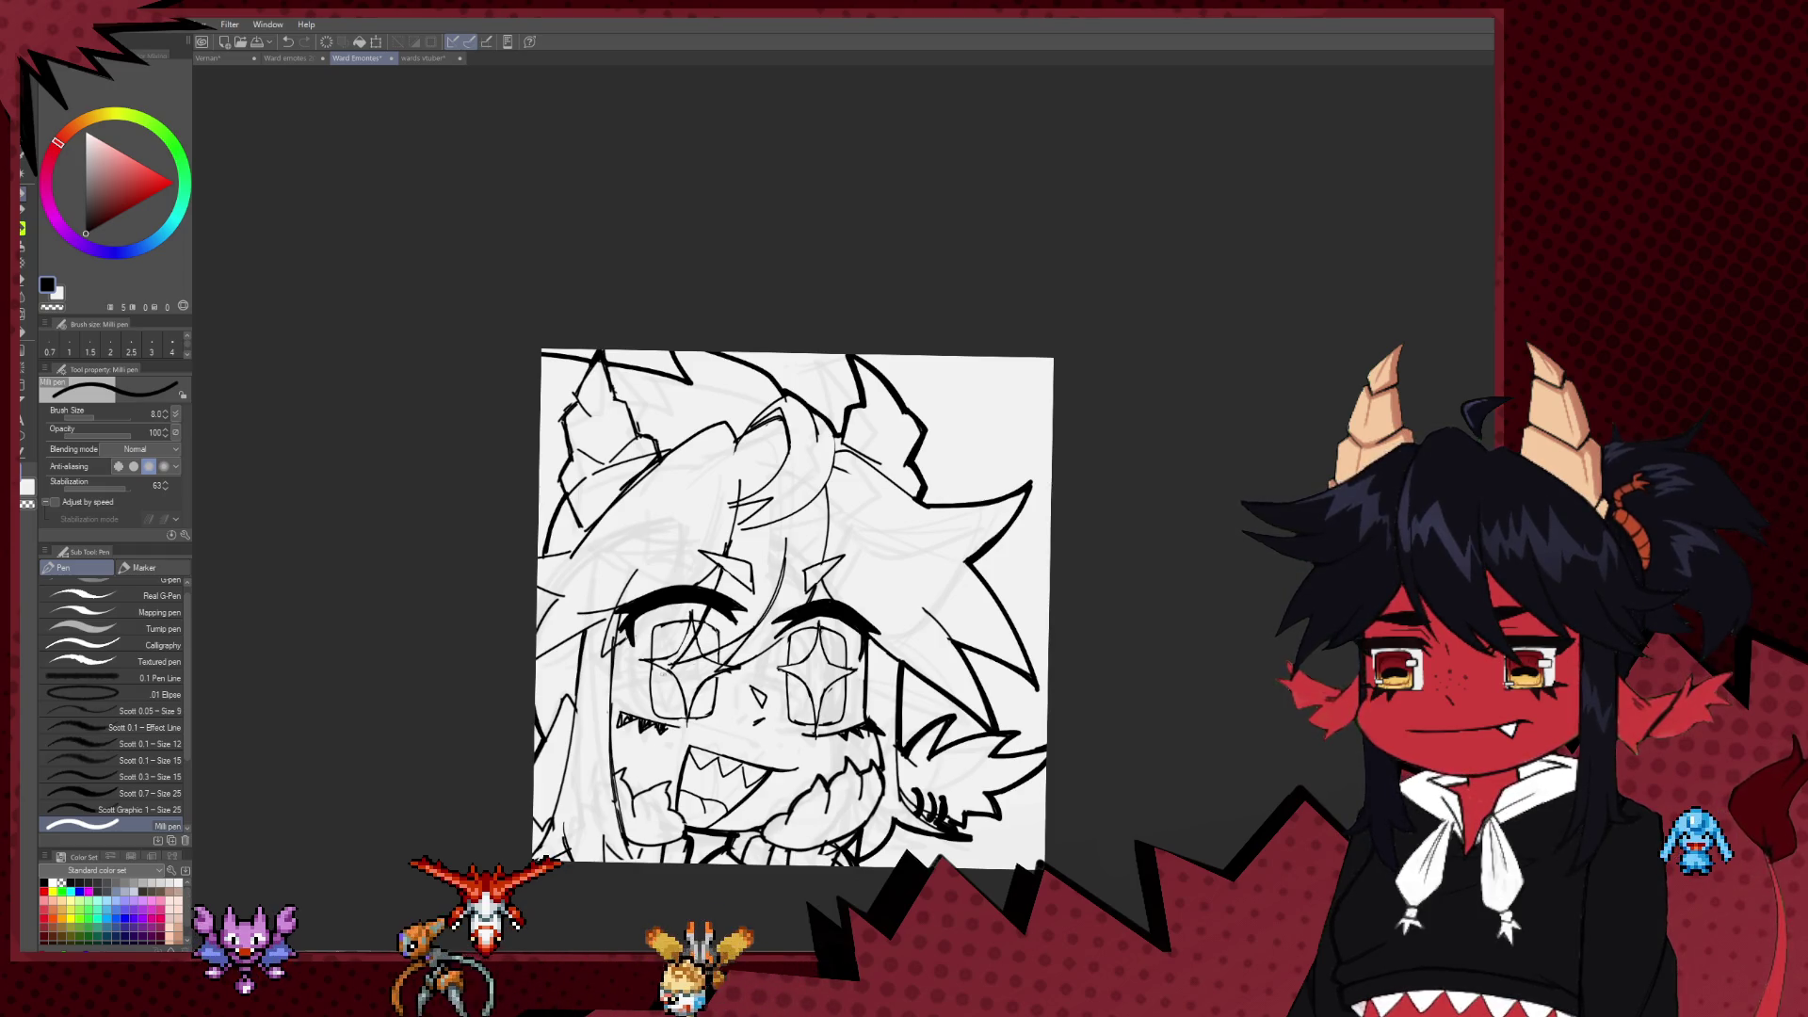
scroll(719, 673, down, 4)
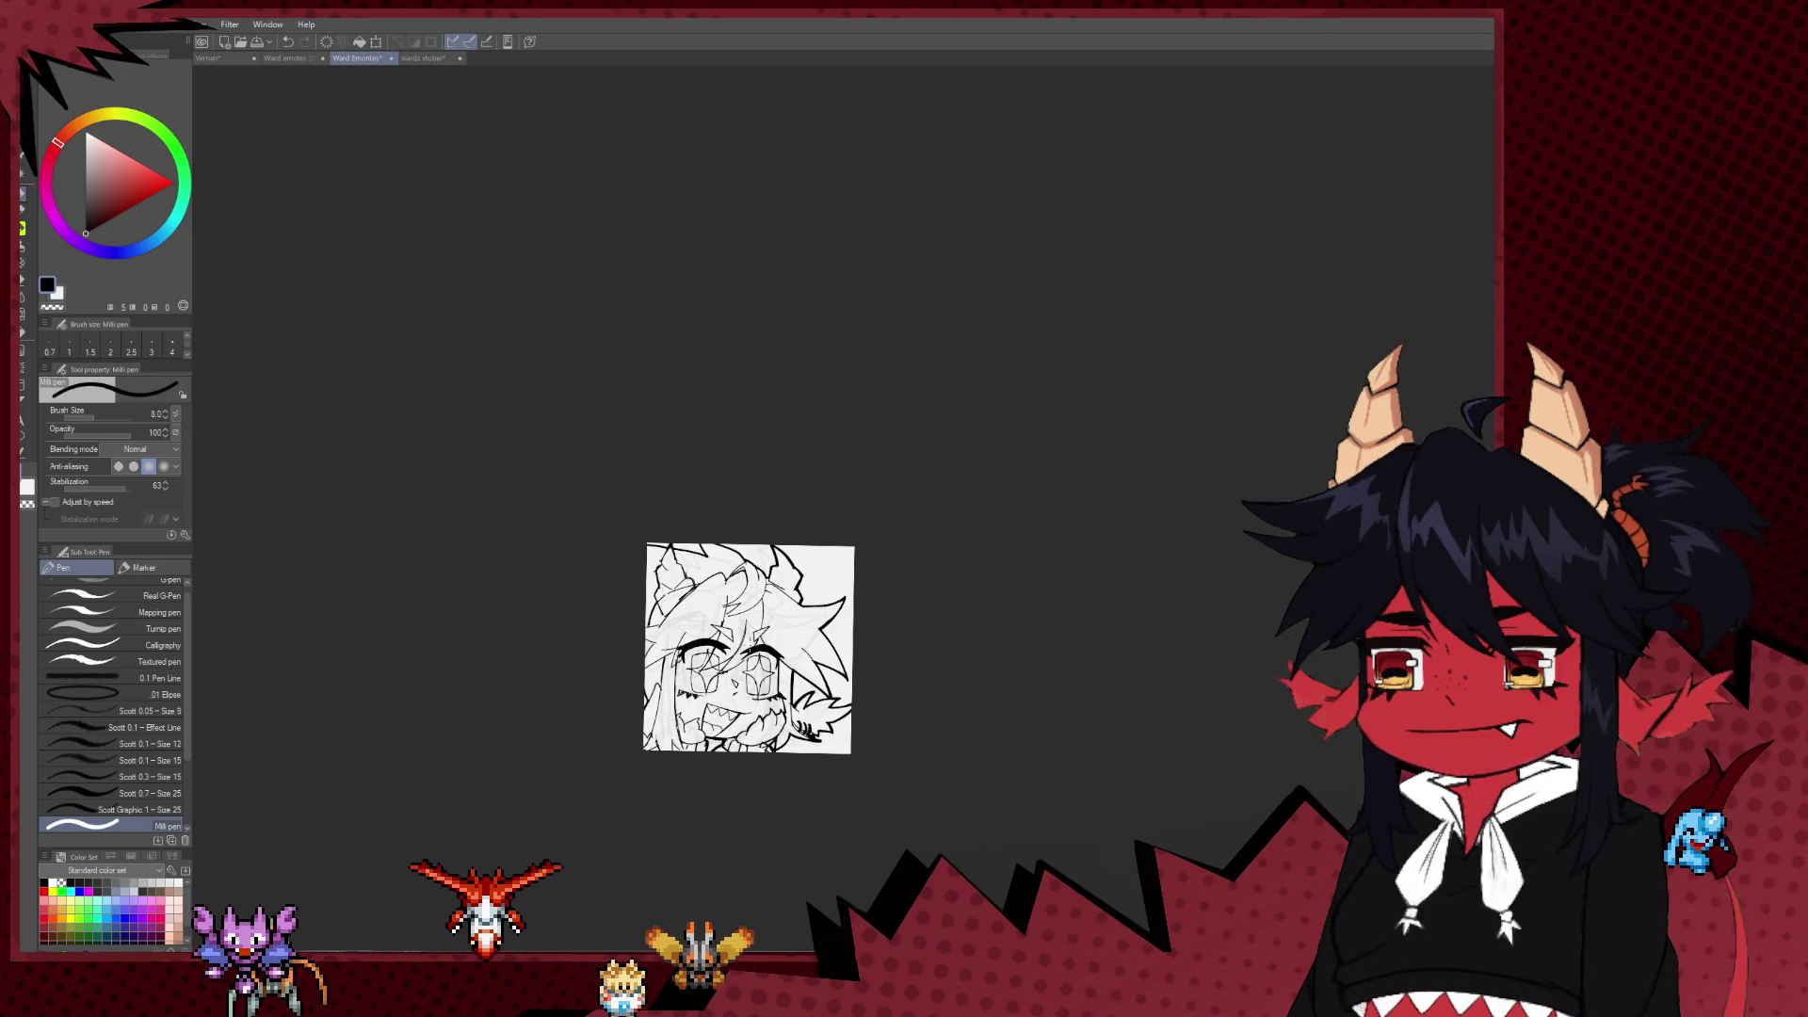
Step: Zoom into the top of the head and ink the ridged hair bun, using a size-40 eraser and size-8 pen
scroll(648, 559, up, 2)
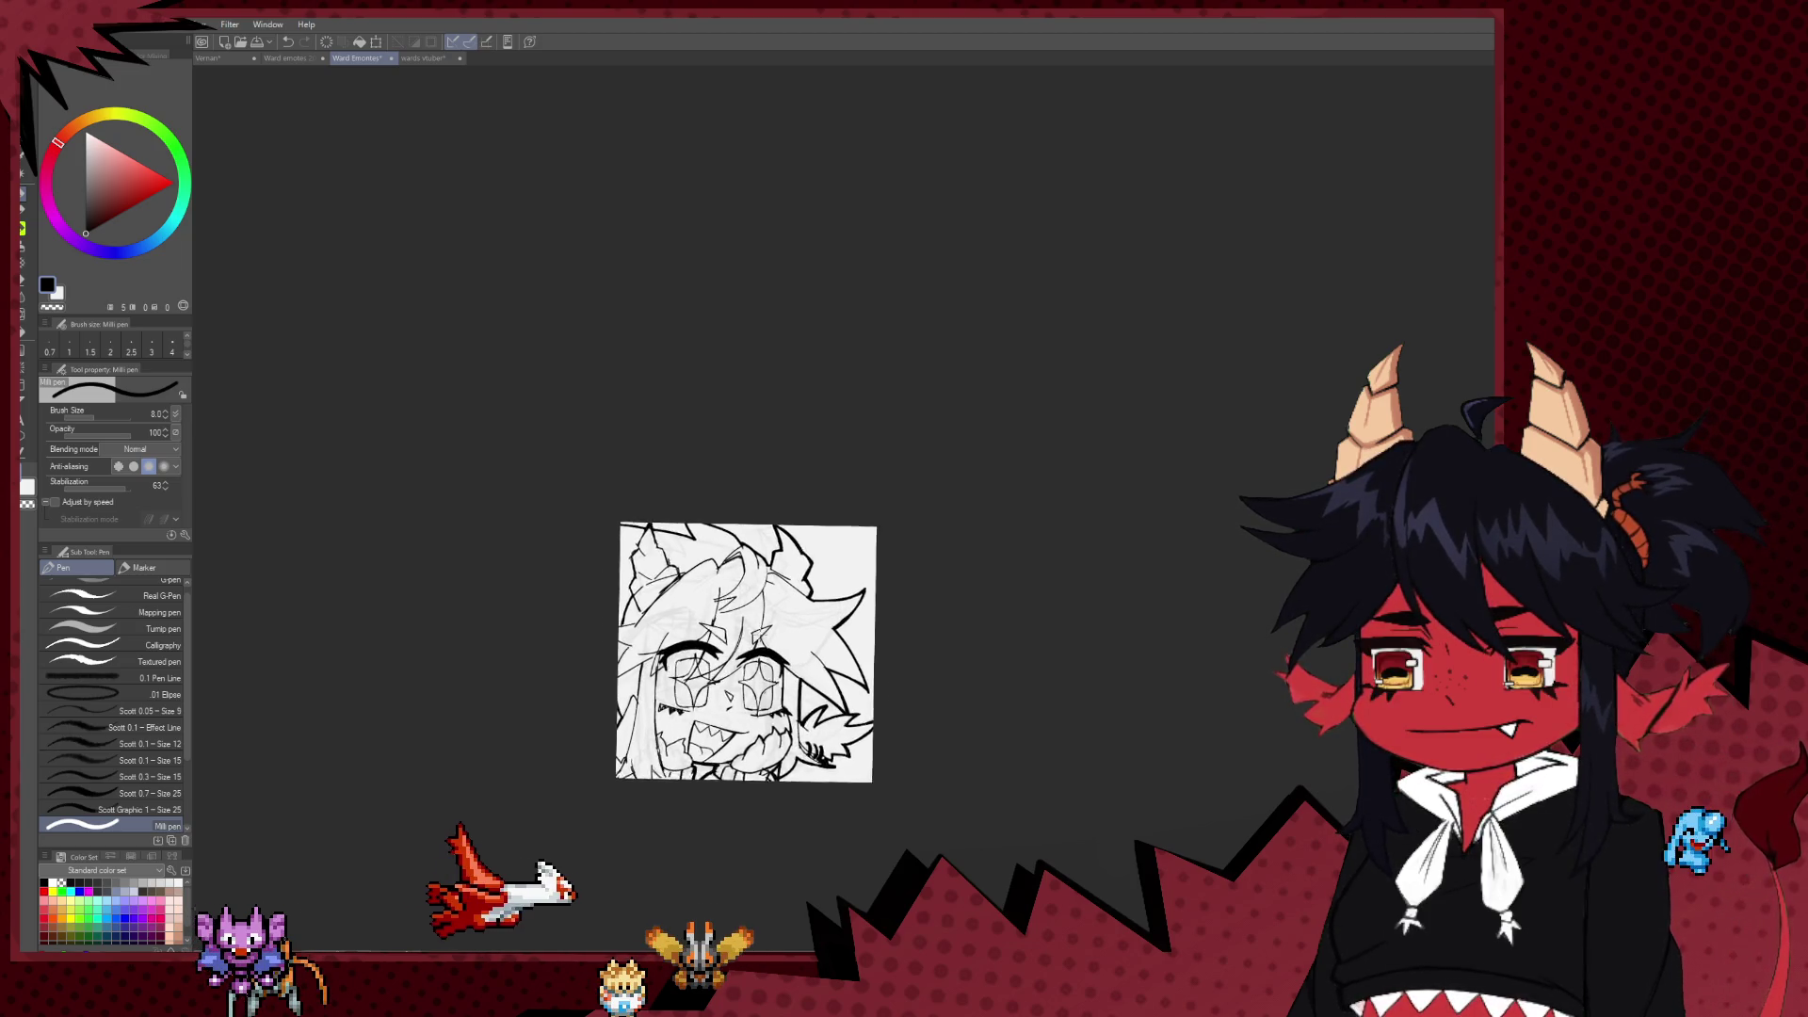
scroll(648, 559, up, 2)
scroll(648, 559, up, 1)
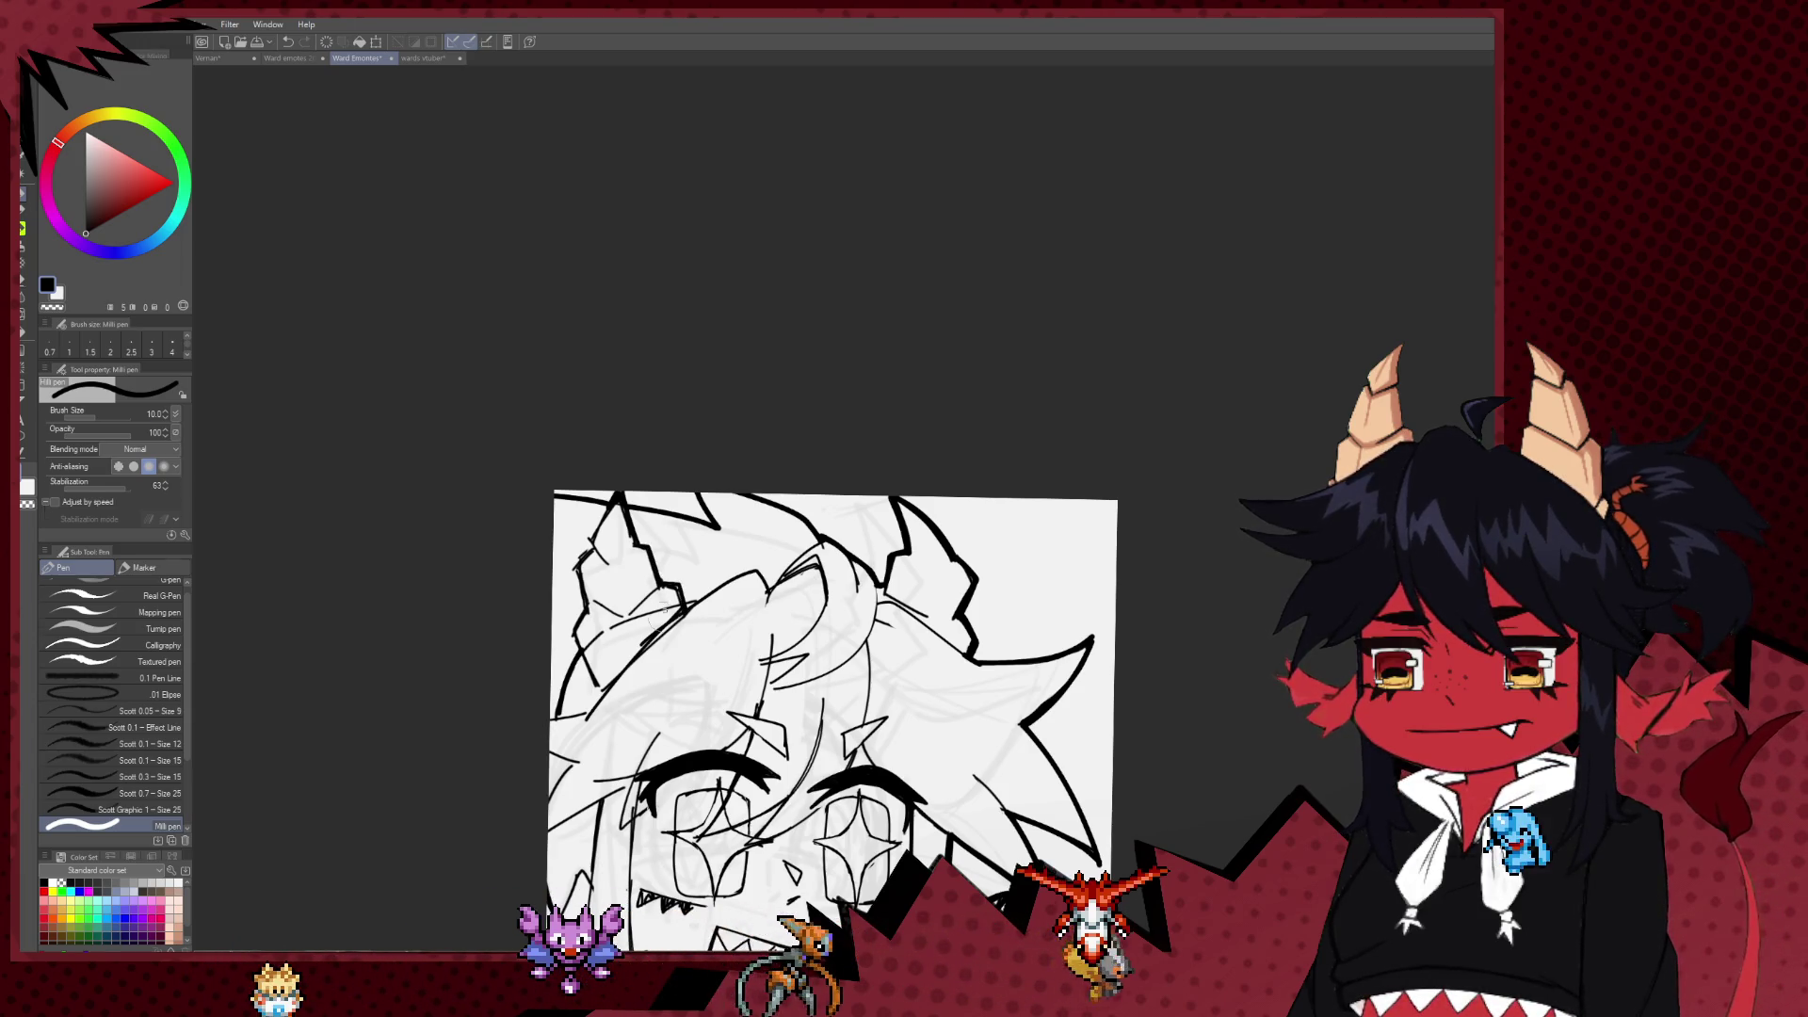
key(e)
key(bracketleft)
key(bracketleft)
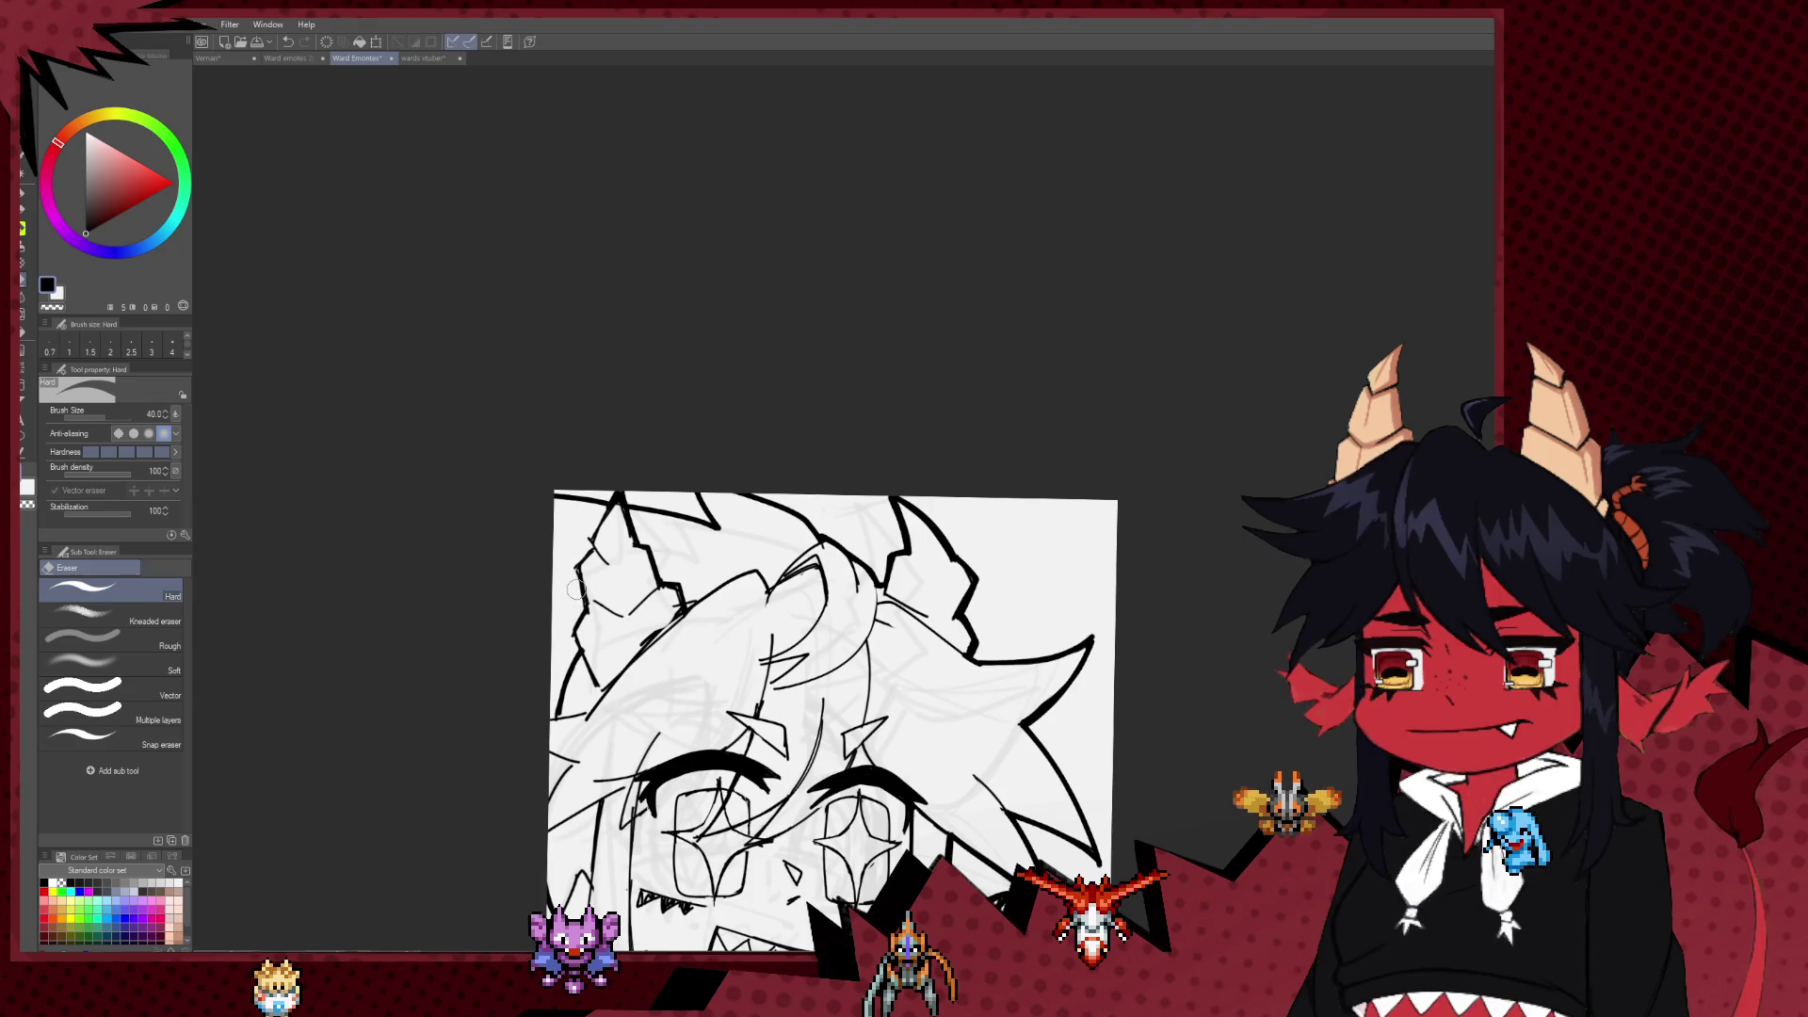
key(p)
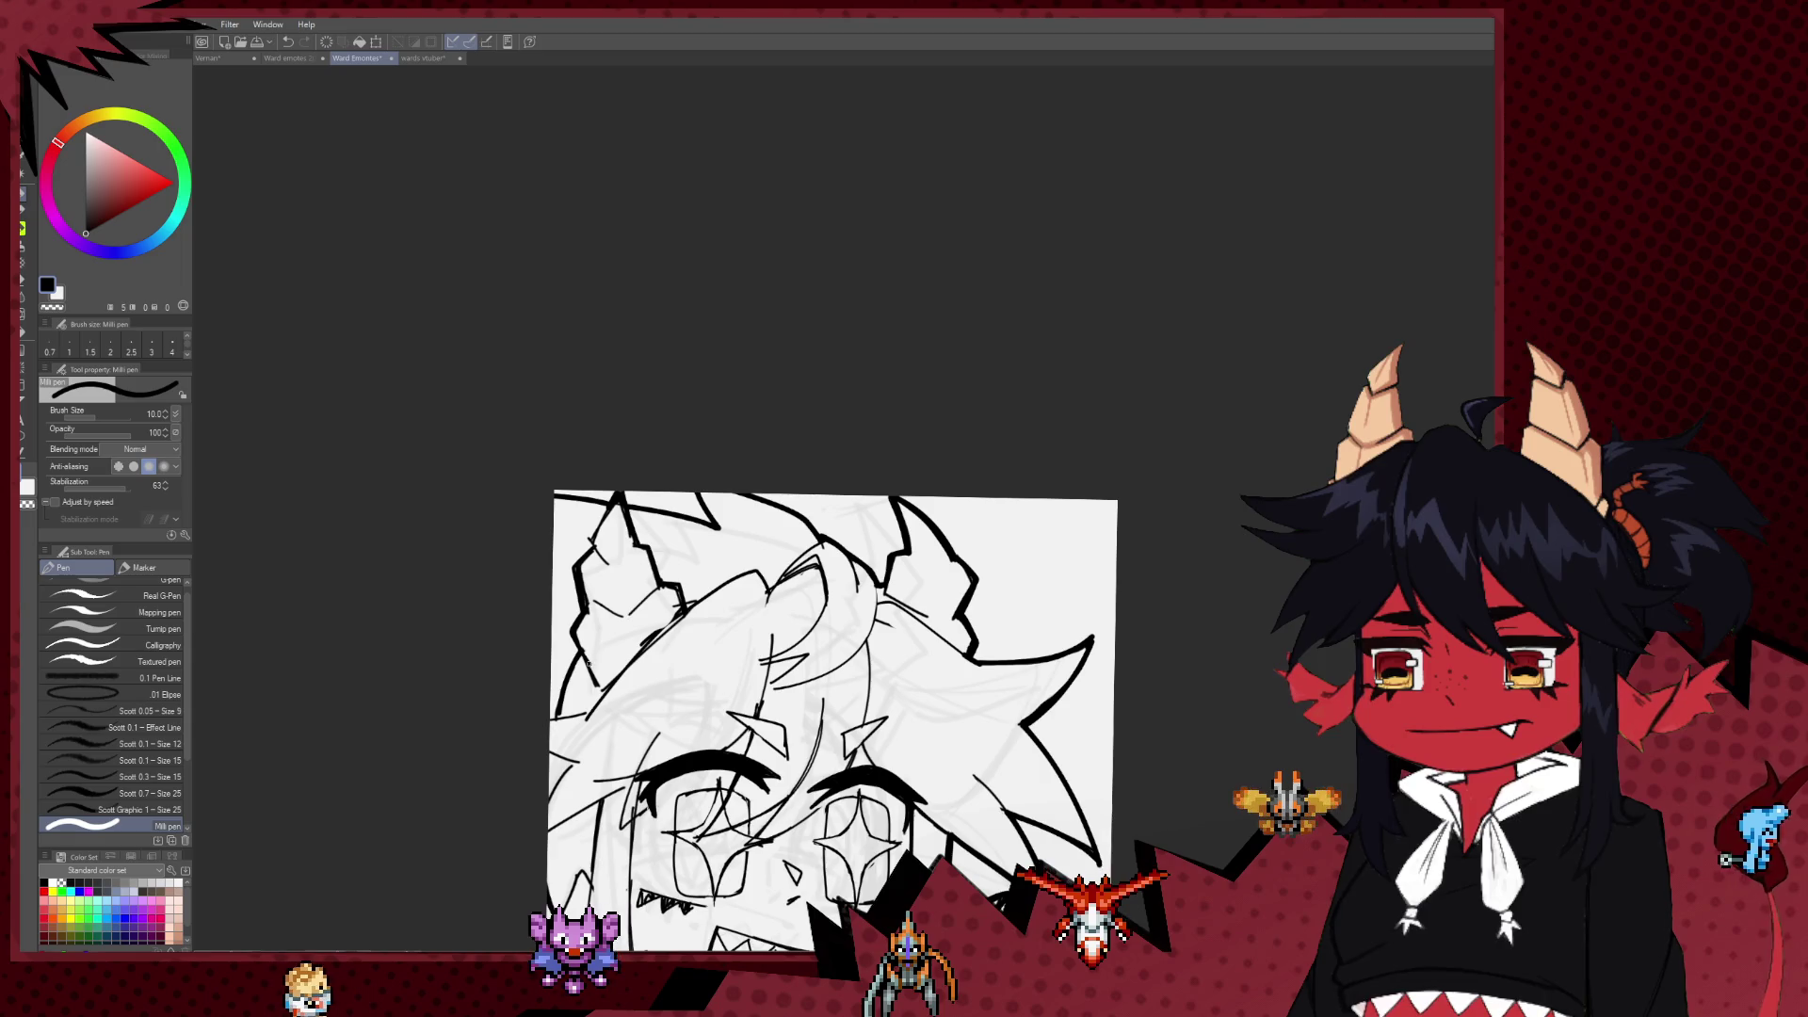
key(e)
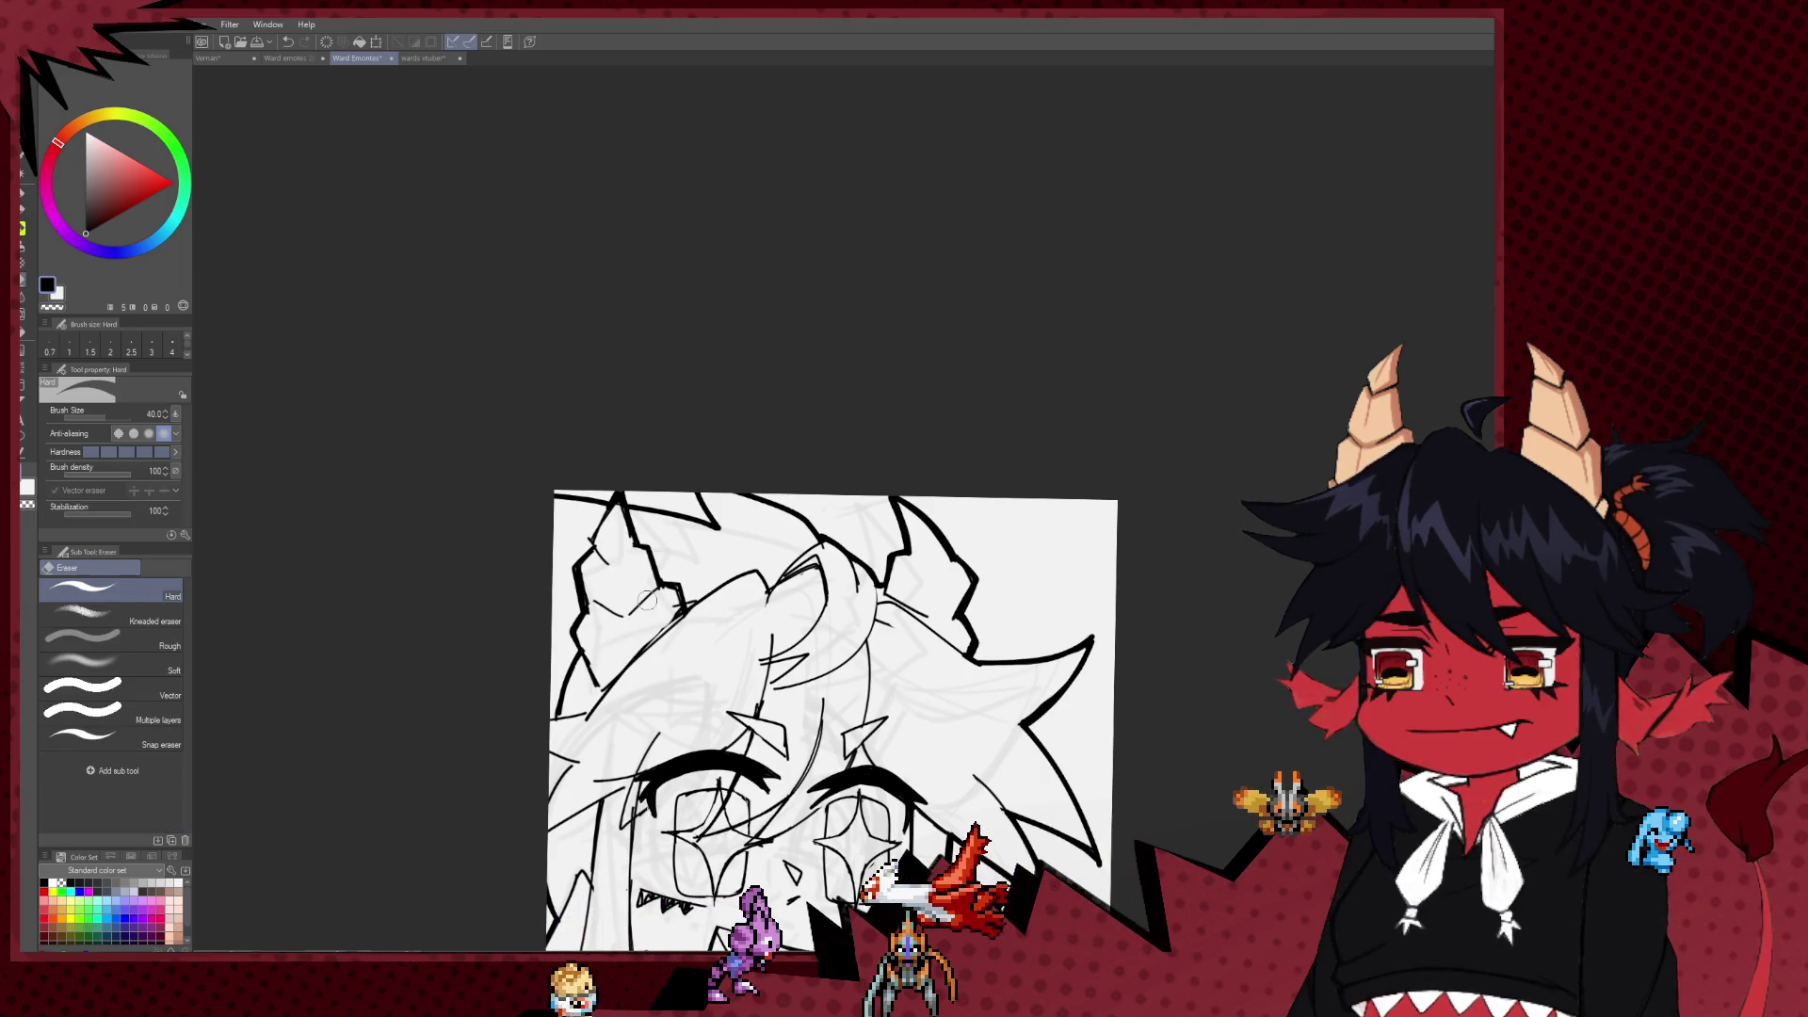
key(p)
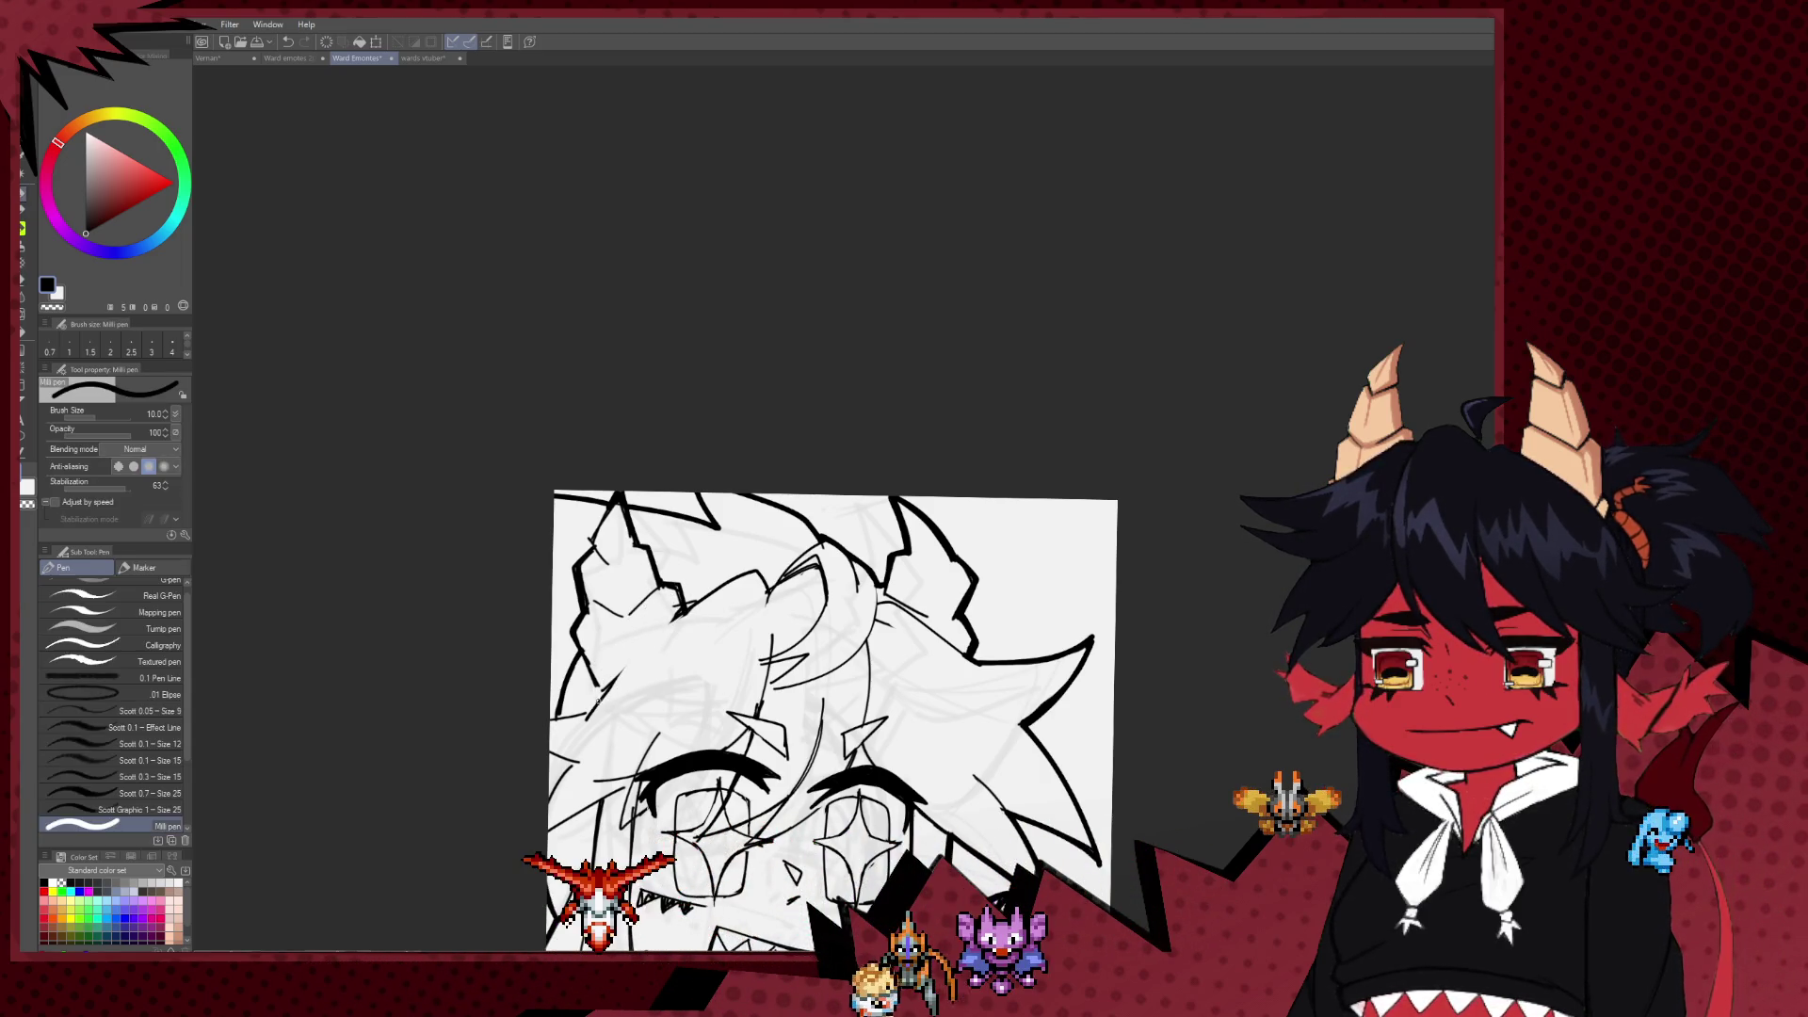
key(e)
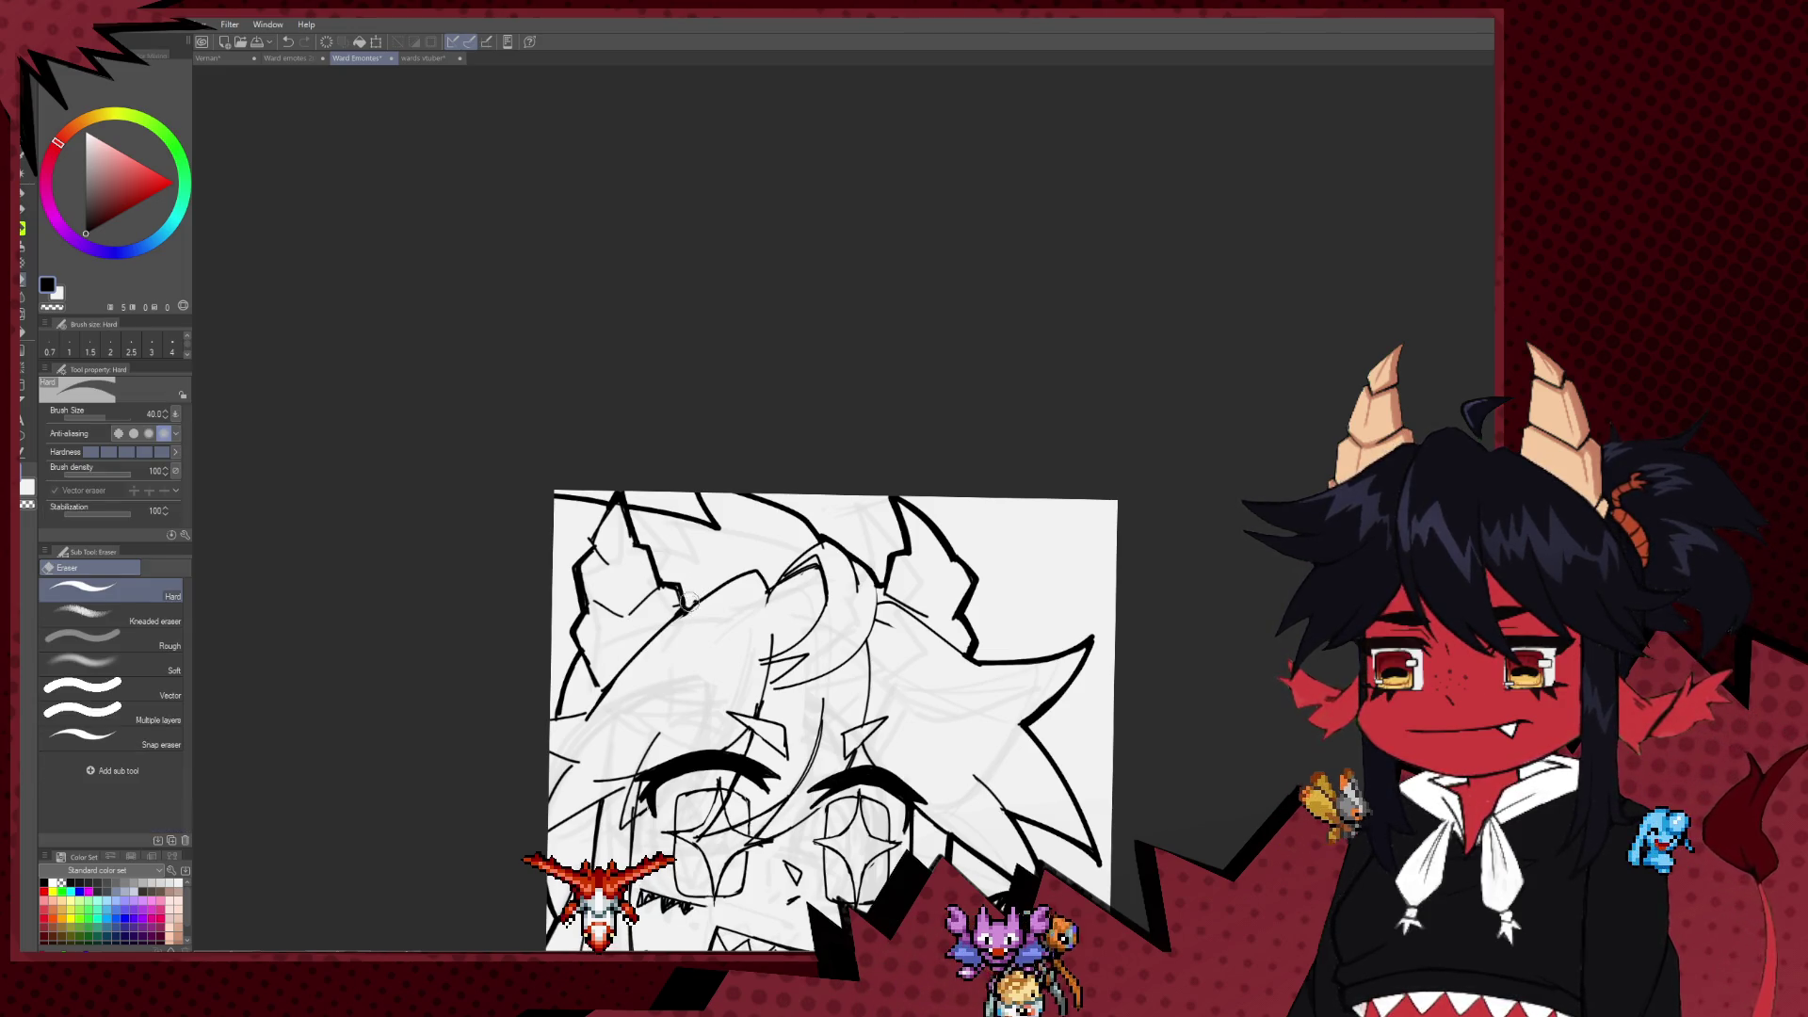
key(p)
key(bracketleft)
Step: Pan around the lower face, clean up stray lines near the bun, then zoom out
mouse_move(941, 572)
mouse_down()
mouse_move(778, 539)
mouse_move(775, 617)
mouse_move(863, 546)
mouse_up()
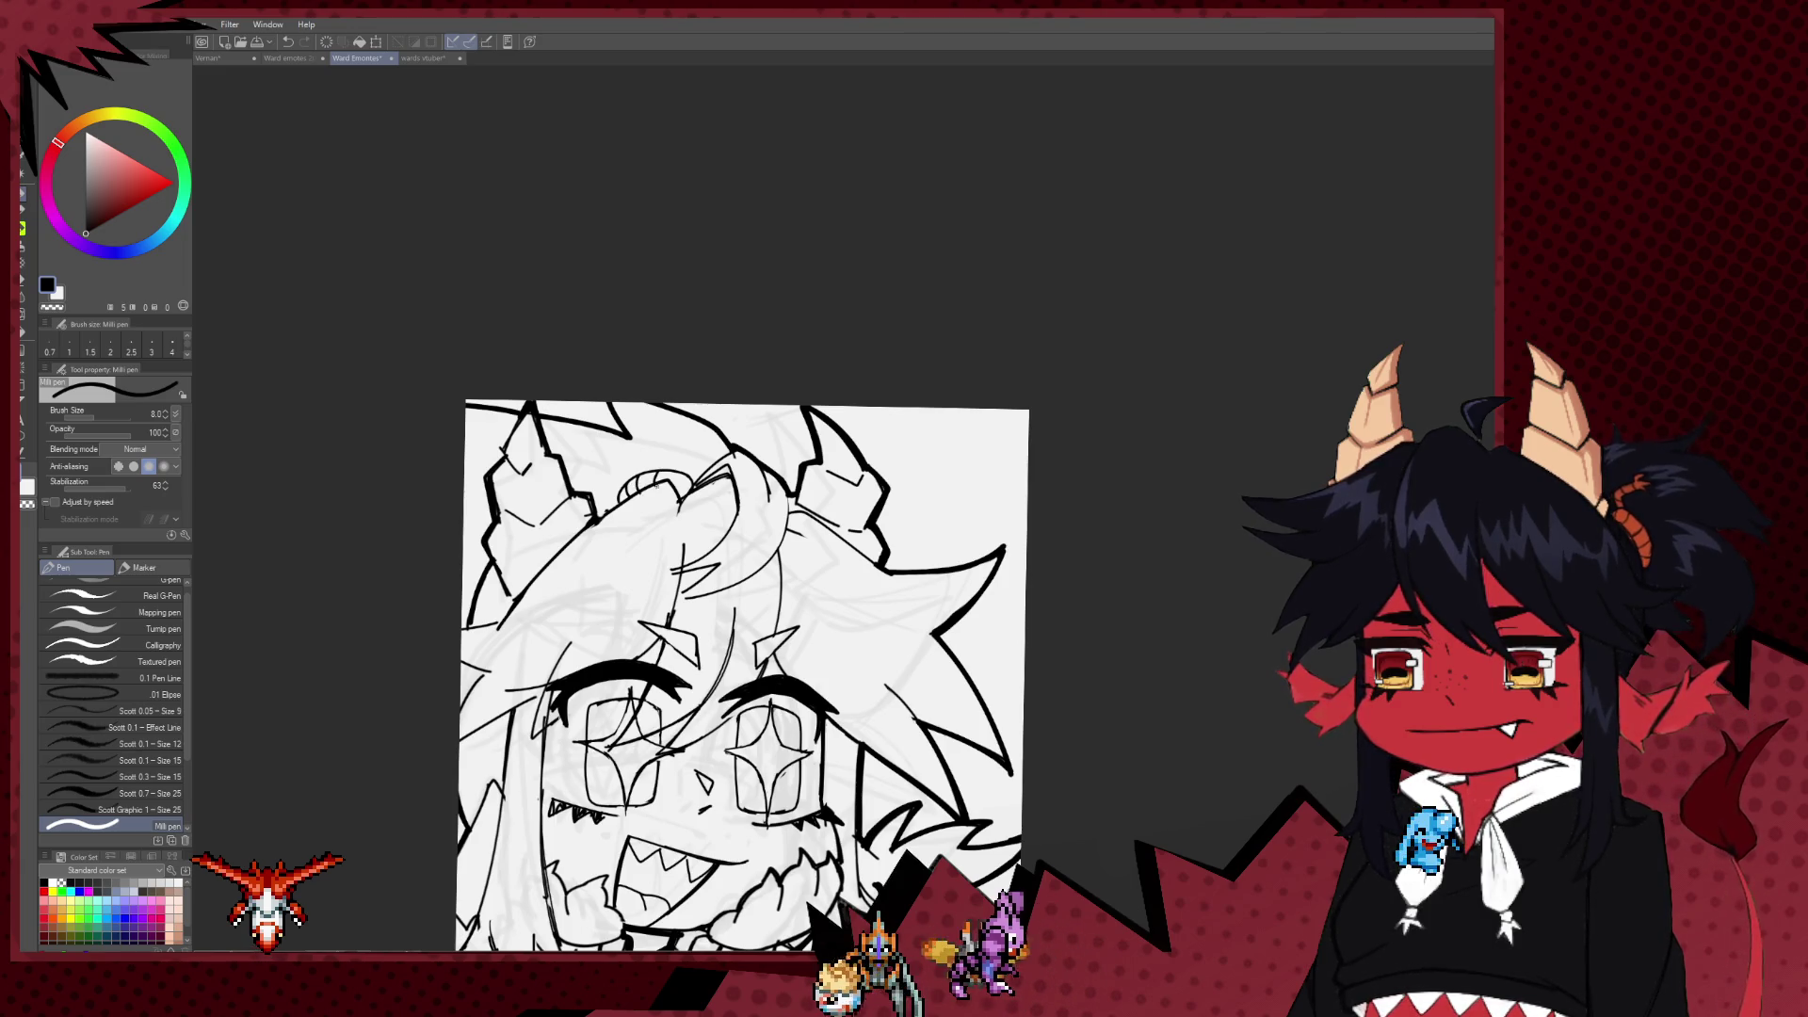
drag(683, 535, 715, 396)
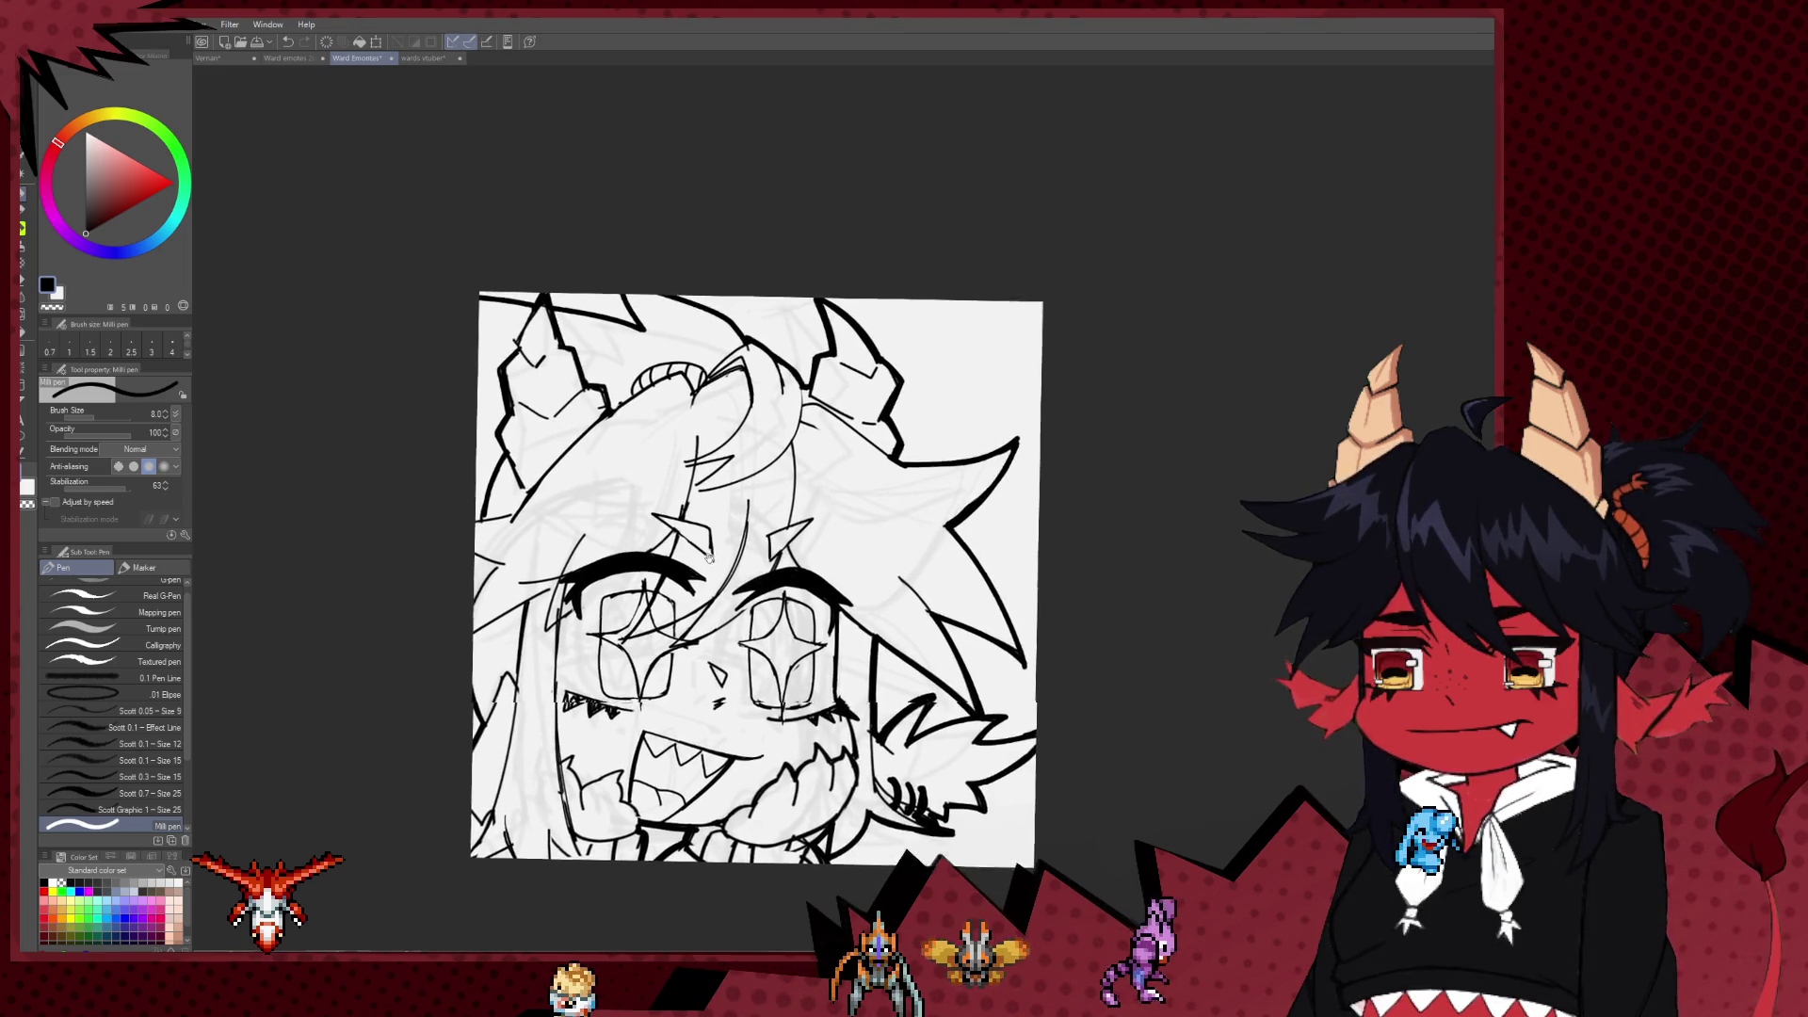
mouse_move(677, 576)
mouse_down()
mouse_move(687, 524)
mouse_move(664, 599)
mouse_up()
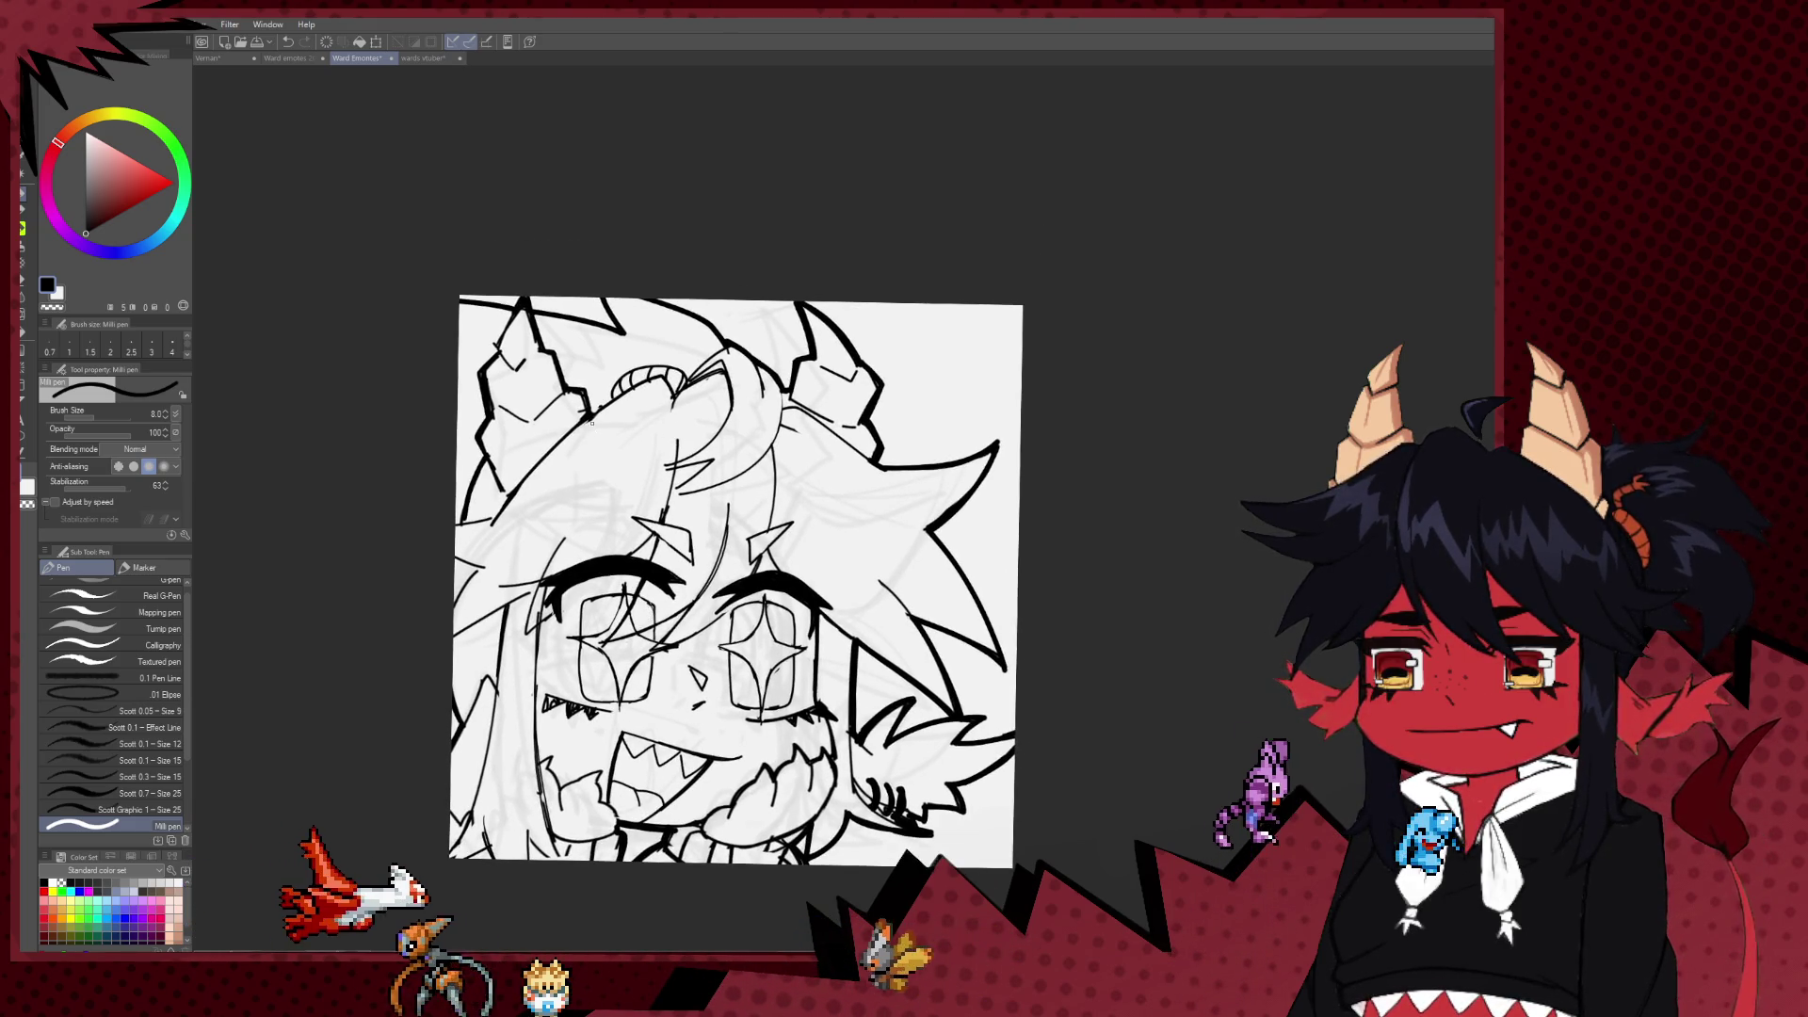
key(e)
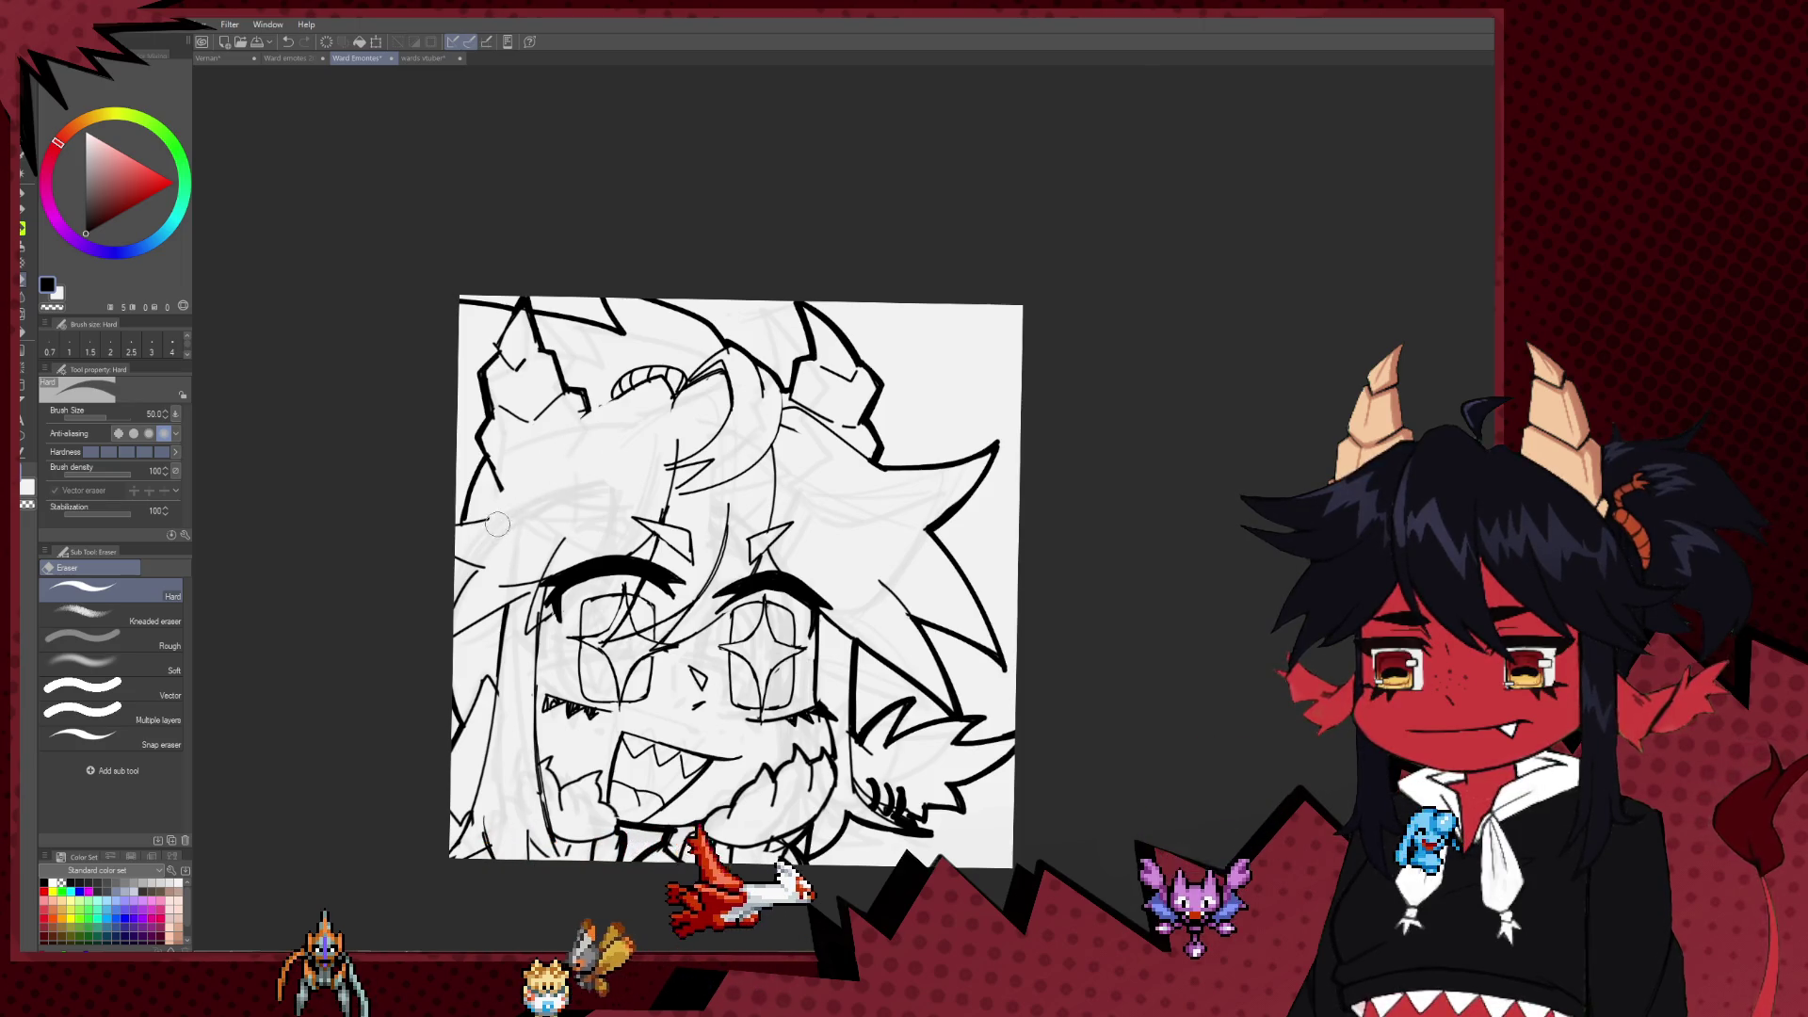
key(p)
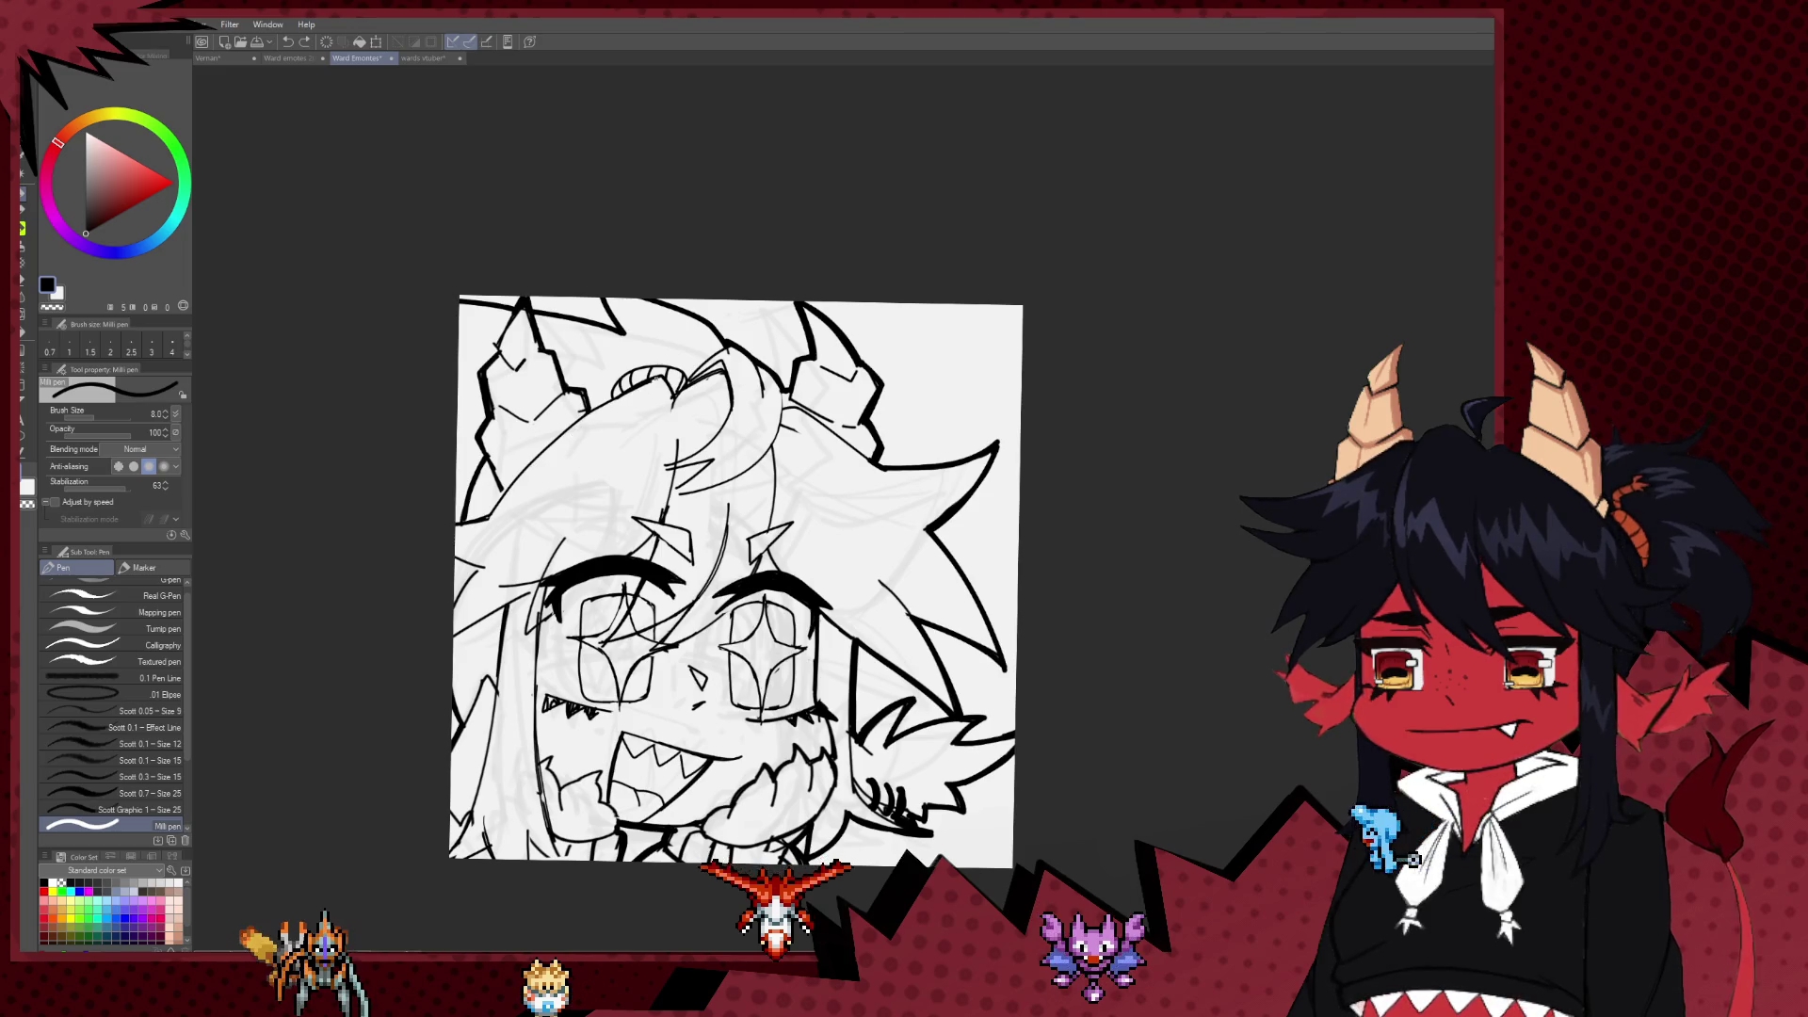
scroll(626, 421, down, 1)
scroll(626, 421, down, 2)
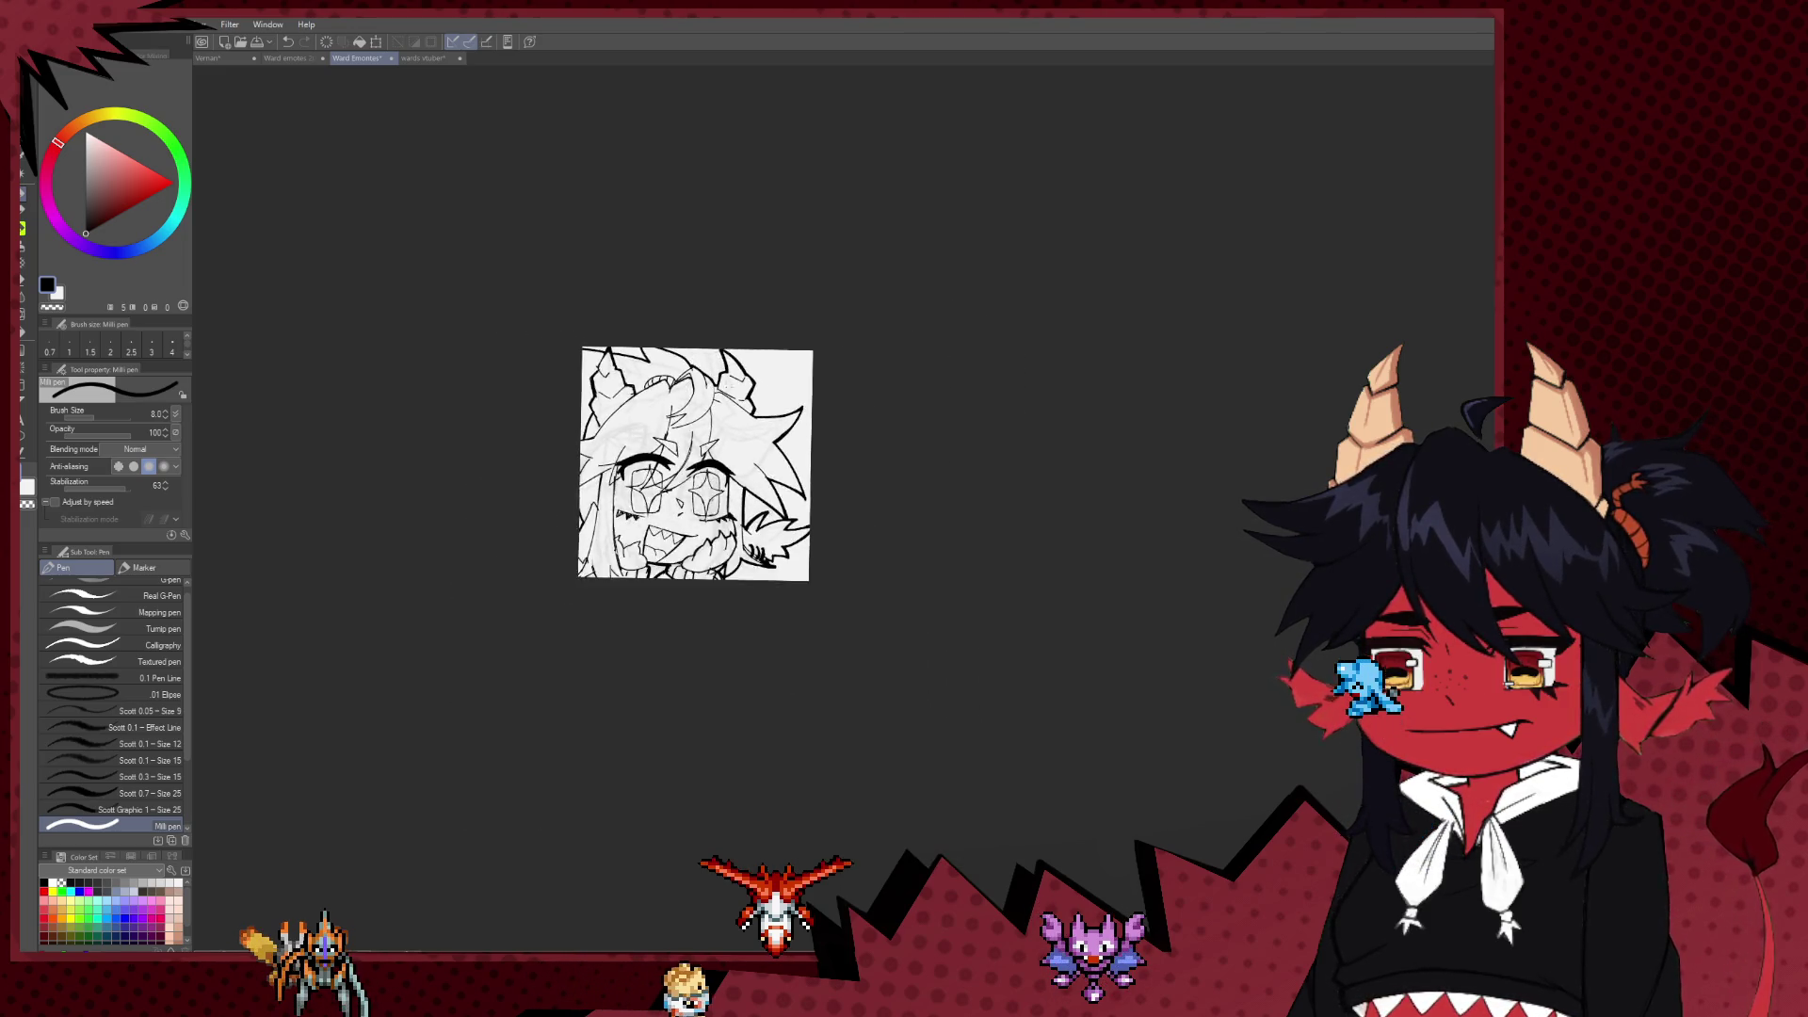
Step: Pan and zoom to frame the face for inking the eye and mouth details
scroll(727, 349, up, 3)
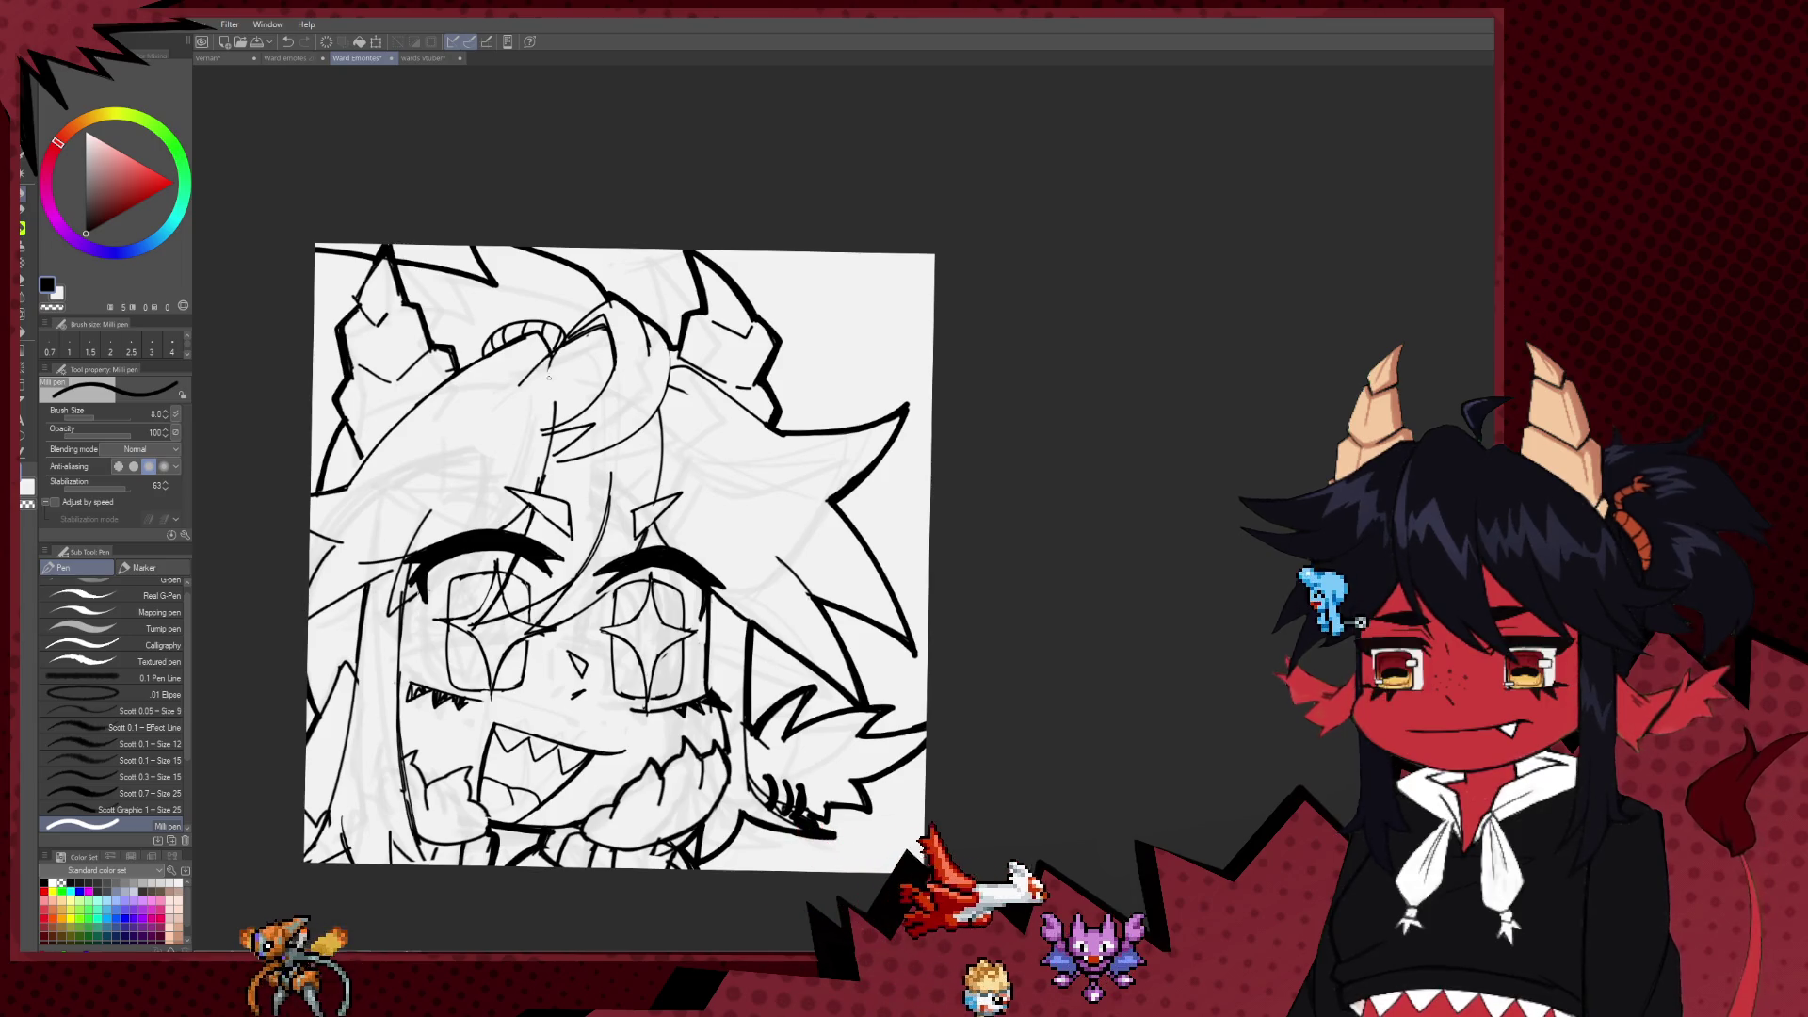
drag(661, 548, 706, 470)
drag(692, 690, 708, 587)
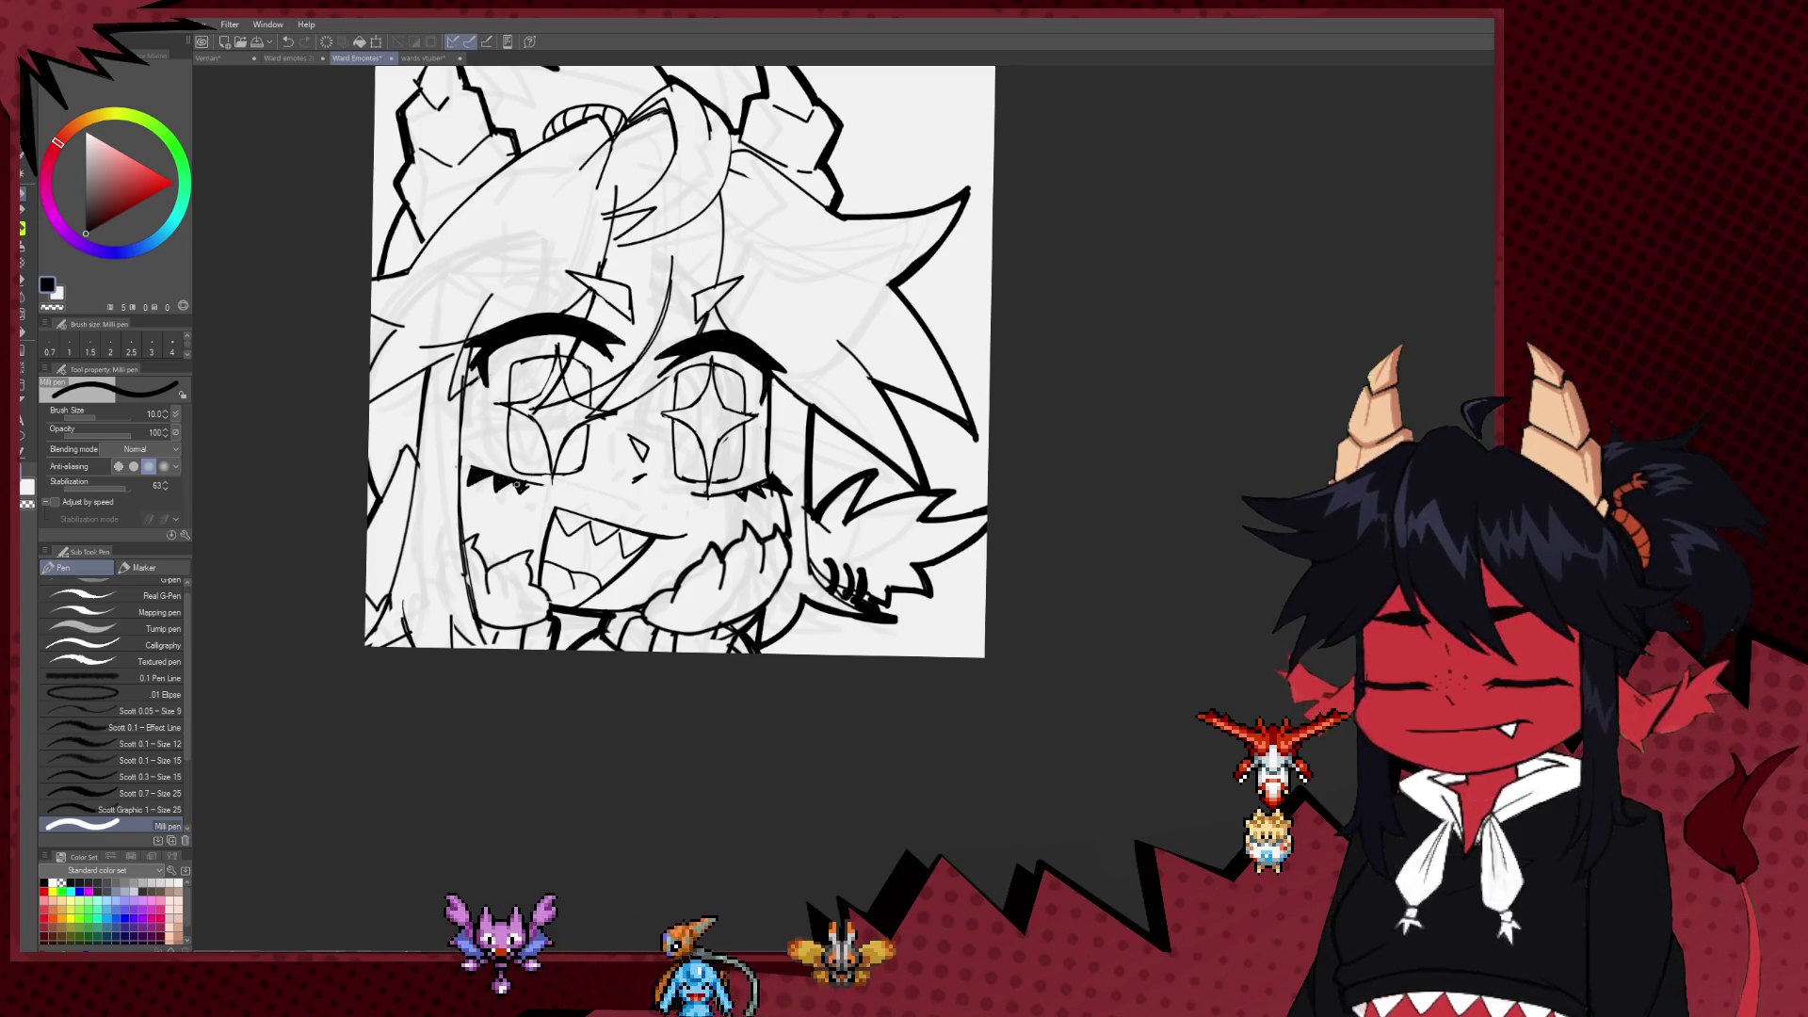
drag(667, 510, 662, 565)
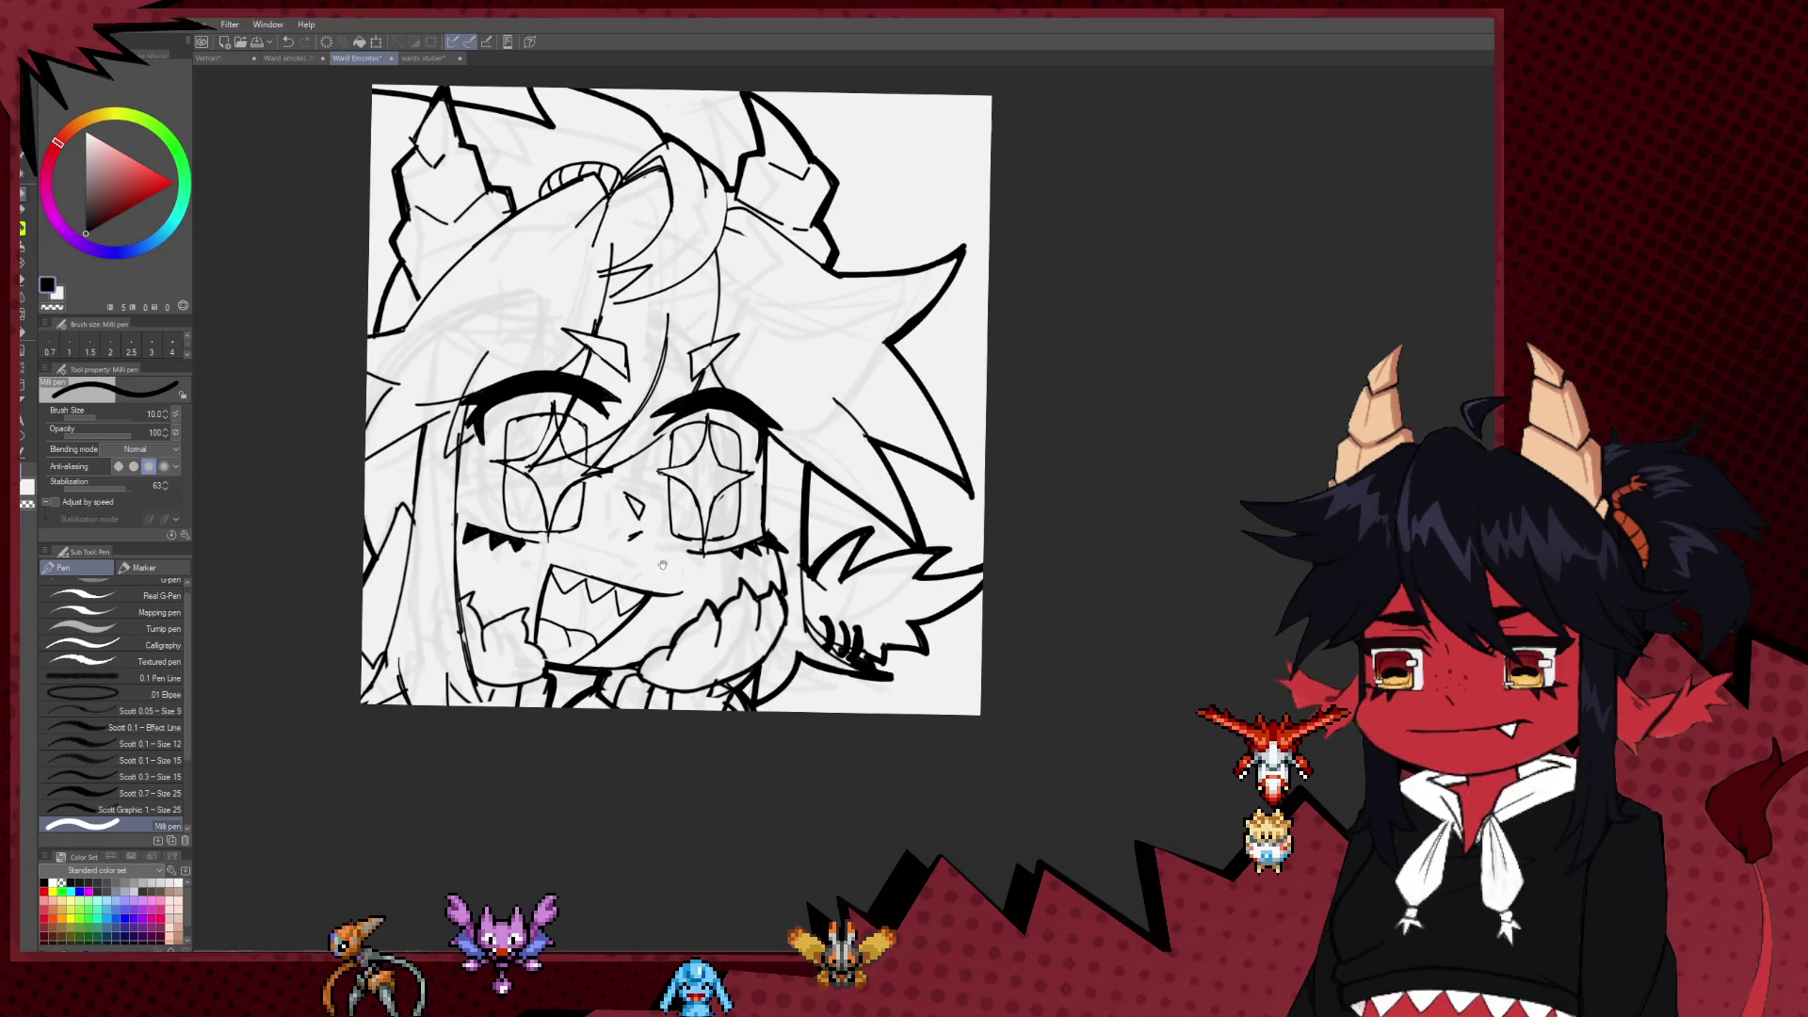
scroll(769, 517, down, 5)
mouse_move(867, 518)
mouse_down()
mouse_move(1061, 522)
mouse_move(904, 810)
mouse_up()
scroll(1083, 523, up, 3)
scroll(1082, 523, up, 2)
scroll(951, 847, up, 2)
scroll(913, 828, down, 2)
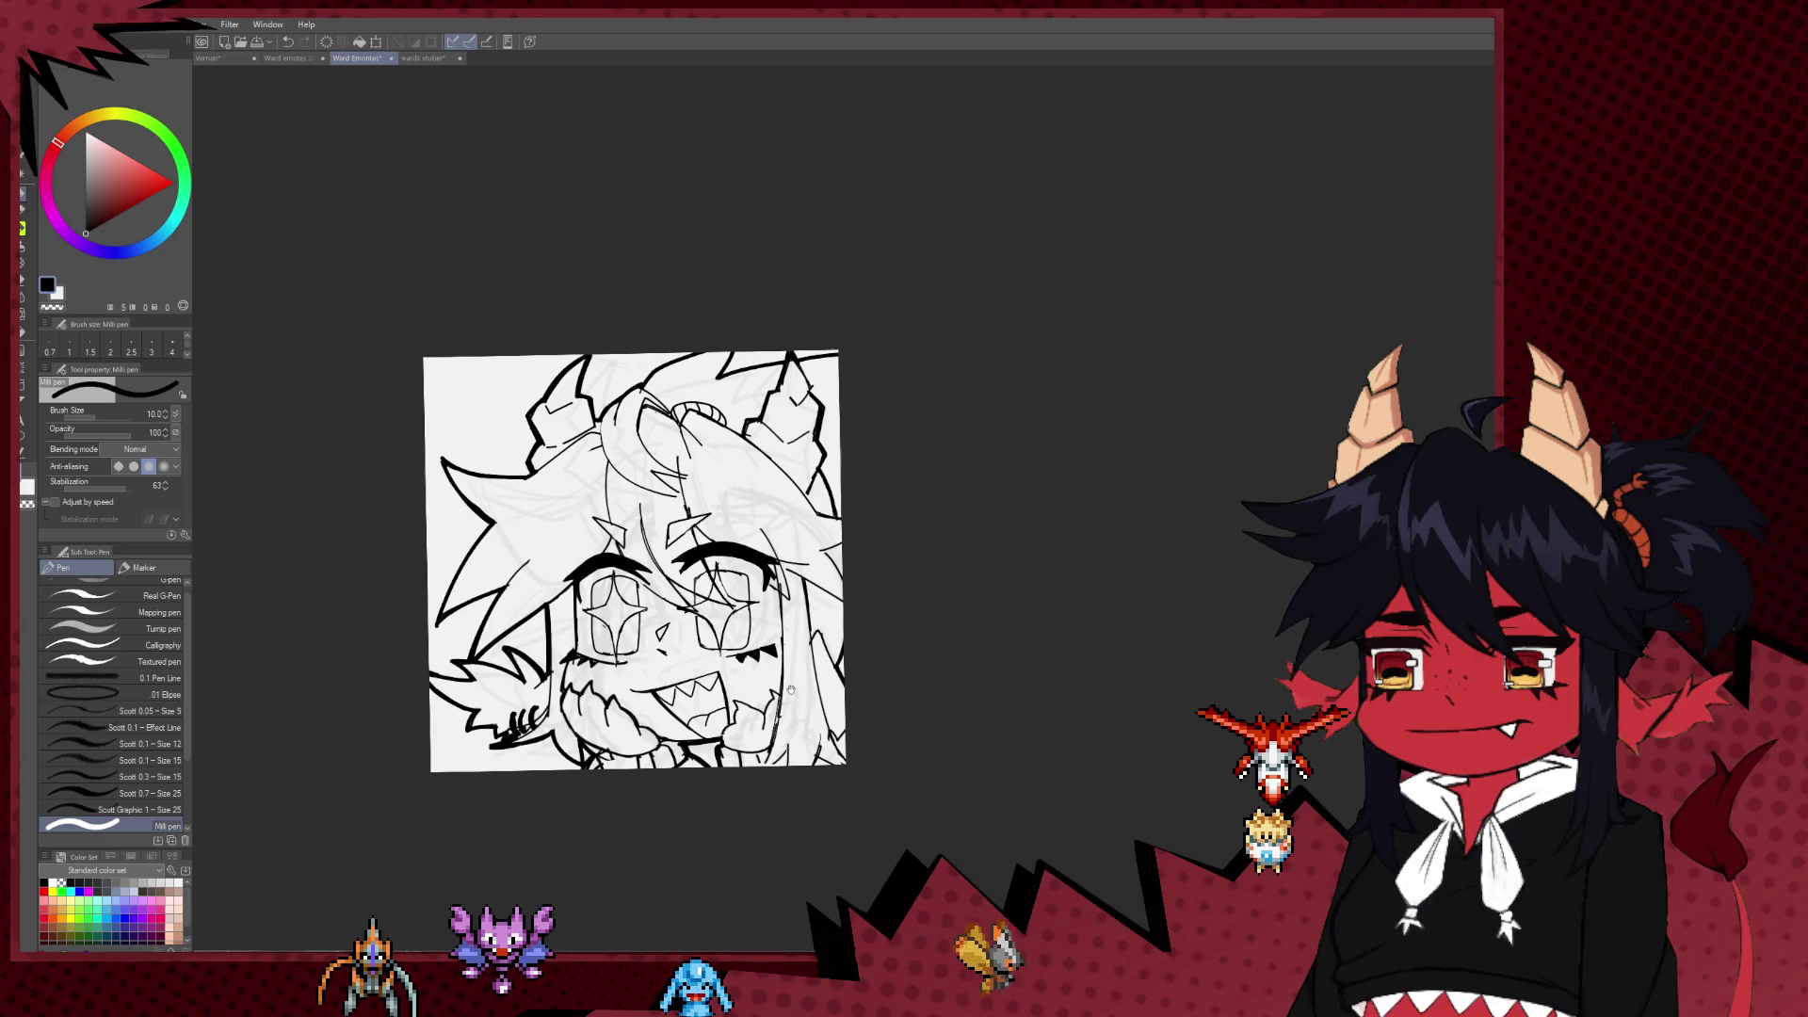
scroll(765, 794, up, 2)
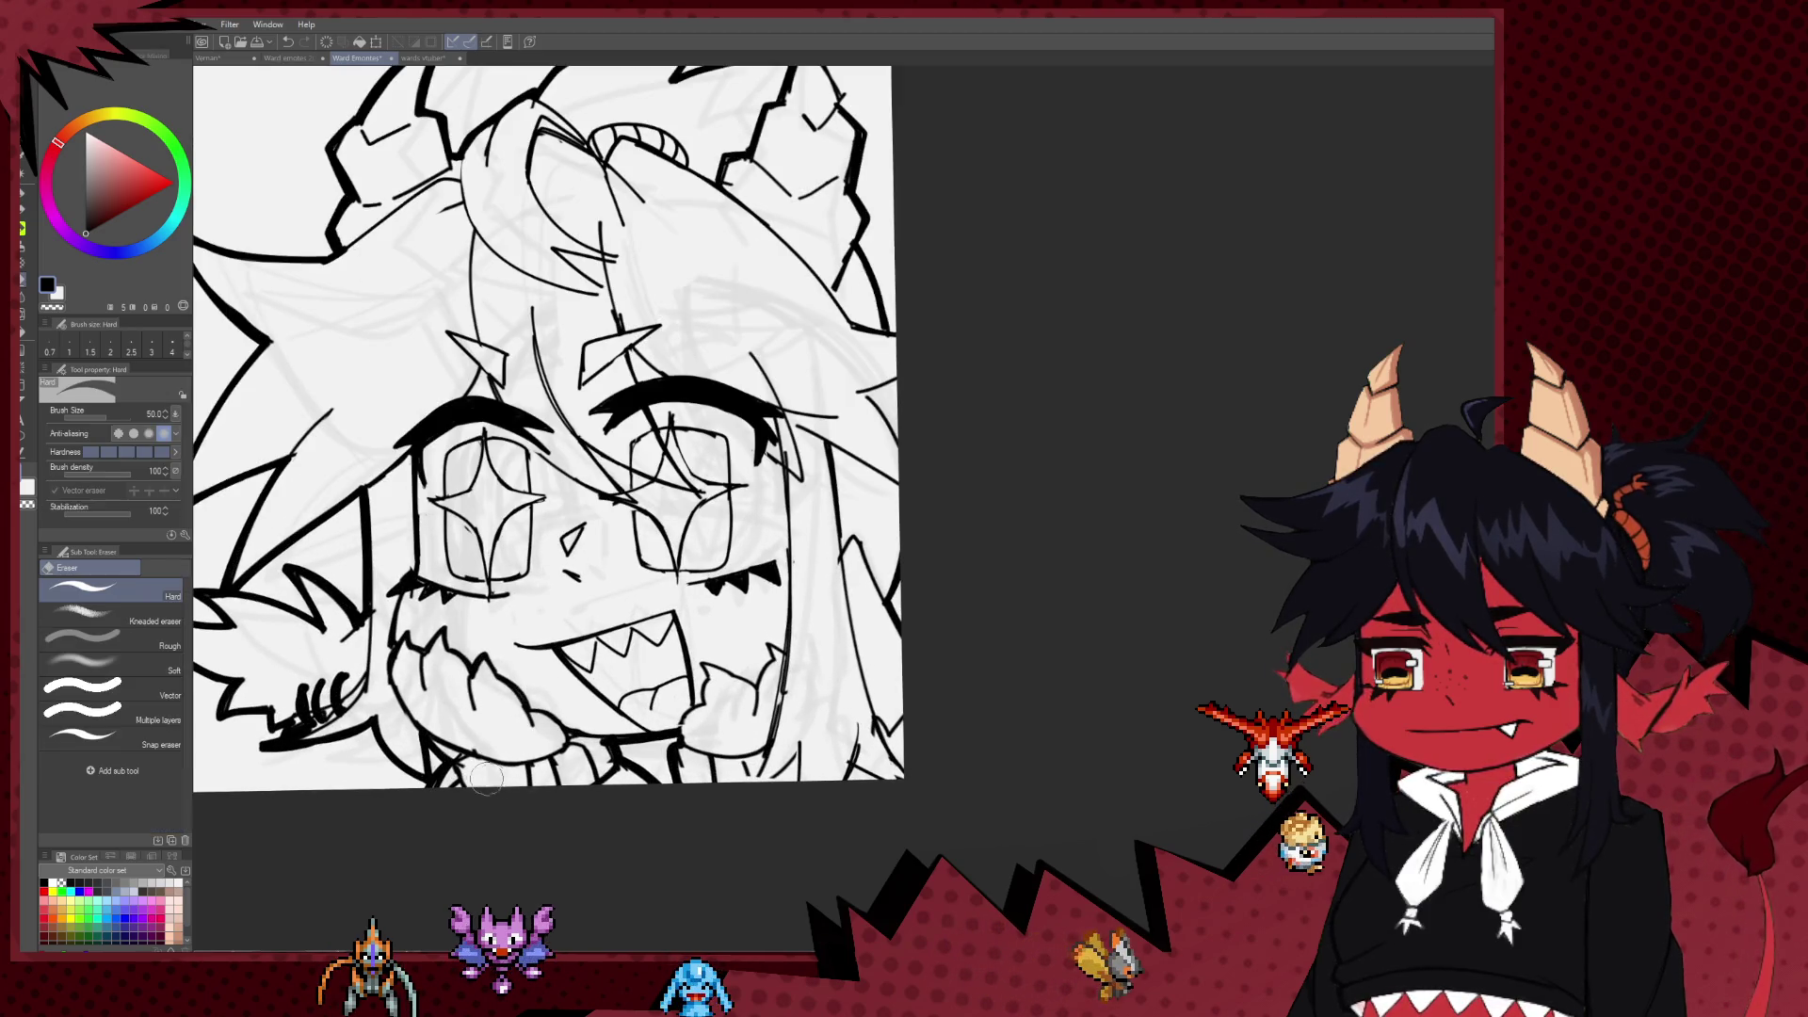
Step: Ink the star eyes, heavy lashes and fanged grin with the pen at size 8, erasing strays
key(e)
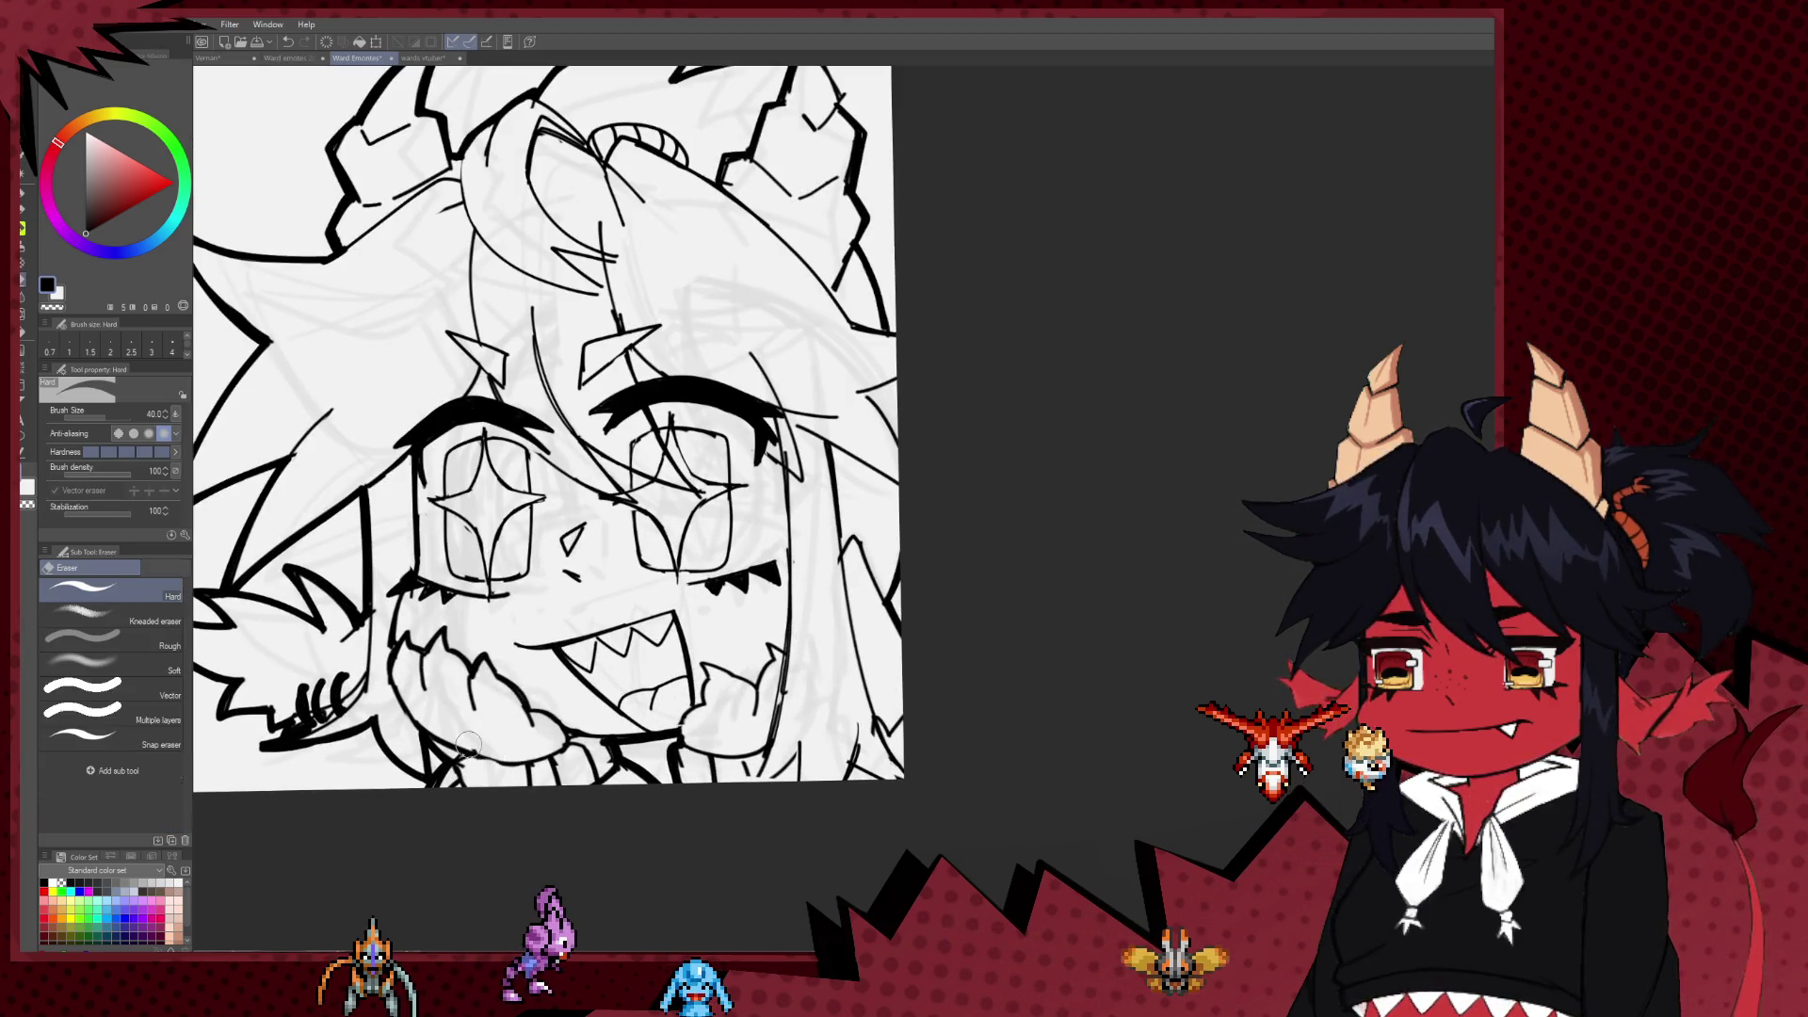
key(p)
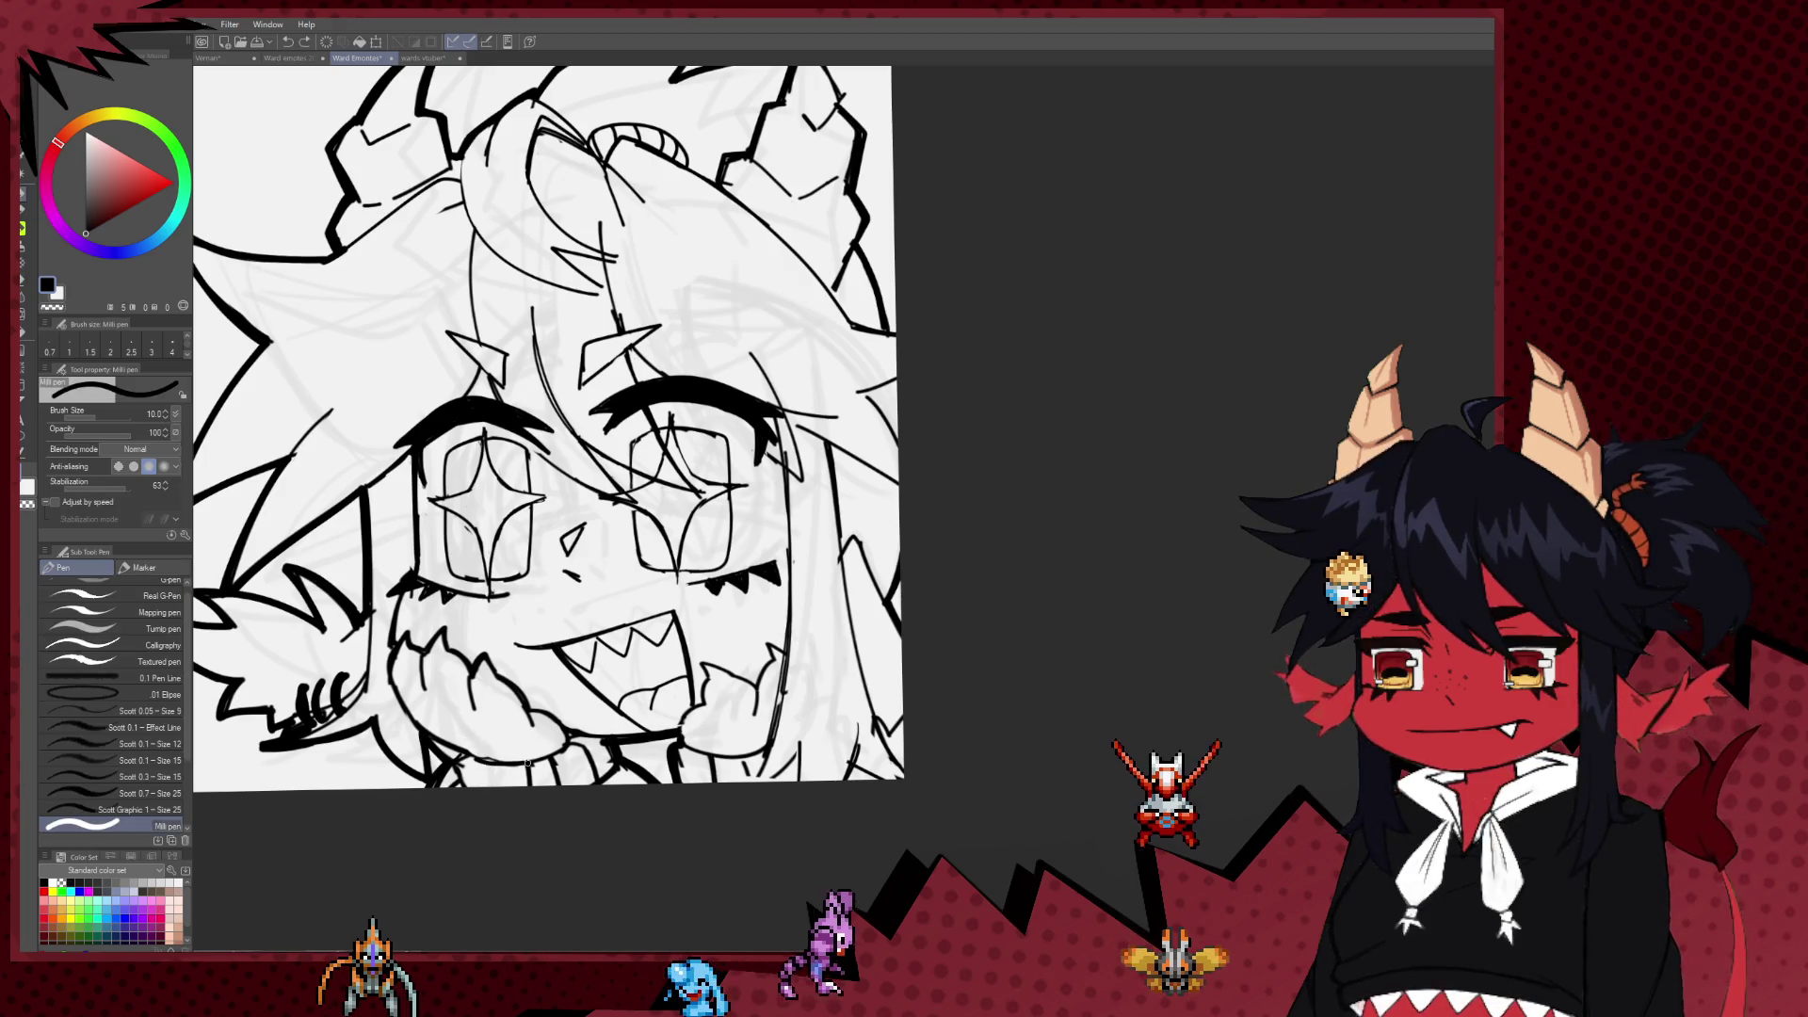
key(bracketleft)
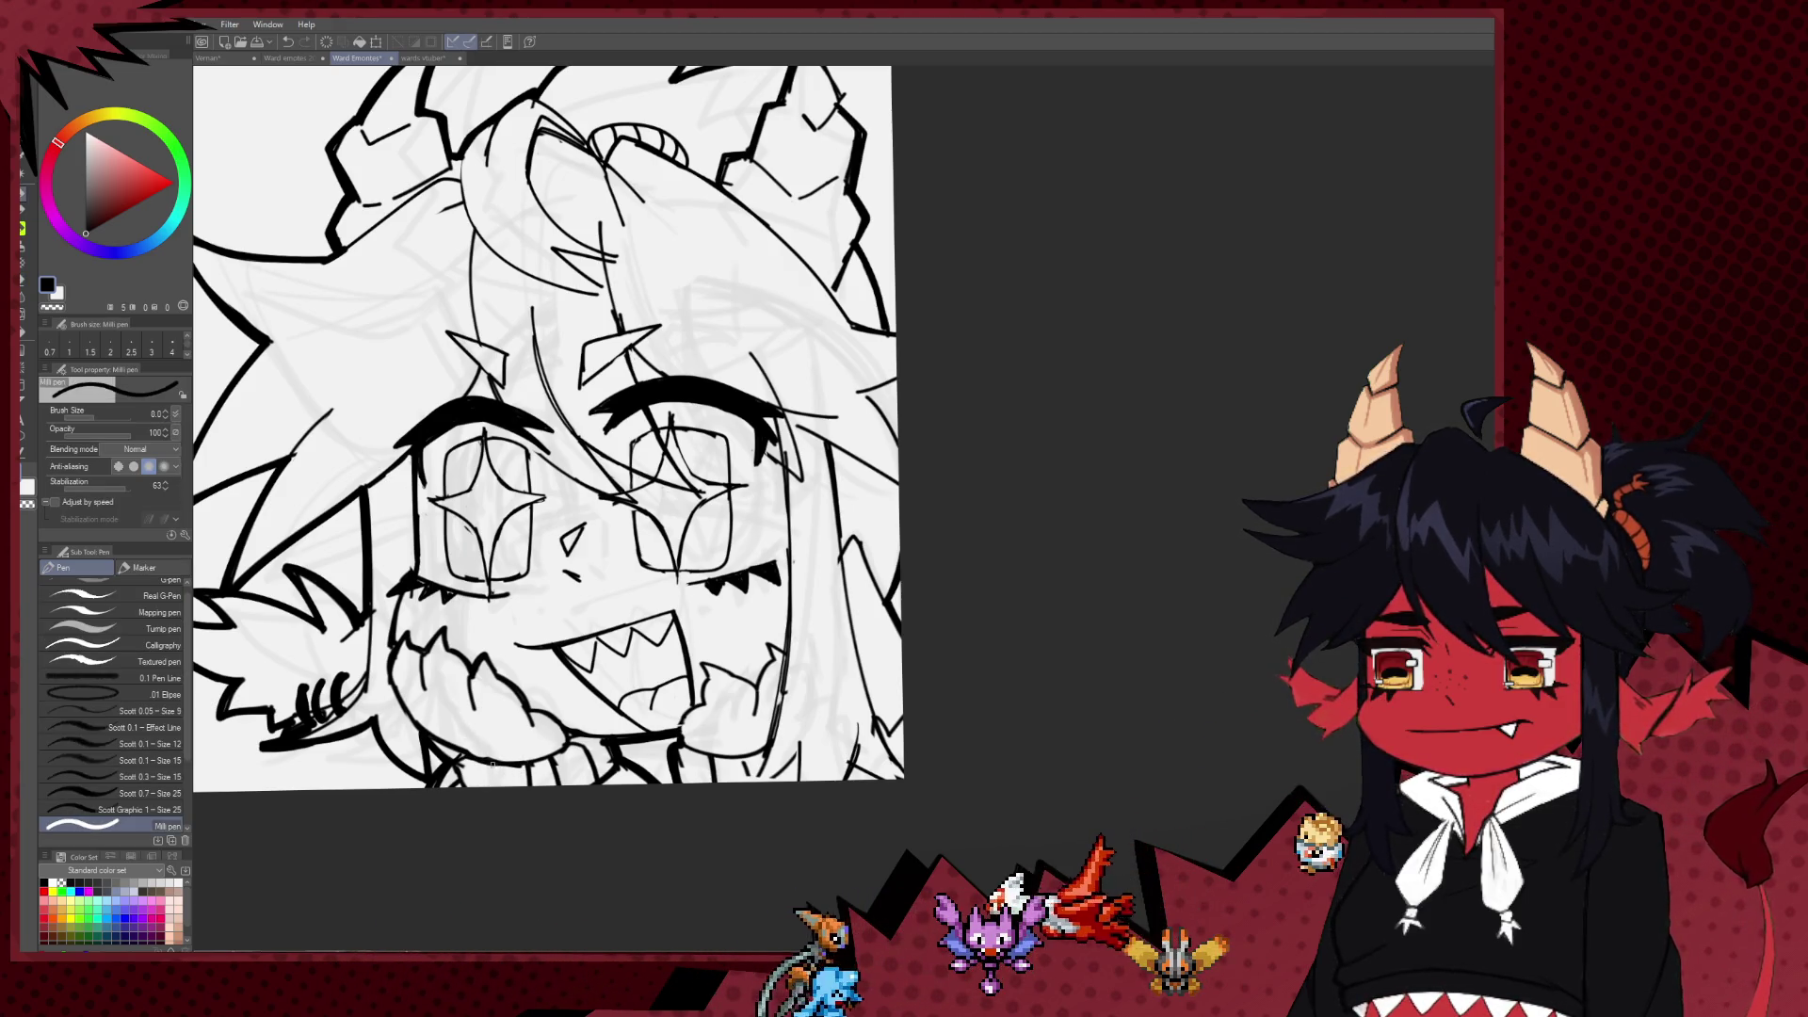
scroll(484, 828, up, 1)
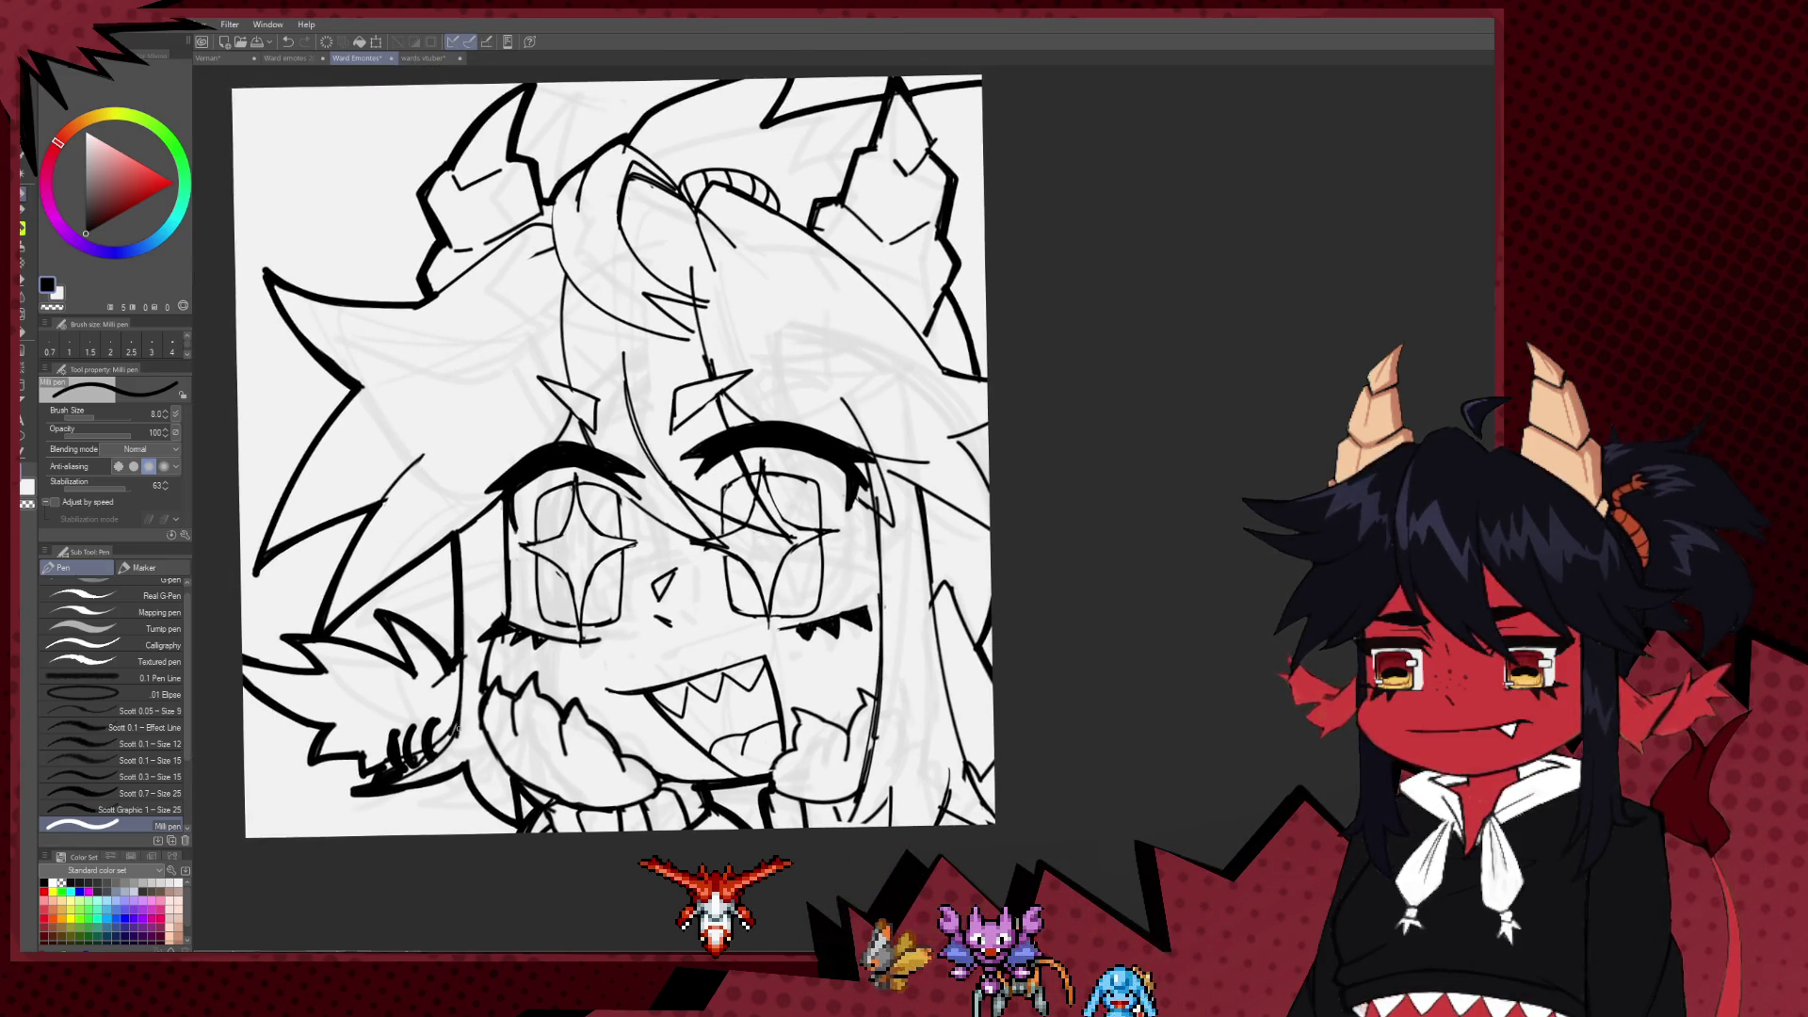
scroll(456, 728, up, 1)
scroll(456, 728, down, 1)
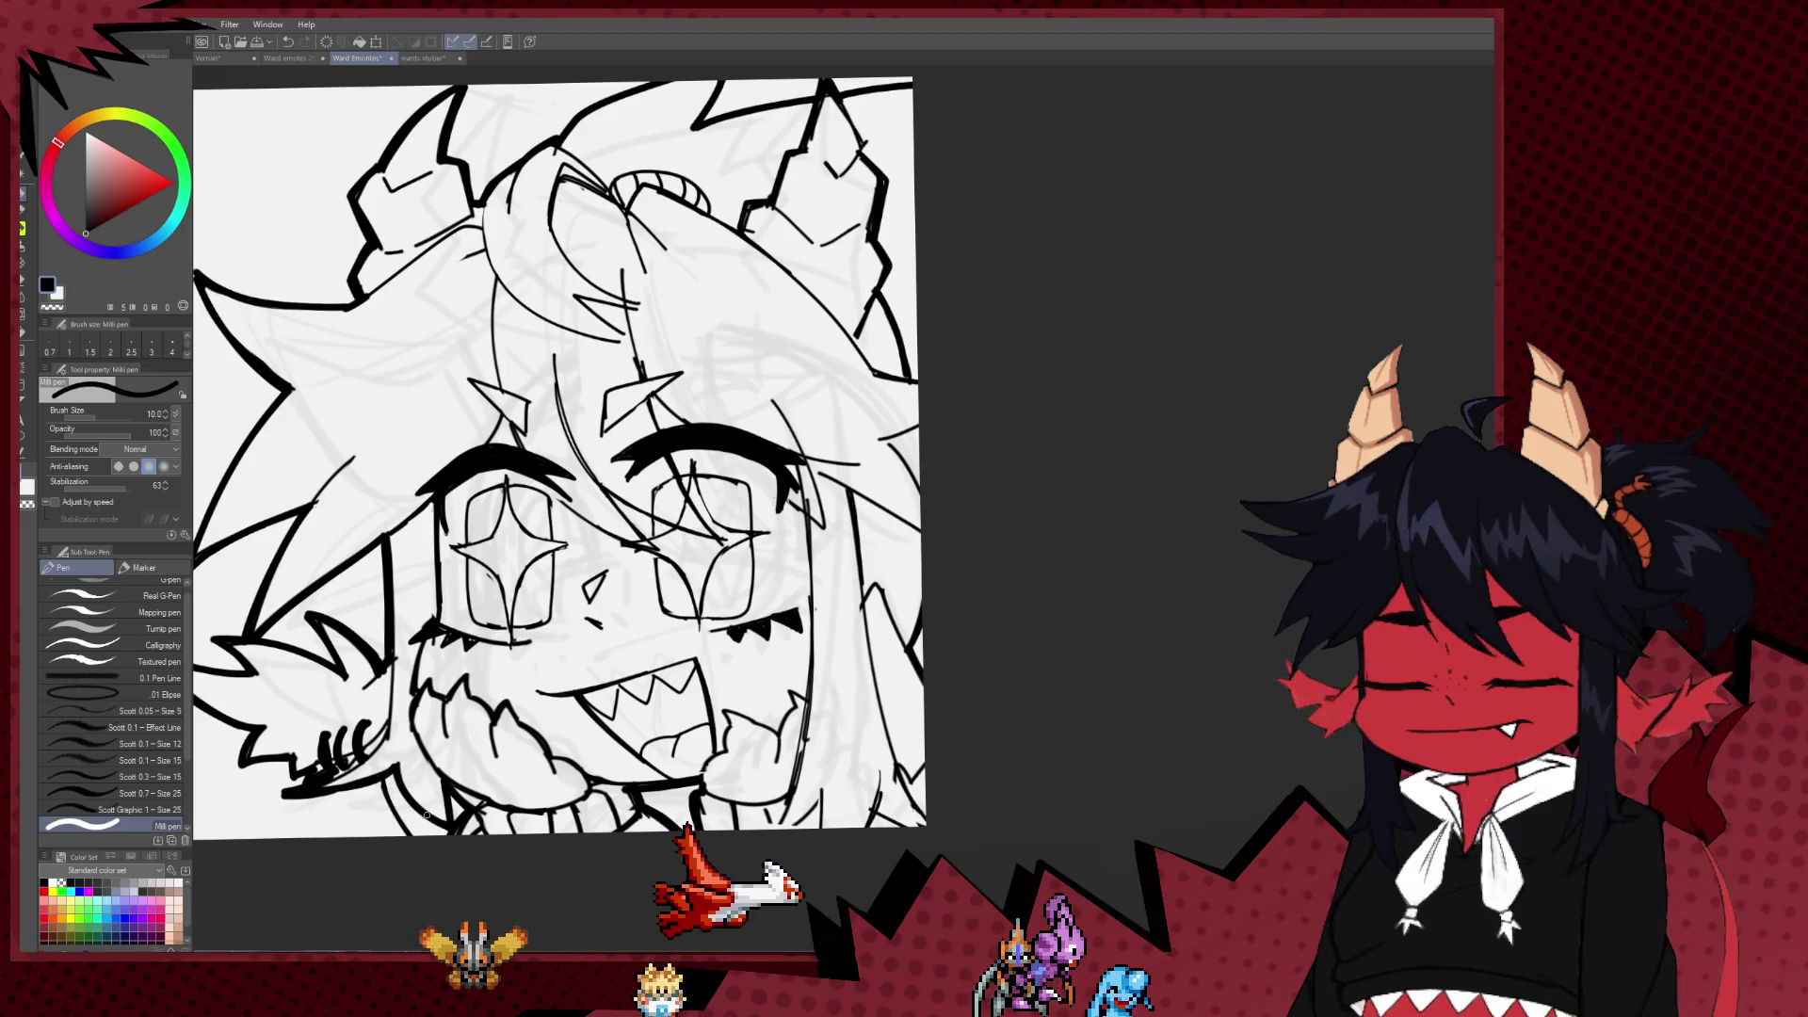
key(e)
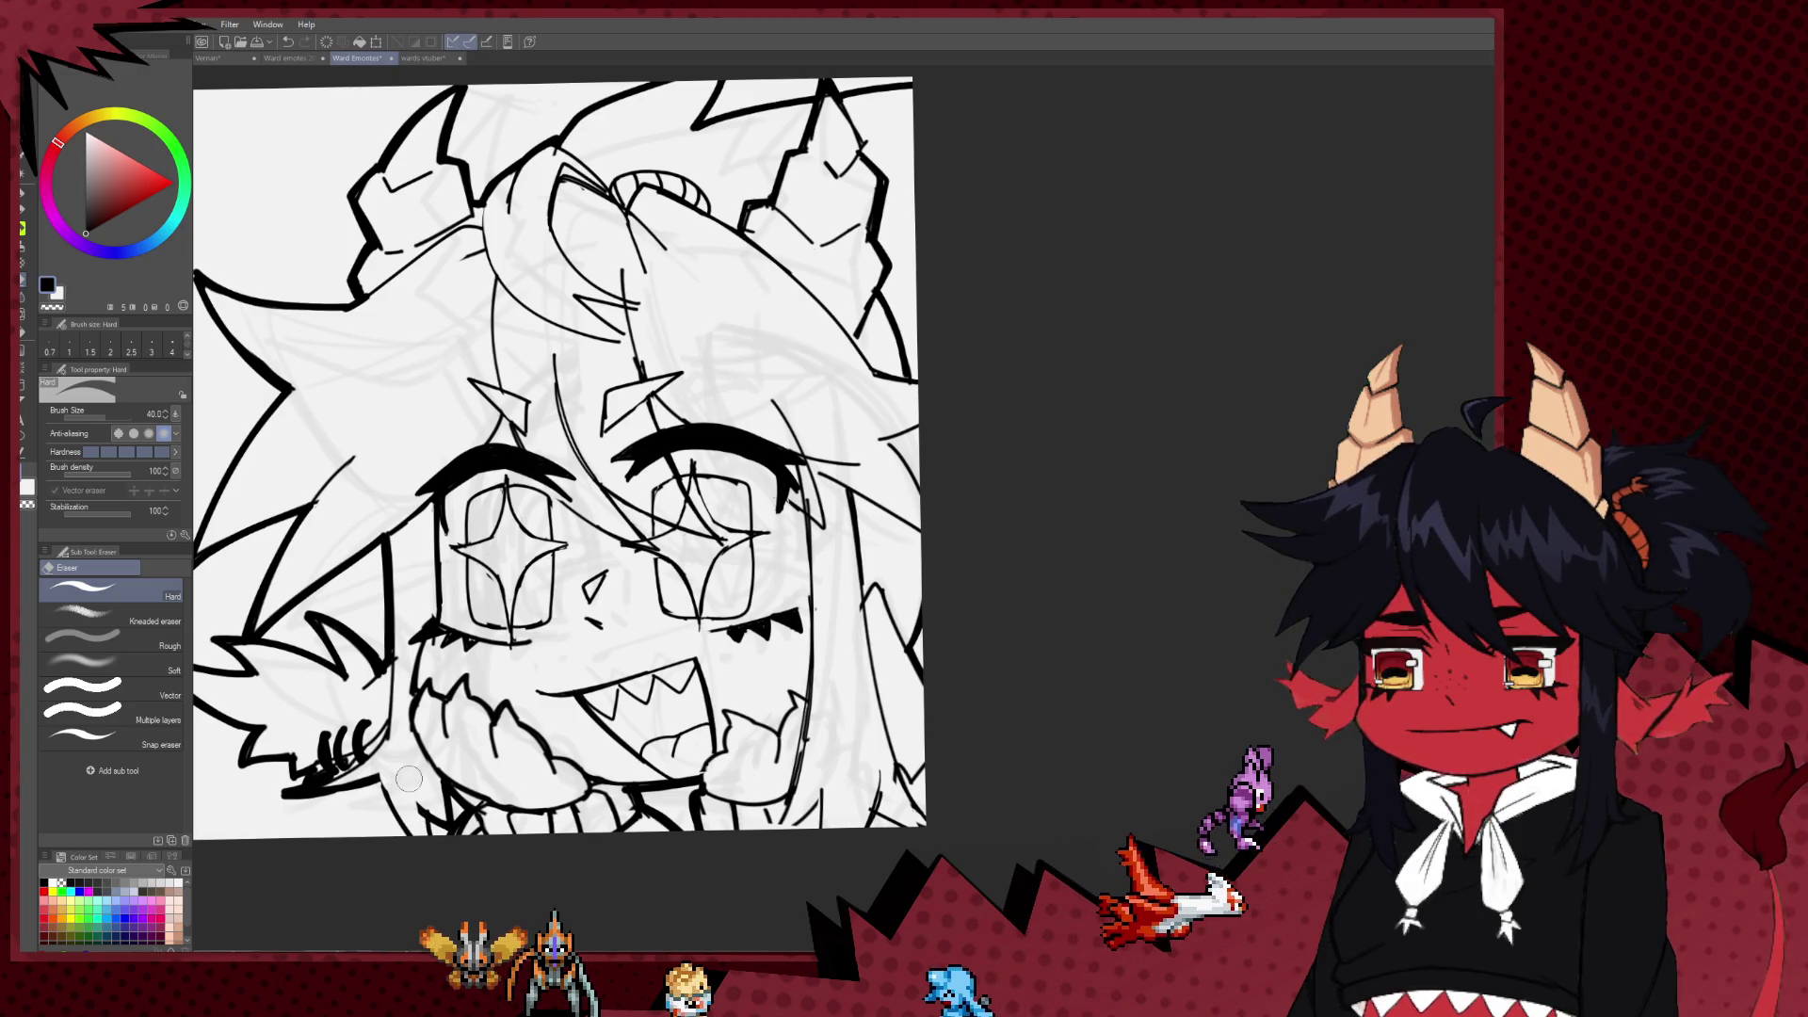
key(p)
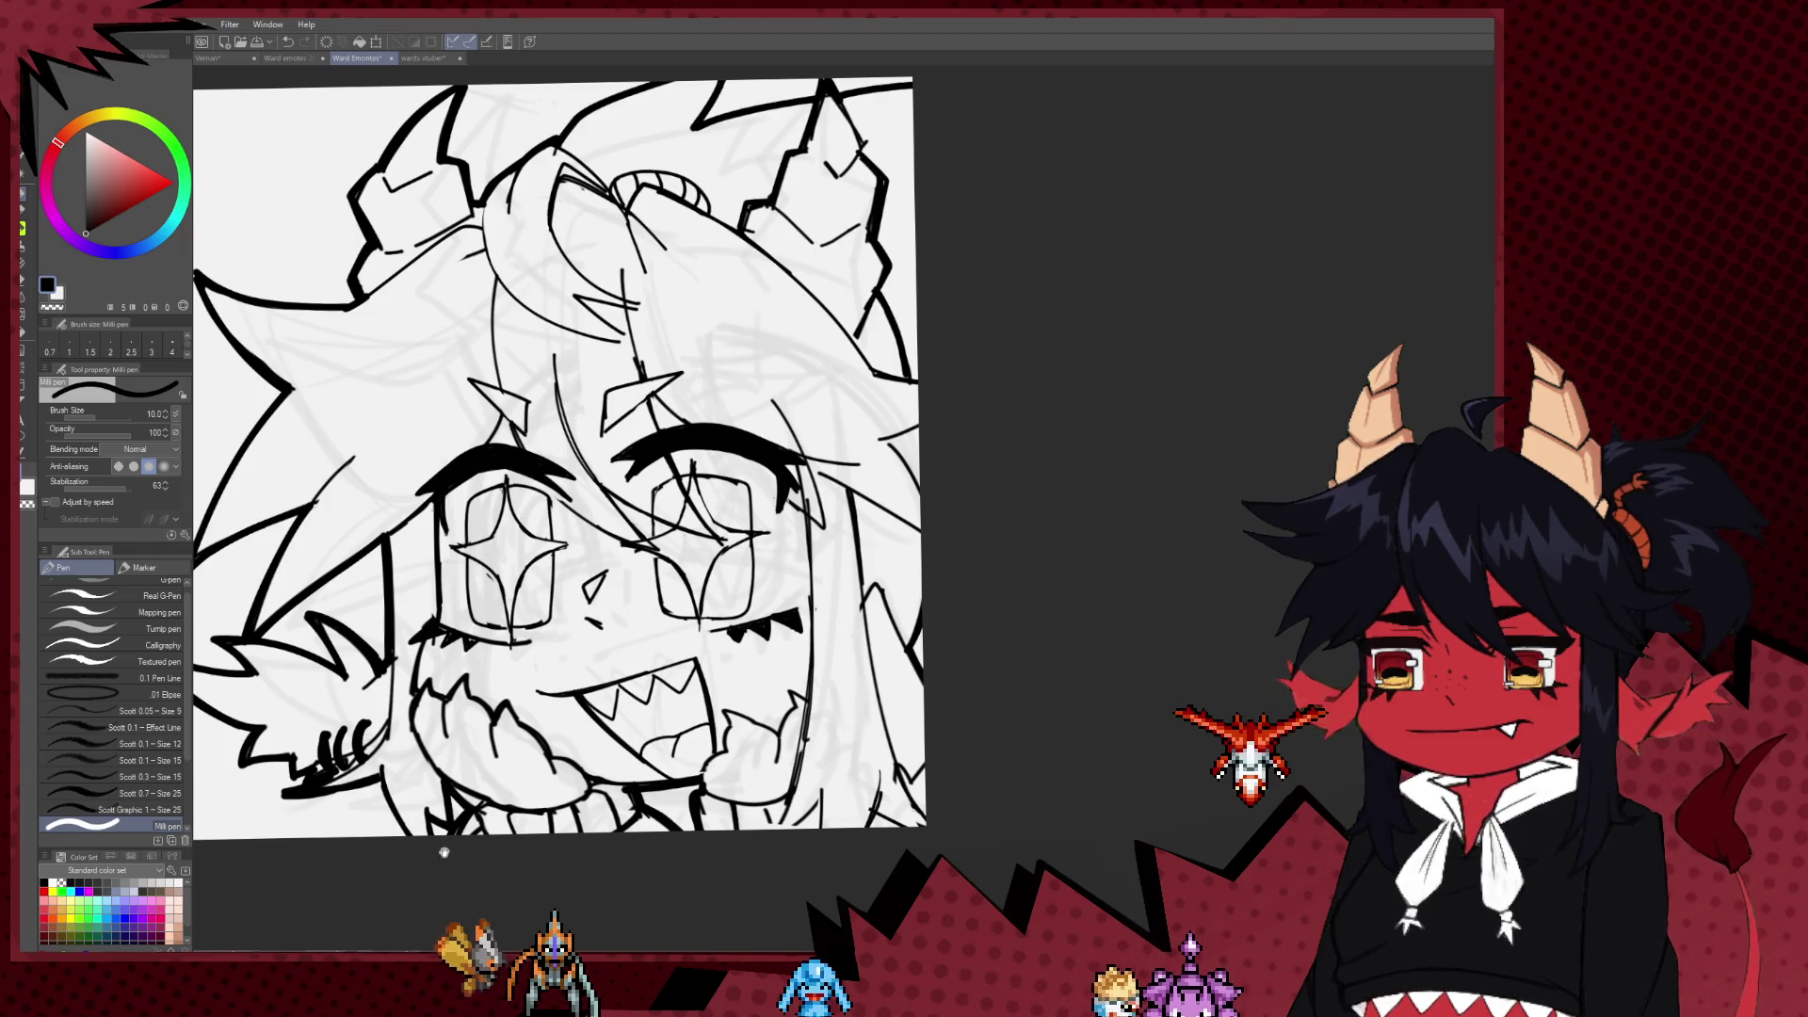
Step: Zoom and pan to the hair bun and horns to draw a thin curly antenna on the bun
scroll(744, 583, down, 3)
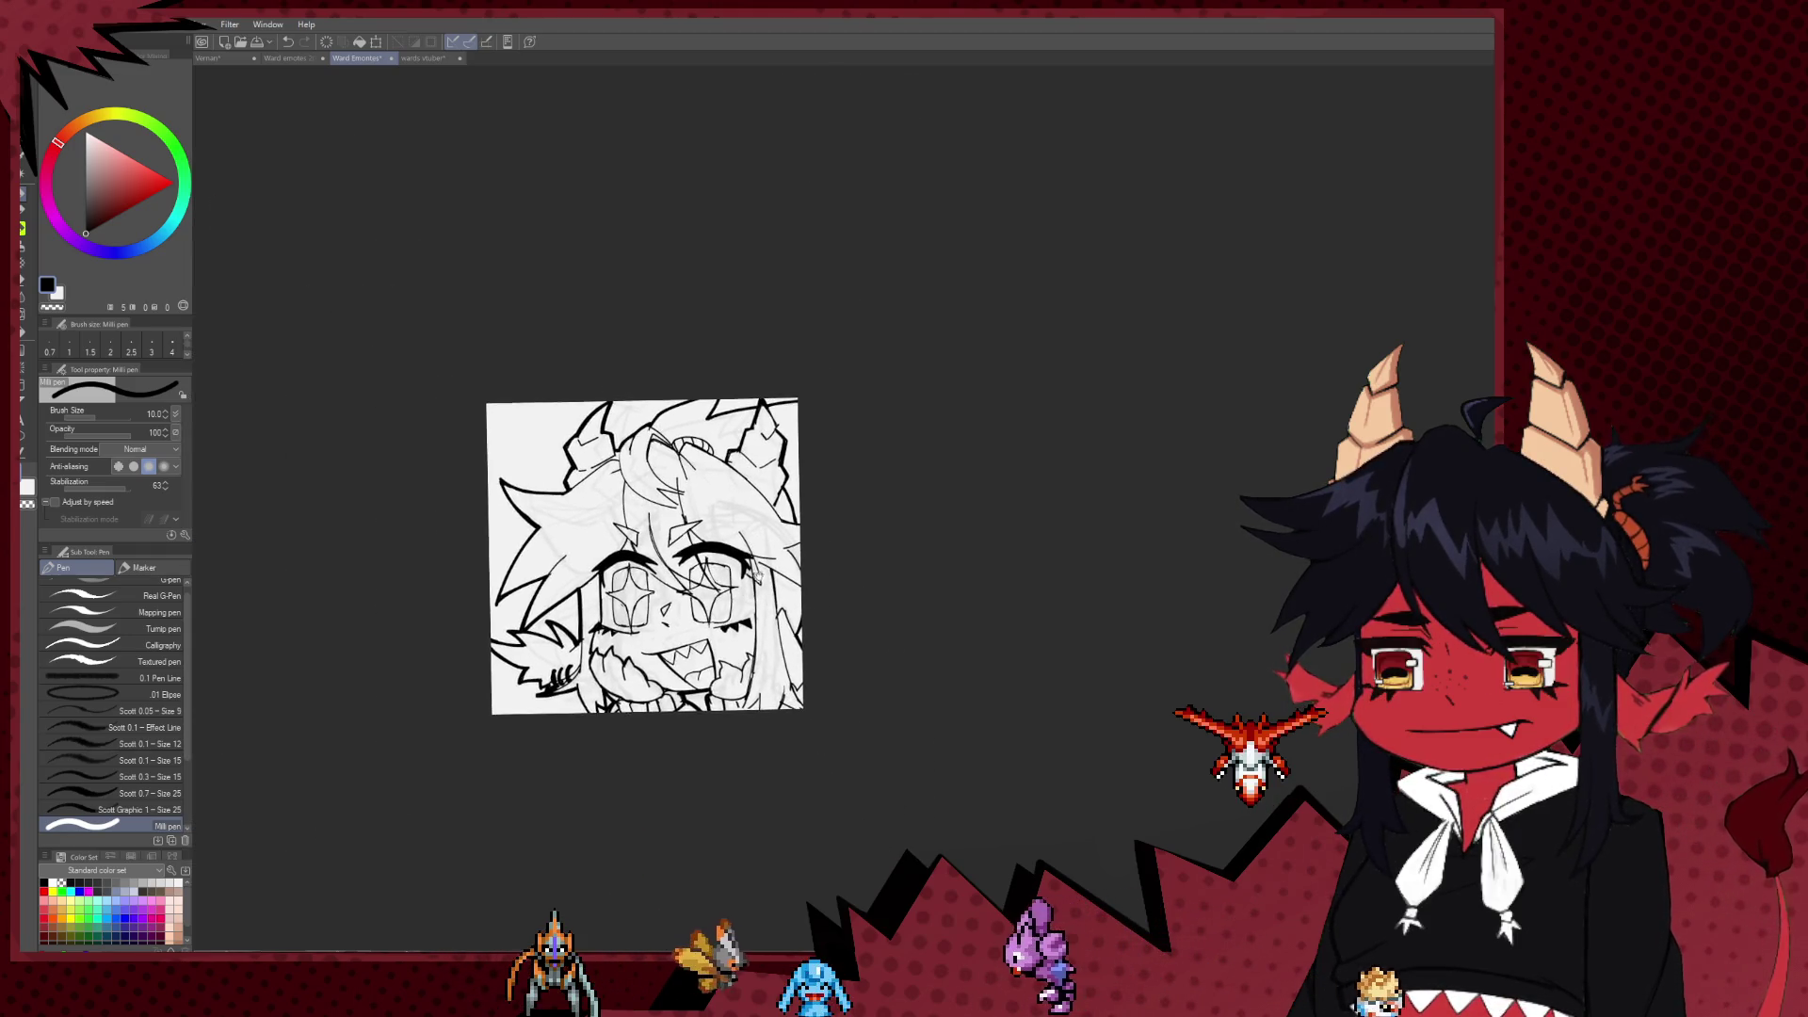
scroll(756, 575, up, 2)
scroll(756, 574, down, 2)
scroll(772, 573, up, 2)
scroll(803, 571, up, 3)
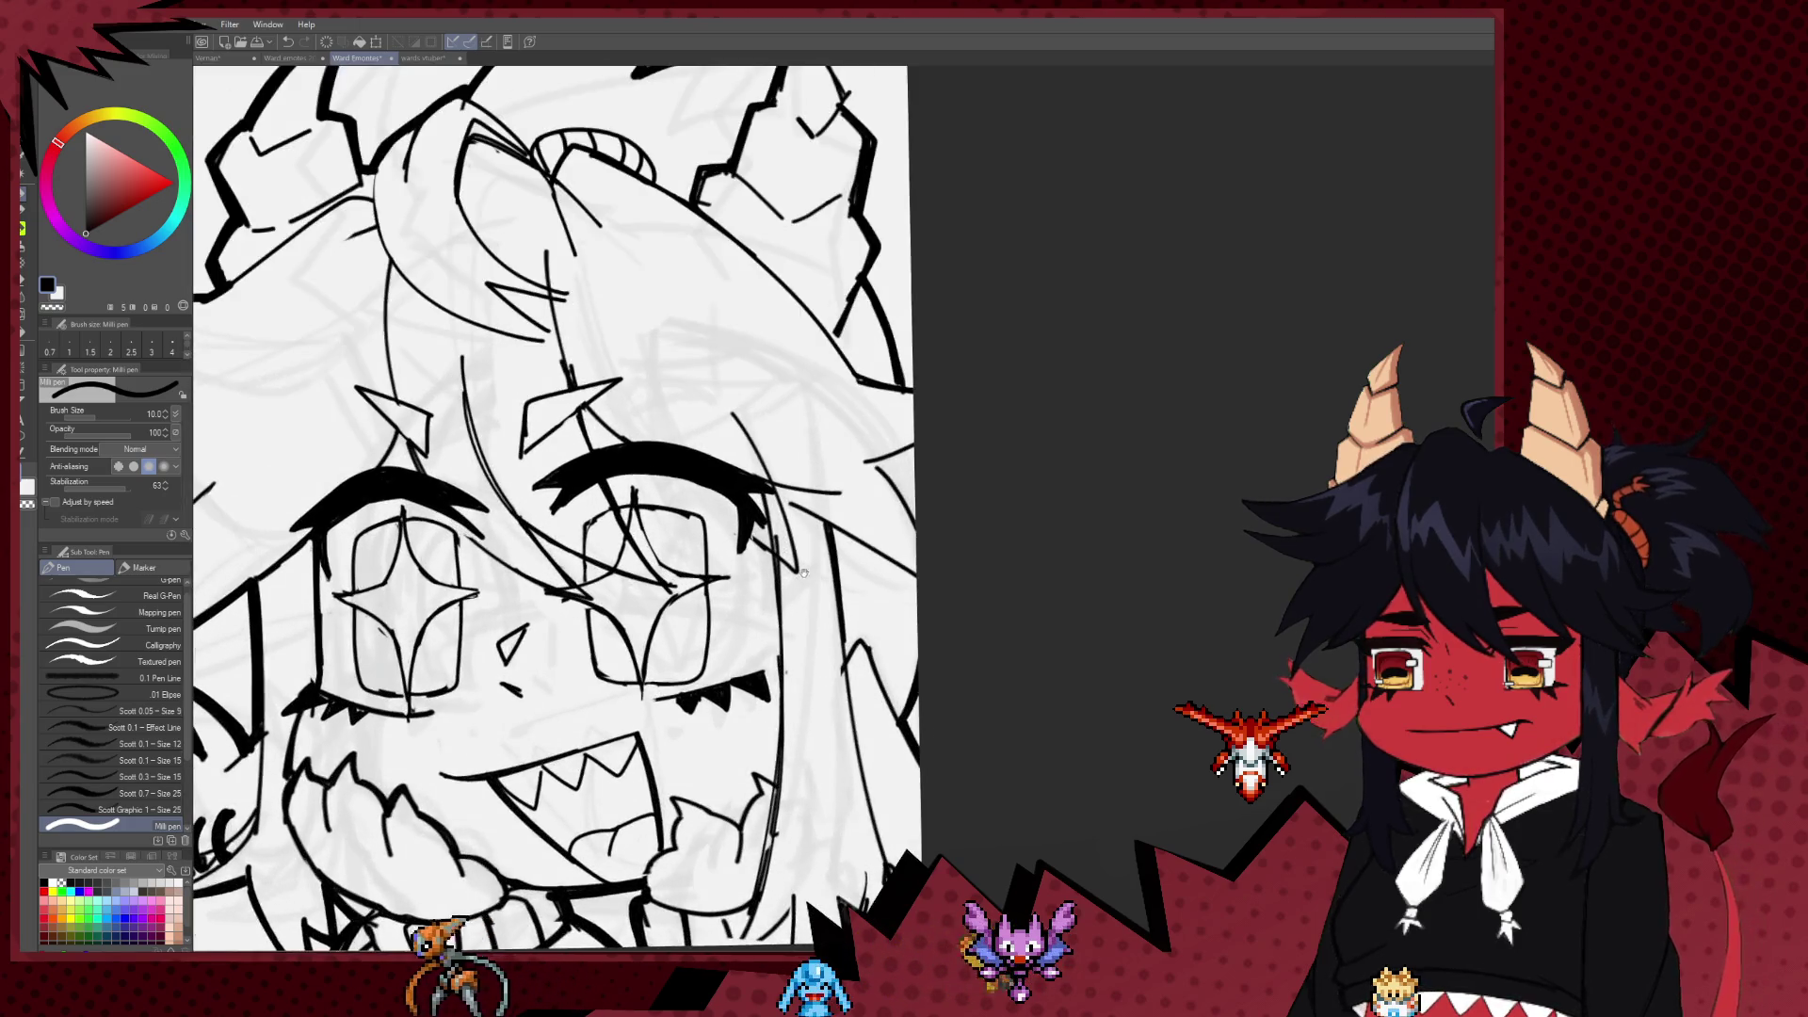
scroll(804, 571, up, 2)
scroll(735, 546, down, 1)
scroll(659, 527, up, 2)
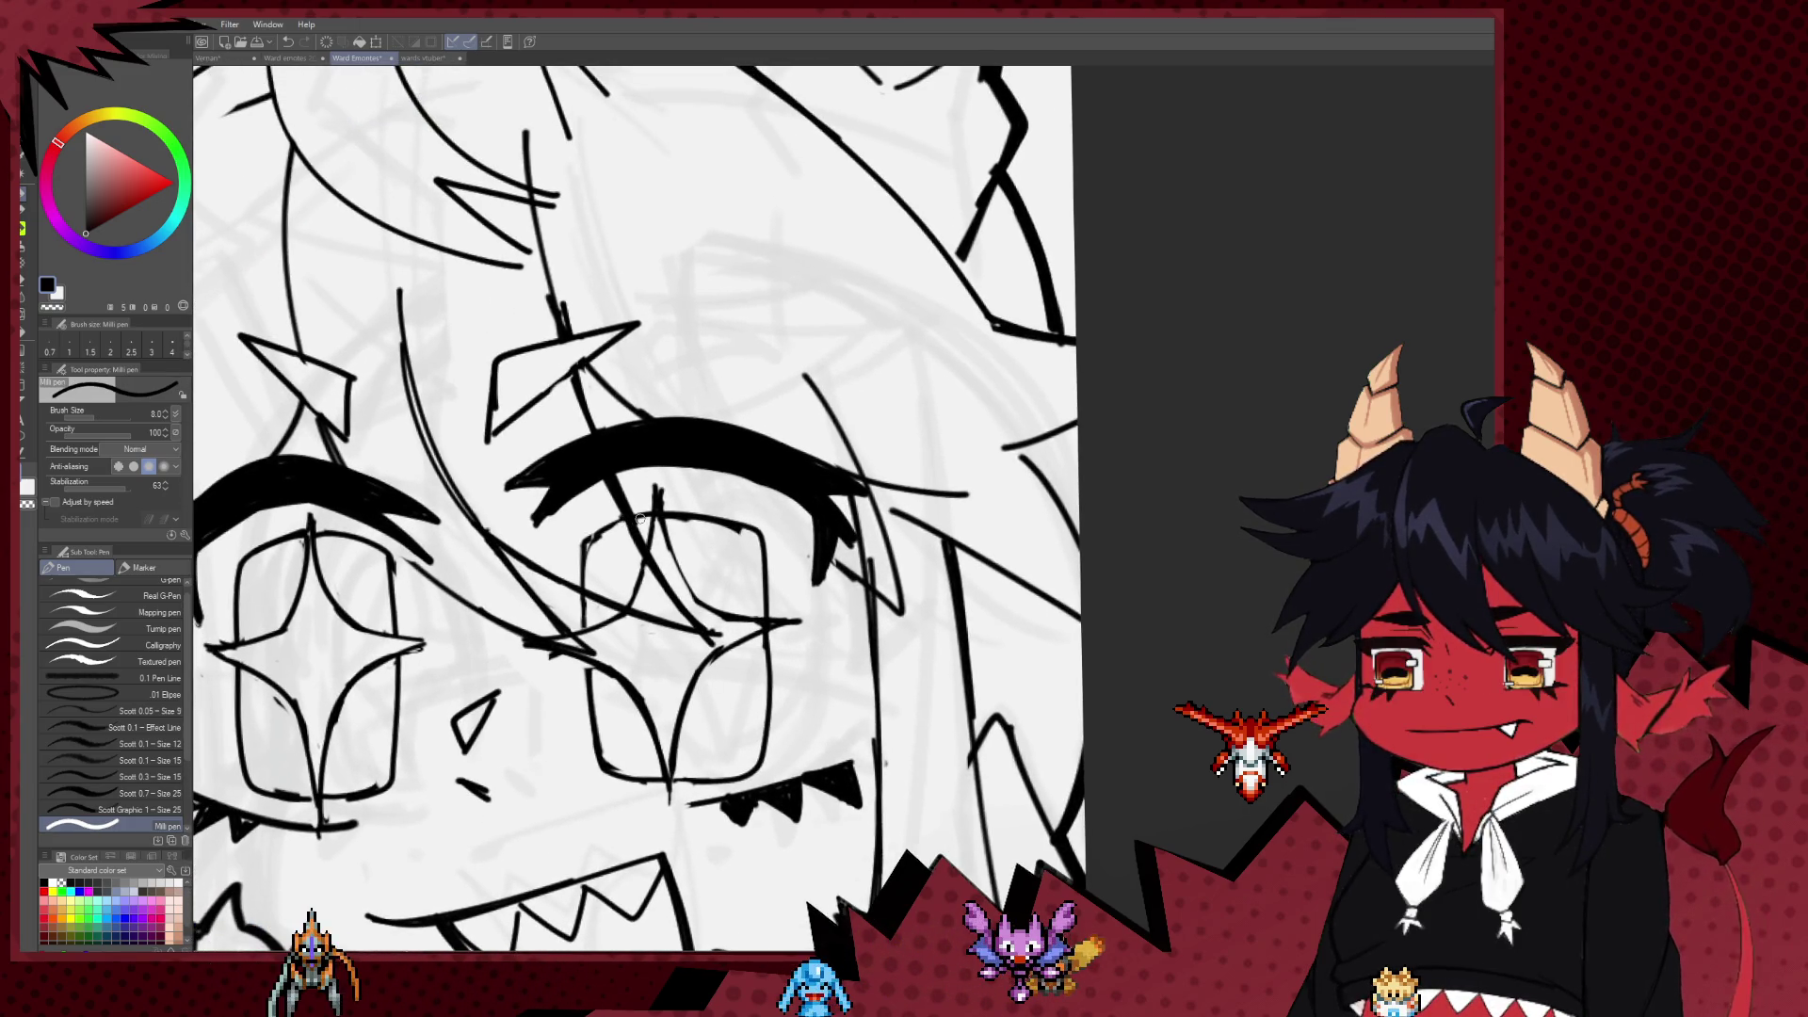
scroll(611, 665, down, 2)
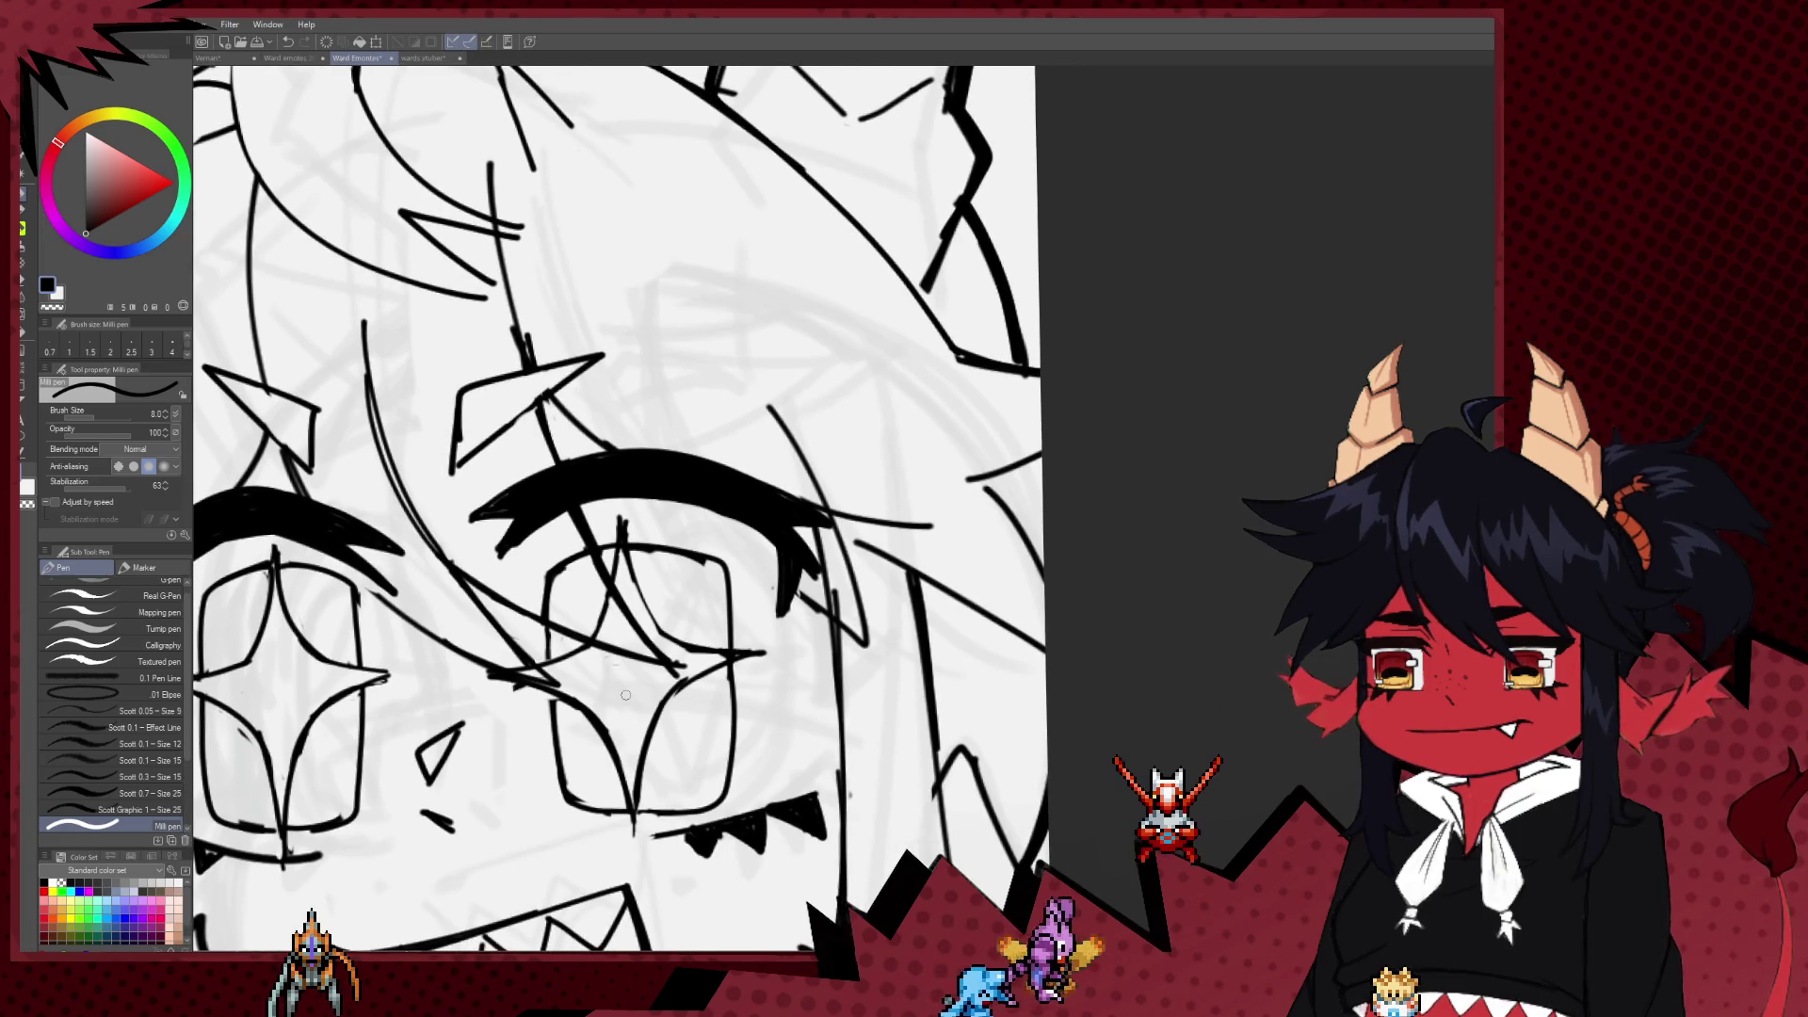
scroll(957, 489, down, 1)
scroll(957, 488, down, 5)
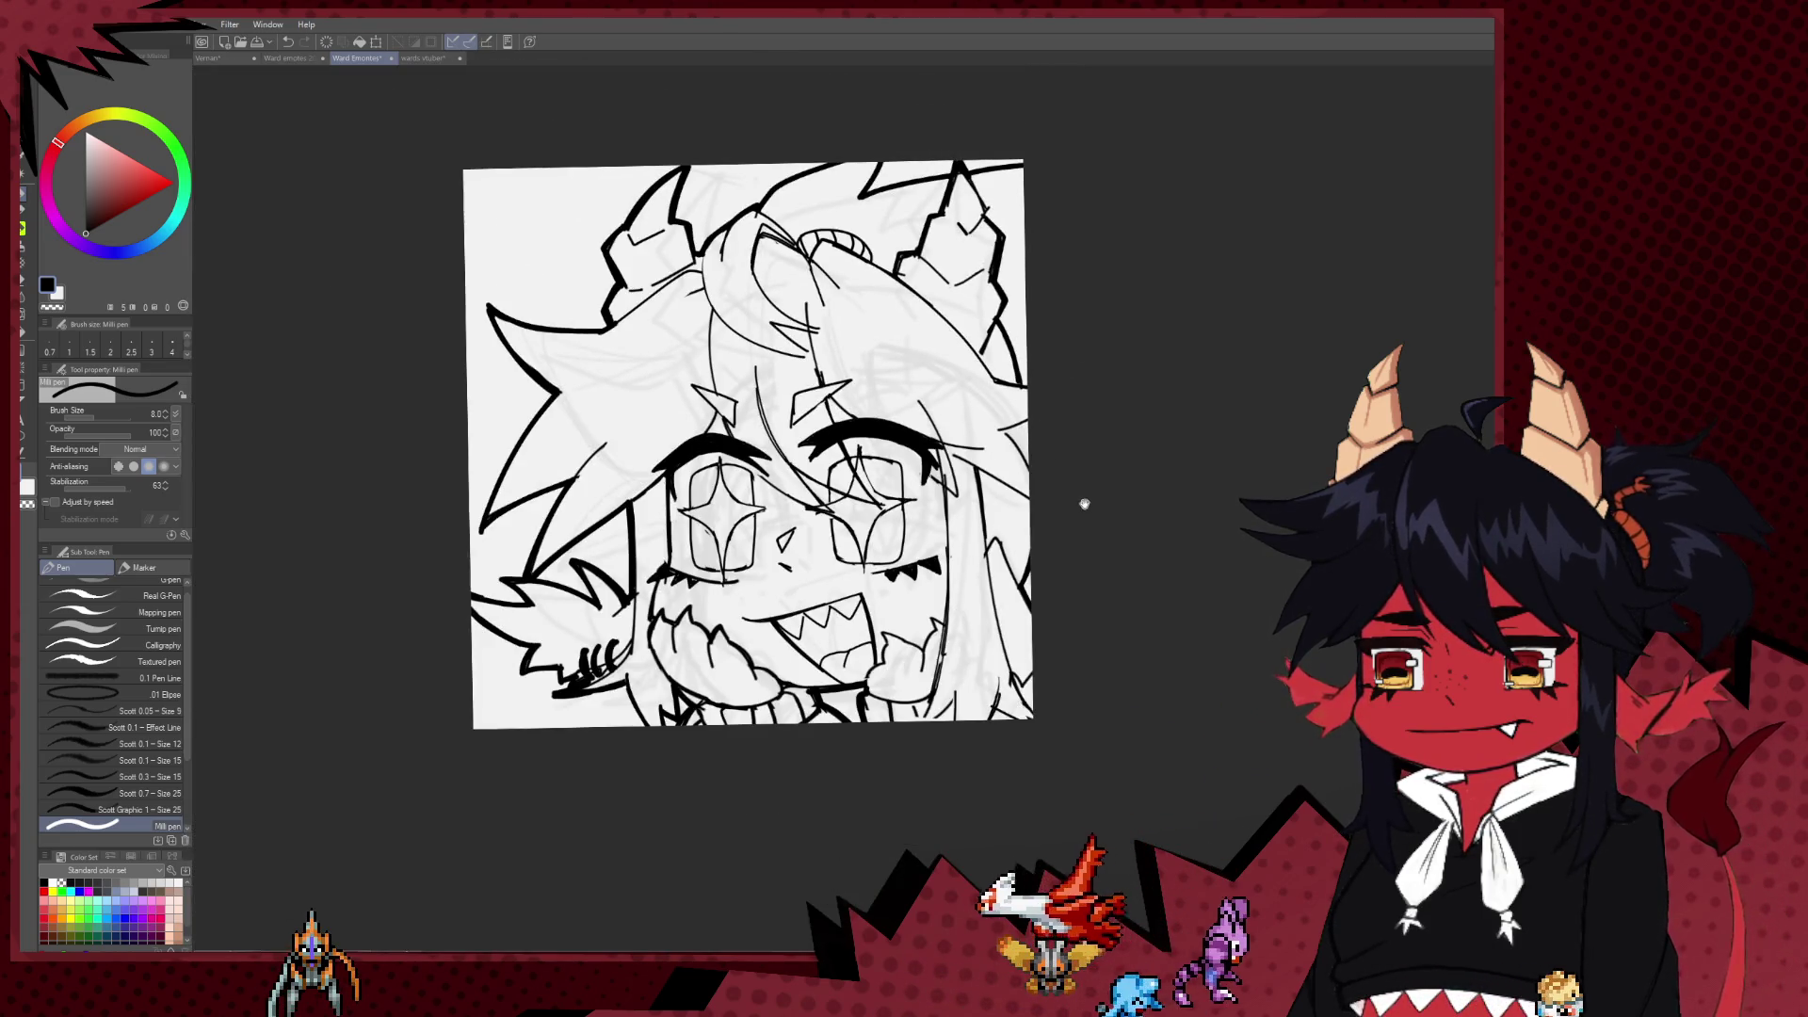
scroll(1081, 505, up, 3)
scroll(1035, 624, up, 3)
scroll(1035, 624, down, 3)
scroll(1041, 706, up, 2)
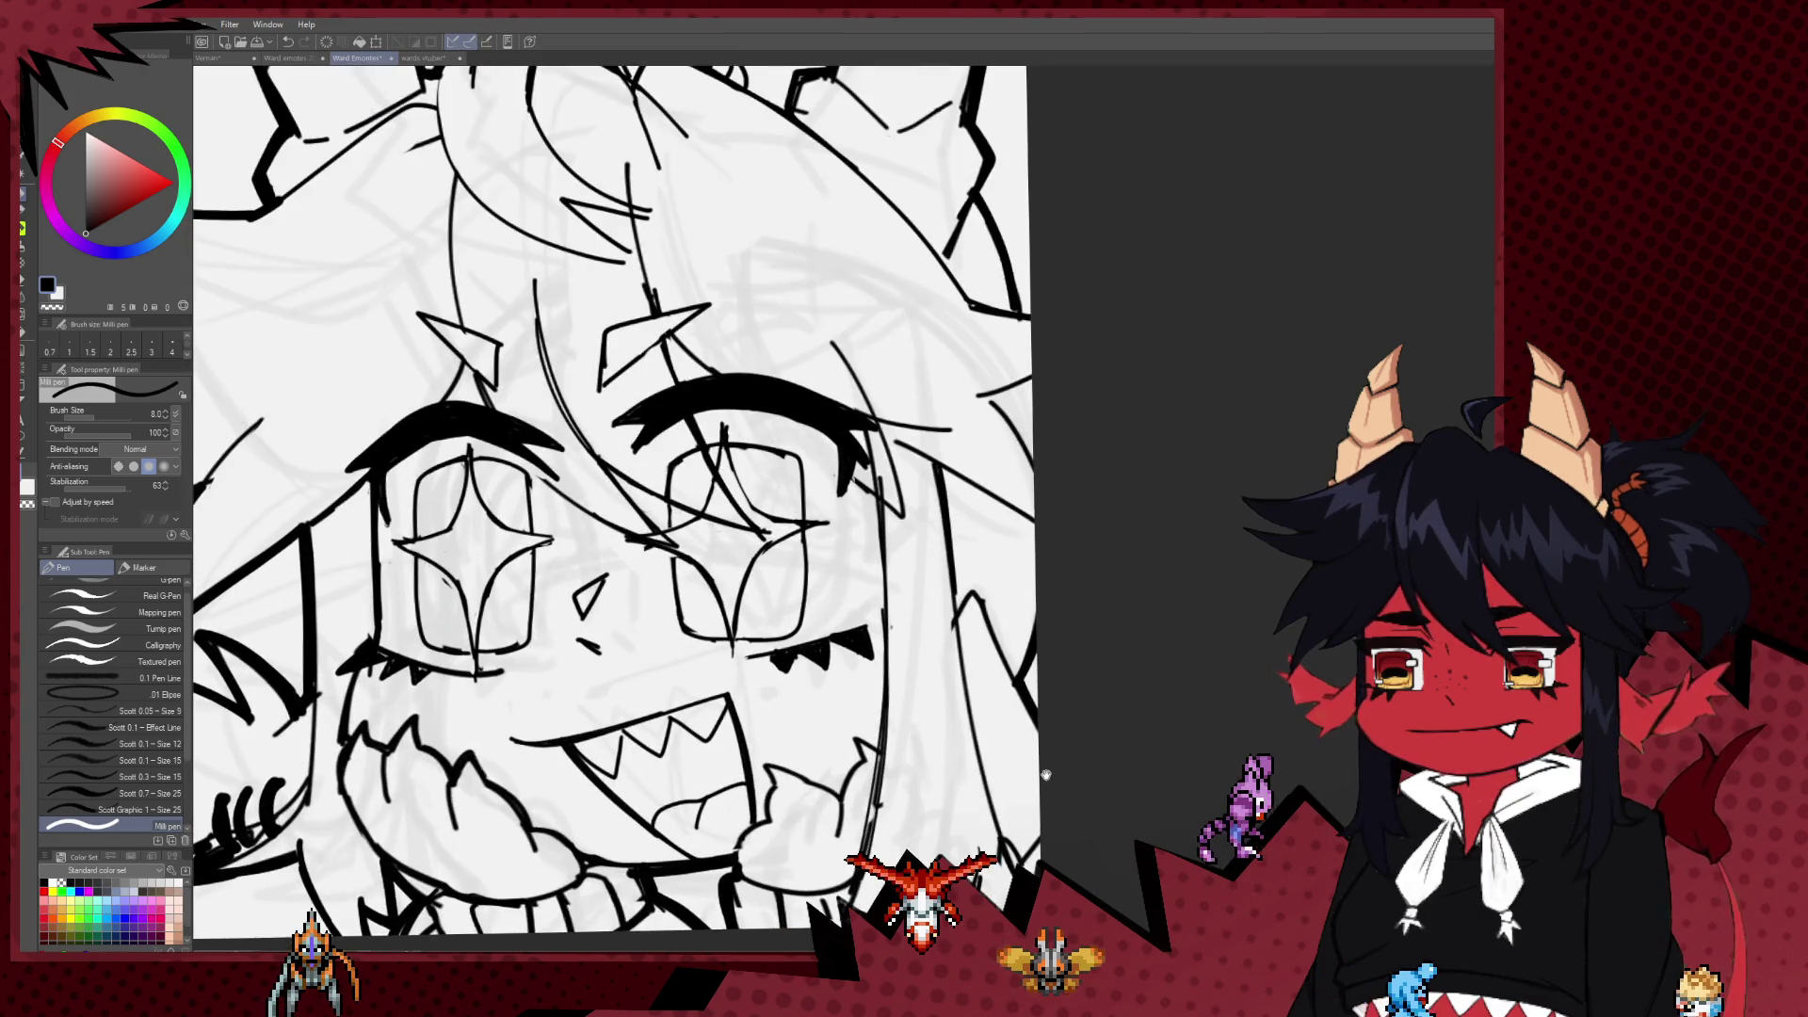
scroll(1077, 613, down, 4)
scroll(1092, 598, down, 1)
scroll(1099, 601, down, 1)
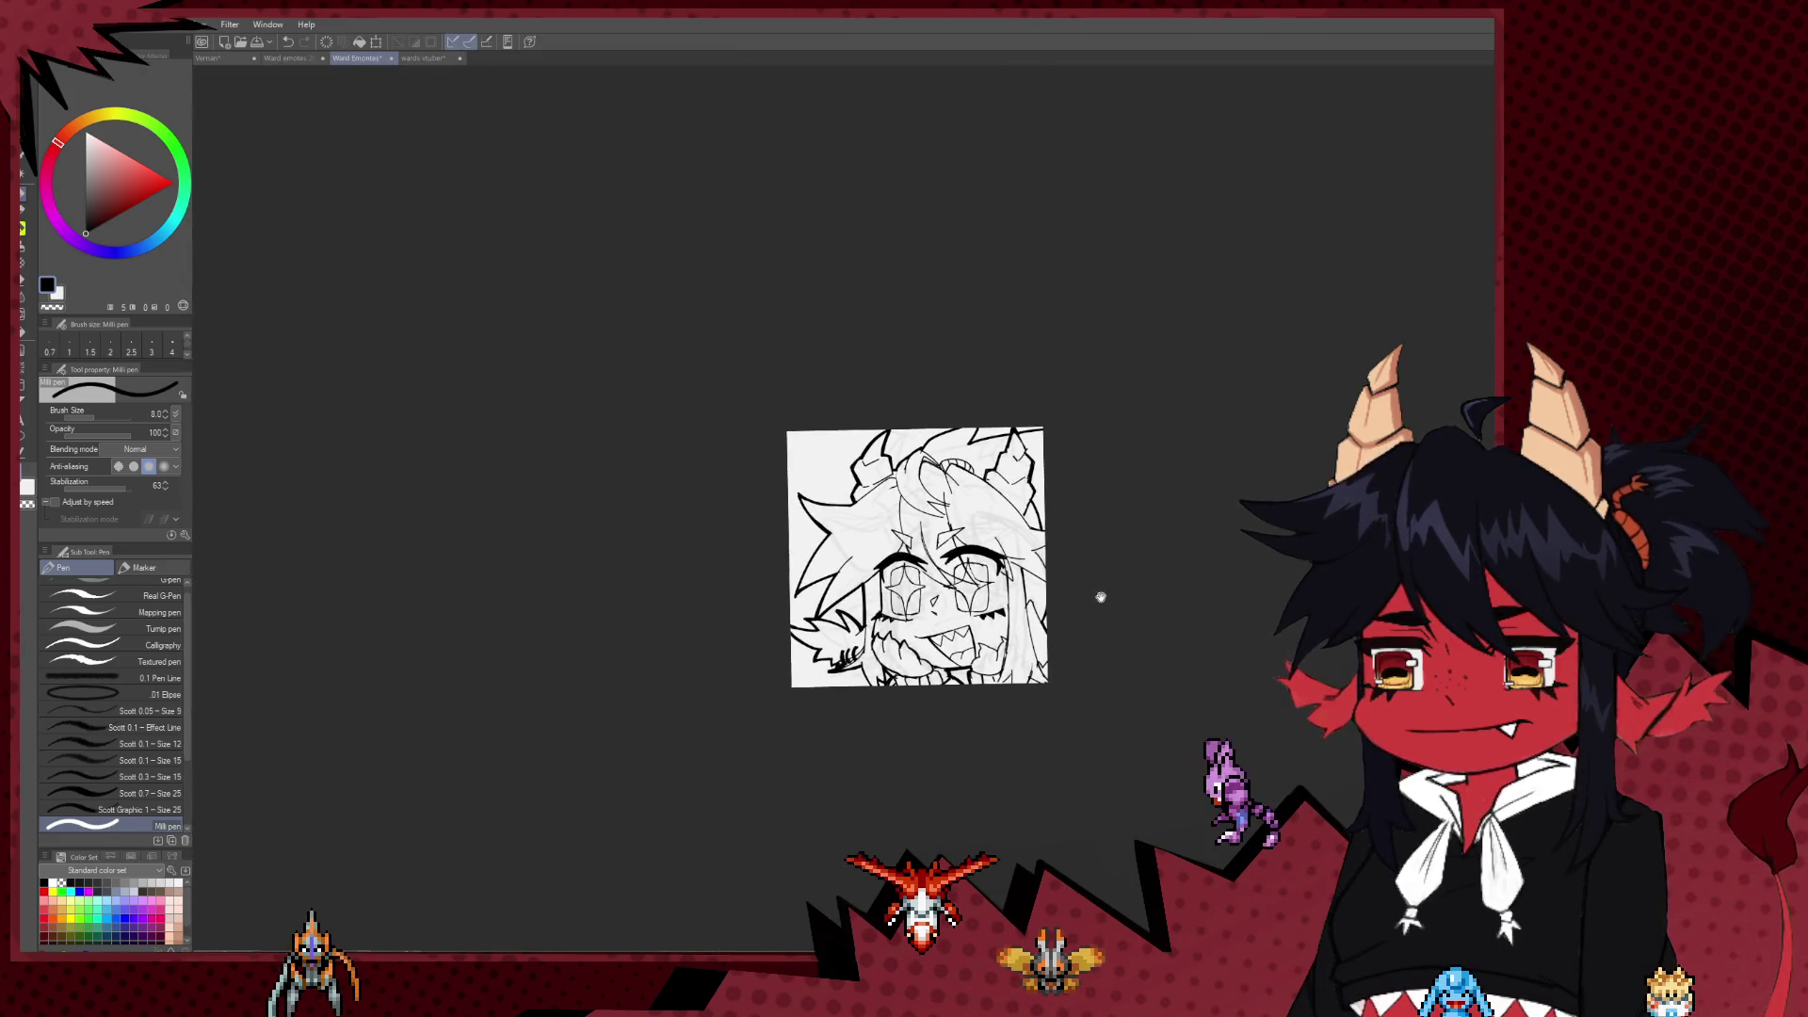
scroll(1107, 606, up, 3)
scroll(1088, 574, up, 1)
scroll(1078, 584, down, 1)
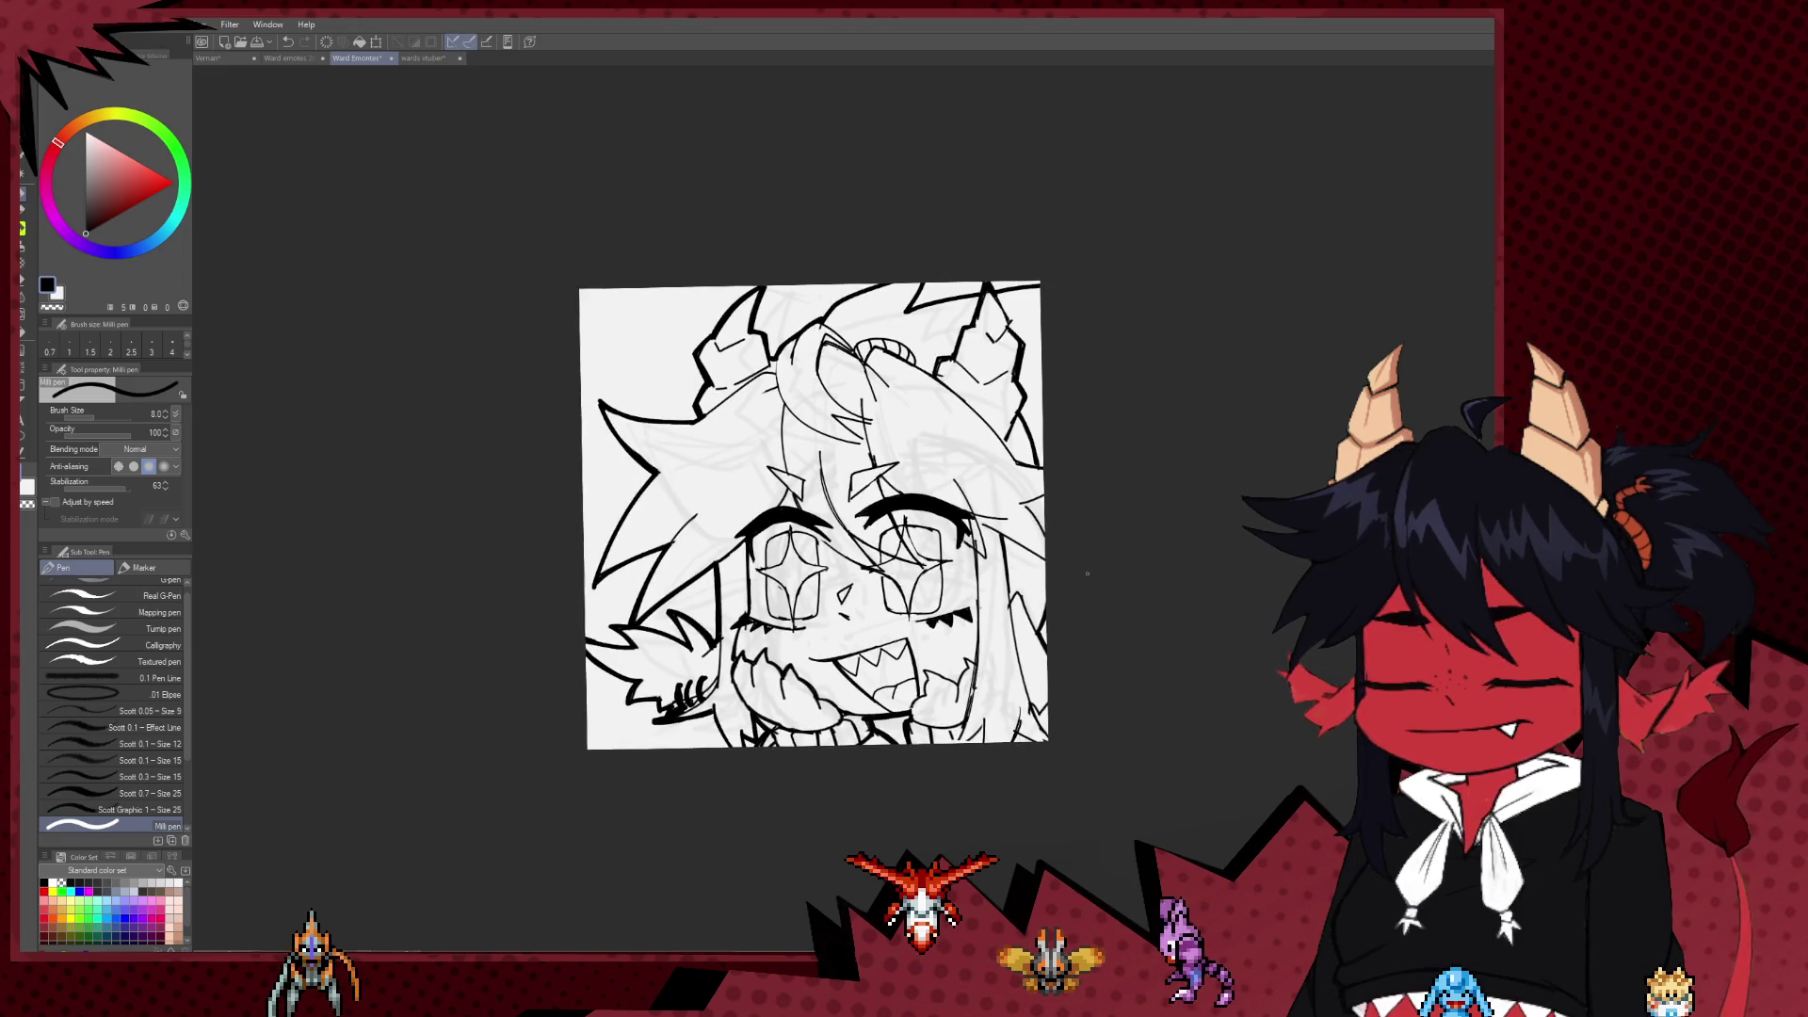
scroll(1069, 598, down, 1)
scroll(1053, 617, up, 2)
scroll(1053, 617, up, 1)
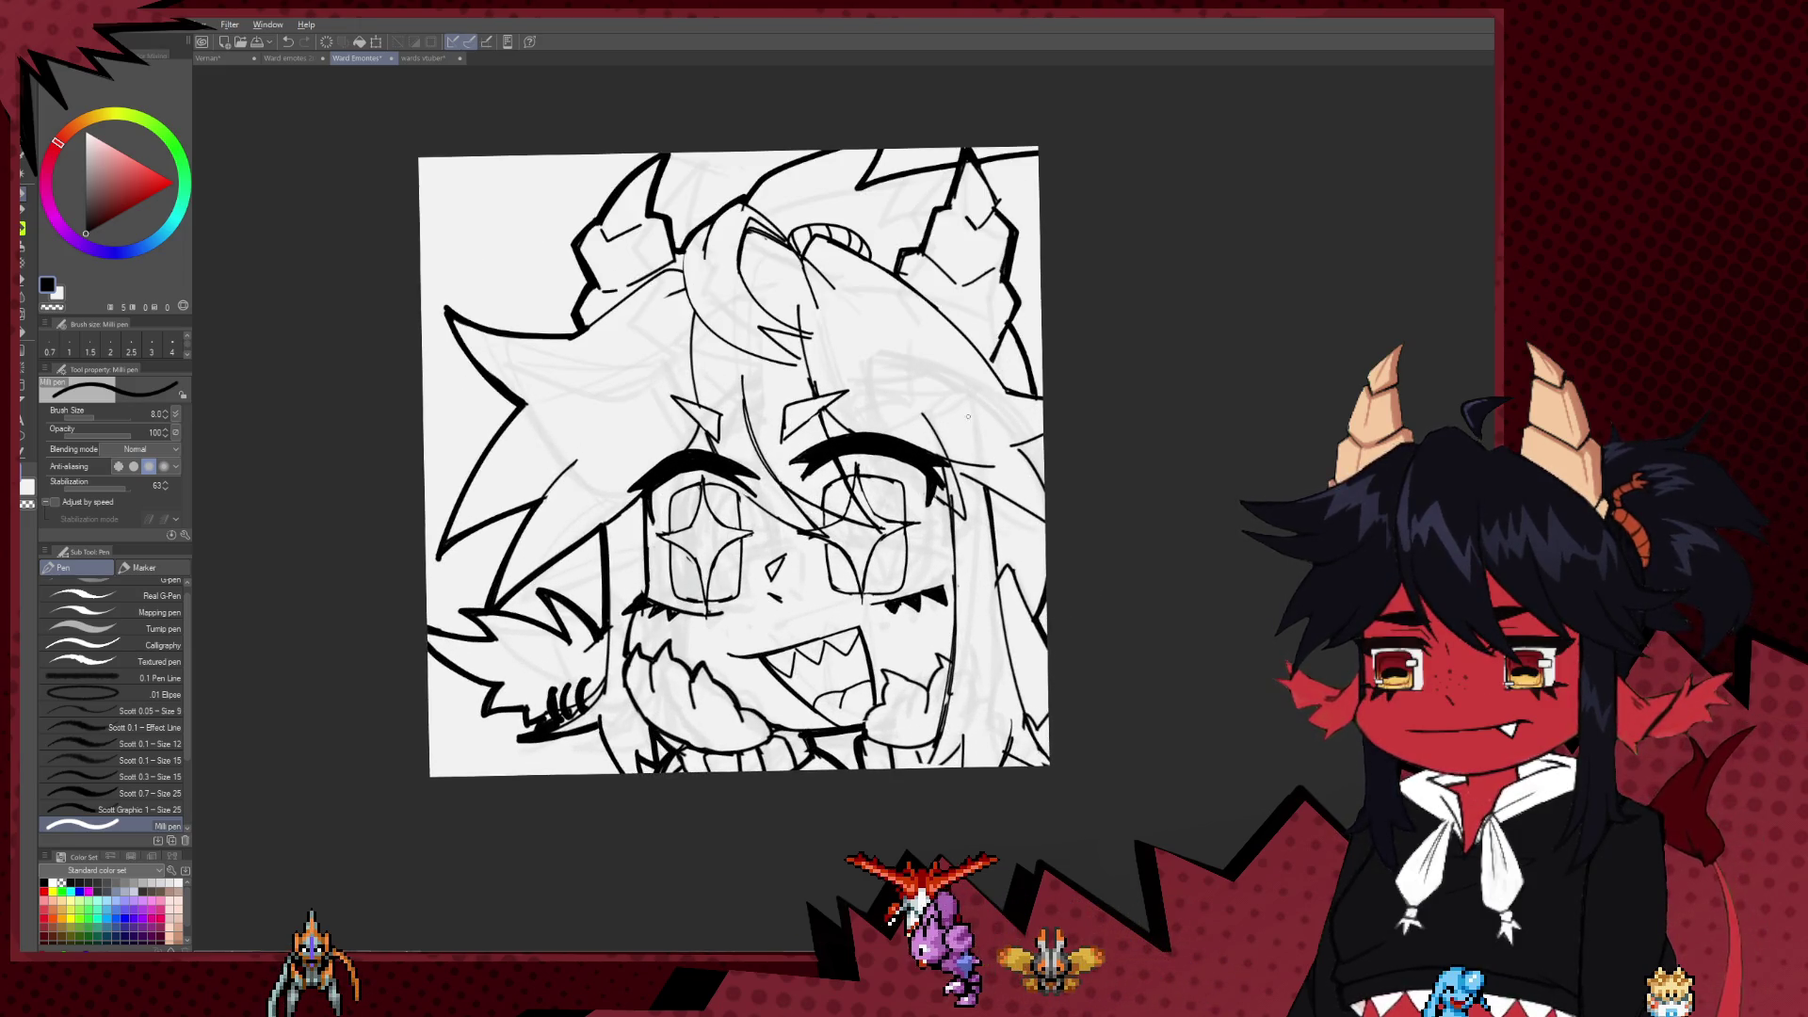
drag(967, 417, 973, 460)
scroll(875, 424, up, 1)
scroll(772, 396, up, 1)
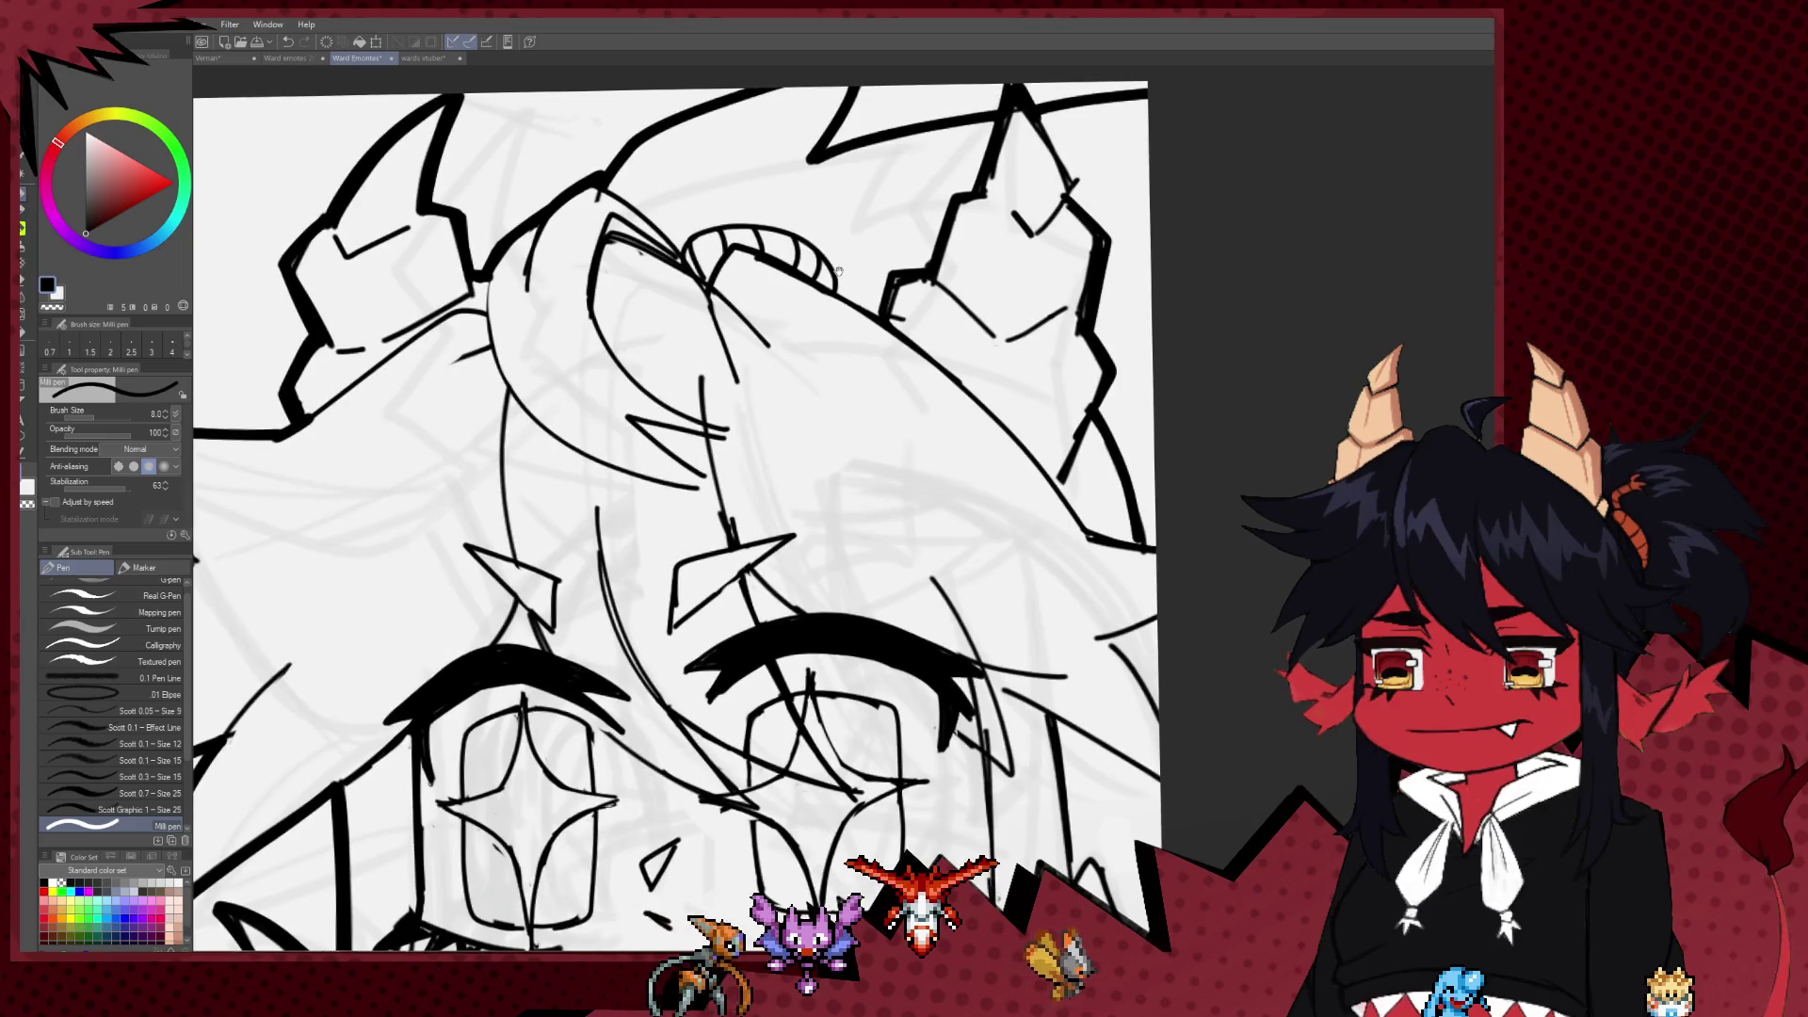
scroll(677, 372, up, 1)
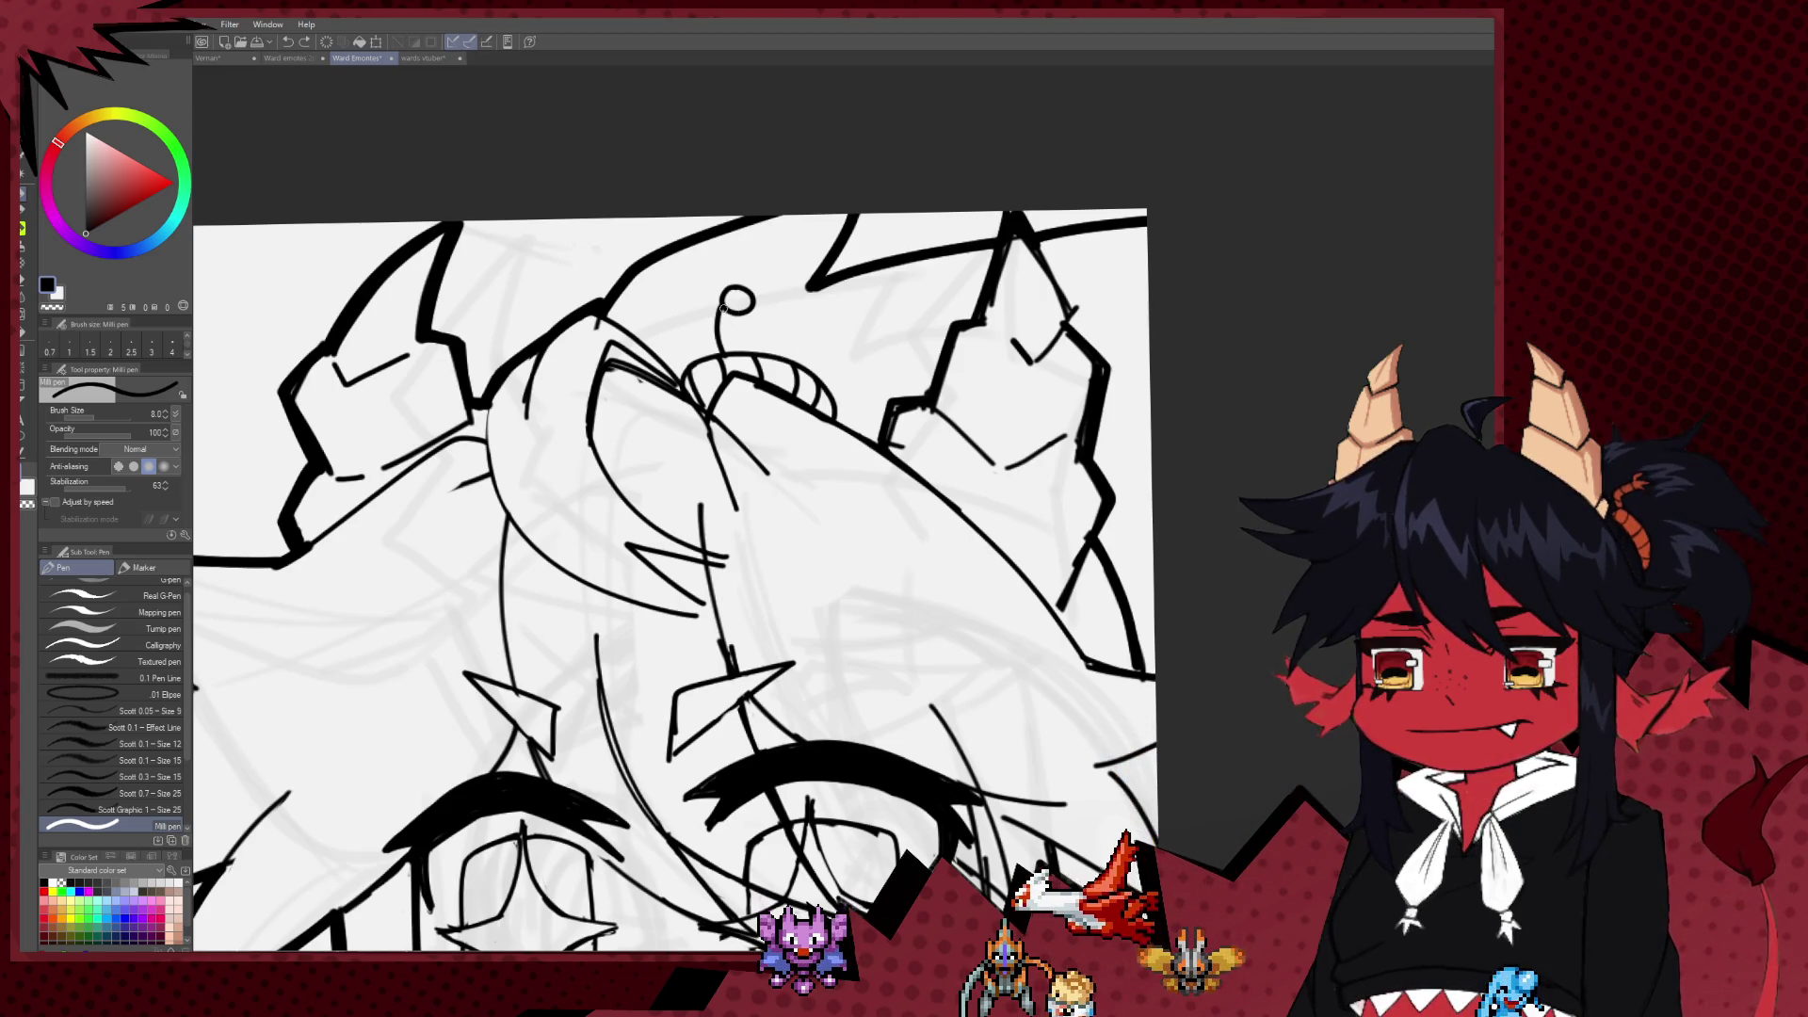
Step: Close the antenna loop, add a second sprout, and replace an undone tulip sketch with a short tip stroke
mouse_move(744, 321)
mouse_down()
mouse_move(747, 349)
mouse_move(796, 355)
mouse_move(763, 350)
mouse_up()
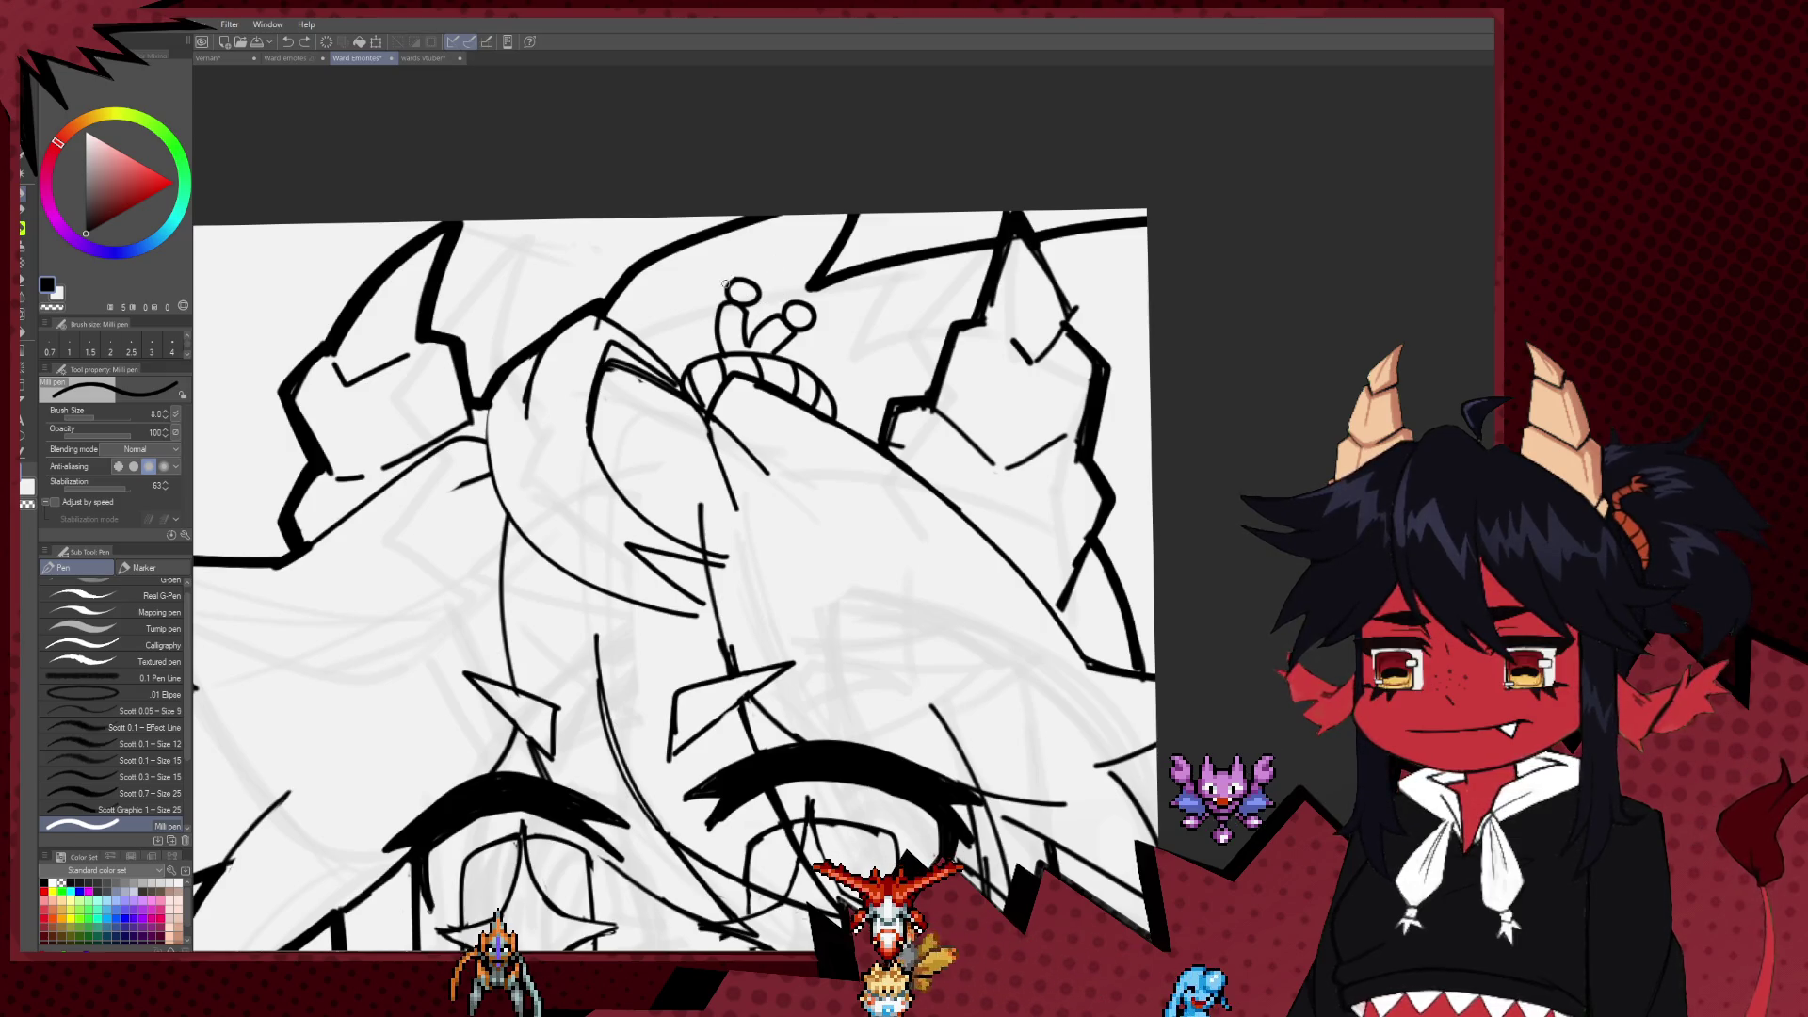
drag(742, 256, 758, 299)
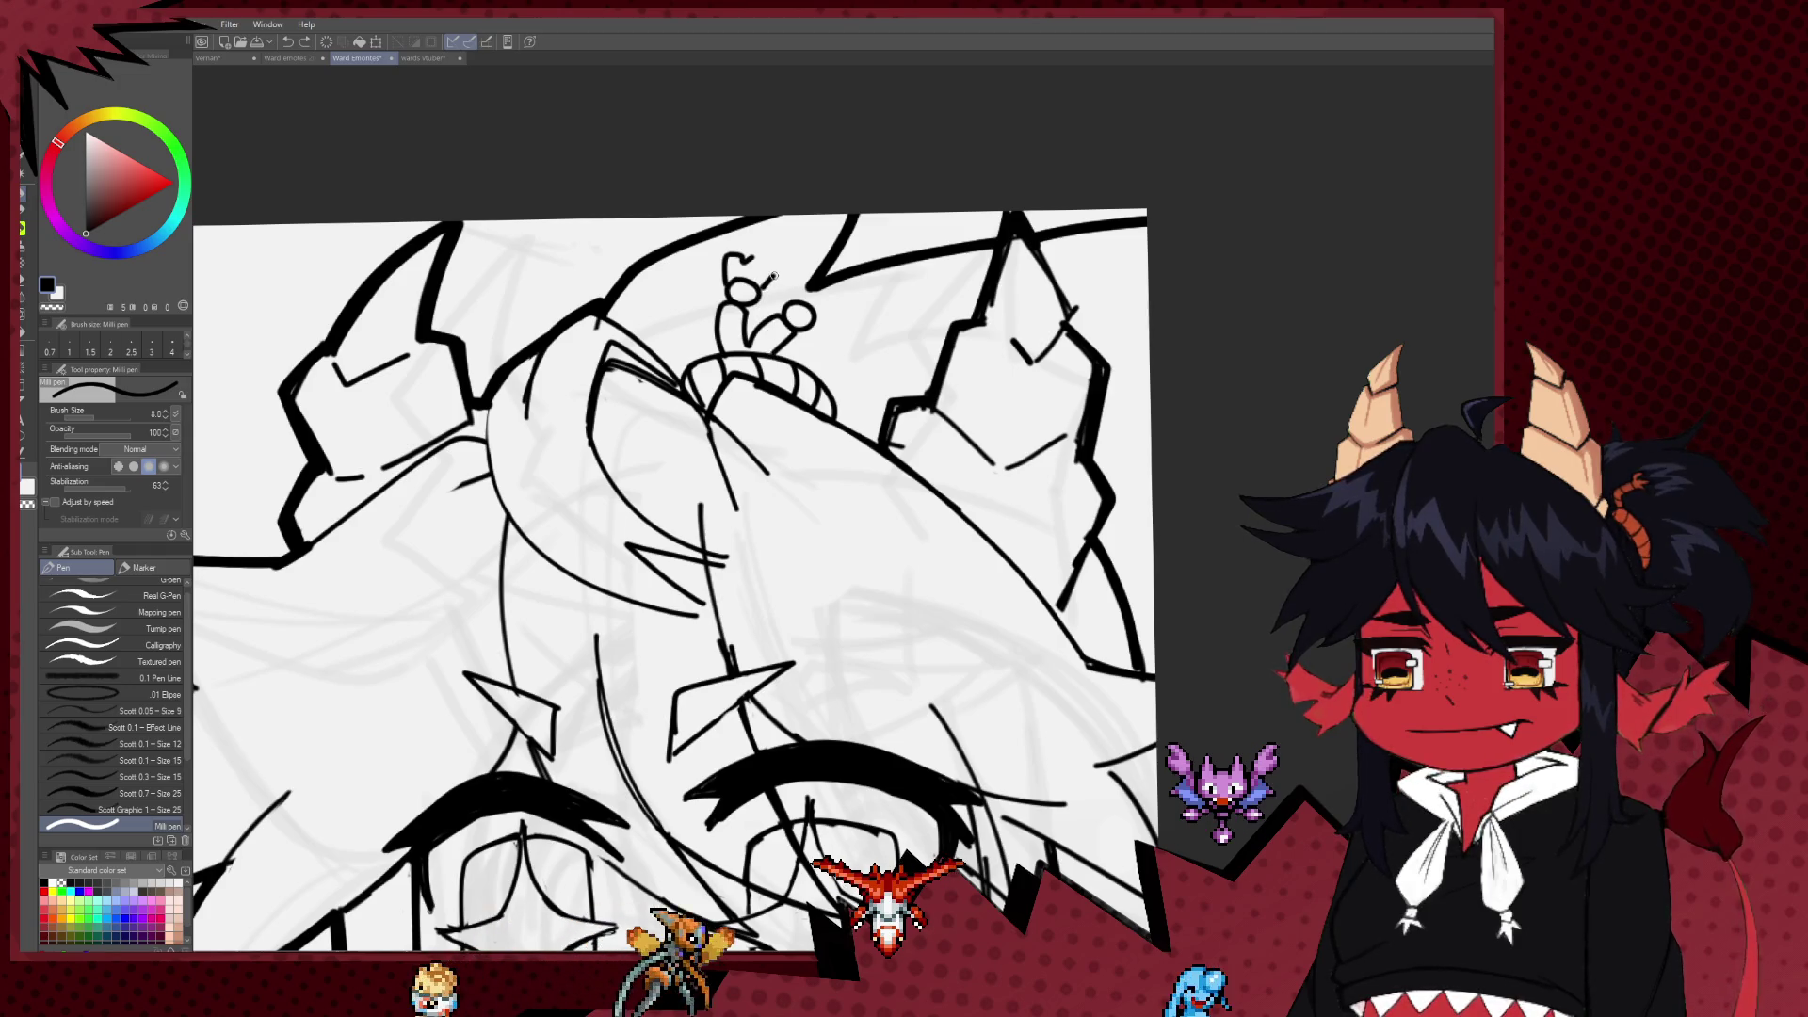
drag(733, 288, 764, 295)
key(ctrl+z)
key(ctrl+z)
key(ctrl+z)
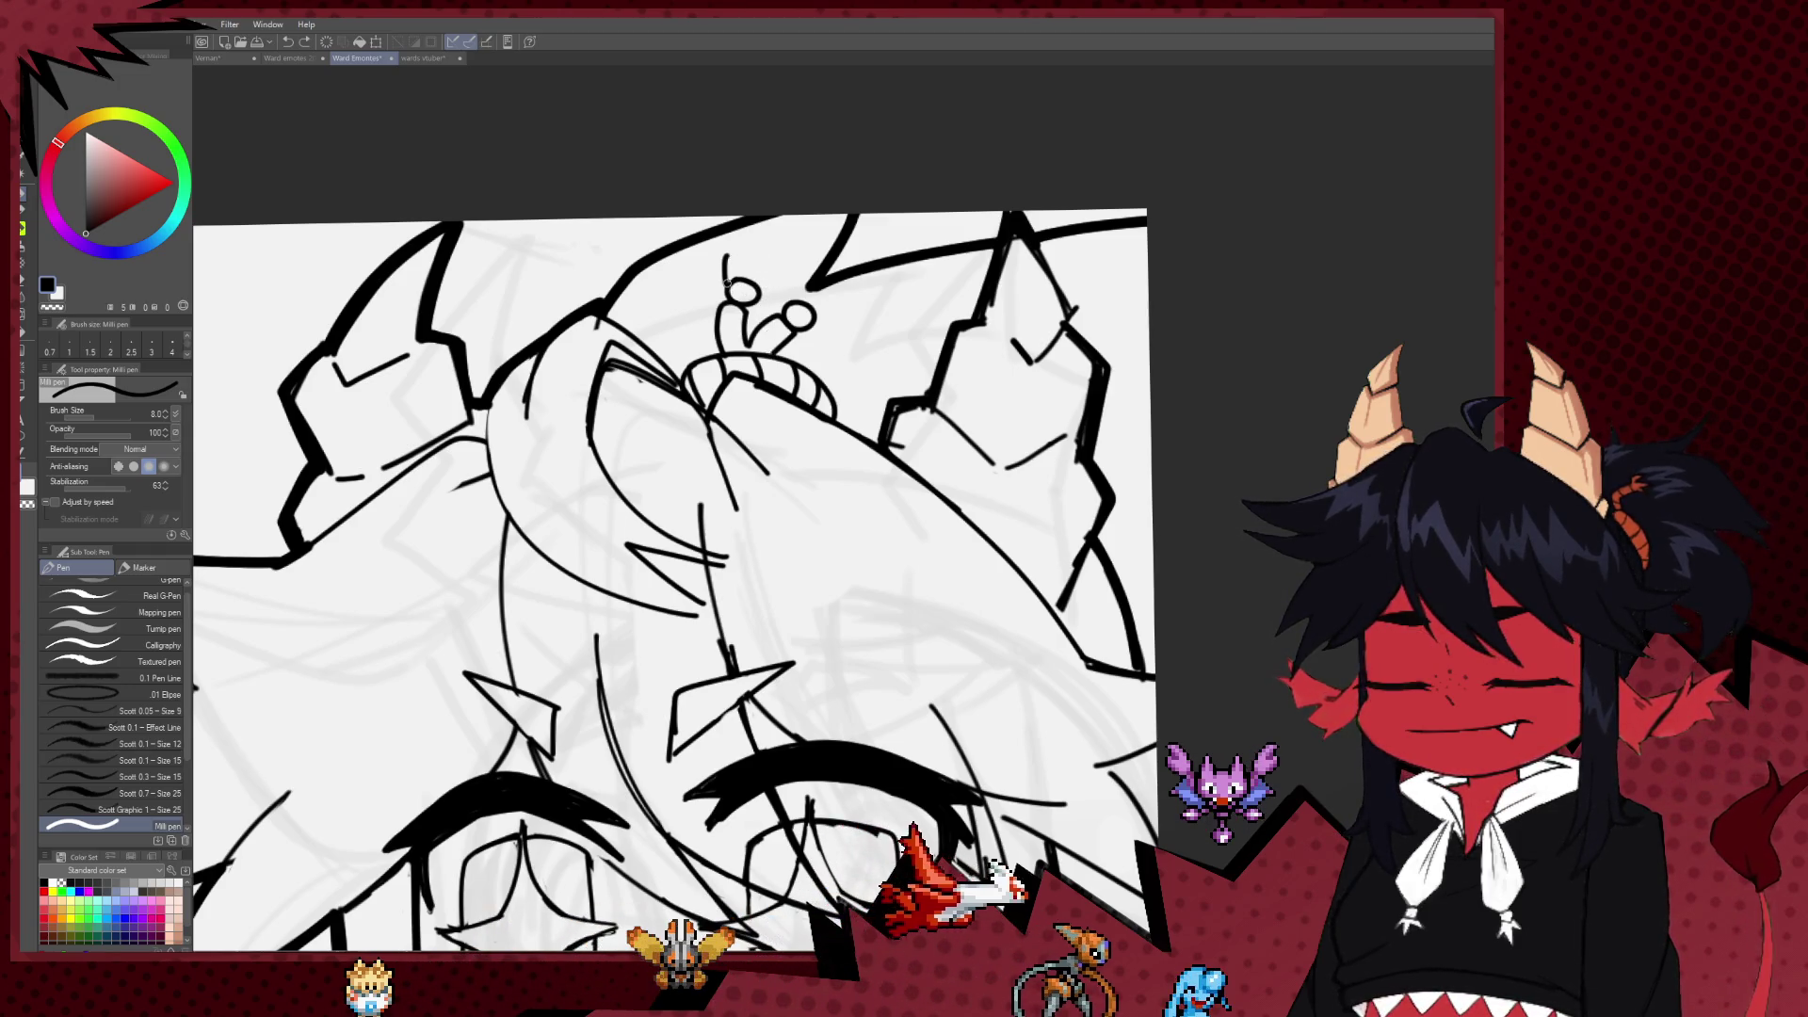
mouse_move(735, 279)
mouse_down()
mouse_move(821, 269)
mouse_move(827, 301)
mouse_up()
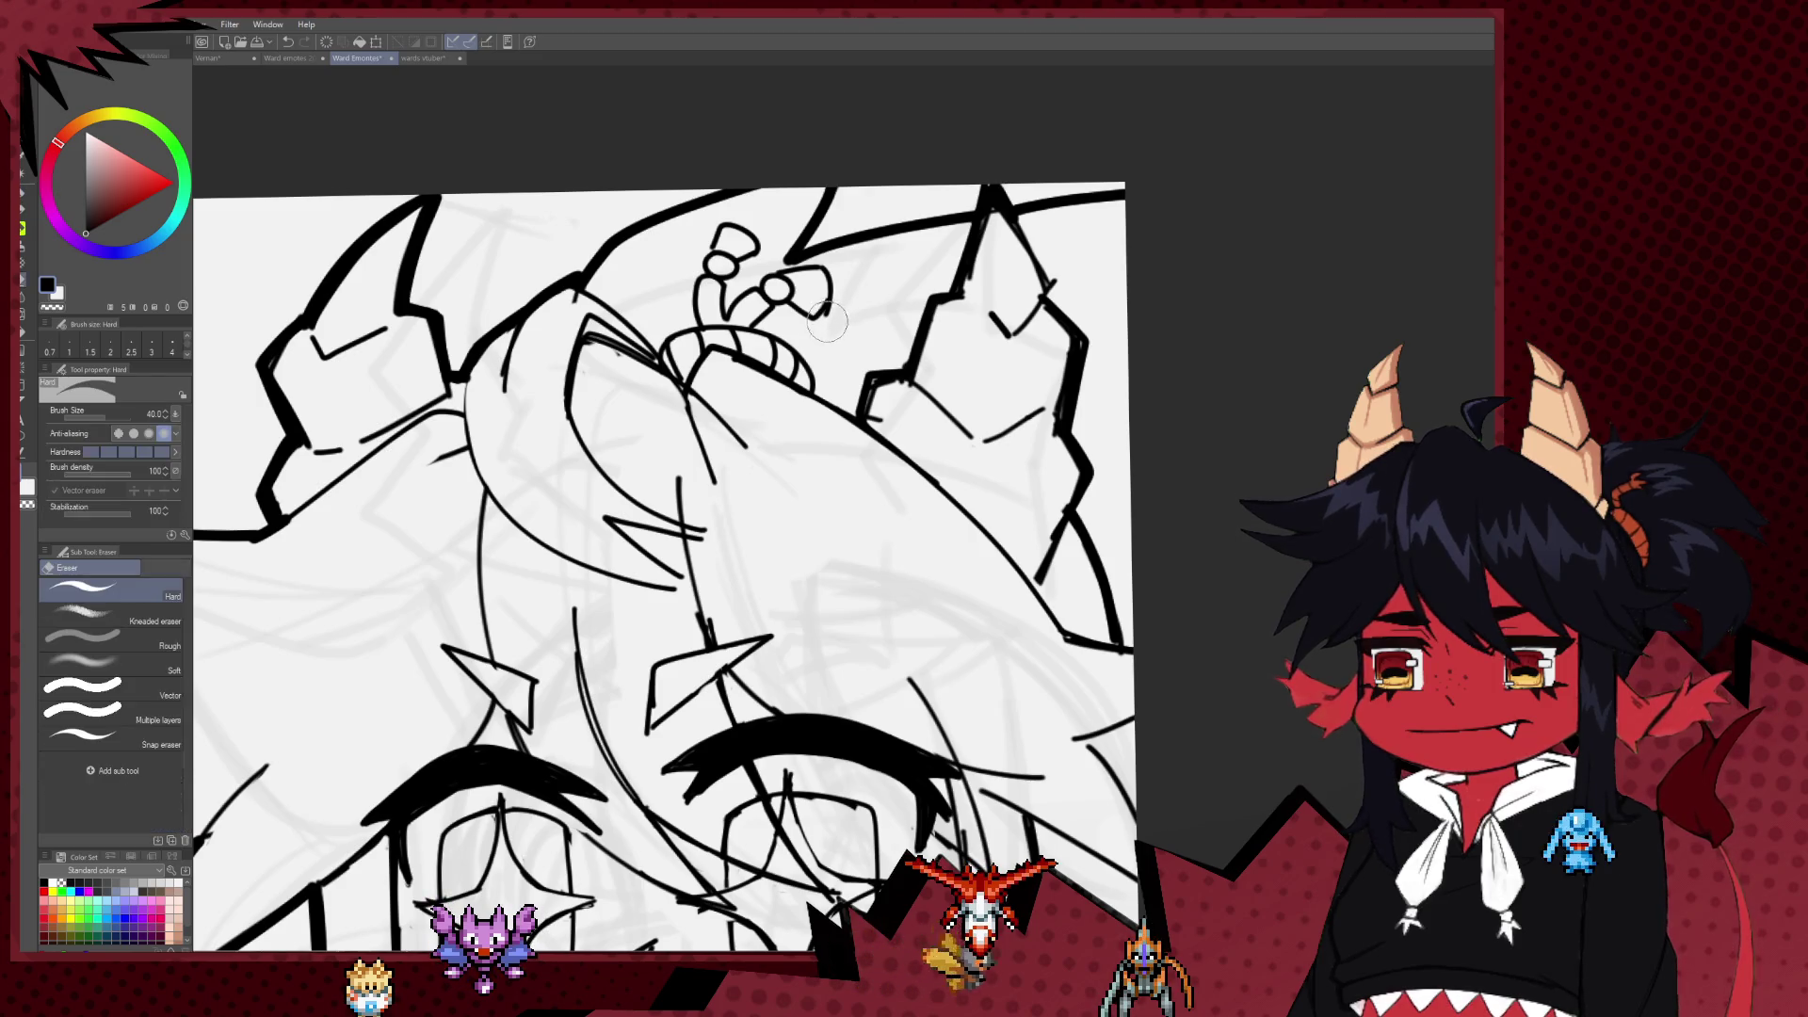
Step: Thin the inking line toward size 6.0 and give the flower petal a jagged edge
key(bracketleft)
mouse_move(817, 279)
mouse_down()
mouse_move(832, 287)
mouse_move(818, 314)
mouse_up()
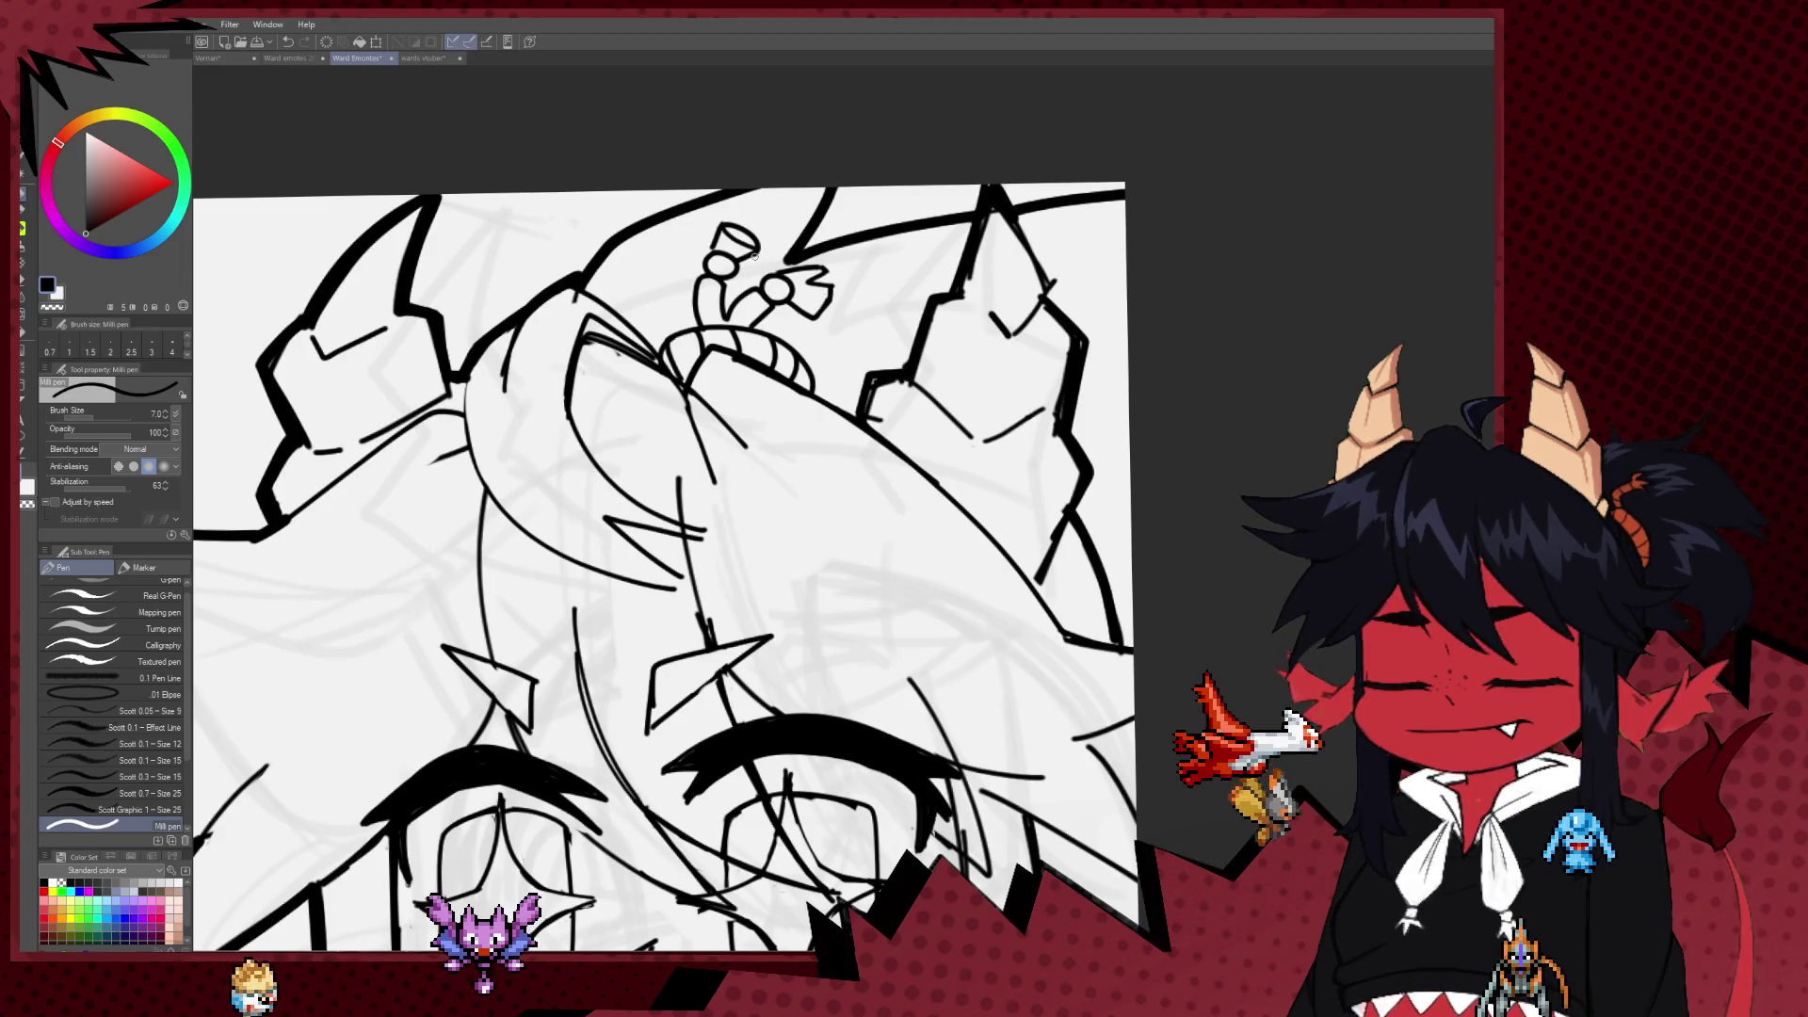
scroll(756, 249, down, 5)
scroll(759, 283, up, 3)
key(bracketleft)
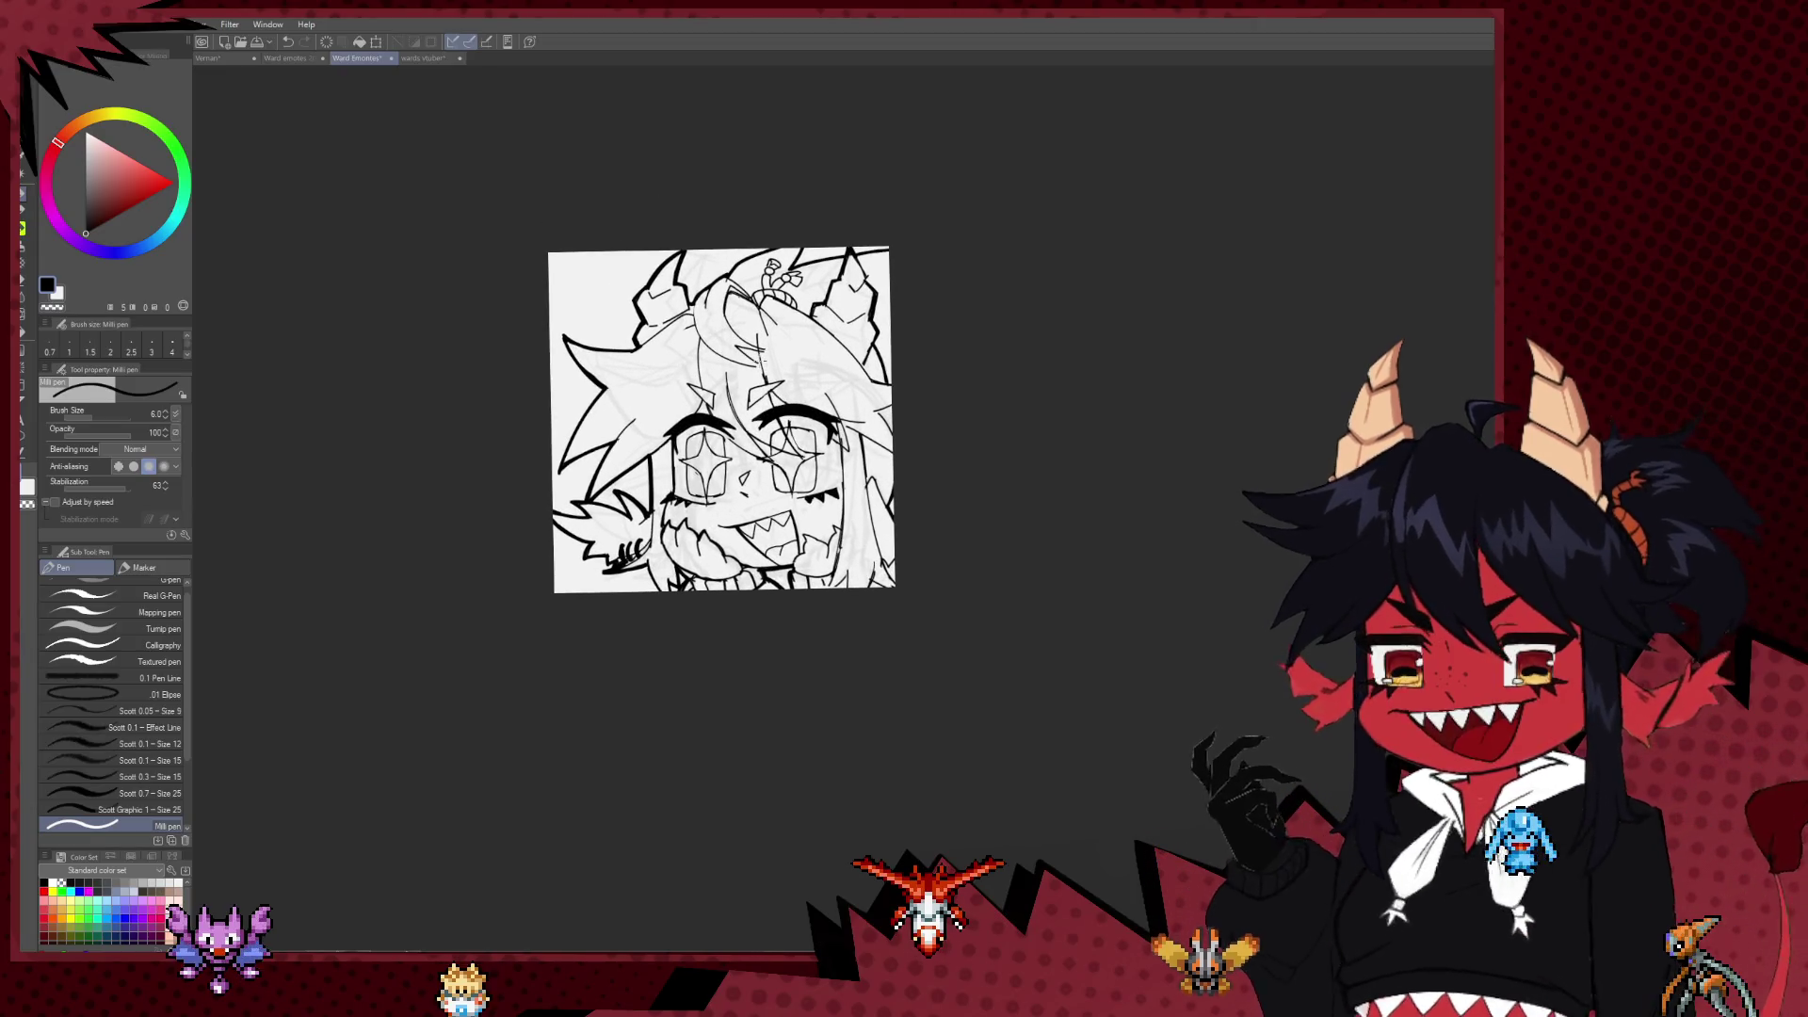
scroll(759, 358, up, 3)
scroll(702, 592, up, 1)
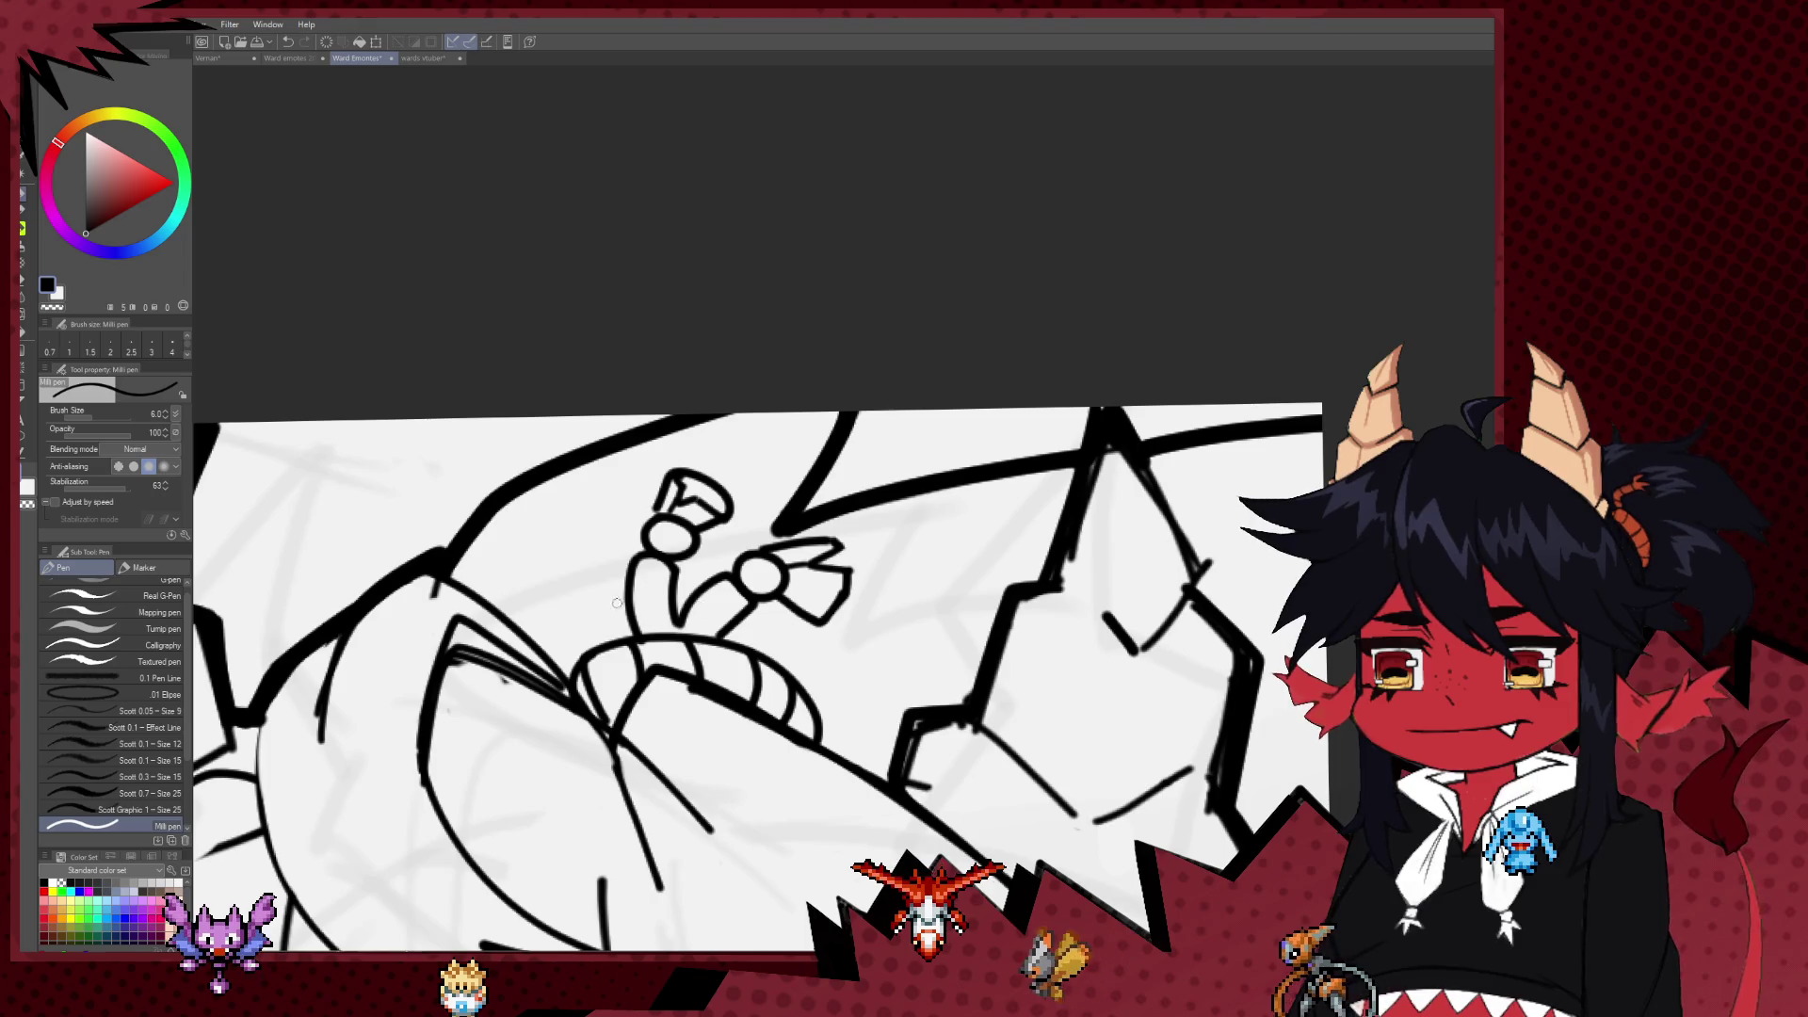
Step: Draw ring stripes across the left antenna stem
drag(636, 567, 671, 563)
mouse_move(633, 586)
mouse_down()
mouse_move(673, 582)
mouse_move(680, 625)
mouse_move(752, 597)
mouse_up()
scroll(766, 519, down, 2)
scroll(767, 519, down, 2)
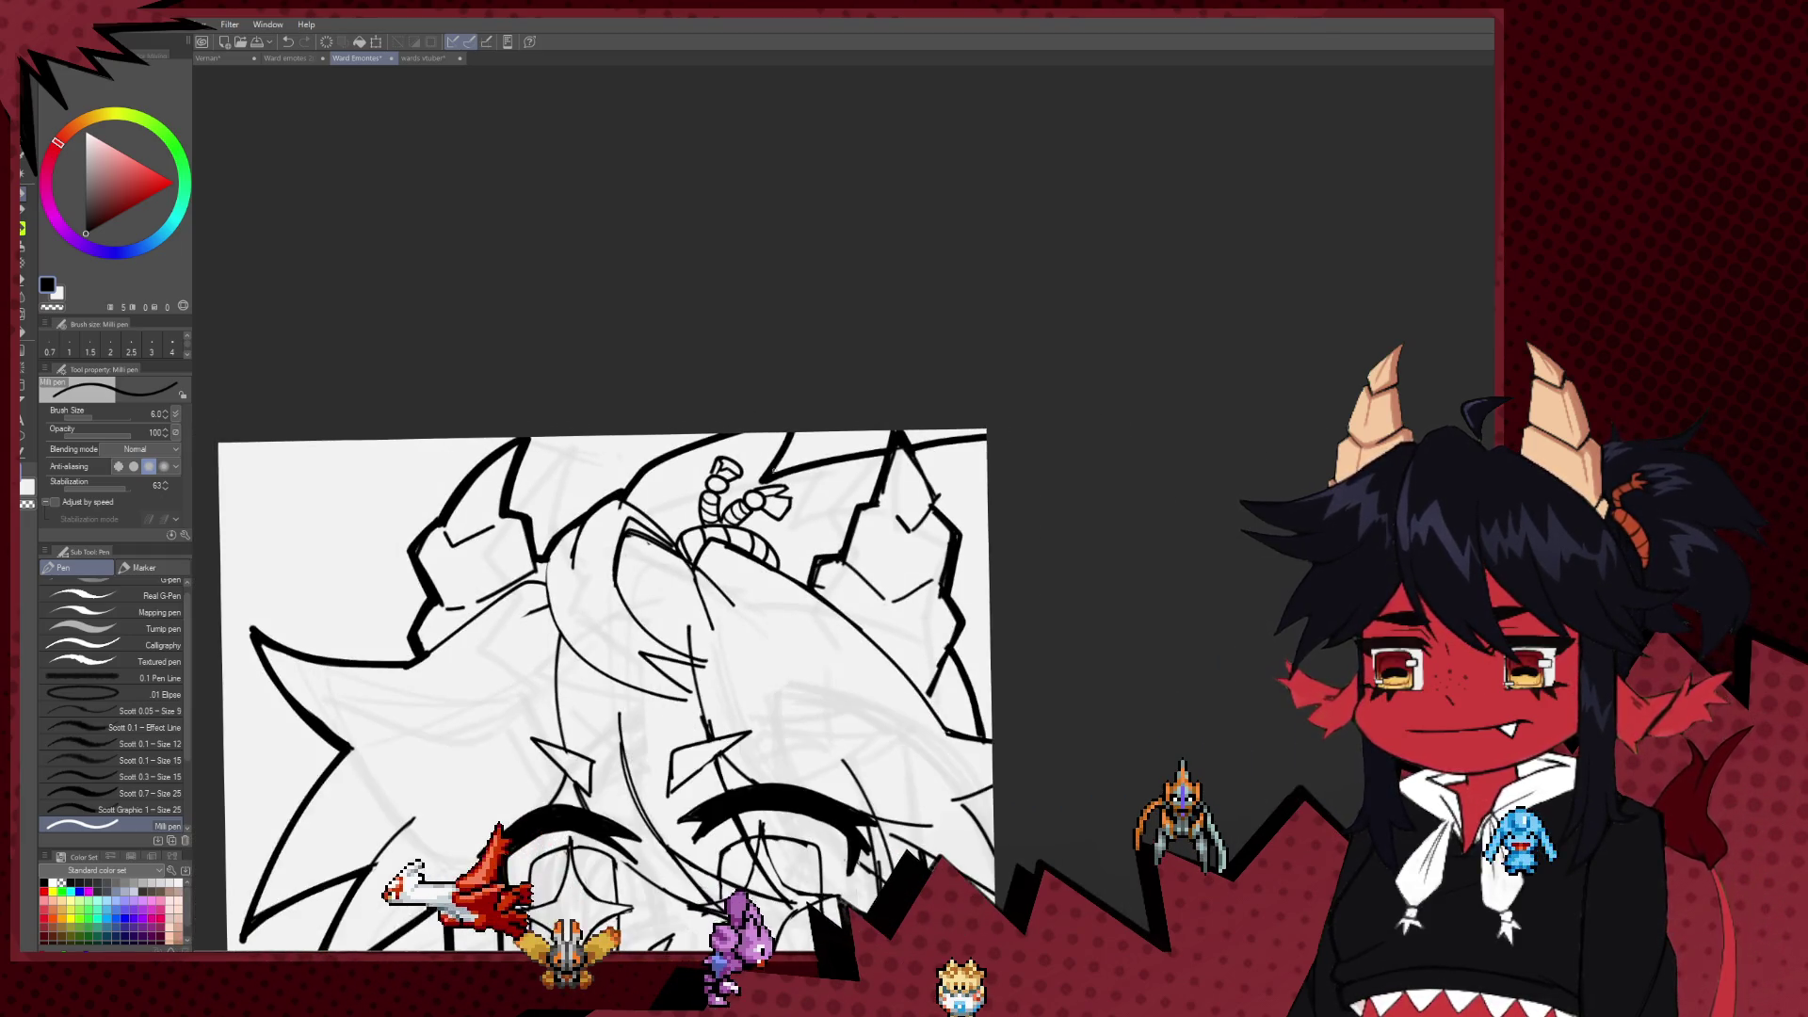
scroll(766, 519, down, 1)
scroll(766, 519, down, 1)
scroll(767, 519, down, 1)
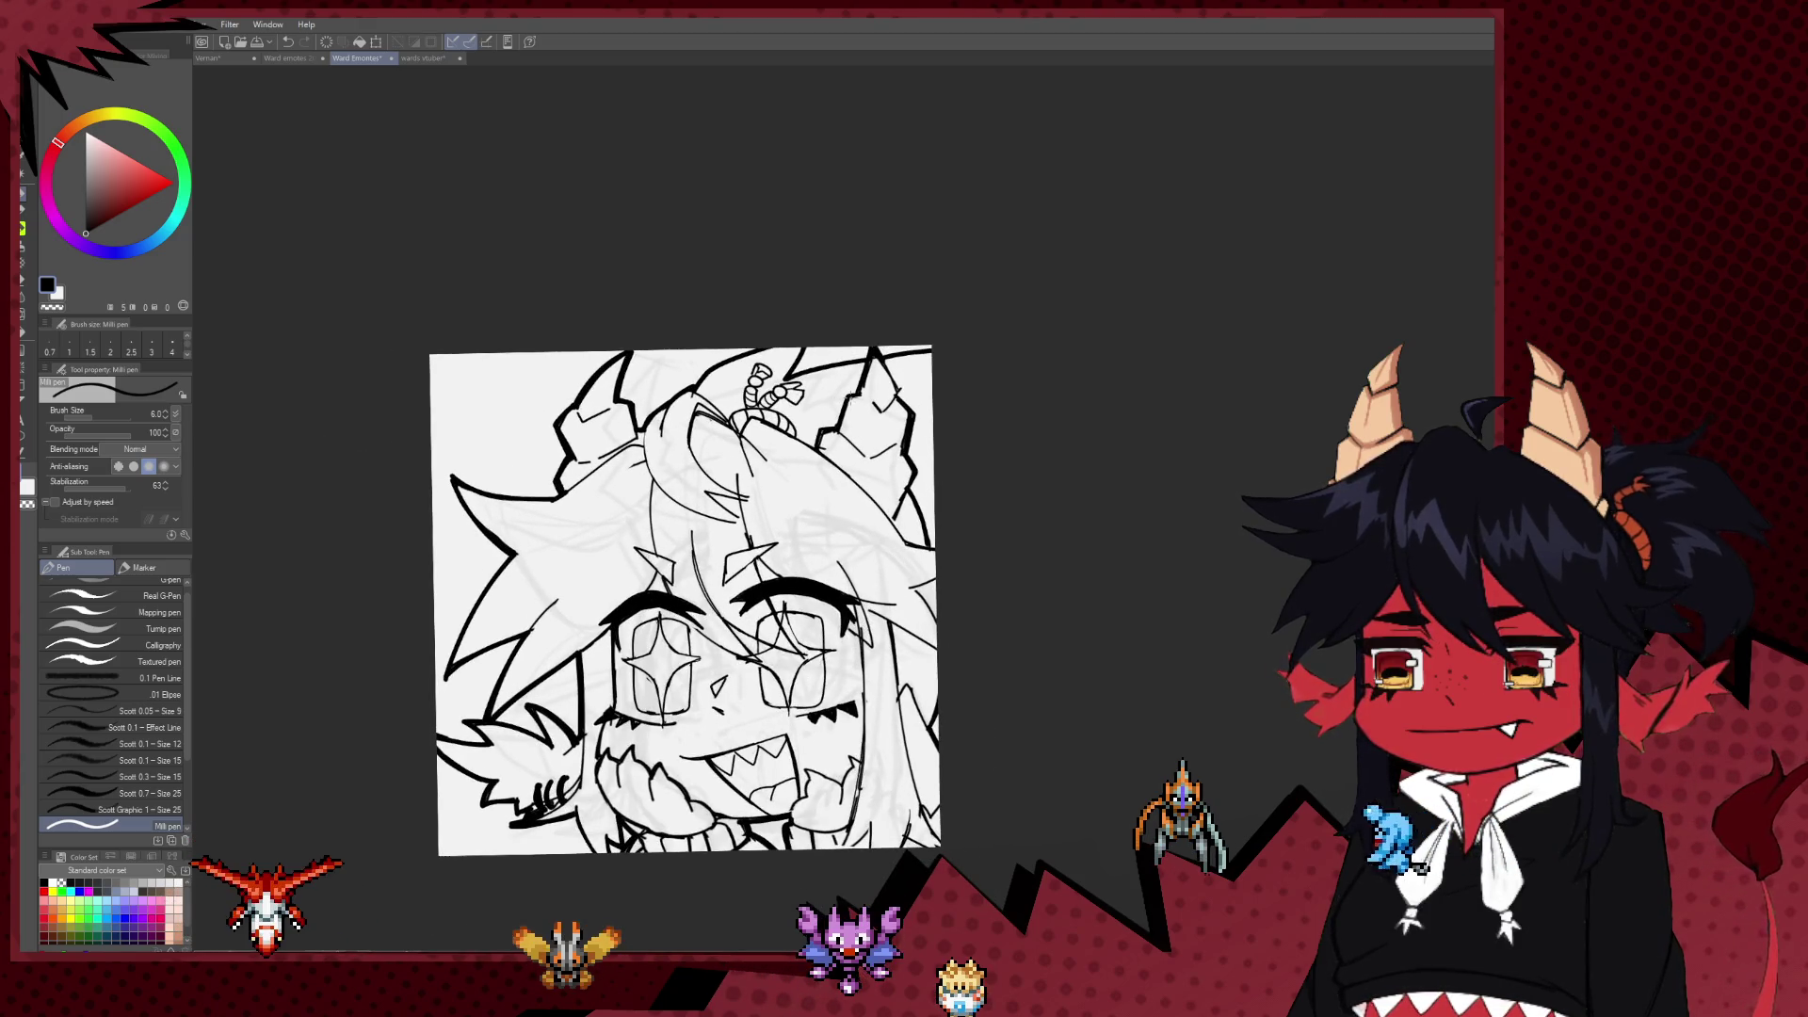
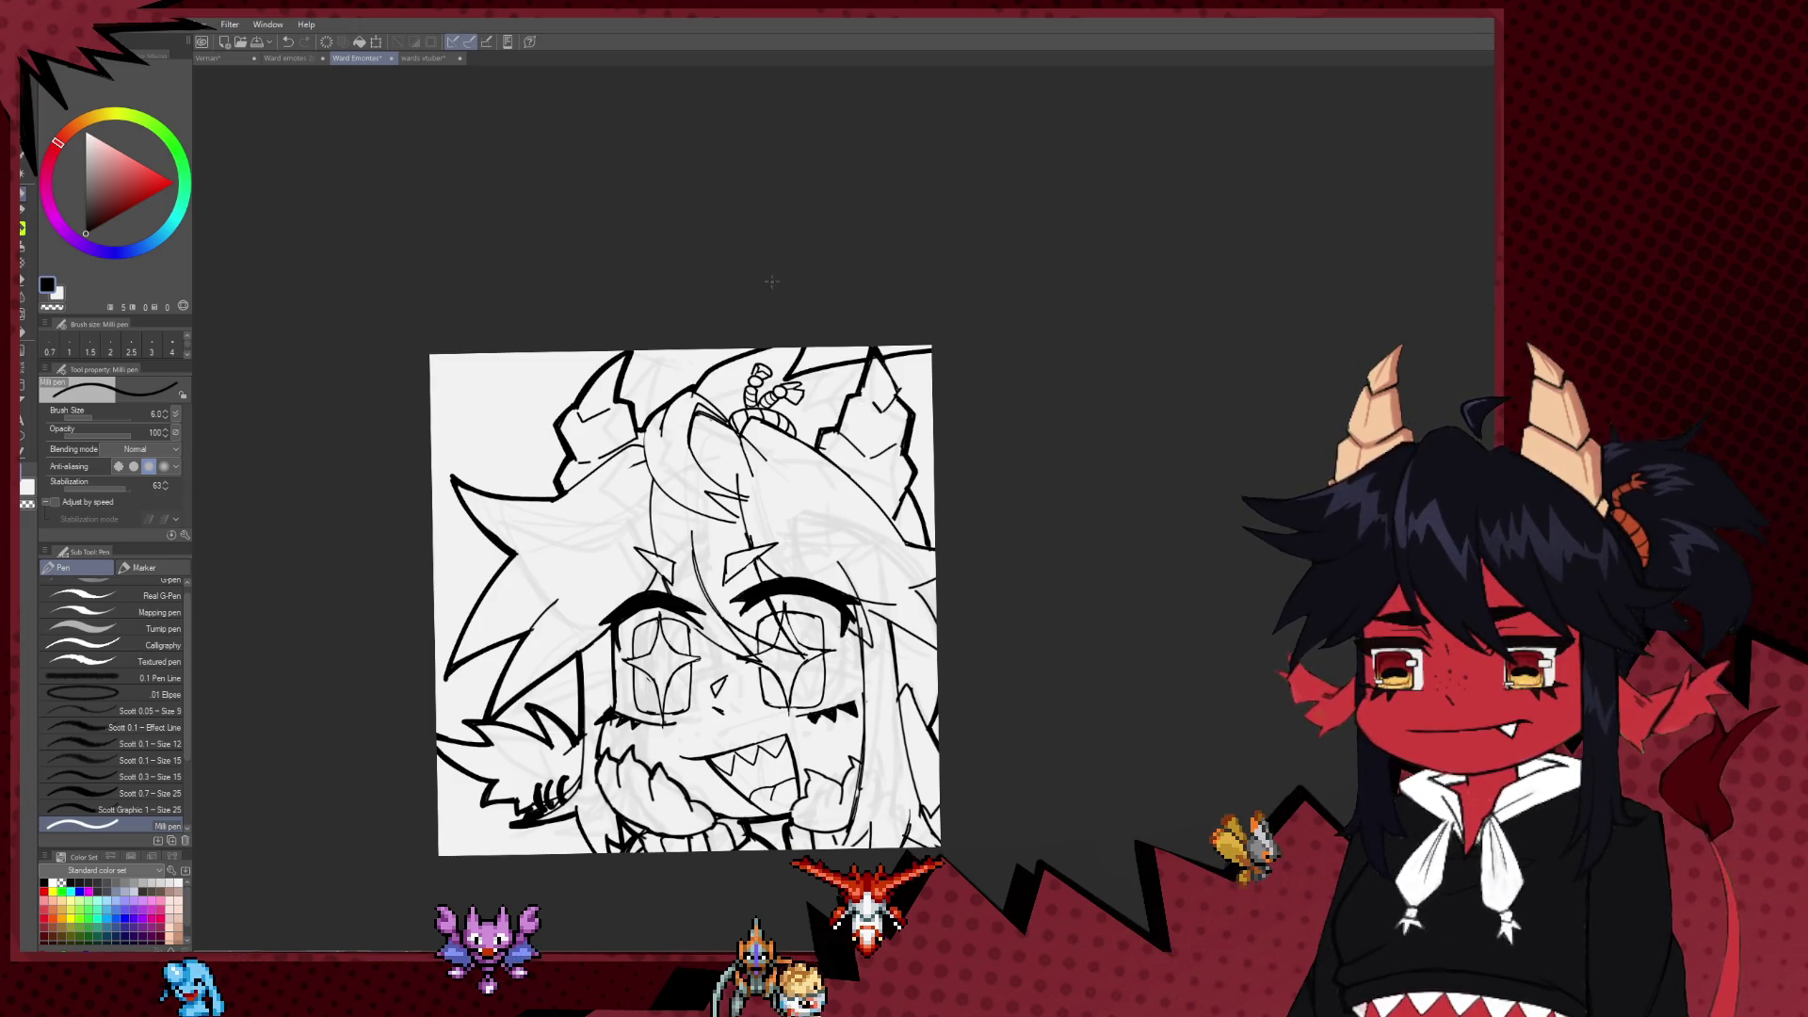
Step: Pan and zoom around the sketch while switching between the pen and the eraser
scroll(680, 475, up, 2)
drag(682, 475, 651, 399)
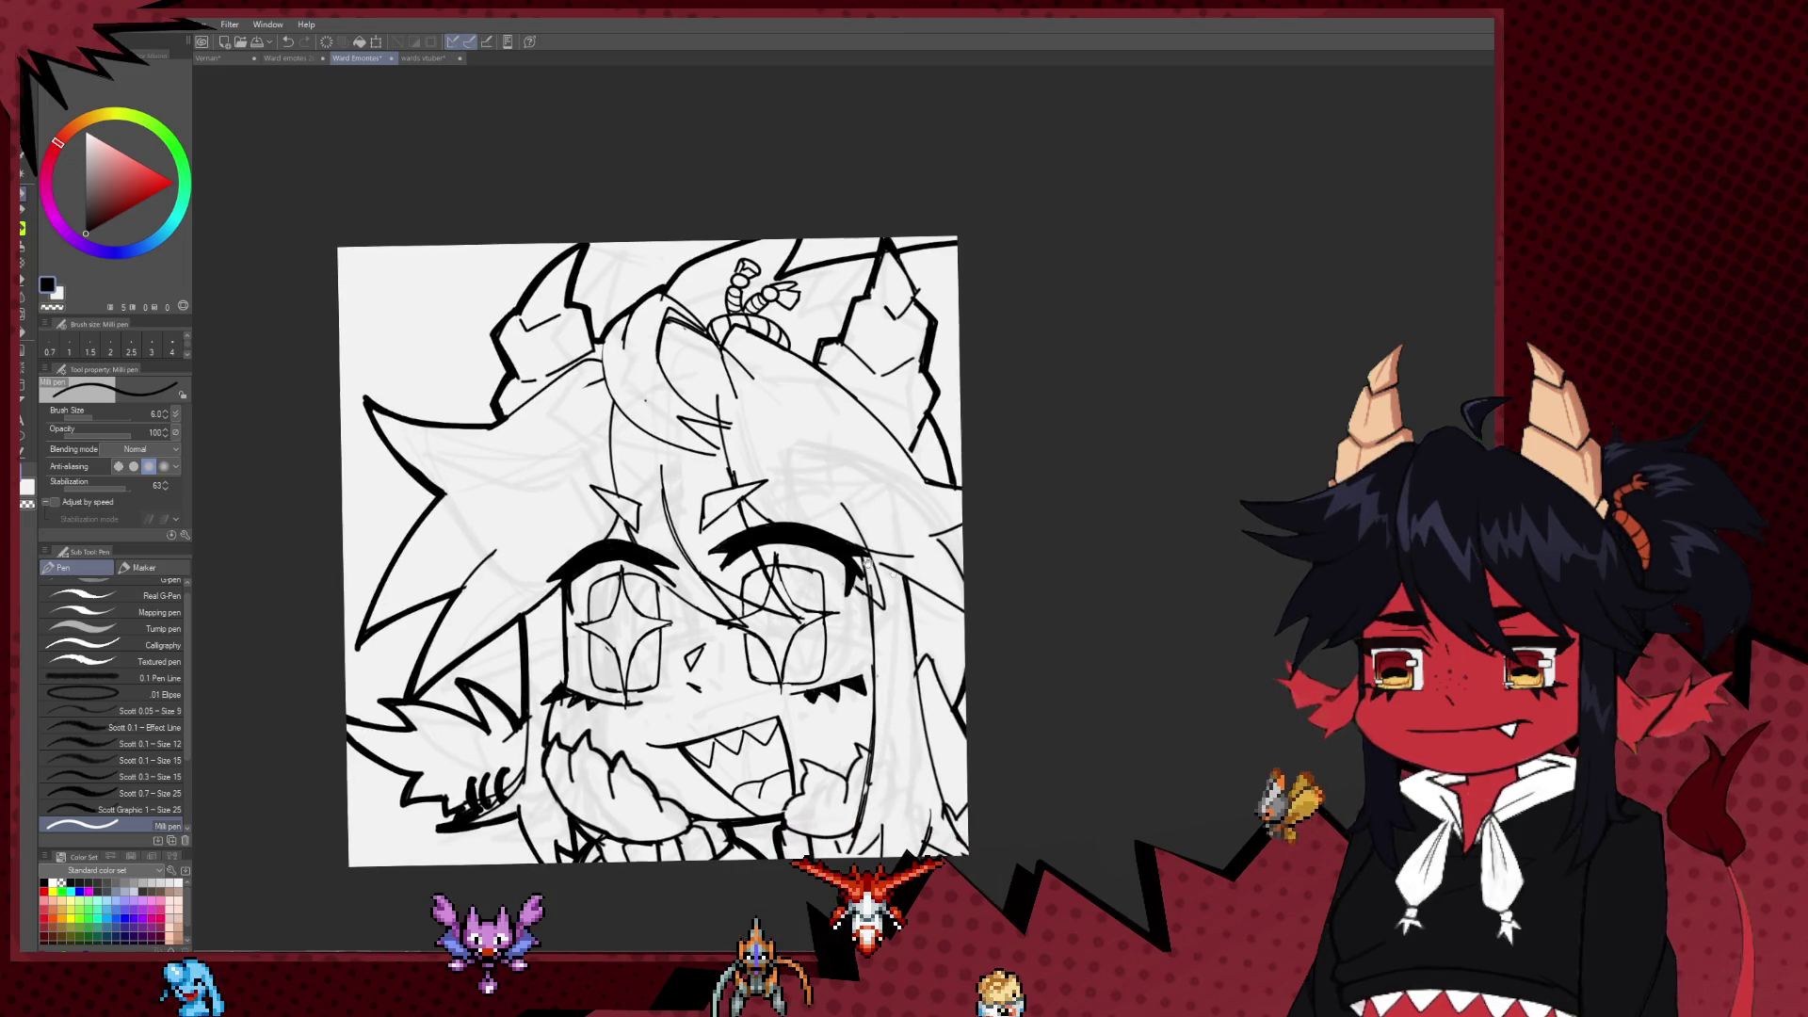
key(e)
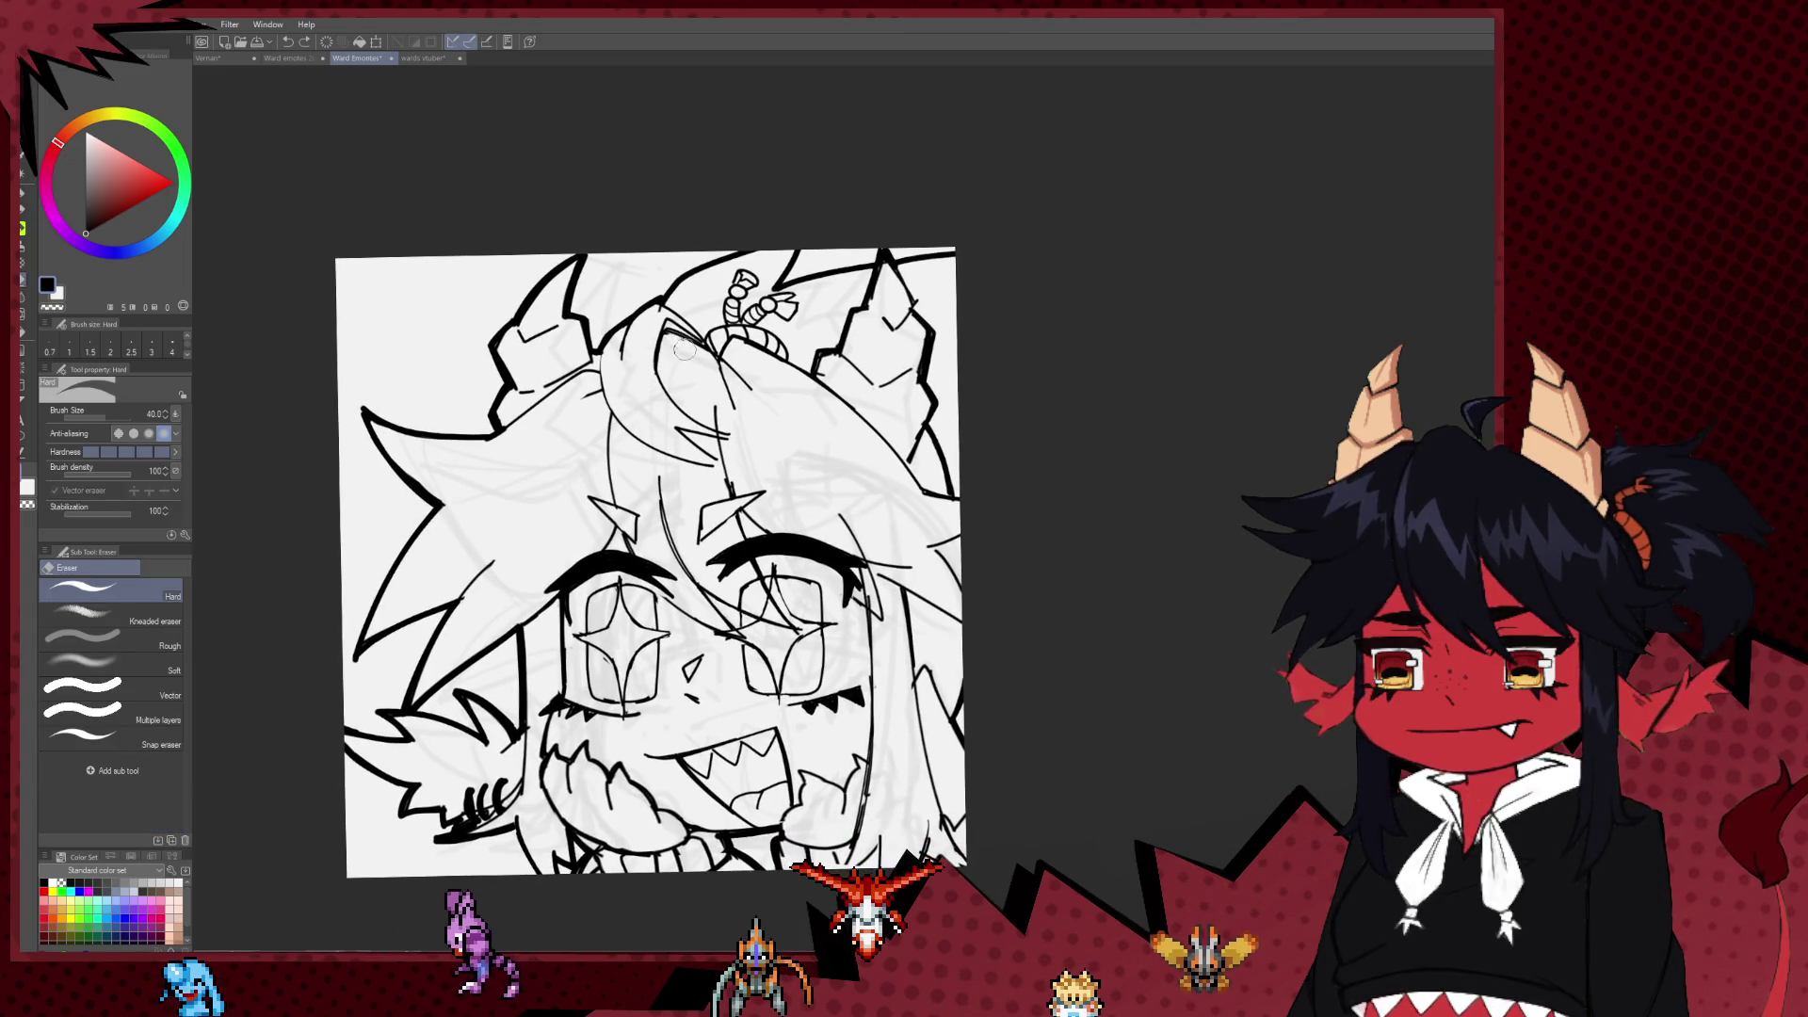
drag(691, 346, 649, 347)
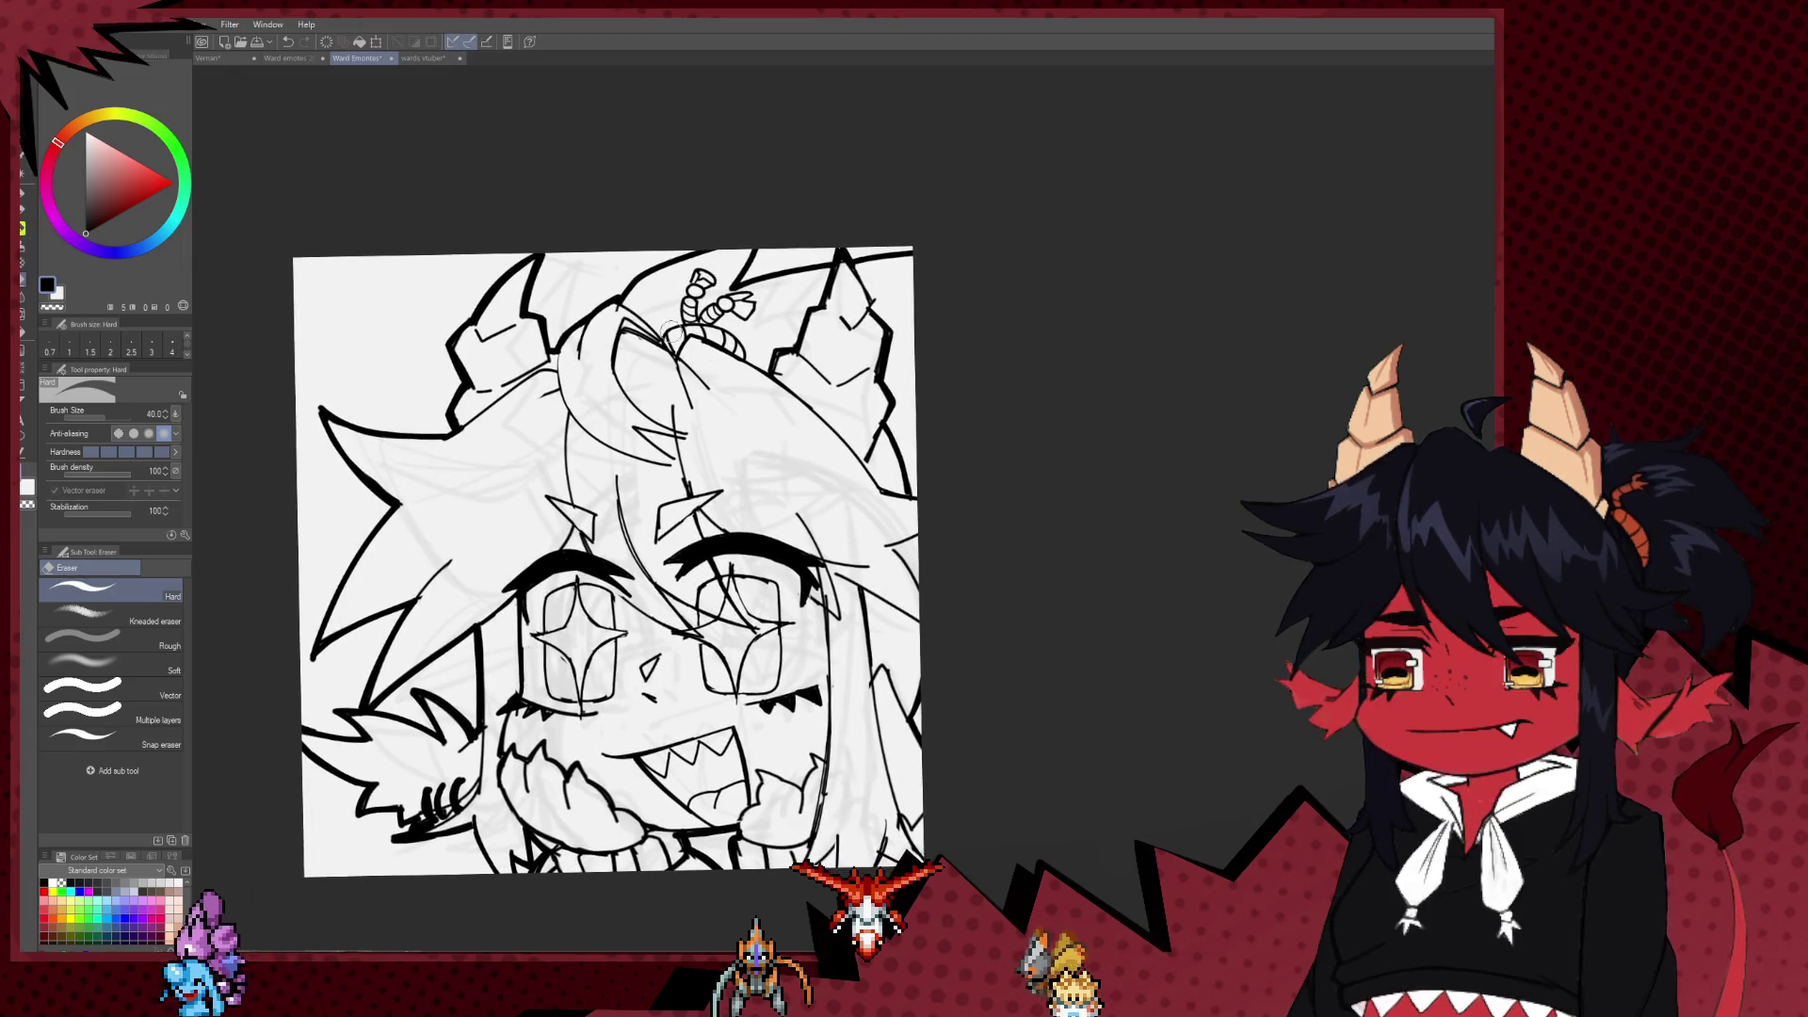
key(p)
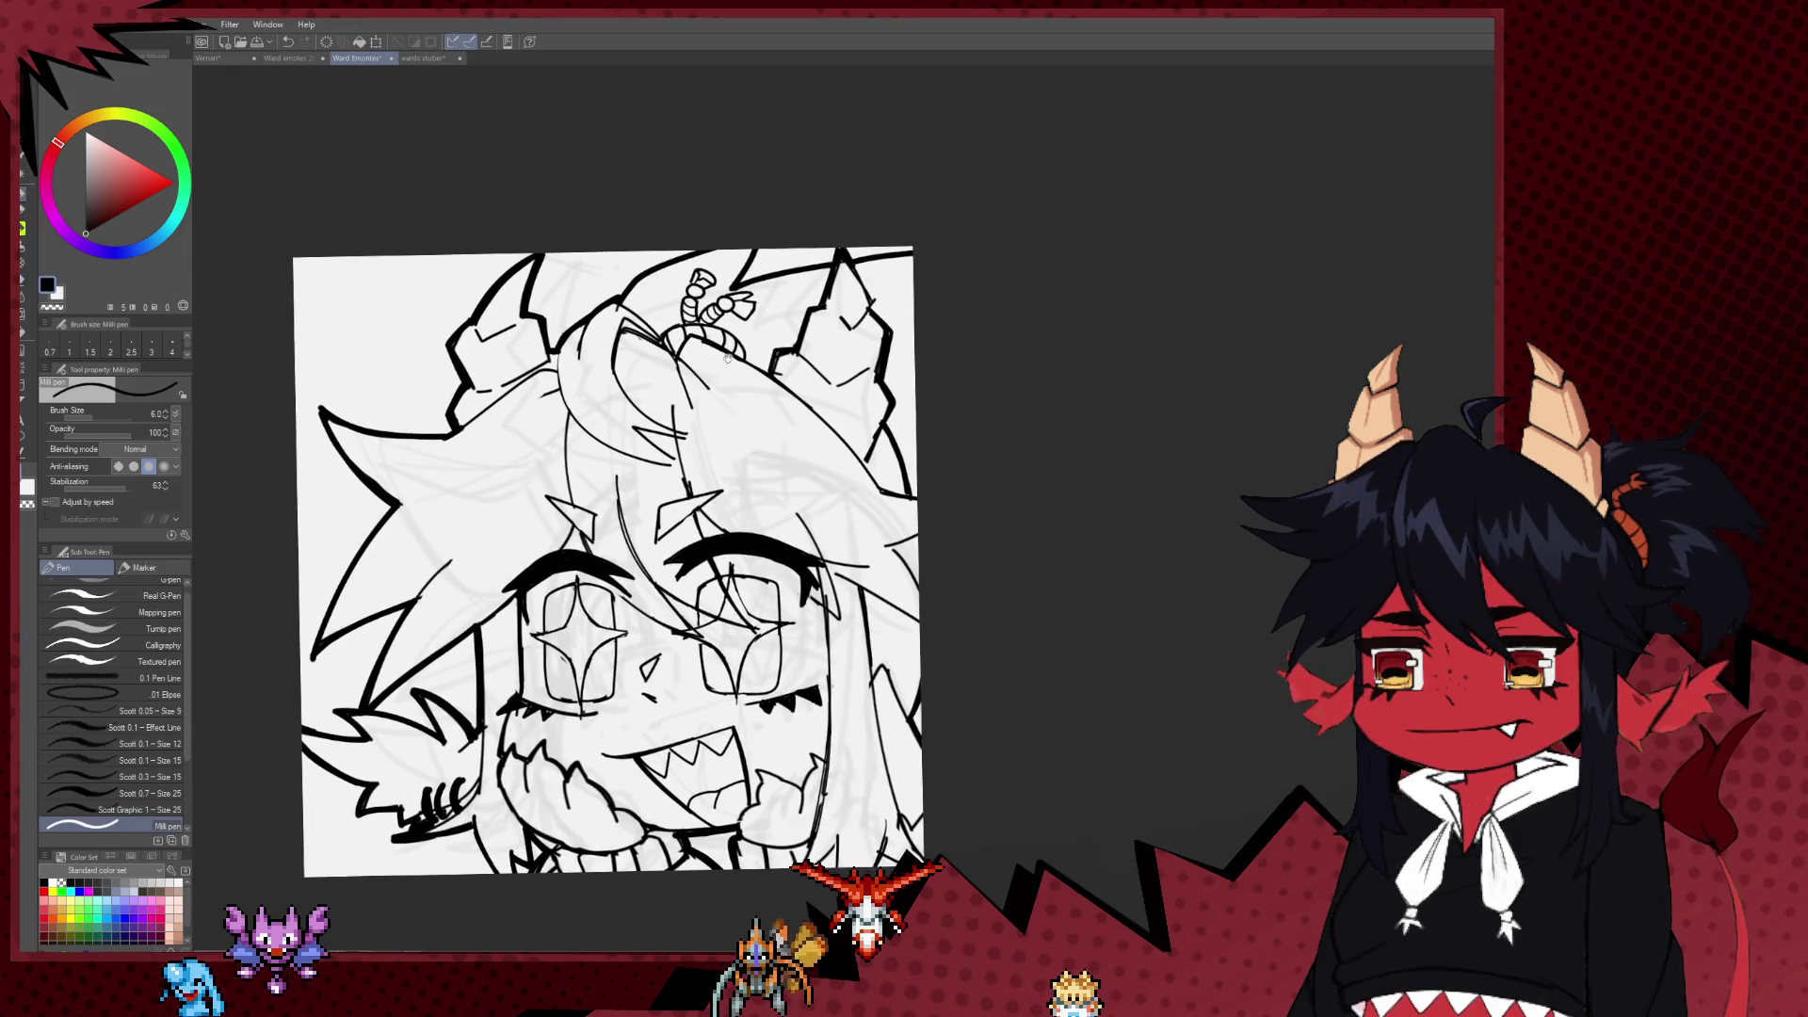
drag(727, 358, 662, 336)
key(e)
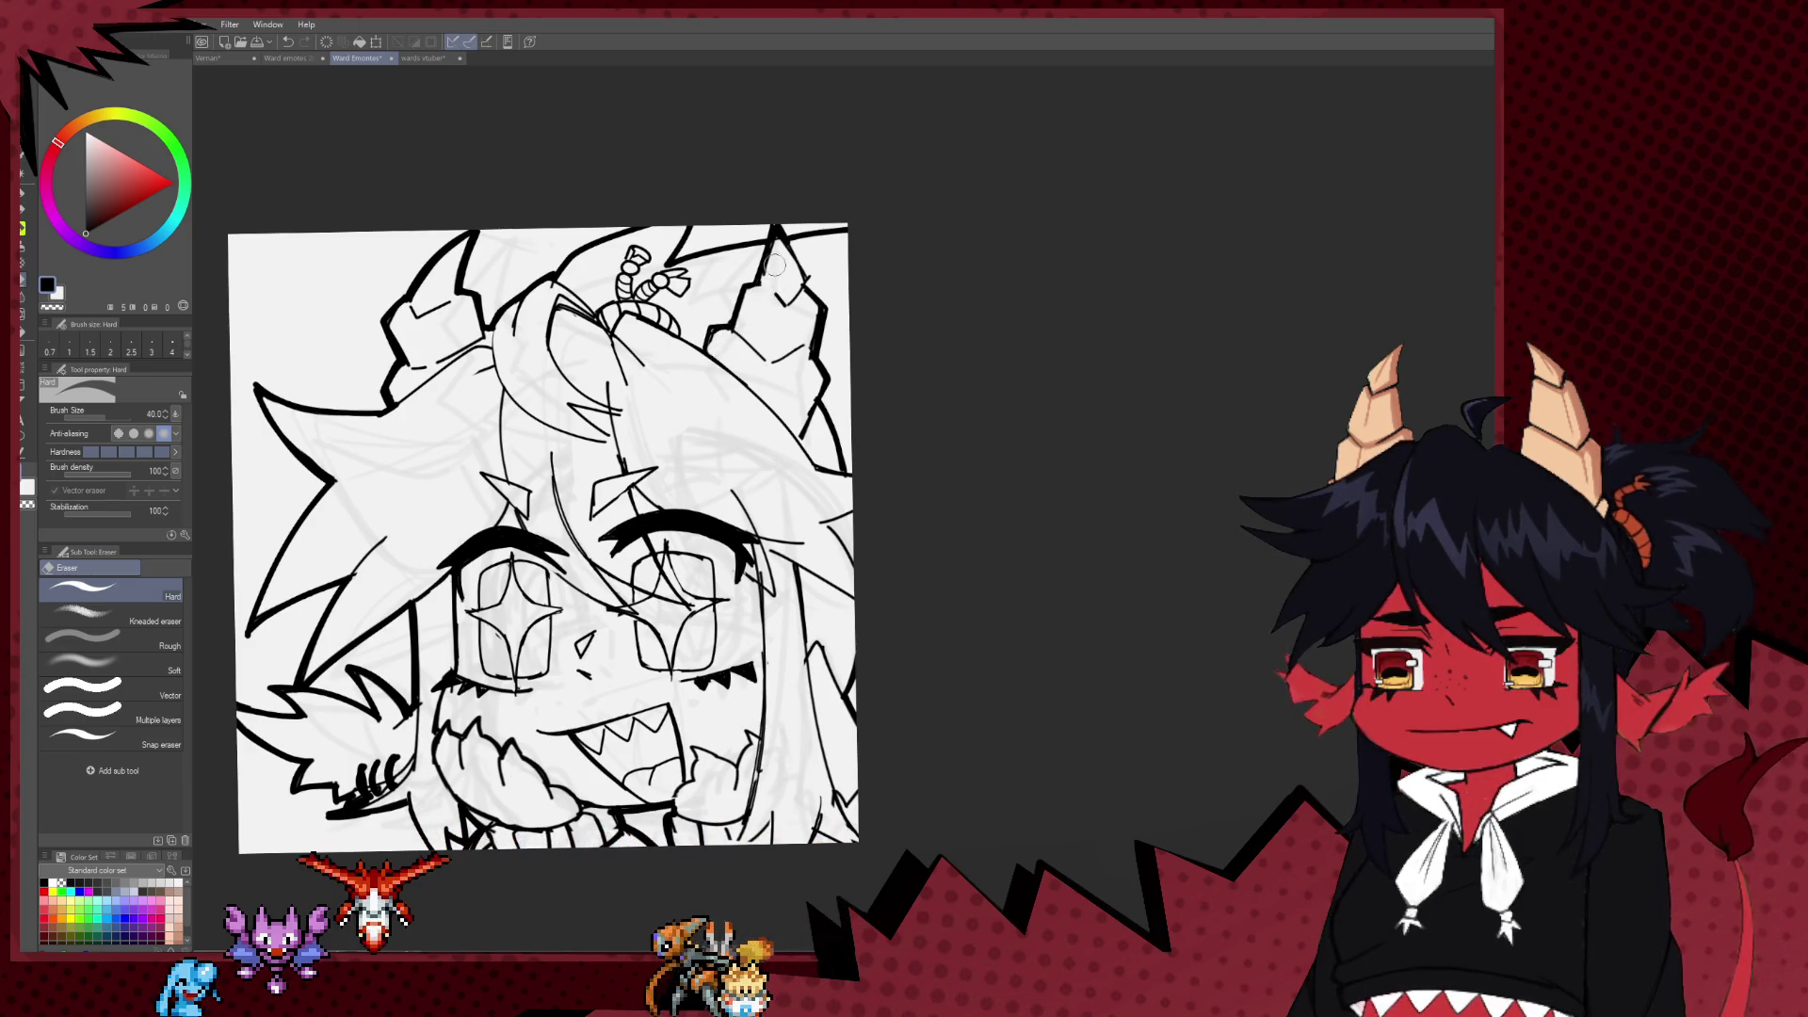
mouse_move(764, 375)
mouse_down()
mouse_move(745, 321)
mouse_move(672, 379)
mouse_up()
scroll(784, 307, down, 5)
scroll(799, 247, up, 5)
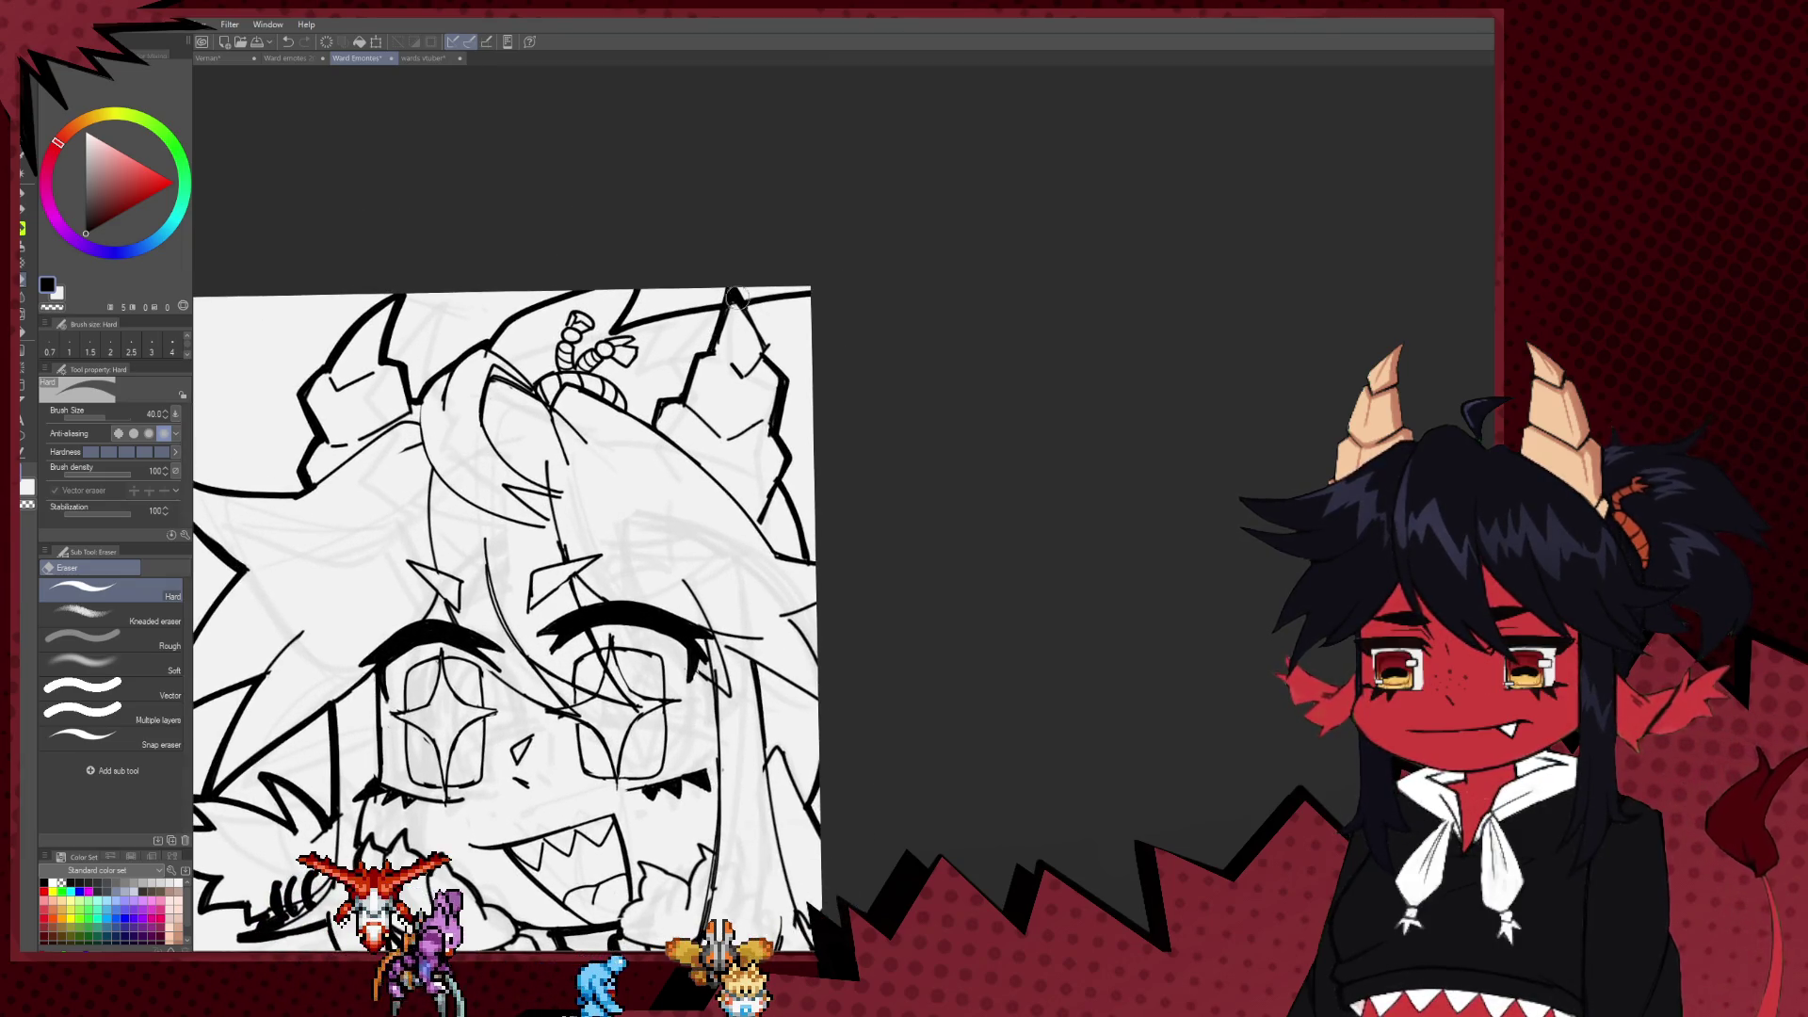
Step: Return to the Milli pen and raise its brush size from 6 to 10
key(p)
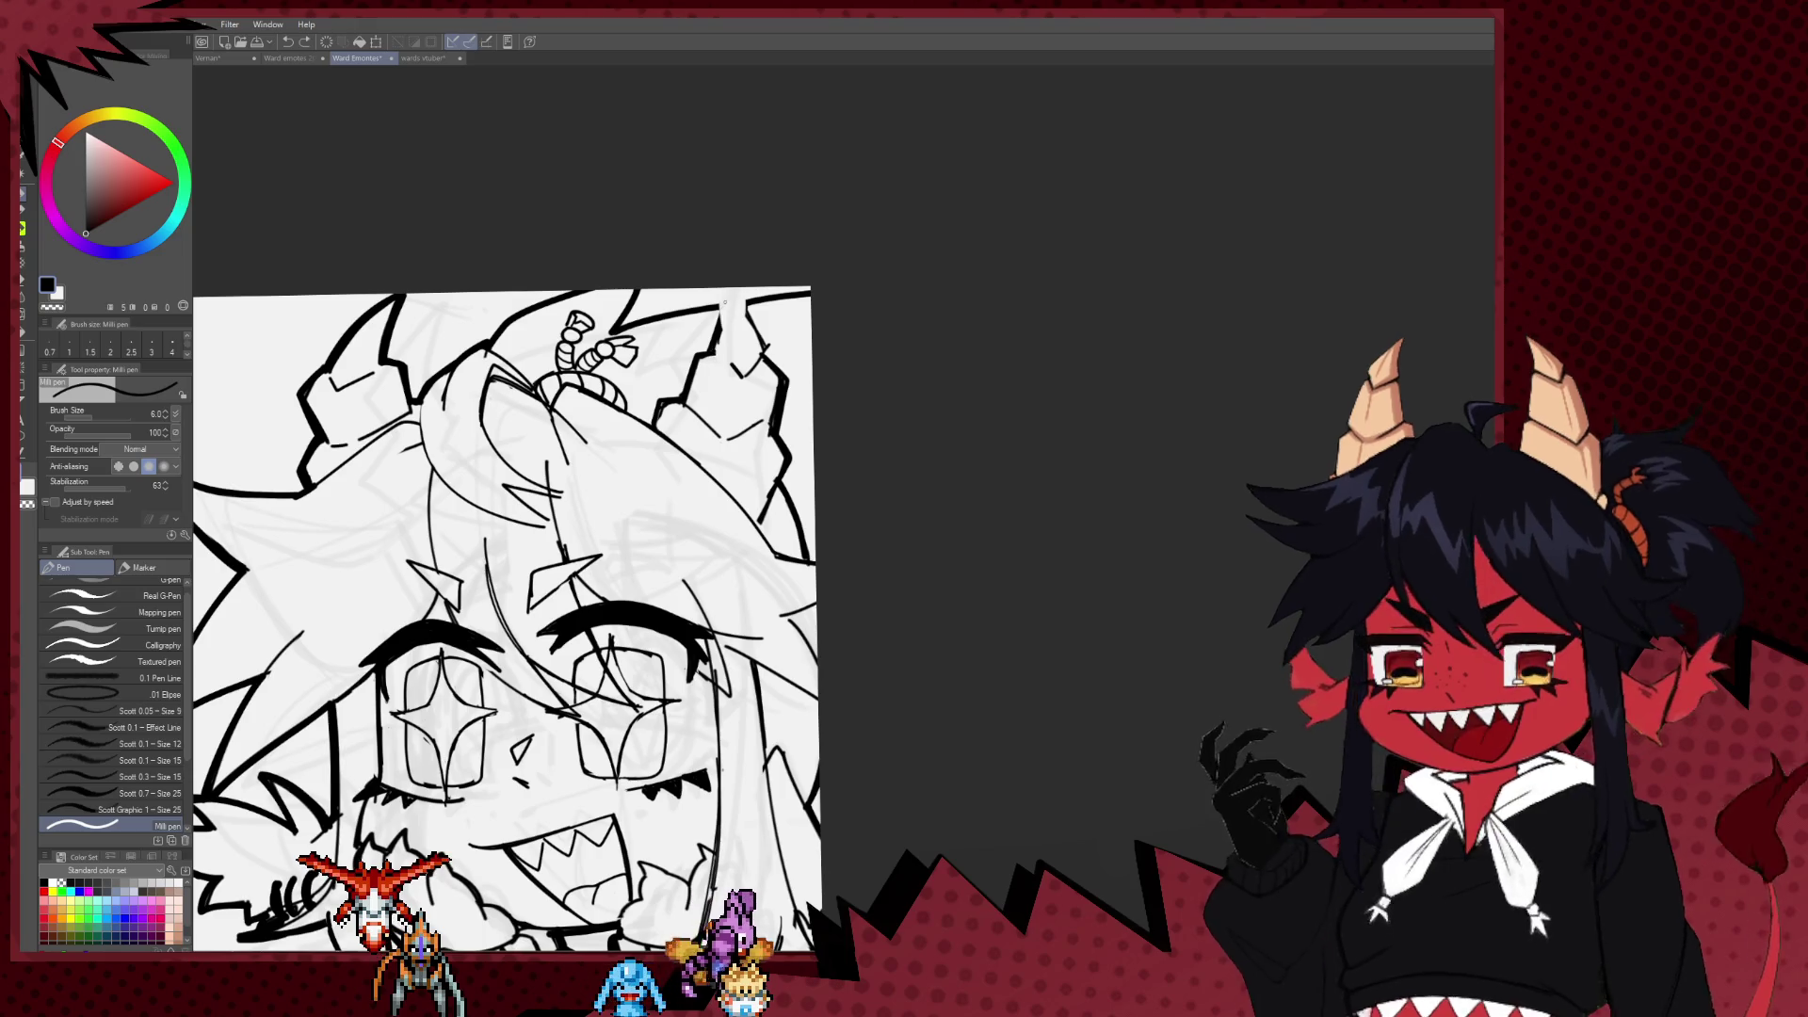
key(bracketright)
key(bracketright)
key(bracketright)
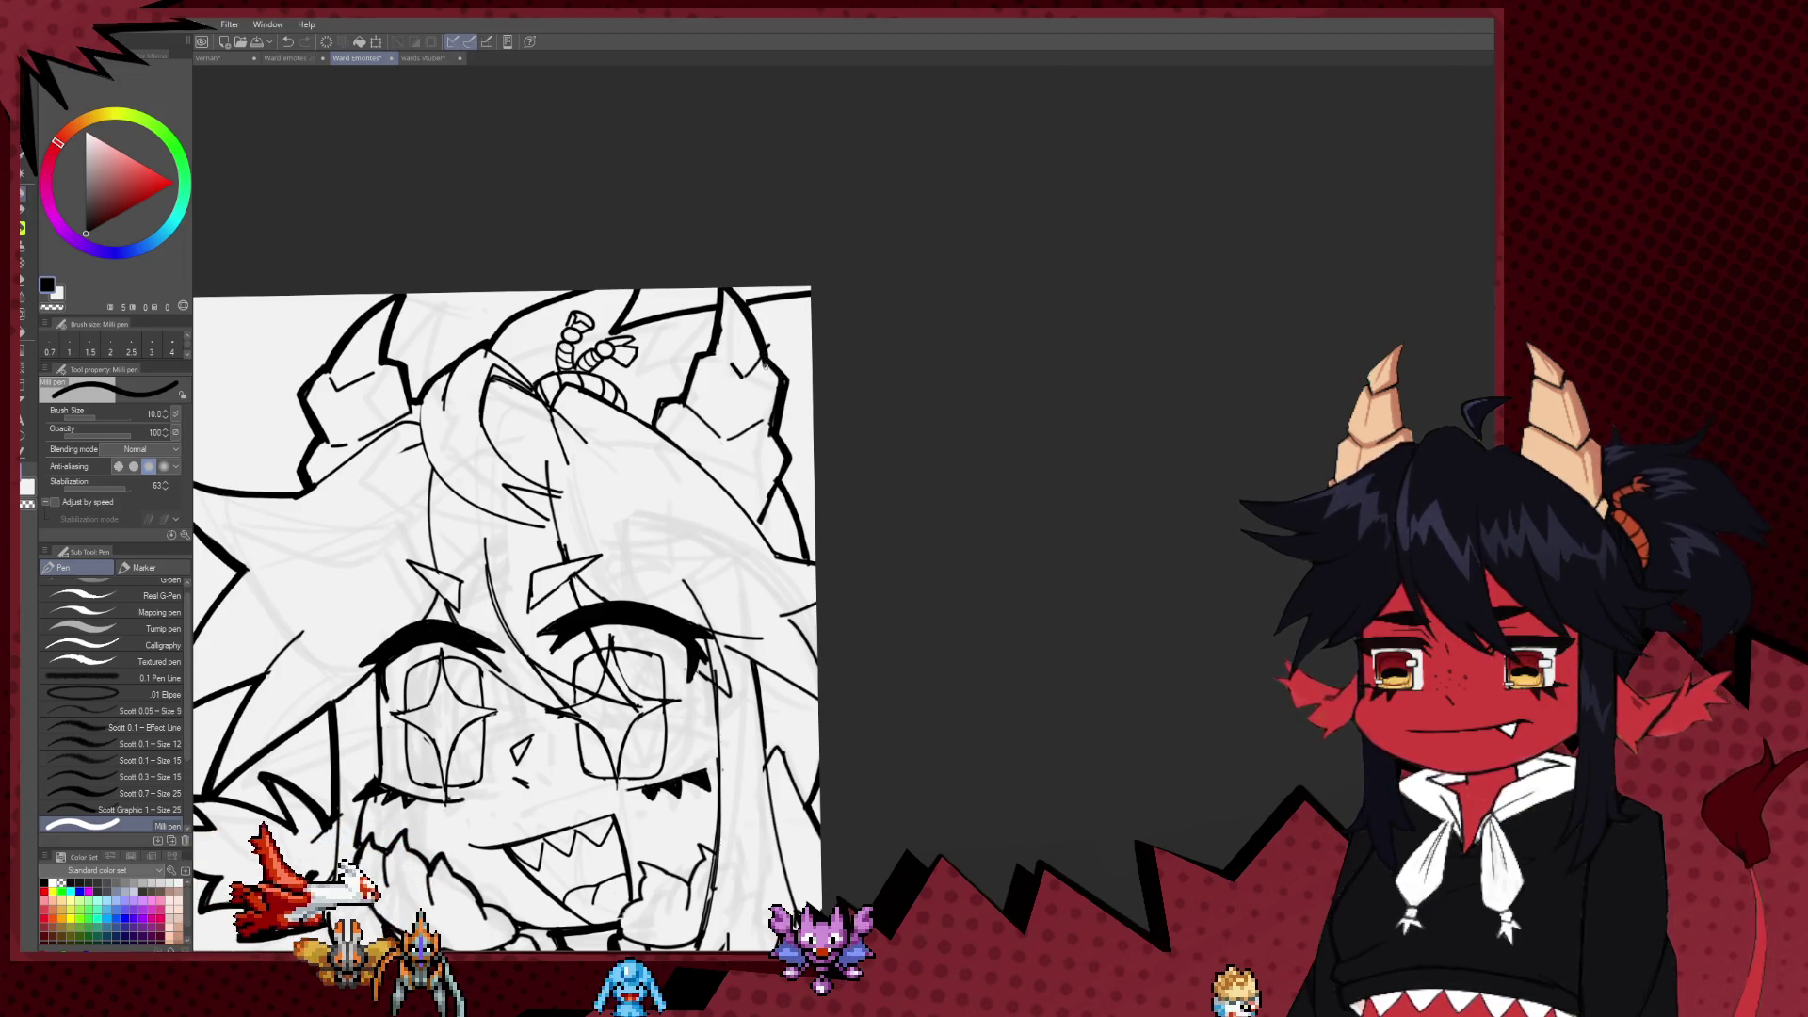
key(e)
scroll(784, 431, down, 5)
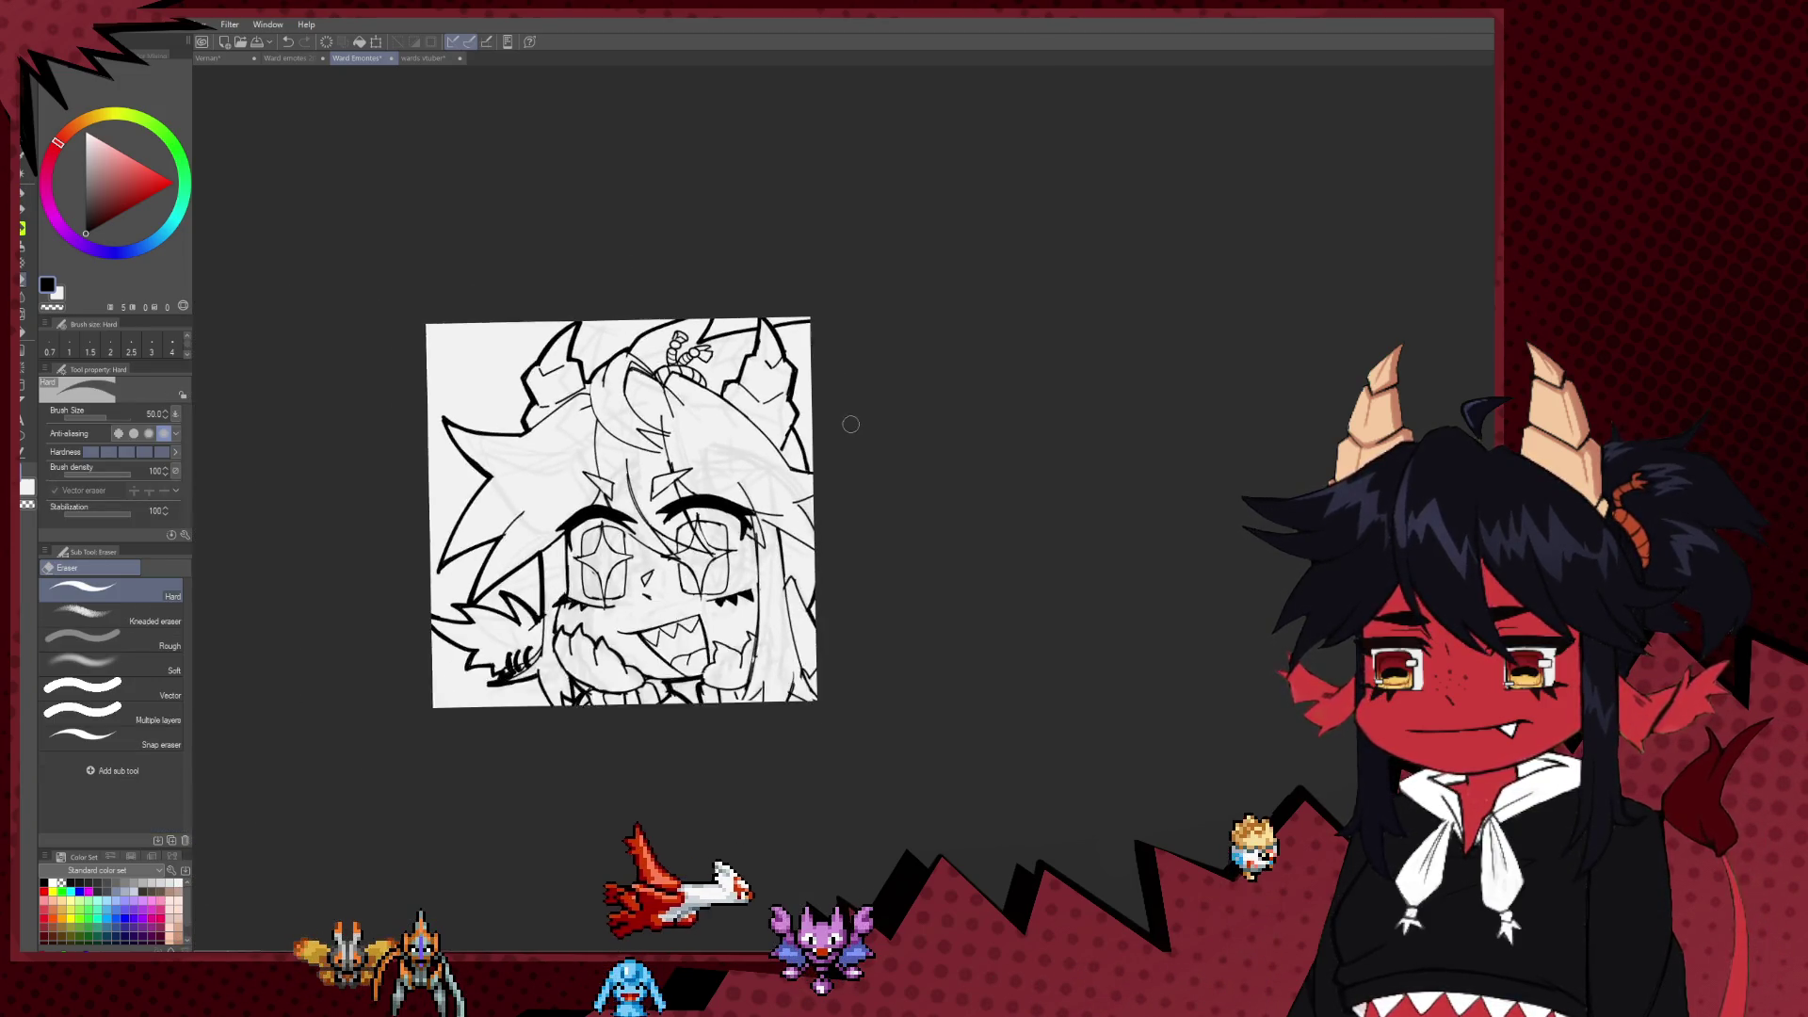
scroll(775, 405, up, 2)
scroll(767, 415, up, 1)
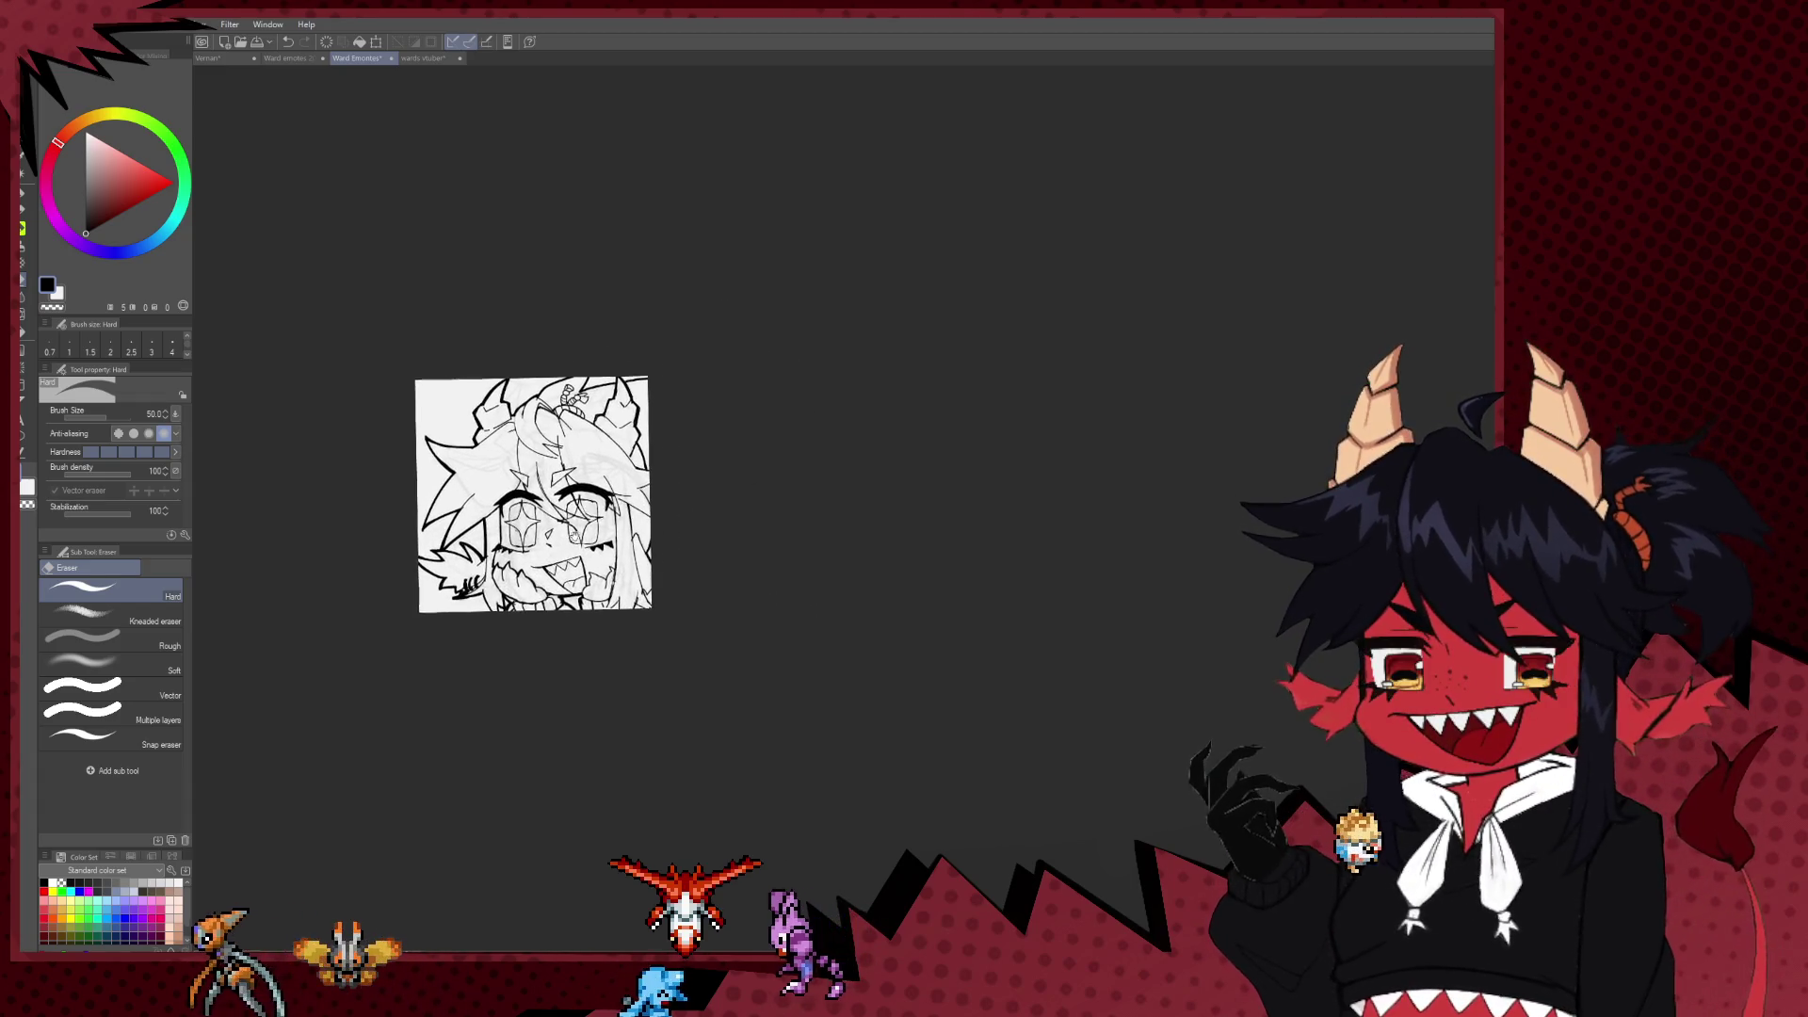
scroll(758, 428, up, 2)
scroll(744, 443, up, 1)
scroll(707, 481, down, 1)
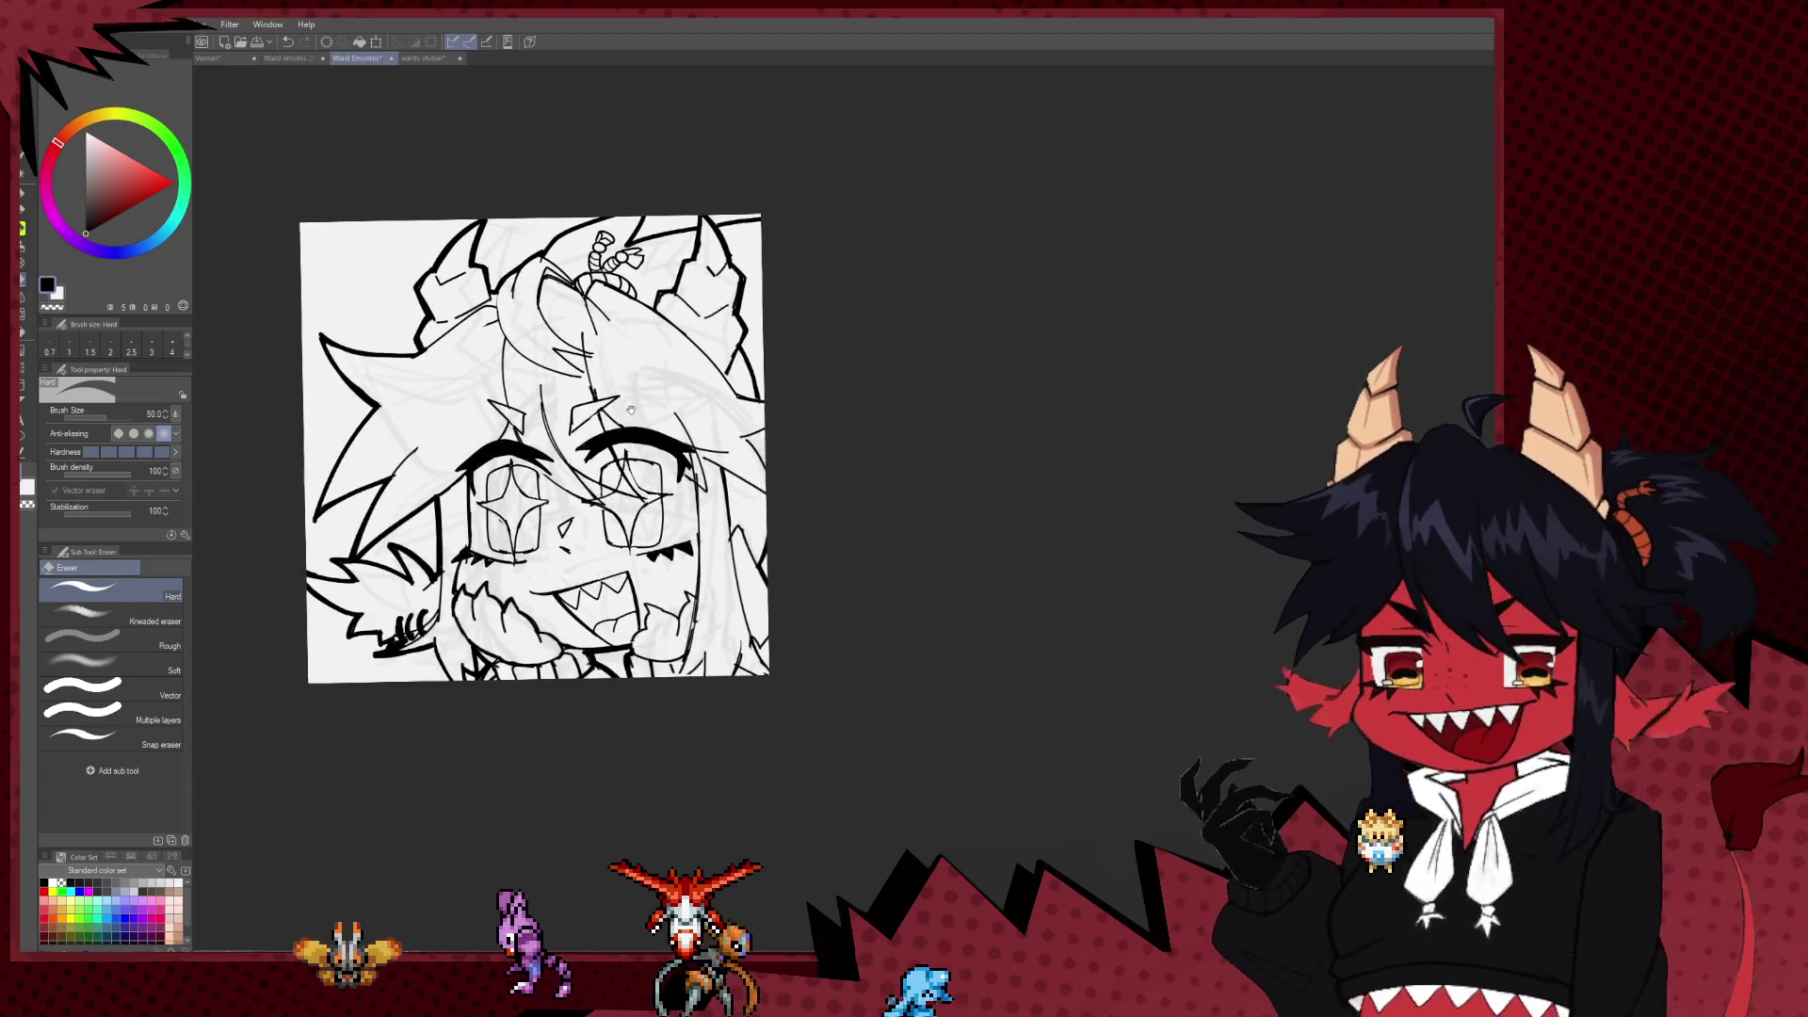
scroll(670, 519, up, 1)
scroll(668, 521, down, 1)
scroll(640, 536, up, 1)
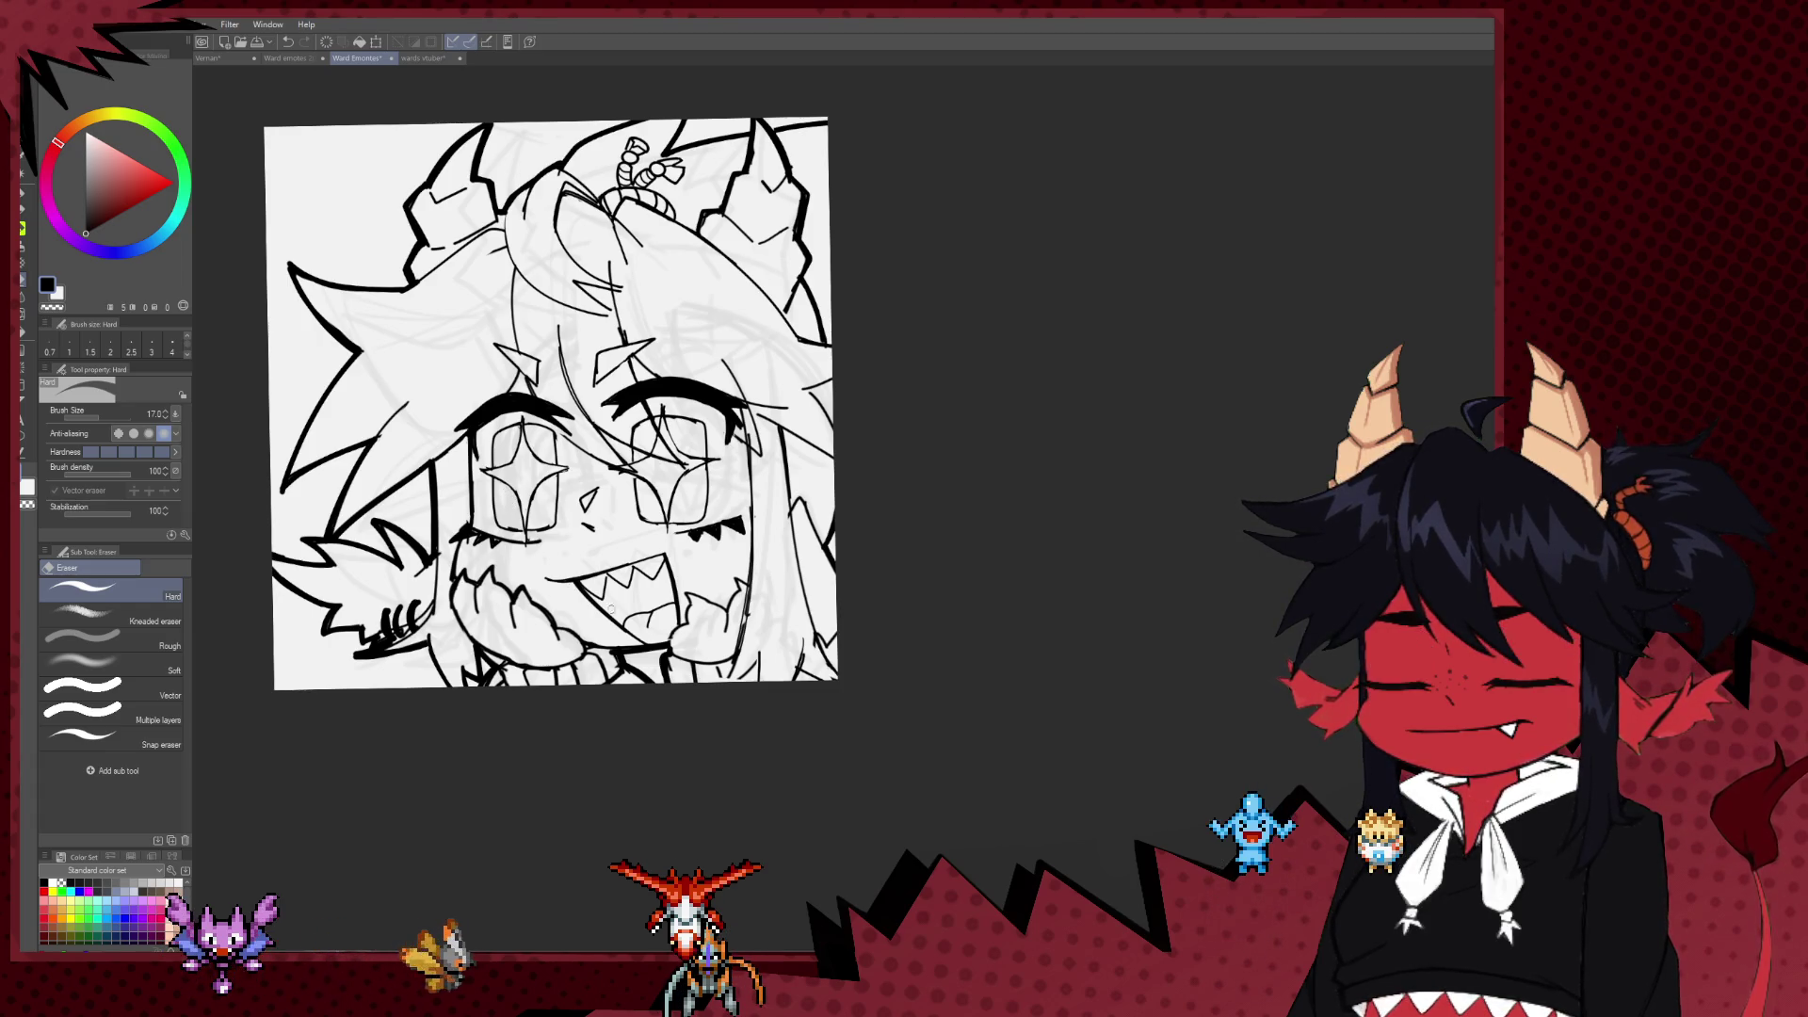
scroll(610, 607, down, 1)
scroll(654, 551, up, 1)
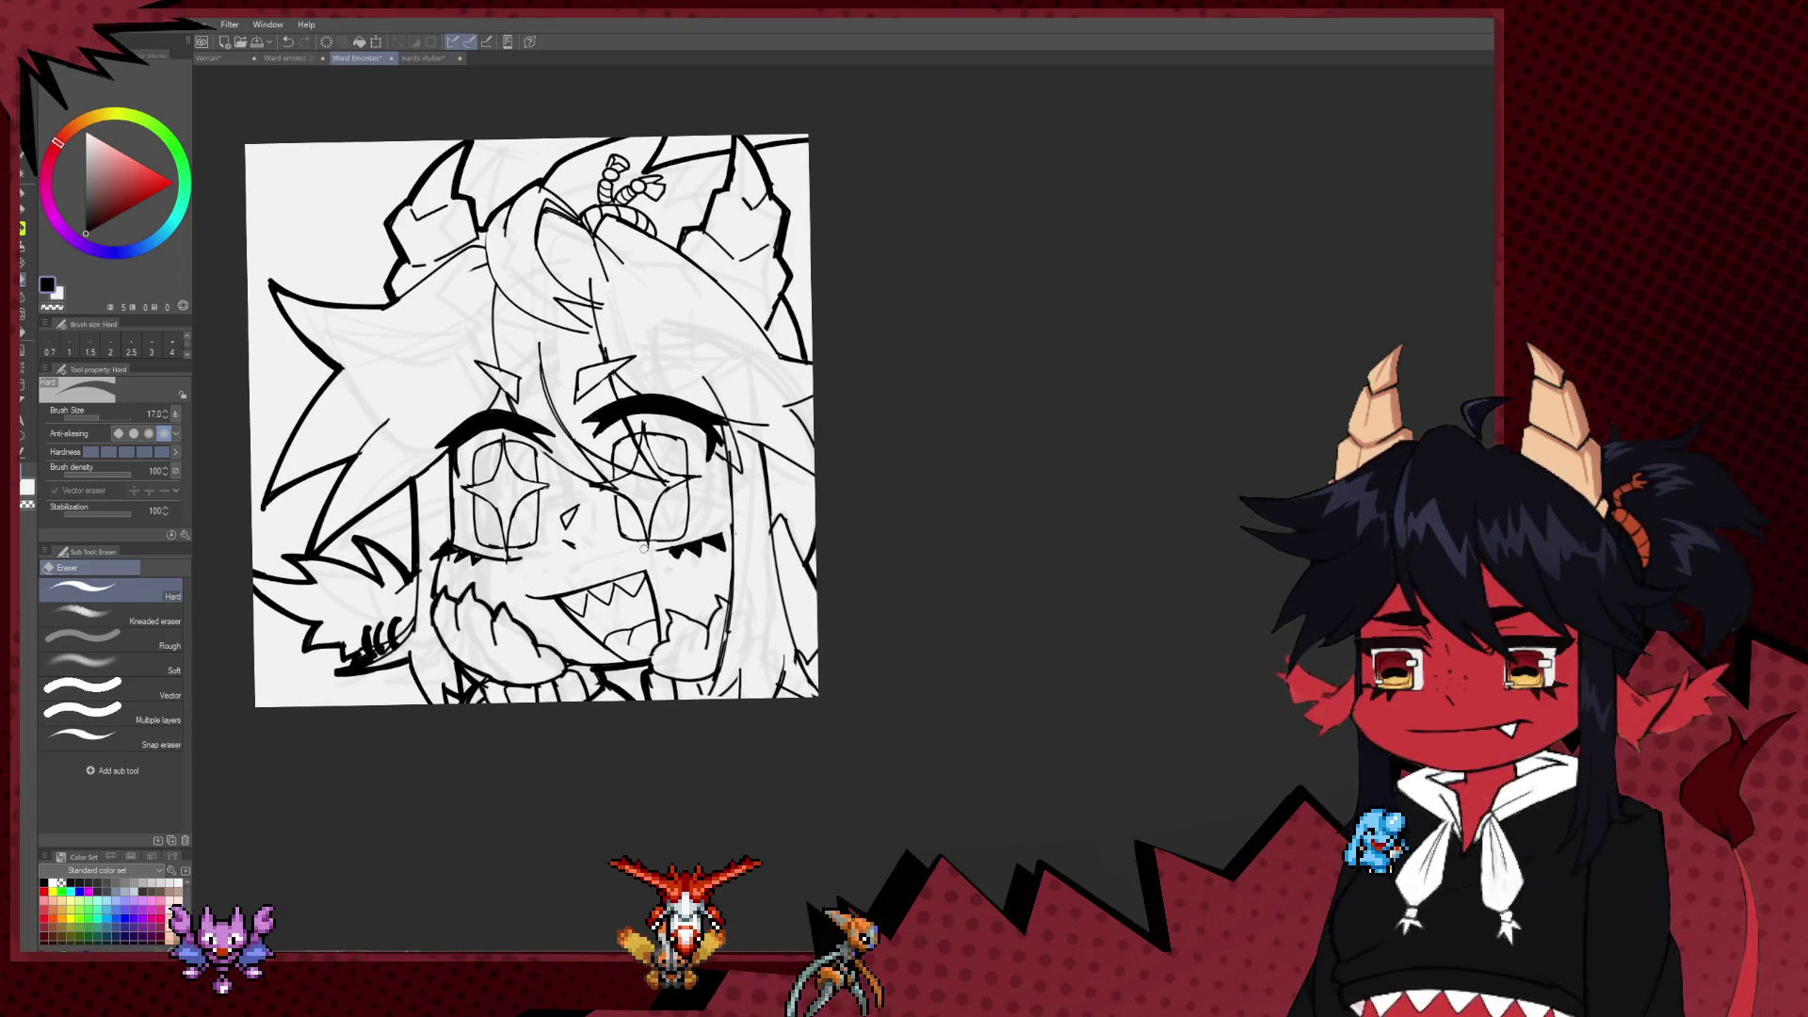
scroll(618, 637, down, 1)
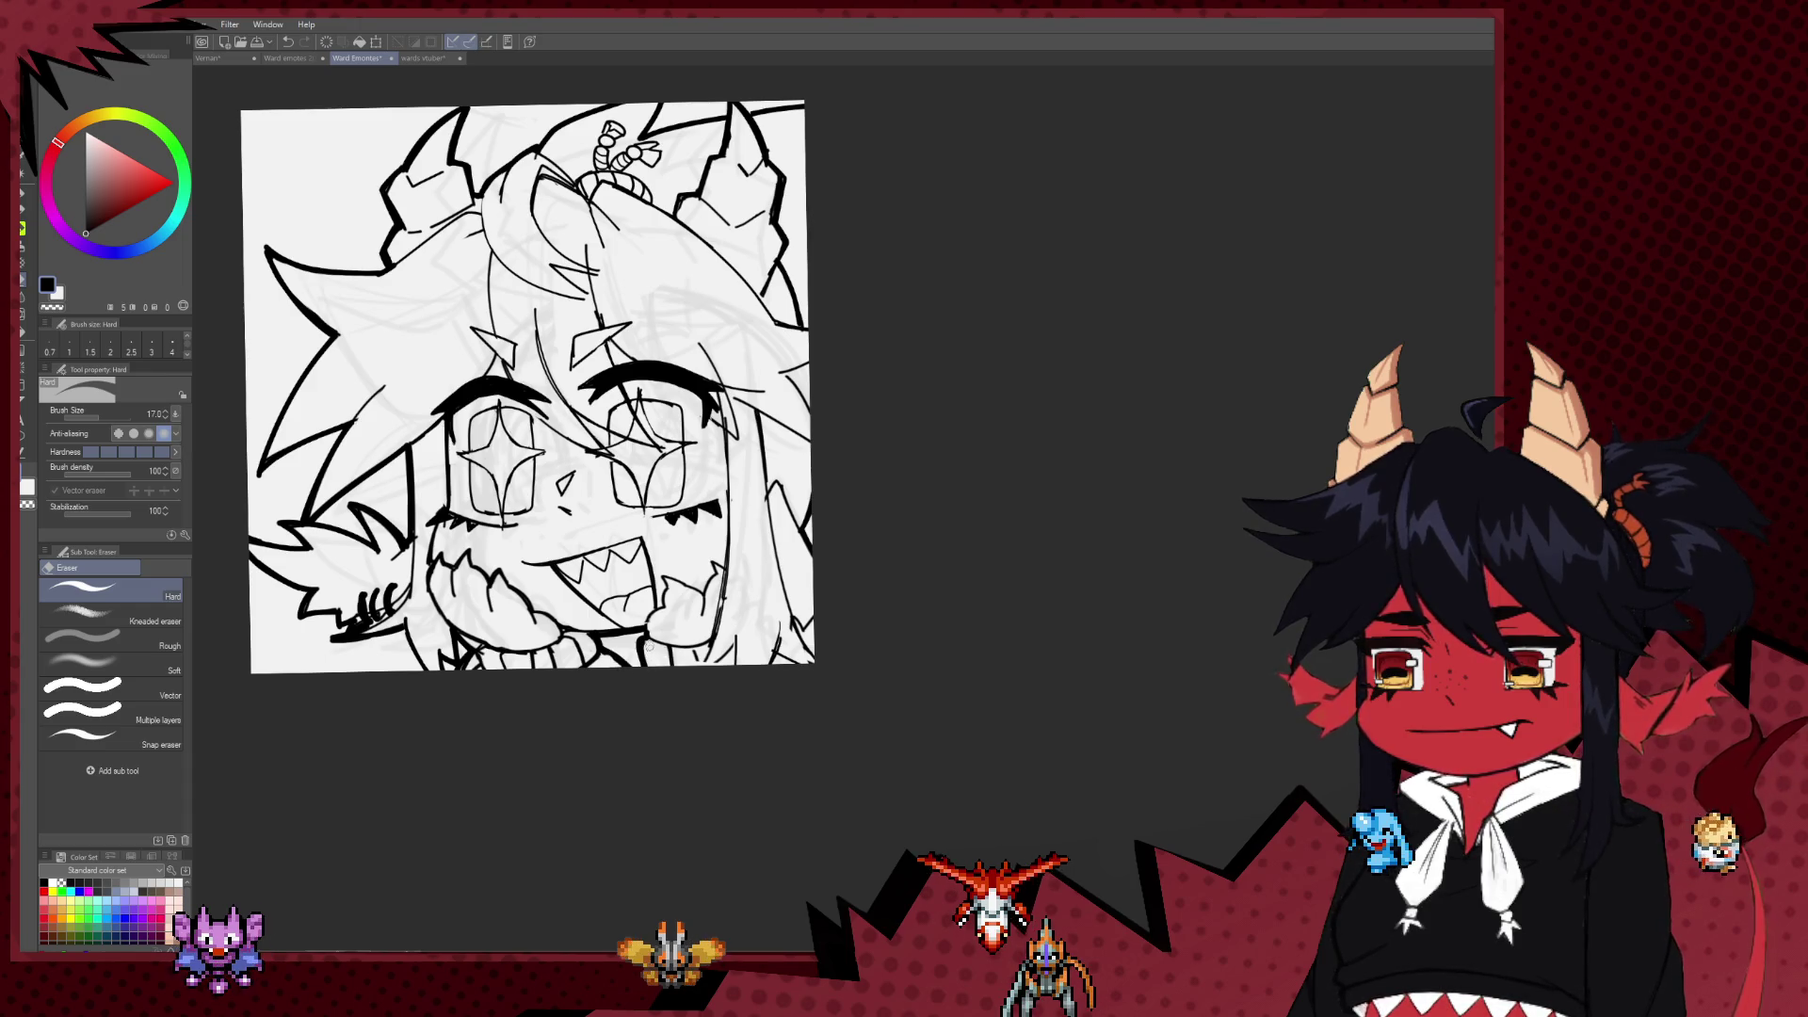
key(p)
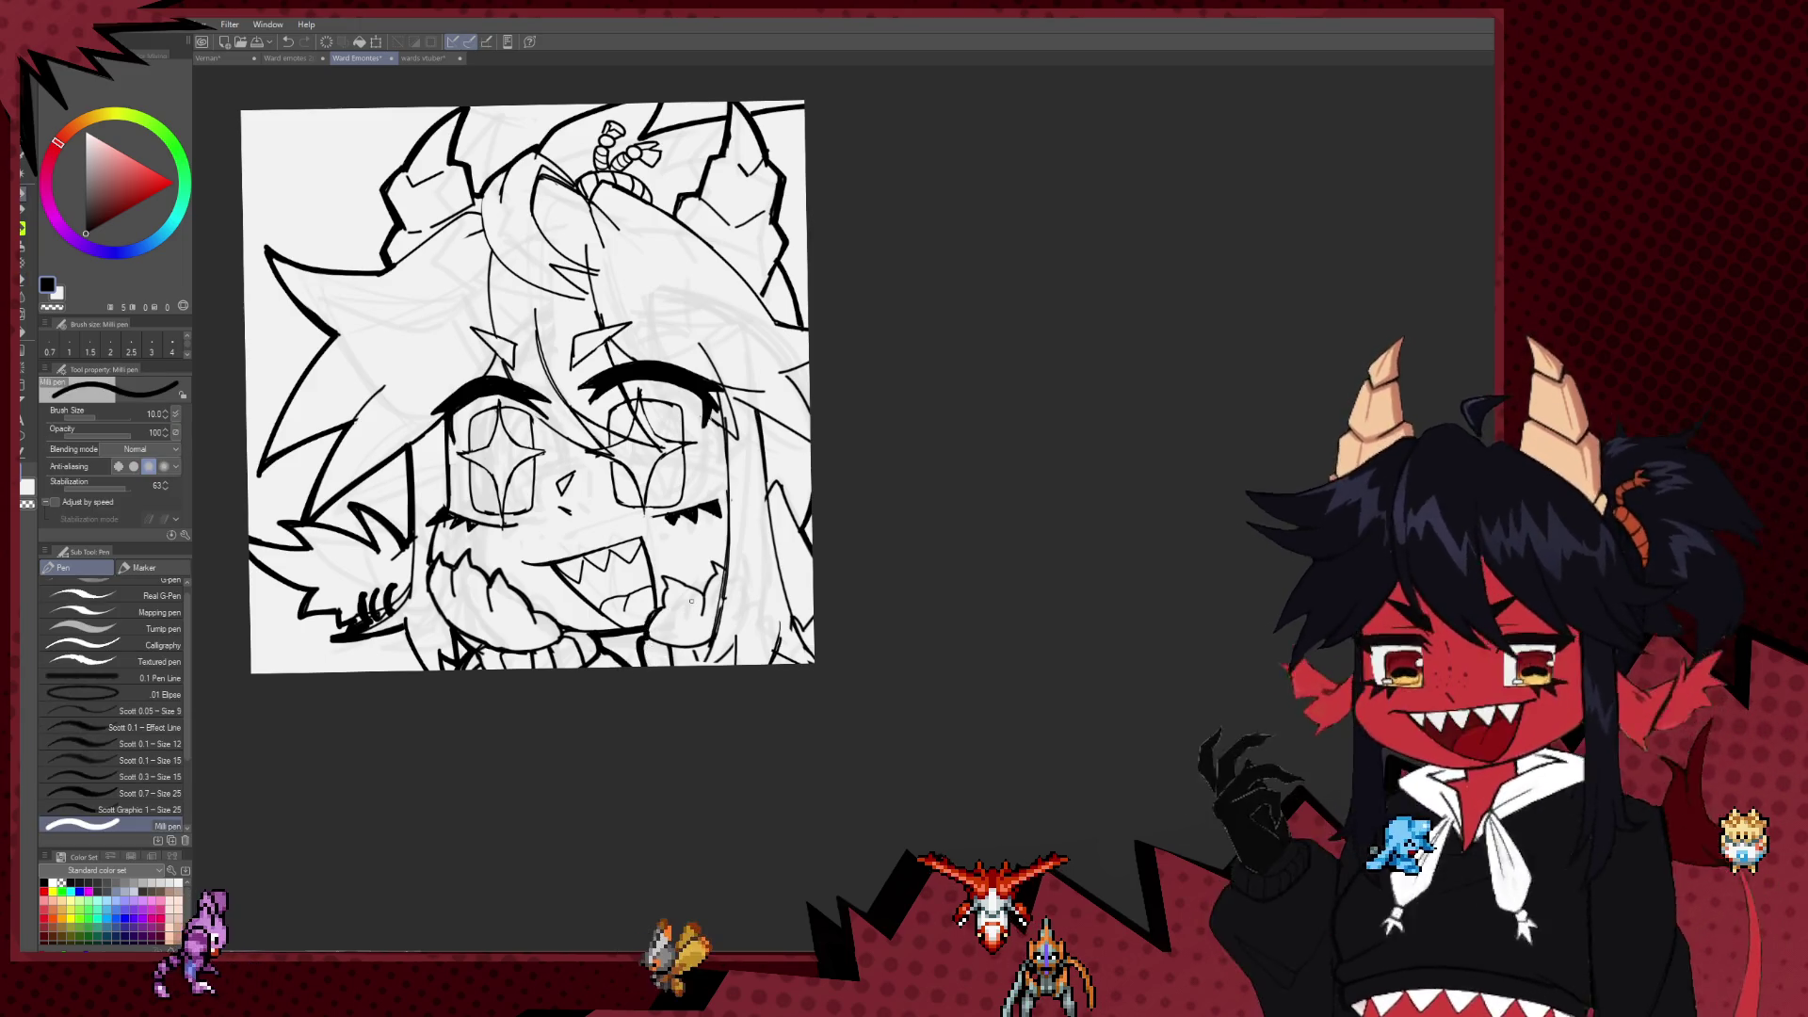
scroll(637, 565, down, 5)
scroll(611, 626, down, 3)
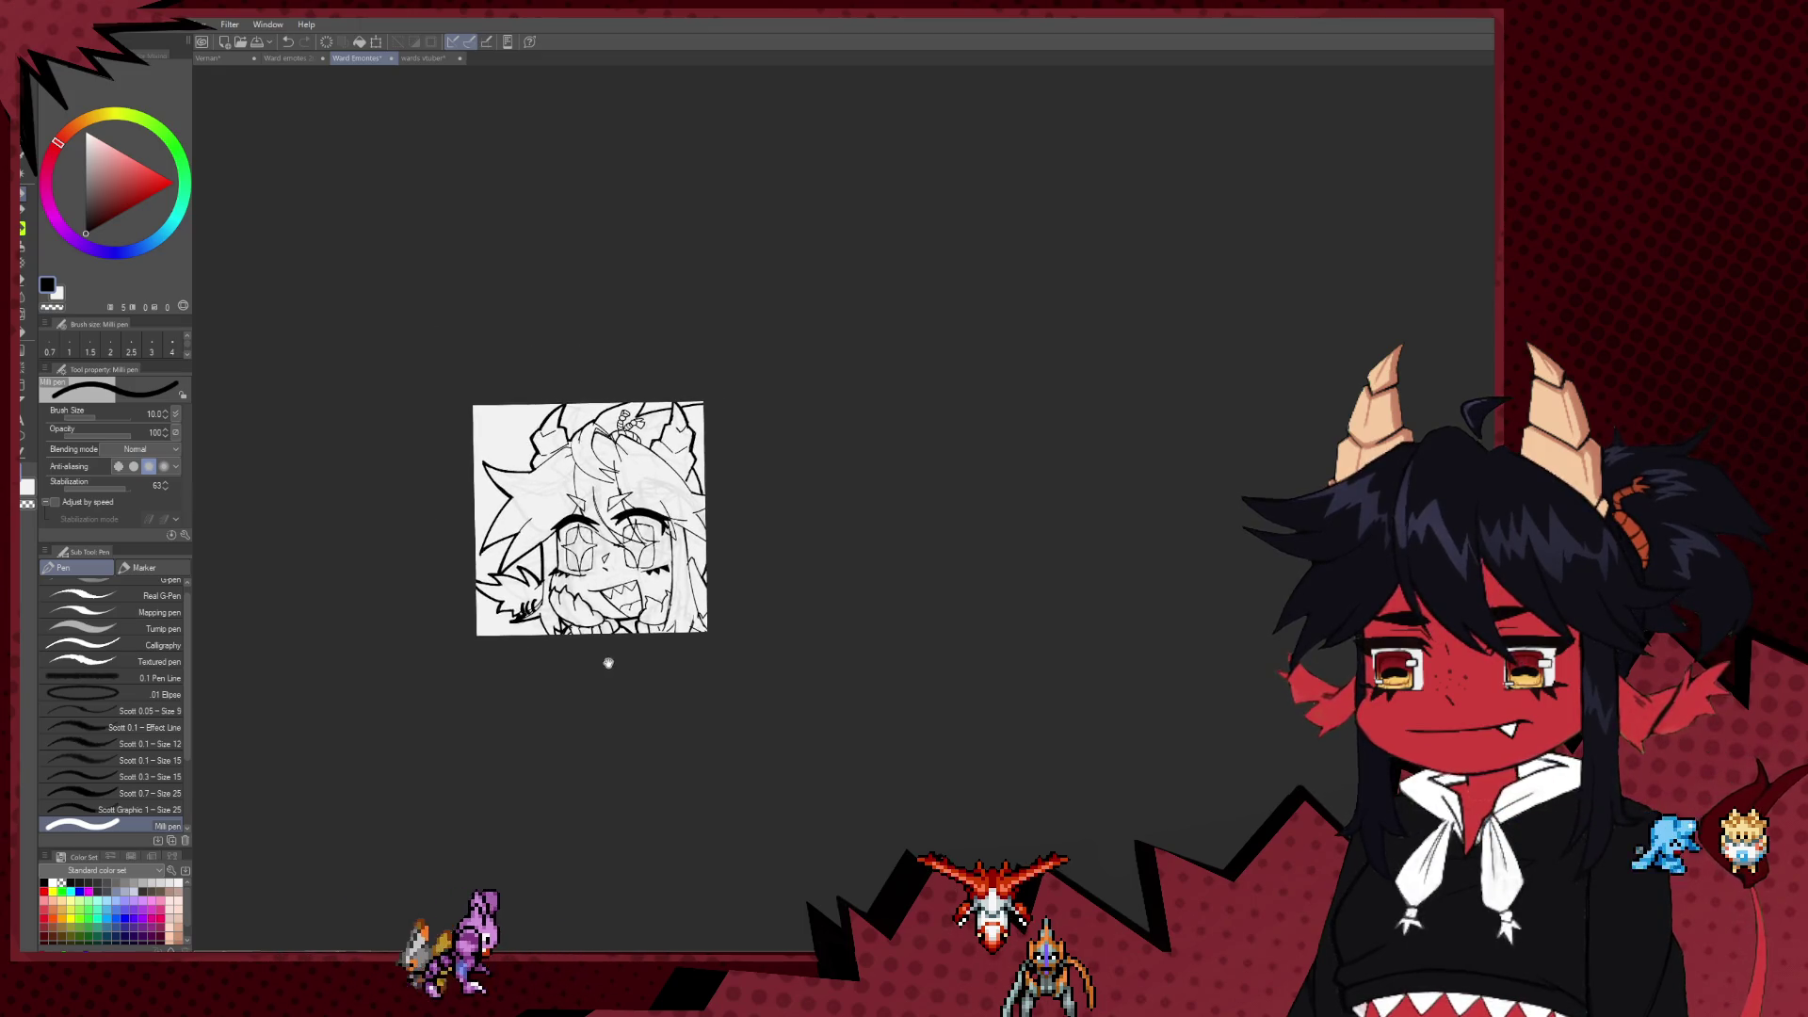
scroll(692, 588, up, 3)
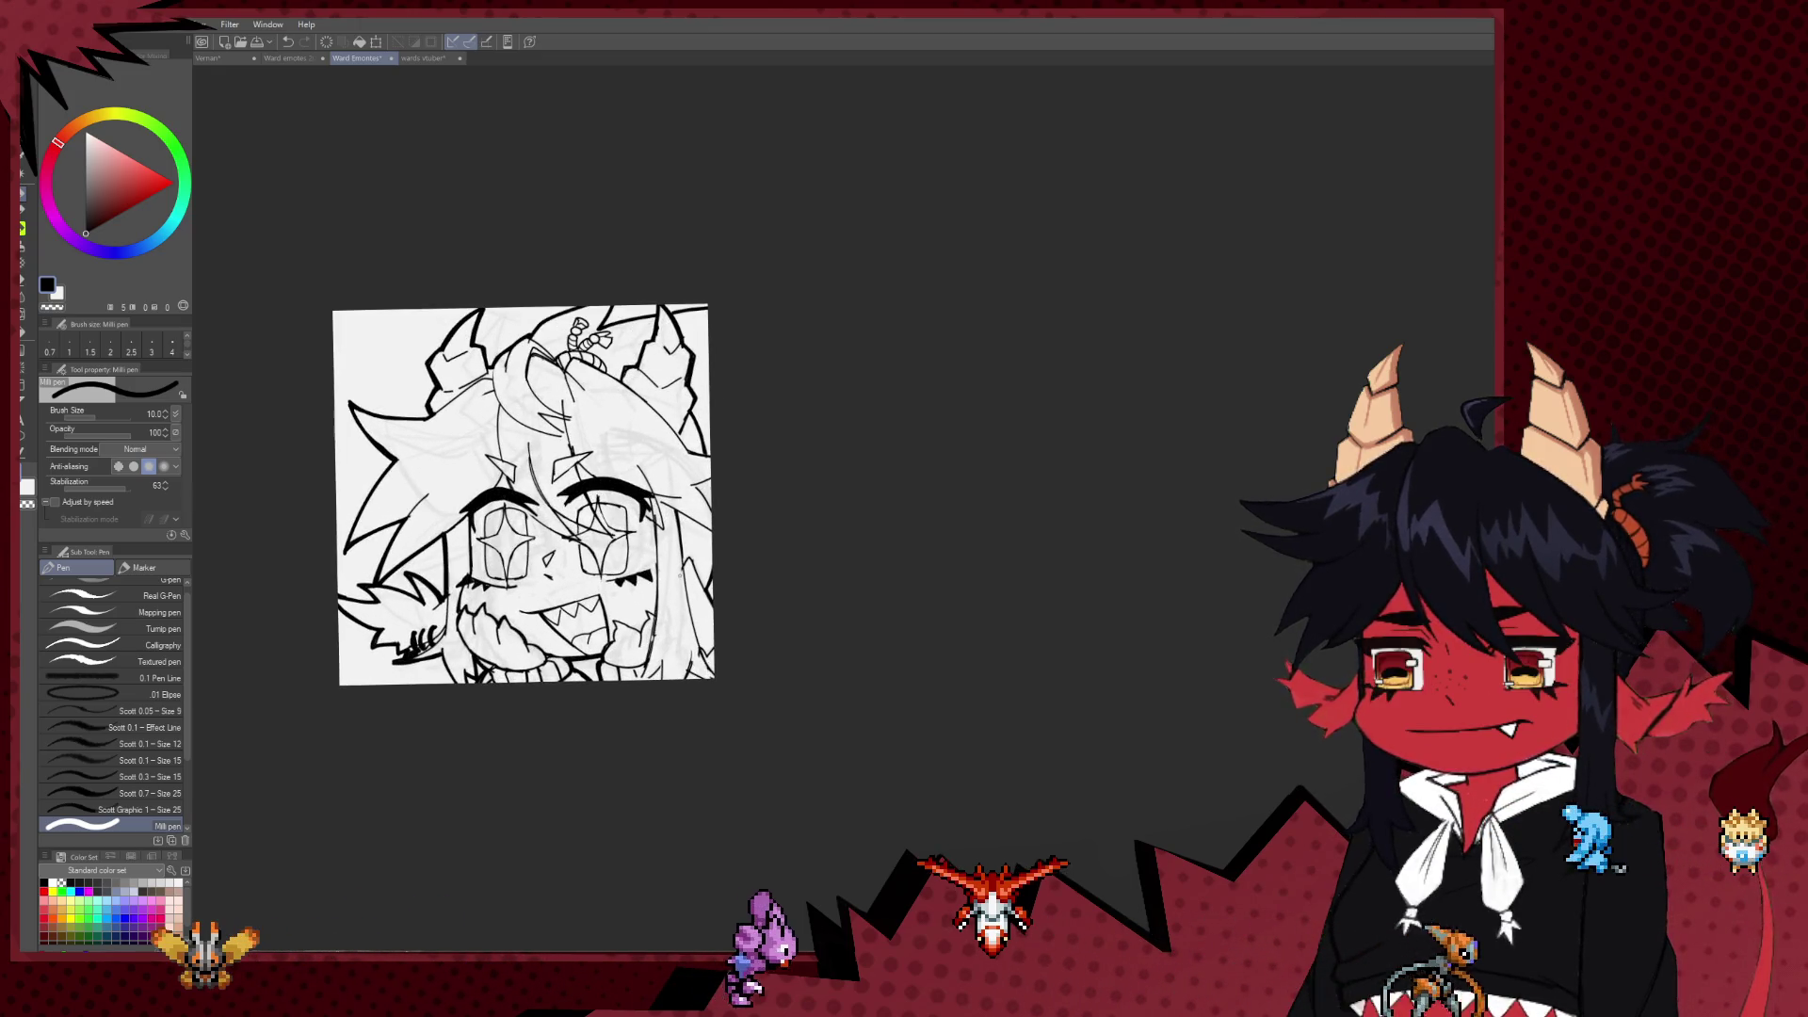
scroll(692, 588, up, 1)
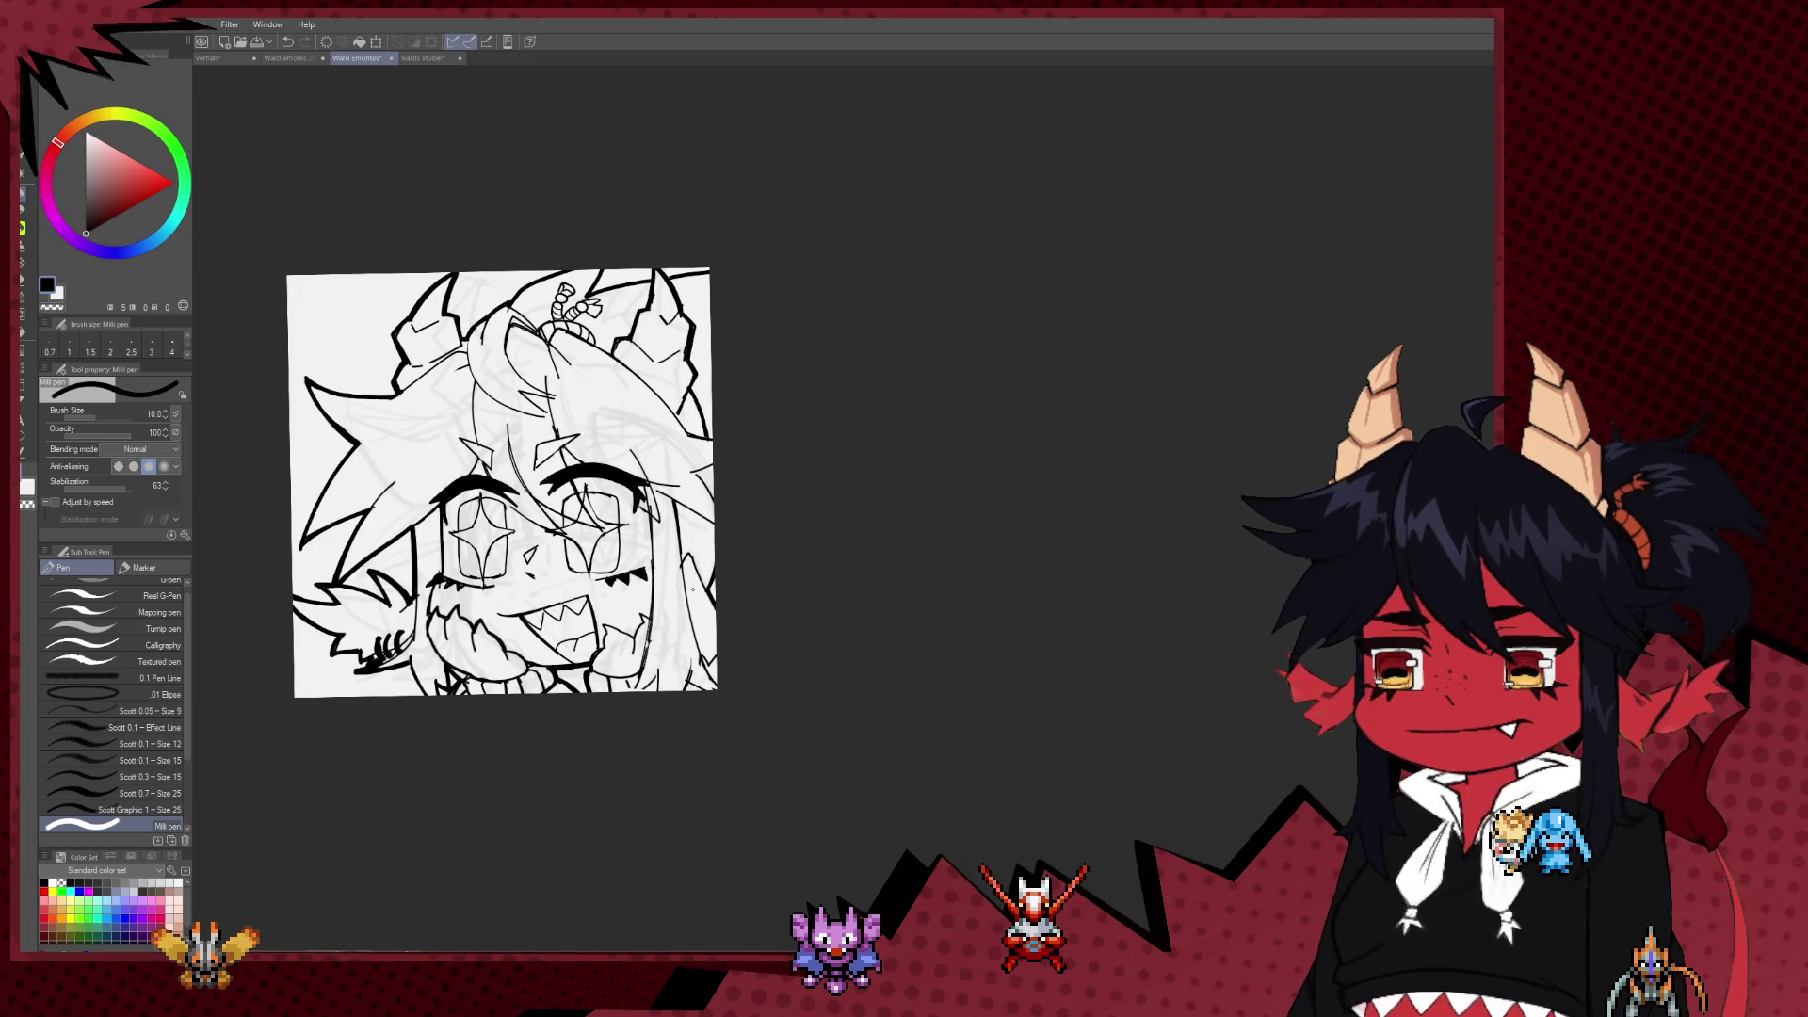
scroll(693, 590, down, 1)
scroll(697, 591, down, 2)
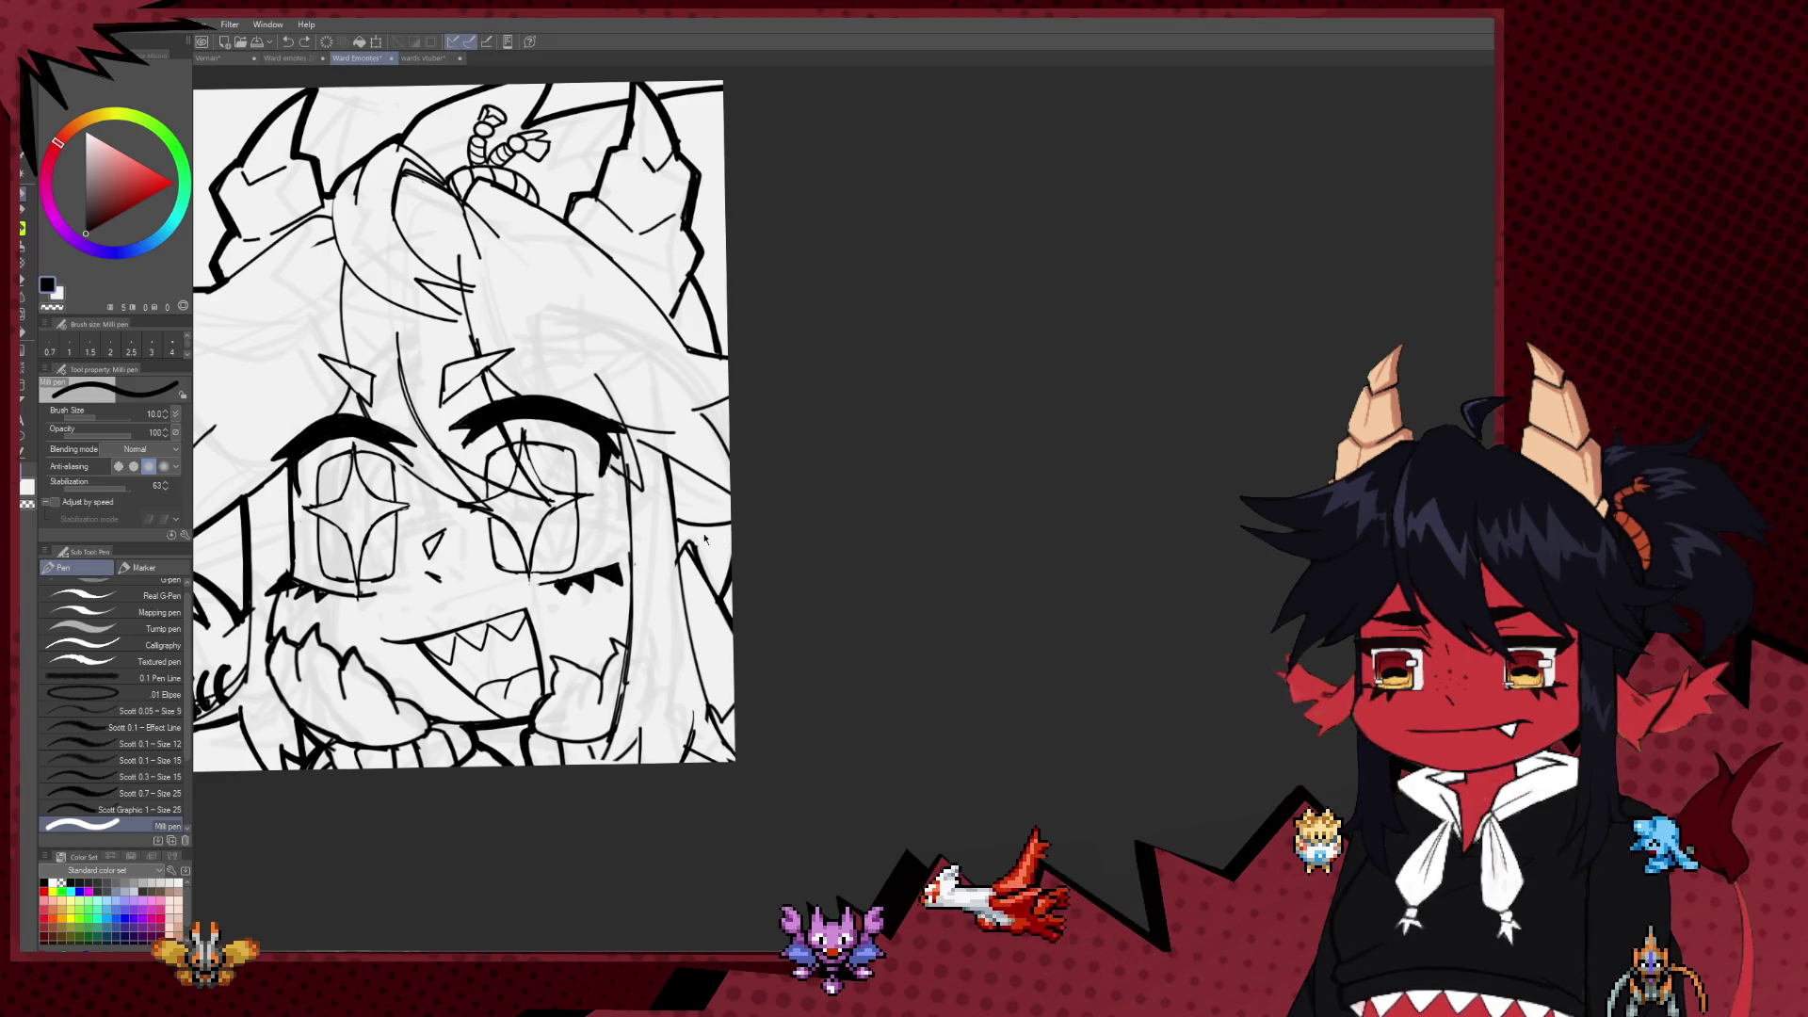
key(e)
key(p)
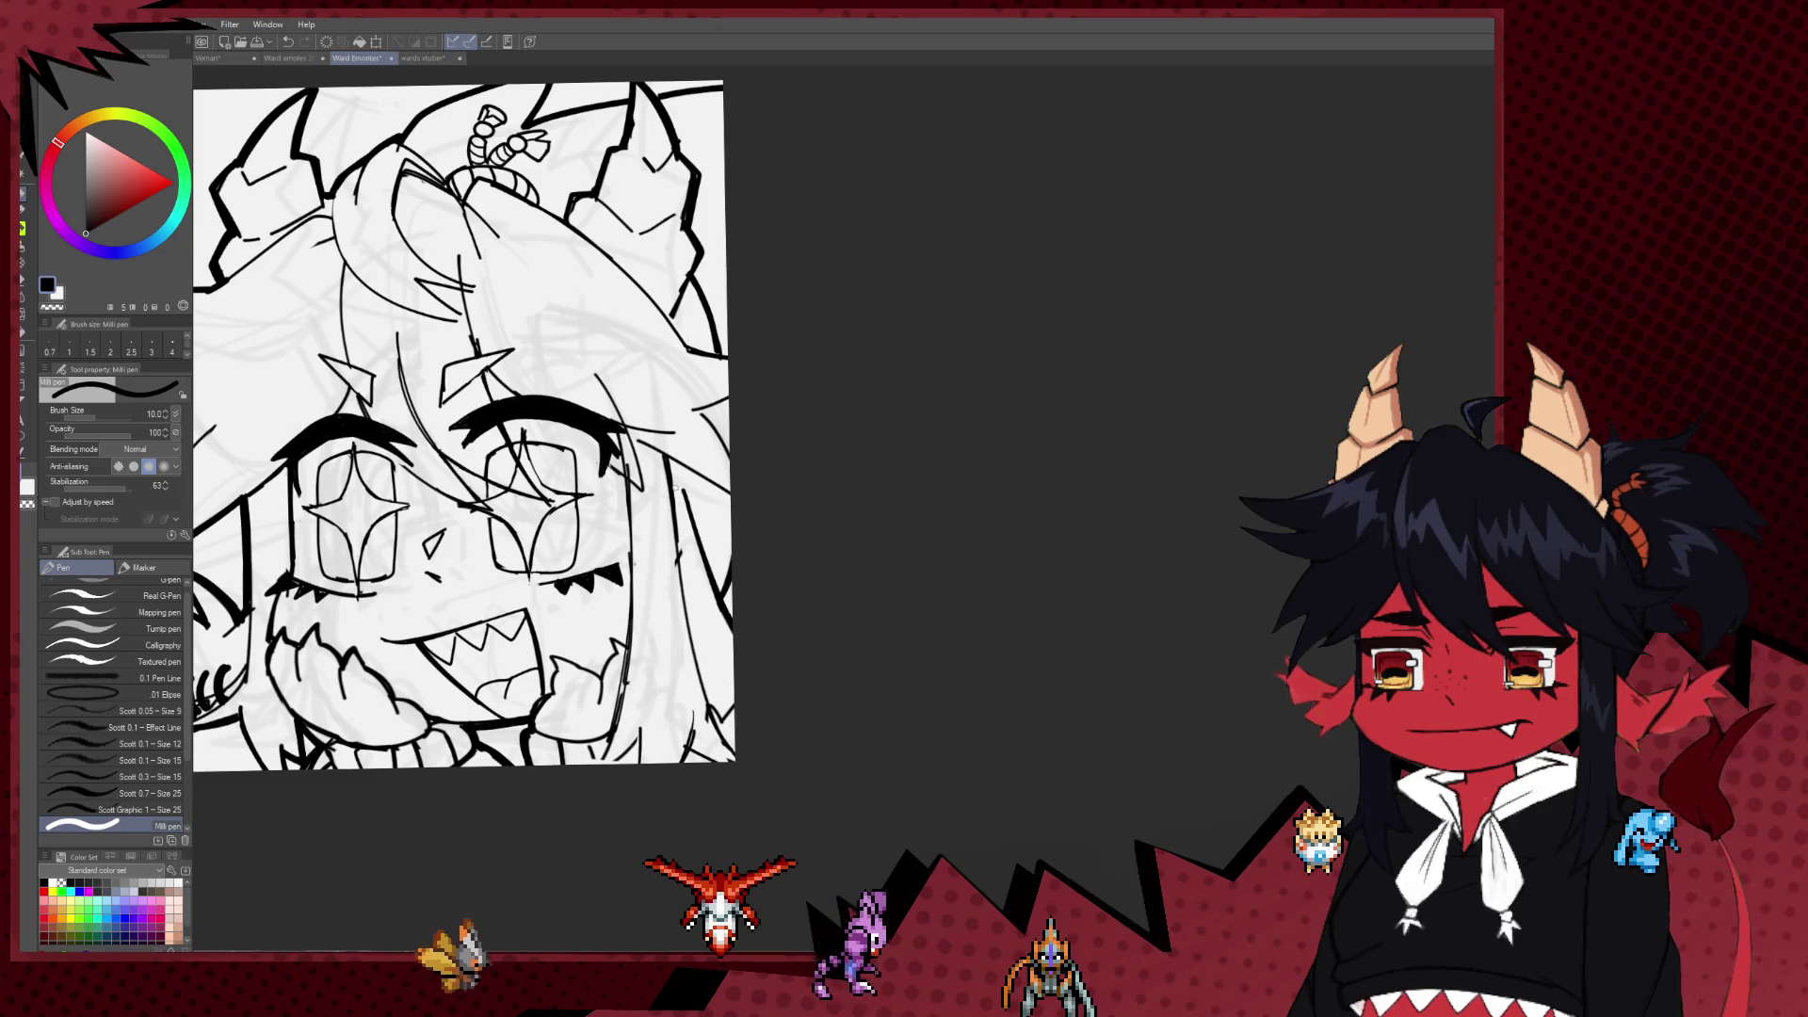
scroll(810, 518, down, 1)
scroll(810, 518, down, 1)
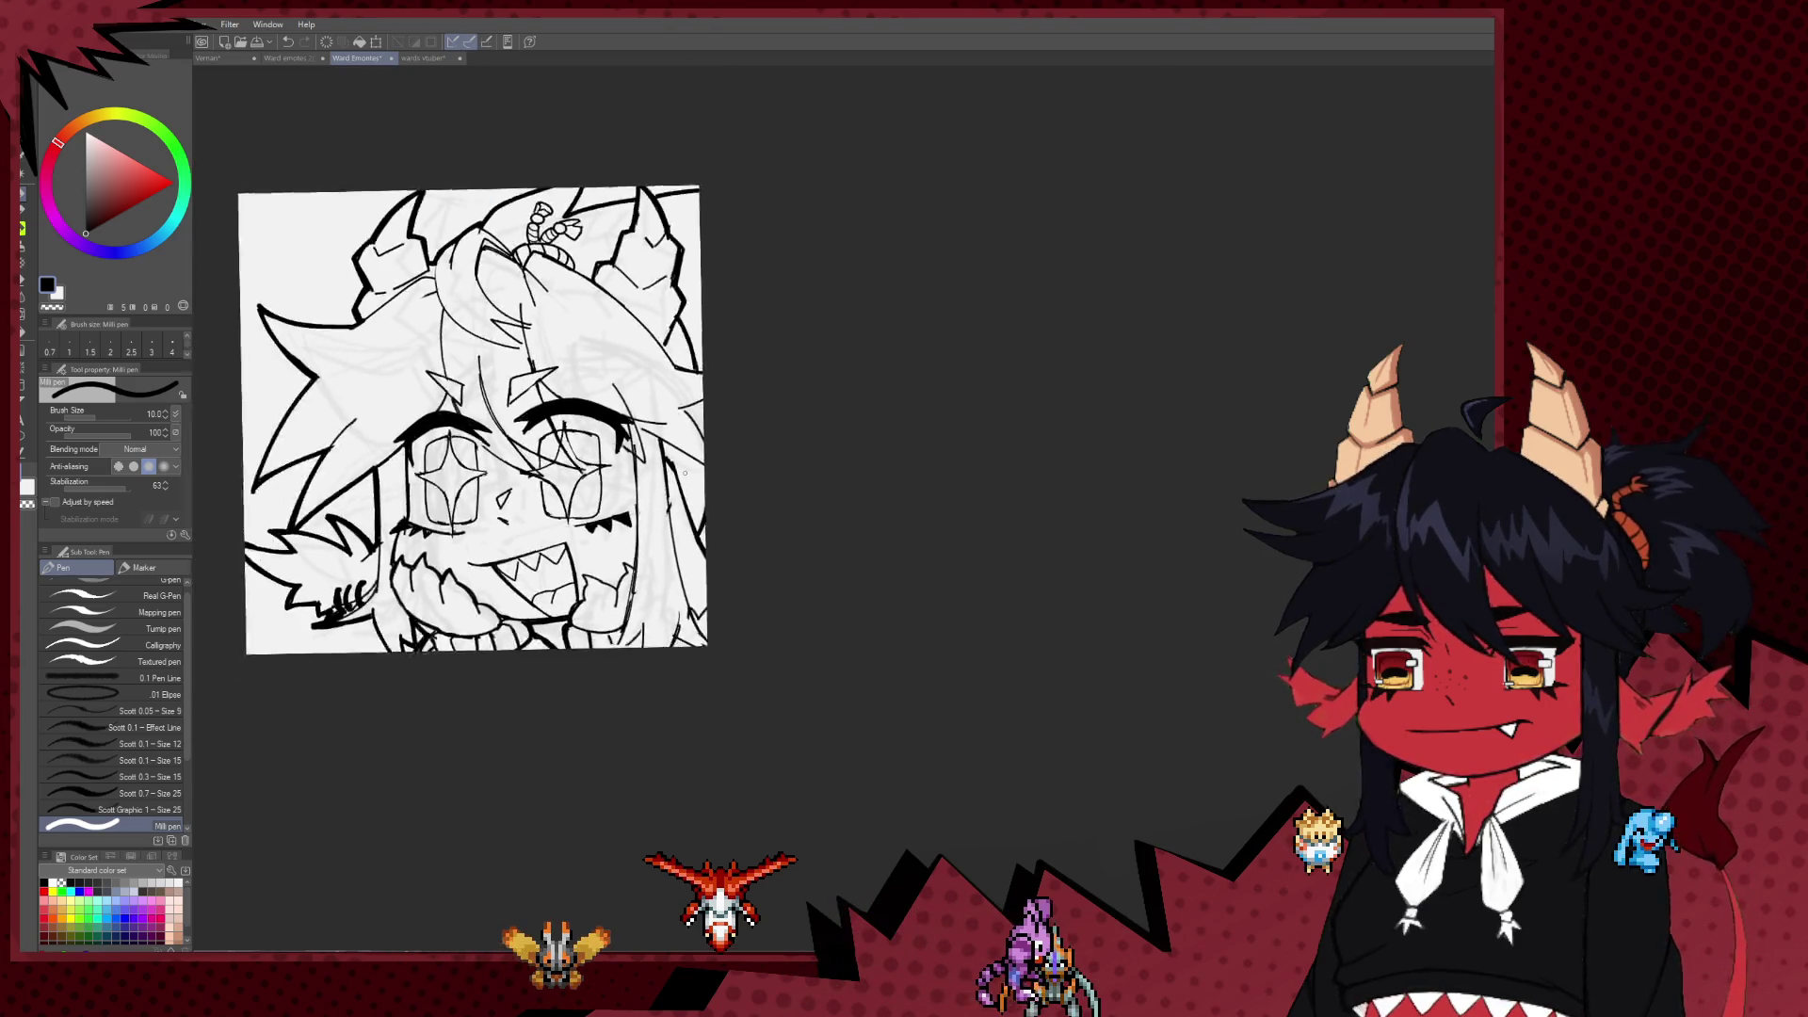
scroll(810, 518, down, 1)
scroll(809, 518, down, 1)
scroll(753, 532, up, 2)
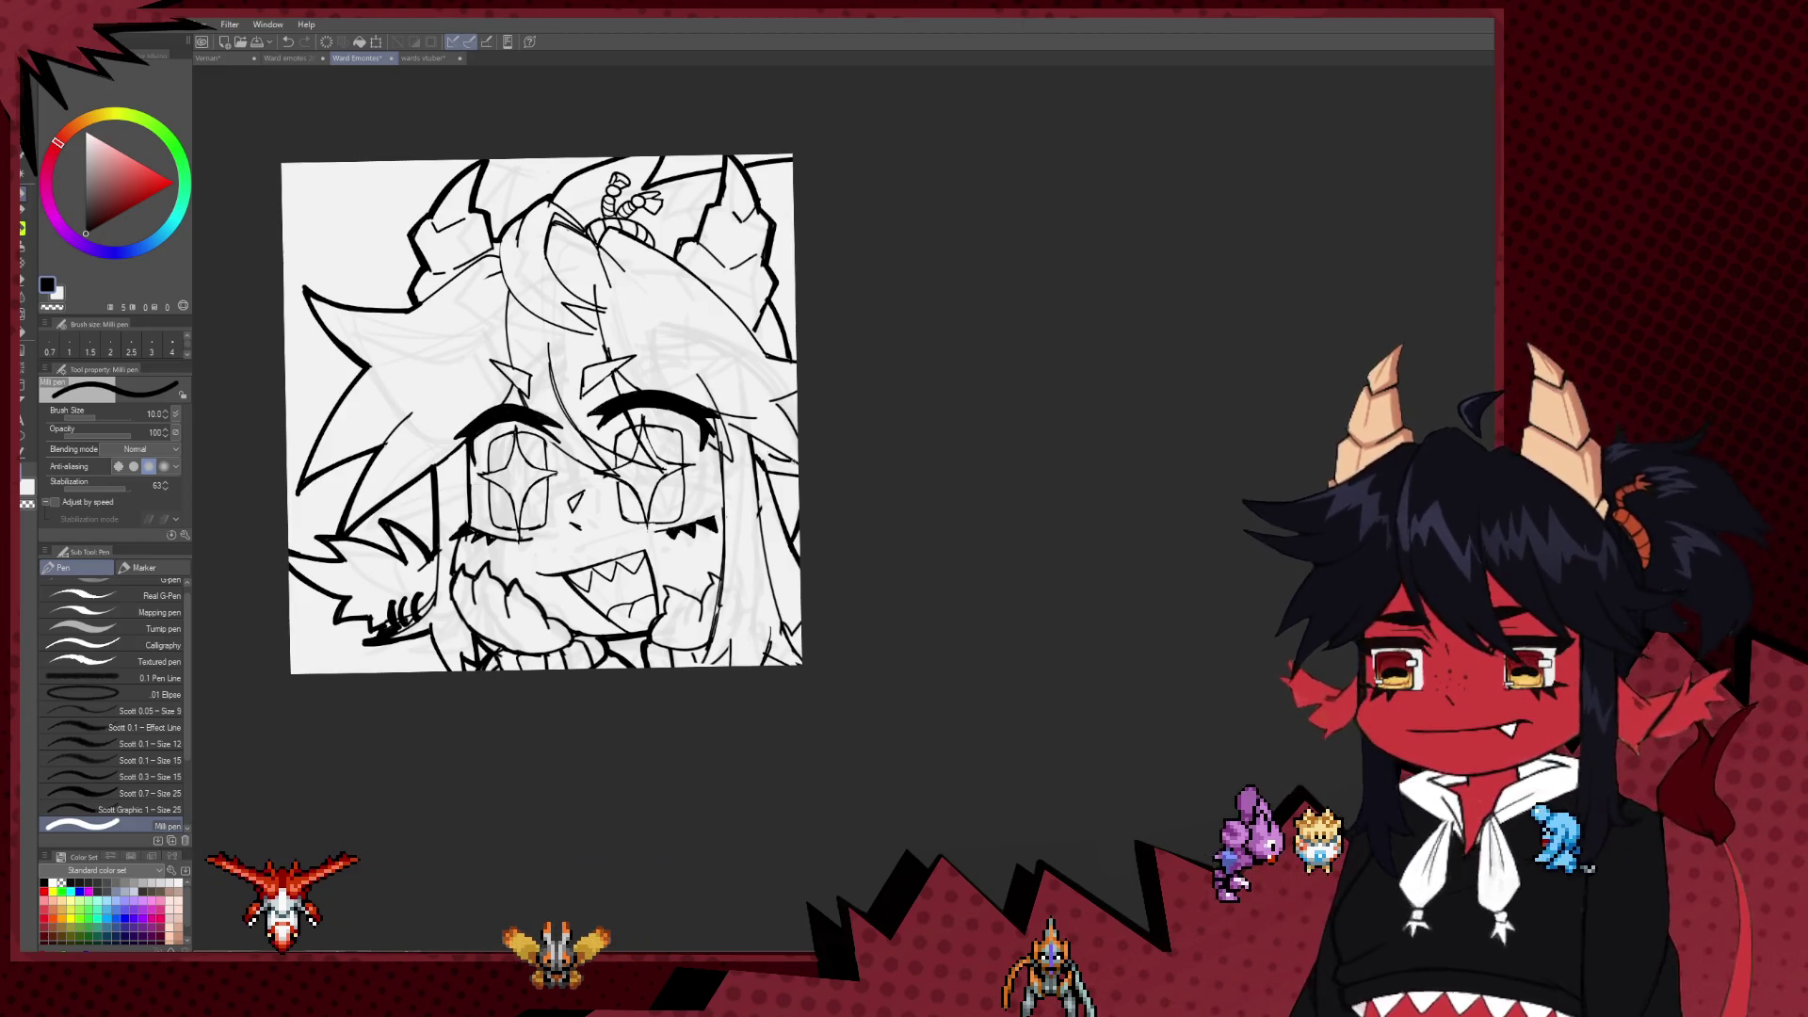
key(e)
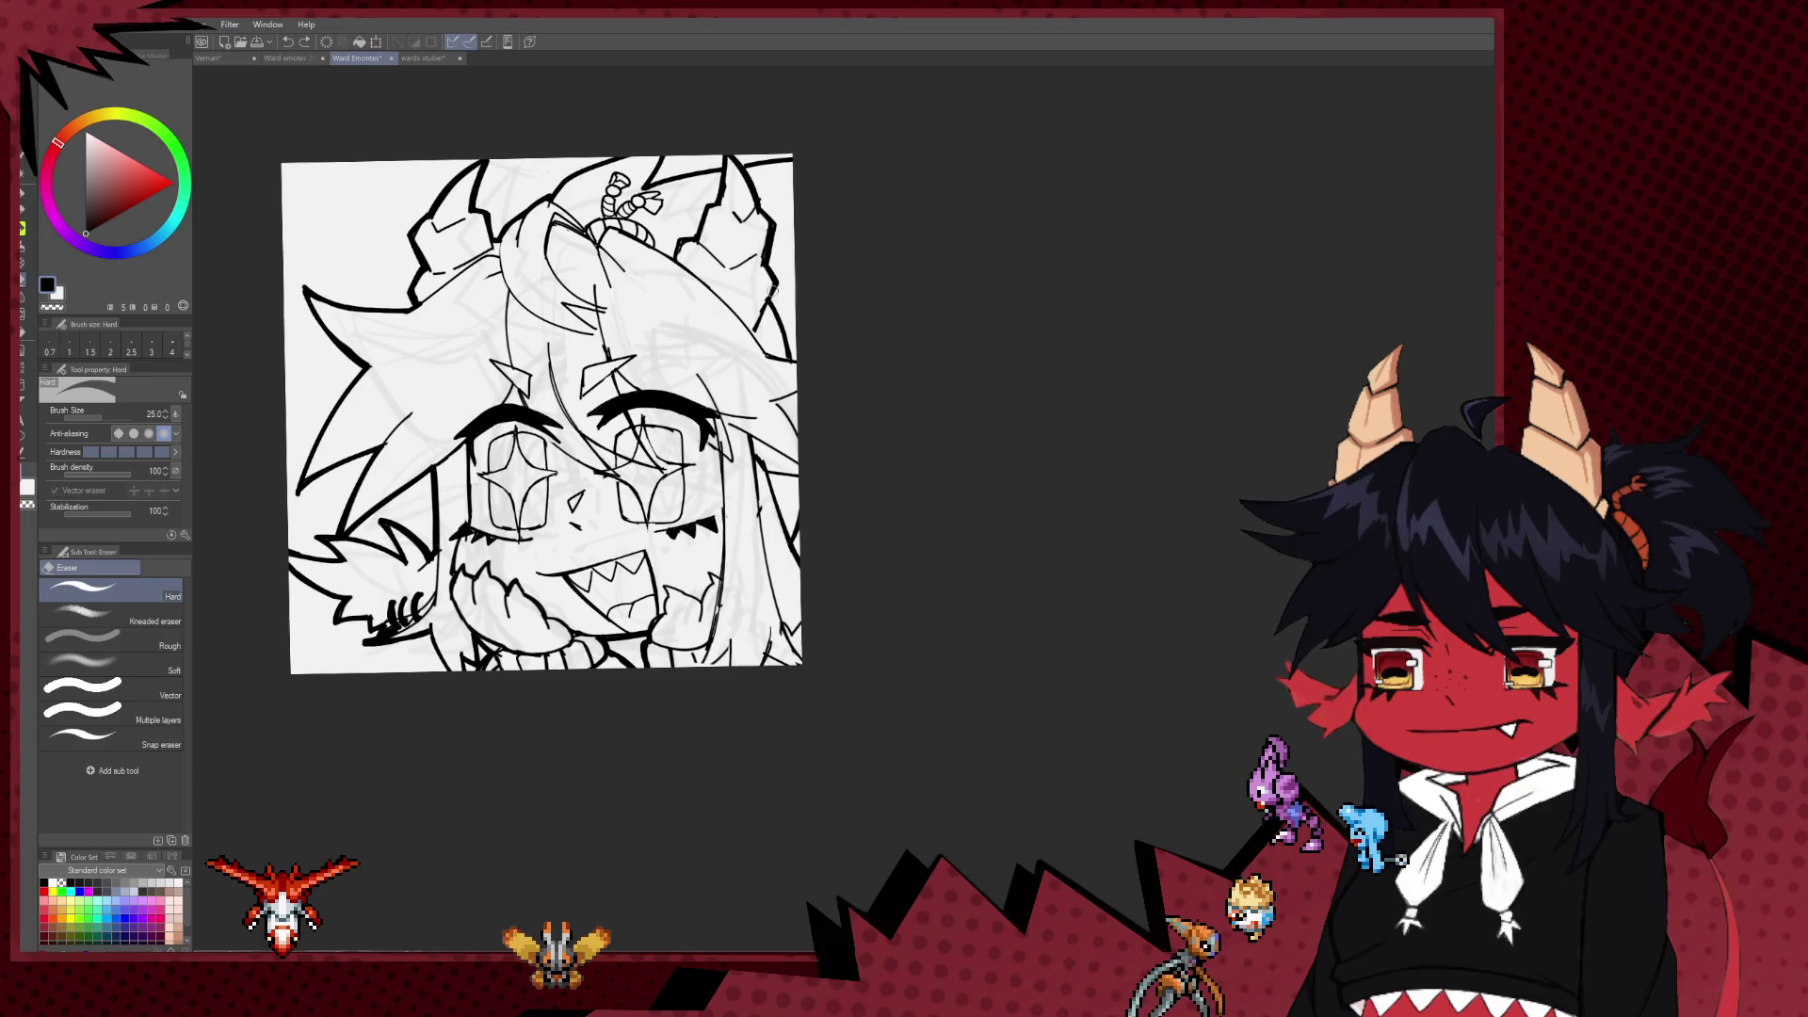
key(p)
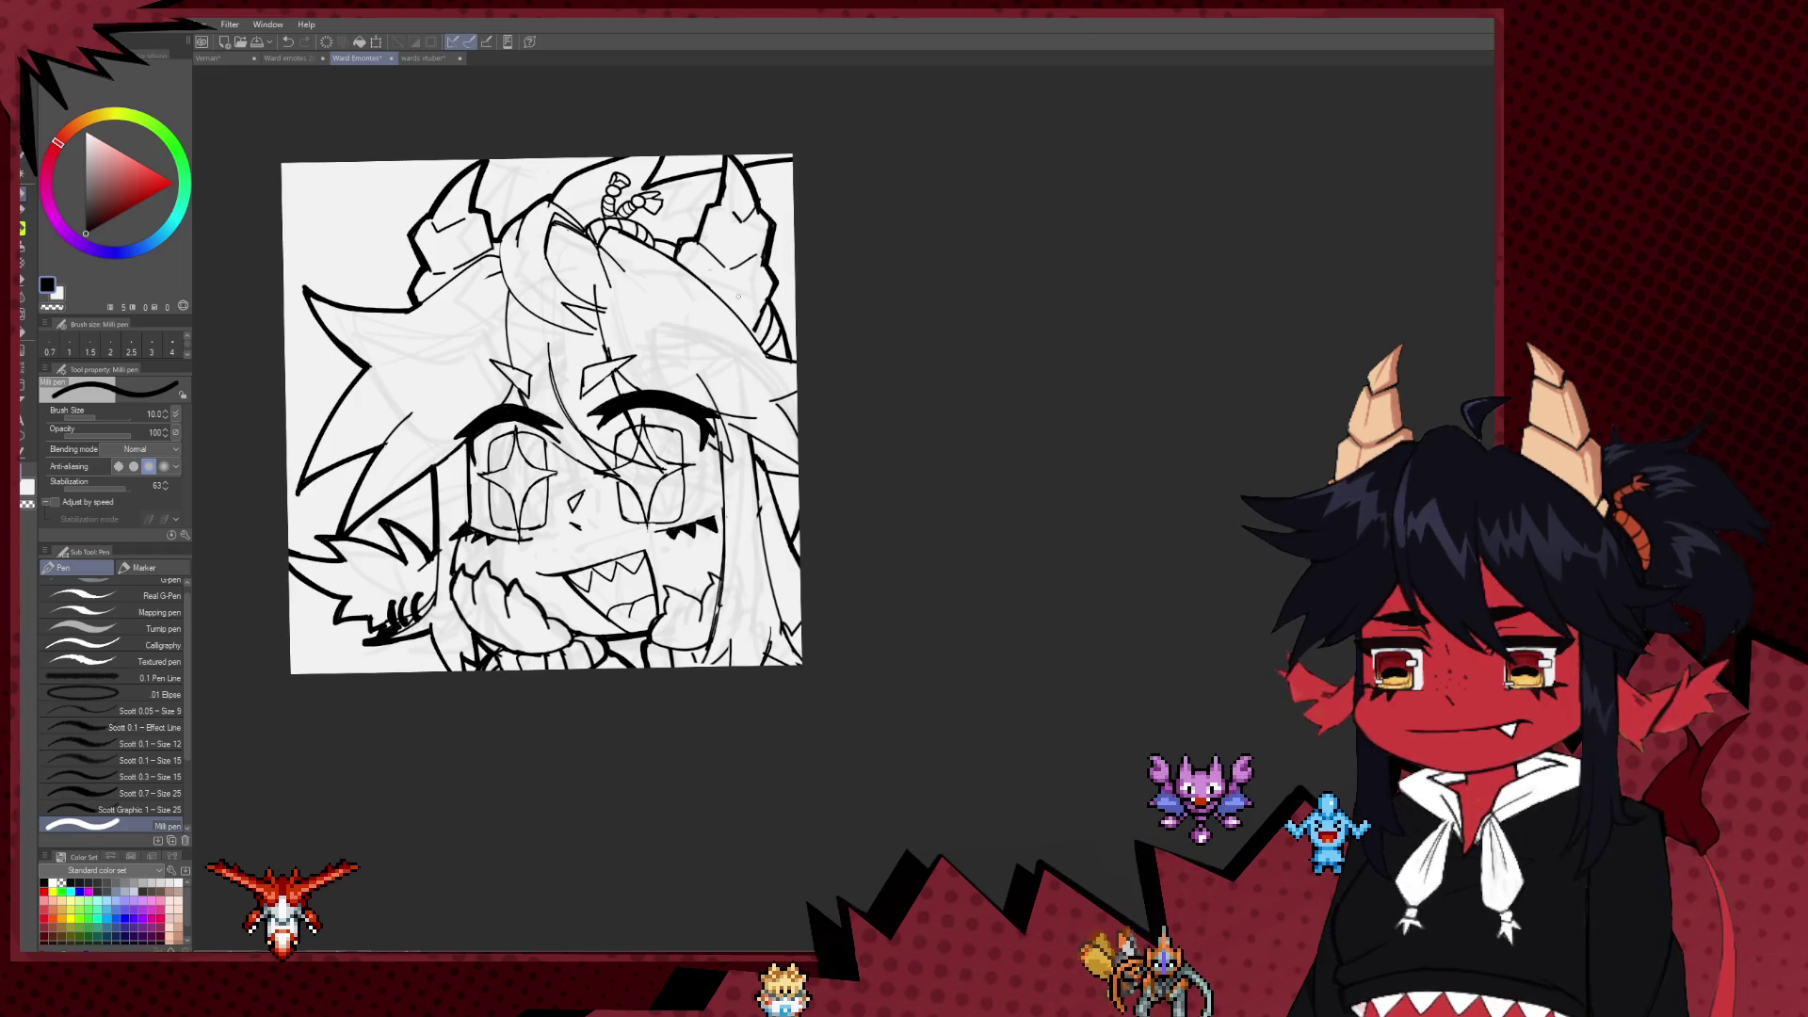
scroll(738, 296, down, 1)
scroll(738, 296, down, 2)
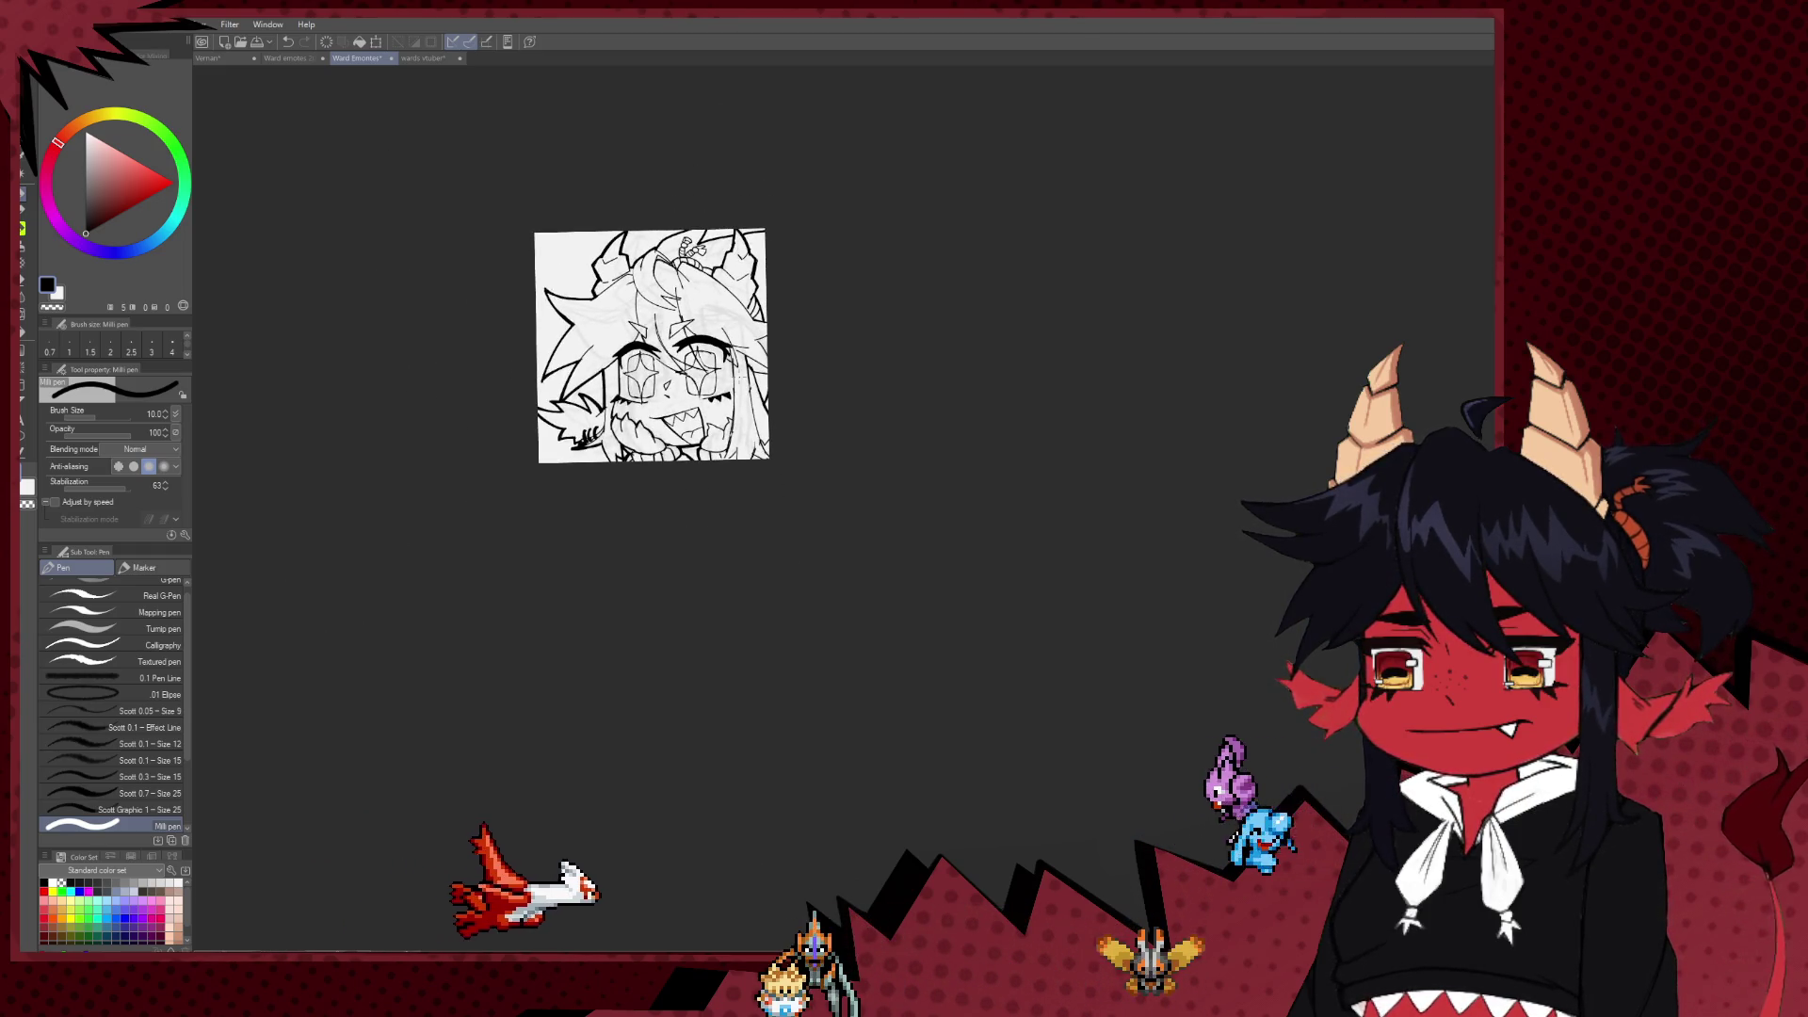
drag(827, 360, 818, 376)
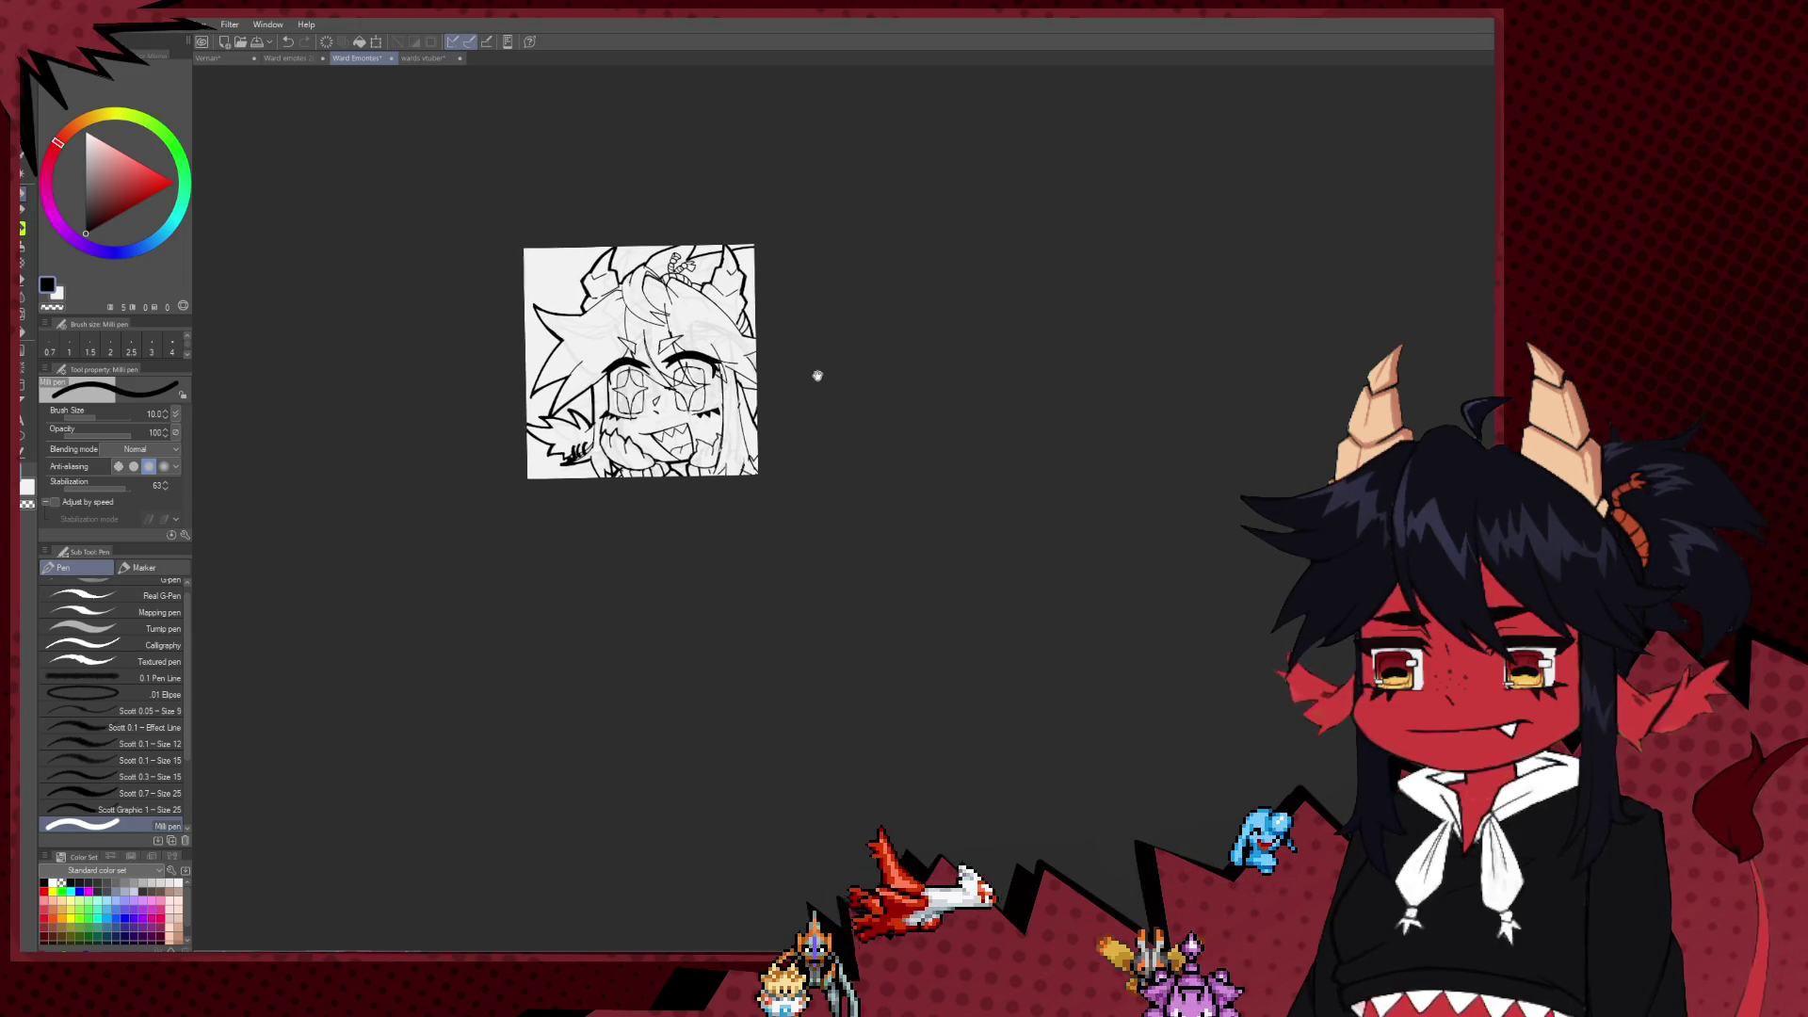
scroll(720, 450, up, 1)
drag(720, 450, 653, 623)
scroll(528, 492, up, 2)
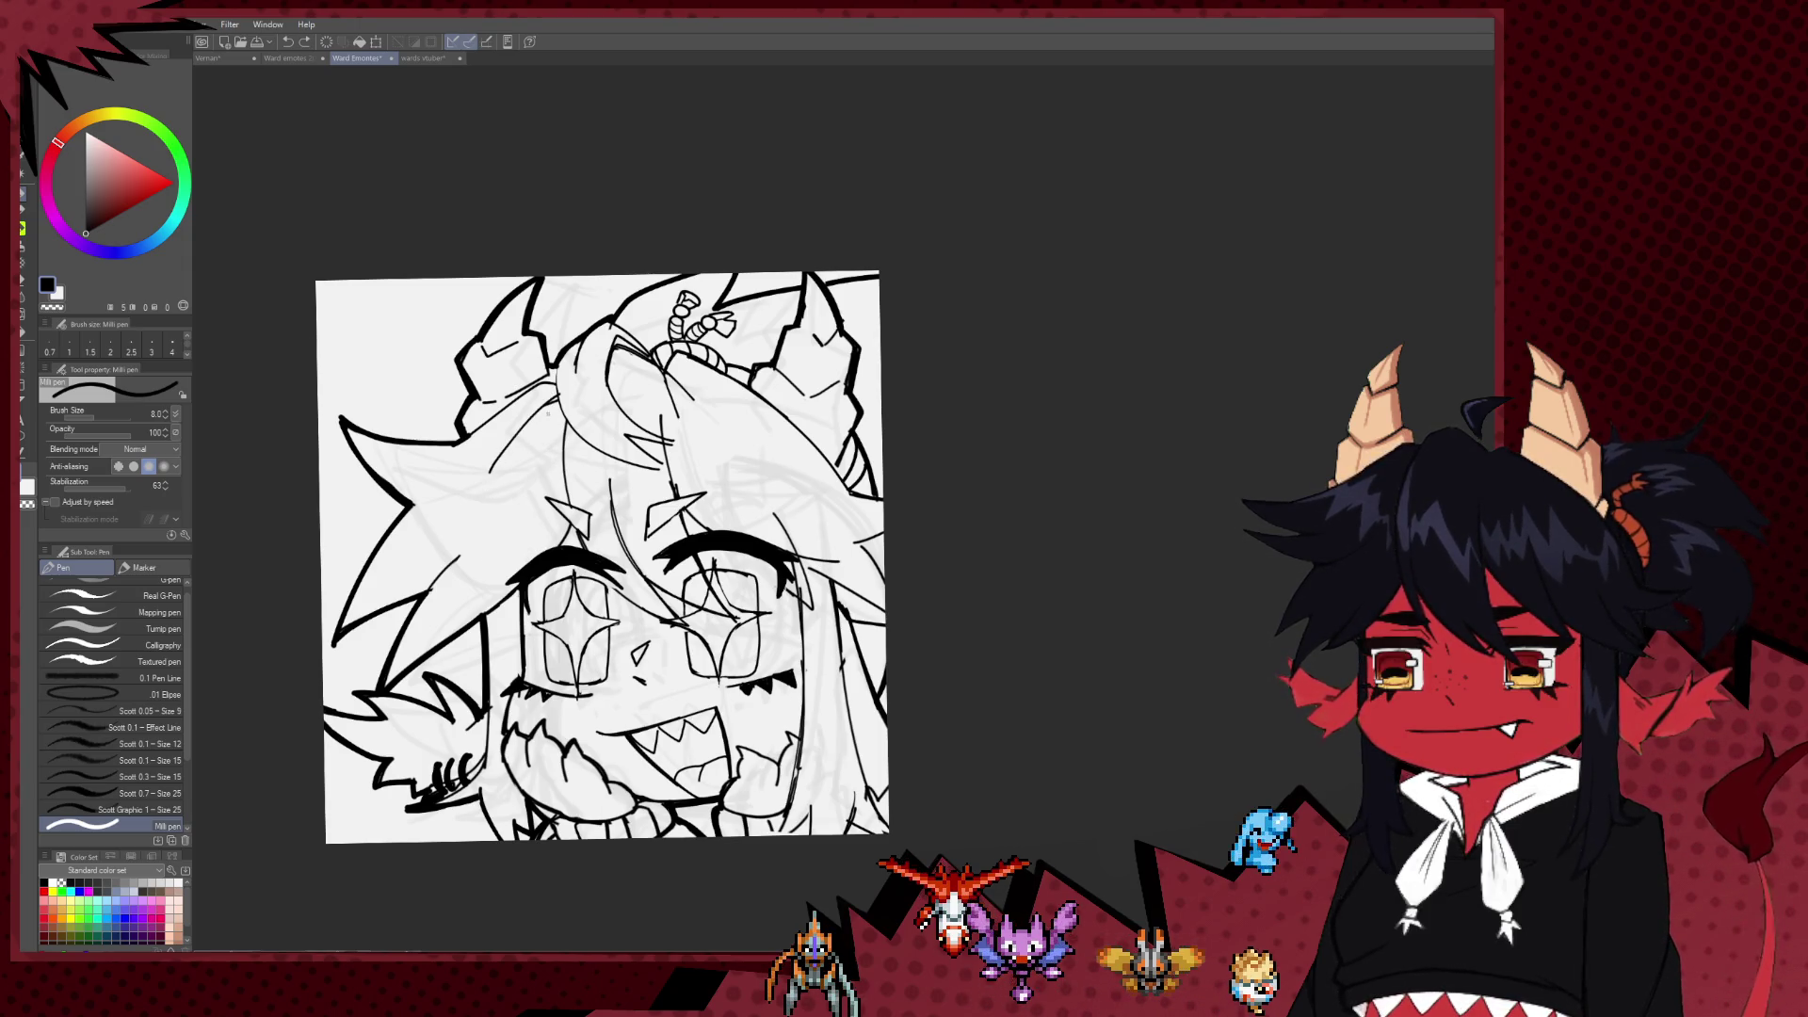
scroll(568, 517, right, 2)
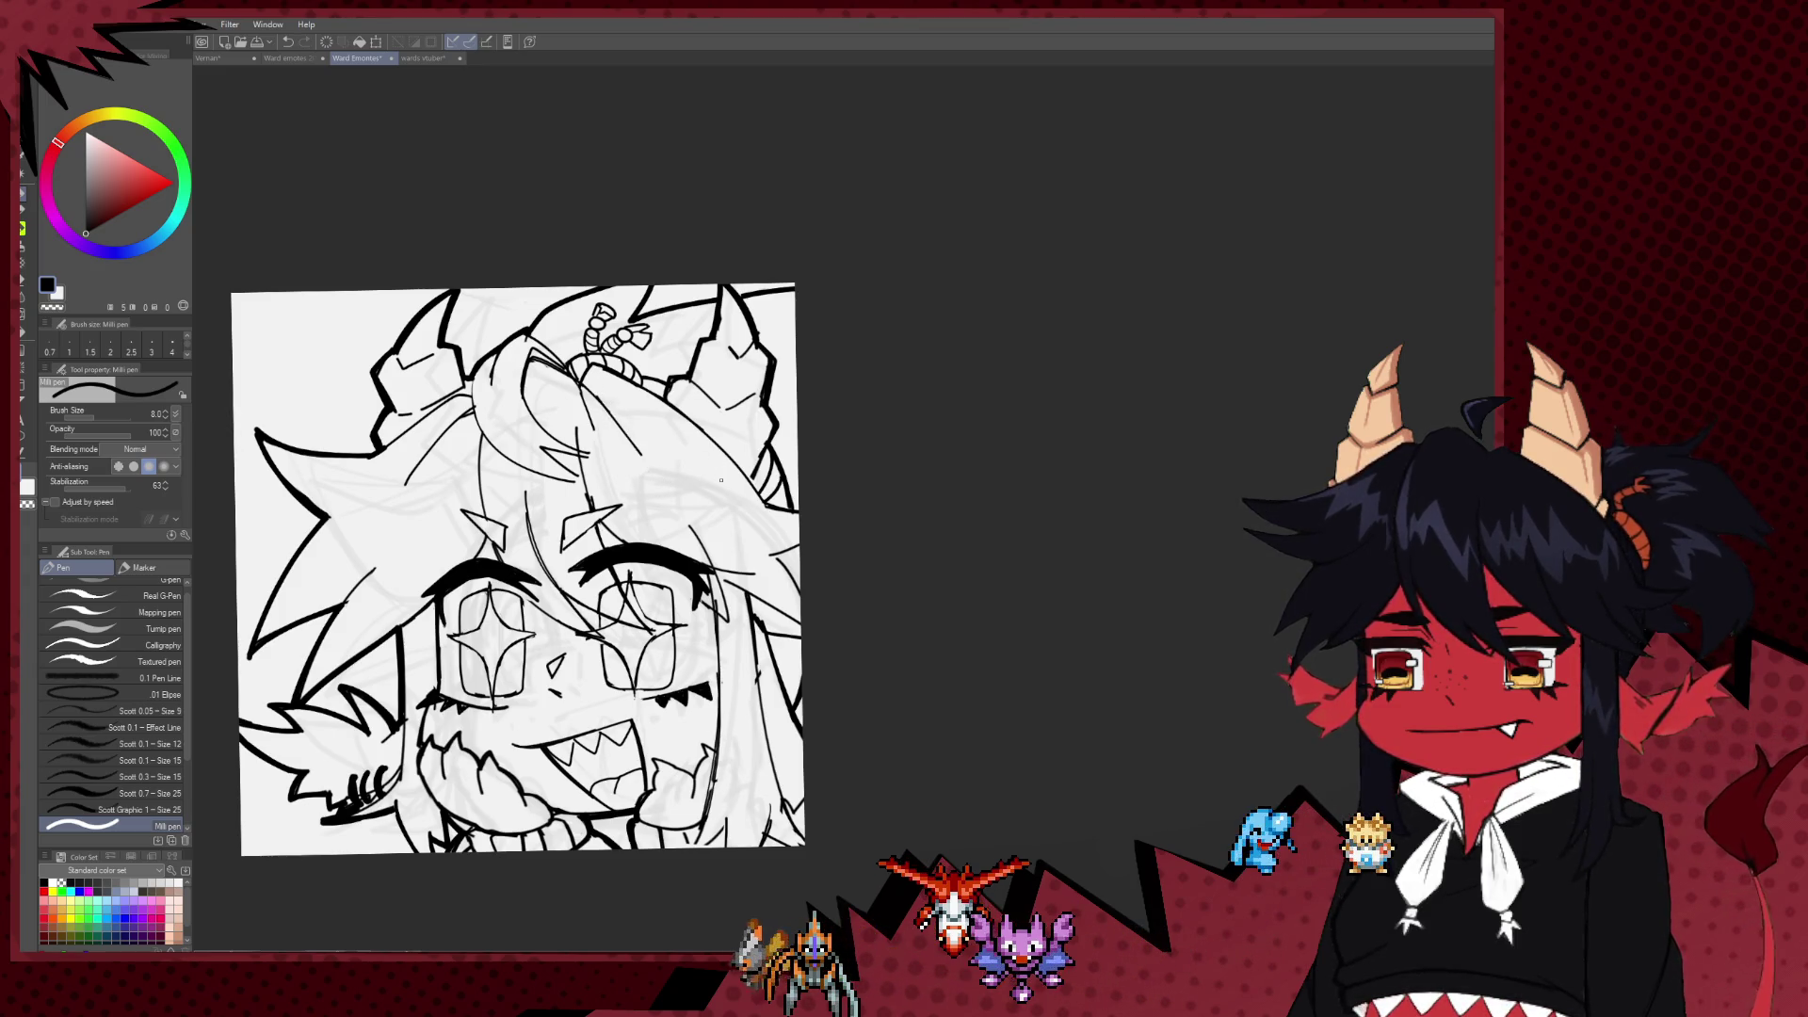
scroll(721, 481, down, 3)
scroll(732, 521, left, 6)
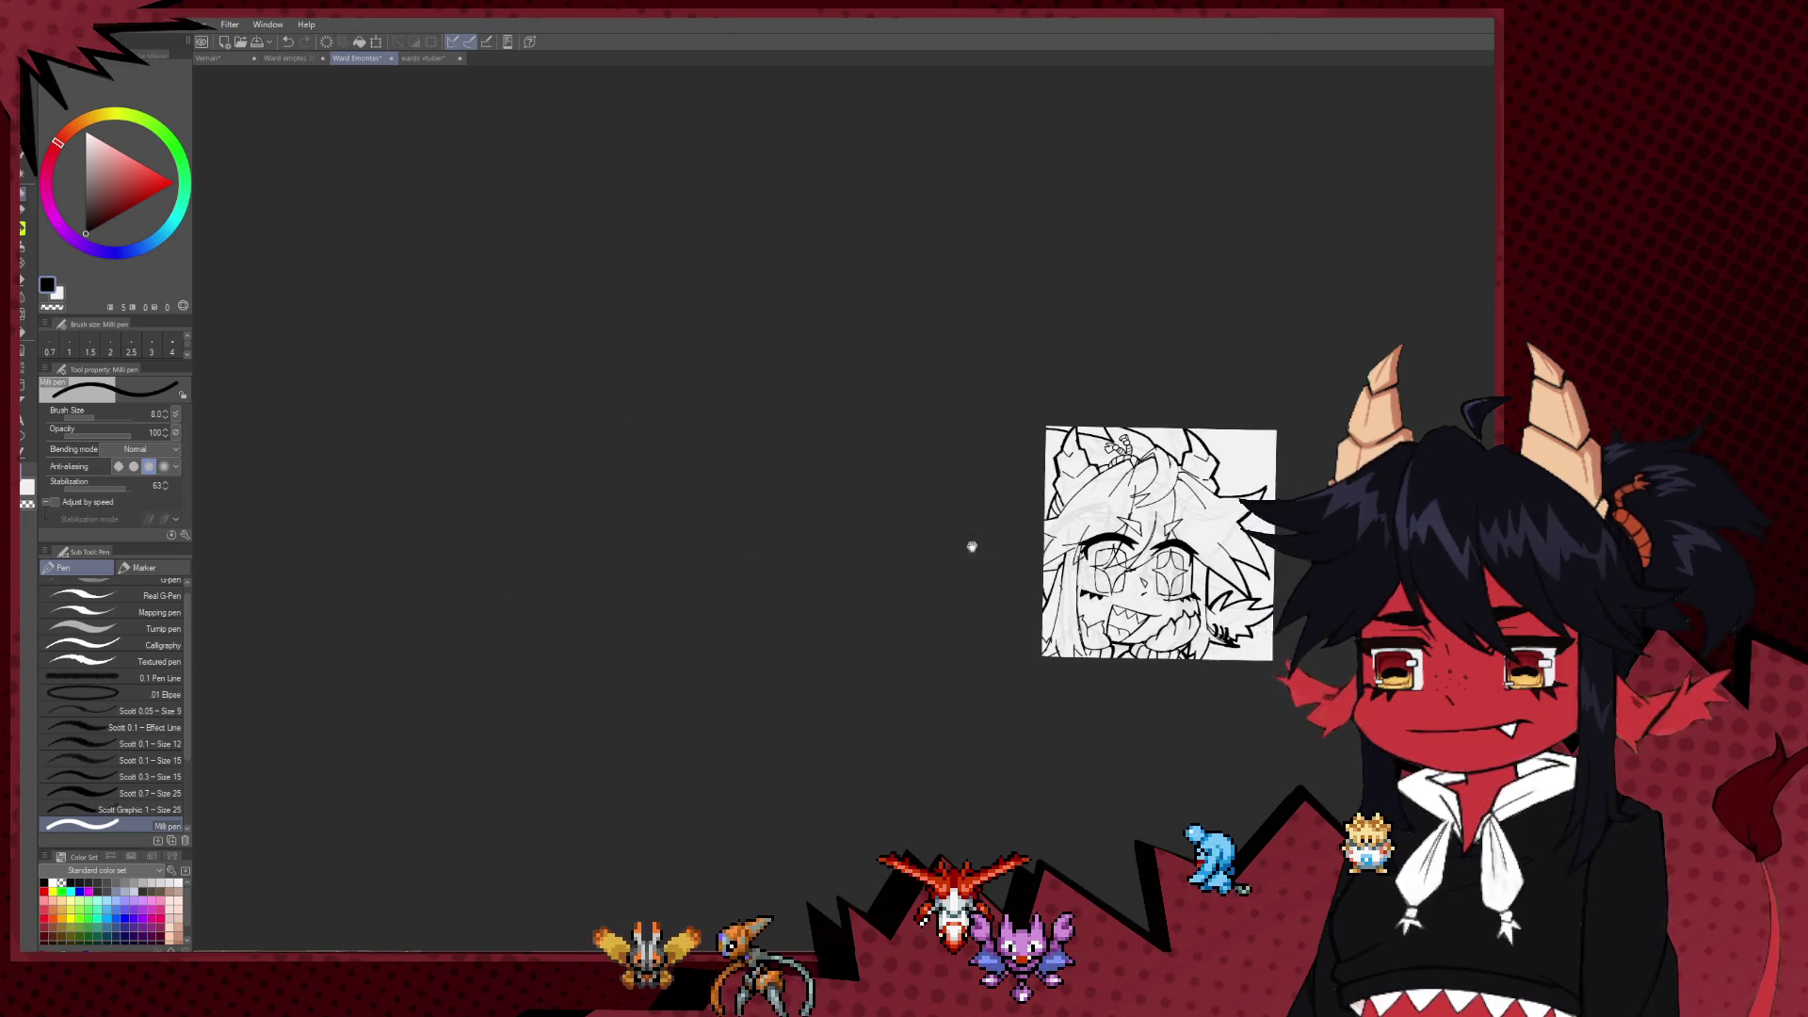
drag(971, 546, 537, 500)
scroll(537, 500, up, 2)
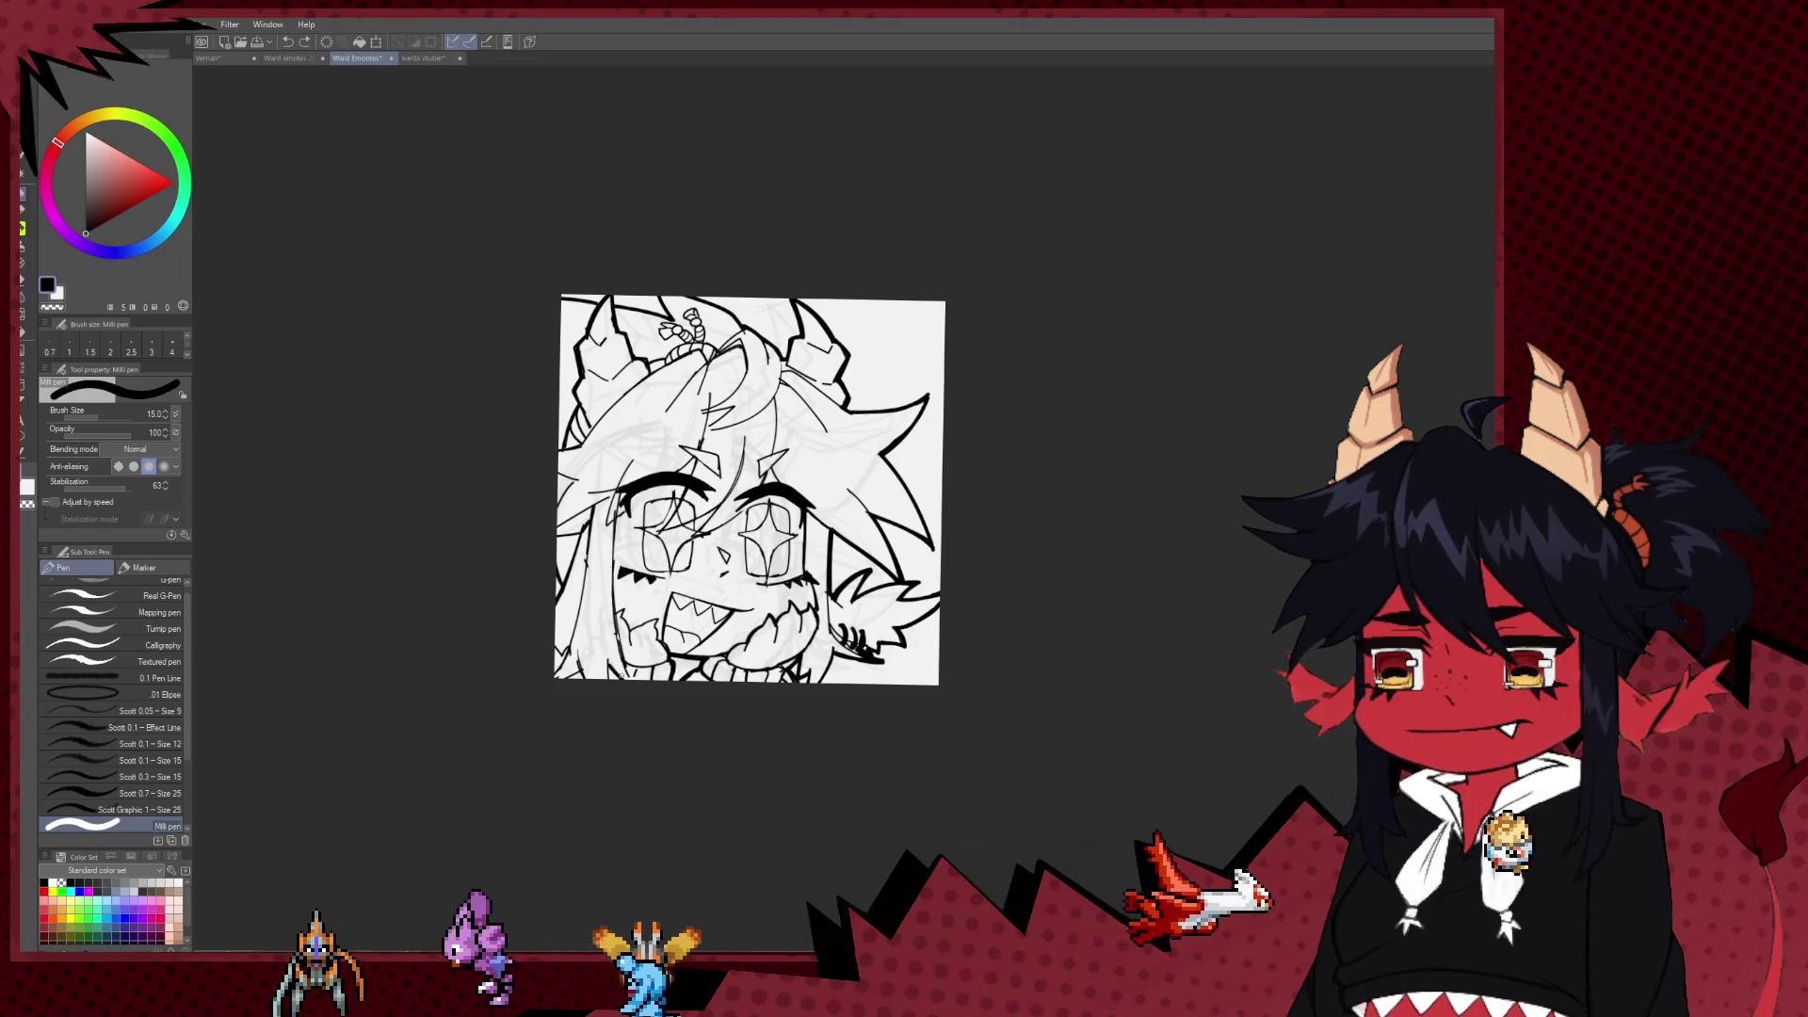
key(bracketleft)
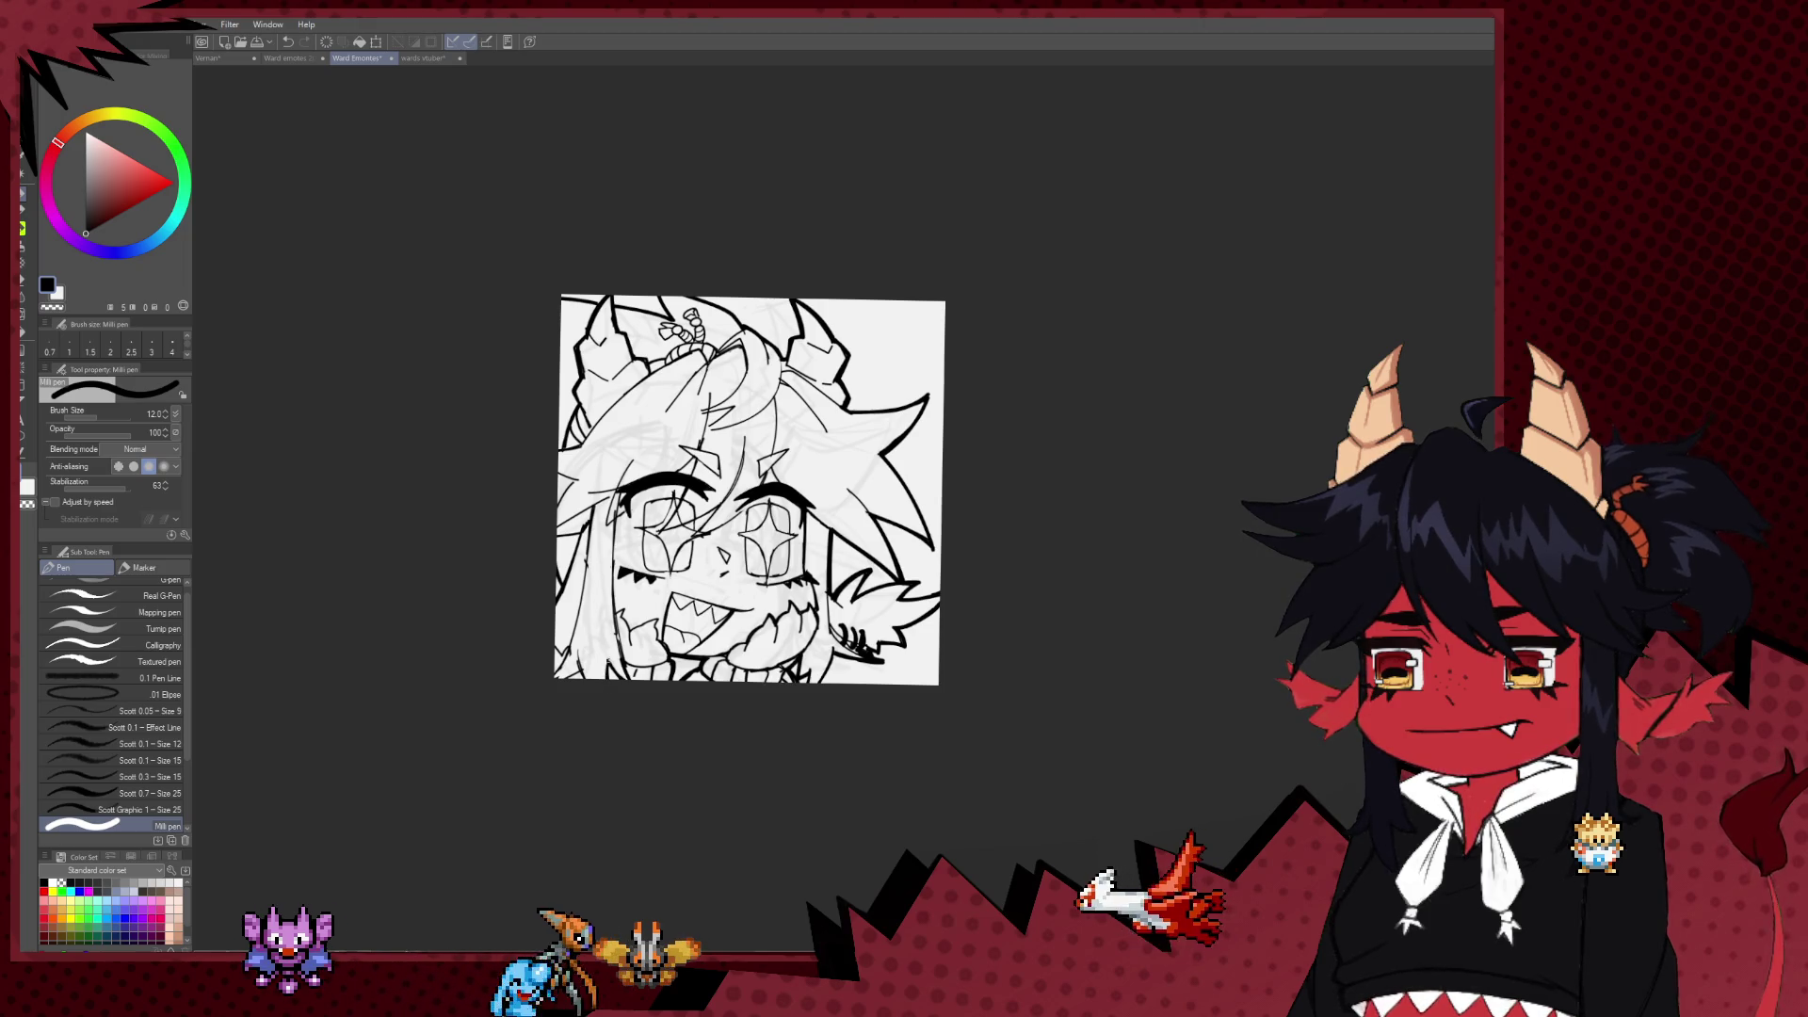
key(bracketleft)
key(bracketright)
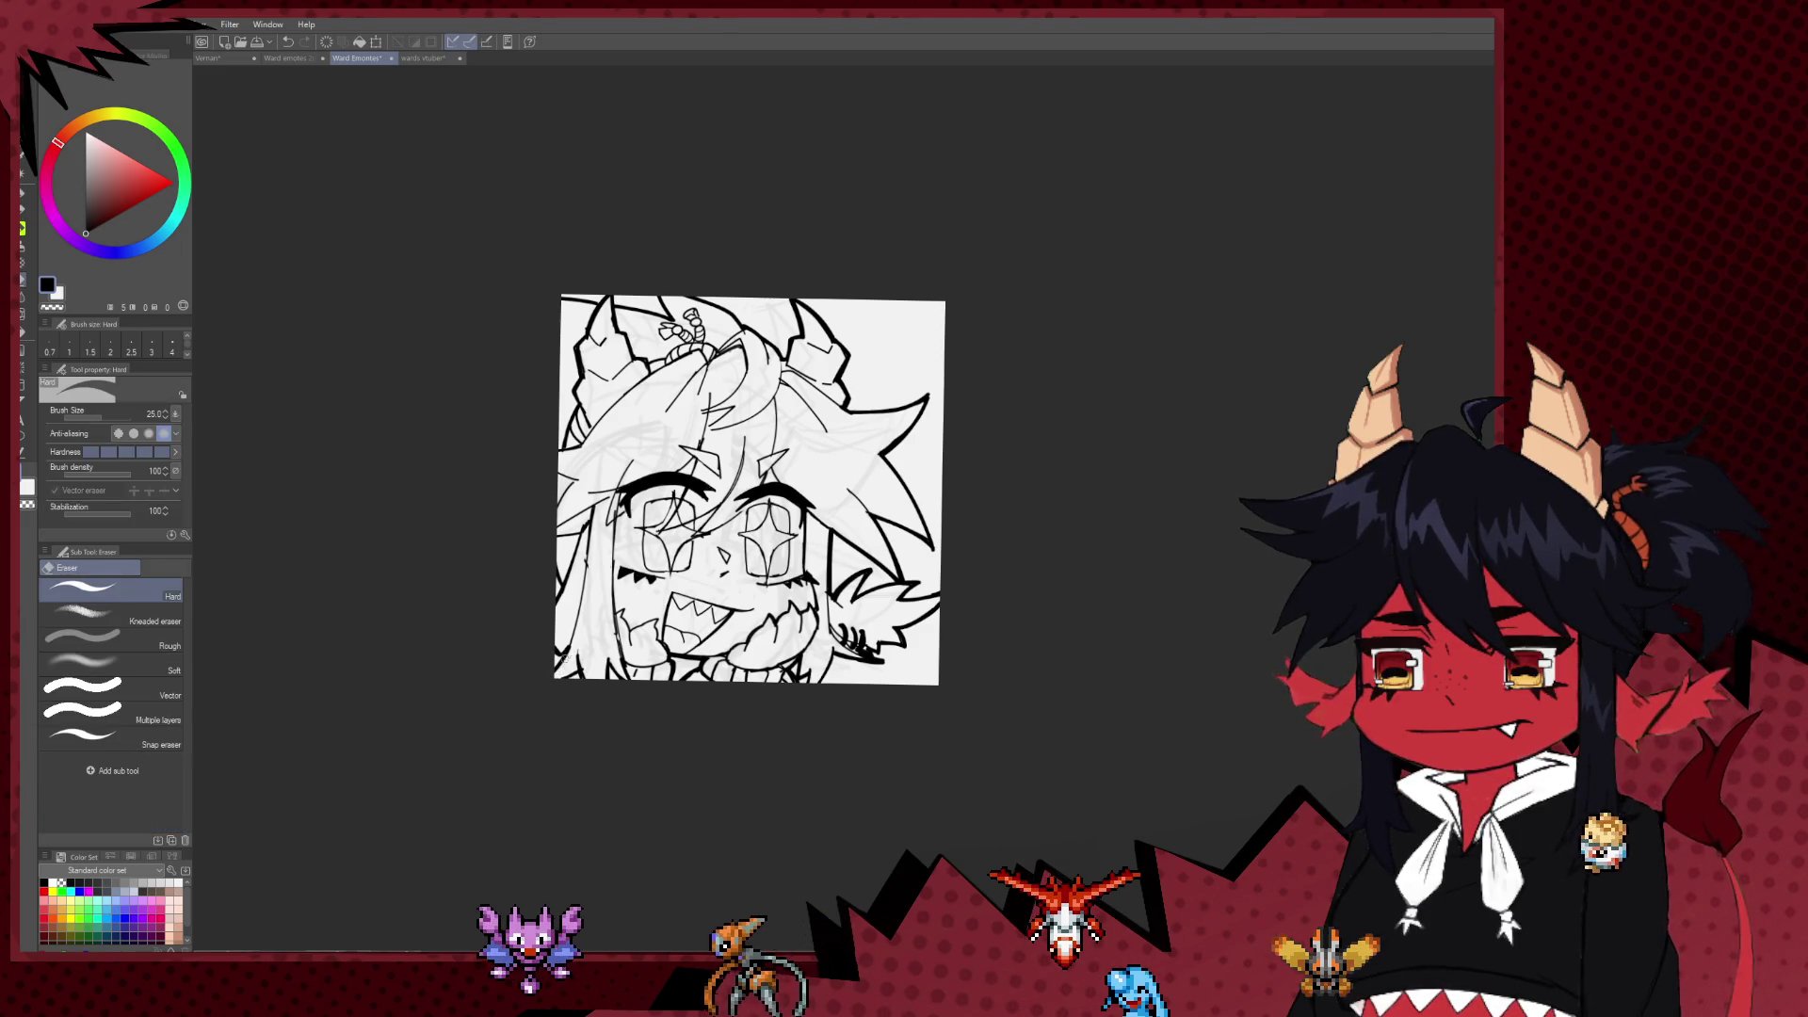
key(e)
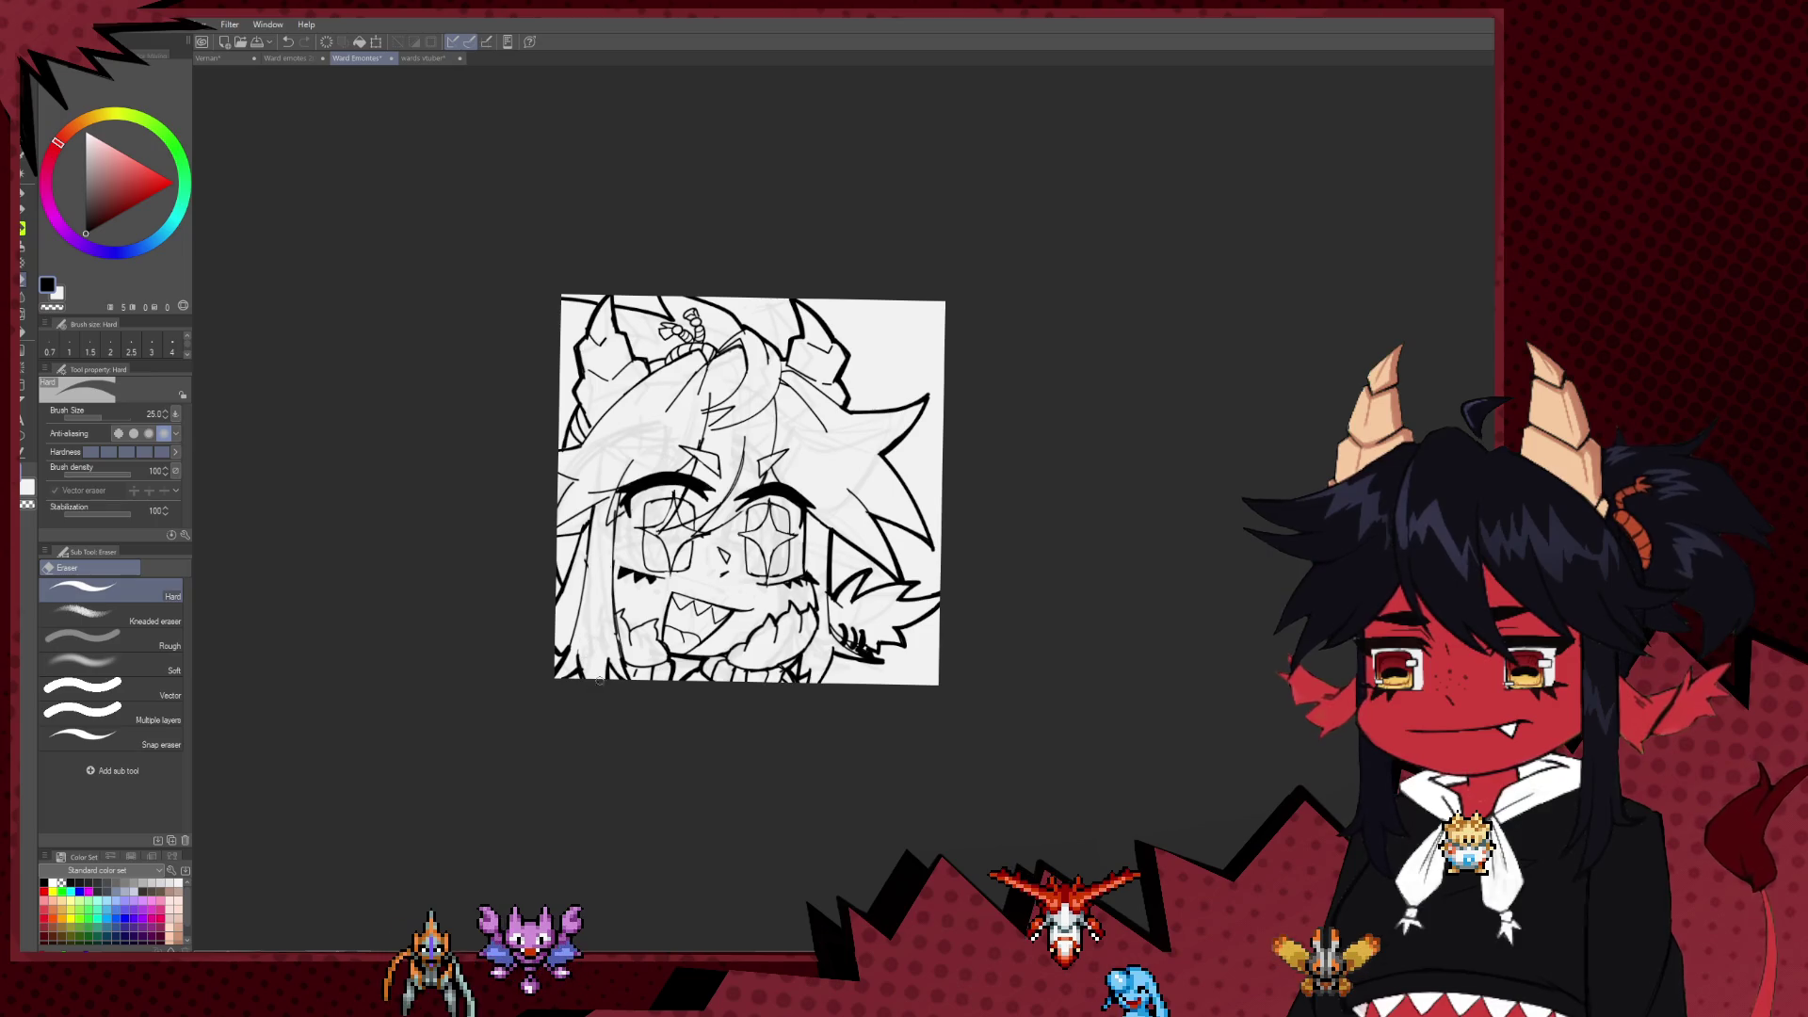
key(p)
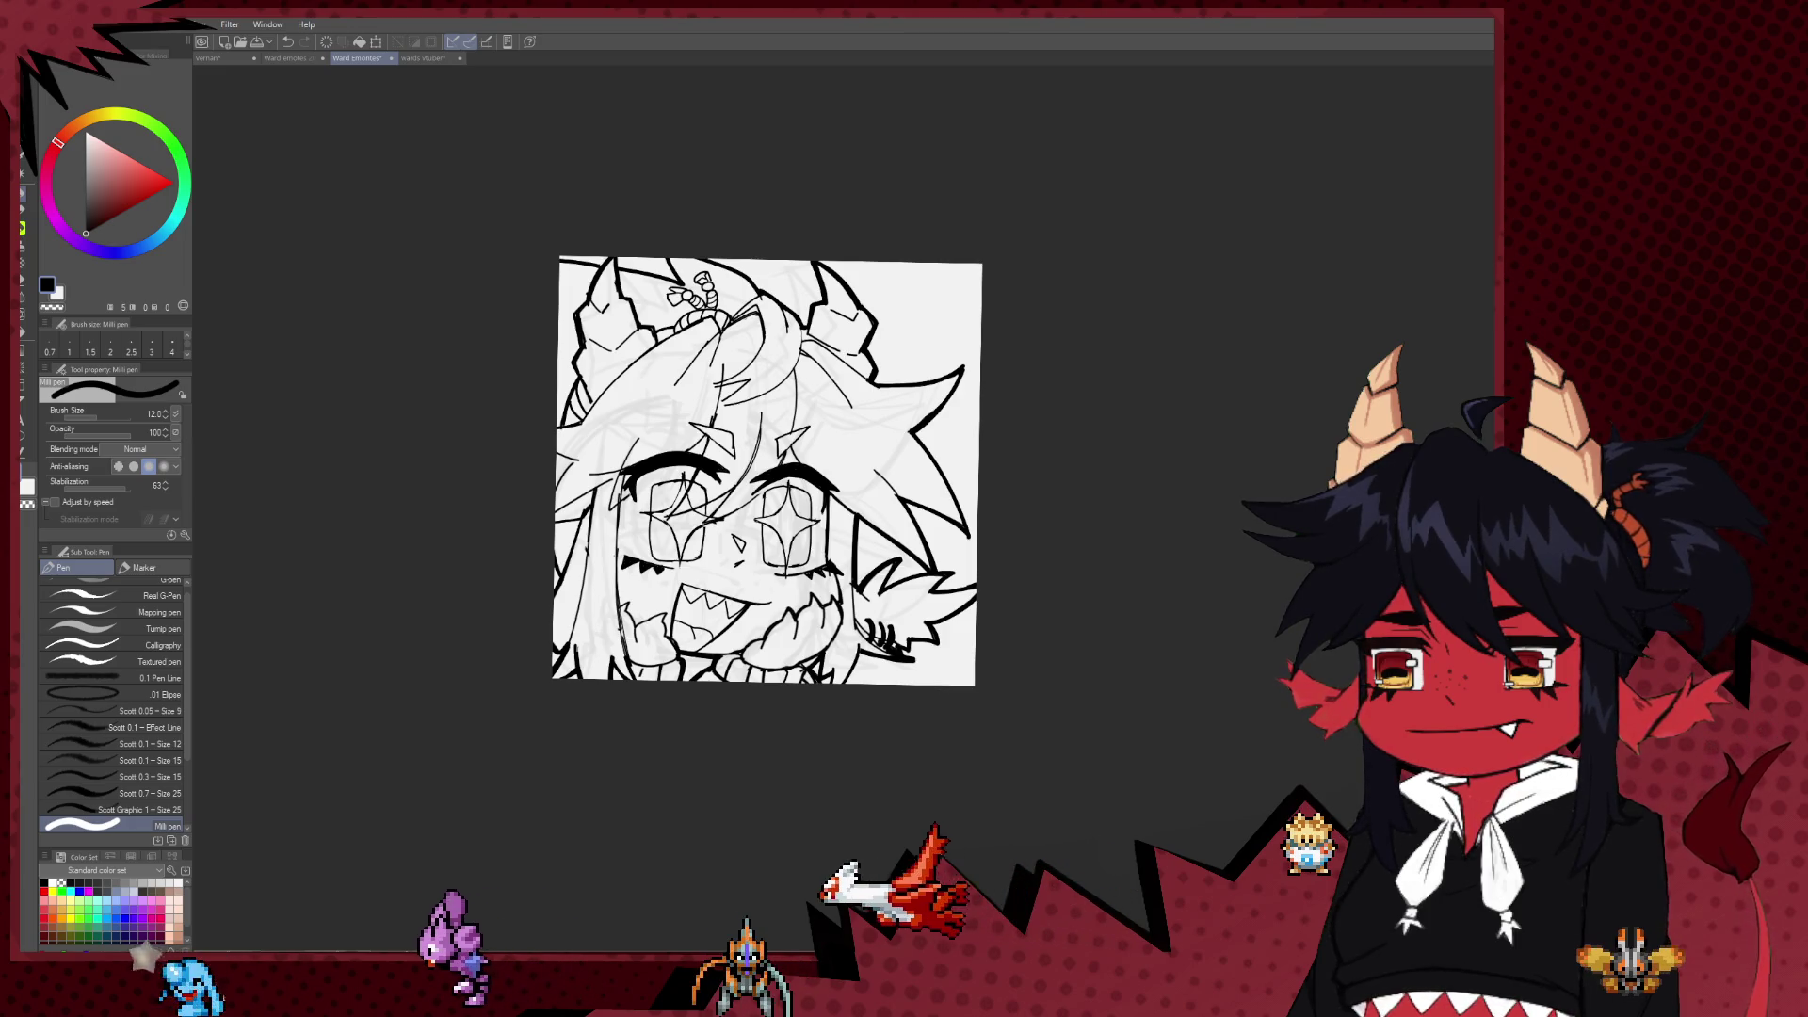
Step: Zoom in and thin the Milli pen to size 8
scroll(1028, 459, up, 1)
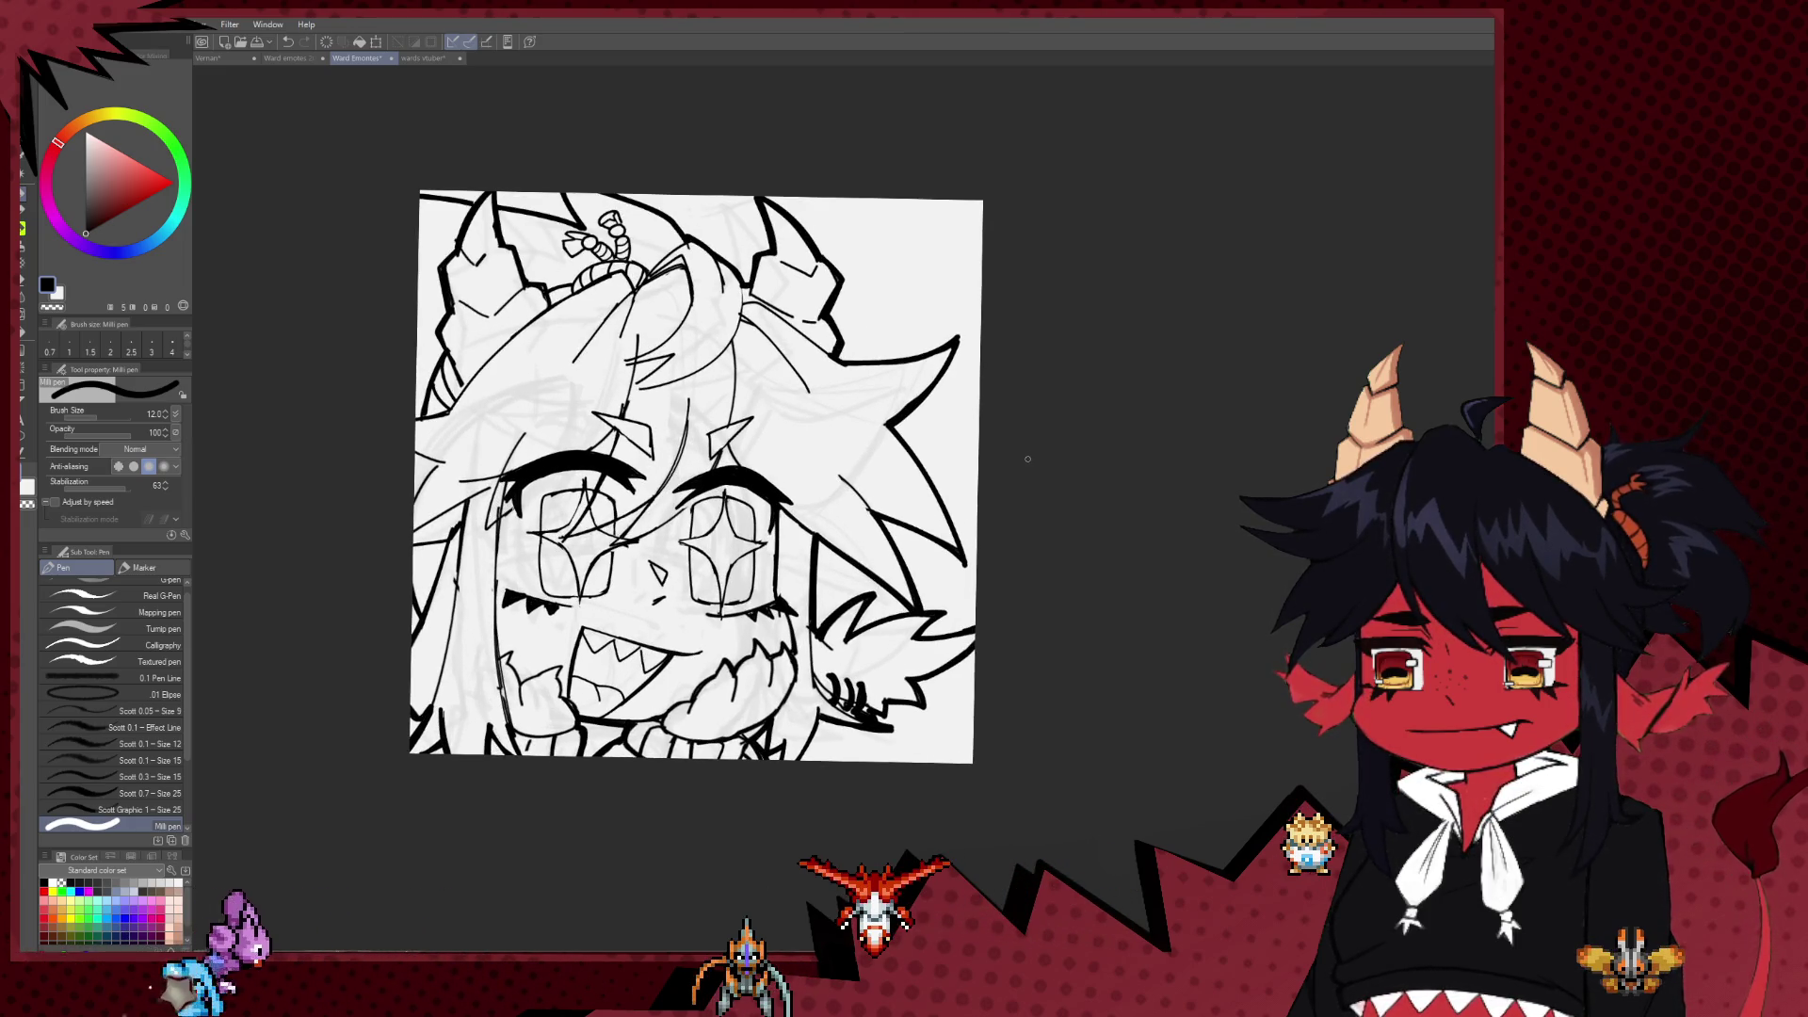
key(bracketleft)
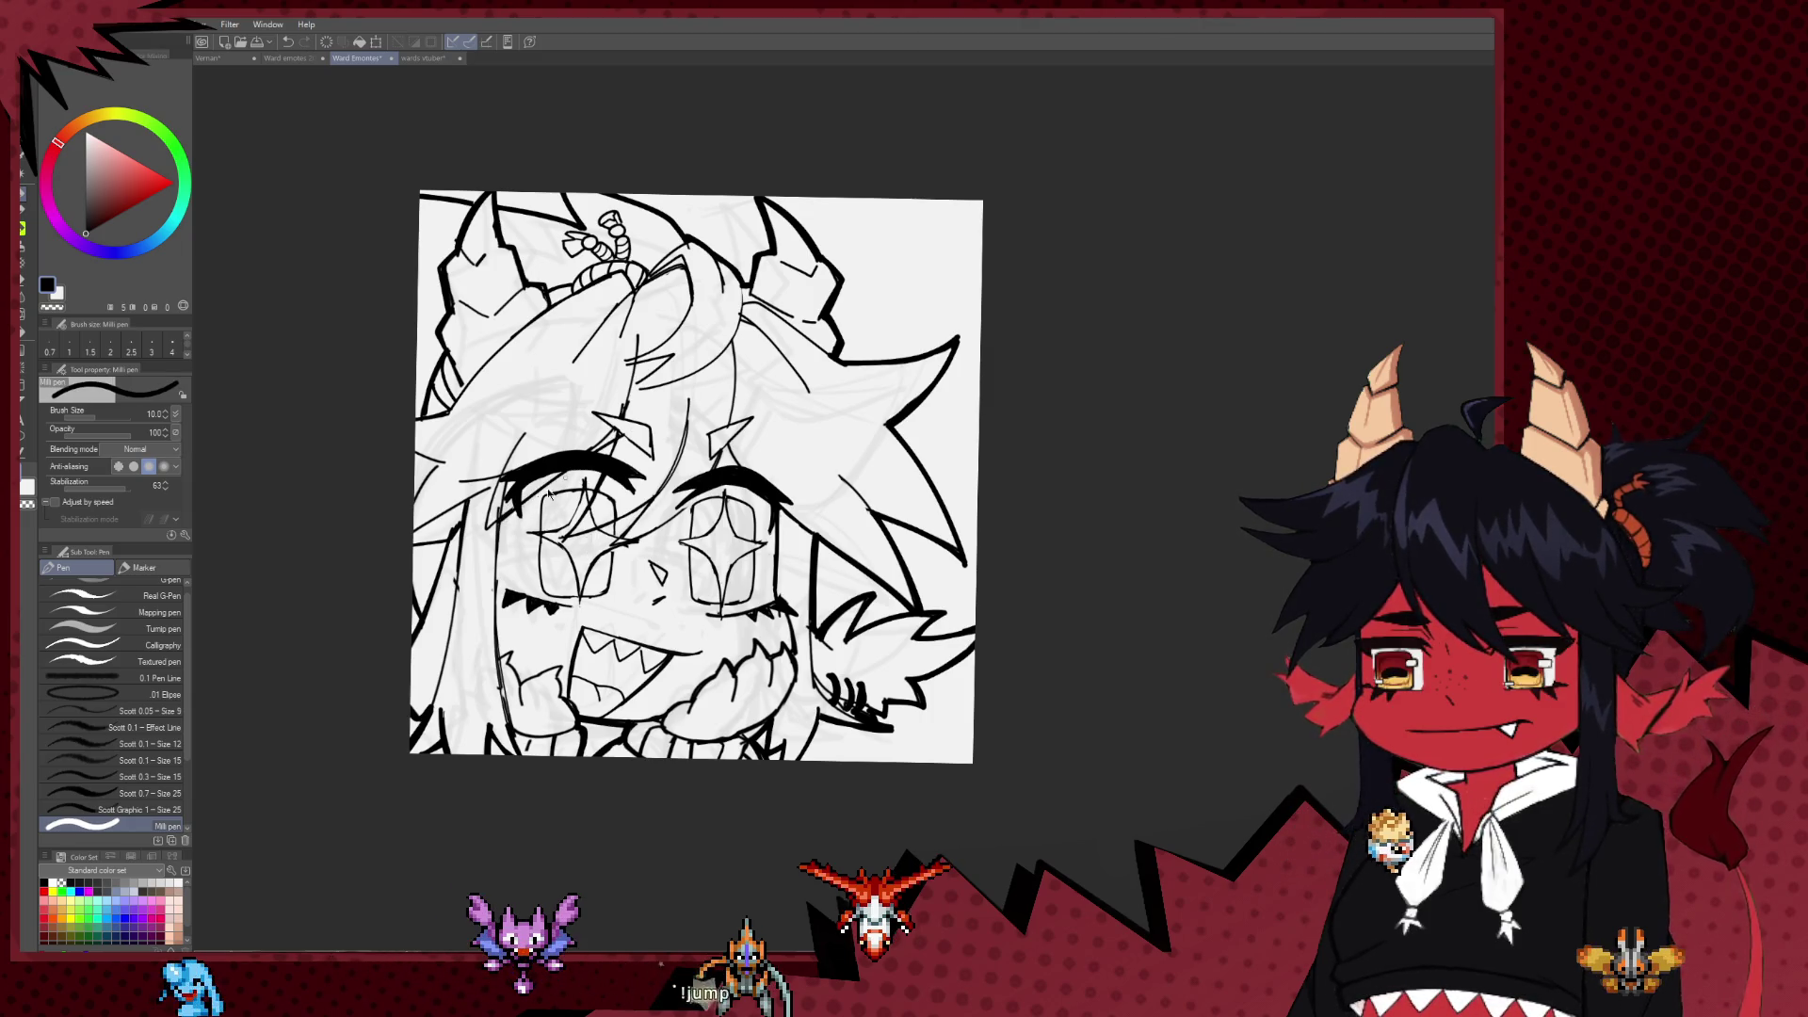
key(bracketleft)
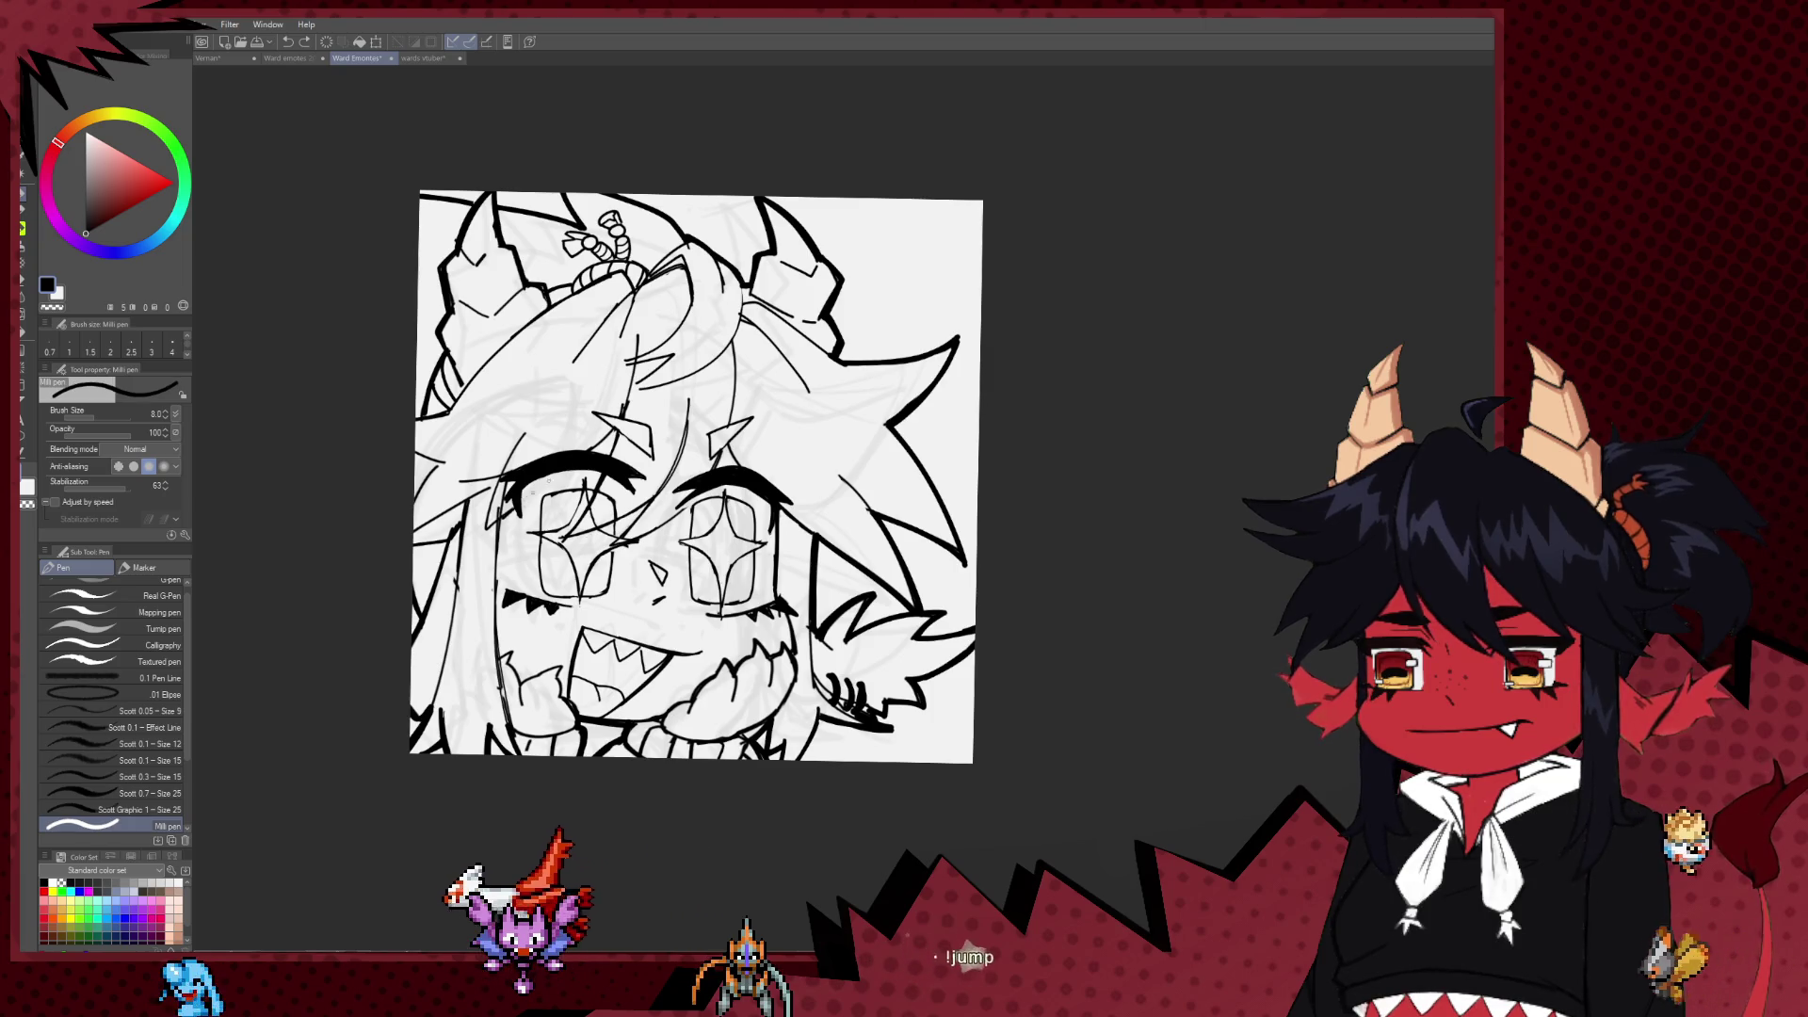
key(e)
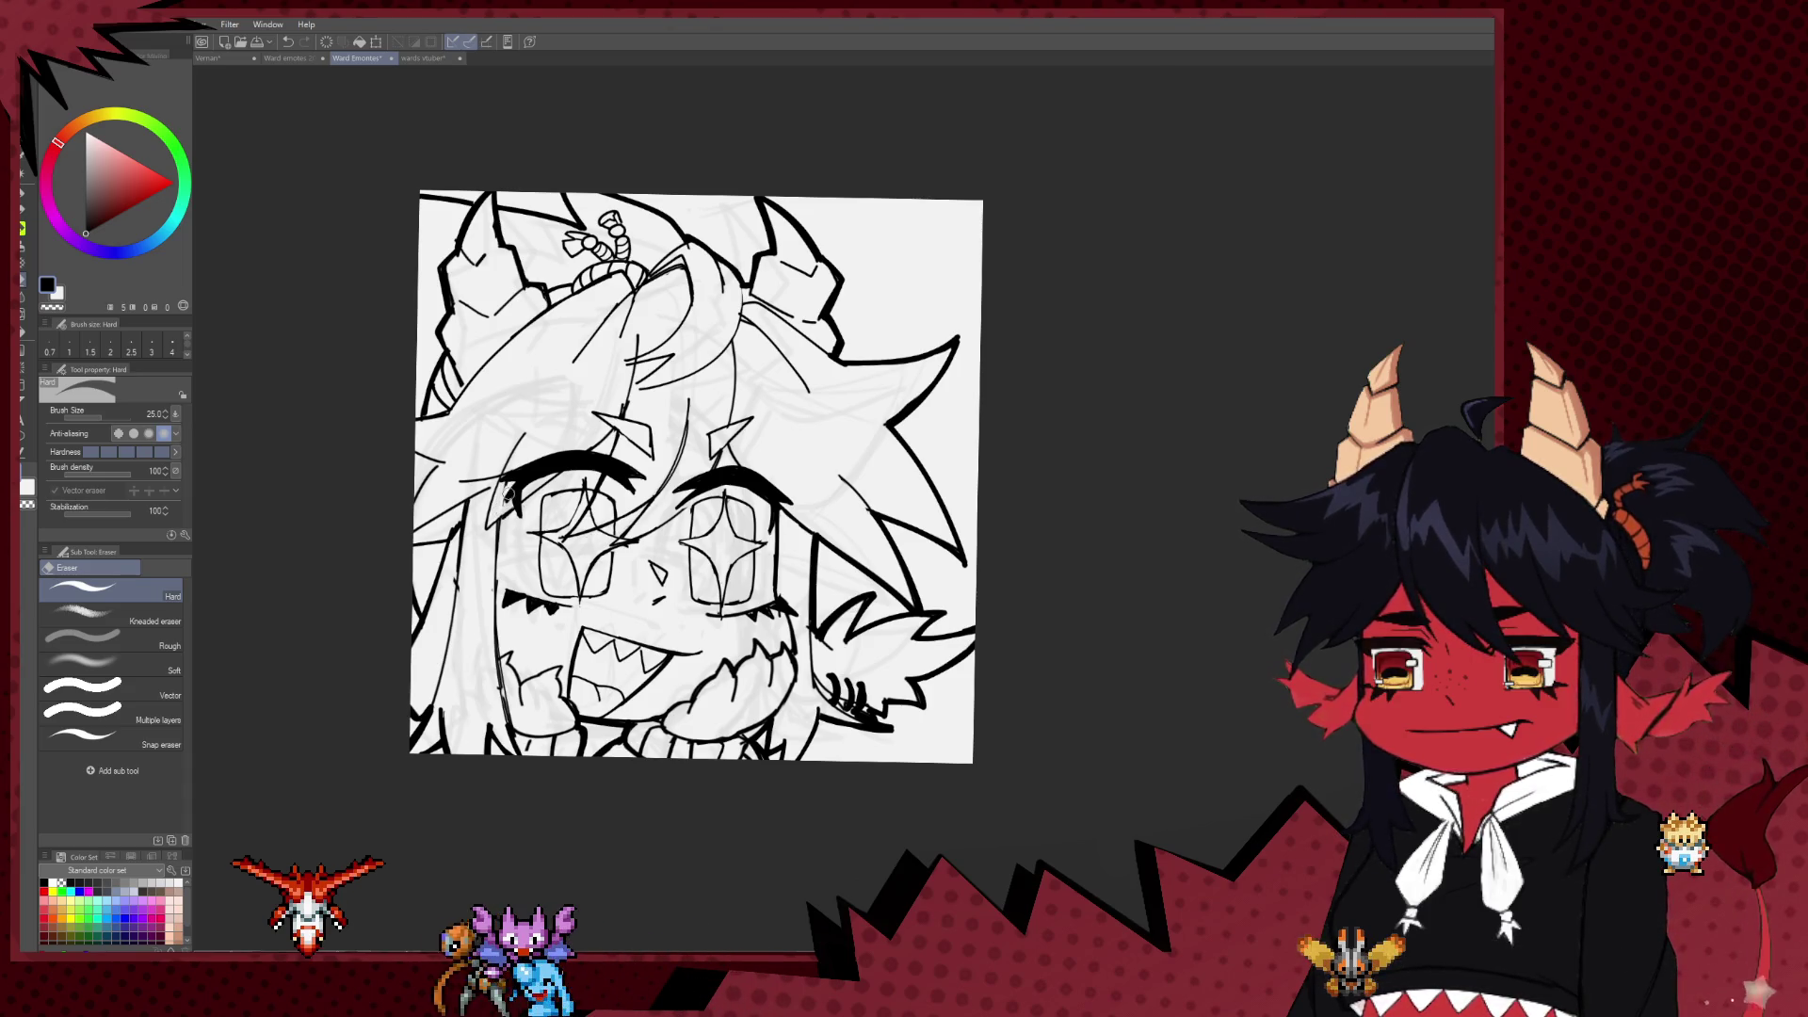
key(p)
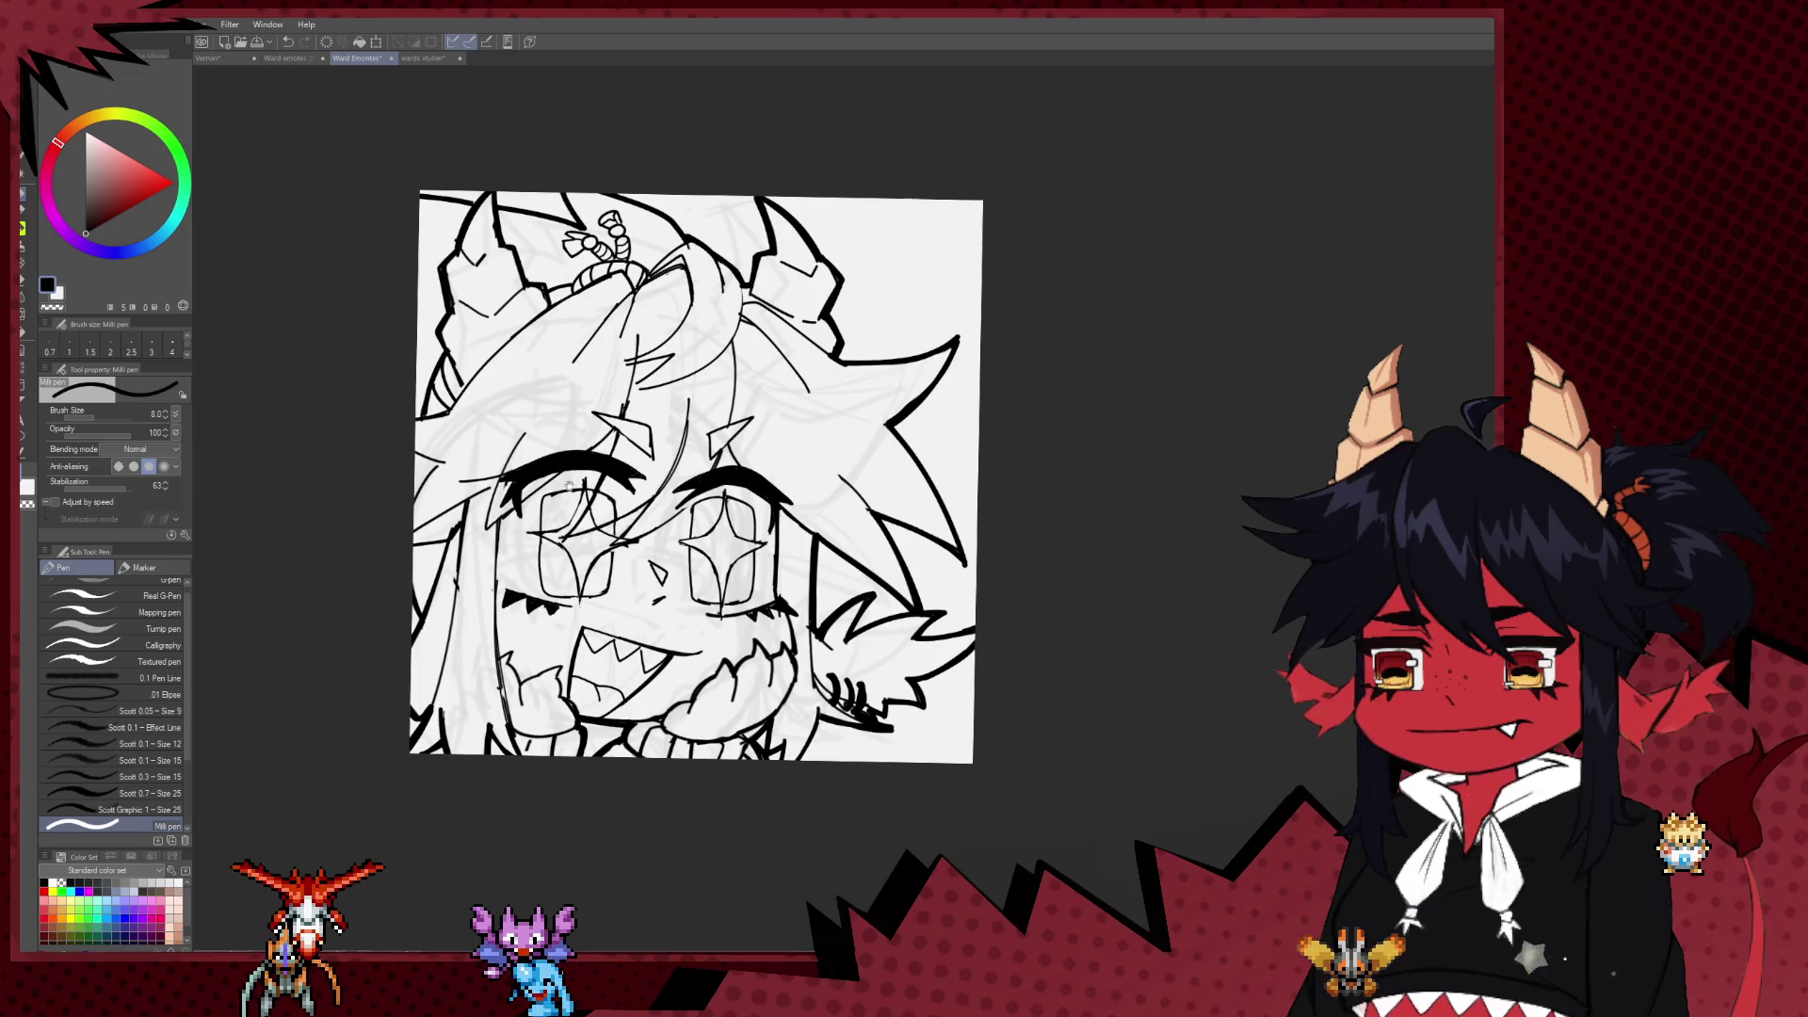
Step: Pan the view to the left eye and draw short thin strokes beside it
scroll(569, 486, up, 1)
key(e)
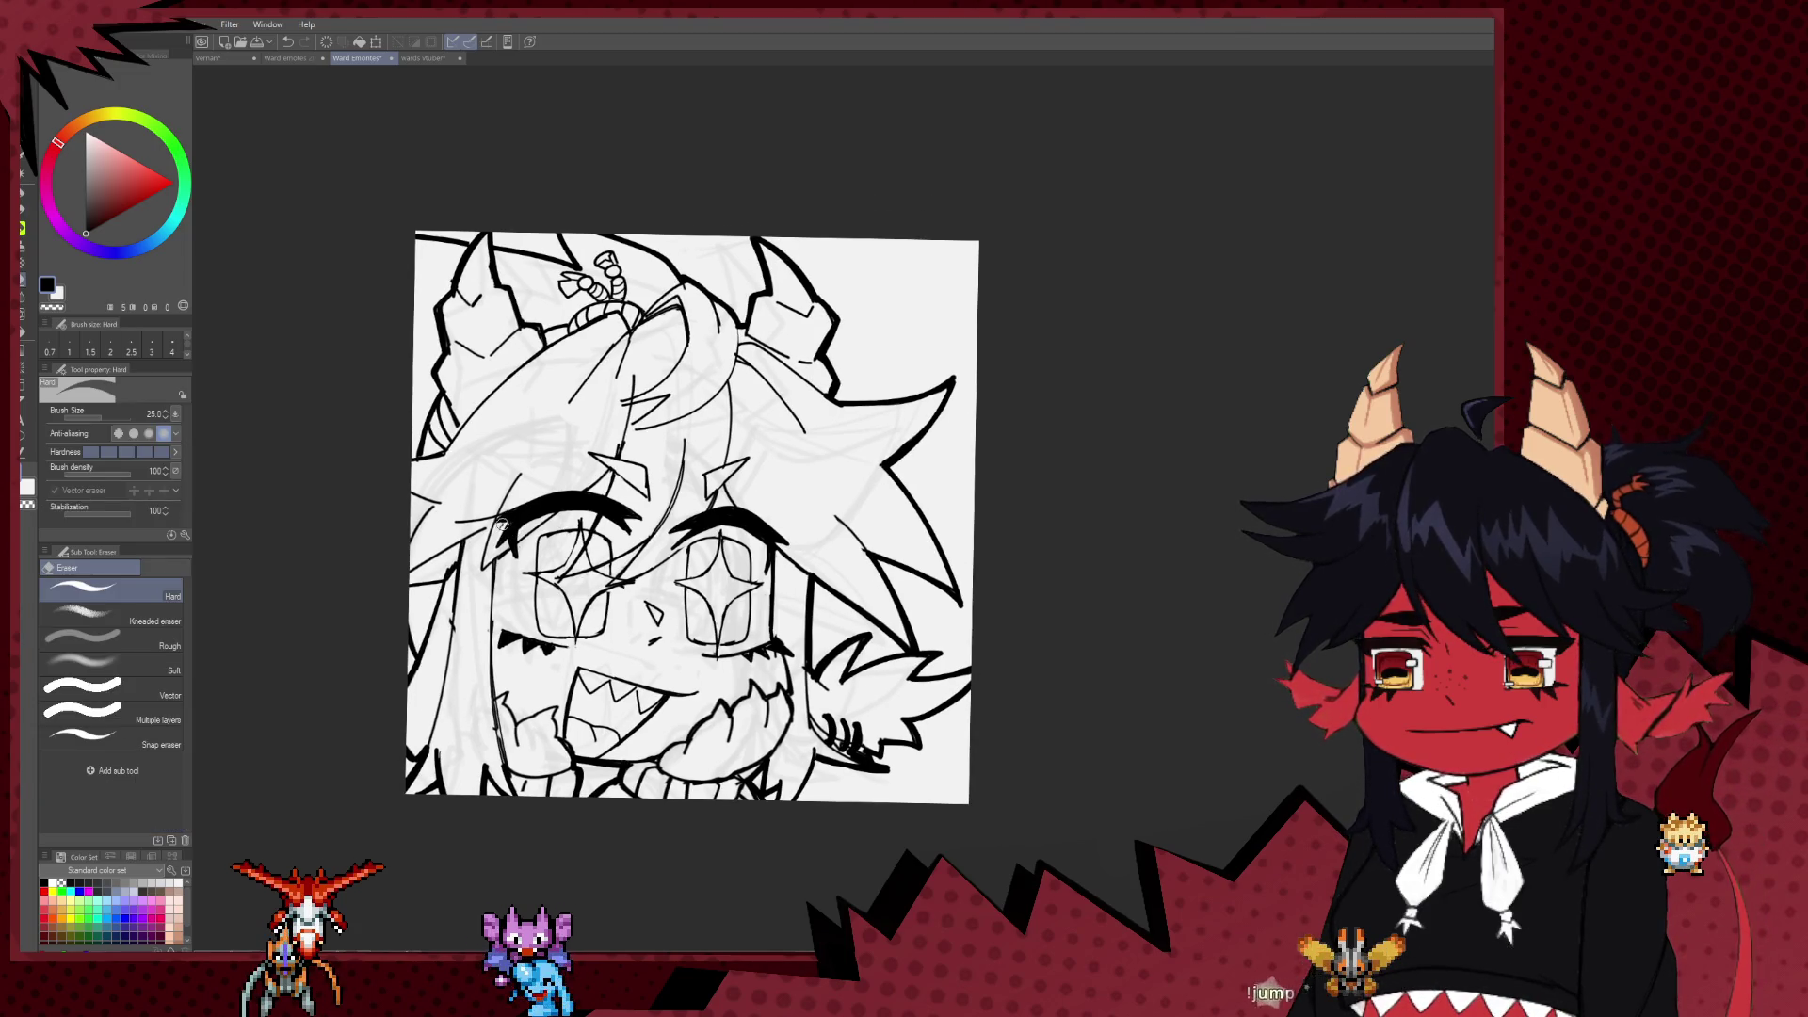
drag(490, 537, 593, 467)
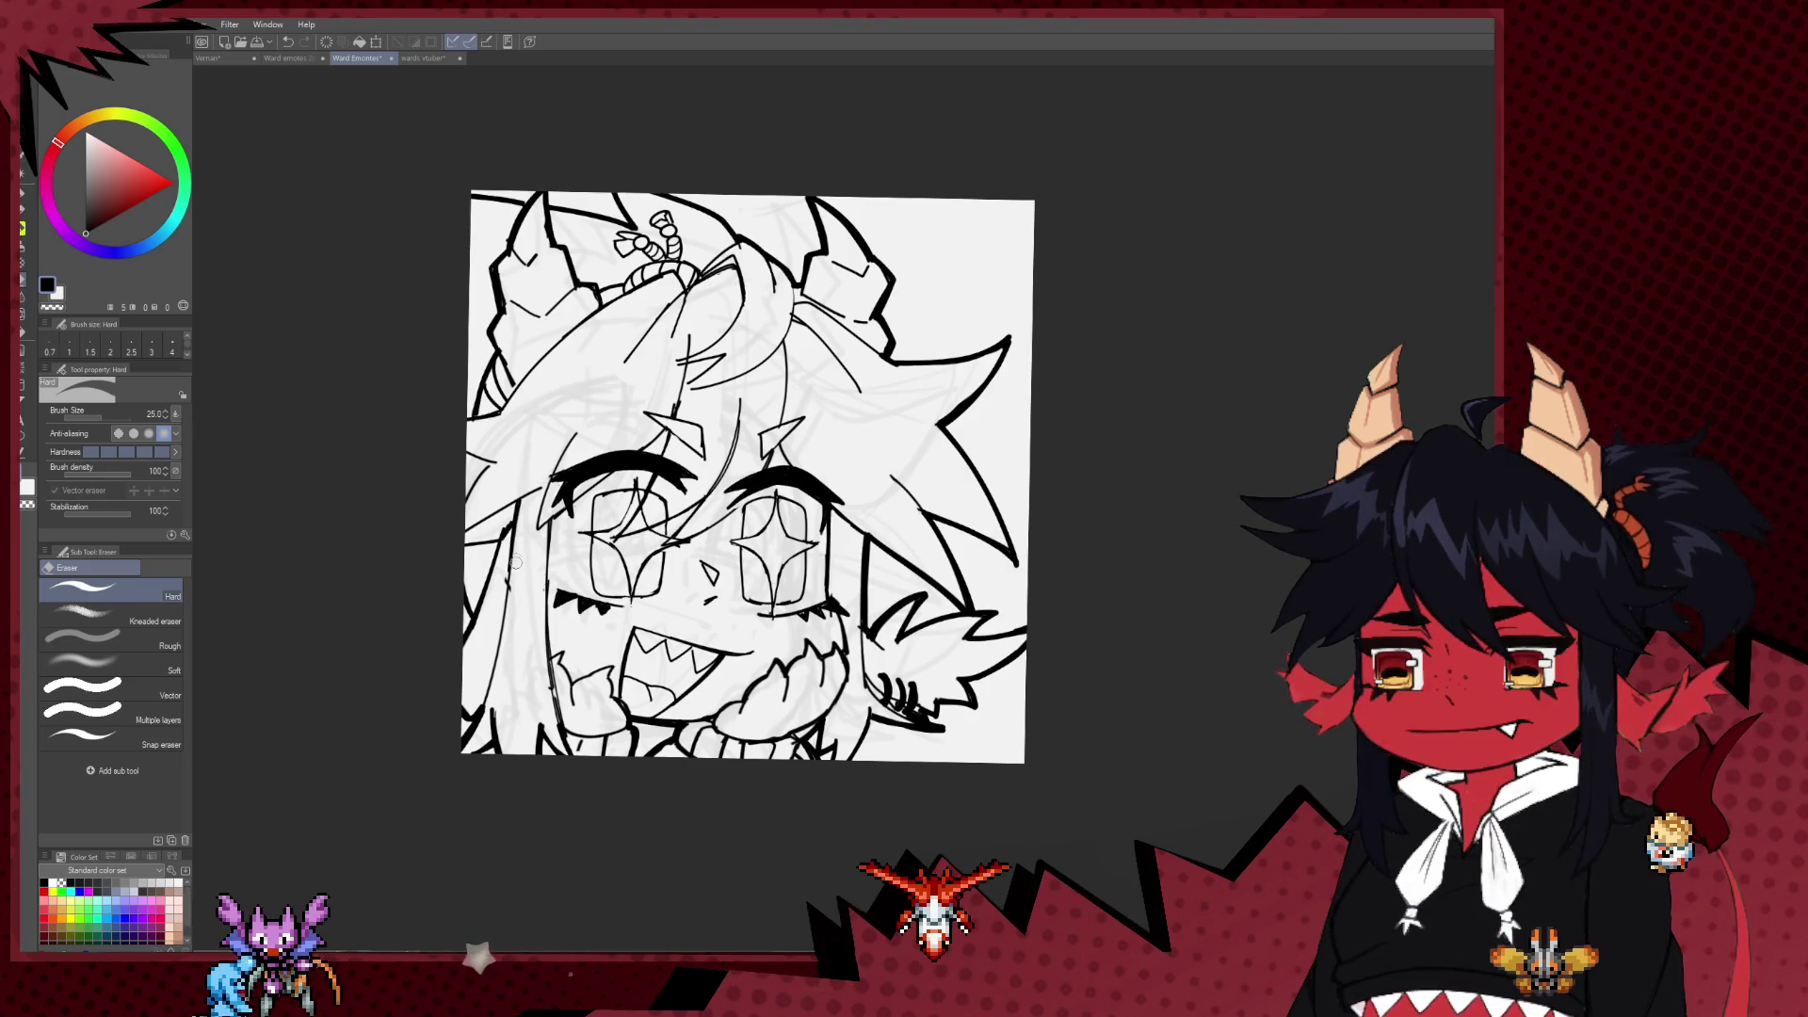
key(p)
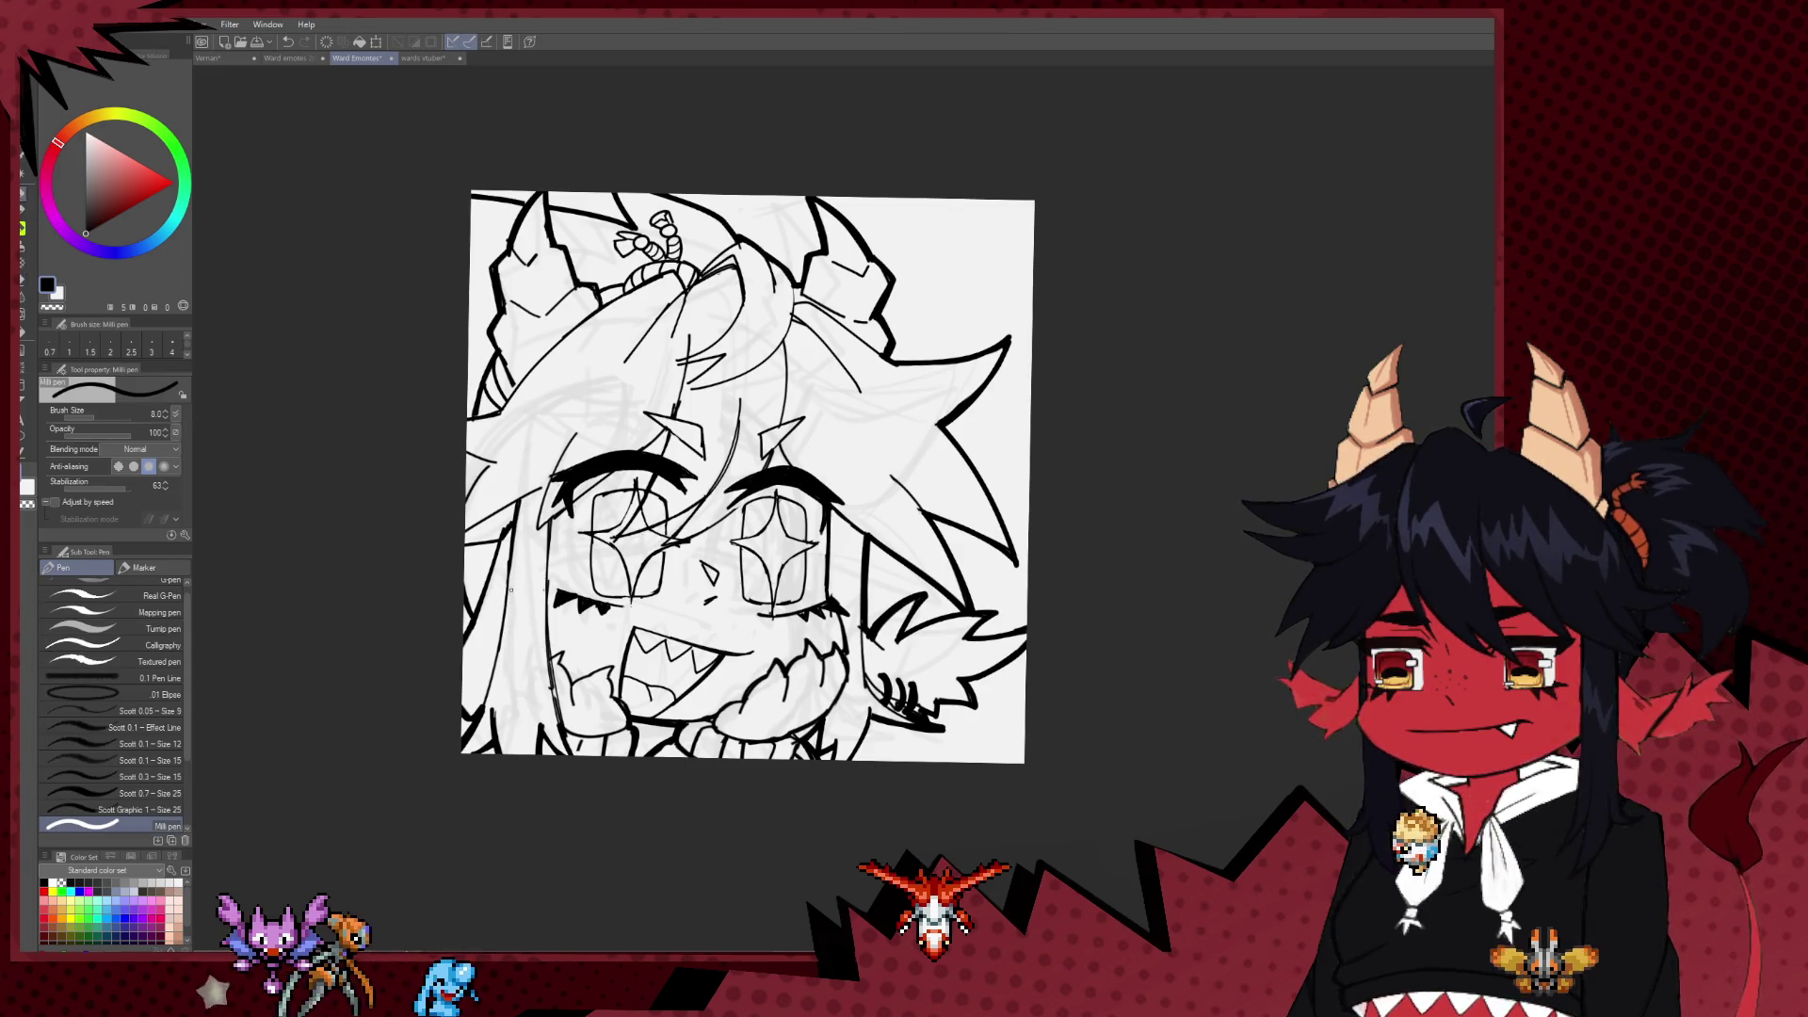
drag(511, 589, 541, 559)
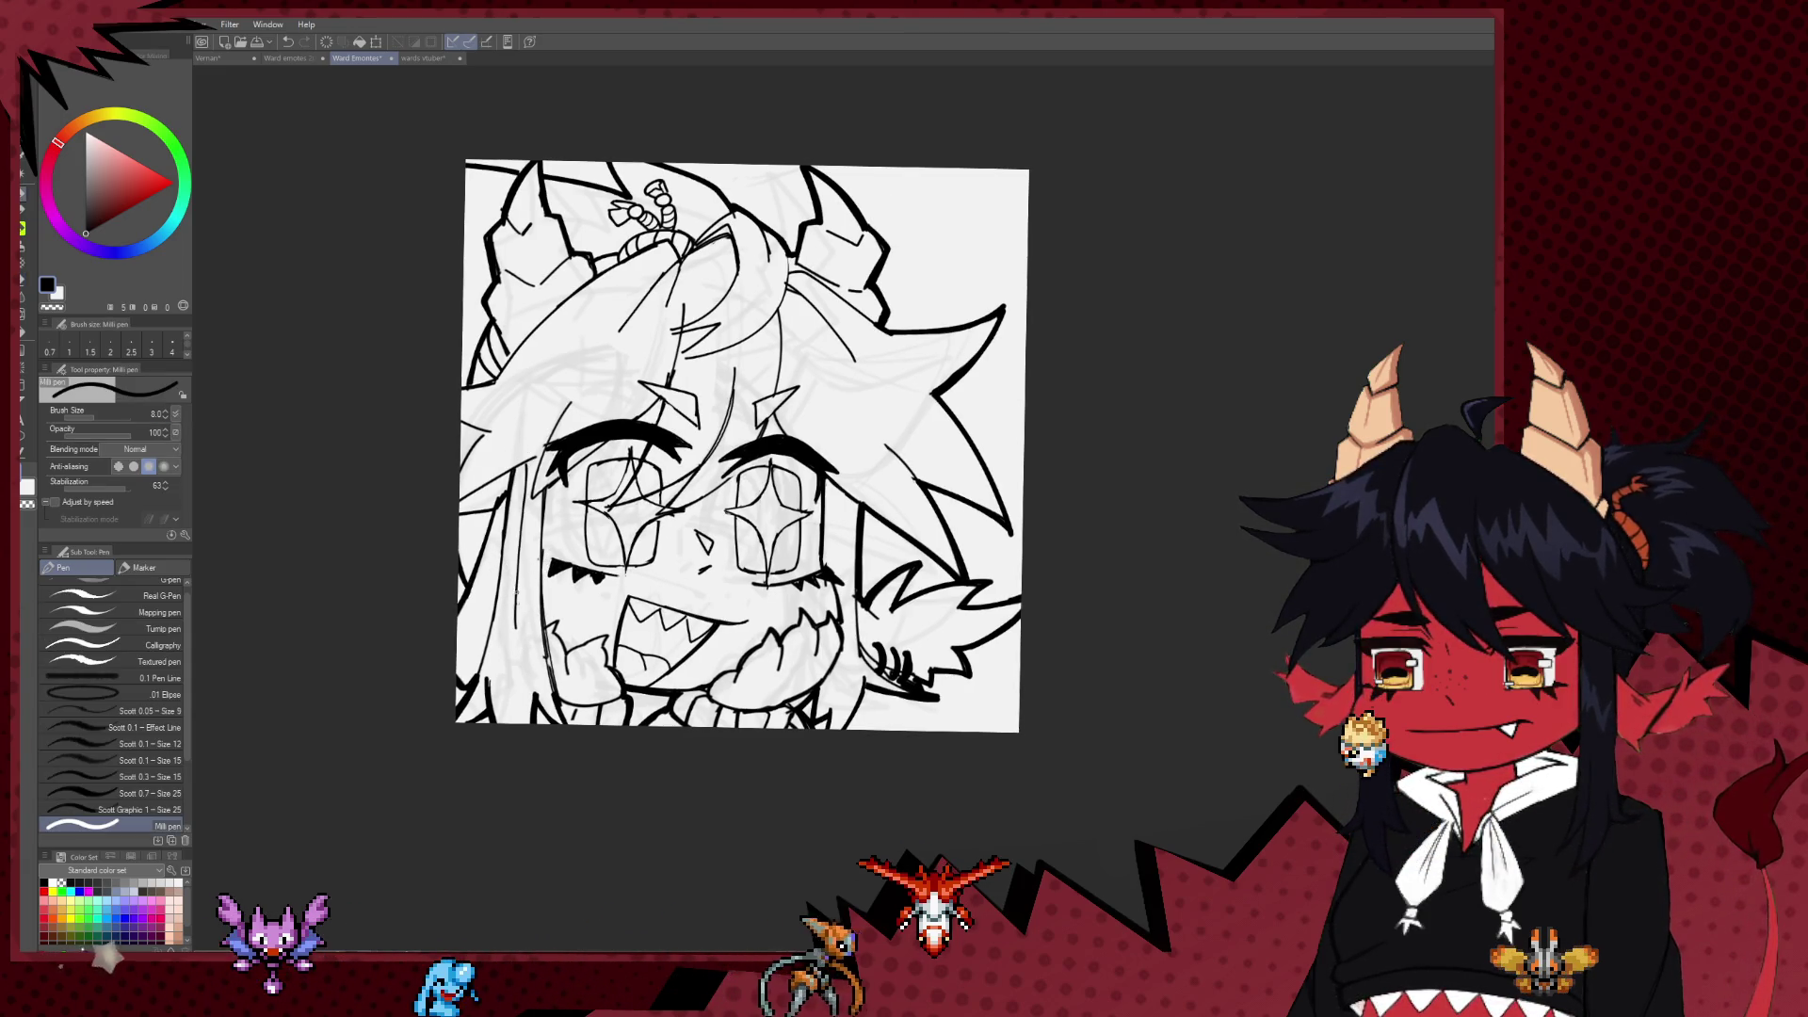
drag(524, 459, 517, 563)
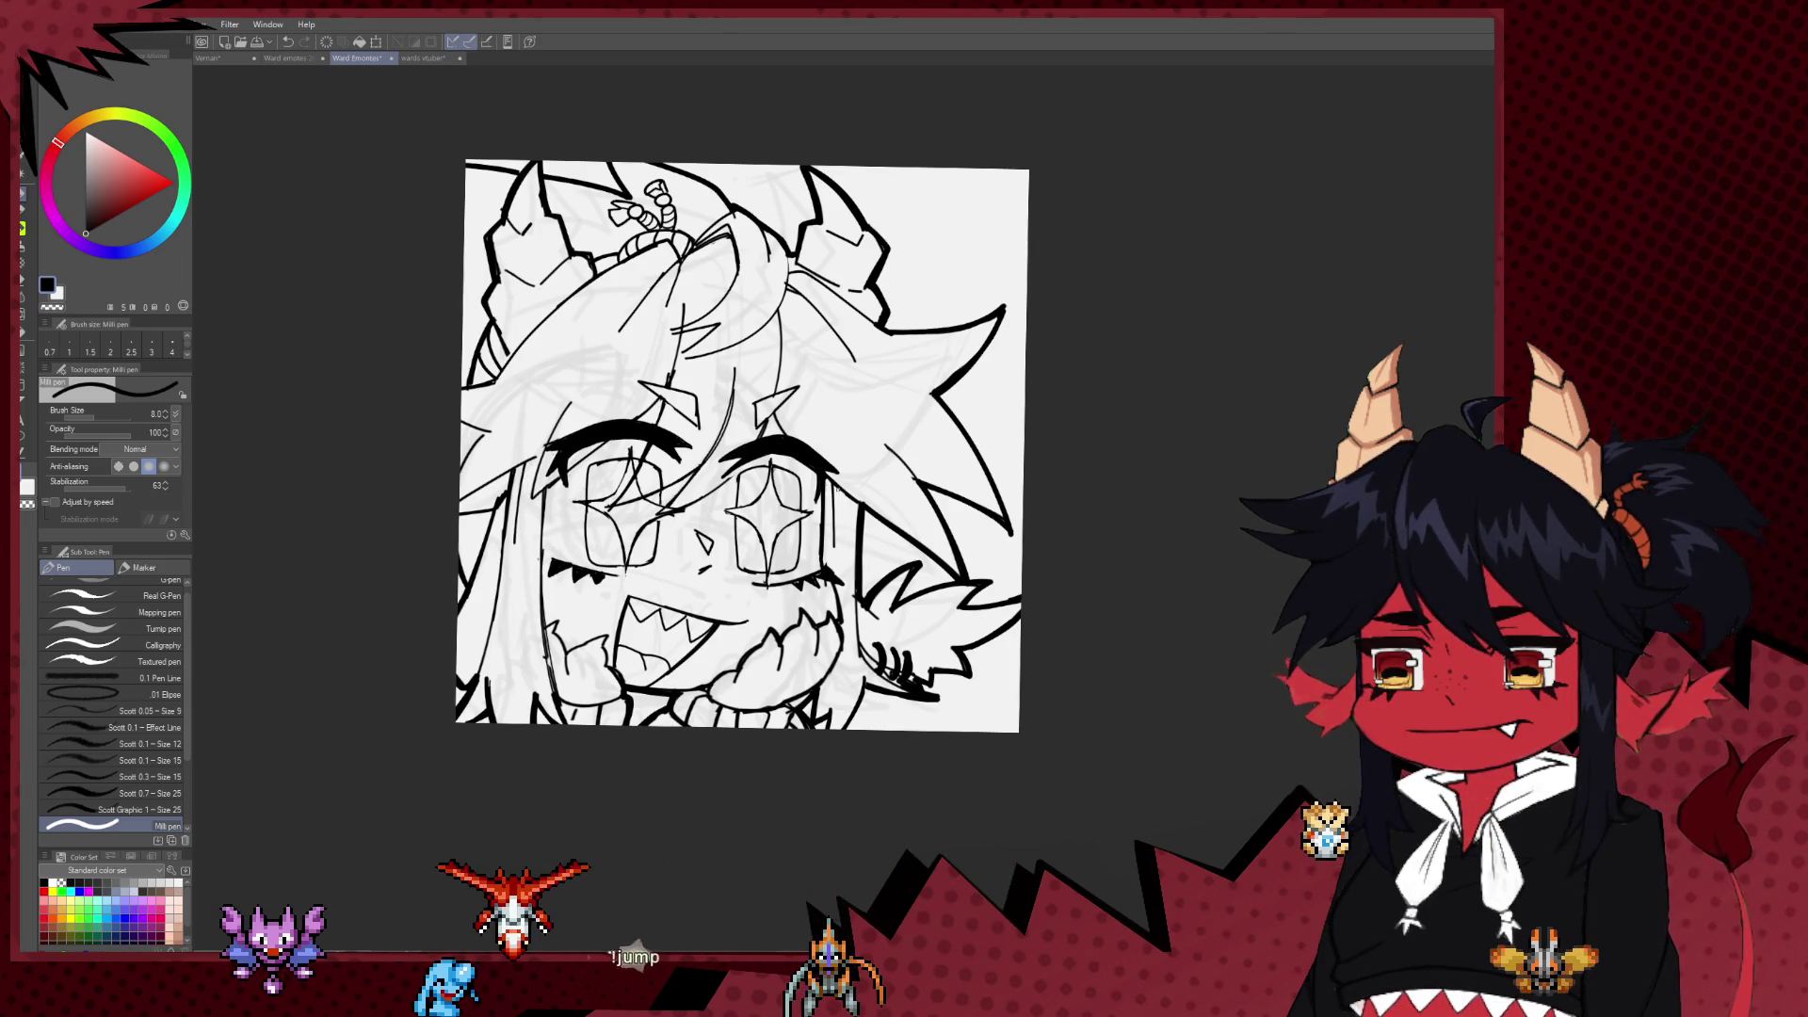
scroll(833, 568, down, 5)
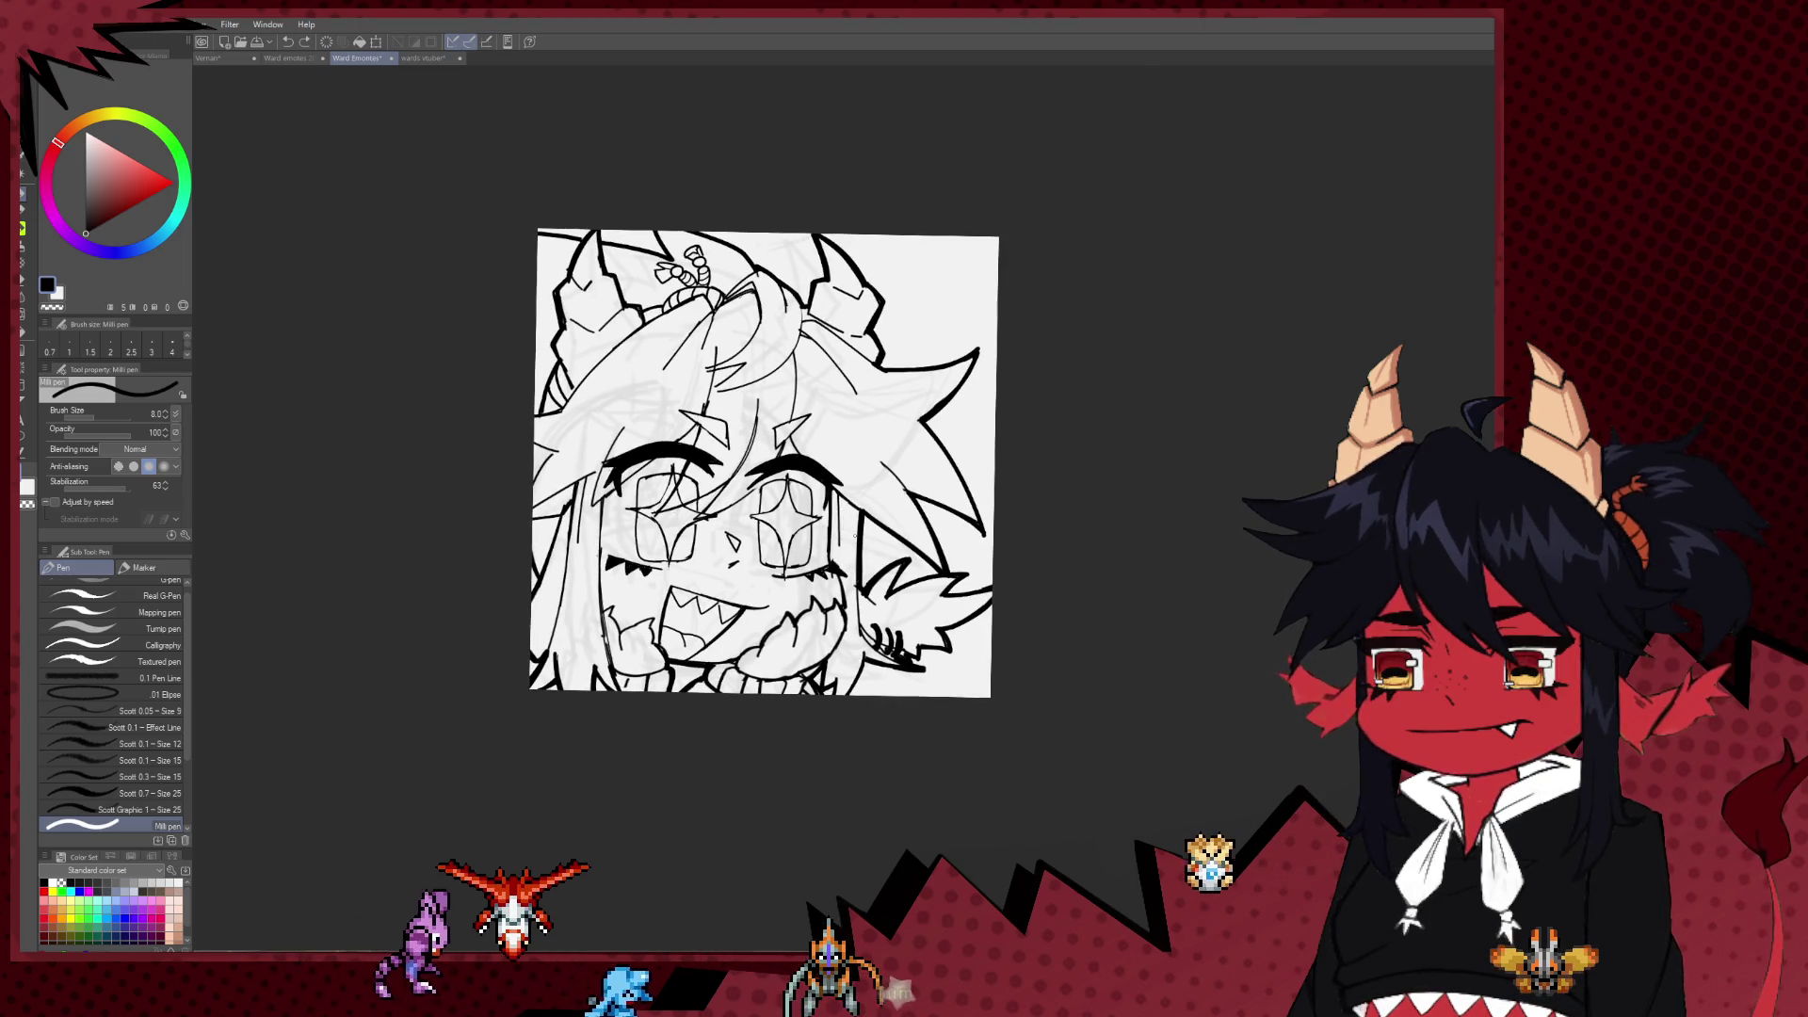
scroll(854, 557, up, 2)
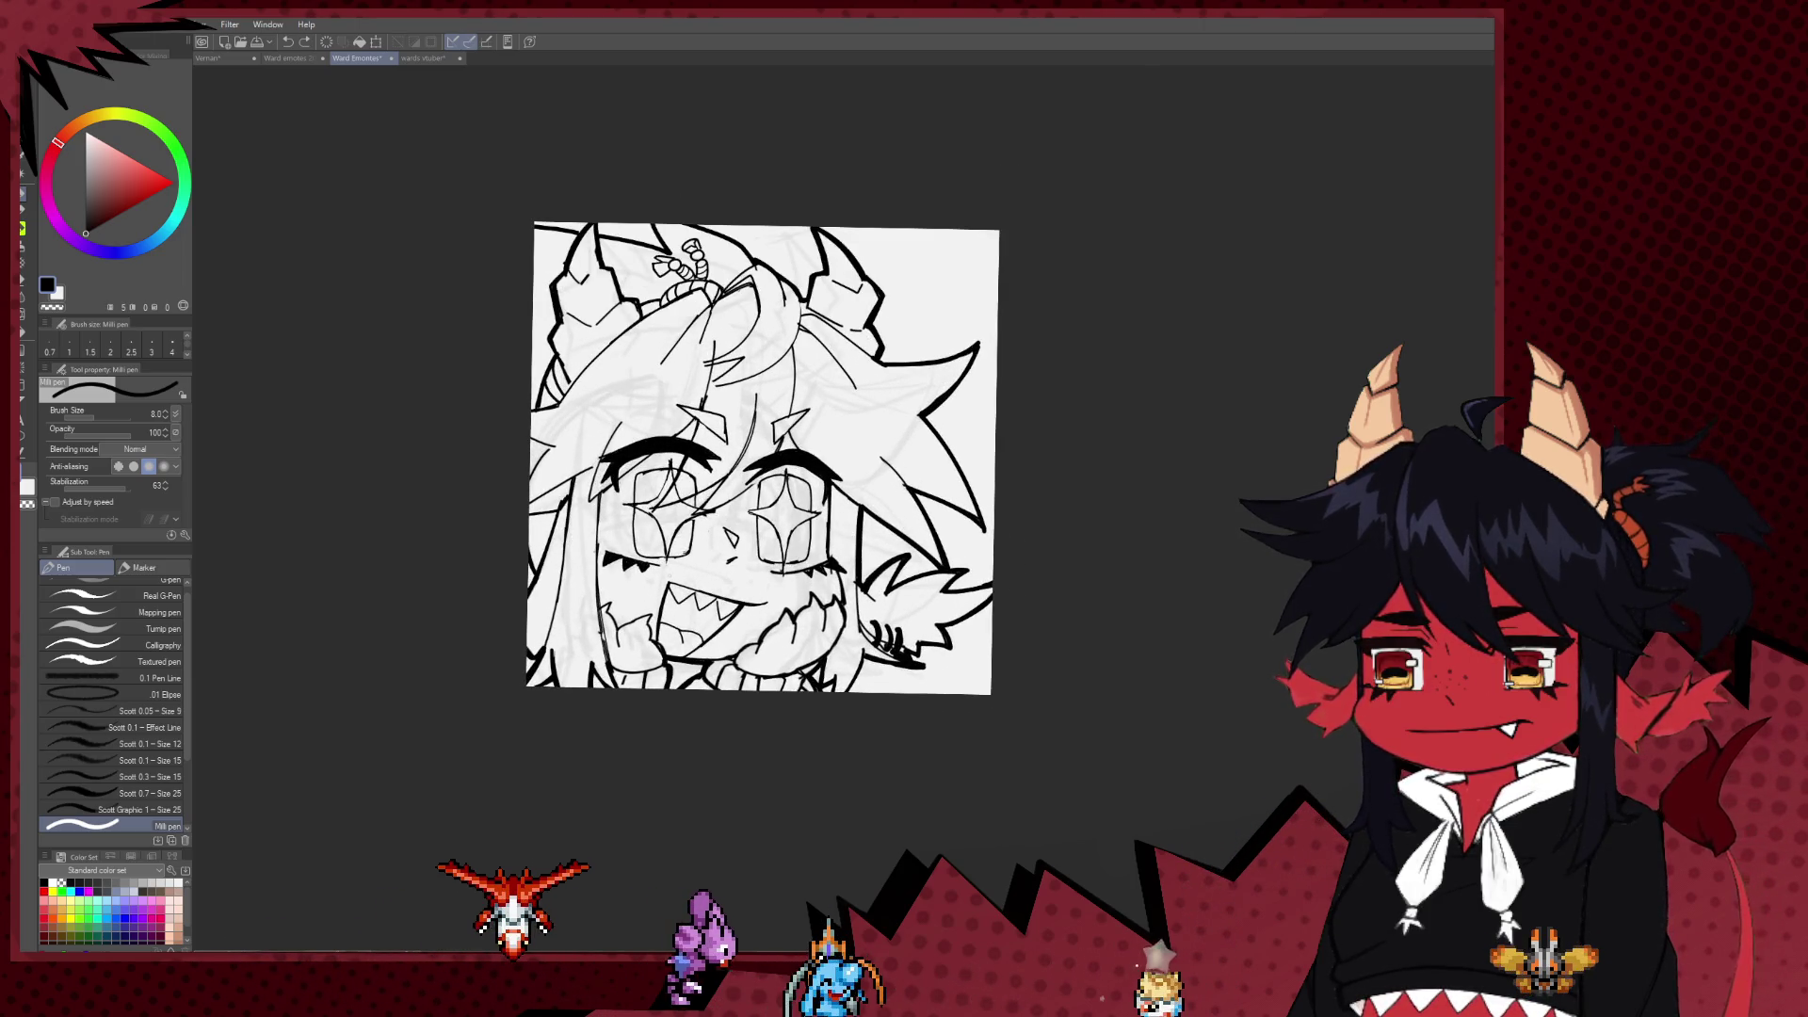
key(e)
key(p)
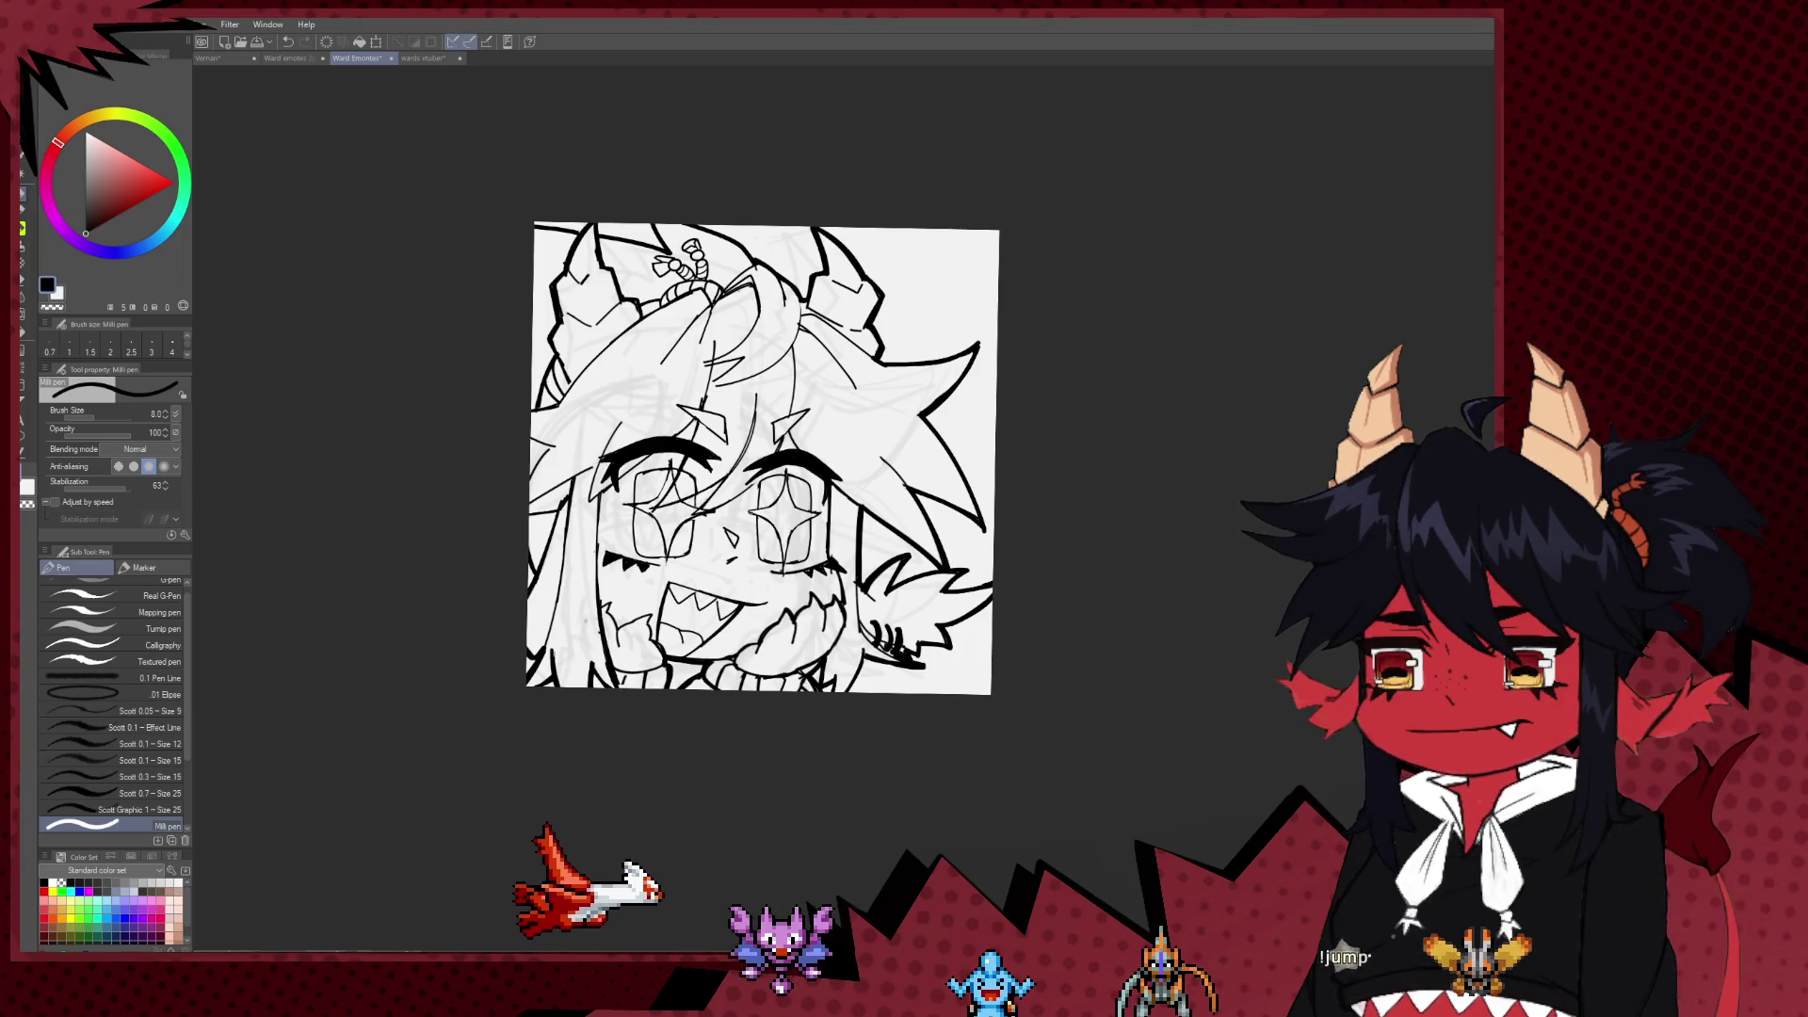
Step: Zoom into the ear and thicken its three curved marks with the Milli pen
scroll(1007, 706, up, 5)
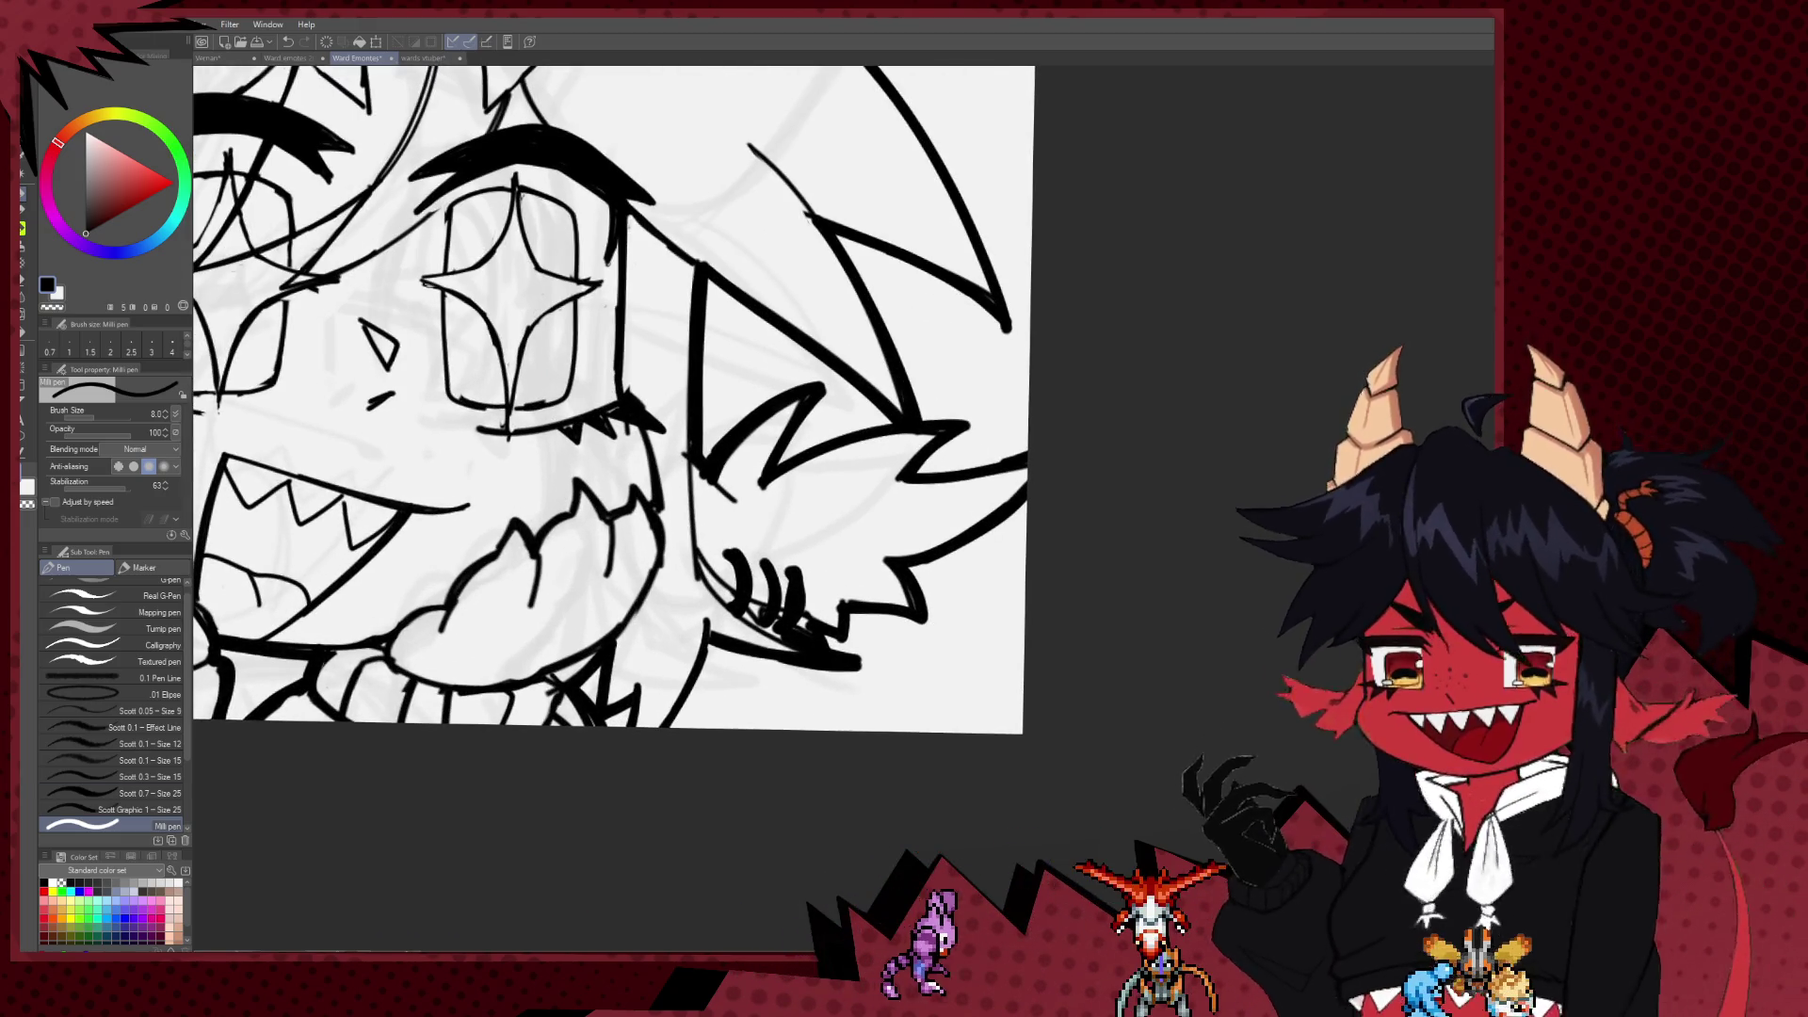
scroll(803, 640, up, 2)
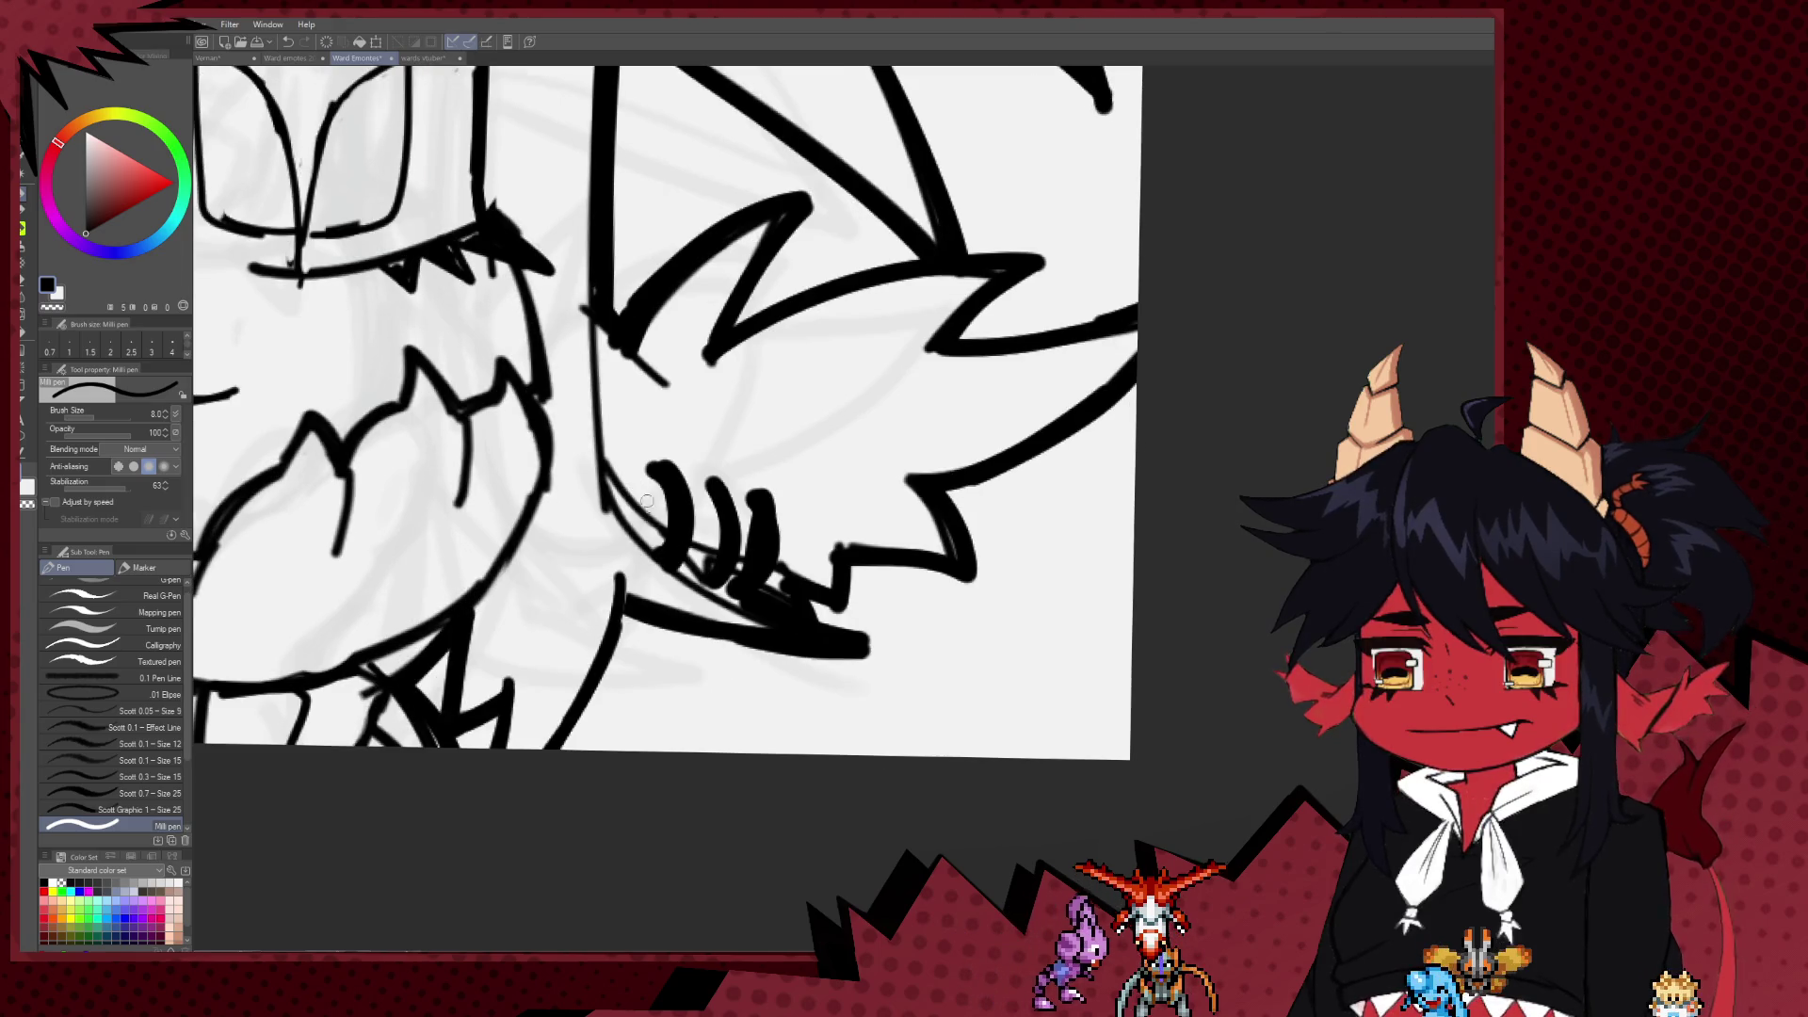
scroll(610, 439, up, 2)
key(e)
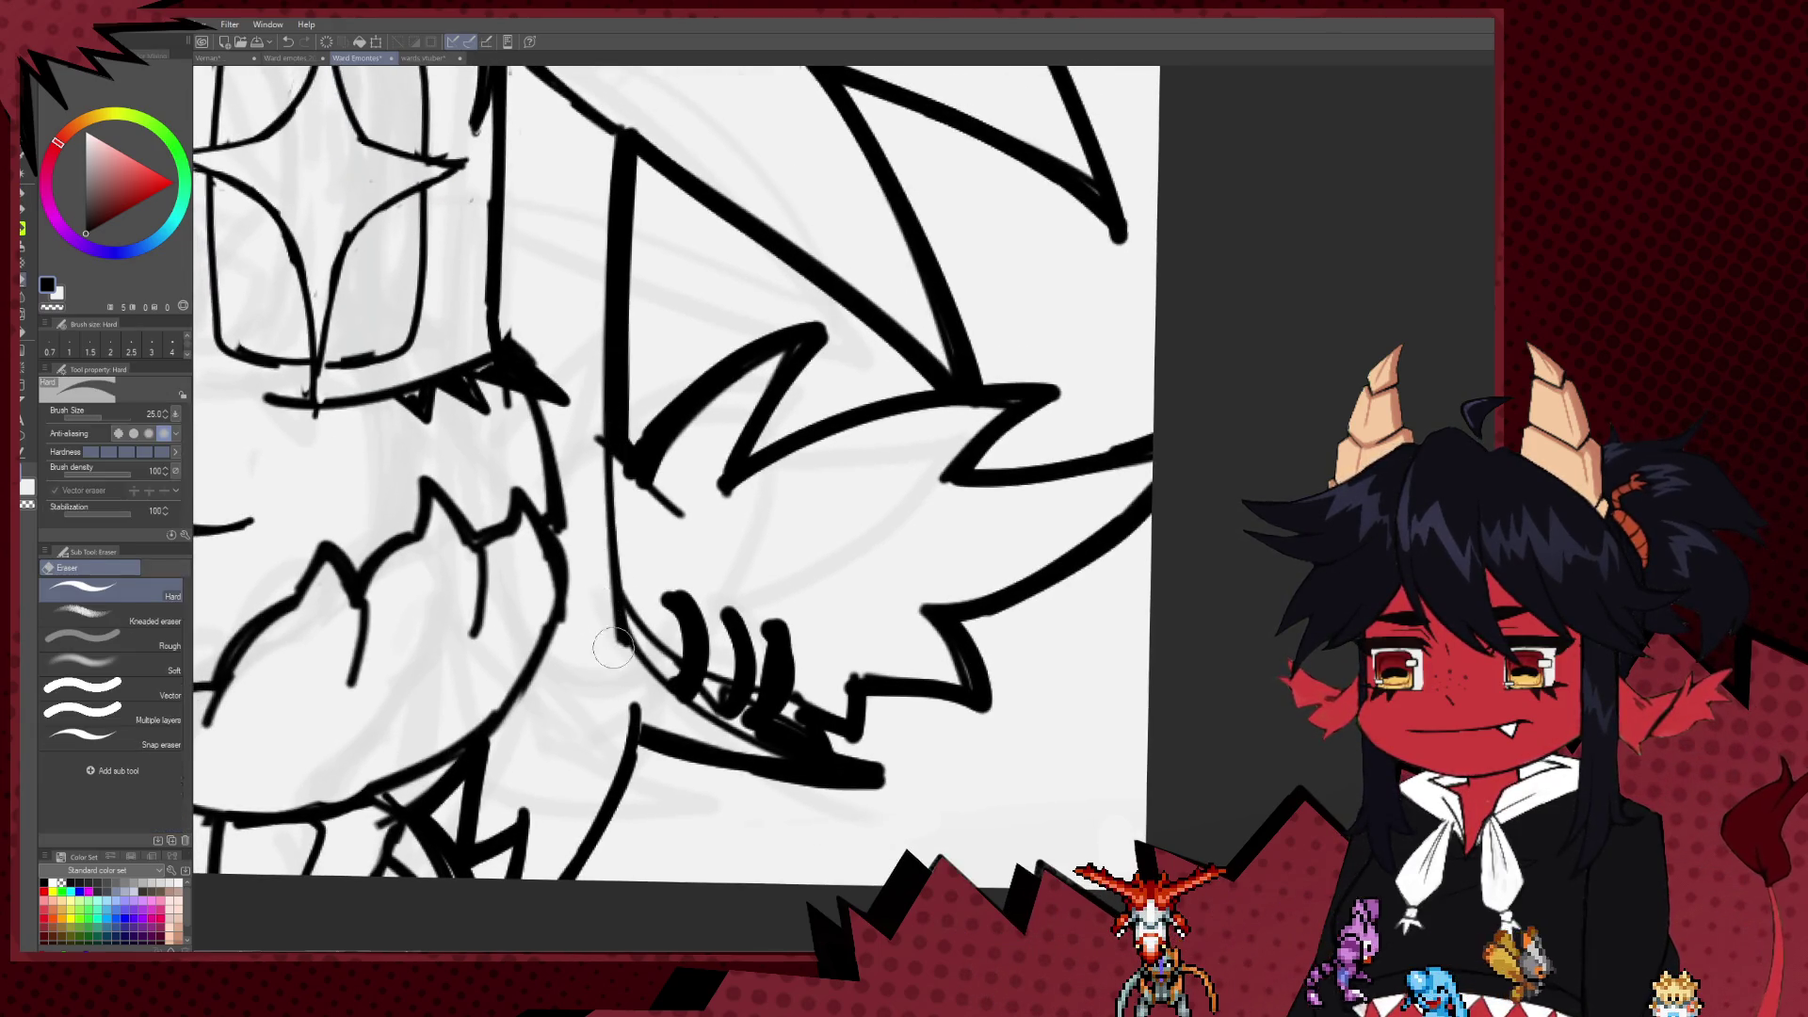
key(p)
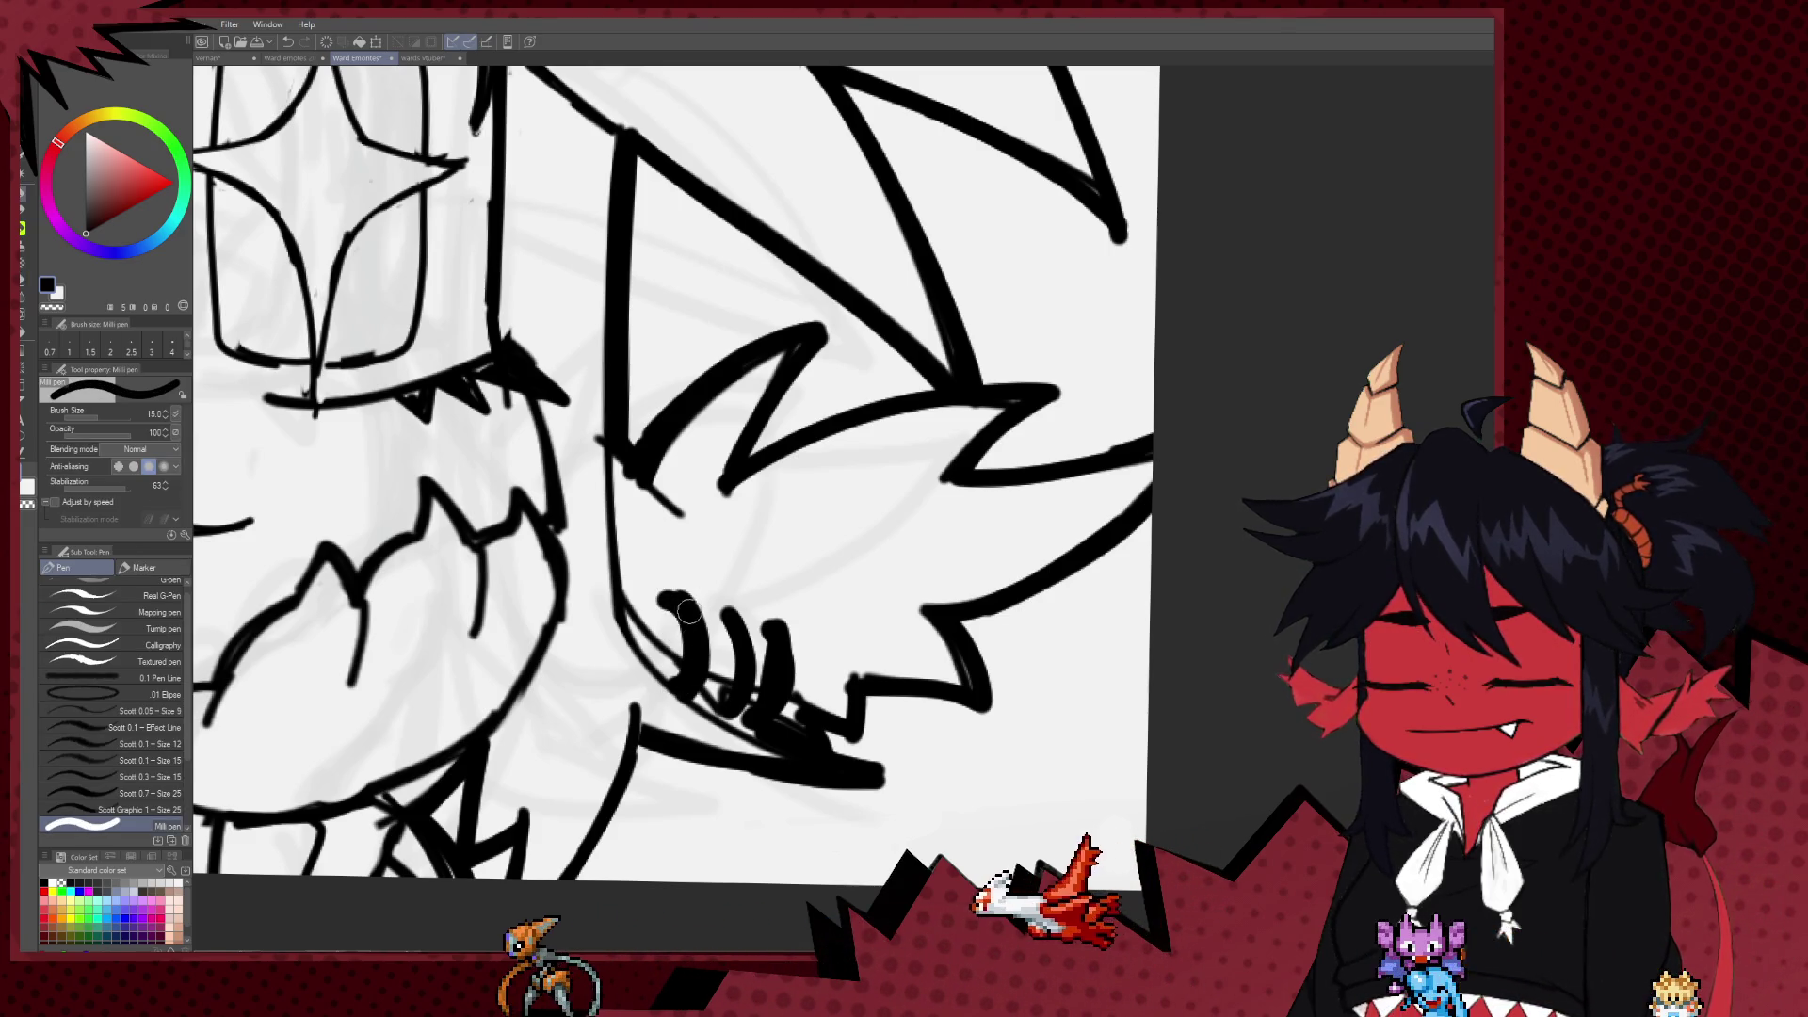
mouse_move(699, 617)
mouse_down()
mouse_move(712, 701)
mouse_move(744, 699)
mouse_up()
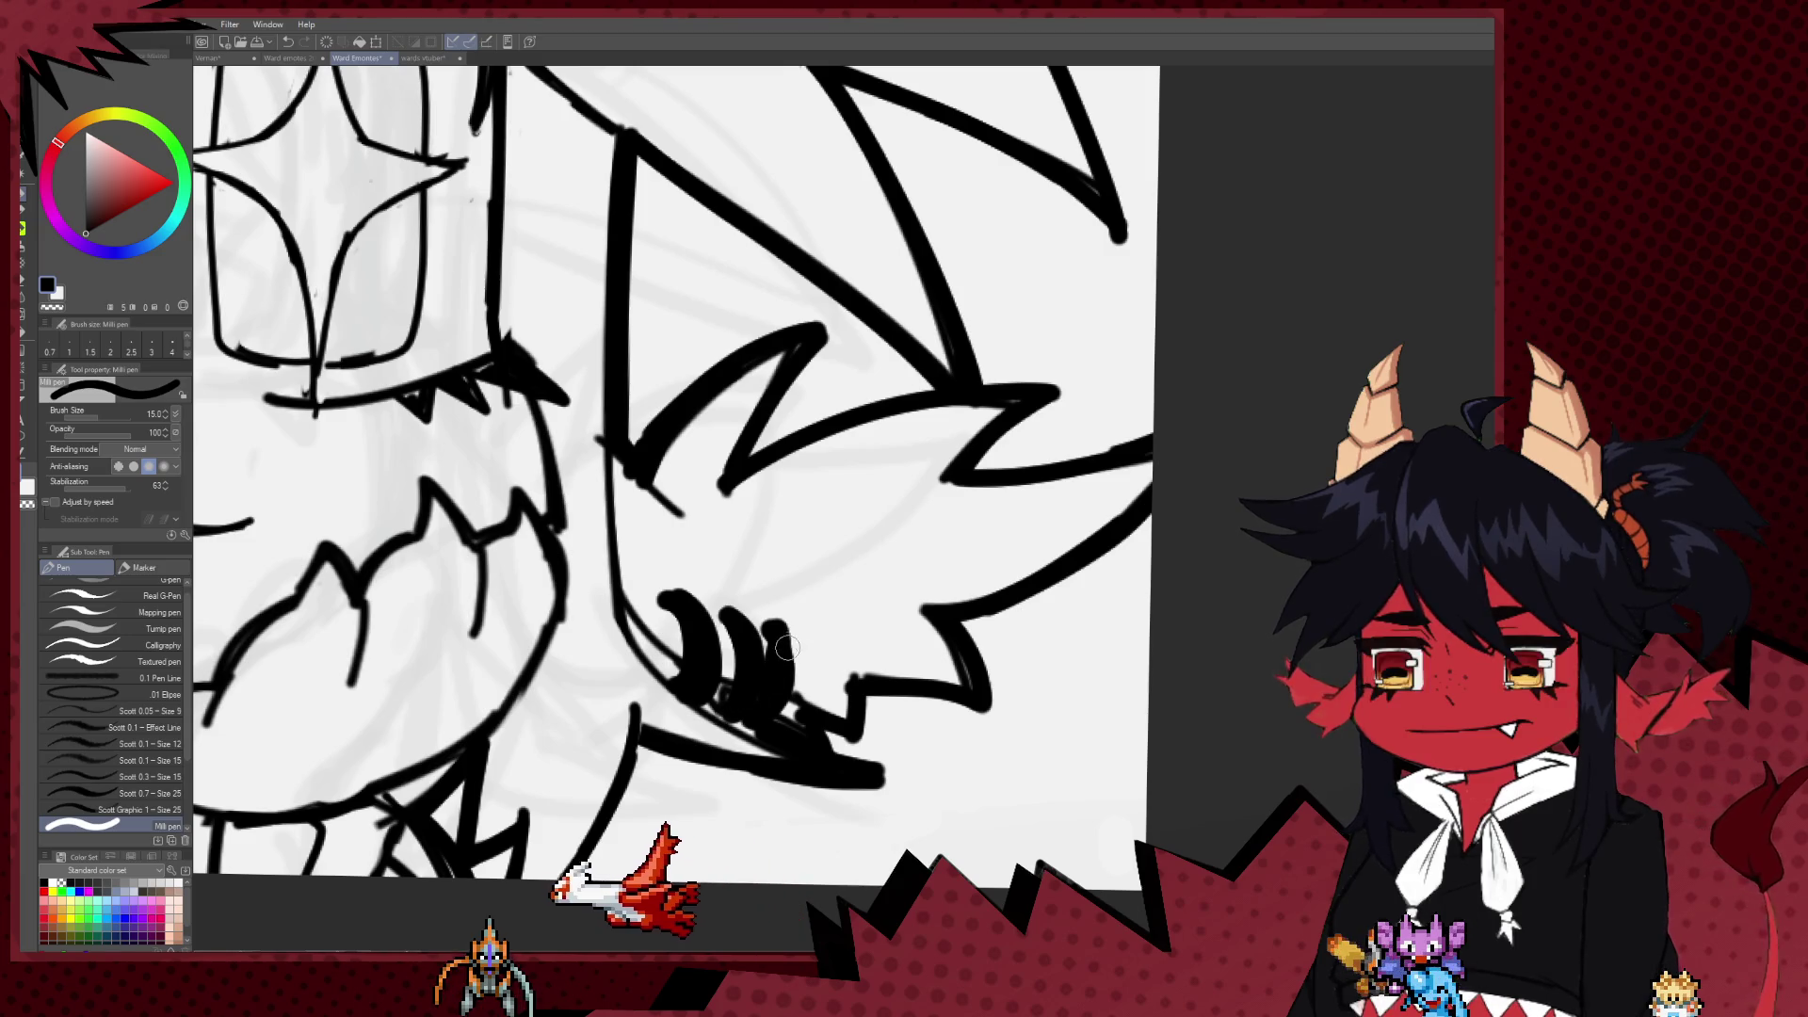
drag(778, 624, 789, 713)
Step: Erase inside the second curved mark with the Hard eraser, then undo that erase
key(e)
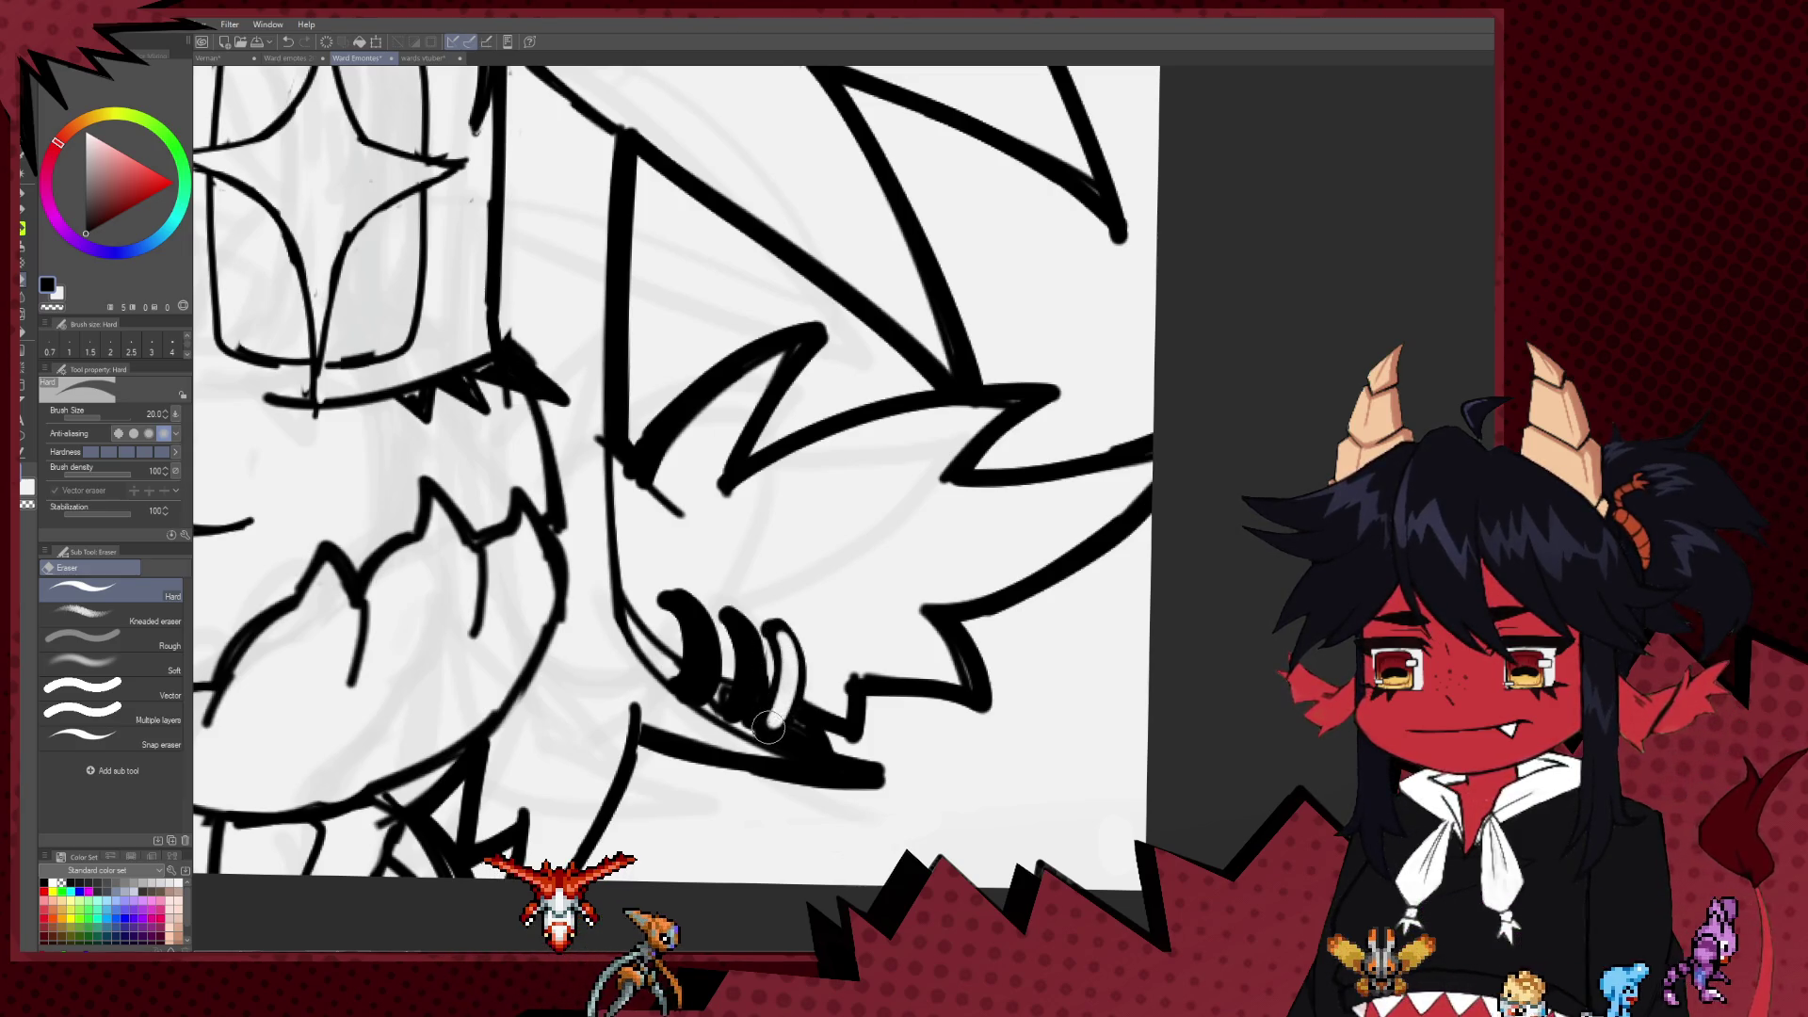
mouse_move(744, 633)
mouse_down()
mouse_move(756, 665)
mouse_move(704, 662)
mouse_move(685, 612)
mouse_up()
key(ctrl+z)
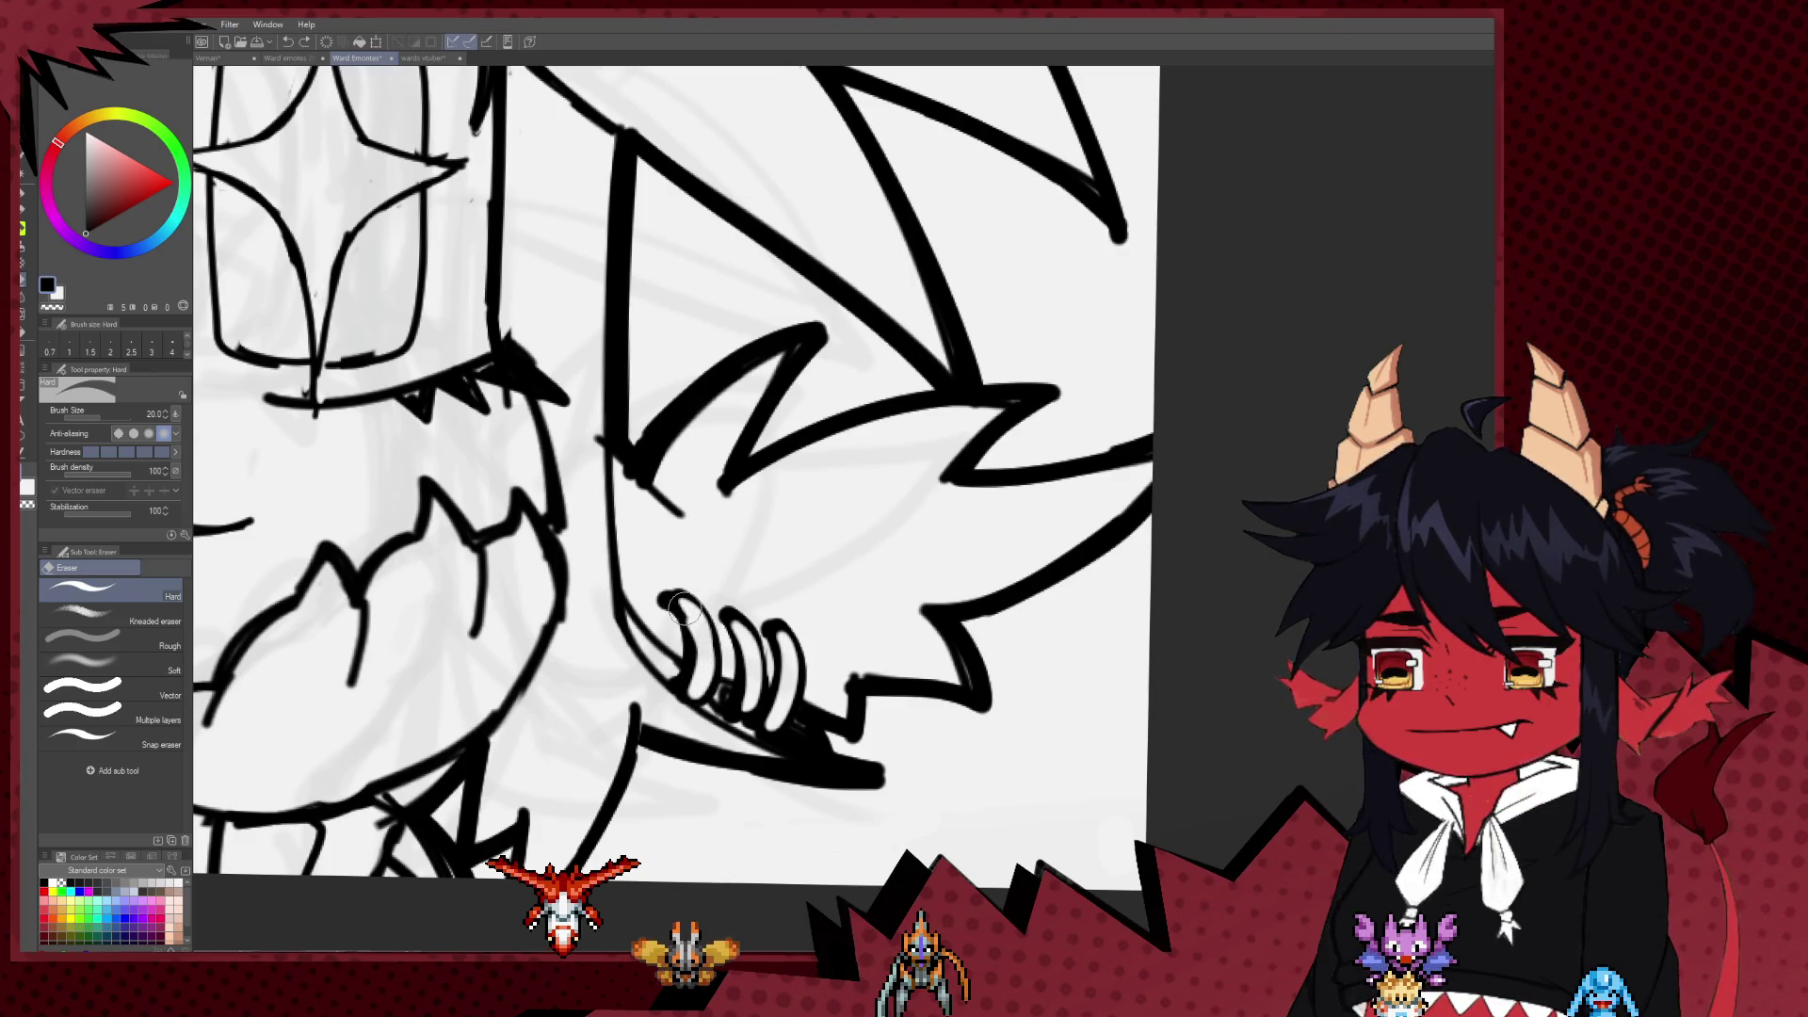
Step: Zoom in and out on the head, then draw and undo a short stroke near its top
scroll(728, 603, down, 5)
scroll(659, 584, down, 5)
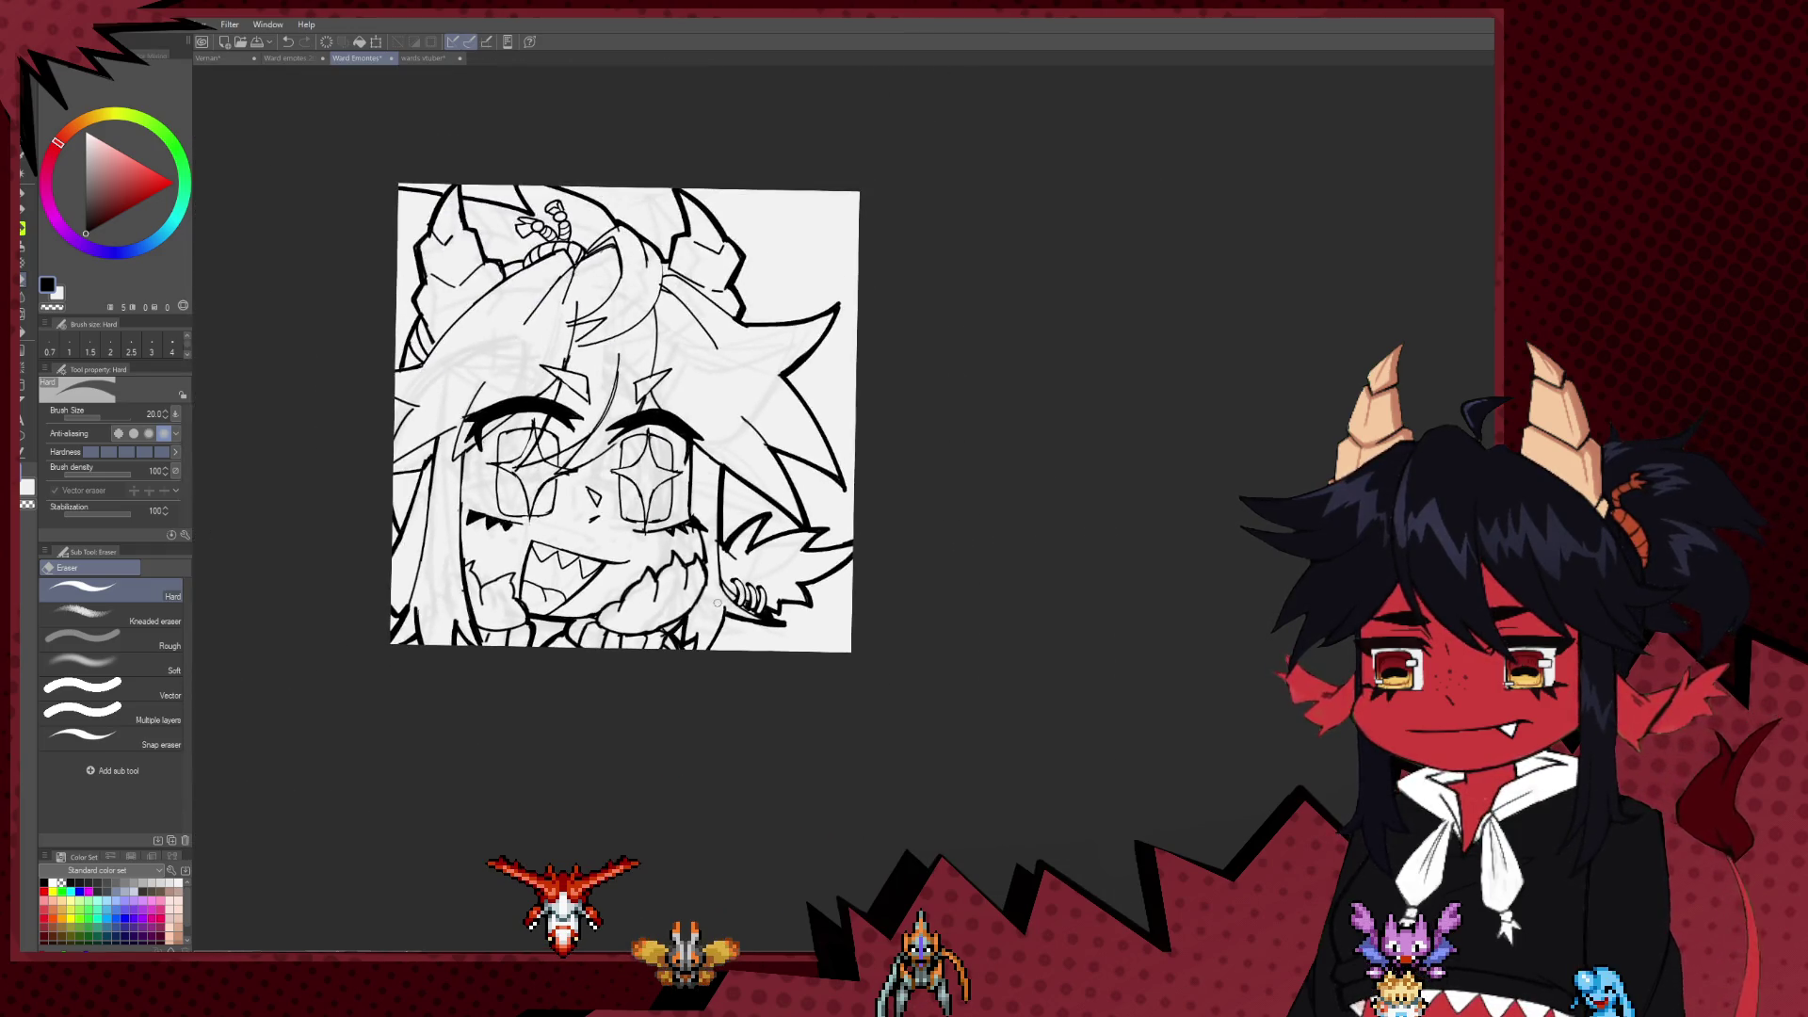
scroll(612, 579, down, 2)
scroll(599, 580, up, 3)
scroll(640, 650, up, 3)
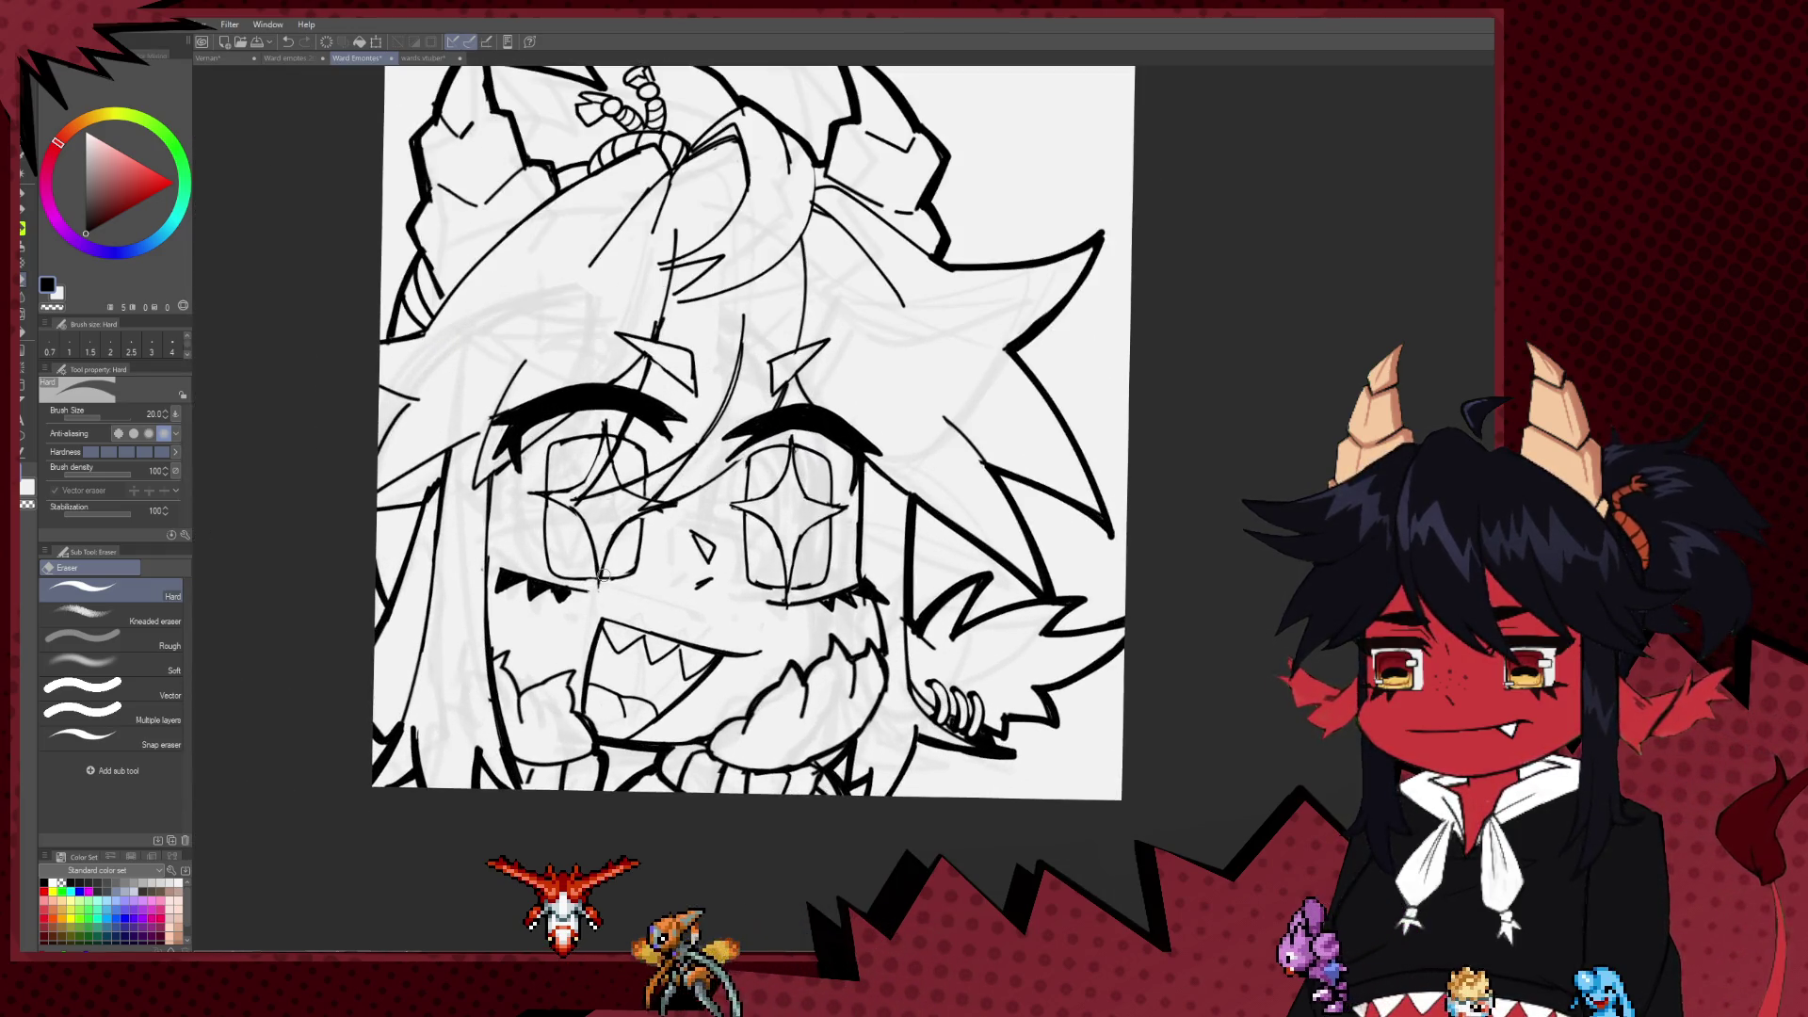
scroll(685, 714, down, 3)
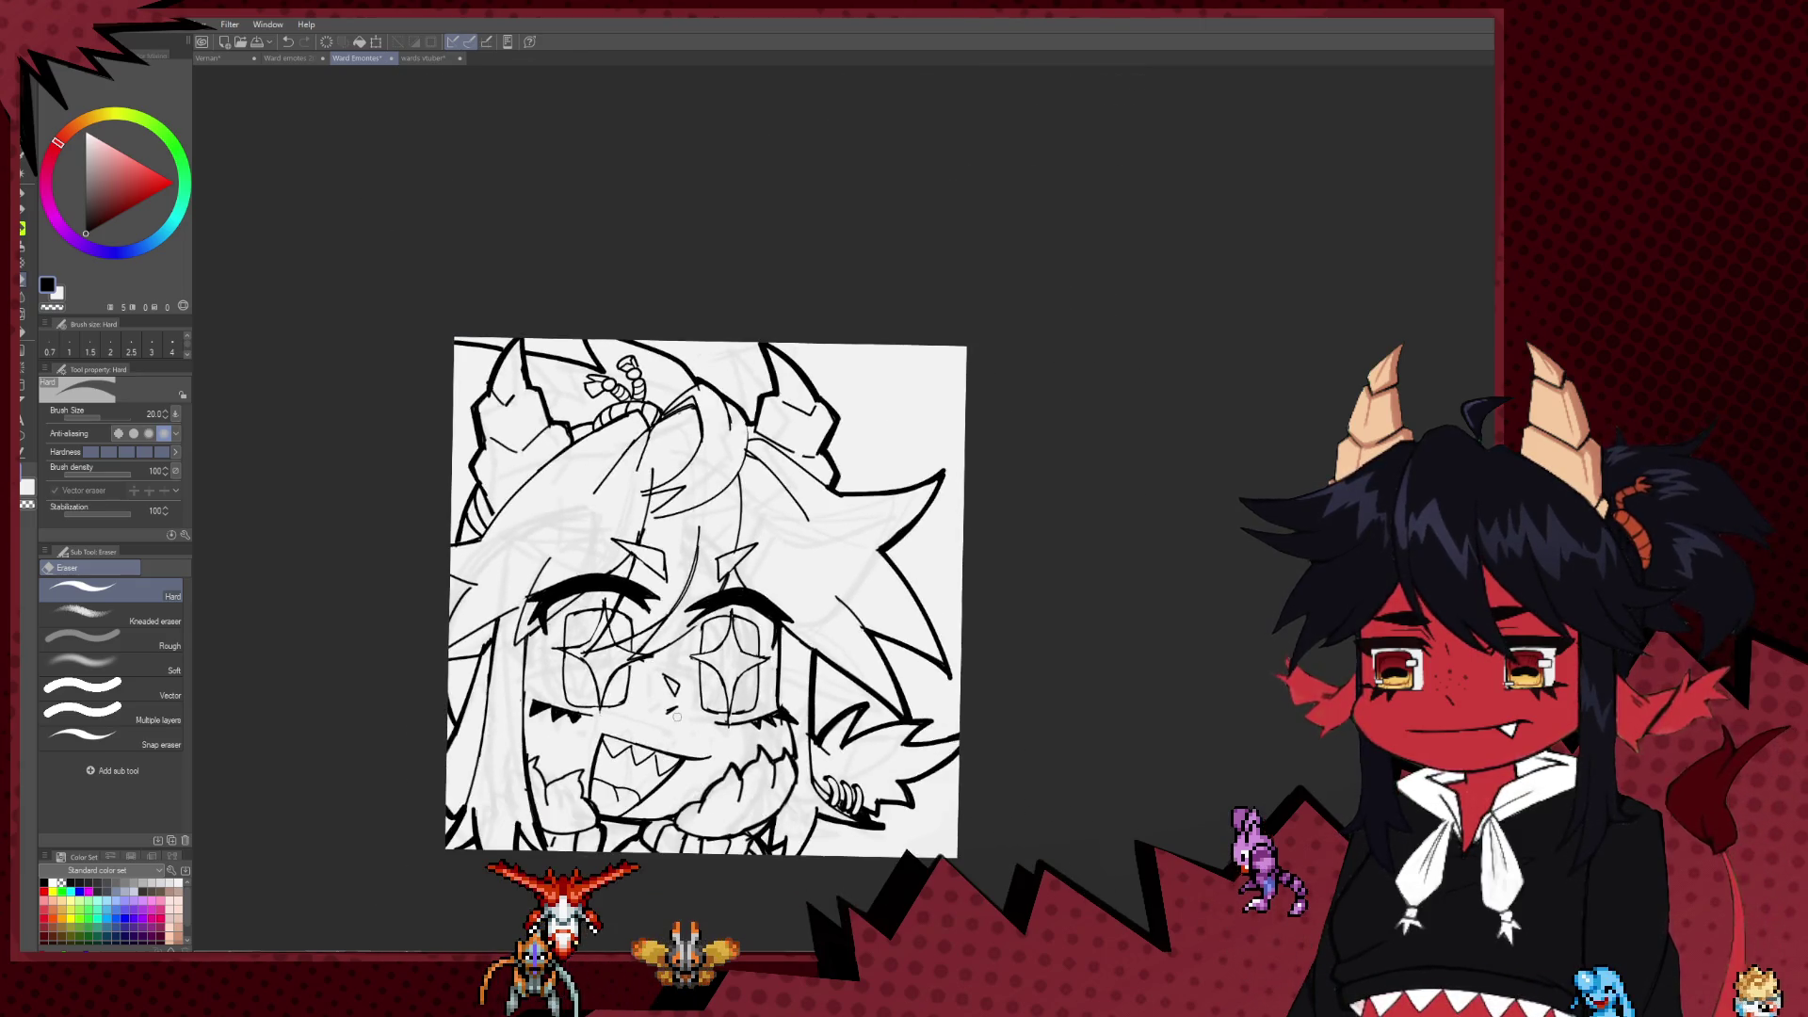
scroll(684, 706, down, 2)
scroll(688, 697, down, 1)
scroll(687, 697, down, 1)
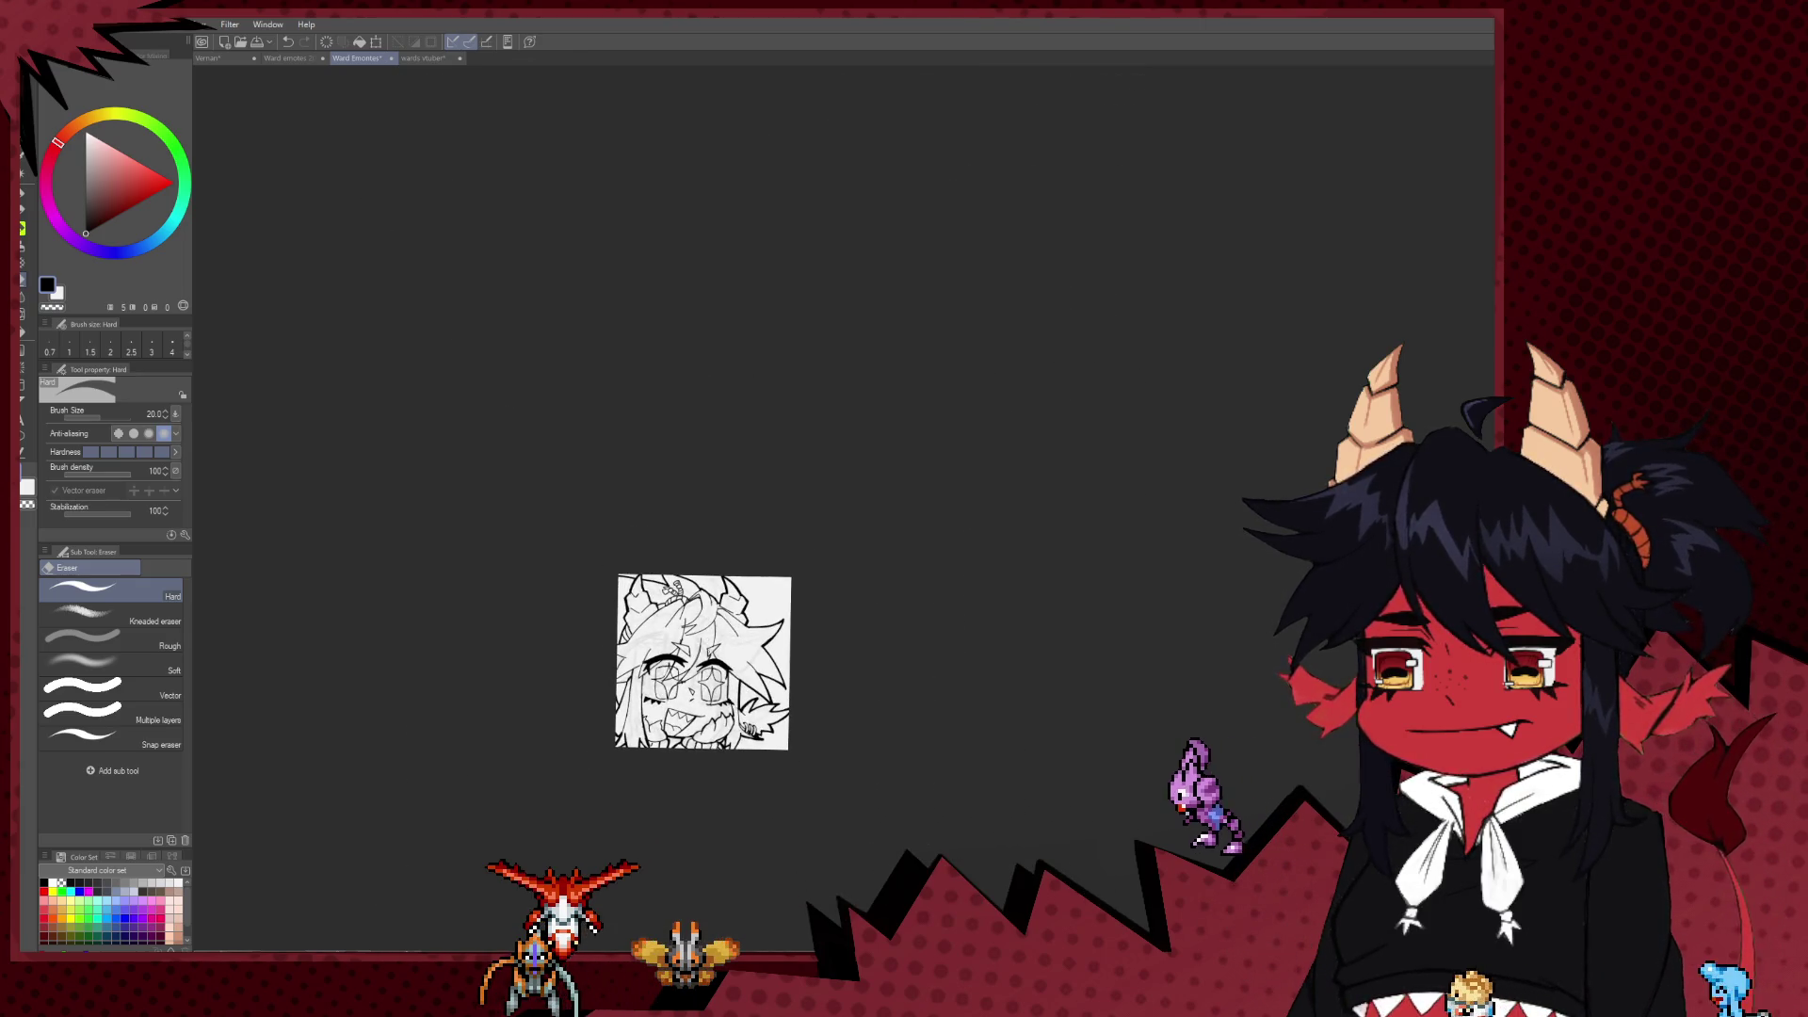
scroll(676, 586, up, 2)
scroll(660, 565, up, 1)
scroll(627, 494, up, 2)
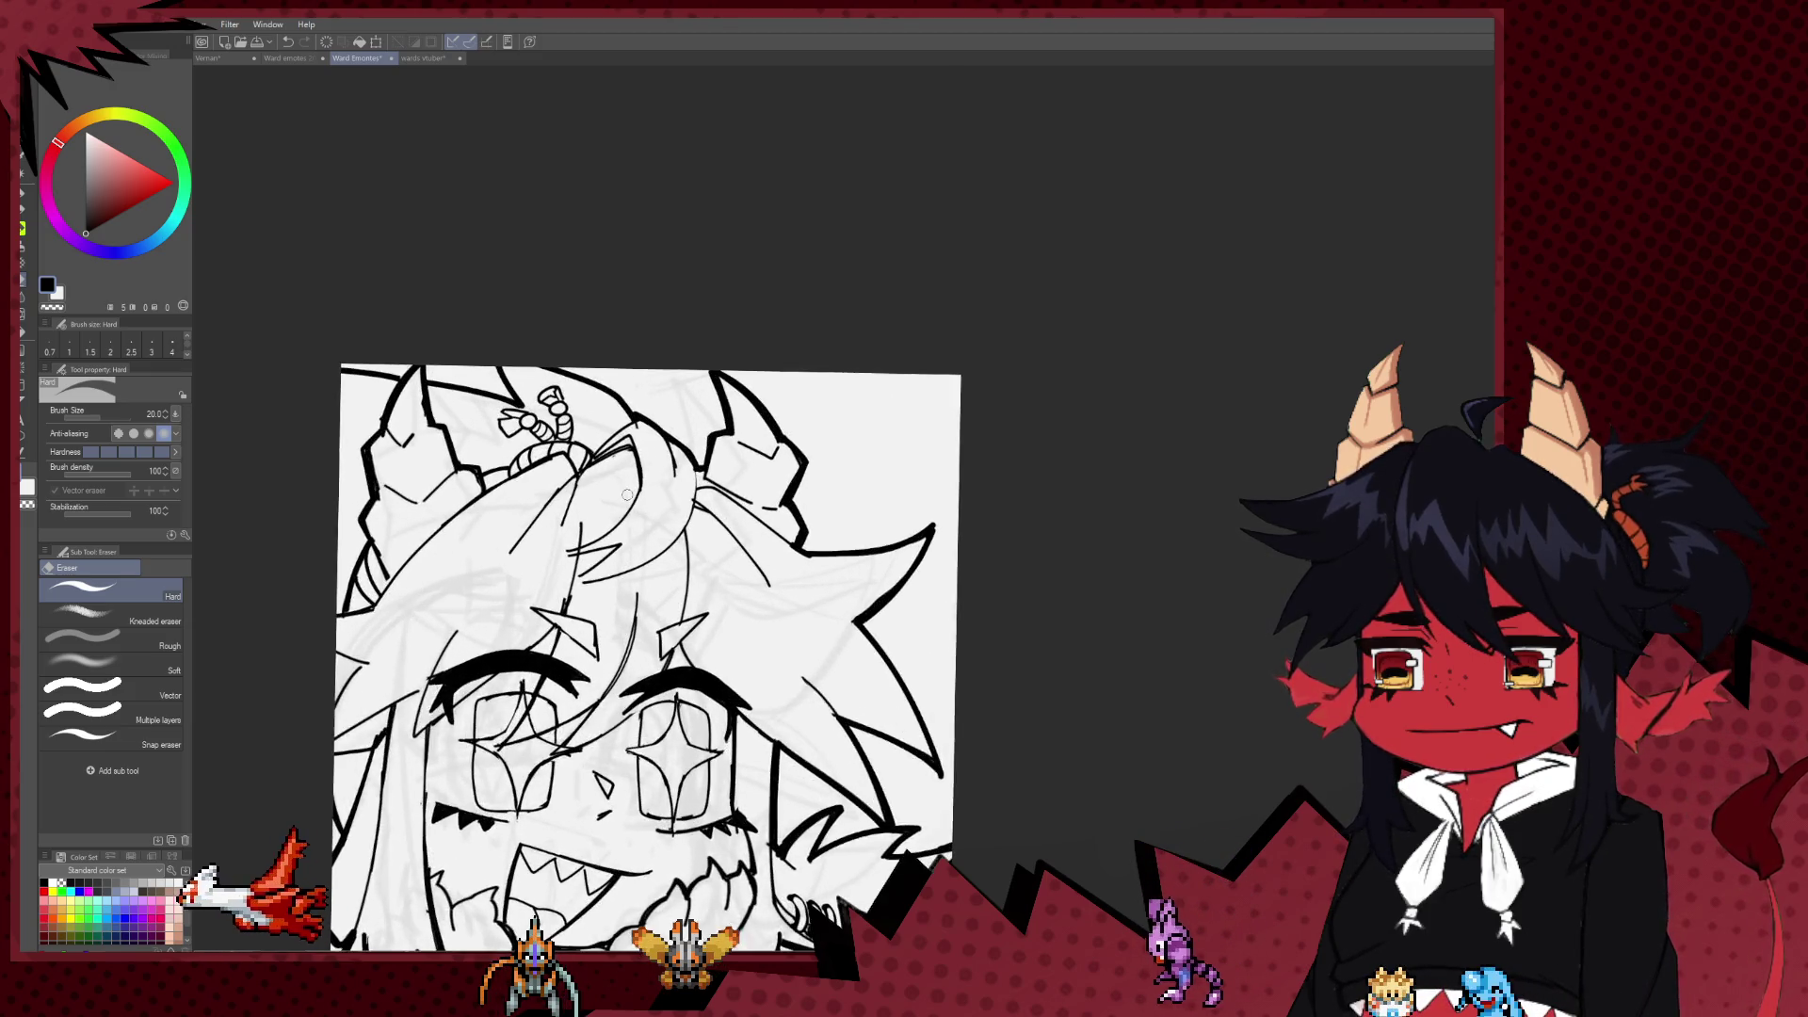
scroll(627, 495, up, 2)
key(p)
drag(530, 567, 570, 574)
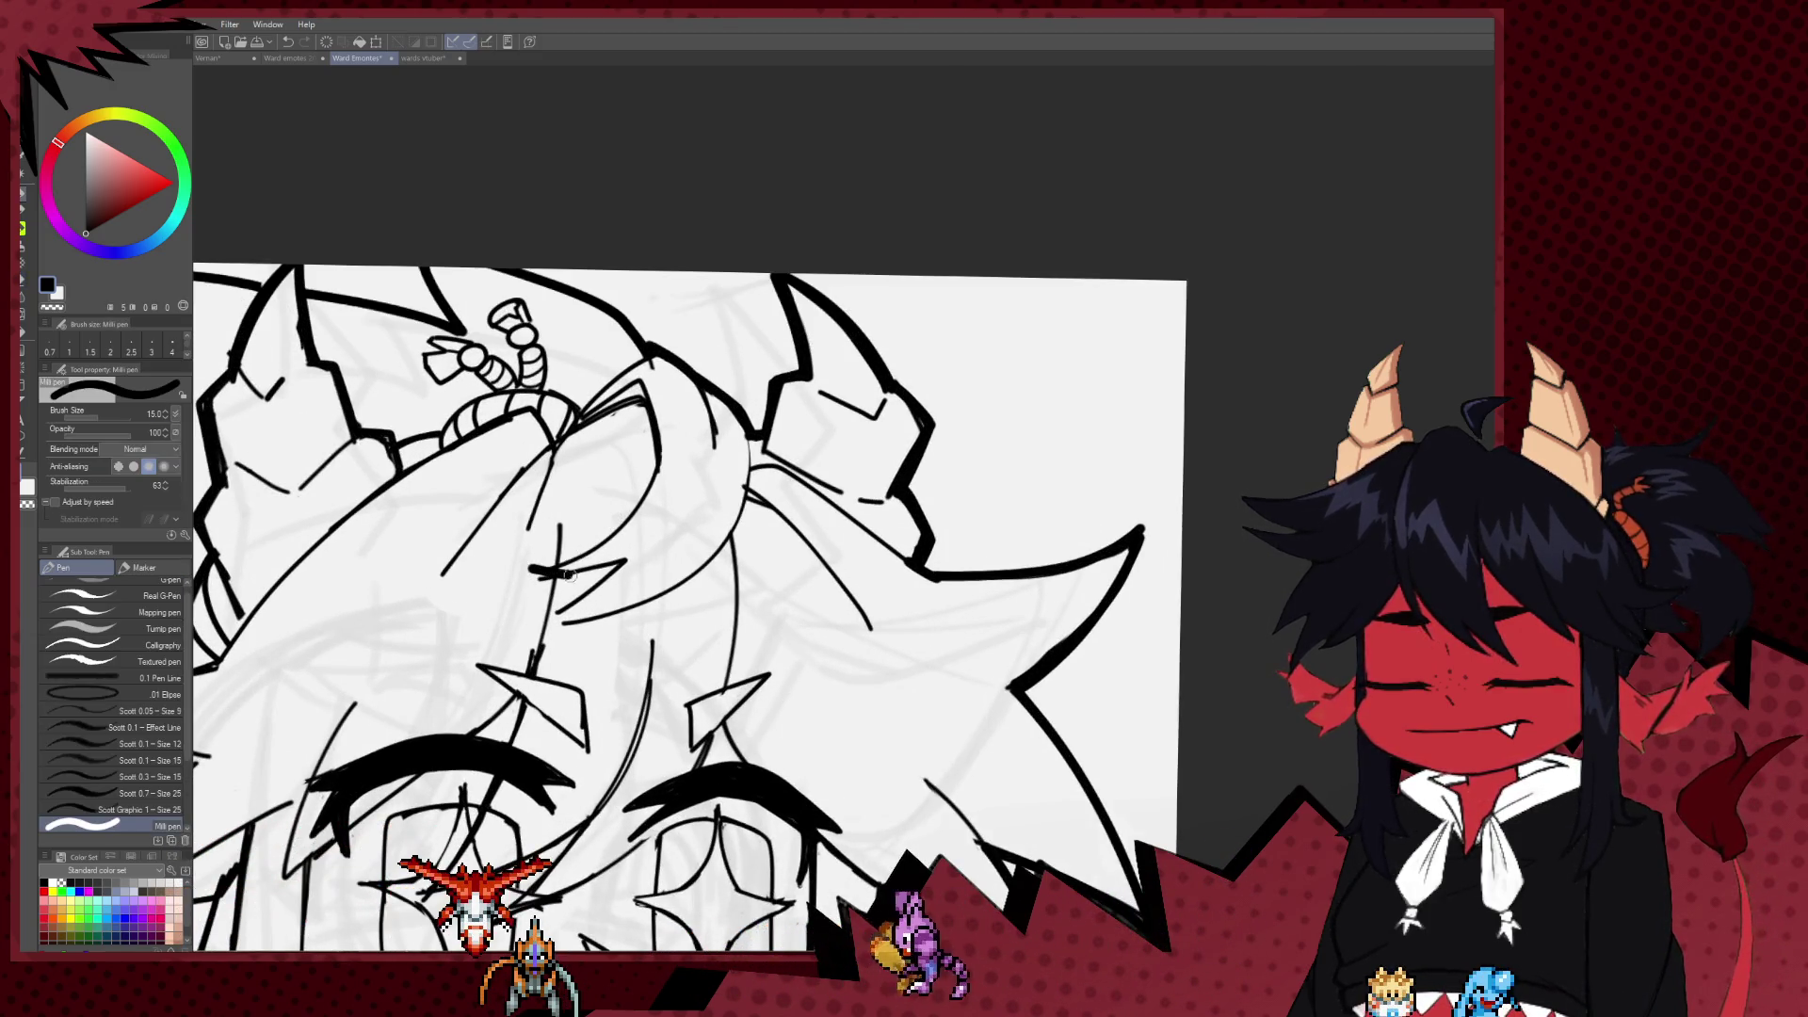
key(ctrl+z)
Step: Thin the pen, reduce the Hard eraser from 20 to 17, and zoom out to the whole drawing
key(bracketleft)
key(bracketleft)
key(bracketleft)
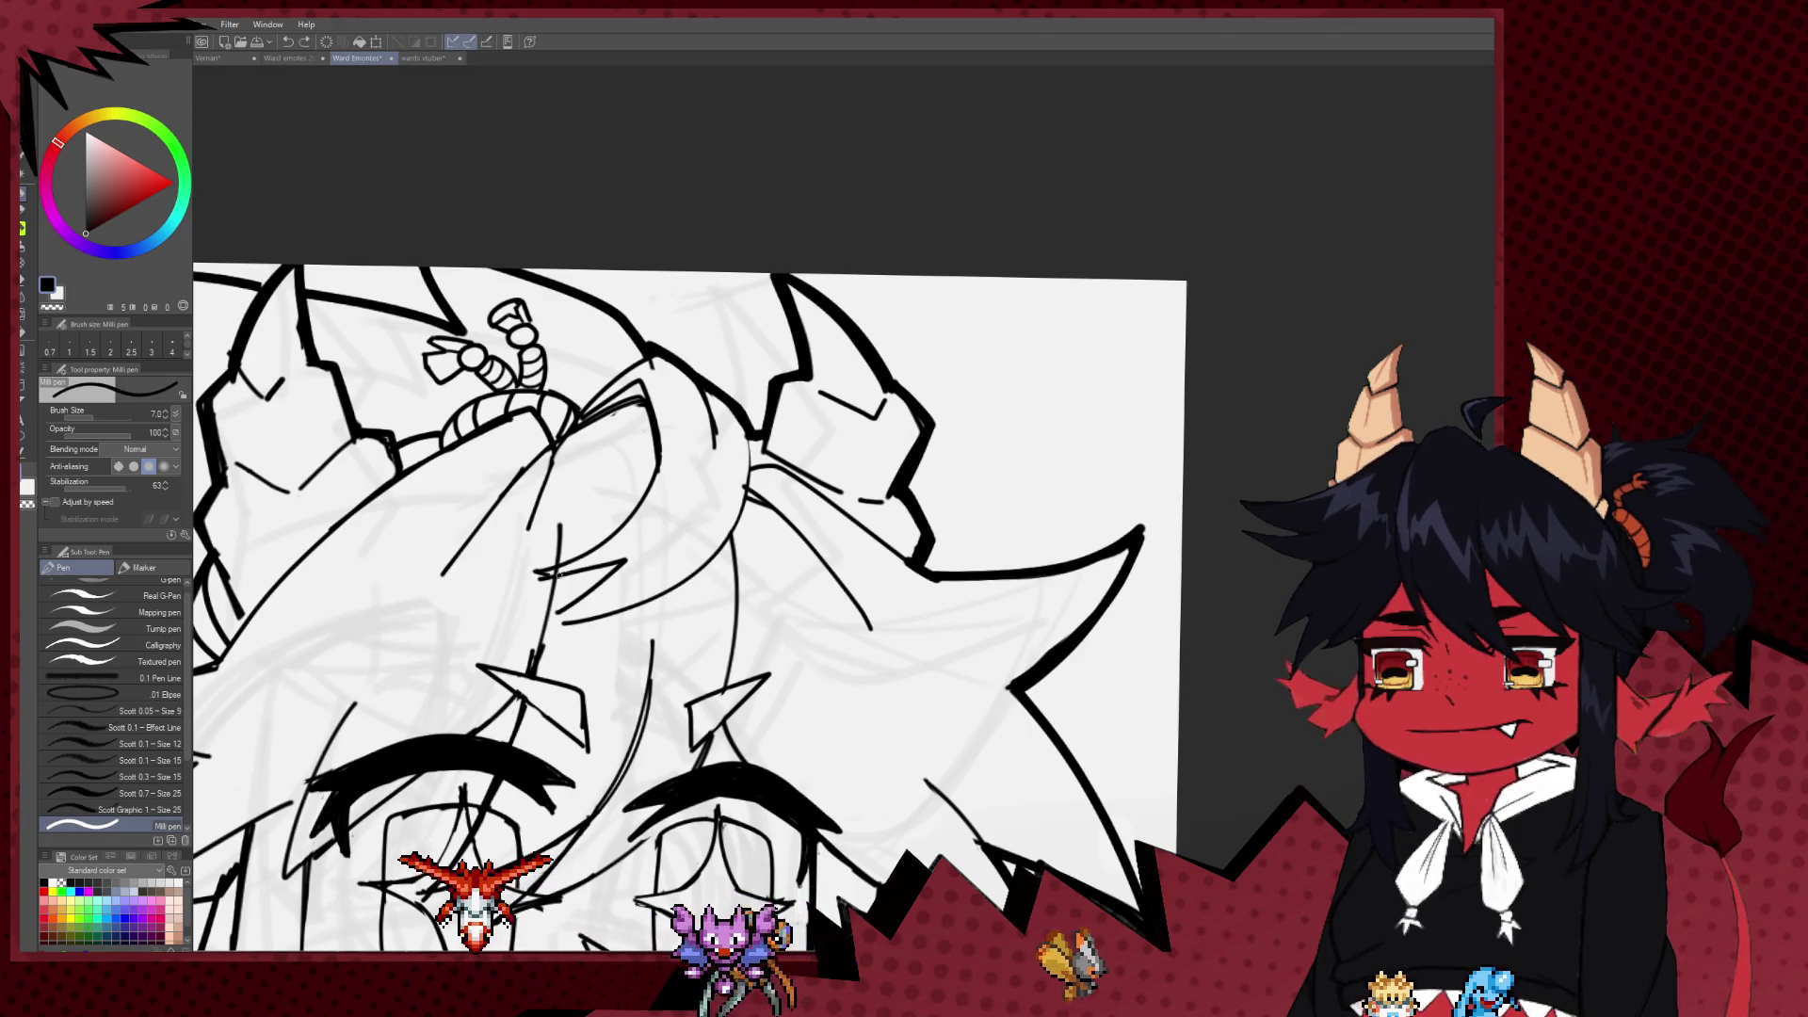
key(e)
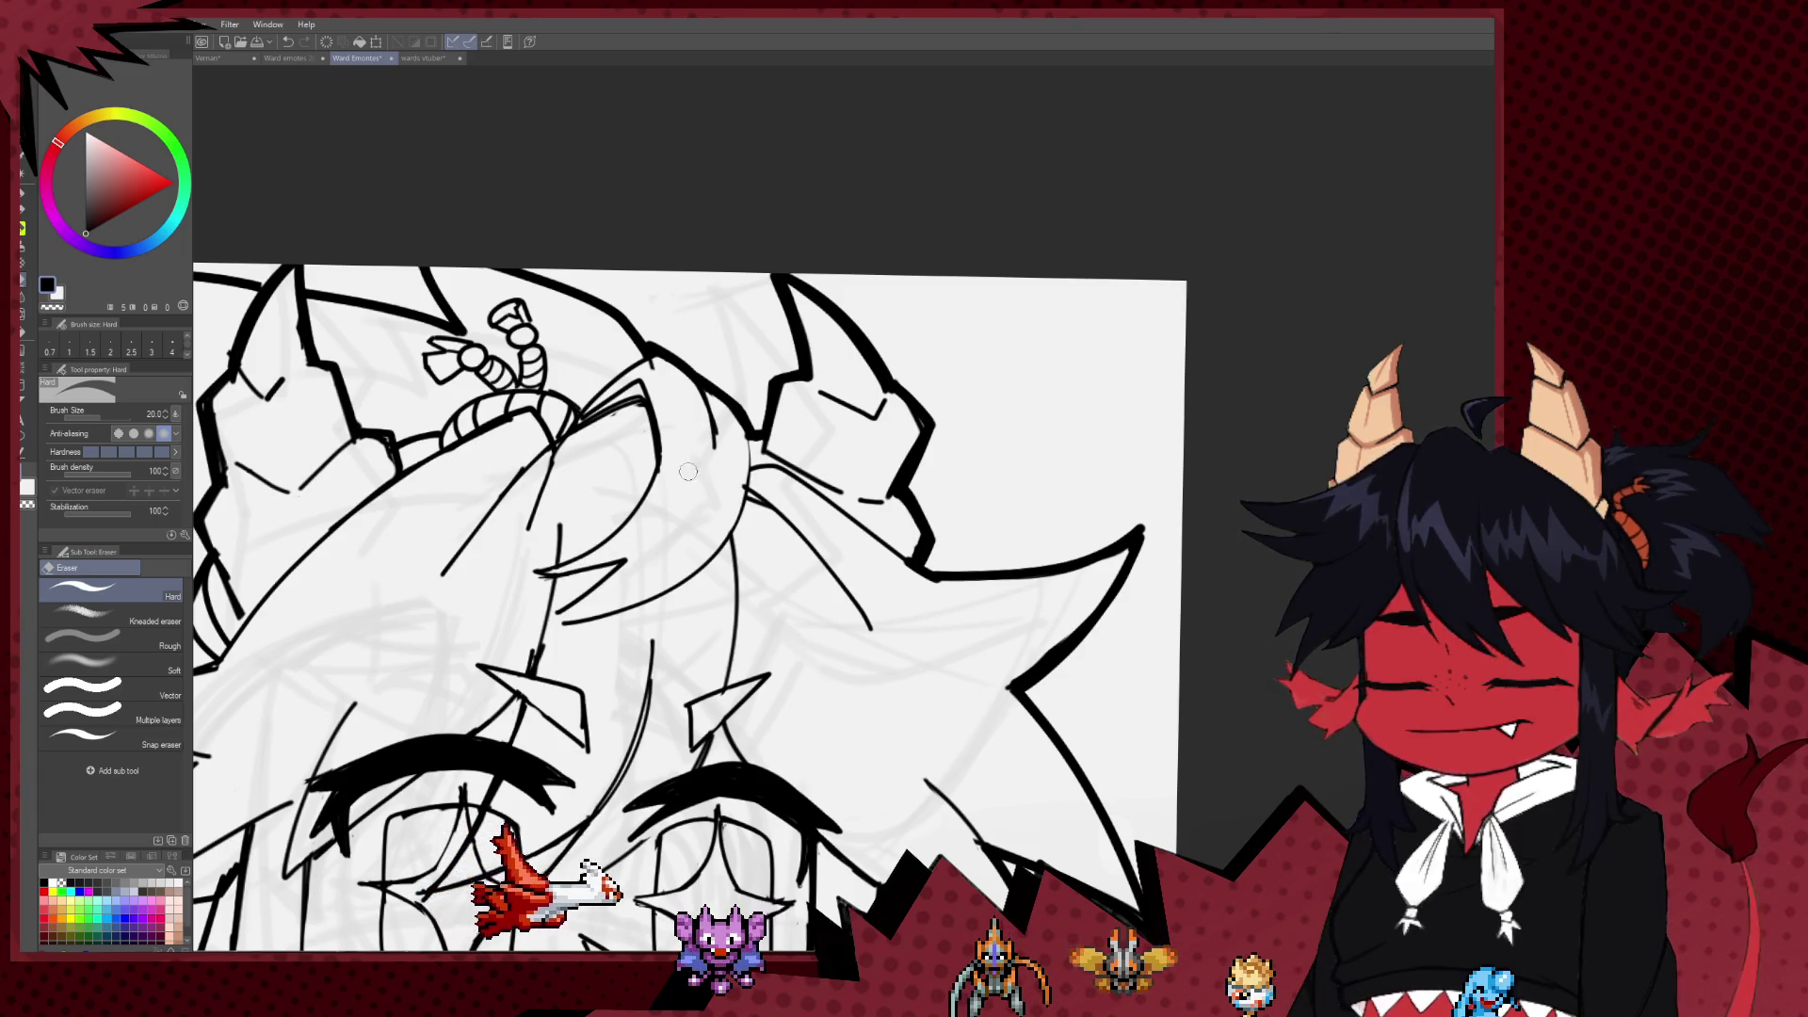
key(bracketleft)
drag(522, 466, 619, 472)
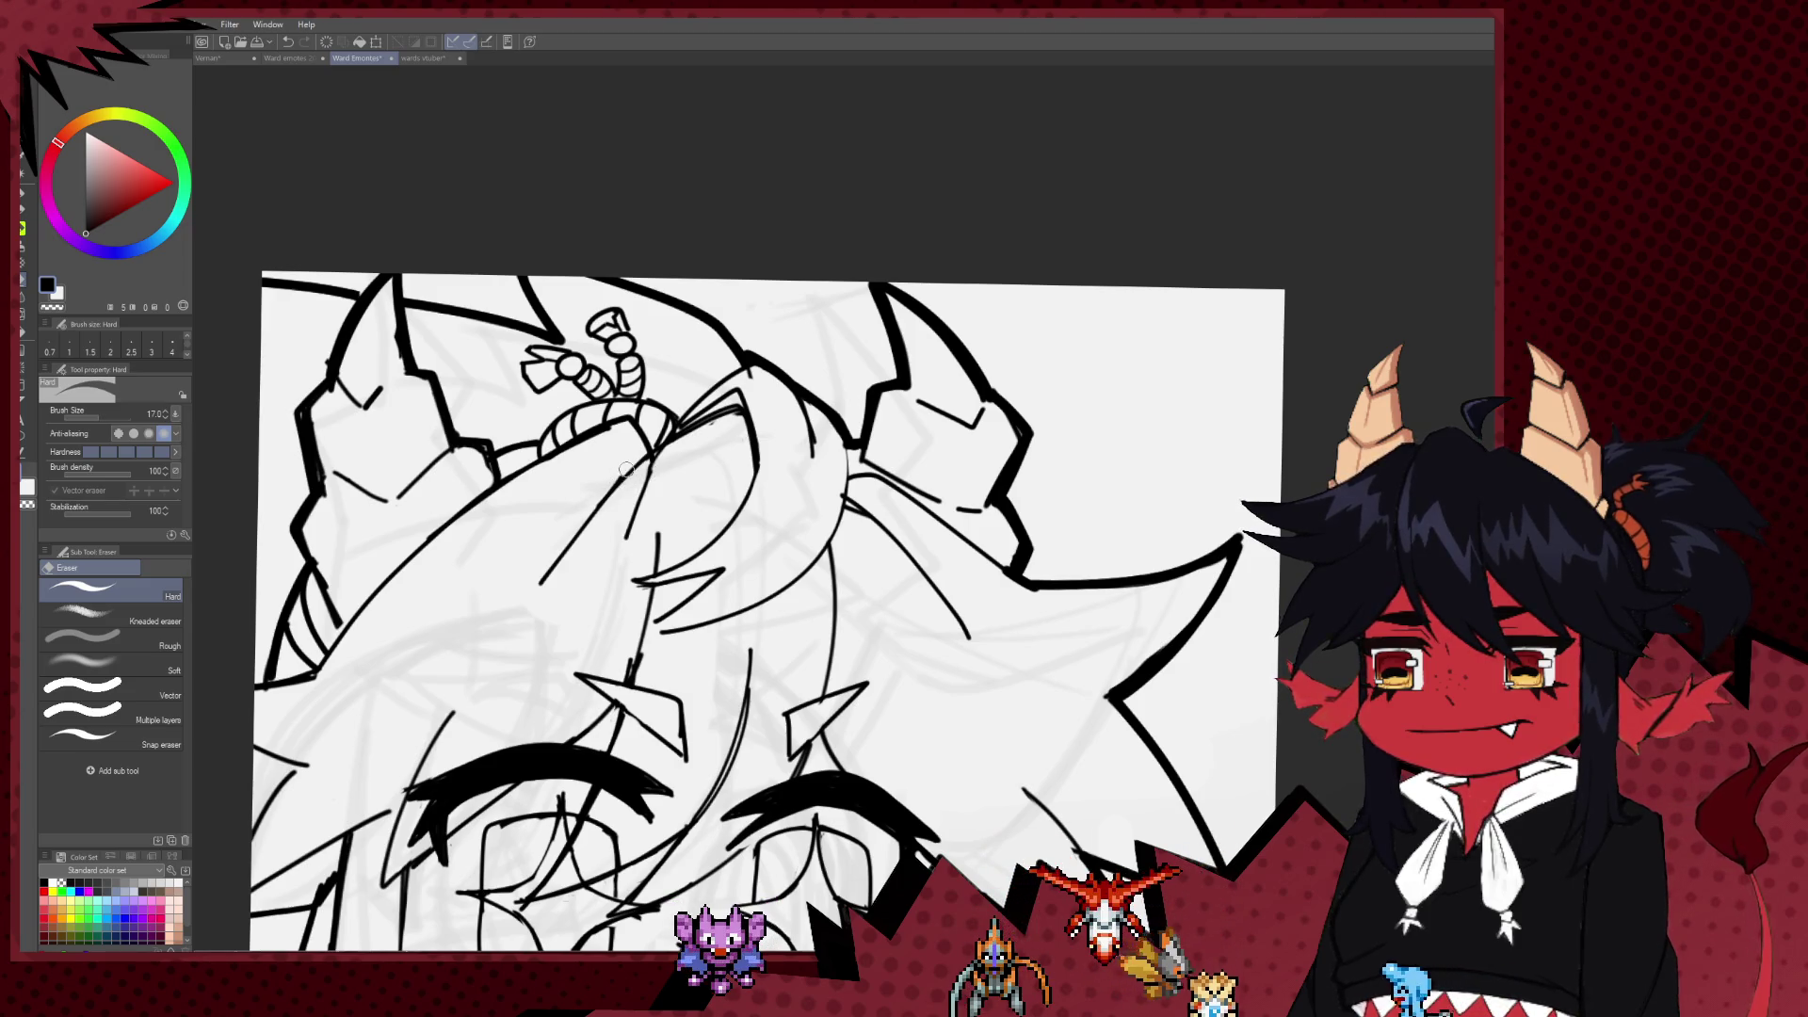
scroll(567, 478, down, 5)
scroll(603, 452, down, 2)
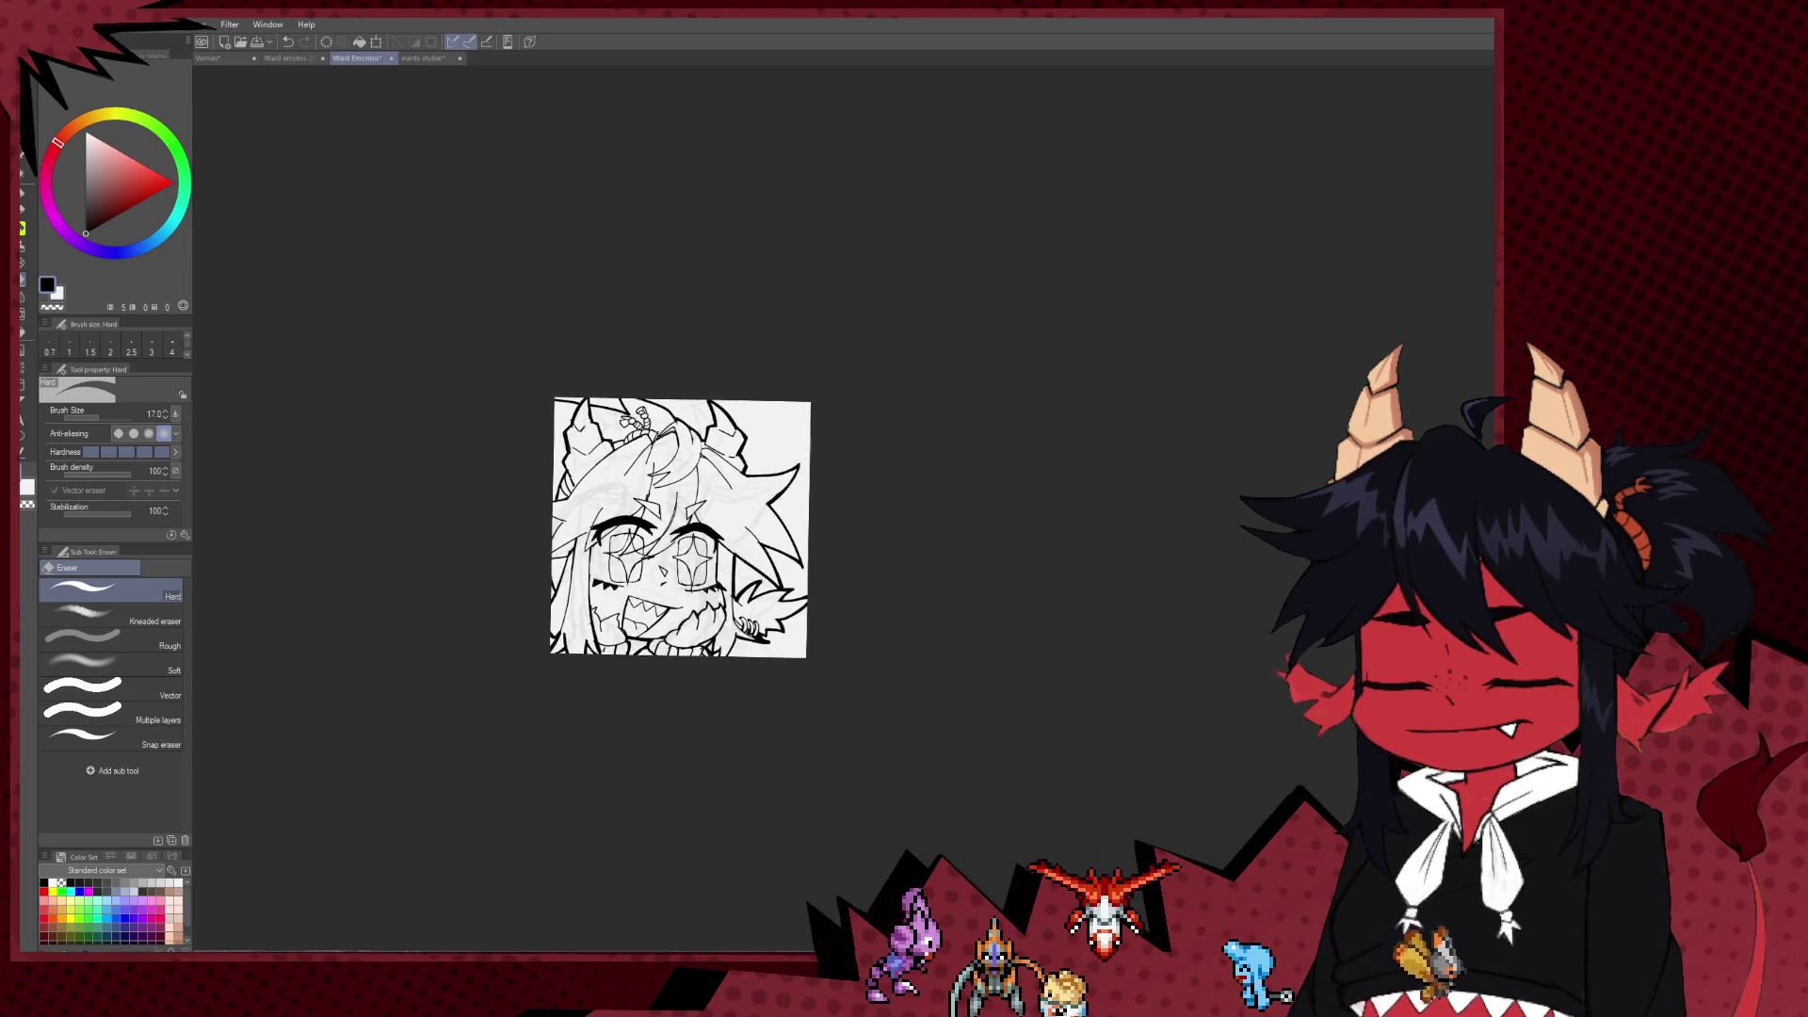
Step: Switch to the Milli pen and undo the stray short stroke near the hair
scroll(635, 433, up, 2)
scroll(635, 434, up, 2)
key(p)
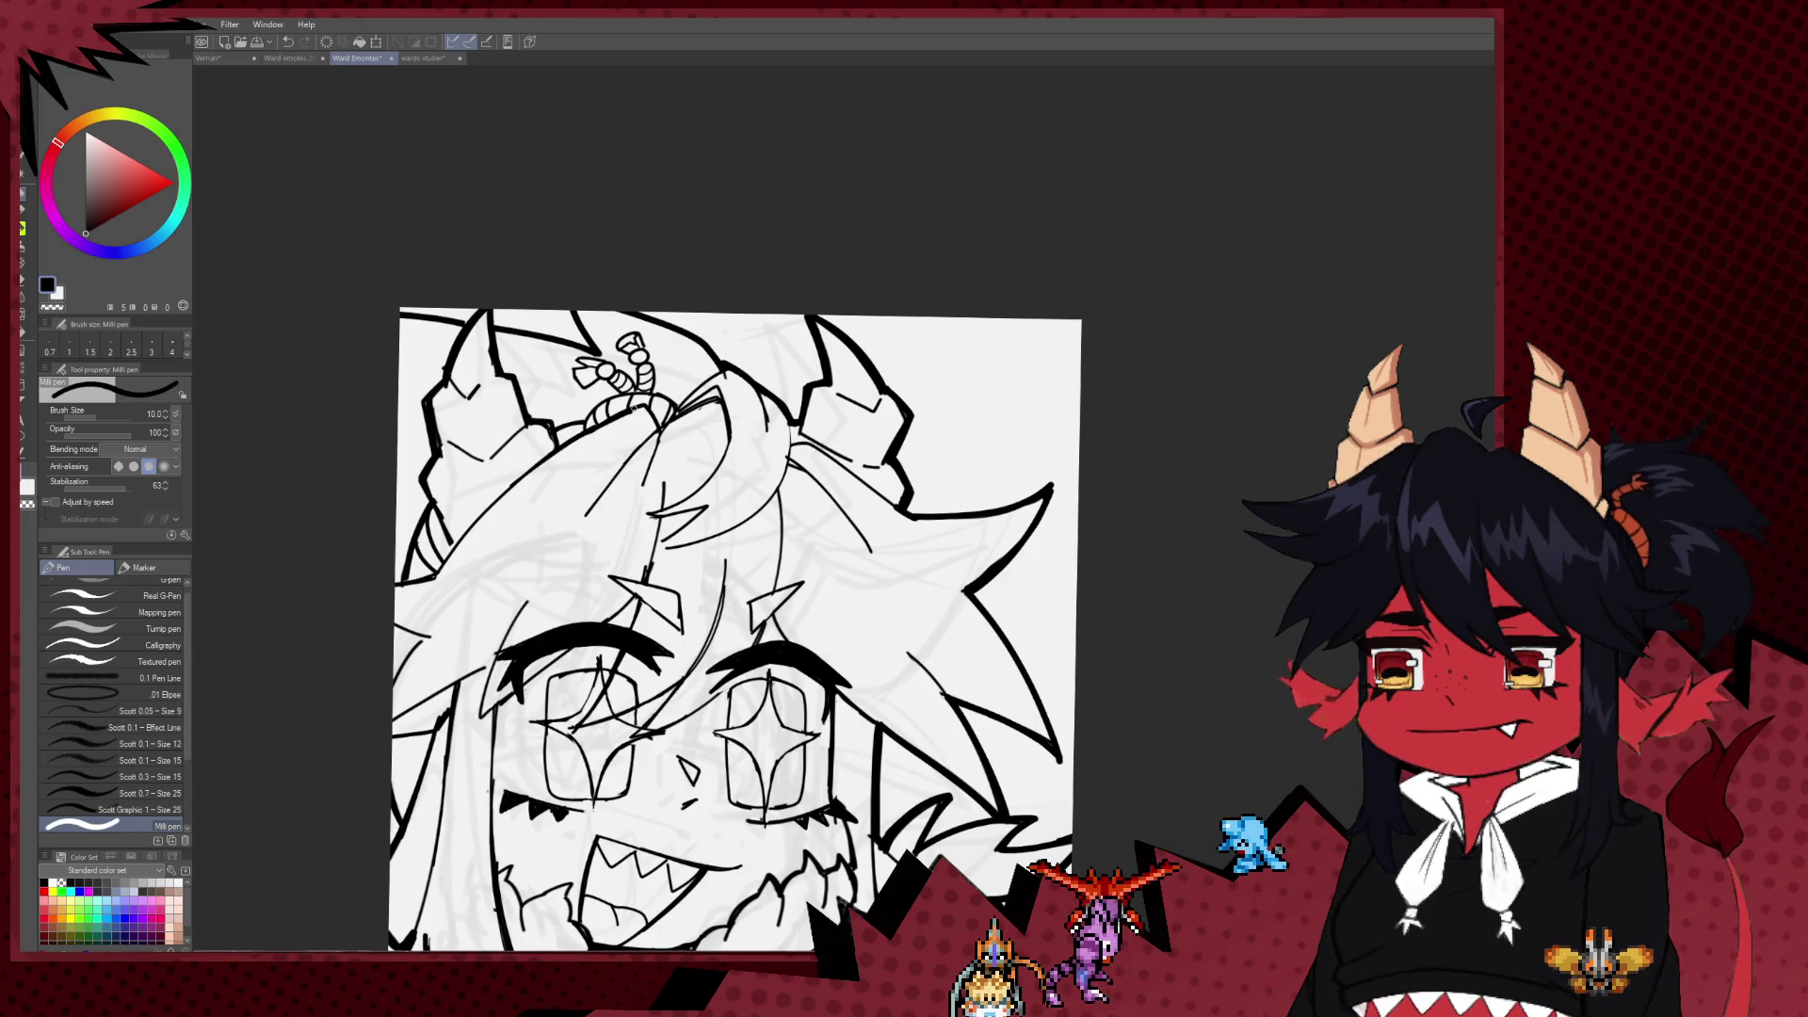
key(ctrl+z)
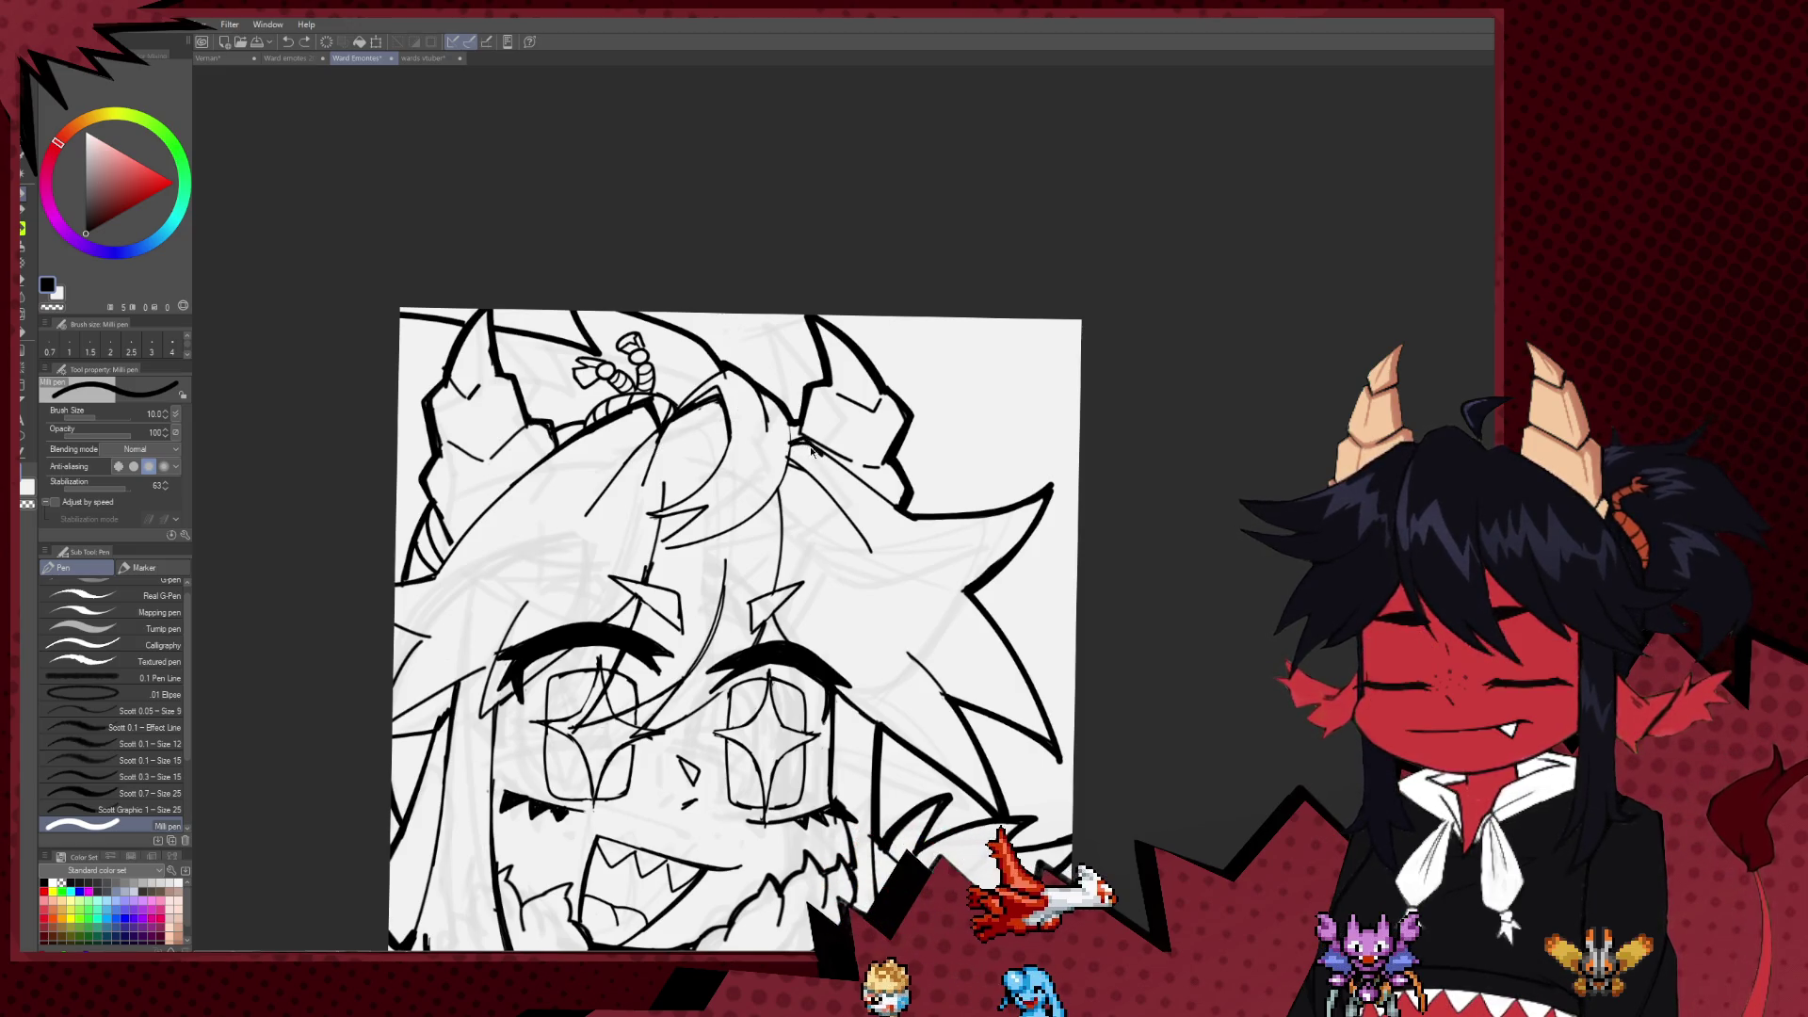
Step: Pan and zoom around the lower face while switching between the pen and the eraser
mouse_move(852, 537)
mouse_down()
mouse_move(834, 430)
mouse_move(929, 419)
mouse_up()
key(e)
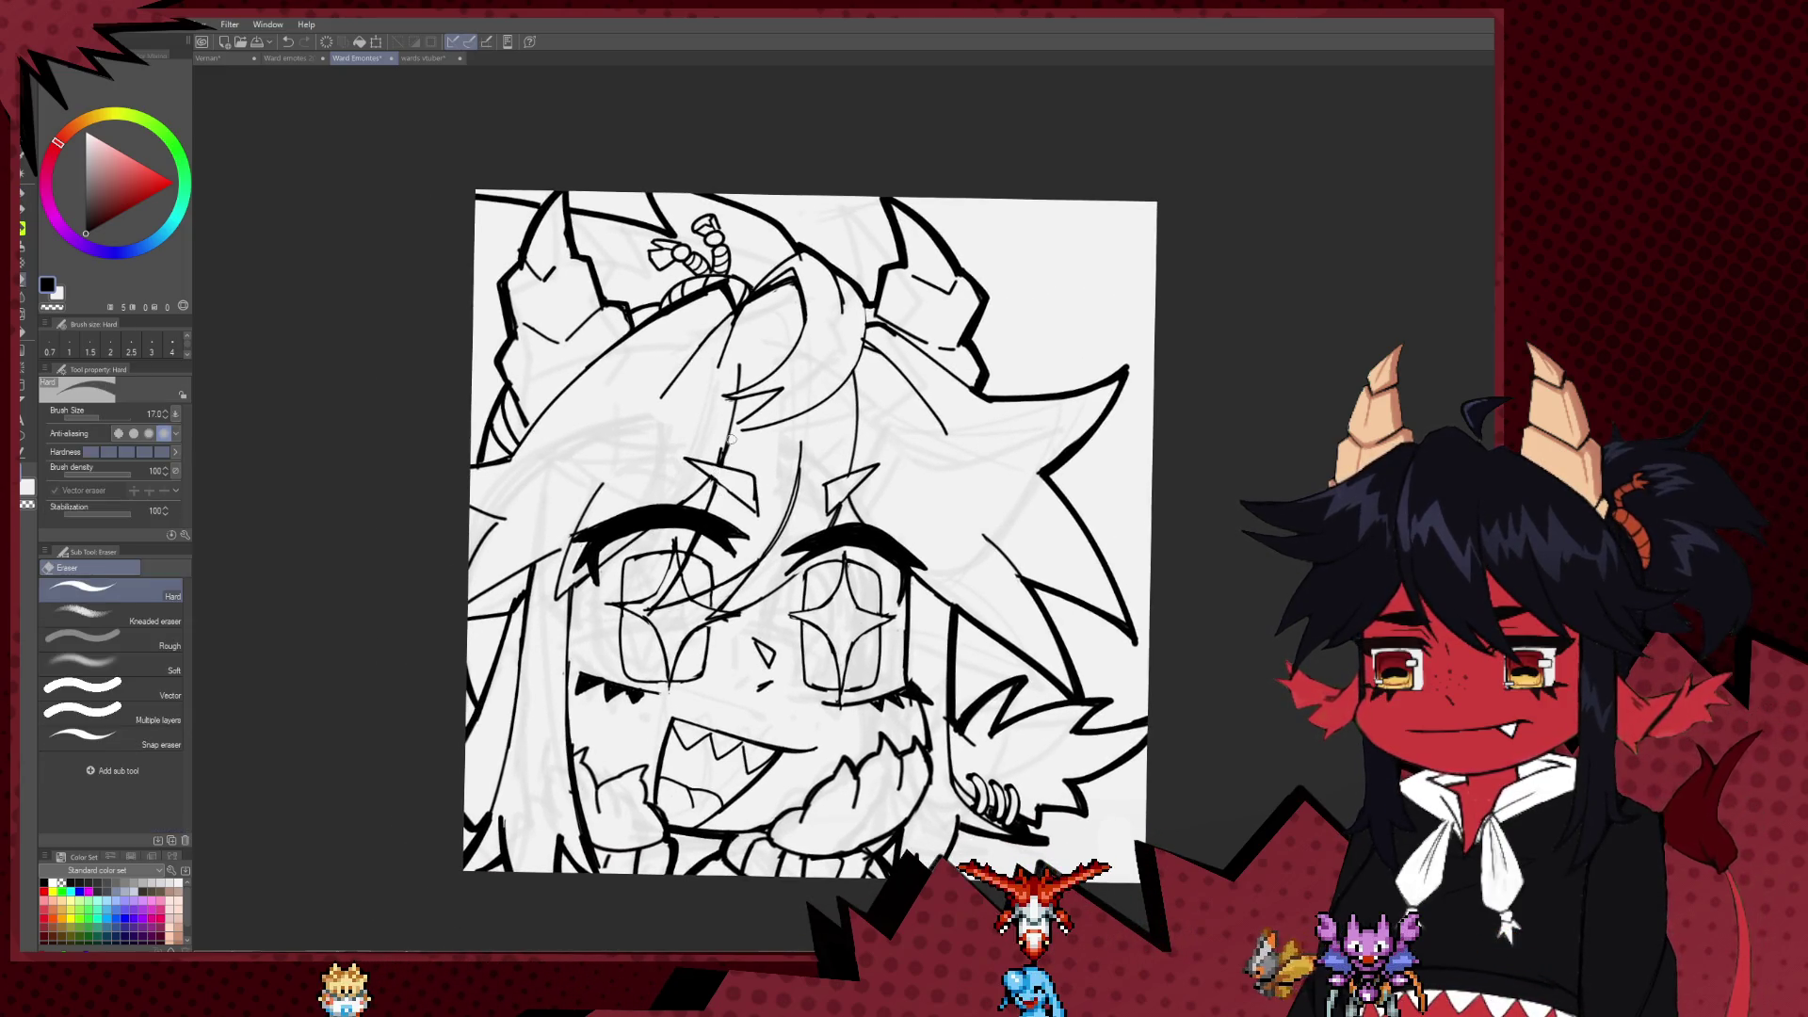
key(p)
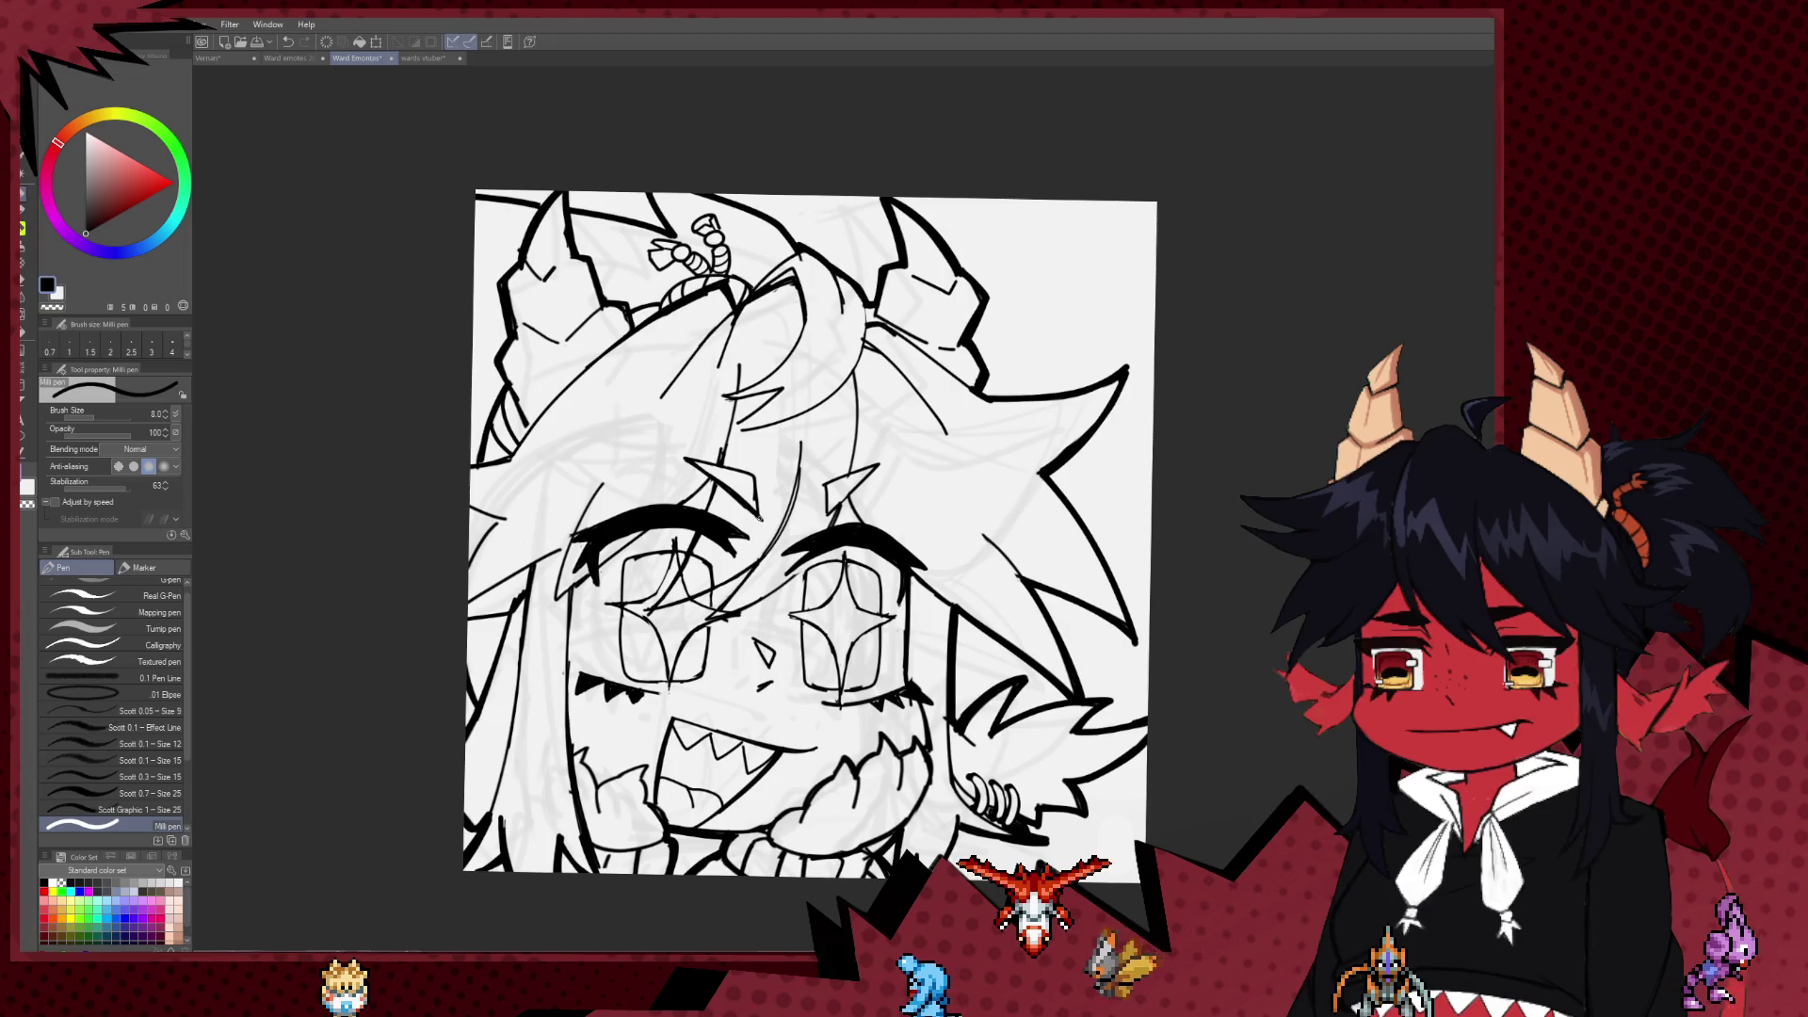
key(e)
key(p)
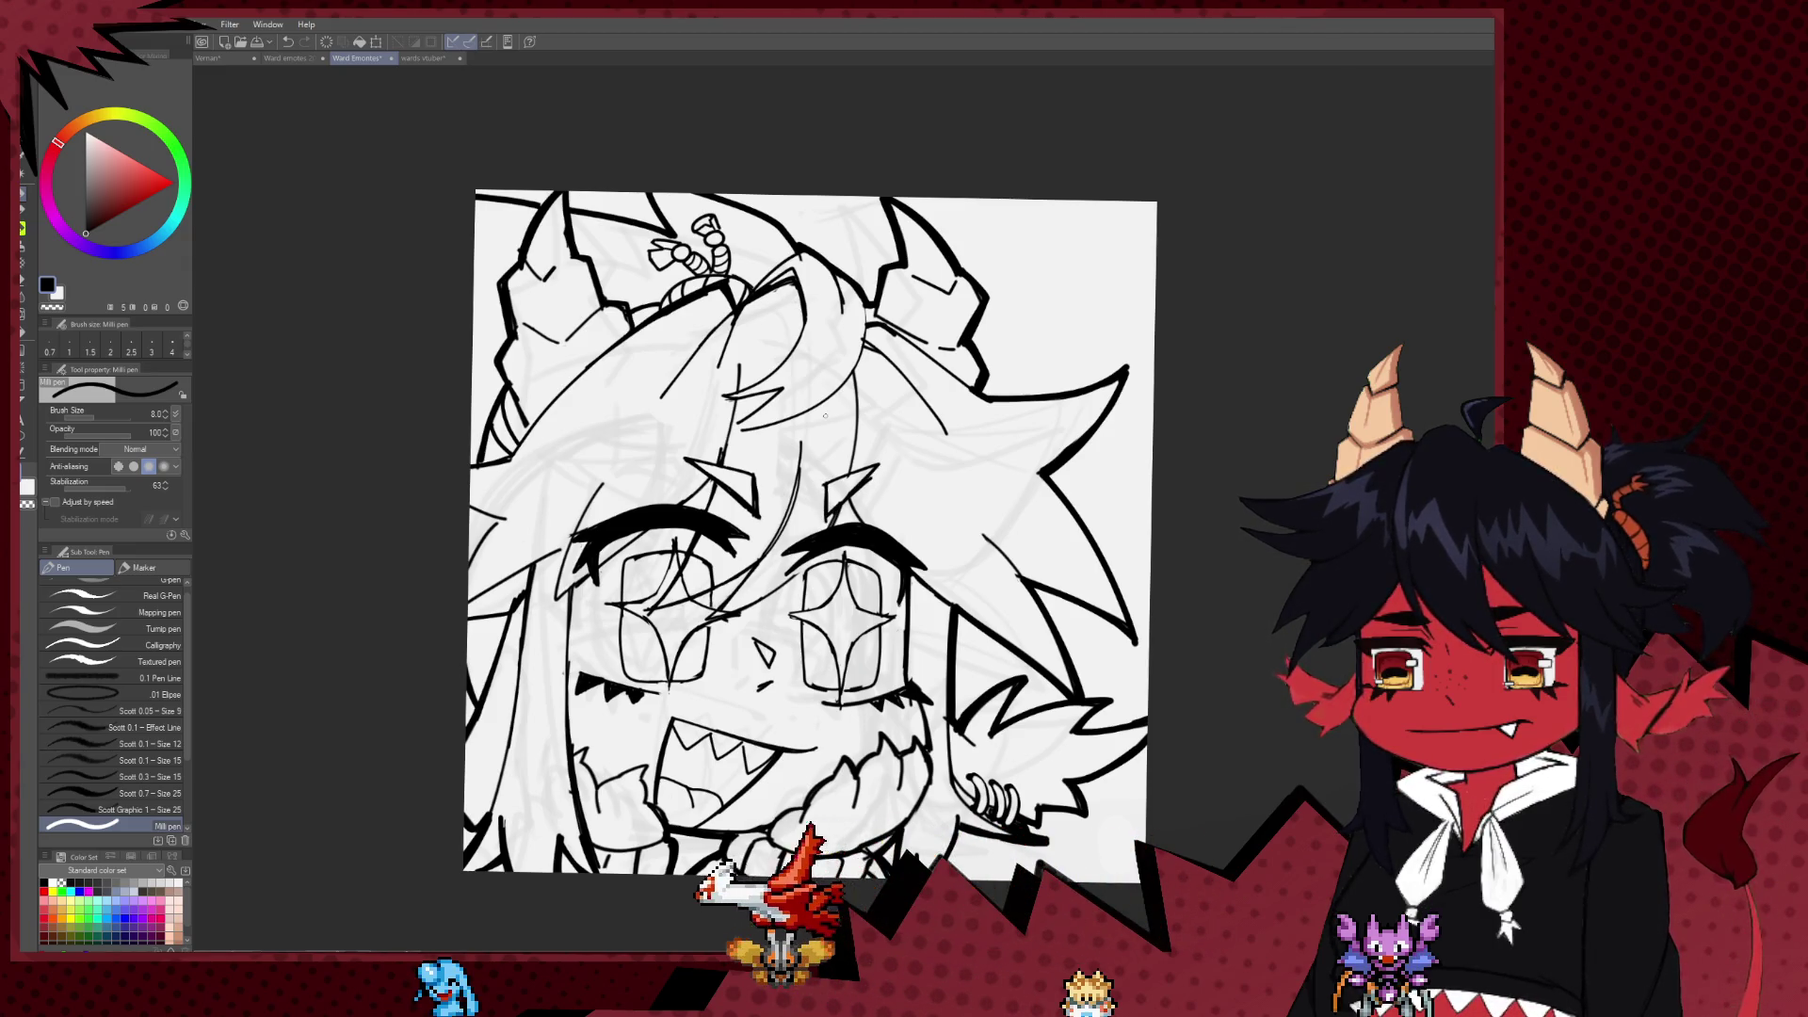
drag(617, 531, 619, 516)
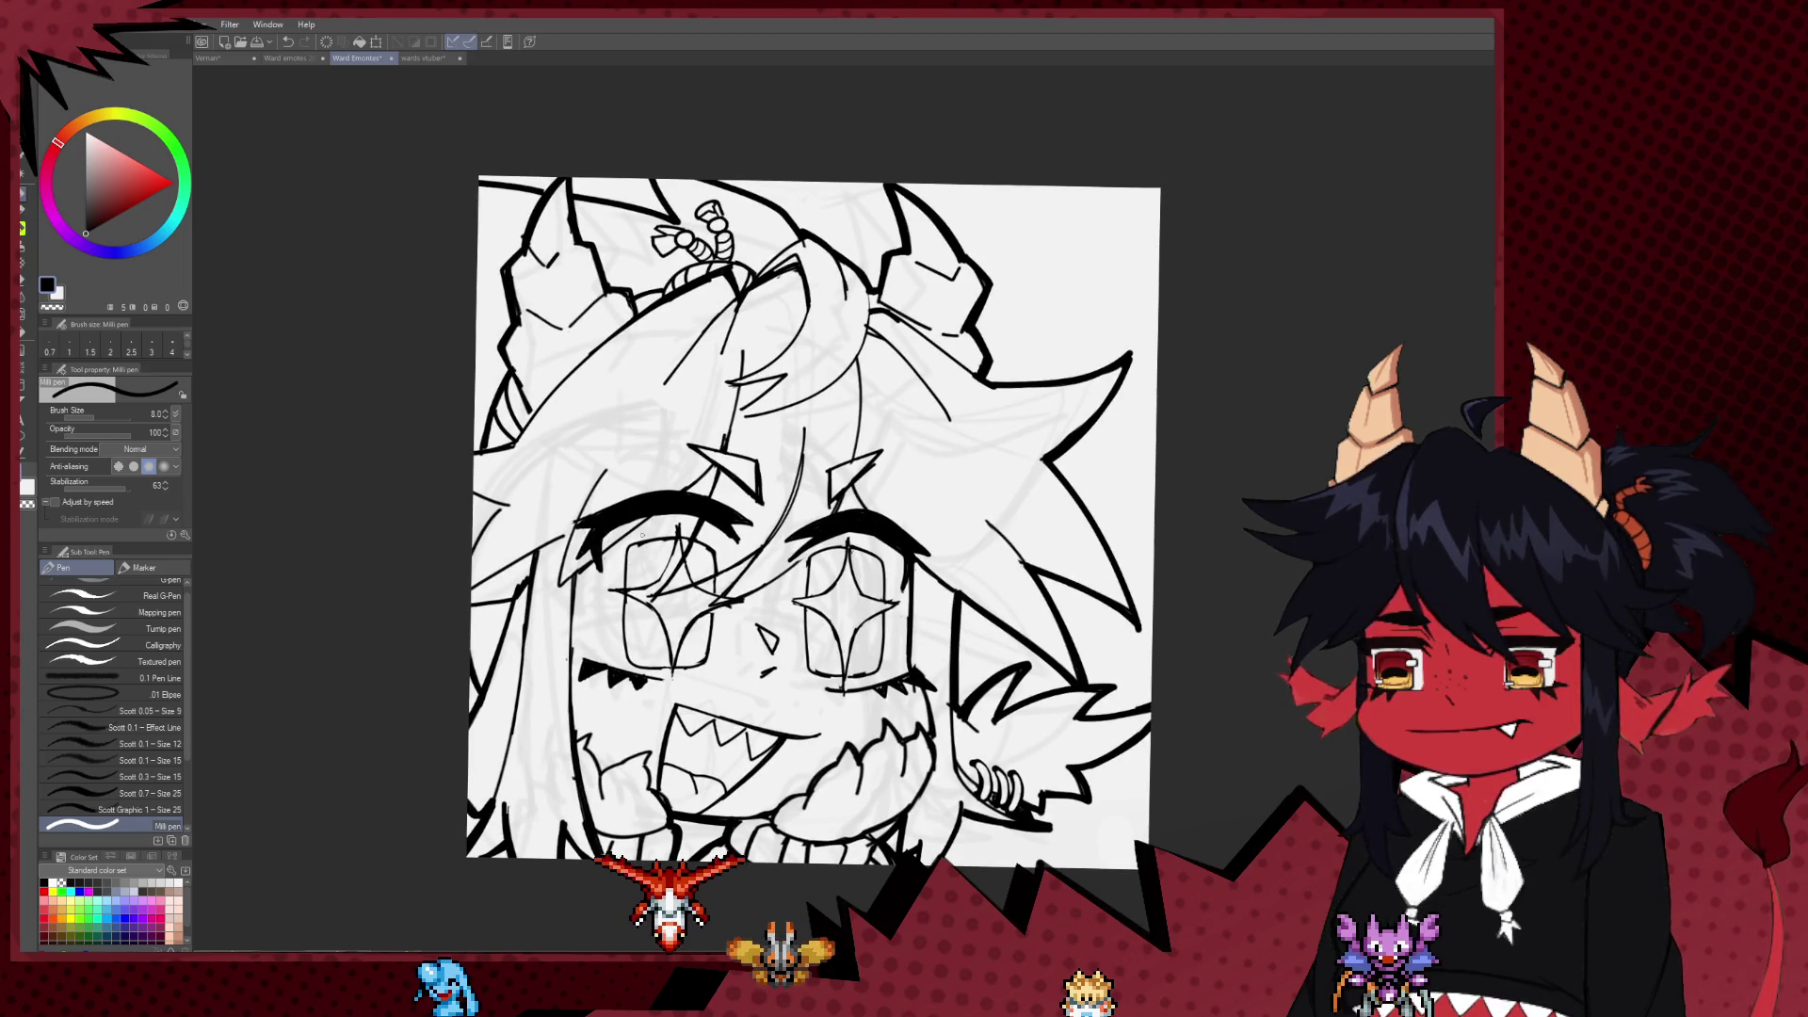
scroll(697, 565, down, 5)
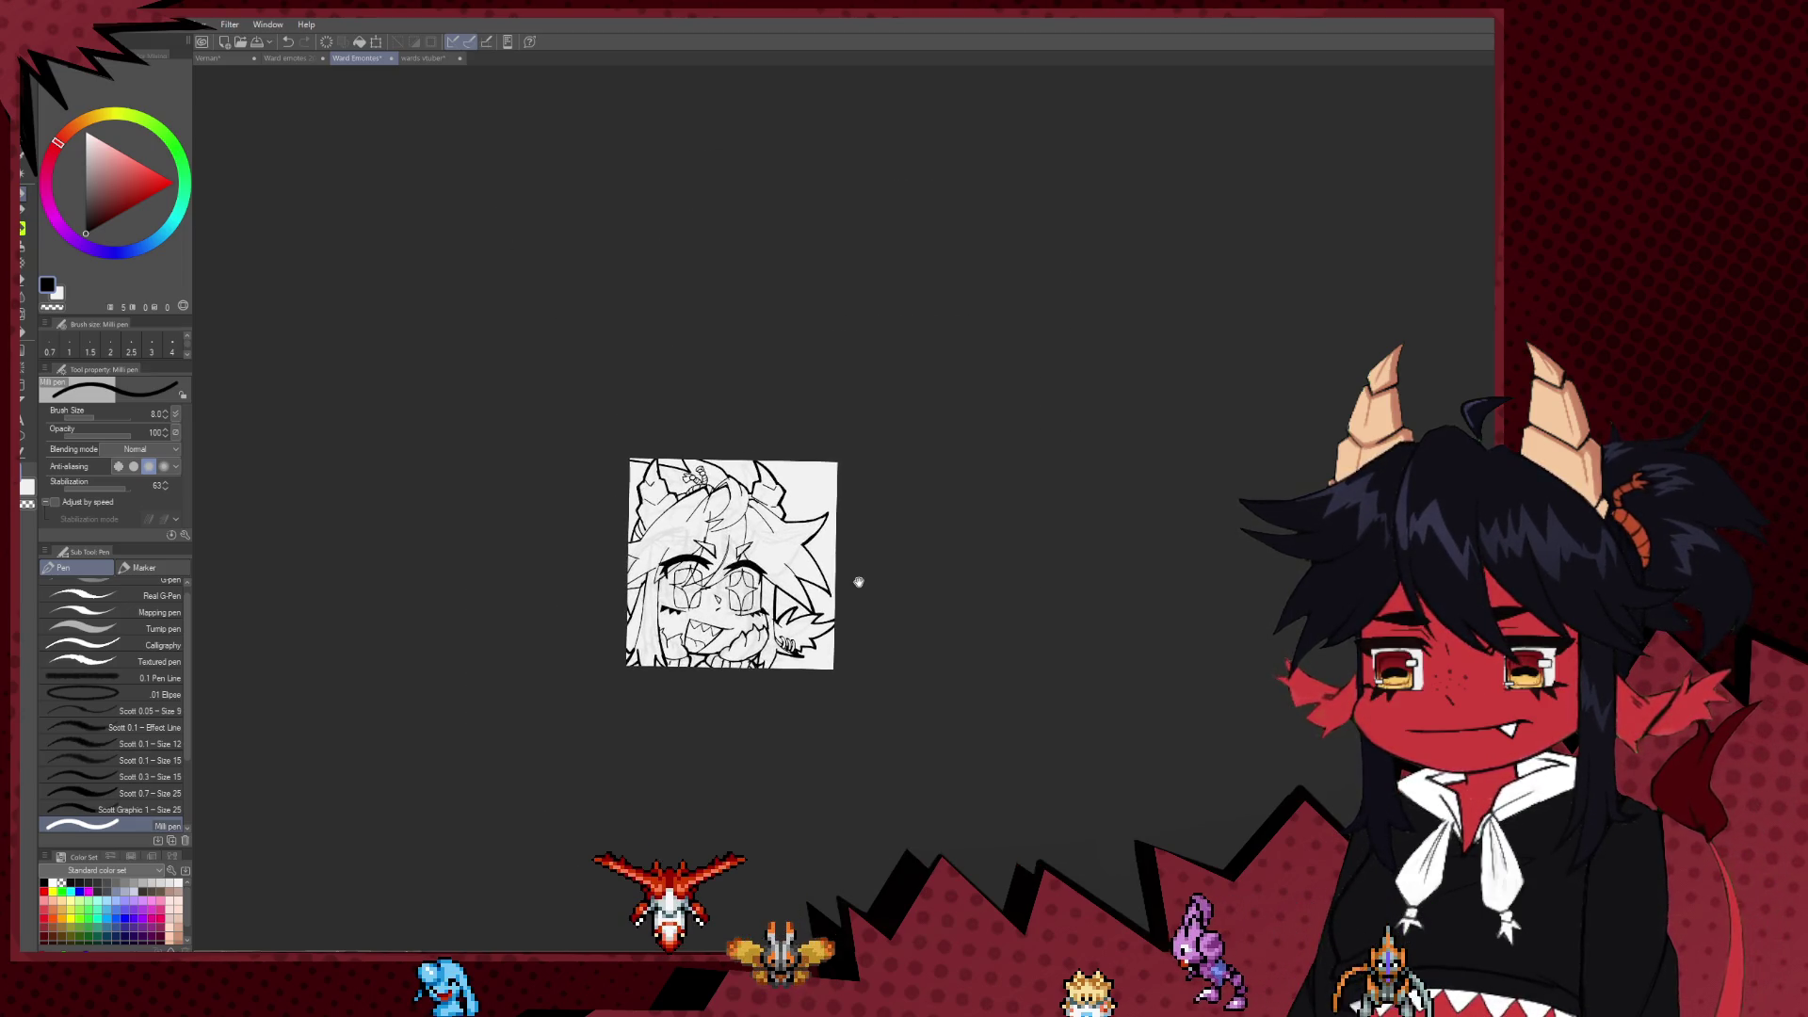
scroll(815, 550, up, 1)
scroll(816, 550, up, 2)
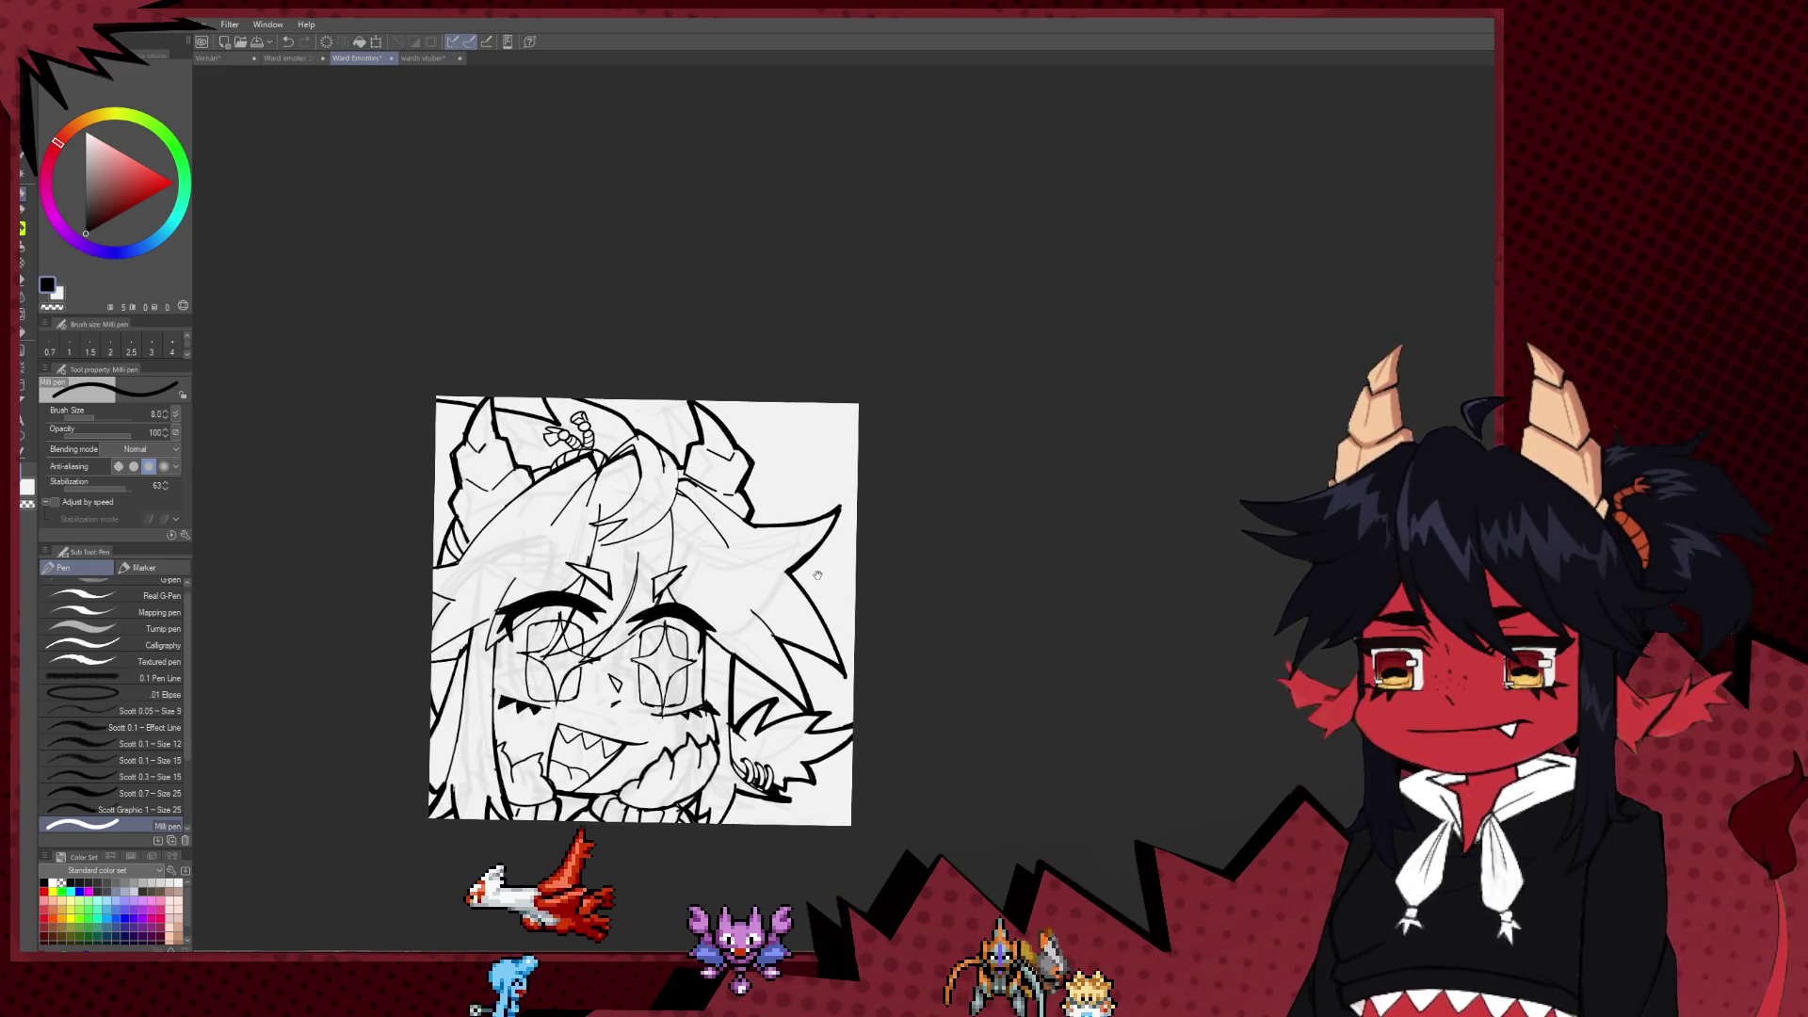
scroll(814, 541, up, 1)
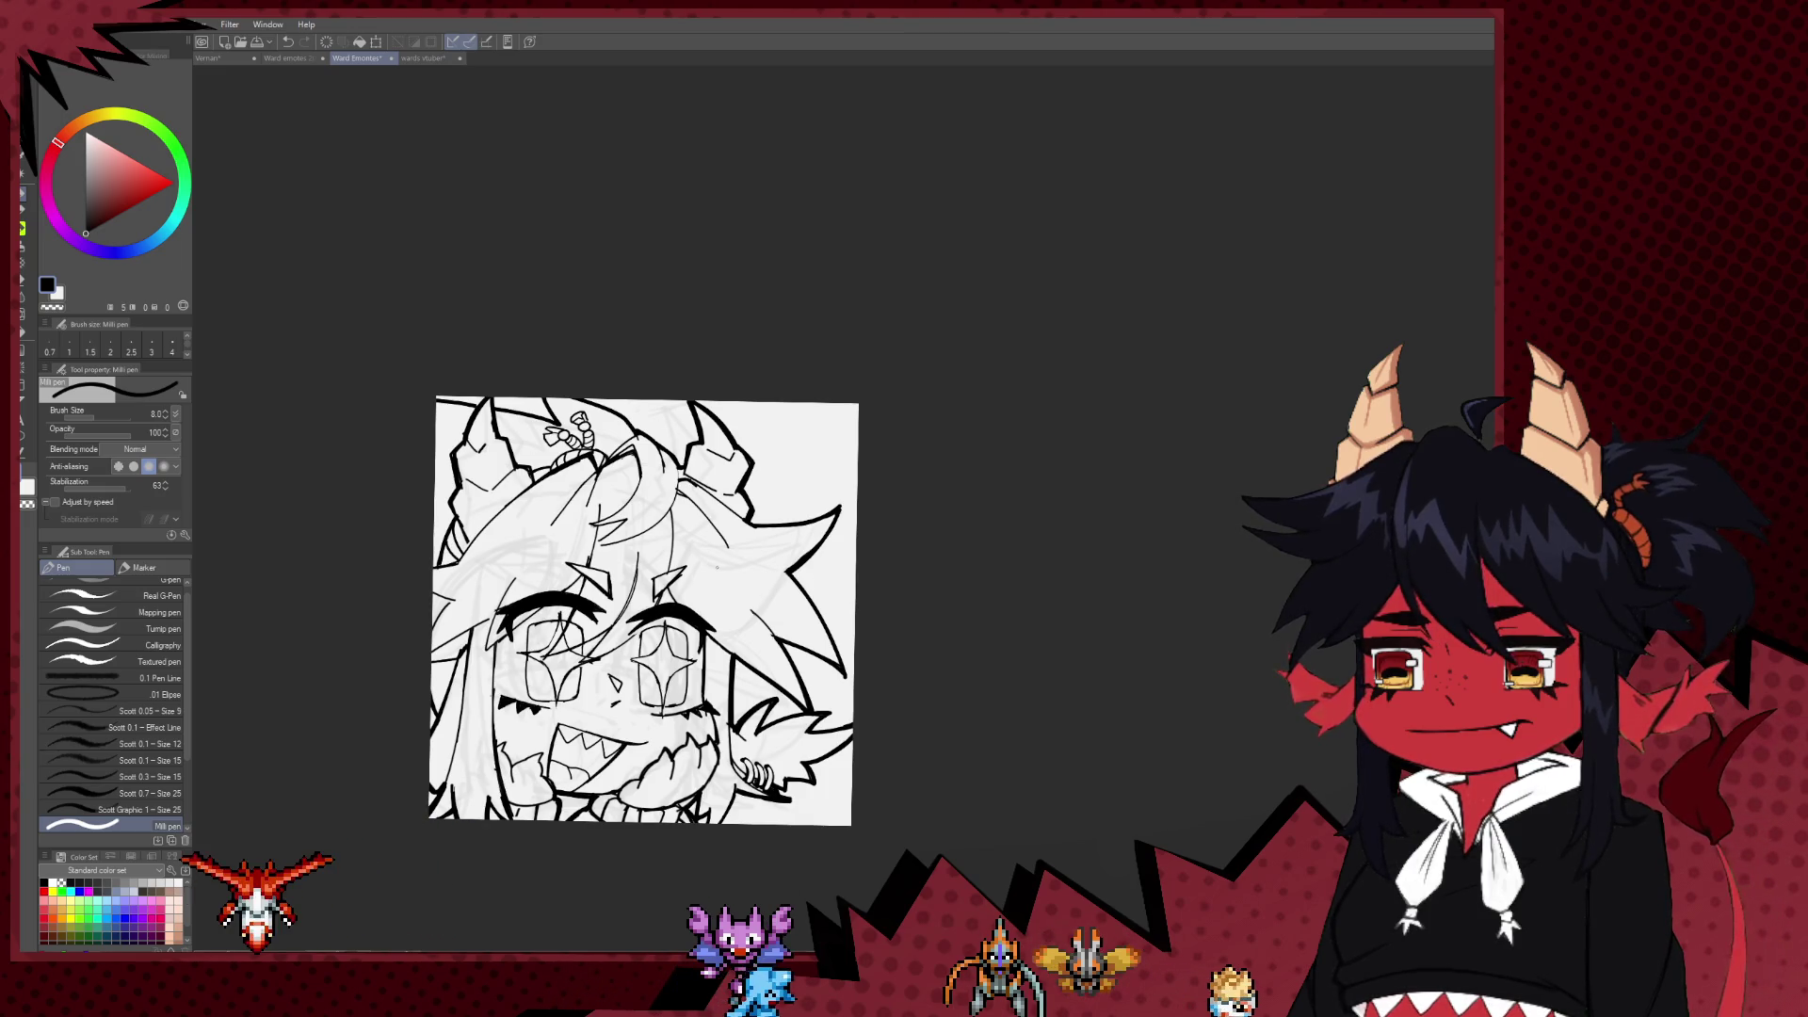
scroll(682, 661, down, 1)
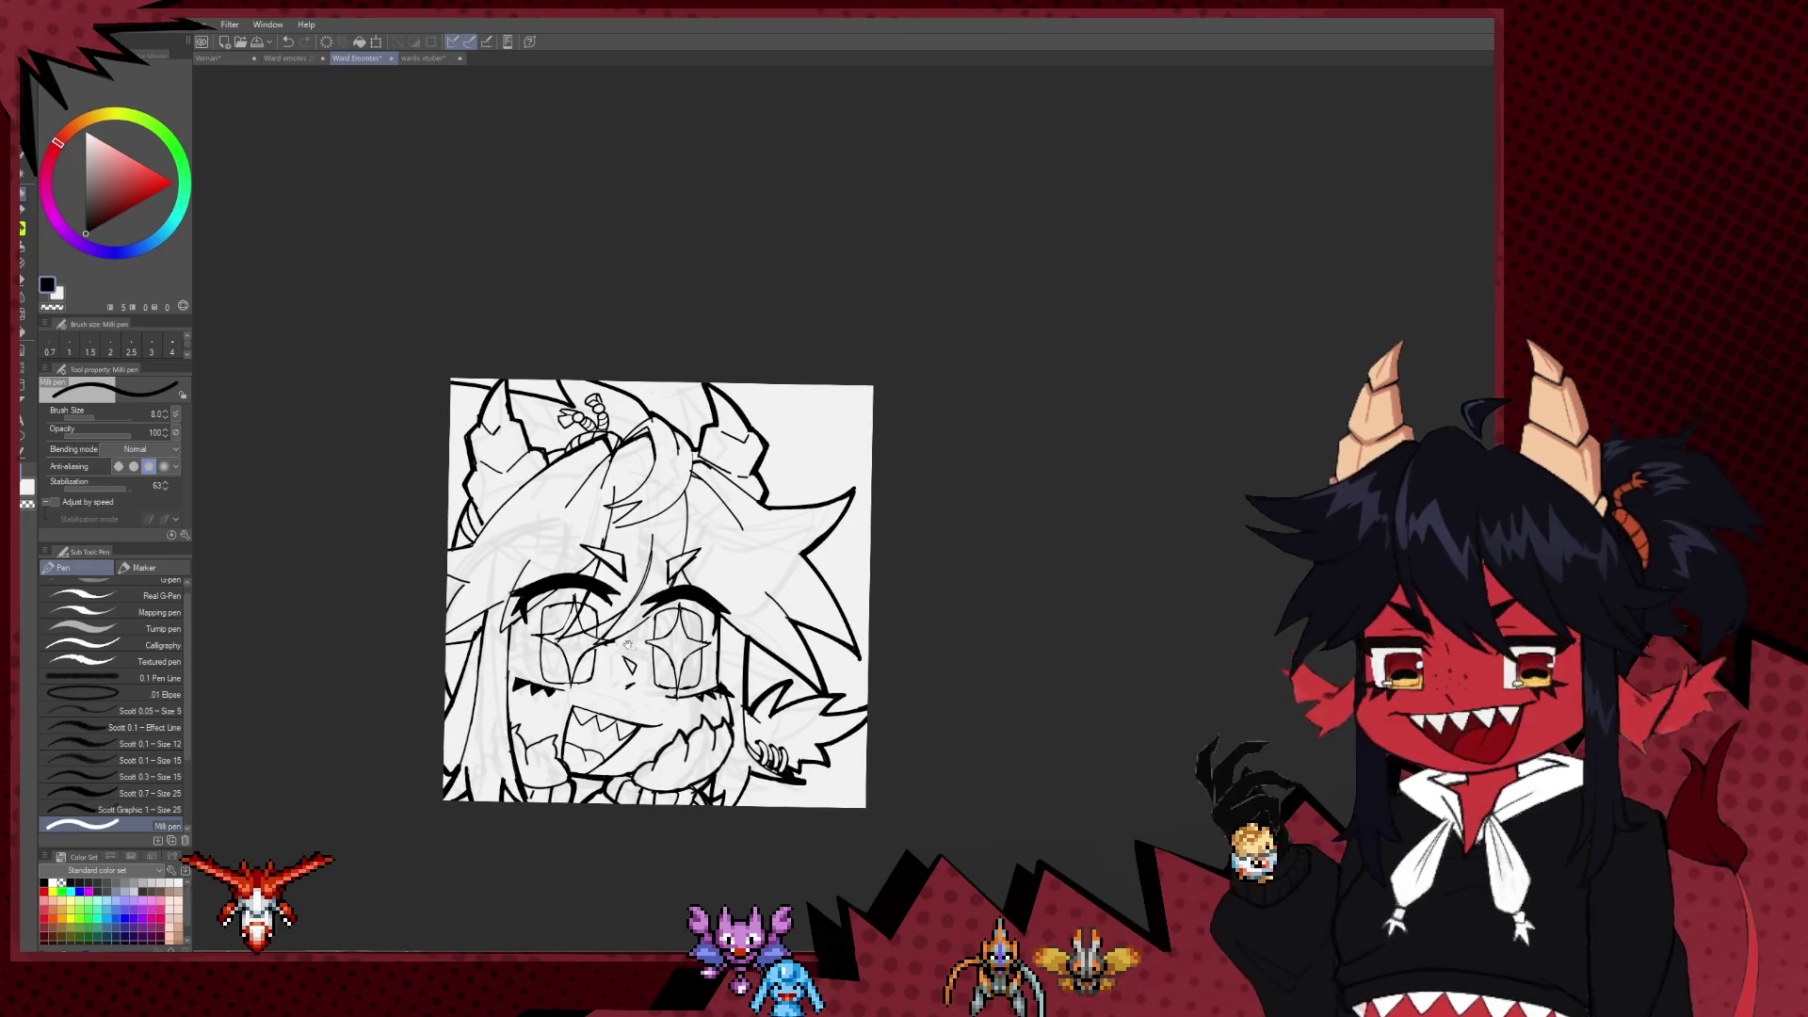
scroll(607, 711, down, 2)
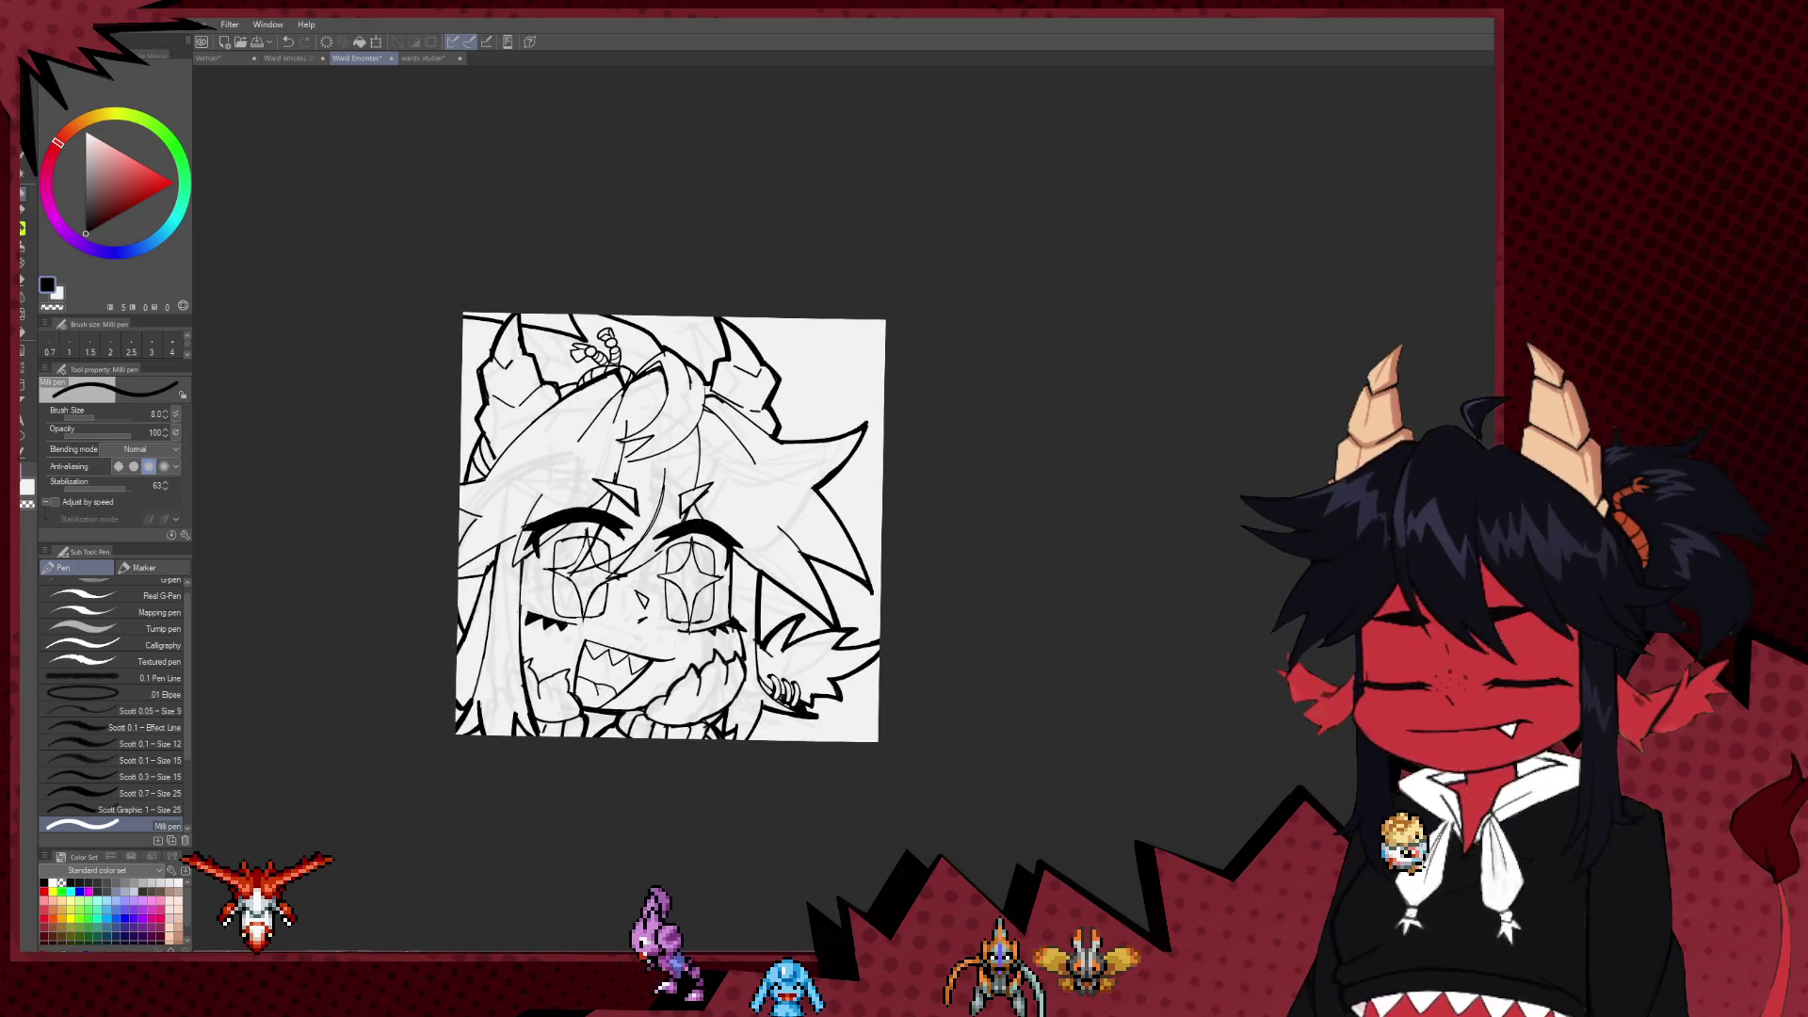
scroll(608, 711, up, 1)
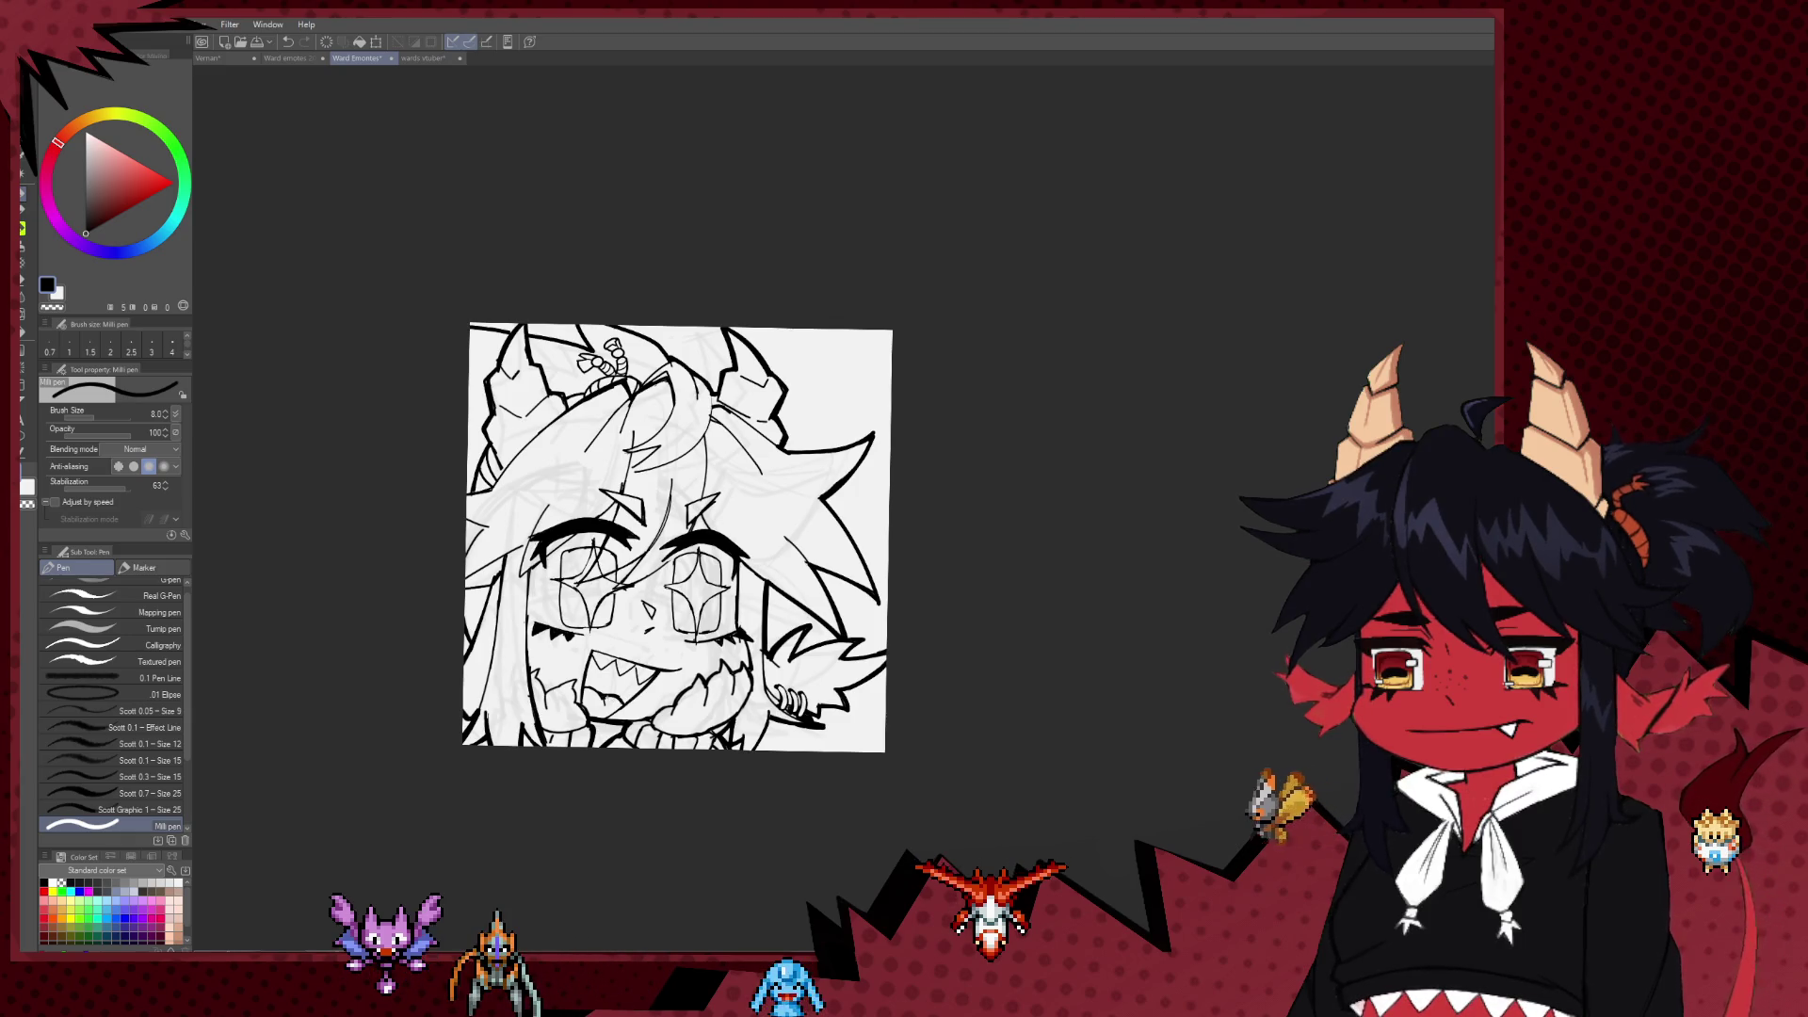
key(e)
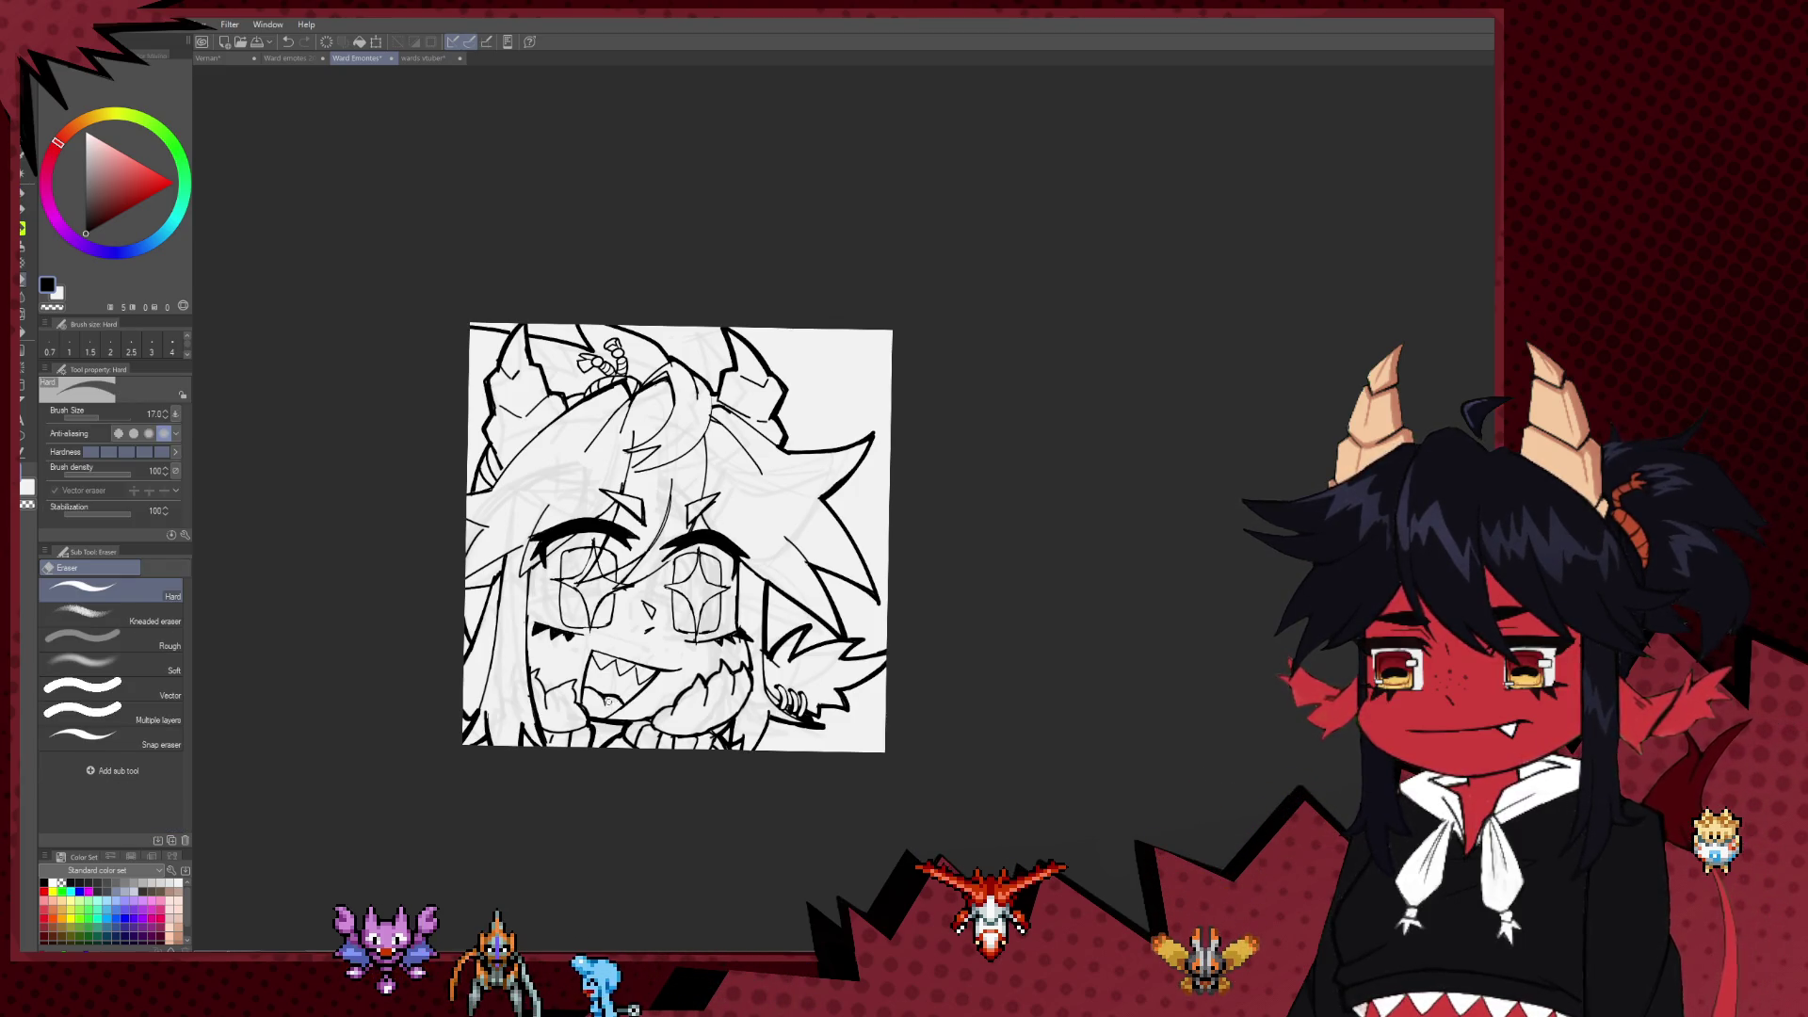
key(p)
Step: Raise the inking pen size from 8 to 12 and reframe the view
drag(684, 689, 669, 706)
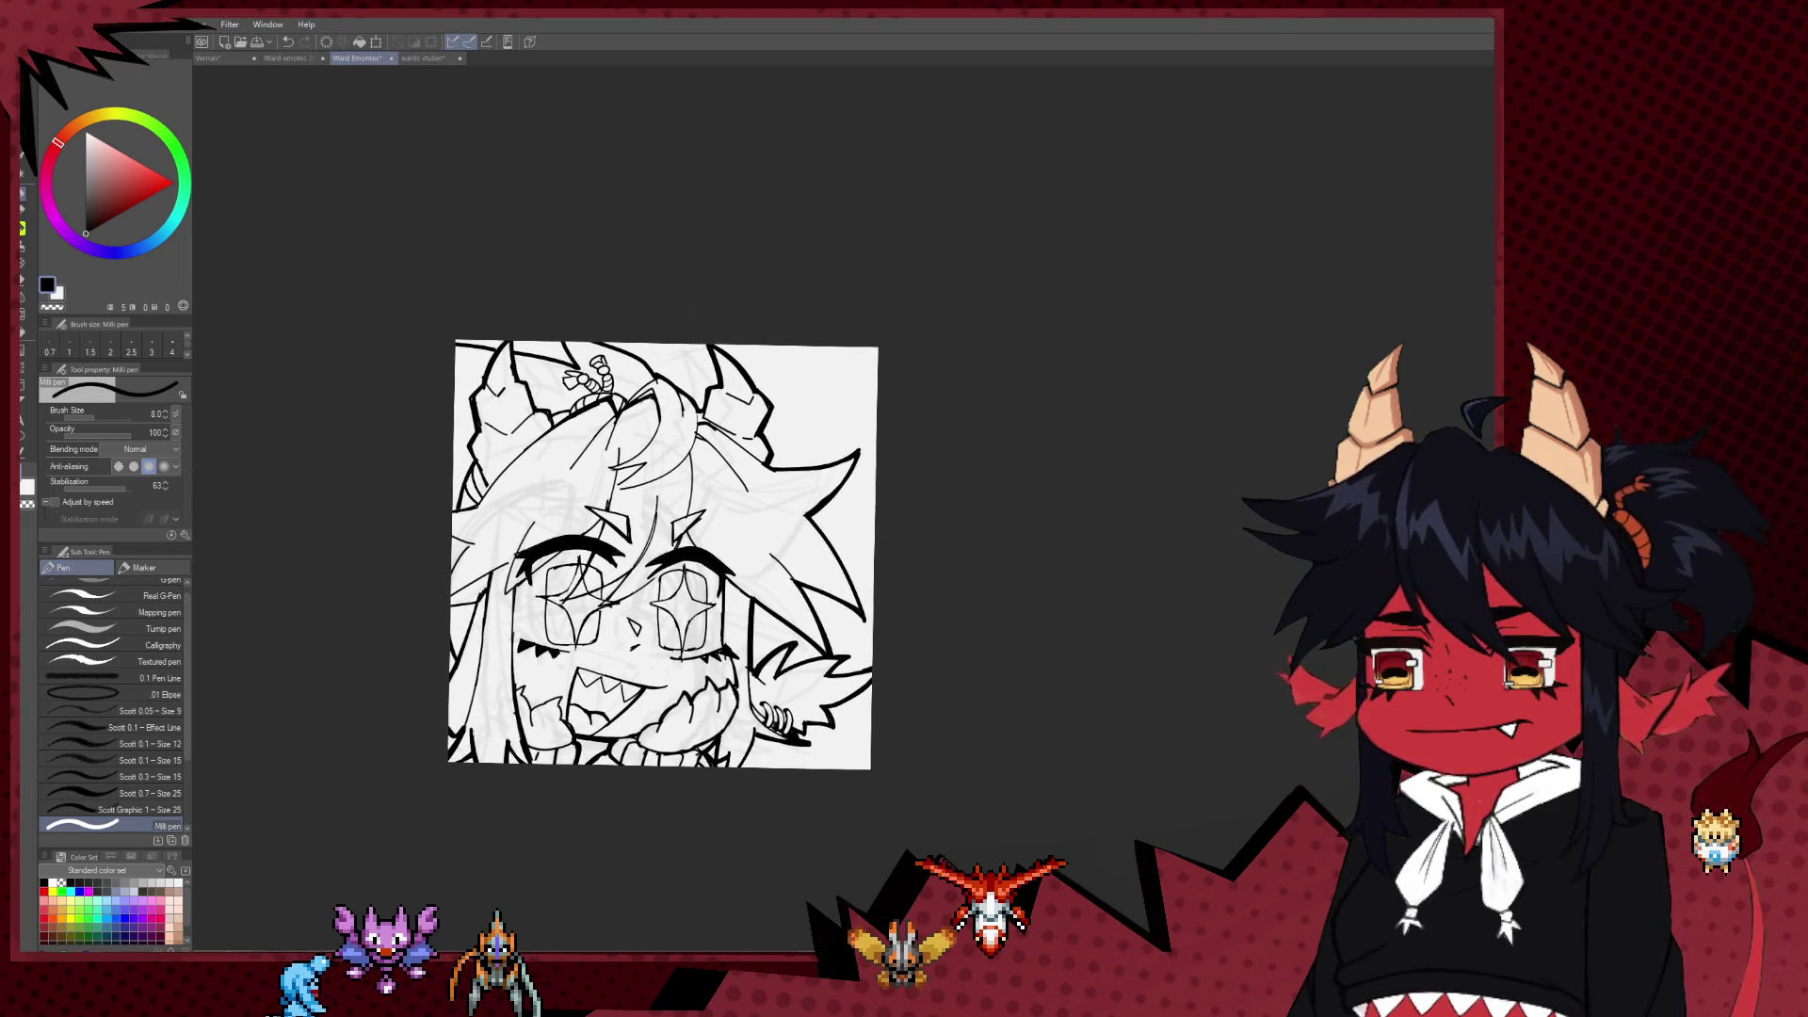
key(bracketright)
key(bracketright)
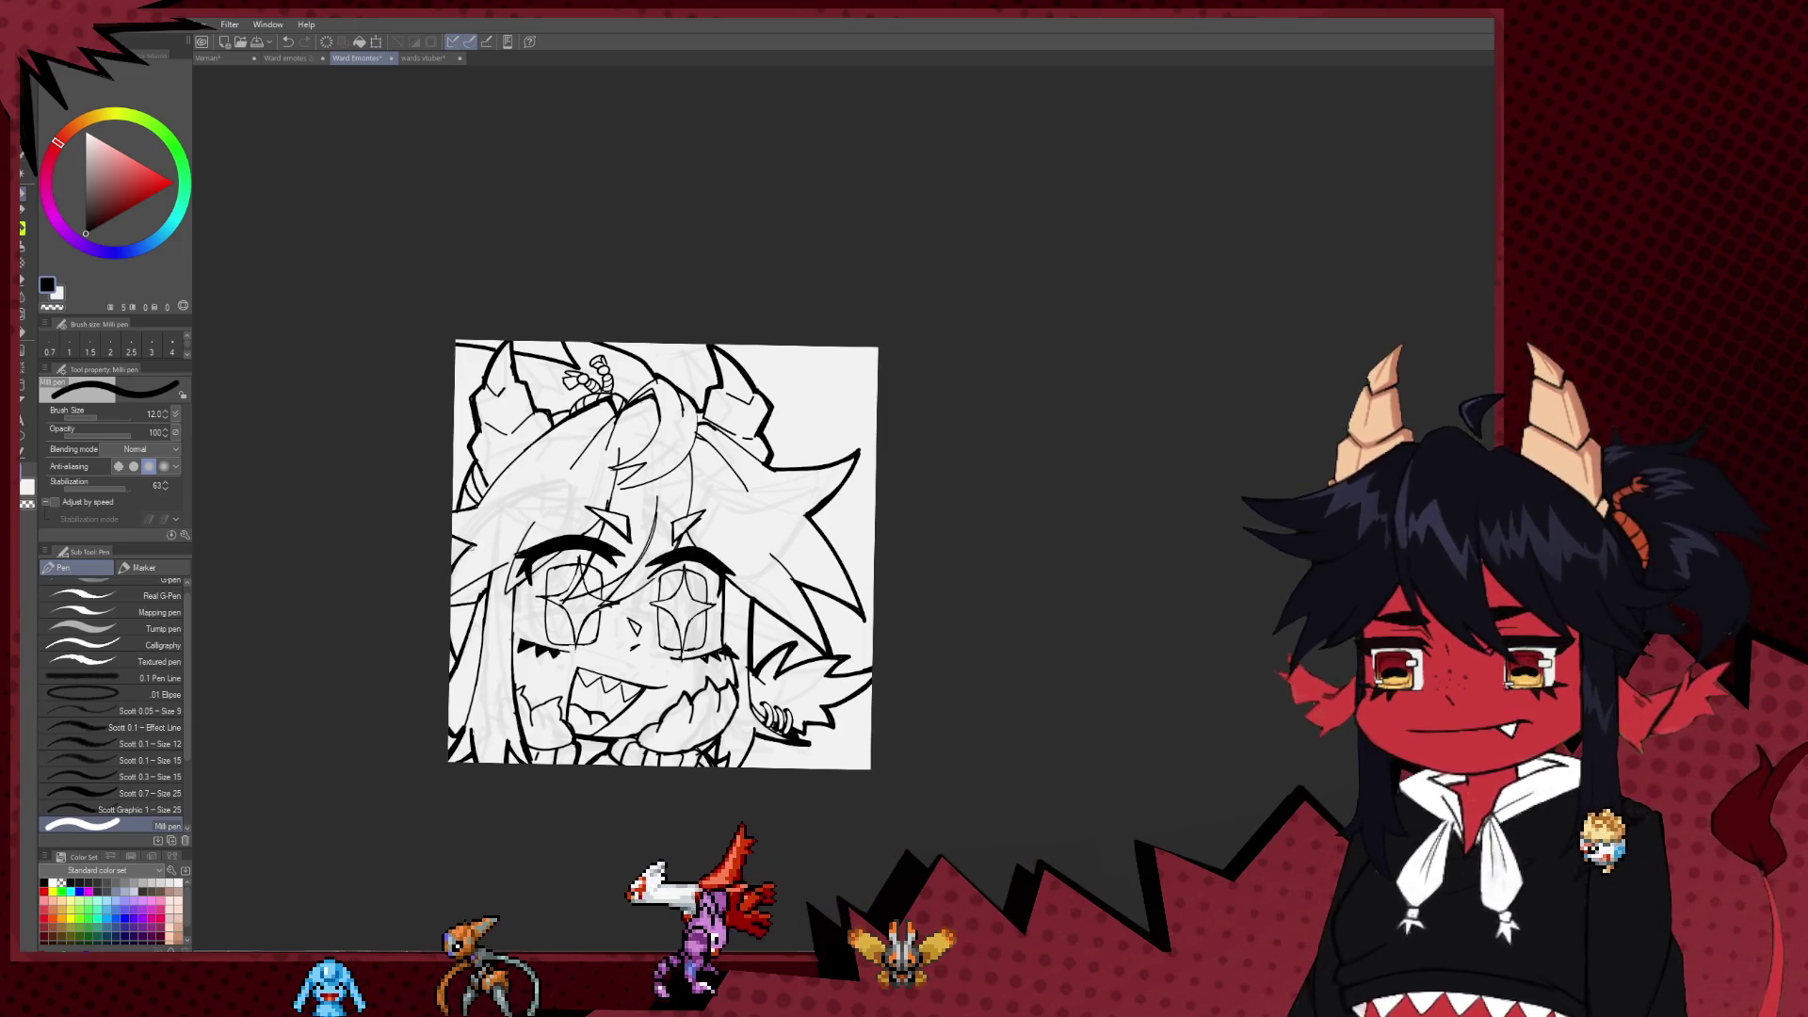
drag(509, 656, 516, 677)
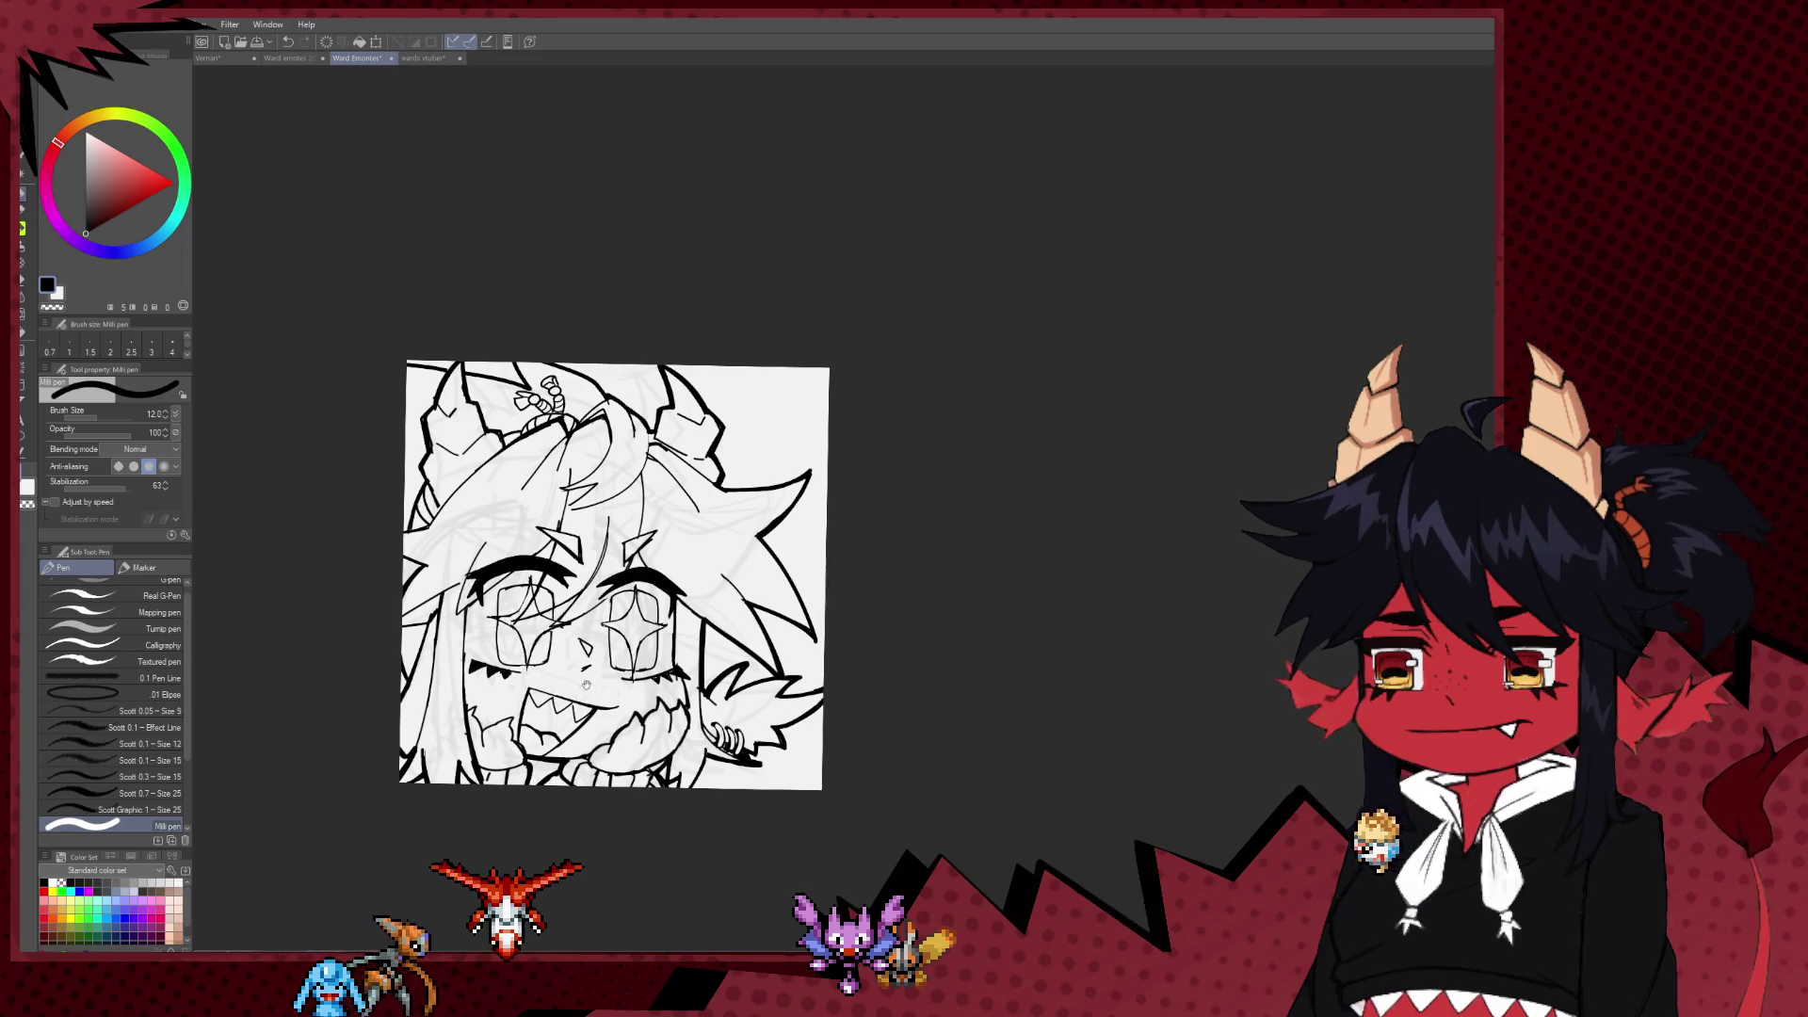
scroll(702, 509, down, 5)
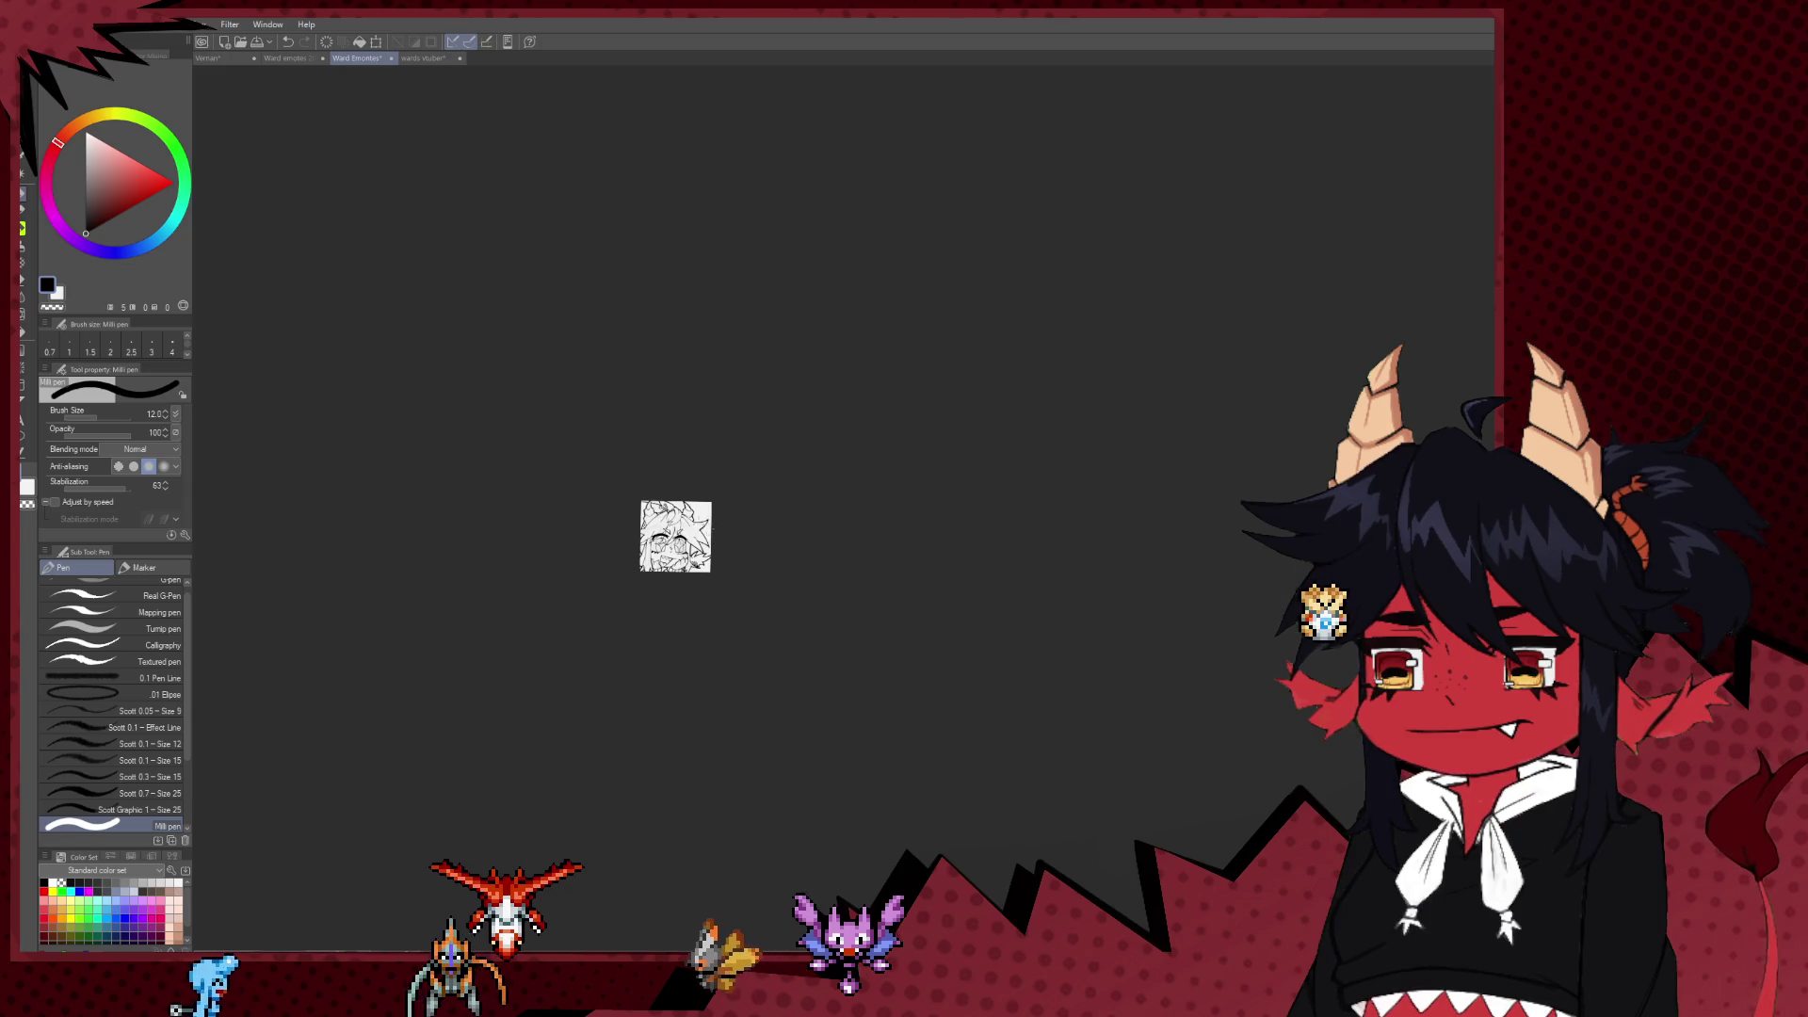
scroll(678, 518, up, 2)
scroll(663, 511, up, 3)
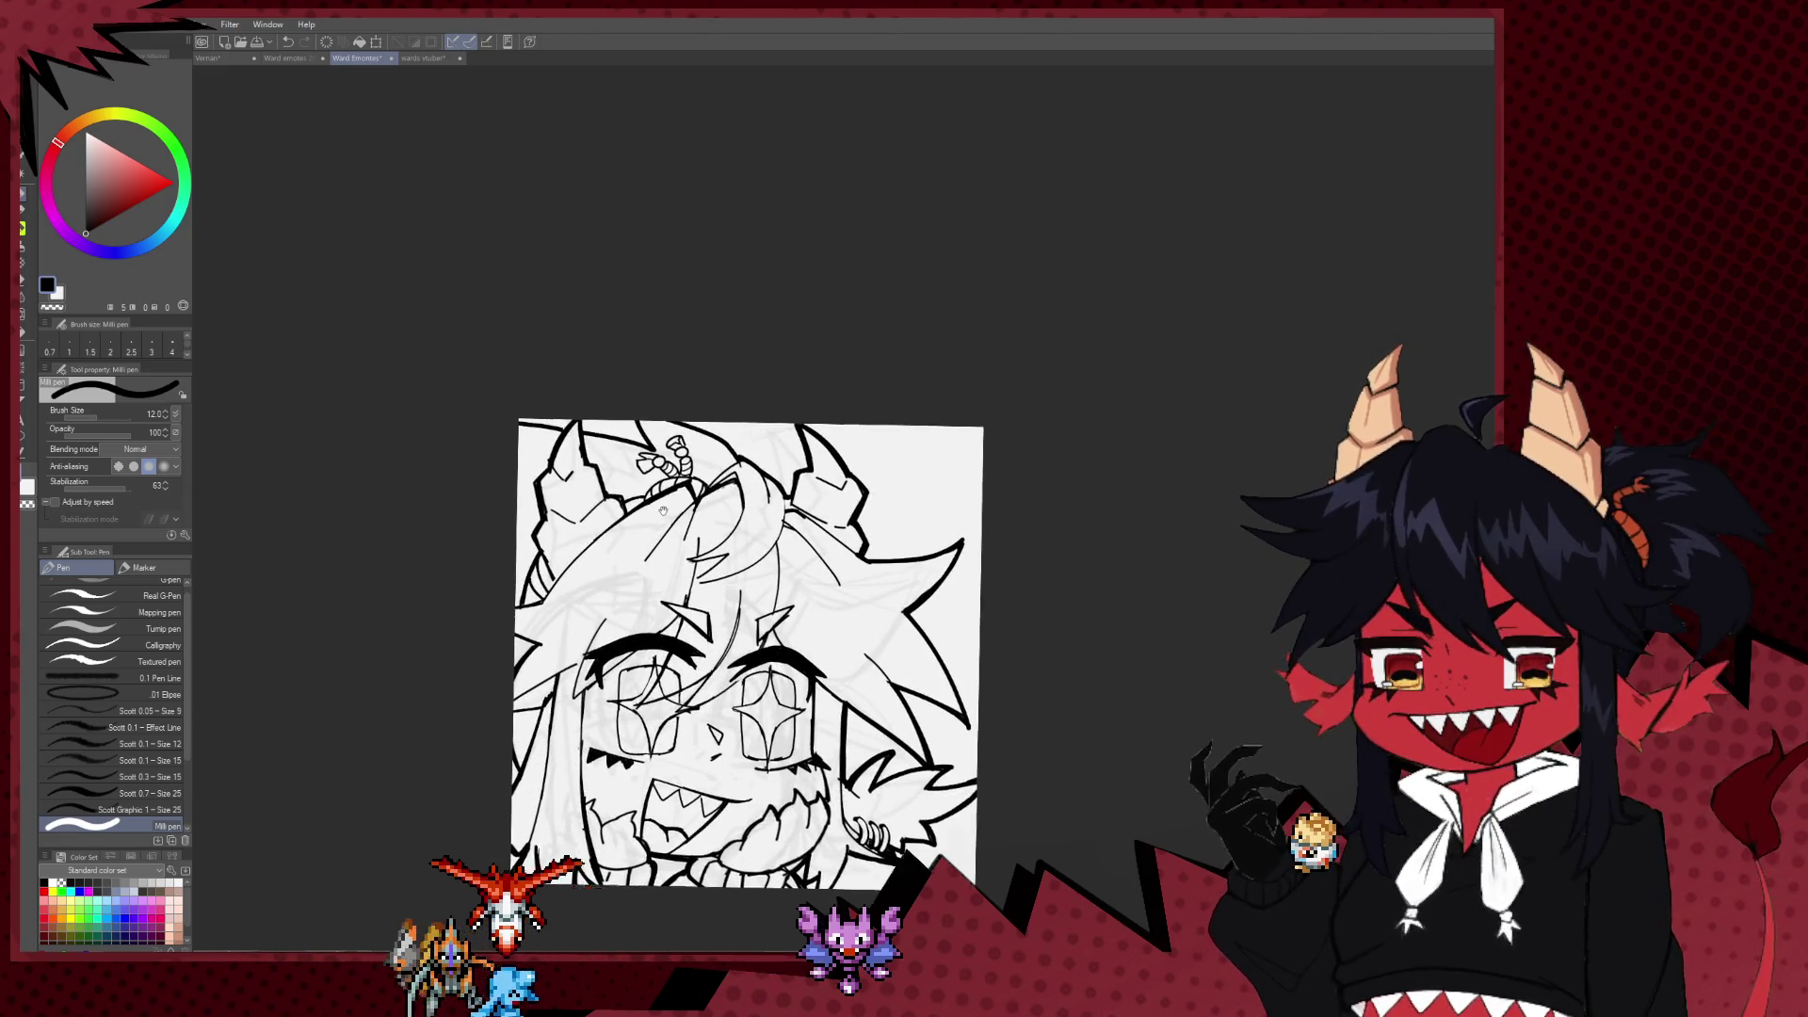
scroll(663, 510, up, 2)
Step: Erase the thin curved stroke on top of the head and extend the short ink line
scroll(663, 511, up, 2)
key(e)
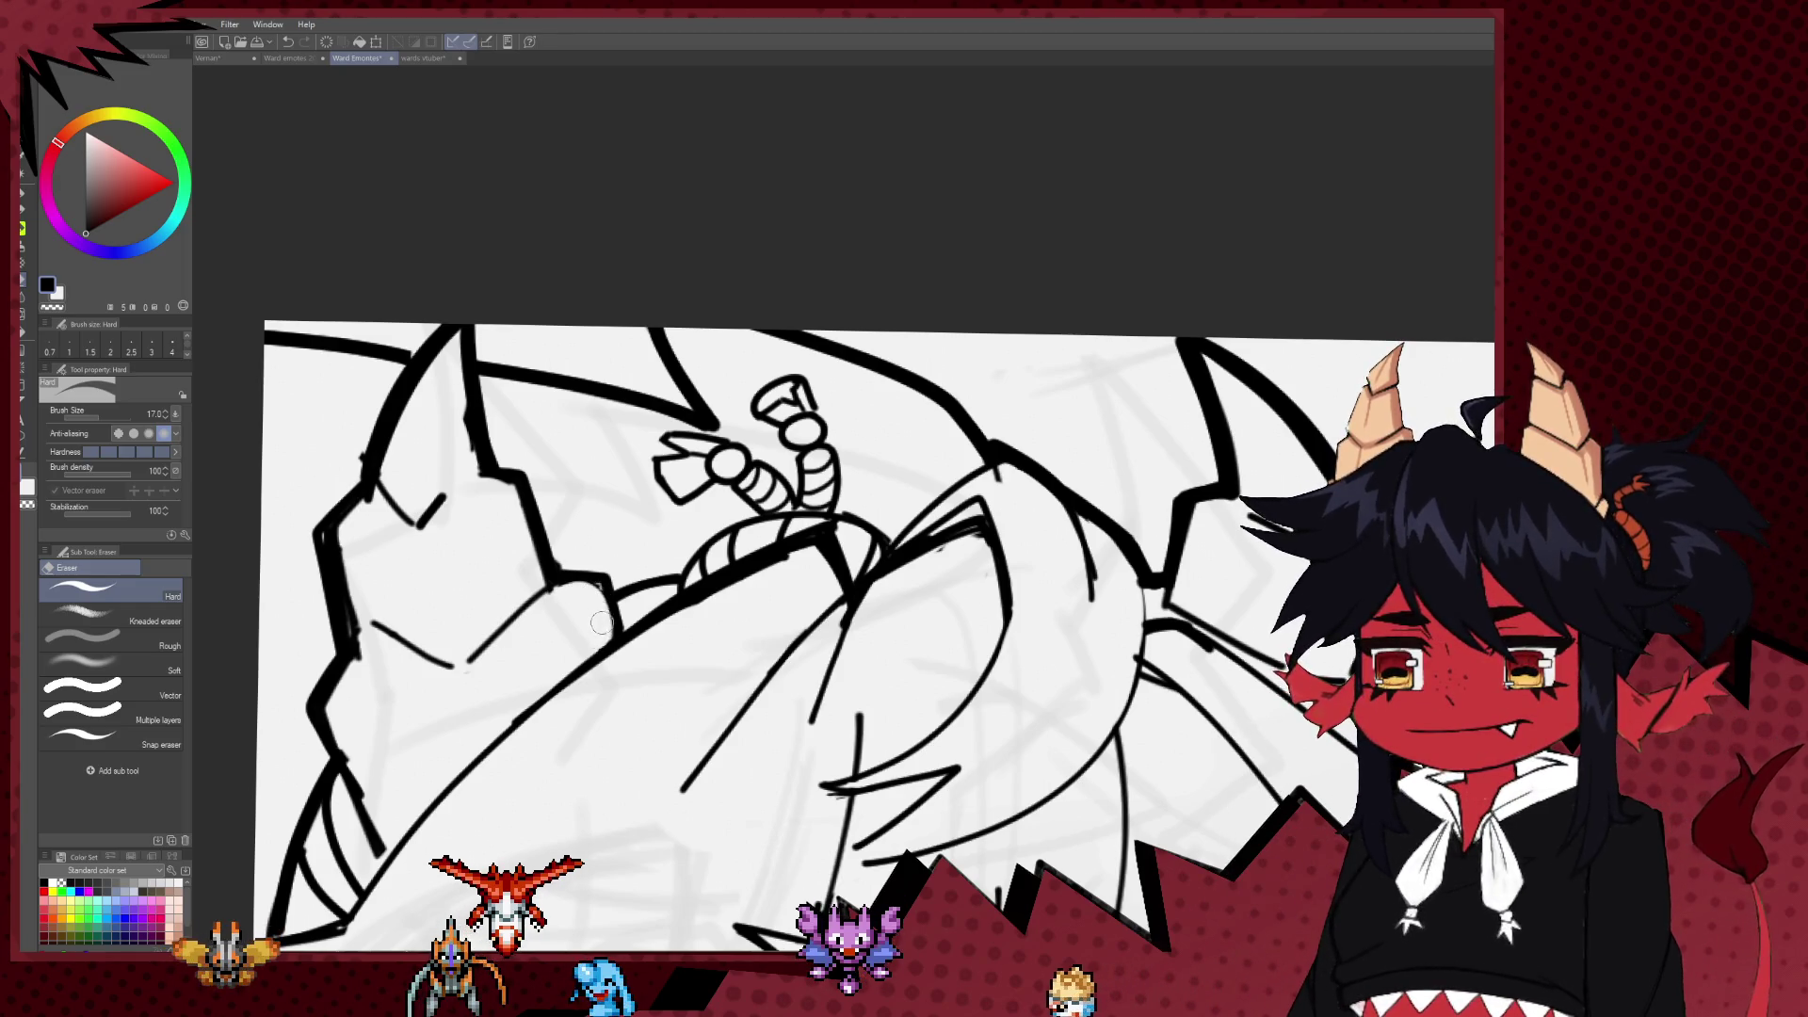
drag(600, 617, 645, 662)
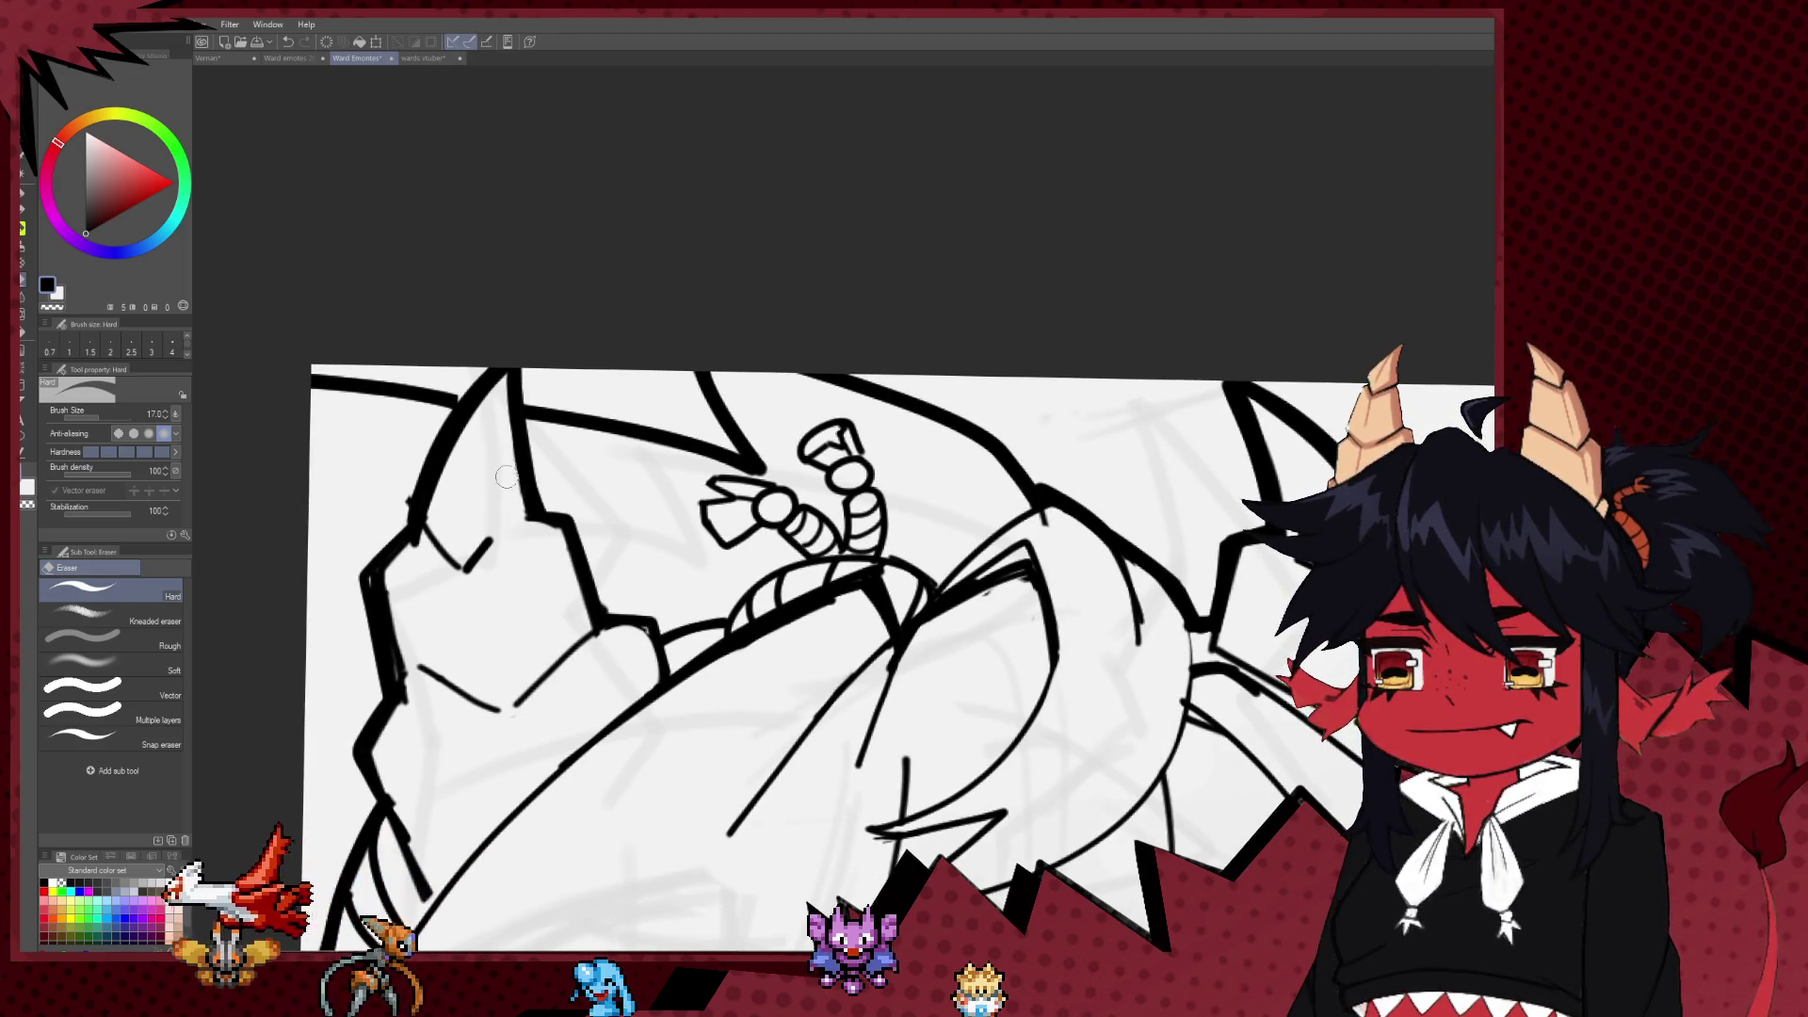
drag(428, 522, 464, 568)
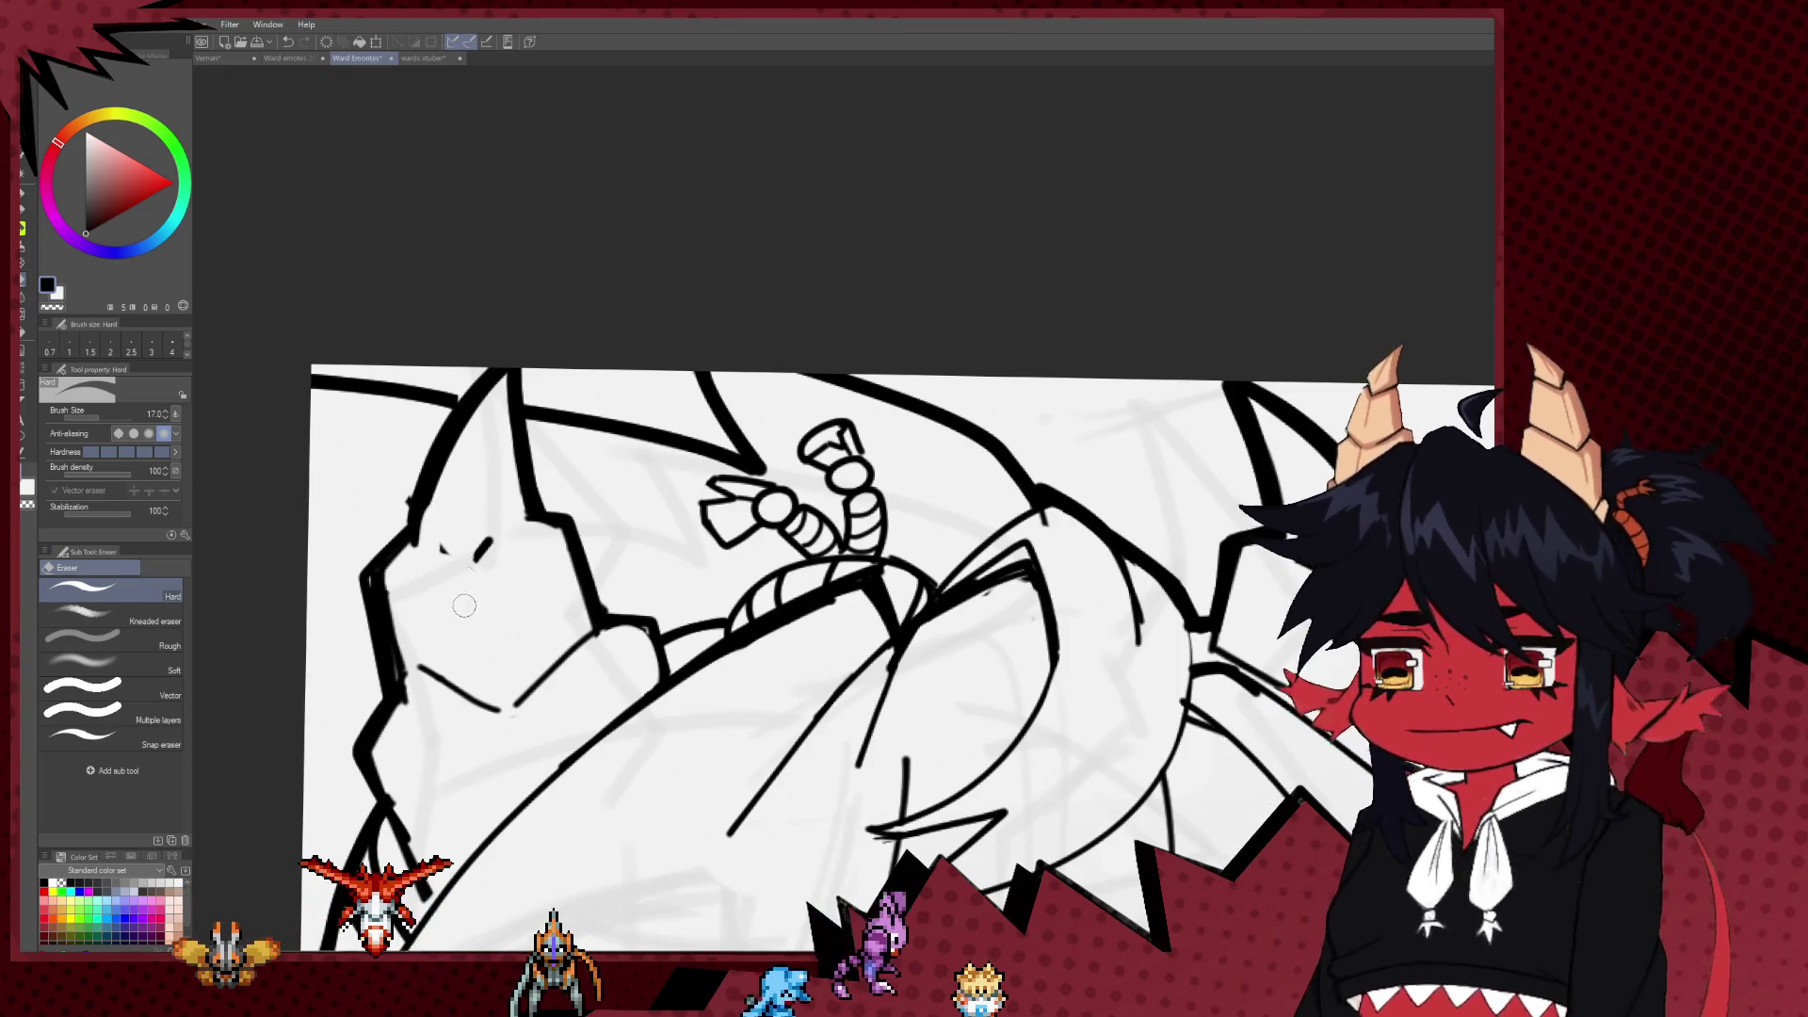
key(p)
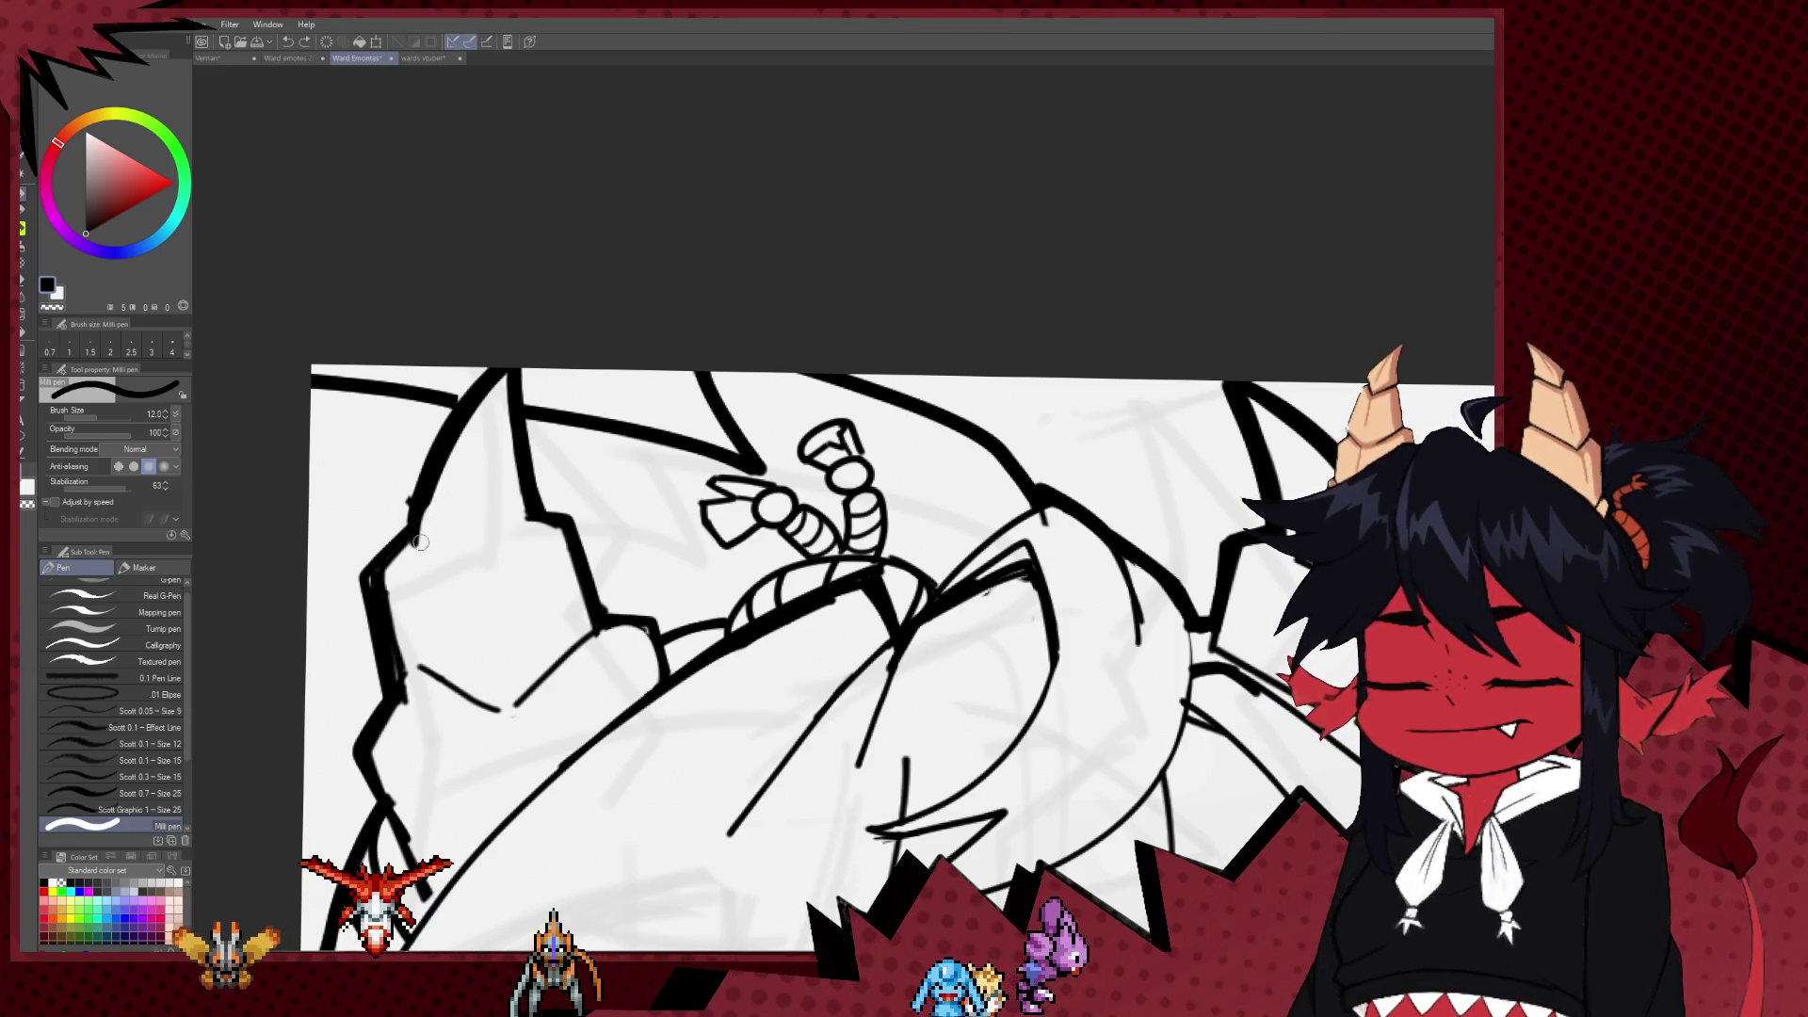
drag(453, 568, 463, 576)
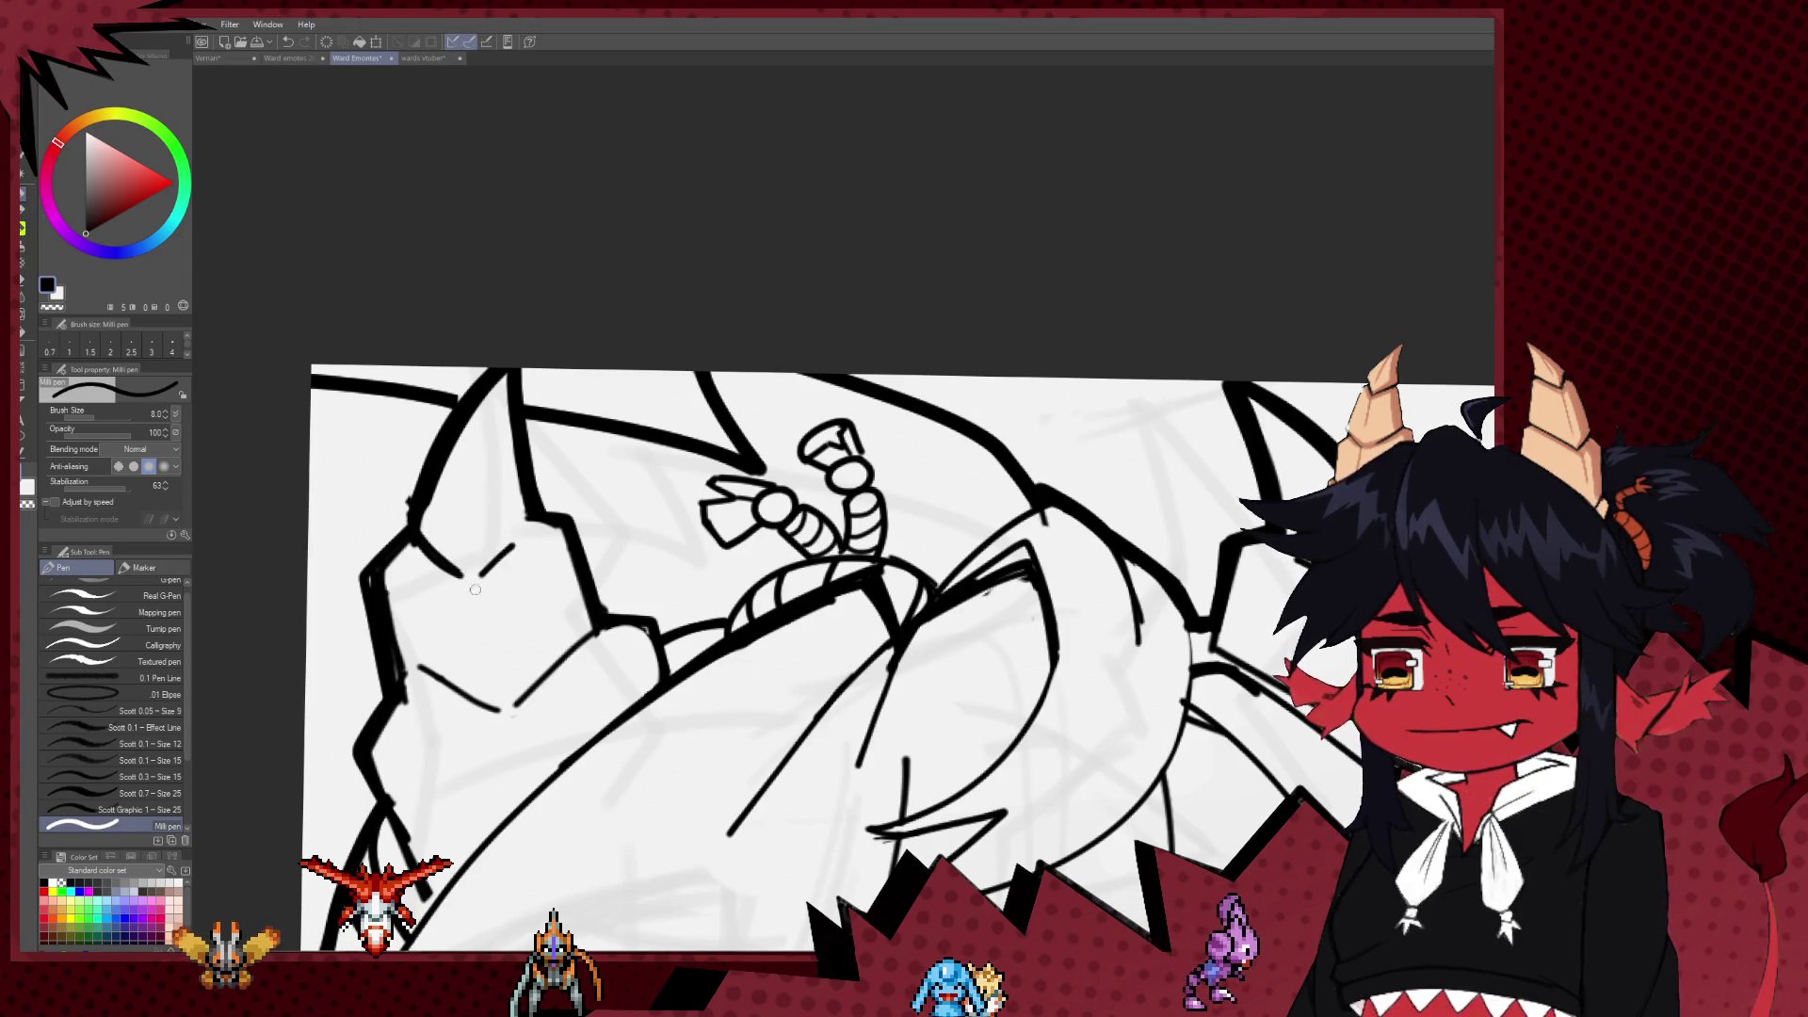
Step: Erase and redraw the thin diagonal line on the hair
key(e)
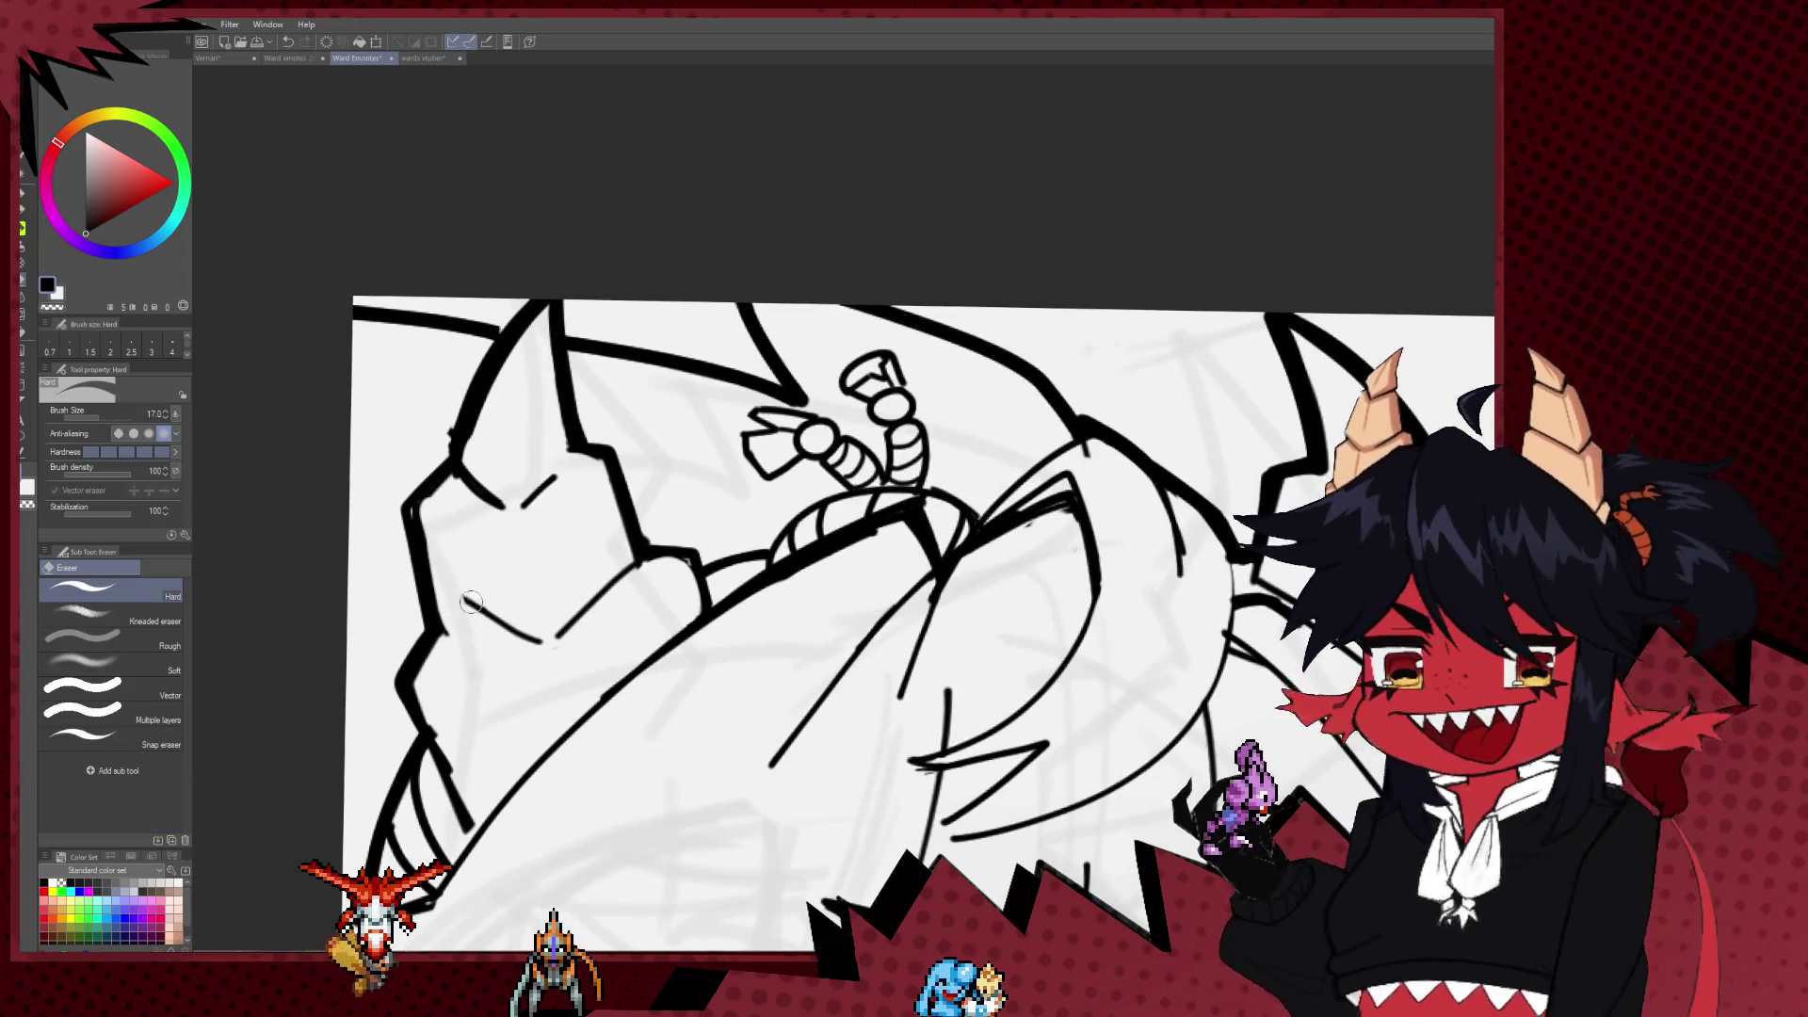
key(p)
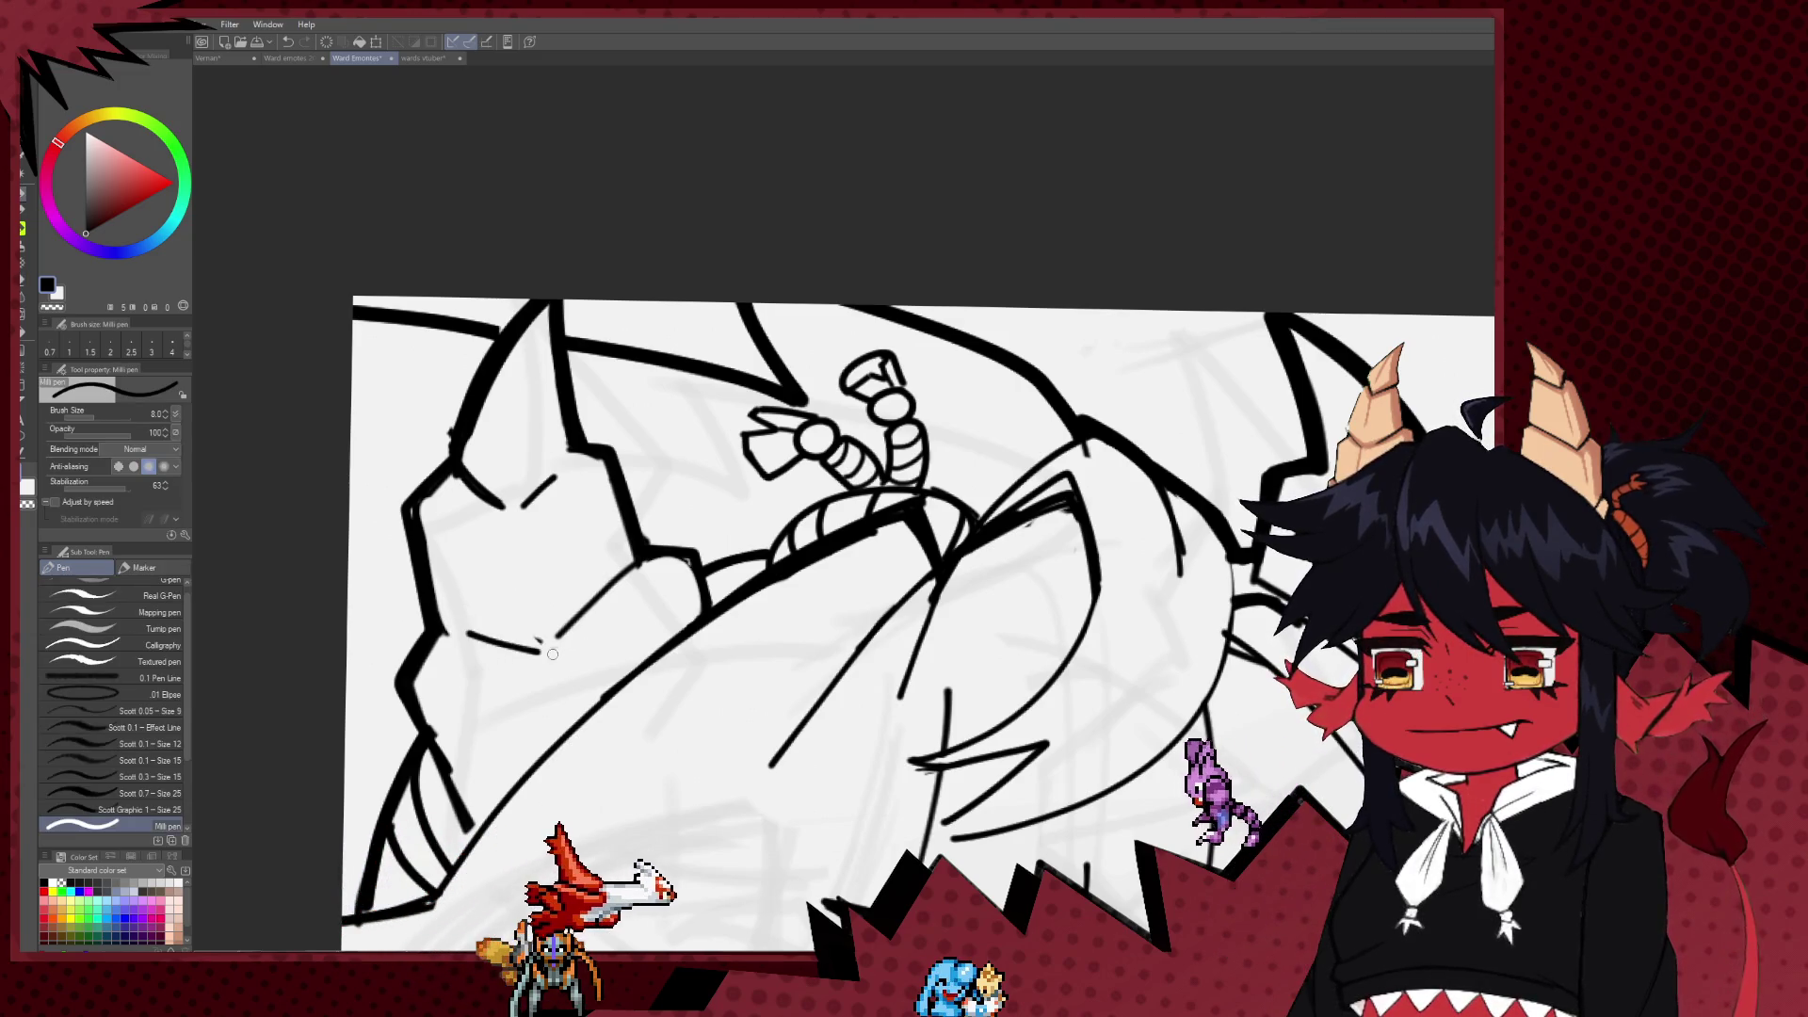
key(e)
drag(553, 650, 619, 569)
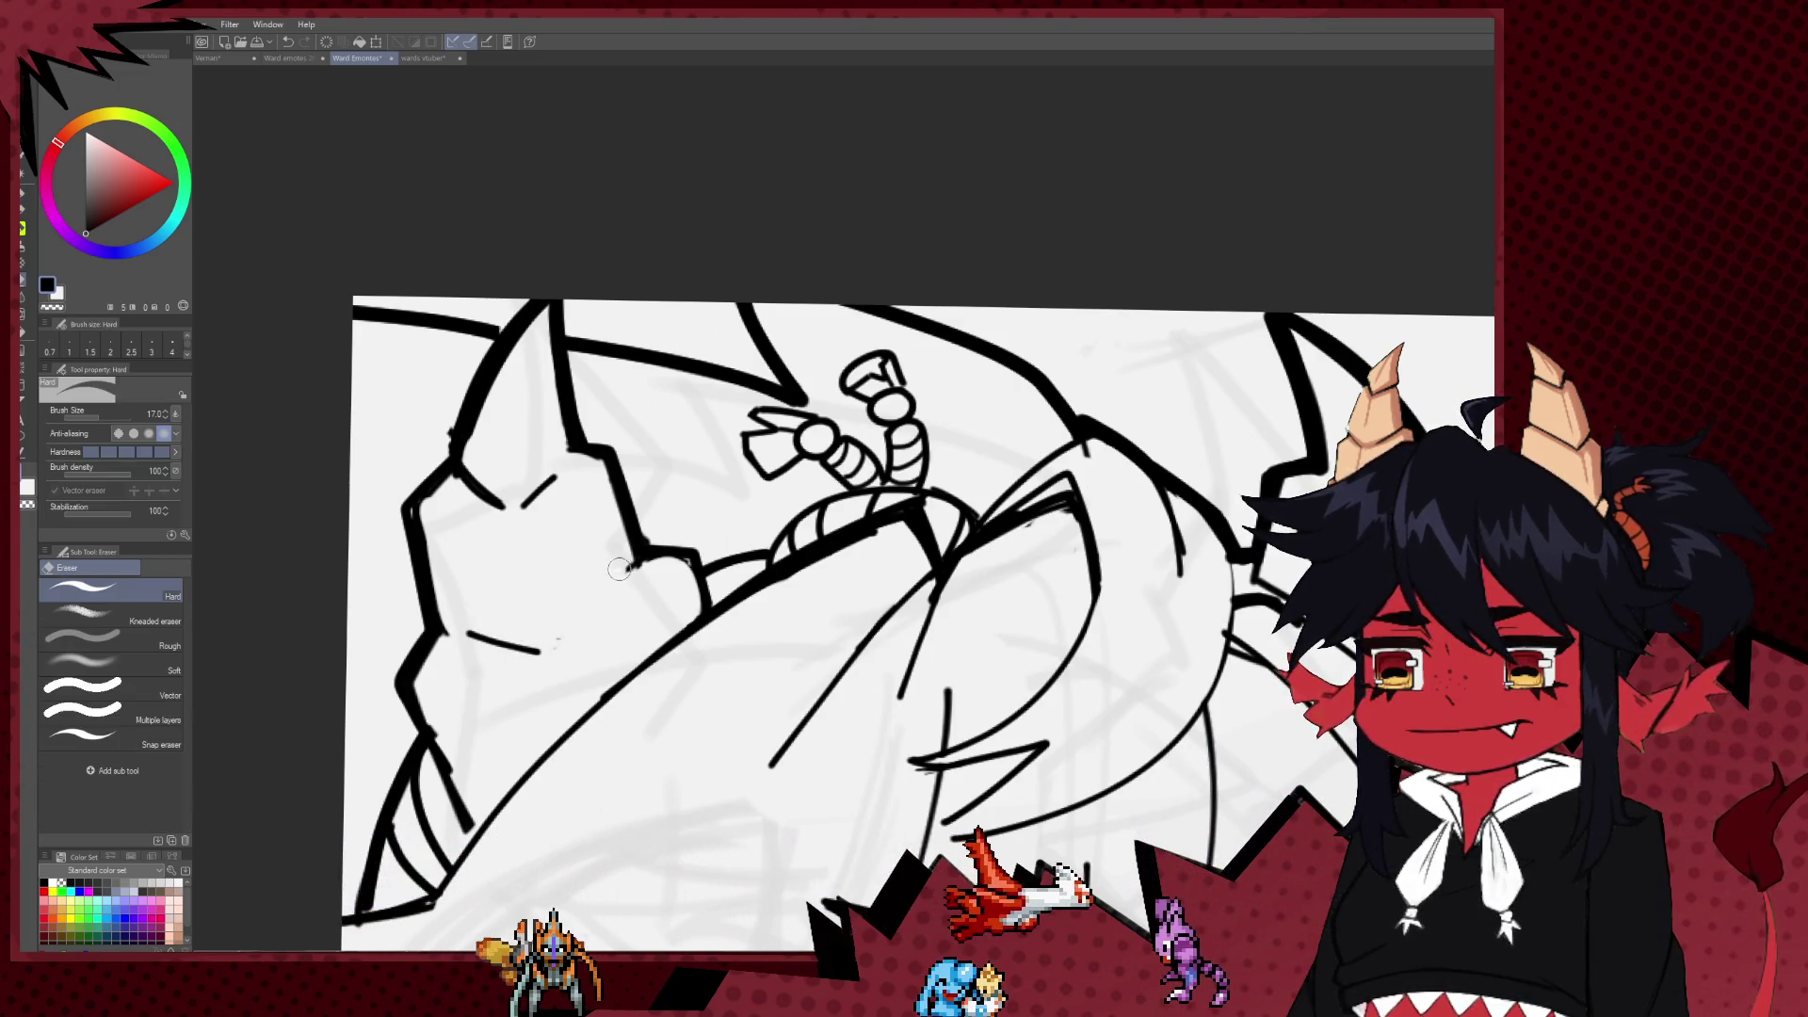
key(p)
drag(583, 621, 637, 565)
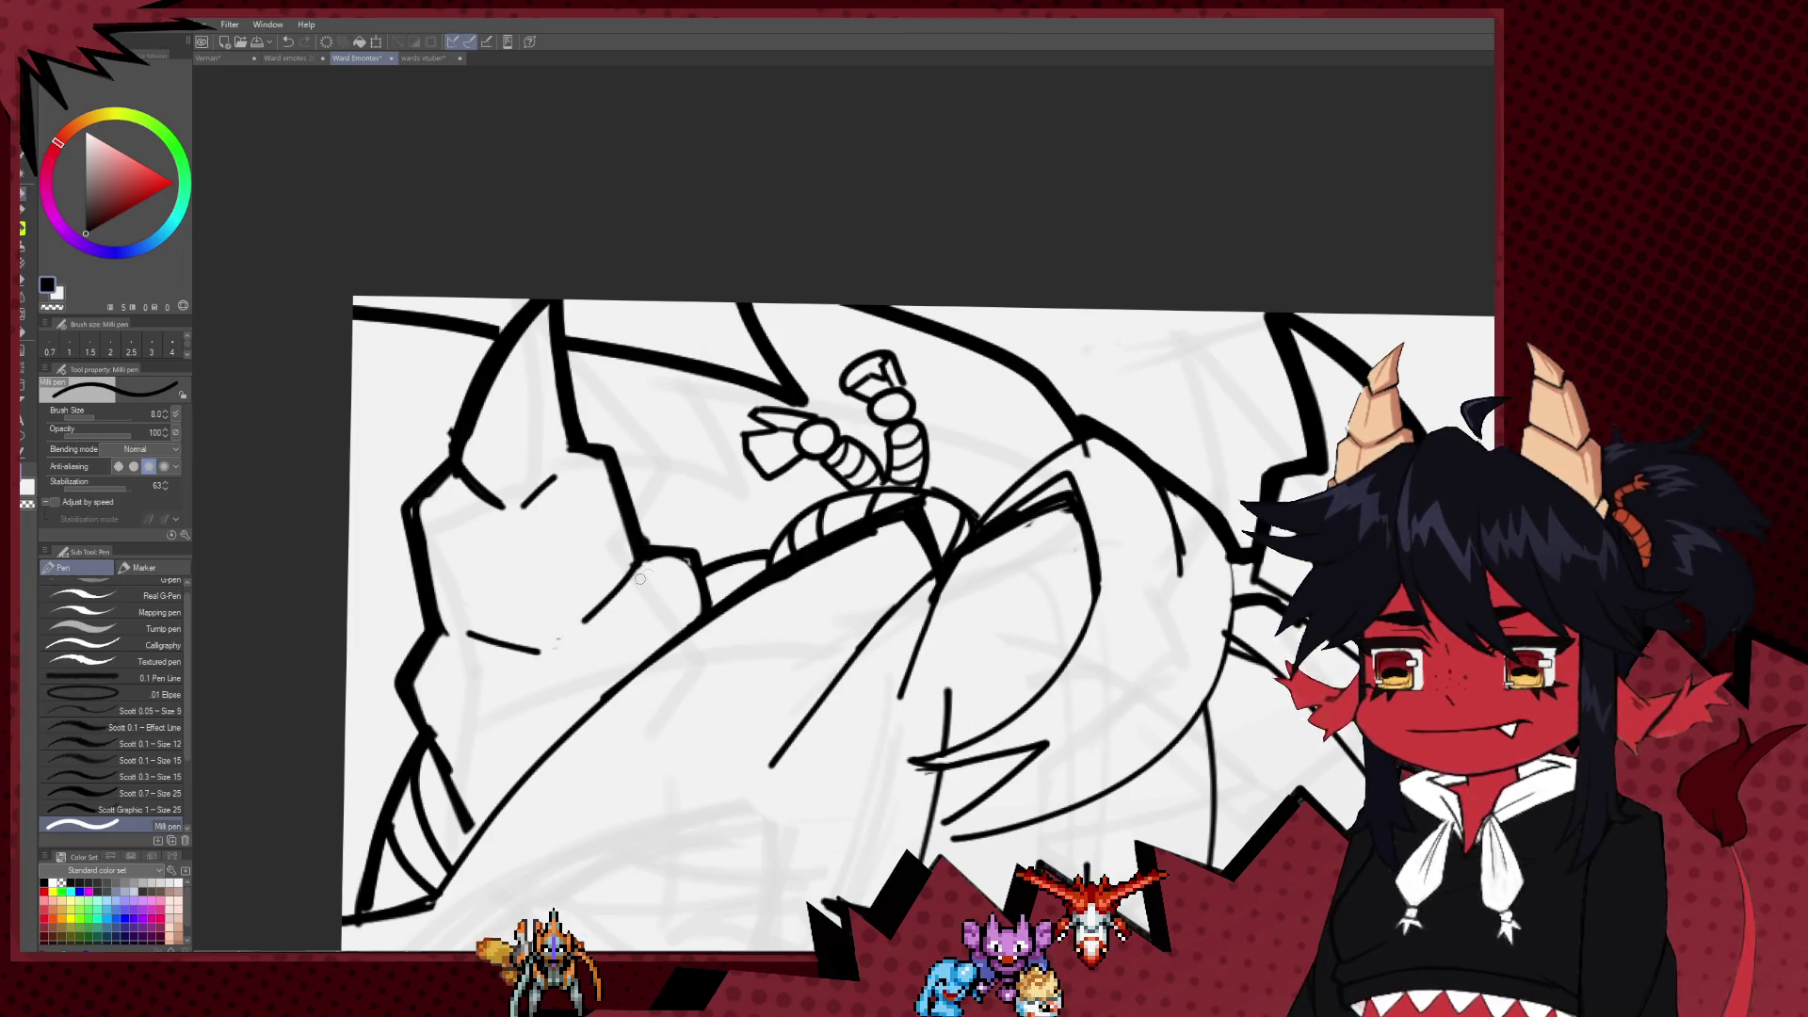
key(e)
key(p)
key(e)
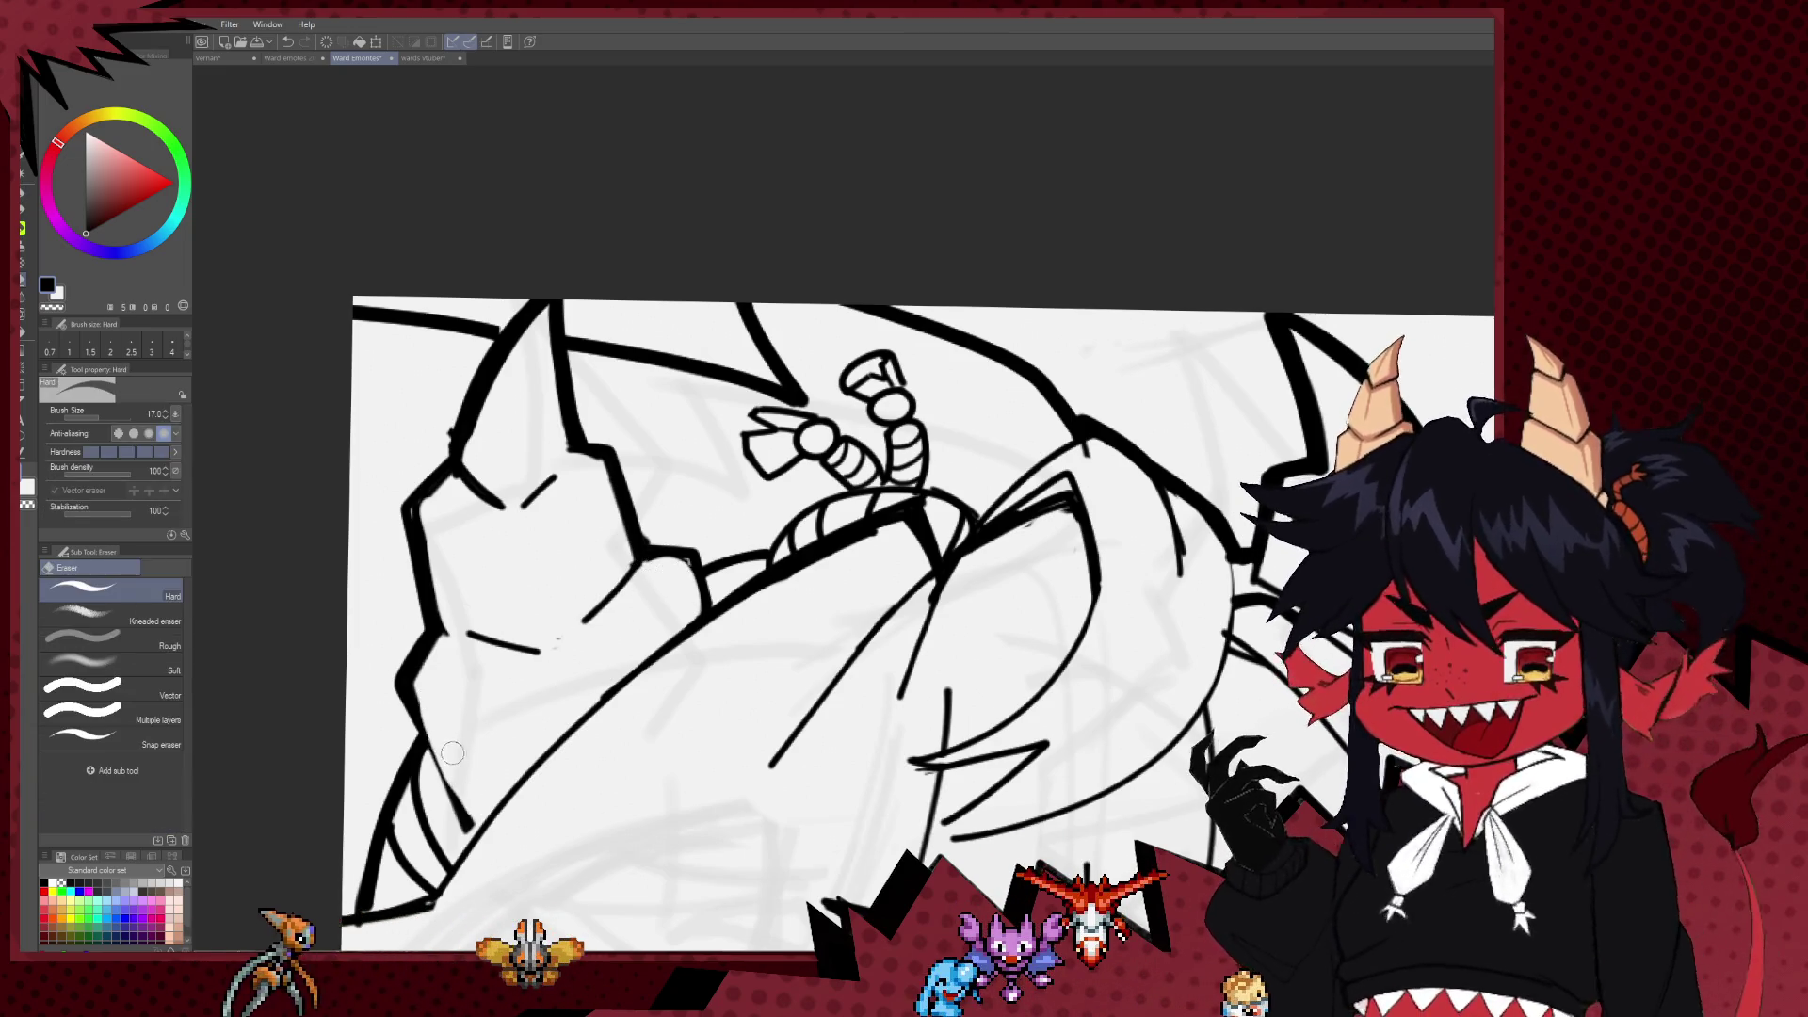
key(p)
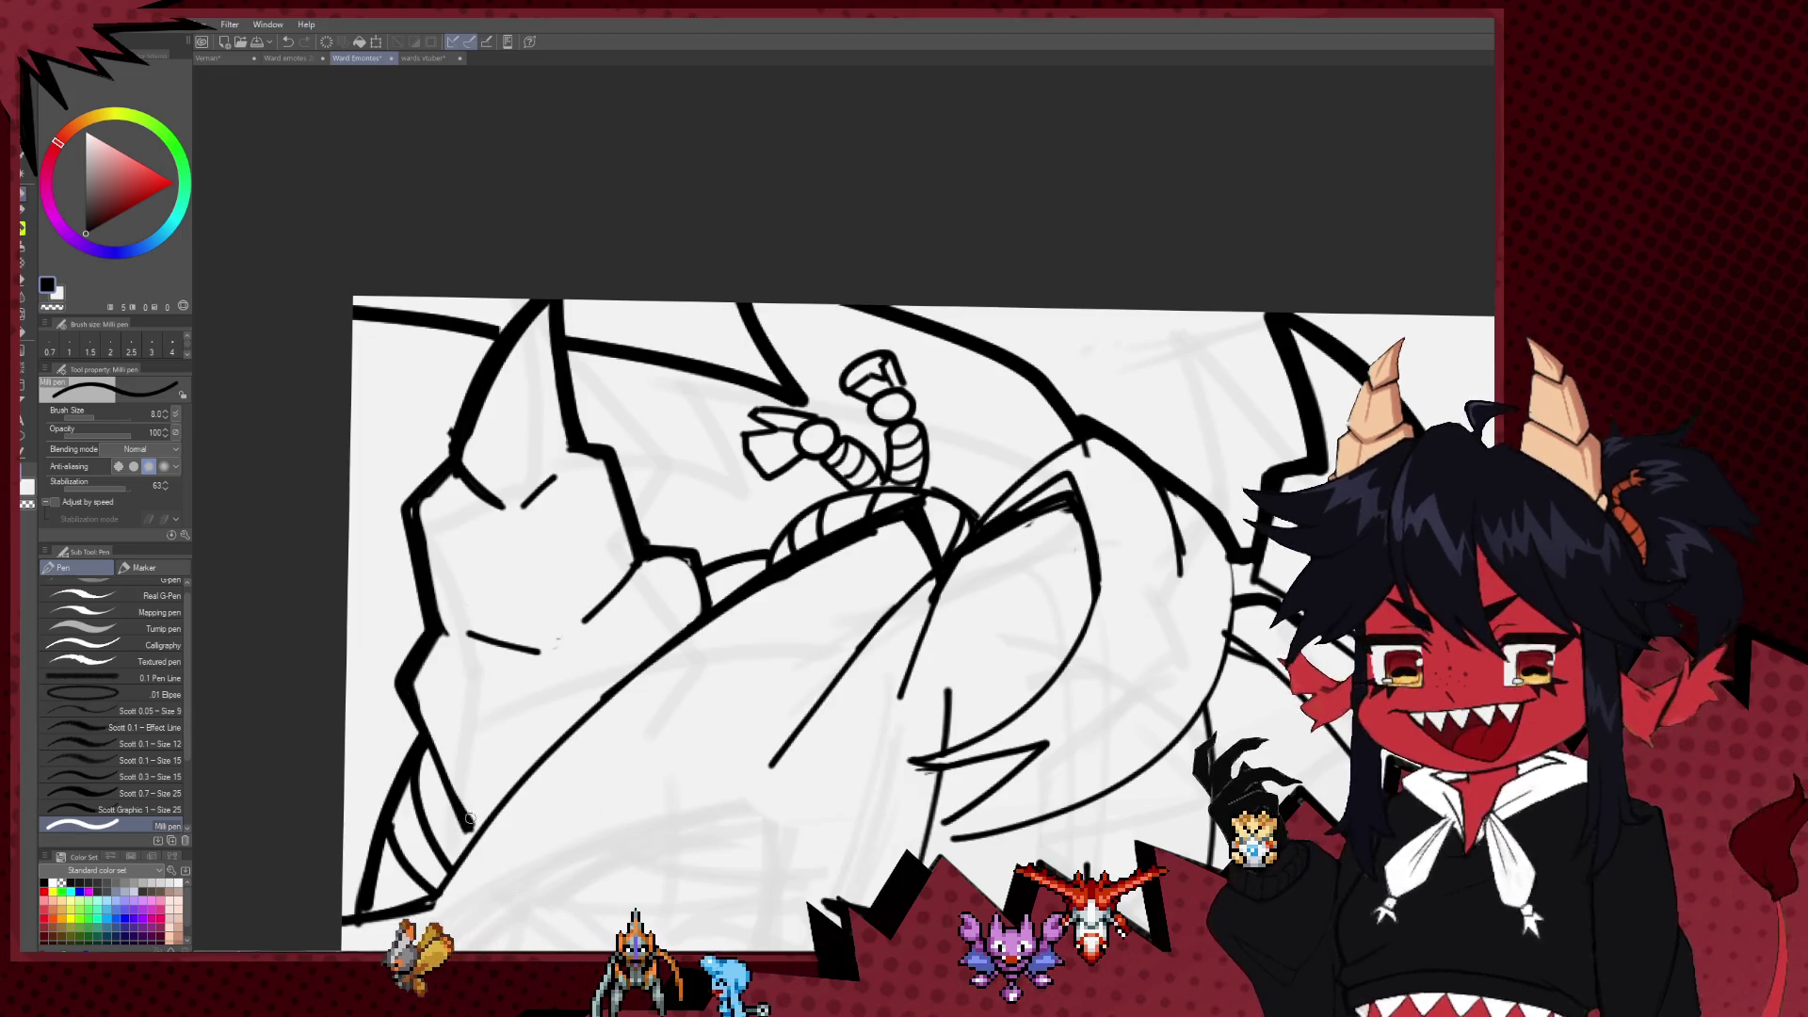
Step: Shrink the Milli pen to 7, ink a thin line among the hair strands by the ear, then switch to the Hard eraser
key(ctrl+minus)
key(ctrl+minus)
key(ctrl+minus)
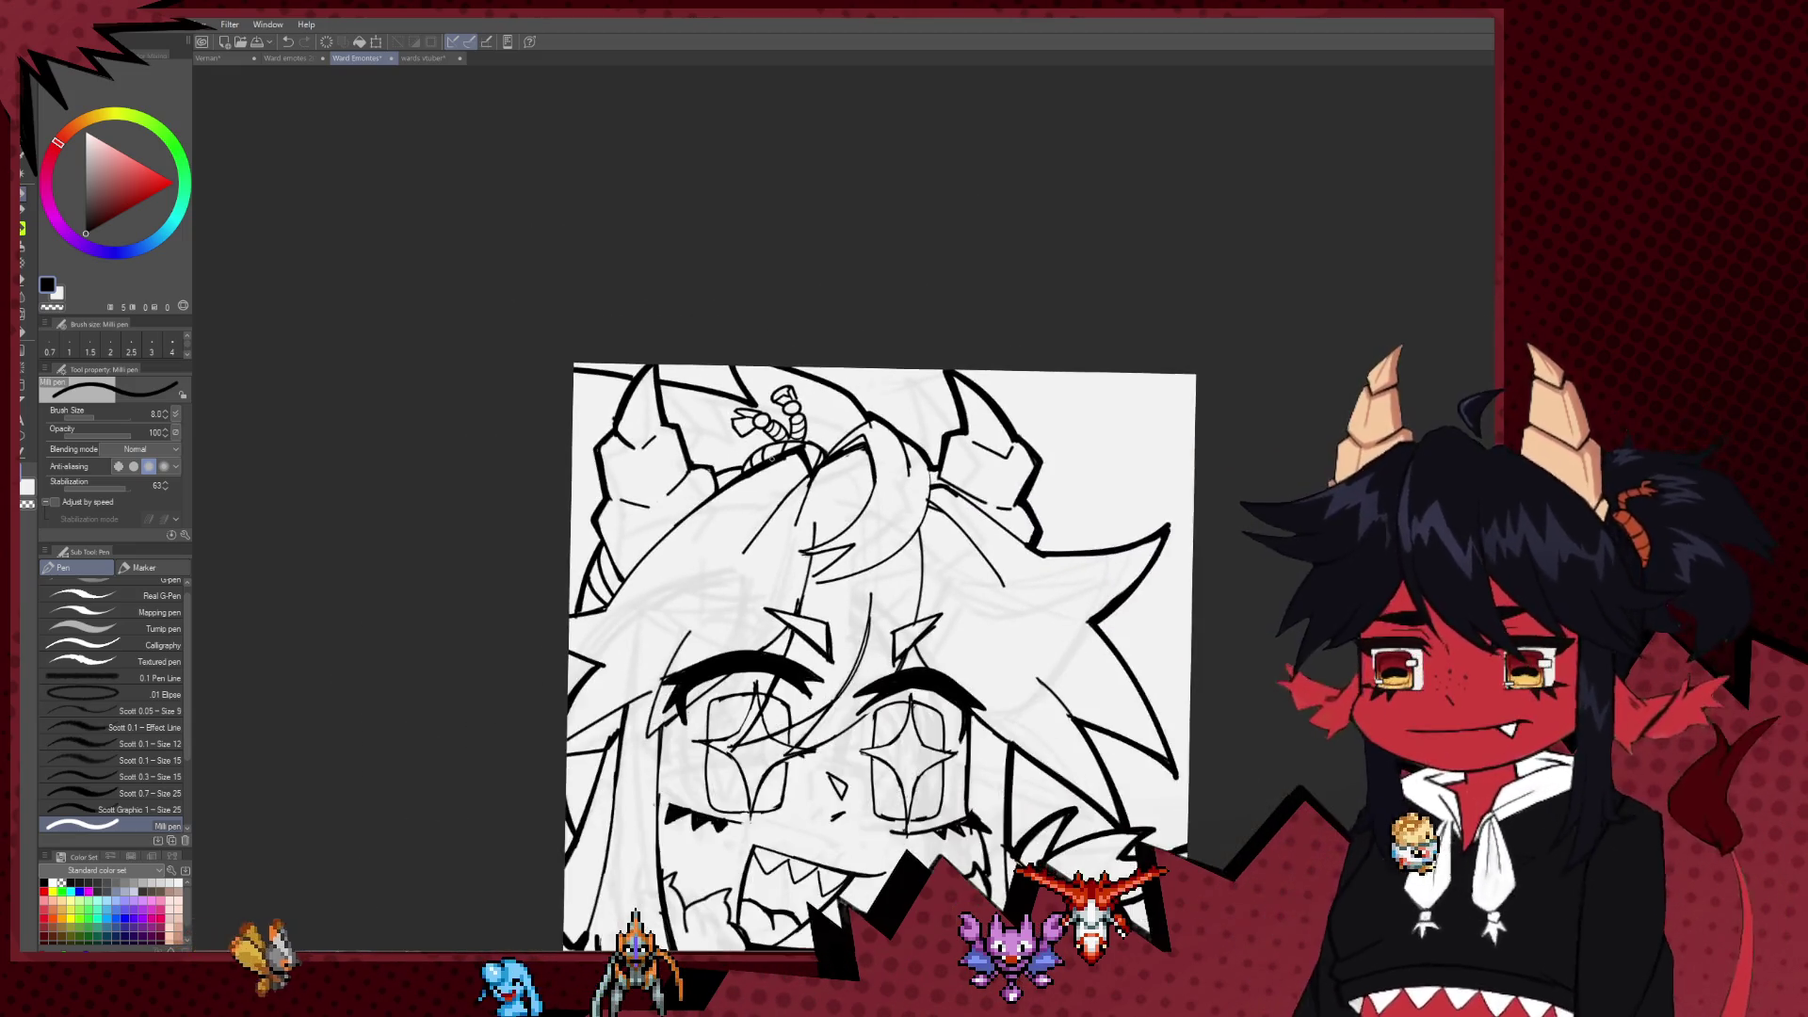
scroll(879, 474, up, 1)
scroll(848, 485, up, 2)
scroll(787, 509, up, 2)
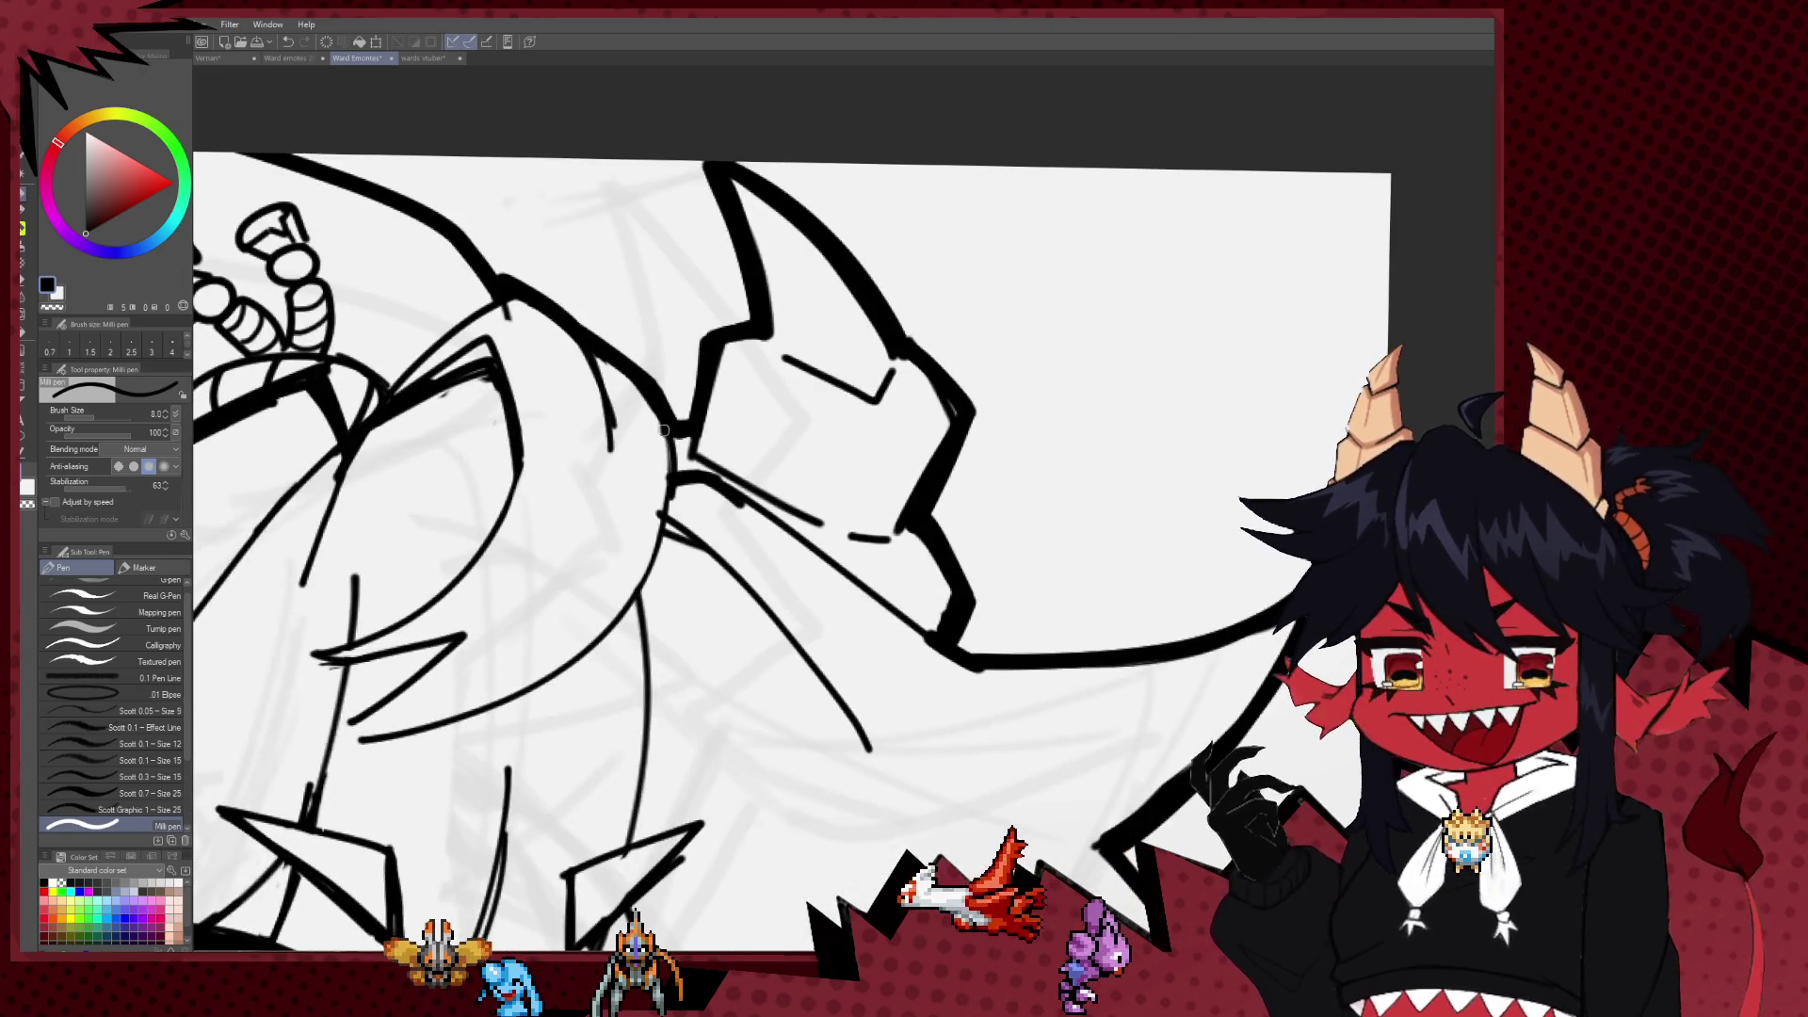
key(bracketleft)
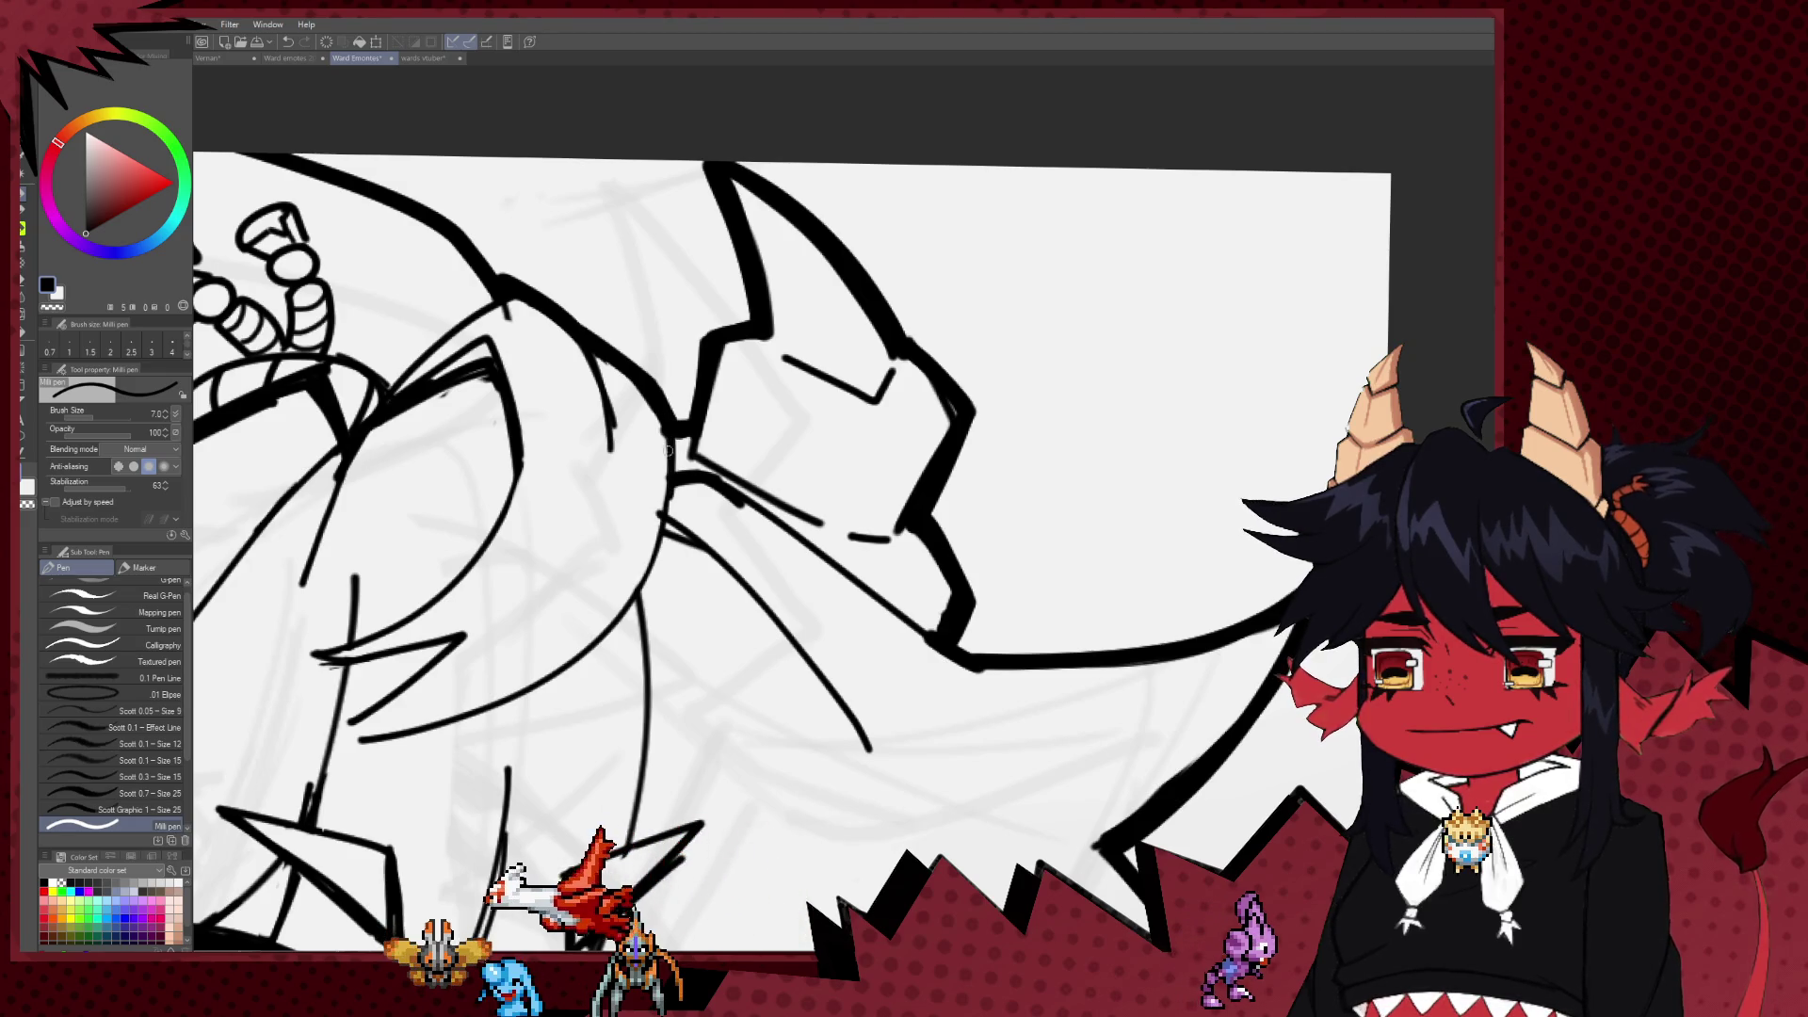
drag(389, 746, 460, 680)
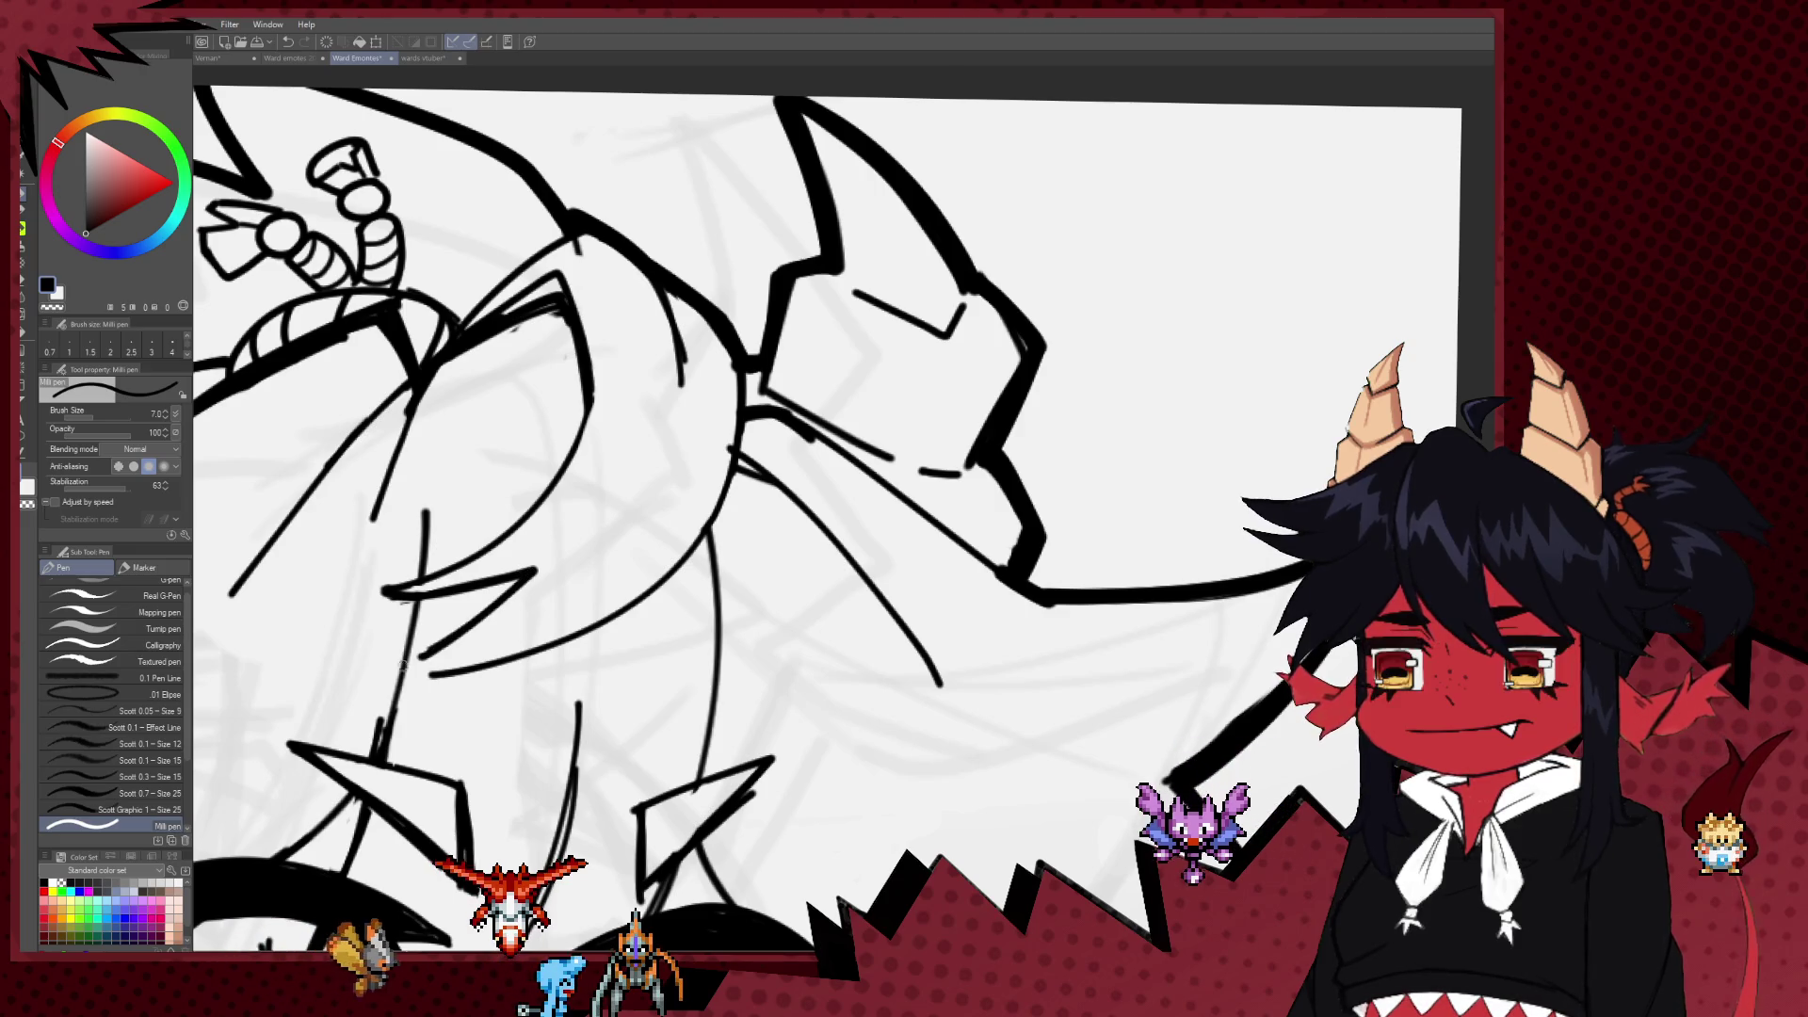
drag(379, 657, 445, 673)
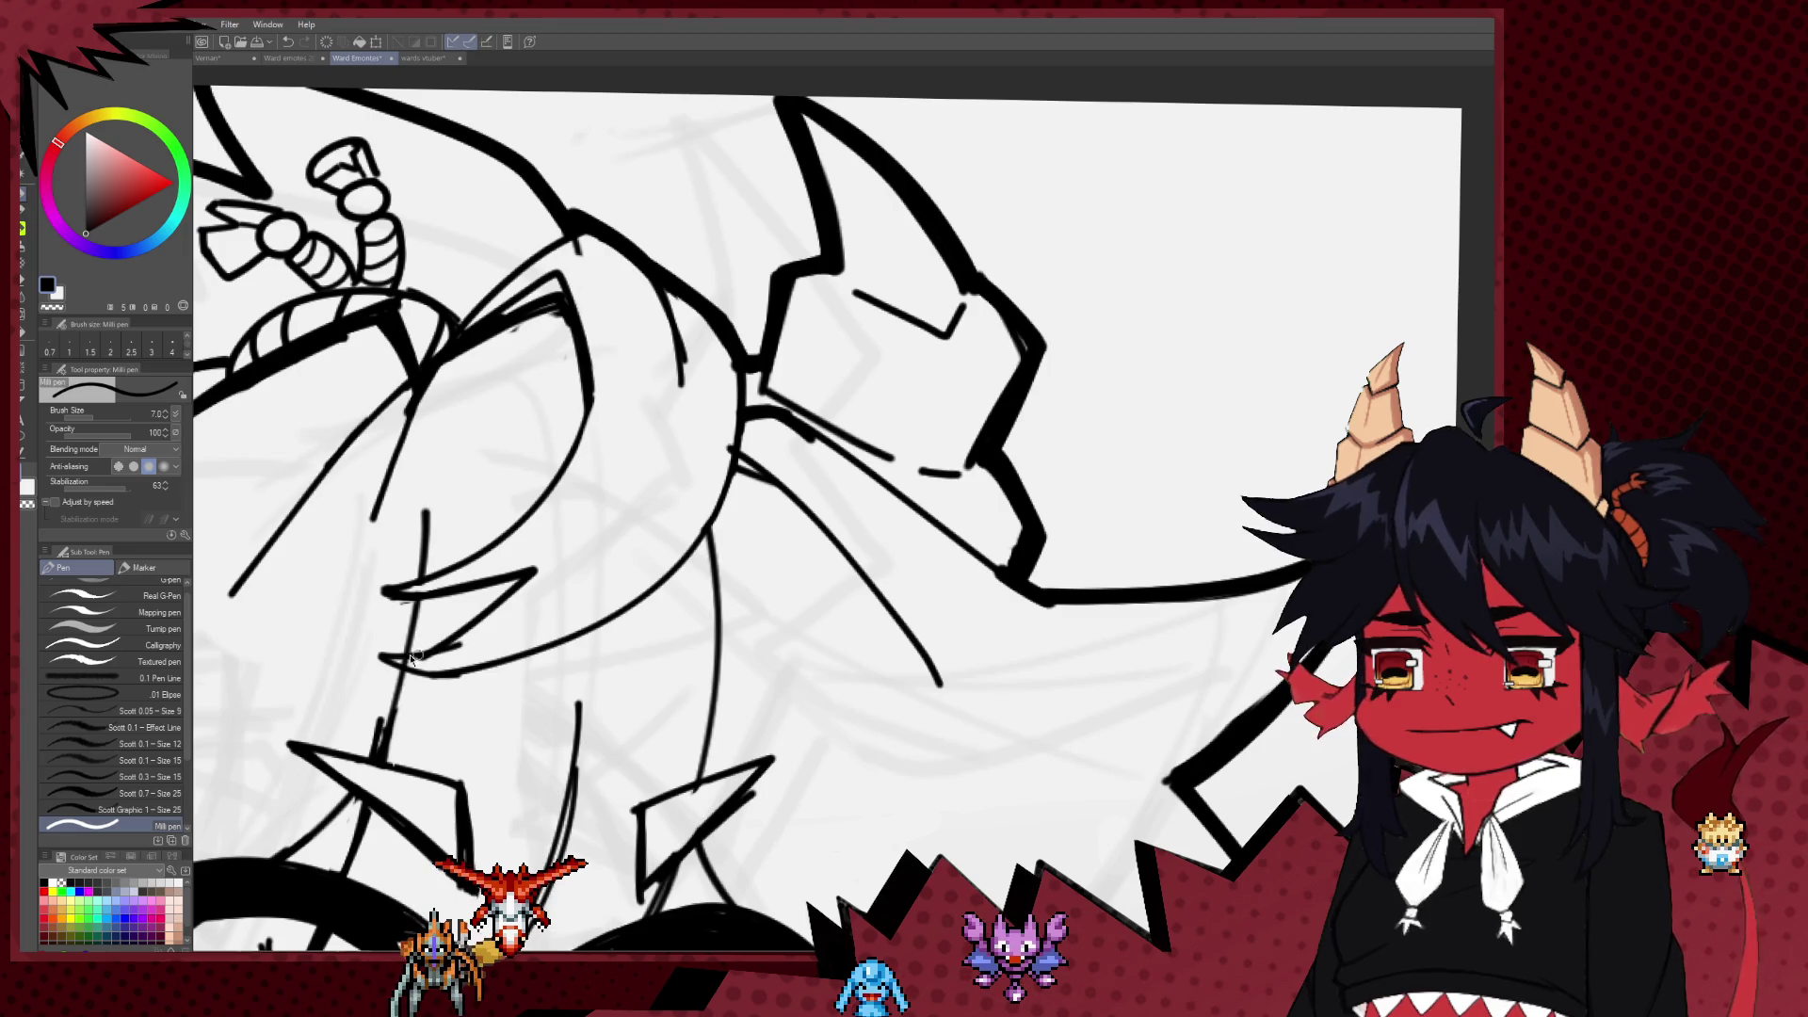
key(e)
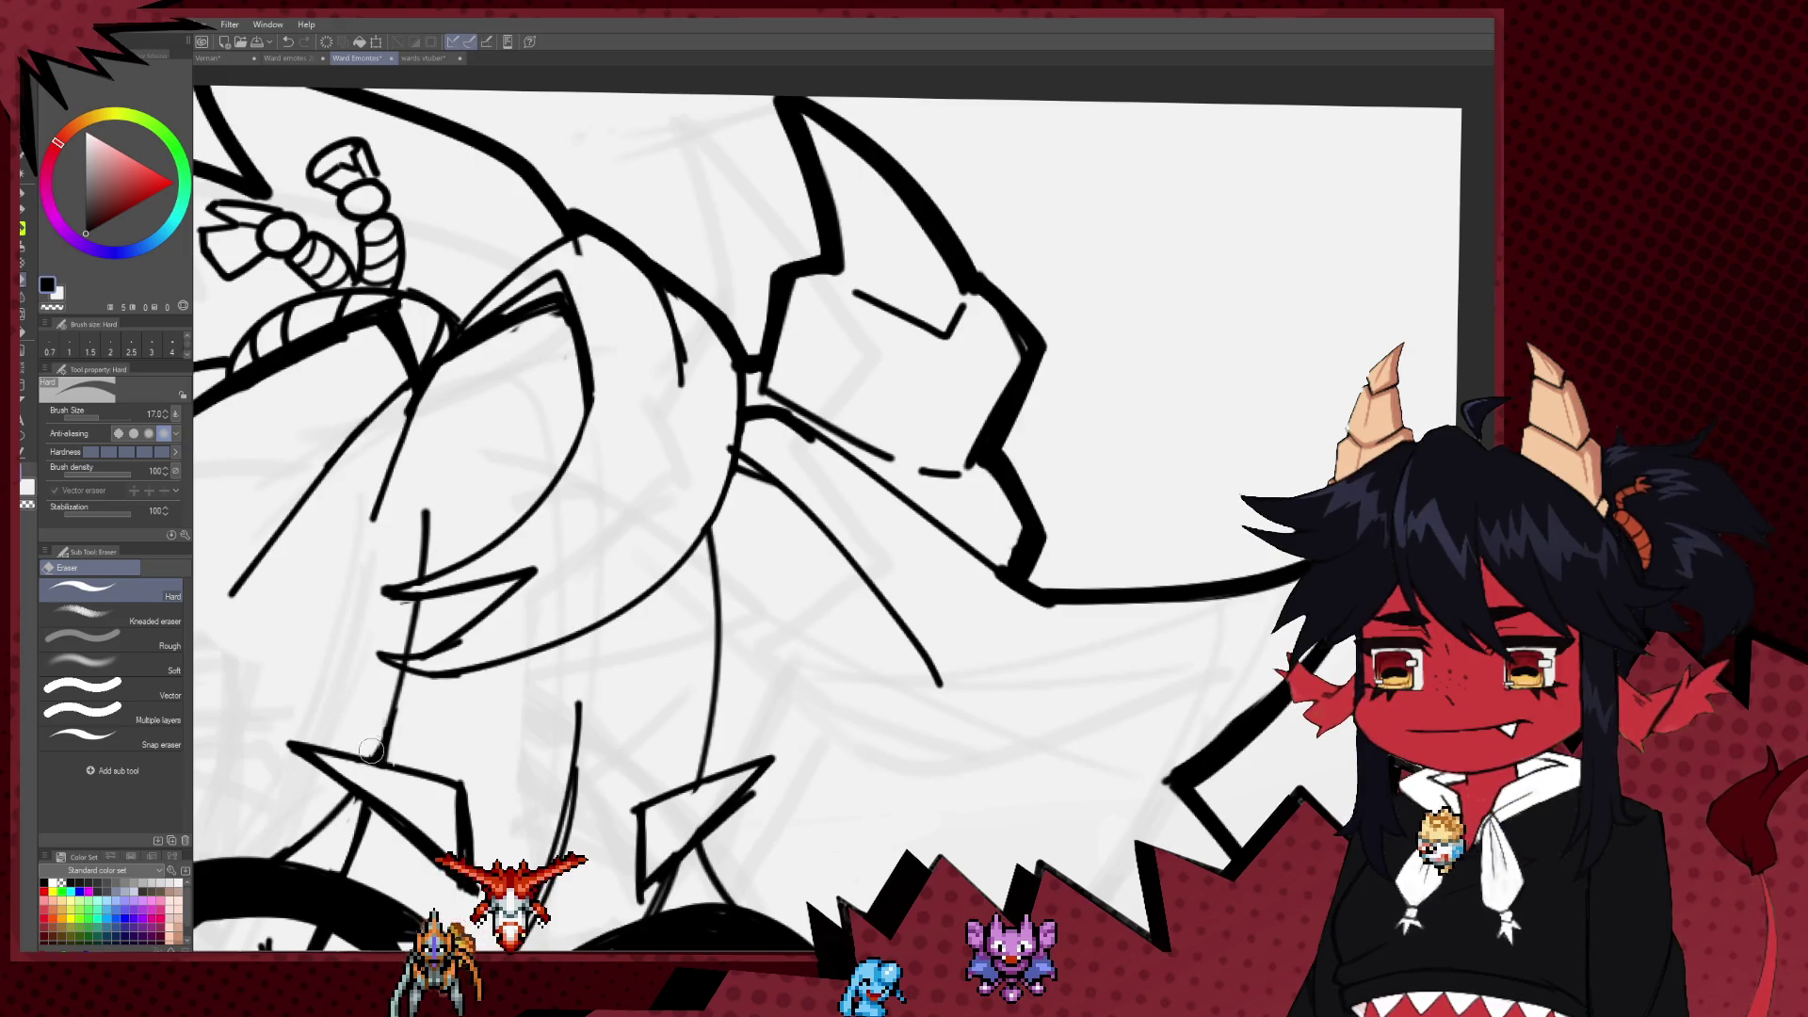
scroll(369, 693, down, 3)
scroll(583, 476, up, 1)
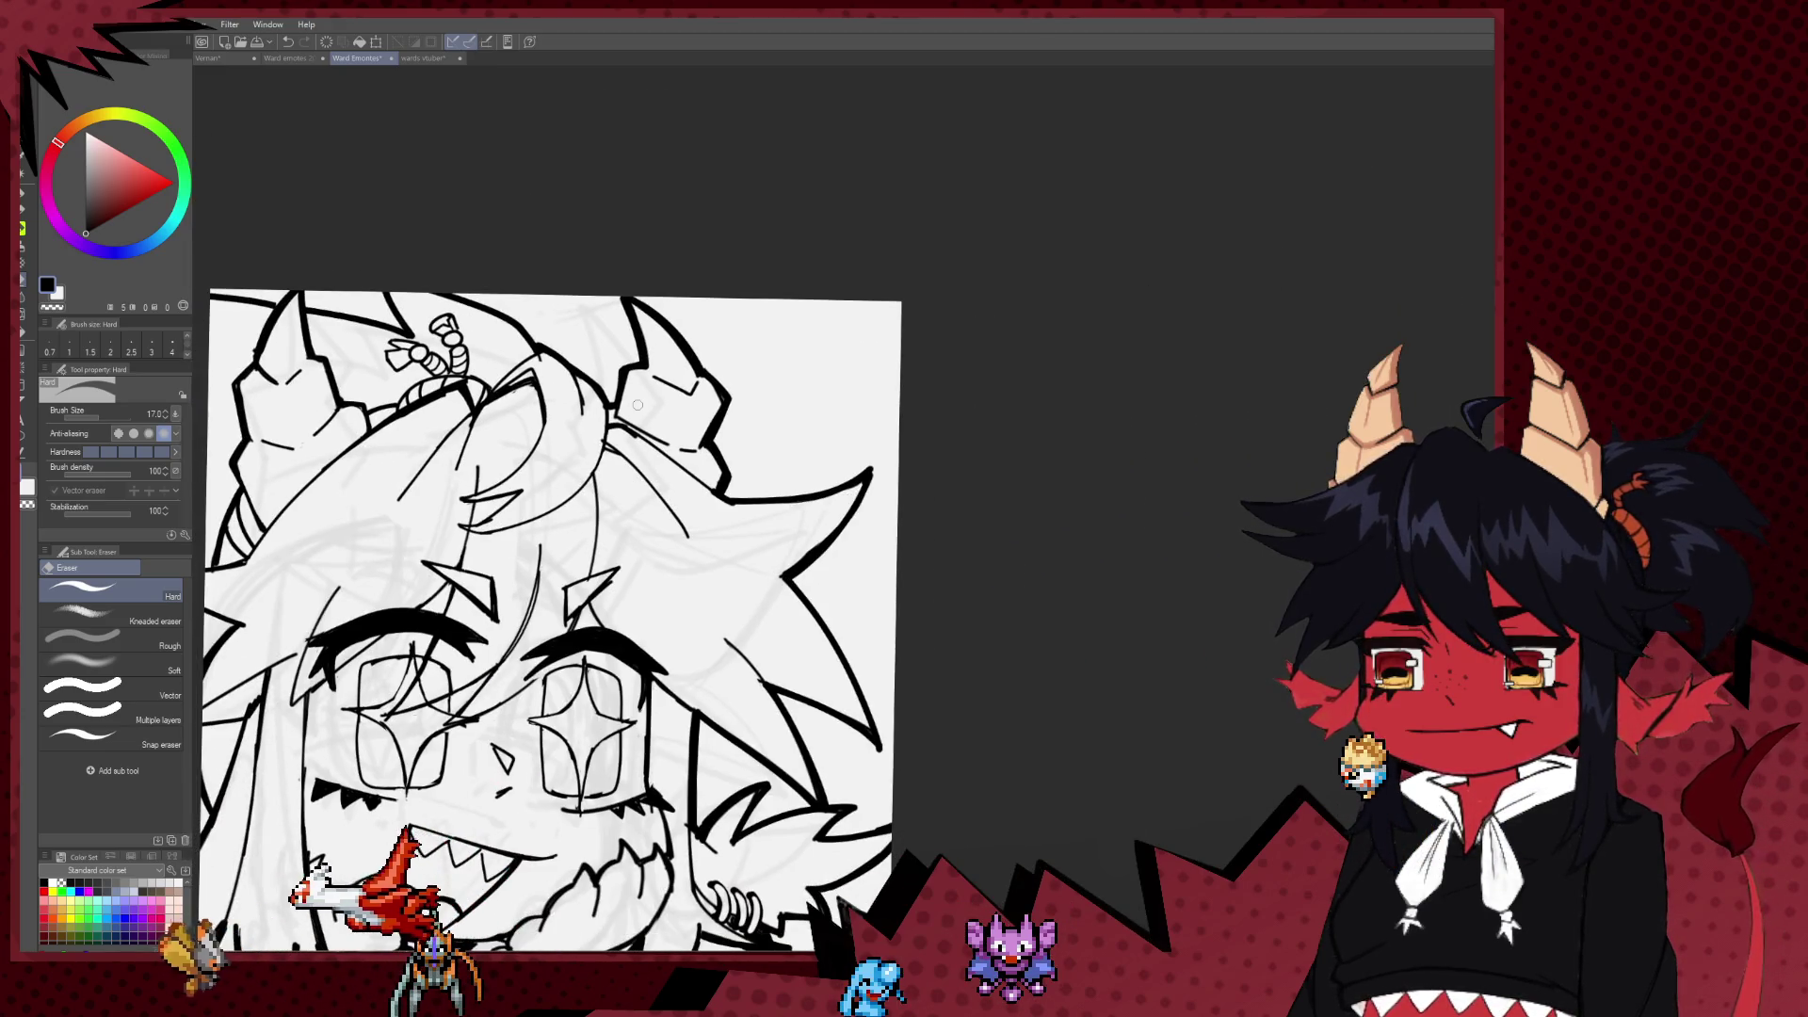
Step: Zoom in to inspect the eyes, switching between the pen and the eraser
scroll(584, 475, up, 2)
scroll(621, 556, up, 1)
scroll(657, 633, up, 1)
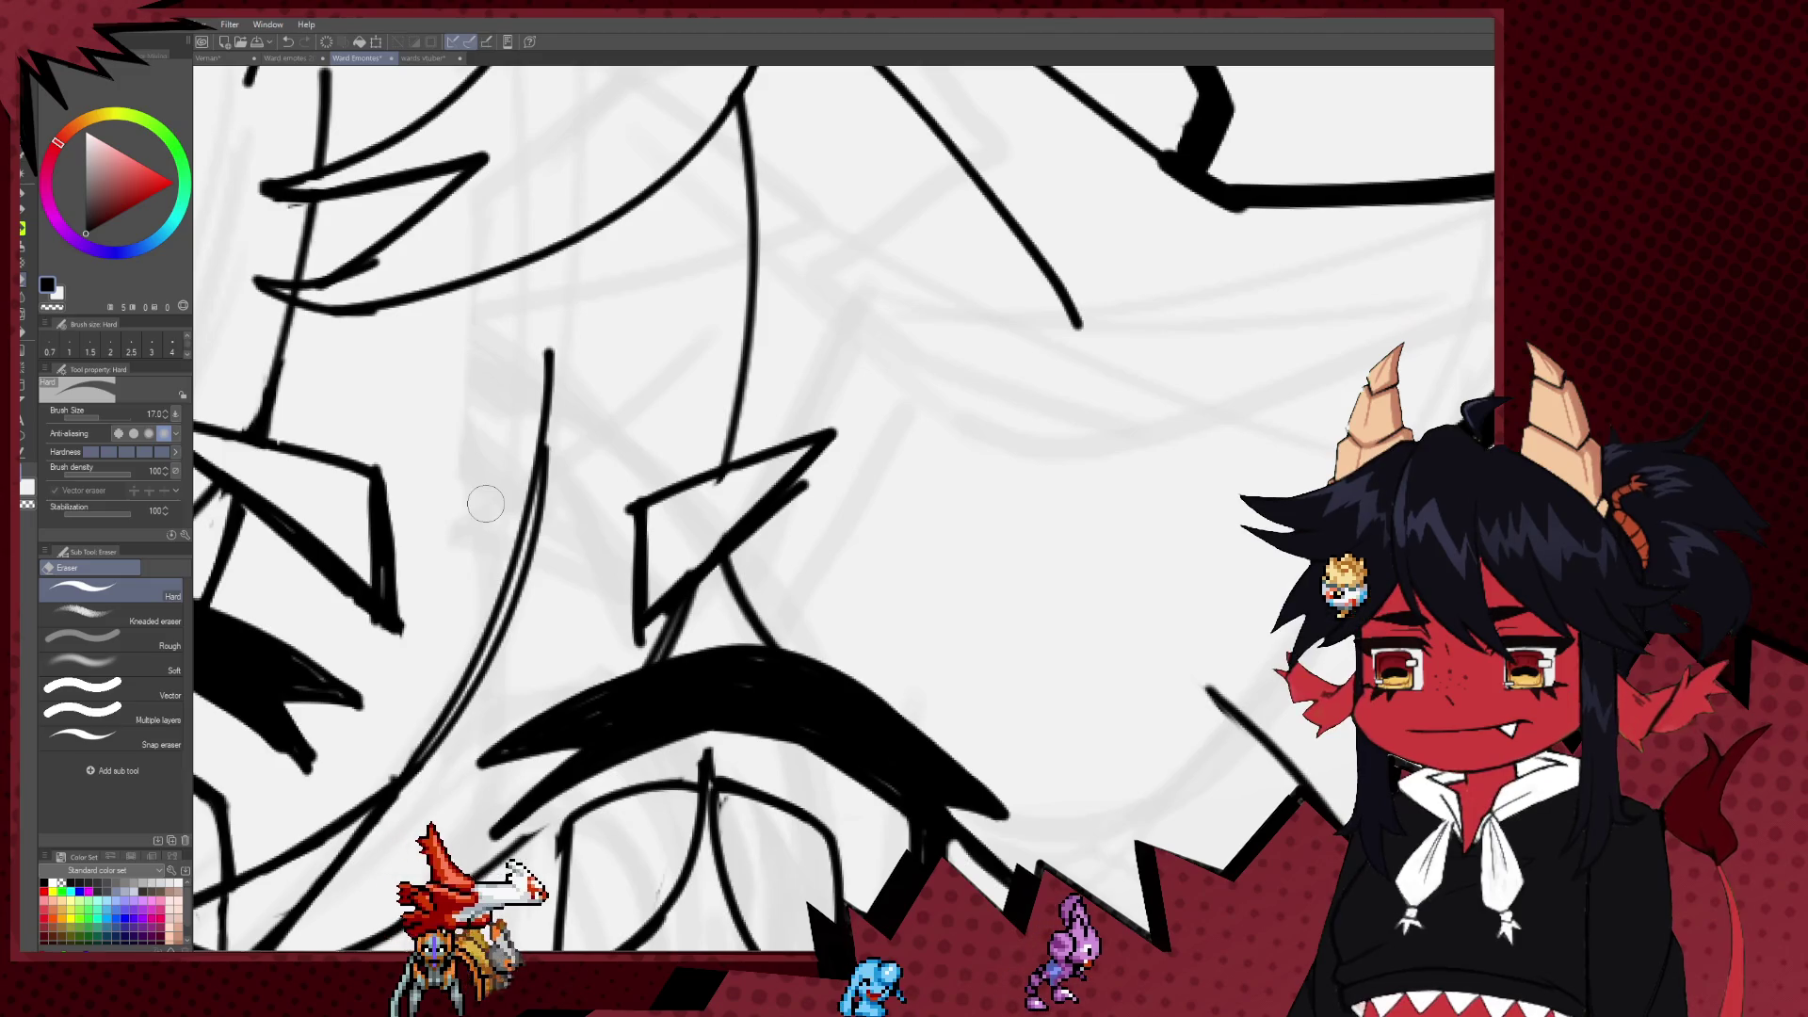
key(p)
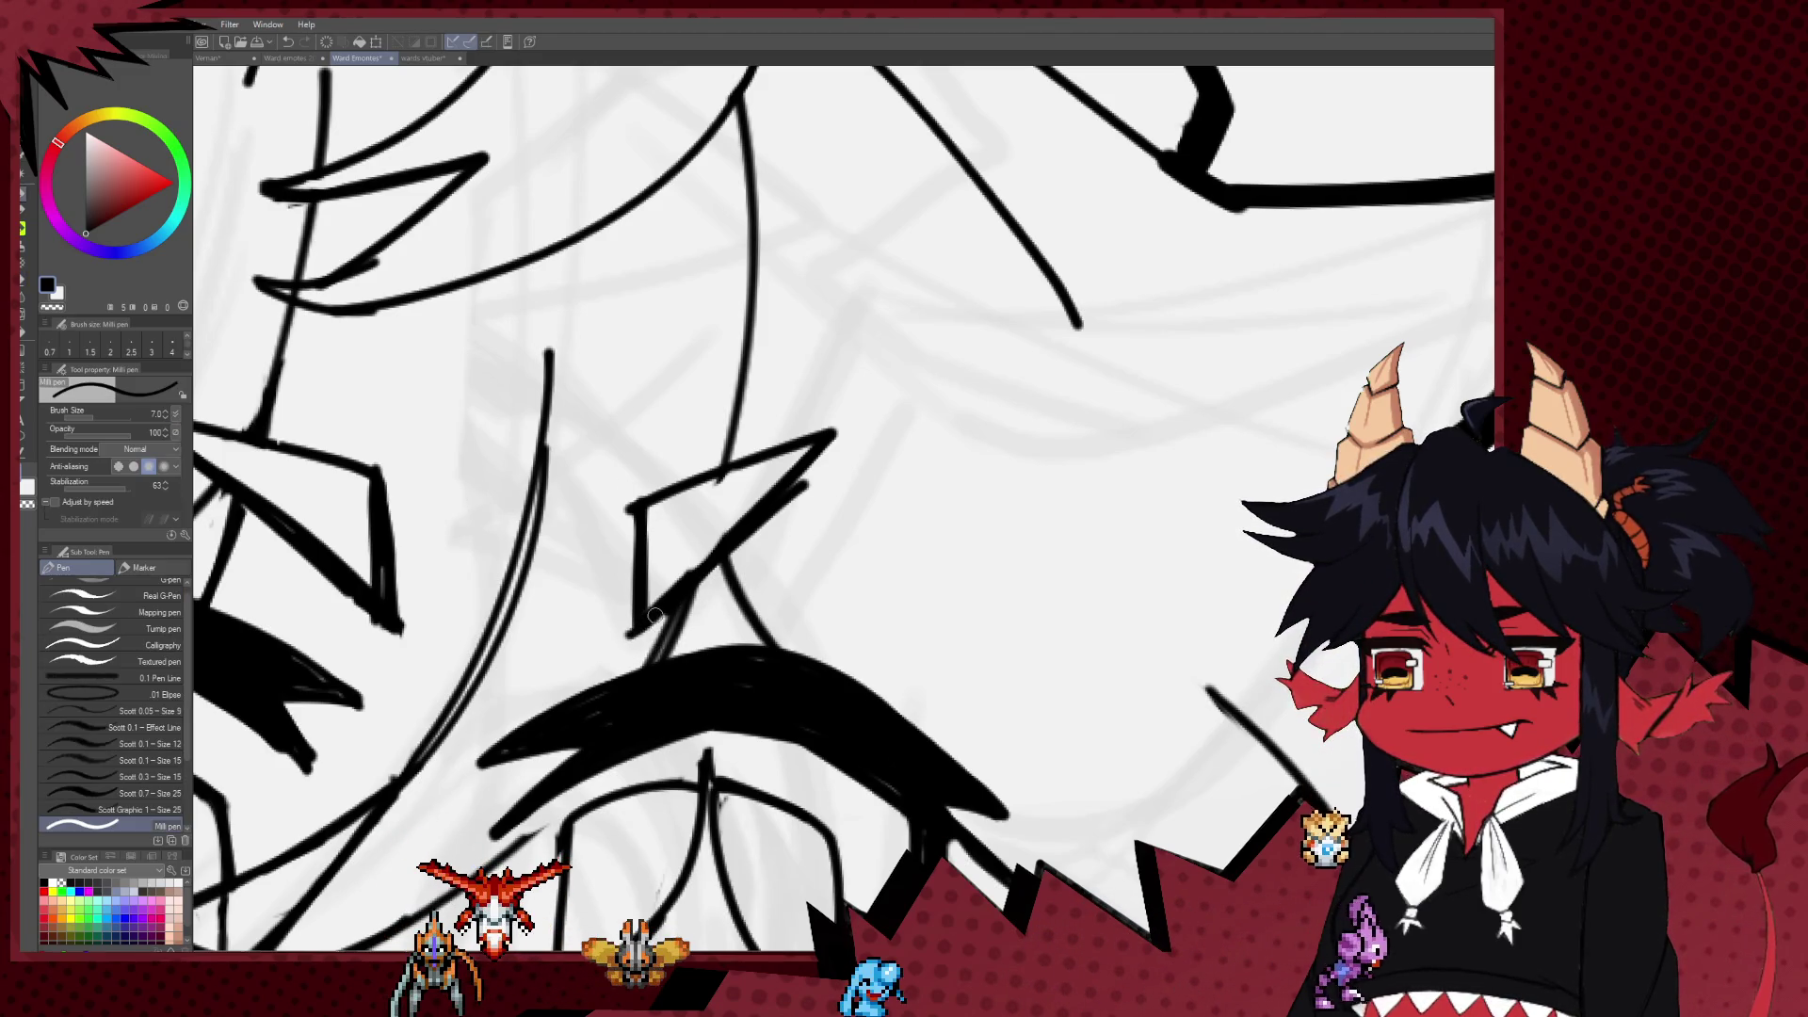
key(e)
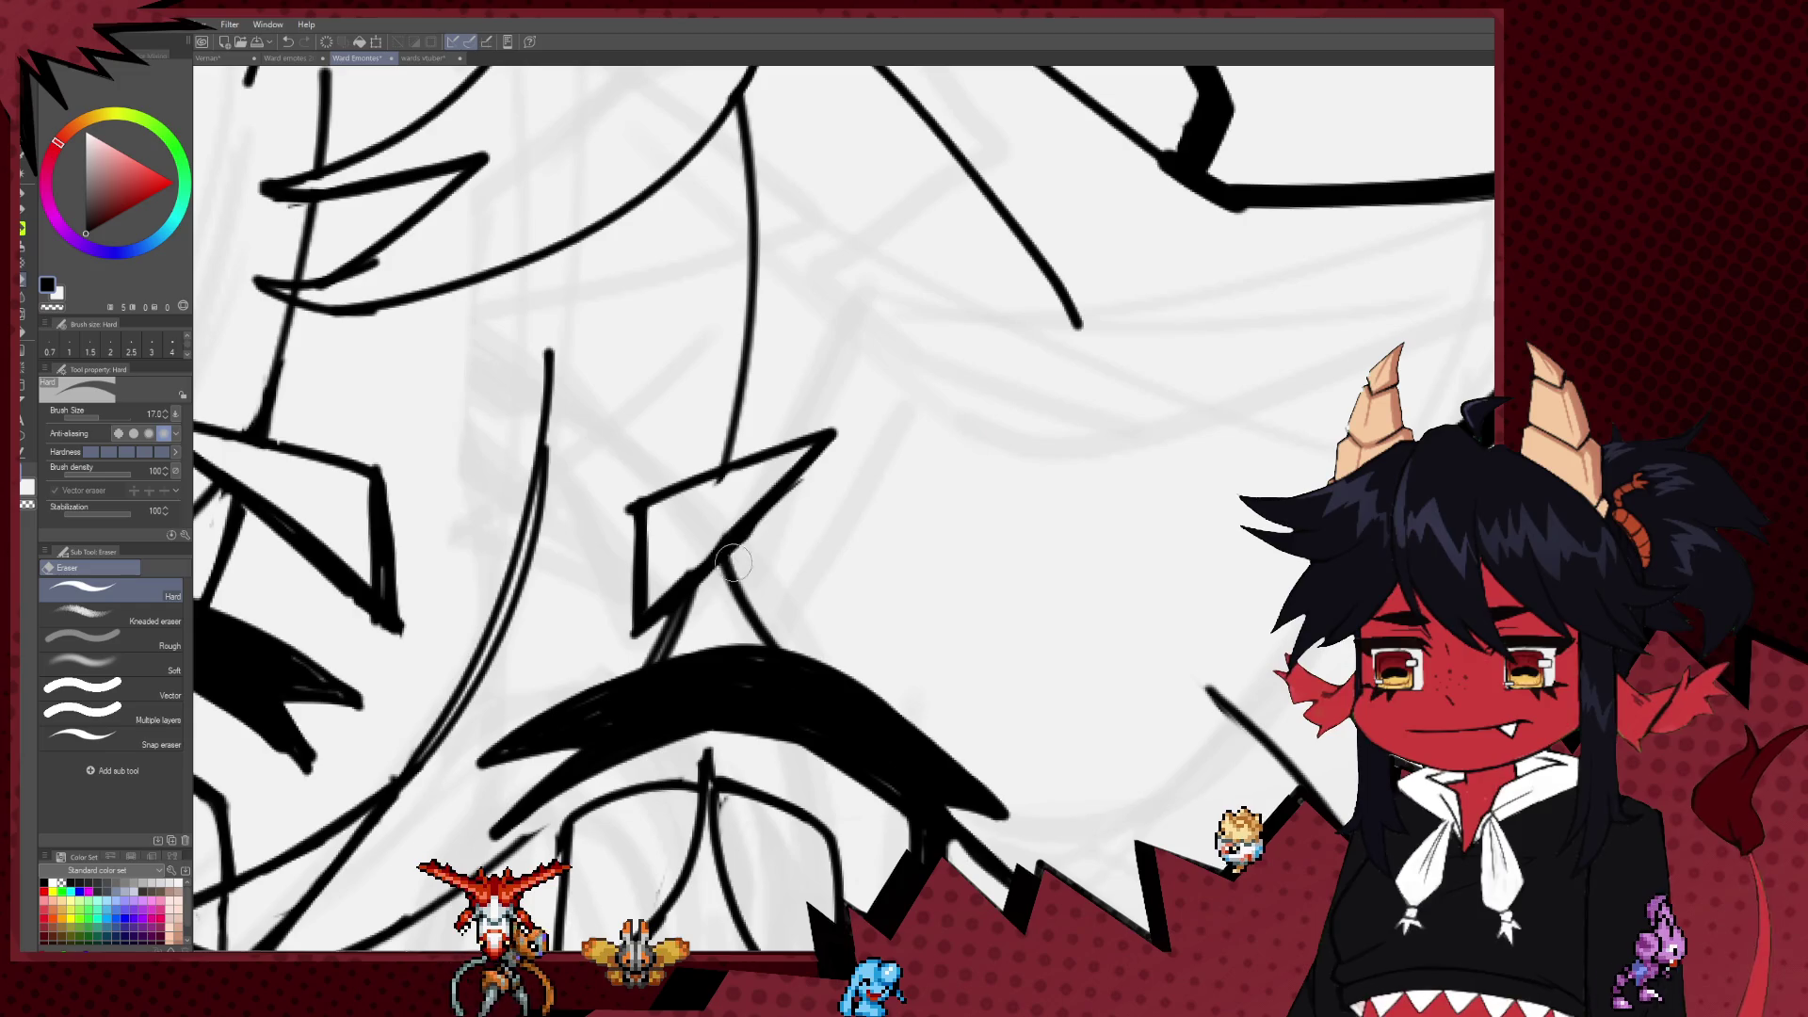
key(p)
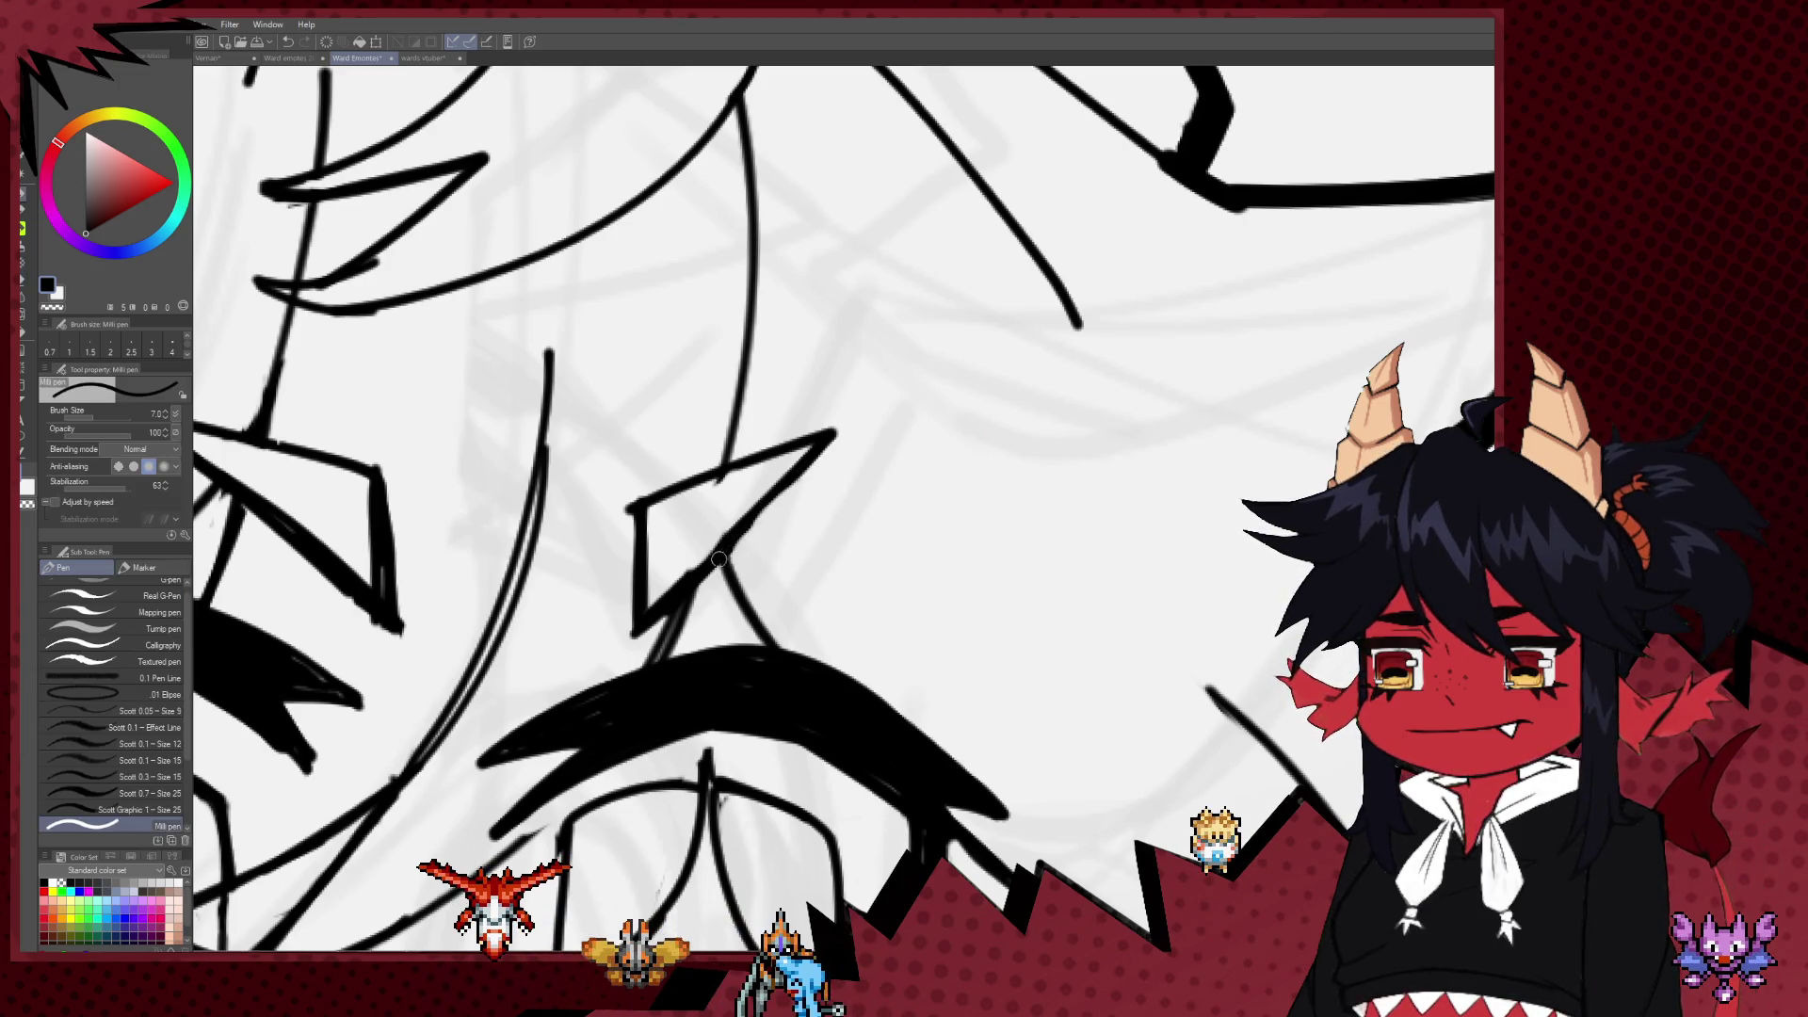
key(e)
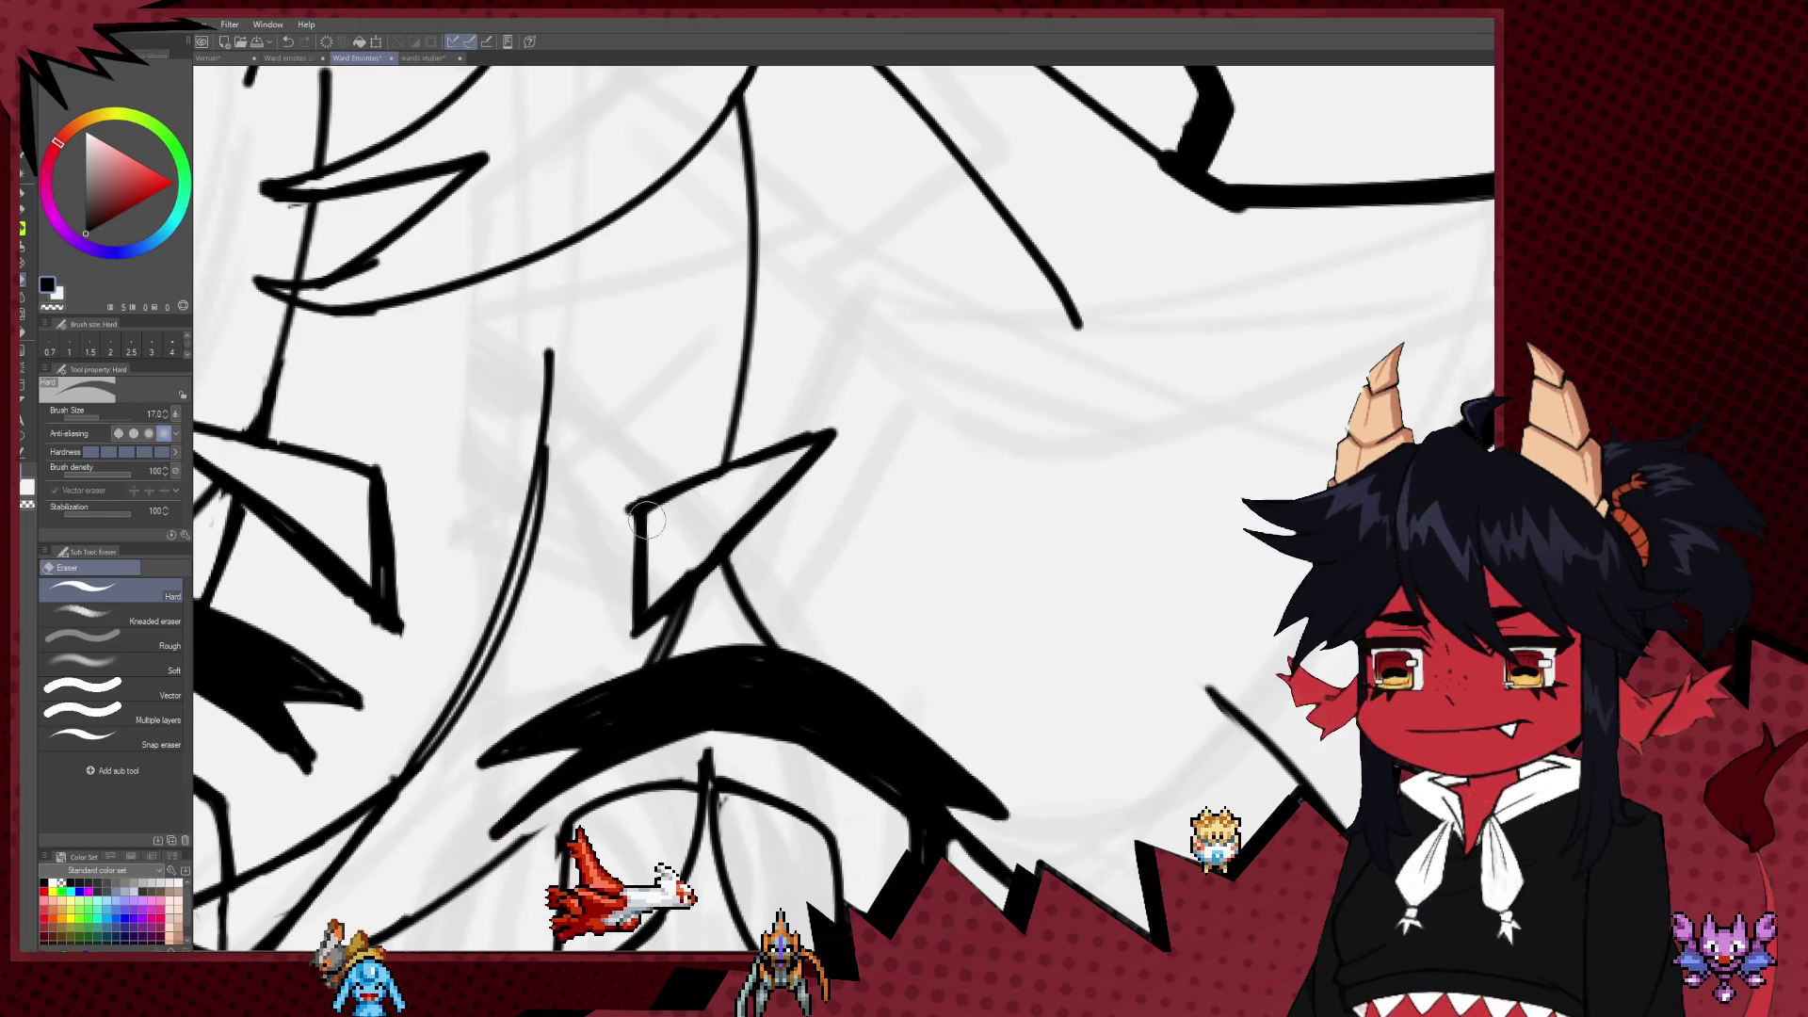
key(p)
scroll(630, 573, down, 2)
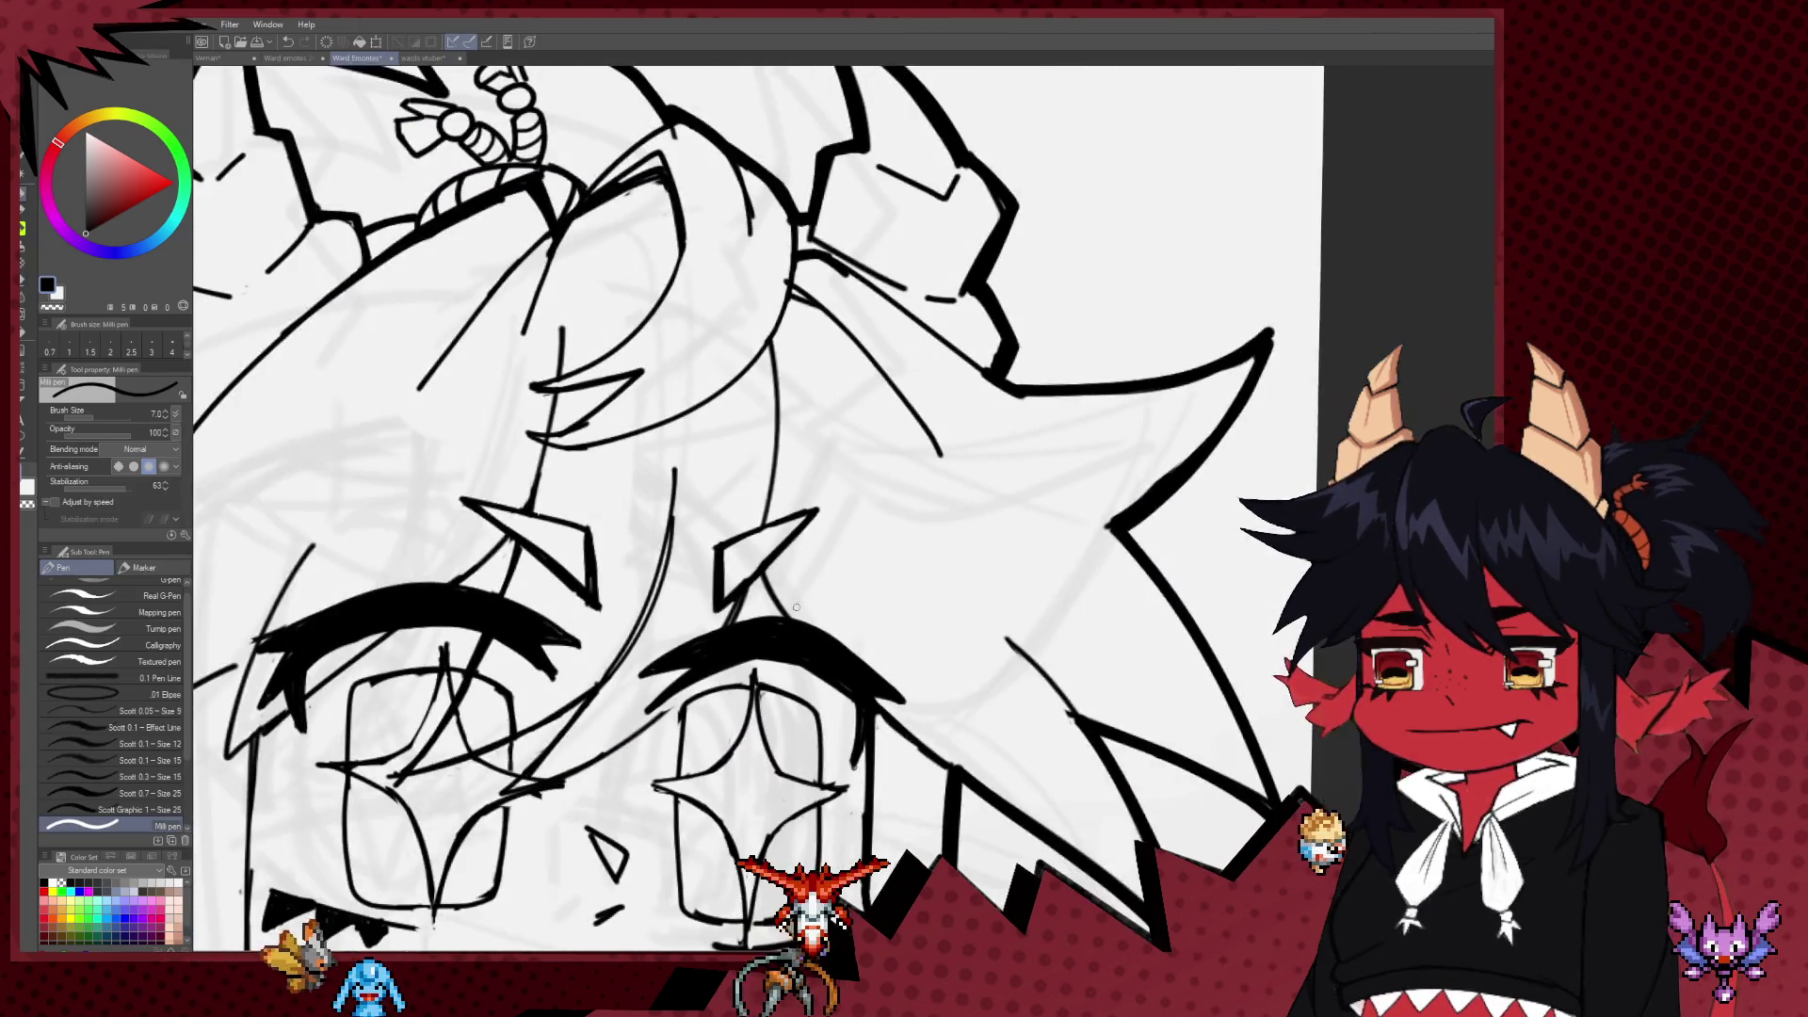
scroll(630, 574, down, 3)
scroll(630, 574, down, 2)
scroll(630, 574, down, 1)
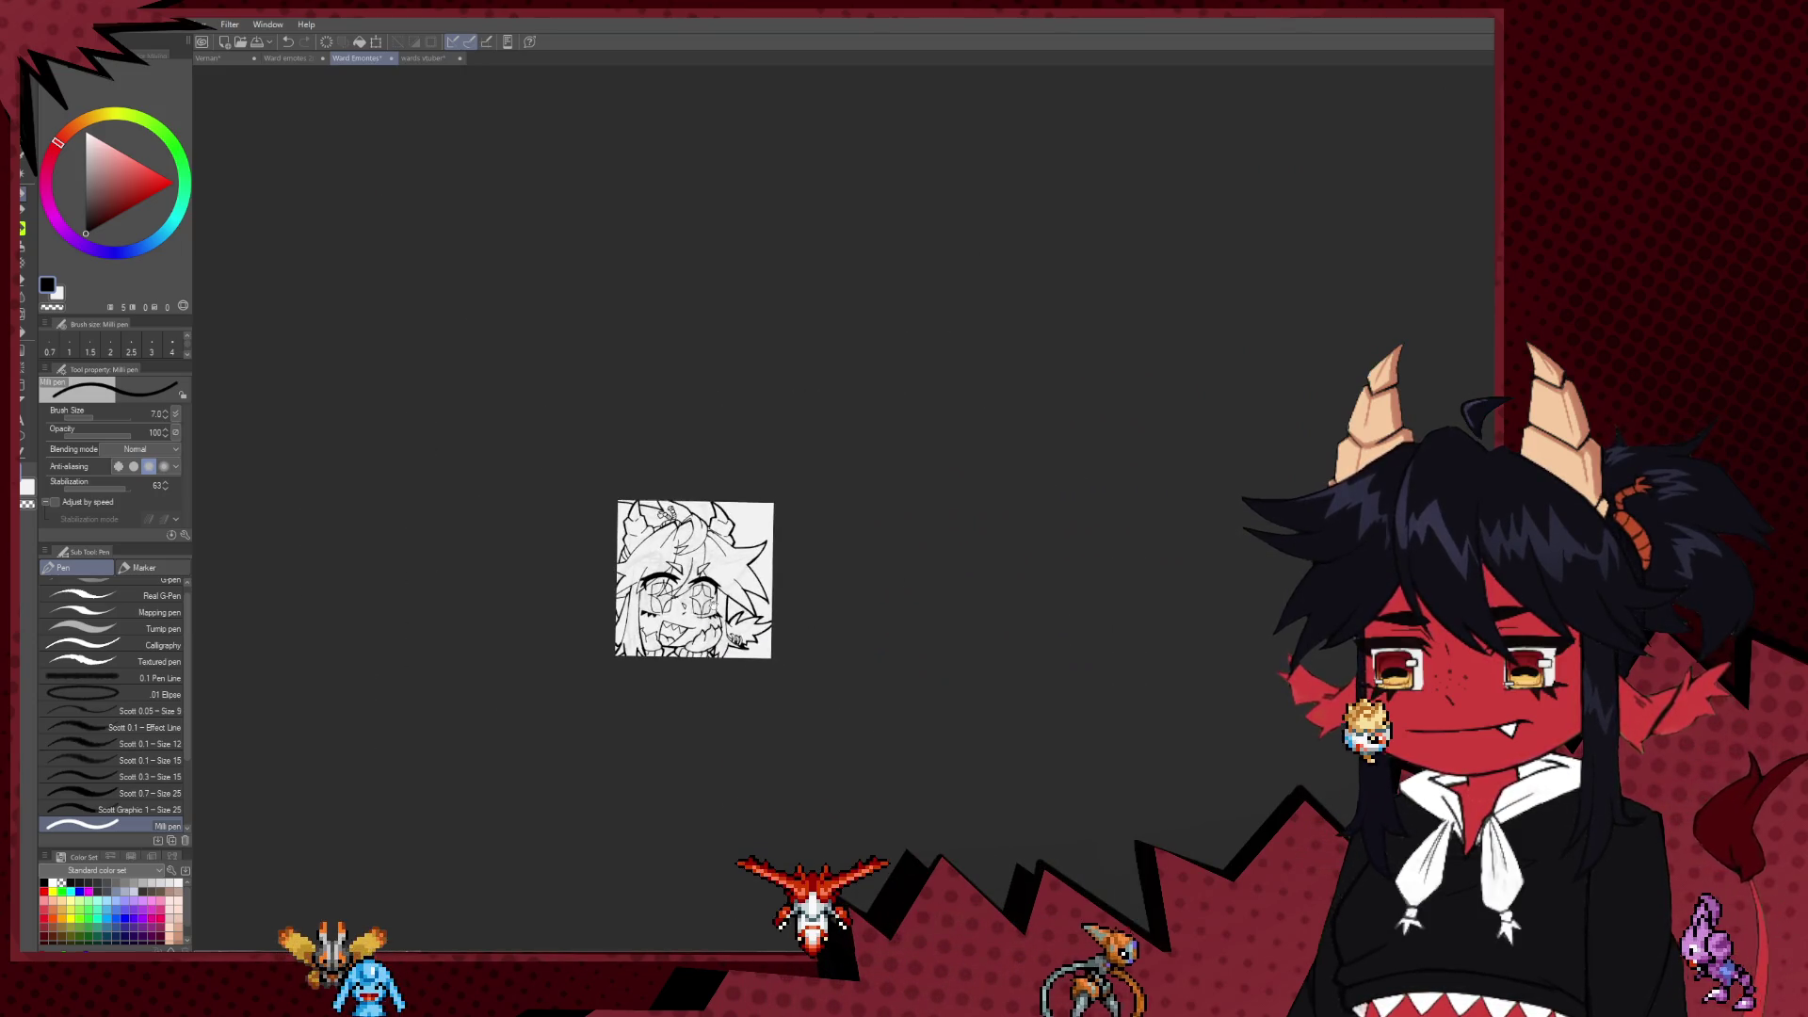
scroll(730, 584, up, 4)
scroll(646, 560, up, 2)
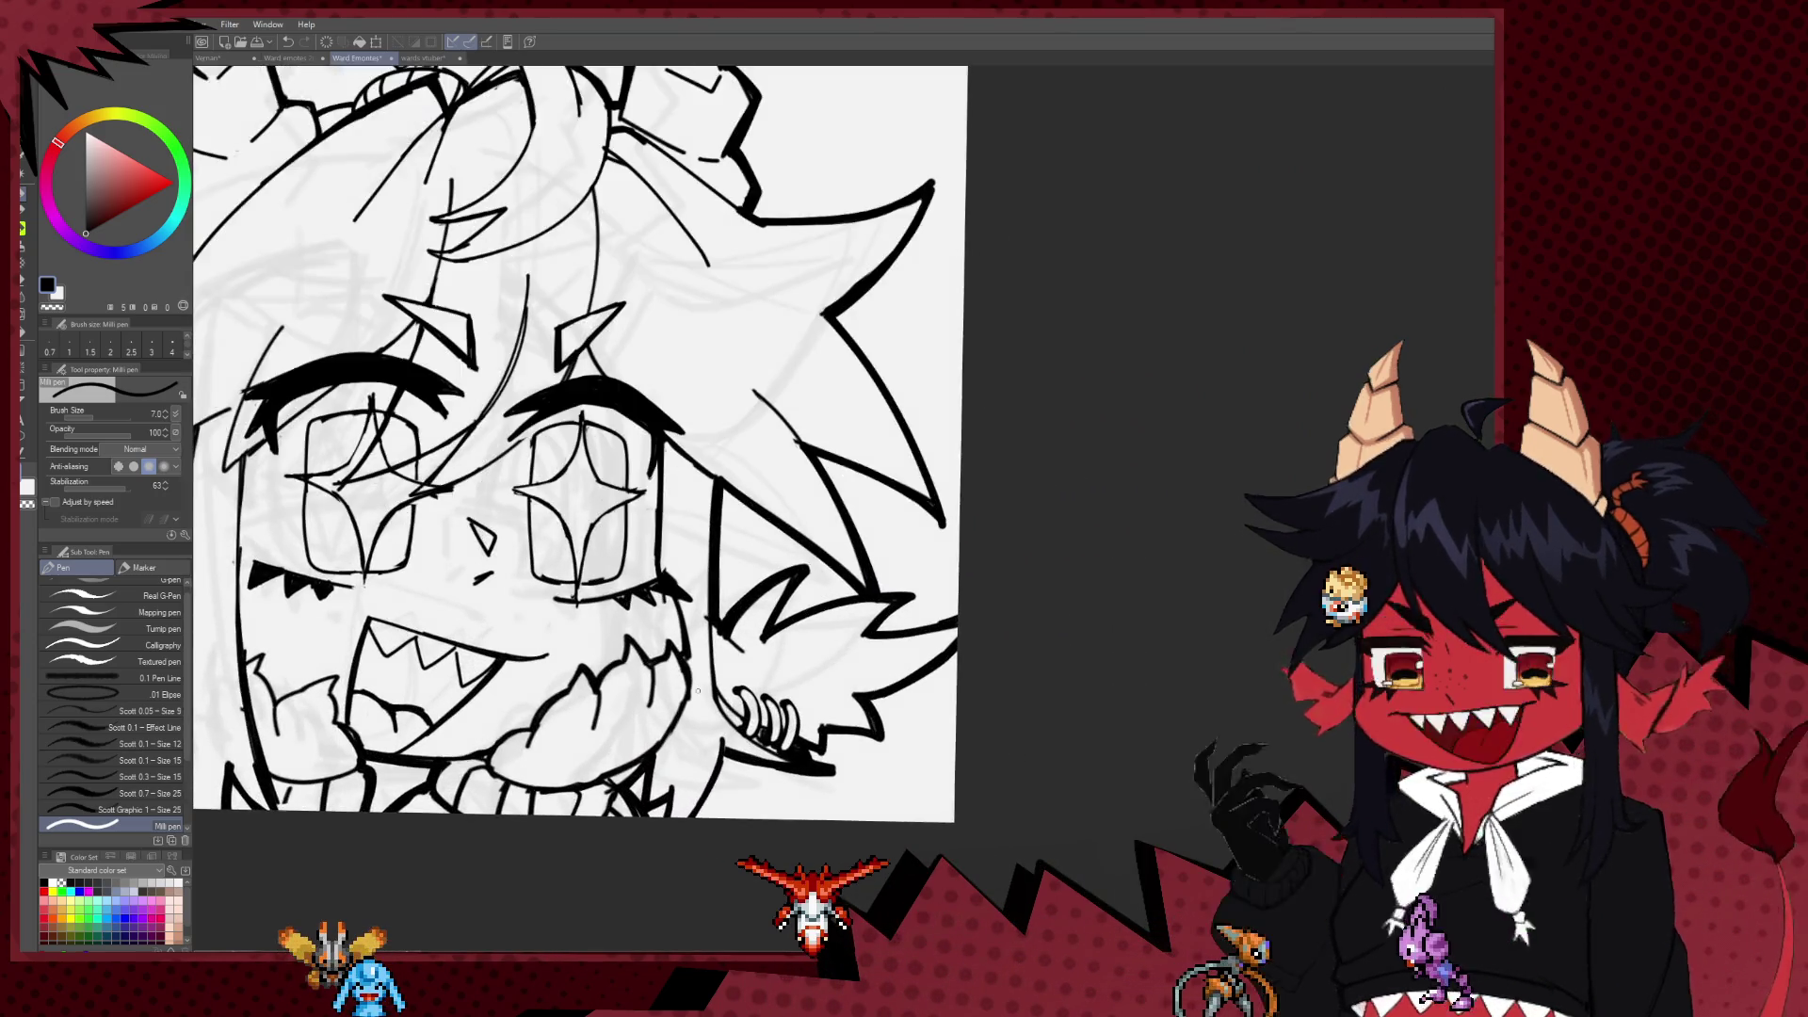
scroll(646, 559, up, 2)
key(e)
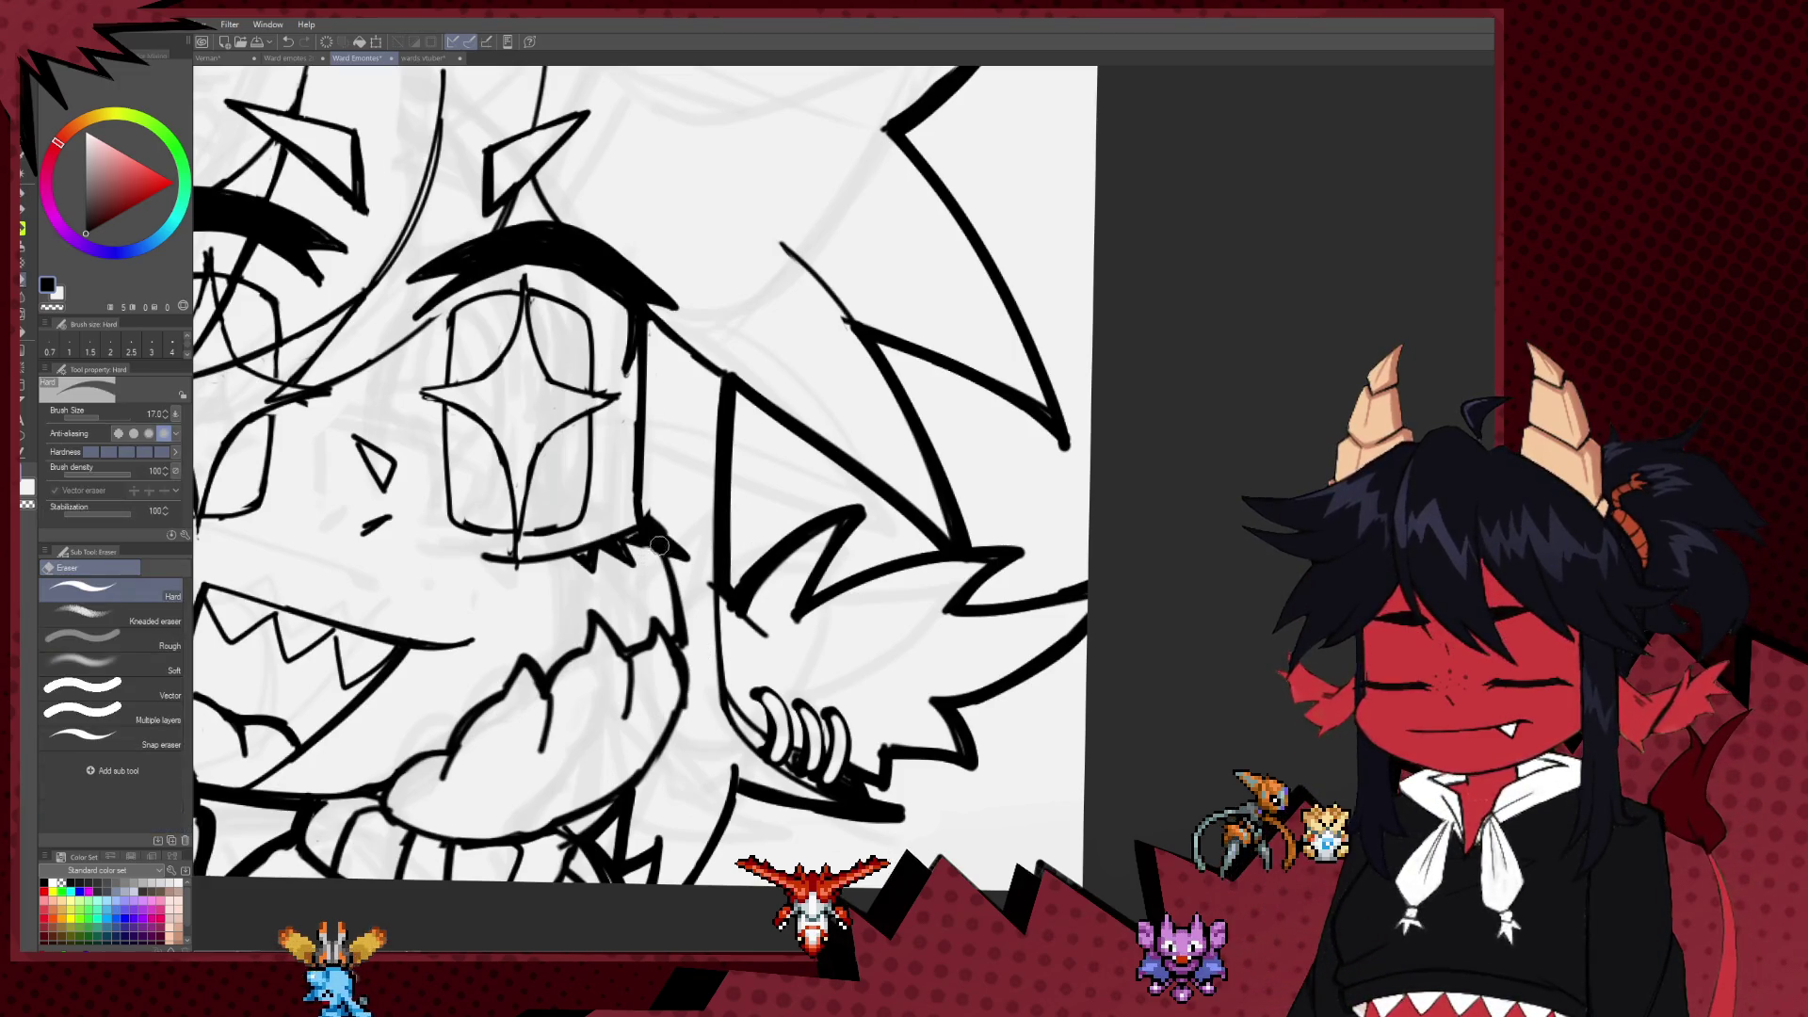
key(p)
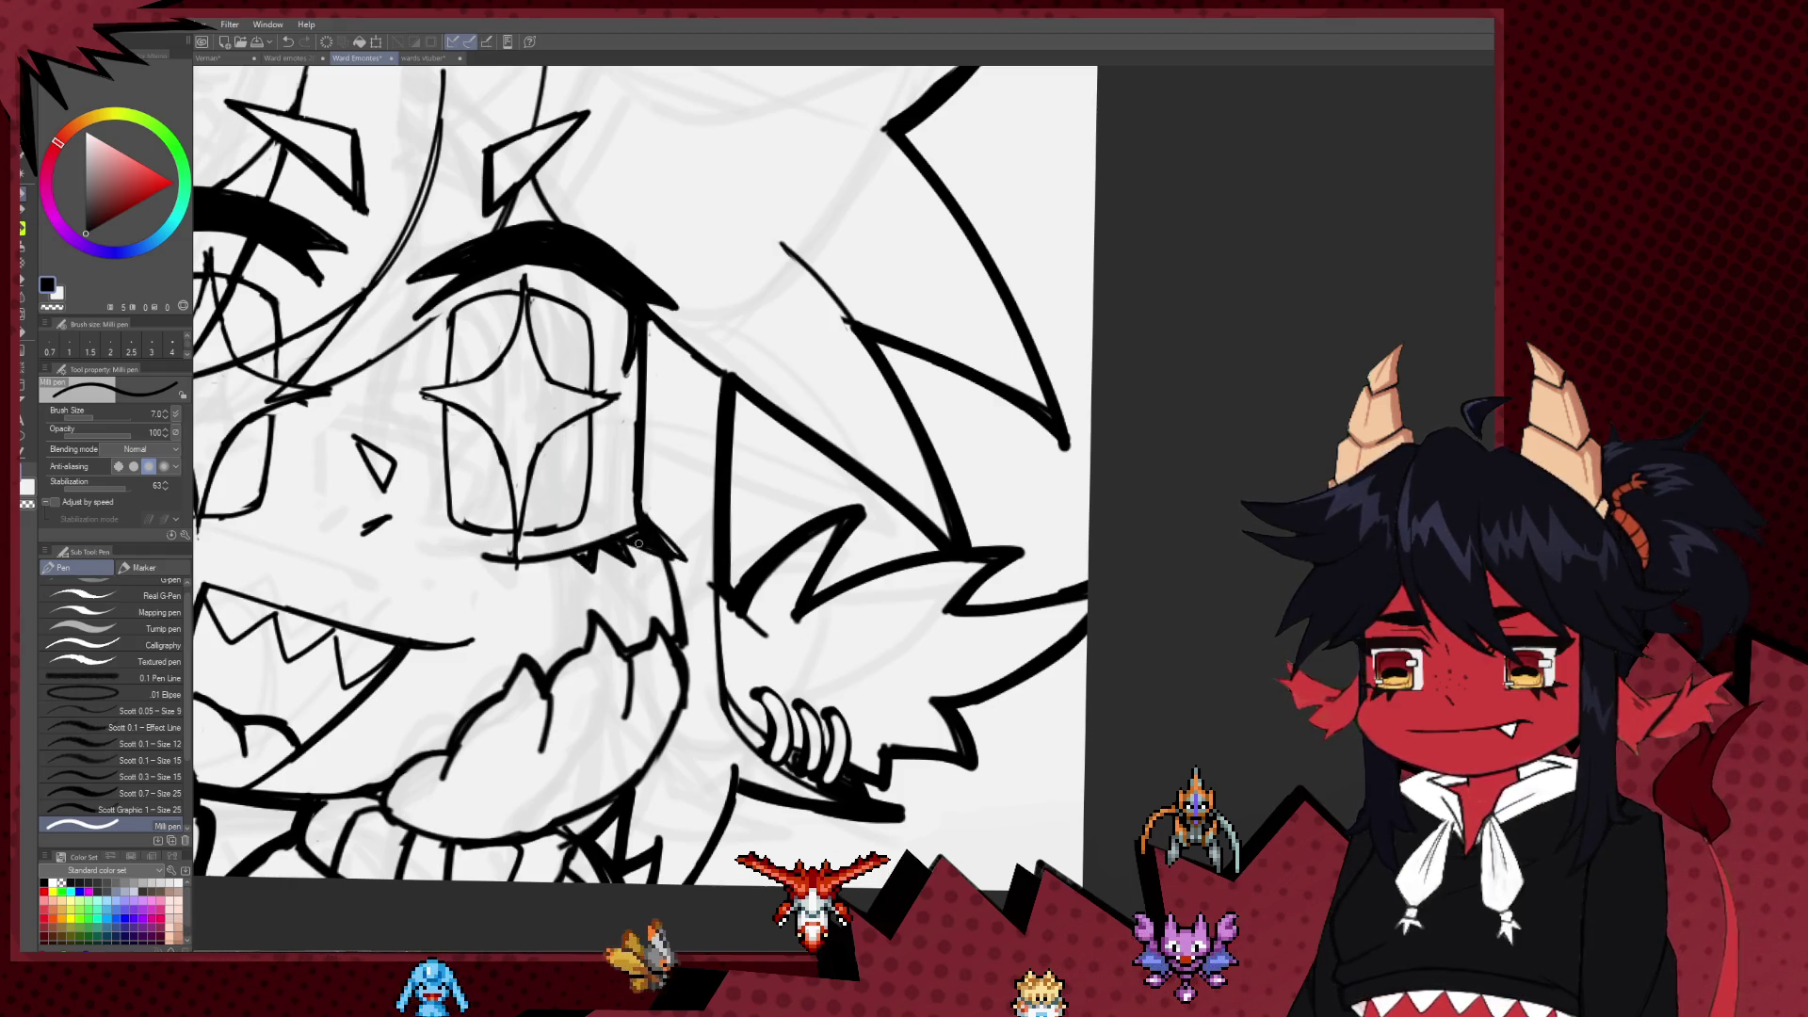
Step: Zoom out to the whole emote and bring up the vtuber character sheet document
scroll(663, 537, down, 10)
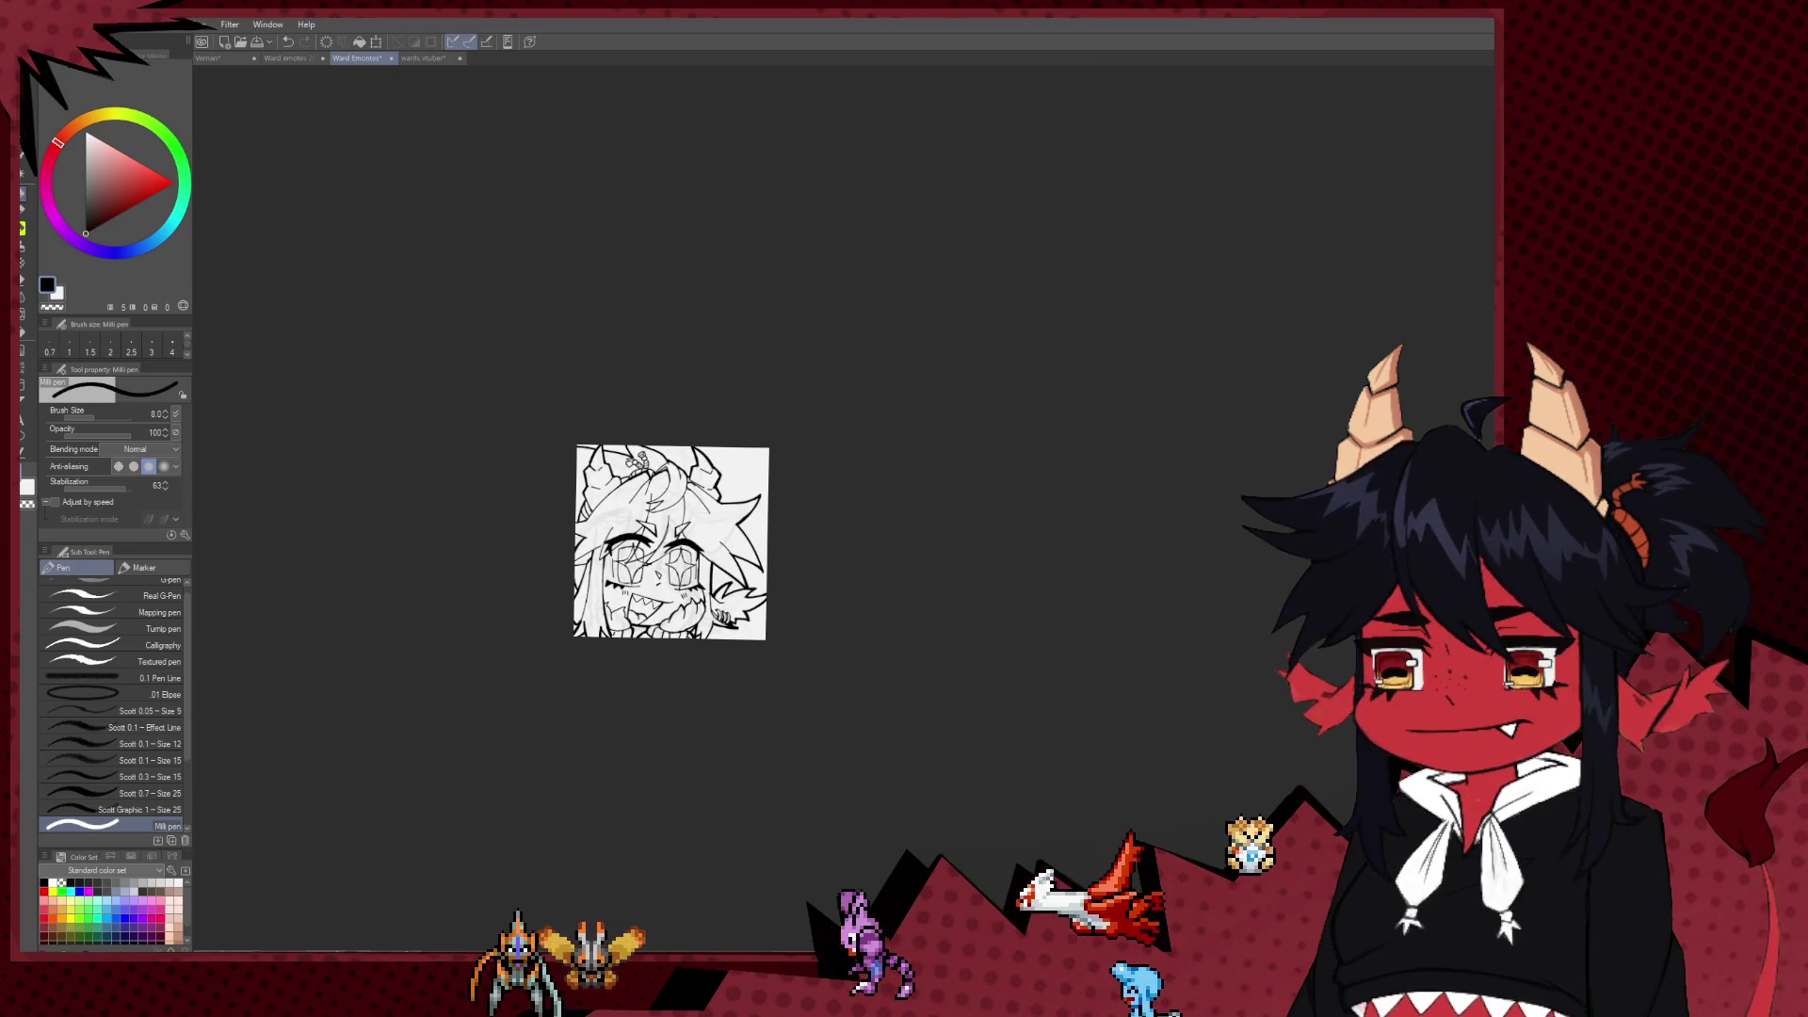
scroll(659, 528, up, 5)
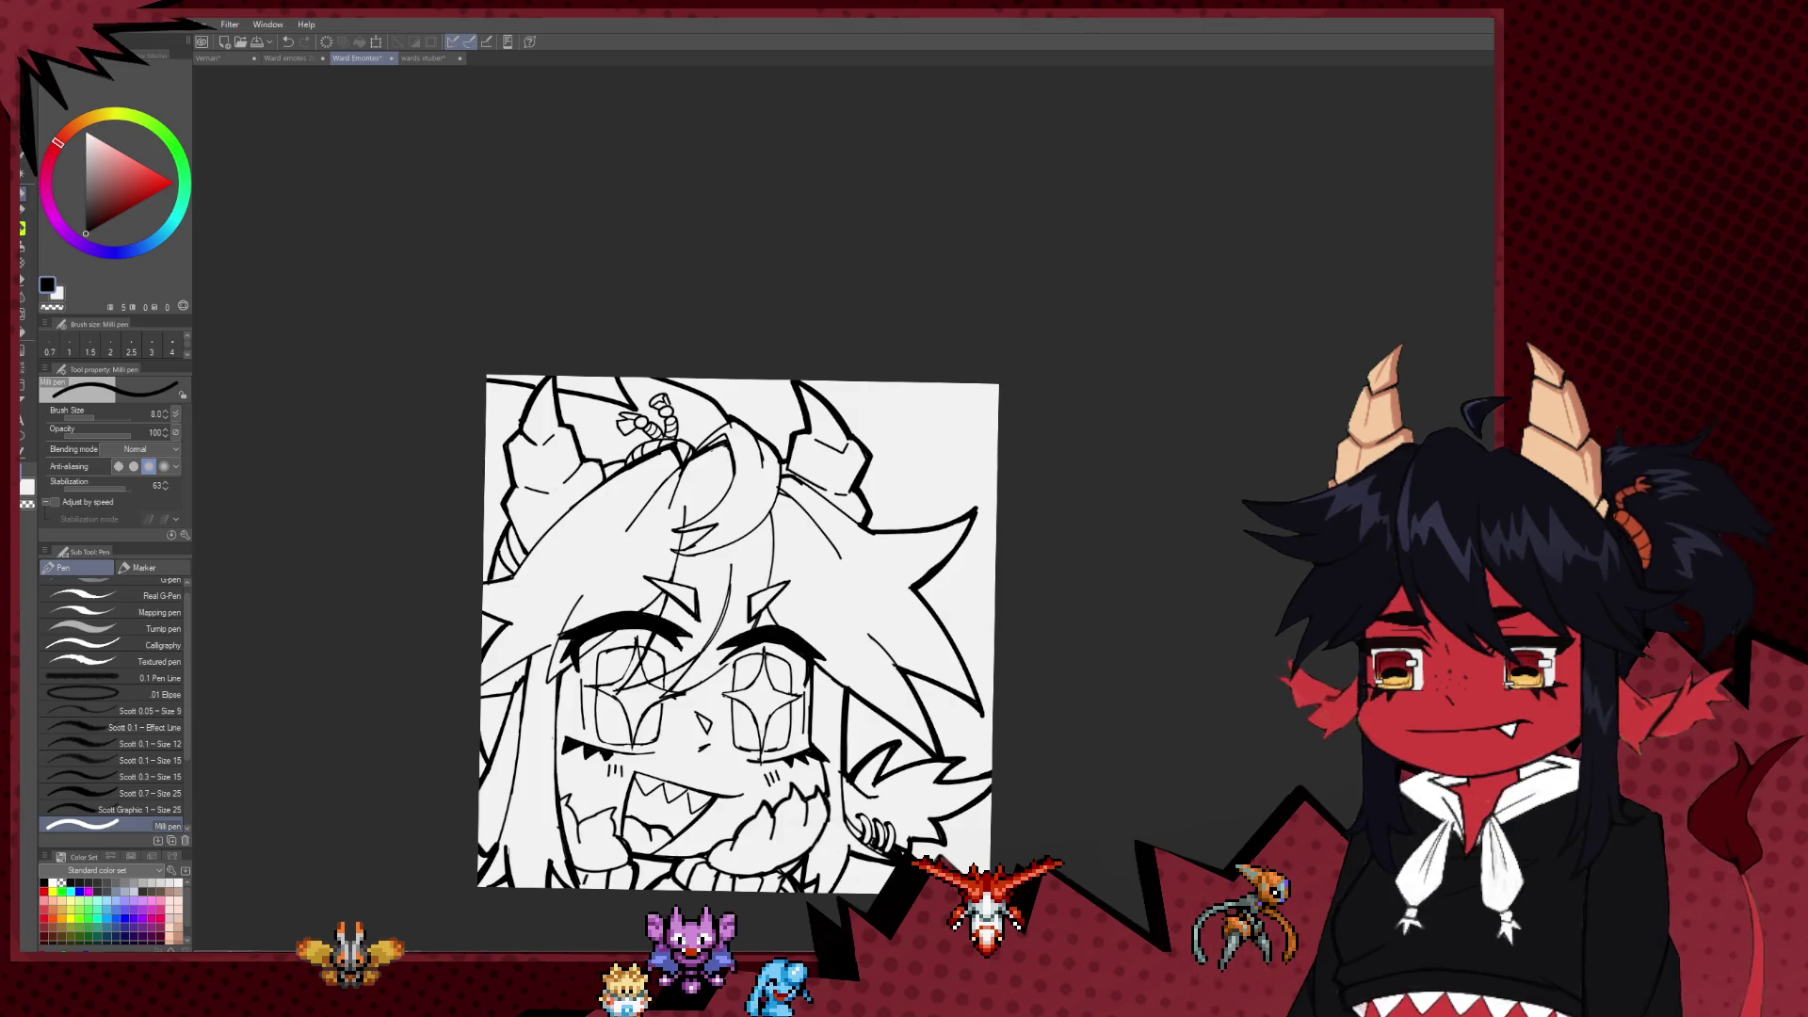
scroll(973, 486, down, 3)
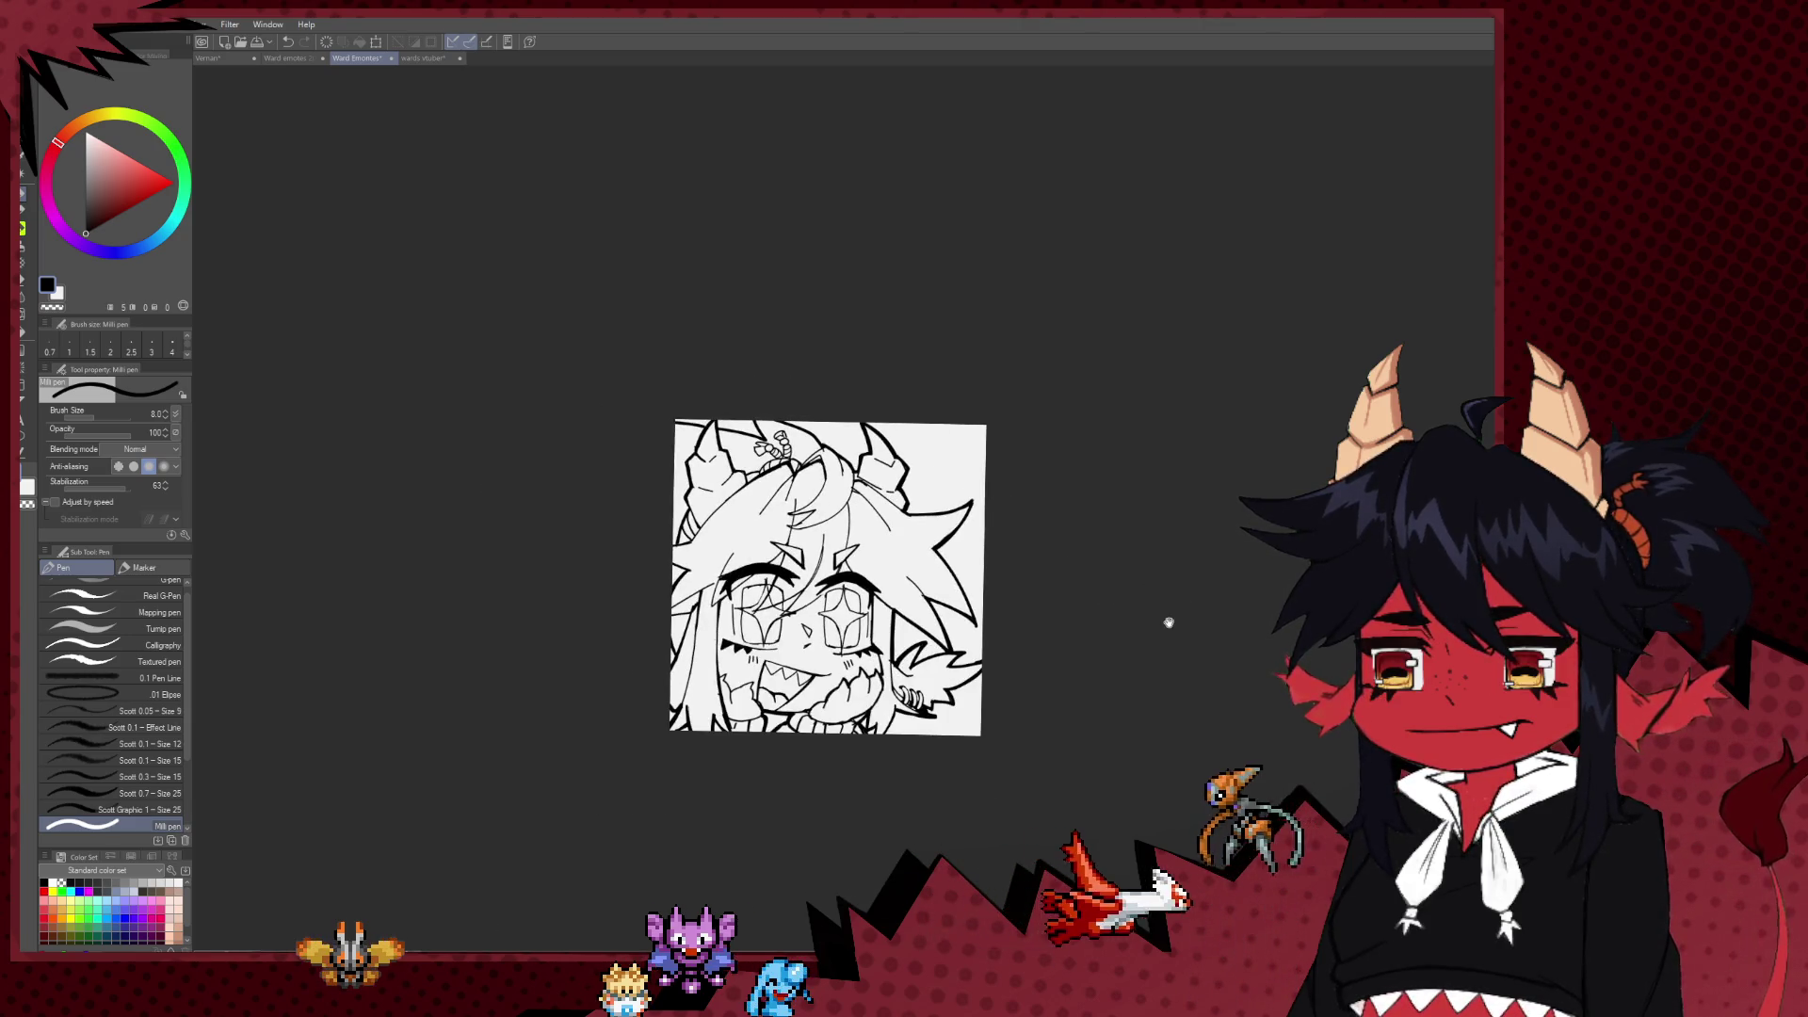
scroll(1138, 565, down, 2)
scroll(1126, 542, up, 1)
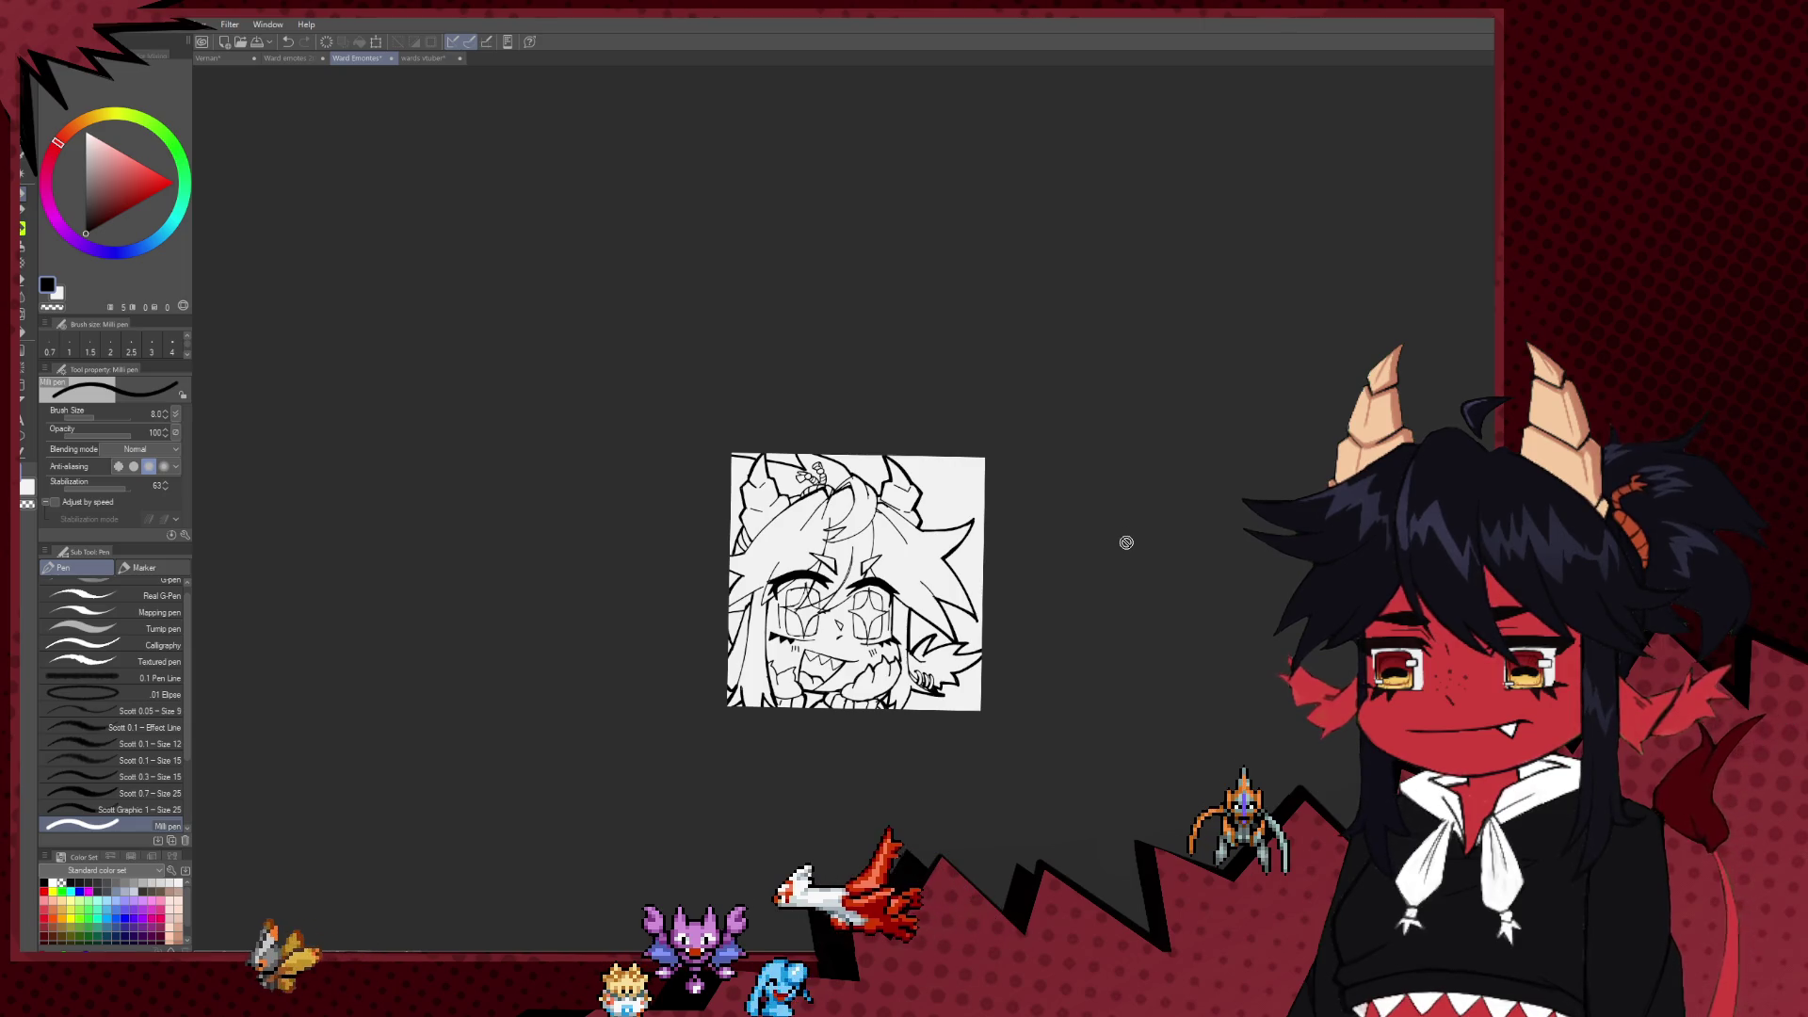
scroll(1141, 558, up, 1)
scroll(1141, 555, up, 2)
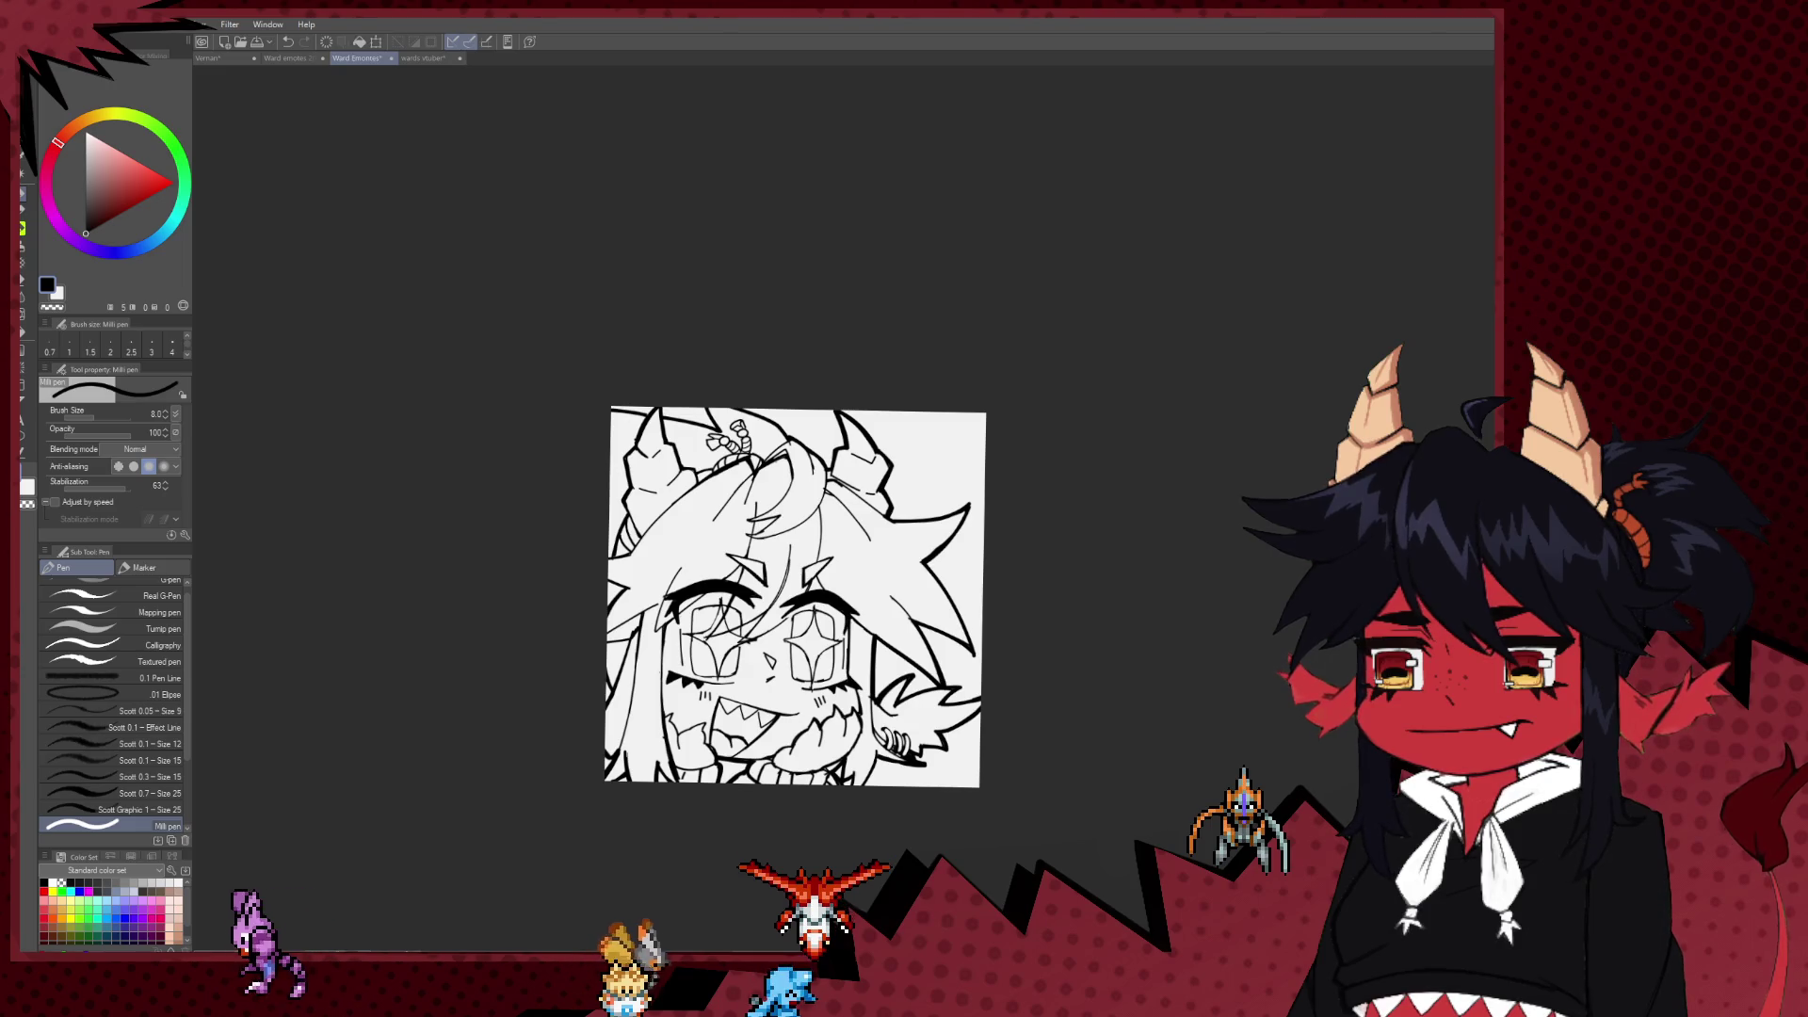
click(436, 59)
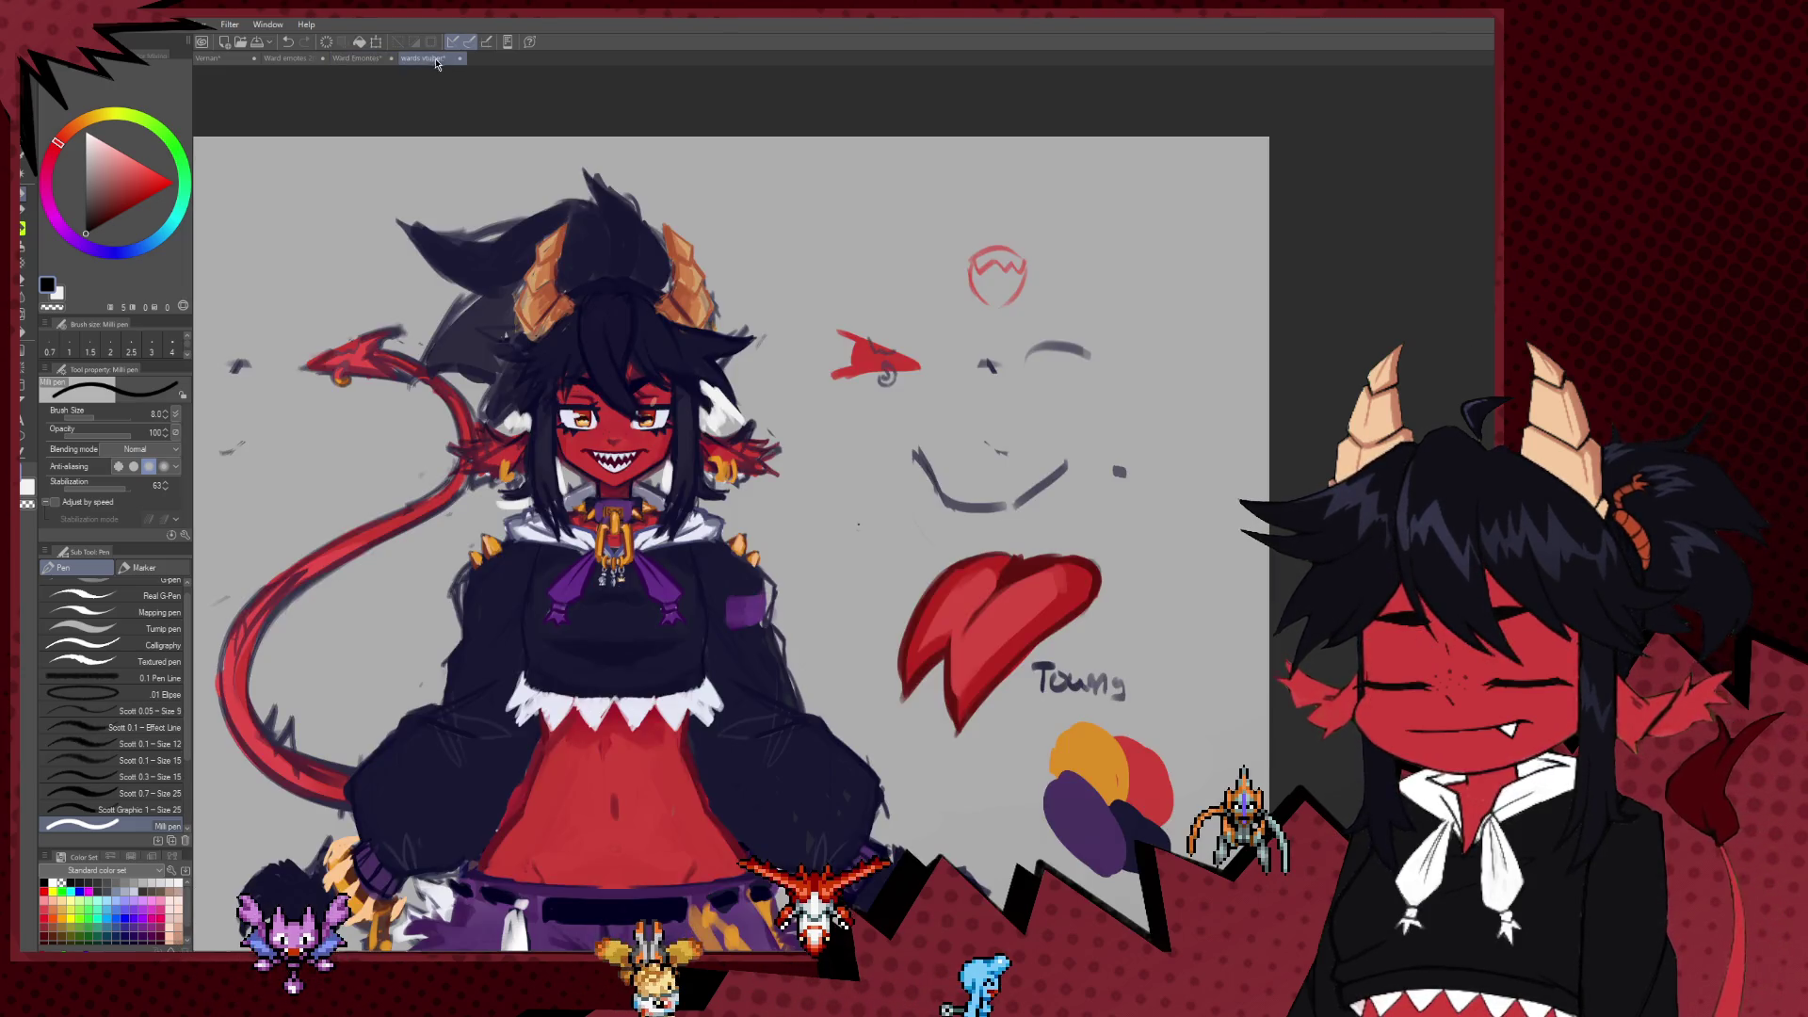
Step: Zoom and pan around the wards vtuber sheet, adding a thin dark stroke on the character's hair
scroll(753, 309, down, 1)
scroll(753, 309, down, 1)
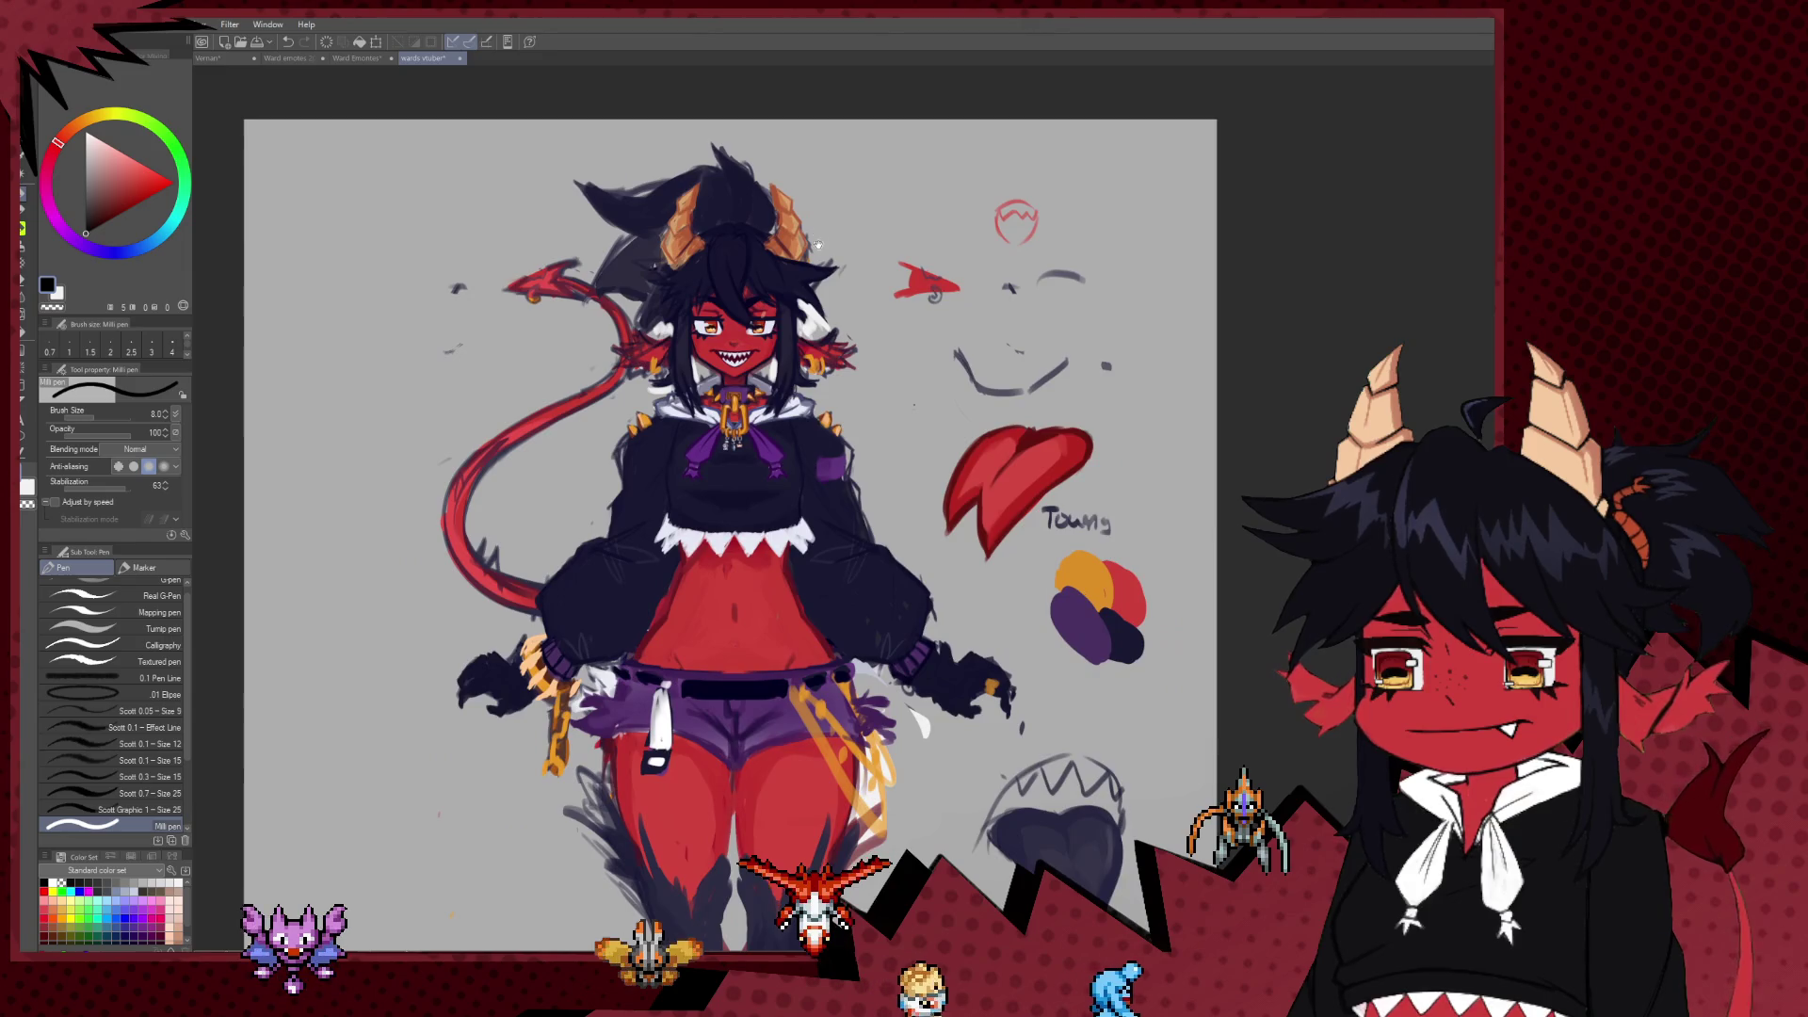
scroll(754, 309, down, 1)
scroll(753, 309, down, 1)
scroll(753, 311, down, 1)
scroll(753, 311, down, 1)
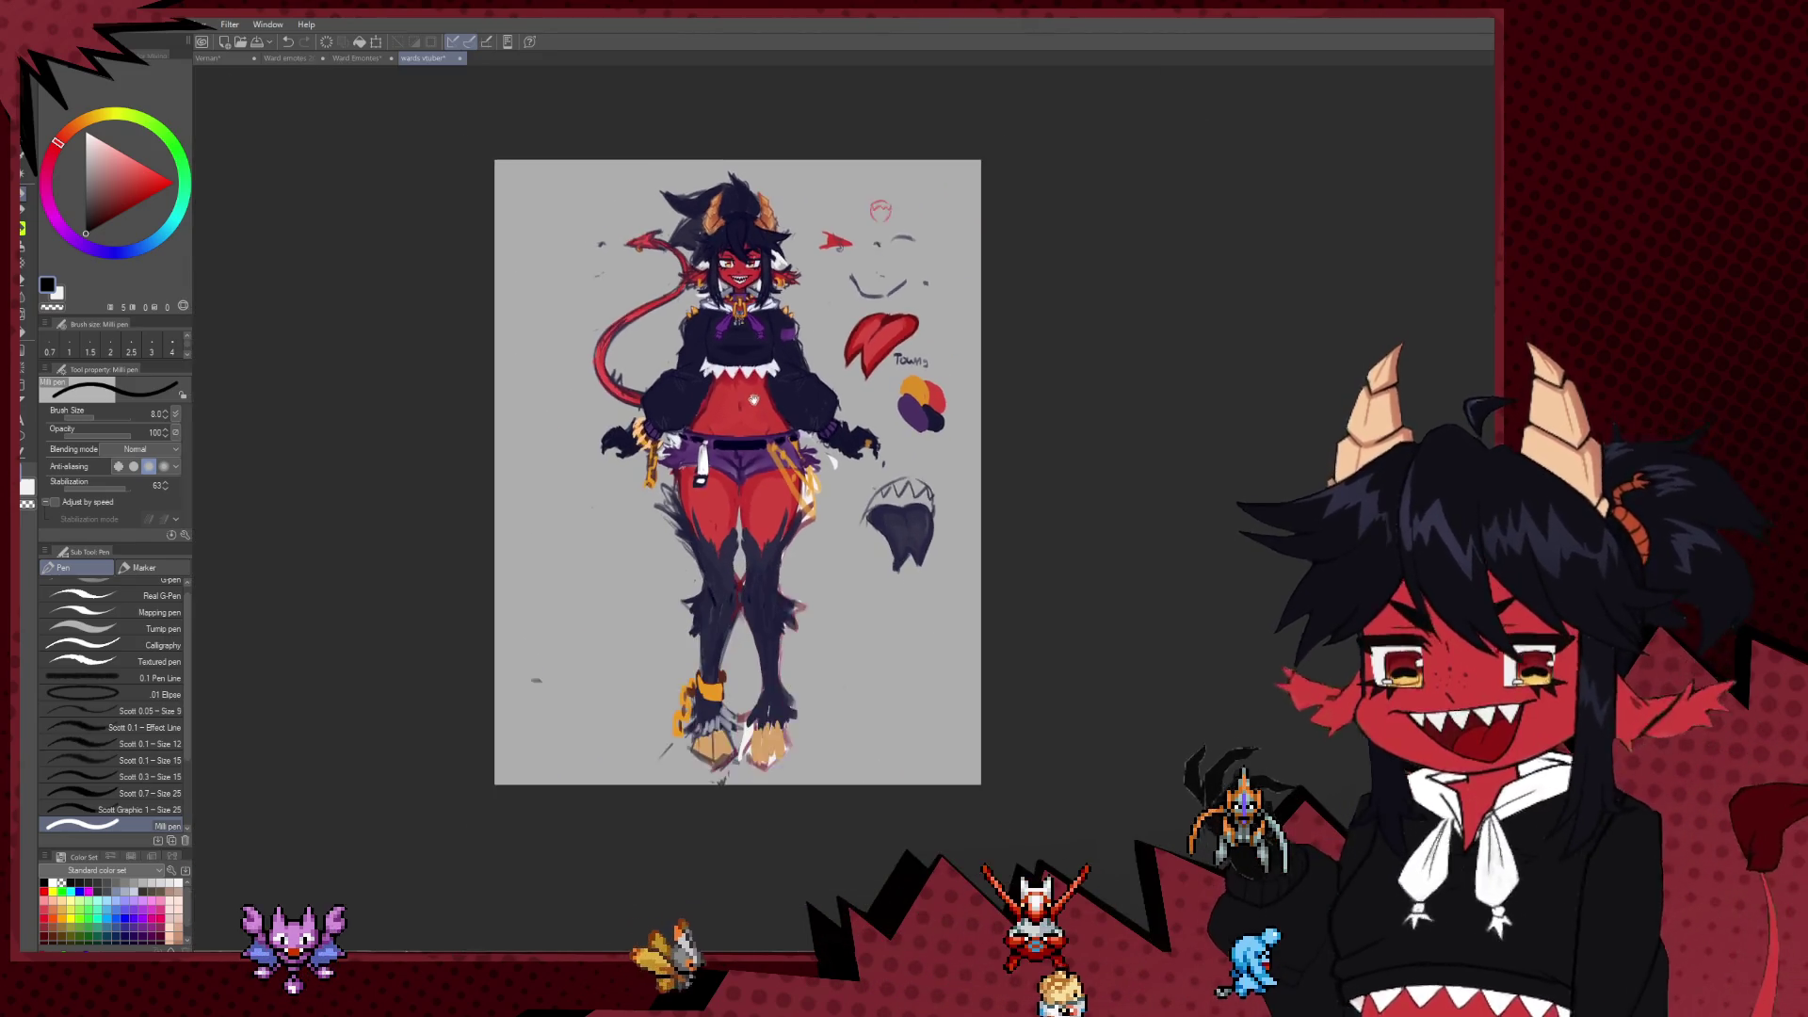
scroll(744, 329, up, 1)
drag(730, 353, 759, 431)
scroll(759, 432, down, 1)
scroll(782, 431, up, 1)
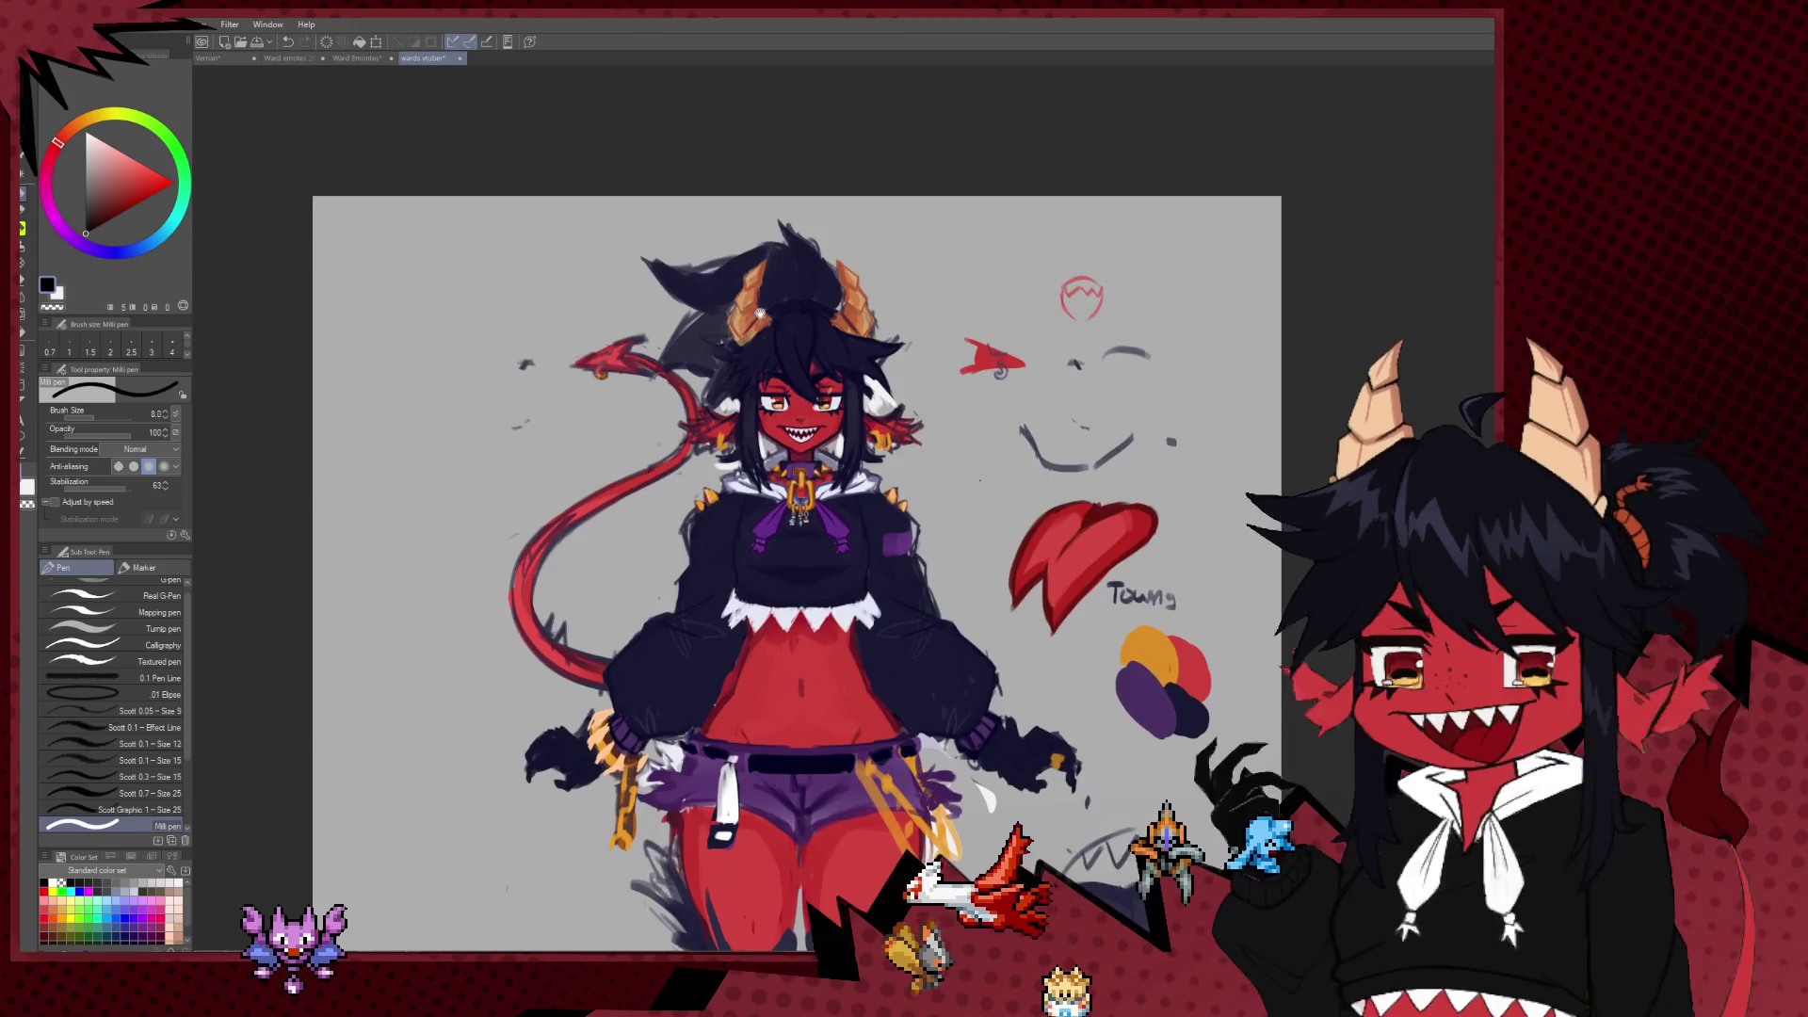
scroll(819, 429, up, 1)
scroll(863, 429, up, 1)
scroll(864, 429, up, 1)
scroll(848, 443, up, 1)
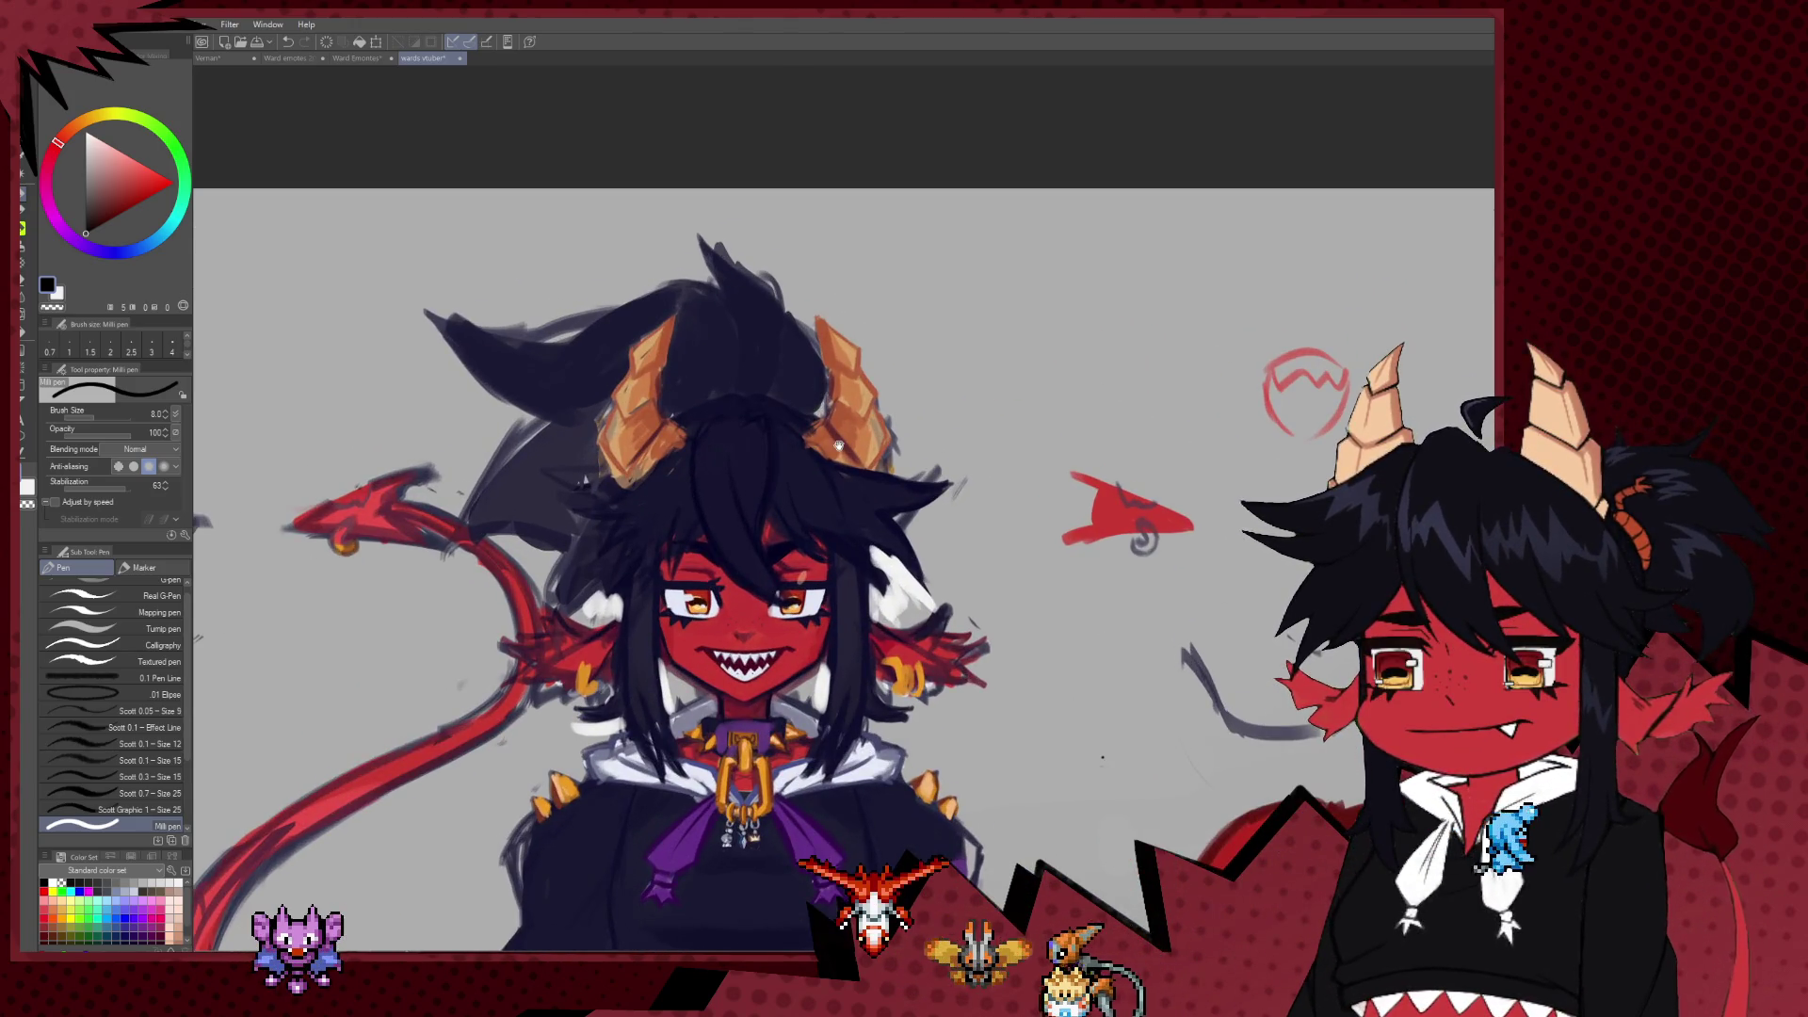
scroll(829, 467, up, 2)
scroll(787, 326, down, 3)
scroll(815, 346, up, 1)
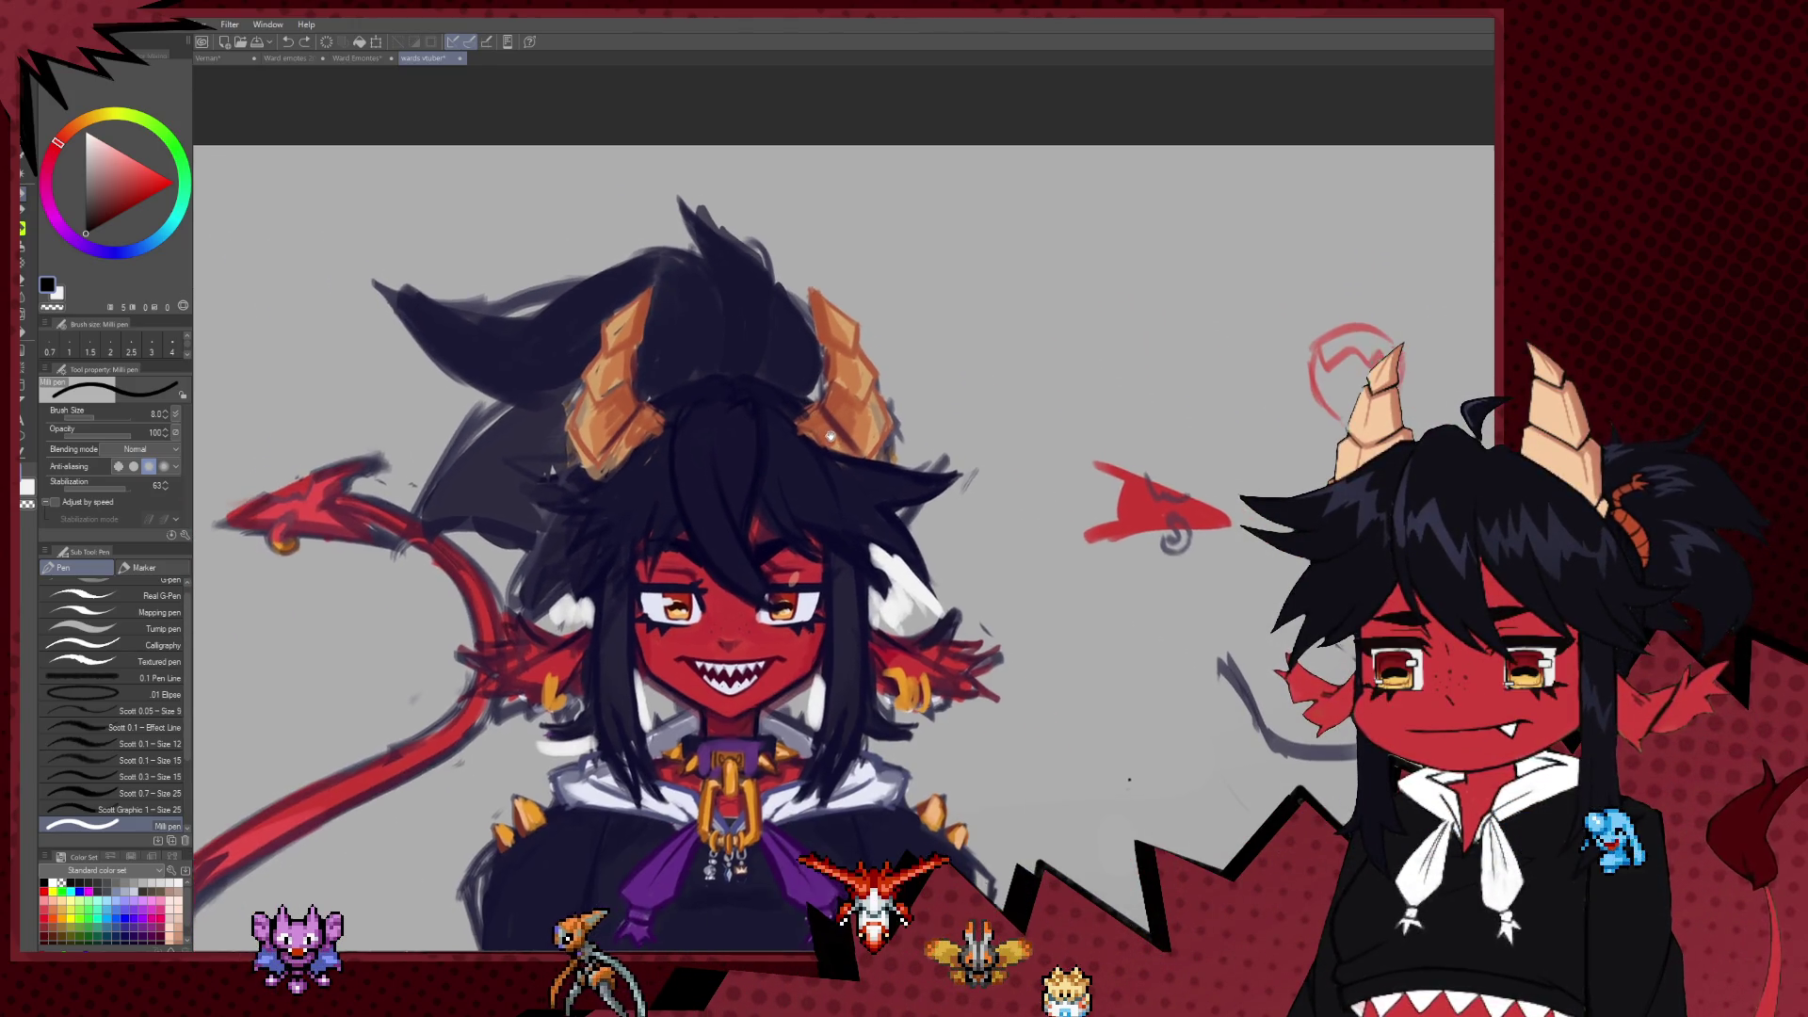
scroll(843, 365, up, 1)
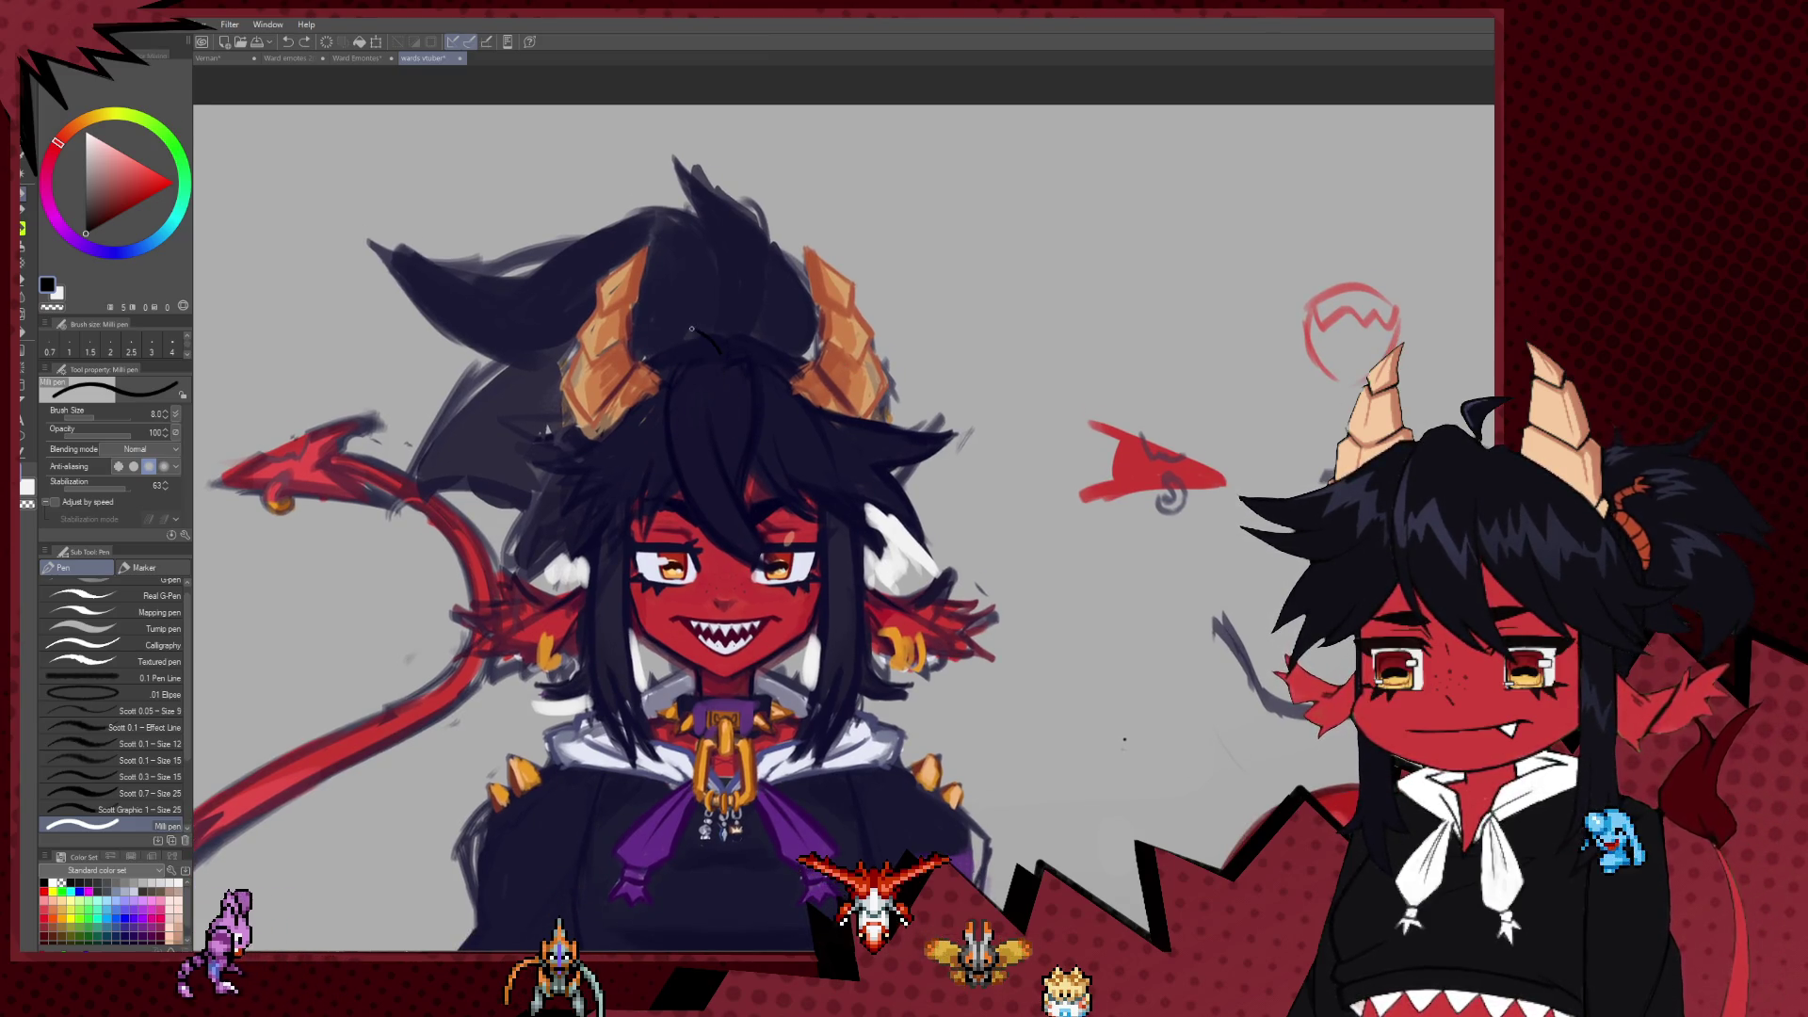
drag(691, 329, 741, 433)
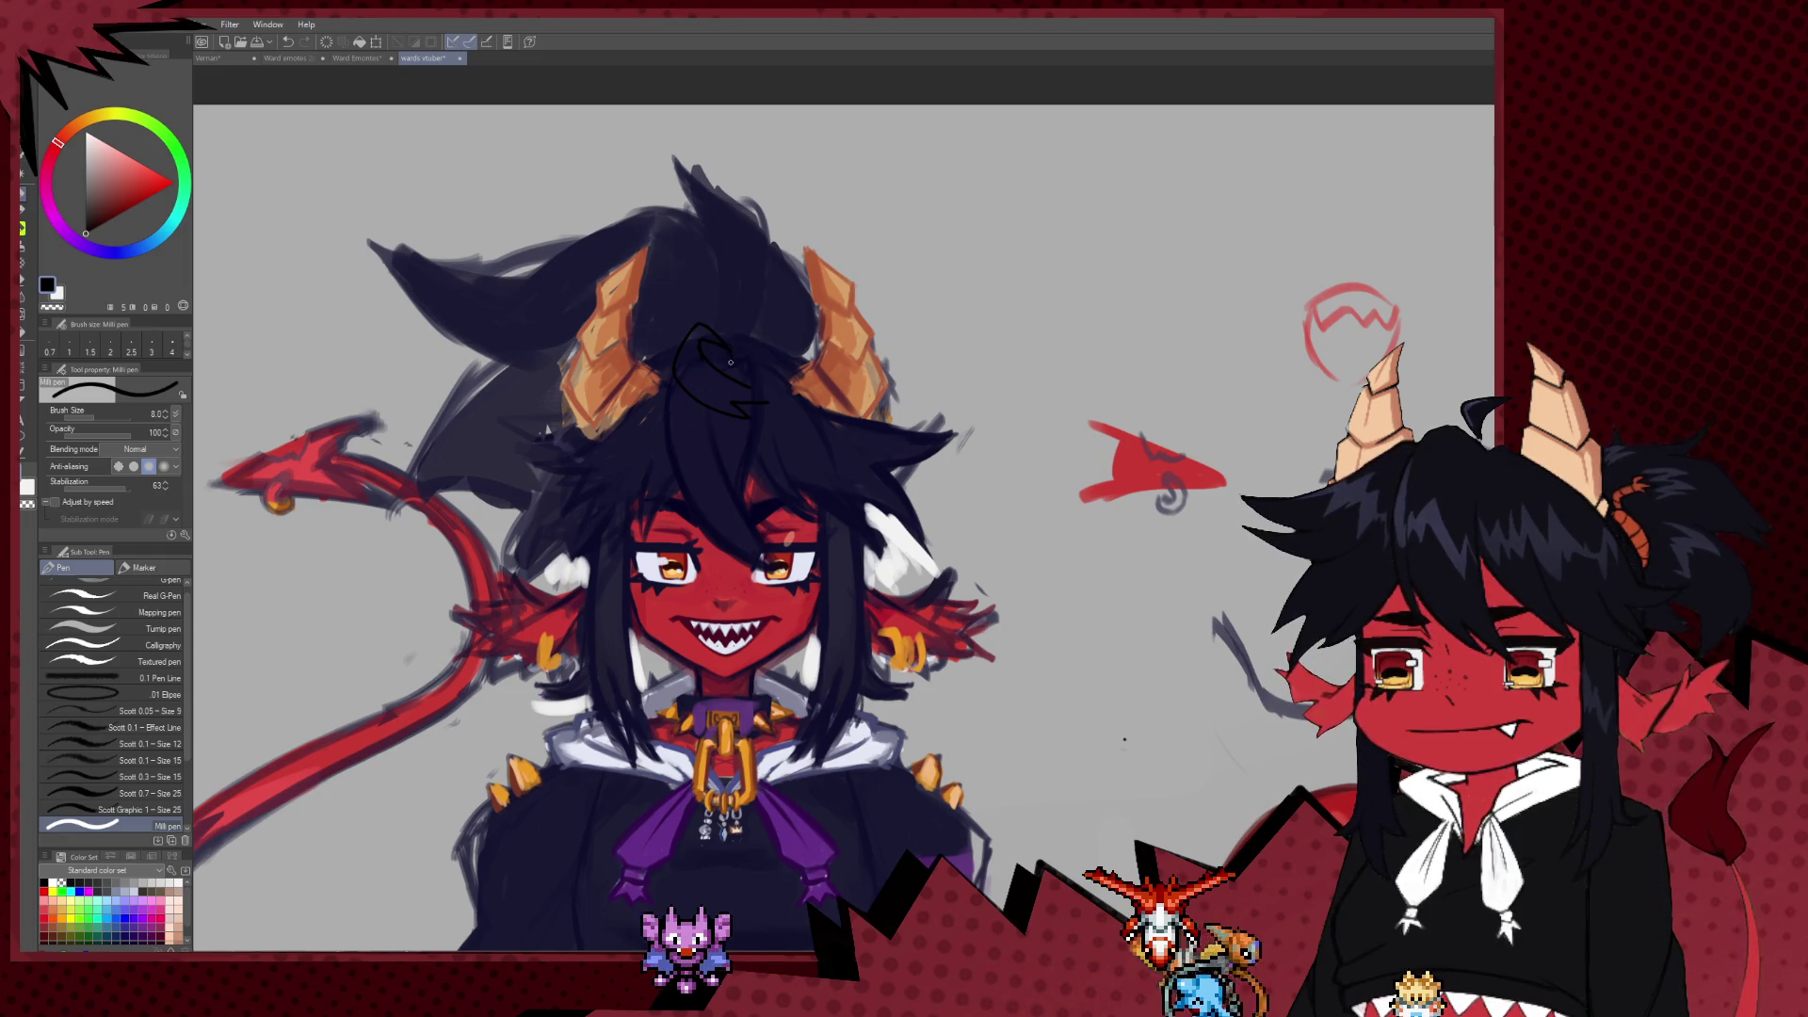
Step: Adjust the Milli pen size and sample orange from the drawing as the colour
scroll(723, 352, down, 1)
scroll(723, 352, down, 1)
scroll(659, 395, down, 2)
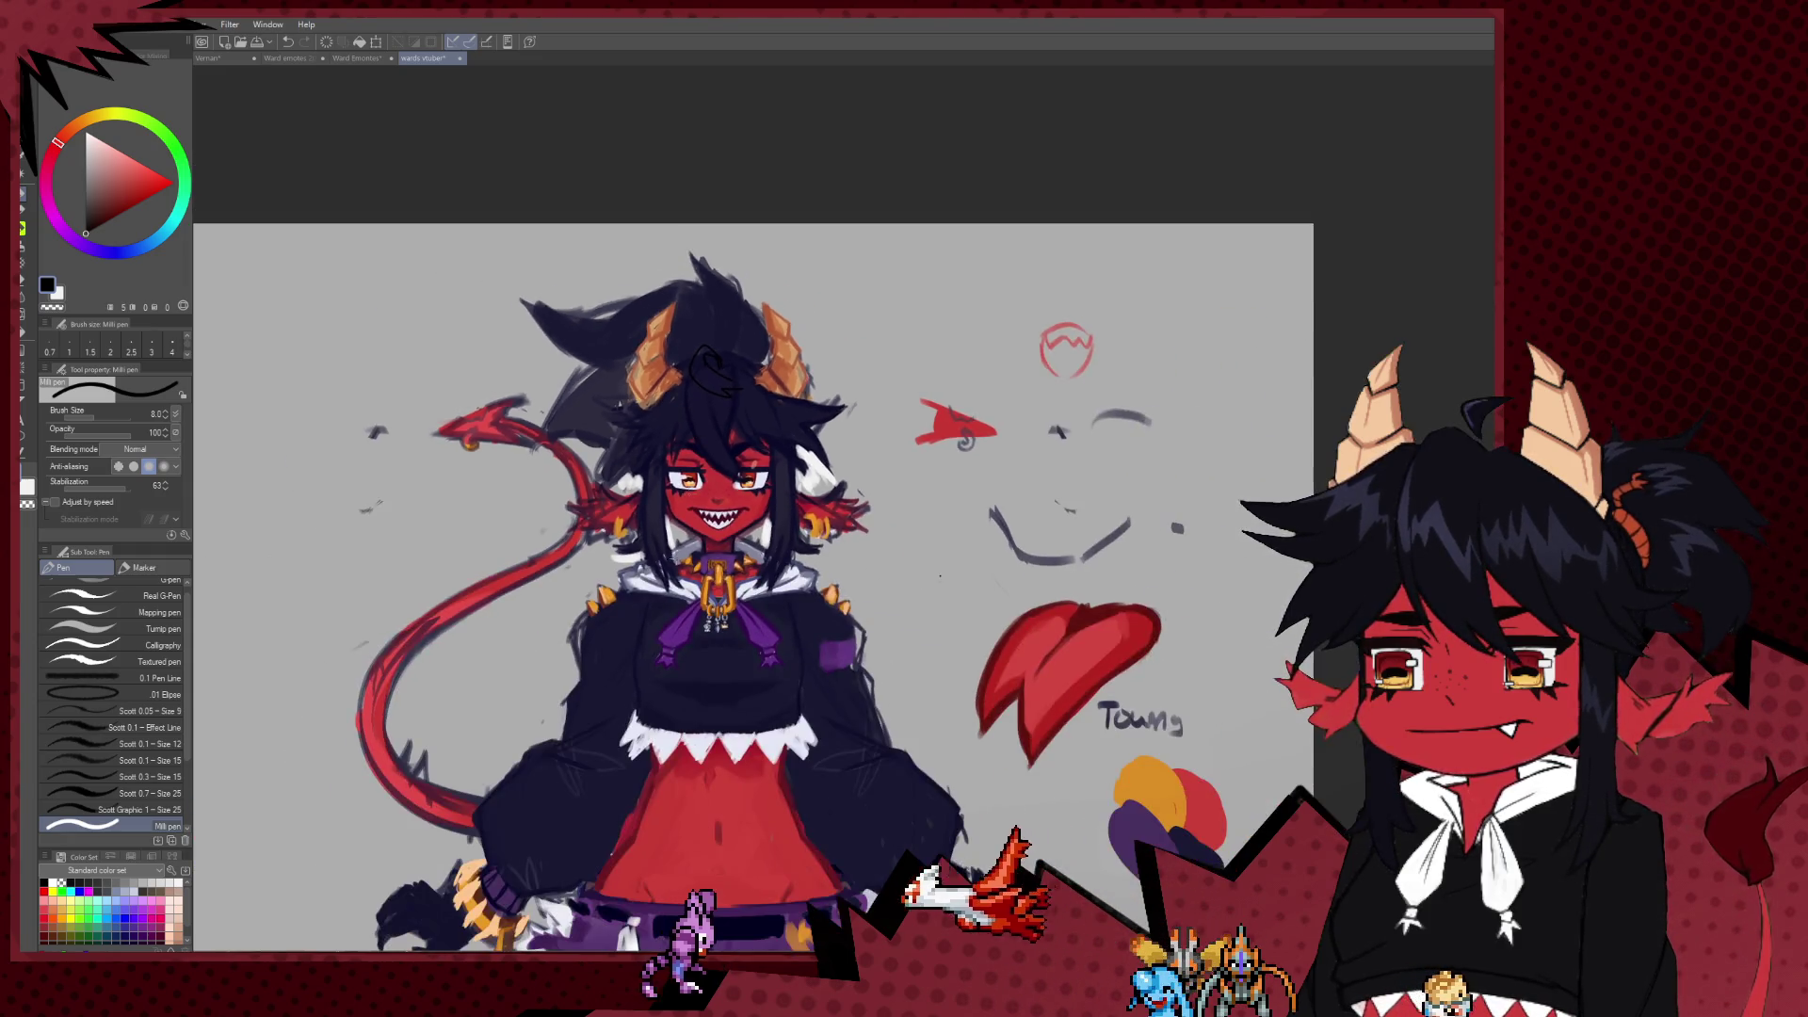
scroll(551, 456, down, 1)
scroll(551, 456, up, 1)
scroll(584, 452, up, 1)
scroll(660, 461, up, 2)
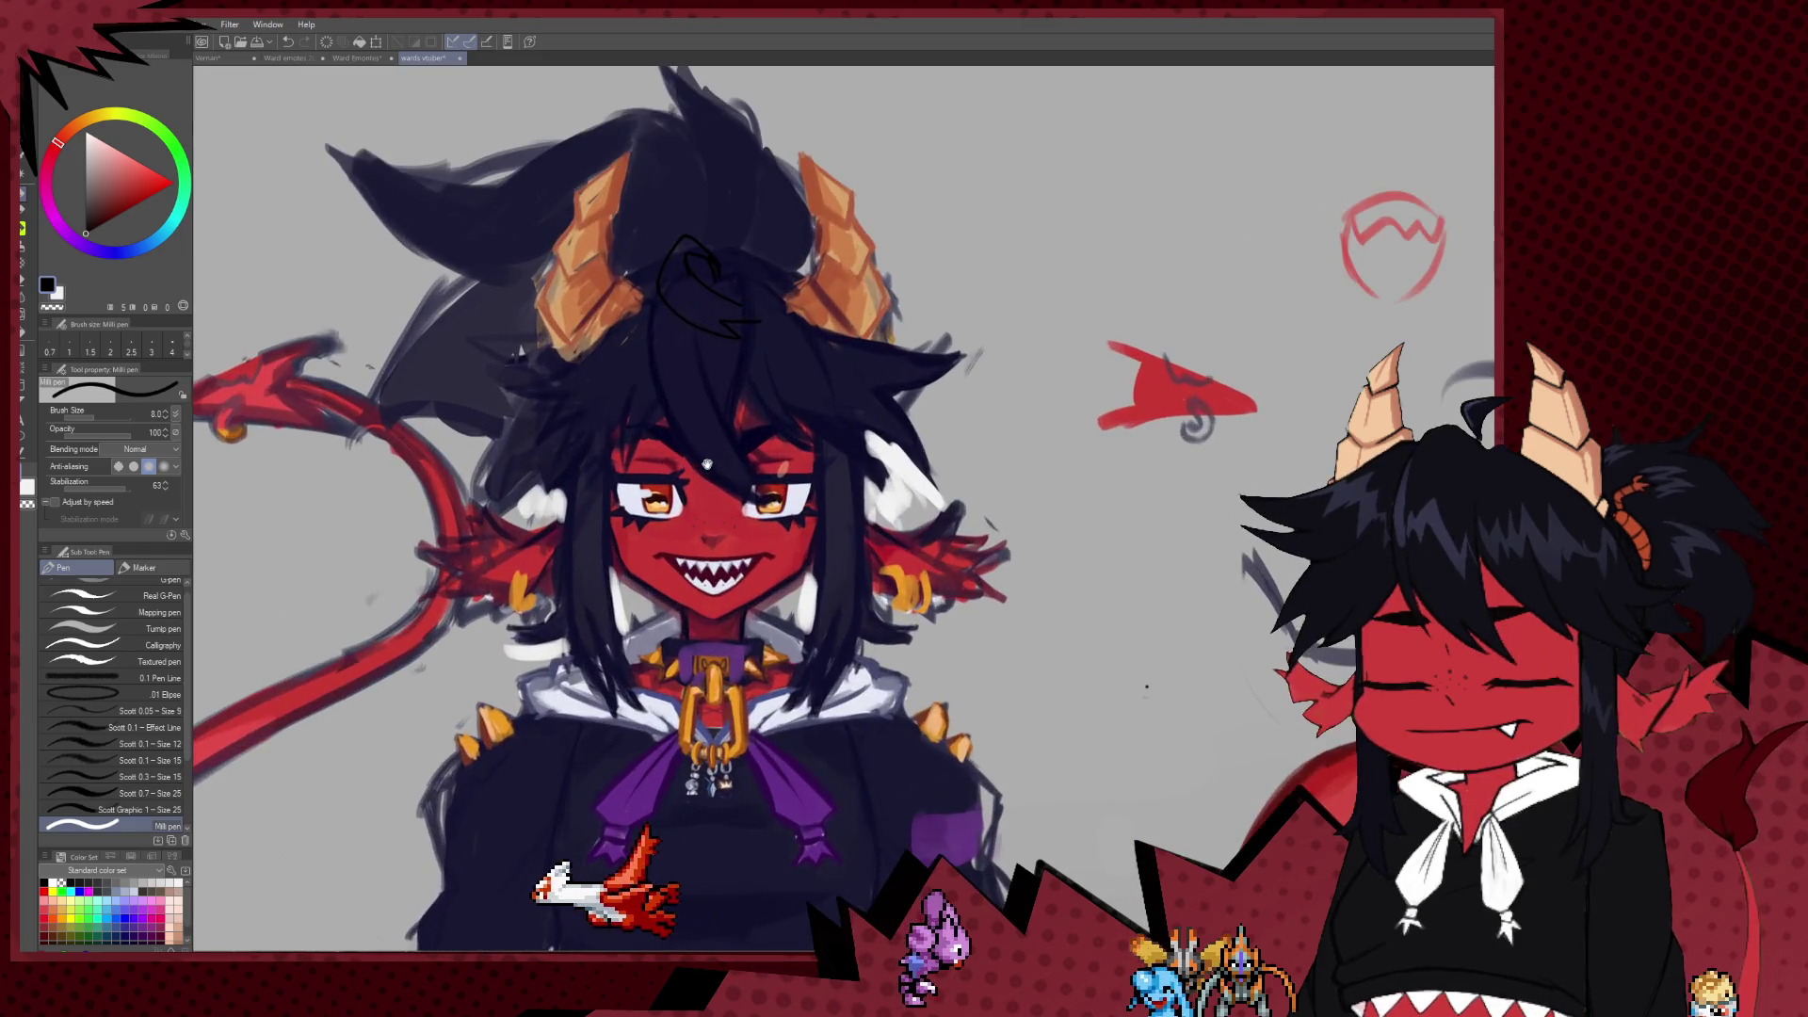
scroll(707, 470, down, 1)
scroll(725, 607, down, 2)
scroll(734, 616, down, 1)
scroll(739, 629, down, 2)
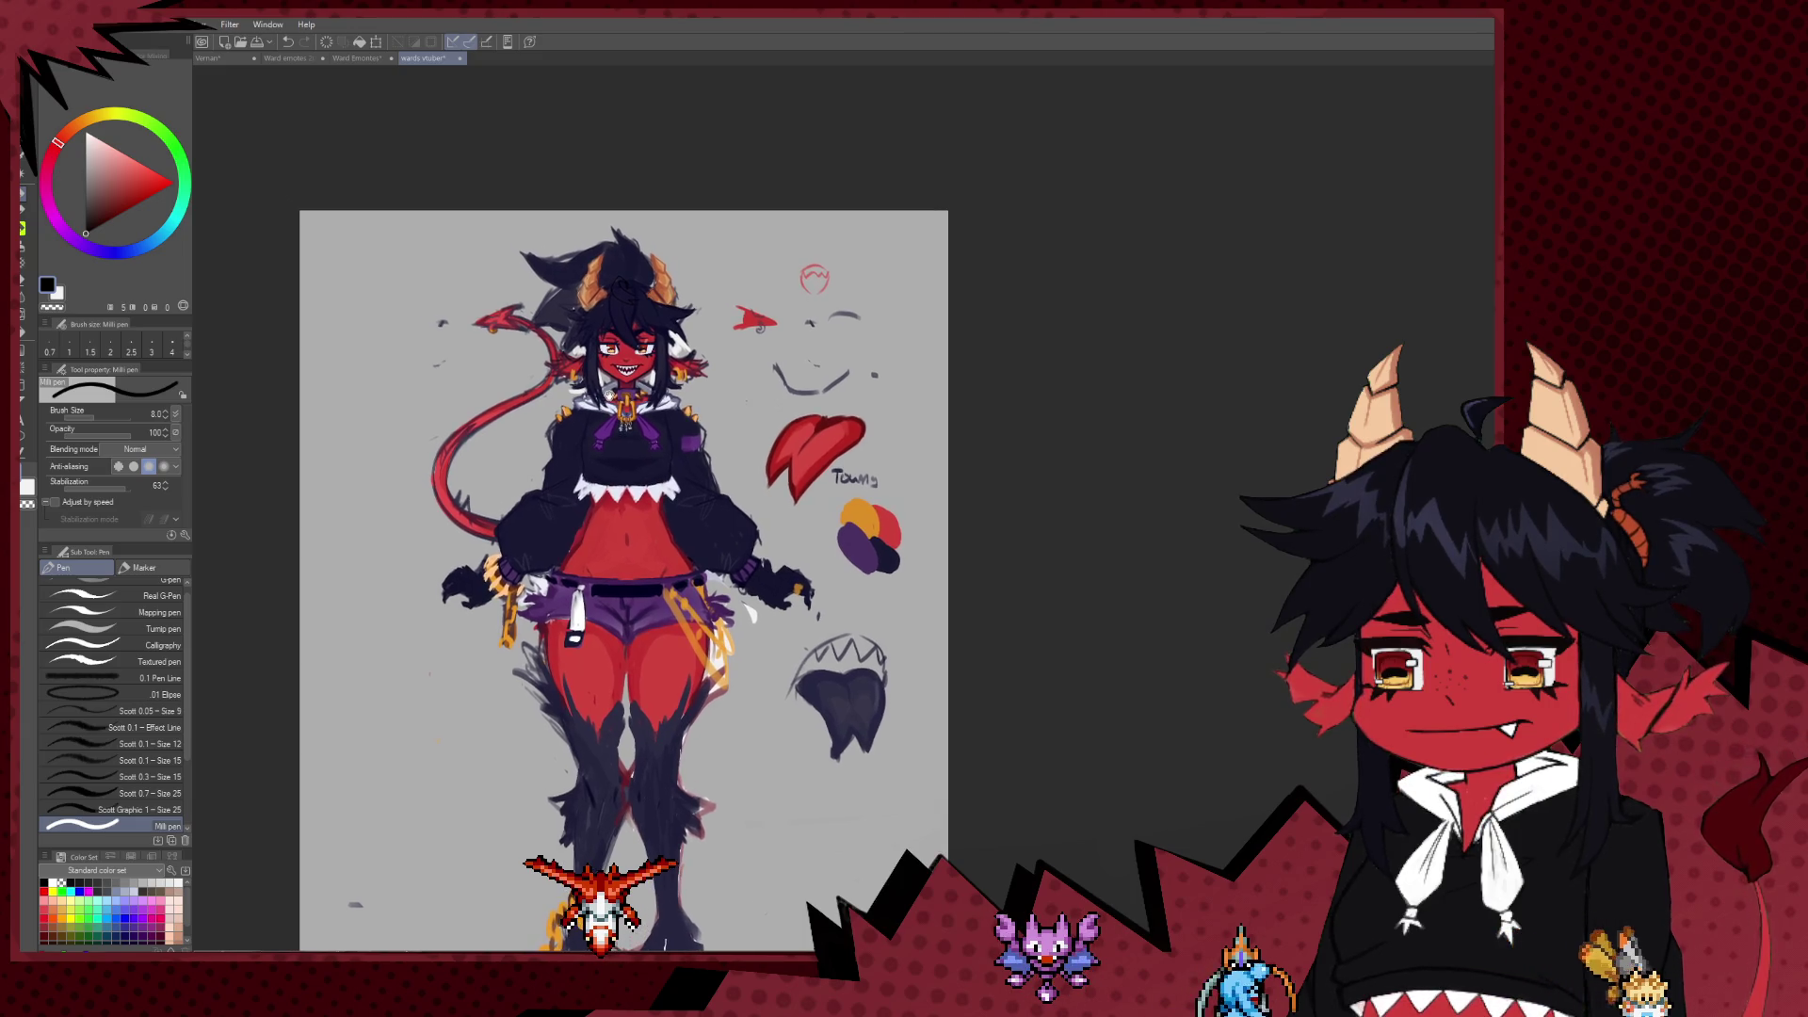
scroll(709, 618, down, 1)
scroll(442, 565, up, 2)
scroll(399, 544, up, 1)
scroll(399, 545, up, 2)
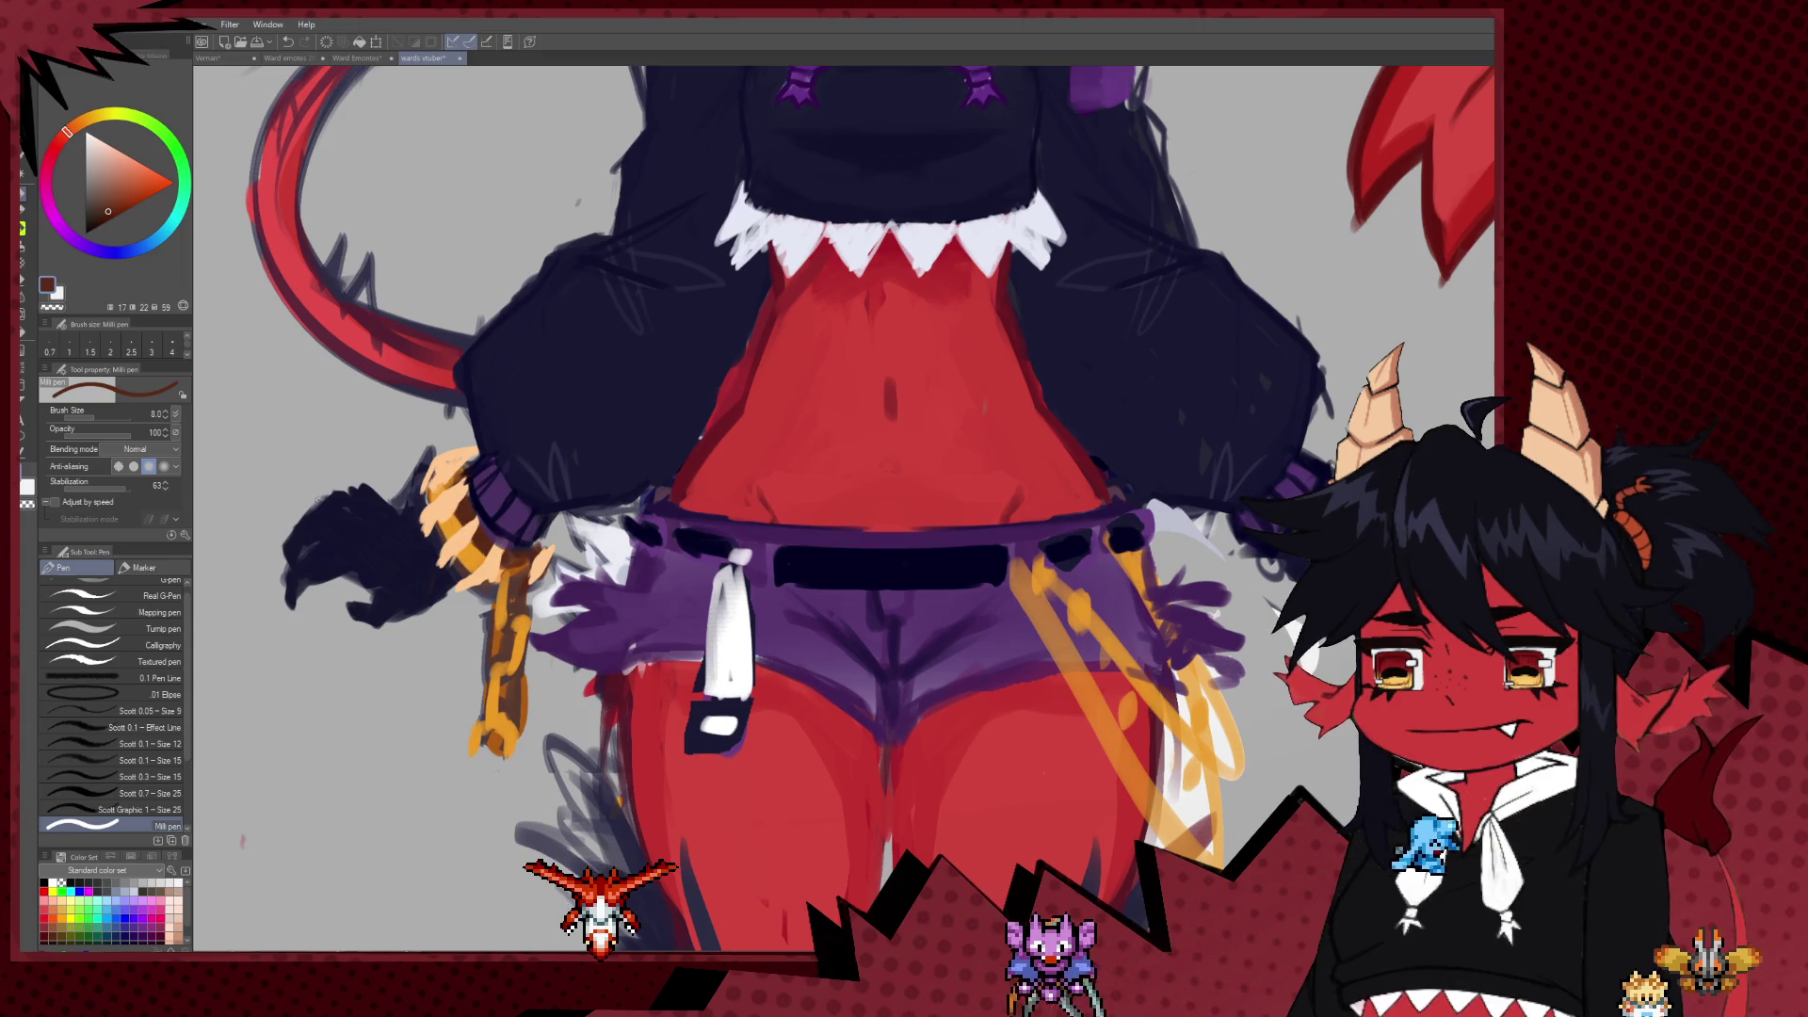
key(bracketright)
key(bracketright)
key(bracketright)
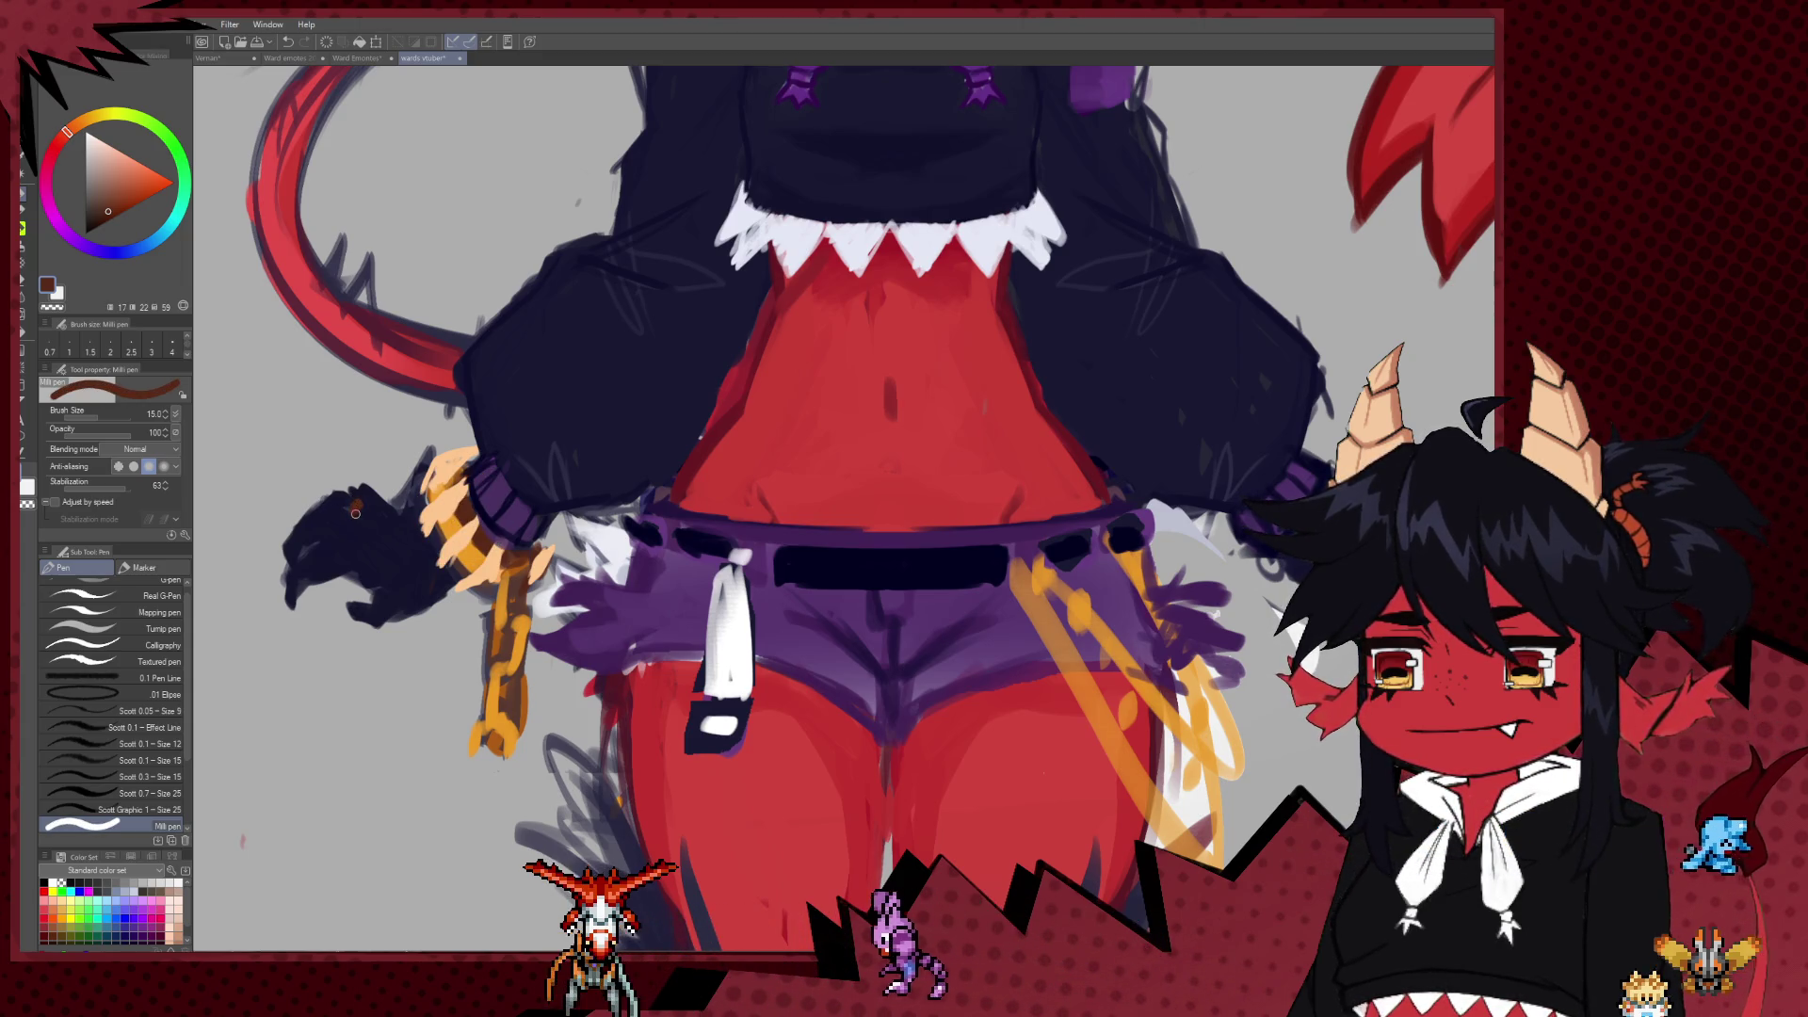
alt+click(457, 513)
key(bracketleft)
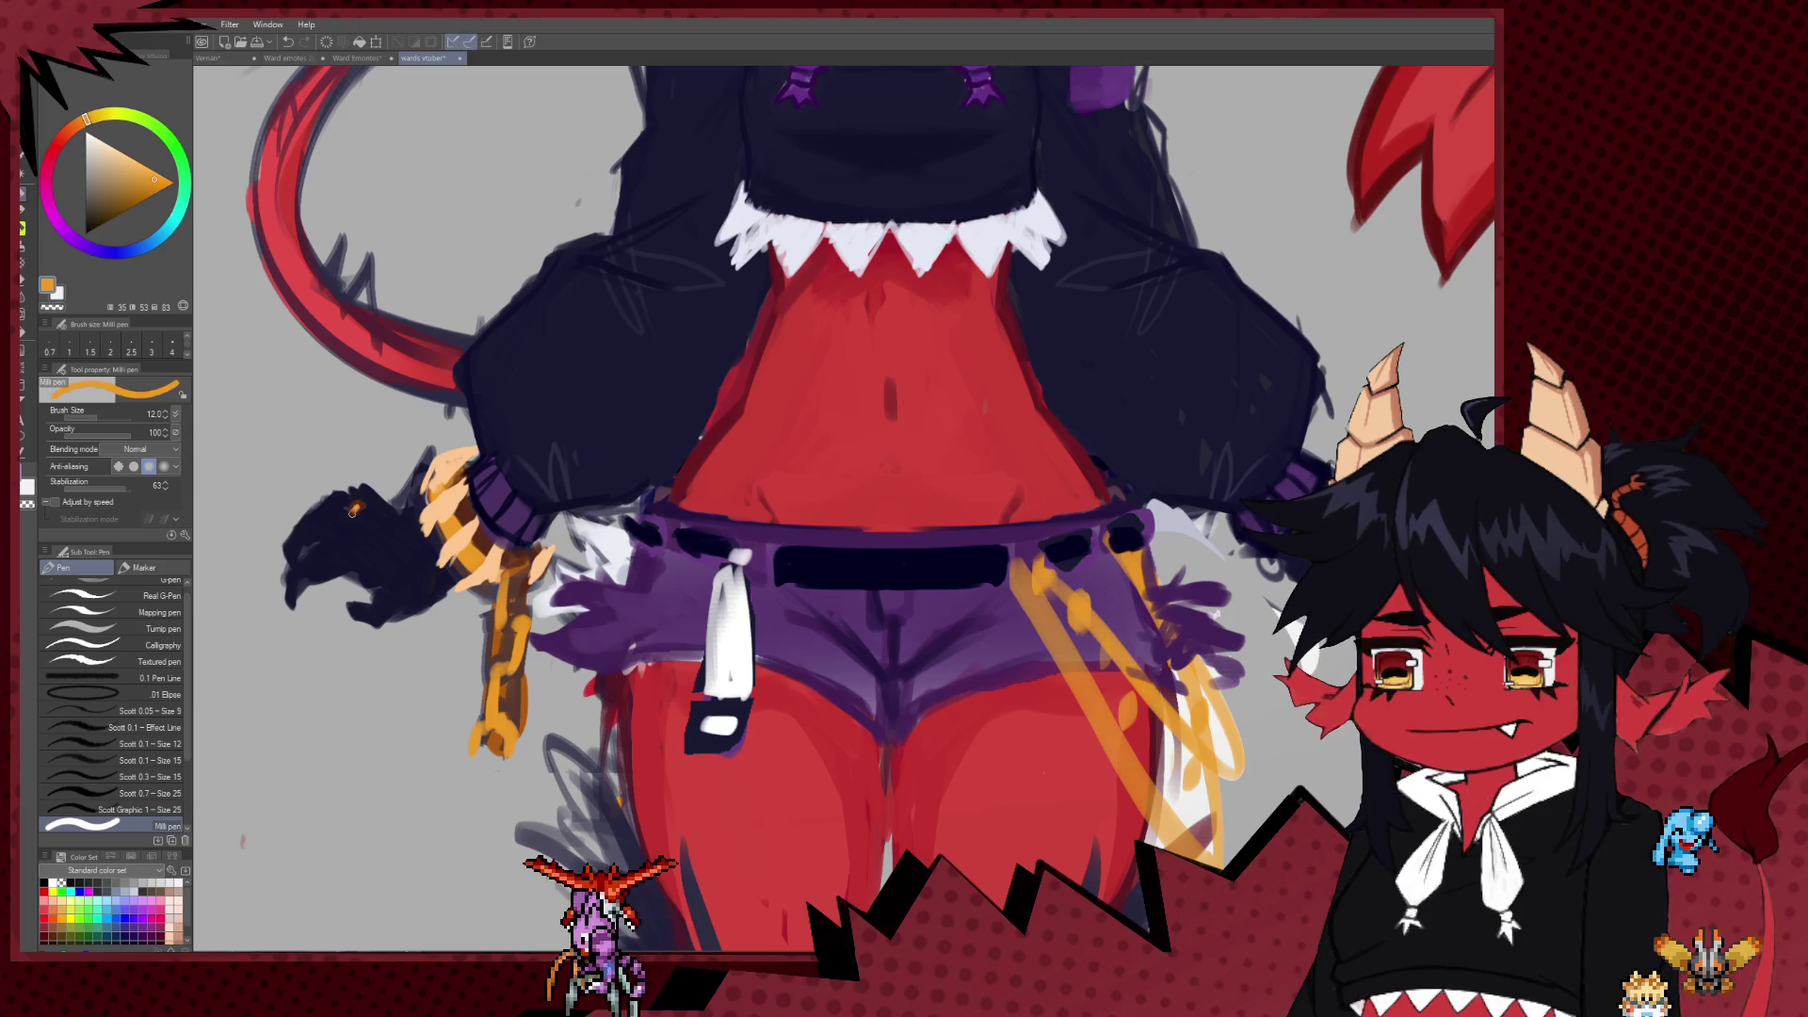
Step: Switch to the Ward Emotes document with its line-art emote
scroll(675, 551, down, 1)
scroll(675, 551, down, 3)
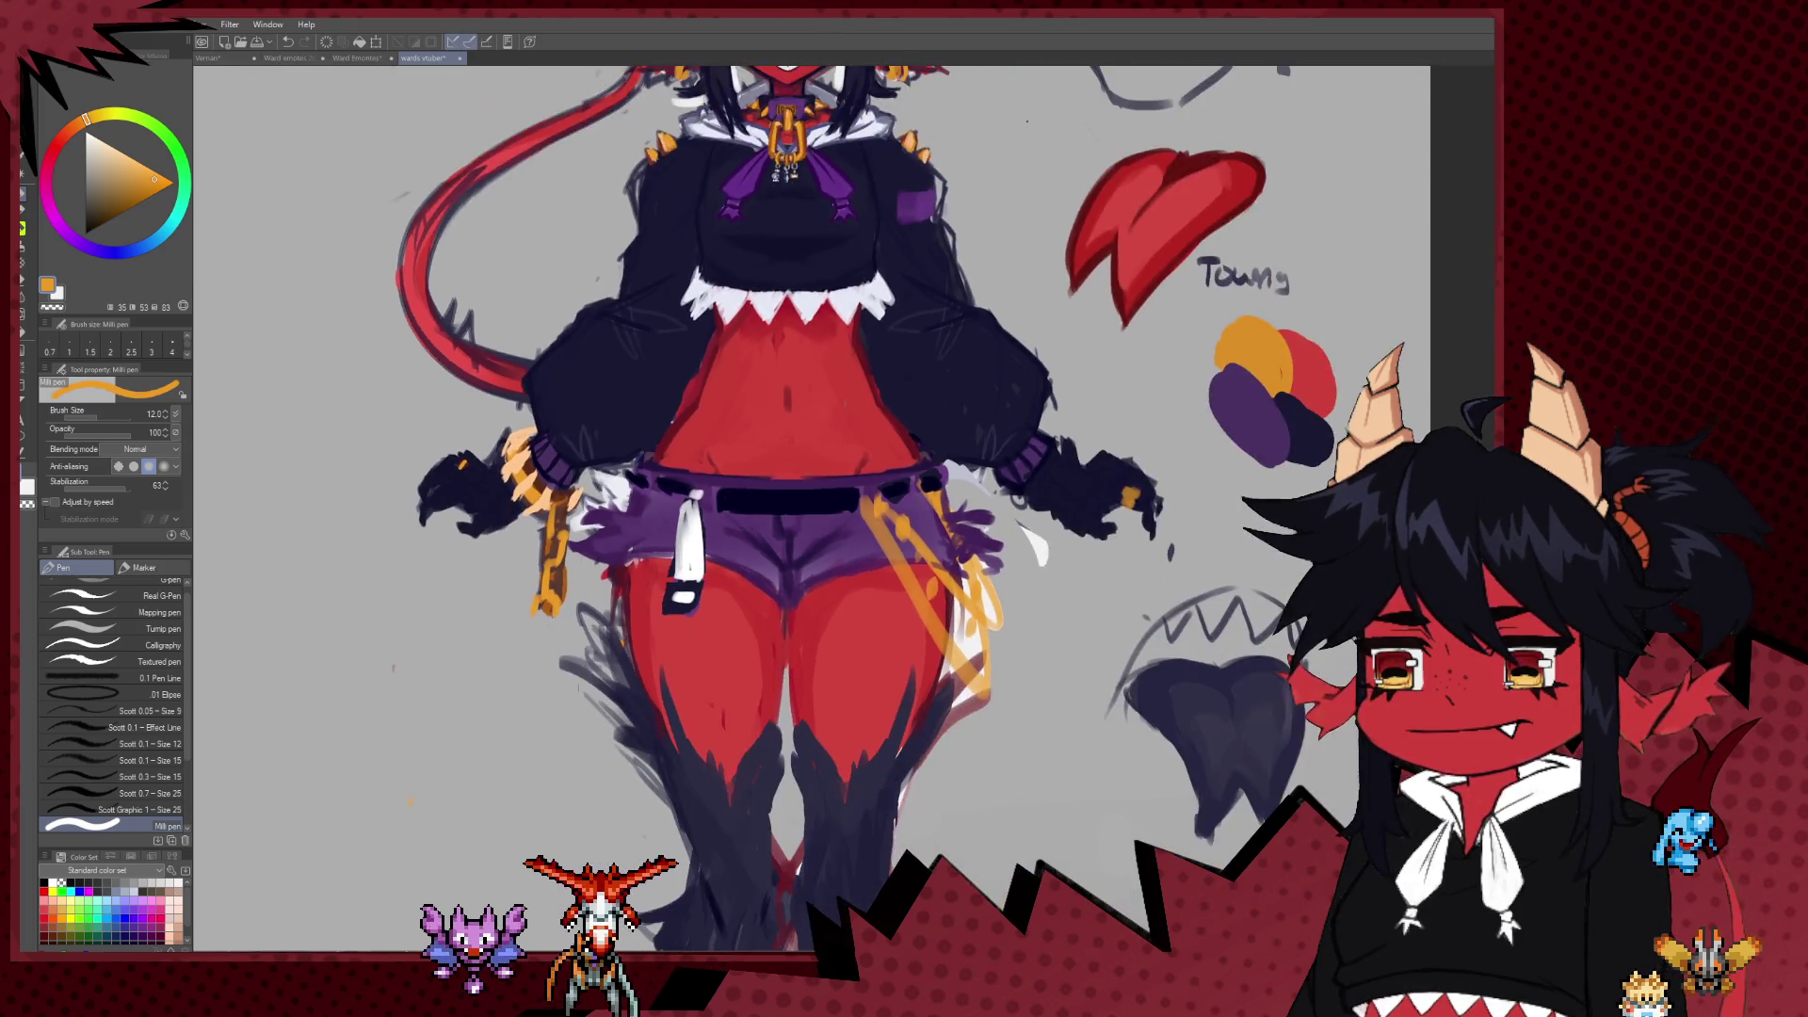
click(356, 57)
scroll(771, 485, up, 2)
scroll(941, 678, up, 1)
scroll(911, 602, down, 2)
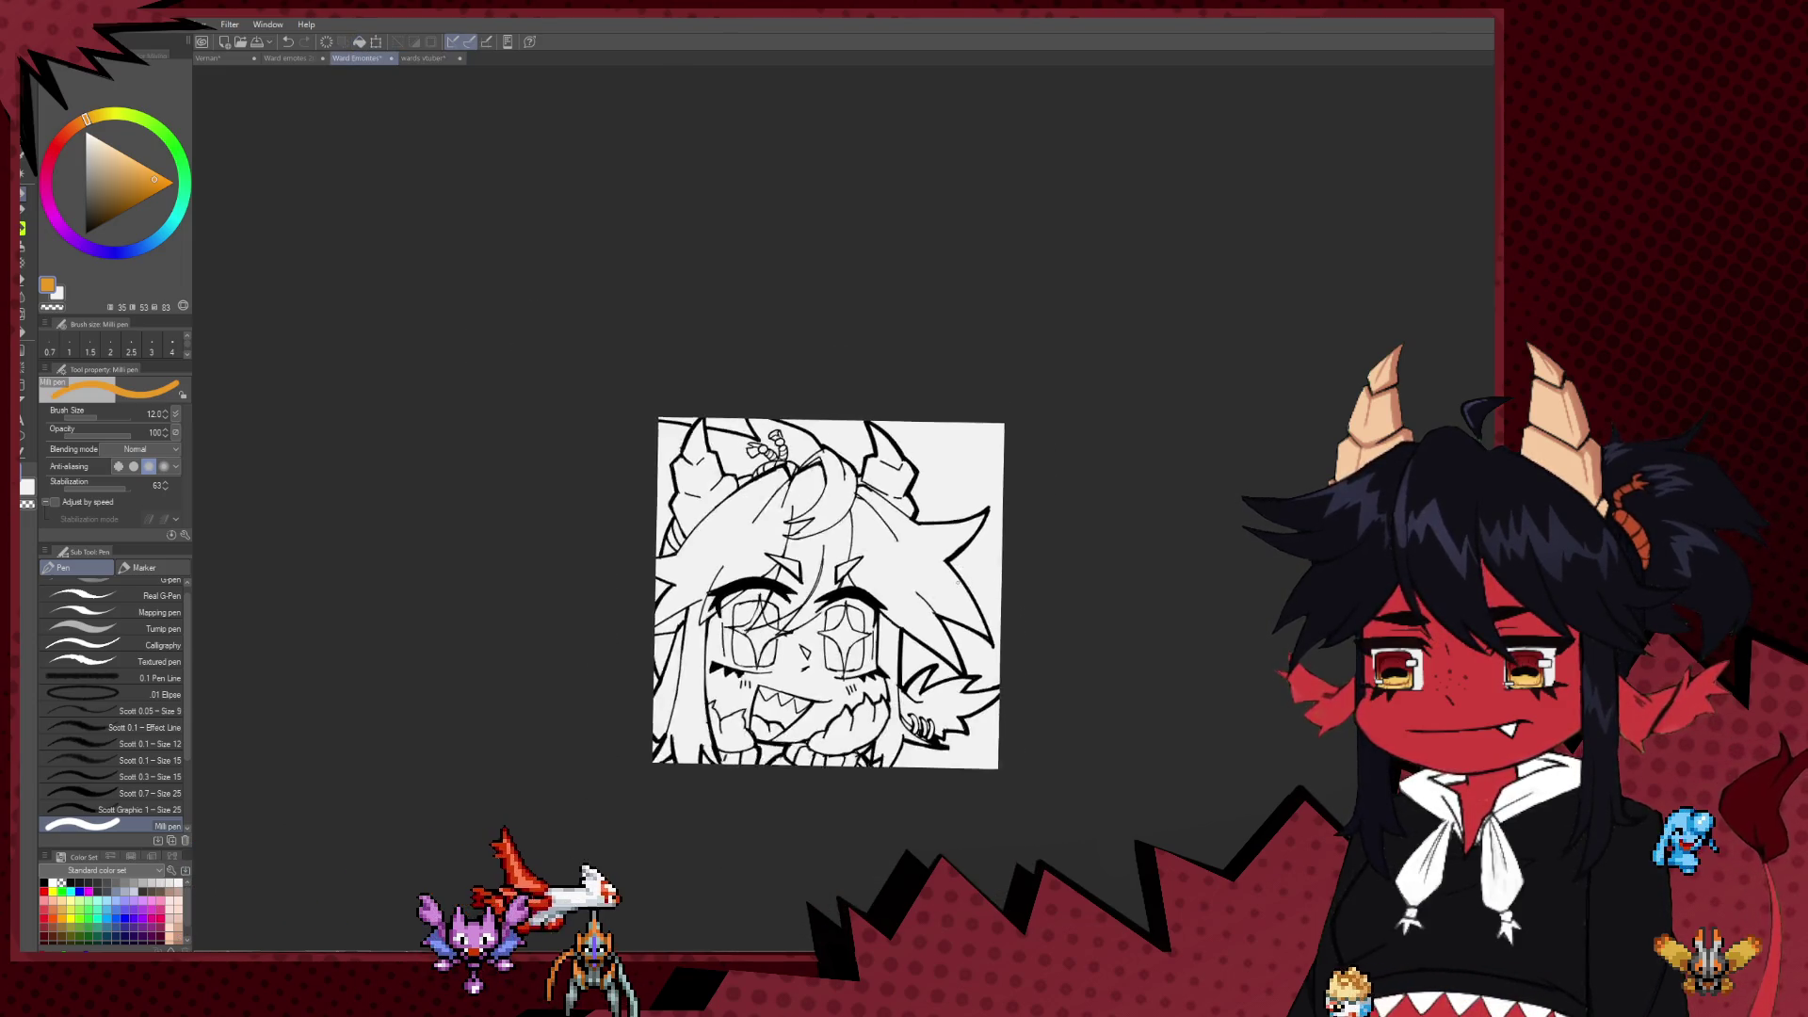
Step: Switch the drawing colour back to black and reduce the pen size to 10
scroll(971, 590, up, 1)
scroll(972, 594, up, 1)
mouse_move(971, 593)
mouse_down()
mouse_move(1003, 551)
mouse_move(986, 580)
mouse_up()
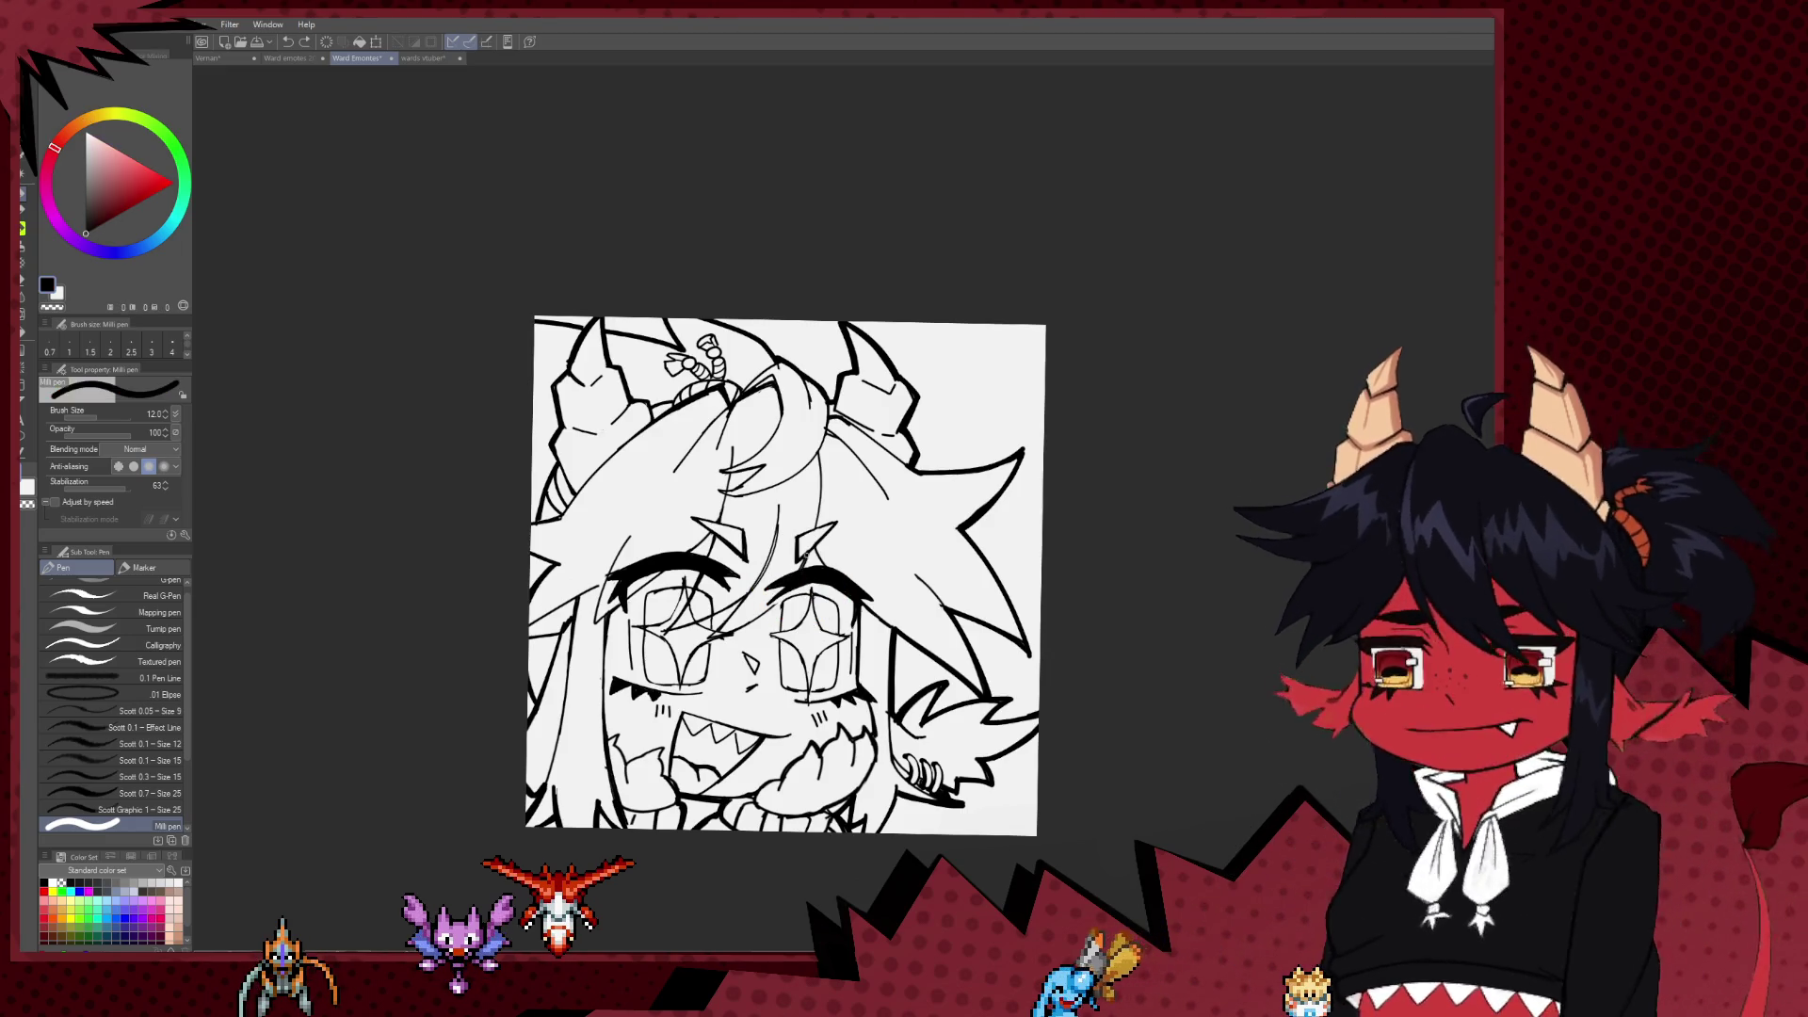
alt+click(754, 622)
key(bracketleft)
Step: Undo the stray mark, delete the emote's line art, and return to the wards vtuber sheet
key(ctrl+z)
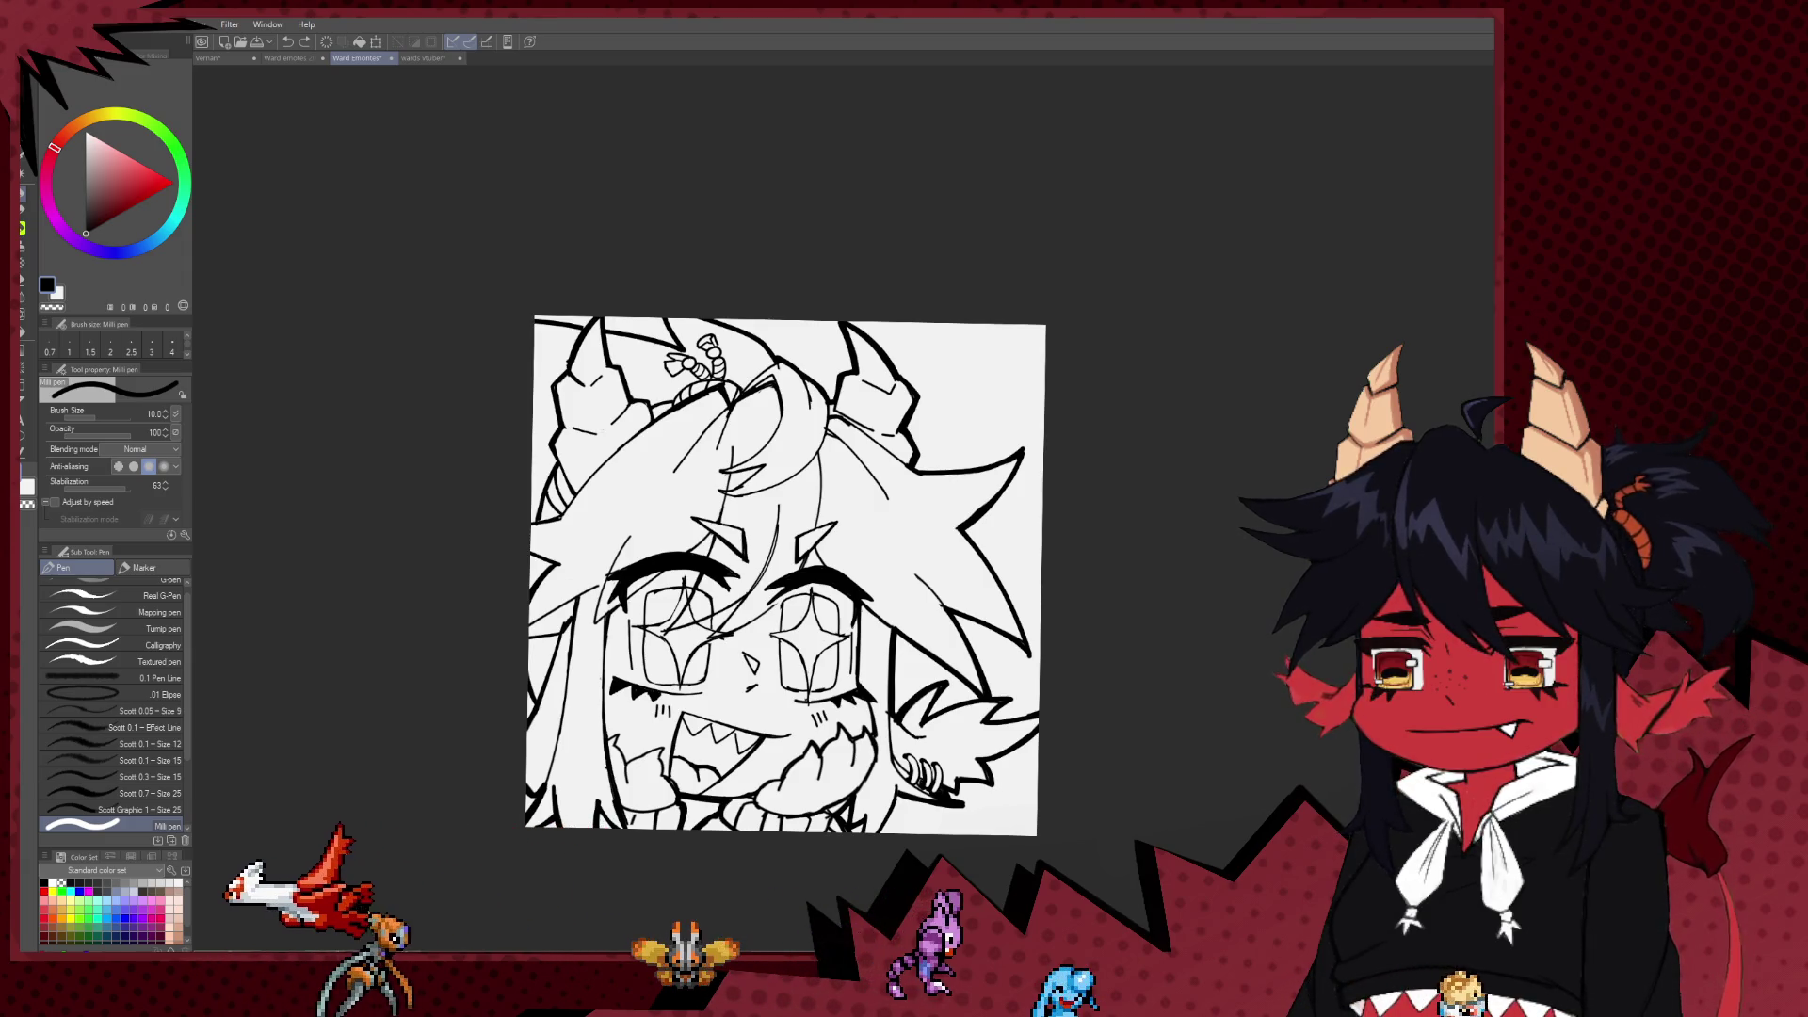
key(Delete)
scroll(597, 457, up, 2)
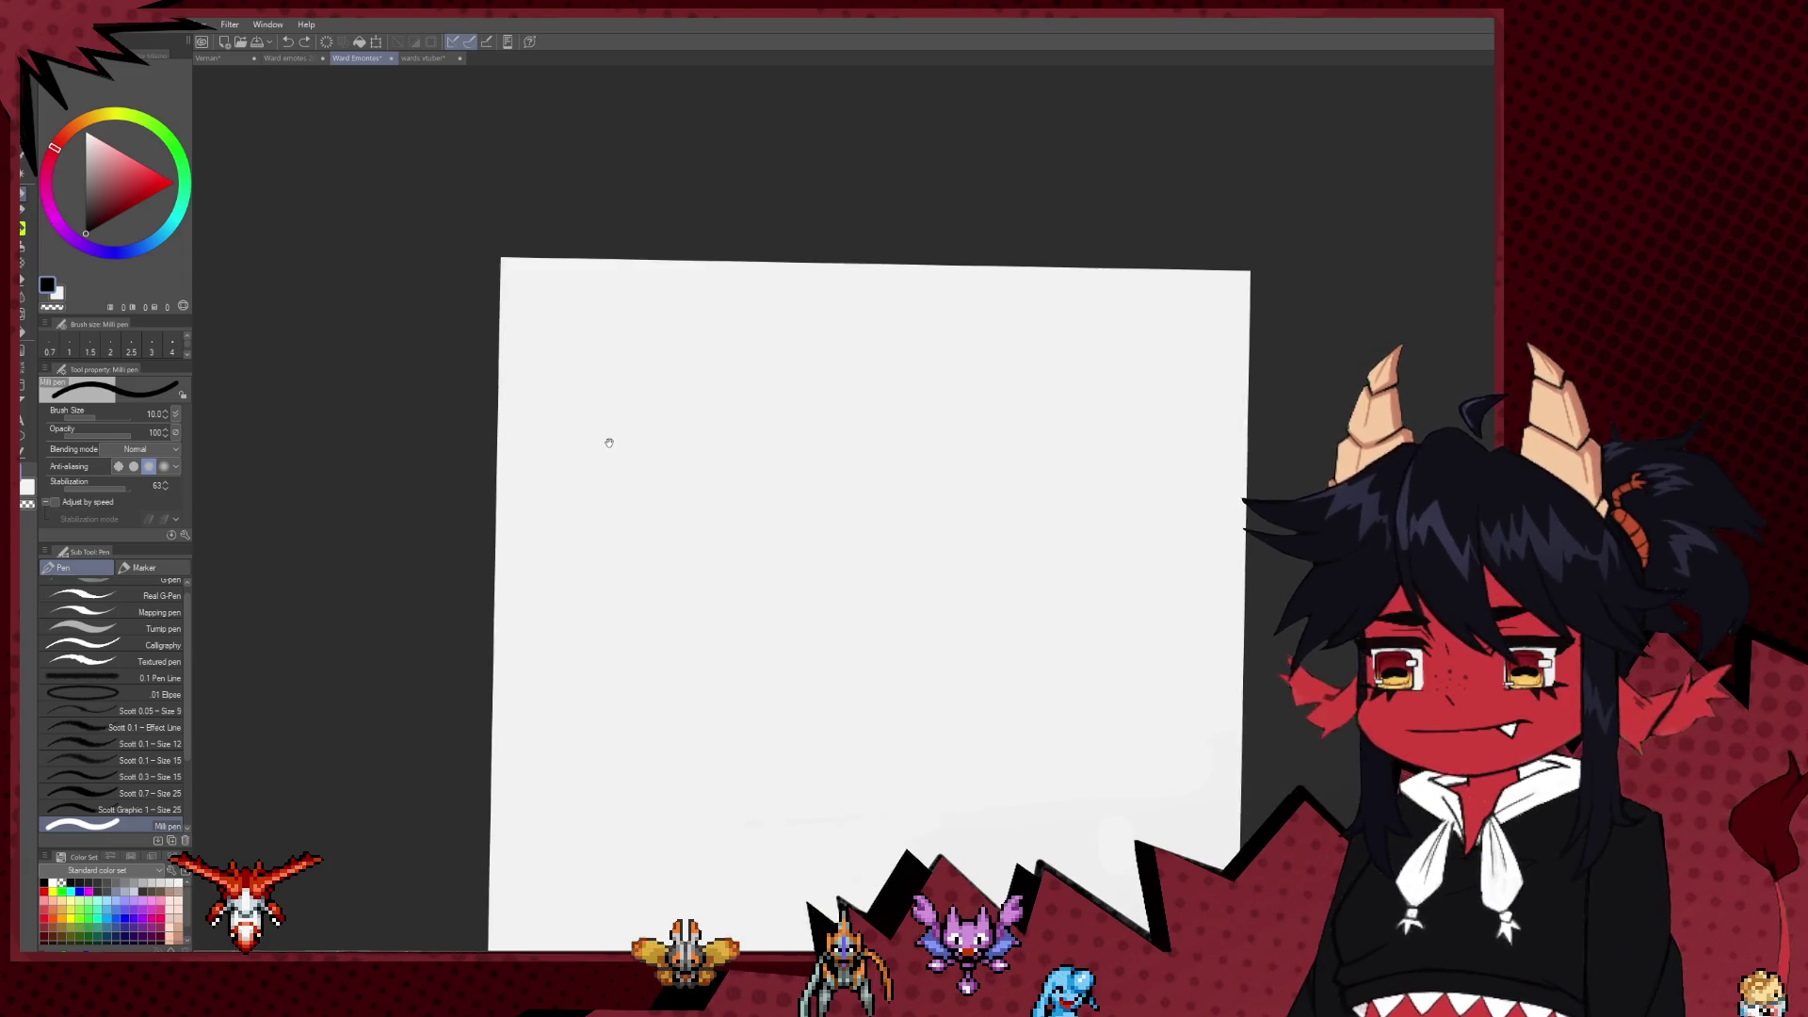
scroll(726, 456, down, 1)
click(424, 58)
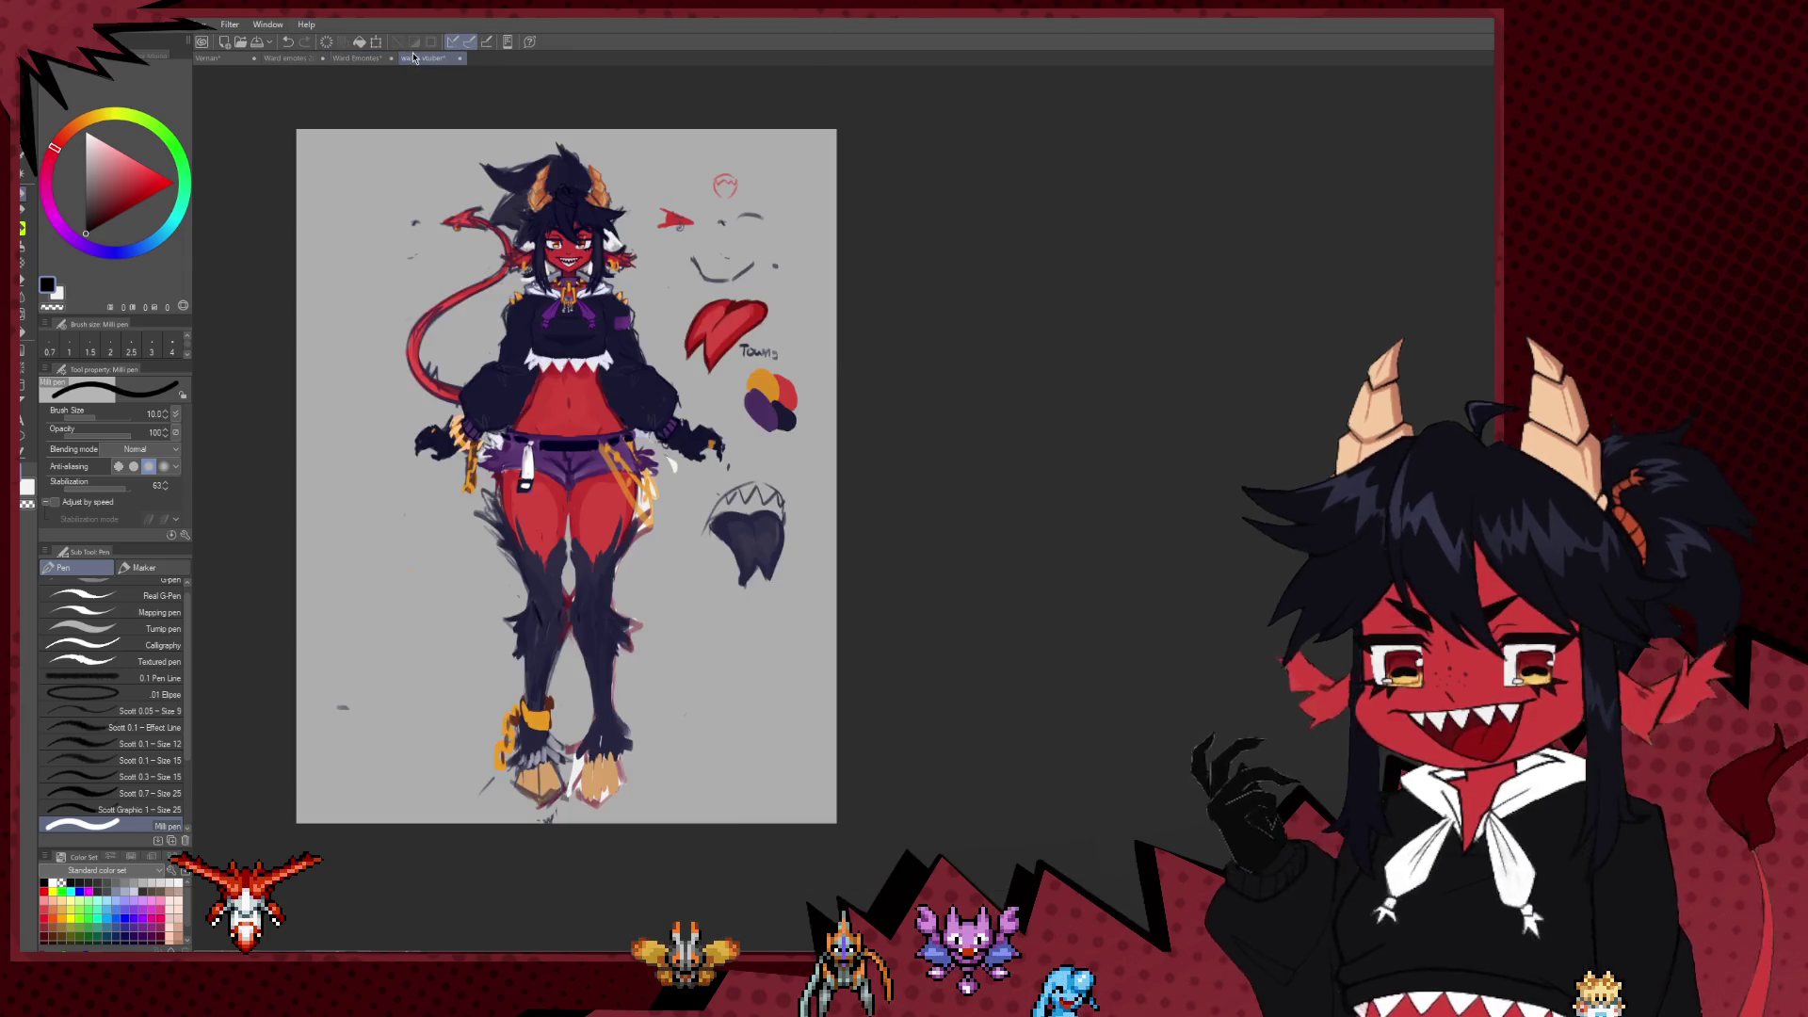
Step: On the Ward emotes 2025 sketches page, deselect and cross out the lower-right sketch in red
click(292, 58)
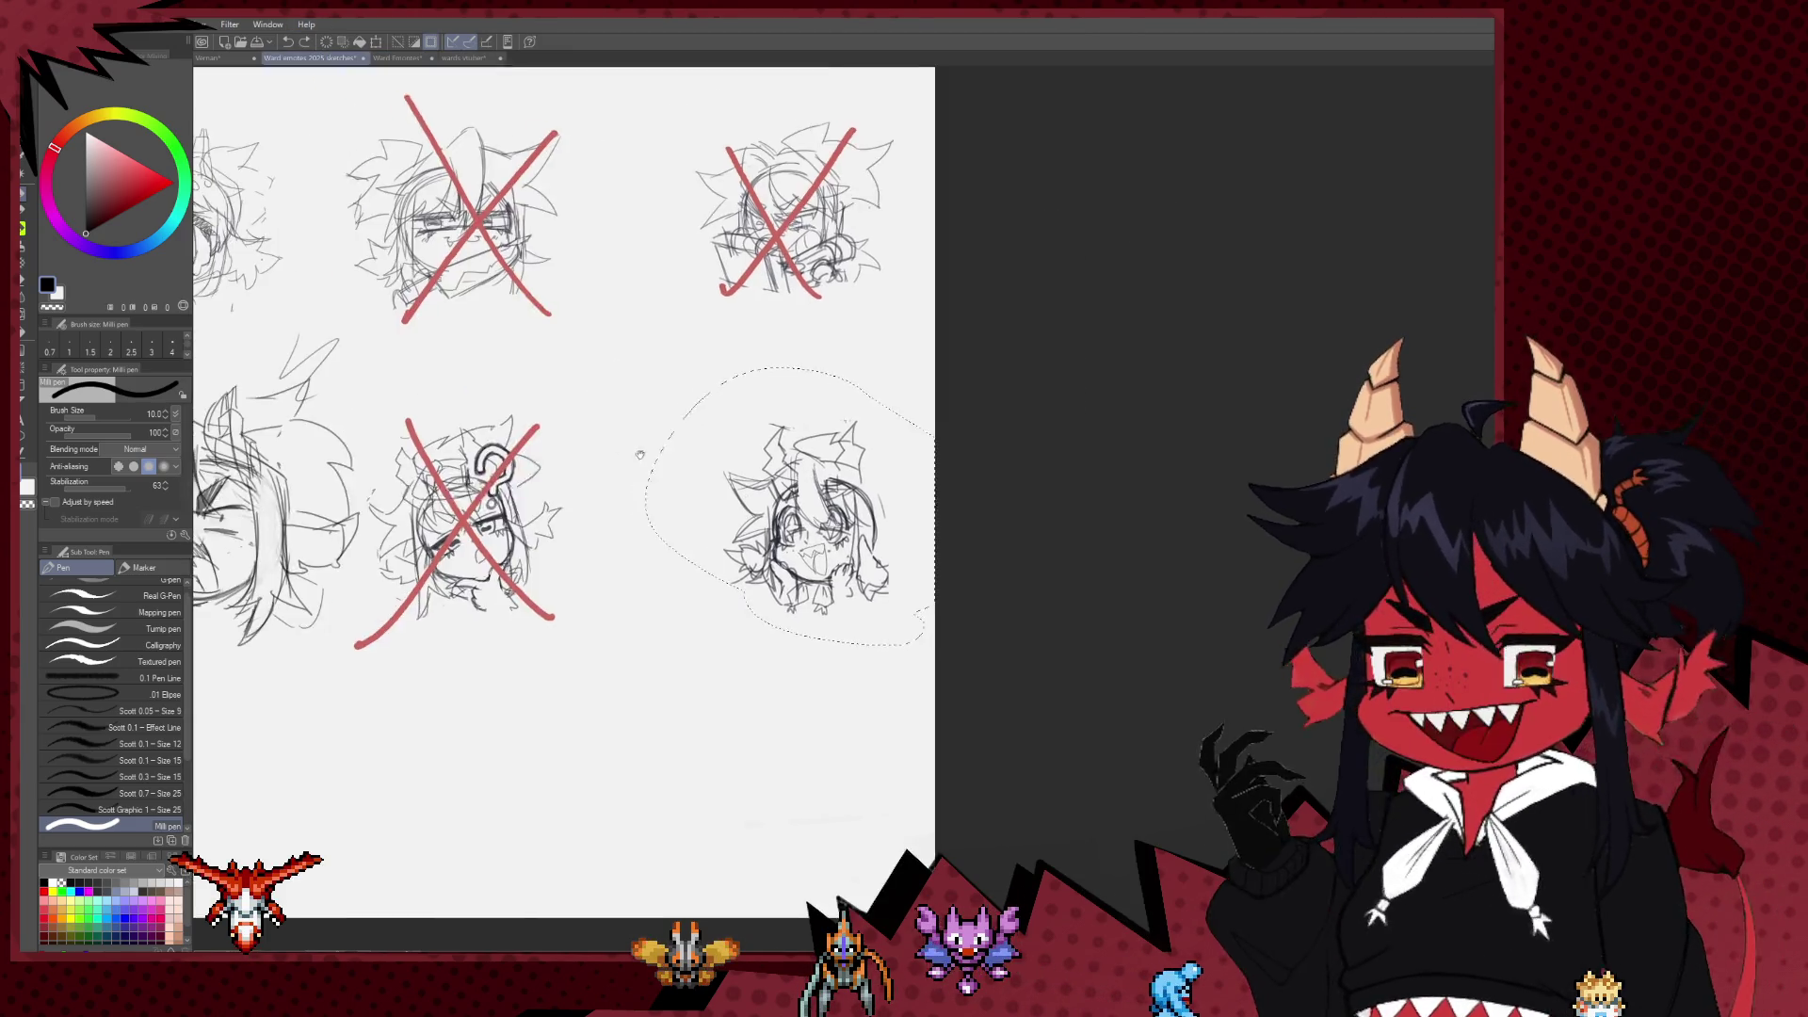
scroll(944, 228, up, 2)
key(m)
click(945, 228)
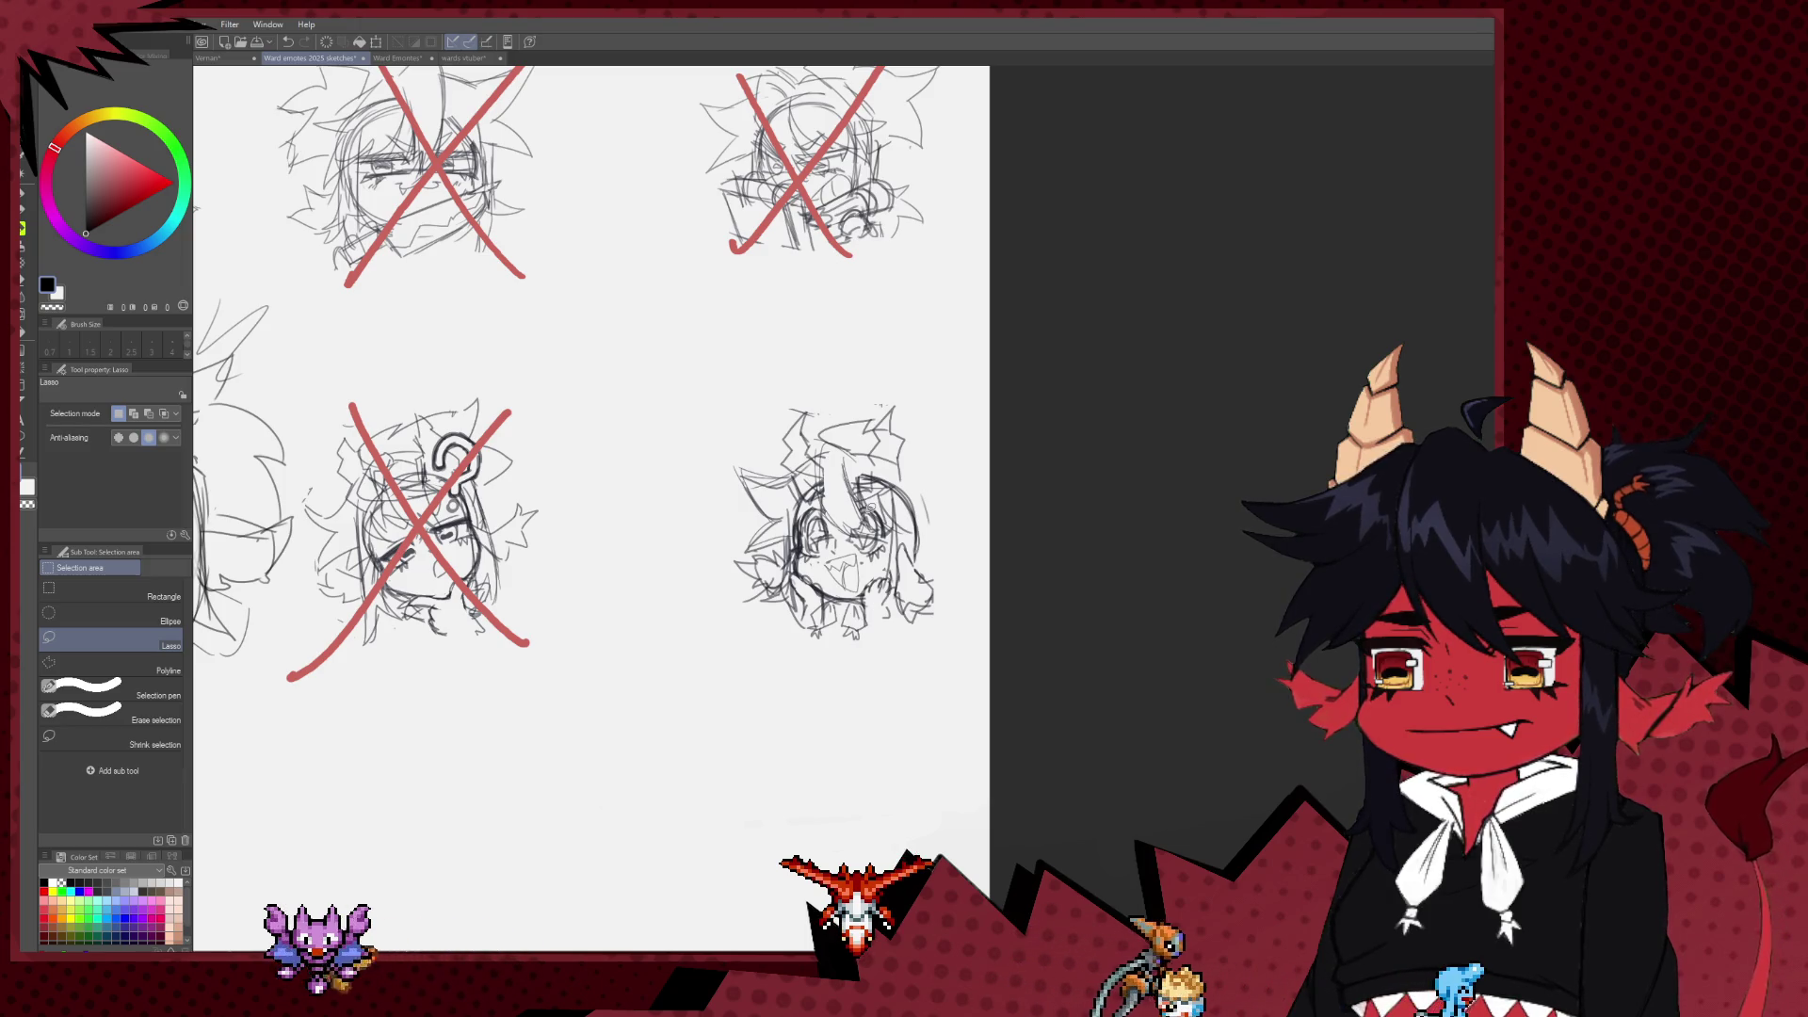
key(b)
alt+click(789, 182)
drag(909, 446, 936, 436)
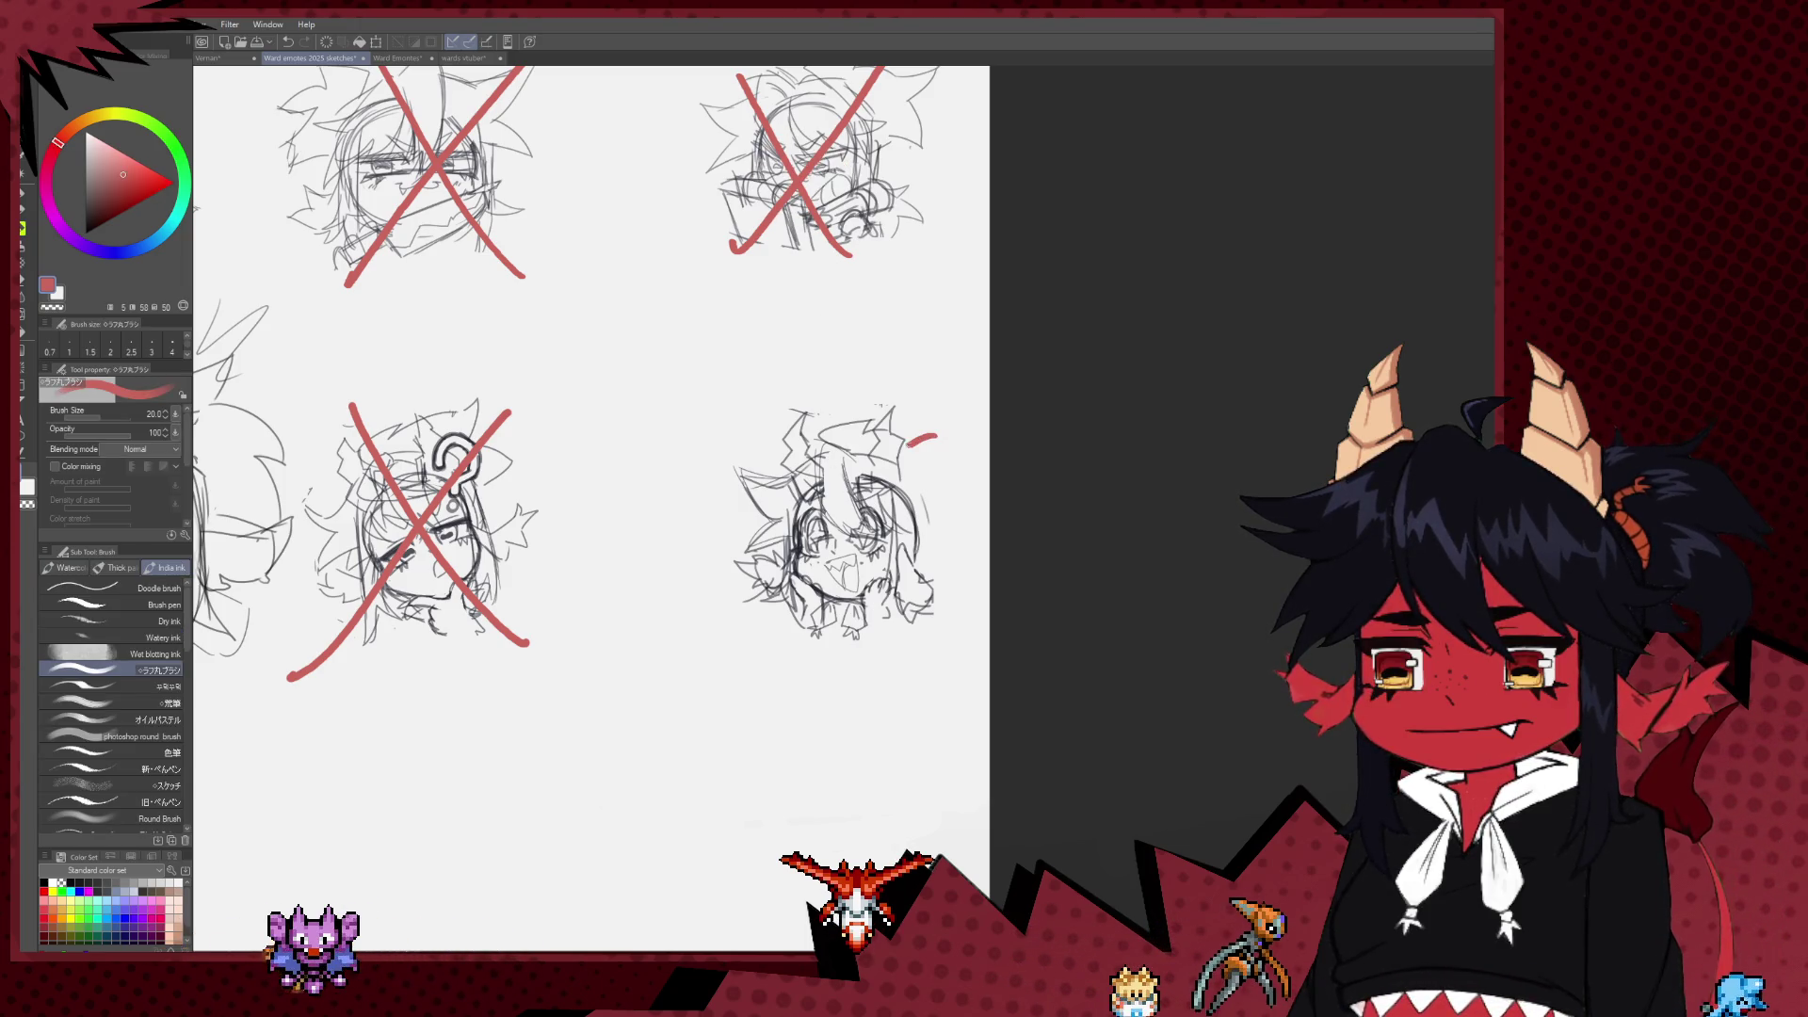
Step: Pan and zoom around the sketch sheet, then lasso-select the centre screaming-face sketch
scroll(741, 417, down, 3)
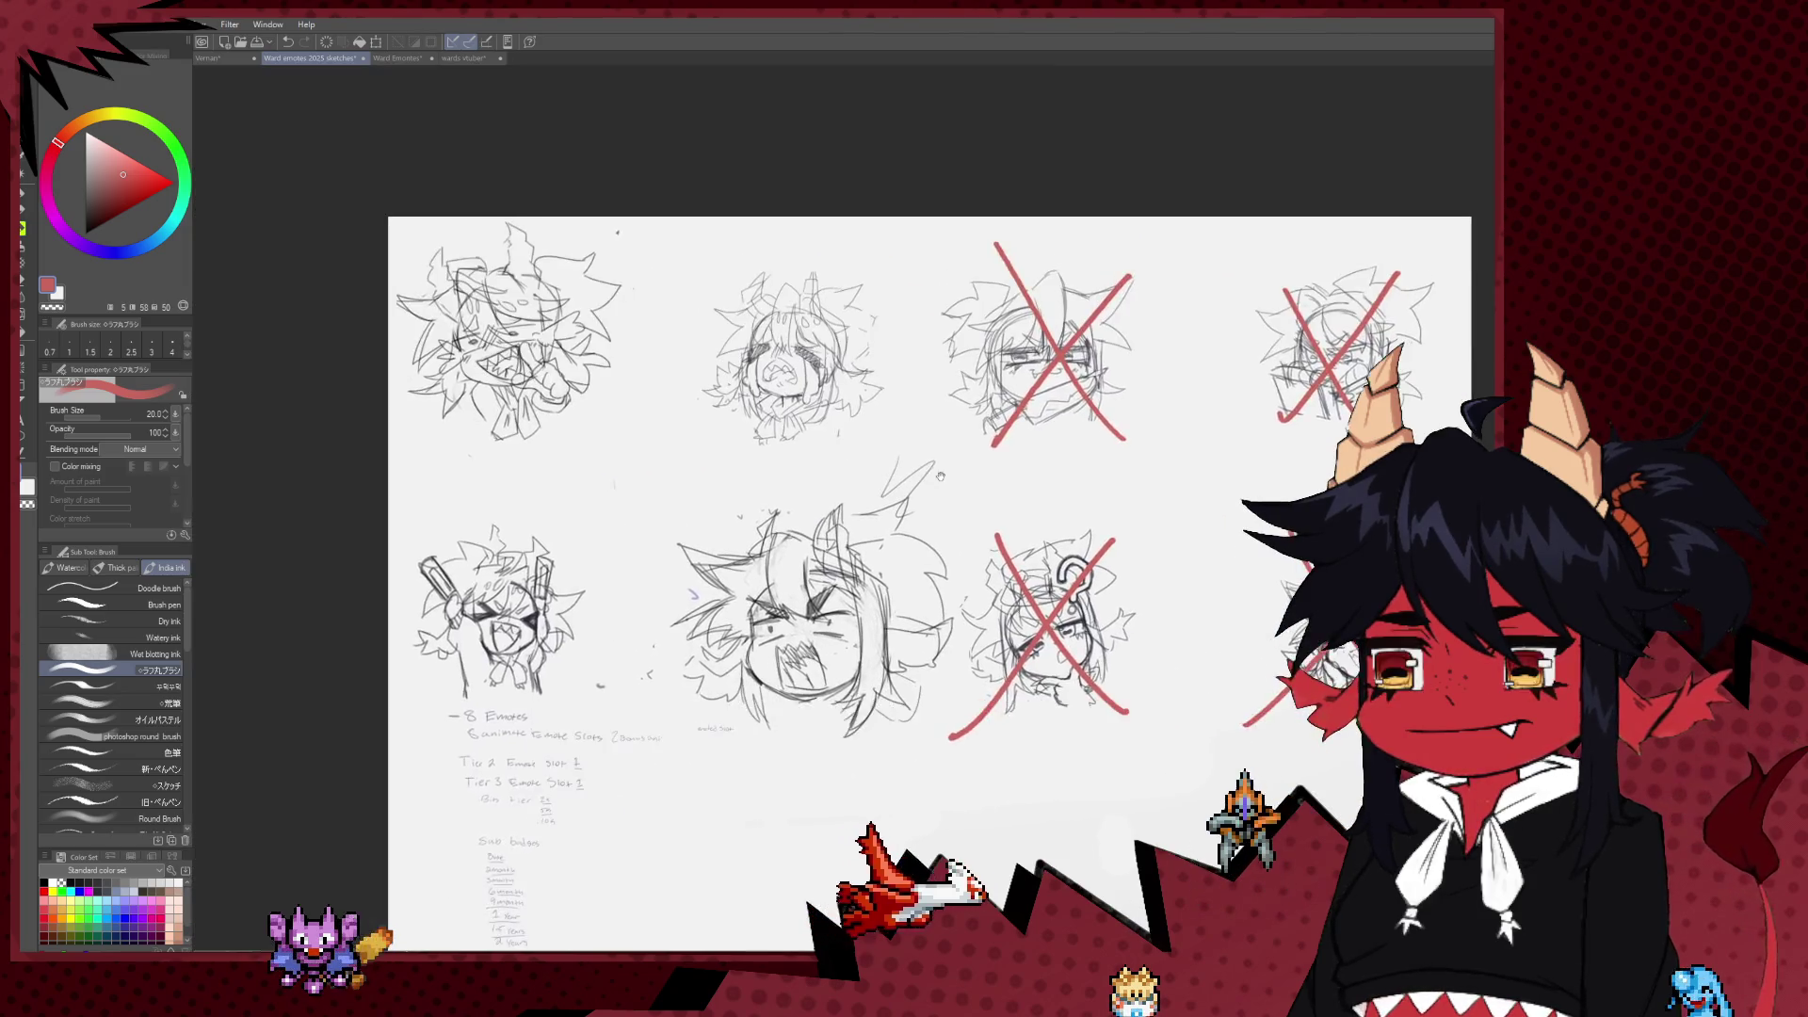
scroll(867, 457, up, 2)
drag(867, 458, 964, 486)
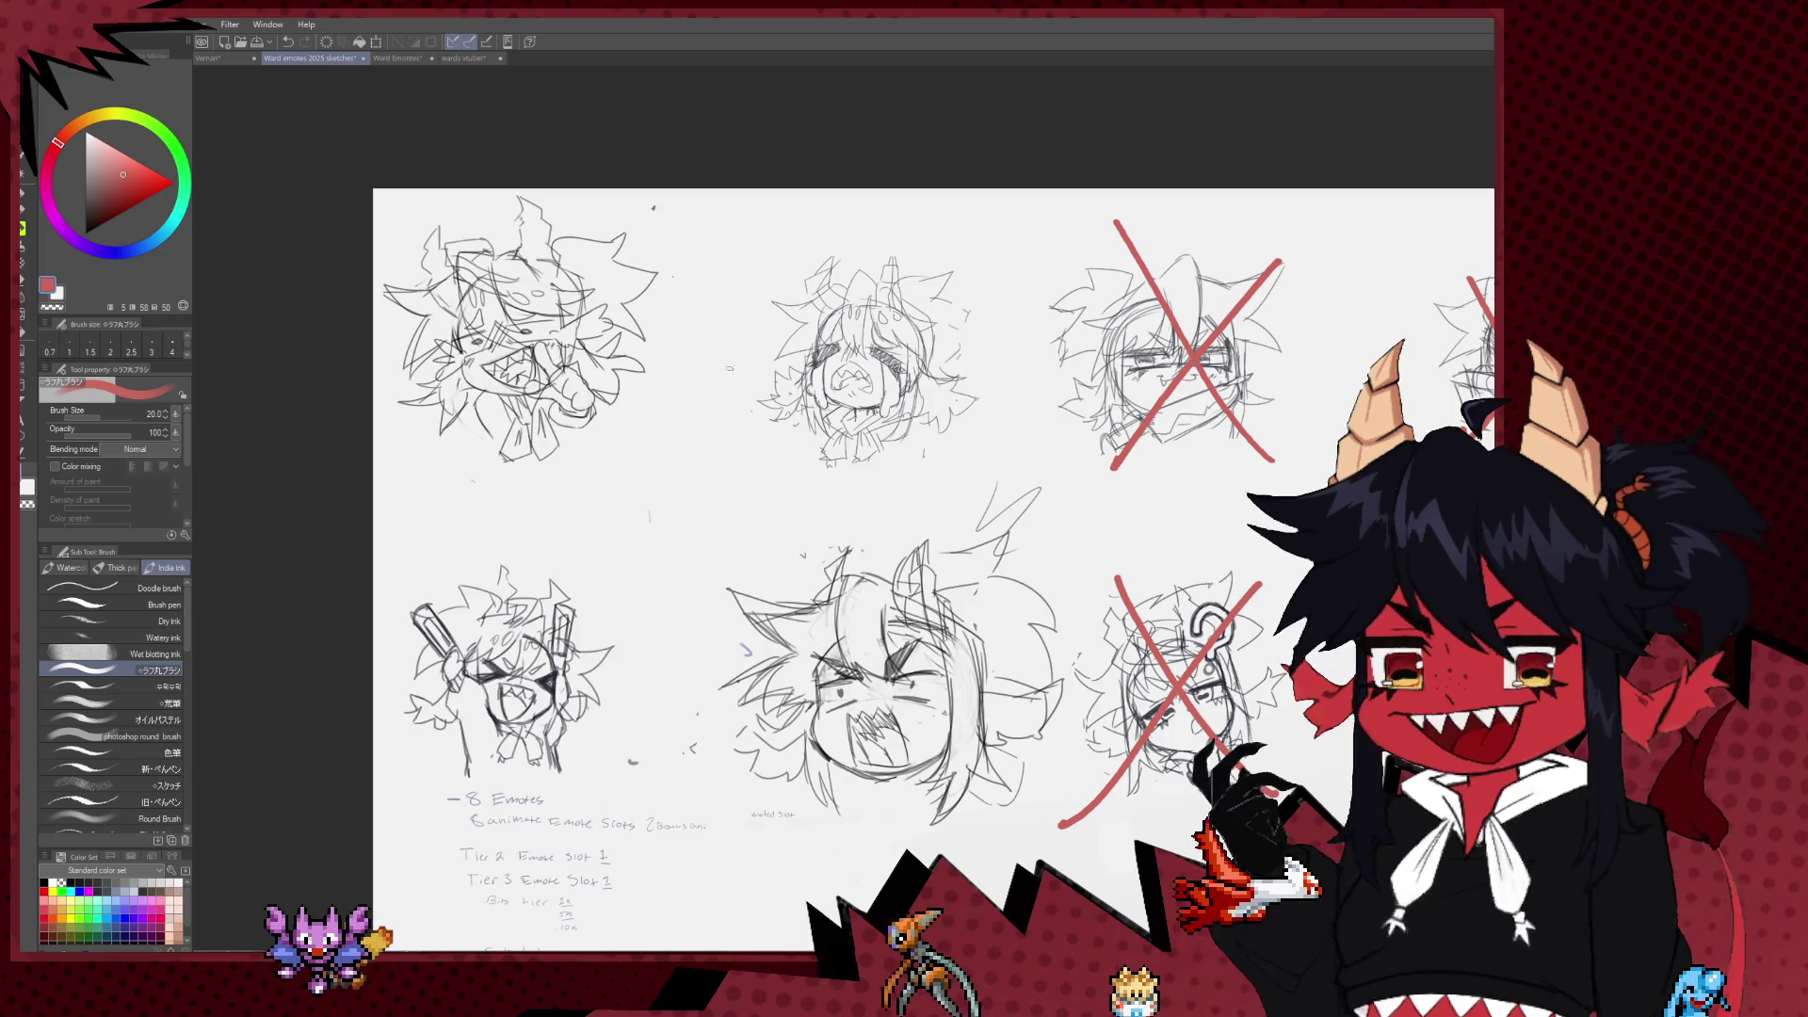
scroll(859, 501, up, 2)
mouse_move(565, 539)
mouse_down()
mouse_move(621, 535)
mouse_move(663, 503)
mouse_up()
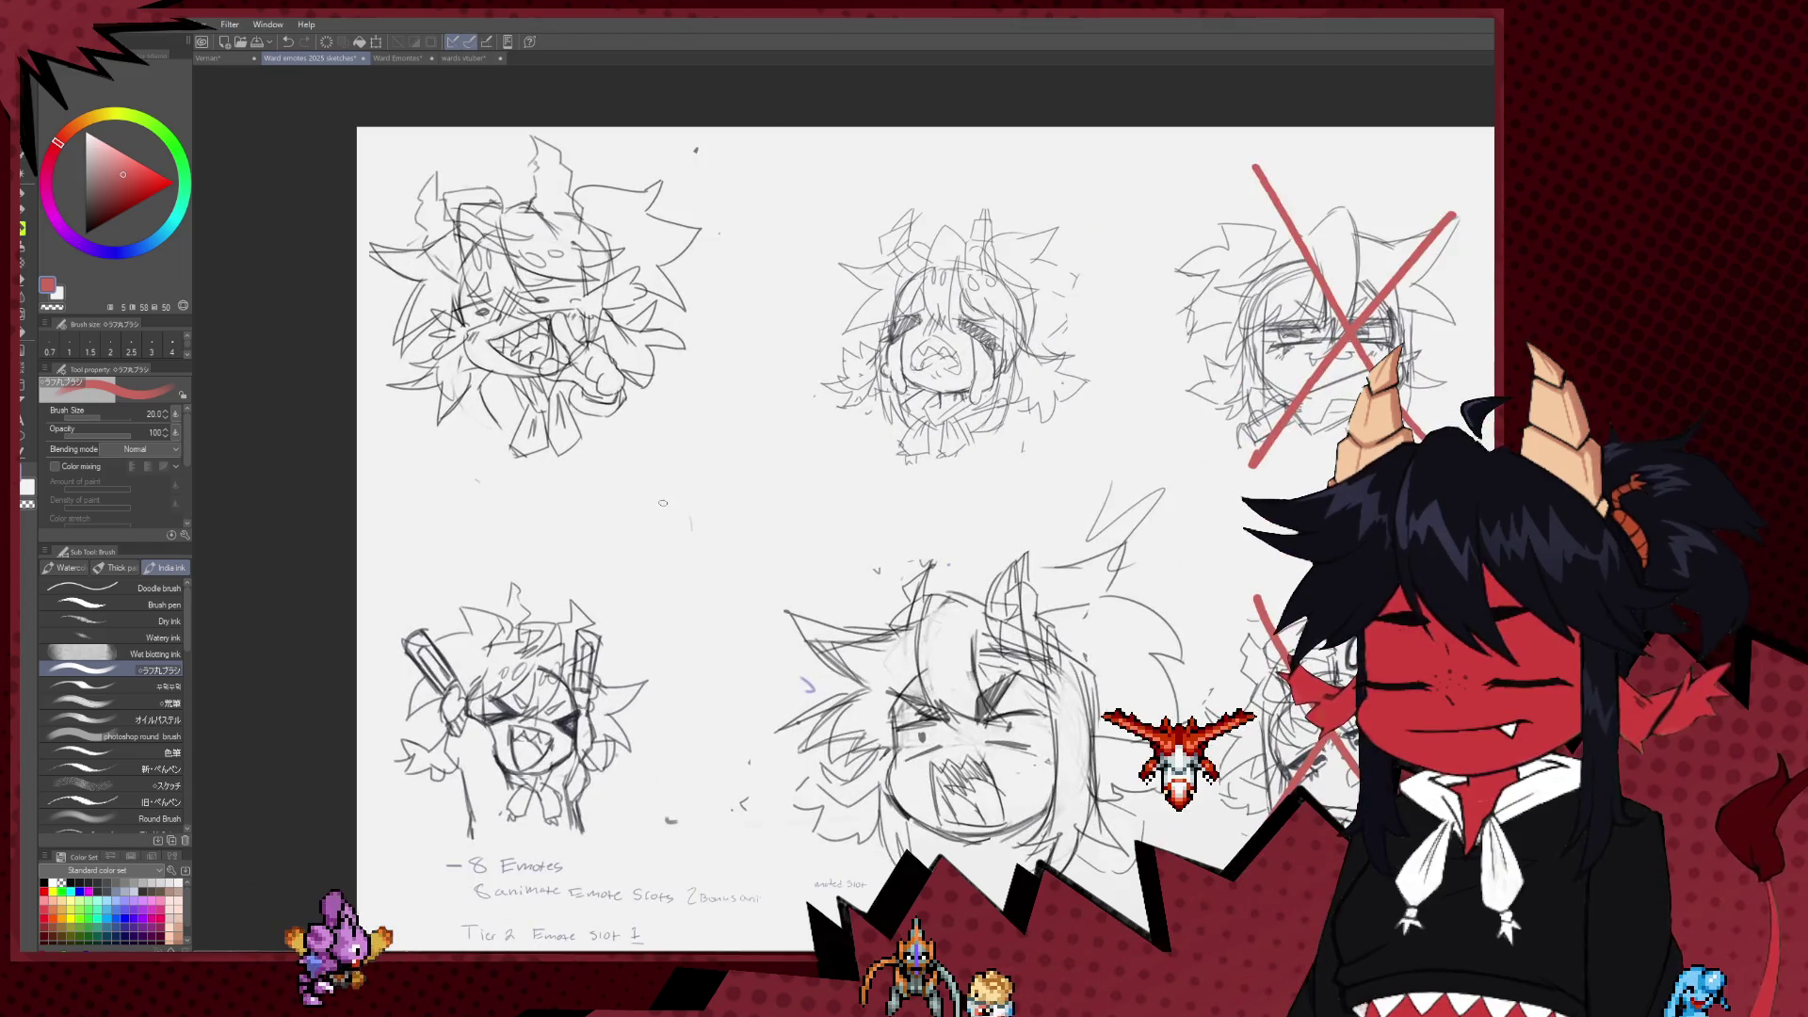
scroll(678, 481, down, 3)
scroll(678, 481, up, 2)
mouse_move(1036, 597)
mouse_down()
mouse_move(765, 593)
mouse_move(976, 594)
mouse_up()
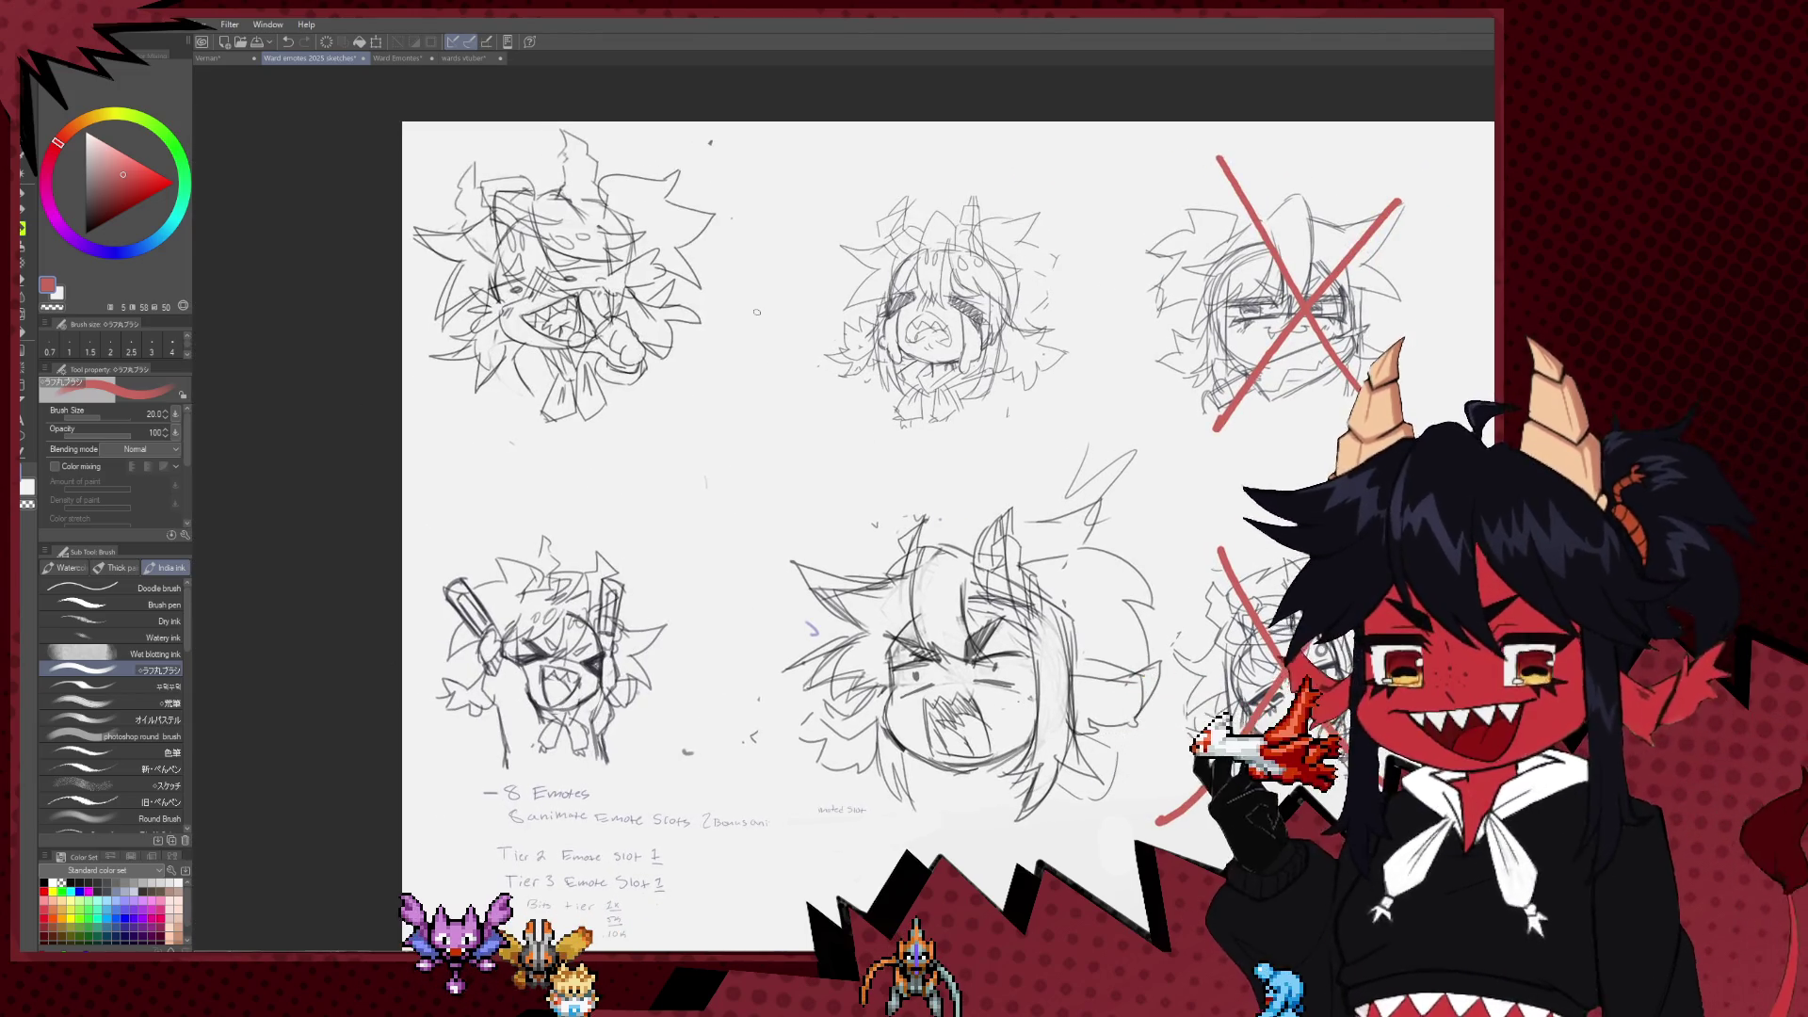
drag(757, 311, 713, 411)
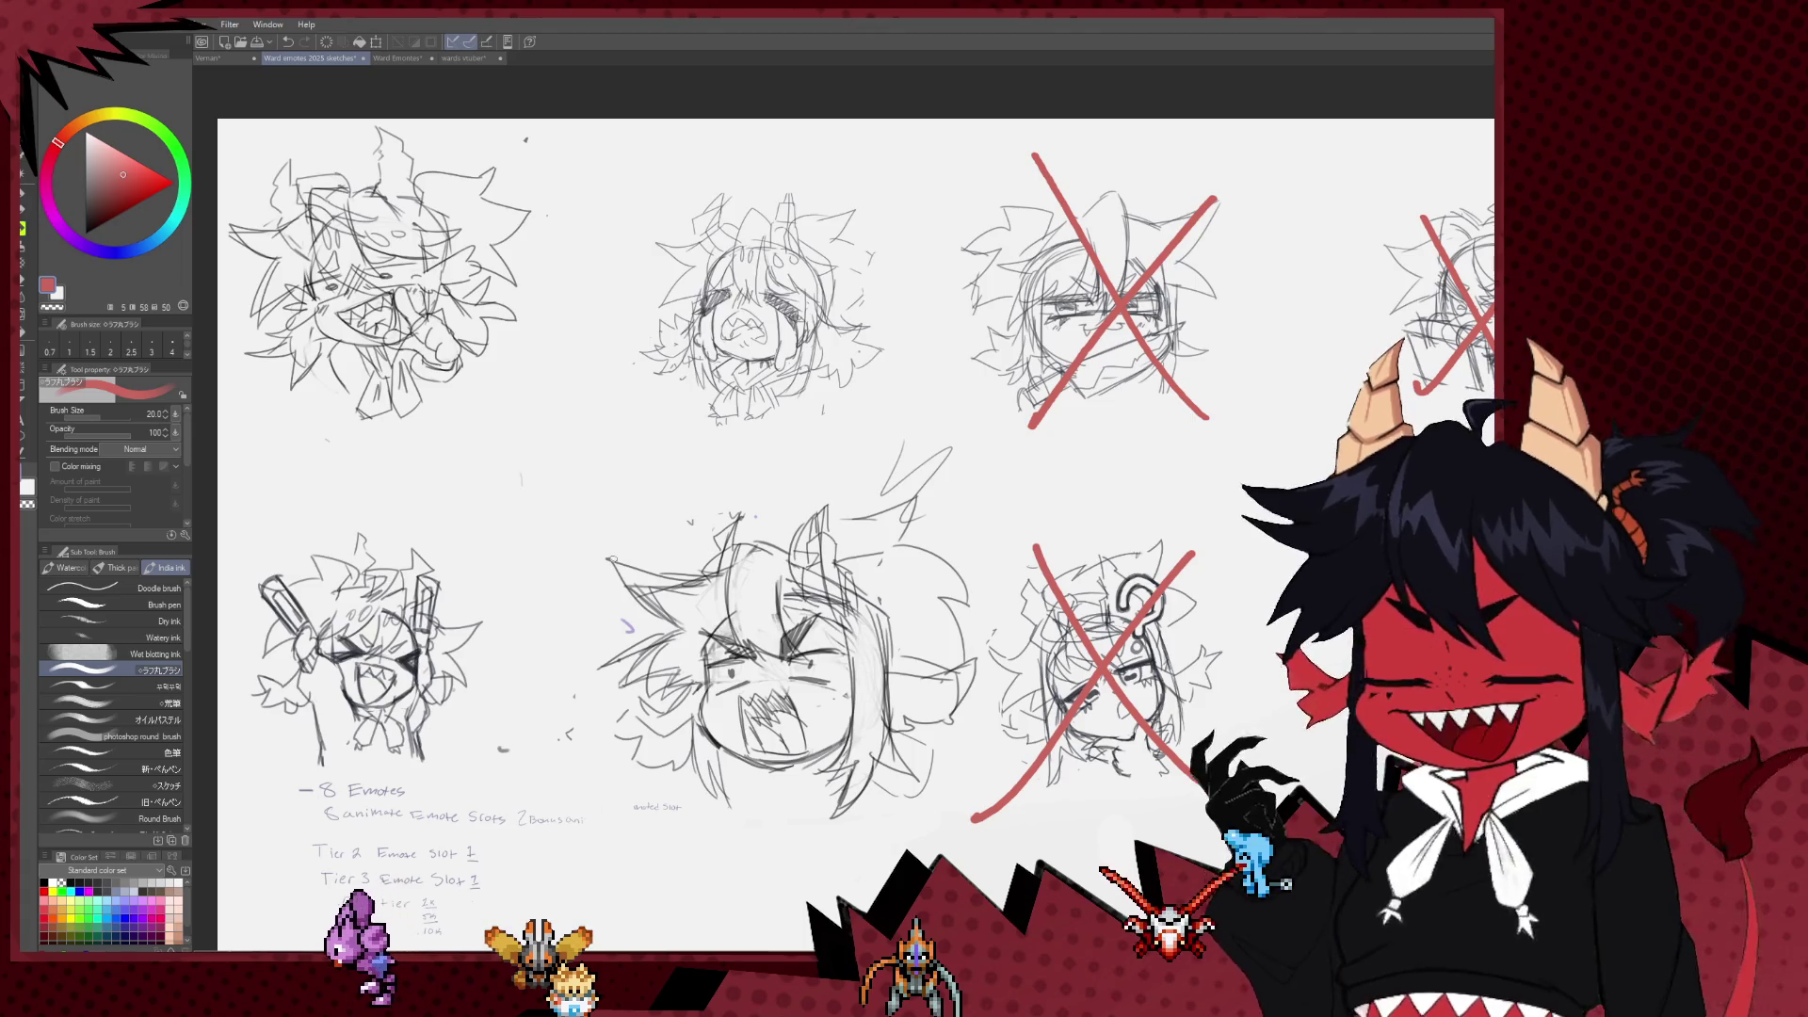
drag(645, 467, 636, 457)
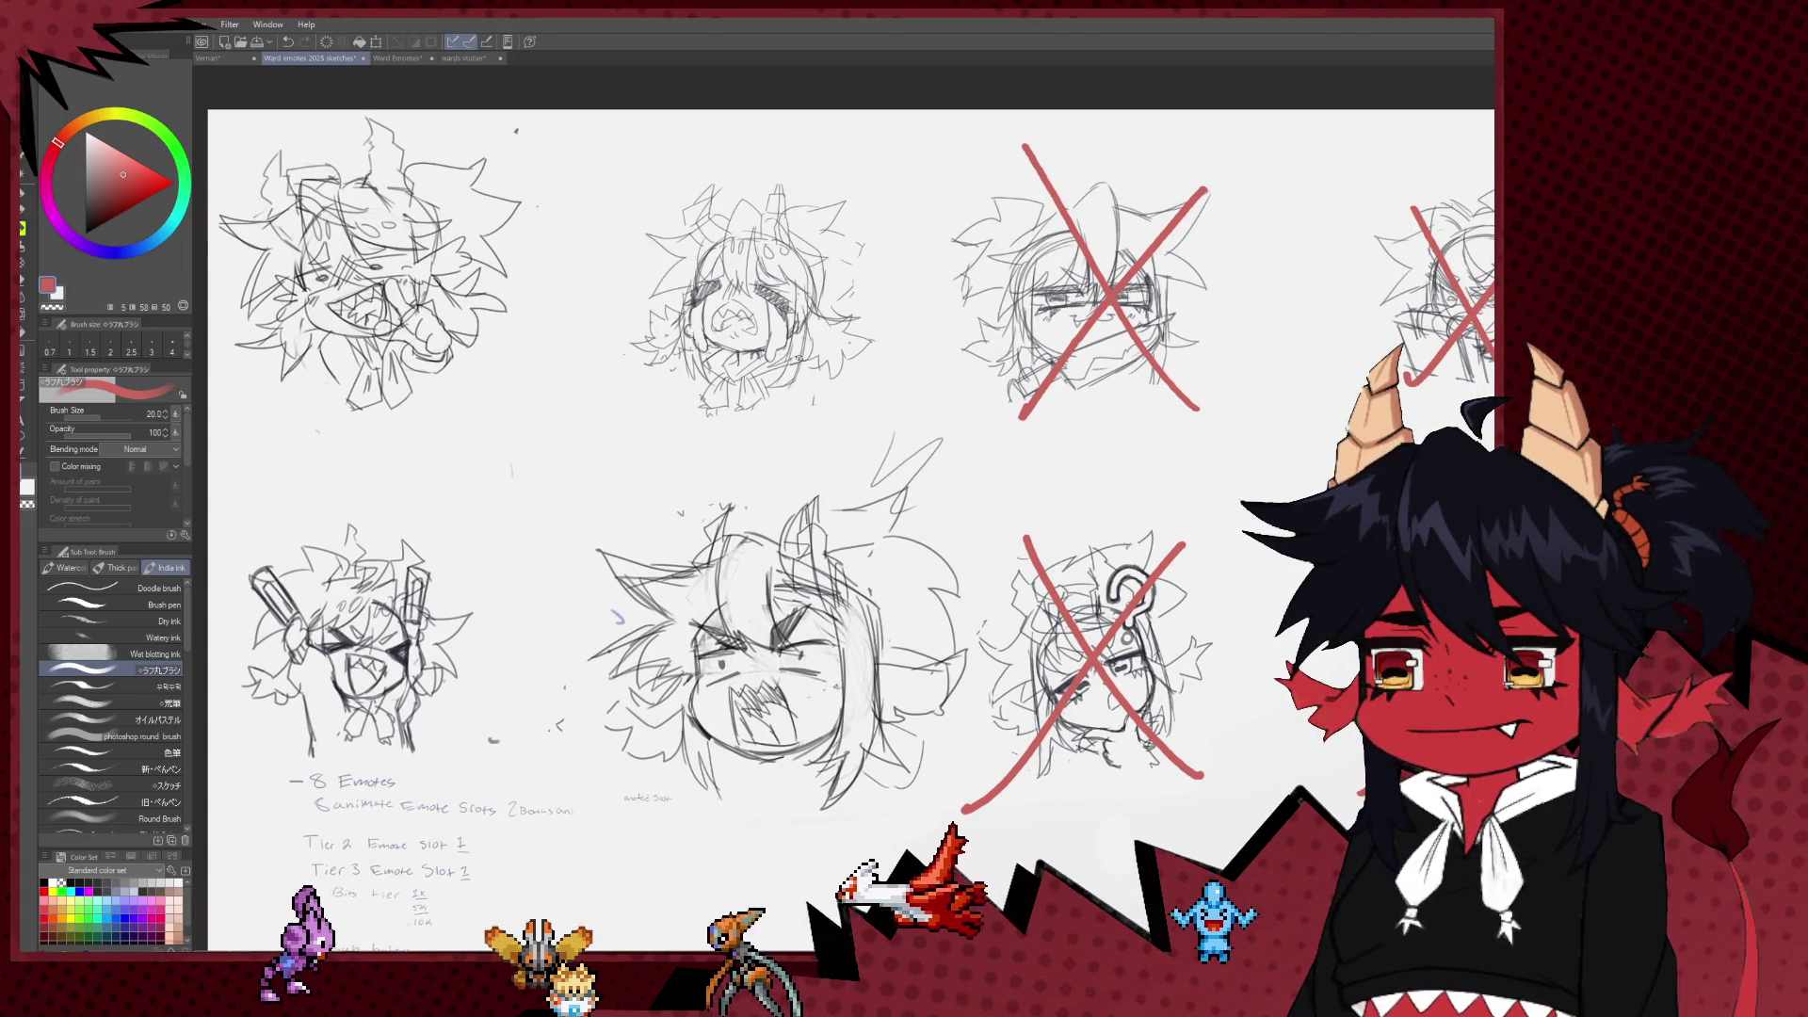
mouse_move(836, 489)
mouse_down()
mouse_move(775, 464)
mouse_move(705, 378)
mouse_move(766, 494)
mouse_up()
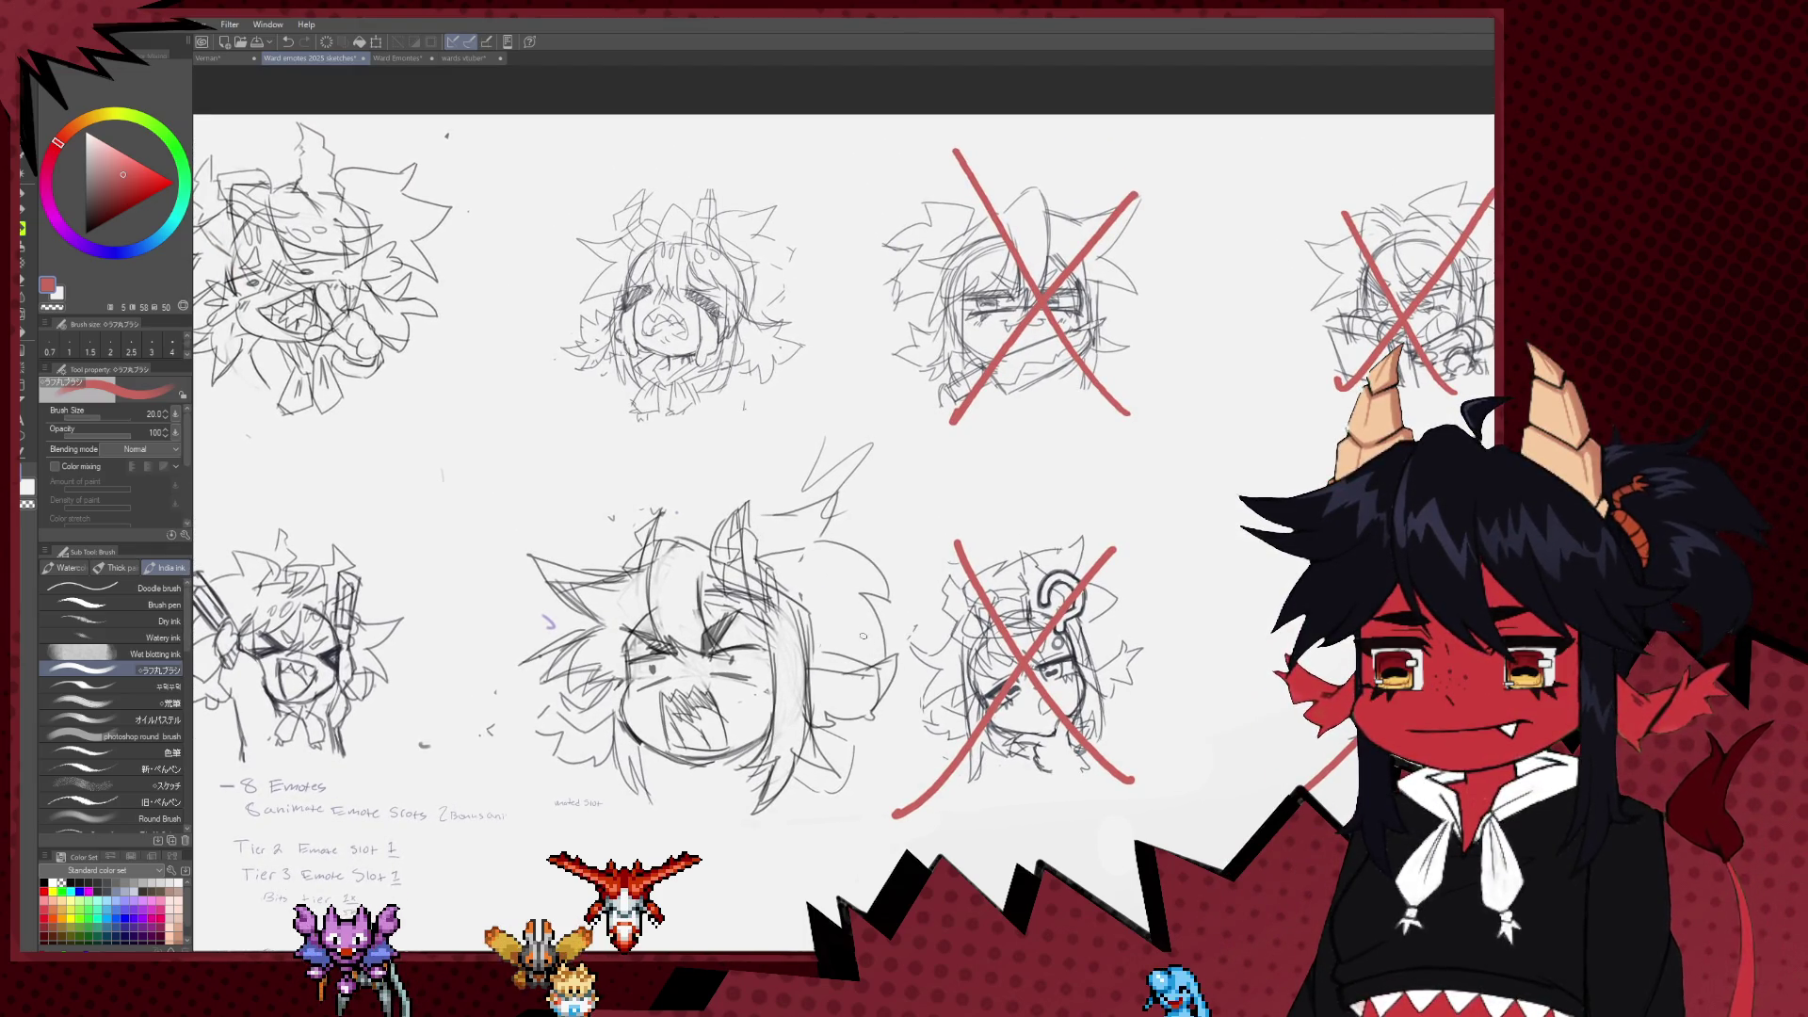
drag(850, 599, 843, 615)
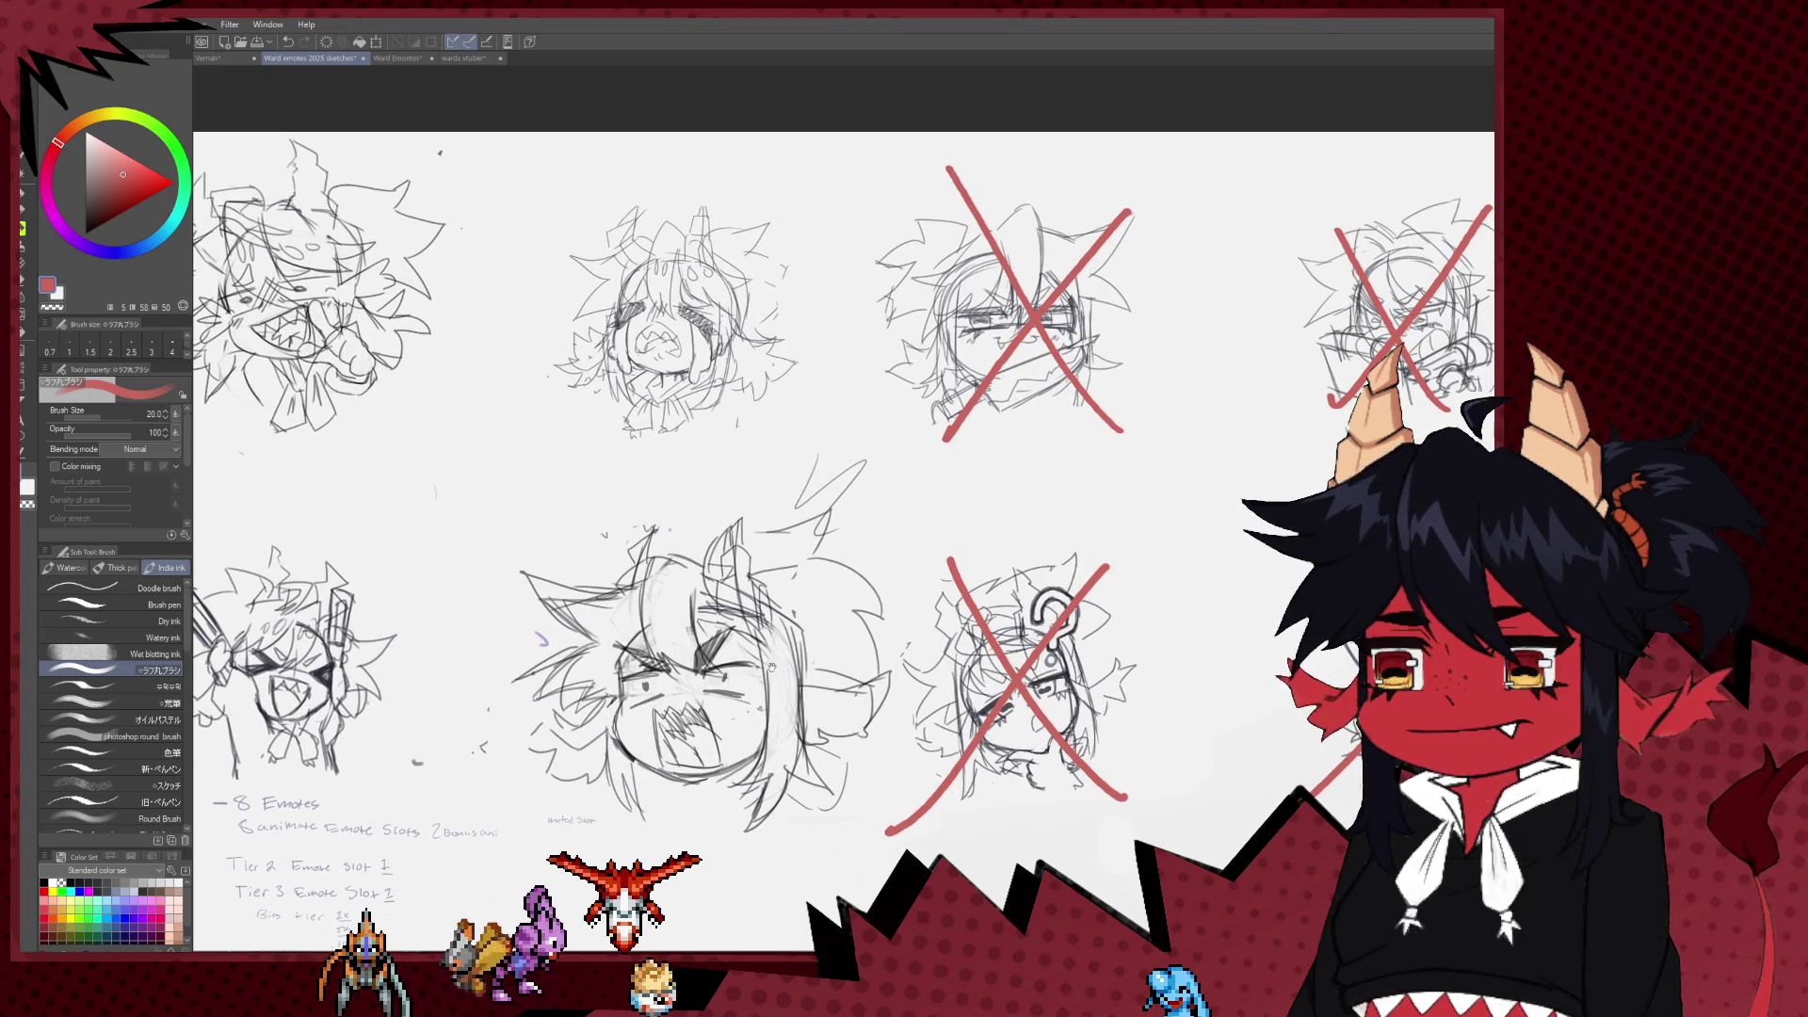
drag(731, 464, 731, 503)
scroll(809, 468, up, 1)
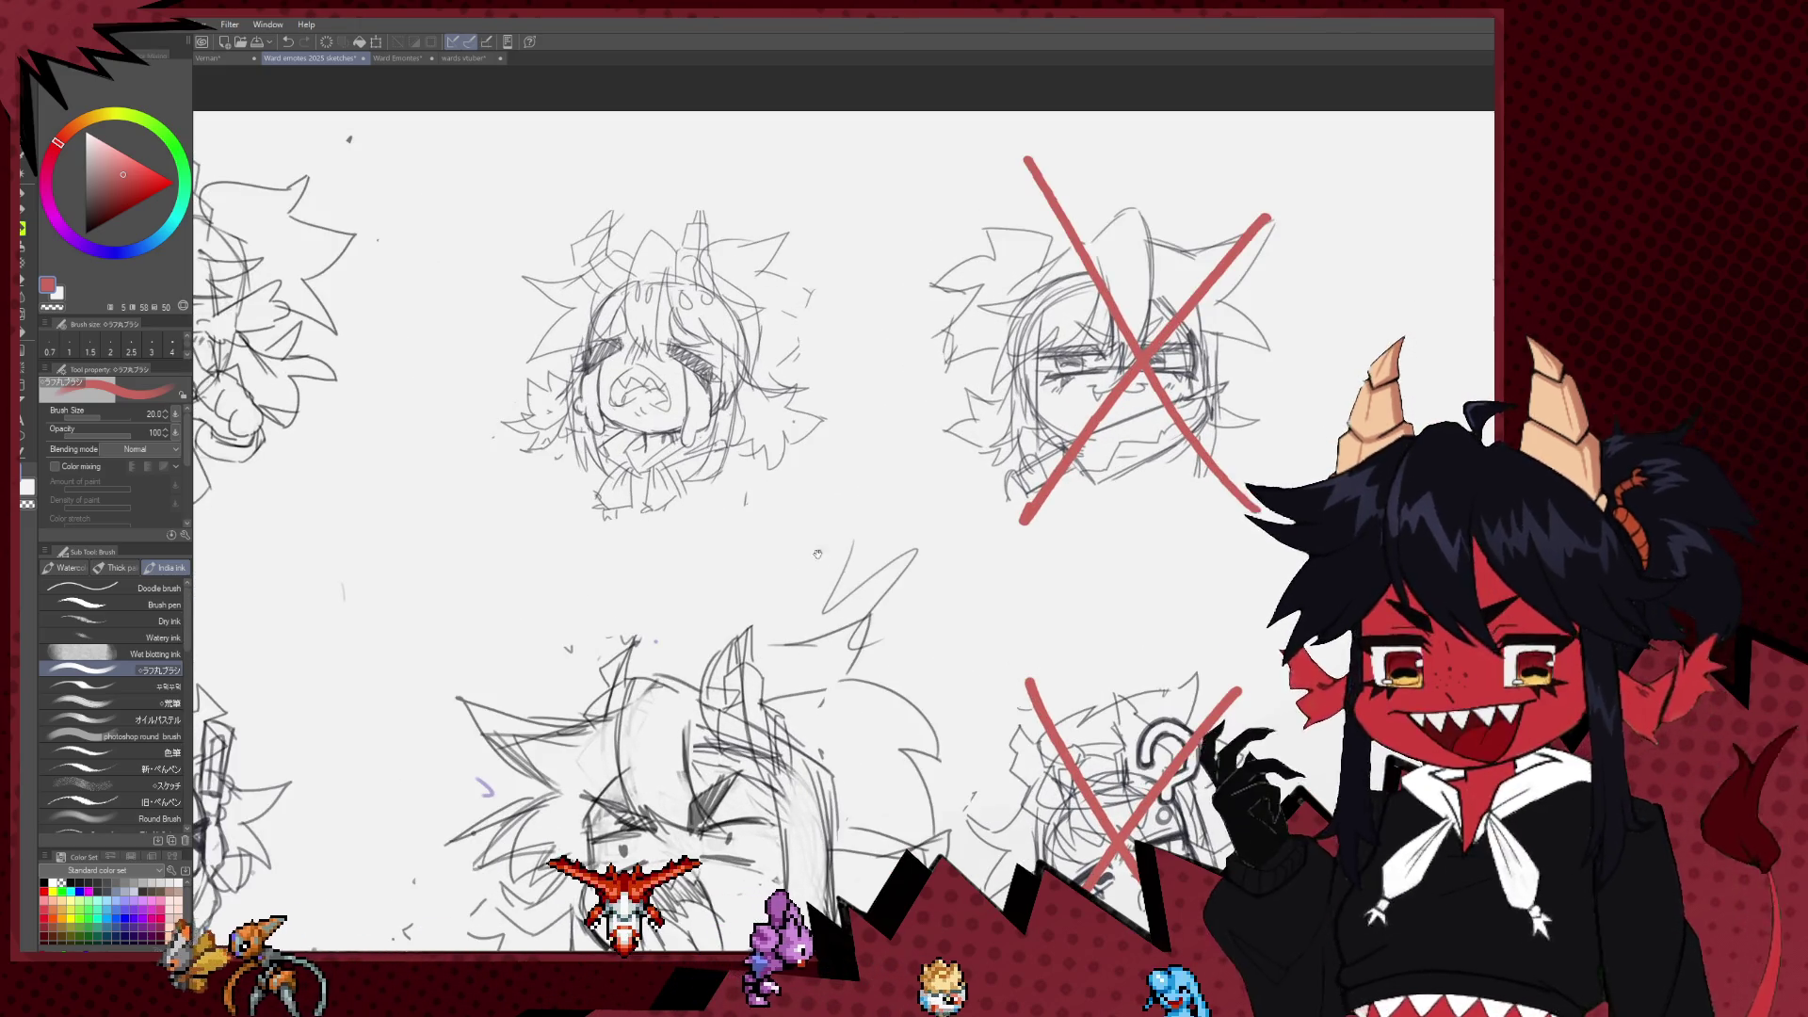
scroll(809, 468, up, 2)
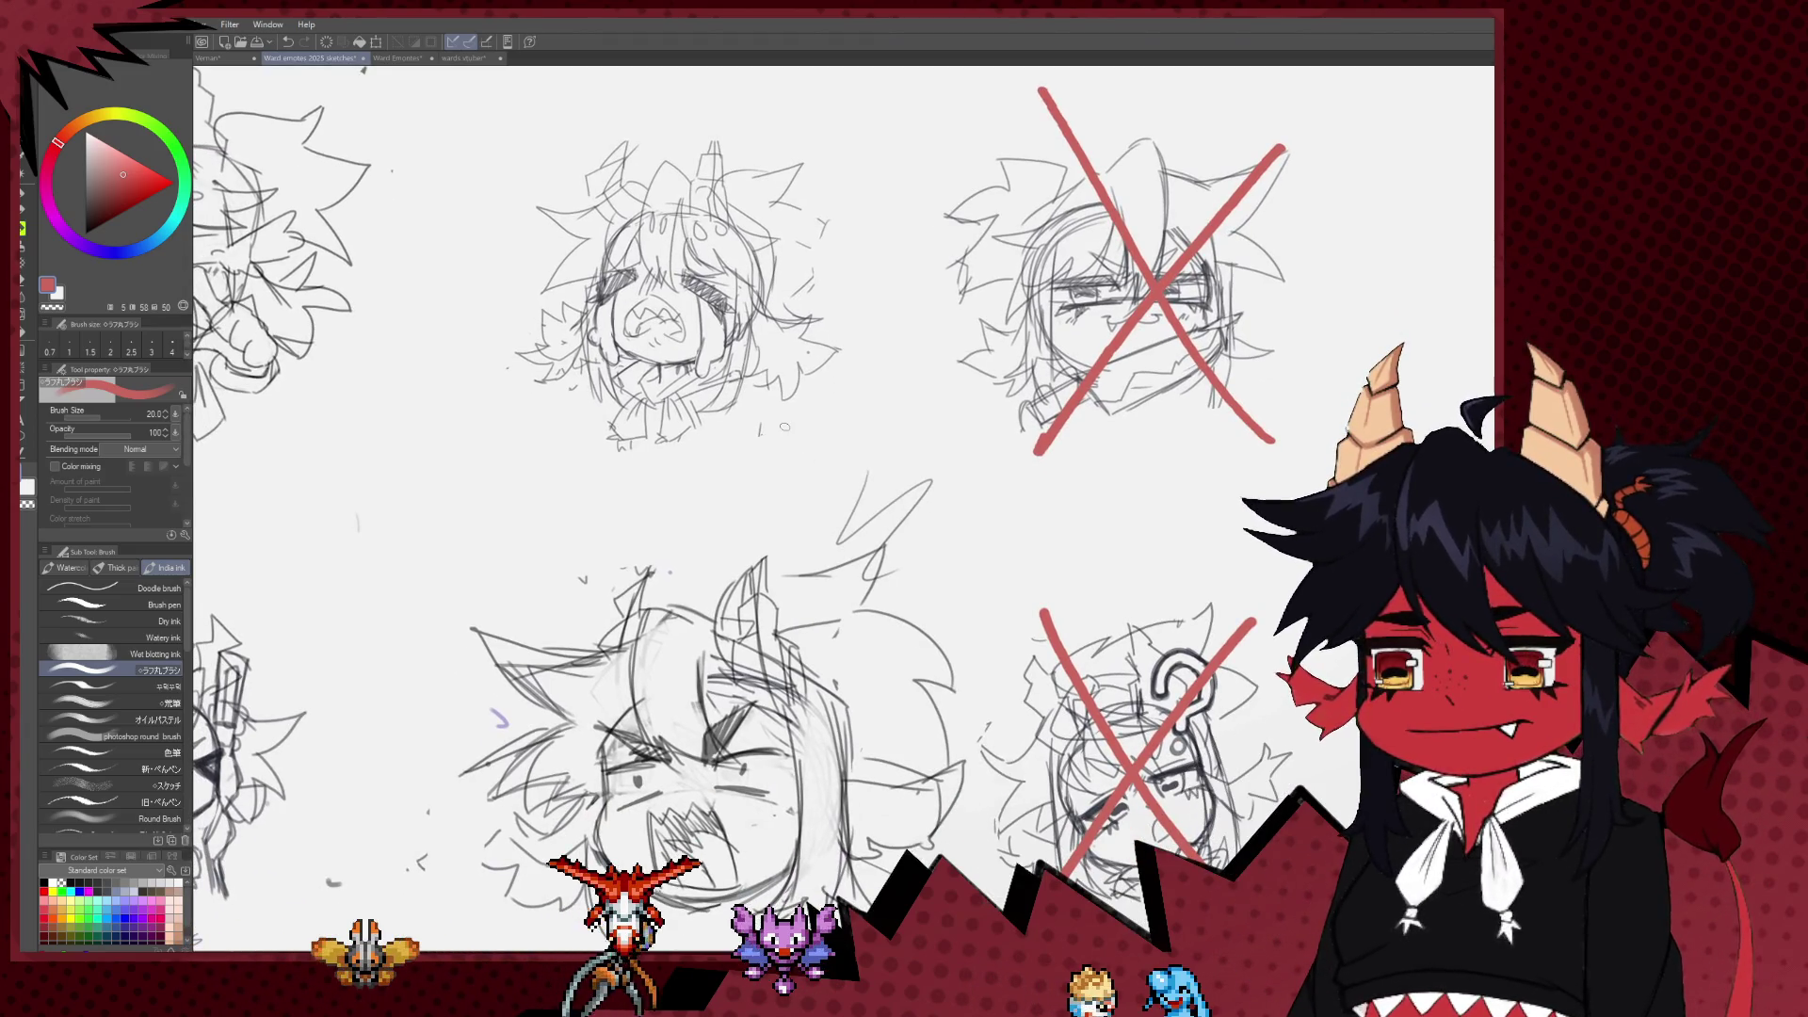
drag(784, 427, 970, 482)
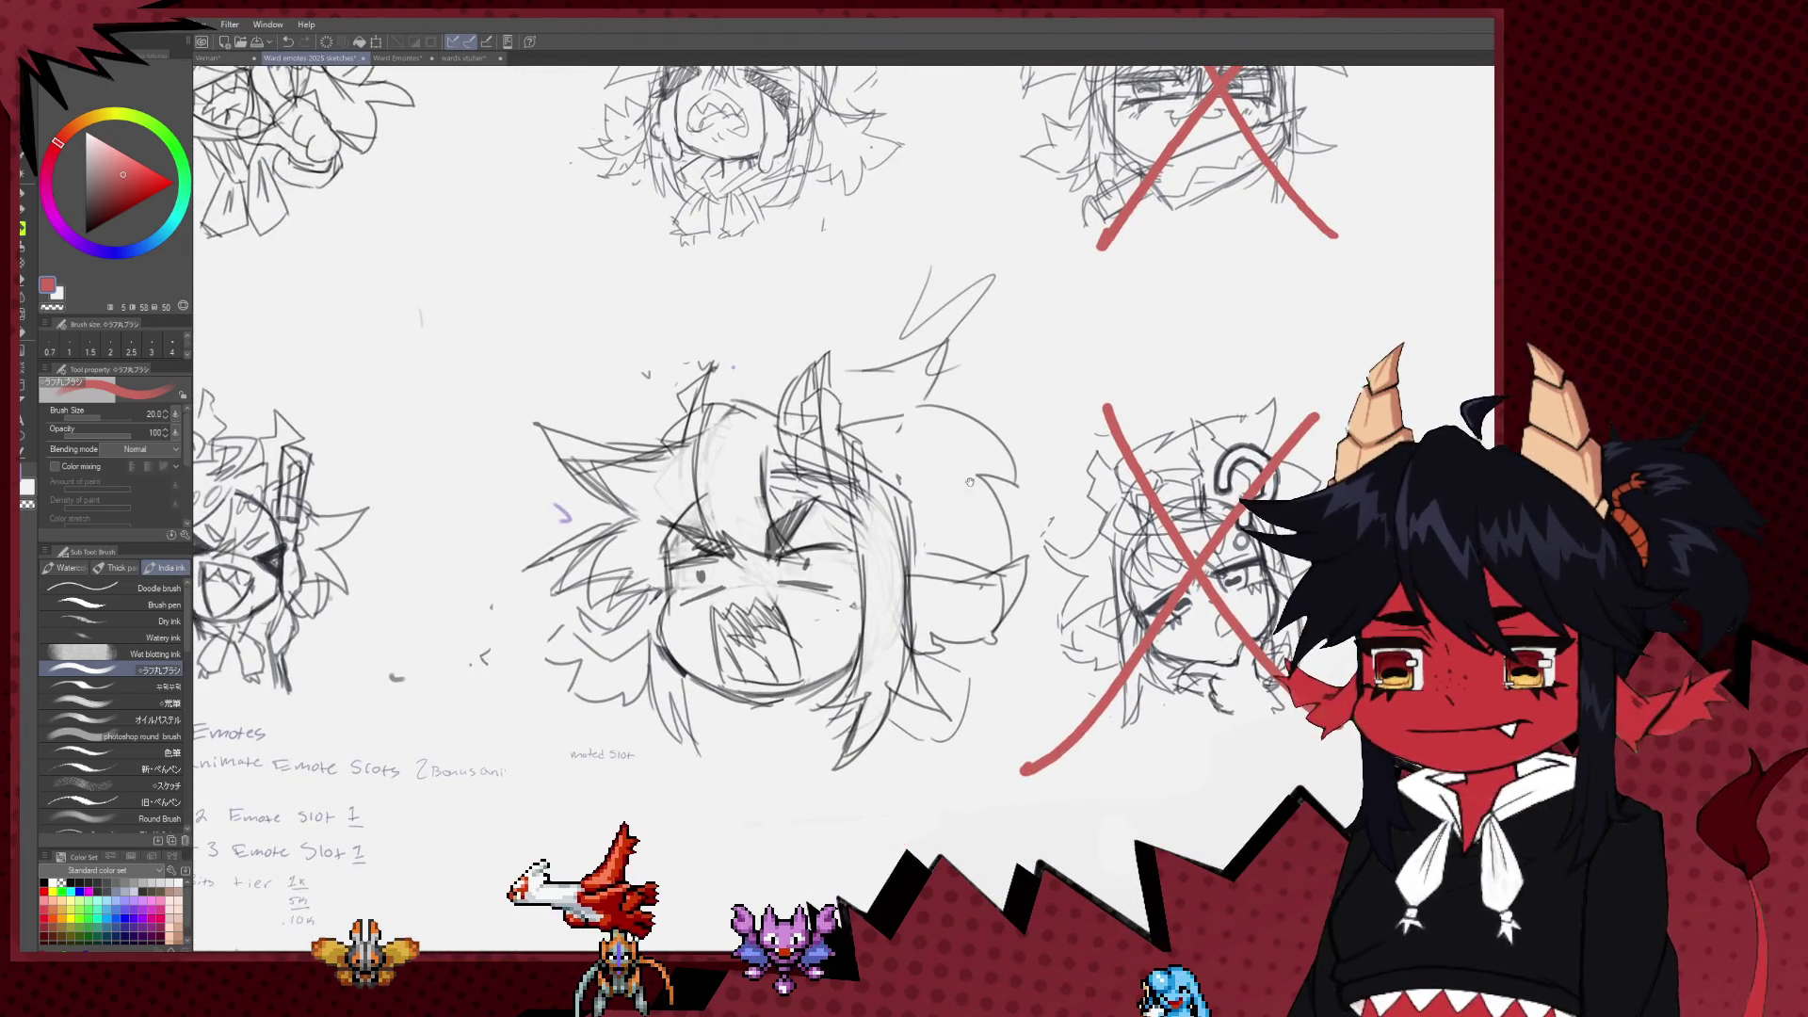
scroll(868, 533, down, 2)
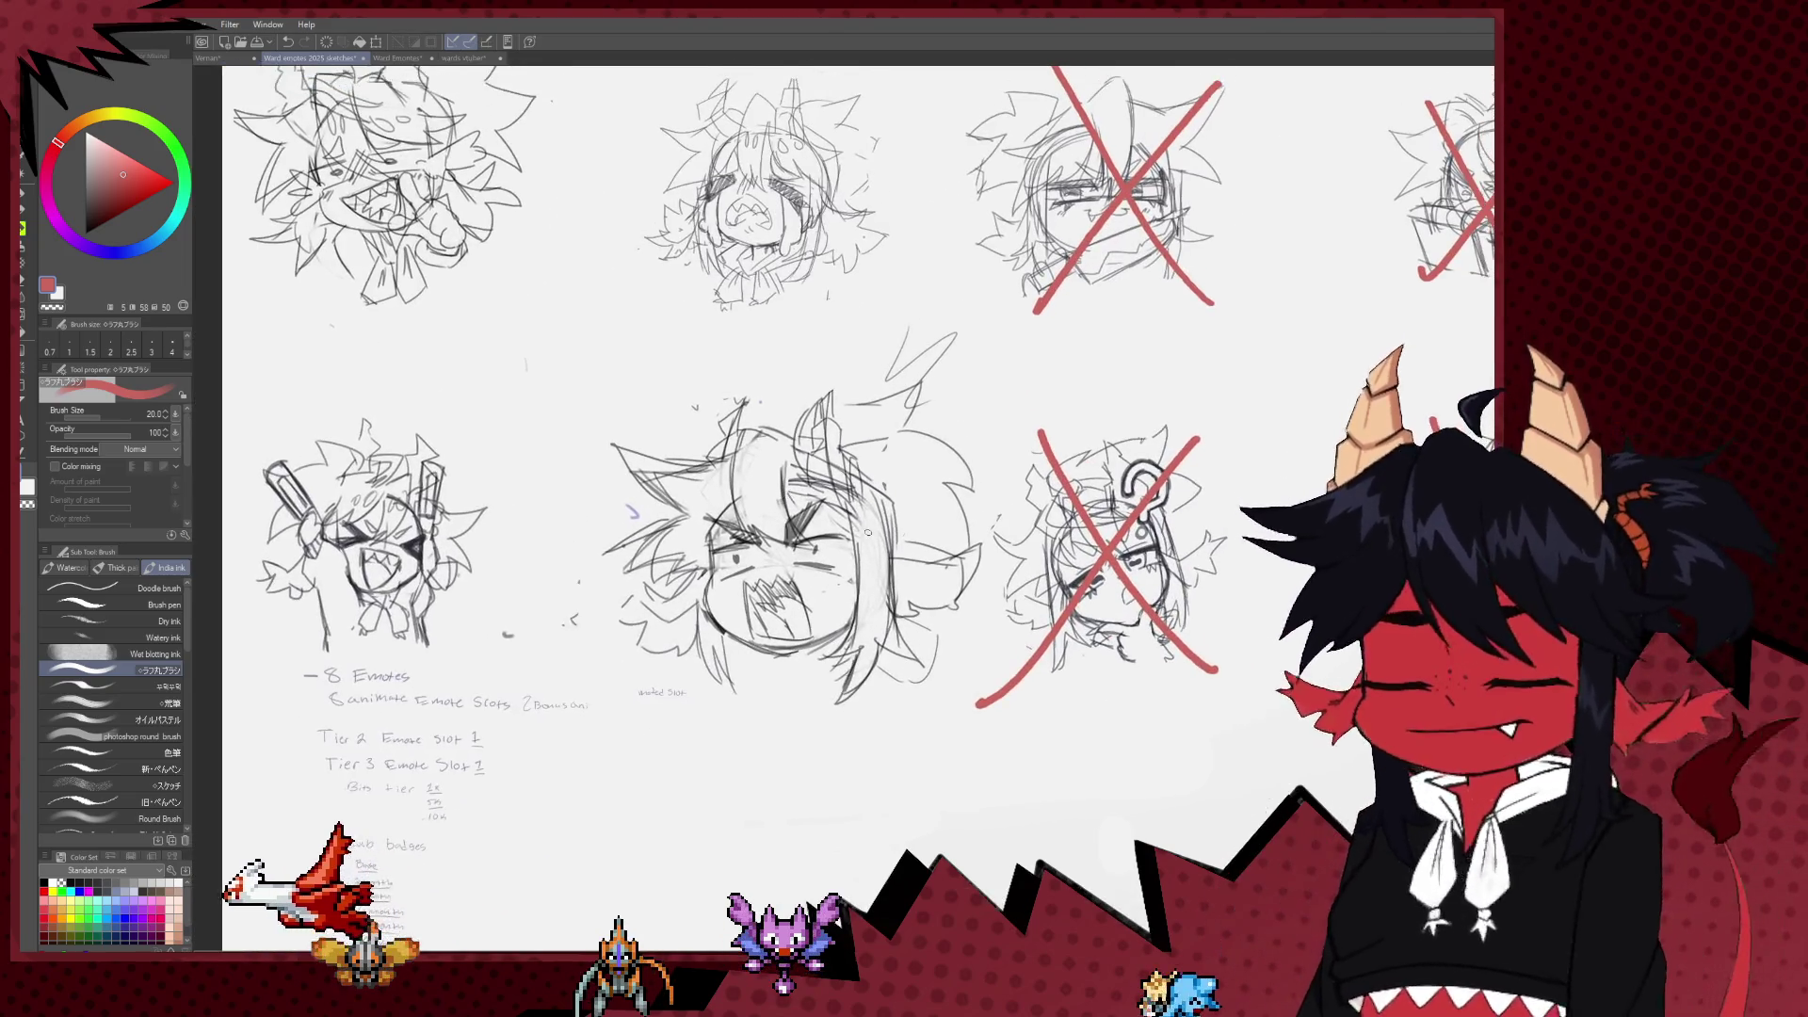
scroll(867, 533, down, 3)
scroll(835, 530, up, 4)
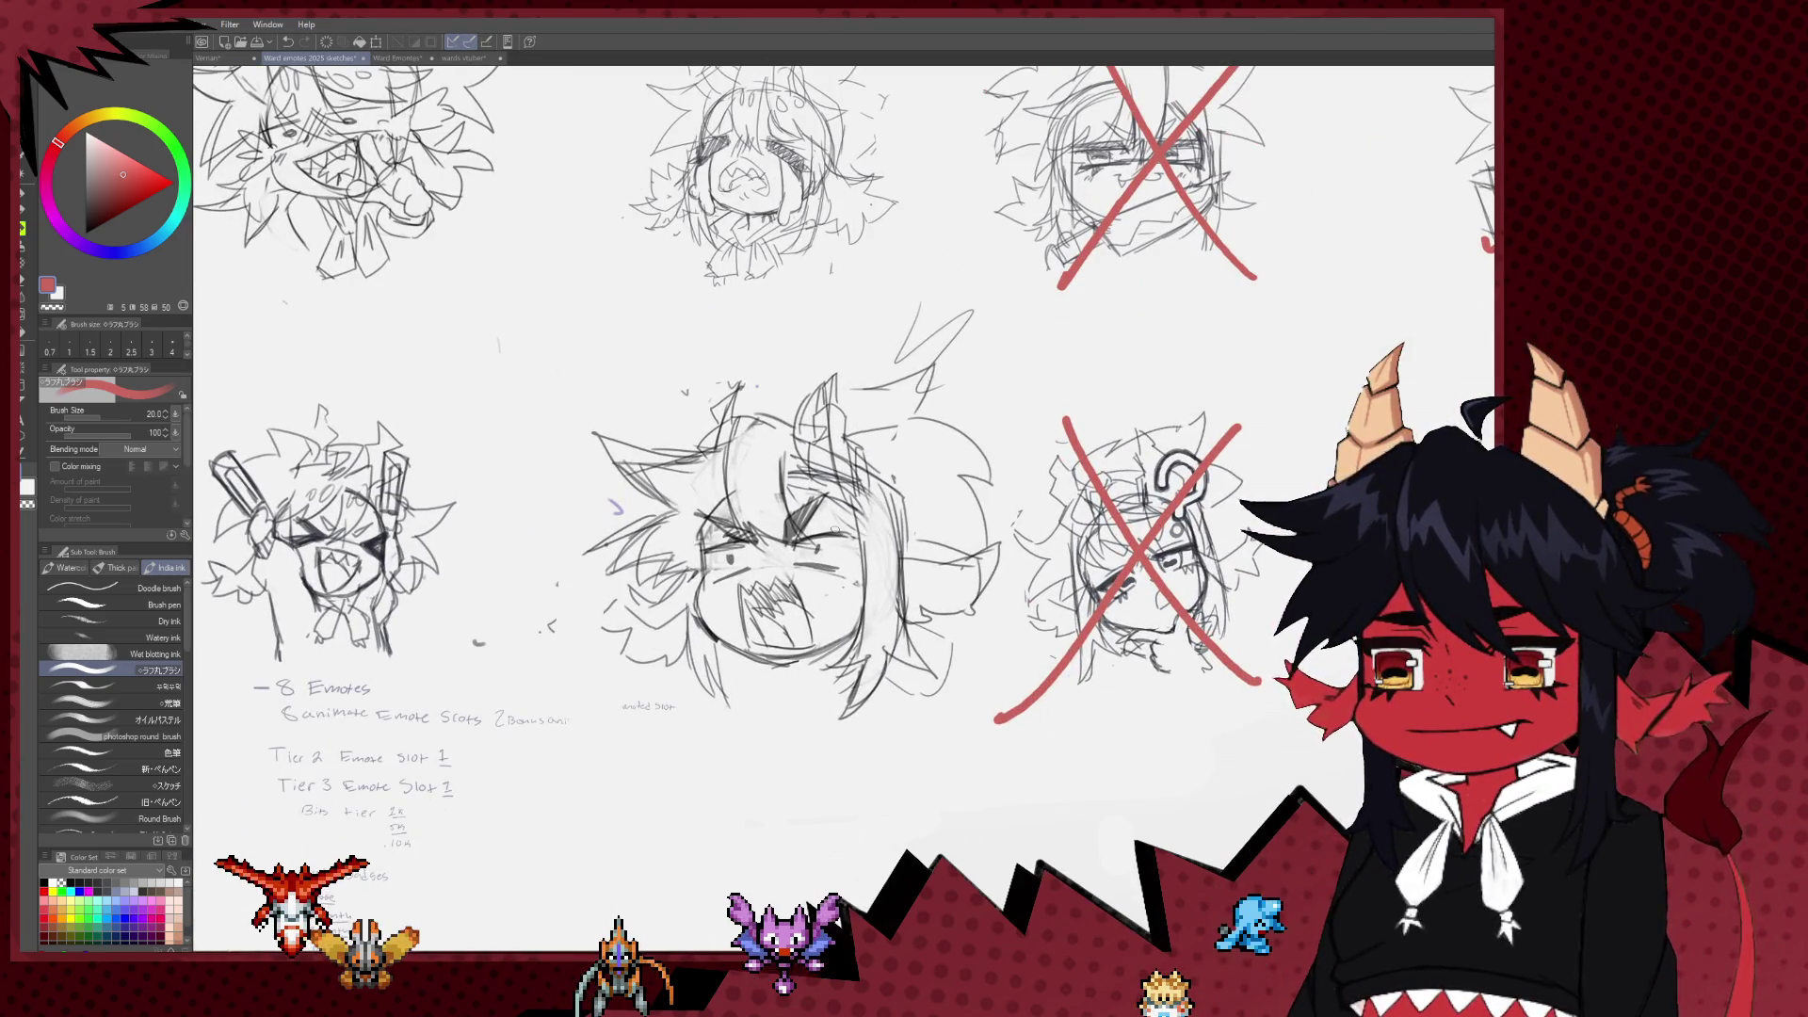
scroll(835, 530, up, 1)
scroll(829, 542, up, 1)
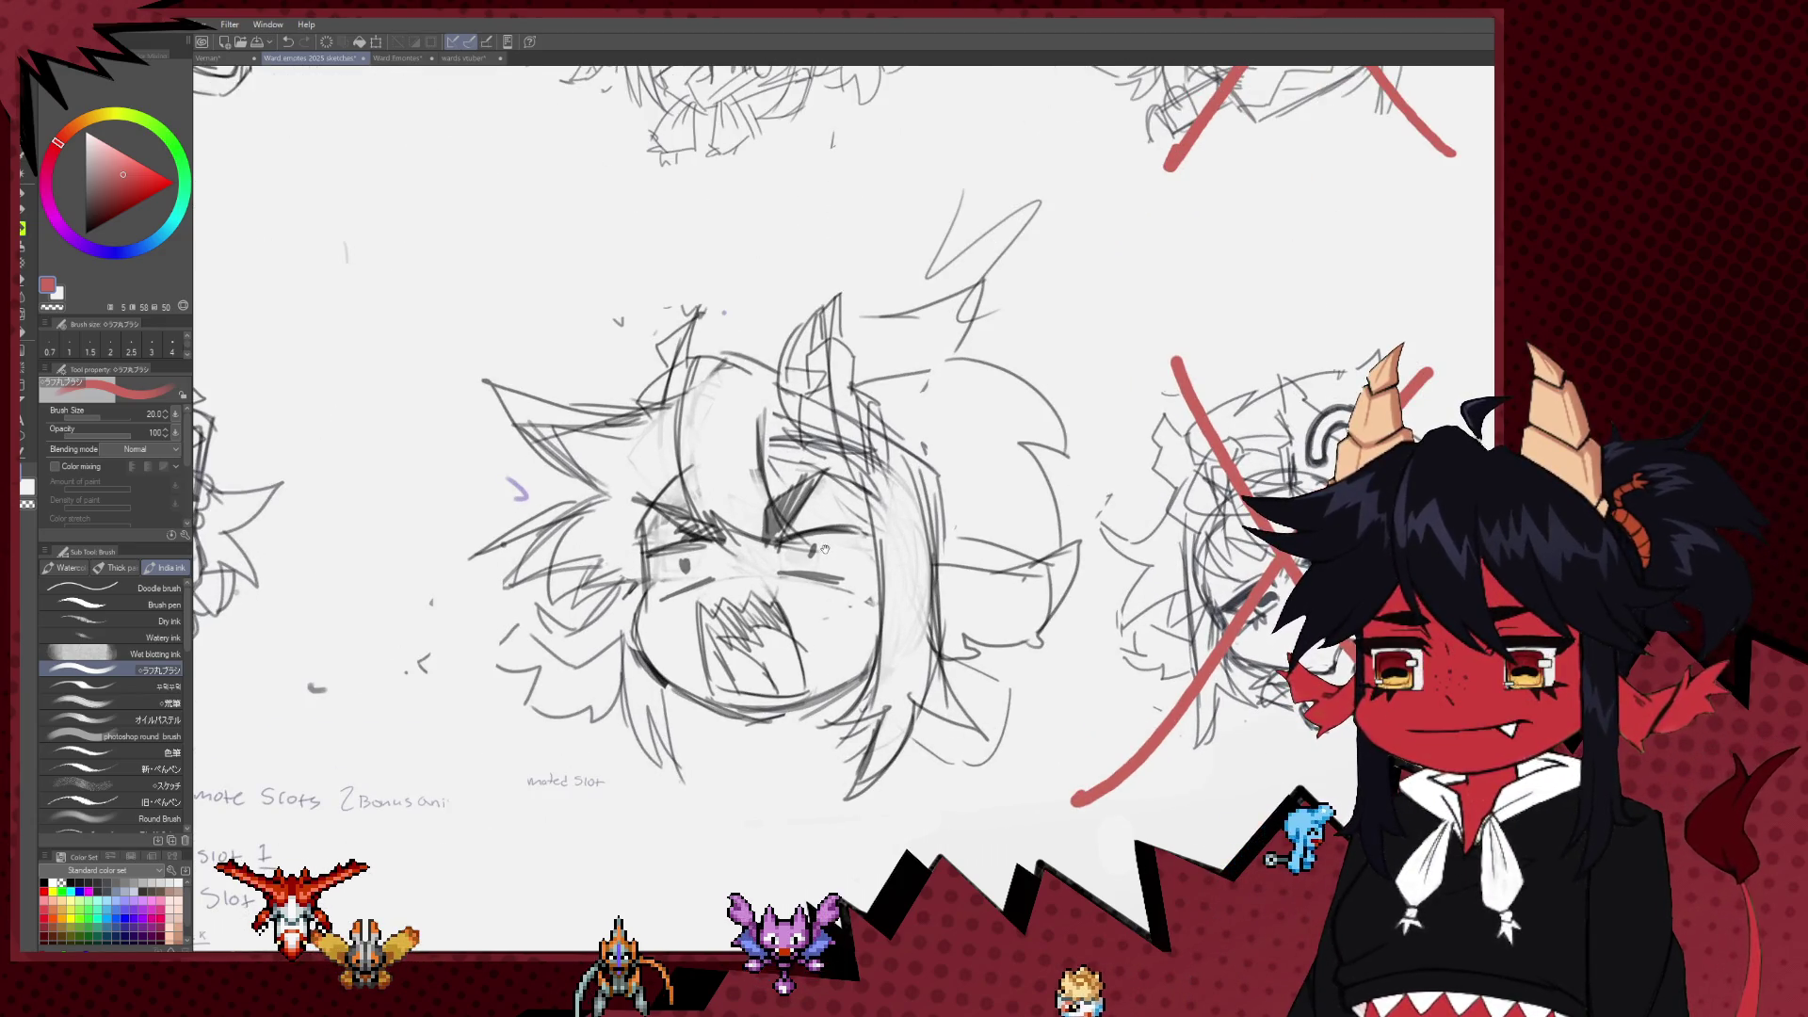
scroll(824, 549, down, 2)
scroll(819, 545, up, 2)
scroll(799, 530, down, 1)
scroll(797, 531, down, 1)
scroll(796, 530, down, 2)
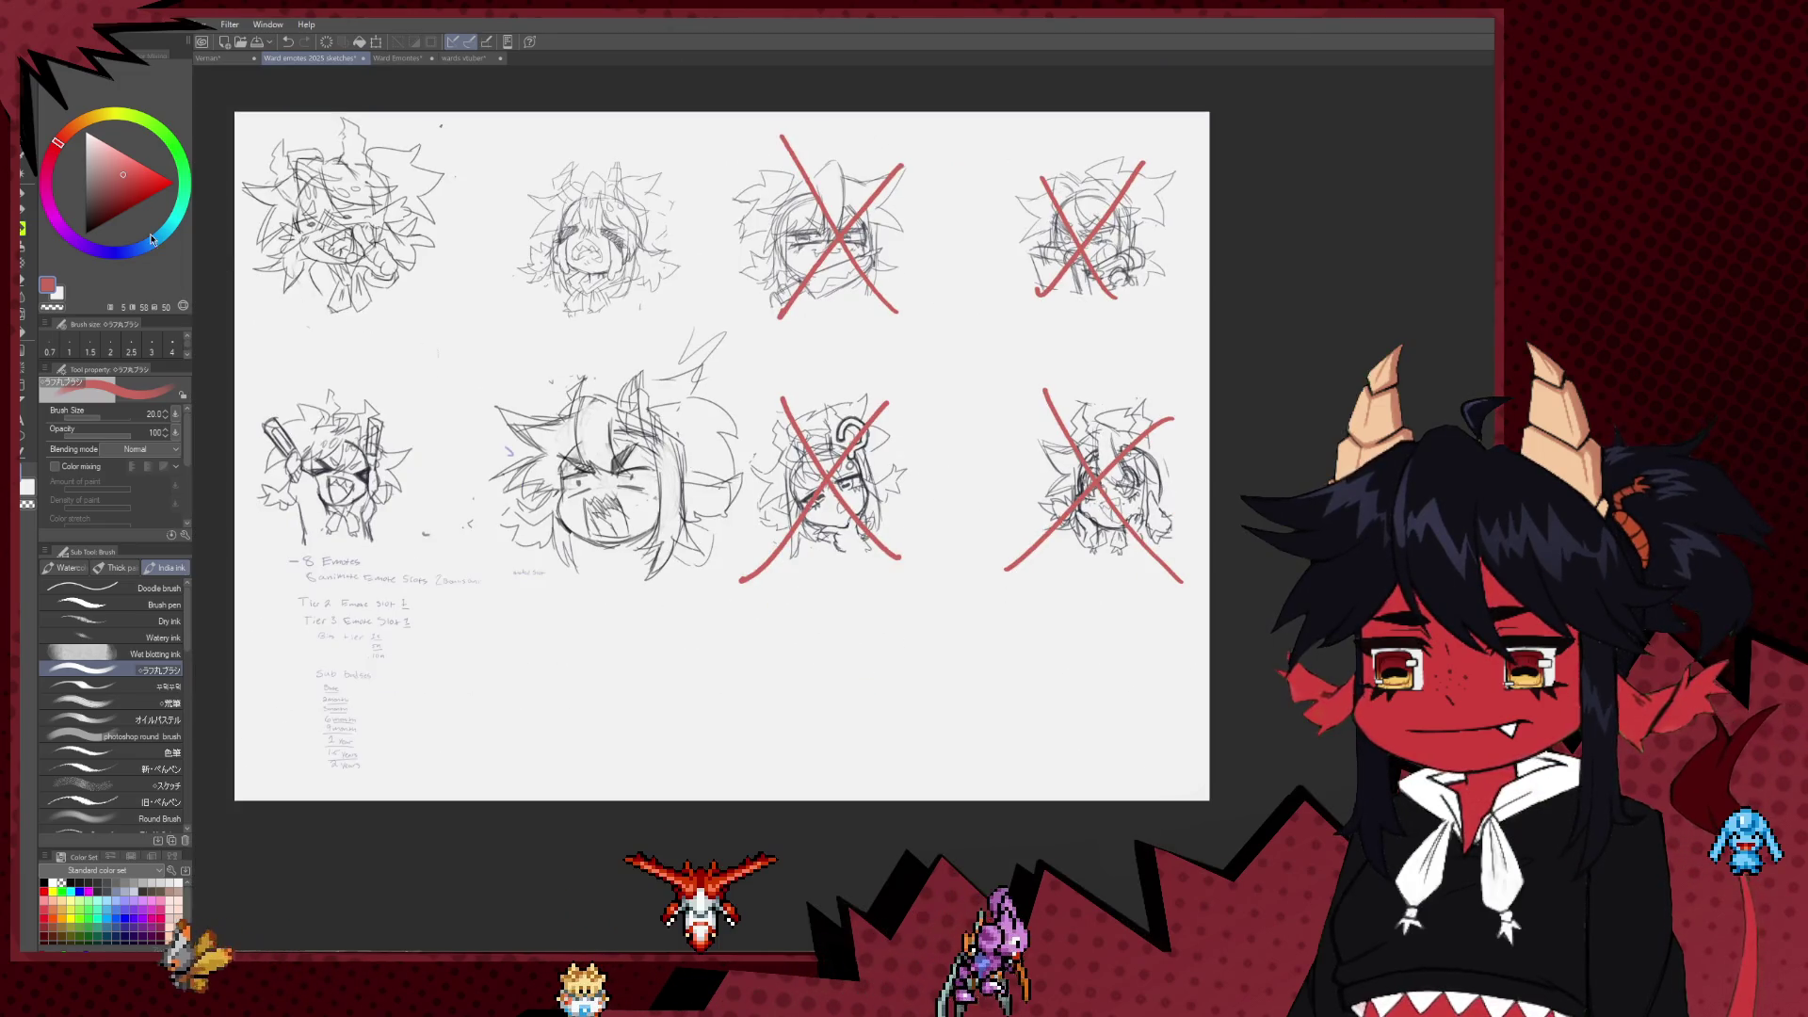
key(m)
drag(682, 336, 770, 533)
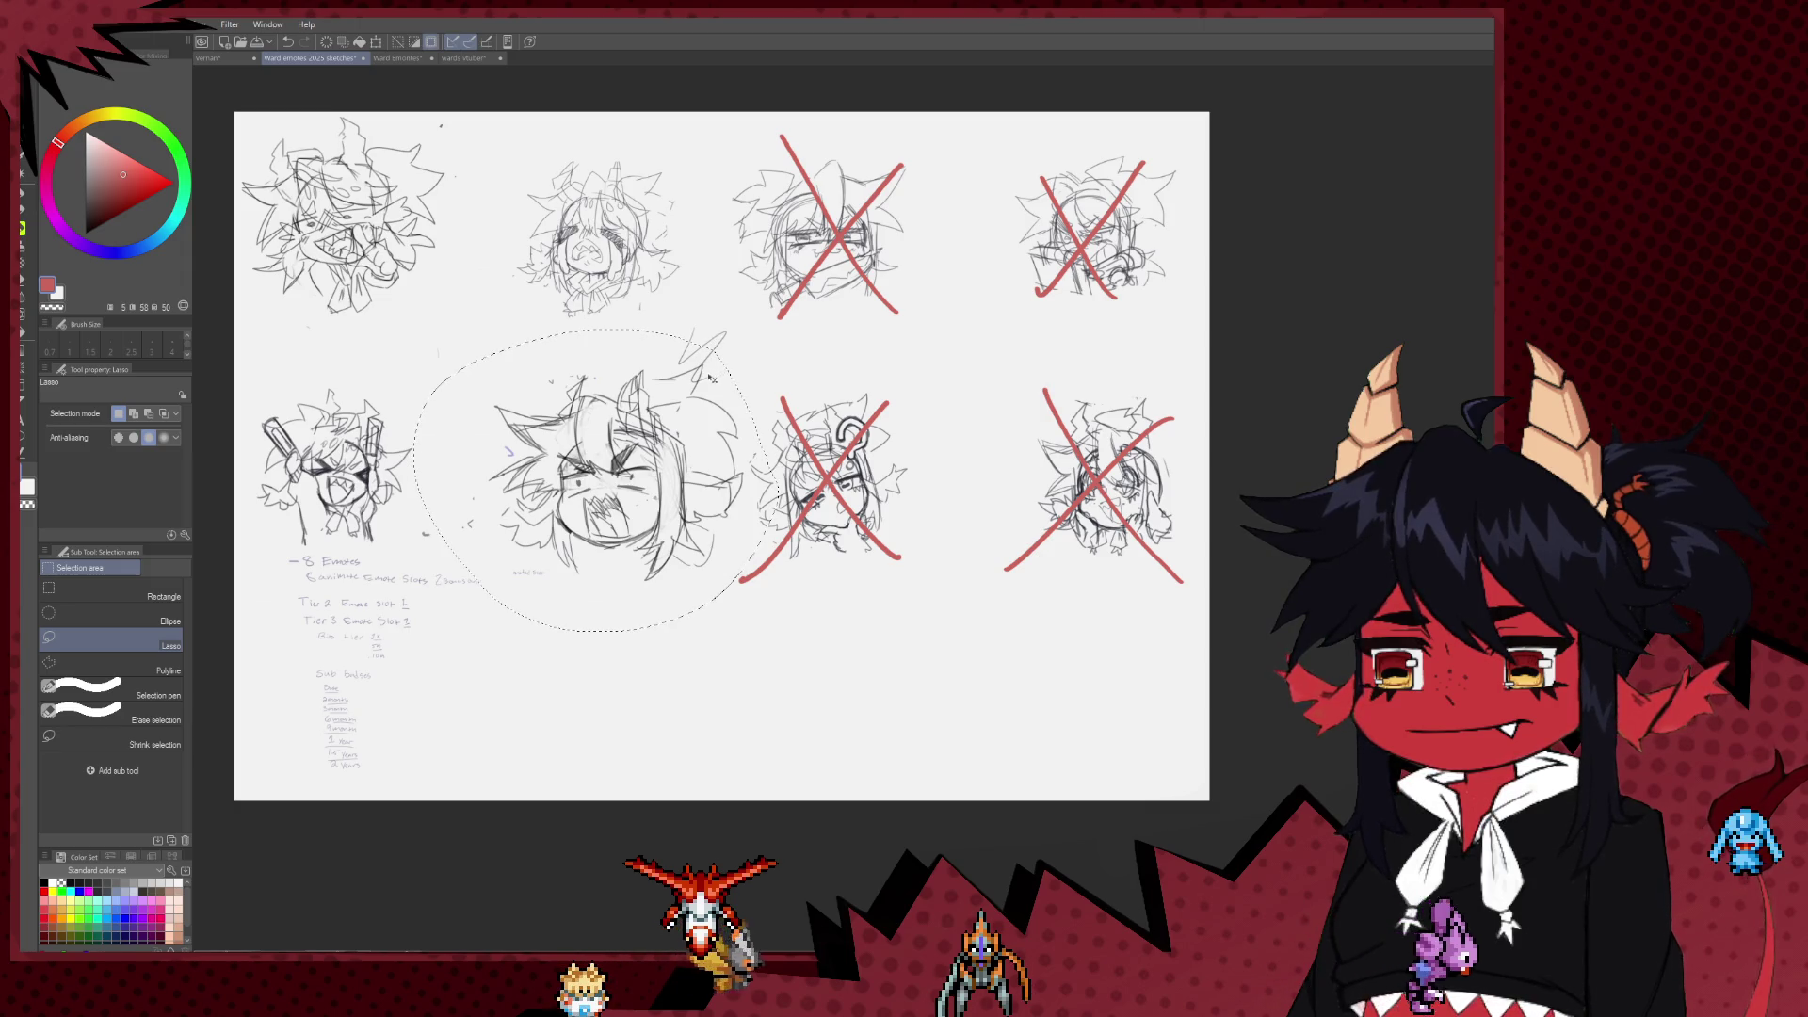
Step: Paste the circled sketch from the Ward emotes 2025 sketches page onto the blank Ward Emotes canvas
click(425, 60)
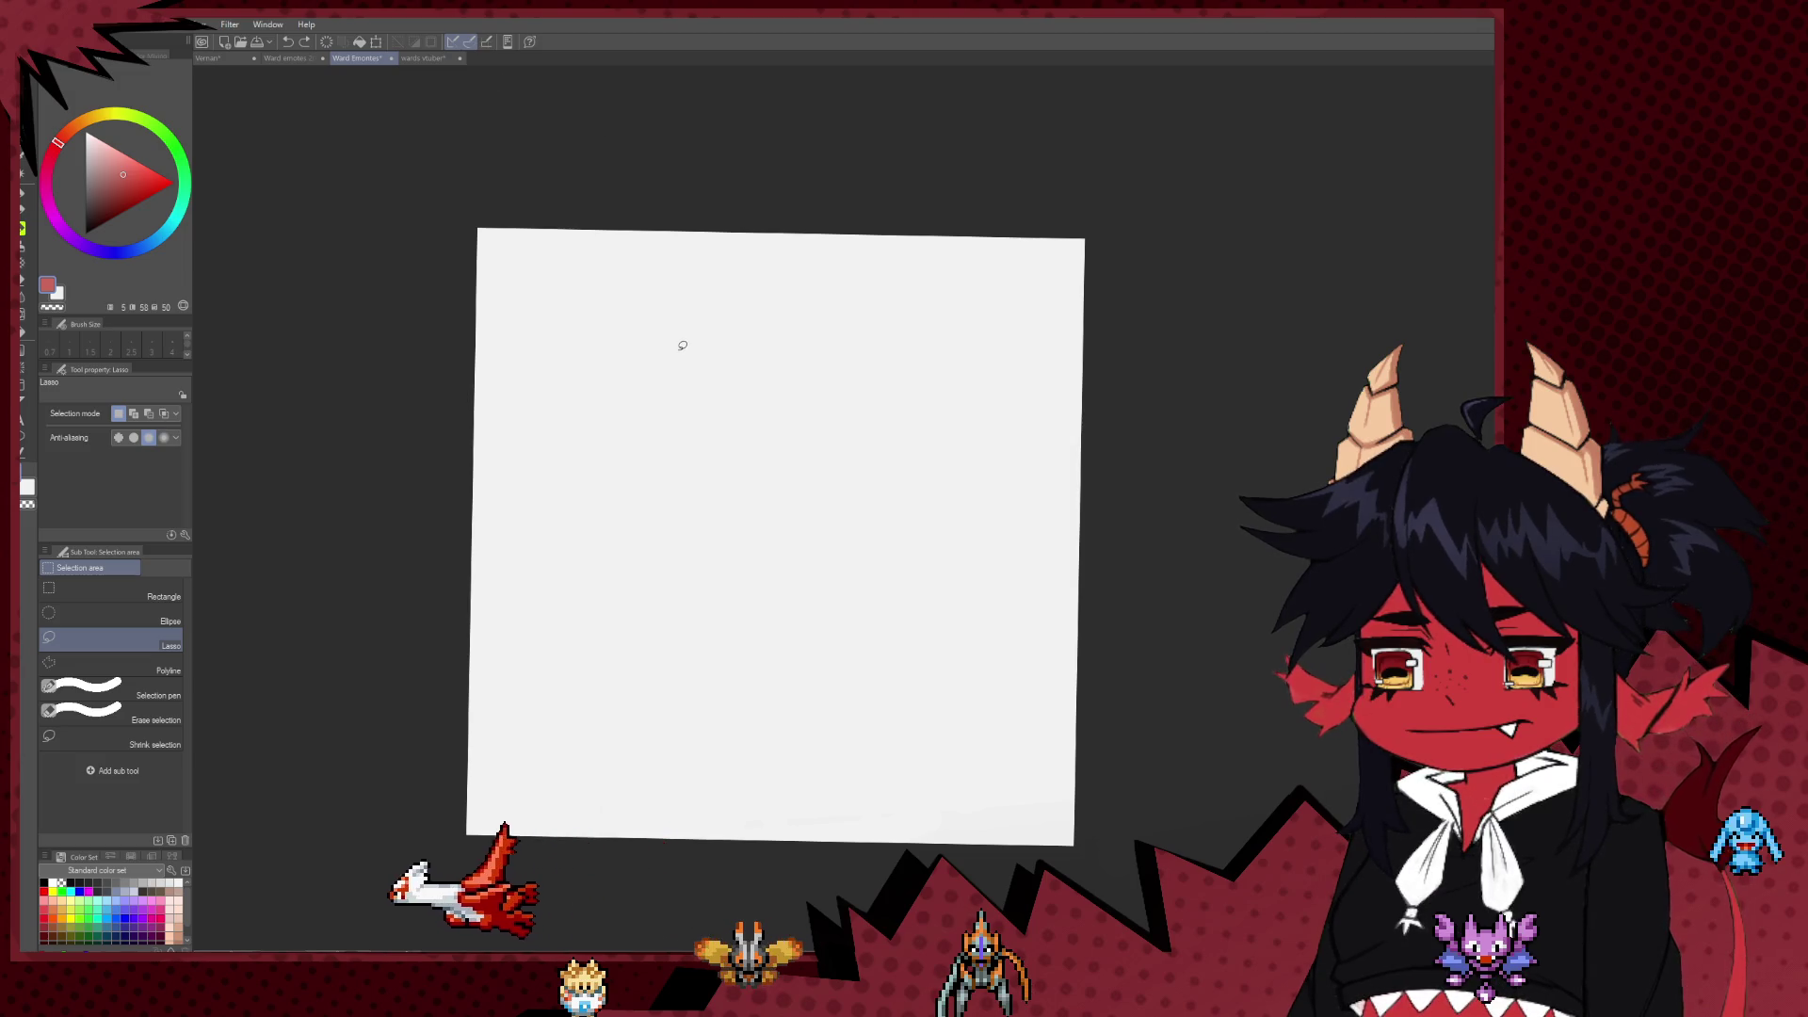
click(288, 59)
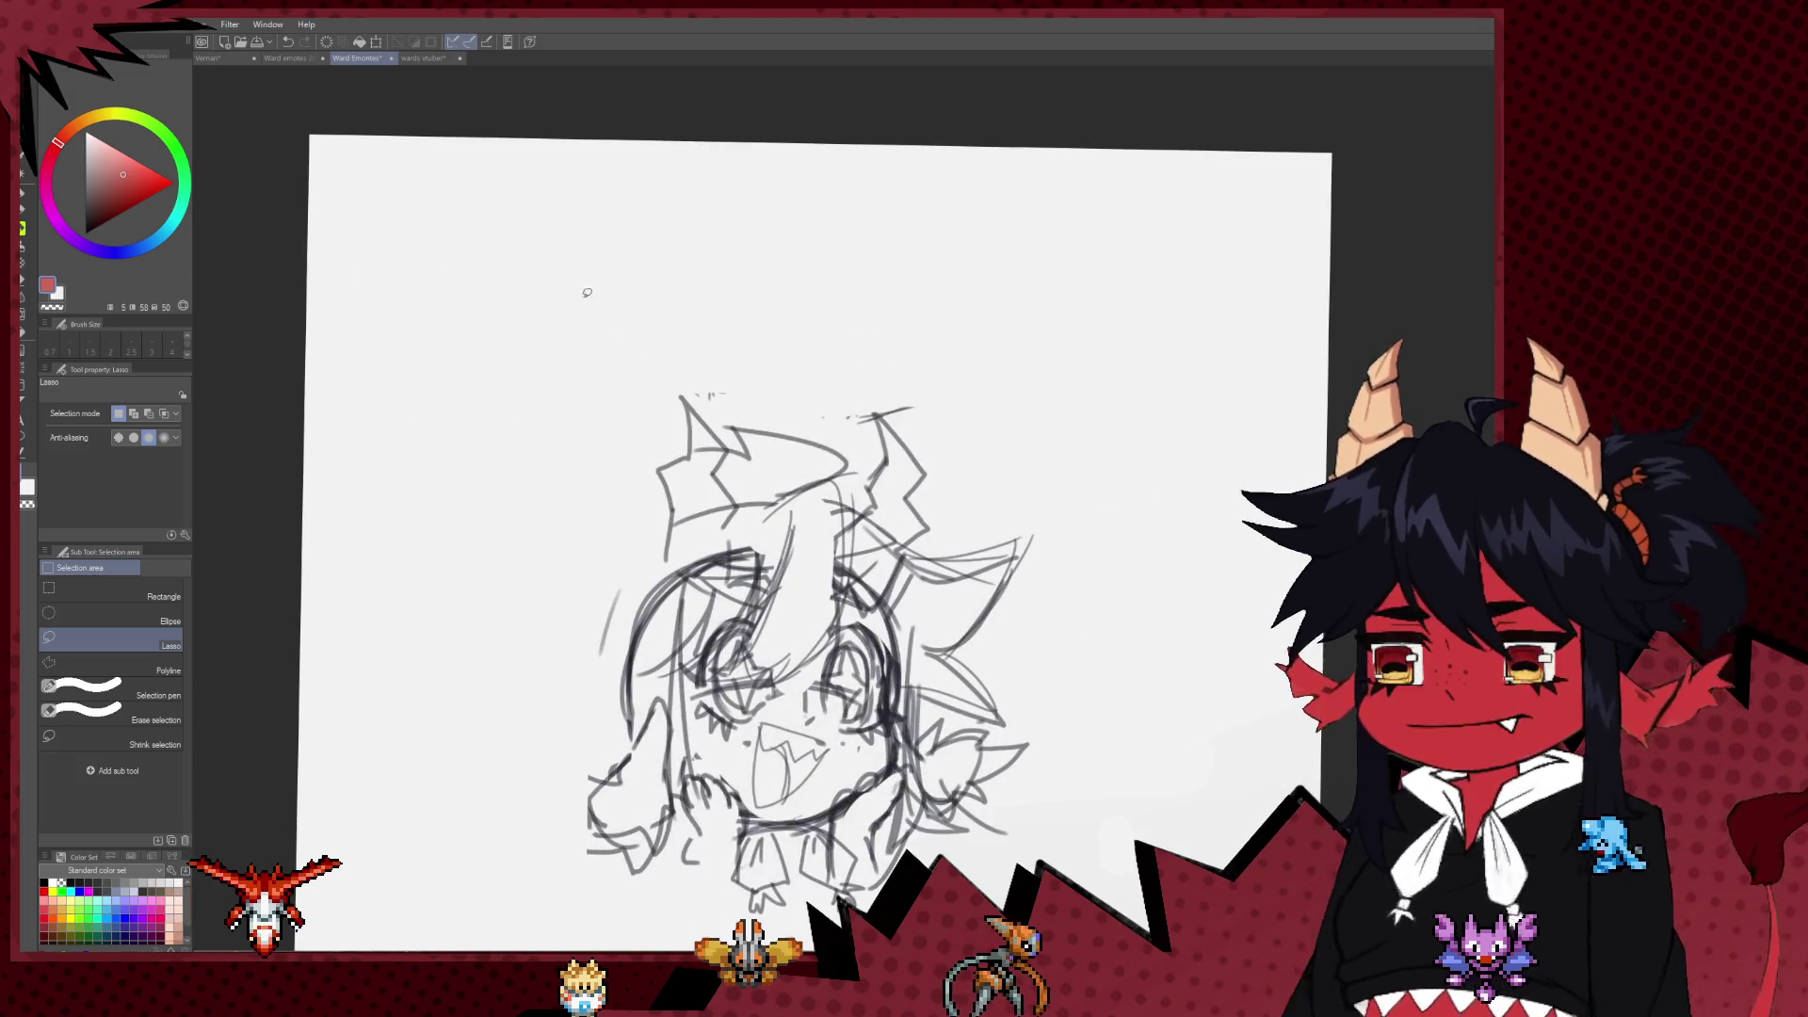
click(358, 58)
click(283, 59)
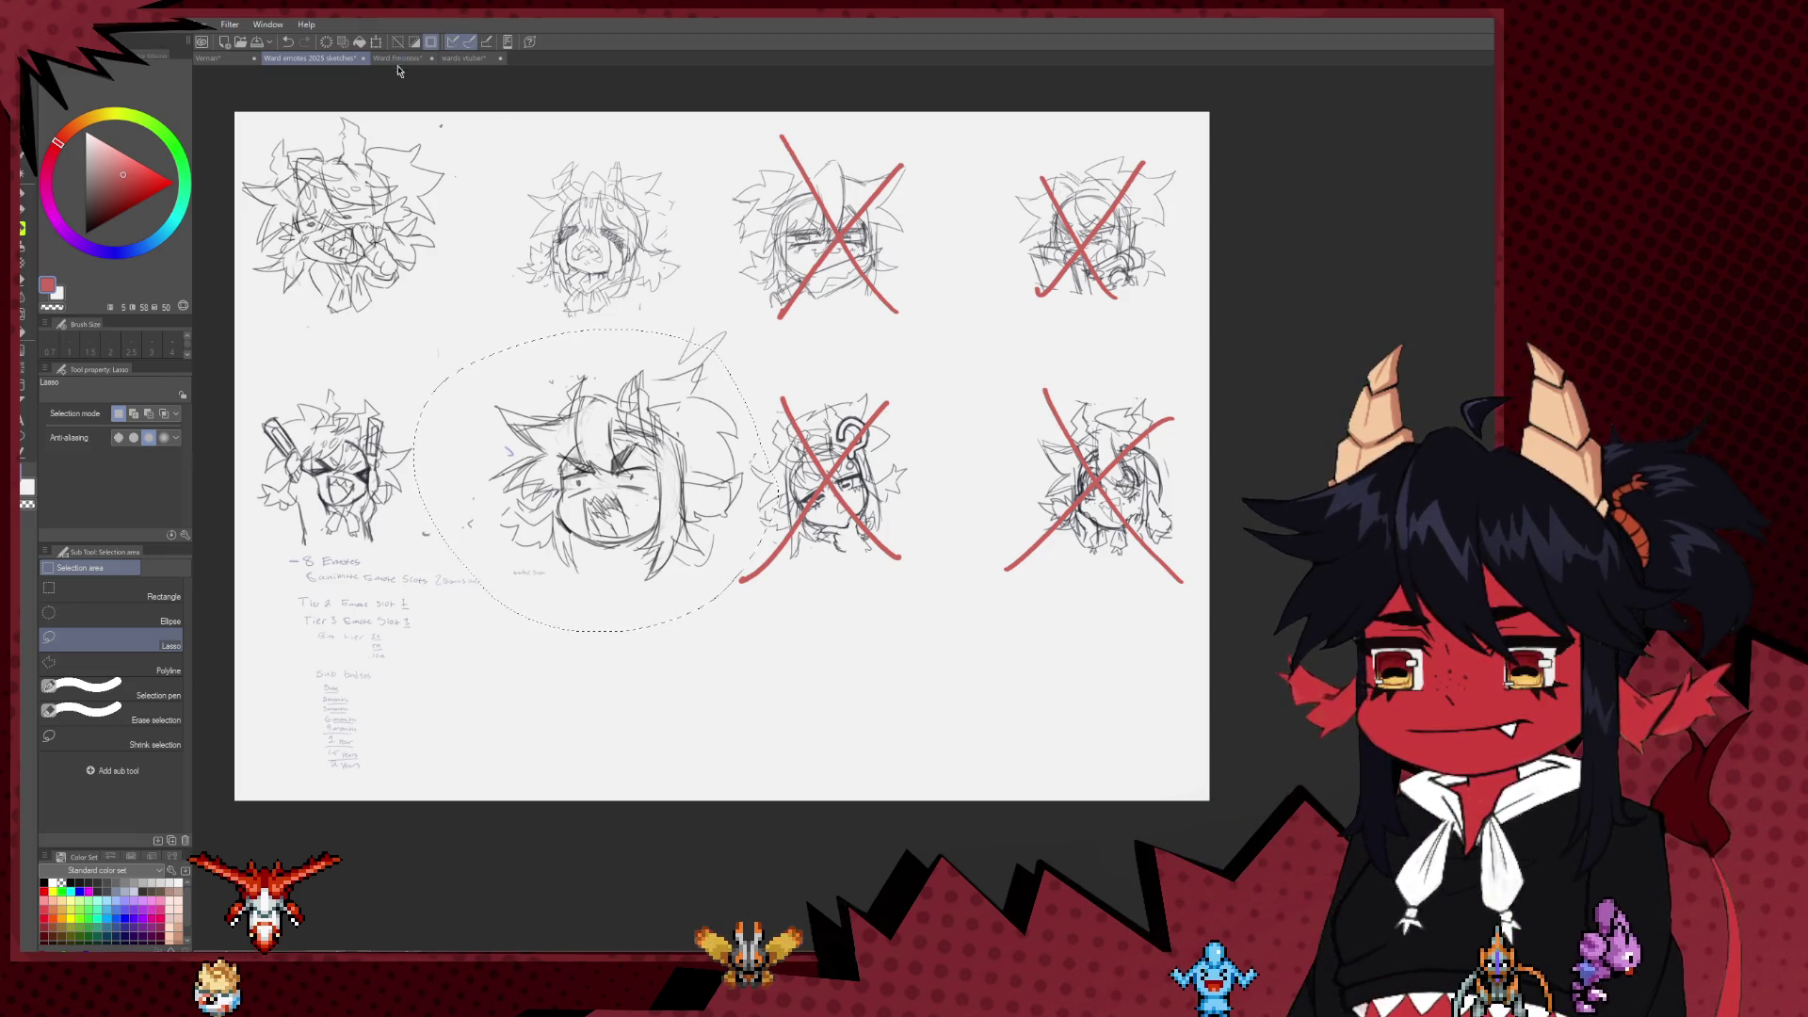
key(ctrl+Tab)
scroll(793, 448, down, 3)
key(ctrl+v)
key(ctrl+t)
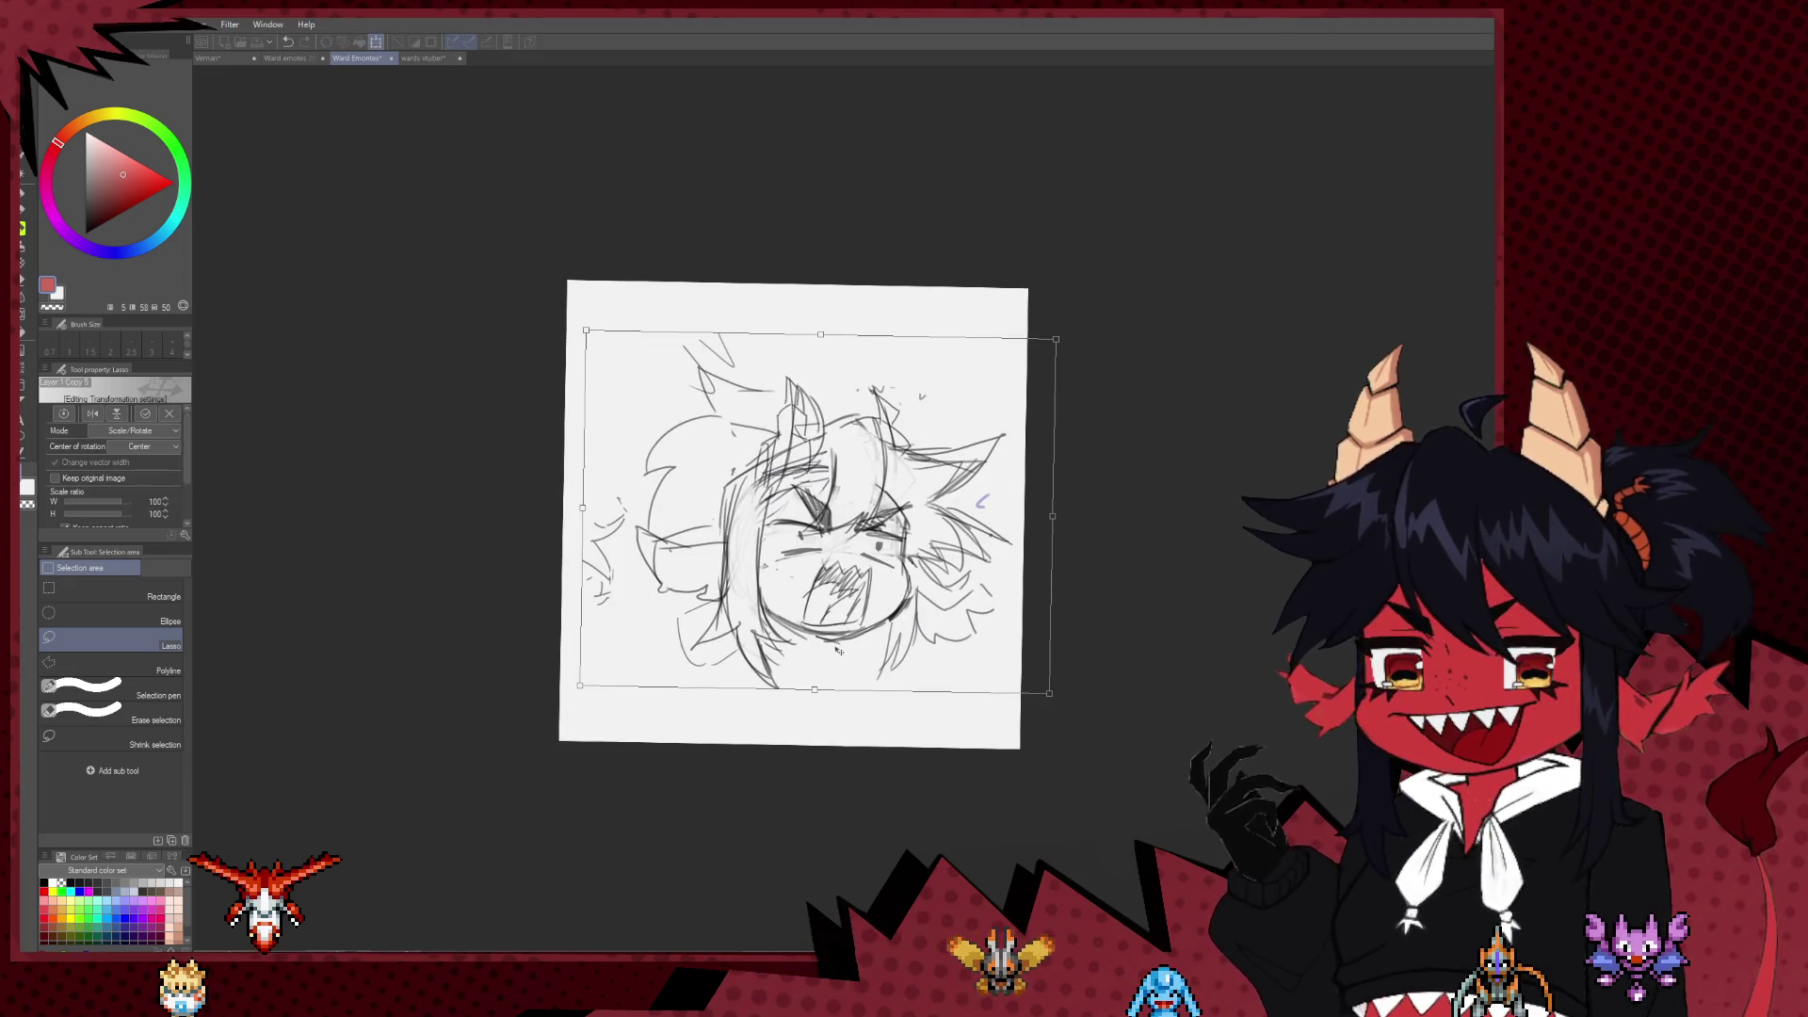
Step: Mirror the pasted sketch horizontally and straighten the canvas view
key(ctrl+shift+h)
drag(784, 625, 527, 624)
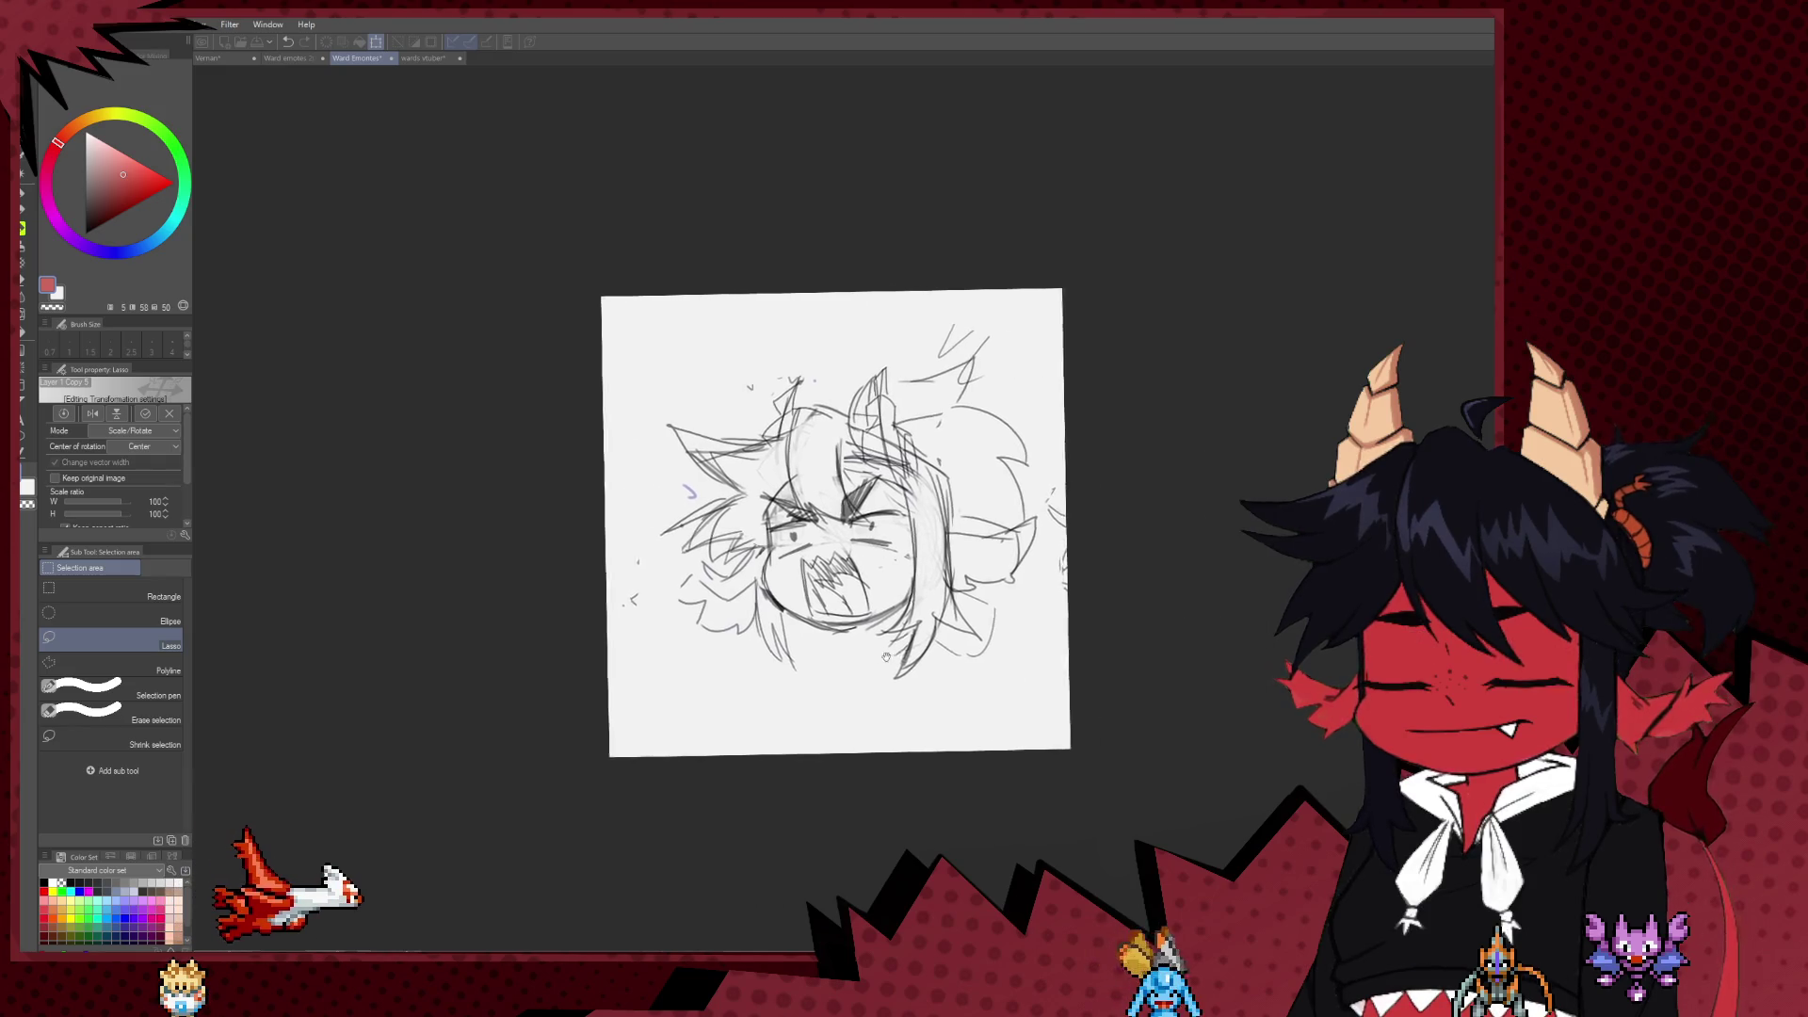
drag(1073, 463, 1066, 457)
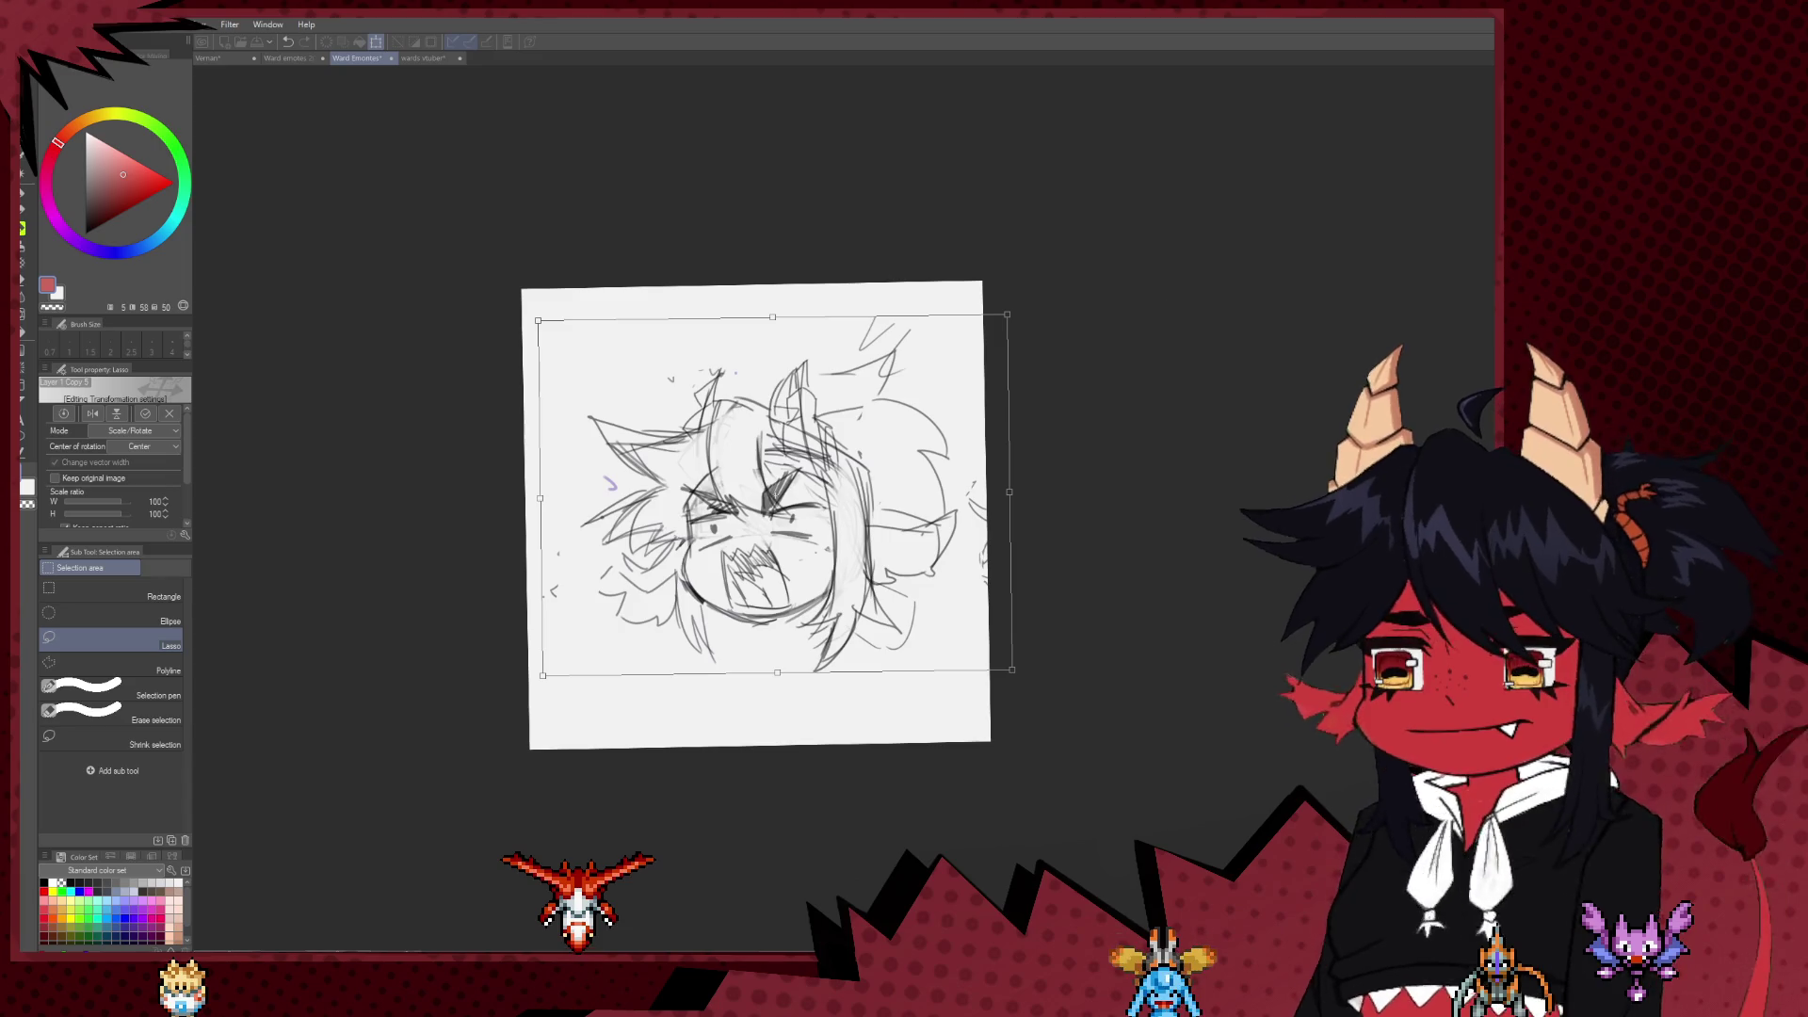
key(at)
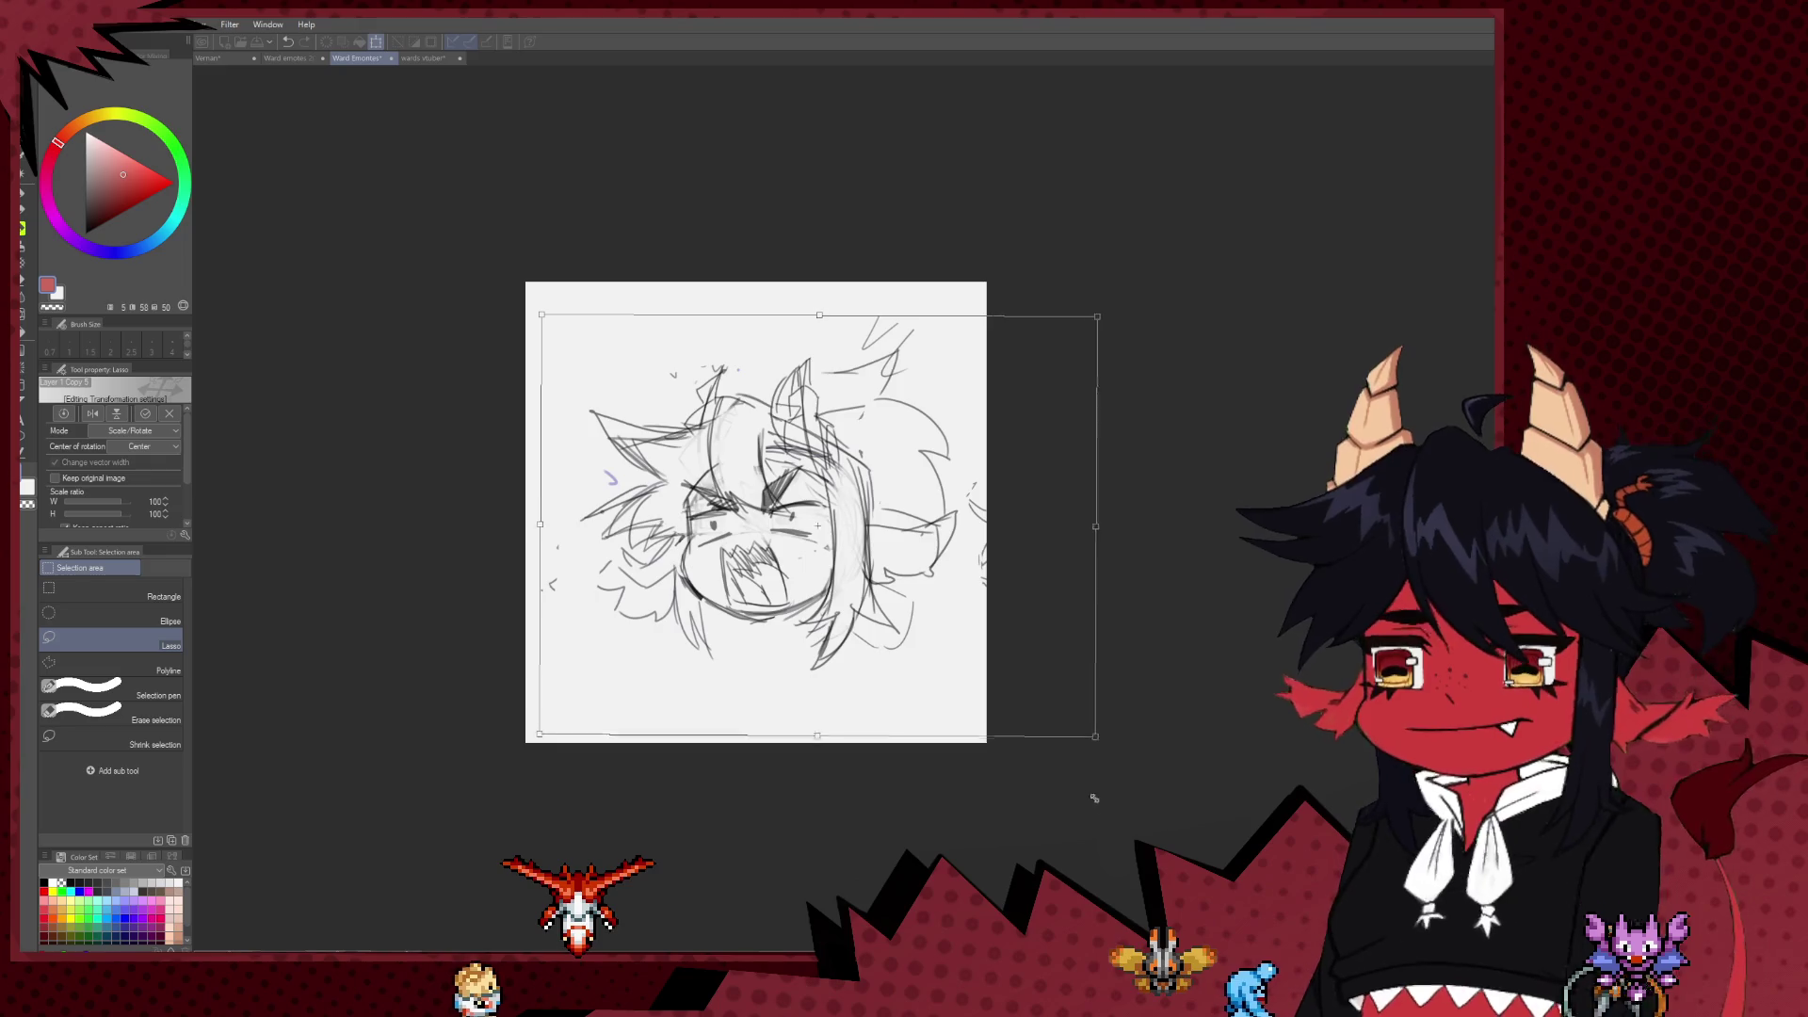
Step: Scale the pasted sketch up to 170% and reposition it on the canvas
drag(1008, 672, 1181, 800)
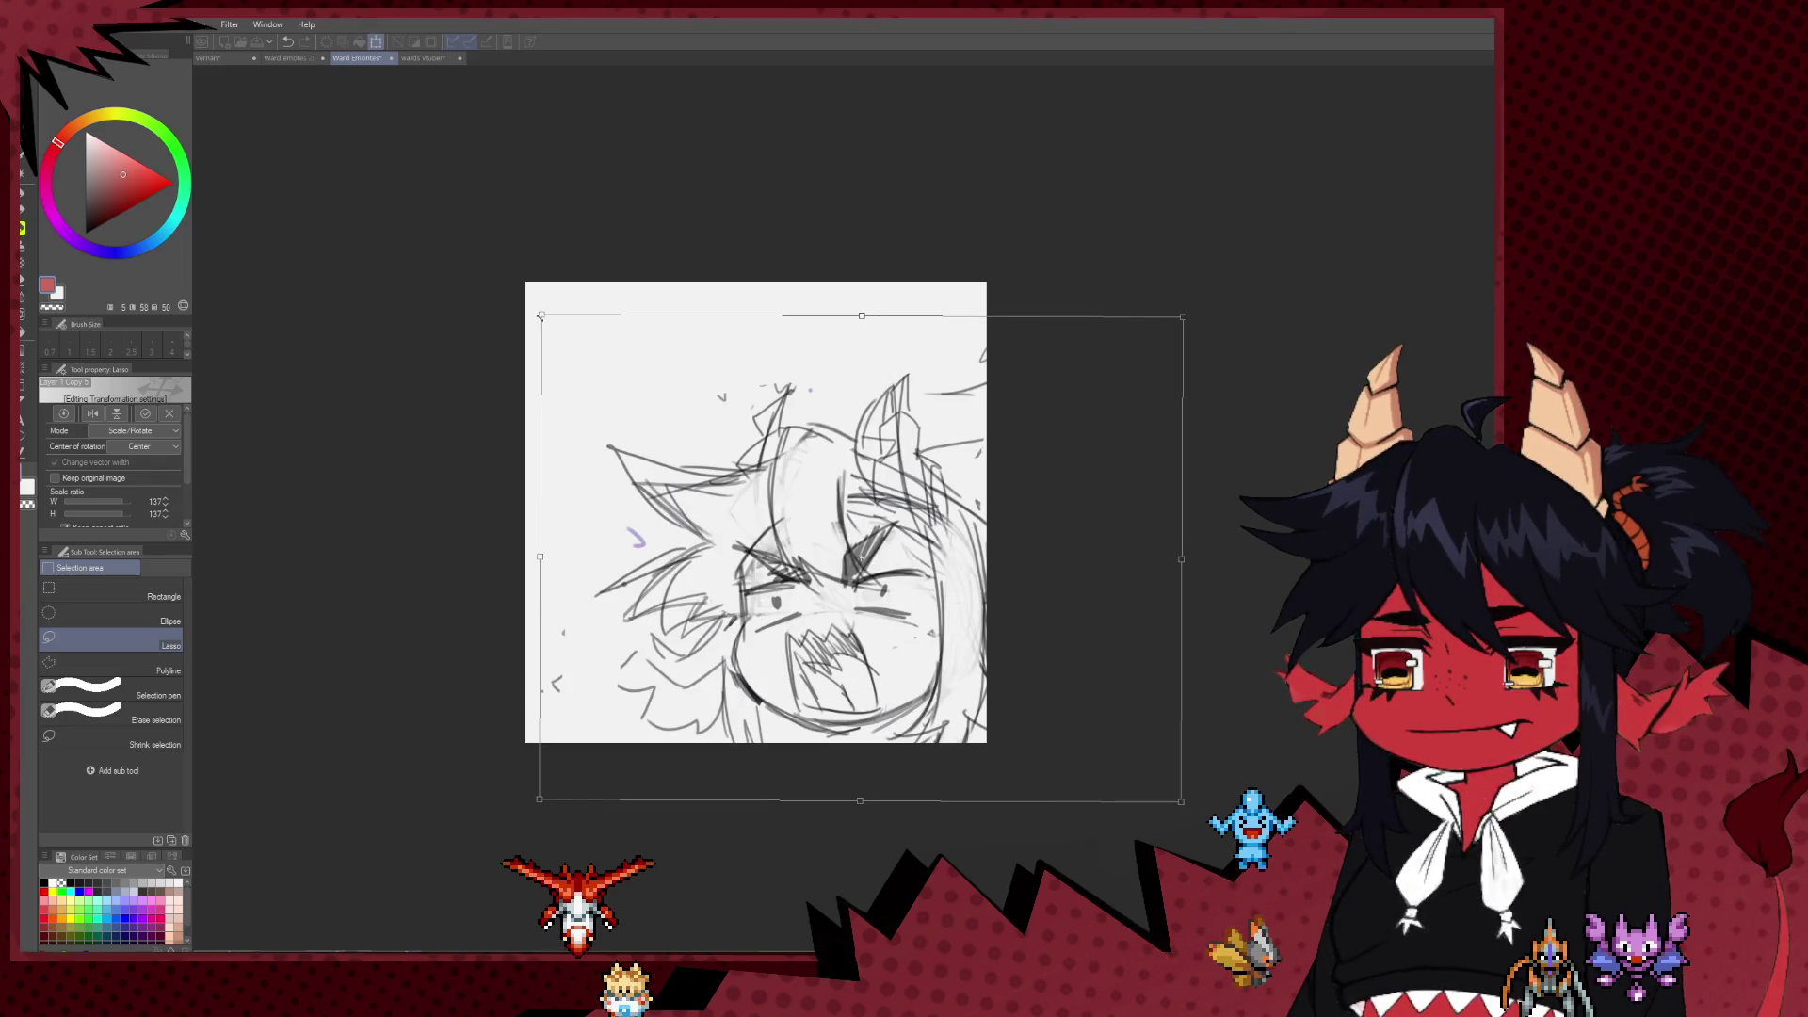
drag(541, 316, 436, 236)
mouse_move(768, 438)
mouse_down()
mouse_move(794, 458)
mouse_move(789, 428)
mouse_up()
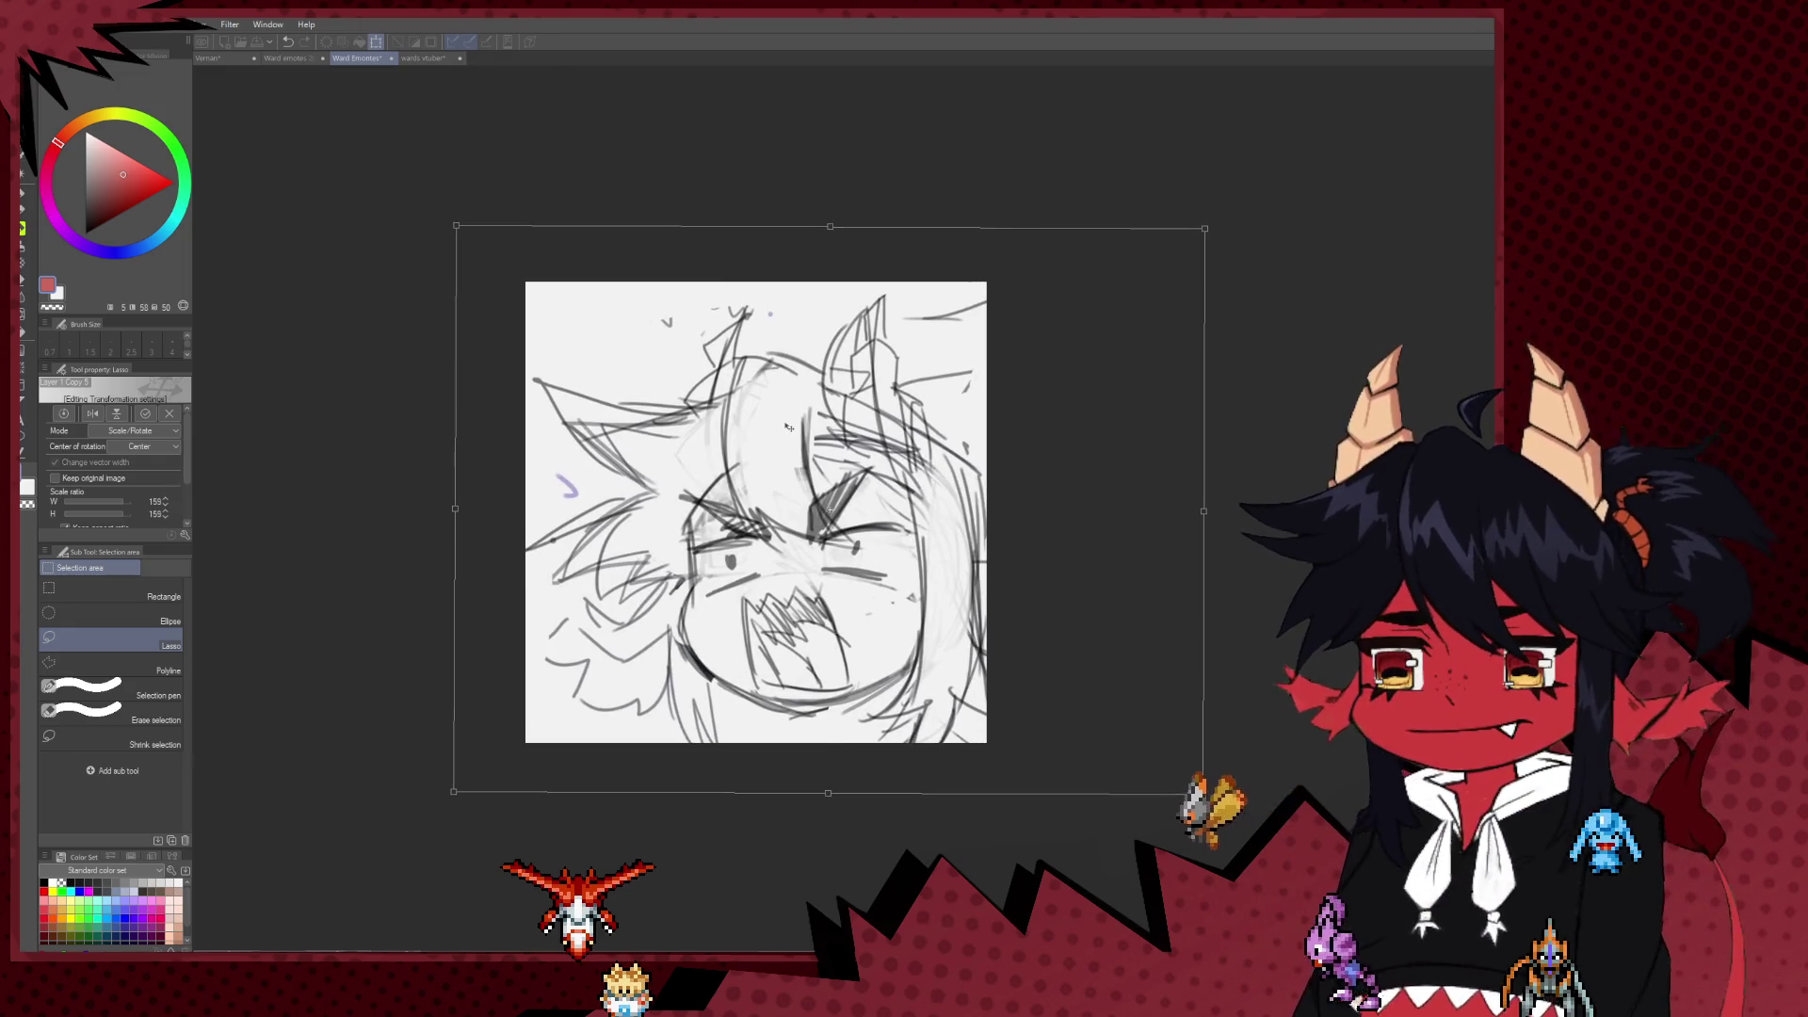
scroll(789, 428, down, 1)
scroll(790, 427, down, 2)
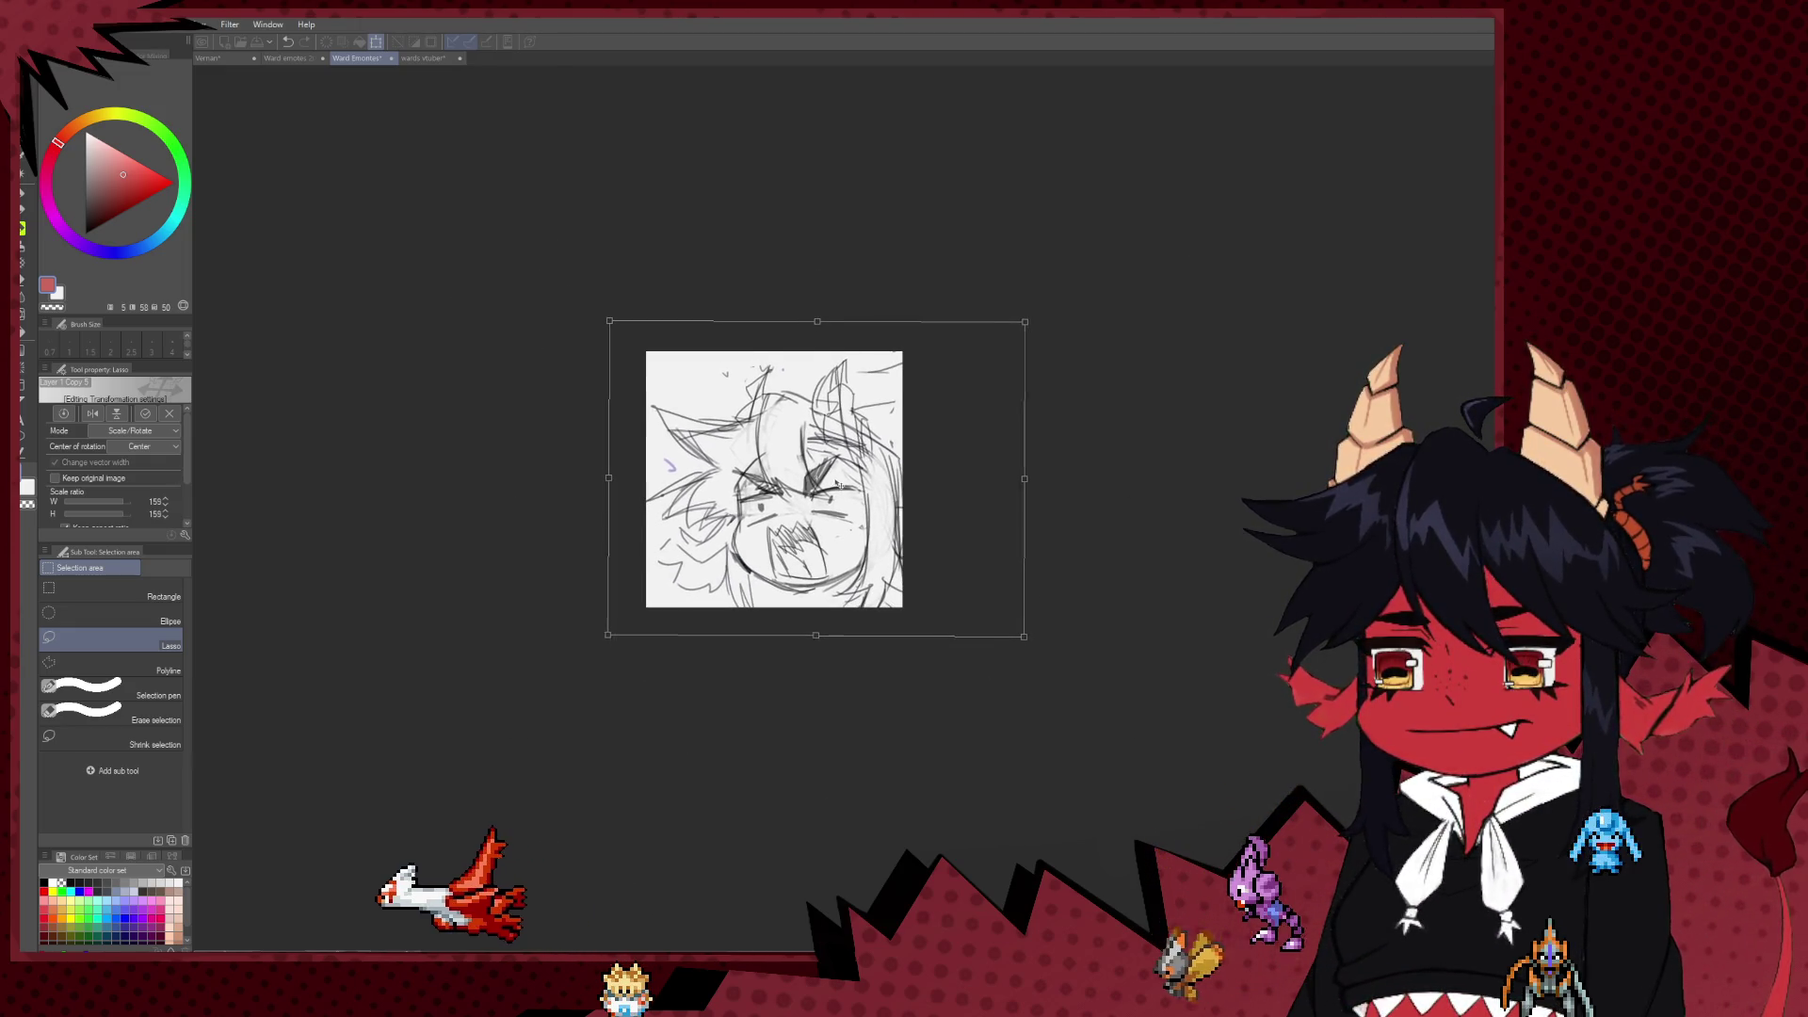
drag(836, 486, 849, 532)
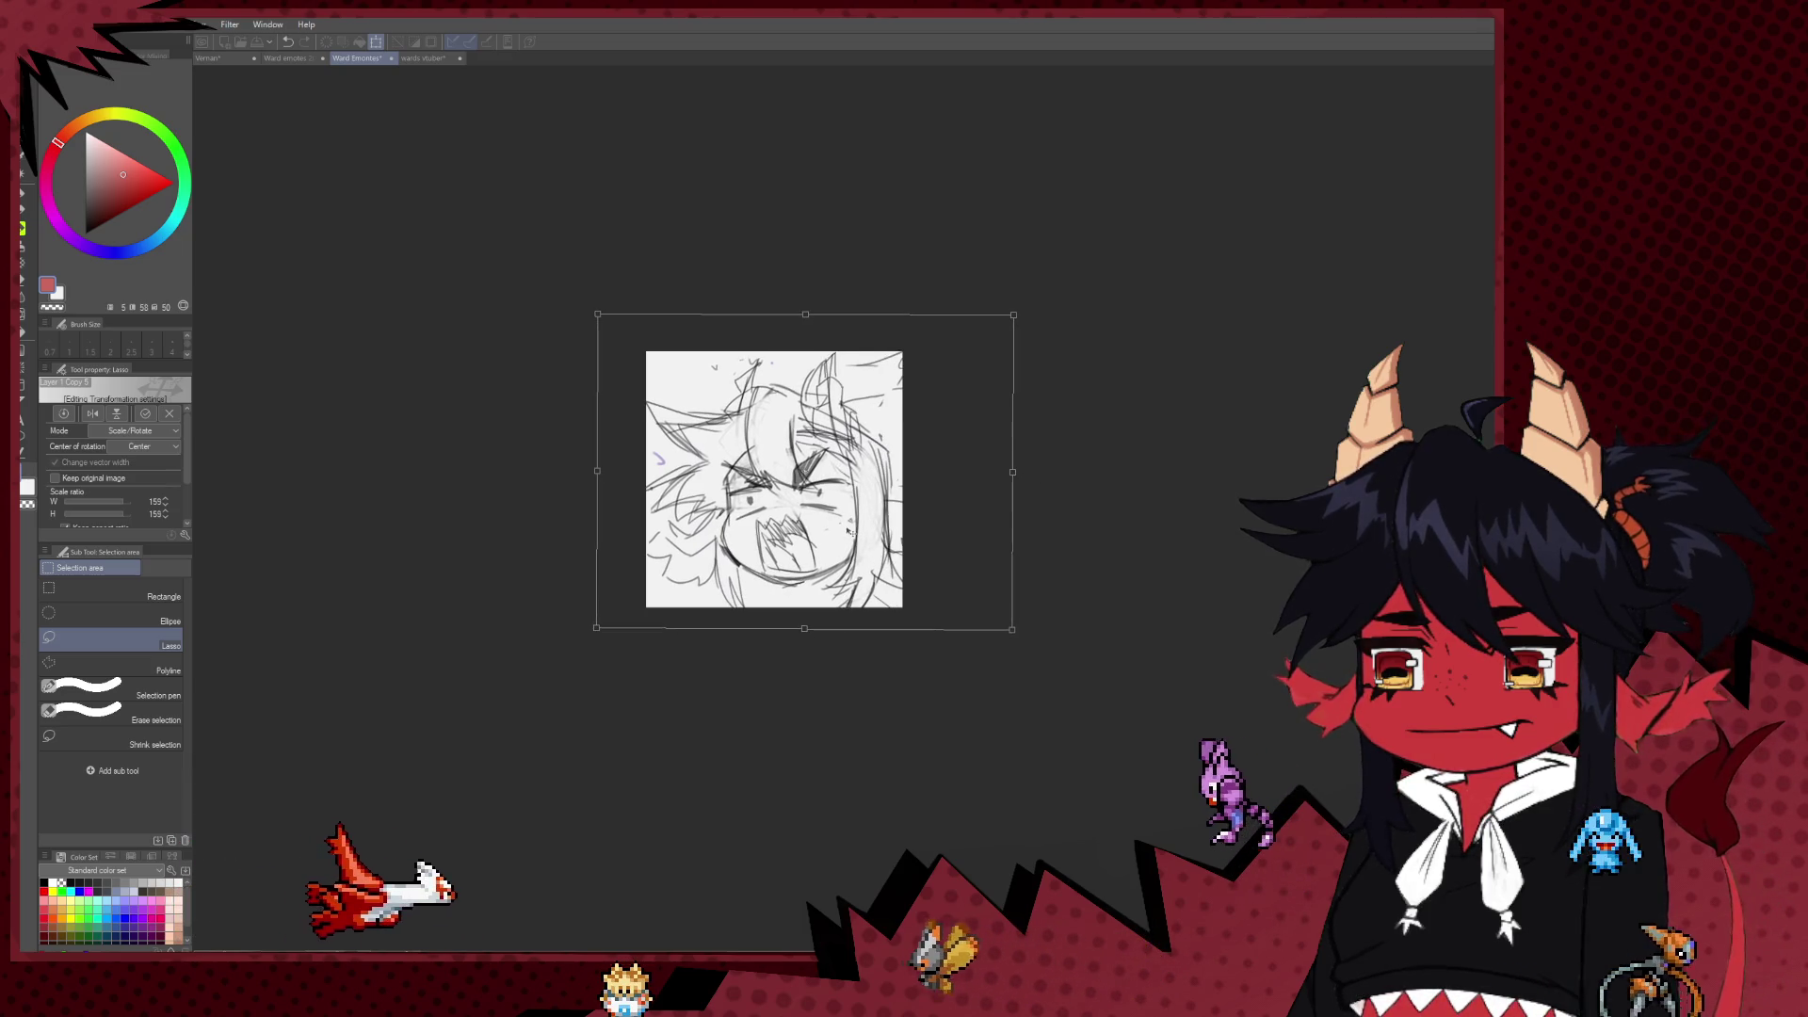
scroll(854, 429, up, 2)
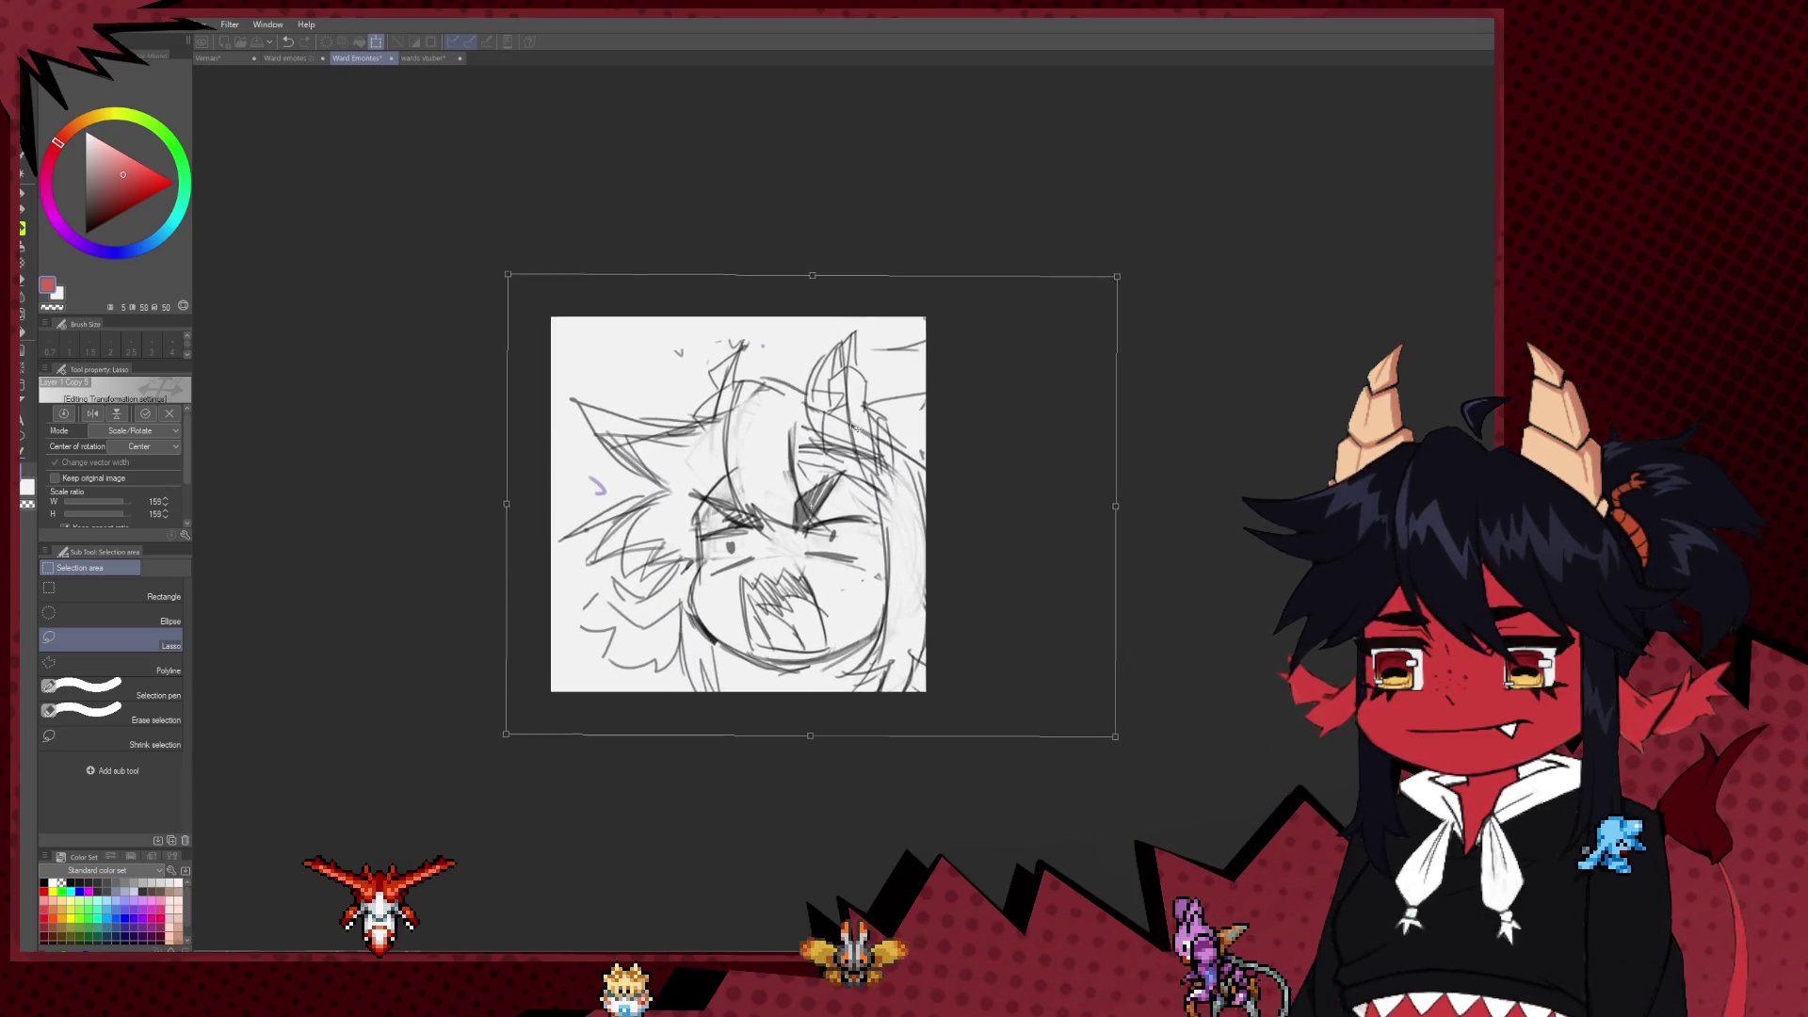
scroll(856, 427, up, 1)
drag(809, 270, 820, 247)
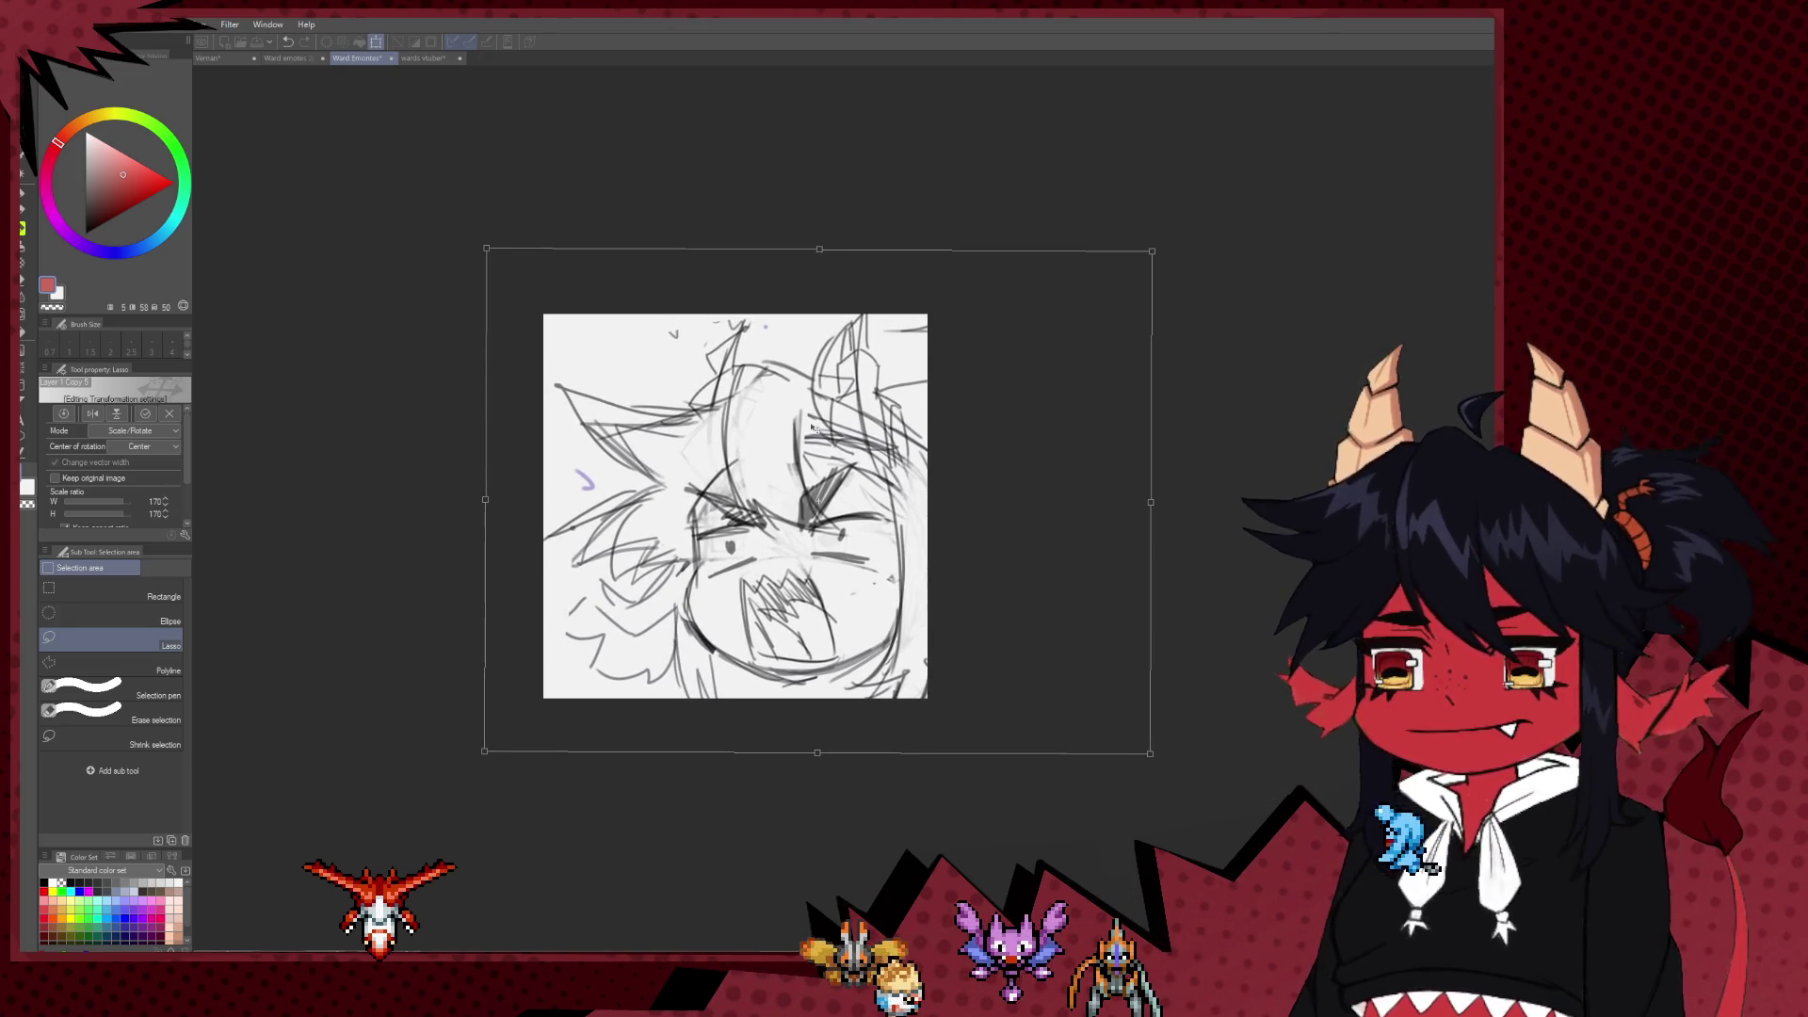
scroll(918, 618, up, 2)
scroll(918, 617, up, 1)
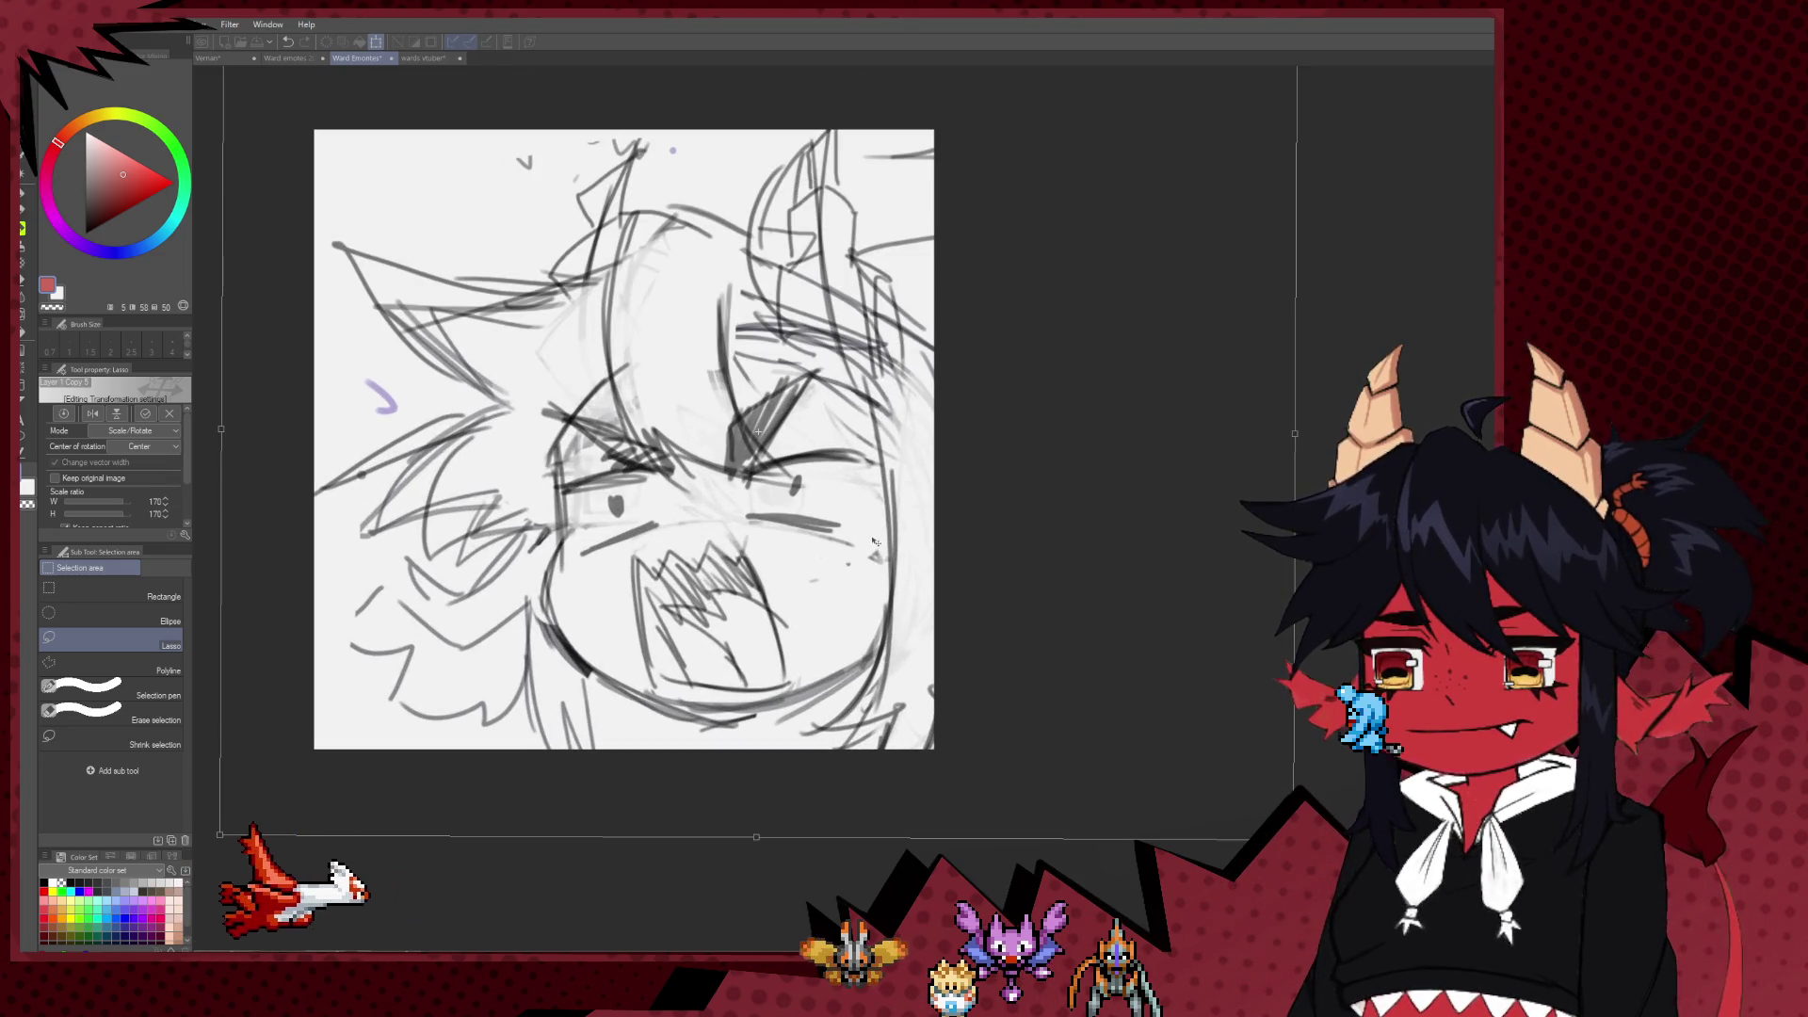
drag(823, 523, 818, 498)
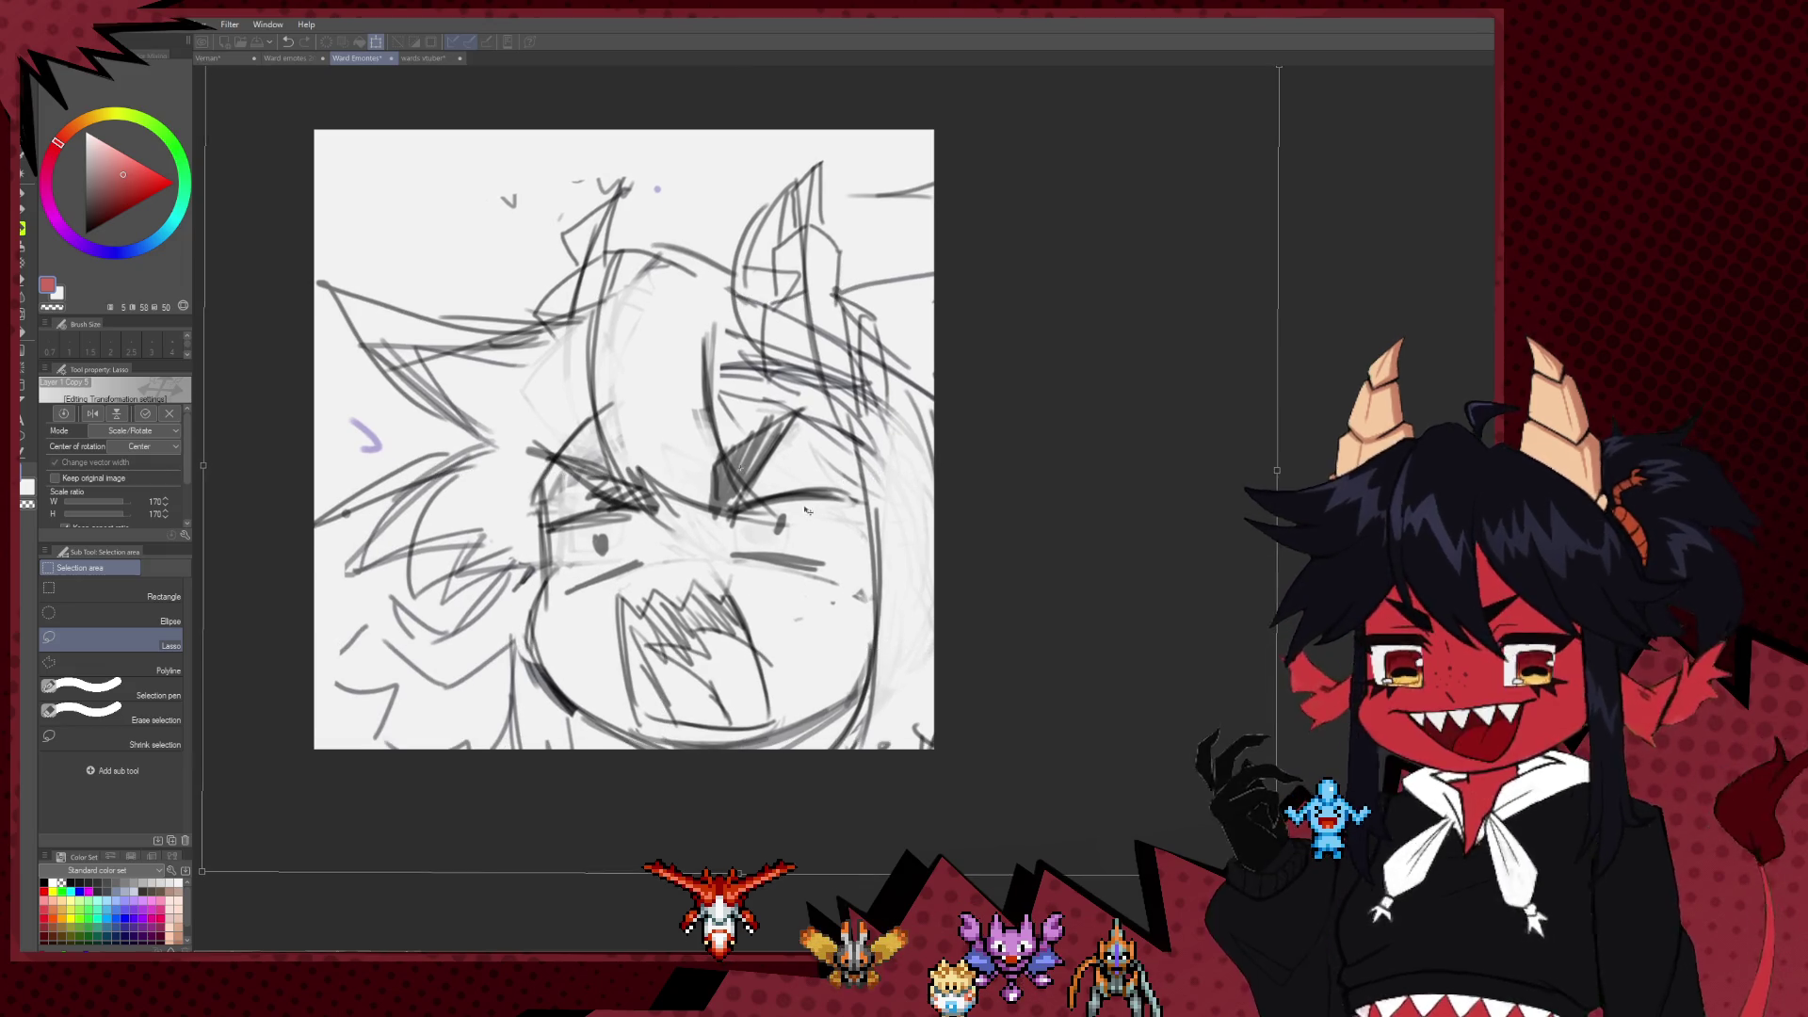
Step: Fine-tune the sketch's placement and commit the transform
scroll(818, 498, down, 1)
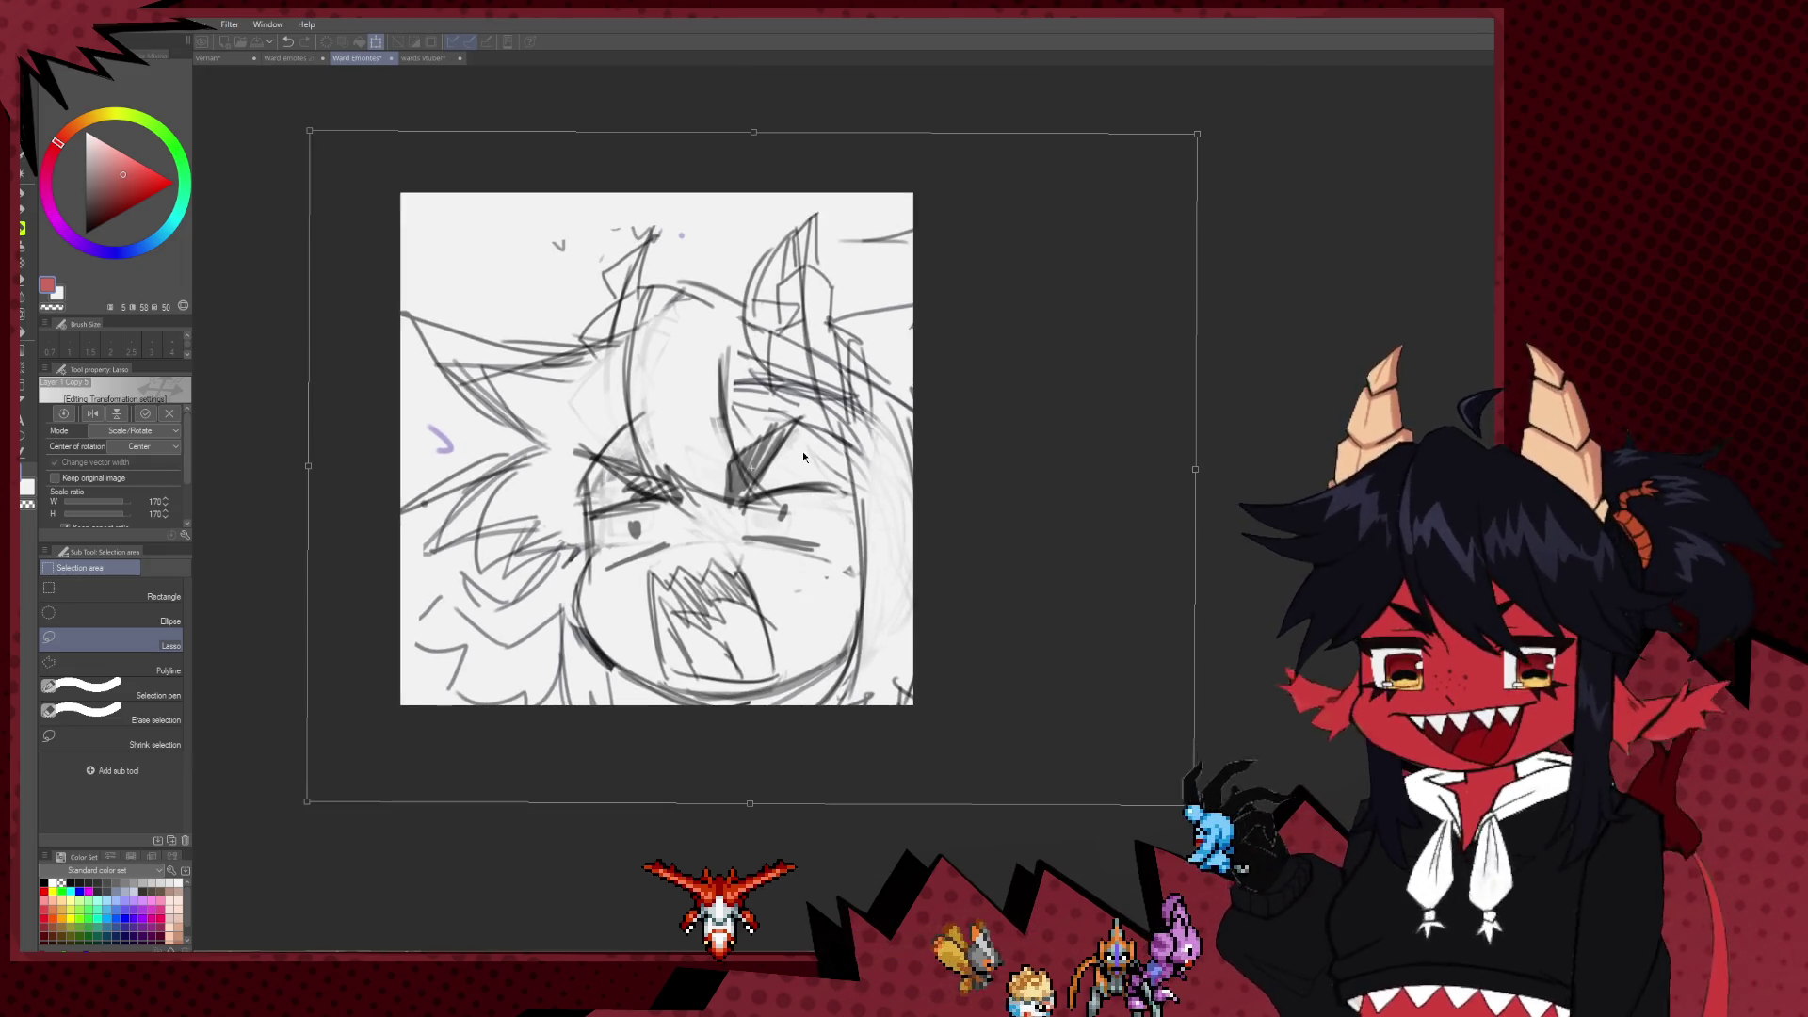
key(h)
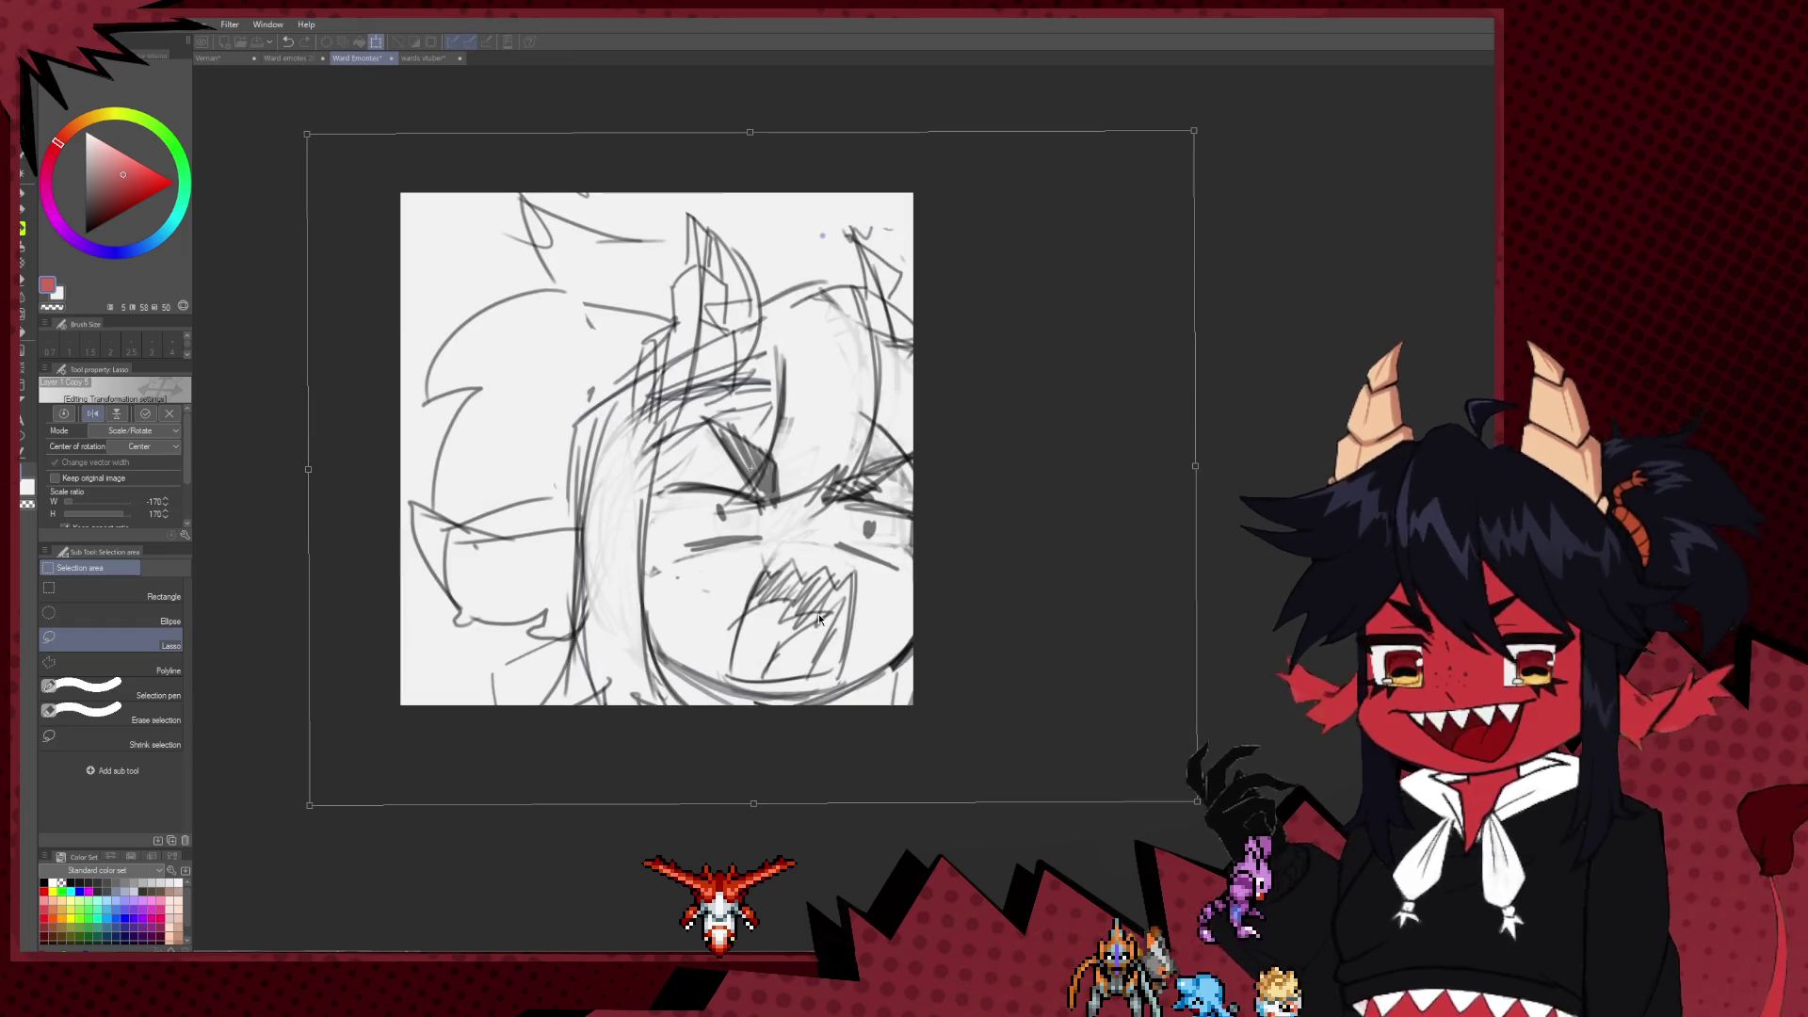
key(h)
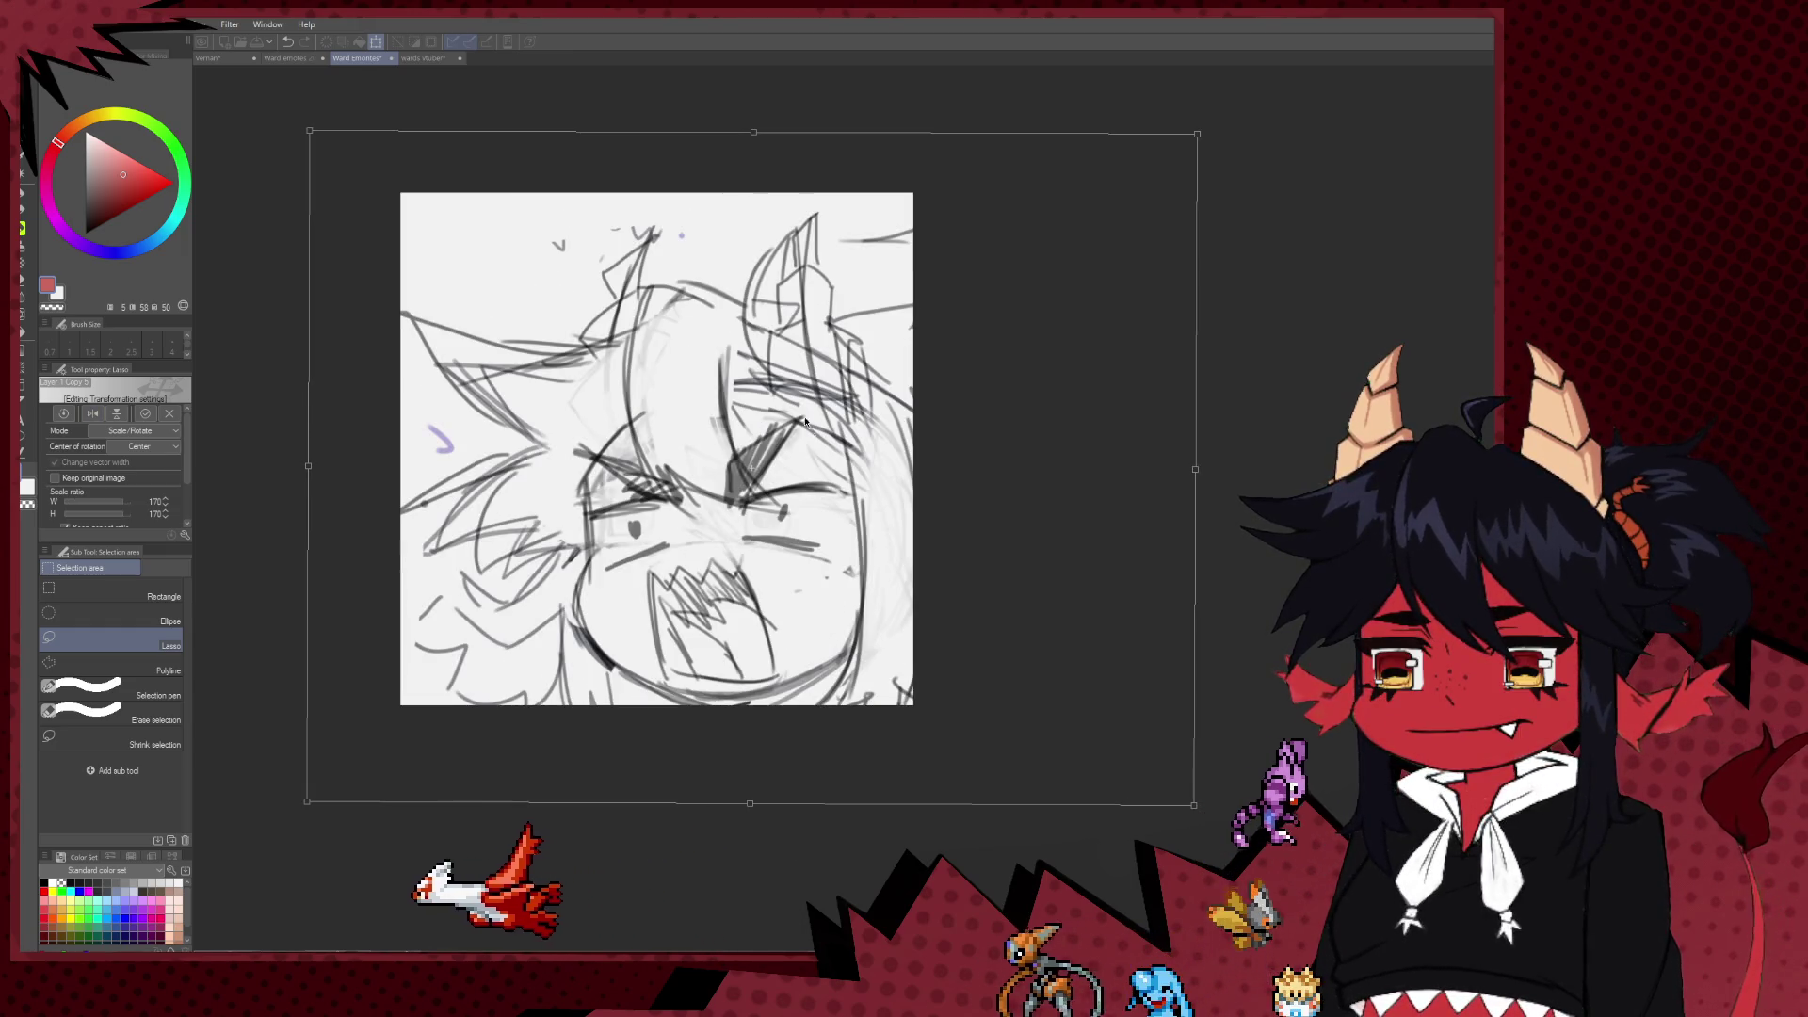
drag(751, 152, 756, 123)
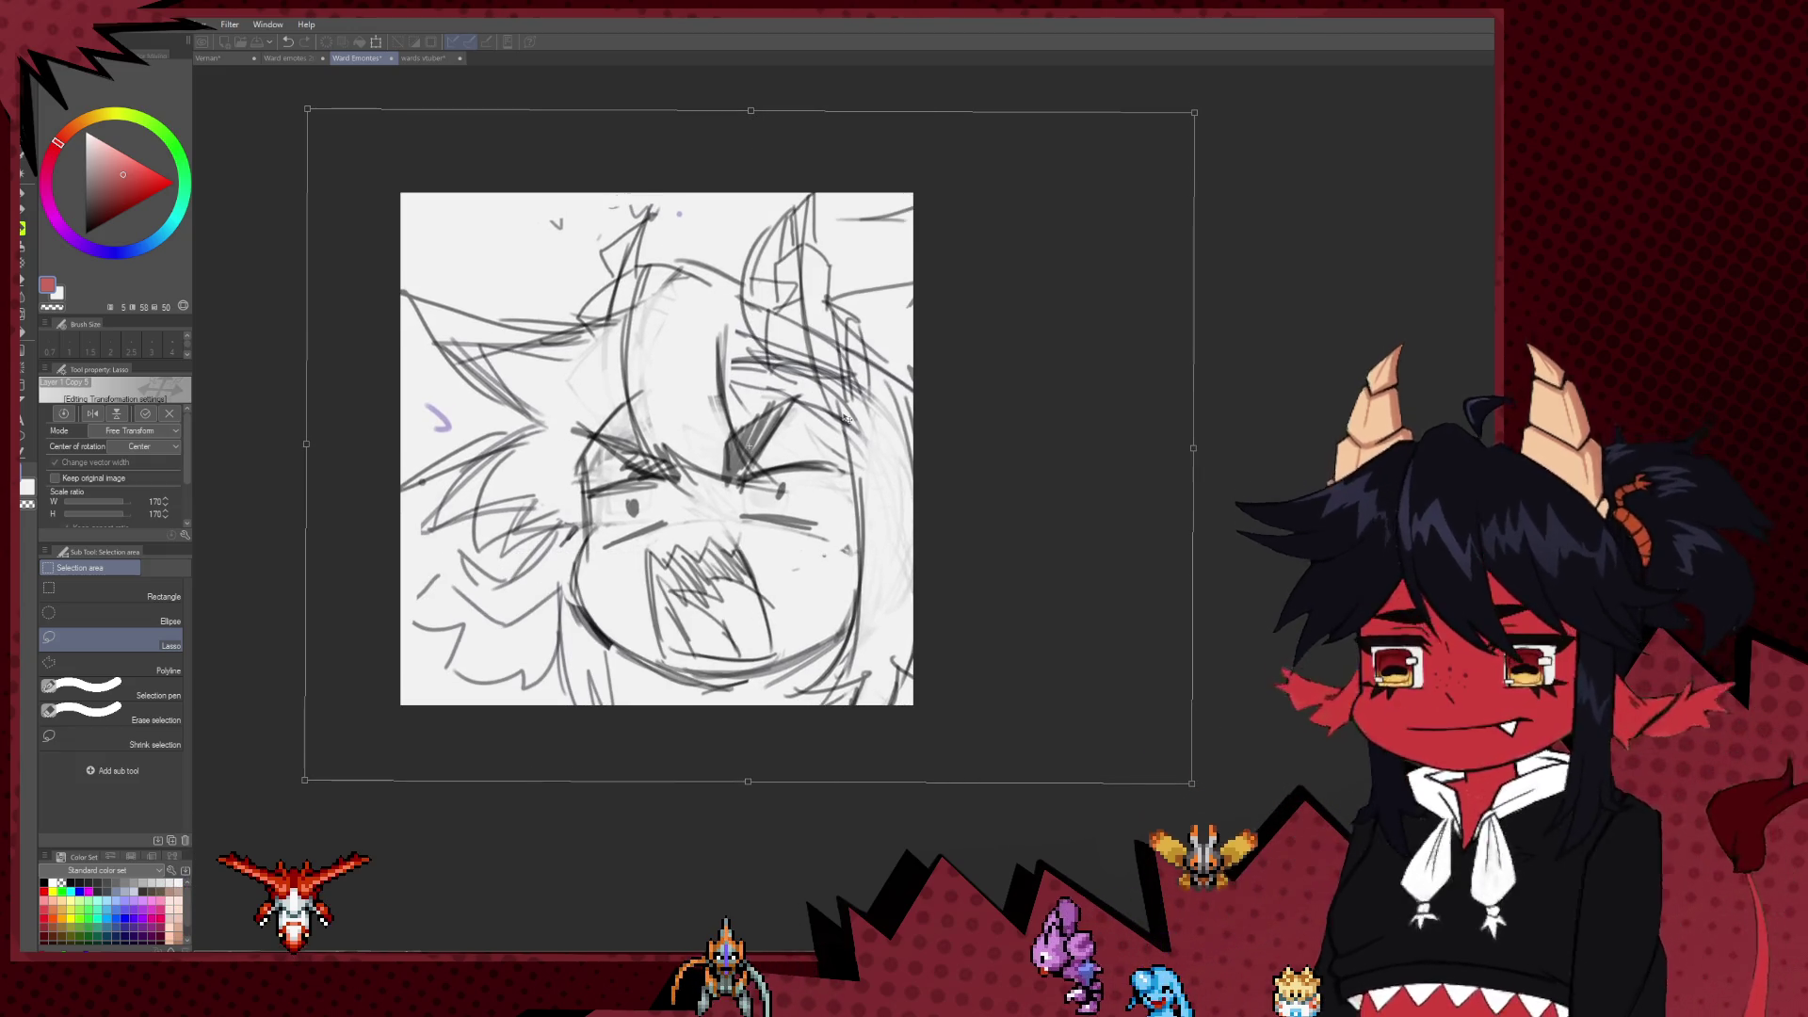
key(Down)
key(Down)
key(Down)
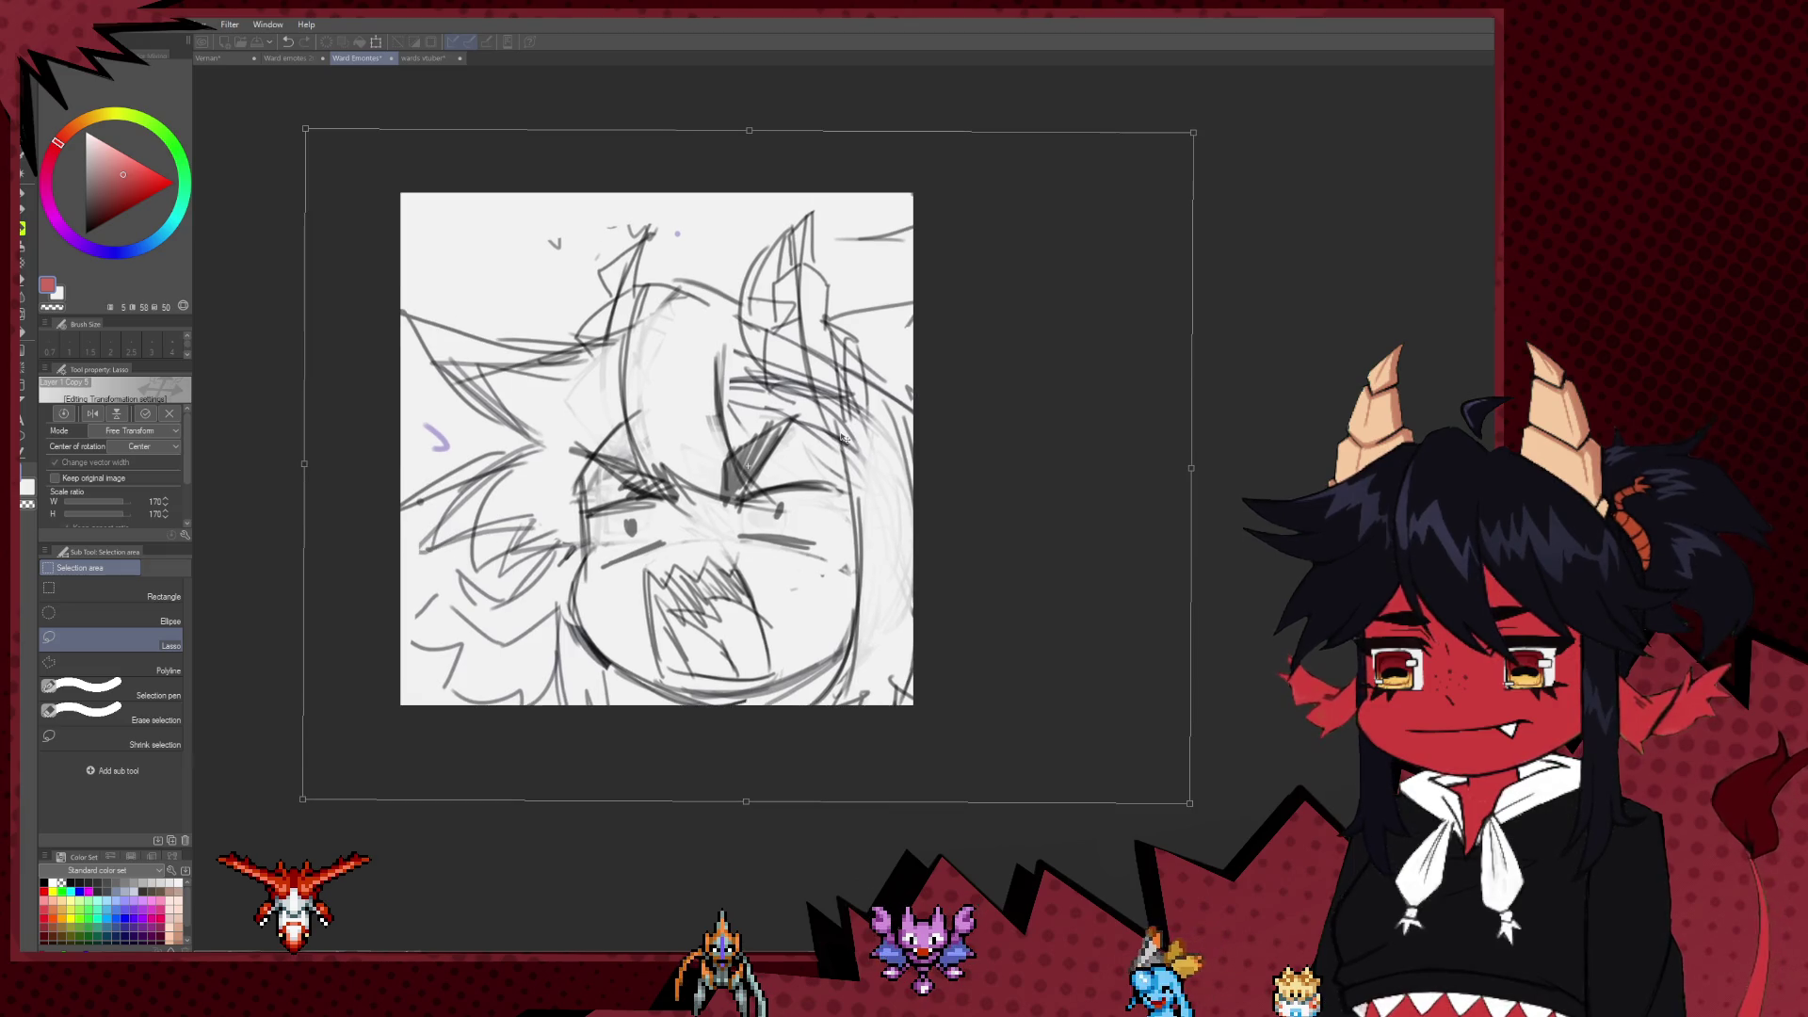
drag(845, 438, 841, 434)
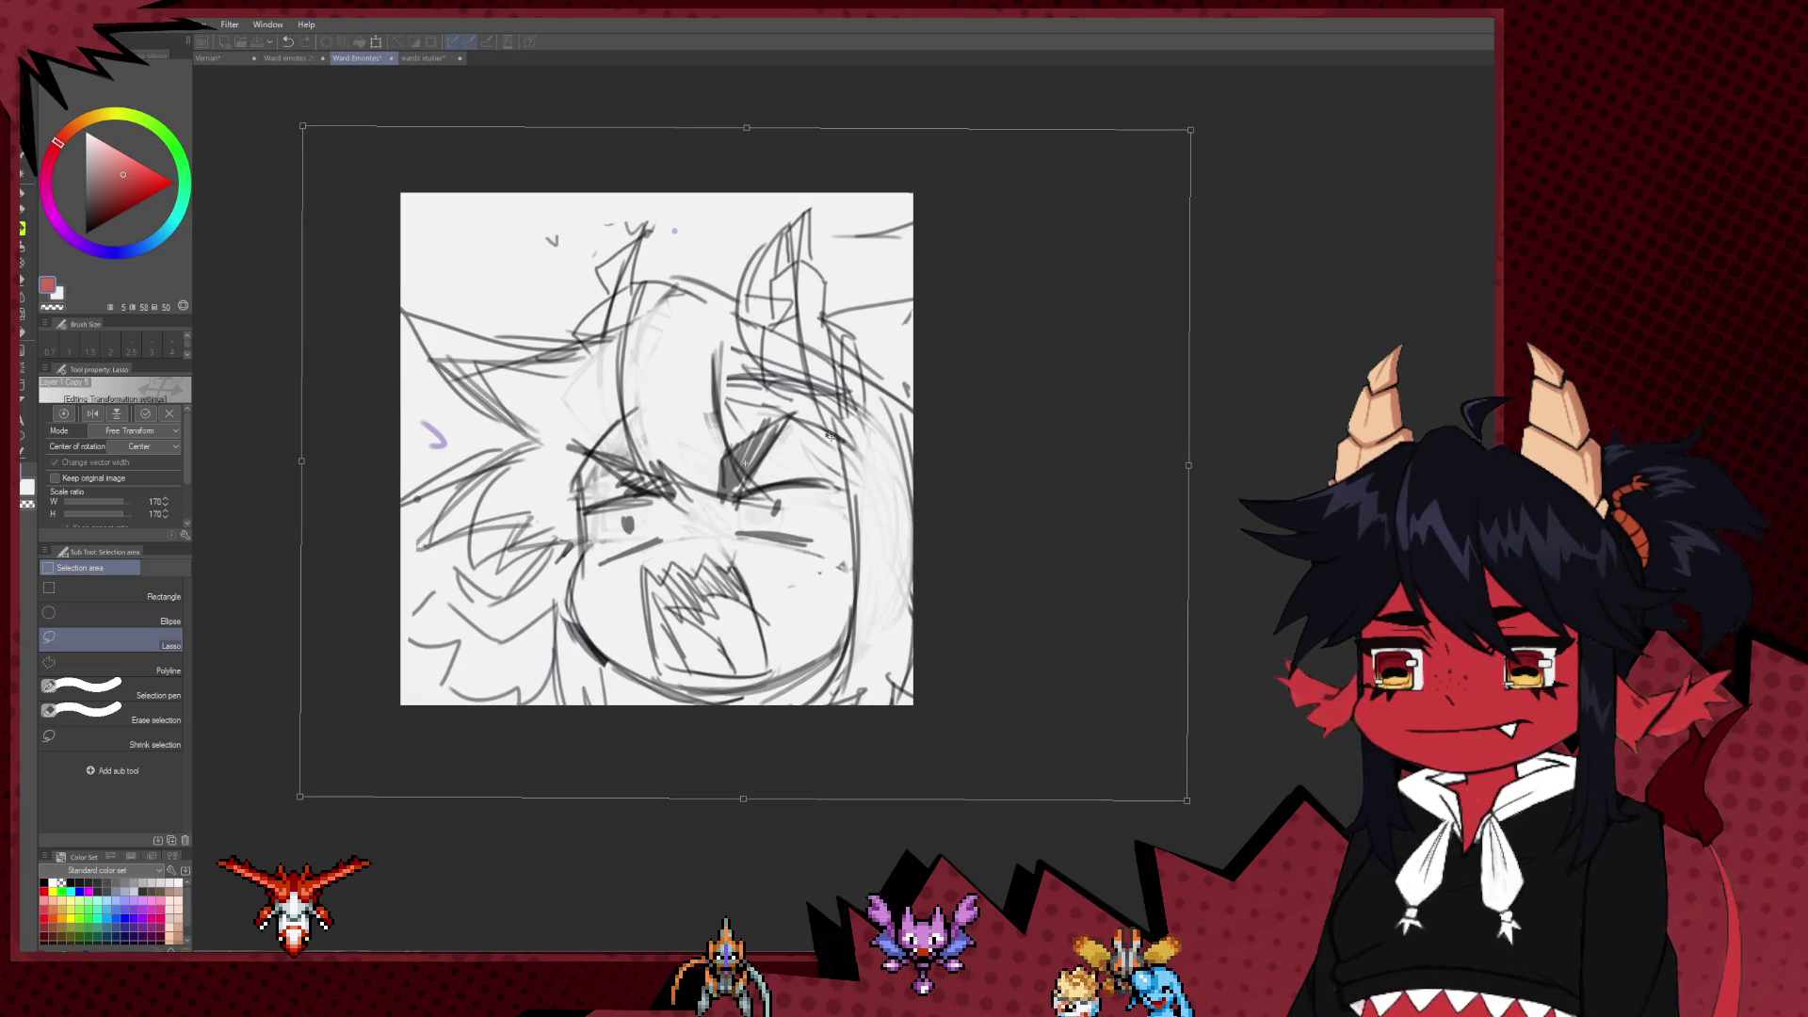
key(Return)
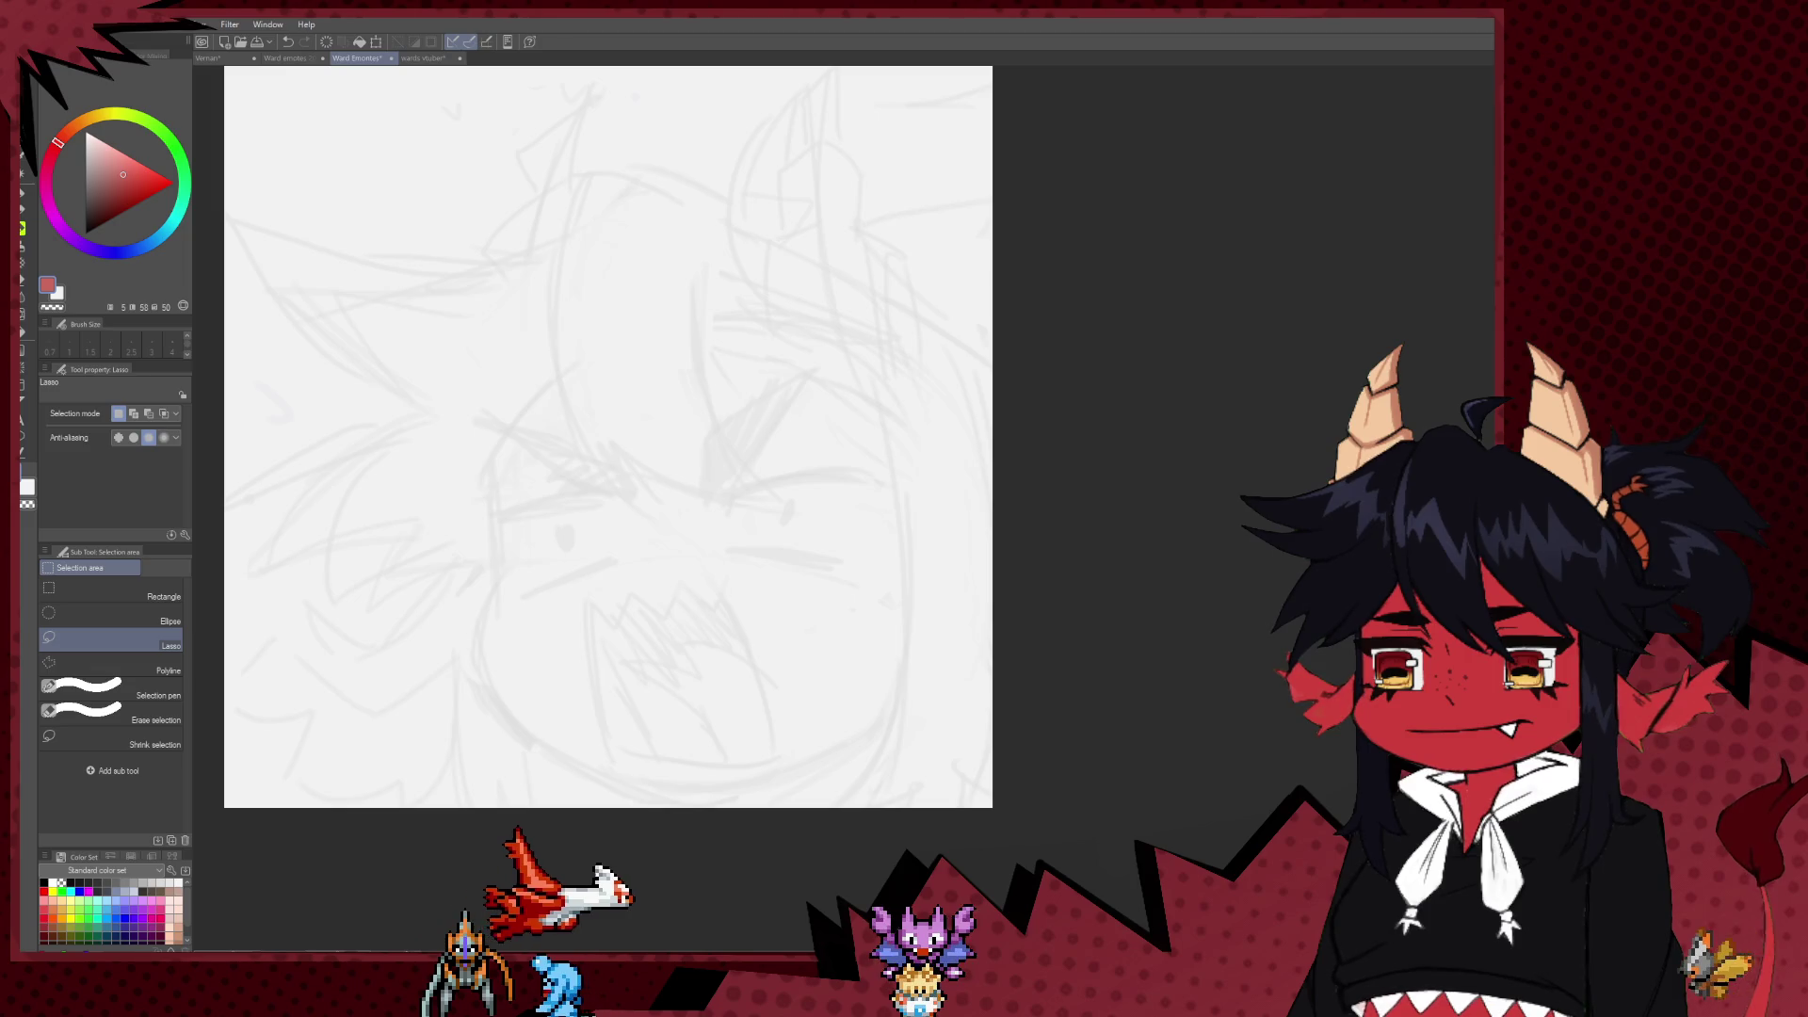
Step: Ink the upper closed-eye curve over the sketch with the pen in black at size 7
scroll(899, 404, down, 1)
scroll(608, 396, up, 2)
key(p)
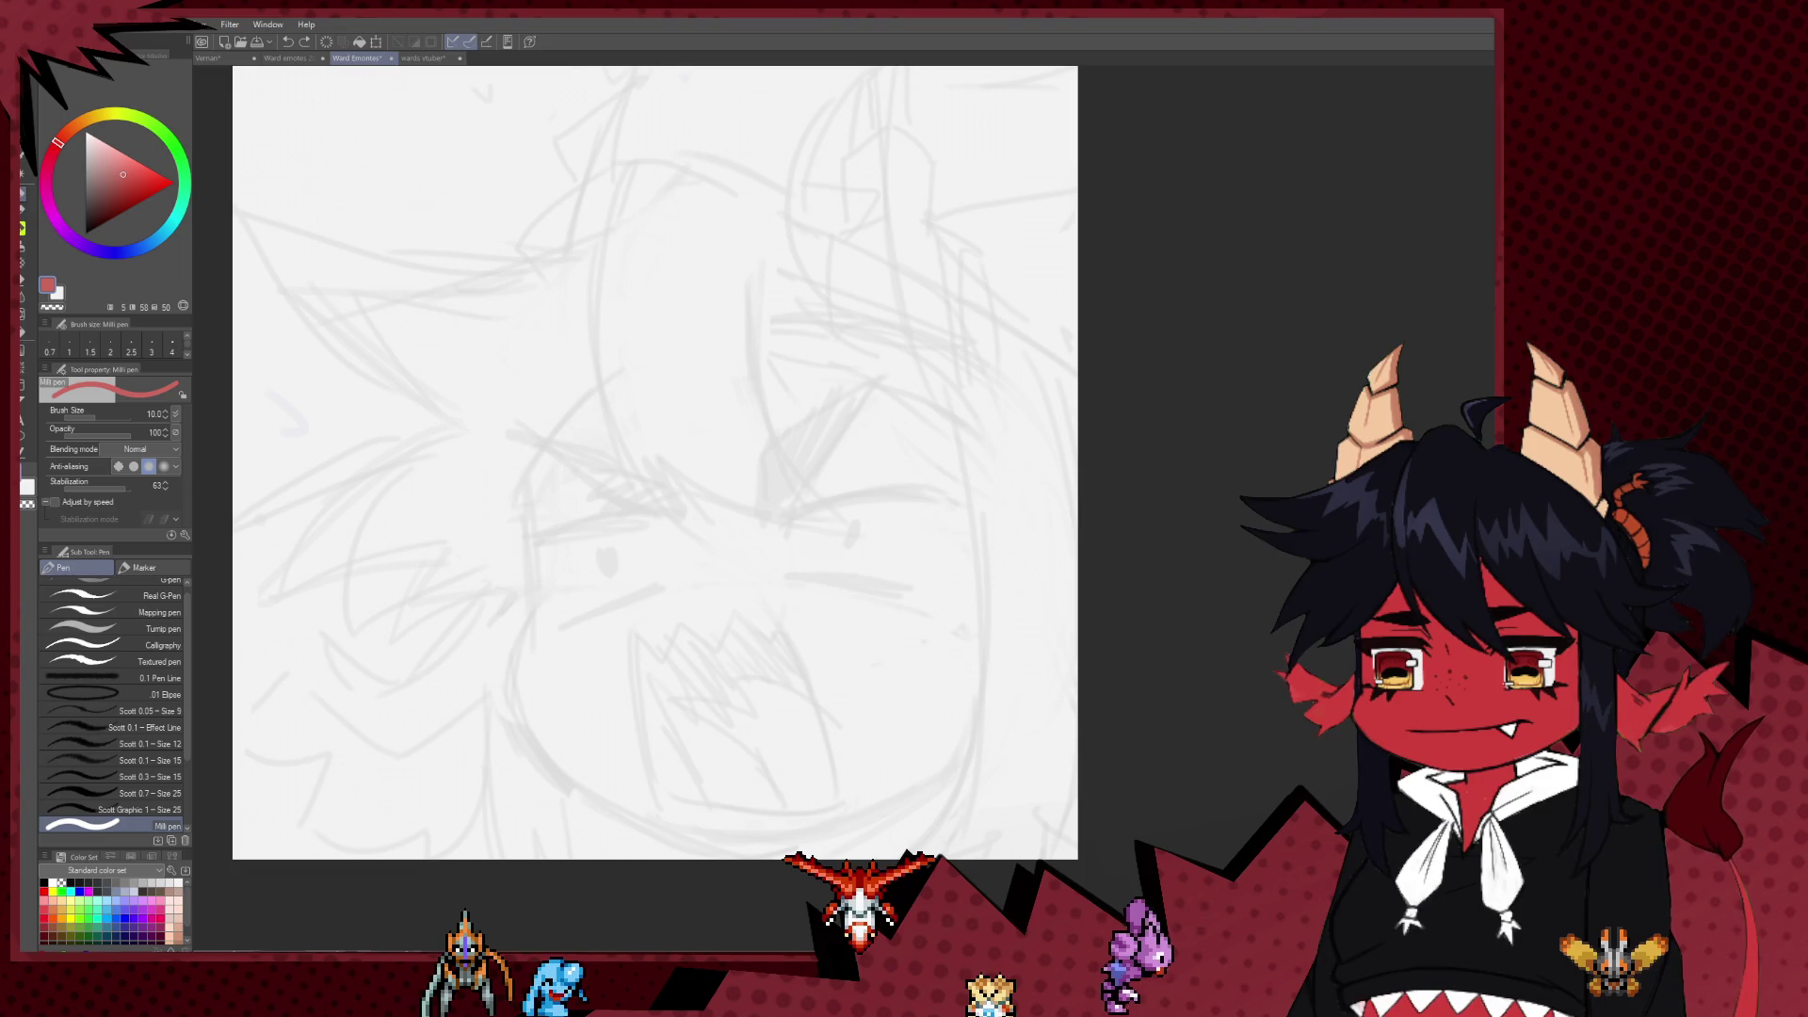
drag(96, 220, 90, 229)
mouse_move(824, 445)
mouse_down()
mouse_move(797, 465)
mouse_move(936, 471)
mouse_up()
key(ctrl+z)
mouse_move(773, 497)
mouse_down()
mouse_move(860, 474)
mouse_move(949, 469)
mouse_move(951, 487)
mouse_up()
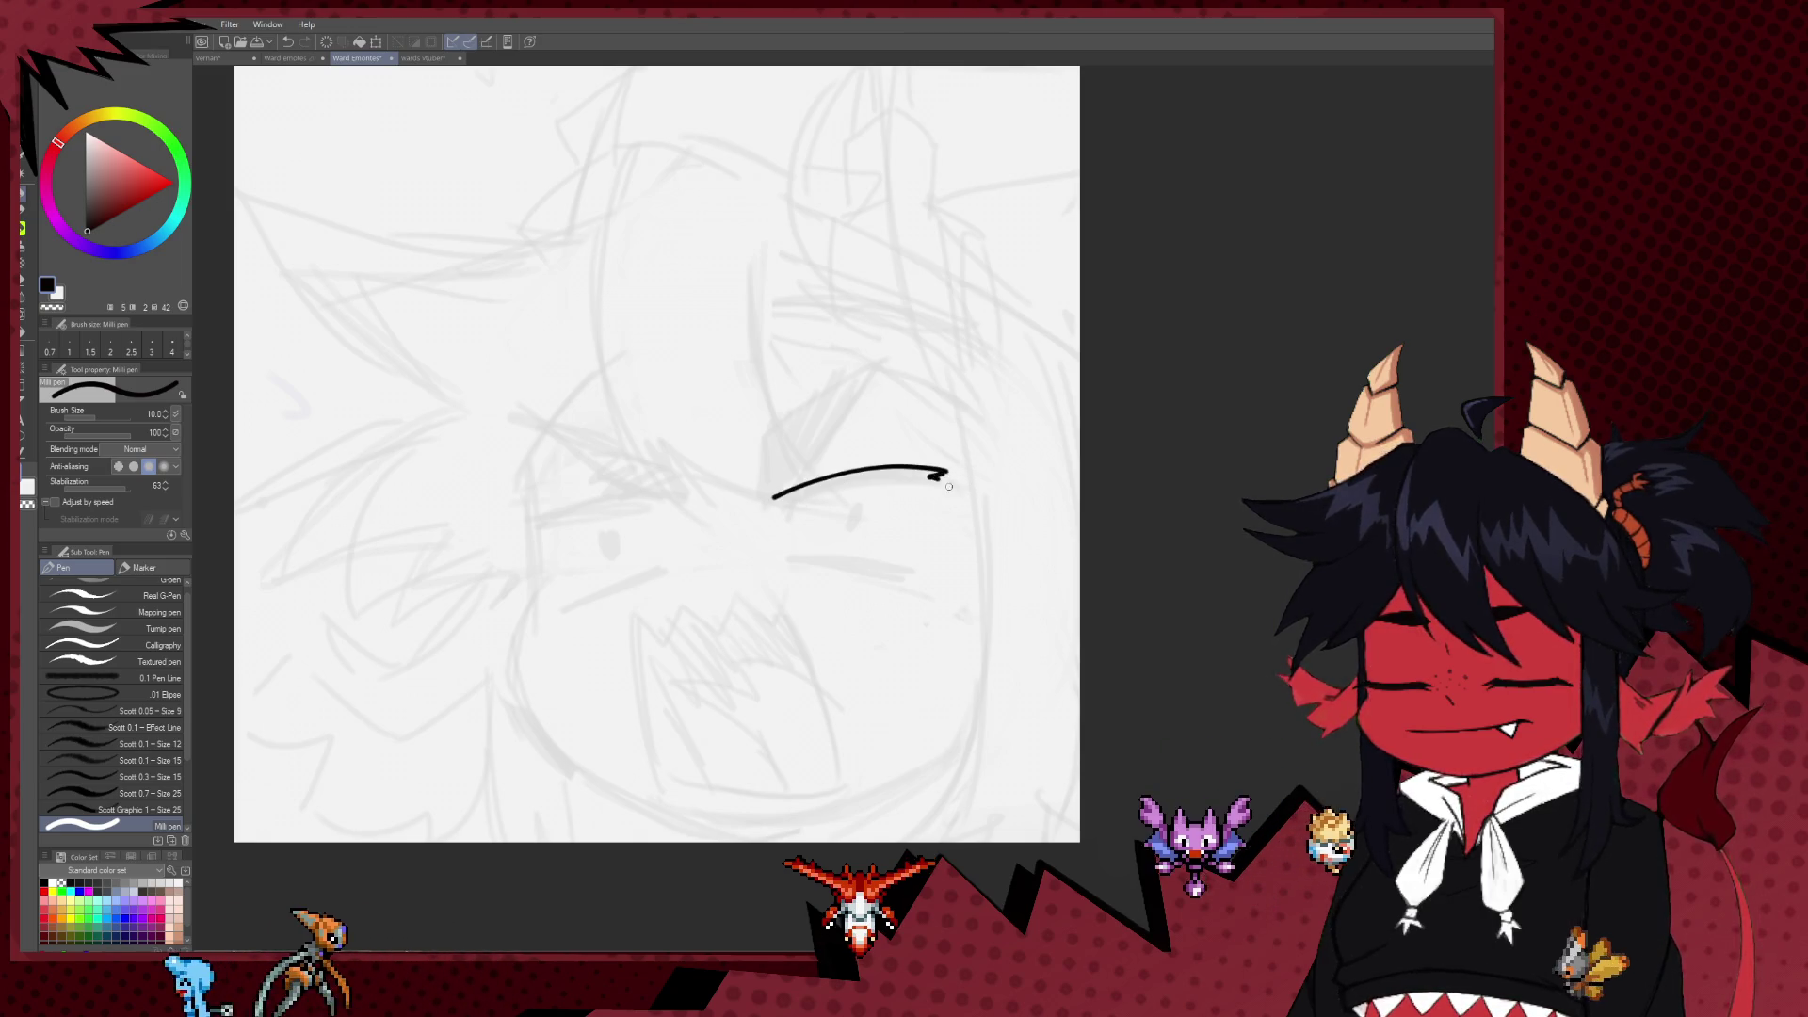
key(ctrl+z)
key(bracketleft)
key(bracketleft)
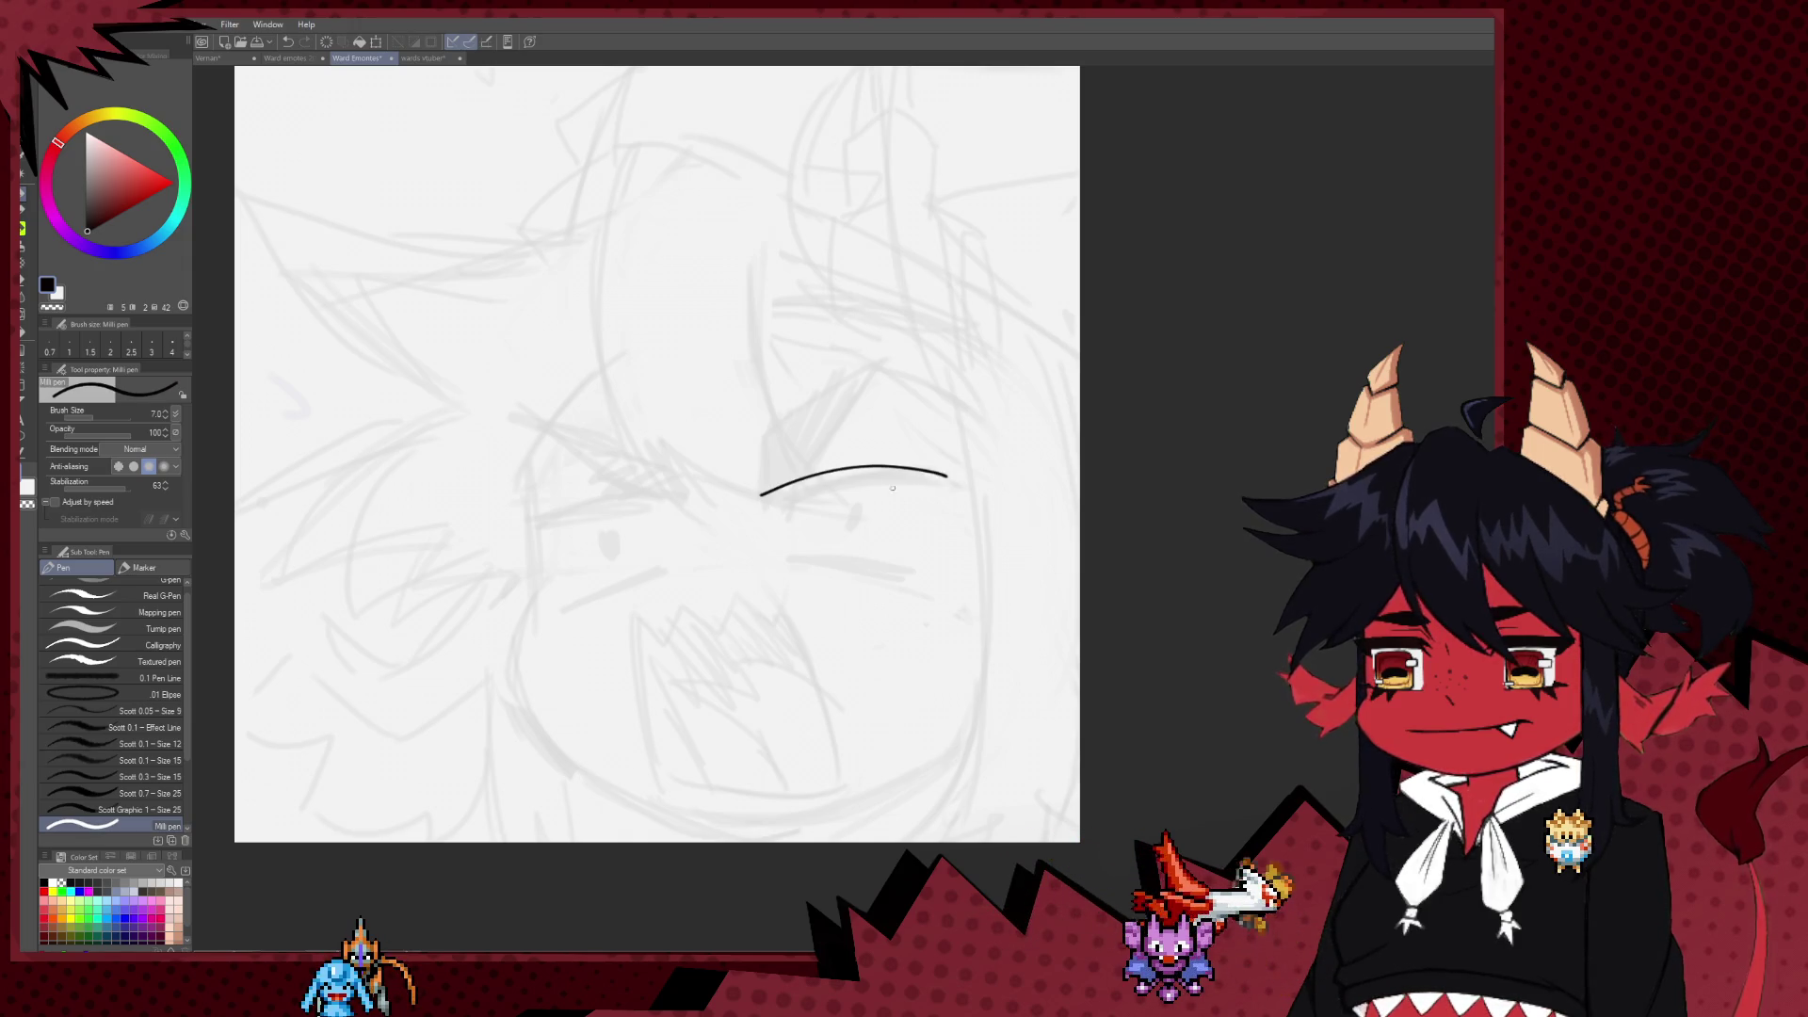
drag(772, 498, 979, 469)
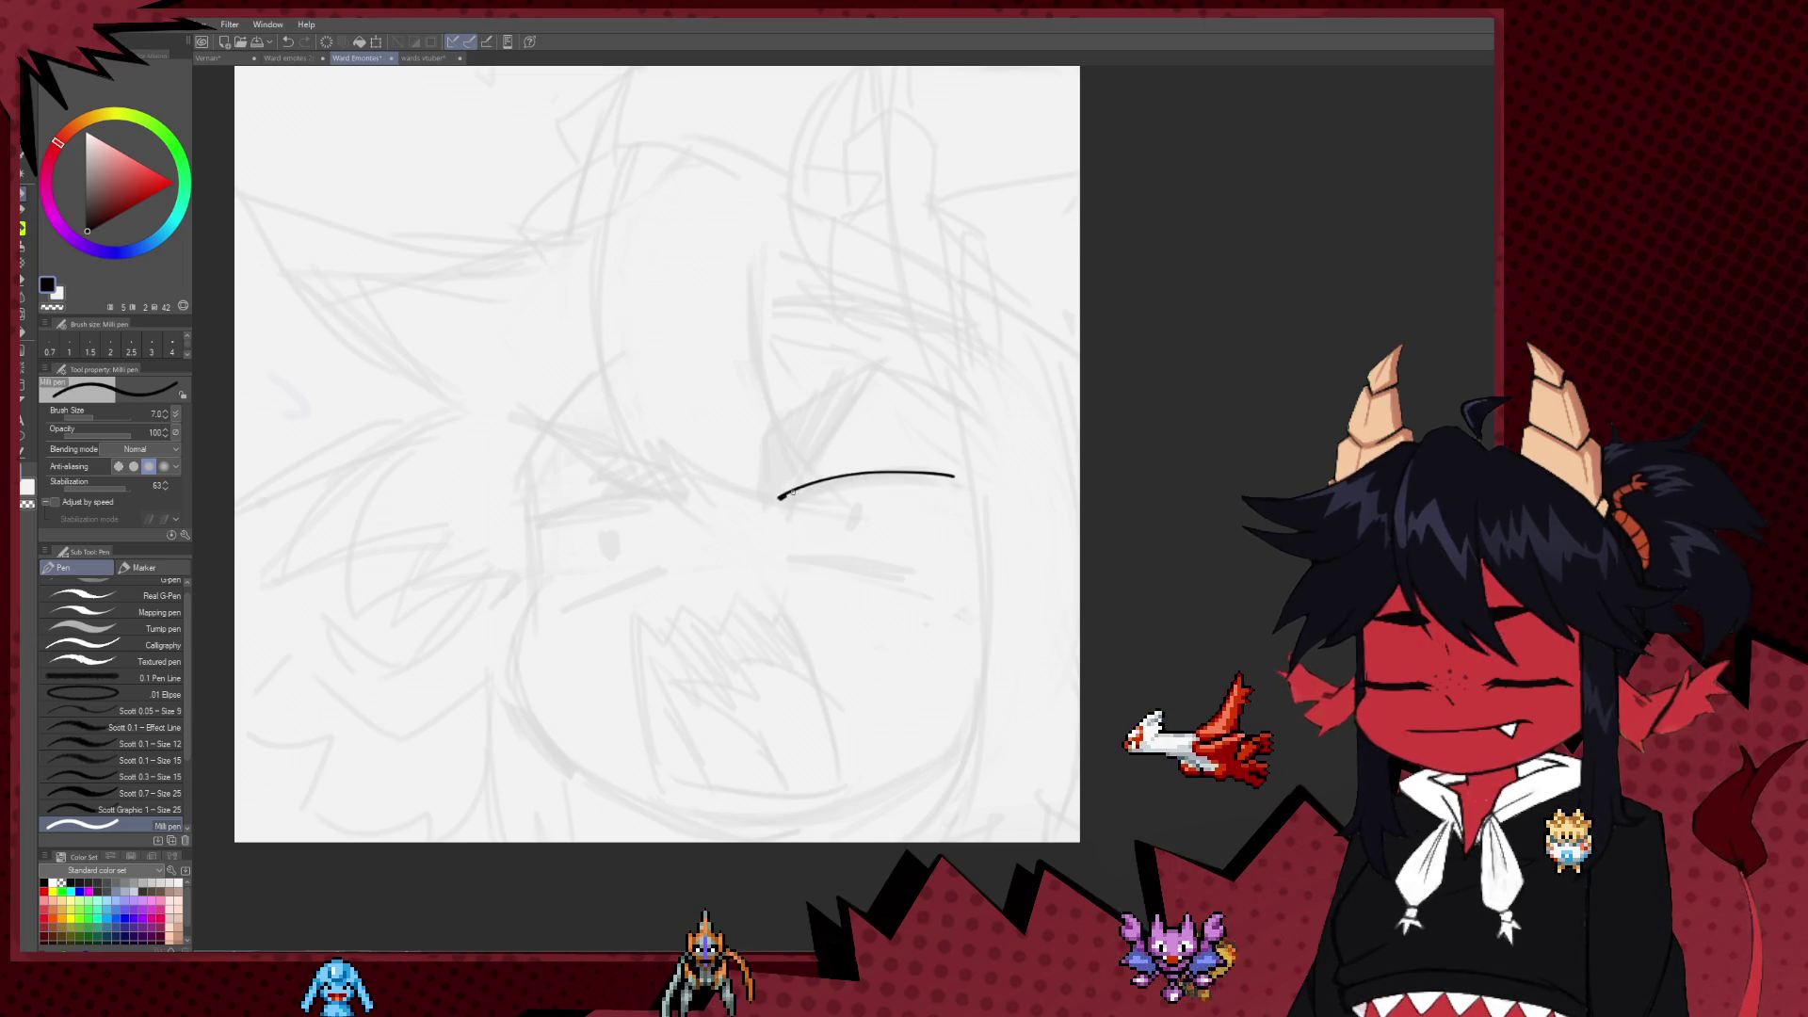
Step: Redraw the upper eye curve thicker, then ink the lower eye line with small lashes
key(ctrl+z)
drag(777, 500, 960, 485)
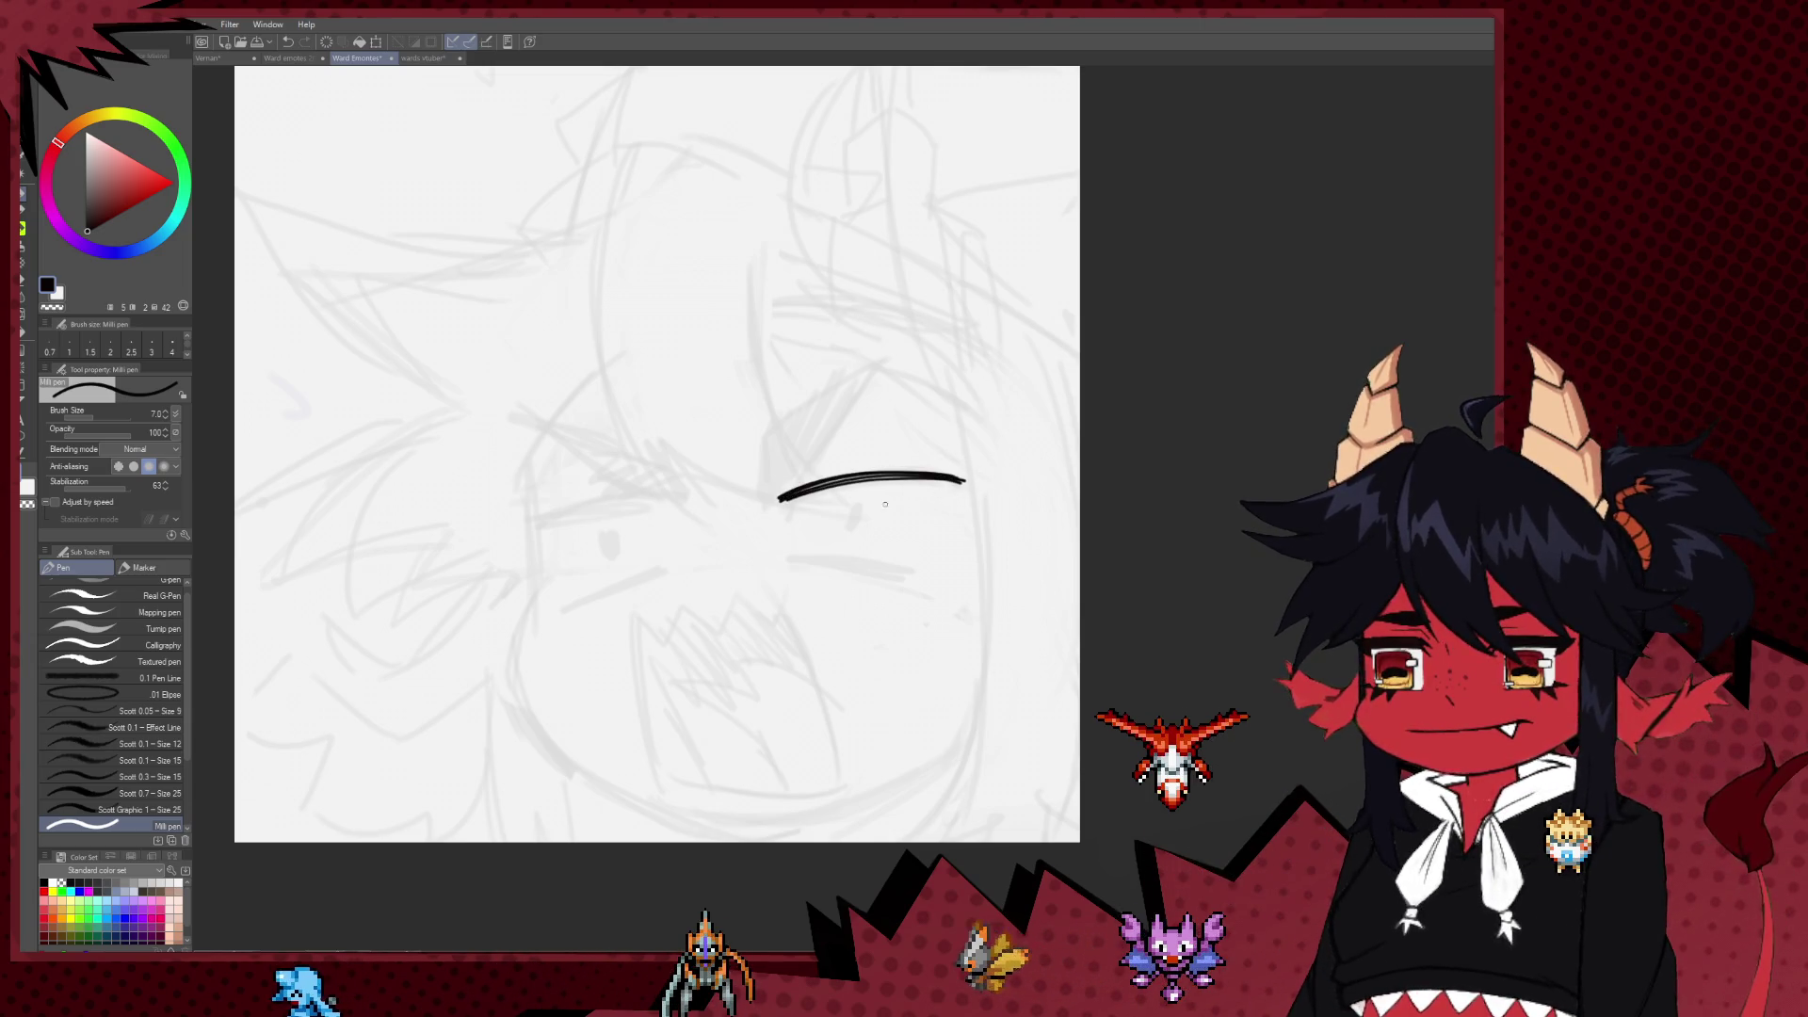
drag(800, 562, 949, 581)
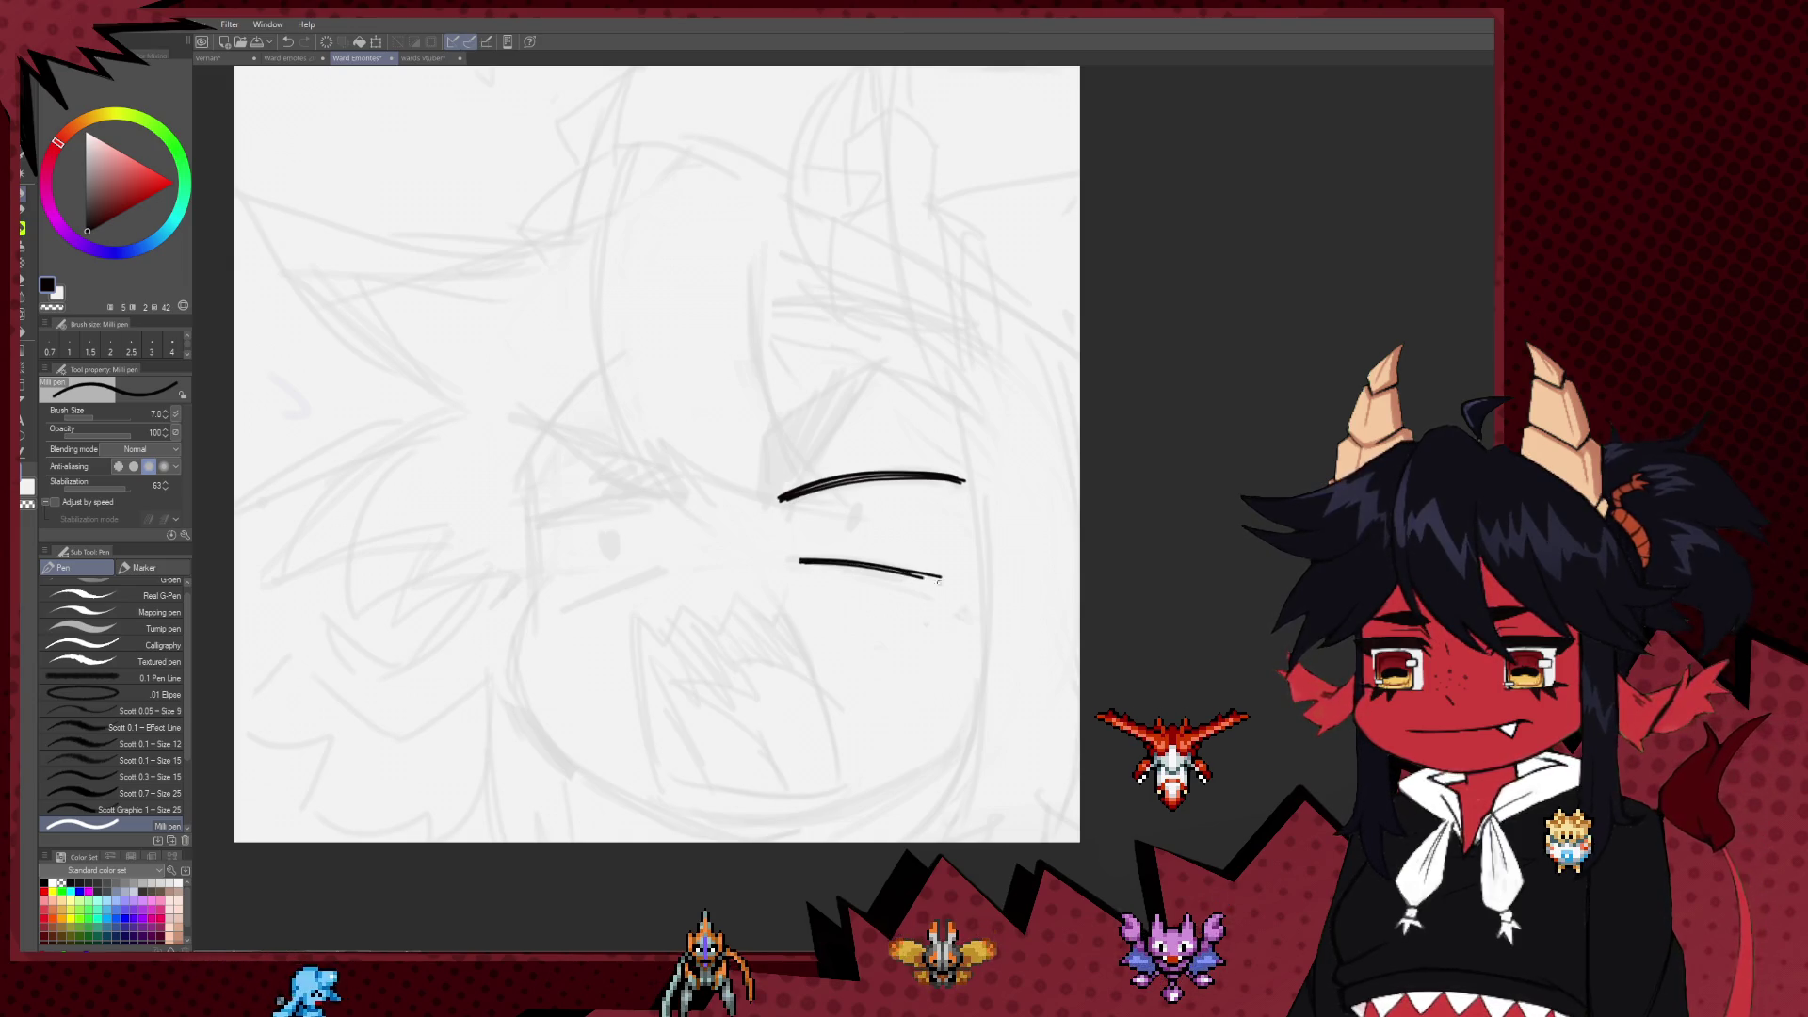
key(ctrl+z)
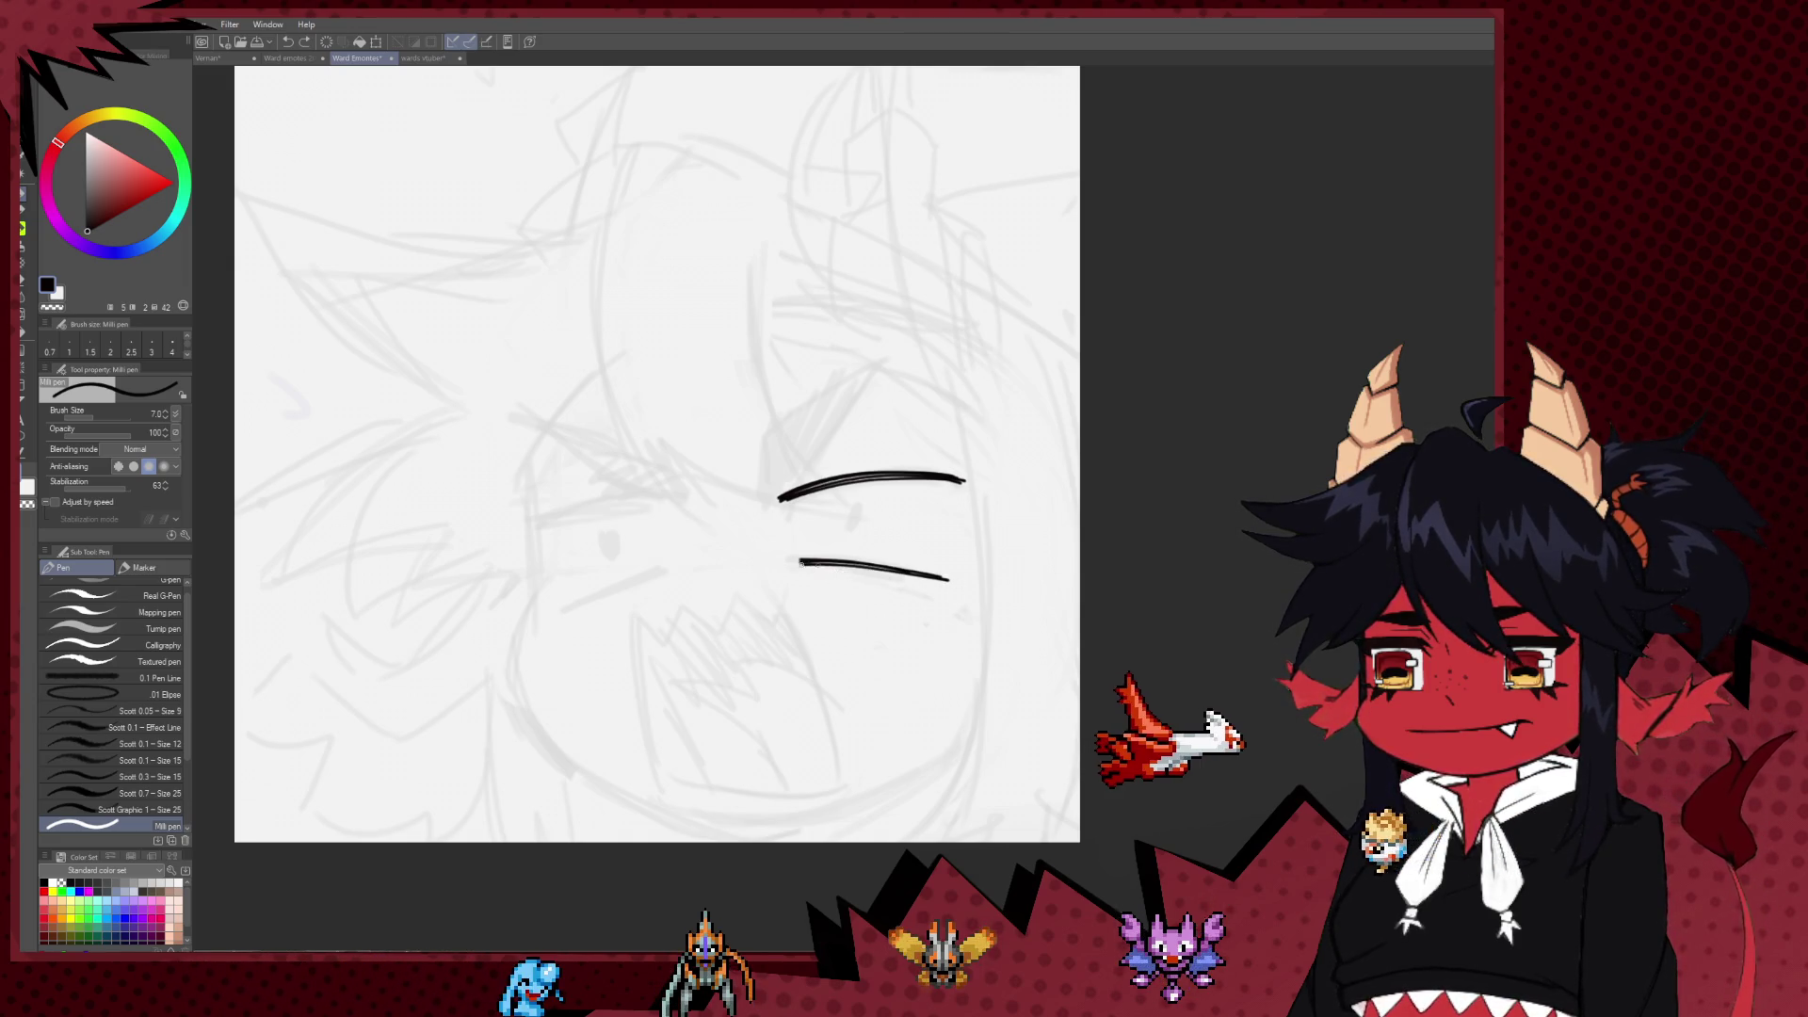
drag(913, 576, 960, 596)
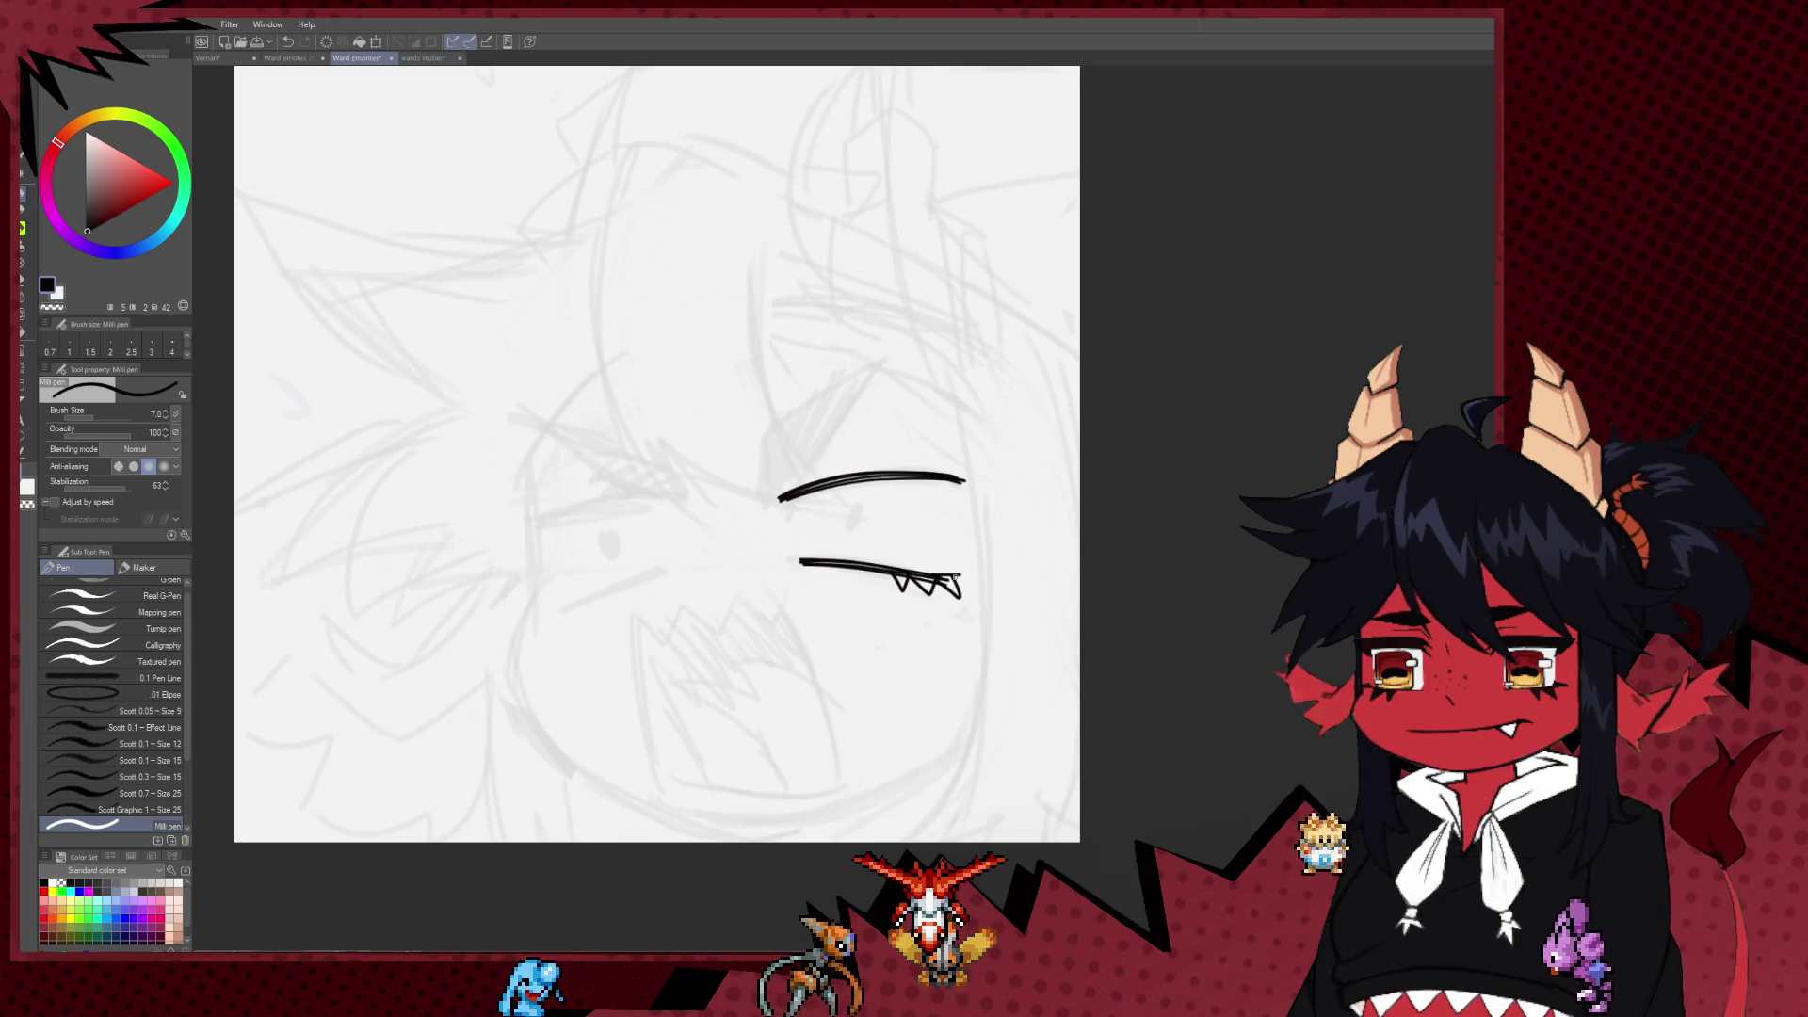